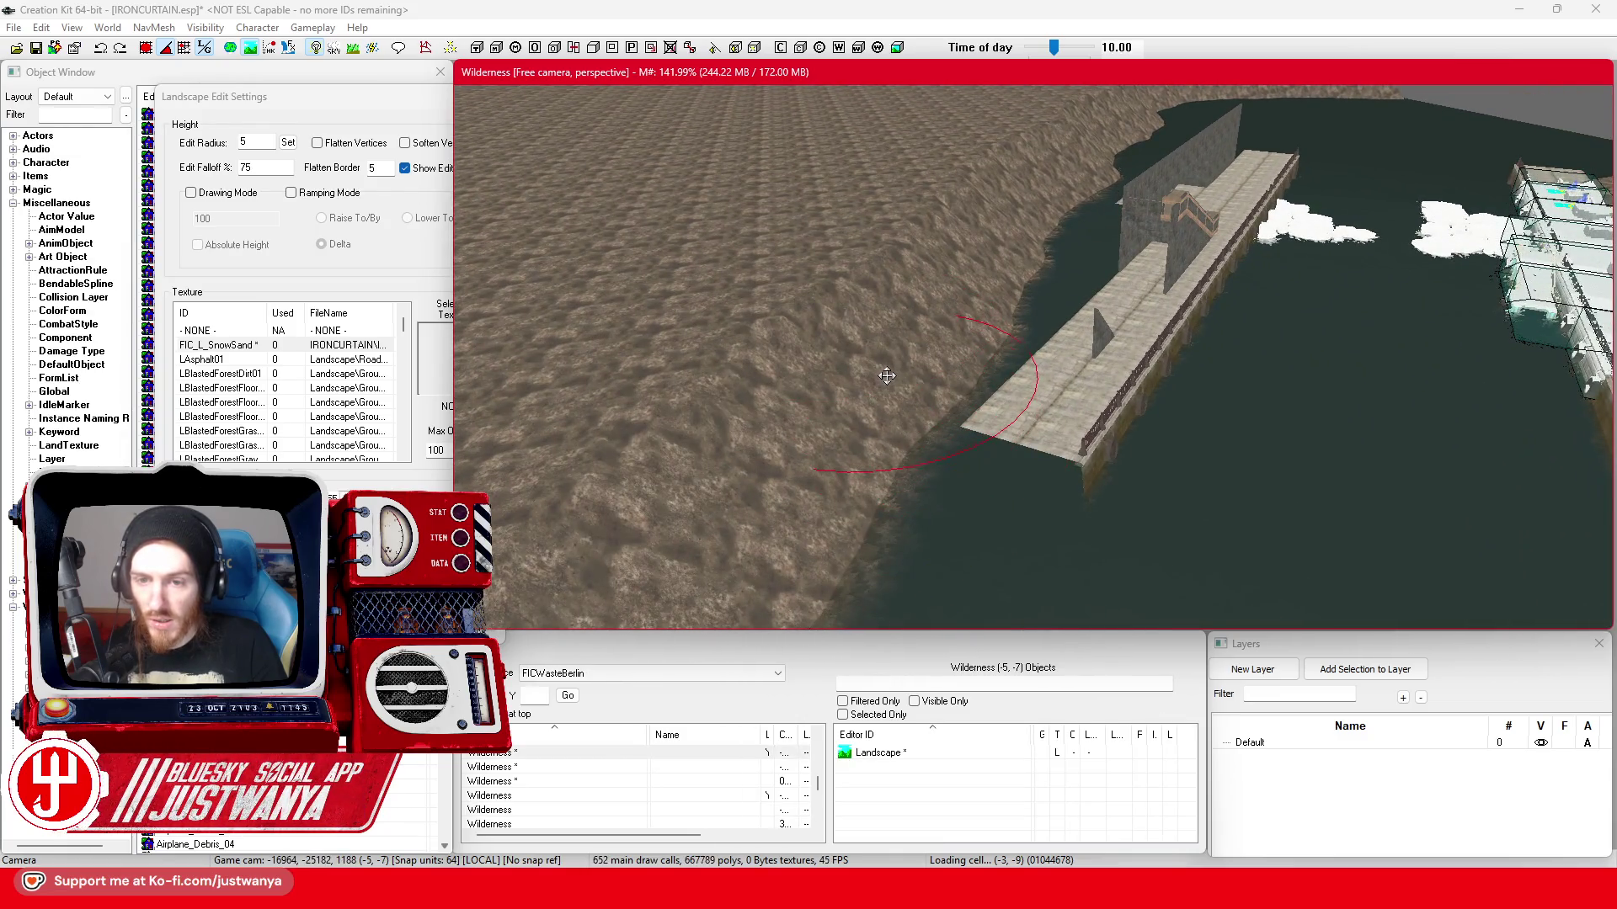
- Enable Flatten Vertices, then flatten the shoreline by the pier and extend land over the water
{"action": "left_click", "coordinate": [317, 143]}
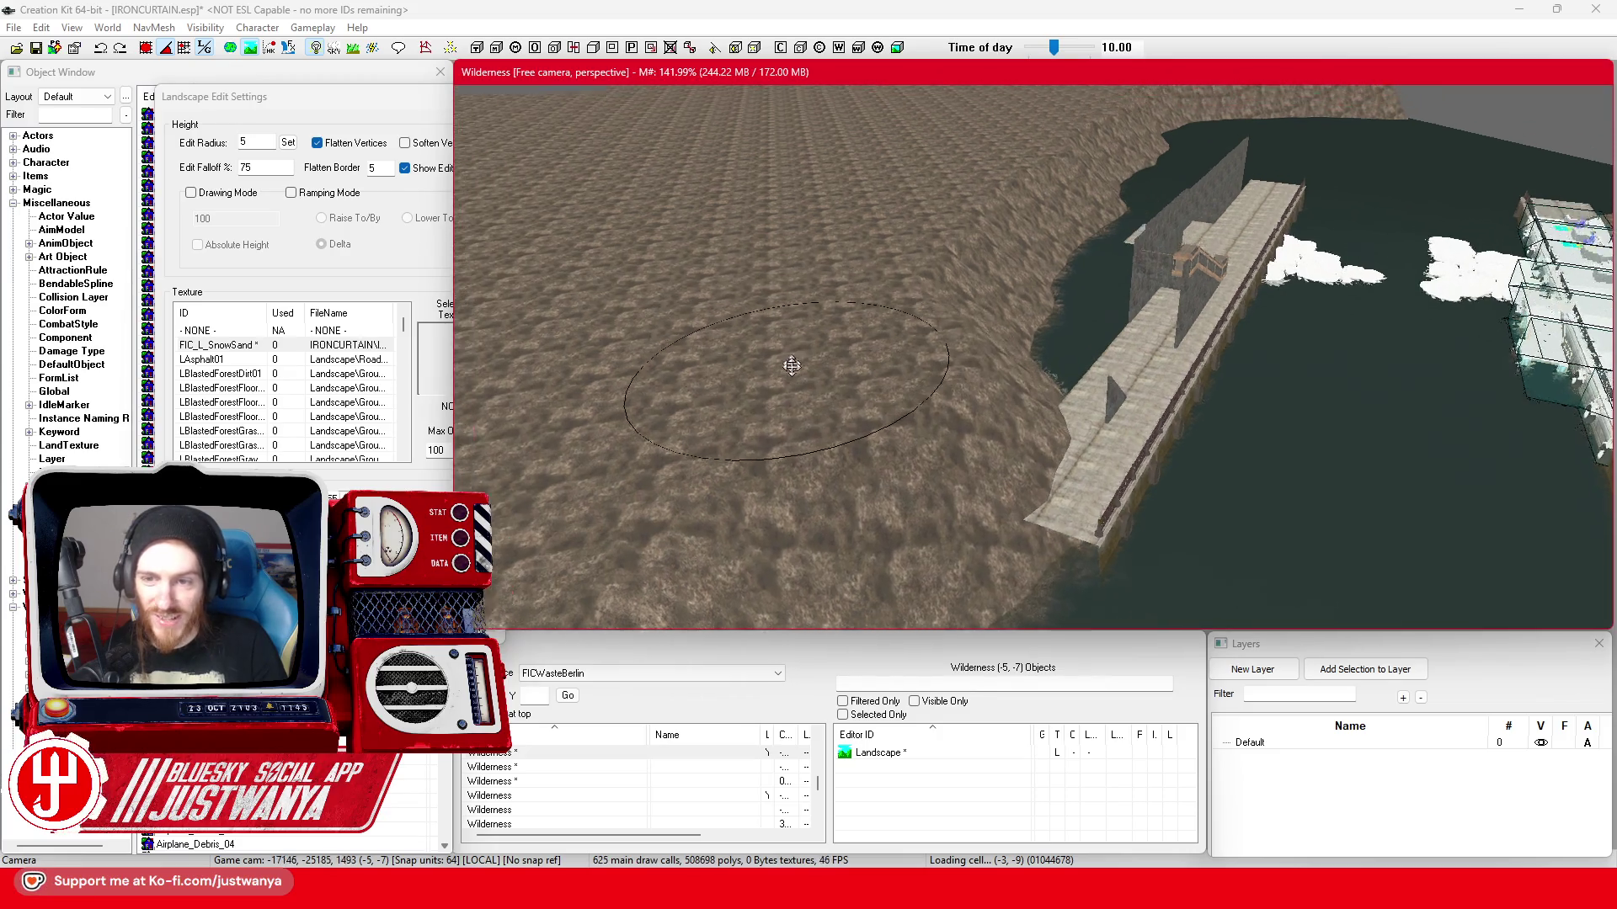
{"action": "left_click_drag", "start_coordinate": [819, 390], "coordinate": [870, 359]}
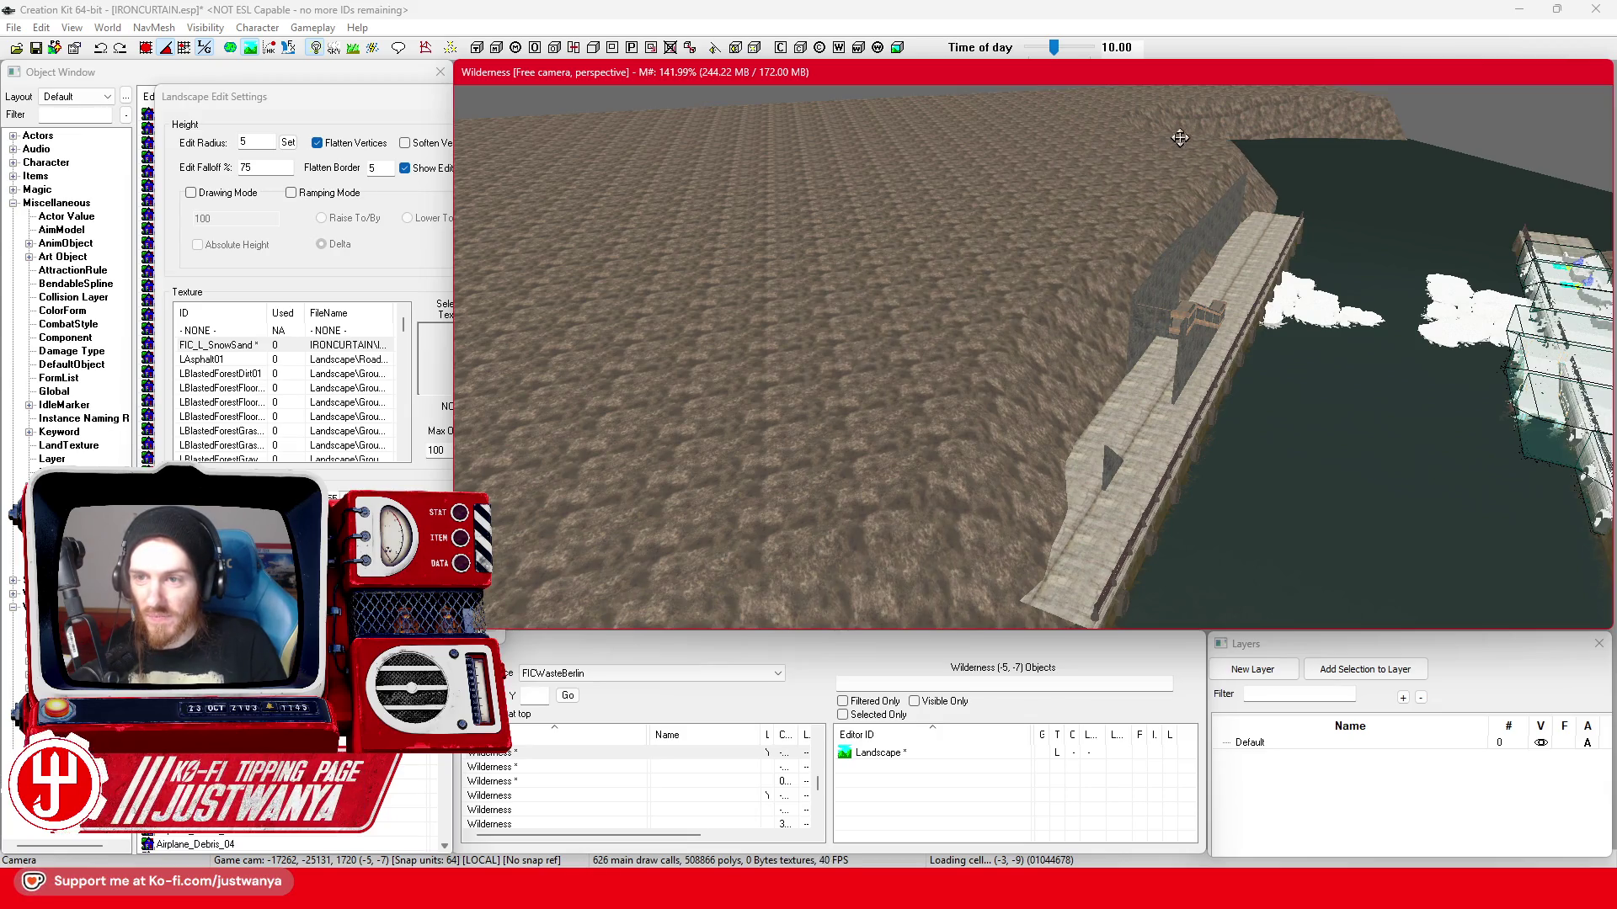
{"action": "scroll", "coordinate": [1015, 314], "scroll_direction": "down", "scroll_amount": 2}
{"action": "scroll", "coordinate": [1014, 314], "scroll_direction": "down", "scroll_amount": 2}
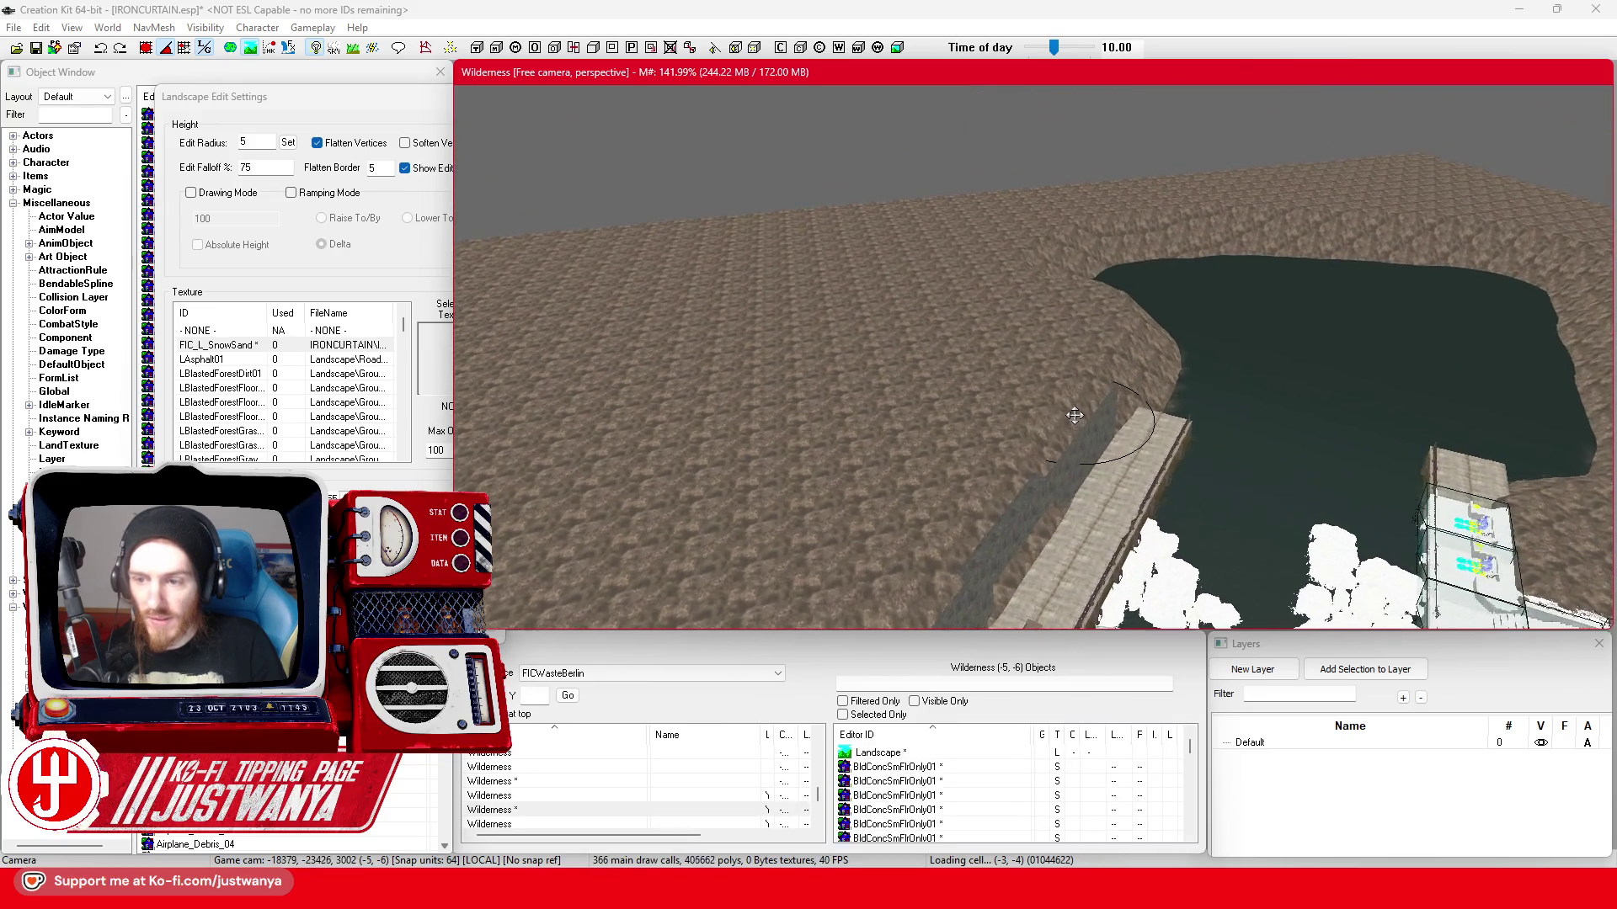
{"action": "scroll", "coordinate": [1074, 415], "scroll_direction": "up", "scroll_amount": 3}
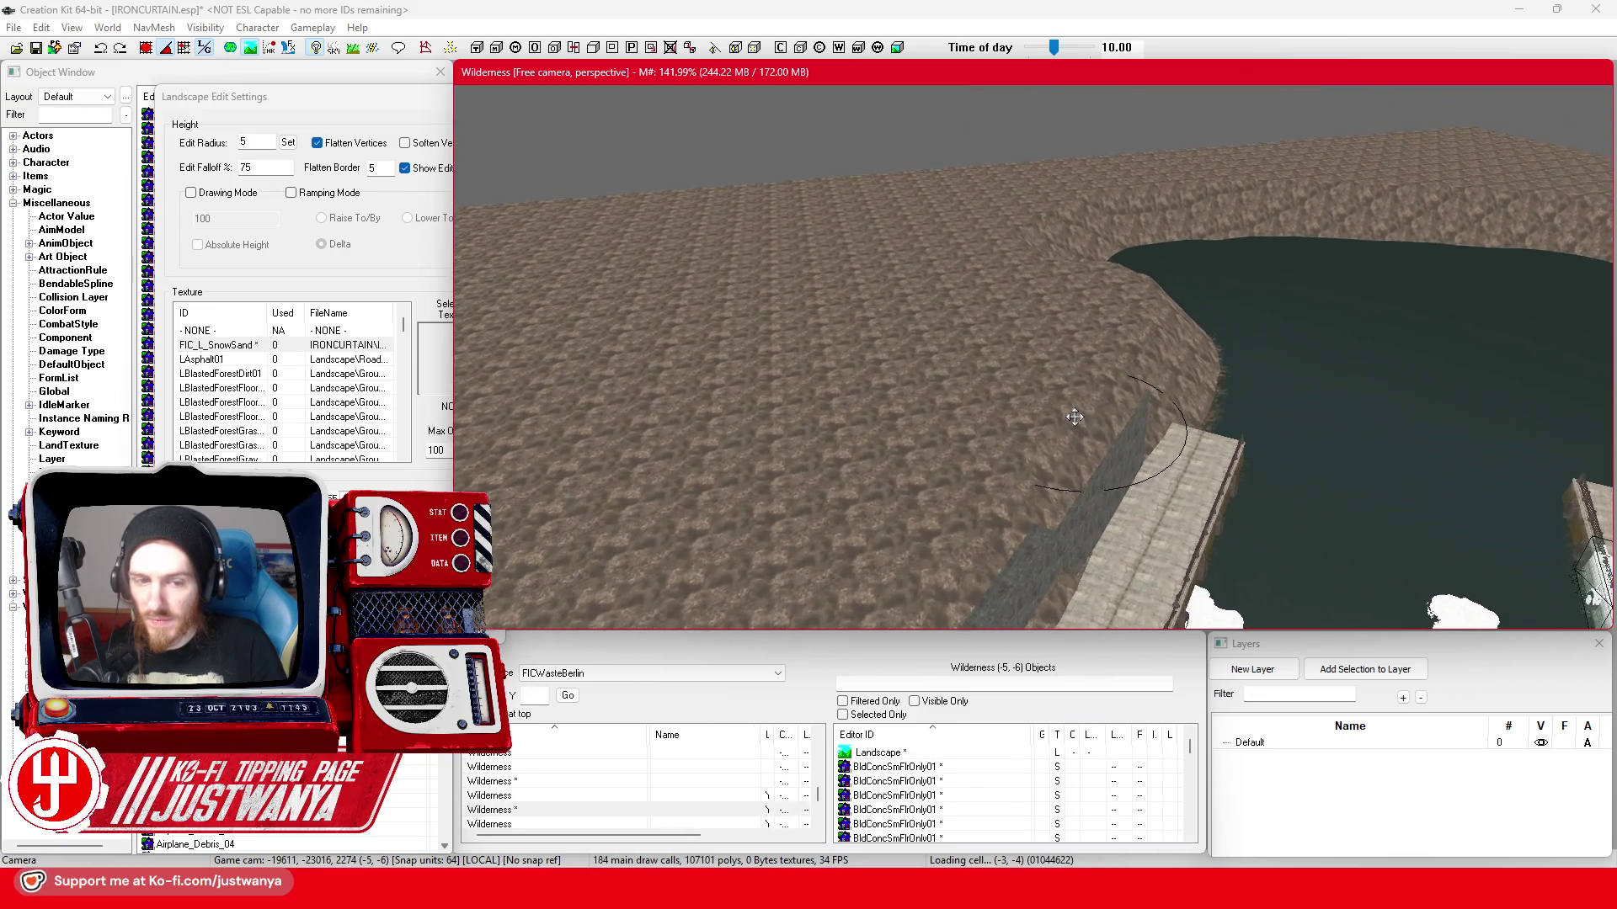
{"action": "scroll", "coordinate": [1074, 419], "scroll_direction": "up", "scroll_amount": 2}
{"action": "scroll", "coordinate": [1075, 420], "scroll_direction": "up", "scroll_amount": 2}
{"action": "scroll", "coordinate": [1074, 419], "scroll_direction": "up", "scroll_amount": 2}
{"action": "scroll", "coordinate": [1074, 419], "scroll_direction": "up", "scroll_amount": 2}
{"action": "scroll", "coordinate": [1074, 420], "scroll_direction": "down", "scroll_amount": 2}
{"action": "scroll", "coordinate": [1075, 420], "scroll_direction": "down", "scroll_amount": 2}
{"action": "scroll", "coordinate": [1074, 419], "scroll_direction": "down", "scroll_amount": 2}
{"action": "left_click_drag", "start_coordinate": [924, 327], "coordinate": [1071, 194]}
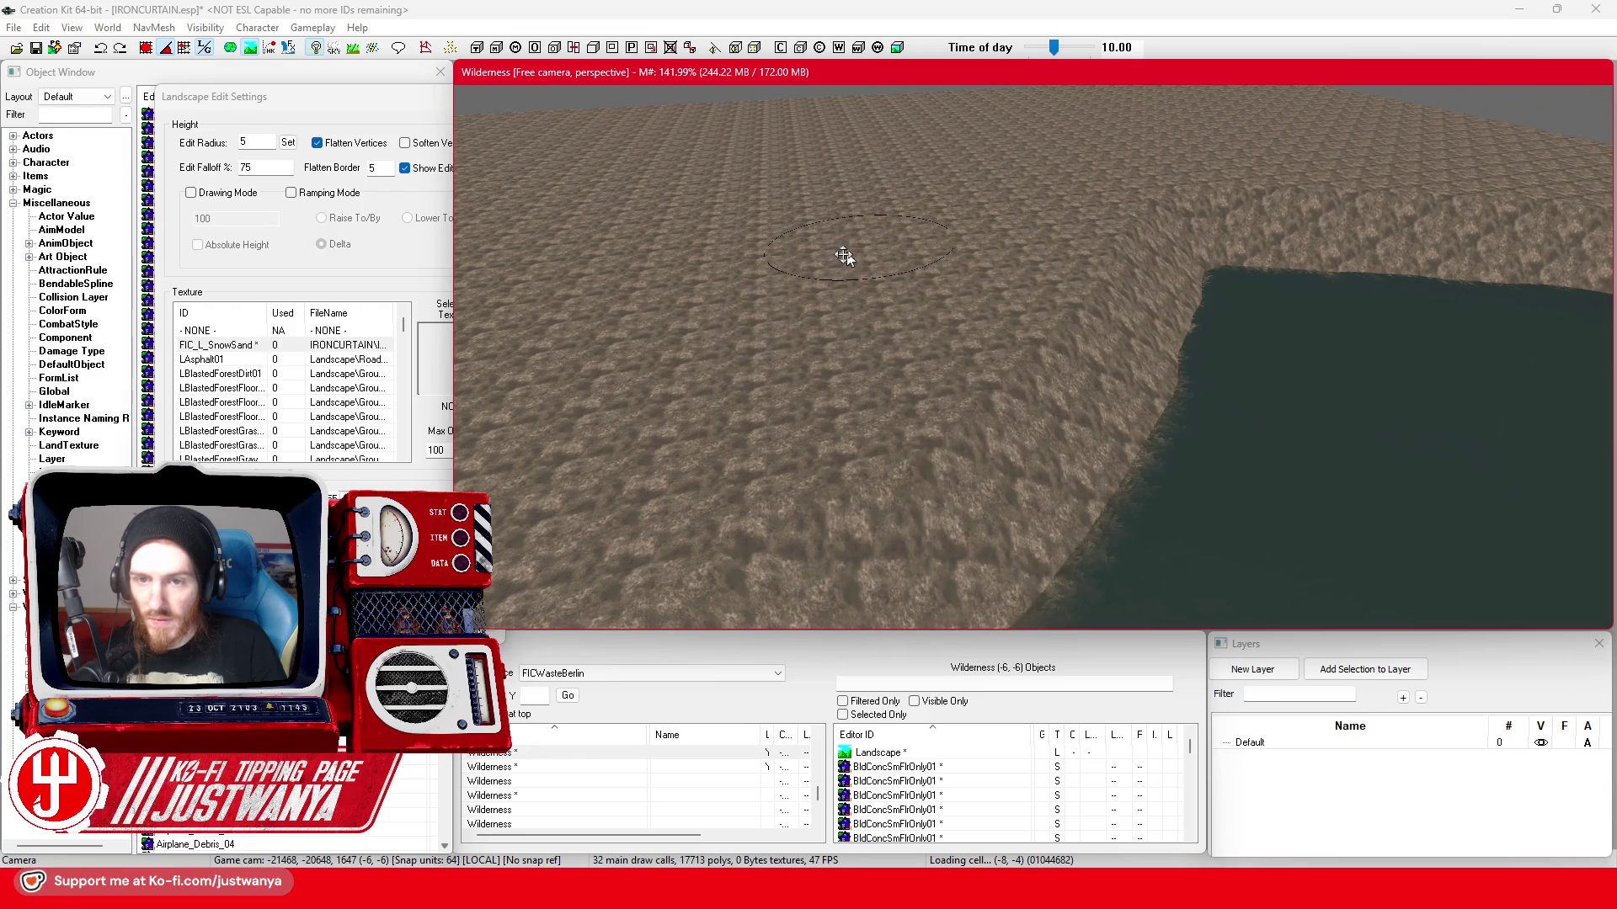
{"action": "scroll", "coordinate": [852, 247], "scroll_direction": "up", "scroll_amount": 3}
{"action": "scroll", "coordinate": [821, 355], "scroll_direction": "up", "scroll_amount": 2}
{"action": "scroll", "coordinate": [779, 426], "scroll_direction": "up", "scroll_amount": 2}
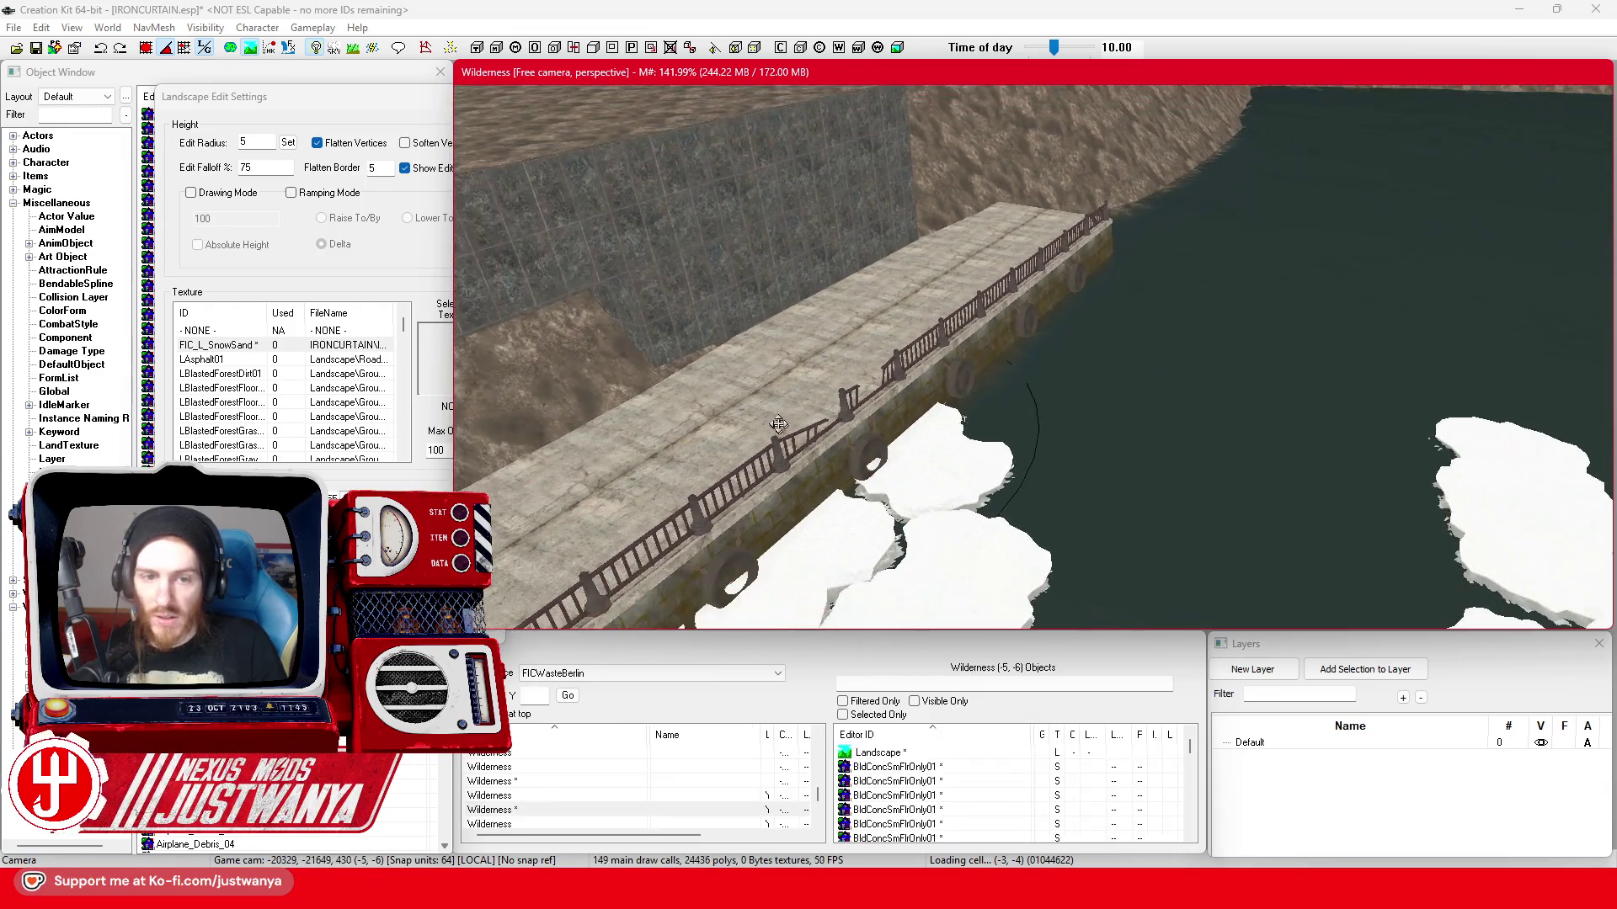
{"action": "scroll", "coordinate": [779, 425], "scroll_direction": "up", "scroll_amount": 3}
{"action": "scroll", "coordinate": [780, 425], "scroll_direction": "up", "scroll_amount": 3}
{"action": "left_click", "coordinate": [325, 149]}
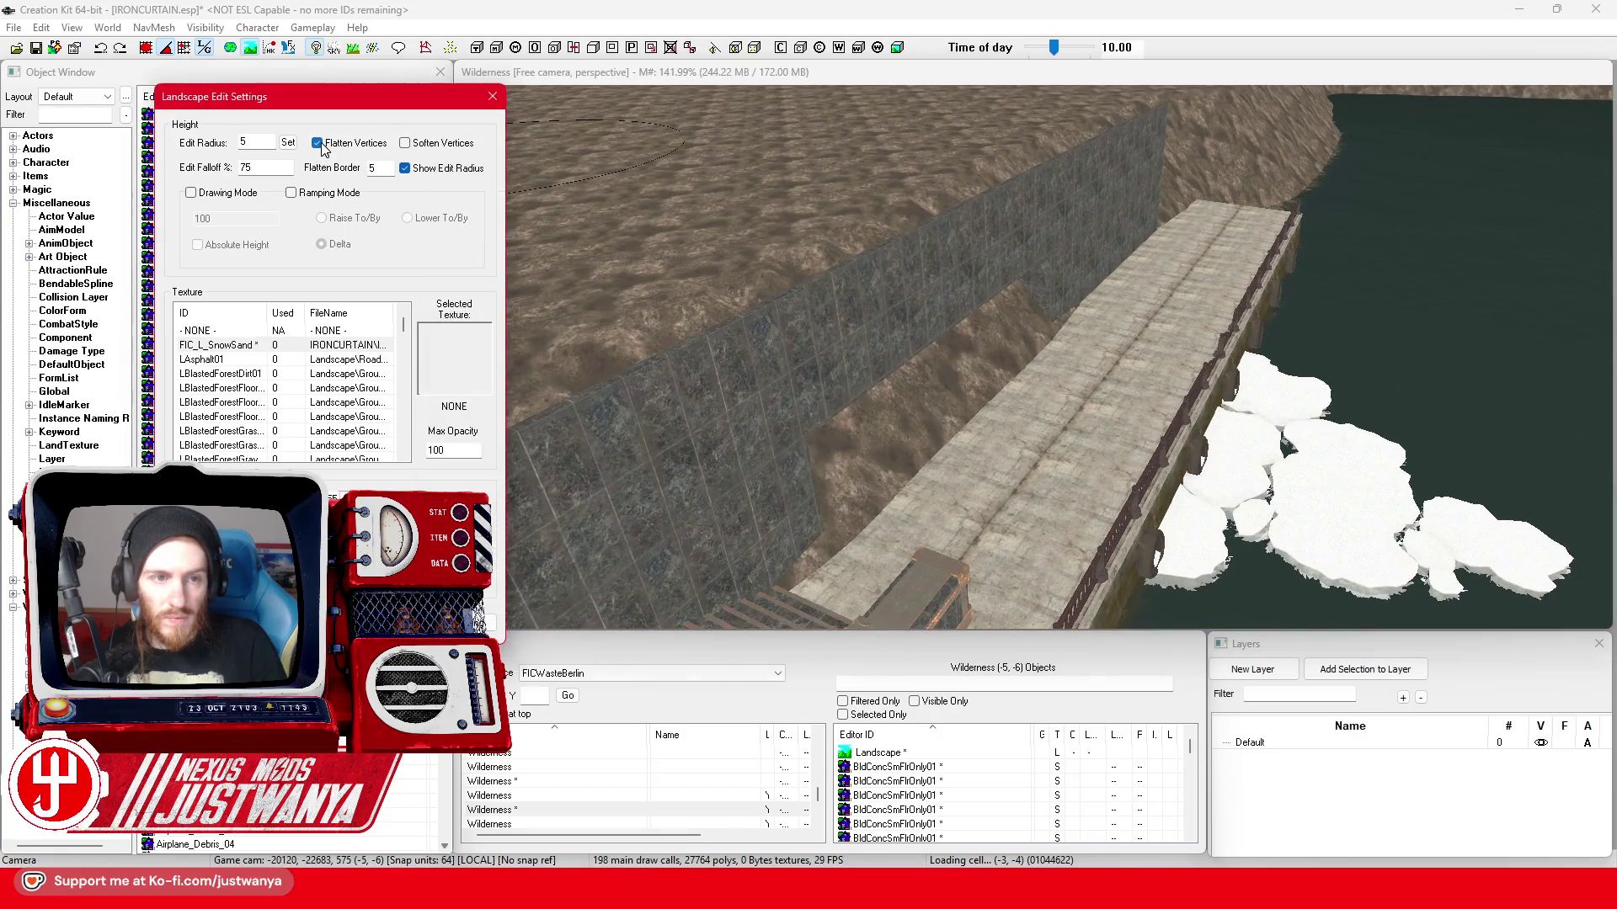
- Uncheck Flatten Vertices, set Edit Radius to 2, and save the plugin
{"action": "left_click", "coordinate": [861, 436]}
{"action": "left_click", "coordinate": [374, 122]}
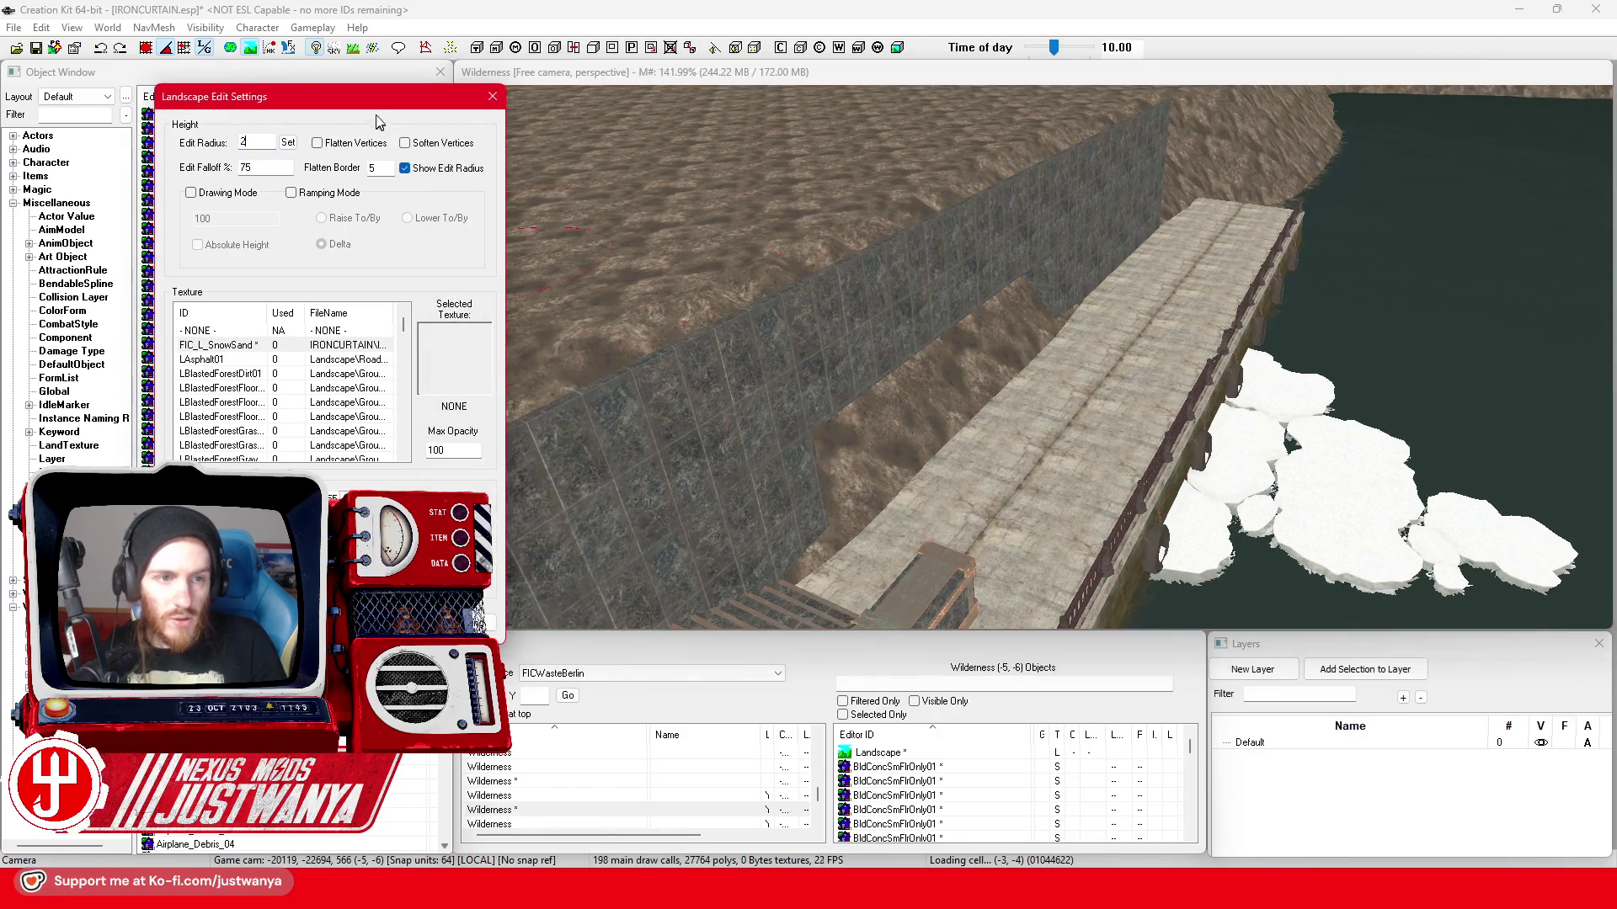
{"action": "left_click", "coordinate": [896, 447]}
{"action": "scroll", "coordinate": [976, 429], "scroll_direction": "up", "scroll_amount": 3}
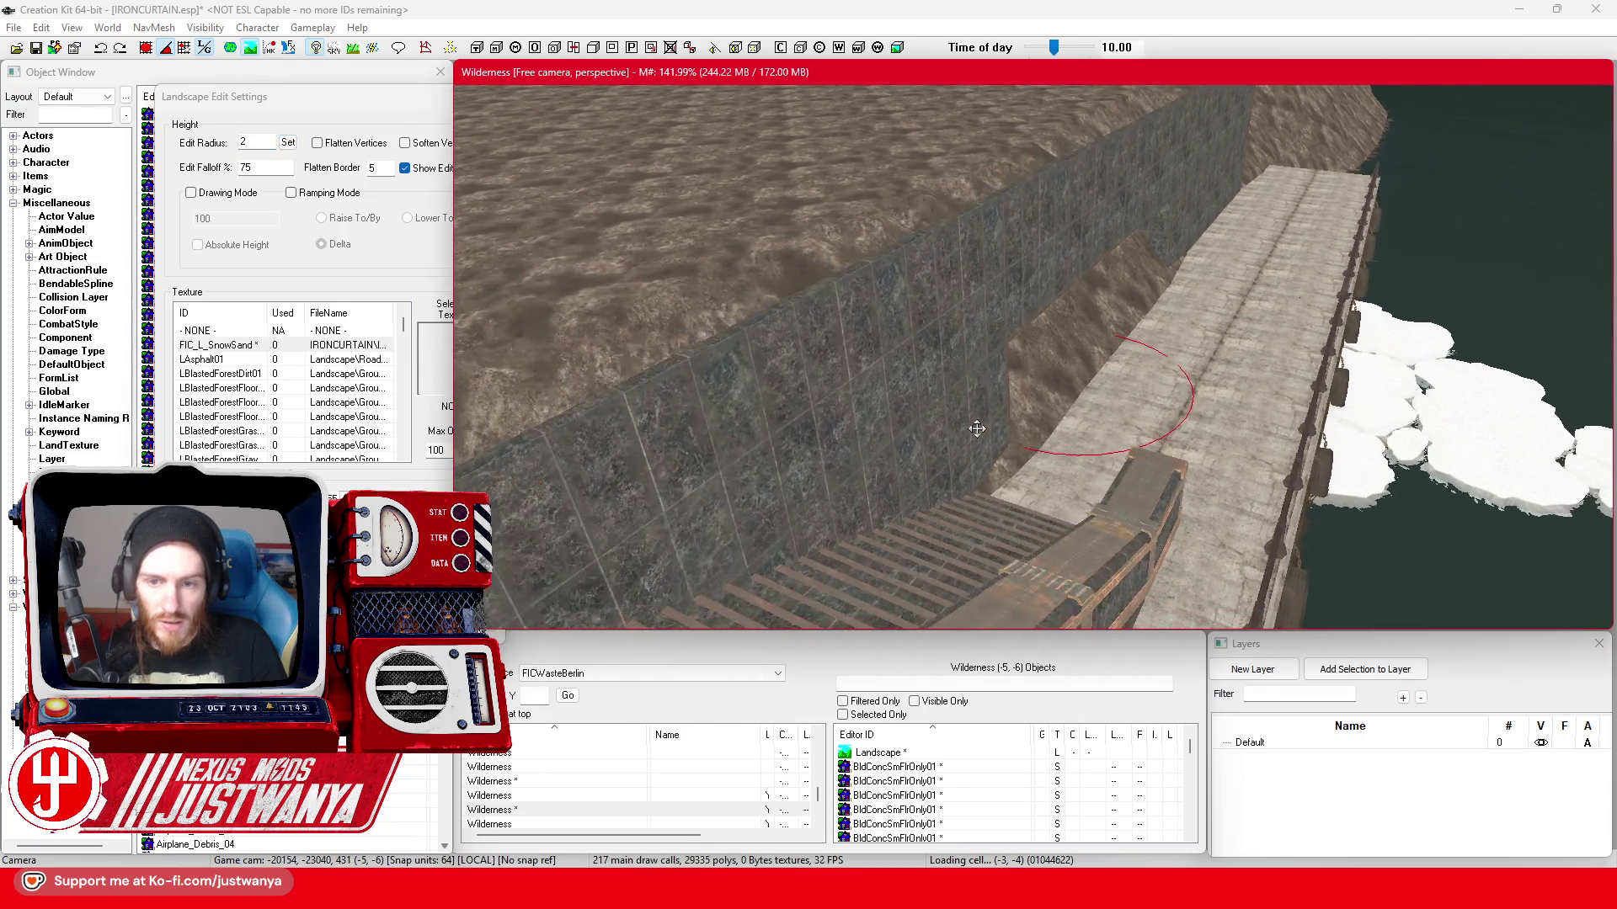
{"action": "left_click", "coordinate": [34, 48]}
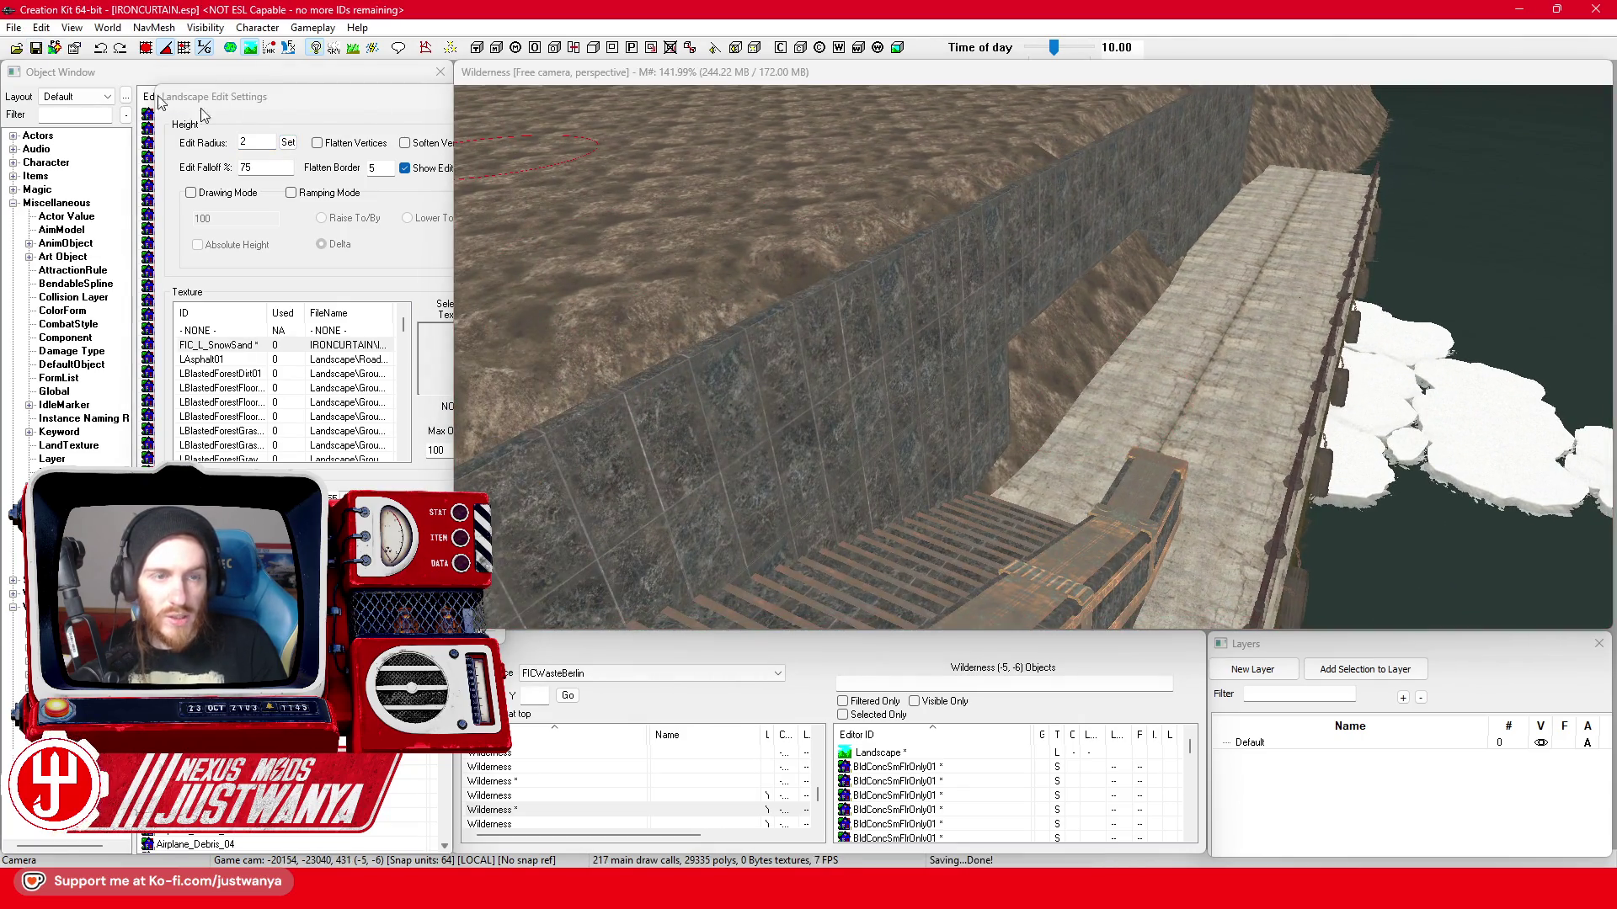
{"action": "left_click", "coordinate": [998, 341]}
{"action": "scroll", "coordinate": [986, 492], "scroll_direction": "up", "scroll_amount": 3}
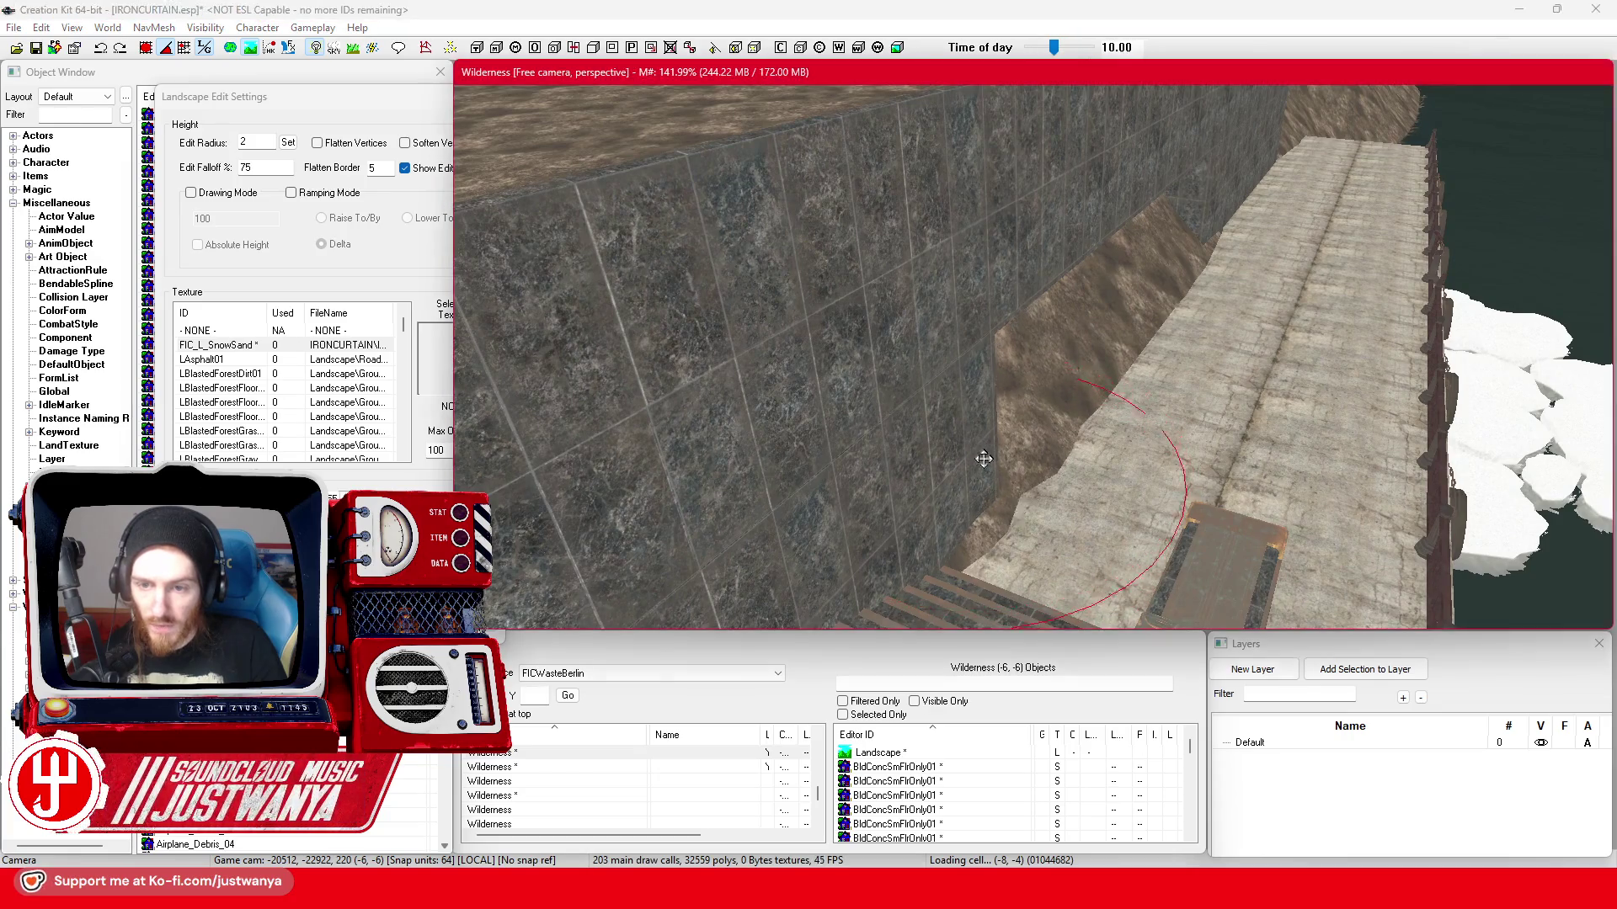
- Lower the mounds along the pier wall to expose its doorway and both side panels
{"action": "left_click_drag", "start_coordinate": [1005, 406], "coordinate": [1002, 401]}
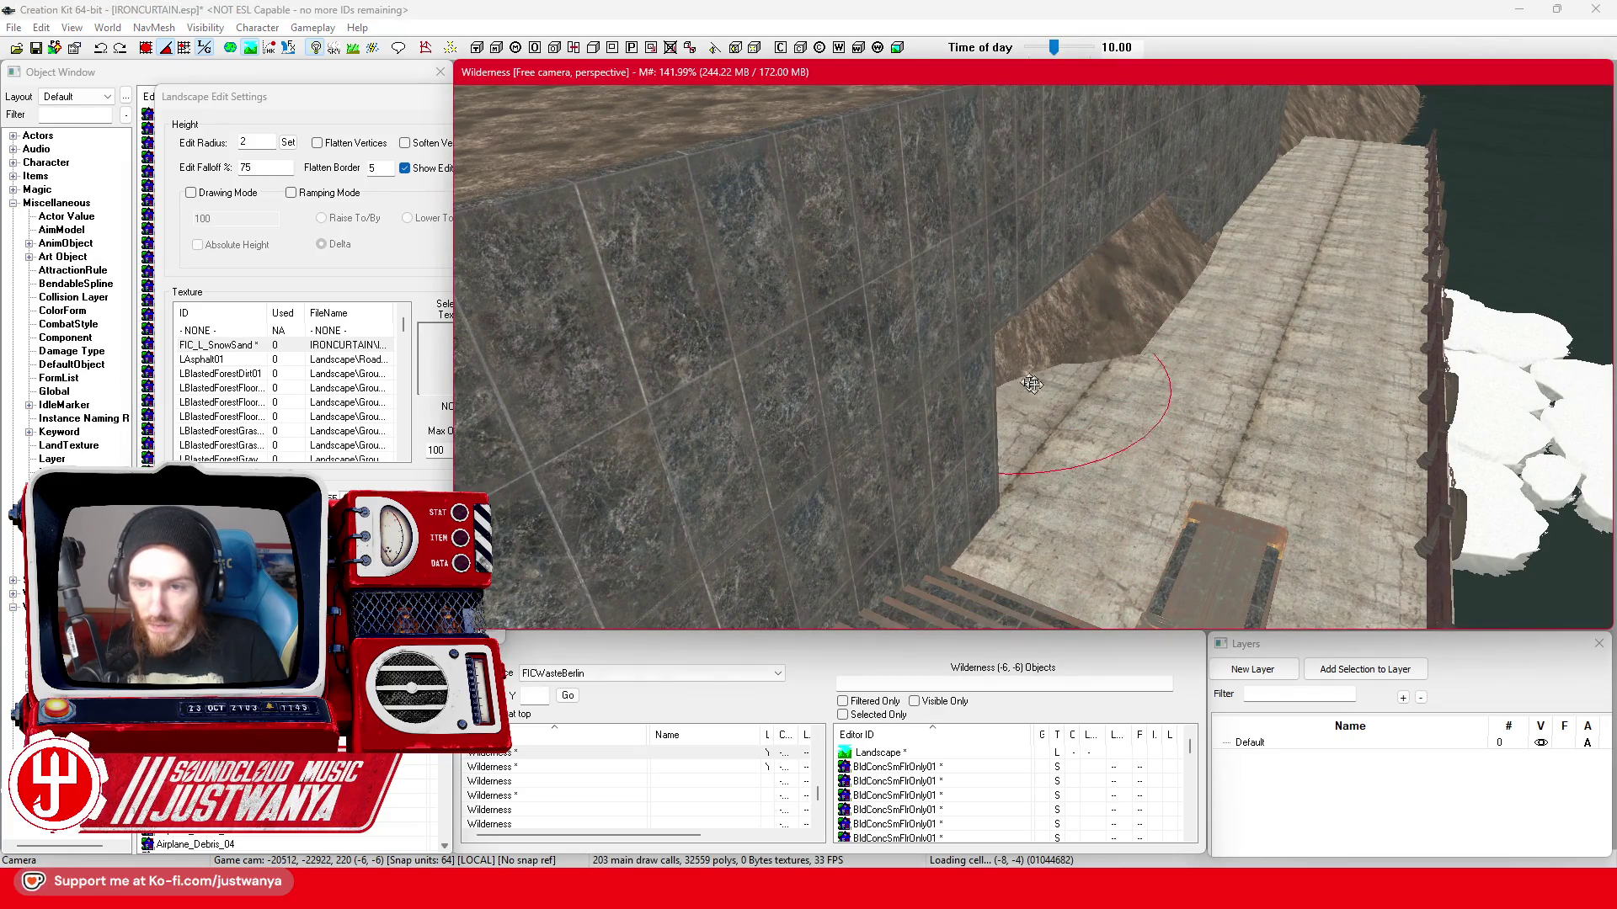
{"action": "left_click_drag", "start_coordinate": [996, 313], "coordinate": [997, 312]}
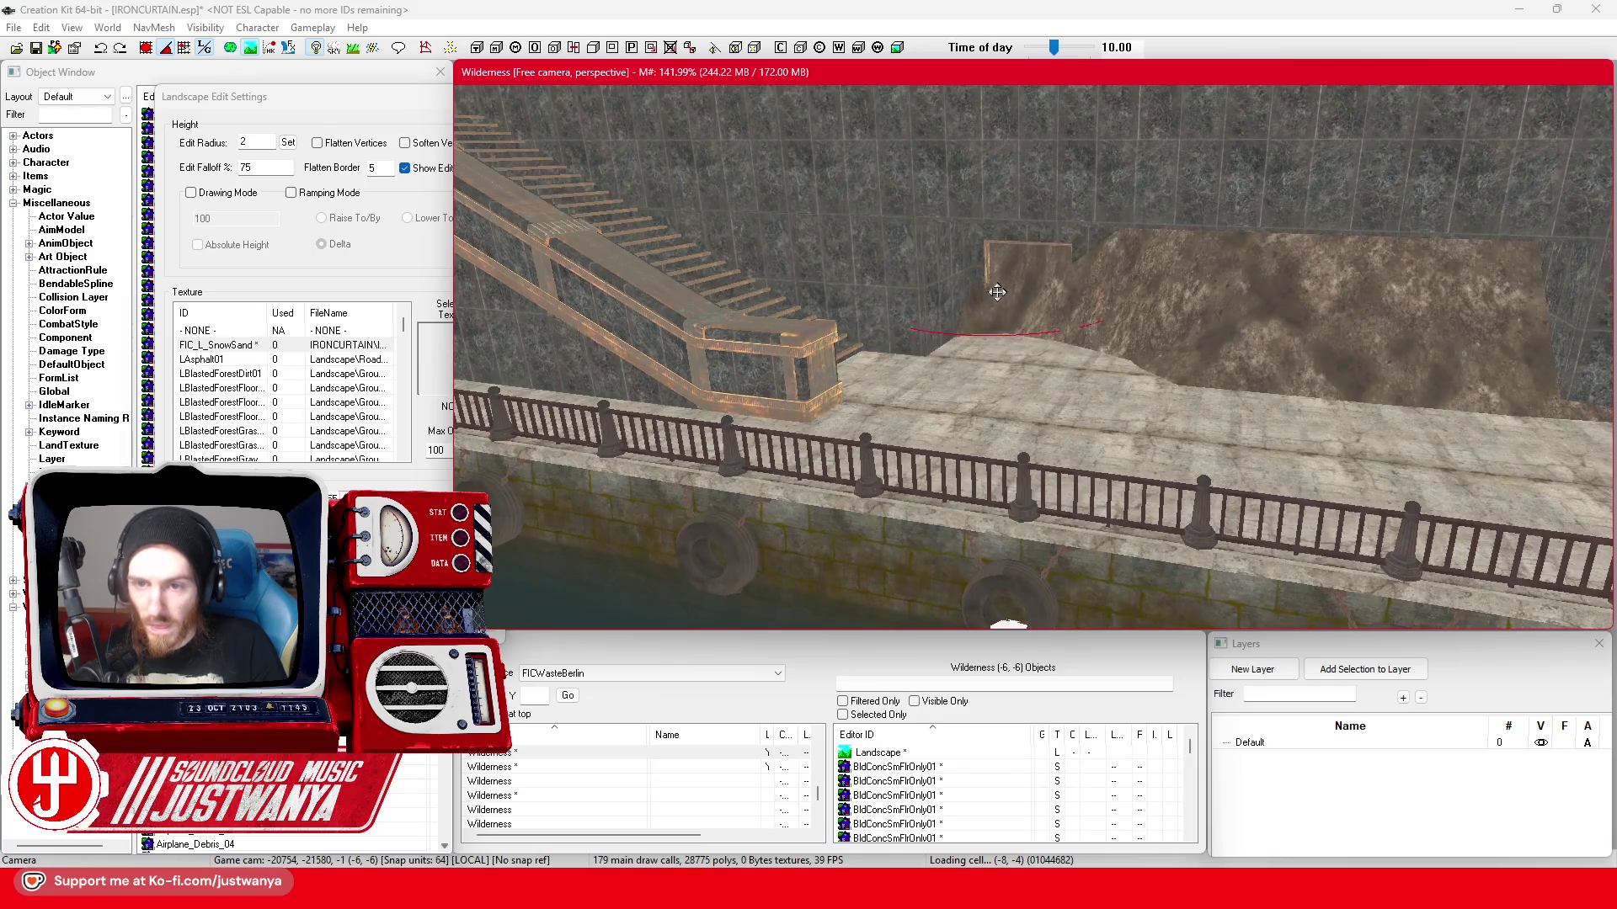
{"action": "mouse_move", "coordinate": [1118, 309]}
{"action": "left_mouse_down"}
{"action": "mouse_move", "coordinate": [1201, 377]}
{"action": "mouse_move", "coordinate": [1206, 339]}
{"action": "left_mouse_up"}
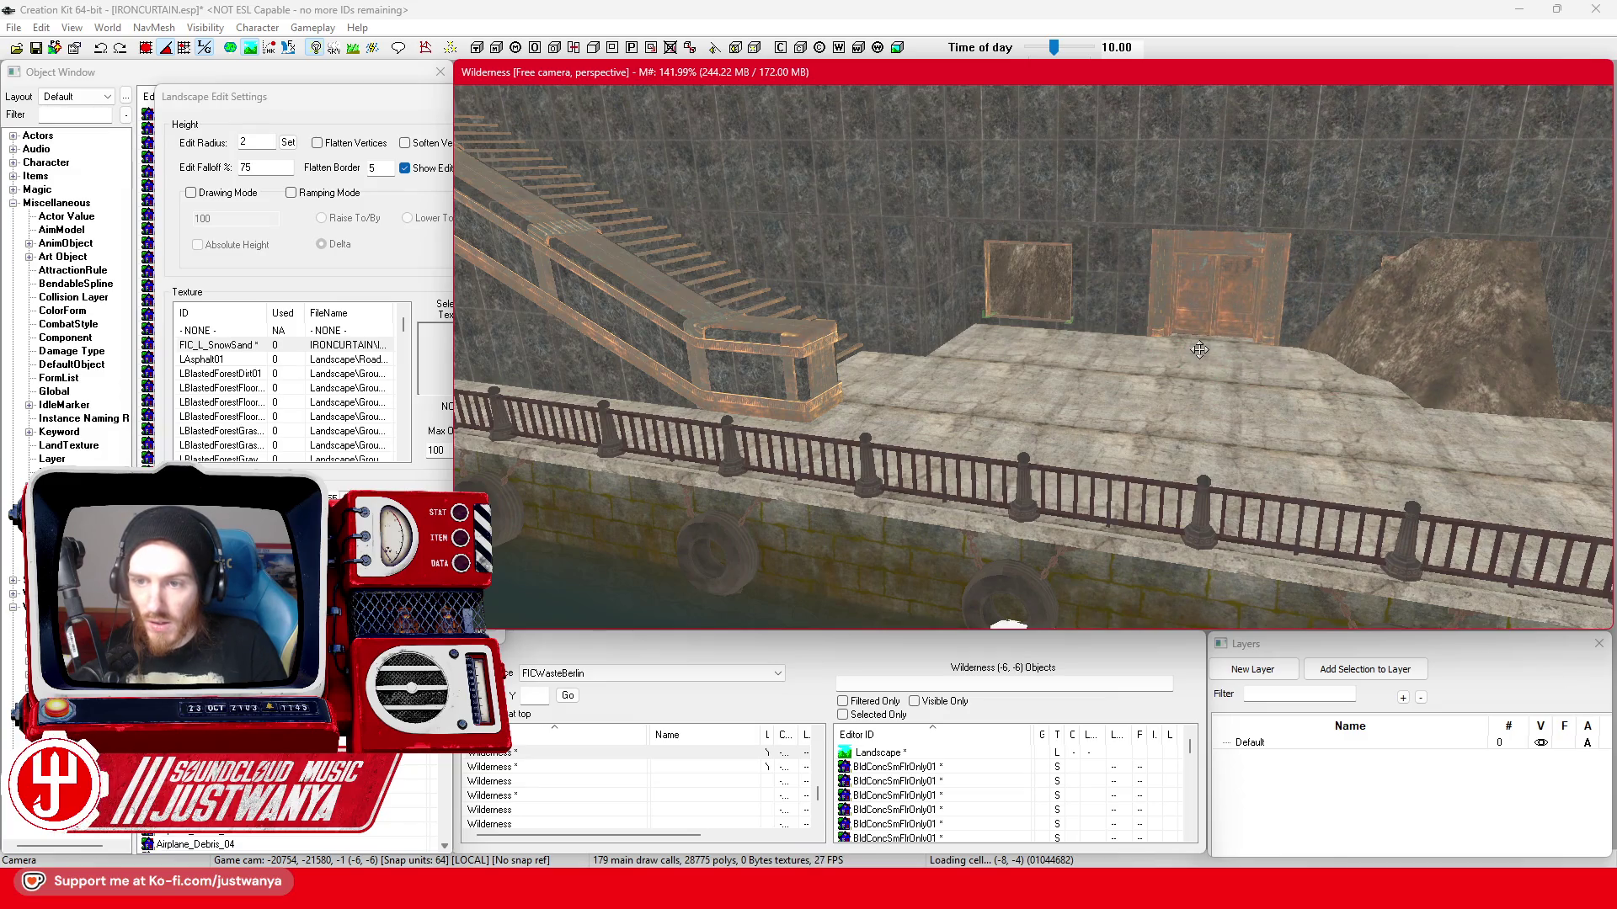
{"action": "left_click_drag", "start_coordinate": [1199, 350], "coordinate": [1395, 391]}
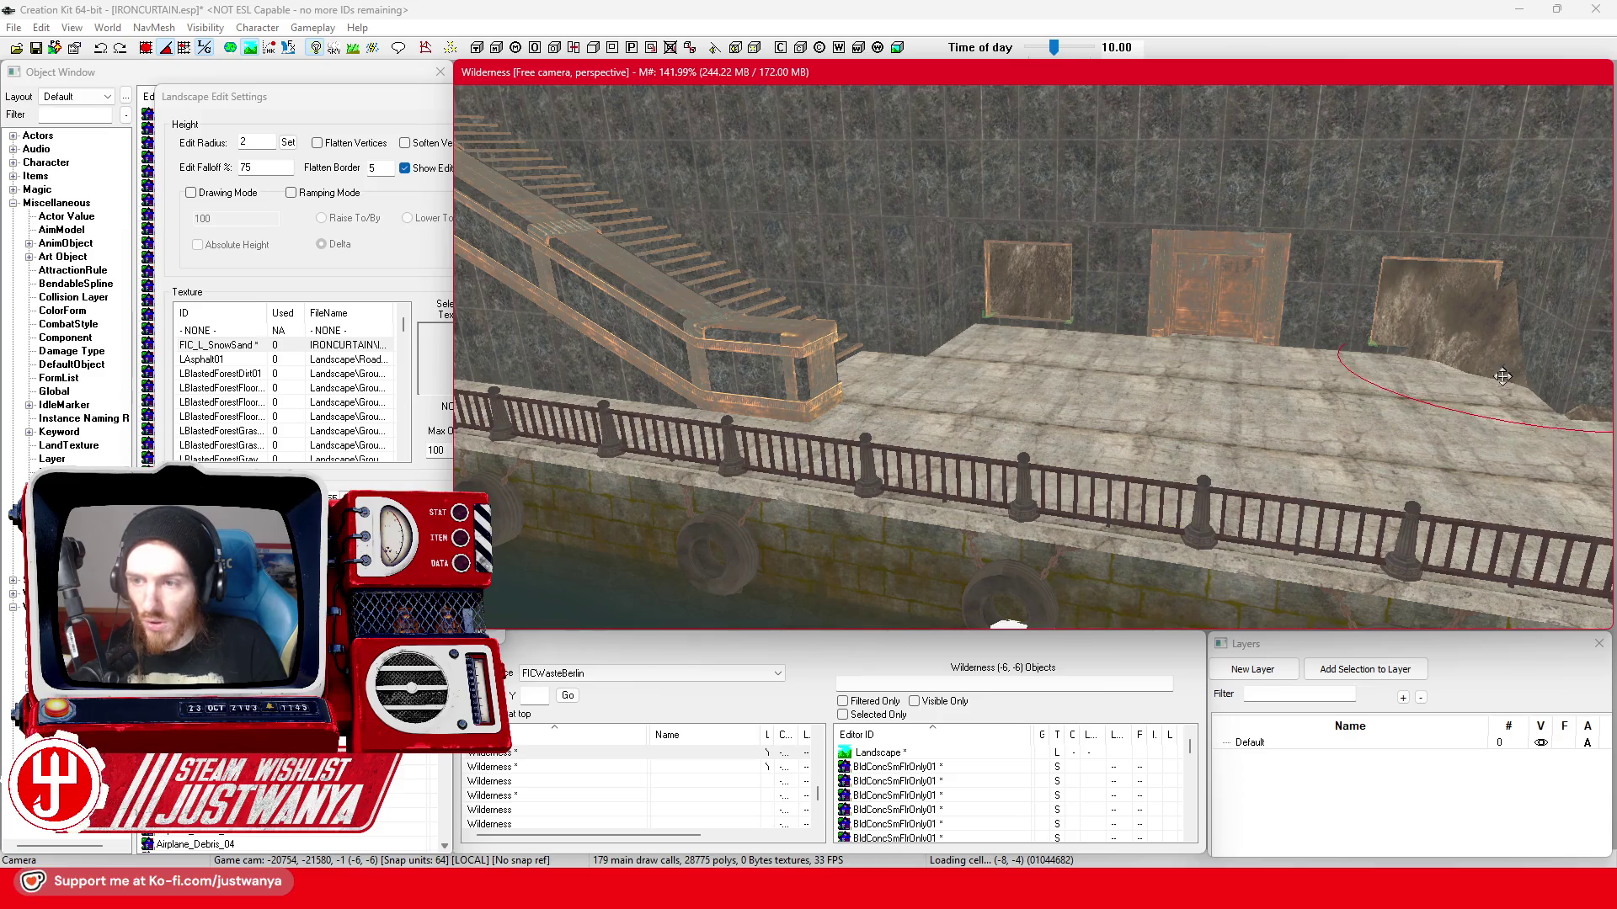
{"action": "left_click_drag", "start_coordinate": [1502, 374], "coordinate": [1493, 399]}
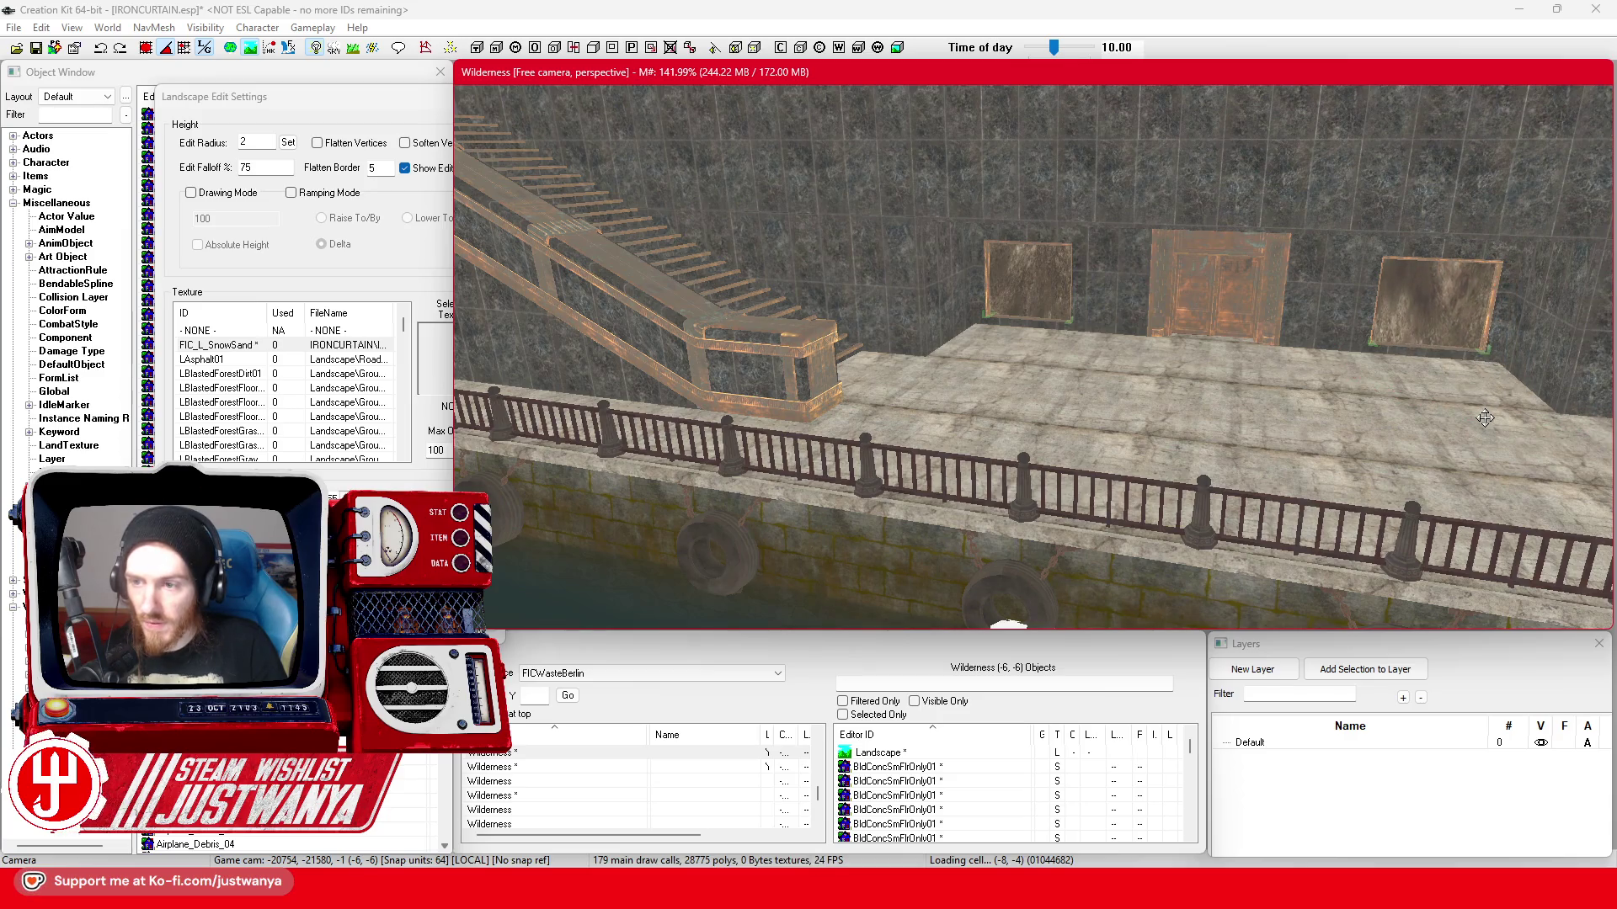
{"action": "scroll", "coordinate": [1390, 430], "scroll_direction": "down", "scroll_amount": 5}
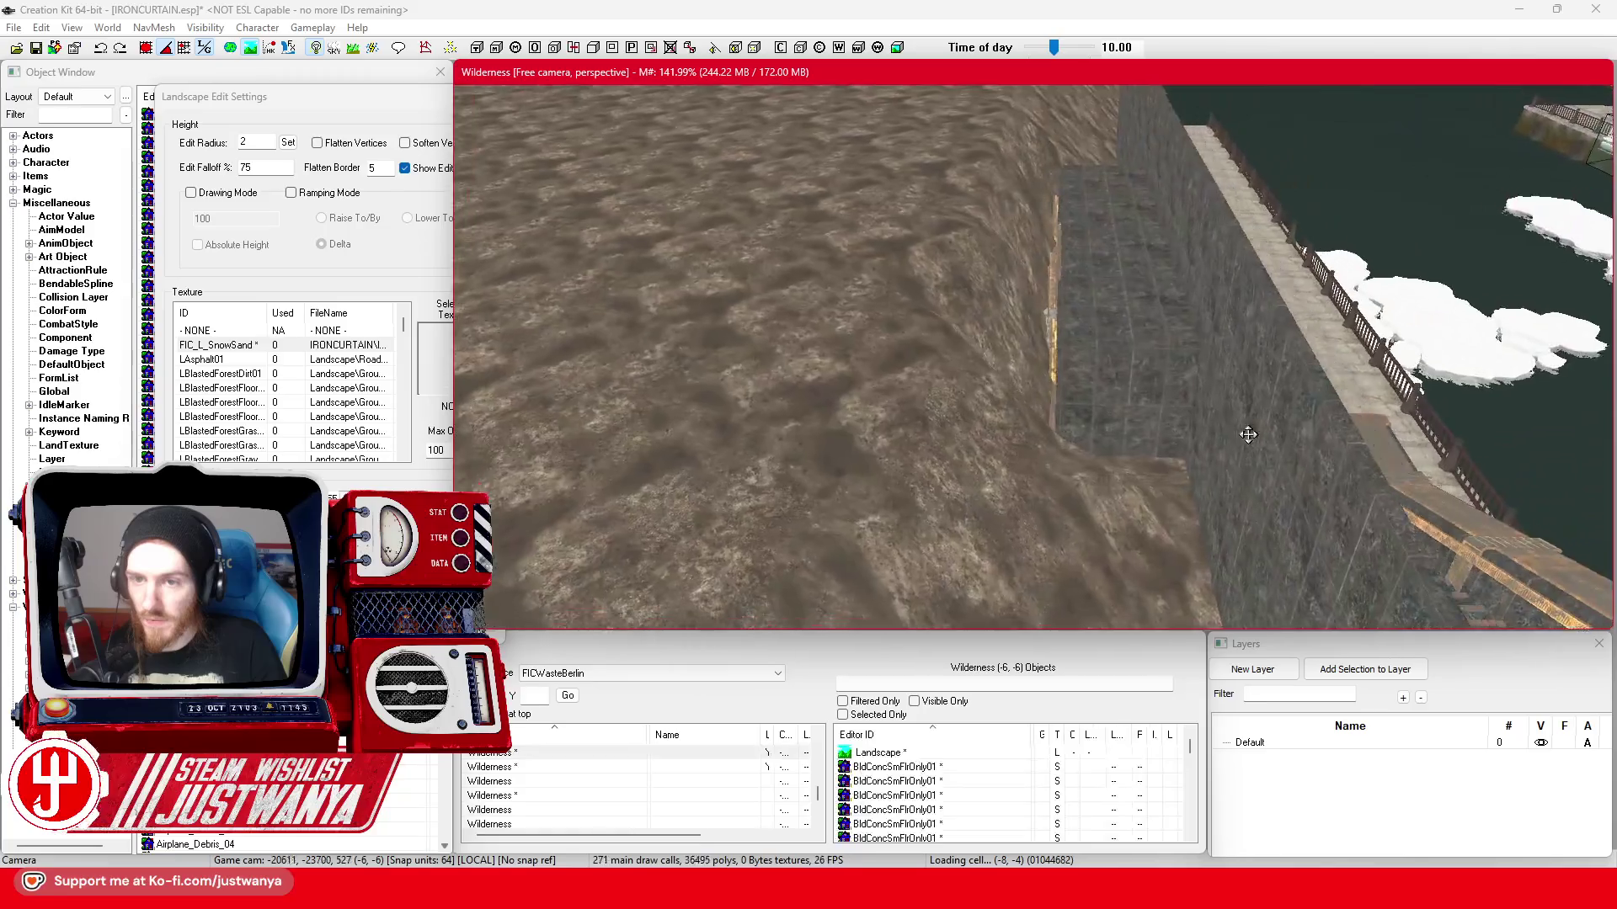
{"action": "scroll", "coordinate": [1250, 434], "scroll_direction": "up", "scroll_amount": 5}
{"action": "scroll", "coordinate": [1314, 365], "scroll_direction": "down", "scroll_amount": 5}
{"action": "scroll", "coordinate": [1124, 311], "scroll_direction": "up", "scroll_amount": 5}
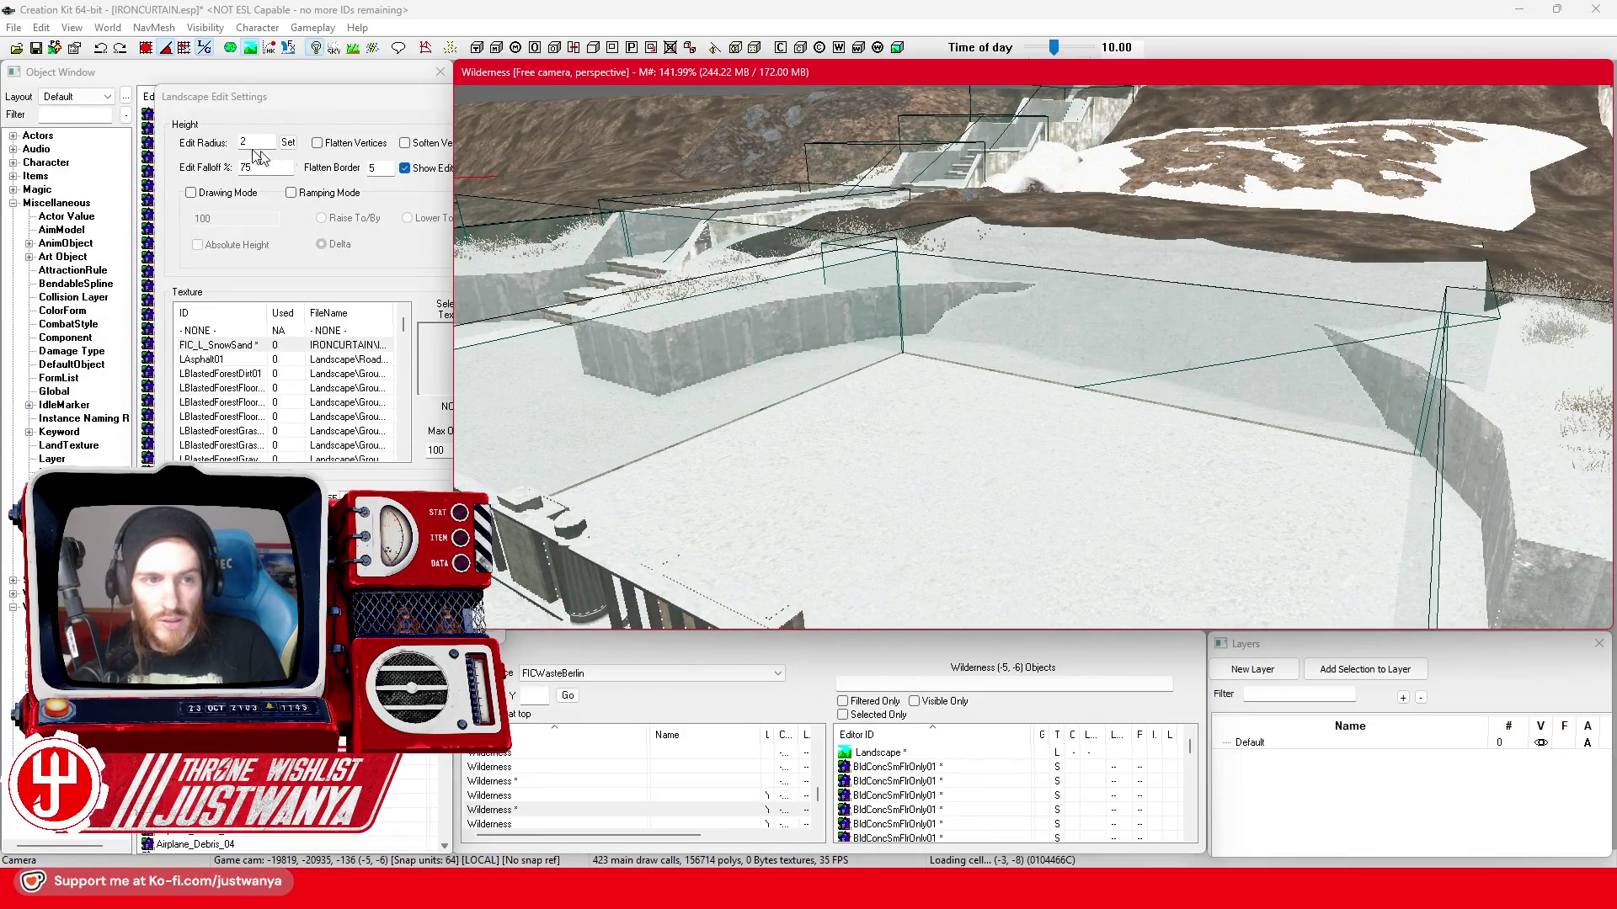
- Raise terrain over the dark cliff strips in the park and hide marker boxes with M
{"action": "left_click", "coordinate": [1046, 369]}
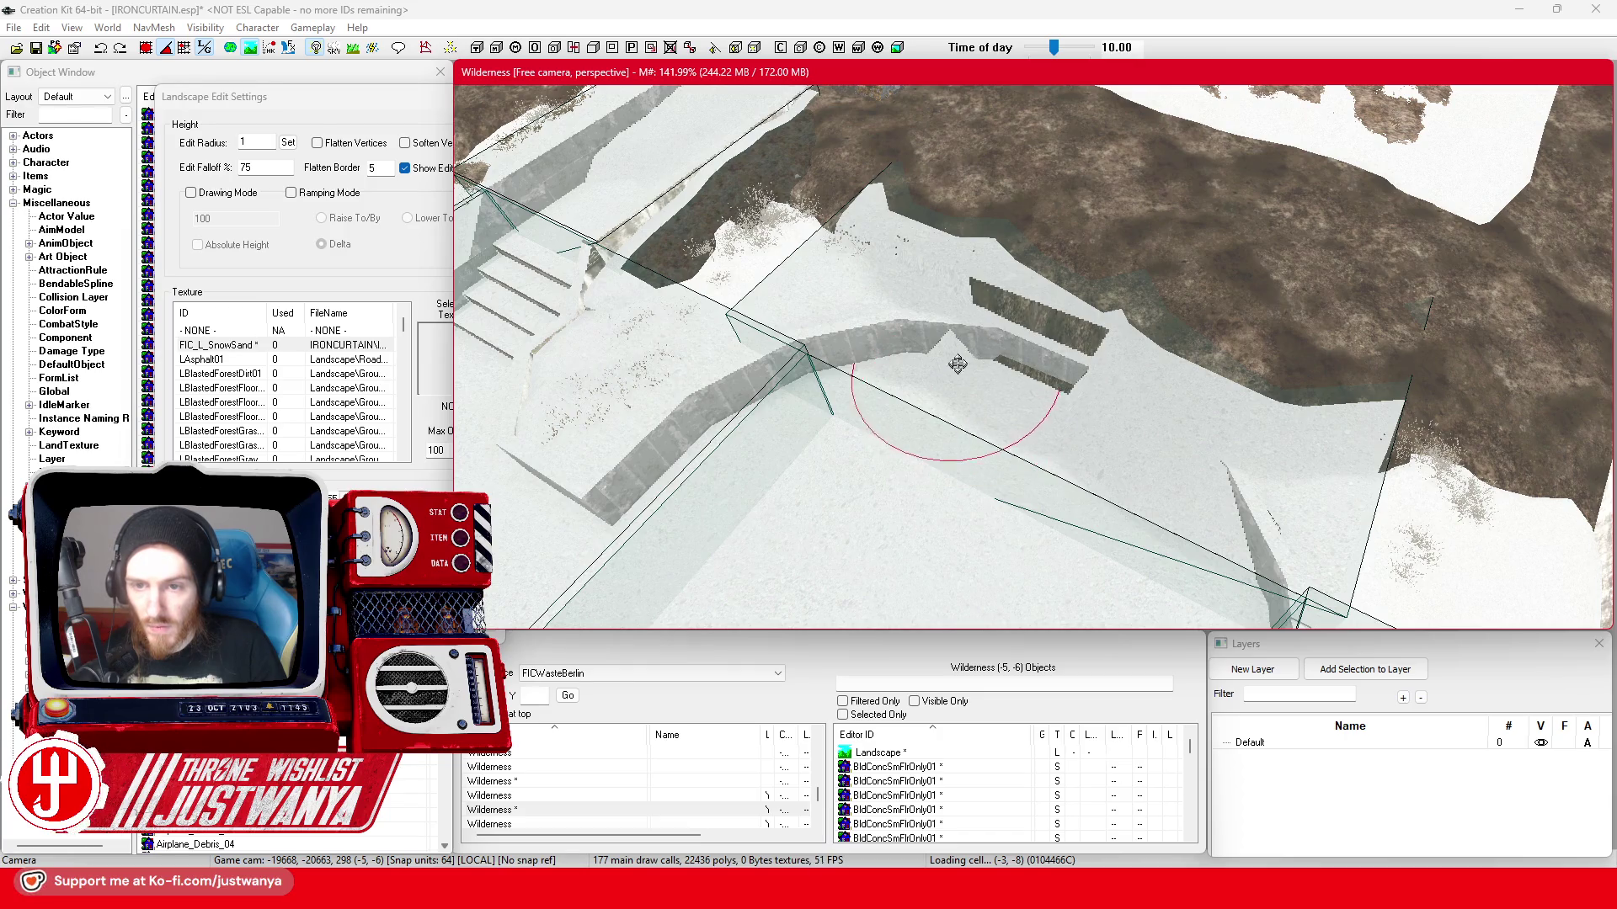
{"action": "left_click_drag", "start_coordinate": [958, 367], "coordinate": [954, 378]}
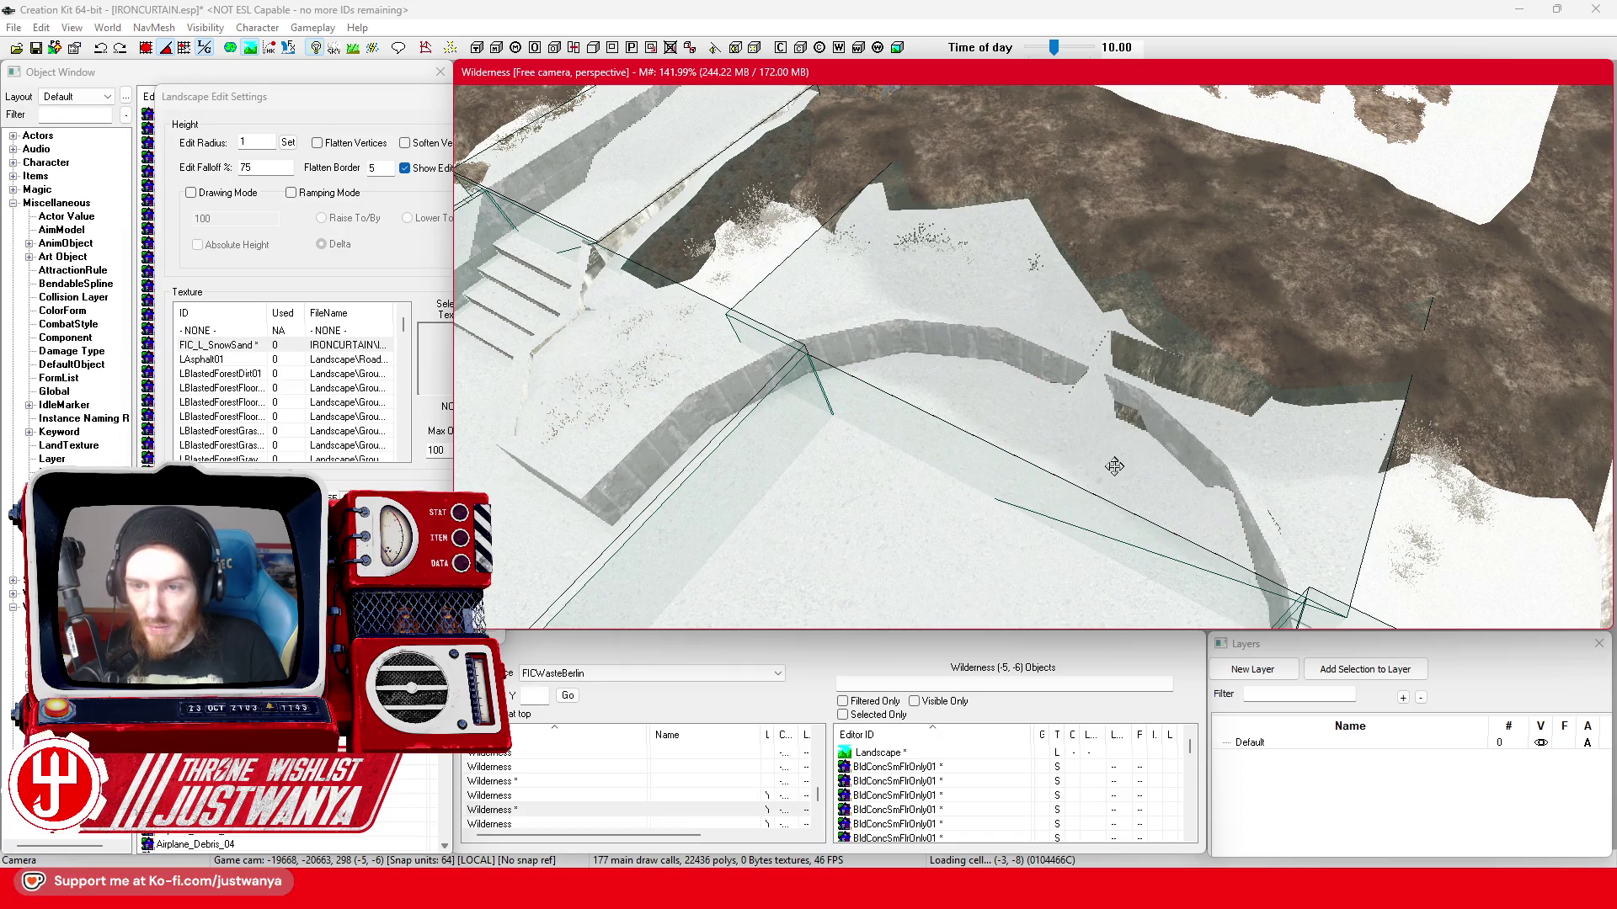
{"action": "mouse_move", "coordinate": [1106, 430]}
{"action": "left_mouse_down"}
{"action": "mouse_move", "coordinate": [917, 344]}
{"action": "mouse_move", "coordinate": [921, 357]}
{"action": "left_mouse_up"}
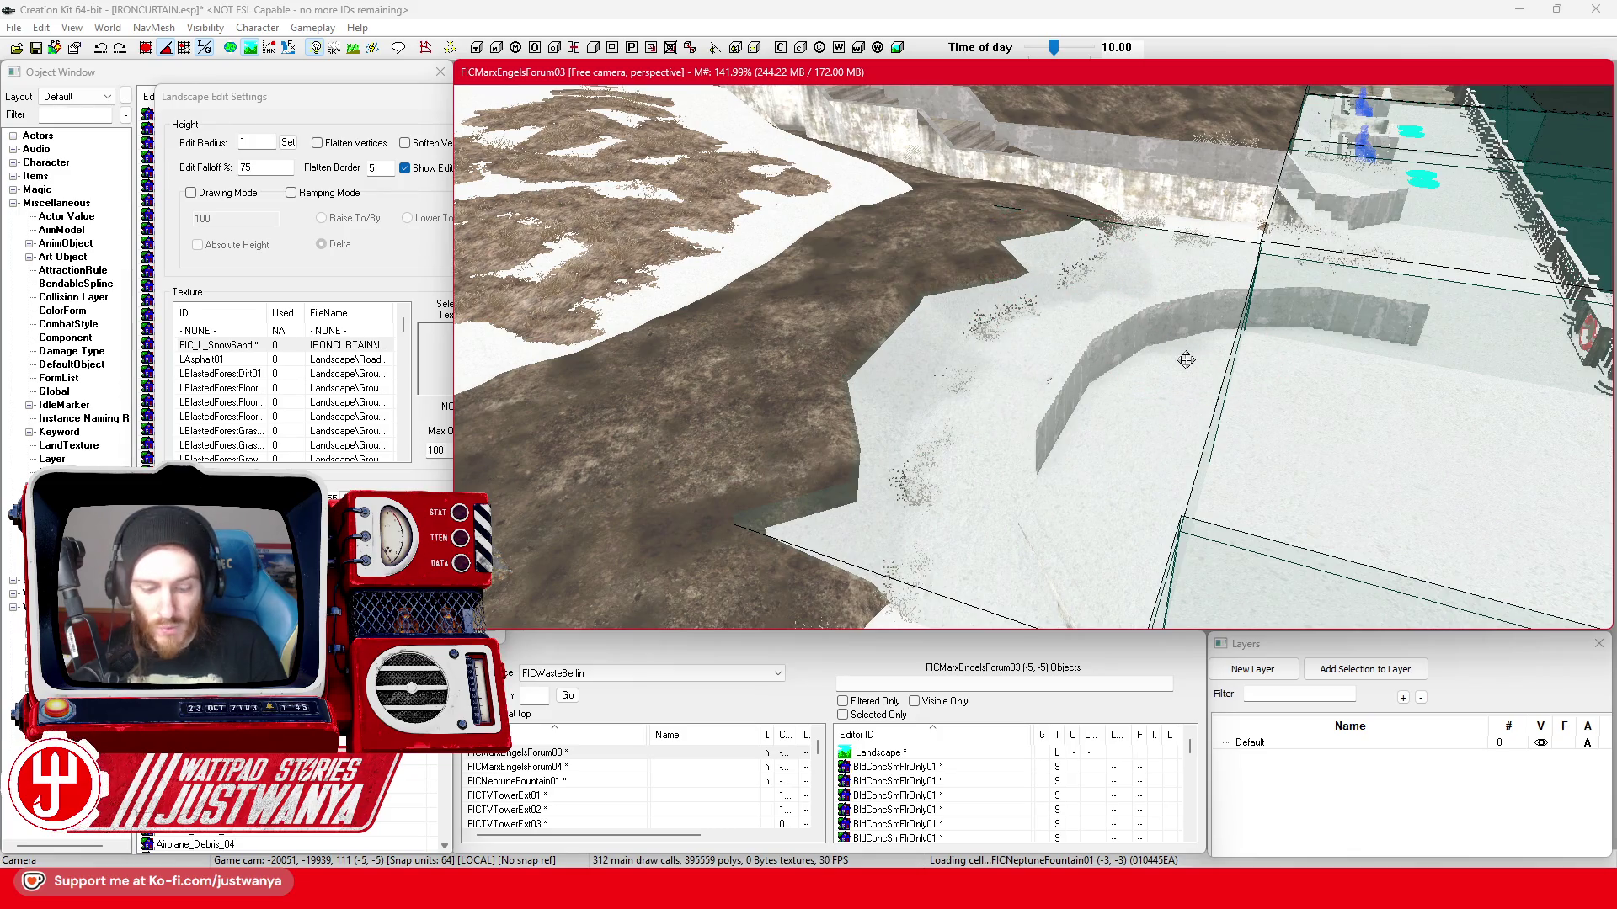
{"action": "key", "text": "m"}
{"action": "mouse_move", "coordinate": [1119, 346]}
{"action": "left_mouse_down"}
{"action": "mouse_move", "coordinate": [927, 346]}
{"action": "mouse_move", "coordinate": [949, 356]}
{"action": "mouse_move", "coordinate": [1018, 307]}
{"action": "left_mouse_up"}
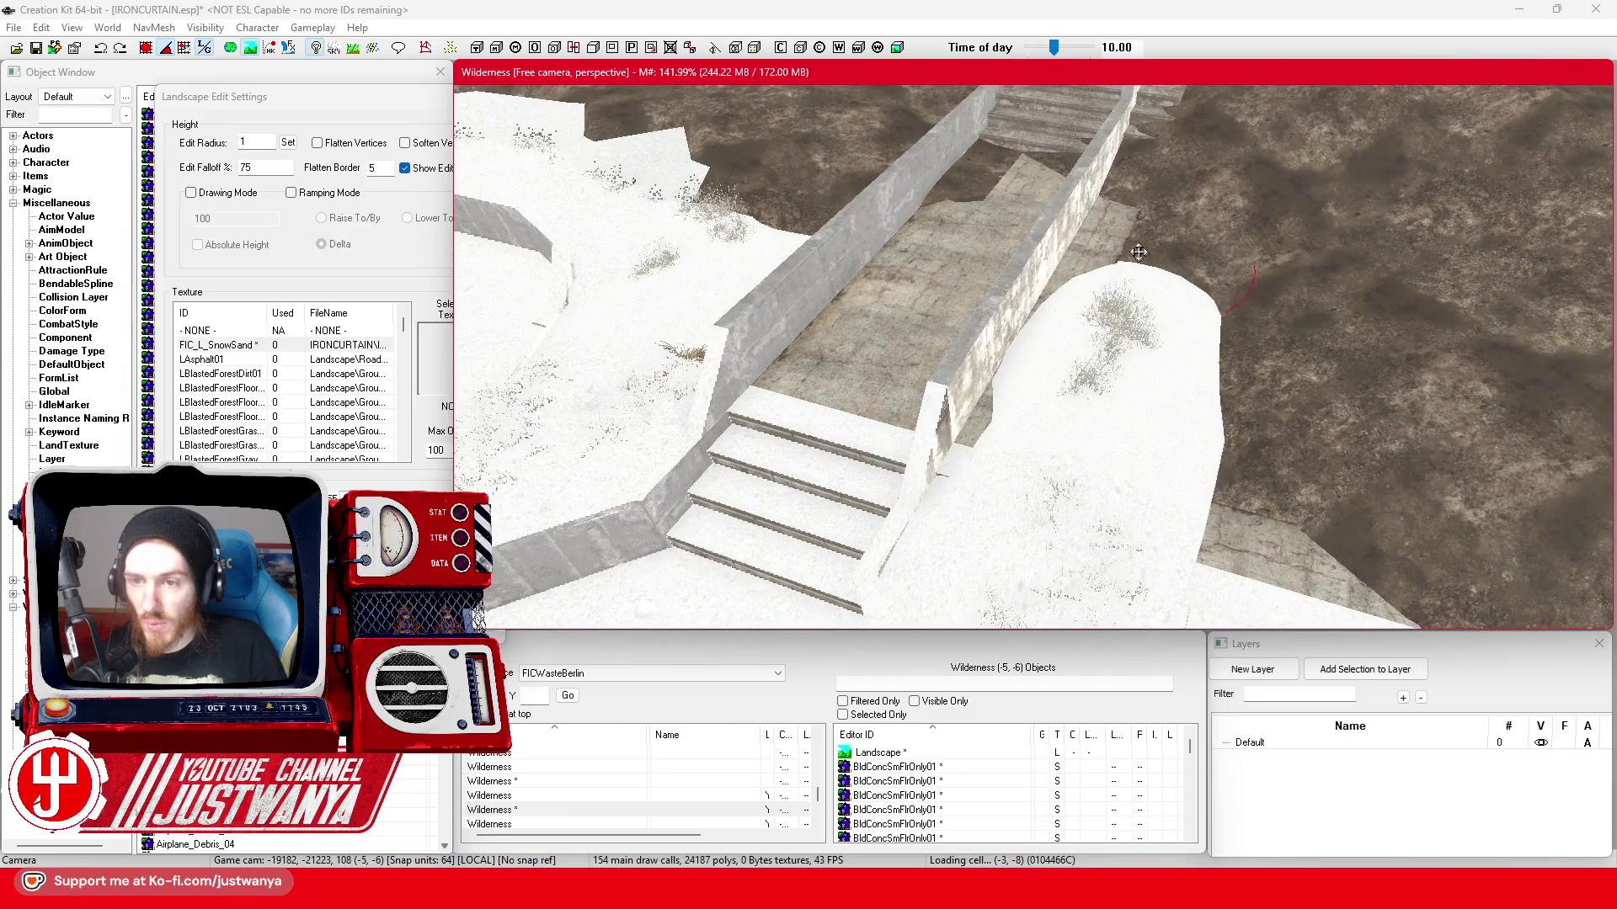
- Raise terrain by the wall and snow mound to cover the concrete slab near the bench
{"action": "left_click_drag", "start_coordinate": [1138, 254], "coordinate": [1132, 244]}
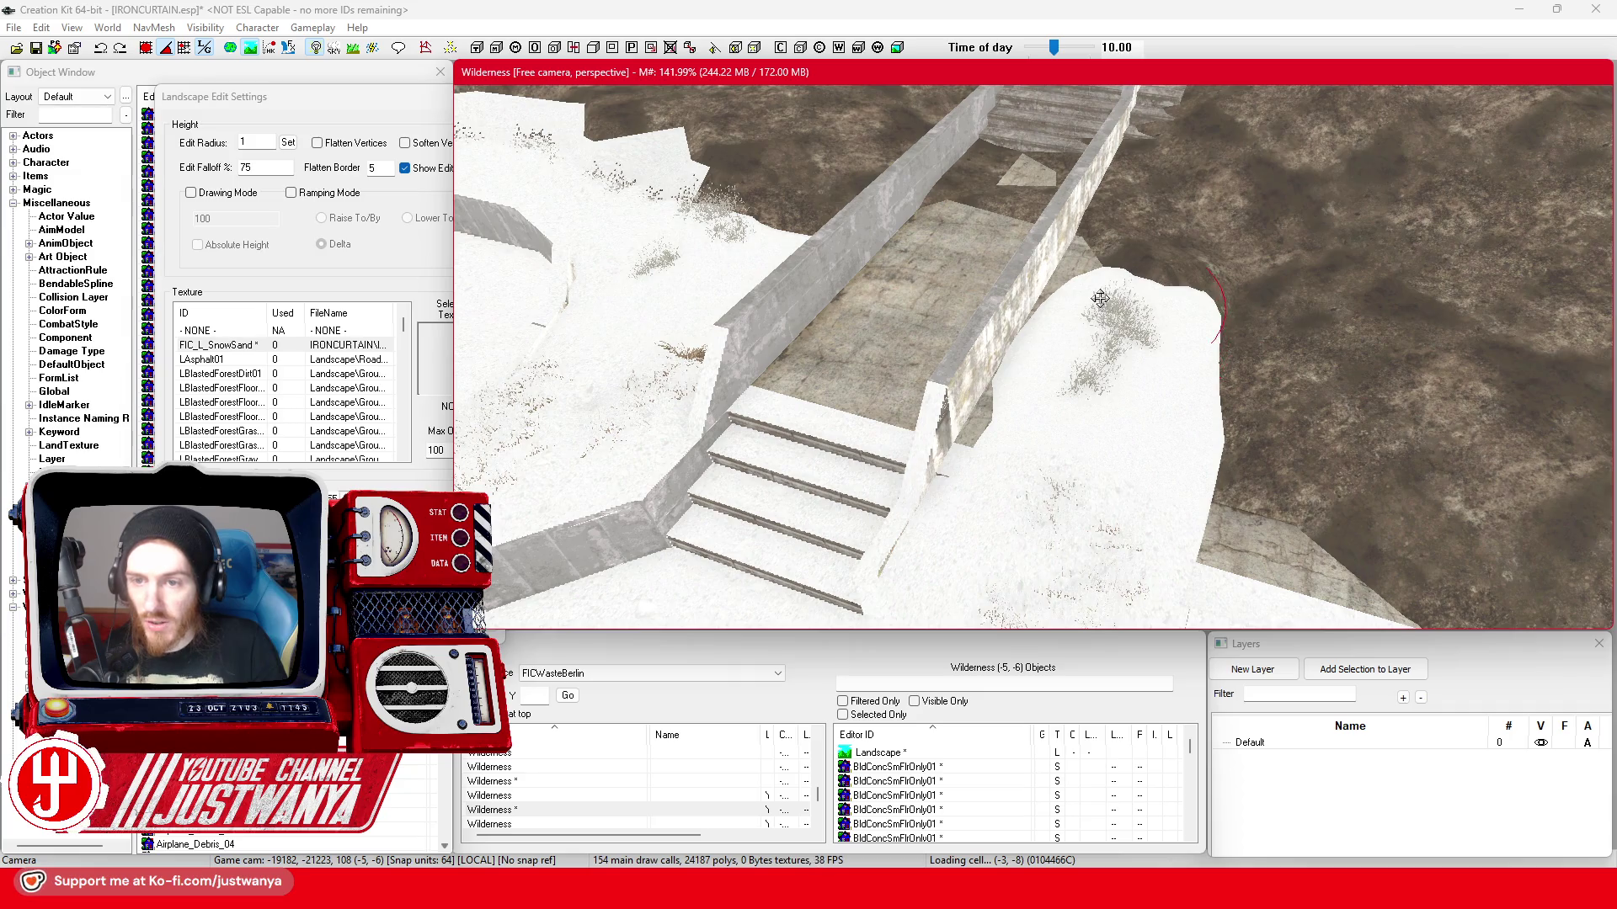
{"action": "left_click_drag", "start_coordinate": [1100, 298], "coordinate": [1199, 399]}
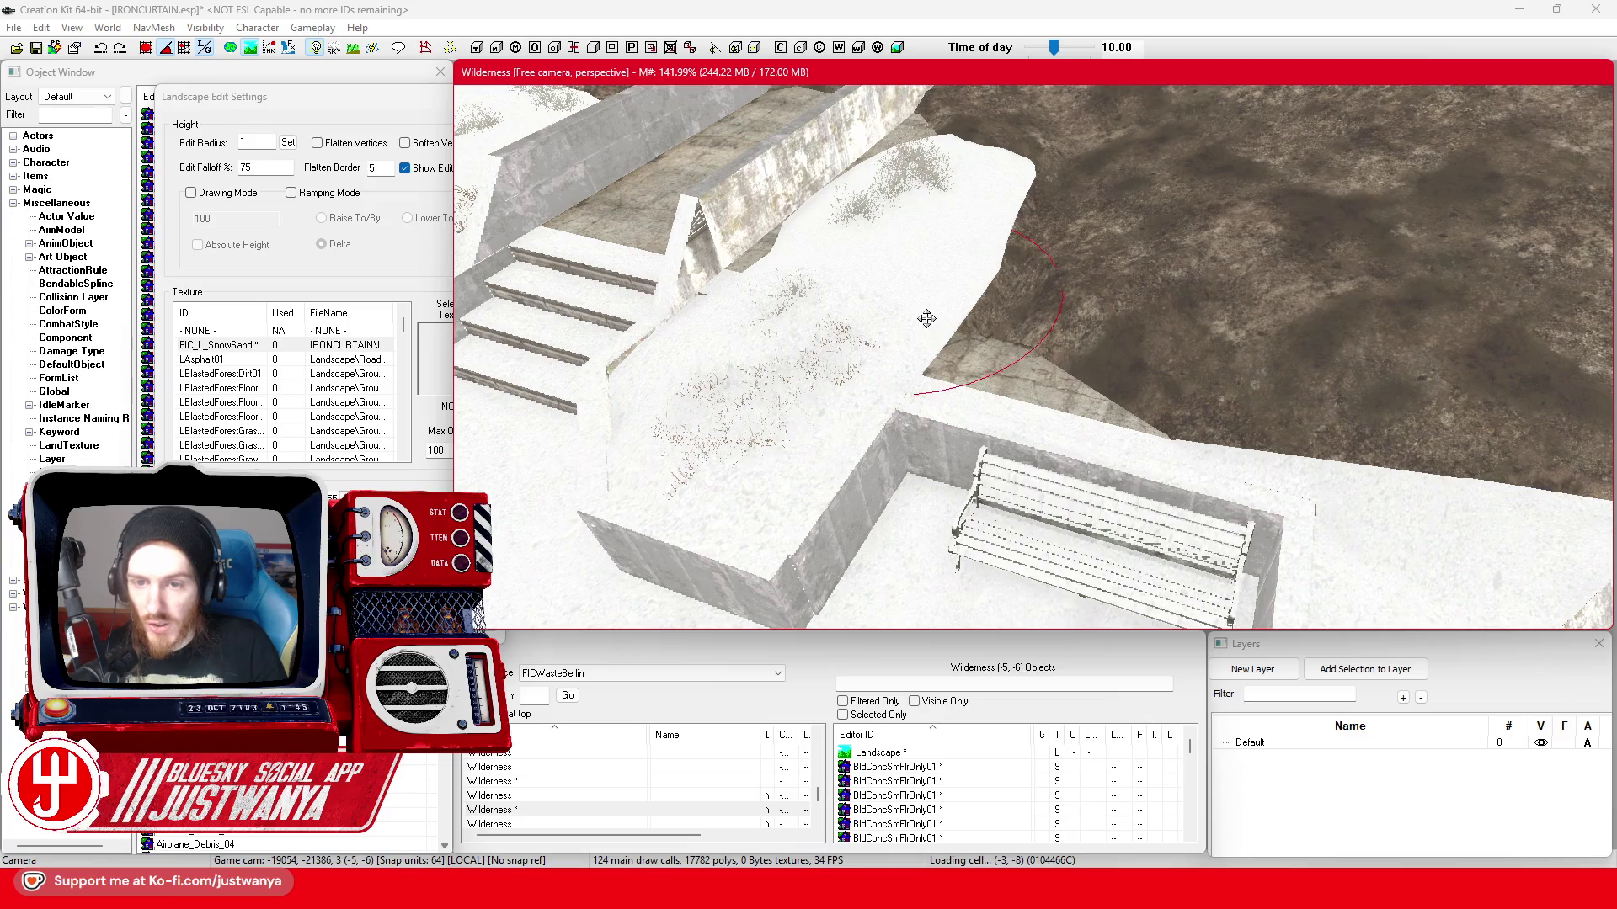
{"action": "mouse_move", "coordinate": [994, 395]}
{"action": "left_mouse_down"}
{"action": "mouse_move", "coordinate": [998, 373]}
{"action": "mouse_move", "coordinate": [1069, 377]}
{"action": "left_mouse_up"}
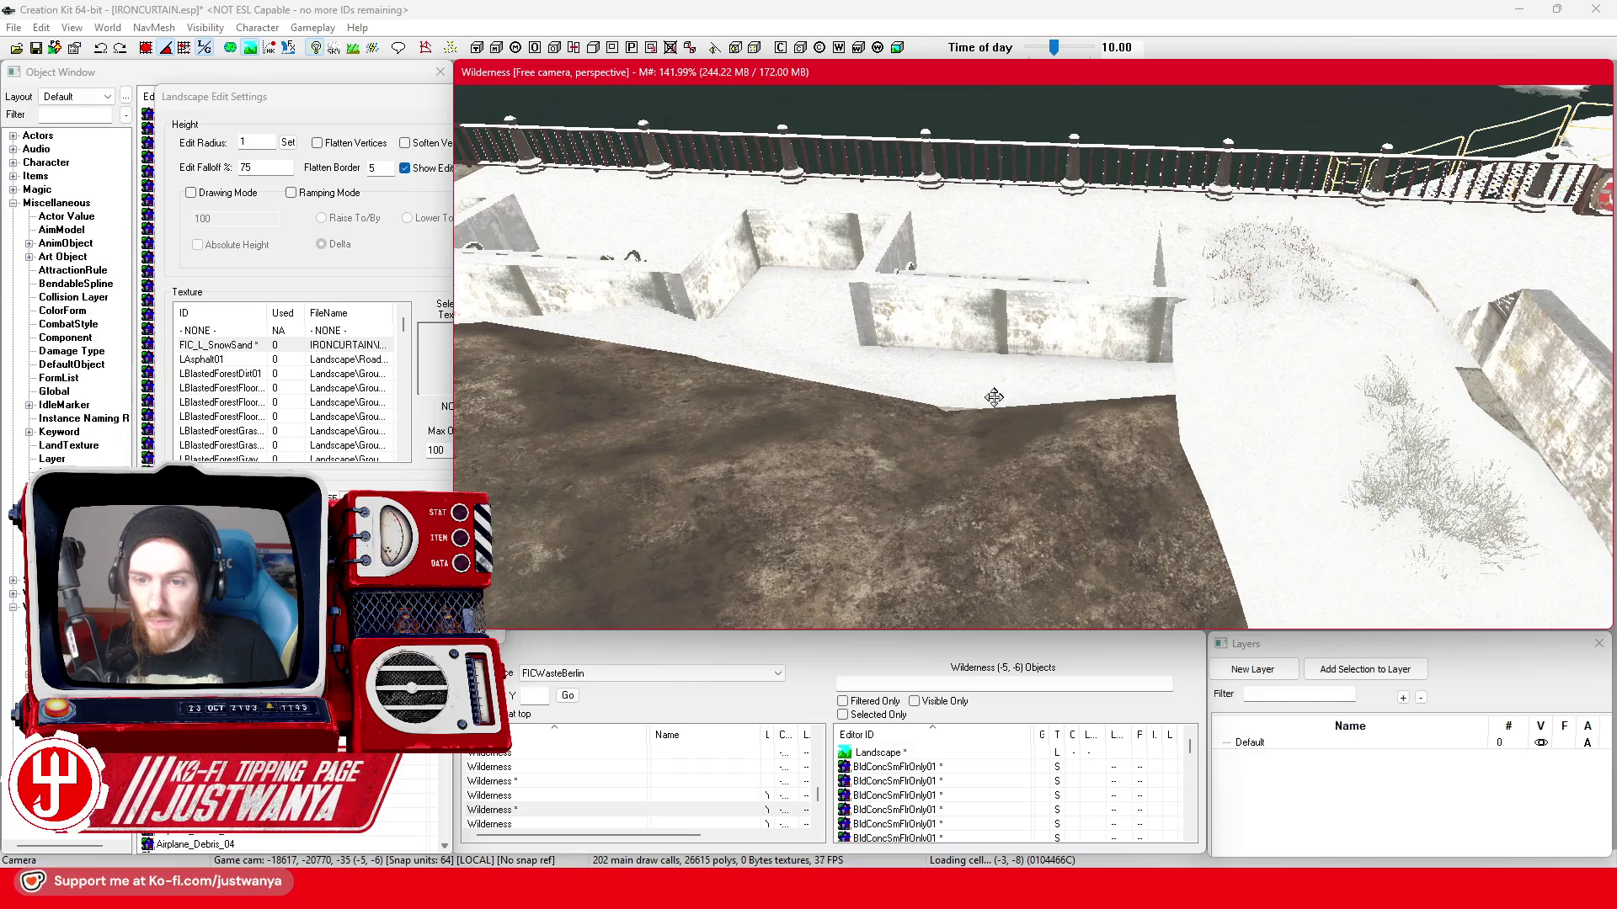
{"action": "mouse_move", "coordinate": [938, 393]}
{"action": "left_mouse_down"}
{"action": "mouse_move", "coordinate": [827, 387]}
{"action": "mouse_move", "coordinate": [830, 374]}
{"action": "left_mouse_up"}
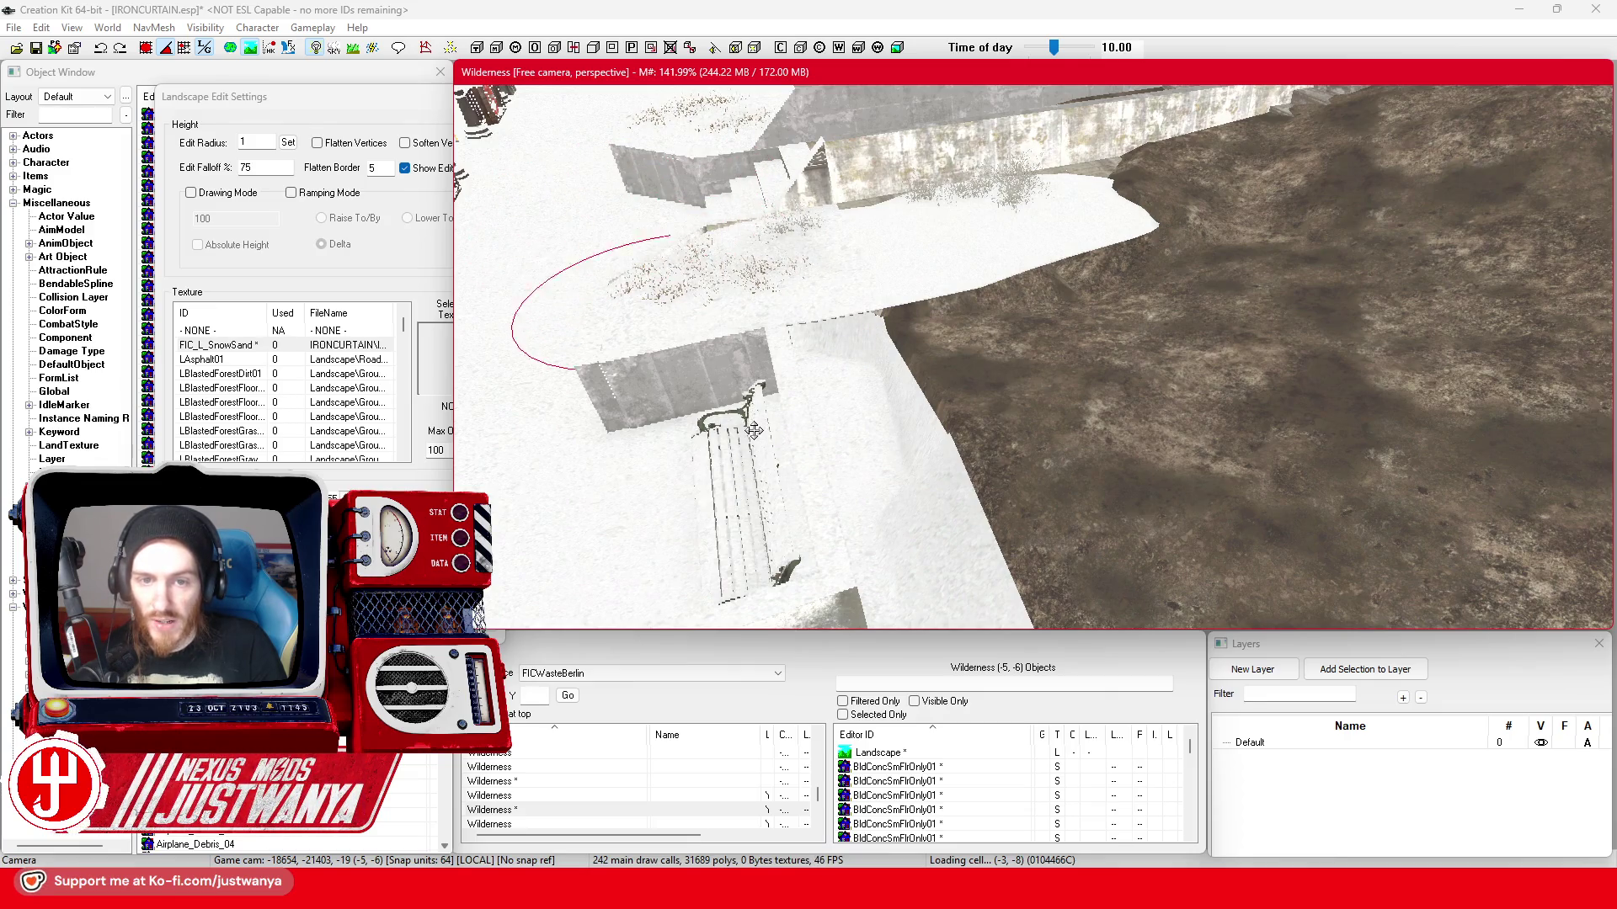
- Flatten the terrain mound near the benches, checking it from lower and wider angles
{"action": "left_click_drag", "start_coordinate": [754, 437], "coordinate": [993, 477]}
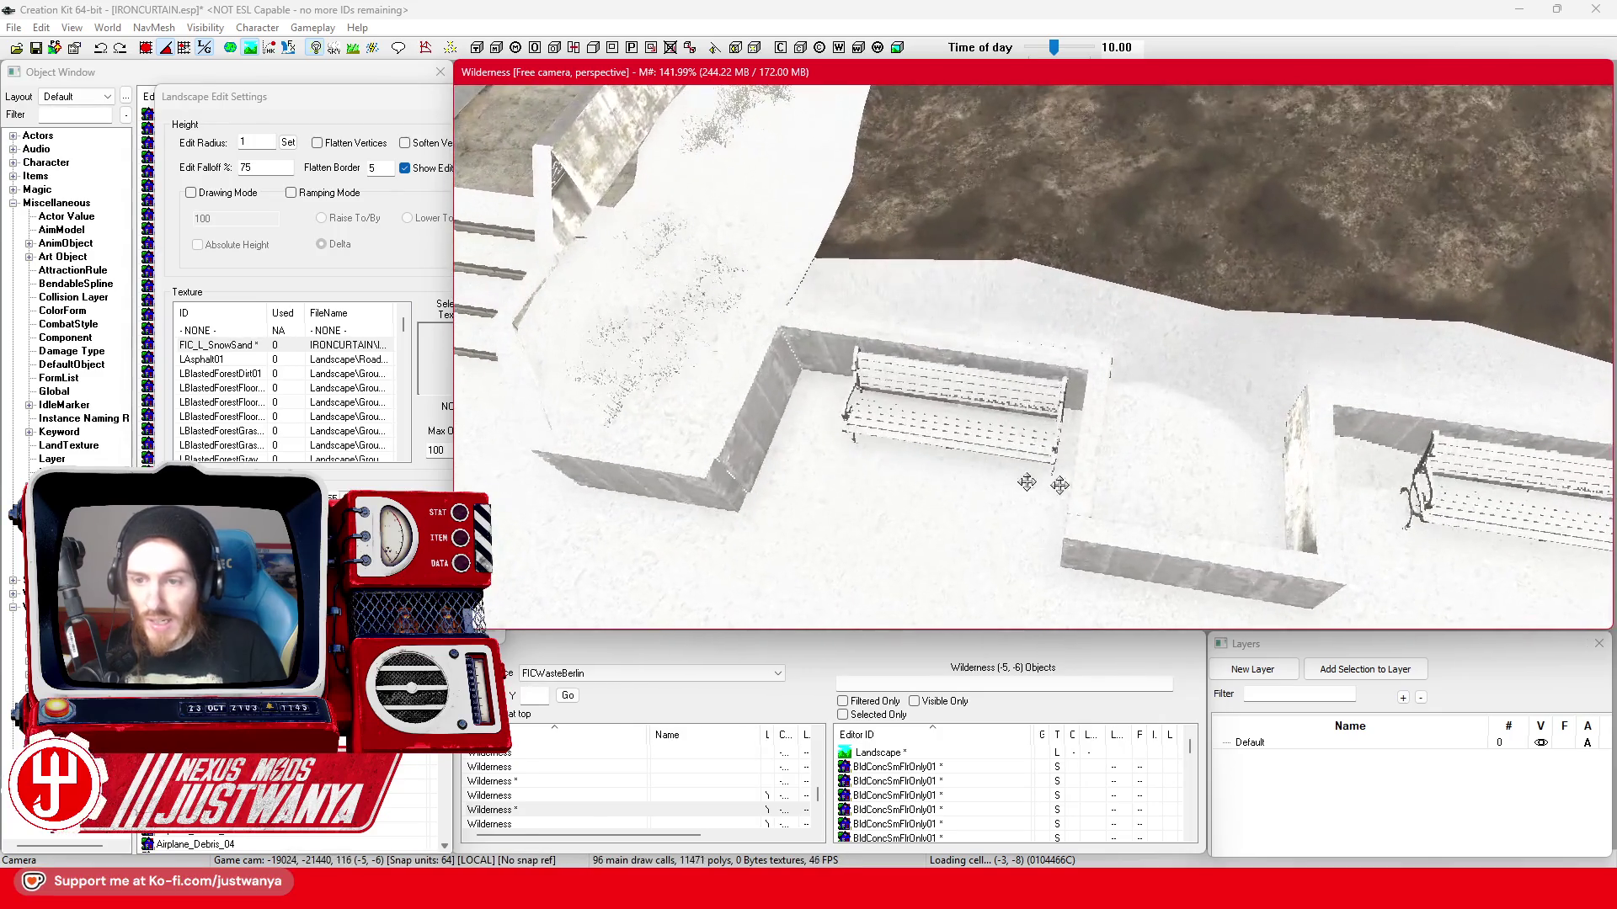
{"action": "left_click_drag", "start_coordinate": [1178, 484], "coordinate": [1183, 462]}
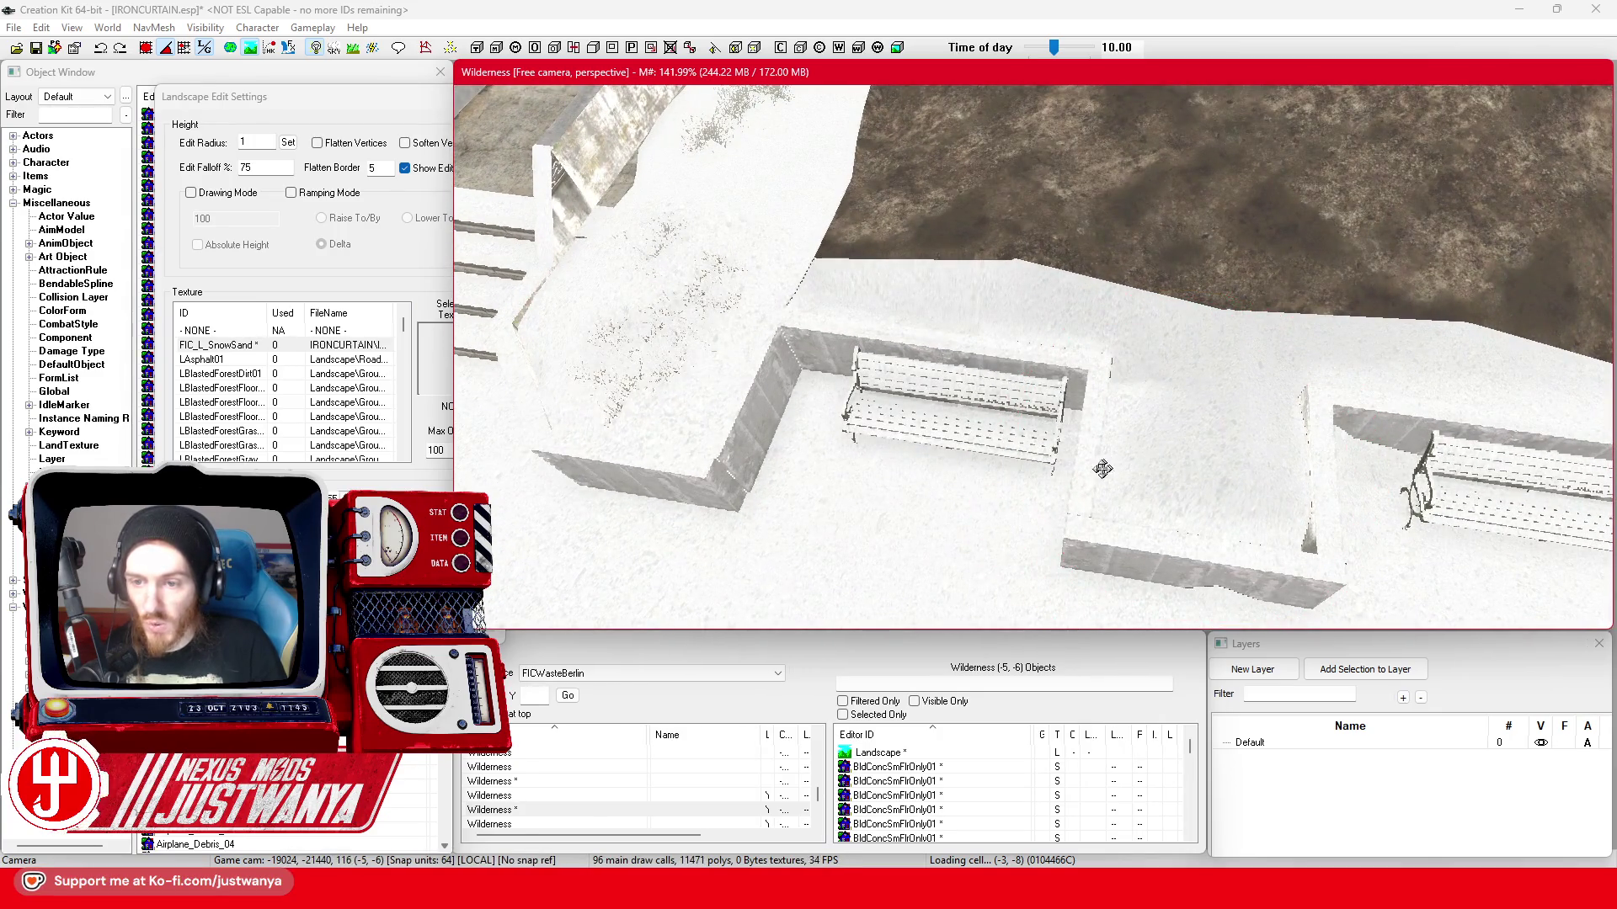
{"action": "left_click_drag", "start_coordinate": [1058, 468], "coordinate": [1215, 405]}
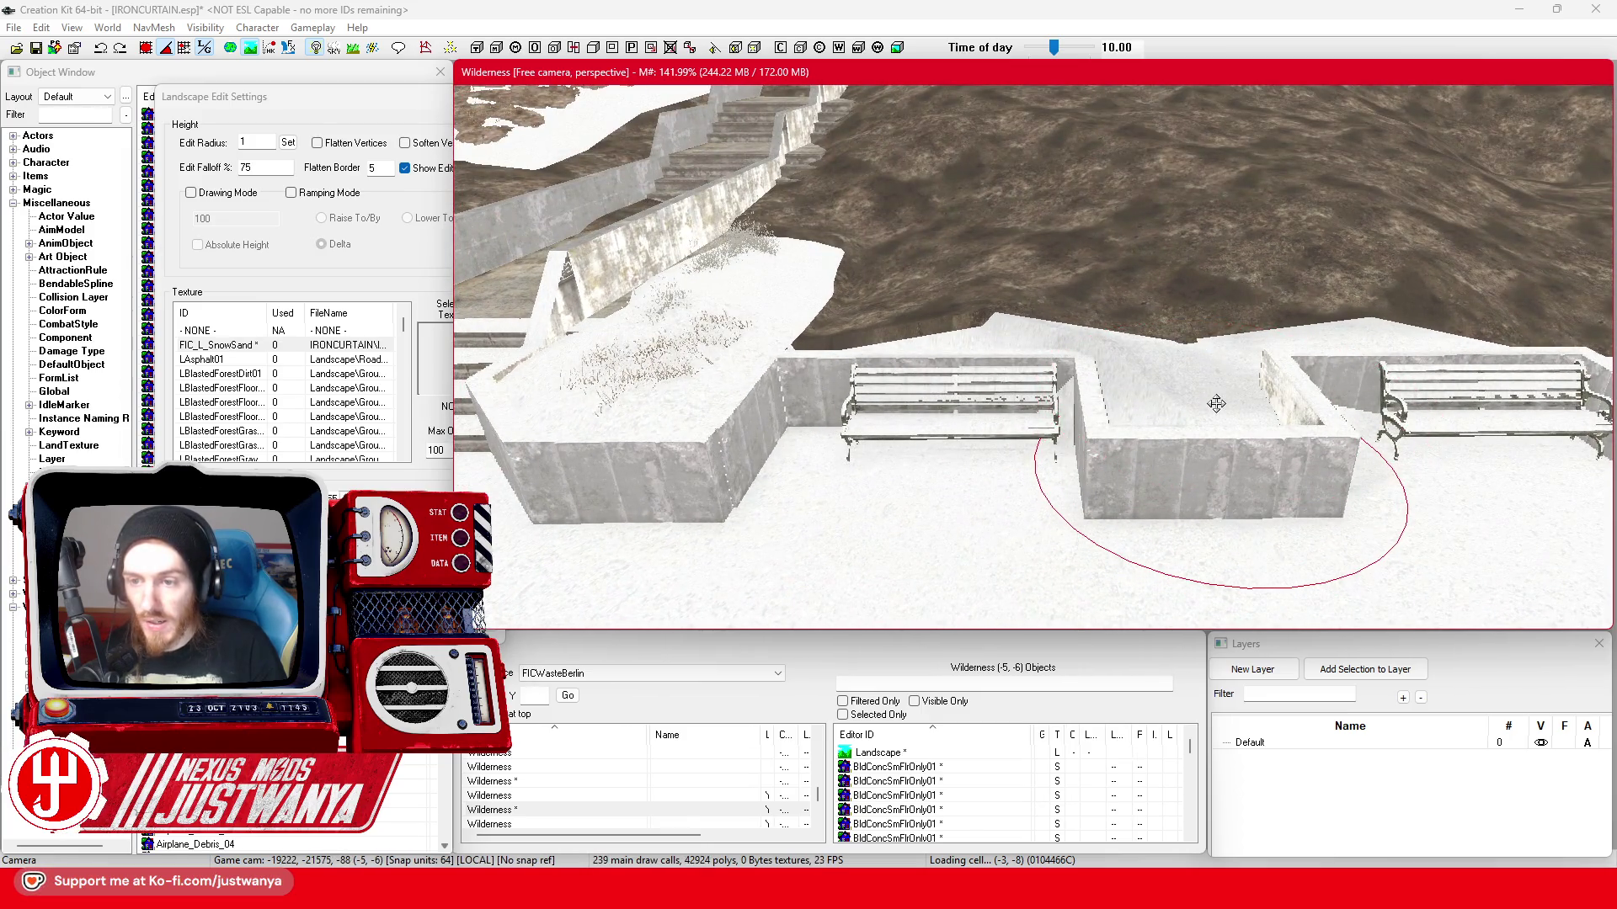
{"action": "mouse_move", "coordinate": [1217, 401]}
{"action": "left_mouse_down"}
{"action": "mouse_move", "coordinate": [1168, 486]}
{"action": "mouse_move", "coordinate": [1225, 436]}
{"action": "left_mouse_up"}
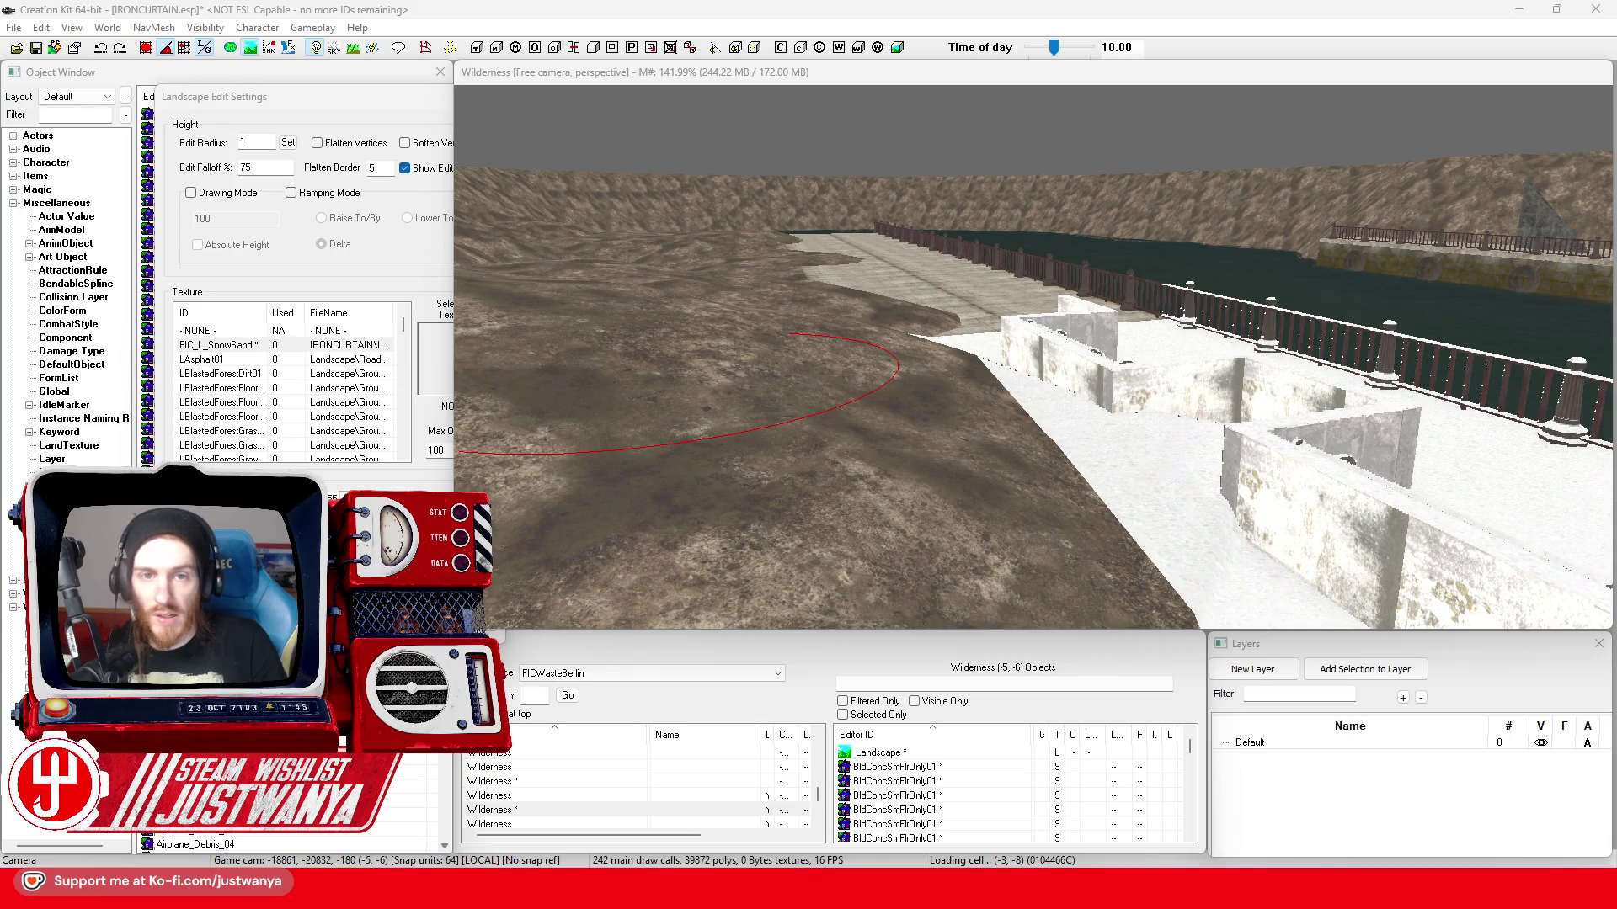
- Raise terrain over the snow slope near the stairs and build the ground into a mound
{"action": "left_click", "coordinate": [688, 76]}
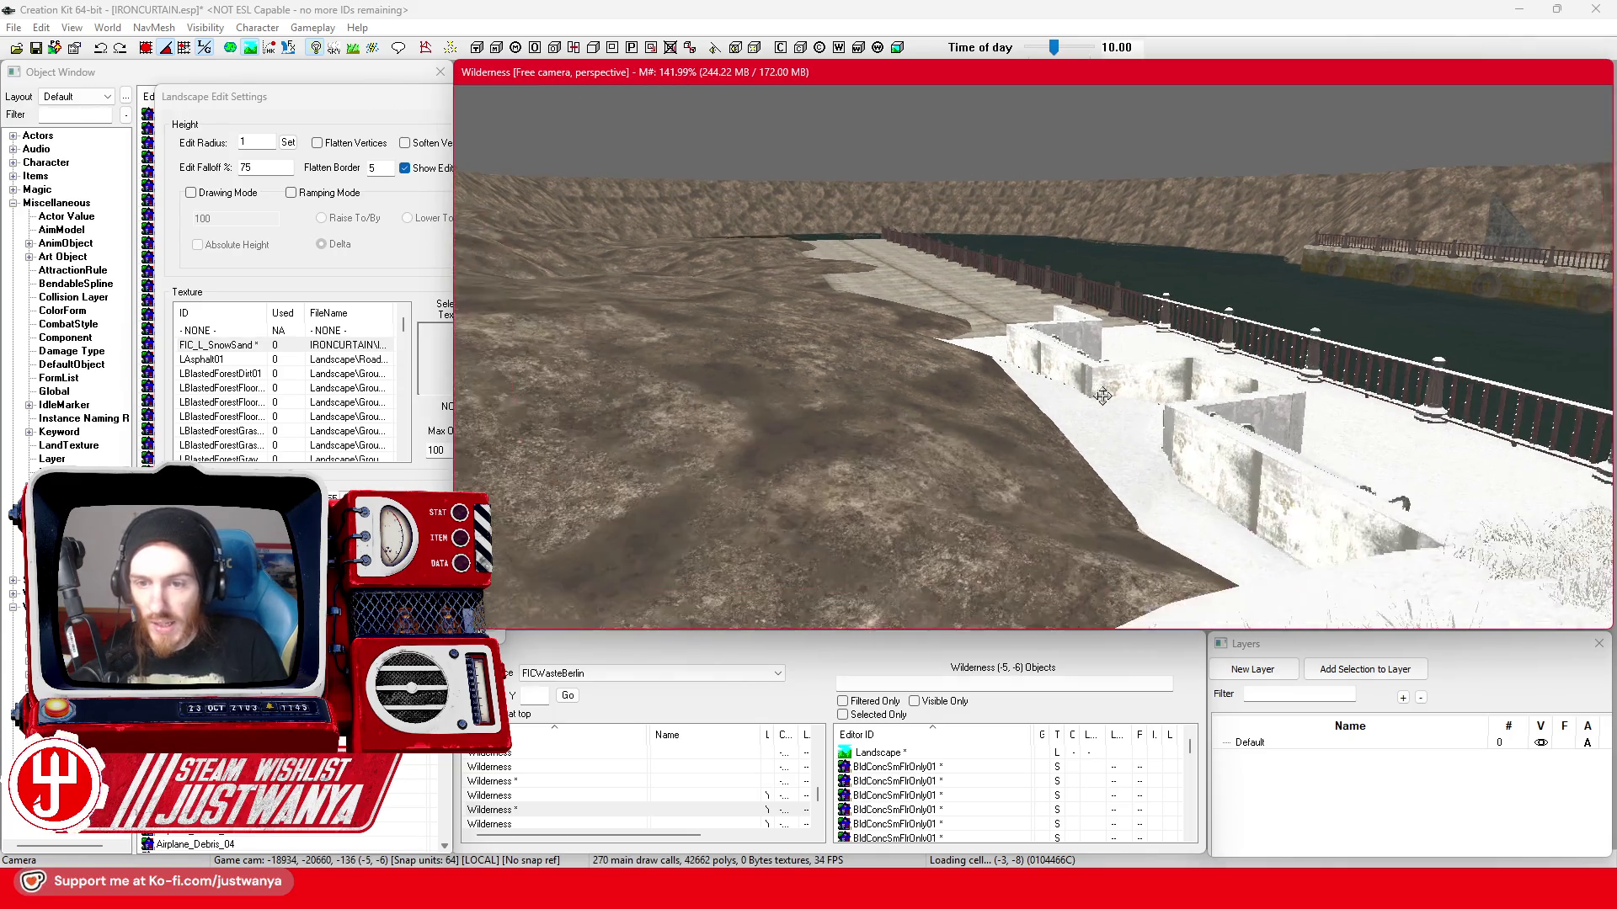
{"action": "scroll", "coordinate": [915, 410], "scroll_direction": "up", "scroll_amount": 5}
{"action": "scroll", "coordinate": [915, 409], "scroll_direction": "down", "scroll_amount": 5}
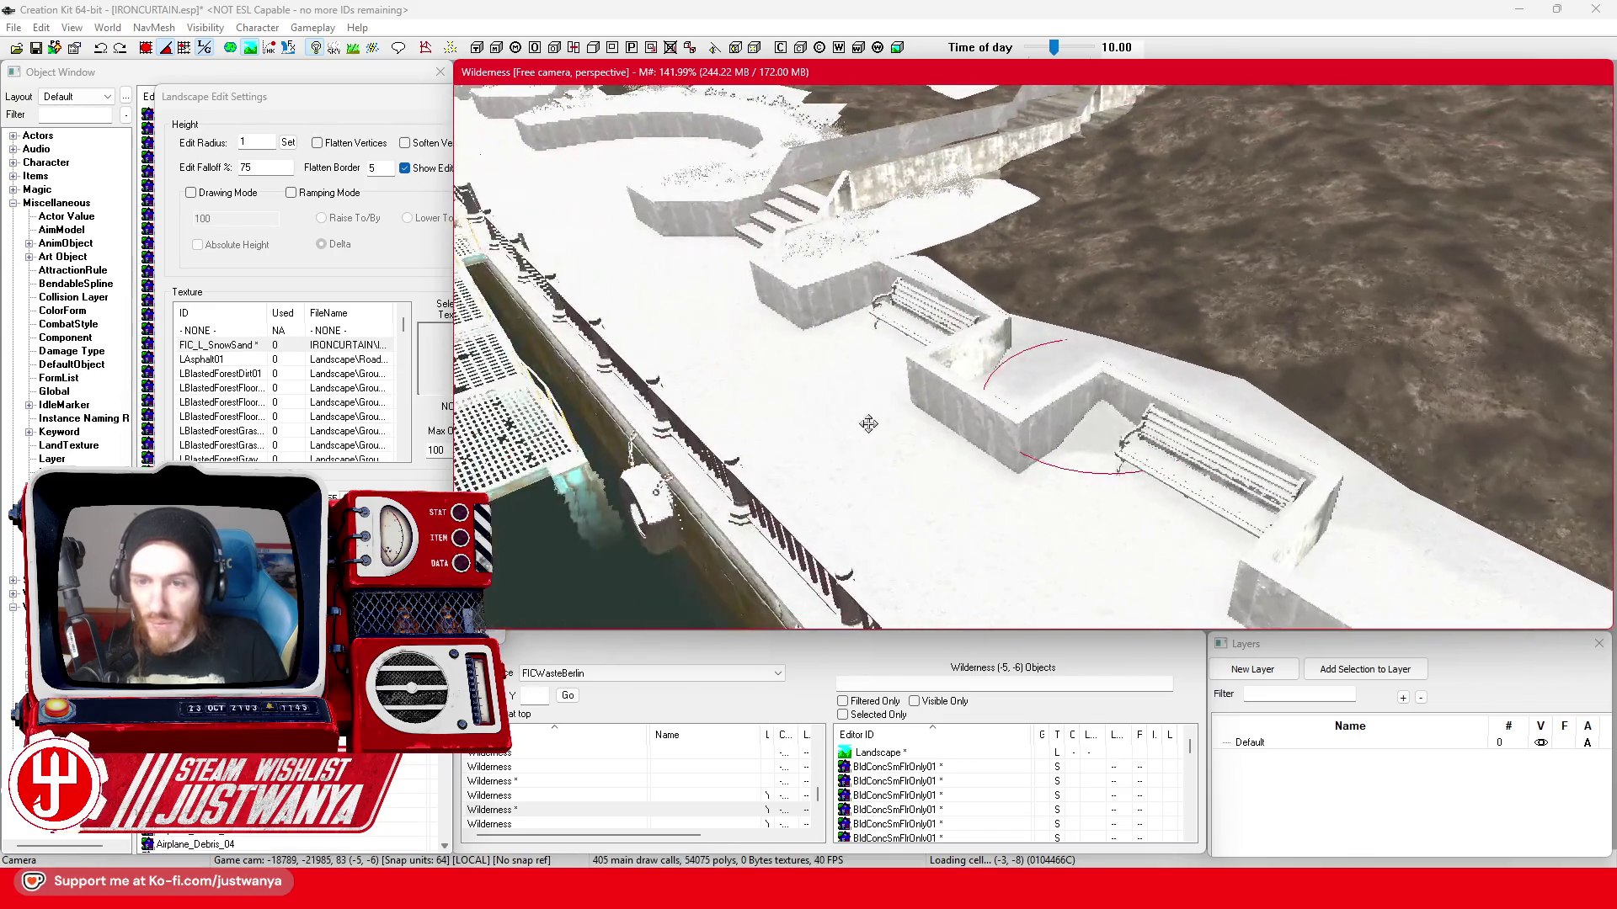
{"action": "scroll", "coordinate": [985, 484], "scroll_direction": "up", "scroll_amount": 2}
{"action": "scroll", "coordinate": [1011, 430], "scroll_direction": "up", "scroll_amount": 2}
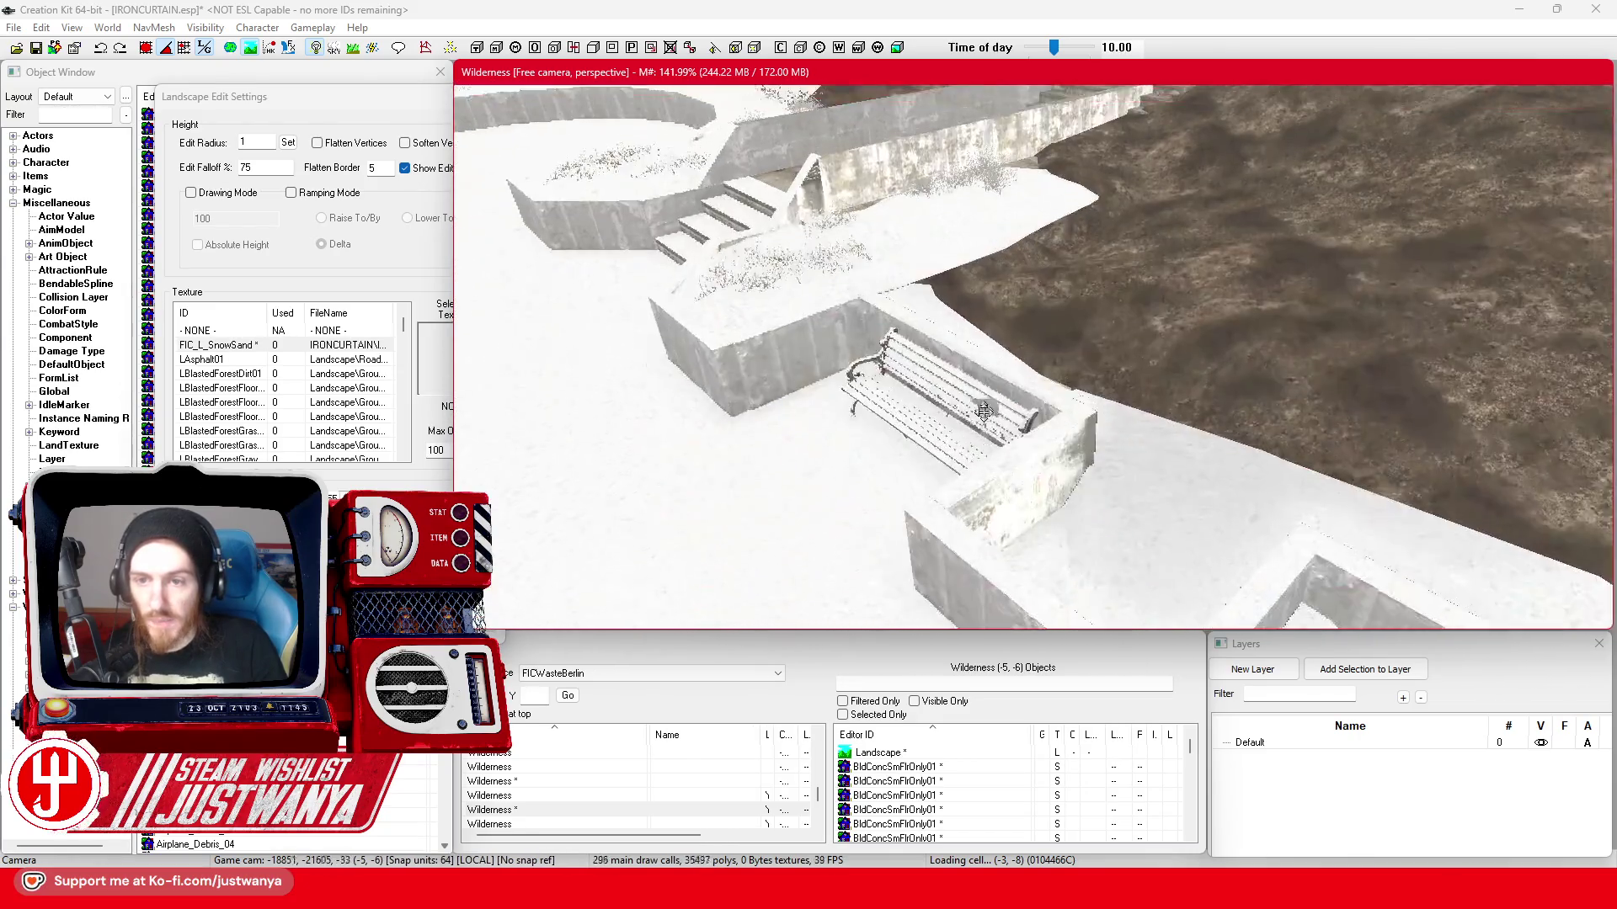
{"action": "scroll", "coordinate": [1050, 366], "scroll_direction": "up", "scroll_amount": 2}
{"action": "left_click_drag", "start_coordinate": [1066, 339], "coordinate": [1185, 316]}
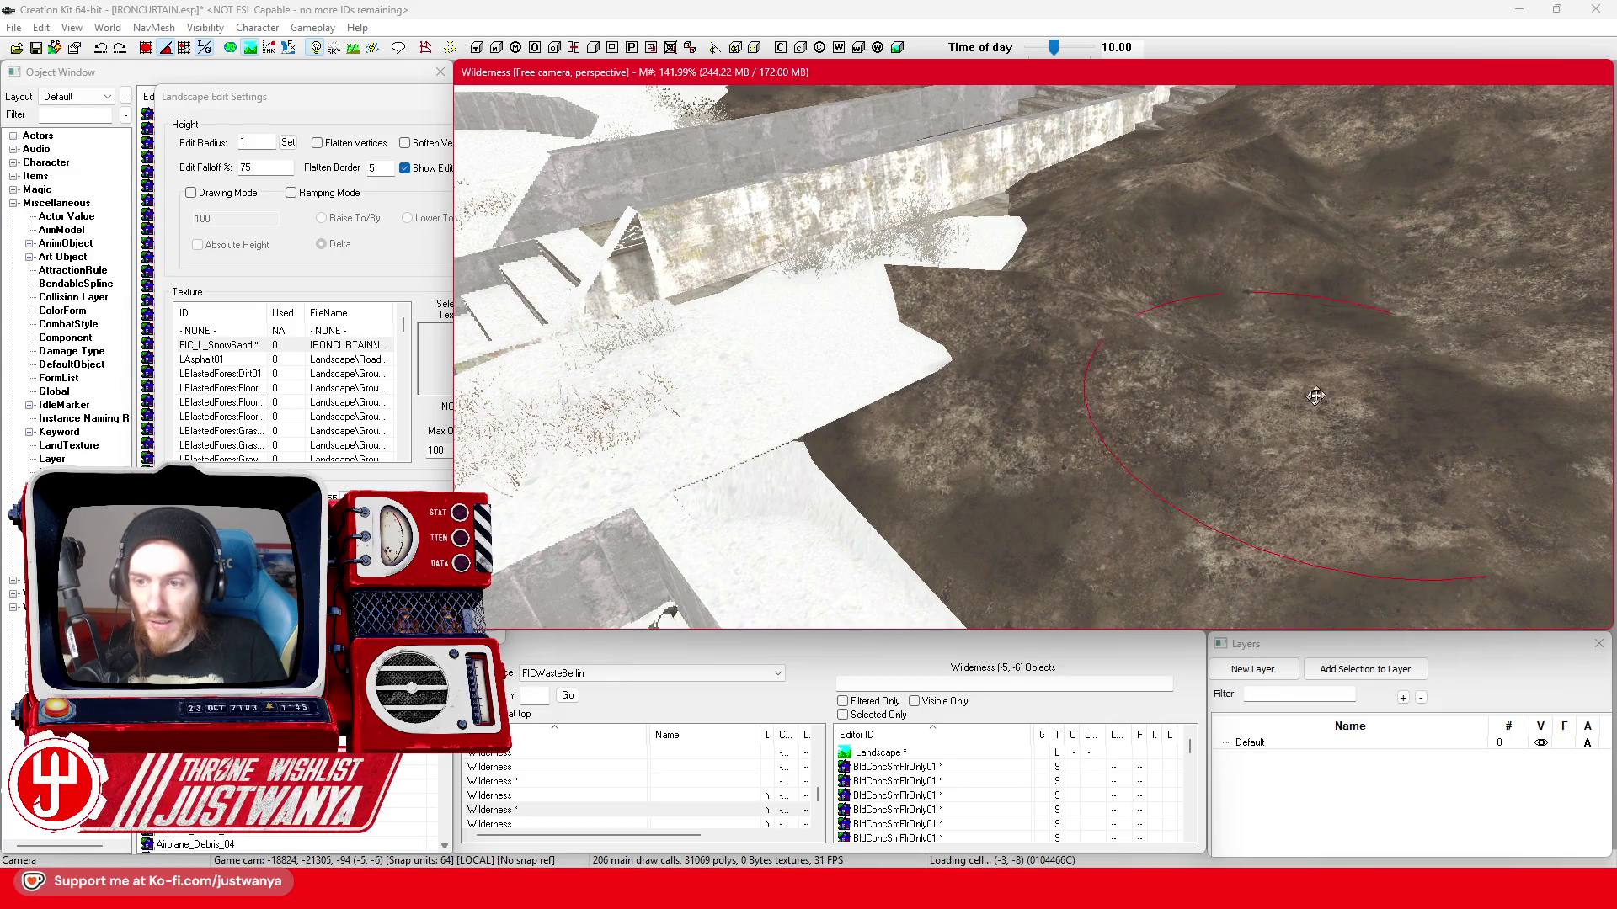
{"action": "left_click_drag", "start_coordinate": [1298, 325], "coordinate": [1301, 312]}
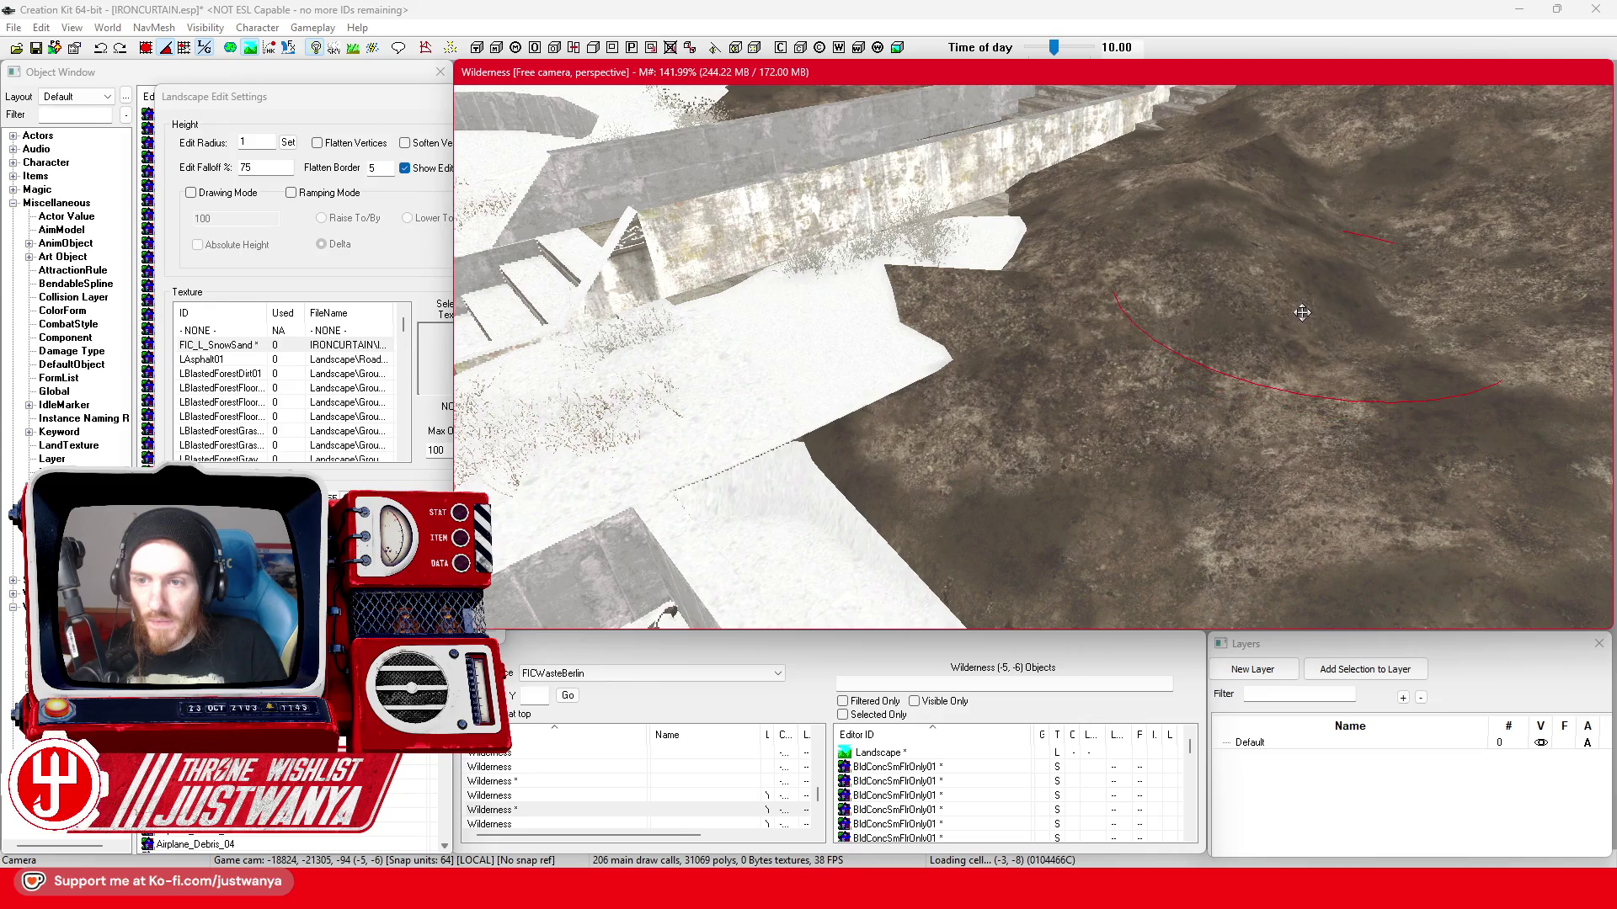
{"action": "scroll", "coordinate": [1131, 376], "scroll_direction": "down", "scroll_amount": 5}
{"action": "scroll", "coordinate": [1076, 383], "scroll_direction": "up", "scroll_amount": 5}
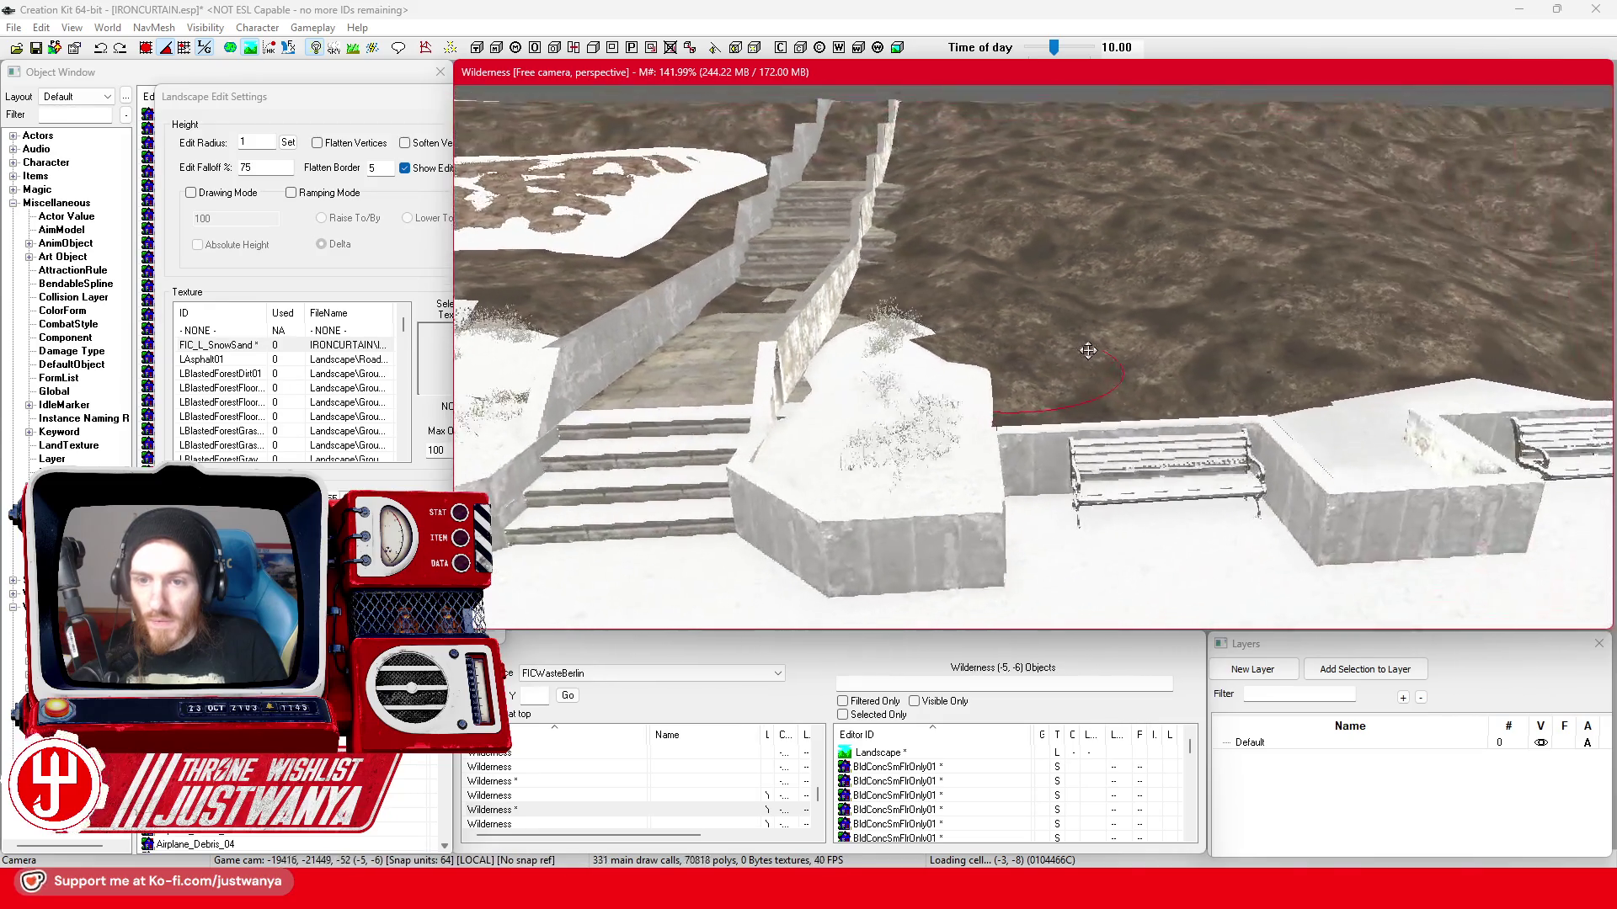
{"action": "scroll", "coordinate": [1076, 383], "scroll_direction": "up", "scroll_amount": 3}
{"action": "scroll", "coordinate": [1093, 389], "scroll_direction": "up", "scroll_amount": 3}
{"action": "scroll", "coordinate": [1108, 396], "scroll_direction": "up", "scroll_amount": 2}
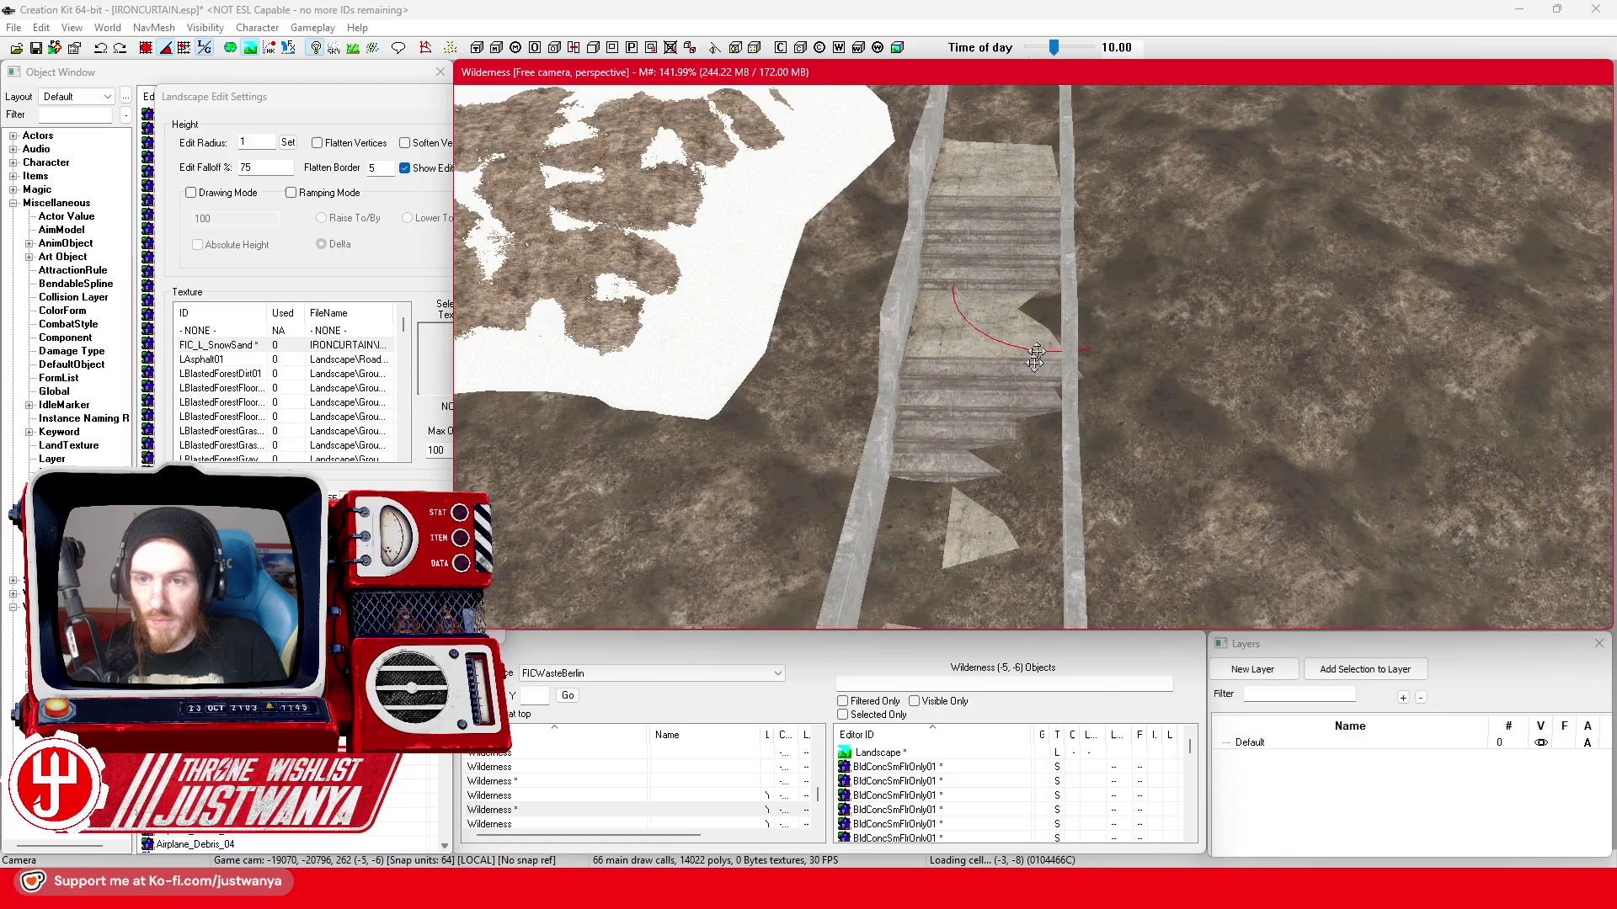
{"action": "scroll", "coordinate": [1039, 339], "scroll_direction": "down", "scroll_amount": 4}
{"action": "scroll", "coordinate": [923, 422], "scroll_direction": "down", "scroll_amount": 3}
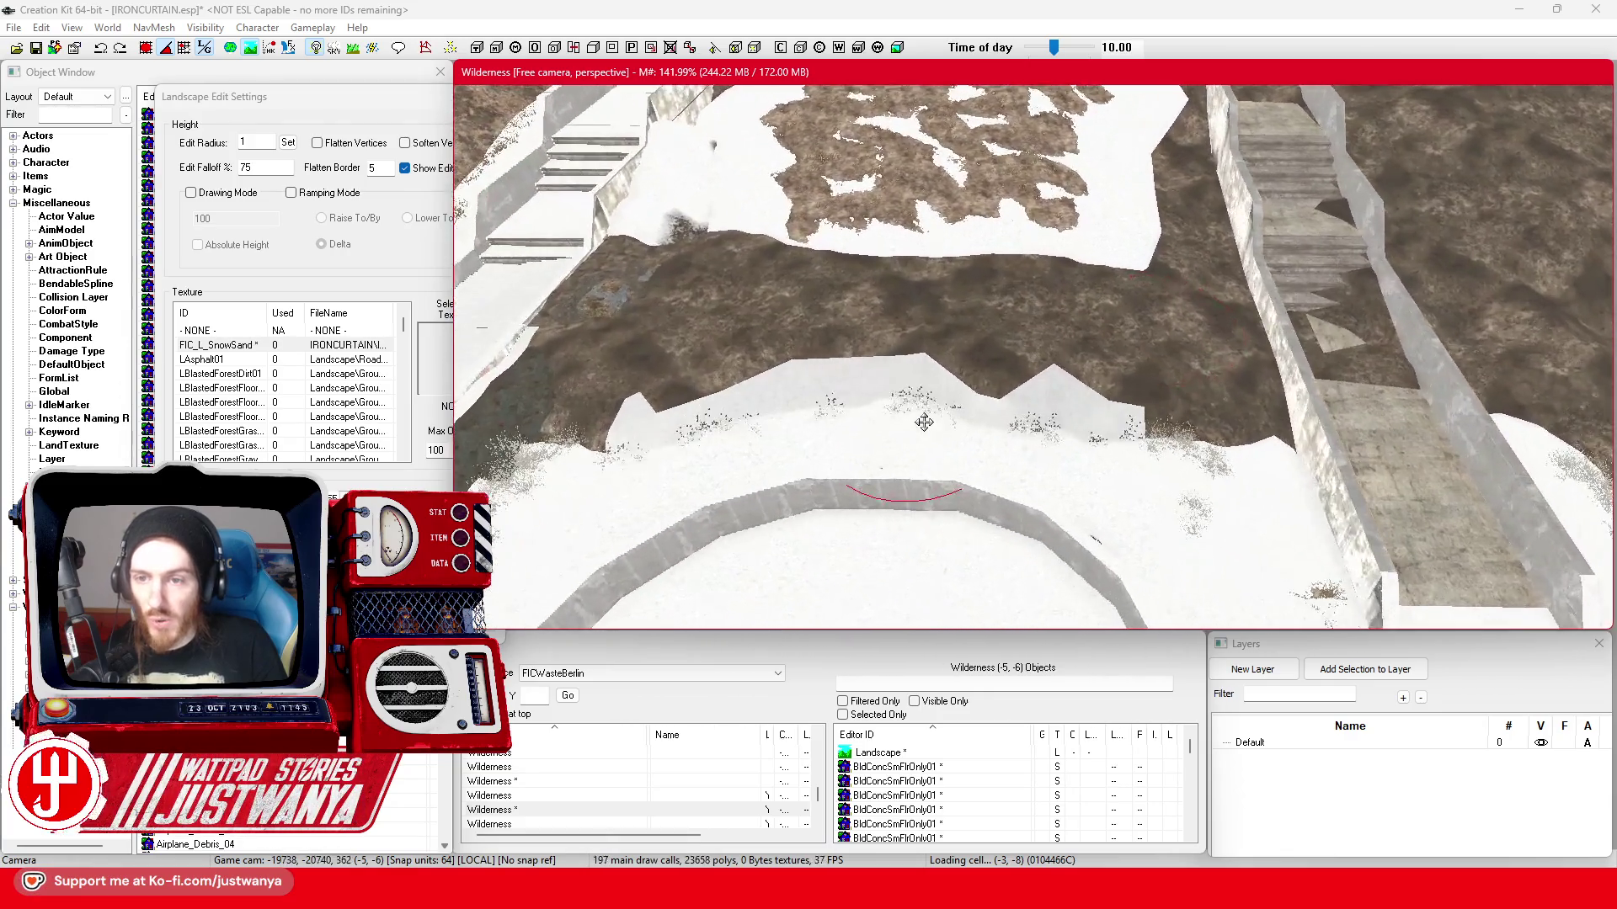
{"action": "scroll", "coordinate": [923, 423], "scroll_direction": "down", "scroll_amount": 3}
{"action": "scroll", "coordinate": [960, 416], "scroll_direction": "down", "scroll_amount": 3}
- Paint the snow texture over the brown dirt patches on the slope
{"action": "left_click_drag", "start_coordinate": [976, 414], "coordinate": [952, 431]}
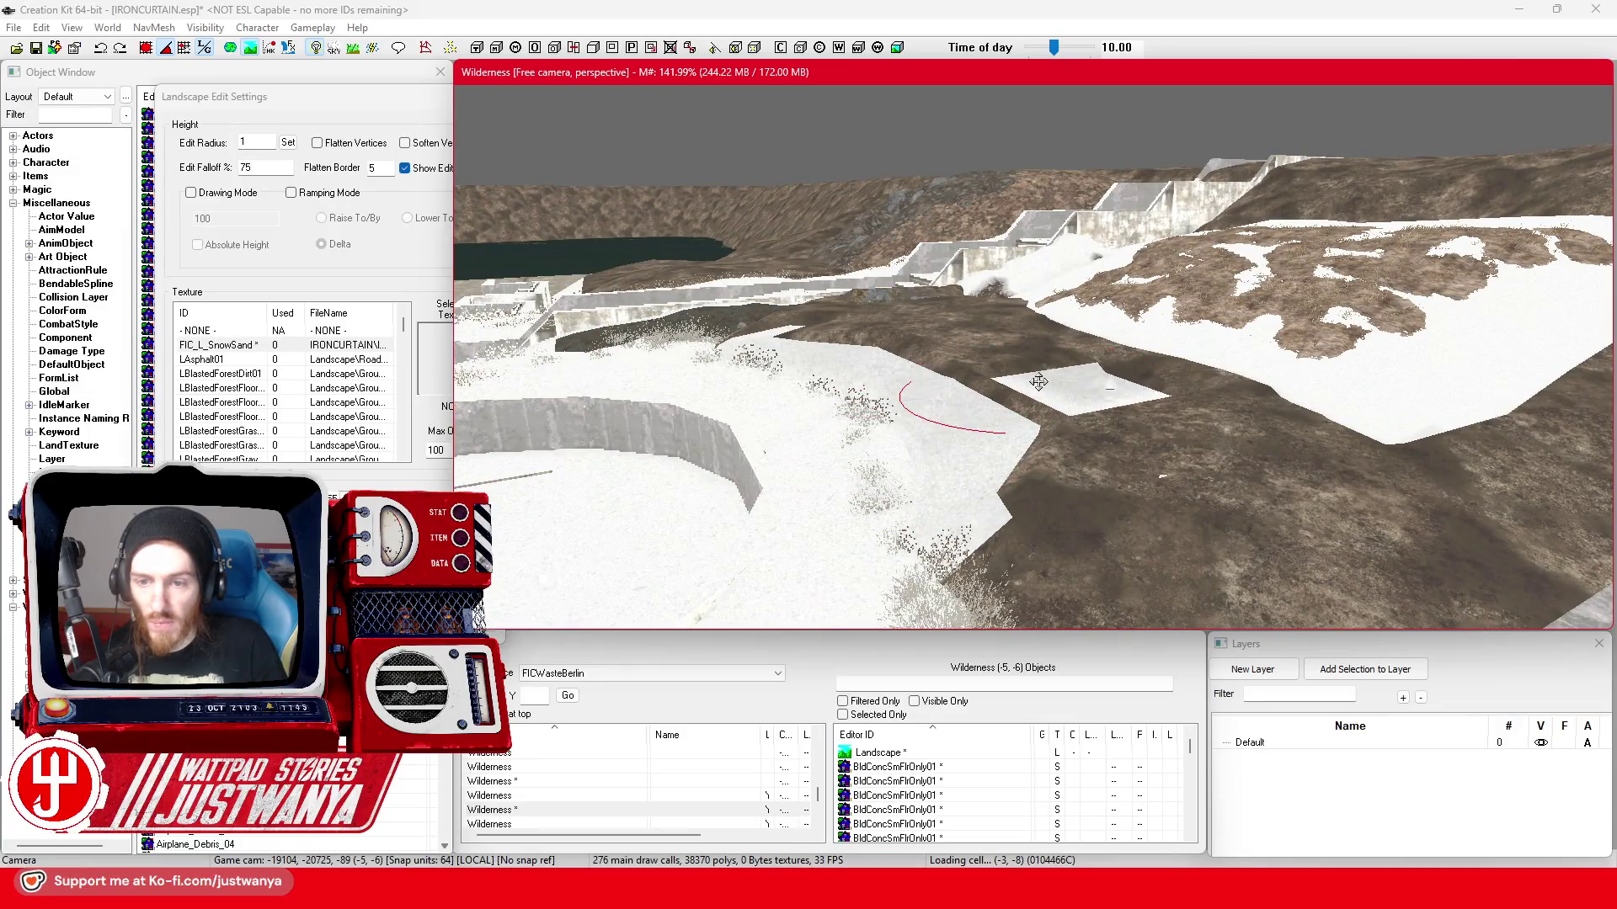
{"action": "key", "text": "shift"}
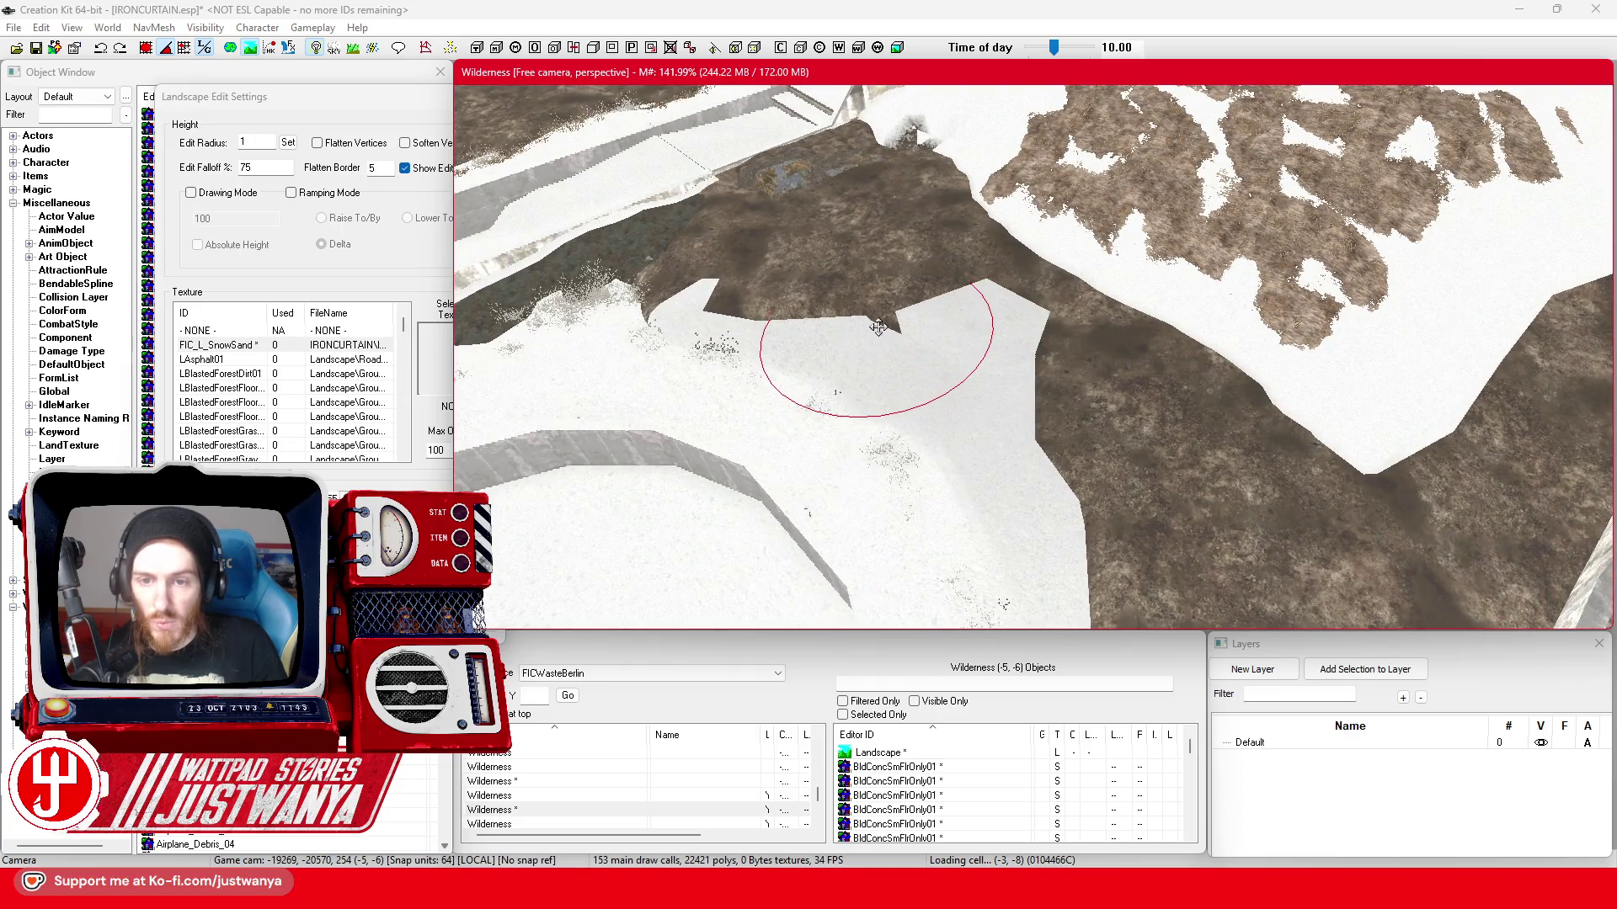
{"action": "left_click_drag", "start_coordinate": [758, 284], "coordinate": [672, 279]}
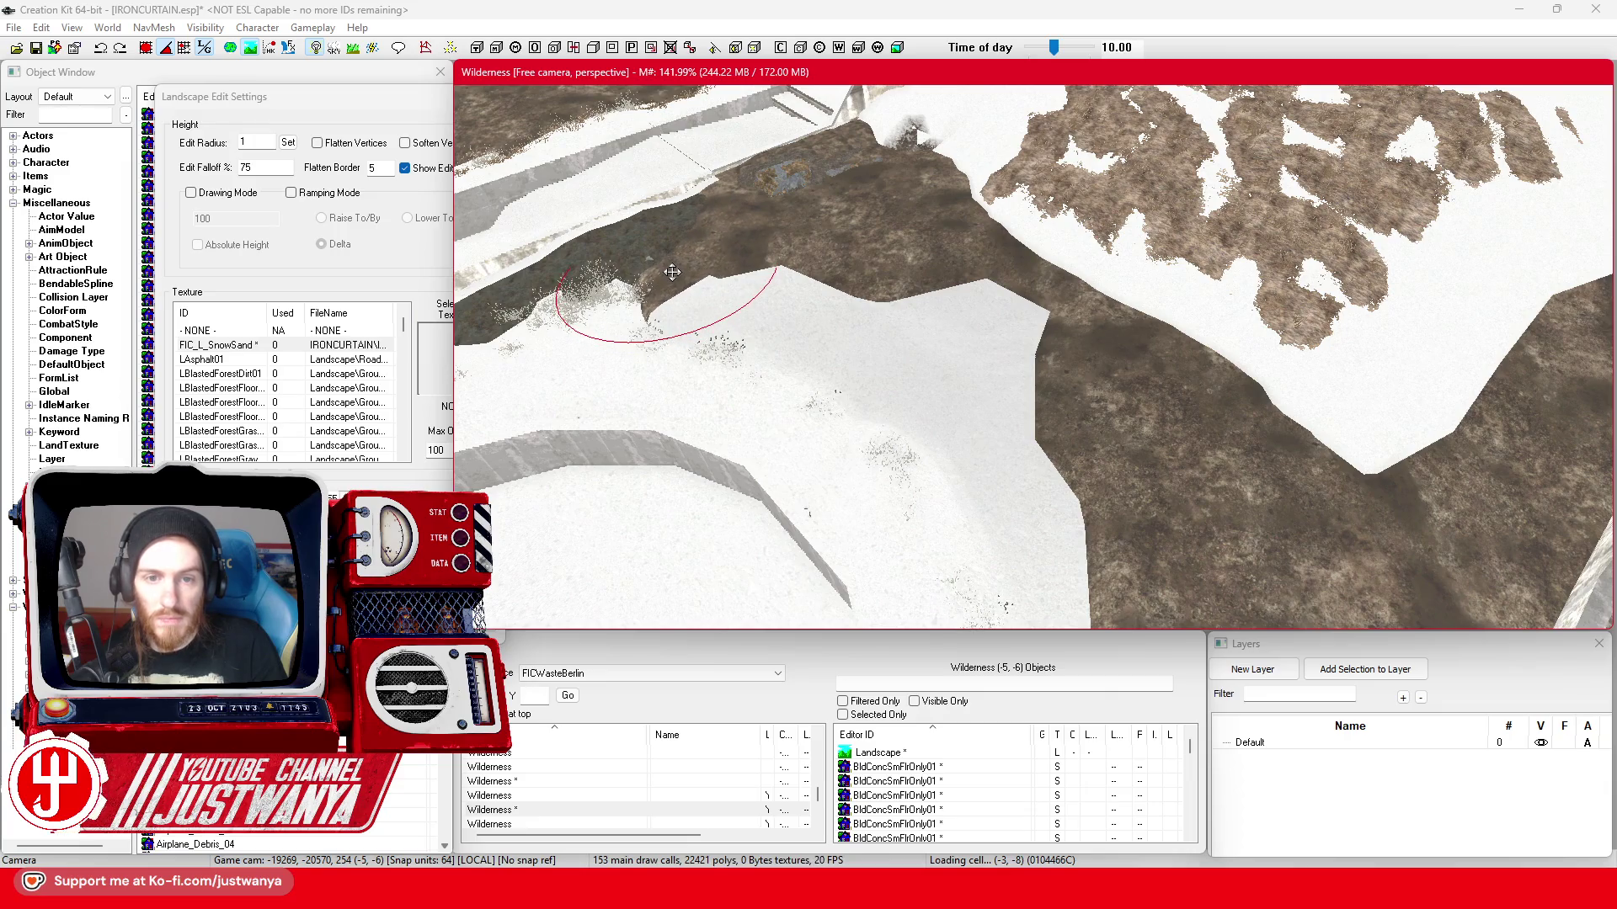
- Fly the camera around the stairs and benches toward the rocky mound
{"action": "key", "text": "shift"}
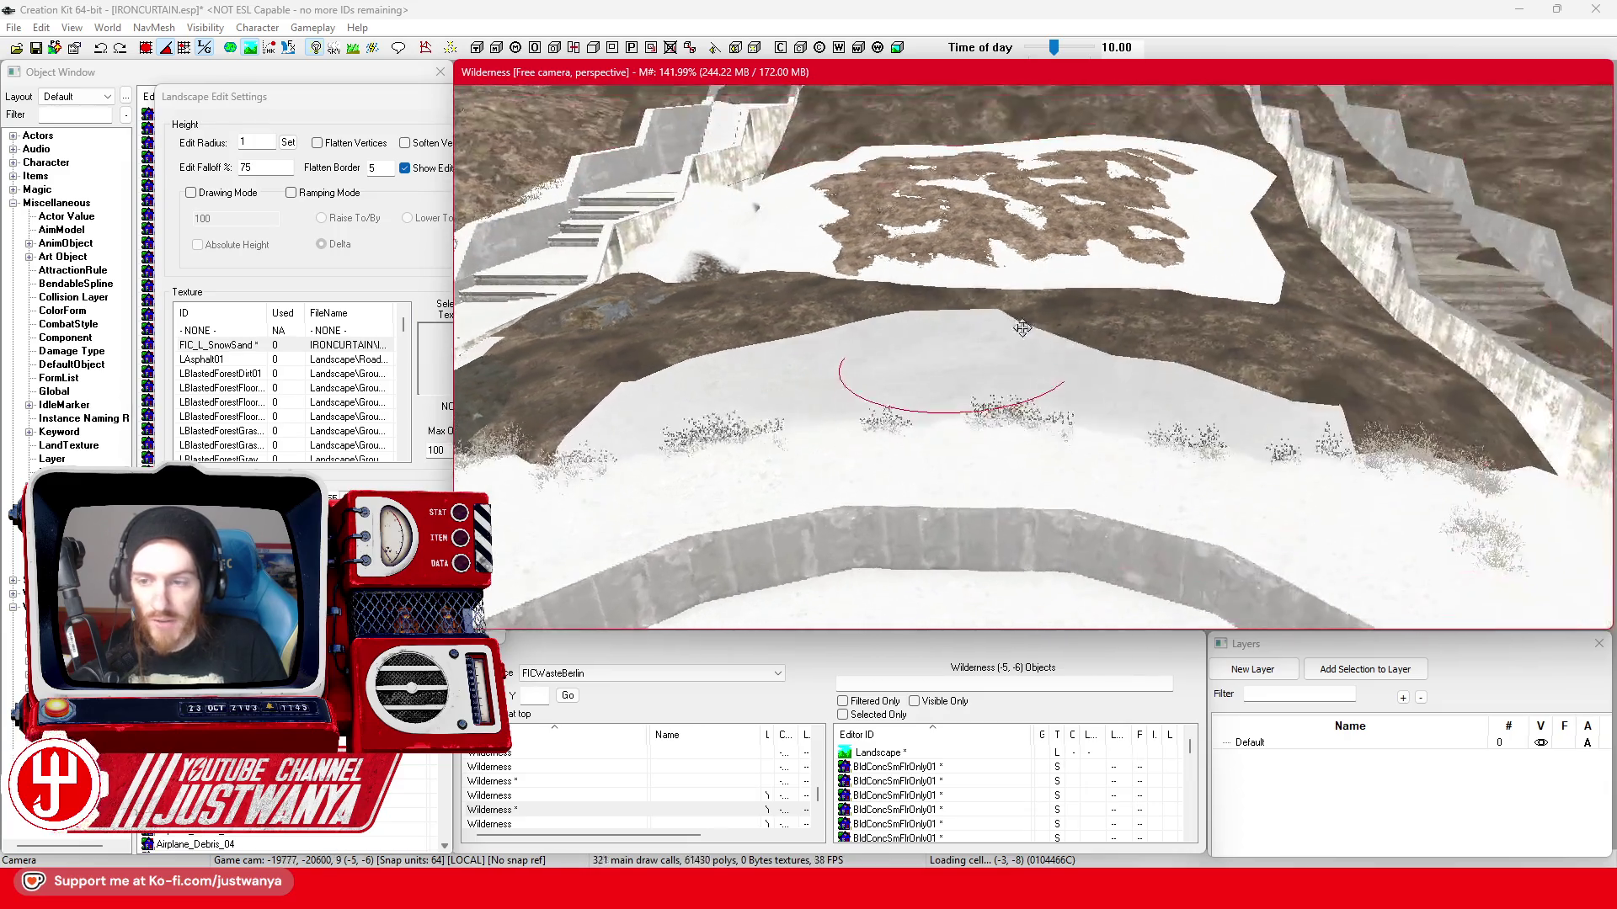
{"action": "key", "text": "shift"}
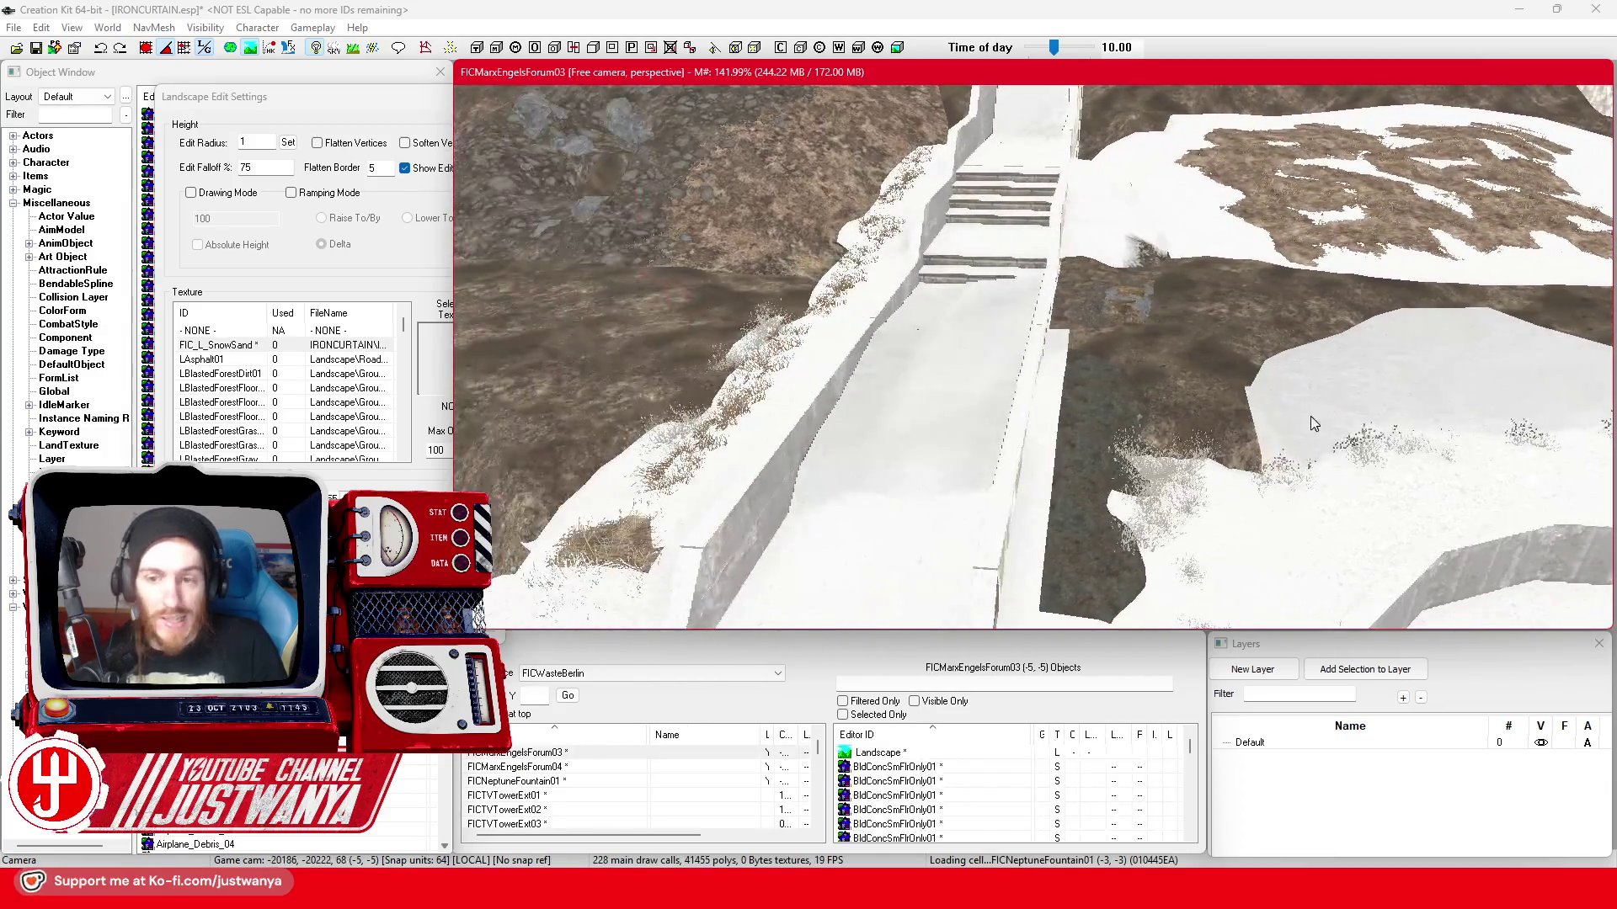
{"action": "key", "text": "shift"}
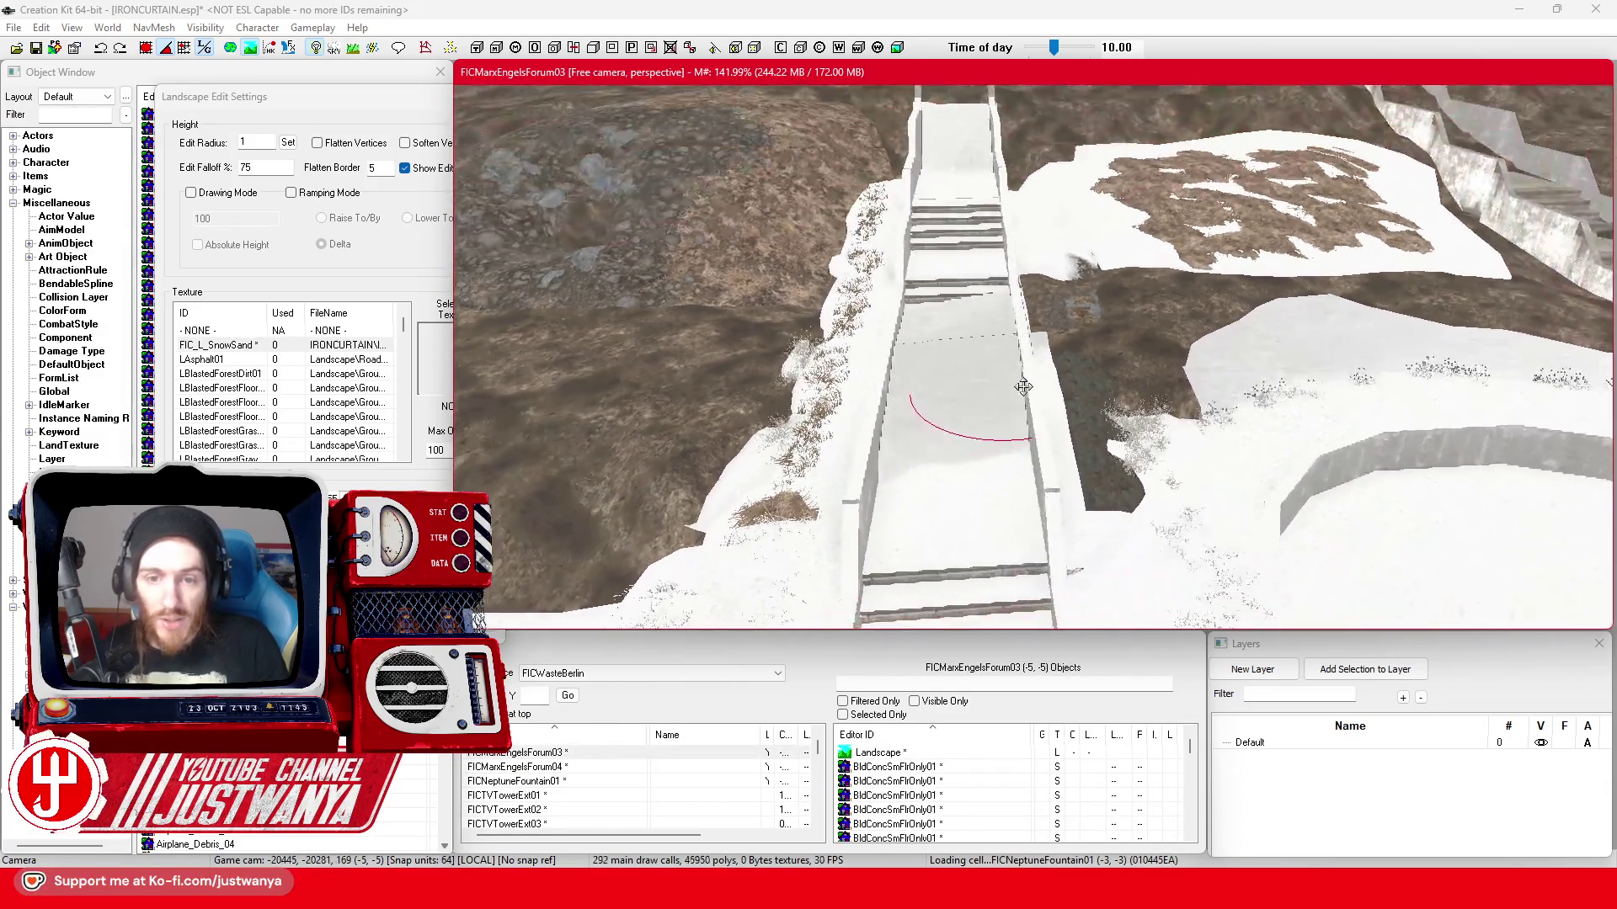
{"action": "key", "text": "shift"}
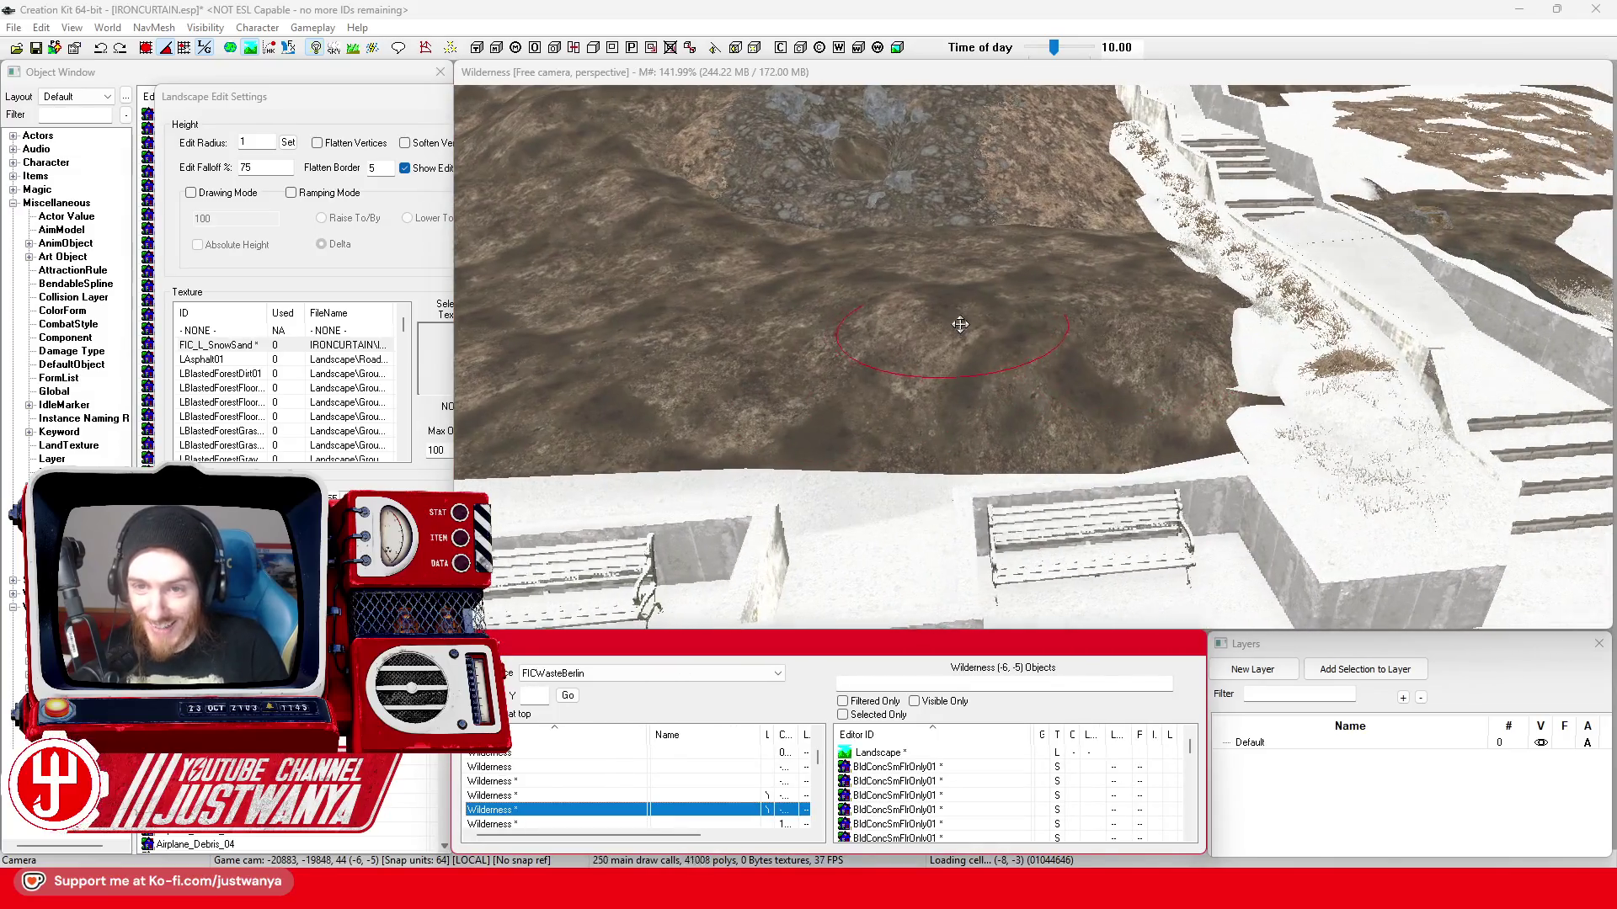
{"action": "key", "text": "shift"}
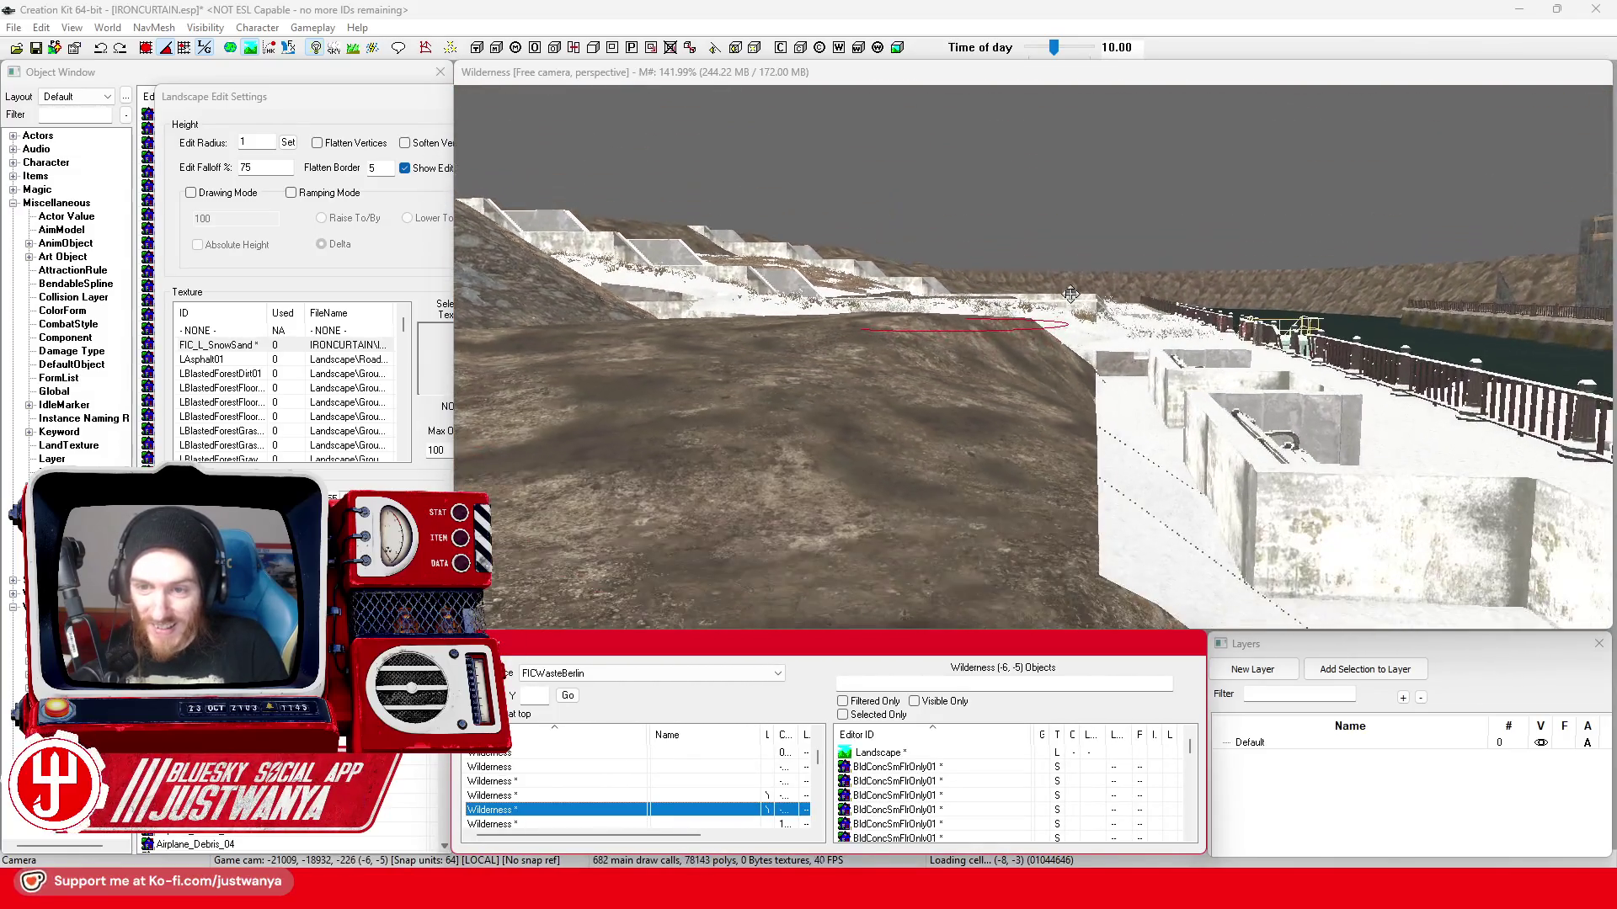
{"action": "key", "text": "shift"}
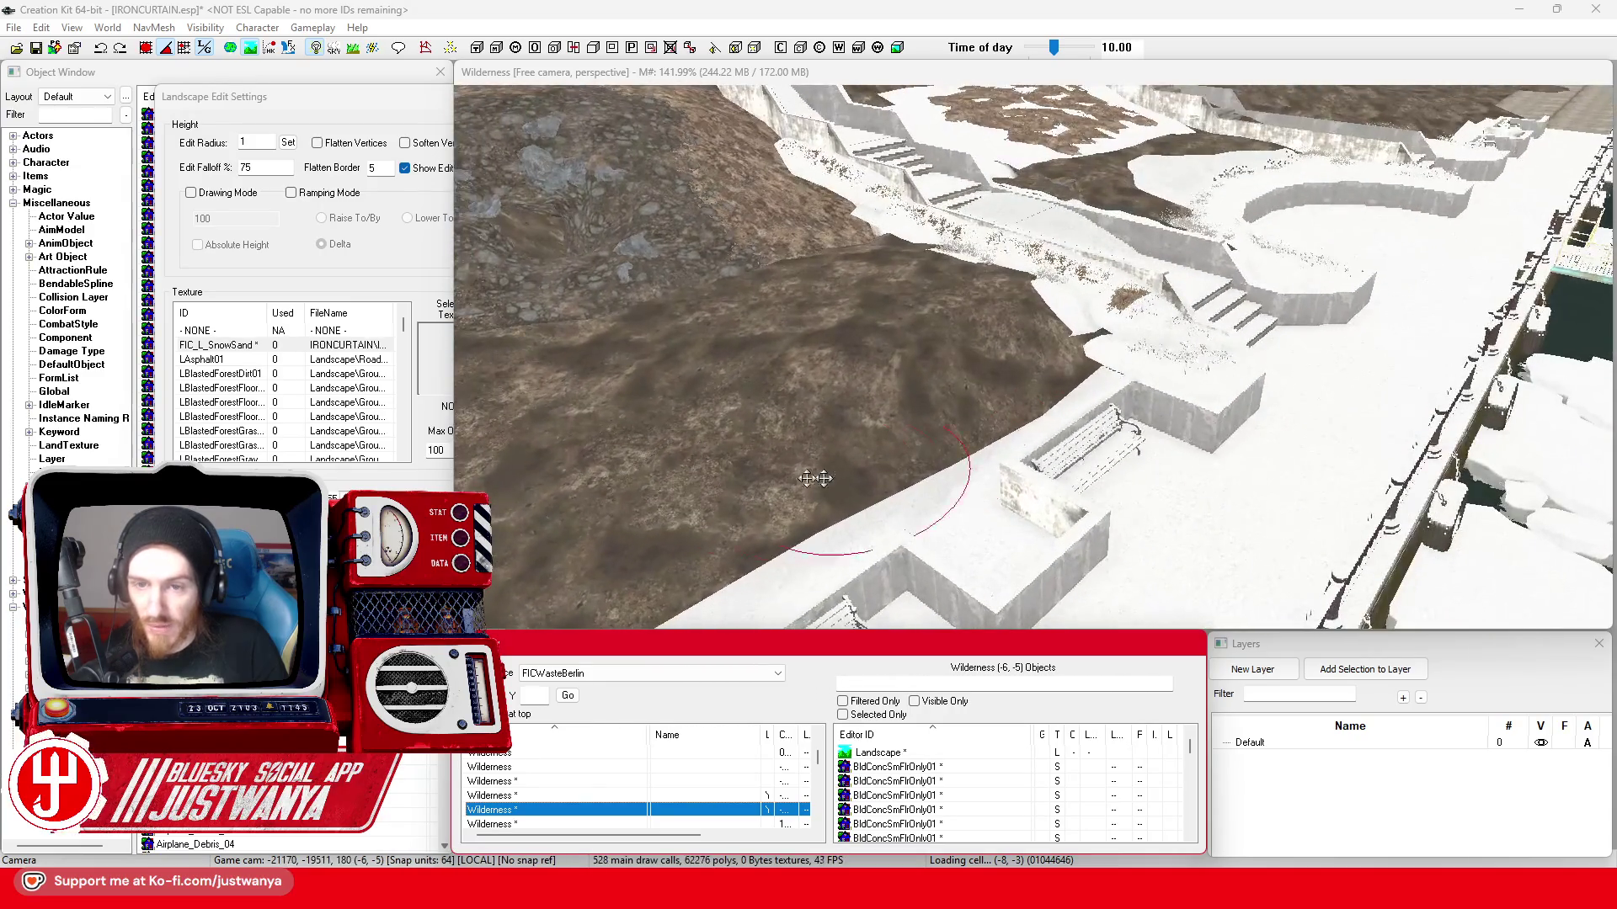
{"action": "key", "text": "w"}
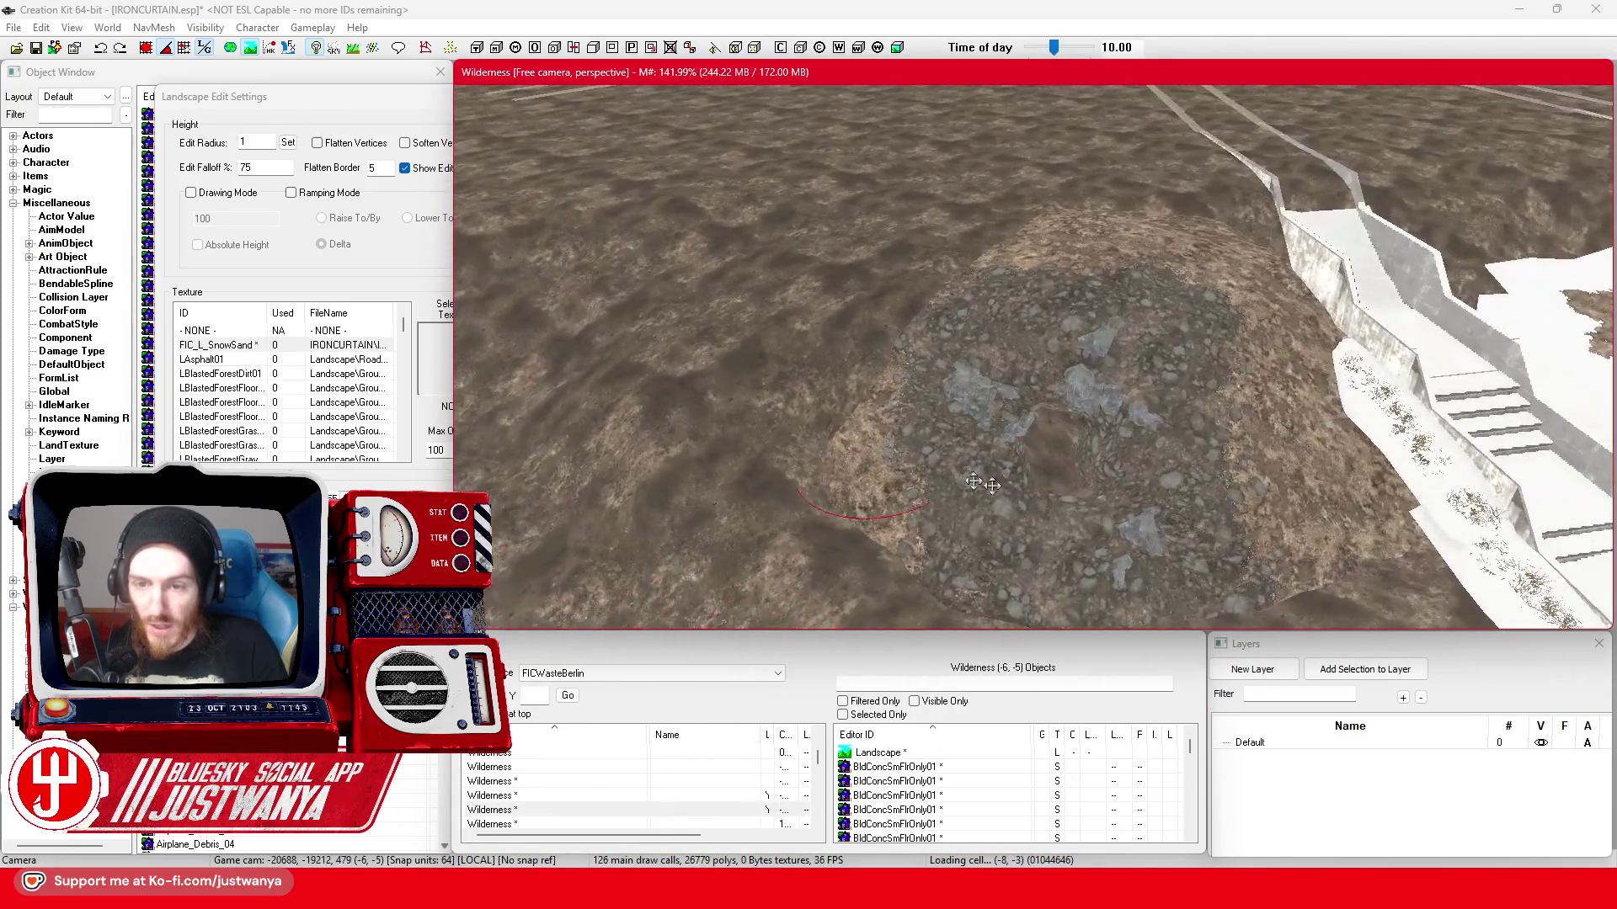
- Fly into the mound's cave hole and sculpt terrain to hide the flat rock slab inside
{"action": "key", "text": "w"}
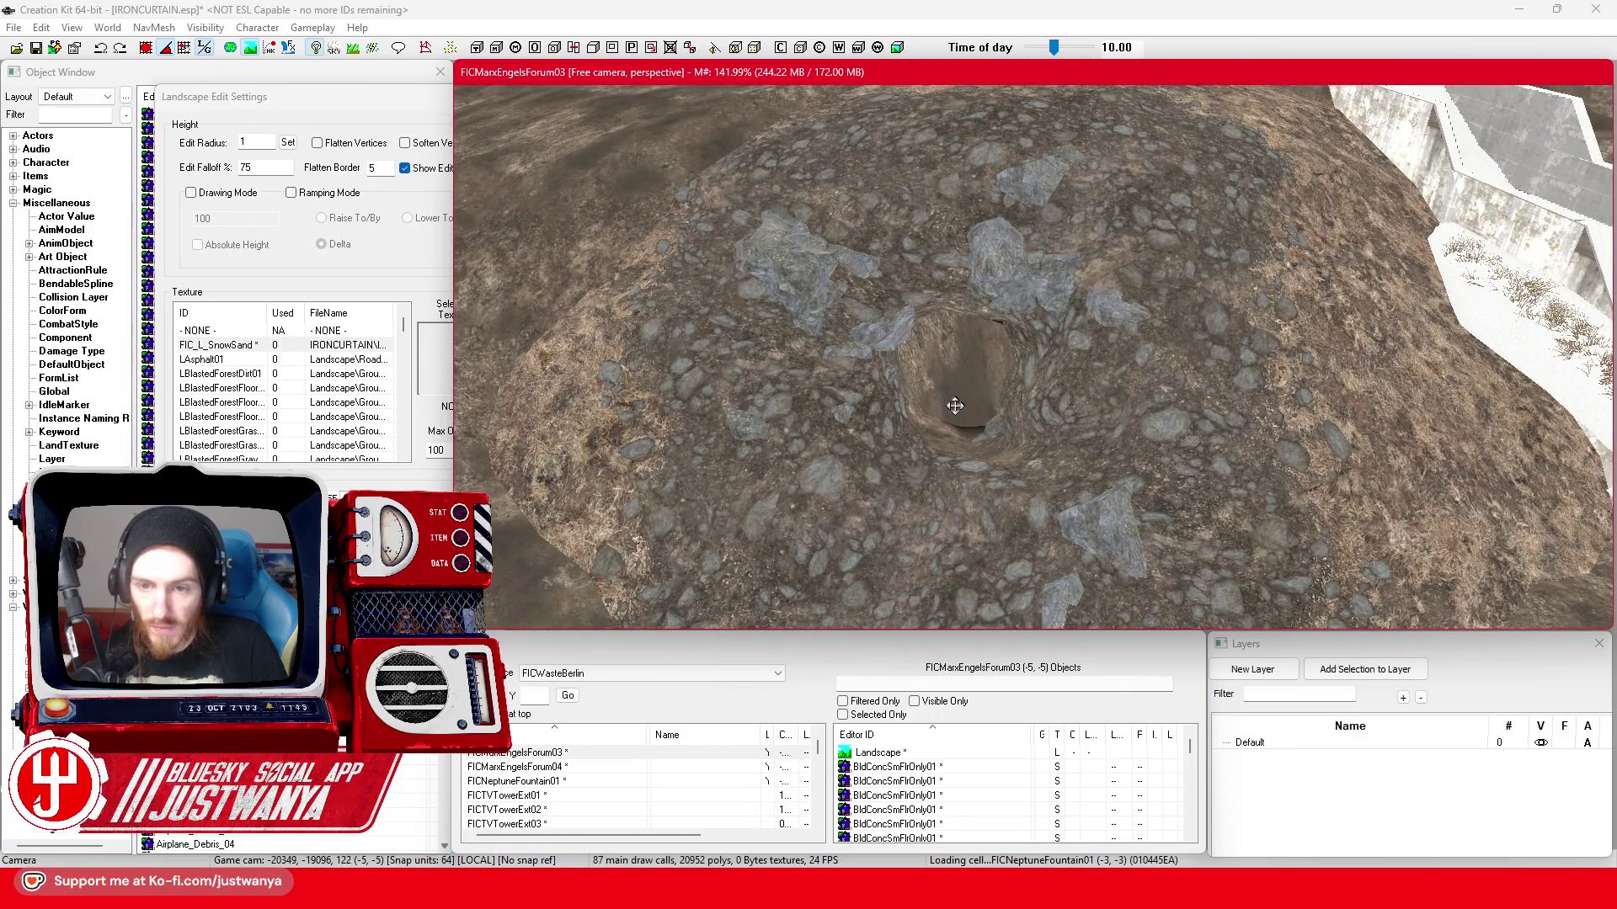
{"action": "key", "text": "w"}
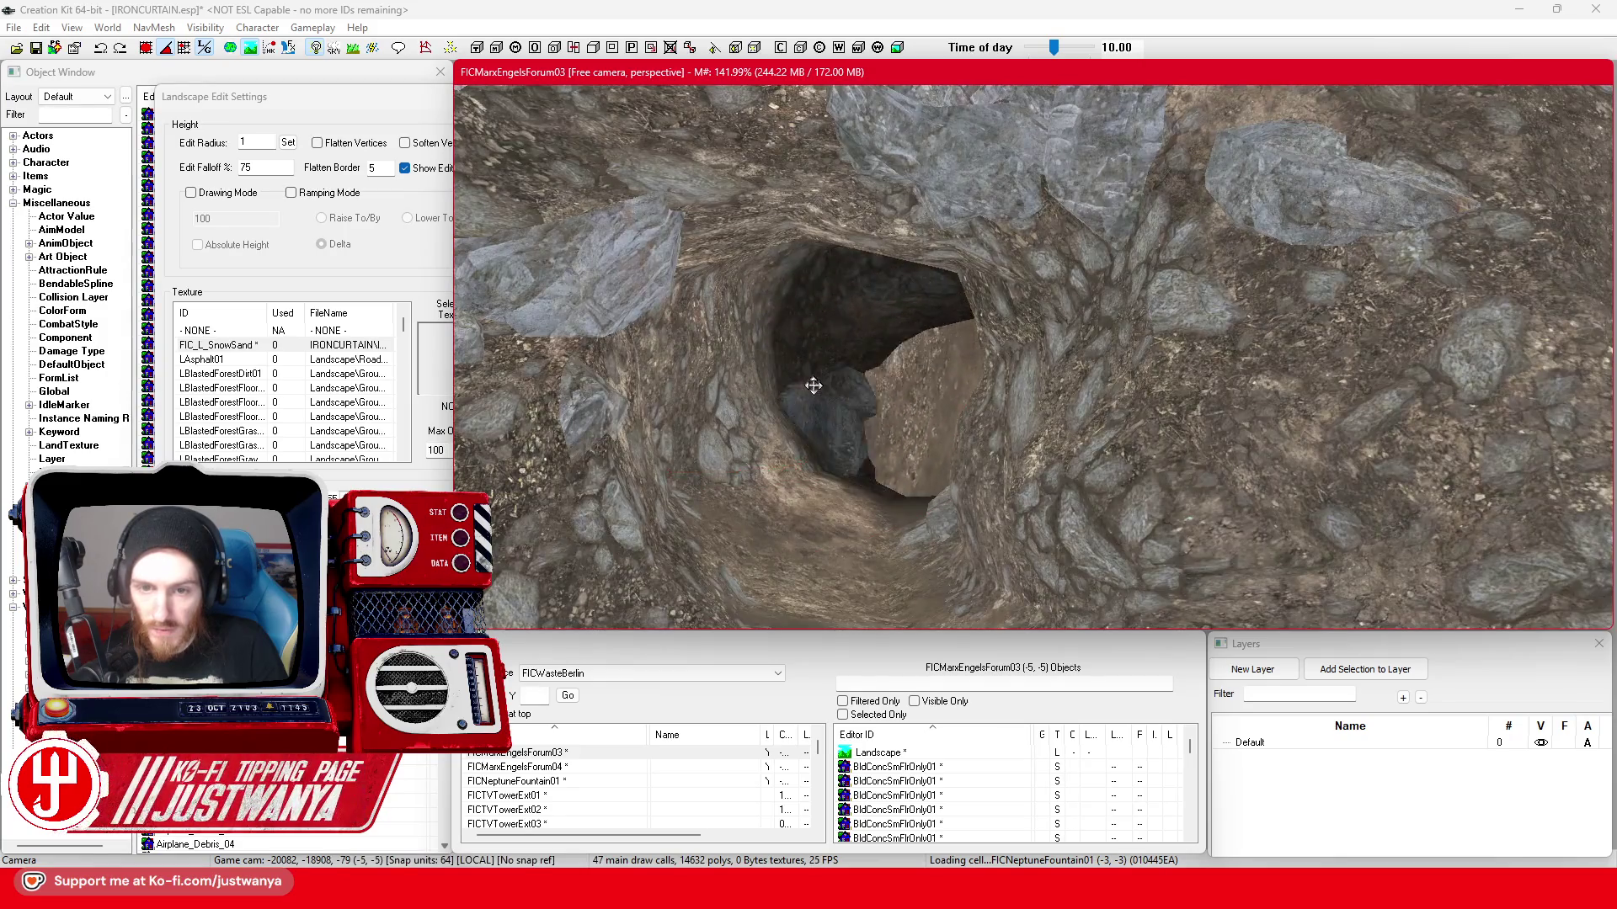
{"action": "left_click_drag", "start_coordinate": [813, 384], "coordinate": [1105, 380]}
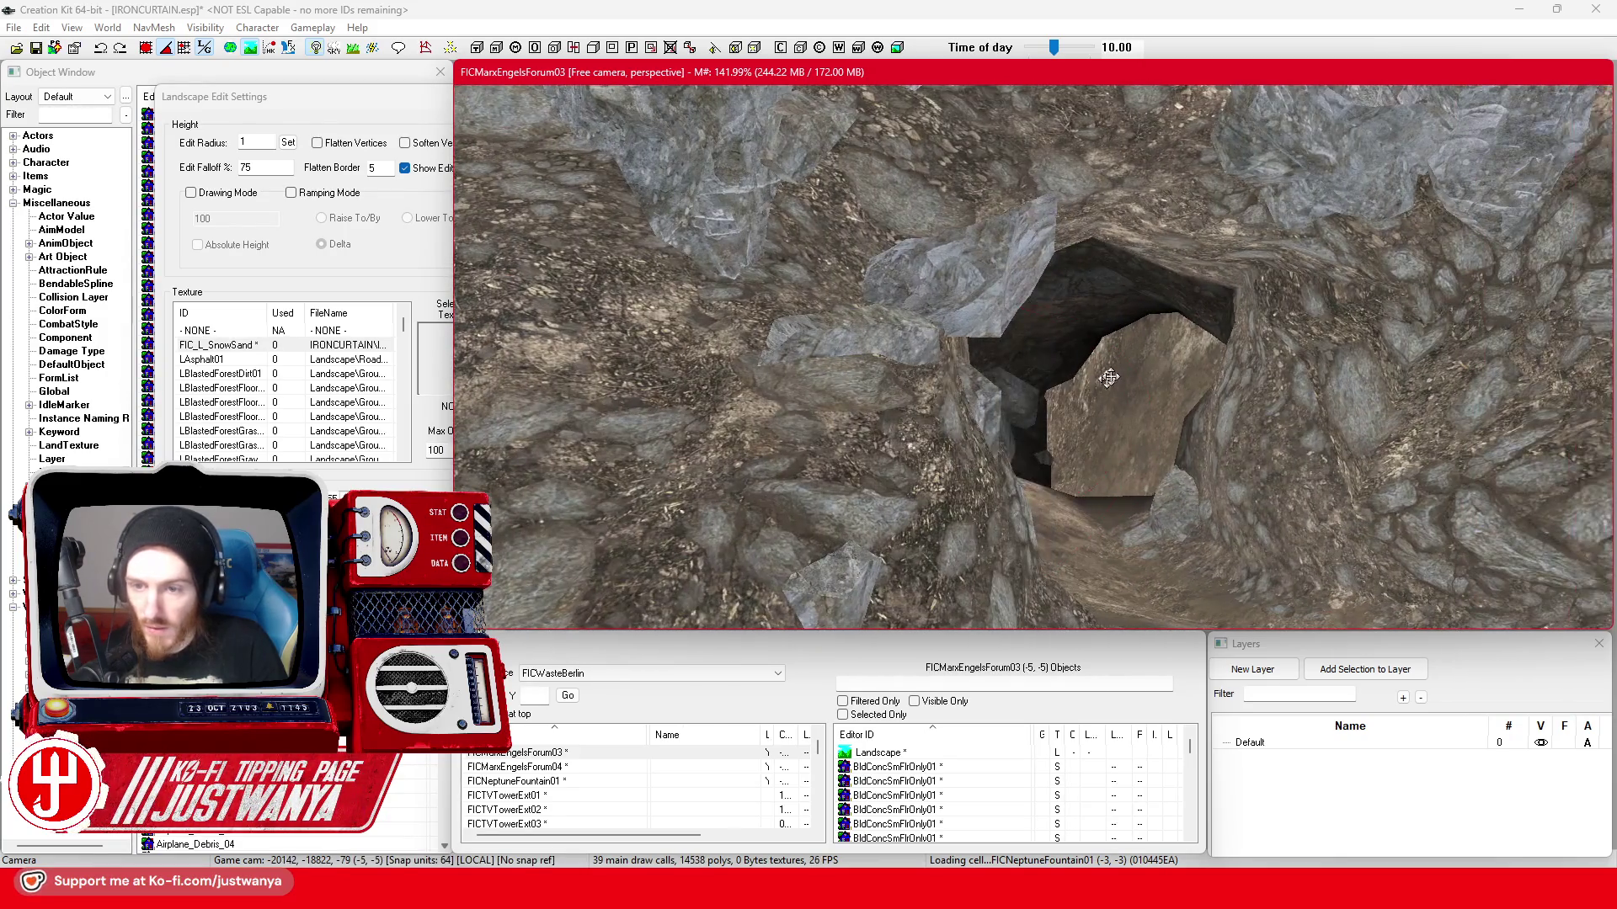
{"action": "left_click_drag", "start_coordinate": [1151, 376], "coordinate": [1148, 440]}
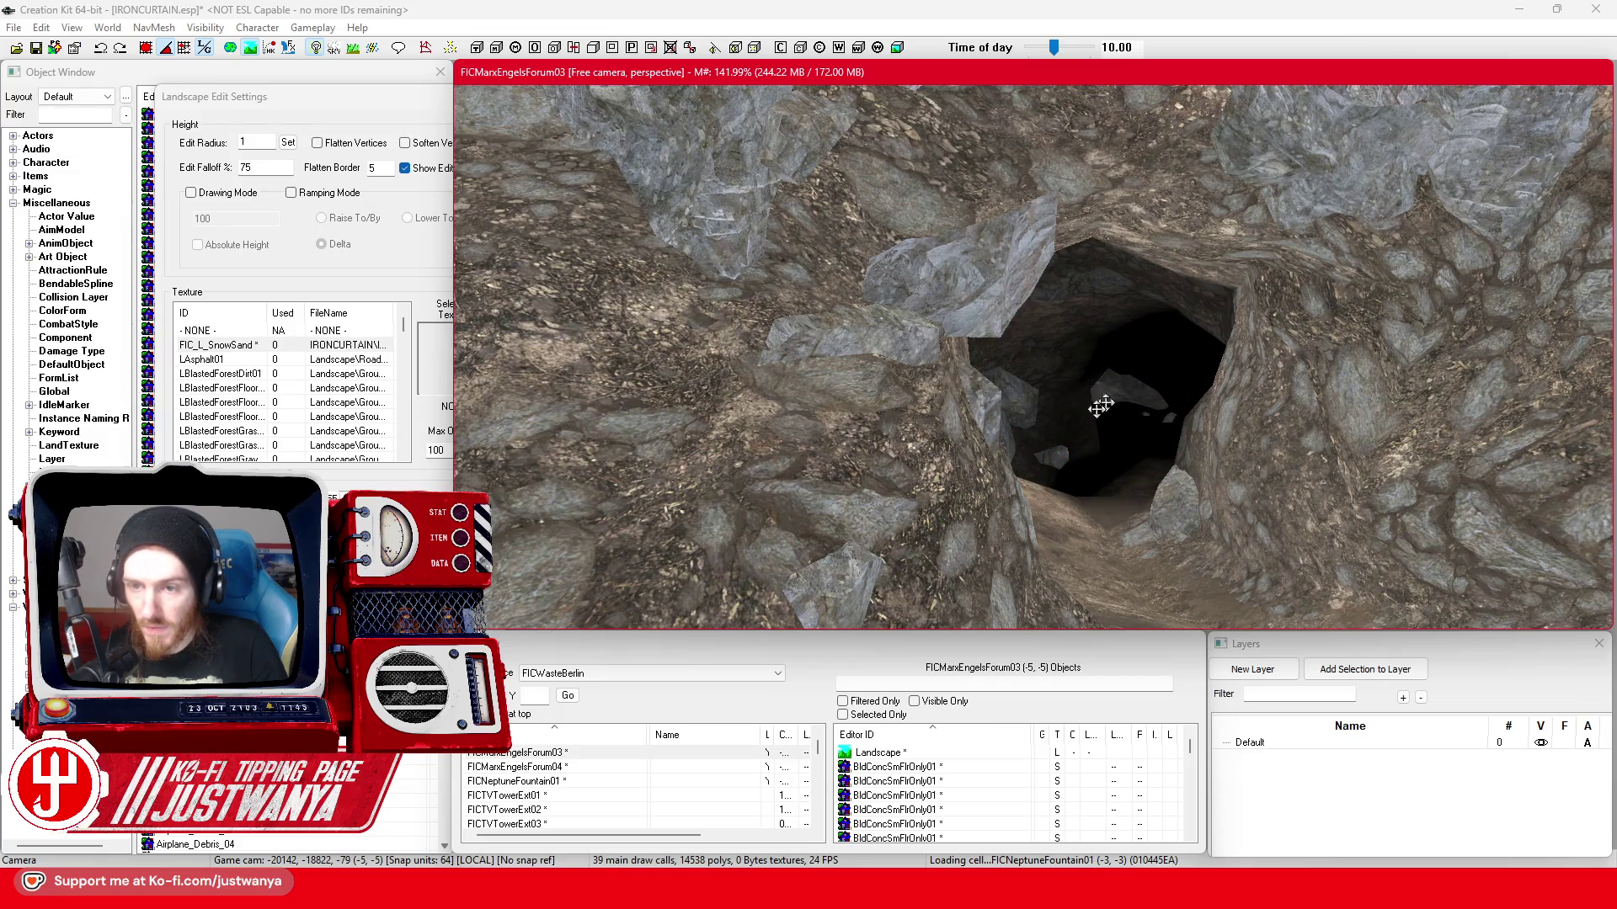
{"action": "scroll", "coordinate": [1108, 400], "scroll_direction": "down", "scroll_amount": 5}
{"action": "scroll", "coordinate": [1053, 448], "scroll_direction": "down", "scroll_amount": 5}
{"action": "scroll", "coordinate": [1011, 404], "scroll_direction": "down", "scroll_amount": 3}
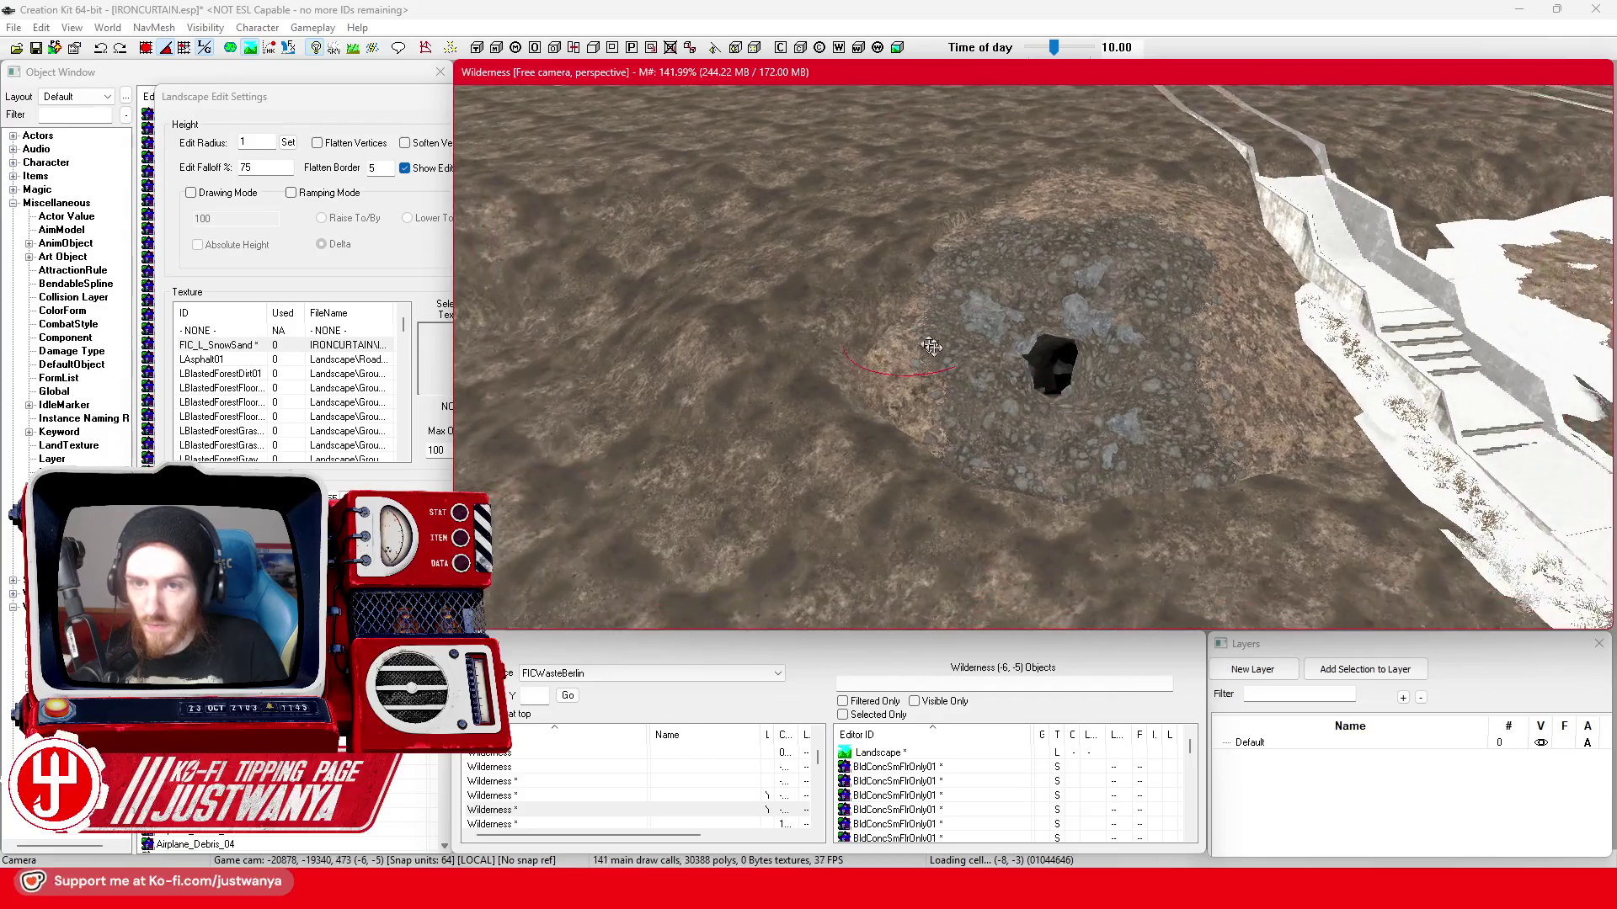
{"action": "left_click_drag", "start_coordinate": [926, 343], "coordinate": [878, 199]}
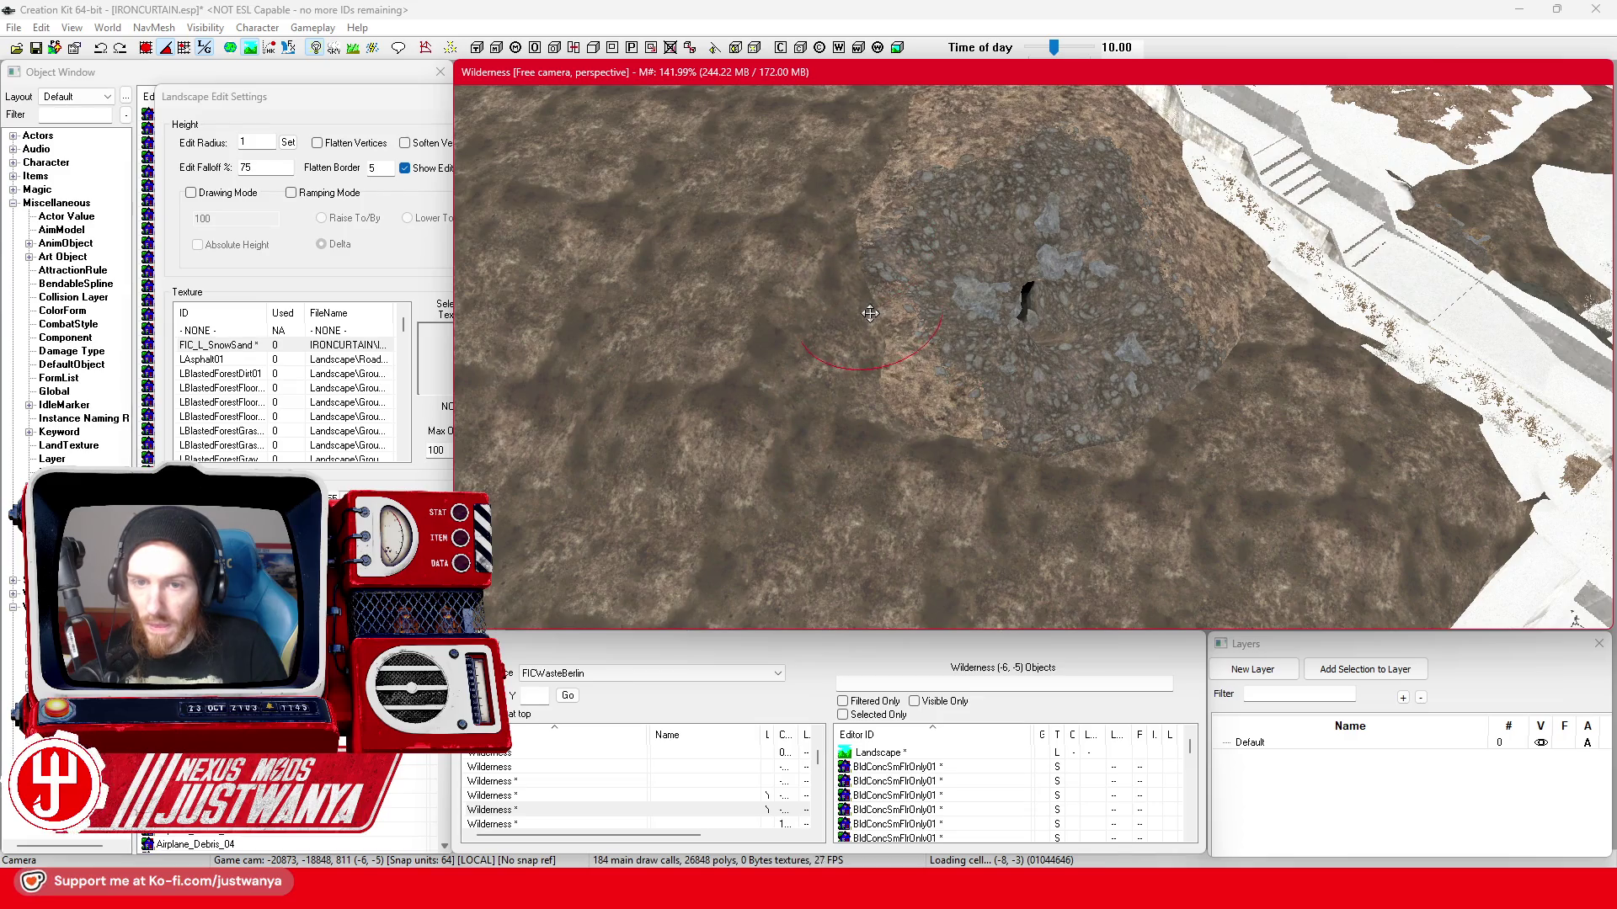
{"action": "left_click_drag", "start_coordinate": [869, 318], "coordinate": [1384, 456]}
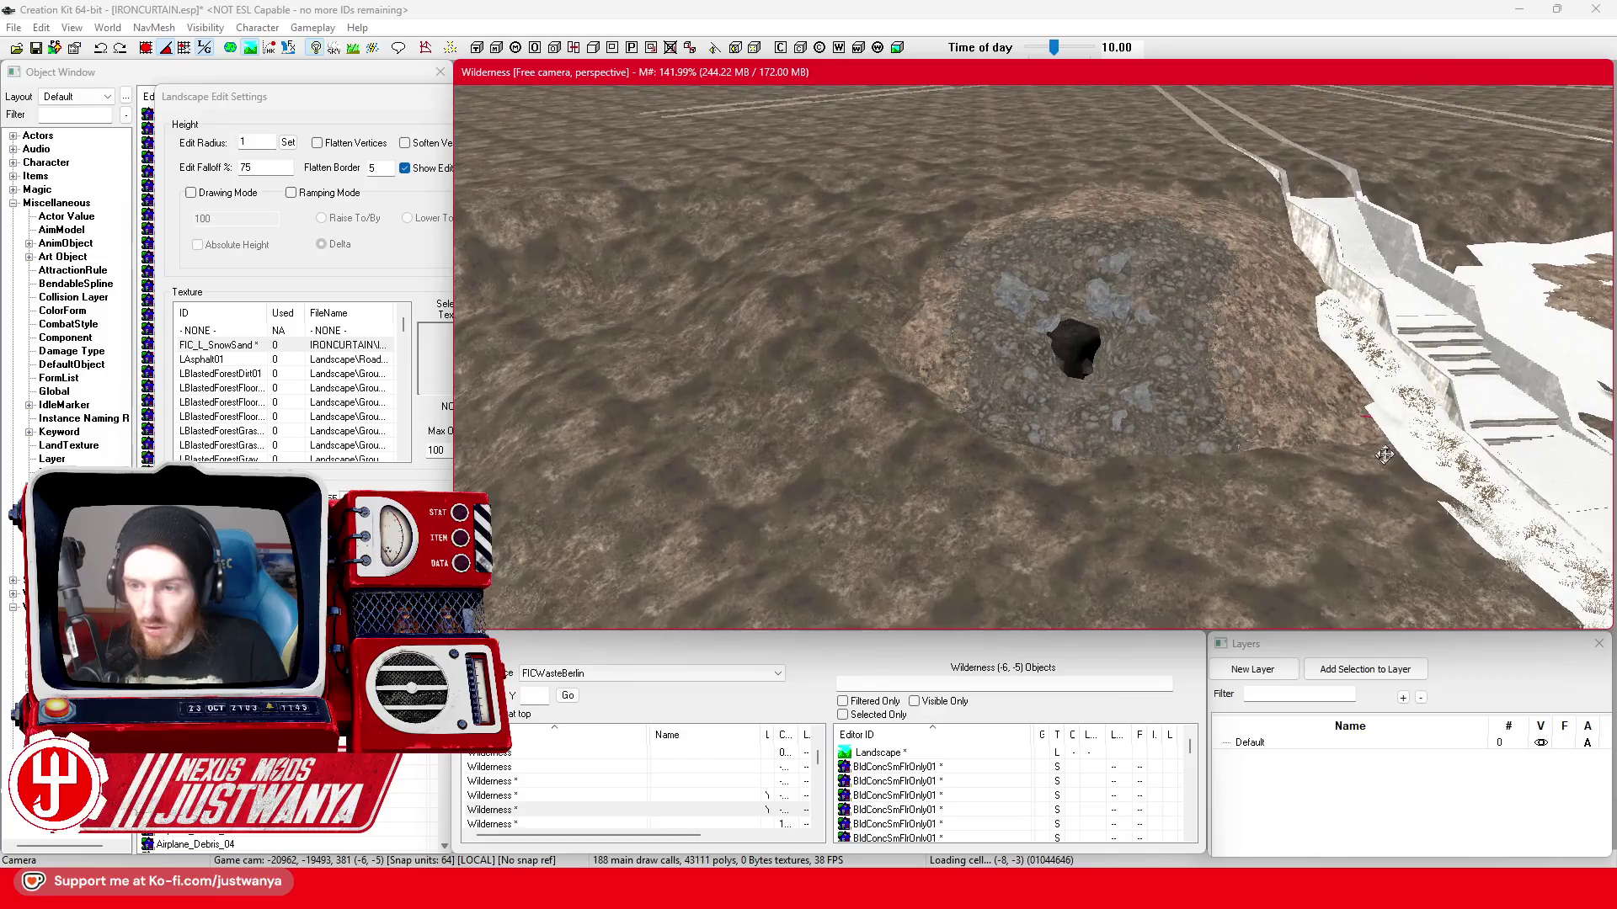
{"action": "scroll", "coordinate": [1368, 443], "scroll_direction": "up", "scroll_amount": 3}
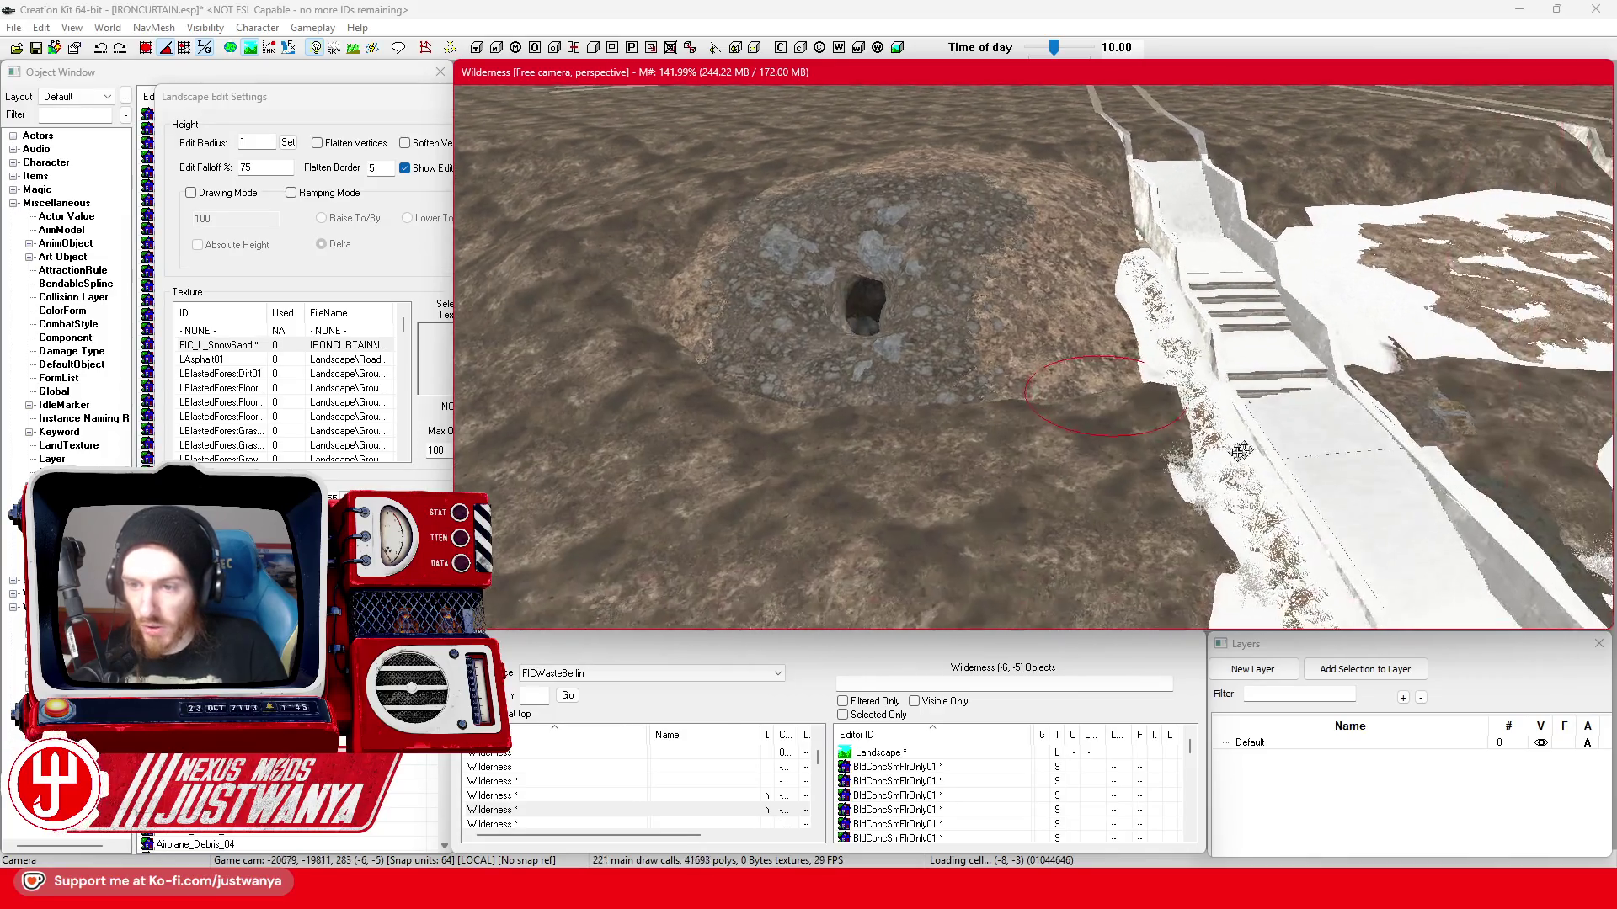
{"action": "scroll", "coordinate": [1301, 429], "scroll_direction": "up", "scroll_amount": 3}
{"action": "scroll", "coordinate": [1231, 421], "scroll_direction": "up", "scroll_amount": 3}
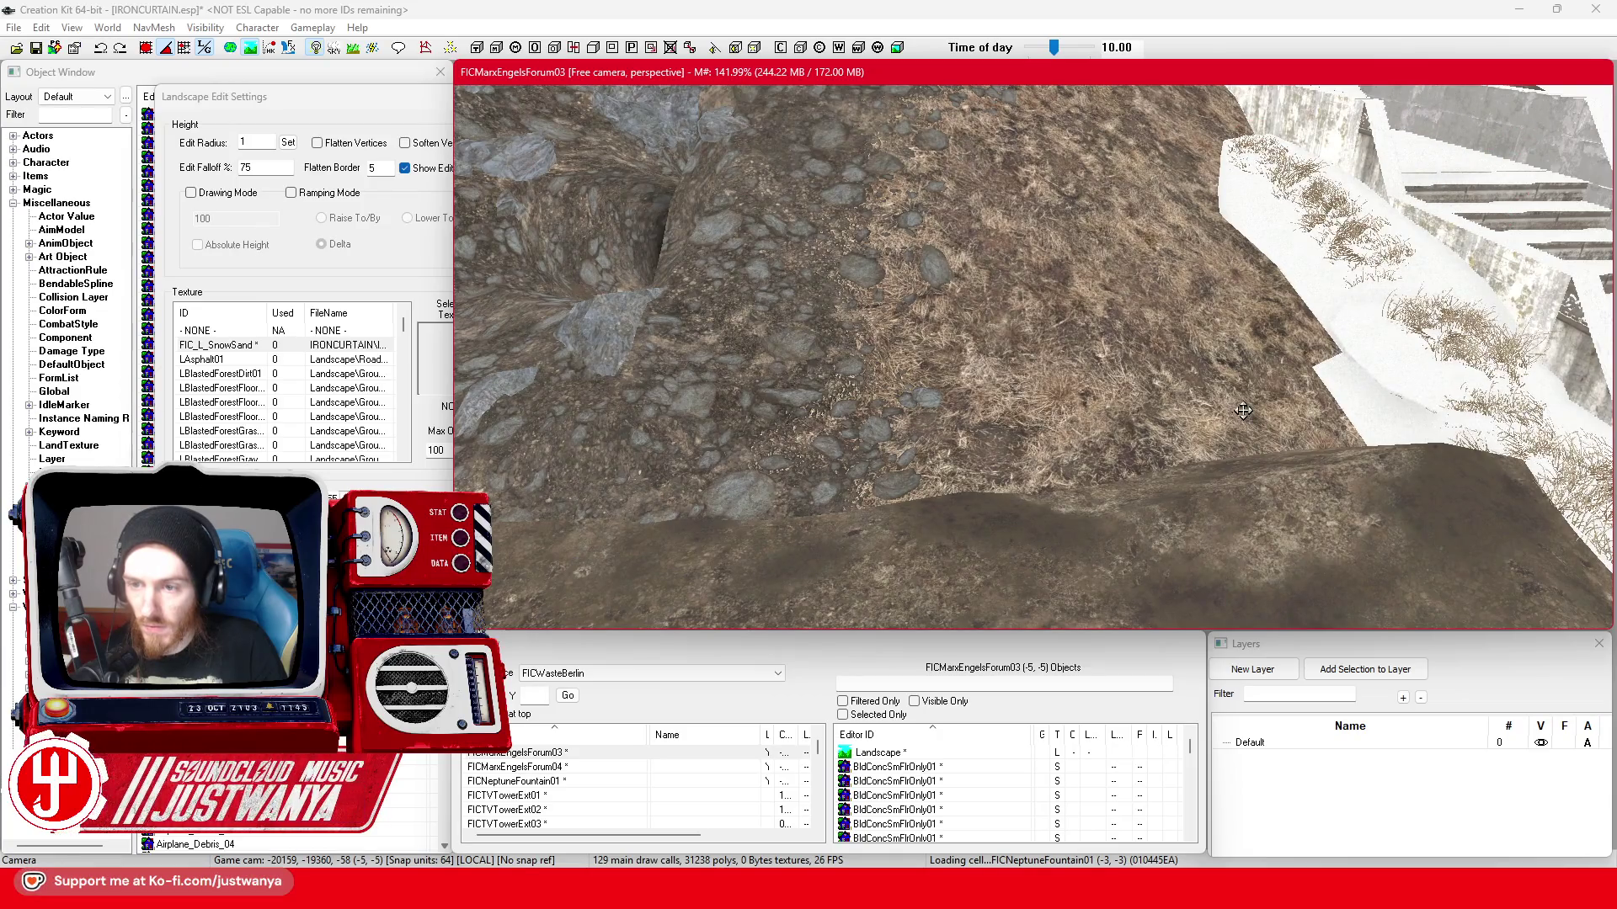
- Raise the ground into a plateau beside the concrete stair wall, burying its dark face
{"action": "left_click_drag", "start_coordinate": [1271, 326], "coordinate": [1275, 337]}
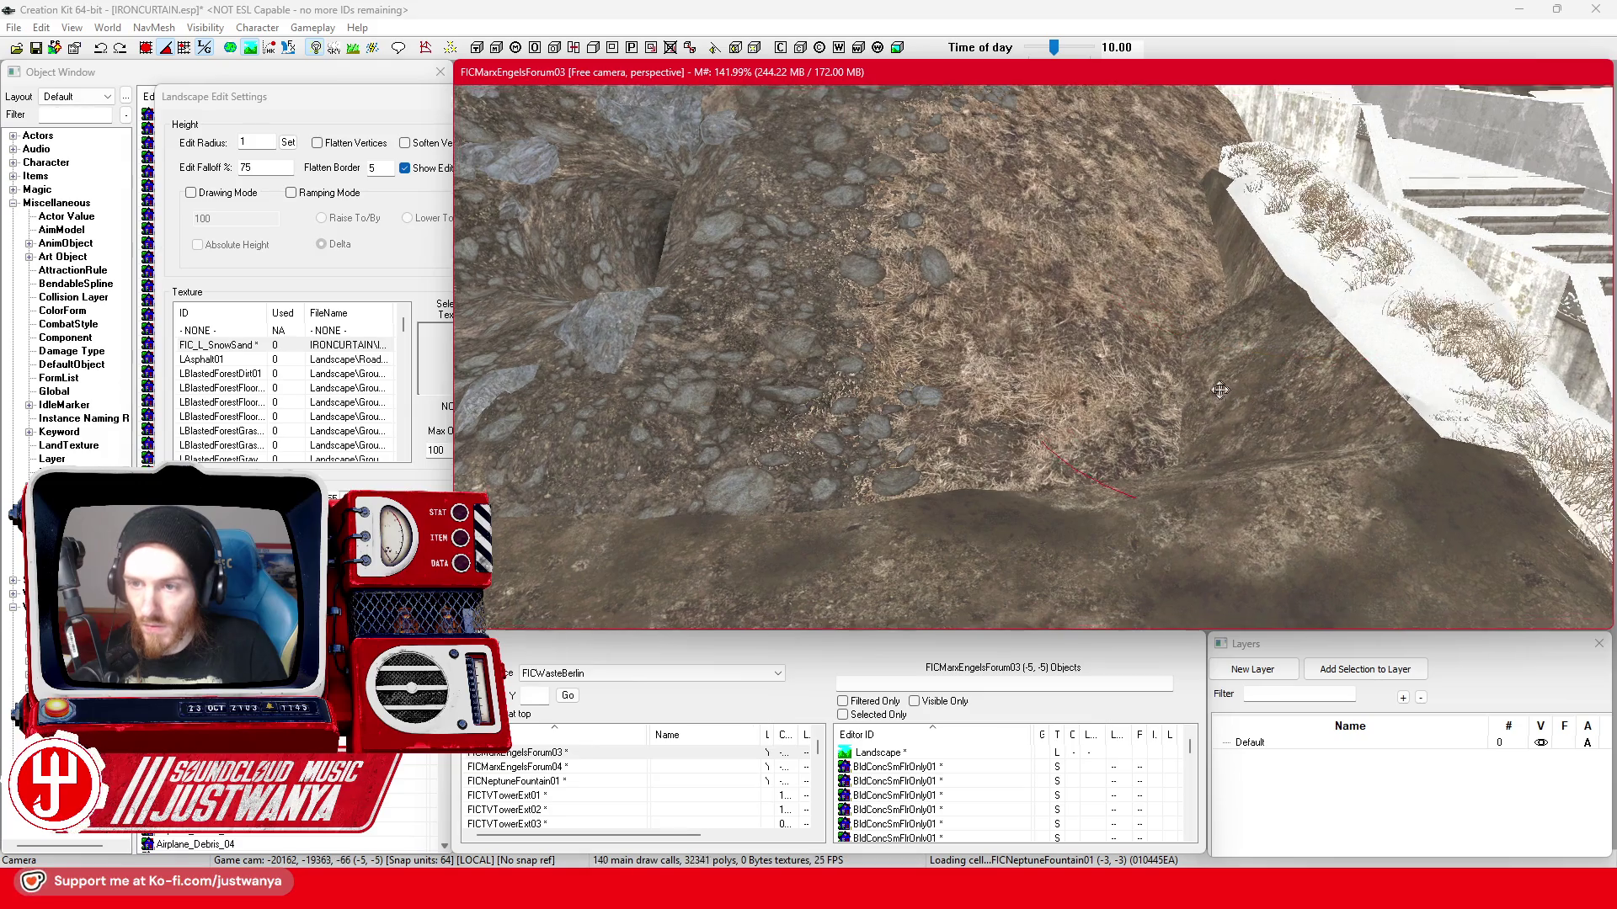
{"action": "scroll", "coordinate": [1132, 368], "scroll_direction": "up", "scroll_amount": 3}
{"action": "mouse_move", "coordinate": [1132, 368]}
{"action": "left_mouse_down"}
{"action": "mouse_move", "coordinate": [1127, 343]}
{"action": "mouse_move", "coordinate": [1244, 397]}
{"action": "left_mouse_up"}
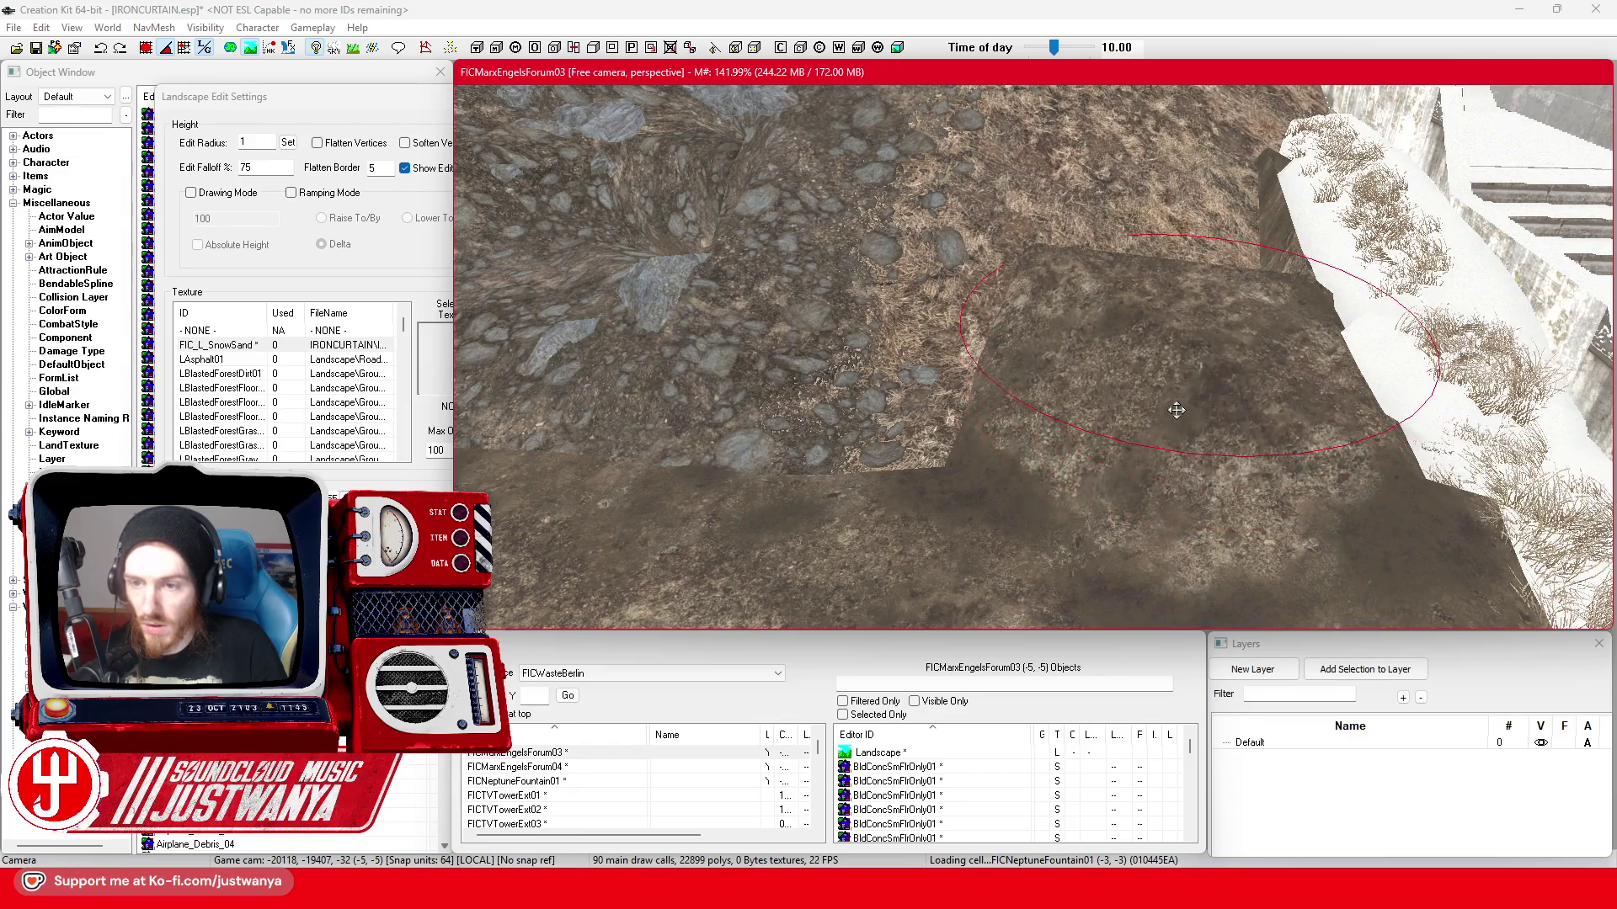
{"action": "scroll", "coordinate": [1245, 397], "scroll_direction": "up", "scroll_amount": 3}
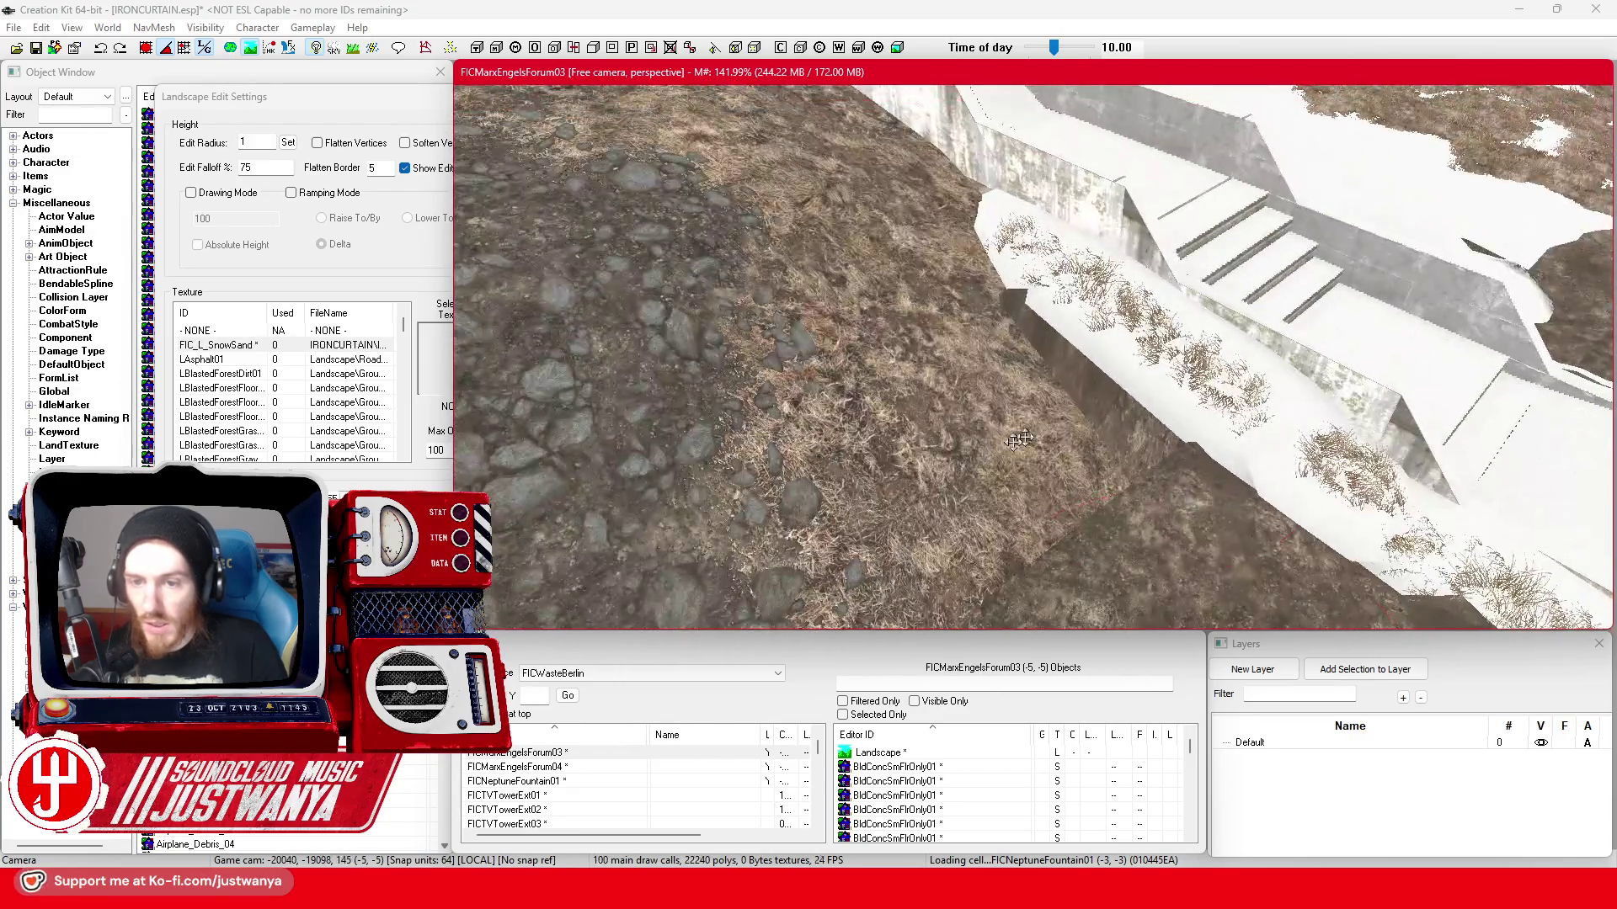
{"action": "mouse_move", "coordinate": [998, 432]}
{"action": "left_mouse_down"}
{"action": "mouse_move", "coordinate": [1002, 479]}
{"action": "mouse_move", "coordinate": [1003, 430]}
{"action": "left_mouse_up"}
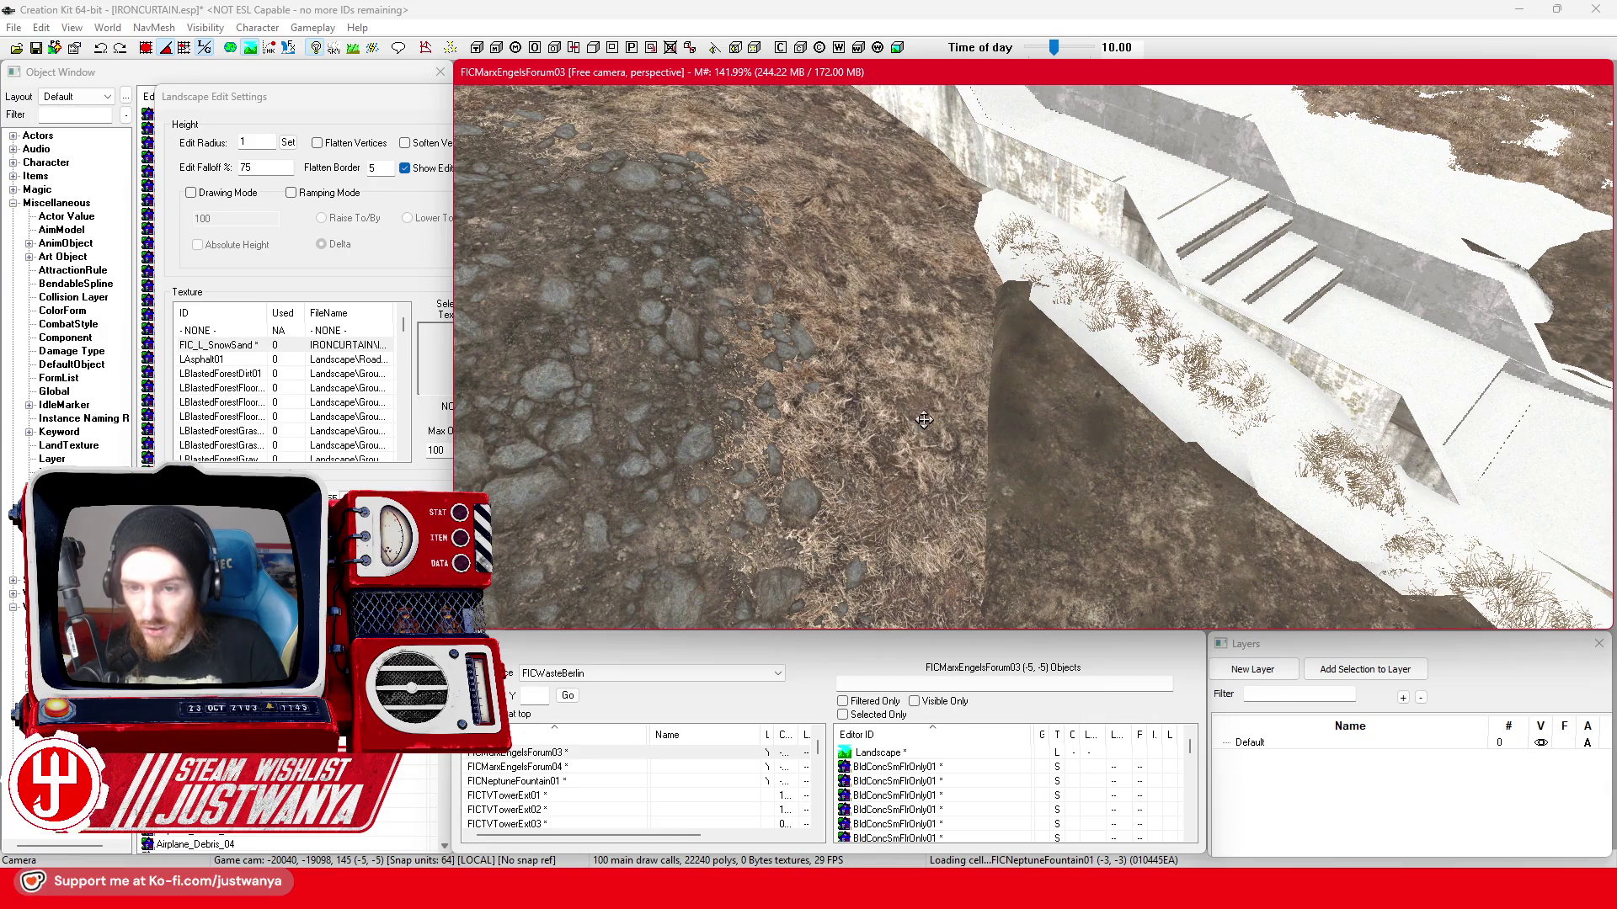
{"action": "left_click_drag", "start_coordinate": [927, 351], "coordinate": [927, 356]}
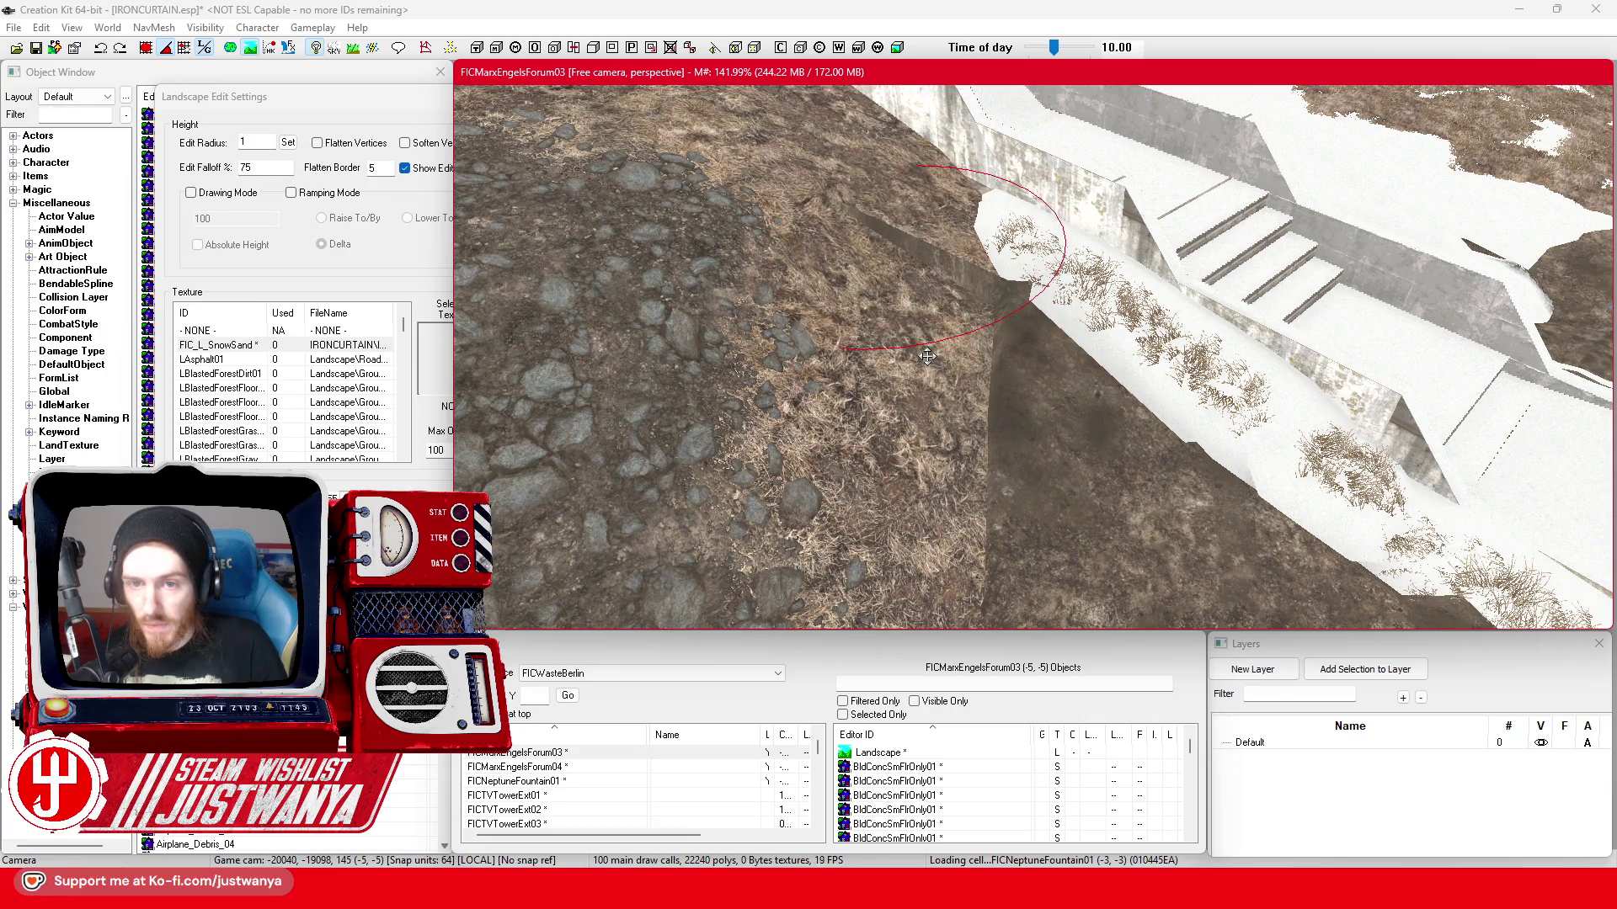
{"action": "left_click_drag", "start_coordinate": [905, 414], "coordinate": [892, 449]}
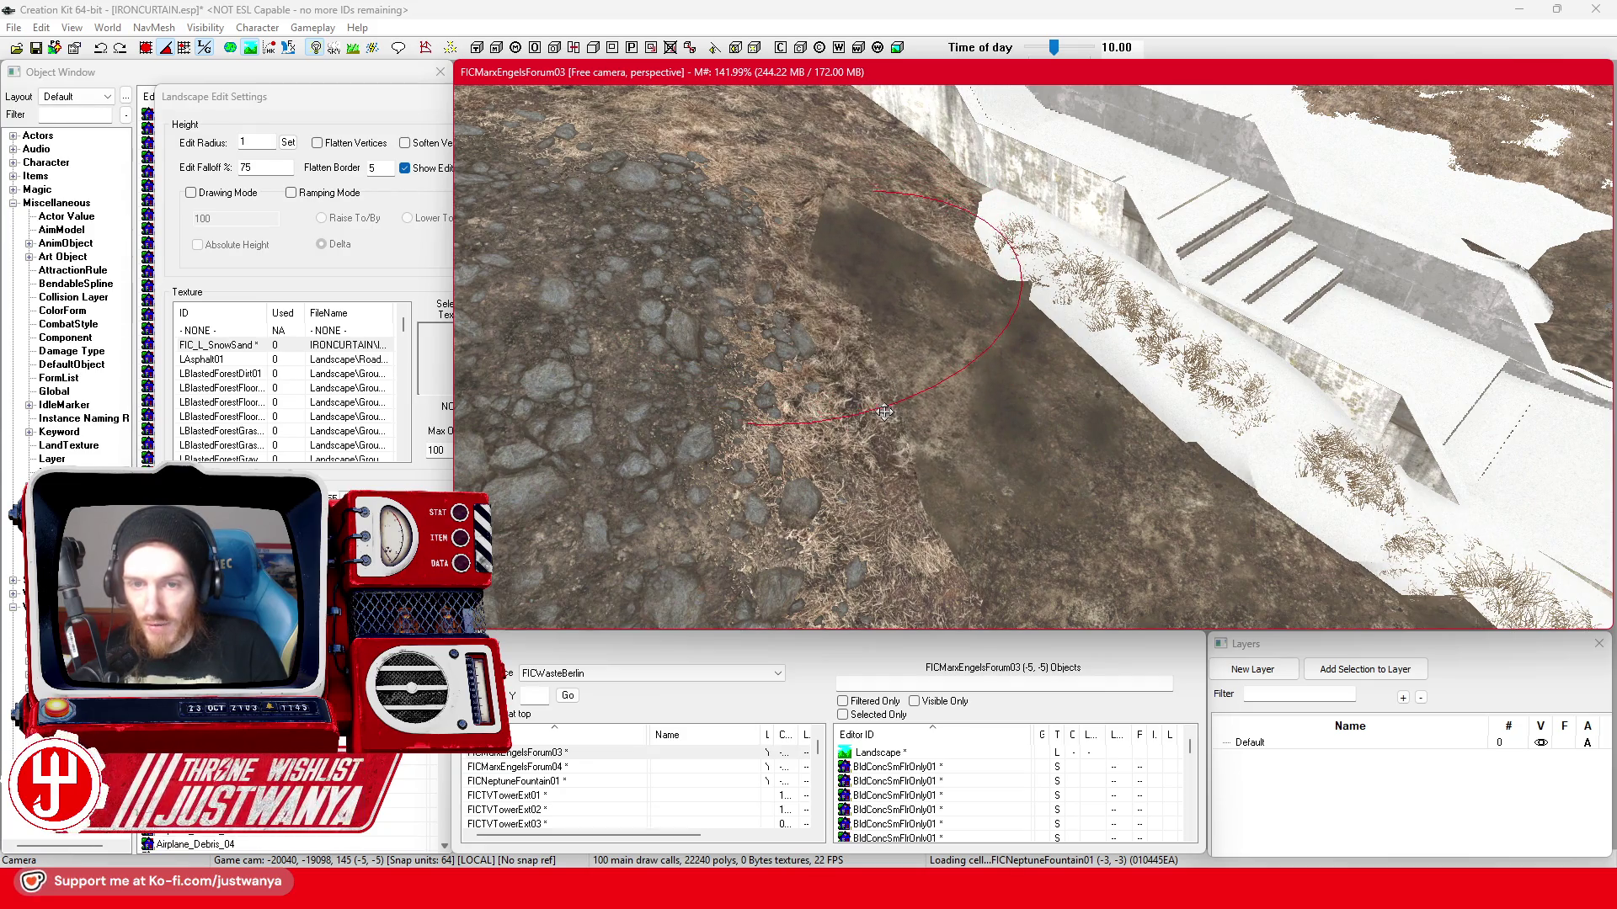
{"action": "key", "text": "shift"}
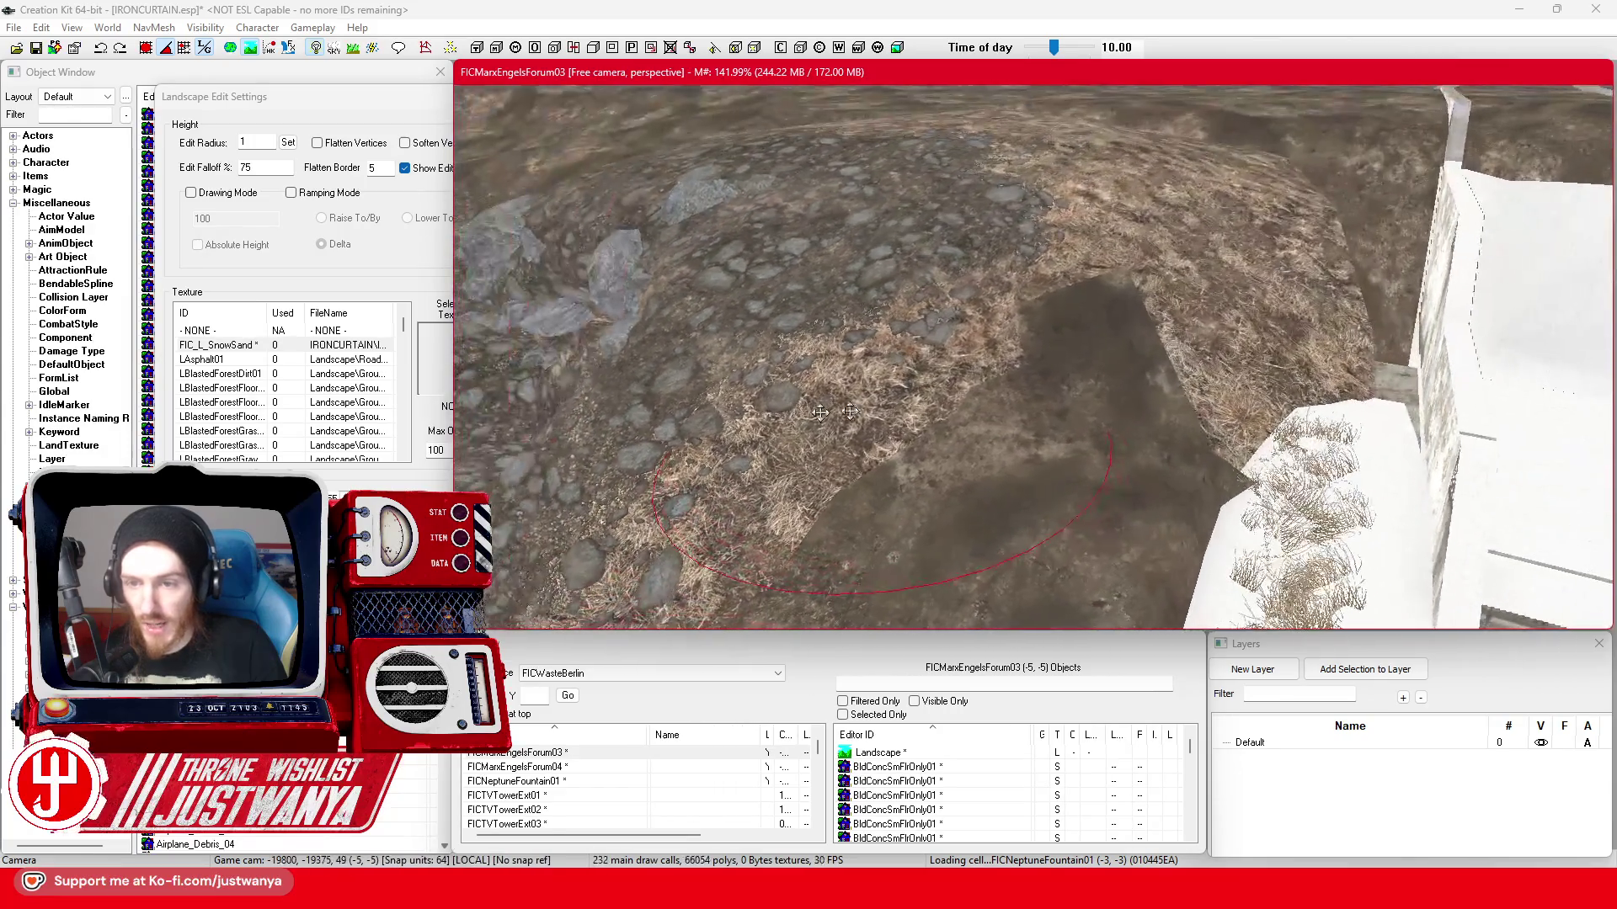
- Build up the dirt mound beside the wall and reshape the flat block into rocky slope
{"action": "key", "text": "shift"}
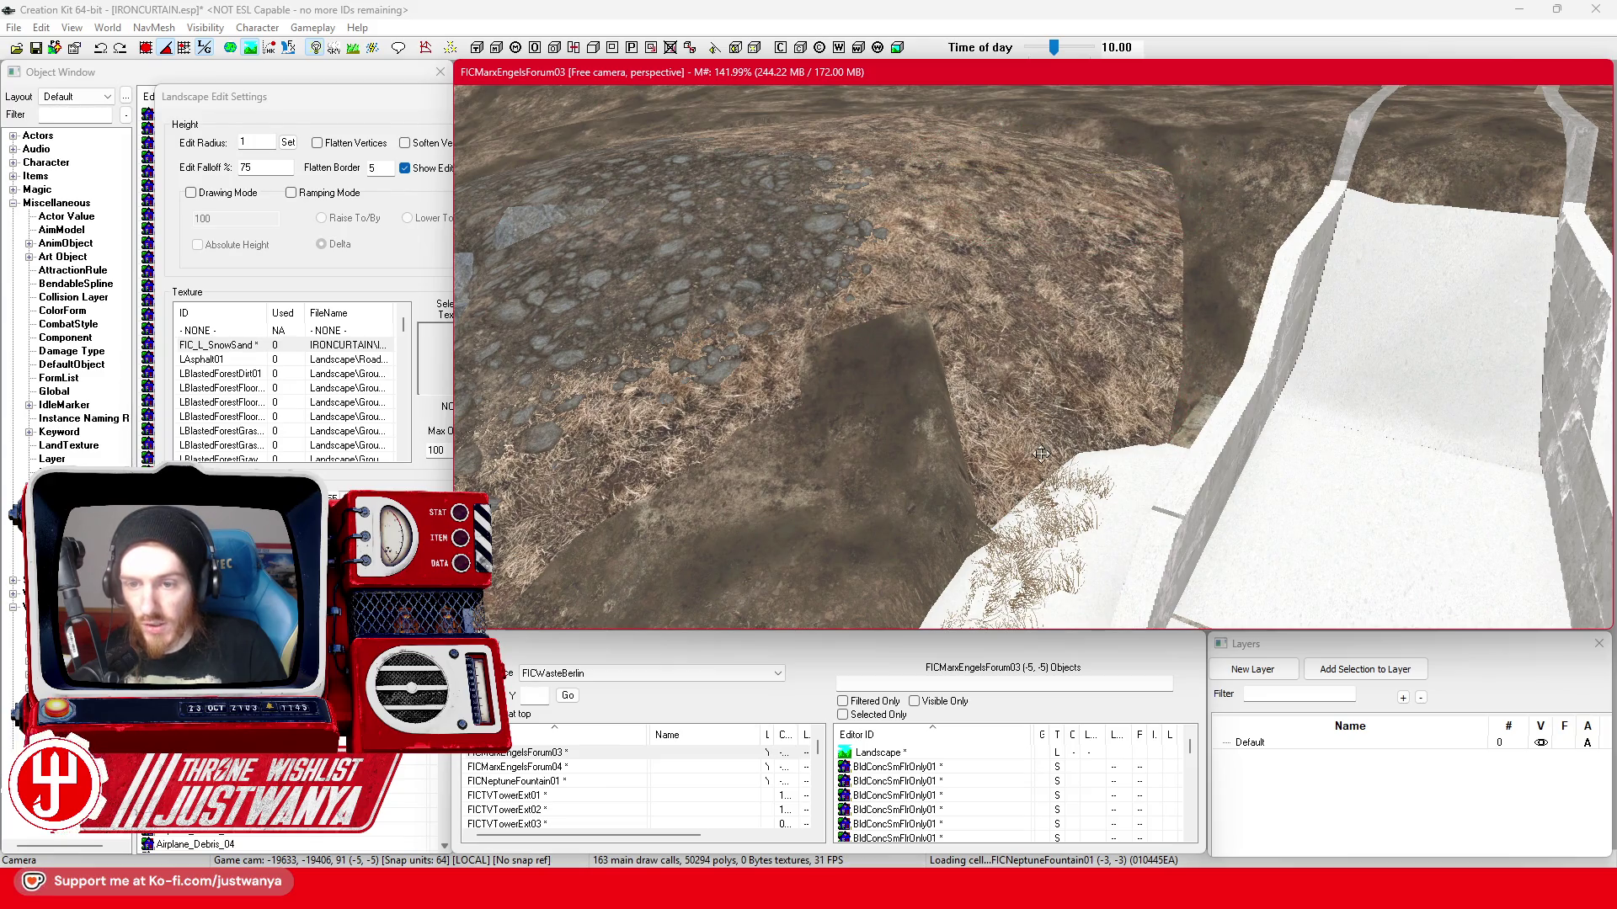
{"action": "mouse_move", "coordinate": [1047, 427]}
{"action": "left_mouse_down"}
{"action": "mouse_move", "coordinate": [1058, 403]}
{"action": "mouse_move", "coordinate": [1099, 454]}
{"action": "left_mouse_up"}
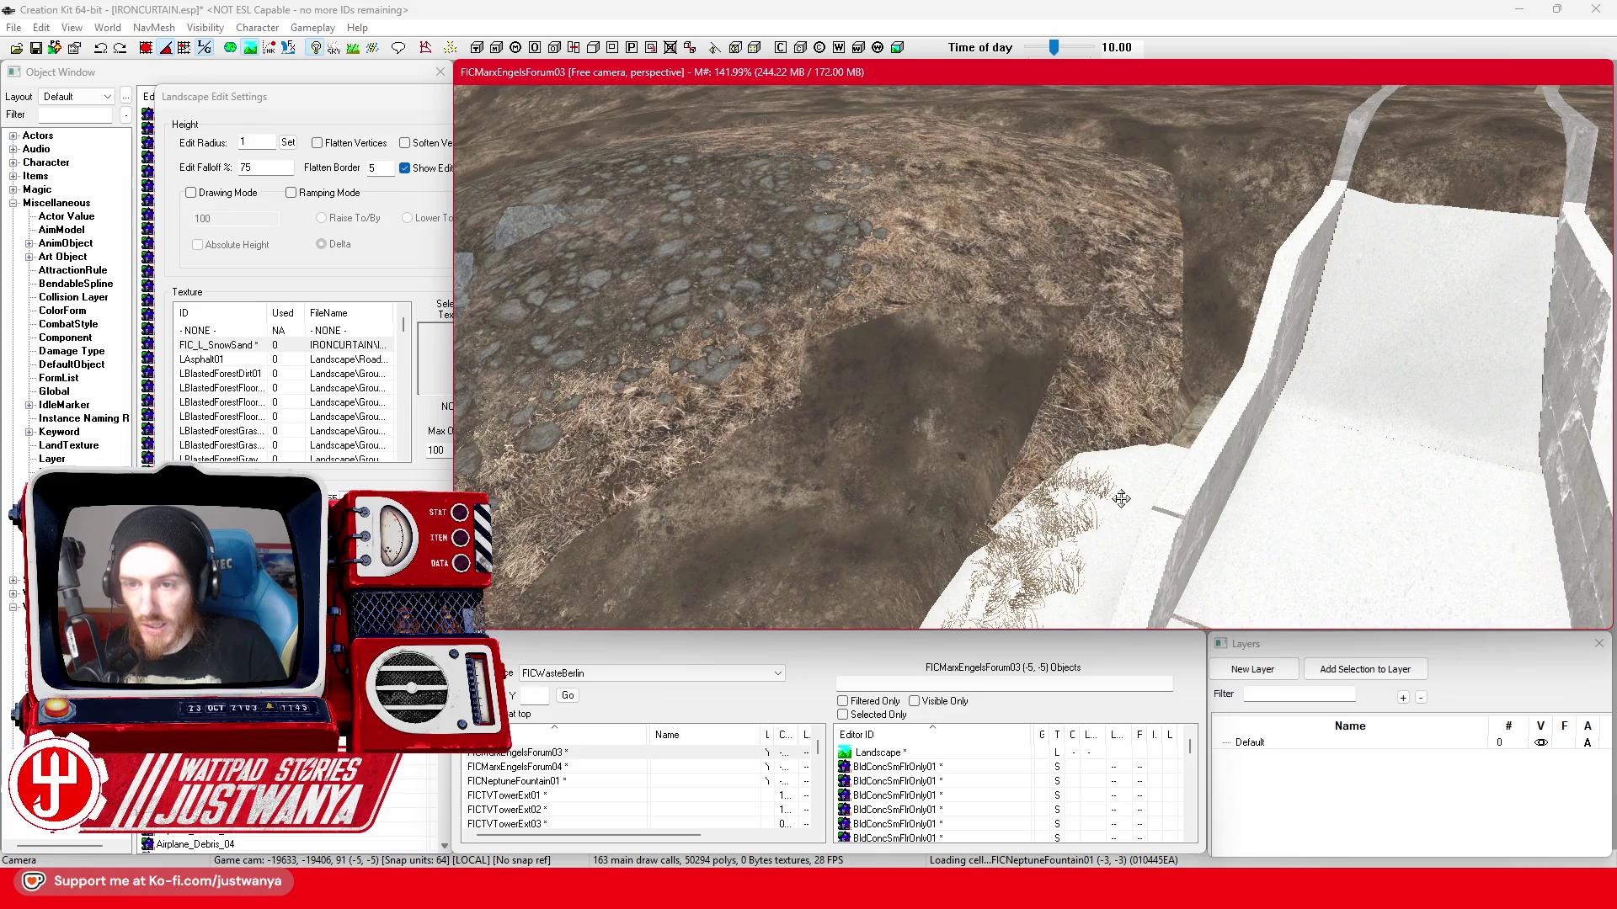
{"action": "left_click_drag", "start_coordinate": [1151, 507], "coordinate": [1160, 478]}
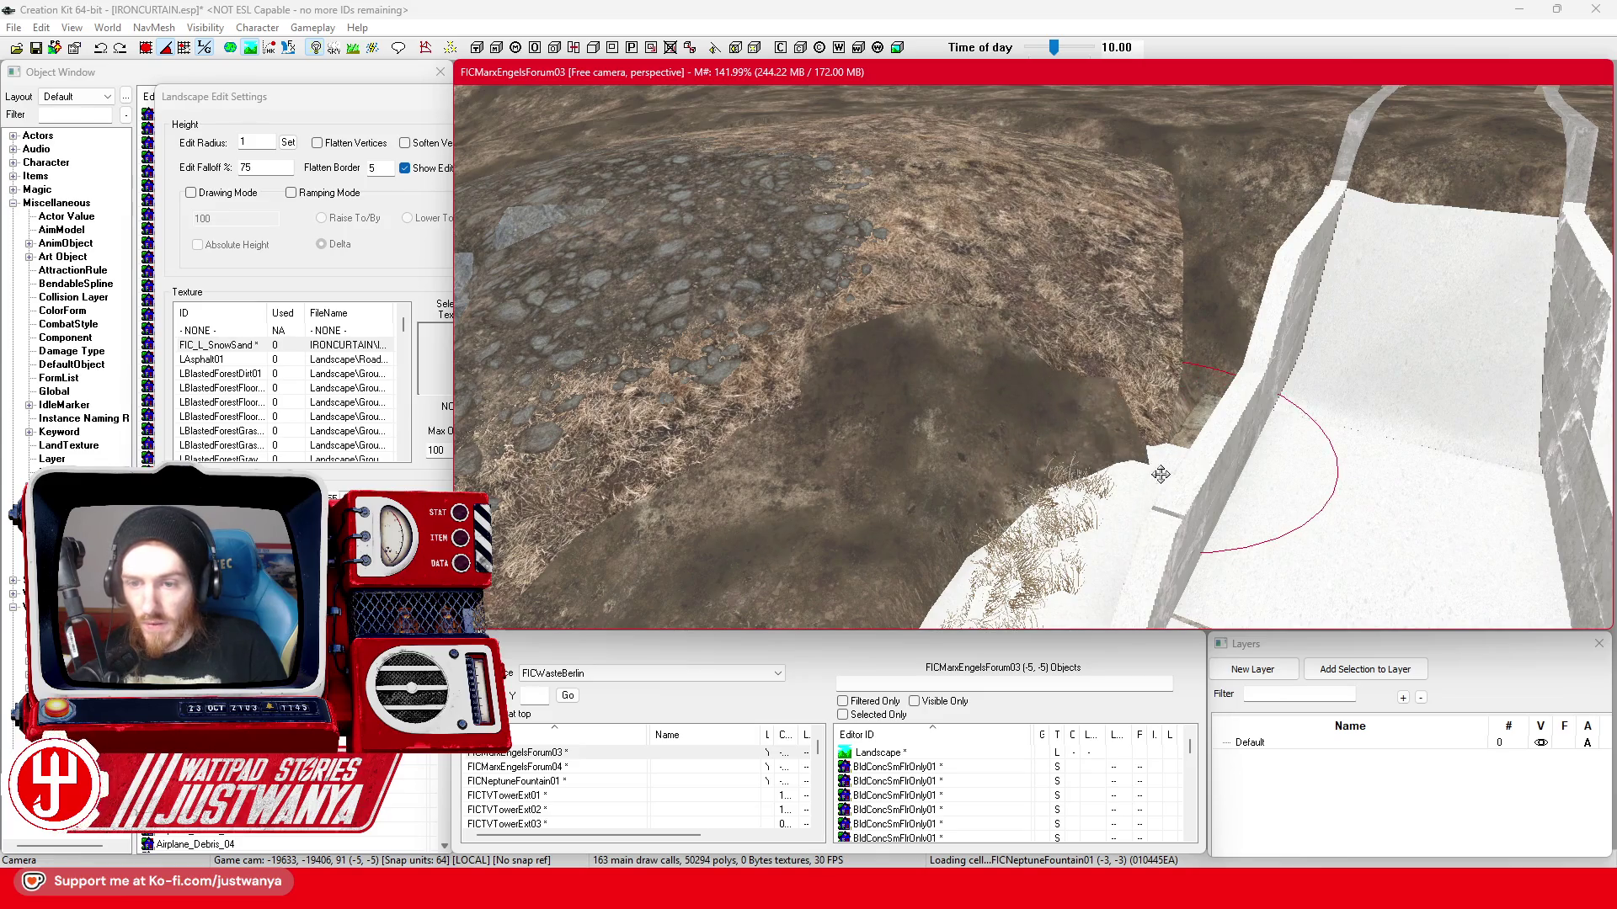
{"action": "scroll", "coordinate": [1160, 476], "scroll_direction": "up", "scroll_amount": 2}
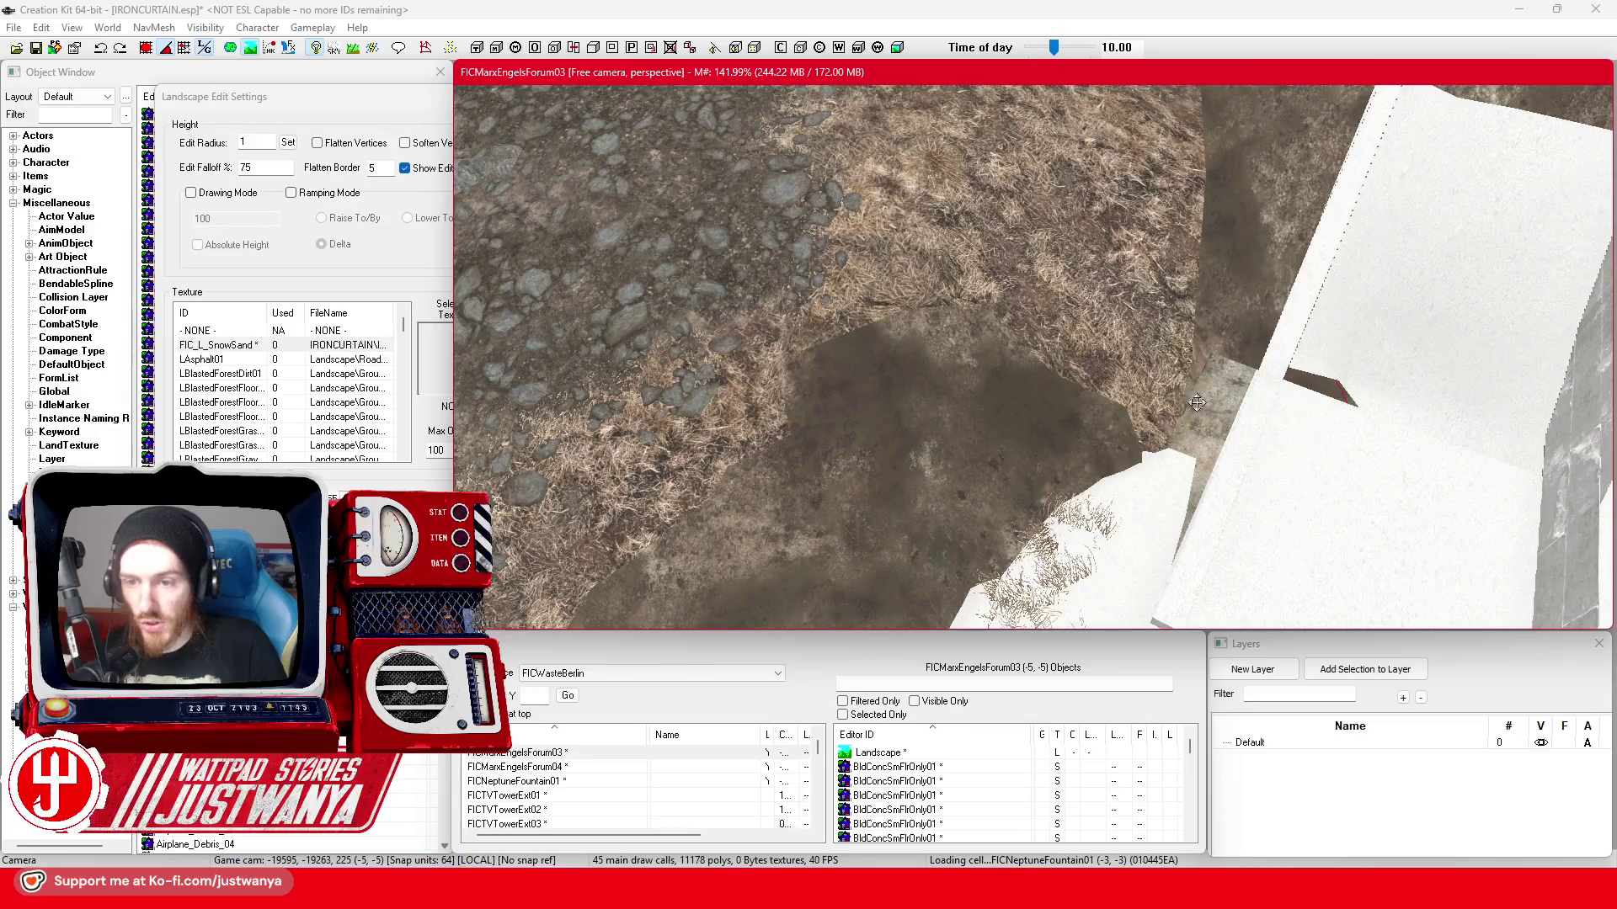
{"action": "left_click_drag", "start_coordinate": [1203, 385], "coordinate": [1177, 422]}
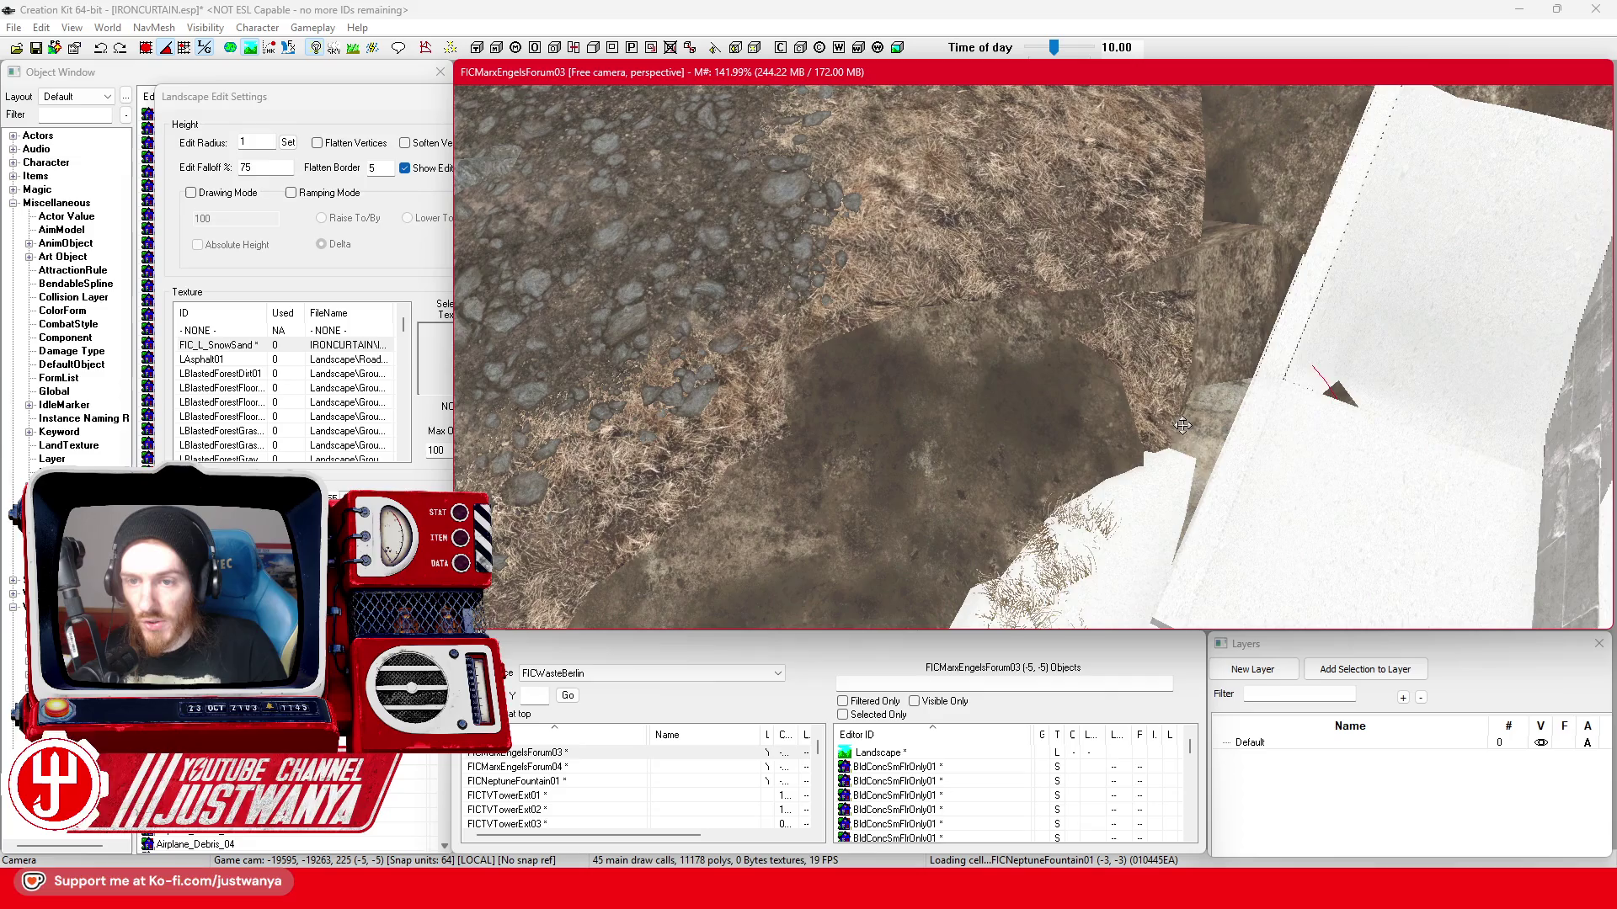
{"action": "left_click_drag", "start_coordinate": [1213, 453], "coordinate": [1228, 418]}
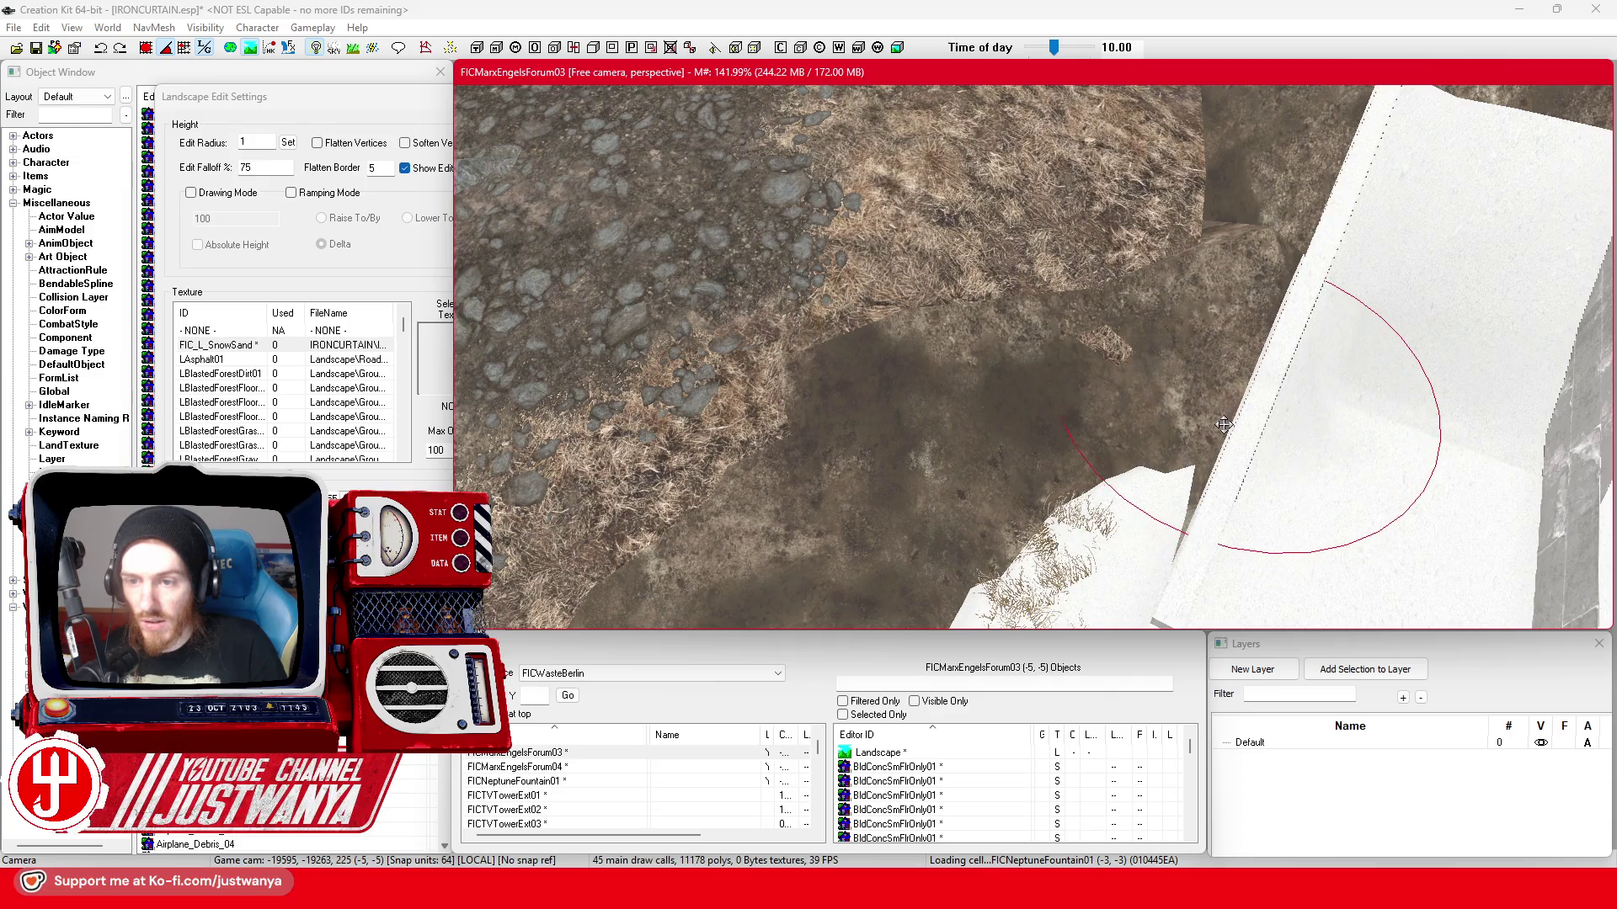
{"action": "key", "text": "shift"}
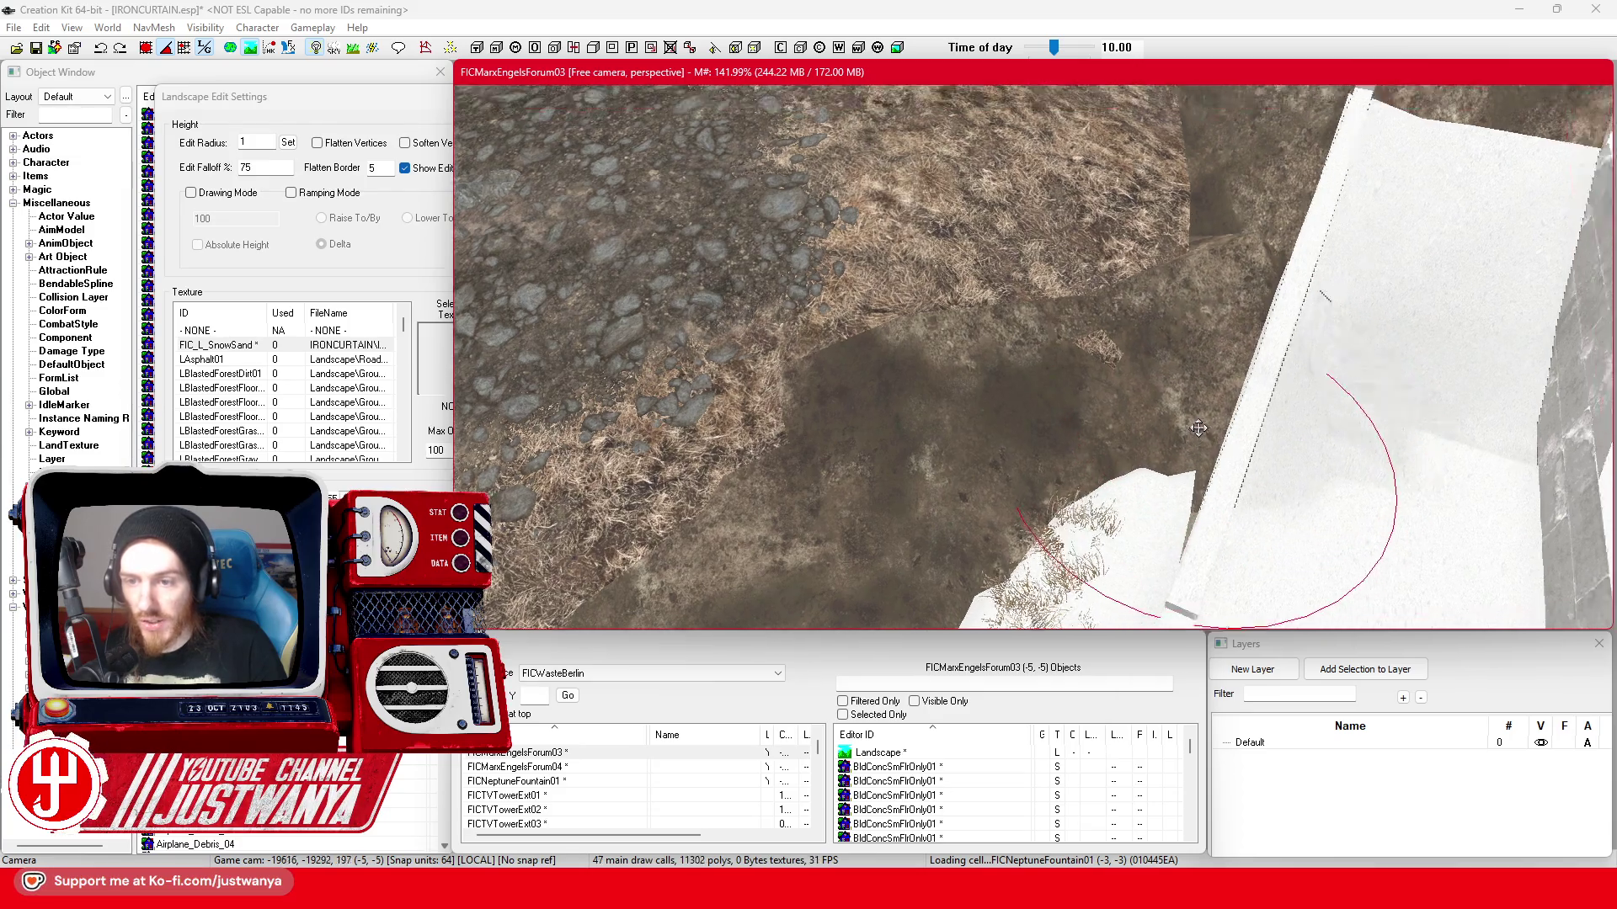
{"action": "key", "text": "shift"}
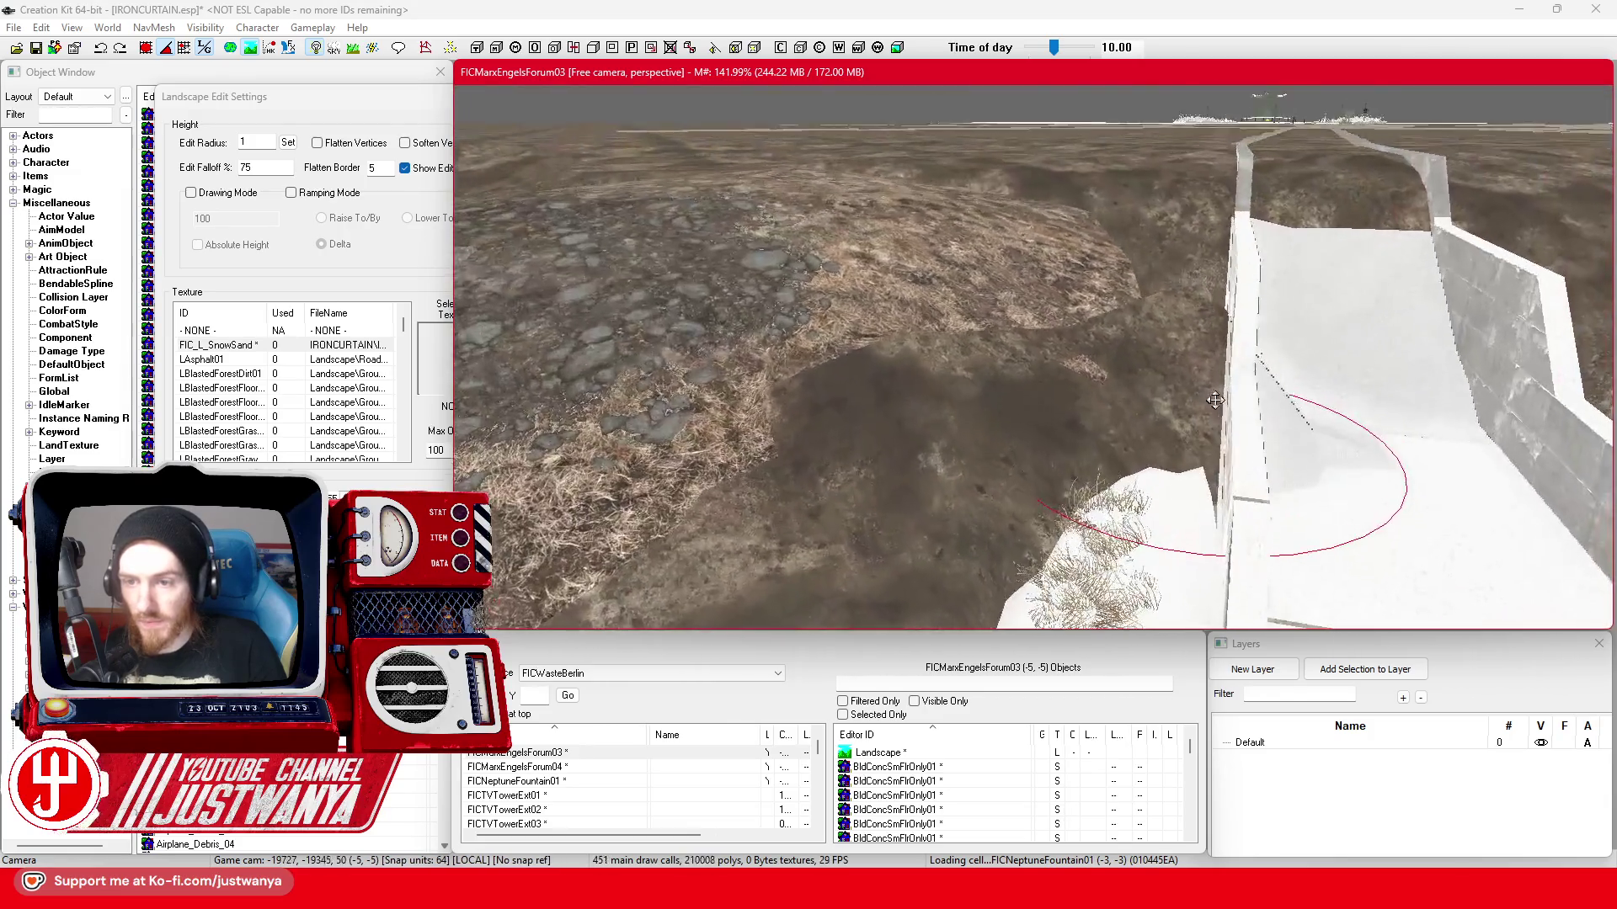
- Raise the slope beside the trench wall, swinging the view between slope and wall
{"action": "key", "text": "shift"}
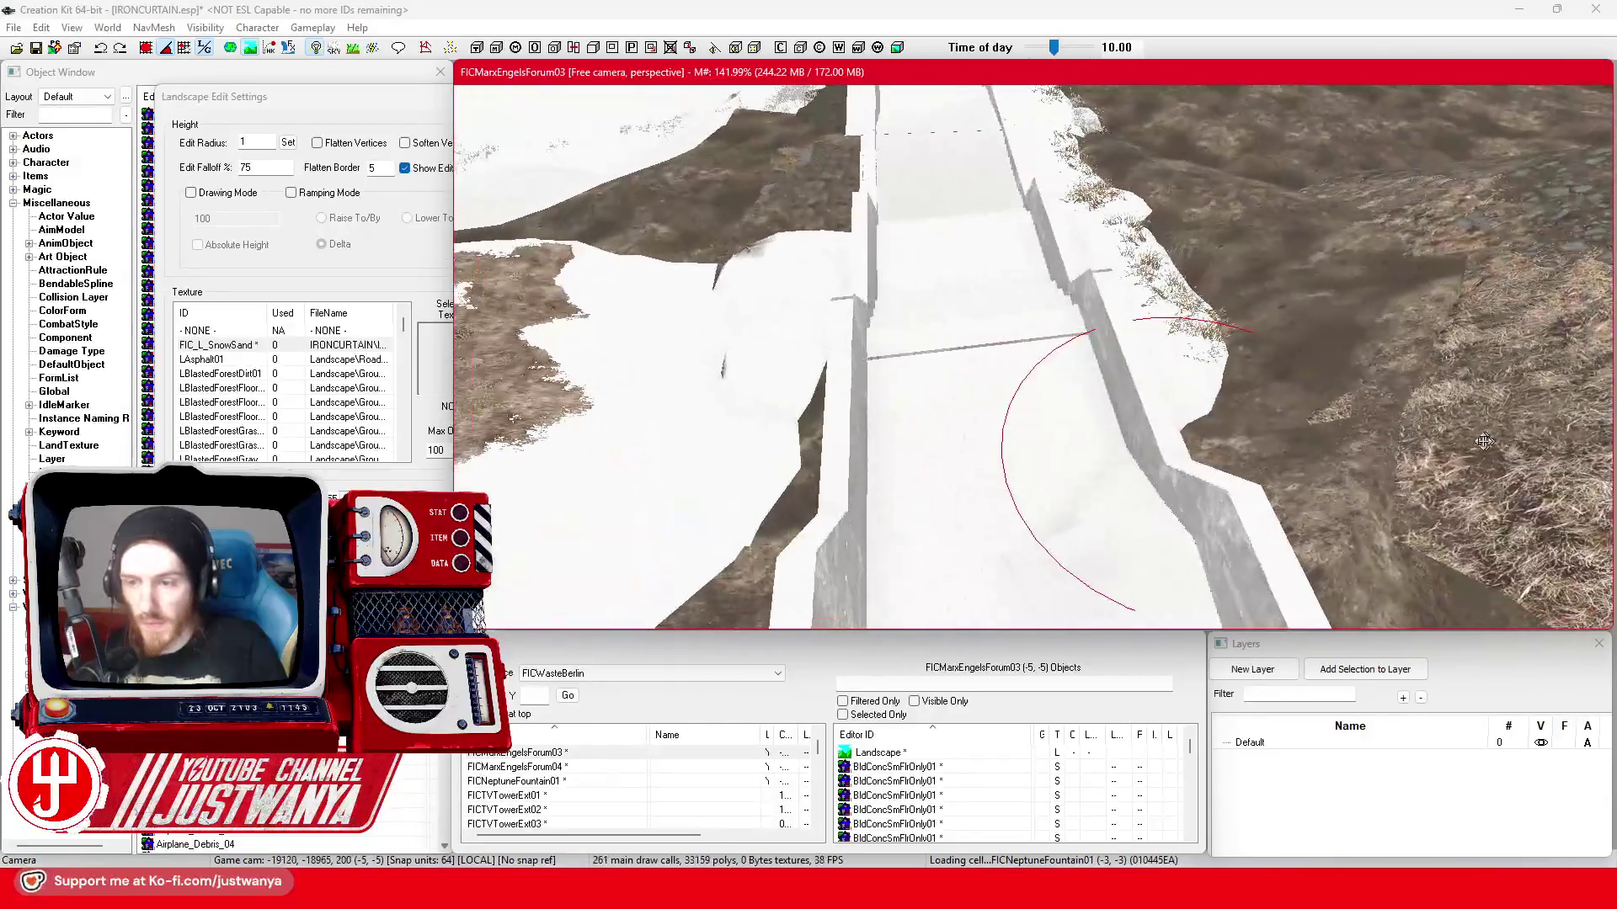
{"action": "key", "text": "shift"}
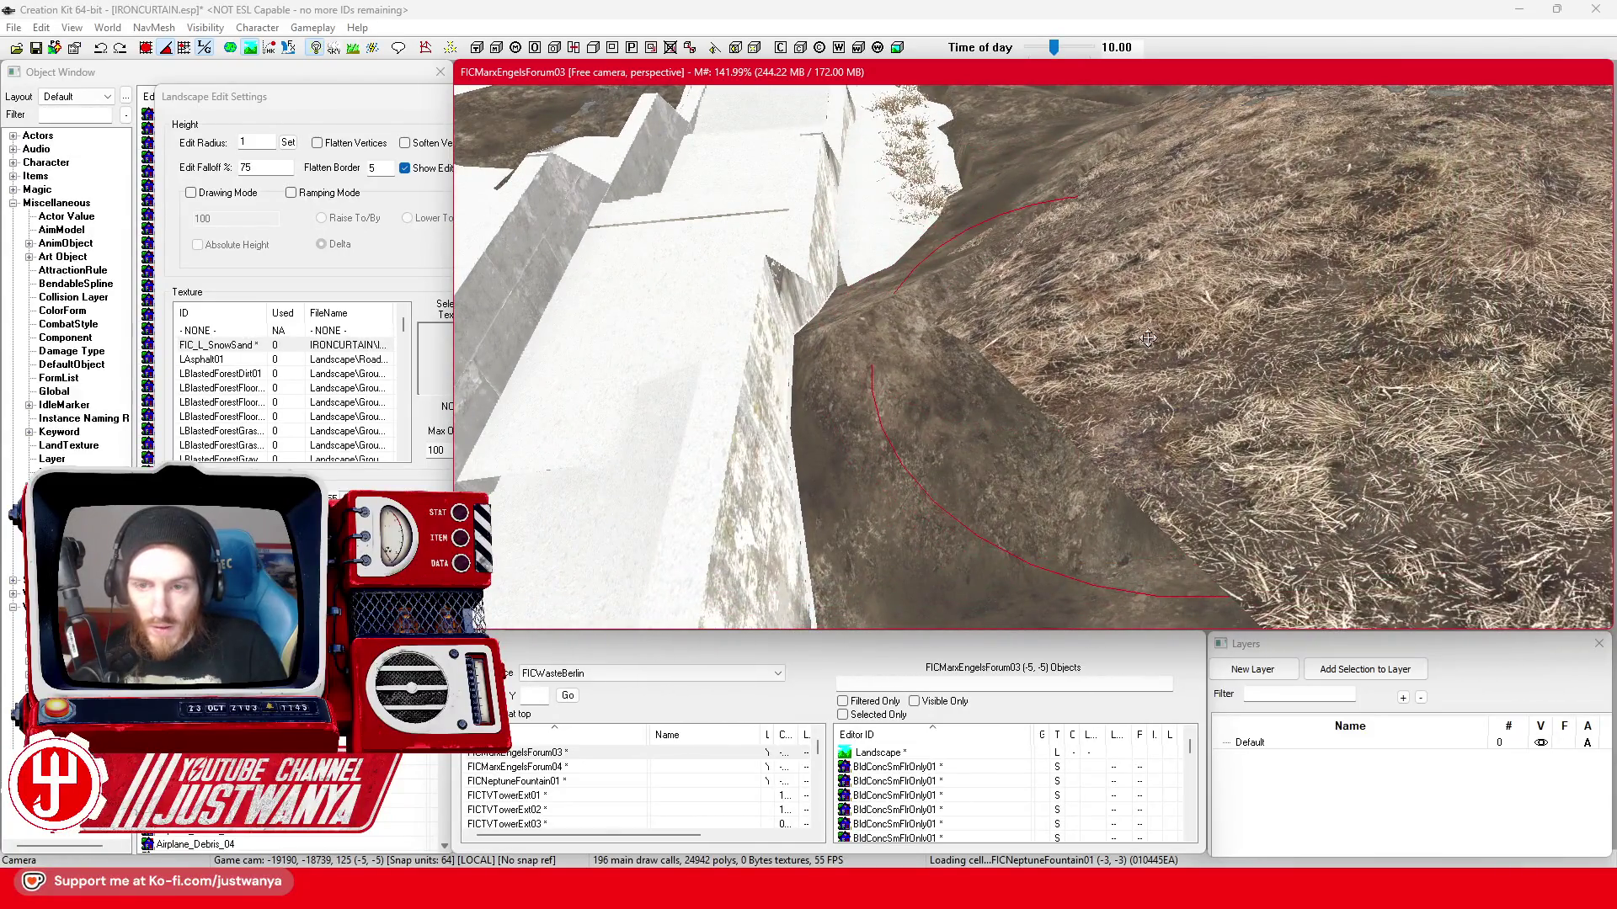
{"action": "left_click_drag", "start_coordinate": [1052, 339], "coordinate": [1070, 404]}
{"action": "key", "text": "shift"}
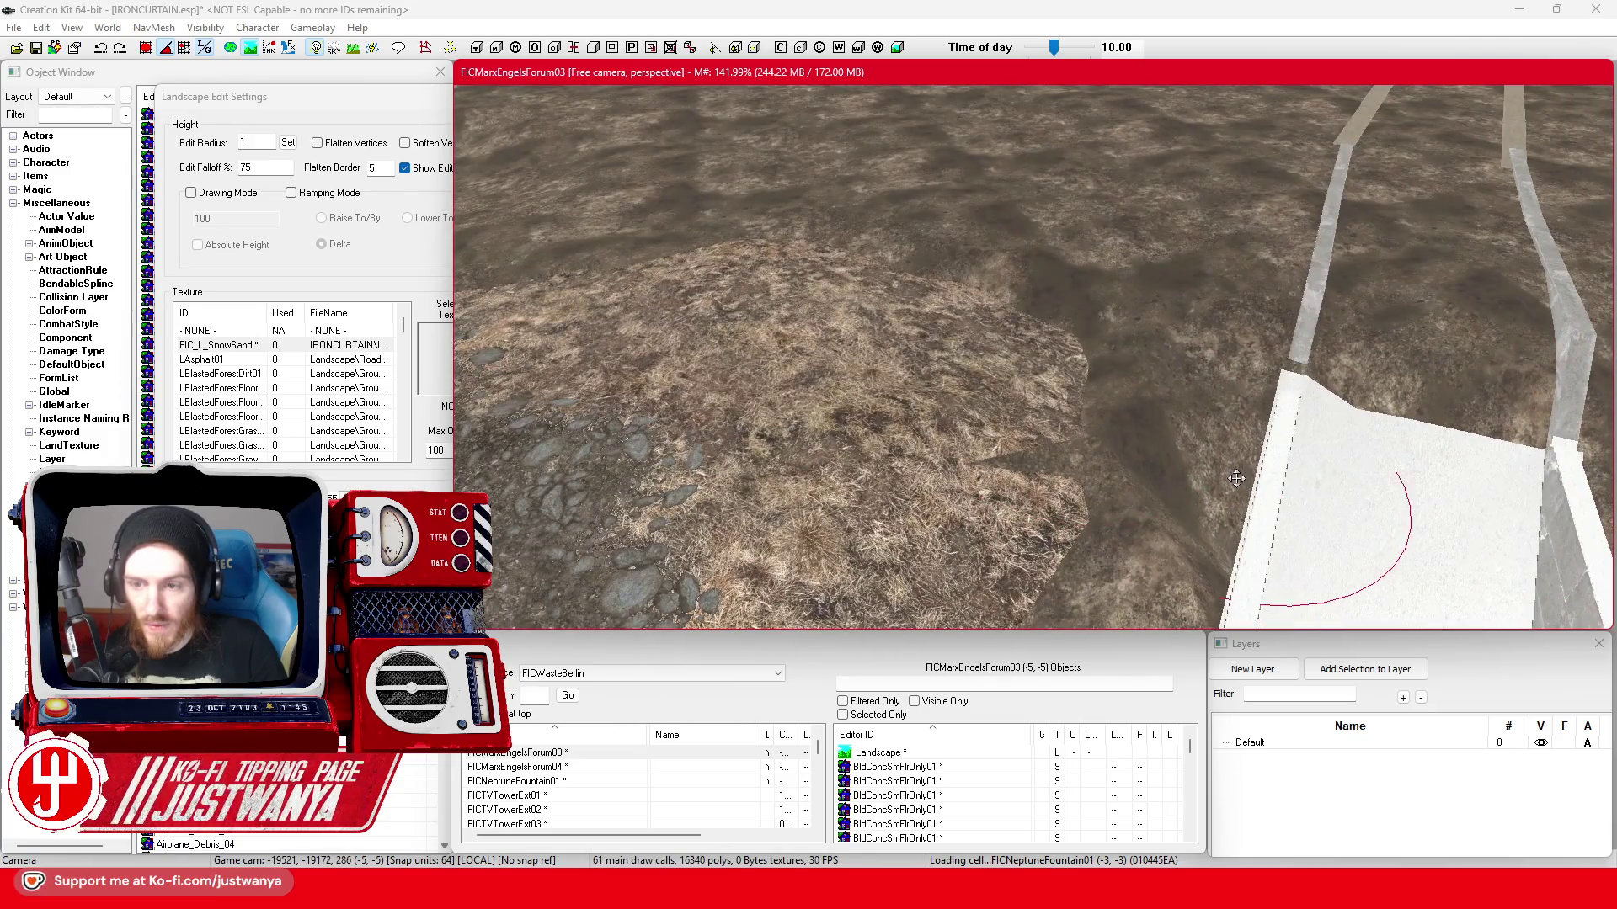
{"action": "key", "text": "shift"}
{"action": "key", "text": "shift"}
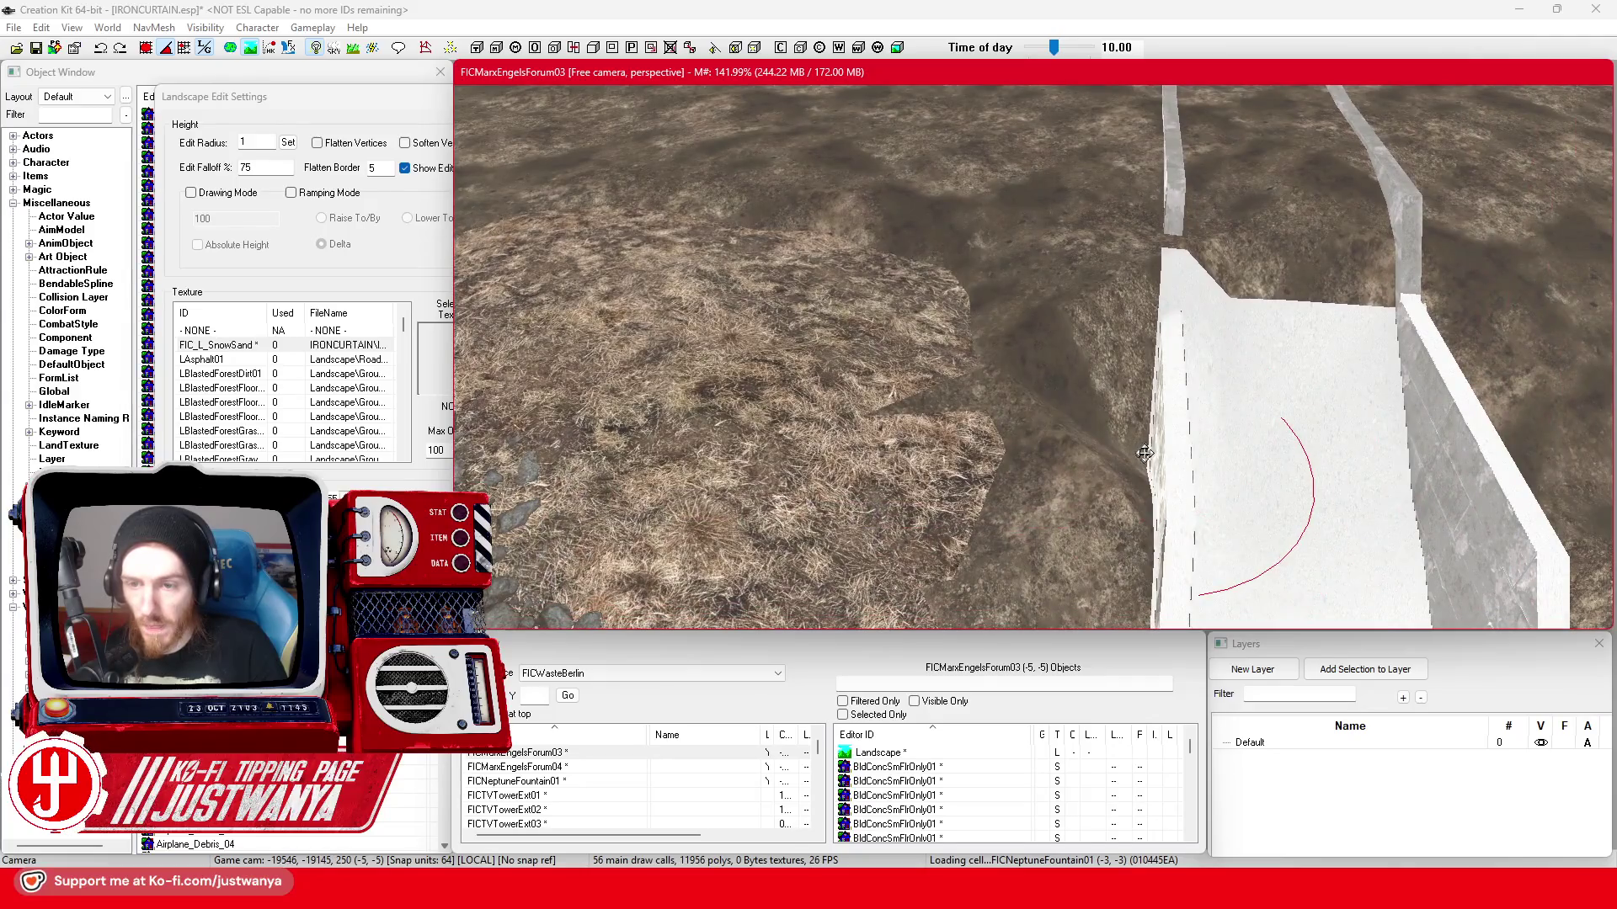
- Smooth the notched white slab edge flat and flatten terrain across the slab area
{"action": "left_click_drag", "start_coordinate": [1144, 453], "coordinate": [1160, 416]}
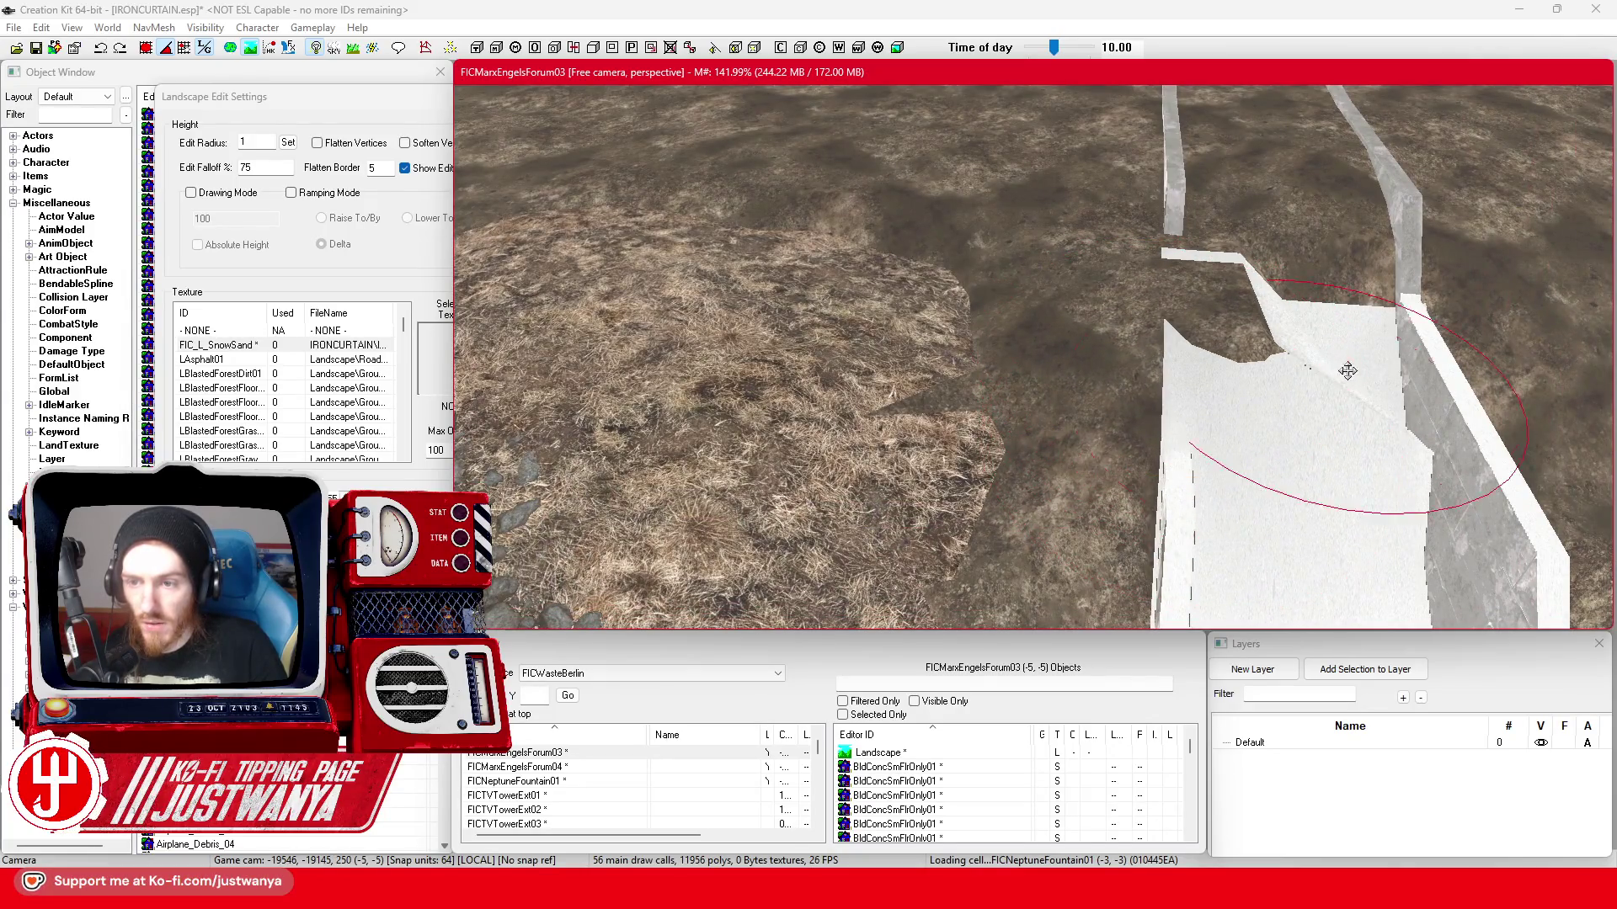
{"action": "left_click_drag", "start_coordinate": [1307, 392], "coordinate": [1225, 431]}
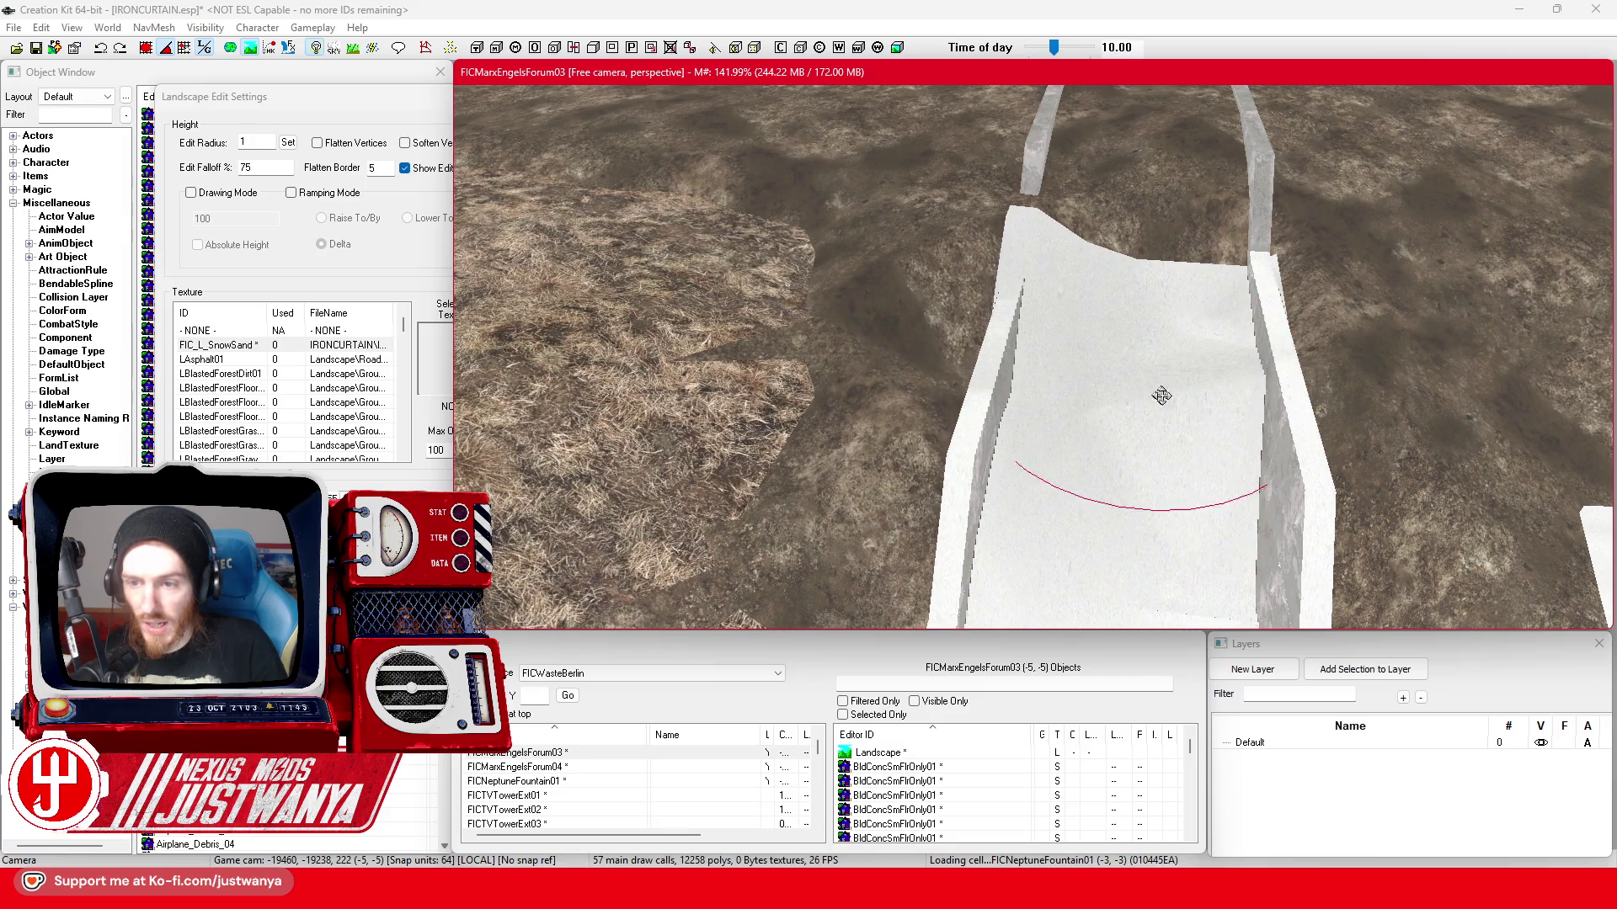
{"action": "mouse_move", "coordinate": [1160, 431]}
{"action": "left_mouse_down"}
{"action": "mouse_move", "coordinate": [1153, 444]}
{"action": "mouse_move", "coordinate": [1145, 393]}
{"action": "mouse_move", "coordinate": [1187, 417]}
{"action": "mouse_move", "coordinate": [1201, 463]}
{"action": "mouse_move", "coordinate": [1048, 452]}
{"action": "mouse_move", "coordinate": [1130, 459]}
{"action": "mouse_move", "coordinate": [1057, 456]}
{"action": "mouse_move", "coordinate": [1047, 488]}
{"action": "mouse_move", "coordinate": [1100, 450]}
{"action": "mouse_move", "coordinate": [1092, 379]}
{"action": "mouse_move", "coordinate": [1115, 351]}
{"action": "left_mouse_up"}
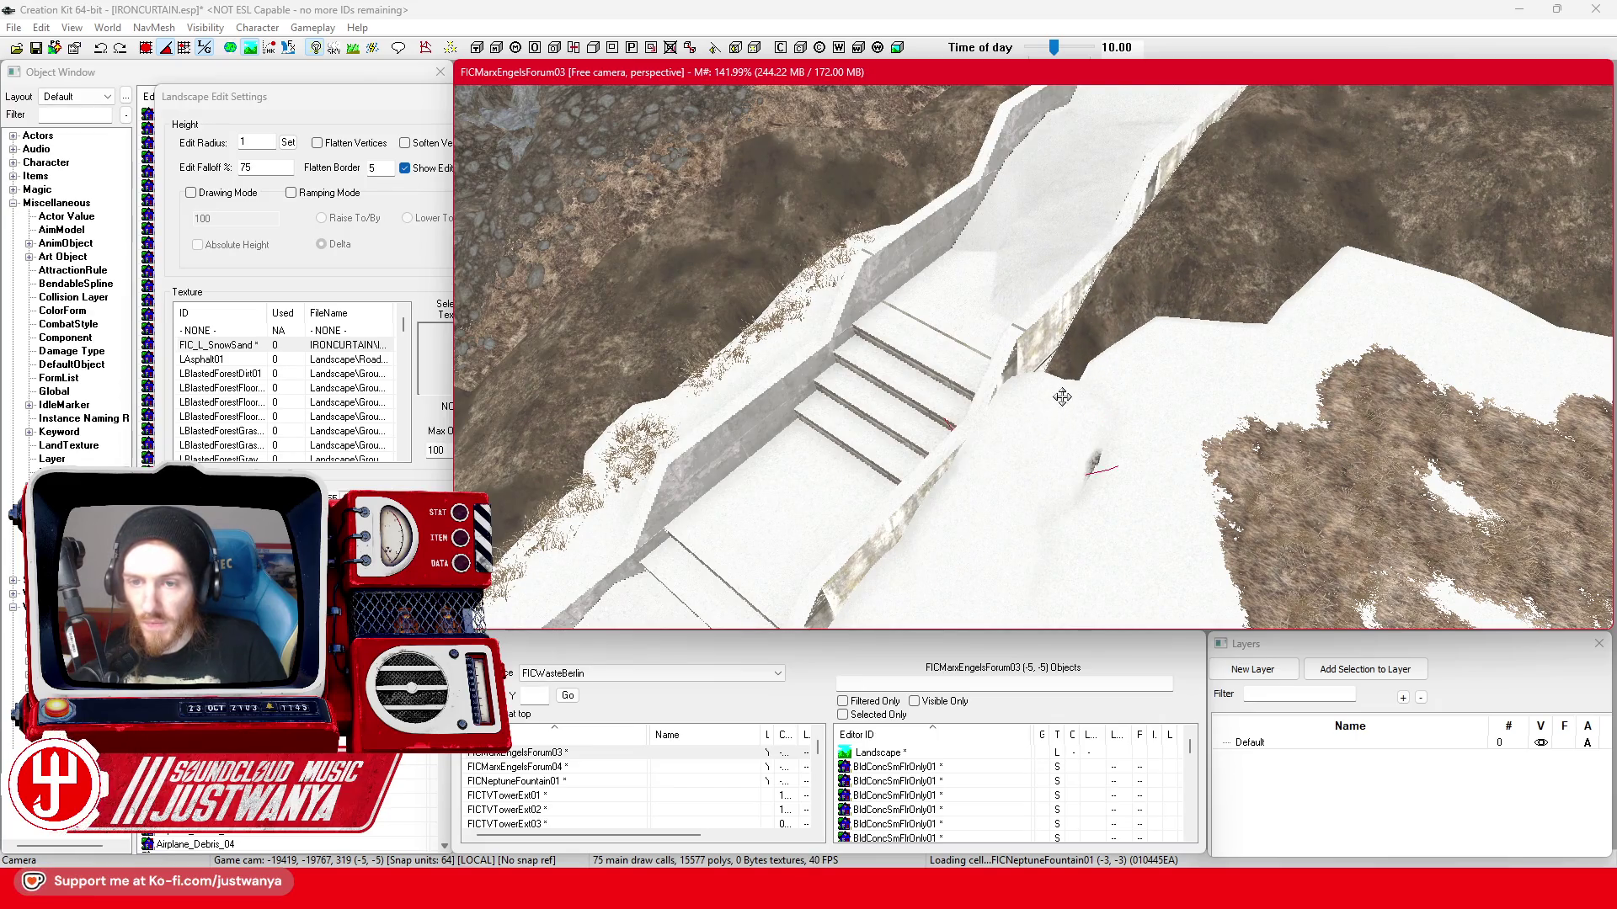
- Lower the snowy terrain beside the wall, cutting its corner down into a dark-earth cliff
{"action": "mouse_move", "coordinate": [1062, 396]}
{"action": "left_mouse_down"}
{"action": "mouse_move", "coordinate": [1092, 375]}
{"action": "mouse_move", "coordinate": [1146, 374]}
{"action": "left_mouse_up"}
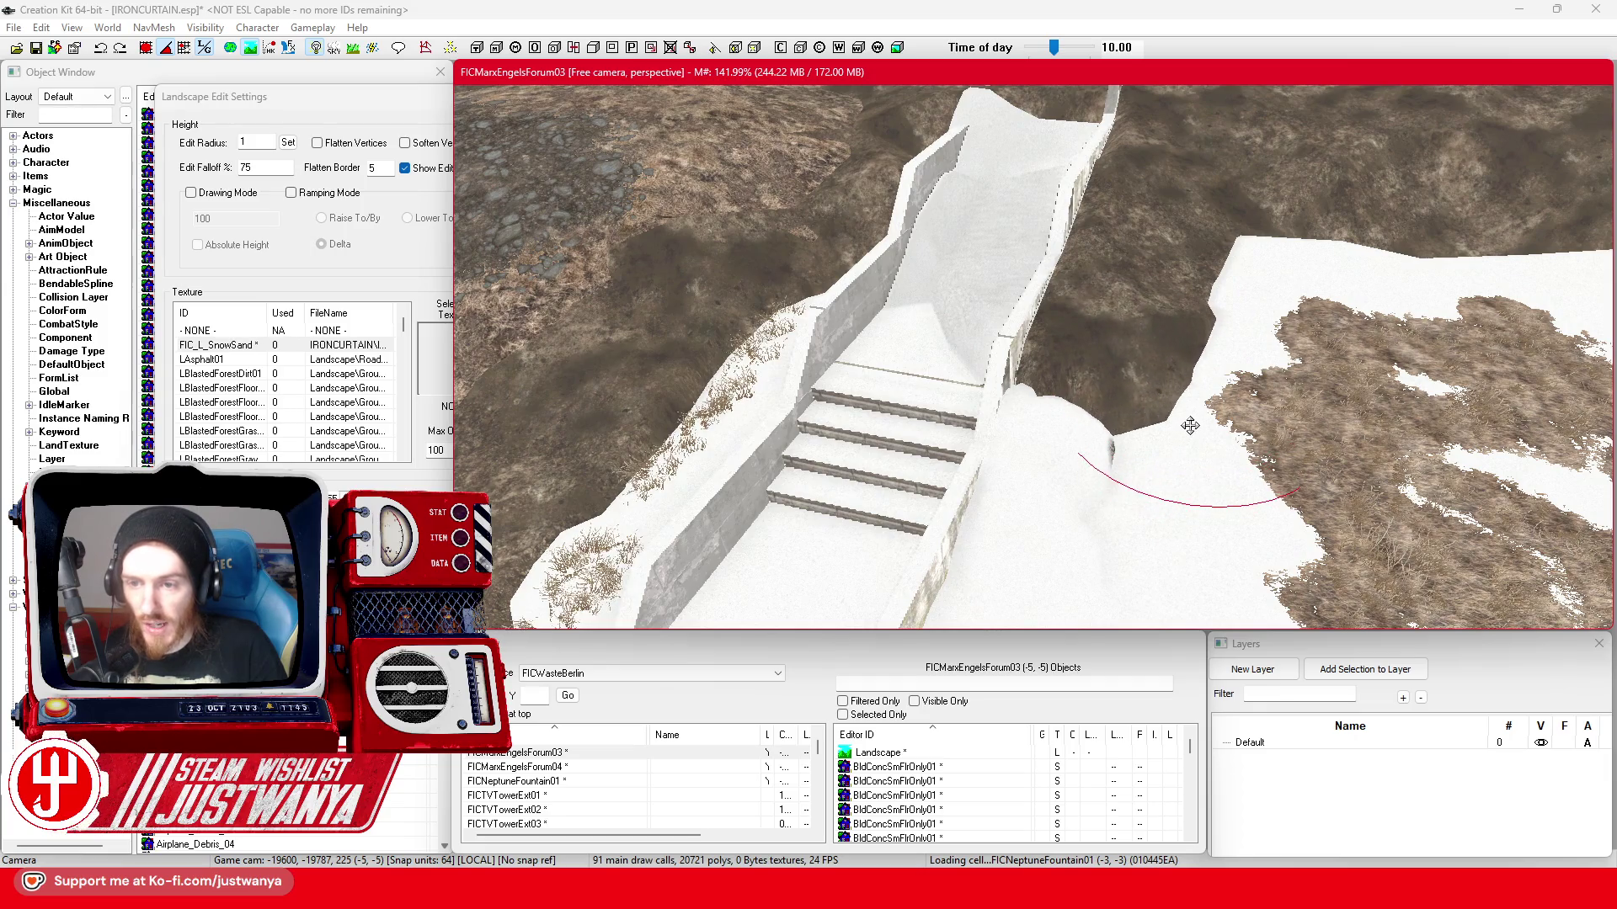
{"action": "left_click_drag", "start_coordinate": [1195, 415], "coordinate": [1213, 468]}
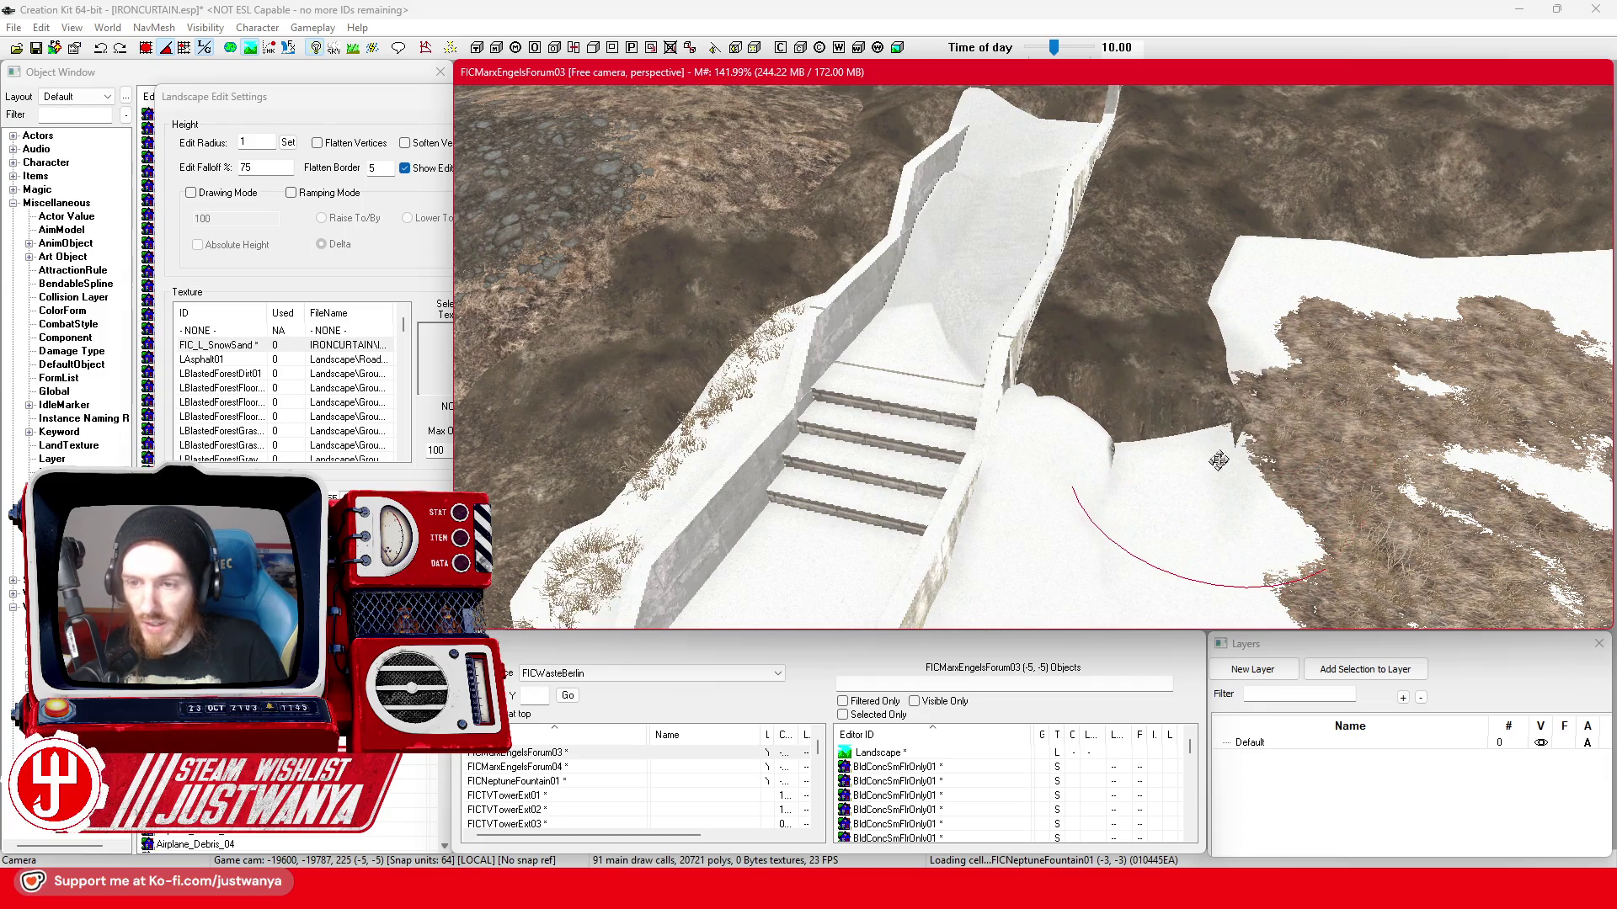
{"action": "left_click_drag", "start_coordinate": [1269, 315], "coordinate": [1336, 281]}
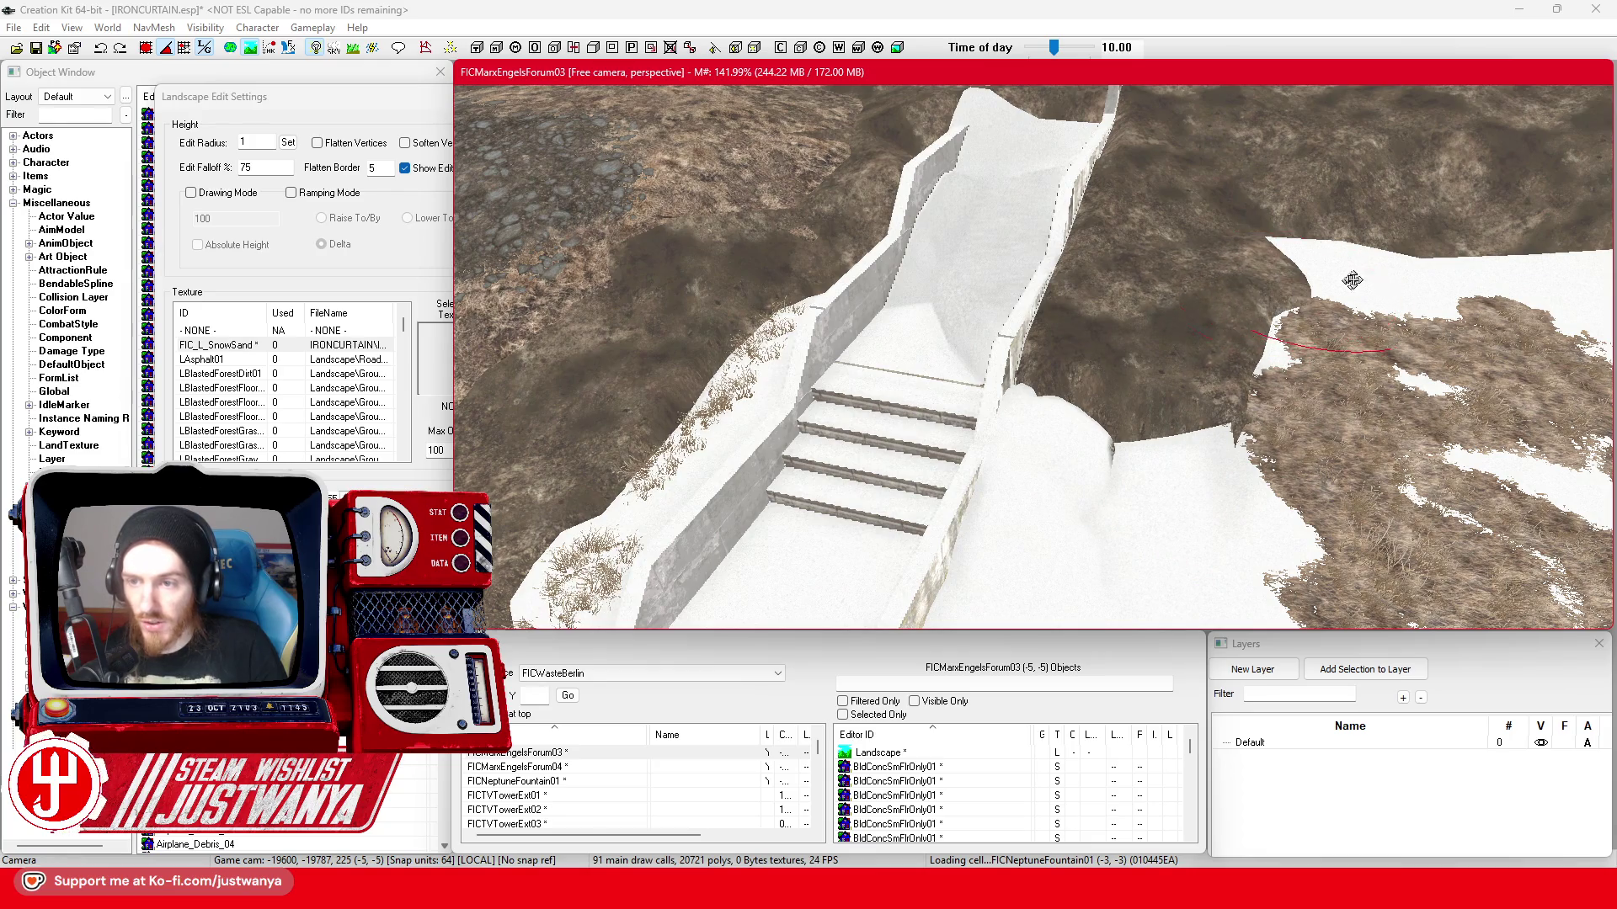
{"action": "scroll", "coordinate": [1379, 269], "scroll_direction": "down", "scroll_amount": 5}
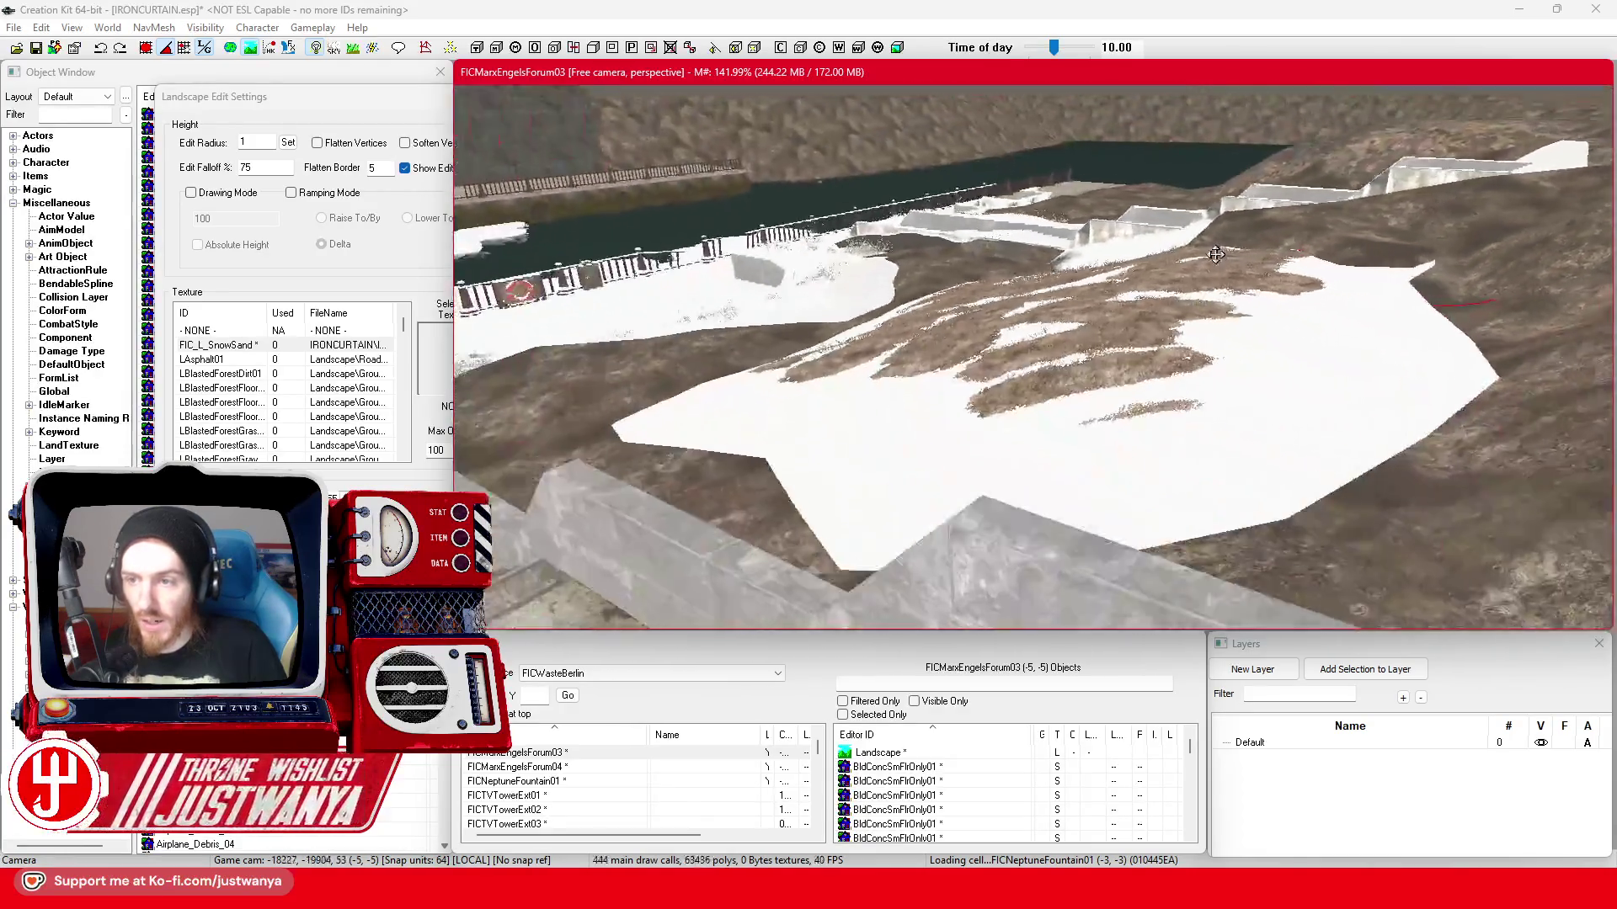
{"action": "scroll", "coordinate": [1166, 279], "scroll_direction": "up", "scroll_amount": 5}
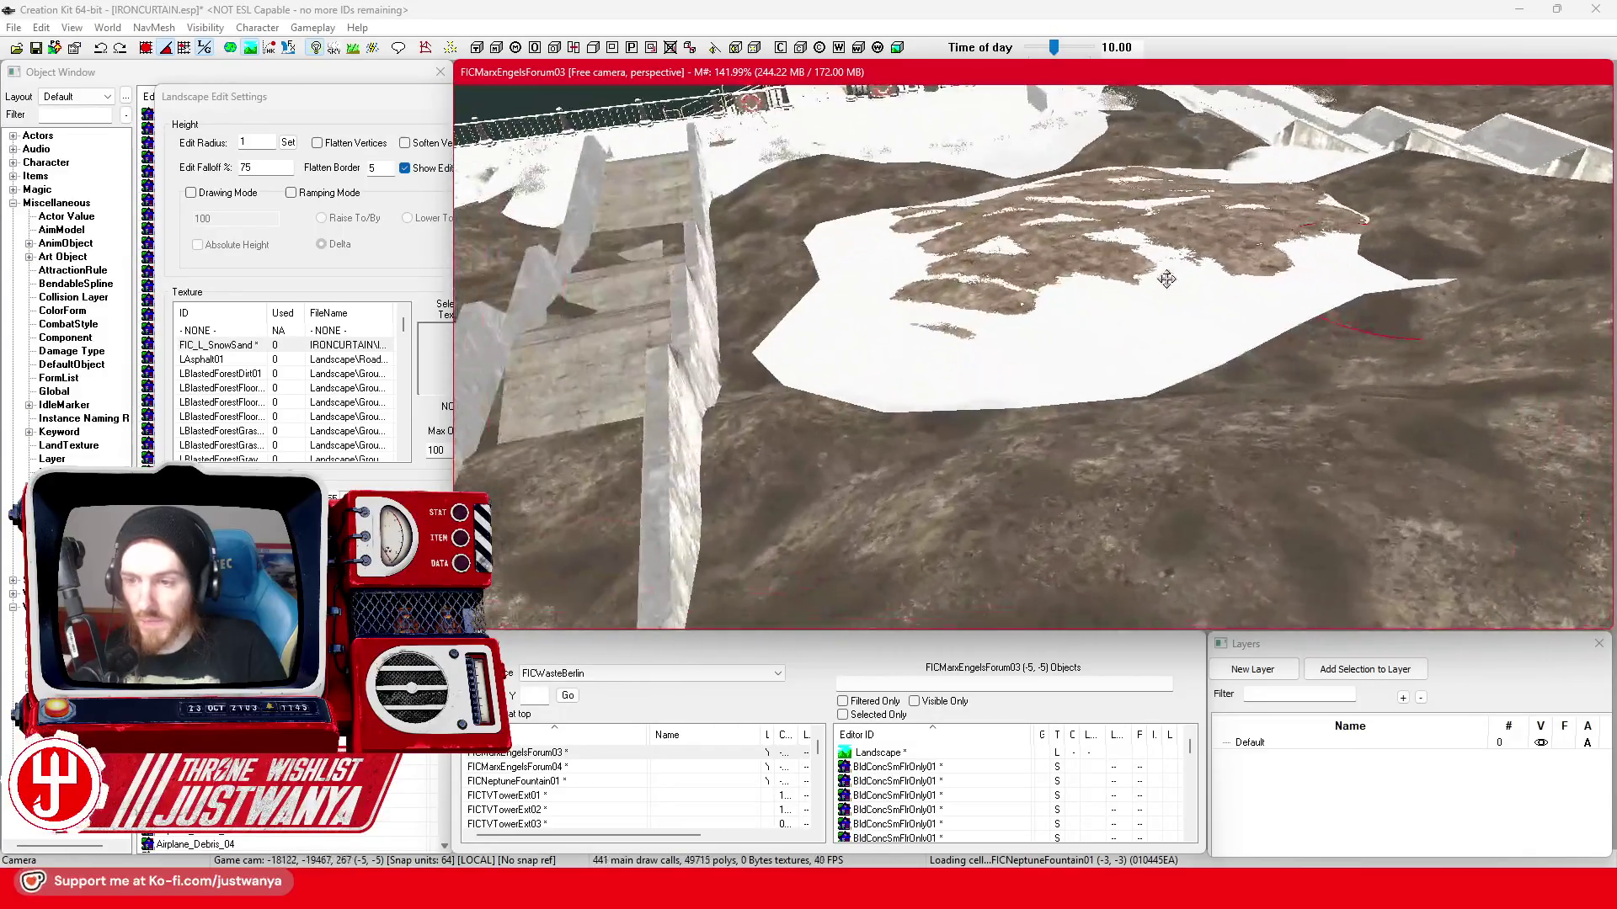
{"action": "left_click_drag", "start_coordinate": [1357, 338], "coordinate": [1359, 331]}
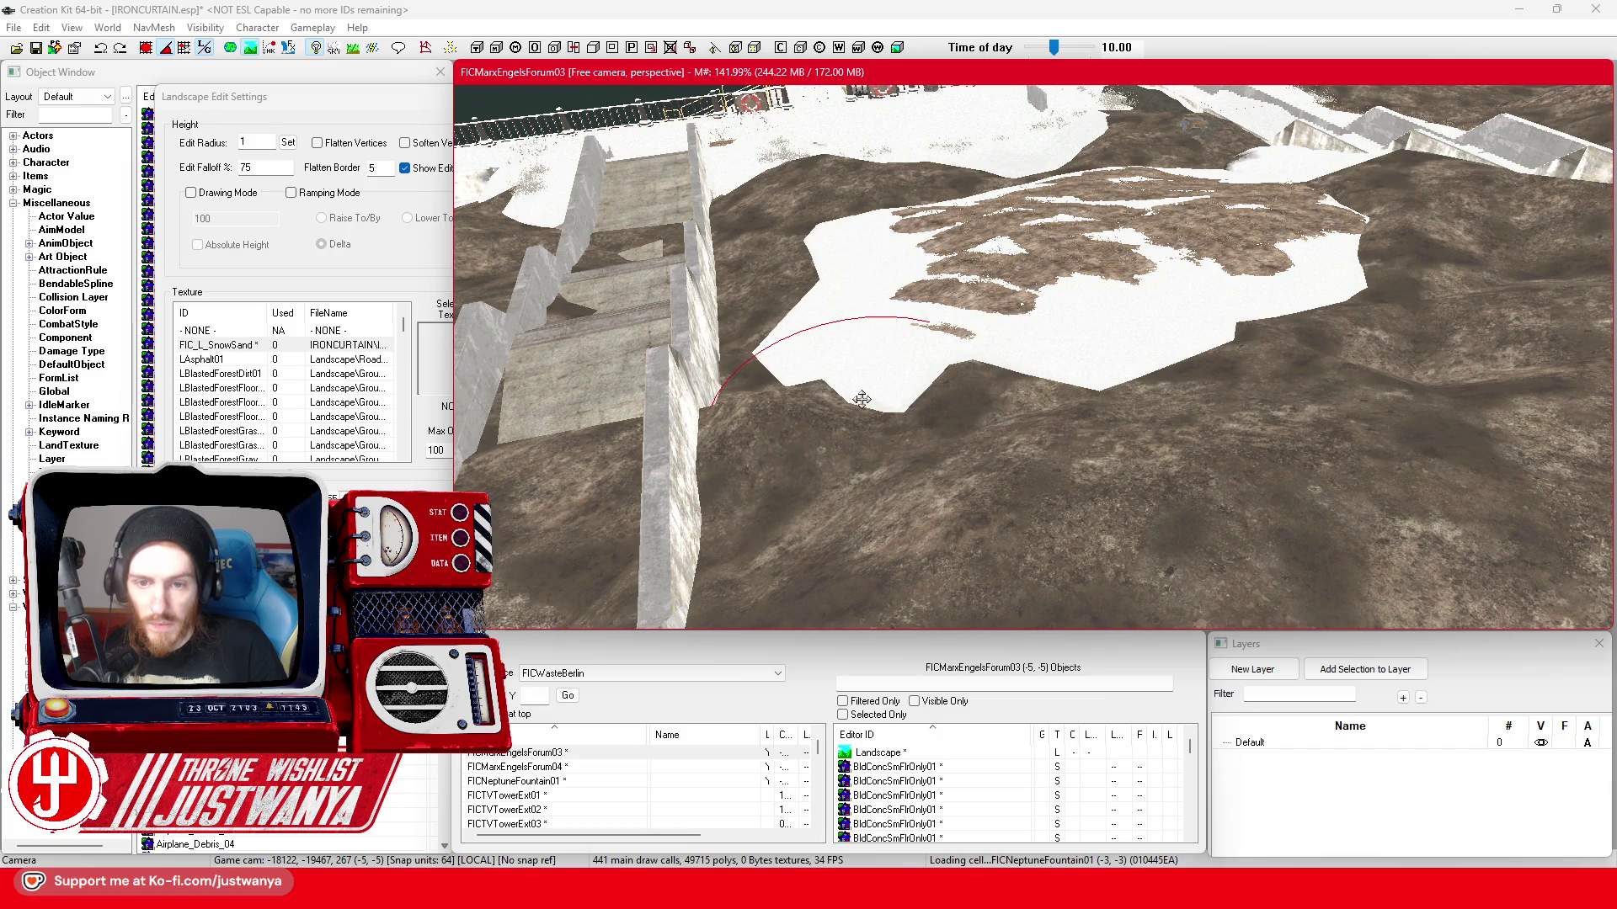
- Raise a mound over the snow patch edge and sculpt the ground around the stairs
{"action": "mouse_move", "coordinate": [860, 399]}
{"action": "left_mouse_down"}
{"action": "mouse_move", "coordinate": [1017, 464]}
{"action": "mouse_move", "coordinate": [1055, 402]}
{"action": "mouse_move", "coordinate": [1072, 320]}
{"action": "mouse_move", "coordinate": [1059, 293]}
{"action": "left_mouse_up"}
{"action": "mouse_move", "coordinate": [903, 505]}
{"action": "left_mouse_down"}
{"action": "mouse_move", "coordinate": [1069, 398]}
{"action": "mouse_move", "coordinate": [1077, 551]}
{"action": "mouse_move", "coordinate": [913, 477]}
{"action": "mouse_move", "coordinate": [1044, 510]}
{"action": "mouse_move", "coordinate": [1158, 365]}
{"action": "mouse_move", "coordinate": [1140, 400]}
{"action": "mouse_move", "coordinate": [1076, 420]}
{"action": "mouse_move", "coordinate": [1107, 447]}
{"action": "left_mouse_up"}
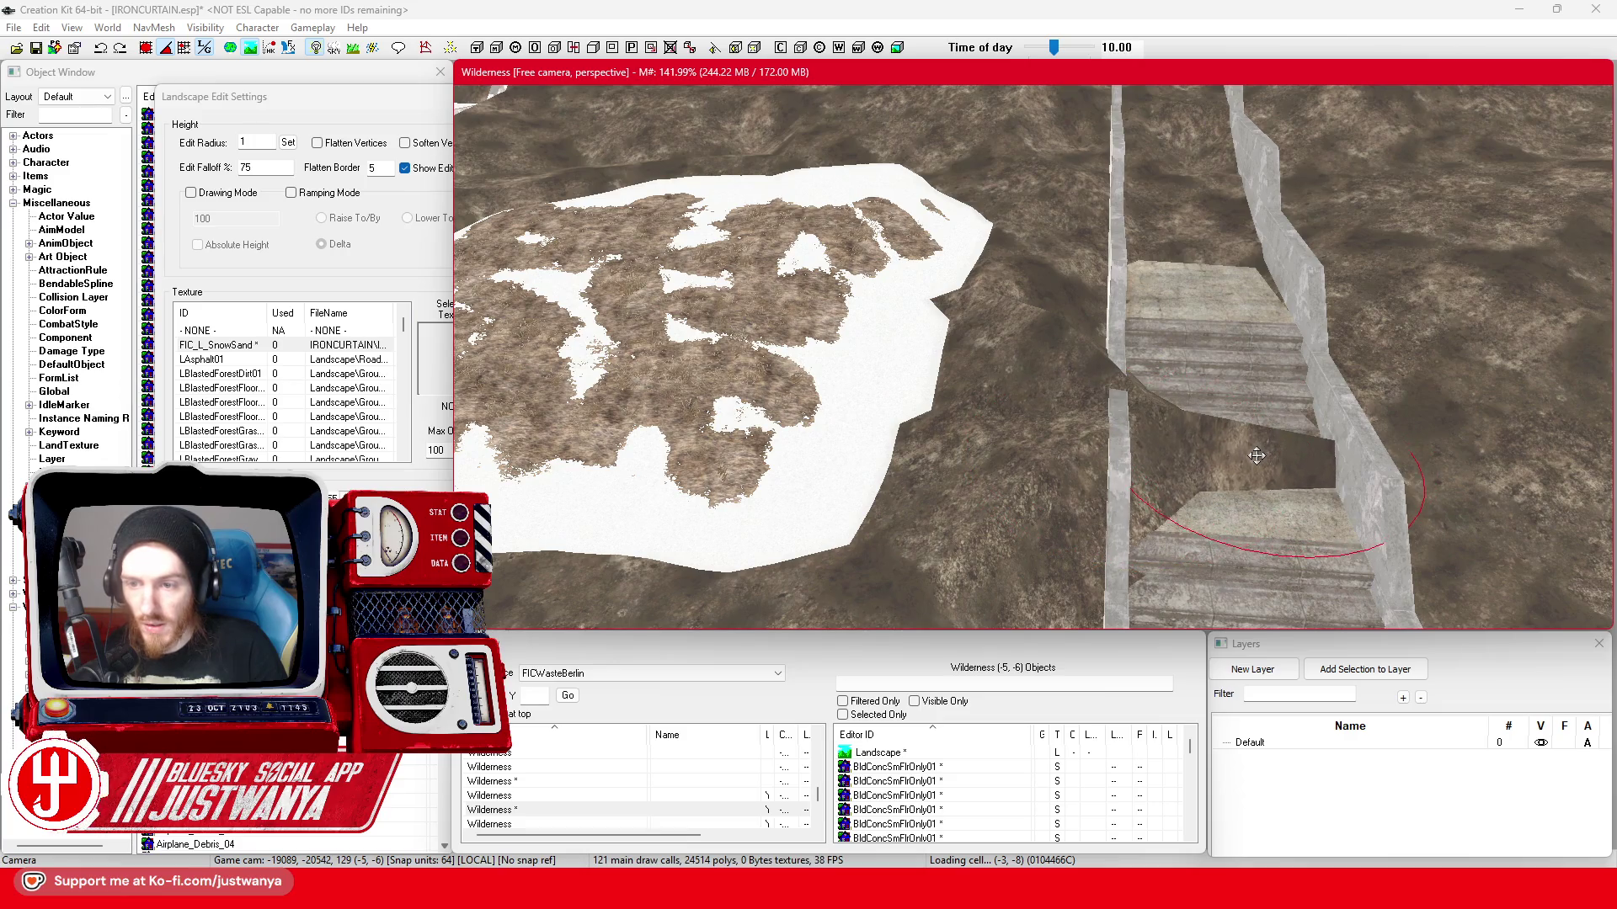
{"action": "left_click_drag", "start_coordinate": [1276, 444], "coordinate": [1147, 425]}
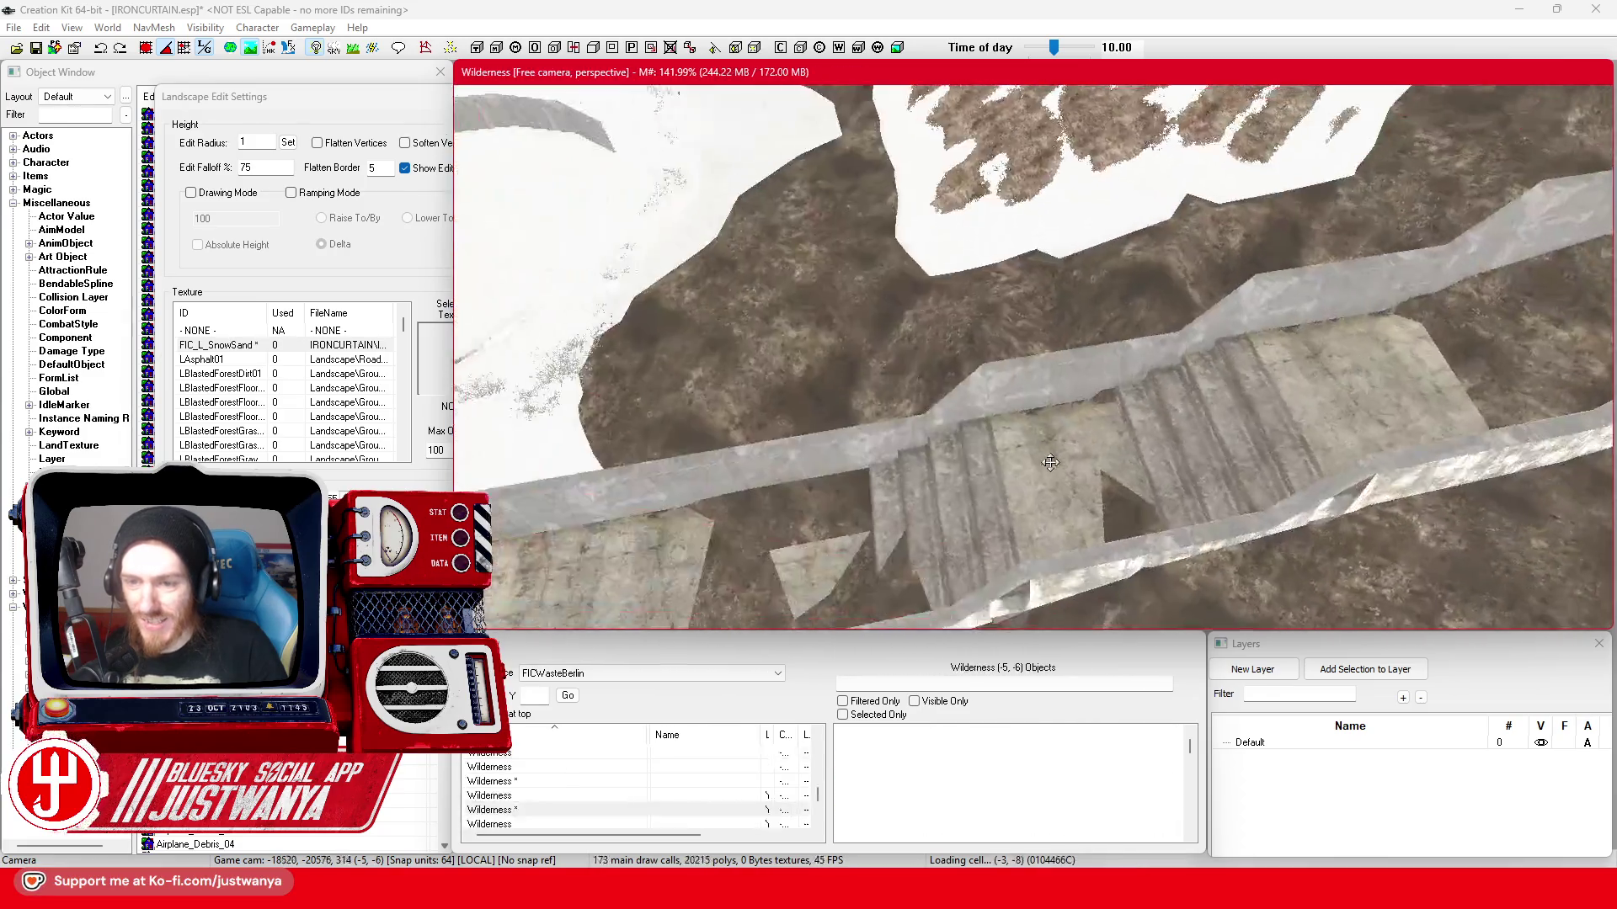
{"action": "scroll", "coordinate": [1184, 436], "scroll_direction": "up", "scroll_amount": 2}
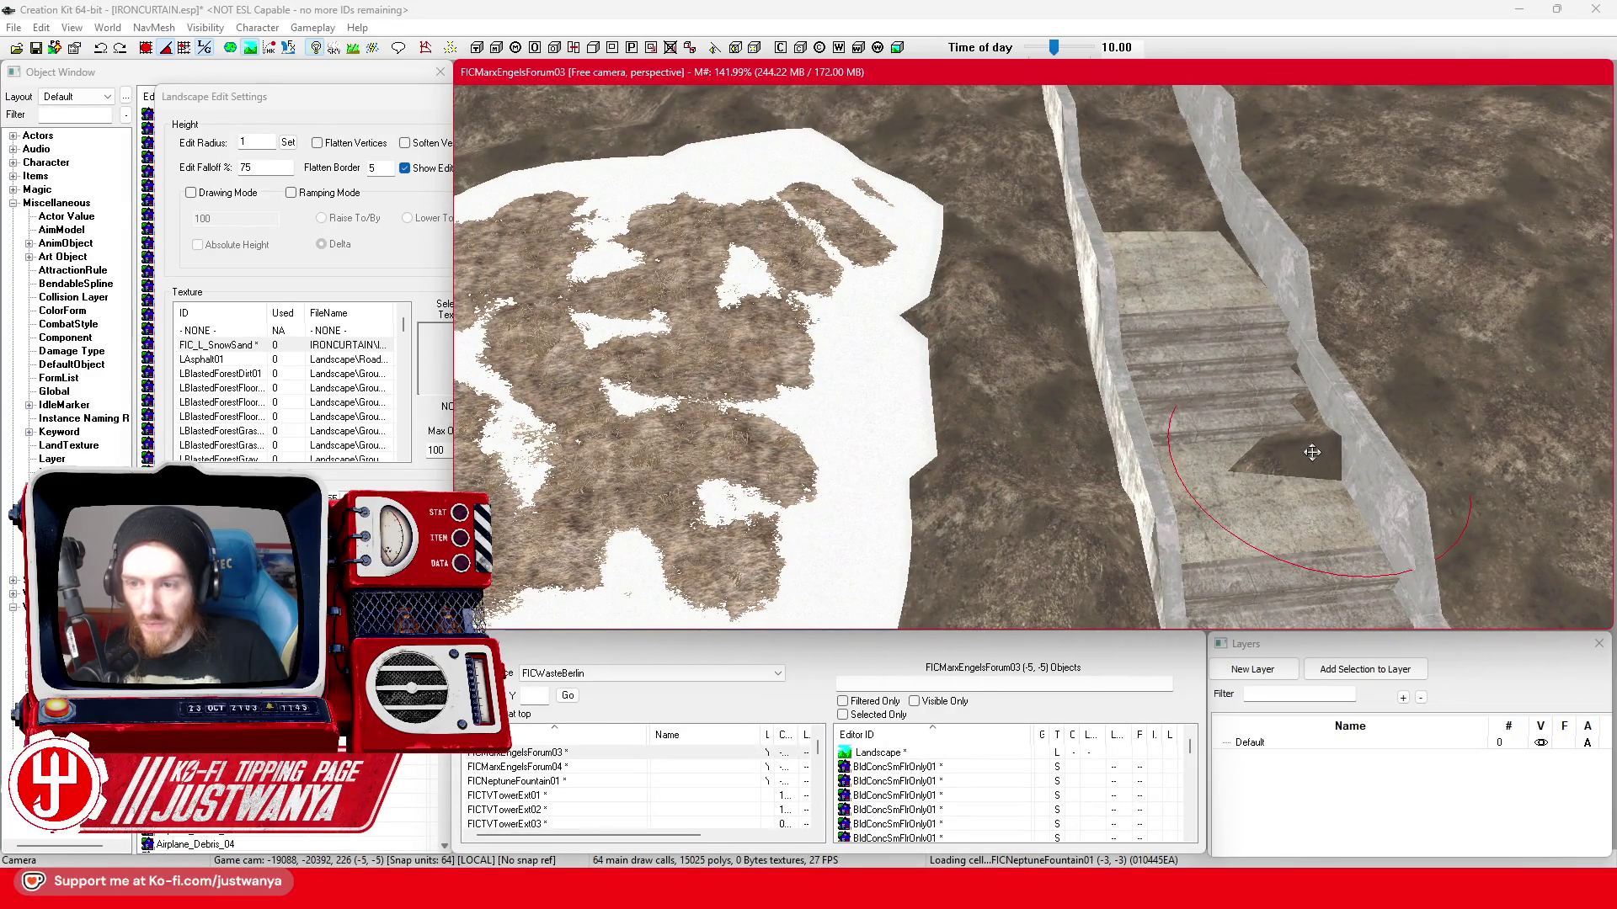
{"action": "scroll", "coordinate": [1307, 462], "scroll_direction": "down", "scroll_amount": 2}
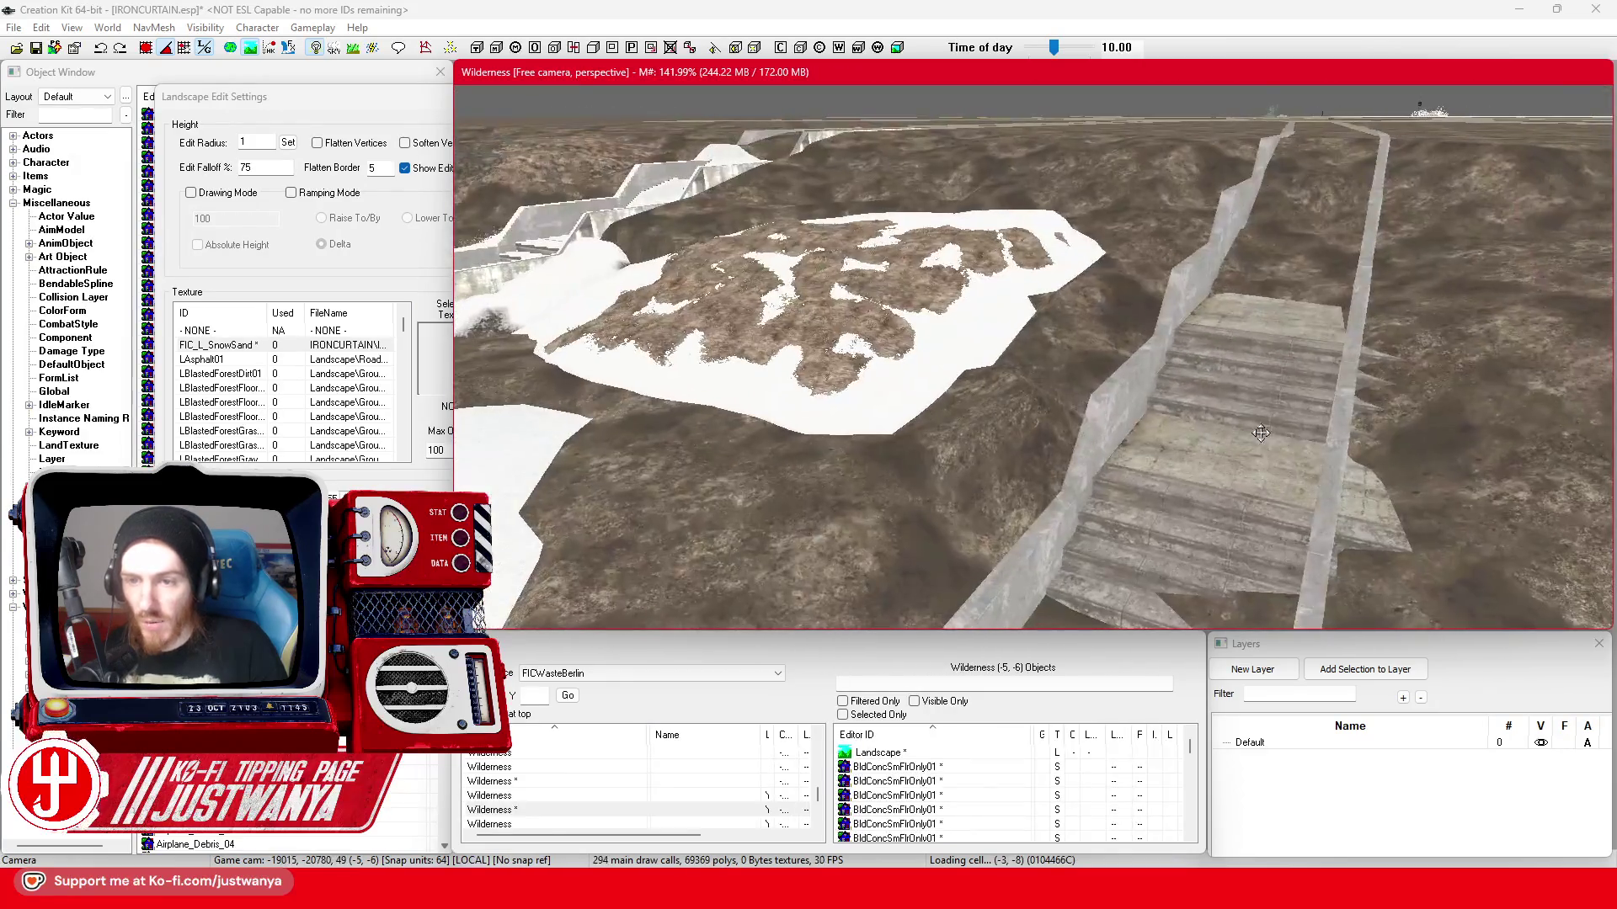
{"action": "scroll", "coordinate": [805, 317], "scroll_direction": "up", "scroll_amount": 3}
{"action": "scroll", "coordinate": [1033, 432], "scroll_direction": "up", "scroll_amount": 3}
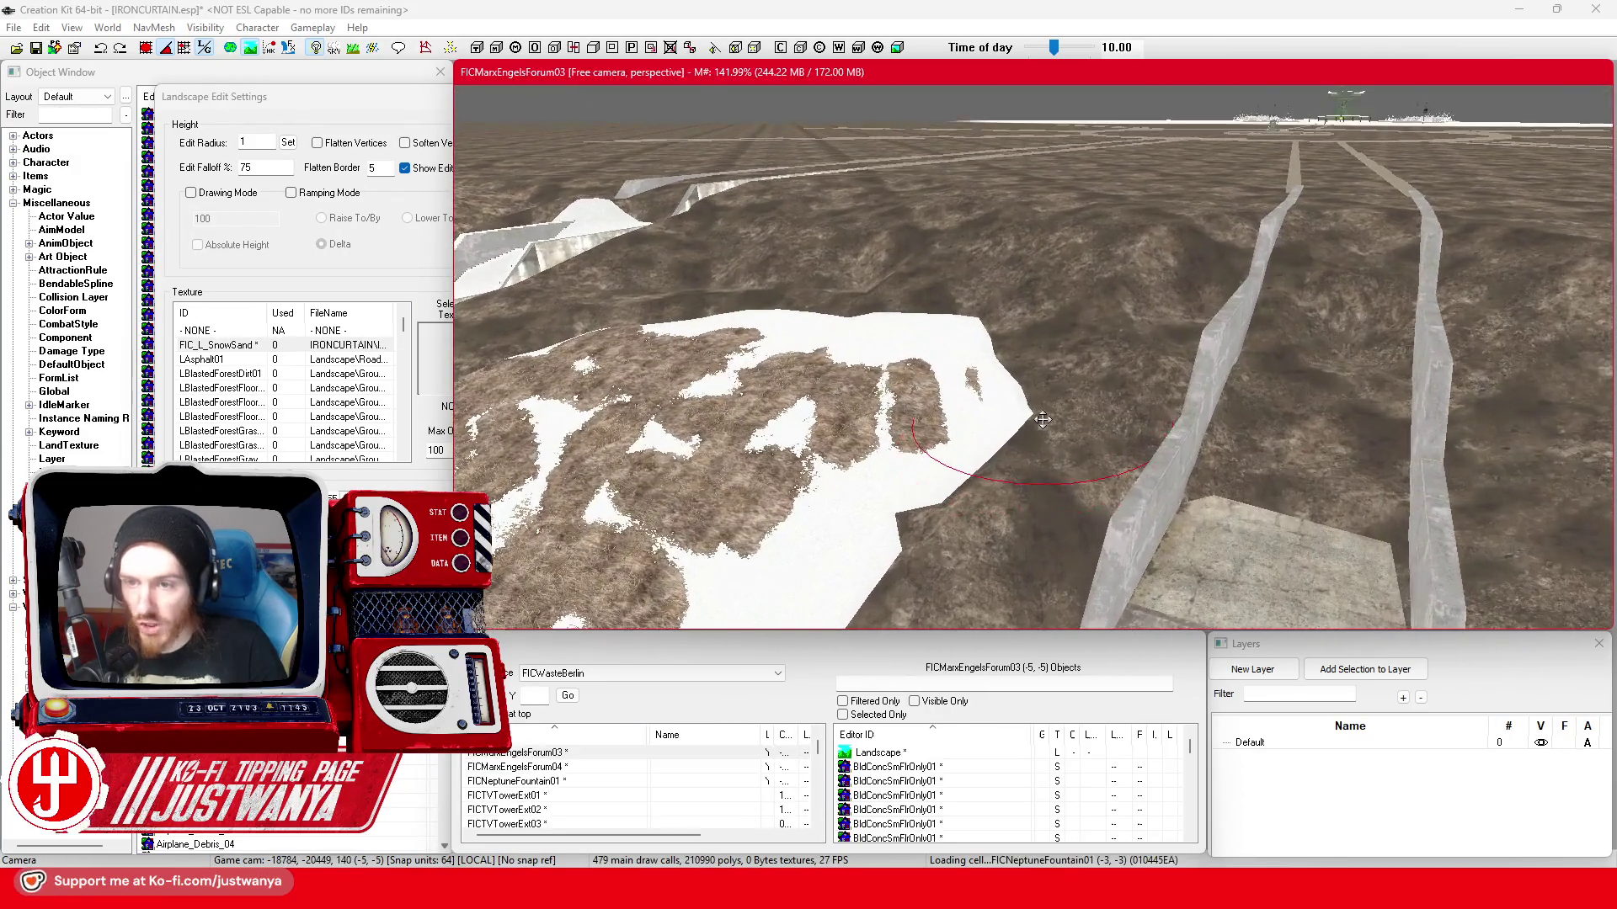
{"action": "scroll", "coordinate": [1057, 414], "scroll_direction": "up", "scroll_amount": 3}
{"action": "scroll", "coordinate": [997, 415], "scroll_direction": "up", "scroll_amount": 3}
{"action": "scroll", "coordinate": [997, 415], "scroll_direction": "up", "scroll_amount": 3}
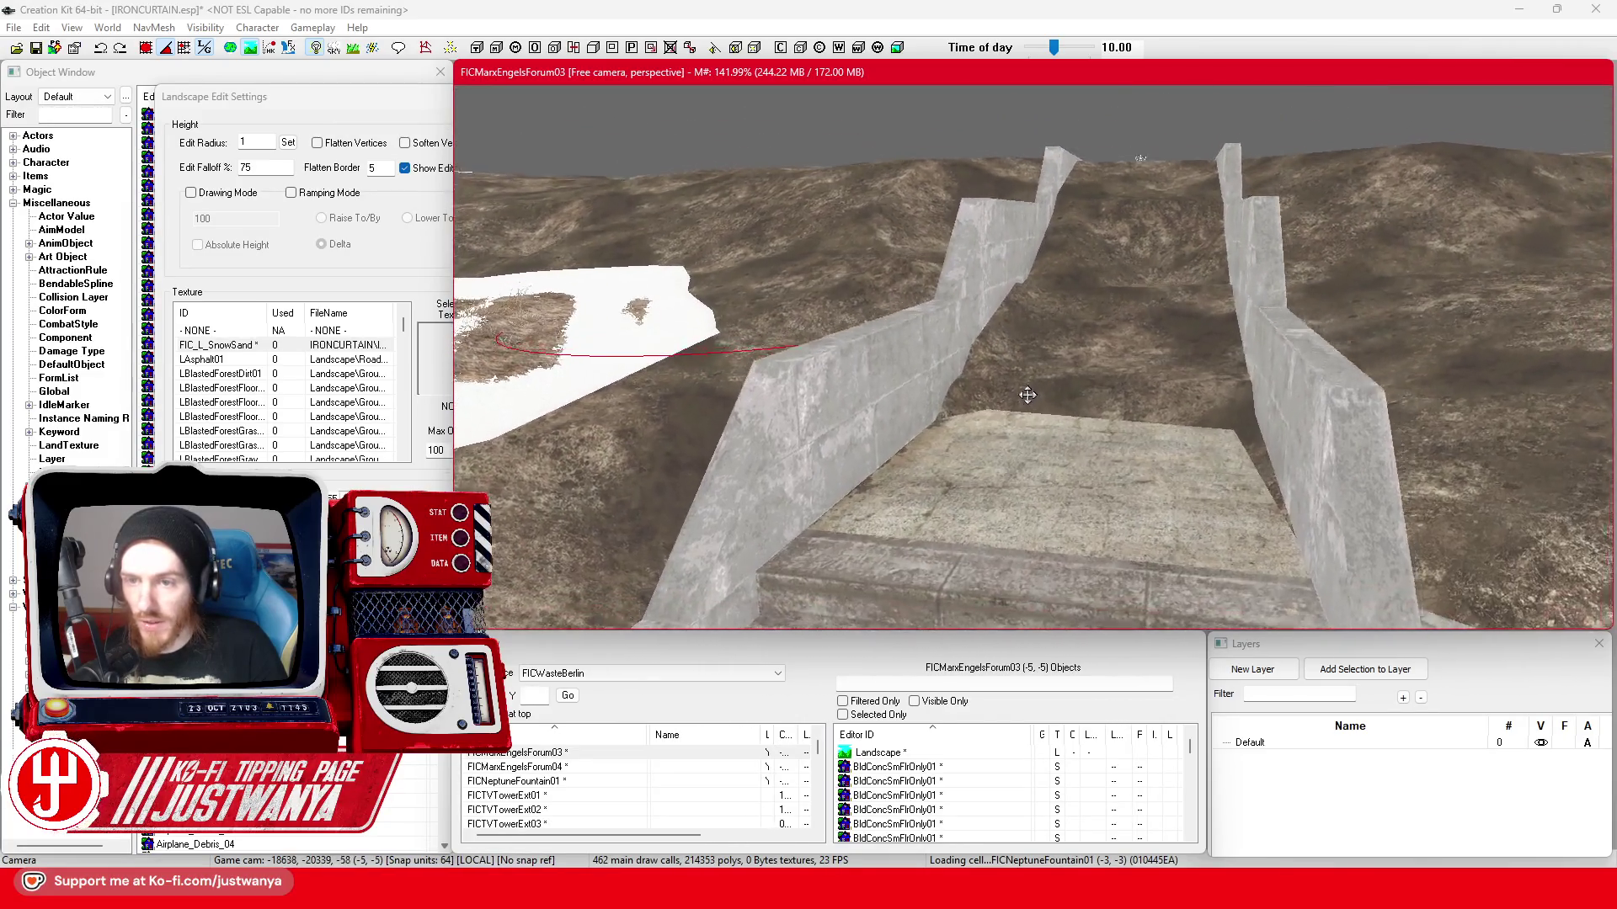
{"action": "scroll", "coordinate": [996, 414], "scroll_direction": "down", "scroll_amount": 3}
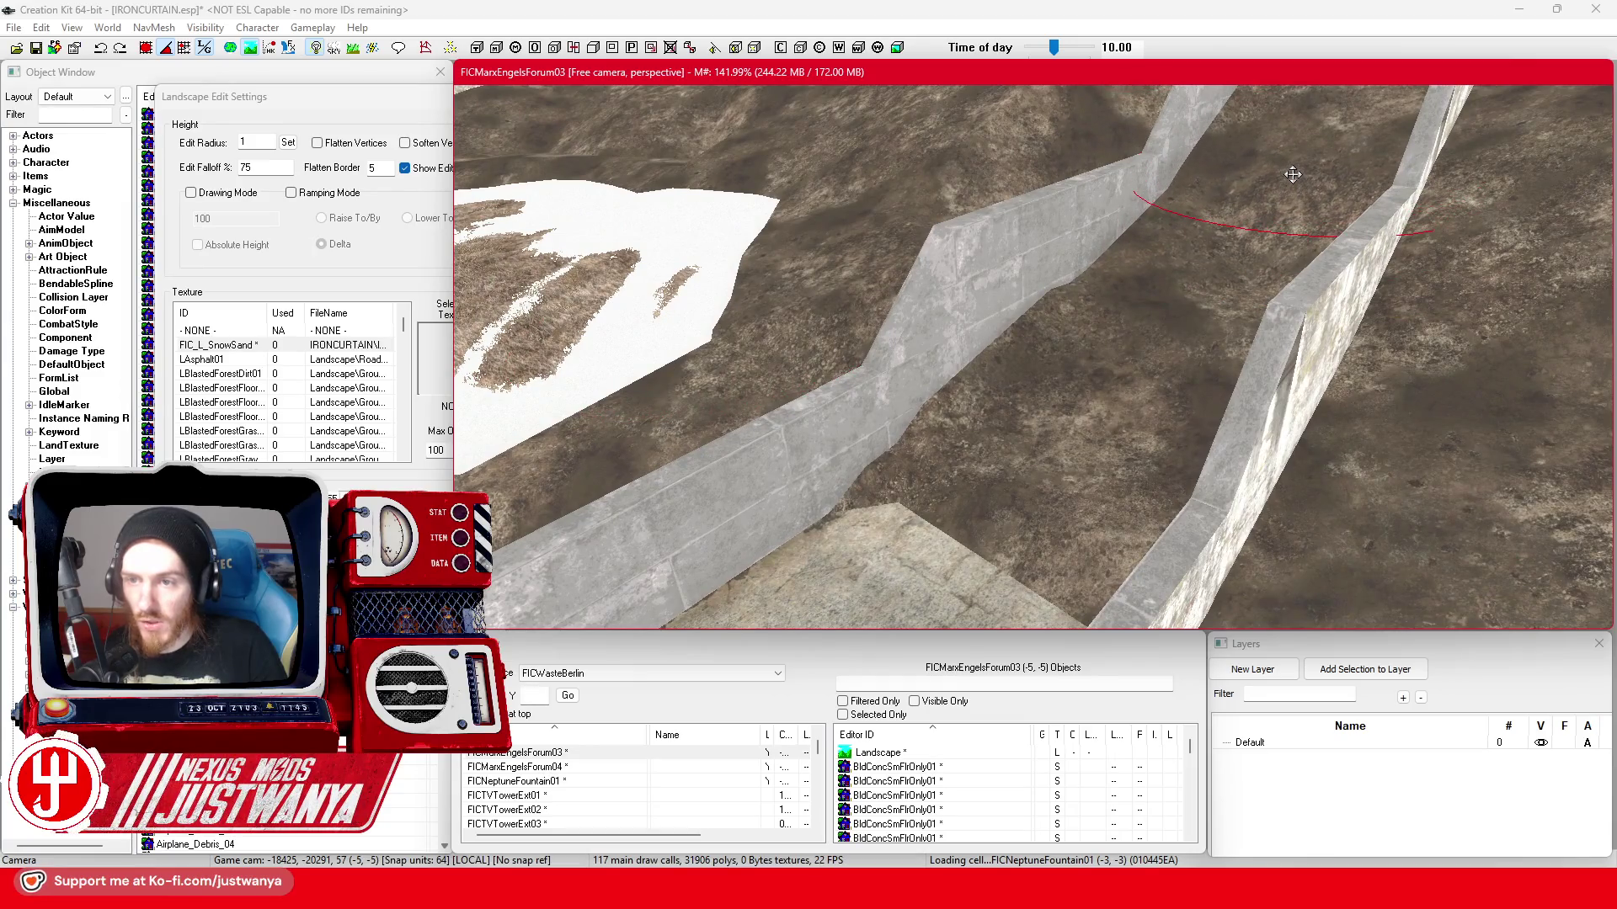
- Lower the ground against the trench wall, then raise it over the wall top
{"action": "left_click_drag", "start_coordinate": [1153, 335], "coordinate": [1152, 338]}
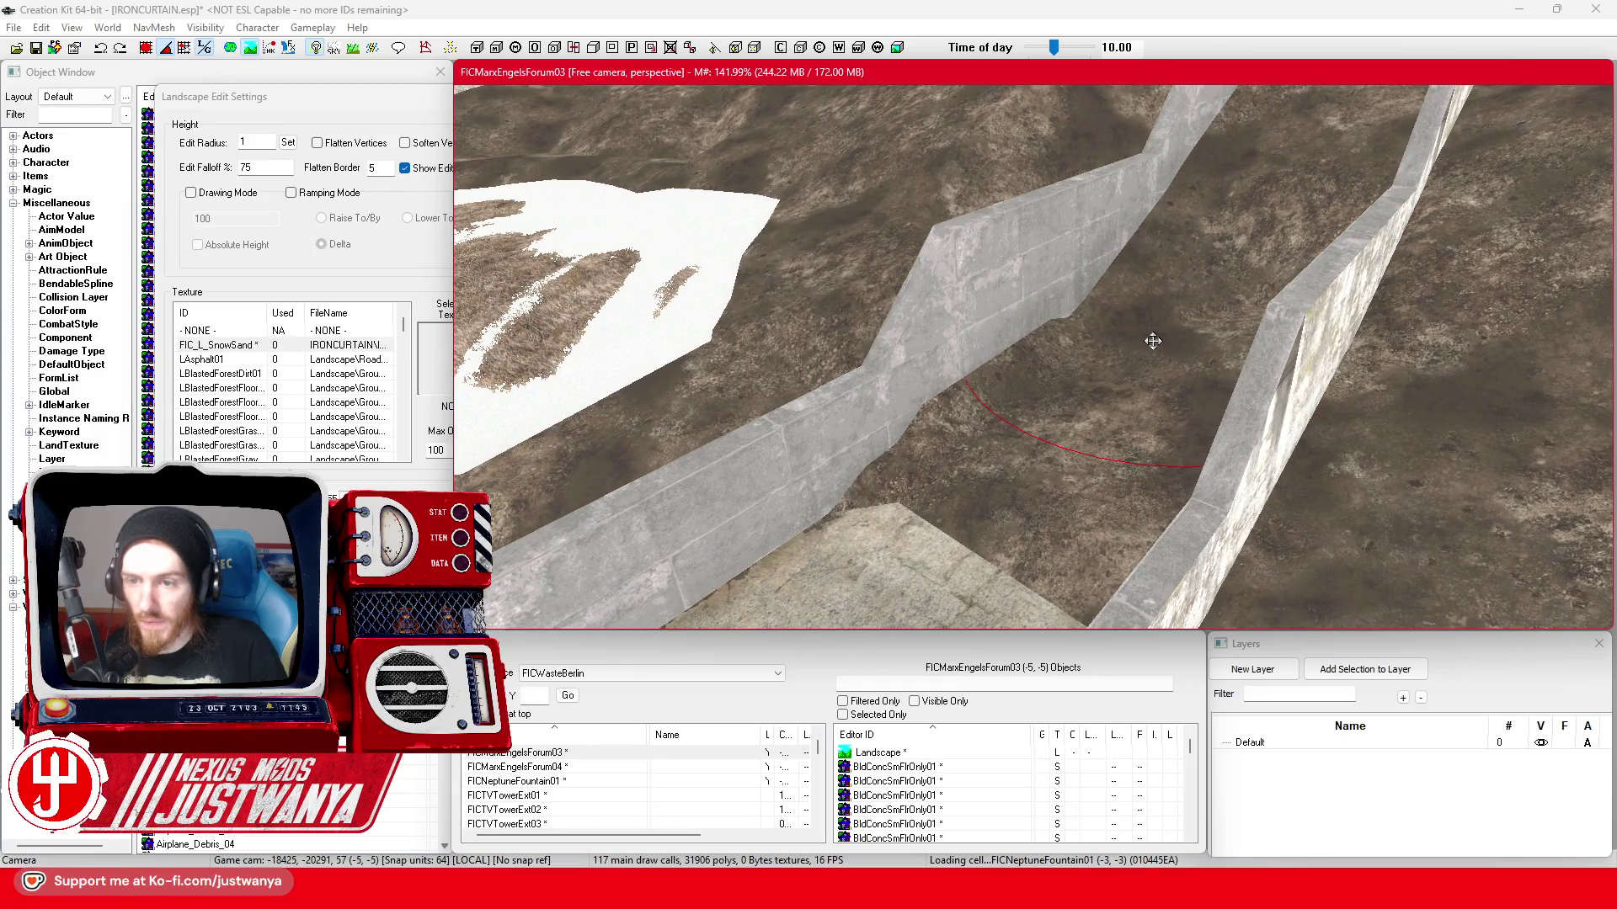
{"action": "scroll", "coordinate": [1189, 381], "scroll_direction": "up", "scroll_amount": 3}
{"action": "scroll", "coordinate": [1200, 374], "scroll_direction": "down", "scroll_amount": 3}
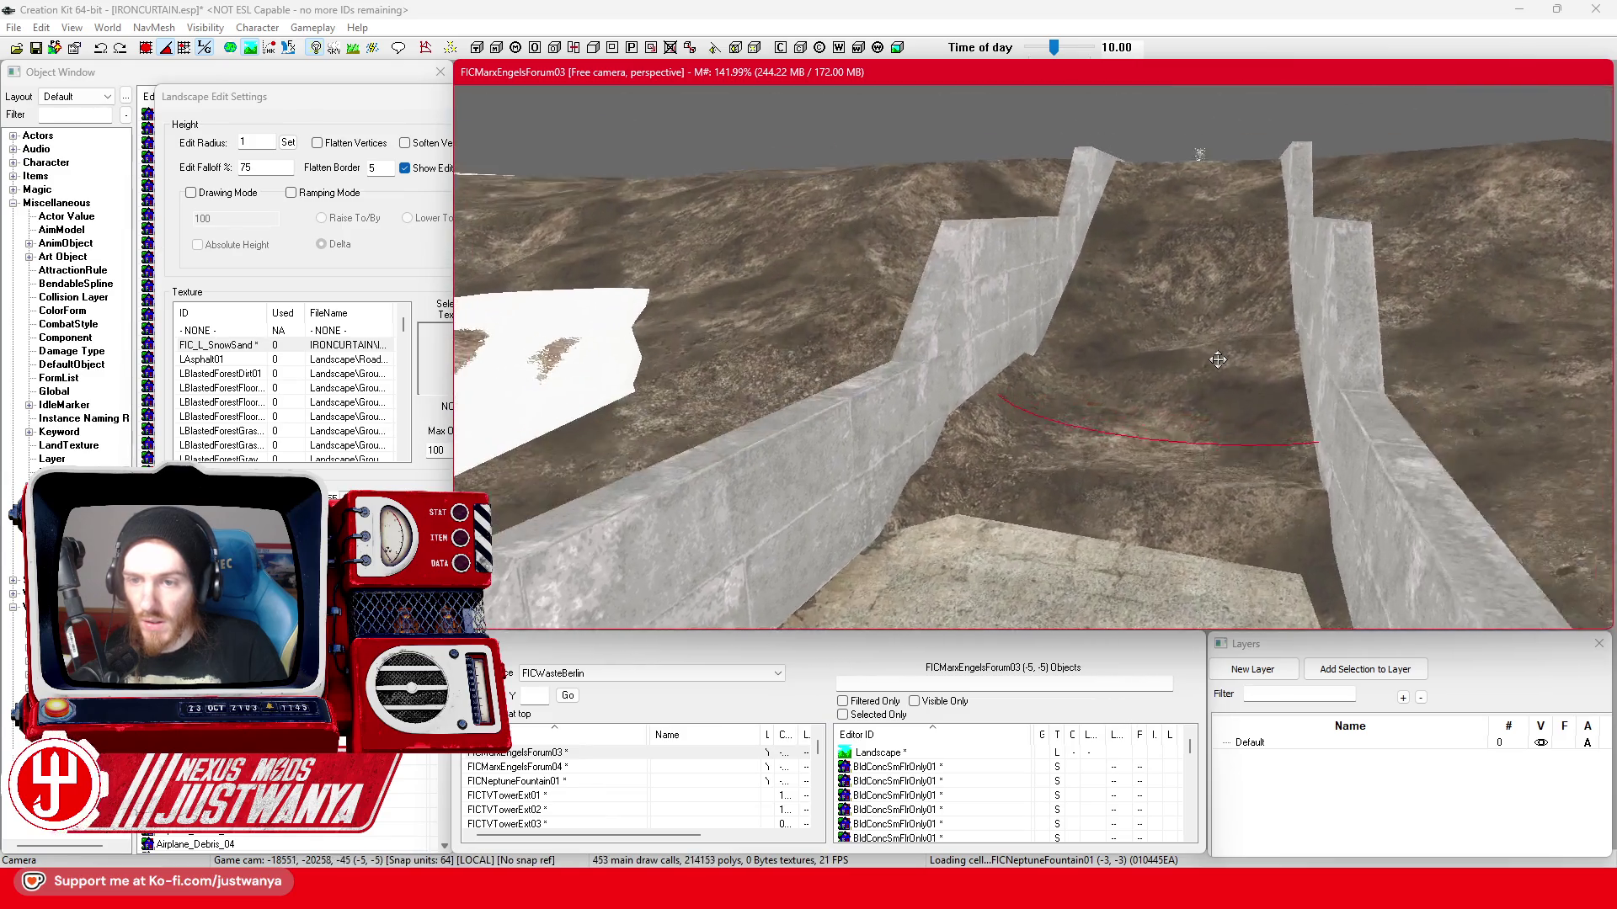
{"action": "scroll", "coordinate": [1203, 370], "scroll_direction": "down", "scroll_amount": 3}
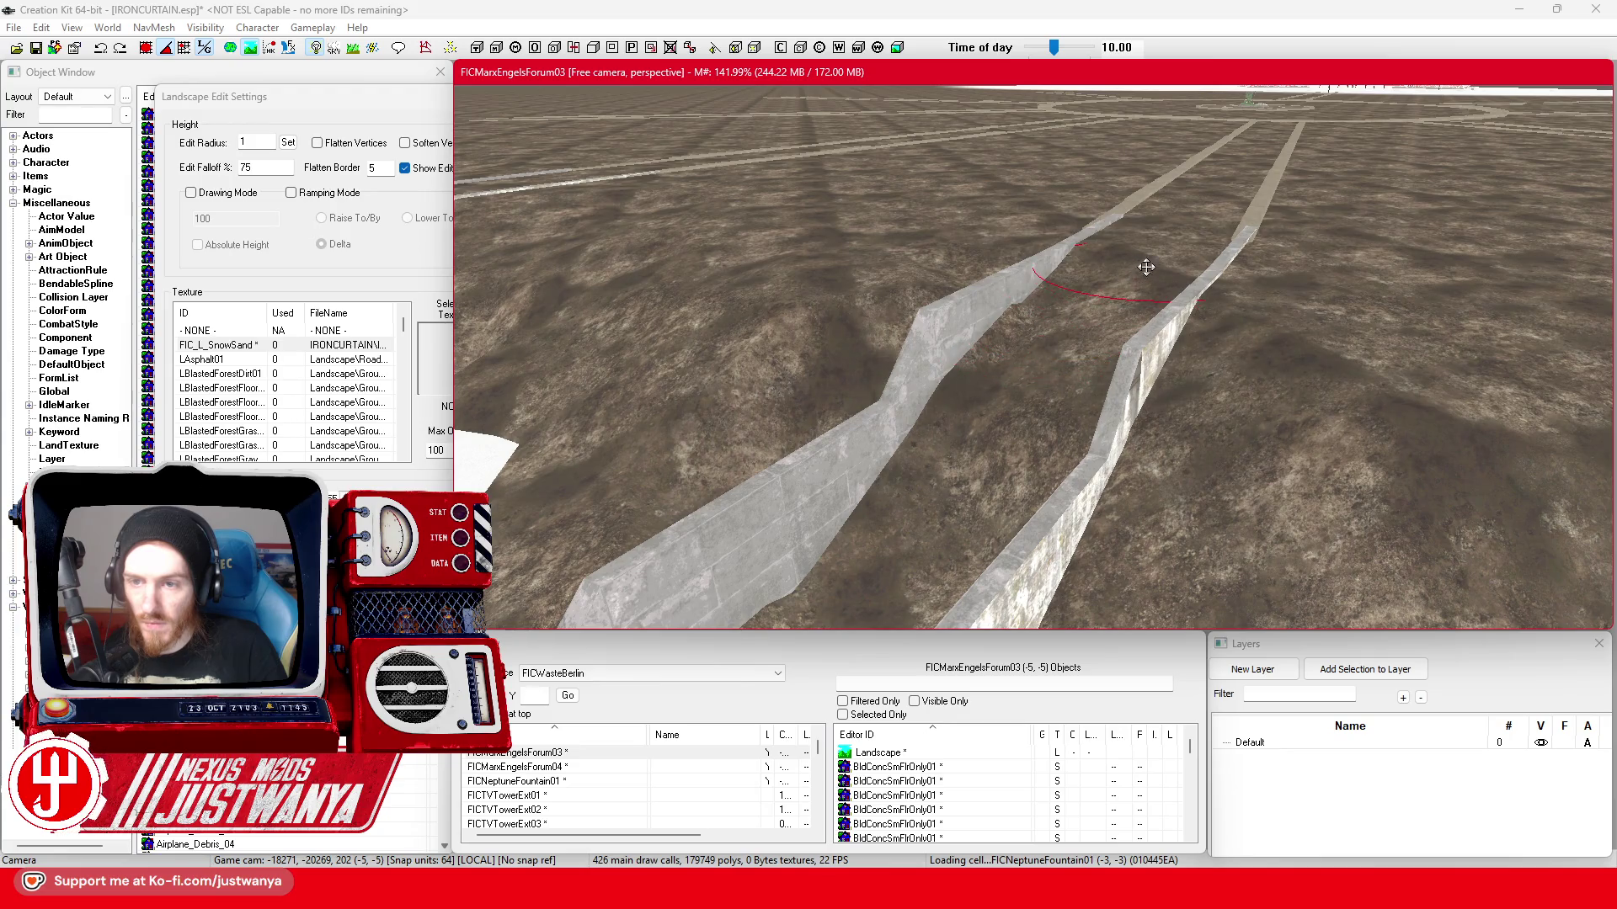
{"action": "left_click_drag", "start_coordinate": [1110, 255], "coordinate": [1395, 289]}
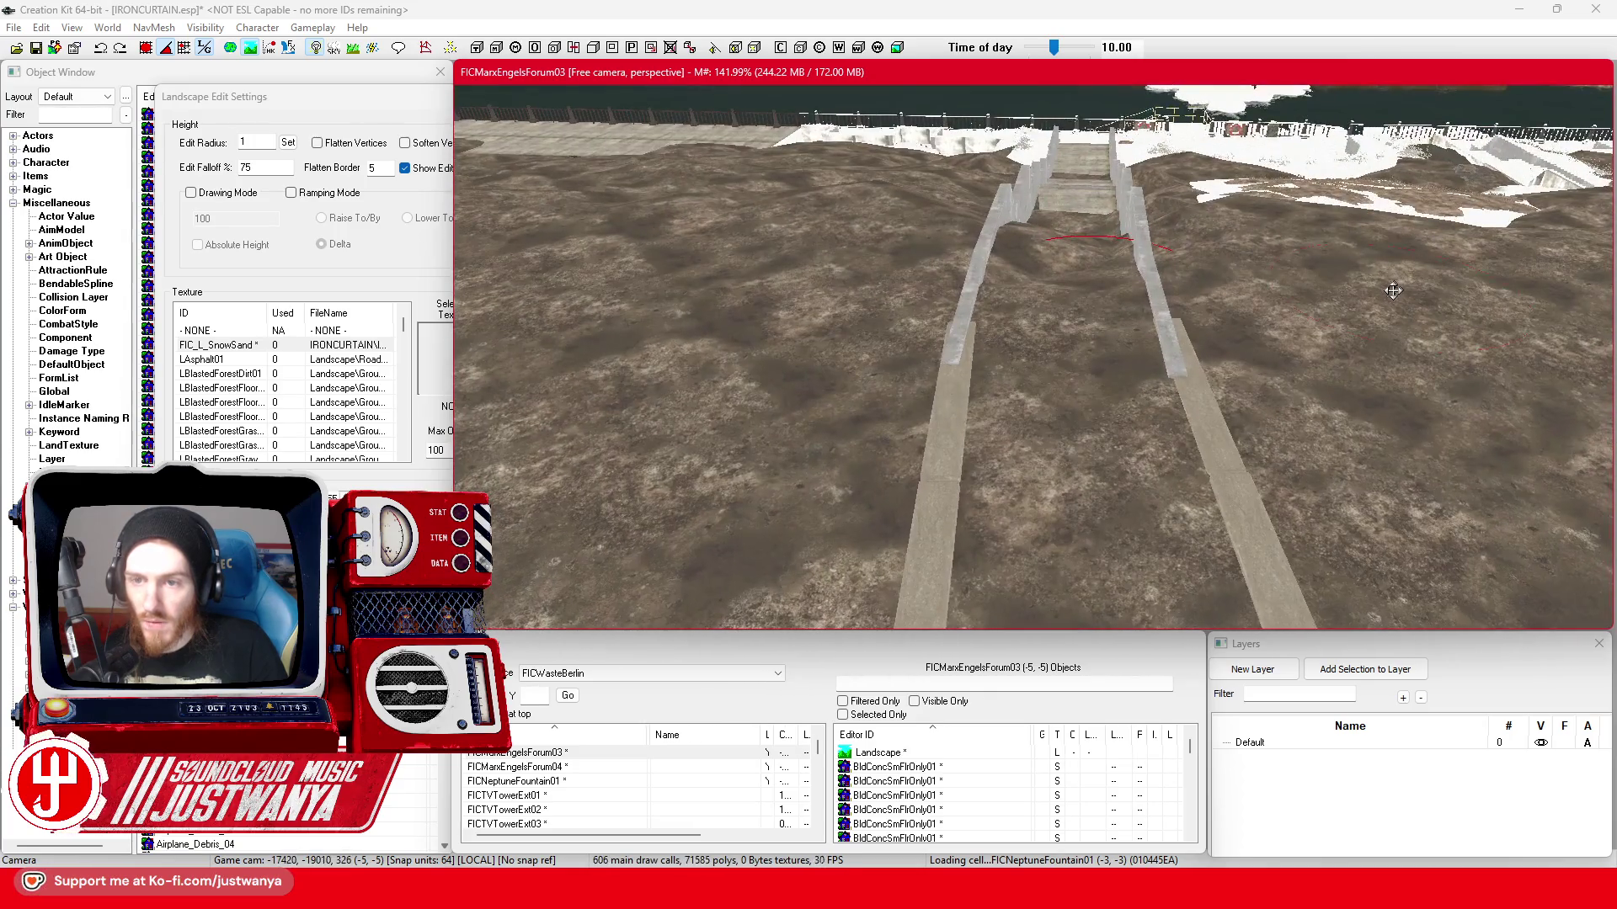
{"action": "scroll", "coordinate": [1124, 324], "scroll_direction": "up", "scroll_amount": 3}
- Undo a bad sculpt stroke and lower the terrain beneath the white walkway
{"action": "mouse_move", "coordinate": [1076, 376]}
{"action": "left_mouse_down"}
{"action": "mouse_move", "coordinate": [983, 384]}
{"action": "mouse_move", "coordinate": [933, 482]}
{"action": "left_mouse_up"}
{"action": "left_click_drag", "start_coordinate": [968, 395], "coordinate": [966, 388]}
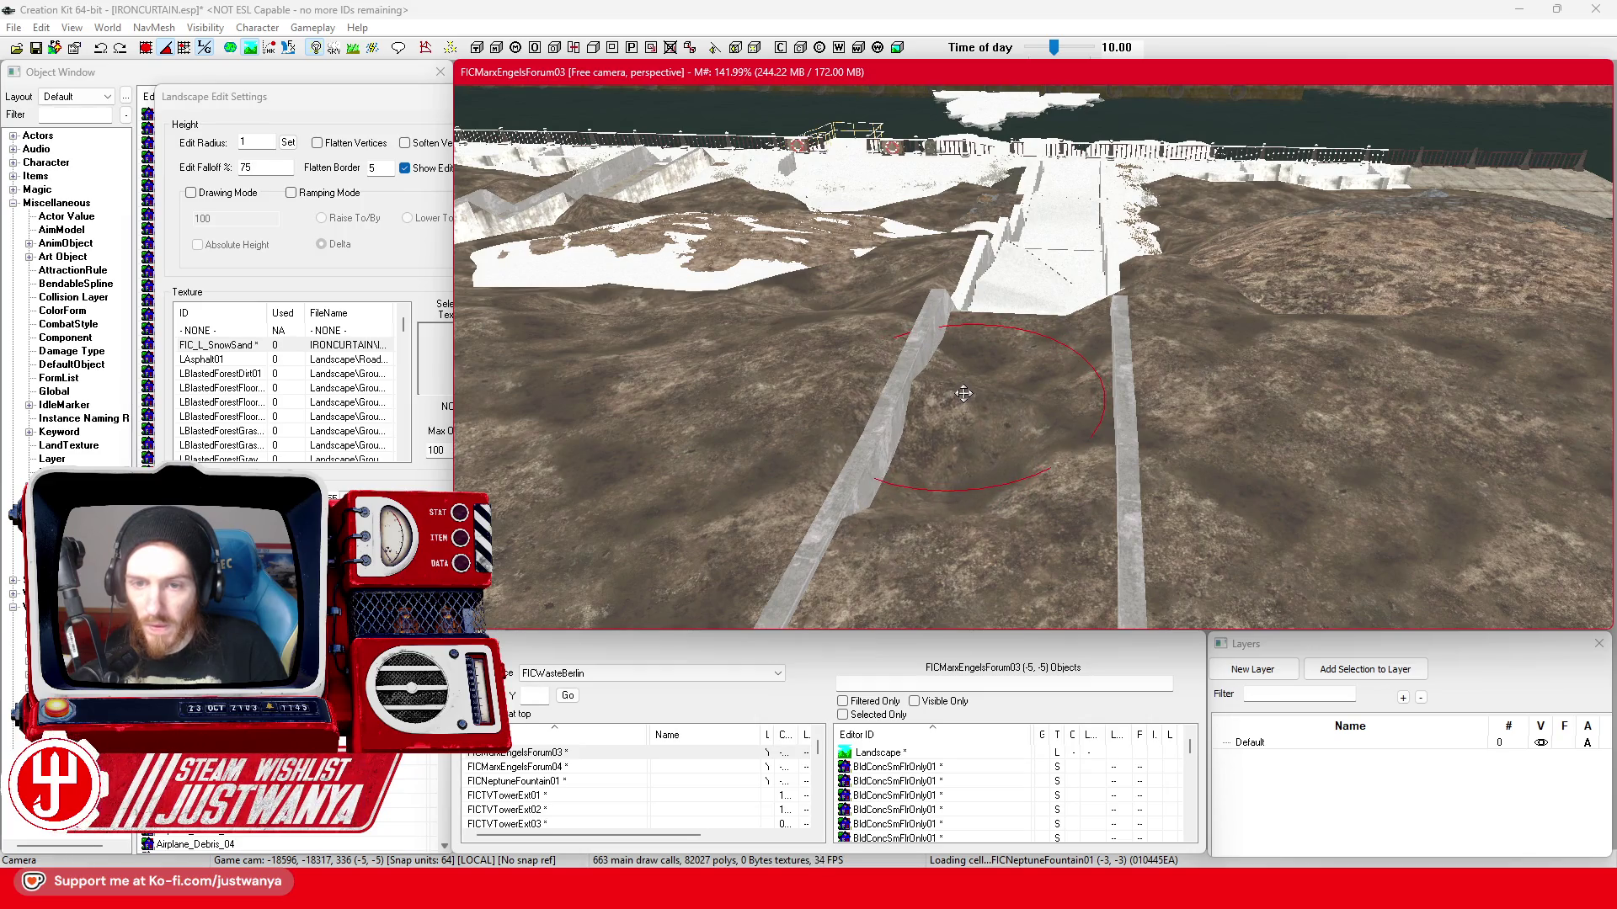
{"action": "key", "text": "ctrl+z"}
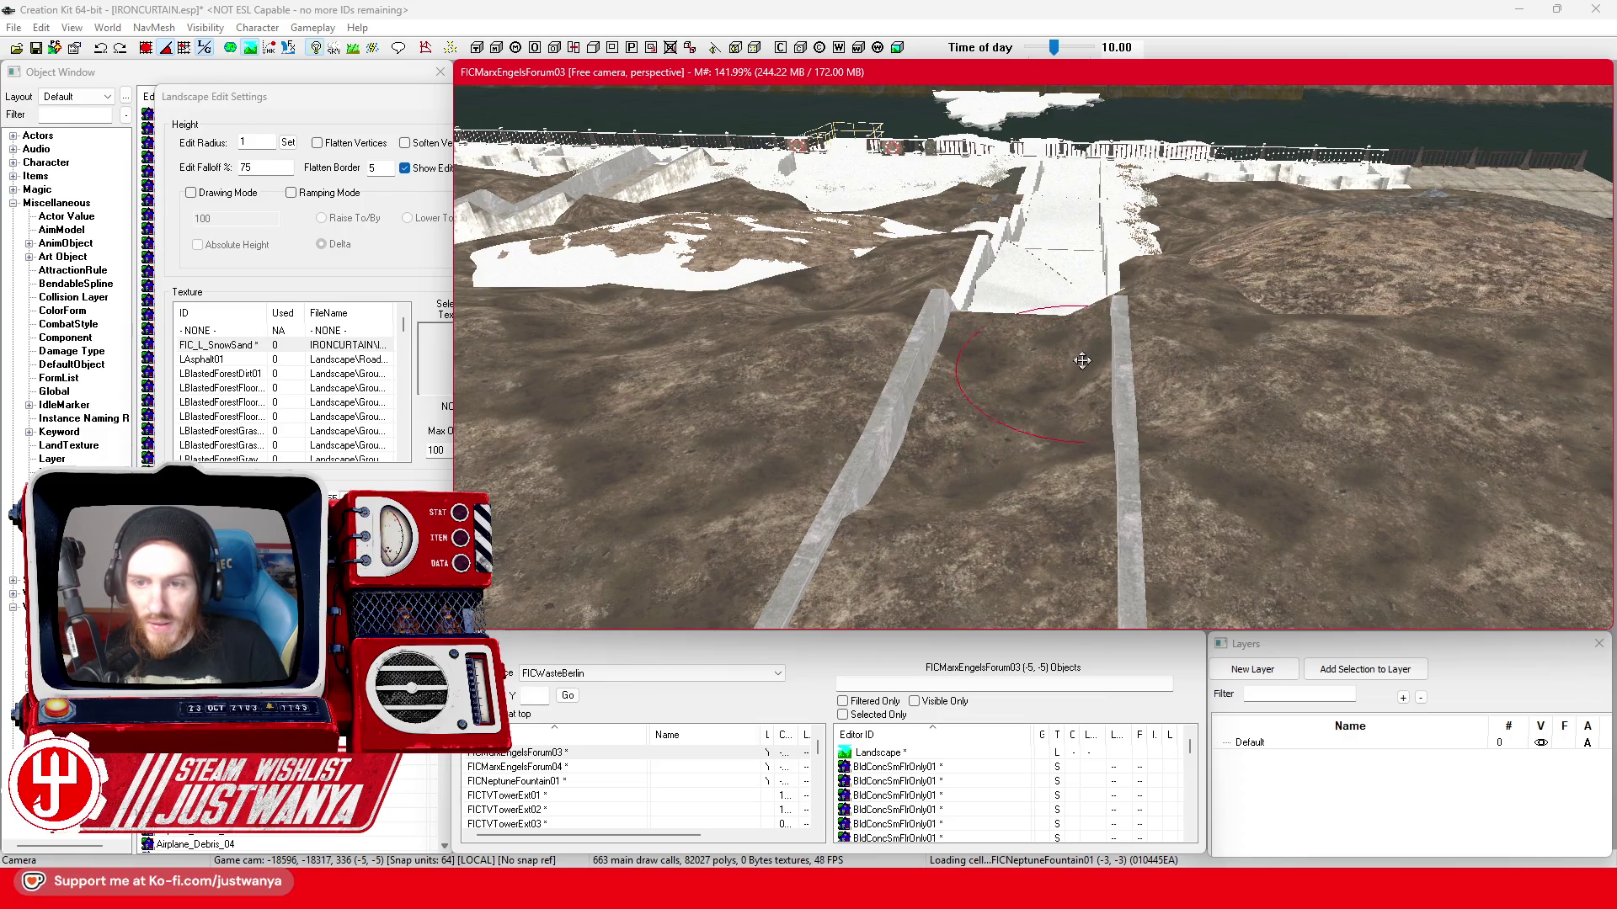
{"action": "scroll", "coordinate": [1087, 366], "scroll_direction": "up", "scroll_amount": 3}
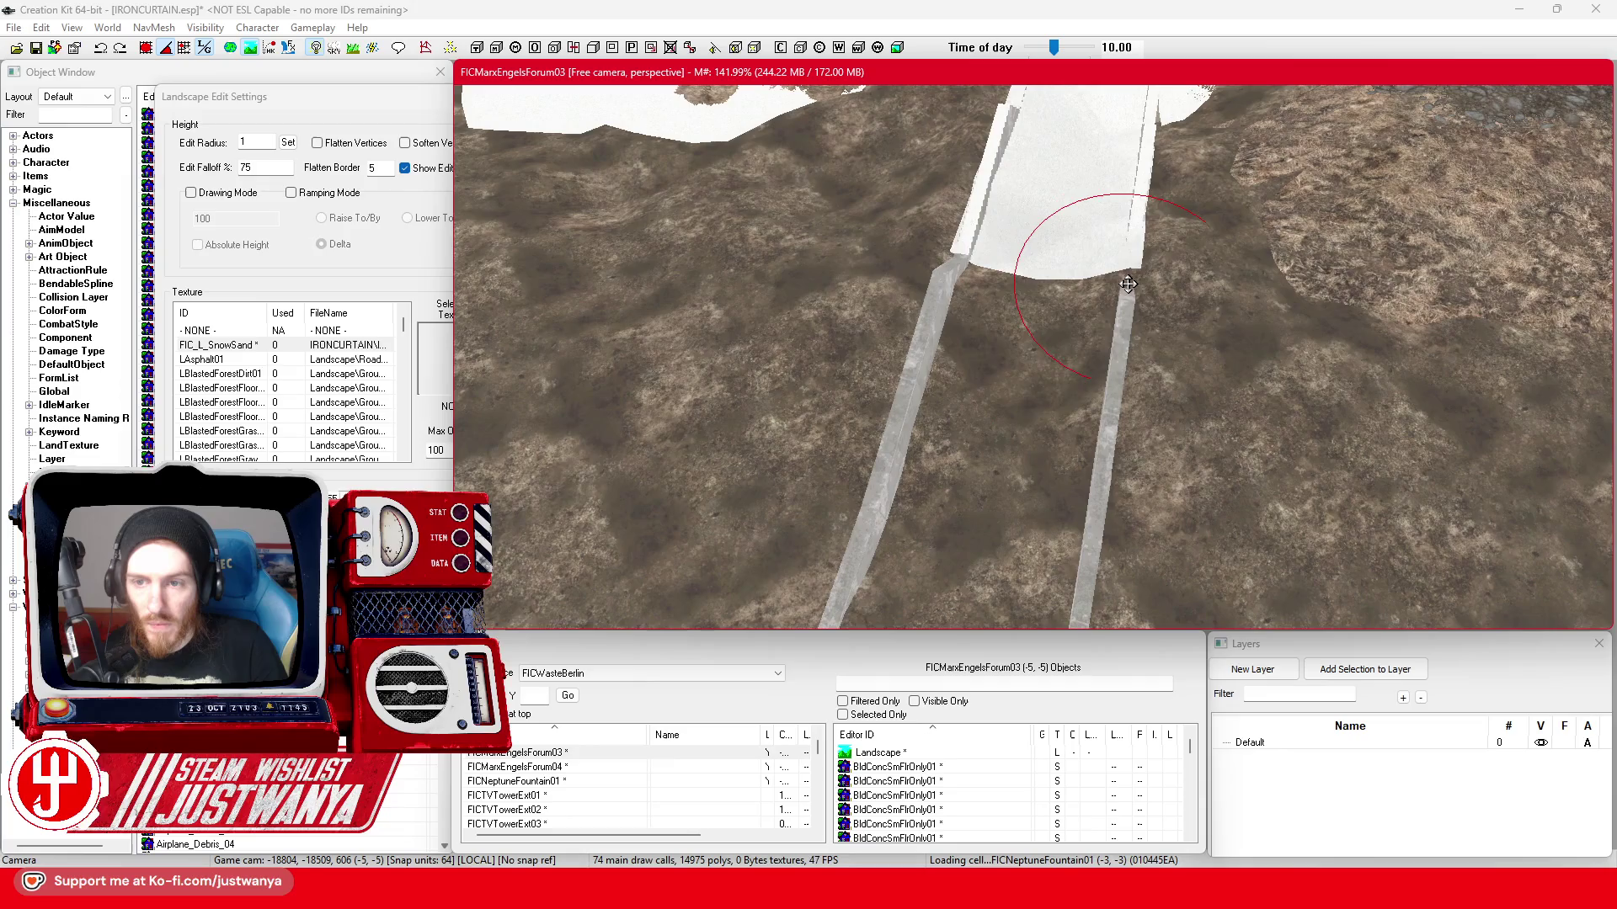
{"action": "left_click_drag", "start_coordinate": [1128, 288], "coordinate": [836, 361]}
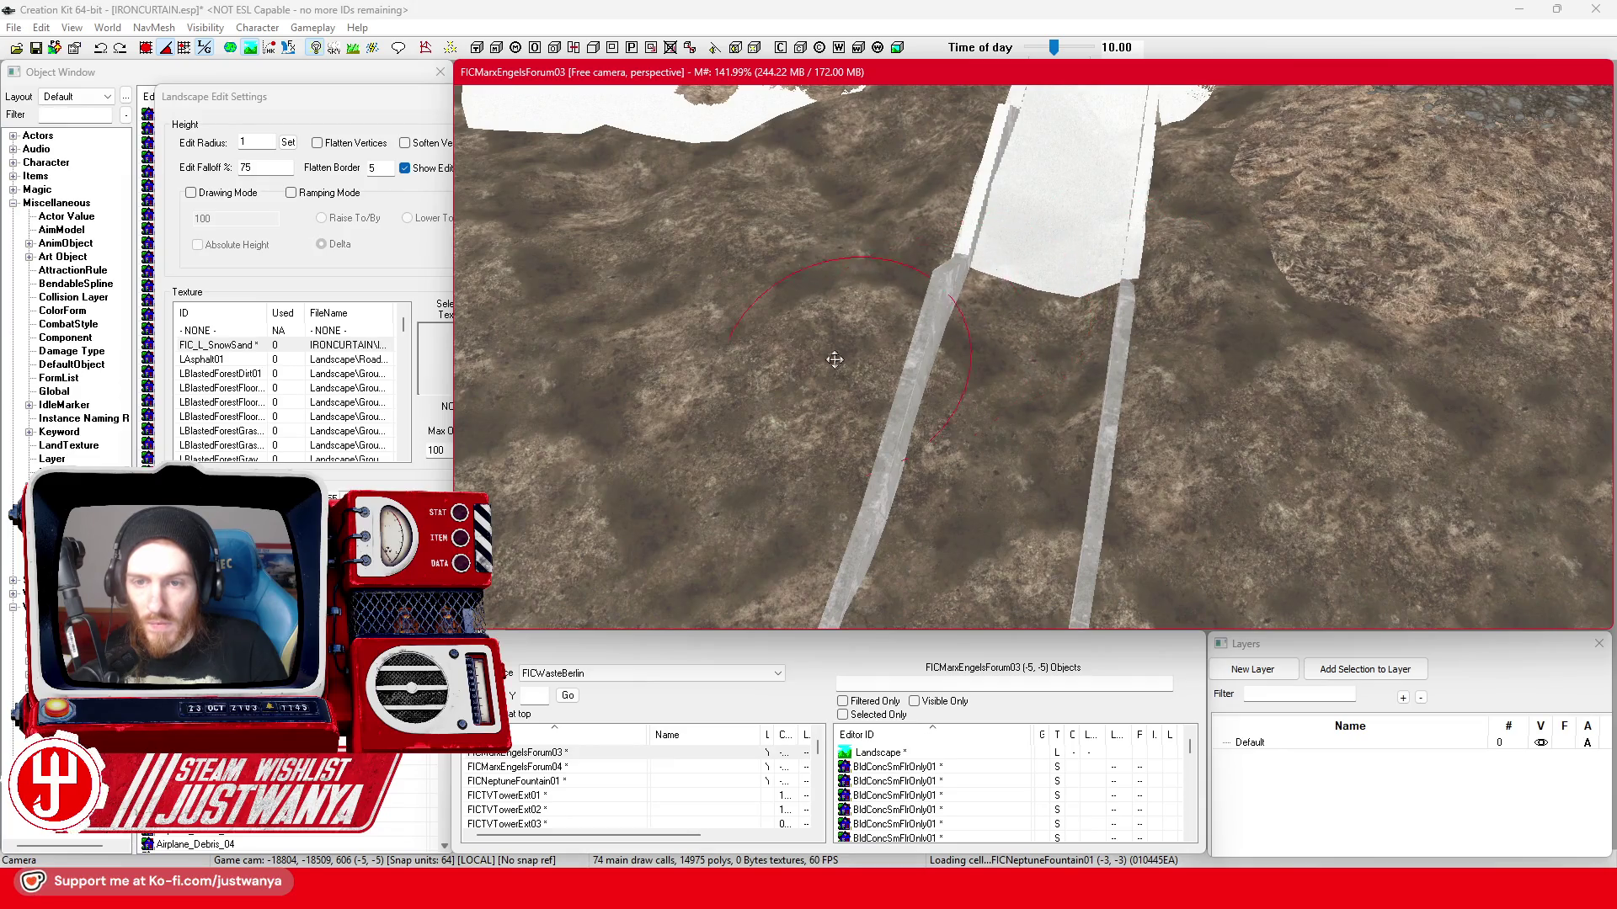
- Sink the ground further along the white walkway edge after lining up with the rails
{"action": "key", "text": "shift"}
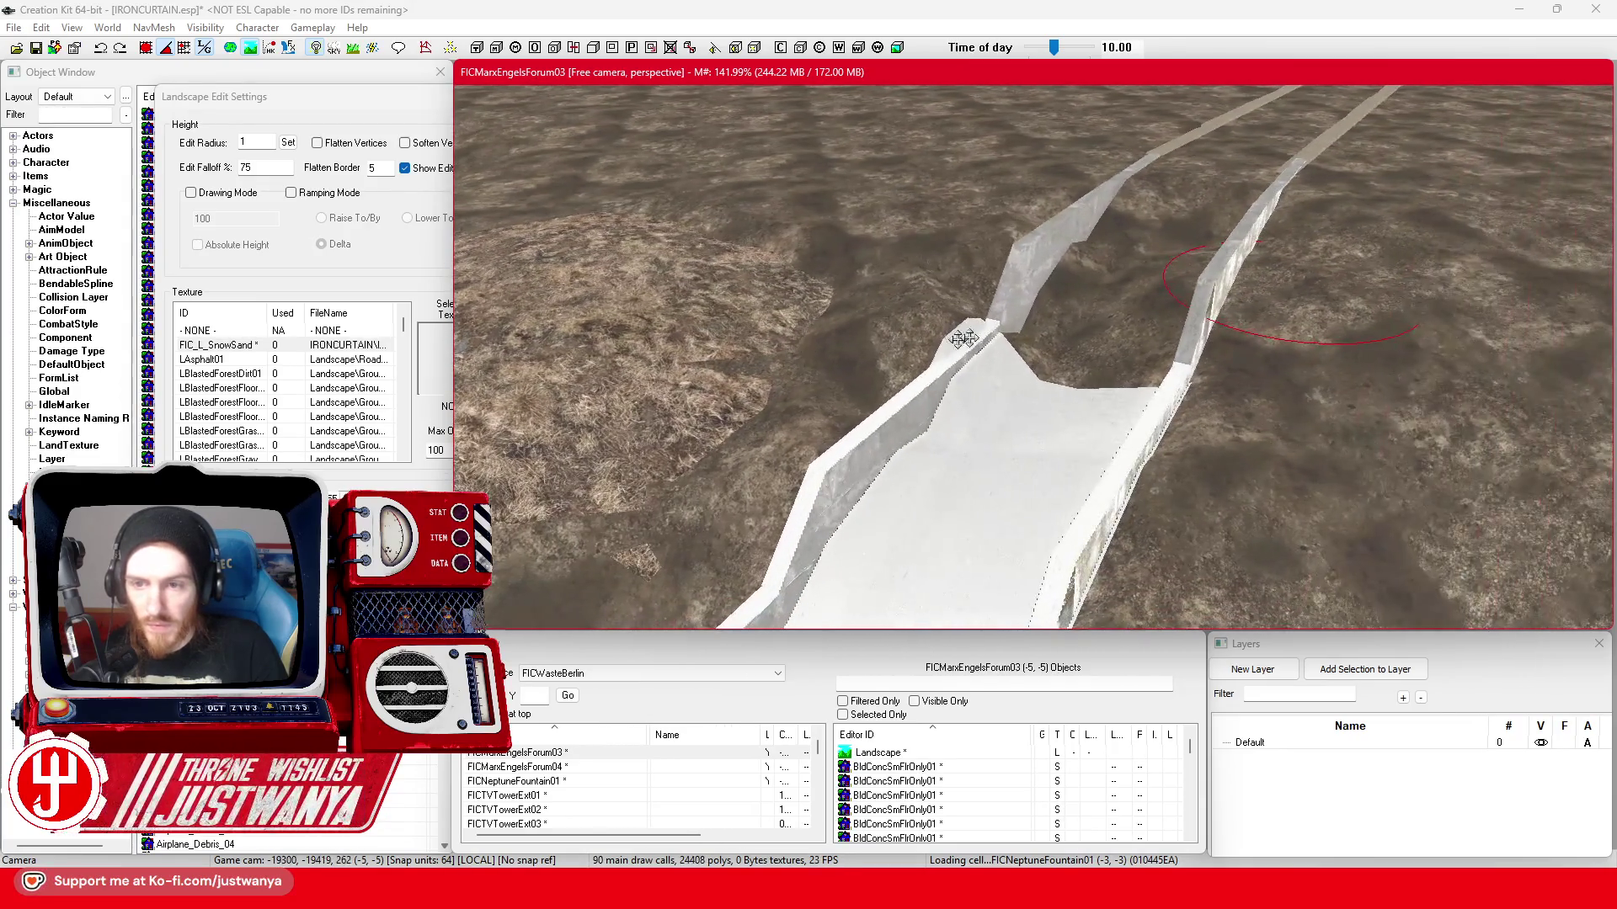
{"action": "key", "text": "shift"}
{"action": "left_click_drag", "start_coordinate": [1159, 344], "coordinate": [1154, 389]}
{"action": "left_click_drag", "start_coordinate": [1156, 452], "coordinate": [1130, 474]}
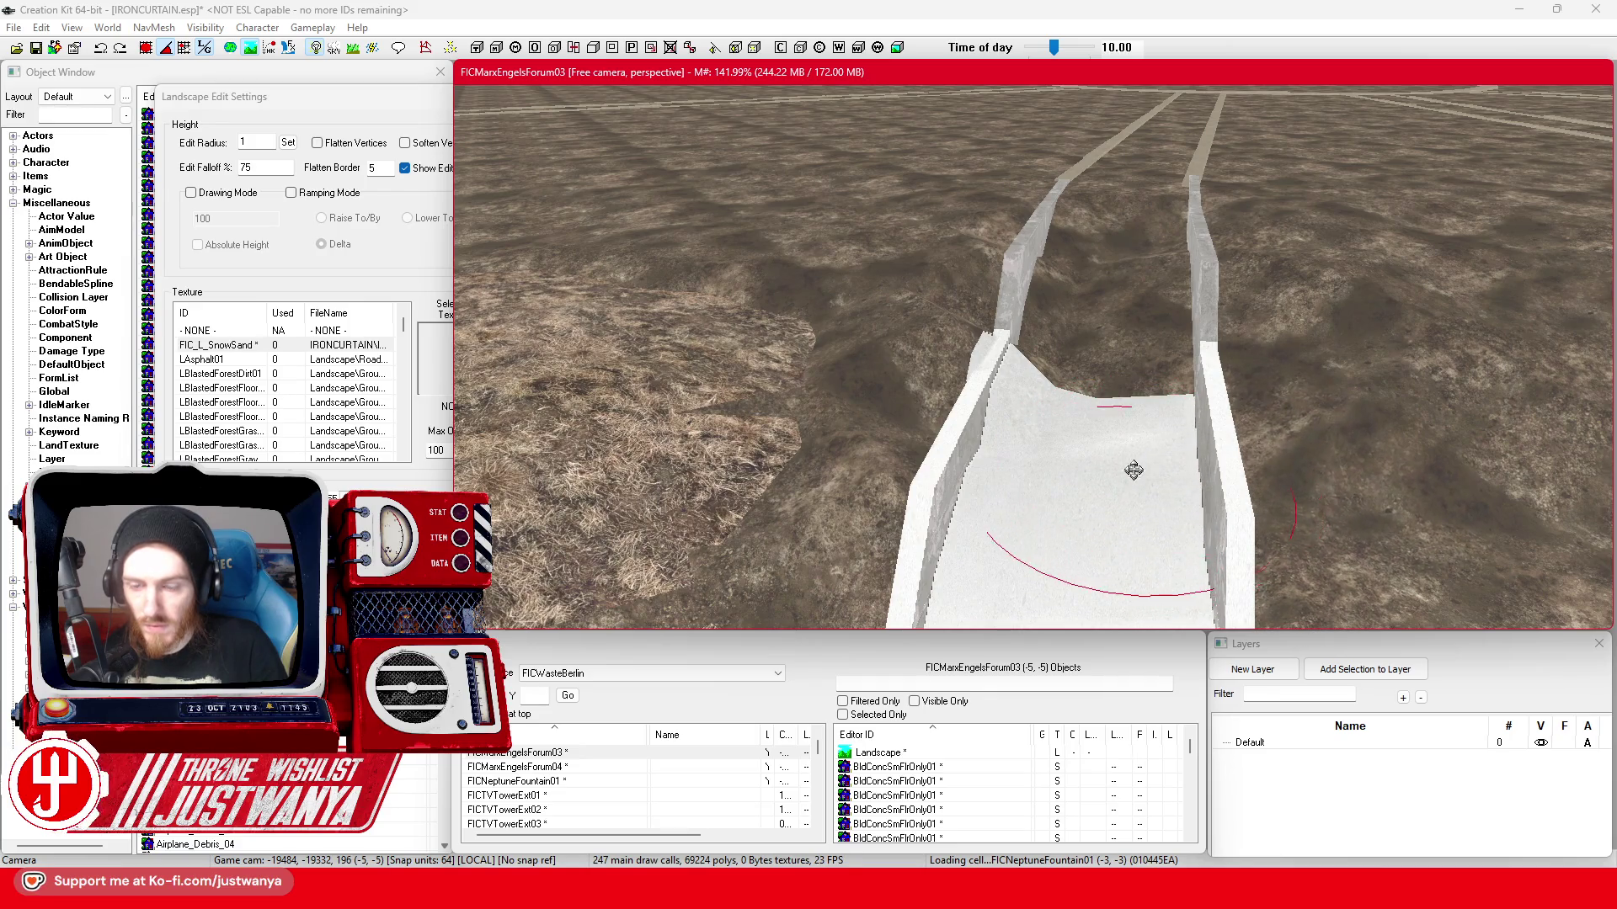
{"action": "scroll", "coordinate": [1131, 474], "scroll_direction": "up", "scroll_amount": 5}
{"action": "scroll", "coordinate": [1114, 455], "scroll_direction": "up", "scroll_amount": 5}
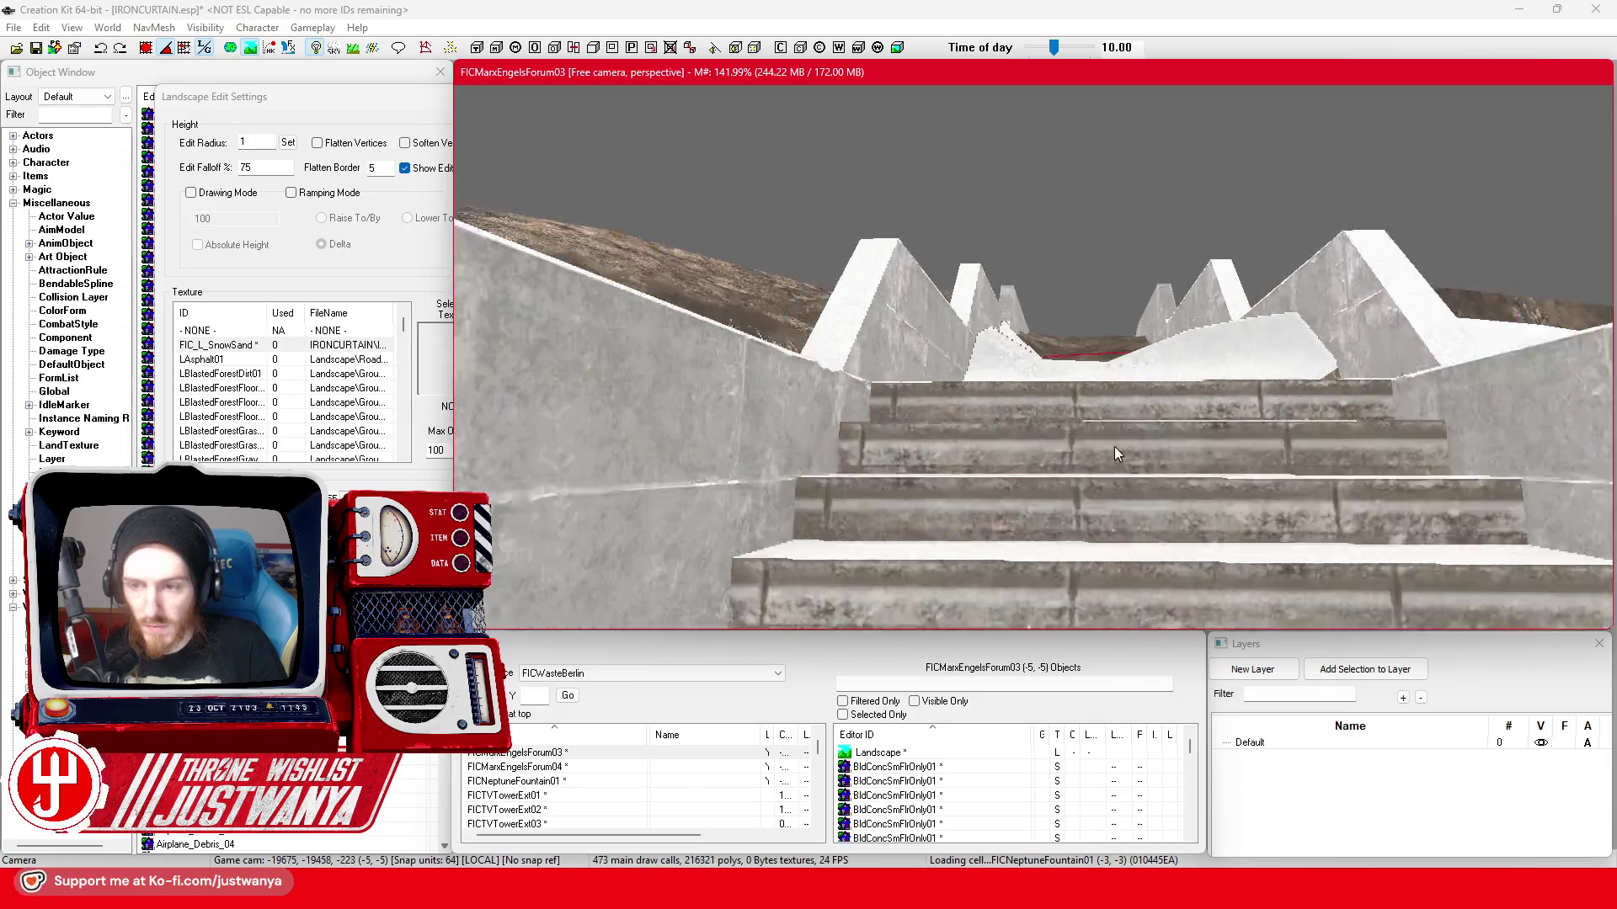
{"action": "scroll", "coordinate": [1114, 453], "scroll_direction": "down", "scroll_amount": 5}
{"action": "scroll", "coordinate": [1137, 379], "scroll_direction": "down", "scroll_amount": 5}
- Reshape the snowy ground right of the wall by the top step, then leave landscape editing
{"action": "left_click_drag", "start_coordinate": [1191, 278], "coordinate": [1185, 291]}
{"action": "mouse_move", "coordinate": [1192, 221]}
{"action": "left_mouse_down"}
{"action": "mouse_move", "coordinate": [1106, 216]}
{"action": "mouse_move", "coordinate": [1111, 177]}
{"action": "mouse_move", "coordinate": [1024, 263]}
{"action": "mouse_move", "coordinate": [878, 239]}
{"action": "mouse_move", "coordinate": [1045, 307]}
{"action": "mouse_move", "coordinate": [932, 376]}
{"action": "mouse_move", "coordinate": [856, 396]}
{"action": "left_mouse_up"}
{"action": "left_click_drag", "start_coordinate": [736, 339], "coordinate": [511, 226]}
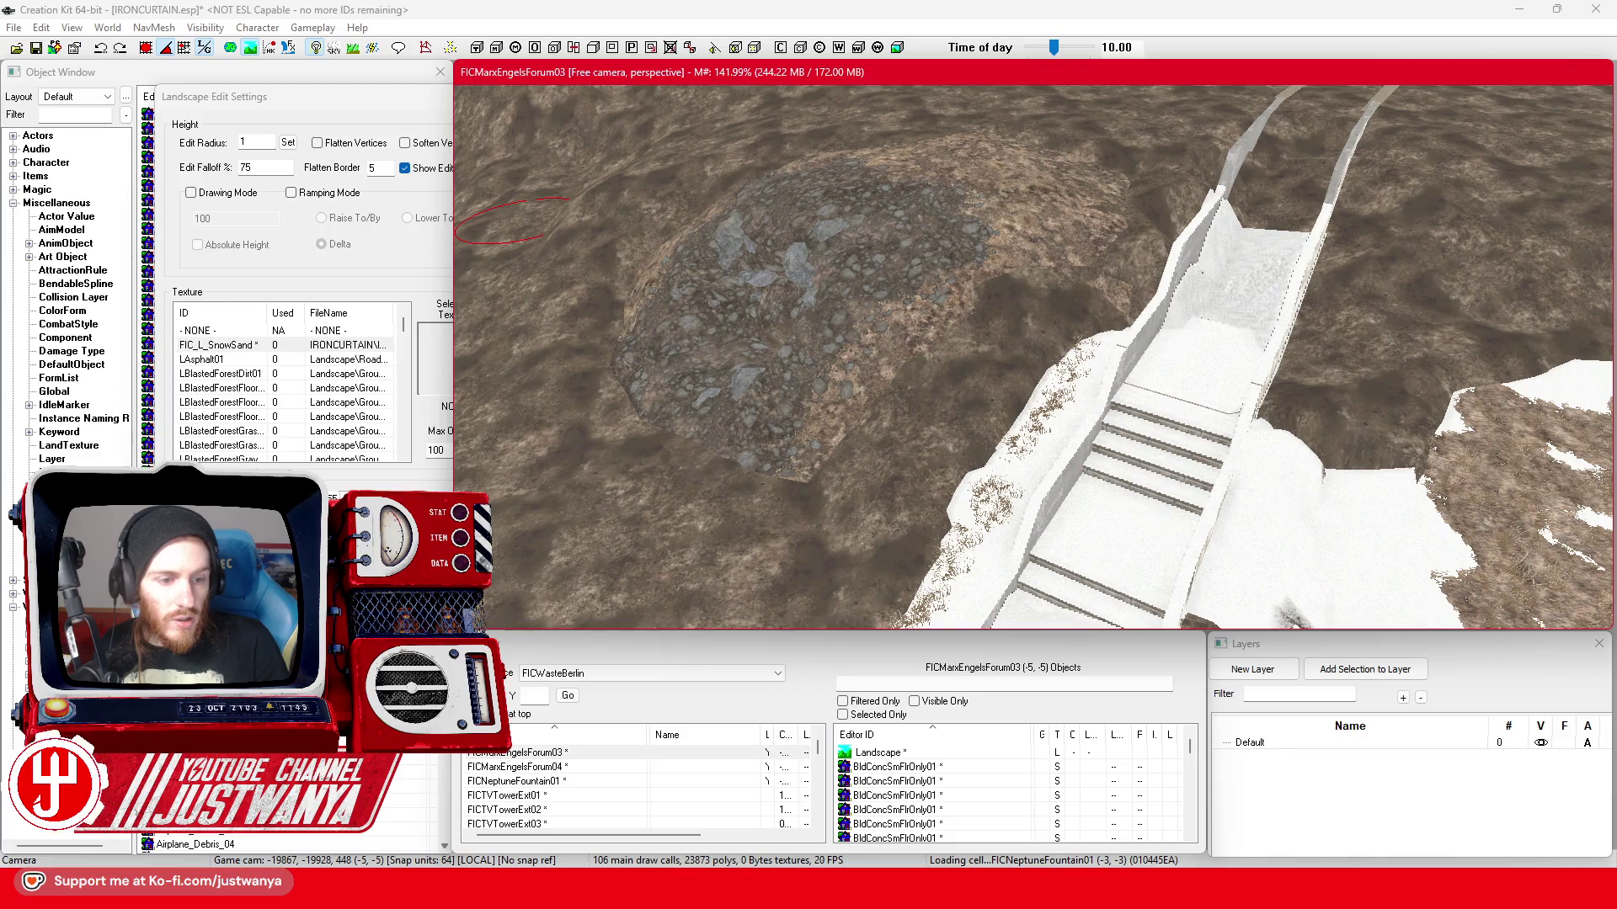
{"action": "left_click", "coordinate": [164, 49]}
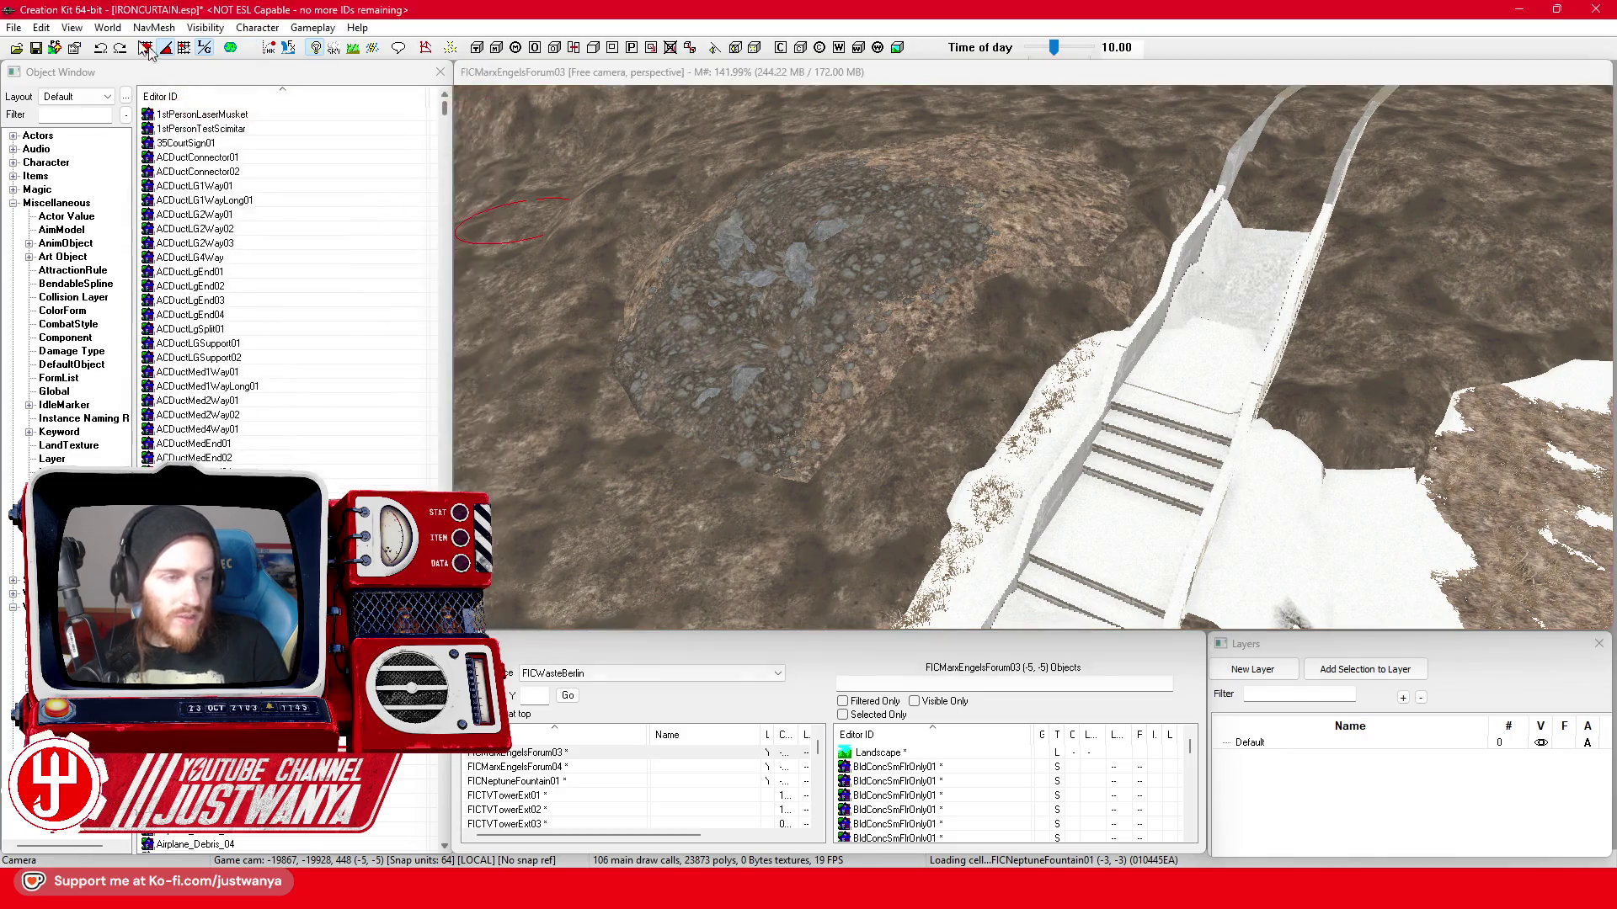
- Save the plugin, then select and focus the CaveEntrGround01_Grass mound and open its reference properties
{"action": "left_click", "coordinate": [37, 48]}
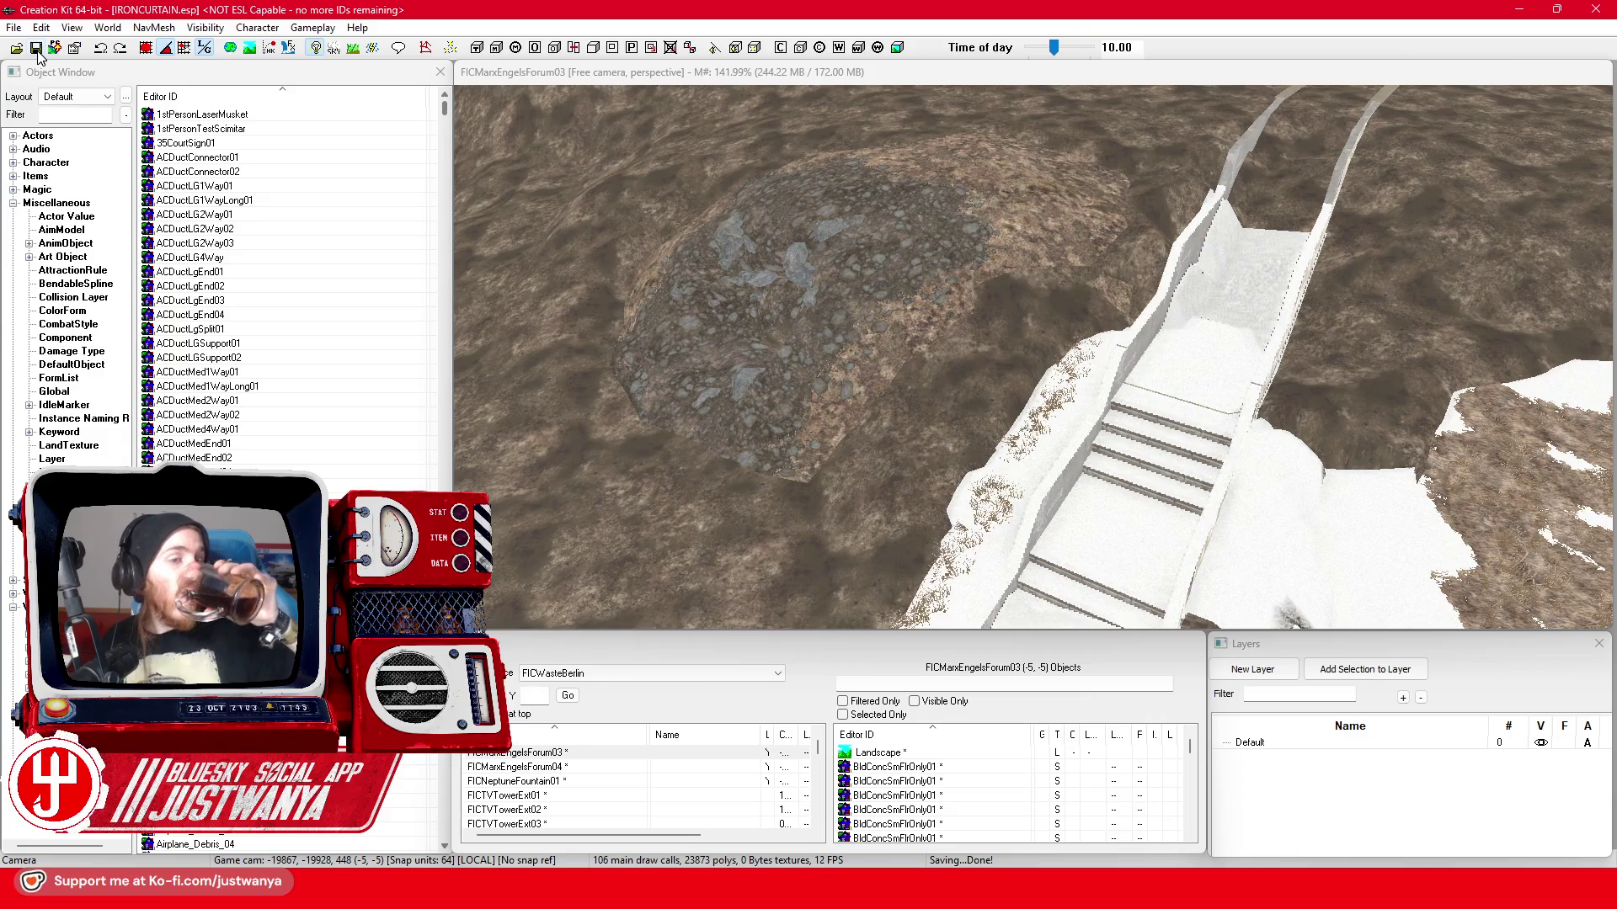
{"action": "left_click", "coordinate": [942, 220]}
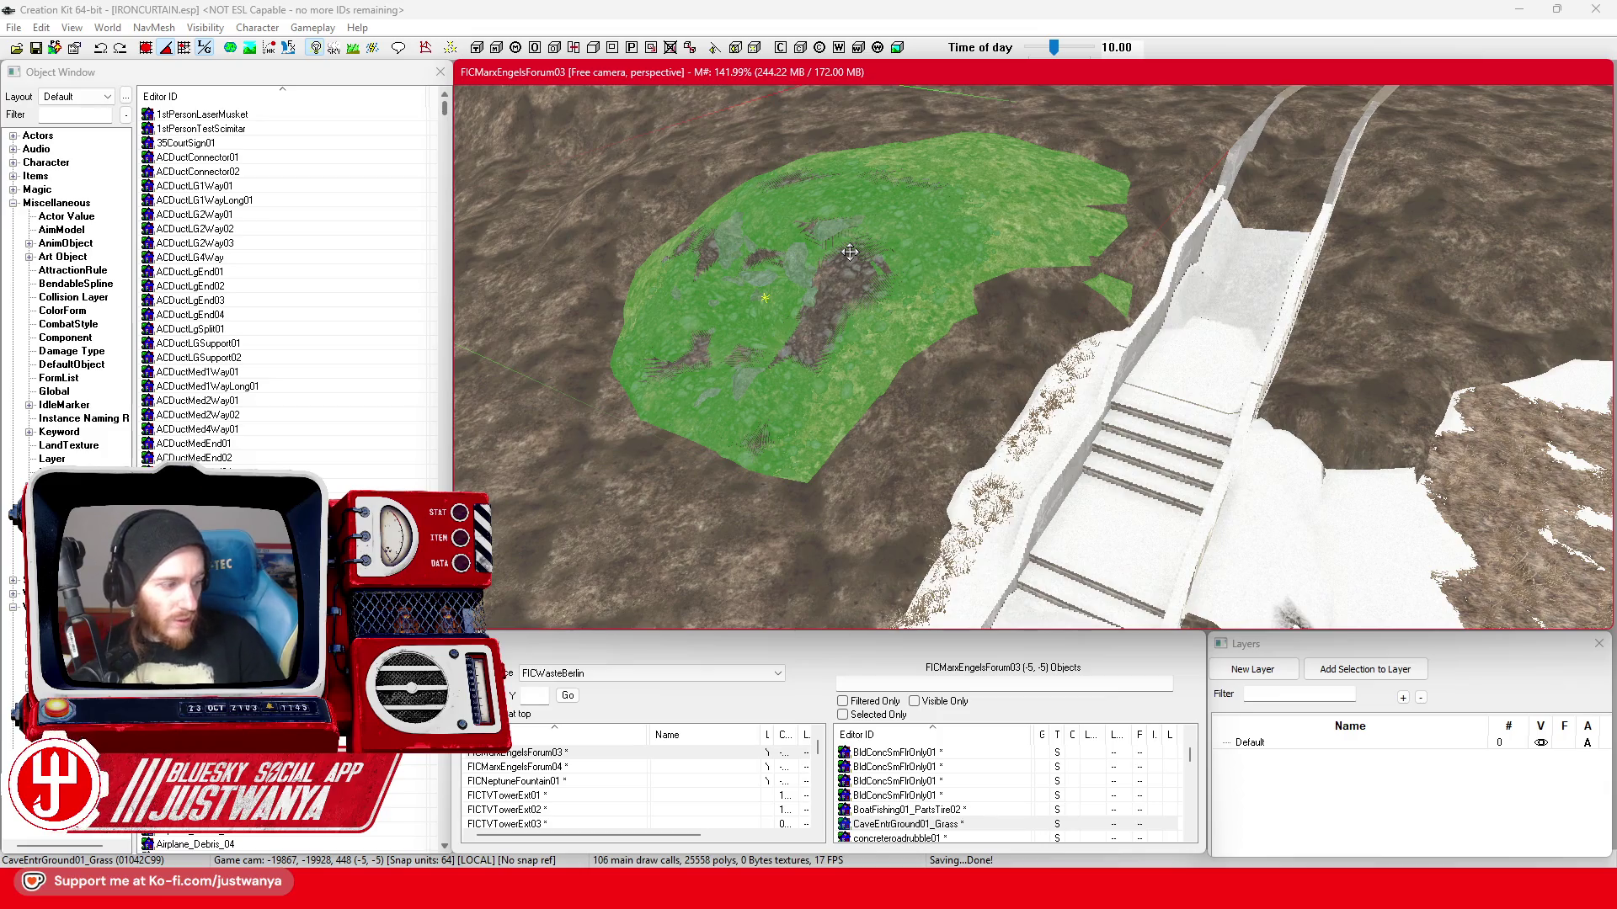
{"action": "key", "text": "c"}
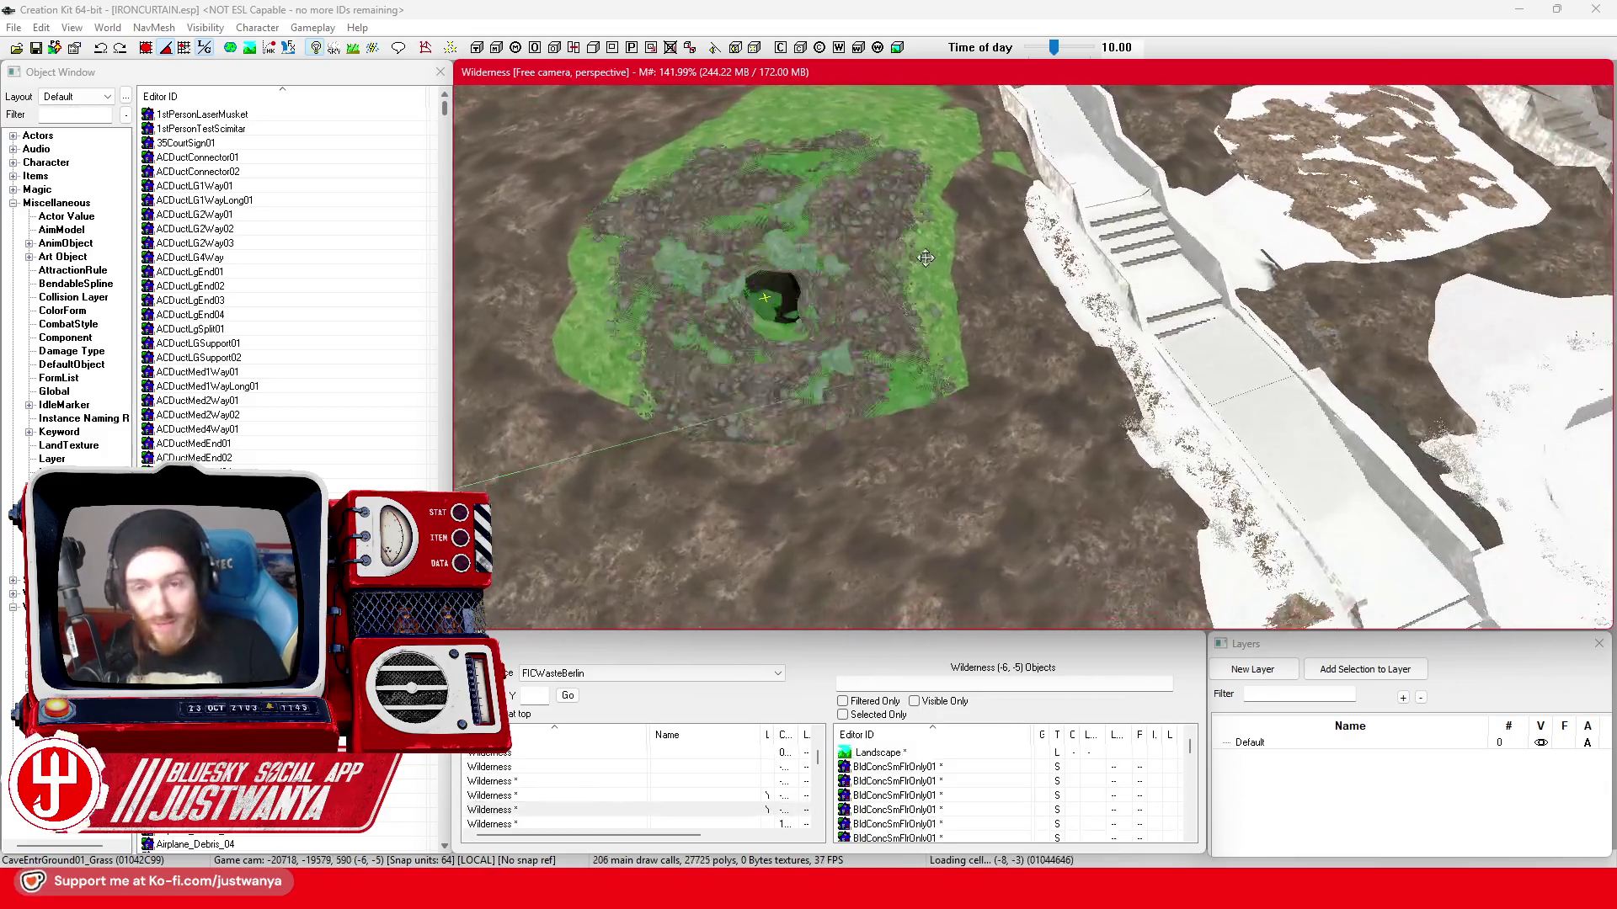
{"action": "scroll", "coordinate": [1030, 279], "scroll_direction": "up", "scroll_amount": 5}
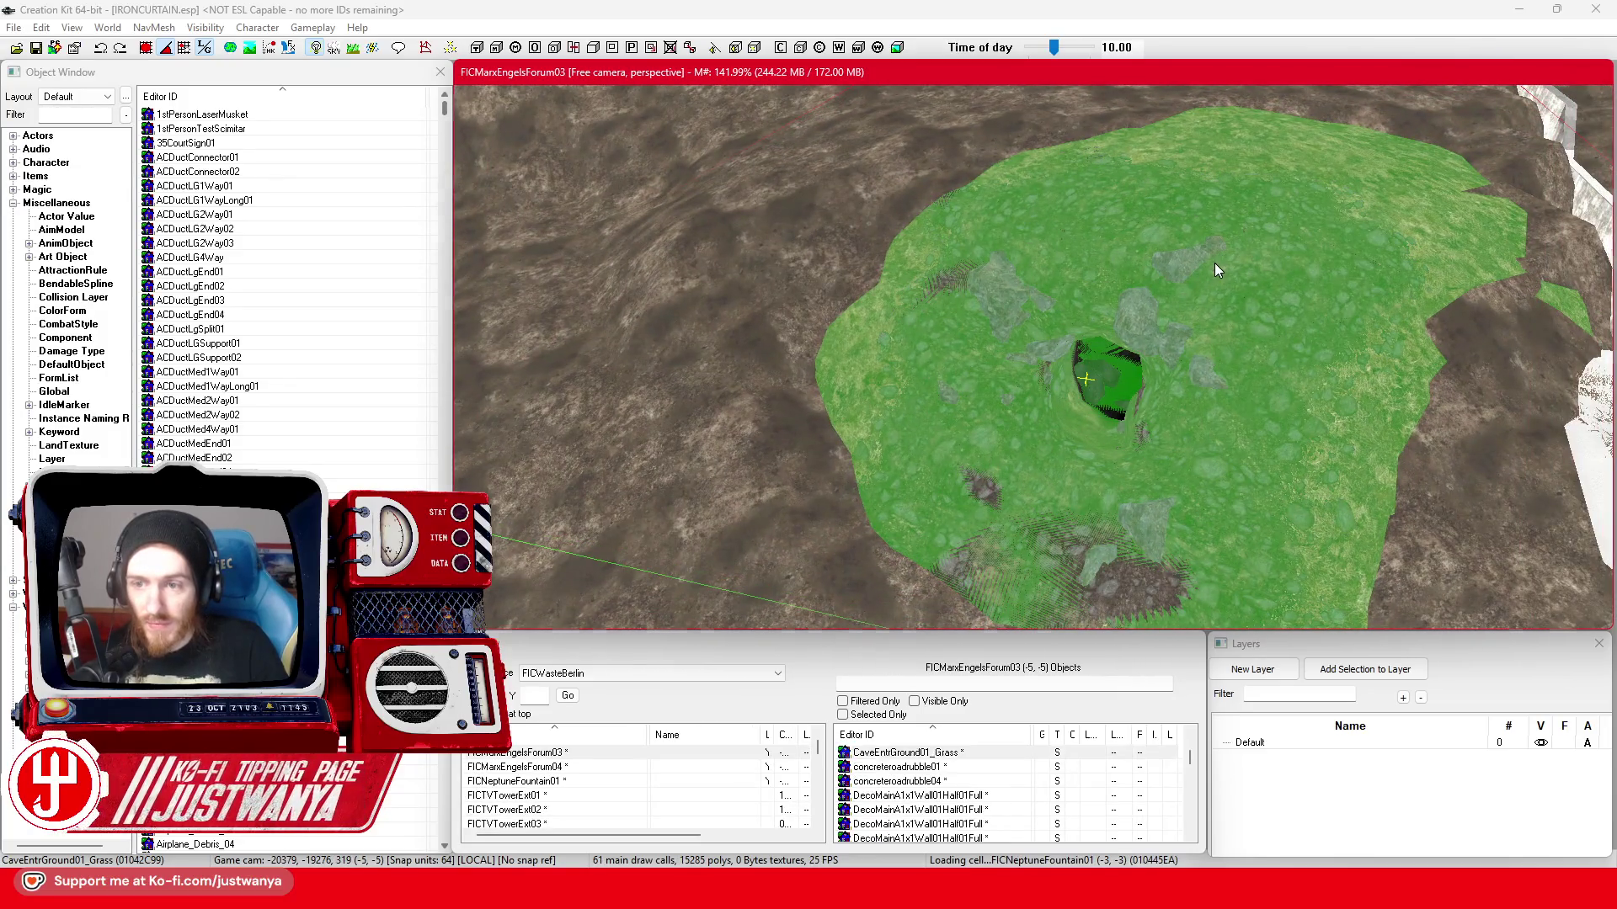
{"action": "double_click", "coordinate": [1089, 286]}
- Check the reference's Extra material swap list, then reopen its properties and move the window aside
{"action": "left_click", "coordinate": [705, 346]}
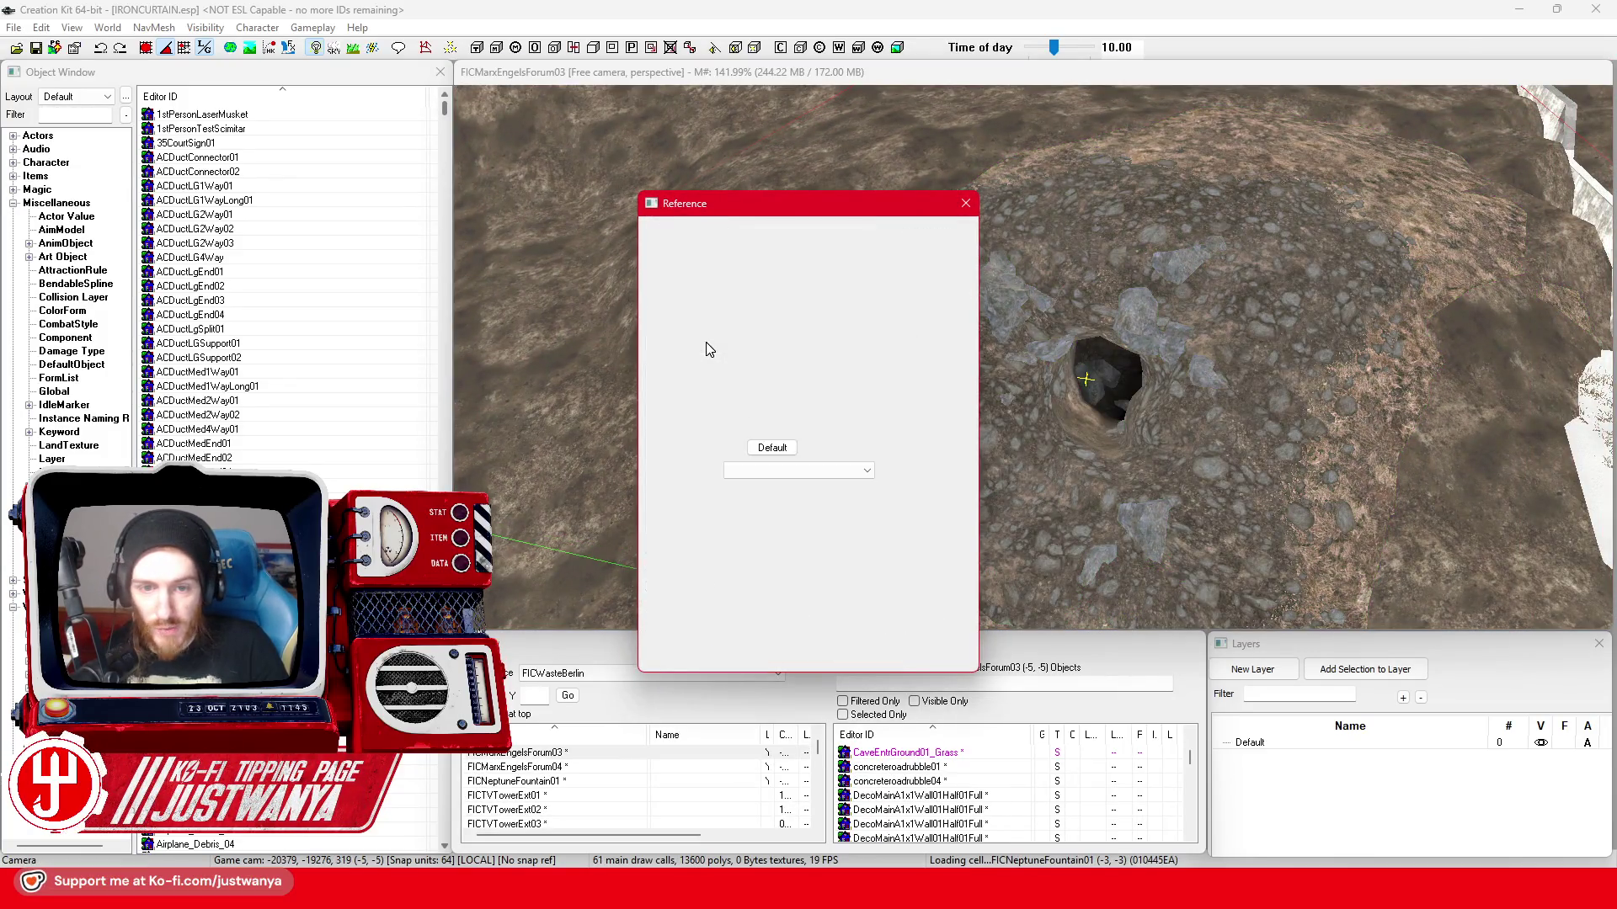
{"action": "left_click", "coordinate": [865, 470]}
{"action": "left_click", "coordinate": [785, 486]}
{"action": "left_click", "coordinate": [1008, 364]}
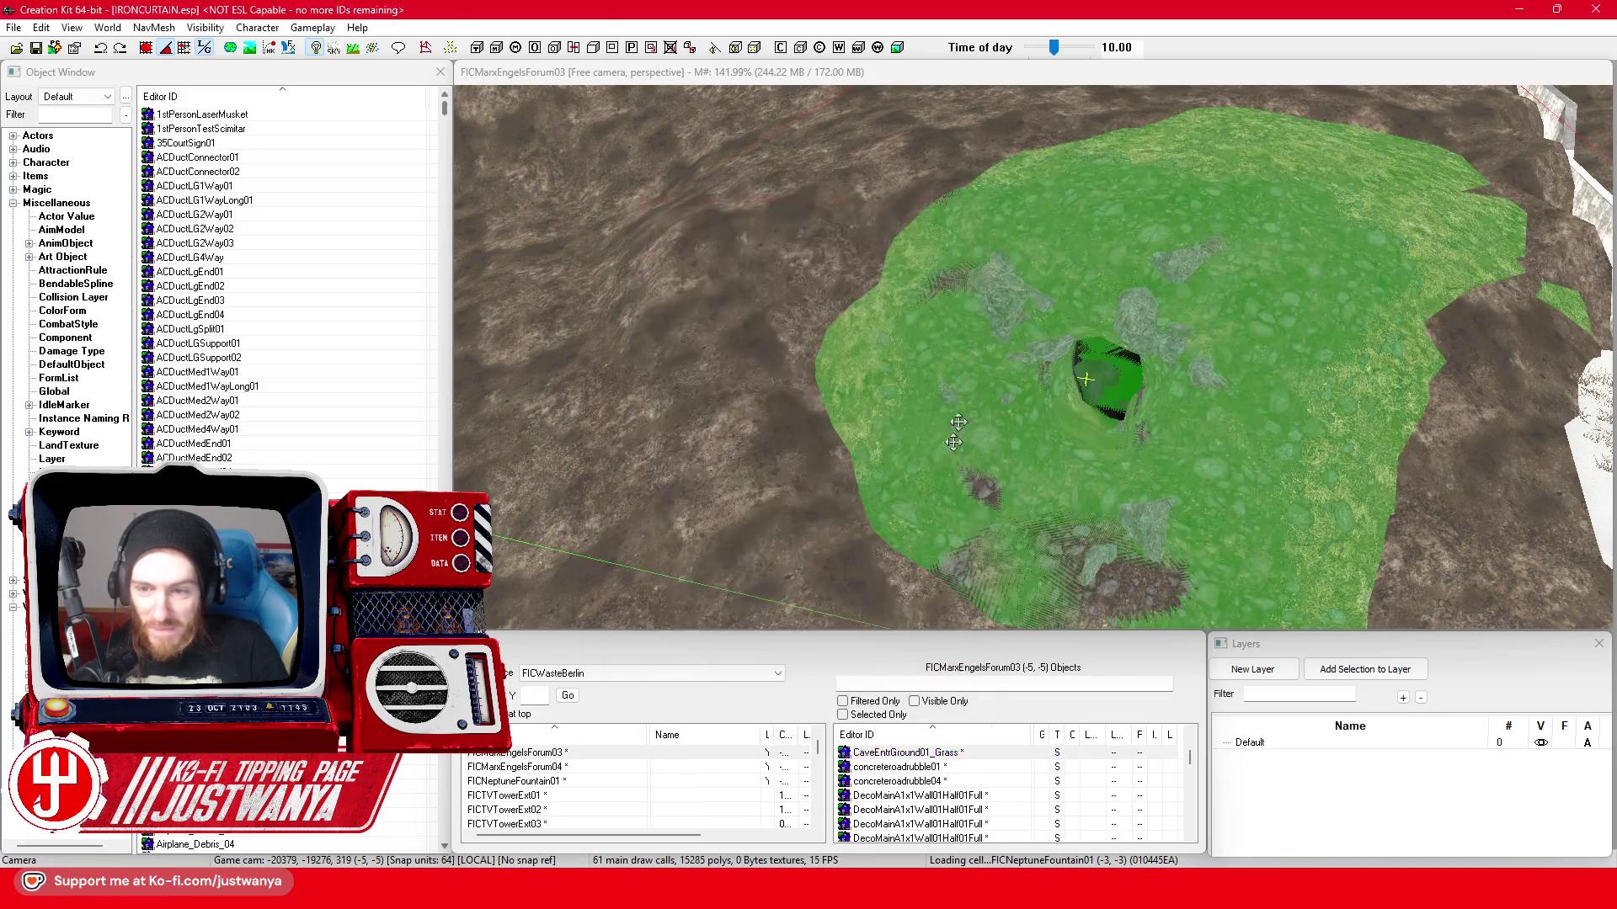
{"action": "double_click", "coordinate": [1009, 364]}
{"action": "left_click_drag", "start_coordinate": [781, 204], "coordinate": [1329, 136]}
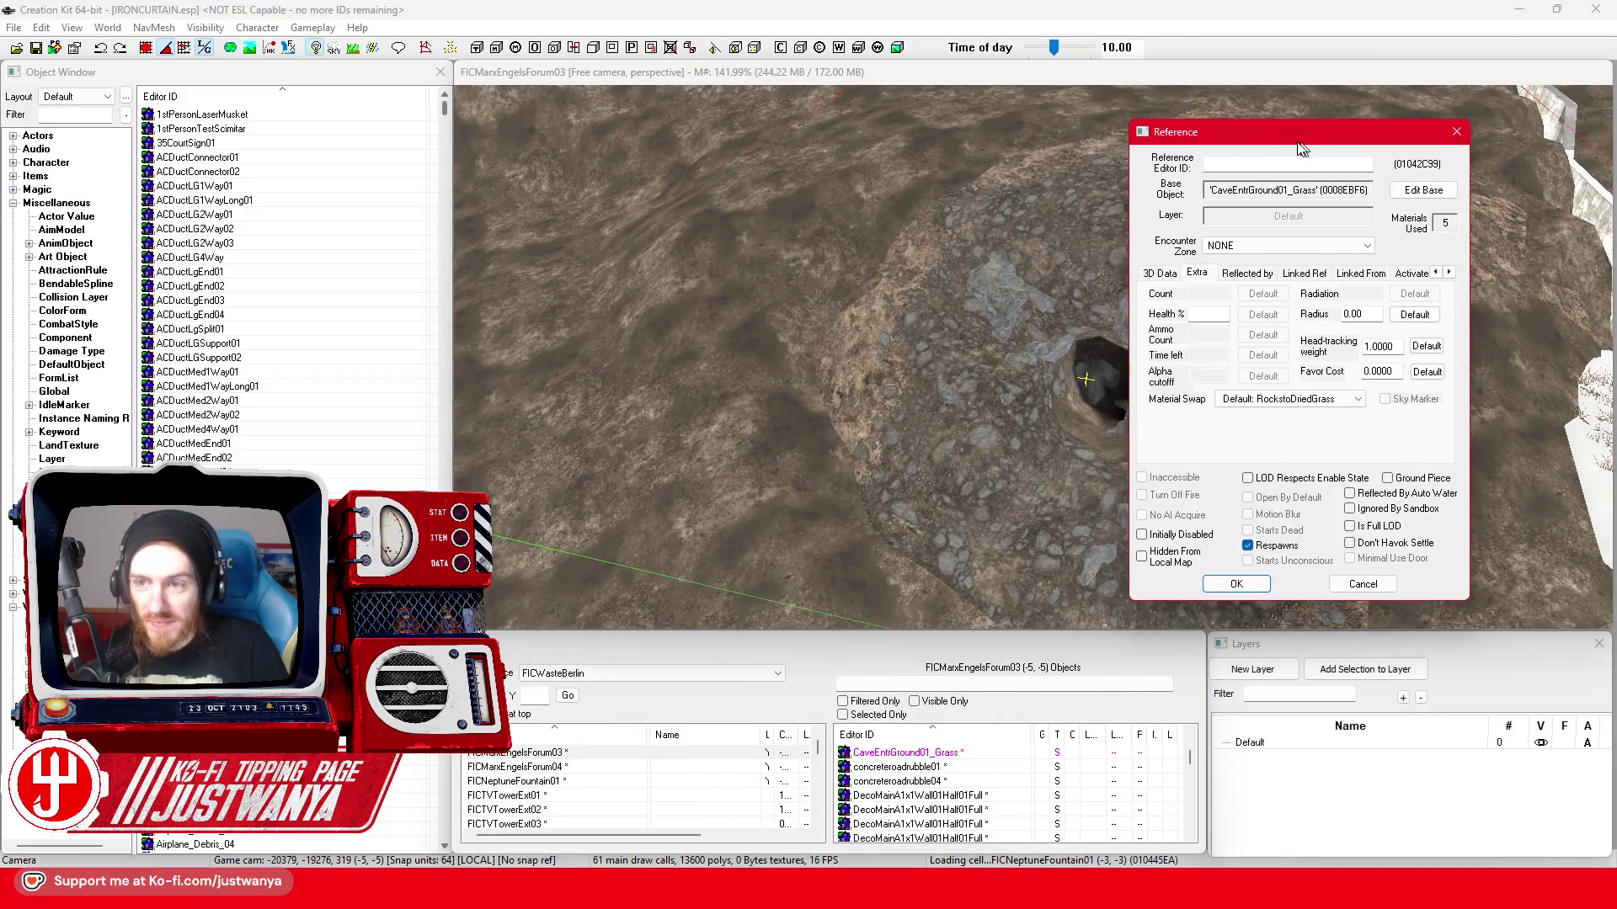
- Review the 3D Data, Reflected by and Linked Ref settings, returning to Extra with its RockstoDriedGrass swap
{"action": "left_click", "coordinate": [1216, 264]}
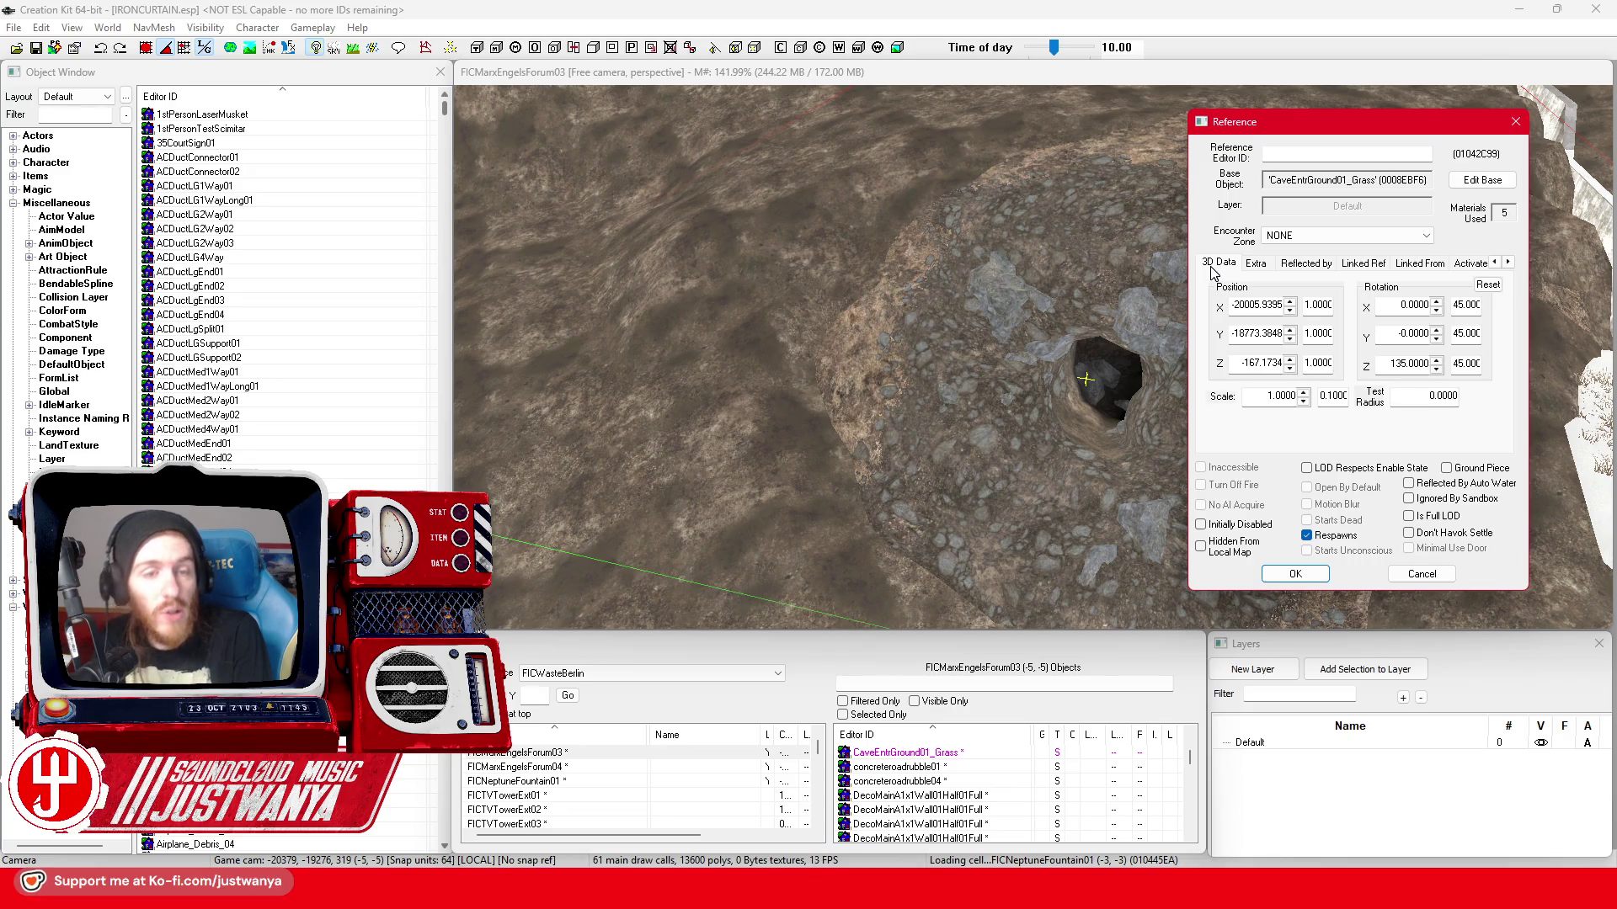
{"action": "left_click", "coordinate": [1255, 265]}
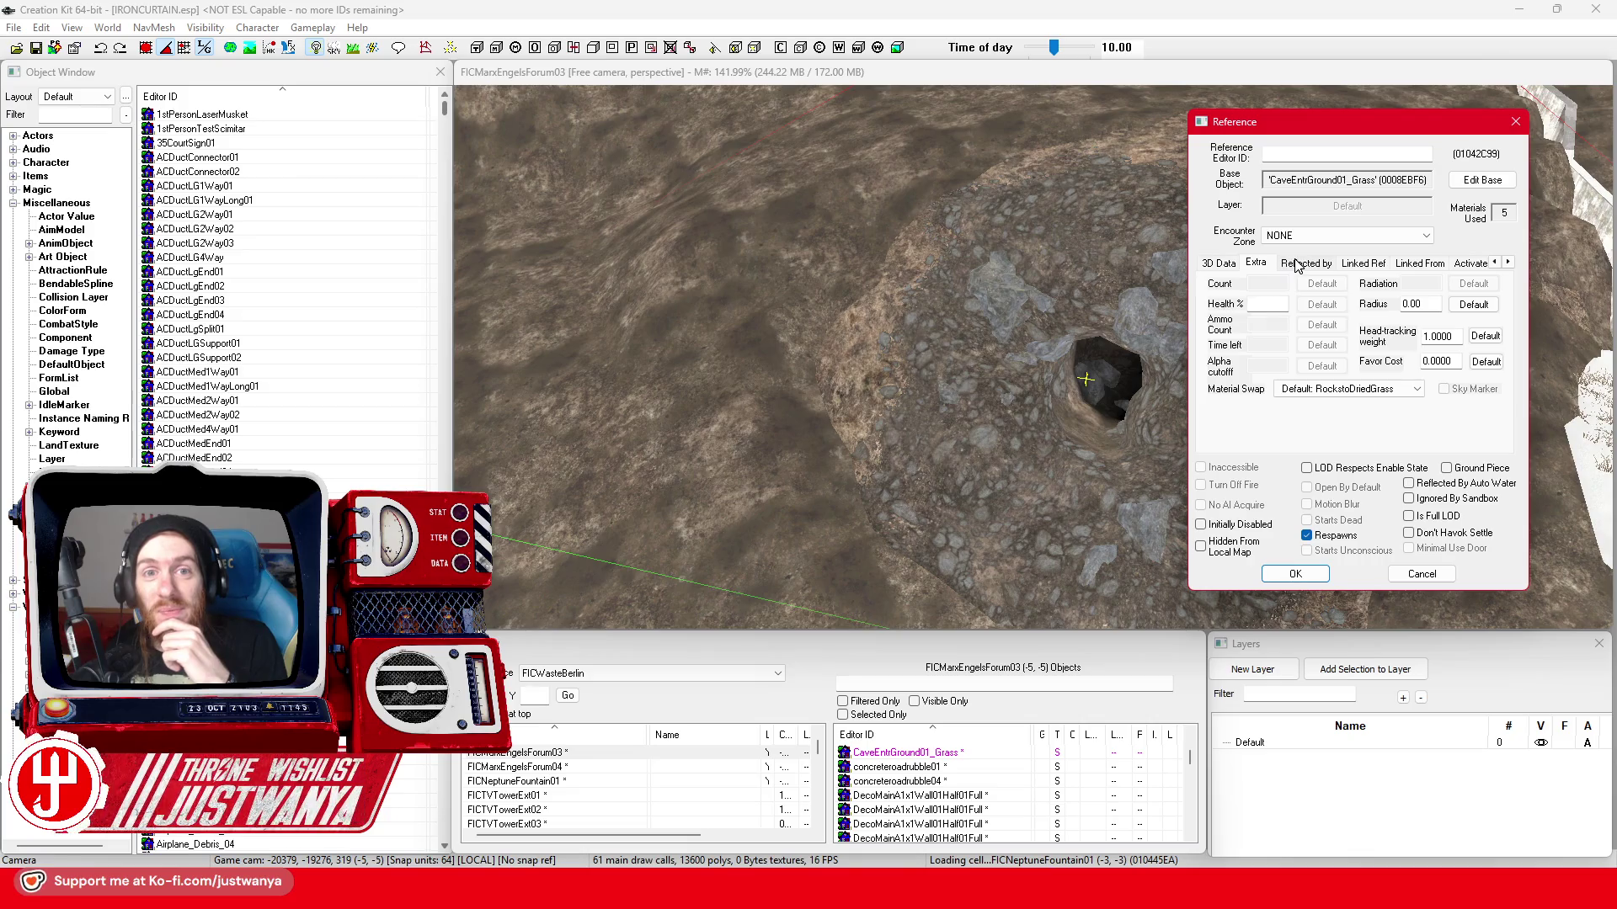
{"action": "left_click", "coordinate": [1291, 265]}
{"action": "left_click", "coordinate": [1364, 263]}
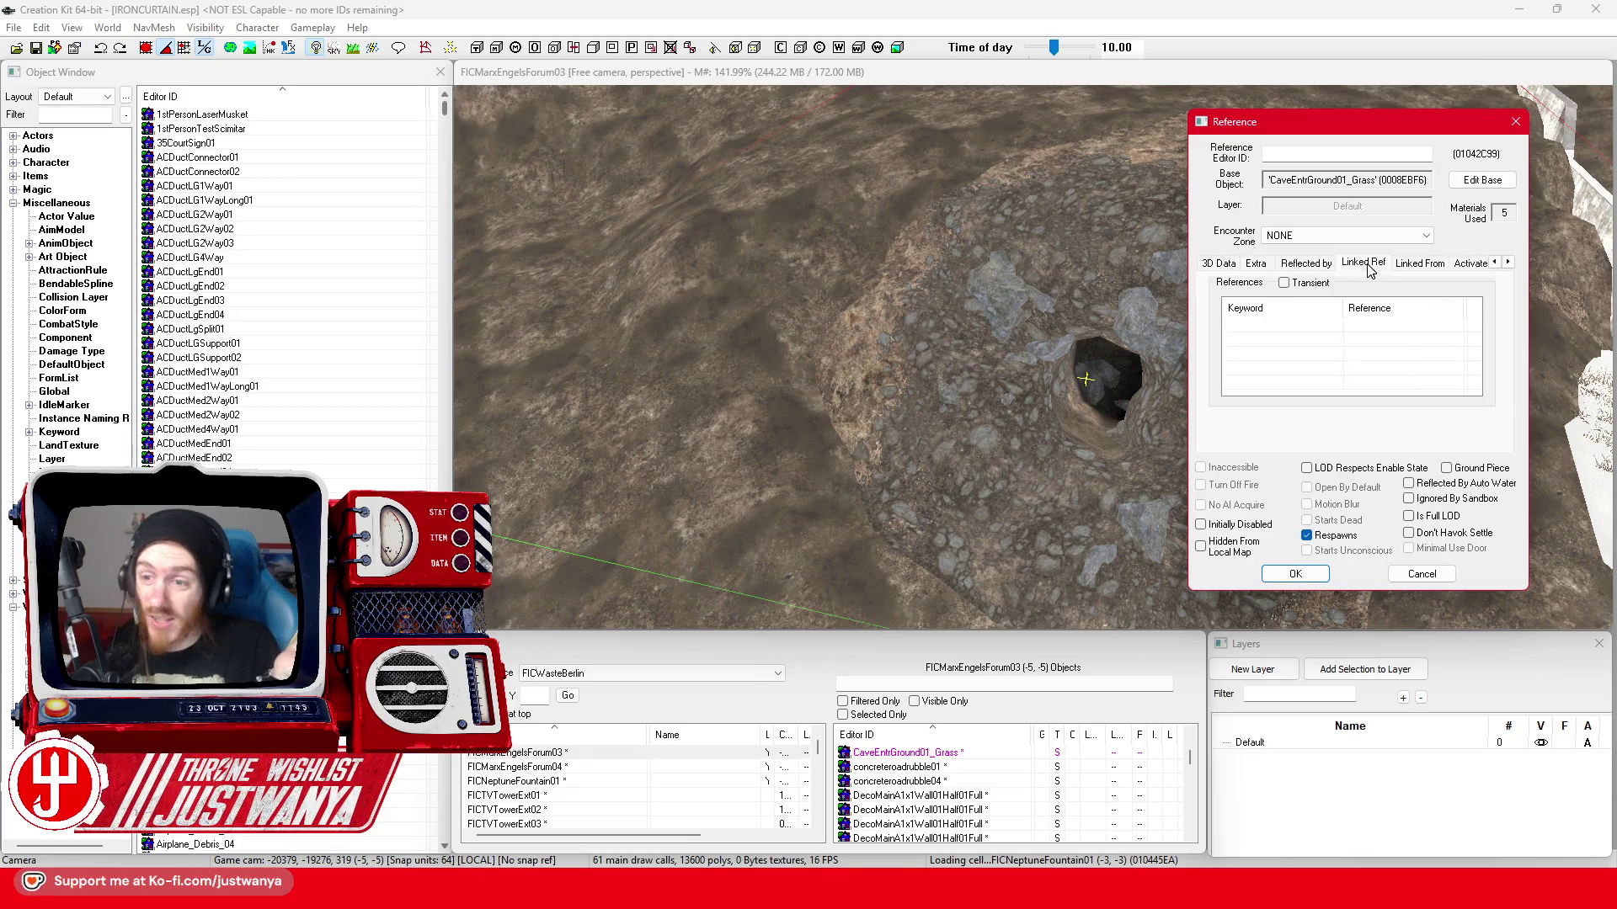
{"action": "left_click", "coordinate": [1252, 266]}
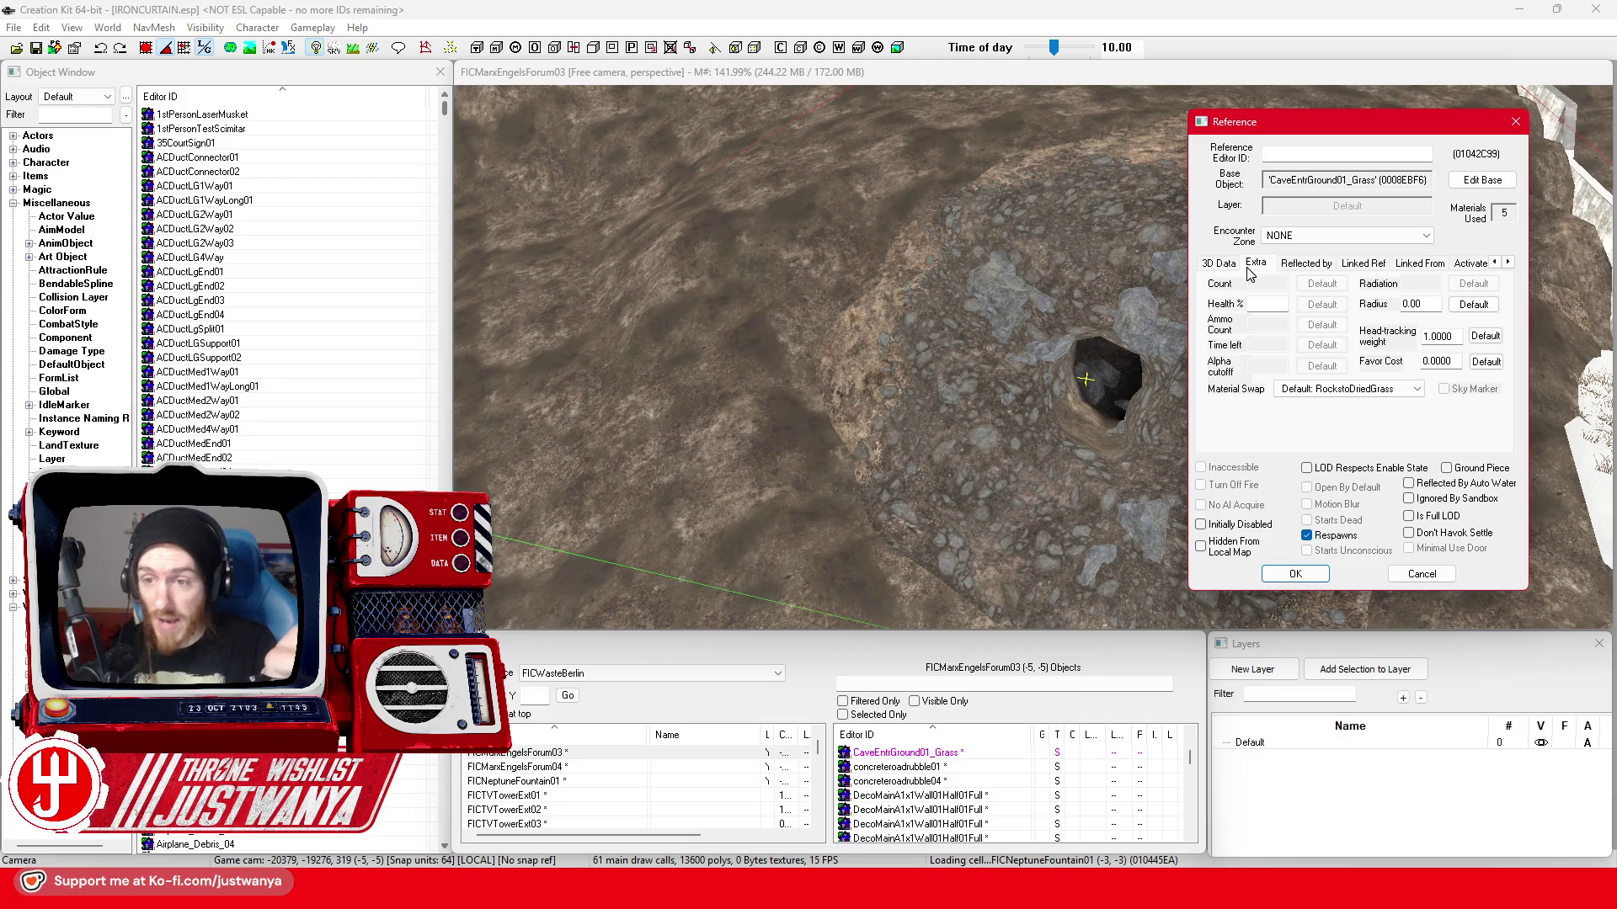
{"action": "left_click", "coordinate": [1481, 181]}
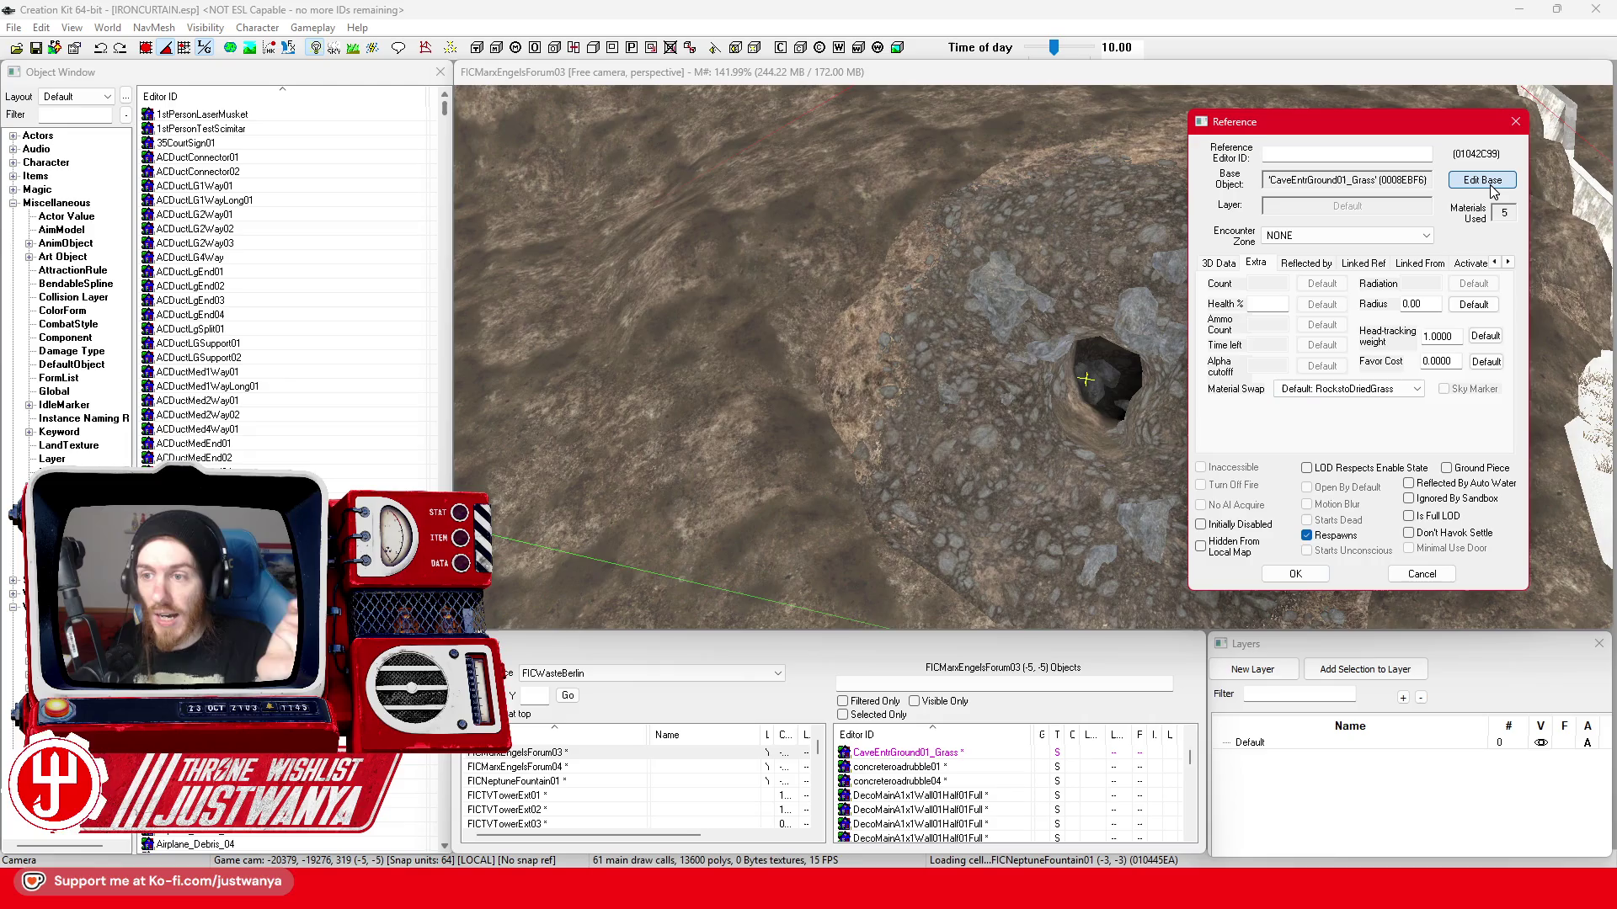
- Set the CaveEntrGround01 model data's material swap to FIC_MatSwap_Grass_to_Snow and inspect the snowy preview
{"action": "left_click_drag", "start_coordinate": [996, 187], "coordinate": [1422, 117]}
{"action": "left_click", "coordinate": [1219, 291]}
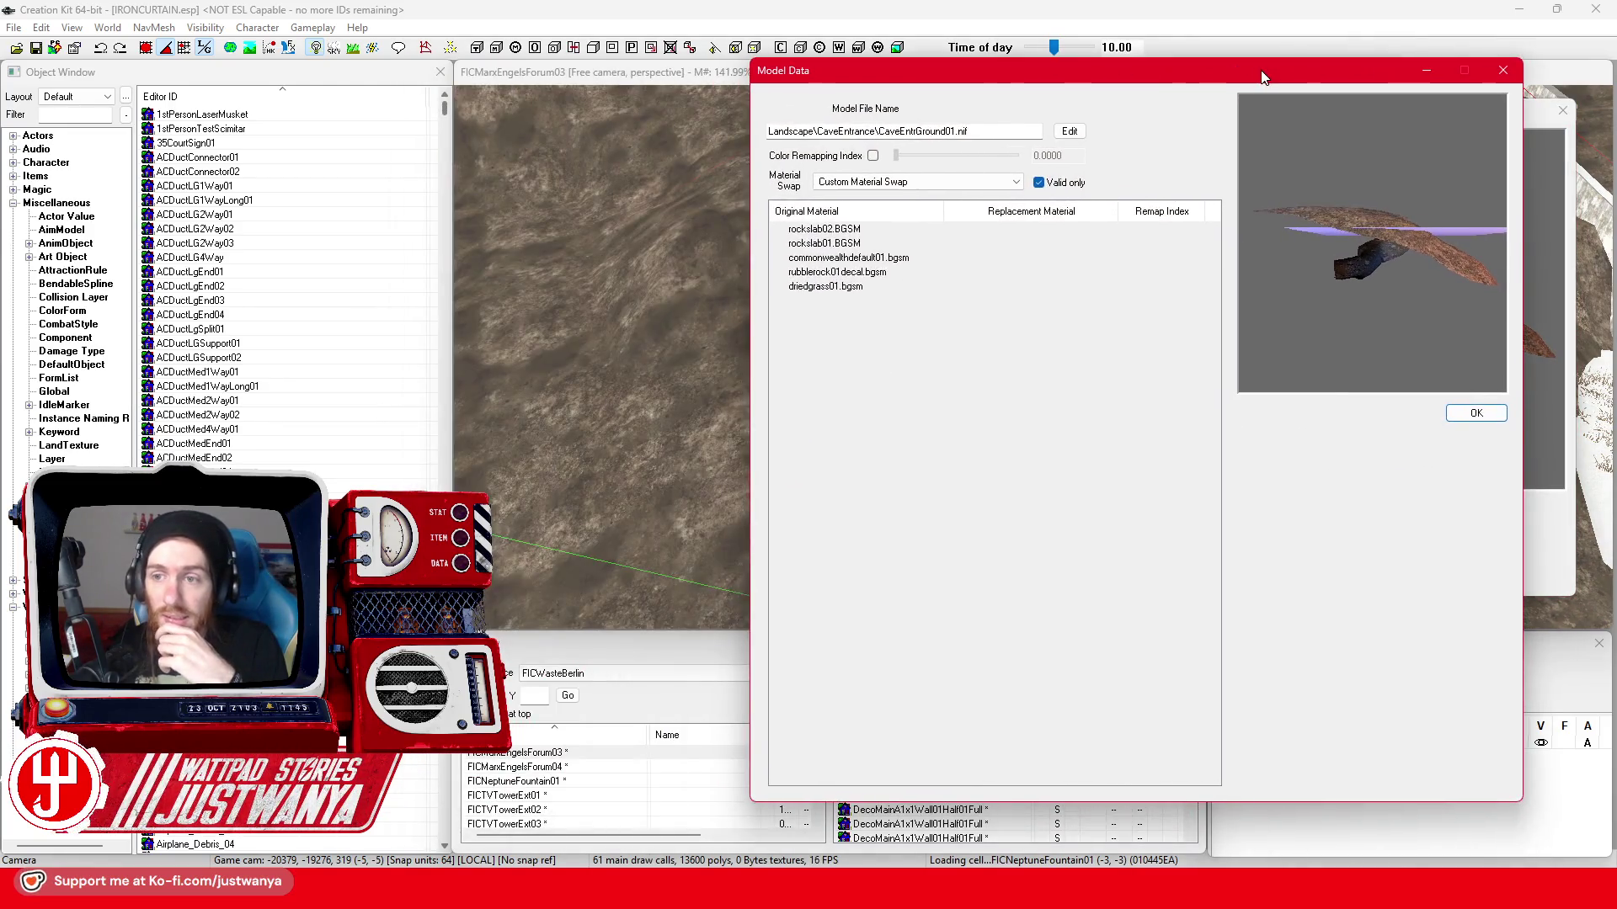
{"action": "left_click_drag", "start_coordinate": [932, 79], "coordinate": [1310, 81]}
{"action": "left_click_drag", "start_coordinate": [1344, 265], "coordinate": [1390, 252]}
{"action": "left_click", "coordinate": [987, 187]}
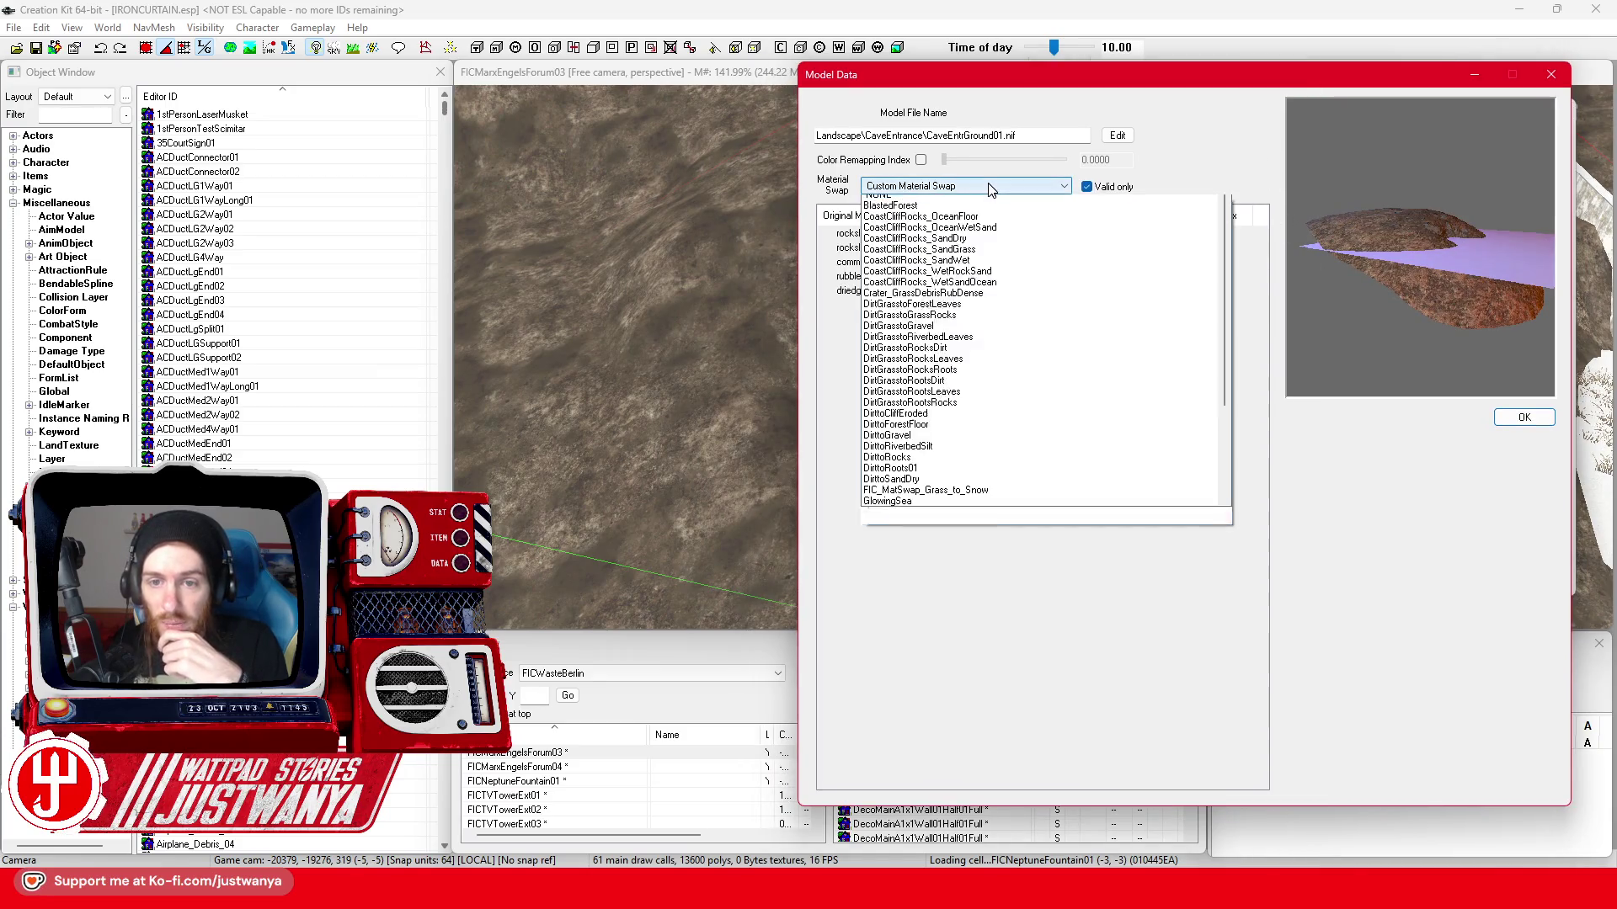
{"action": "left_click", "coordinate": [1011, 508]}
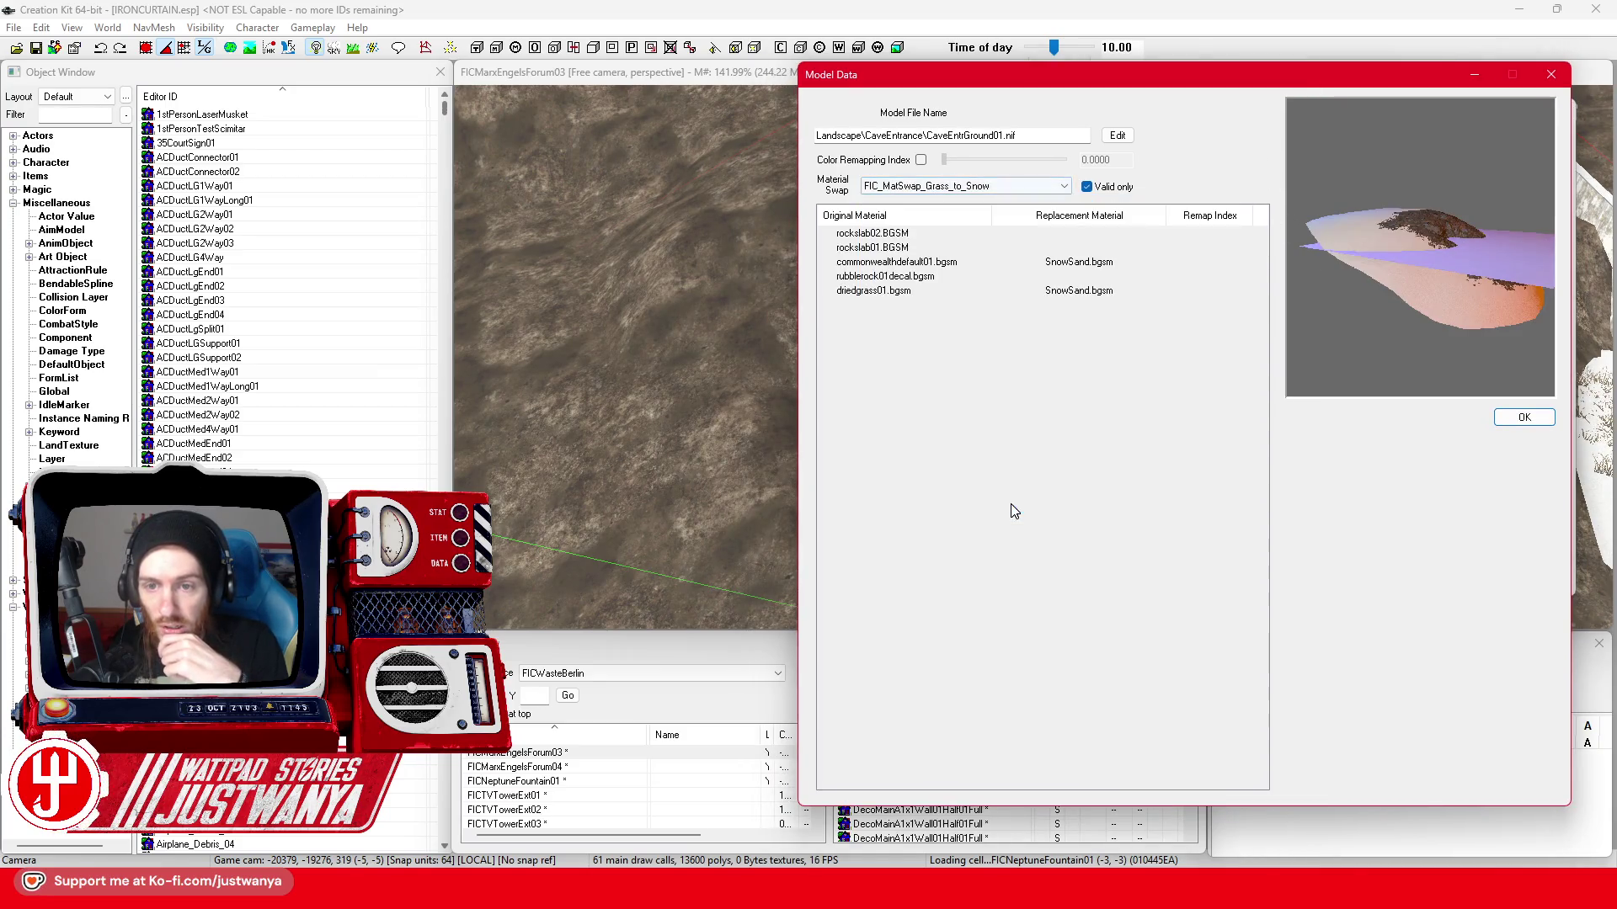
{"action": "left_click_drag", "start_coordinate": [1429, 307], "coordinate": [1387, 333]}
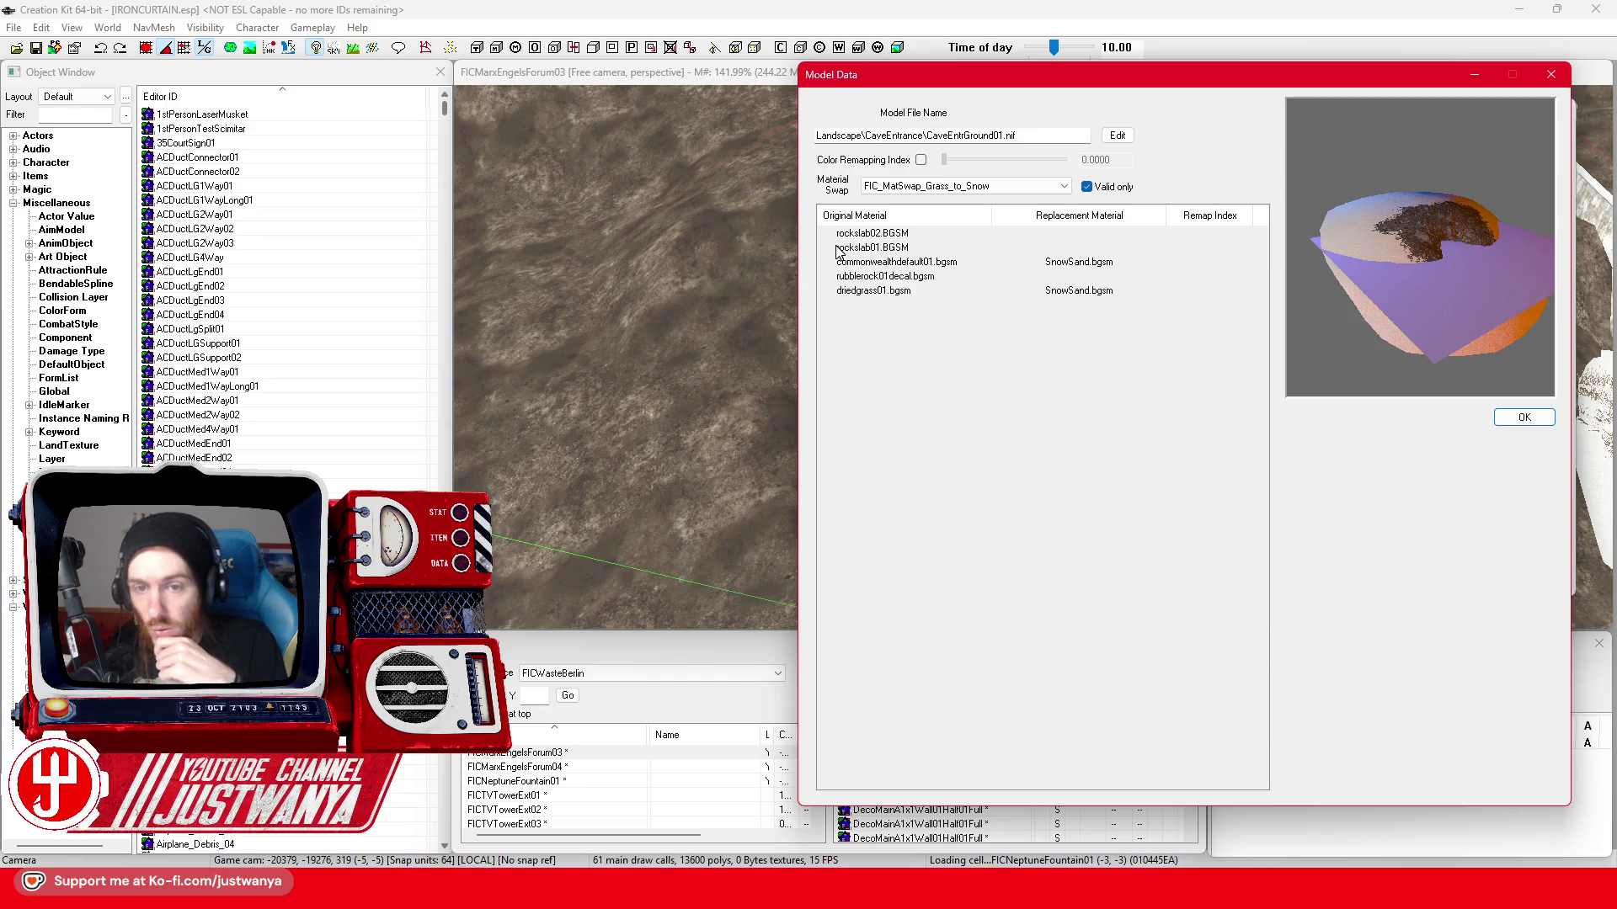
{"action": "left_click", "coordinate": [63, 499]}
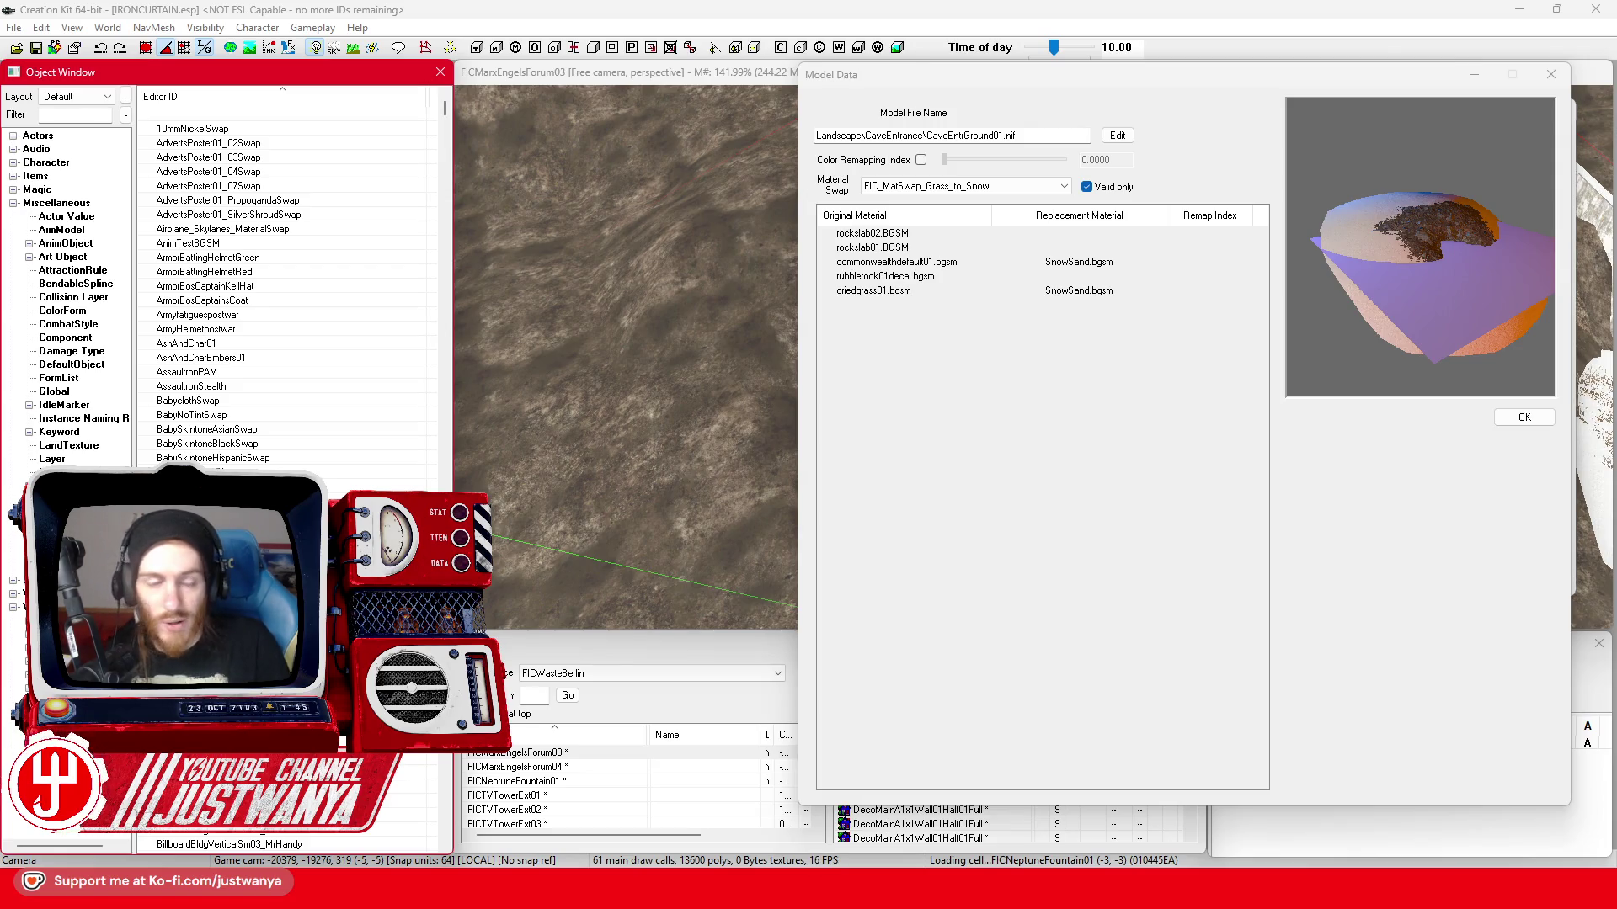
{"action": "type", "text": "Grass_to"}
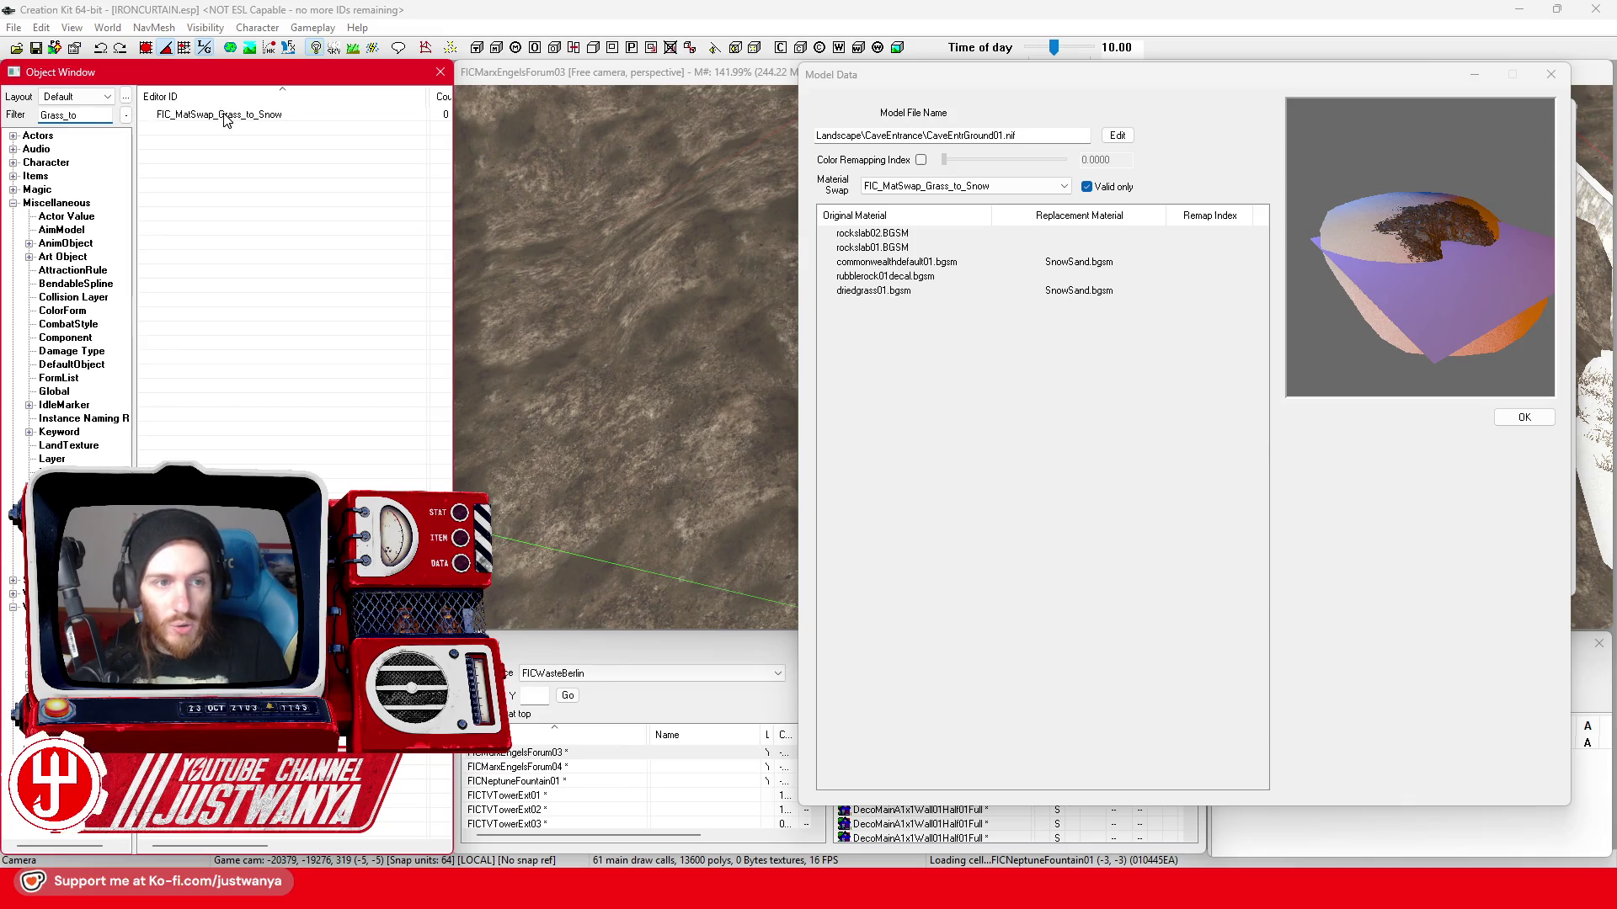
- Open the FIC_MatSwap_Grass_to_Snow record for editing
{"action": "left_click", "coordinate": [329, 116]}
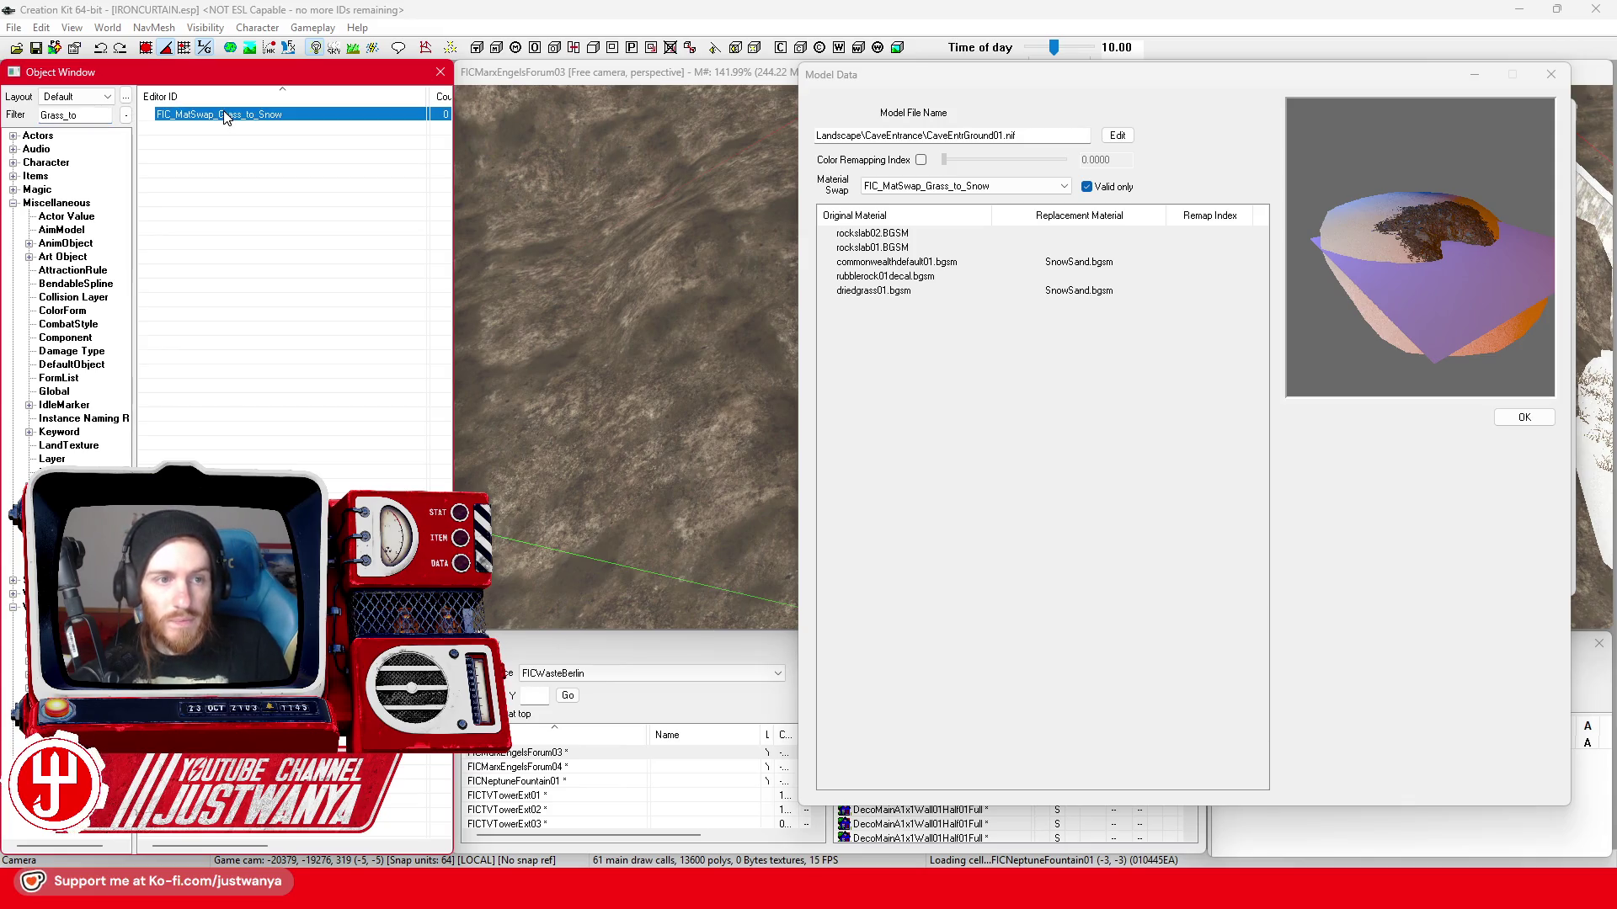
{"action": "double_click", "coordinate": [322, 117]}
{"action": "left_click_drag", "start_coordinate": [1165, 151], "coordinate": [290, 149]}
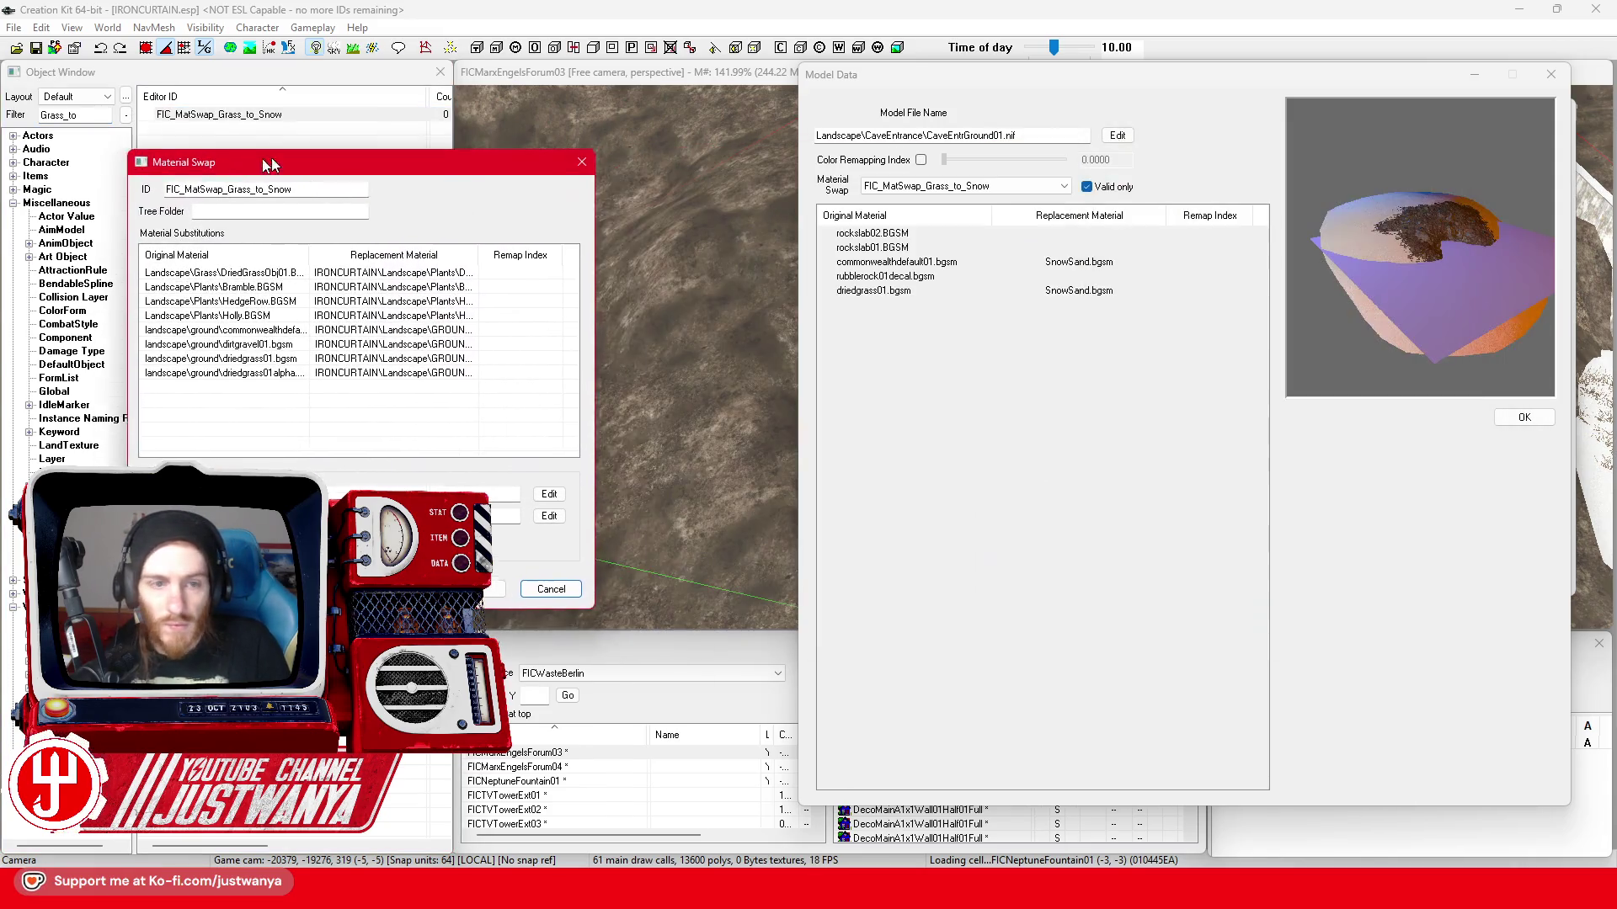
- Add rockslab01 to the swap, replaced with IRONCURTAIN\landscape\ground\SnowDirtGravel.bgsm
{"action": "double_click", "coordinate": [239, 384]}
{"action": "left_click_drag", "start_coordinate": [800, 235], "coordinate": [525, 270]}
{"action": "key", "text": "Tab"}
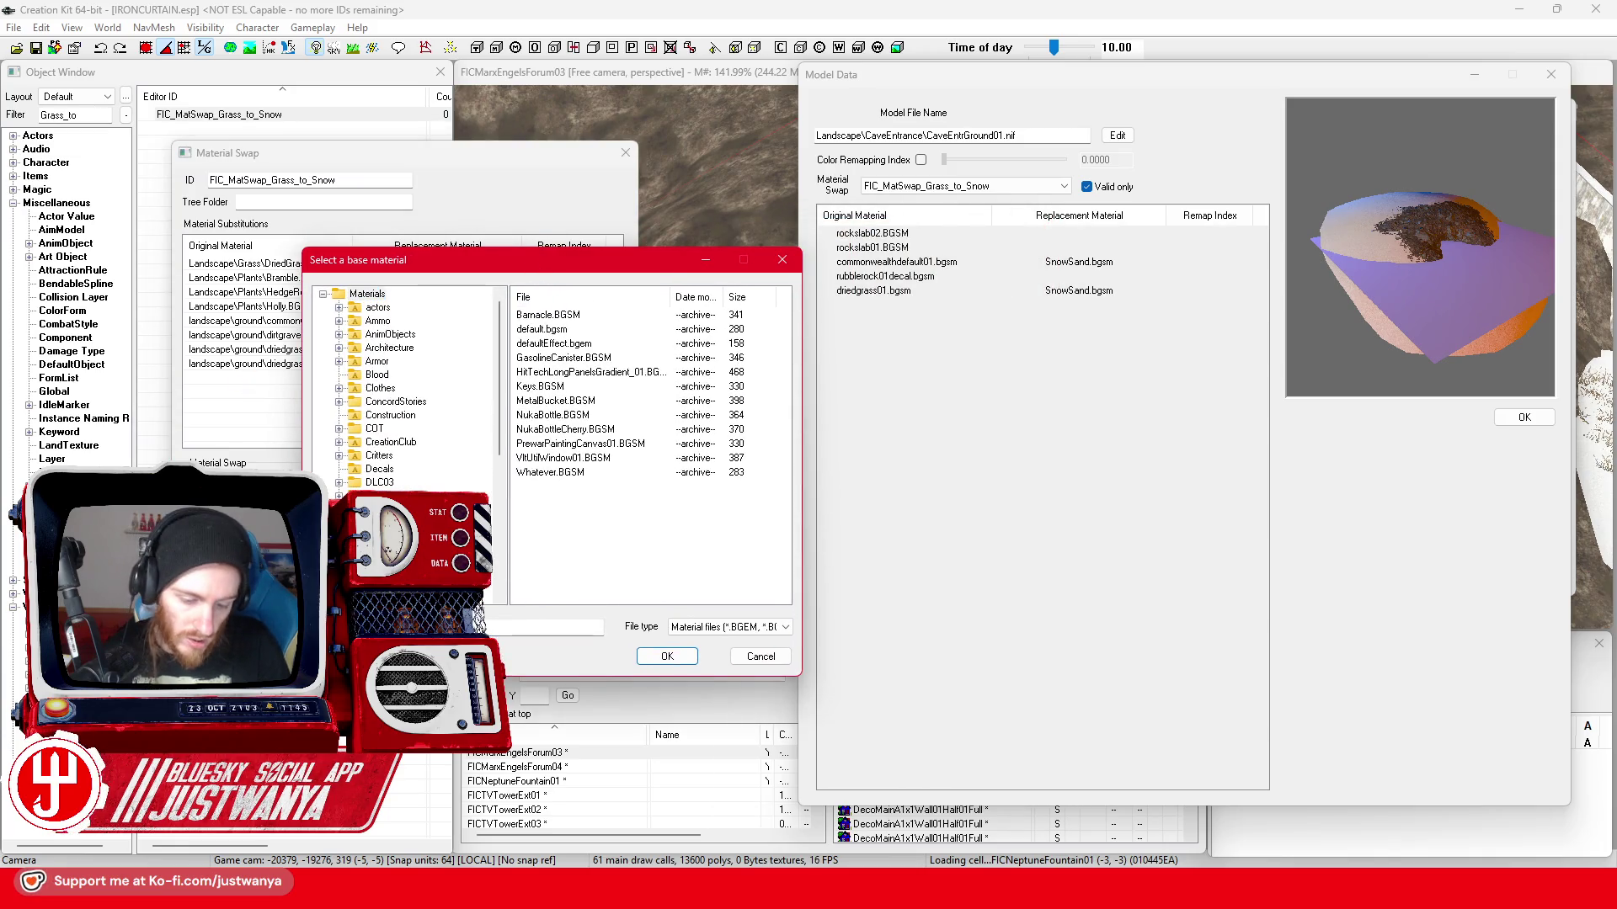
{"action": "type", "text": "rockslab"}
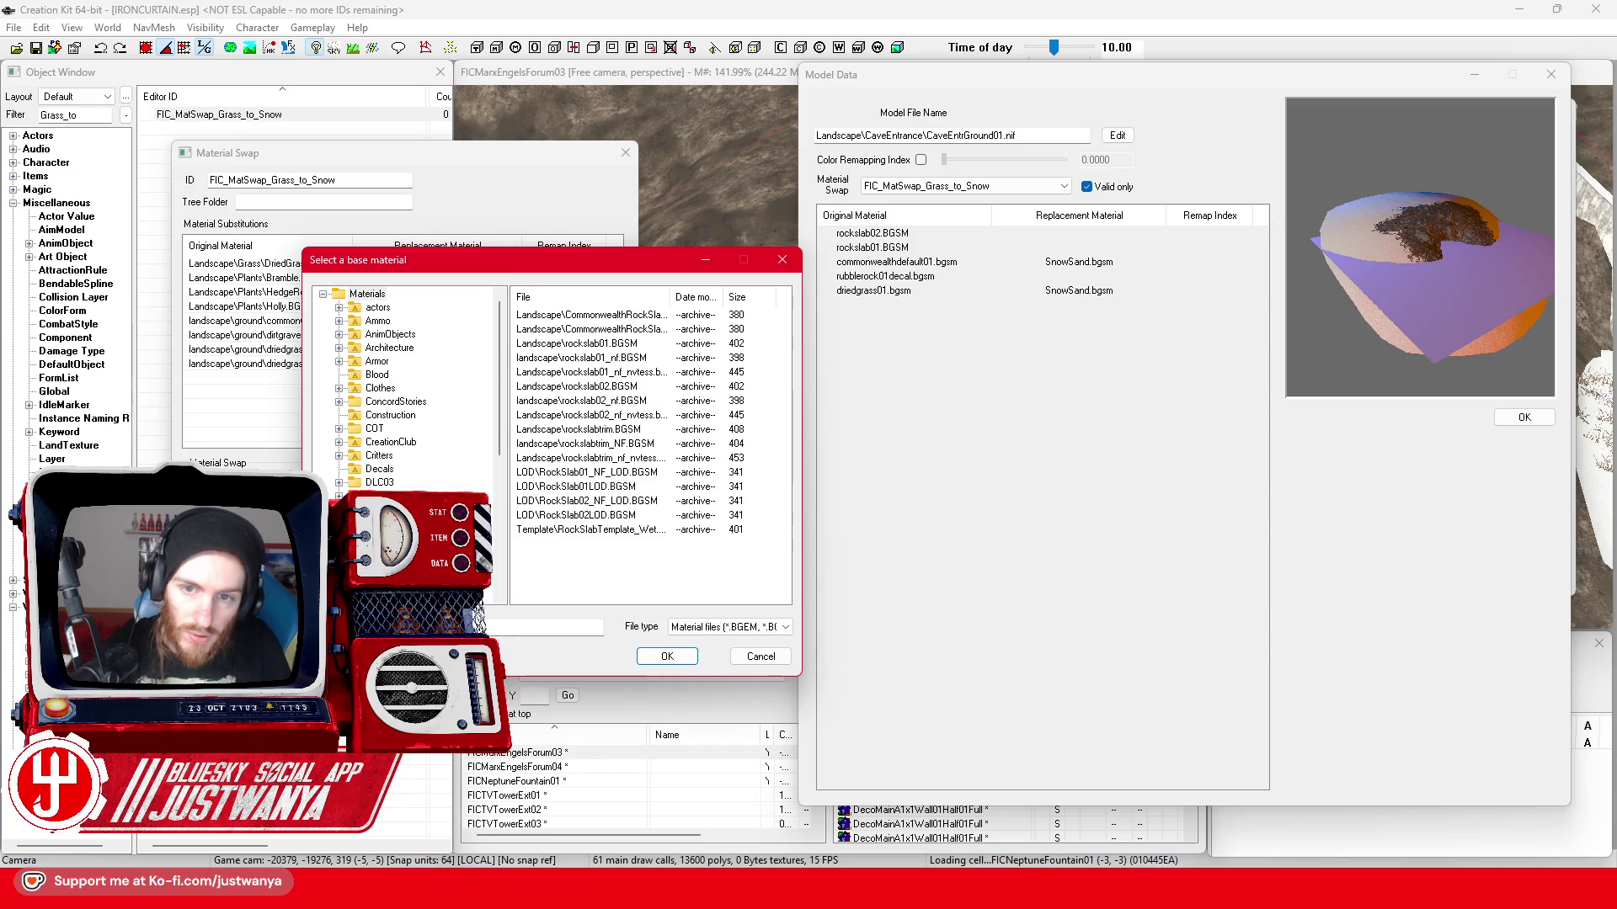
{"action": "type", "text": "01"}
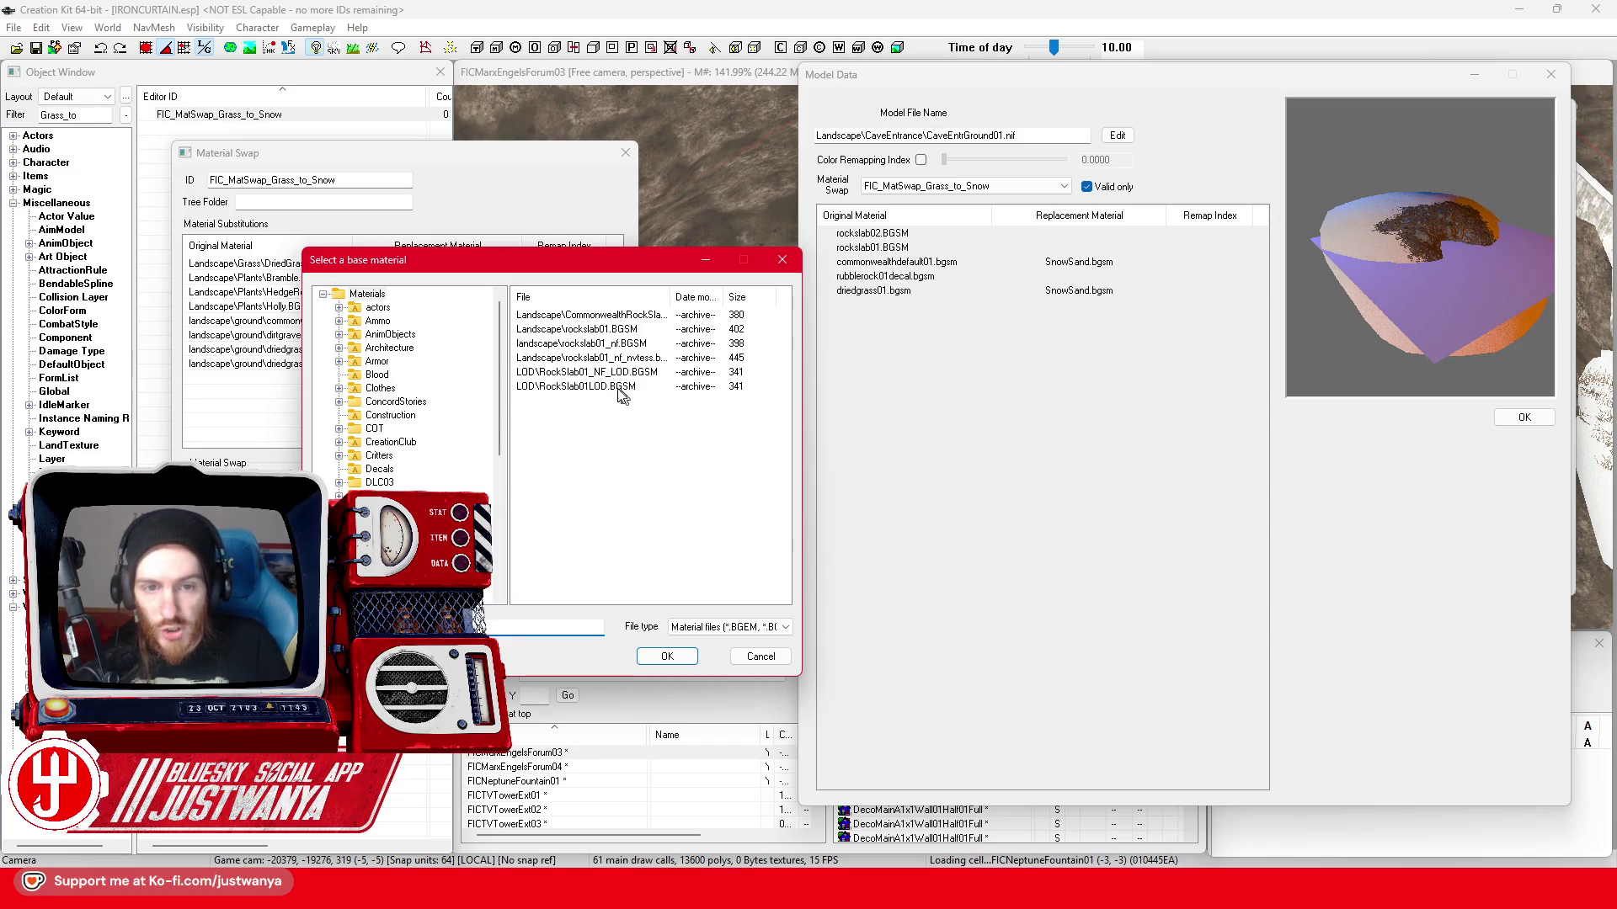
{"action": "left_click", "coordinate": [657, 329]}
{"action": "left_click", "coordinate": [667, 654]}
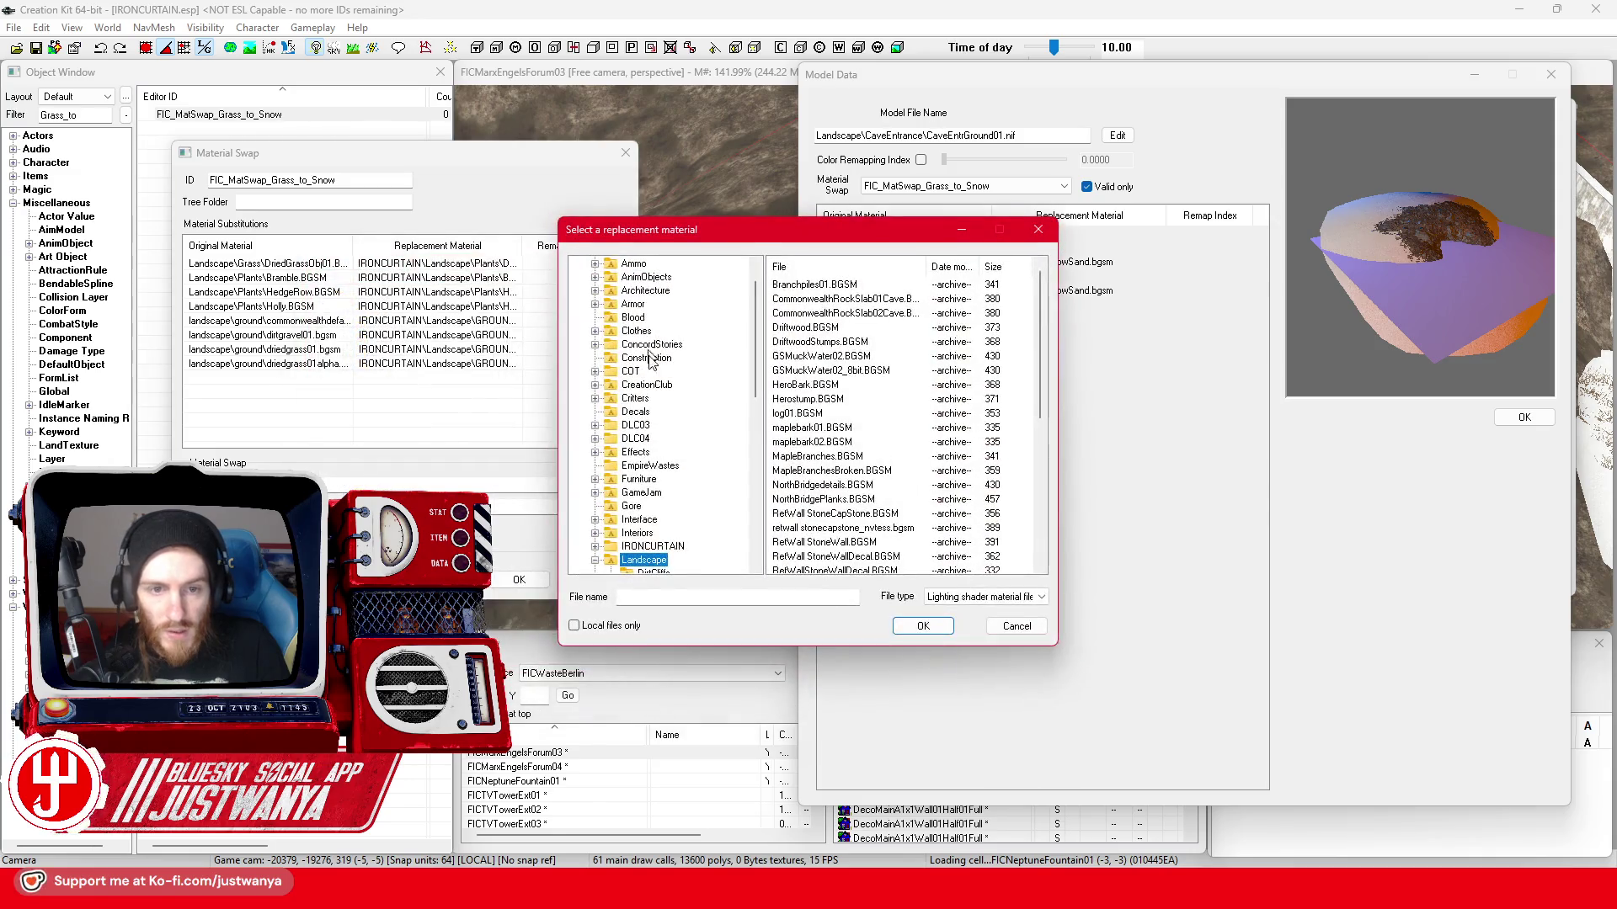
{"action": "scroll", "coordinate": [617, 427], "scroll_direction": "down", "scroll_amount": 4}
{"action": "left_click", "coordinate": [596, 384]}
{"action": "left_click", "coordinate": [612, 480]}
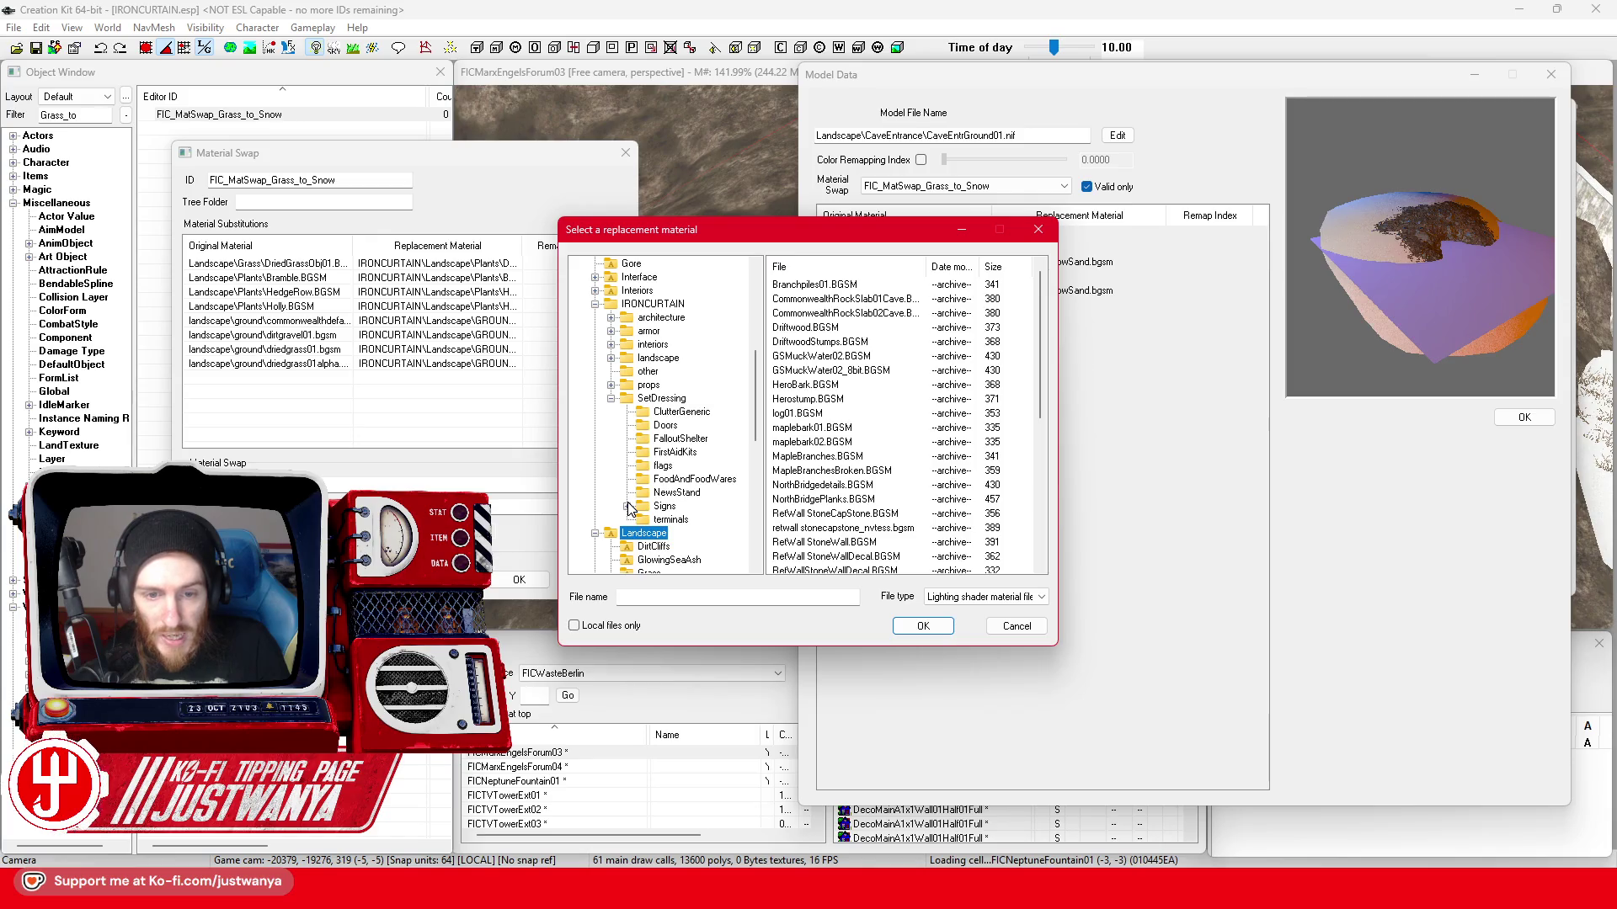
{"action": "left_click", "coordinate": [610, 358]}
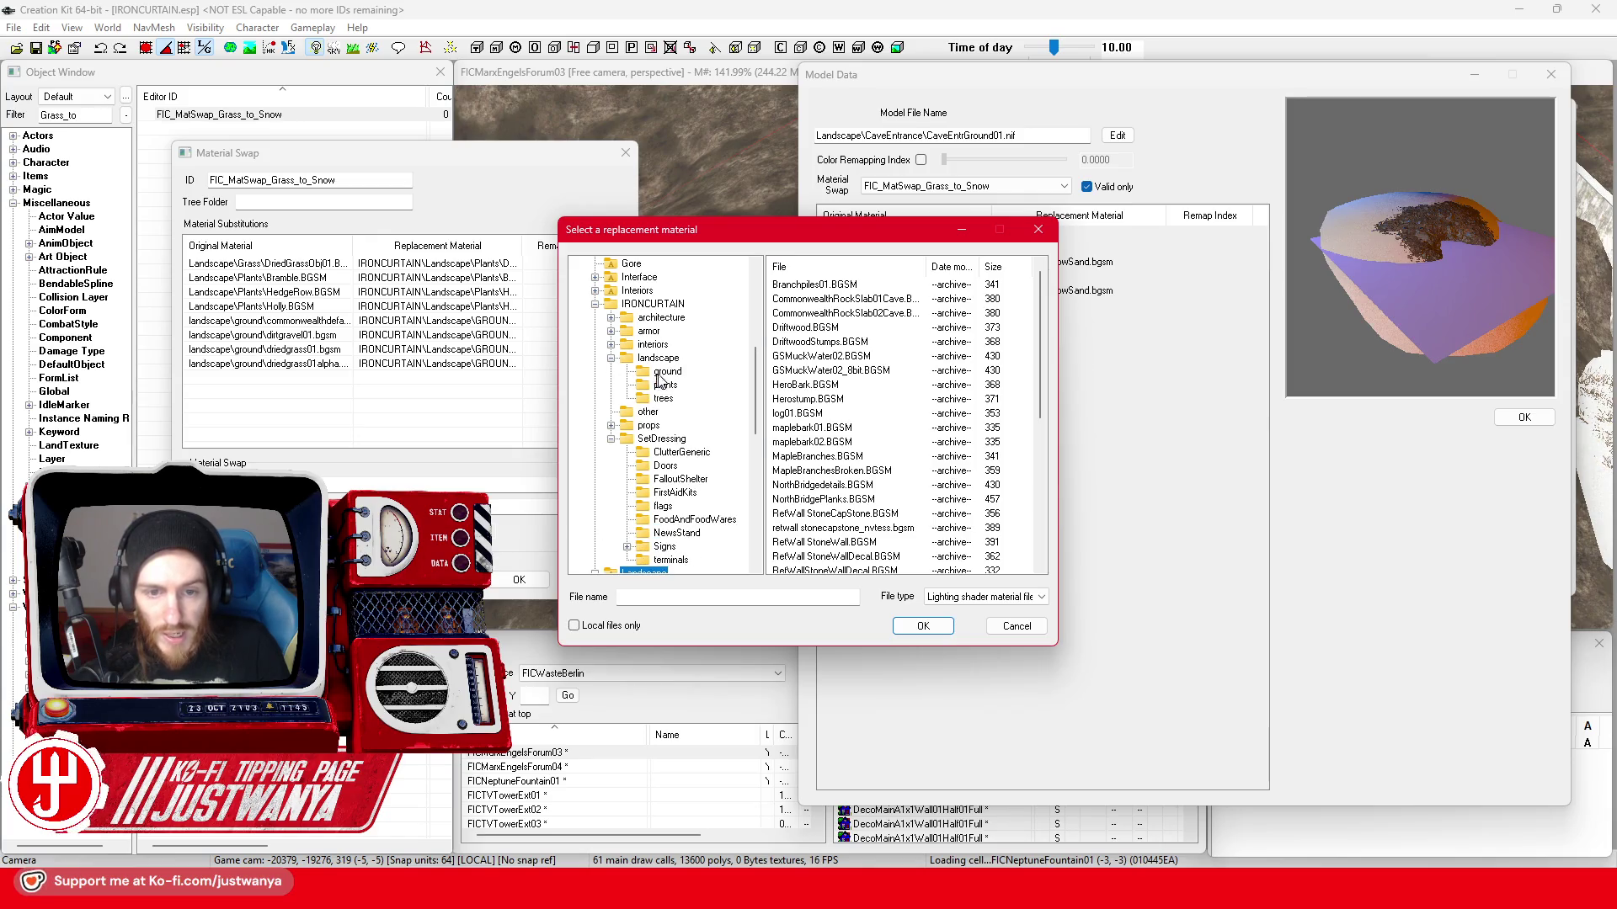
{"action": "left_click", "coordinate": [667, 373]}
{"action": "left_click", "coordinate": [832, 285]}
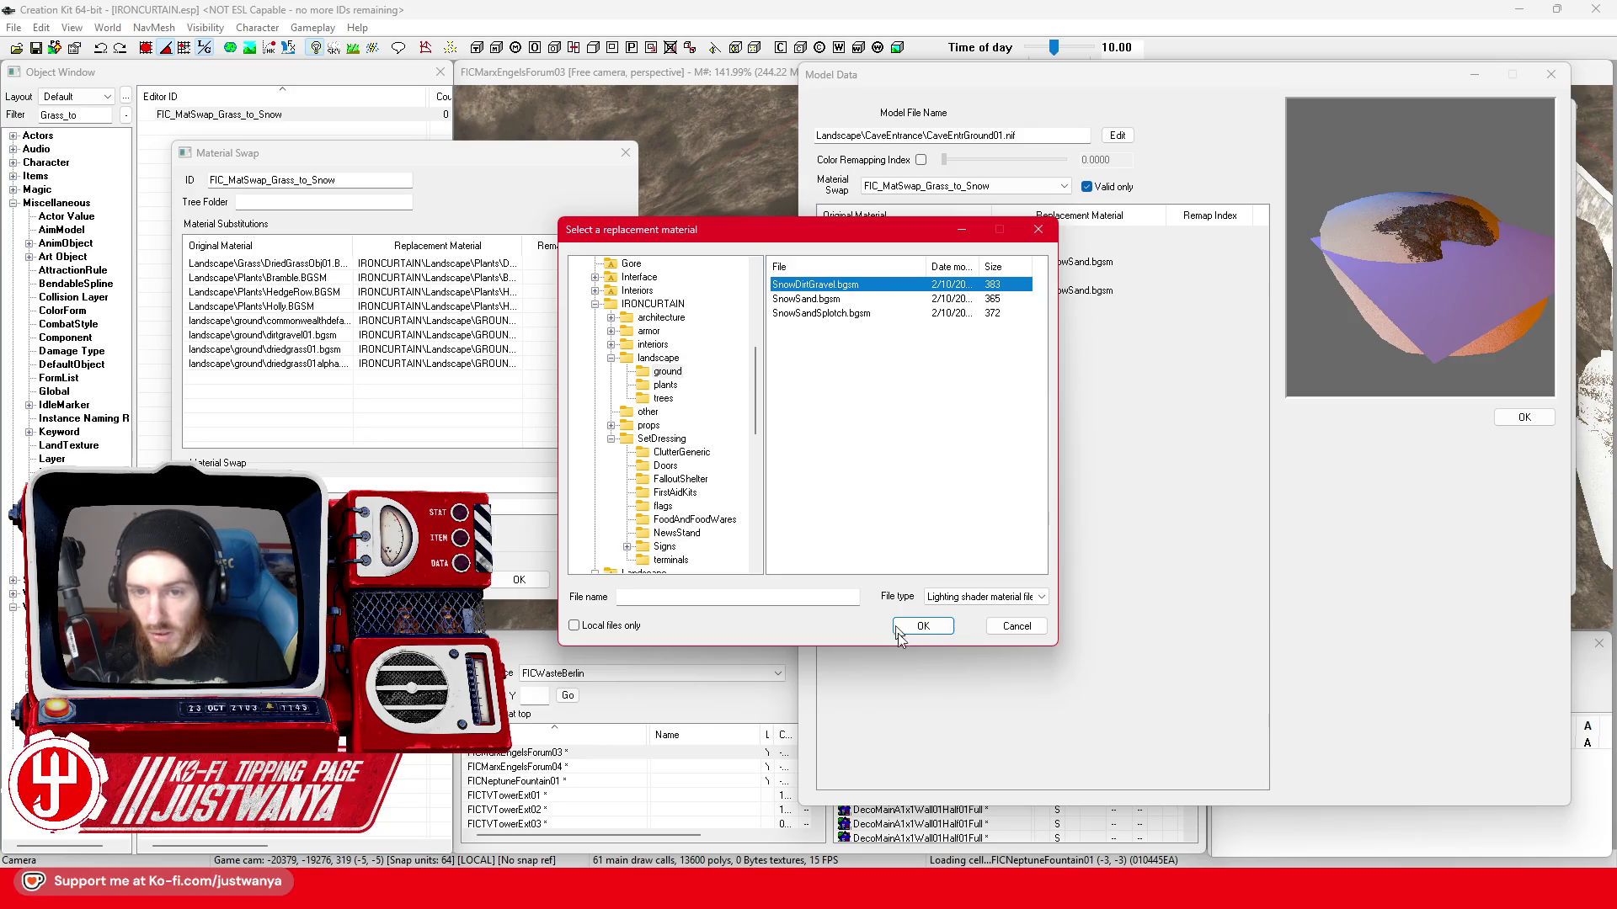
{"action": "left_click", "coordinate": [922, 628]}
- Add rockslab02 to the swap, also replaced with SnowDirtGravel.bgsm
{"action": "double_click", "coordinate": [321, 401]}
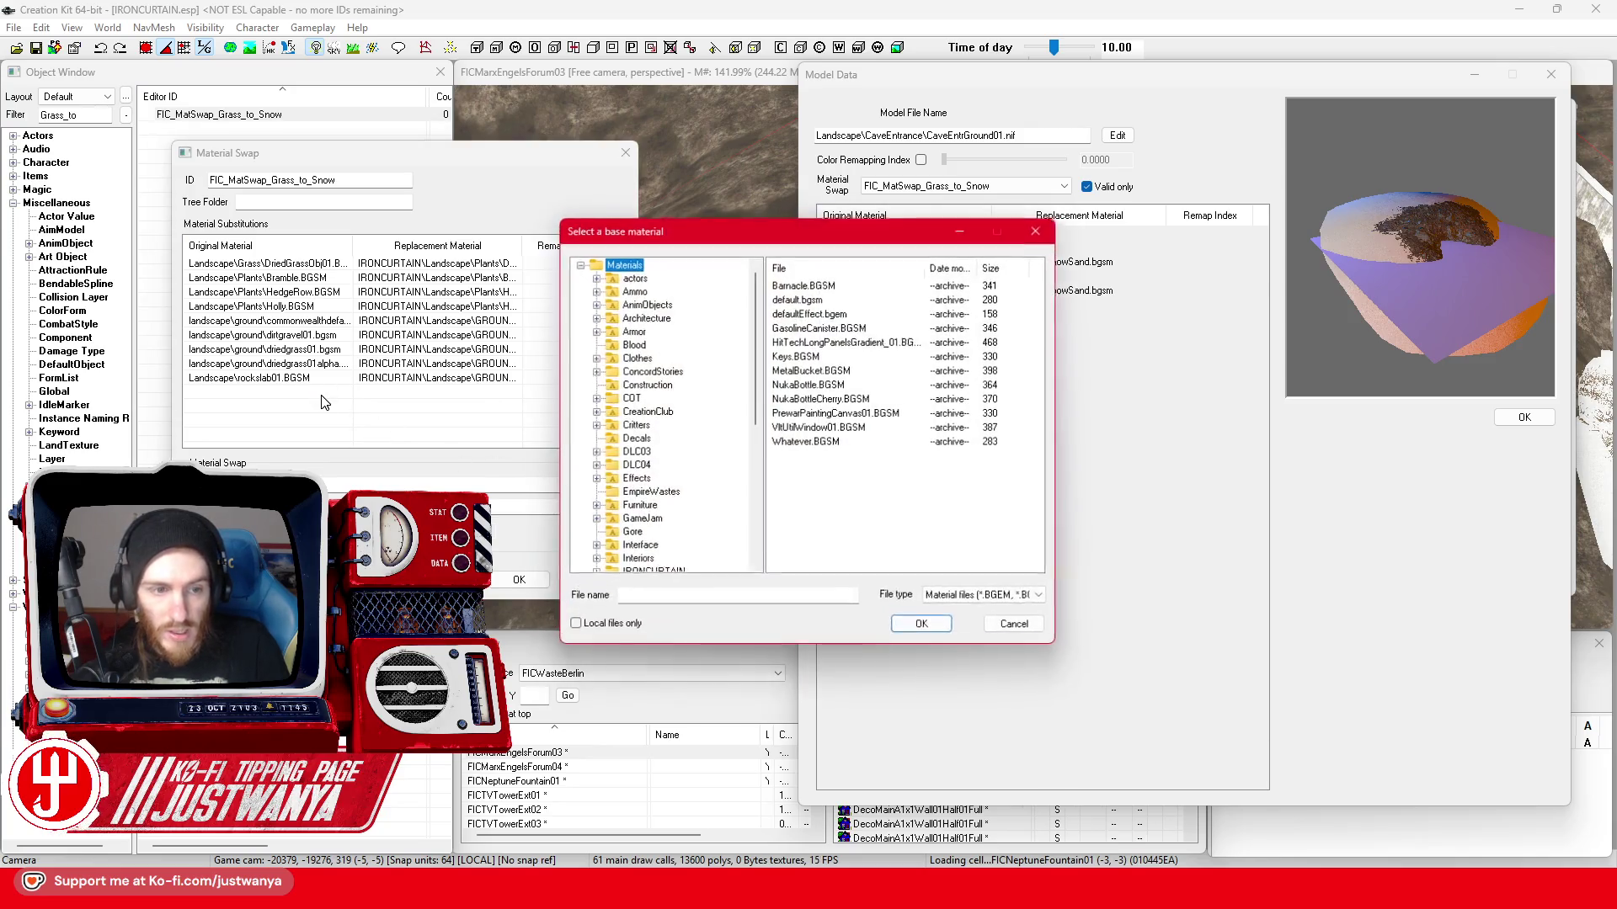
{"action": "type", "text": "rockslab02"}
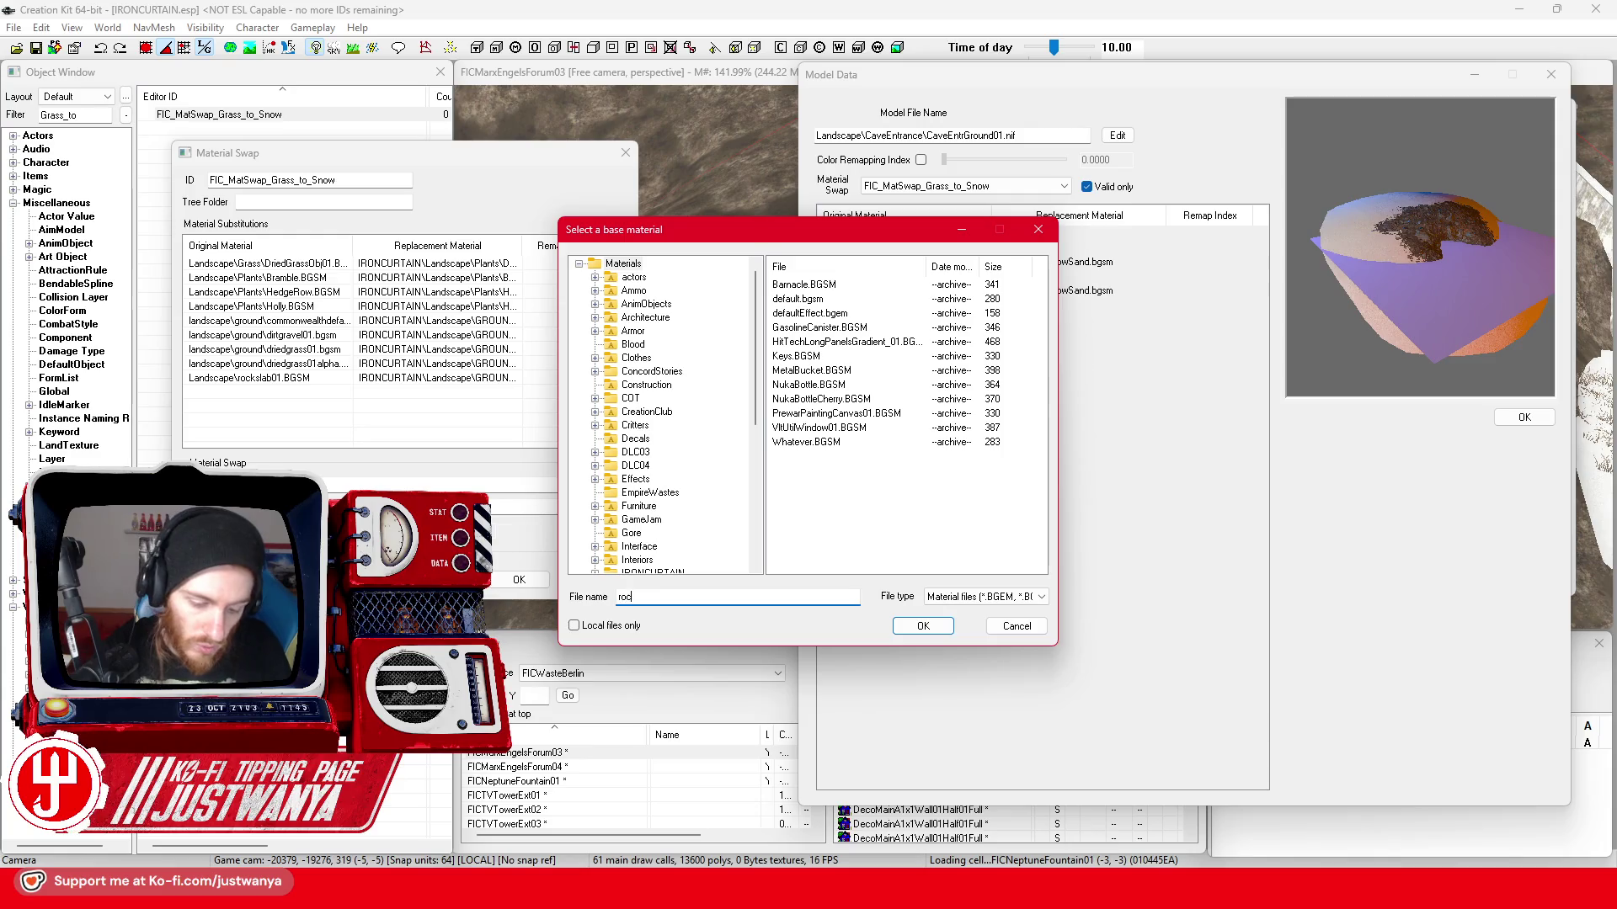
{"action": "key", "text": "Return"}
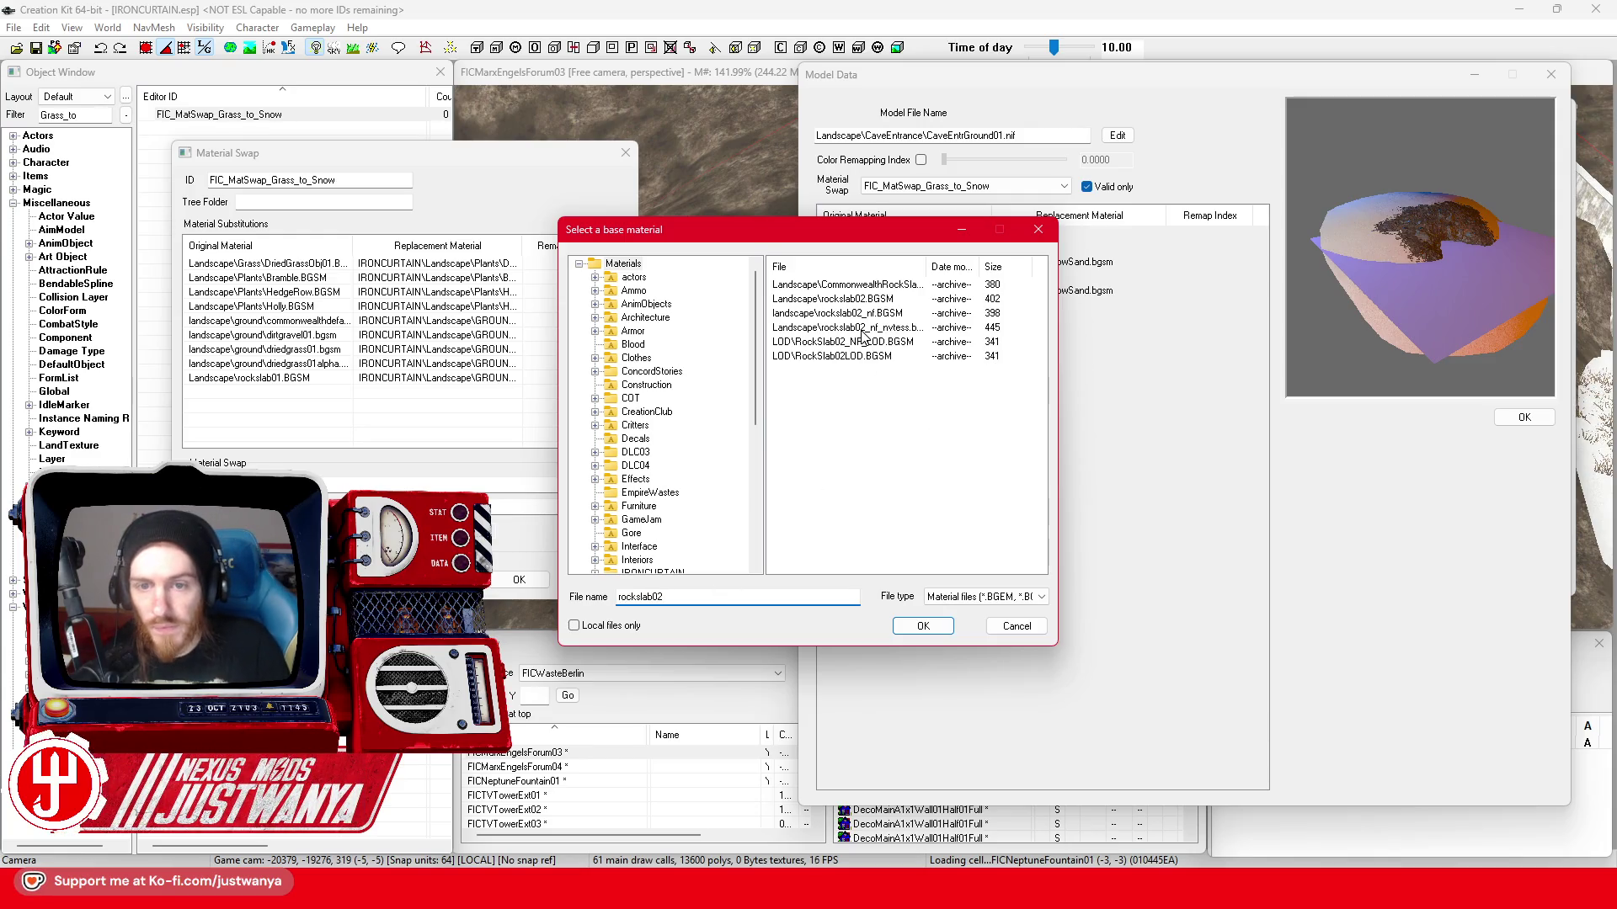
{"action": "left_click", "coordinate": [832, 299]}
{"action": "left_click", "coordinate": [922, 625]}
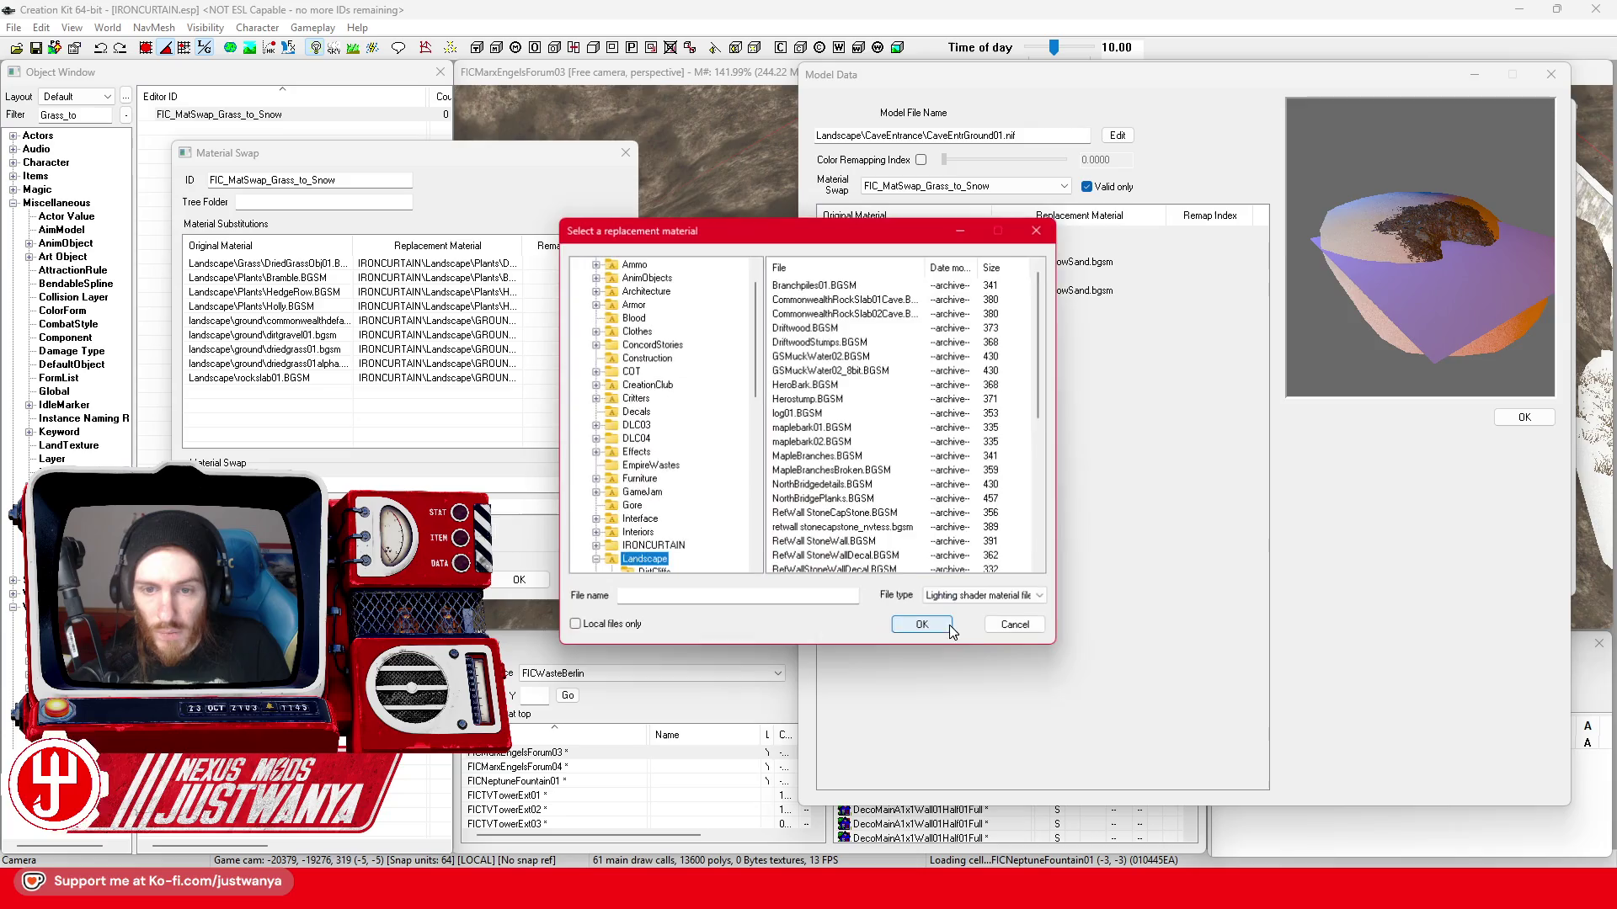
{"action": "left_click", "coordinate": [612, 479]}
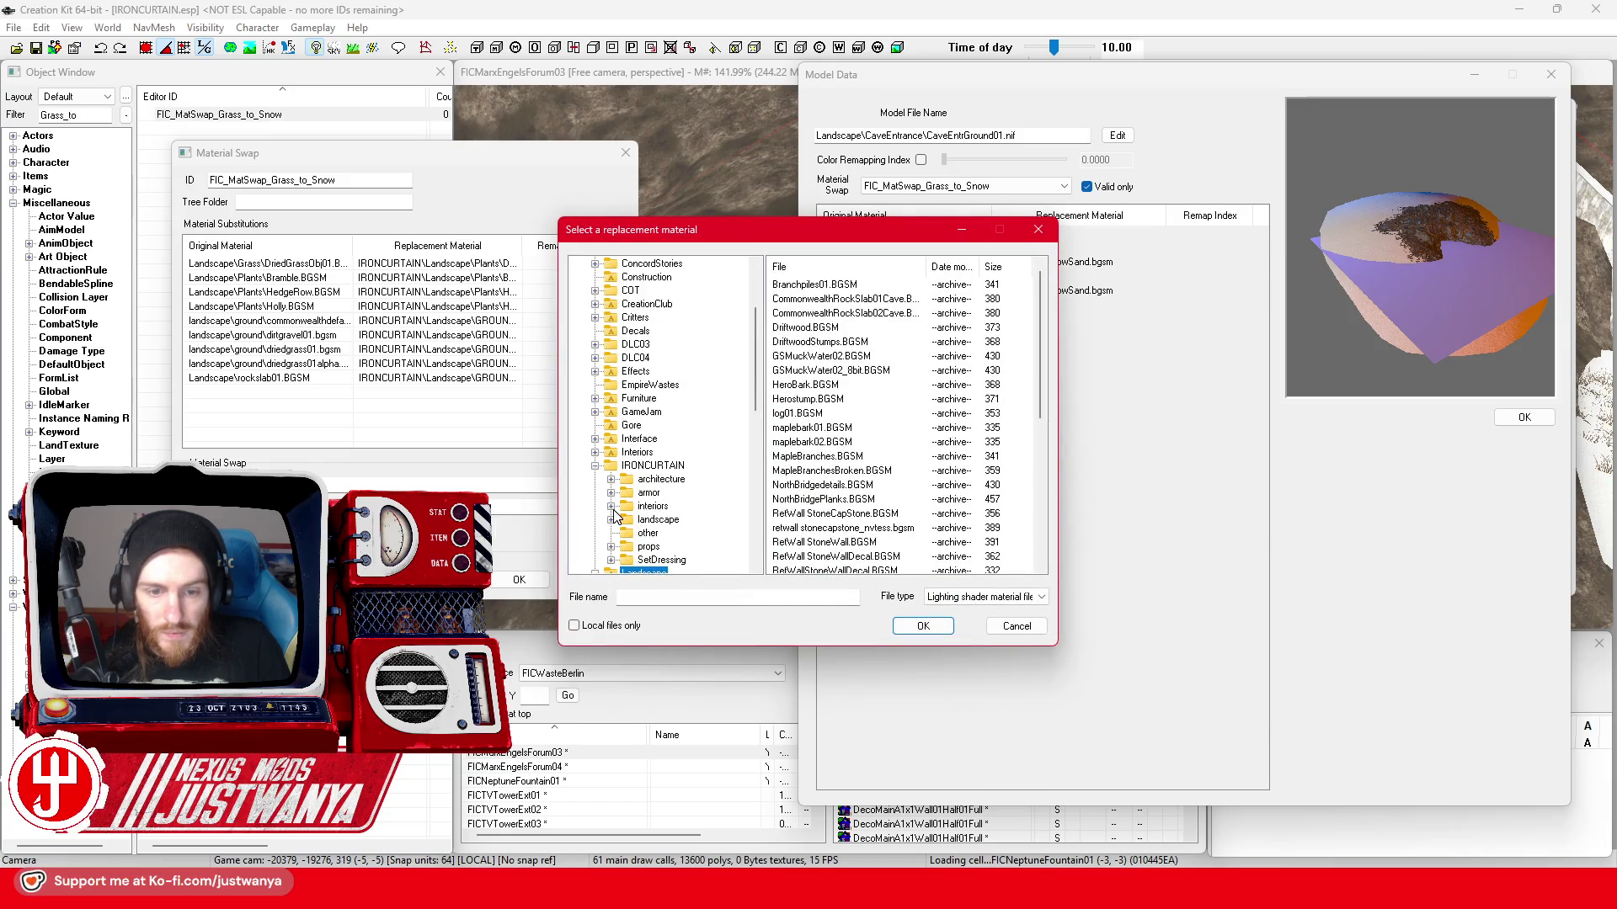
{"action": "left_click", "coordinate": [596, 467]}
{"action": "left_click", "coordinate": [612, 479]}
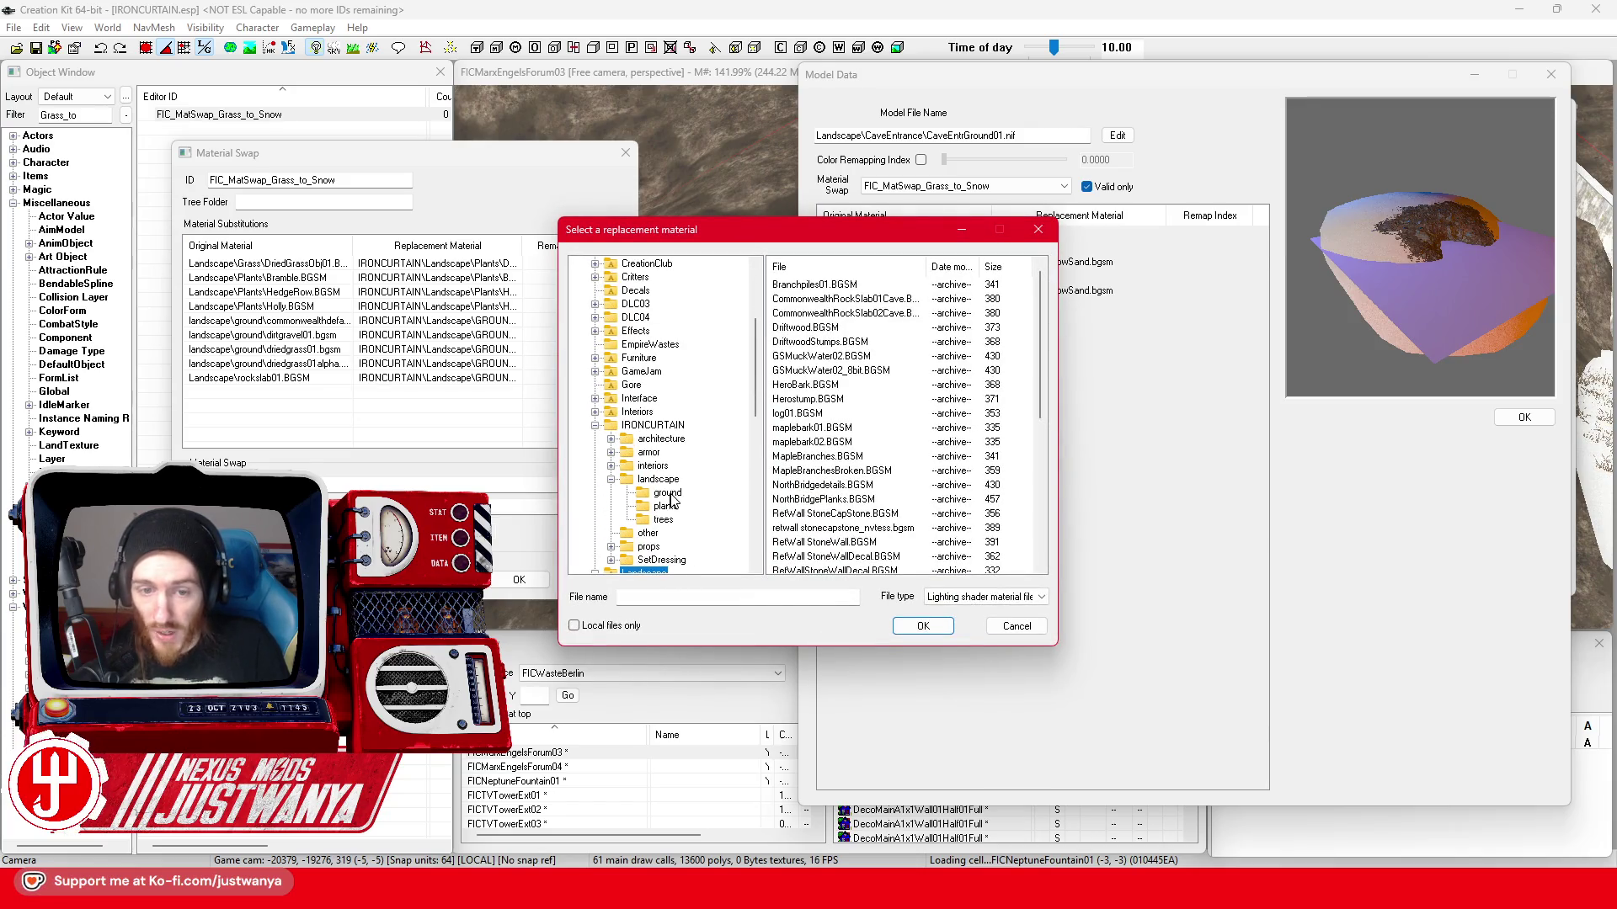
{"action": "left_click", "coordinate": [668, 493]}
{"action": "left_click", "coordinate": [833, 287]}
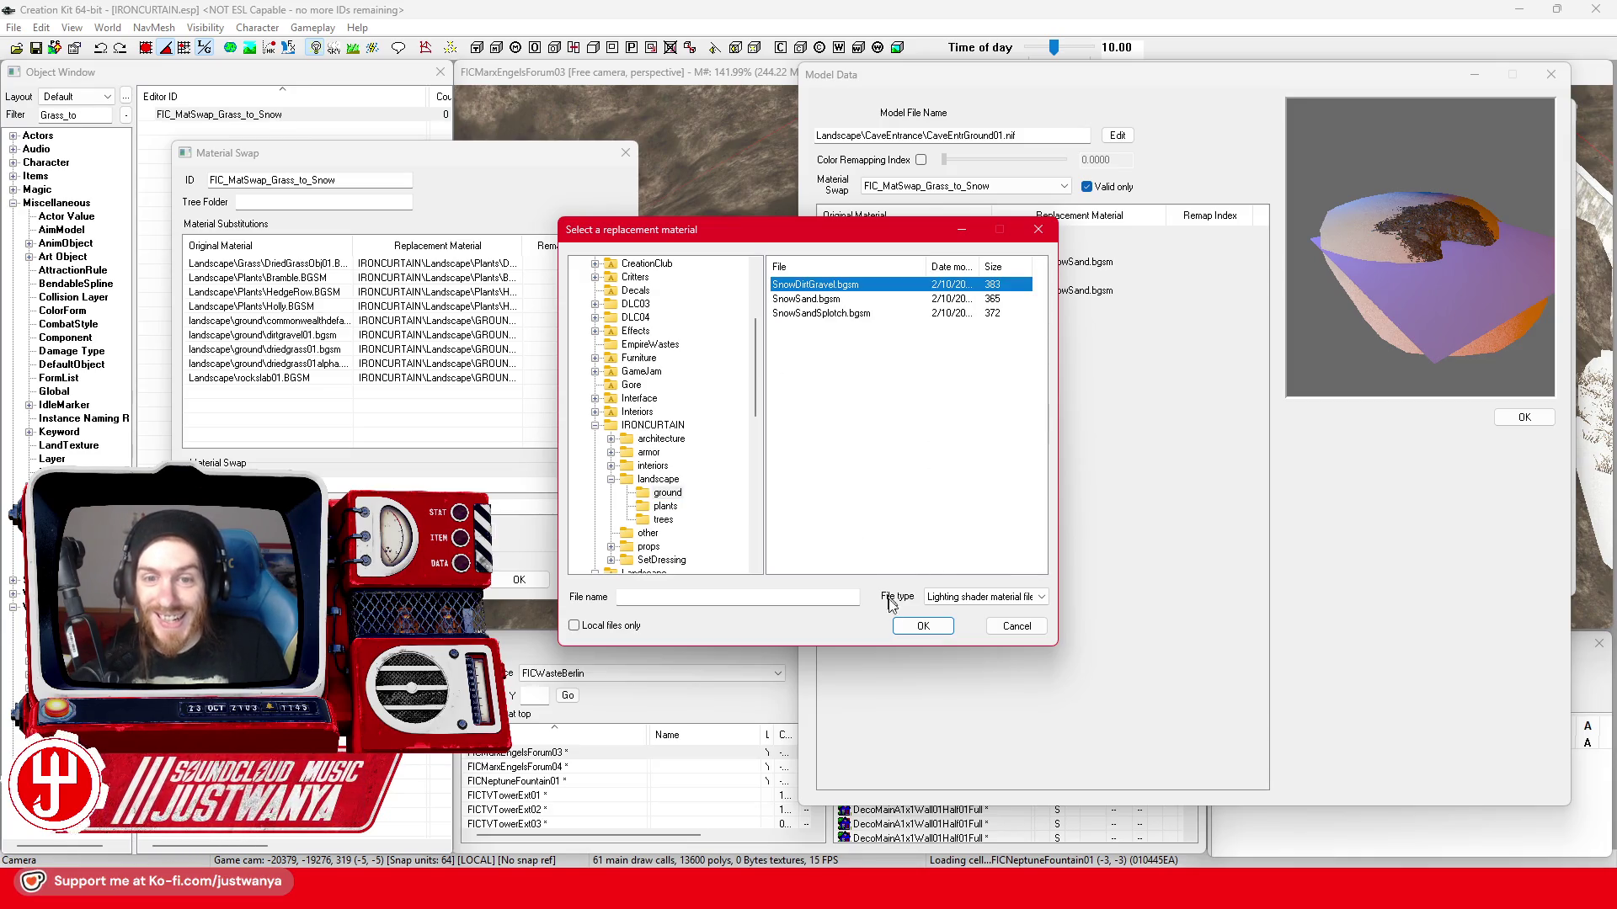
{"action": "left_click", "coordinate": [921, 628]}
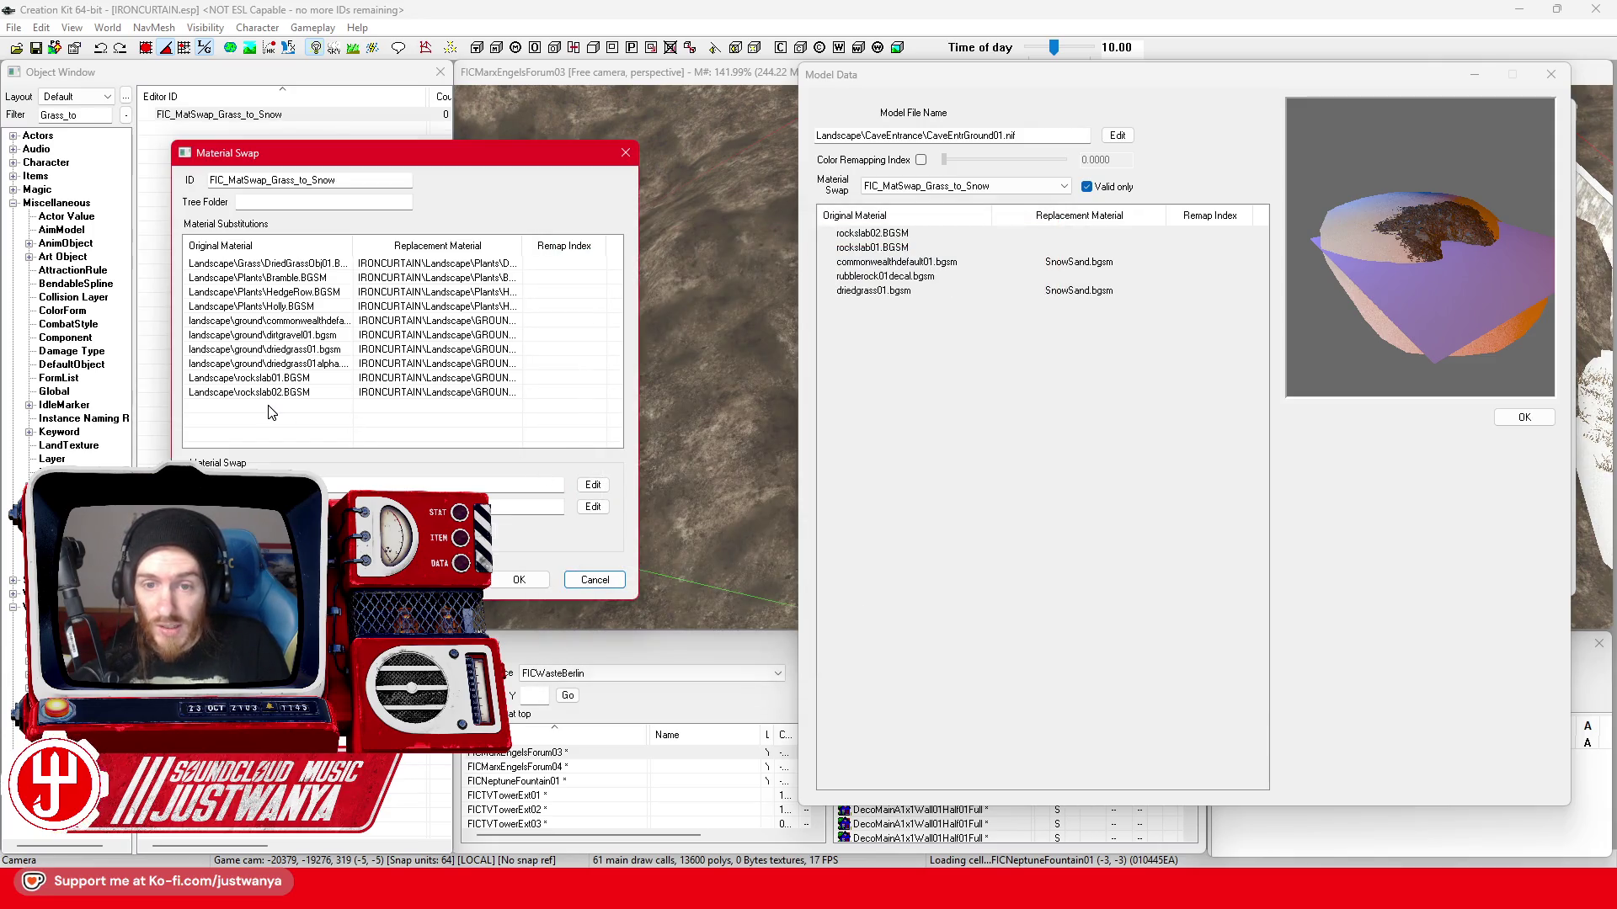
- Add rubblerock01 to the swap with an IRONCURTAIN landscape ground snow material, and save the swap
{"action": "double_click", "coordinate": [270, 412]}
{"action": "type", "text": "rubblerock"}
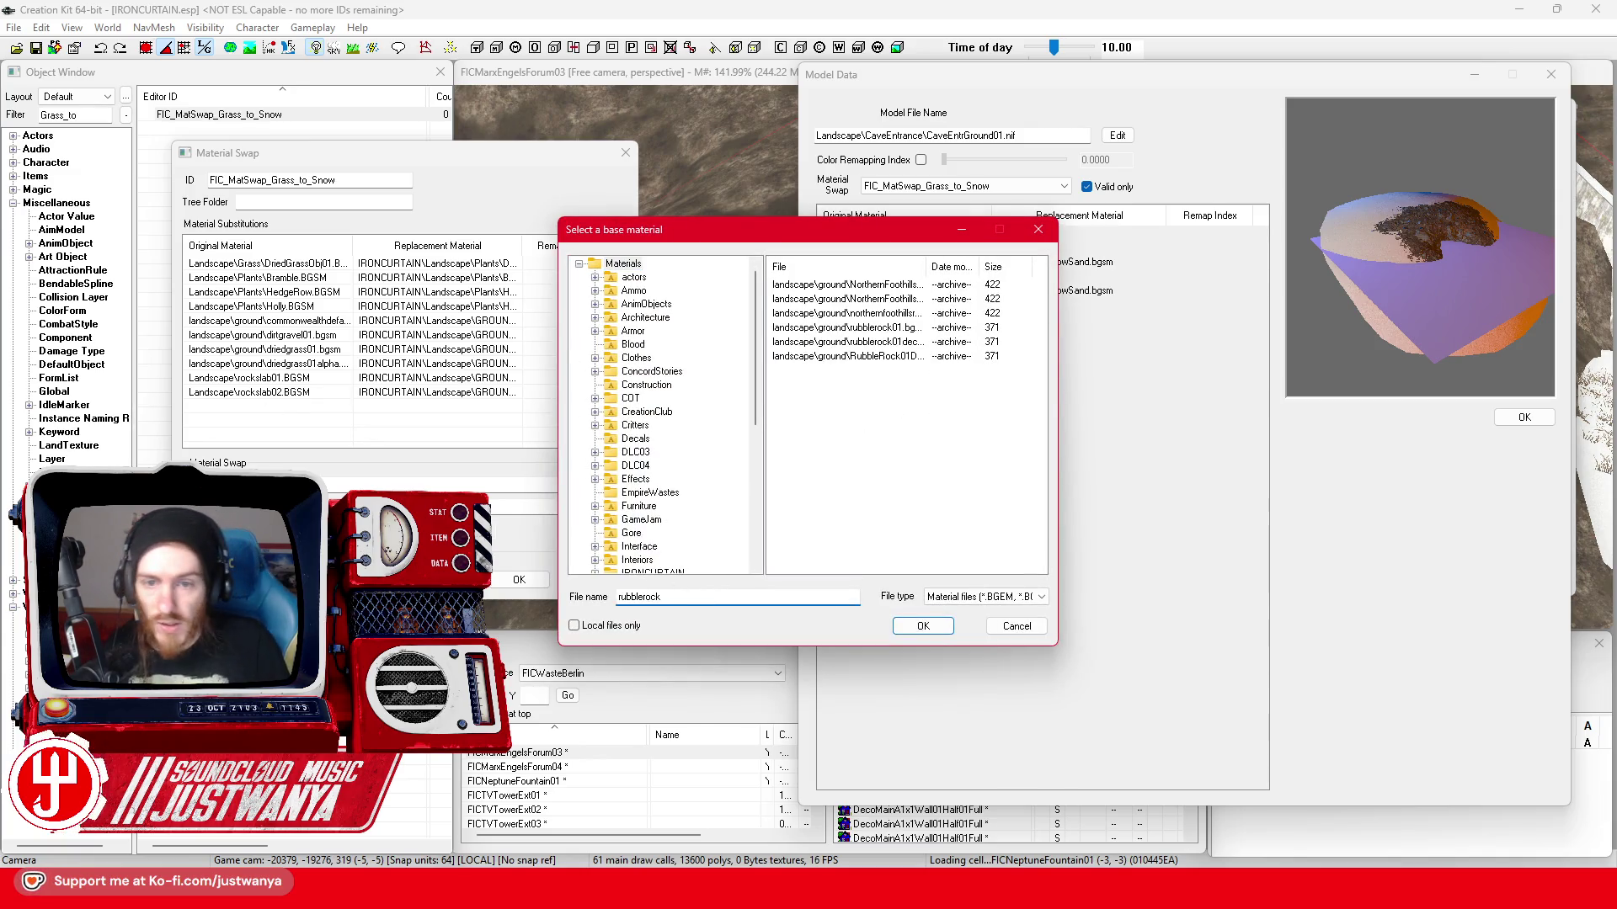
{"action": "left_click_drag", "start_coordinate": [929, 266], "coordinate": [996, 267]}
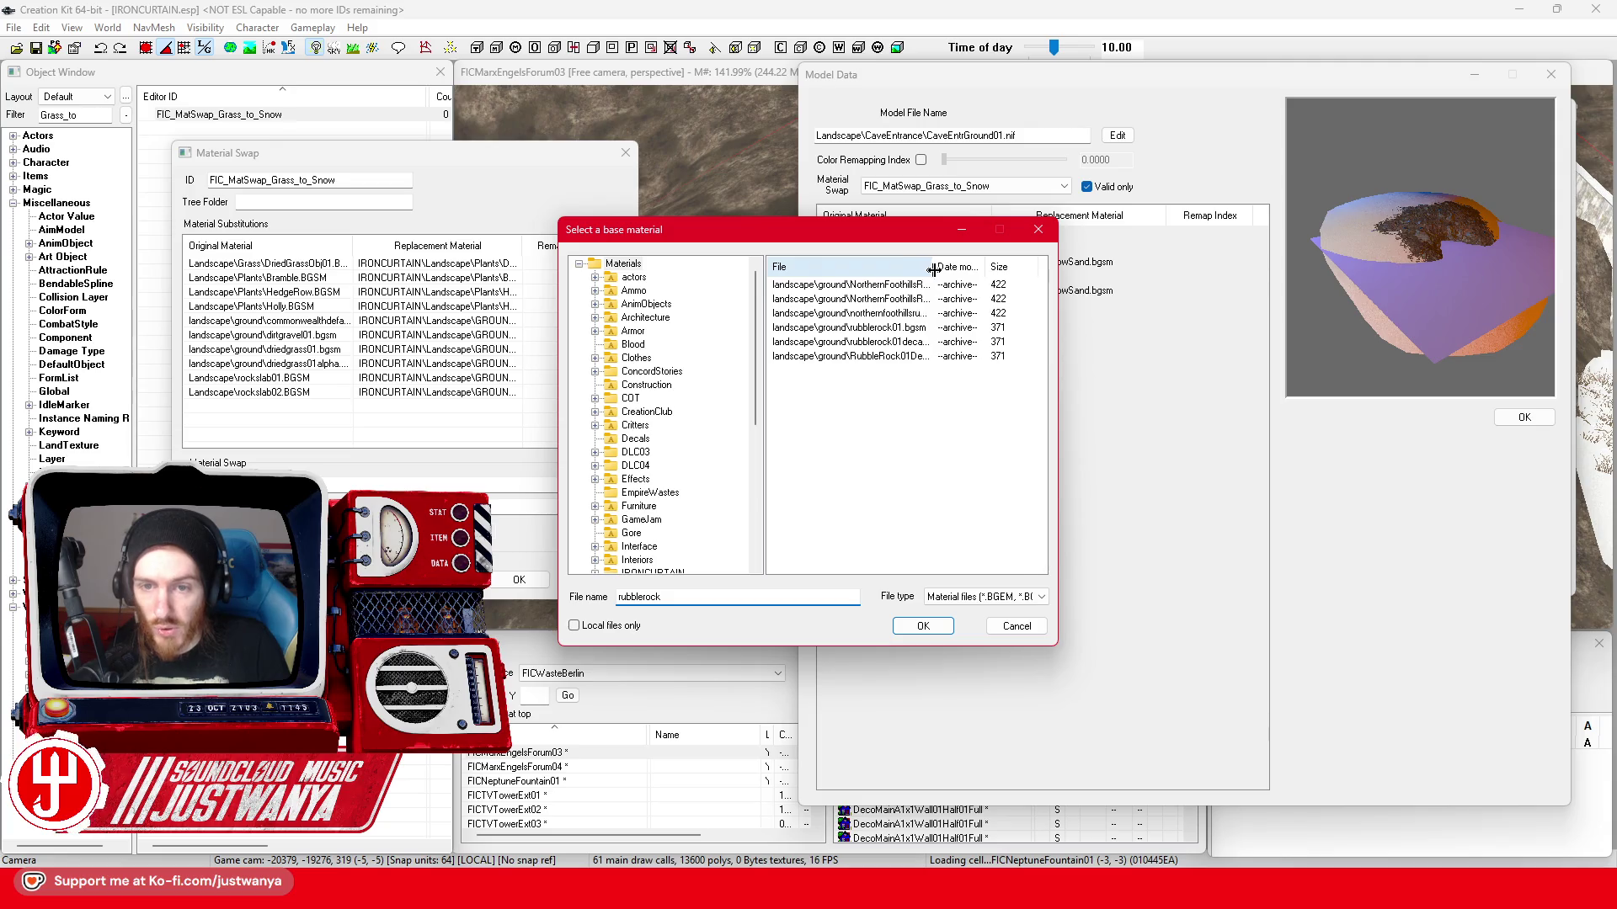
{"action": "left_click", "coordinate": [884, 327]}
{"action": "left_click", "coordinate": [922, 625]}
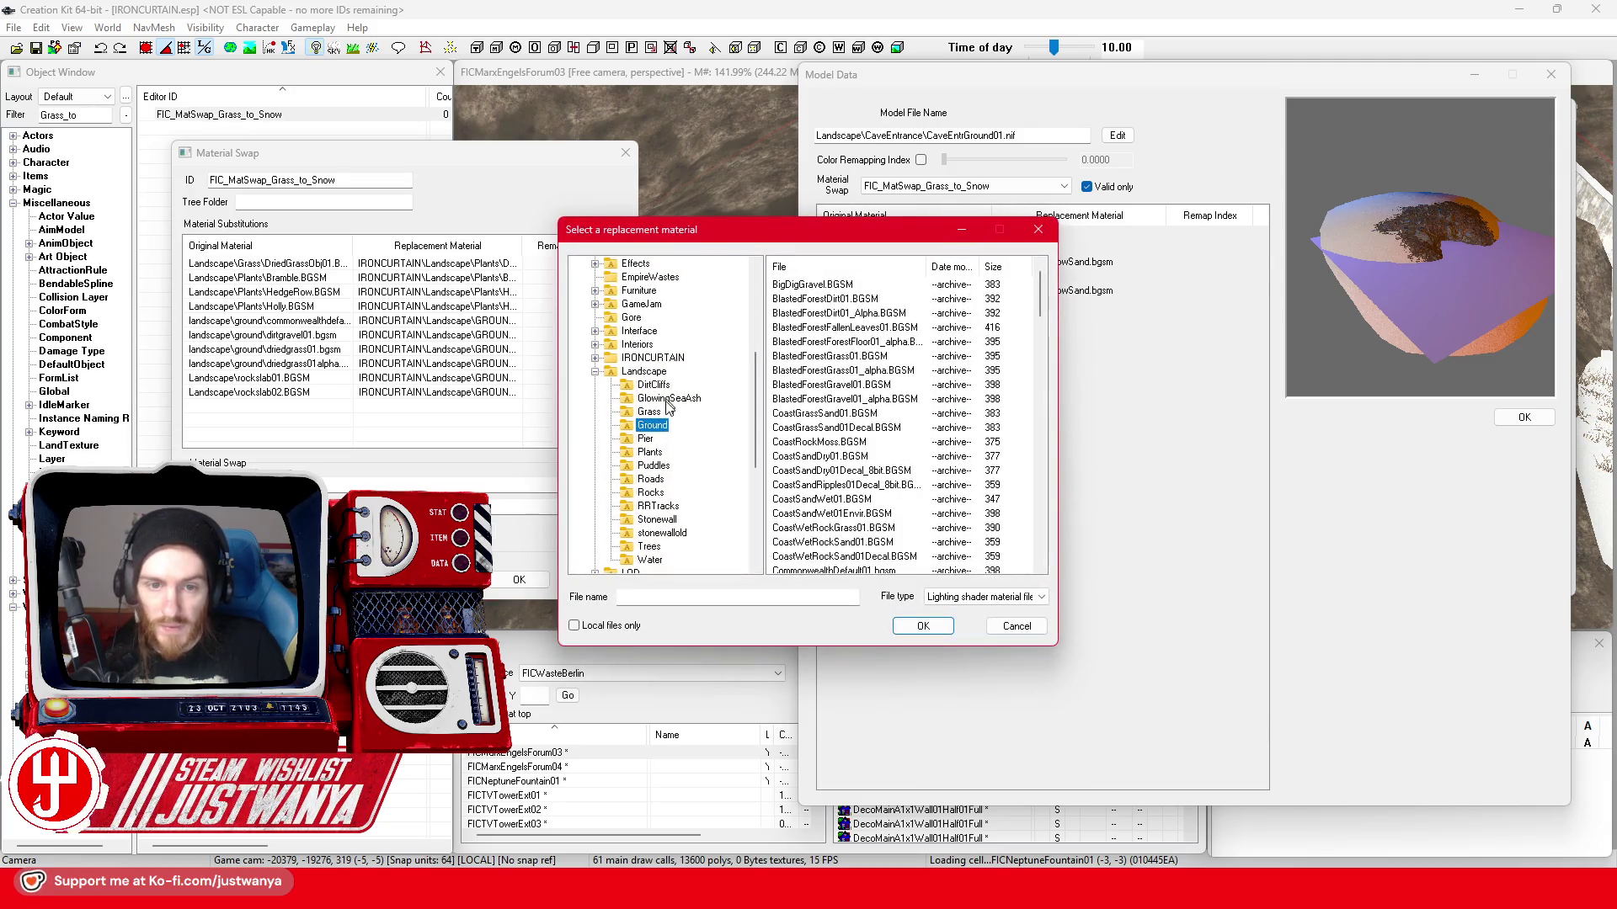
{"action": "left_click", "coordinate": [595, 358]}
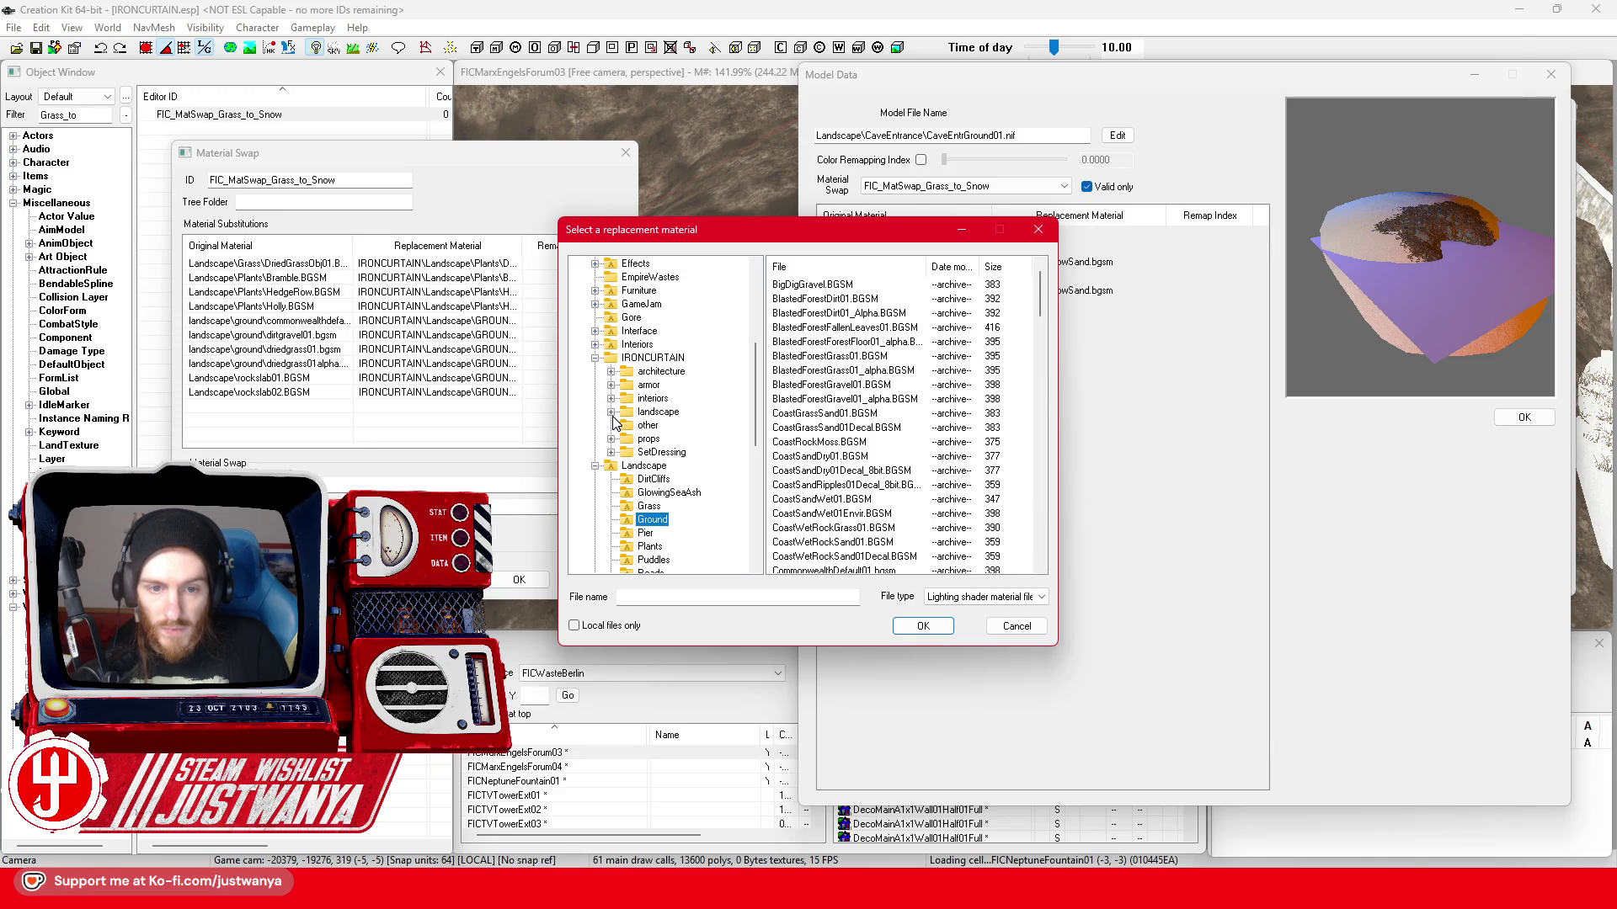
{"action": "left_click", "coordinate": [611, 413]}
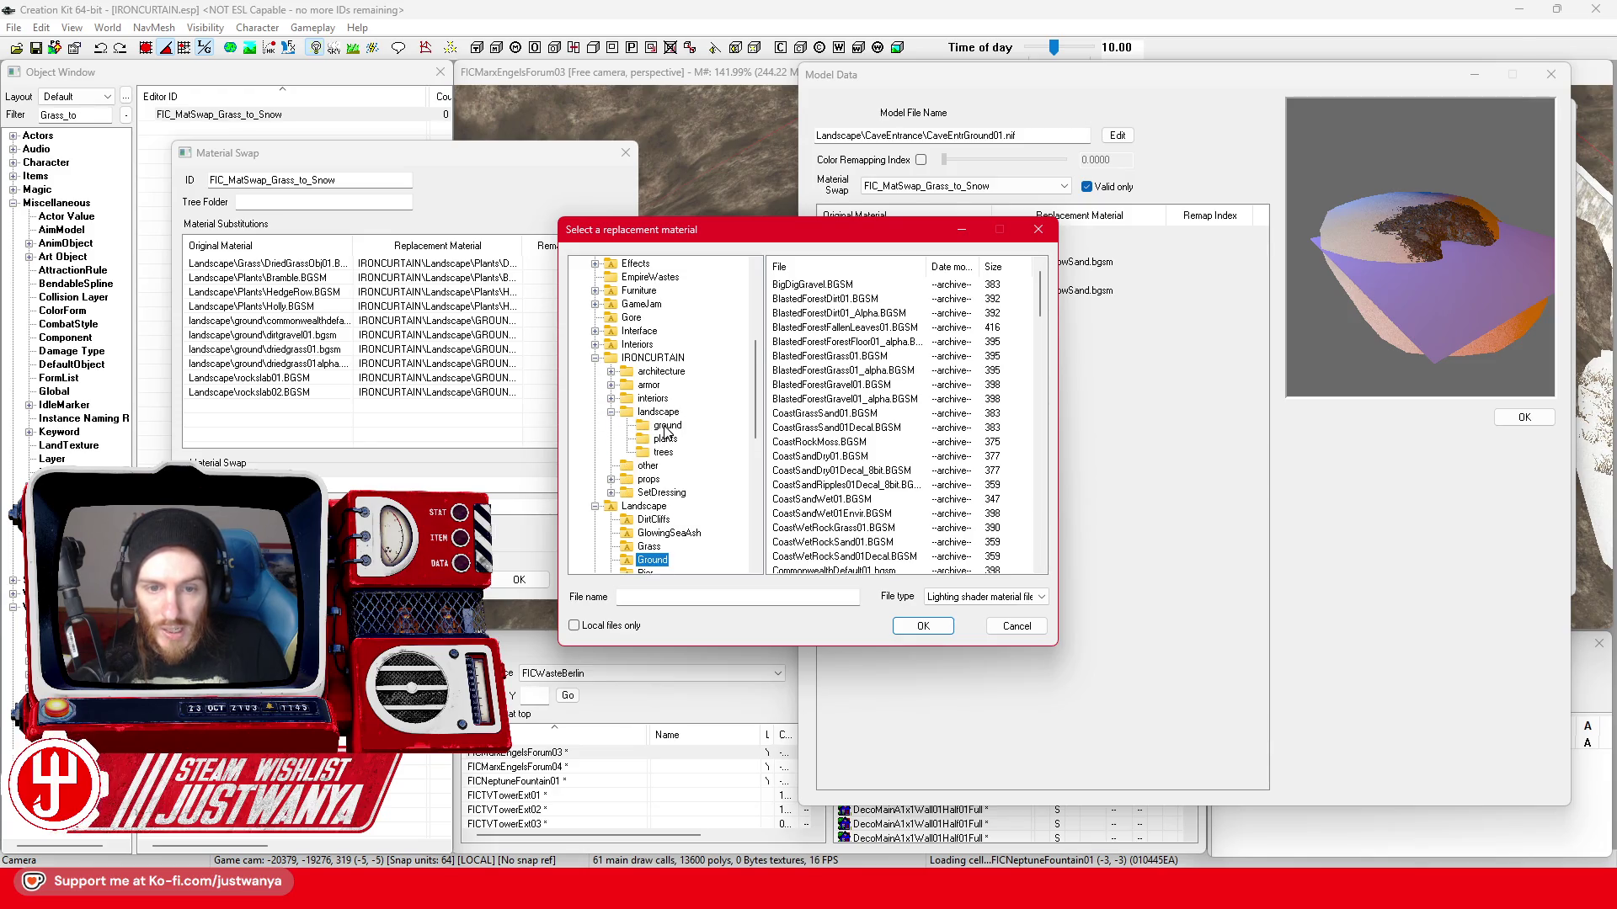
{"action": "left_click", "coordinate": [666, 427]}
{"action": "left_click", "coordinate": [827, 283]}
{"action": "left_click", "coordinate": [923, 626]}
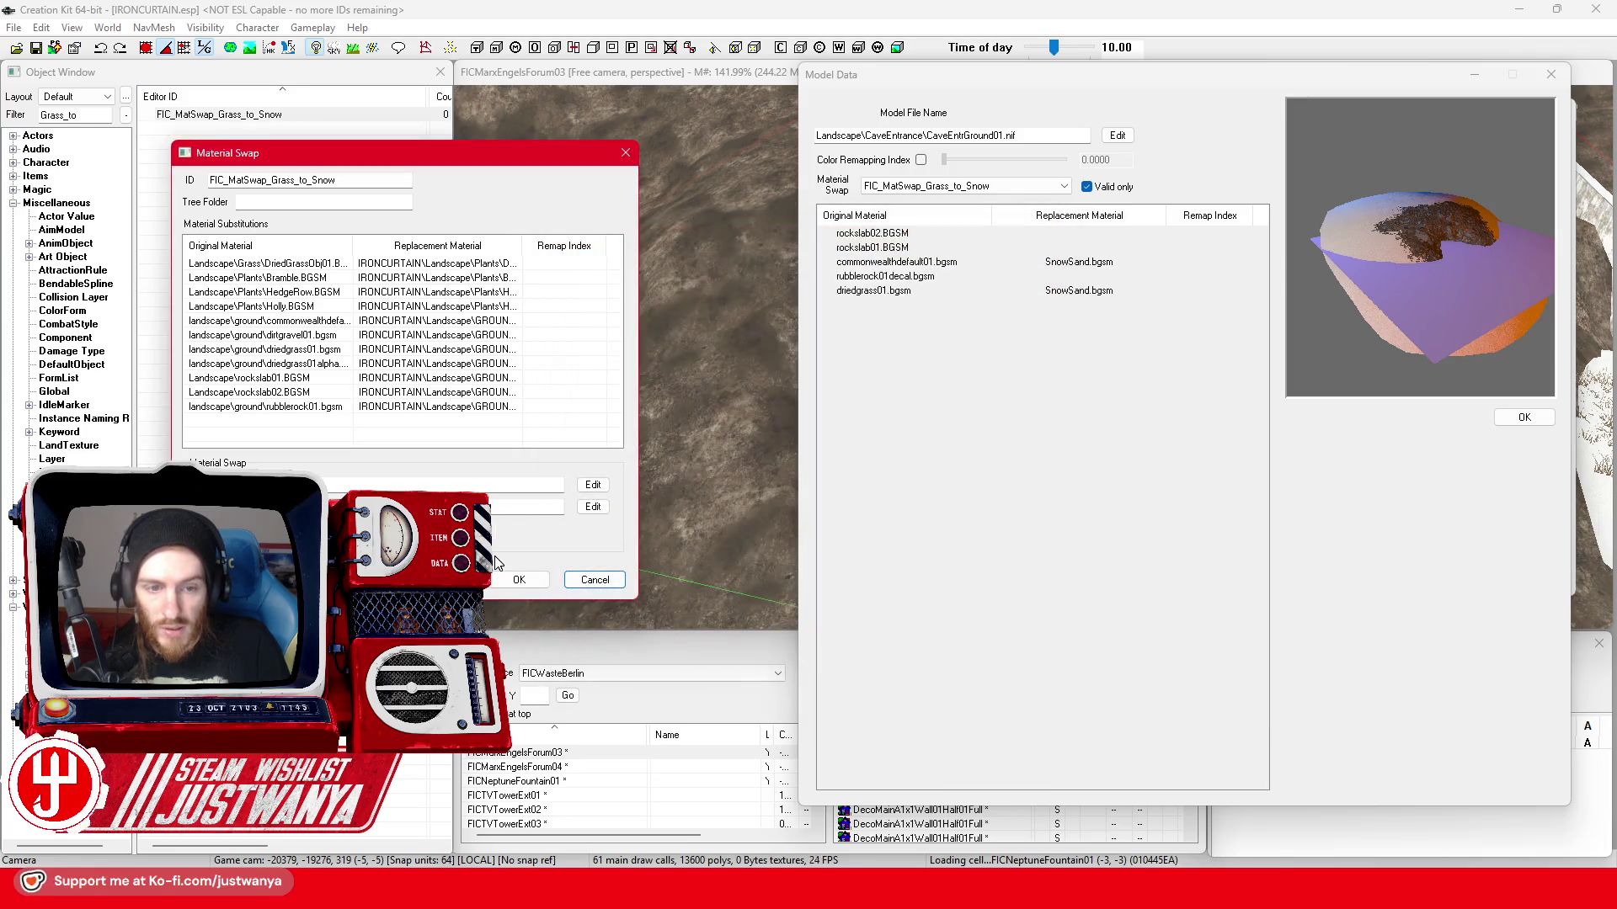
{"action": "left_click", "coordinate": [513, 580]}
{"action": "left_click", "coordinate": [1063, 186]}
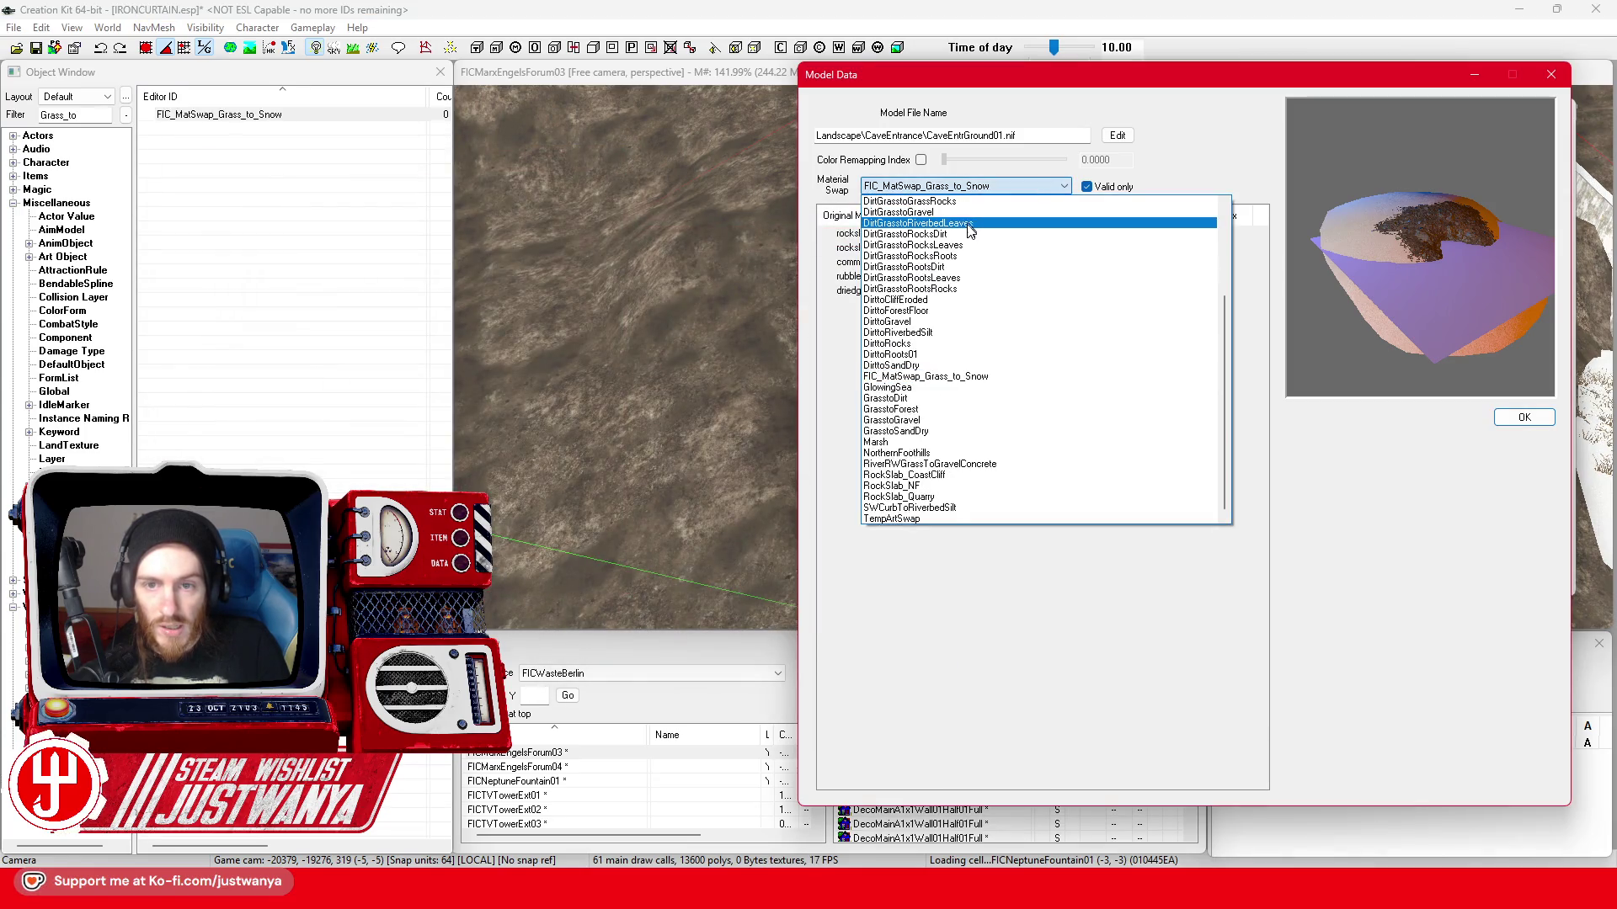
{"action": "scroll", "coordinate": [969, 228], "scroll_direction": "up", "scroll_amount": 5}
- Set the model's swap back to custom, close Model Data and the base object, and select the ground piece
{"action": "left_click", "coordinate": [935, 217]}
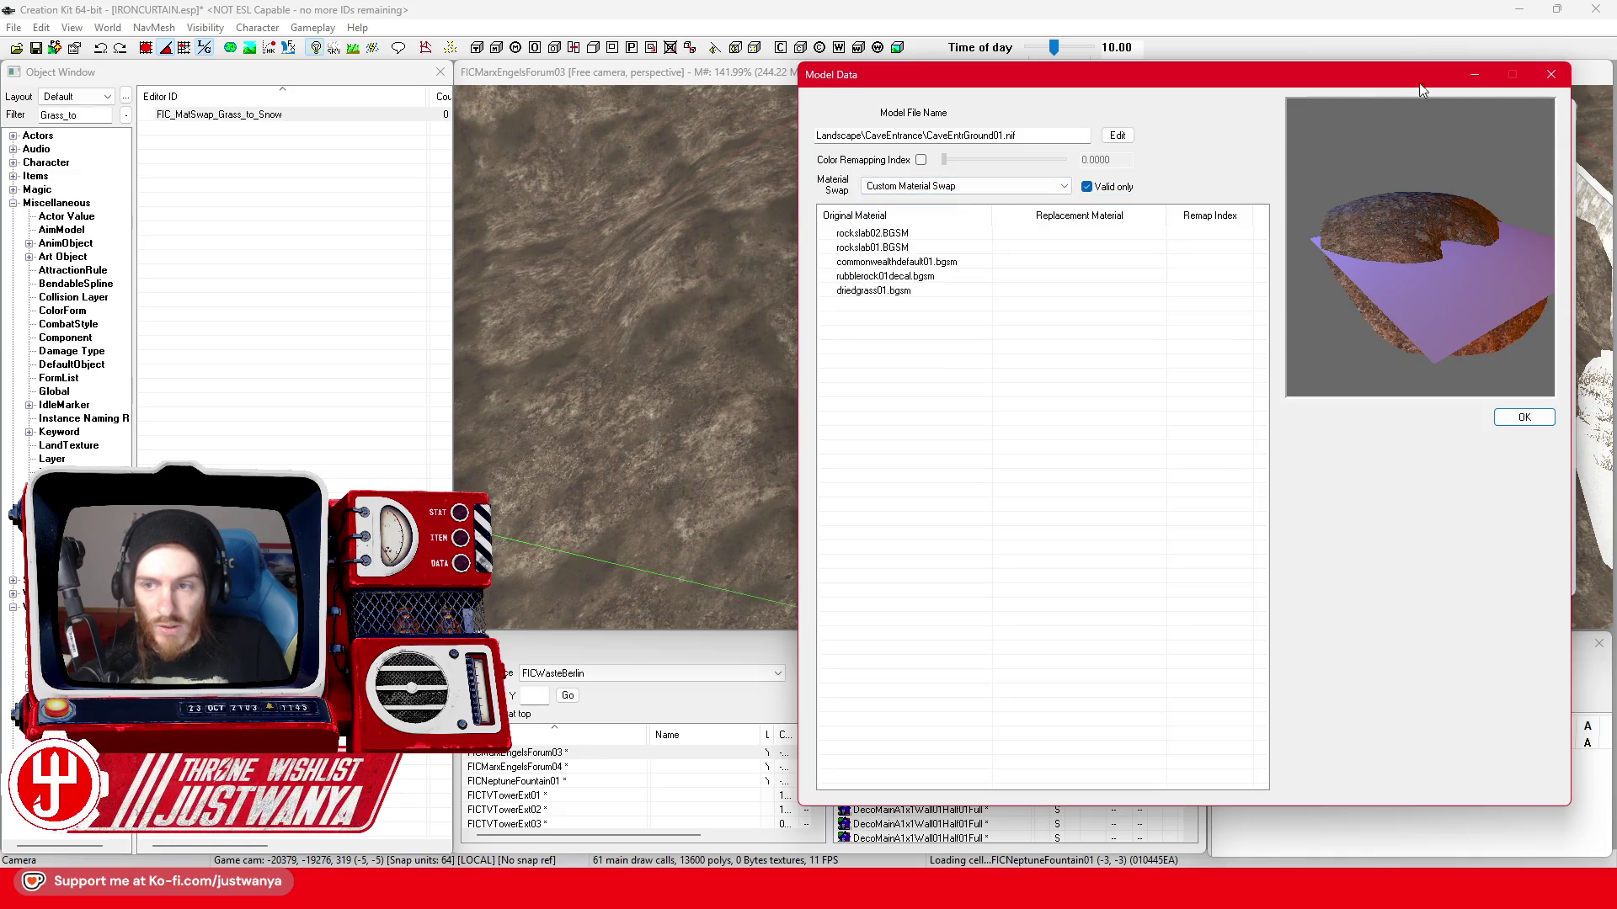
{"action": "left_click", "coordinate": [1554, 76]}
{"action": "left_click", "coordinate": [1561, 123]}
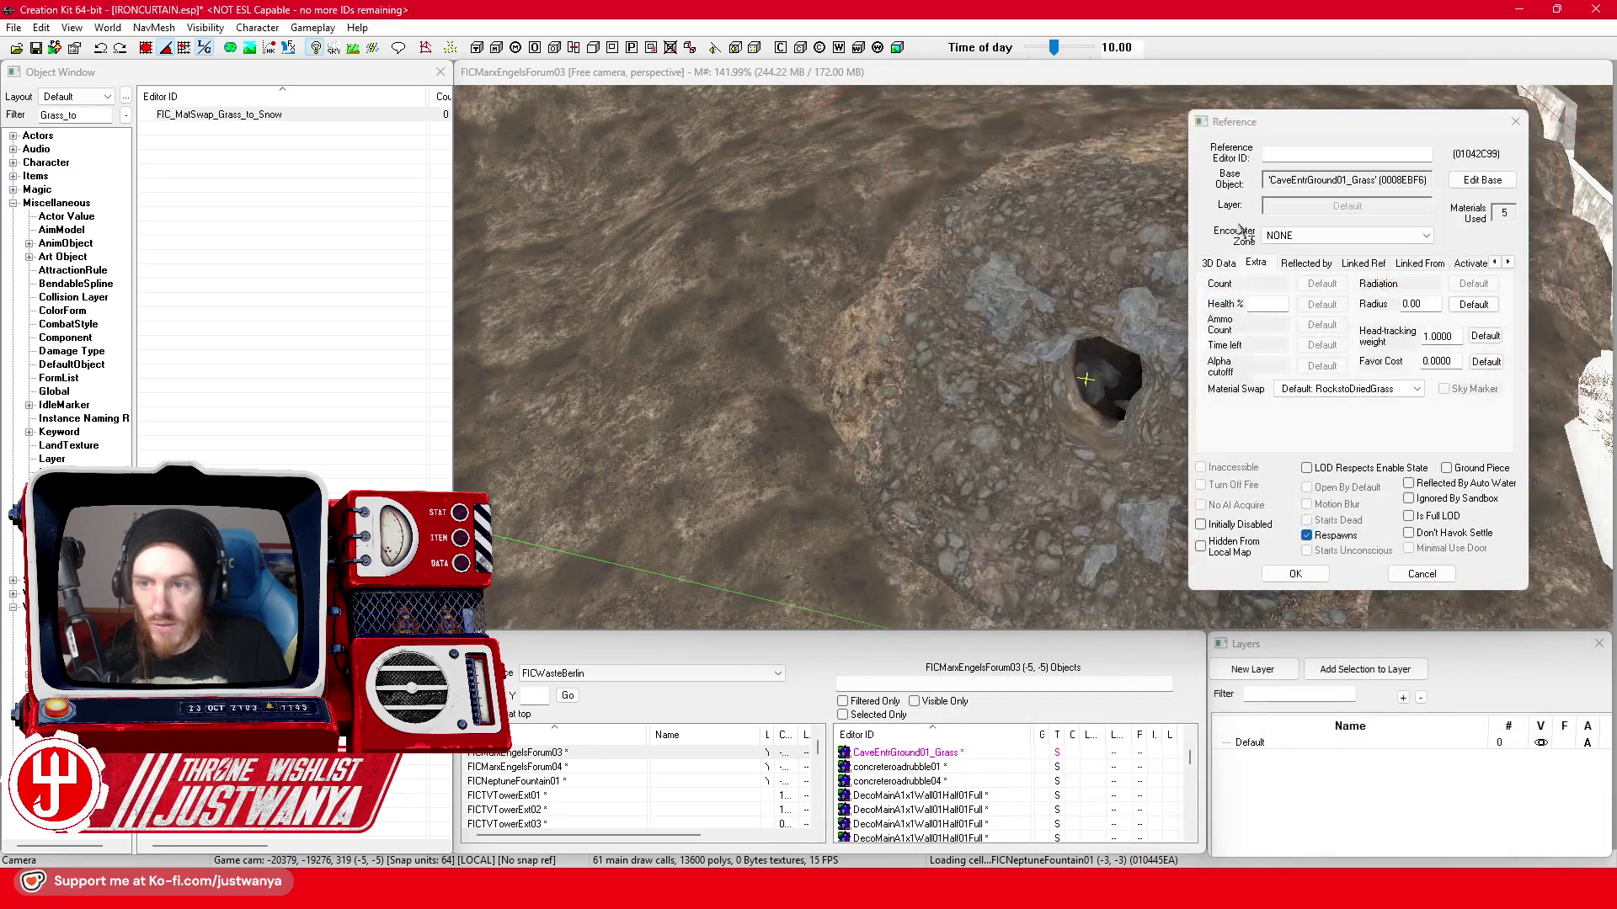
{"action": "left_click", "coordinate": [1515, 121]}
- Apply FIC_MatSwap_Grass_to_Snow as the ground reference's material swap and inspect the snowy mound
{"action": "double_click", "coordinate": [1076, 267]}
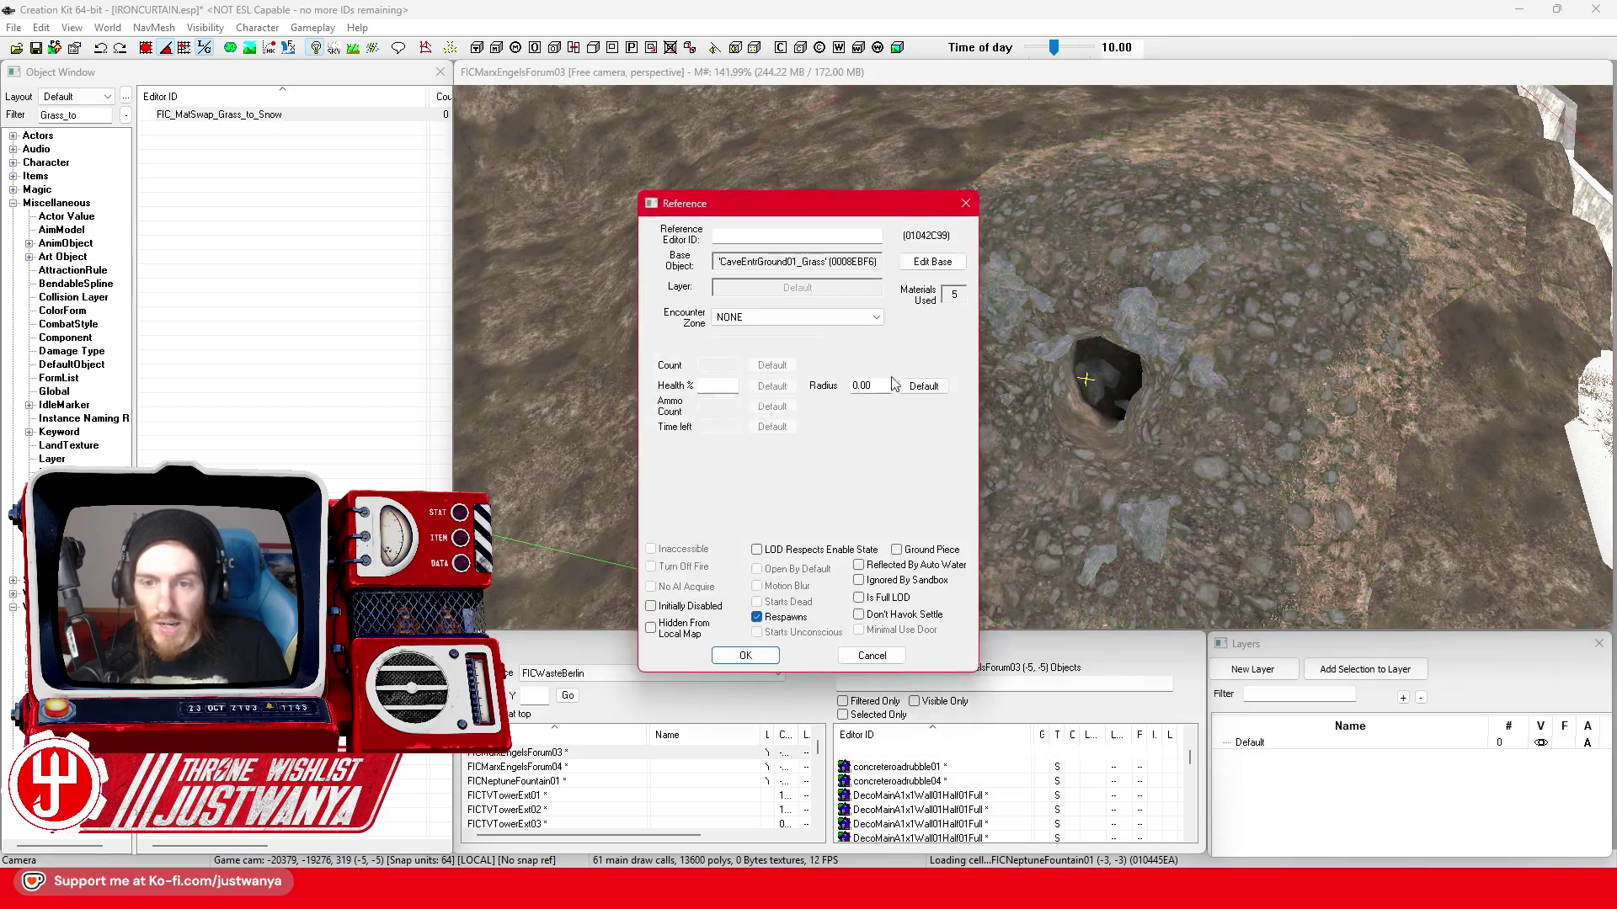
{"action": "left_click", "coordinate": [796, 470]}
{"action": "scroll", "coordinate": [808, 633], "scroll_direction": "down", "scroll_amount": 2}
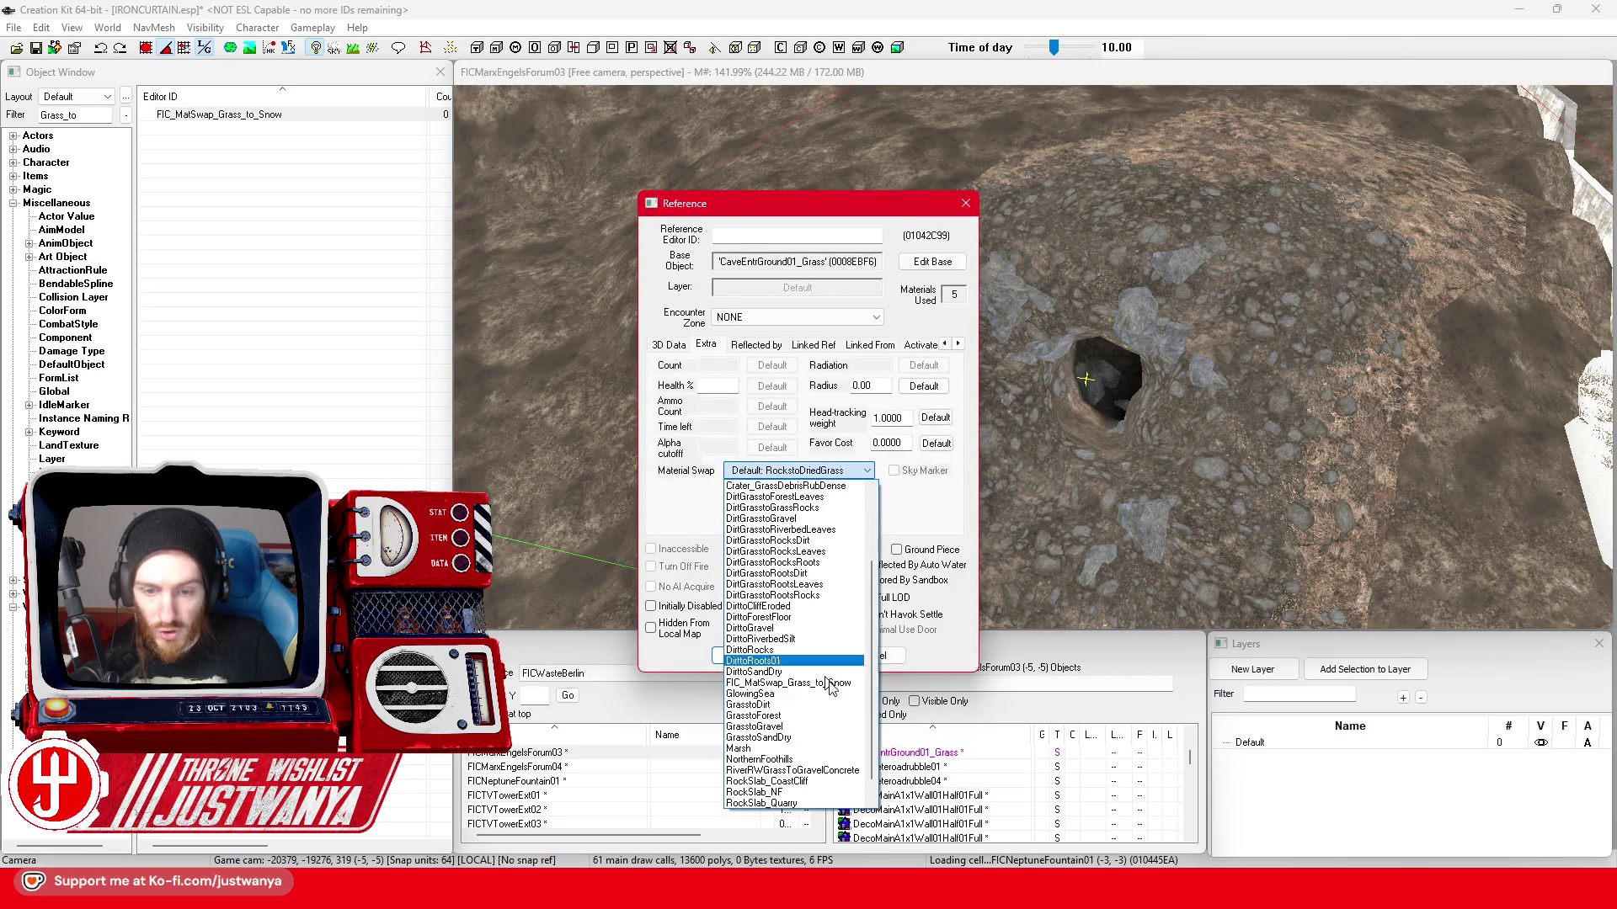
{"action": "left_click", "coordinate": [836, 687]}
{"action": "mouse_move", "coordinate": [779, 483]}
{"action": "left_mouse_down"}
{"action": "mouse_move", "coordinate": [893, 404]}
{"action": "mouse_move", "coordinate": [1323, 365]}
{"action": "left_mouse_up"}
{"action": "left_click", "coordinate": [1455, 306]}
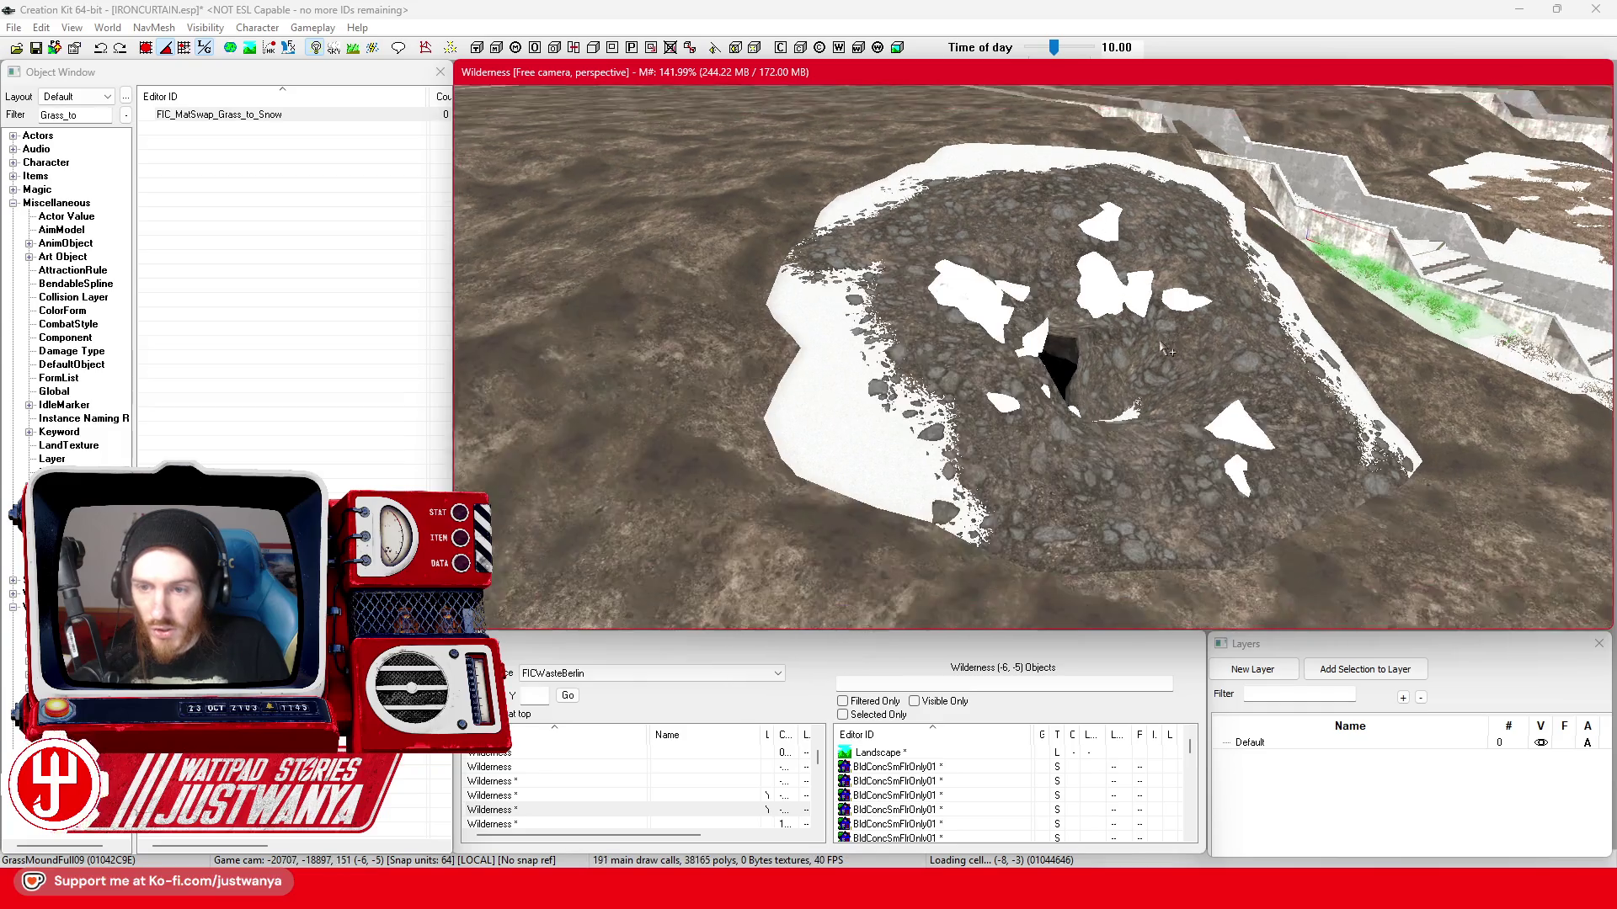
{"action": "scroll", "coordinate": [1029, 432], "scroll_direction": "up", "scroll_amount": 5}
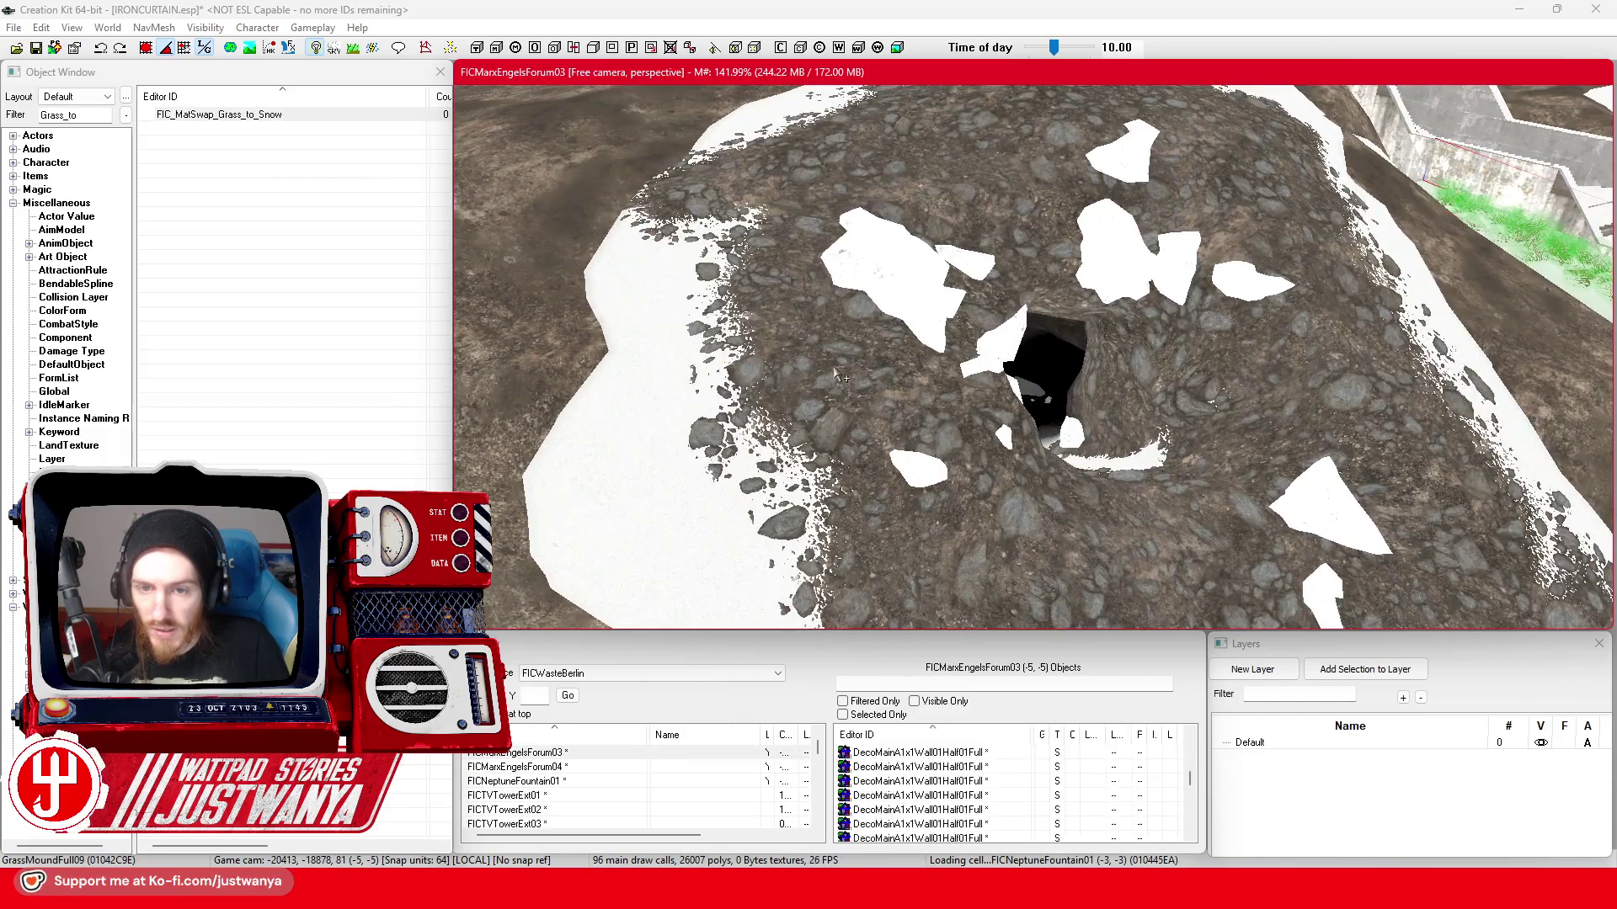
- Assign FIC_MatSwap_Grass_to_Snow to the cave-entrance ground's base model and accept the base object changes
{"action": "double_click", "coordinate": [833, 367]}
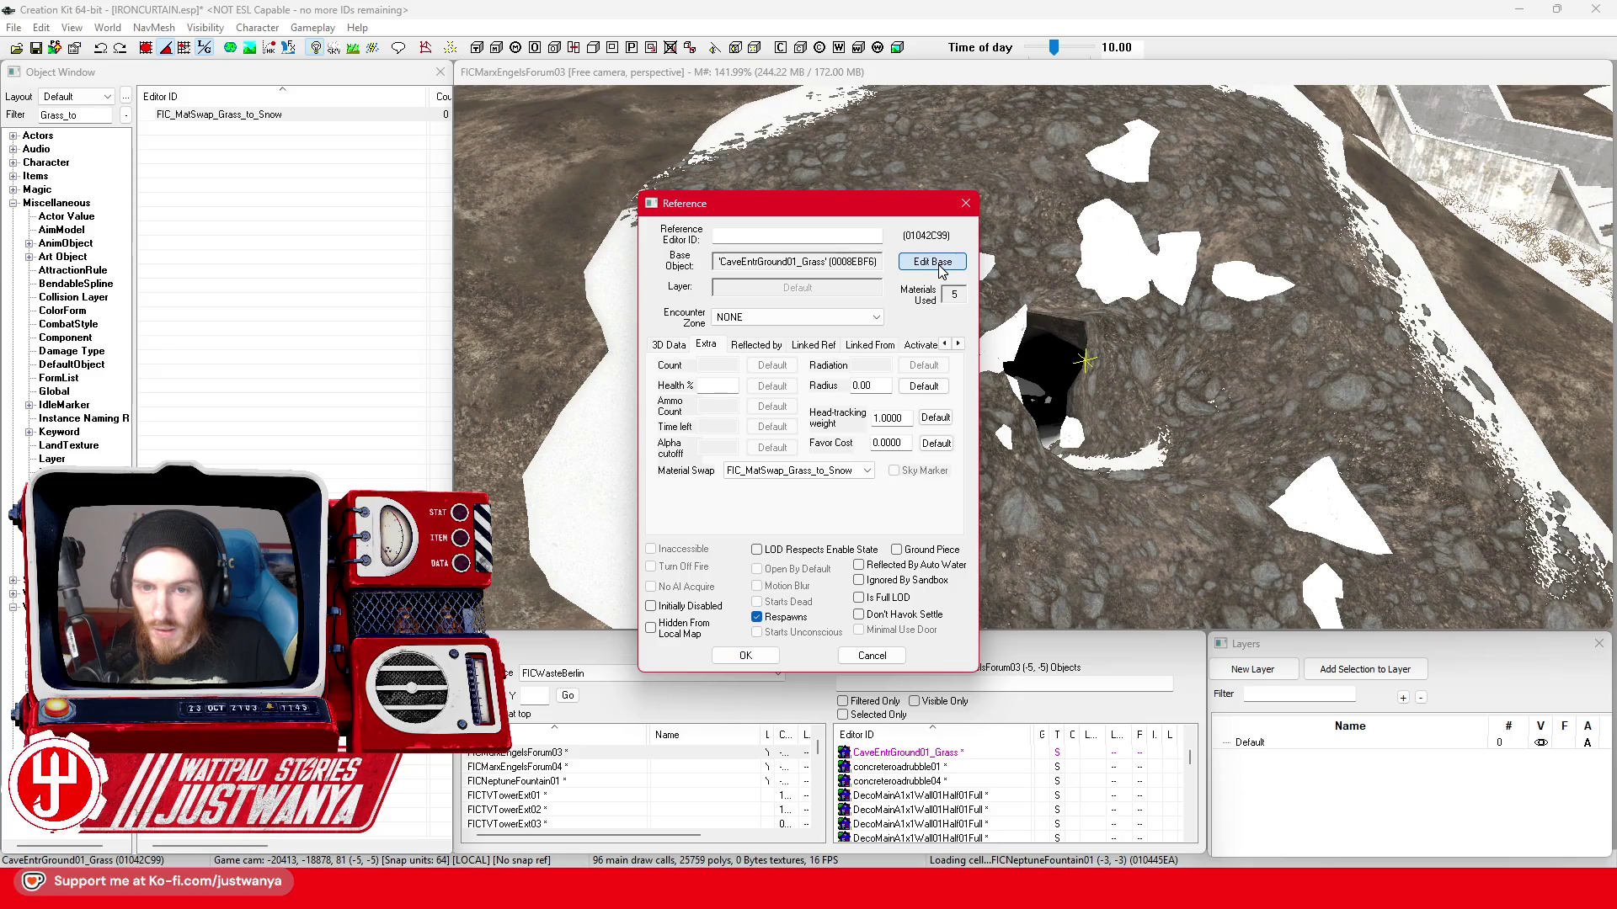
{"action": "left_click", "coordinate": [932, 261]}
{"action": "left_click", "coordinate": [792, 382]}
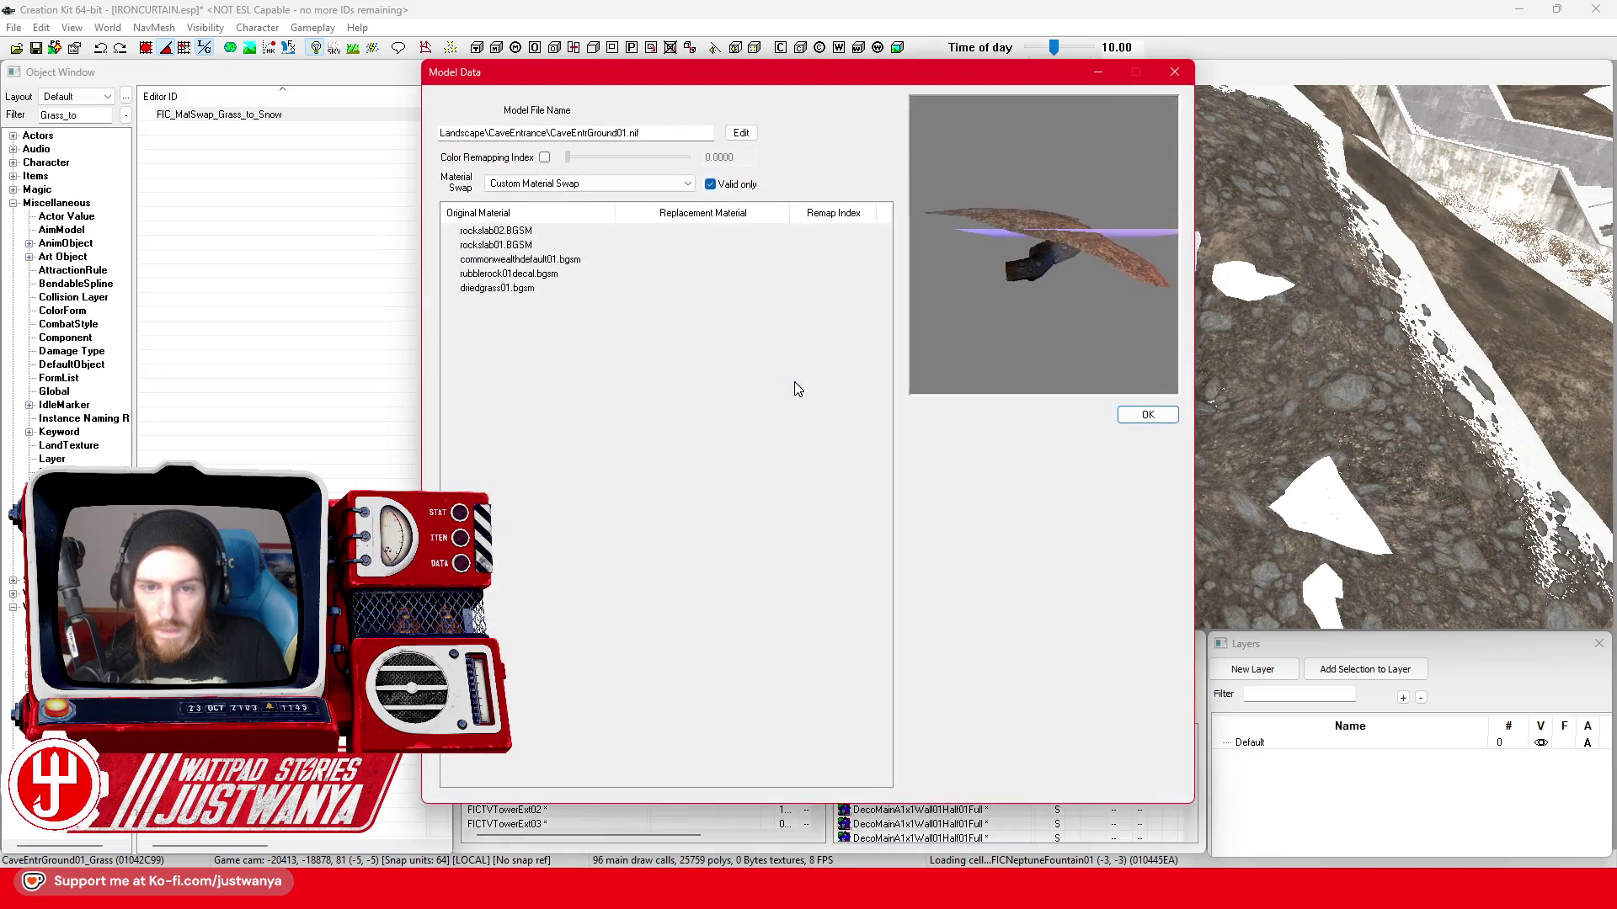
{"action": "left_click", "coordinate": [597, 184]}
{"action": "left_click", "coordinate": [641, 505]}
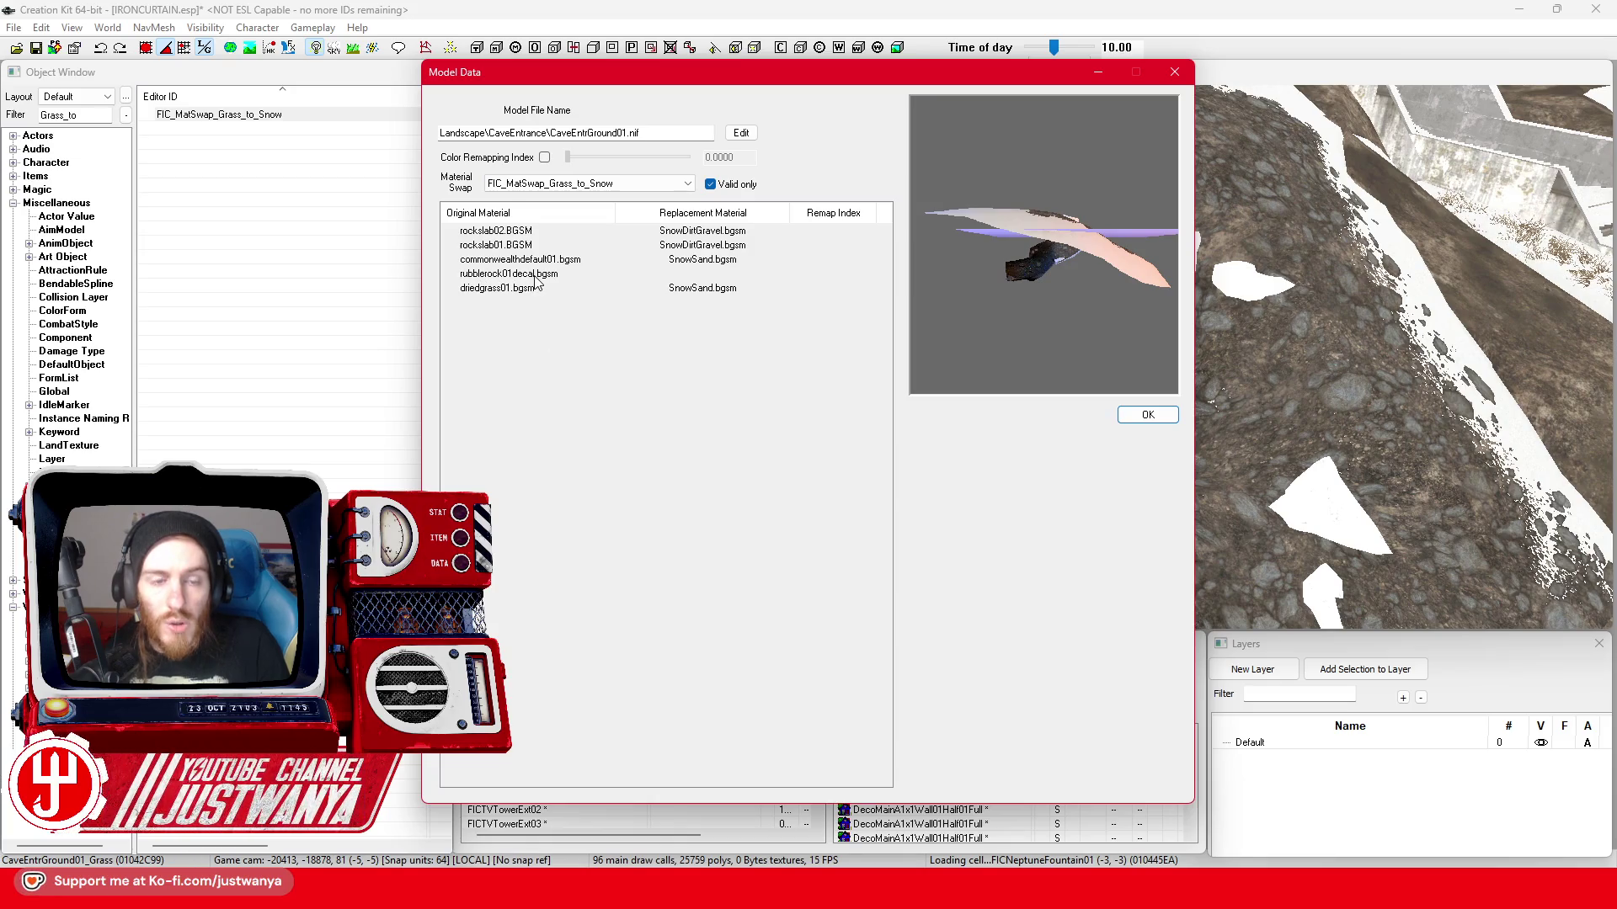
{"action": "left_click", "coordinate": [1176, 72]}
{"action": "left_click", "coordinate": [1144, 174]}
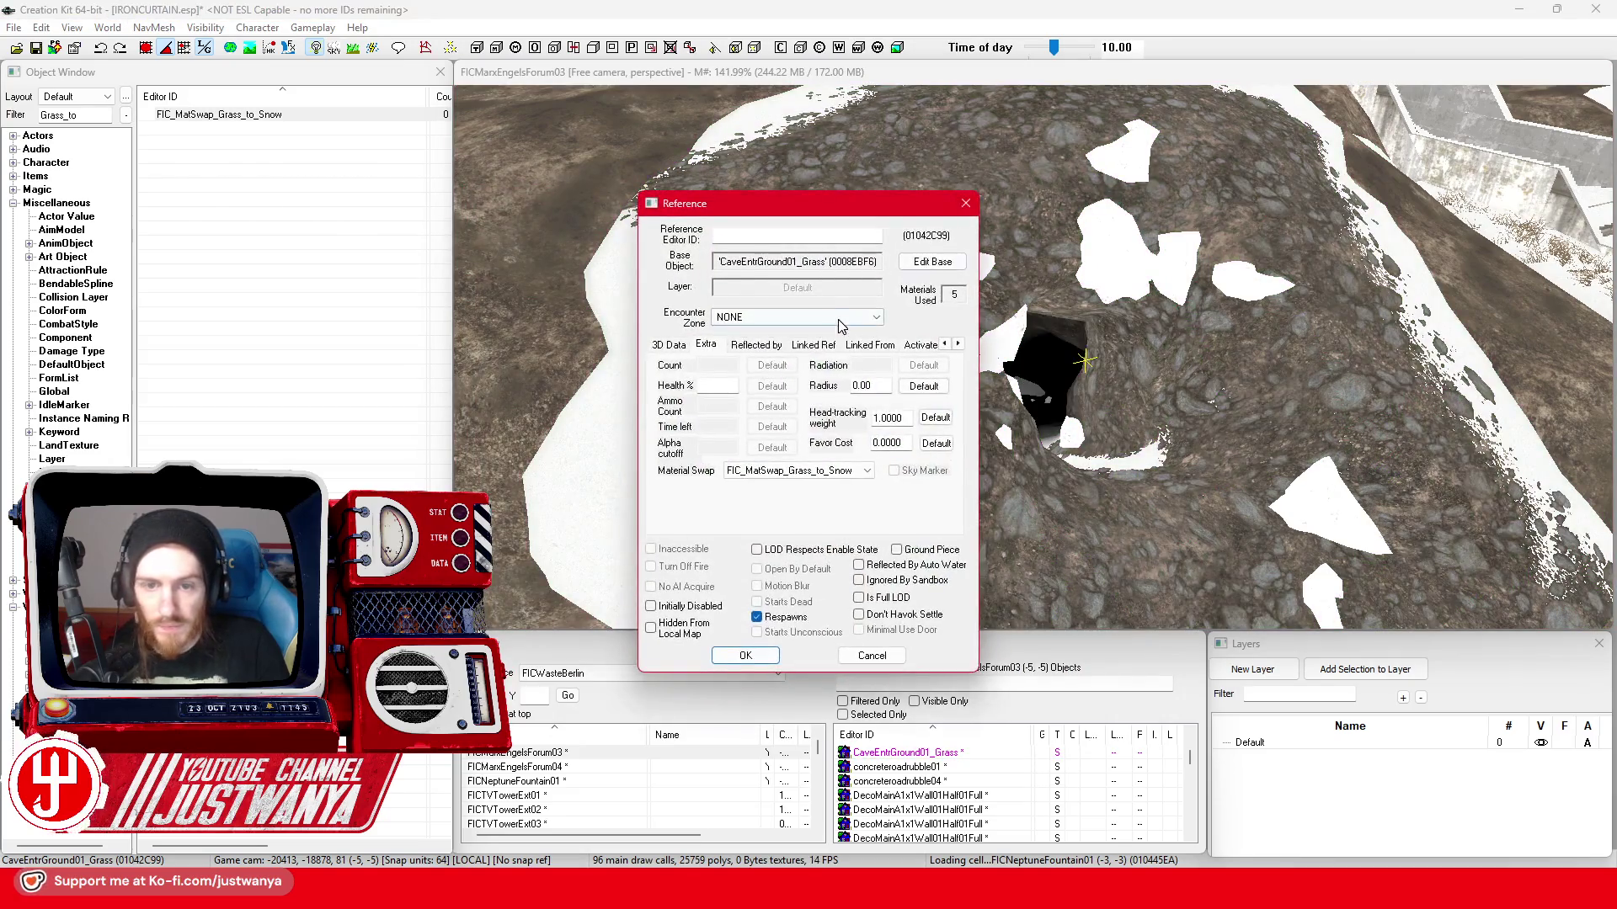
- Keep FIC_MatSwap_Grass_to_Snow on the ground reference itself, leaving its encounter zone unchanged, and confirm
{"action": "left_click", "coordinate": [838, 320]}
{"action": "left_click", "coordinate": [832, 325]}
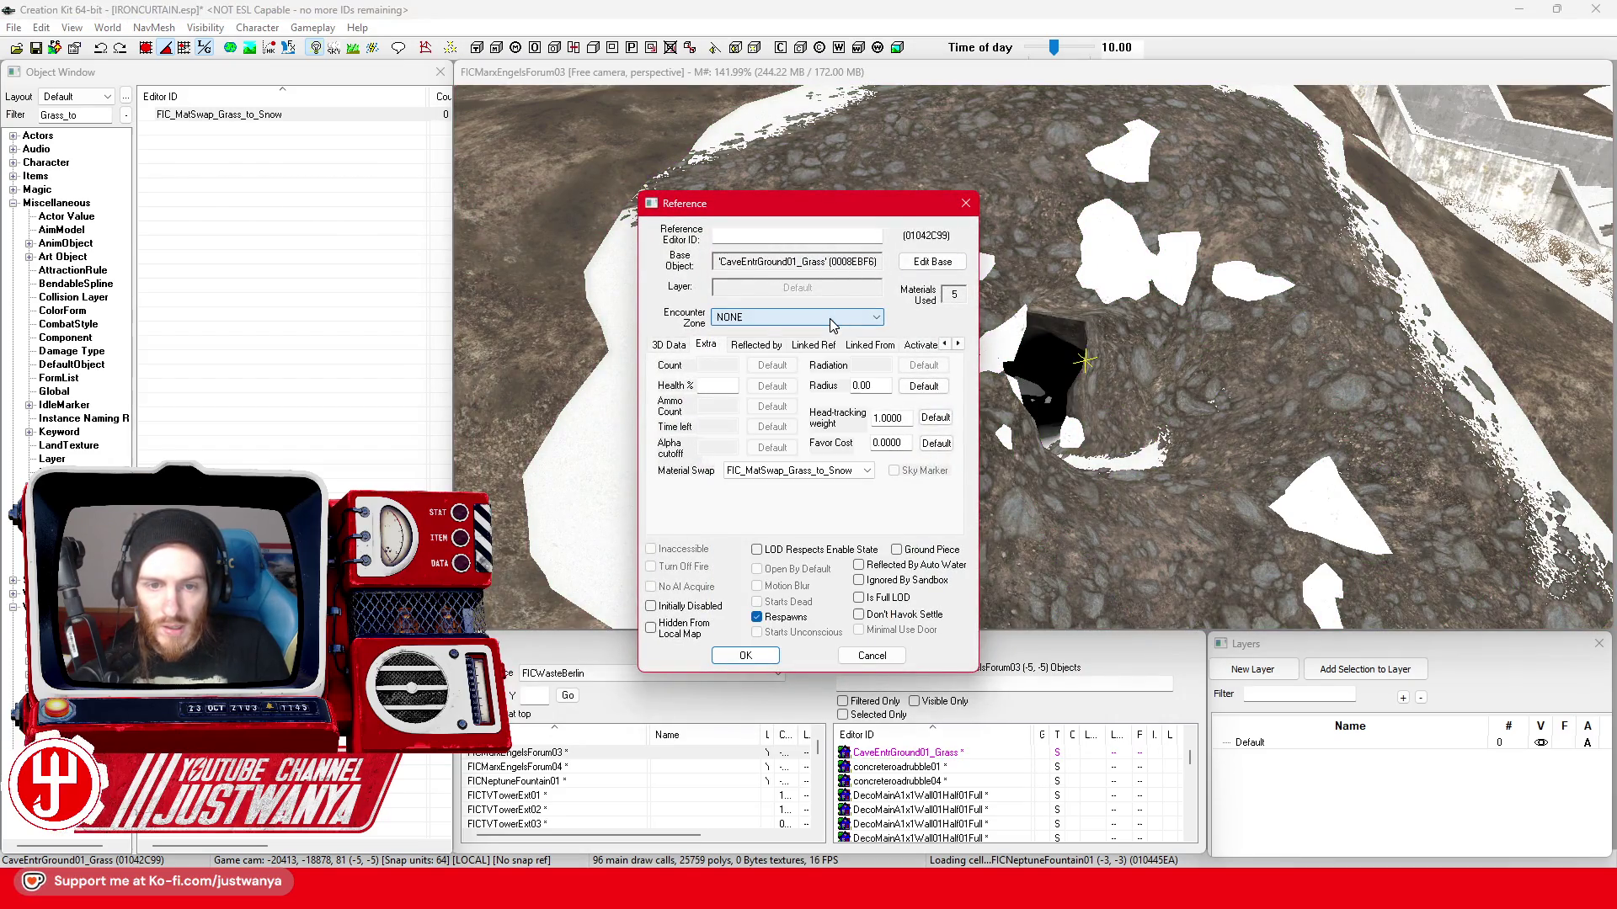
{"action": "left_click", "coordinate": [808, 472]}
{"action": "scroll", "coordinate": [809, 568], "scroll_direction": "up", "scroll_amount": 5}
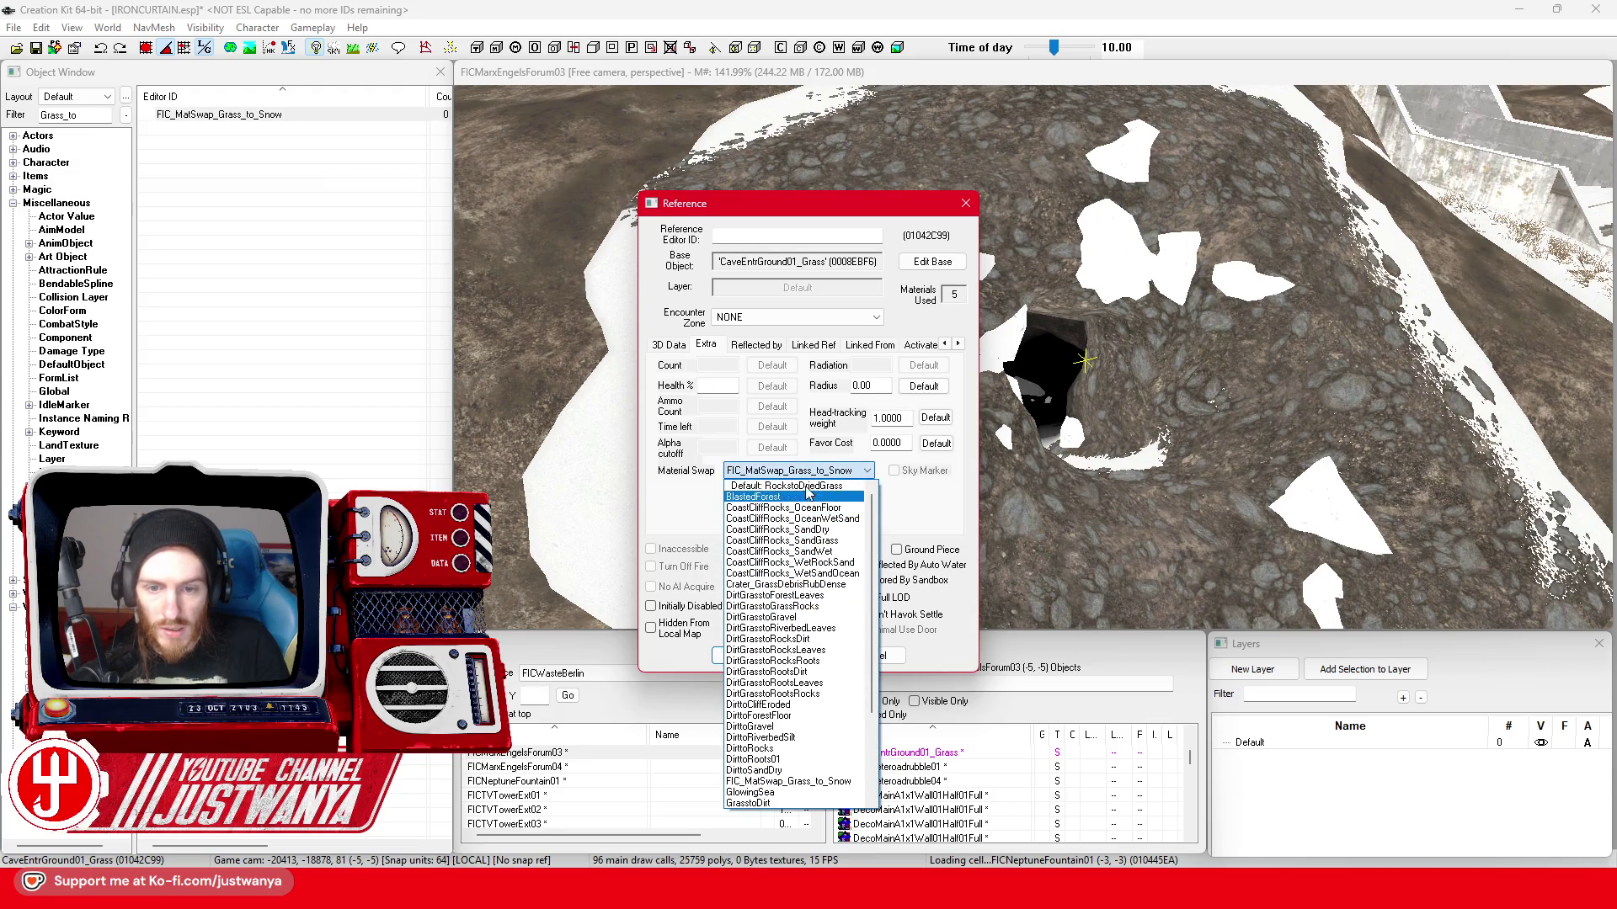
{"action": "left_click", "coordinate": [808, 495]}
{"action": "left_click", "coordinate": [733, 656]}
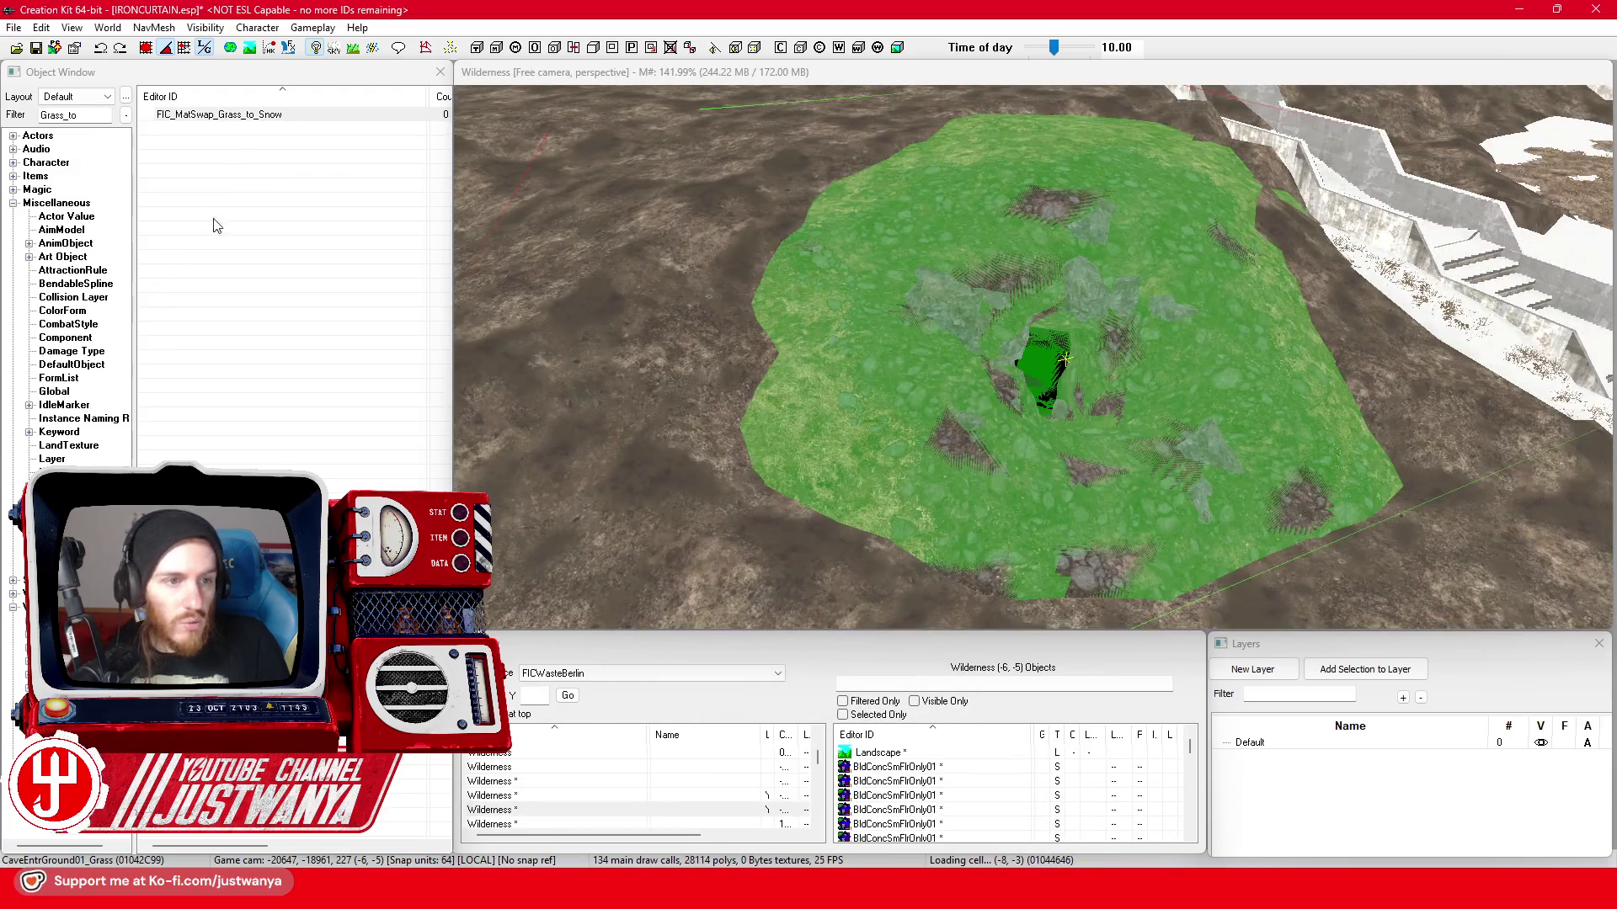
- Add a rubblerock01decal → SnowDirtGravel.bgsm substitution to FIC_MatSwap_Grass_to_Snow and save the swap
{"action": "double_click", "coordinate": [299, 117]}
{"action": "double_click", "coordinate": [278, 427]}
{"action": "type", "text": "rubblerock"}
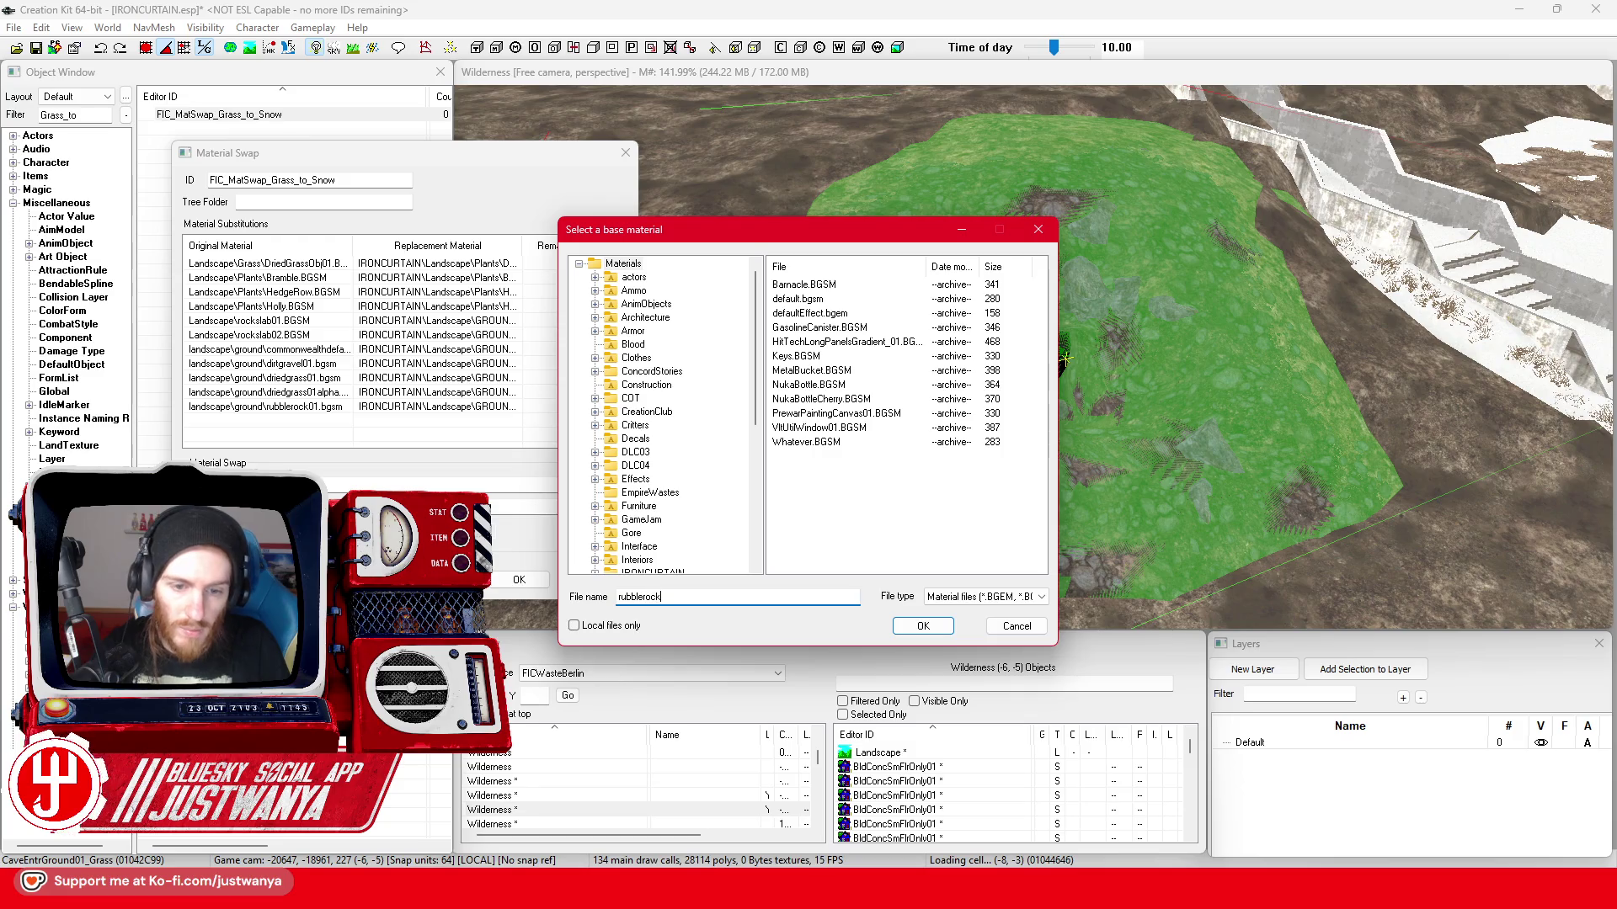
{"action": "key", "text": "Return"}
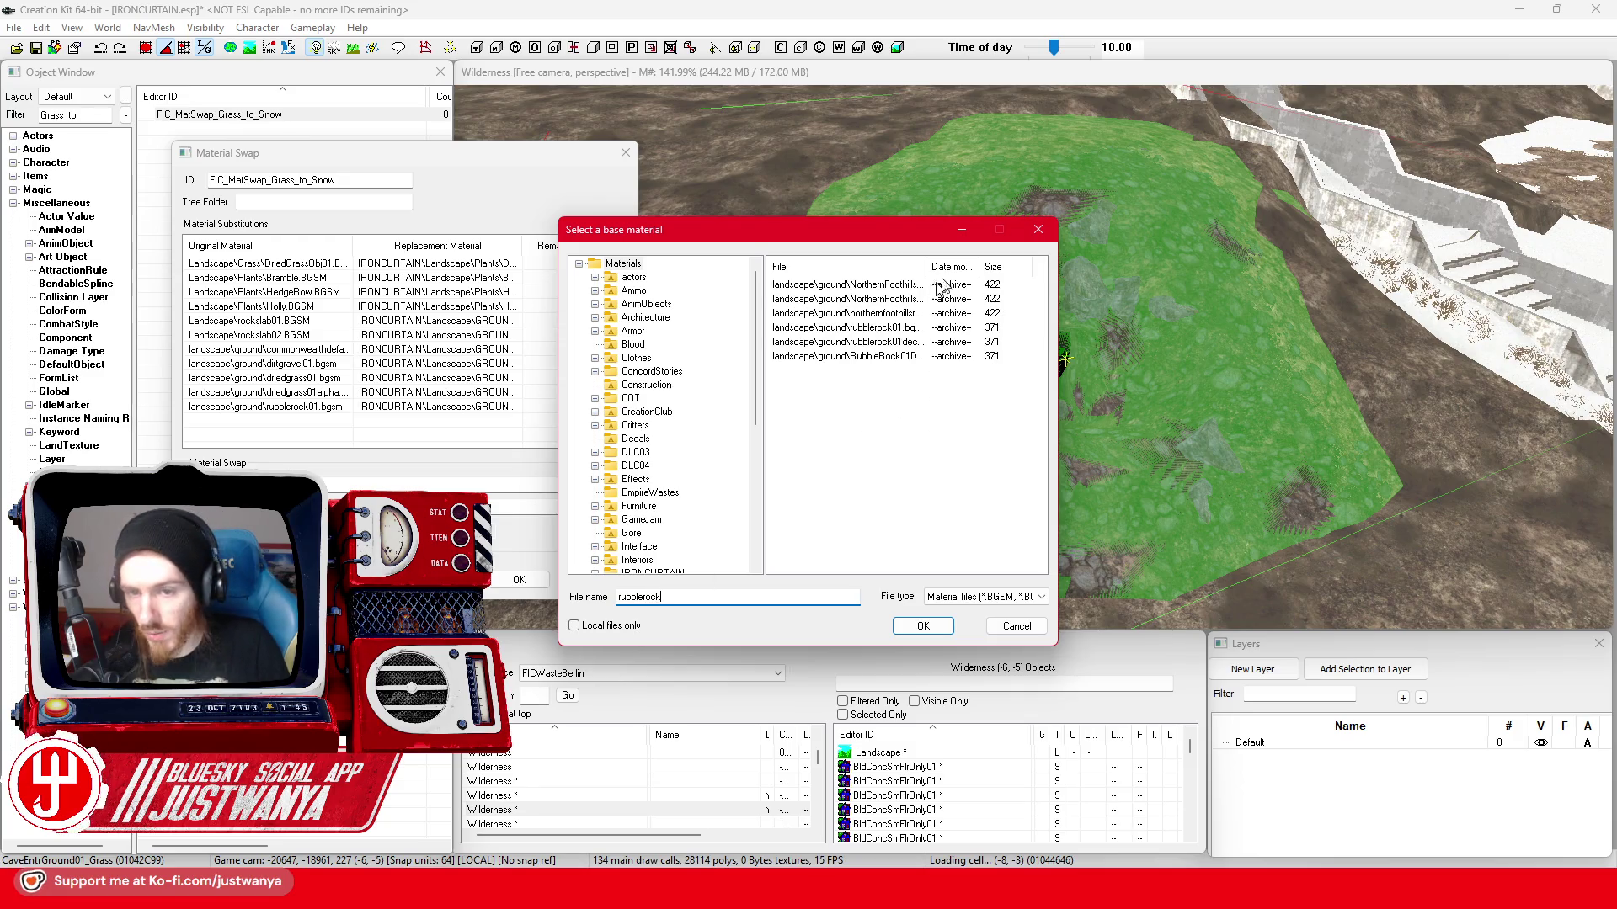
{"action": "left_click", "coordinate": [922, 626]}
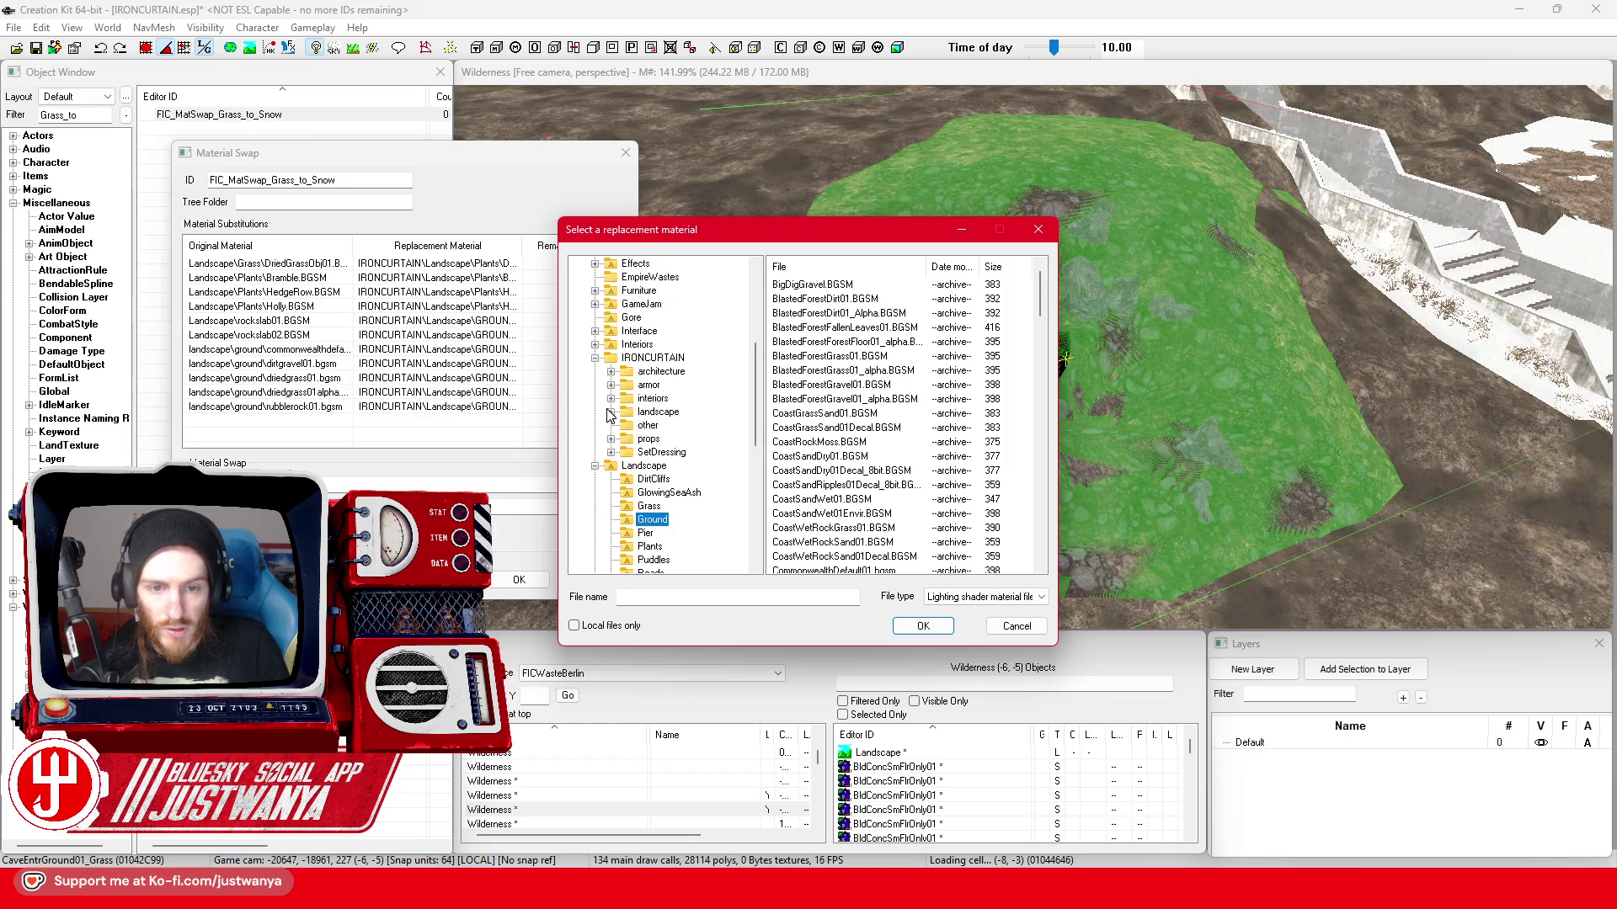
{"action": "left_click", "coordinate": [666, 426]}
{"action": "left_click", "coordinate": [815, 284]}
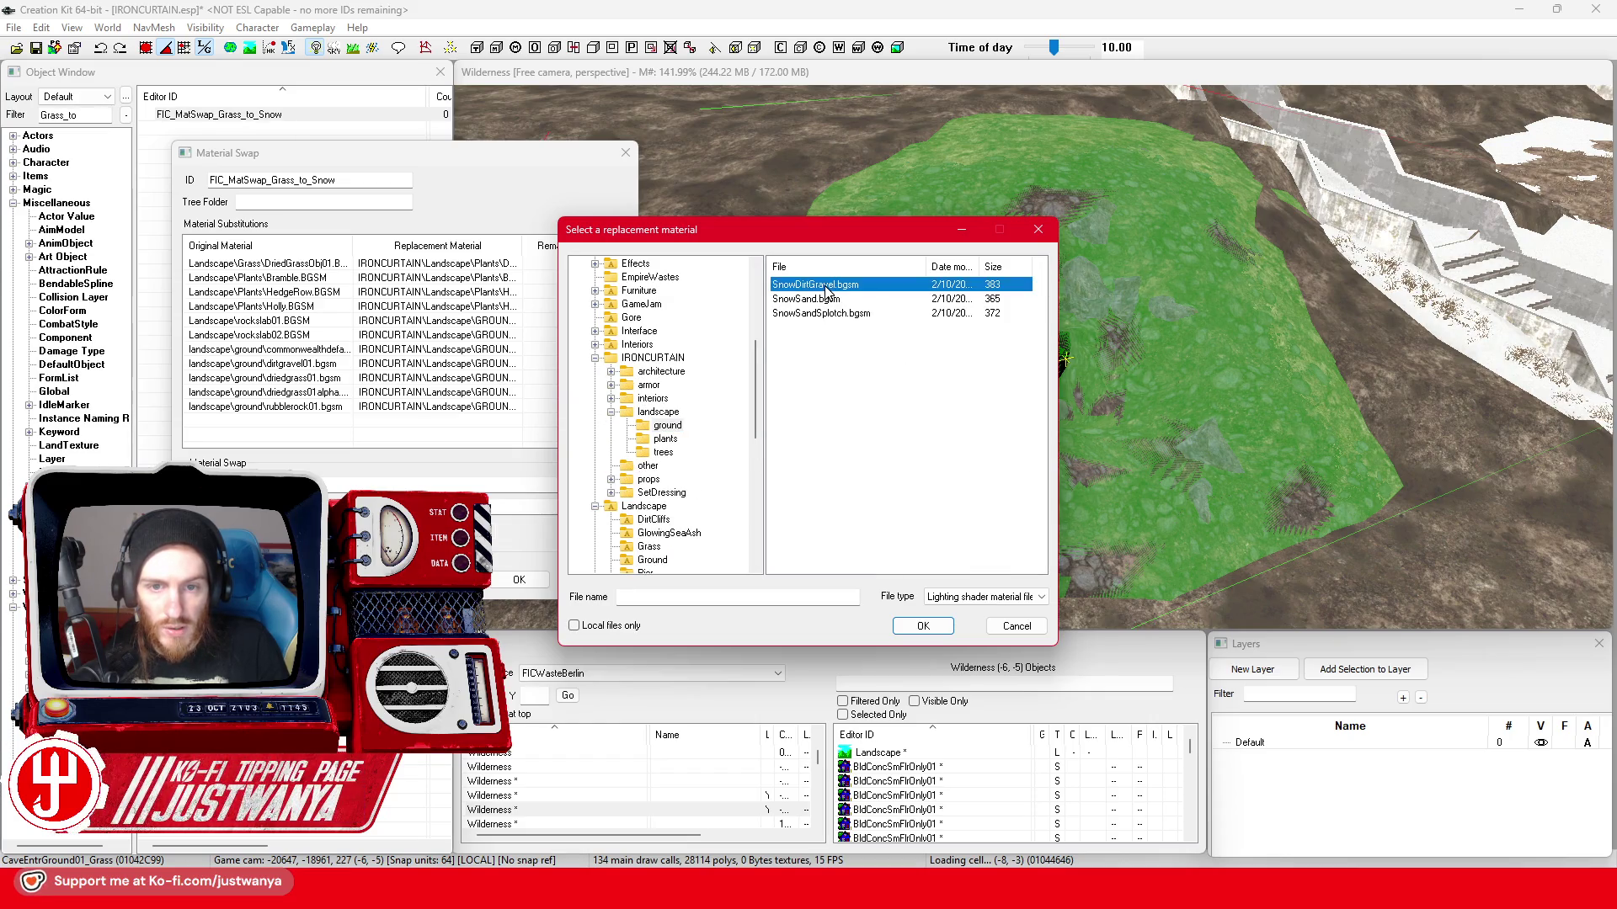
{"action": "left_click", "coordinate": [923, 628]}
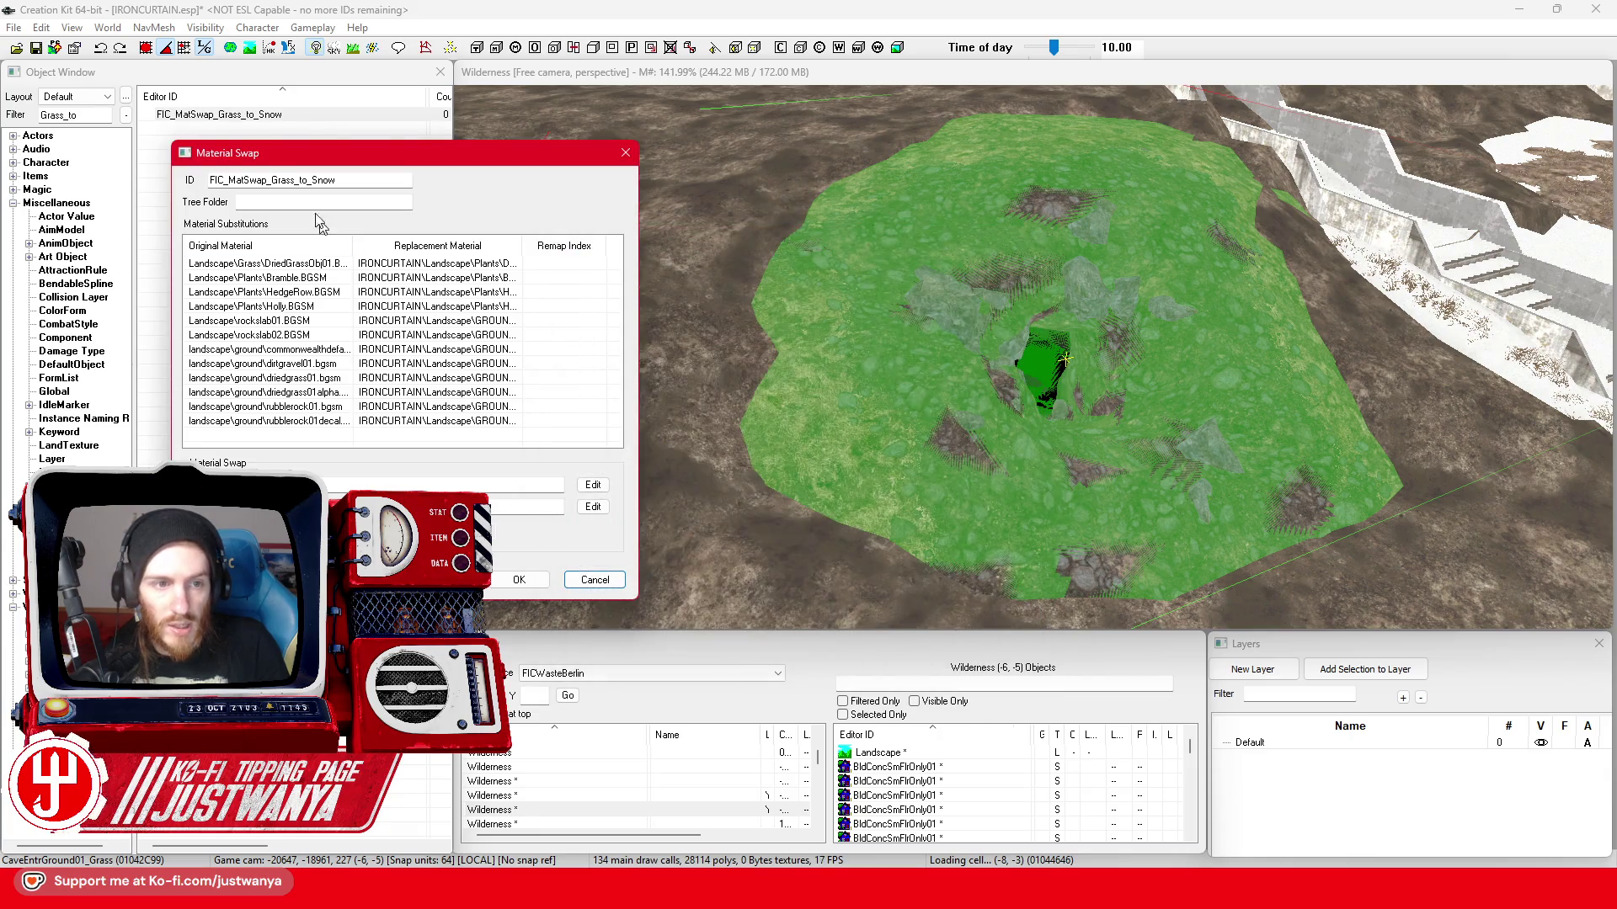
{"action": "left_click", "coordinate": [516, 581]}
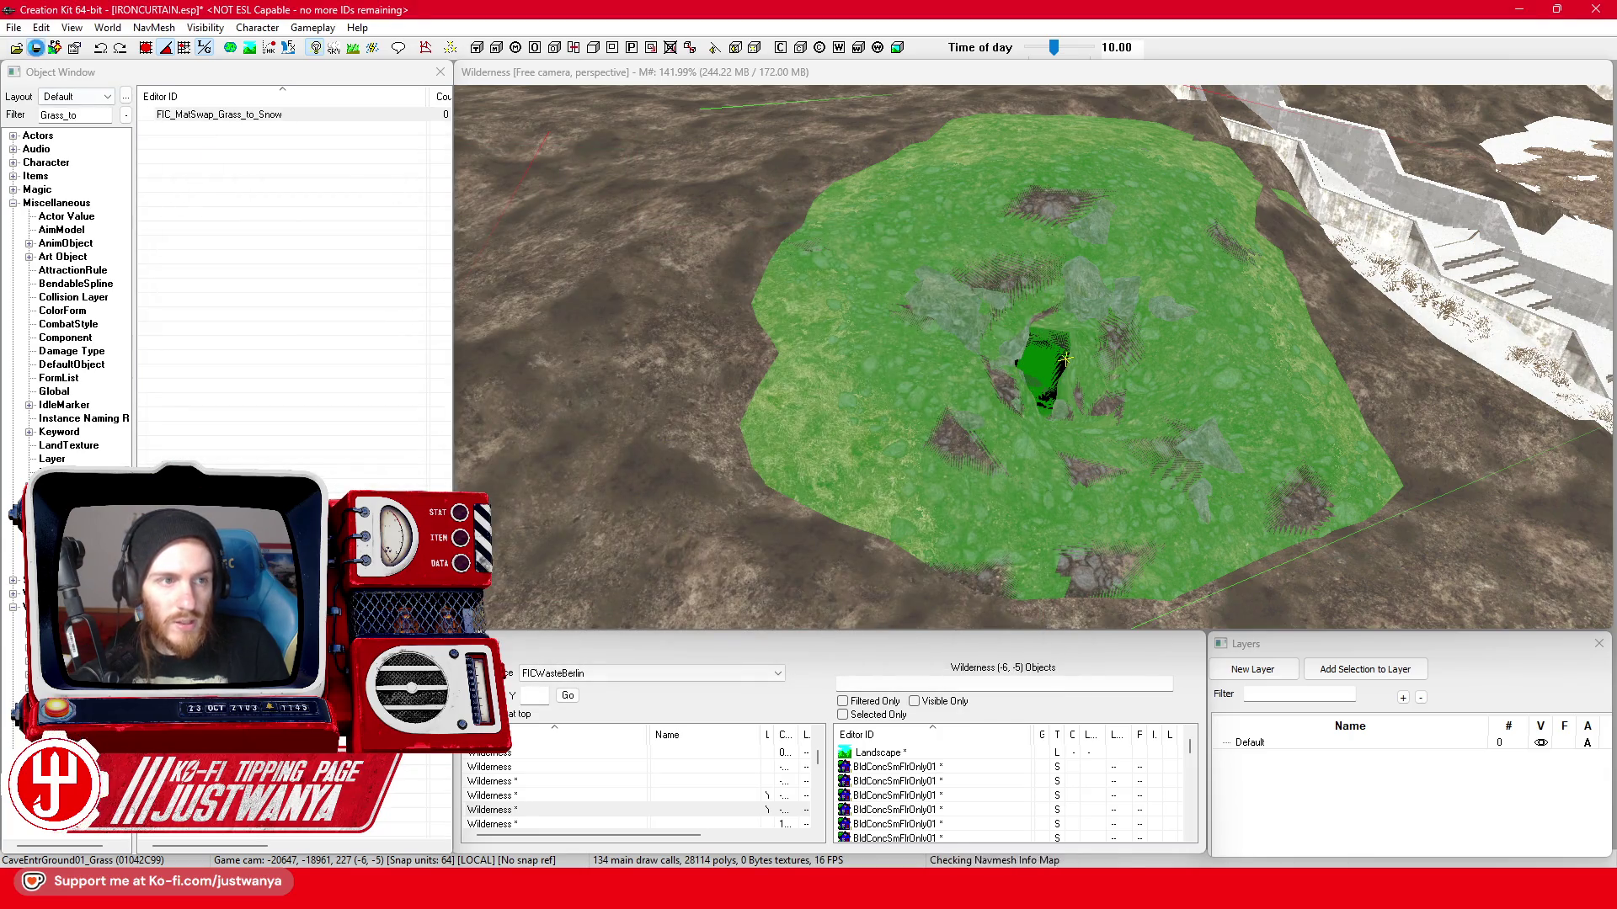
- Bring up the park ground piece's reference material swap choices
{"action": "double_click", "coordinate": [917, 383]}
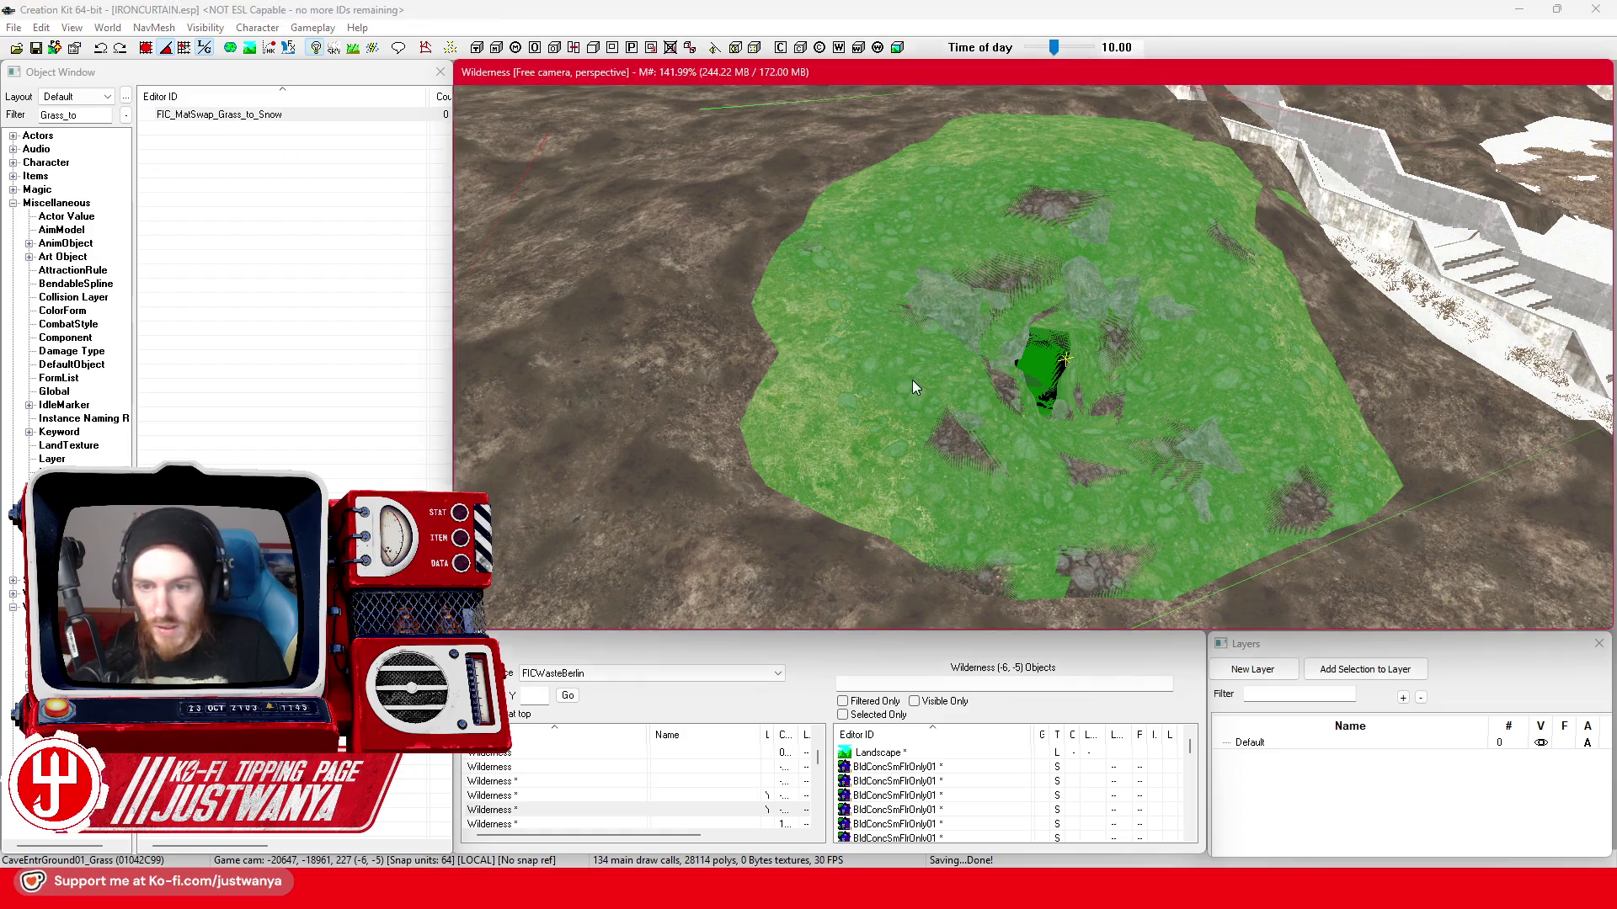
{"action": "left_click", "coordinate": [814, 472]}
{"action": "scroll", "coordinate": [846, 724], "scroll_direction": "down", "scroll_amount": 3}
- Set the park ground patch's swap to FIC_MatSwap_Grass_to_Snow and inspect the snowy result around the mound
{"action": "left_click", "coordinate": [846, 684]}
{"action": "left_click", "coordinate": [745, 656]}
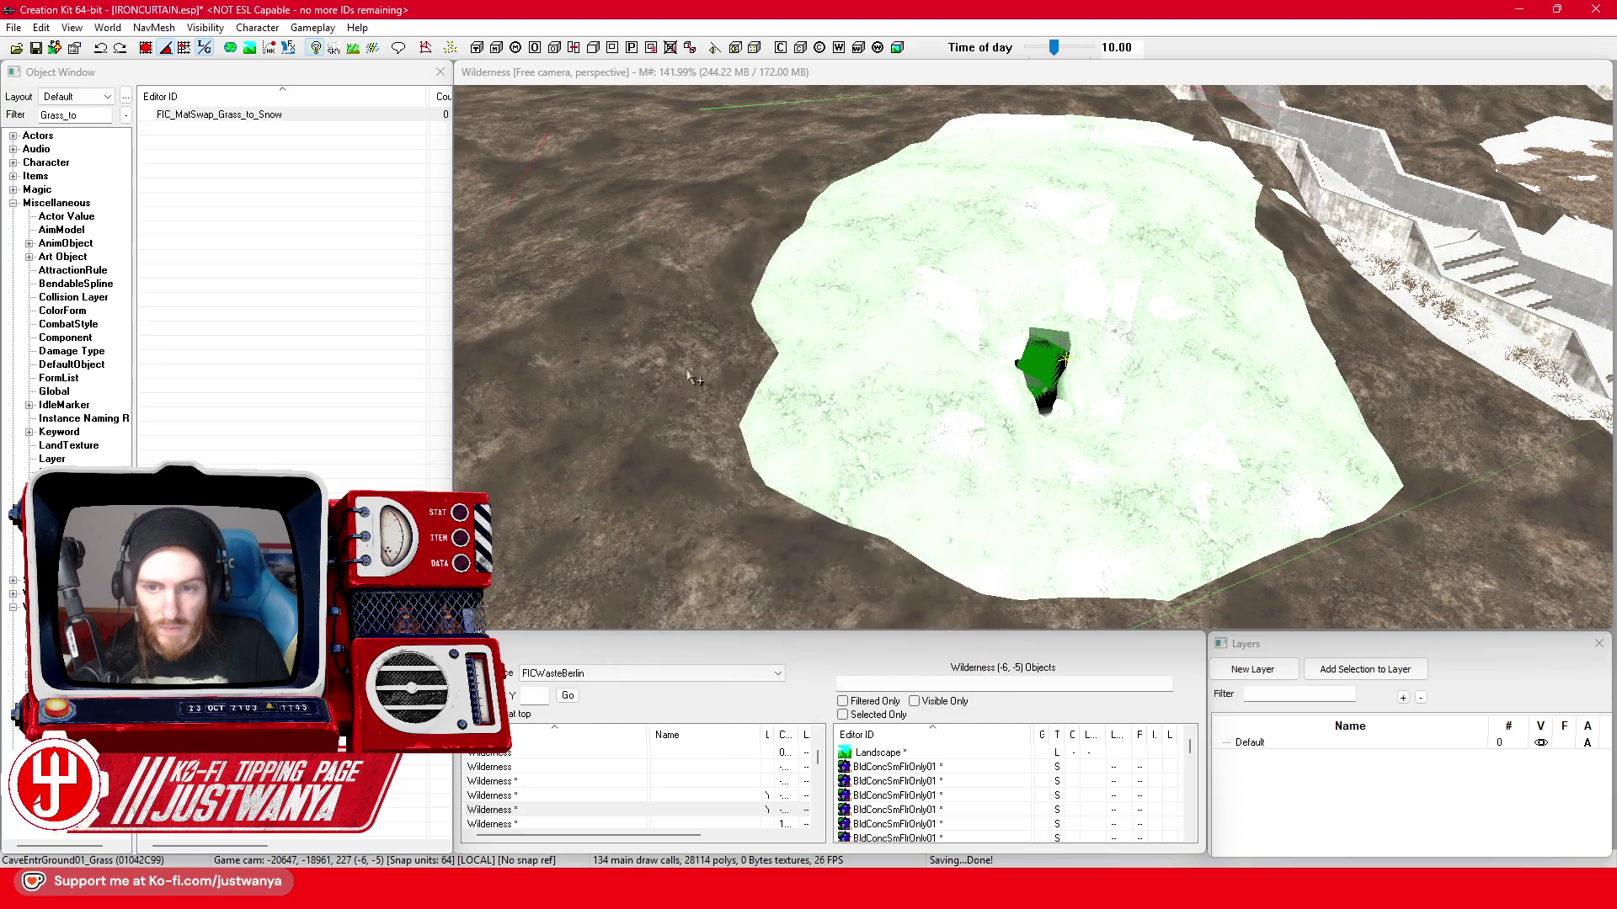
{"action": "key", "text": "shift"}
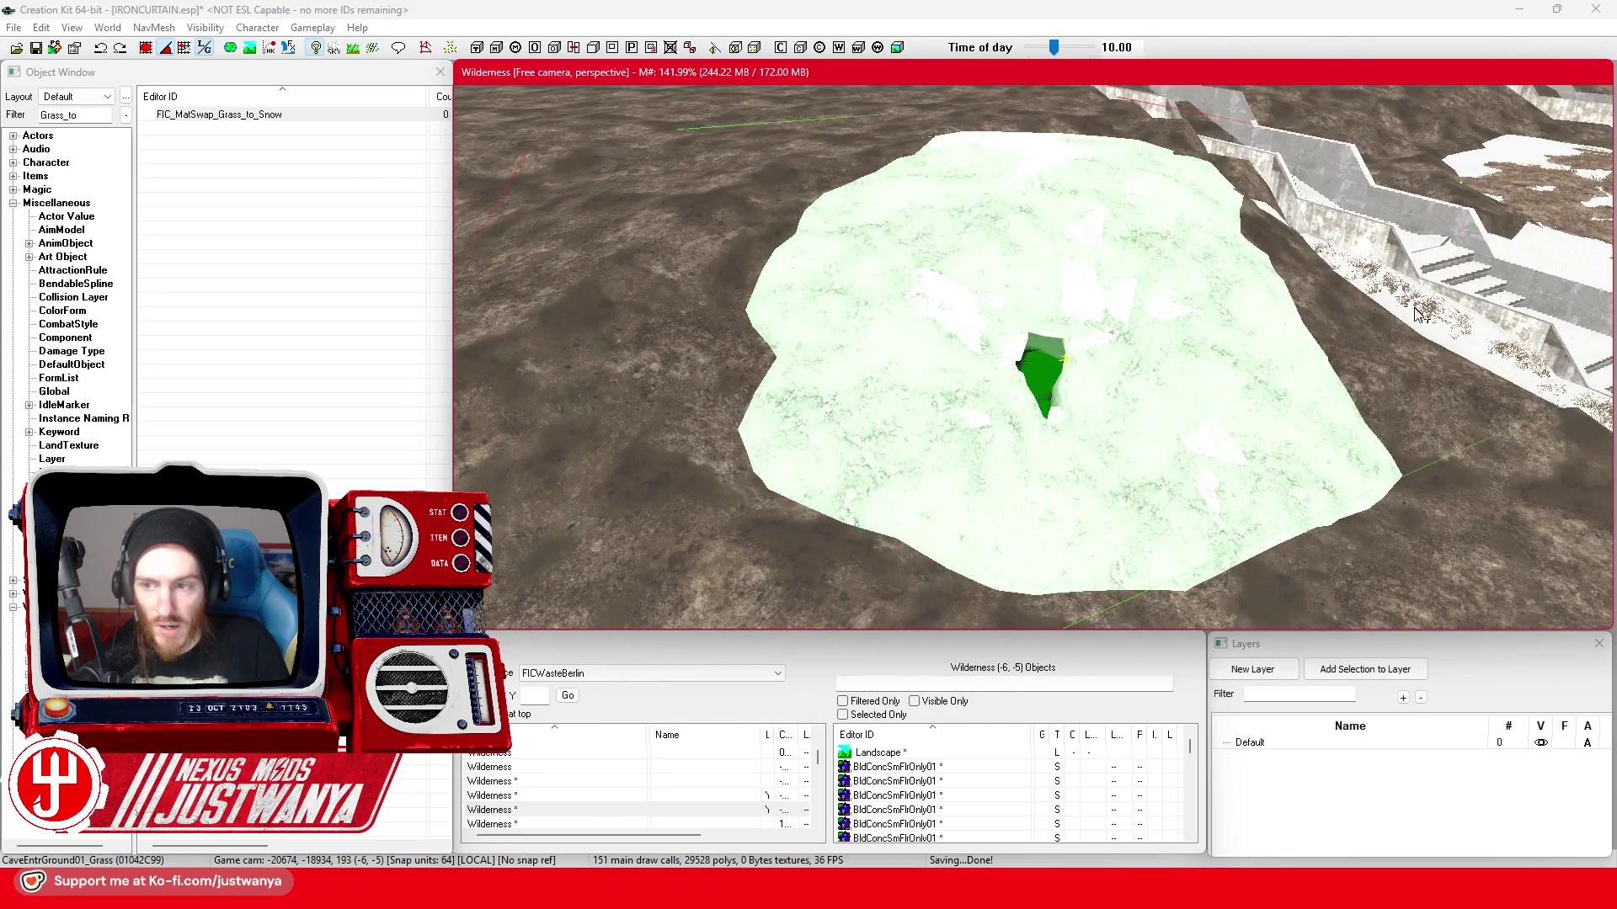
{"action": "key", "text": "shift"}
{"action": "scroll", "coordinate": [1216, 342], "scroll_direction": "up", "scroll_amount": 5}
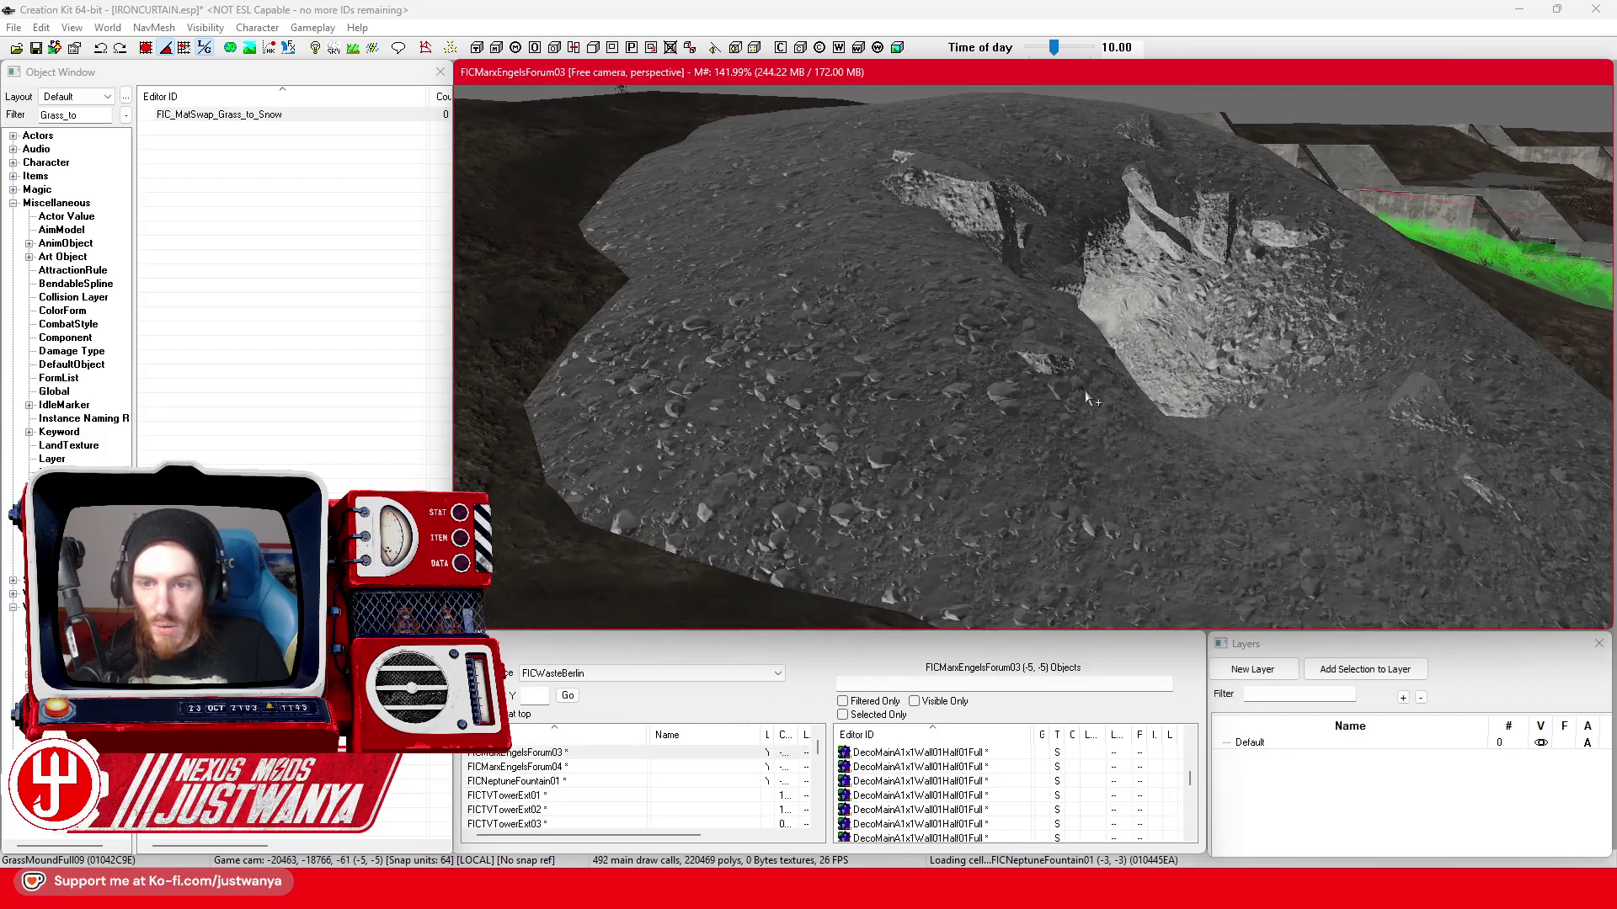
{"action": "key", "text": "shift"}
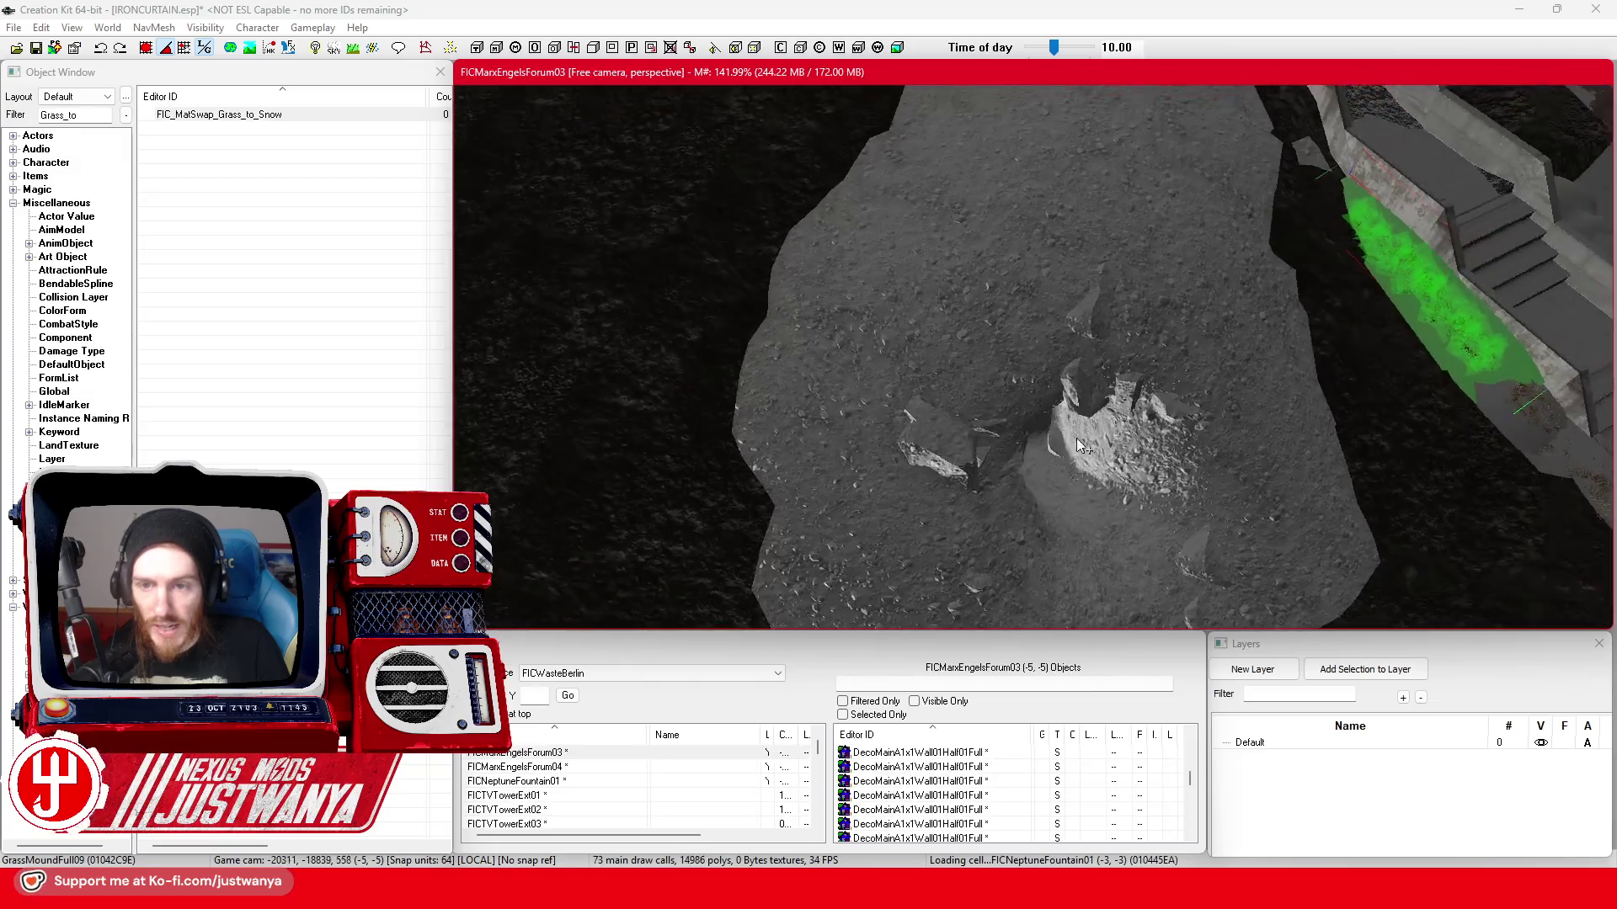
{"action": "key", "text": "shift"}
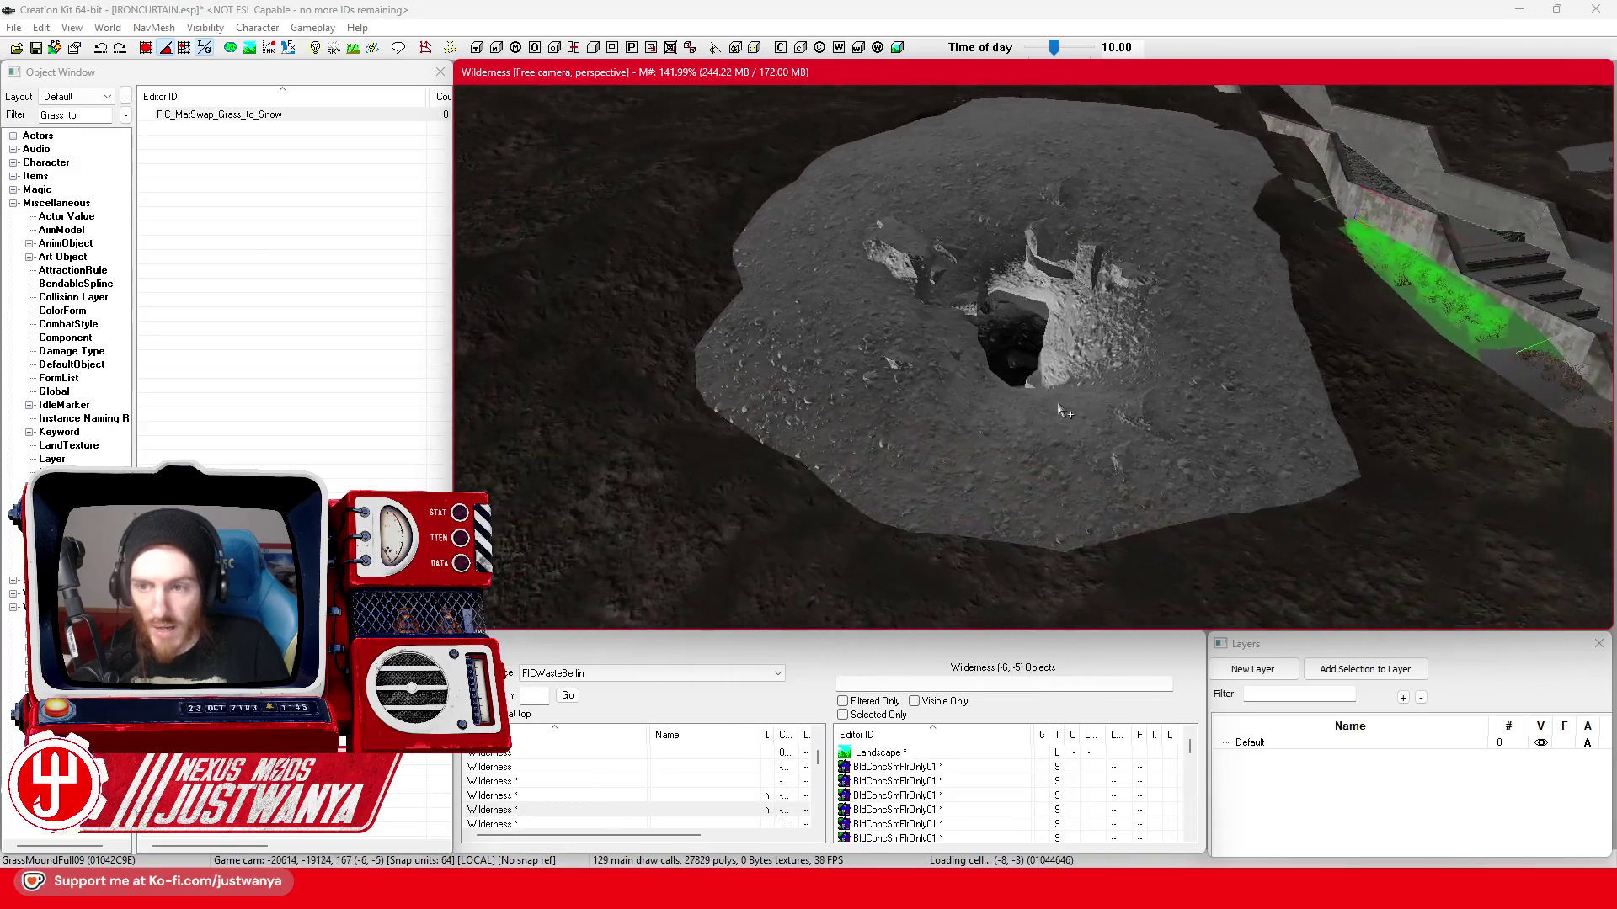
{"action": "key", "text": "shift"}
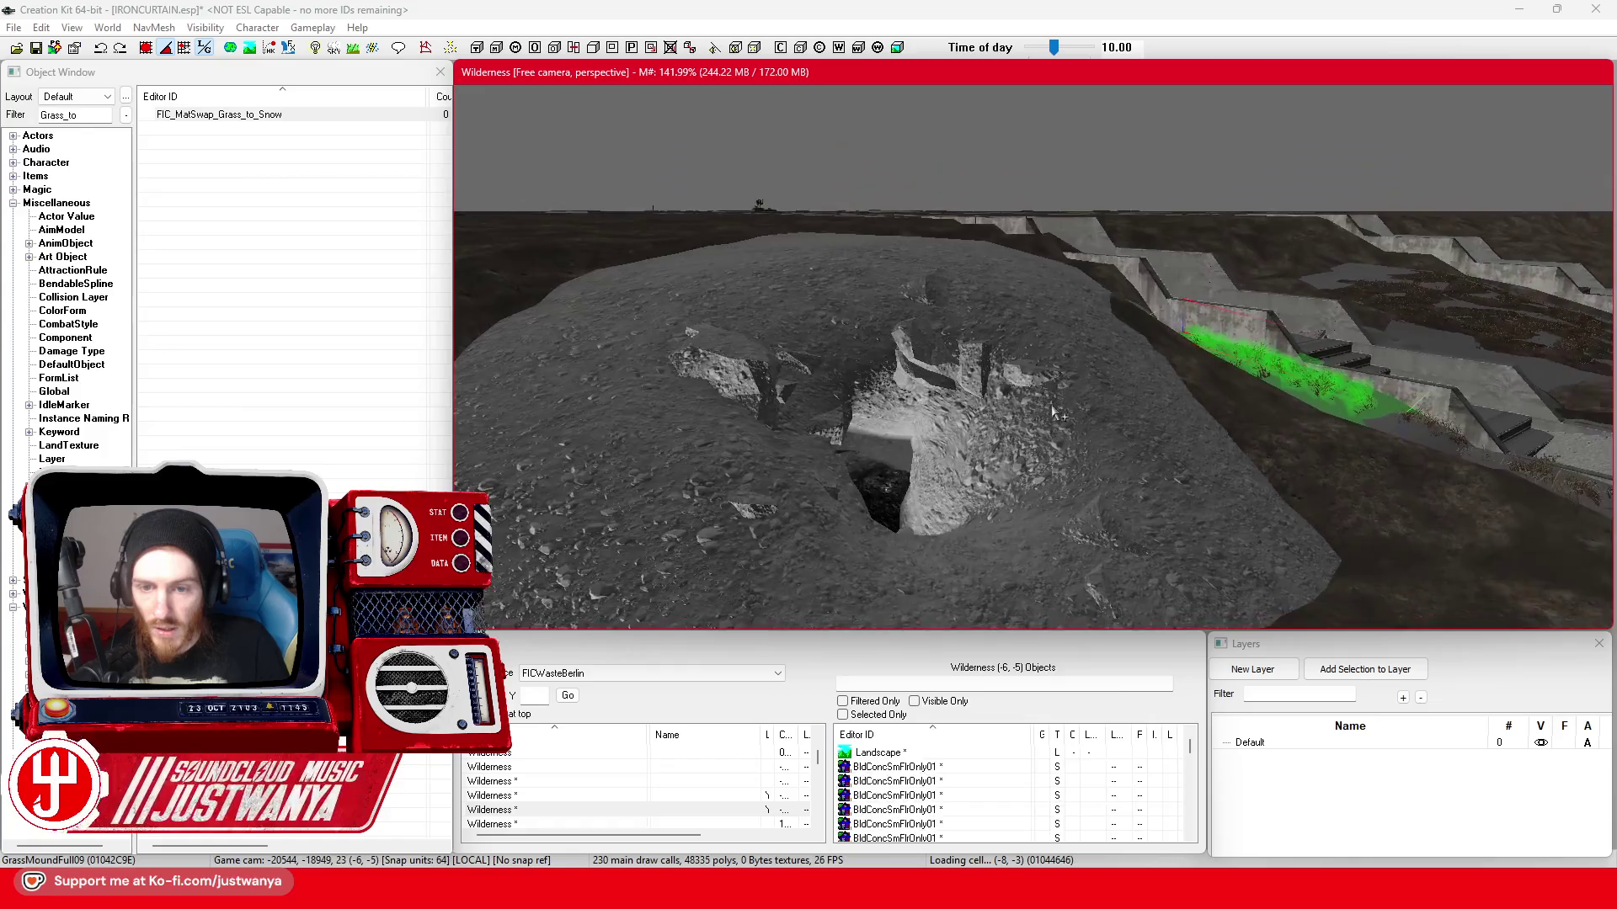
{"action": "key", "text": "shift"}
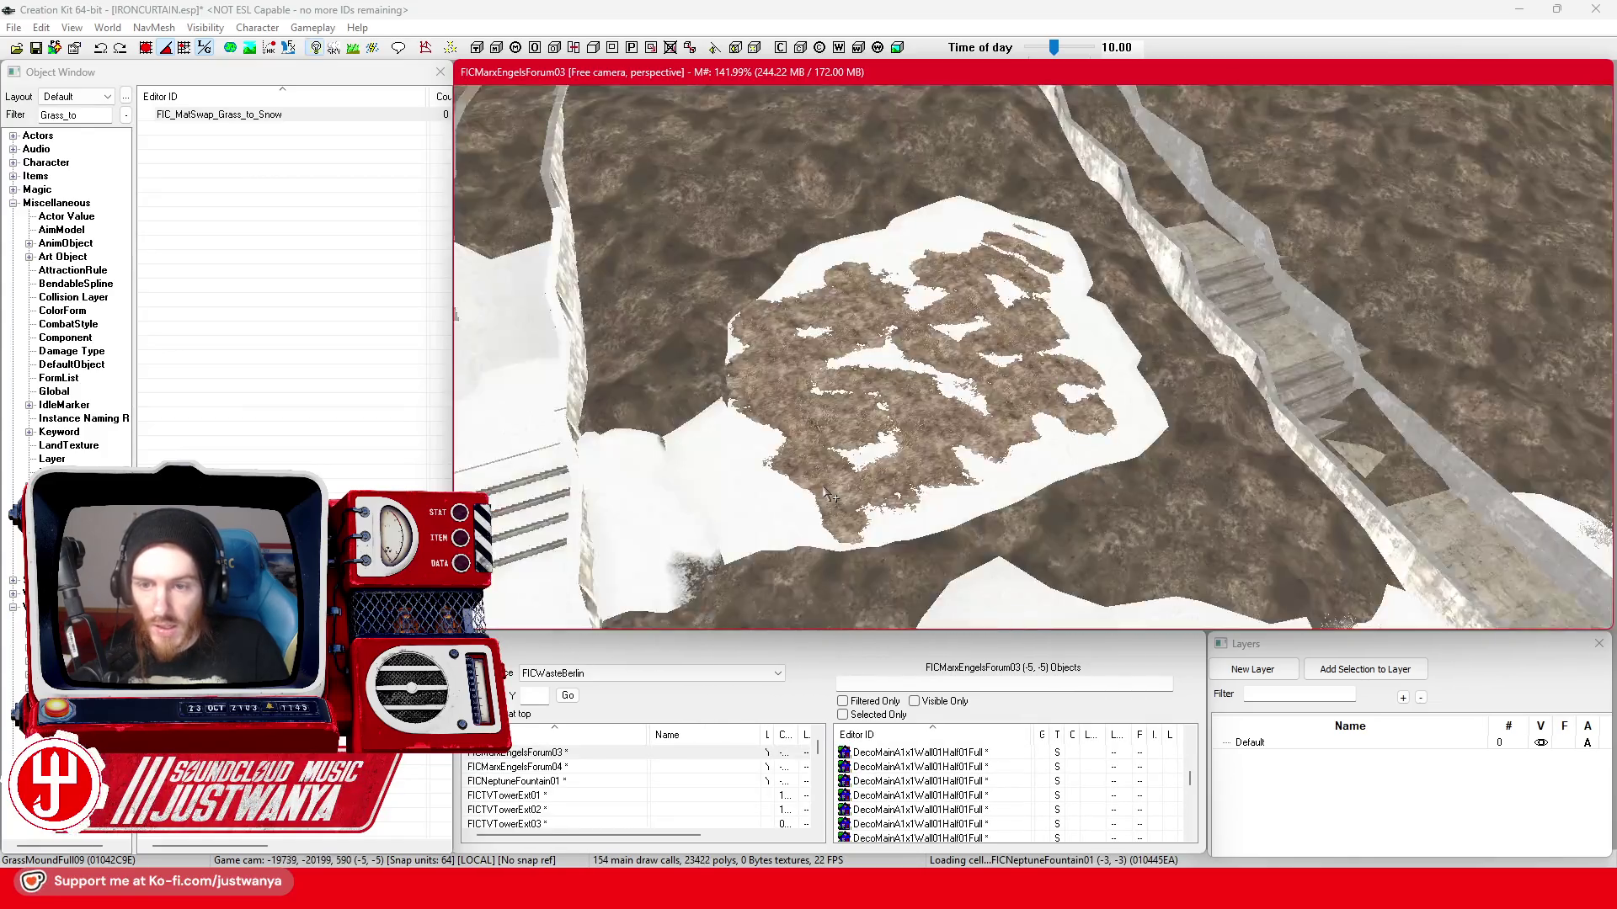
{"action": "double_click", "coordinate": [1052, 394]}
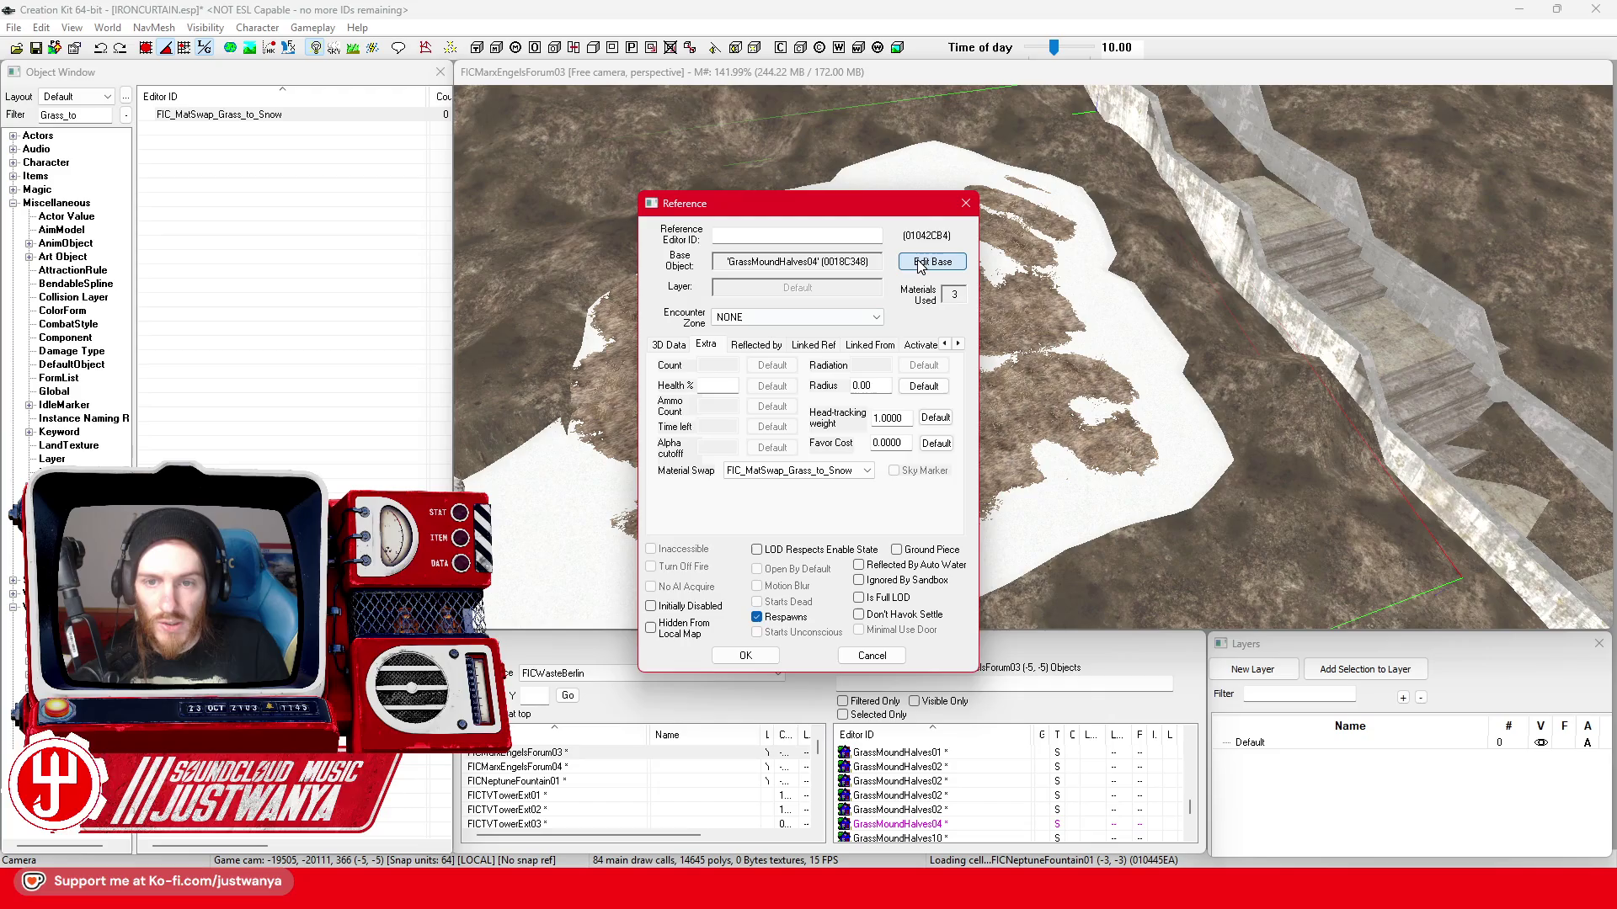
- Set the GrassMoundHalves04 base model's material swap to FIC_MatSwap_Grass_to_Snow and check its preview
{"action": "left_click", "coordinate": [918, 262]}
{"action": "left_click_drag", "start_coordinate": [899, 178], "coordinate": [1350, 135]}
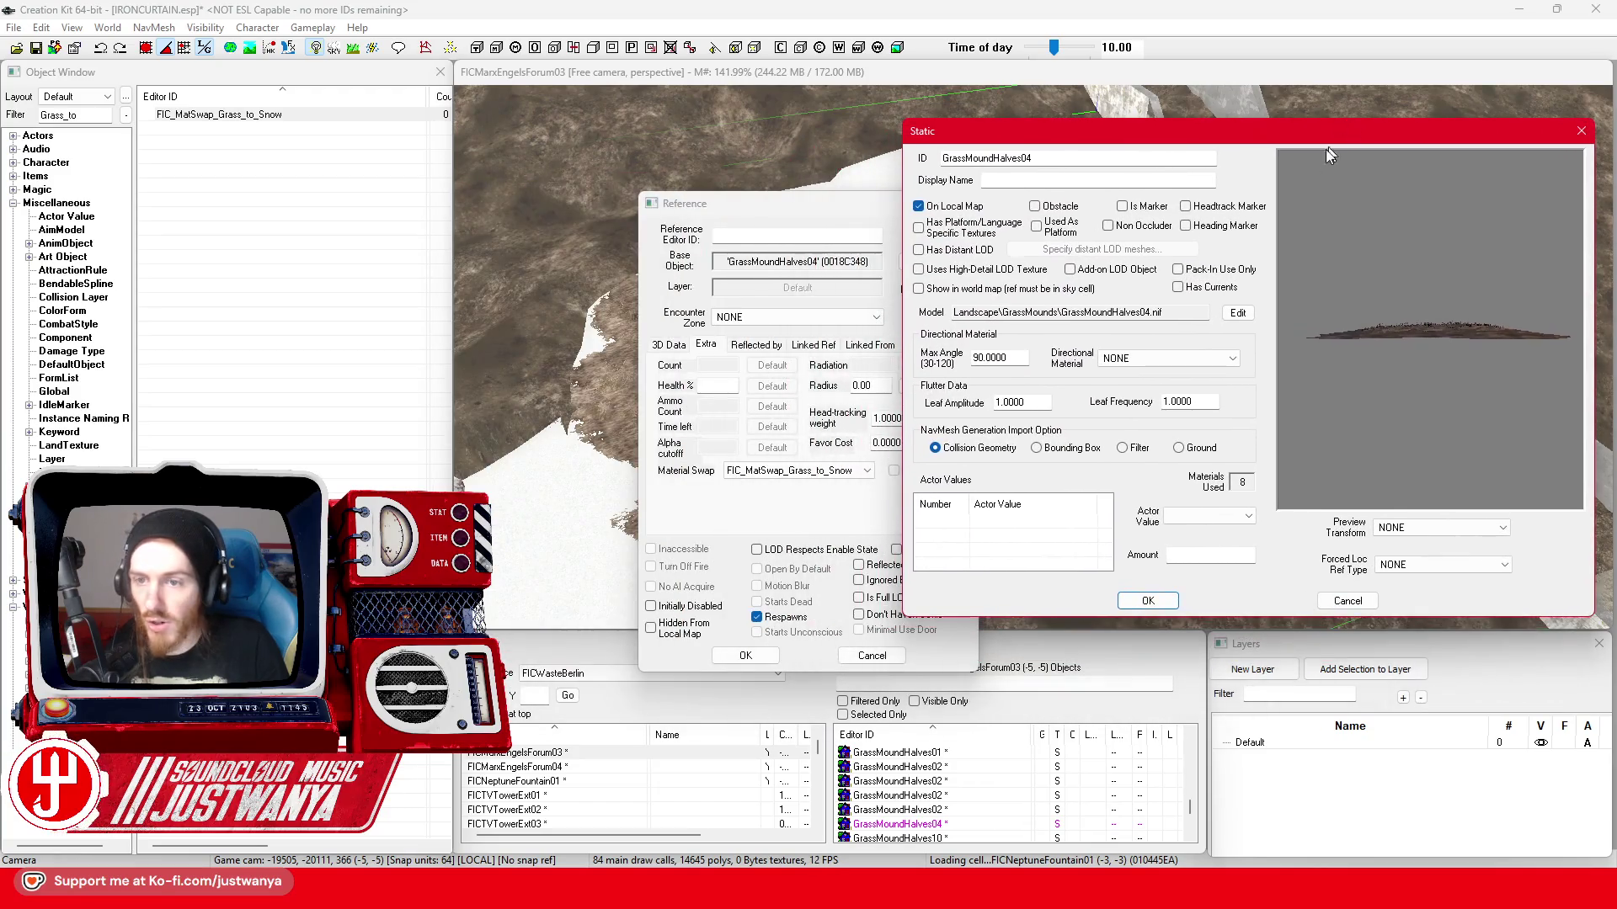
{"action": "left_click", "coordinate": [1237, 315]}
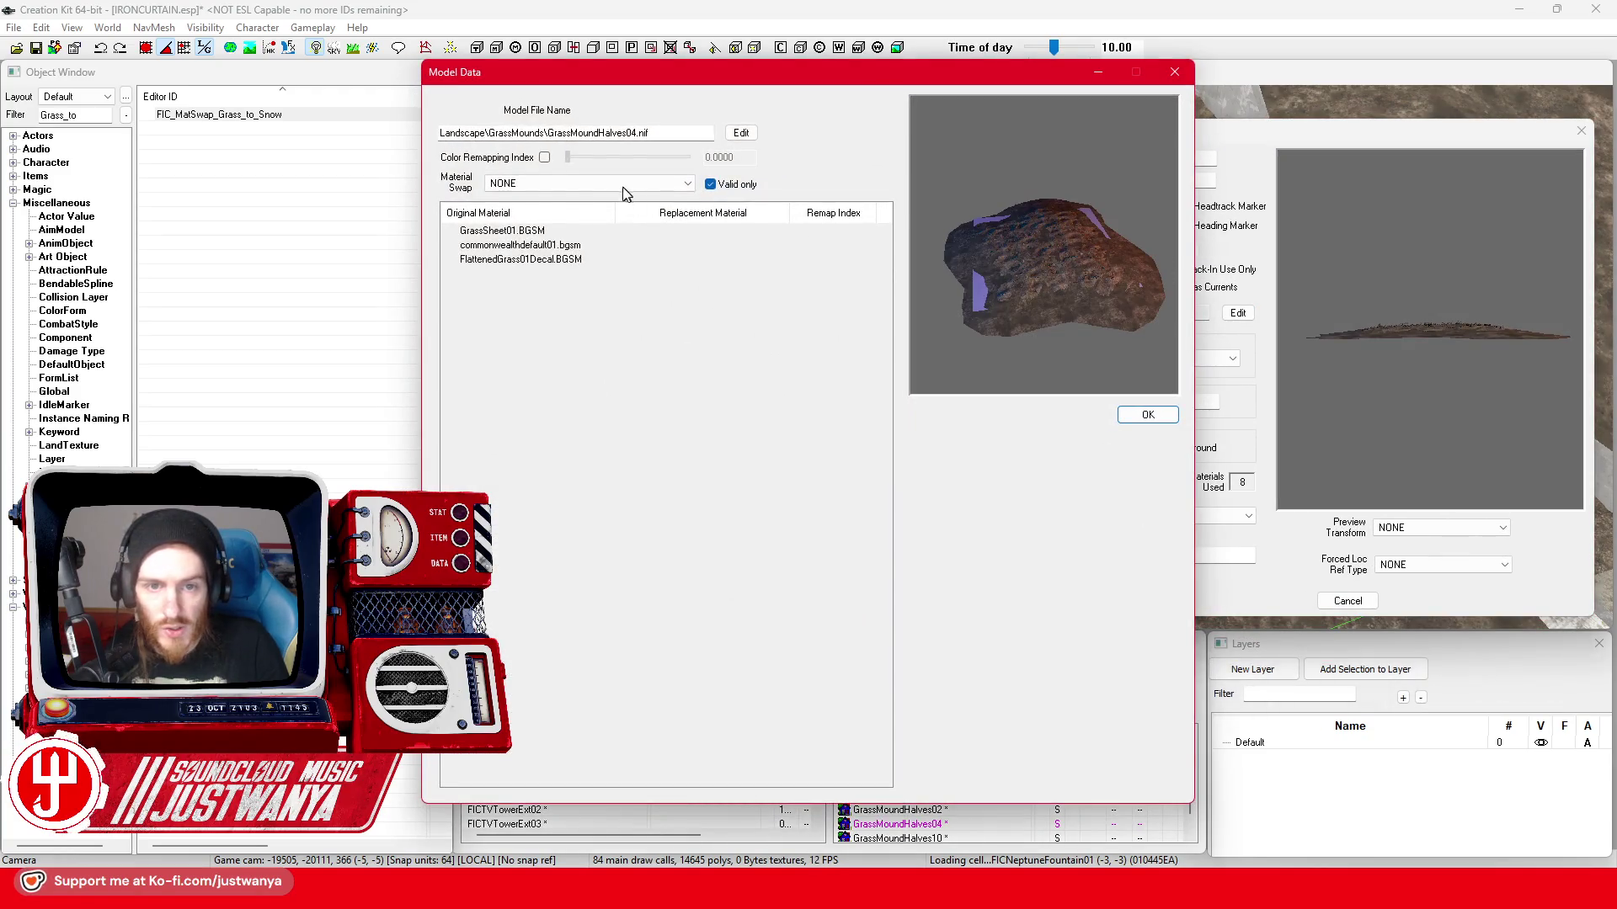
{"action": "left_click", "coordinate": [623, 186]}
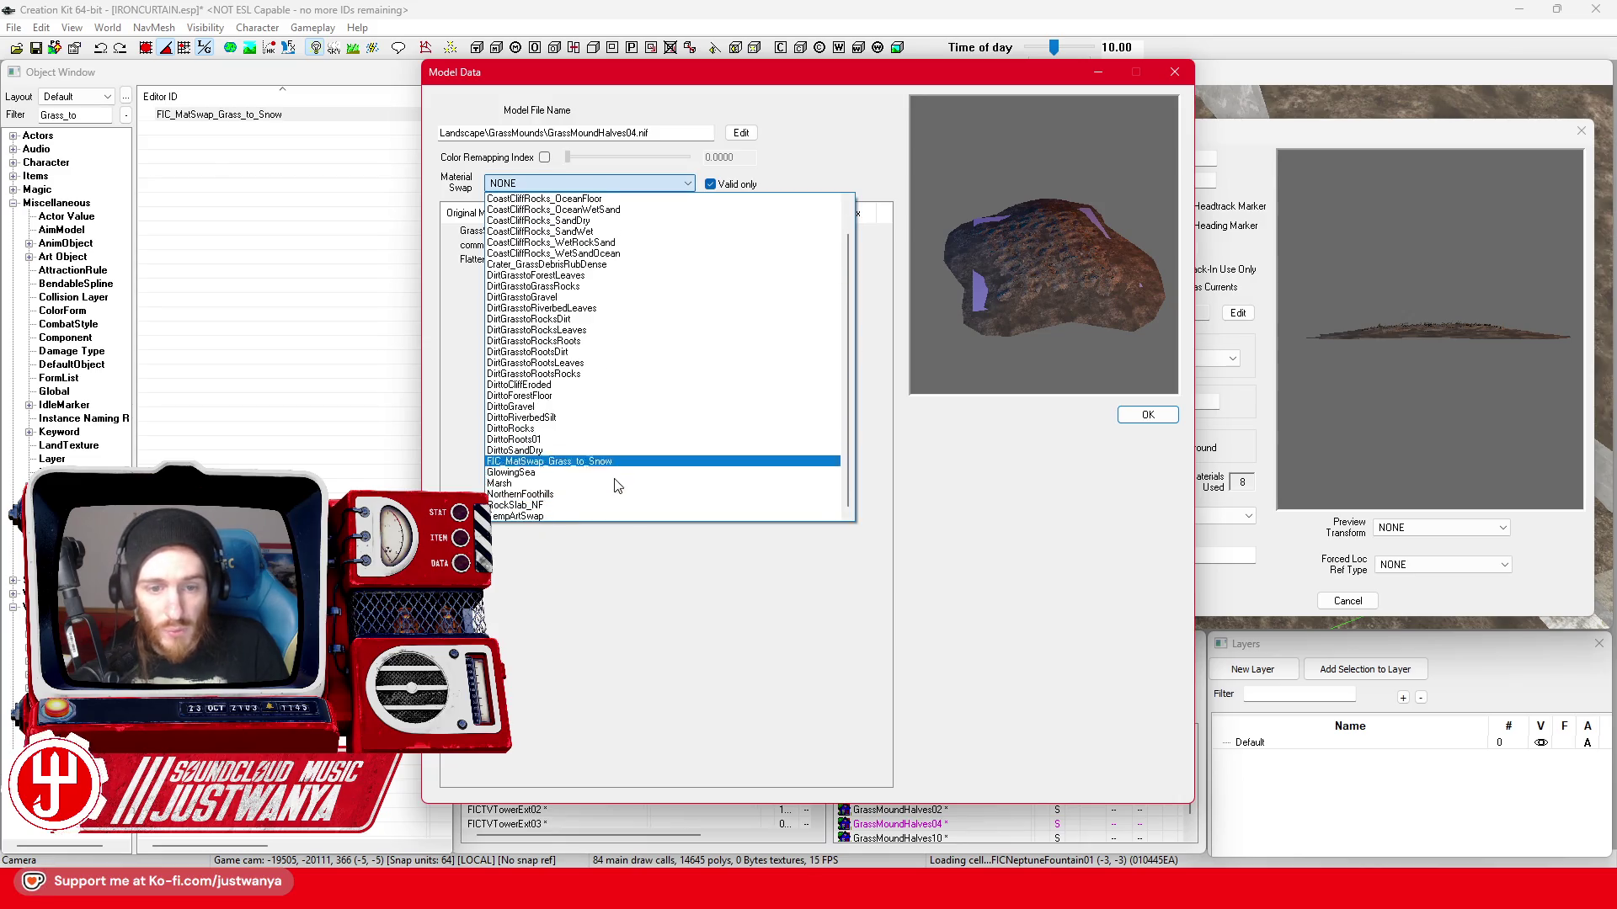
{"action": "left_click", "coordinate": [619, 482]}
{"action": "left_click_drag", "start_coordinate": [951, 300], "coordinate": [1080, 292]}
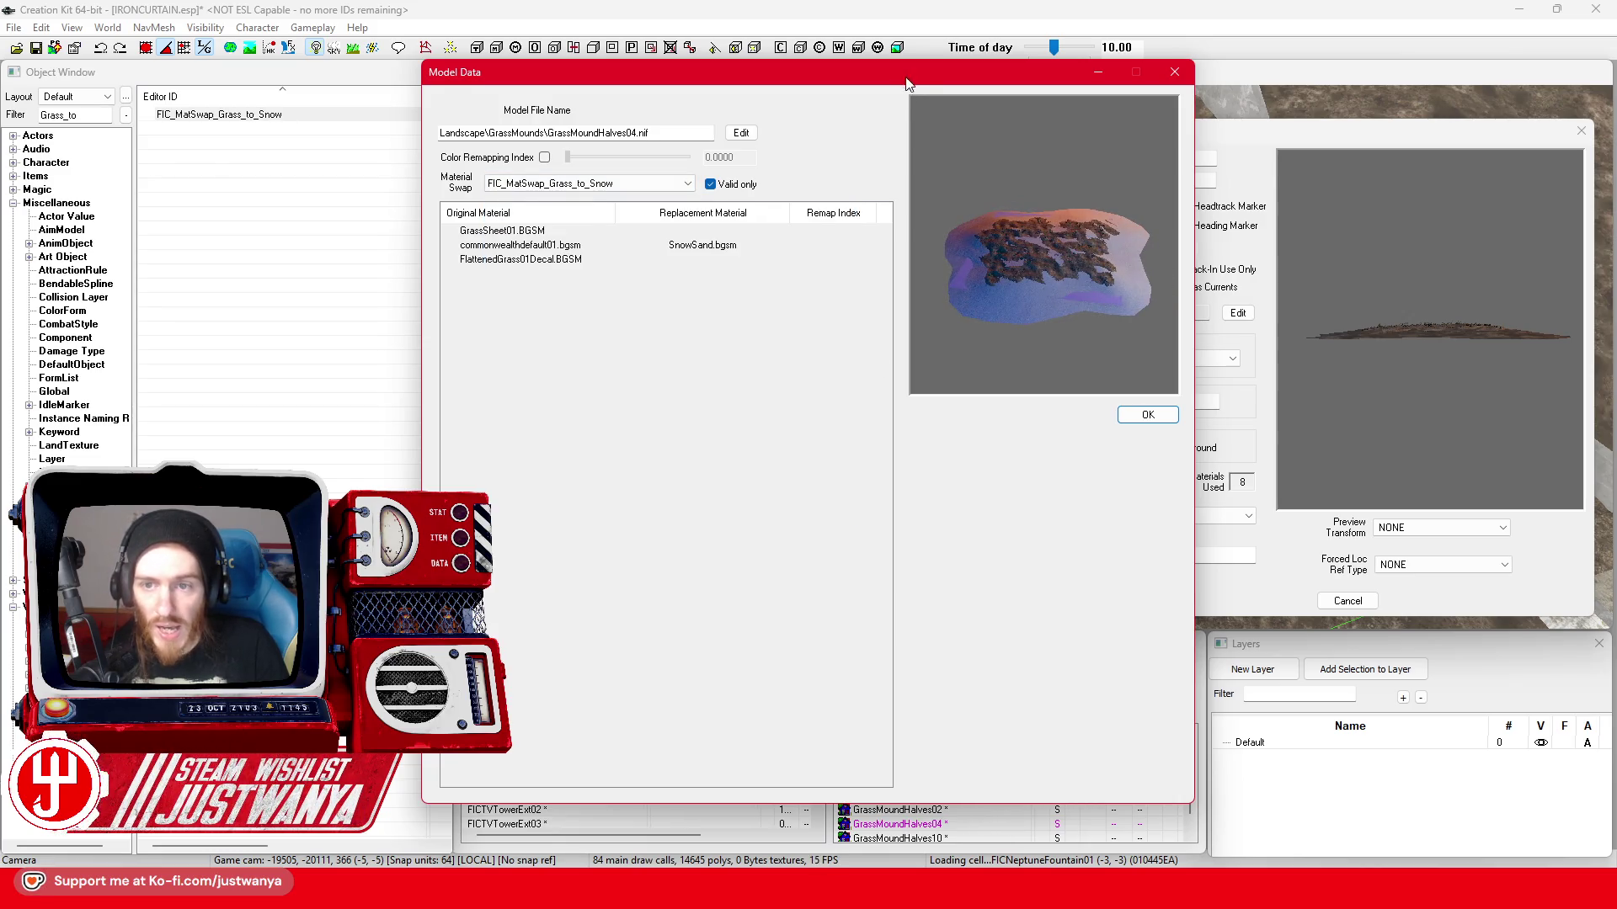
{"action": "left_click_drag", "start_coordinate": [907, 84], "coordinate": [1051, 114]}
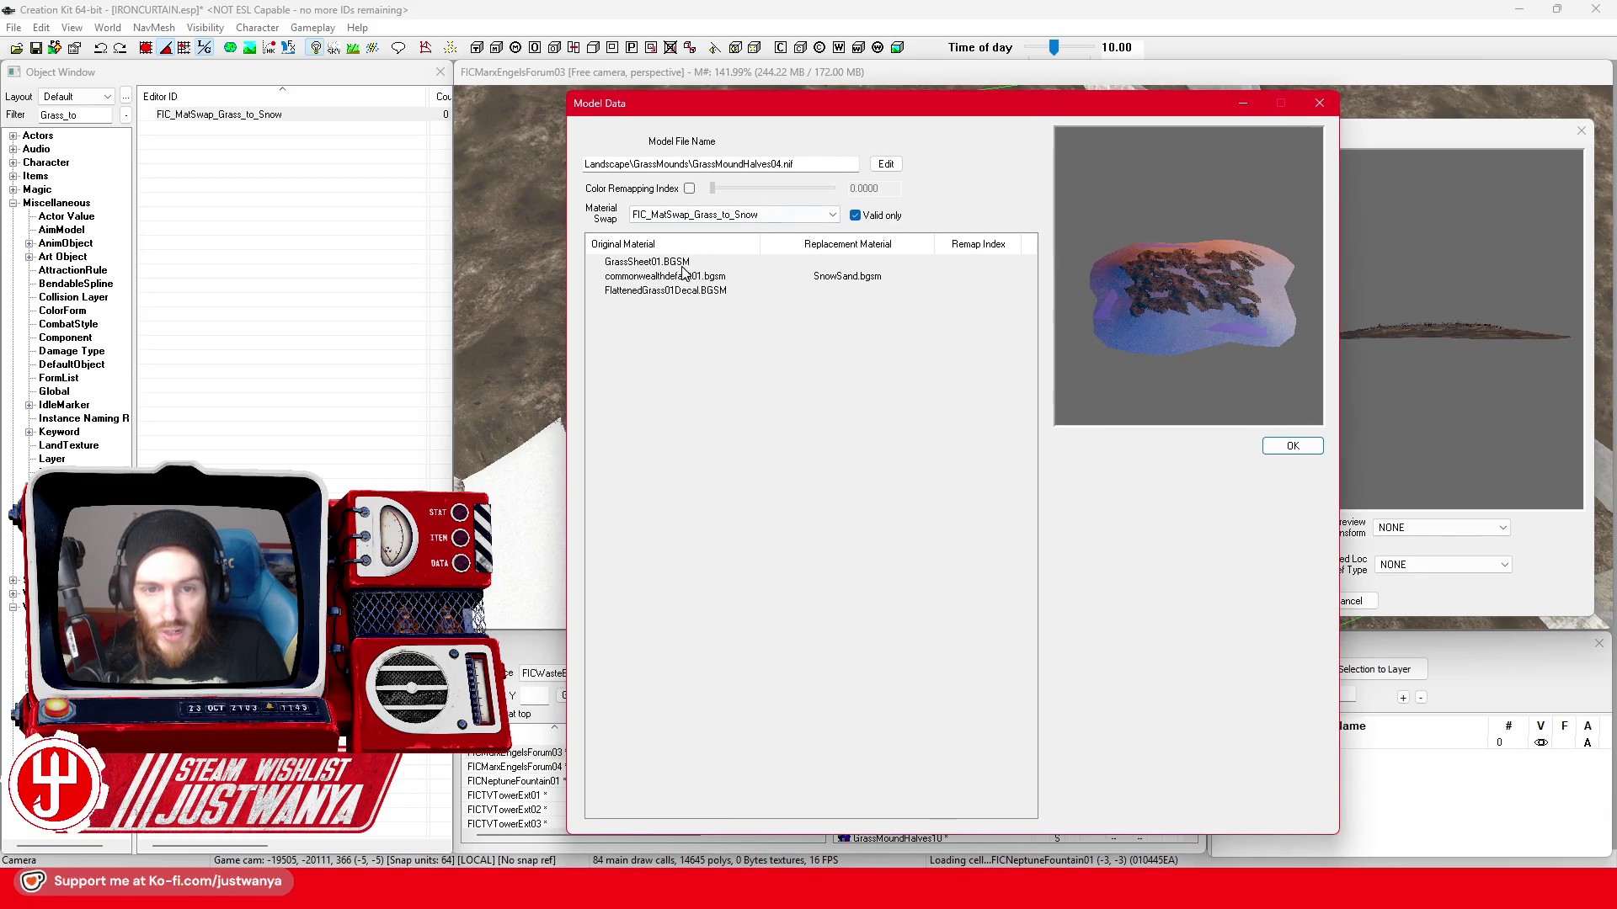
{"action": "scroll", "coordinate": [1156, 339], "scroll_direction": "up", "scroll_amount": 2}
{"action": "scroll", "coordinate": [1156, 341], "scroll_direction": "up", "scroll_amount": 2}
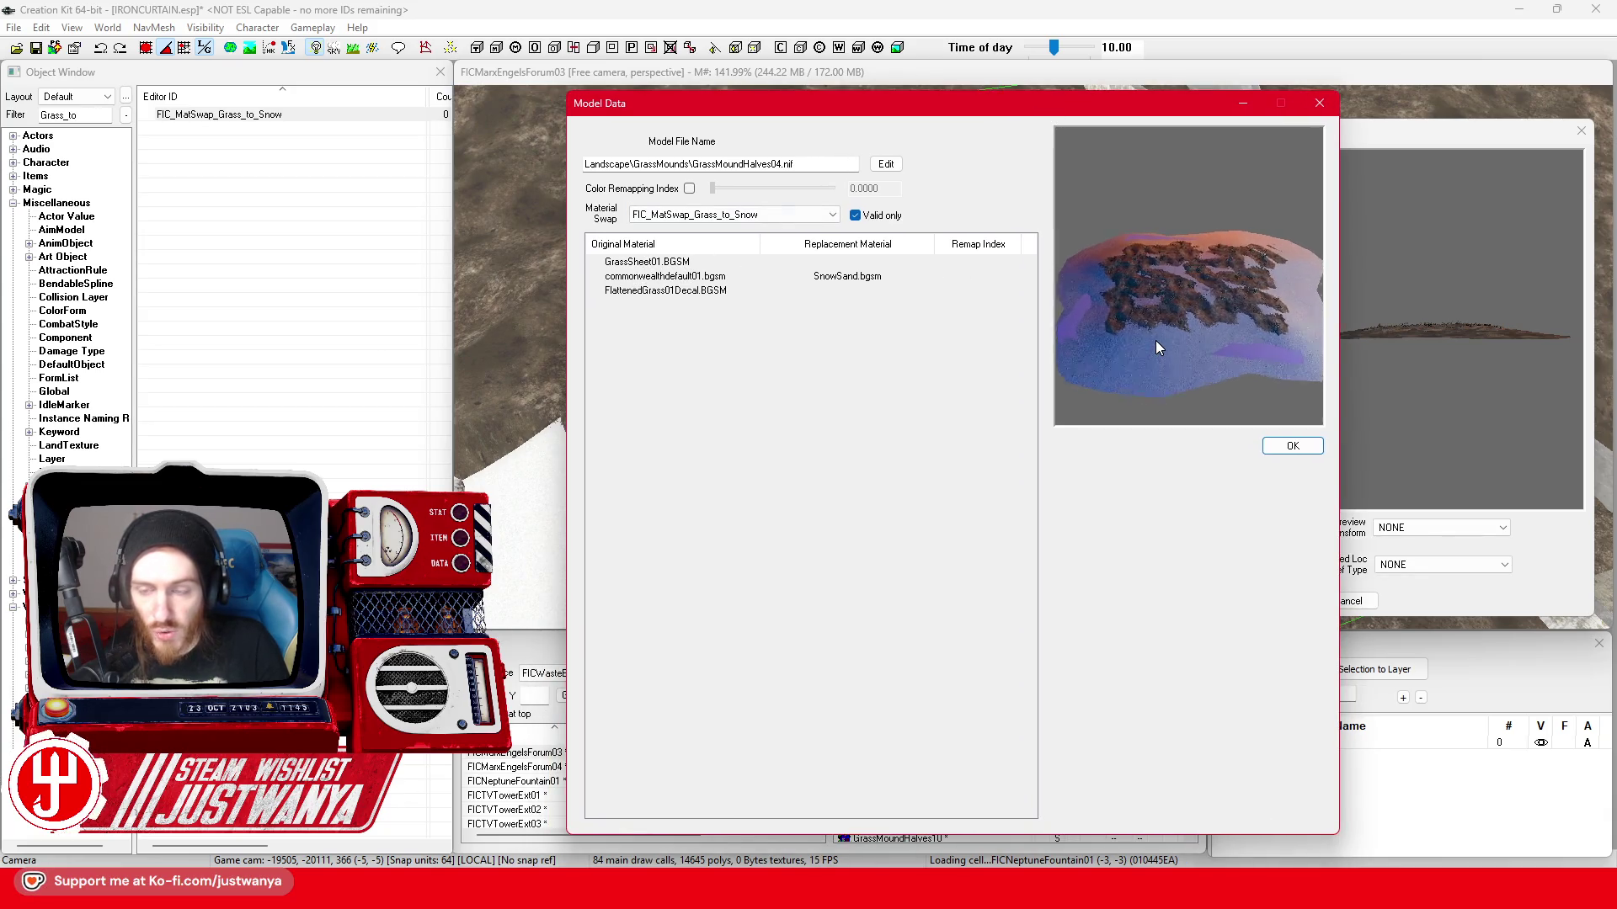
{"action": "scroll", "coordinate": [1155, 340], "scroll_direction": "up", "scroll_amount": 2}
{"action": "scroll", "coordinate": [1156, 339], "scroll_direction": "up", "scroll_amount": 2}
{"action": "scroll", "coordinate": [1156, 340], "scroll_direction": "up", "scroll_amount": 2}
{"action": "scroll", "coordinate": [1156, 340], "scroll_direction": "up", "scroll_amount": 2}
{"action": "scroll", "coordinate": [1157, 318], "scroll_direction": "up", "scroll_amount": 2}
{"action": "mouse_move", "coordinate": [1157, 319]}
{"action": "left_mouse_down"}
{"action": "mouse_move", "coordinate": [1156, 270]}
{"action": "mouse_move", "coordinate": [1158, 291]}
{"action": "left_mouse_up"}
{"action": "scroll", "coordinate": [1159, 291], "scroll_direction": "down", "scroll_amount": 2}
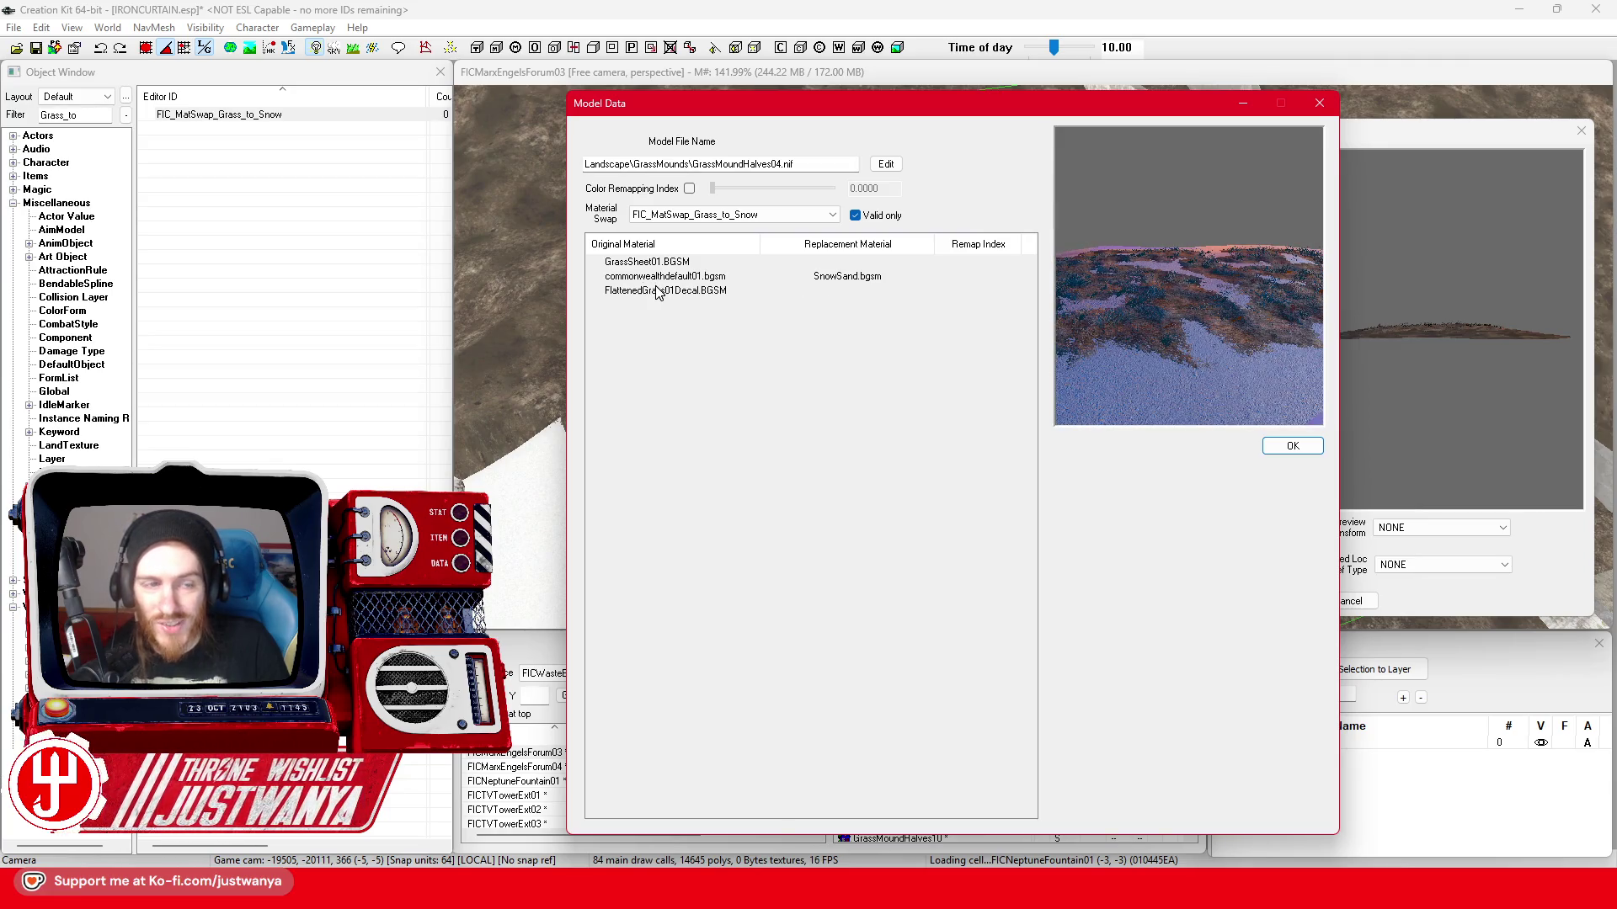
{"action": "double_click", "coordinate": [268, 118]}
- Start a new substitution in FIC_MatSwap_Grass_to_Snow with the FlattenedGrass material as base
{"action": "mouse_move", "coordinate": [298, 209]}
{"action": "left_mouse_down"}
{"action": "mouse_move", "coordinate": [164, 158]}
{"action": "mouse_move", "coordinate": [252, 156]}
{"action": "left_mouse_up"}
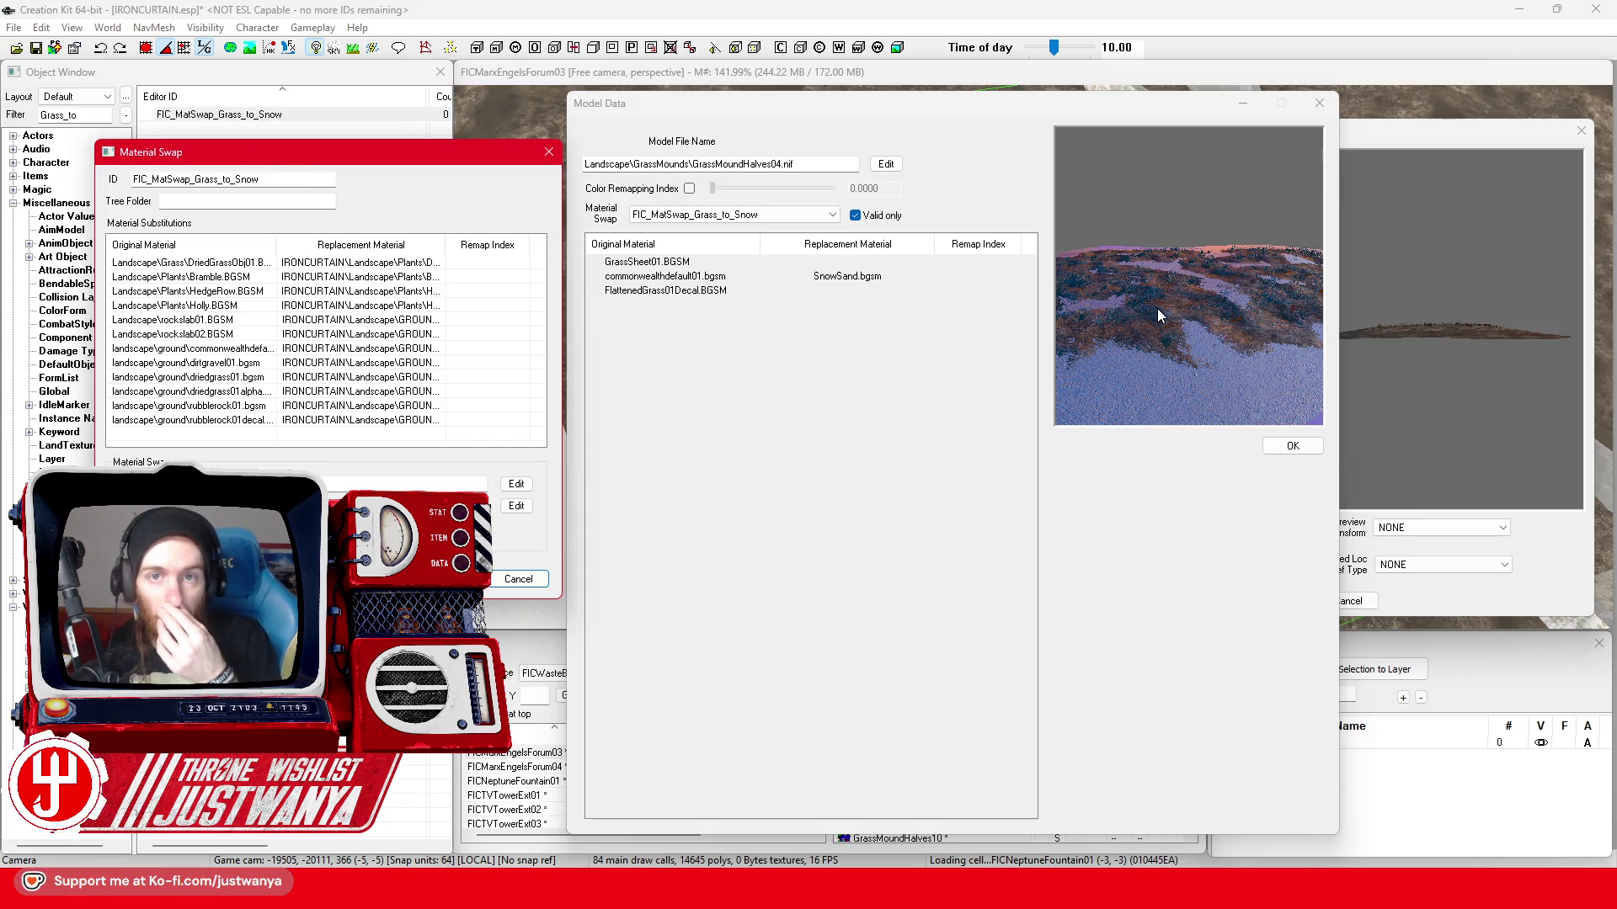
{"action": "double_click", "coordinate": [209, 440]}
{"action": "mouse_move", "coordinate": [668, 234]}
{"action": "left_mouse_down"}
{"action": "mouse_move", "coordinate": [379, 241]}
{"action": "mouse_move", "coordinate": [450, 230]}
{"action": "left_mouse_up"}
{"action": "scroll", "coordinate": [406, 448], "scroll_direction": "down", "scroll_amount": 4}
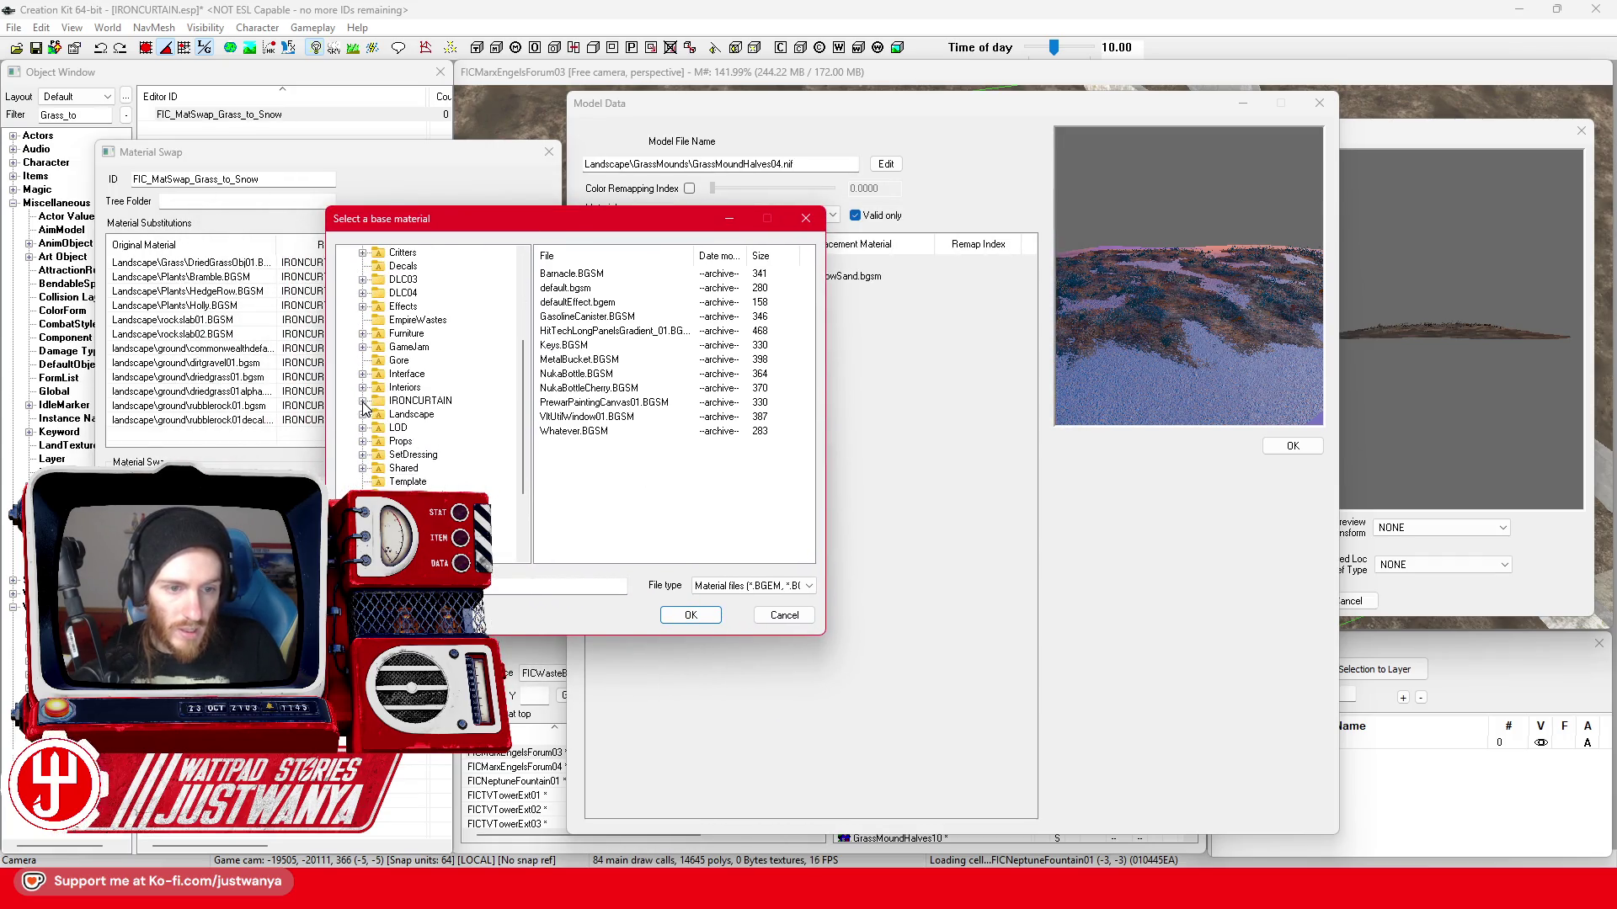
{"action": "double_click", "coordinate": [429, 496]}
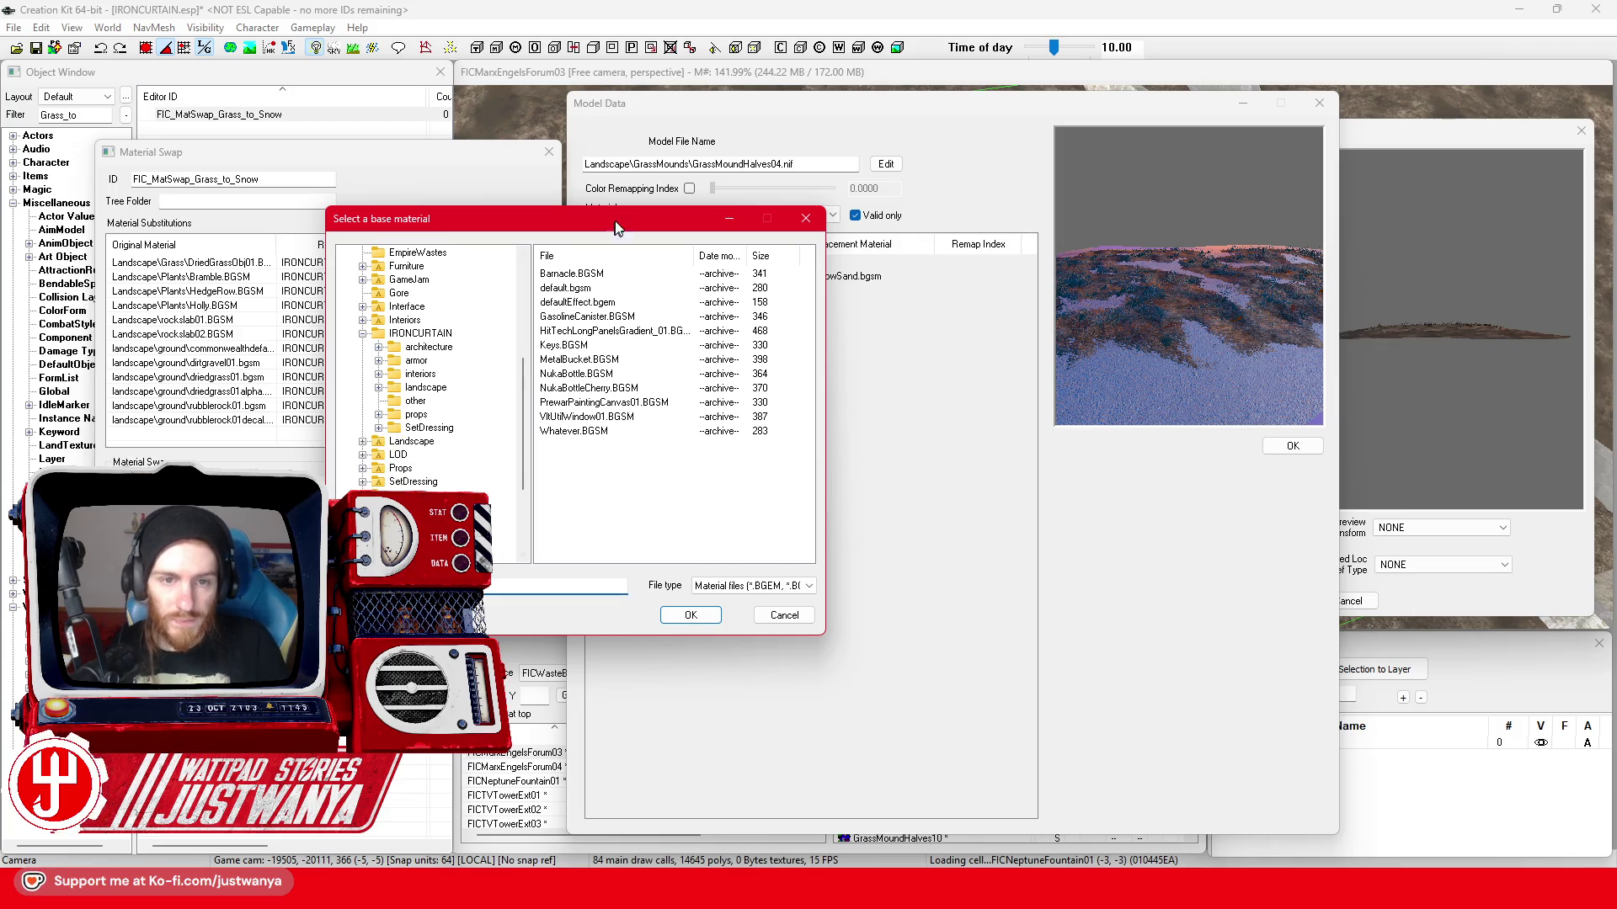
{"action": "left_click_drag", "start_coordinate": [614, 231], "coordinate": [734, 343]}
{"action": "type", "text": "Flattene"}
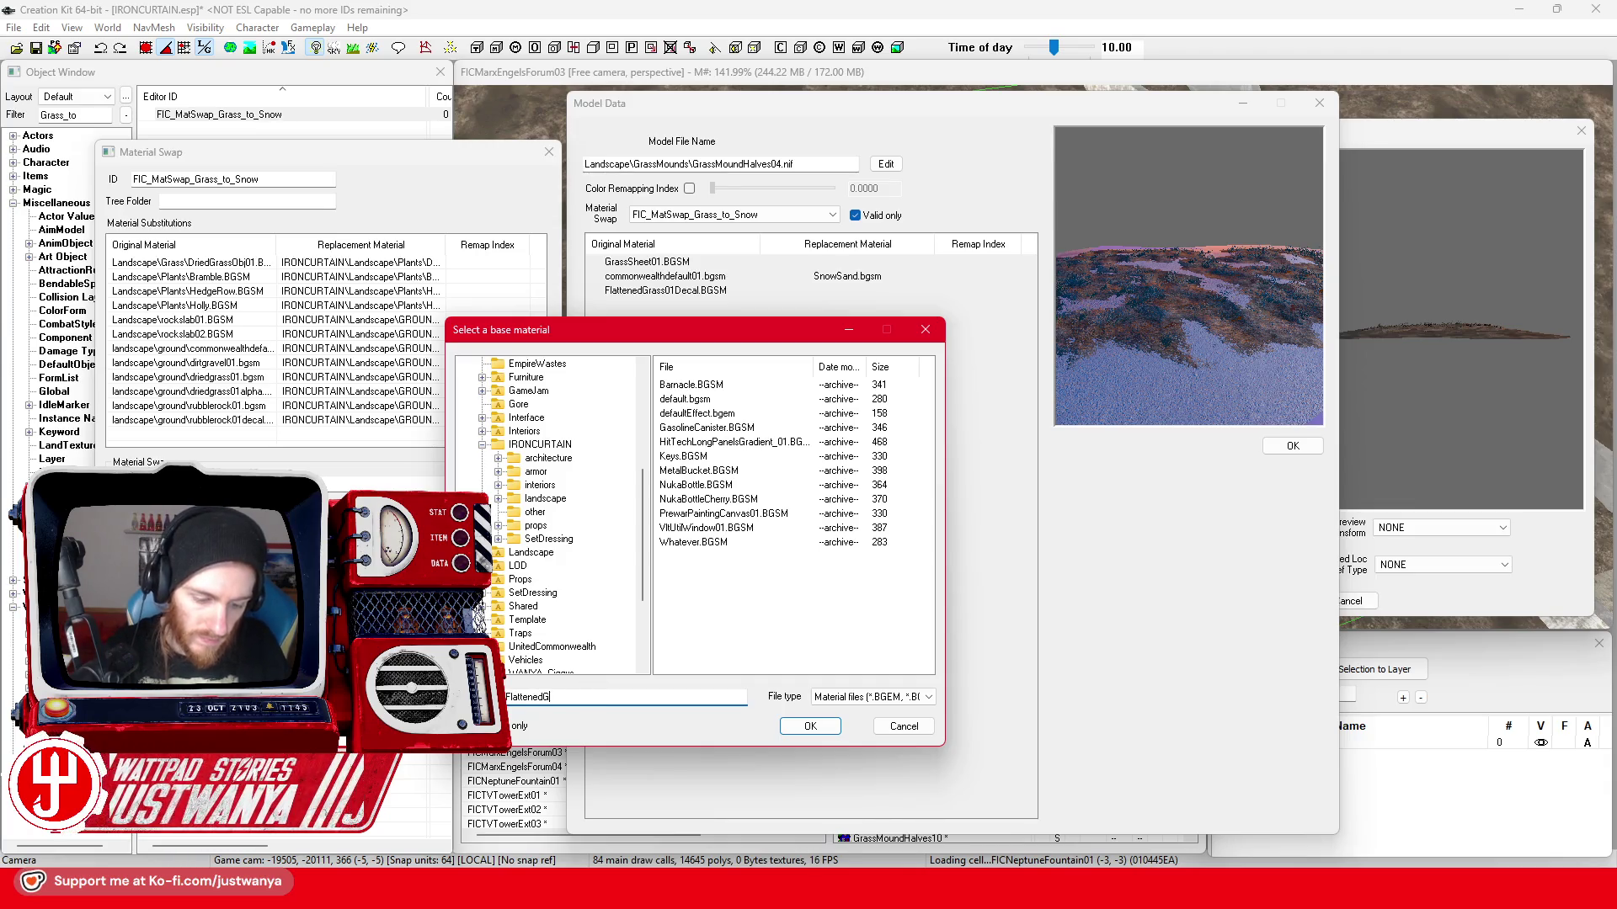
{"action": "type", "text": "dGrass"}
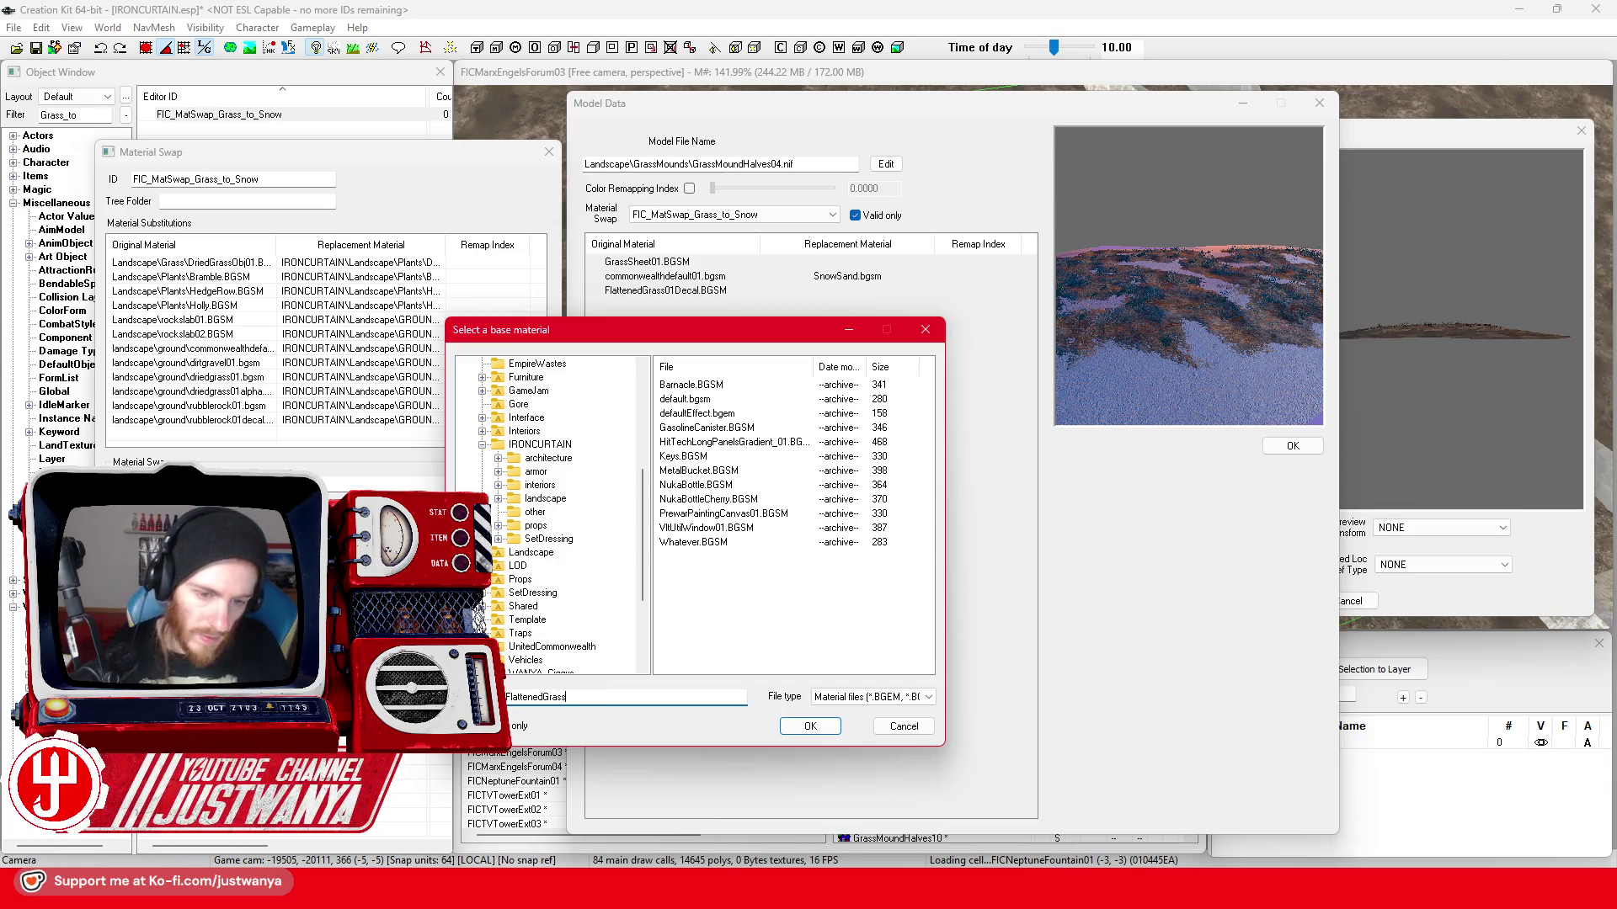
{"action": "left_click", "coordinate": [810, 729]}
- Choose SnowSand.bgsm from IRONCURTAIN\landscape\ground as its replacement and begin another substitution row
{"action": "left_click", "coordinate": [595, 358]}
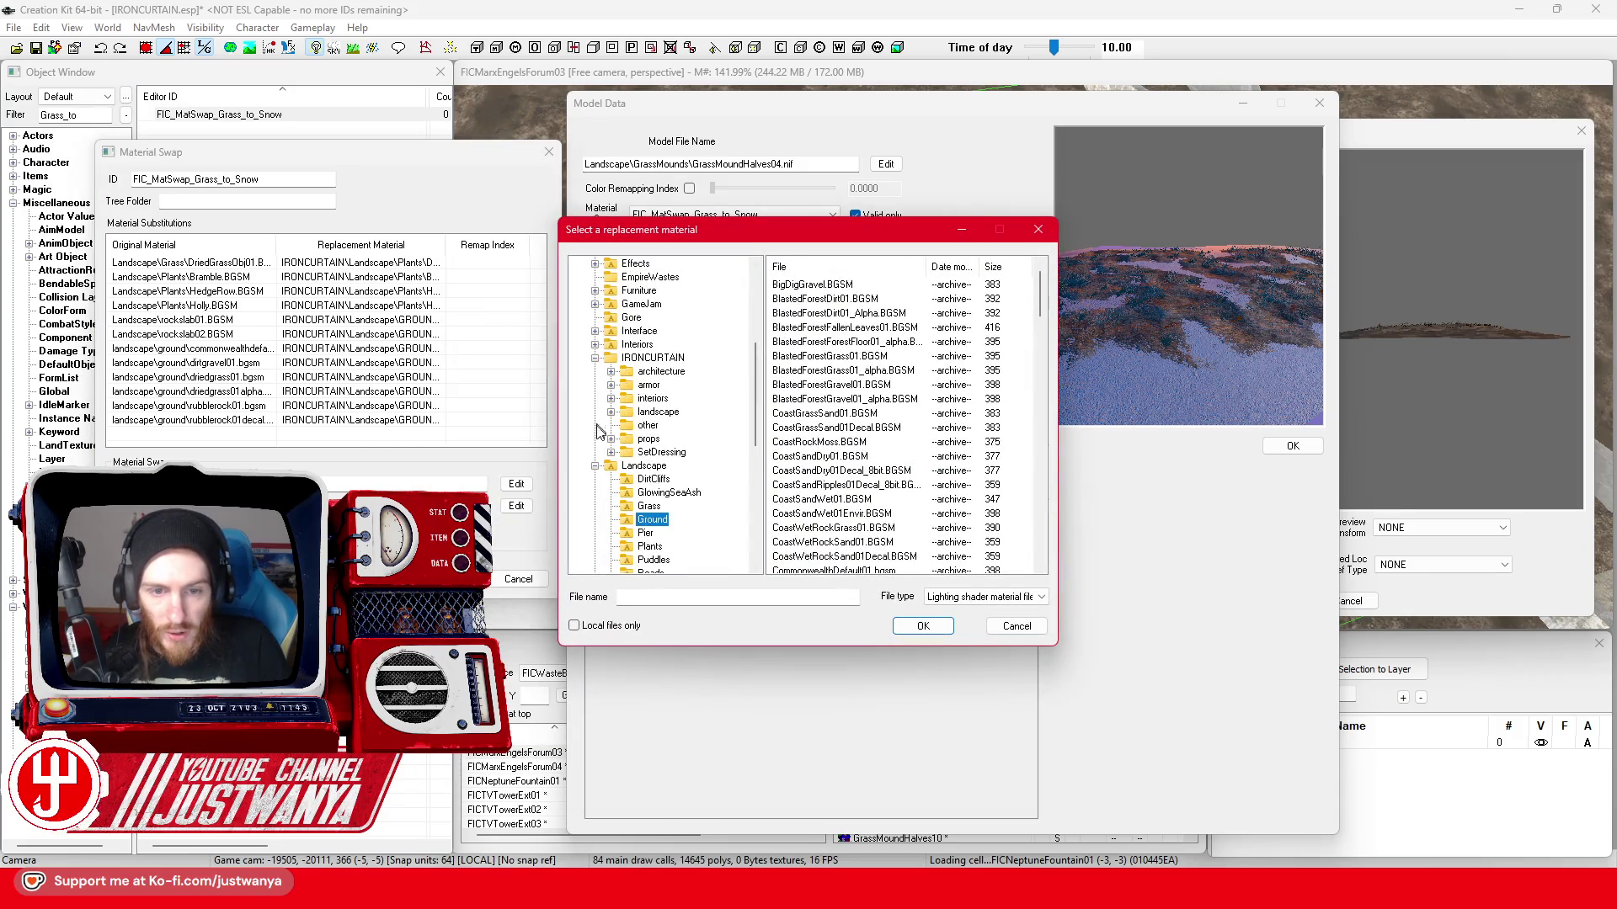
{"action": "left_click", "coordinate": [611, 453]}
{"action": "left_click", "coordinate": [610, 400]}
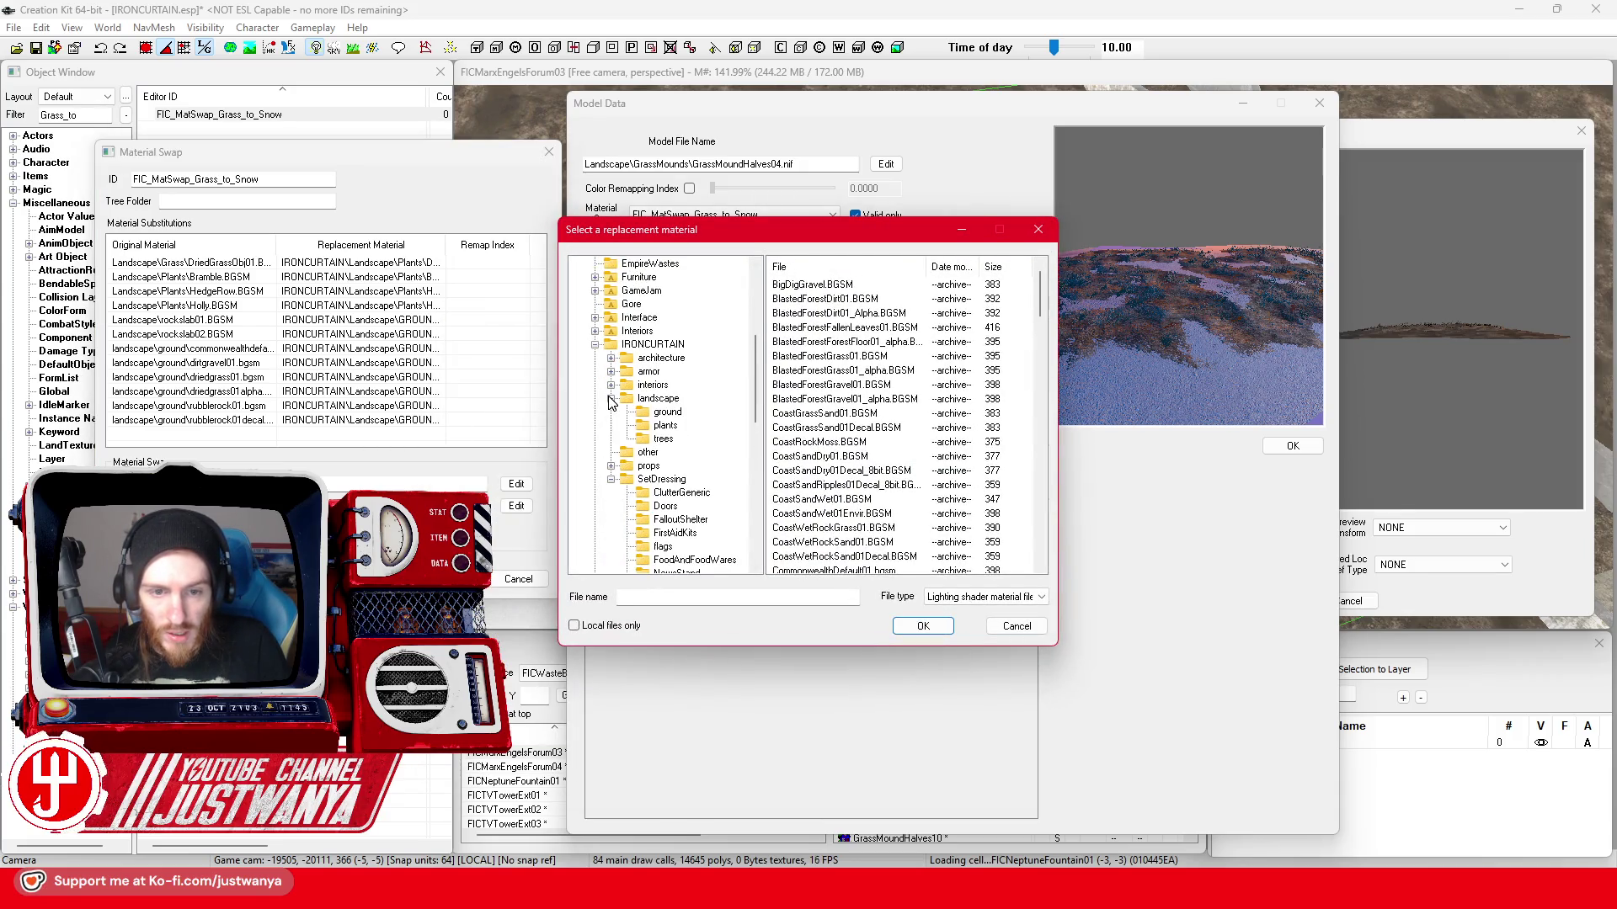
{"action": "left_click", "coordinate": [667, 413]}
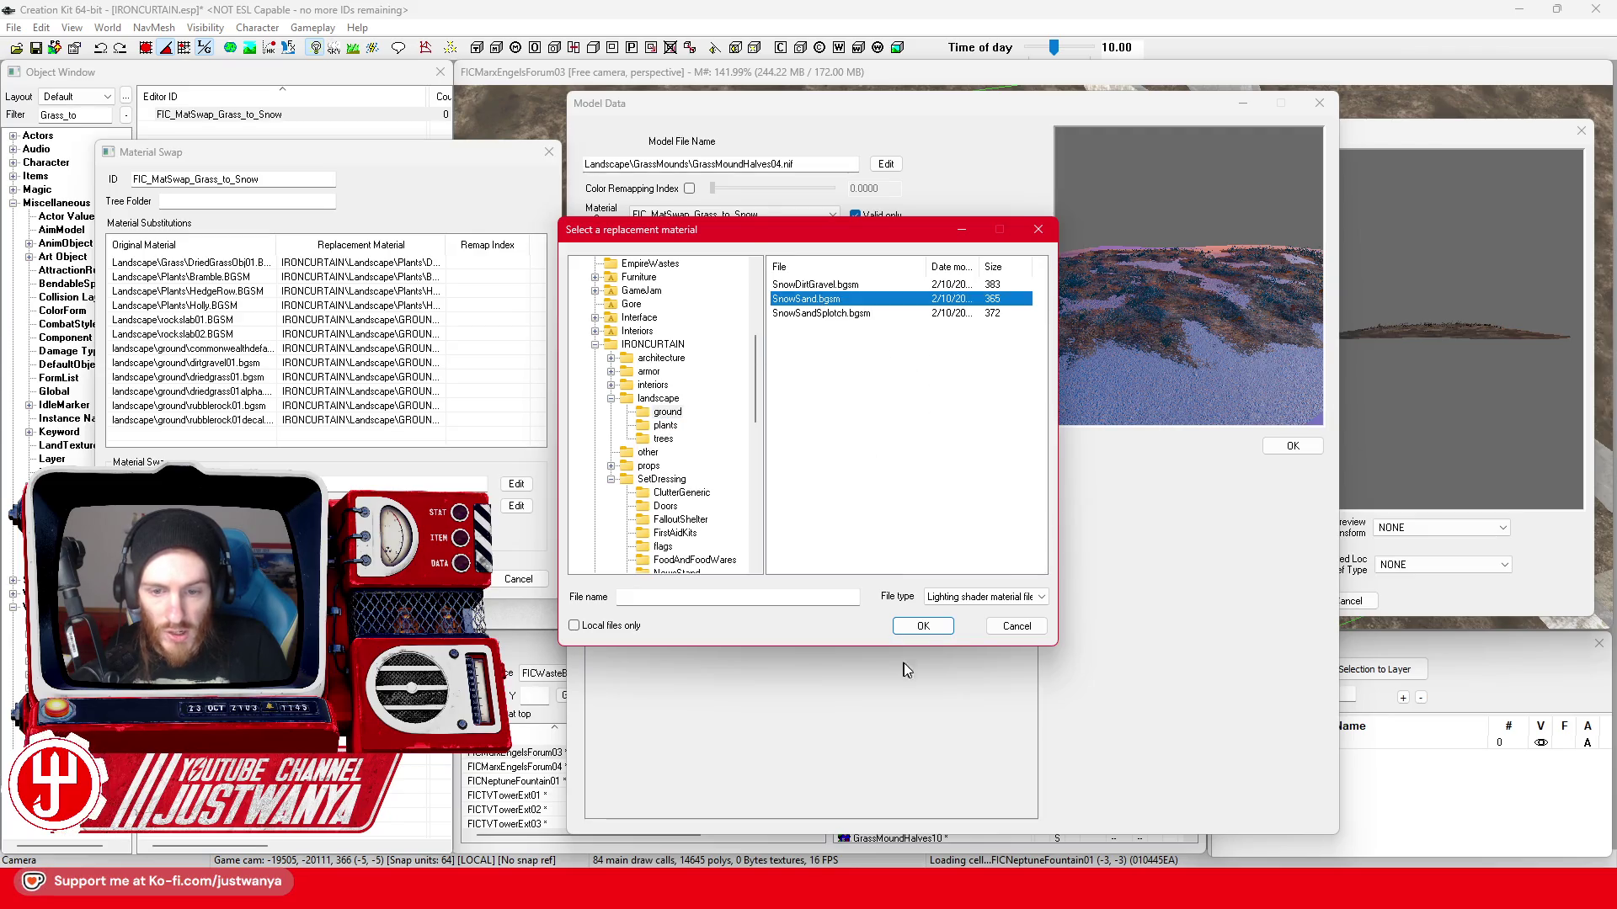
{"action": "left_click", "coordinate": [921, 628]}
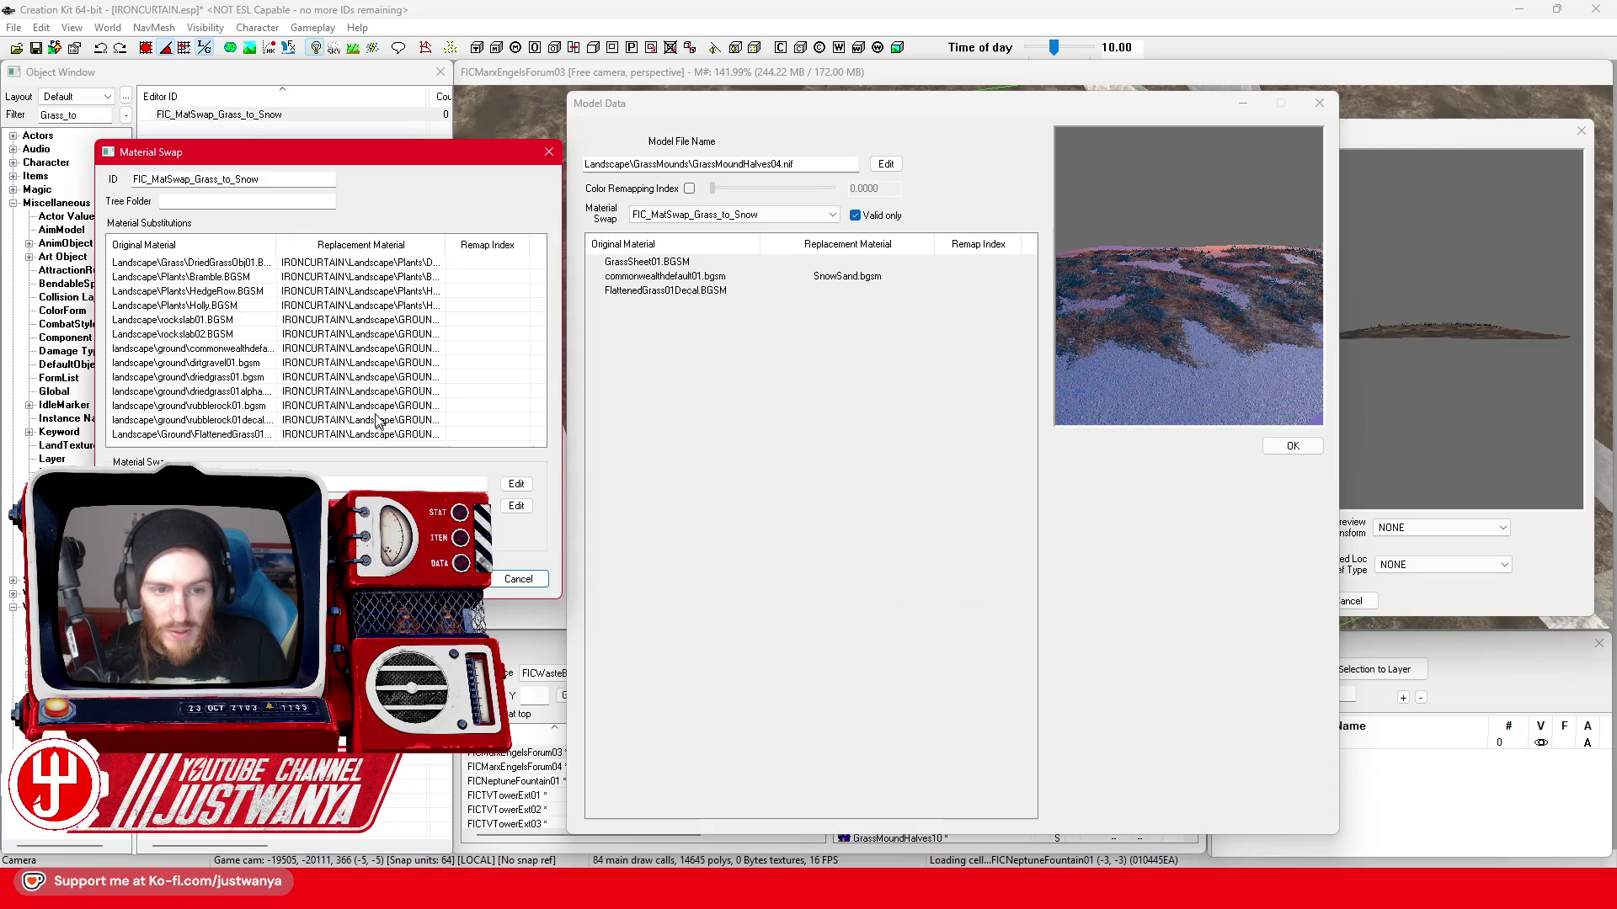
{"action": "double_click", "coordinate": [750, 274]}
{"action": "left_click_drag", "start_coordinate": [771, 235], "coordinate": [699, 320]}
{"action": "type", "text": "GrassSheet"}
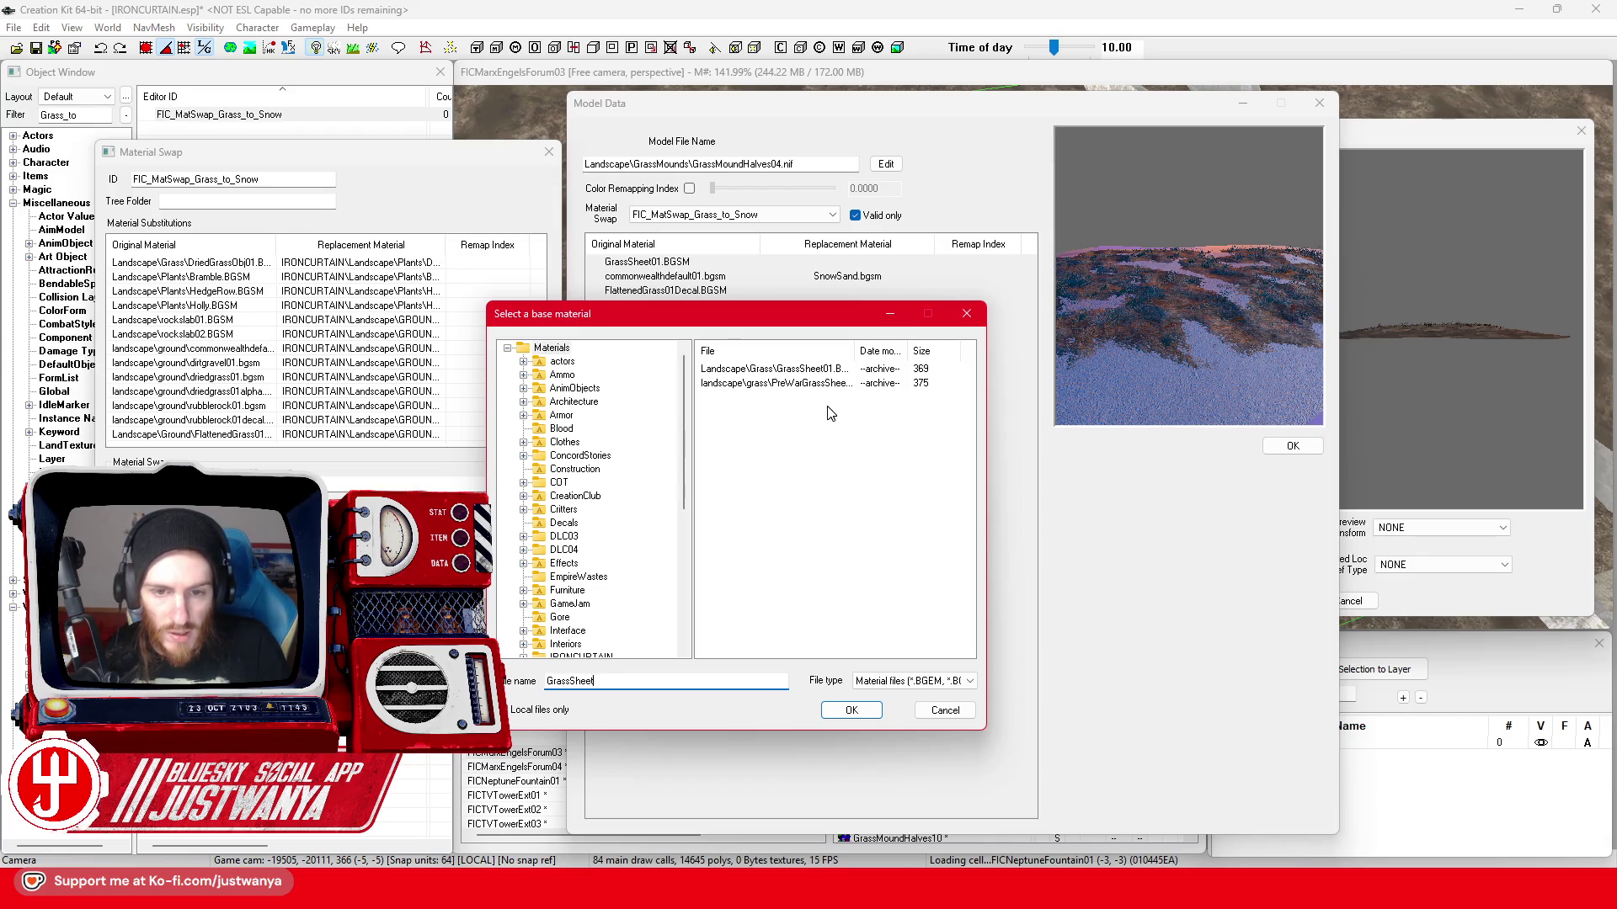
- Map GrassSheet01.BGSM to IRONCURTAIN\landscape\plants DriedGrassObj01.BGSM and close the swap and model editors
{"action": "left_click", "coordinate": [849, 712]}
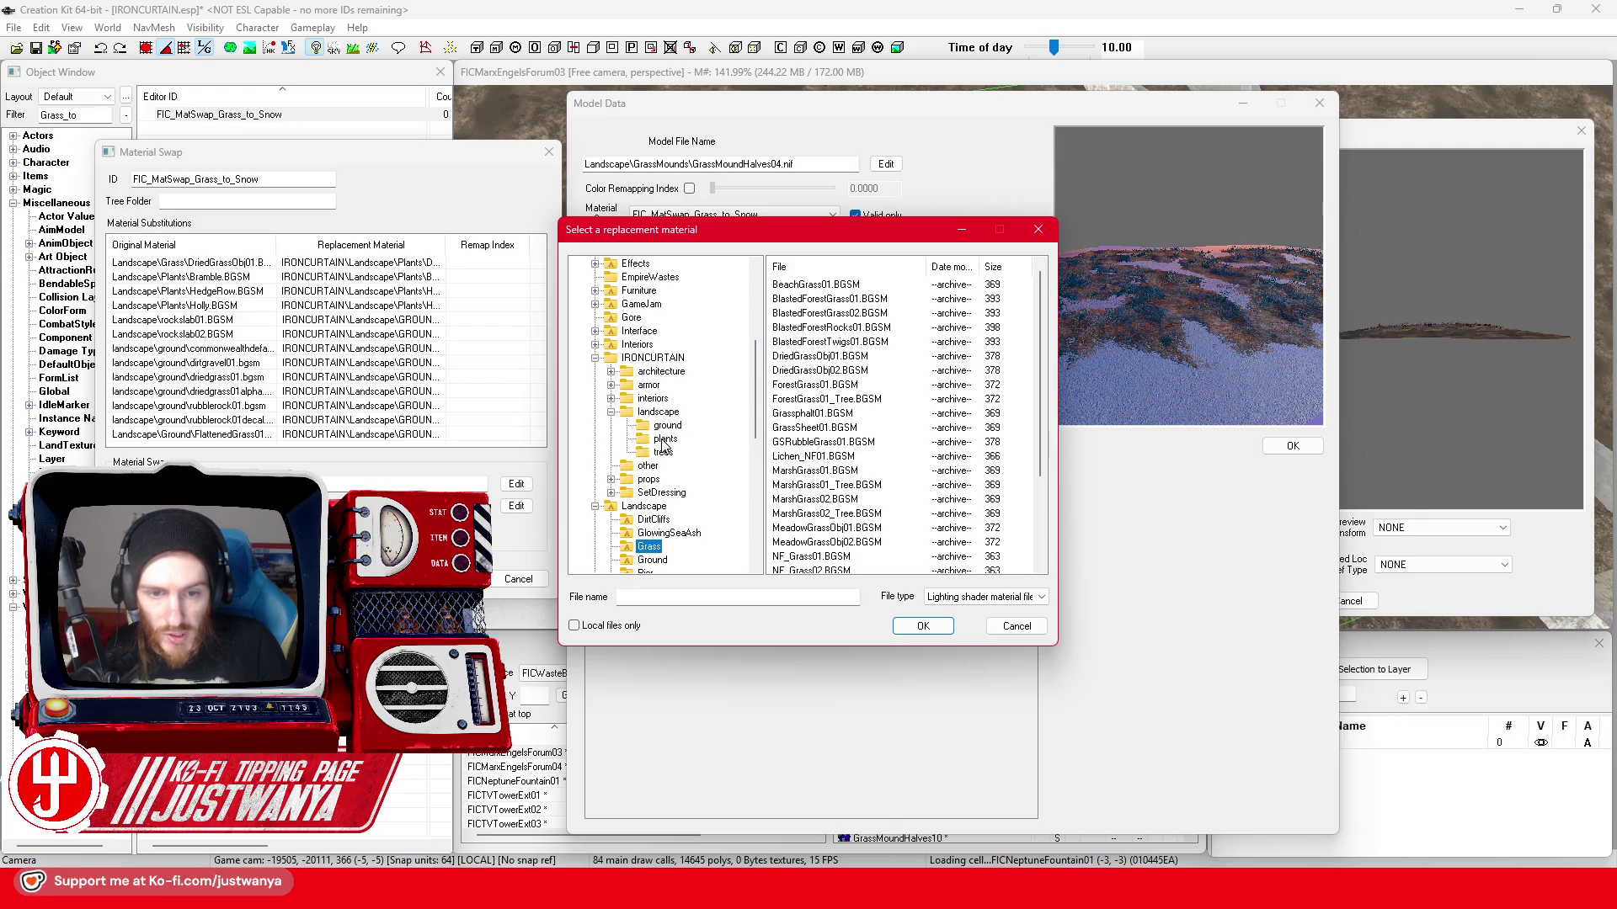
{"action": "left_click", "coordinate": [663, 441]}
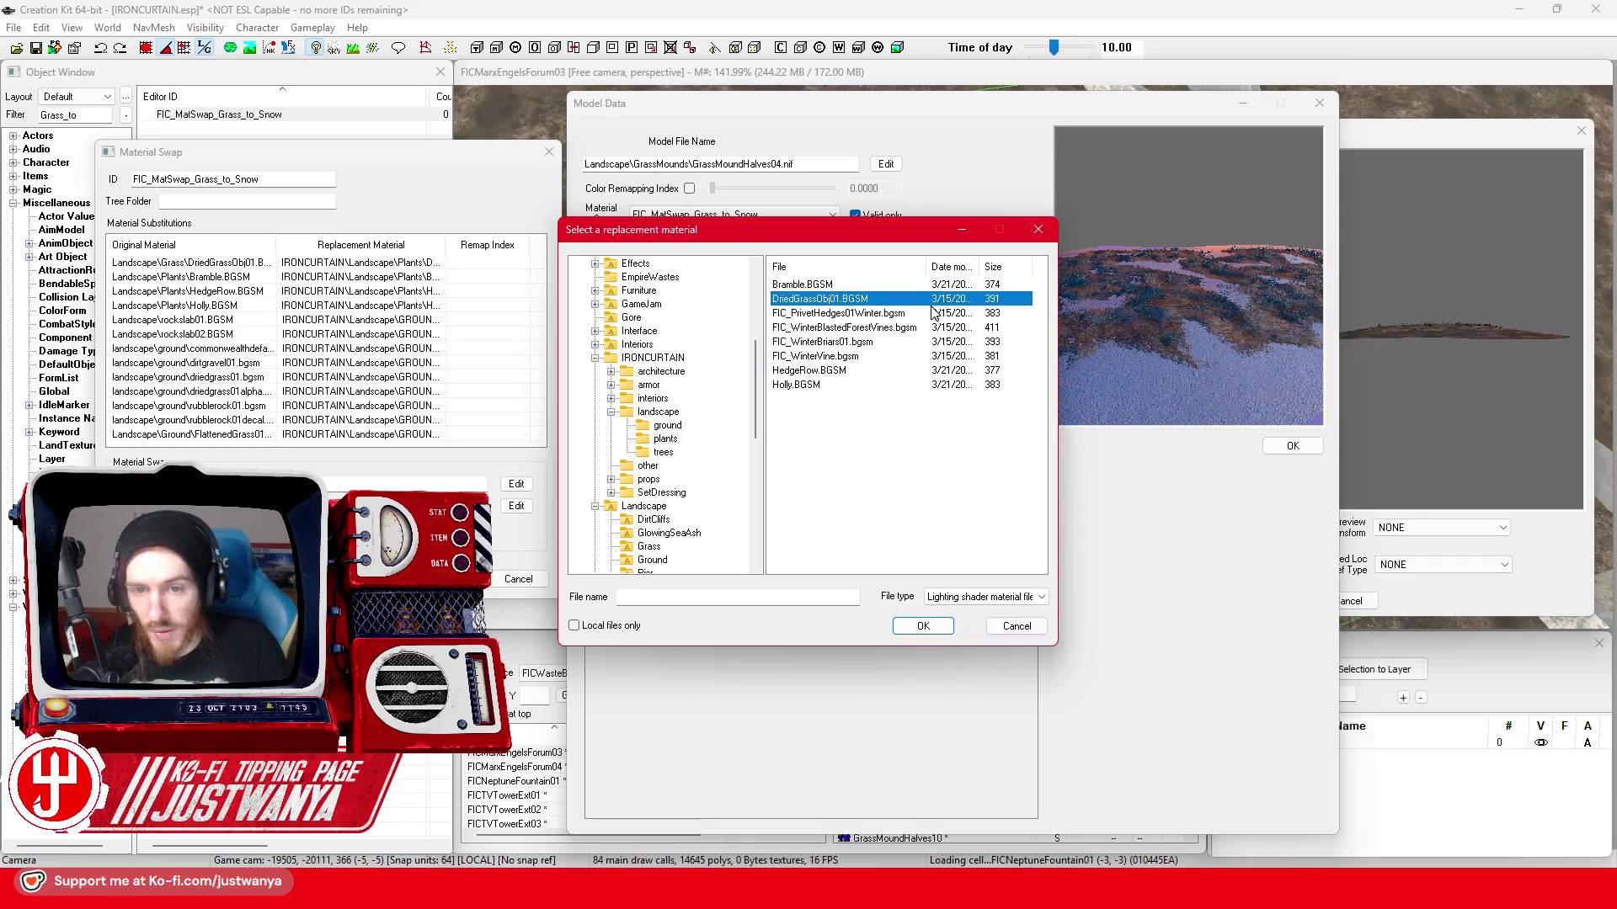
{"action": "left_click", "coordinate": [913, 627]}
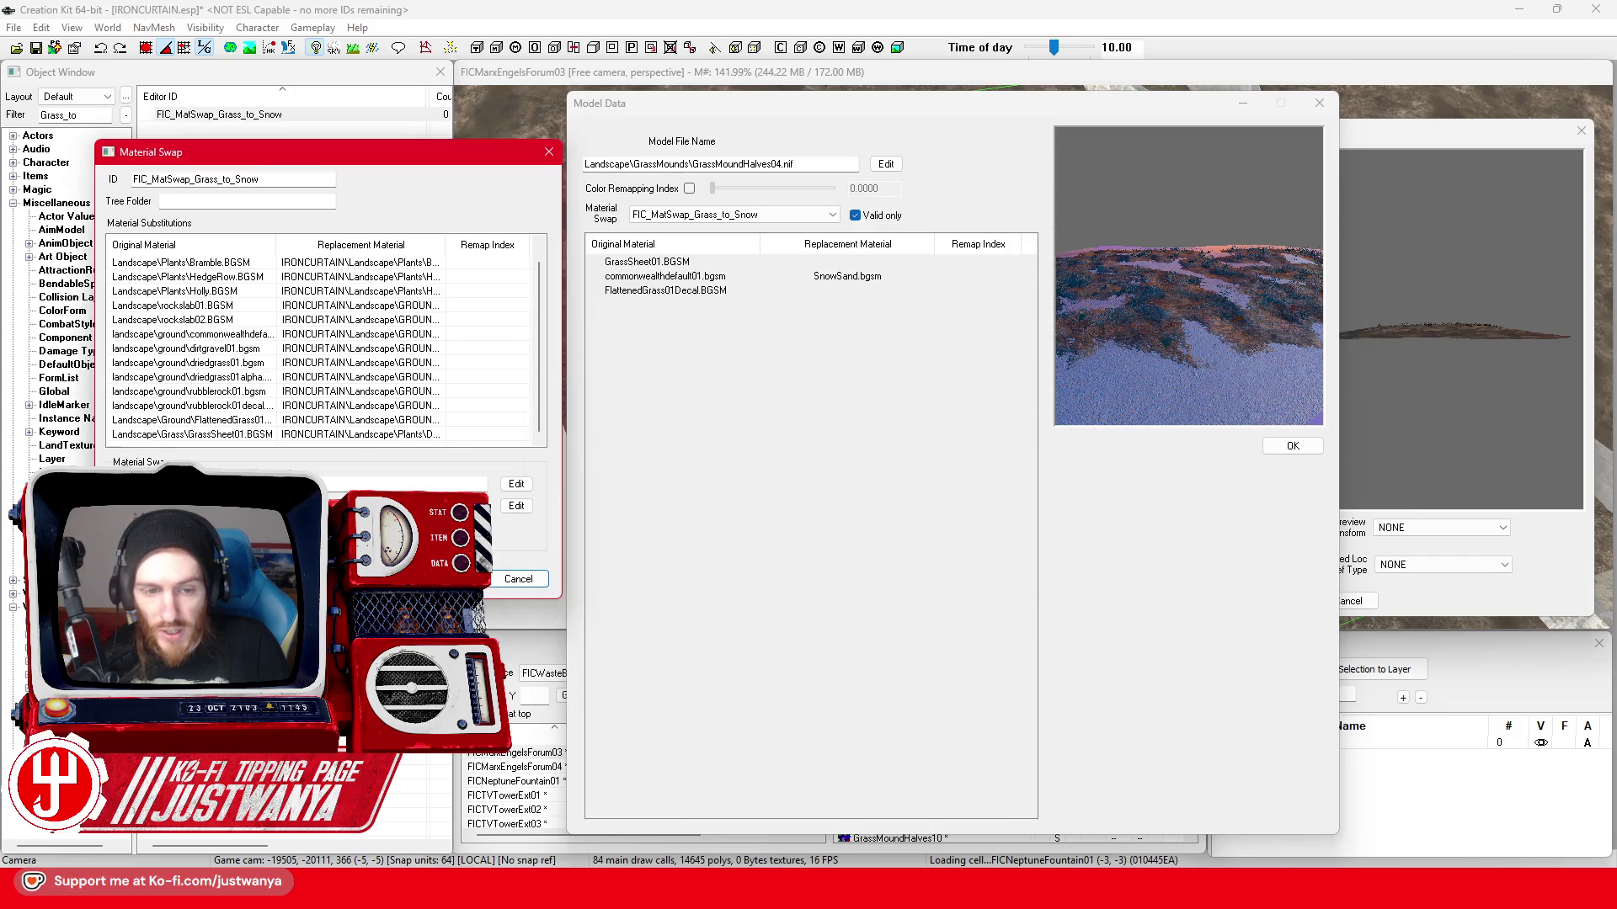
{"action": "key", "text": "Return"}
{"action": "key", "text": "Return"}
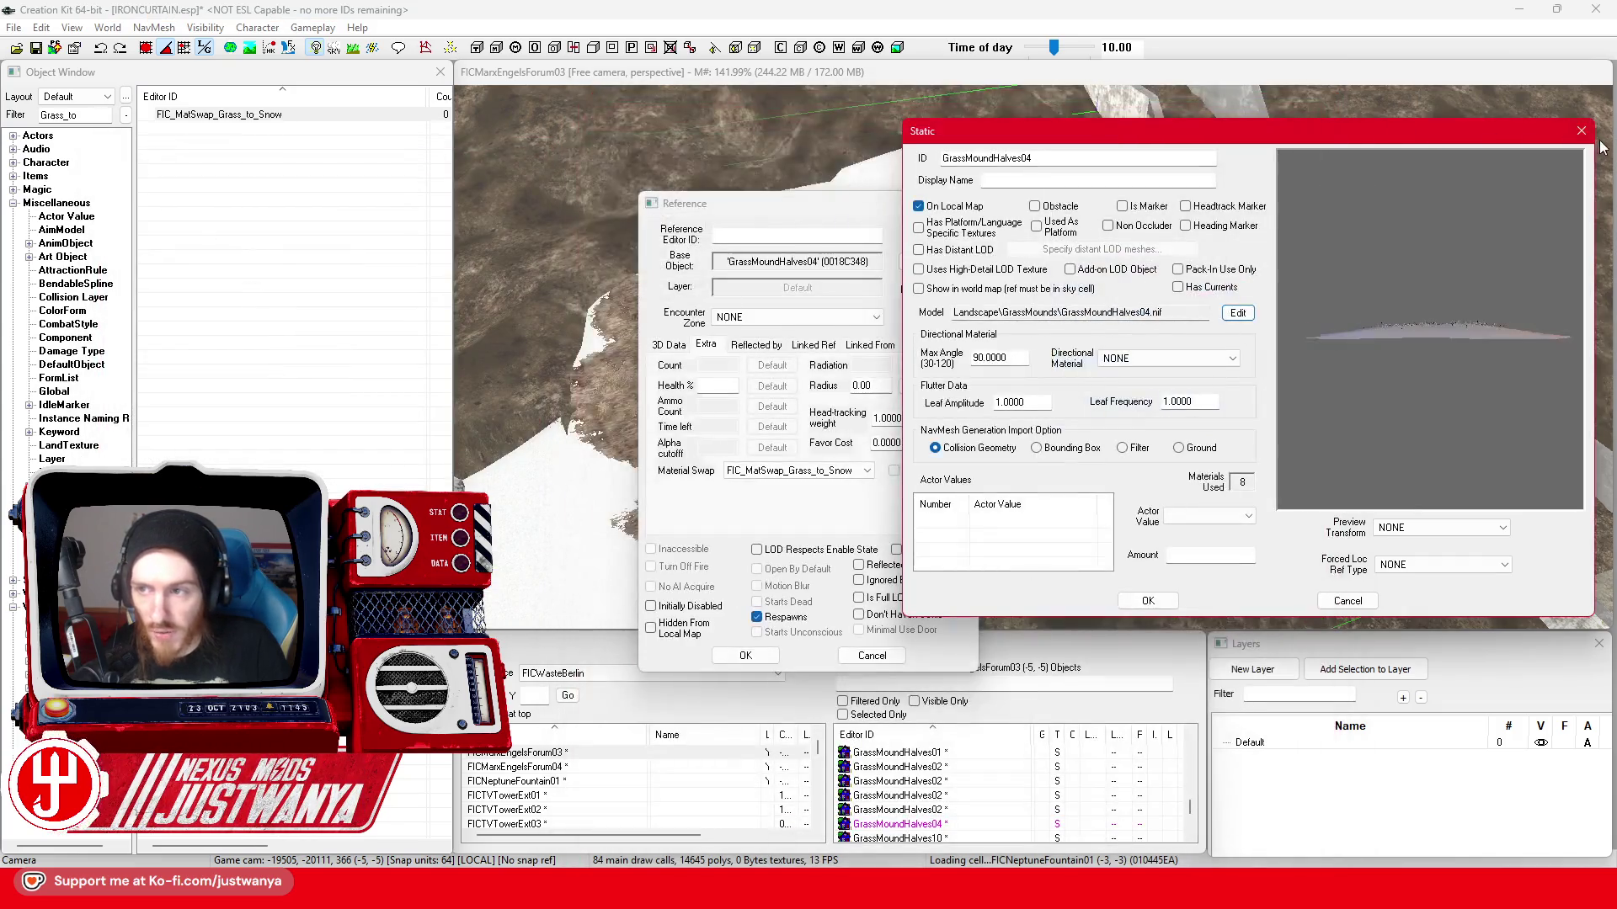
- Close the base form and set the mound reference's material swap to Default: none to see original grass
{"action": "left_click", "coordinate": [1580, 130]}
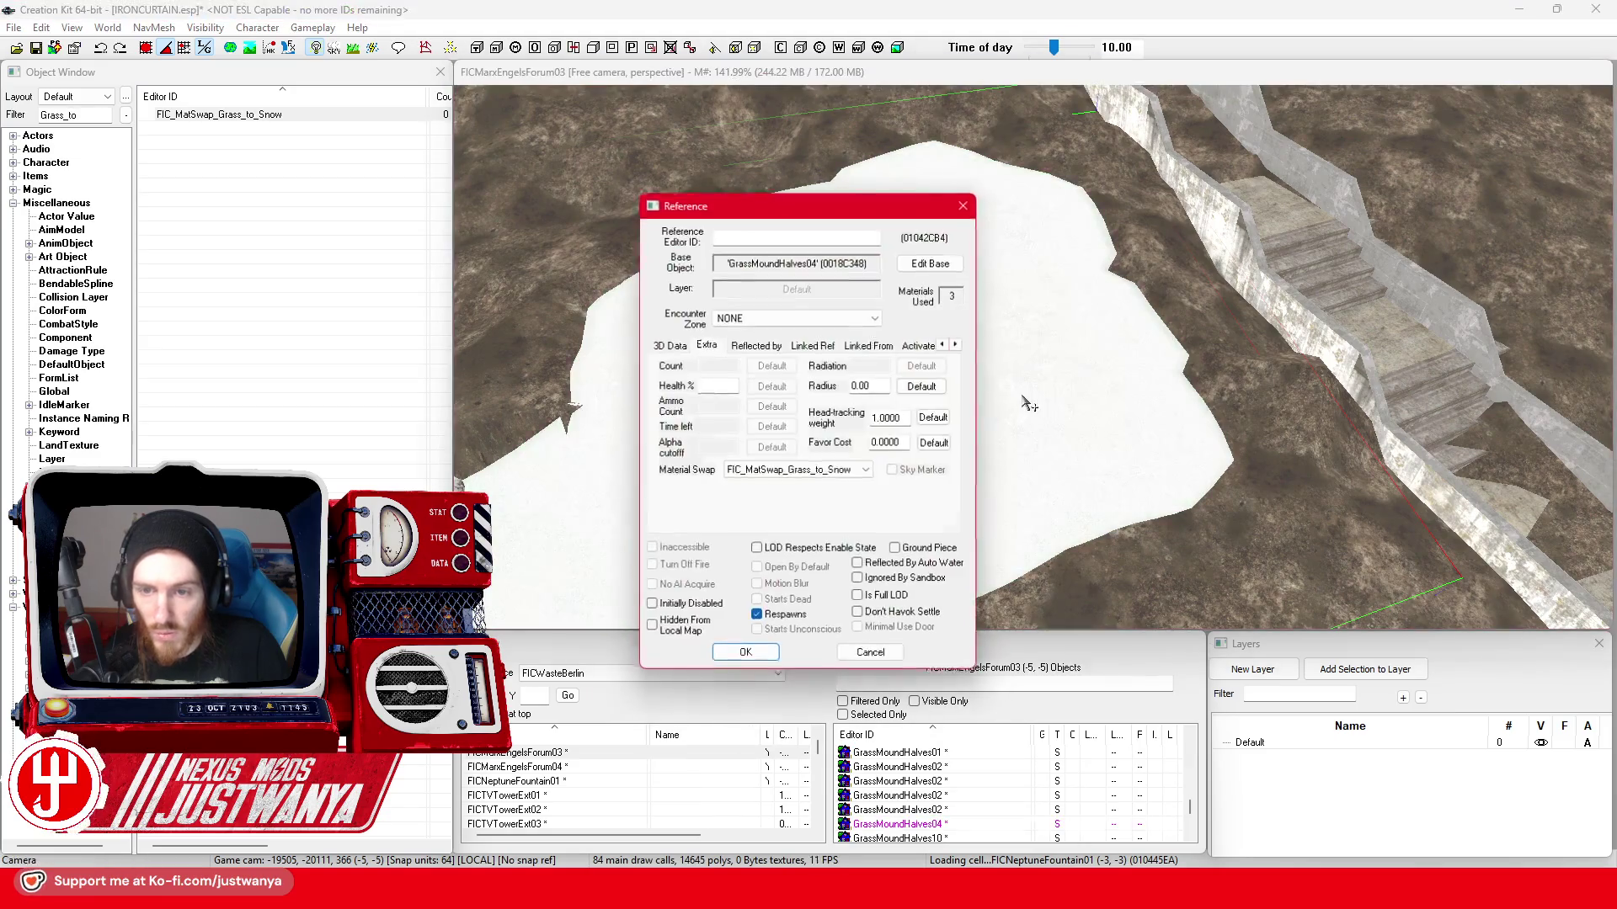
{"action": "left_click", "coordinate": [795, 470]}
{"action": "scroll", "coordinate": [785, 507], "scroll_direction": "up", "scroll_amount": 2}
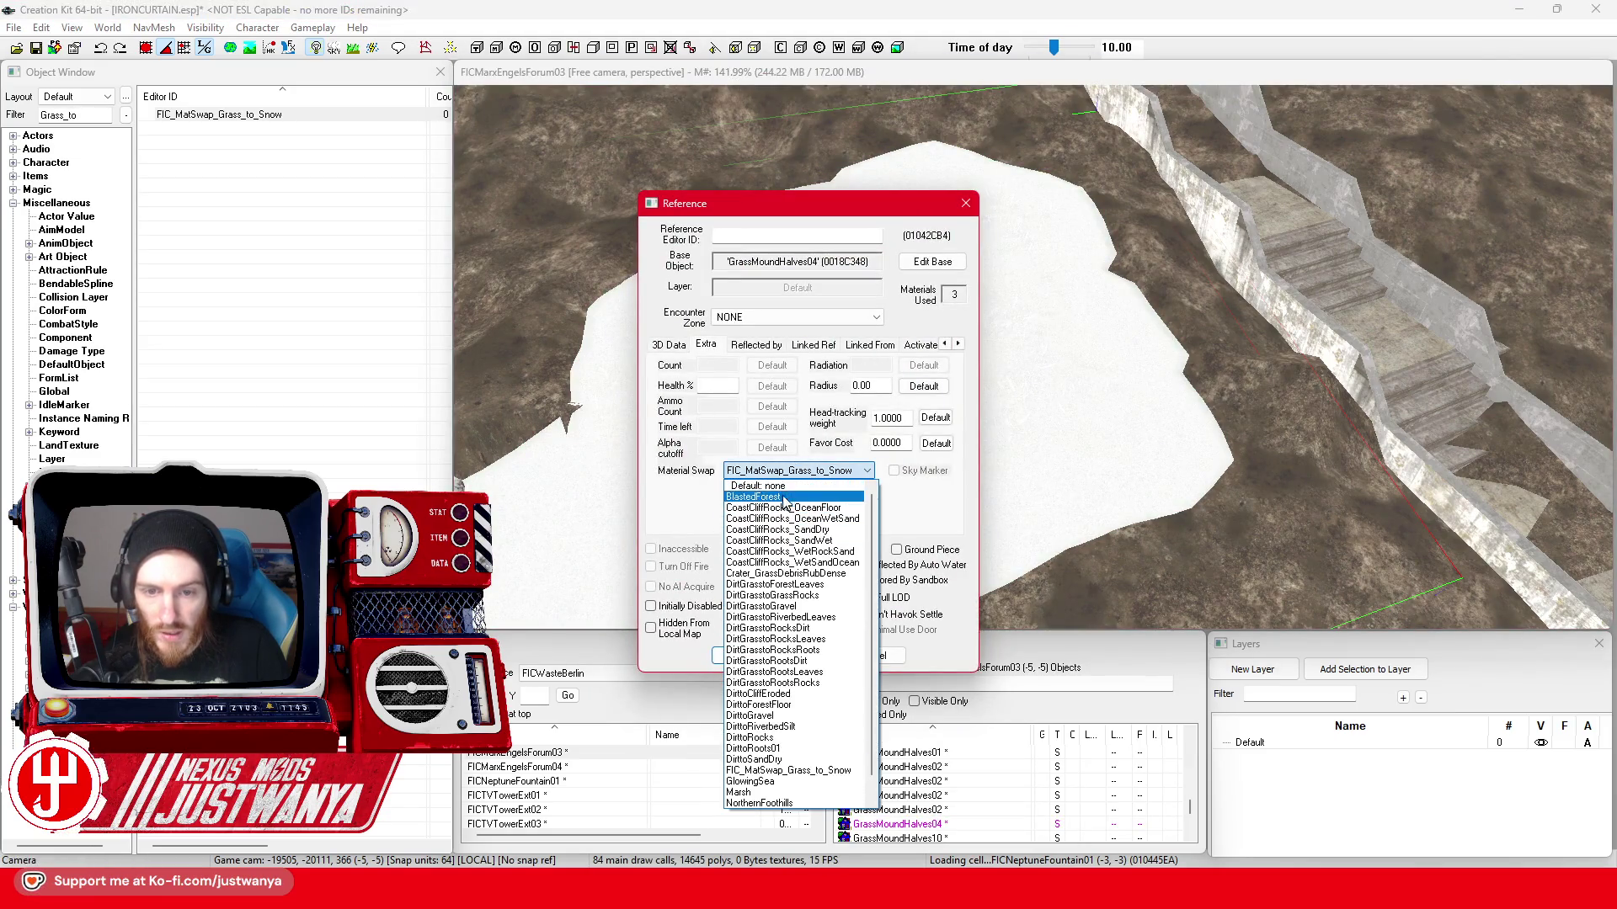
{"action": "left_click", "coordinate": [787, 489]}
{"action": "left_click", "coordinate": [746, 656]}
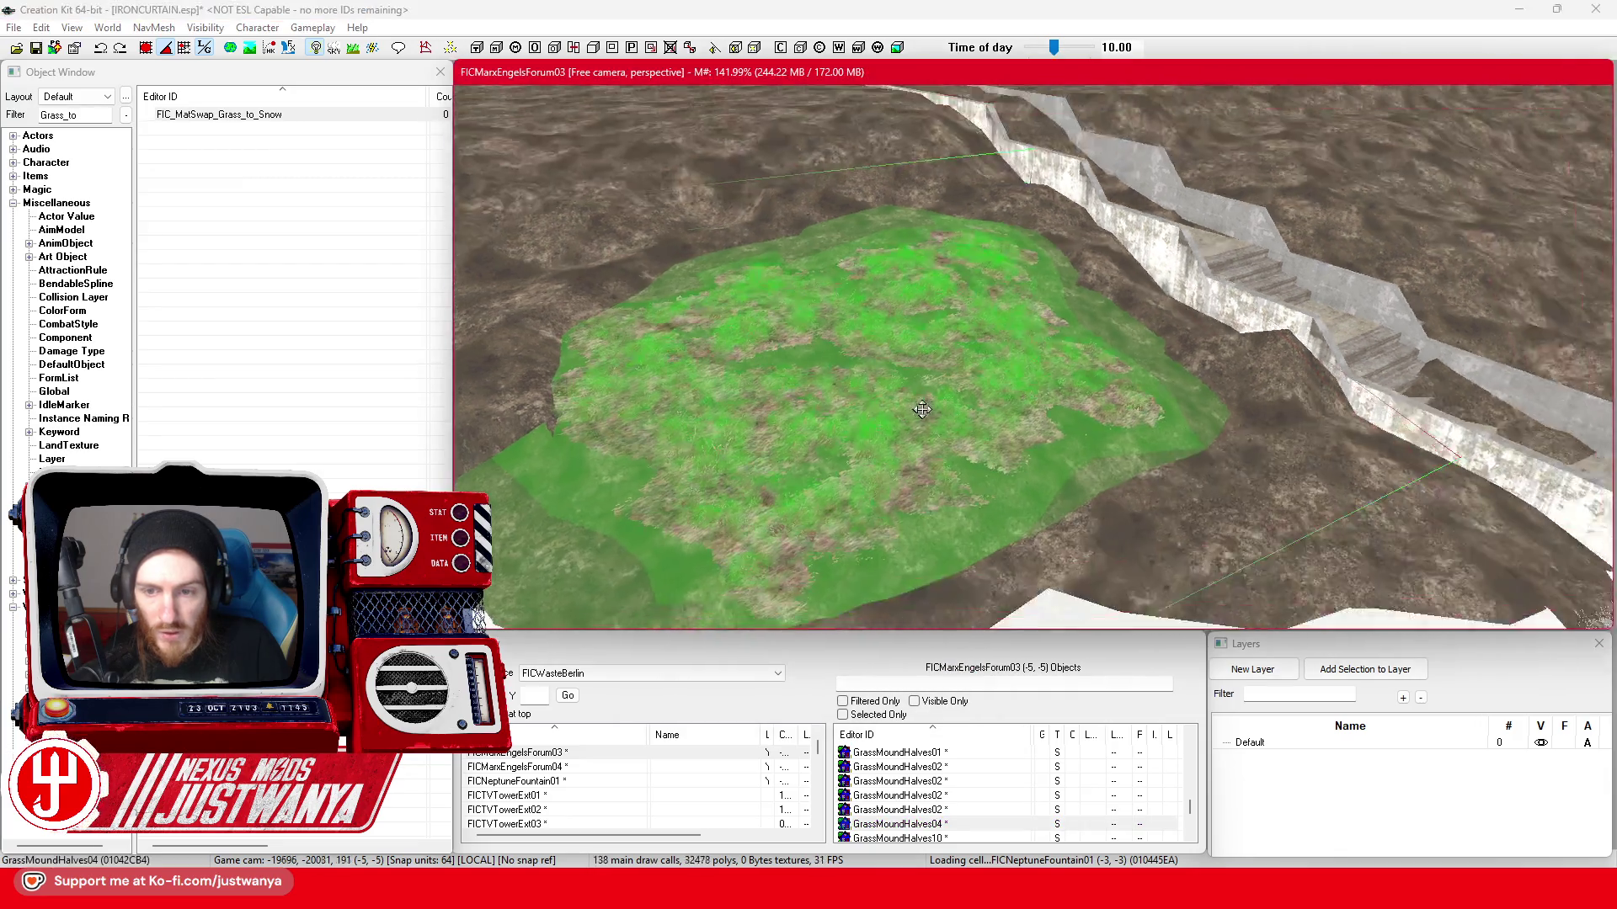
{"action": "scroll", "coordinate": [983, 385], "scroll_direction": "down", "scroll_amount": 3}
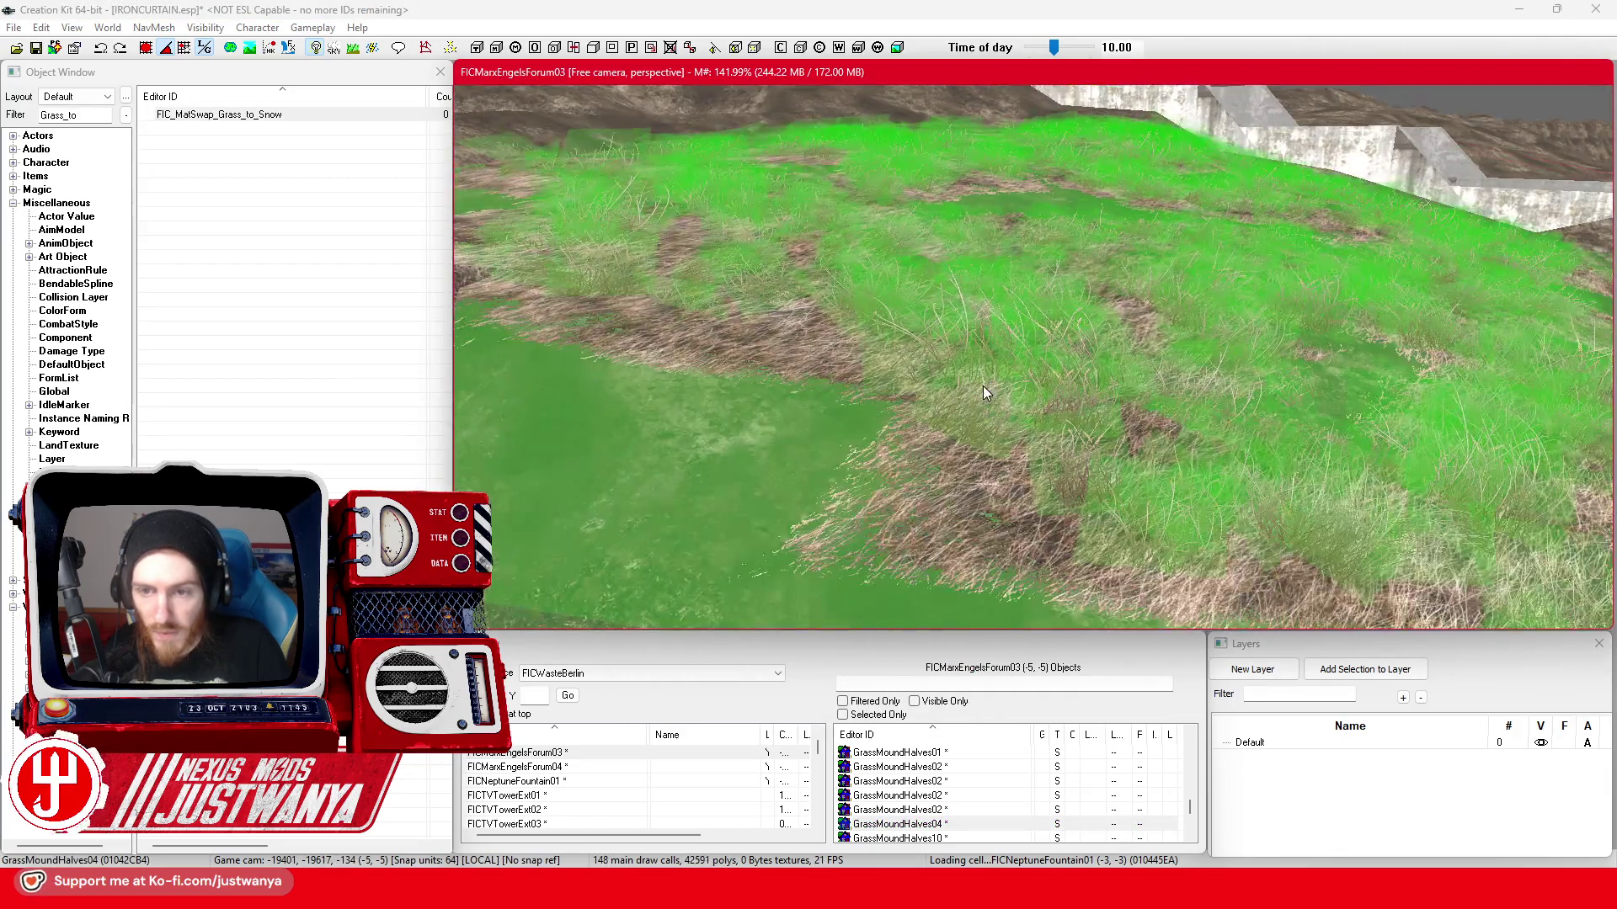
- Reopen the mound reference and pick FIC_MatSwap_Grass_to_Snow again
{"action": "double_click", "coordinate": [982, 385]}
{"action": "left_click", "coordinate": [827, 473]}
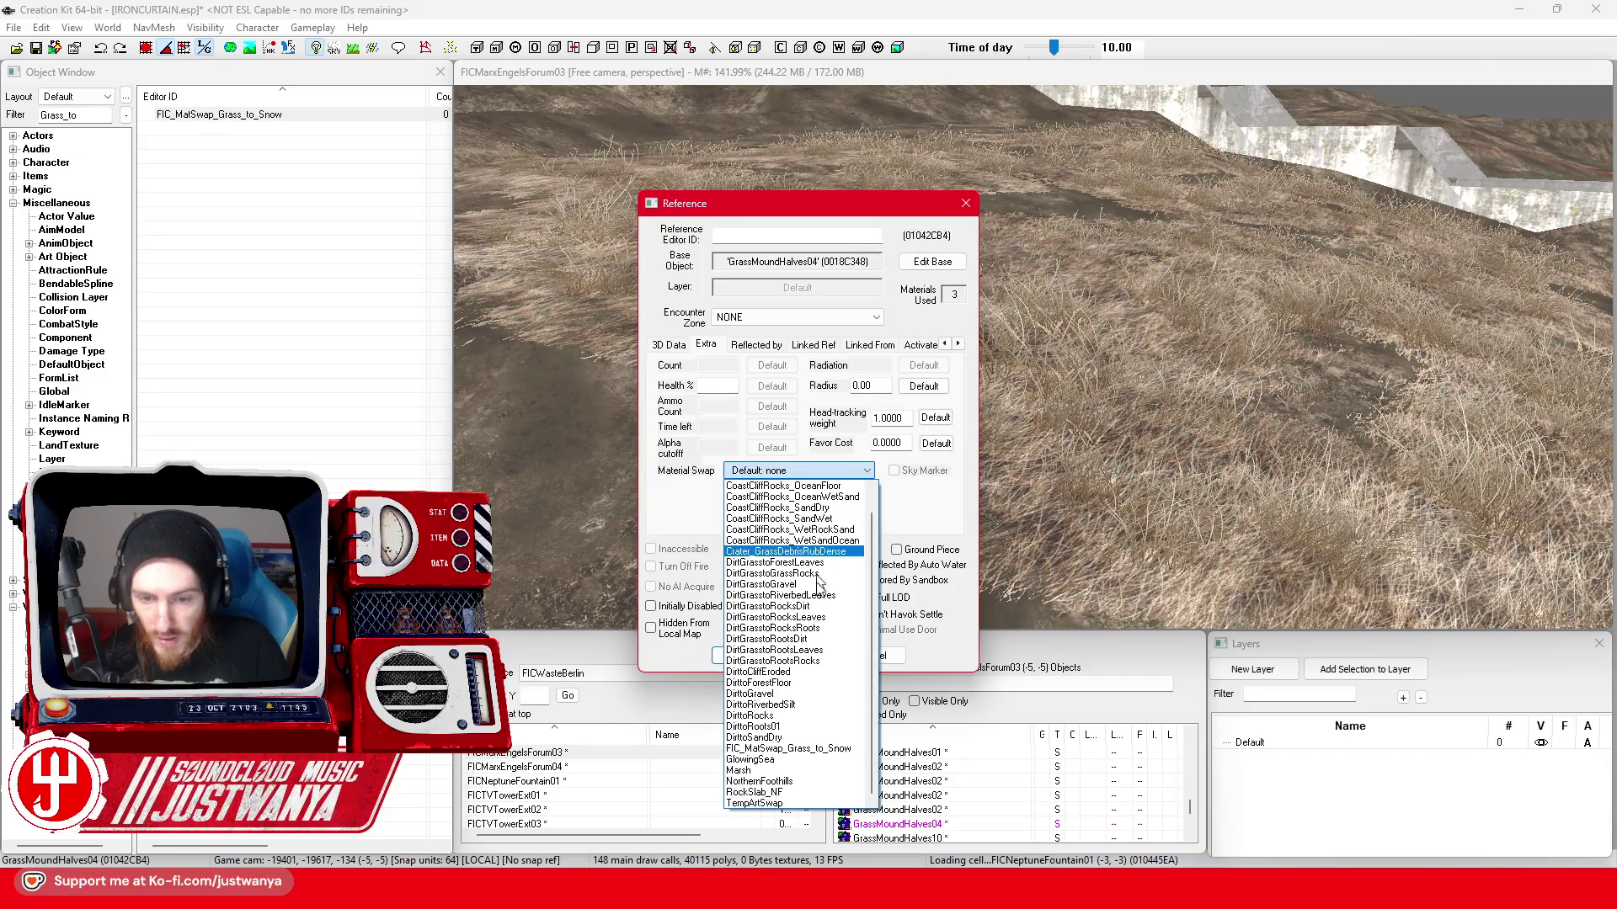
{"action": "left_click", "coordinate": [824, 756]}
- Confirm the mound's snow swap and orbit to inspect the grass blades over snowy ground and nearby dirt pieces
{"action": "left_click", "coordinate": [746, 656]}
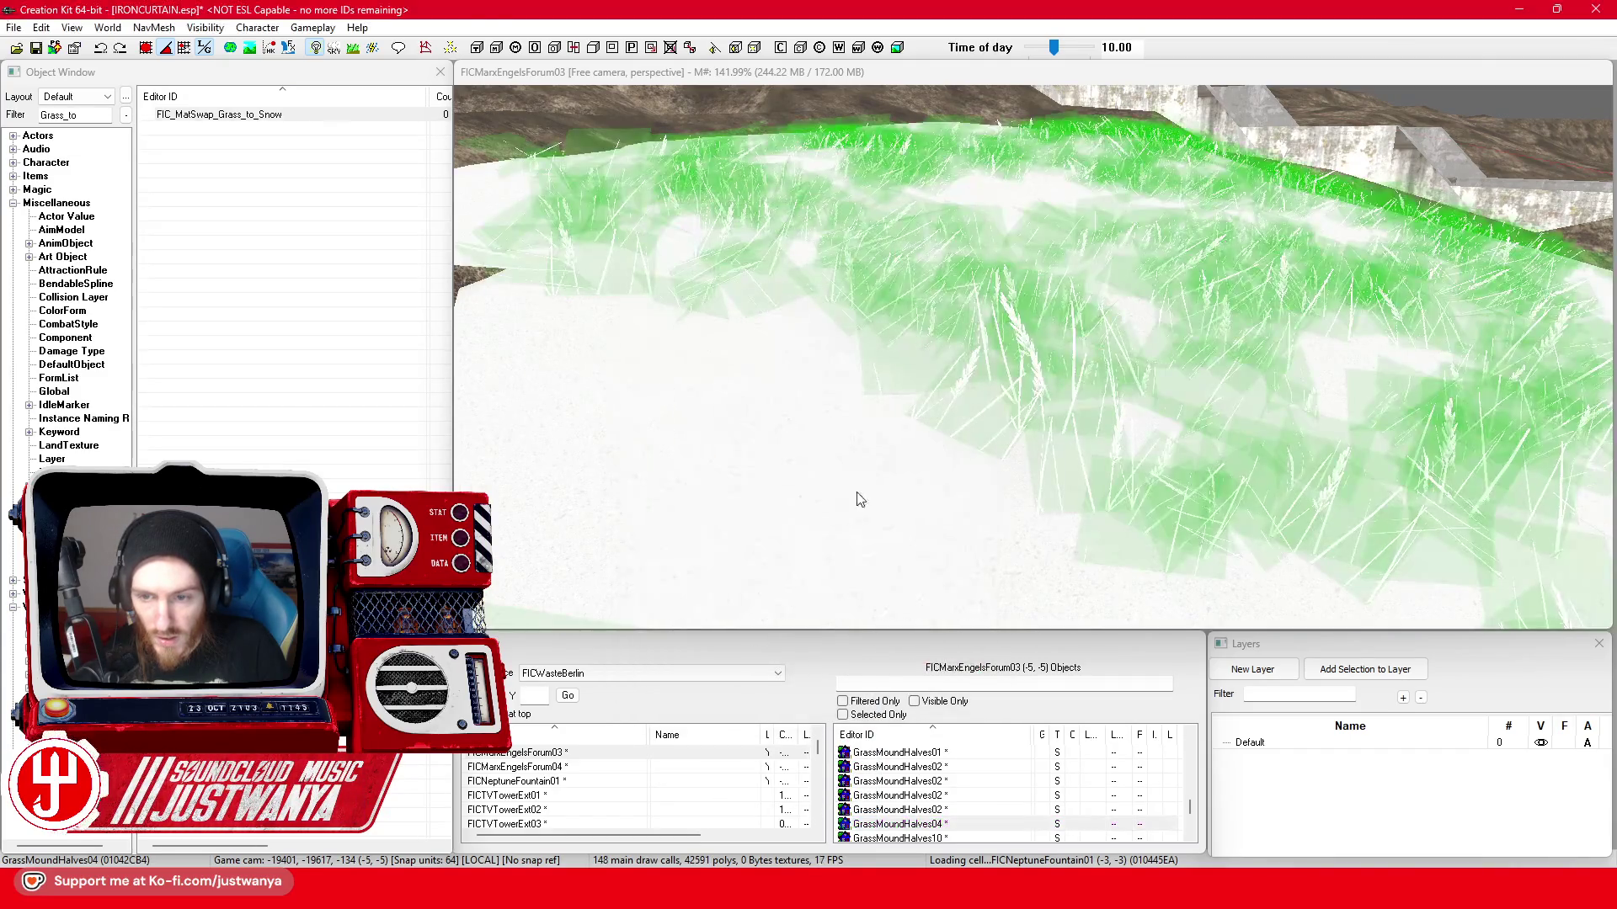
{"action": "scroll", "coordinate": [956, 393], "scroll_direction": "down", "scroll_amount": 2}
{"action": "scroll", "coordinate": [955, 393], "scroll_direction": "down", "scroll_amount": 2}
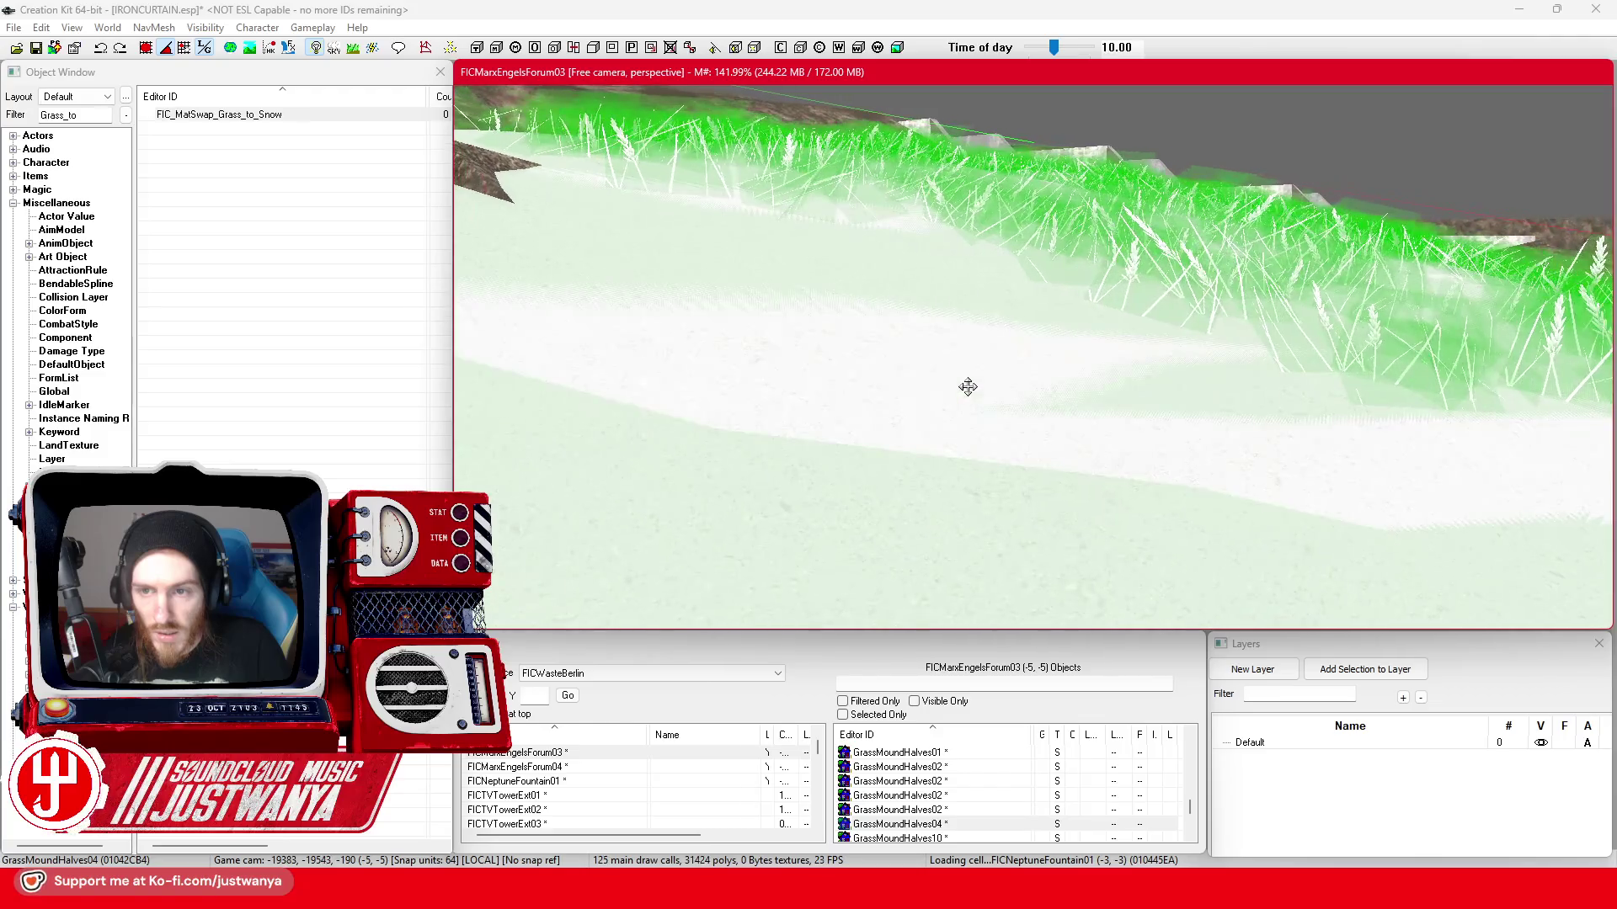
{"action": "scroll", "coordinate": [982, 402], "scroll_direction": "up", "scroll_amount": 3}
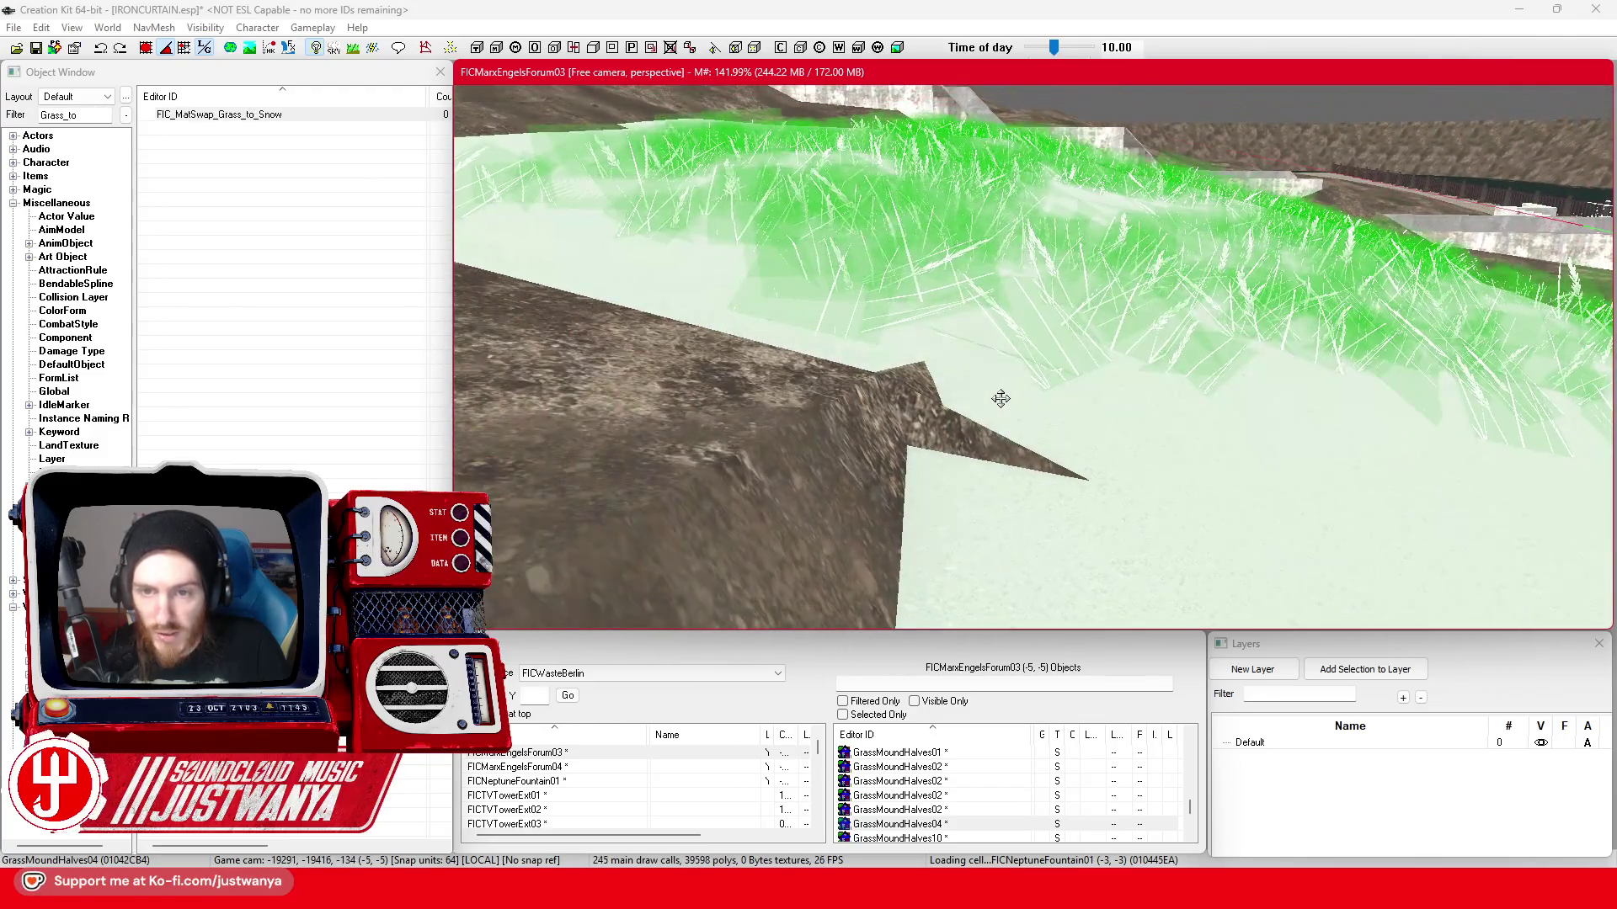
{"action": "scroll", "coordinate": [954, 393], "scroll_direction": "down", "scroll_amount": 3}
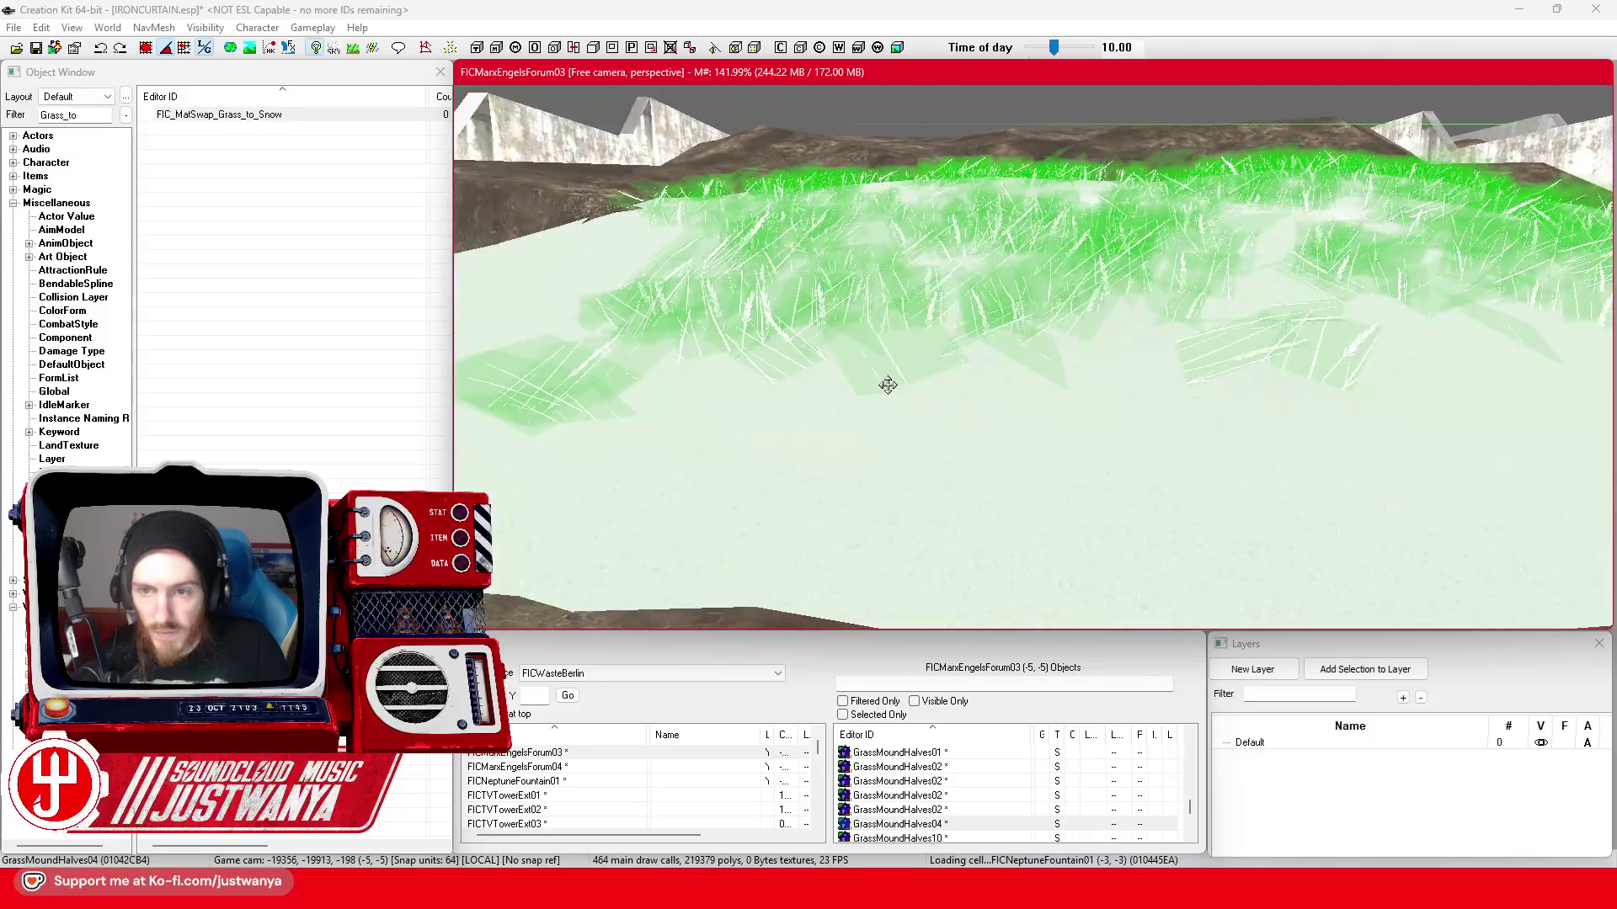
{"action": "left_click_drag", "start_coordinate": [878, 384], "coordinate": [674, 412]}
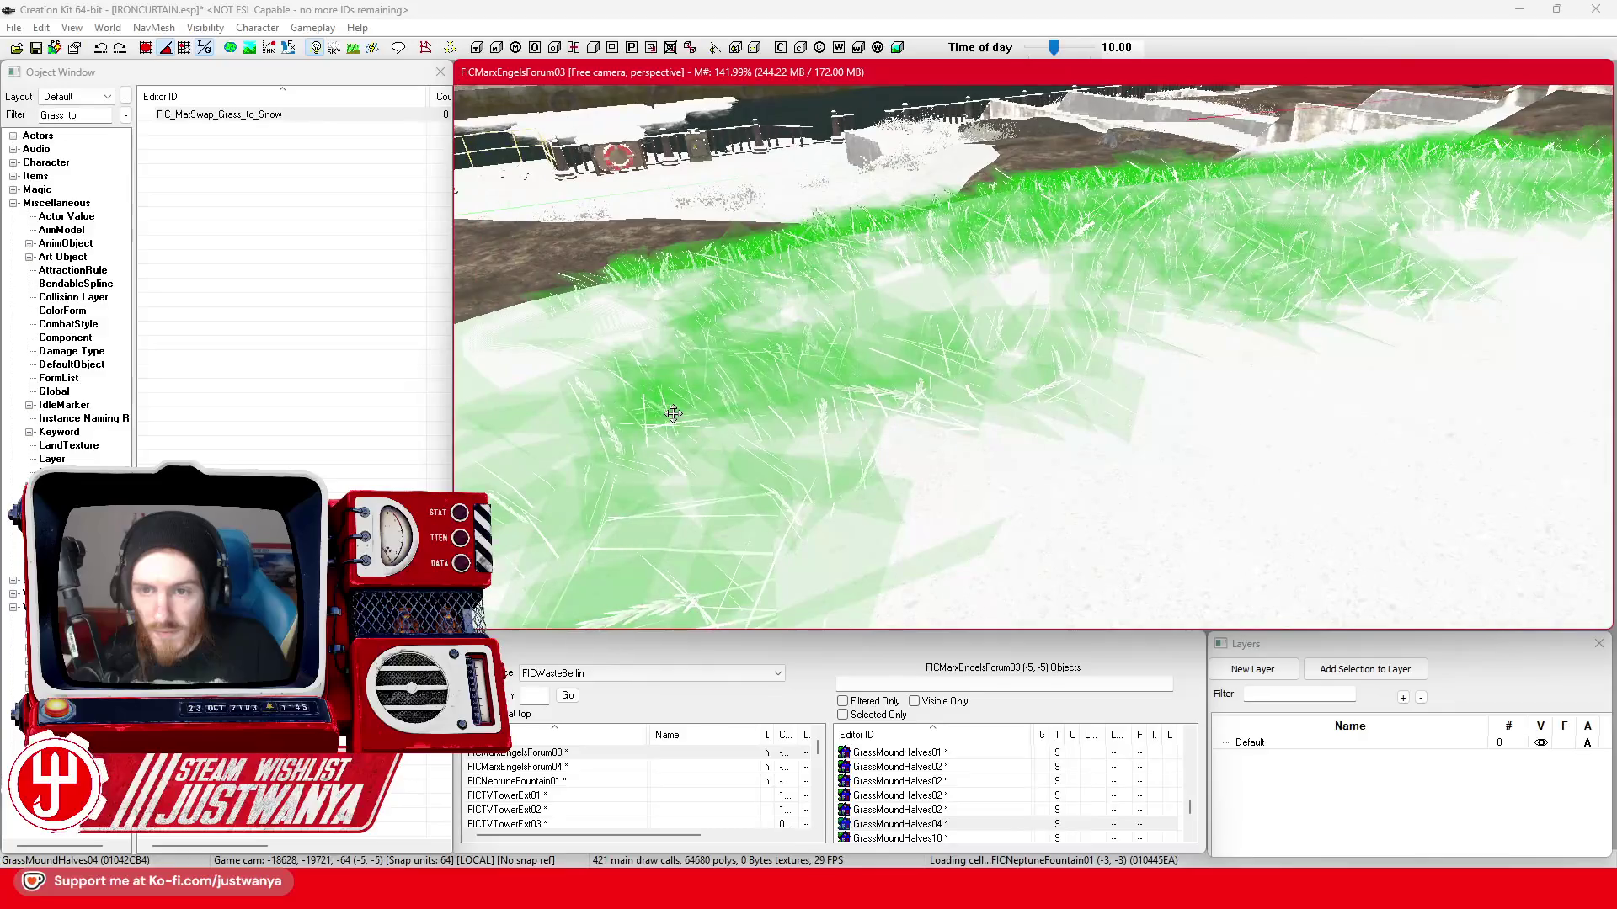
{"action": "scroll", "coordinate": [674, 412], "scroll_direction": "up", "scroll_amount": 2}
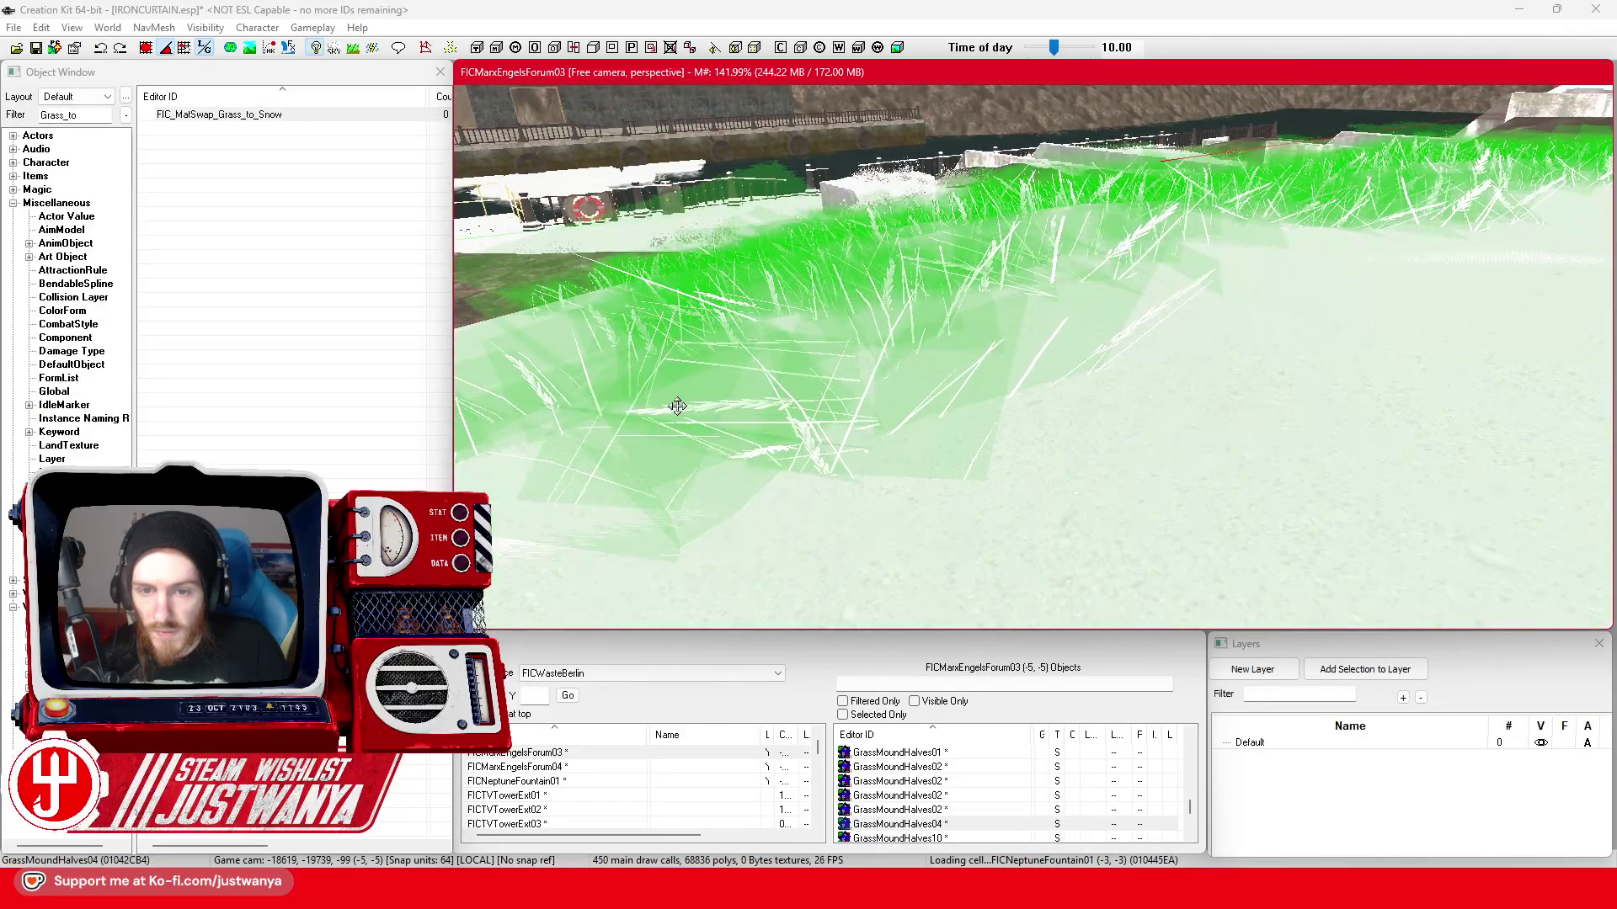
{"action": "mouse_move", "coordinate": [678, 405]}
{"action": "left_mouse_down"}
{"action": "mouse_move", "coordinate": [876, 404]}
{"action": "mouse_move", "coordinate": [772, 413]}
{"action": "mouse_move", "coordinate": [826, 412]}
{"action": "left_mouse_up"}
{"action": "scroll", "coordinate": [693, 375], "scroll_direction": "down", "scroll_amount": 3}
{"action": "left_click_drag", "start_coordinate": [993, 432], "coordinate": [966, 476]}
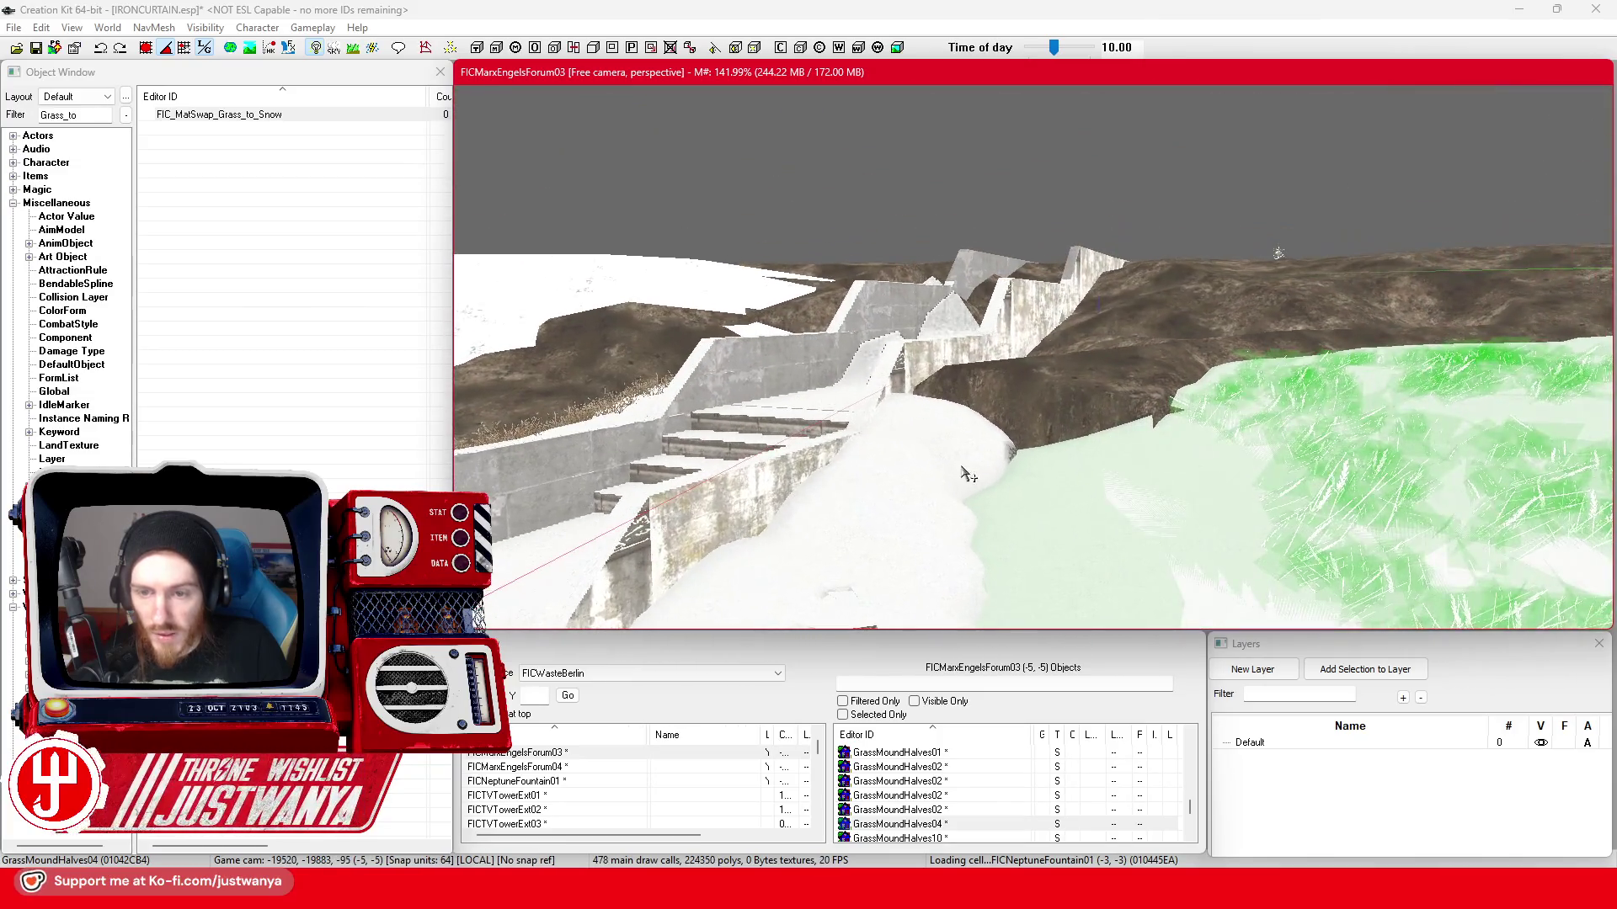
{"action": "left_click", "coordinate": [966, 475]}
{"action": "mouse_move", "coordinate": [1017, 344]}
{"action": "left_mouse_down"}
{"action": "mouse_move", "coordinate": [753, 348]}
{"action": "mouse_move", "coordinate": [1016, 331]}
{"action": "left_mouse_up"}
- Bring up DirtCliffTopShelfSm01's reference properties and its material swap setting
{"action": "double_click", "coordinate": [1098, 362]}
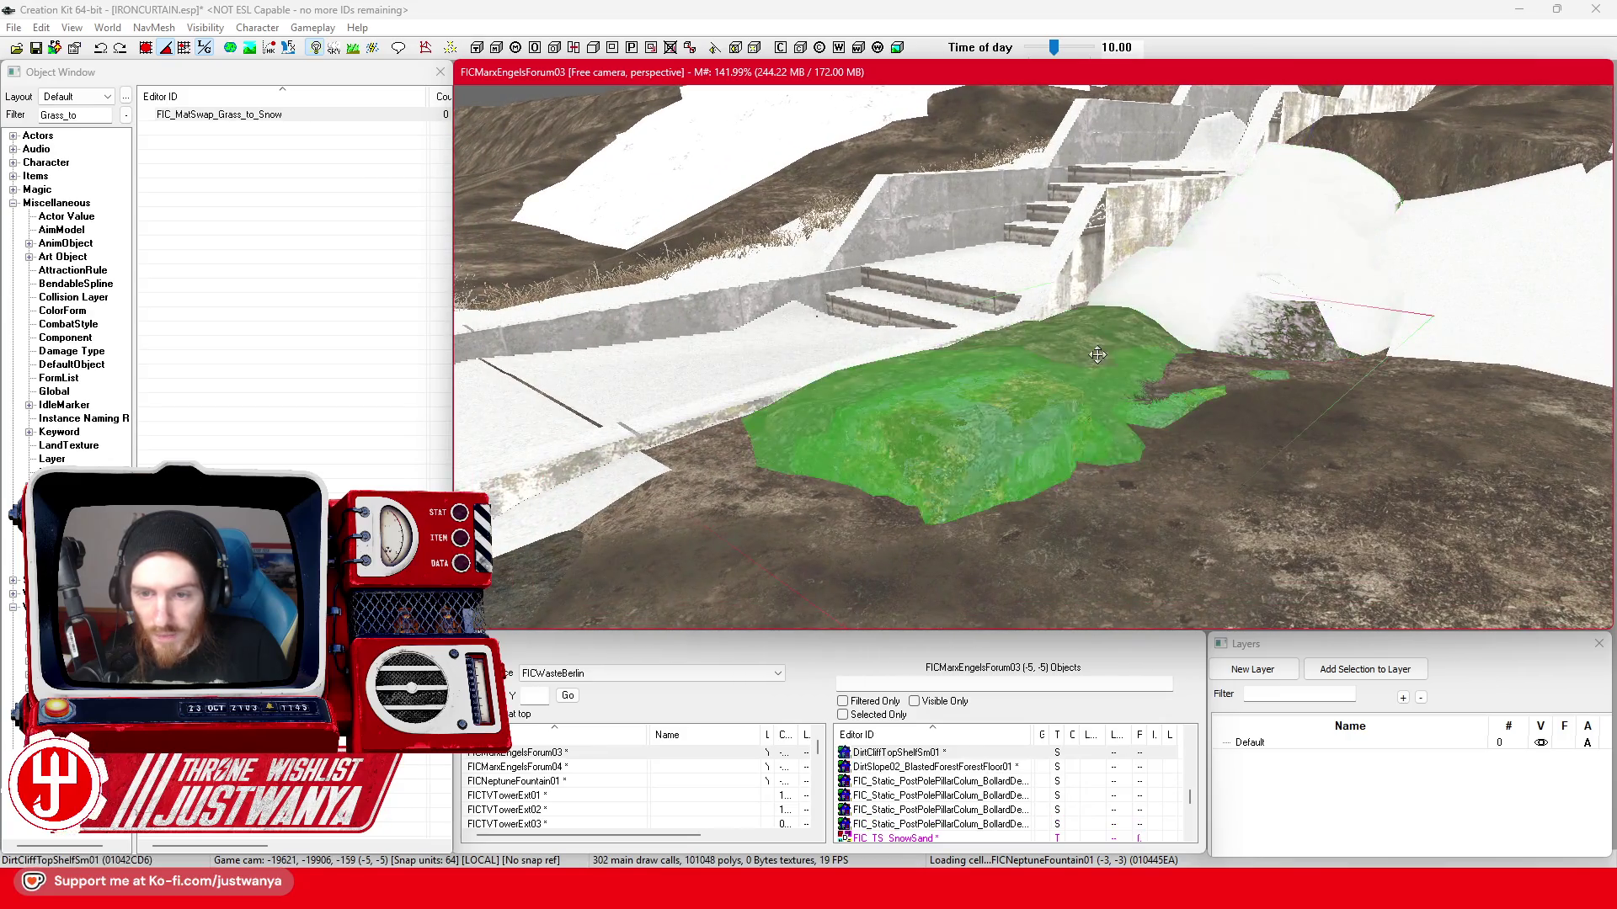
{"action": "left_click", "coordinate": [871, 655]}
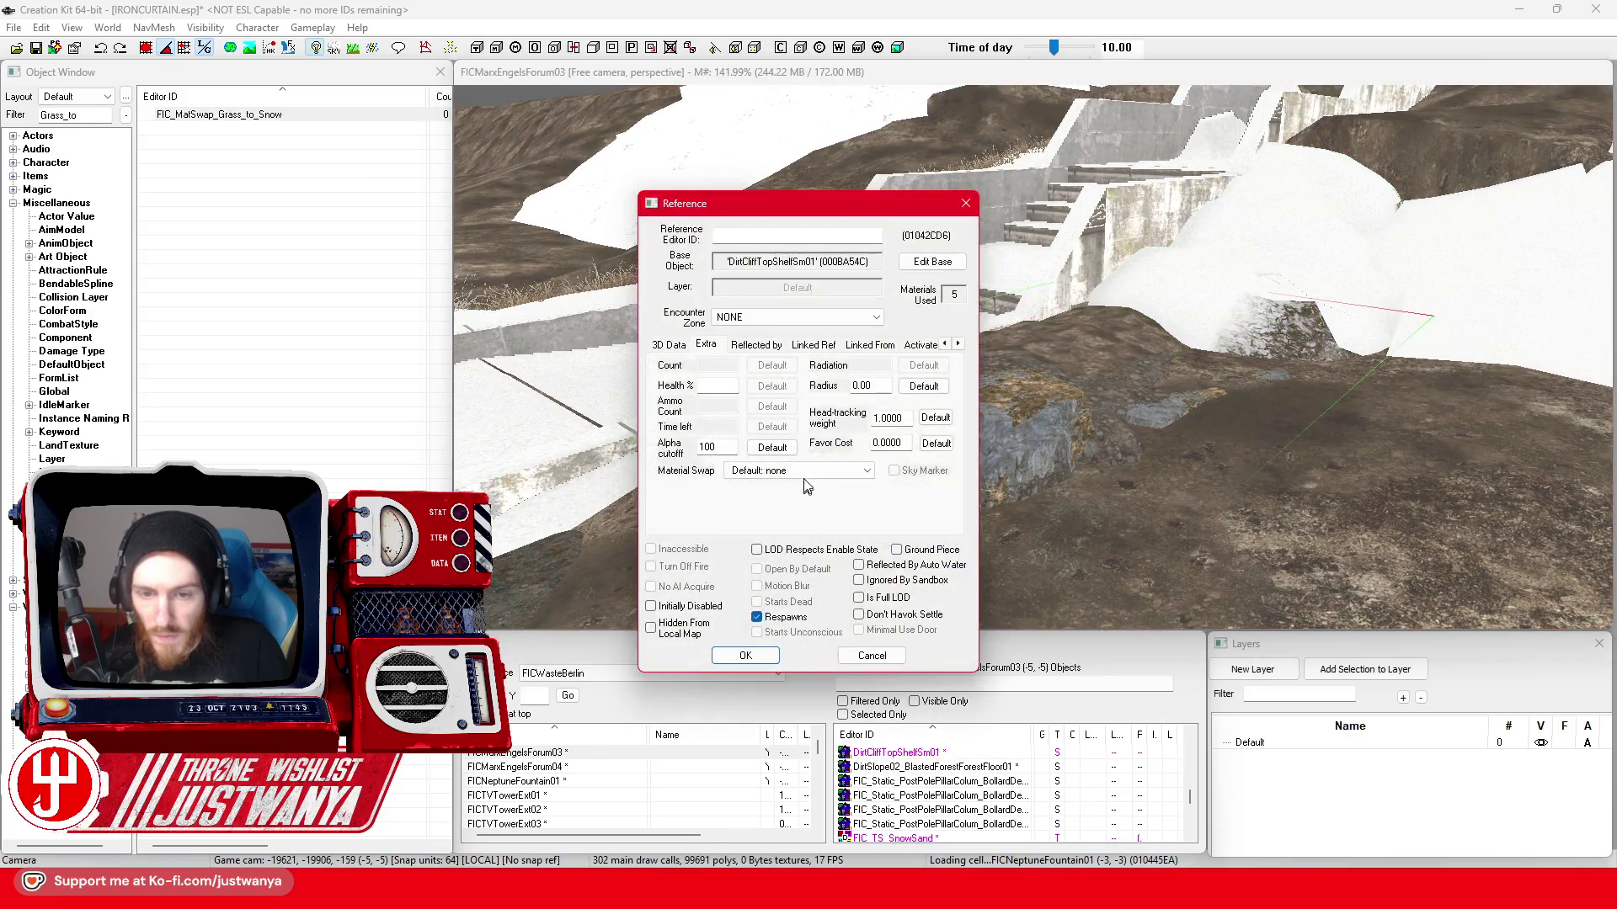
- Apply FIC_MatSwap_Grass_to_Snow to DirtCliffTopShelfSm01 and look over the result
{"action": "left_click", "coordinate": [799, 470]}
{"action": "left_click", "coordinate": [783, 780]}
{"action": "left_click", "coordinate": [745, 655]}
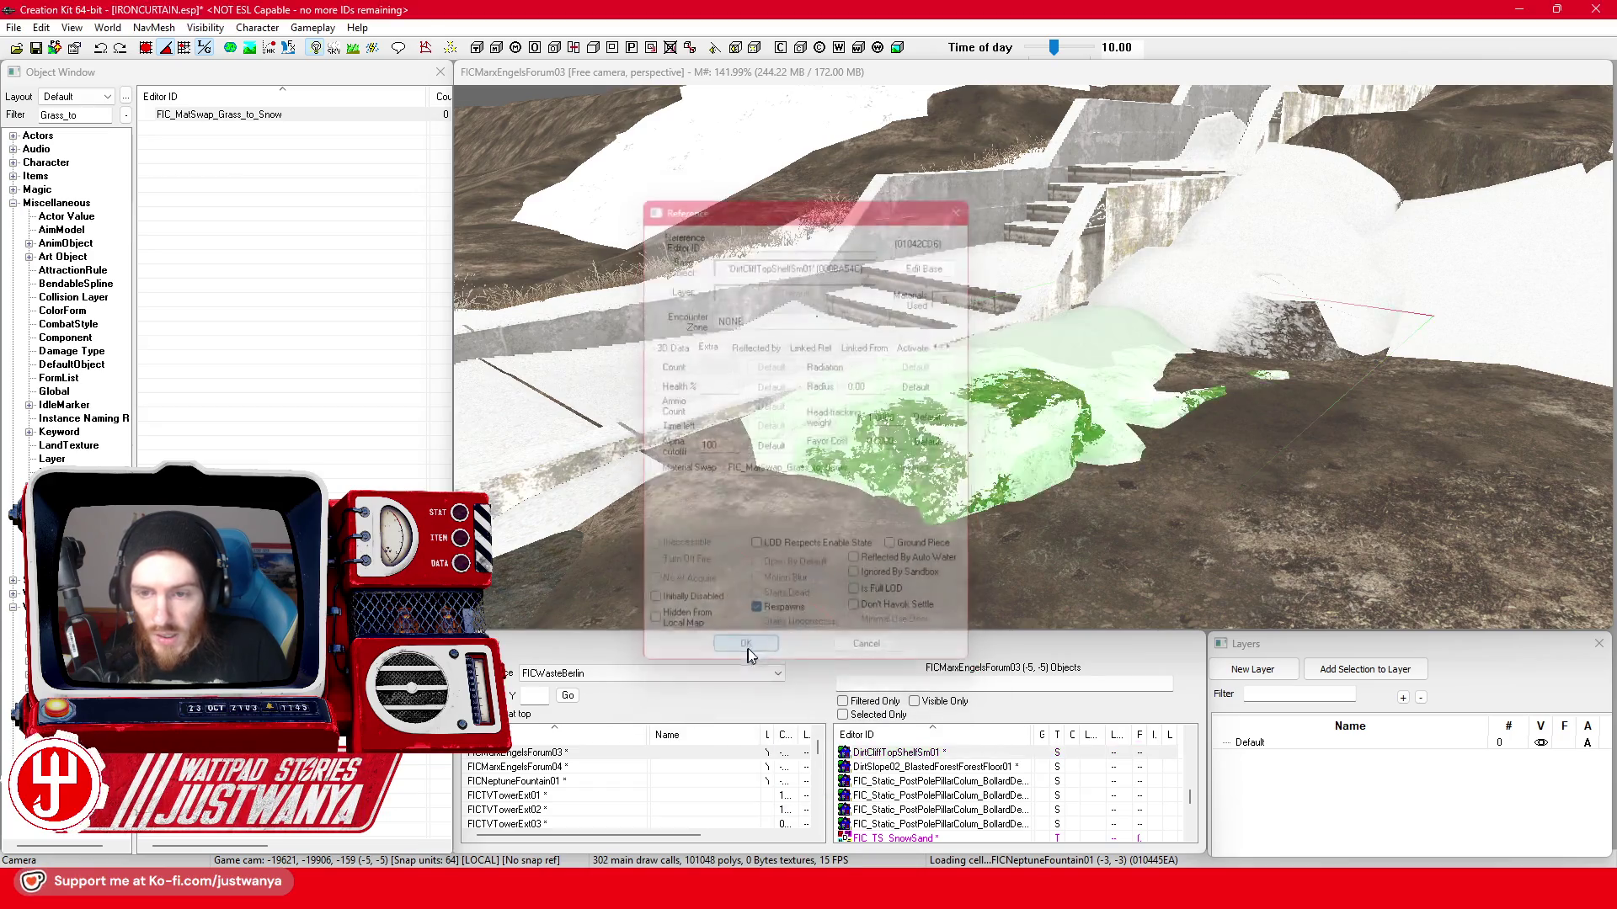
{"action": "left_click_drag", "start_coordinate": [1148, 371], "coordinate": [900, 426]}
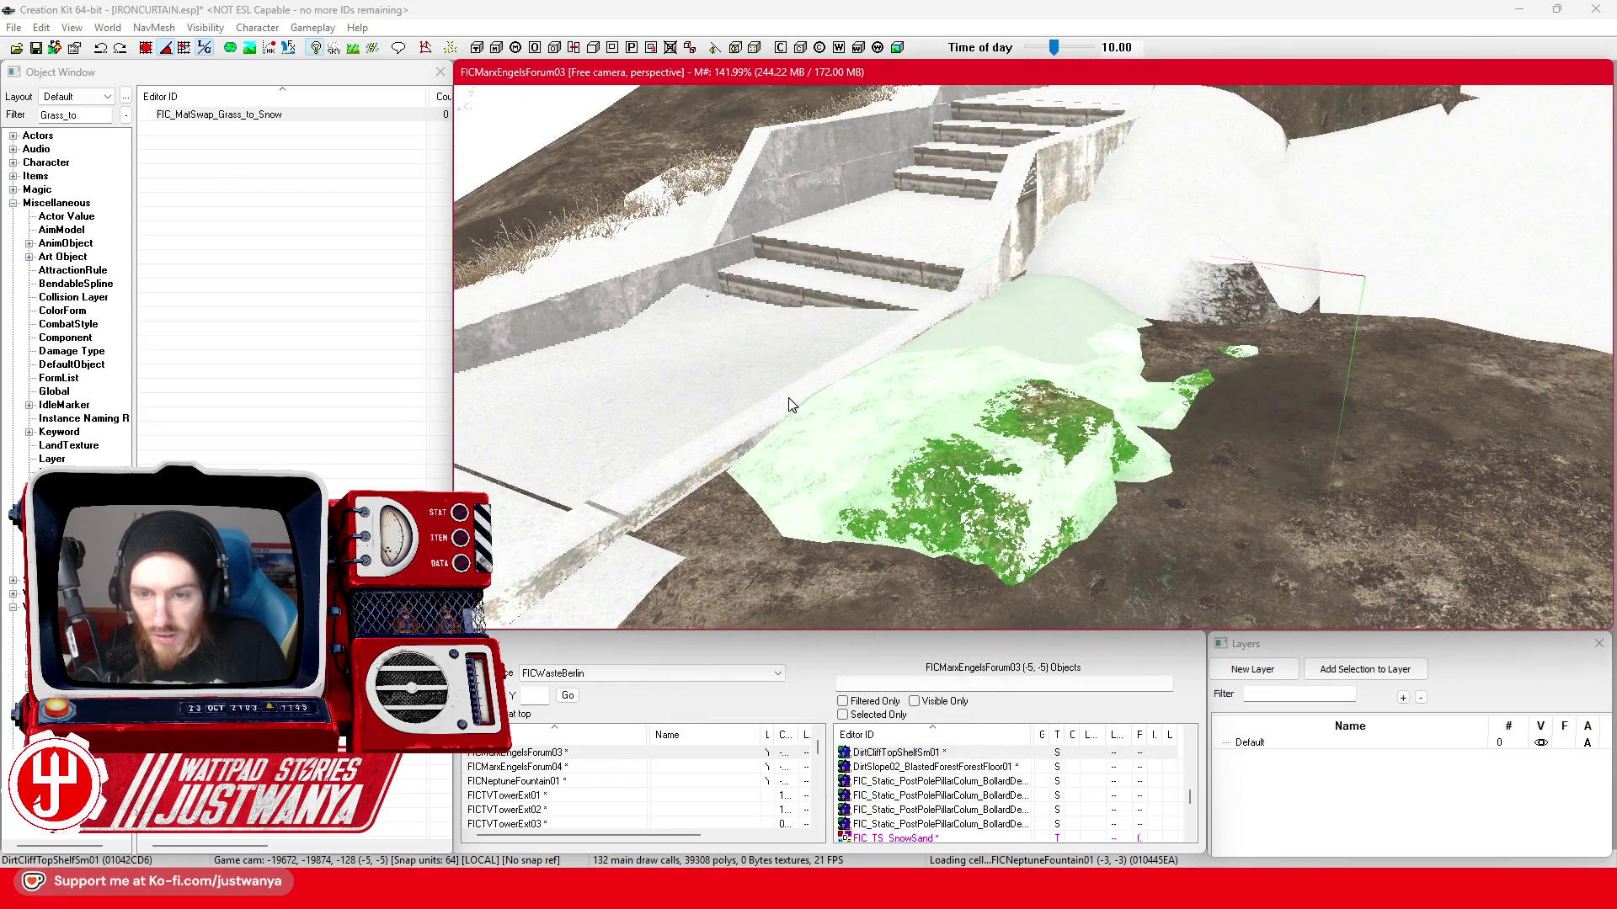
{"action": "scroll", "coordinate": [884, 436], "scroll_direction": "up", "scroll_amount": 2}
{"action": "scroll", "coordinate": [969, 466], "scroll_direction": "up", "scroll_amount": 1}
{"action": "mouse_move", "coordinate": [969, 465]}
{"action": "left_mouse_down"}
{"action": "mouse_move", "coordinate": [1028, 433]}
{"action": "mouse_move", "coordinate": [1160, 272]}
{"action": "left_mouse_up"}
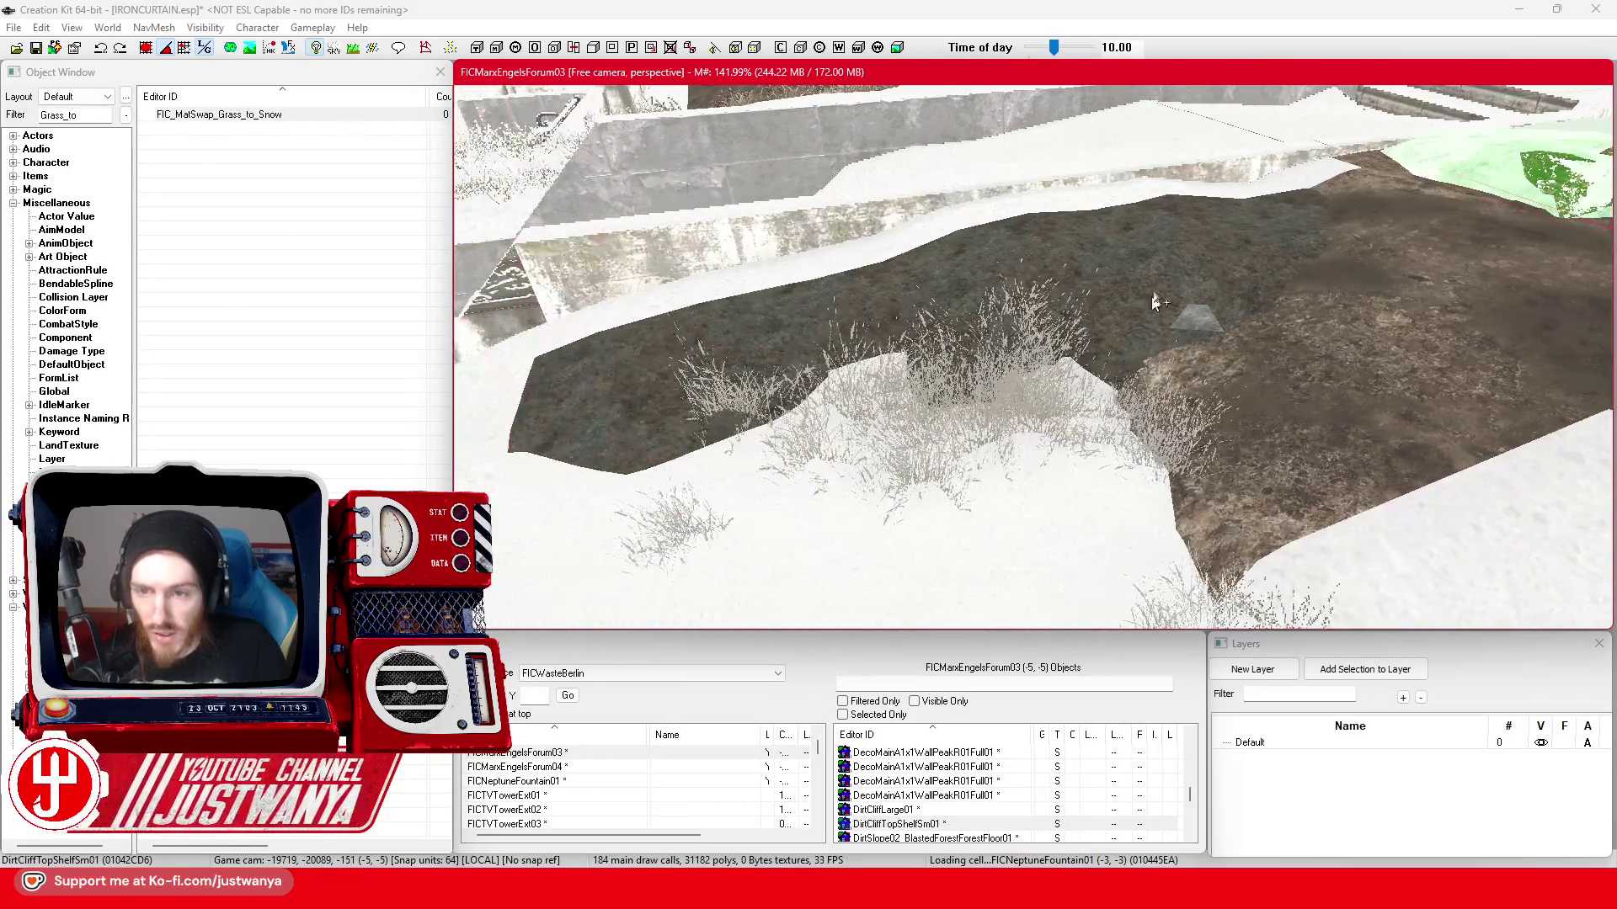
- Try FIC_MatSwap_Grass_to_Snow on DirtCliffLarge01, then restore its default custom material swap
{"action": "double_click", "coordinate": [1160, 274]}
{"action": "left_click", "coordinate": [834, 470]}
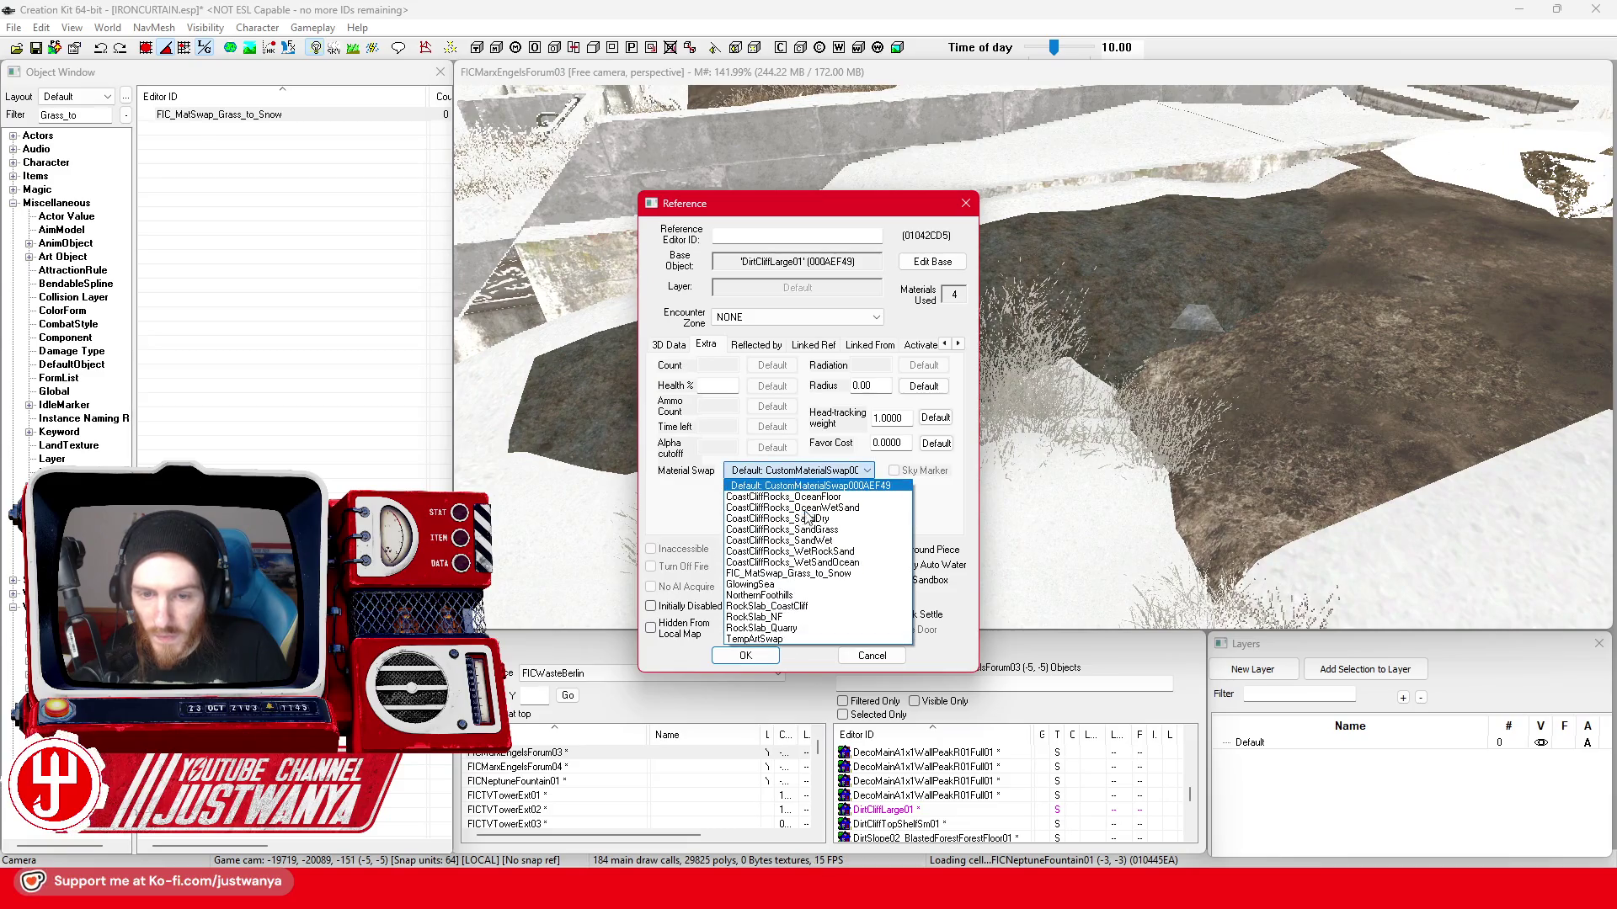
{"action": "left_click", "coordinate": [827, 574]}
{"action": "left_click", "coordinate": [746, 656]}
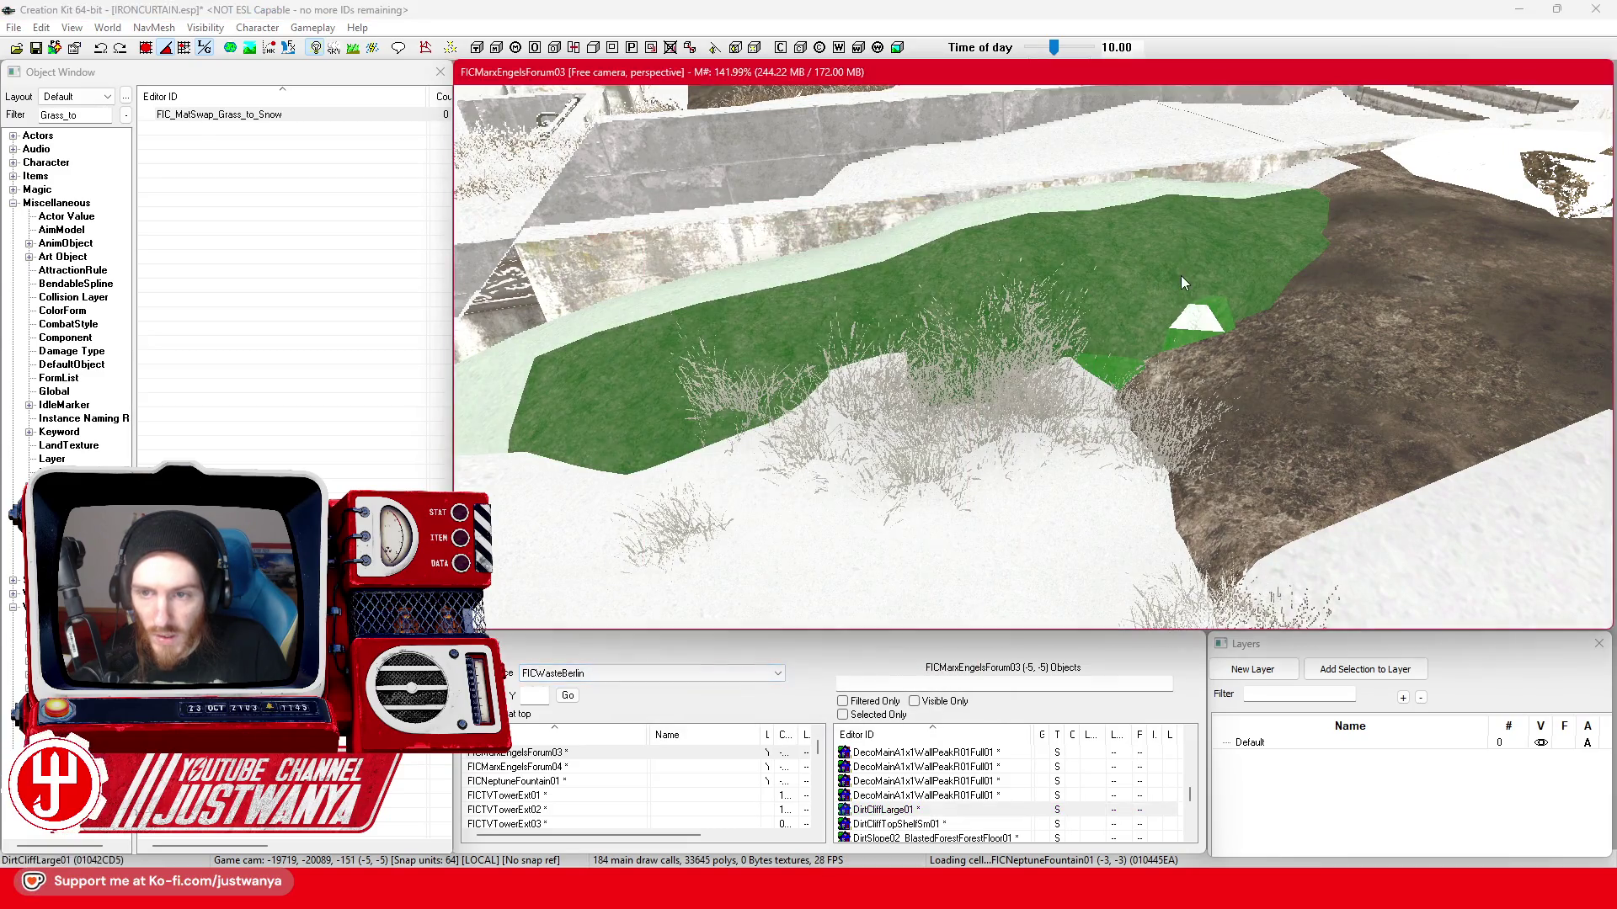
{"action": "double_click", "coordinate": [1180, 279]}
{"action": "left_click", "coordinate": [834, 470]}
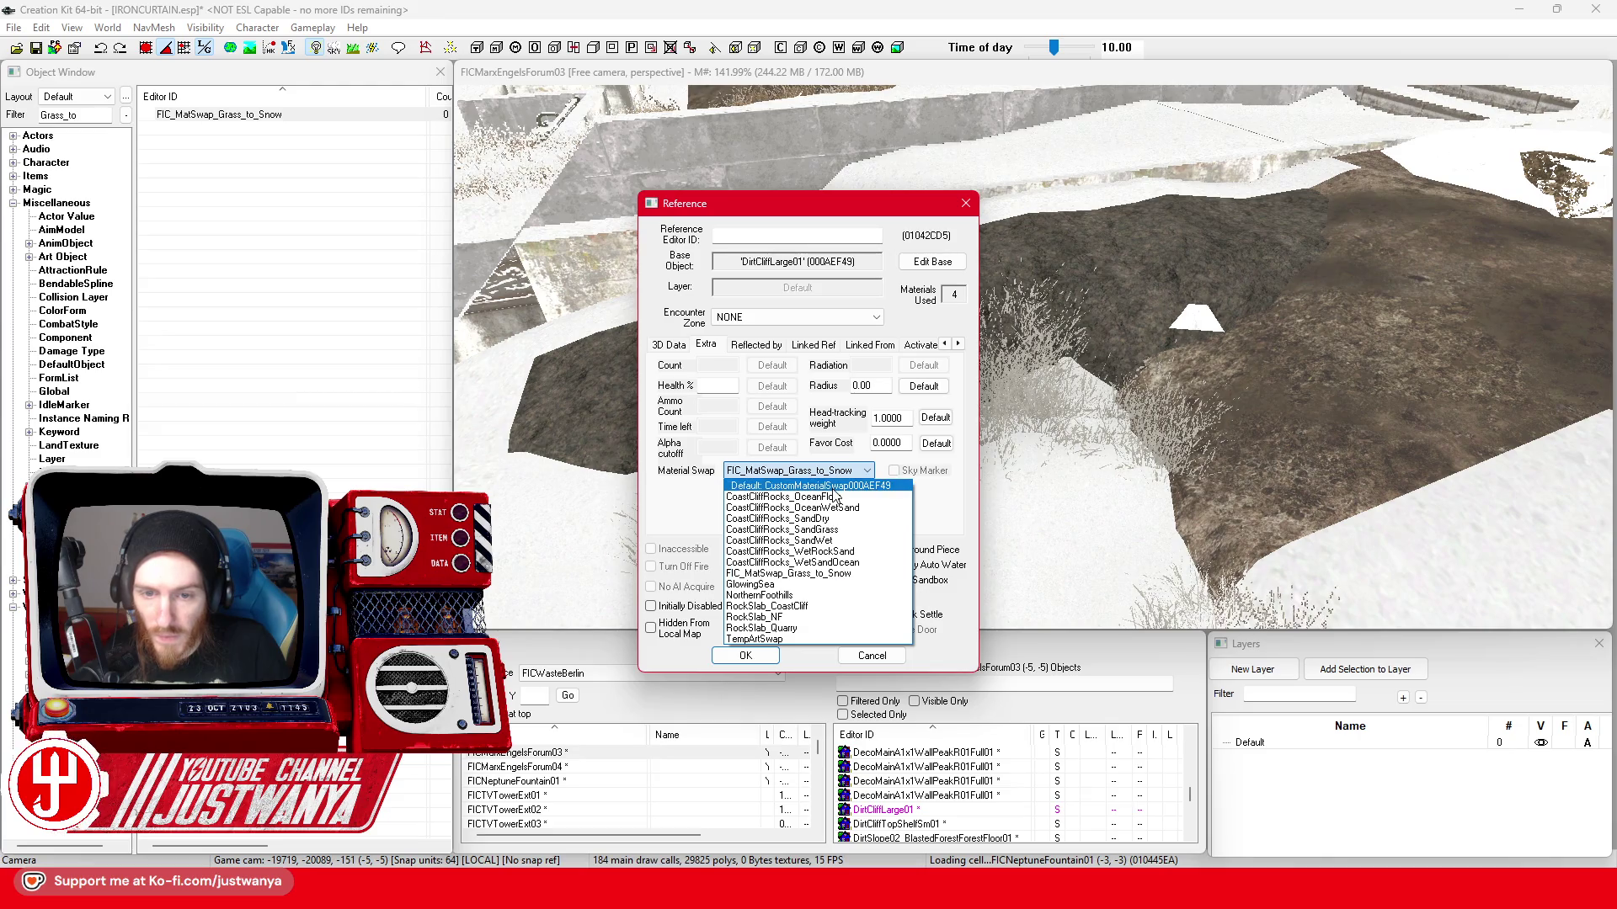
{"action": "left_click", "coordinate": [831, 487]}
{"action": "left_click", "coordinate": [745, 656]}
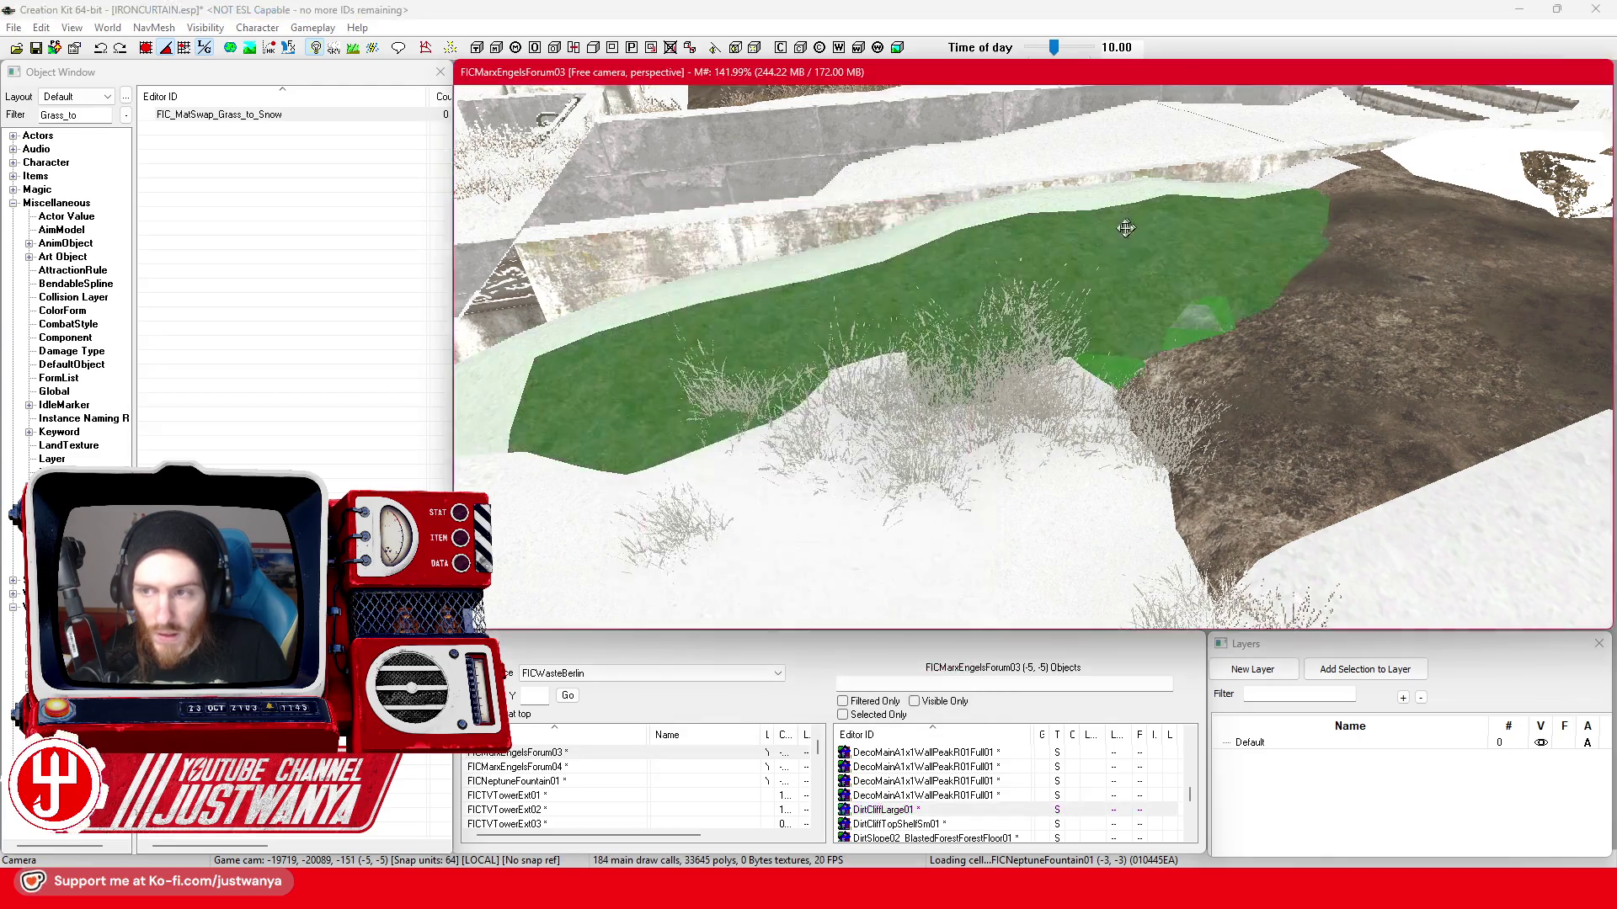
- Set DirtCliffTopShelfSm01's material swap back to its Default entry
{"action": "left_click", "coordinate": [809, 470]}
{"action": "scroll", "coordinate": [796, 607], "scroll_direction": "up", "scroll_amount": 10}
{"action": "left_click", "coordinate": [784, 485]}
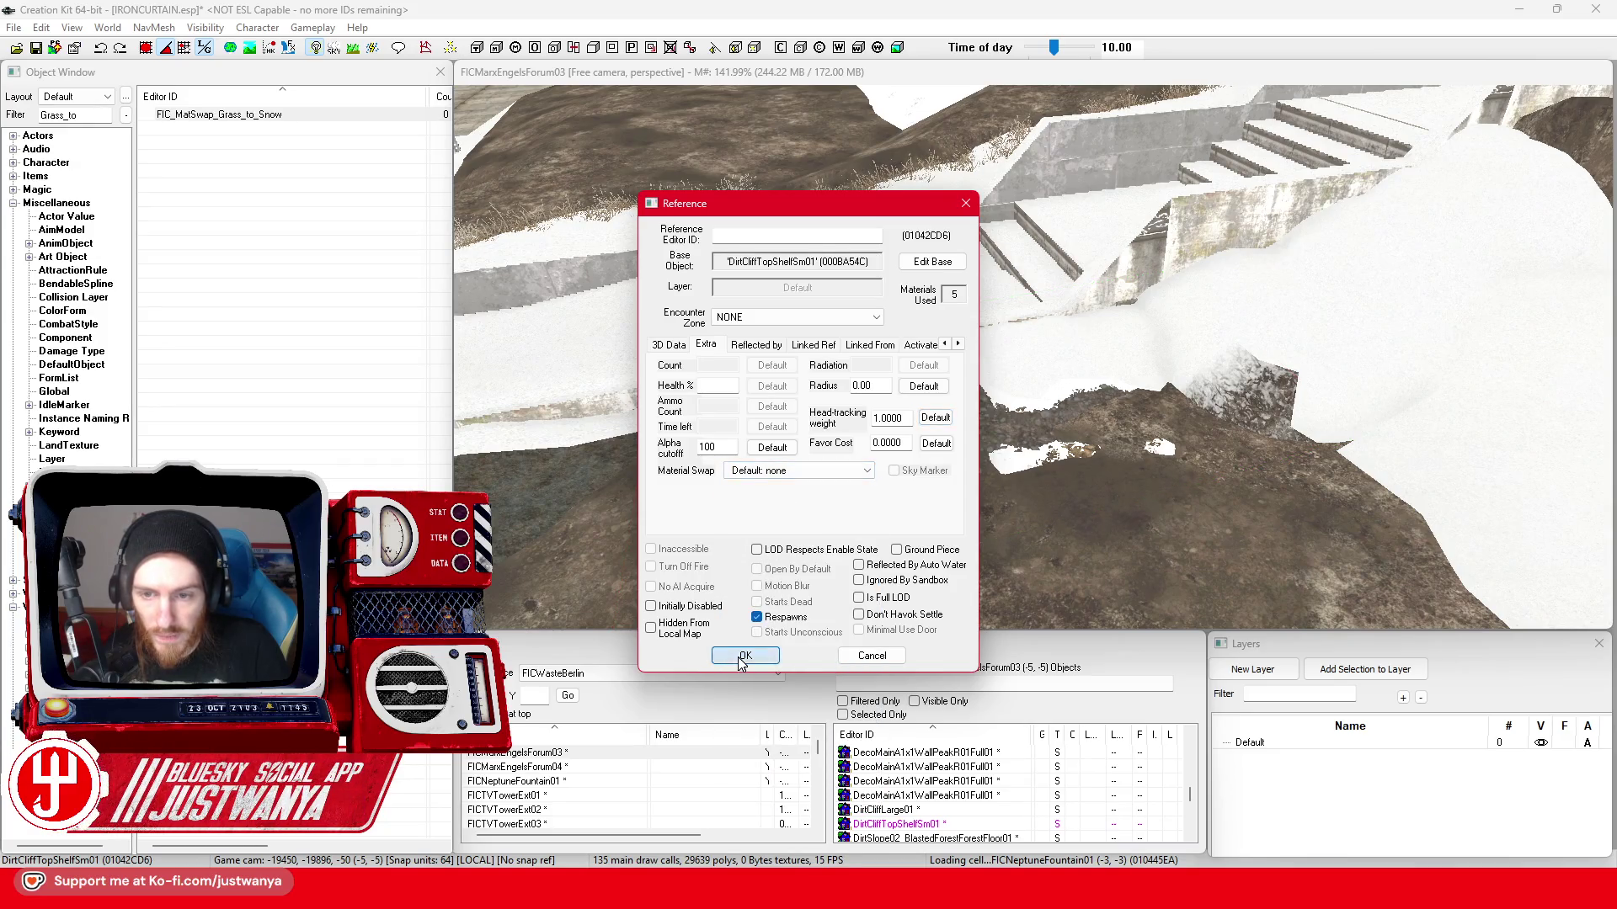
- Preview DirtCliffTopShelfSm01's base model with FIC_MatSwap_Grass_to_Snow in Model Data, rotating the snowy rock
{"action": "left_click", "coordinate": [743, 656]}
{"action": "double_click", "coordinate": [1044, 353]}
{"action": "left_click", "coordinate": [930, 264]}
{"action": "left_click_drag", "start_coordinate": [831, 202], "coordinate": [1281, 81]}
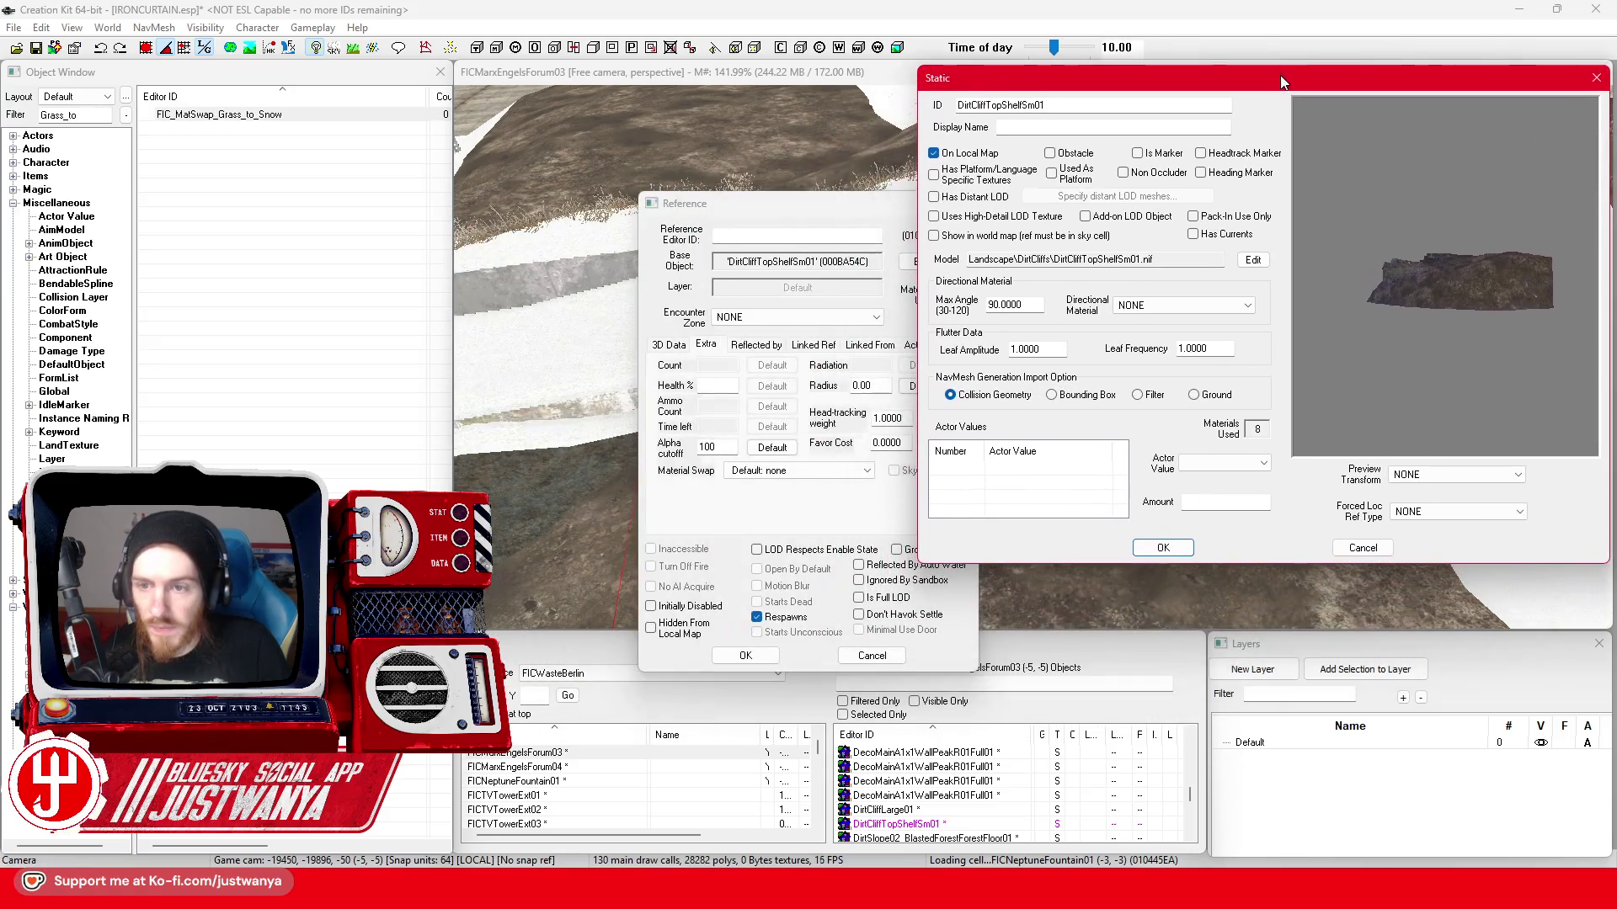
{"action": "left_click", "coordinate": [1251, 261]}
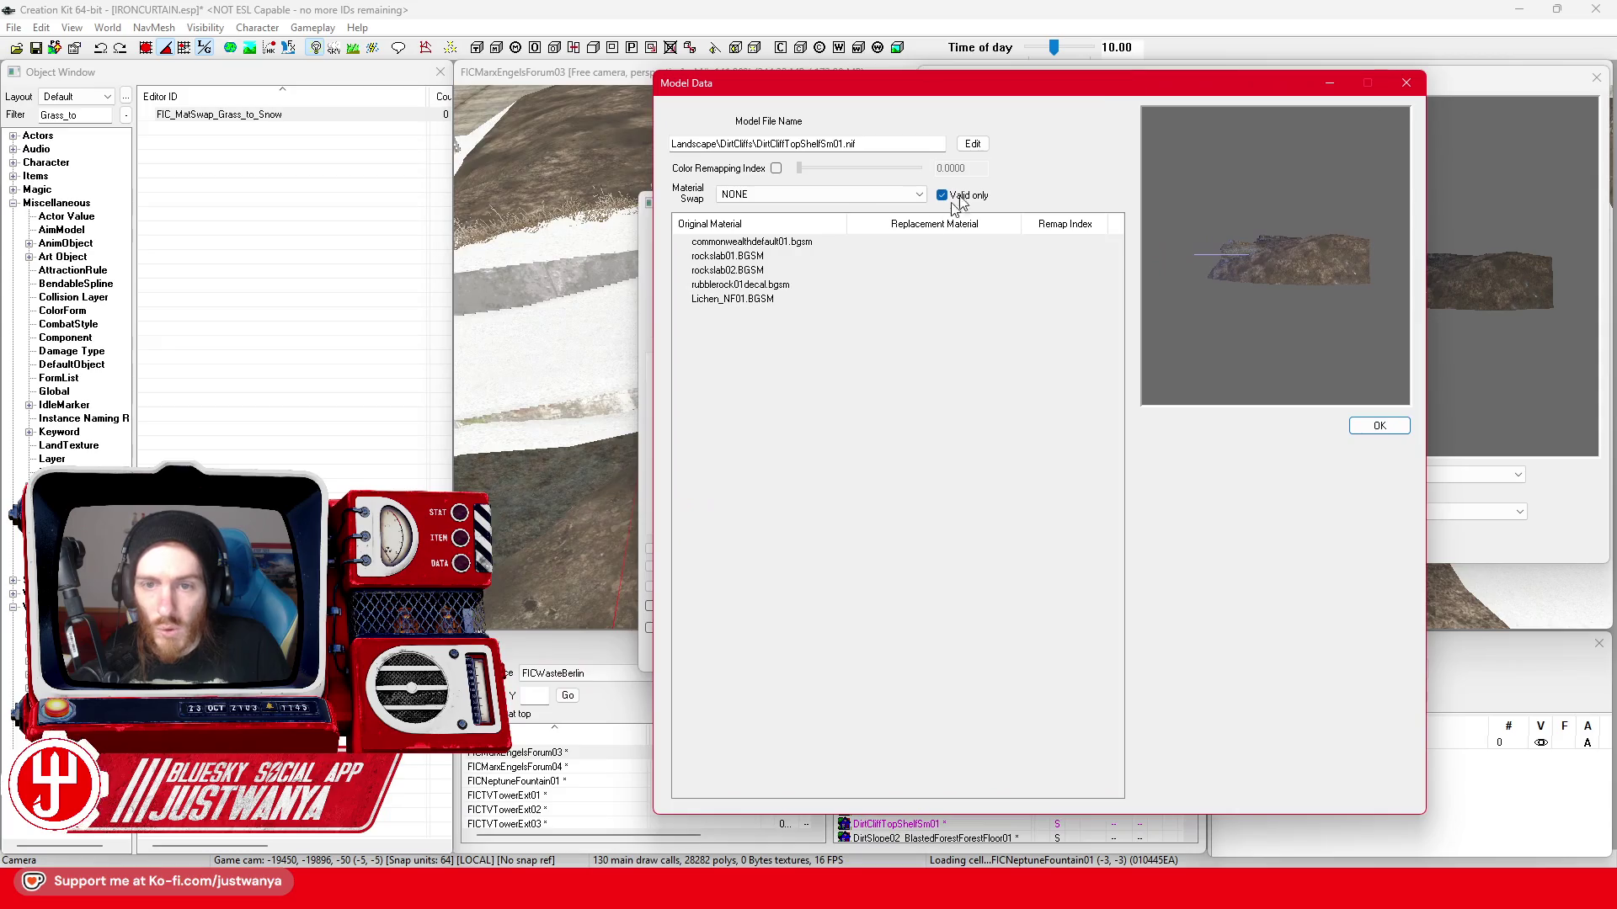
{"action": "left_click", "coordinate": [898, 188]}
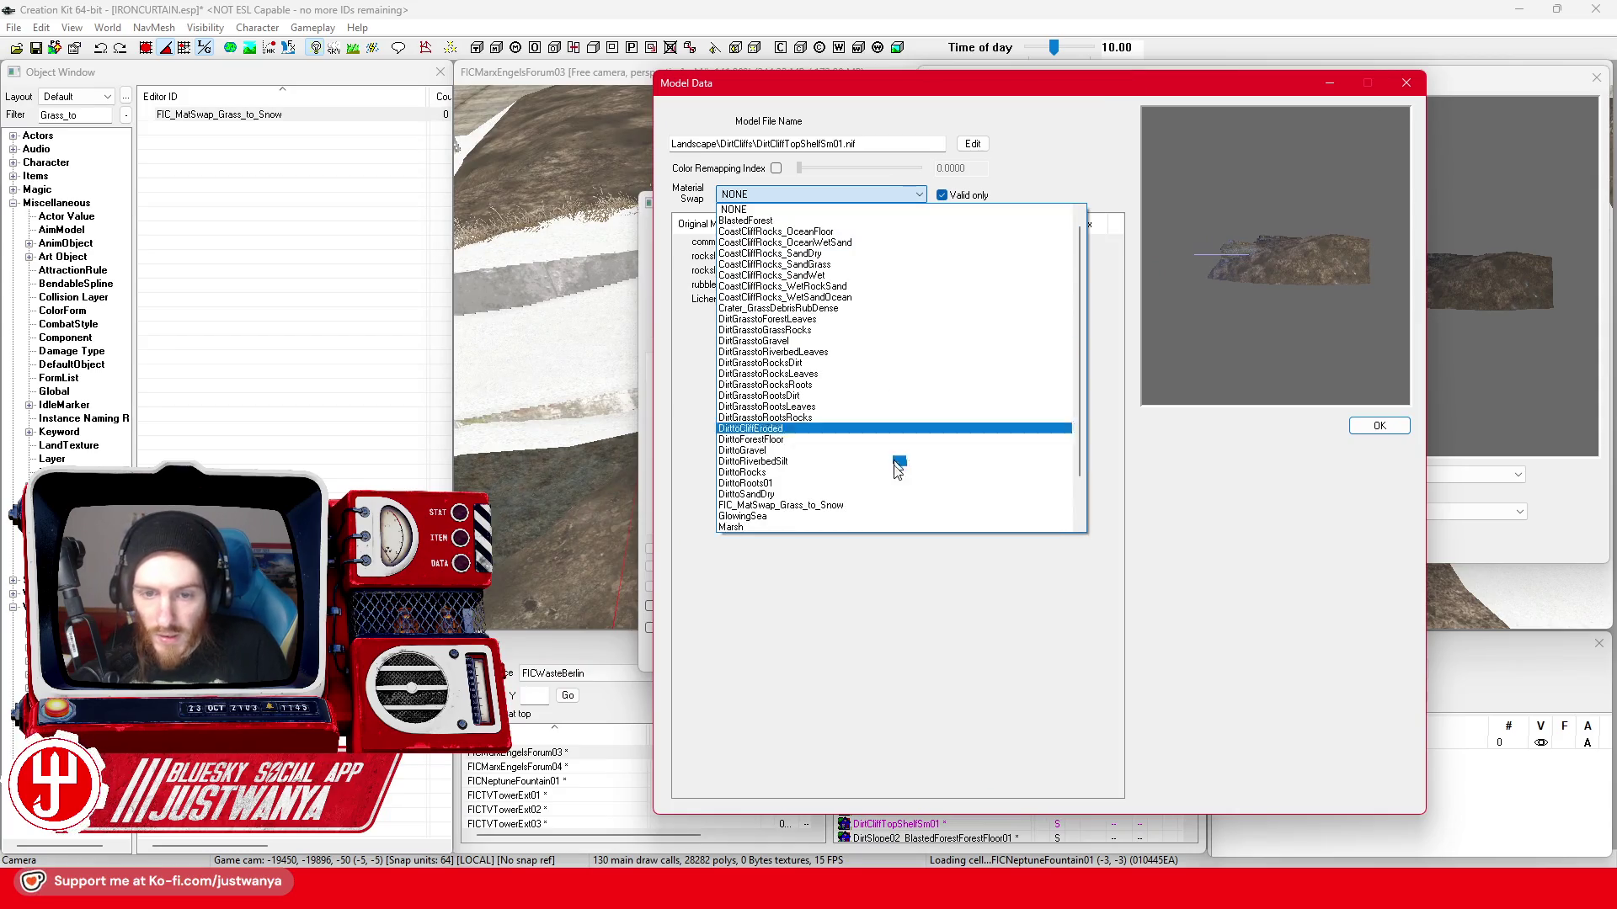
{"action": "left_click", "coordinate": [884, 510]}
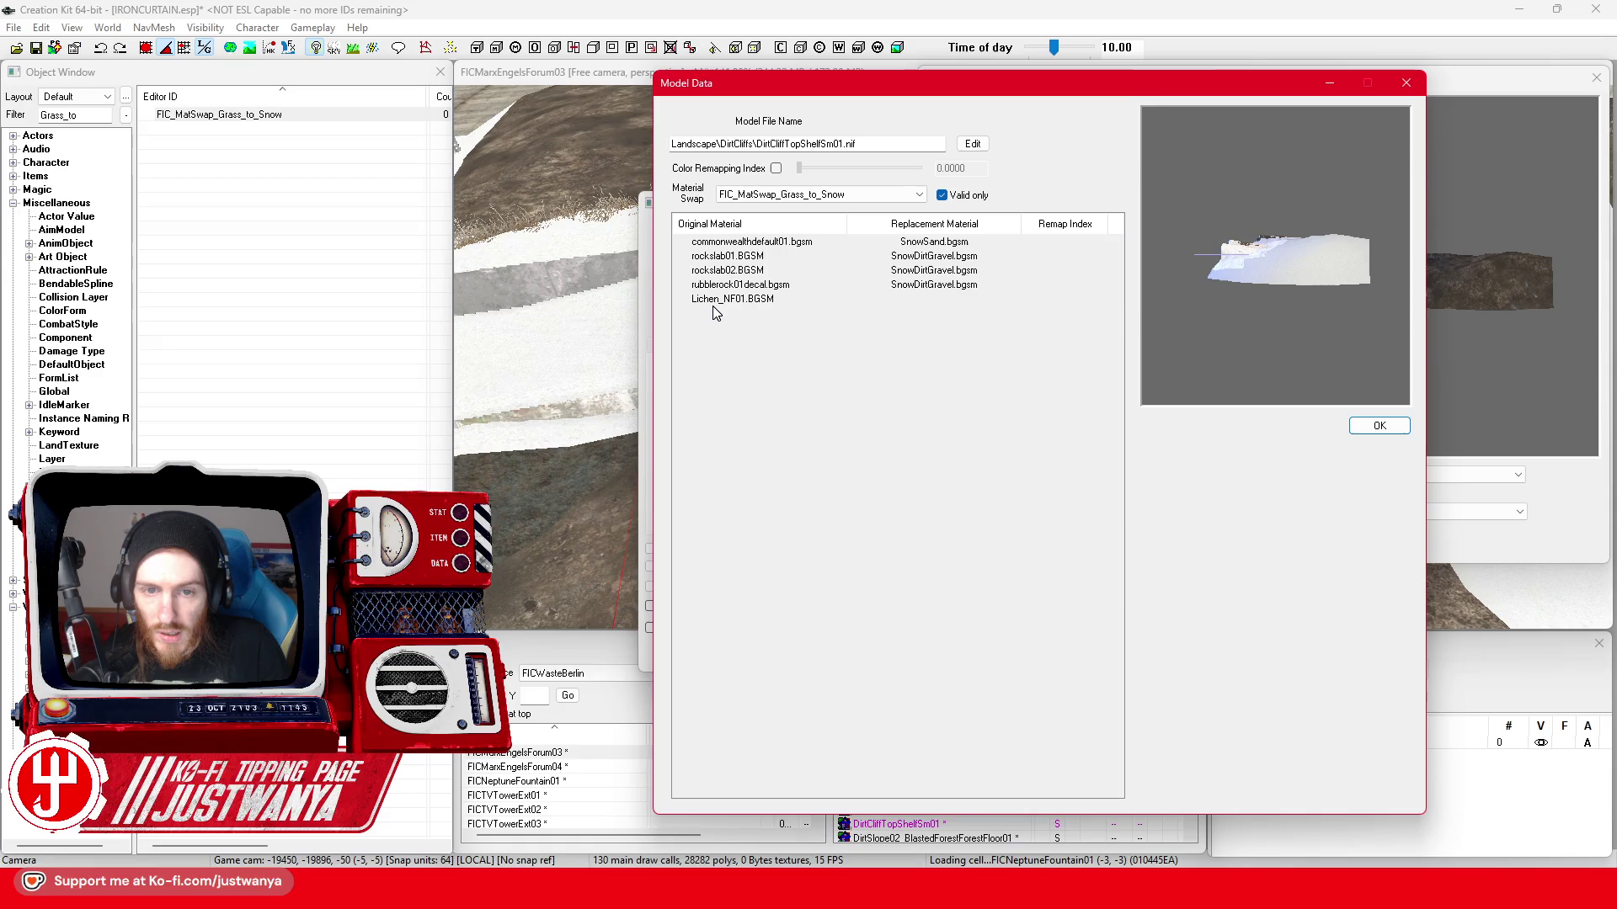
{"action": "scroll", "coordinate": [1267, 286], "scroll_direction": "up", "scroll_amount": 1}
{"action": "scroll", "coordinate": [1266, 285], "scroll_direction": "up", "scroll_amount": 1}
{"action": "scroll", "coordinate": [1267, 286], "scroll_direction": "up", "scroll_amount": 2}
{"action": "scroll", "coordinate": [1256, 283], "scroll_direction": "up", "scroll_amount": 2}
{"action": "scroll", "coordinate": [1251, 285], "scroll_direction": "up", "scroll_amount": 3}
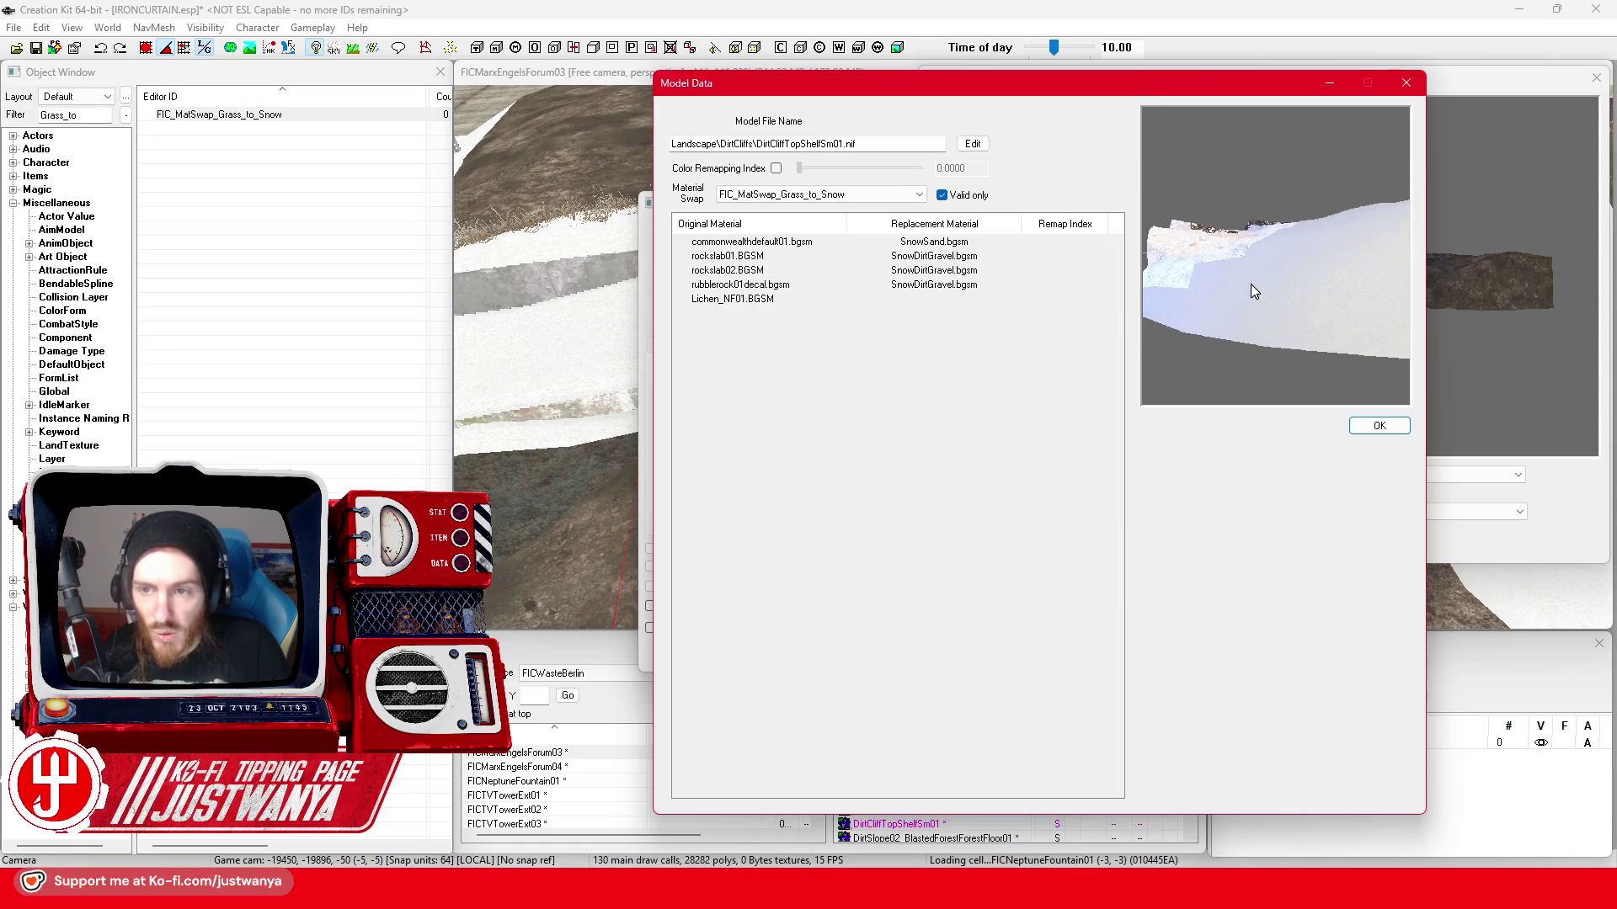
{"action": "mouse_move", "coordinate": [1247, 283]}
{"action": "left_mouse_down"}
{"action": "mouse_move", "coordinate": [1291, 355]}
{"action": "mouse_move", "coordinate": [1281, 400]}
{"action": "mouse_move", "coordinate": [1305, 328]}
{"action": "mouse_move", "coordinate": [1234, 303]}
{"action": "mouse_move", "coordinate": [1237, 287]}
{"action": "mouse_move", "coordinate": [1254, 322]}
{"action": "left_mouse_up"}
{"action": "scroll", "coordinate": [1234, 302], "scroll_direction": "up", "scroll_amount": 3}
{"action": "scroll", "coordinate": [1234, 303], "scroll_direction": "up", "scroll_amount": 2}
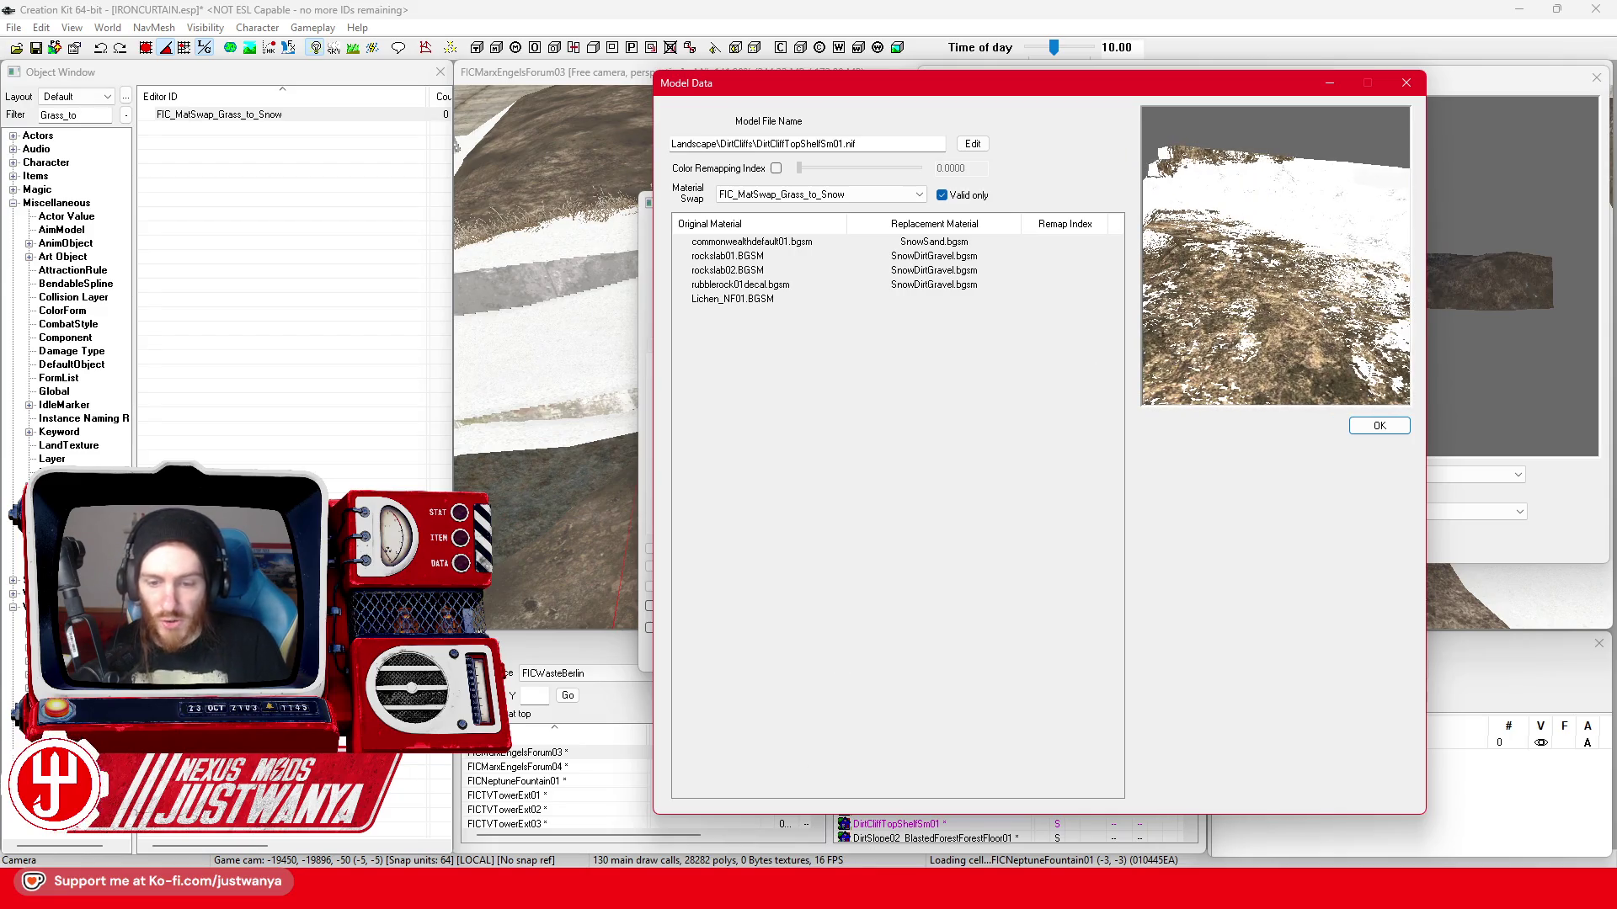
- Switch to the Firefox browser showing Google Maps
{"action": "left_click", "coordinate": [951, 825]}
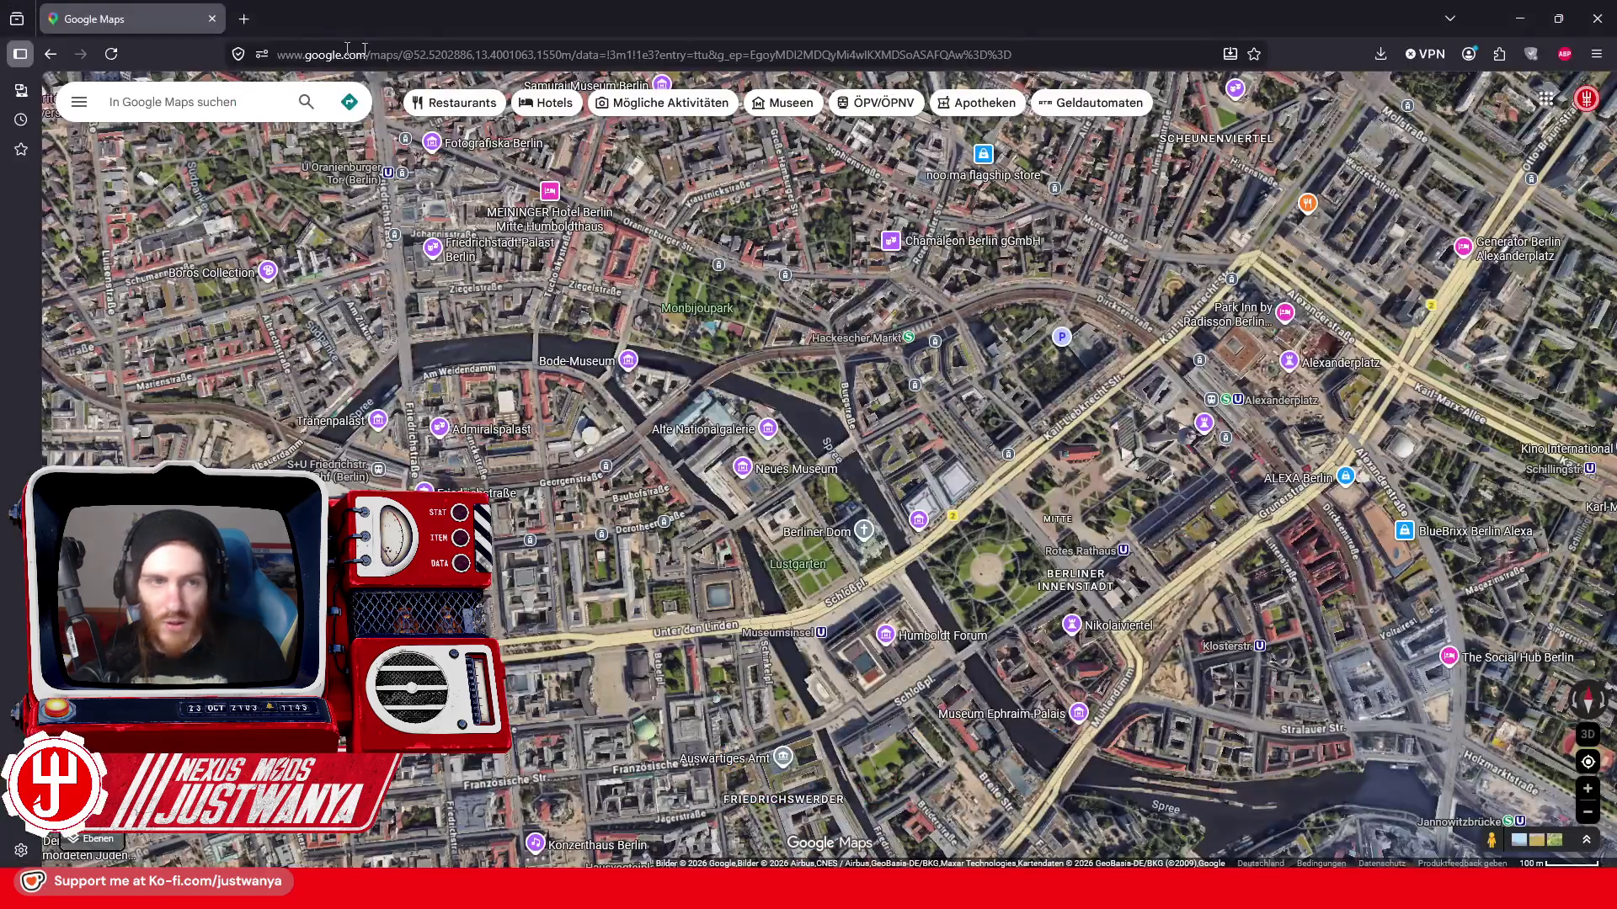
- Reach the DeepL translator from a new browser tab via web search
{"action": "left_click", "coordinate": [240, 19]}
{"action": "type", "text": "Deep L"}
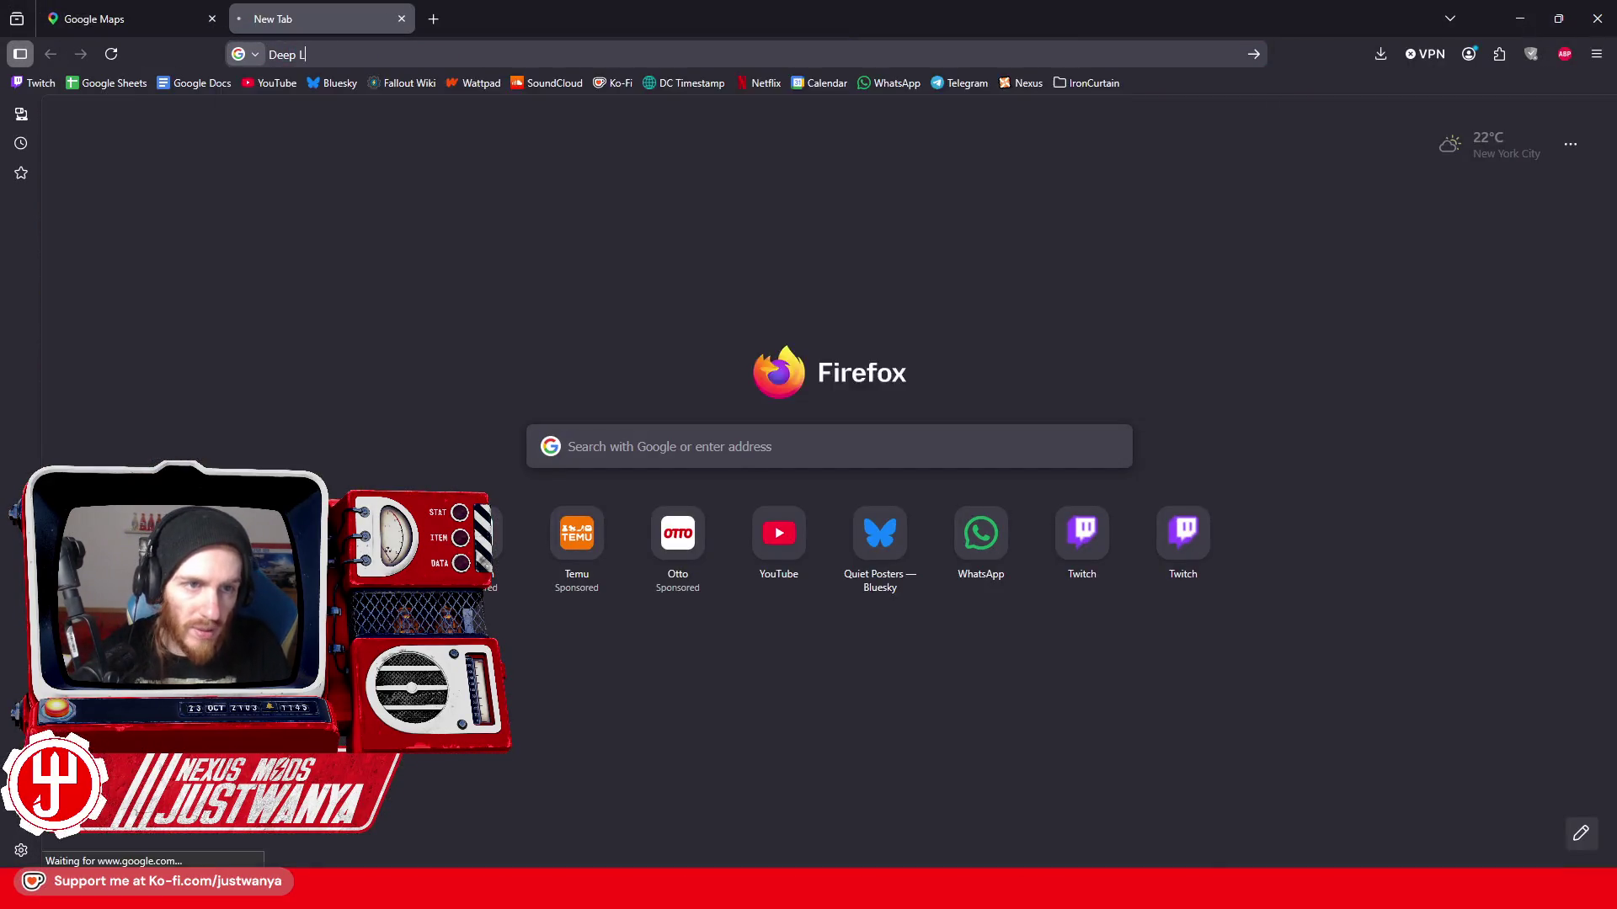
{"action": "key", "text": "Return"}
{"action": "left_click", "coordinate": [272, 313]}
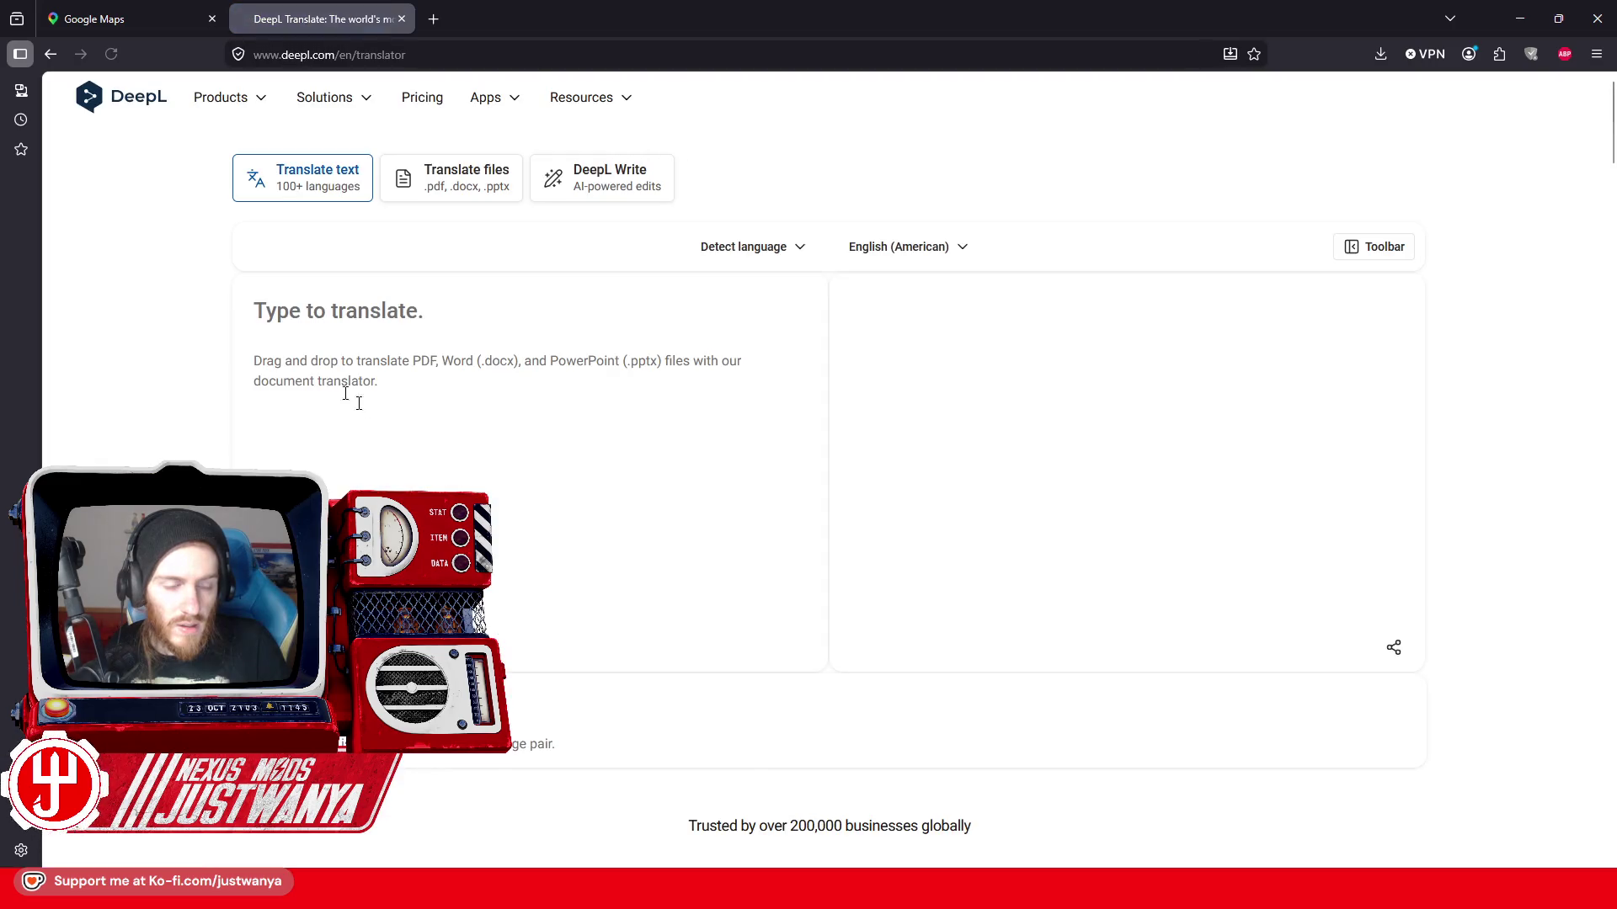
{"action": "type", "text": "Lichen"}
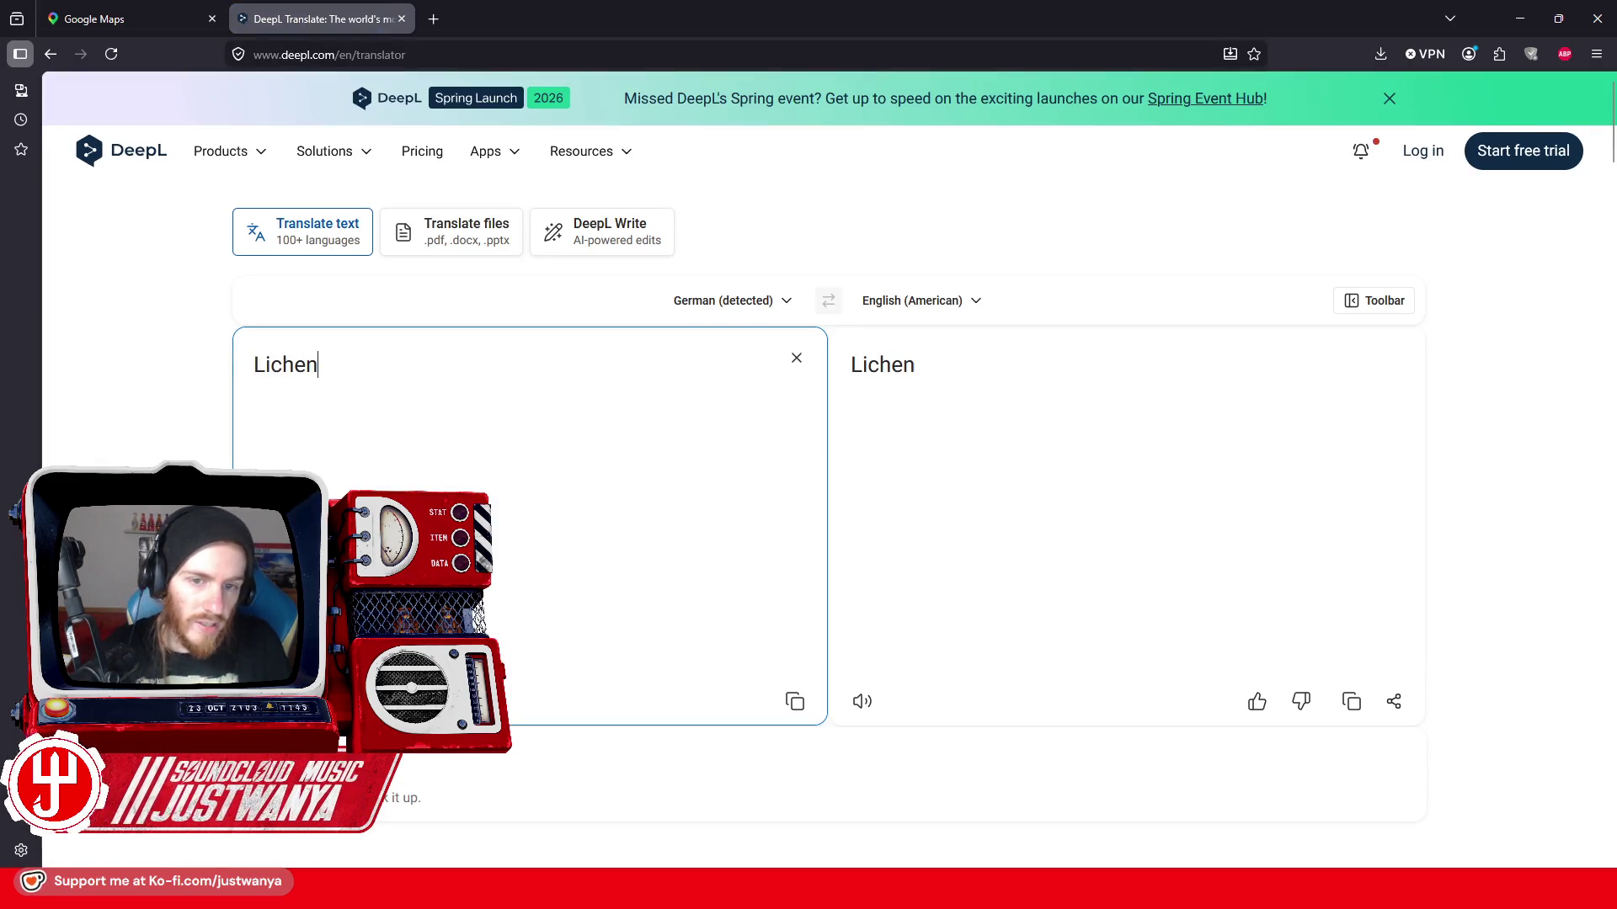
- Translate Lichen English→German (Flechte), then return to the Creation Kit editor
{"action": "left_click", "coordinate": [827, 300]}
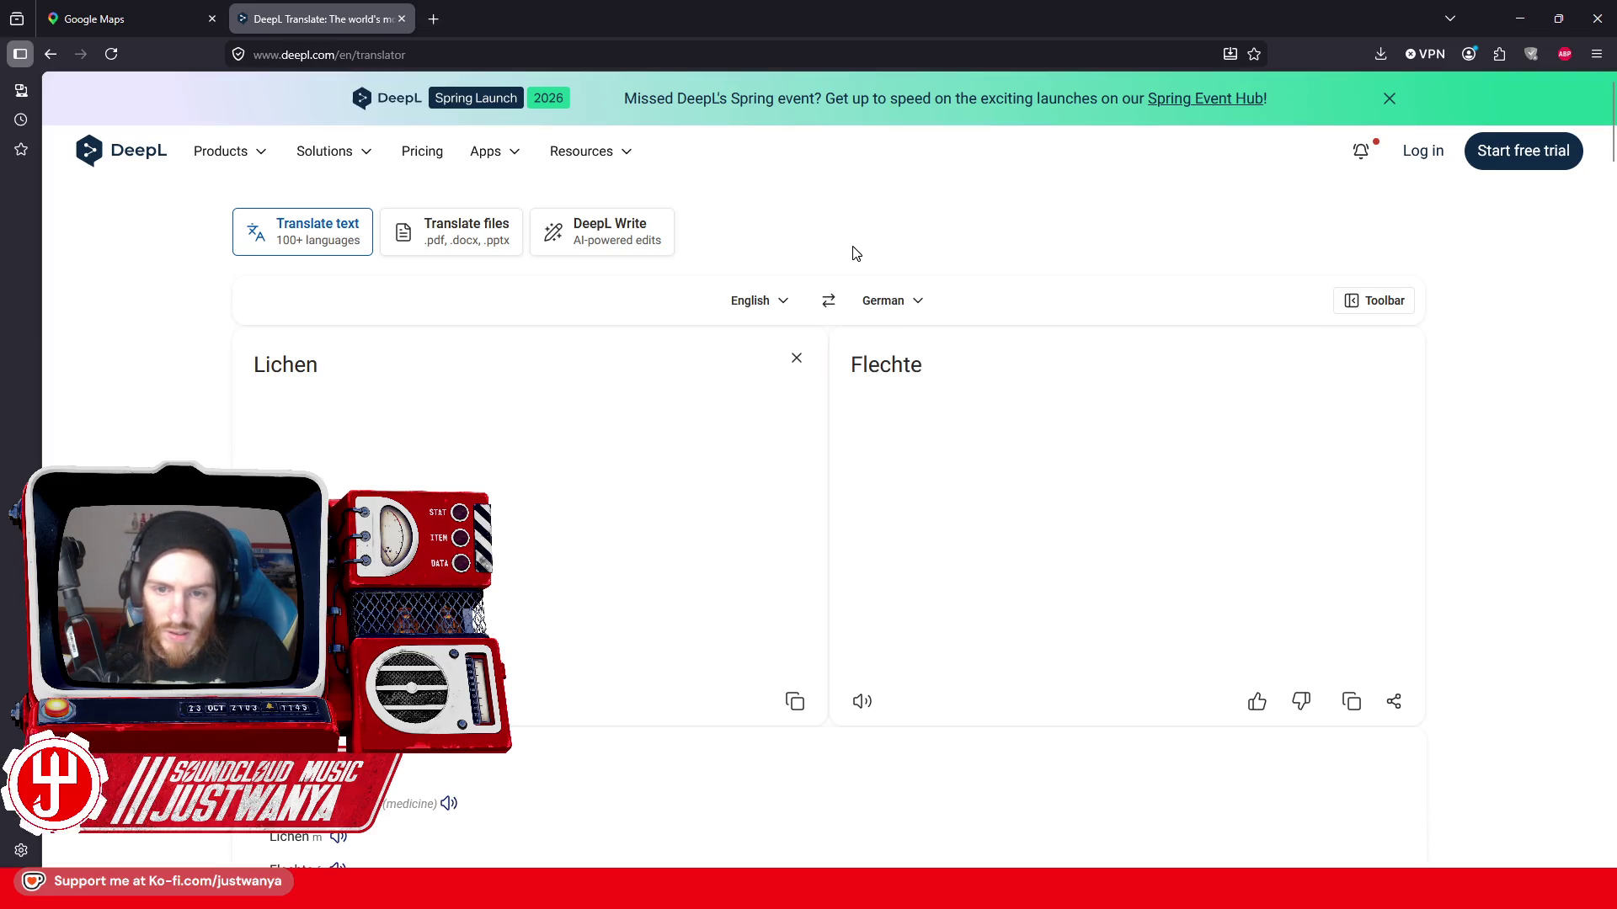
{"action": "scroll", "coordinate": [828, 507], "scroll_direction": "down", "scroll_amount": 2}
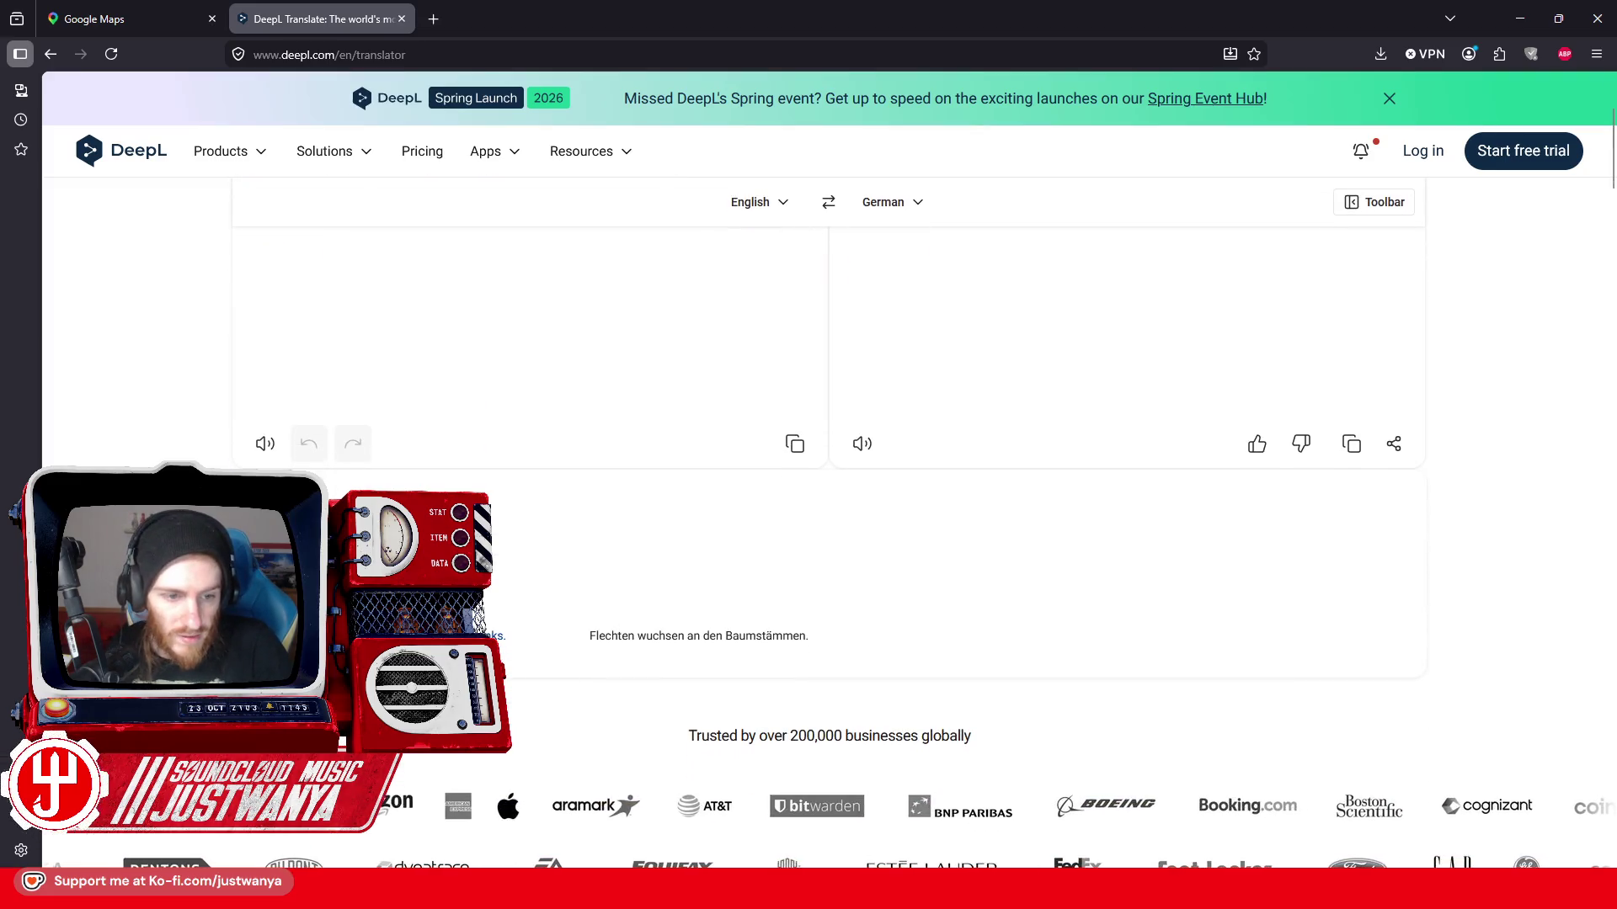
{"action": "scroll", "coordinate": [829, 506], "scroll_direction": "up", "scroll_amount": 1}
{"action": "scroll", "coordinate": [830, 506], "scroll_direction": "up", "scroll_amount": 1}
{"action": "scroll", "coordinate": [829, 505], "scroll_direction": "down", "scroll_amount": 1}
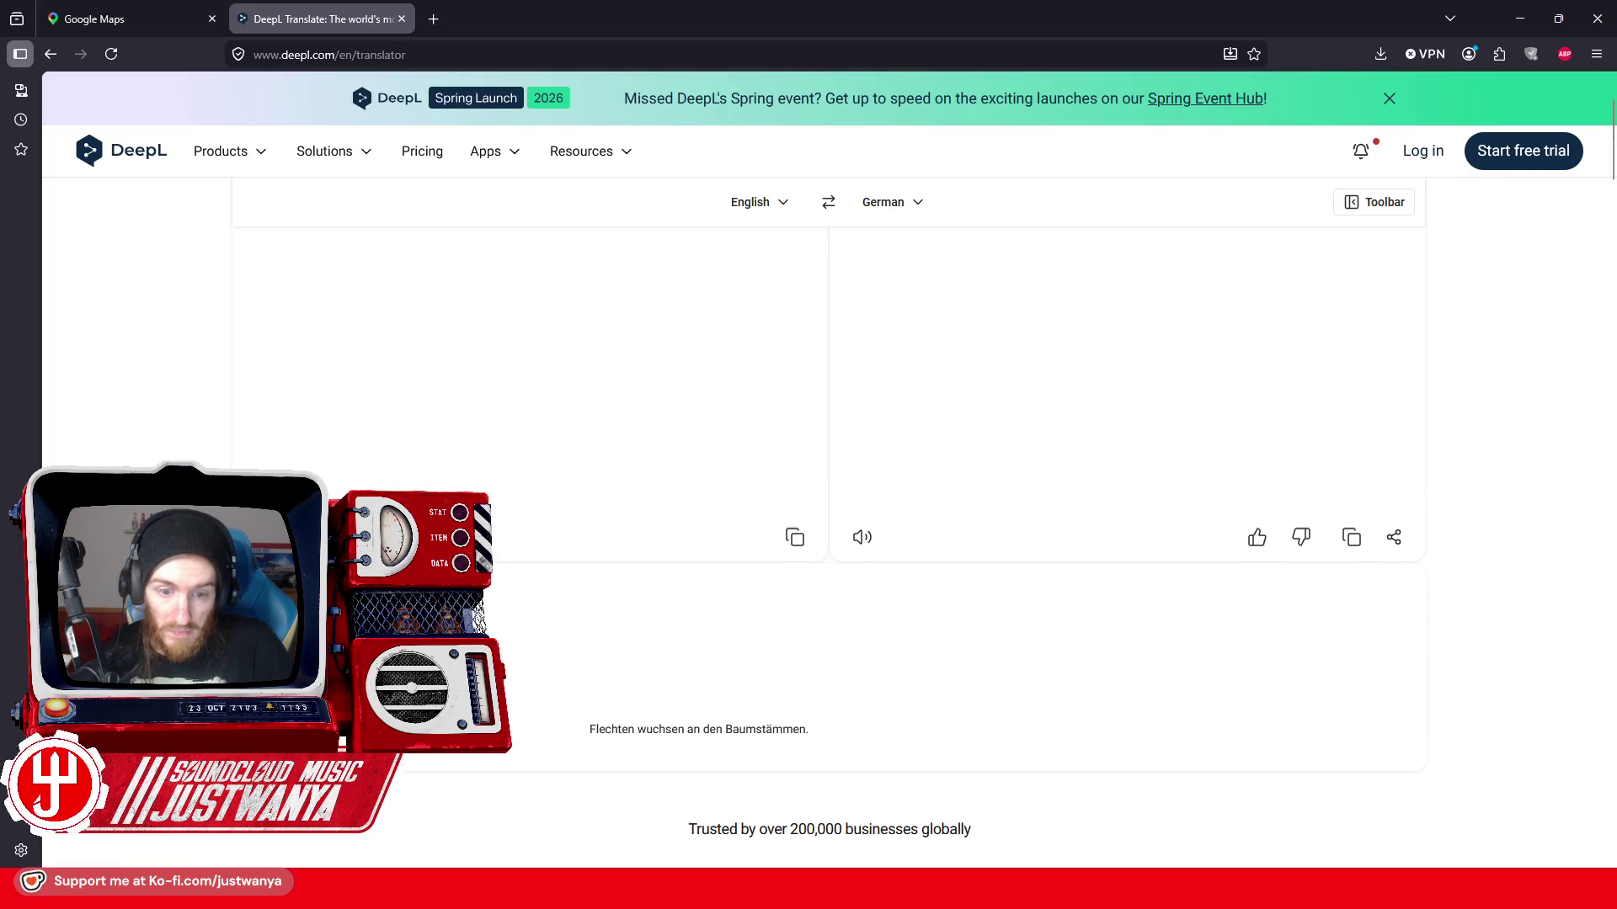
{"action": "scroll", "coordinate": [829, 505], "scroll_direction": "up", "scroll_amount": 2}
{"action": "left_click", "coordinate": [401, 17]}
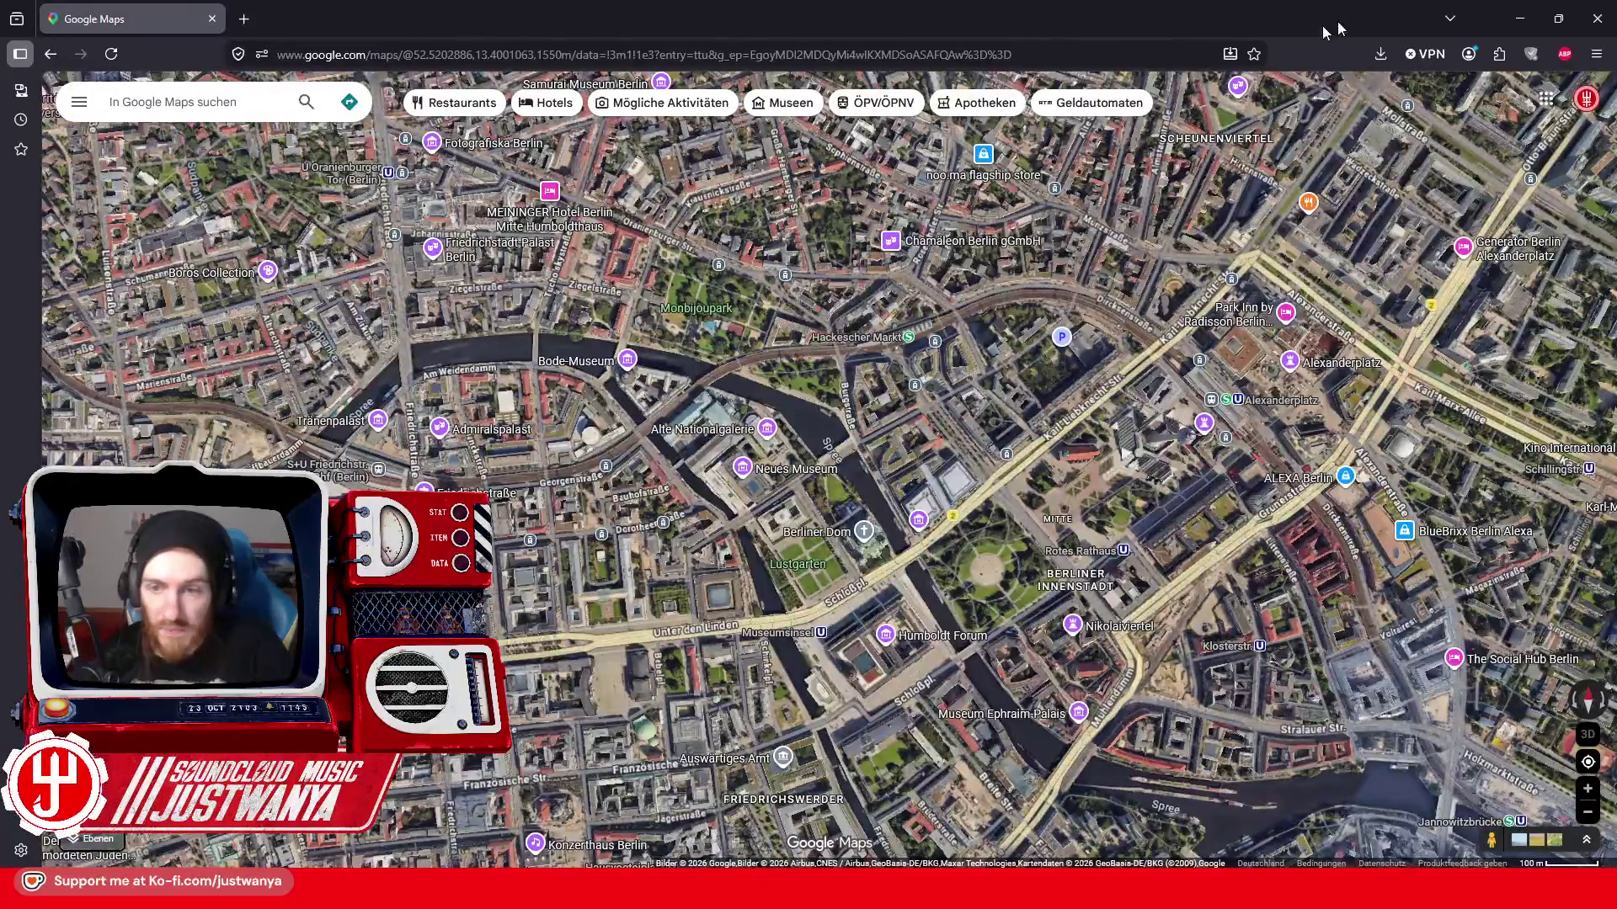
{"action": "left_click", "coordinate": [1518, 13]}
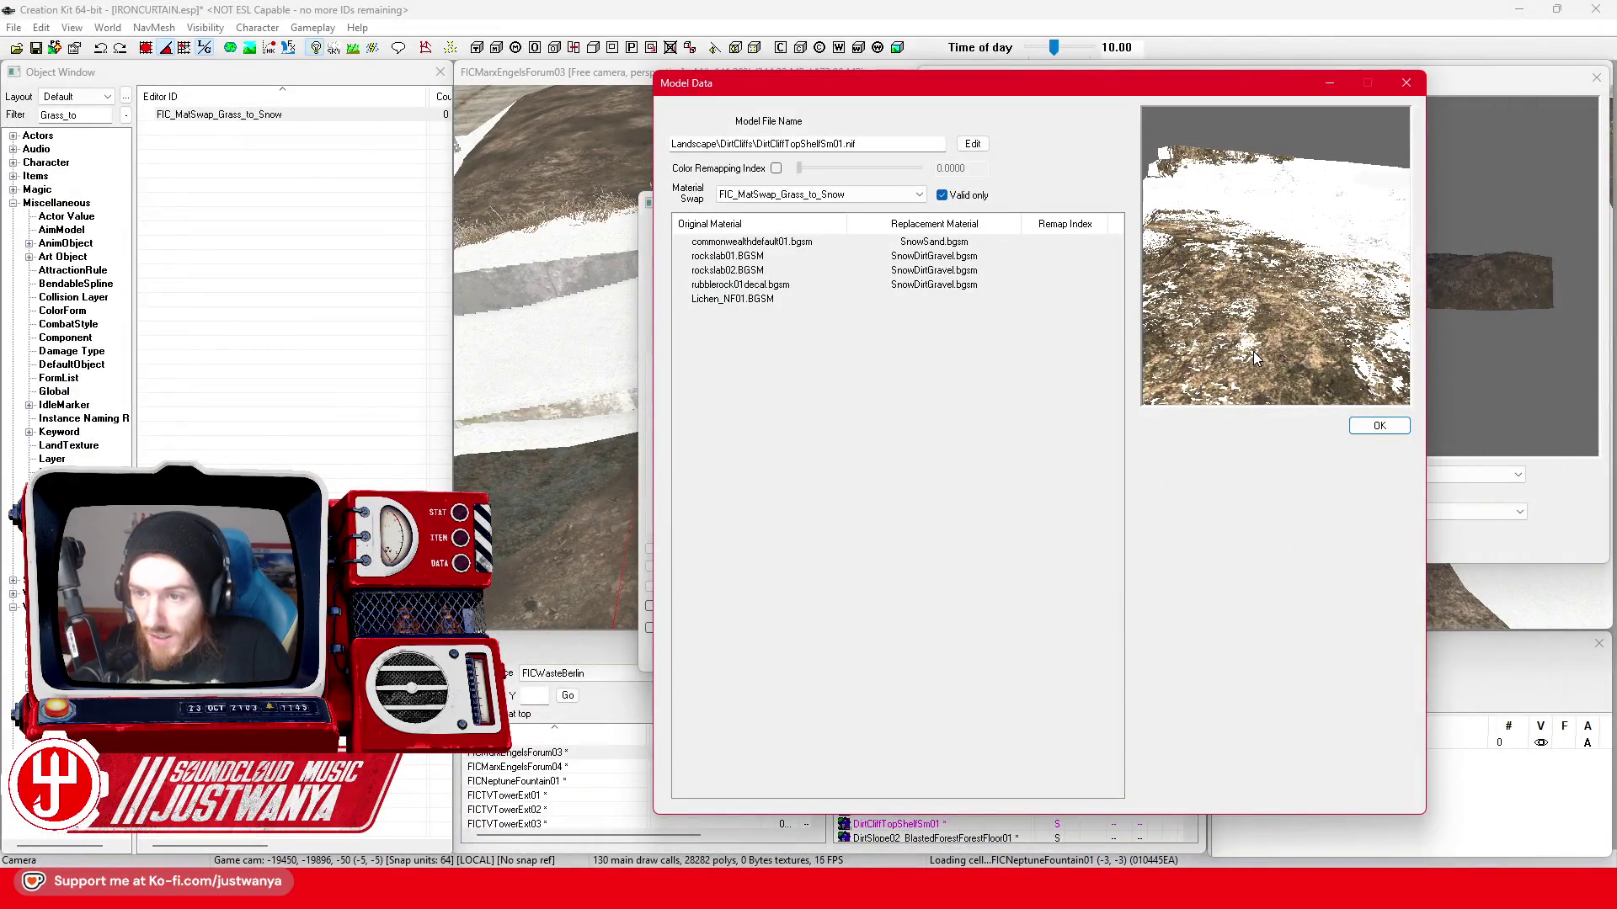
- Inspect the preview, then dismiss the Model Data, Static and Reference windows
{"action": "left_click_drag", "start_coordinate": [1253, 351], "coordinate": [1260, 349]}
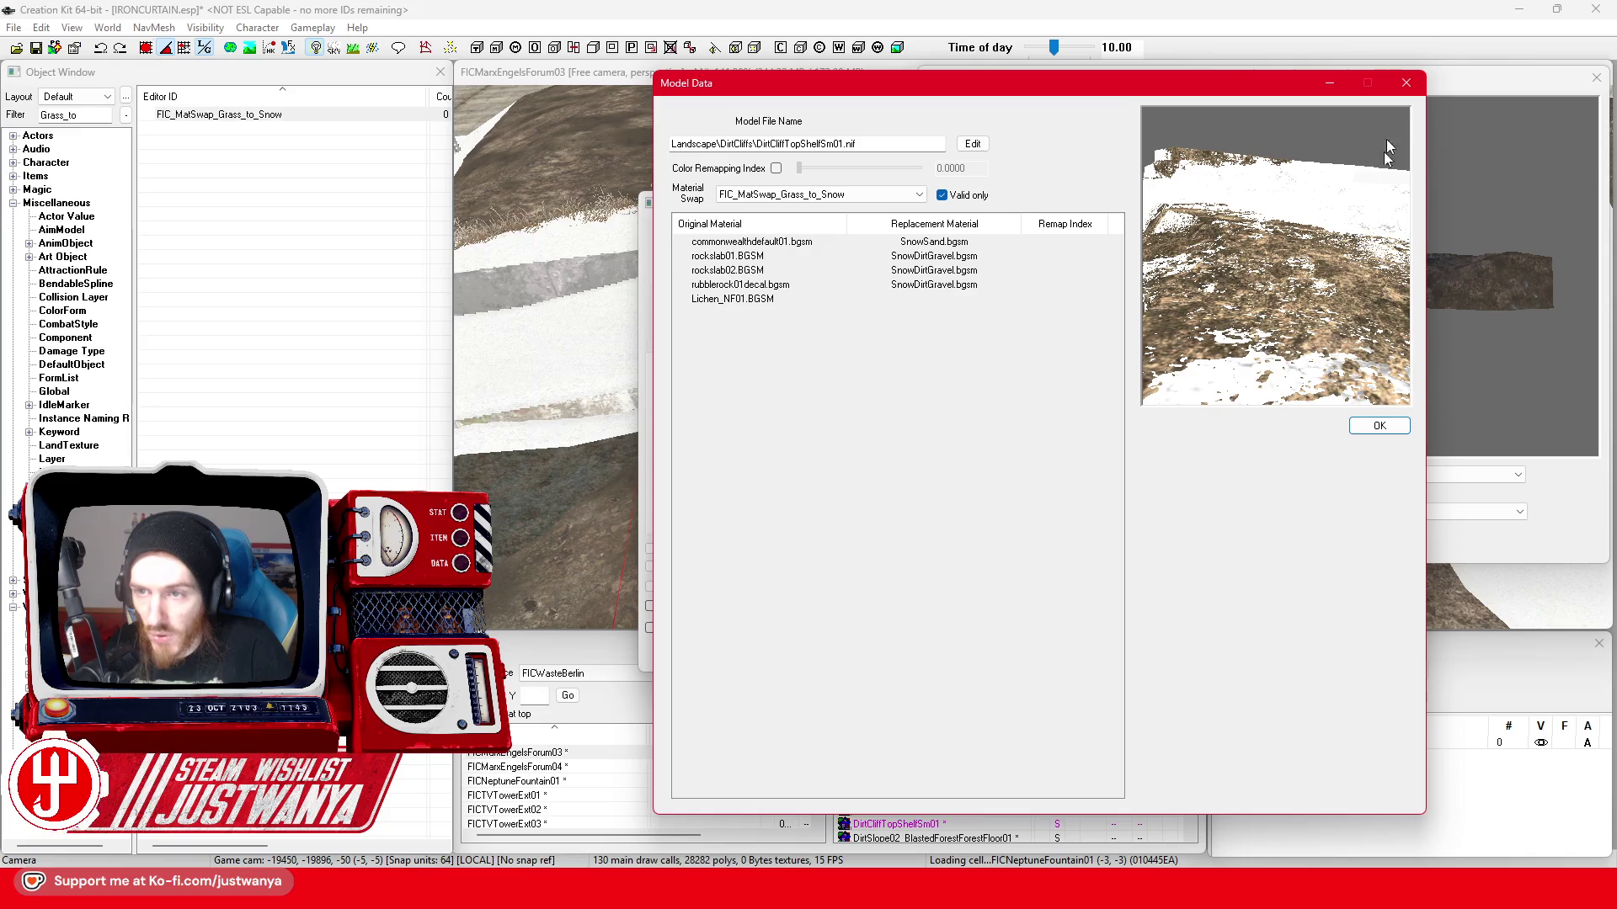
{"action": "left_click", "coordinate": [1408, 83]}
{"action": "left_click", "coordinate": [1597, 78]}
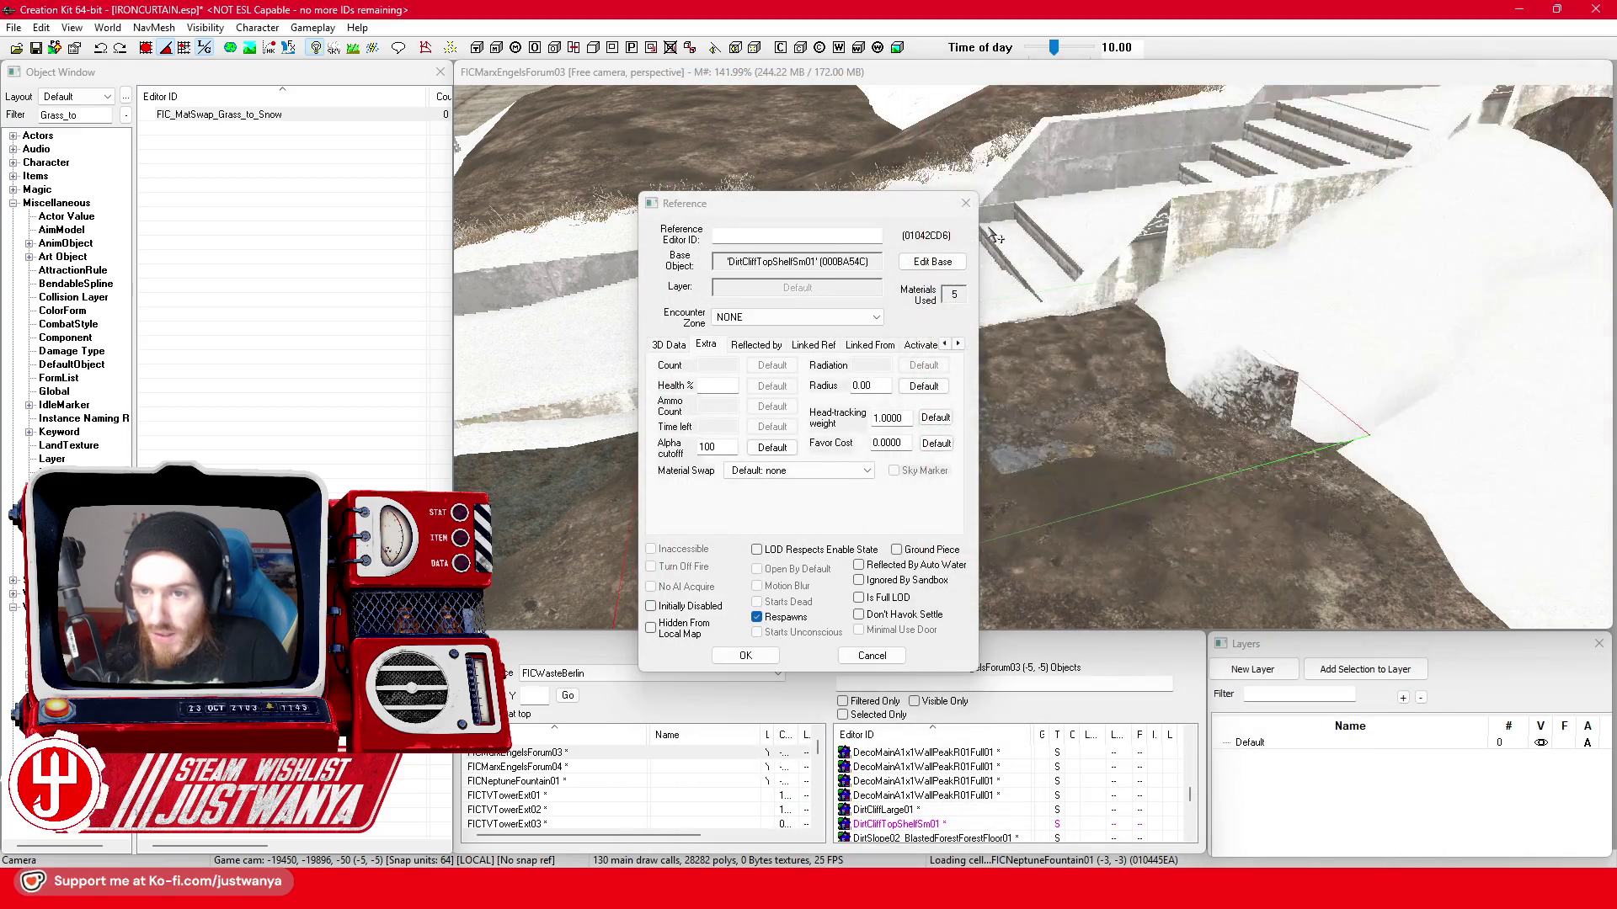
{"action": "left_click", "coordinate": [964, 204]}
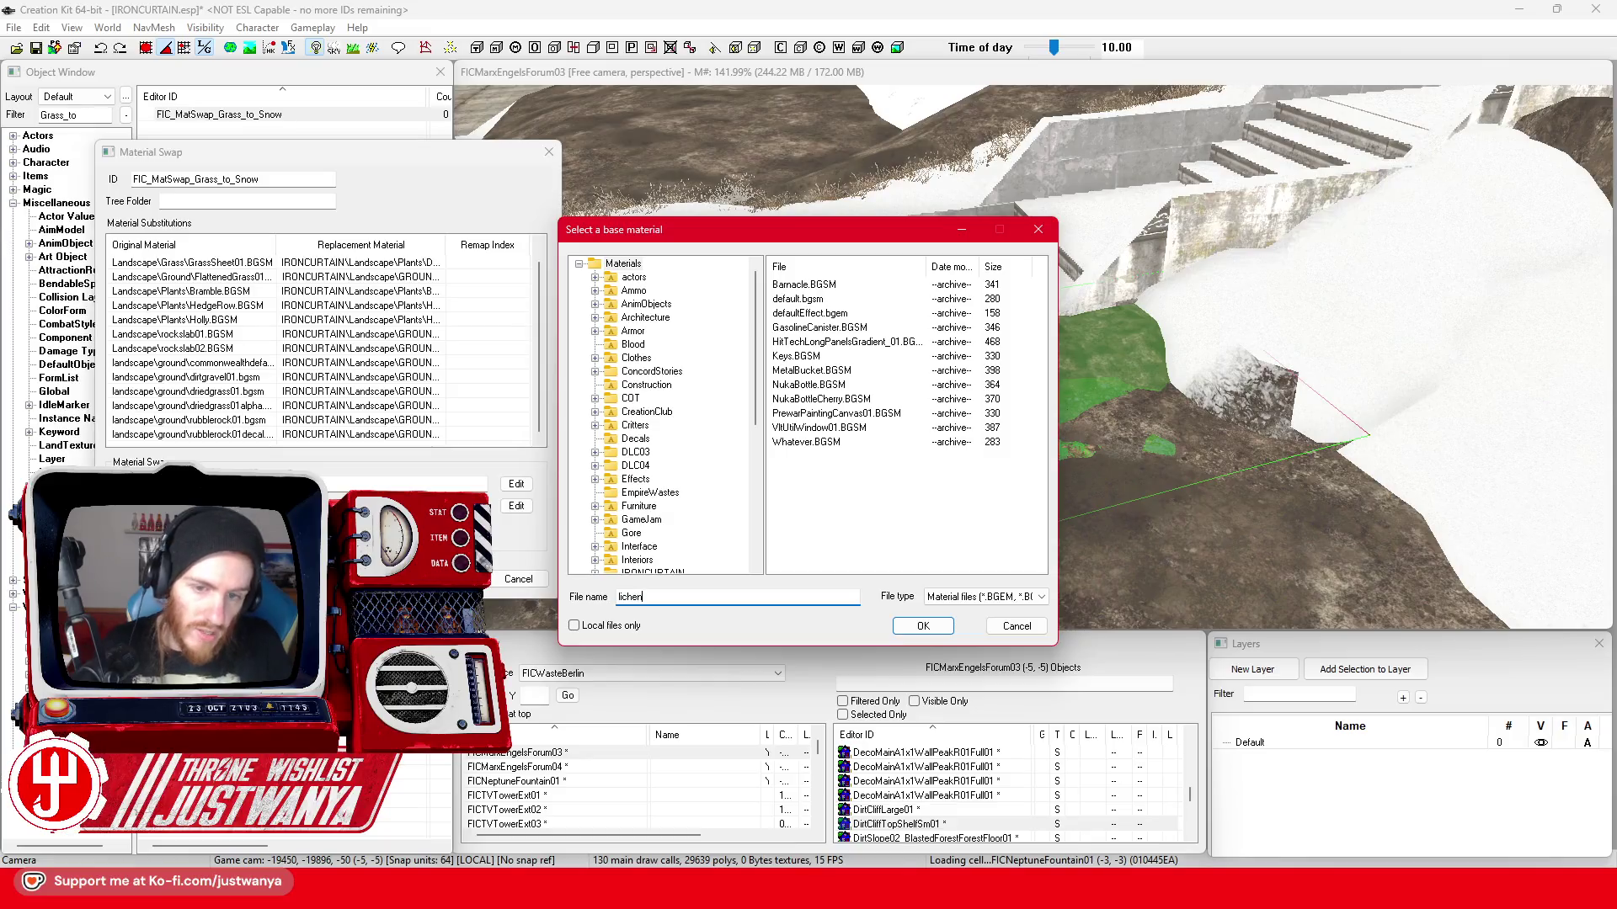
- Map Lichen_NF01 to IRONCURTAIN\landscape\ground\SnowDirtGravel.bgsm in the Grass-to-Snow swap
{"action": "left_click", "coordinate": [923, 626]}
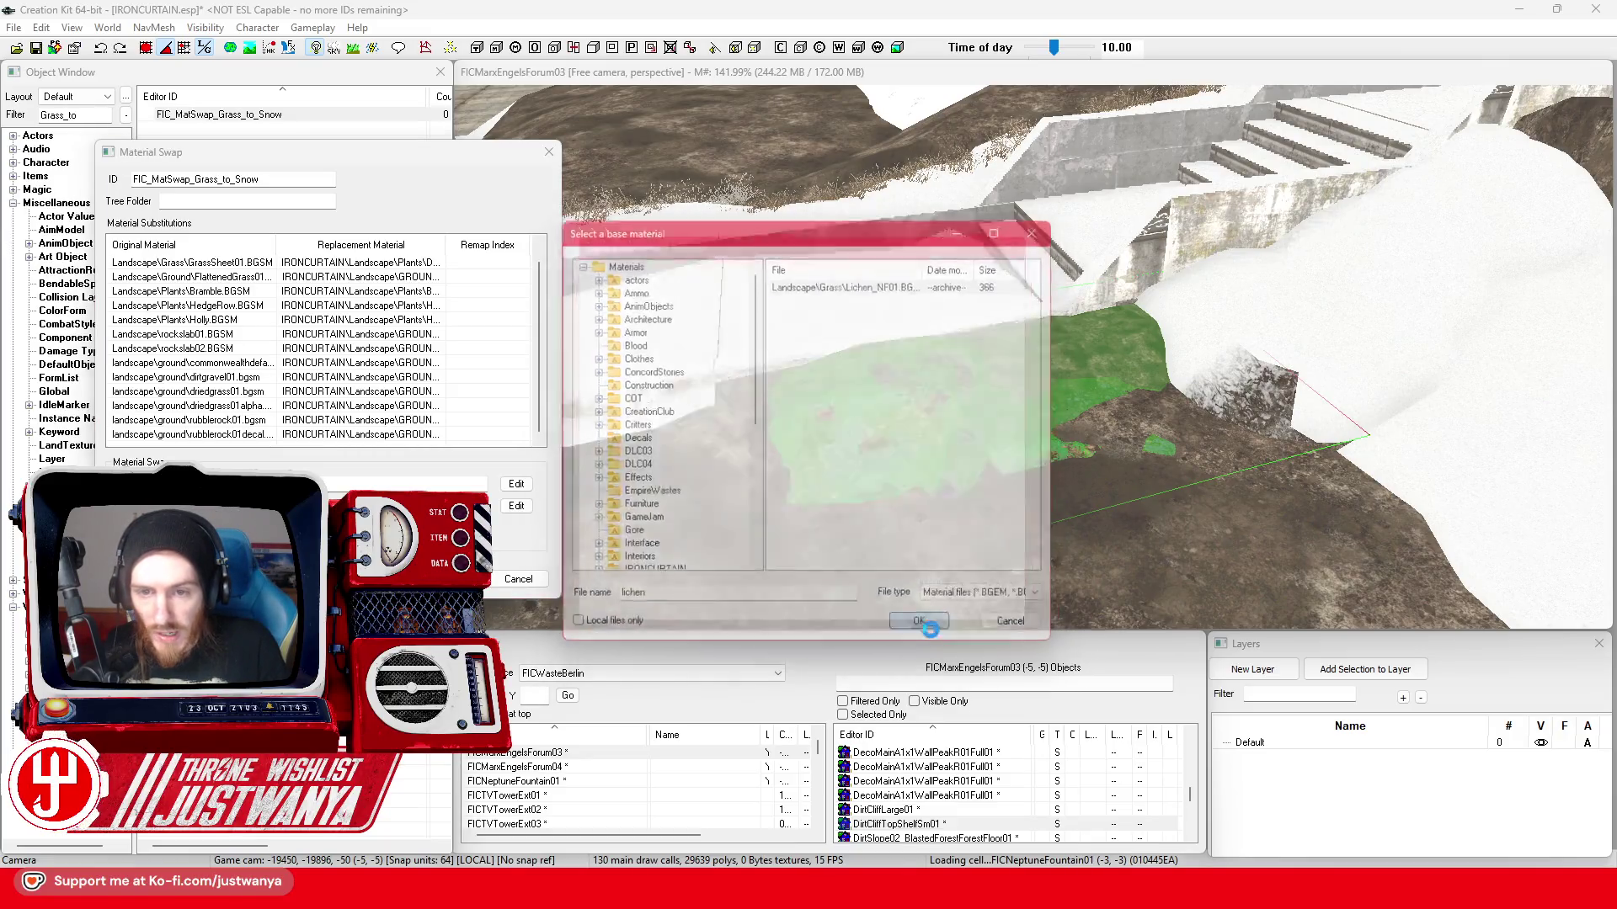
{"action": "left_click", "coordinate": [595, 358]}
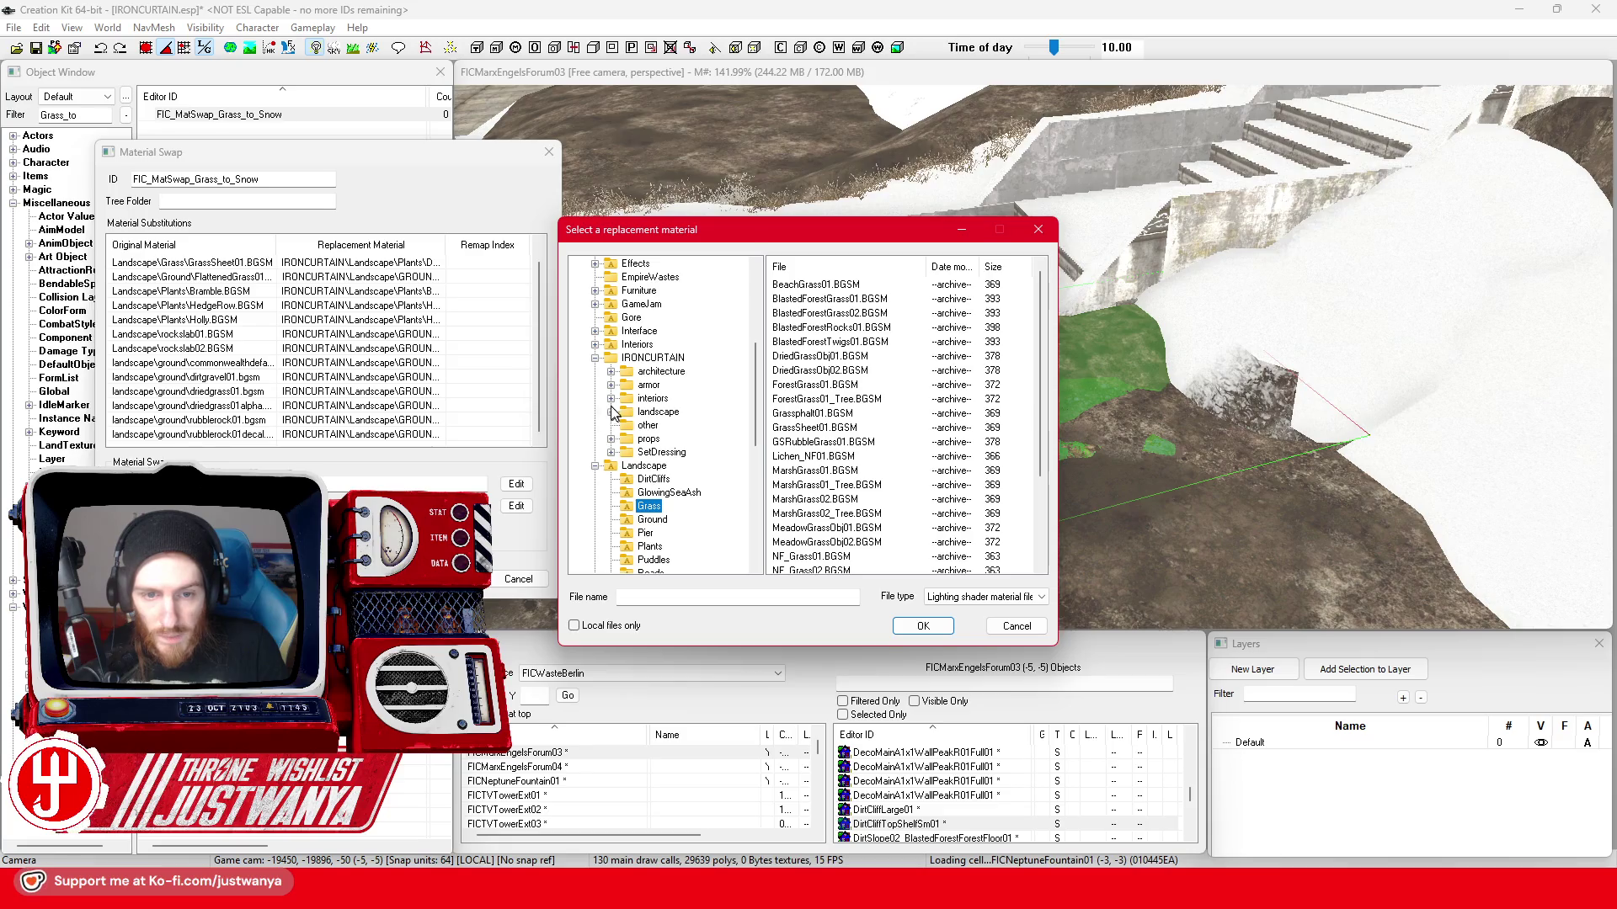
{"action": "left_click", "coordinate": [666, 426]}
{"action": "left_click", "coordinate": [815, 285]}
{"action": "left_click", "coordinate": [922, 626]}
{"action": "key", "text": "Return"}
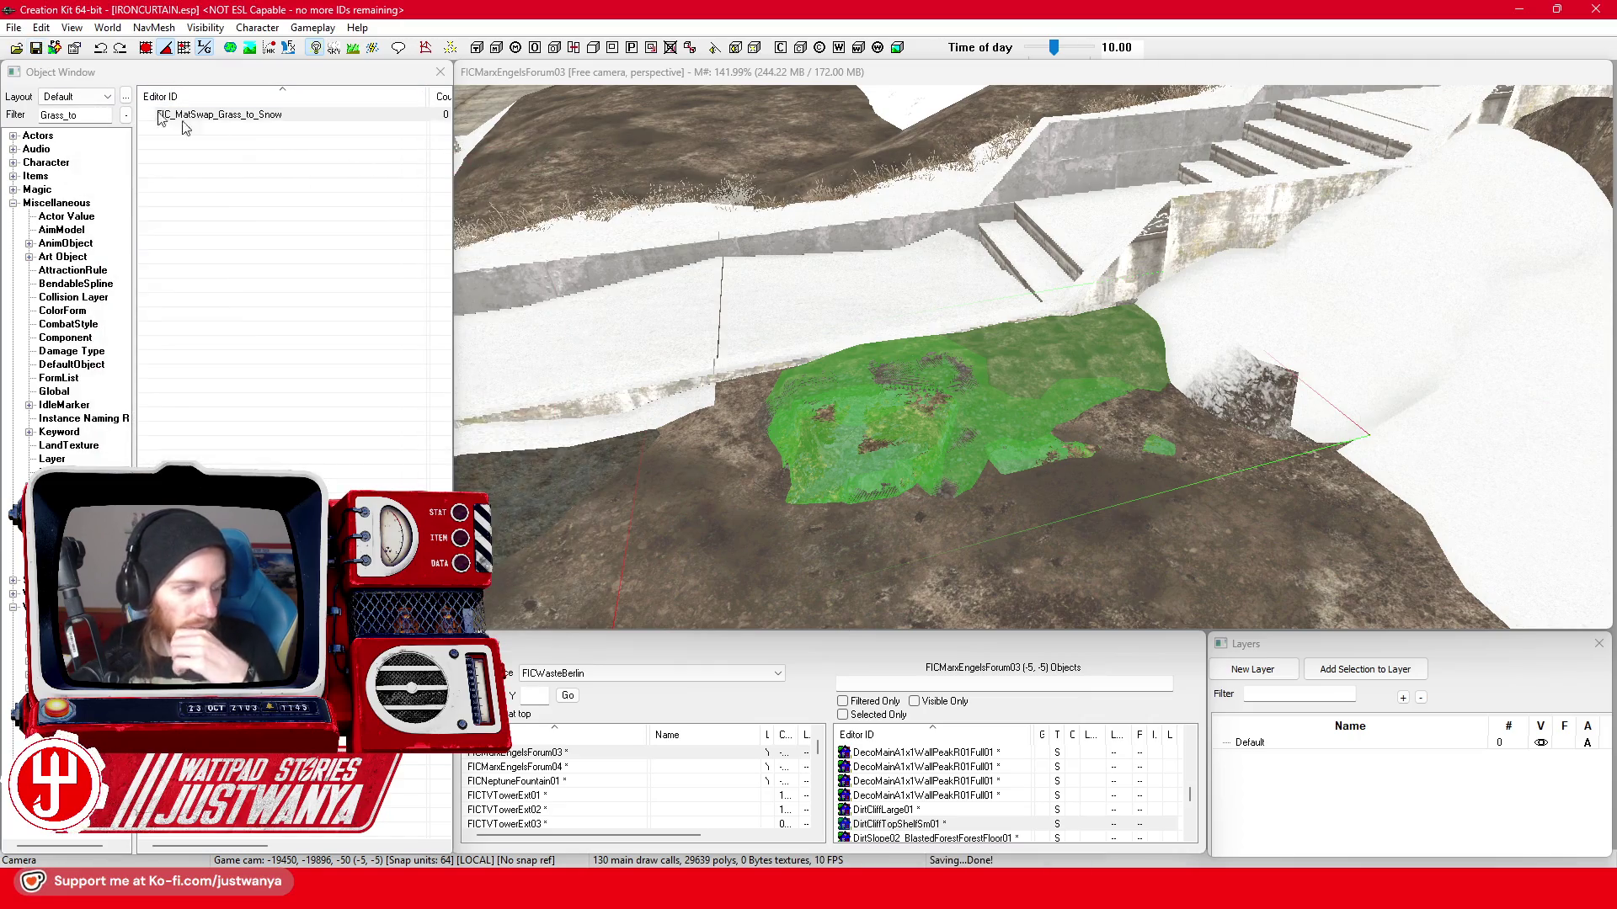
- Assign FIC_MatSwap_Grass_to_Snow to the DirtCliffTopShelfSm01 reference on its Extra tab
{"action": "double_click", "coordinate": [921, 425]}
{"action": "left_click", "coordinate": [817, 471]}
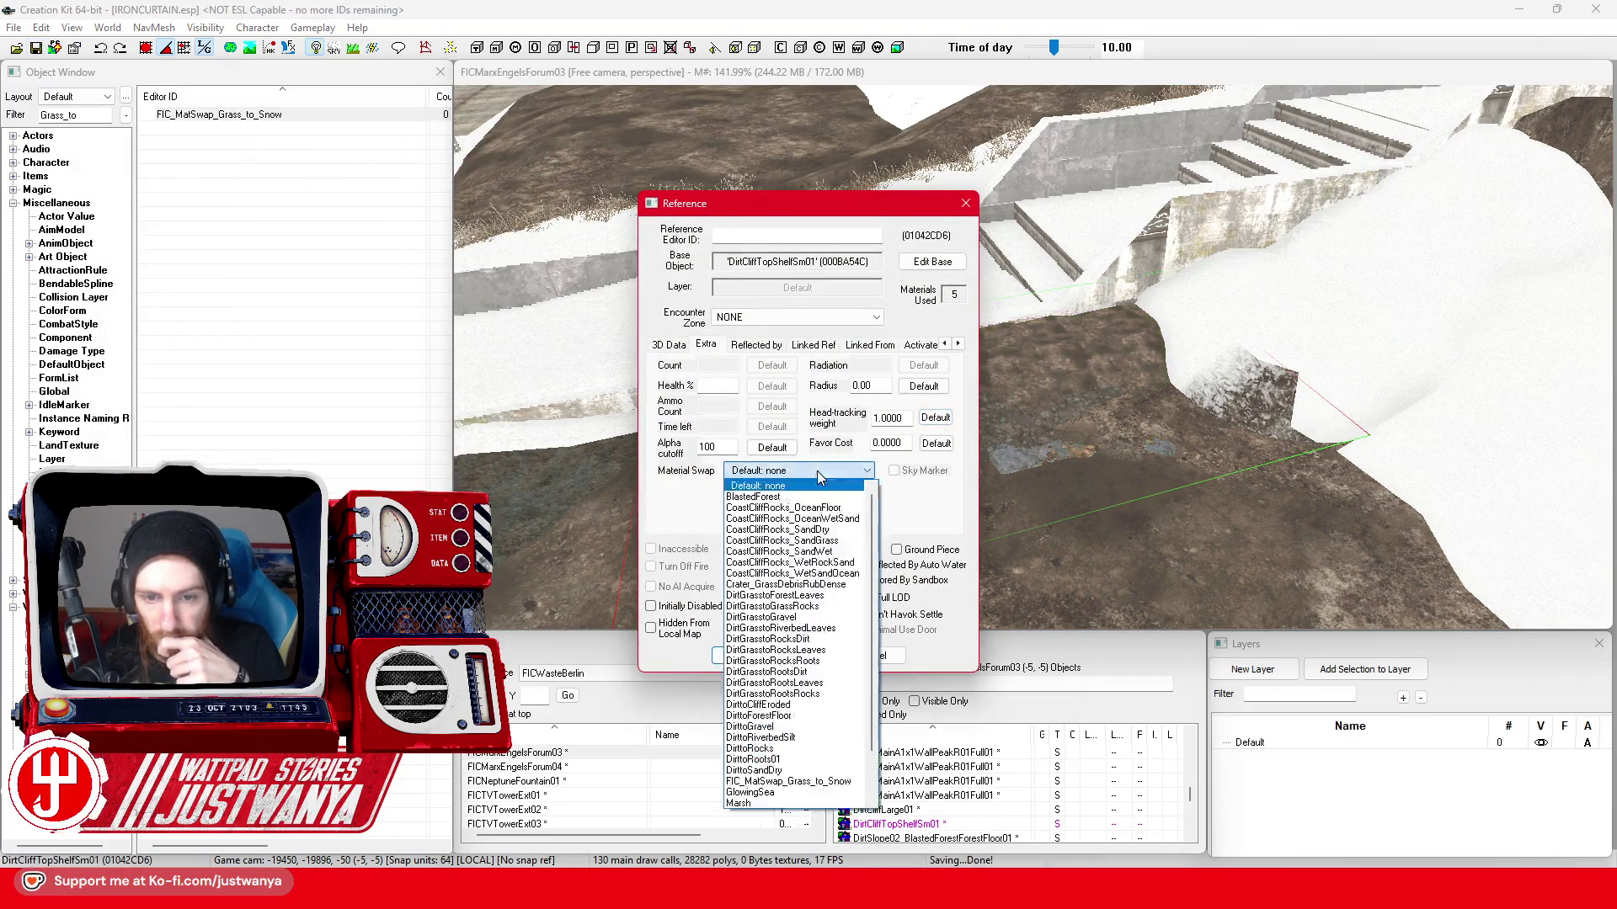
{"action": "left_click", "coordinate": [788, 781]}
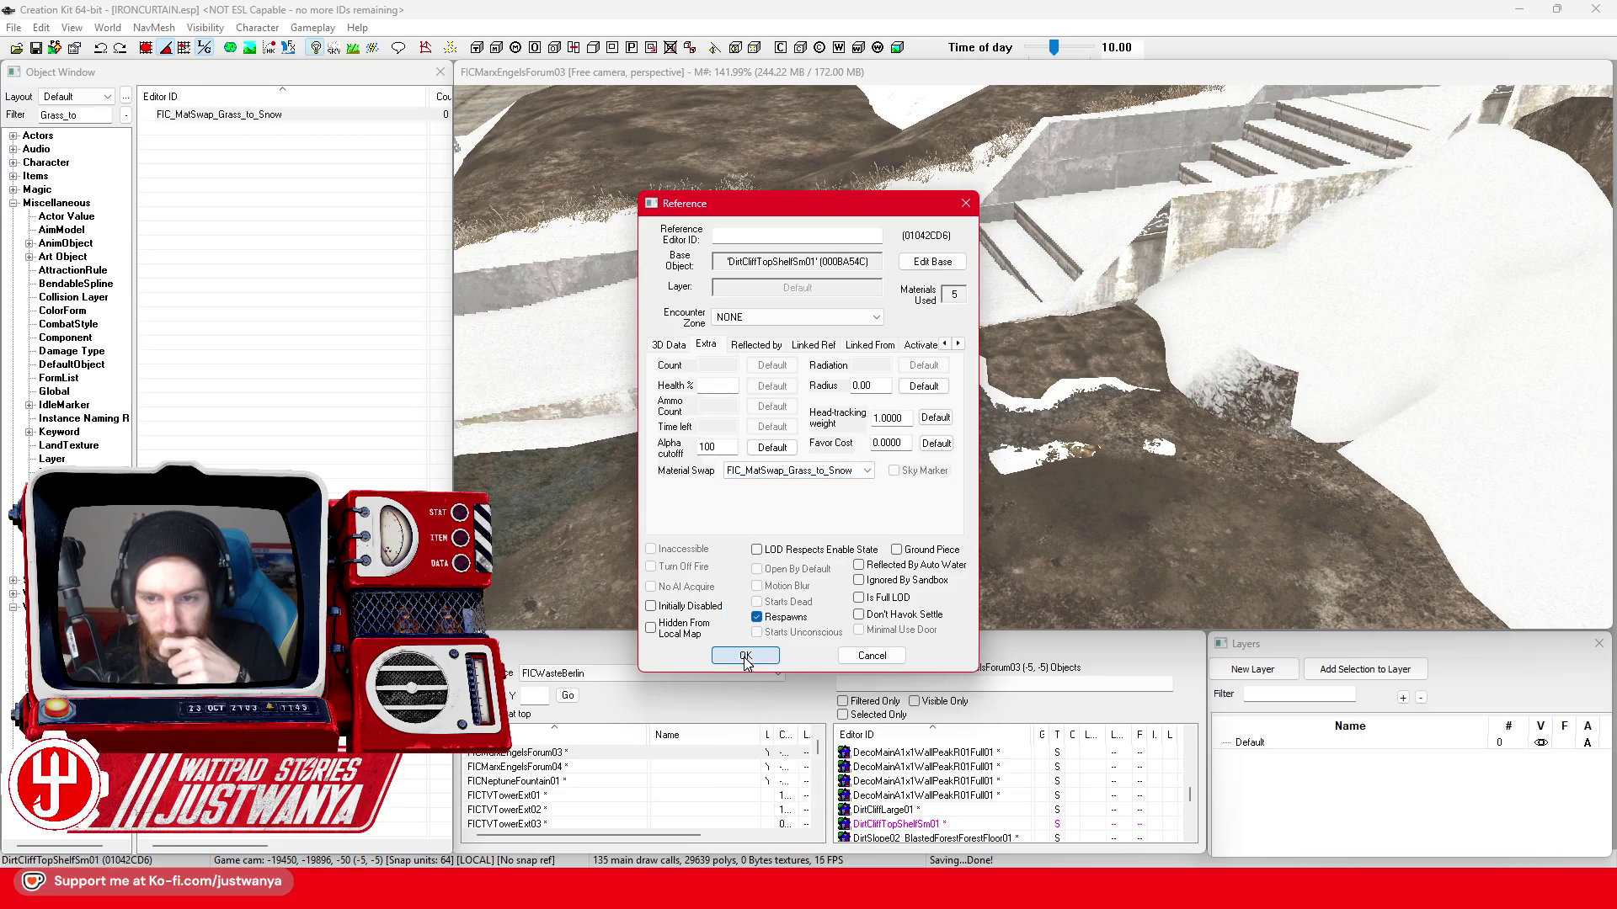
{"action": "left_click", "coordinate": [745, 656]}
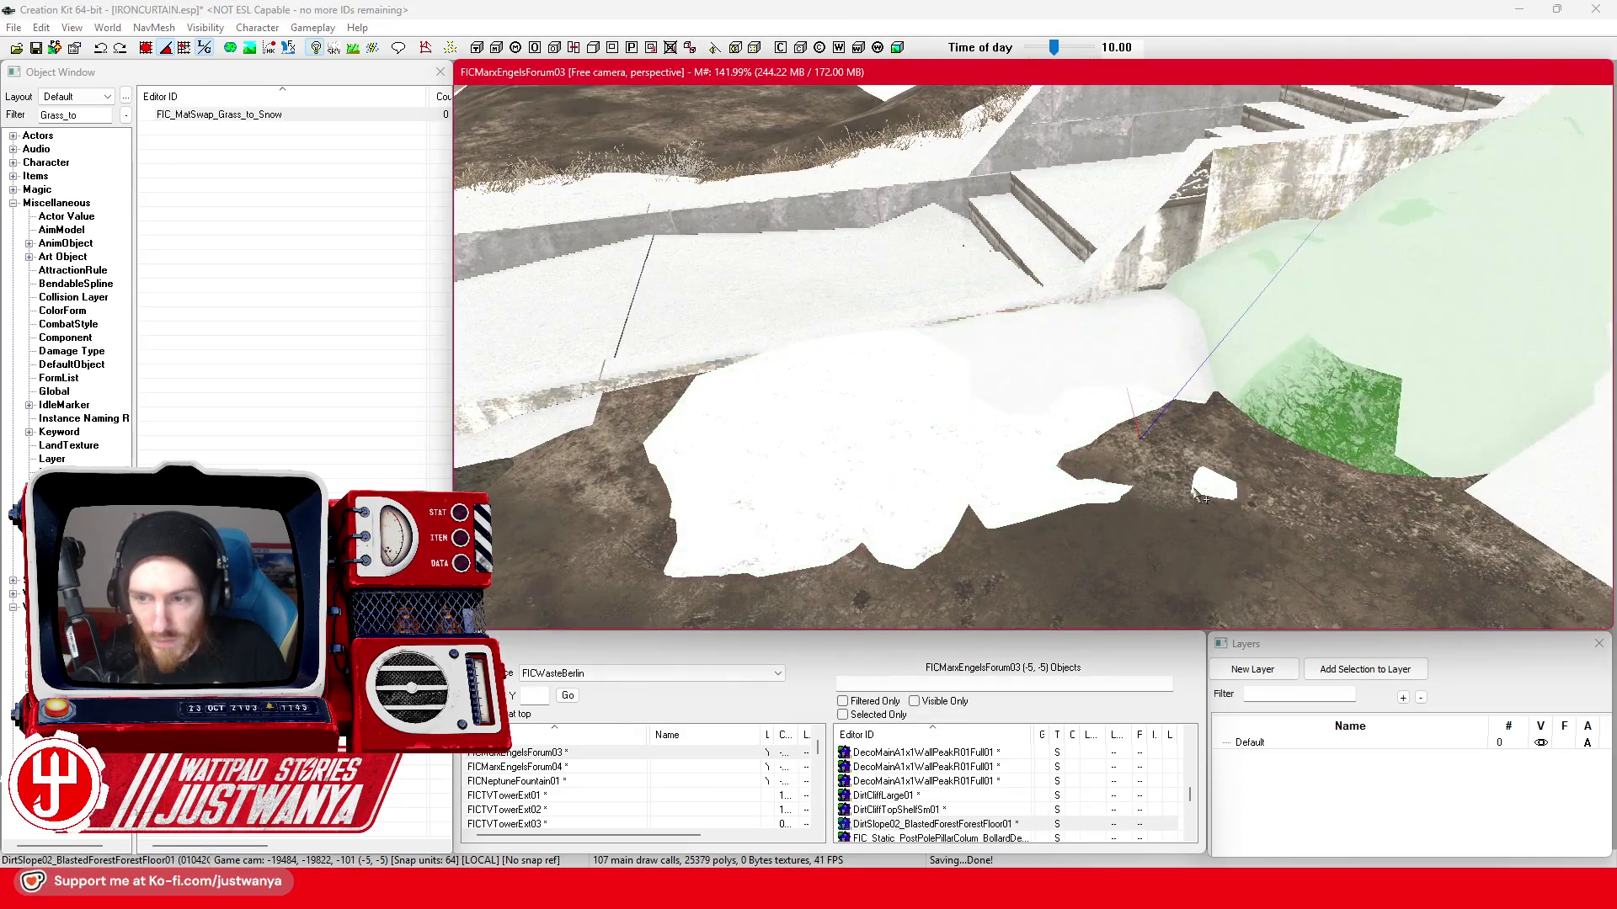
- Focus the green slope piece and bring up its reference material swap choices
{"action": "key", "text": "f"}
{"action": "key", "text": "shift"}
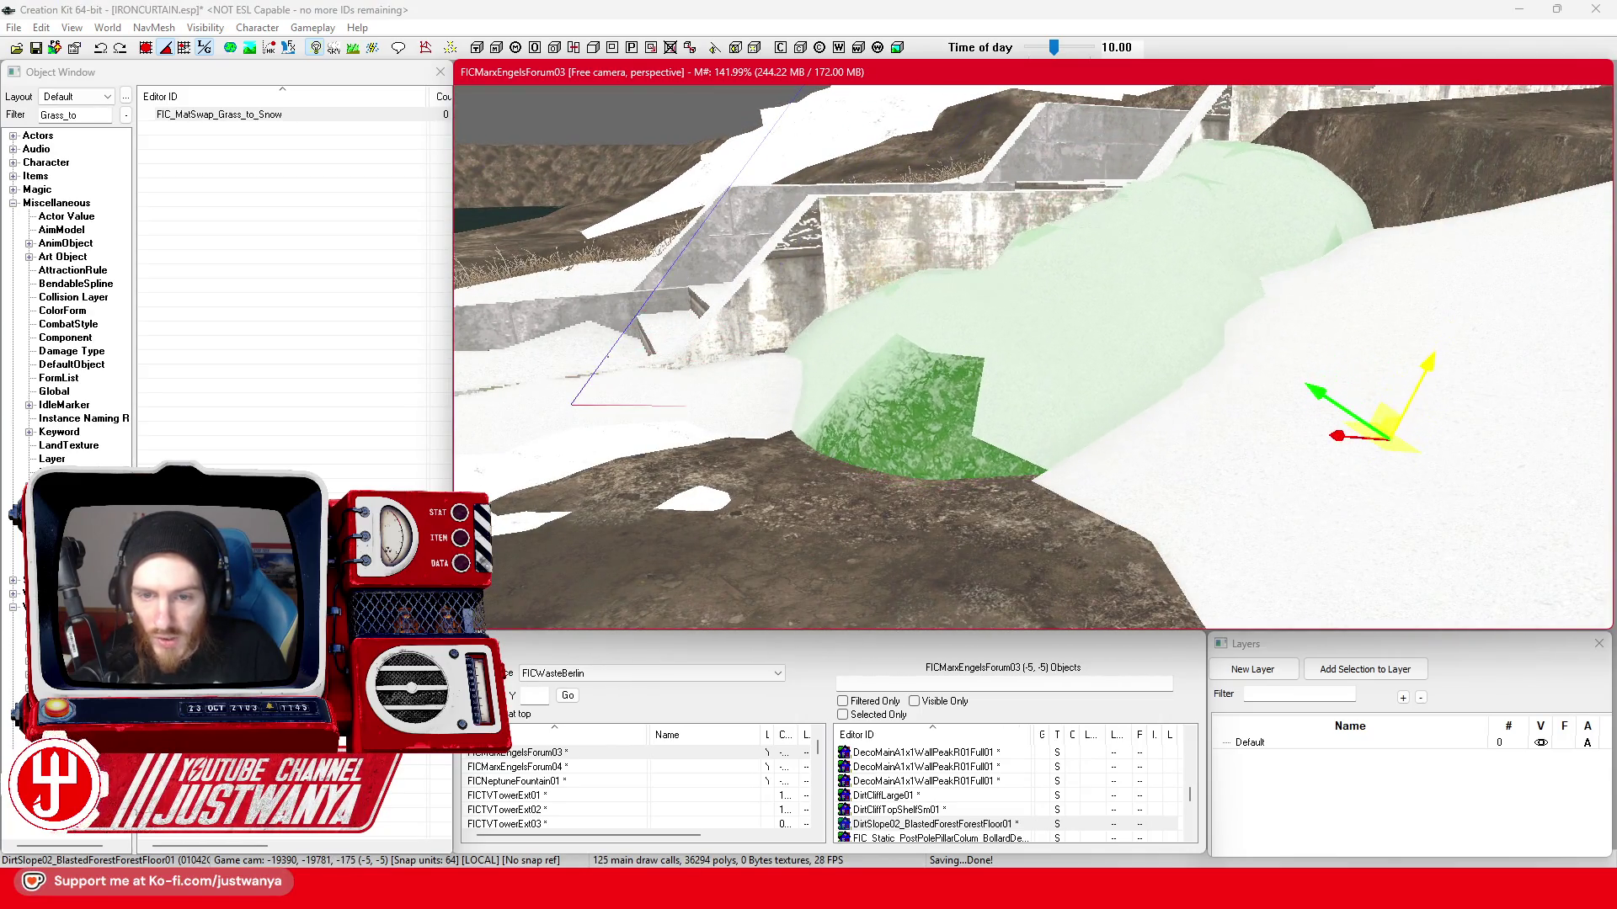
{"action": "double_click", "coordinate": [903, 414]}
{"action": "left_click", "coordinate": [832, 472]}
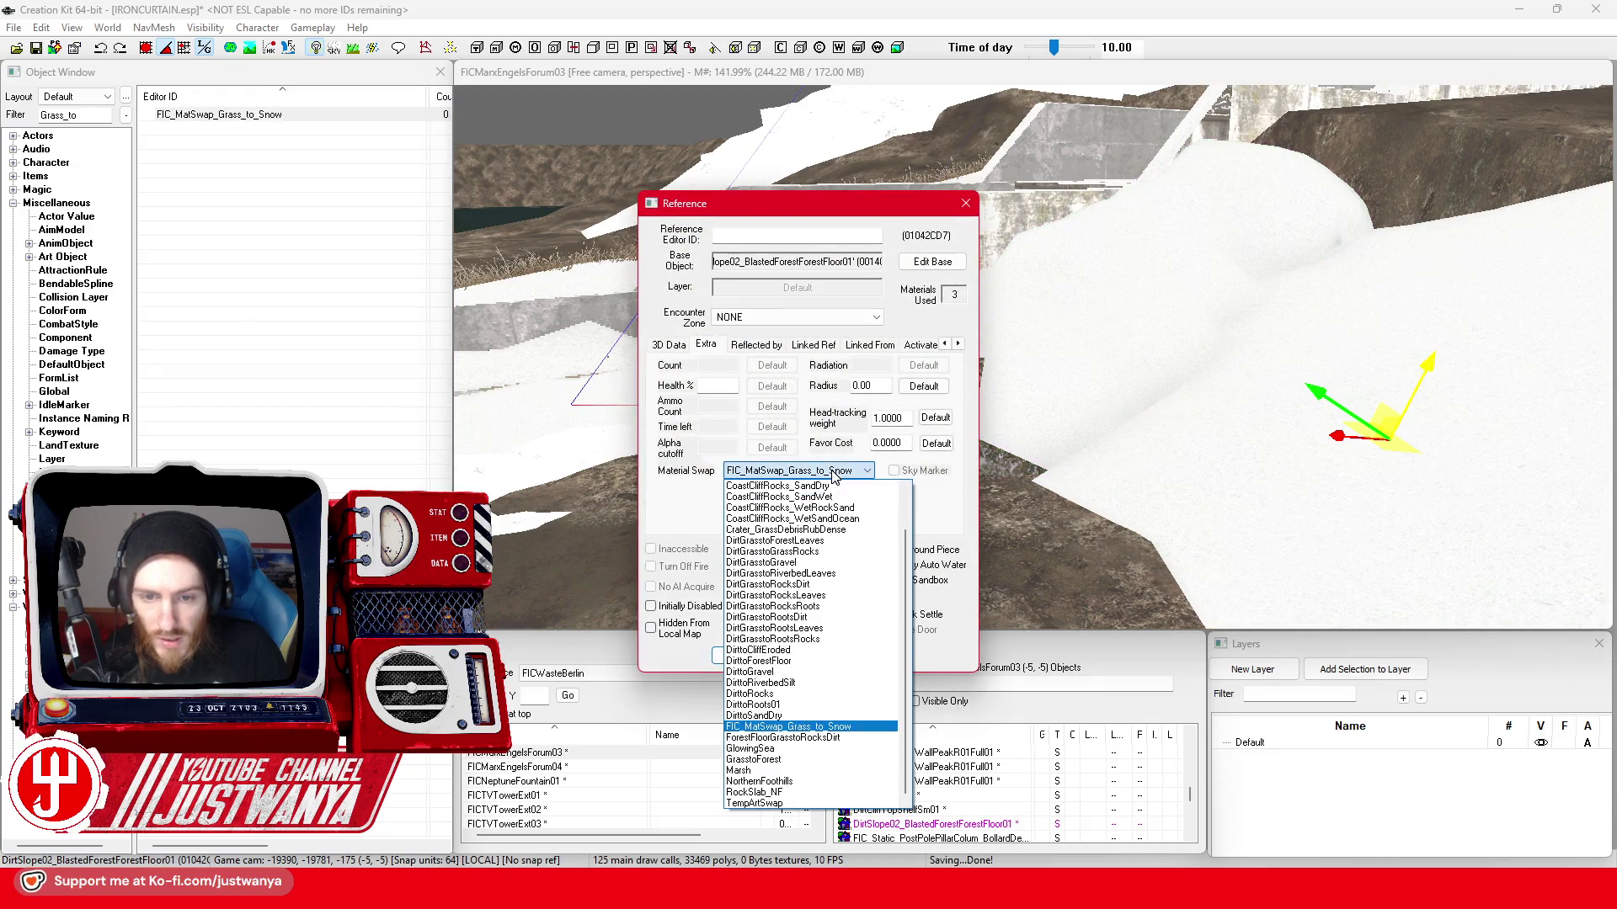
- Keep FIC_MatSwap_Grass_to_Snow on the slope and reach its DirtSlope02 model data via Edit Base
{"action": "left_click", "coordinate": [832, 473]}
{"action": "left_click", "coordinate": [932, 261]}
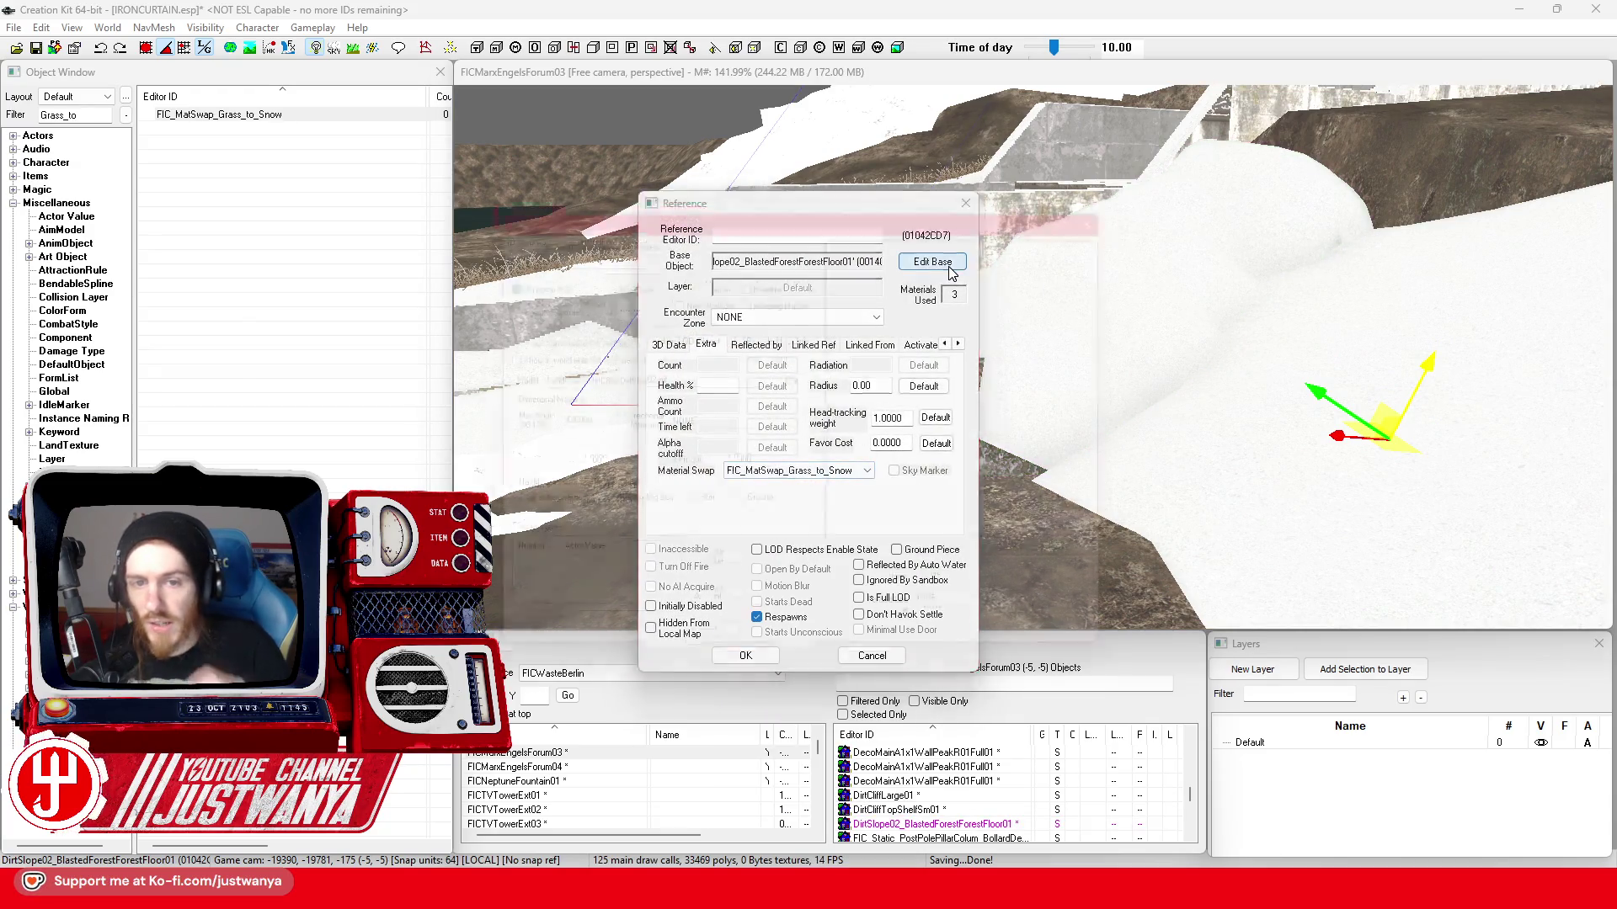
{"action": "left_click_drag", "start_coordinate": [981, 199], "coordinate": [1419, 145]}
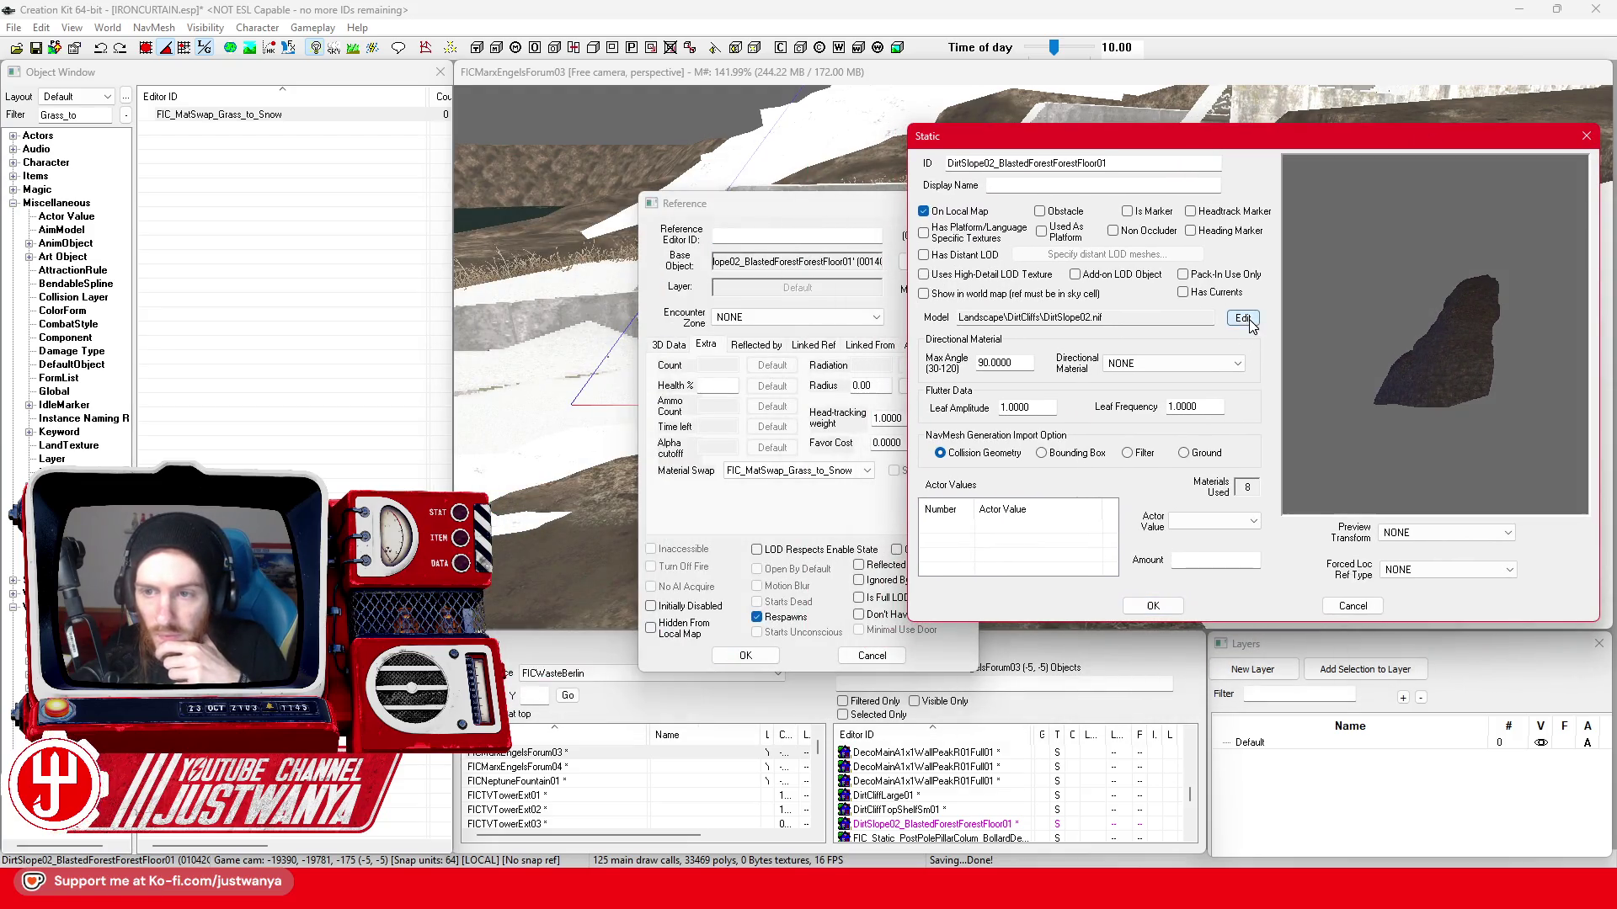
{"action": "left_click", "coordinate": [1243, 317]}
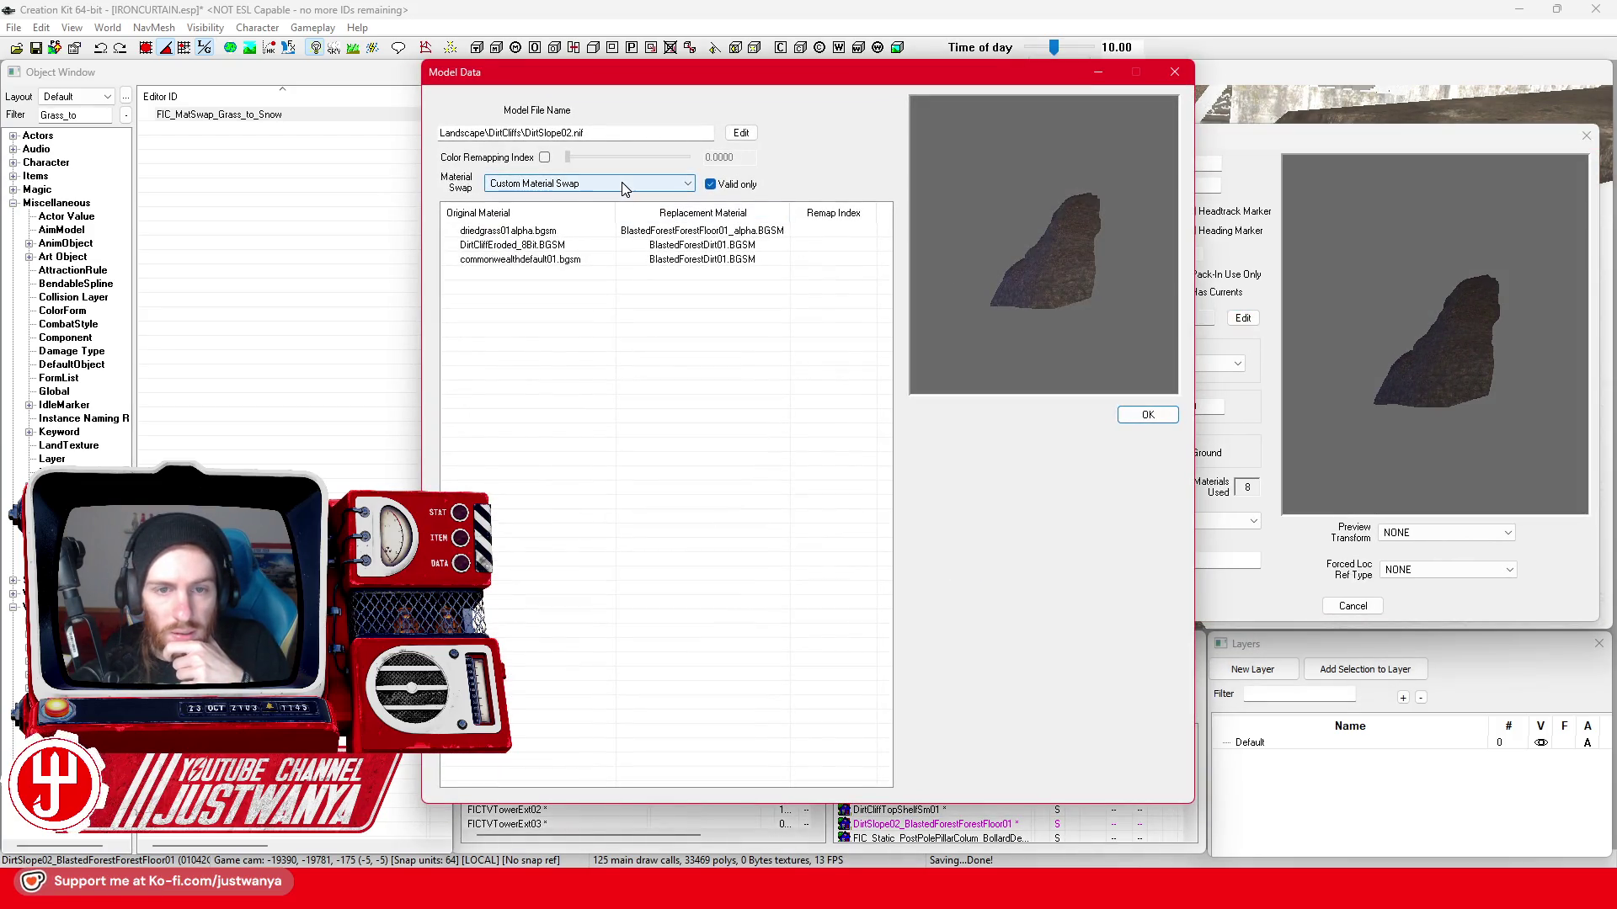
- Preview the DirtSlope02 model under FIC_MatSwap_Grass_to_Snow and rotate it to check the snow
{"action": "left_click", "coordinate": [622, 182]}
{"action": "left_click", "coordinate": [630, 496]}
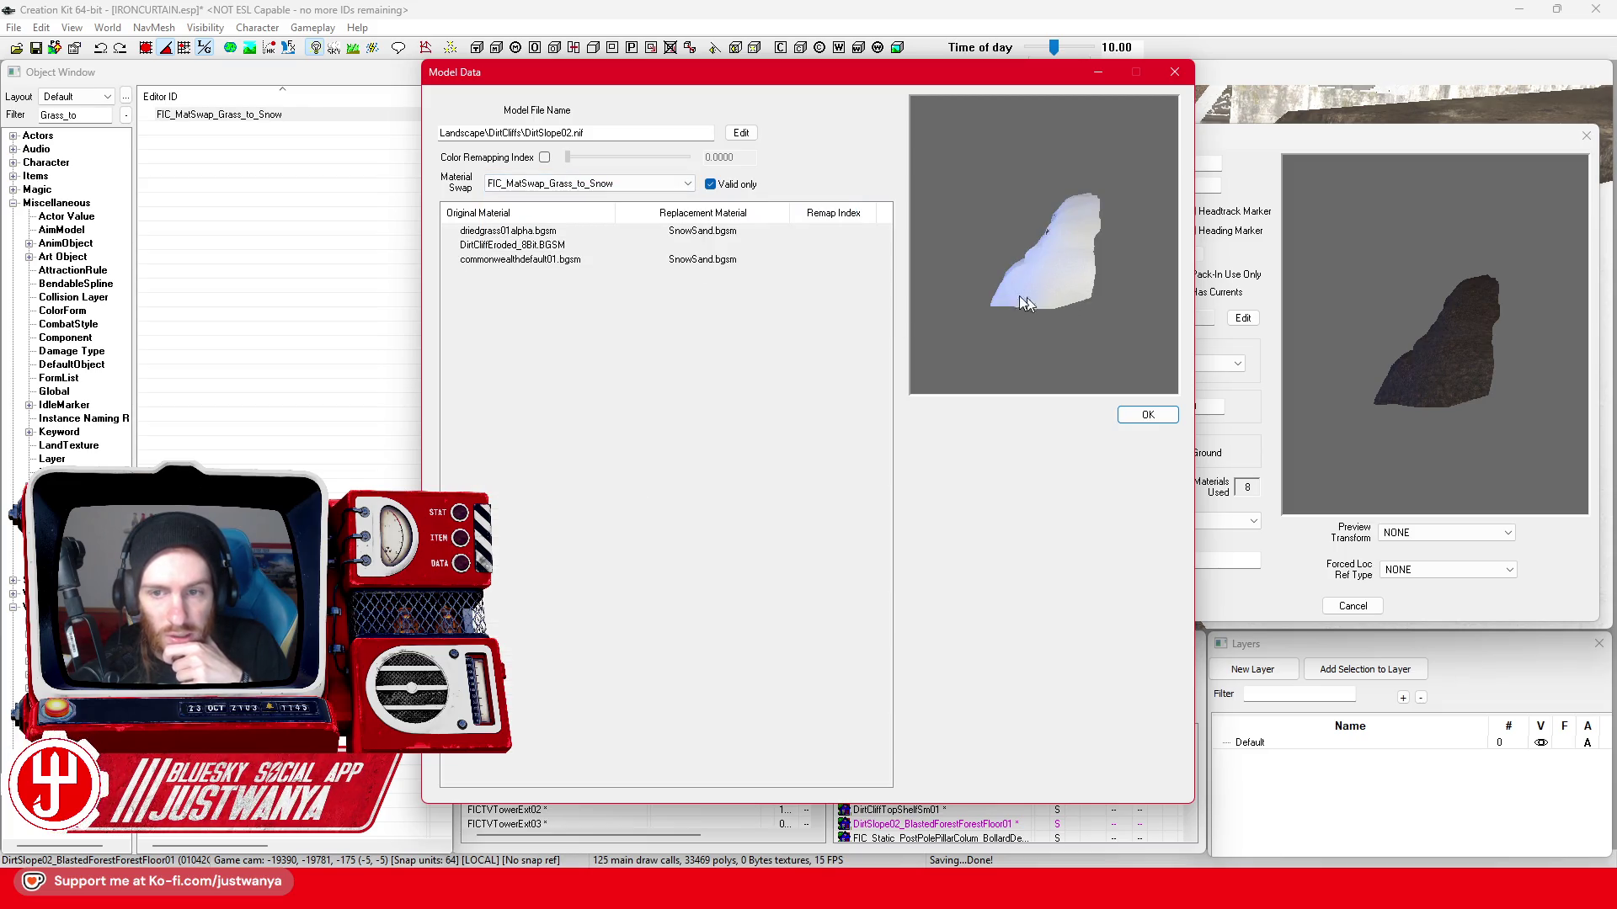
{"action": "right_click", "coordinate": [984, 291]}
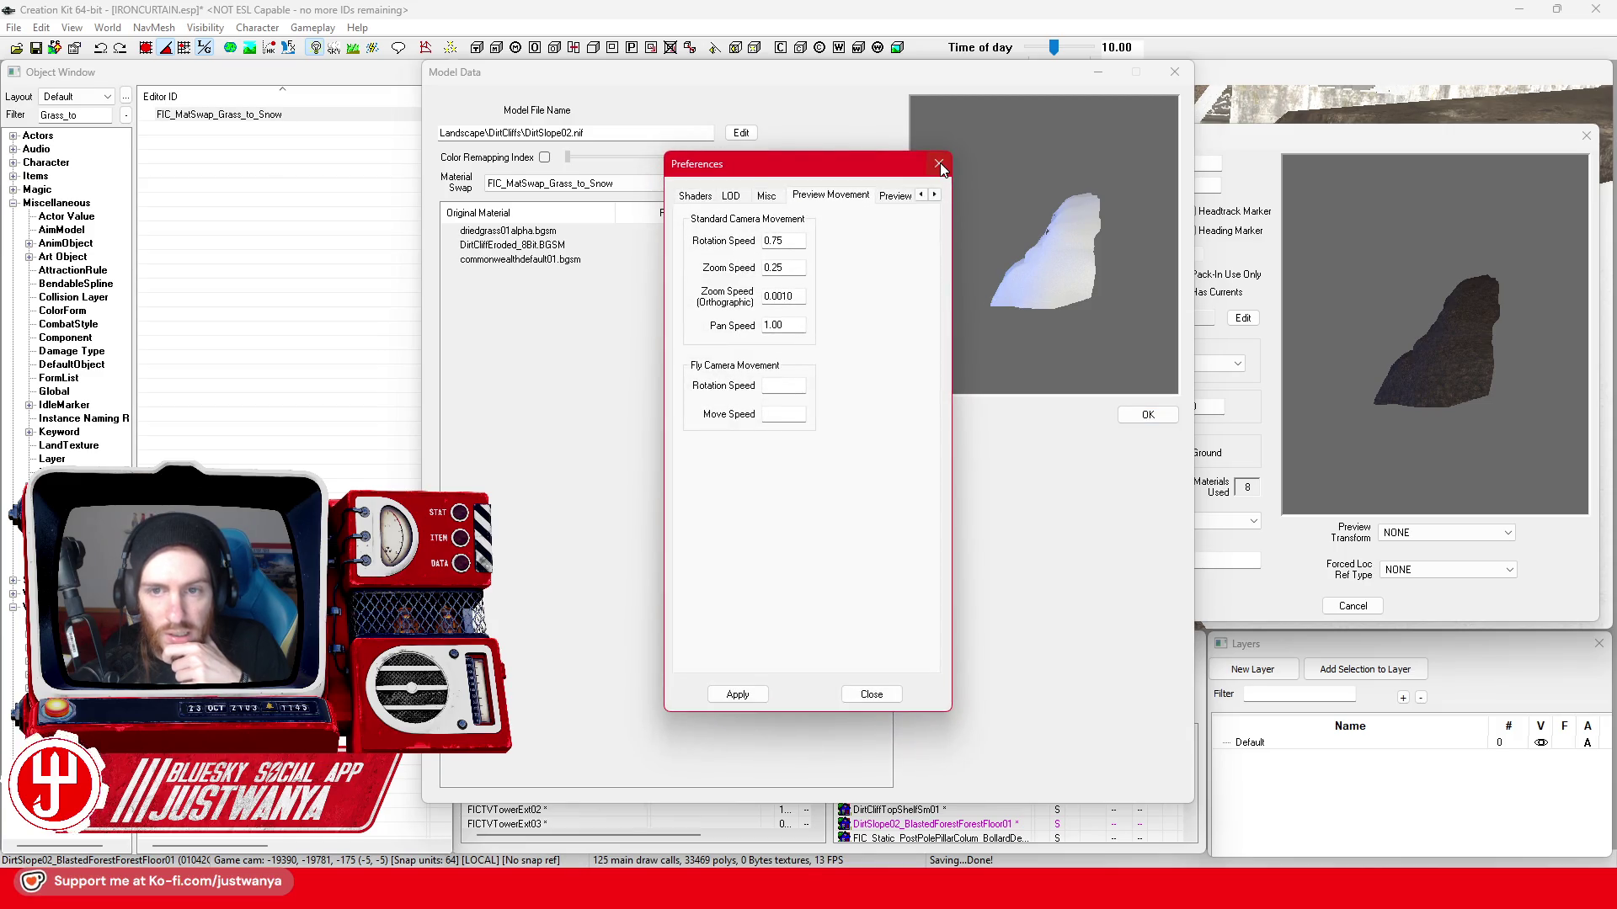
{"action": "left_click", "coordinate": [961, 406]}
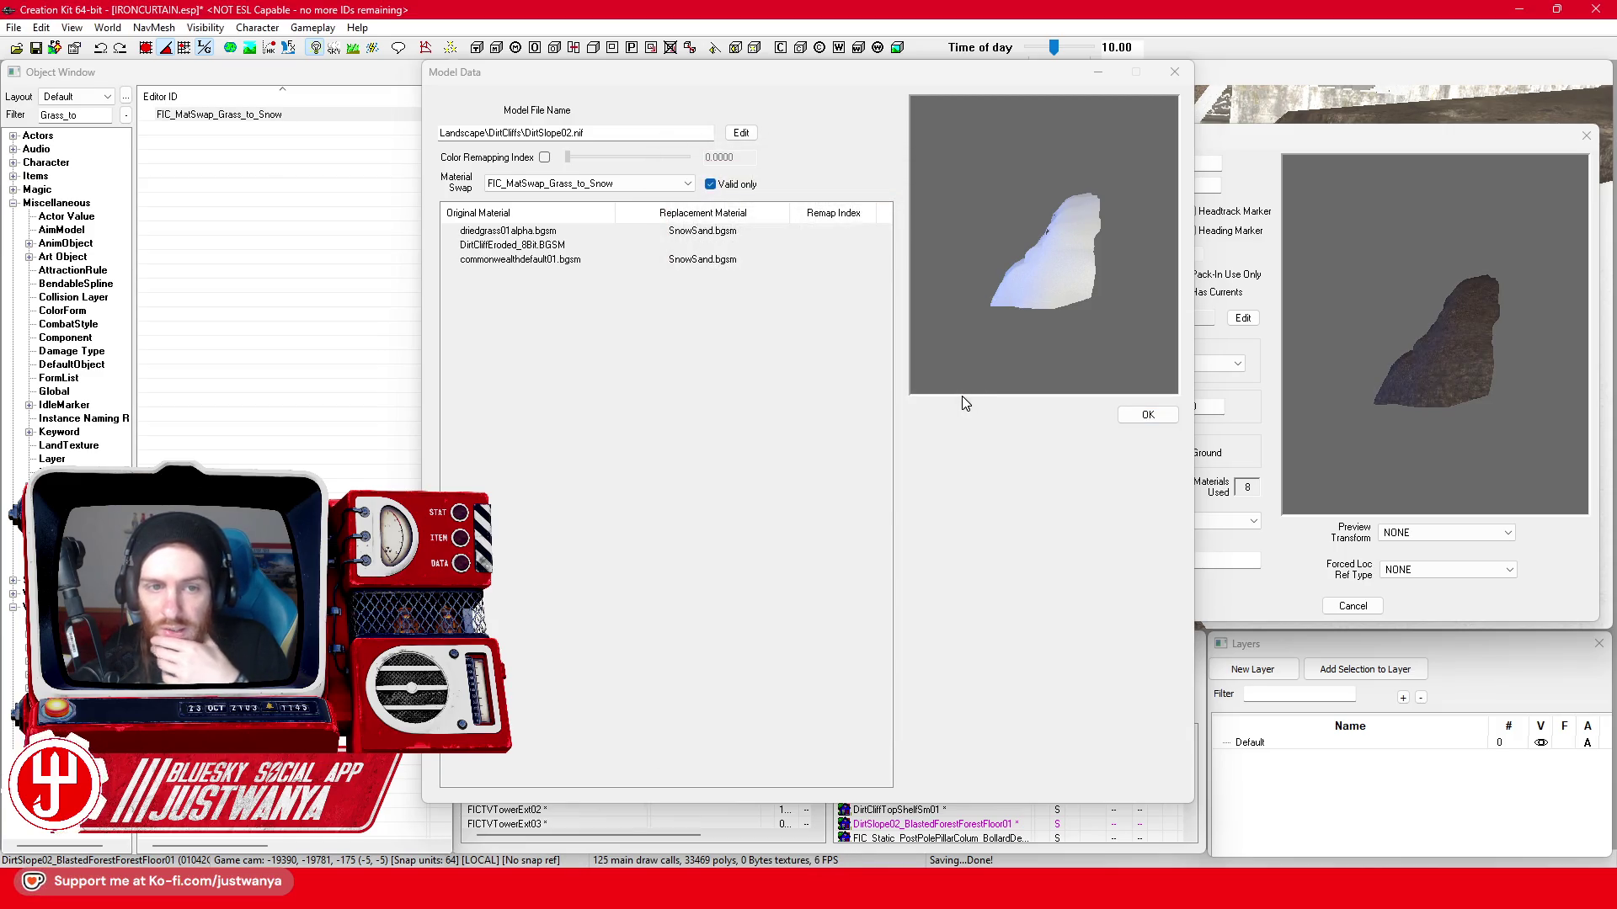
{"action": "left_click_drag", "start_coordinate": [1149, 344], "coordinate": [993, 358]}
{"action": "scroll", "coordinate": [992, 352], "scroll_direction": "up", "scroll_amount": 1}
{"action": "scroll", "coordinate": [992, 351], "scroll_direction": "up", "scroll_amount": 1}
{"action": "scroll", "coordinate": [991, 352], "scroll_direction": "up", "scroll_amount": 1}
{"action": "scroll", "coordinate": [992, 351], "scroll_direction": "up", "scroll_amount": 1}
{"action": "scroll", "coordinate": [992, 351], "scroll_direction": "up", "scroll_amount": 1}
{"action": "scroll", "coordinate": [991, 351], "scroll_direction": "up", "scroll_amount": 2}
{"action": "mouse_move", "coordinate": [992, 352]}
{"action": "left_mouse_down"}
{"action": "mouse_move", "coordinate": [1034, 327]}
{"action": "mouse_move", "coordinate": [983, 358]}
{"action": "left_mouse_up"}
{"action": "scroll", "coordinate": [984, 357], "scroll_direction": "up", "scroll_amount": 1}
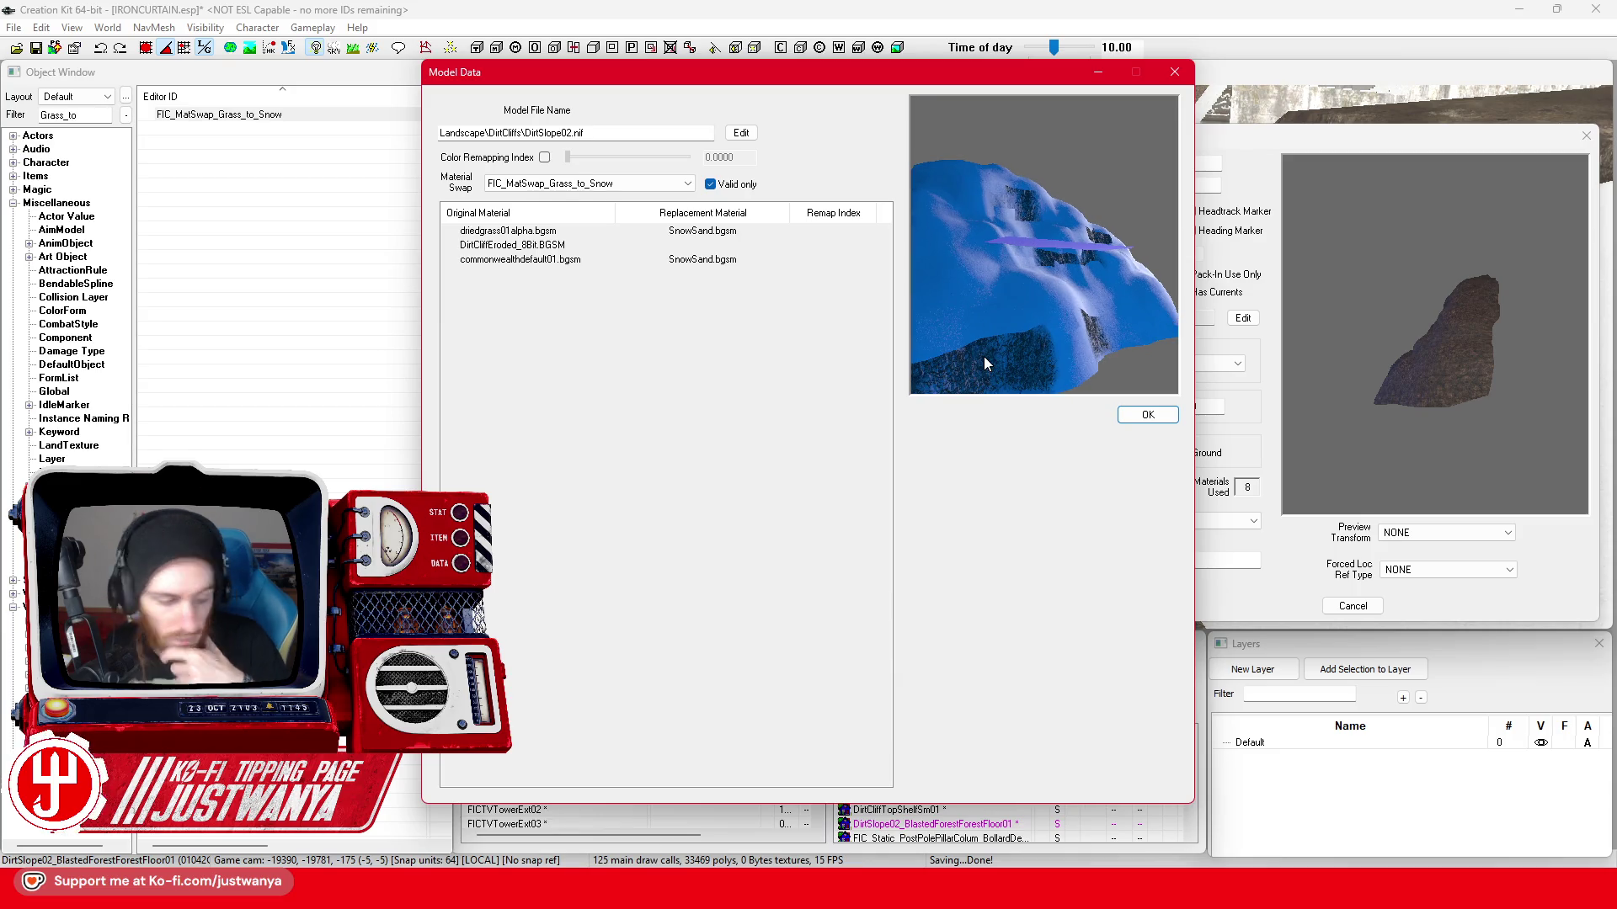
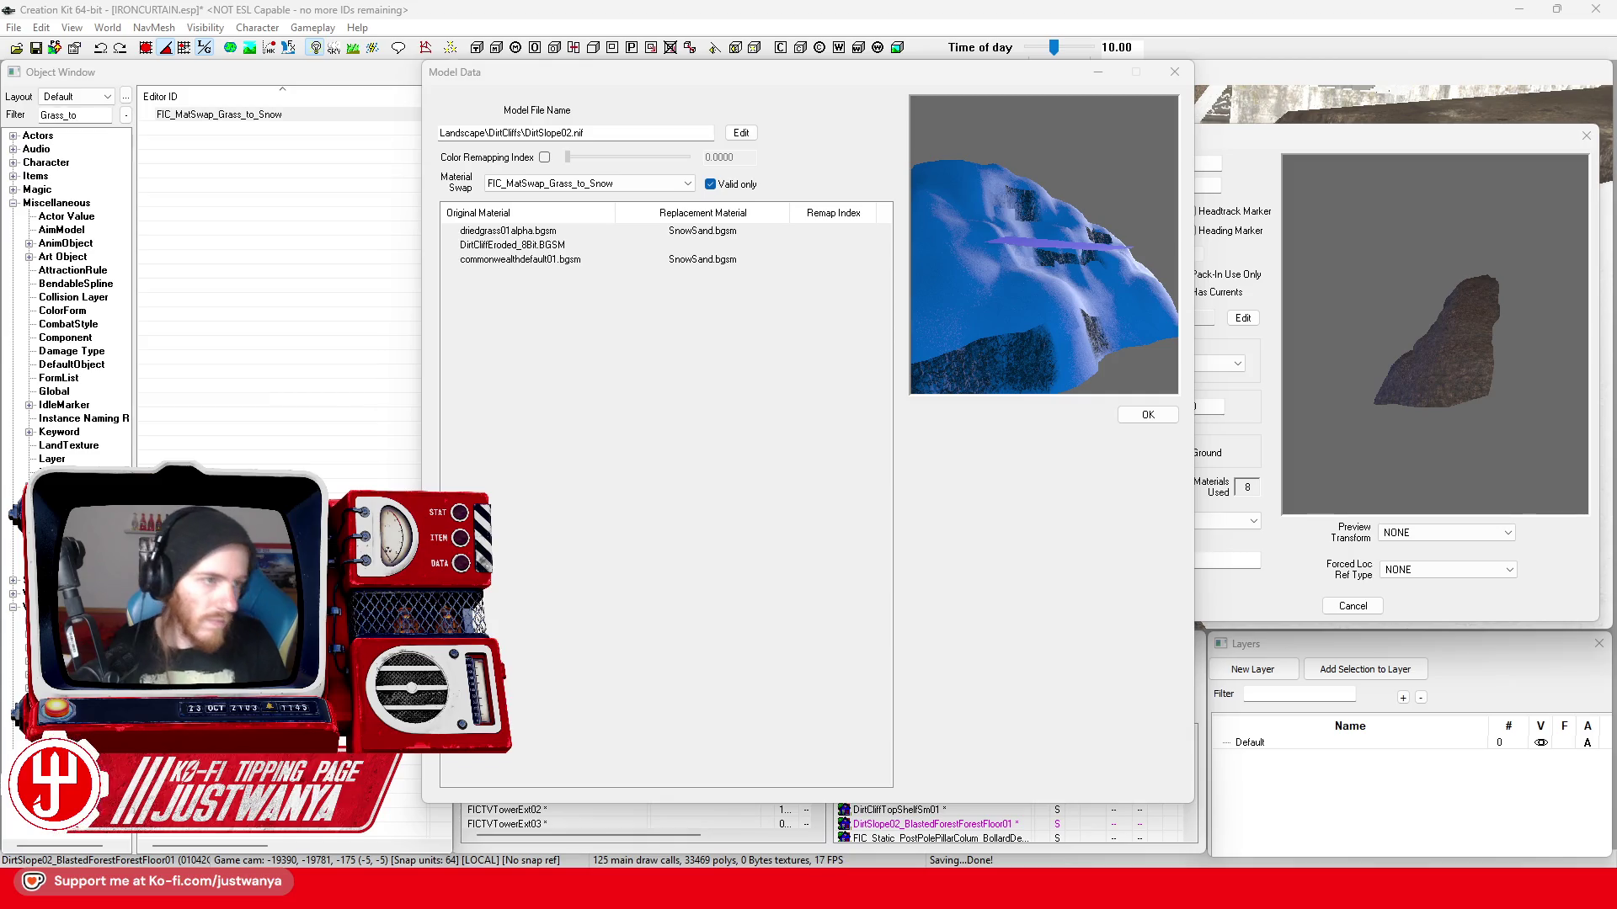
- Rotate the snow-swapped slope model in the preview from several angles, then close the preview and Static windows
{"action": "left_click", "coordinate": [913, 295]}
{"action": "left_click_drag", "start_coordinate": [912, 295], "coordinate": [1010, 275]}
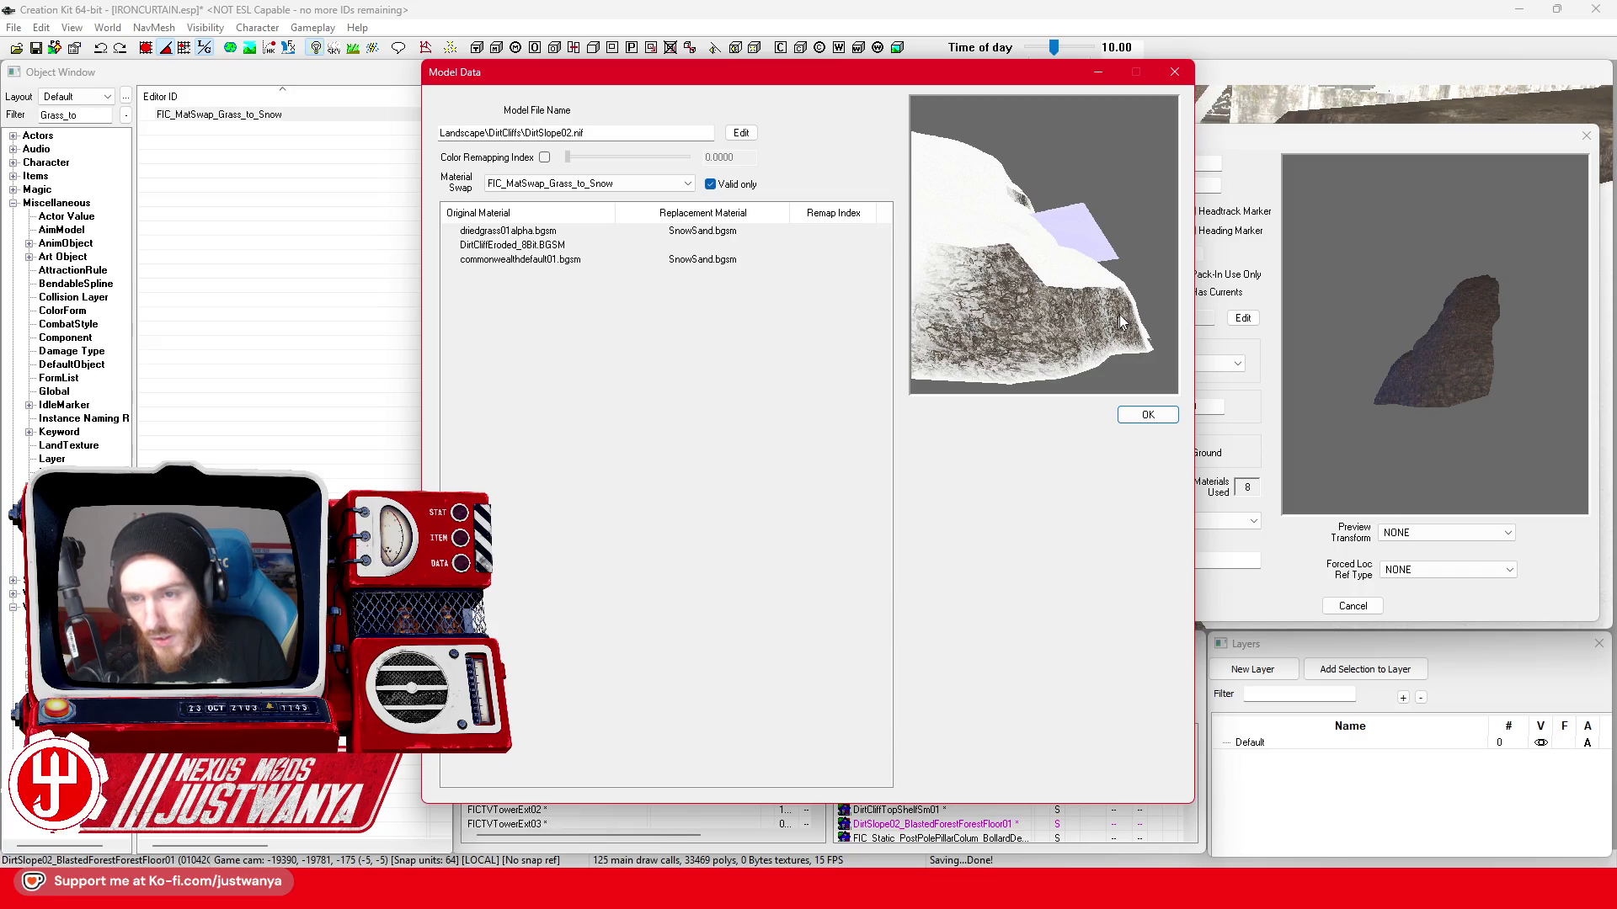
{"action": "mouse_move", "coordinate": [1058, 307]}
{"action": "left_mouse_down"}
{"action": "mouse_move", "coordinate": [1128, 366]}
{"action": "mouse_move", "coordinate": [1039, 356]}
{"action": "left_mouse_up"}
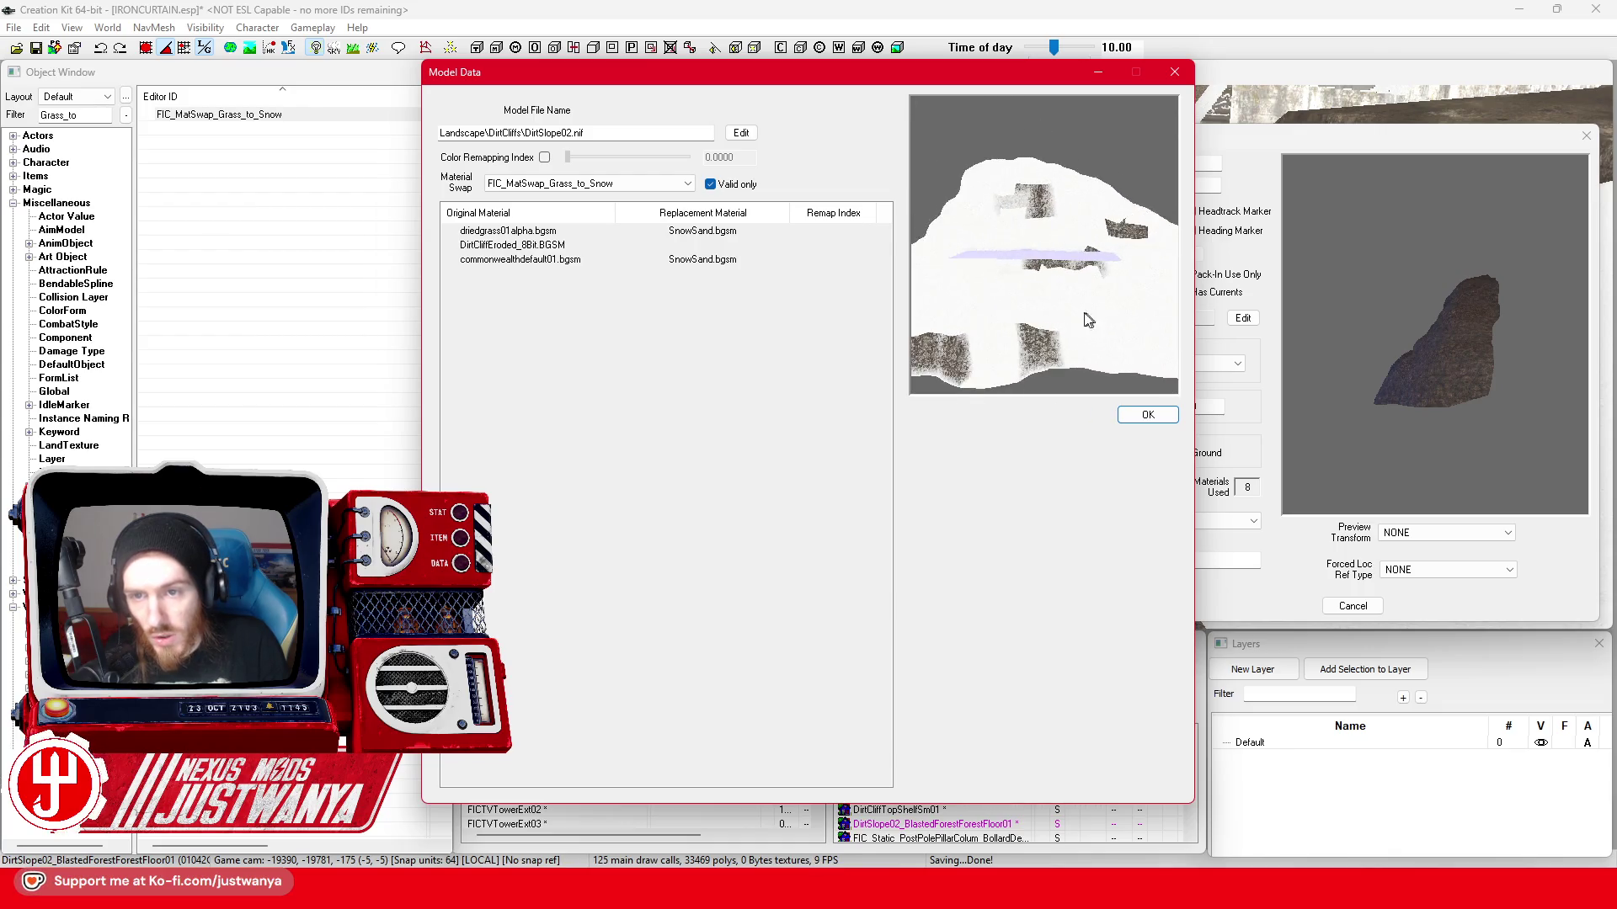
{"action": "mouse_move", "coordinate": [1039, 356]}
{"action": "left_mouse_down"}
{"action": "mouse_move", "coordinate": [956, 332]}
{"action": "mouse_move", "coordinate": [1068, 325]}
{"action": "left_mouse_up"}
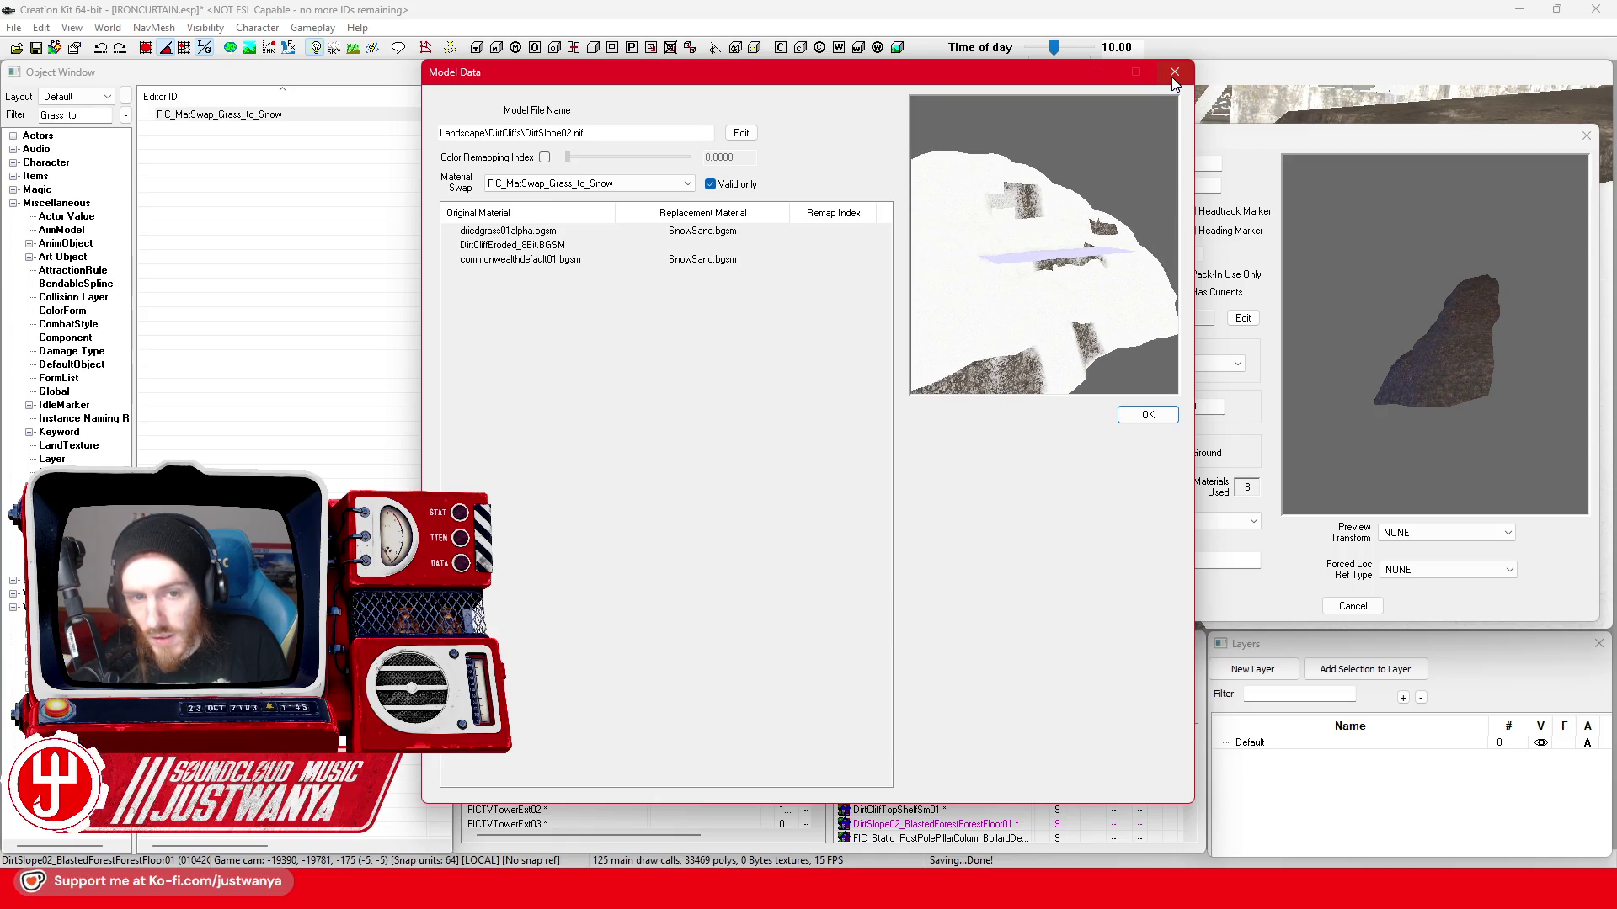
{"action": "left_click", "coordinate": [1173, 76]}
{"action": "left_click", "coordinate": [1586, 138]}
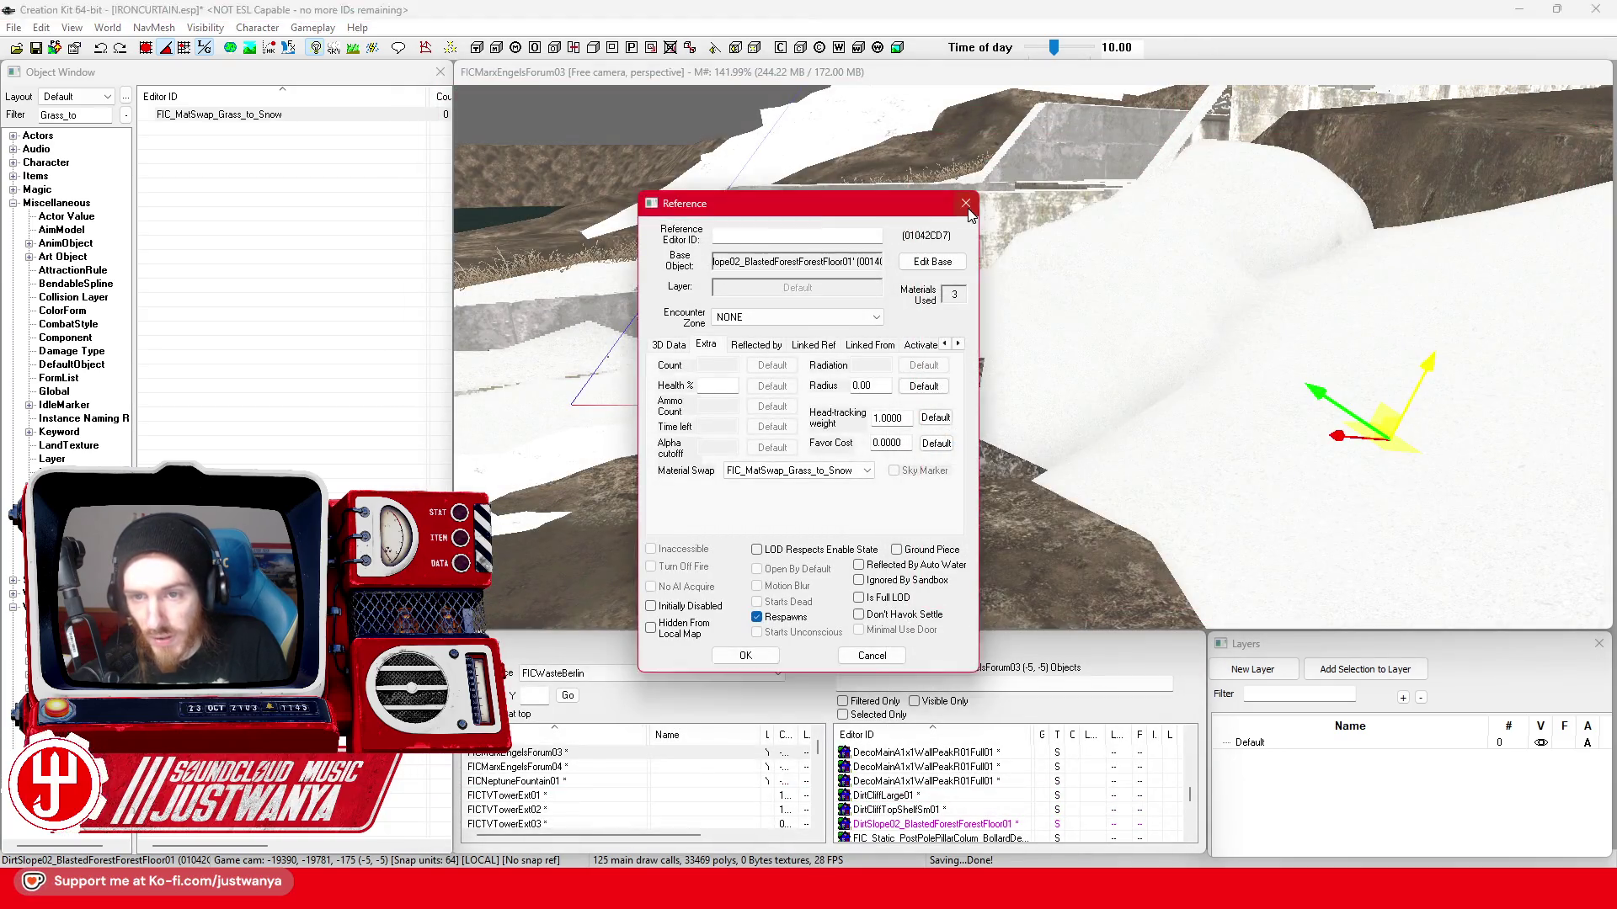
- In FIC_MatSwap_Grass_to_Snow, start a new substitution with DirtCliffEroded_08Bit as the base material
{"action": "left_click", "coordinate": [966, 204]}
{"action": "left_click", "coordinate": [759, 418]}
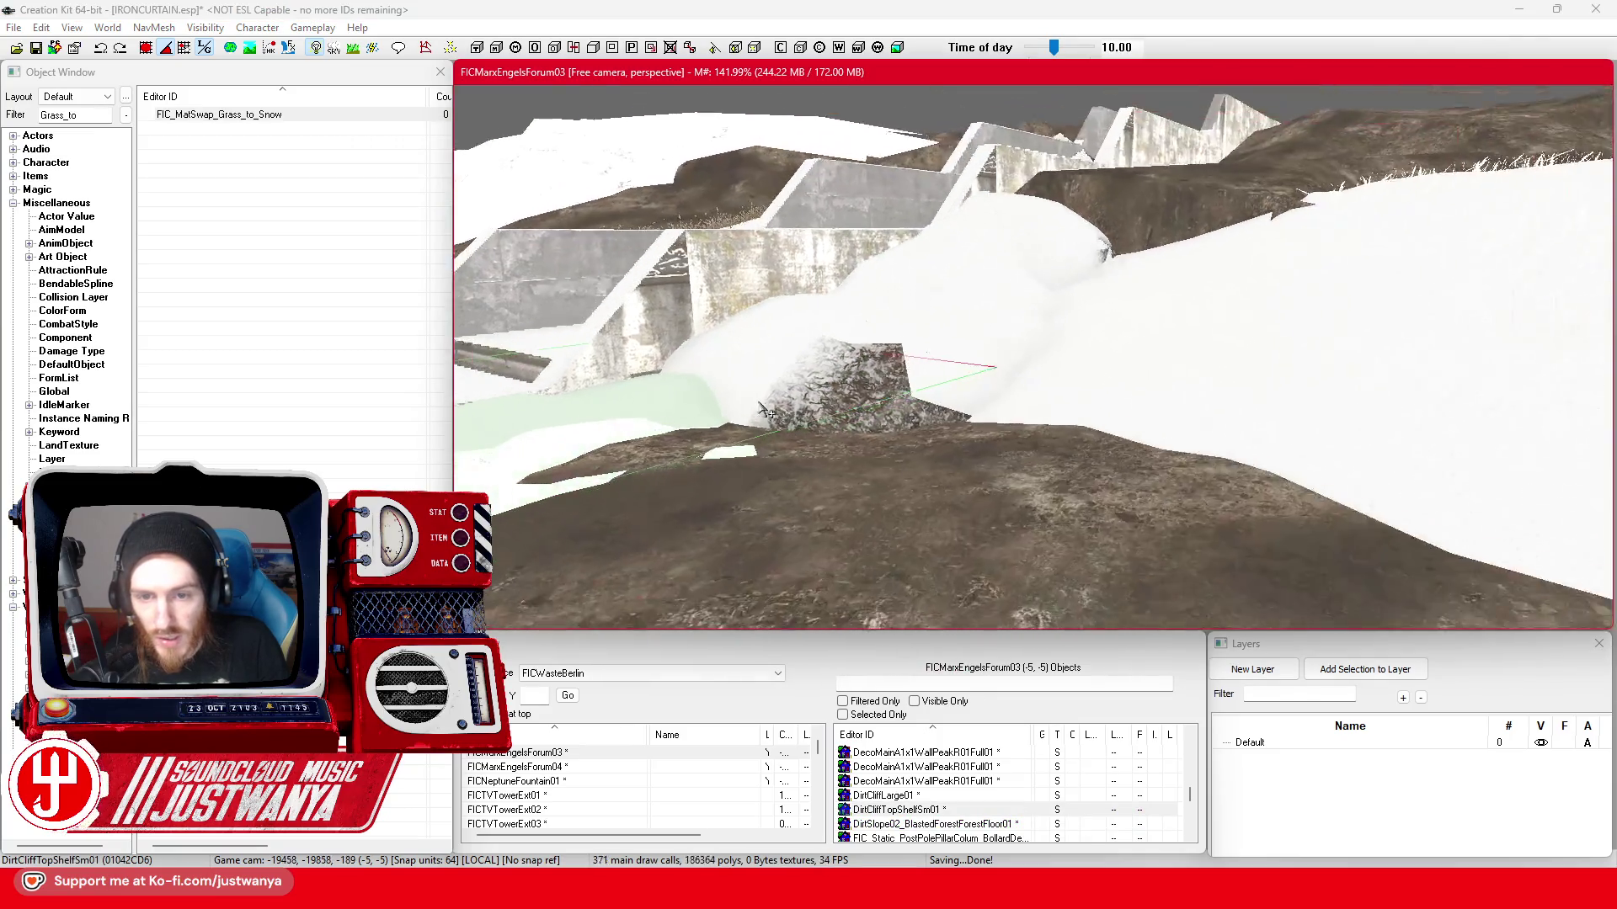
{"action": "scroll", "coordinate": [732, 414], "scroll_direction": "up", "scroll_amount": 5}
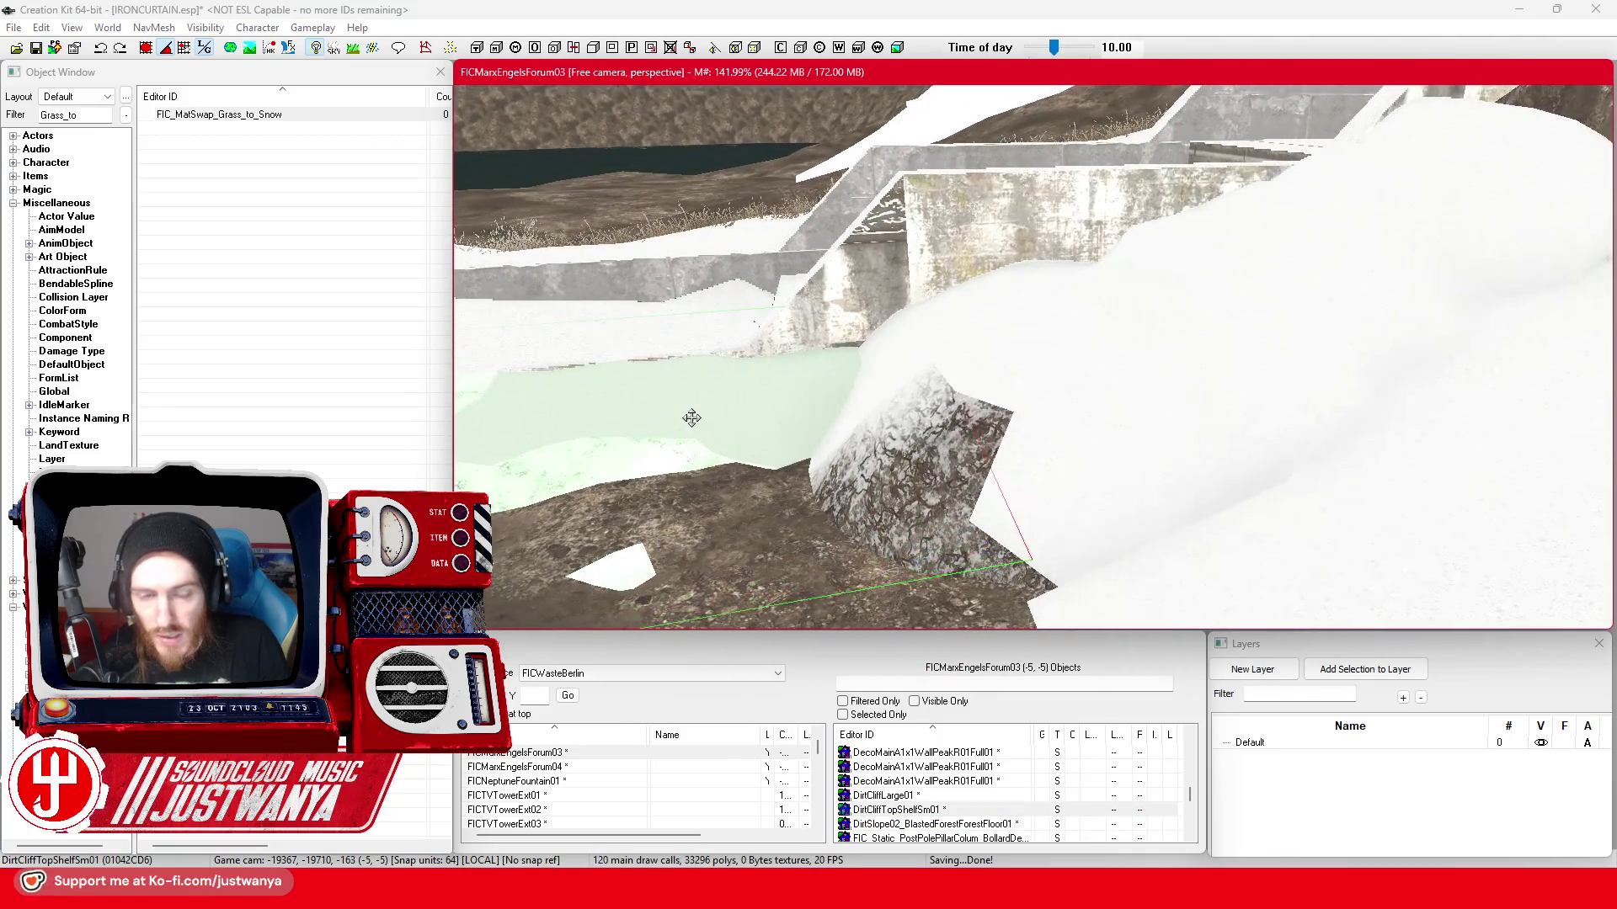
{"action": "double_click", "coordinate": [300, 116]}
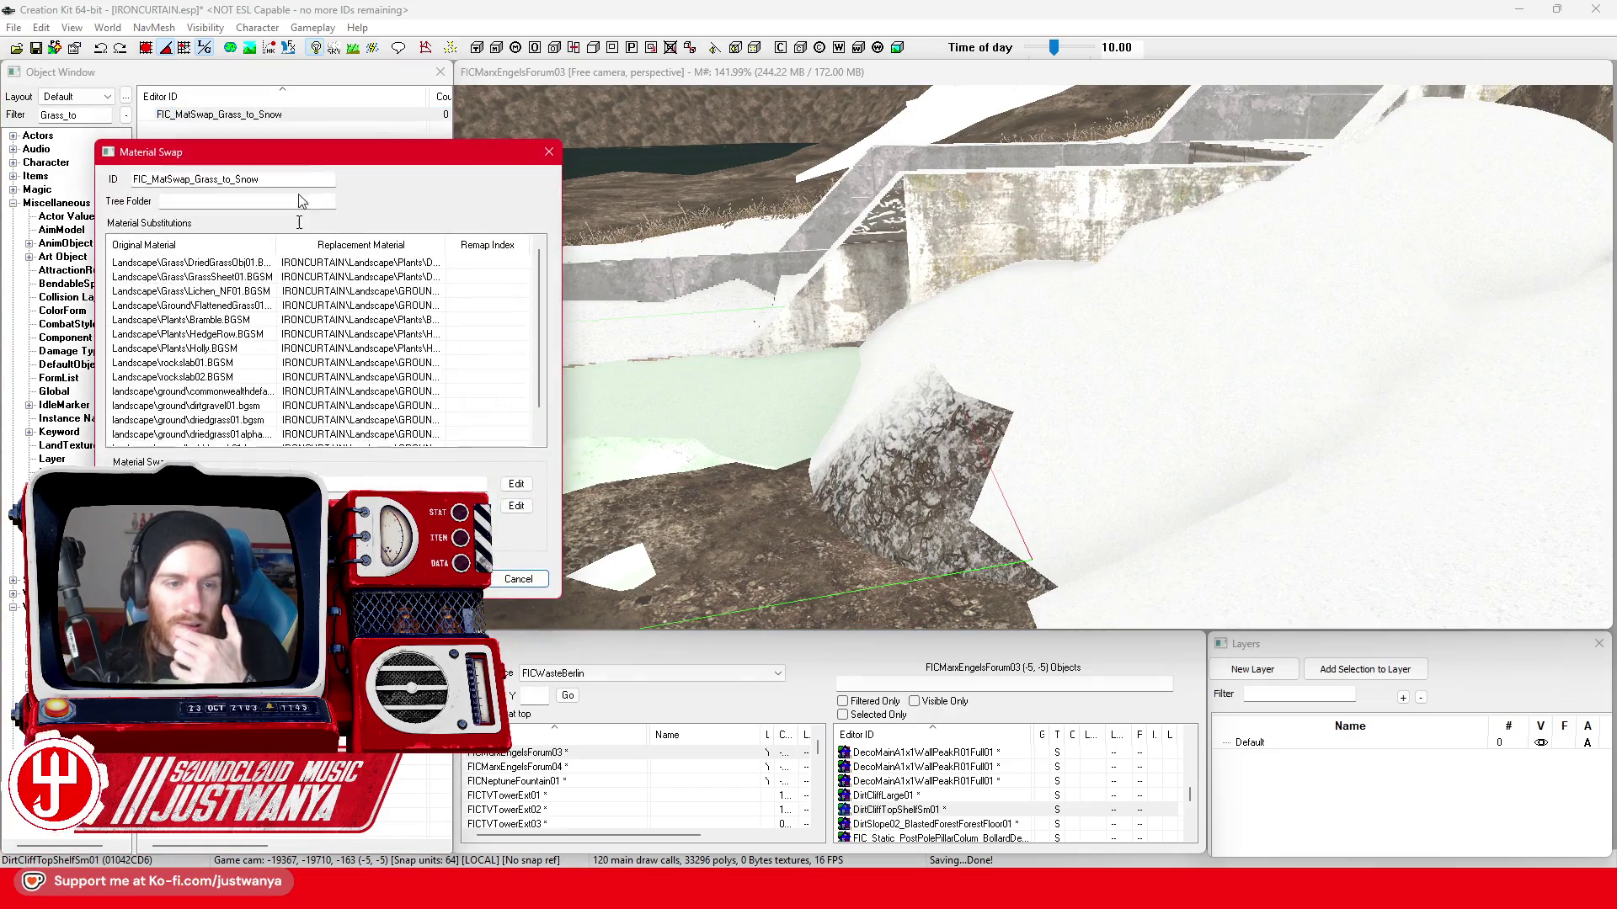
{"action": "scroll", "coordinate": [285, 421], "scroll_direction": "down", "scroll_amount": 1}
{"action": "double_click", "coordinate": [287, 430]}
{"action": "type", "text": "DirtCliff"}
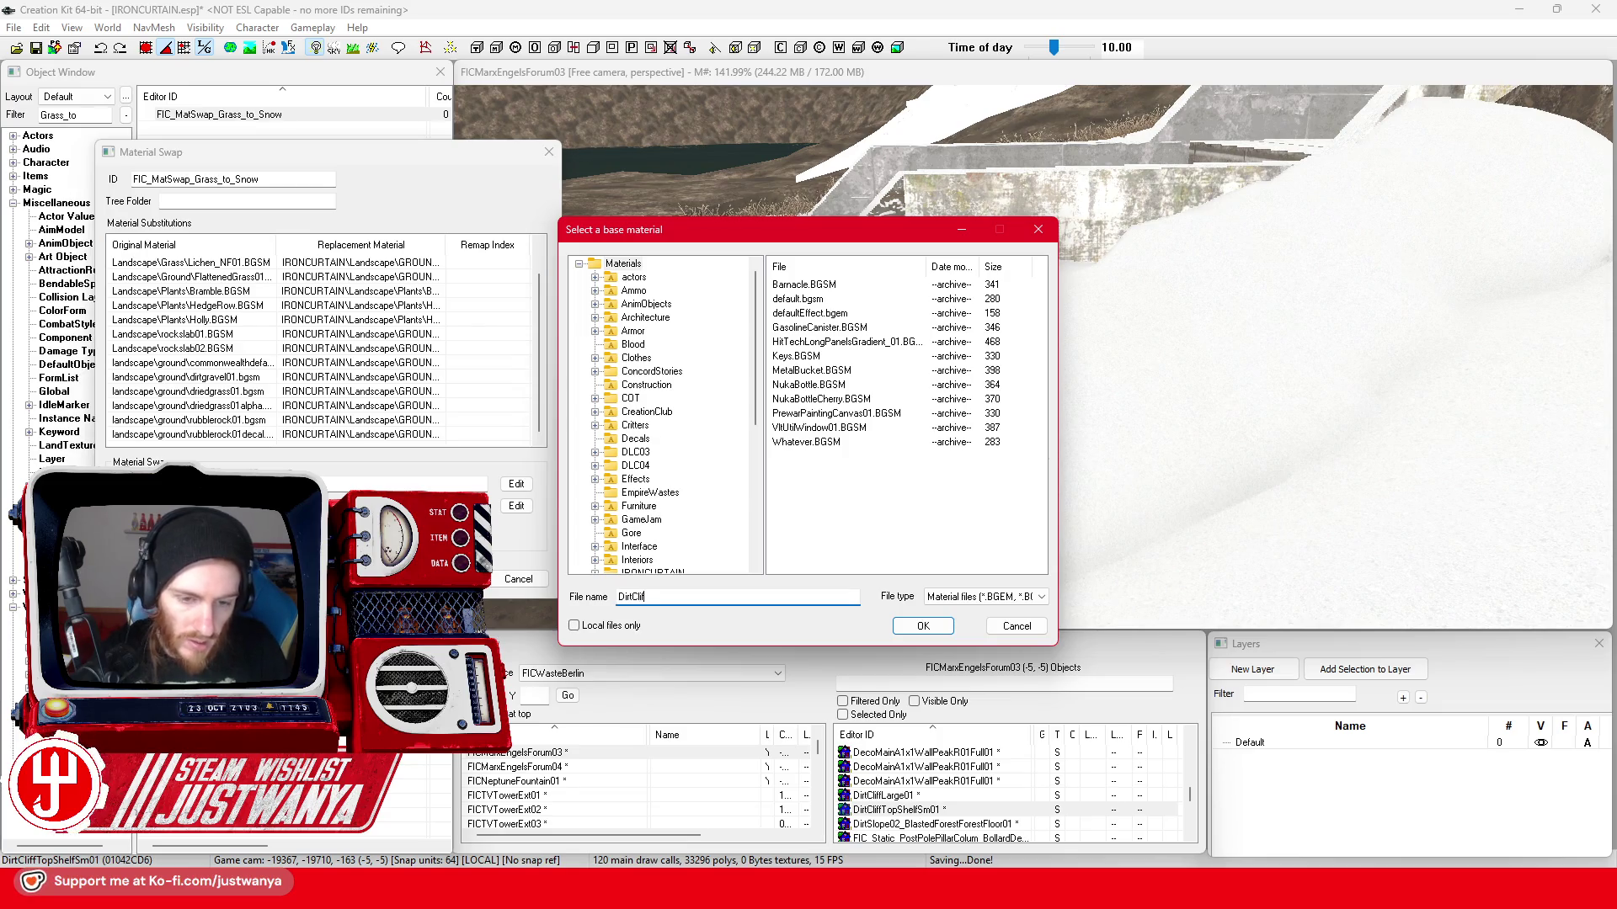
{"action": "double_click", "coordinate": [919, 266]}
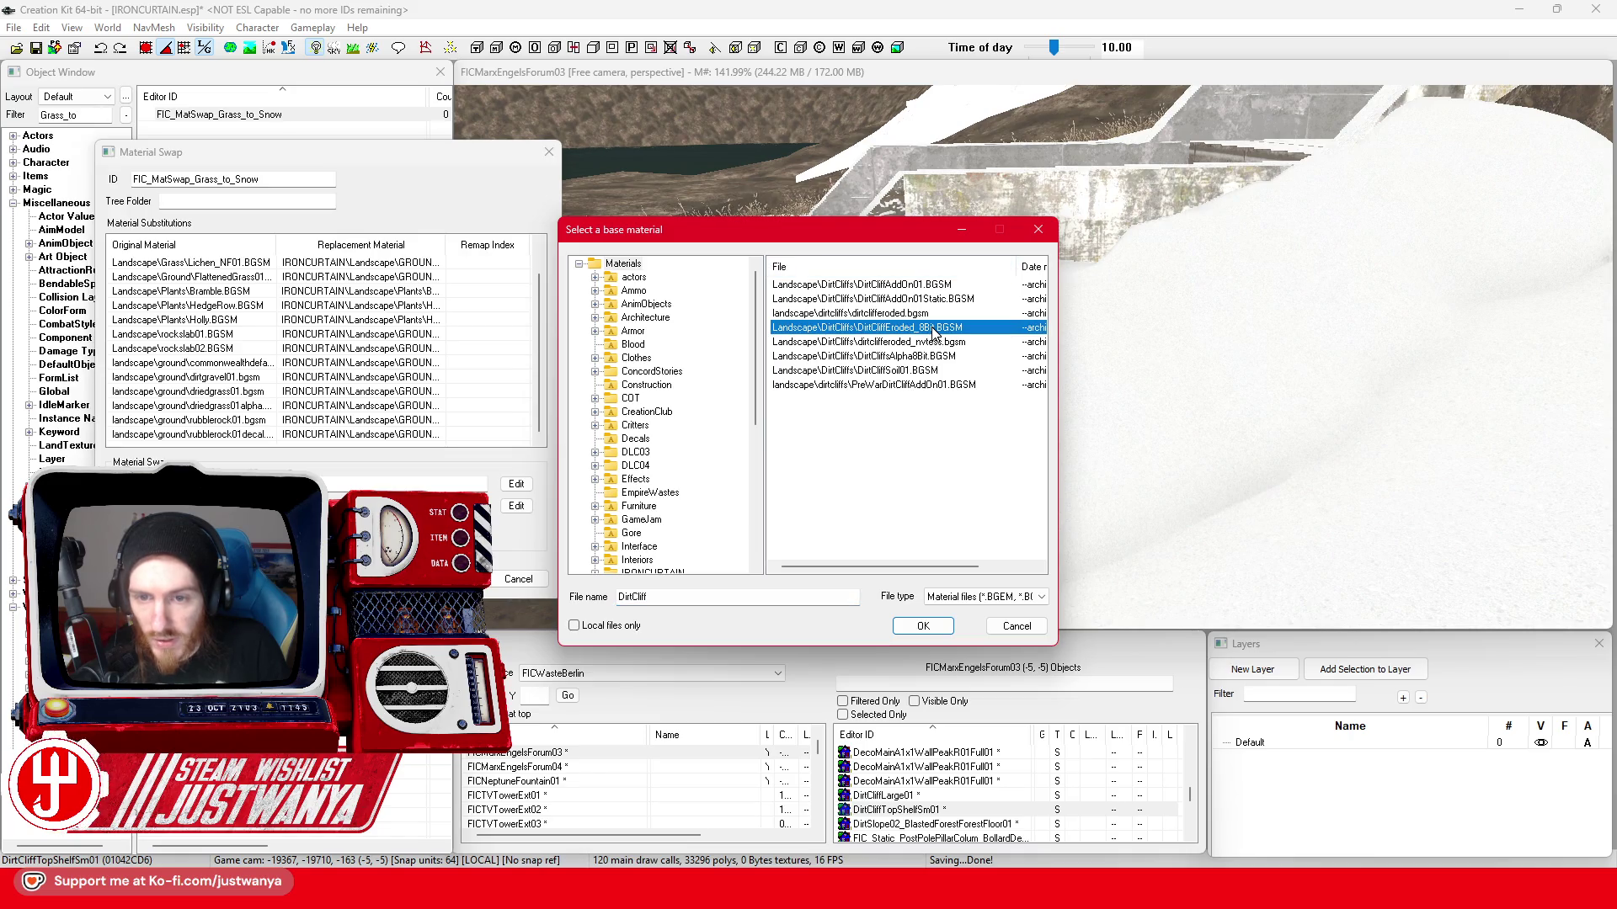
{"action": "left_click", "coordinate": [921, 628]}
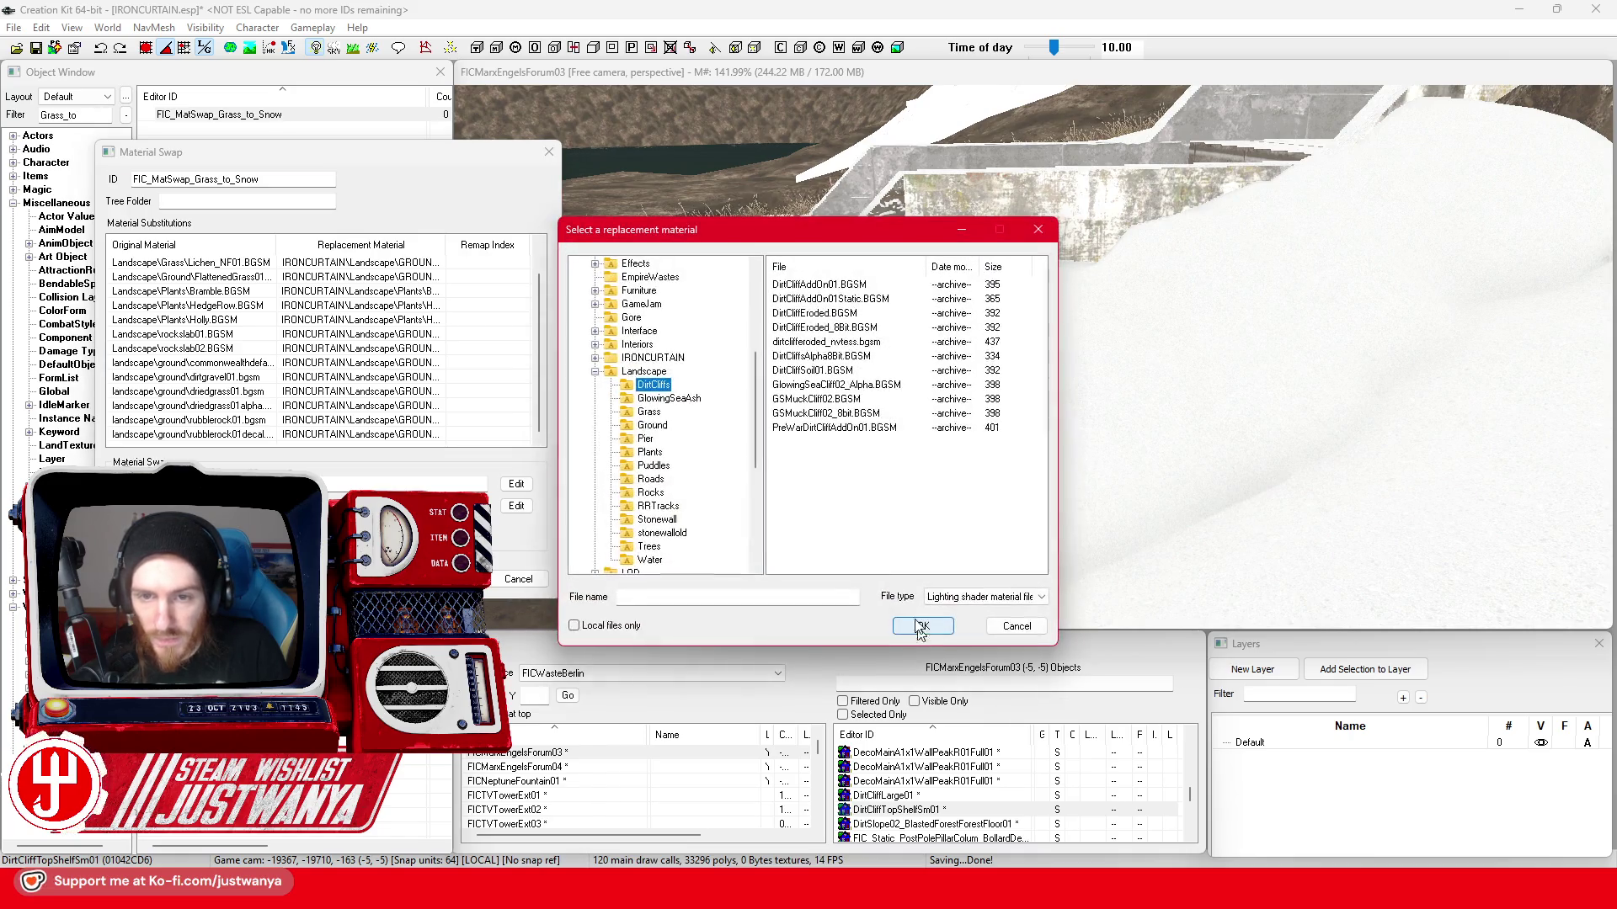
- Set an IRONCURTAIN landscape ground snow material as its replacement and save the swap
{"action": "left_click", "coordinate": [596, 357]}
{"action": "left_click", "coordinate": [611, 412]}
{"action": "left_click", "coordinate": [666, 426]}
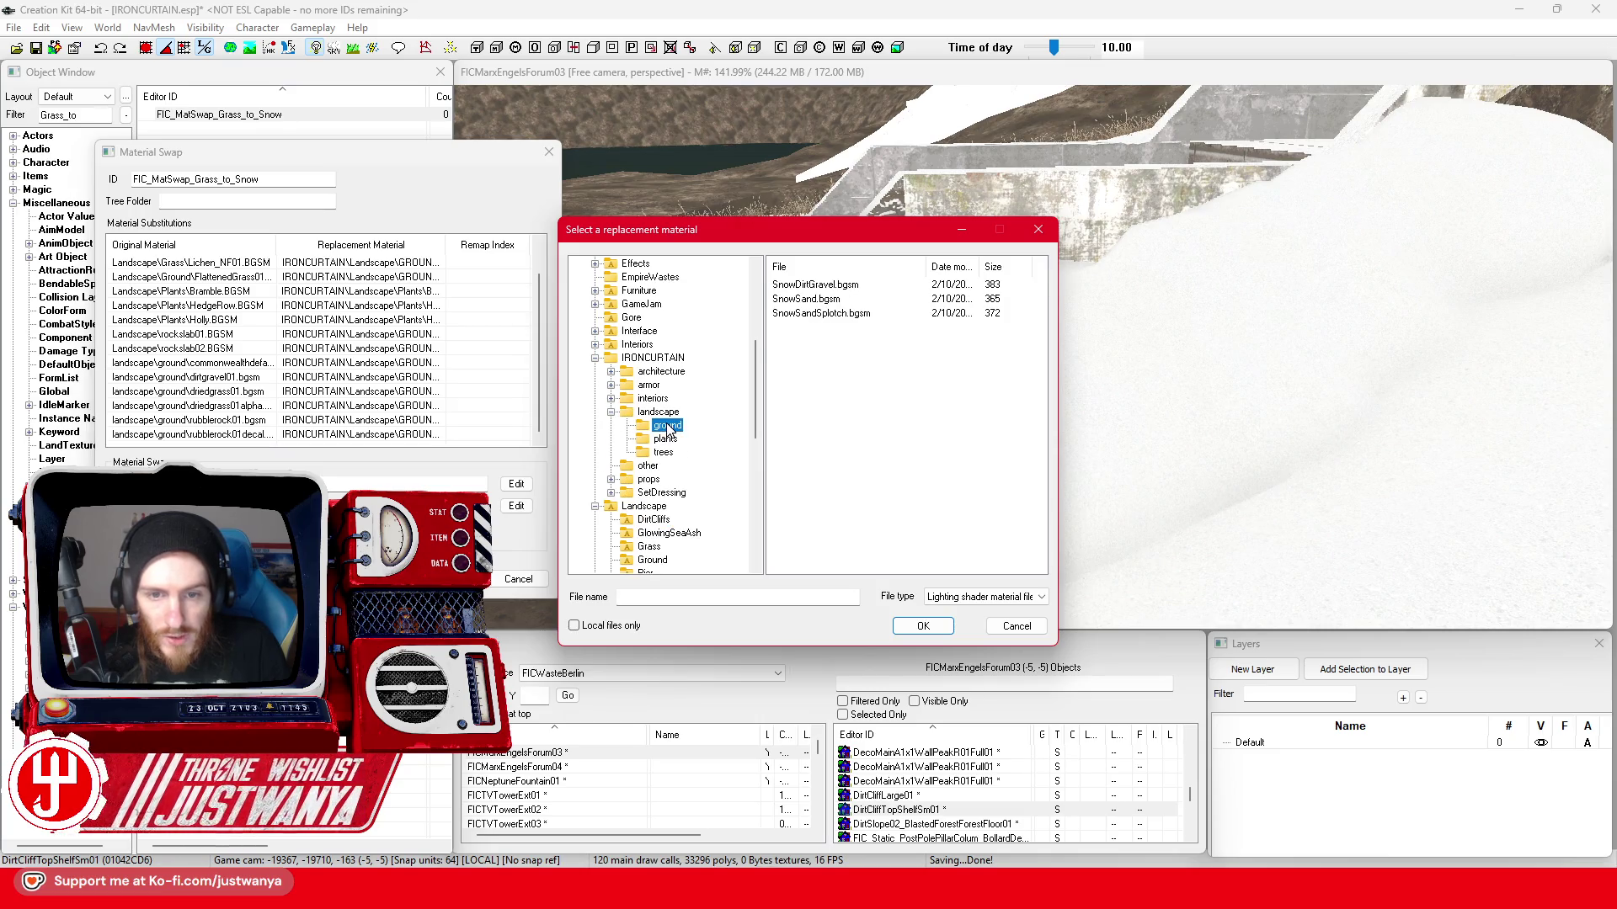
{"action": "left_click", "coordinate": [923, 626]}
{"action": "left_click", "coordinate": [449, 579]}
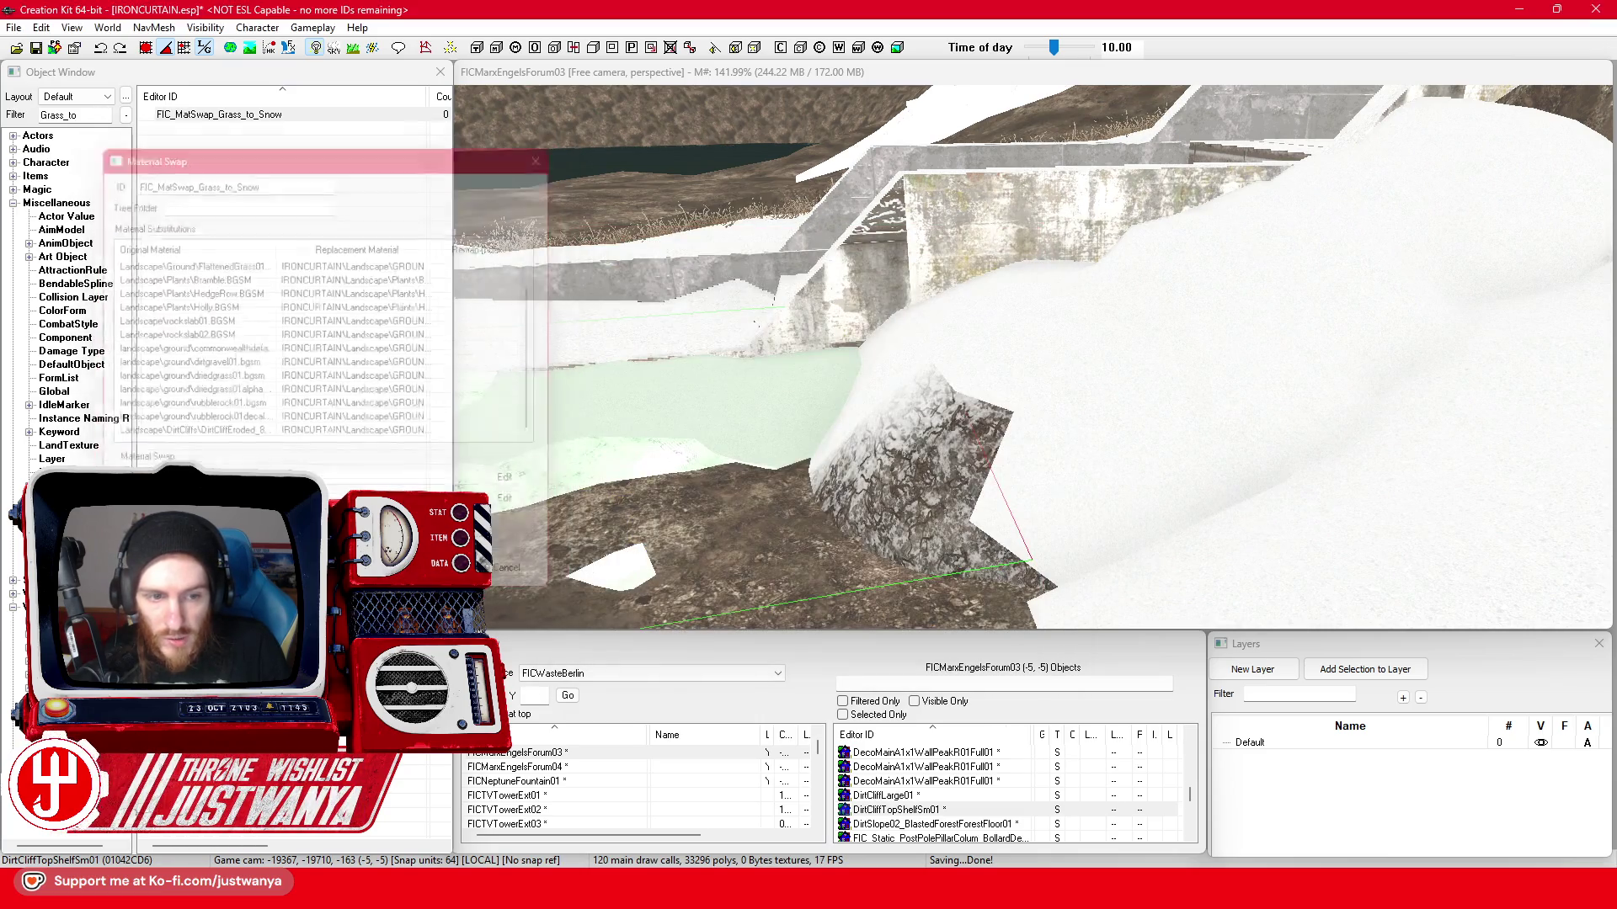
- Give the slope reference the CoastCliffRocks_SandWet material swap
{"action": "double_click", "coordinate": [910, 458]}
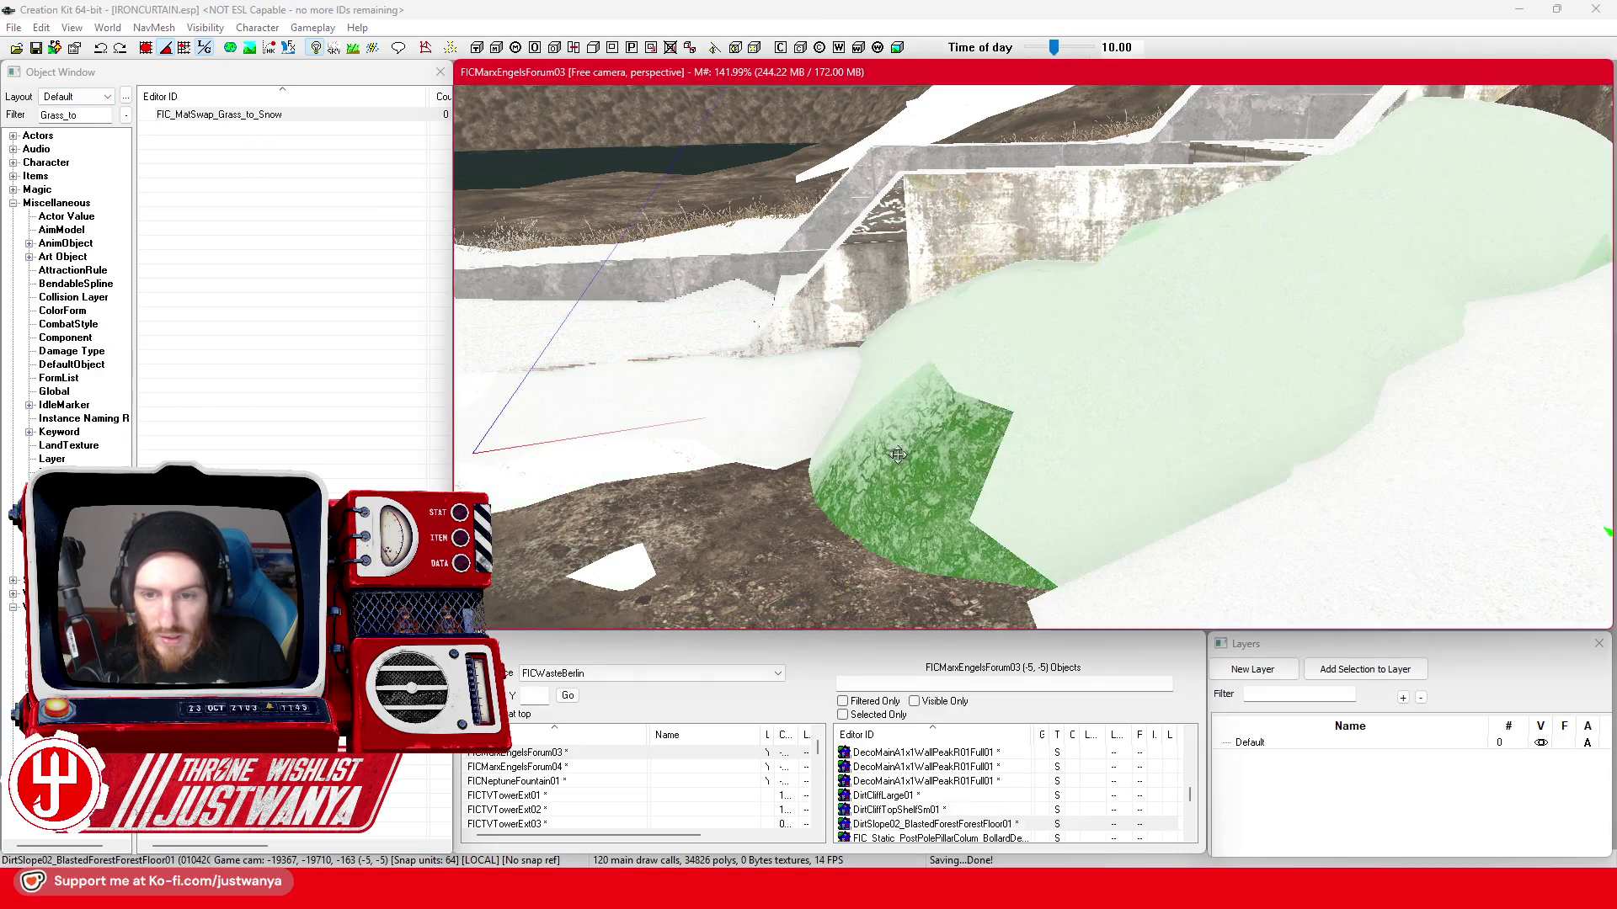
{"action": "left_click", "coordinate": [867, 470]}
{"action": "left_click", "coordinate": [827, 496]}
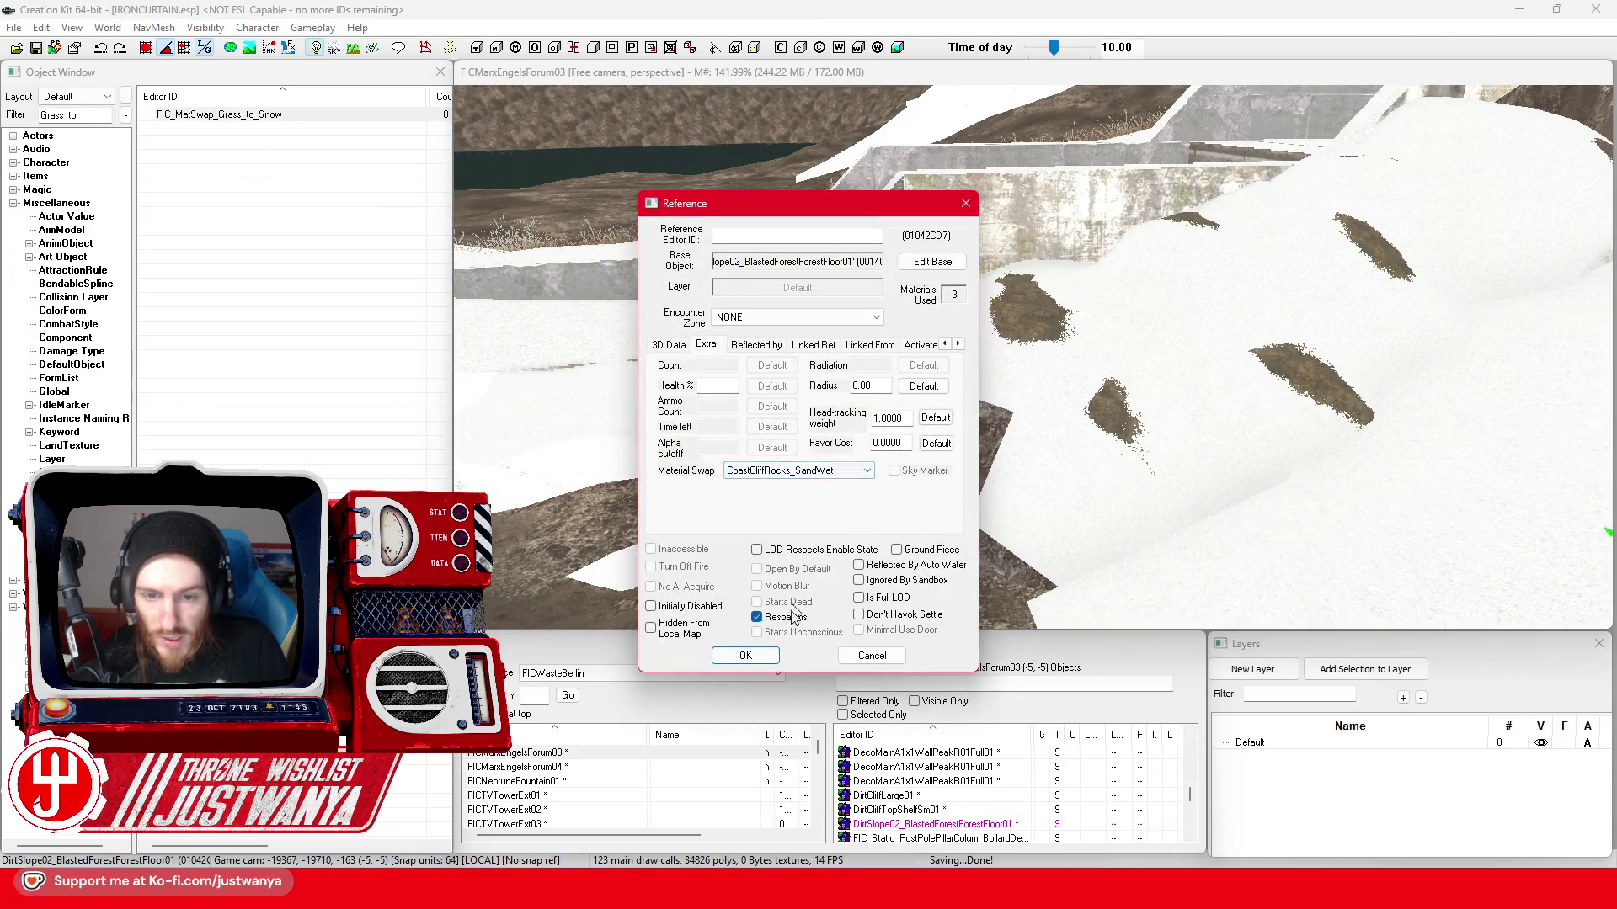
- Switch the slope reference back to the snow material swap and confirm
{"action": "left_click", "coordinate": [828, 471]}
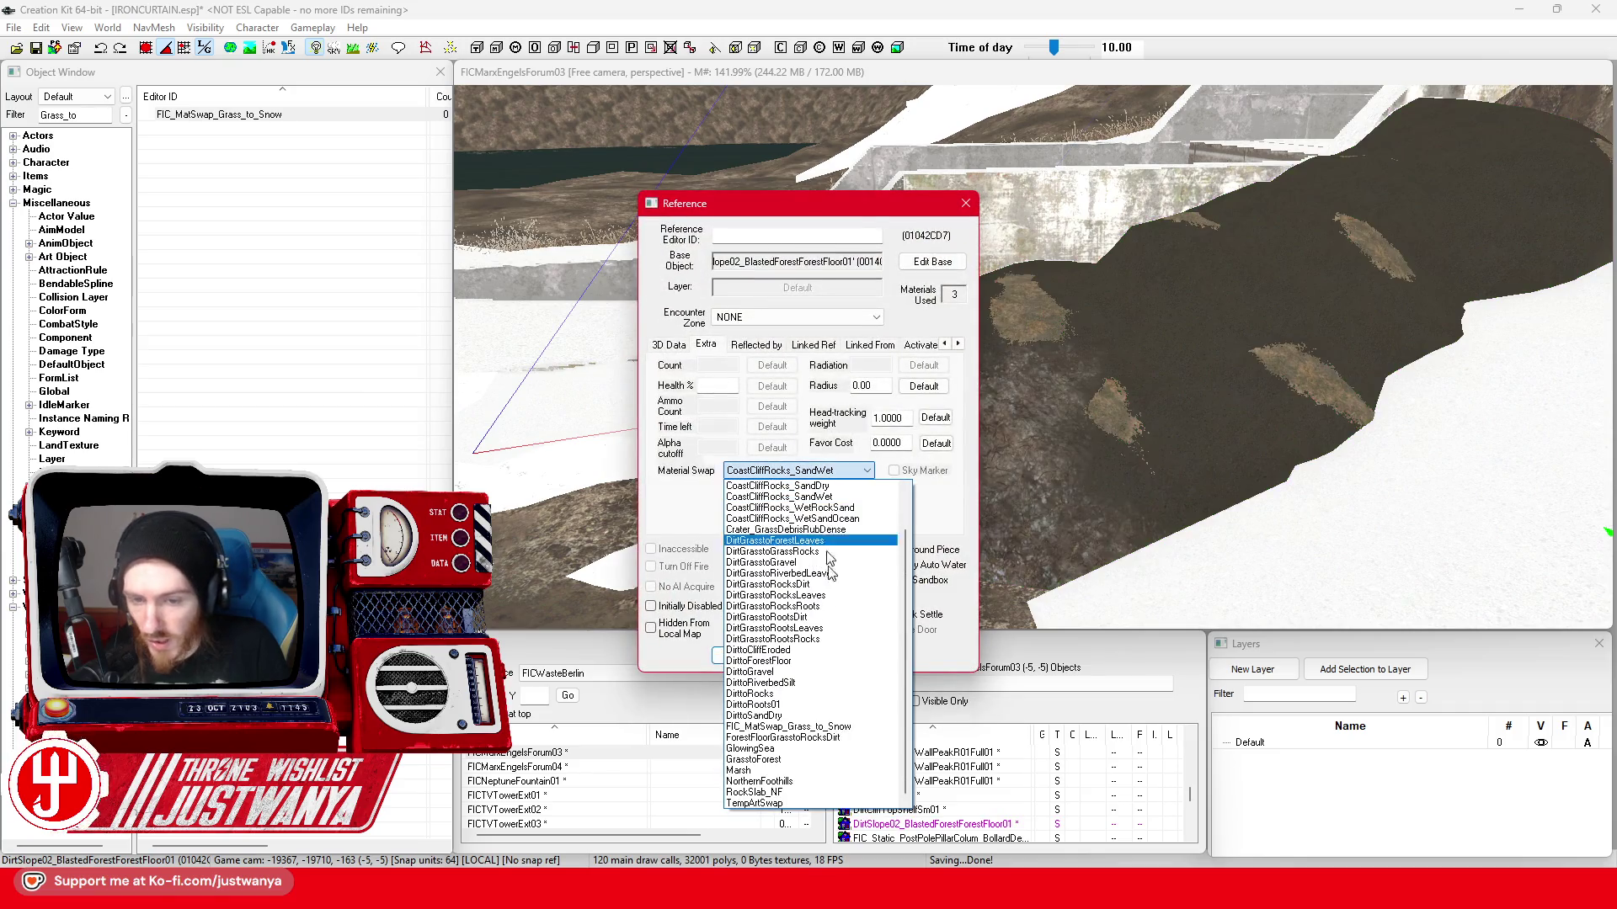
{"action": "left_click", "coordinate": [777, 722]}
{"action": "left_click", "coordinate": [745, 656]}
{"action": "scroll", "coordinate": [754, 551], "scroll_direction": "down", "scroll_amount": 5}
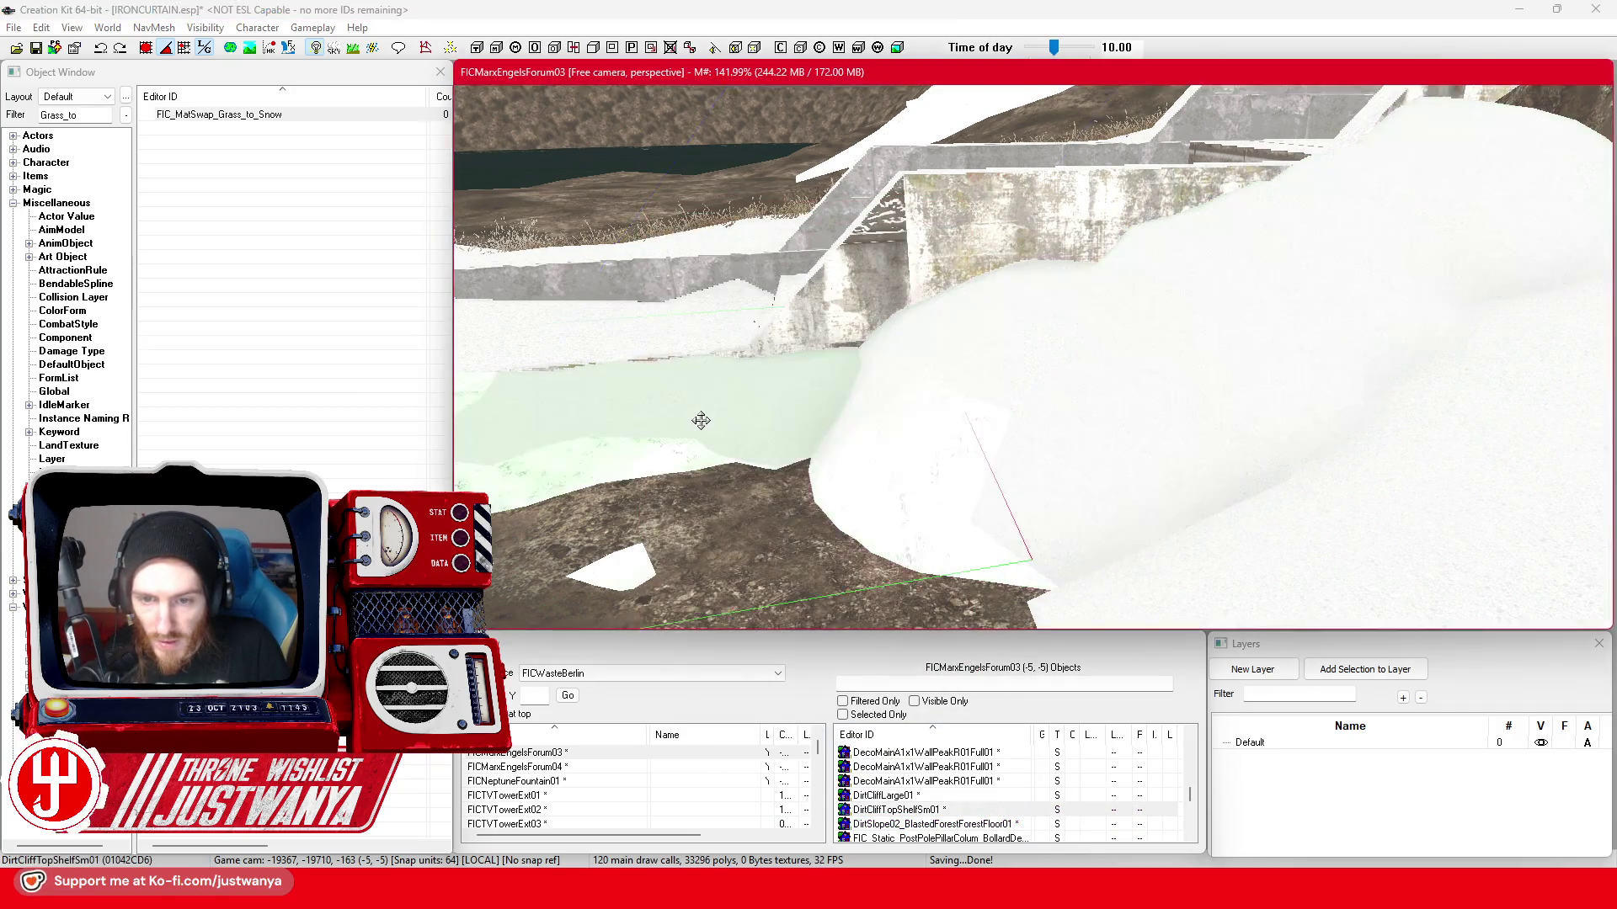
- Select the small rock shelf, orbit to view the stairs, water and walls, then bring up the World menu
{"action": "left_click", "coordinate": [812, 380]}
{"action": "scroll", "coordinate": [820, 427], "scroll_direction": "down", "scroll_amount": 3}
{"action": "key", "text": "shift"}
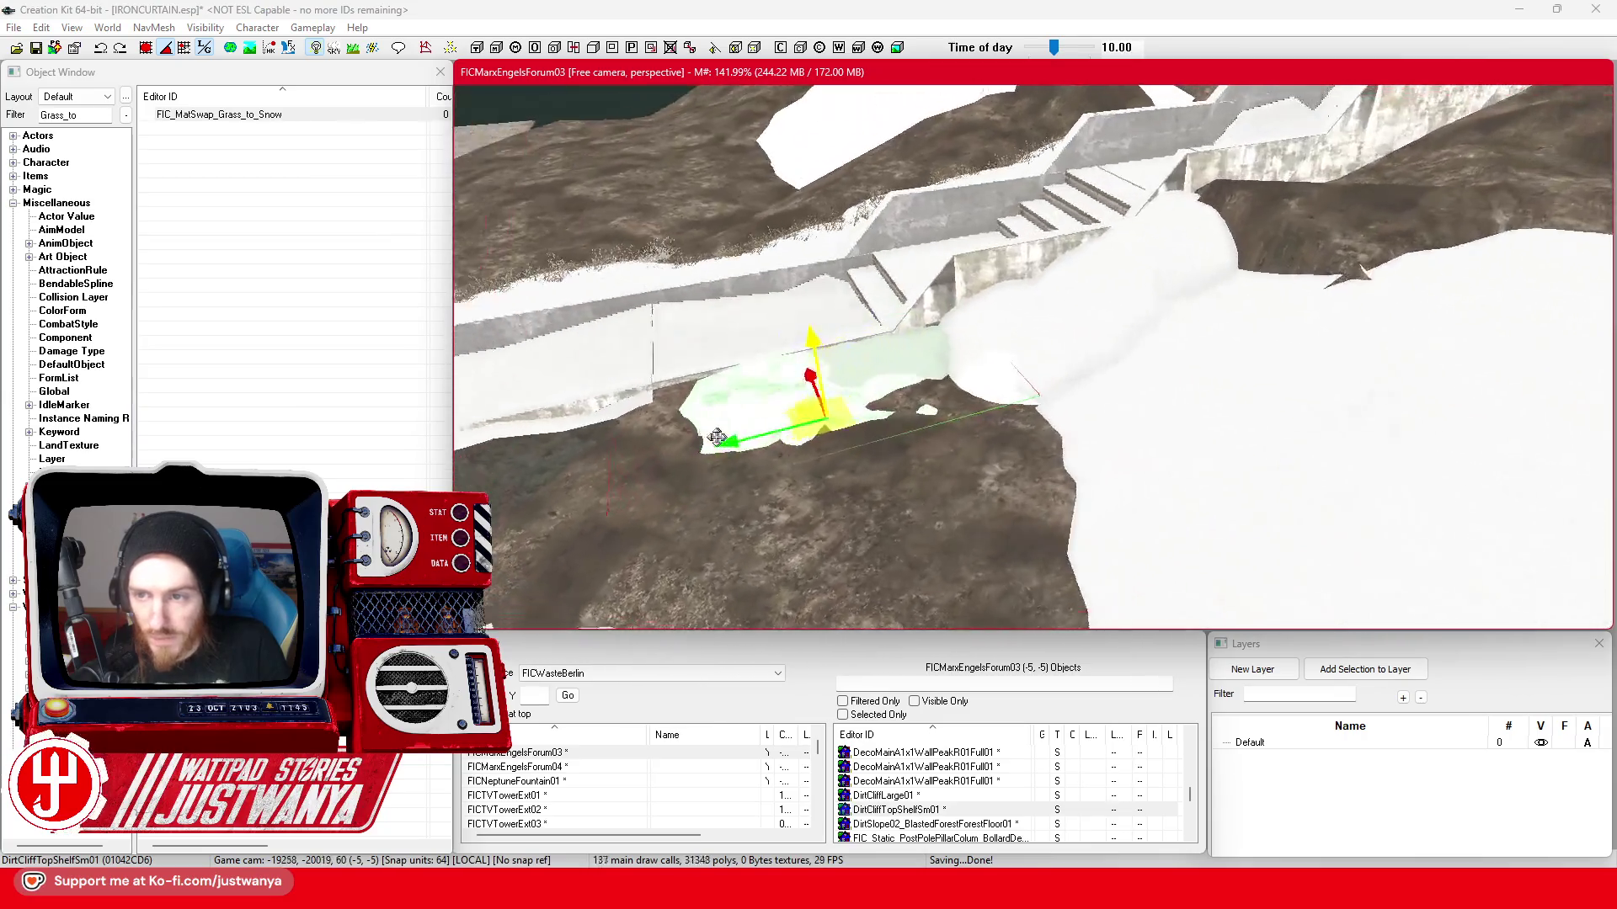
{"action": "key", "text": "shift"}
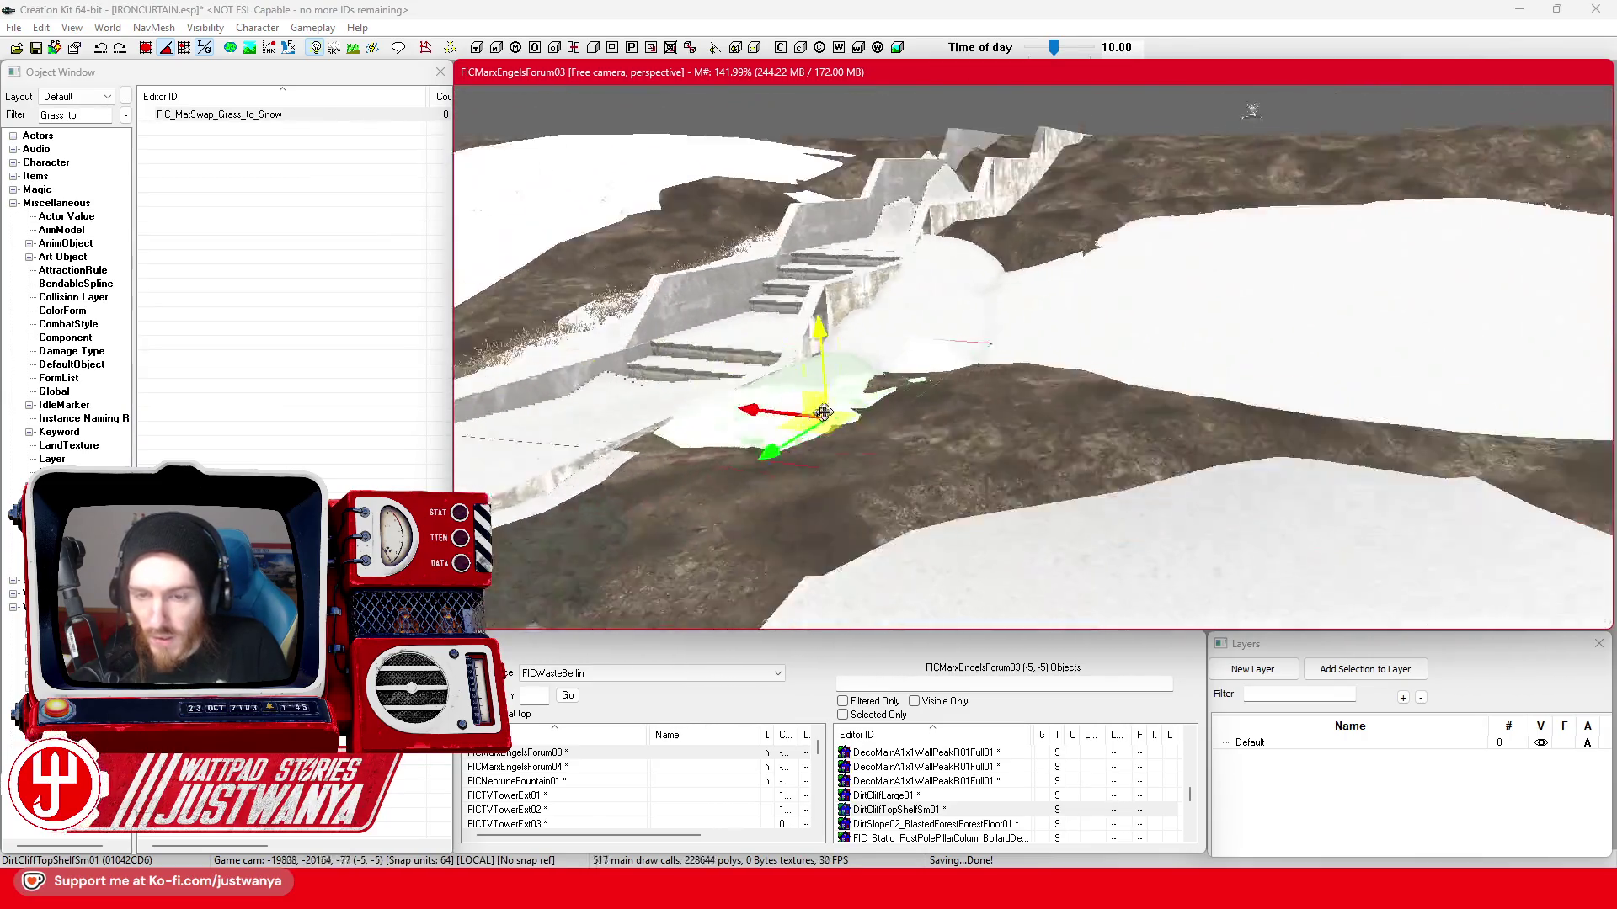
{"action": "key", "text": "shift"}
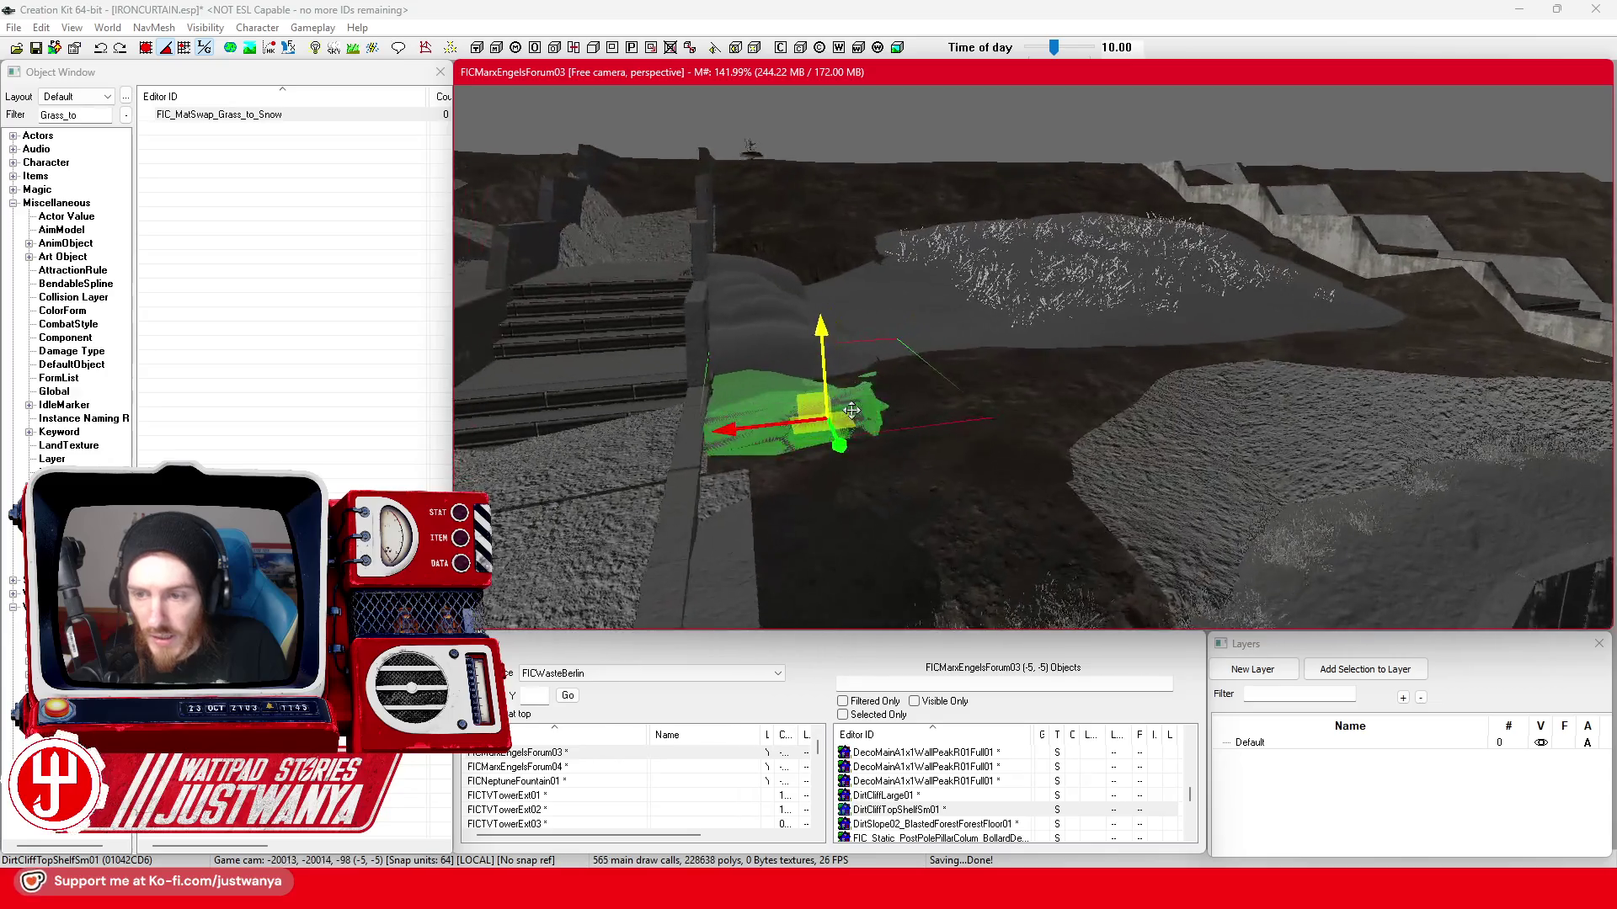
{"action": "key", "text": "shift"}
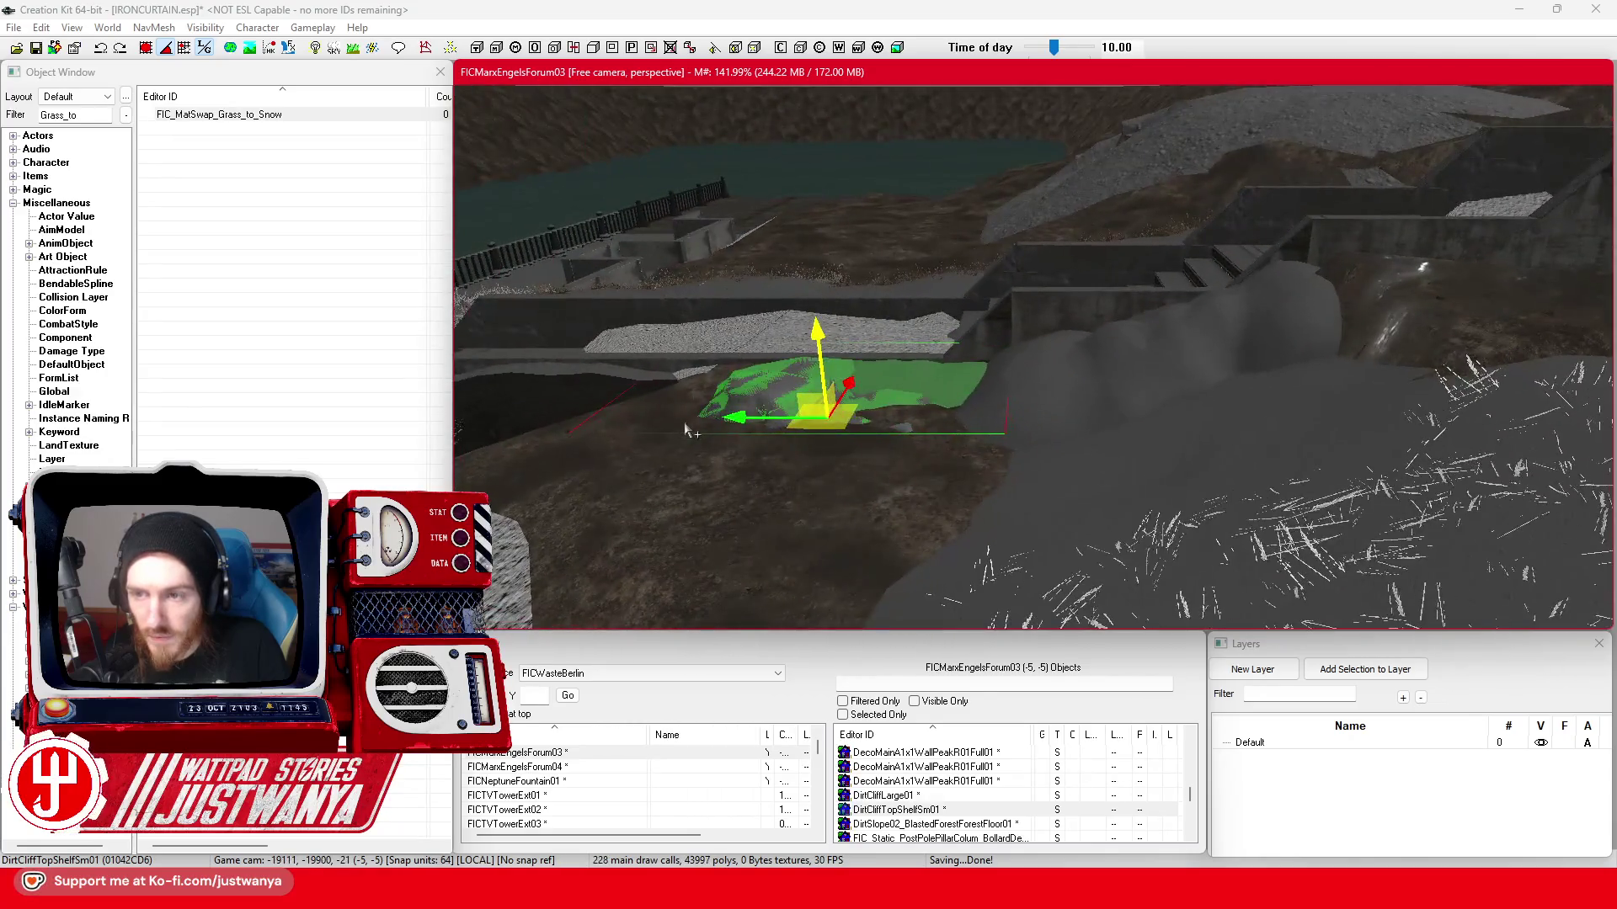
{"action": "key", "text": "shift"}
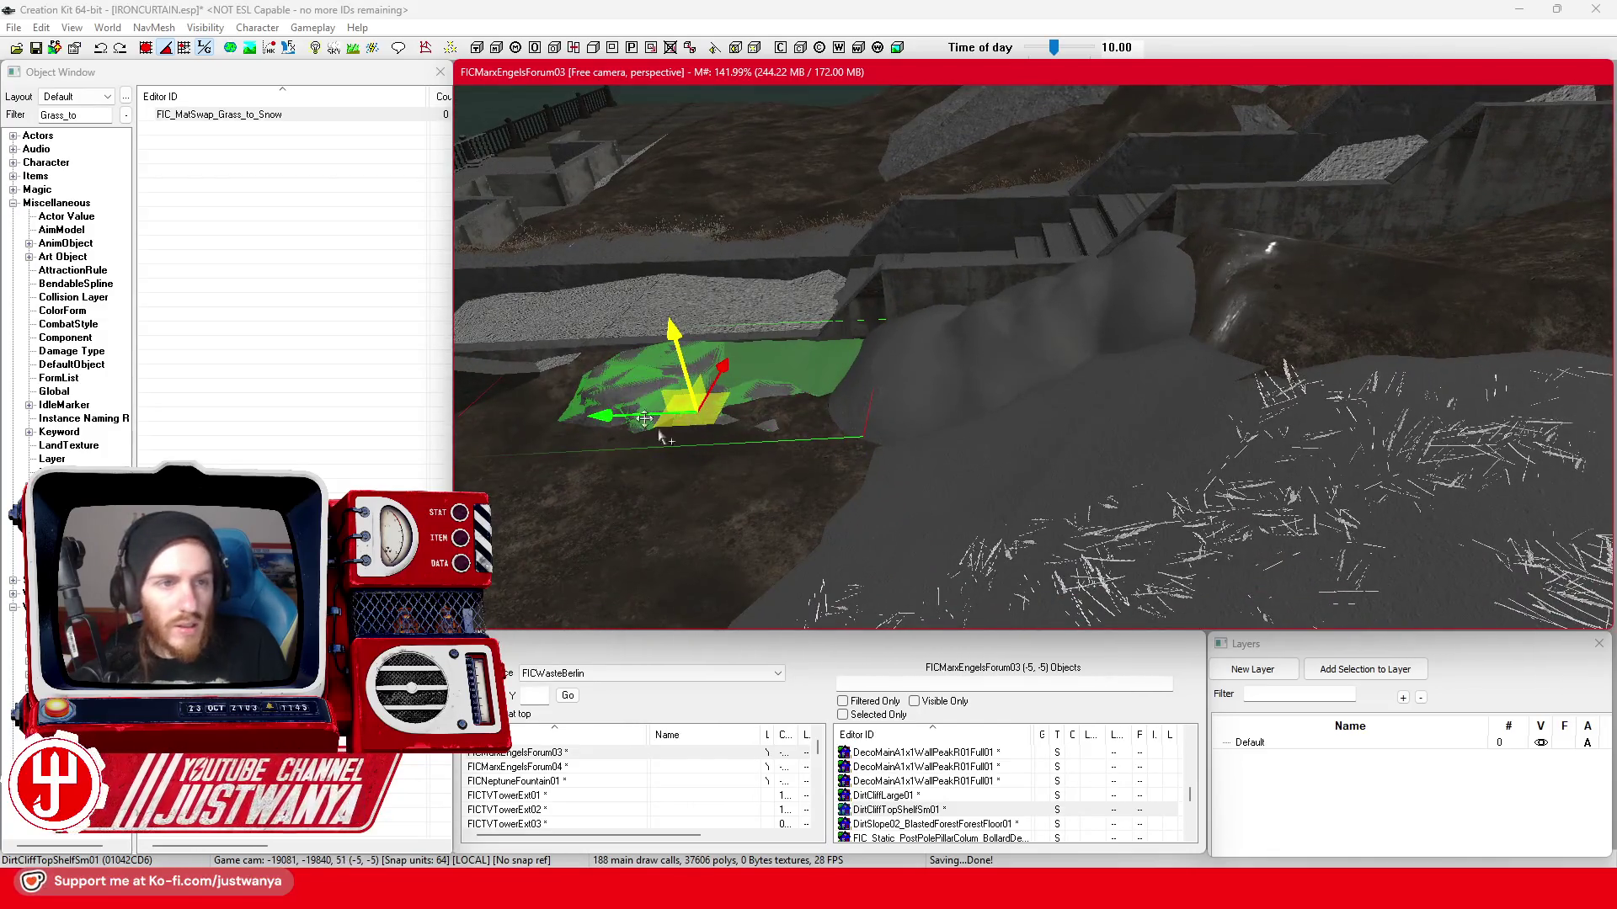
{"action": "left_click", "coordinate": [164, 80]}
{"action": "left_click", "coordinate": [108, 28]}
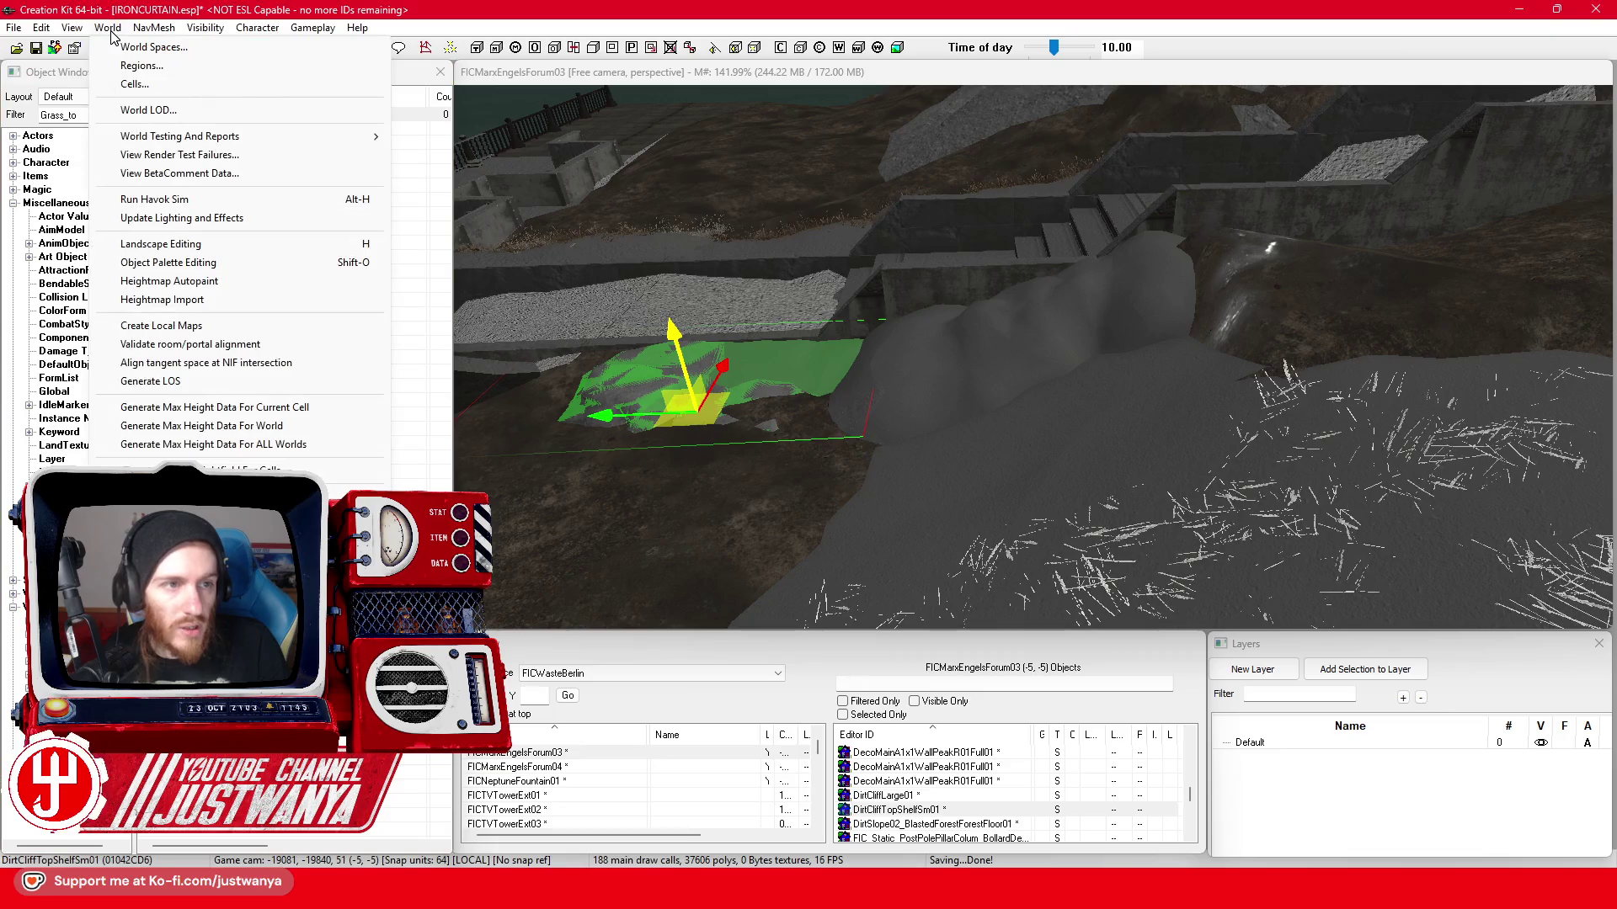
- In Landscape Editing, lower the grey terrain mound beside the rocks to expose dirt, then exit with H
{"action": "left_click", "coordinate": [243, 245]}
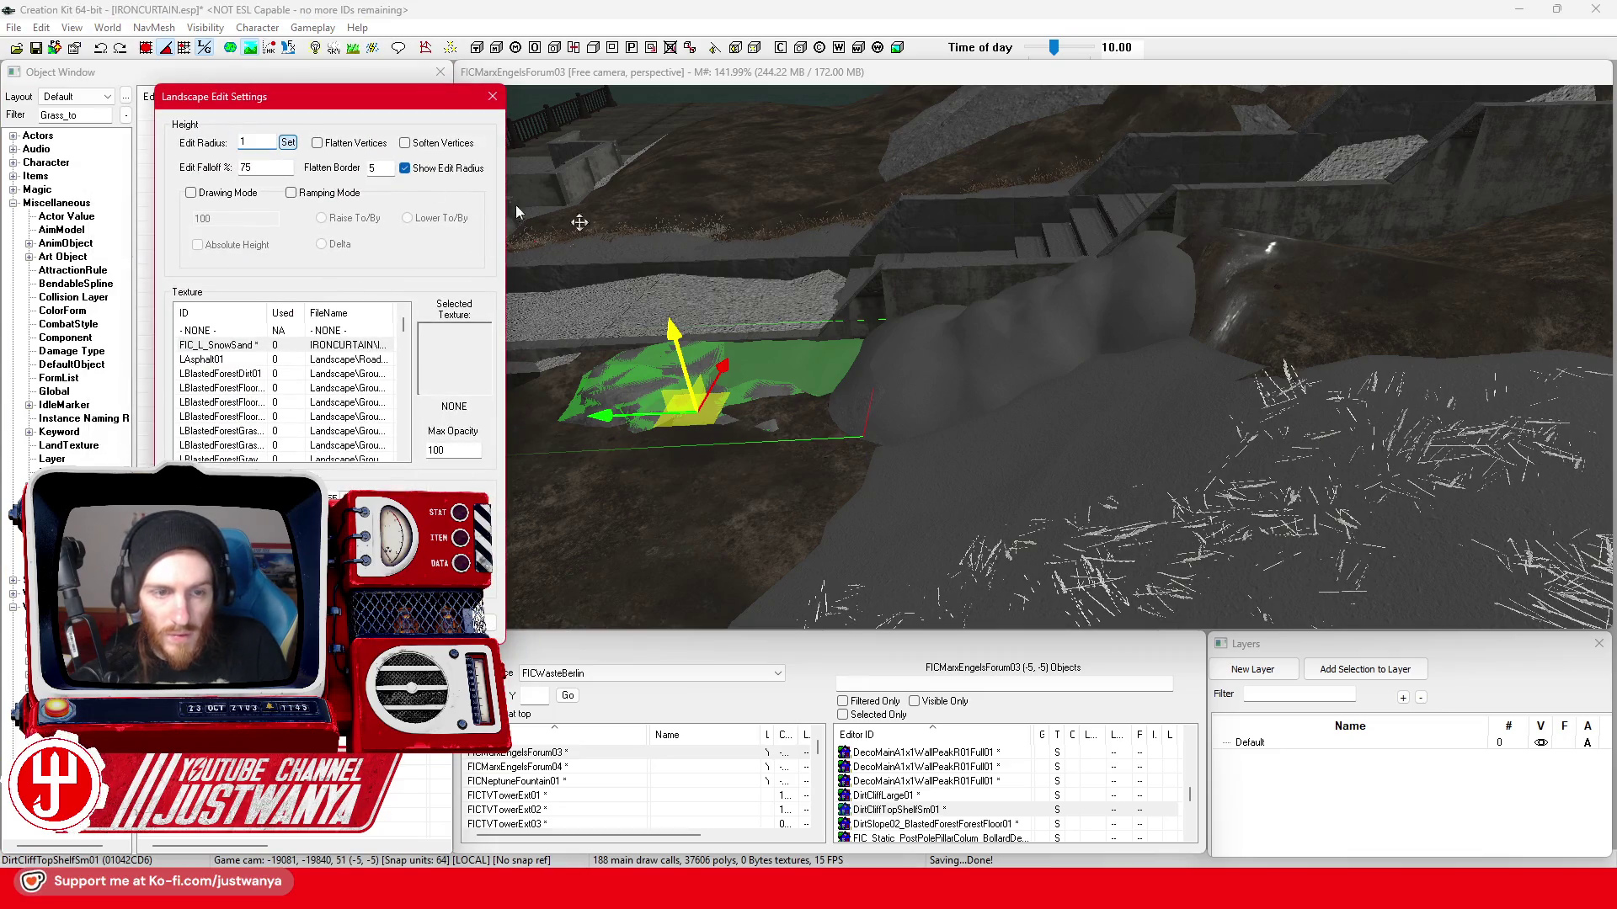
{"action": "left_click", "coordinate": [1144, 360]}
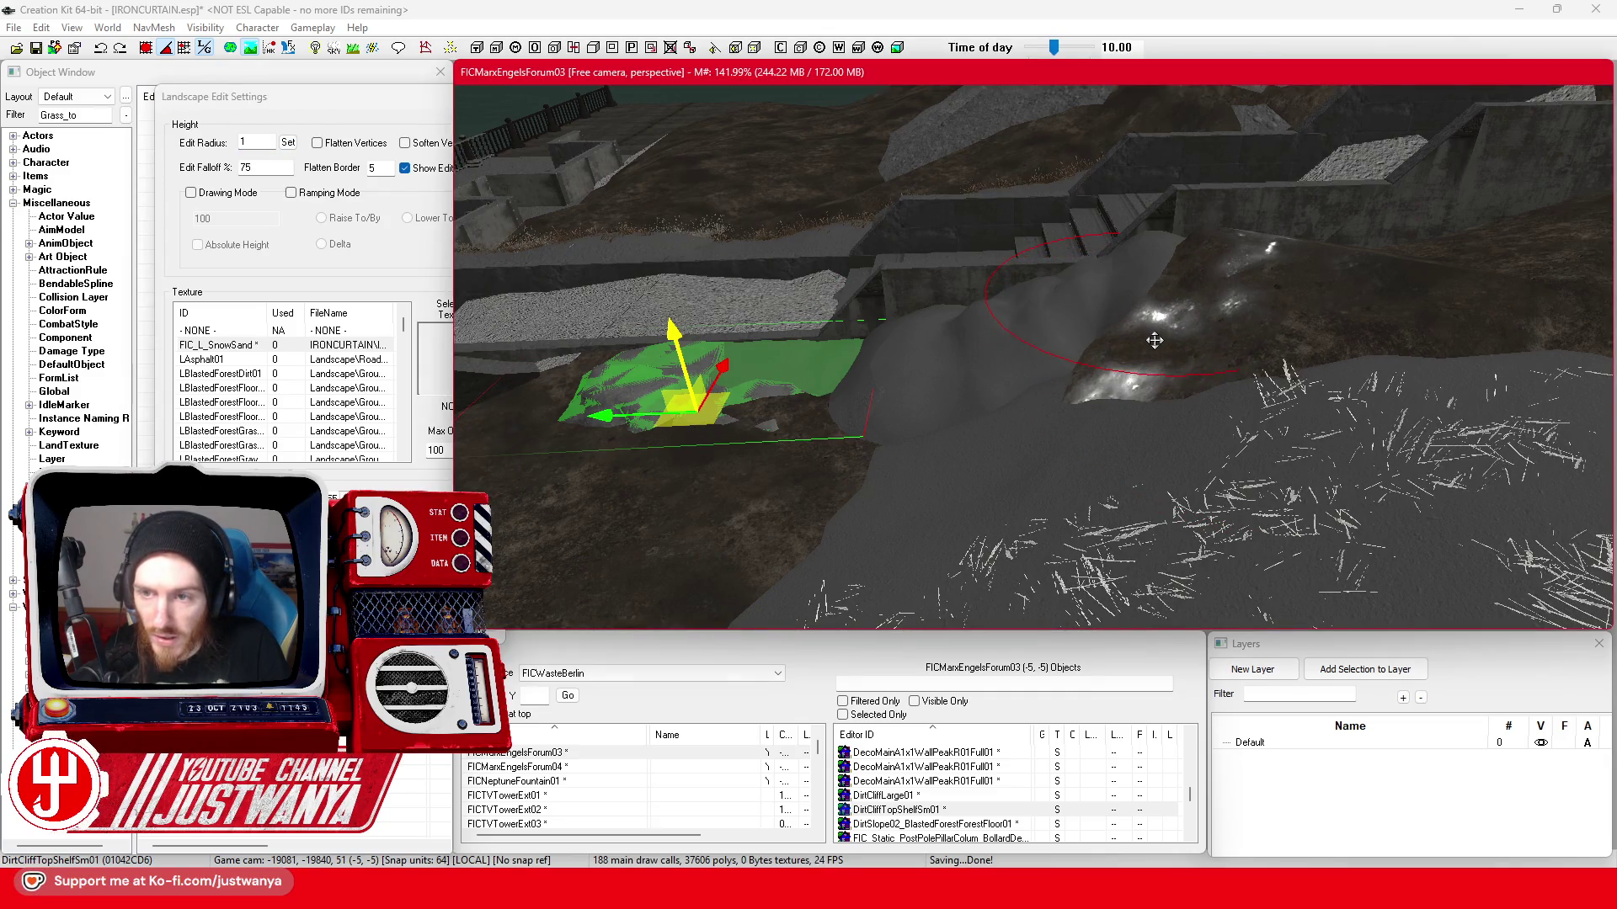
{"action": "left_click_drag", "start_coordinate": [1141, 330], "coordinate": [1022, 425]}
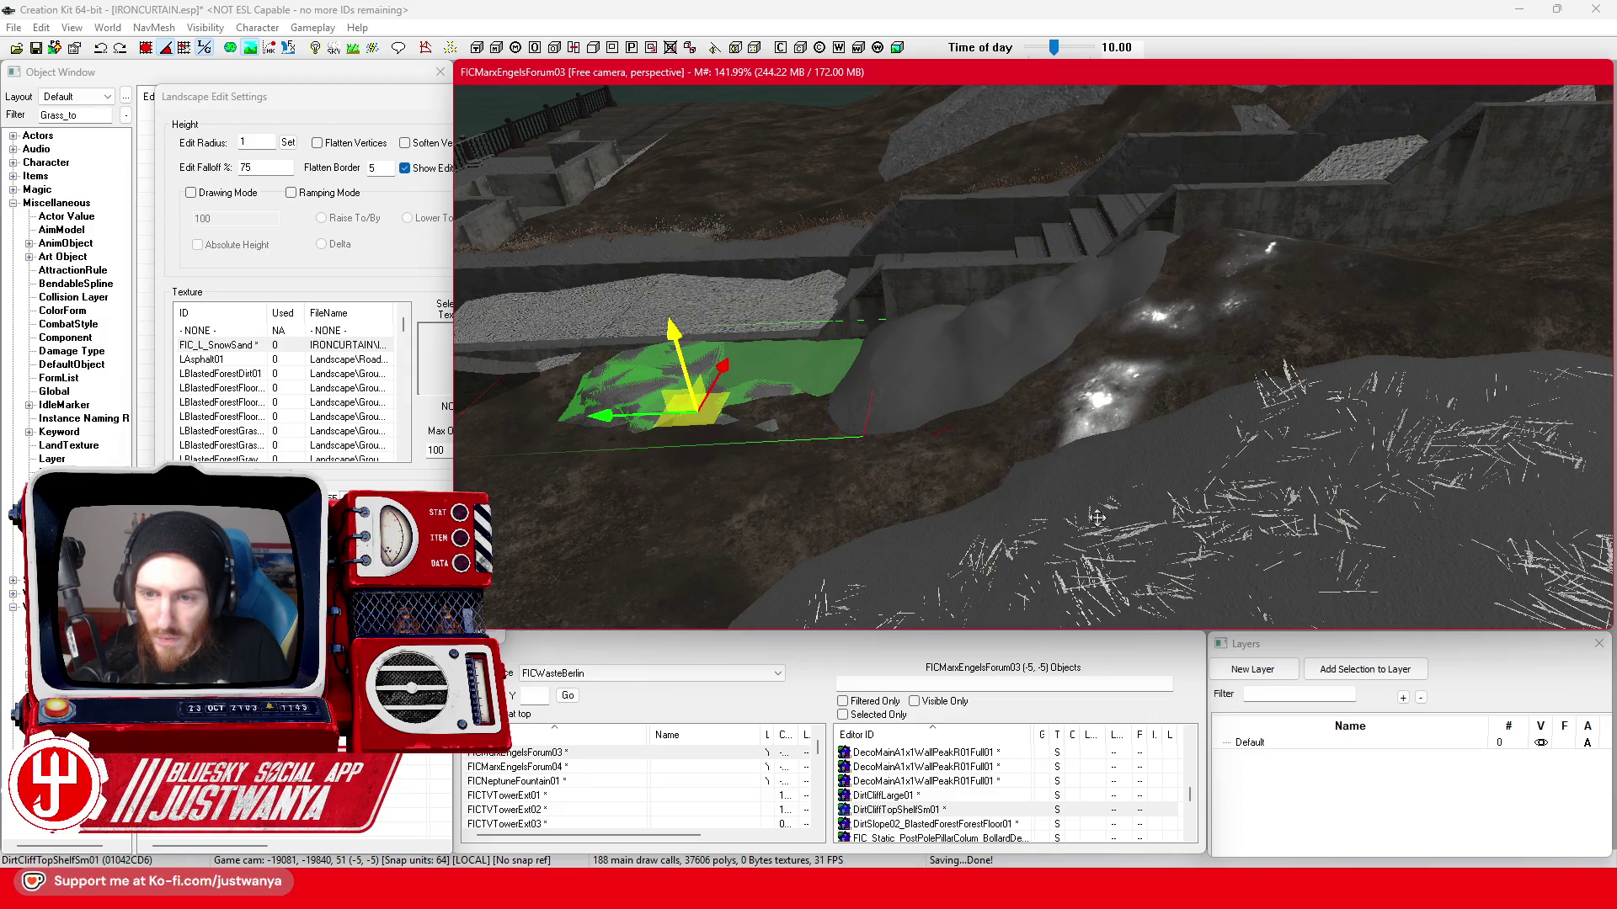
{"action": "left_click_drag", "start_coordinate": [1098, 520], "coordinate": [1061, 515]}
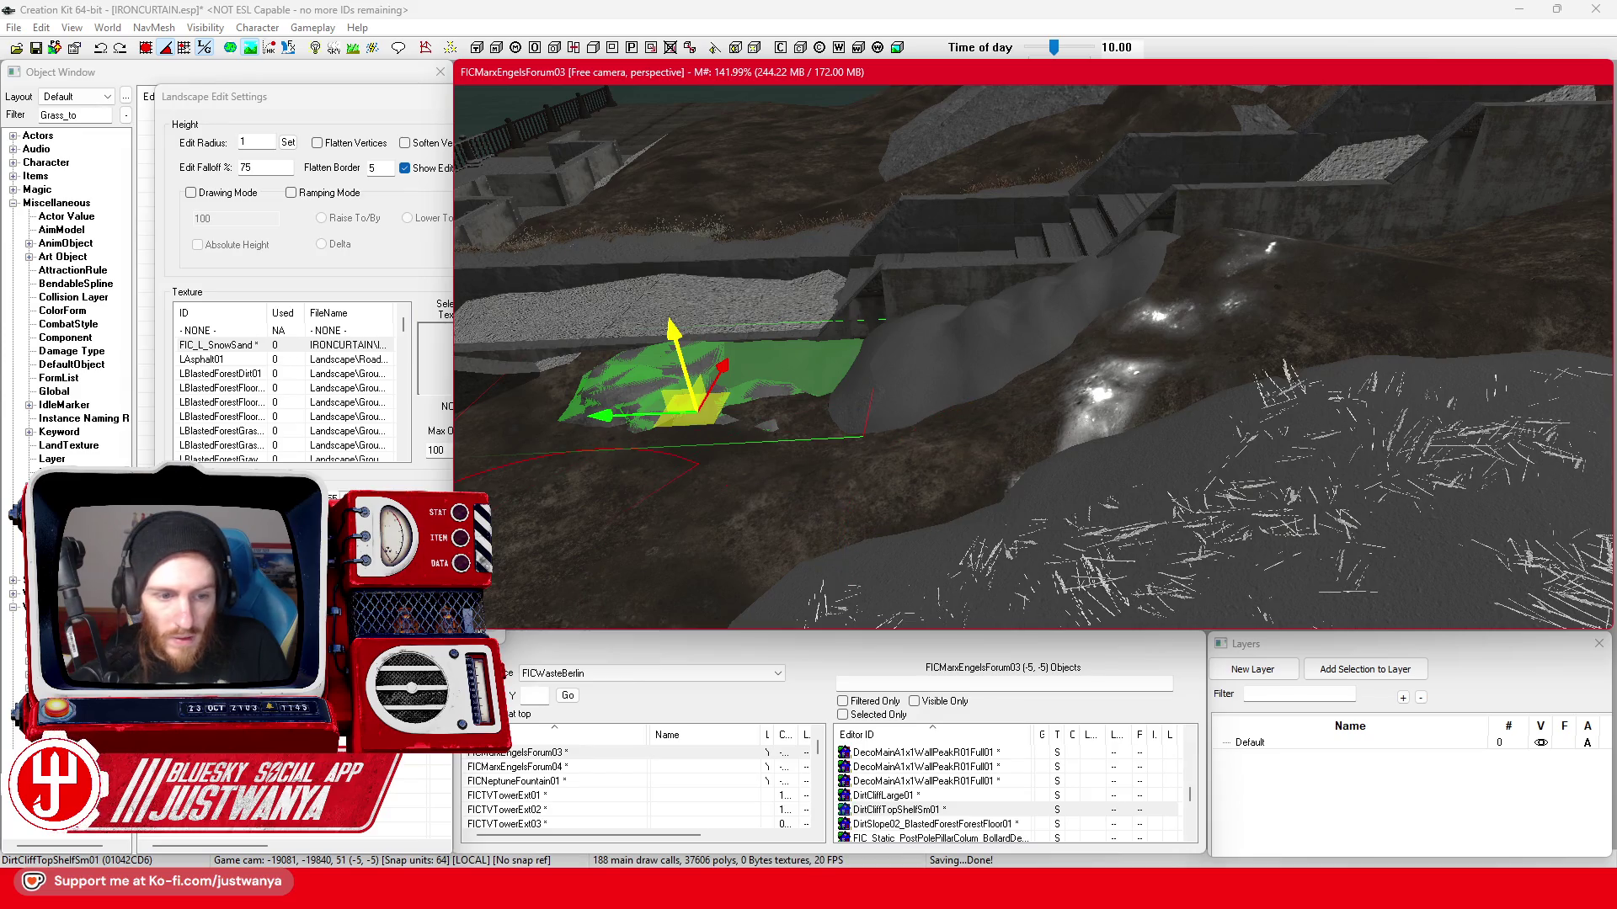
{"action": "key", "text": "h"}
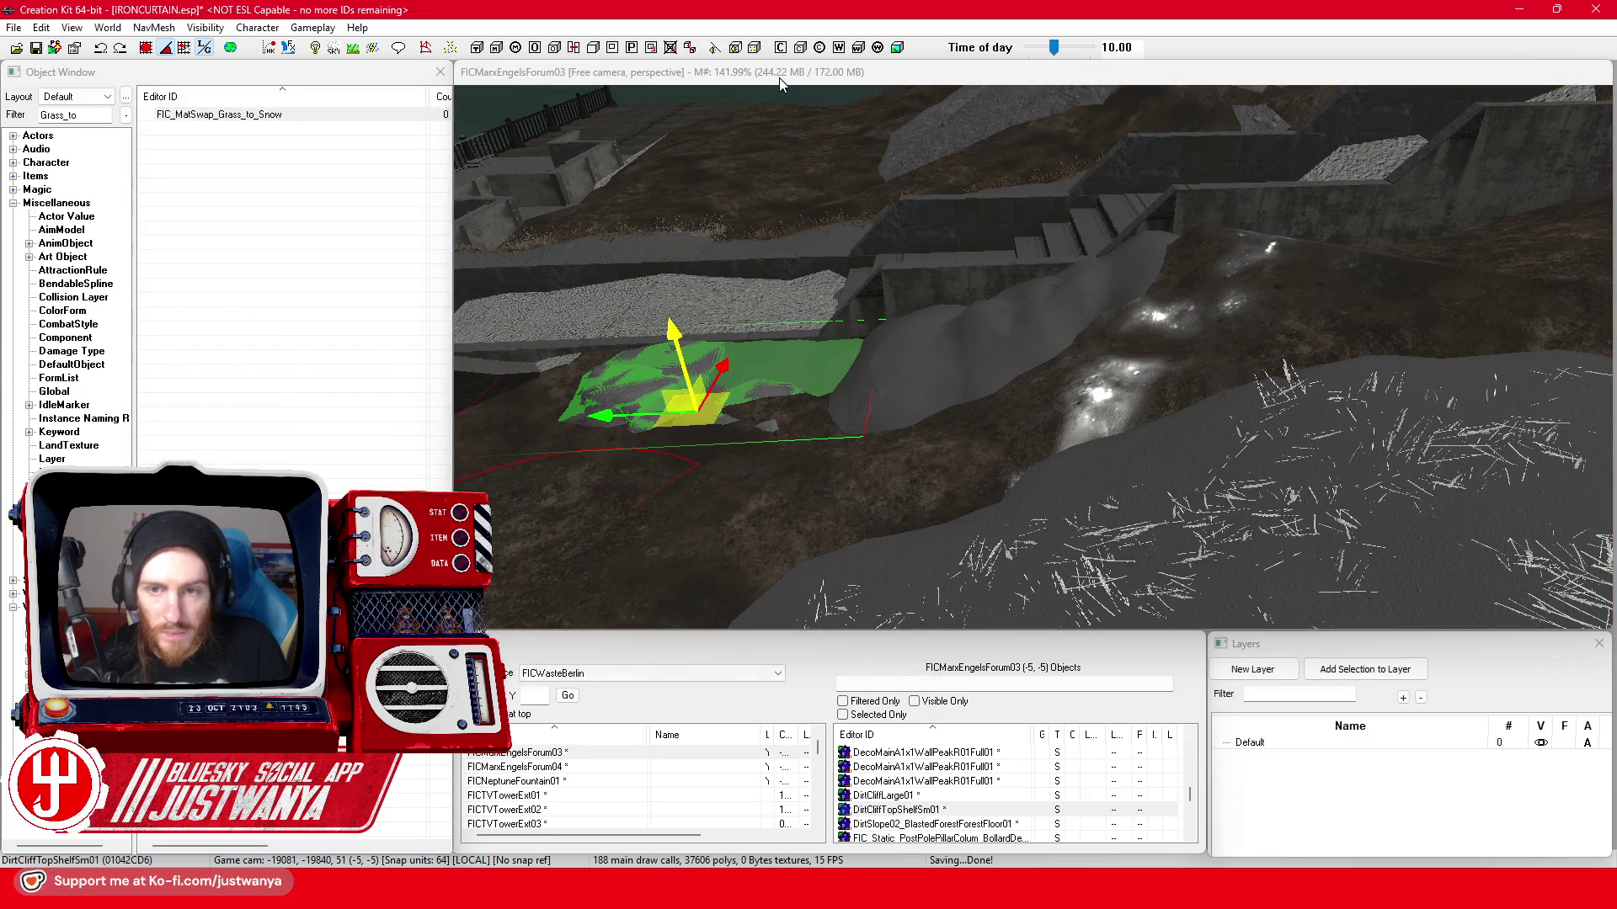
{"action": "left_click", "coordinate": [779, 78]}
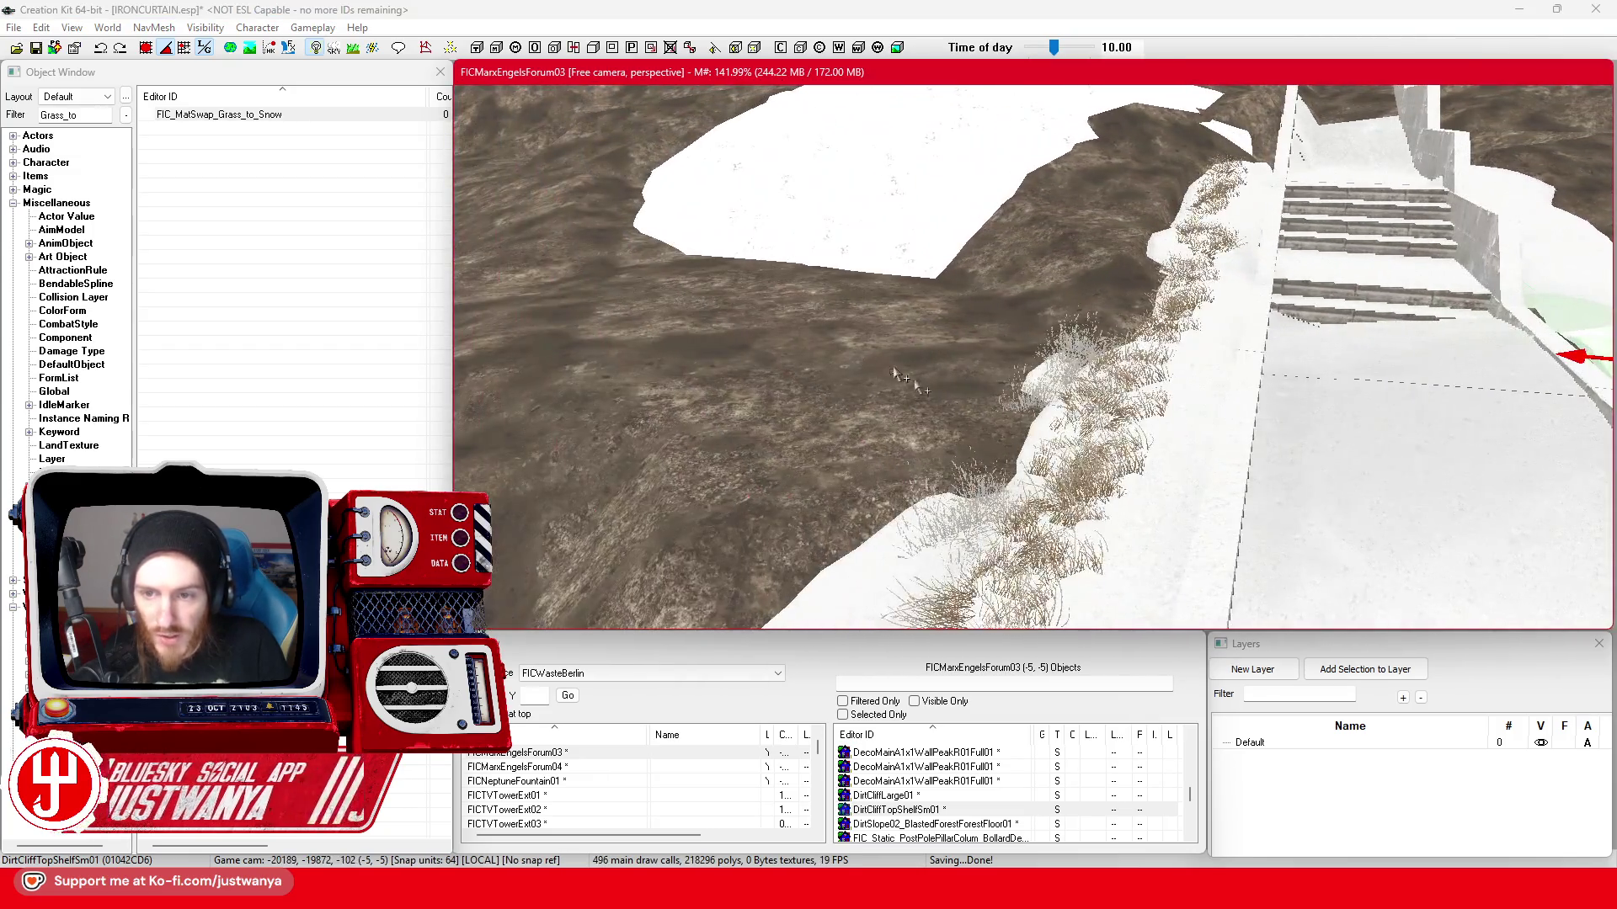
- Select the grass mound beside the stairs, orbit around it, and bring up its reference properties
{"action": "left_click", "coordinate": [1086, 446]}
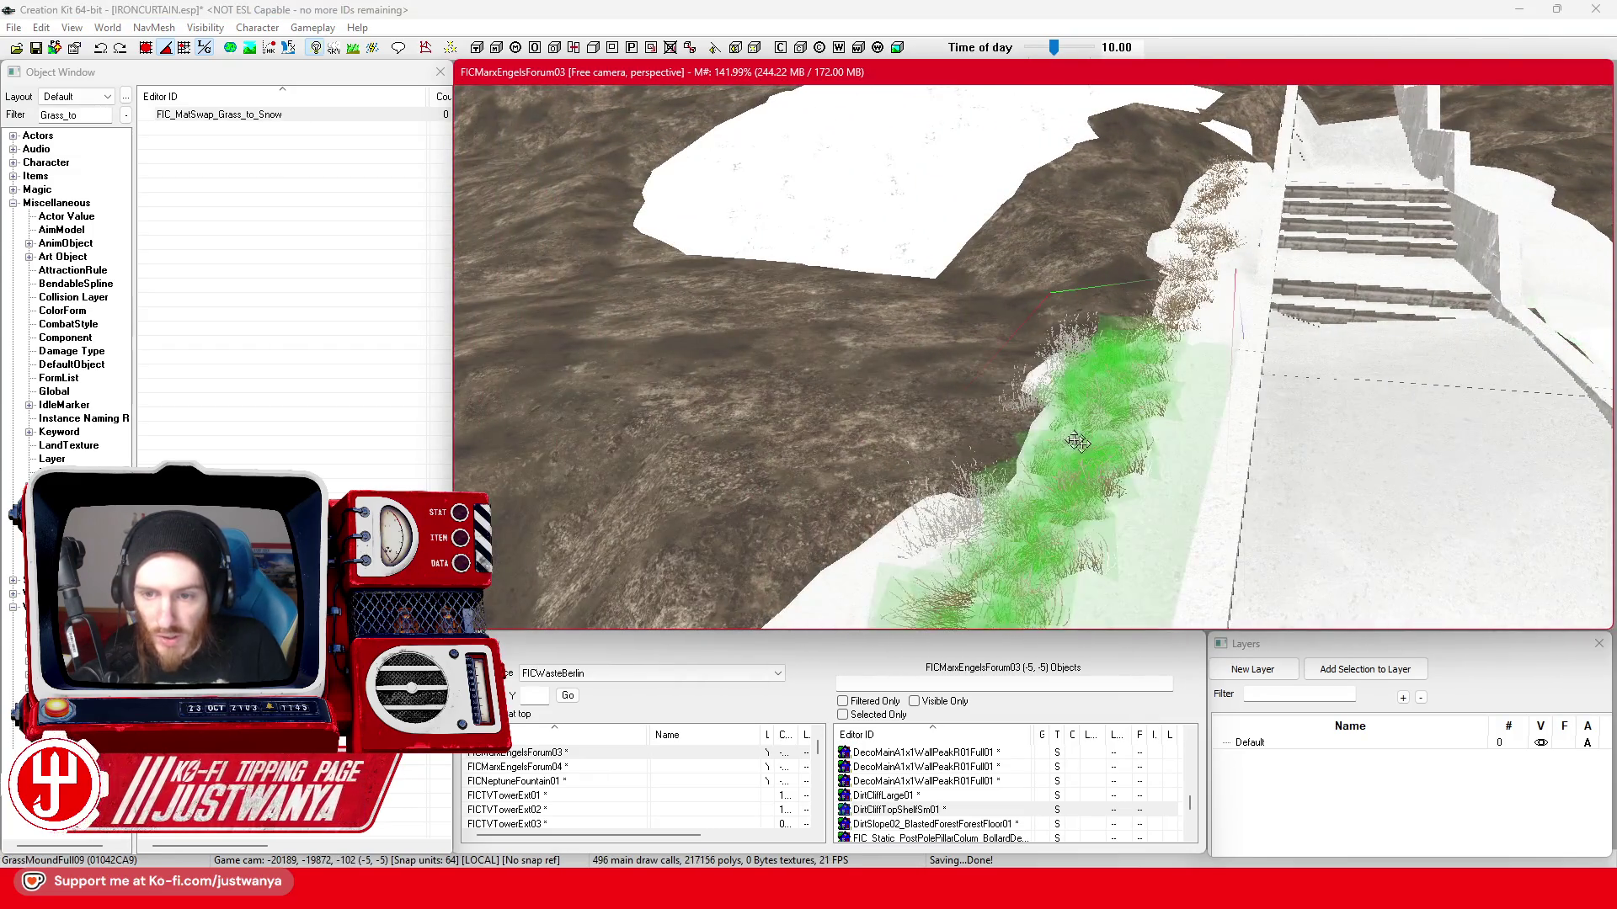
{"action": "scroll", "coordinate": [1087, 446], "scroll_direction": "down", "scroll_amount": 3}
{"action": "scroll", "coordinate": [1088, 430], "scroll_direction": "down", "scroll_amount": 3}
{"action": "scroll", "coordinate": [1093, 411], "scroll_direction": "down", "scroll_amount": 2}
{"action": "scroll", "coordinate": [1098, 396], "scroll_direction": "down", "scroll_amount": 2}
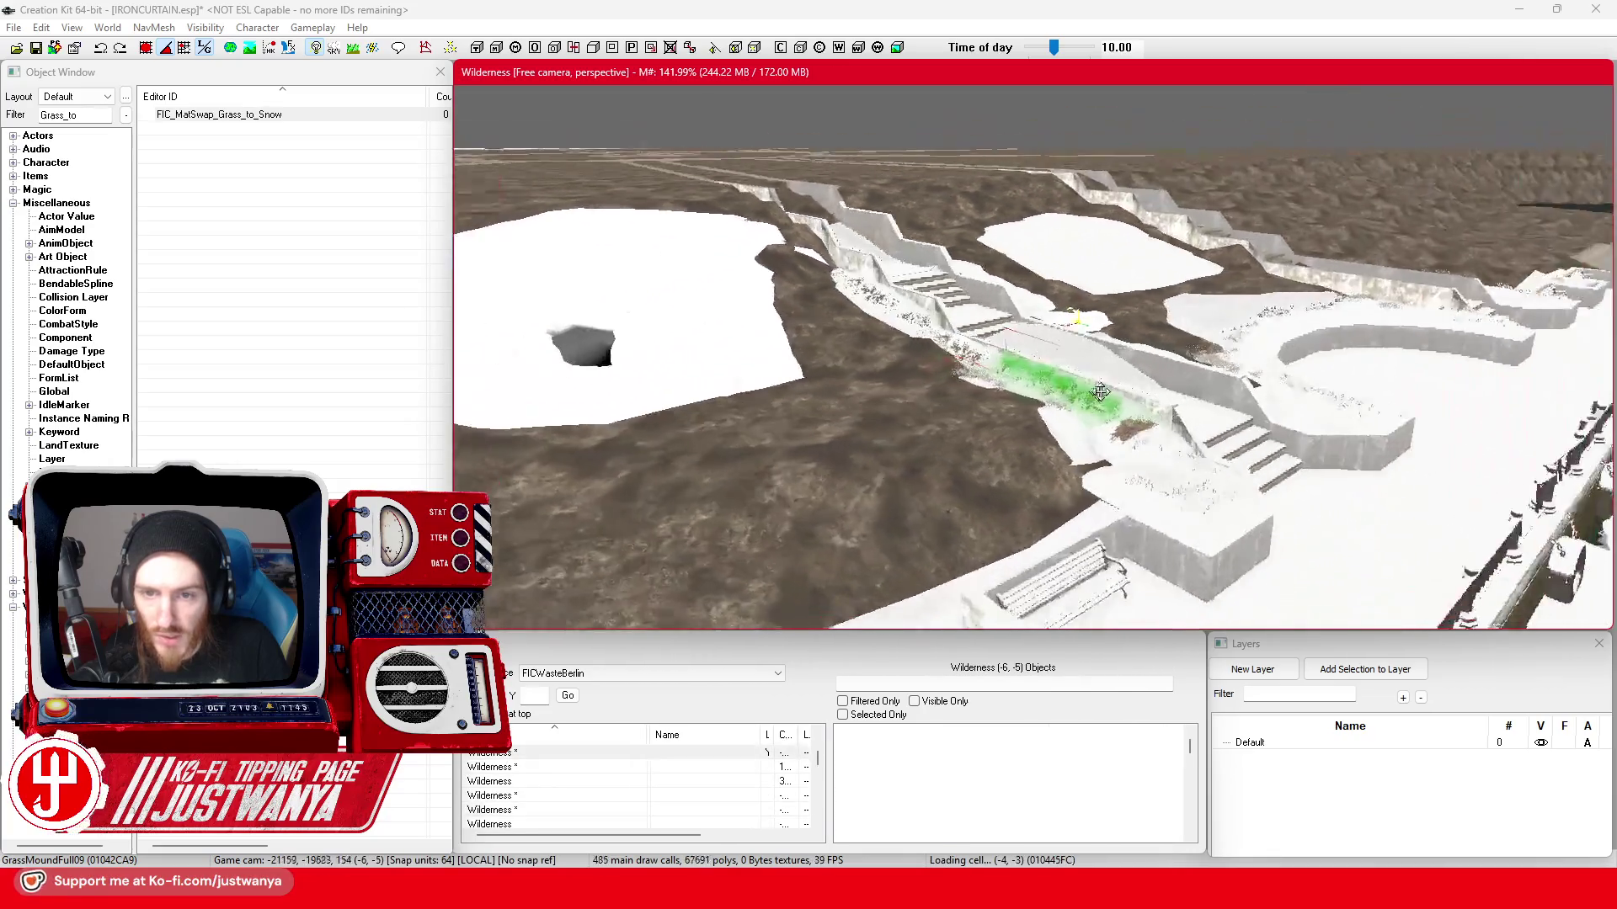
{"action": "scroll", "coordinate": [1098, 395], "scroll_direction": "up", "scroll_amount": 3}
{"action": "scroll", "coordinate": [1065, 373], "scroll_direction": "up", "scroll_amount": 2}
{"action": "scroll", "coordinate": [1062, 374], "scroll_direction": "up", "scroll_amount": 2}
{"action": "scroll", "coordinate": [1004, 355], "scroll_direction": "up", "scroll_amount": 2}
{"action": "scroll", "coordinate": [1005, 359], "scroll_direction": "up", "scroll_amount": 2}
{"action": "scroll", "coordinate": [1005, 363], "scroll_direction": "up", "scroll_amount": 2}
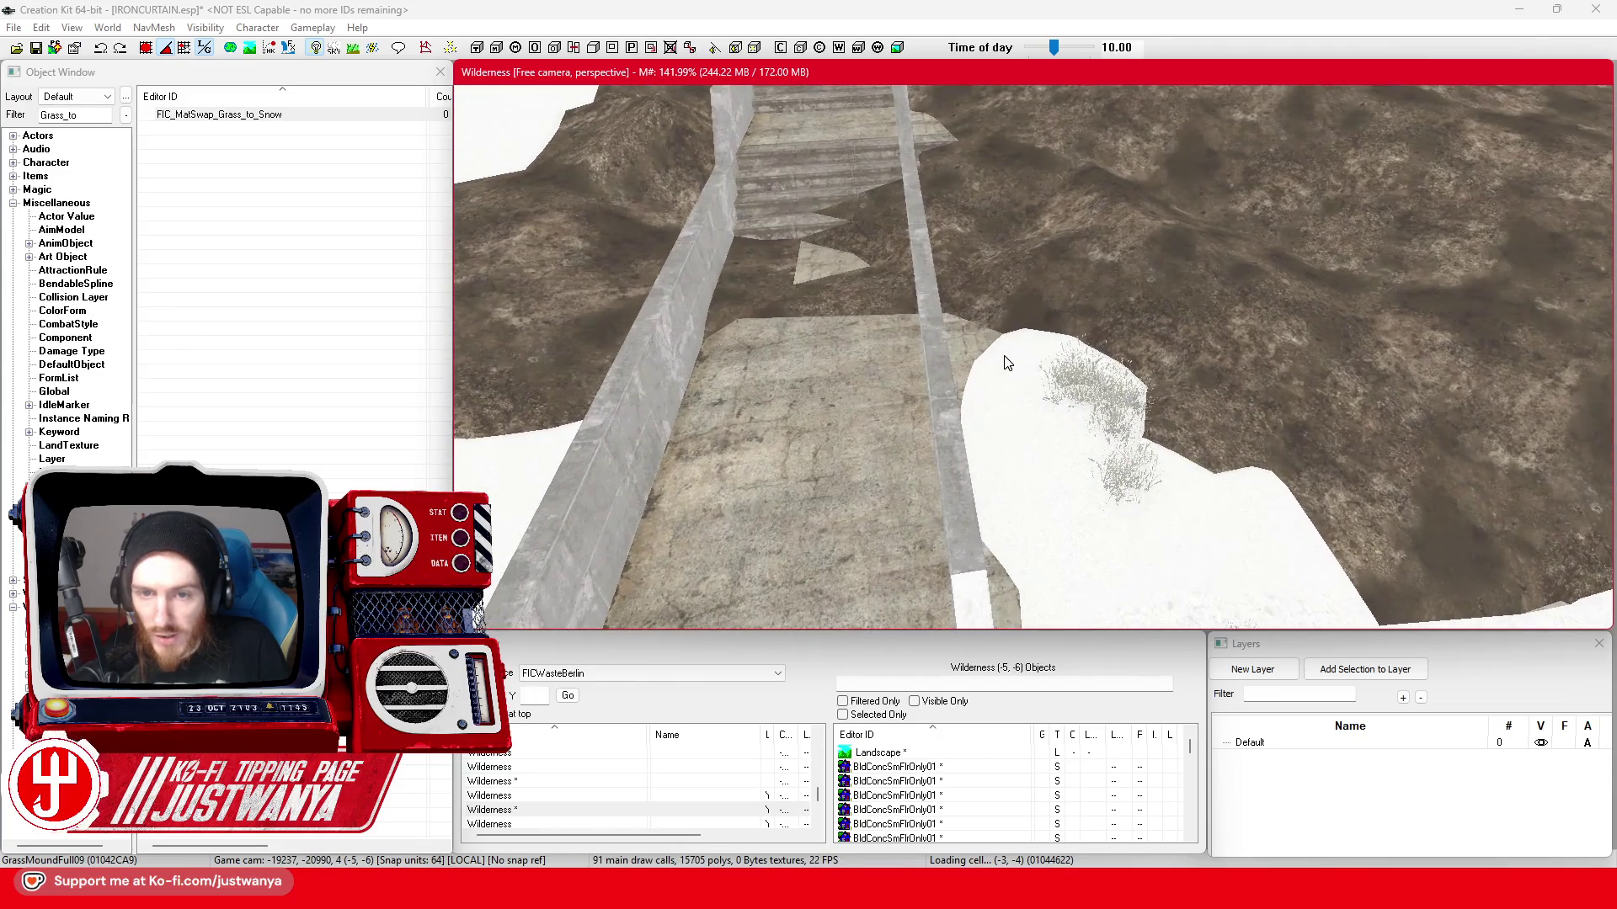
{"action": "left_click", "coordinate": [1043, 411]}
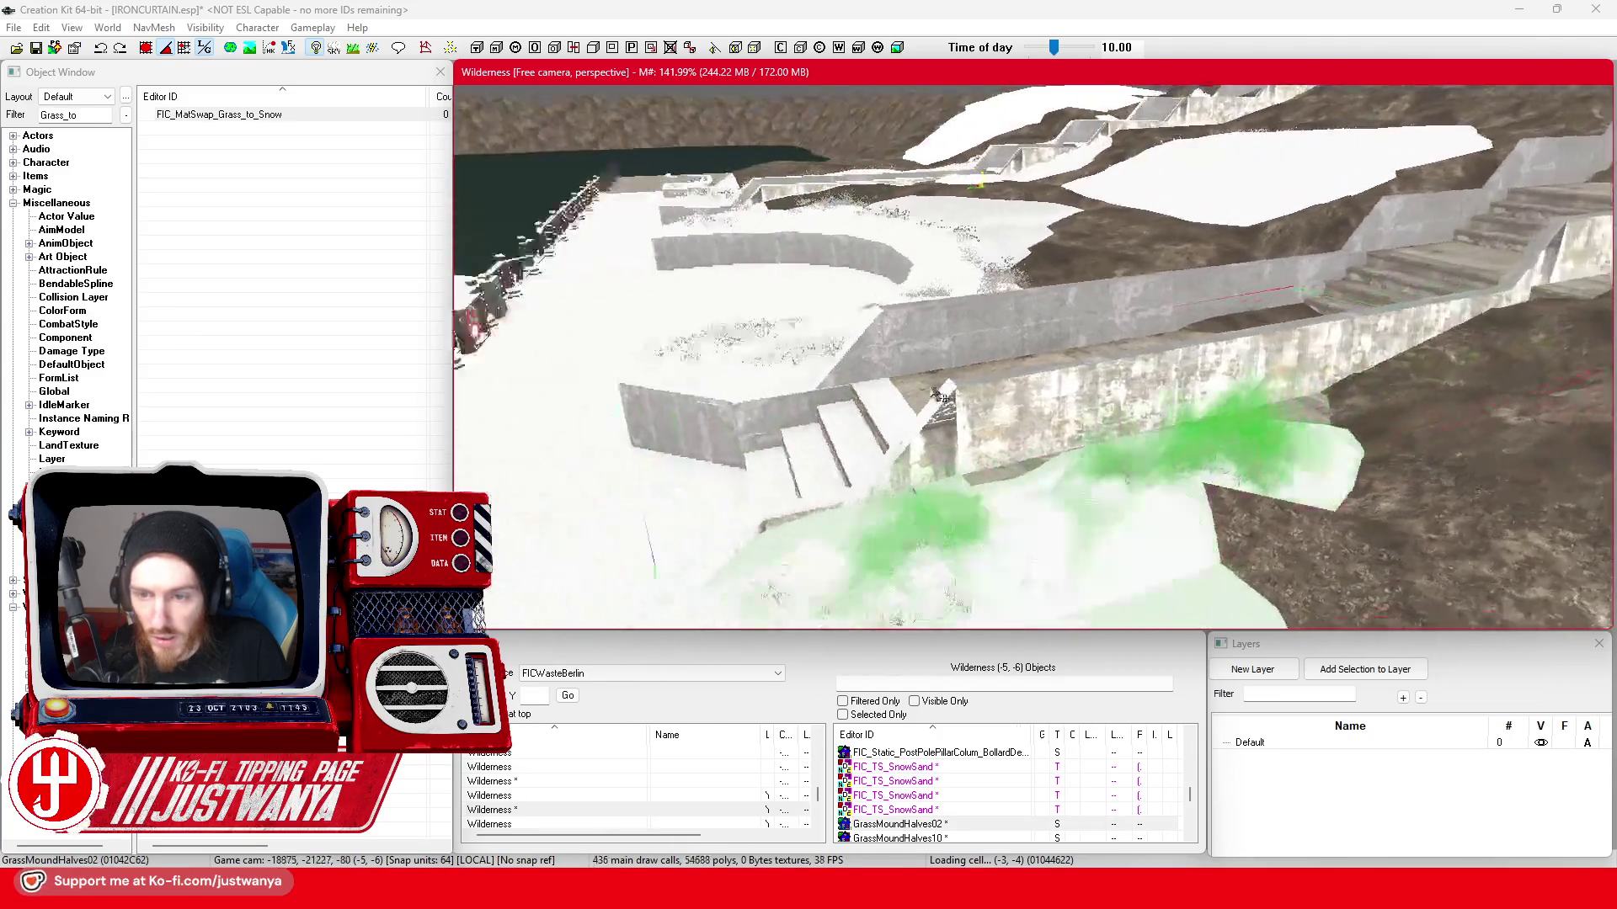
{"action": "key", "text": "shift"}
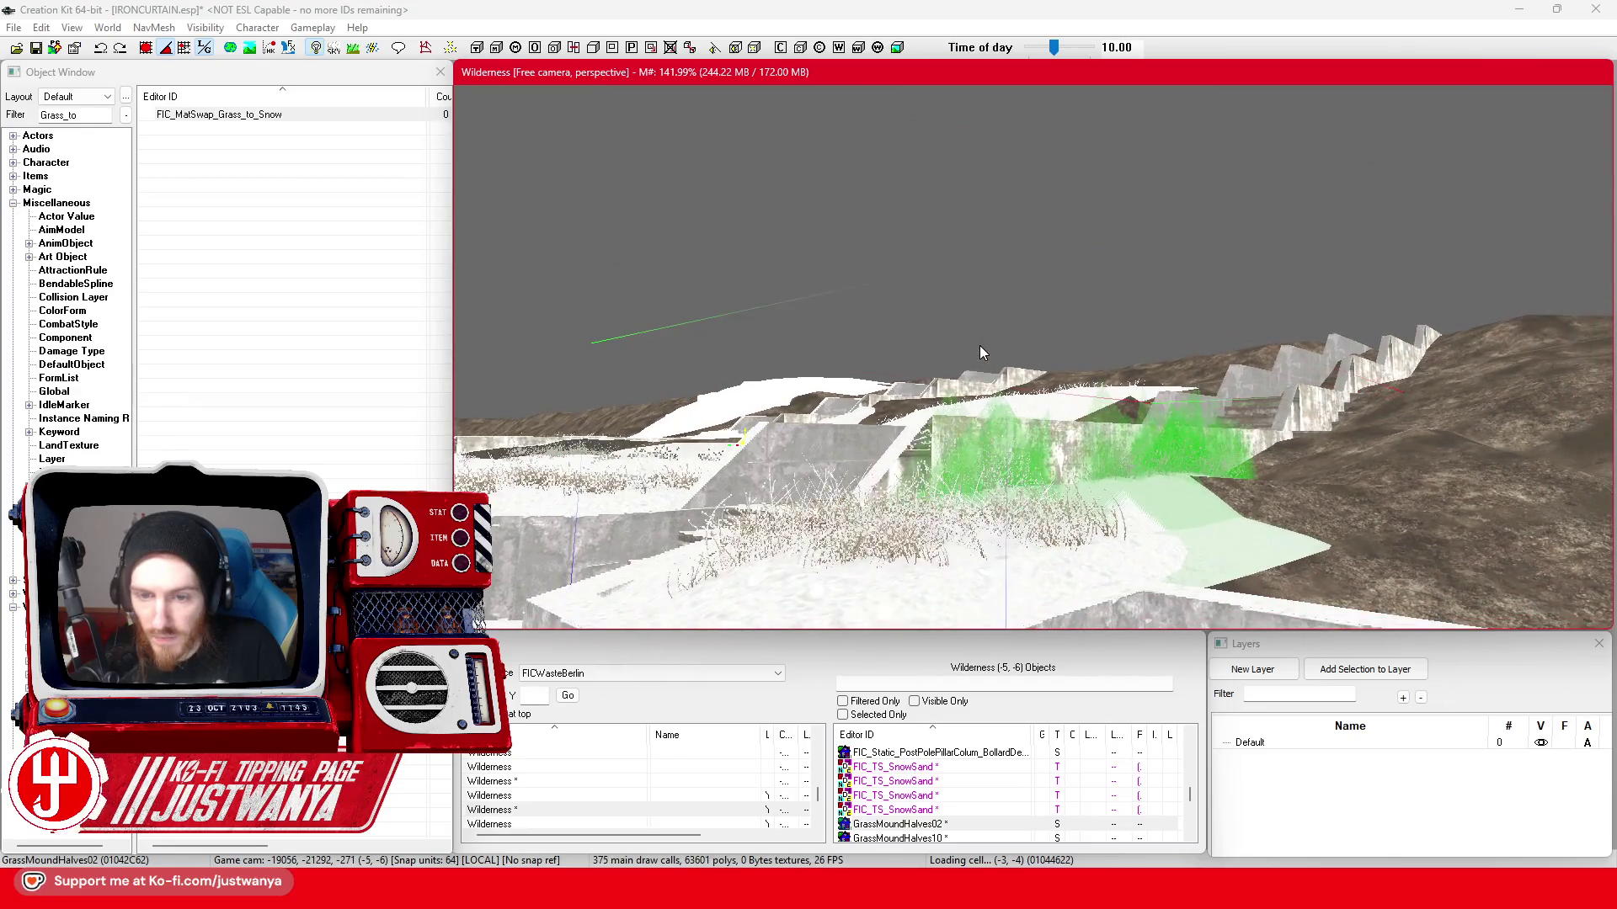
{"action": "key", "text": "shift"}
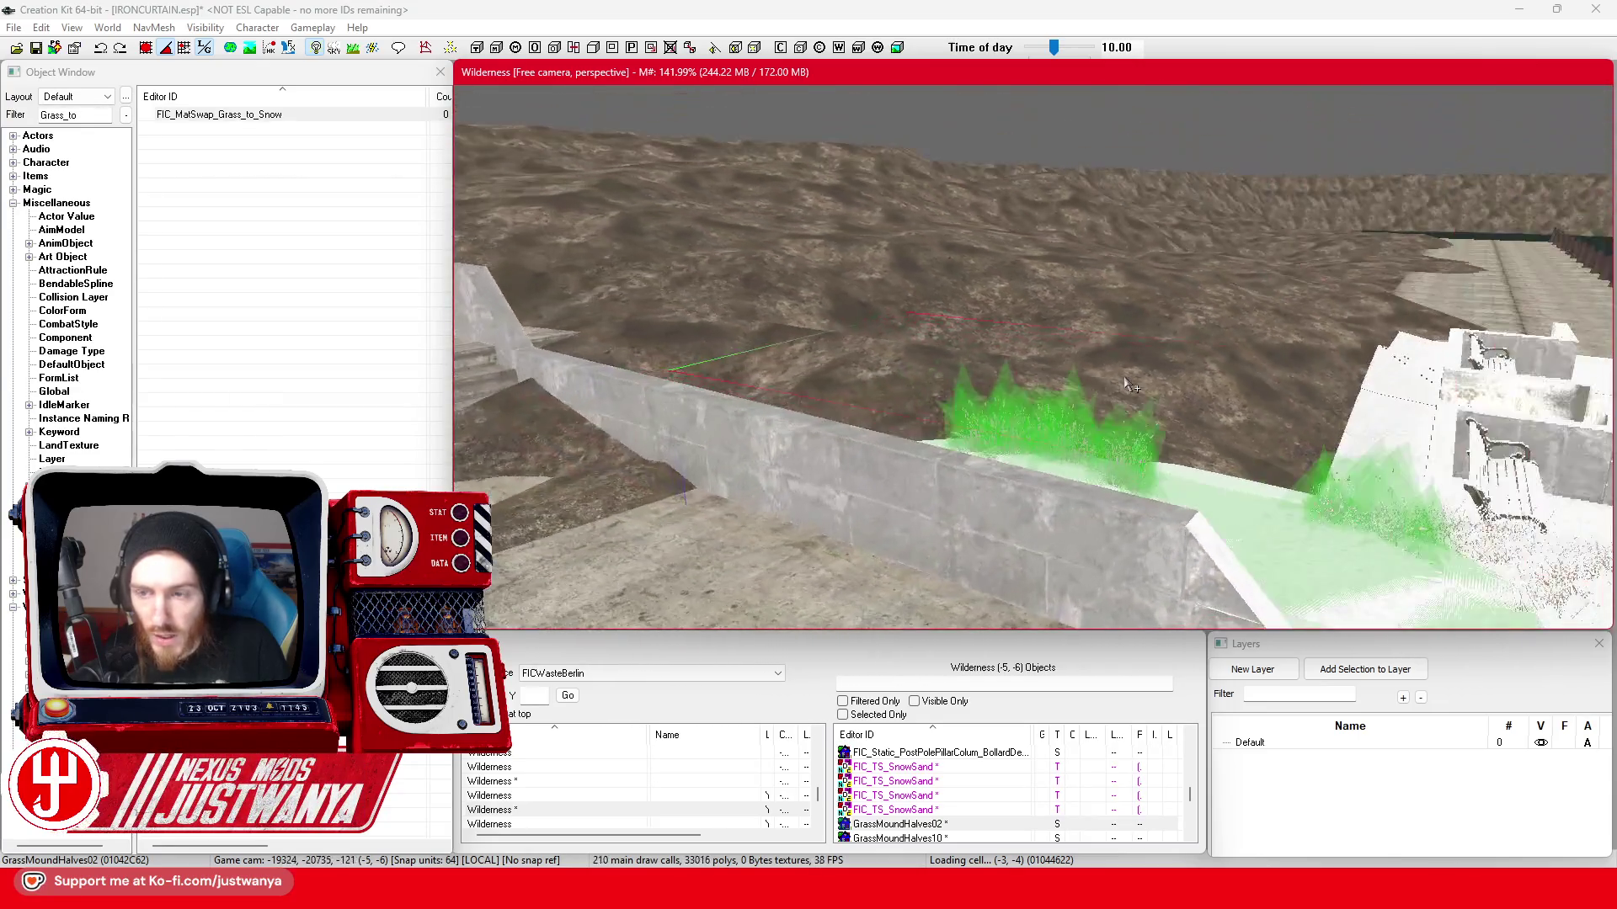
{"action": "scroll", "coordinate": [1093, 393], "scroll_direction": "up", "scroll_amount": 5}
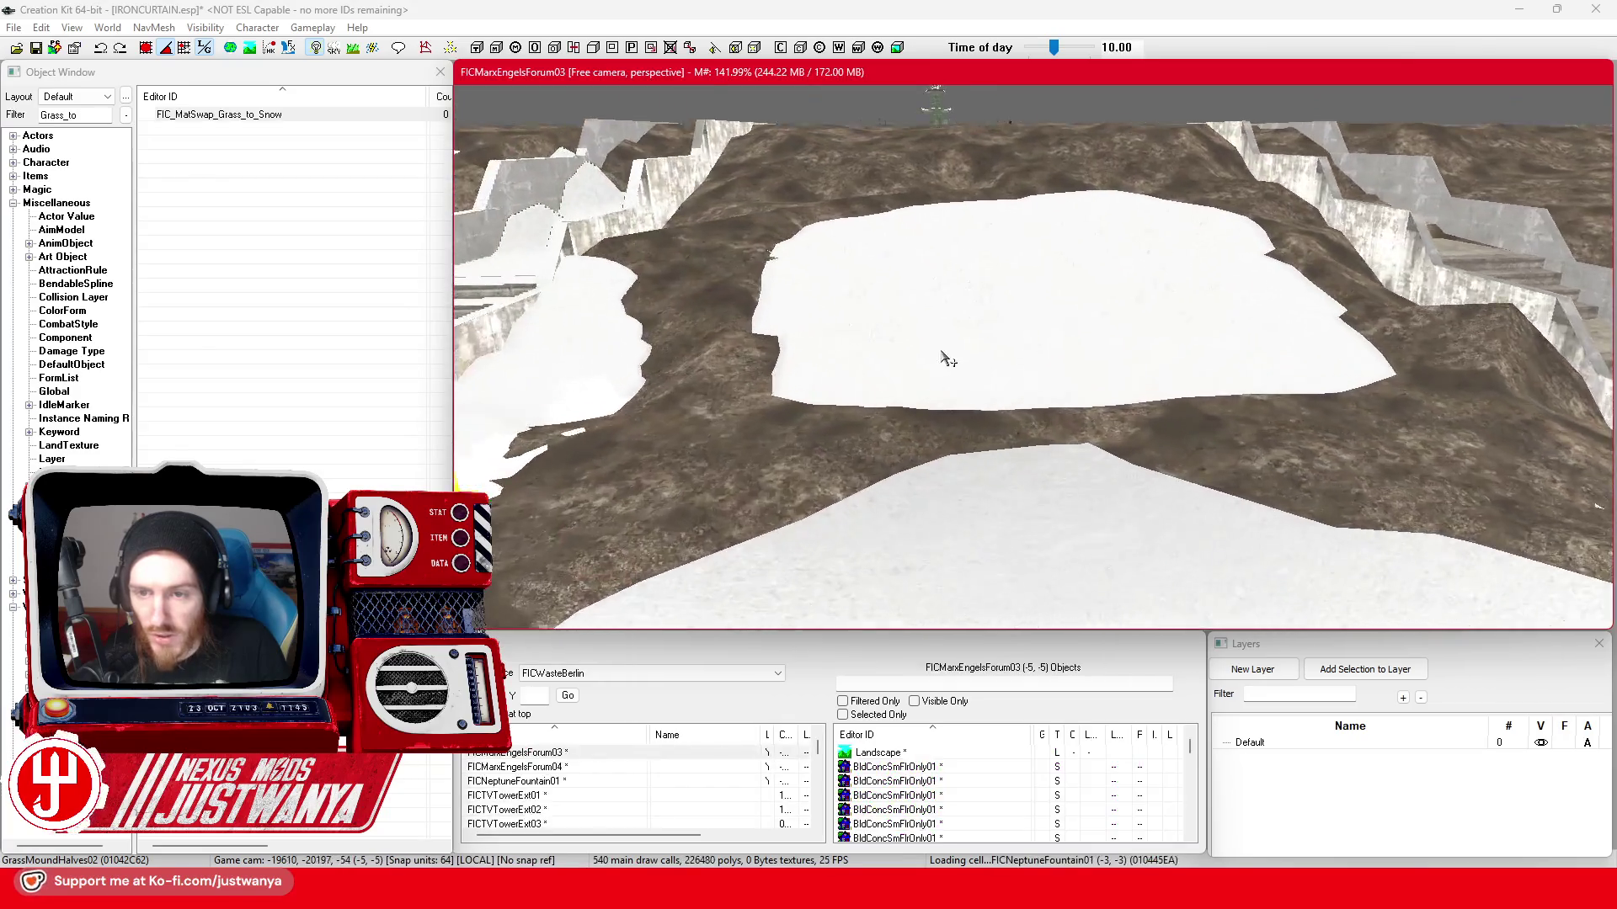
{"action": "scroll", "coordinate": [947, 360], "scroll_direction": "up", "scroll_amount": 5}
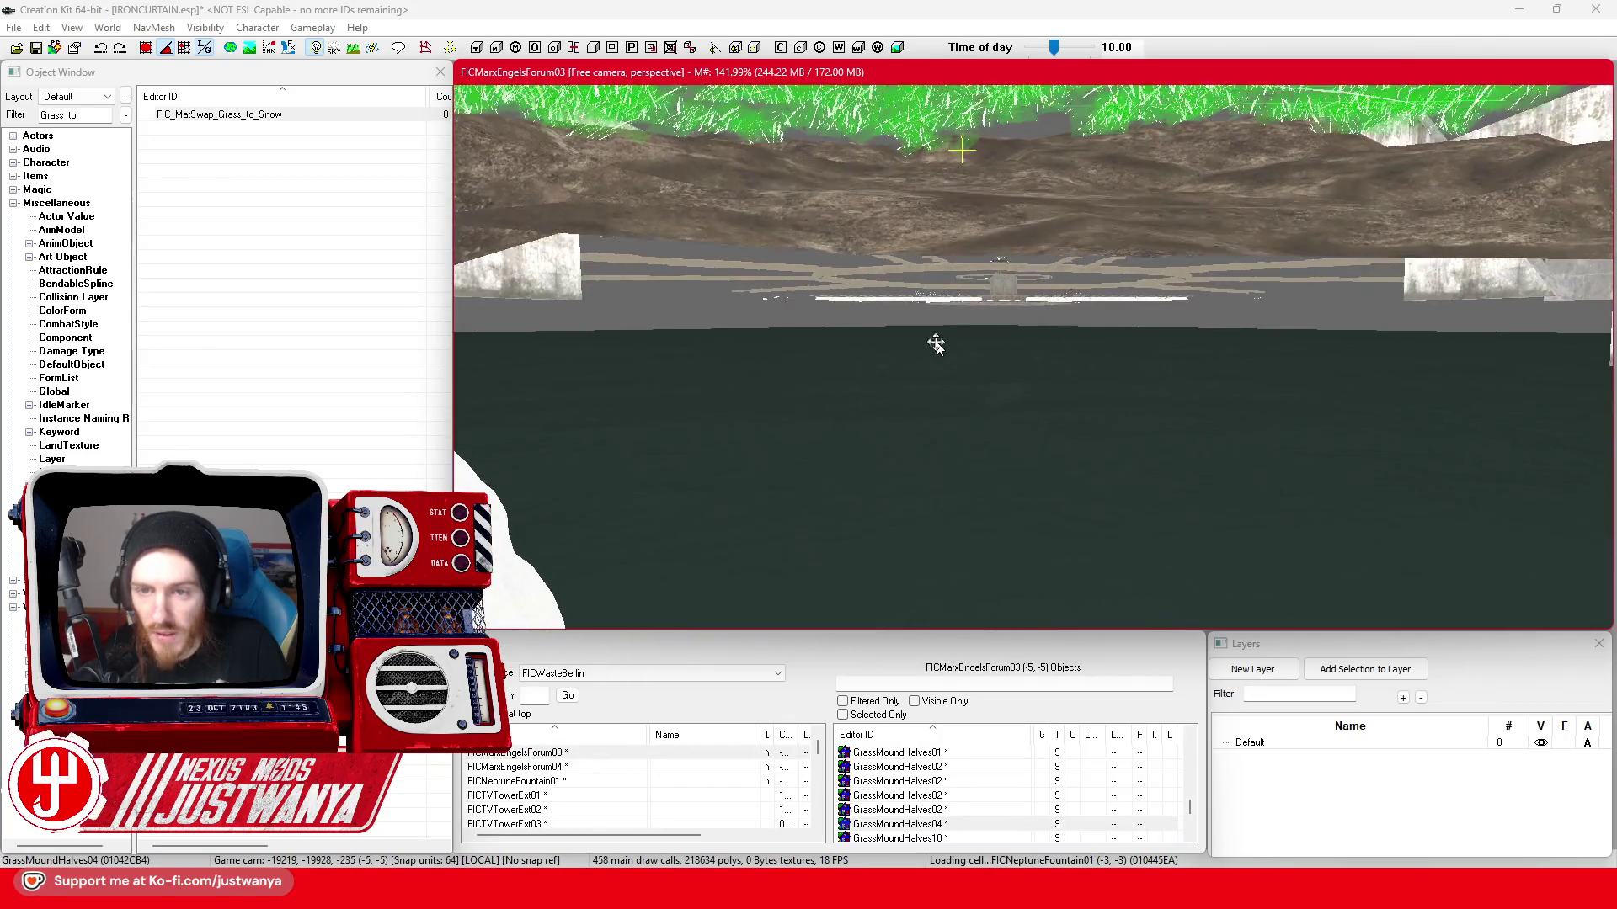
{"action": "scroll", "coordinate": [941, 343], "scroll_direction": "up", "scroll_amount": 2}
{"action": "scroll", "coordinate": [942, 342], "scroll_direction": "up", "scroll_amount": 3}
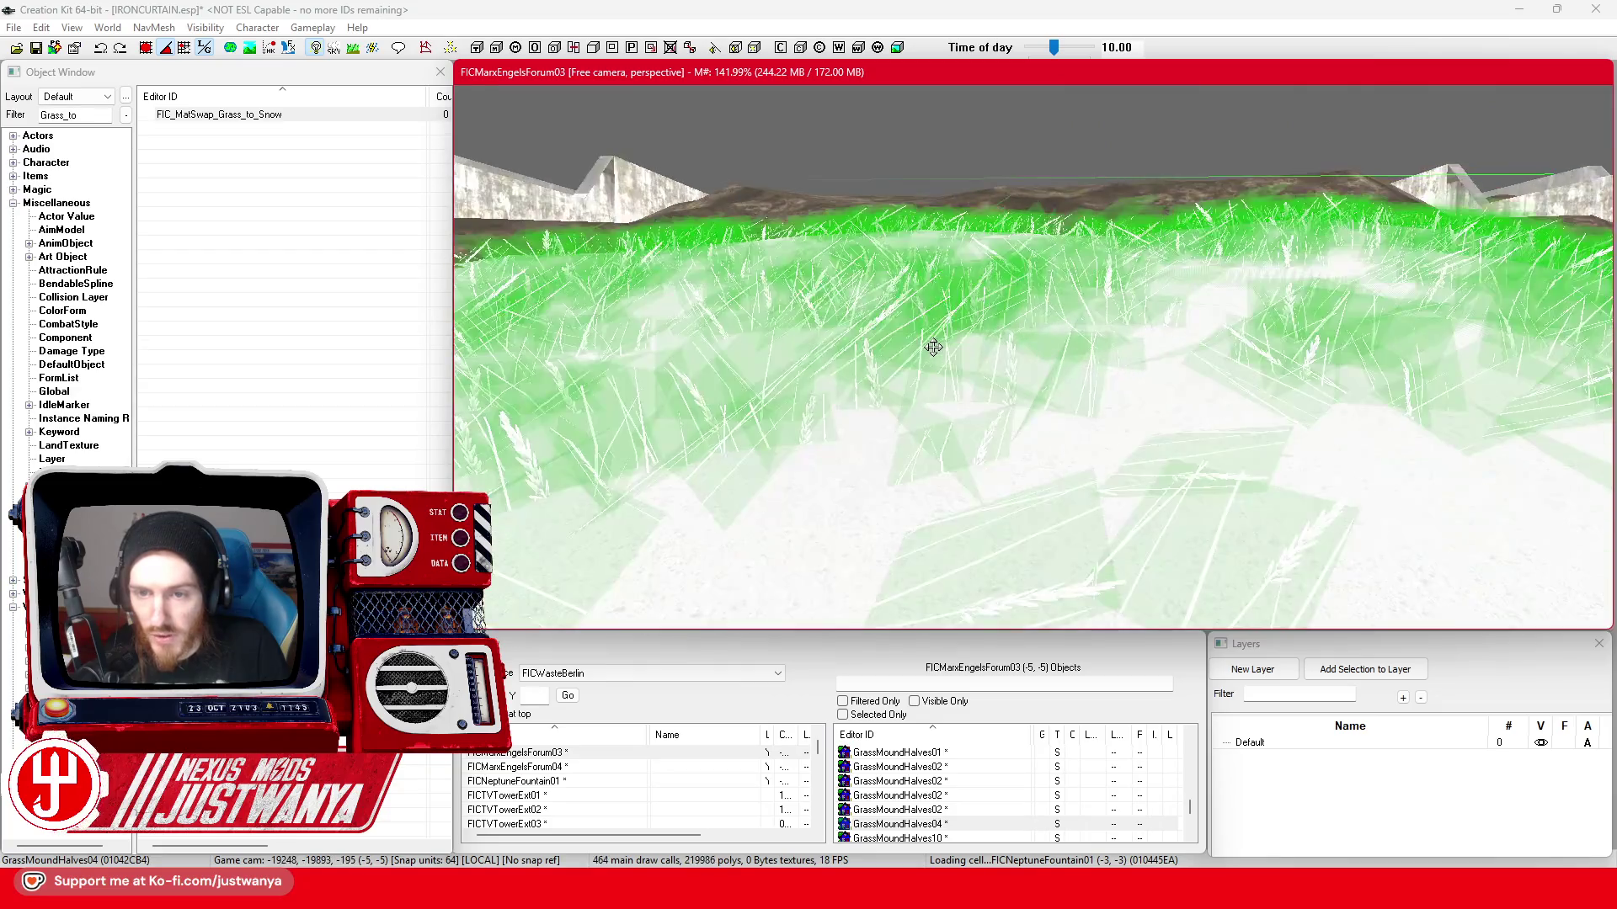
{"action": "double_click", "coordinate": [934, 349]}
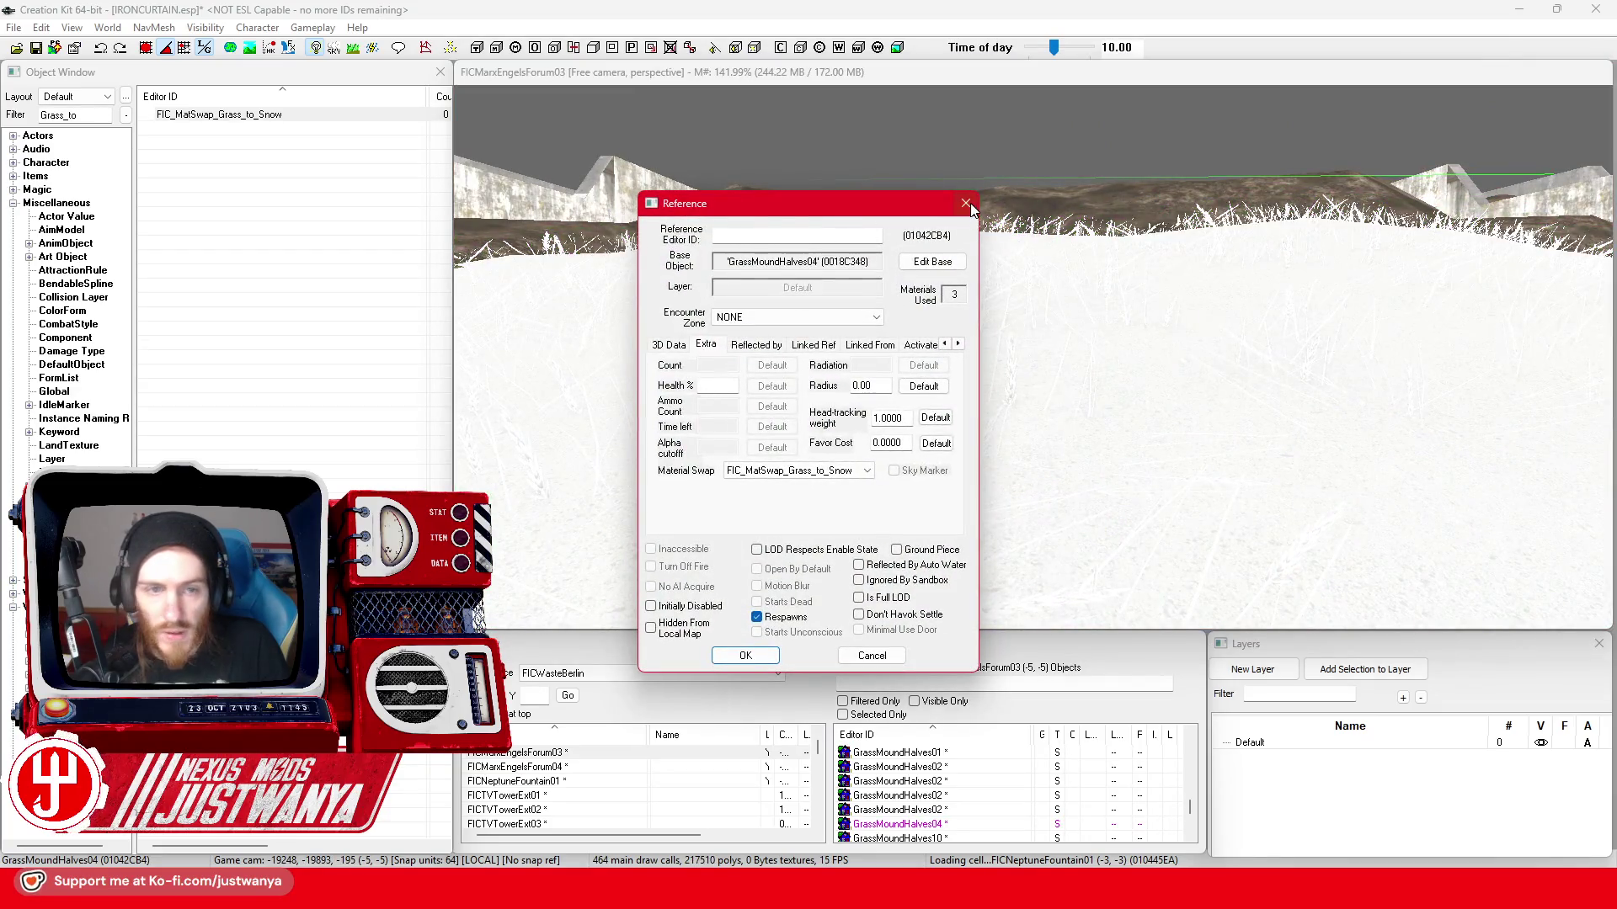
- In FIC_MatSwap_Grass_to_Snow, replace FlattenedGrass01Decal with a material from IRONCURTAIN\landscape\plants and save
{"action": "left_click", "coordinate": [967, 203]}
{"action": "double_click", "coordinate": [219, 115]}
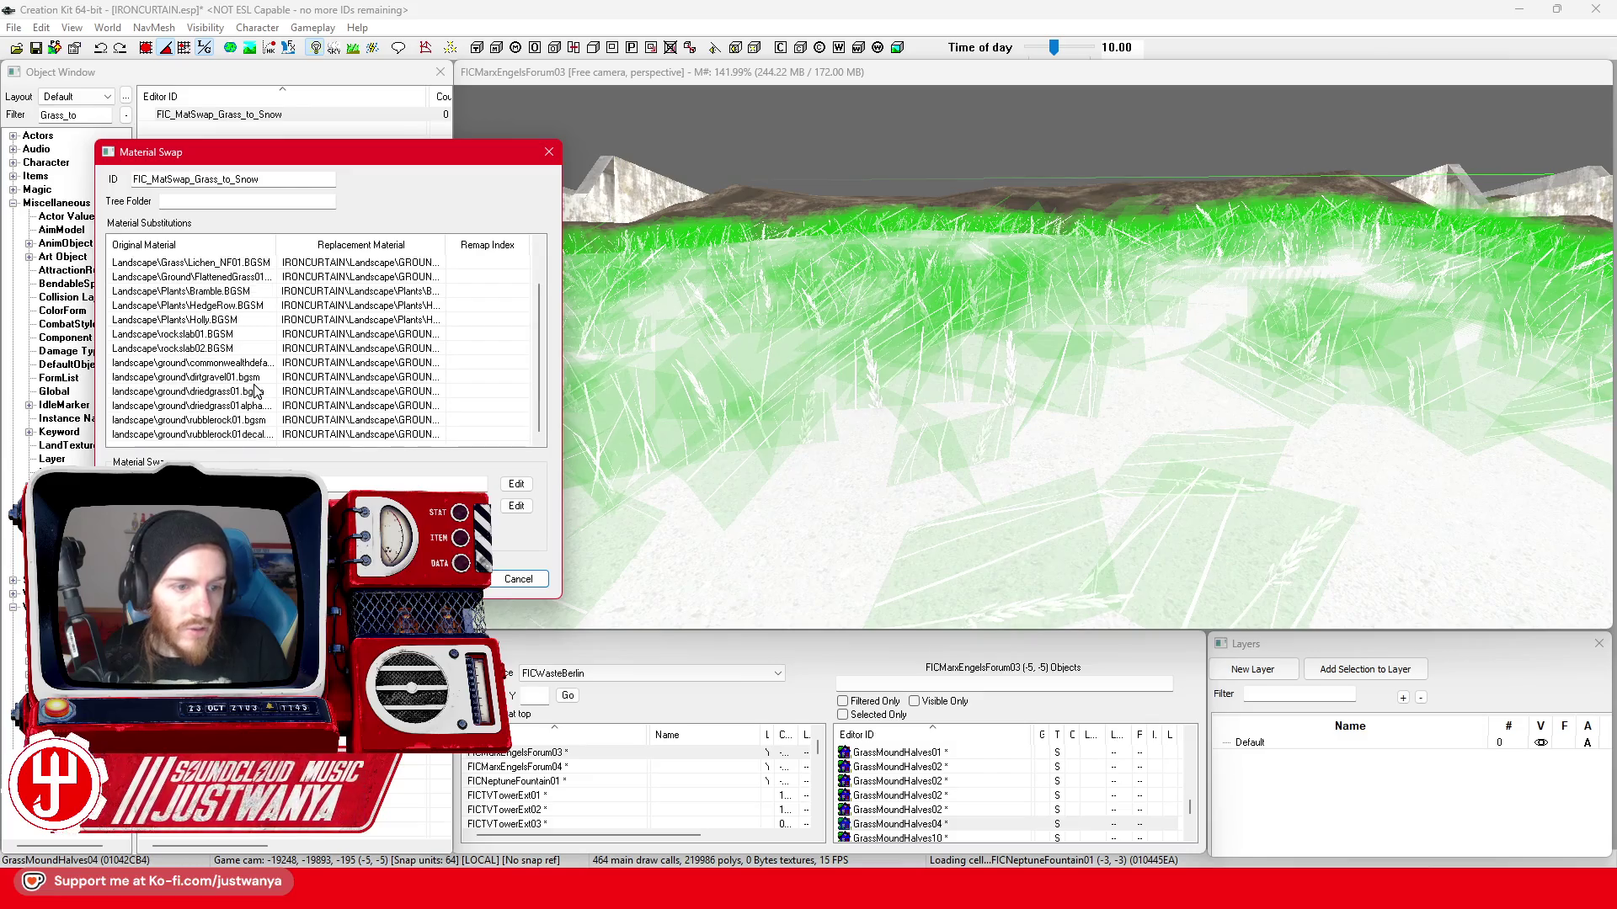
{"action": "left_click_drag", "start_coordinate": [281, 243], "coordinate": [335, 244]}
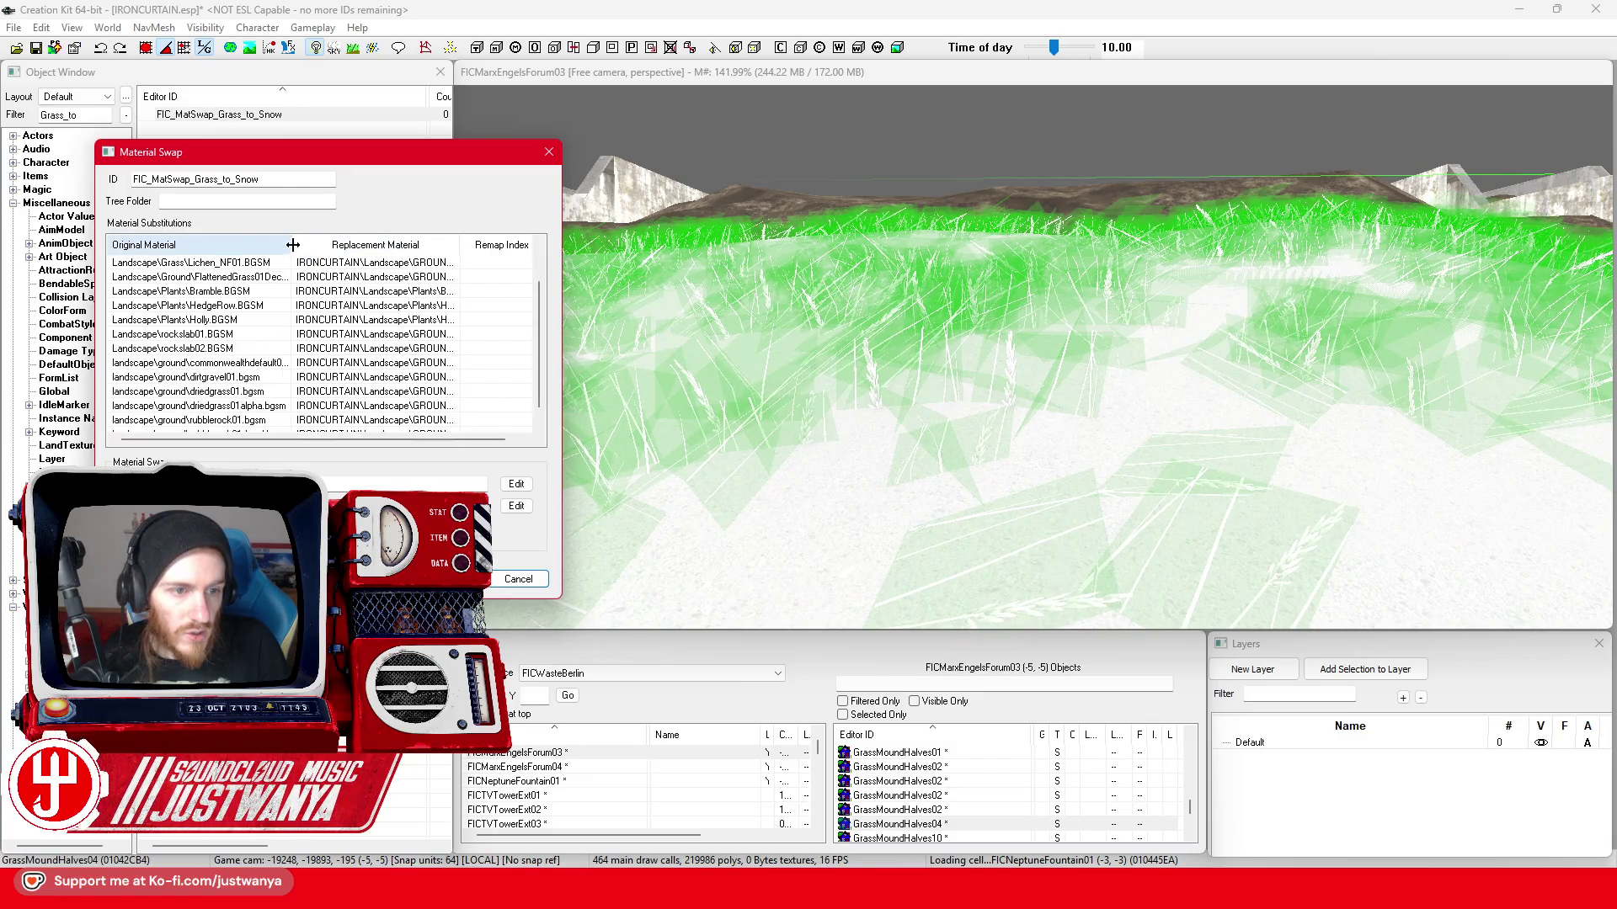
{"action": "scroll", "coordinate": [250, 346], "scroll_direction": "up", "scroll_amount": 1}
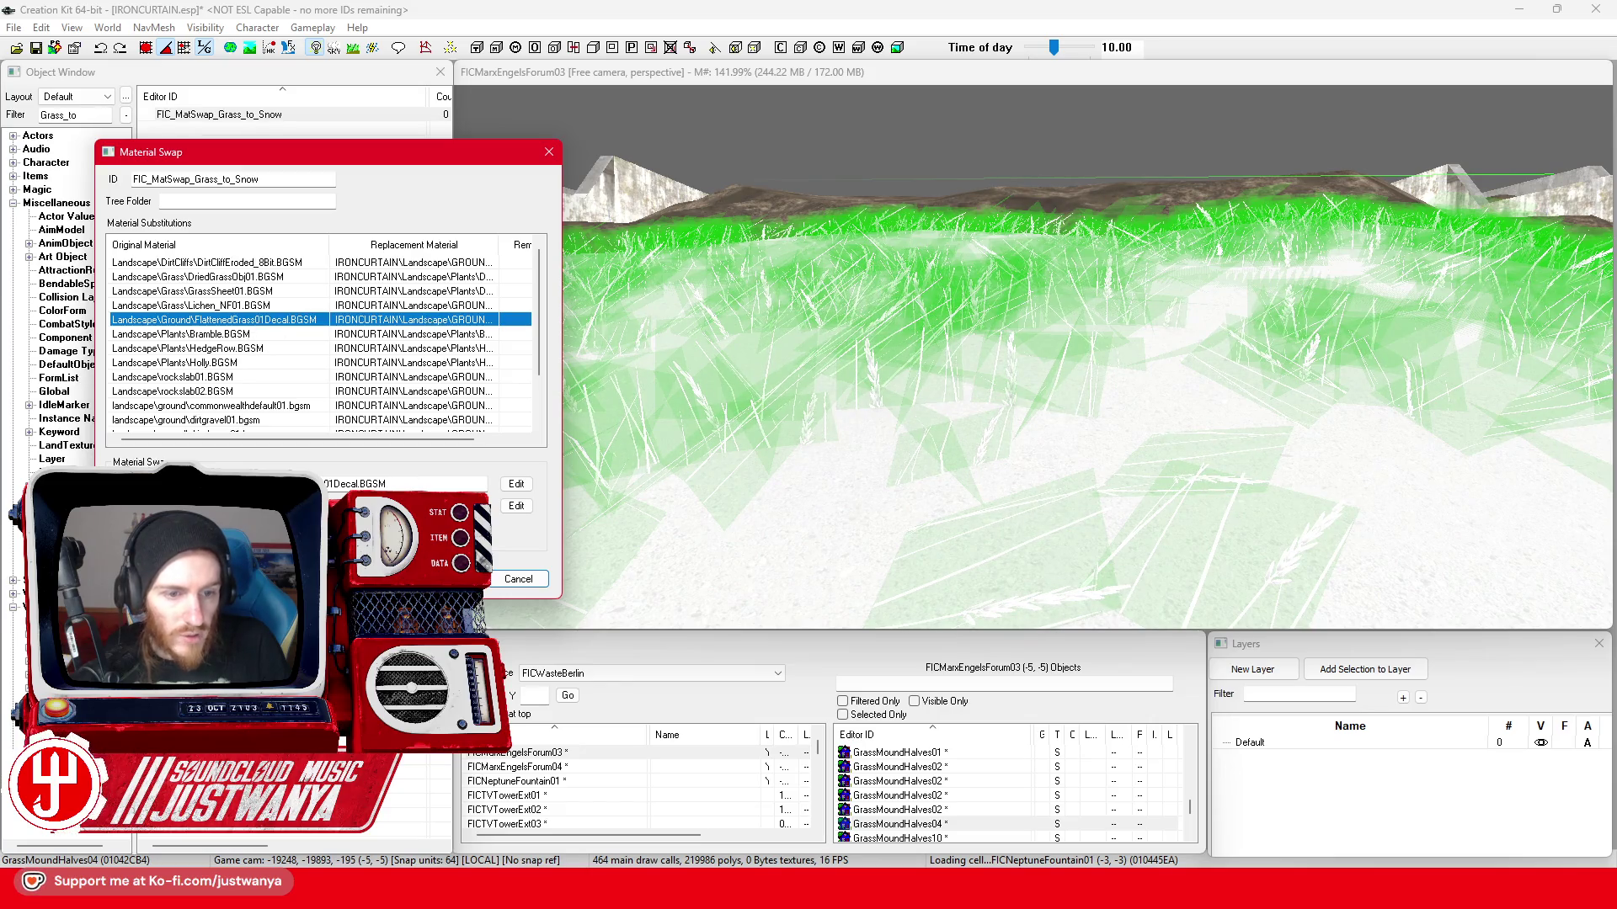
{"action": "left_click", "coordinate": [515, 507]}
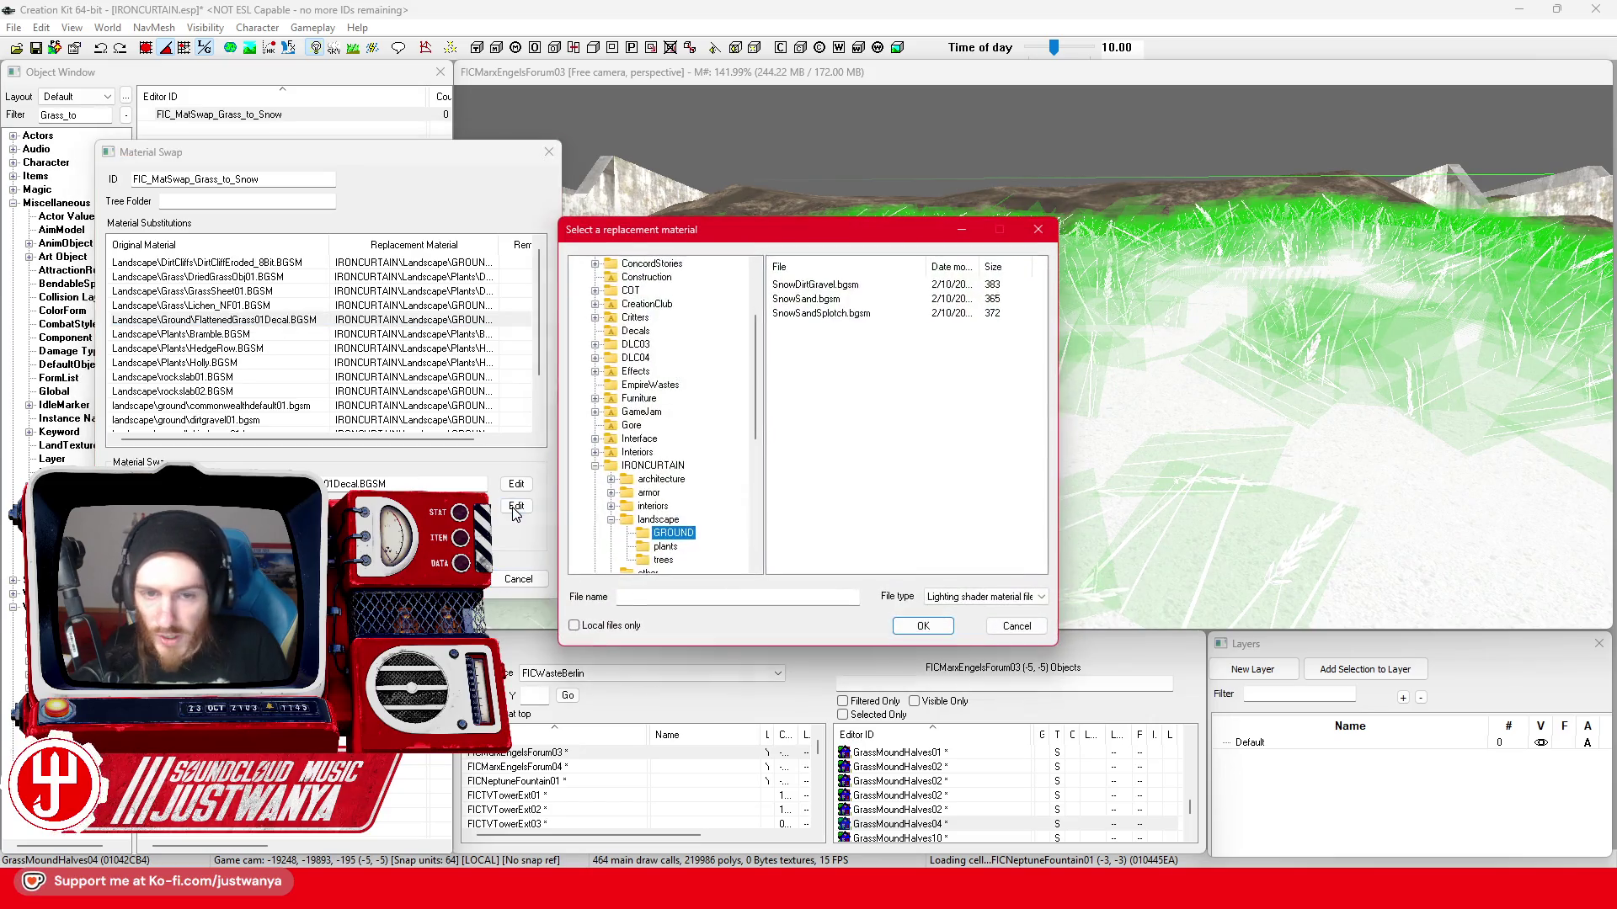
{"action": "left_click", "coordinate": [659, 549]}
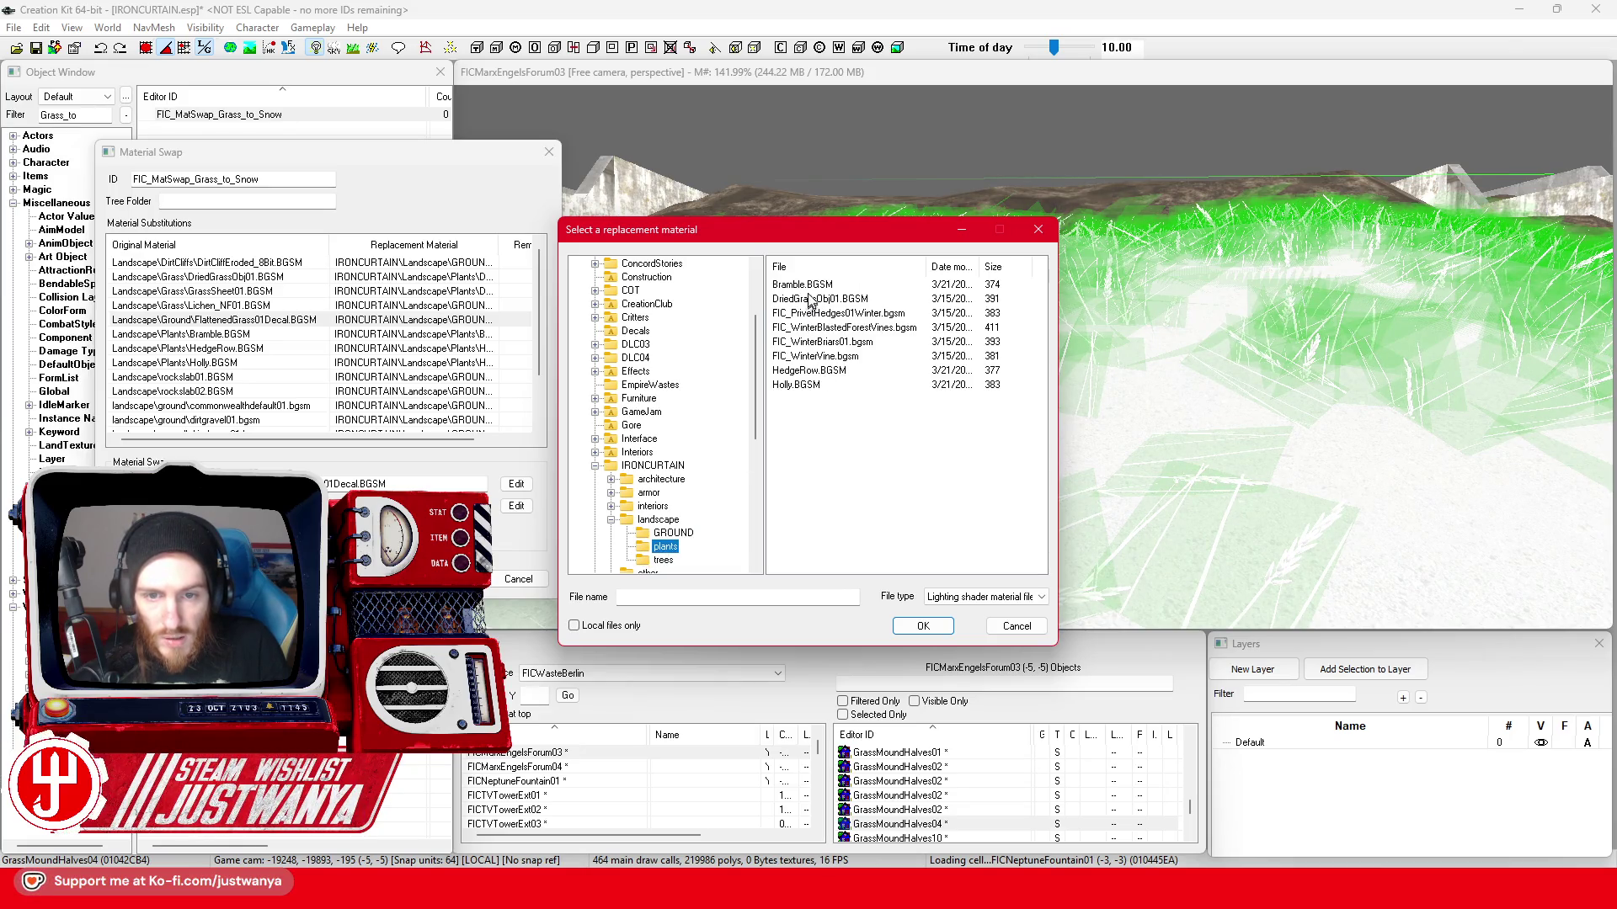
{"action": "left_click", "coordinate": [924, 627]}
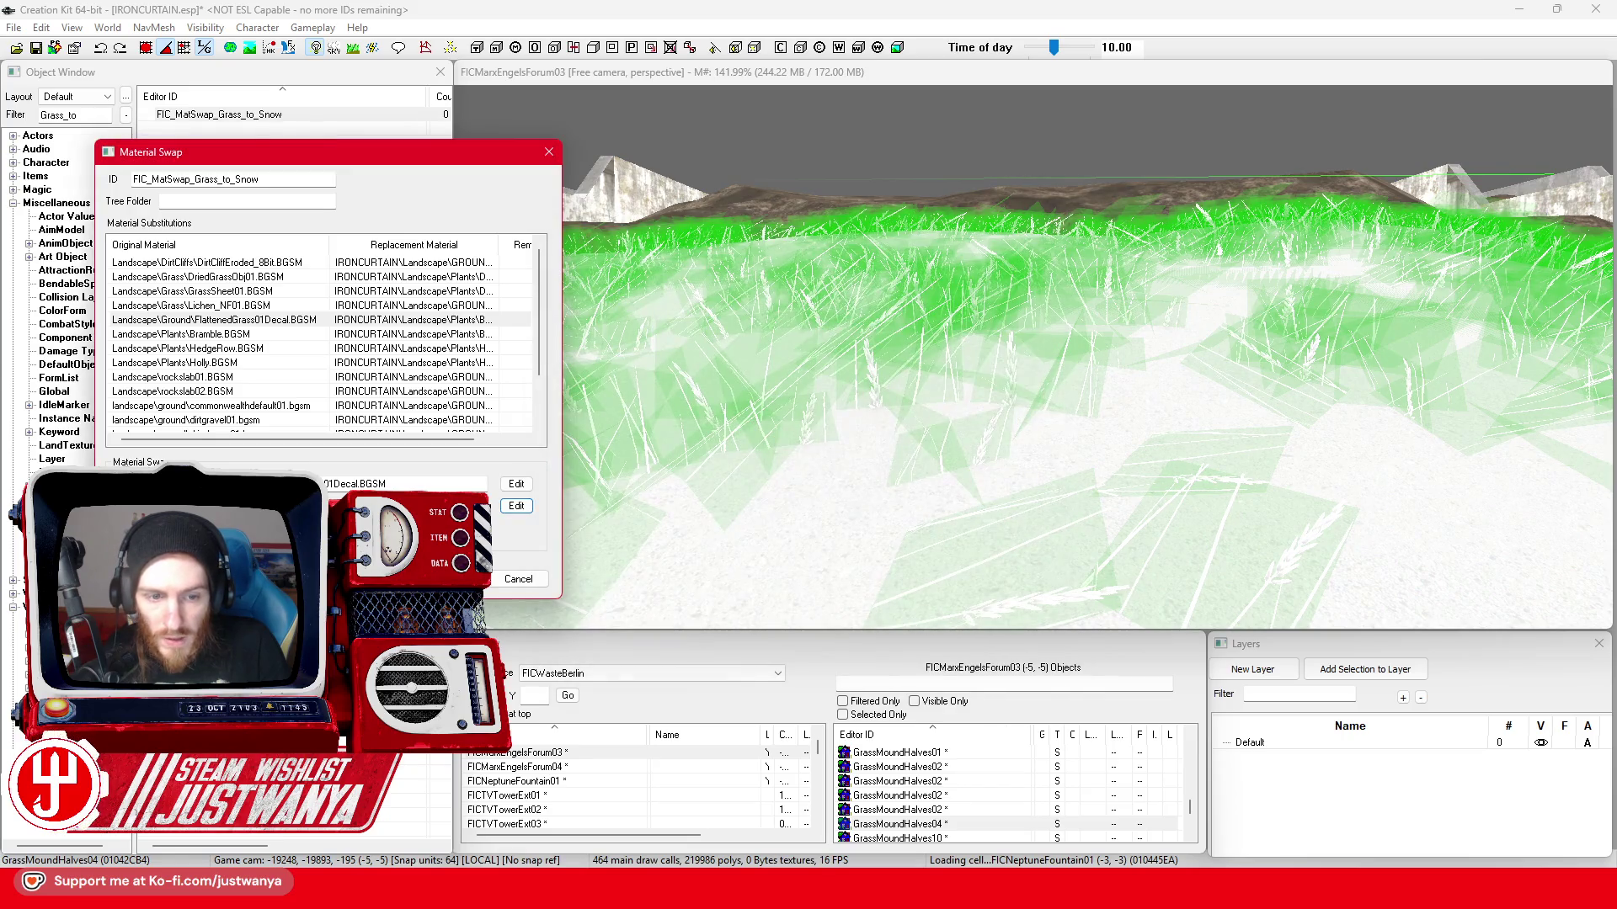
{"action": "left_click", "coordinate": [427, 579]}
- Give the grass mound a different swap, then reassign FIC_MatSwap_Grass_to_Snow to refresh it
{"action": "double_click", "coordinate": [842, 381]}
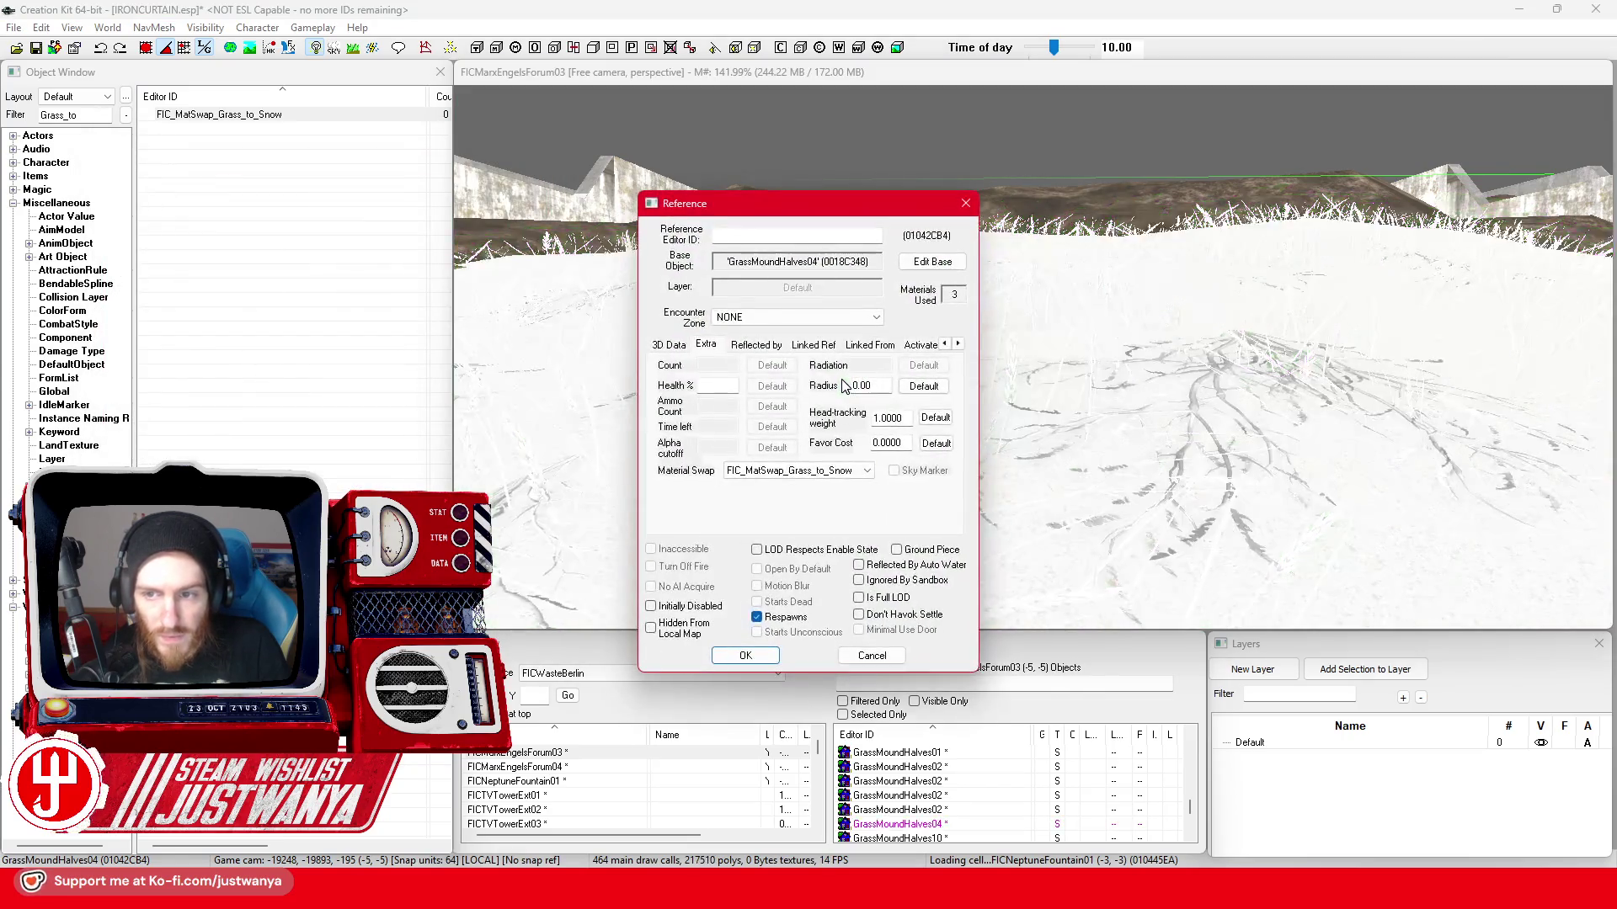
{"action": "left_click", "coordinate": [867, 470]}
{"action": "left_click", "coordinate": [790, 499]}
{"action": "key", "text": "Return"}
{"action": "double_click", "coordinate": [960, 451]}
{"action": "left_click", "coordinate": [867, 470]}
{"action": "left_click", "coordinate": [822, 749]}
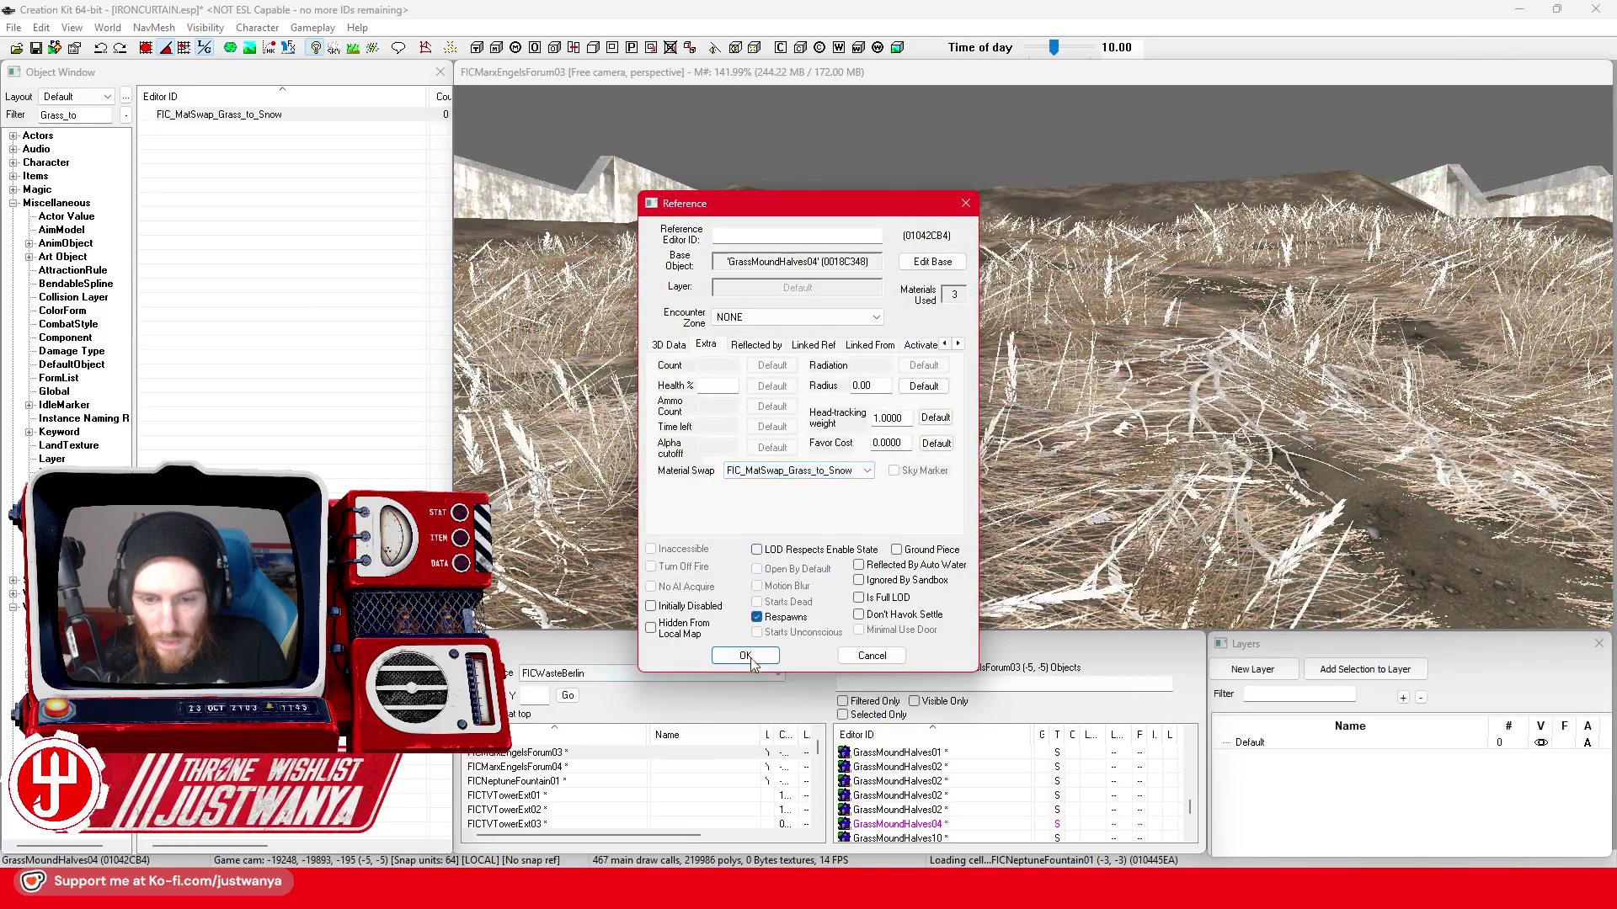
{"action": "key", "text": "Return"}
{"action": "key", "text": "shift"}
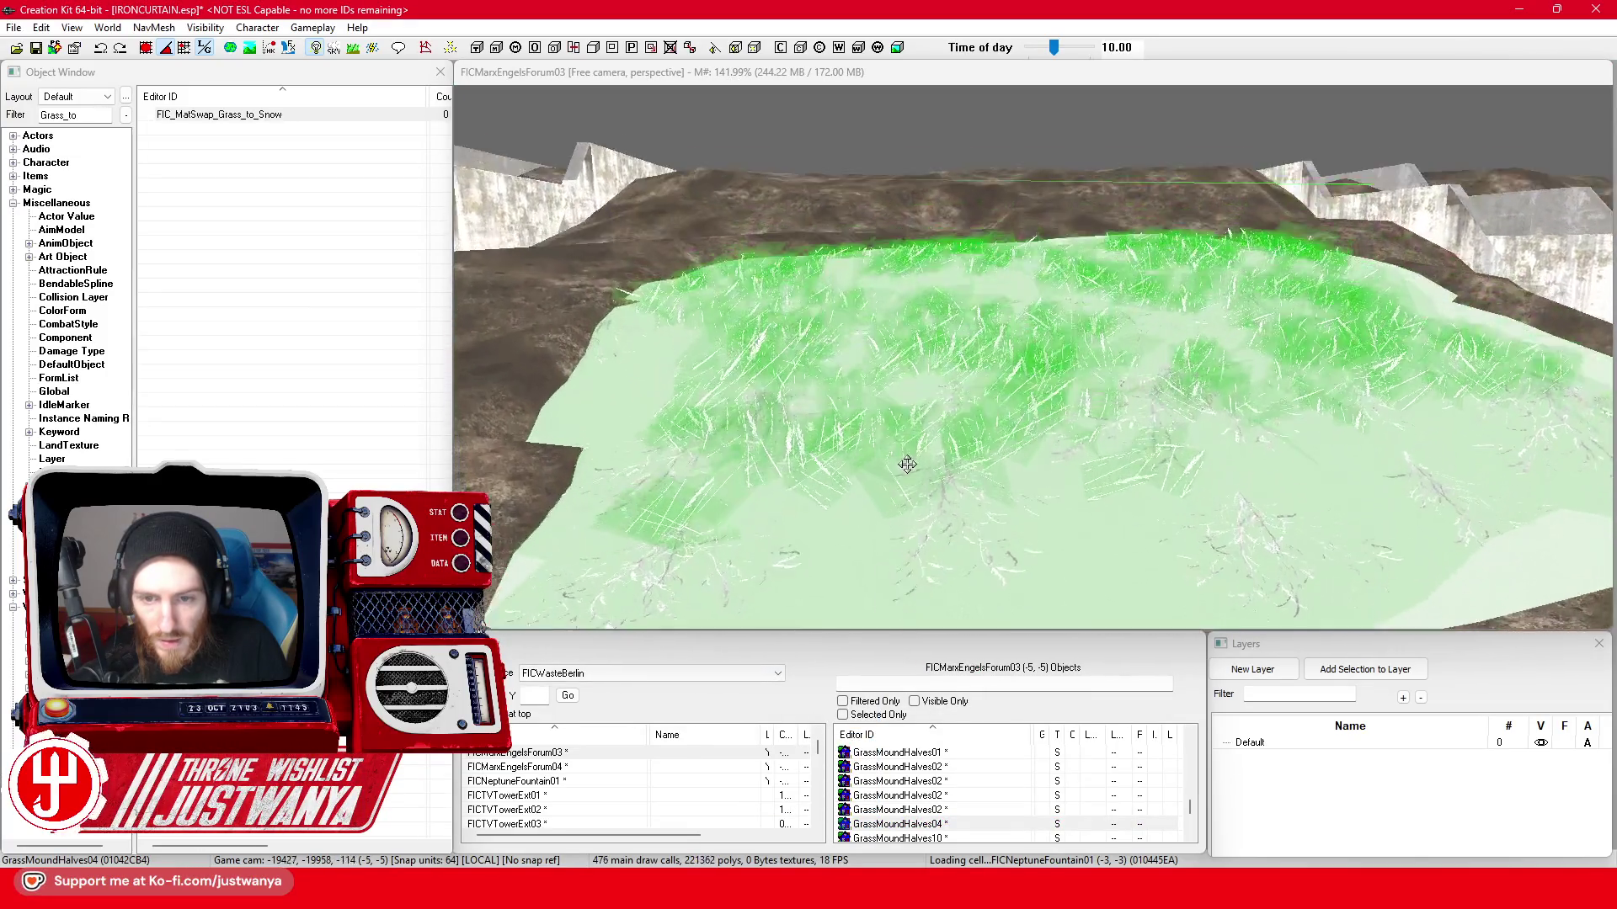
{"action": "scroll", "coordinate": [900, 442], "scroll_direction": "up", "scroll_amount": 2}
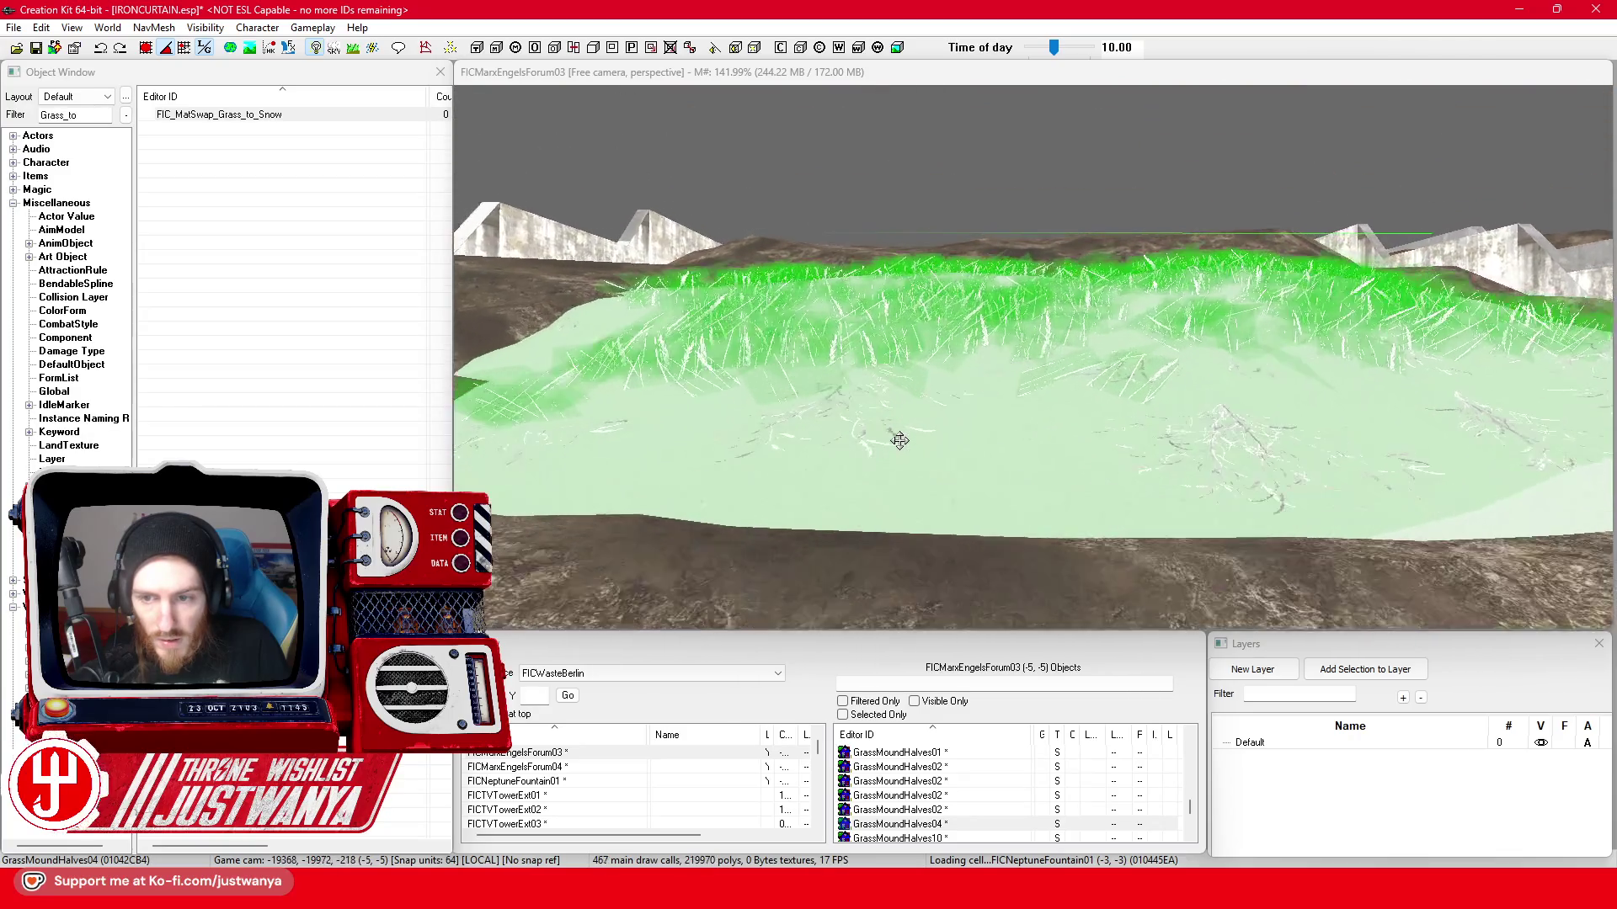
{"action": "key", "text": "shift"}
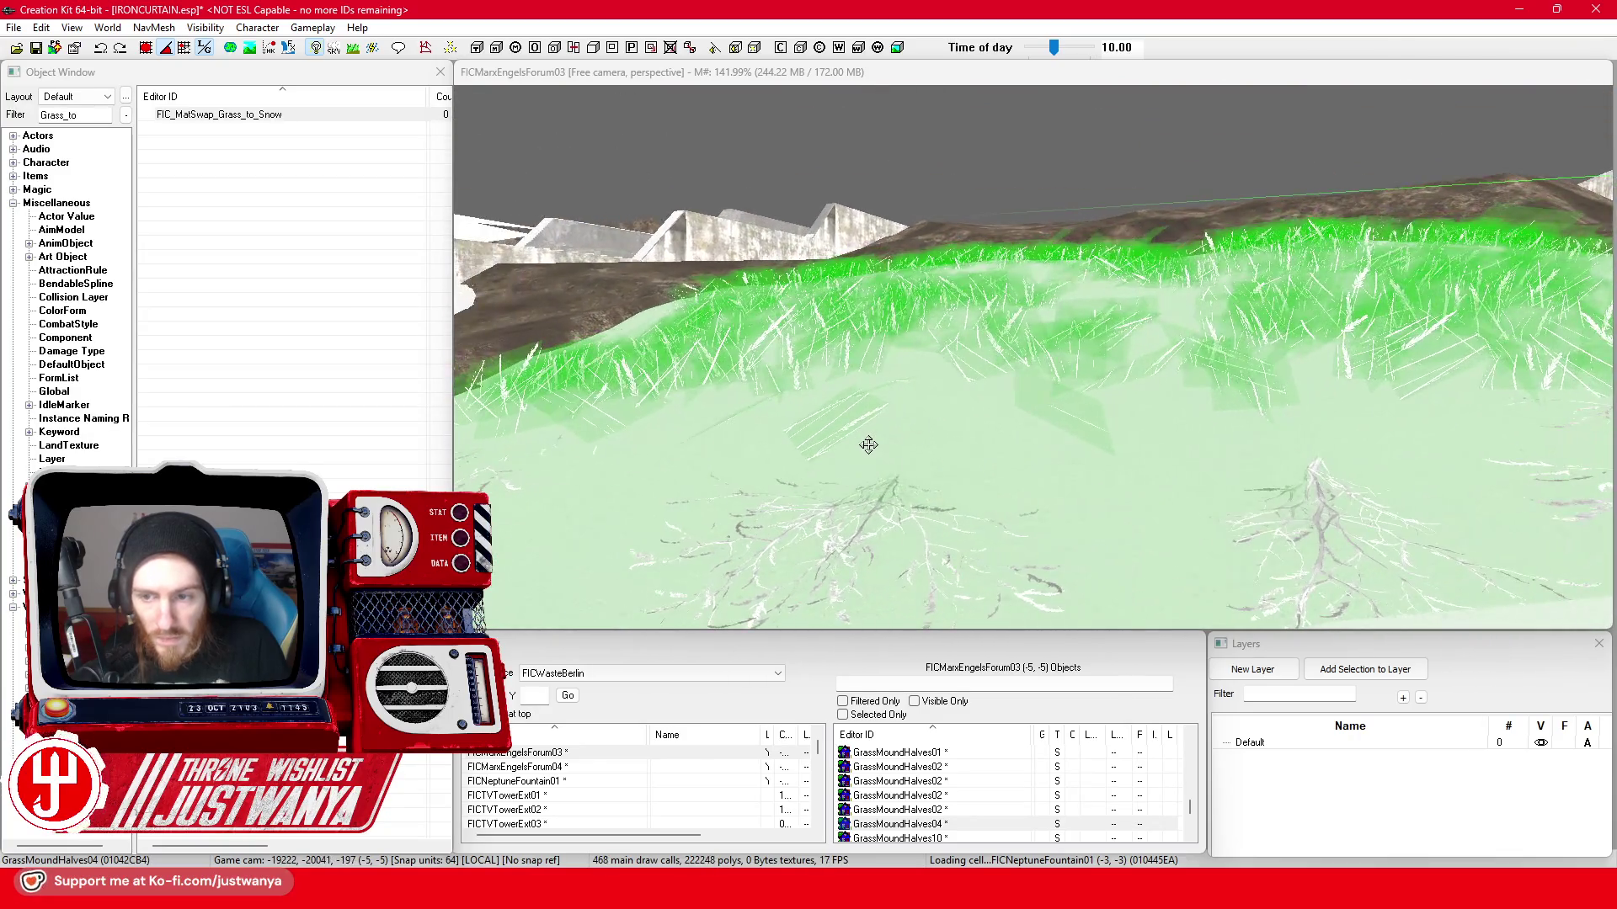
{"action": "scroll", "coordinate": [845, 445], "scroll_direction": "down", "scroll_amount": 3}
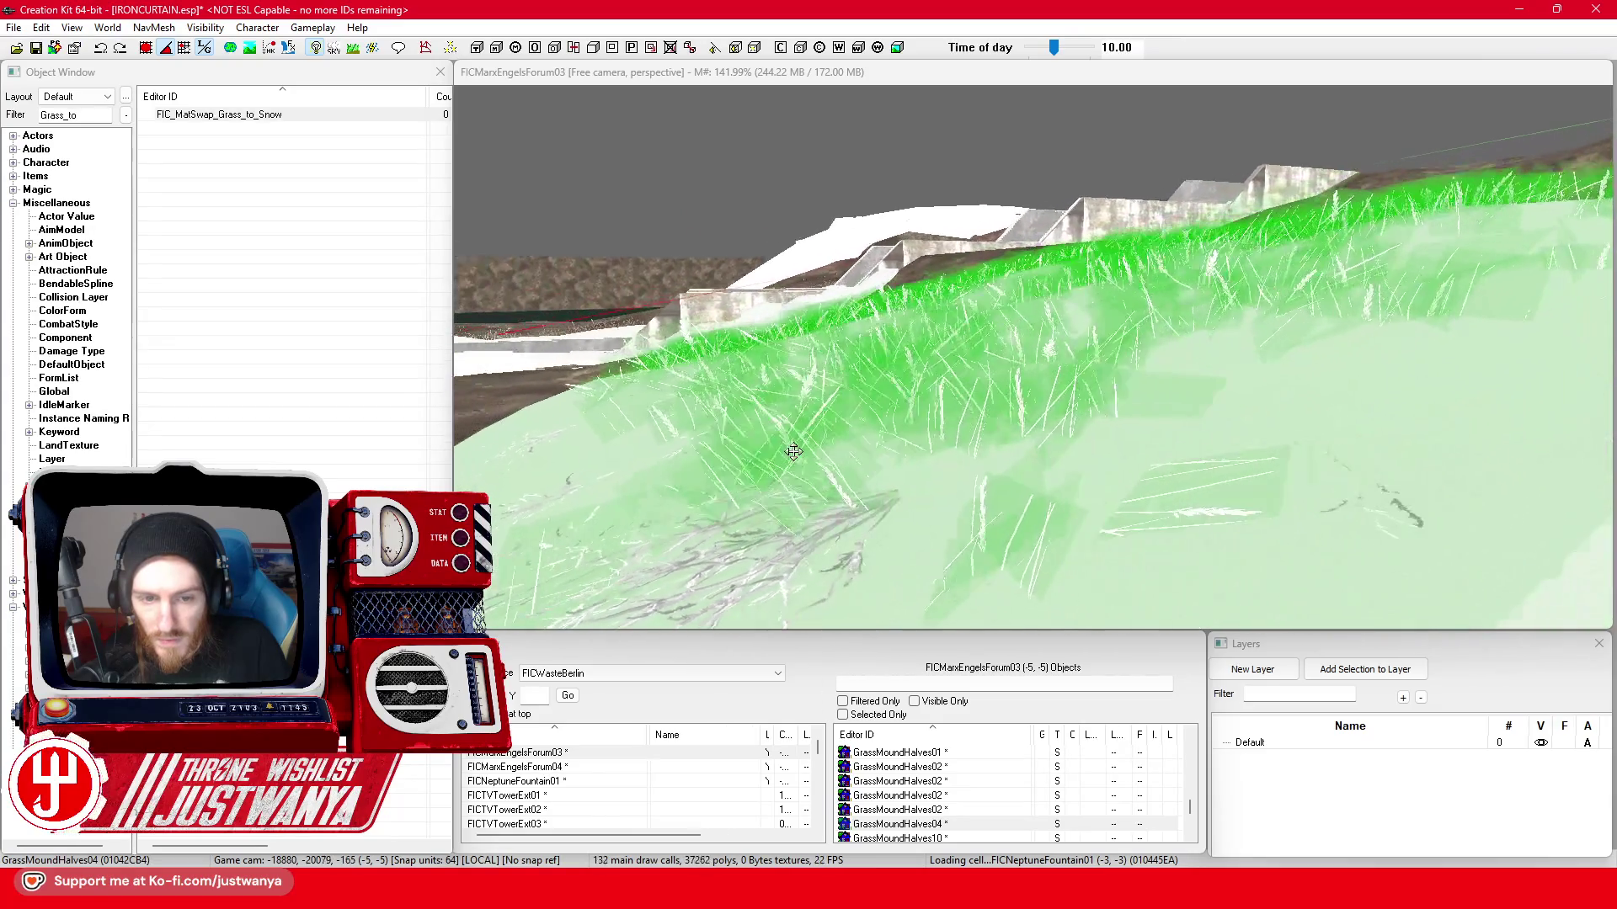
{"action": "key", "text": "shift"}
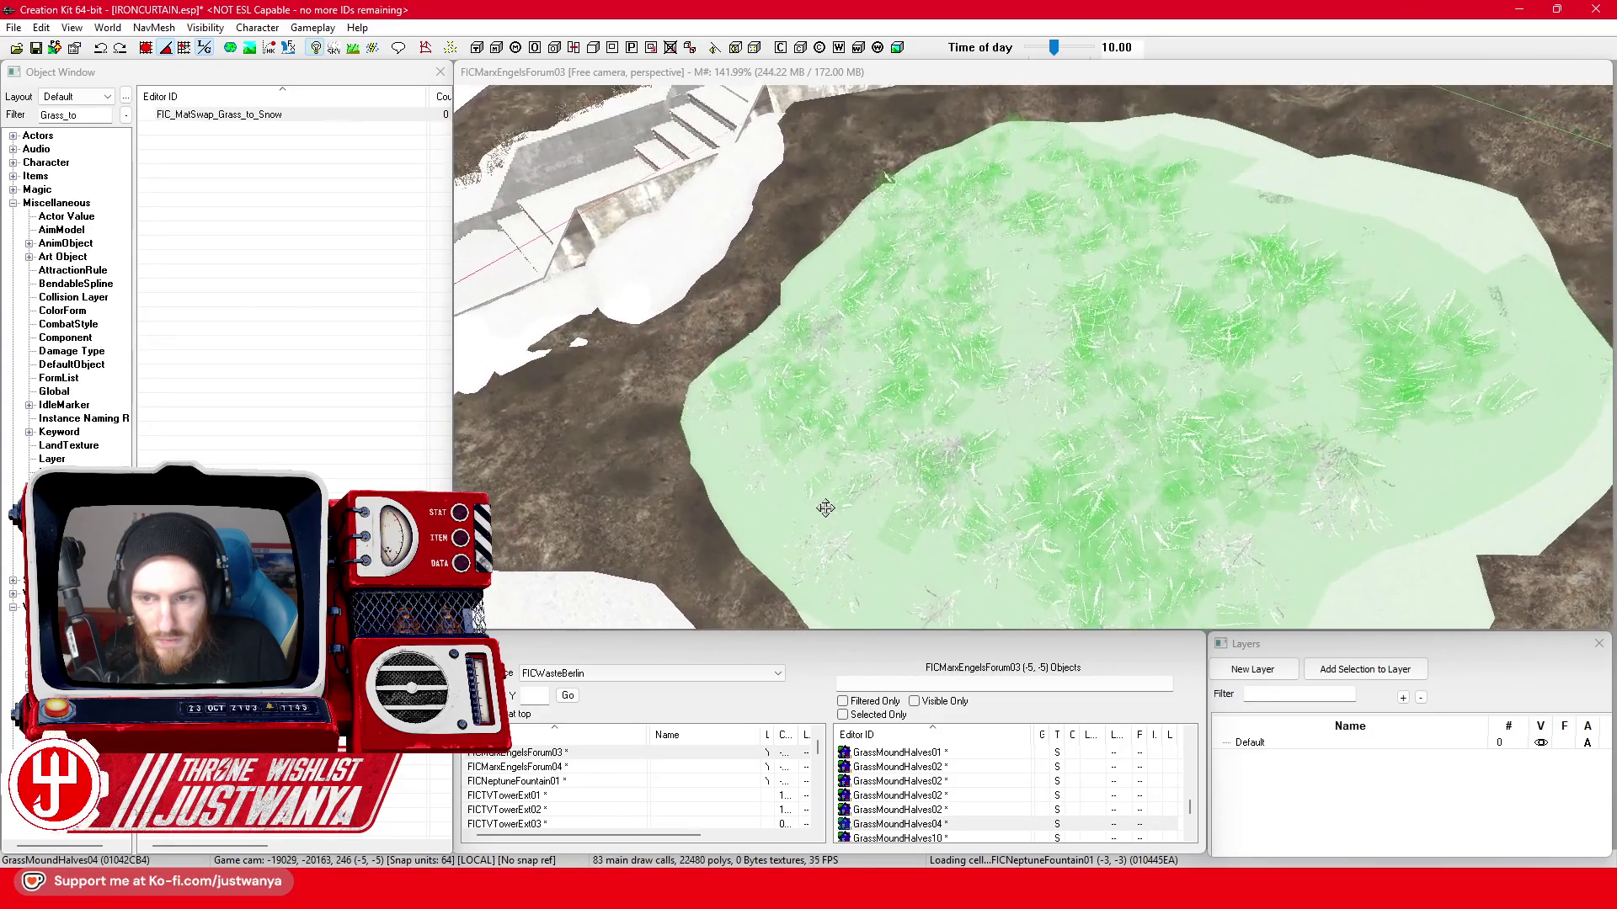
{"action": "scroll", "coordinate": [965, 499], "scroll_direction": "up", "scroll_amount": 5}
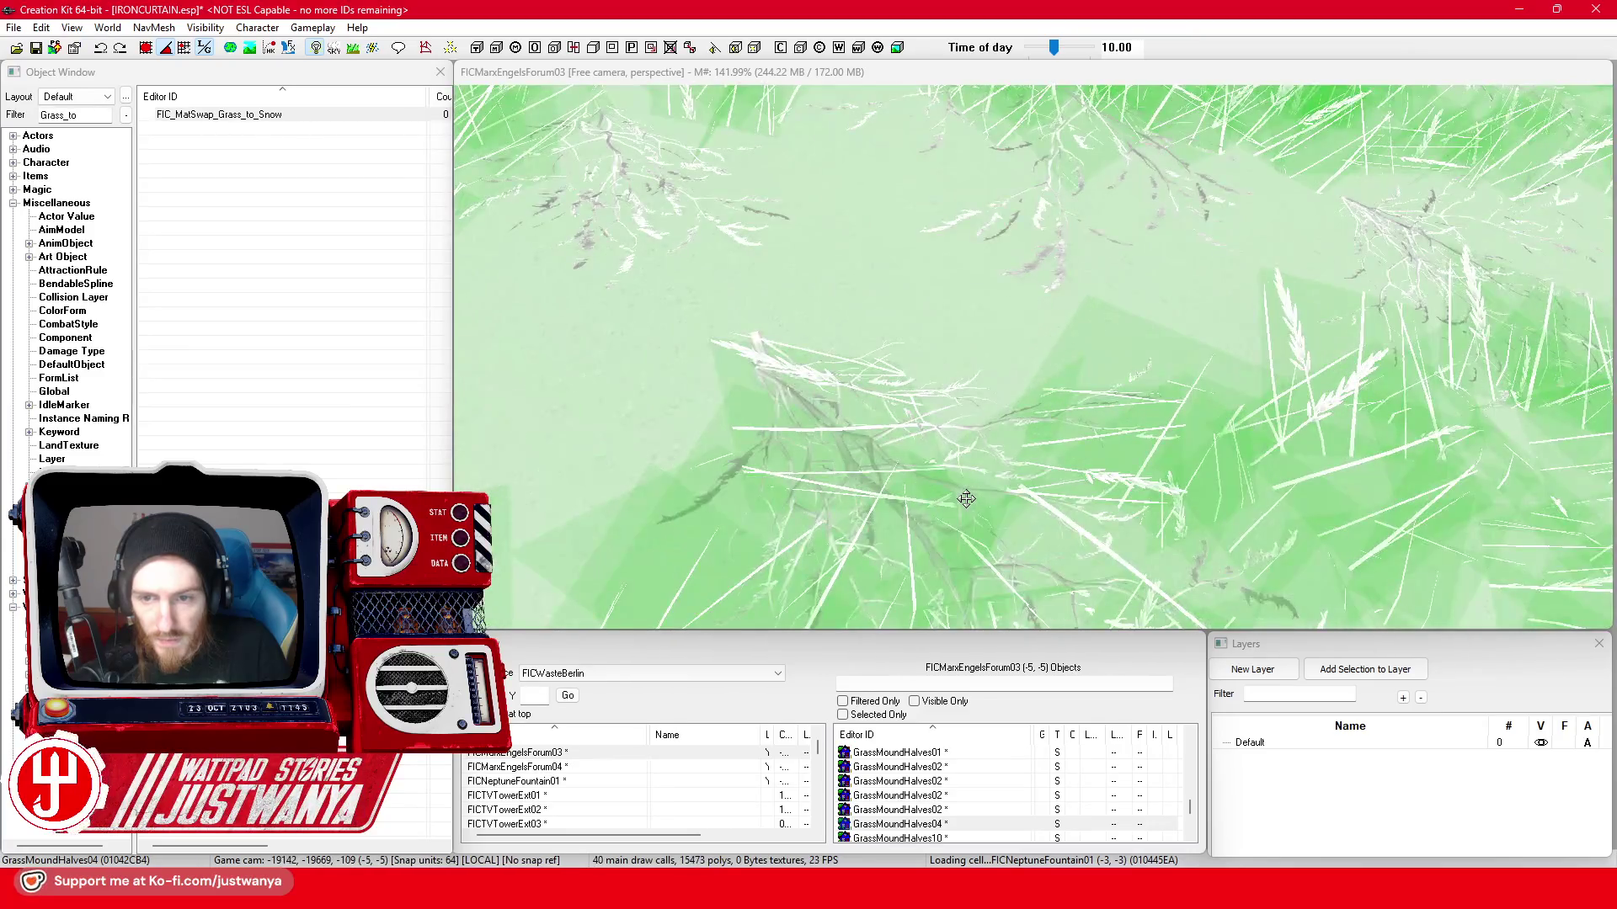
{"action": "scroll", "coordinate": [966, 497], "scroll_direction": "down", "scroll_amount": 3}
{"action": "key", "text": "shift"}
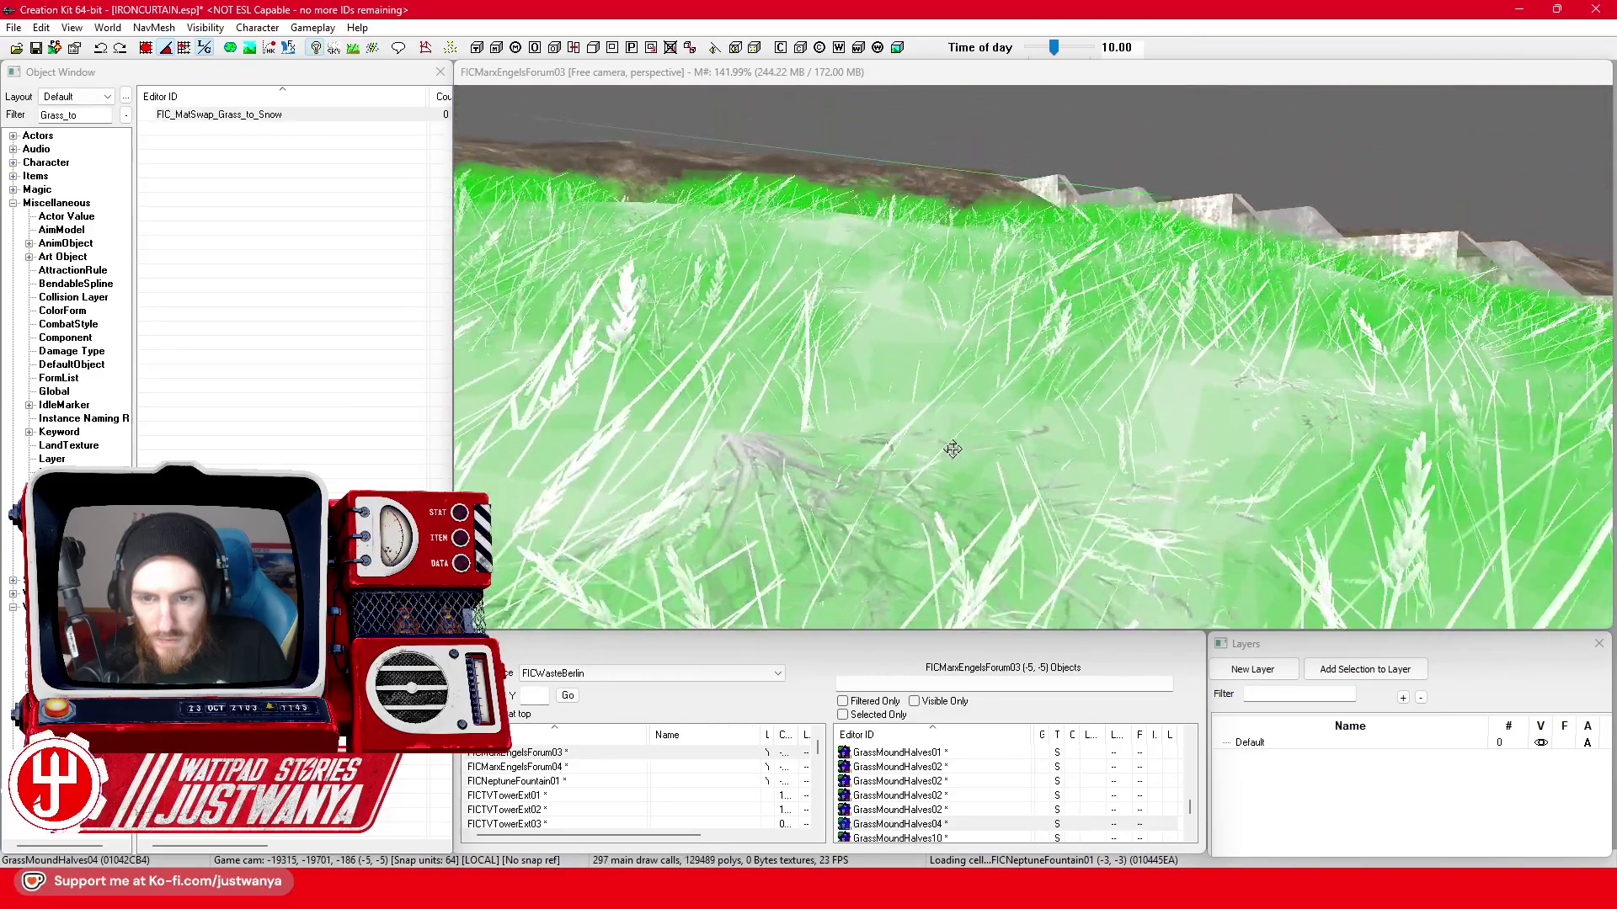
{"action": "scroll", "coordinate": [952, 449], "scroll_direction": "down", "scroll_amount": 4}
{"action": "key", "text": "shift"}
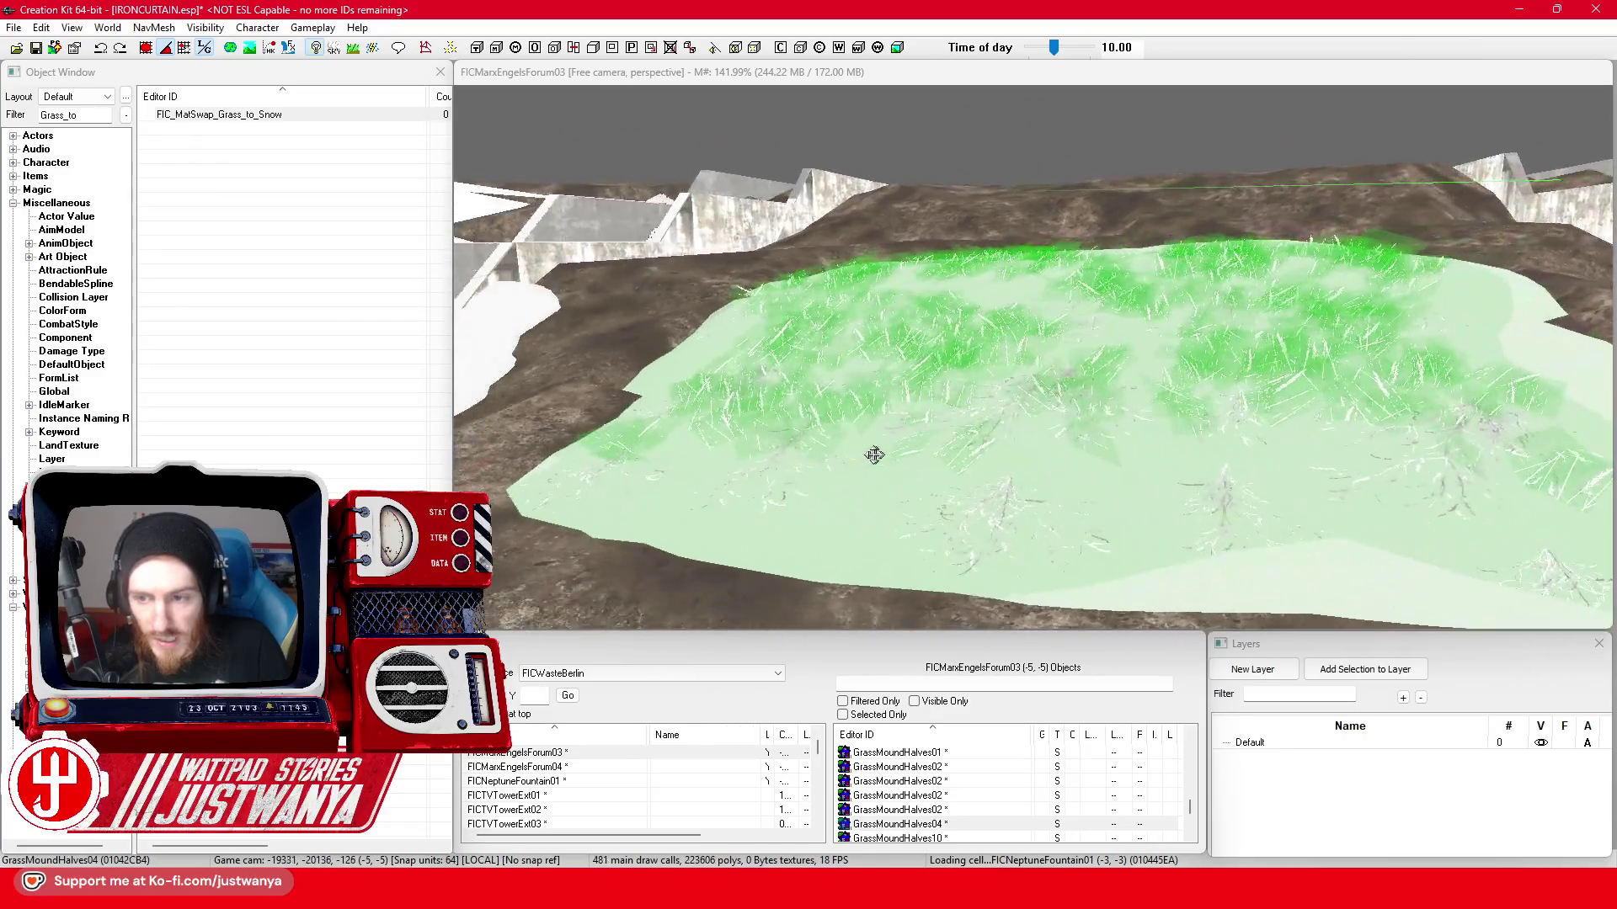
{"action": "scroll", "coordinate": [862, 453], "scroll_direction": "up", "scroll_amount": 3}
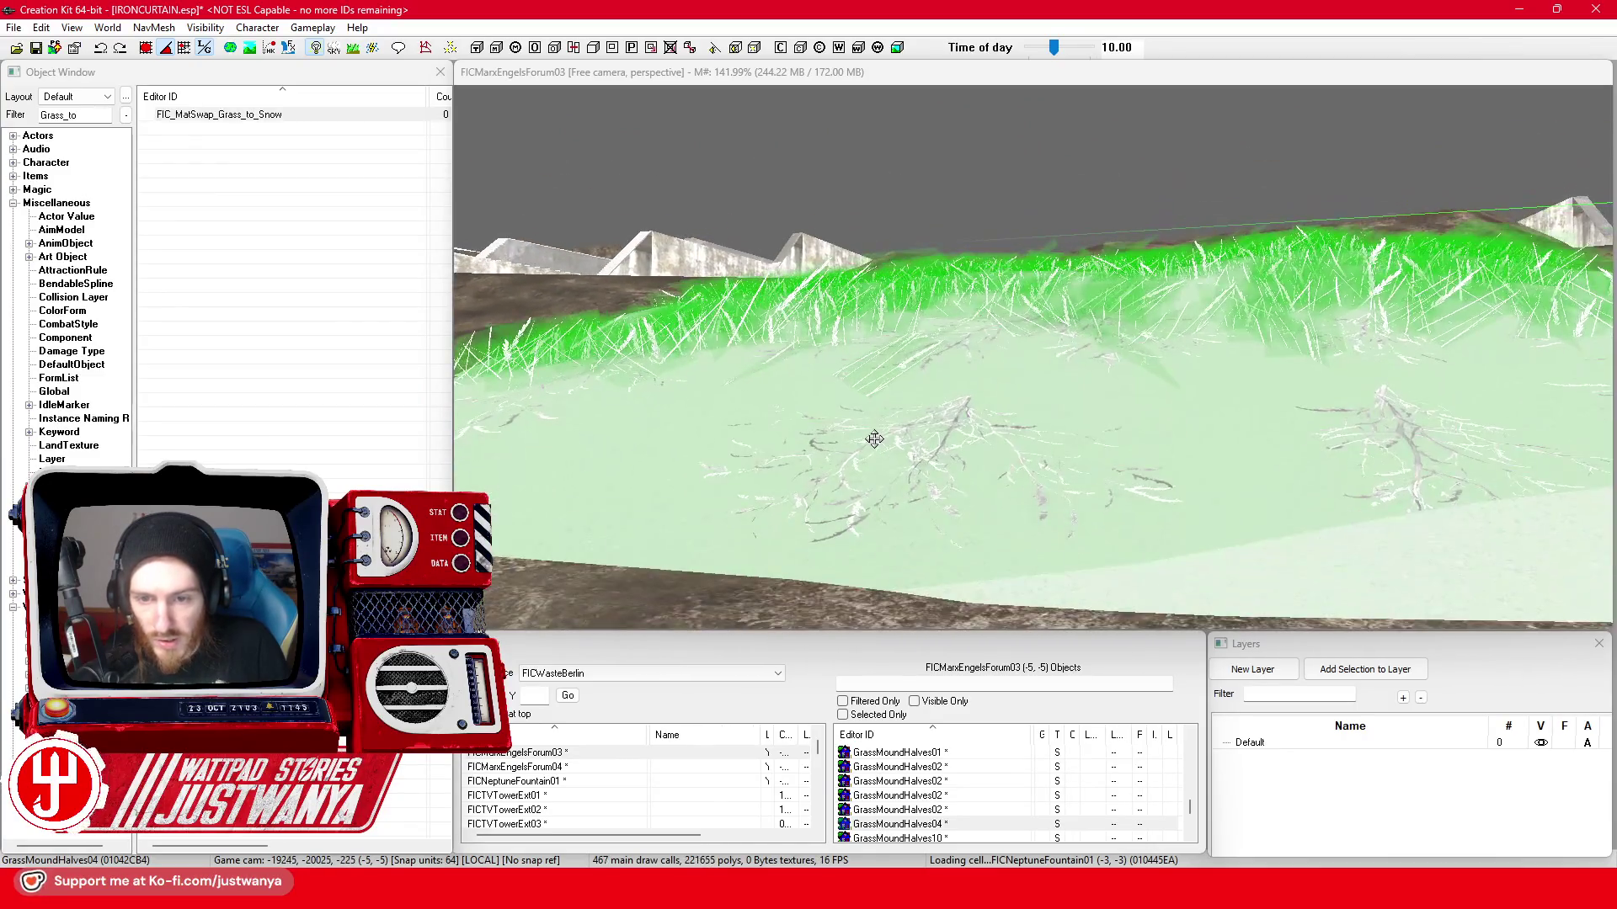
{"action": "scroll", "coordinate": [874, 438], "scroll_direction": "down", "scroll_amount": 2}
{"action": "key", "text": "shift"}
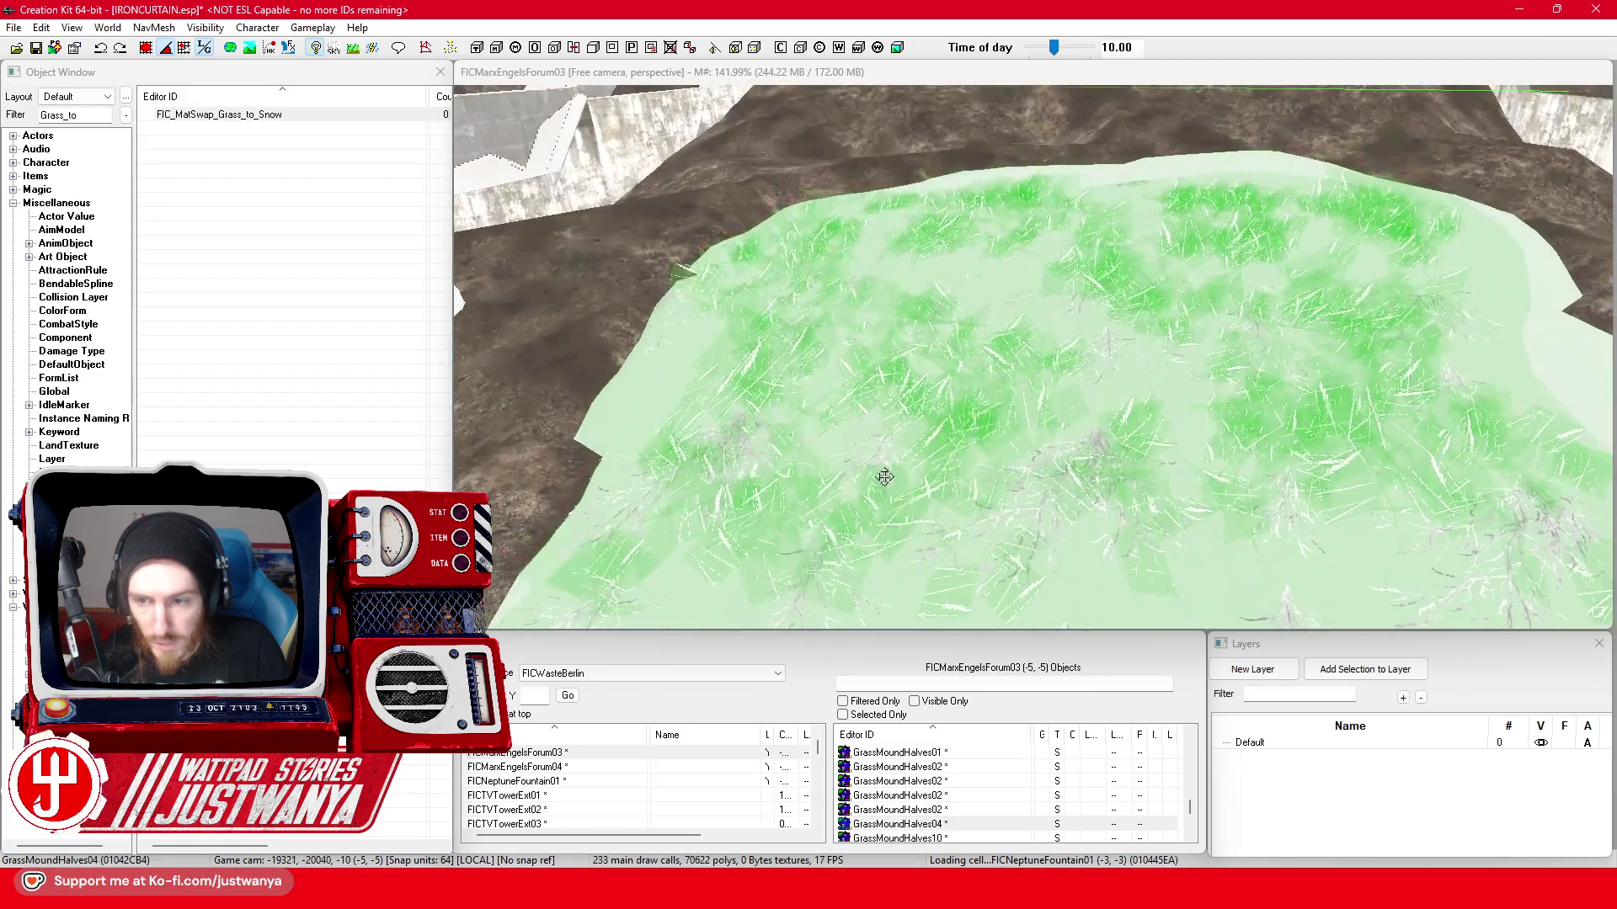
{"action": "key", "text": "shift"}
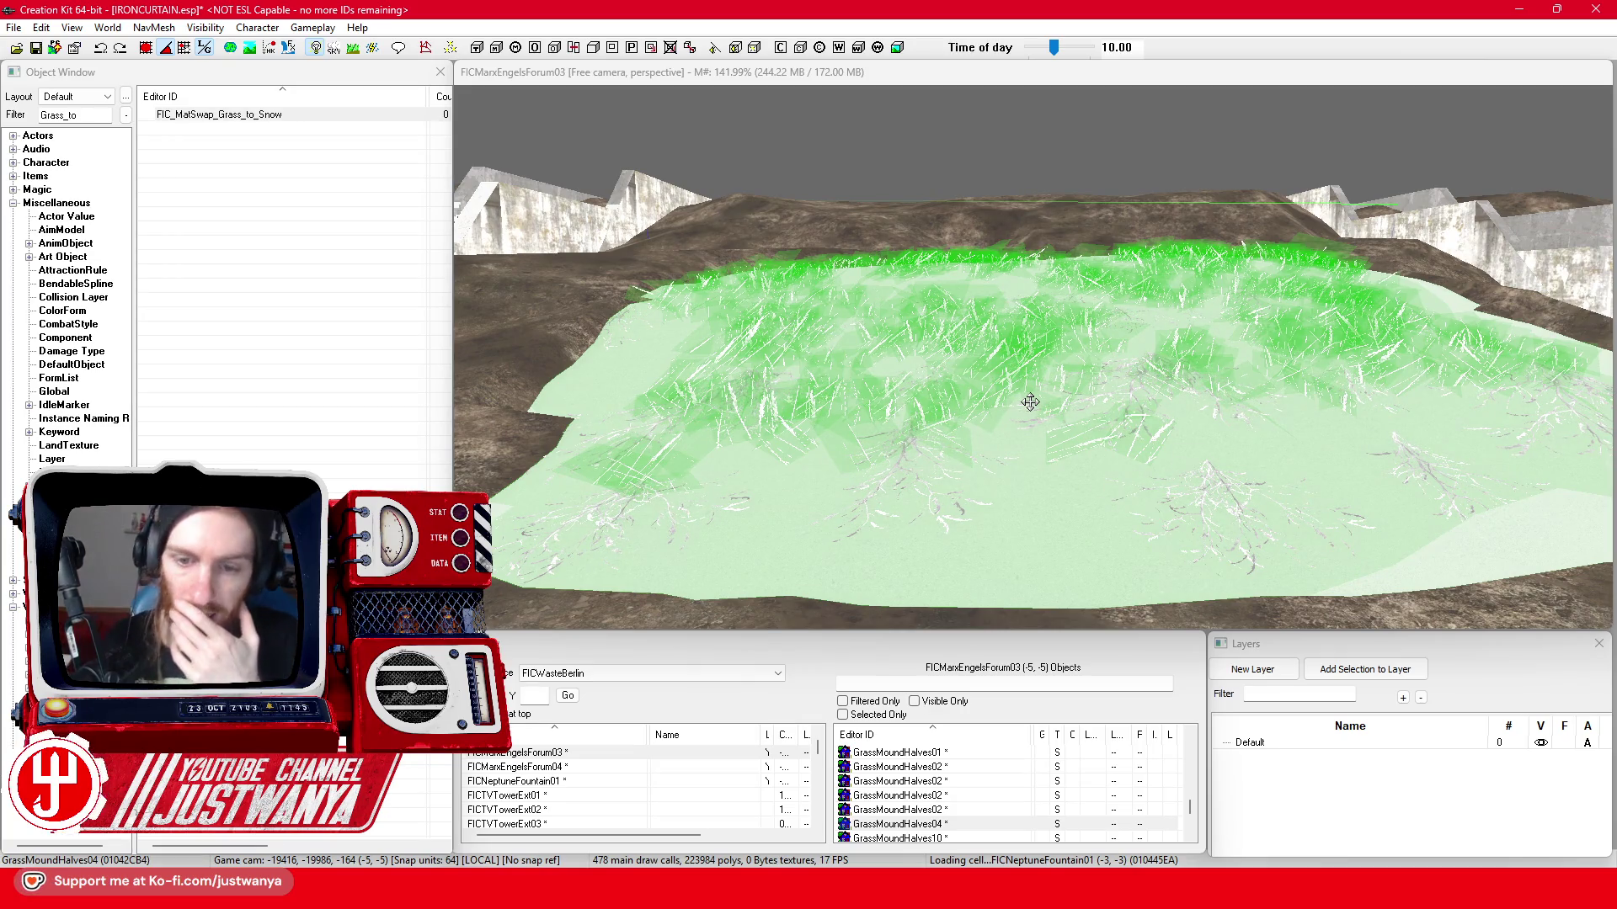
- Review FIC_MatSwap_Grass_to_Snow's replacement file browser without choosing, then close the swap editor
{"action": "double_click", "coordinate": [315, 116]}
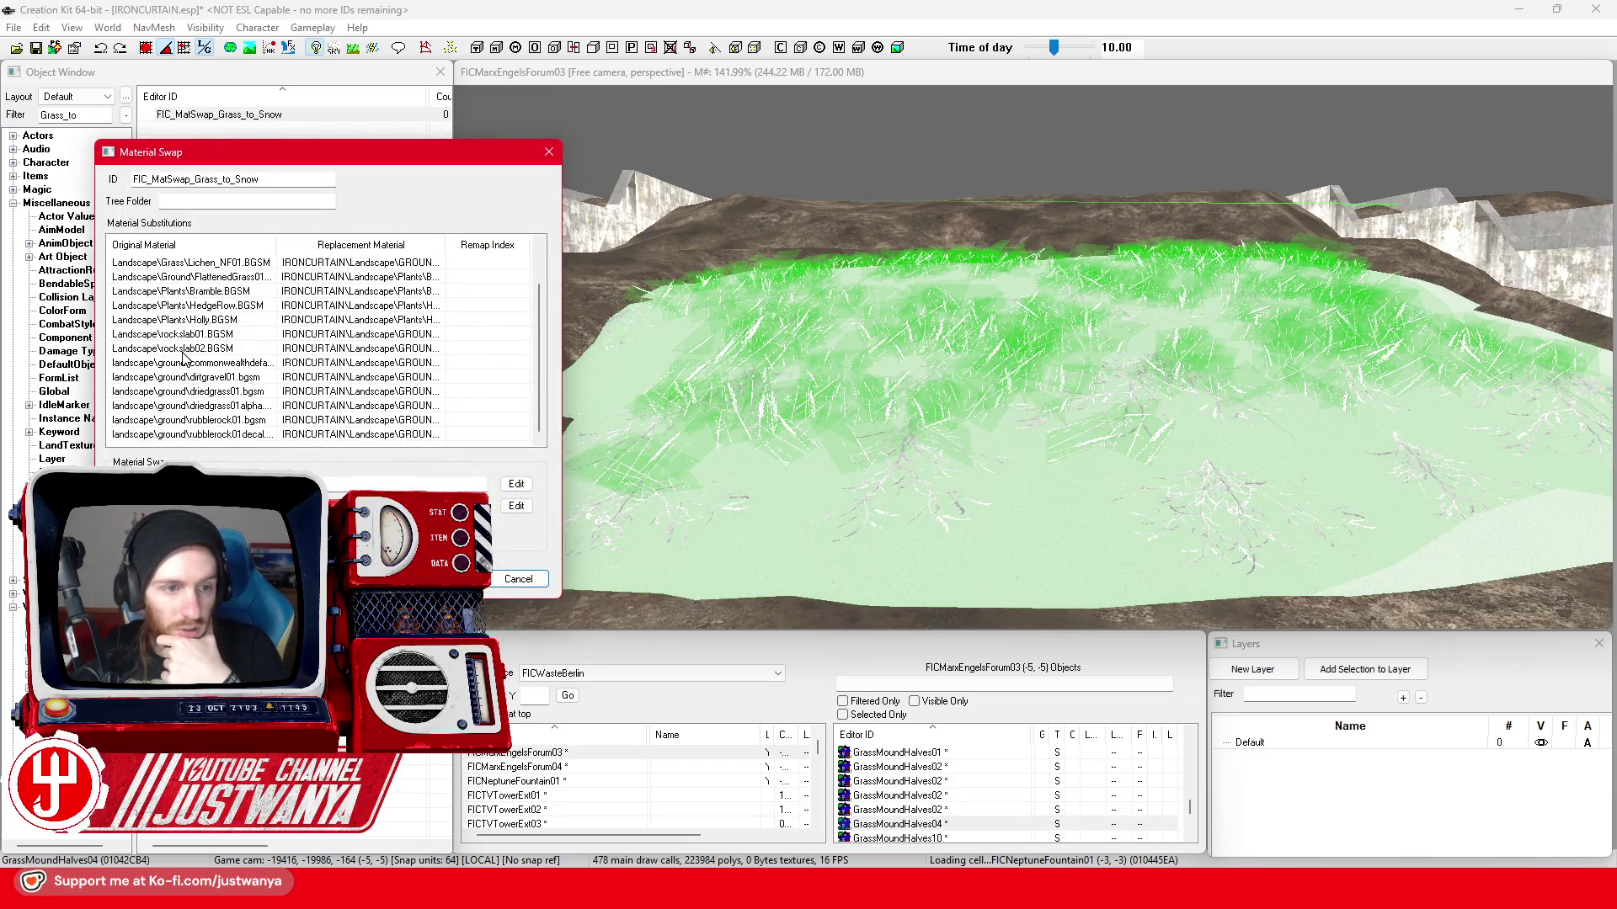
{"action": "scroll", "coordinate": [187, 351], "scroll_direction": "up", "scroll_amount": 1}
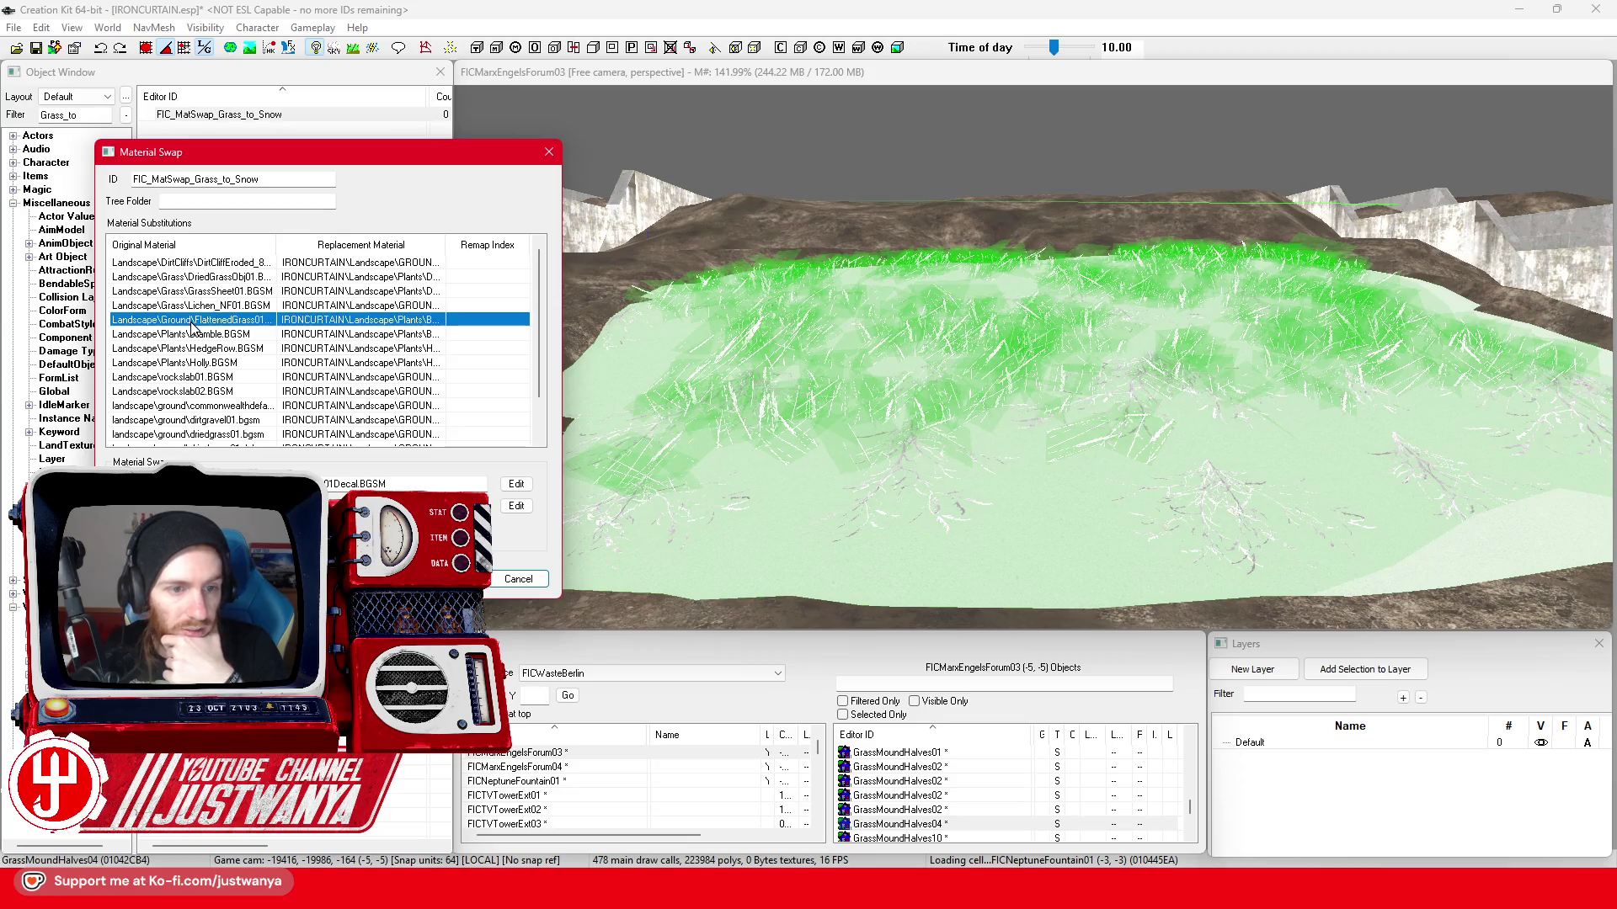
{"action": "left_click", "coordinate": [515, 506]}
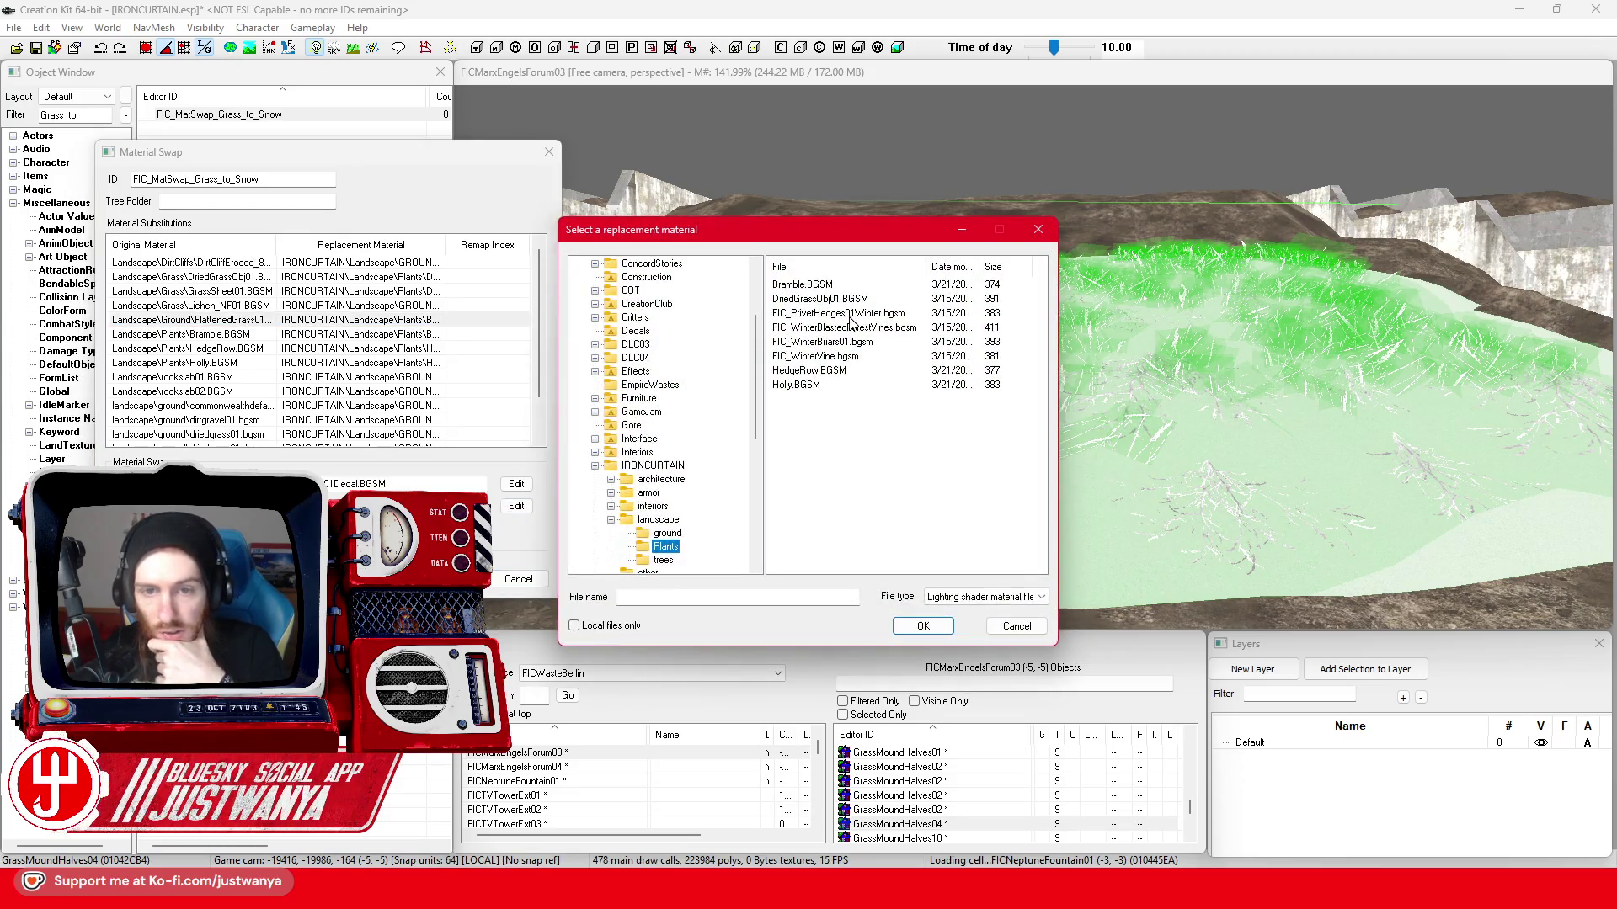
{"action": "left_click", "coordinate": [922, 628]}
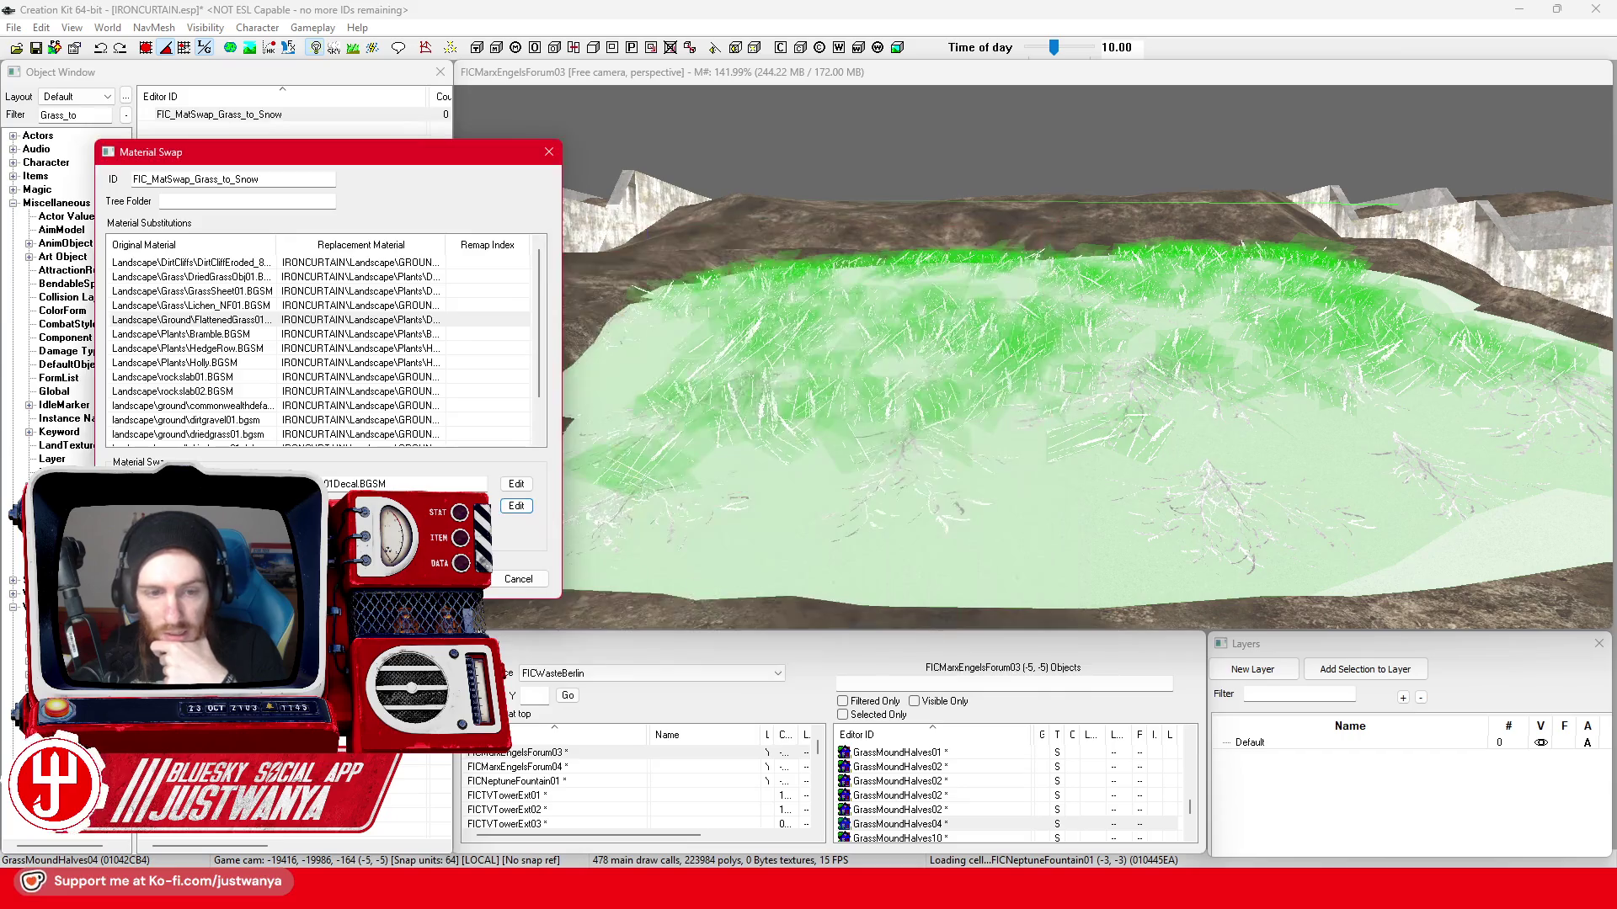
{"action": "left_click", "coordinate": [429, 580]}
- Set GrassMoundHalves04 to another swap, then back to FIC_MatSwap_Grass_to_Snow, and confirm
{"action": "double_click", "coordinate": [866, 496]}
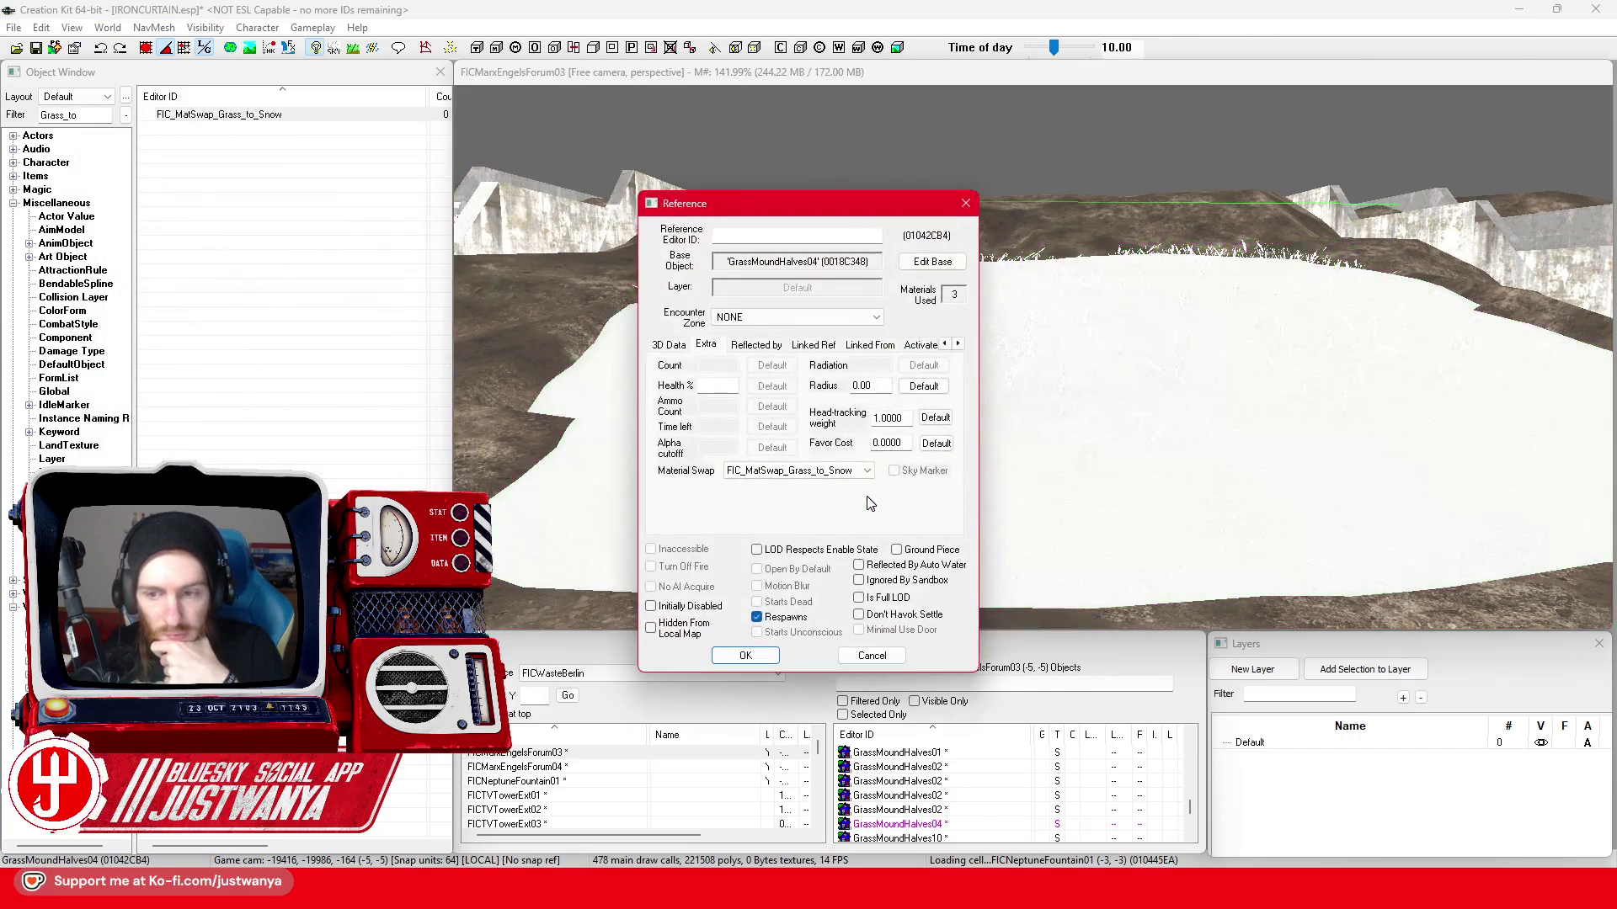
{"action": "left_click", "coordinate": [780, 475]}
{"action": "left_click", "coordinate": [784, 511]}
{"action": "left_click", "coordinate": [746, 656]}
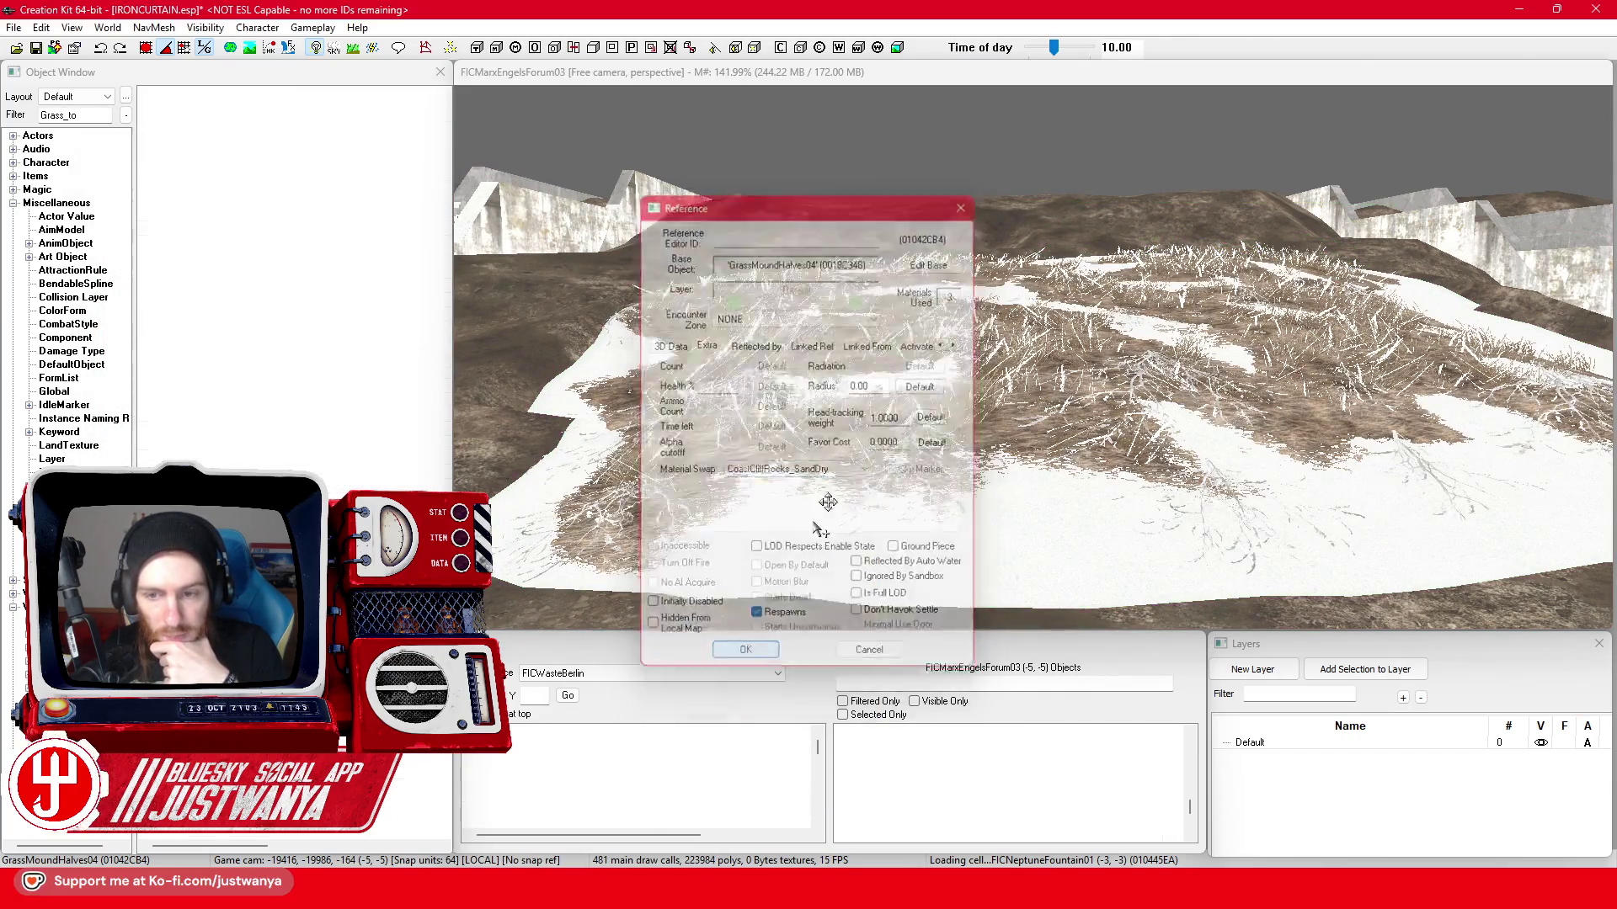
{"action": "double_click", "coordinate": [859, 472]}
{"action": "left_click", "coordinate": [799, 470]}
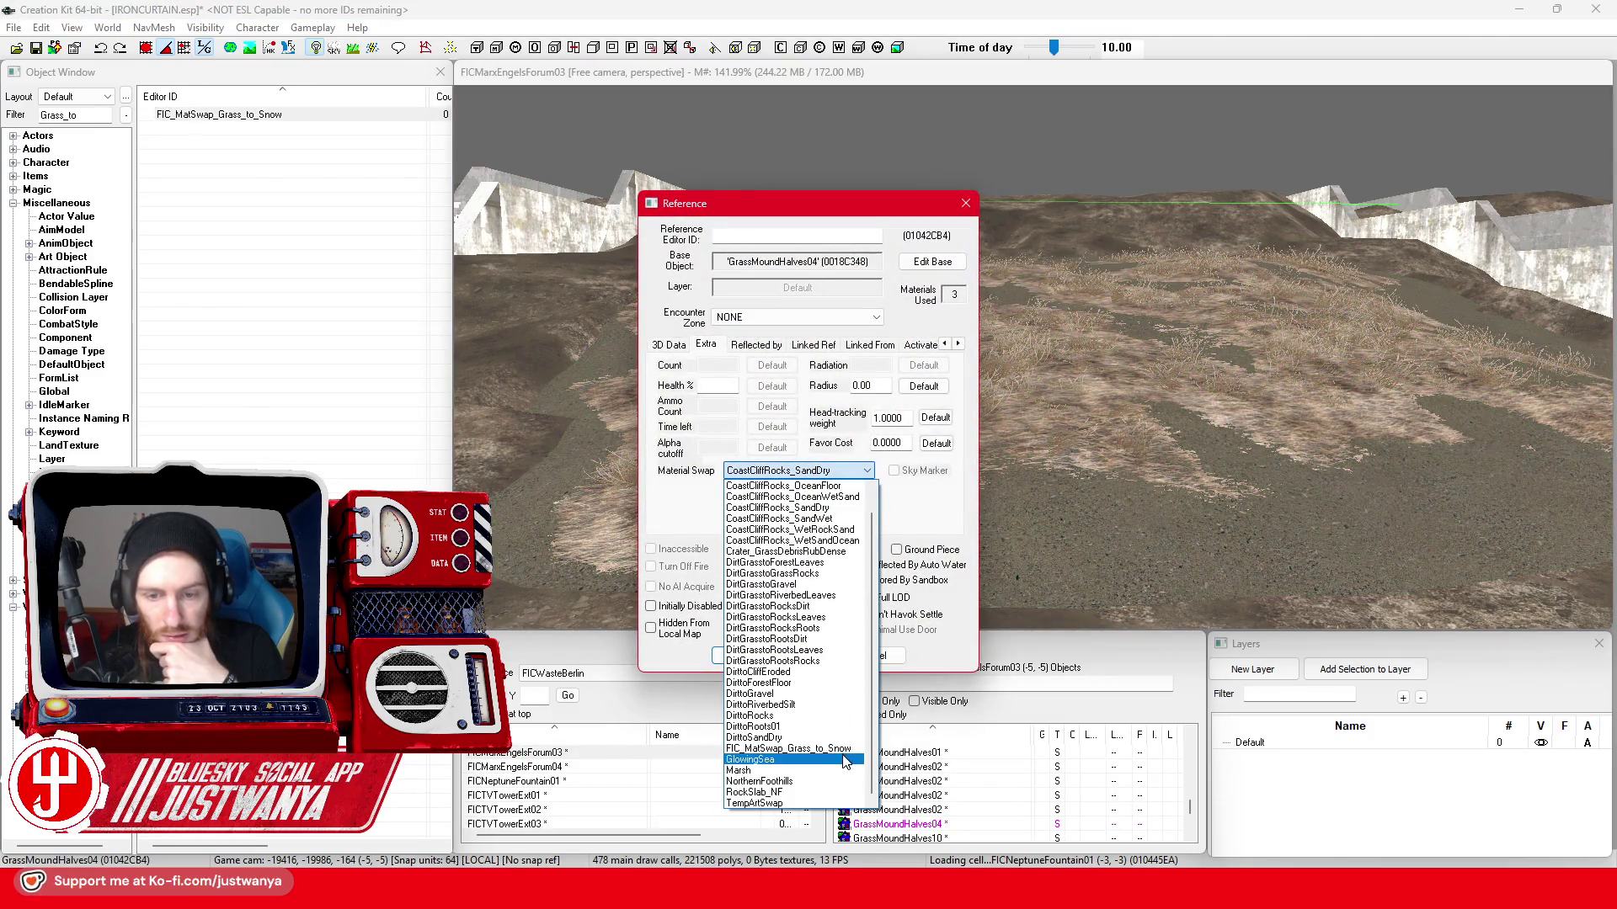
{"action": "left_click", "coordinate": [809, 750]}
{"action": "left_click", "coordinate": [739, 656]}
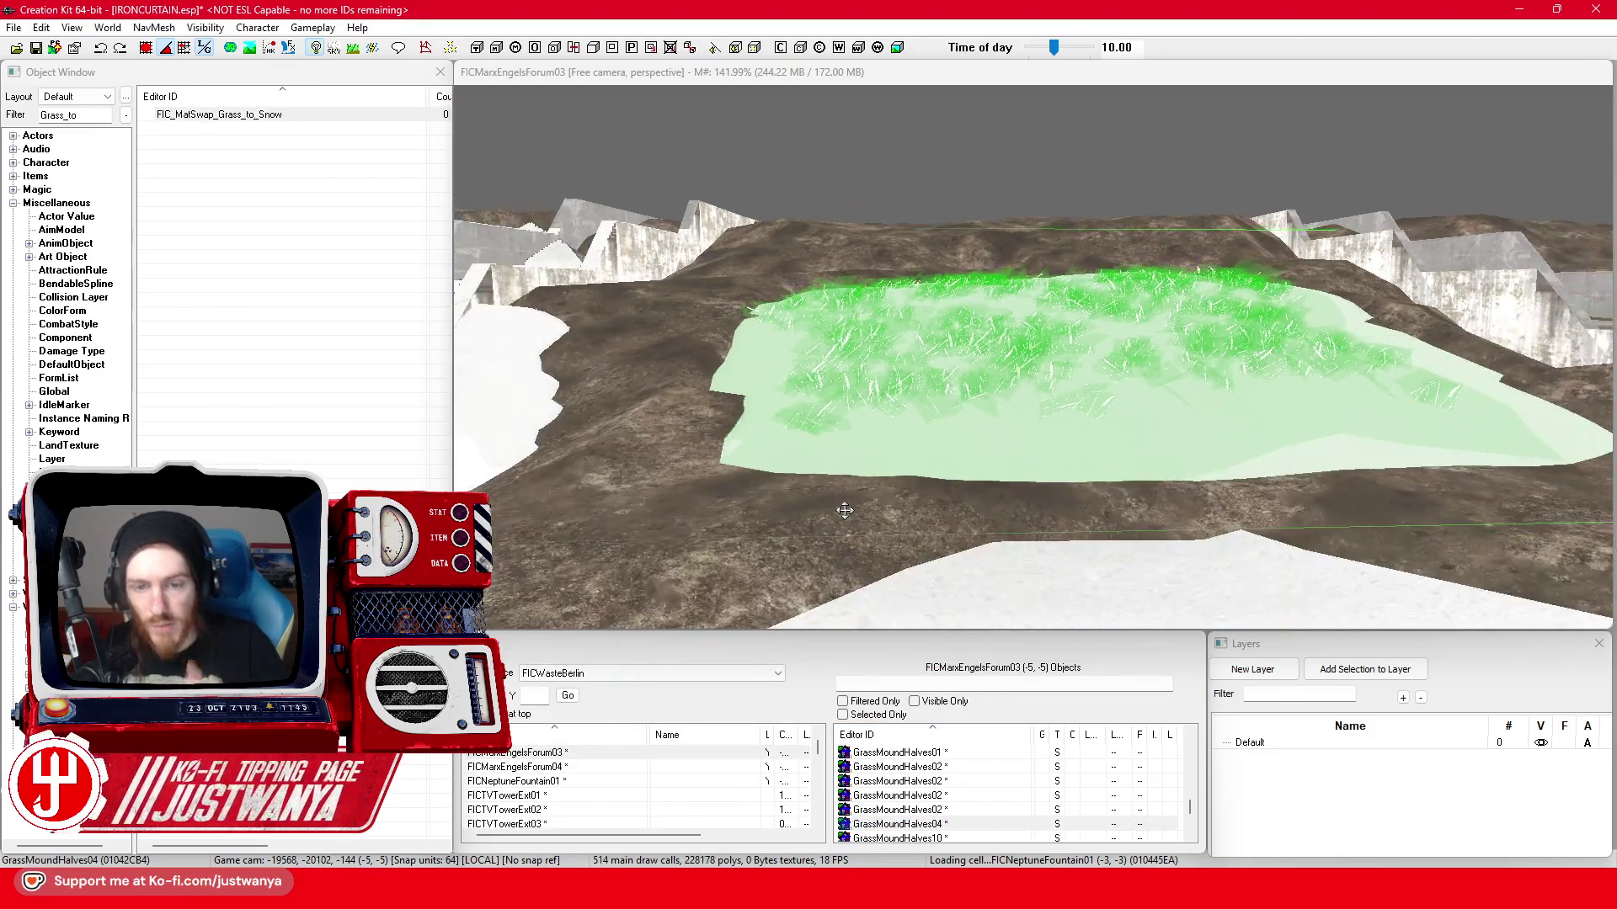
{"action": "scroll", "coordinate": [845, 508], "scroll_direction": "down", "scroll_amount": 8}
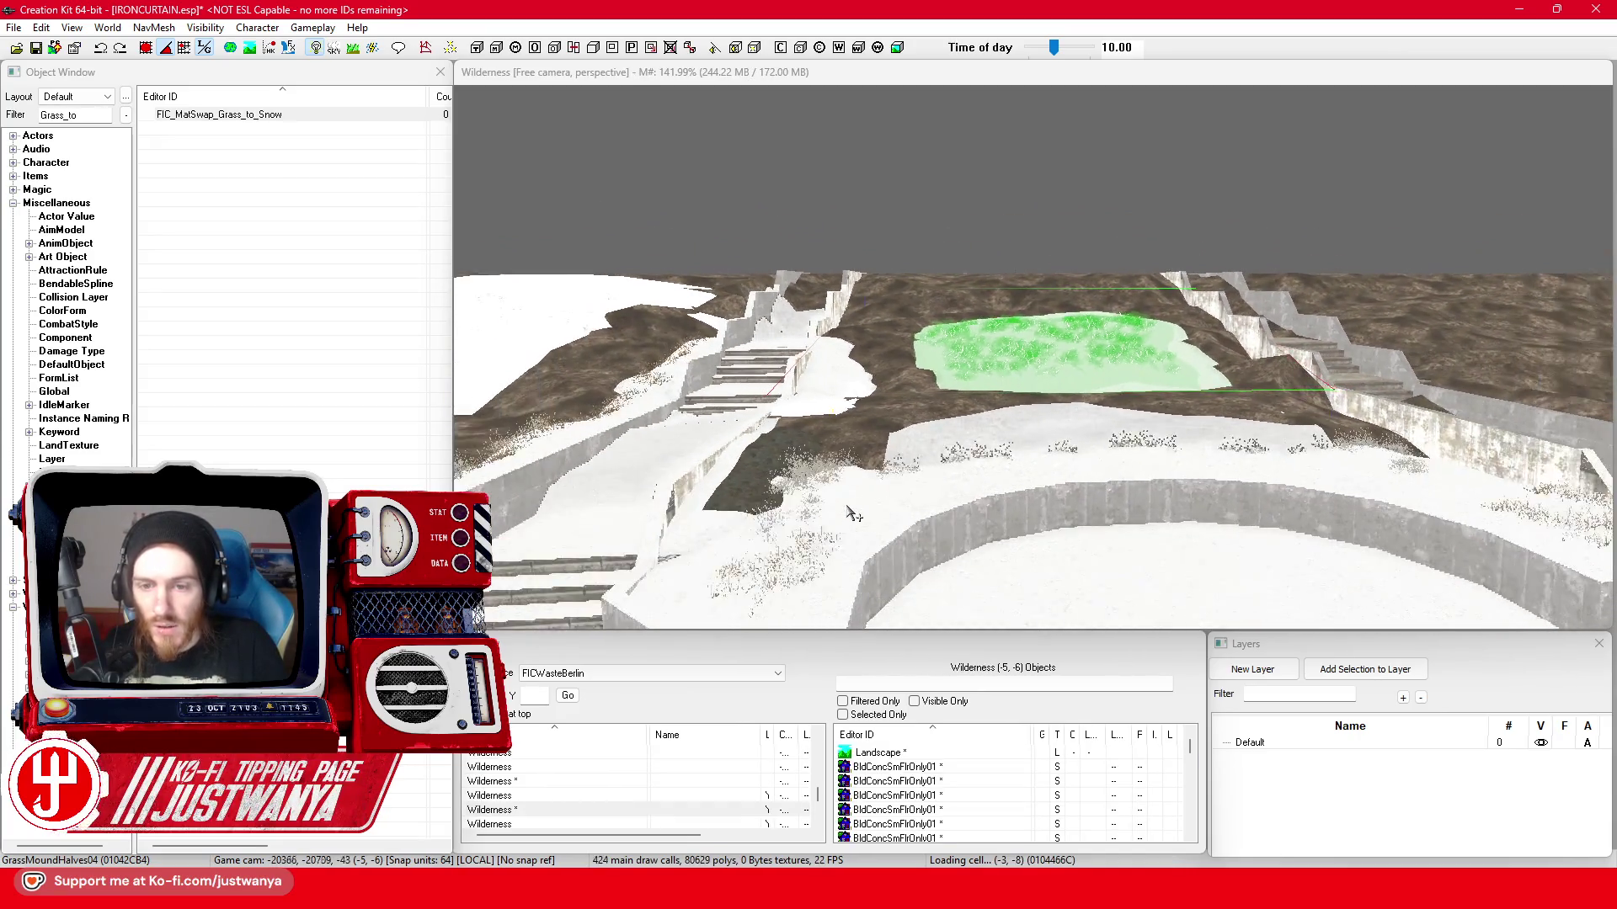
- Check the grass mound from a lower angle, save the IRONCURTAIN plugin, and bring up the World menu
{"action": "key", "text": "shift"}
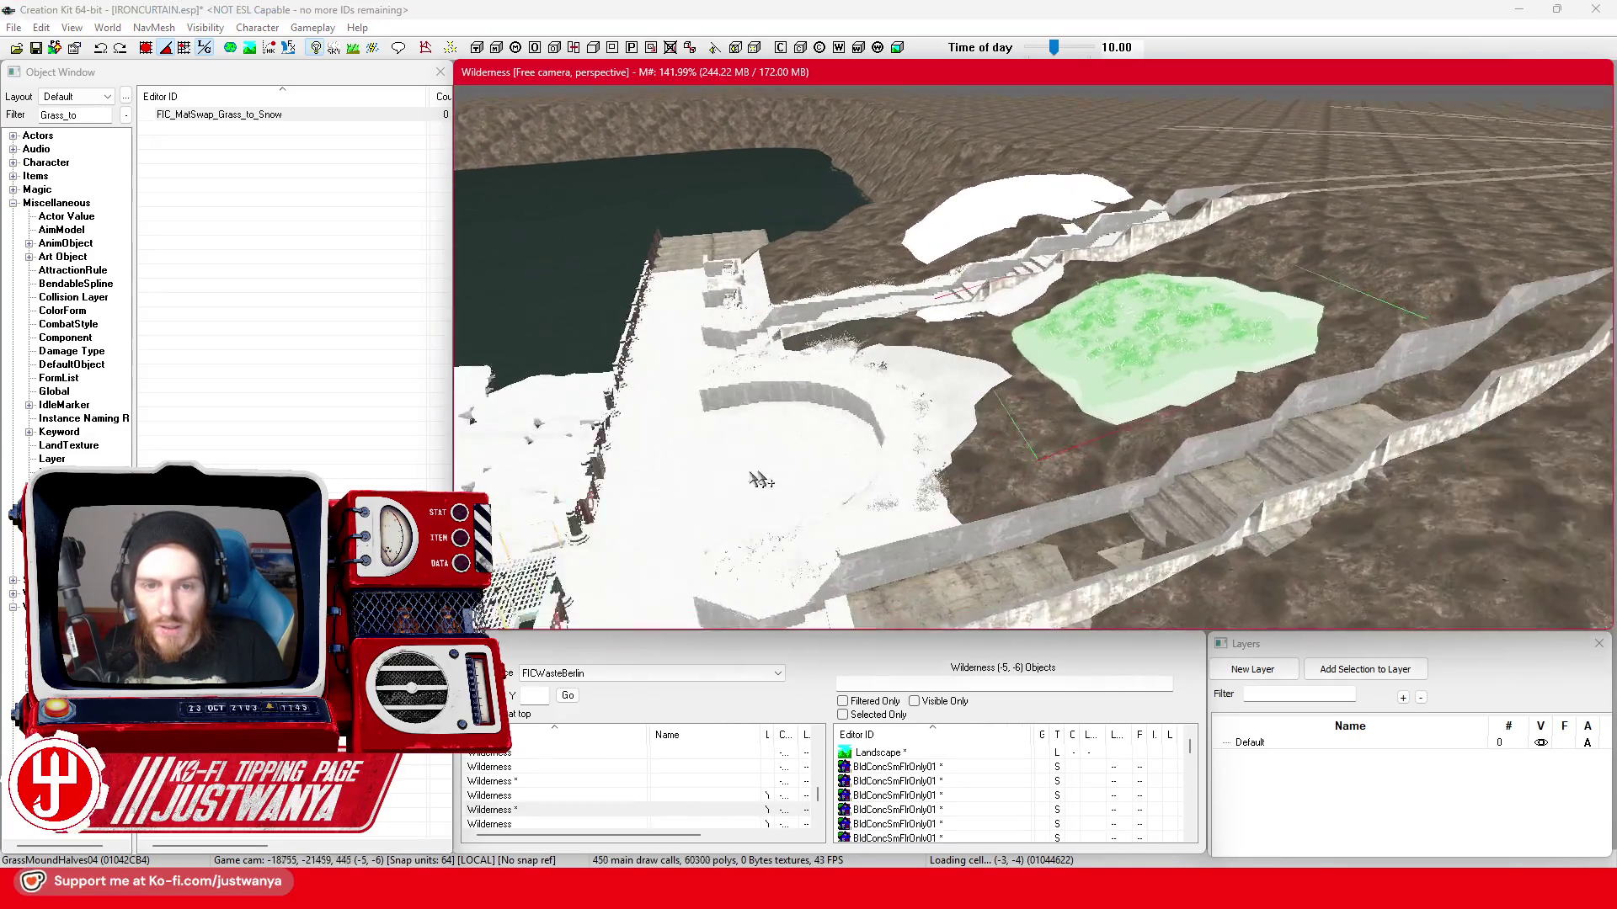
{"action": "key", "text": "shift"}
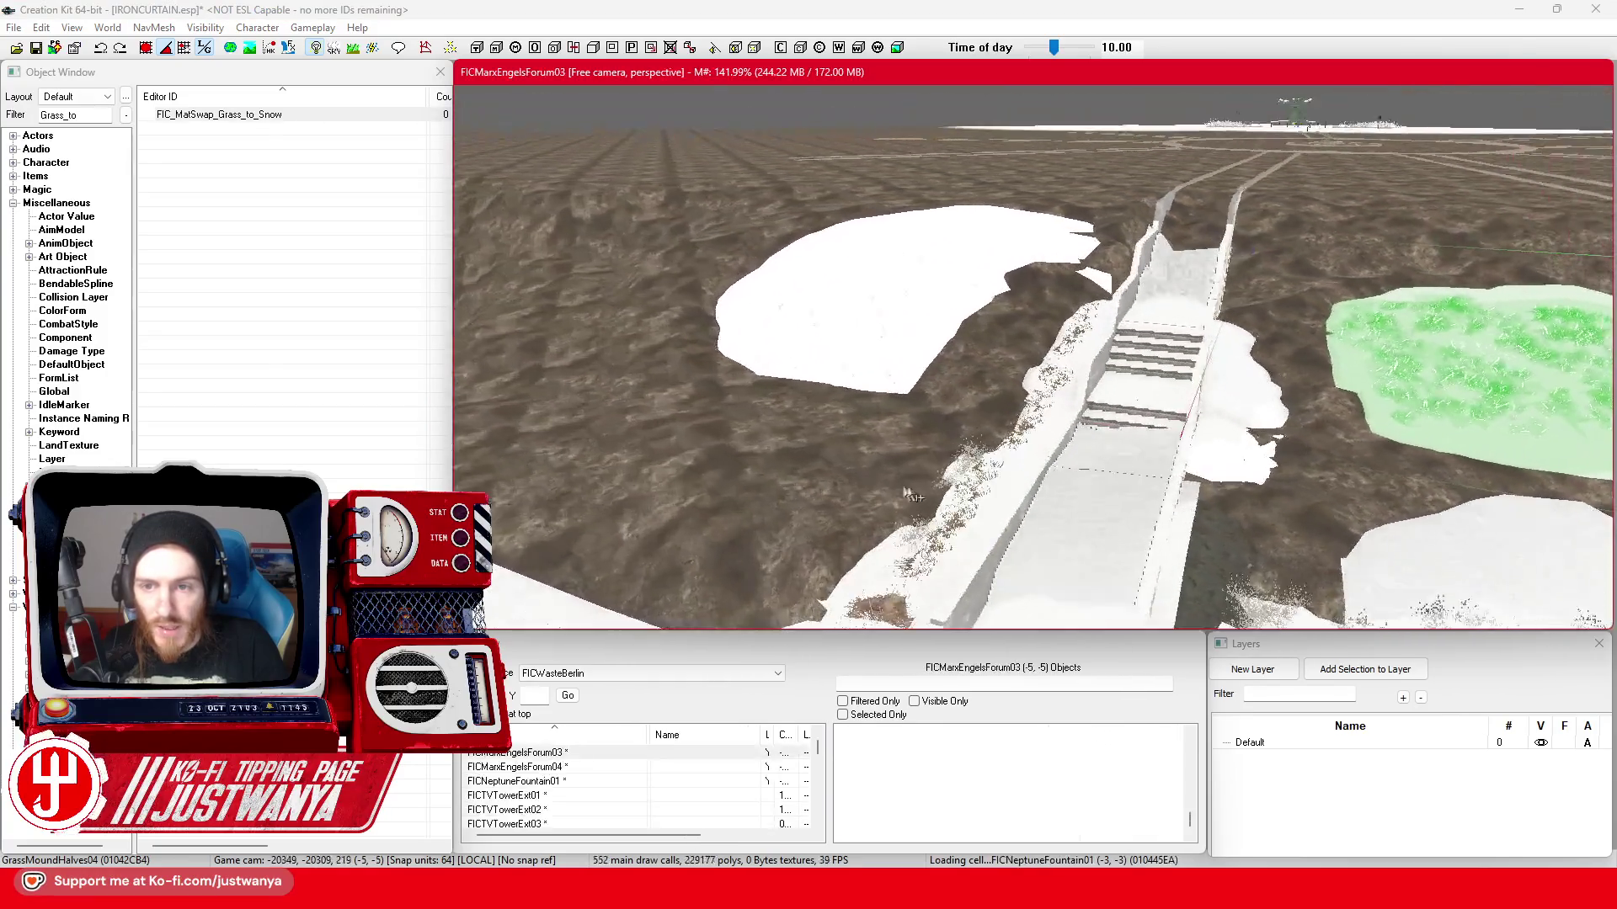
{"action": "scroll", "coordinate": [908, 496], "scroll_direction": "down", "scroll_amount": 2}
{"action": "scroll", "coordinate": [910, 486], "scroll_direction": "down", "scroll_amount": 2}
{"action": "scroll", "coordinate": [912, 478], "scroll_direction": "down", "scroll_amount": 2}
{"action": "scroll", "coordinate": [915, 468], "scroll_direction": "down", "scroll_amount": 2}
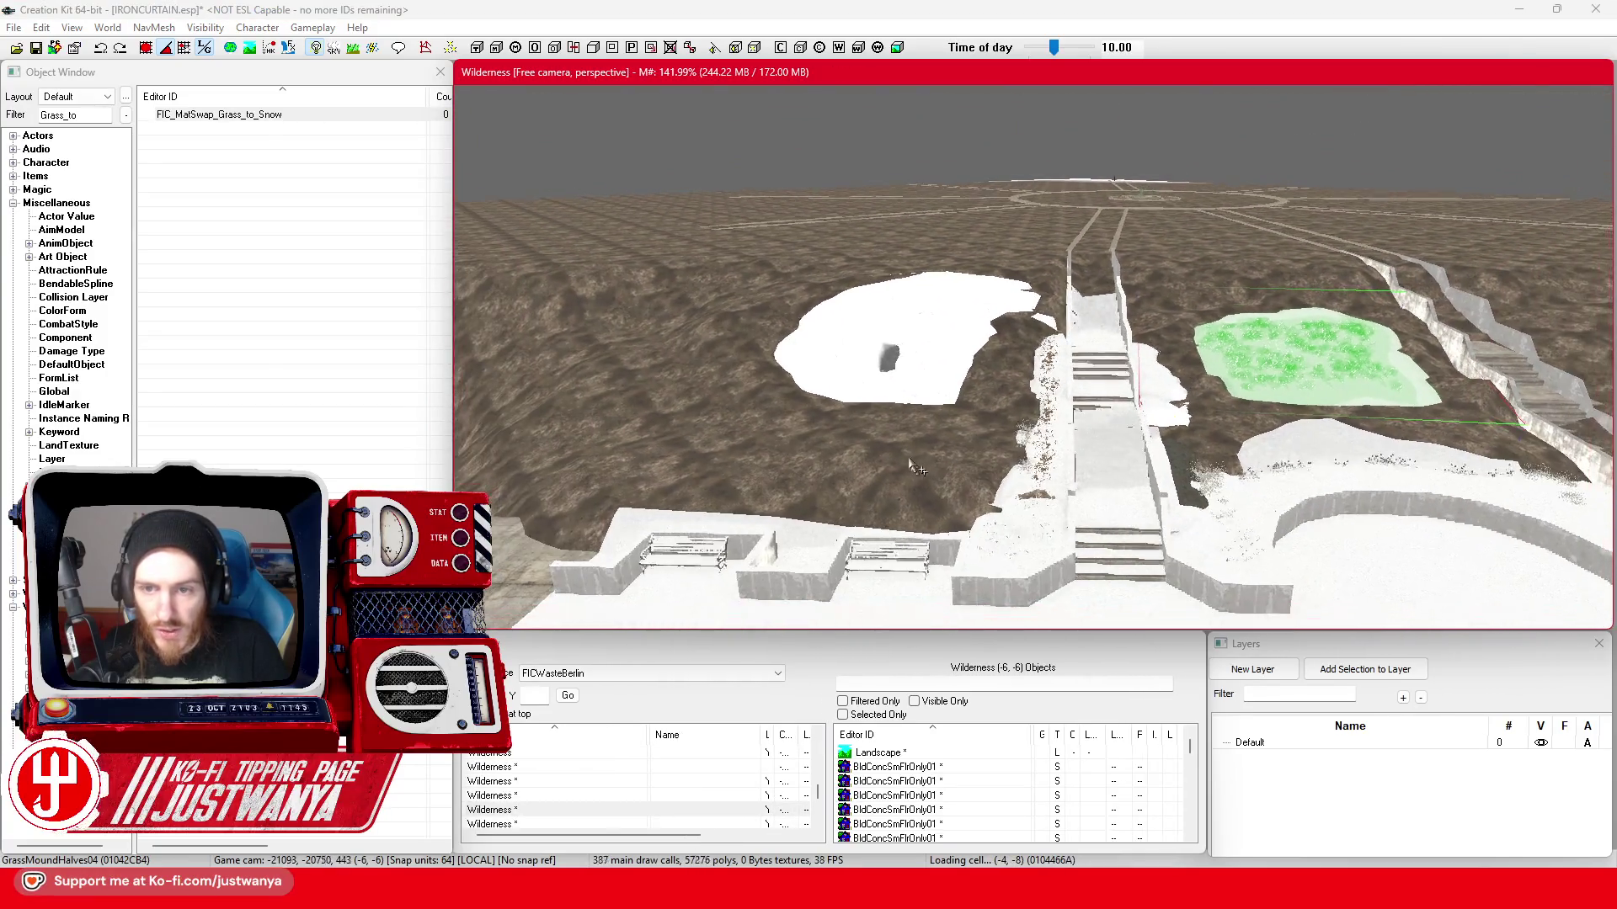
{"action": "scroll", "coordinate": [909, 467], "scroll_direction": "down", "scroll_amount": 2}
{"action": "left_click", "coordinate": [36, 47]}
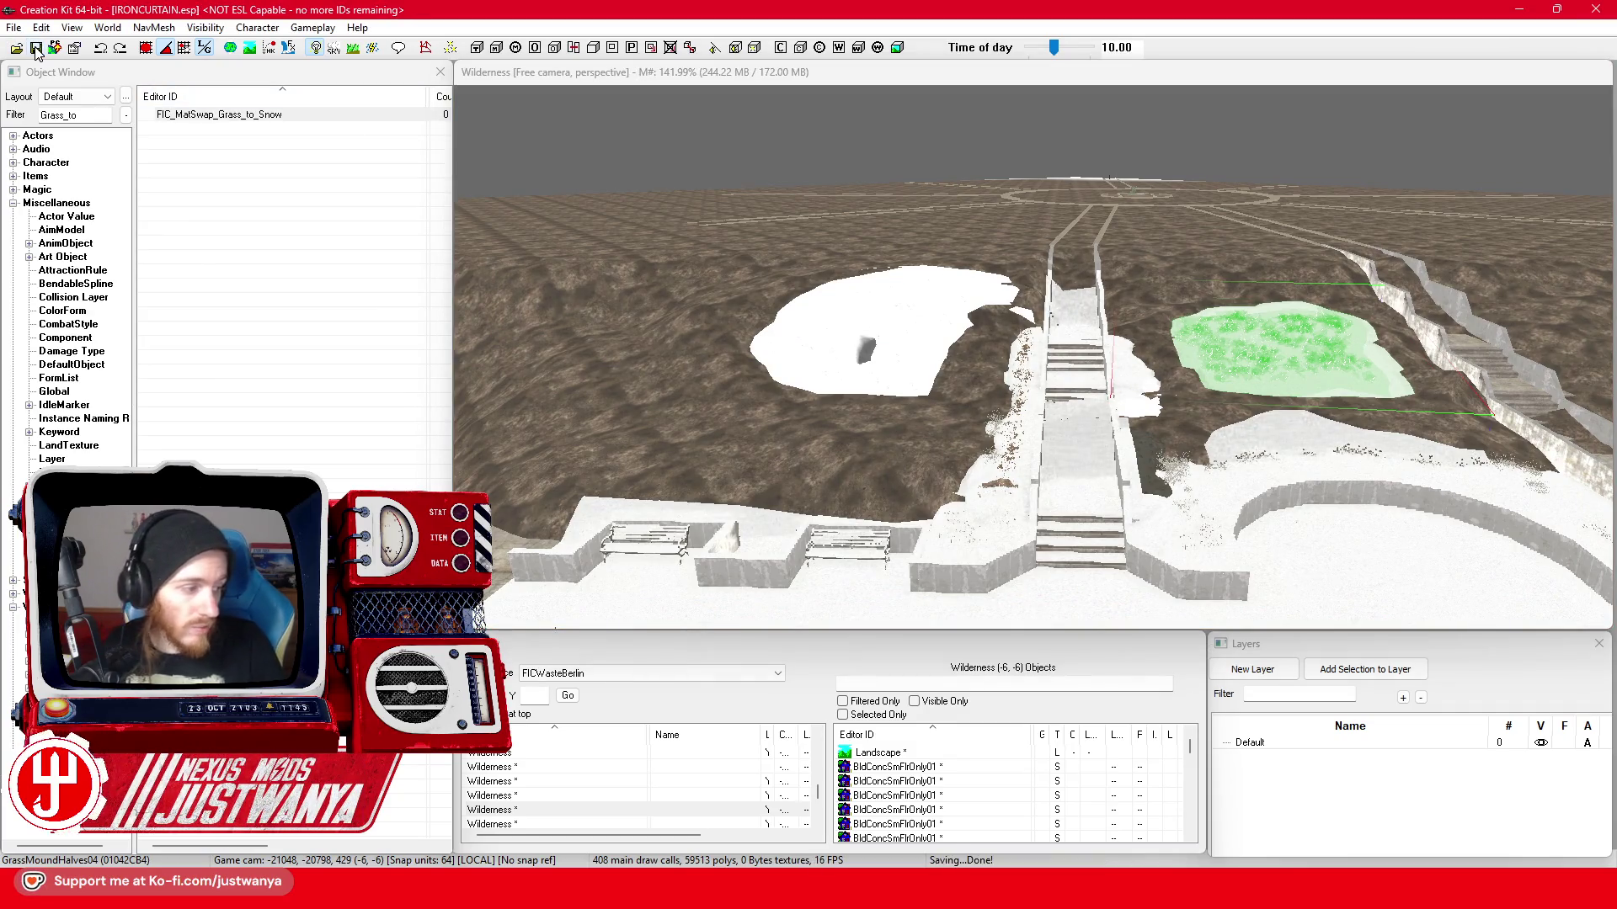
{"action": "left_click", "coordinate": [108, 26]}
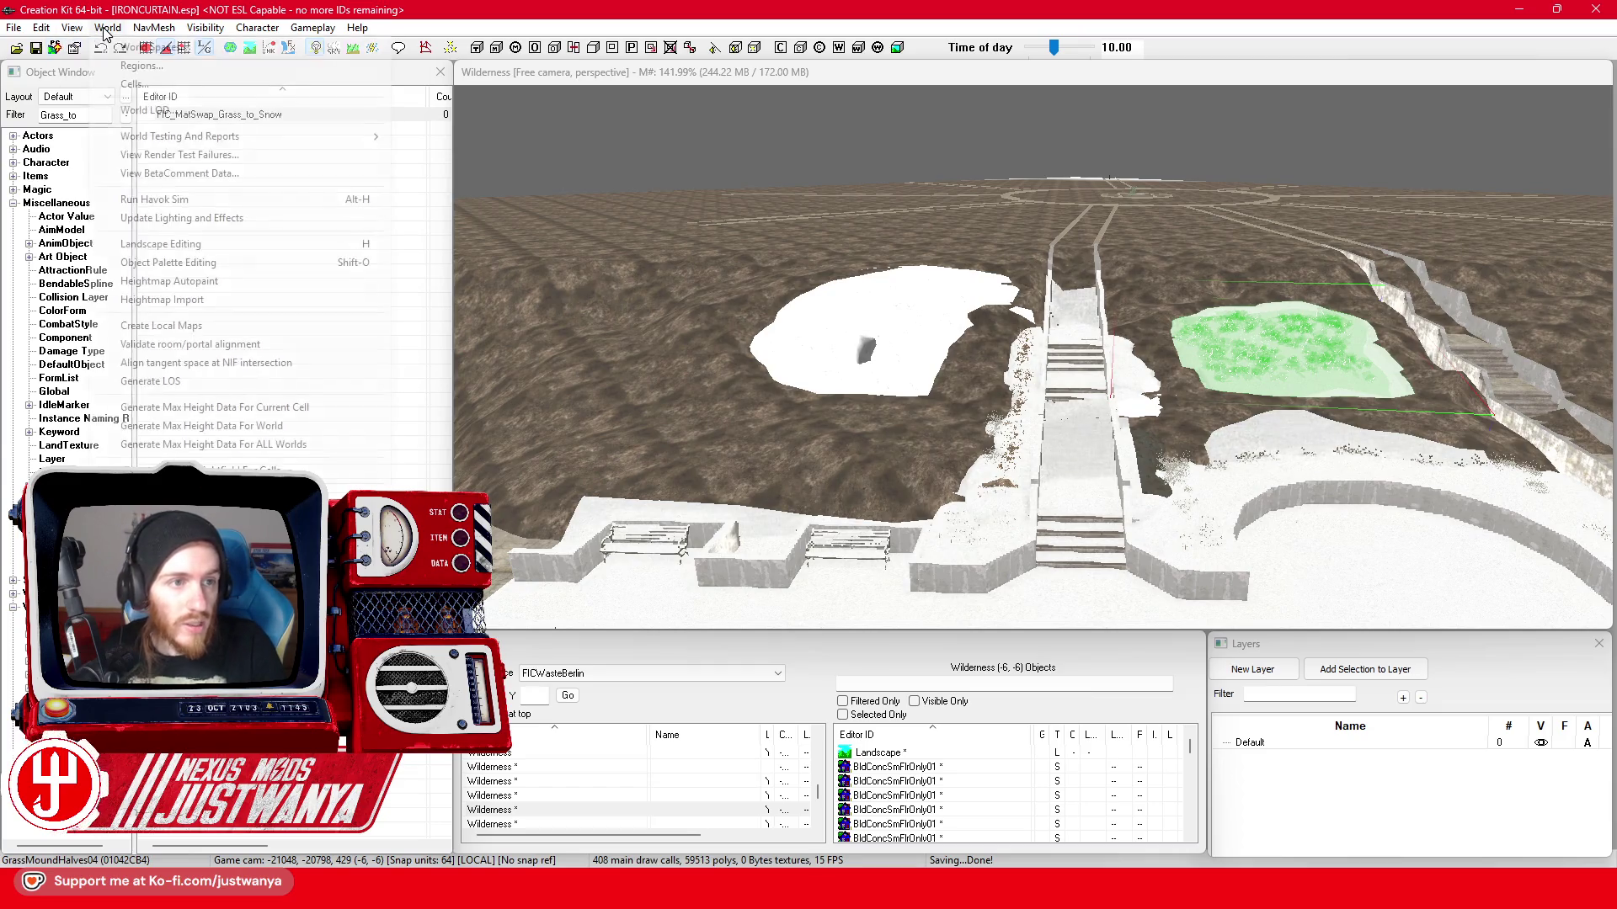
- In Landscape Editing, choose FIC_L_SnowSand and paint snow over the terrain around the embankment
{"action": "left_click", "coordinate": [189, 246]}
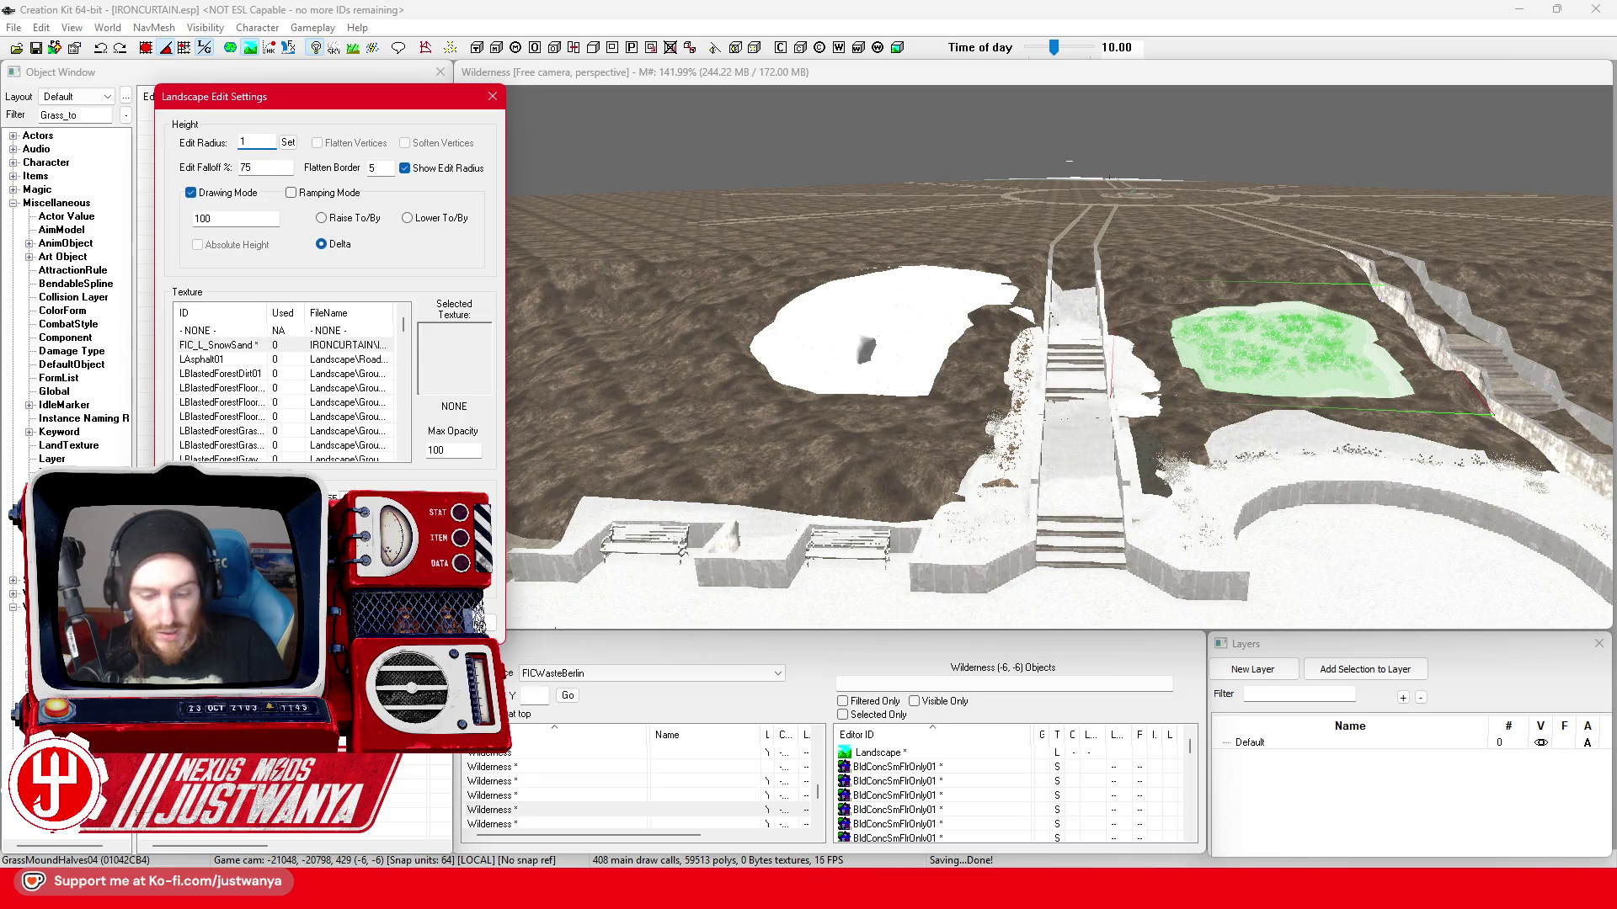
{"action": "left_click", "coordinate": [359, 345]}
{"action": "mouse_move", "coordinate": [844, 439]}
{"action": "left_mouse_down"}
{"action": "mouse_move", "coordinate": [876, 454]}
{"action": "mouse_move", "coordinate": [964, 441]}
{"action": "mouse_move", "coordinate": [1121, 335]}
{"action": "mouse_move", "coordinate": [823, 370]}
{"action": "mouse_move", "coordinate": [700, 288]}
{"action": "mouse_move", "coordinate": [793, 248]}
{"action": "mouse_move", "coordinate": [1083, 239]}
{"action": "mouse_move", "coordinate": [1488, 257]}
{"action": "left_mouse_up"}
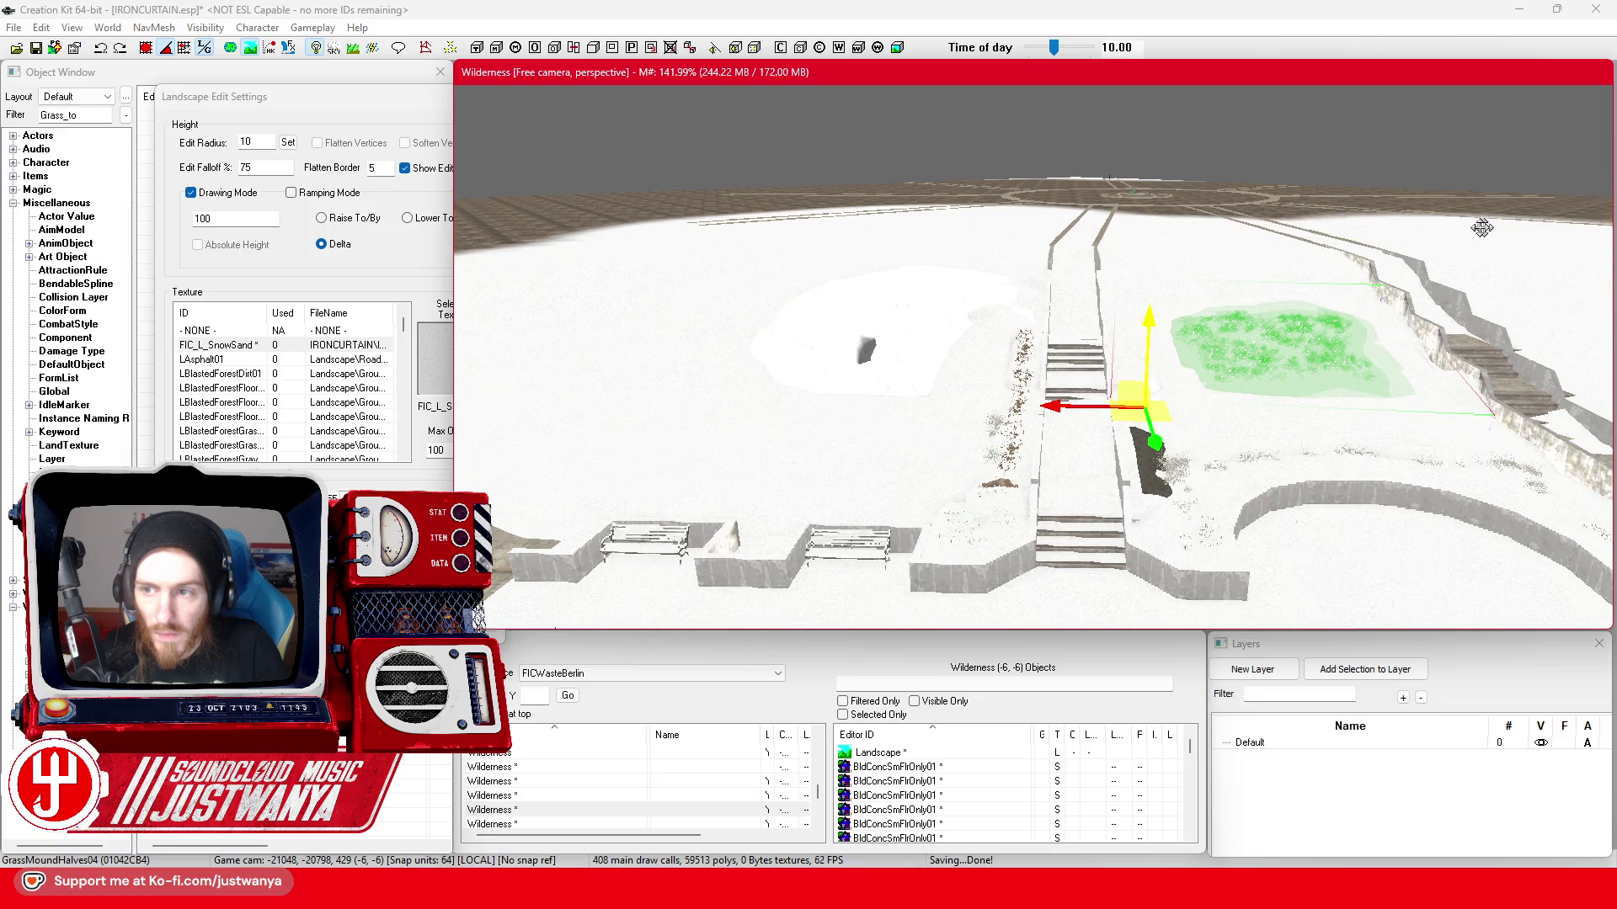
{"action": "middle_click", "coordinate": [1269, 379]}
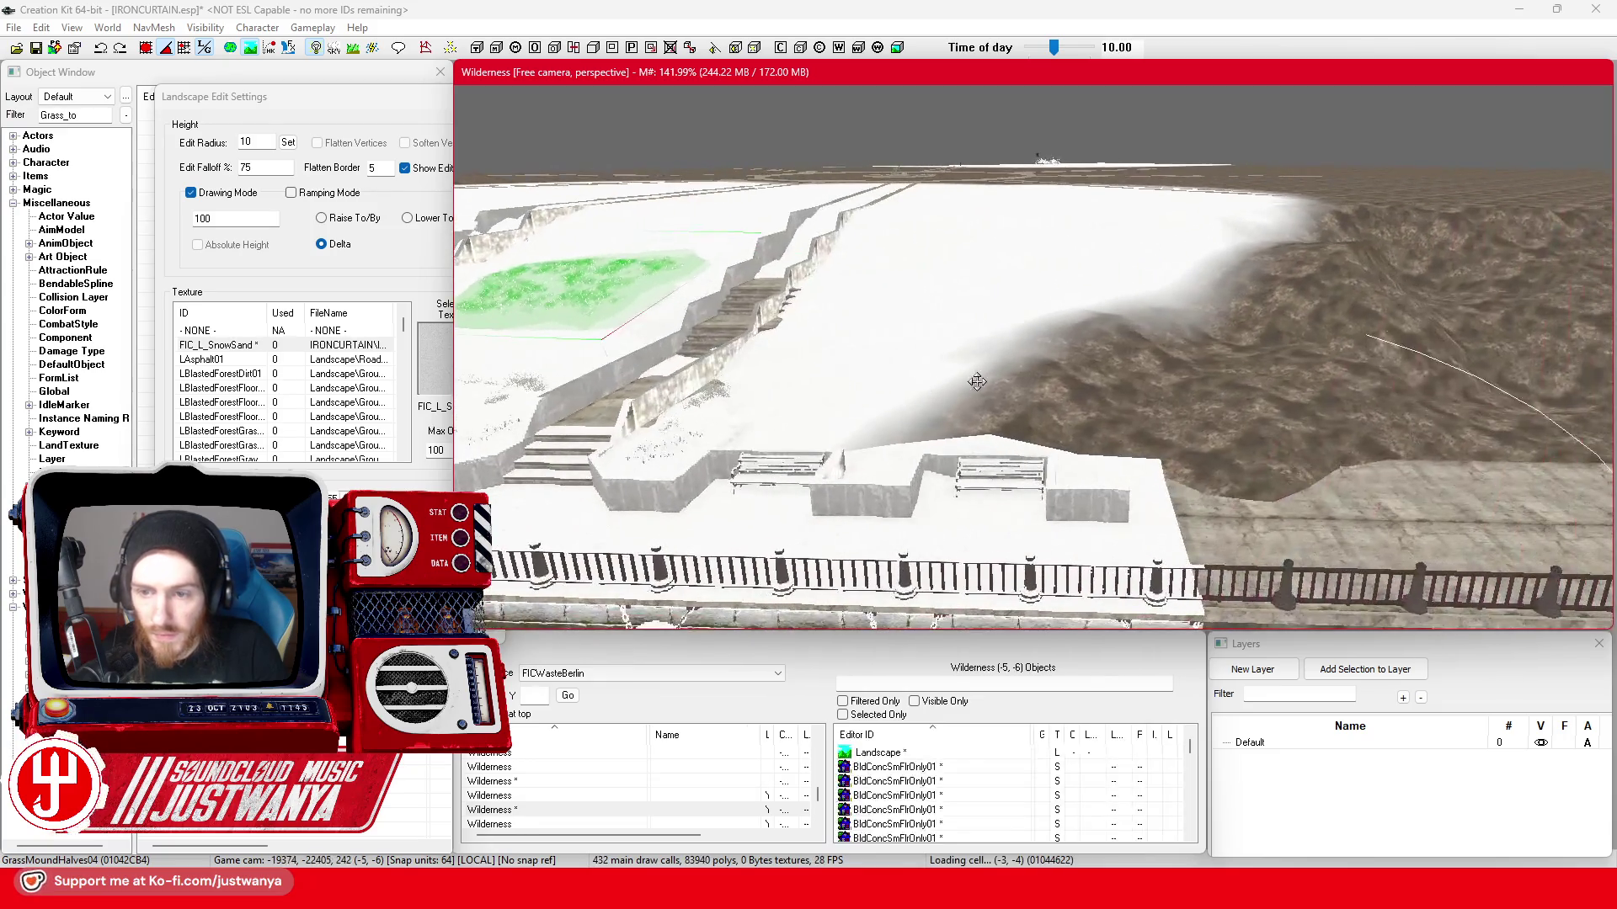
{"action": "left_click_drag", "start_coordinate": [1393, 267], "coordinate": [1355, 220]}
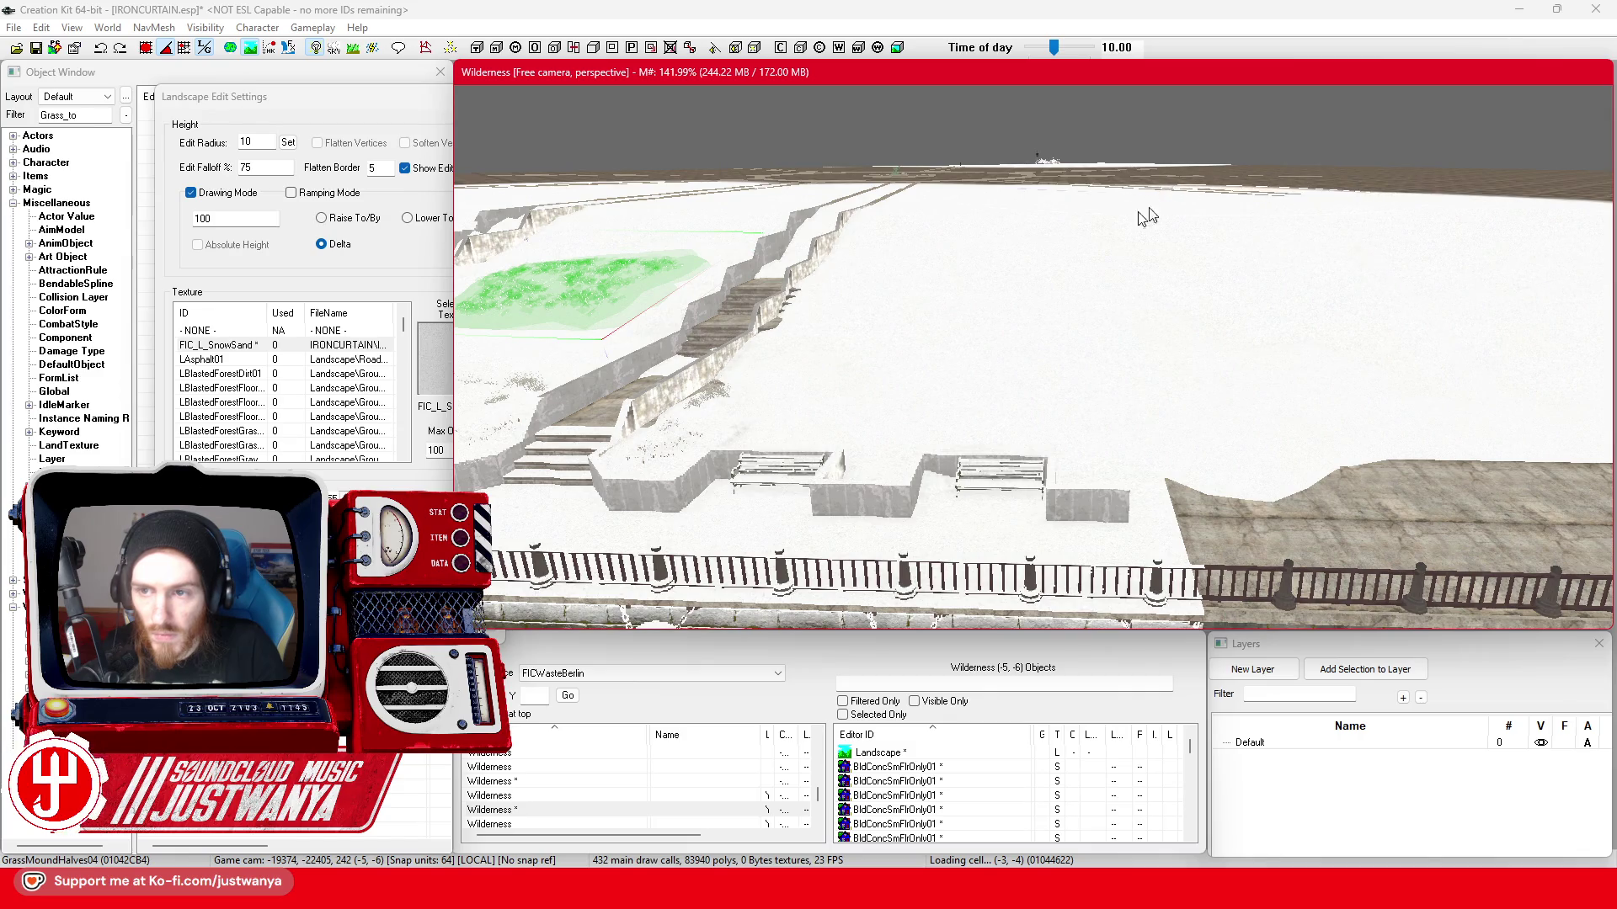
{"action": "scroll", "coordinate": [1155, 208], "scroll_direction": "down", "scroll_amount": 5}
- Paint snow over the remaining brown terrain around the plaza circle, then exit landscape editing
{"action": "left_click_drag", "start_coordinate": [1389, 481], "coordinate": [1170, 293]}
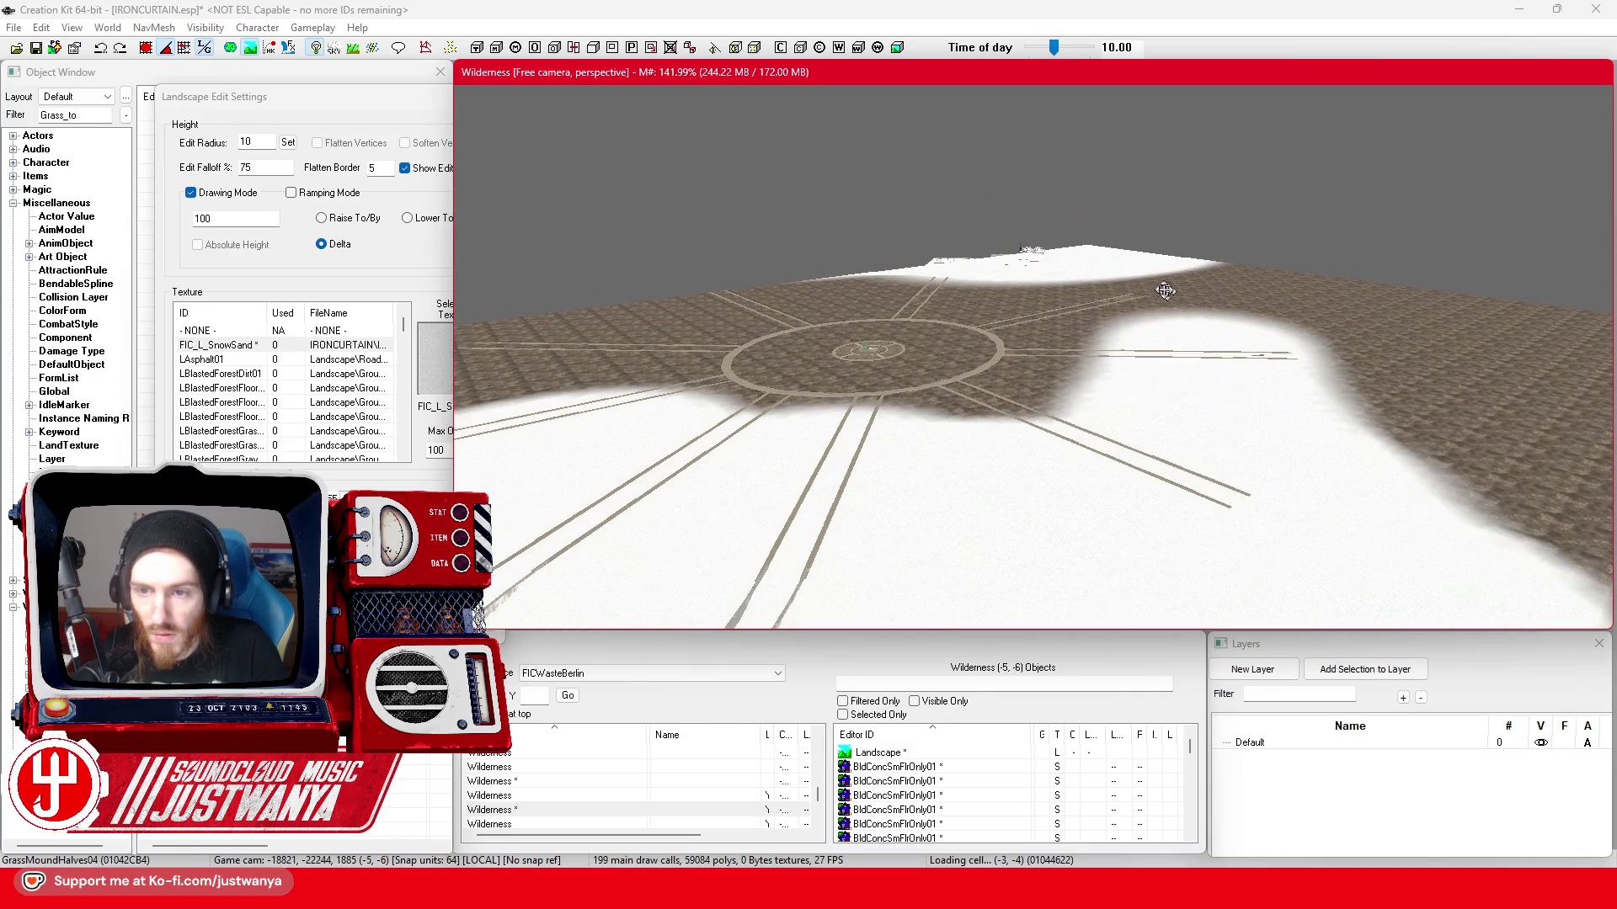
{"action": "scroll", "coordinate": [1171, 293], "scroll_direction": "up", "scroll_amount": 3}
{"action": "left_click_drag", "start_coordinate": [1213, 492], "coordinate": [677, 523]}
{"action": "scroll", "coordinate": [745, 496], "scroll_direction": "up", "scroll_amount": 2}
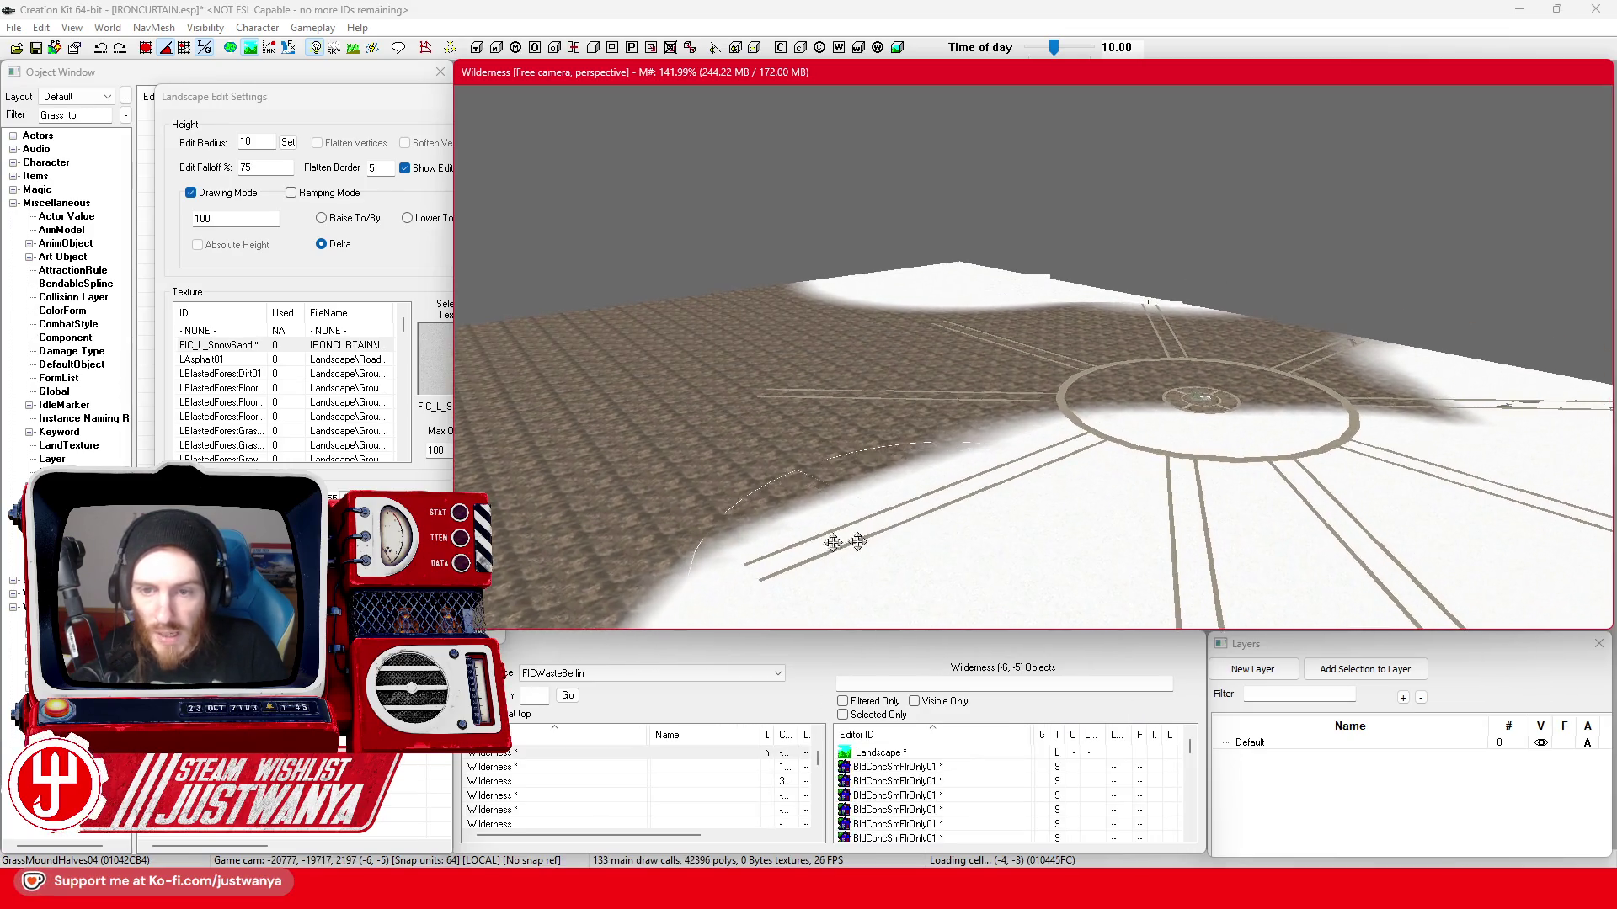
{"action": "scroll", "coordinate": [744, 575], "scroll_direction": "up", "scroll_amount": 2}
{"action": "mouse_move", "coordinate": [657, 544]}
{"action": "left_mouse_down"}
{"action": "mouse_move", "coordinate": [799, 417]}
{"action": "mouse_move", "coordinate": [1410, 360]}
{"action": "mouse_move", "coordinate": [1248, 294]}
{"action": "left_mouse_up"}
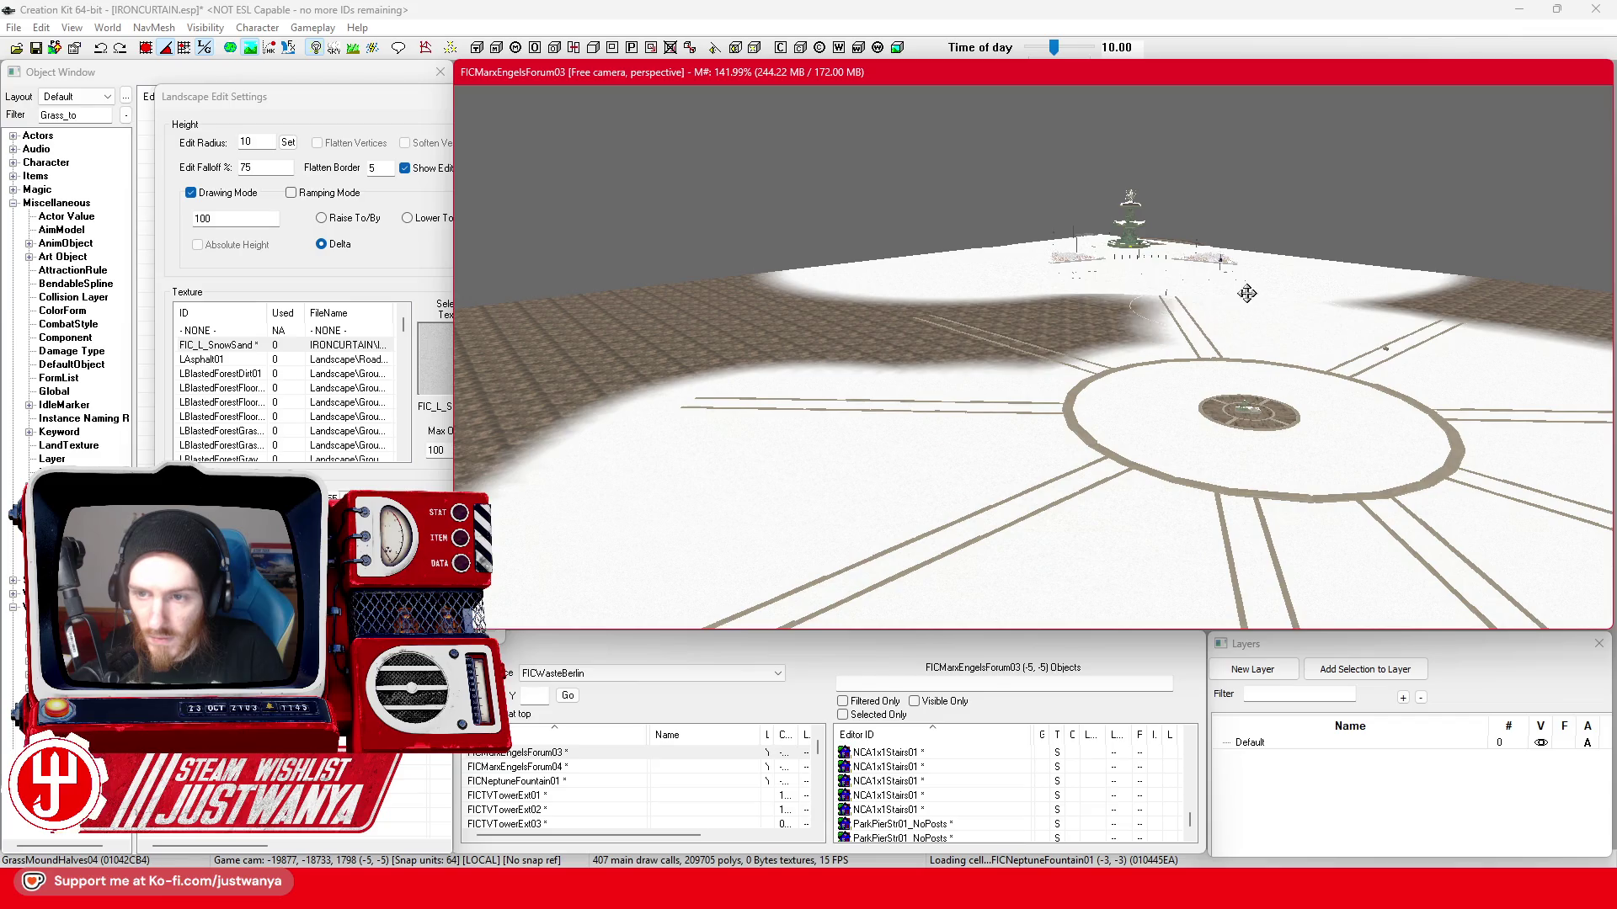
{"action": "mouse_move", "coordinate": [984, 305]}
{"action": "left_mouse_down"}
{"action": "mouse_move", "coordinate": [1036, 341]}
{"action": "mouse_move", "coordinate": [758, 331]}
{"action": "left_mouse_up"}
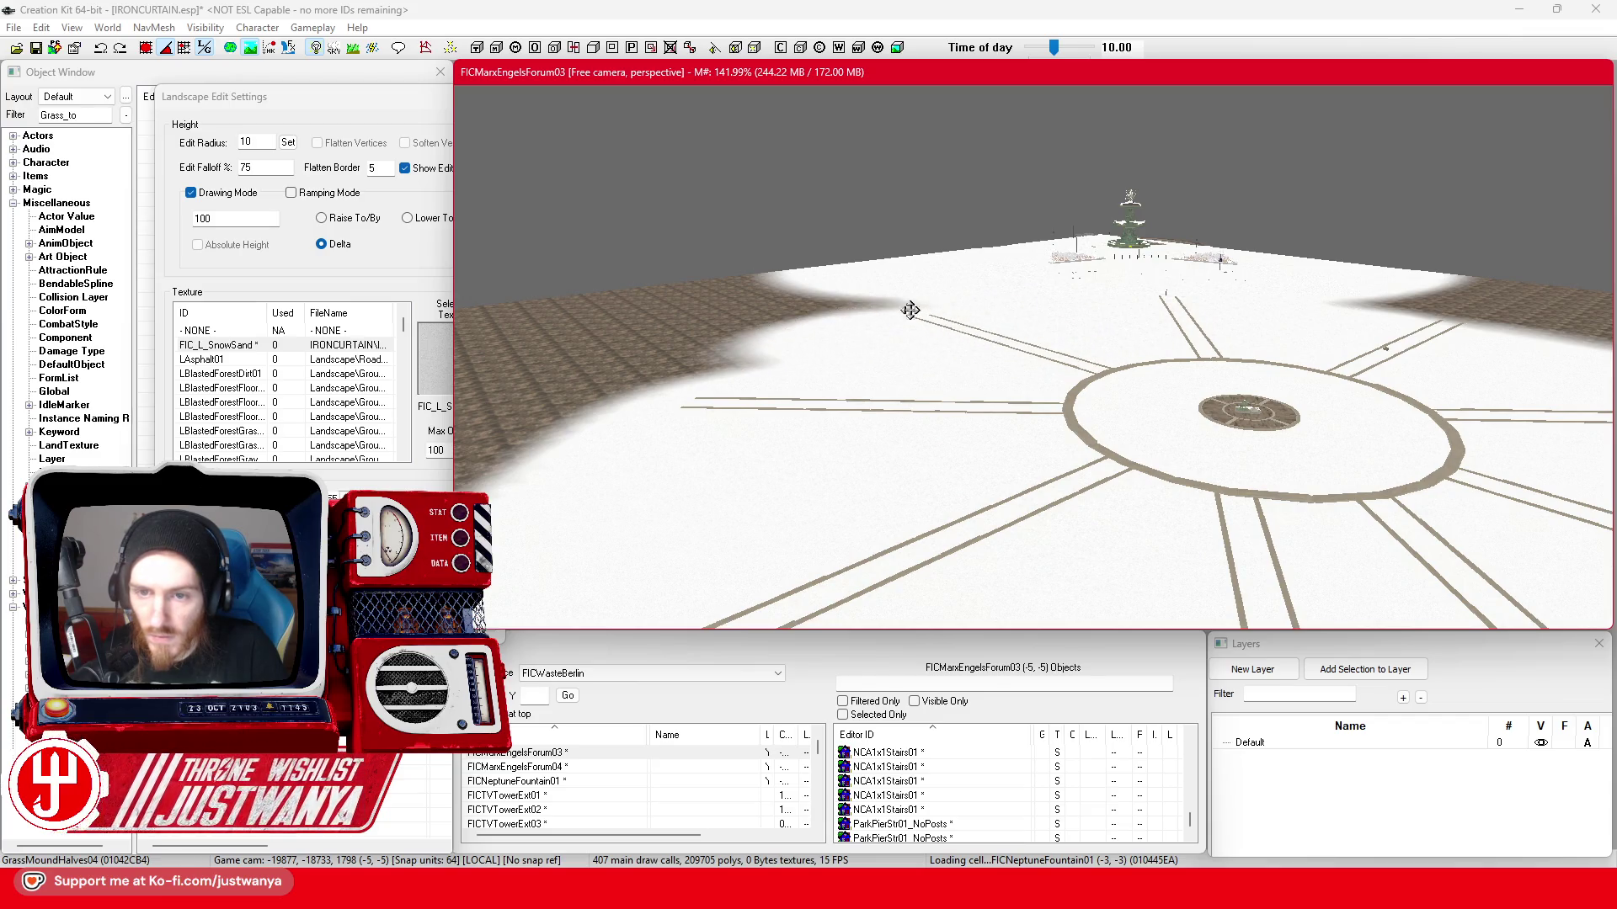
{"action": "scroll", "coordinate": [892, 451], "scroll_direction": "up", "scroll_amount": 5}
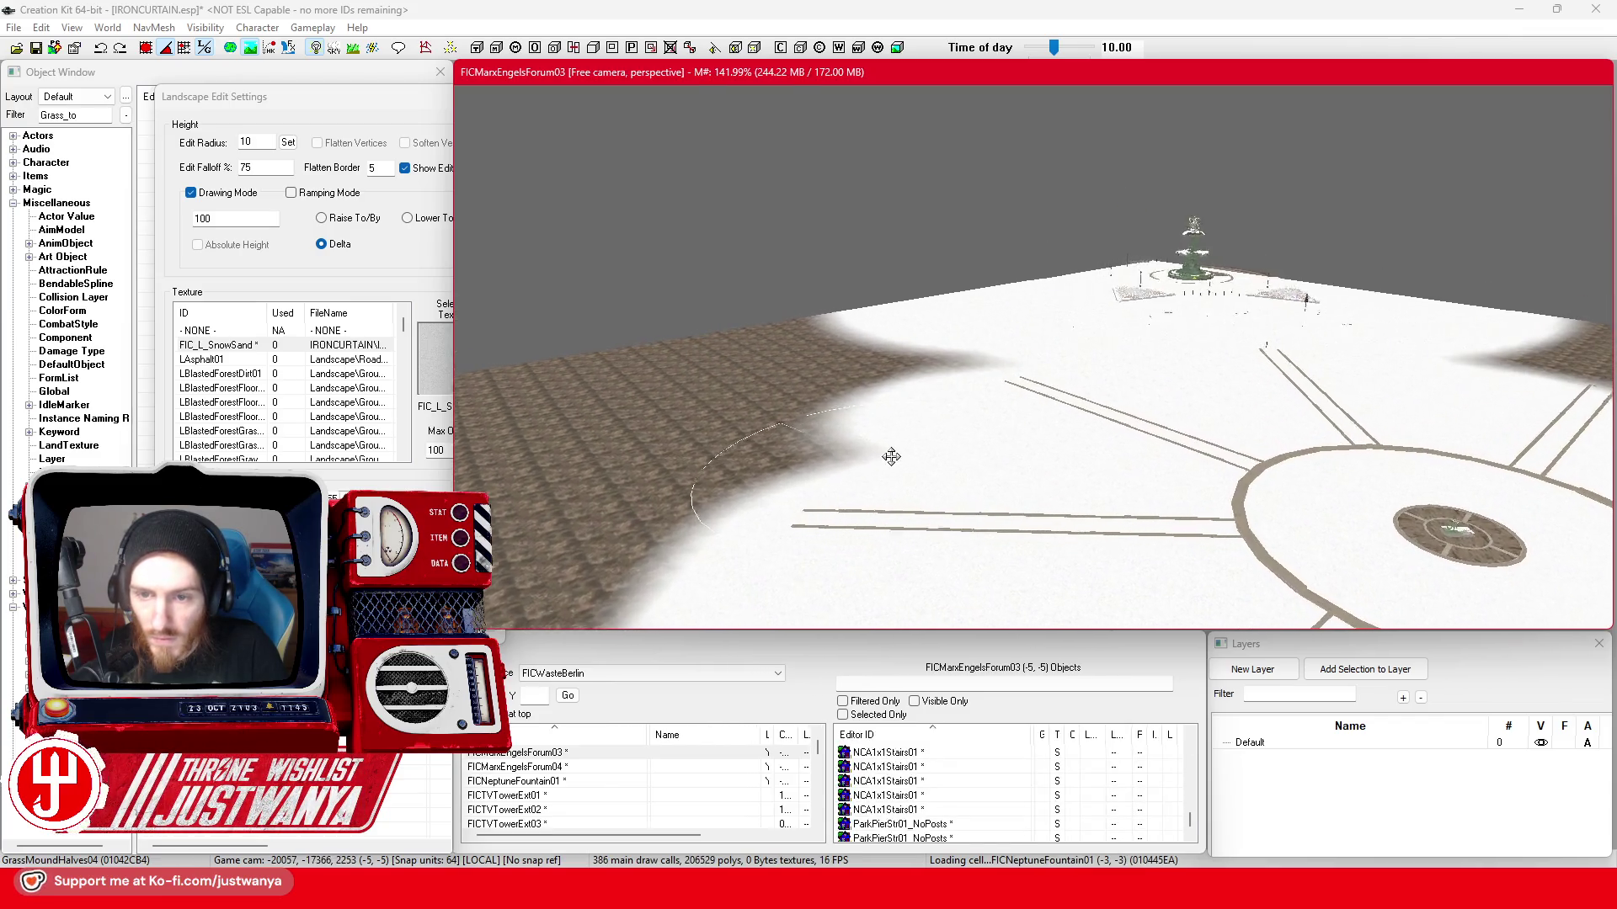
{"action": "mouse_move", "coordinate": [814, 486]}
{"action": "left_mouse_down"}
{"action": "mouse_move", "coordinate": [853, 405]}
{"action": "mouse_move", "coordinate": [877, 430]}
{"action": "left_mouse_up"}
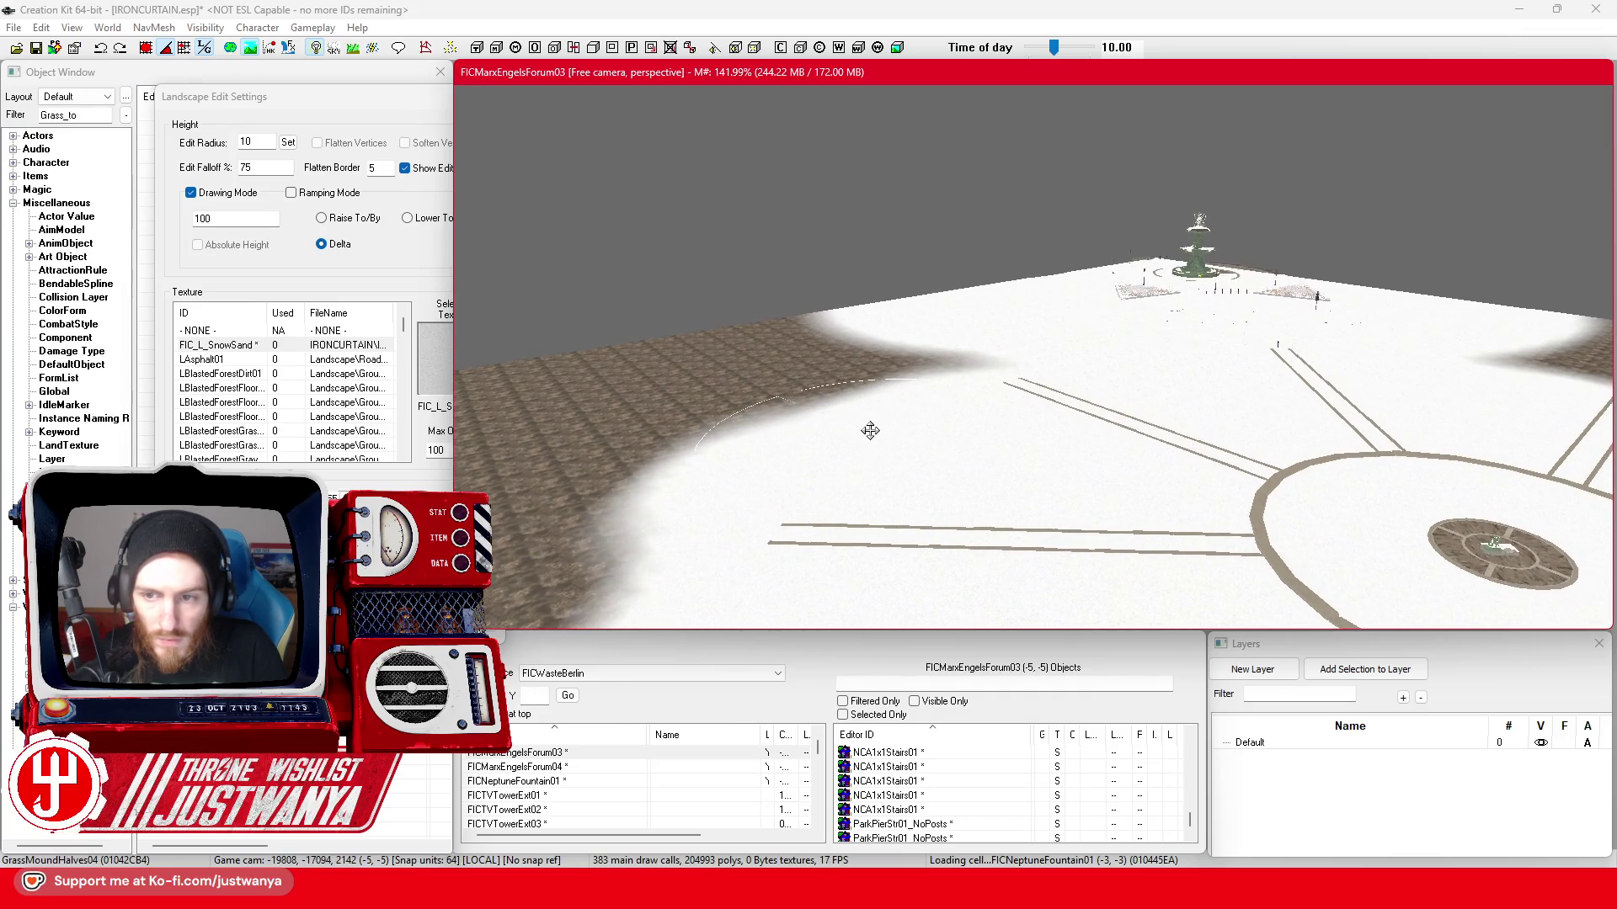
{"action": "scroll", "coordinate": [877, 430], "scroll_direction": "up", "scroll_amount": 3}
{"action": "scroll", "coordinate": [758, 426], "scroll_direction": "up", "scroll_amount": 2}
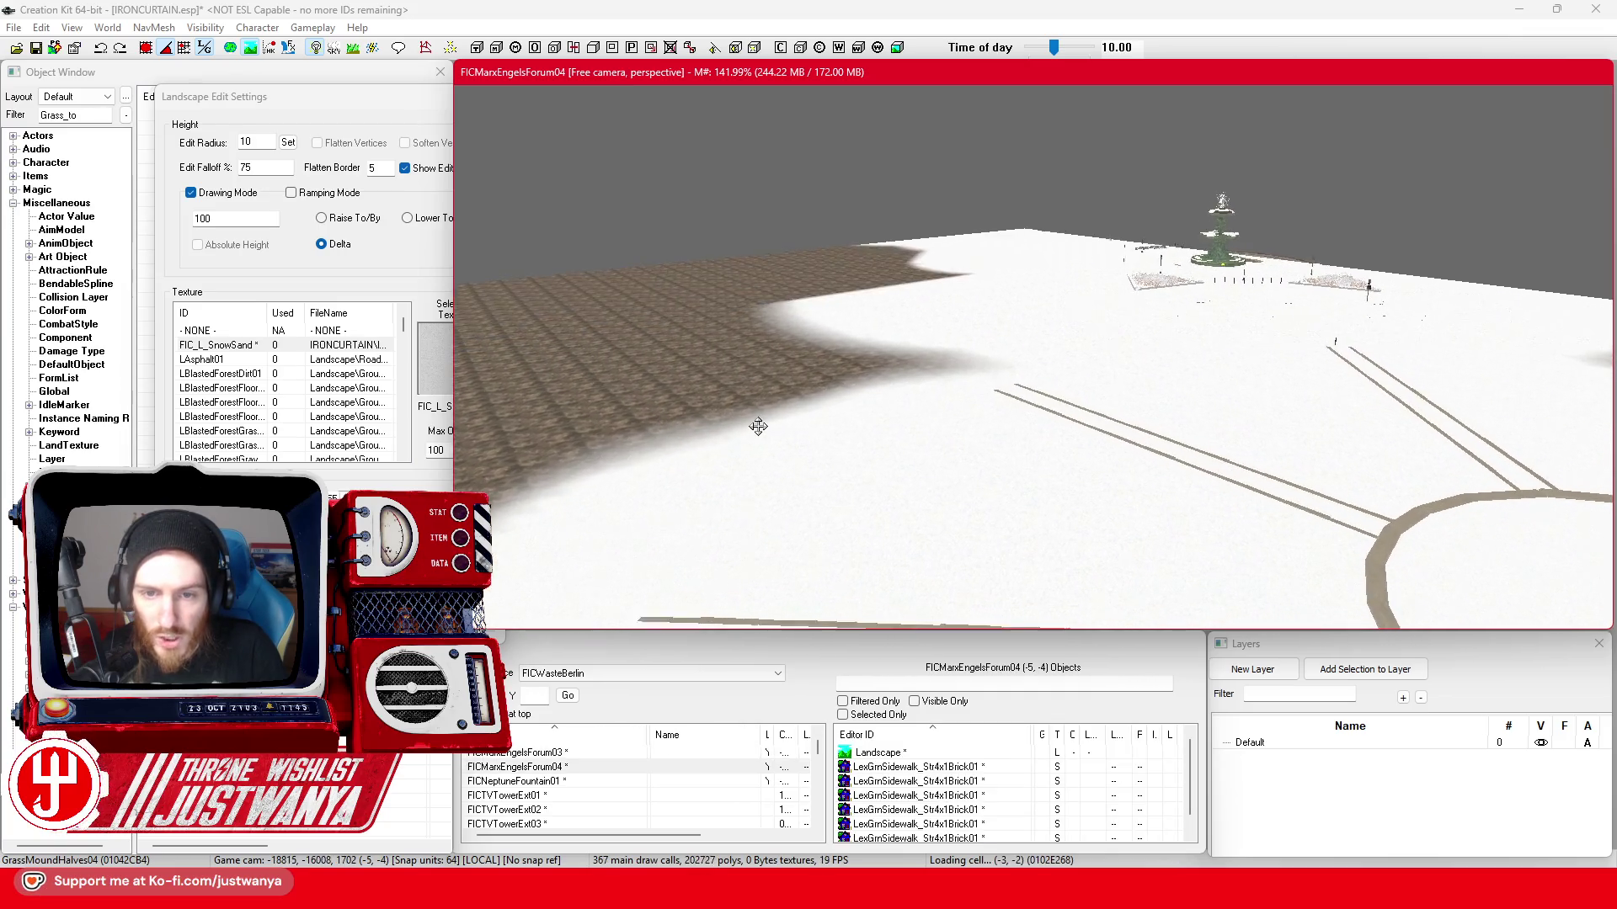
{"action": "left_click_drag", "start_coordinate": [758, 426], "coordinate": [631, 443]}
{"action": "mouse_move", "coordinate": [1049, 375]}
{"action": "left_mouse_down"}
{"action": "mouse_move", "coordinate": [831, 404]}
{"action": "mouse_move", "coordinate": [1006, 421]}
{"action": "left_mouse_up"}
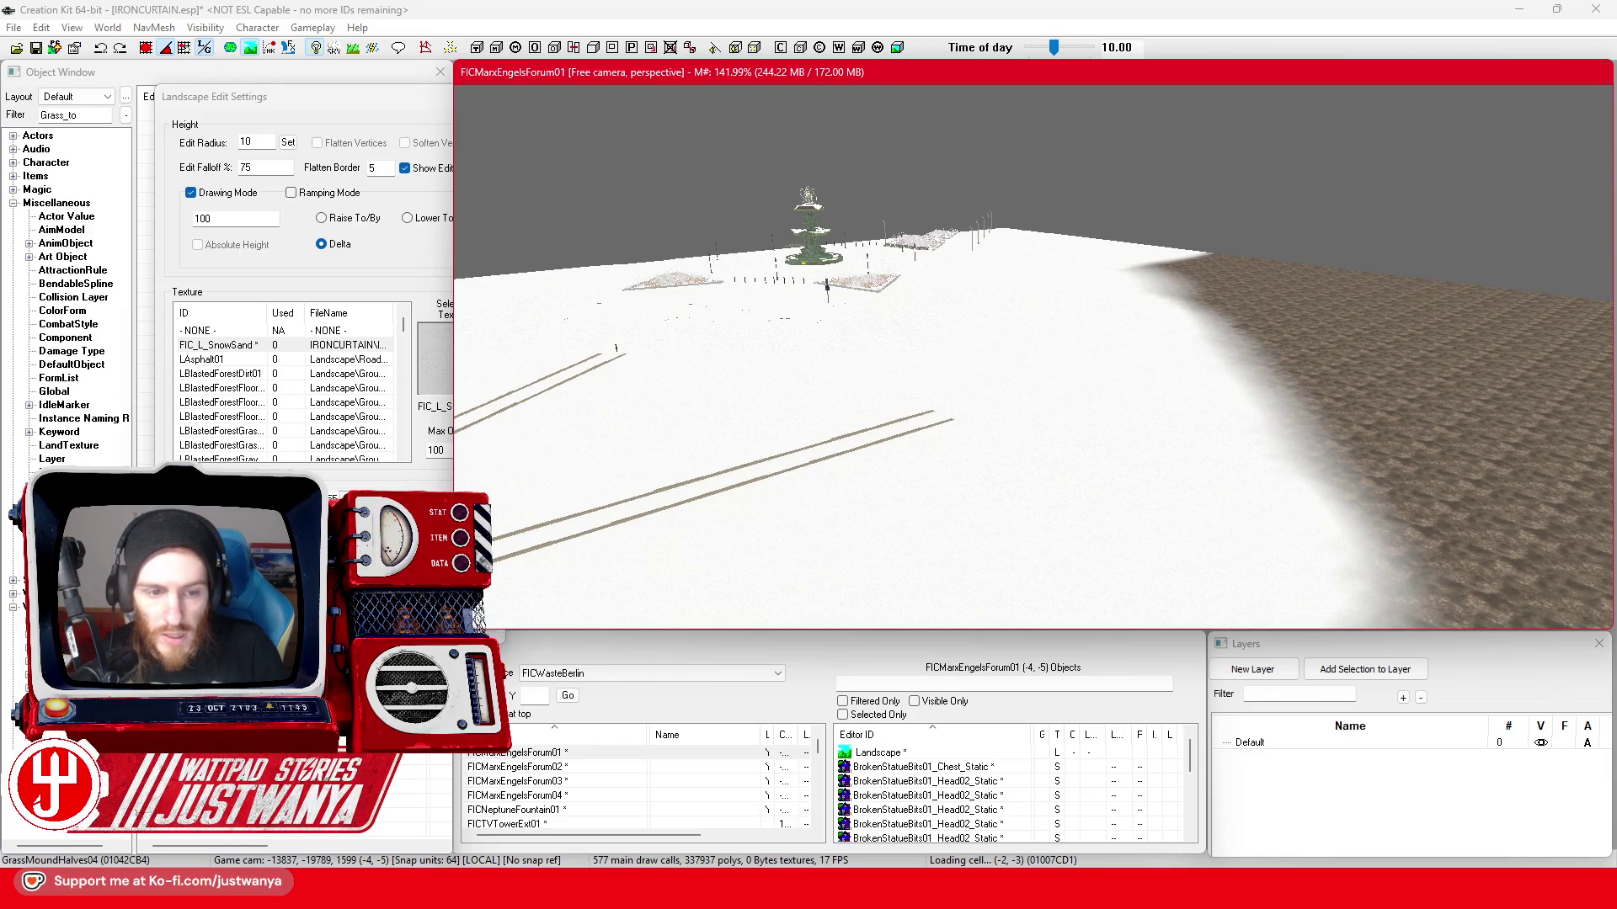
{"action": "key", "text": "h"}
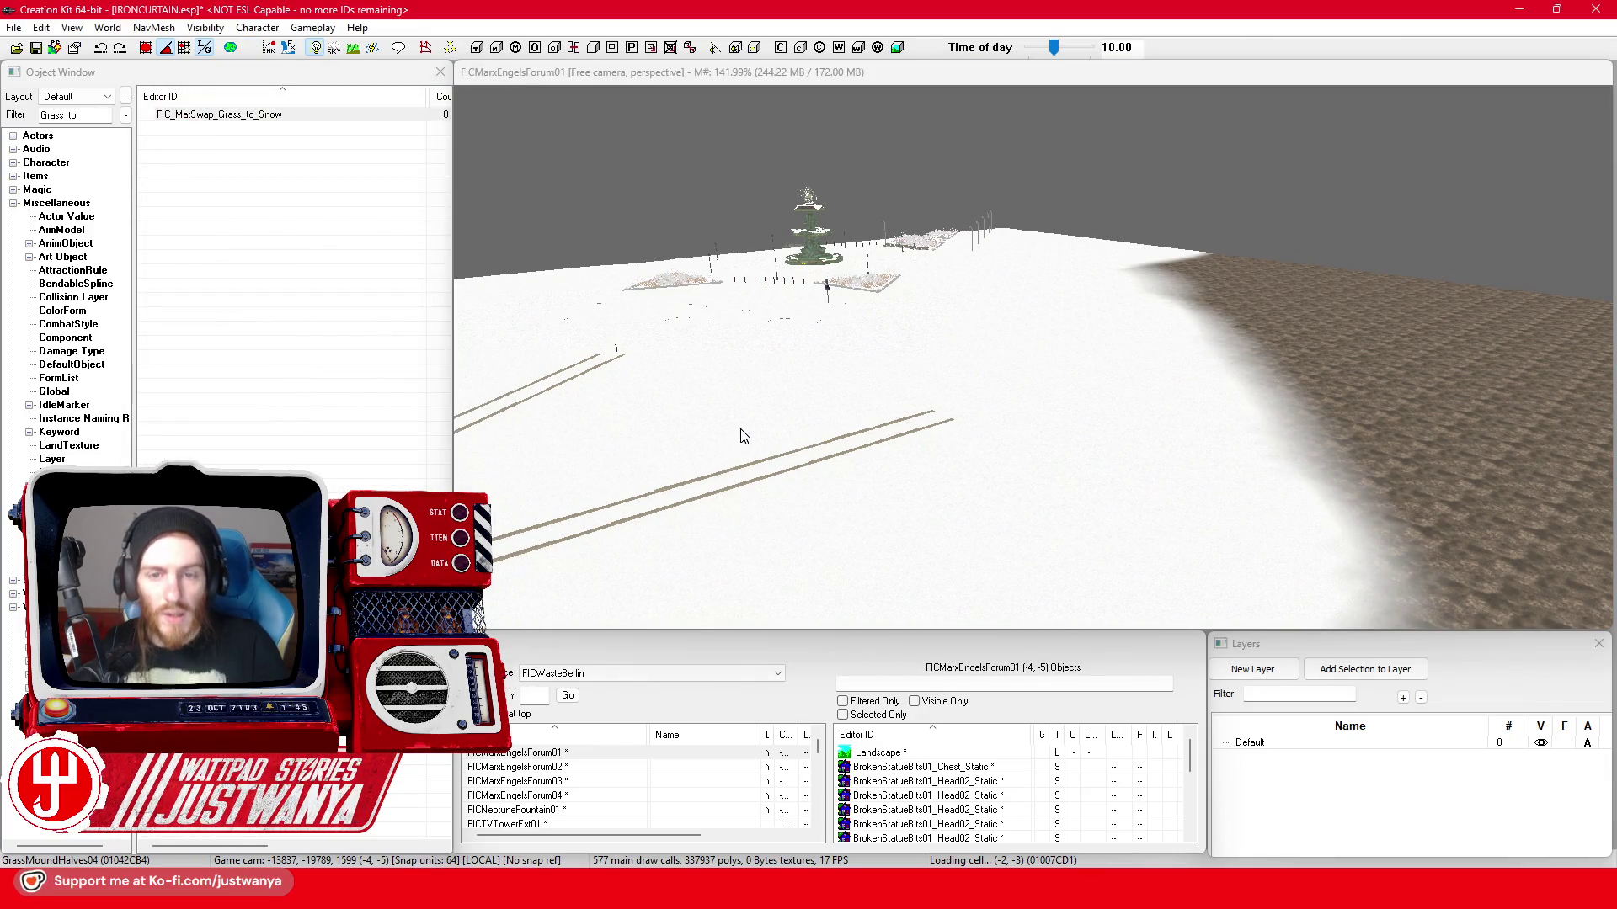
{"action": "scroll", "coordinate": [671, 469], "scroll_direction": "up", "scroll_amount": 3}
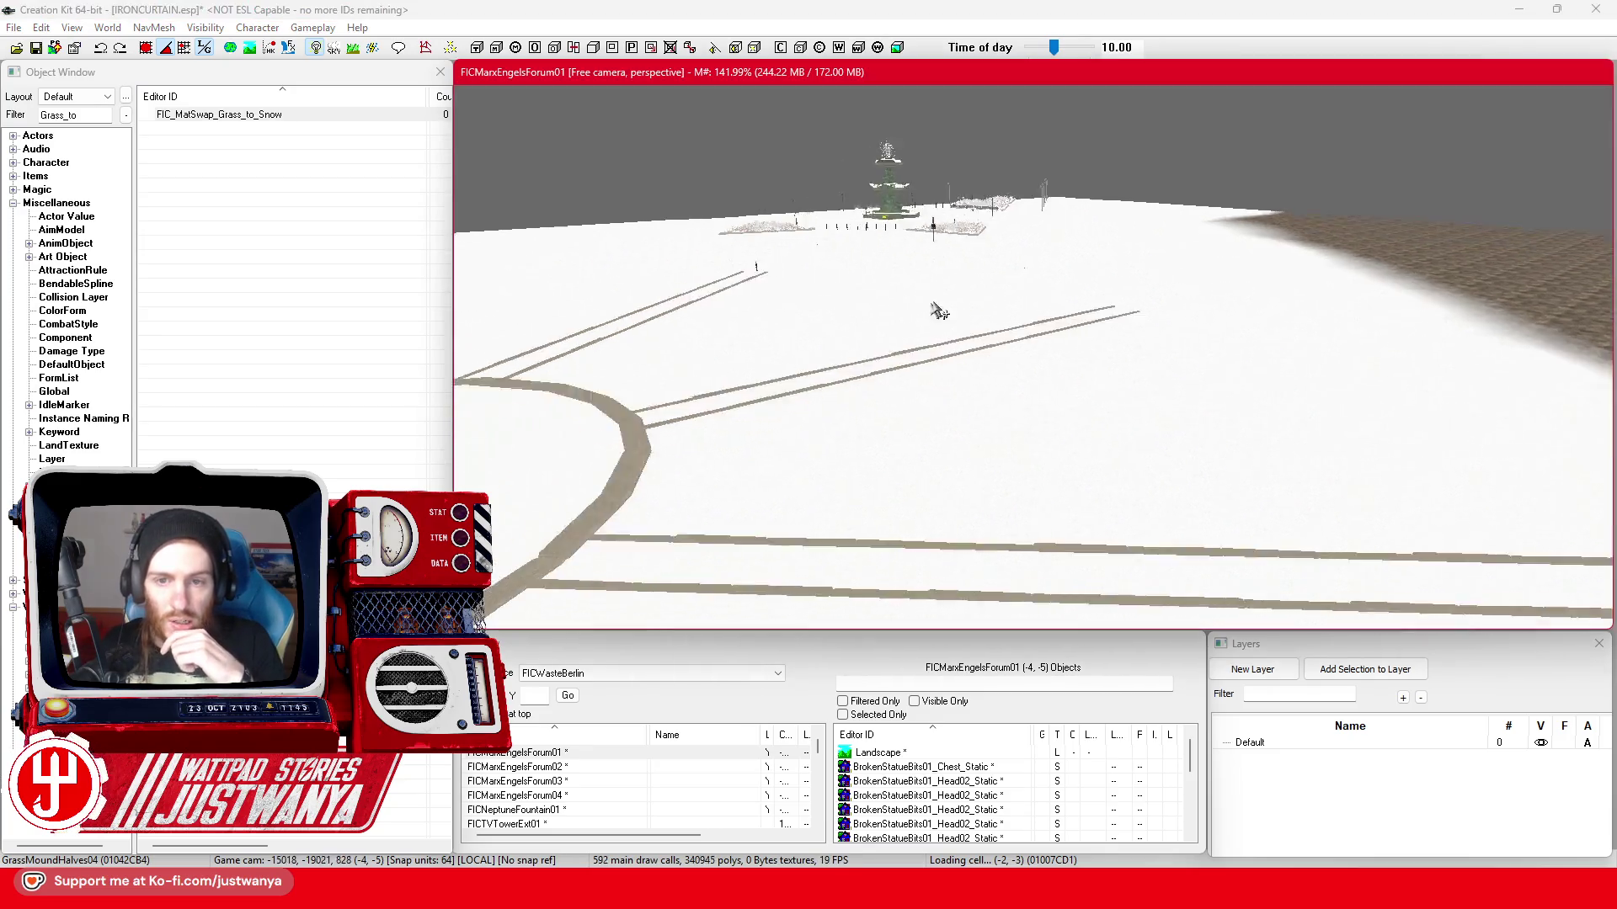
{"action": "scroll", "coordinate": [733, 455], "scroll_direction": "up", "scroll_amount": 3}
{"action": "scroll", "coordinate": [796, 442], "scroll_direction": "up", "scroll_amount": 3}
{"action": "scroll", "coordinate": [860, 431], "scroll_direction": "up", "scroll_amount": 3}
{"action": "scroll", "coordinate": [905, 422], "scroll_direction": "down", "scroll_amount": 2}
{"action": "scroll", "coordinate": [910, 422], "scroll_direction": "down", "scroll_amount": 2}
{"action": "scroll", "coordinate": [923, 433], "scroll_direction": "down", "scroll_amount": 2}
{"action": "scroll", "coordinate": [923, 433], "scroll_direction": "down", "scroll_amount": 2}
{"action": "scroll", "coordinate": [918, 439], "scroll_direction": "down", "scroll_amount": 2}
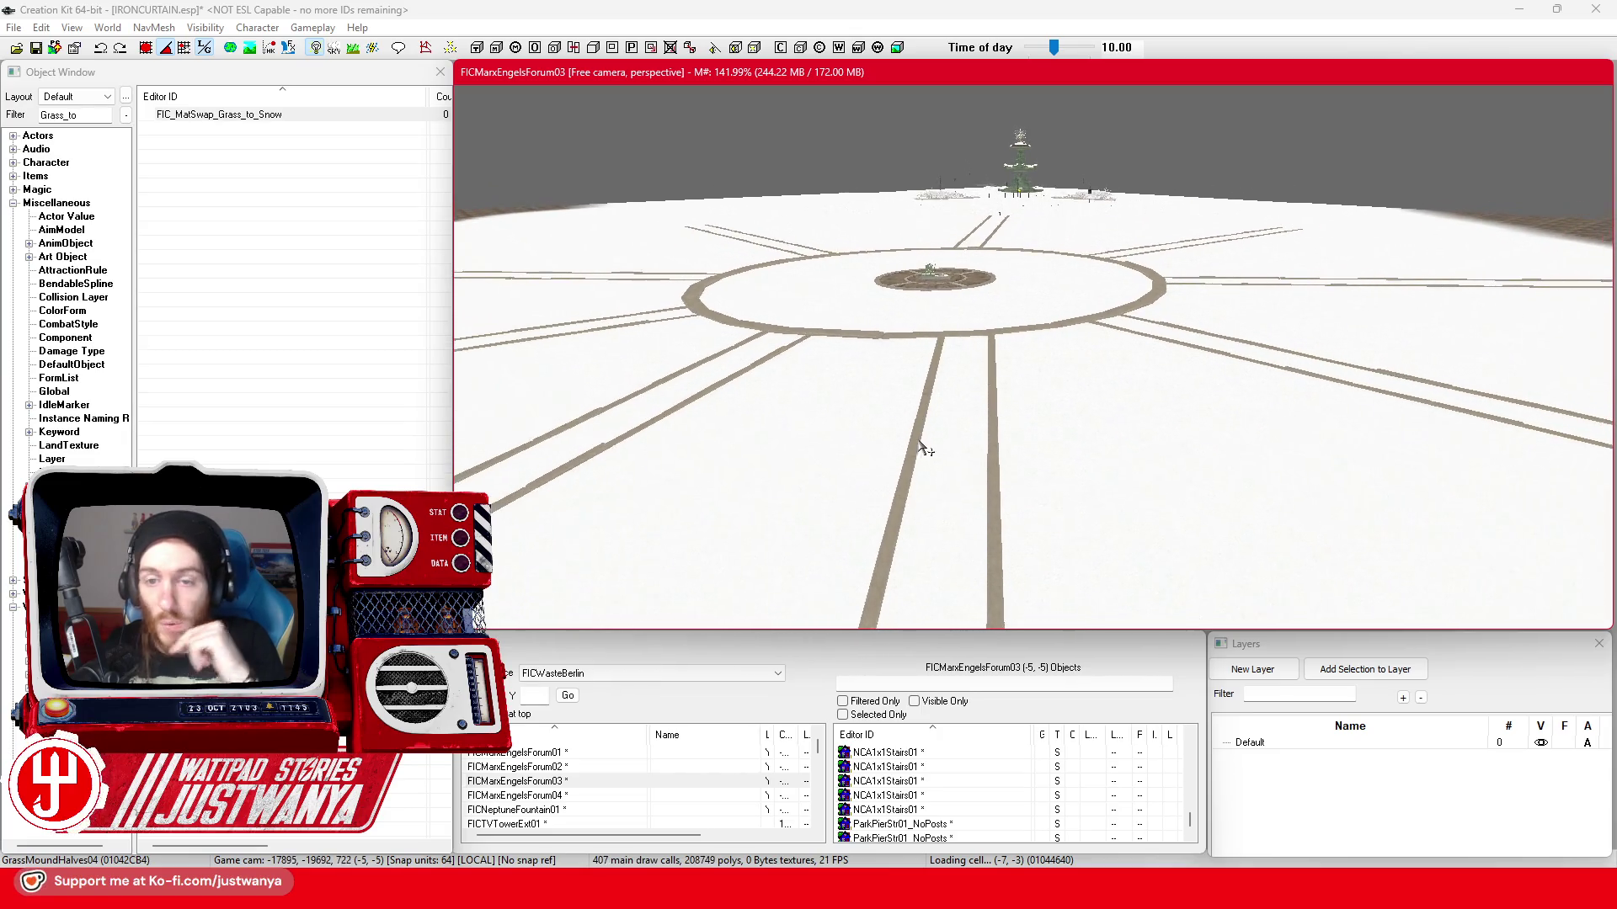
{"action": "scroll", "coordinate": [916, 448], "scroll_direction": "down", "scroll_amount": 2}
{"action": "scroll", "coordinate": [909, 480], "scroll_direction": "down", "scroll_amount": 2}
{"action": "scroll", "coordinate": [906, 512], "scroll_direction": "down", "scroll_amount": 2}
{"action": "scroll", "coordinate": [905, 512], "scroll_direction": "up", "scroll_amount": 3}
{"action": "scroll", "coordinate": [1025, 426], "scroll_direction": "up", "scroll_amount": 3}
{"action": "scroll", "coordinate": [1028, 372], "scroll_direction": "up", "scroll_amount": 2}
{"action": "scroll", "coordinate": [930, 463], "scroll_direction": "up", "scroll_amount": 2}
{"action": "scroll", "coordinate": [923, 477], "scroll_direction": "down", "scroll_amount": 2}
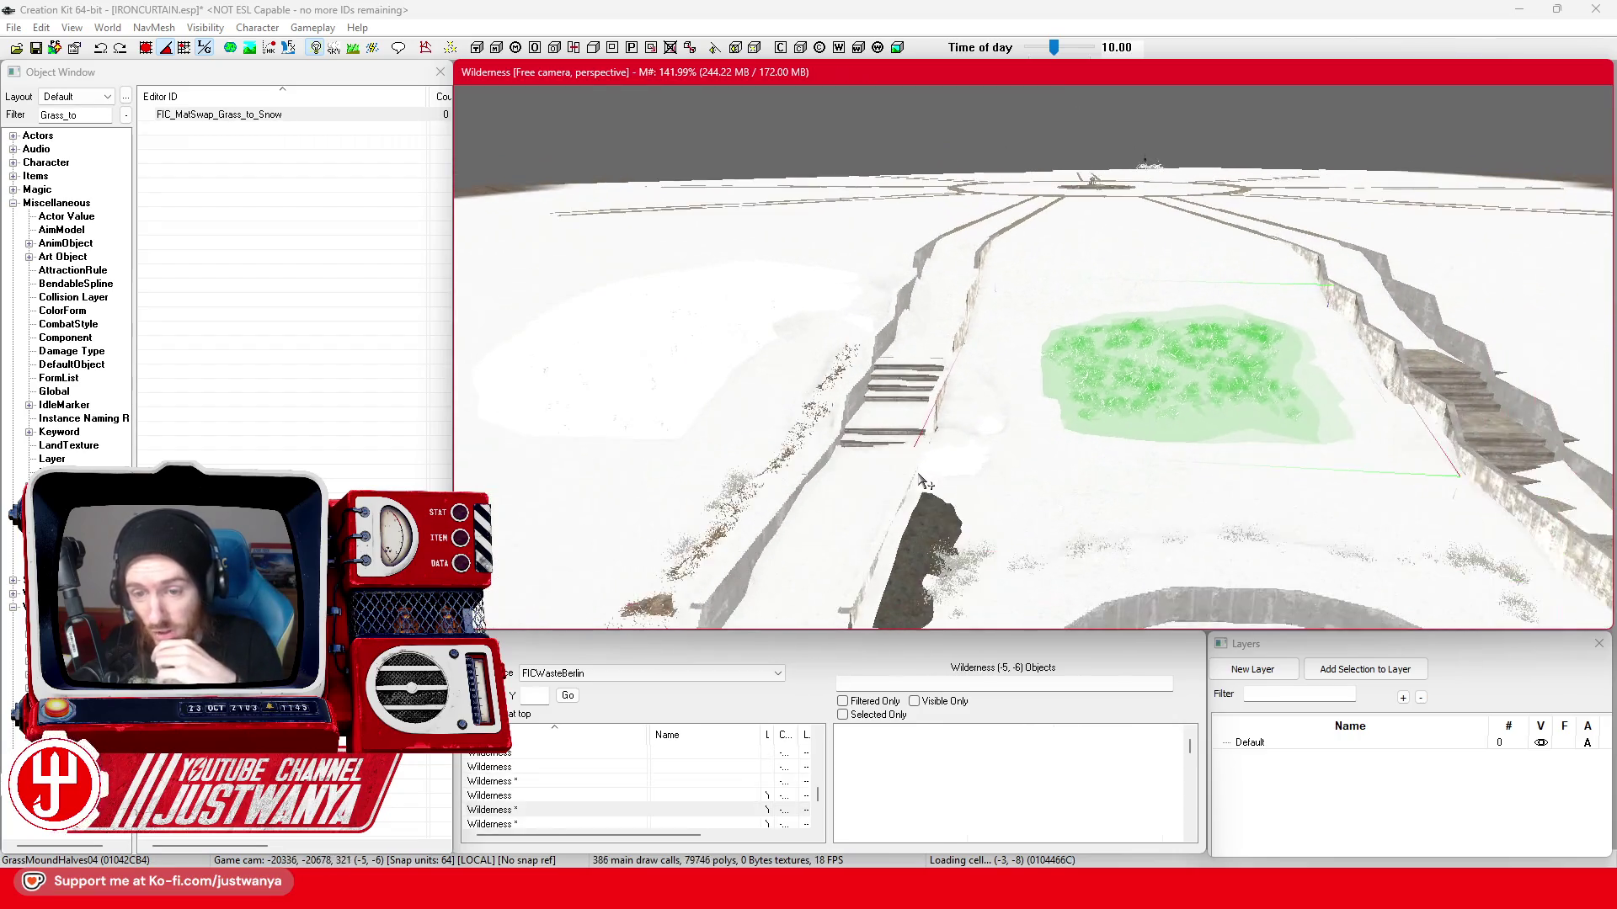
{"action": "scroll", "coordinate": [961, 493], "scroll_direction": "down", "scroll_amount": 2}
- Give the cliff piece beside the stairs the FIC_MatSwap_Grass_to_Snow material swap
{"action": "left_click", "coordinate": [1002, 505]}
{"action": "left_click_drag", "start_coordinate": [1002, 505], "coordinate": [893, 451]}
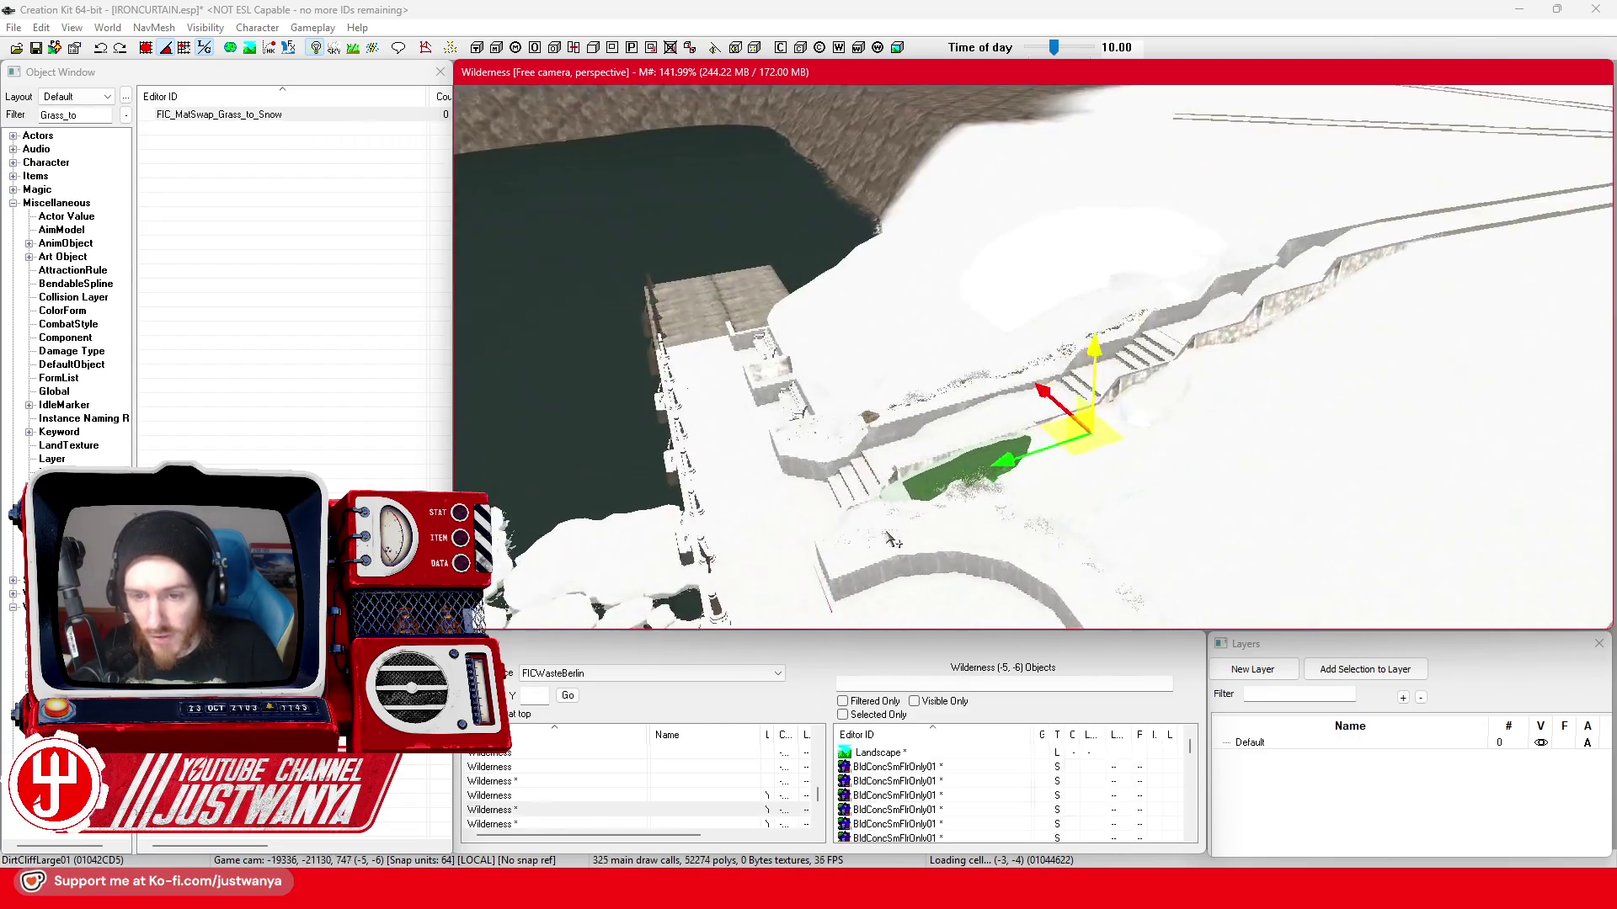
{"action": "scroll", "coordinate": [885, 436], "scroll_direction": "up", "scroll_amount": 2}
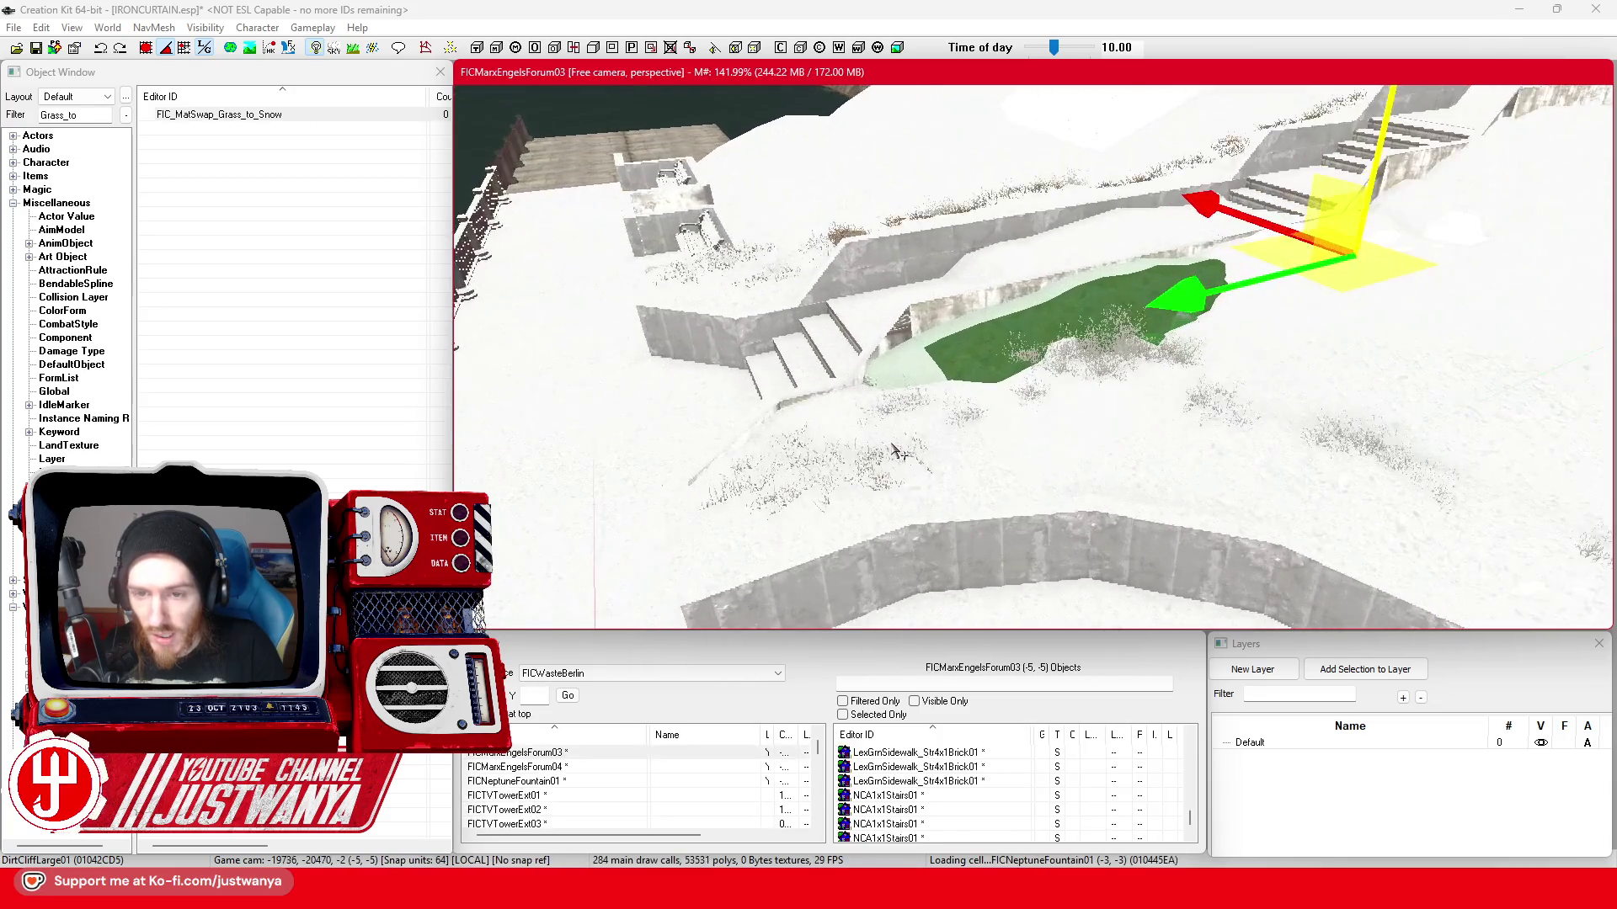
{"action": "scroll", "coordinate": [872, 415], "scroll_direction": "up", "scroll_amount": 2}
{"action": "scroll", "coordinate": [859, 391], "scroll_direction": "up", "scroll_amount": 2}
{"action": "double_click", "coordinate": [856, 384]}
{"action": "left_click", "coordinate": [844, 469]}
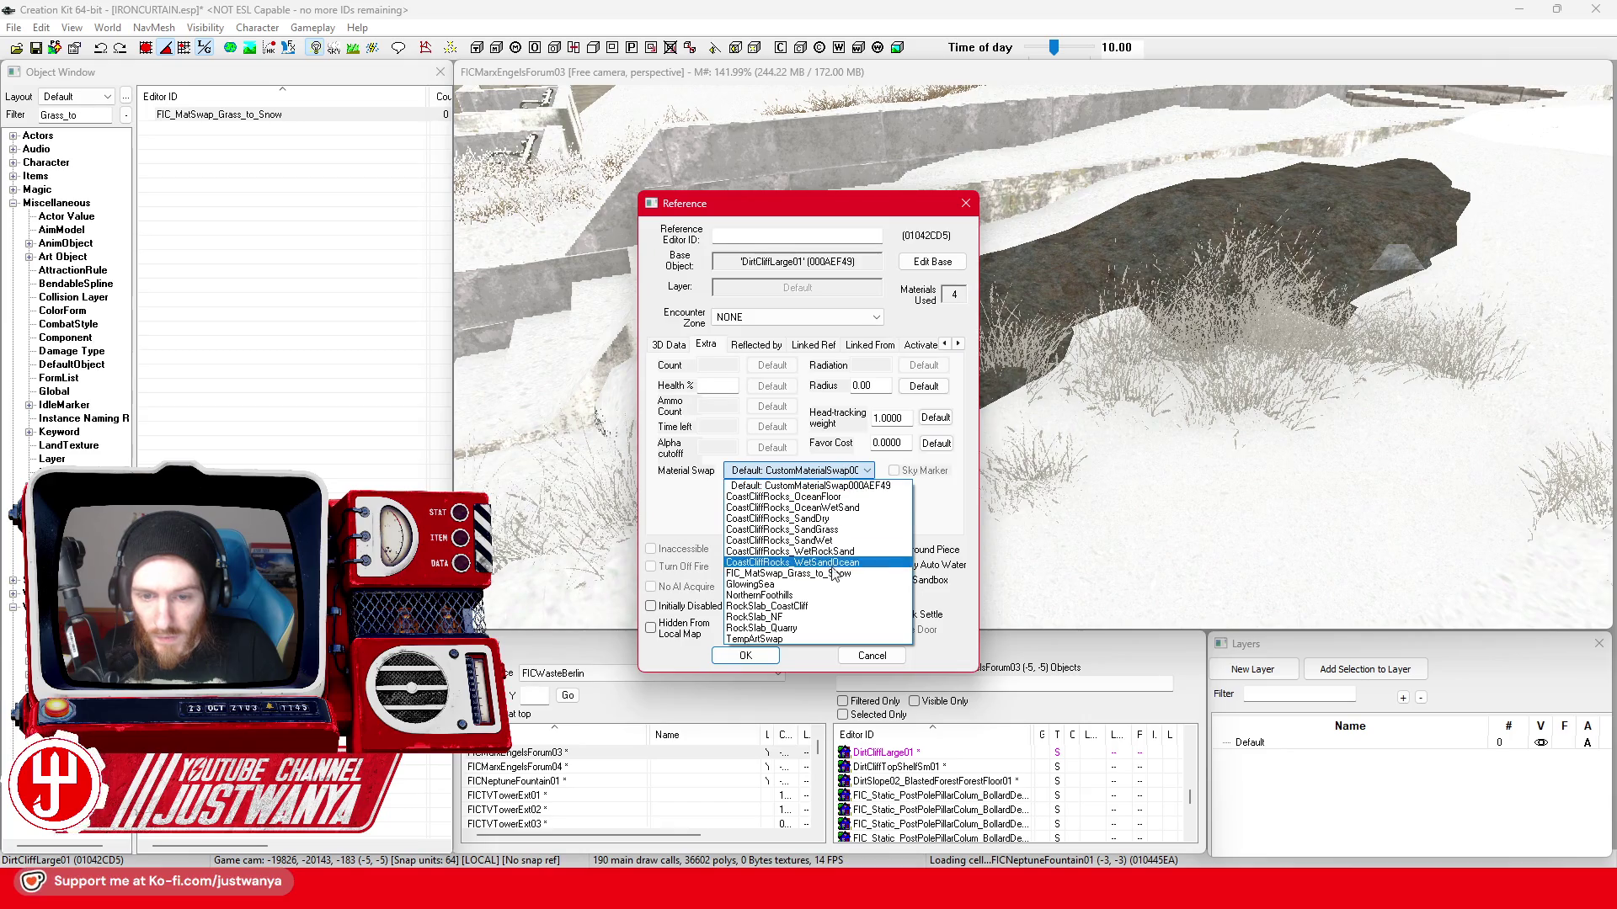
{"action": "left_click", "coordinate": [832, 573]}
{"action": "left_click", "coordinate": [745, 656]}
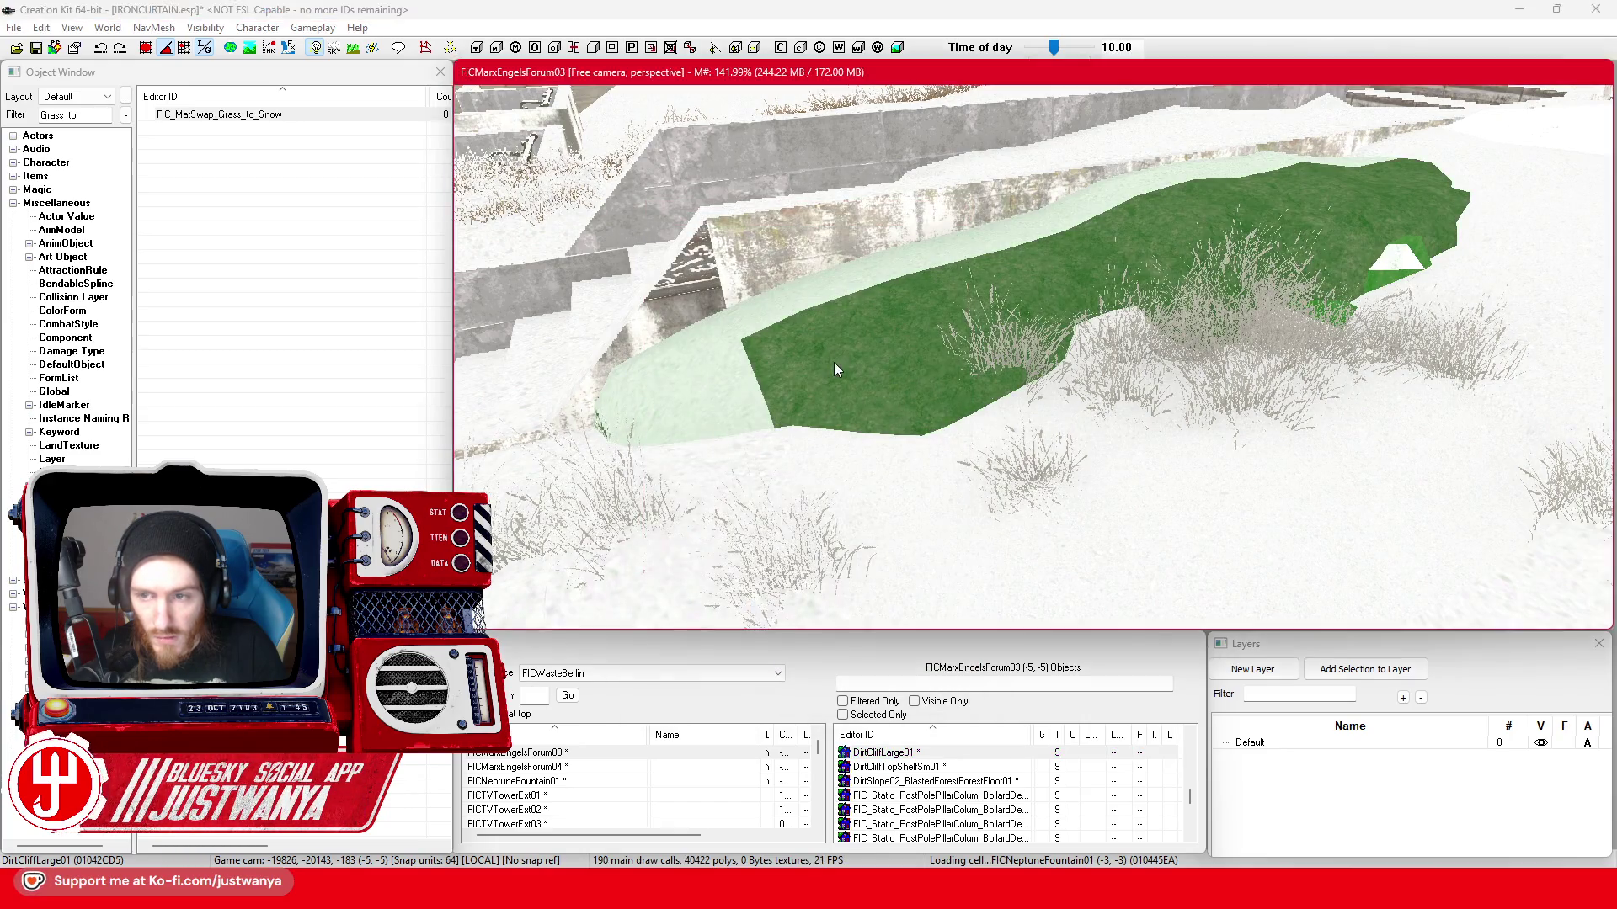
- From the cliff's base object, preview the DirtCliffLarge01 model with FIC_MatSwap_Grass_to_Snow in Model Data
{"action": "double_click", "coordinate": [835, 363]}
{"action": "left_click", "coordinate": [941, 264]}
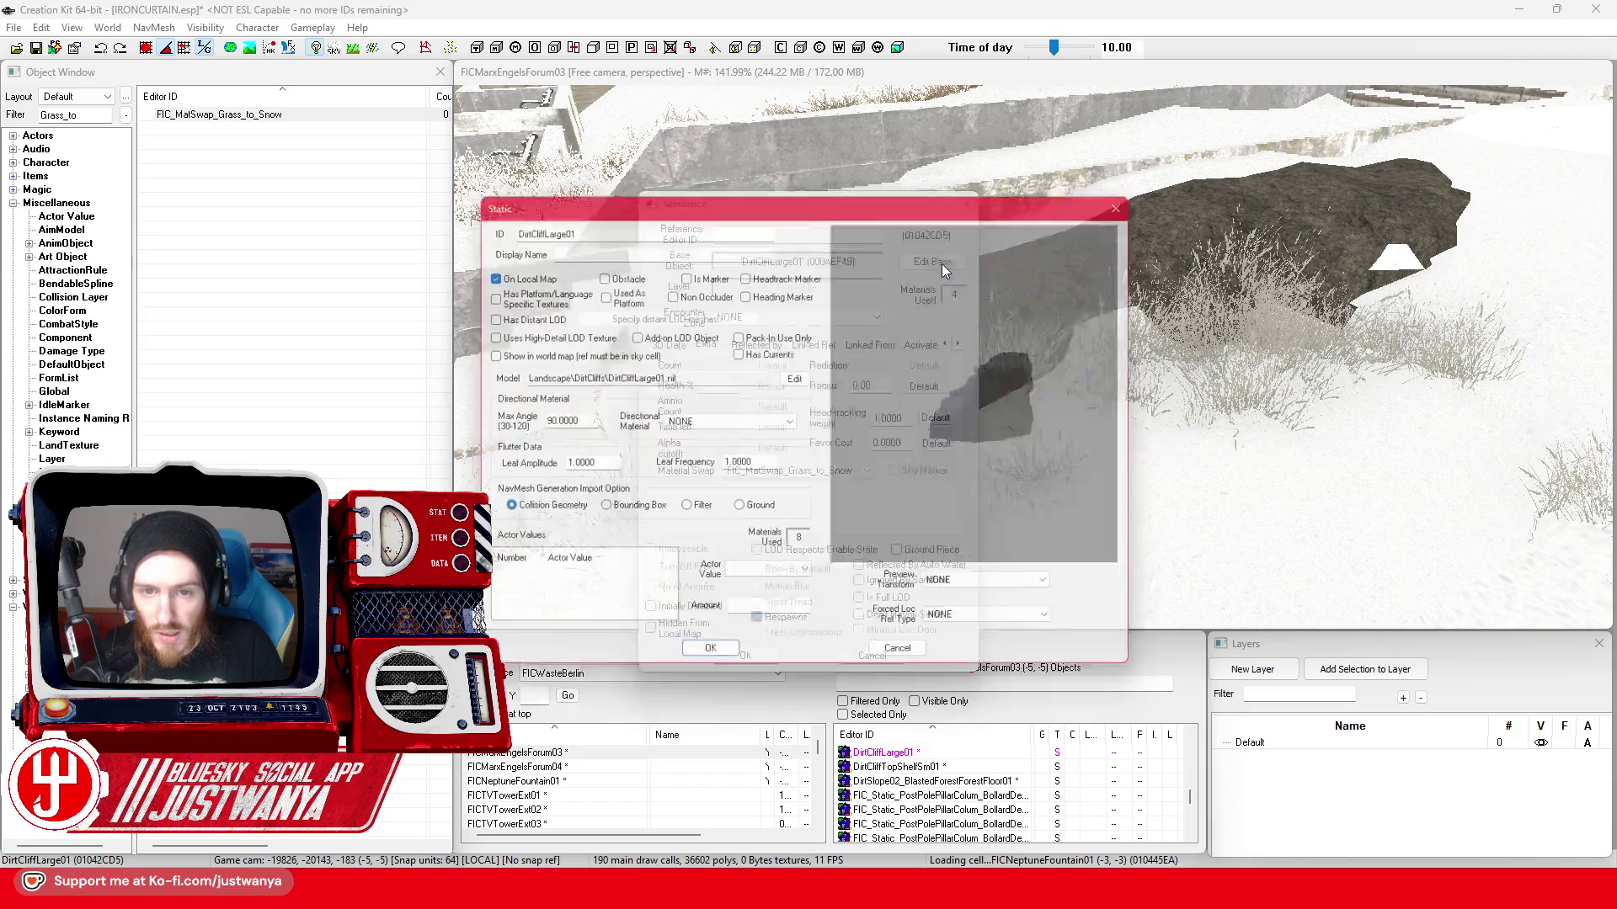
{"action": "left_click_drag", "start_coordinate": [917, 213], "coordinate": [1246, 207]}
{"action": "left_click", "coordinate": [1133, 374]}
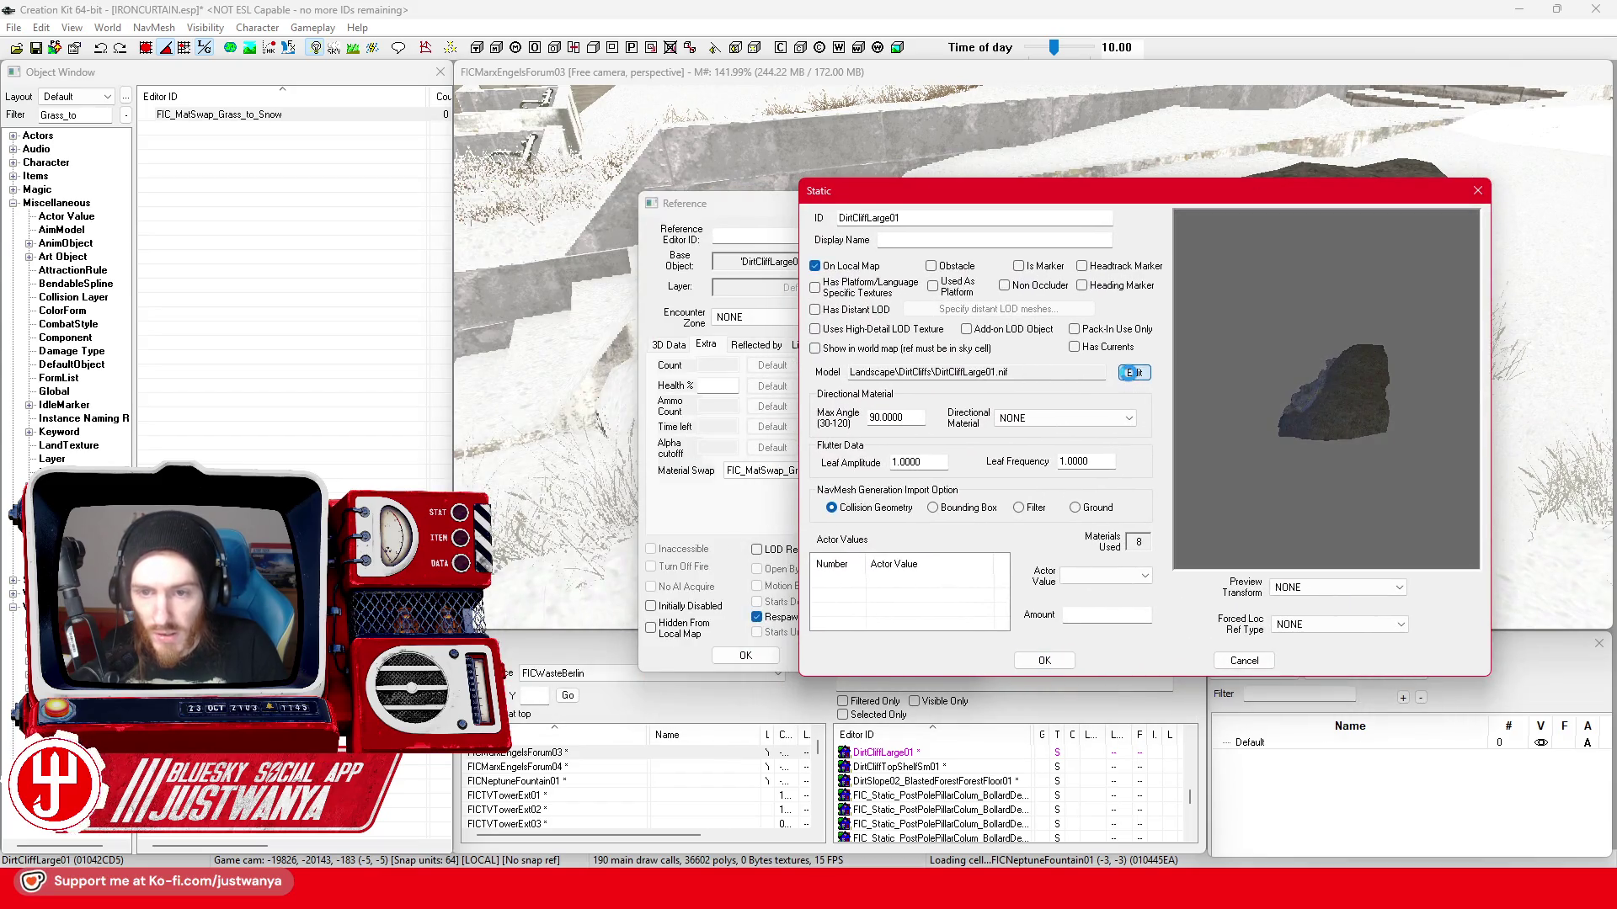
{"action": "left_click", "coordinate": [640, 185]}
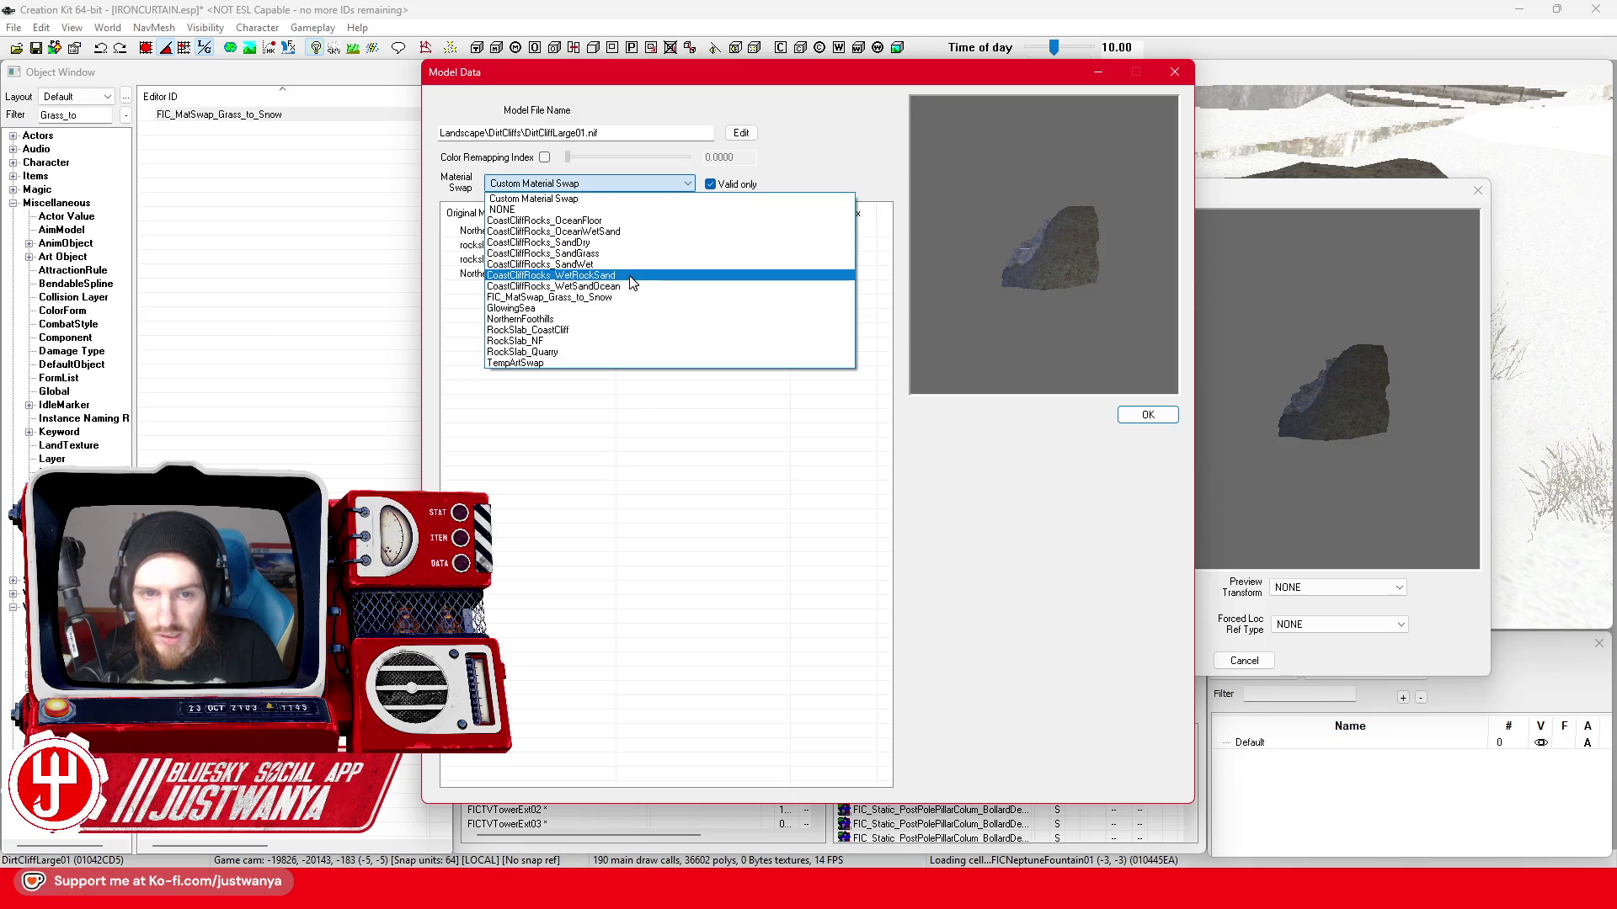
{"action": "left_click", "coordinate": [638, 295]}
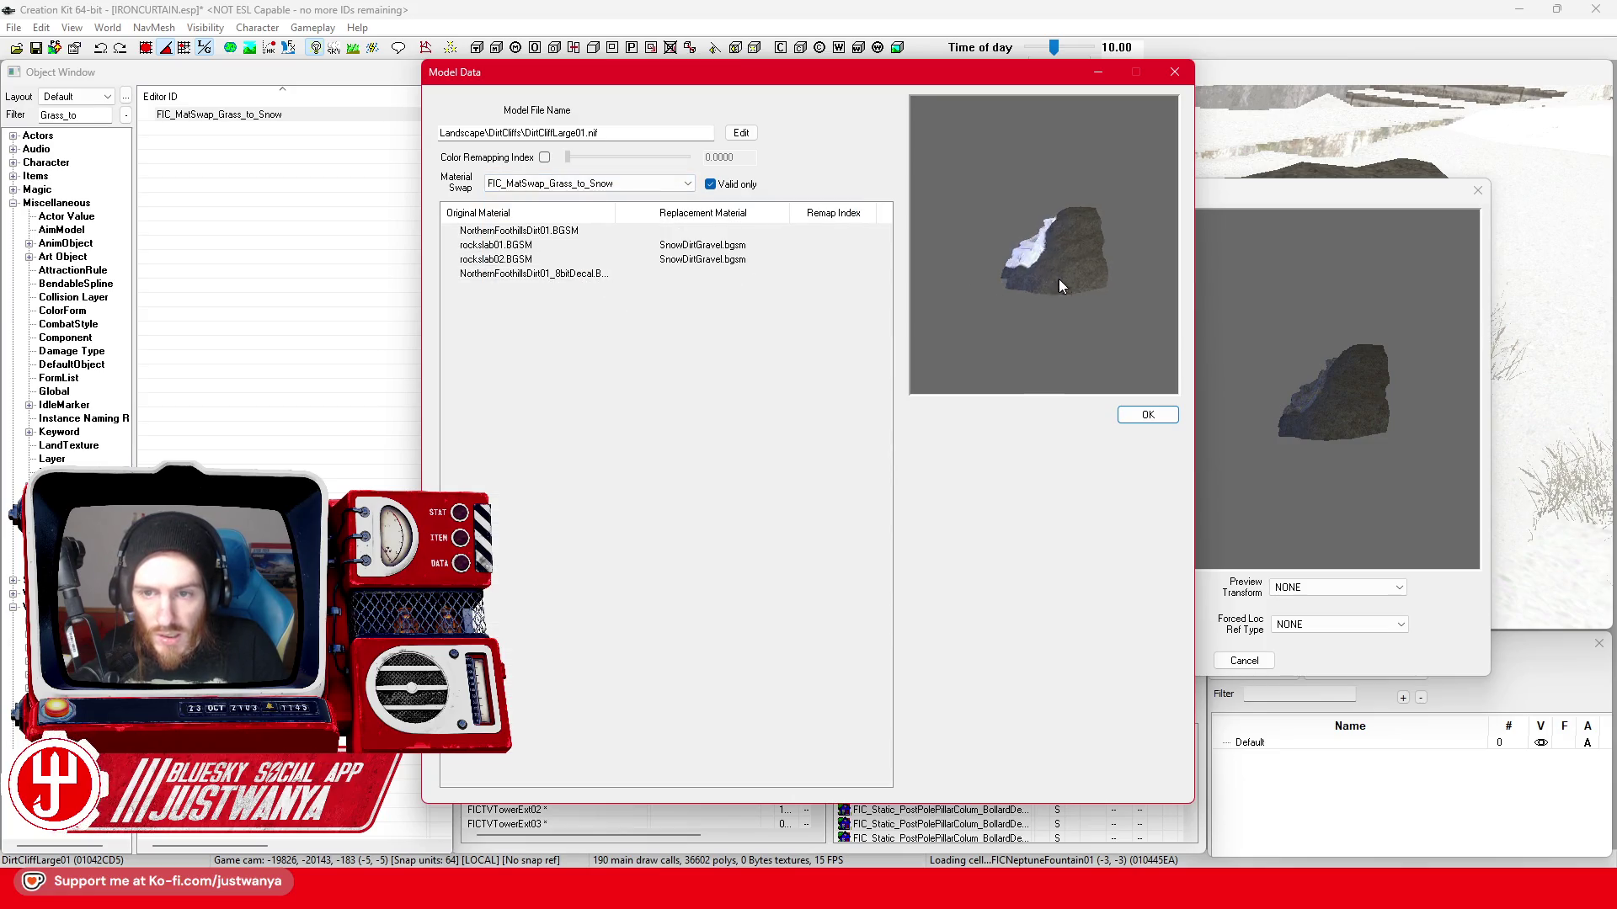
- View the snow-mapped rock preview from above, move it aside, and bring up the swap record for editing
{"action": "left_click_drag", "start_coordinate": [1054, 282], "coordinate": [1160, 335]}
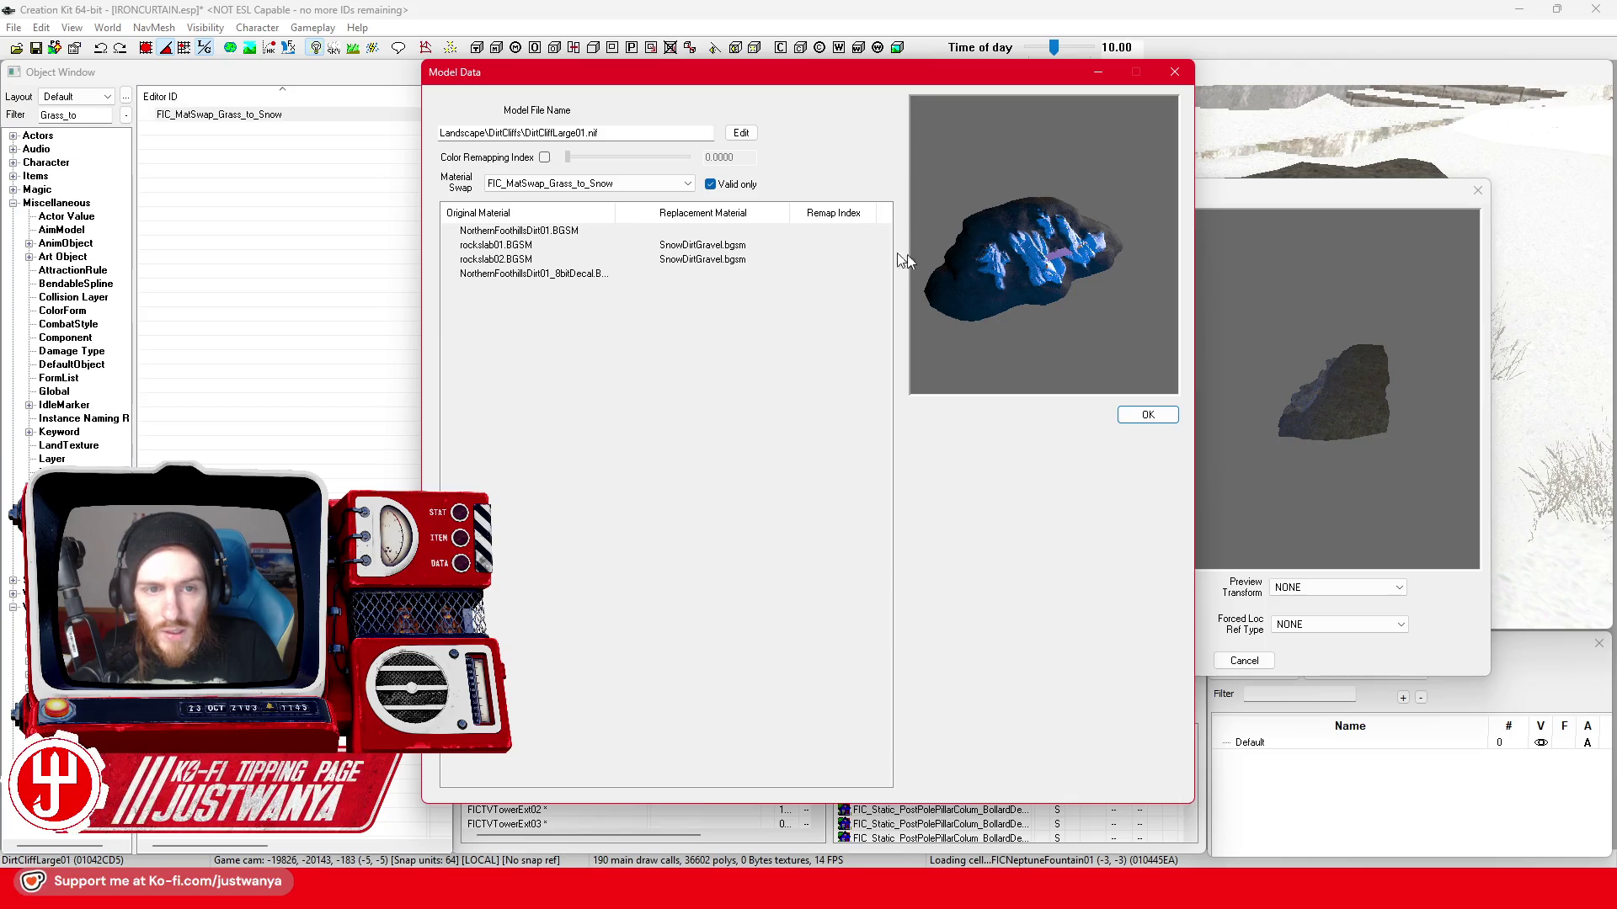
{"action": "left_click_drag", "start_coordinate": [815, 81], "coordinate": [1119, 88]}
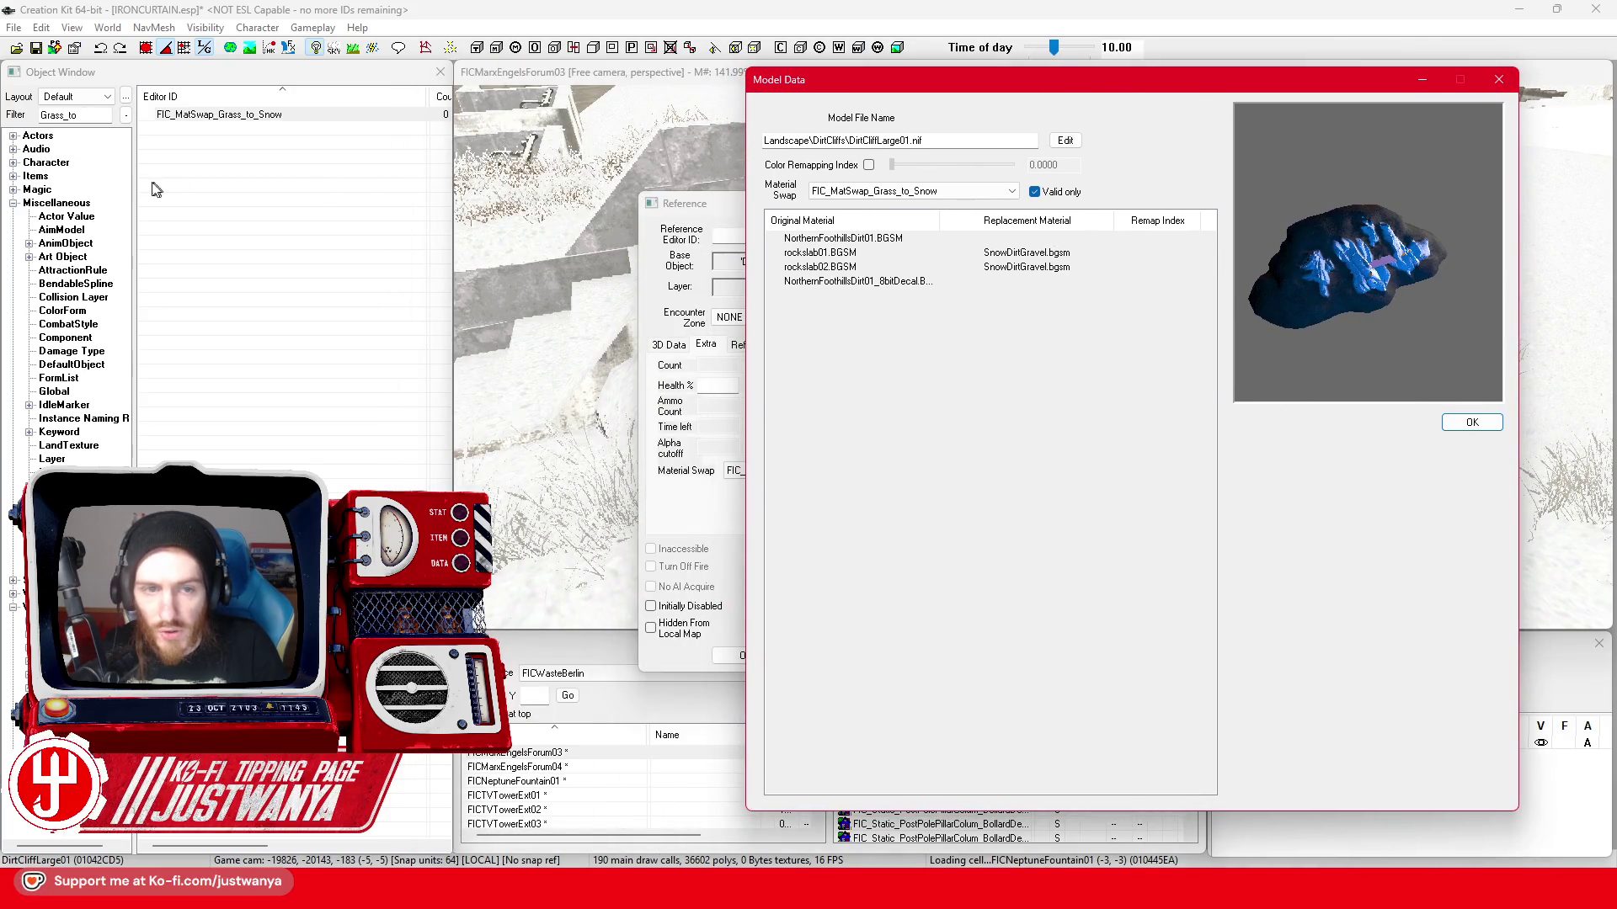
{"action": "double_click", "coordinate": [275, 115]}
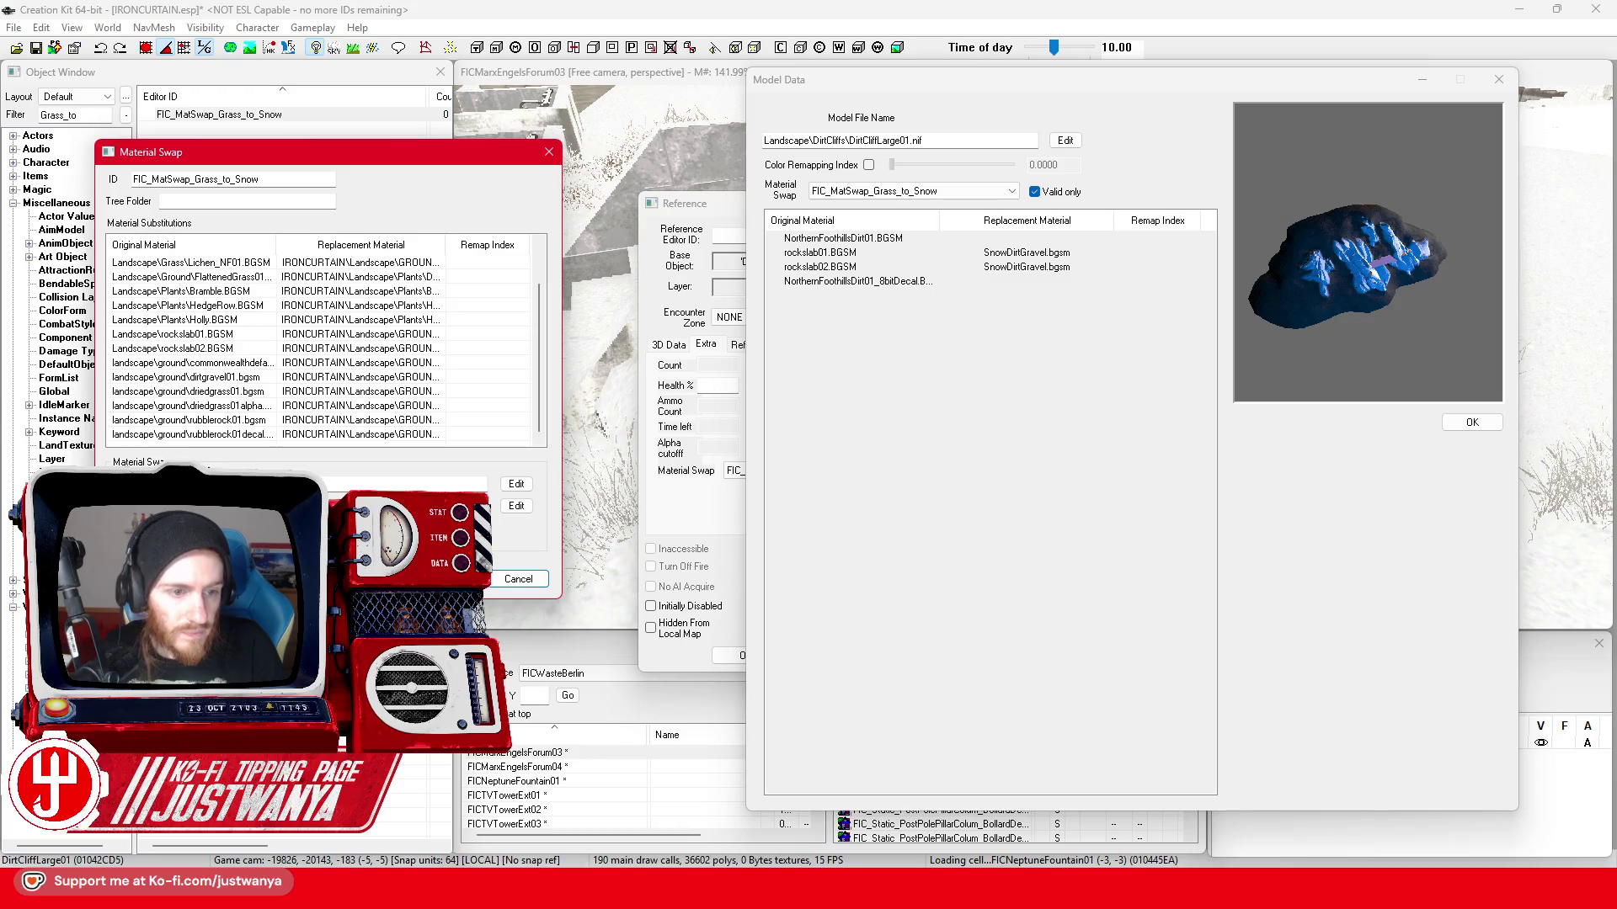
- Add a substitution mapping the NorthernFoothills dirt material to IRONCURTAIN SnowDirtGravel.bgsm
{"action": "left_click", "coordinate": [515, 485]}
{"action": "type", "text": "NorthernFootHills"}
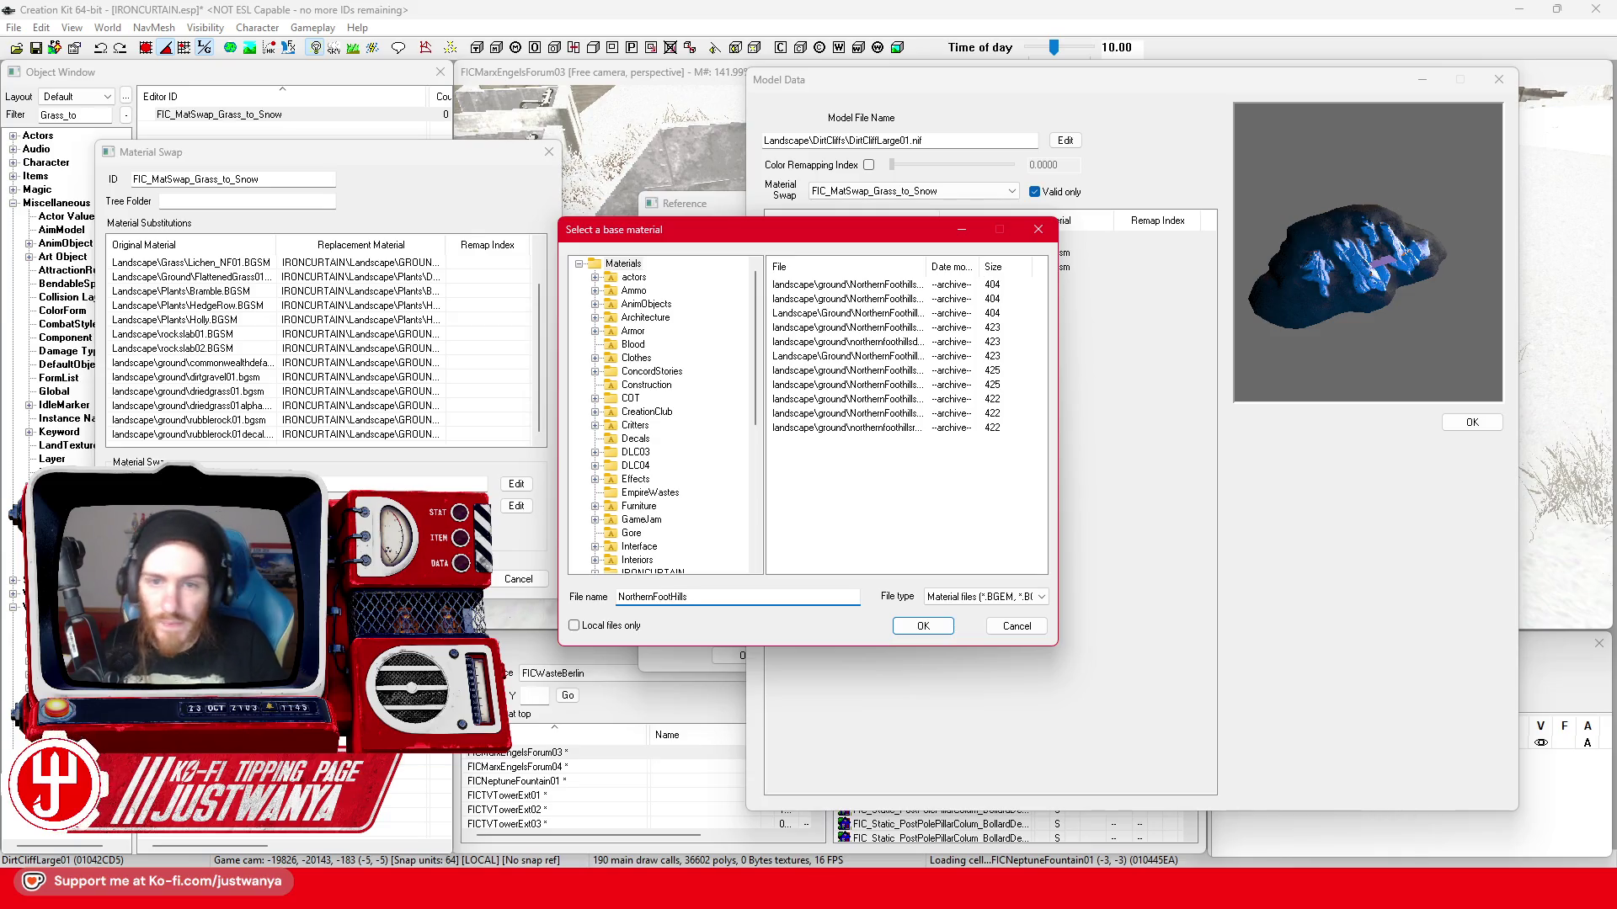
{"action": "key", "text": "Return"}
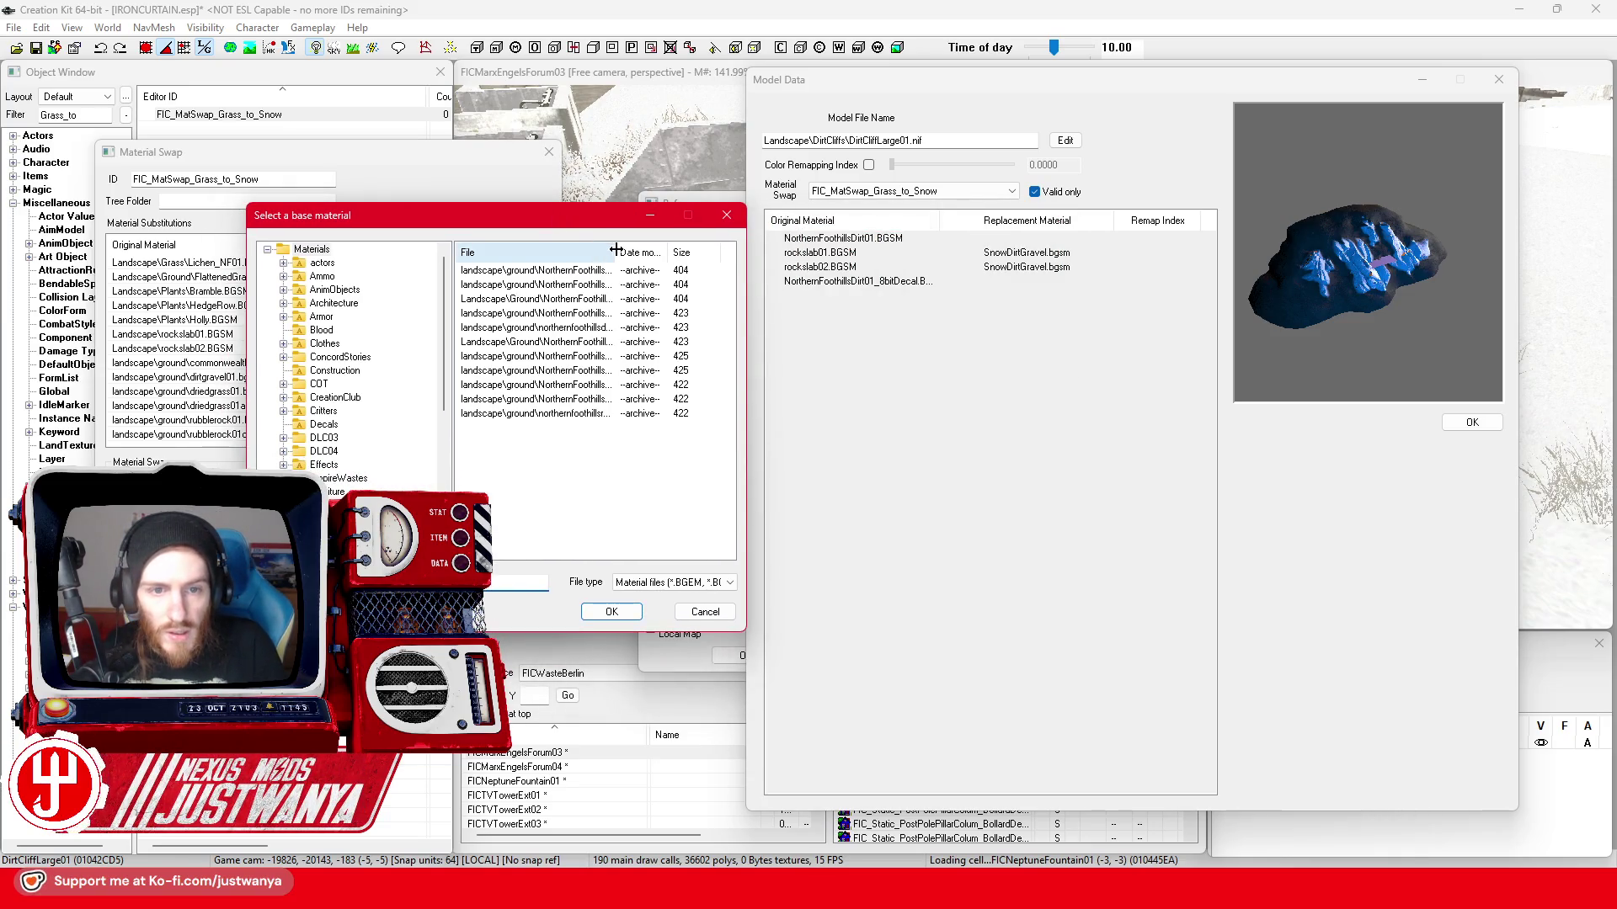
{"action": "left_click_drag", "start_coordinate": [616, 250], "coordinate": [706, 247]}
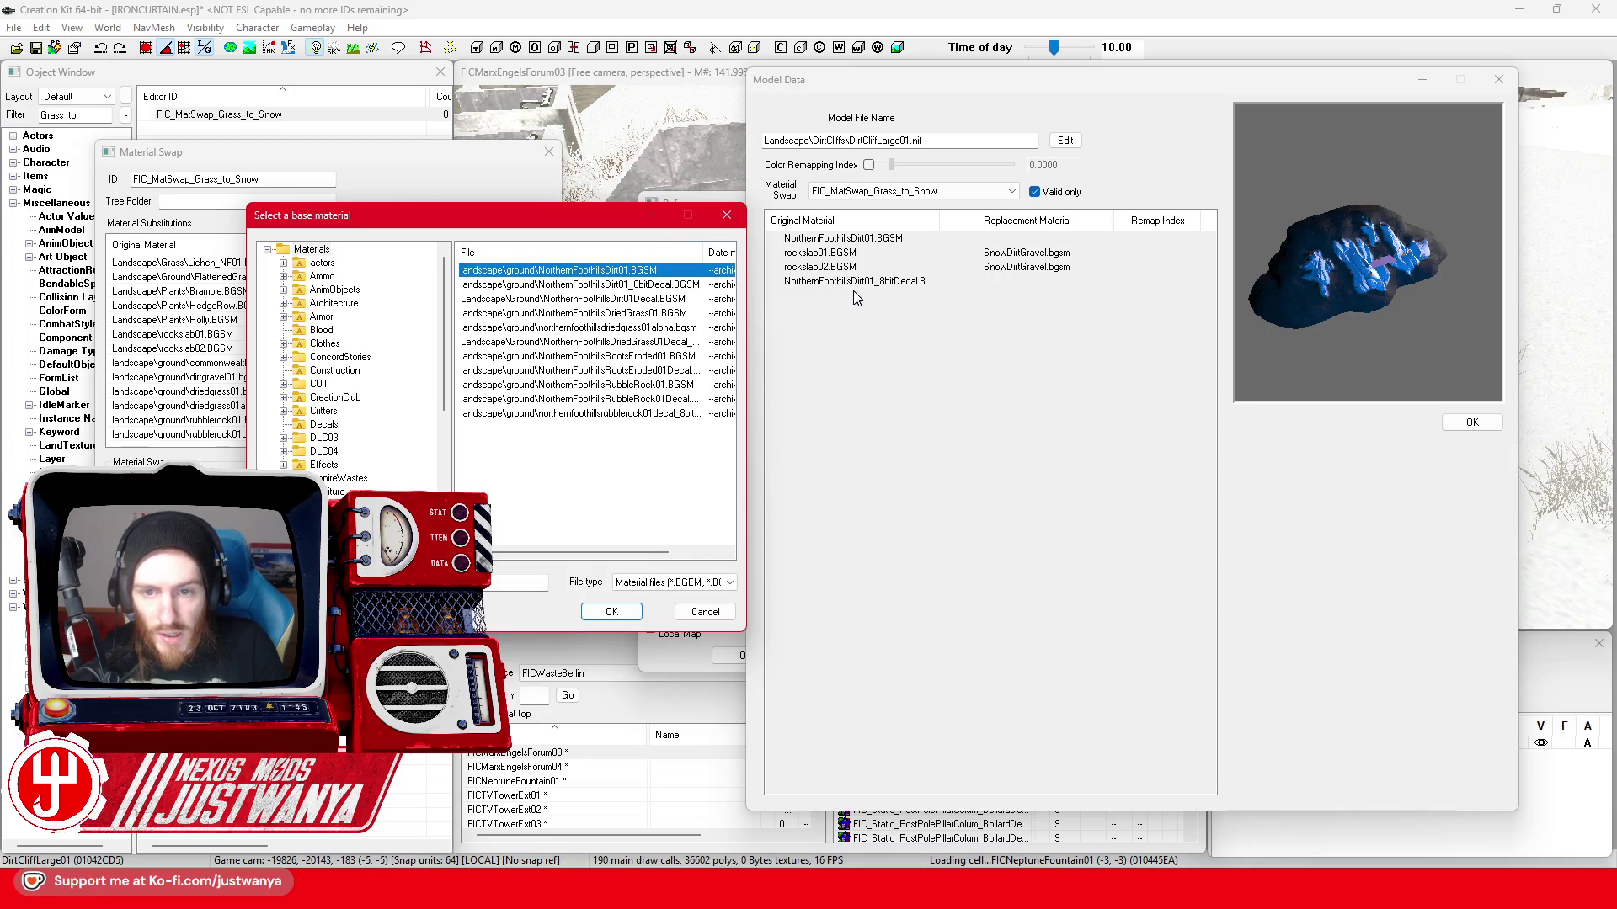
{"action": "left_click", "coordinate": [607, 614]}
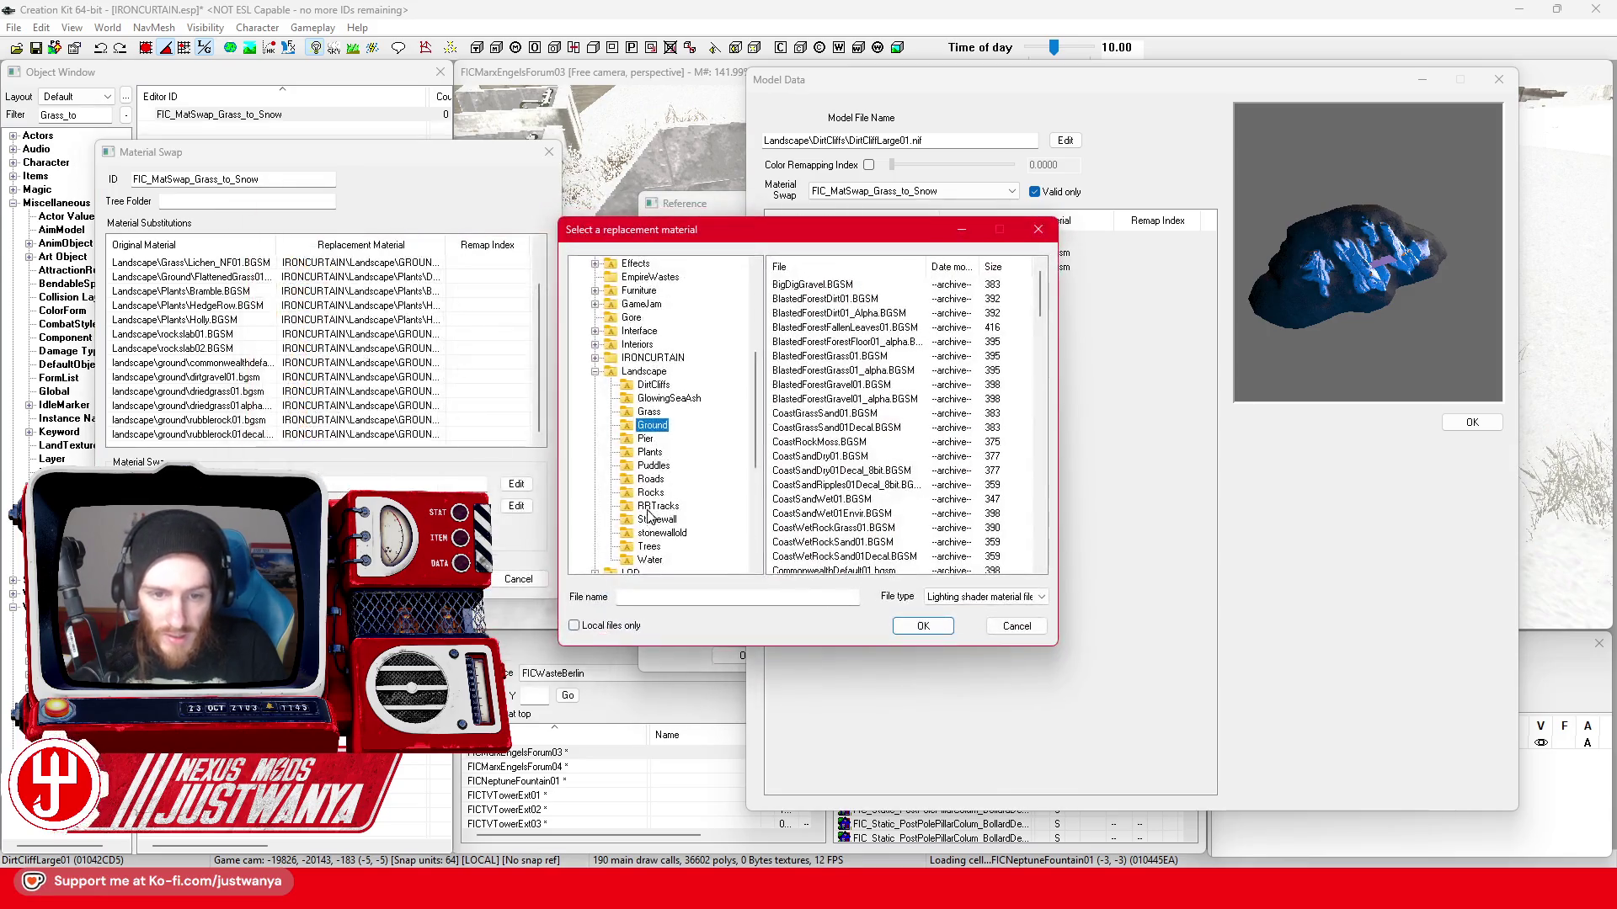
{"action": "left_click", "coordinate": [595, 357]}
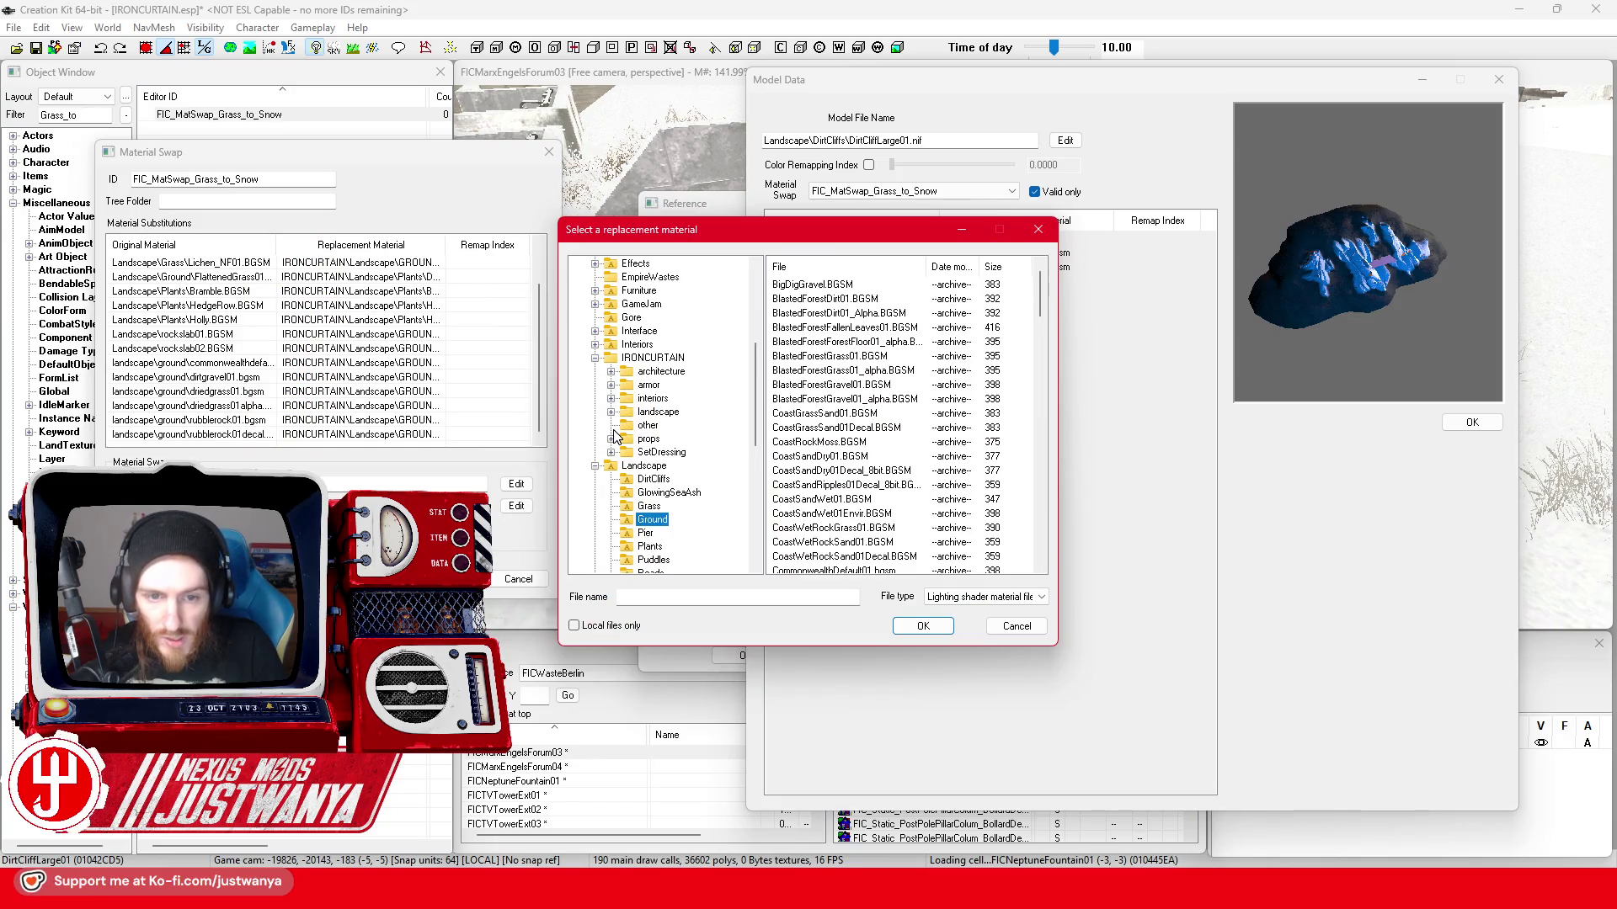
{"action": "left_click", "coordinate": [665, 427]}
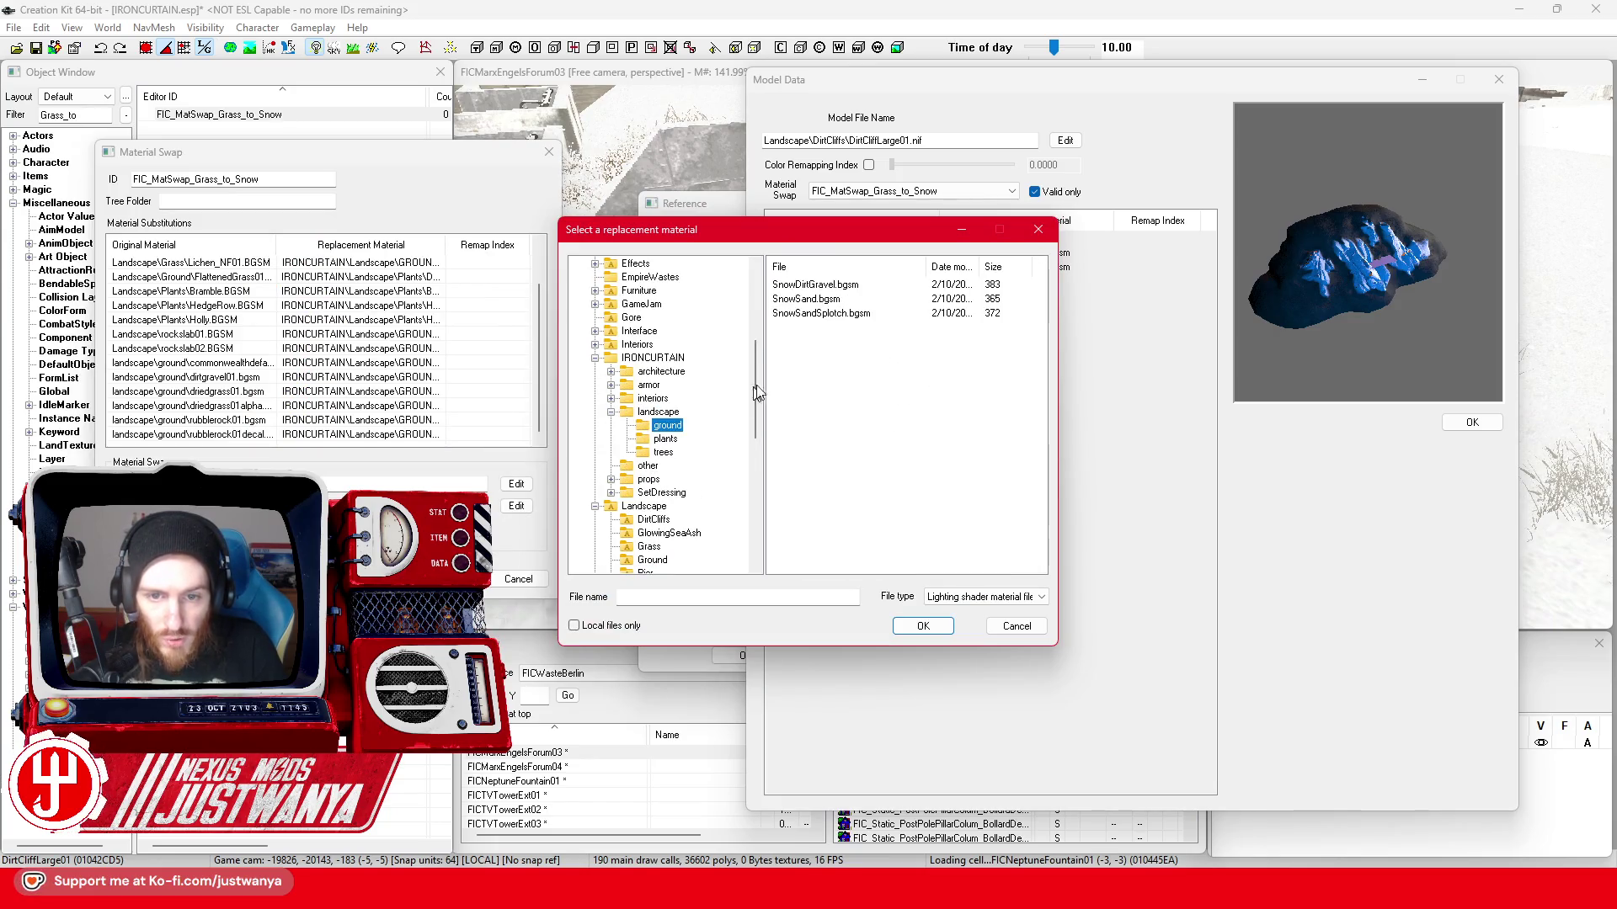
{"action": "left_click", "coordinate": [922, 627]}
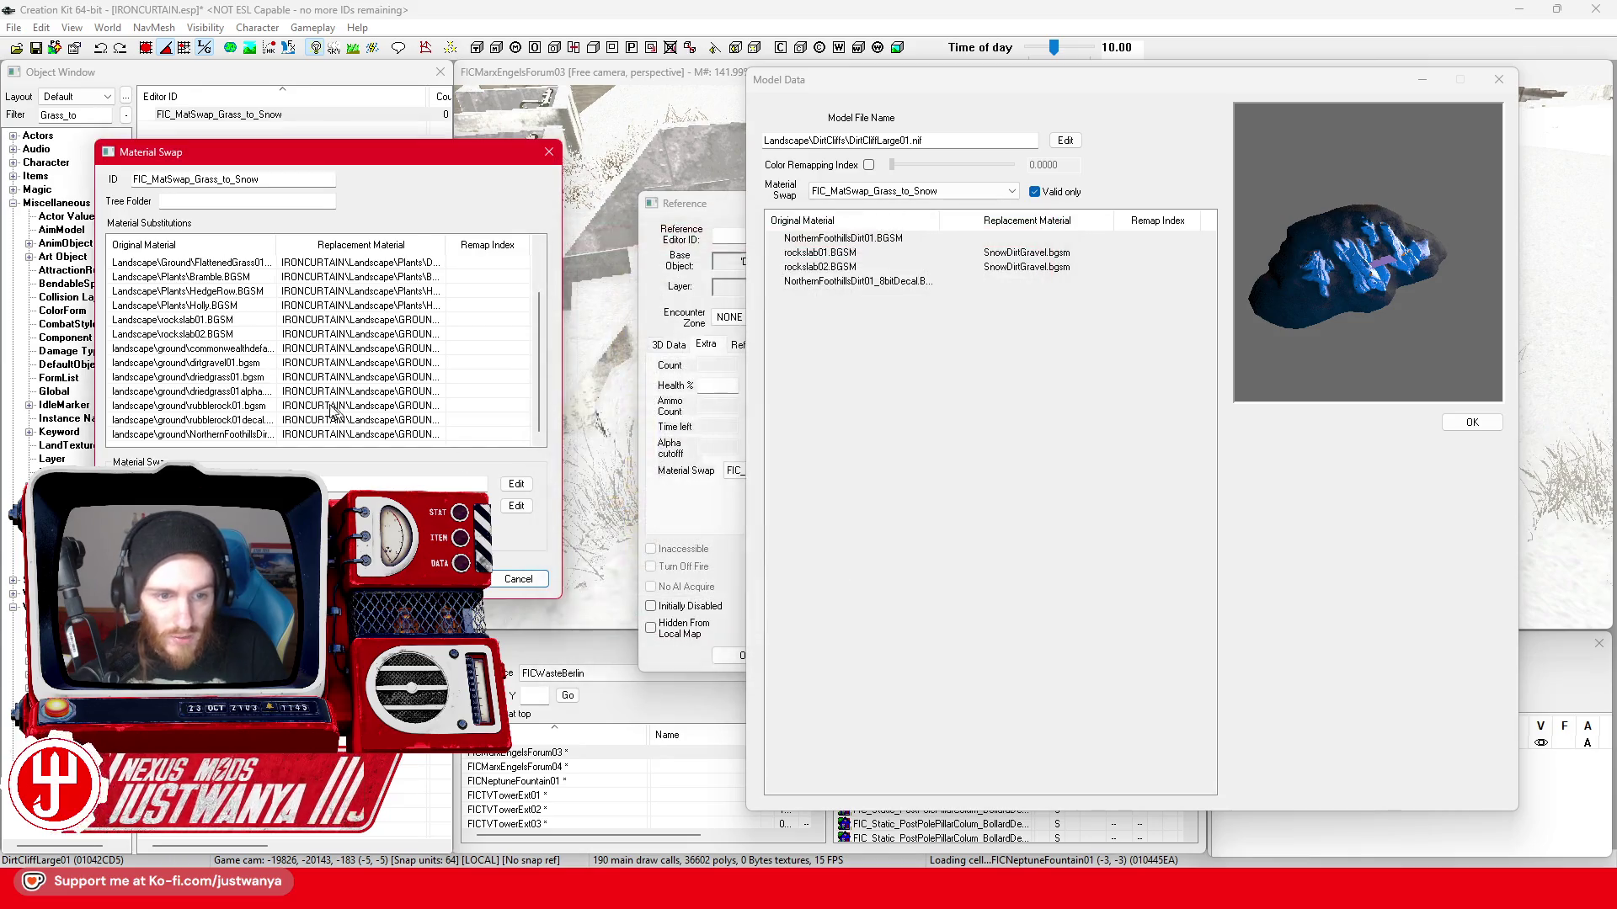
- Add a second NorthernFoothills material mapped to SnowDirtGravel.bgsm and accept the swap record
{"action": "double_click", "coordinate": [259, 443]}
{"action": "scroll", "coordinate": [717, 333], "scroll_direction": "down", "scroll_amount": 7}
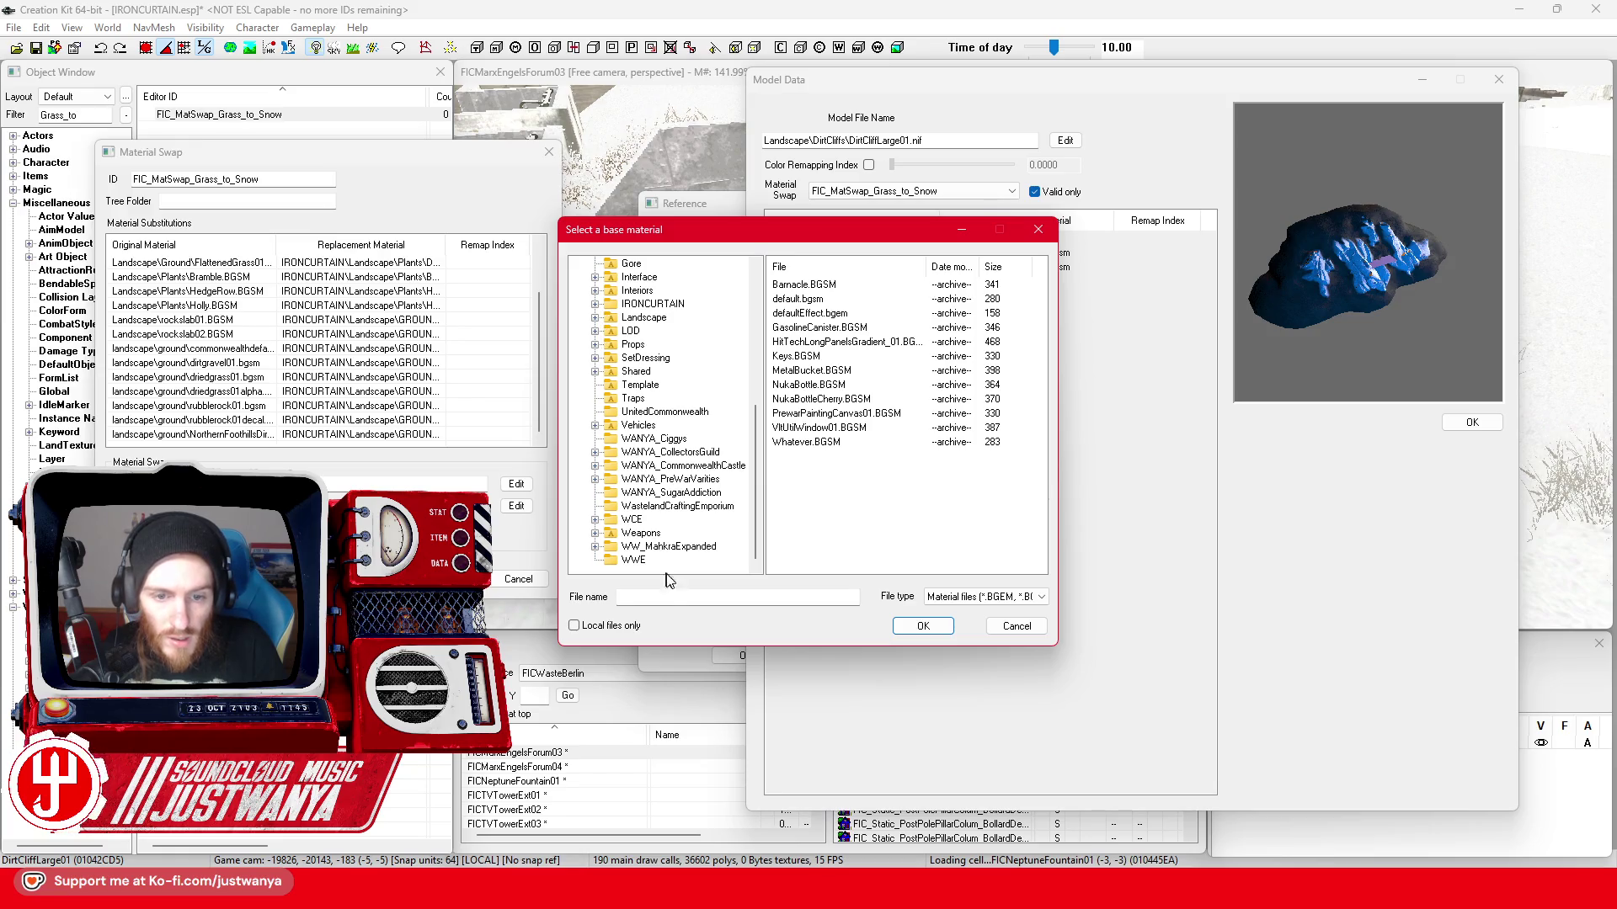
{"action": "left_click_drag", "start_coordinate": [767, 222], "coordinate": [783, 308]}
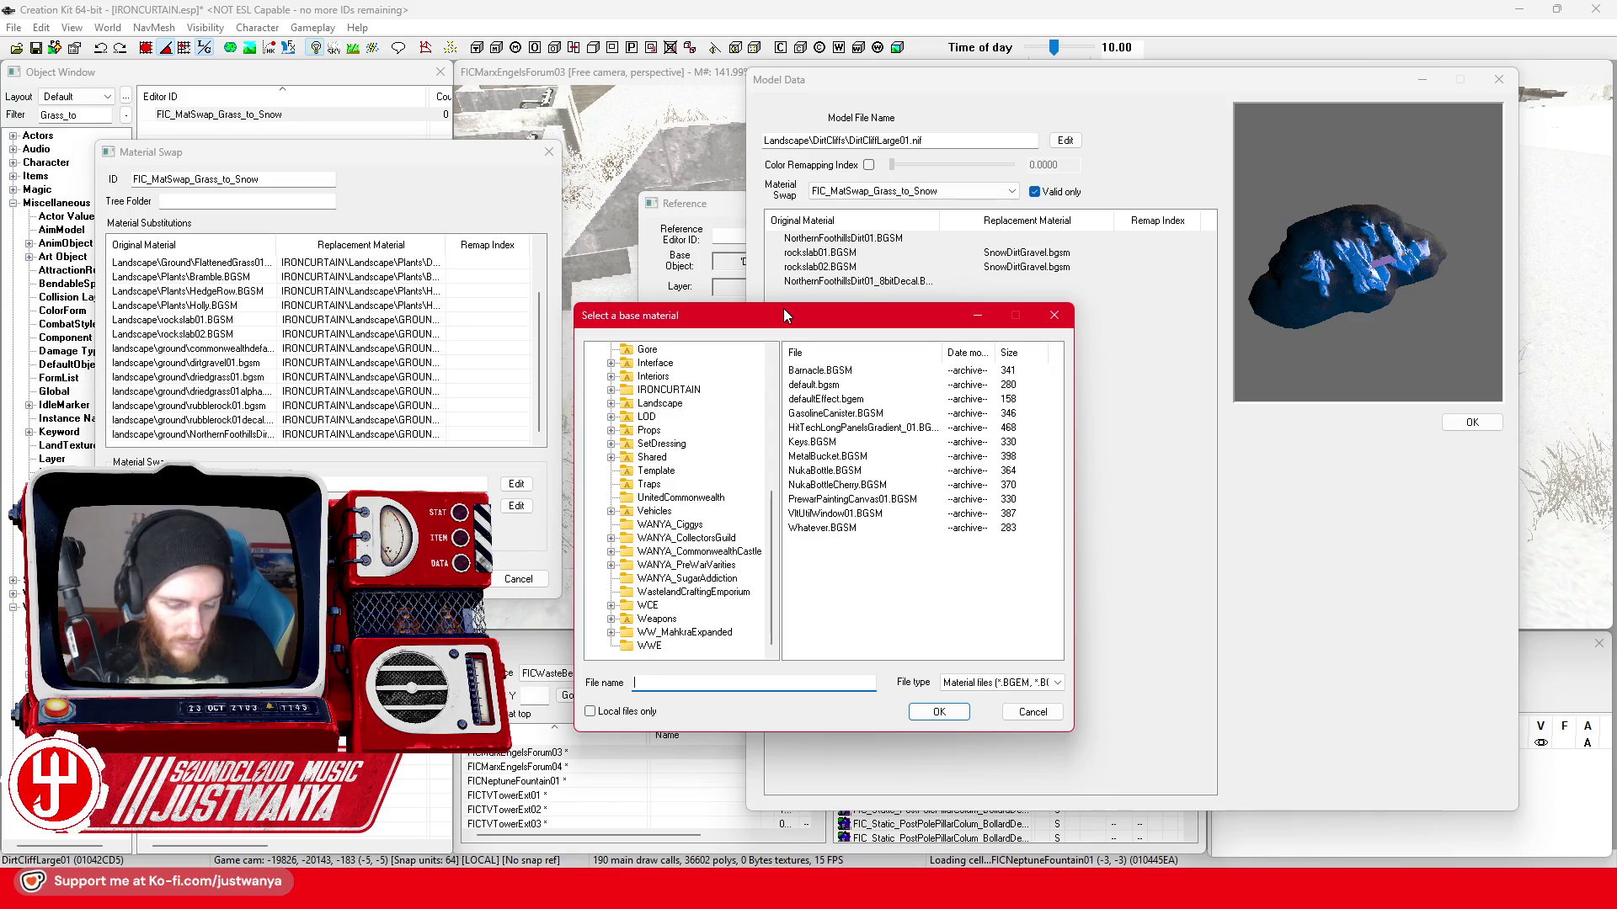
{"action": "type", "text": "NorthernFoothills"}
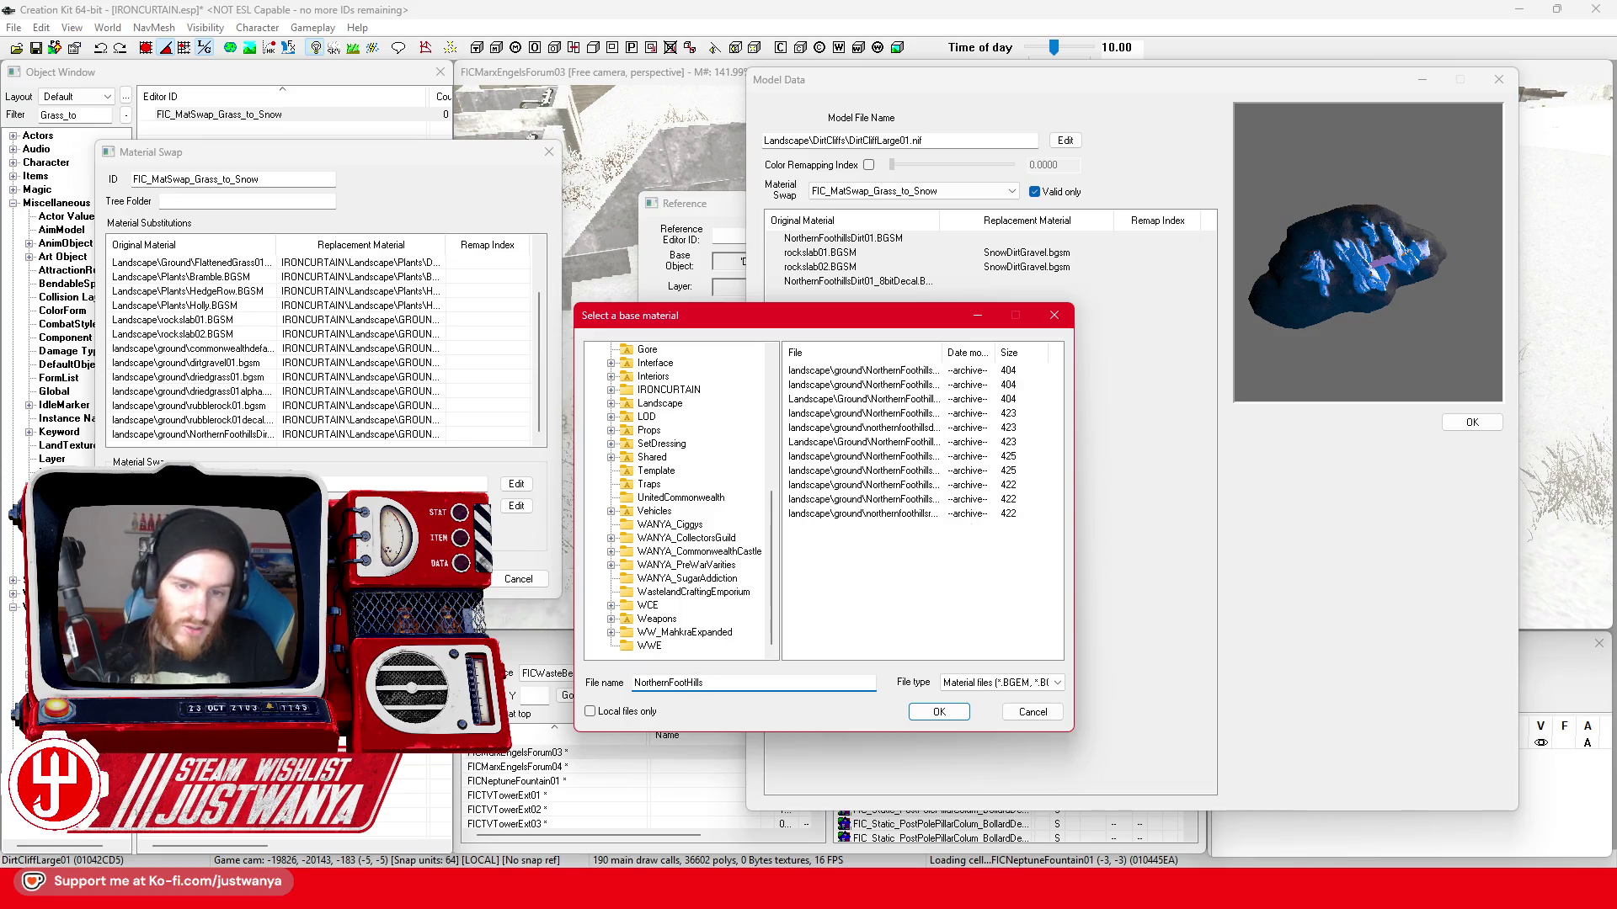
{"action": "left_click_drag", "start_coordinate": [941, 361], "coordinate": [1039, 362]}
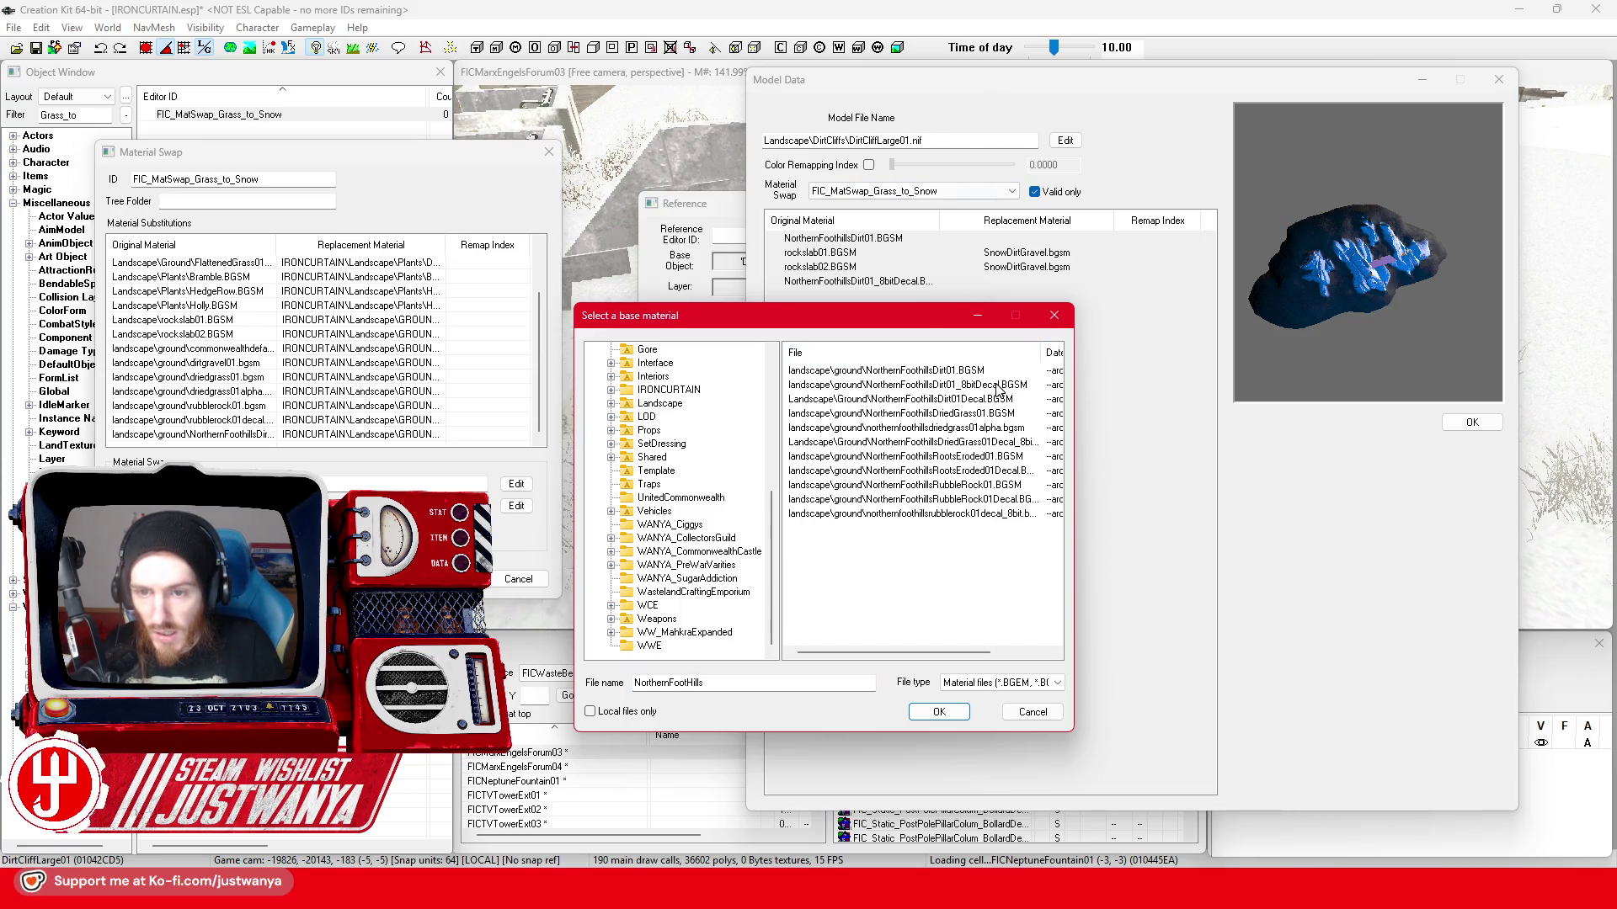
{"action": "left_click", "coordinate": [944, 714]}
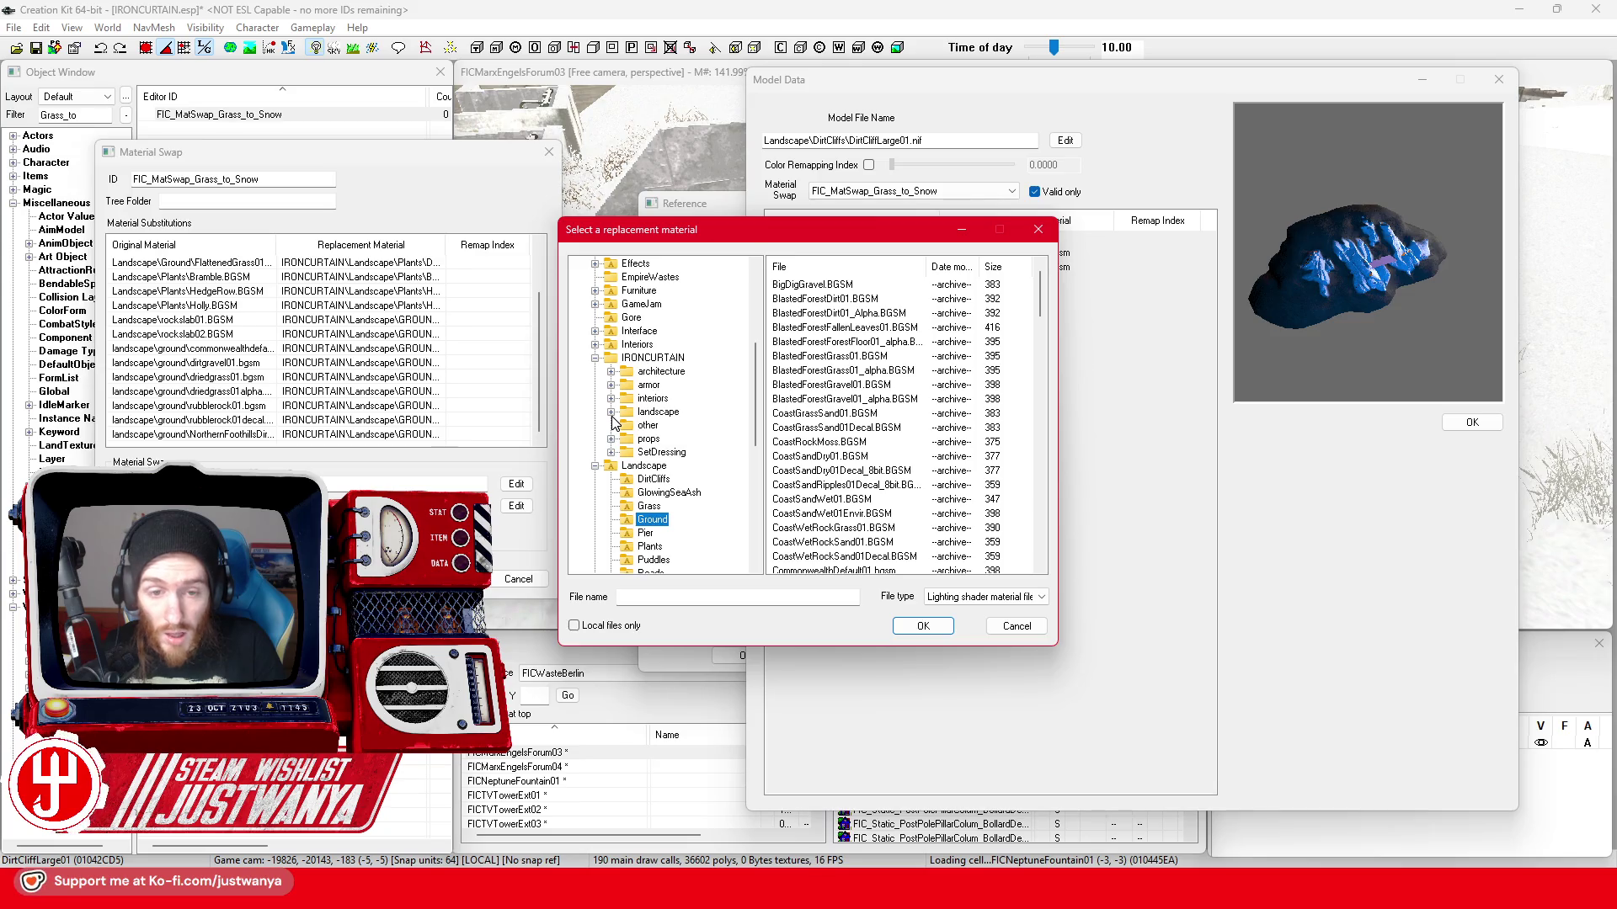
{"action": "left_click", "coordinate": [612, 411]}
{"action": "left_click", "coordinate": [667, 426]}
{"action": "left_click", "coordinate": [842, 284]}
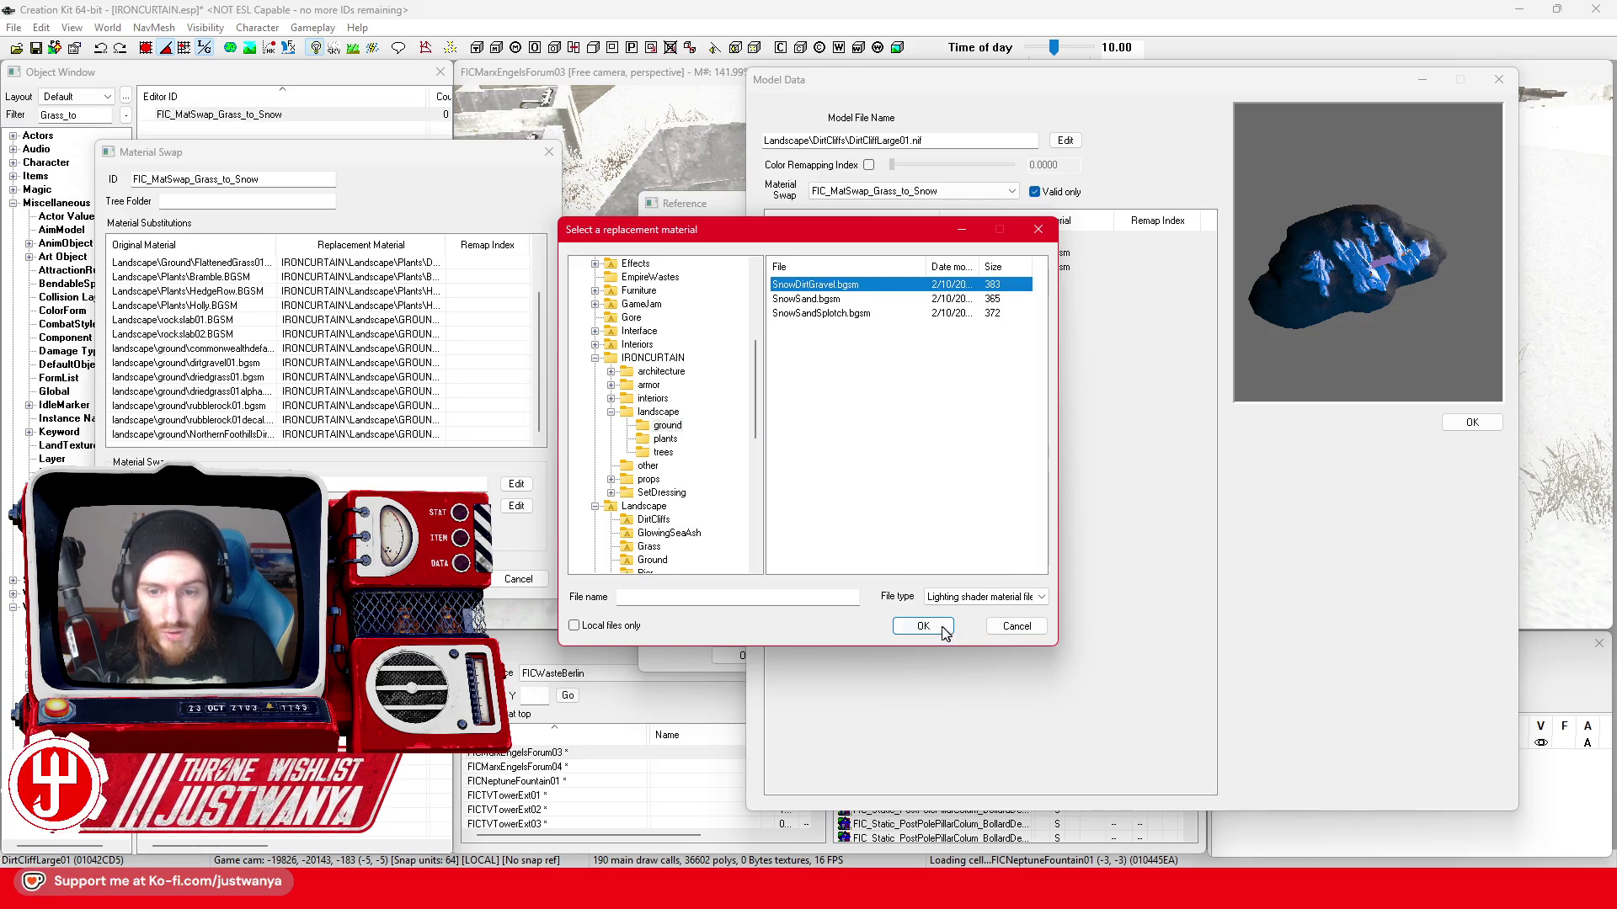
{"action": "left_click", "coordinate": [924, 626]}
{"action": "key", "text": "Return"}
{"action": "left_click", "coordinate": [1497, 83]}
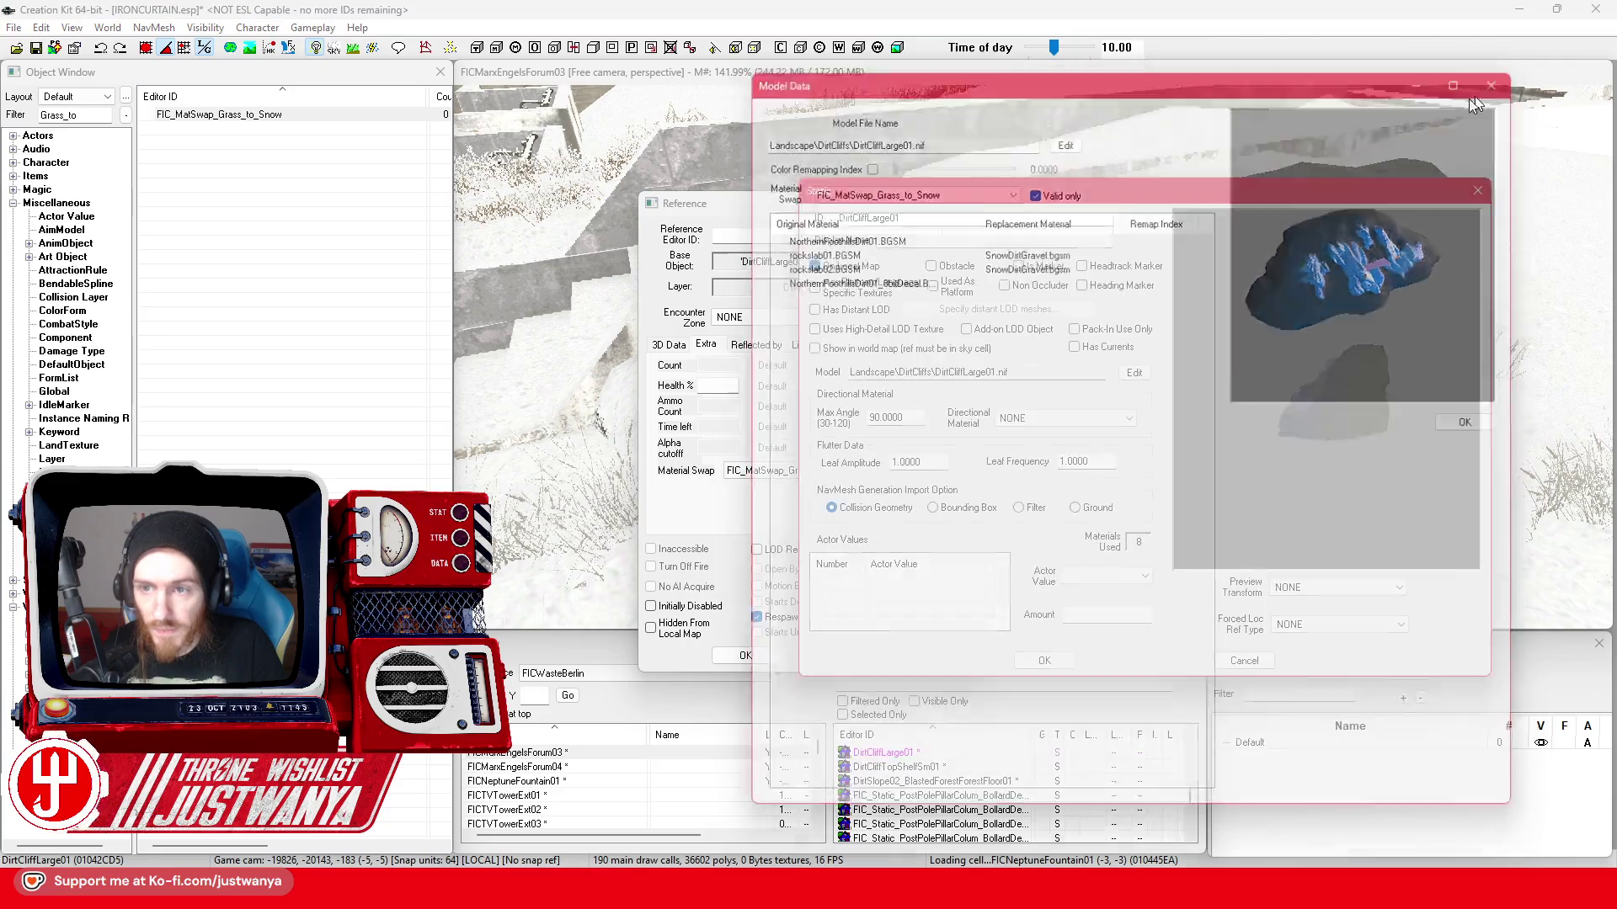
- Close leftover windows and set a material swap on the DirtCliffLarge01 reference
{"action": "key", "text": "Return"}
{"action": "key", "text": "Return"}
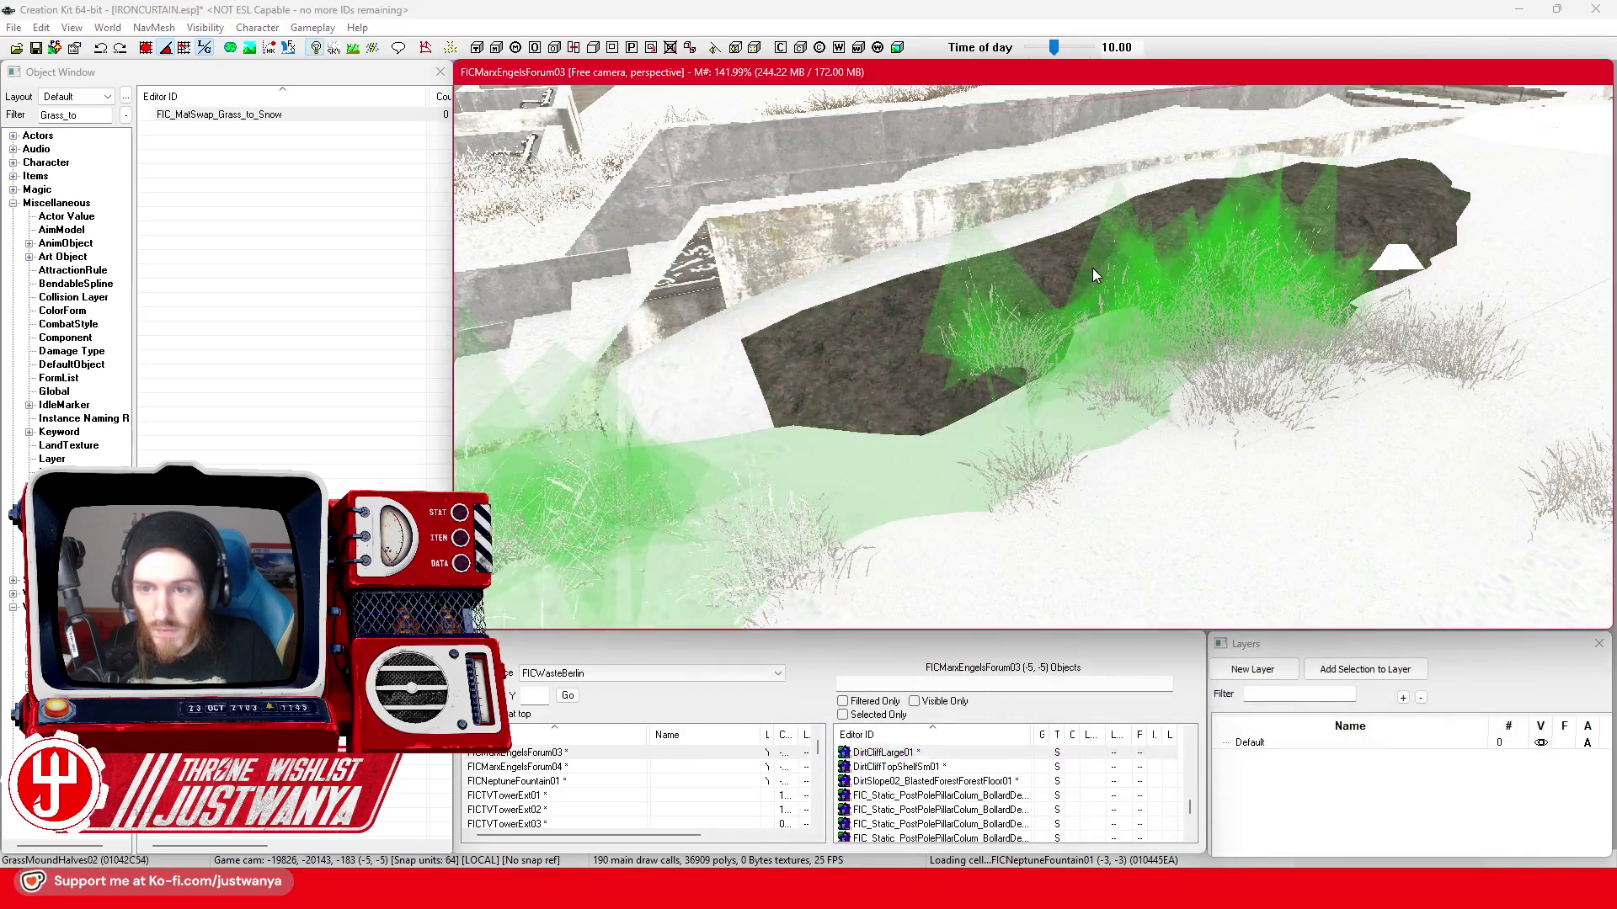
{"action": "double_click", "coordinate": [1093, 269]}
{"action": "key", "text": "Return"}
{"action": "left_click", "coordinate": [849, 314]}
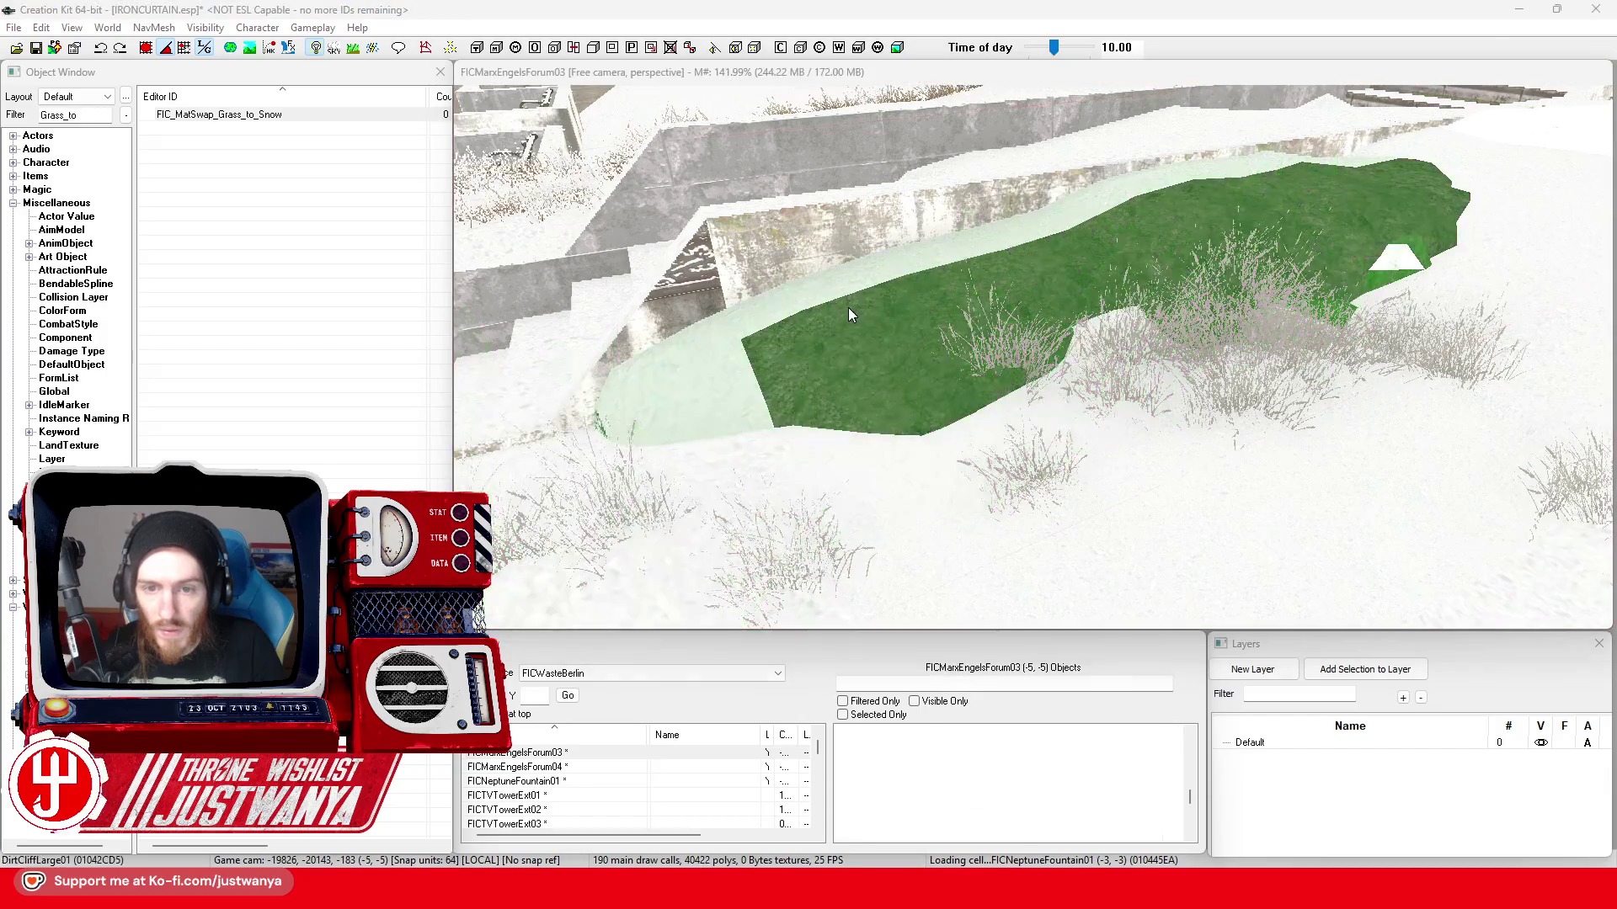
{"action": "double_click", "coordinate": [849, 315]}
{"action": "left_click", "coordinate": [867, 470]}
{"action": "left_click", "coordinate": [789, 867]}
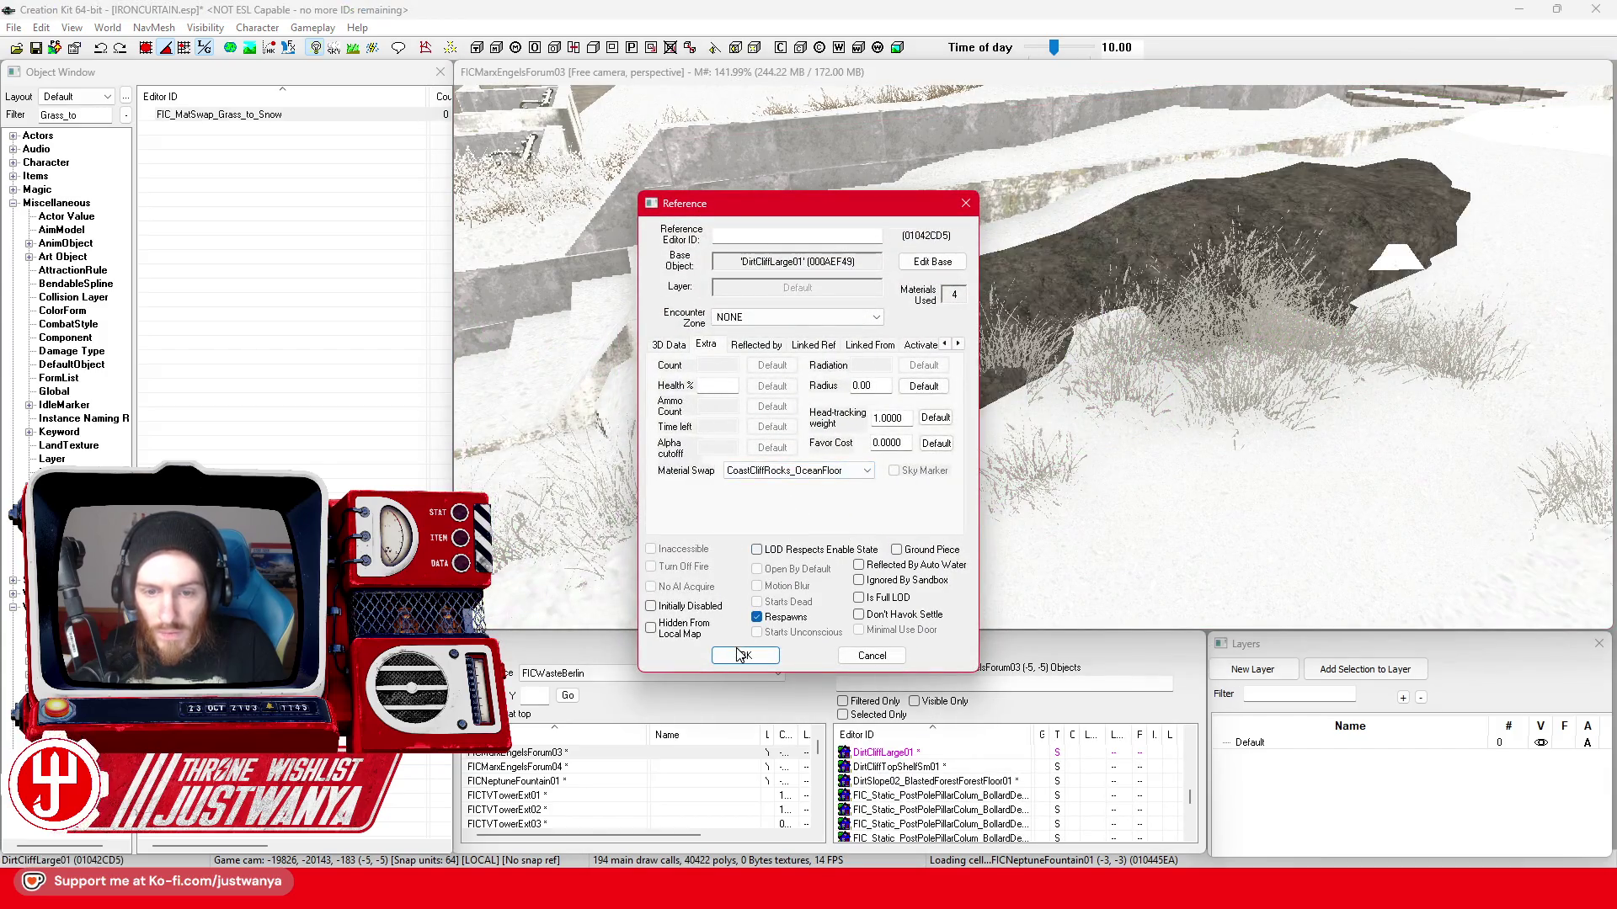
{"action": "left_click", "coordinate": [744, 655]}
- Reopen the cliff reference and set its Material Swap to FIC_MatSwap_Grass_to_Snow
{"action": "double_click", "coordinate": [762, 361]}
{"action": "left_click", "coordinate": [809, 470]}
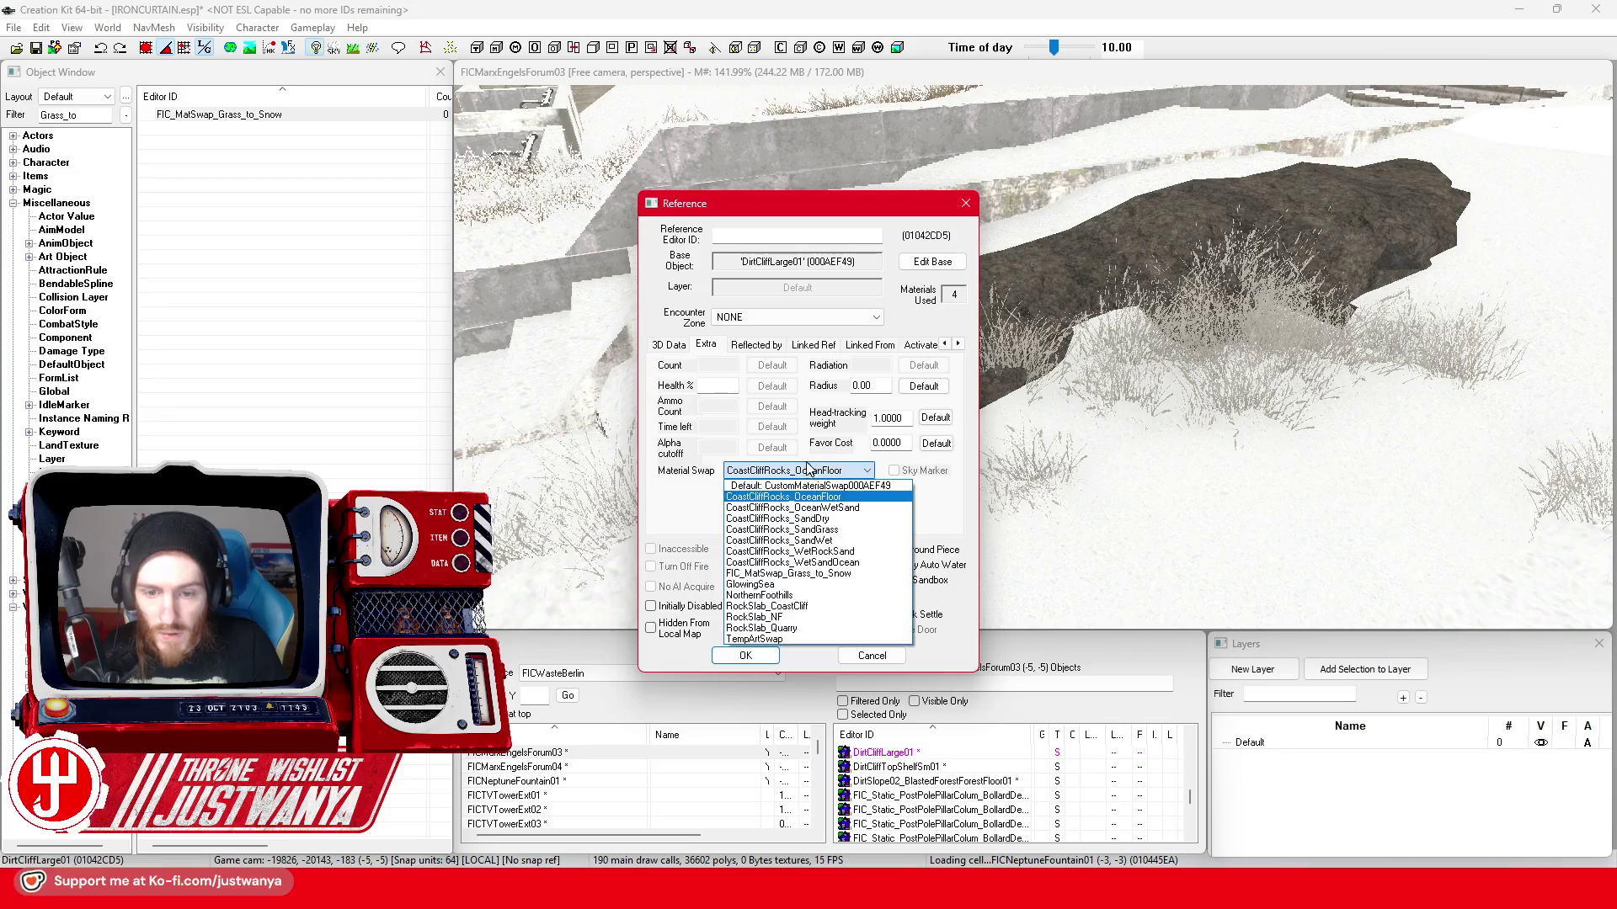
{"action": "left_click", "coordinate": [785, 573]}
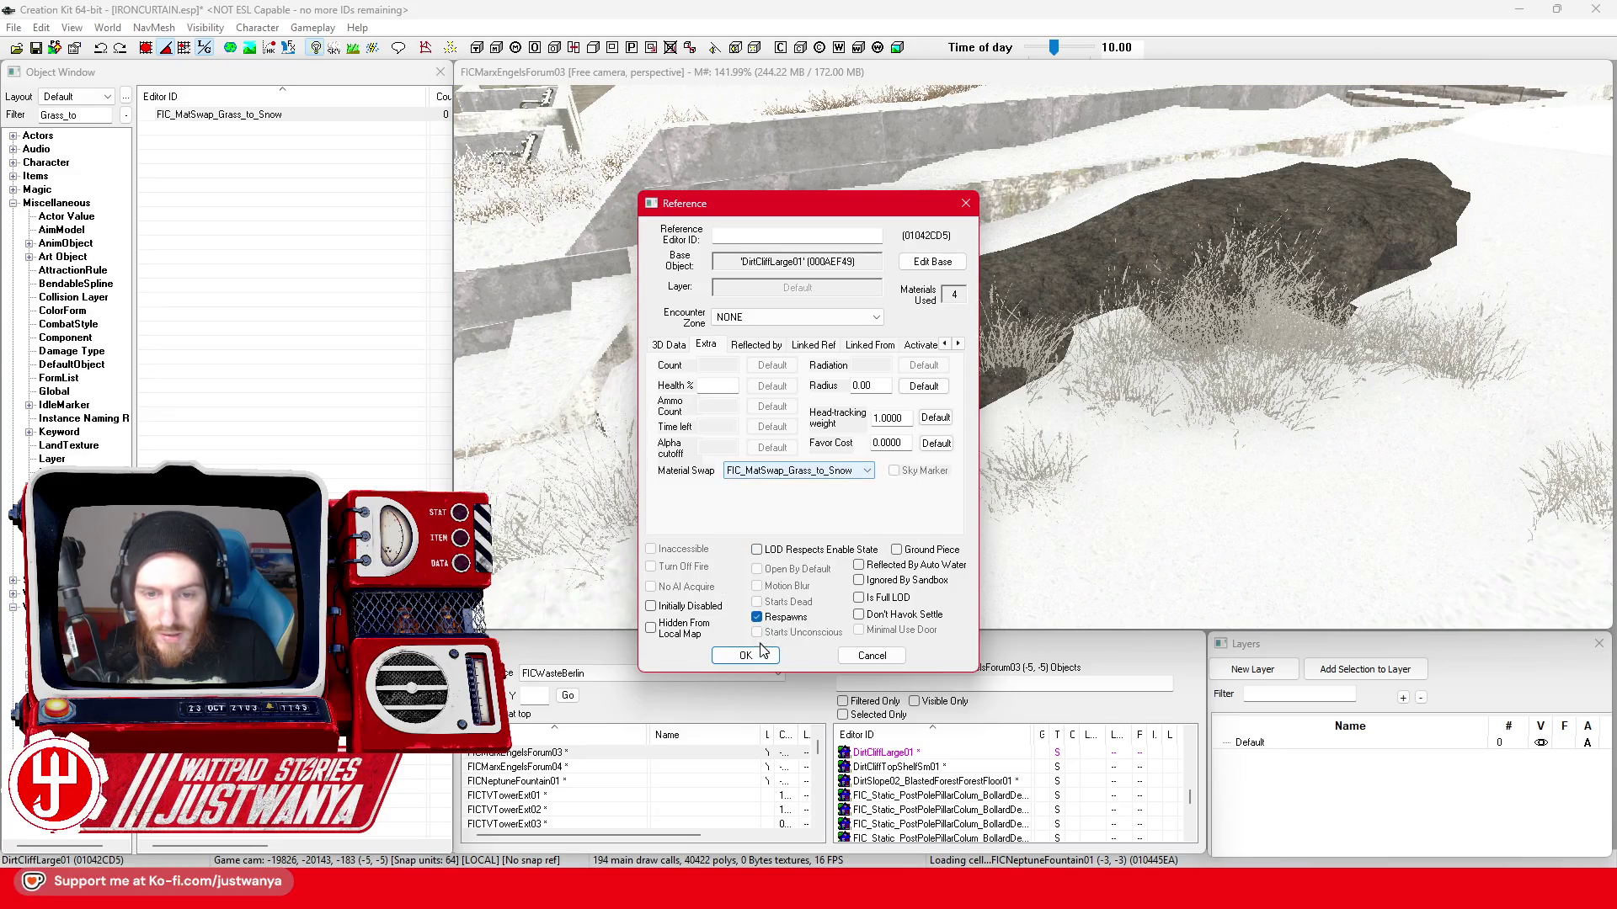
{"action": "left_click", "coordinate": [746, 655]}
{"action": "scroll", "coordinate": [884, 499], "scroll_direction": "down", "scroll_amount": 10}
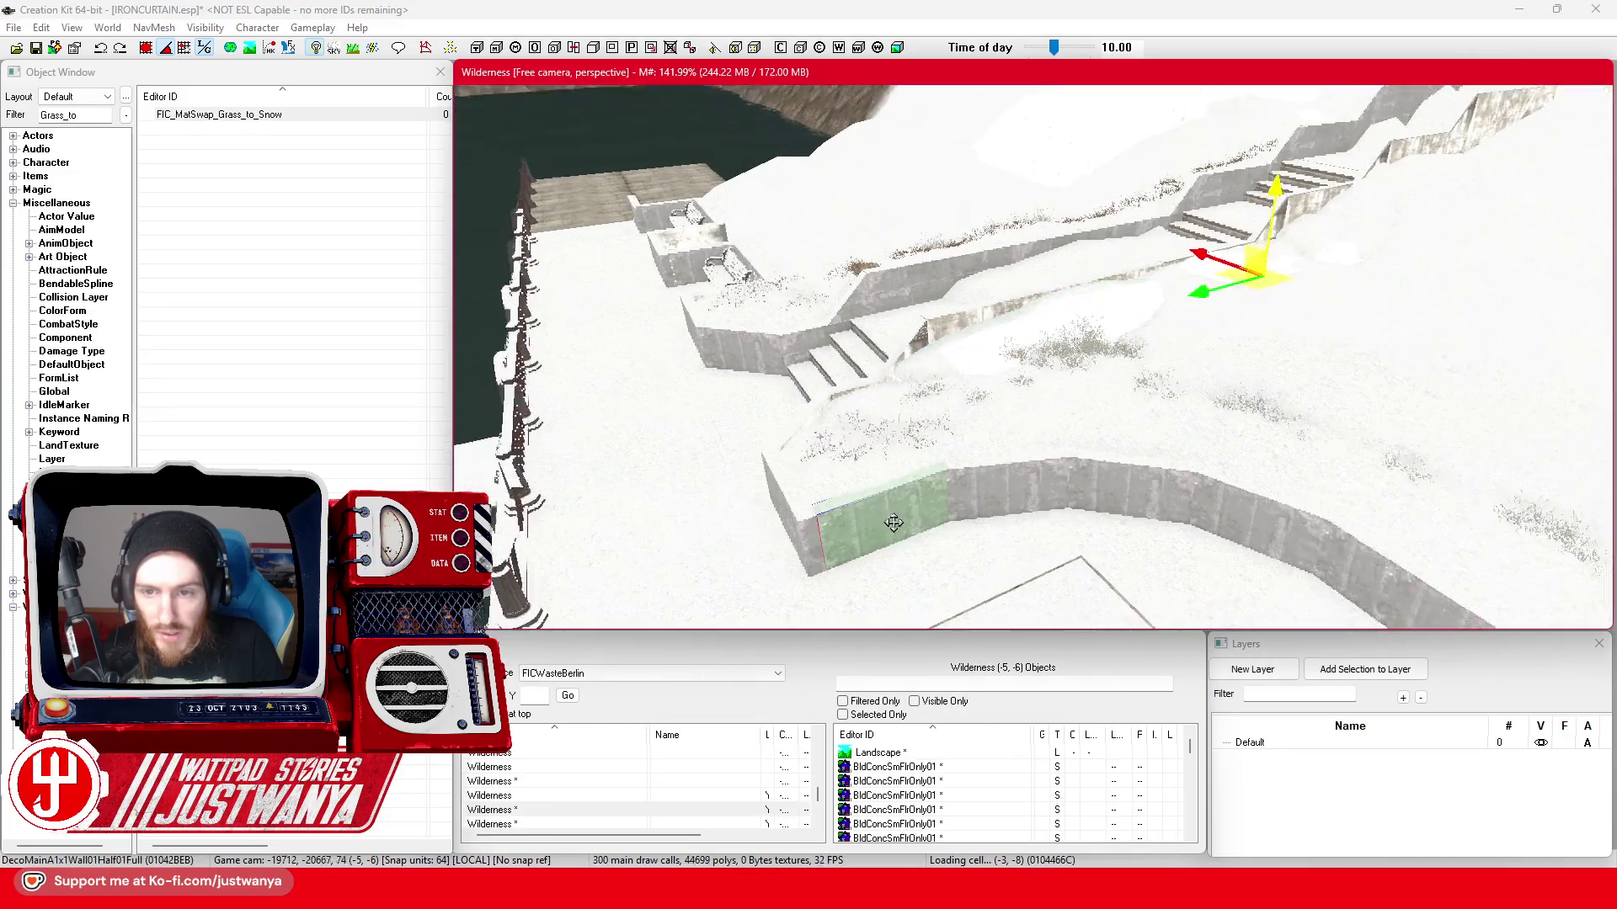
{"action": "scroll", "coordinate": [935, 506], "scroll_direction": "up", "scroll_amount": 5}
- Orbit around the dock-wall tire to check the embankment and save the plugin
{"action": "left_click", "coordinate": [1068, 487]}
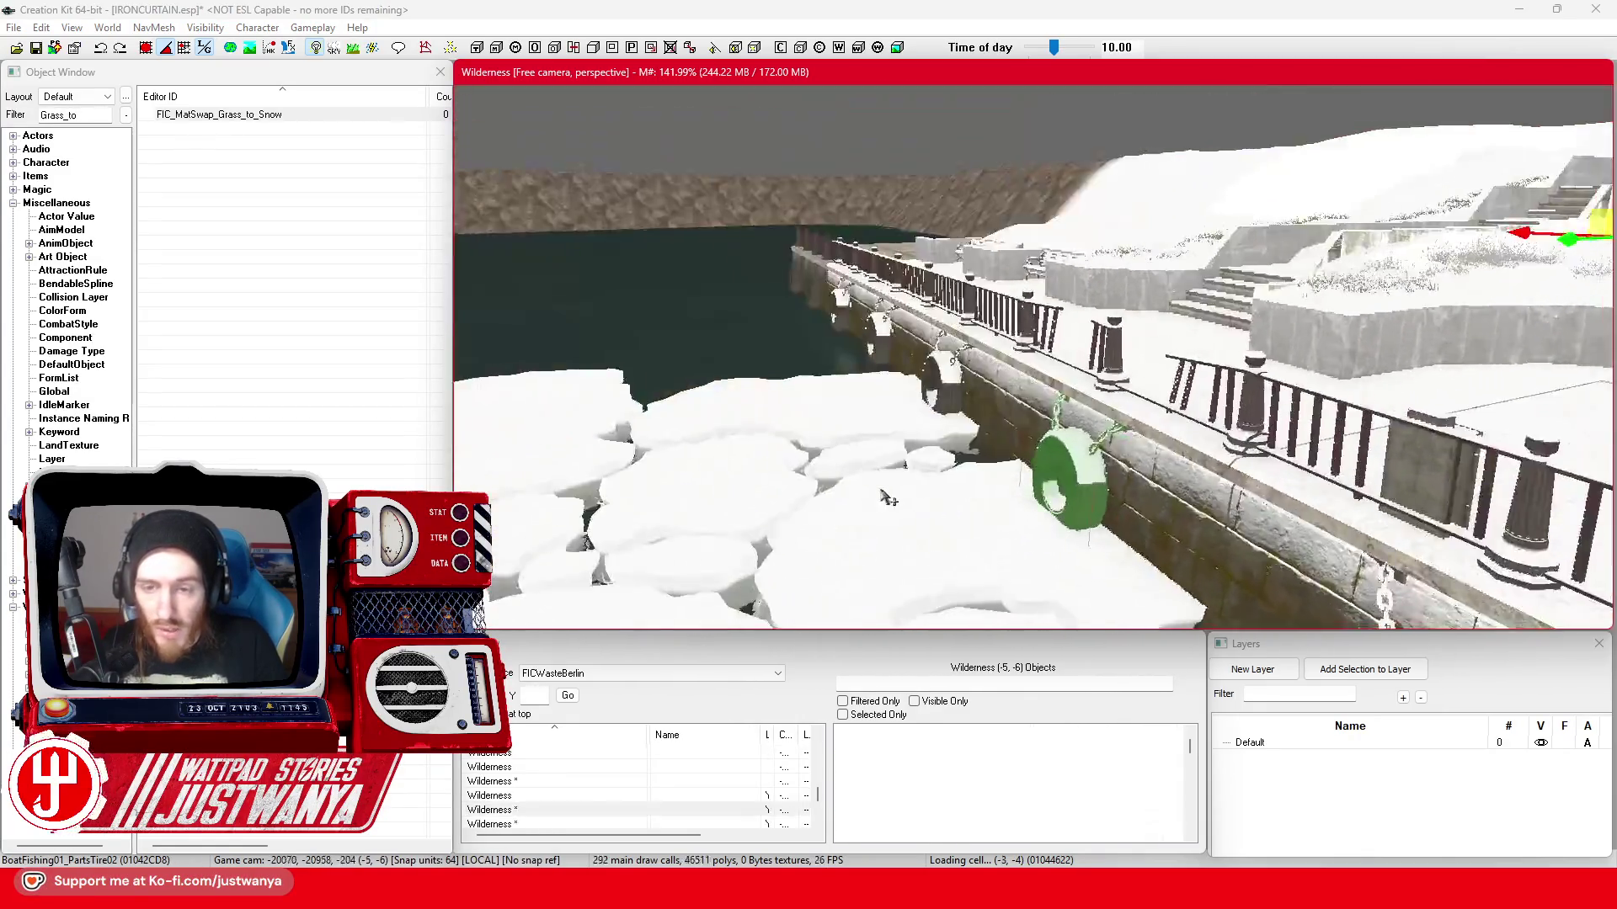
{"action": "key", "text": "shift"}
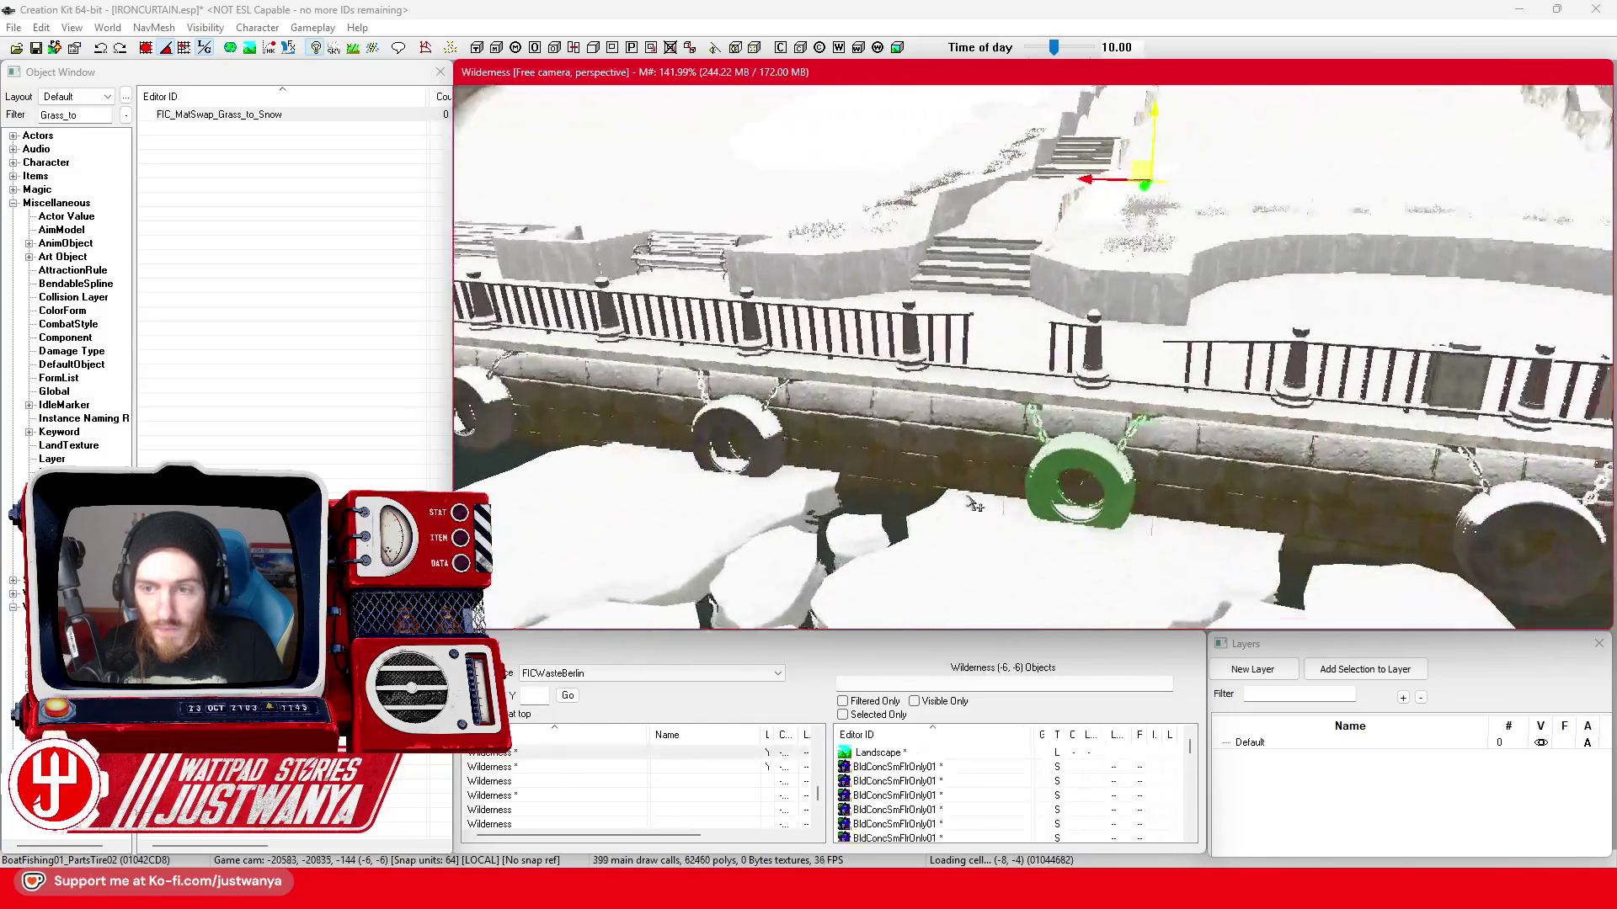
{"action": "scroll", "coordinate": [971, 507], "scroll_direction": "down", "scroll_amount": 5}
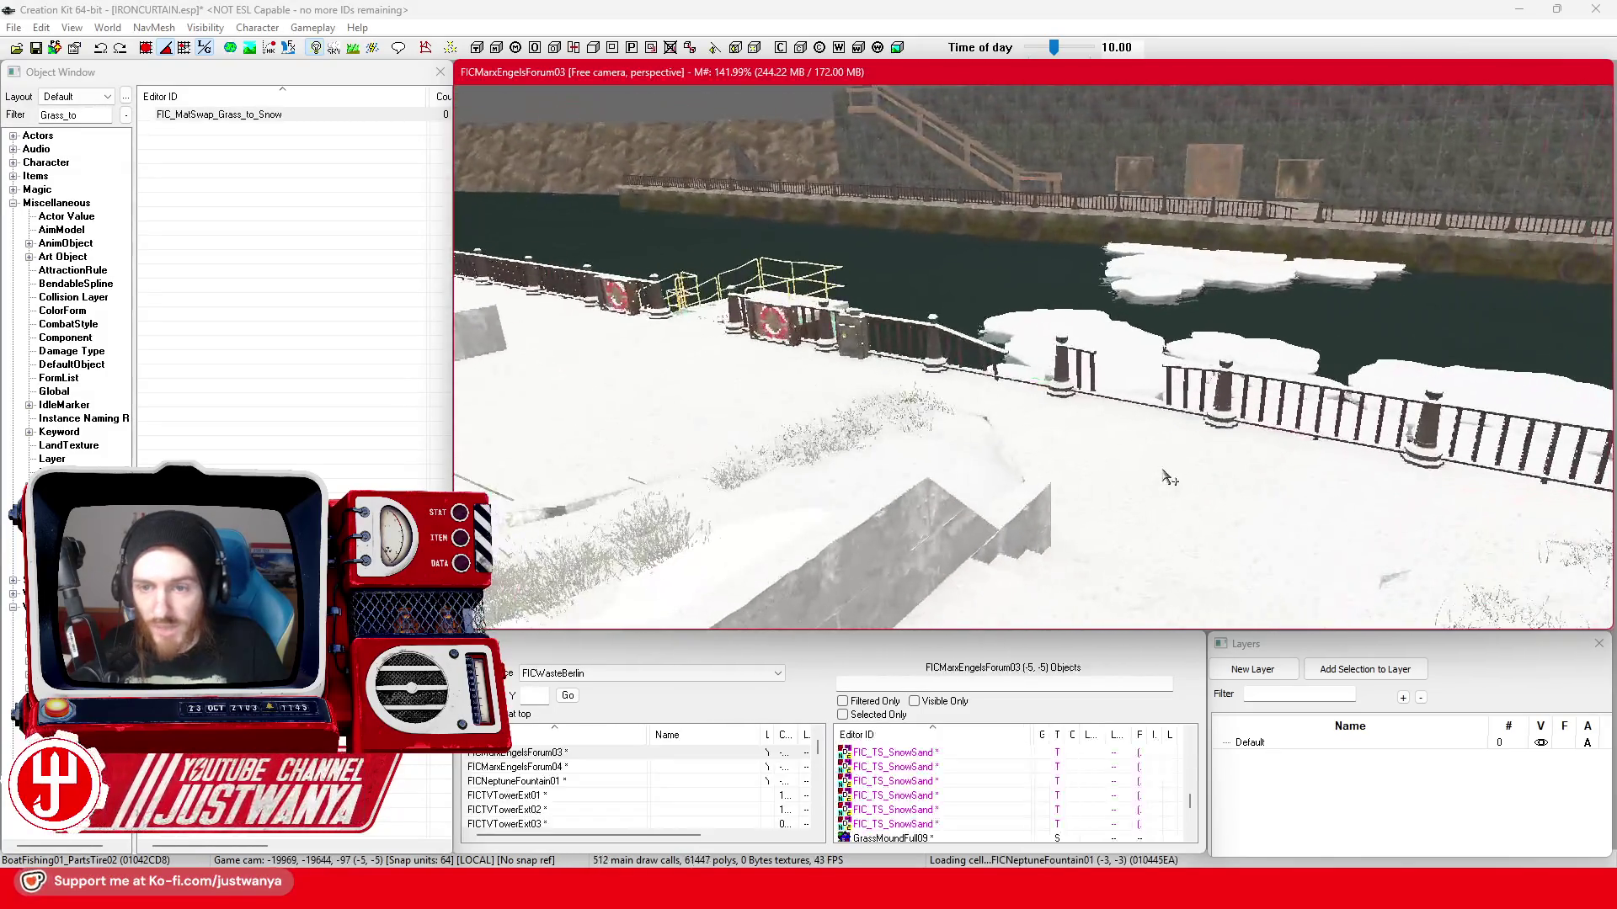
{"action": "left_click", "coordinate": [38, 49]}
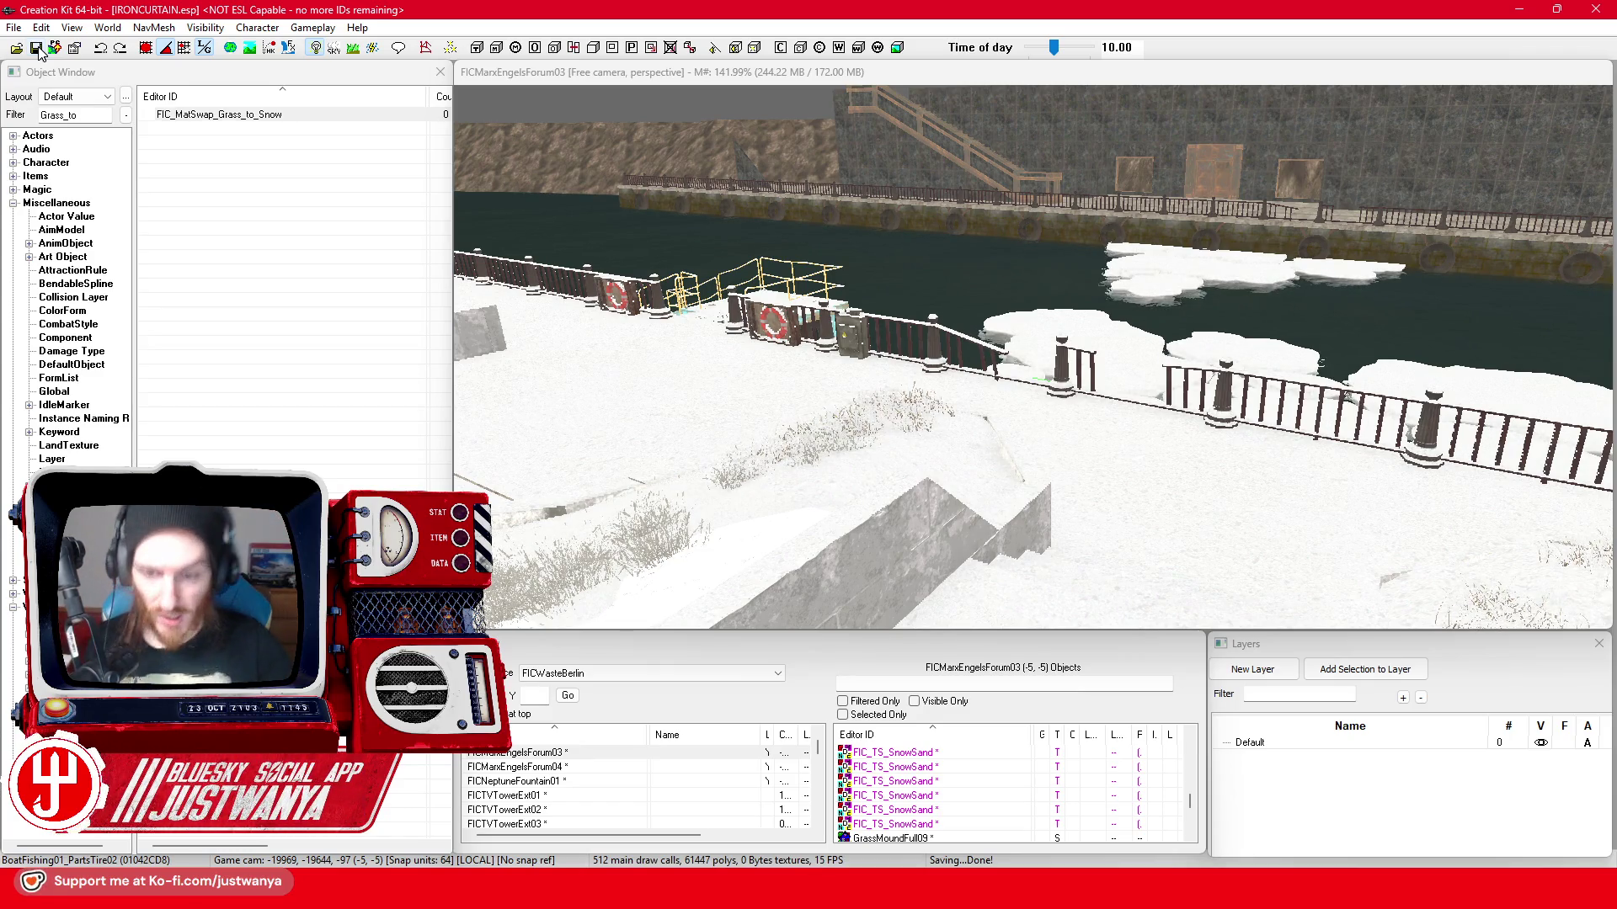
{"action": "scroll", "coordinate": [1041, 385], "scroll_direction": "up", "scroll_amount": 2}
{"action": "scroll", "coordinate": [1023, 429], "scroll_direction": "up", "scroll_amount": 3}
- Face the camera to the quay wall, save IRONCURTAIN again and switch to the Google Maps window
{"action": "left_click_drag", "start_coordinate": [1007, 476], "coordinate": [1219, 403]}
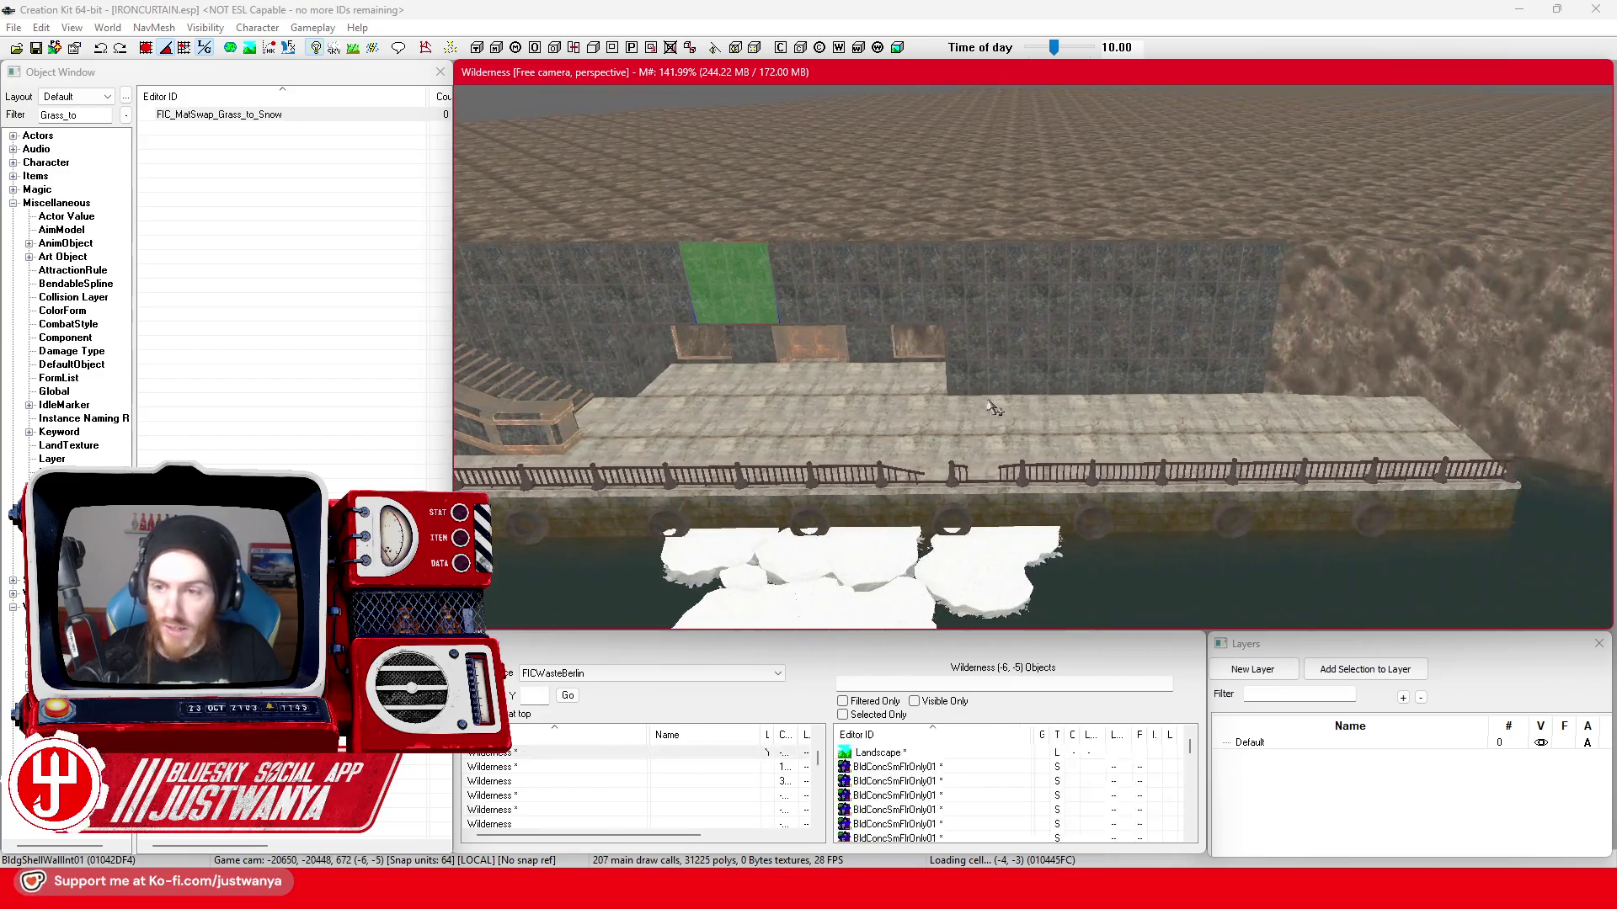
{"action": "scroll", "coordinate": [1220, 402], "scroll_direction": "down", "scroll_amount": 2}
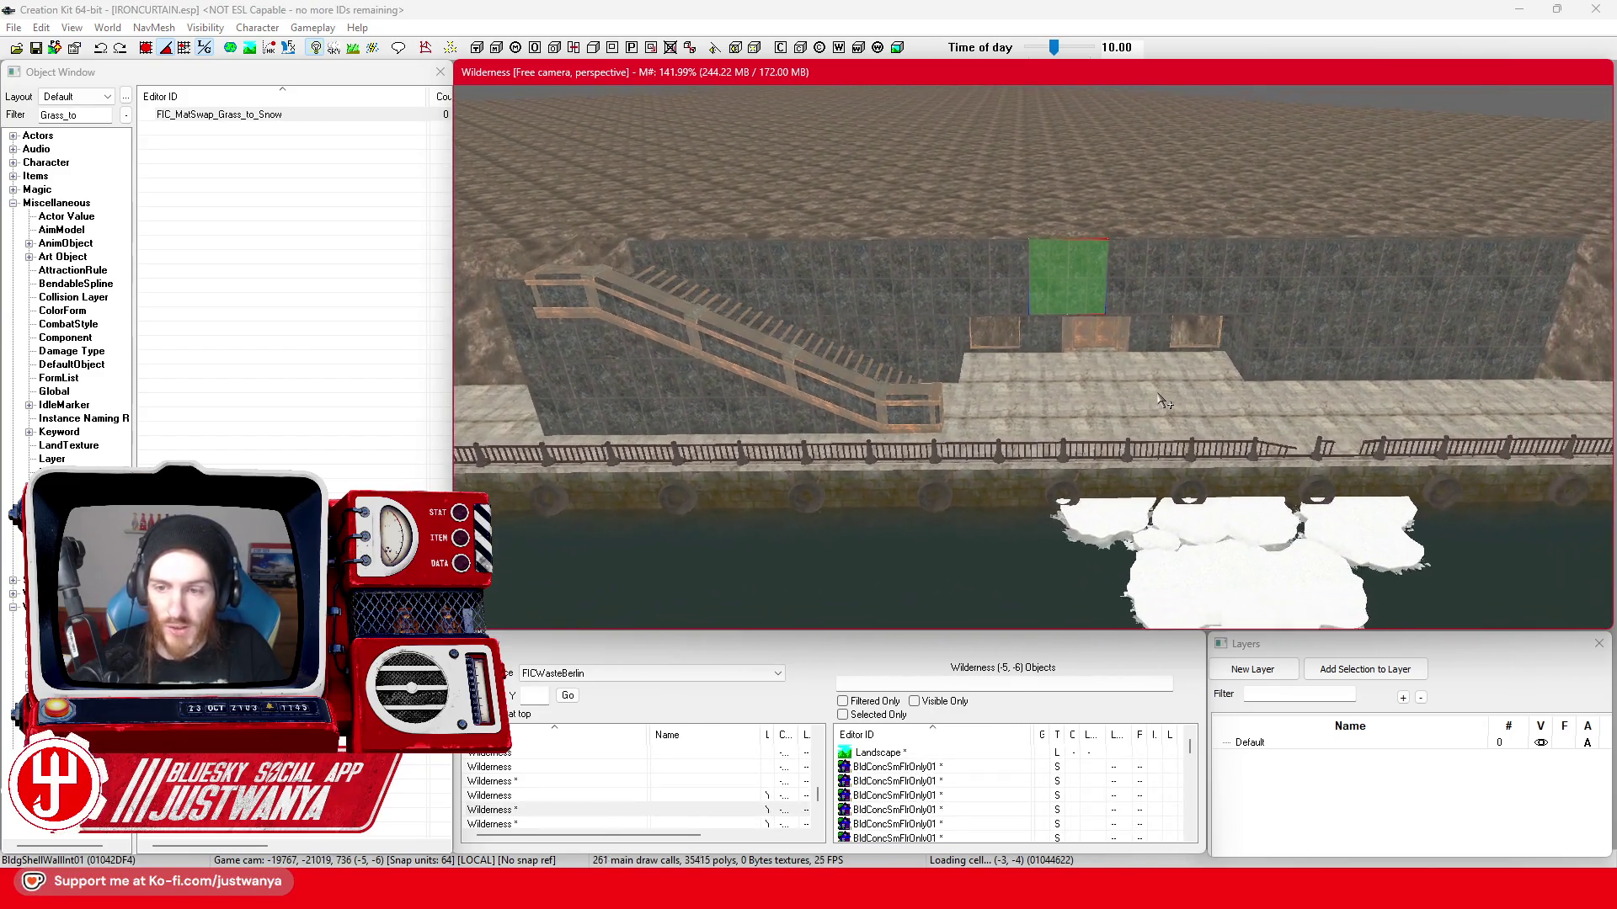
{"action": "left_click_drag", "start_coordinate": [1143, 401], "coordinate": [1132, 403]}
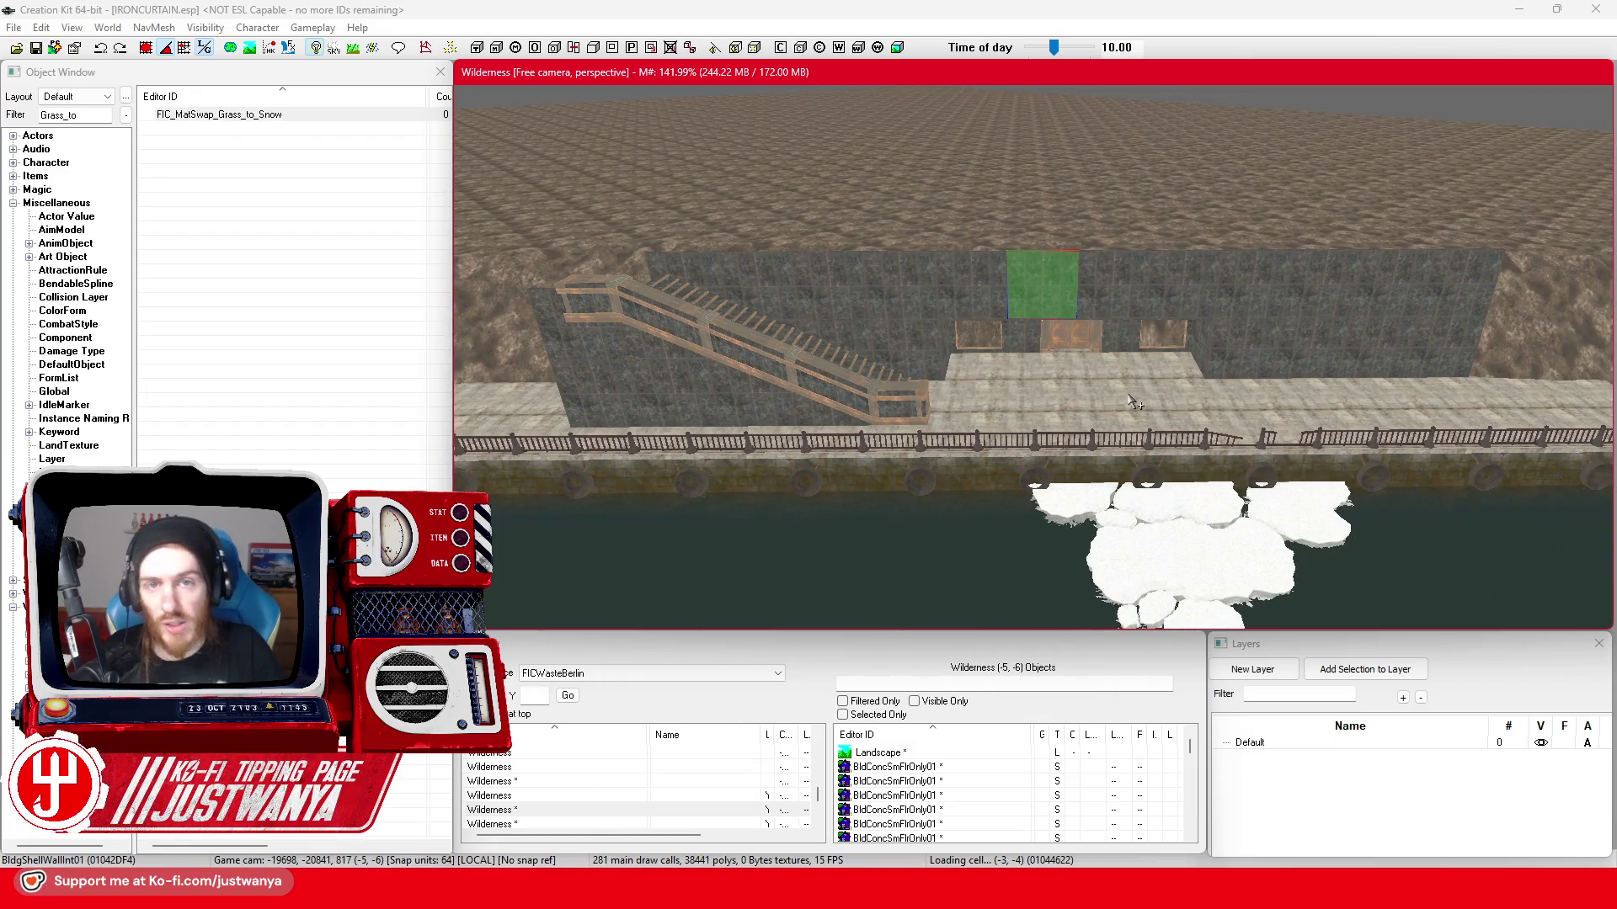
{"action": "left_click", "coordinate": [36, 49]}
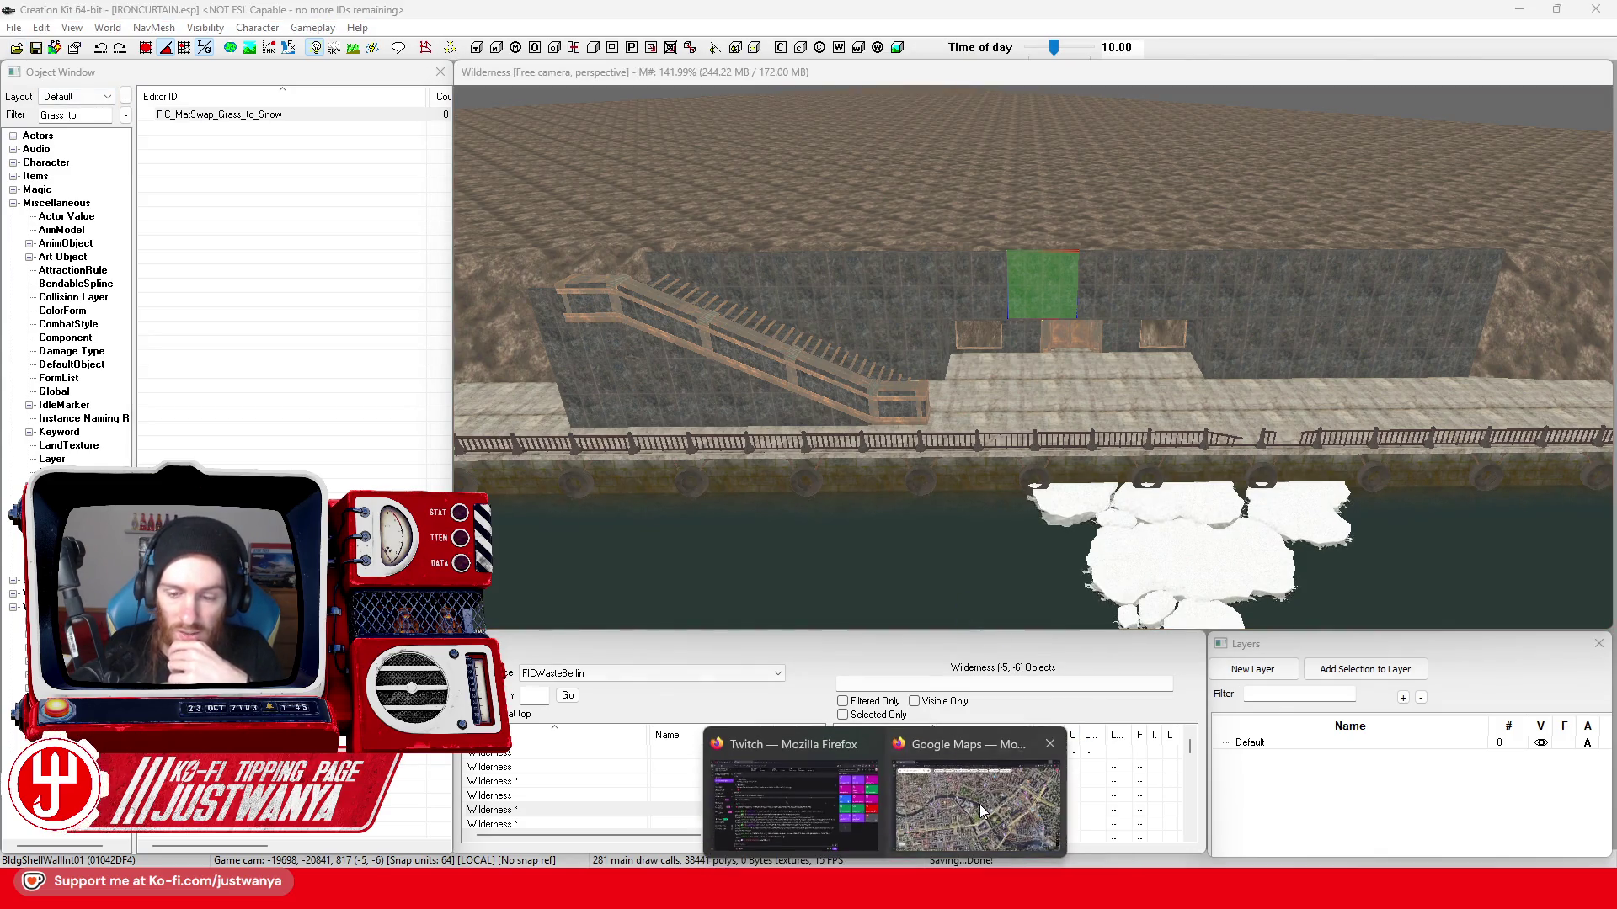
{"action": "left_click", "coordinate": [960, 802]}
{"action": "scroll", "coordinate": [891, 661], "scroll_direction": "up", "scroll_amount": 3}
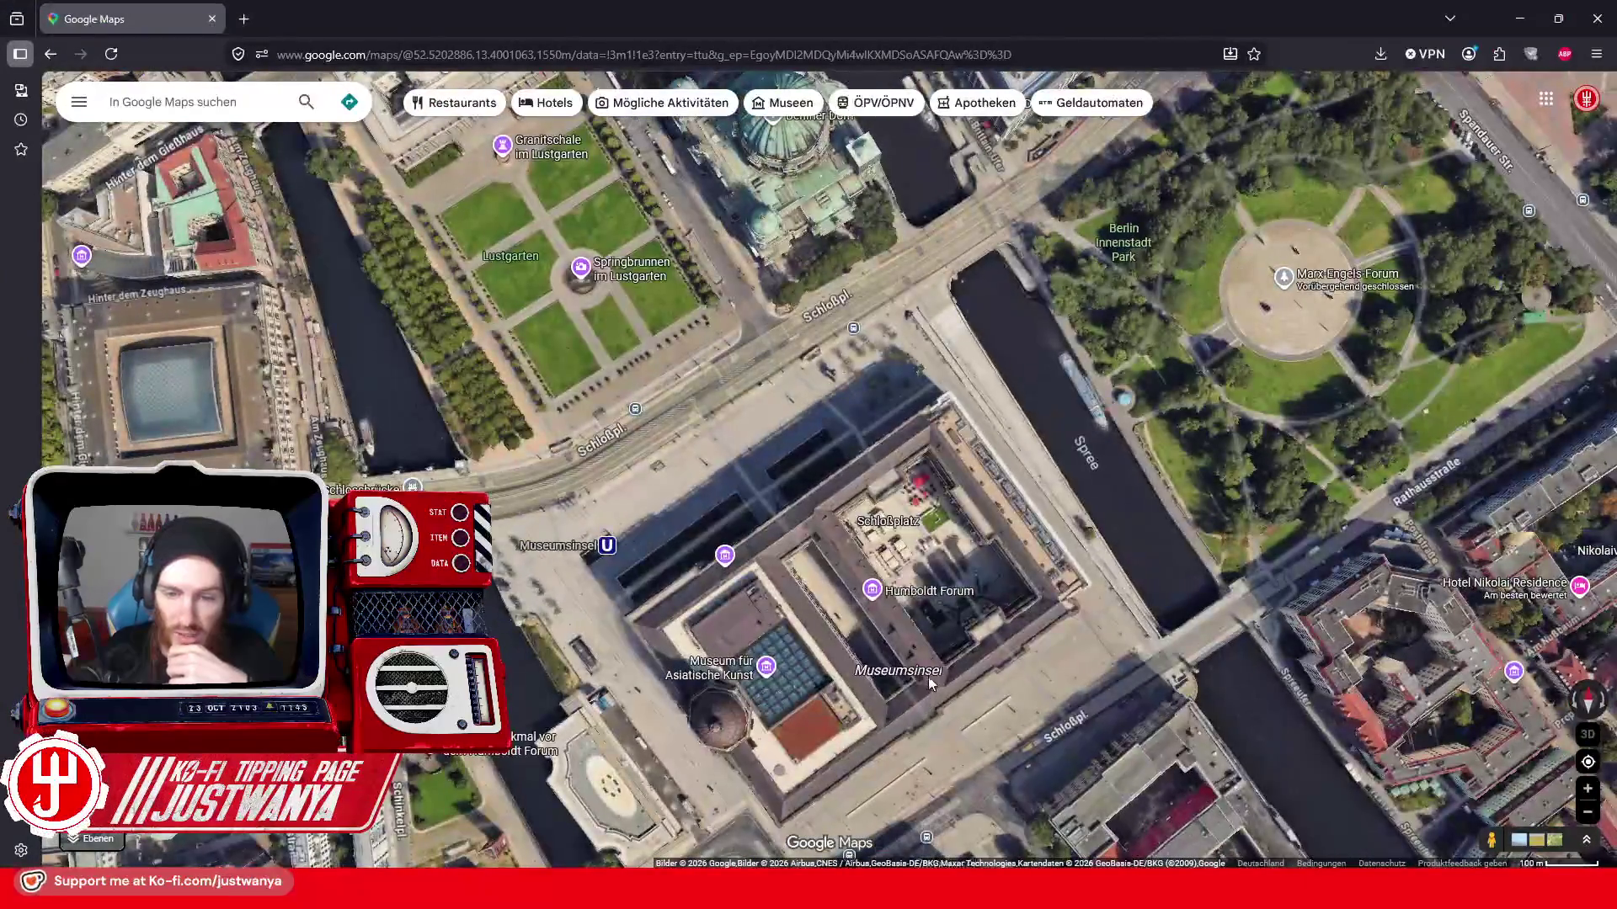
- Pan the satellite view around Museumsinsel and Humboldt Forum, then start a new browser tab
{"action": "left_click_drag", "start_coordinate": [1022, 698], "coordinate": [1011, 620]}
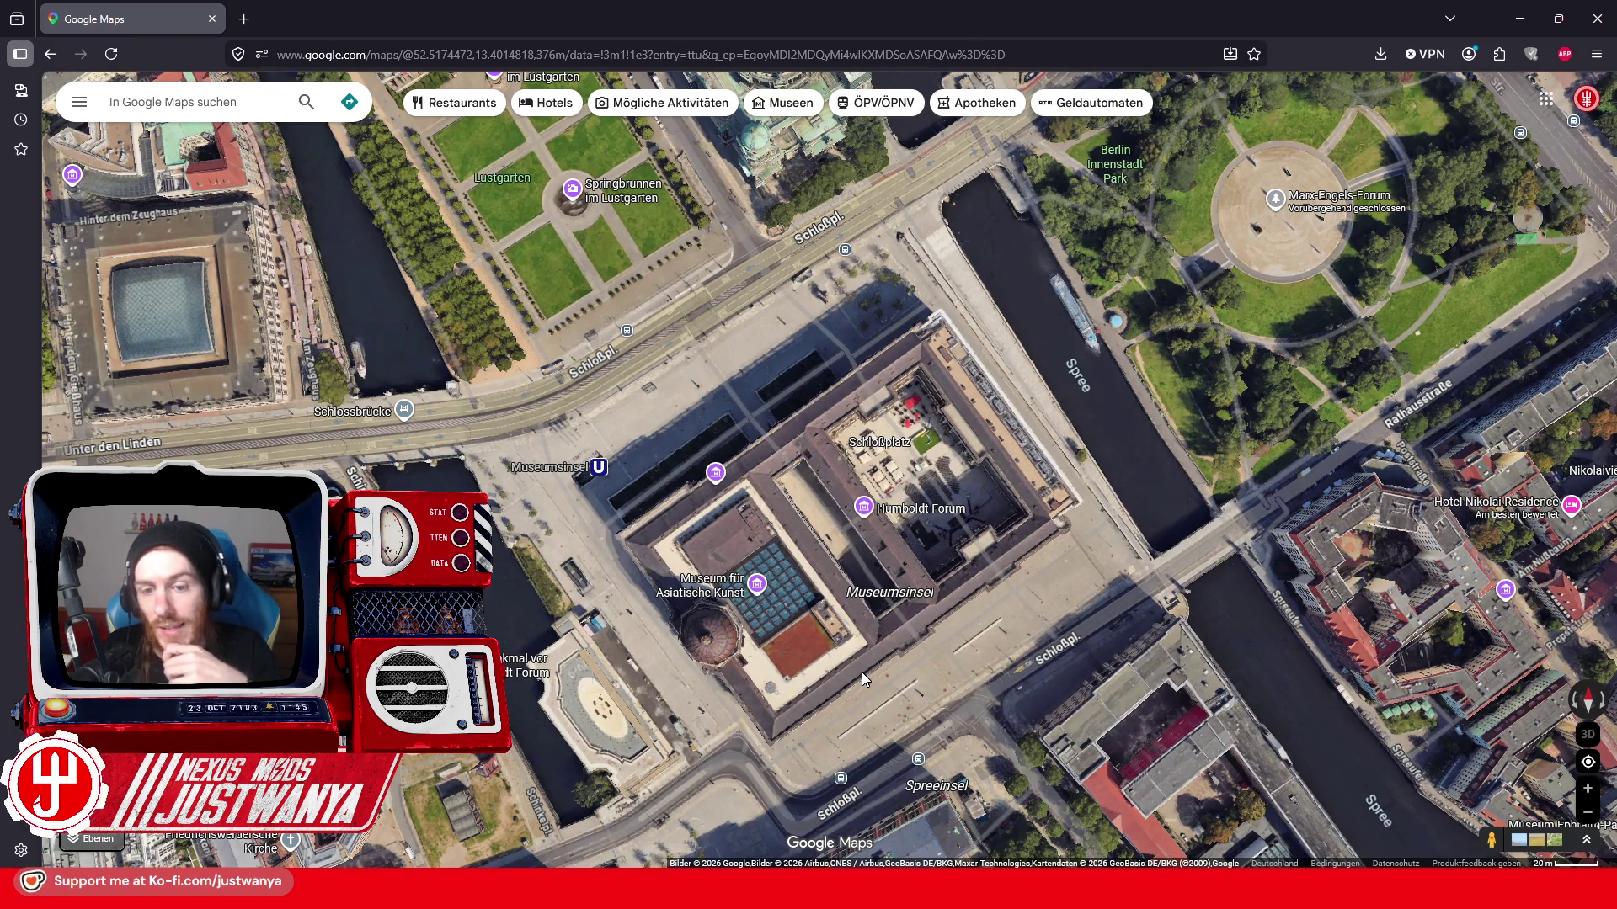
{"action": "scroll", "coordinate": [858, 671], "scroll_direction": "down", "scroll_amount": 2}
{"action": "scroll", "coordinate": [858, 671], "scroll_direction": "down", "scroll_amount": 2}
{"action": "scroll", "coordinate": [858, 670], "scroll_direction": "up", "scroll_amount": 2}
{"action": "scroll", "coordinate": [793, 702], "scroll_direction": "up", "scroll_amount": 1}
{"action": "scroll", "coordinate": [792, 702], "scroll_direction": "down", "scroll_amount": 2}
{"action": "scroll", "coordinate": [792, 703], "scroll_direction": "up", "scroll_amount": 1}
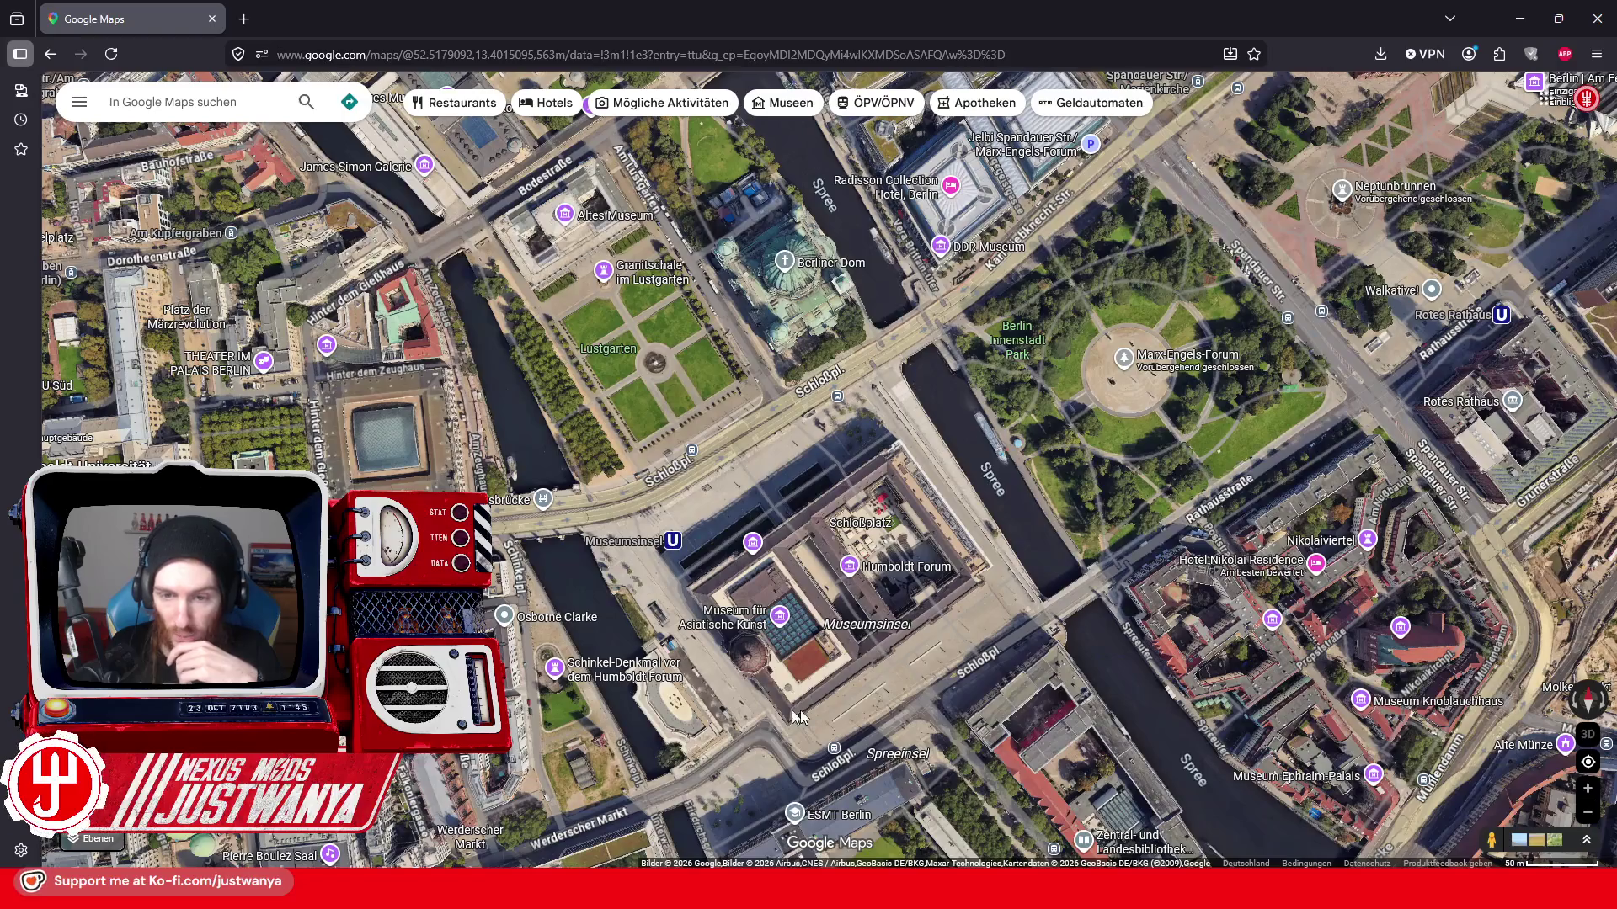
{"action": "left_click_drag", "start_coordinate": [770, 717], "coordinate": [811, 646]}
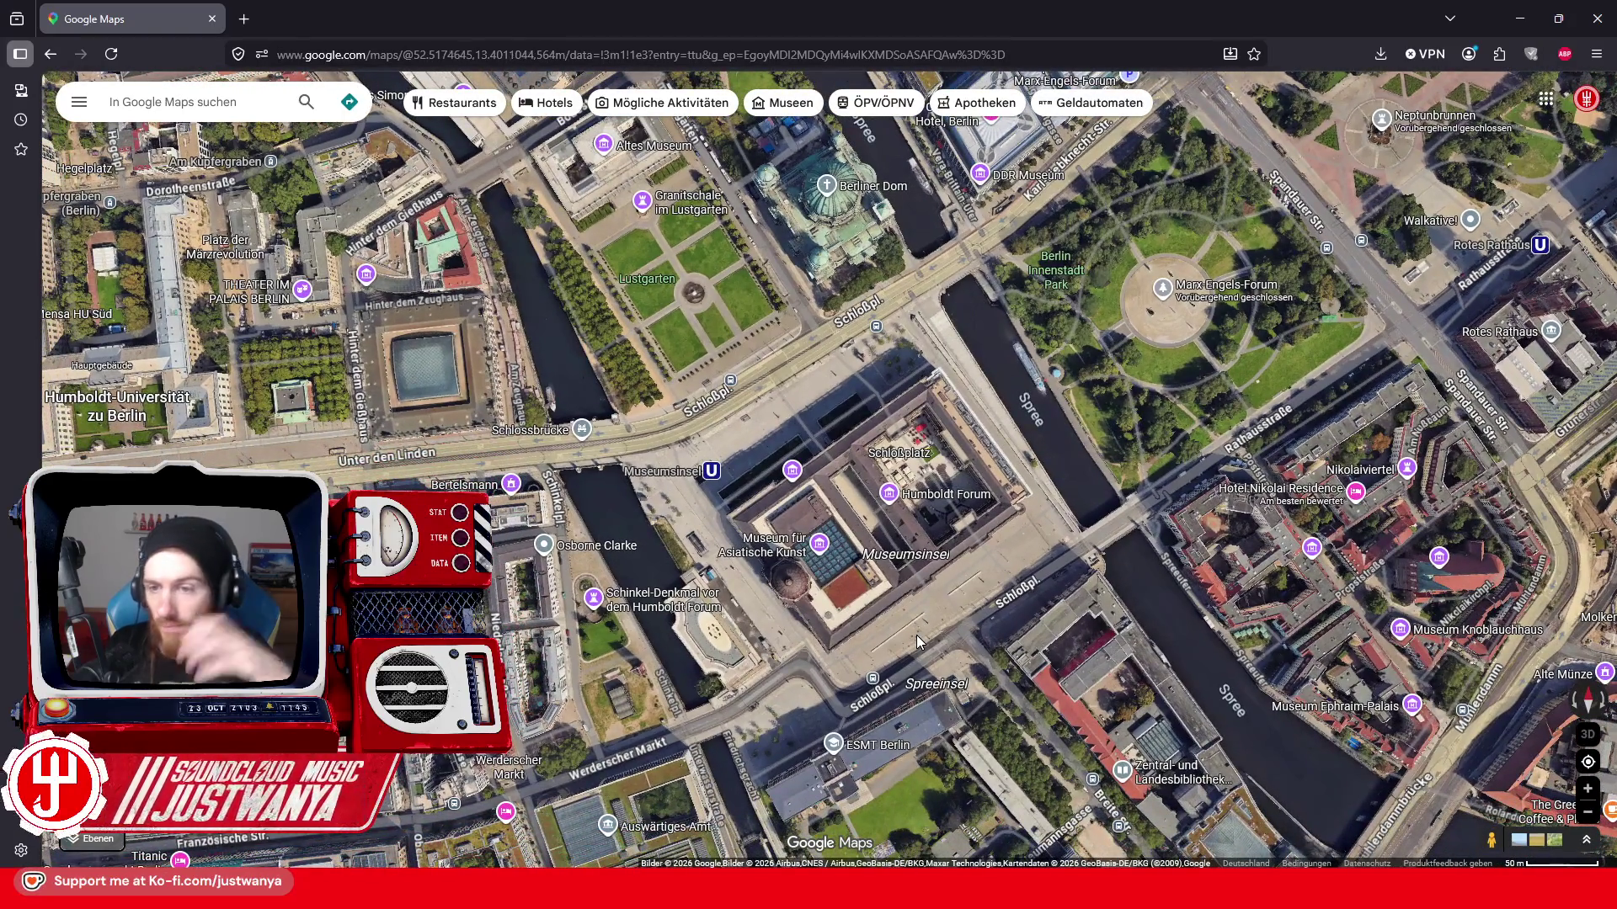
{"action": "left_click", "coordinate": [242, 20]}
{"action": "type", "text": "Palast der Republik"}
- Search 'Palast der Republik' images and open the Wikipedia exterior photo in its own tab
{"action": "key", "text": "Return"}
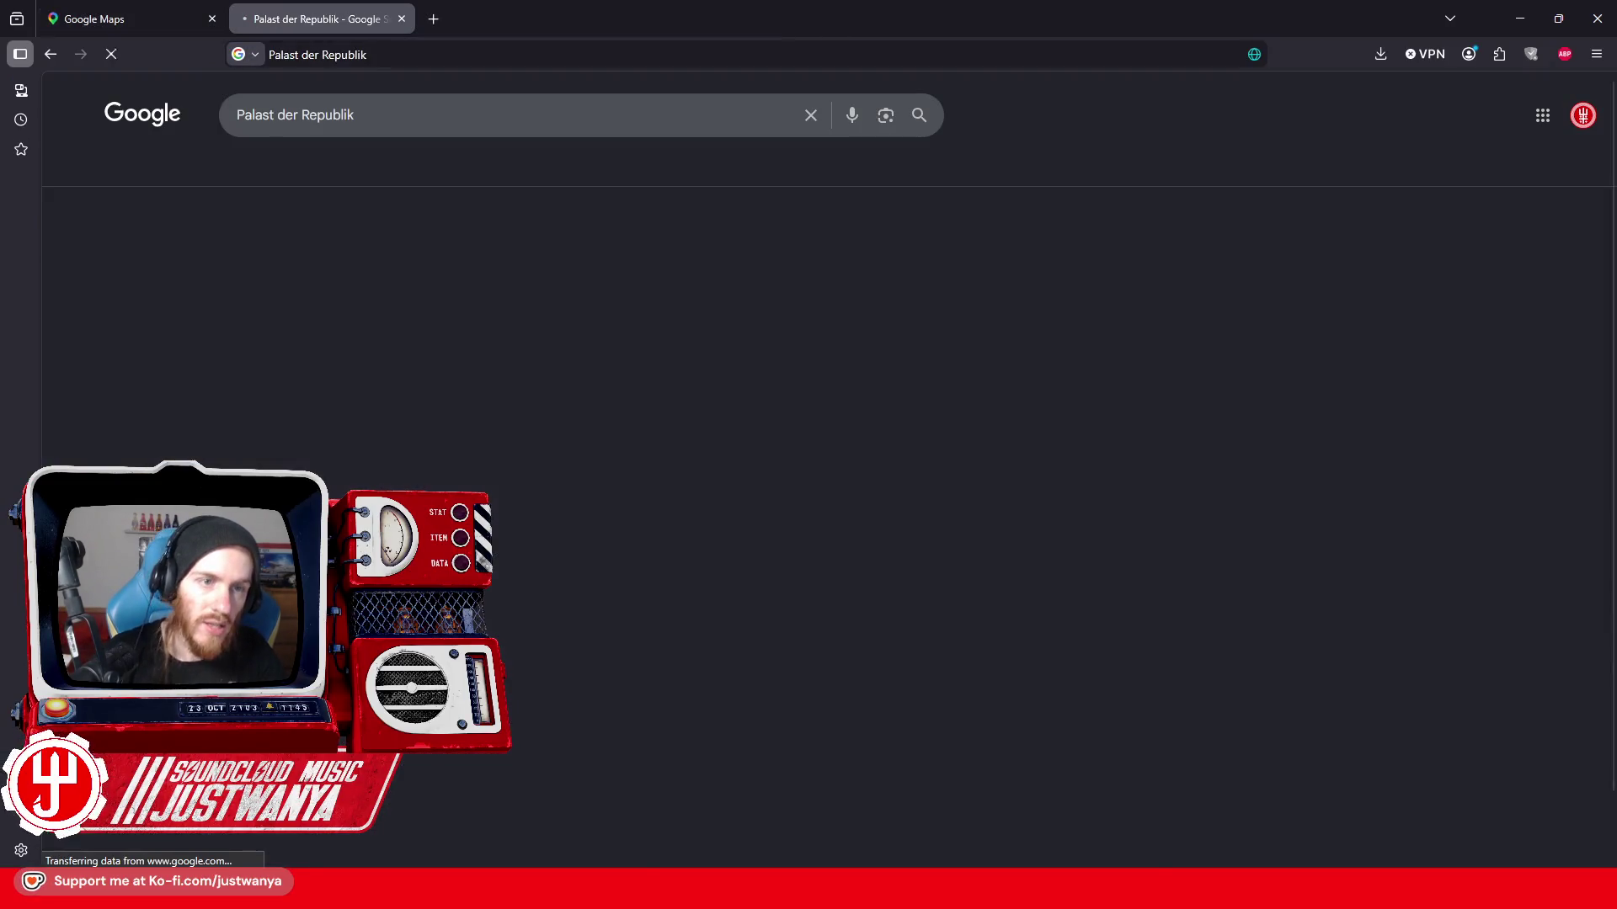
{"action": "left_click", "coordinate": [349, 172]}
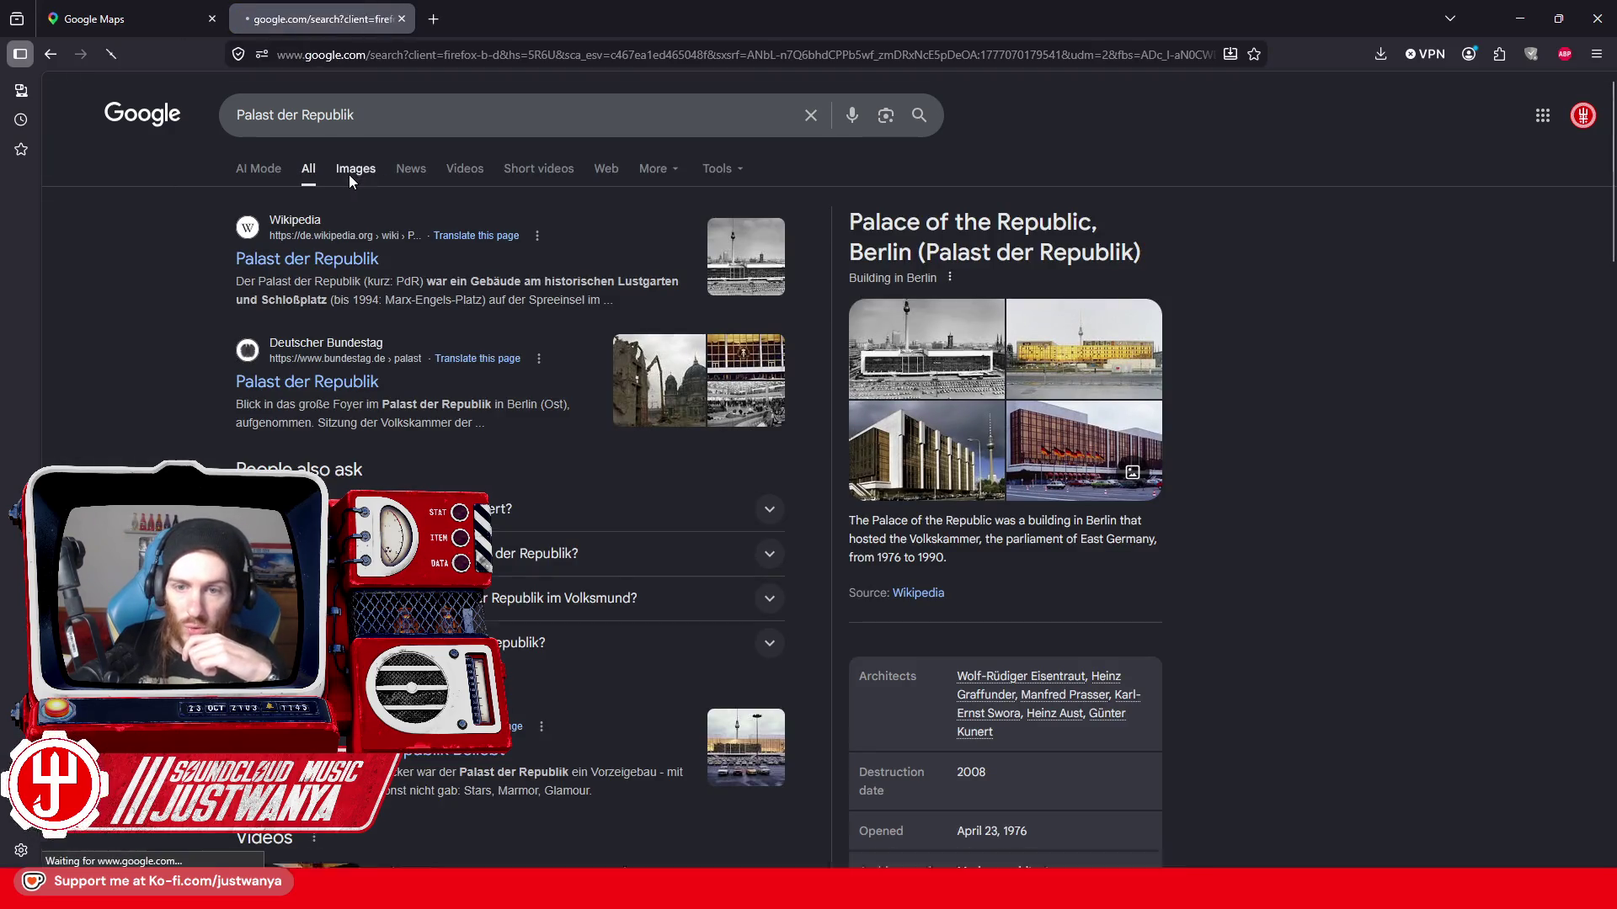
{"action": "left_click", "coordinate": [162, 358]}
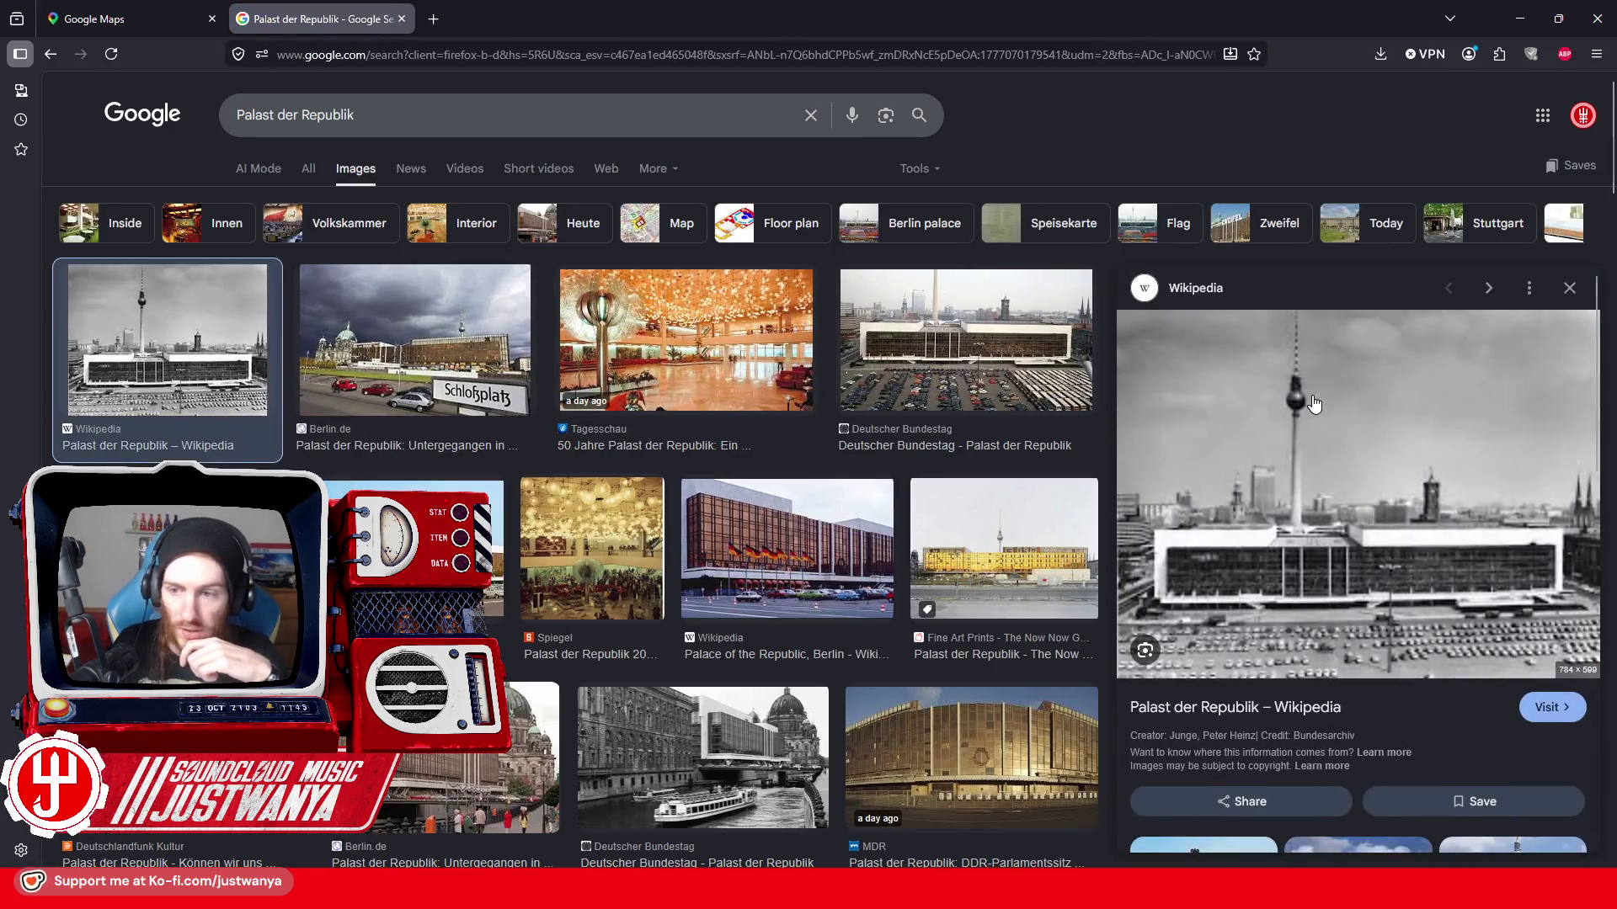
{"action": "right_click", "coordinate": [1314, 388]}
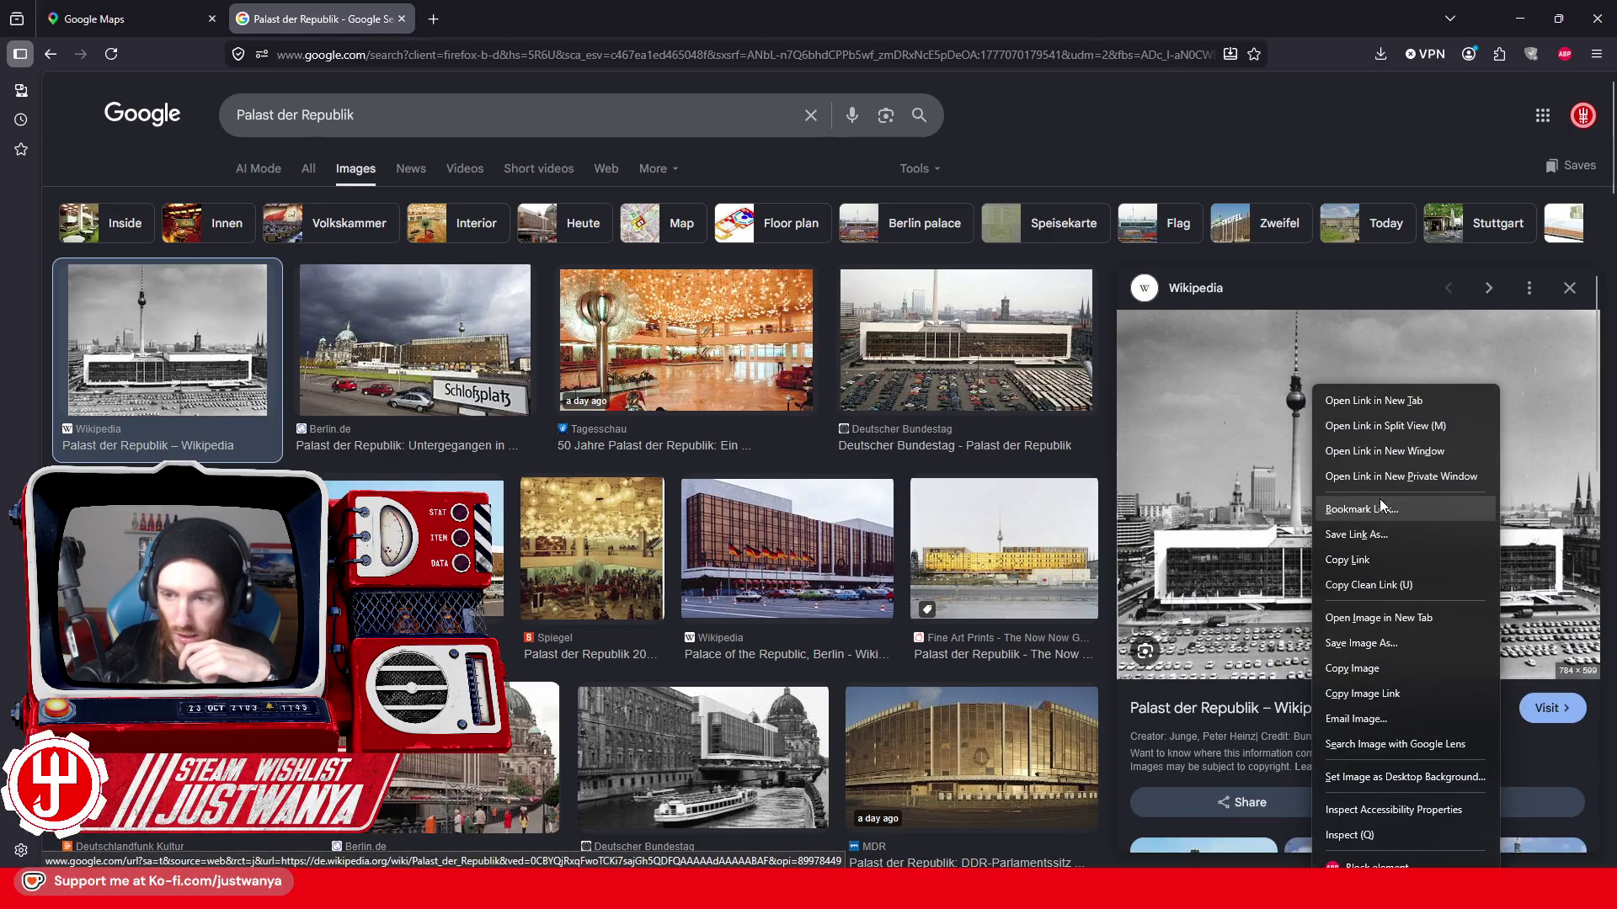
{"action": "left_click", "coordinate": [1379, 618]}
{"action": "key", "text": "ctrl+Tab"}
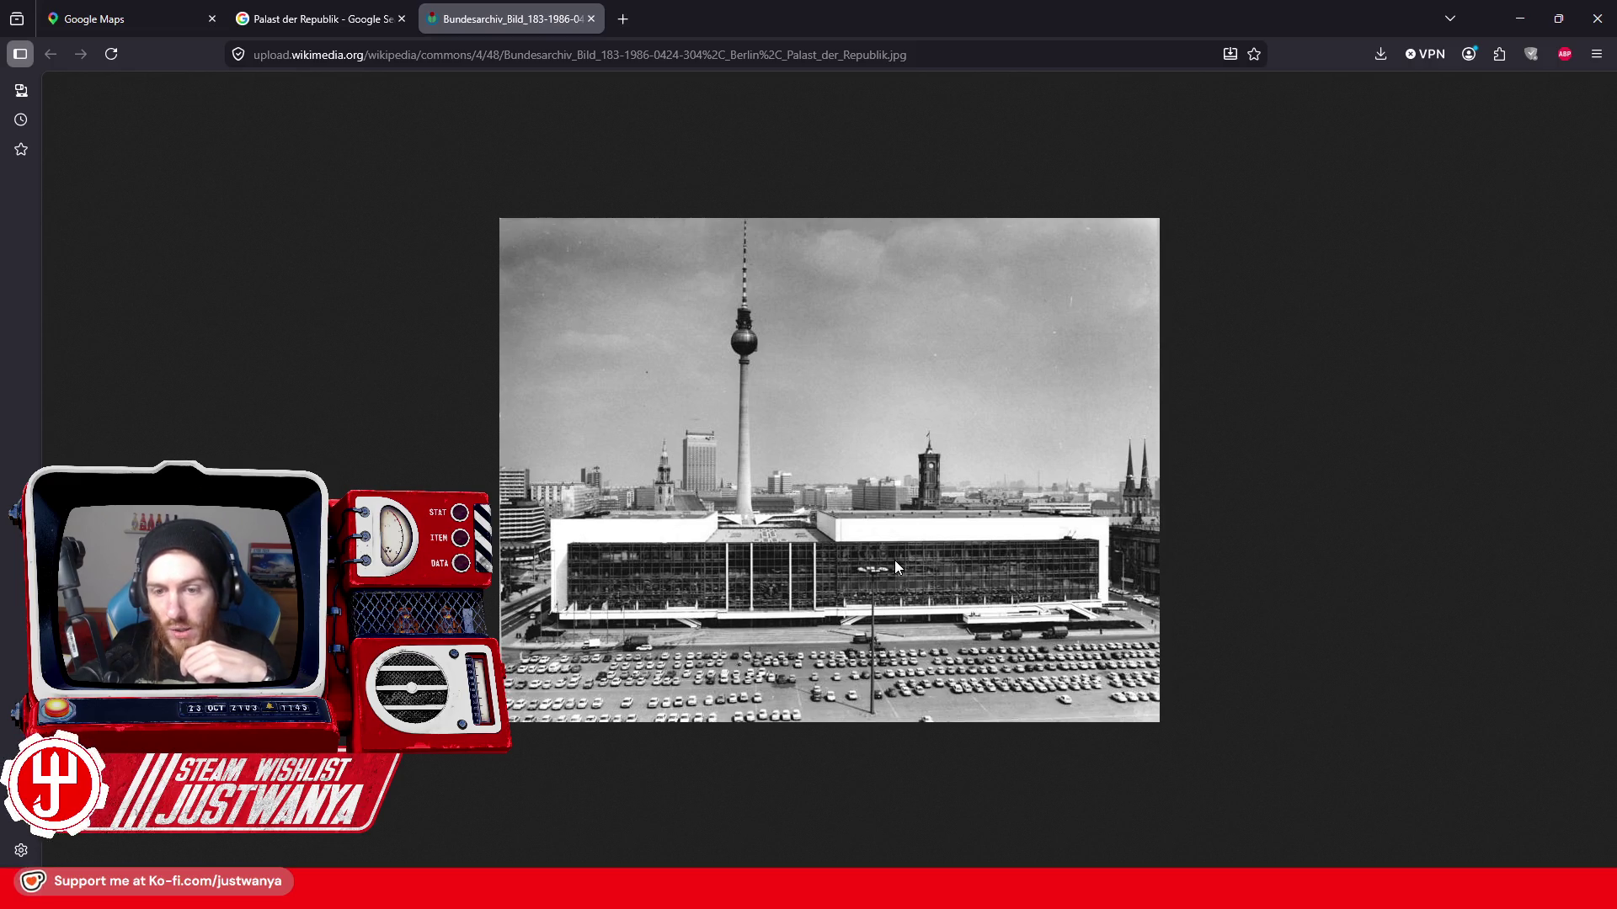
{"action": "left_click", "coordinate": [326, 16]}
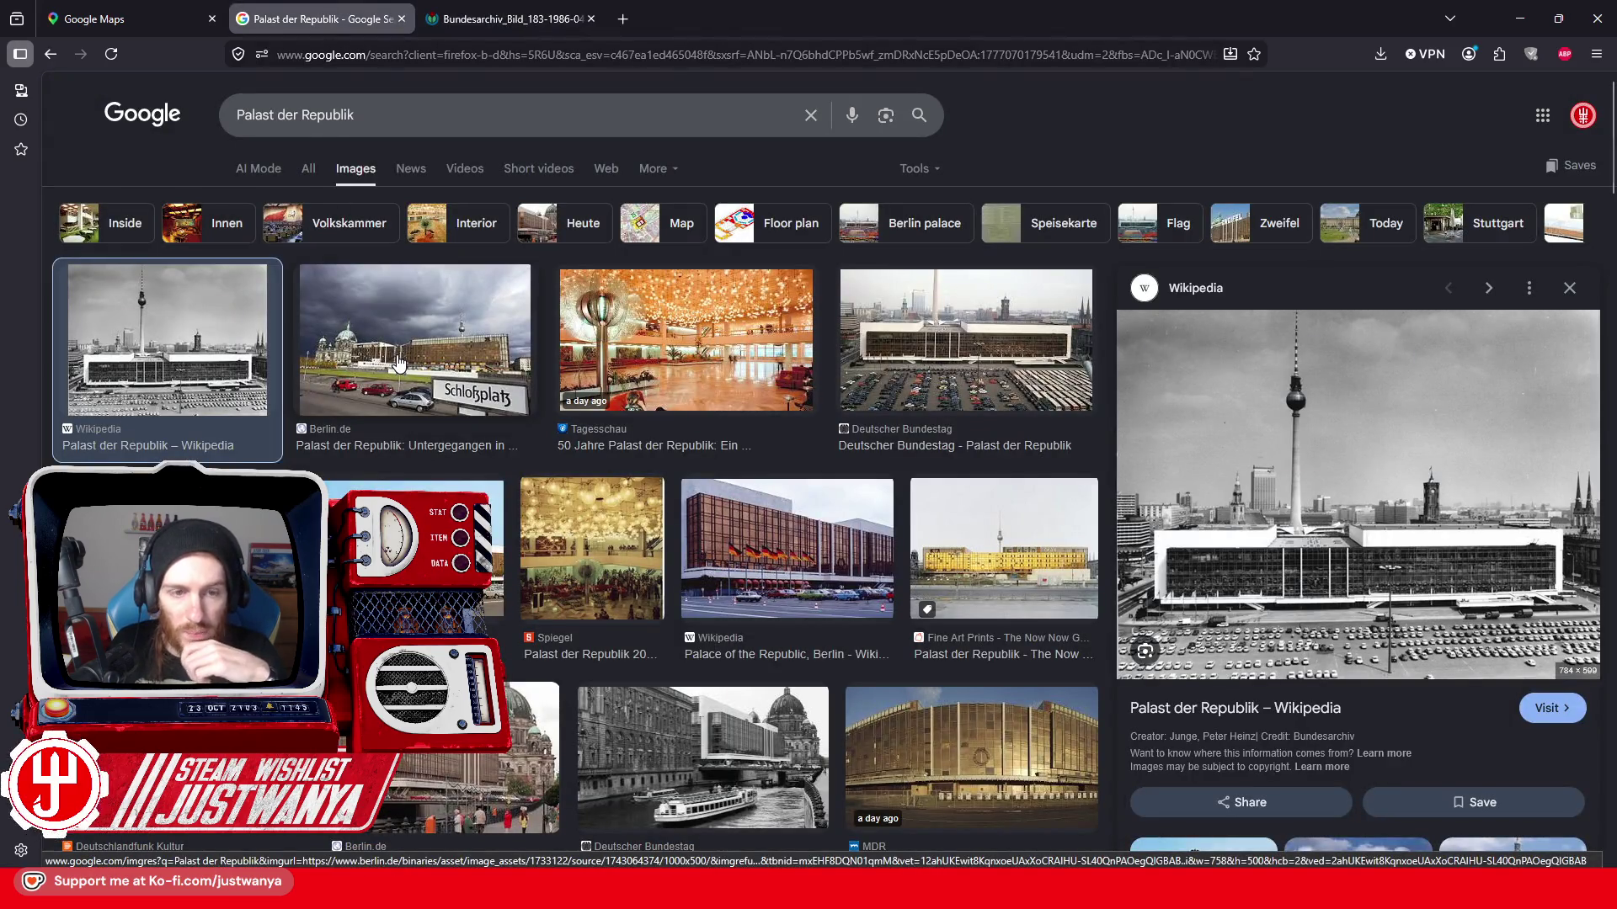
- Open the Tagesschau foyer photo full-size in a new tab and return to the results
{"action": "left_click", "coordinate": [686, 354]}
{"action": "right_click", "coordinate": [1285, 403]}
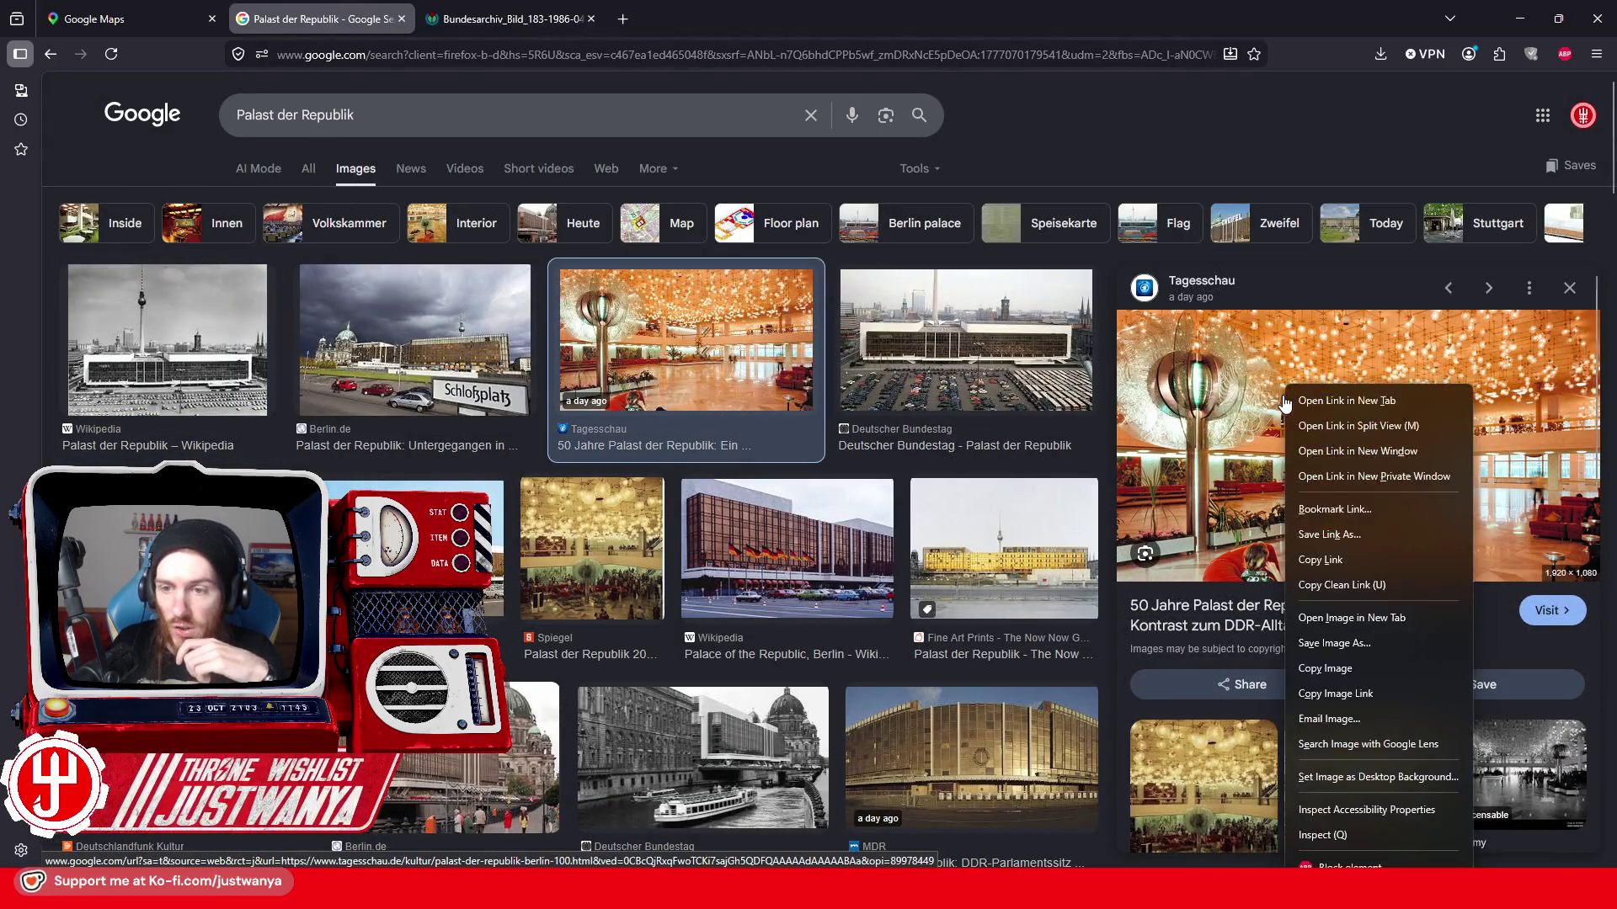
{"action": "left_click", "coordinate": [1371, 617]}
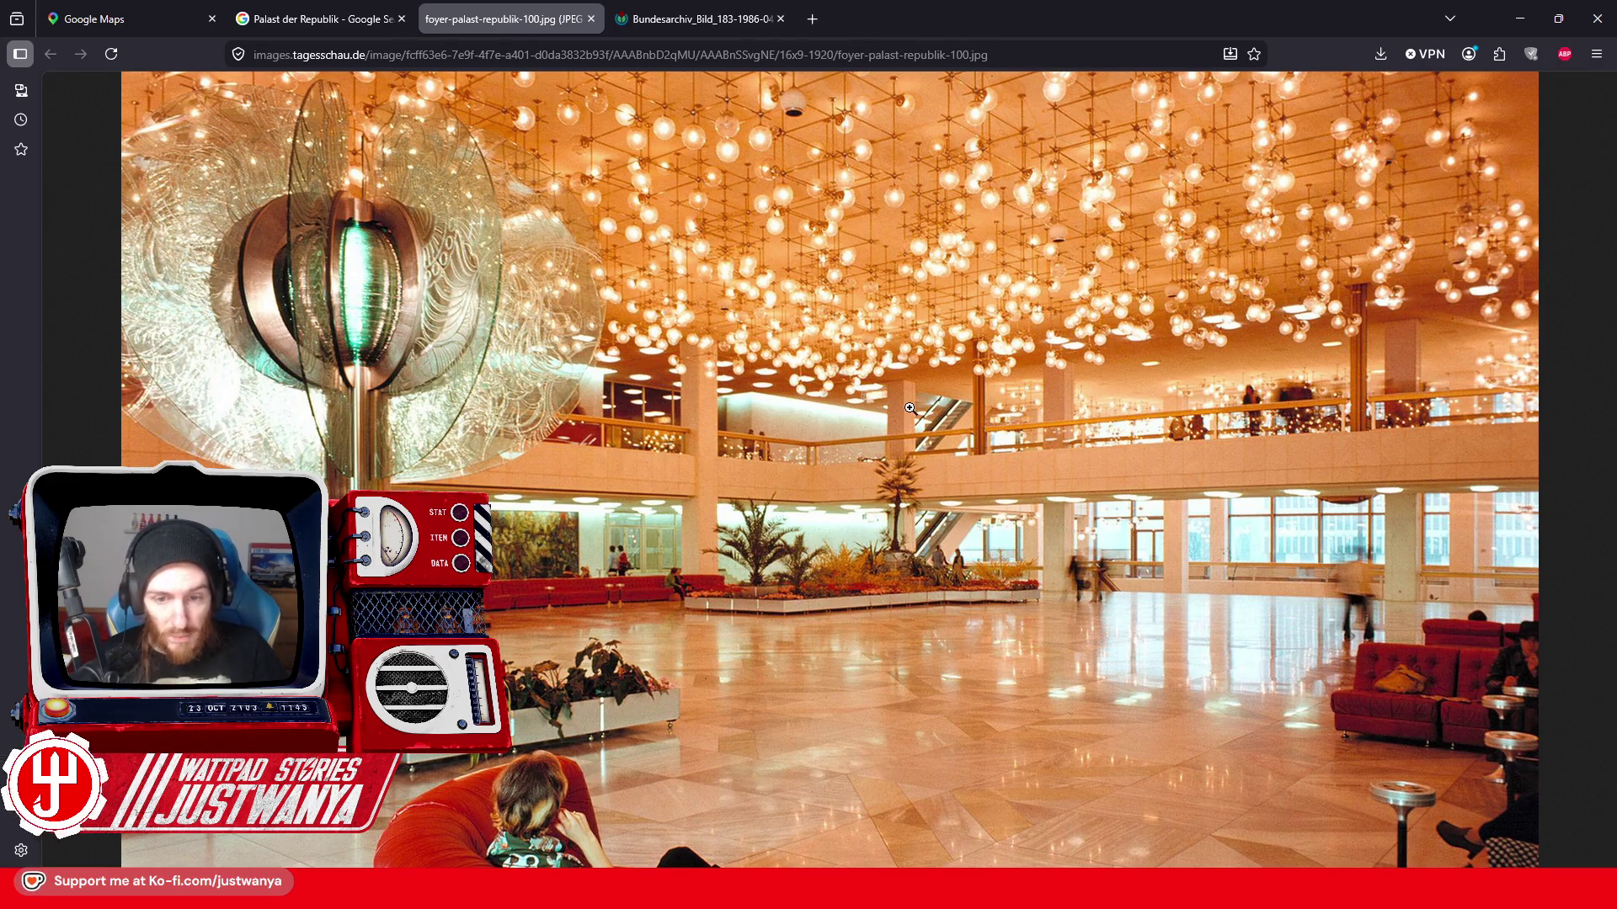
{"action": "left_click", "coordinate": [317, 19]}
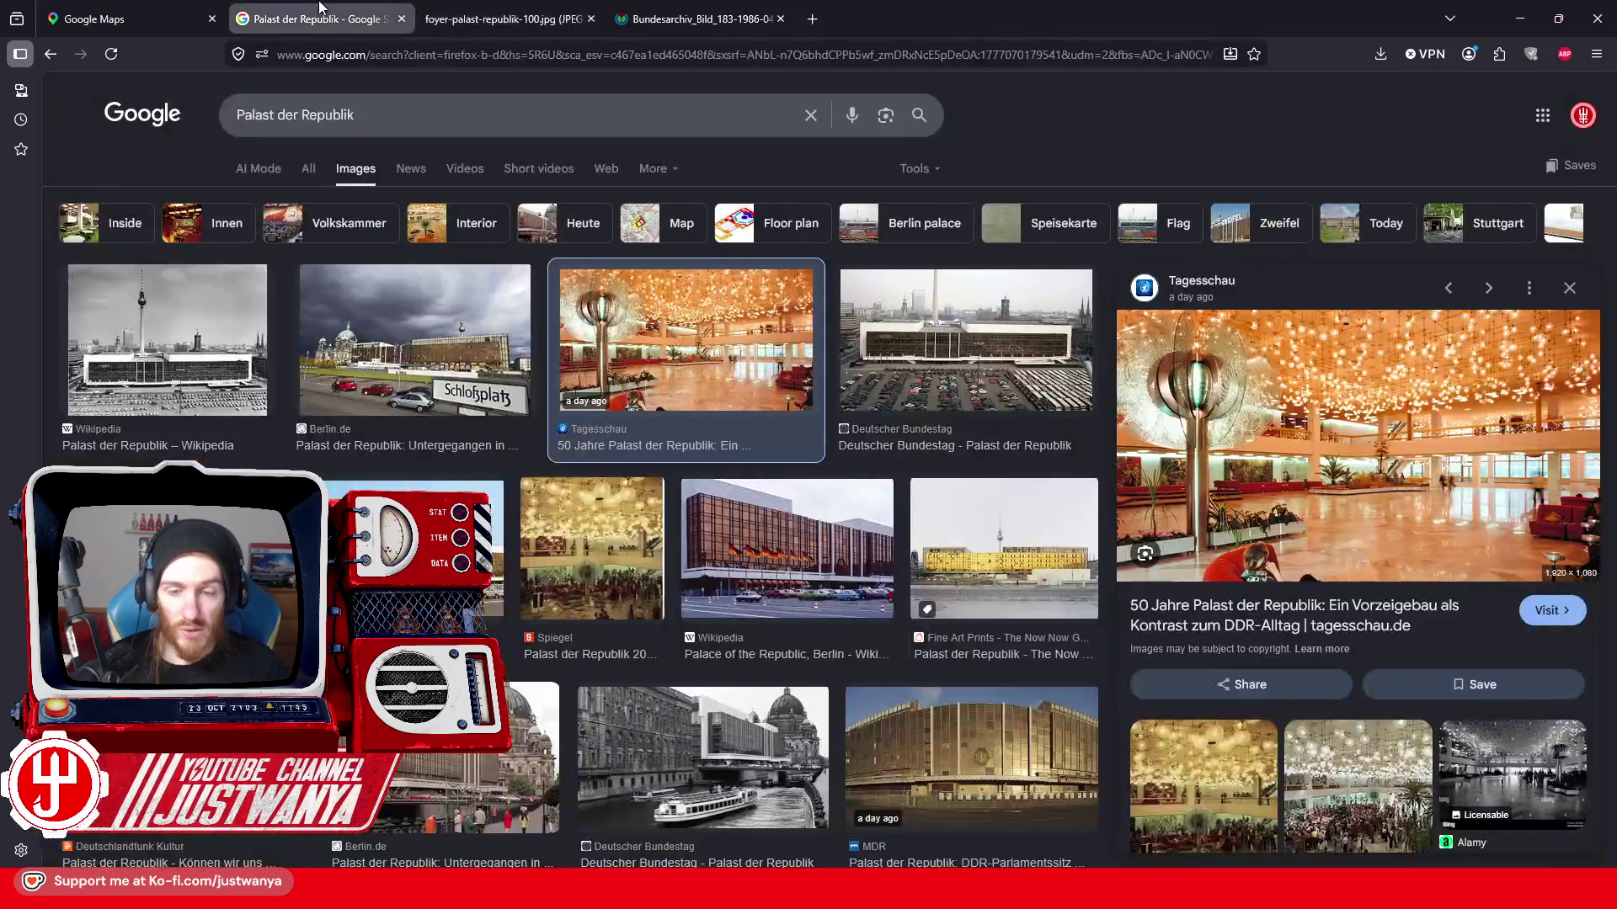
{"action": "scroll", "coordinate": [348, 436], "scroll_direction": "down", "scroll_amount": 1}
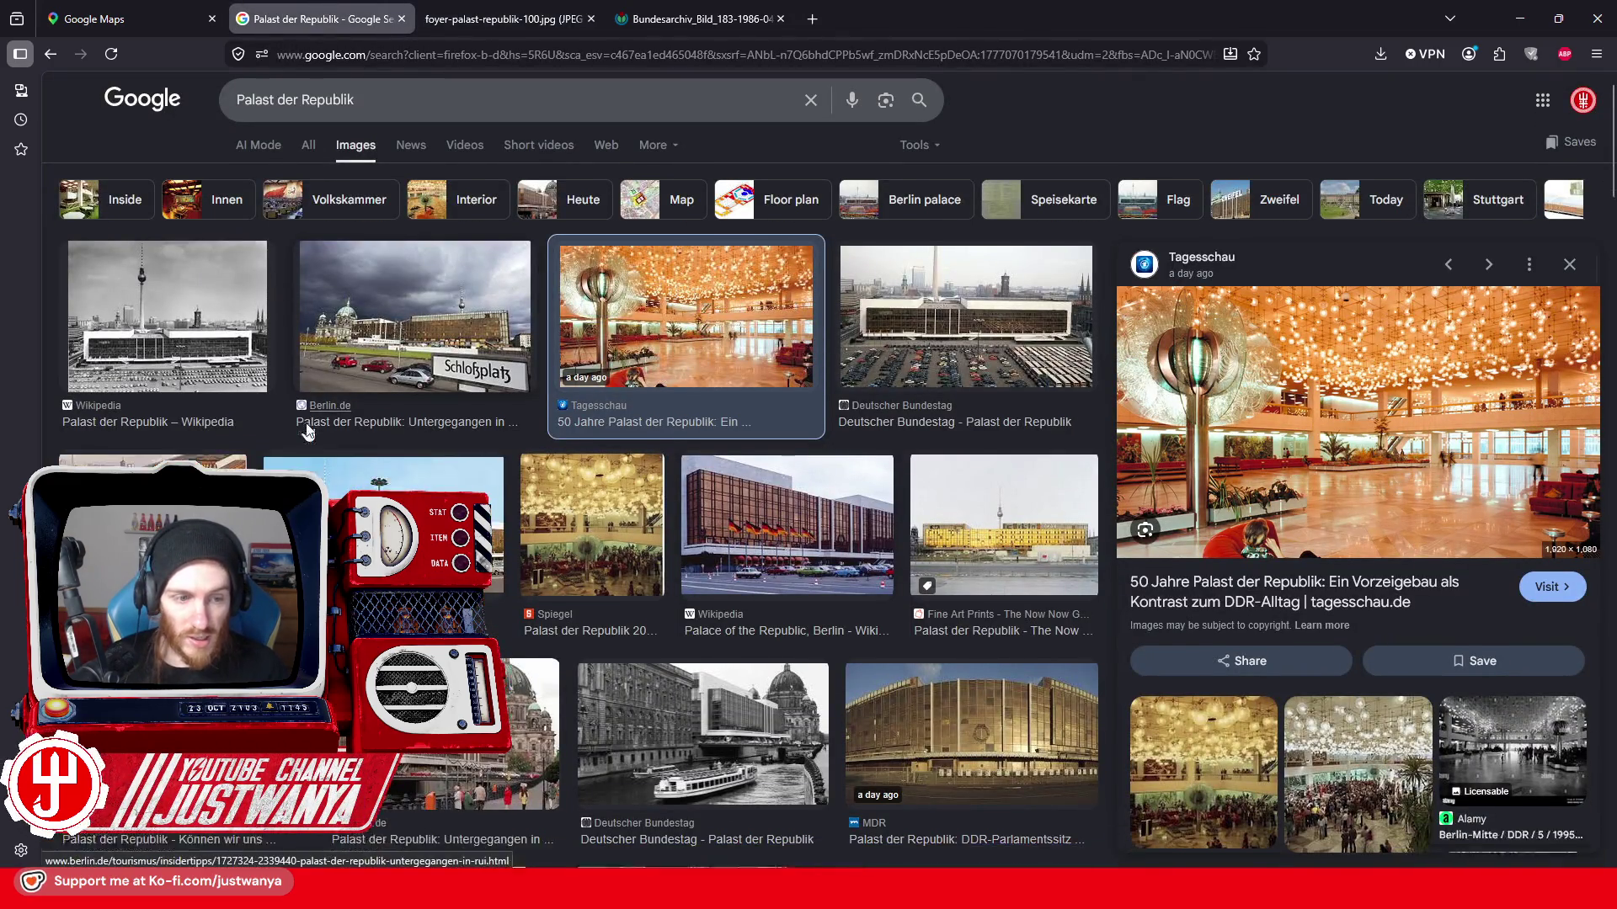
- Preview several exterior photos, open the Berliner Dom photo in a new tab and close earlier photo tabs
{"action": "left_click", "coordinate": [395, 442]}
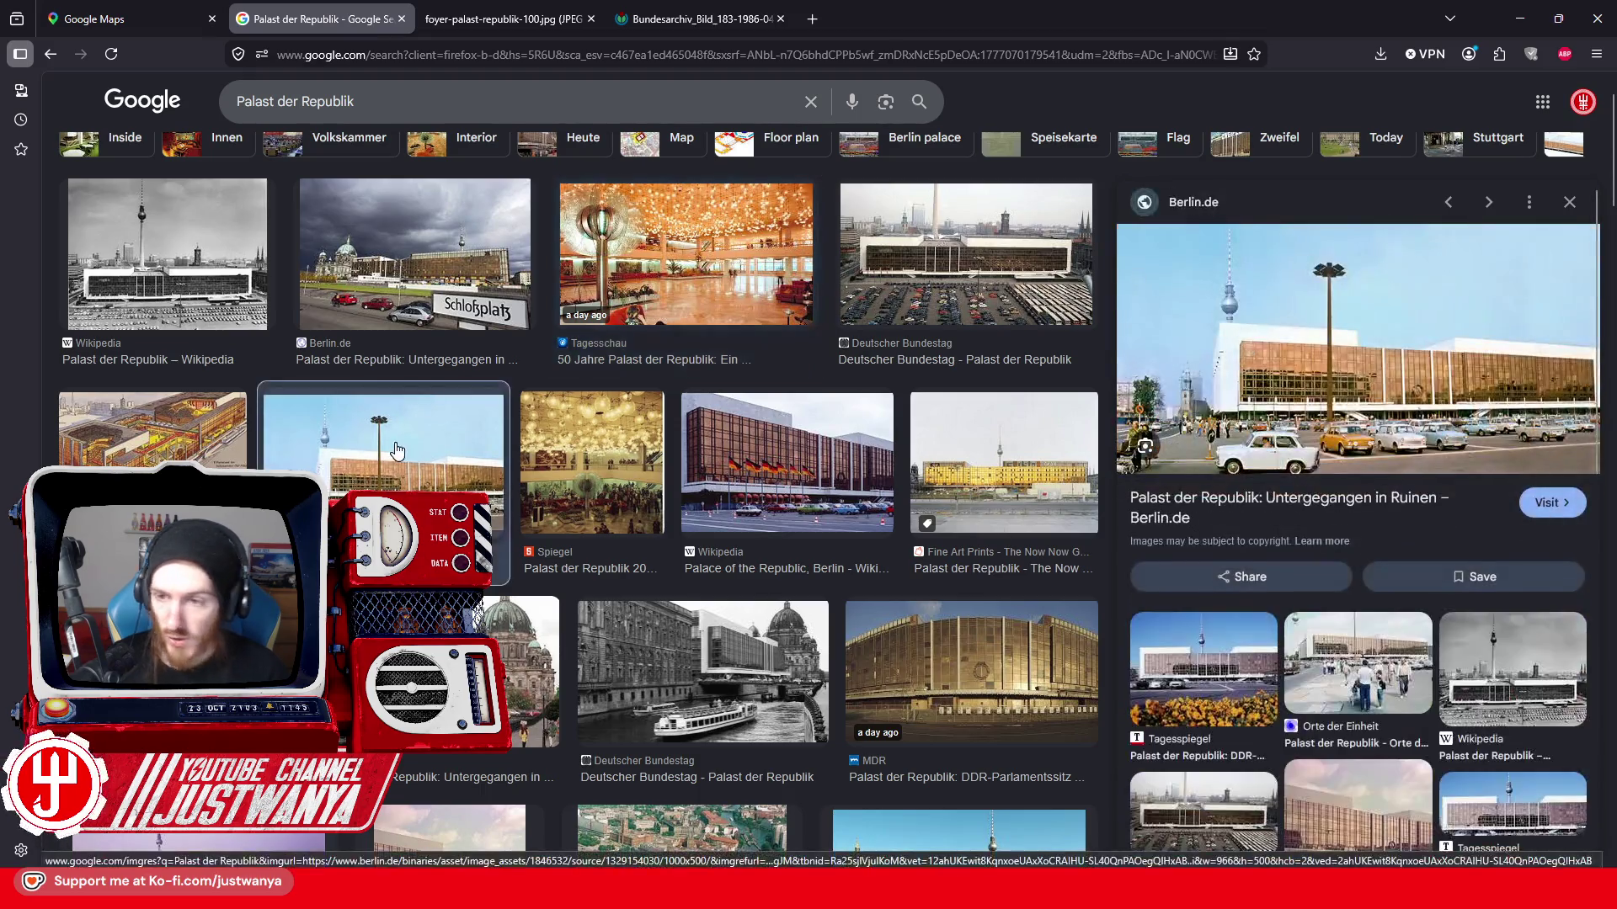
{"action": "scroll", "coordinate": [396, 445], "scroll_direction": "down", "scroll_amount": 1}
{"action": "scroll", "coordinate": [395, 448], "scroll_direction": "down", "scroll_amount": 1}
{"action": "left_click", "coordinate": [720, 525]}
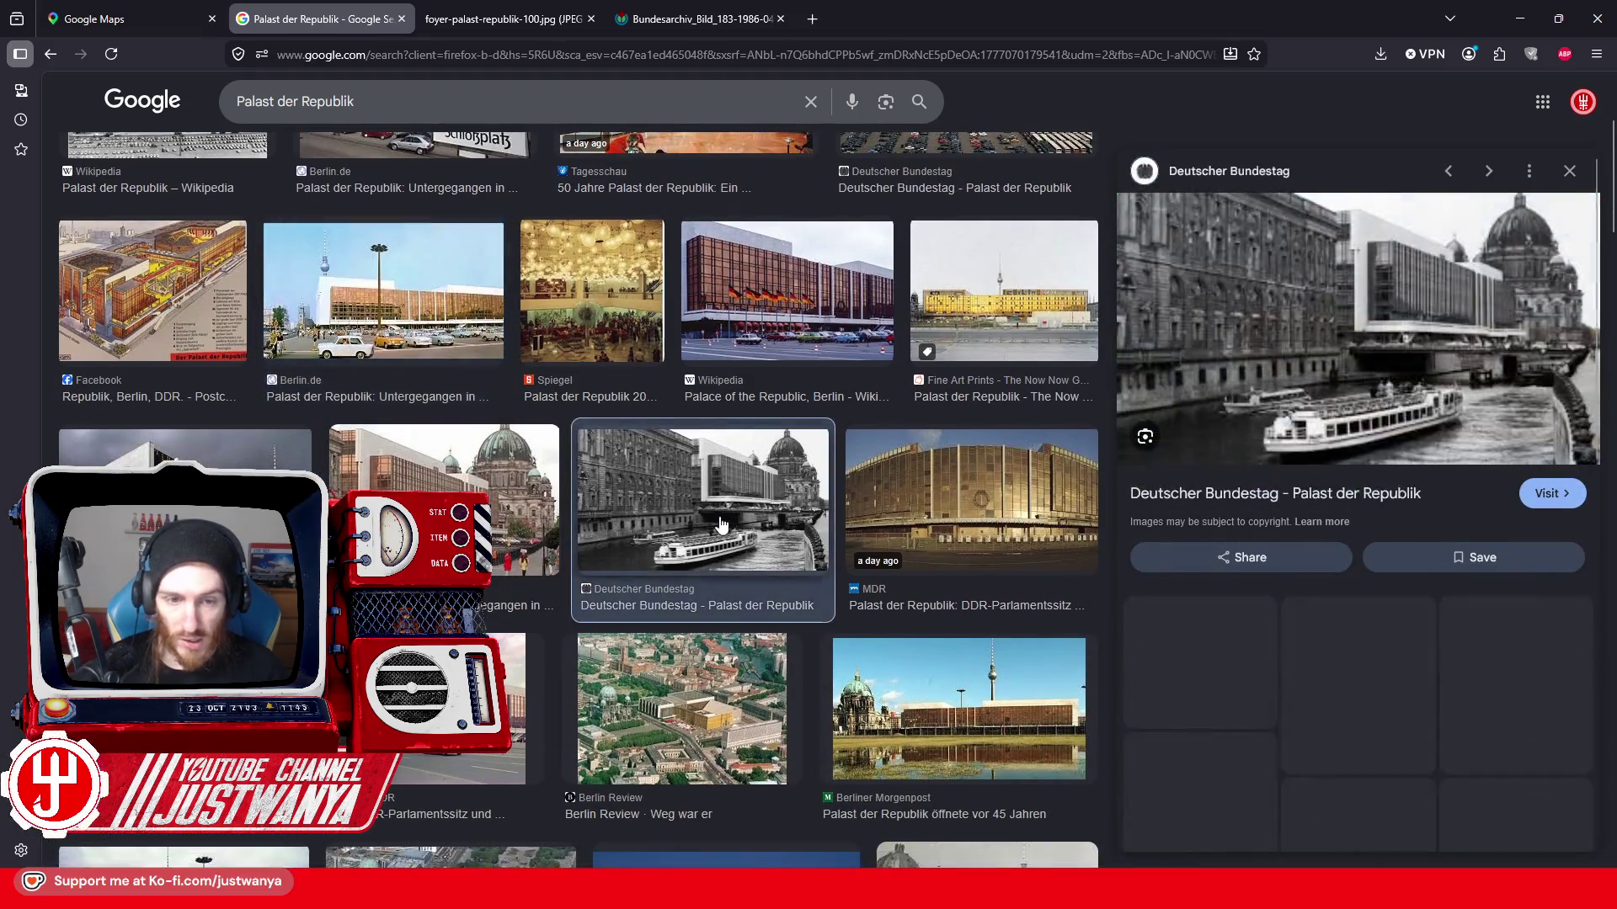
{"action": "left_click", "coordinate": [442, 505]}
{"action": "right_click", "coordinate": [1322, 379]}
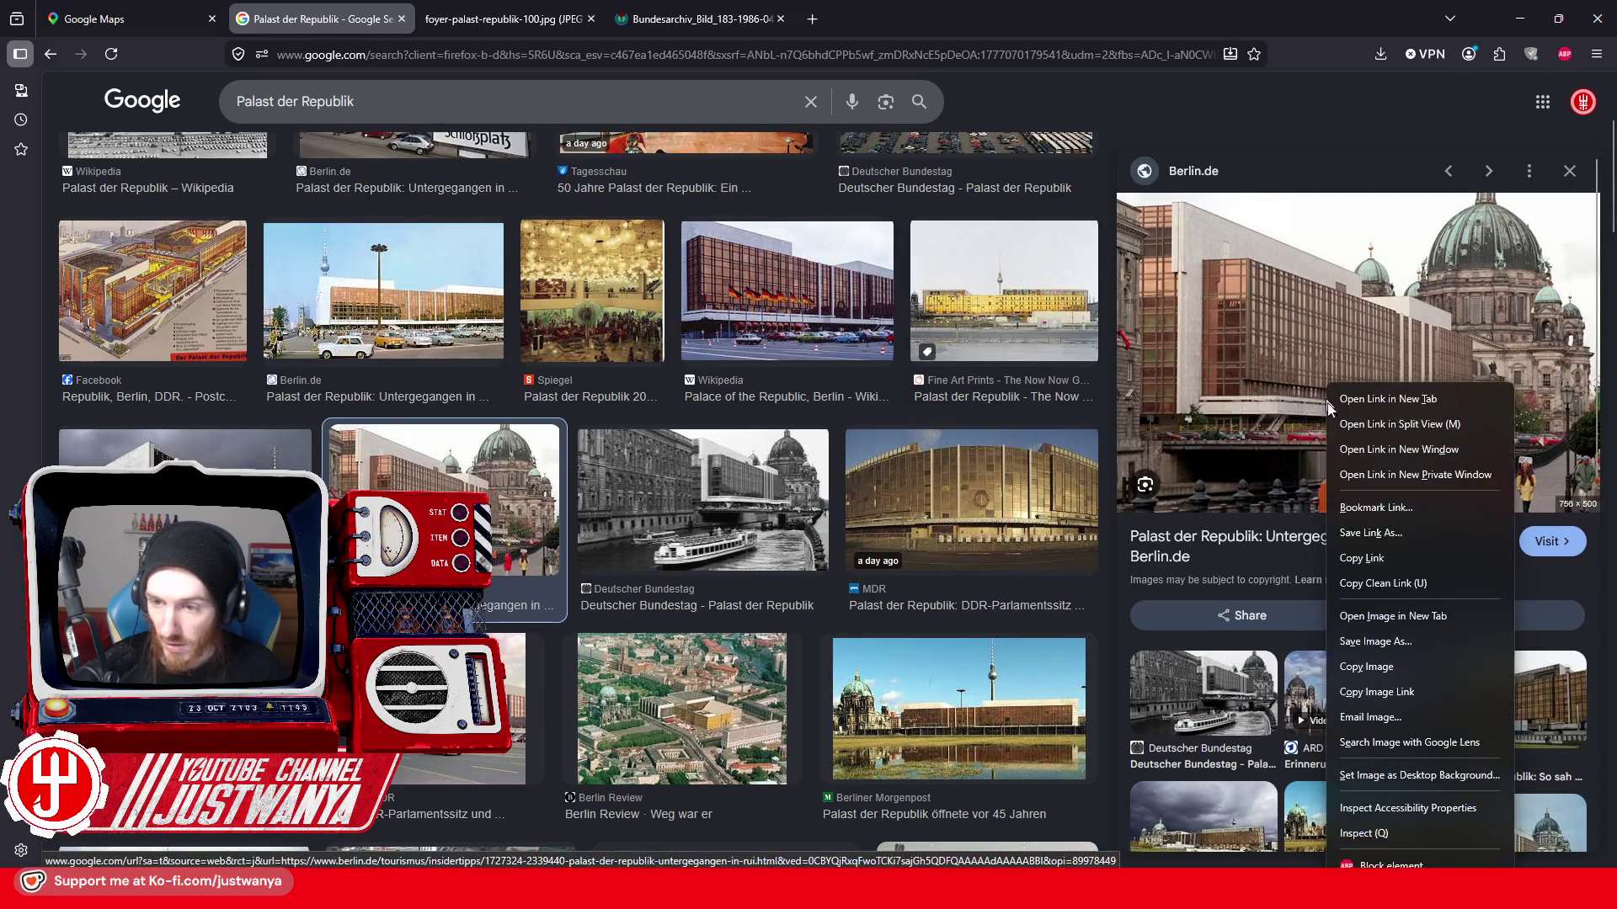
{"action": "left_click", "coordinate": [1402, 619]}
{"action": "left_click", "coordinate": [522, 21]}
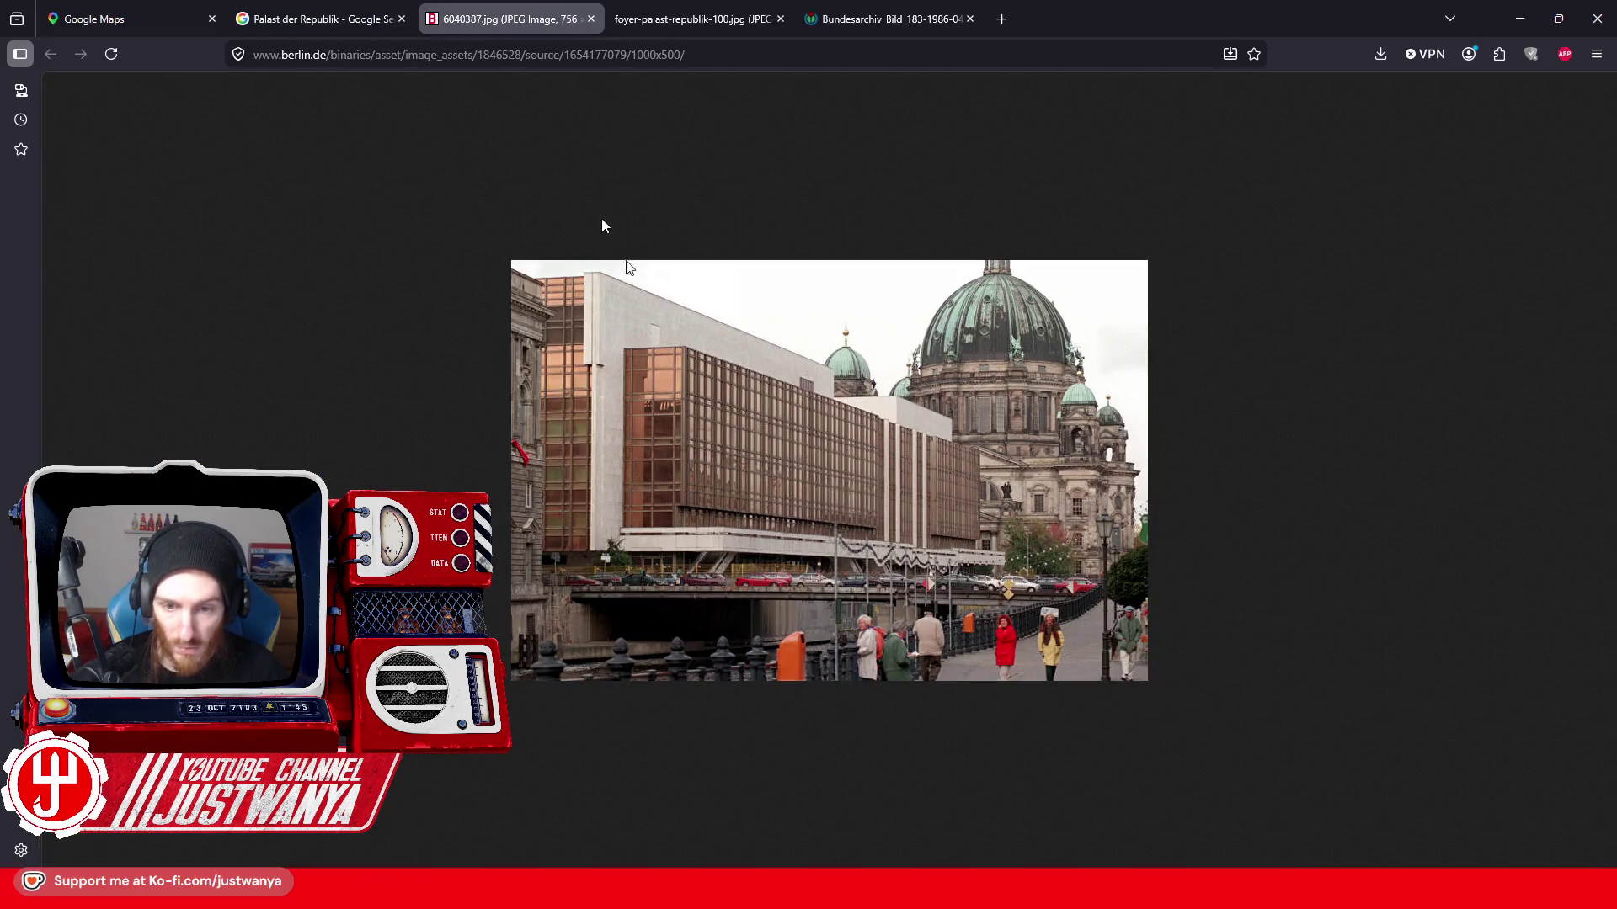
{"action": "left_click", "coordinate": [779, 20]}
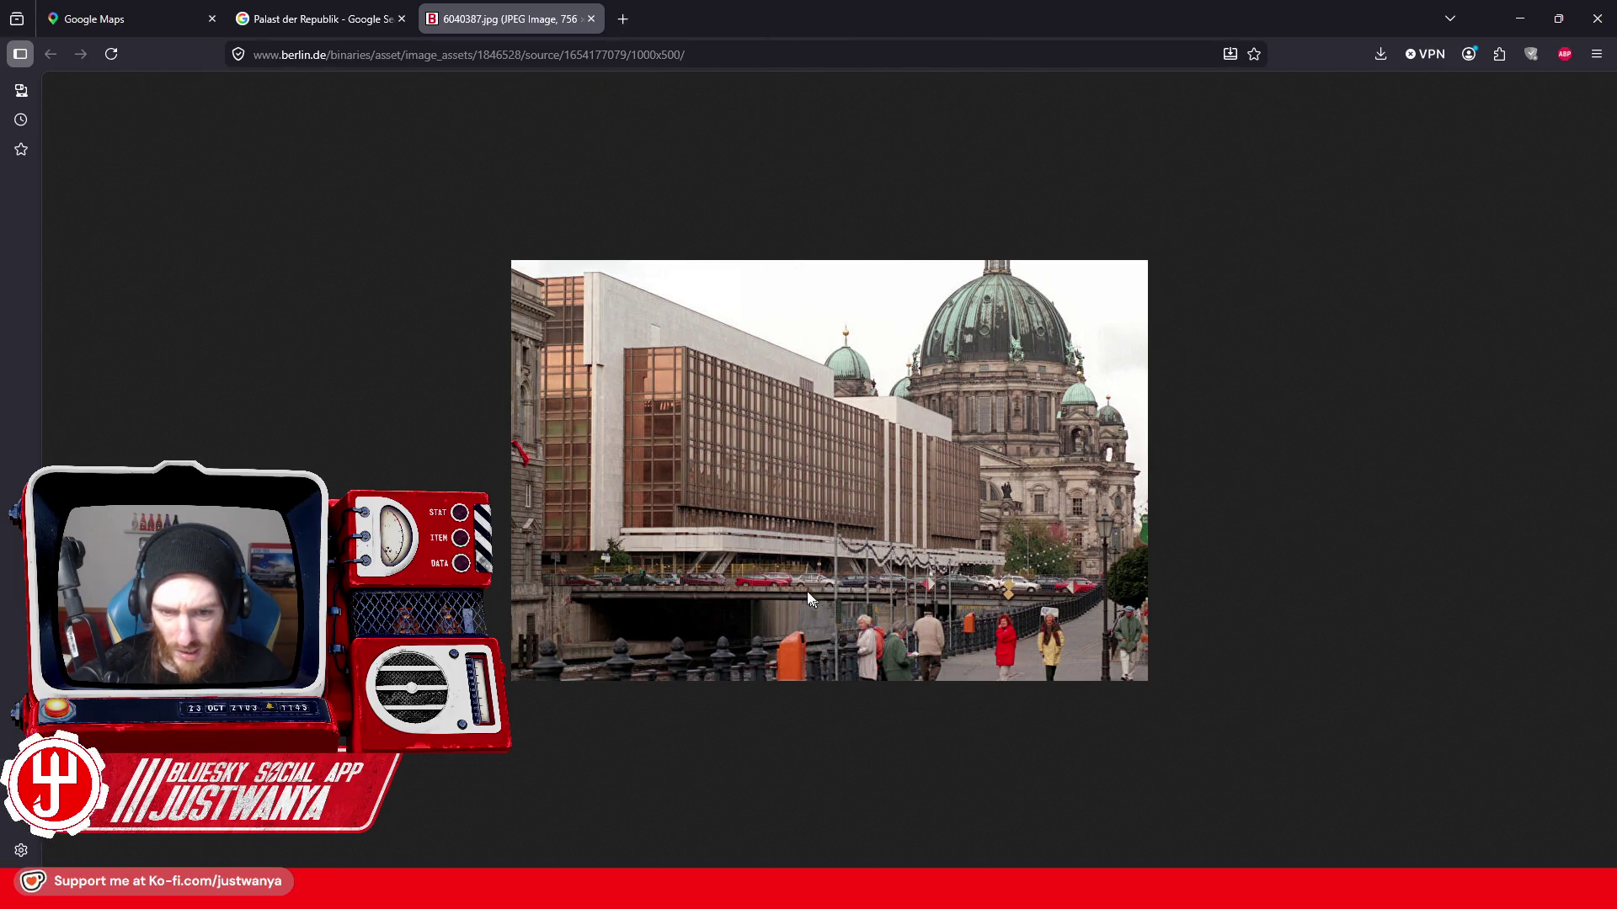
{"action": "left_click", "coordinate": [318, 16]}
- Open the Bundestag boat photo and the Deutschlandfunk Kultur exterior photo in background tabs
{"action": "left_click", "coordinate": [647, 546]}
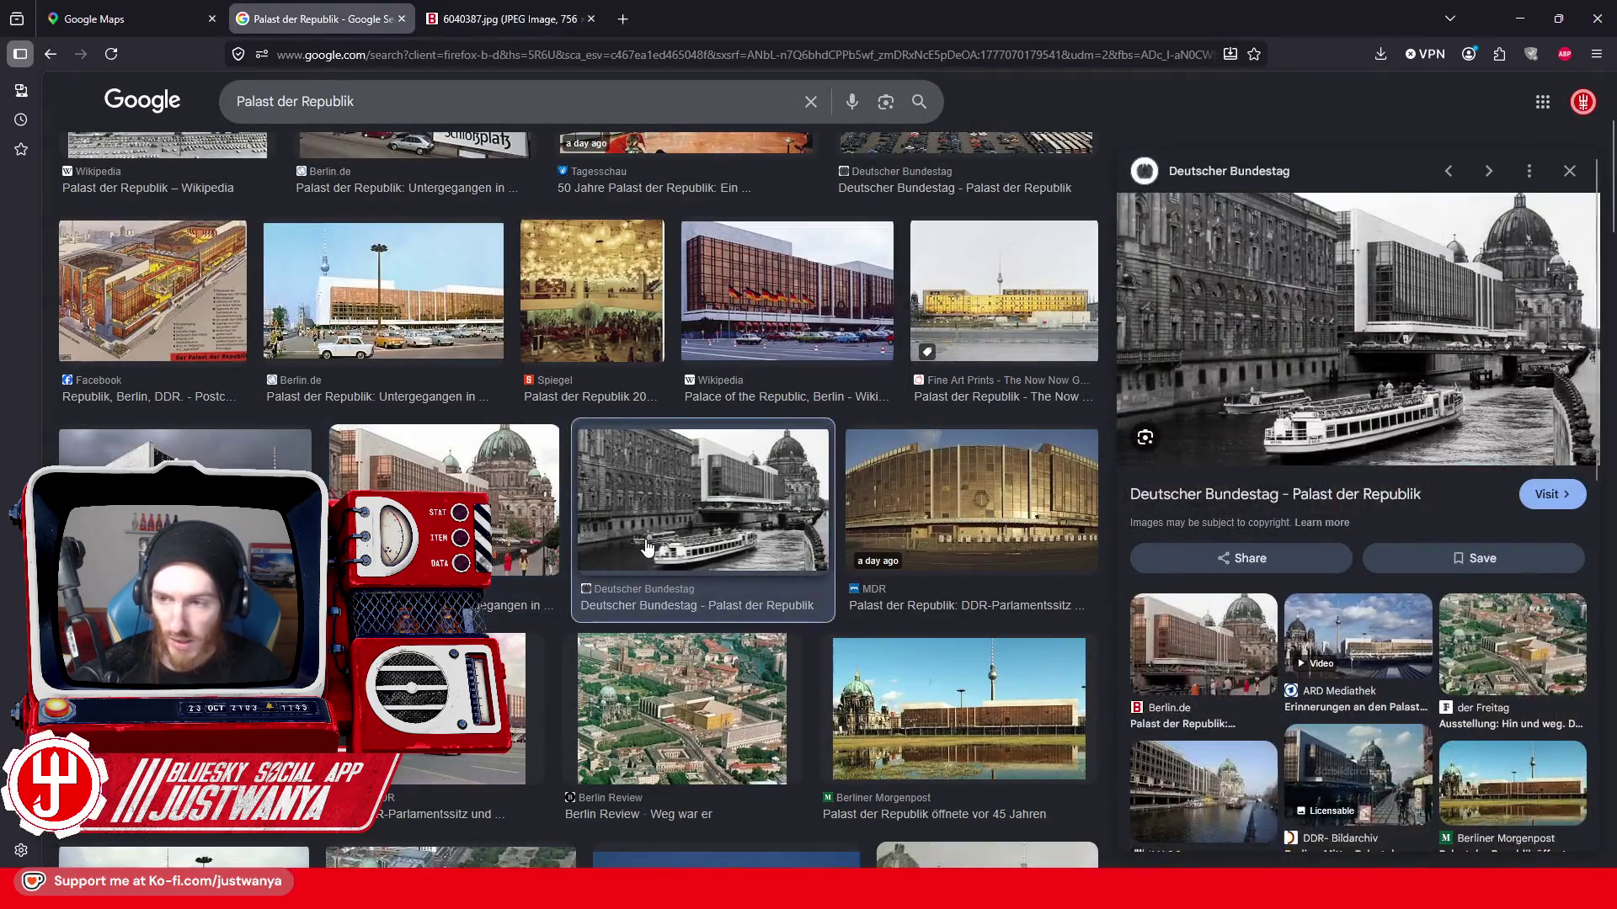
{"action": "right_click", "coordinate": [1382, 304]}
{"action": "left_click", "coordinate": [1436, 536]}
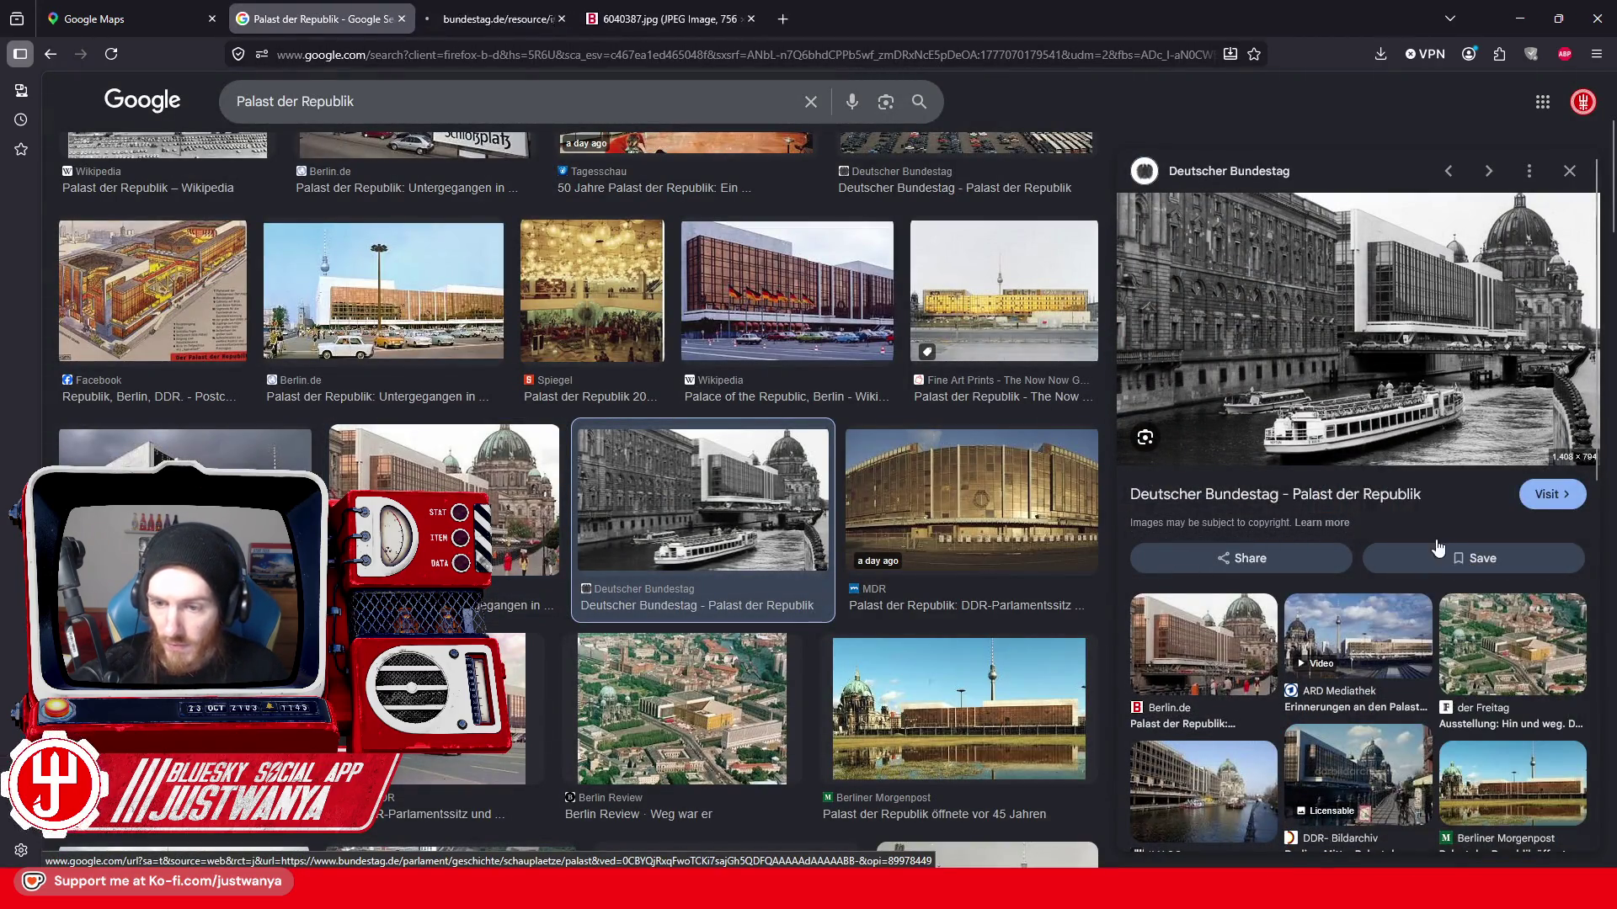
{"action": "scroll", "coordinate": [1274, 475], "scroll_direction": "down", "scroll_amount": 2}
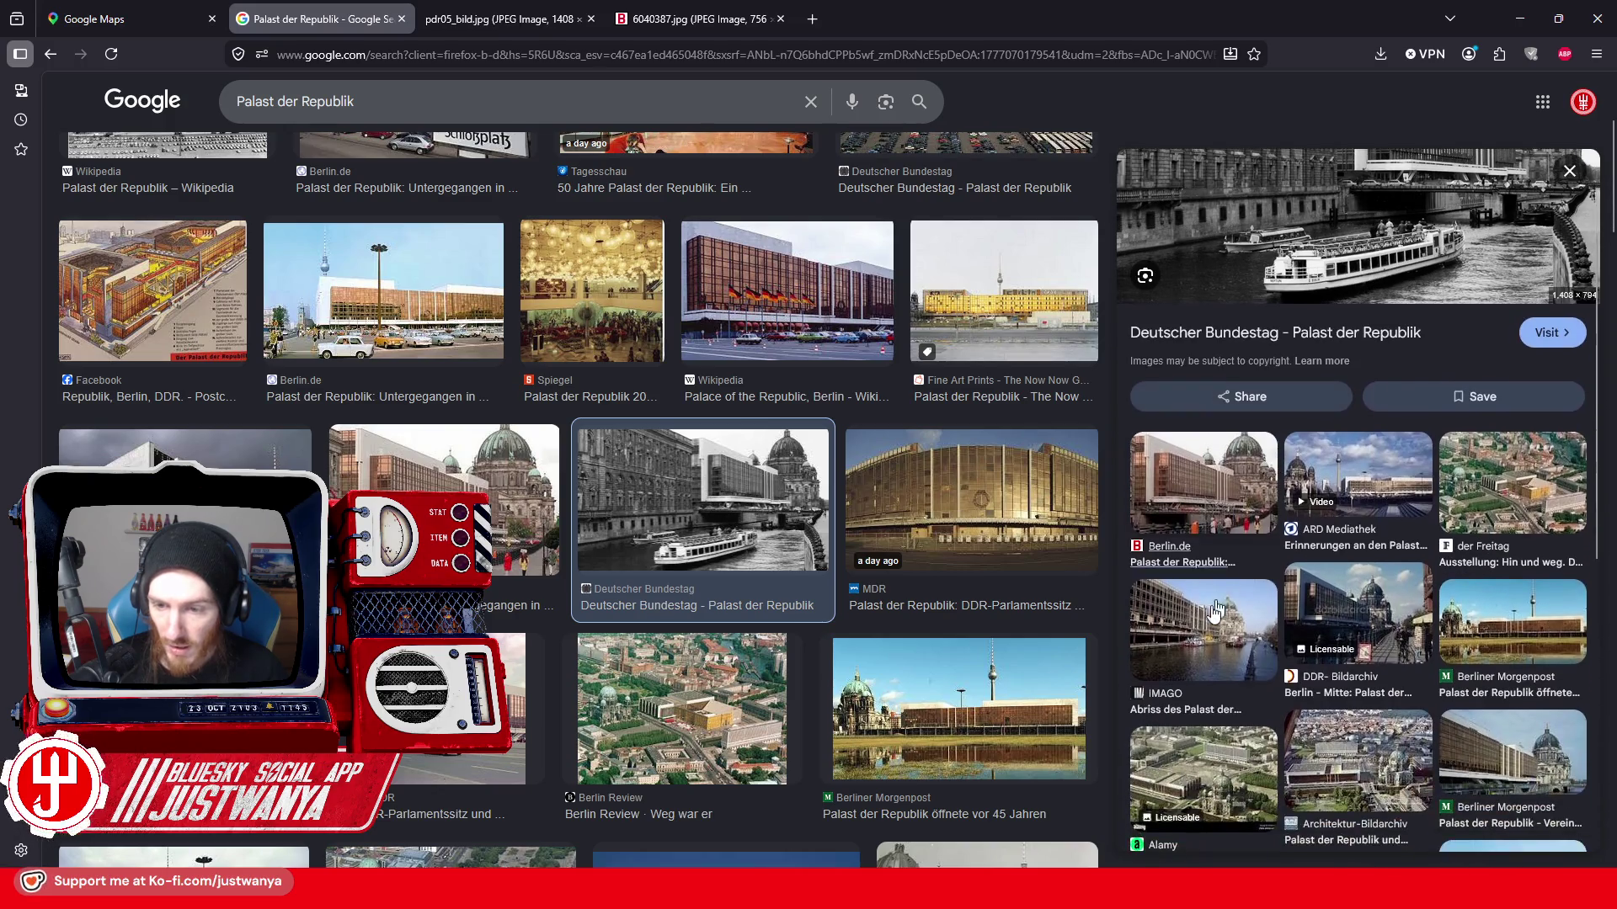
{"action": "scroll", "coordinate": [1273, 475], "scroll_direction": "down", "scroll_amount": 2}
{"action": "scroll", "coordinate": [389, 431], "scroll_direction": "down", "scroll_amount": 1}
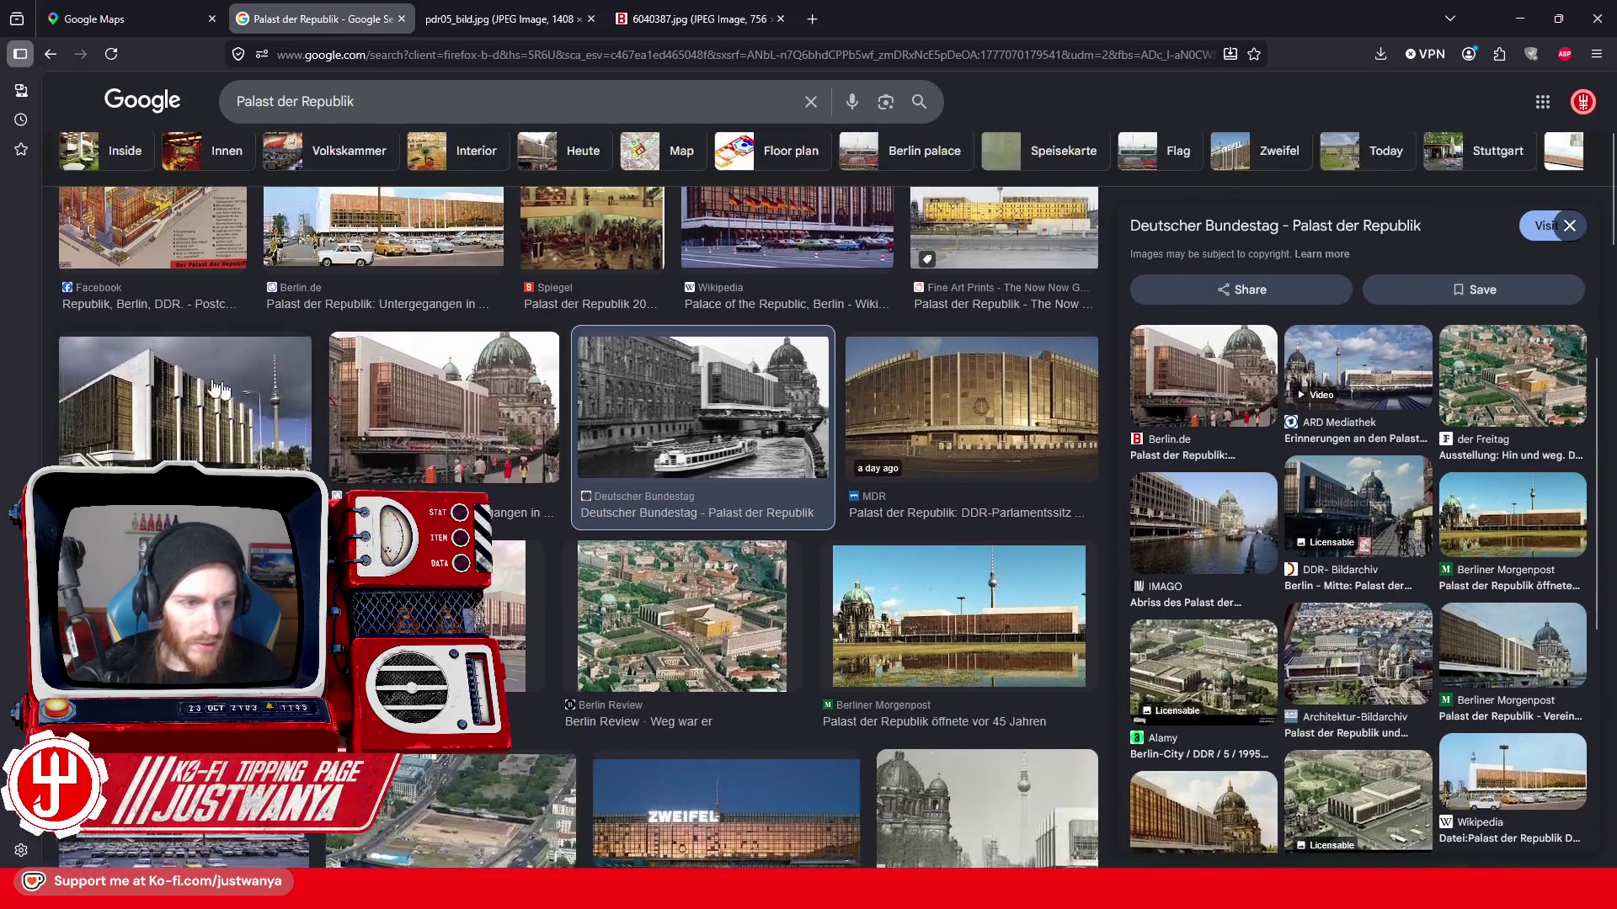
{"action": "left_click", "coordinate": [178, 386]}
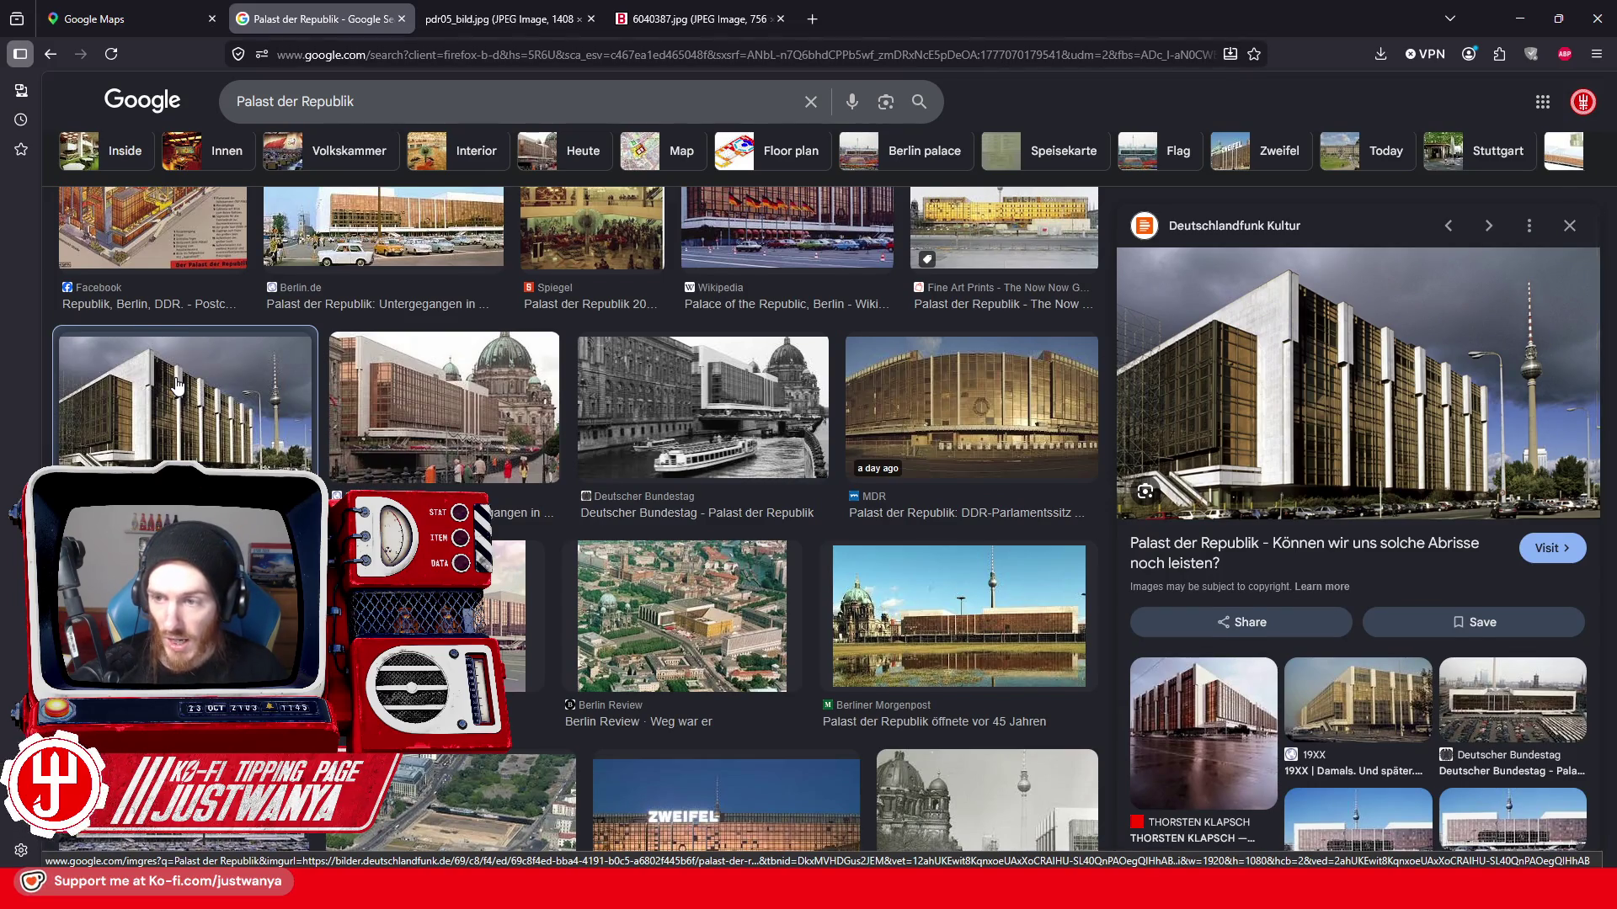
{"action": "scroll", "coordinate": [177, 386], "scroll_direction": "down", "scroll_amount": 1}
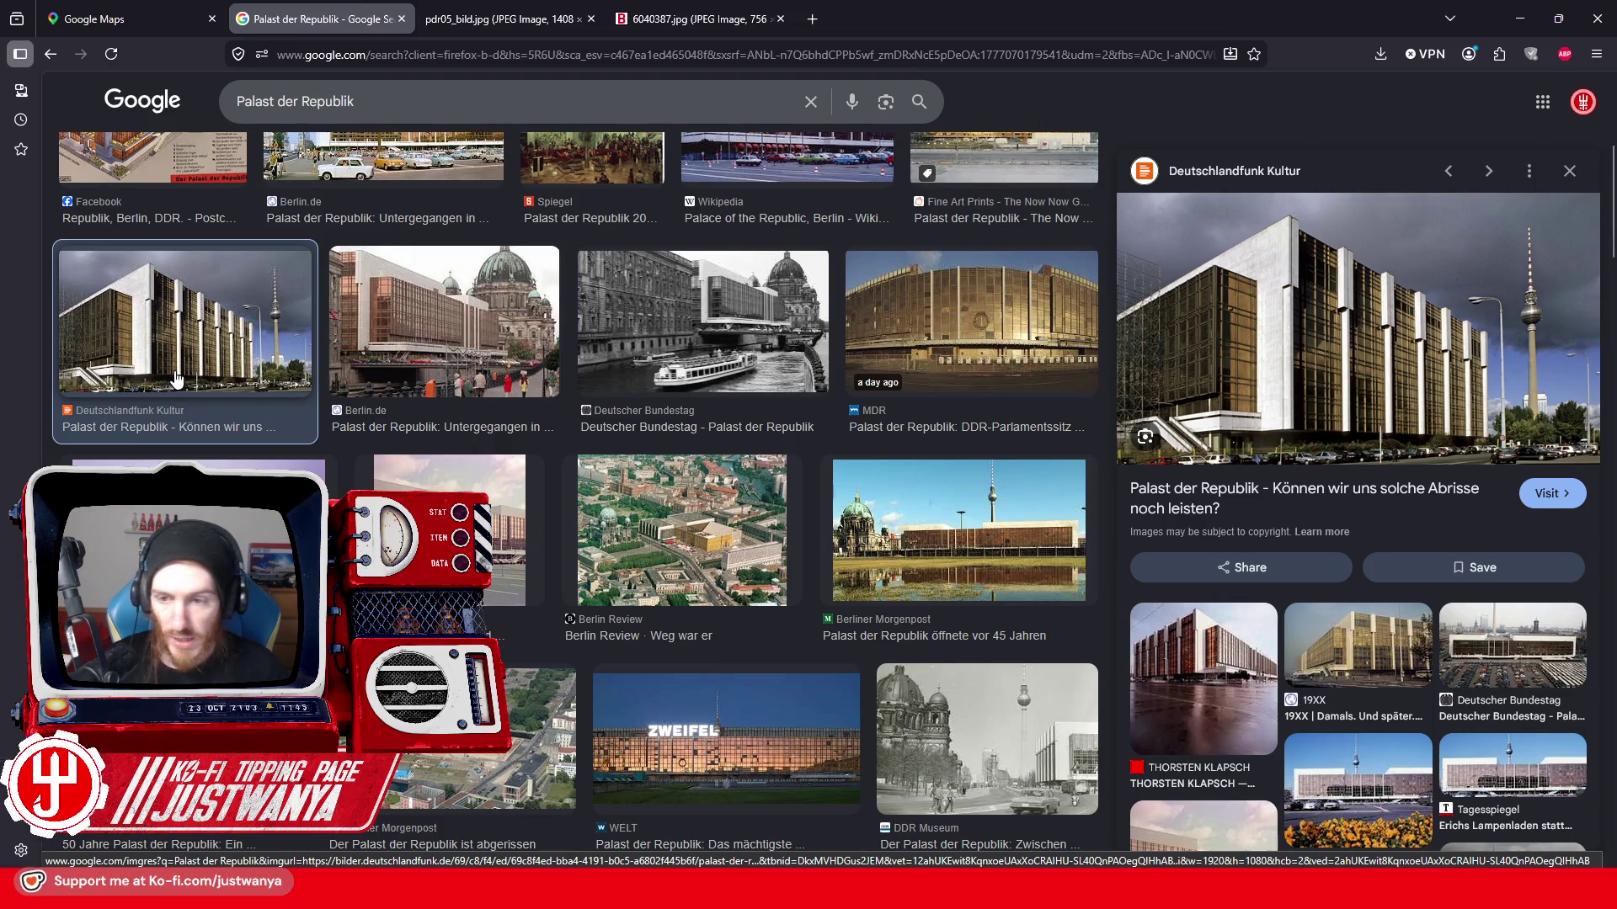
{"action": "right_click", "coordinate": [1395, 387]}
{"action": "left_click", "coordinate": [1345, 624]}
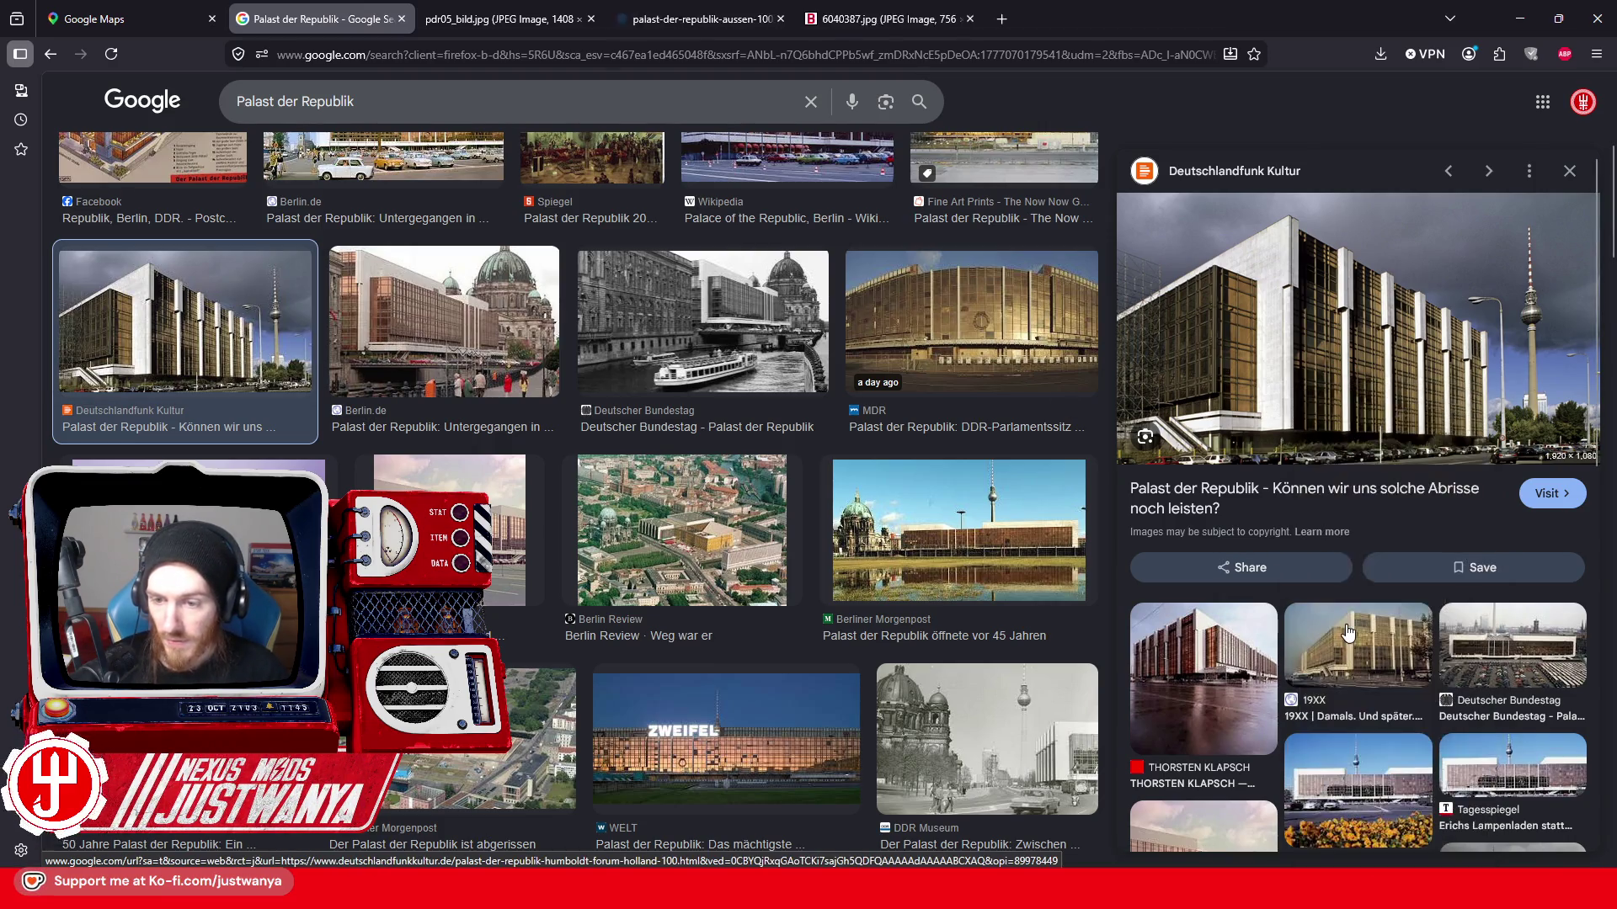
- Flip through the opened Palast der Republik photo tabs to compare them, then return to results
{"action": "left_click", "coordinate": [666, 17]}
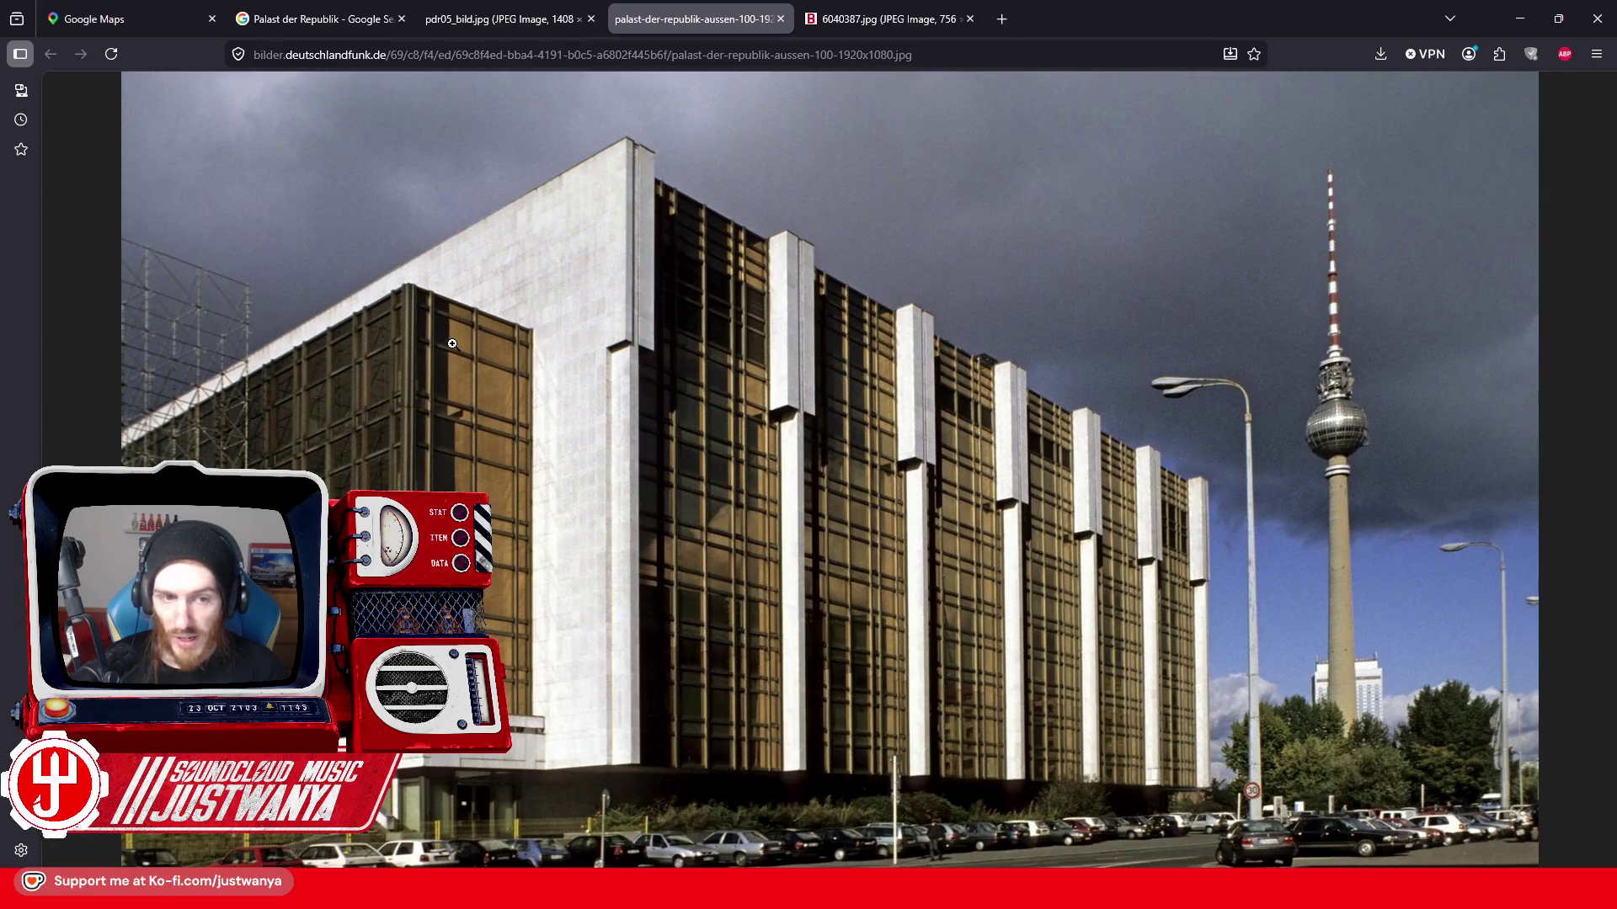
{"action": "left_click", "coordinate": [878, 18]}
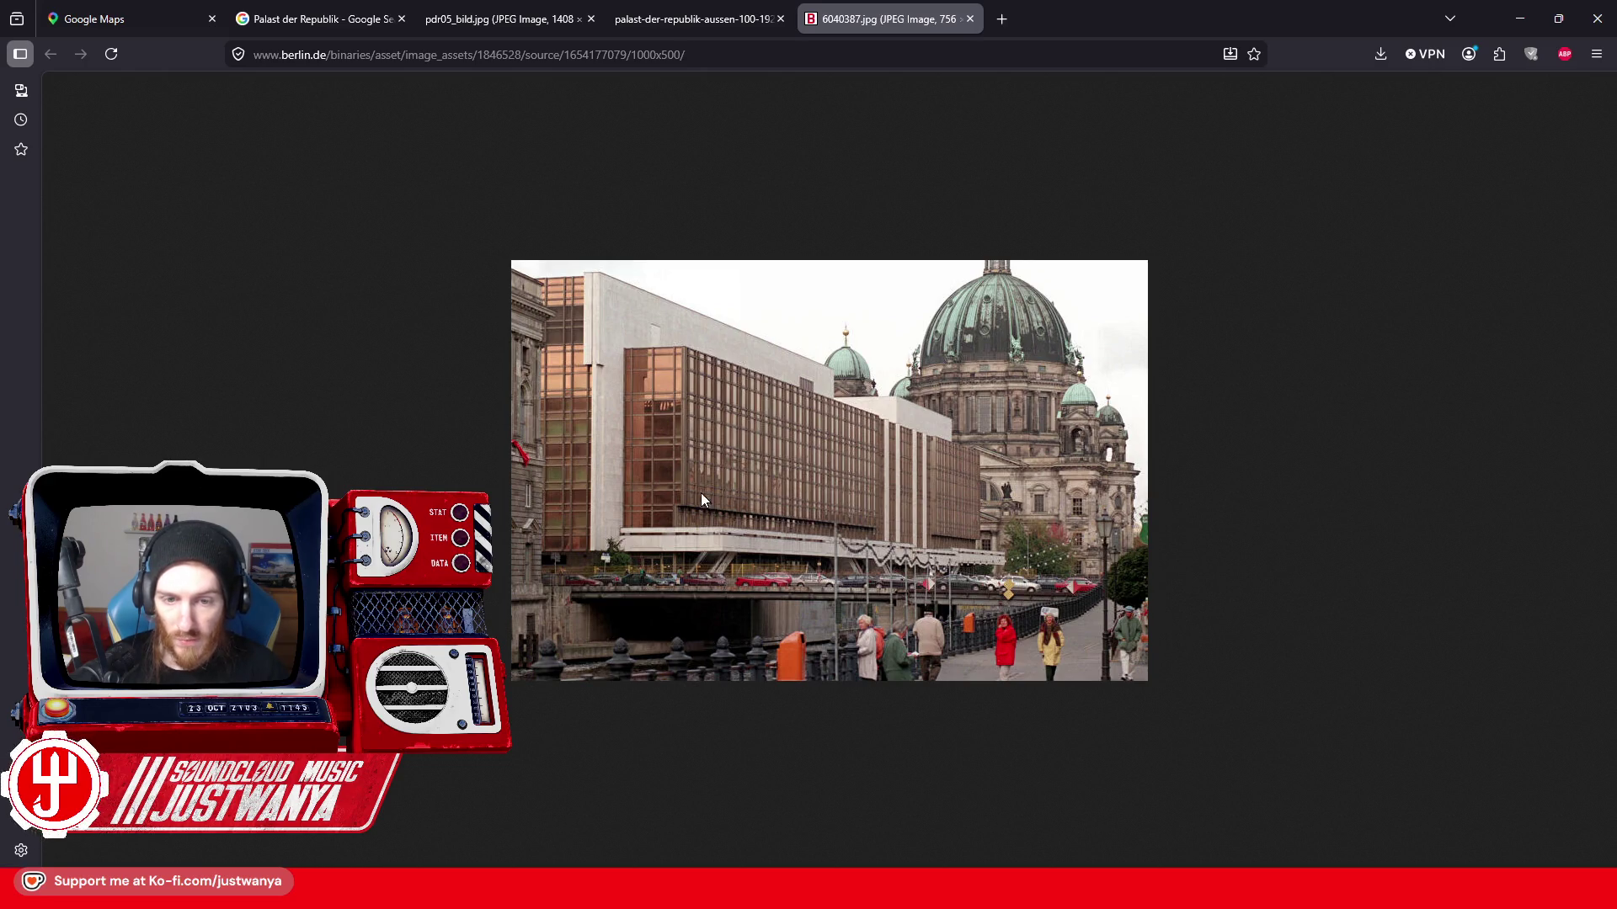
{"action": "left_click", "coordinate": [715, 18]}
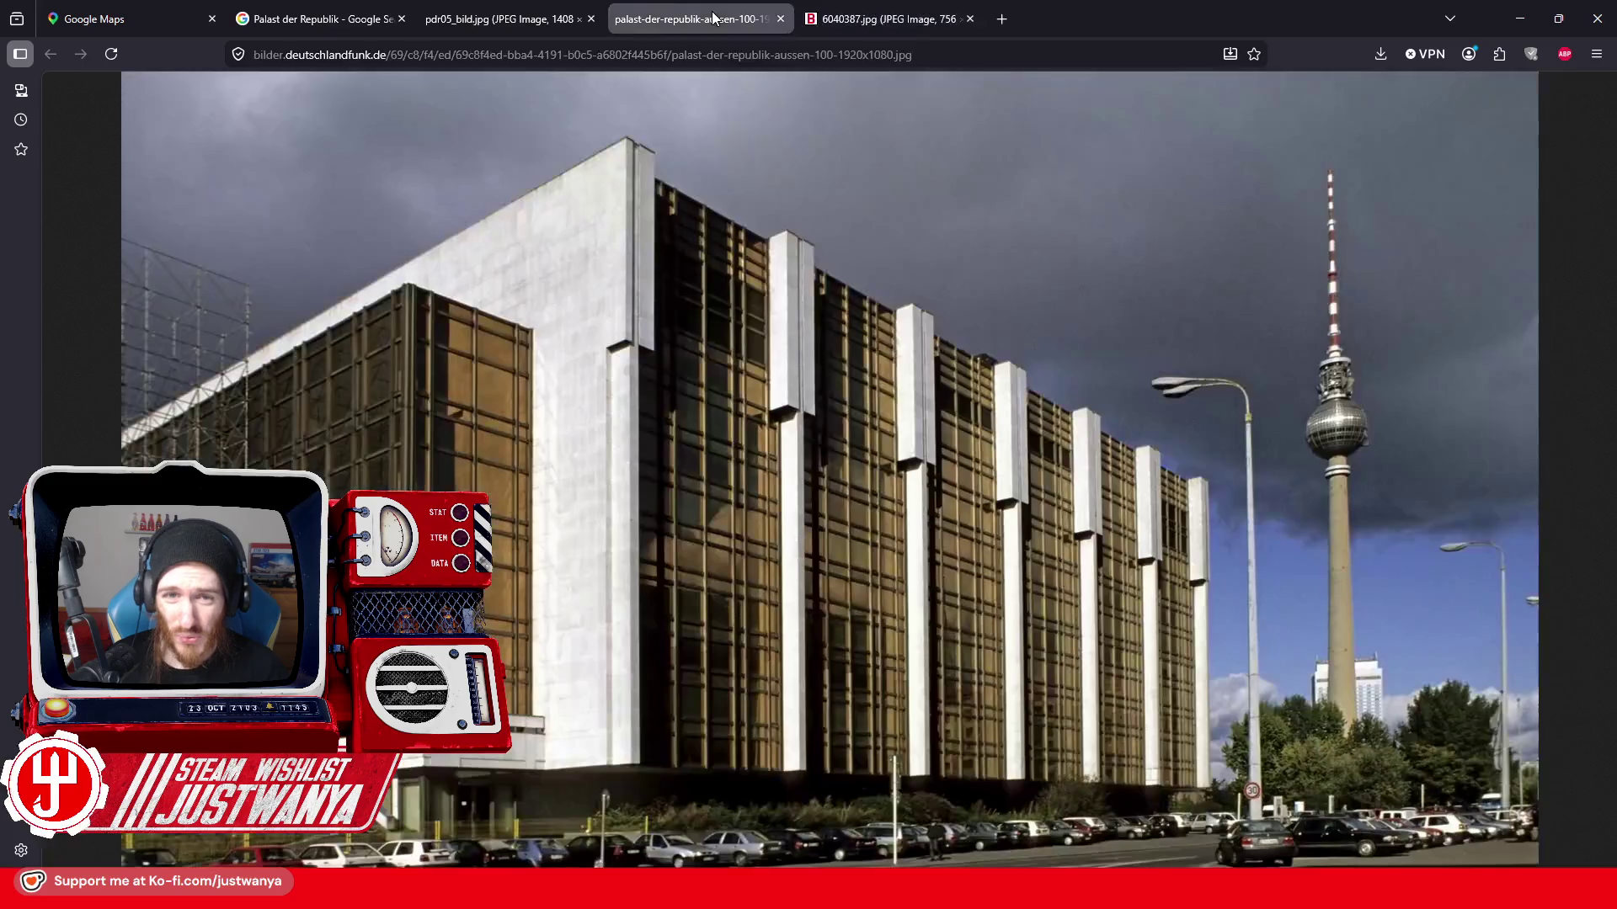
{"action": "left_click", "coordinate": [488, 15]}
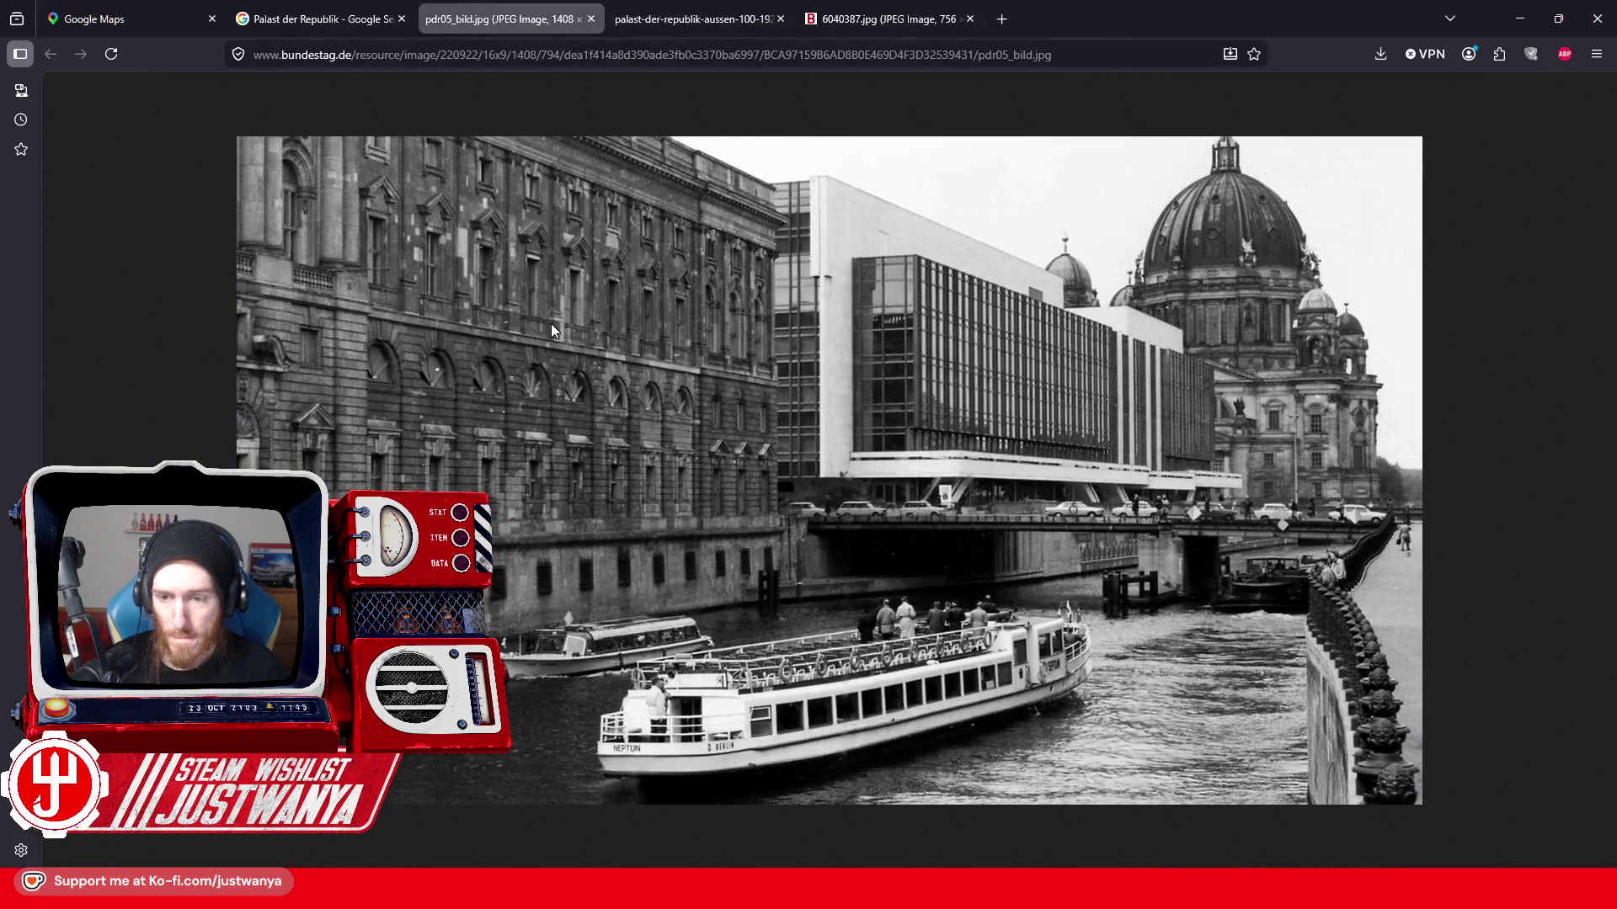
{"action": "left_click", "coordinate": [323, 19]}
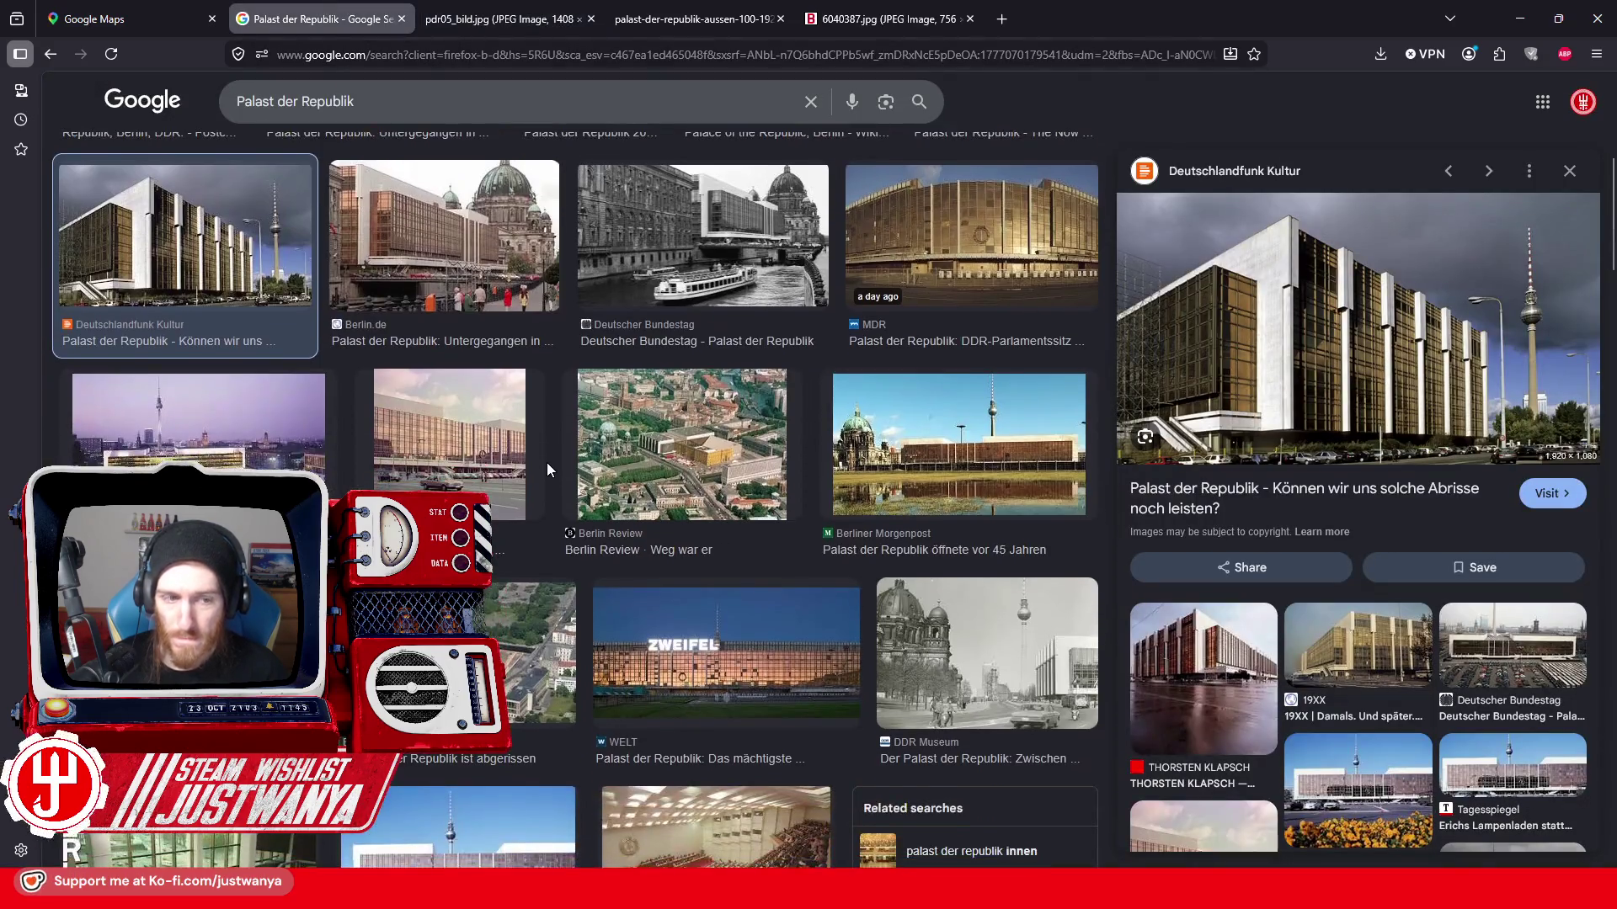
{"action": "scroll", "coordinate": [548, 462], "scroll_direction": "down", "scroll_amount": 2}
{"action": "scroll", "coordinate": [547, 462], "scroll_direction": "down", "scroll_amount": 3}
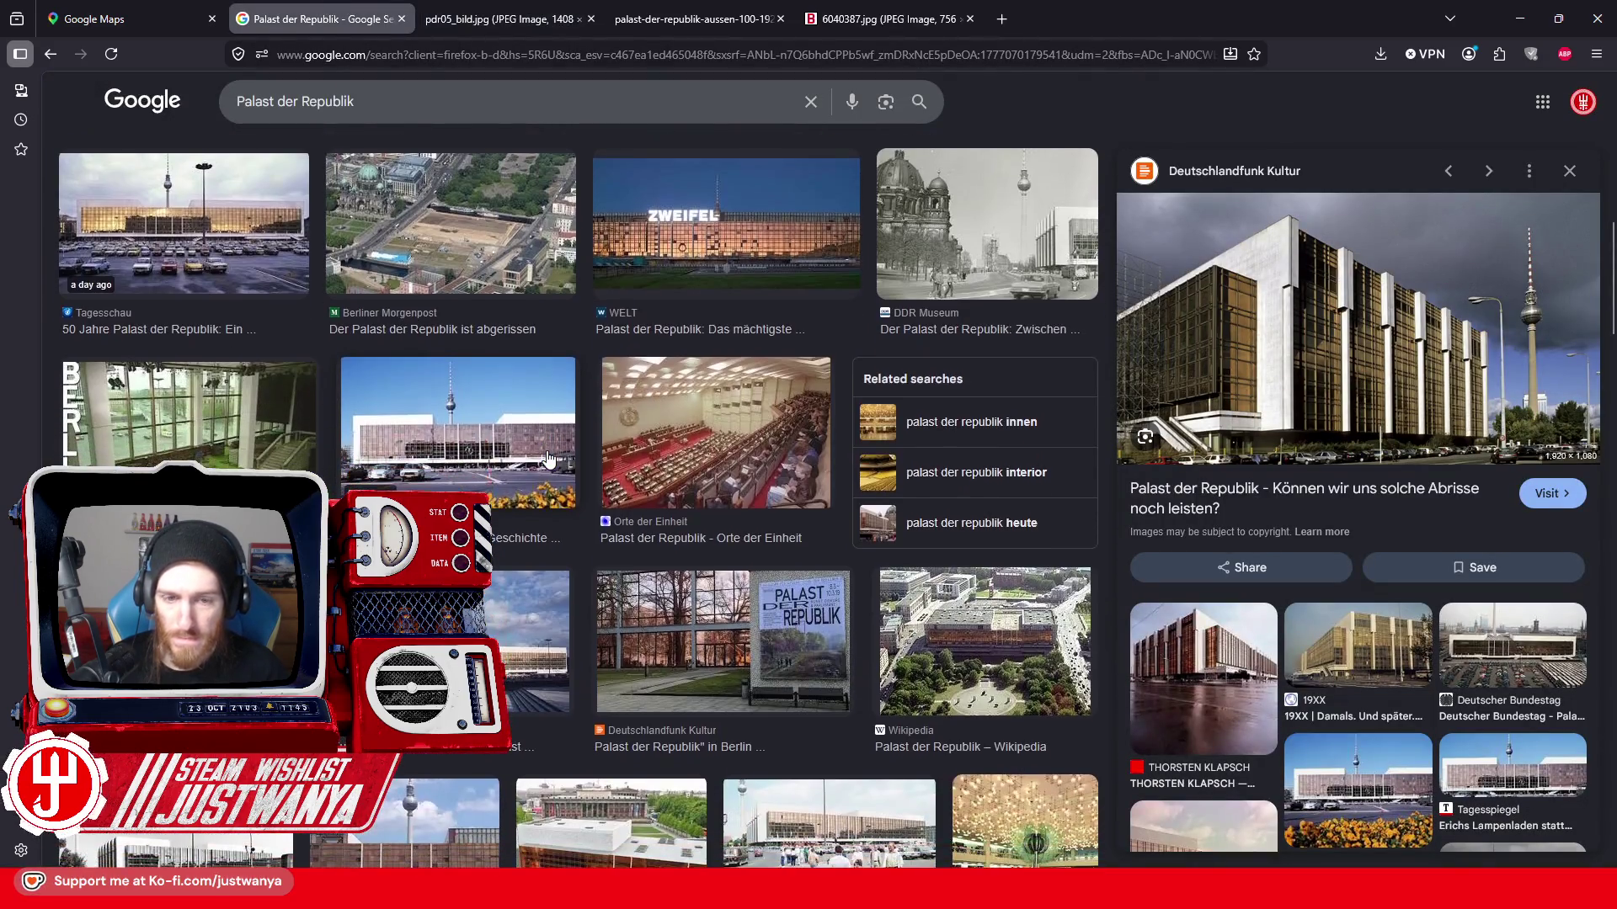
{"action": "scroll", "coordinate": [547, 463], "scroll_direction": "down", "scroll_amount": 1}
- Open the Orte der Einheit plenary hall interior photo in a new tab
{"action": "left_click", "coordinate": [715, 355]}
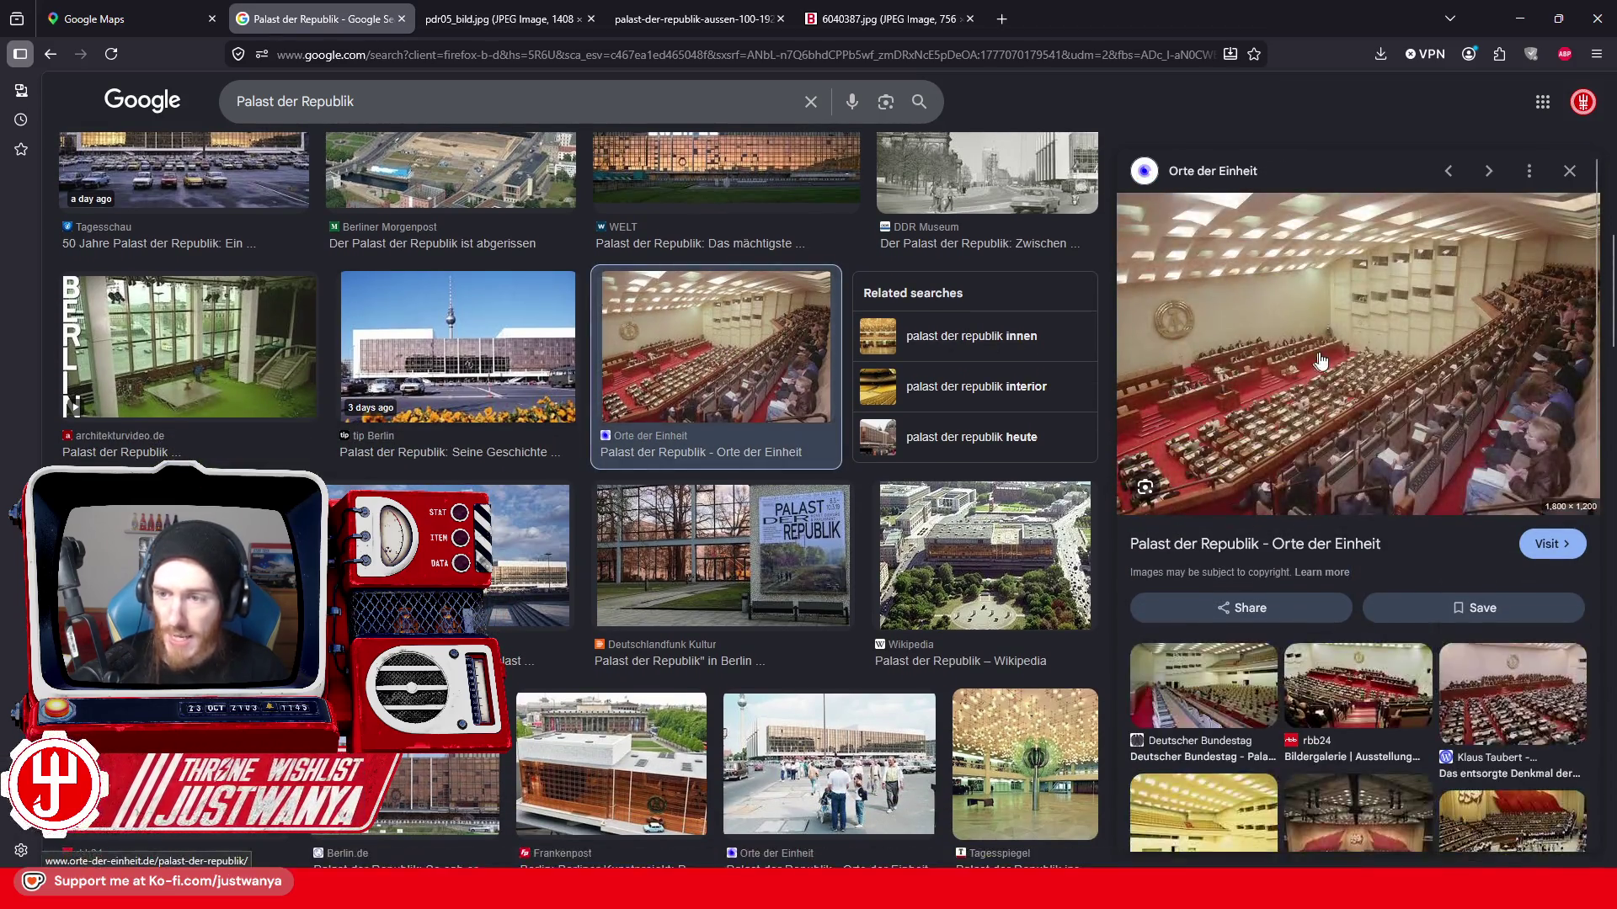
{"action": "right_click", "coordinate": [1325, 361]}
{"action": "left_click", "coordinate": [1342, 587]}
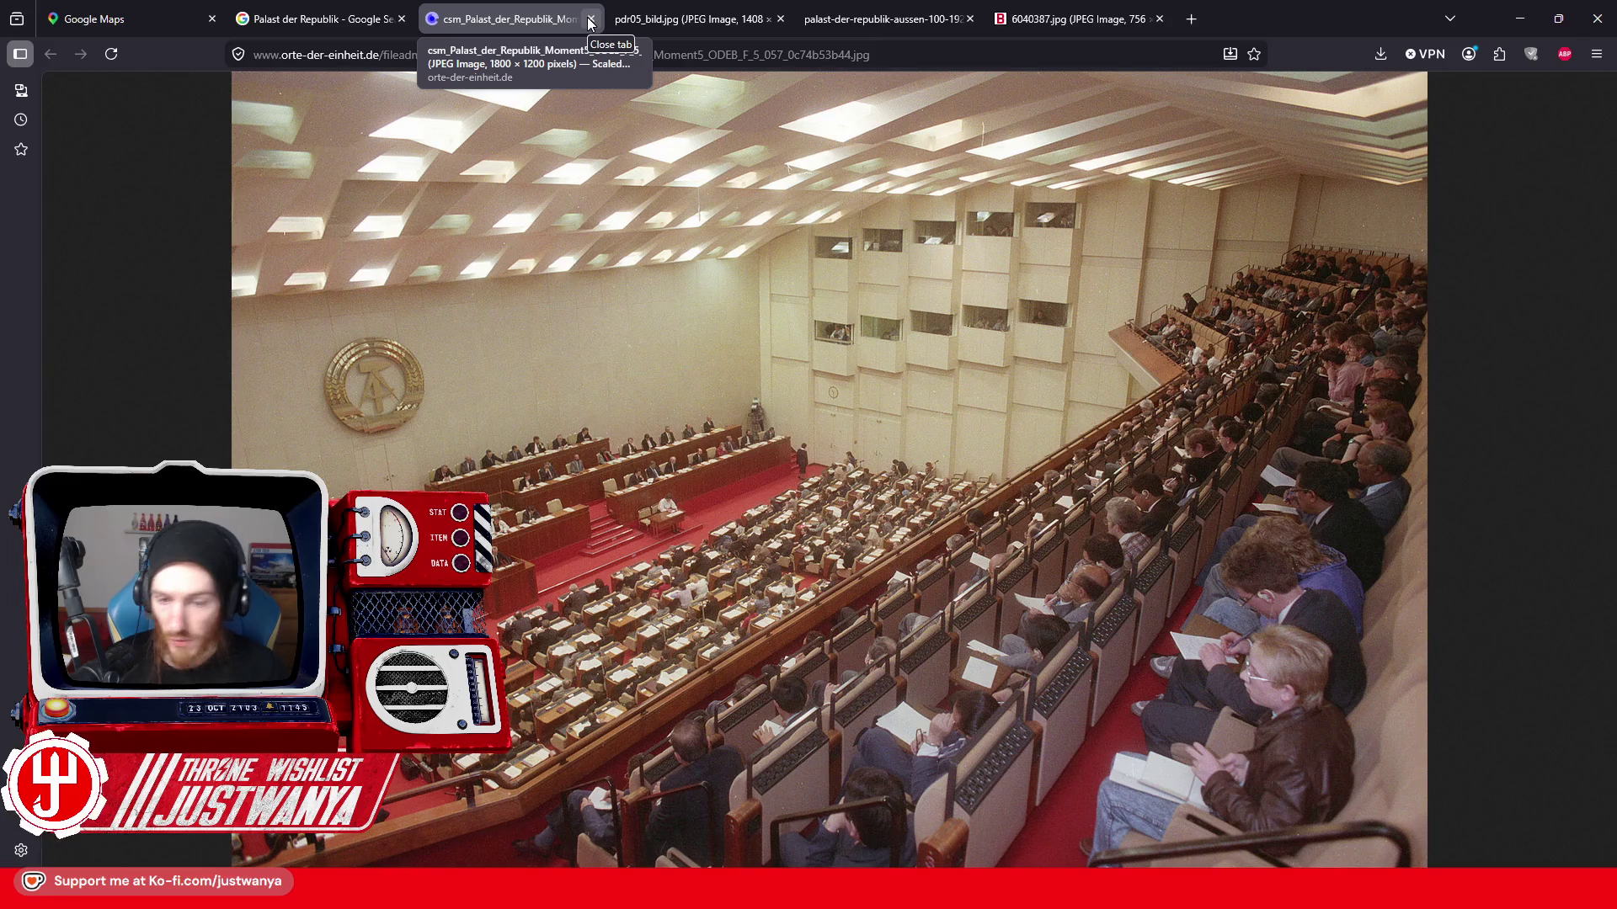
- Close the plenary hall tab, view the DIE ZEIT museum model photo full-size and minimize Firefox
{"action": "left_click", "coordinate": [589, 18]}
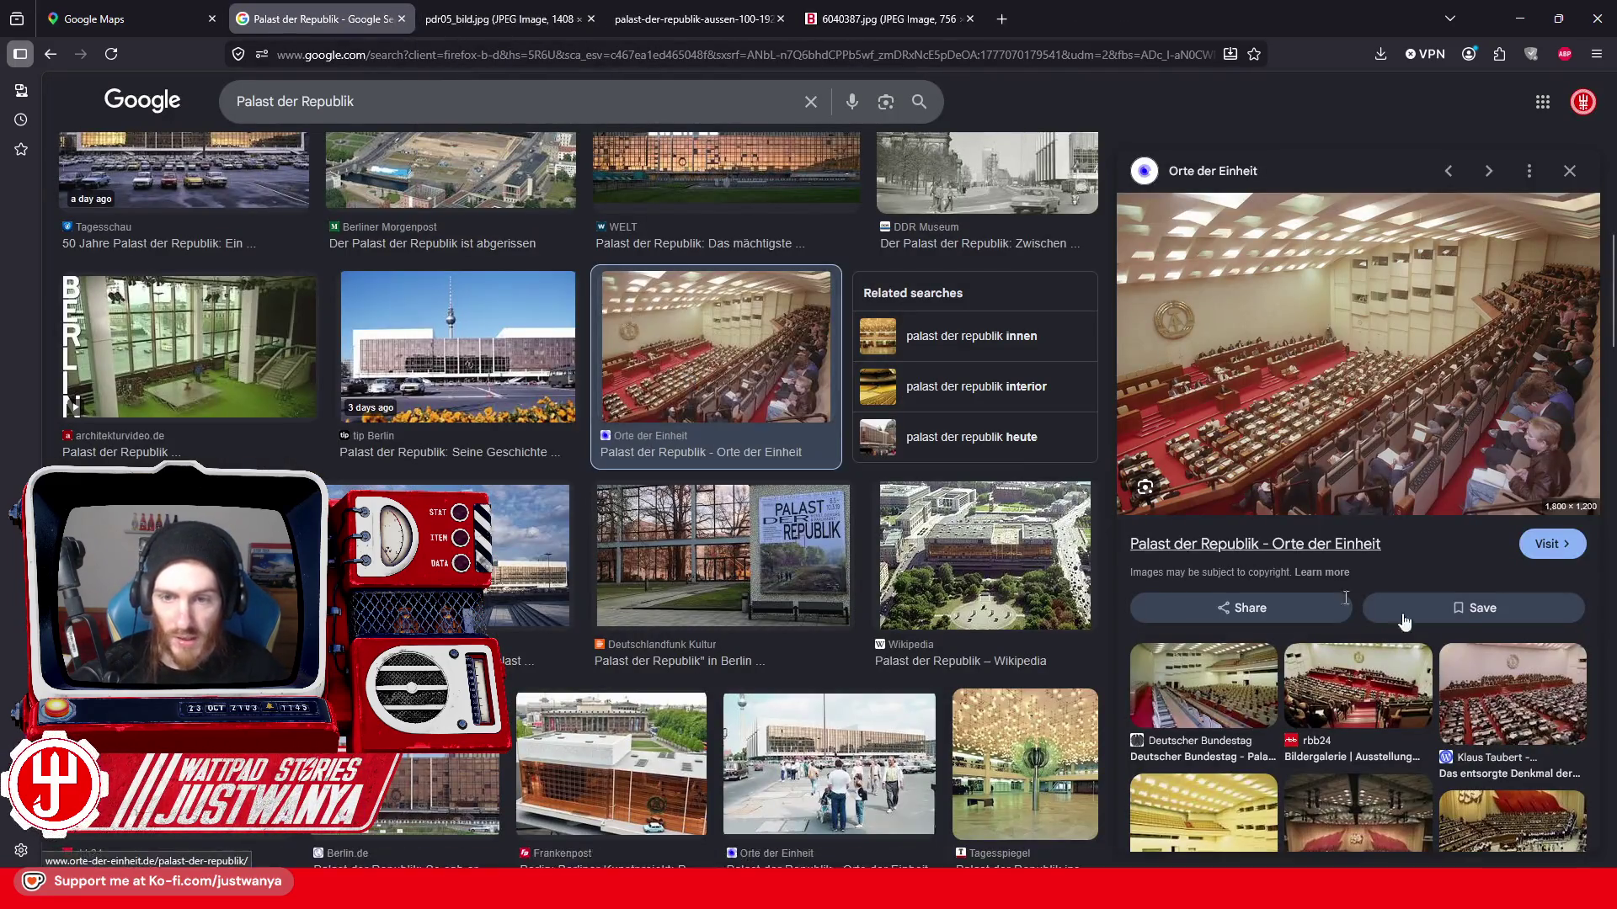
{"action": "scroll", "coordinate": [417, 376], "scroll_direction": "down", "scroll_amount": 1}
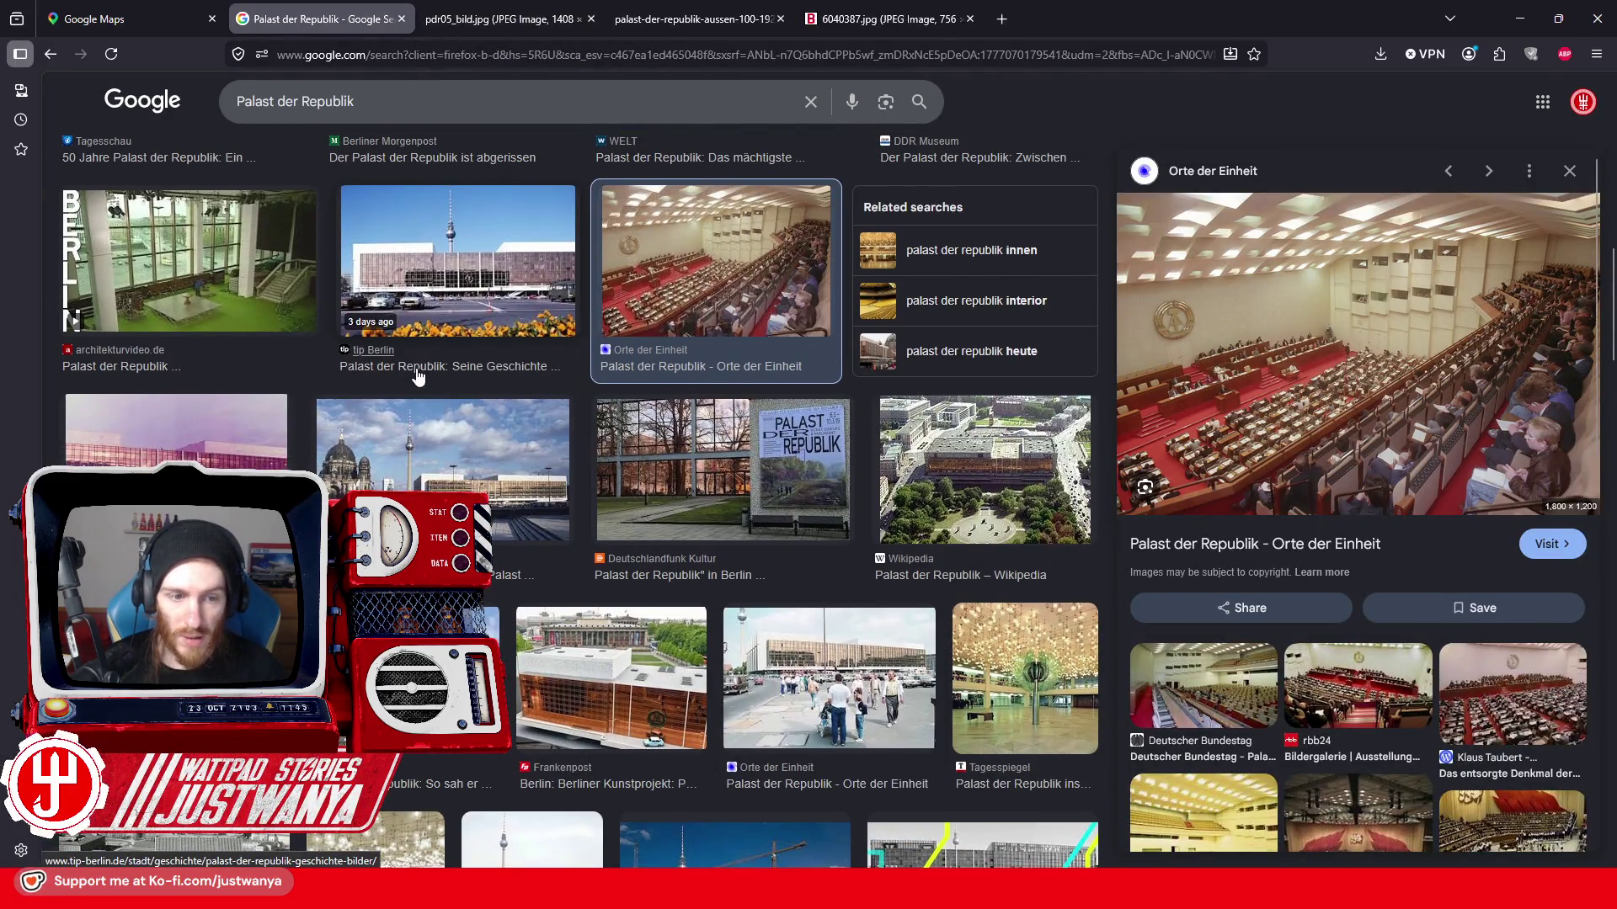
{"action": "scroll", "coordinate": [417, 377], "scroll_direction": "down", "scroll_amount": 2}
{"action": "scroll", "coordinate": [417, 377], "scroll_direction": "down", "scroll_amount": 1}
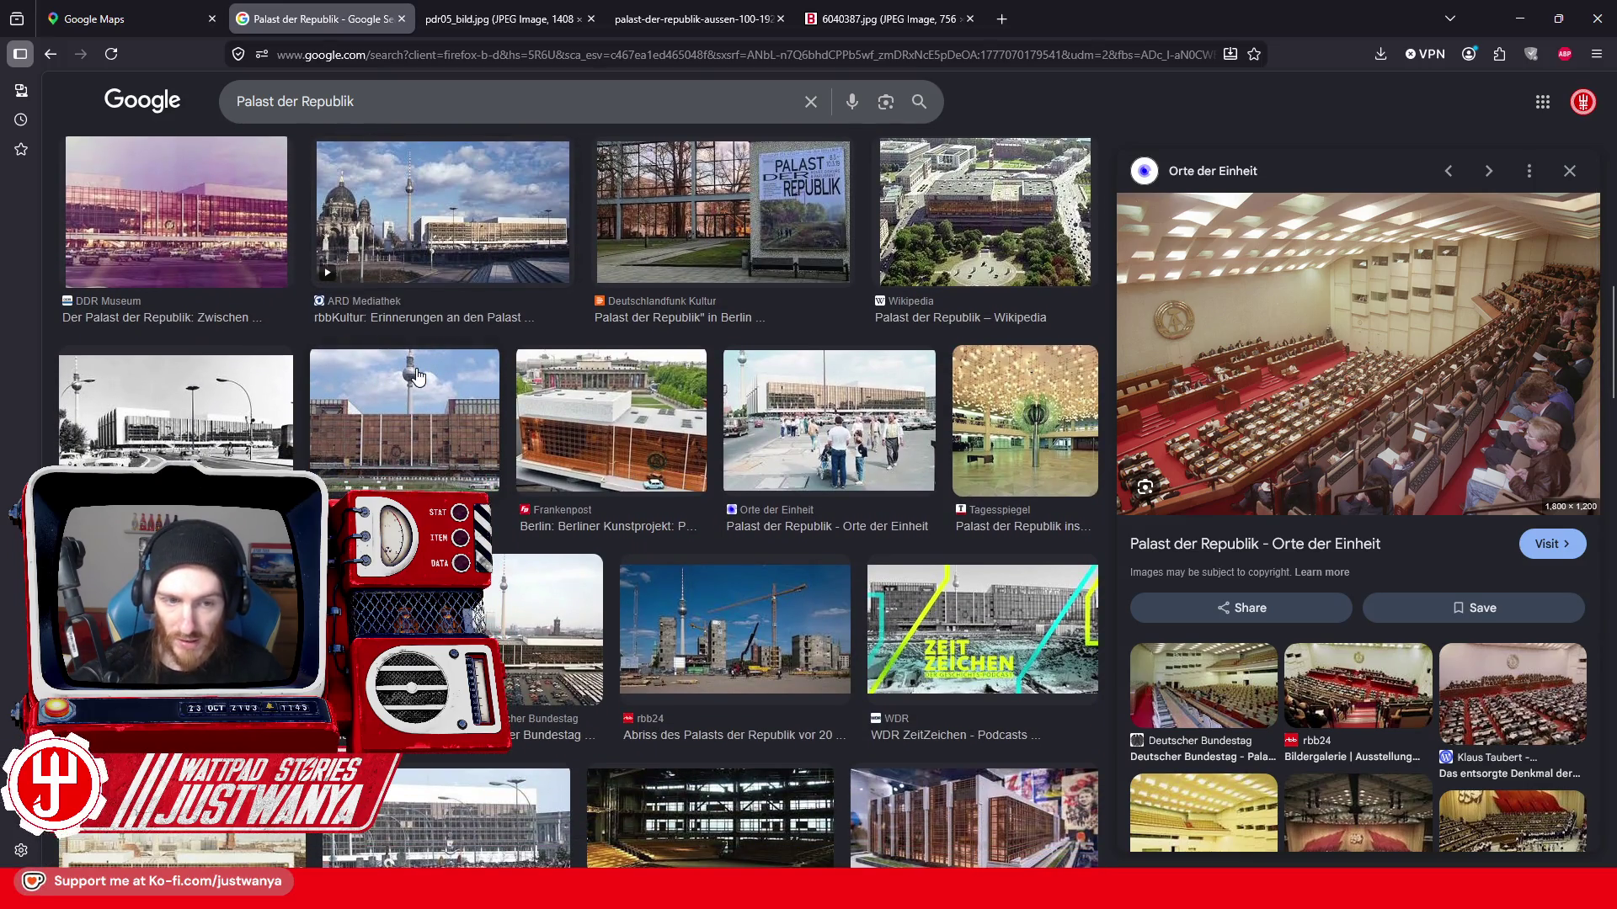
{"action": "scroll", "coordinate": [417, 377], "scroll_direction": "down", "scroll_amount": 1}
{"action": "scroll", "coordinate": [416, 376], "scroll_direction": "down", "scroll_amount": 1}
{"action": "scroll", "coordinate": [416, 376], "scroll_direction": "down", "scroll_amount": 1}
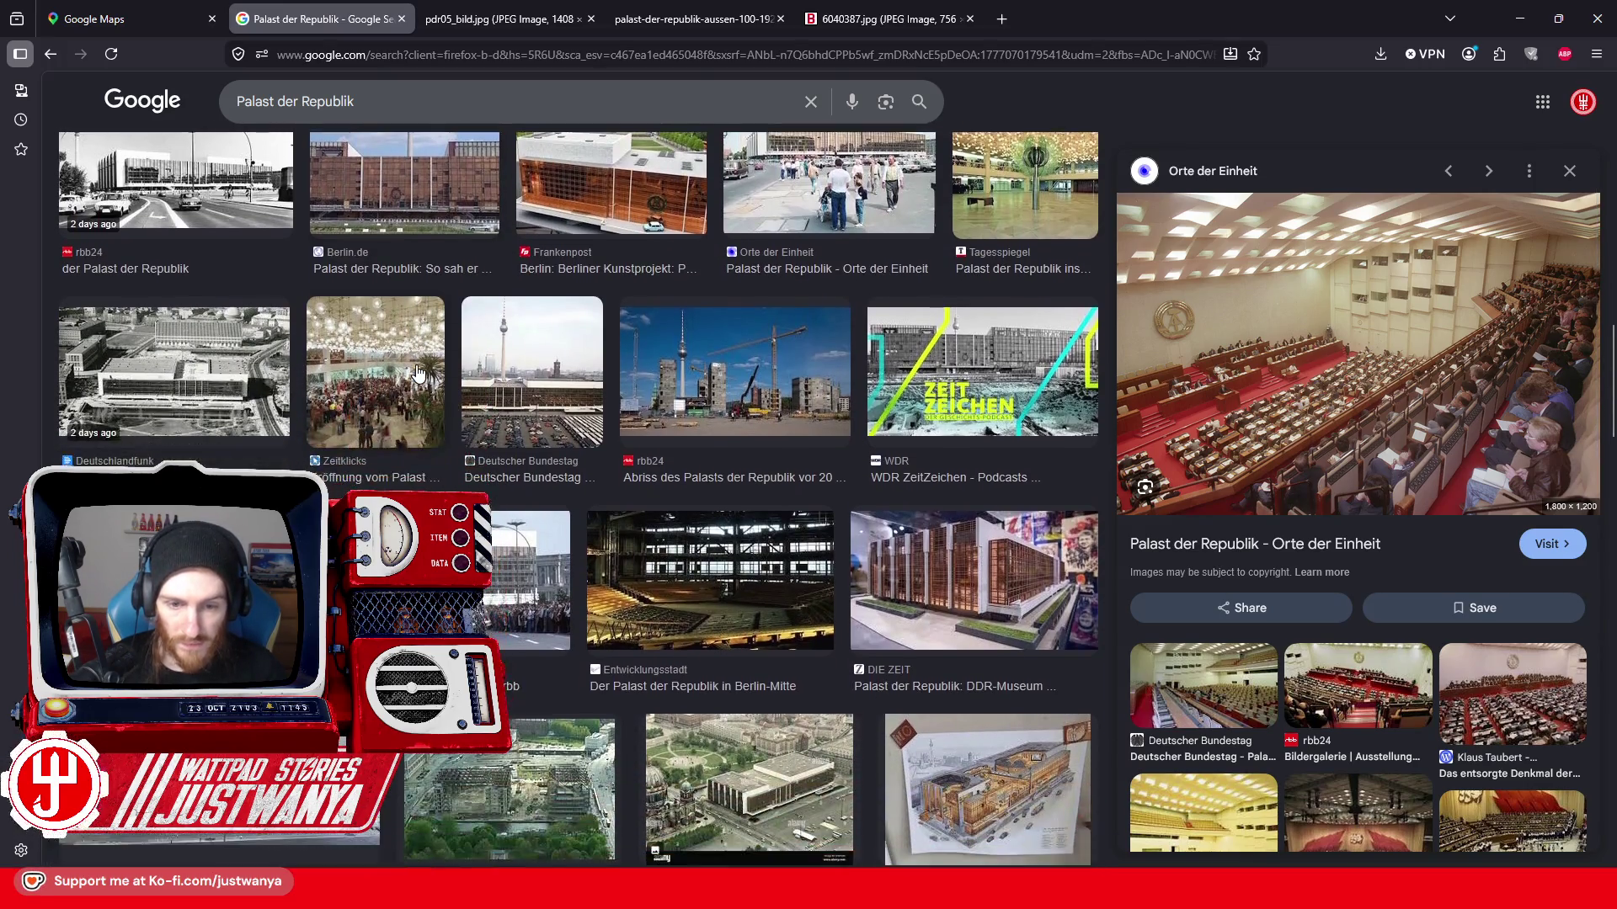
{"action": "scroll", "coordinate": [418, 377], "scroll_direction": "down", "scroll_amount": 1}
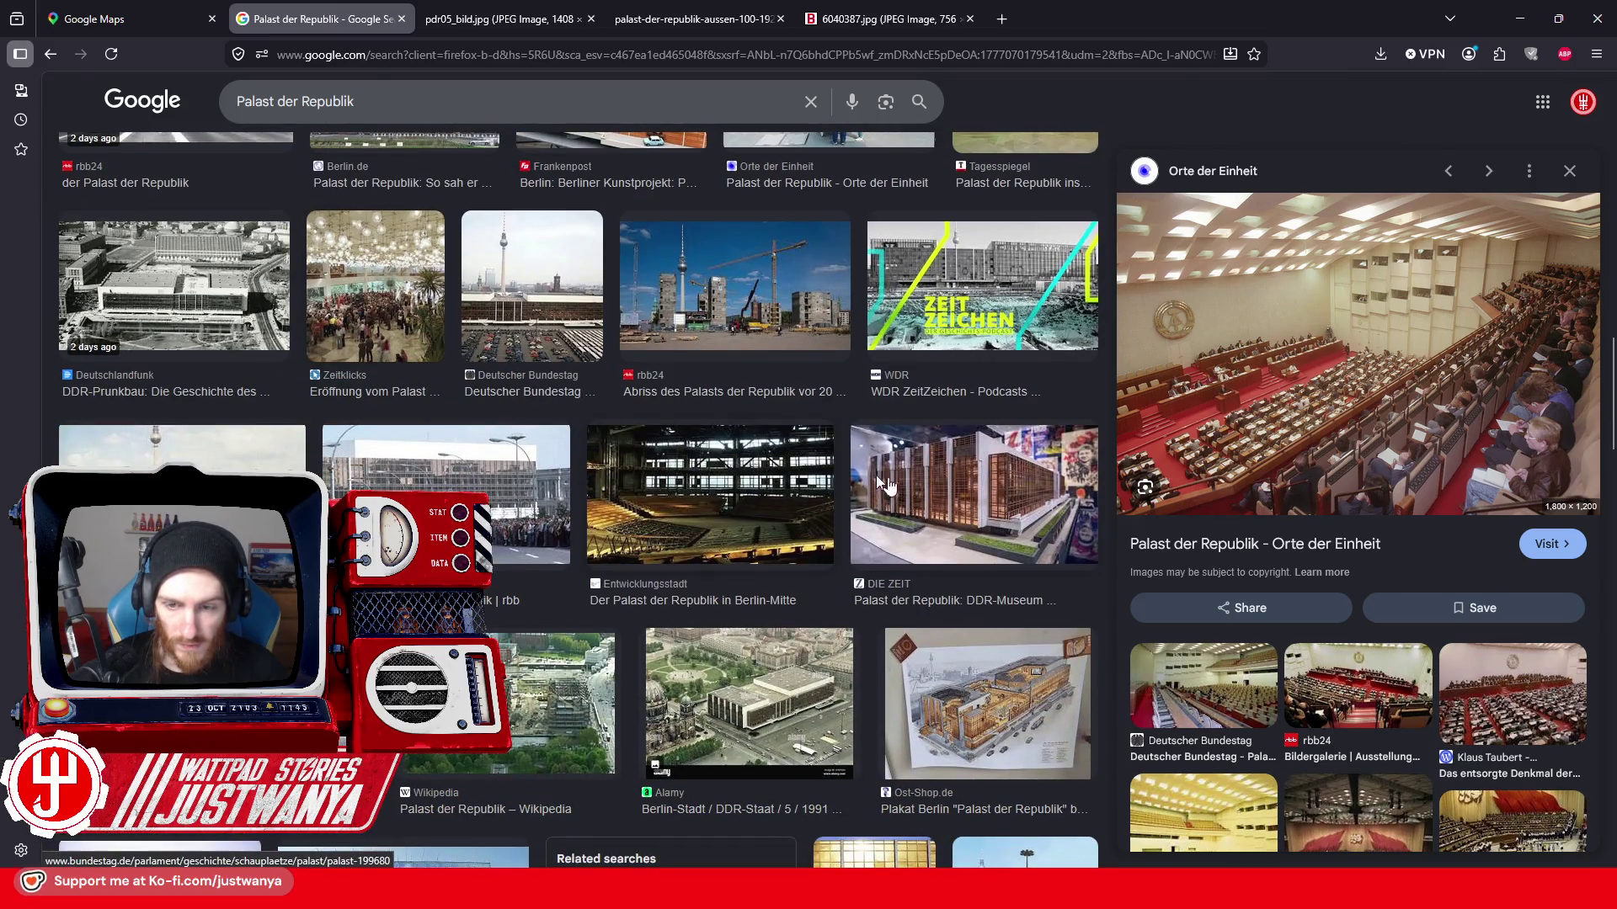
{"action": "left_click", "coordinate": [952, 489]}
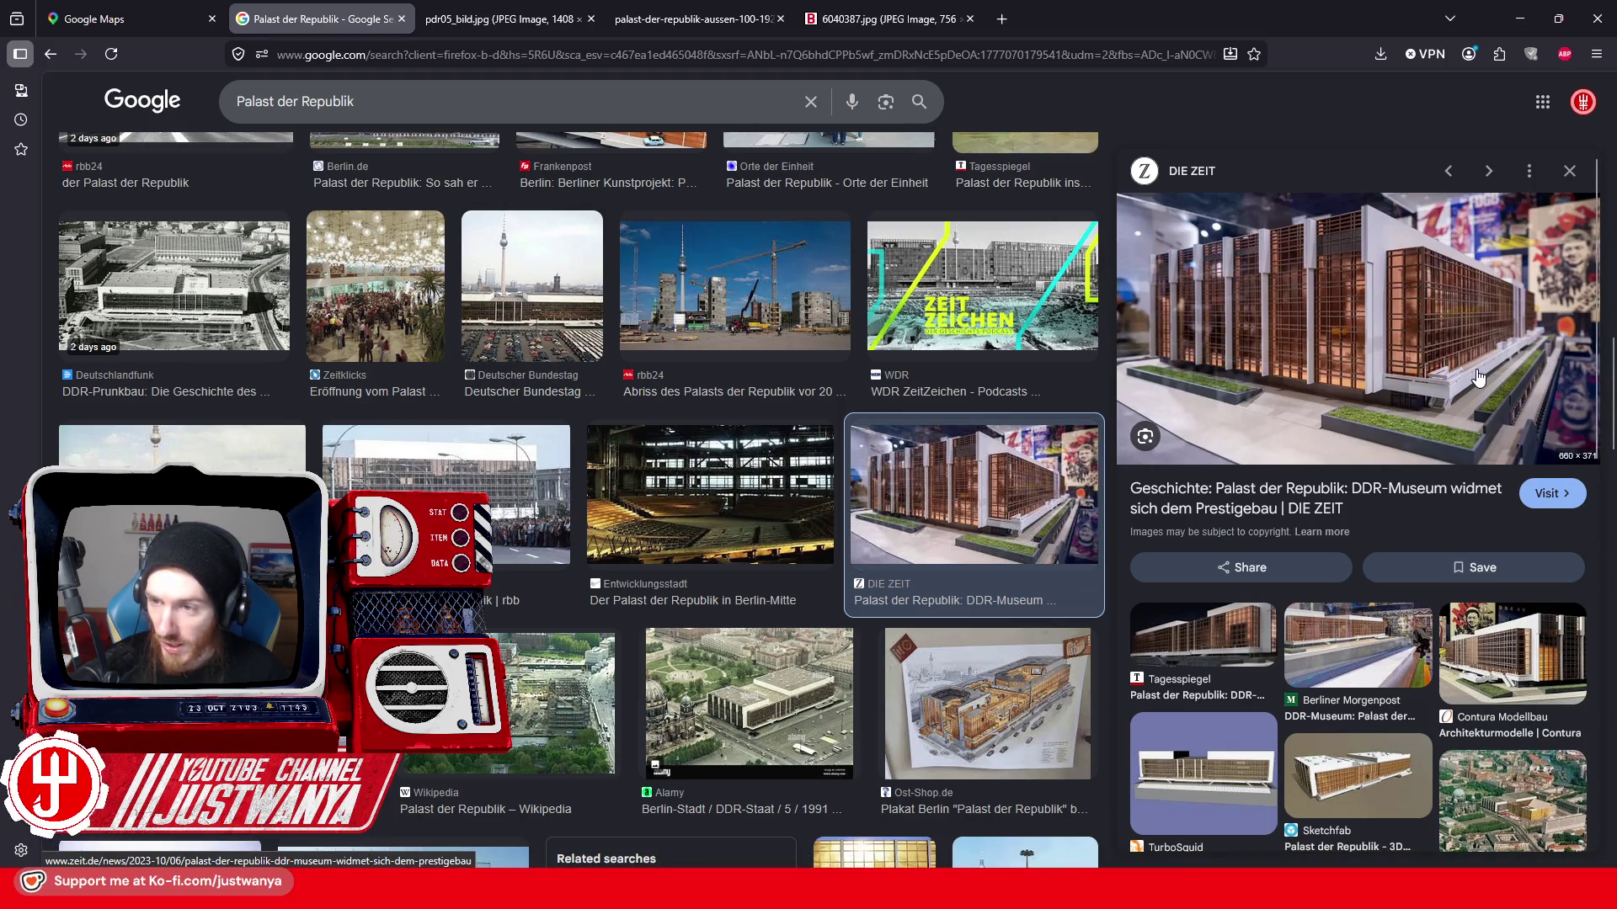
{"action": "right_click", "coordinate": [1478, 376]}
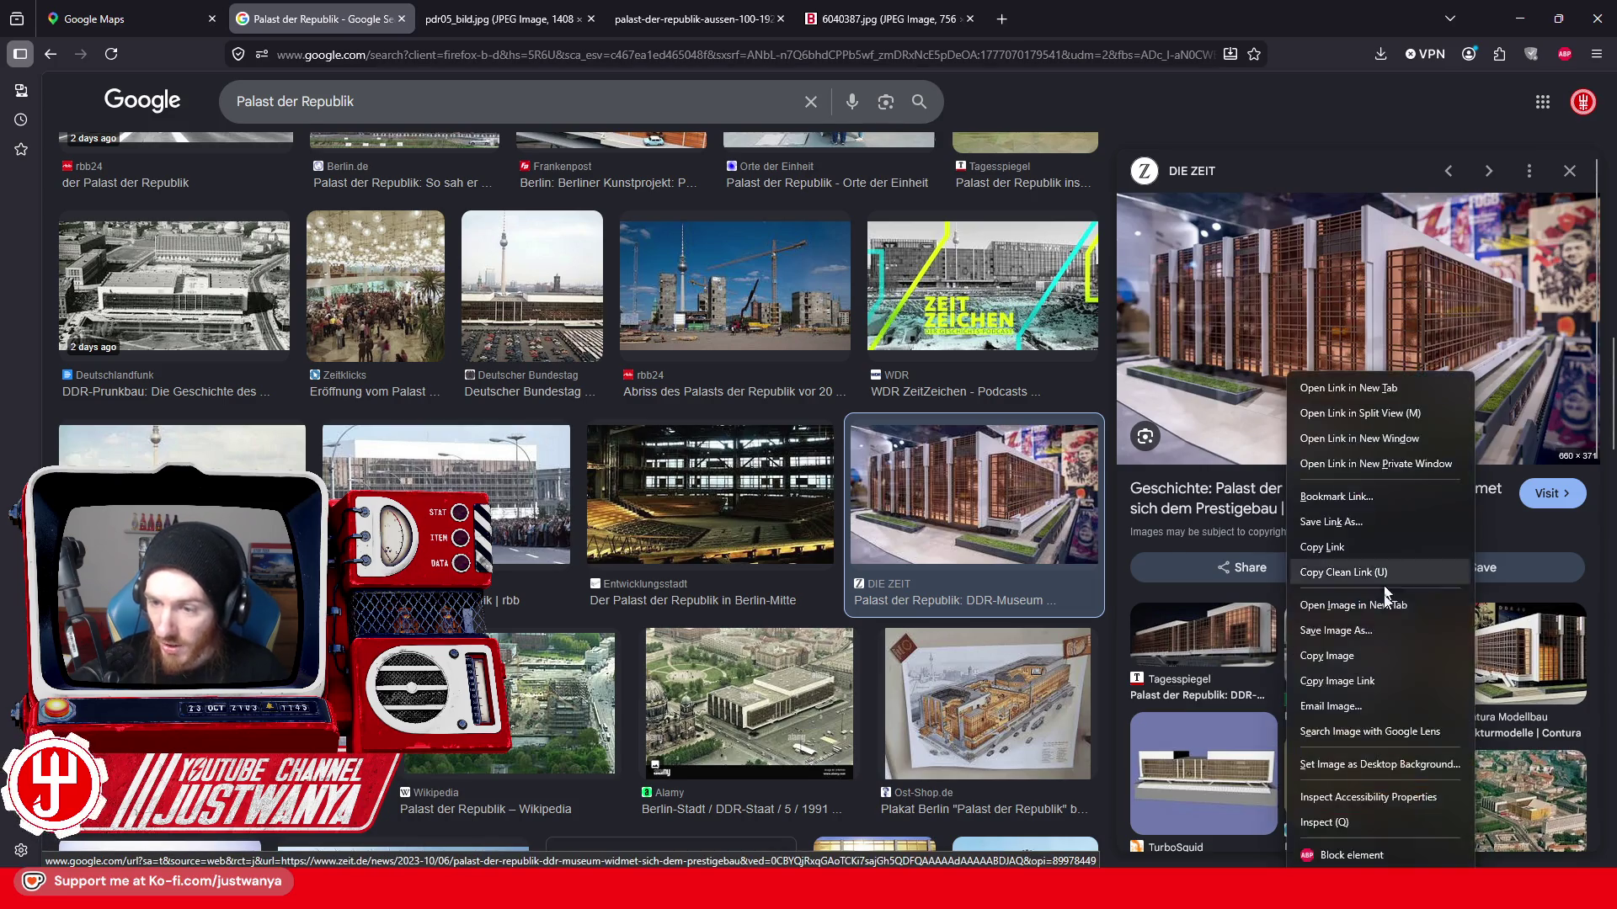
{"action": "left_click", "coordinate": [1323, 608]}
{"action": "left_click", "coordinate": [504, 19]}
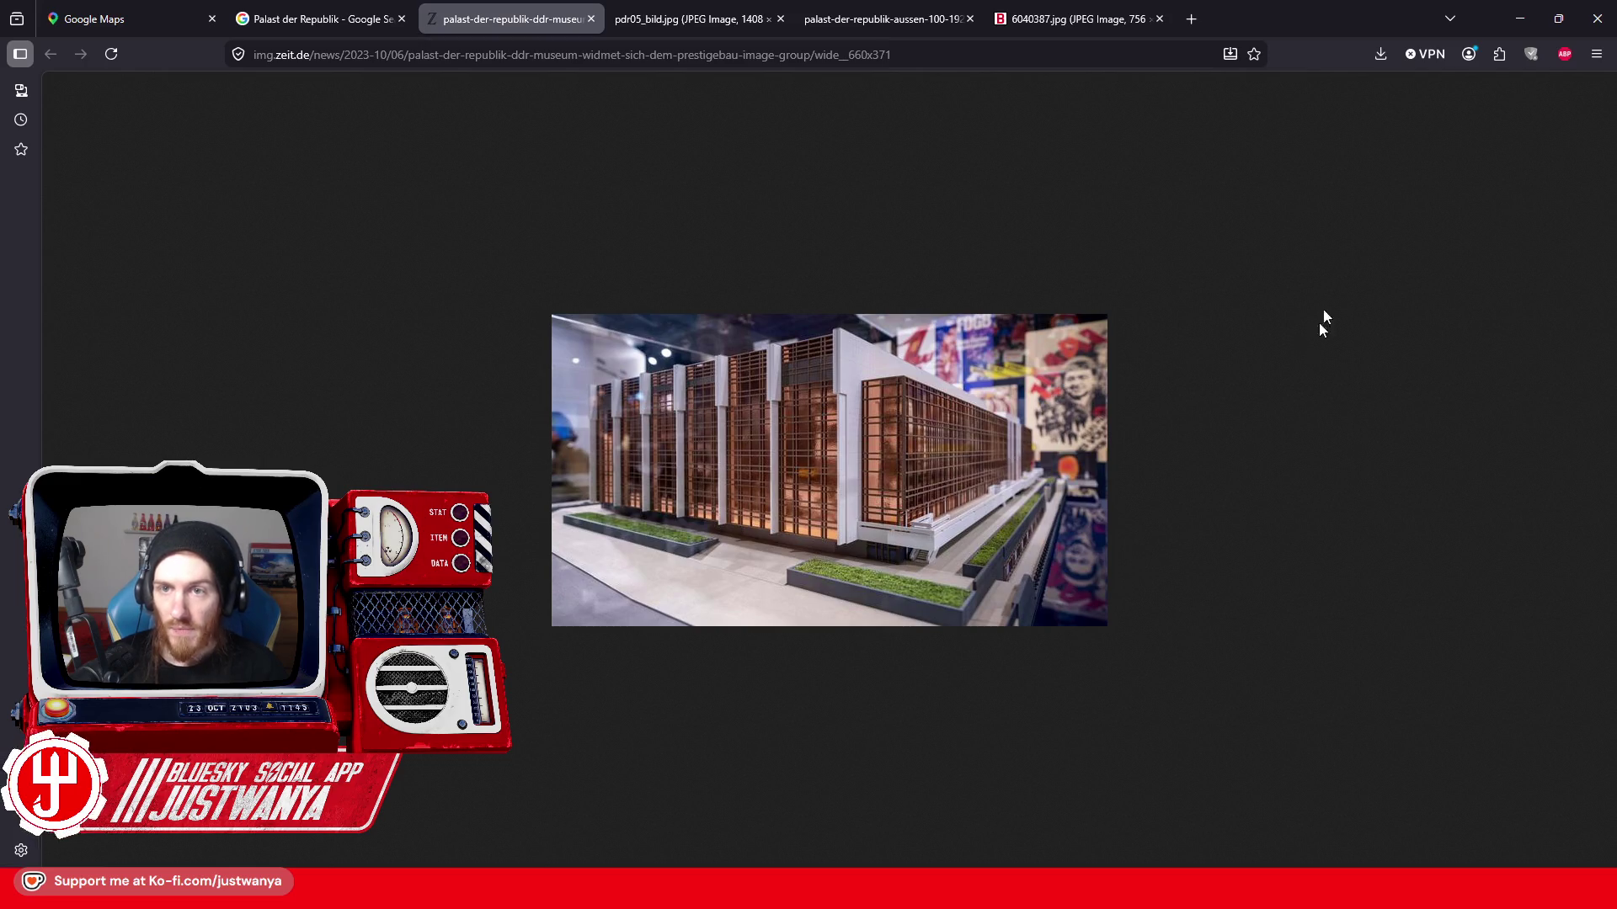
{"action": "left_click", "coordinate": [1517, 32]}
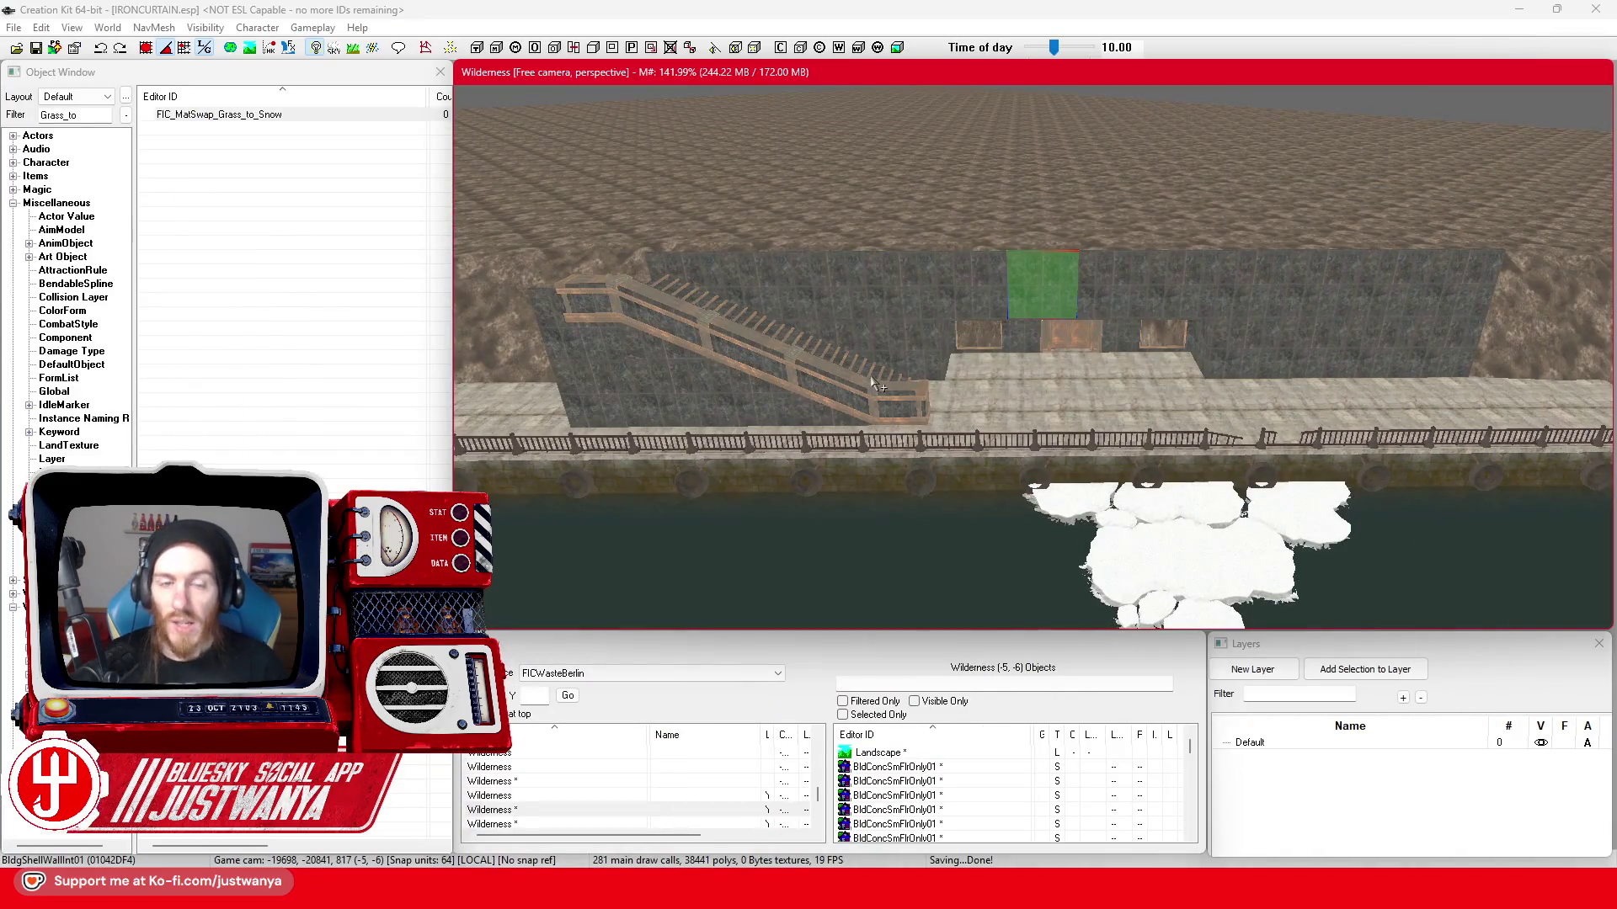
- Bring the Creation Kit main window back into focus before the stream break
{"action": "left_click", "coordinate": [734, 249]}
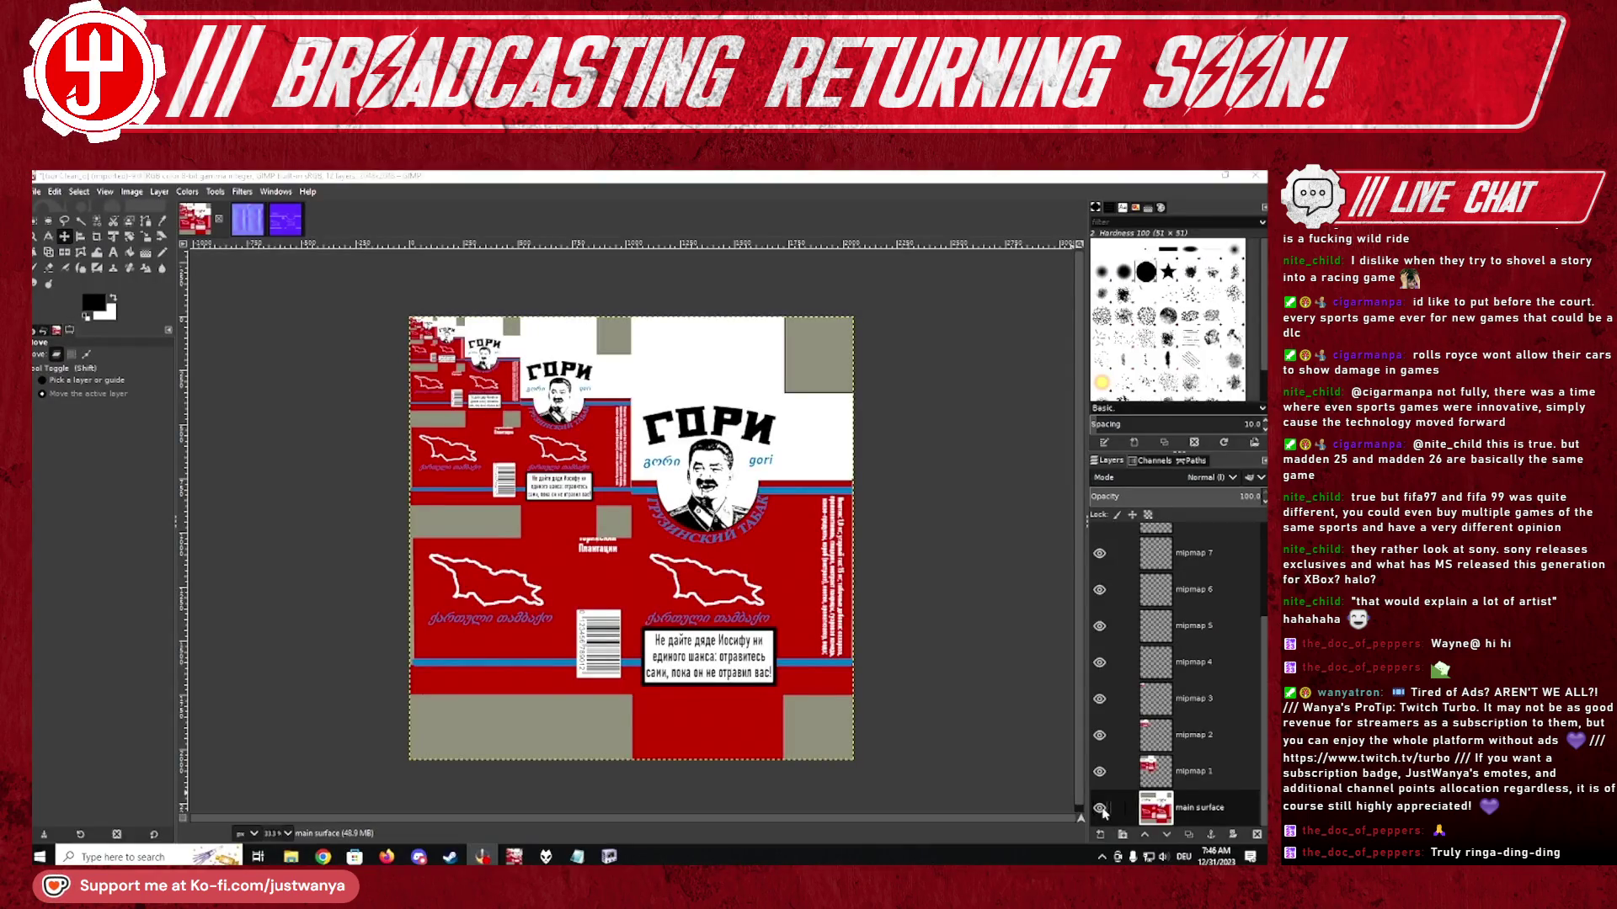
- Hide the main surface and mipmaps 1-4 layers, then zoom in on the remaining tiny mipmap
{"action": "left_click", "coordinate": [1101, 810]}
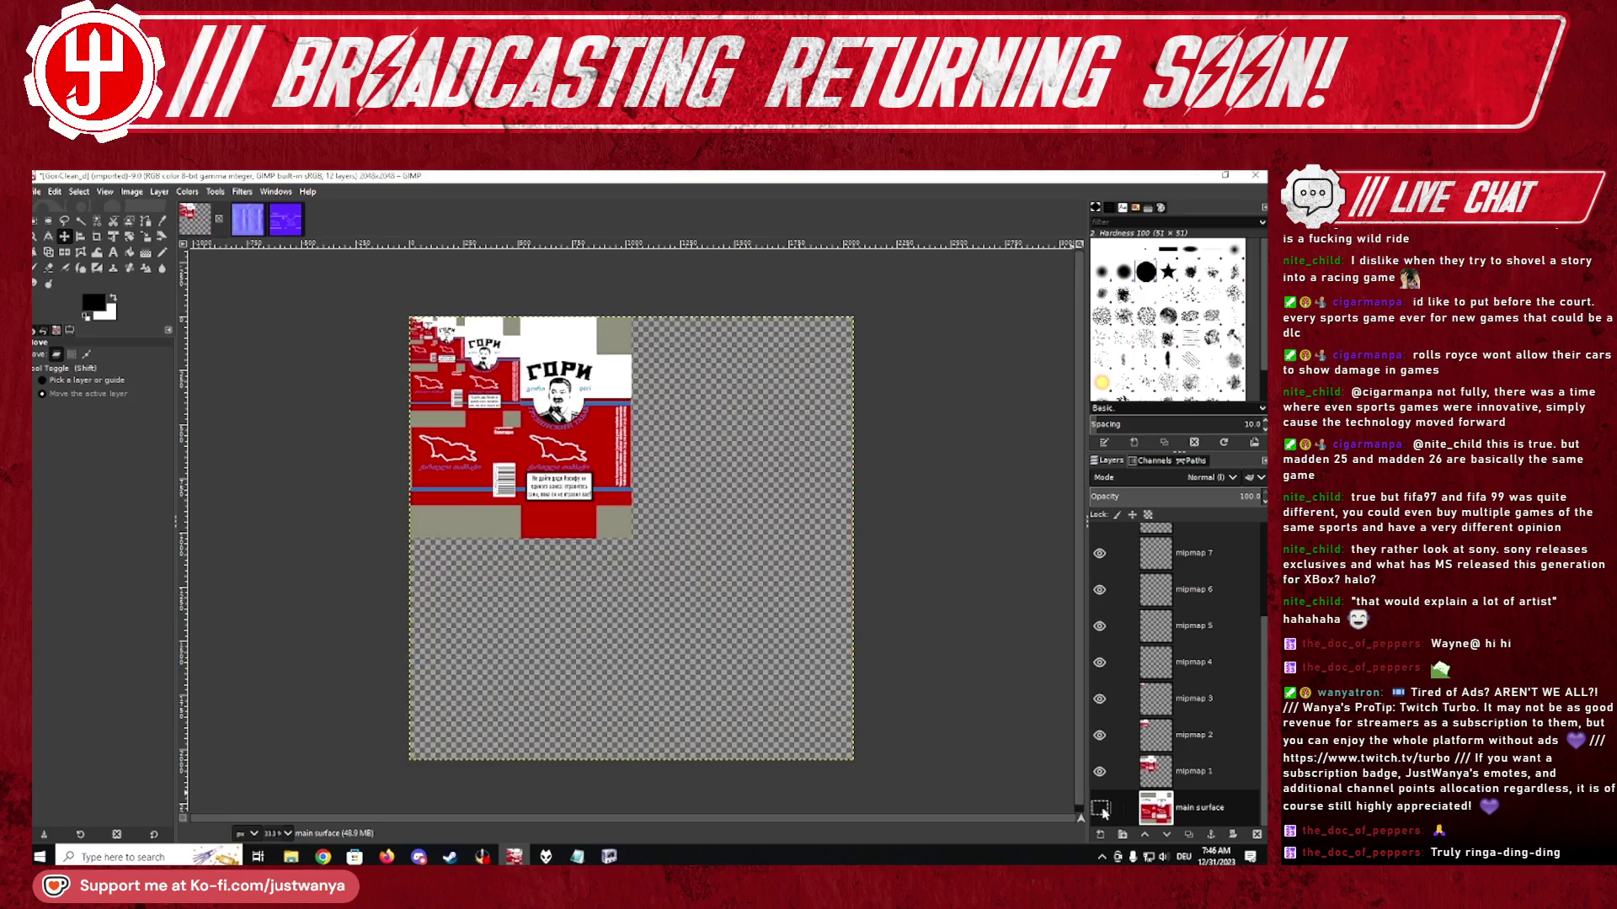
{"action": "left_click", "coordinate": [1099, 772]}
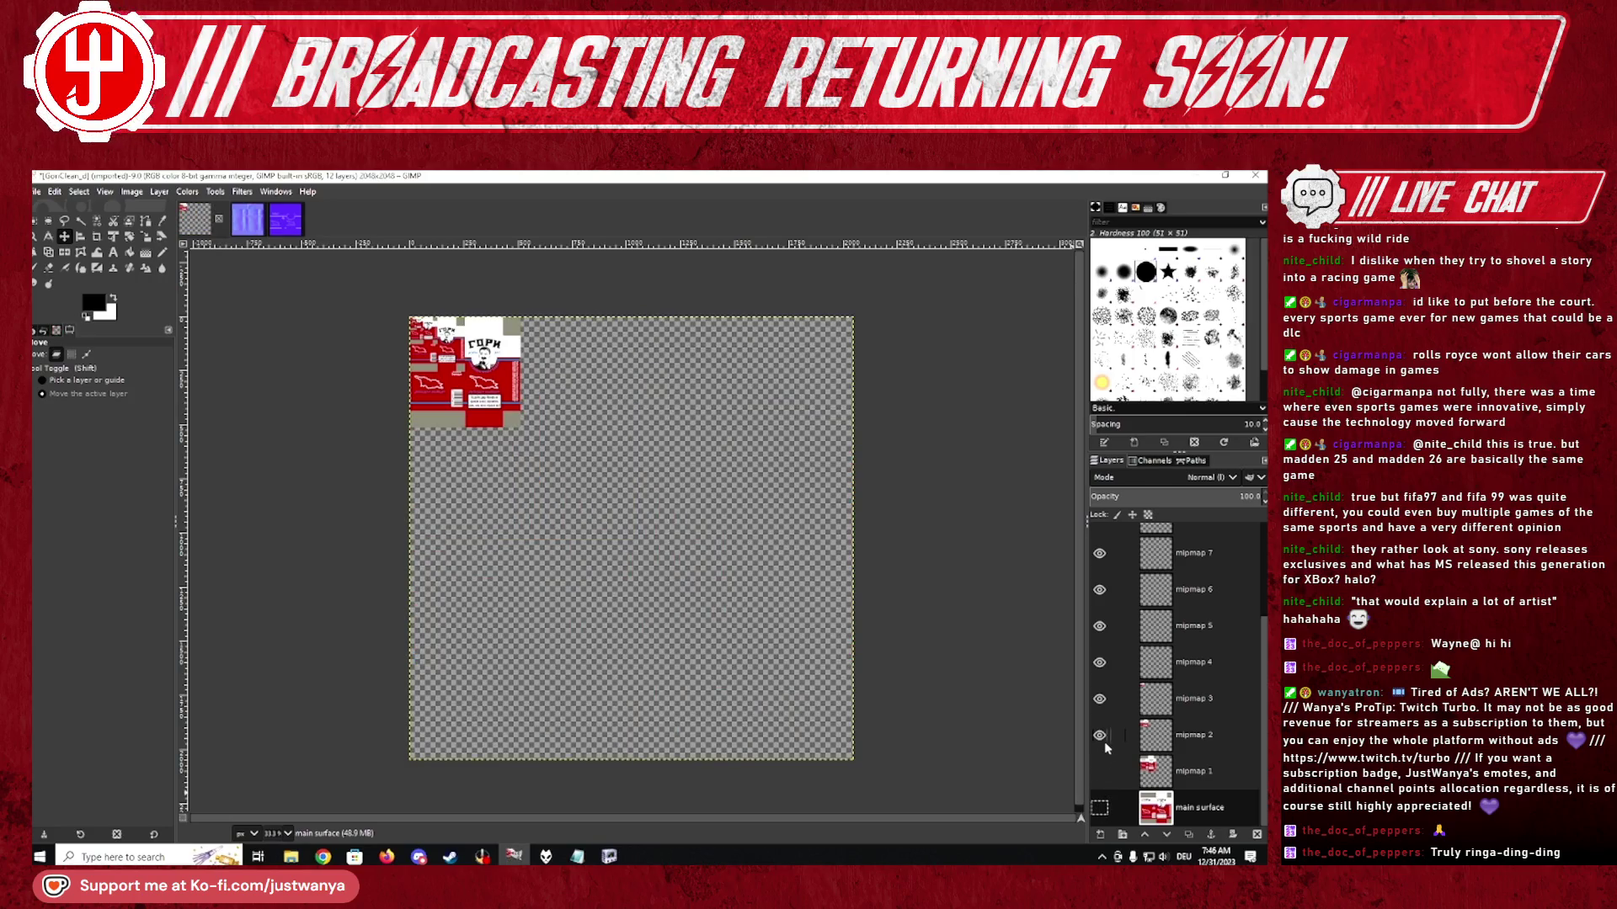
{"action": "left_click", "coordinate": [1100, 735]}
{"action": "left_click", "coordinate": [1099, 699]}
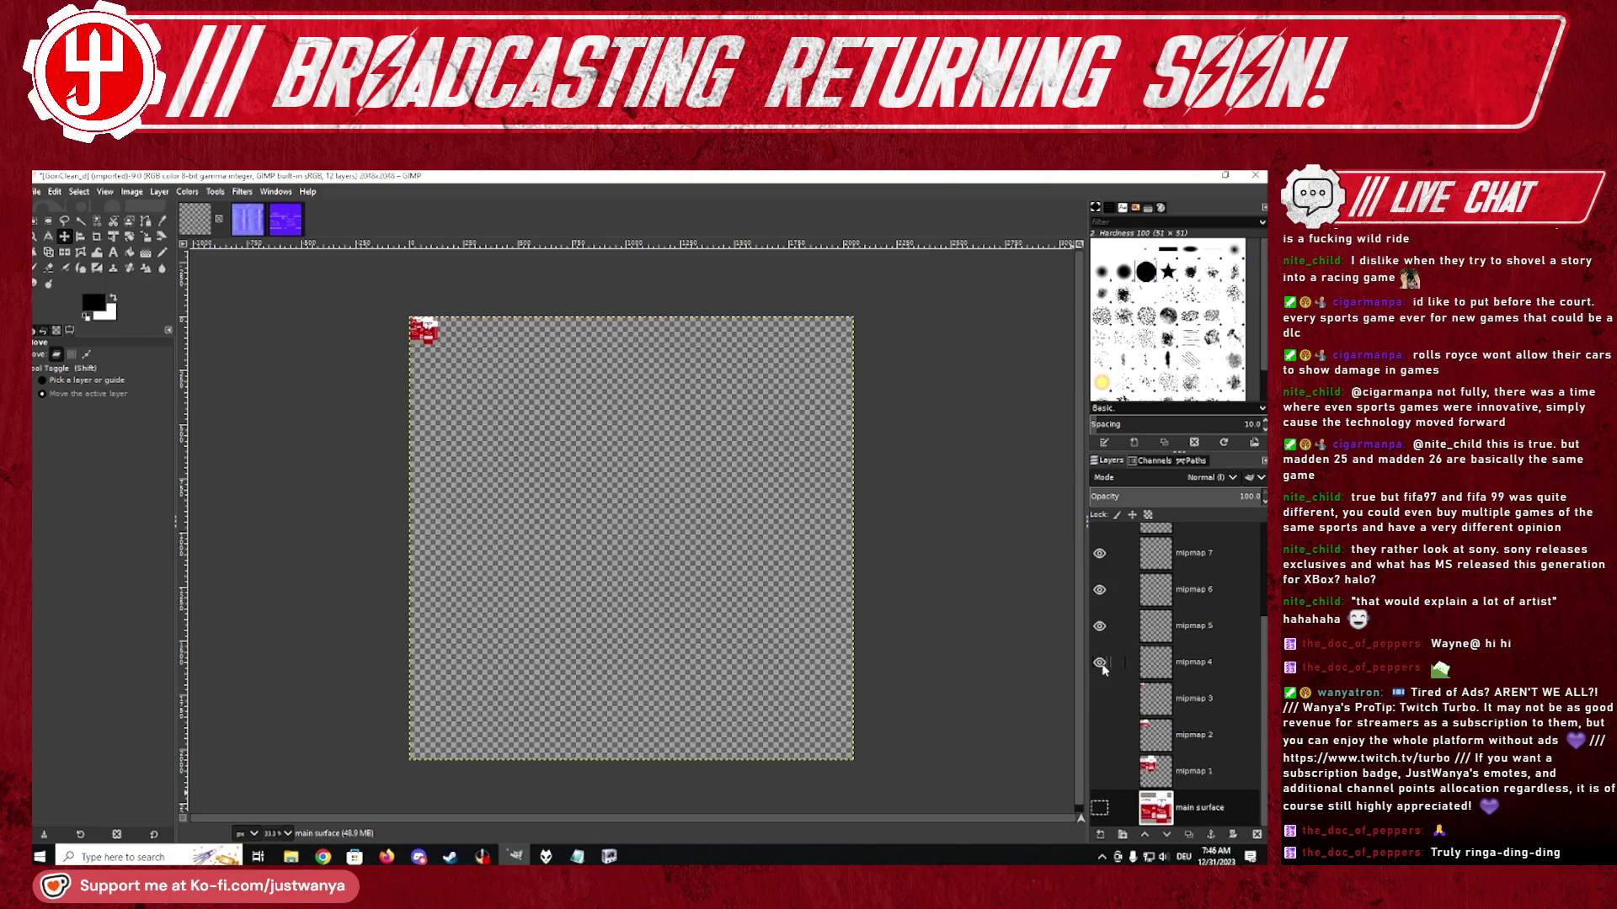
{"action": "scroll", "coordinate": [1102, 669], "scroll_direction": "up", "scroll_amount": 3}
{"action": "left_click", "coordinate": [1099, 542], "text": "shift"}
{"action": "key", "text": "z"}
{"action": "left_click", "coordinate": [459, 379]}
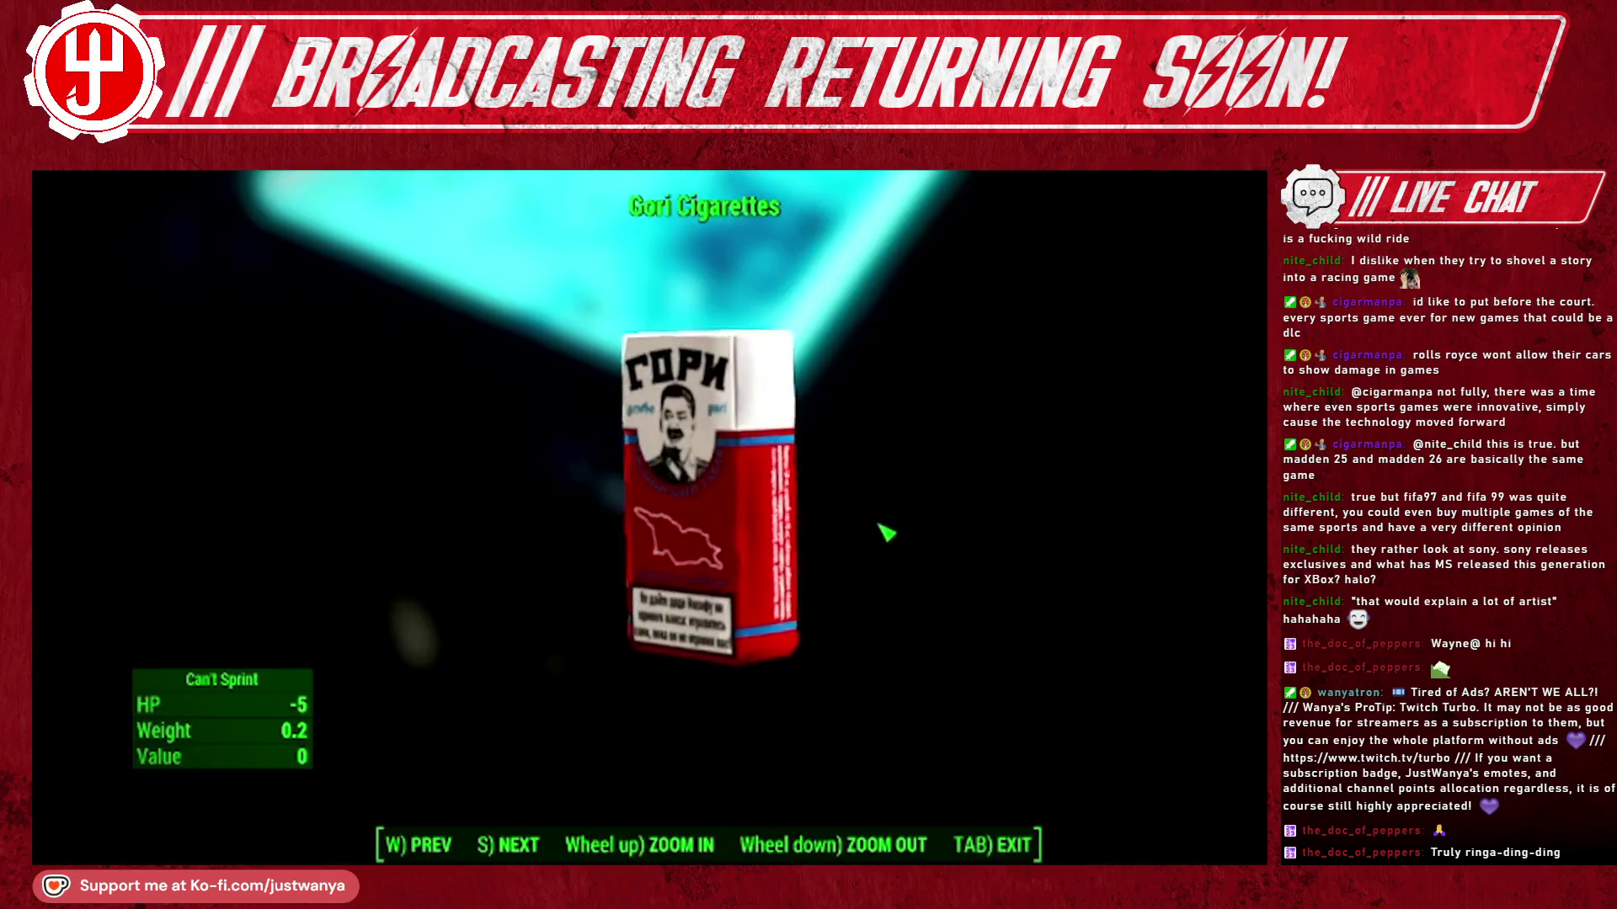
- Turn the Gori Cigarettes pack slightly in the inspect view, then switch to GIMP's normal map
{"action": "mouse_move", "coordinate": [884, 533]}
{"action": "left_mouse_down"}
{"action": "mouse_move", "coordinate": [935, 511]}
{"action": "mouse_move", "coordinate": [1128, 505]}
{"action": "mouse_move", "coordinate": [1142, 565]}
{"action": "left_mouse_up"}
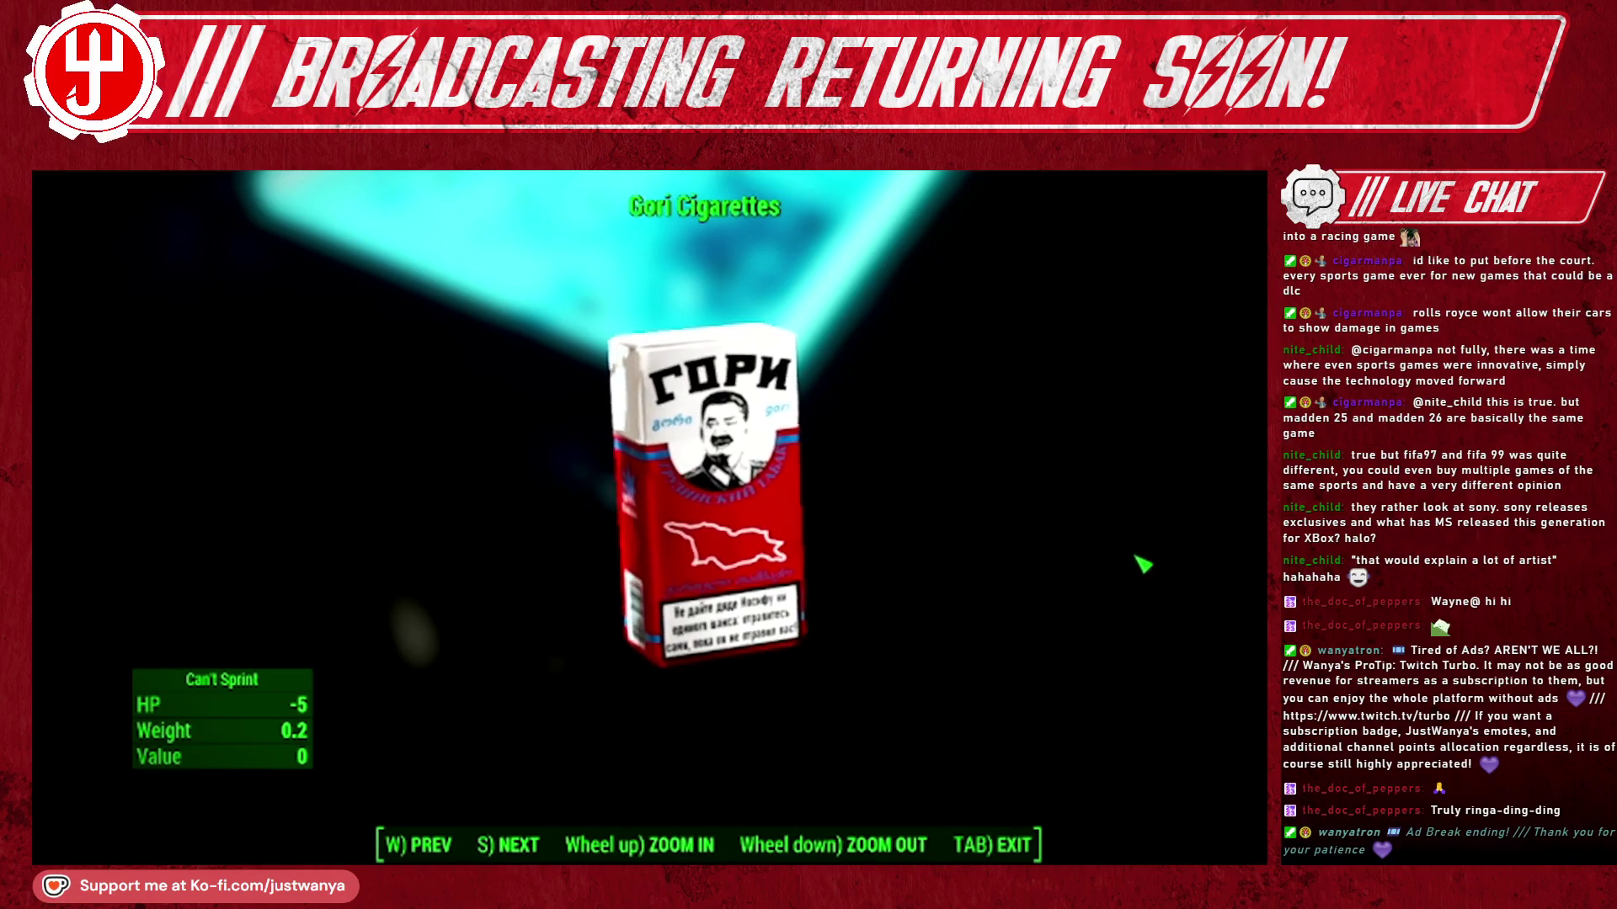
{"action": "key", "text": "alt+Tab"}
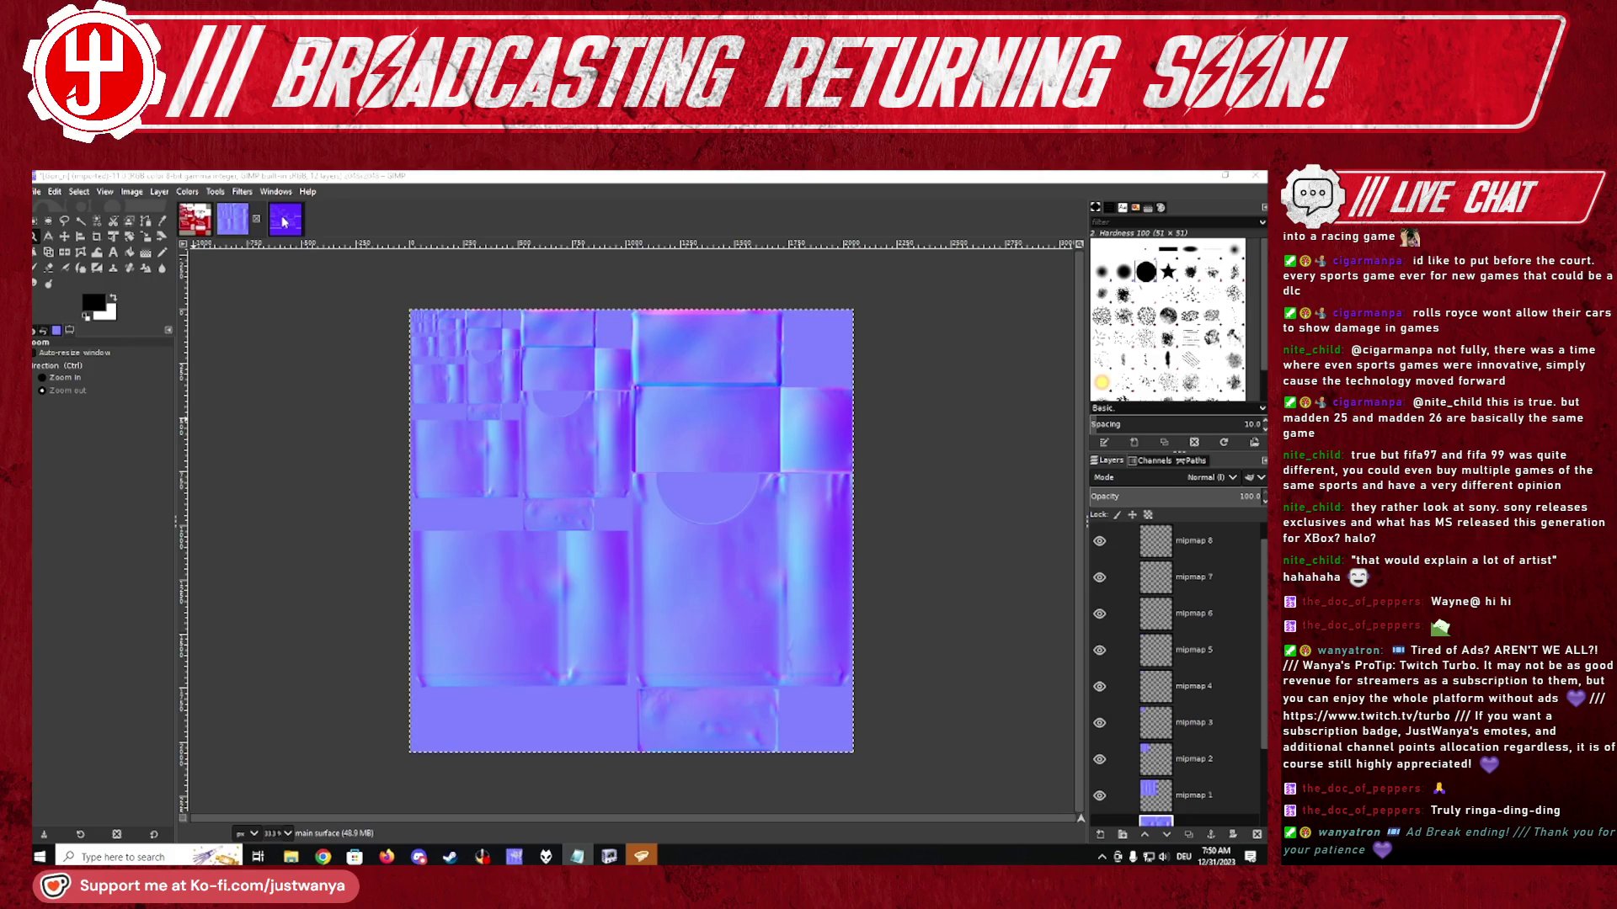
- Switch GIMP to the third open texture with the Georgian logos
{"action": "left_click", "coordinate": [285, 222]}
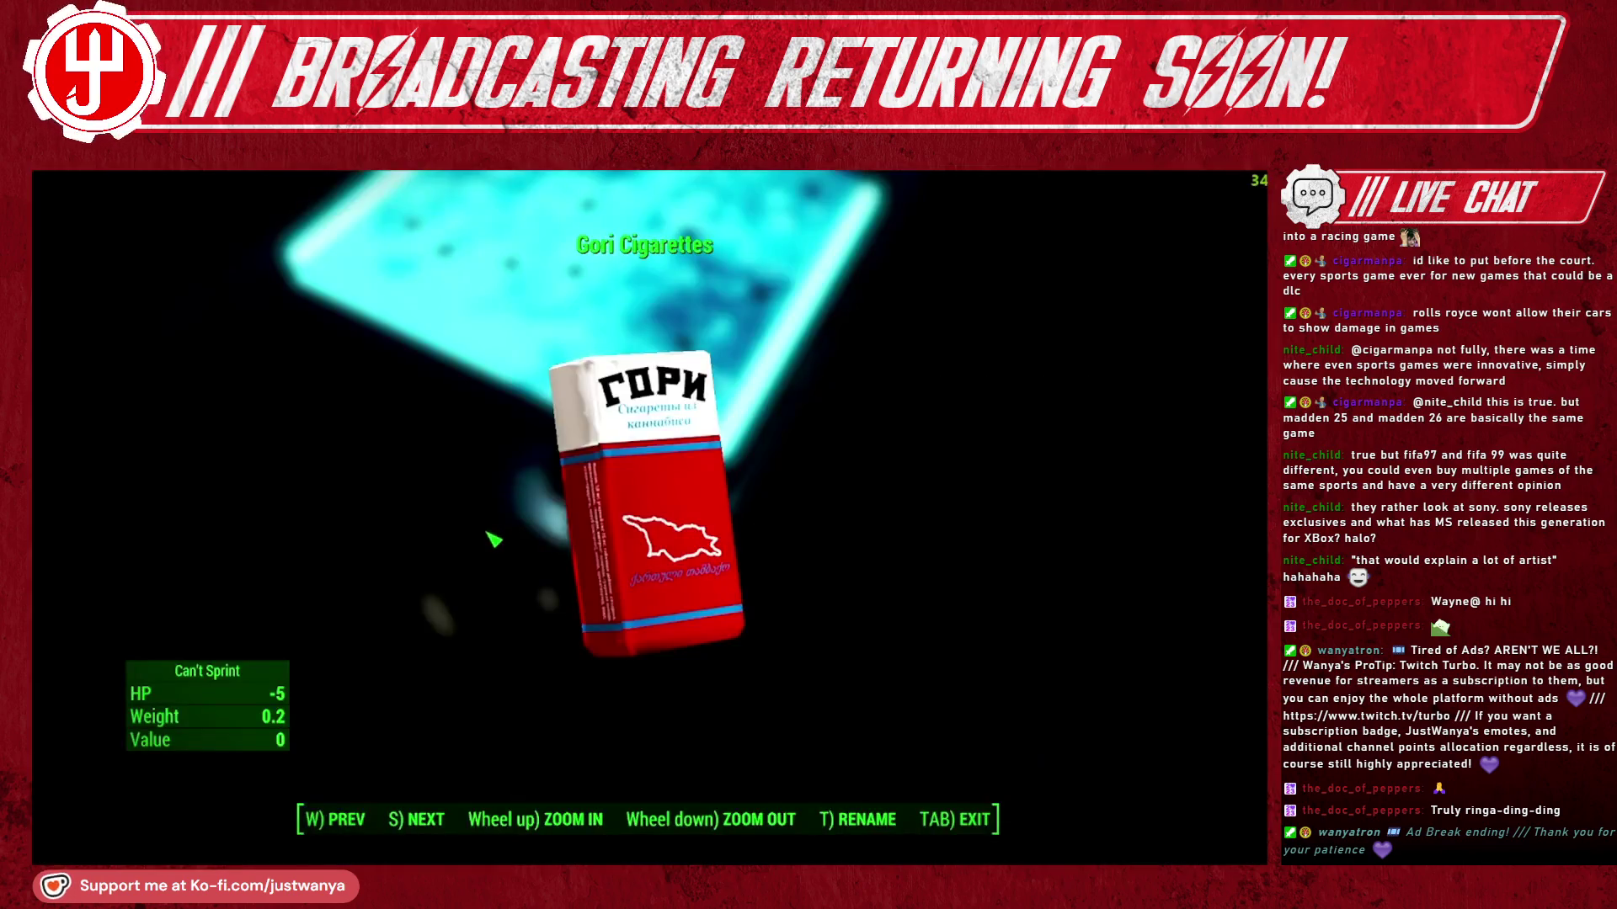
- Rotate the Gori Cigarettes pack so its front label faces the camera
{"action": "left_click_drag", "start_coordinate": [598, 546], "coordinate": [689, 541]}
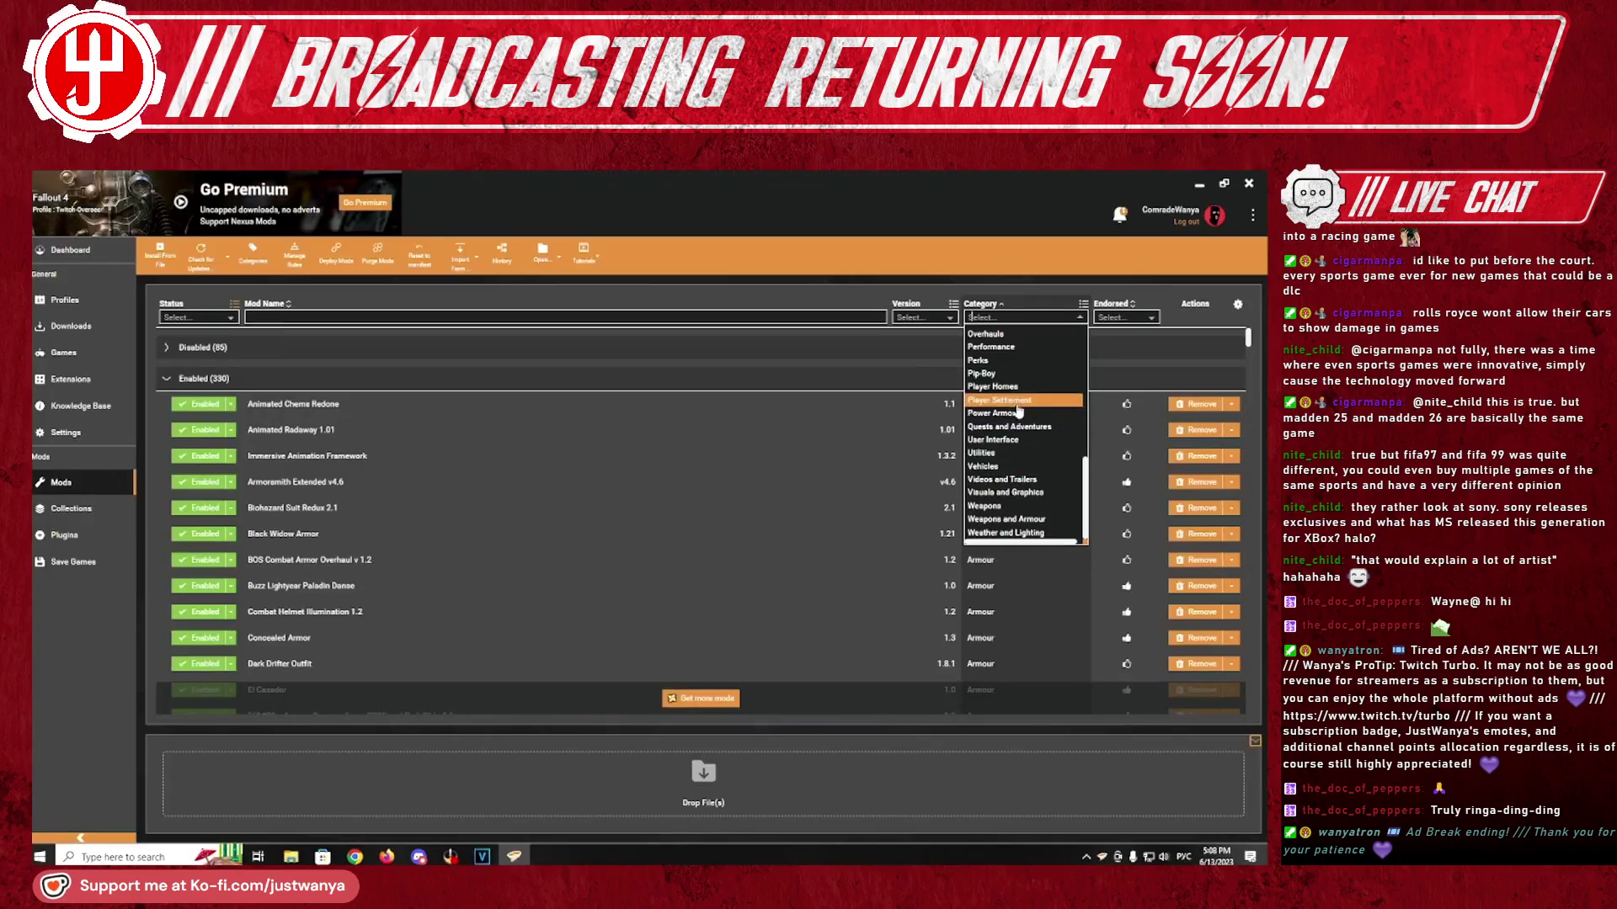
- Filter the Vortex mod list to Performance mods, clear the filter, and Alt+Tab back to Fallout 4
{"action": "left_click", "coordinate": [1017, 348]}
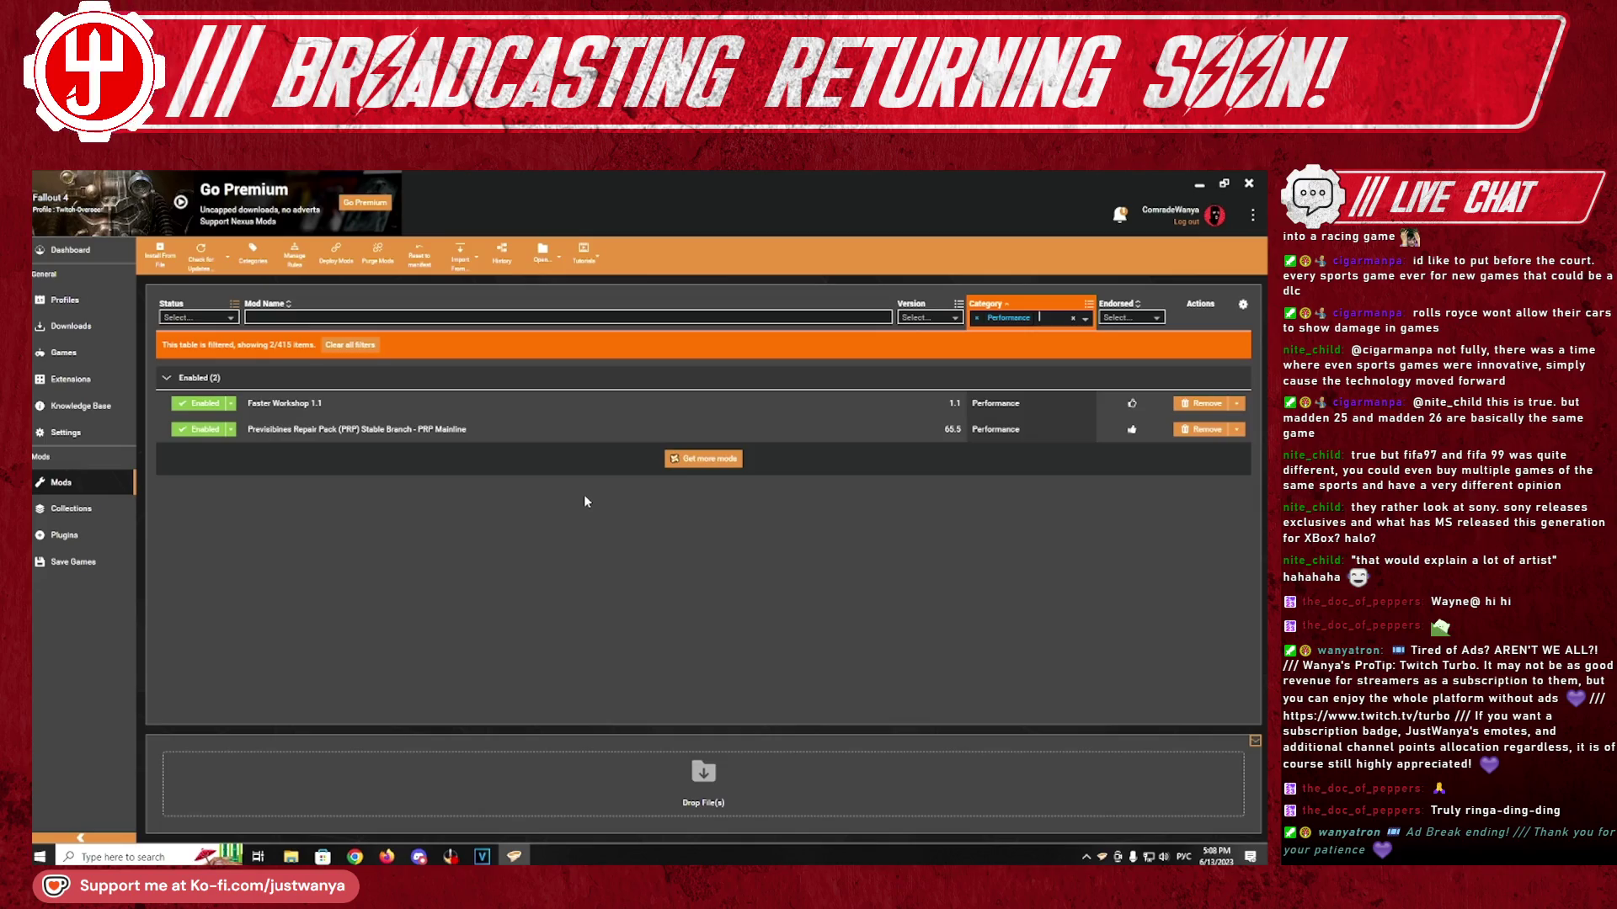
{"action": "key", "text": "BackSpace"}
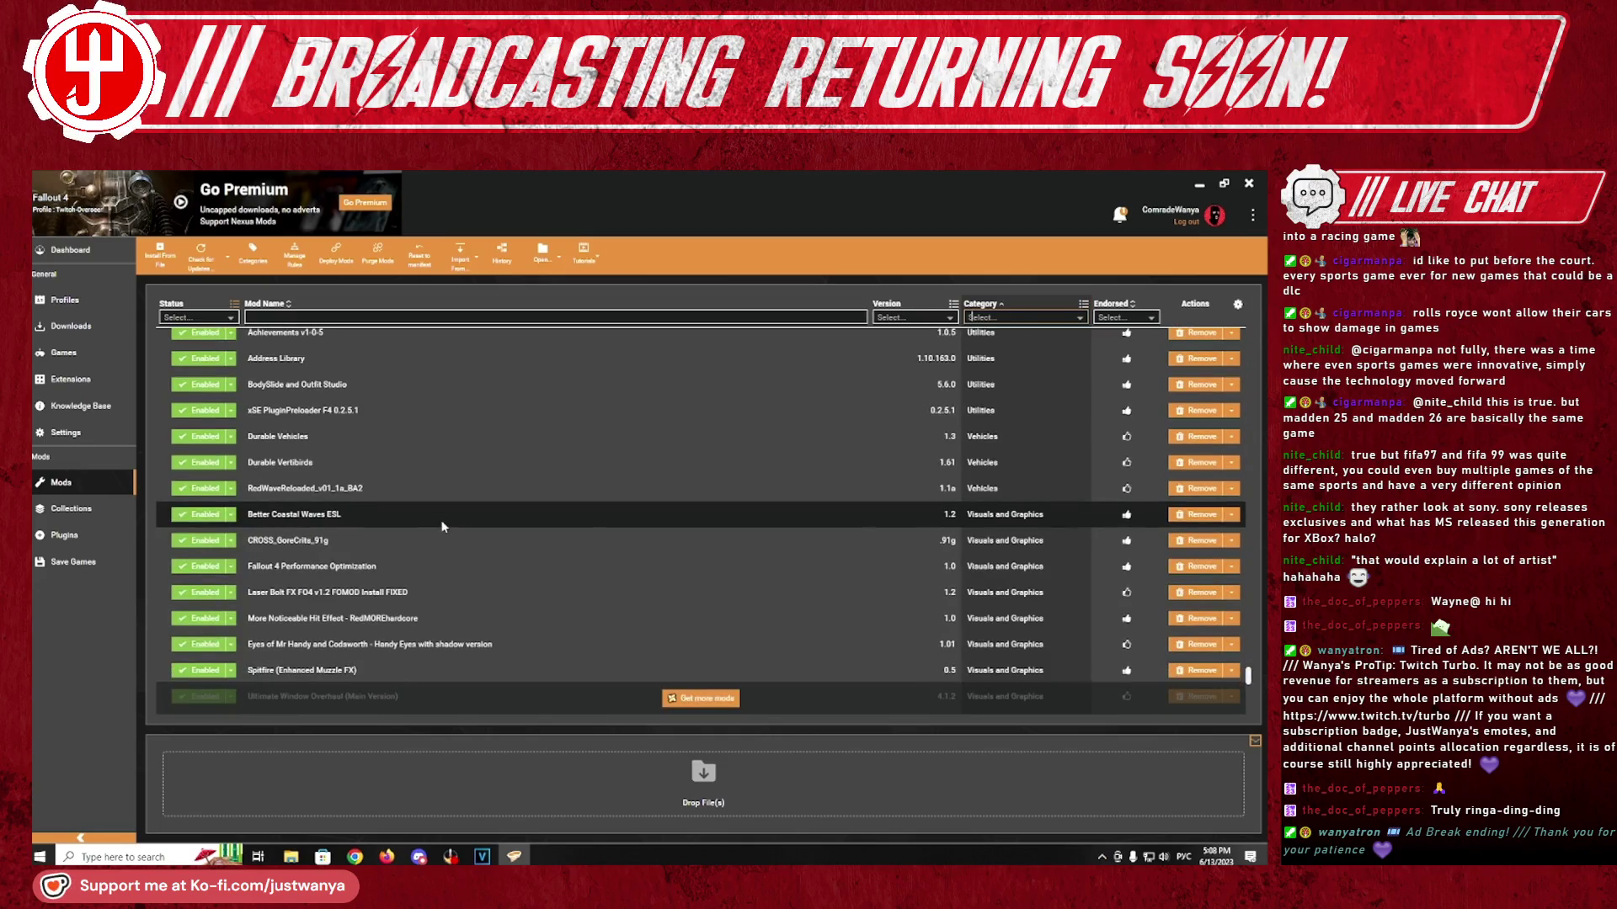
{"action": "scroll", "coordinate": [443, 525], "scroll_direction": "down", "scroll_amount": 2}
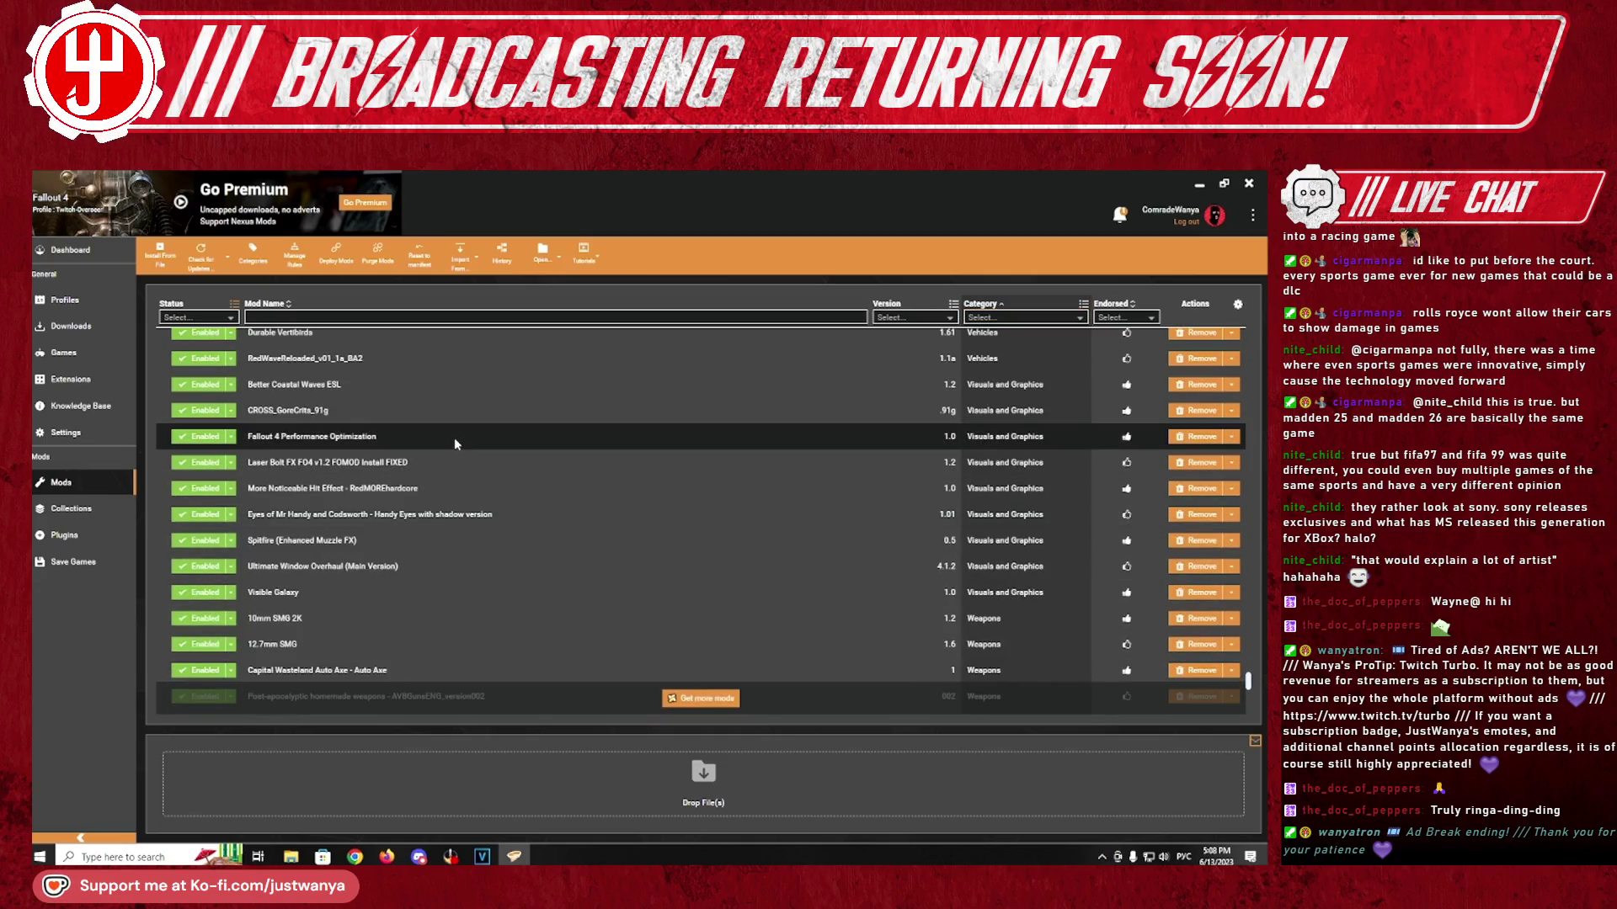
{"action": "scroll", "coordinate": [670, 472], "scroll_direction": "up", "scroll_amount": 1}
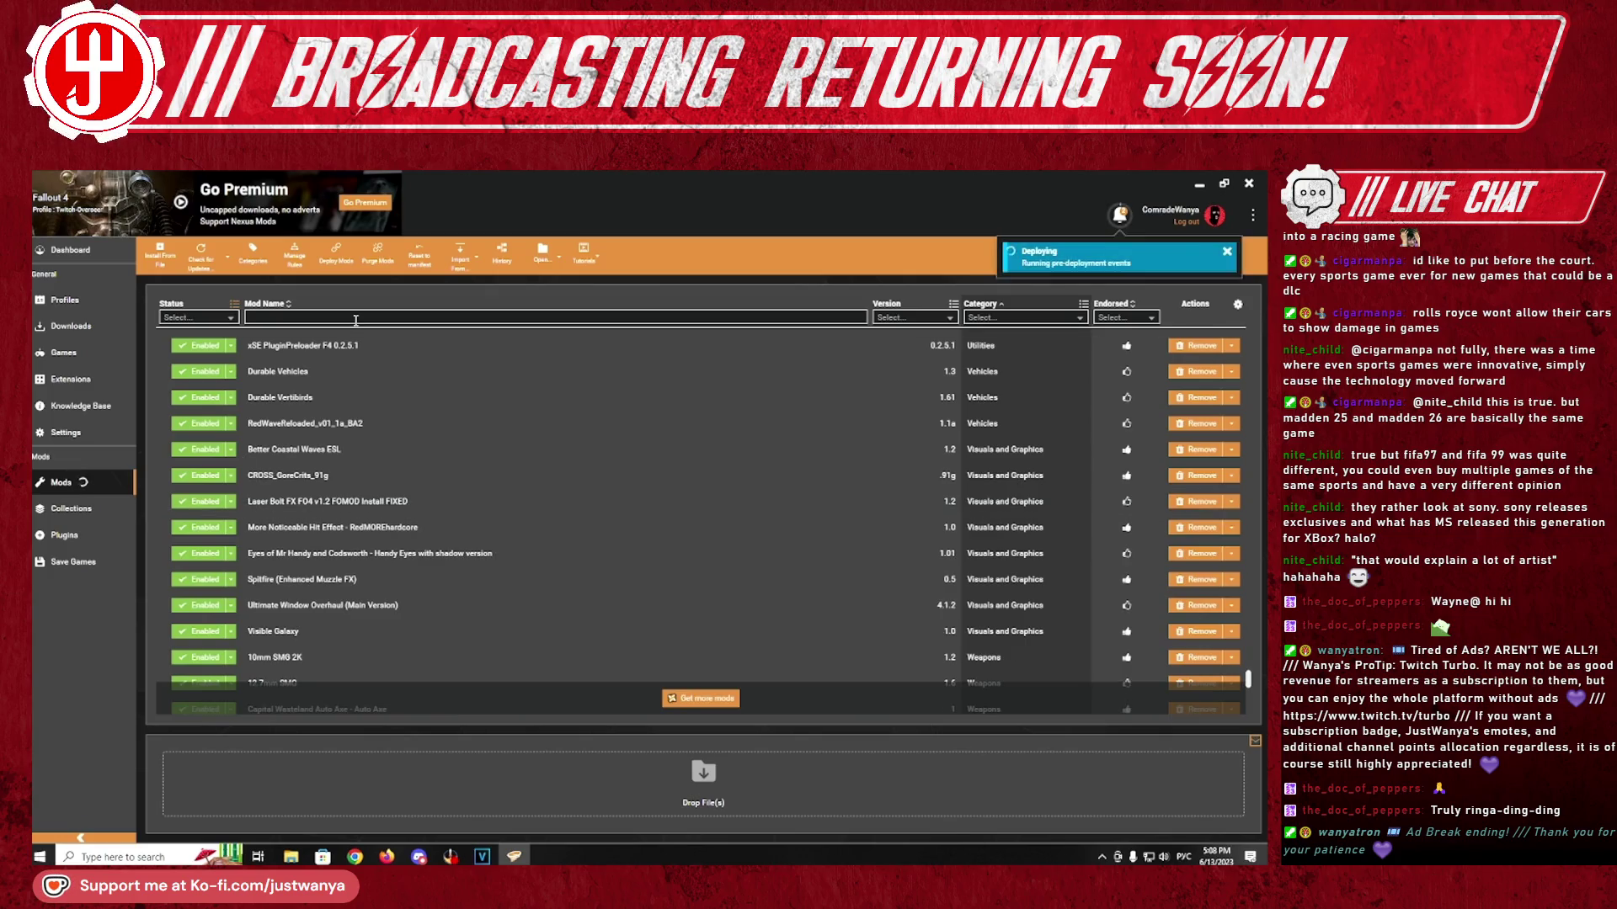
{"action": "key", "text": "alt+Tab"}
{"action": "scroll", "coordinate": [585, 547], "scroll_direction": "down", "scroll_amount": 3}
{"action": "scroll", "coordinate": [585, 547], "scroll_direction": "down", "scroll_amount": 3}
{"action": "scroll", "coordinate": [585, 547], "scroll_direction": "down", "scroll_amount": 3}
{"action": "scroll", "coordinate": [585, 547], "scroll_direction": "down", "scroll_amount": 3}
{"action": "scroll", "coordinate": [584, 547], "scroll_direction": "down", "scroll_amount": 5}
{"action": "scroll", "coordinate": [585, 546], "scroll_direction": "down", "scroll_amount": 5}
{"action": "key", "text": "alt+Tab"}
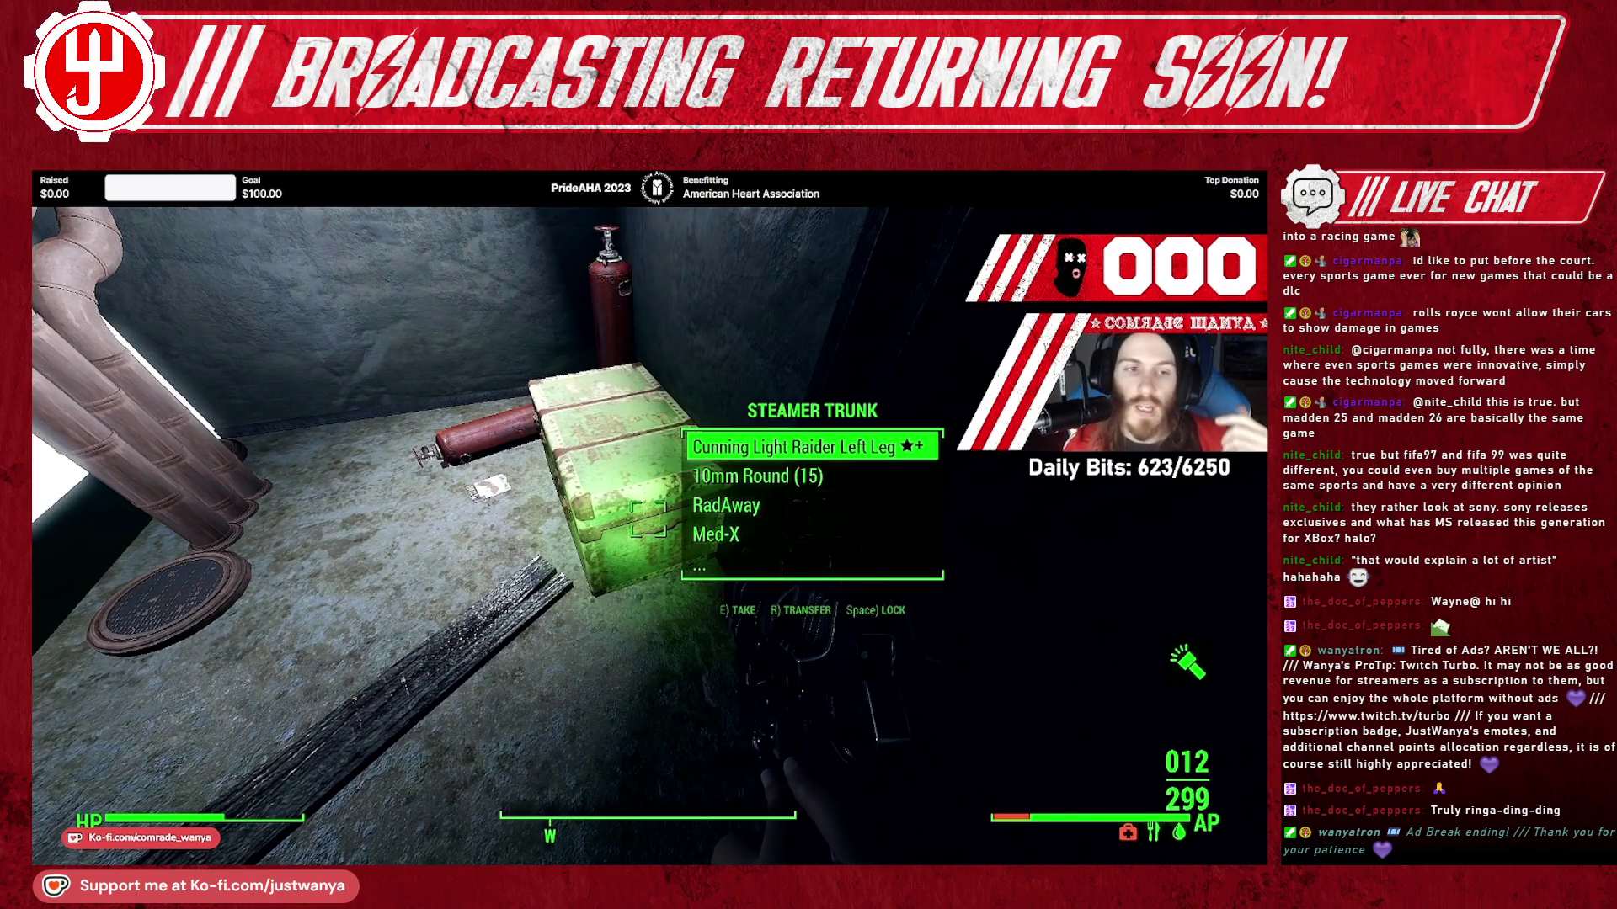
- Inspect the Taboo Tattoos magazine and Cunning Light Raider Left Leg, take the leg, and close the trunk
{"action": "key", "text": "Tab"}
{"action": "key", "text": "e"}
{"action": "key", "text": "Tab"}
{"action": "key", "text": "e"}
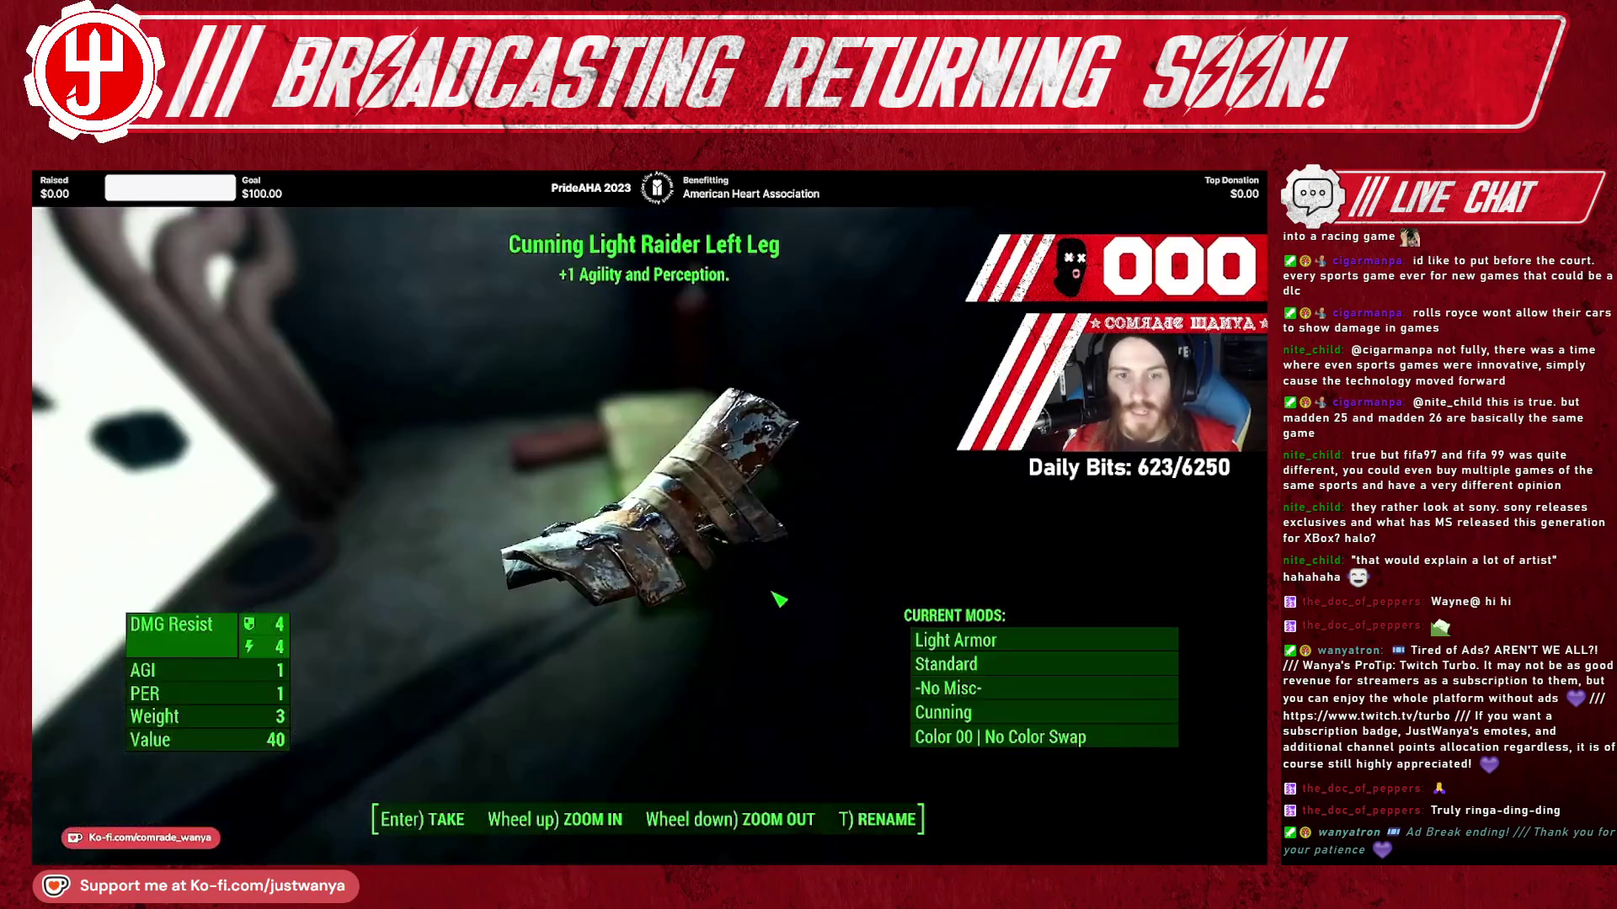
{"action": "key", "text": "Tab"}
{"action": "key", "text": "e"}
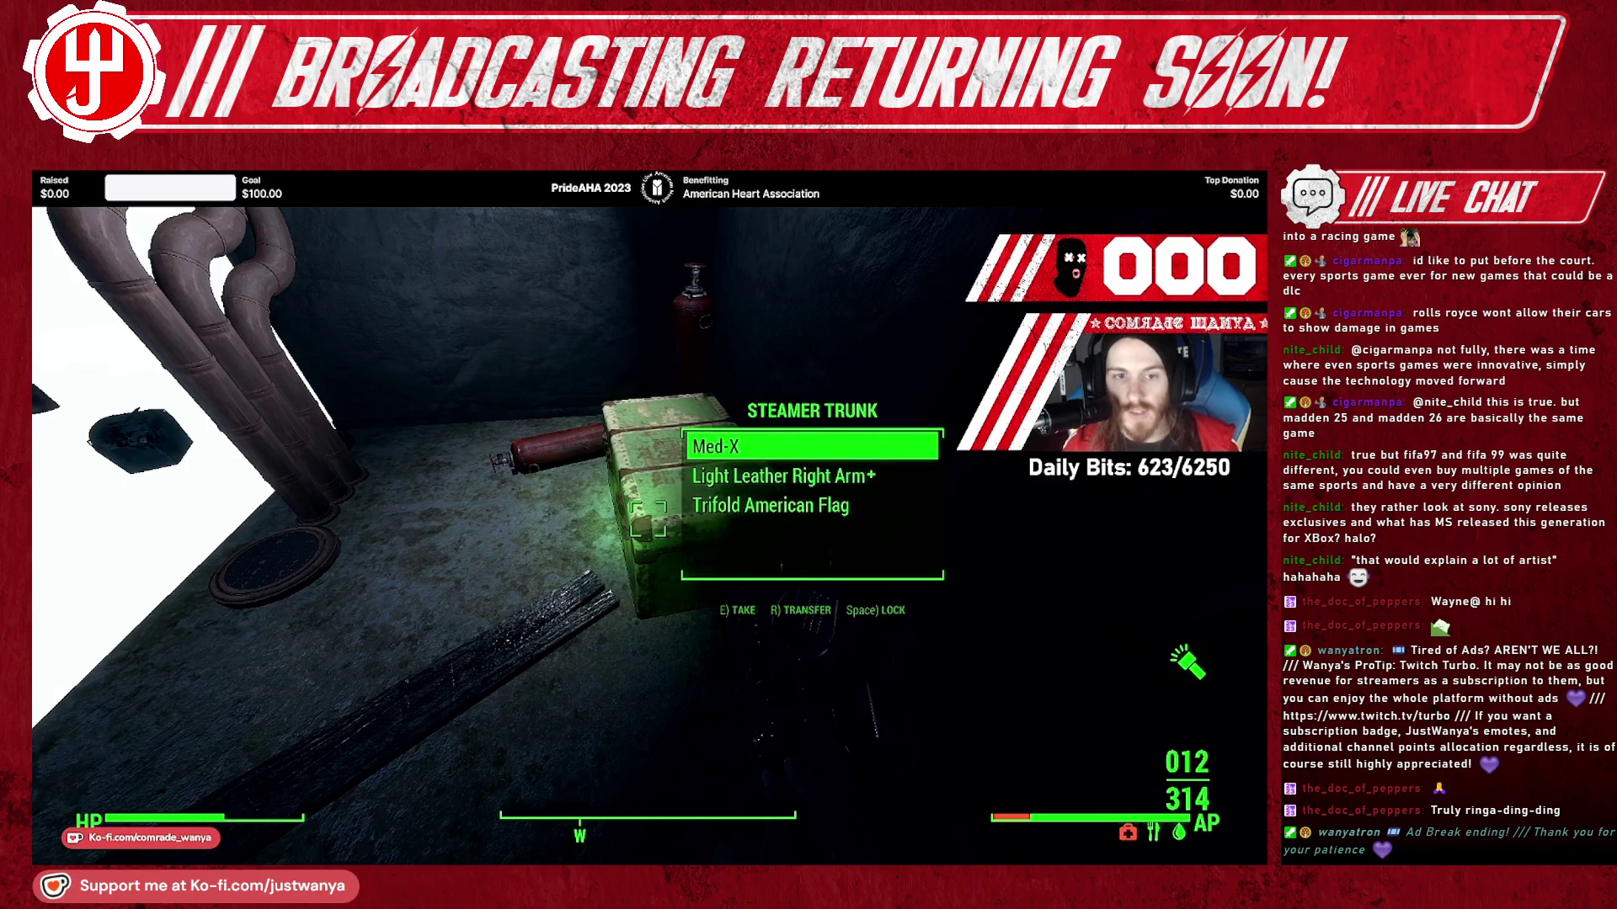
{"action": "key", "text": "Tab"}
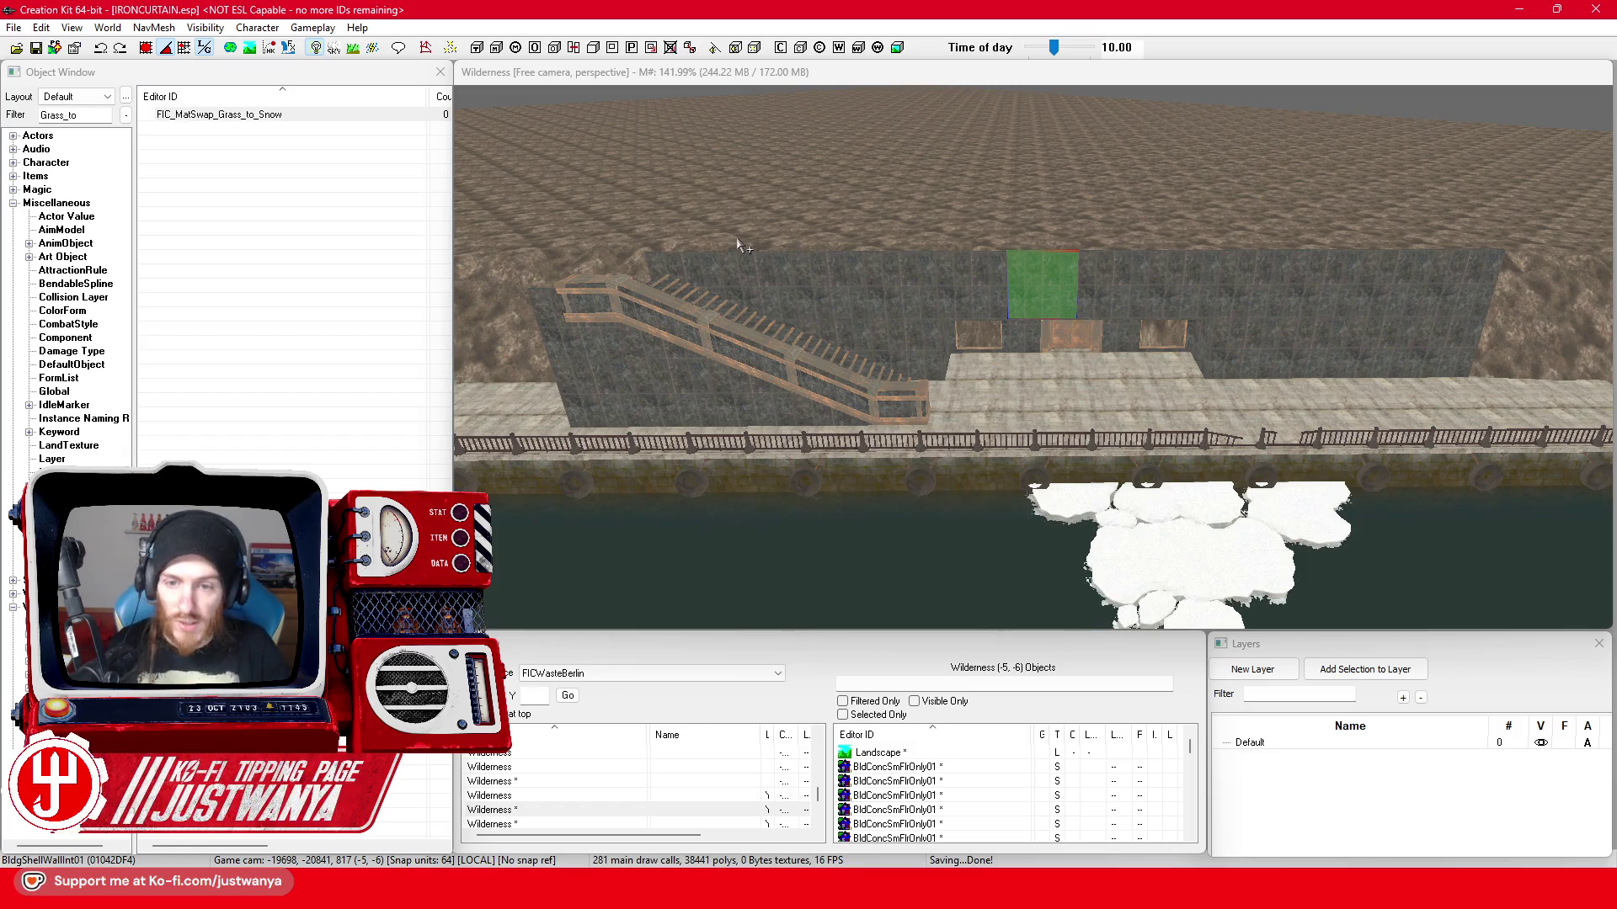
{"action": "scroll", "coordinate": [859, 477], "scroll_direction": "up", "scroll_amount": 3}
{"action": "scroll", "coordinate": [859, 476], "scroll_direction": "up", "scroll_amount": 3}
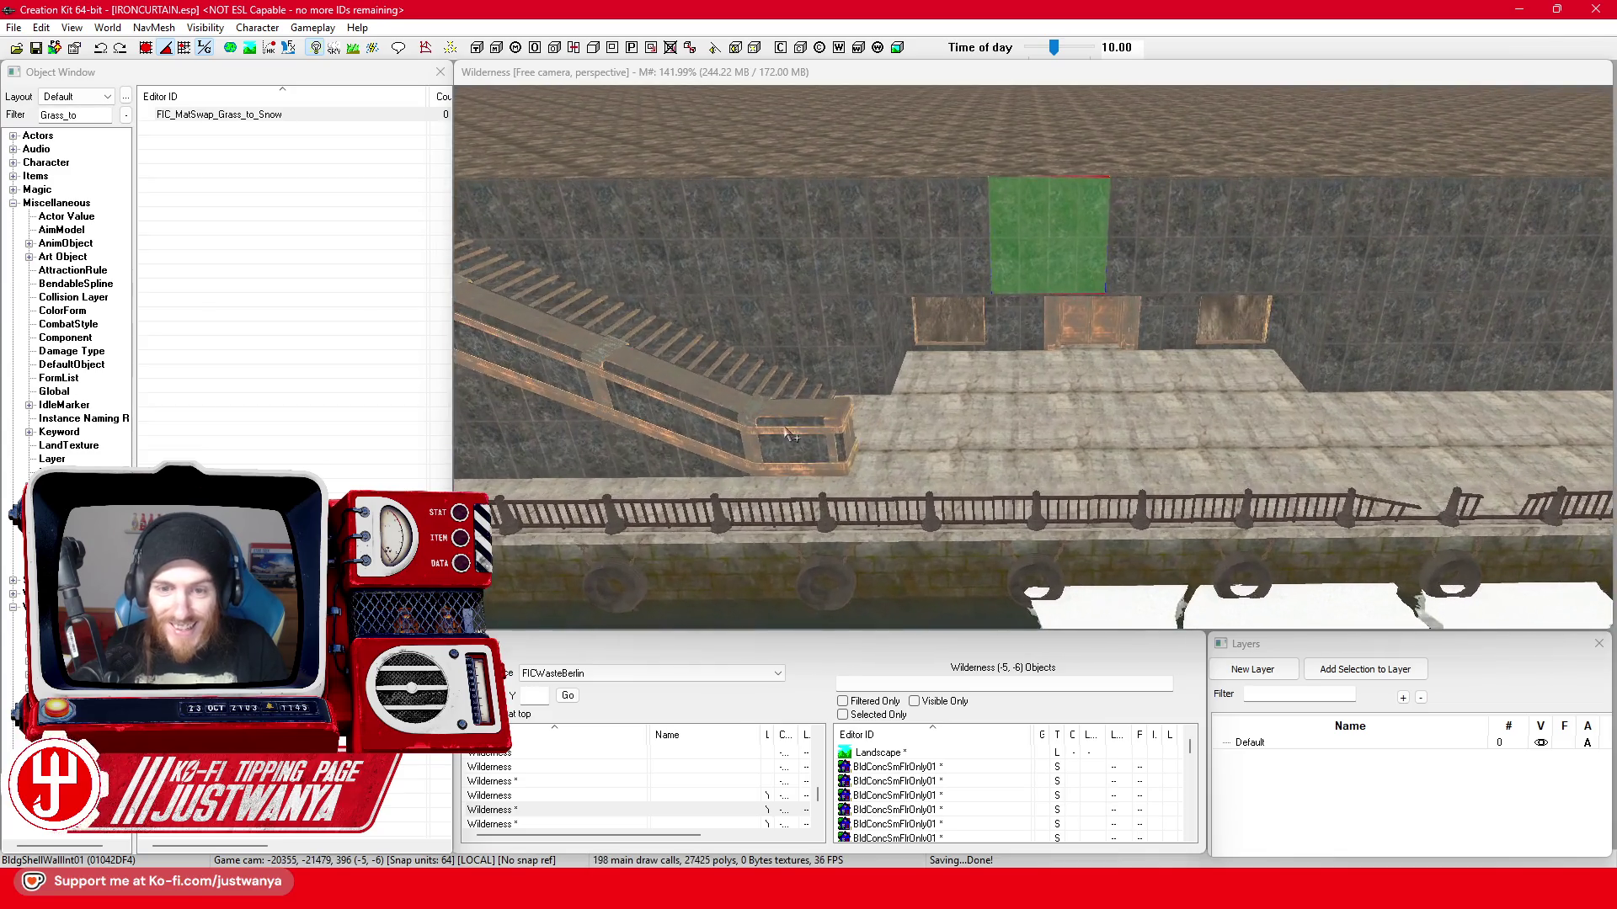
- Select the railing and the wall pieces below the stairs and shift them slightly right
{"action": "left_click", "coordinate": [767, 445]}
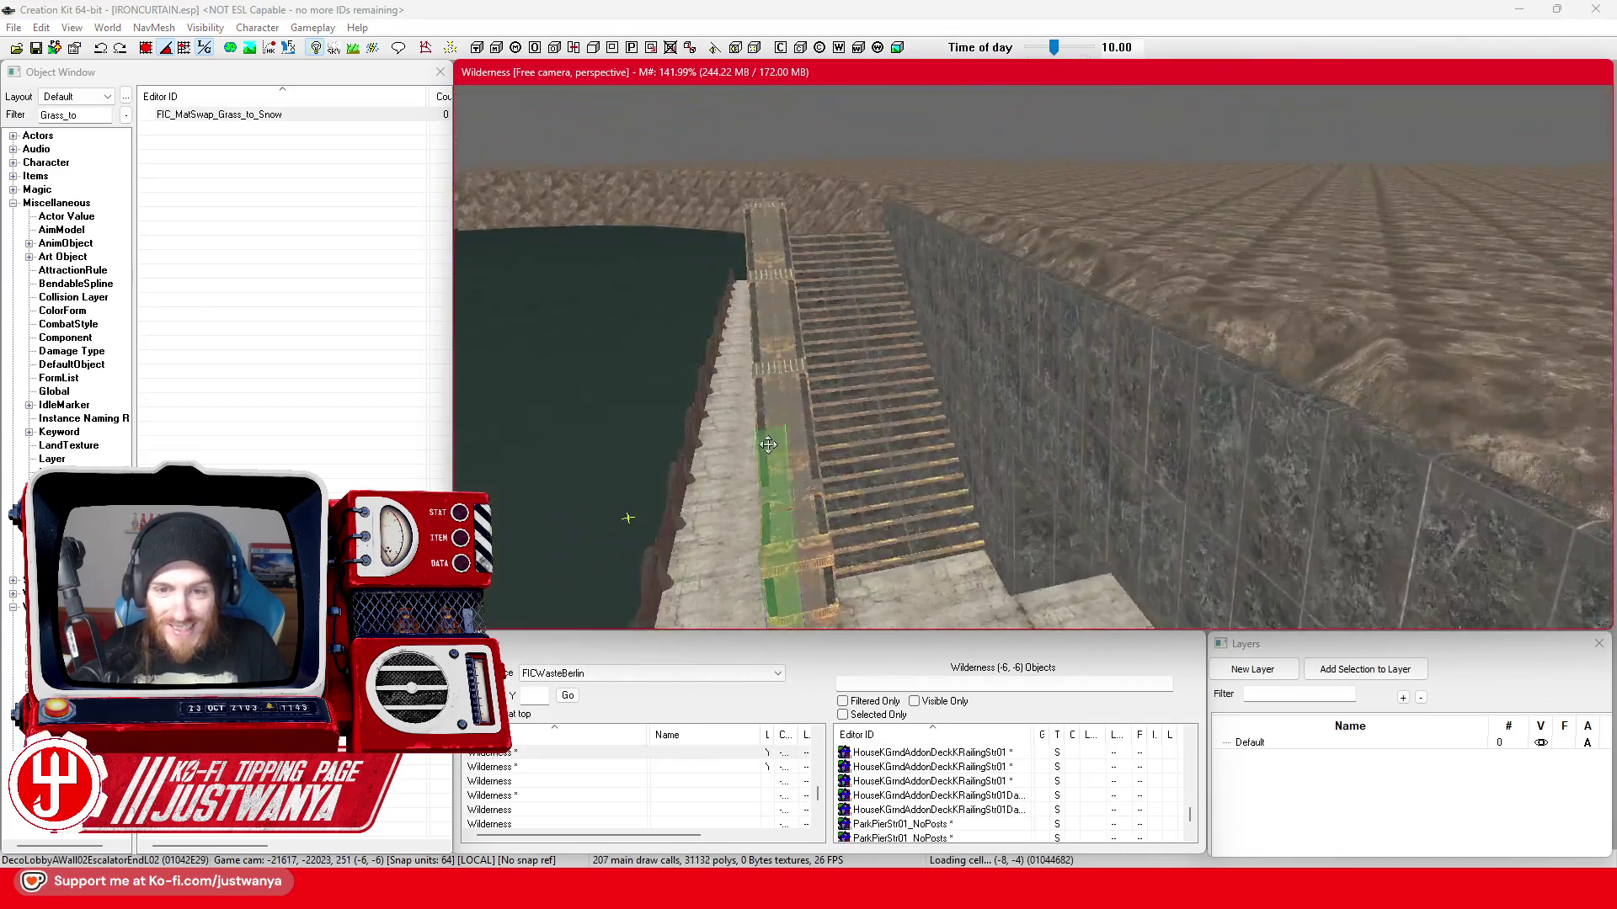
{"action": "left_click_drag", "start_coordinate": [767, 445], "coordinate": [926, 423]}
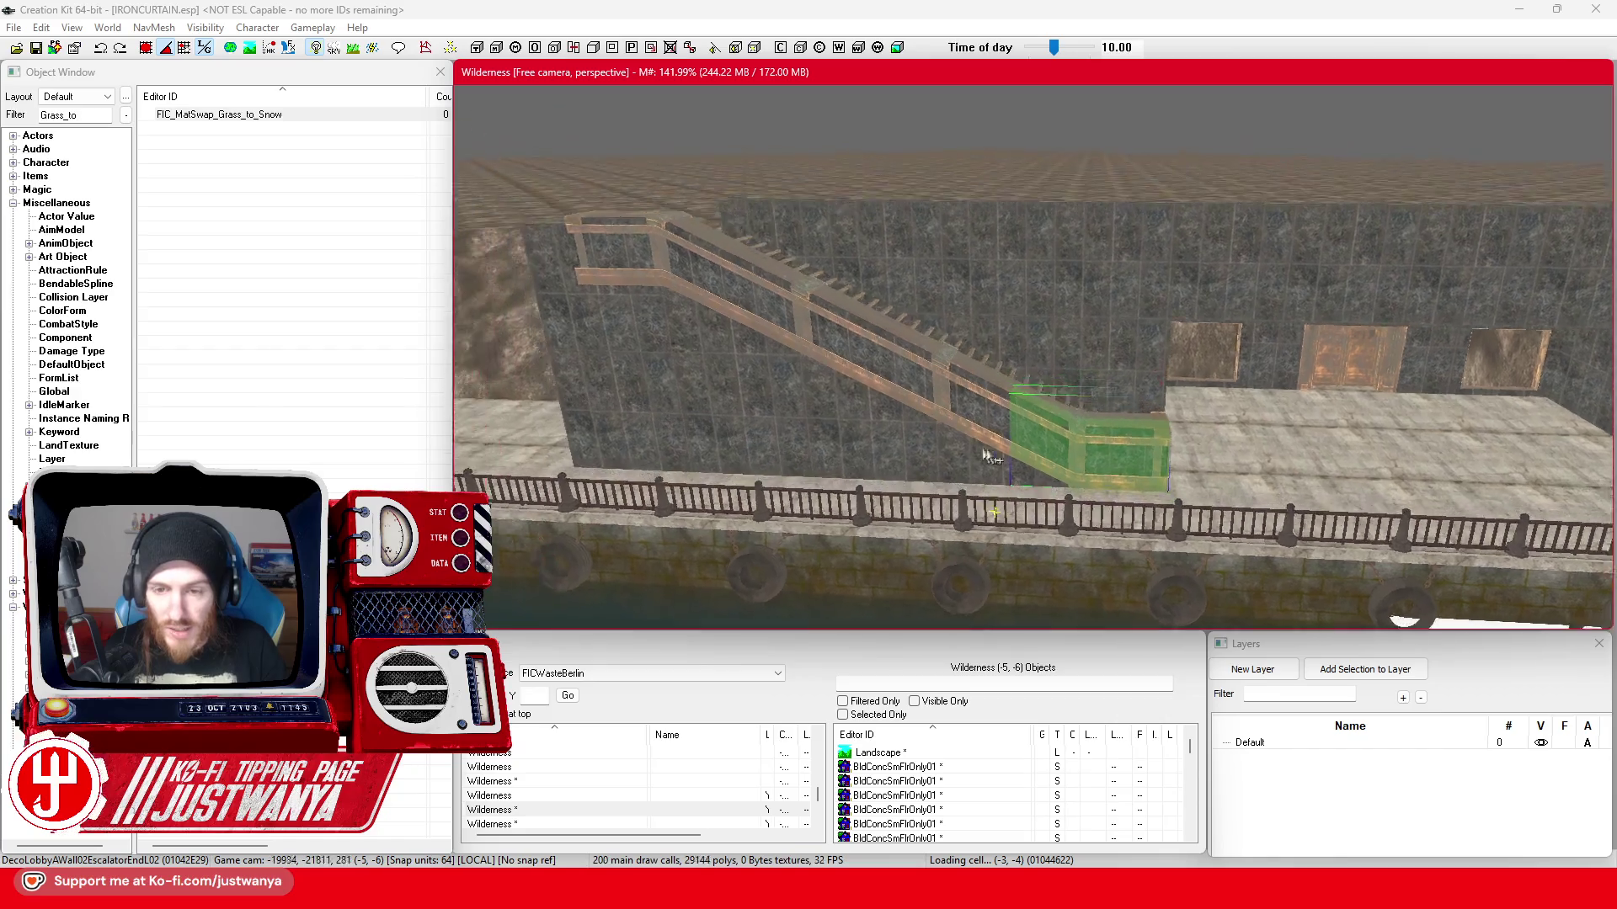
{"action": "left_click_drag", "start_coordinate": [926, 423], "coordinate": [1069, 469]}
{"action": "left_click", "coordinate": [863, 344]}
{"action": "mouse_move", "coordinate": [863, 344]}
{"action": "left_mouse_down"}
{"action": "mouse_move", "coordinate": [890, 434]}
{"action": "mouse_move", "coordinate": [939, 407]}
{"action": "mouse_move", "coordinate": [919, 413]}
{"action": "left_mouse_up"}
{"action": "scroll", "coordinate": [918, 412], "scroll_direction": "up", "scroll_amount": 5}
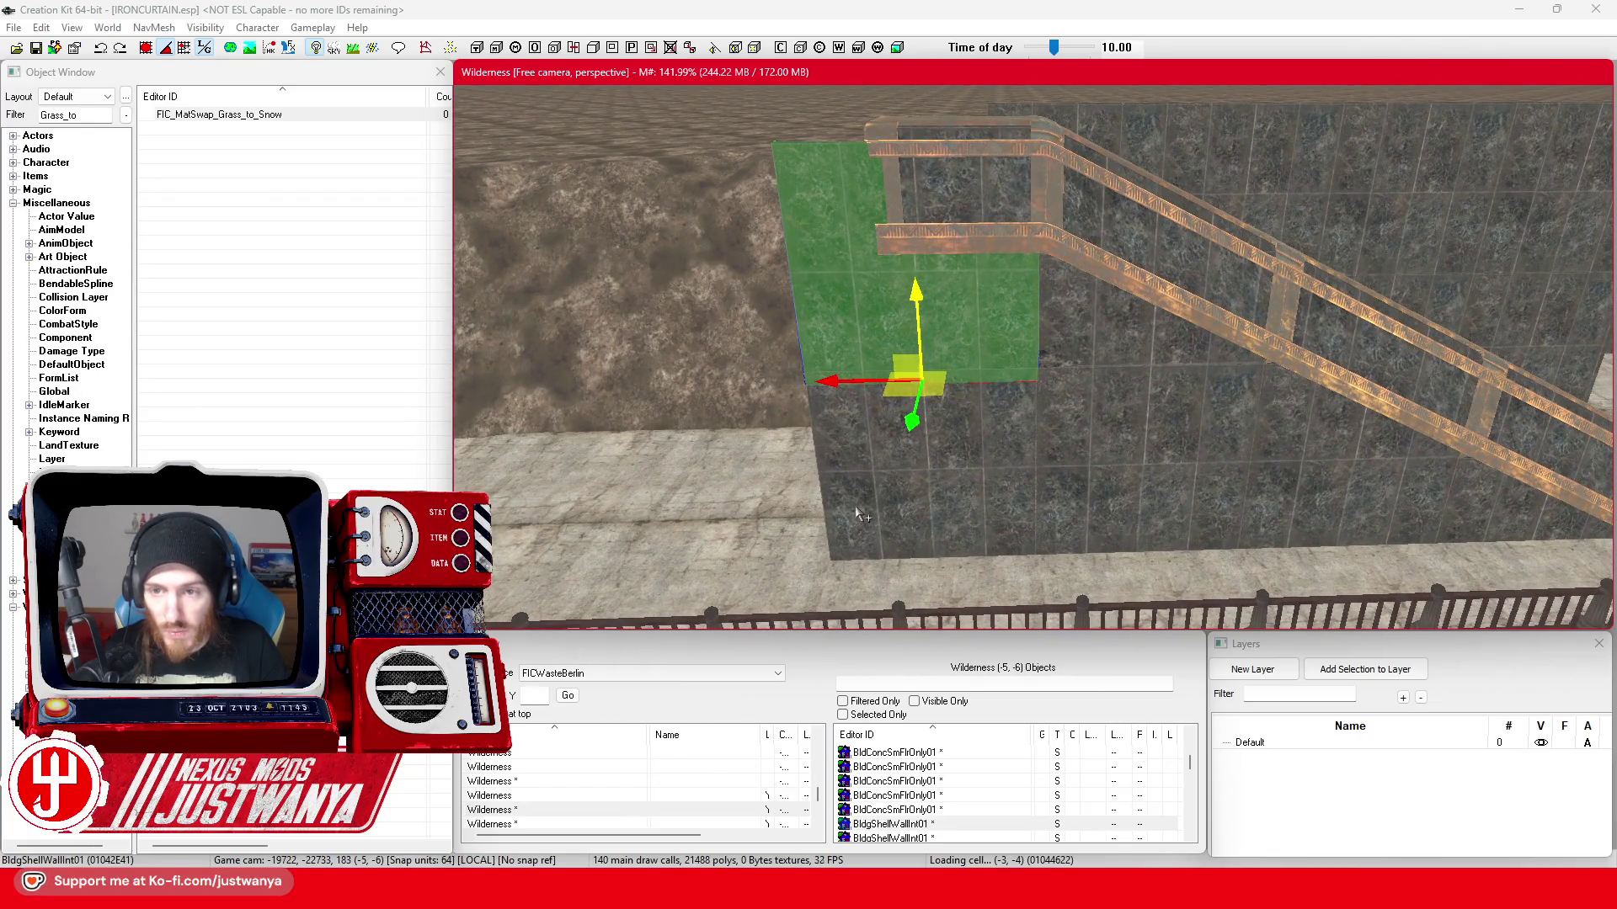
{"action": "left_click", "coordinate": [856, 506], "text": "ctrl"}
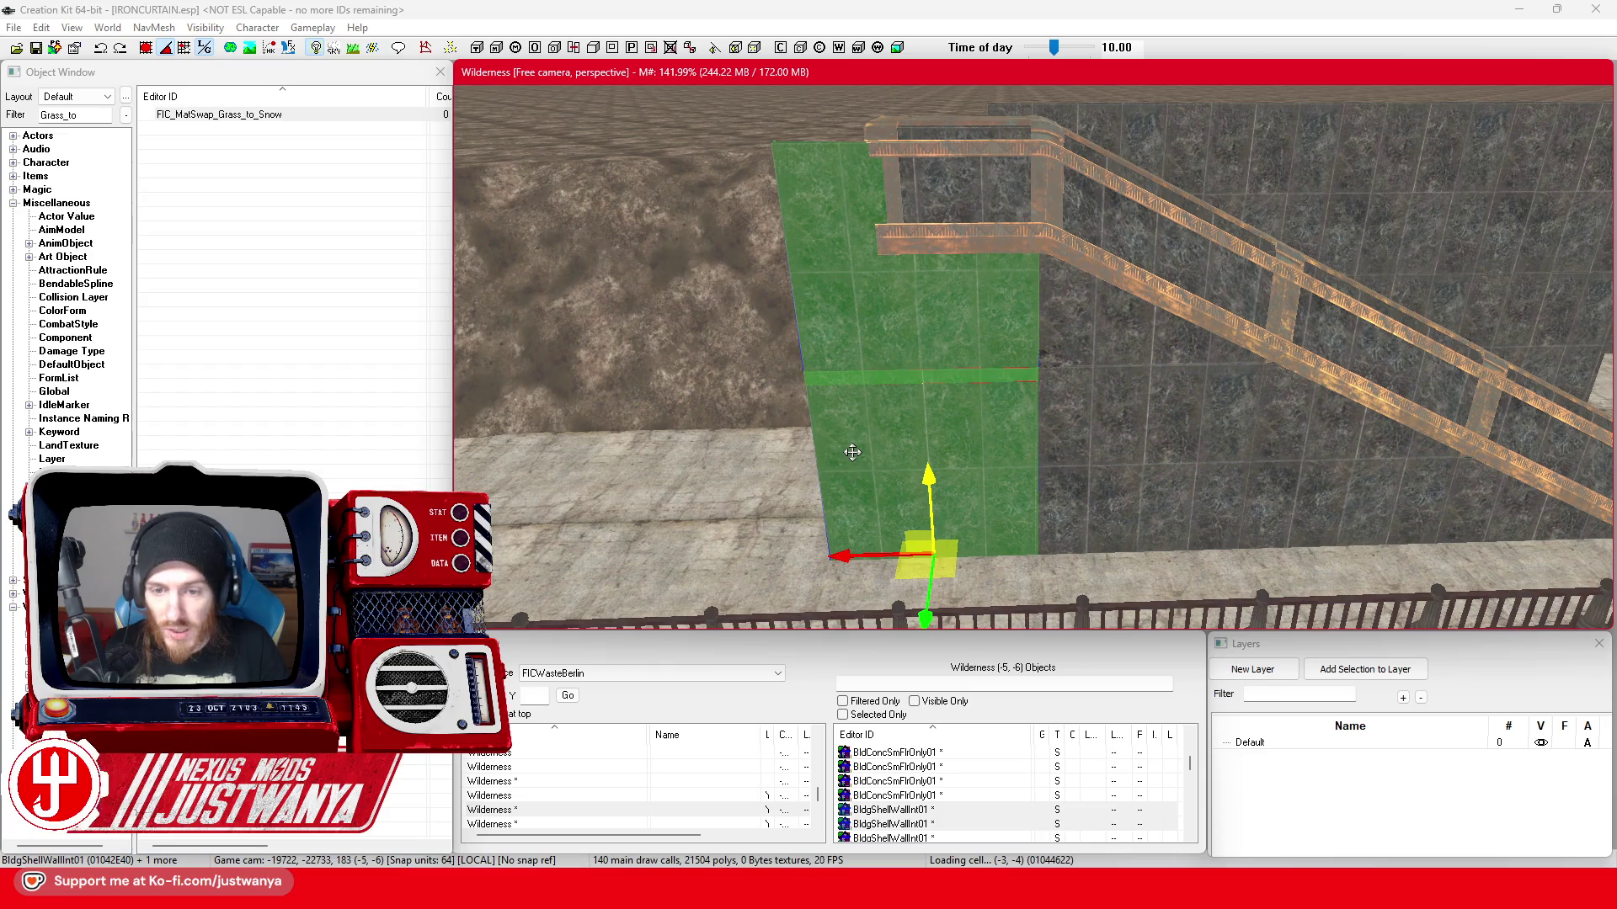
{"action": "left_click_drag", "start_coordinate": [885, 553], "coordinate": [888, 554]}
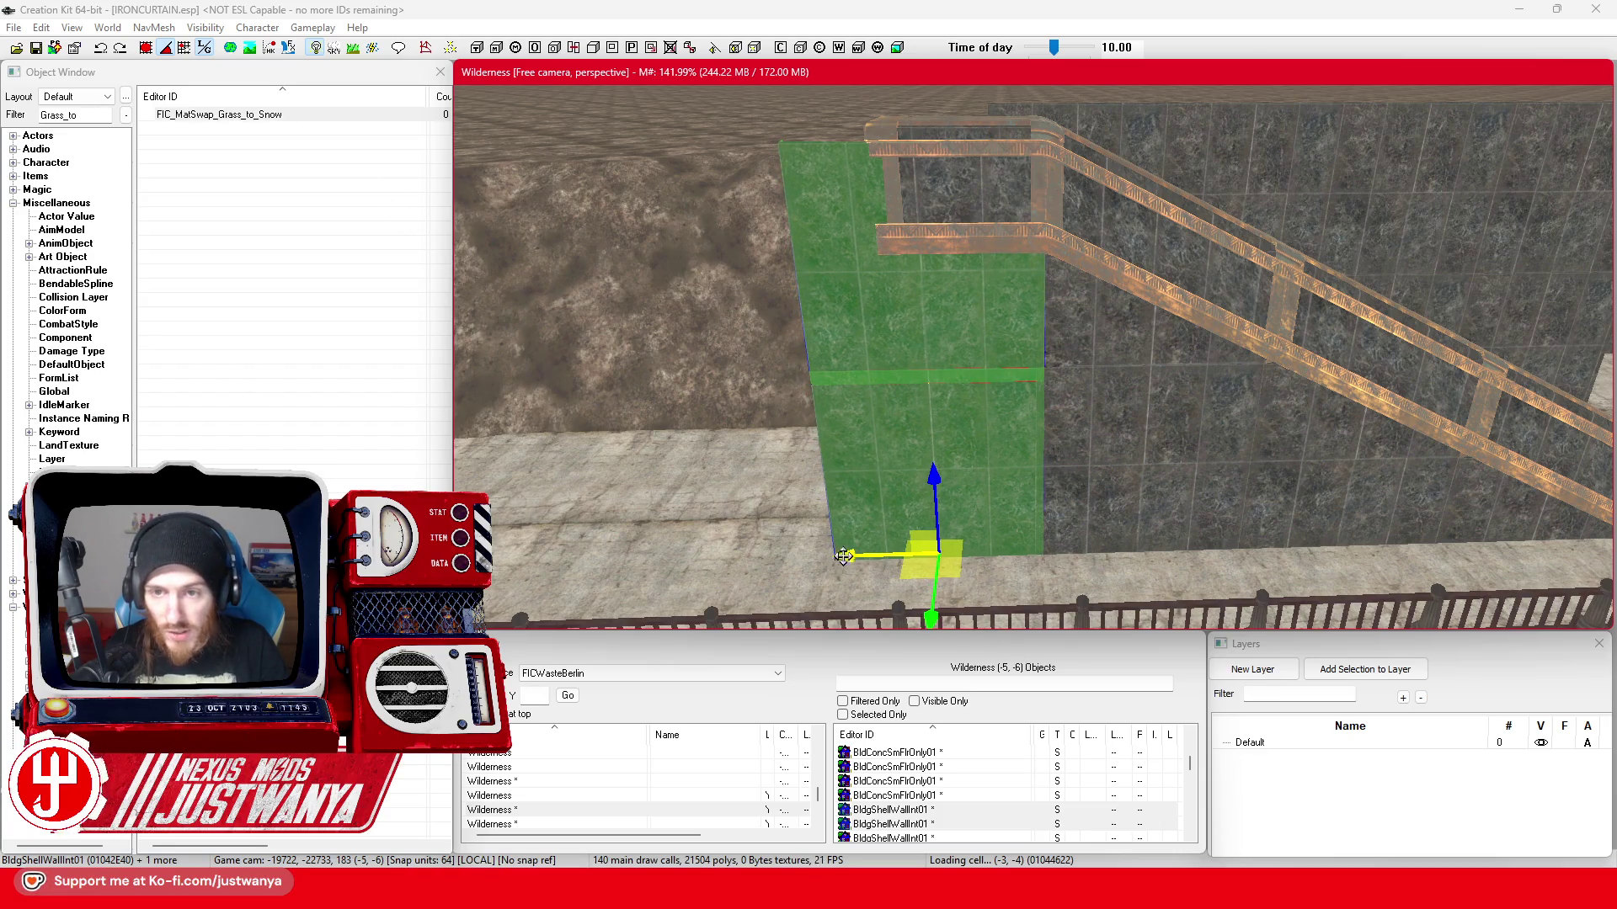
- Add another lower wall piece and nudge the selection left then right until flush, ending on the railing
{"action": "key", "text": "shift"}
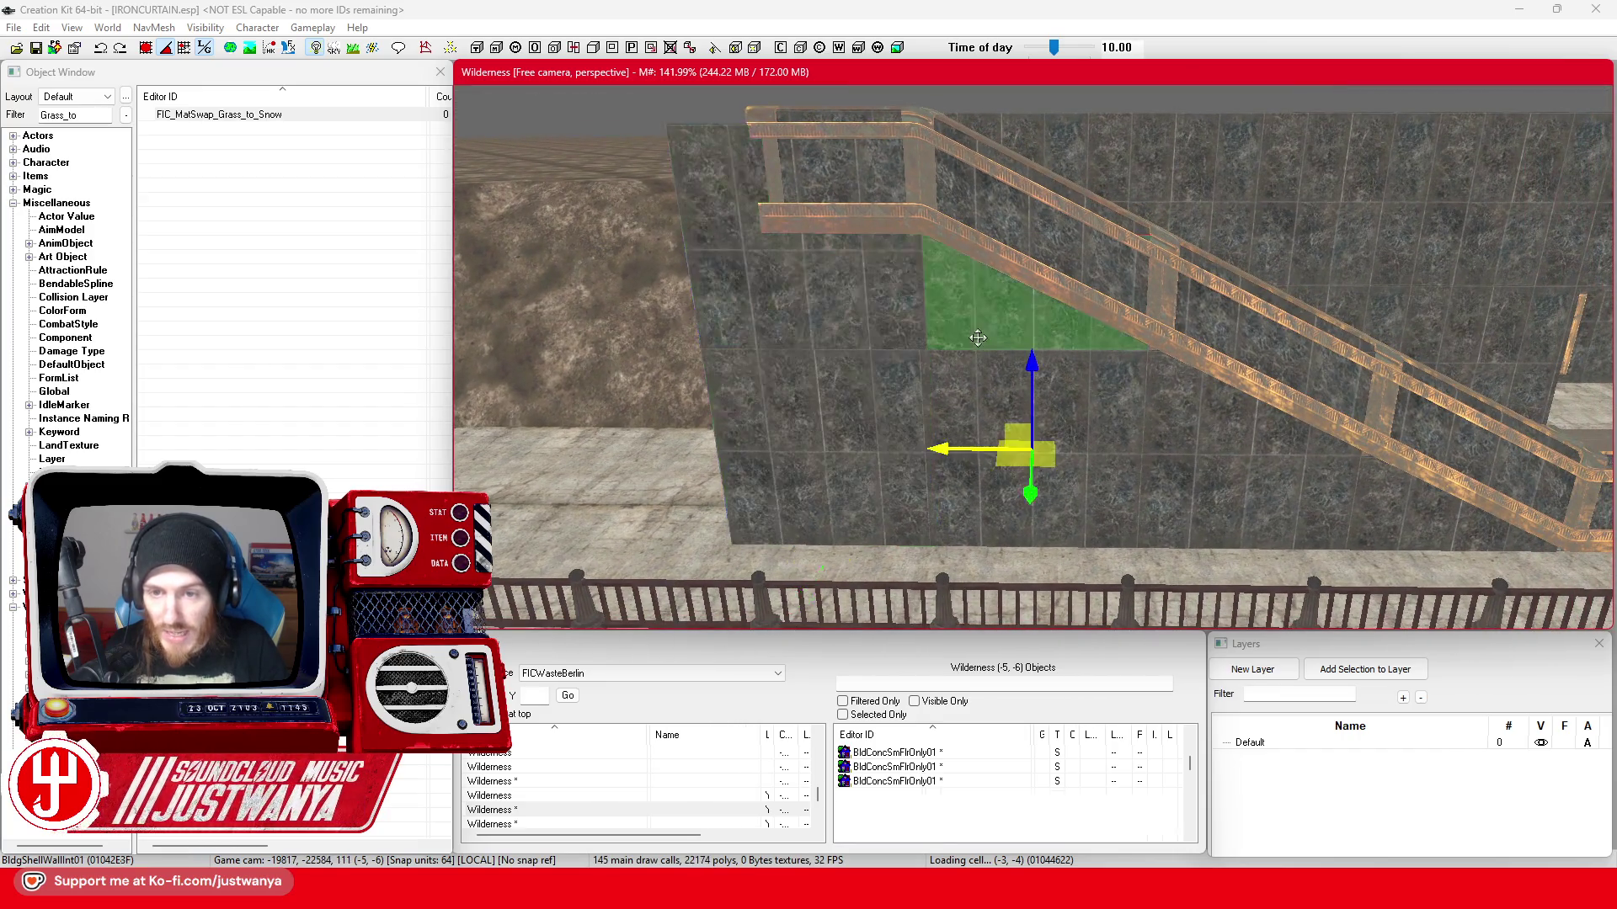
{"action": "key", "text": "shift"}
{"action": "left_click", "coordinate": [895, 374], "text": "ctrl"}
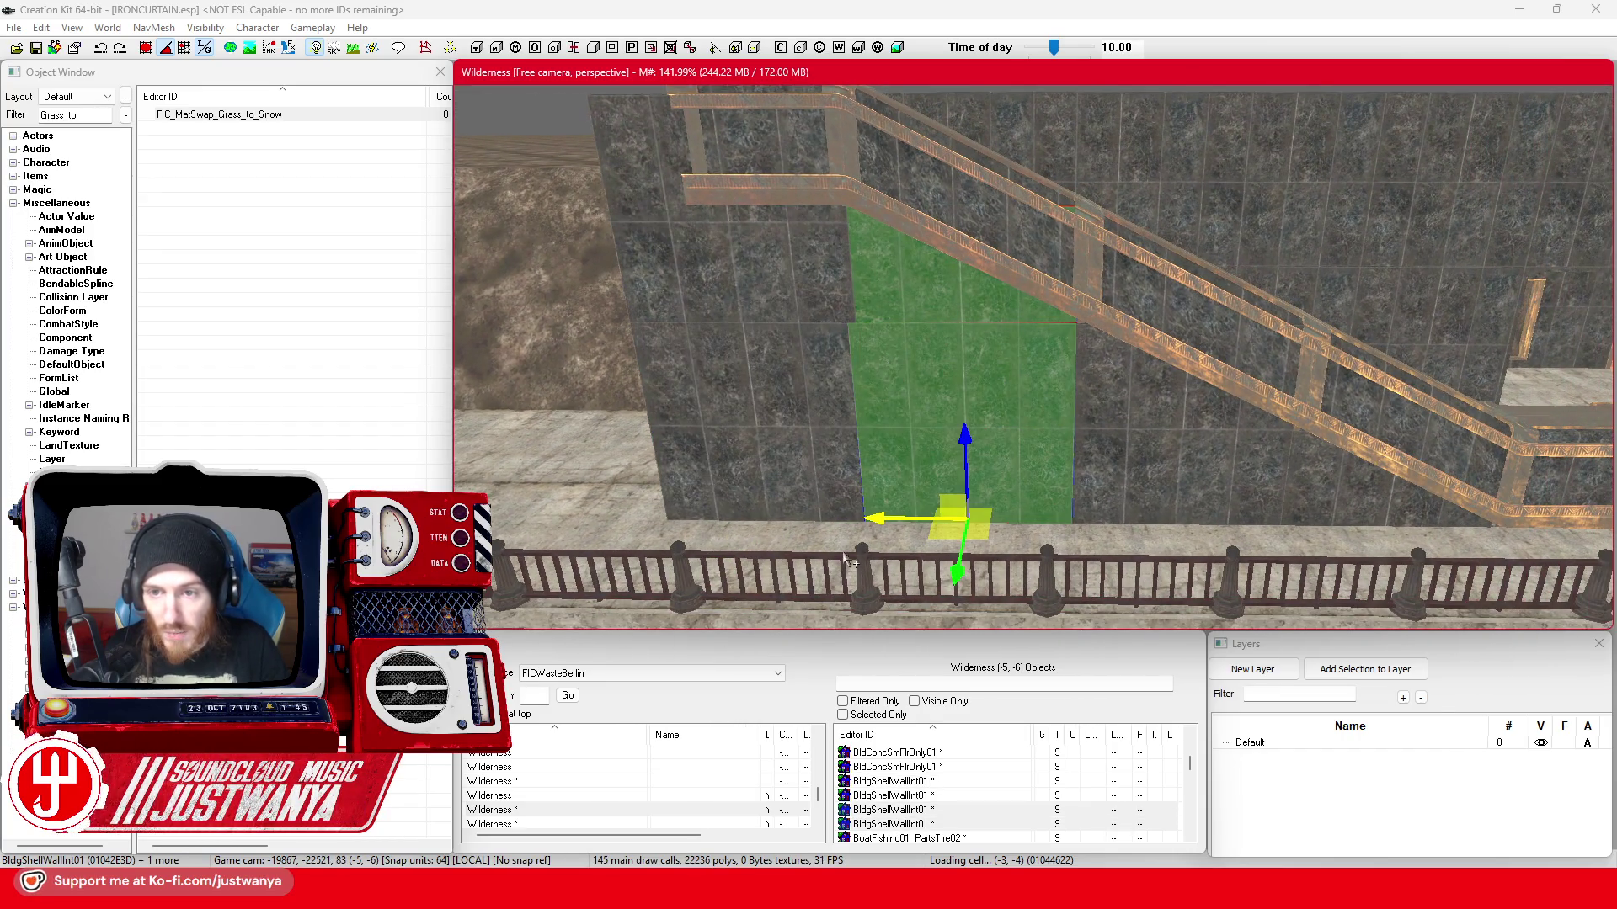
{"action": "left_click_drag", "start_coordinate": [885, 521], "coordinate": [877, 521]}
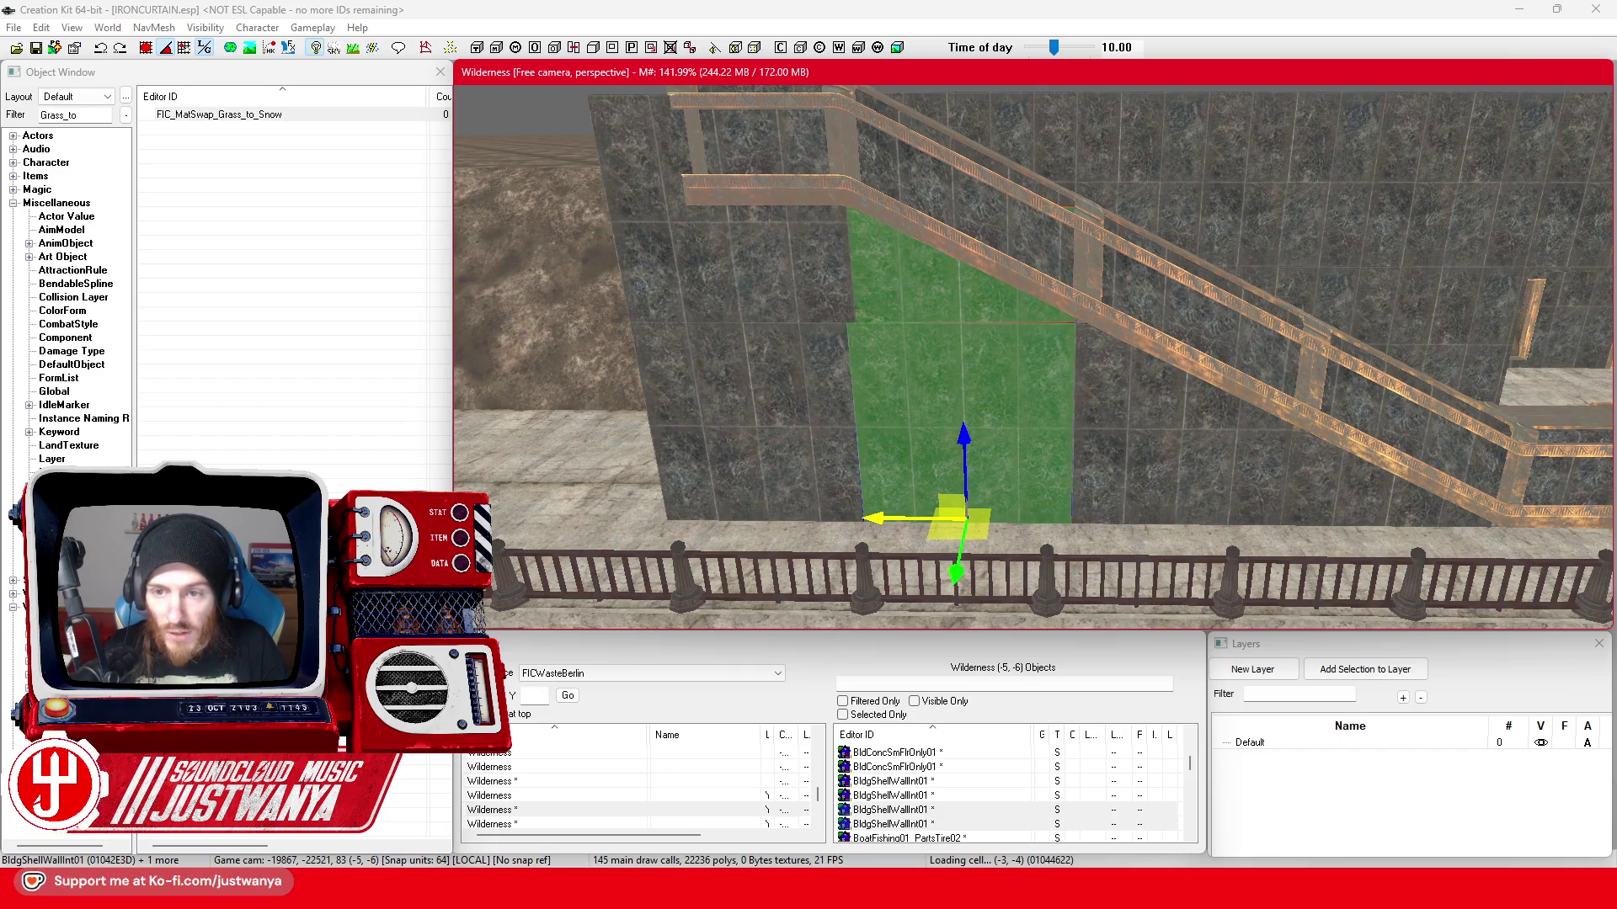
{"action": "left_click_drag", "start_coordinate": [878, 521], "coordinate": [745, 383]}
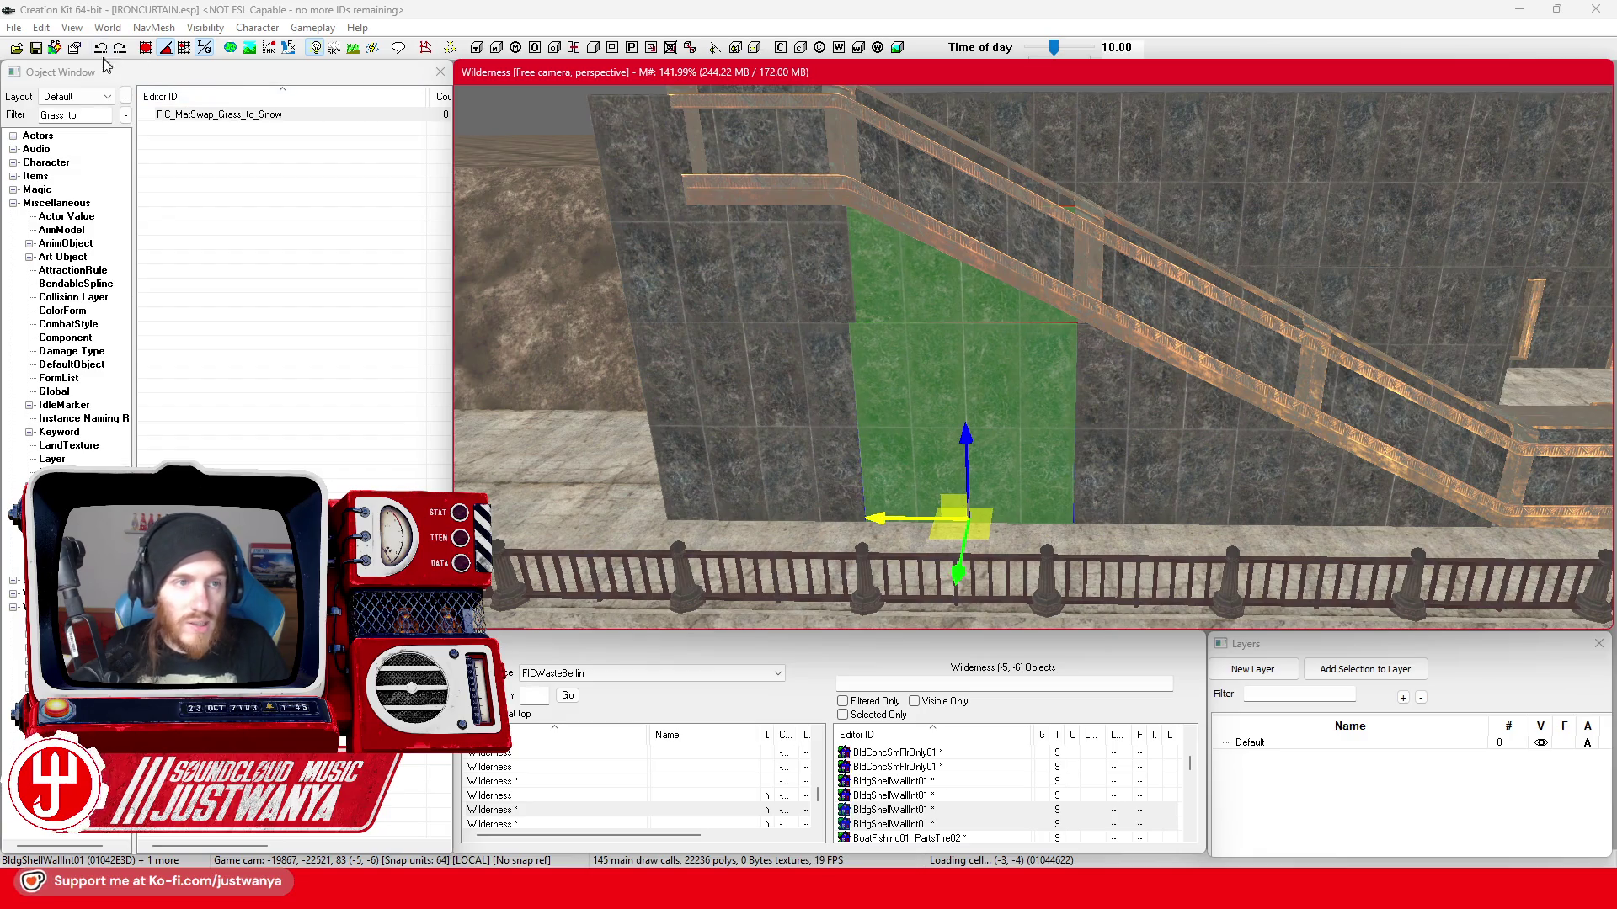
{"action": "left_click", "coordinate": [1043, 294]}
{"action": "scroll", "coordinate": [1044, 293], "scroll_direction": "down", "scroll_amount": 10}
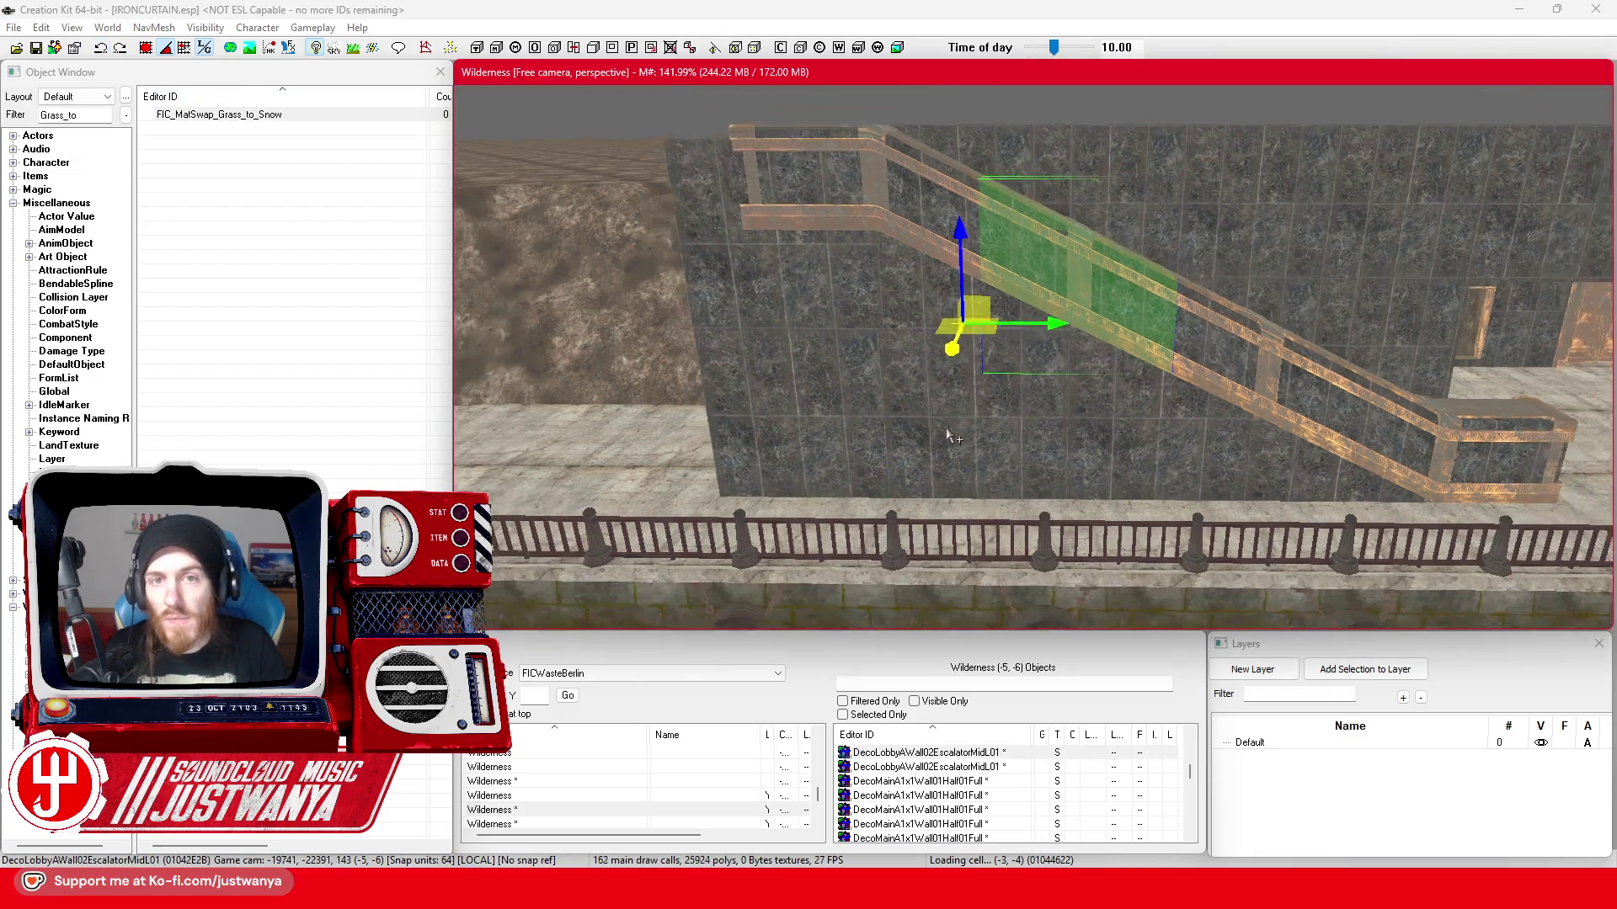
- Orbit around the railing end block and bottom steps from the river side, then switch to Firefox
{"action": "key", "text": "shift"}
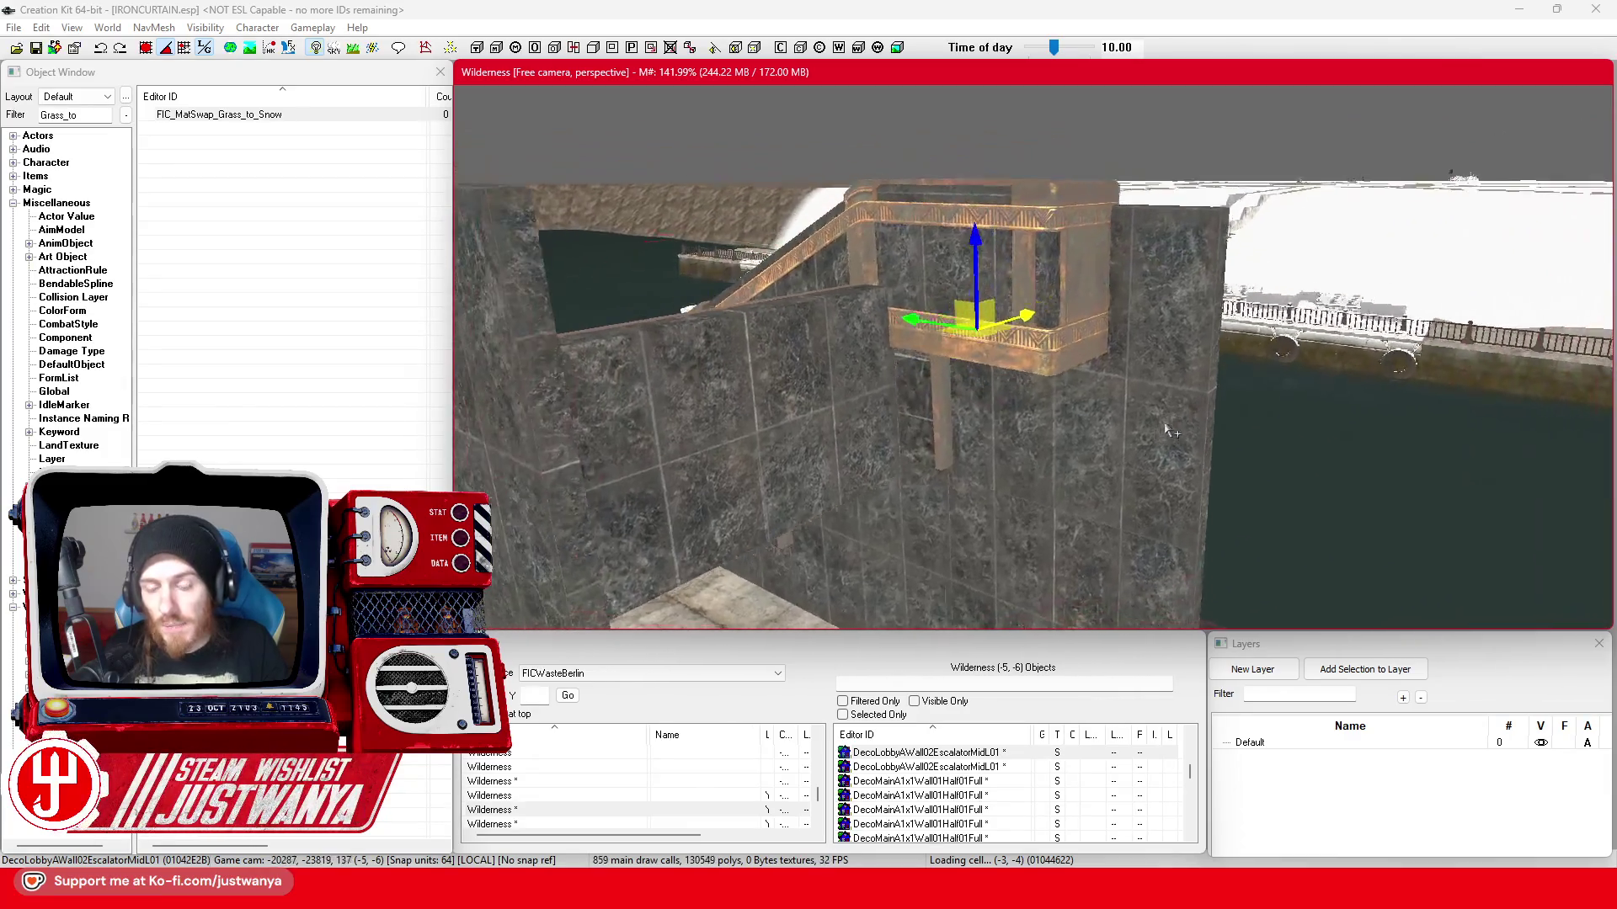
{"action": "scroll", "coordinate": [867, 431], "scroll_direction": "up", "scroll_amount": 5}
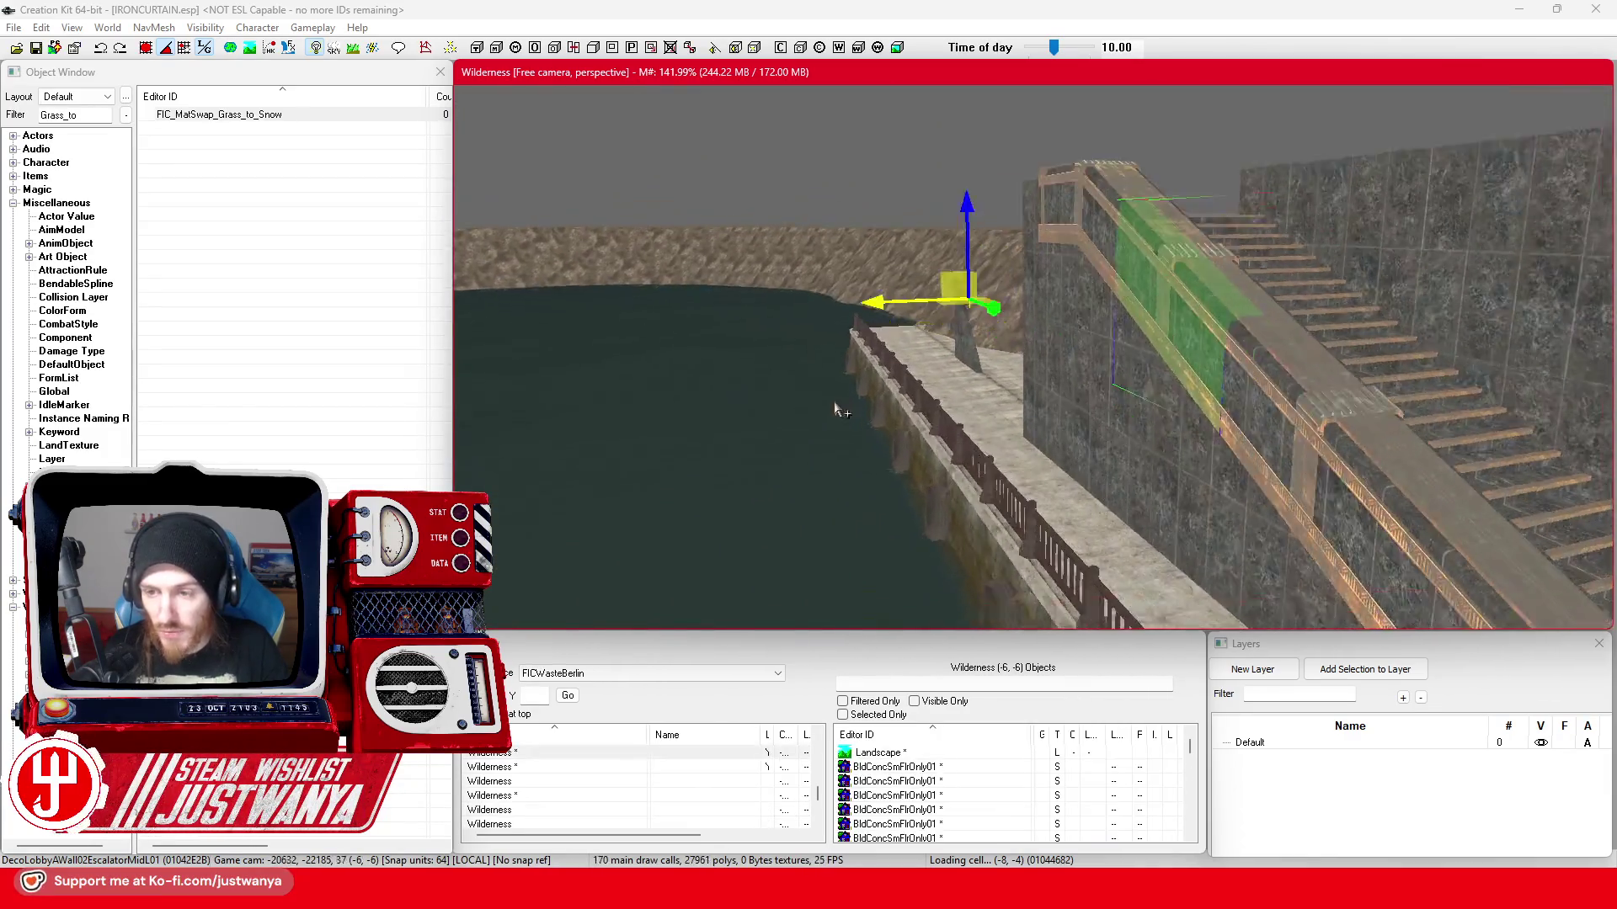
{"action": "scroll", "coordinate": [791, 383], "scroll_direction": "up", "scroll_amount": 5}
{"action": "left_click", "coordinate": [1152, 423]}
{"action": "scroll", "coordinate": [1070, 498], "scroll_direction": "down", "scroll_amount": 5}
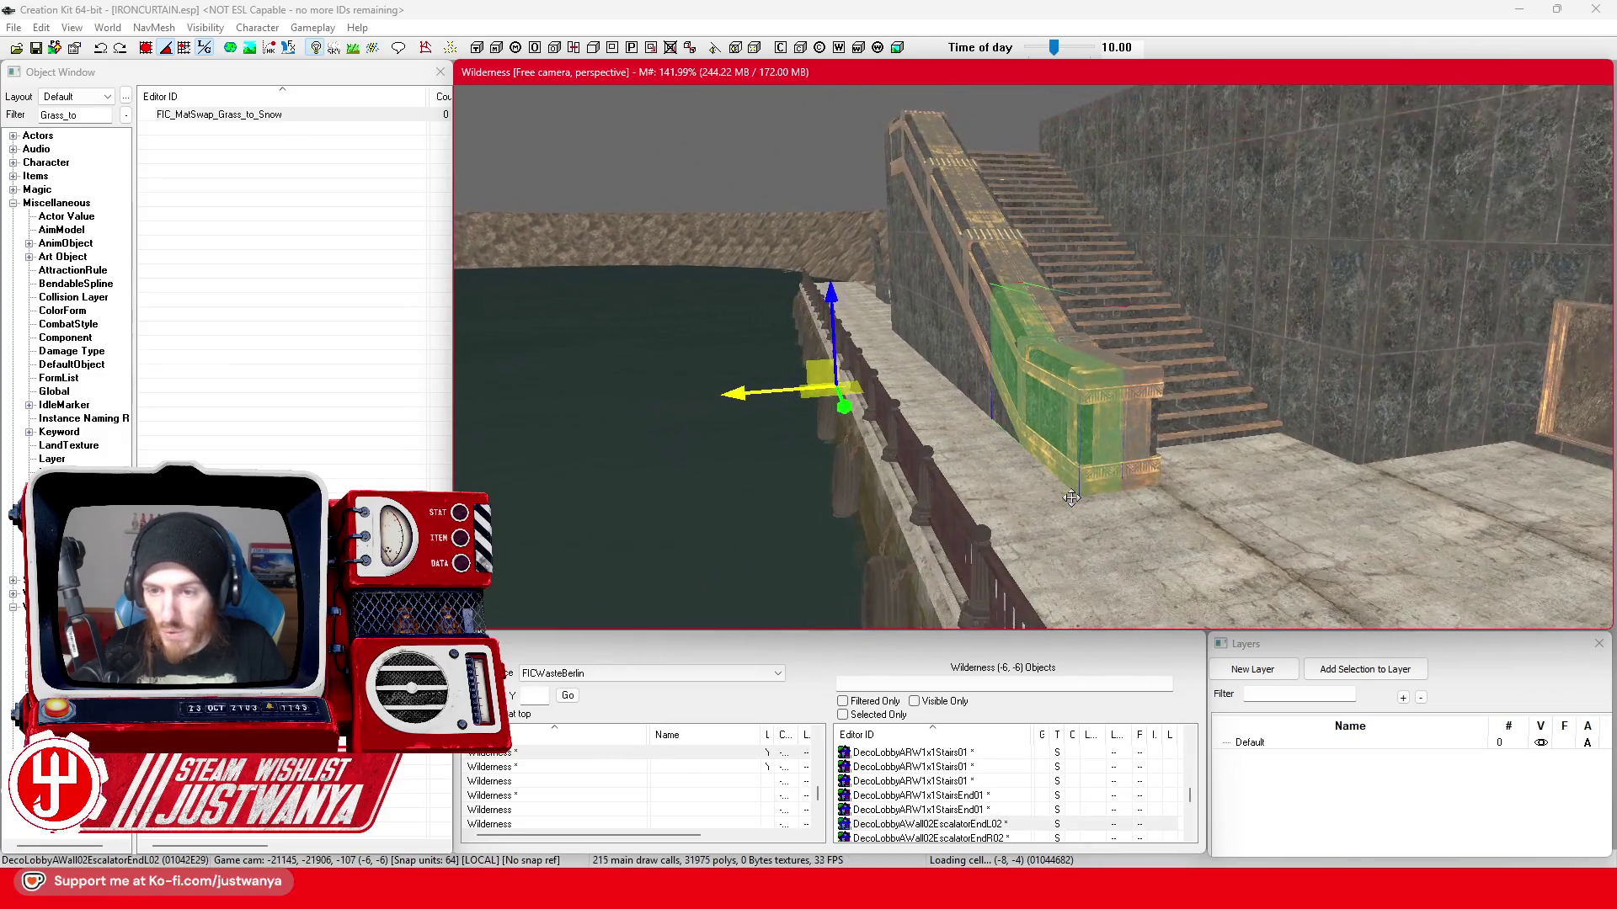
{"action": "key", "text": "shift"}
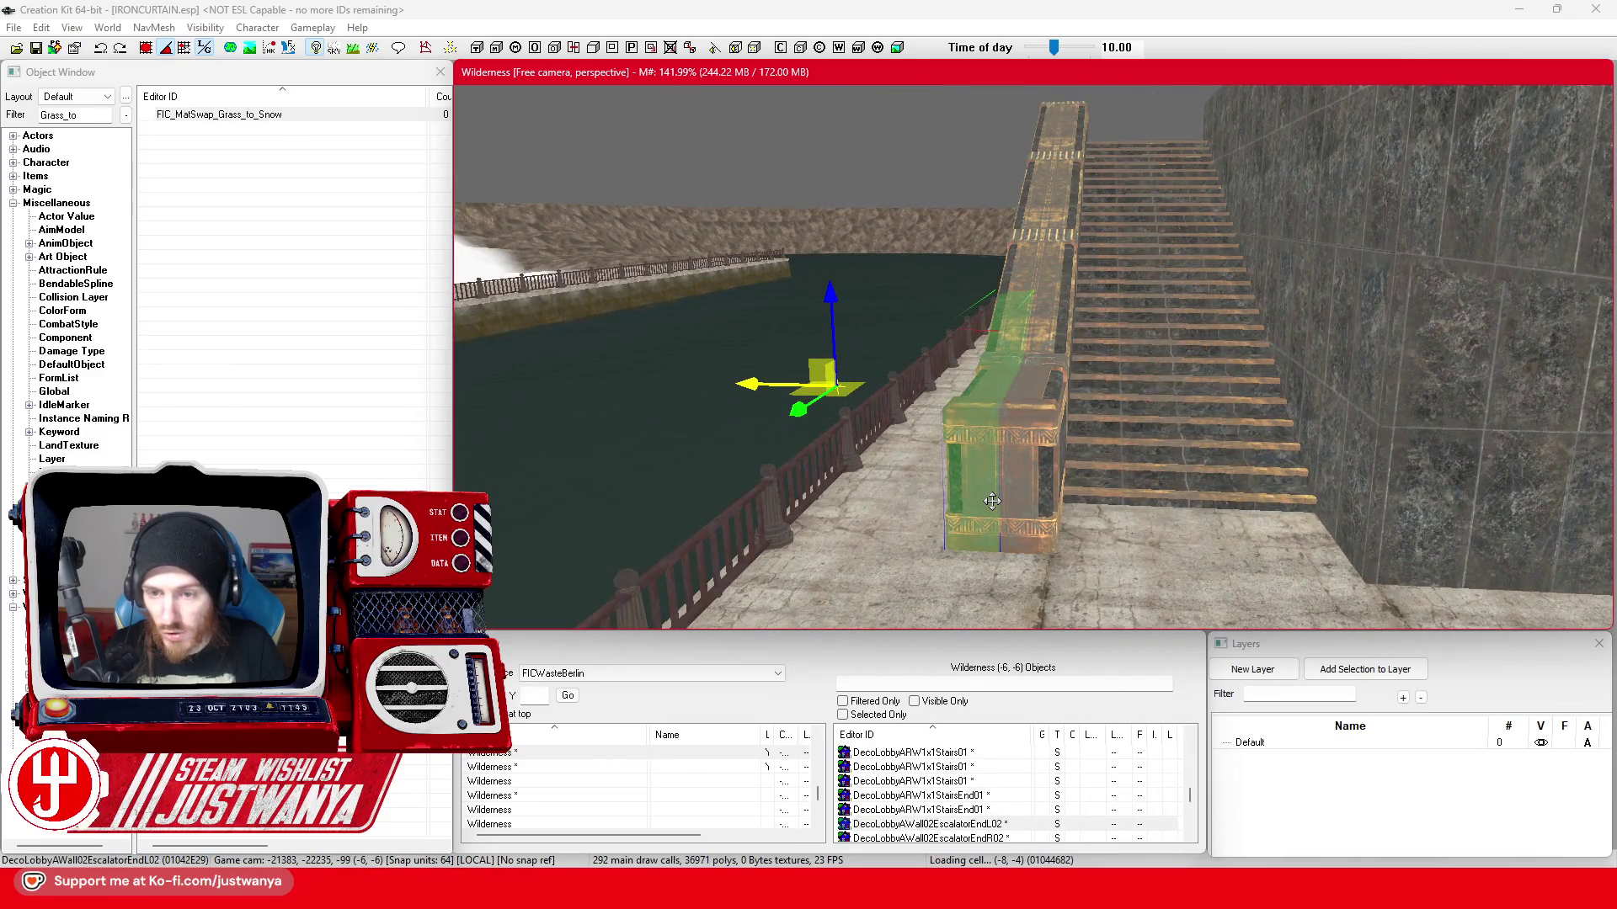
{"action": "key", "text": "shift"}
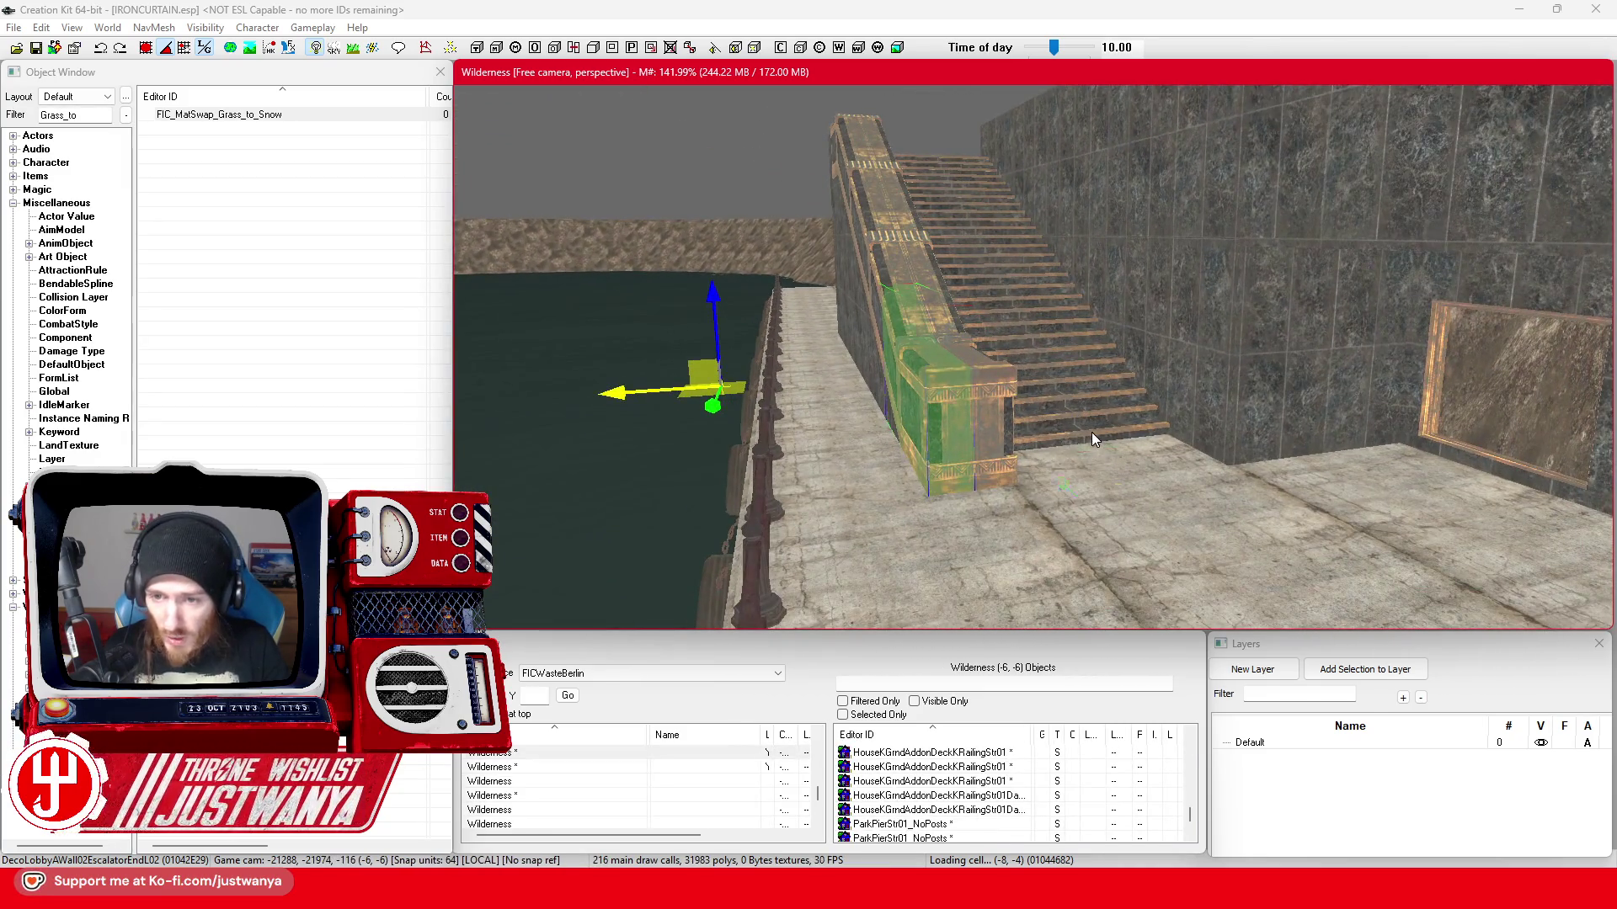
{"action": "left_click", "coordinate": [1092, 432]}
{"action": "key", "text": "shift"}
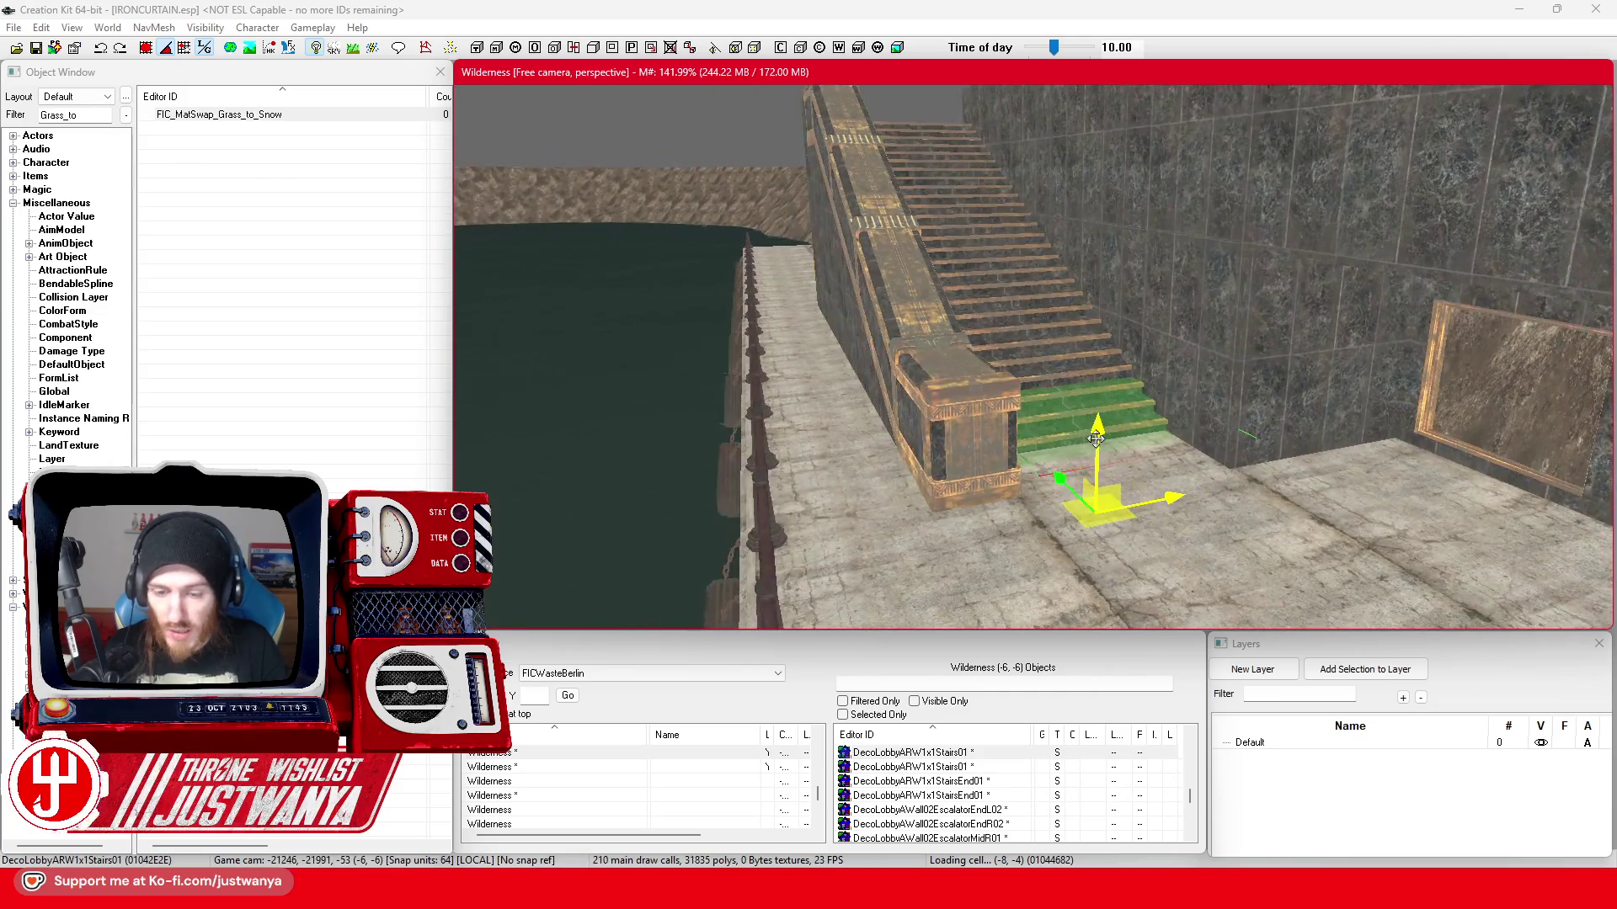
{"action": "left_click", "coordinate": [947, 827]}
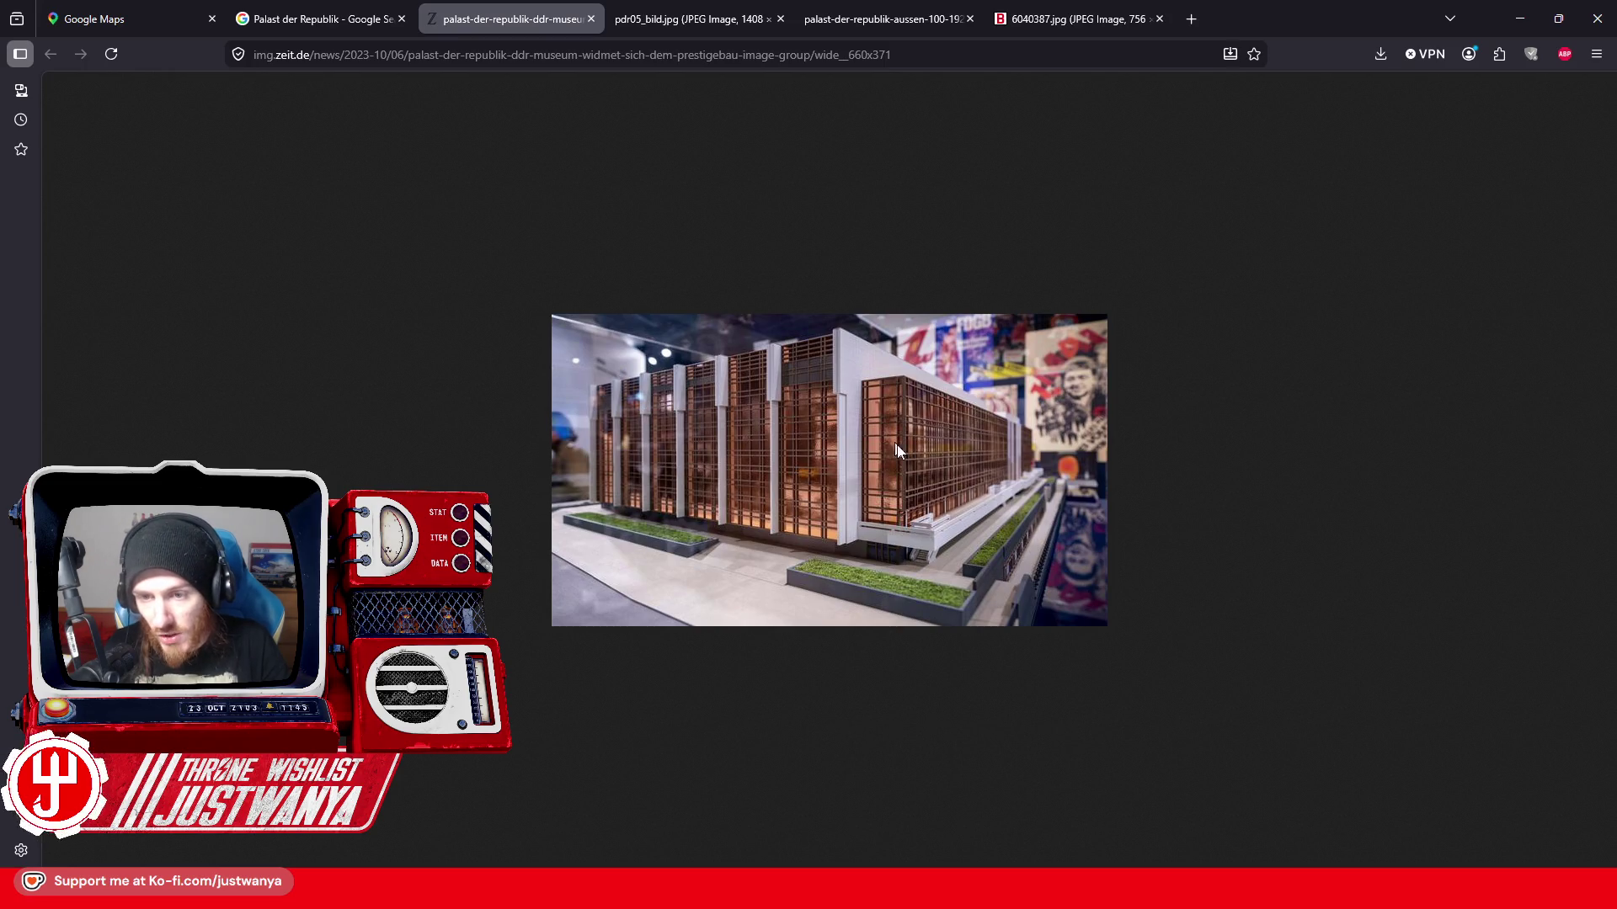
- View the river, exterior and cathedral-side palace photos, then return to the Palast der Republik image search
{"action": "left_click", "coordinate": [650, 8]}
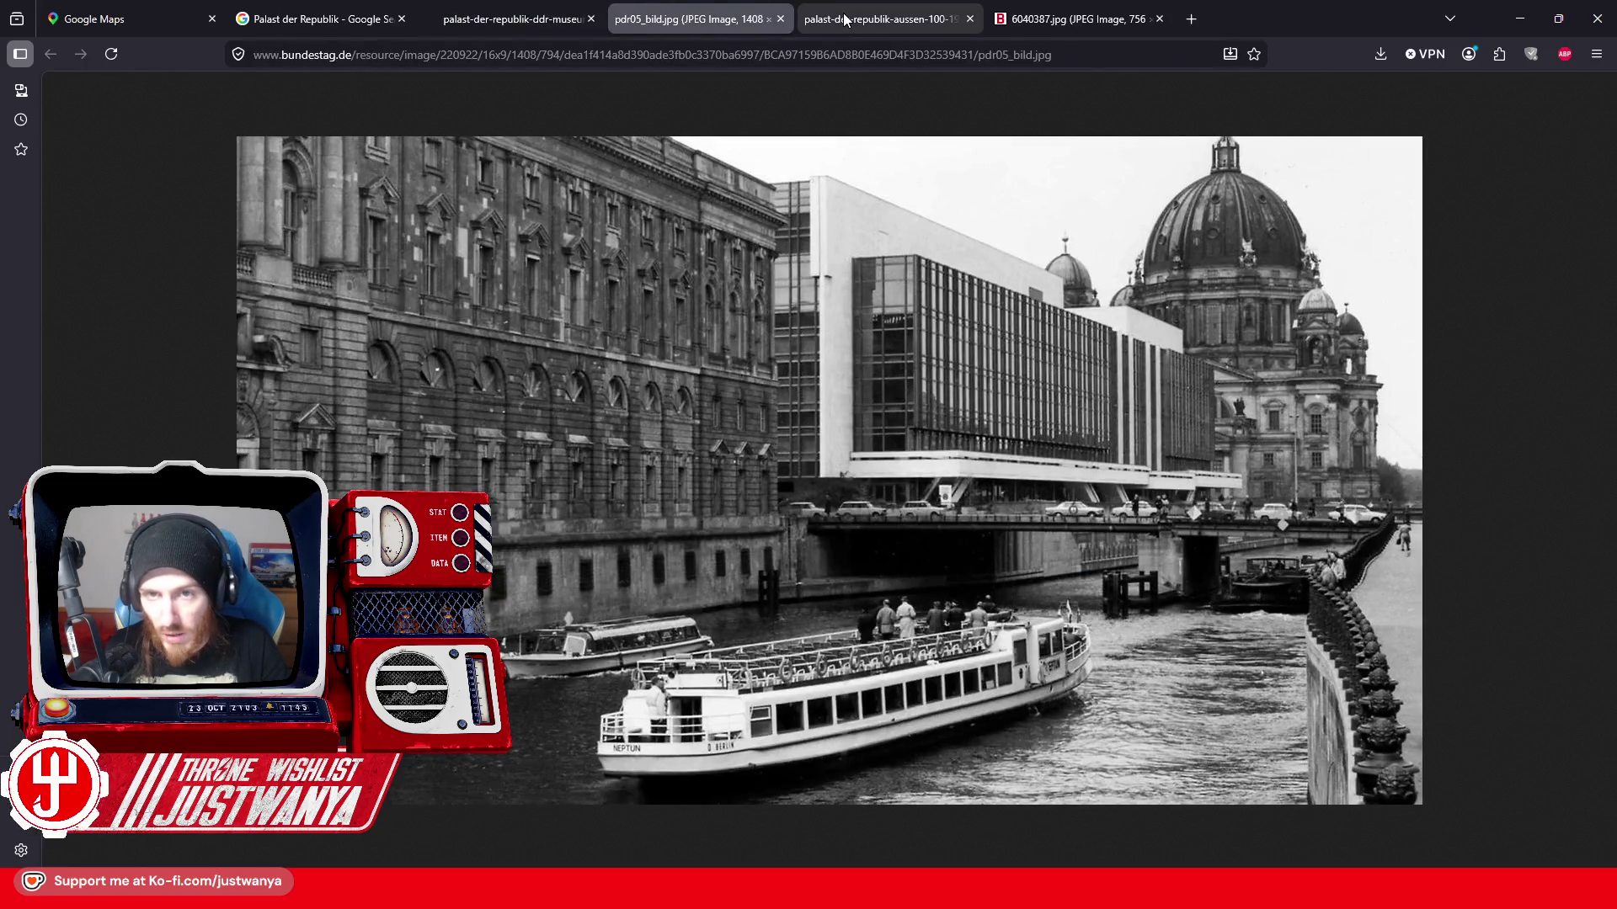
{"action": "left_click", "coordinate": [881, 20]}
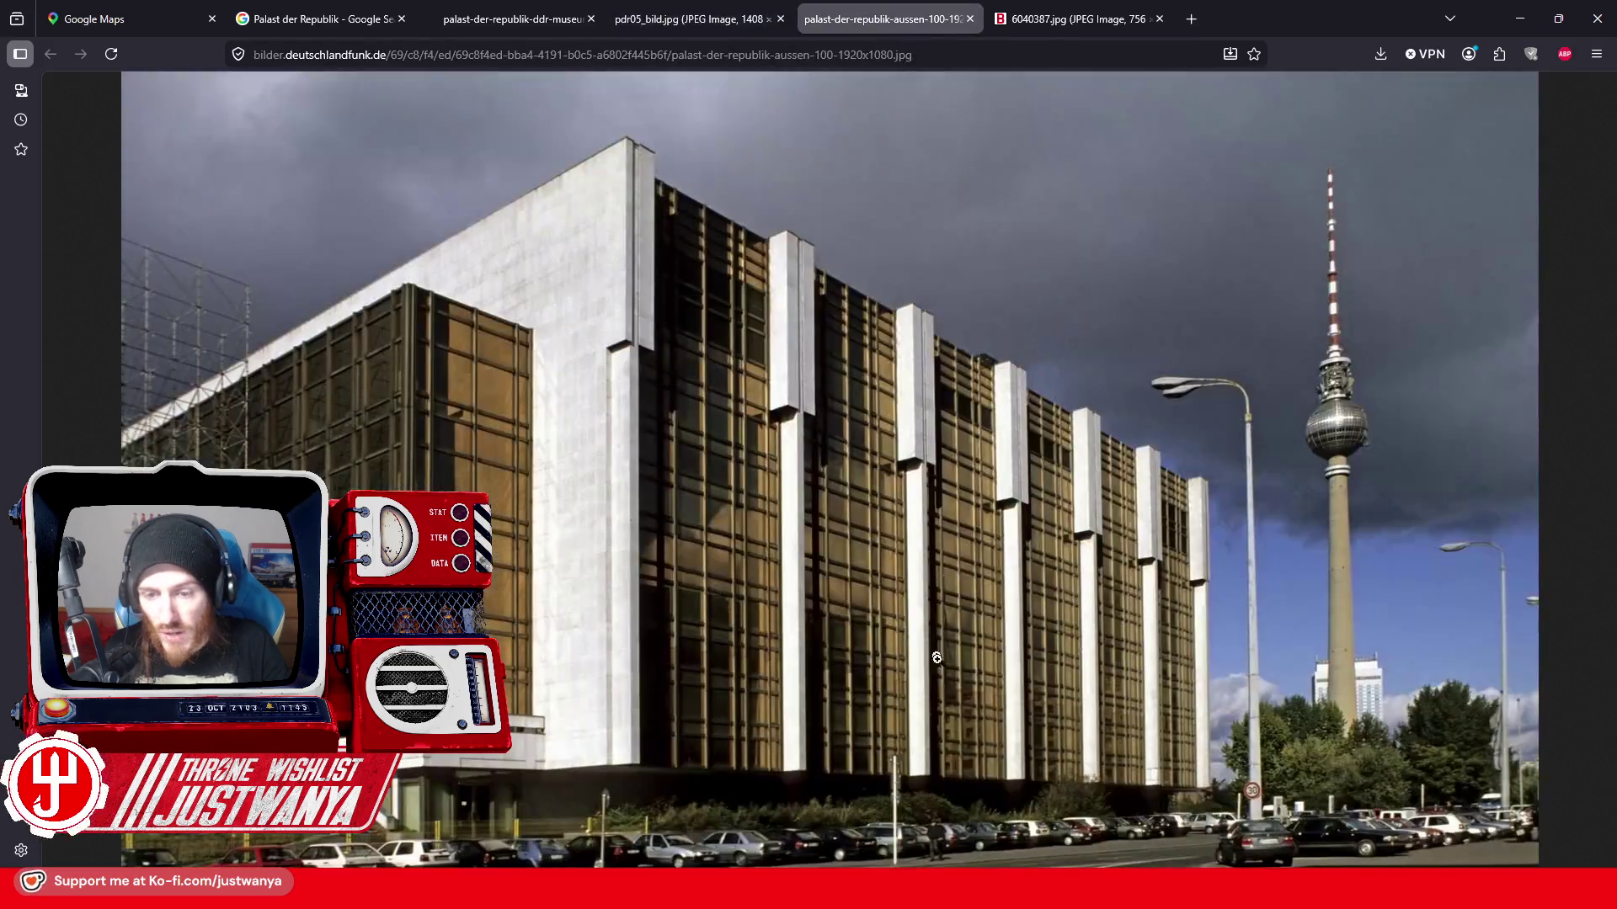
{"action": "left_click", "coordinate": [1074, 19]}
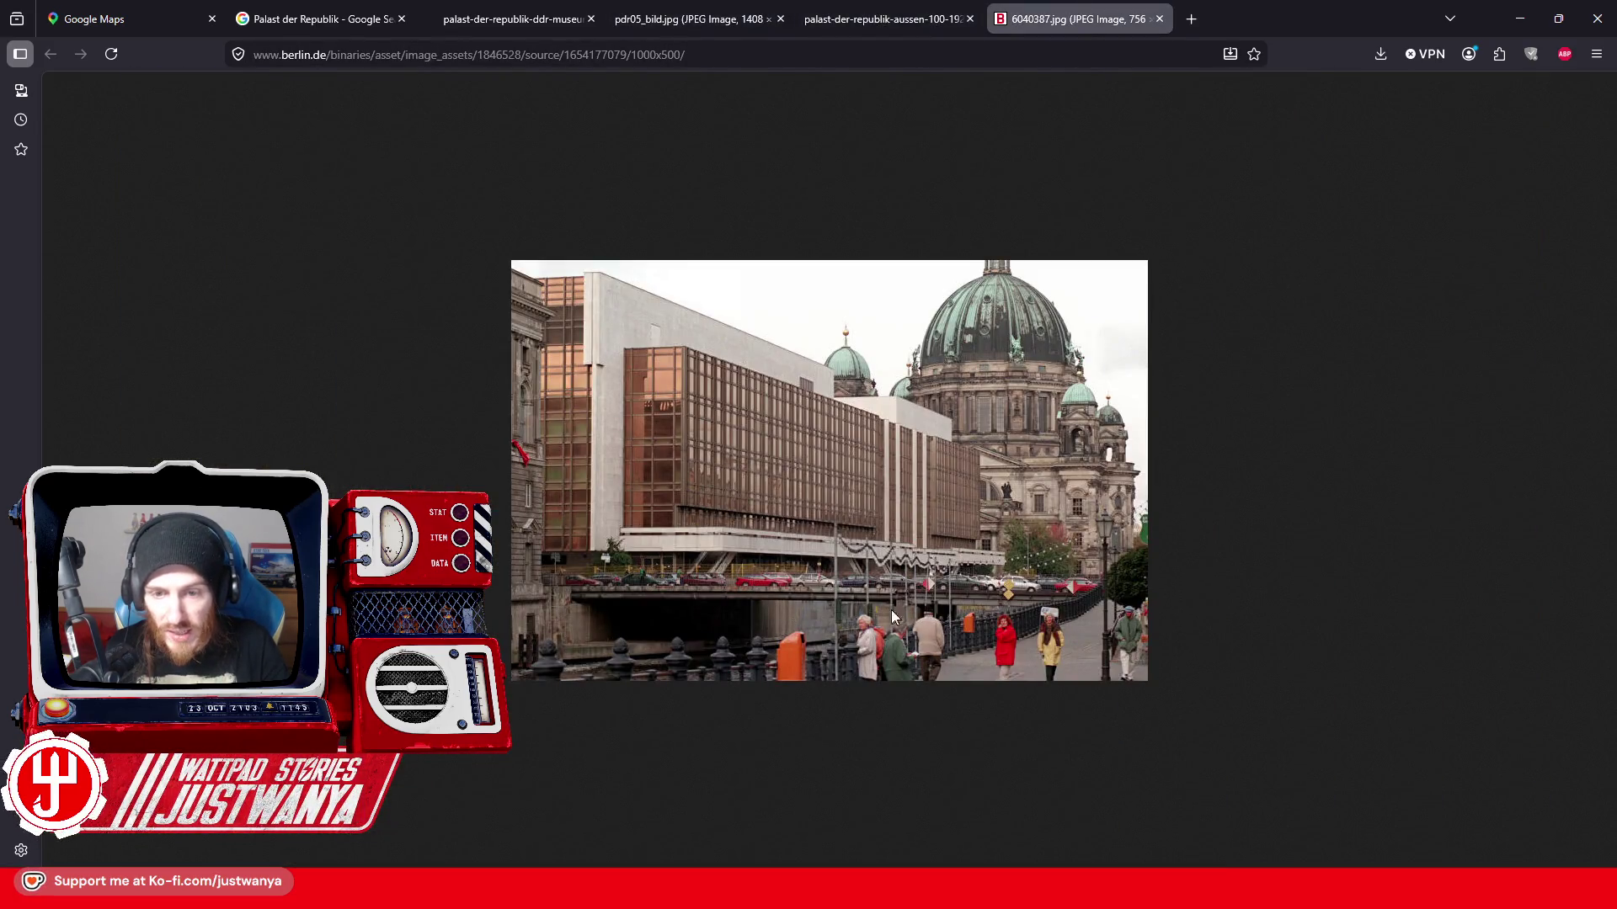
{"action": "left_click", "coordinate": [301, 9]}
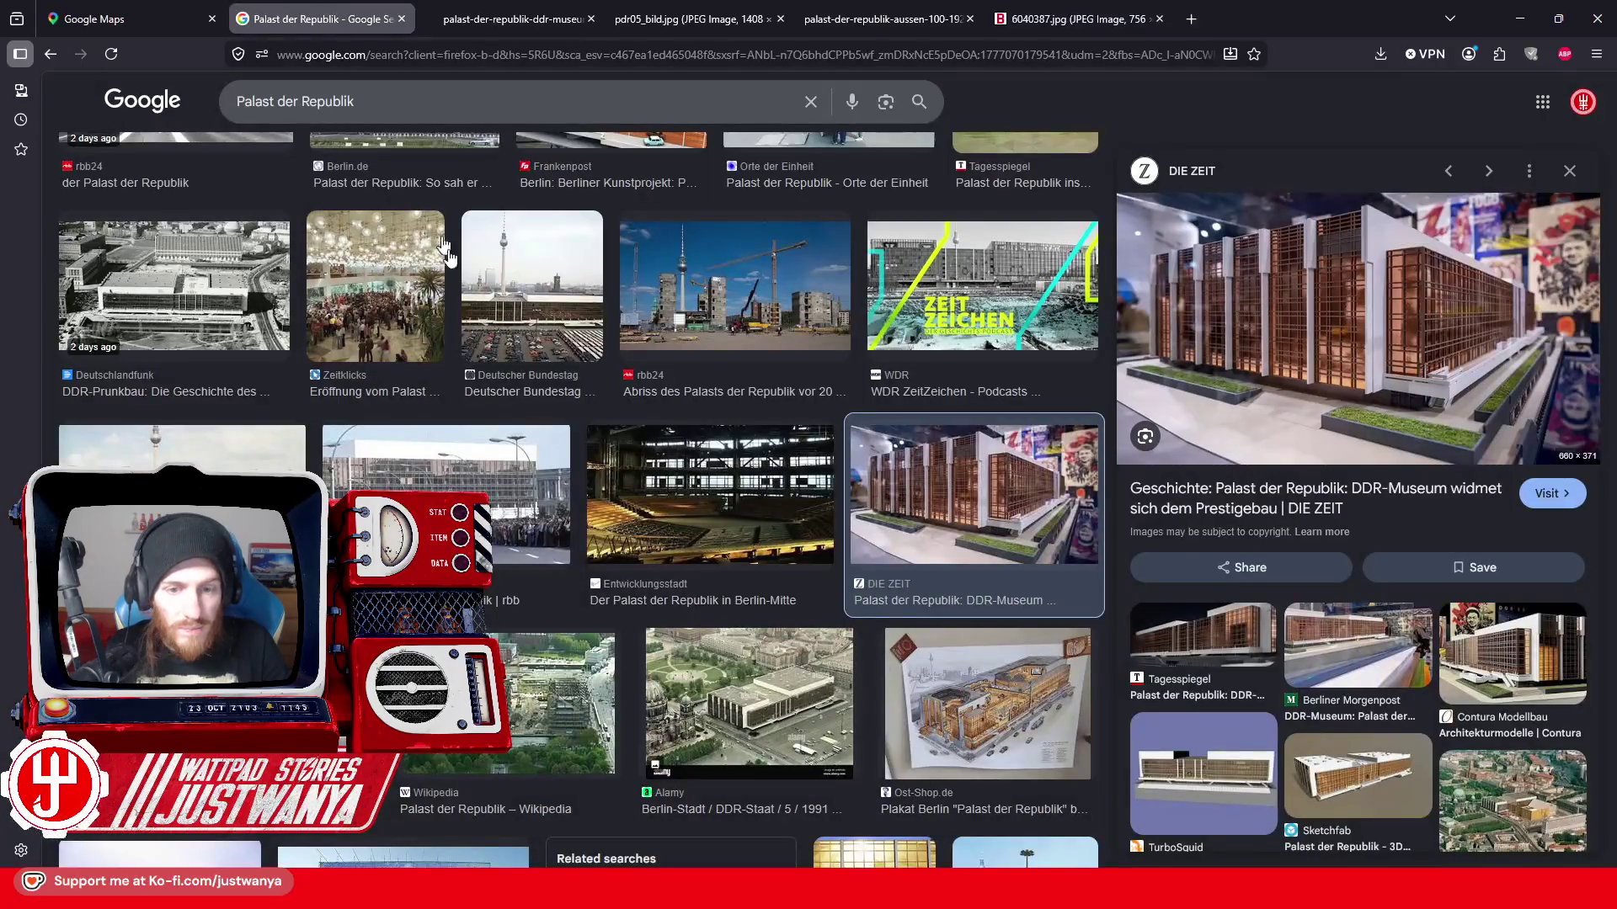
{"action": "scroll", "coordinate": [557, 440], "scroll_direction": "down", "scroll_amount": 1}
{"action": "scroll", "coordinate": [557, 439], "scroll_direction": "down", "scroll_amount": 1}
{"action": "scroll", "coordinate": [558, 440], "scroll_direction": "down", "scroll_amount": 1}
{"action": "scroll", "coordinate": [557, 439], "scroll_direction": "down", "scroll_amount": 1}
- Preview several palace result photos and open The Berliner black-and-white photo full size in a new tab, then close it
{"action": "left_click", "coordinate": [165, 505]}
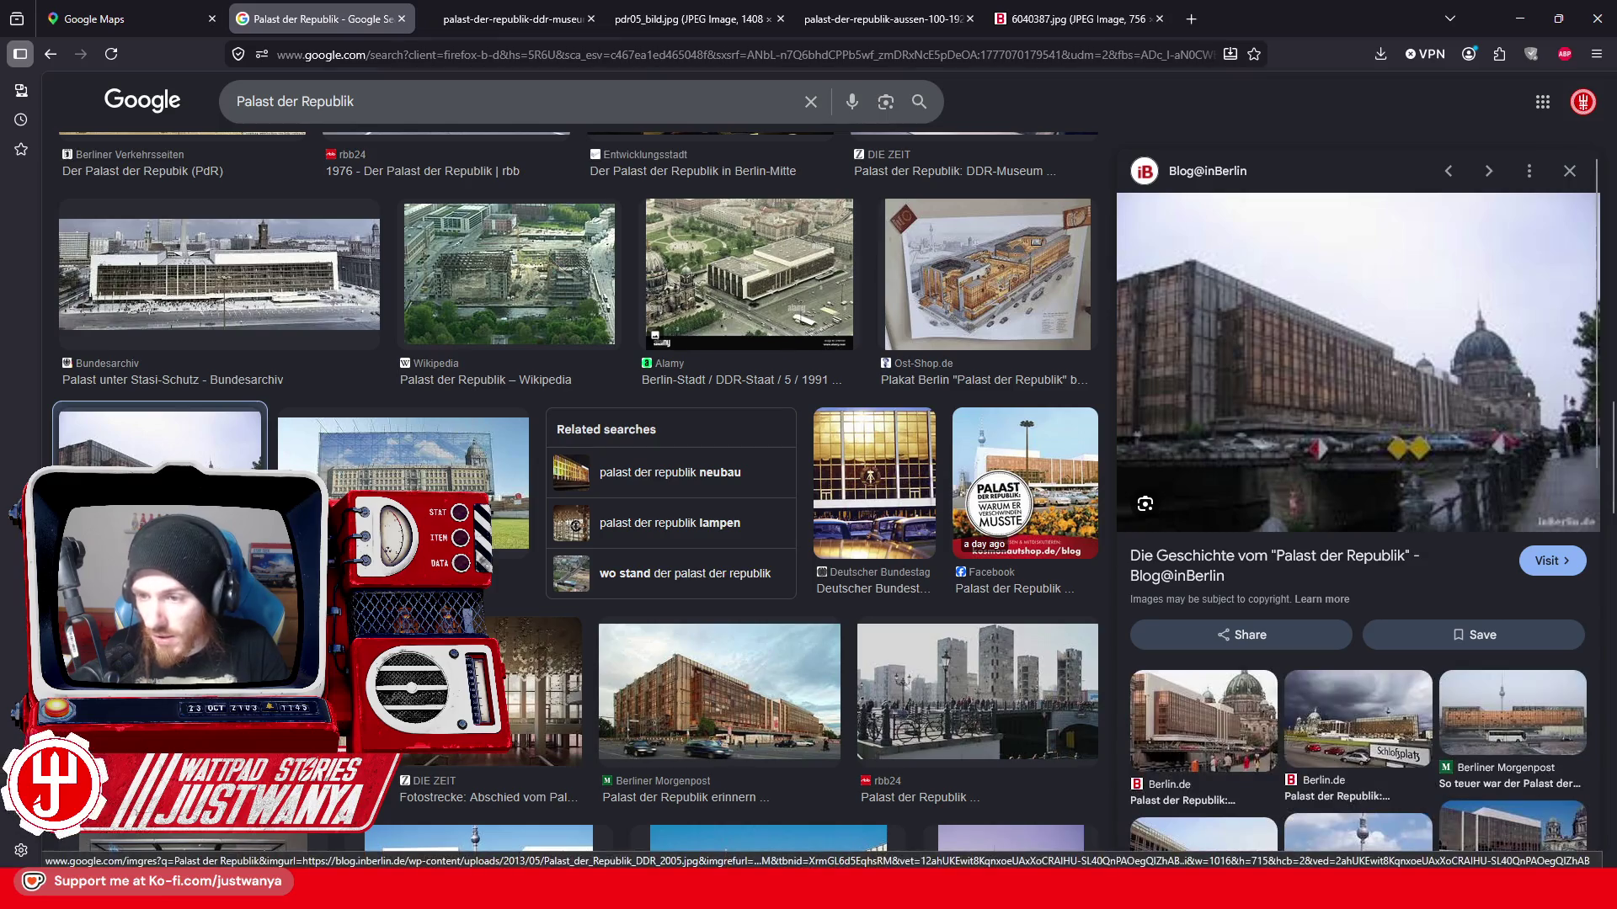
{"action": "scroll", "coordinate": [407, 443], "scroll_direction": "down", "scroll_amount": 2}
{"action": "scroll", "coordinate": [408, 443], "scroll_direction": "down", "scroll_amount": 1}
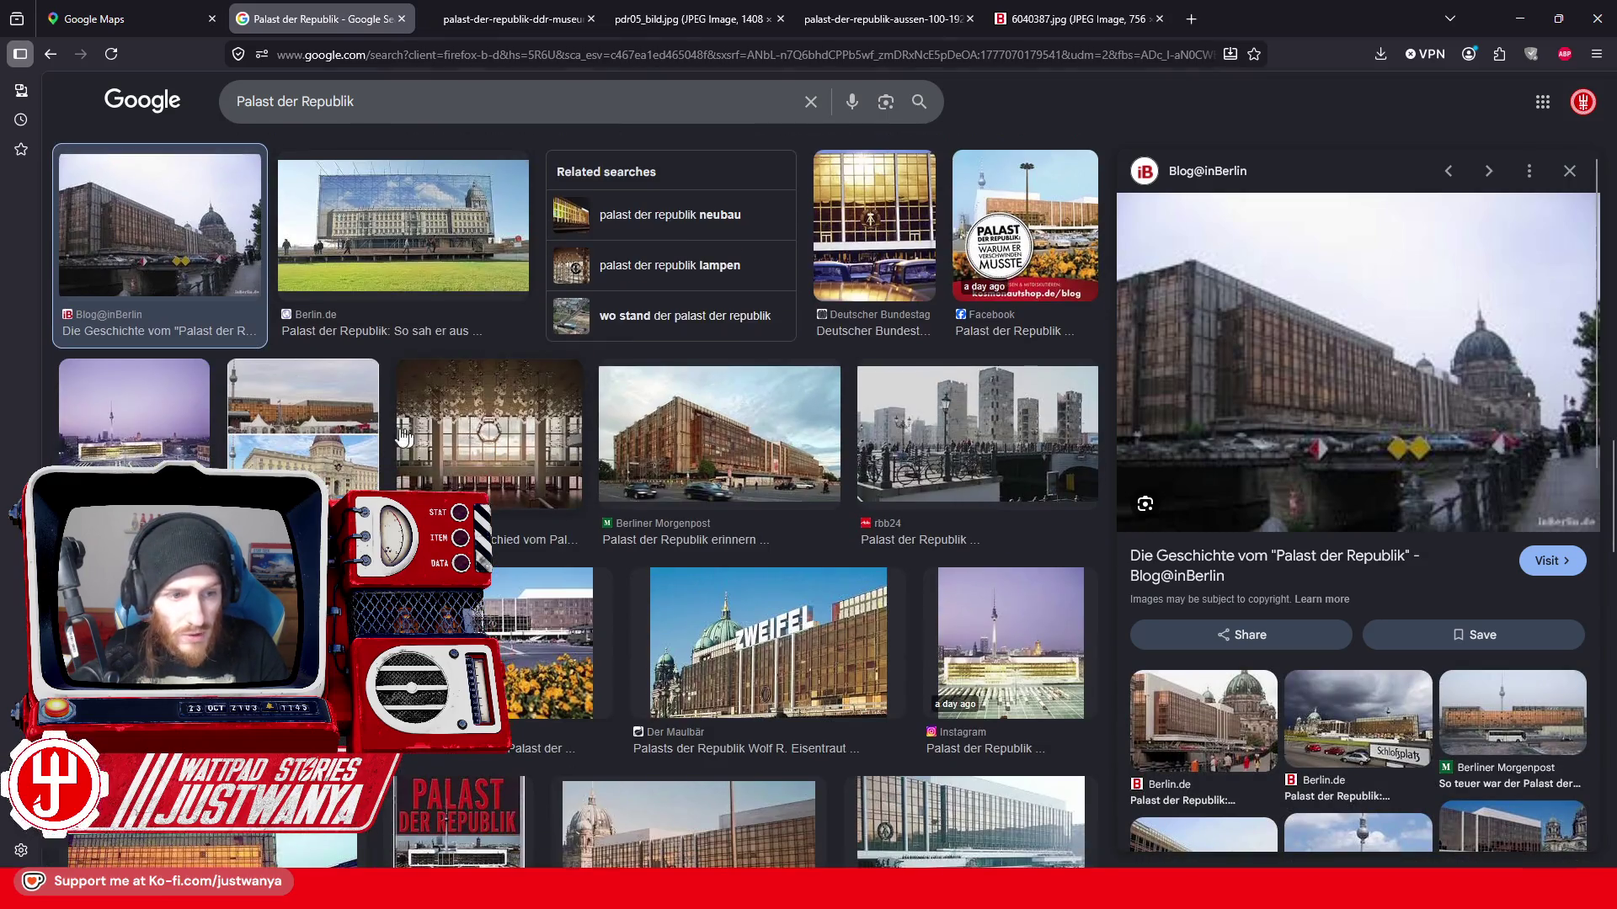
{"action": "scroll", "coordinate": [214, 417], "scroll_direction": "down", "scroll_amount": 2}
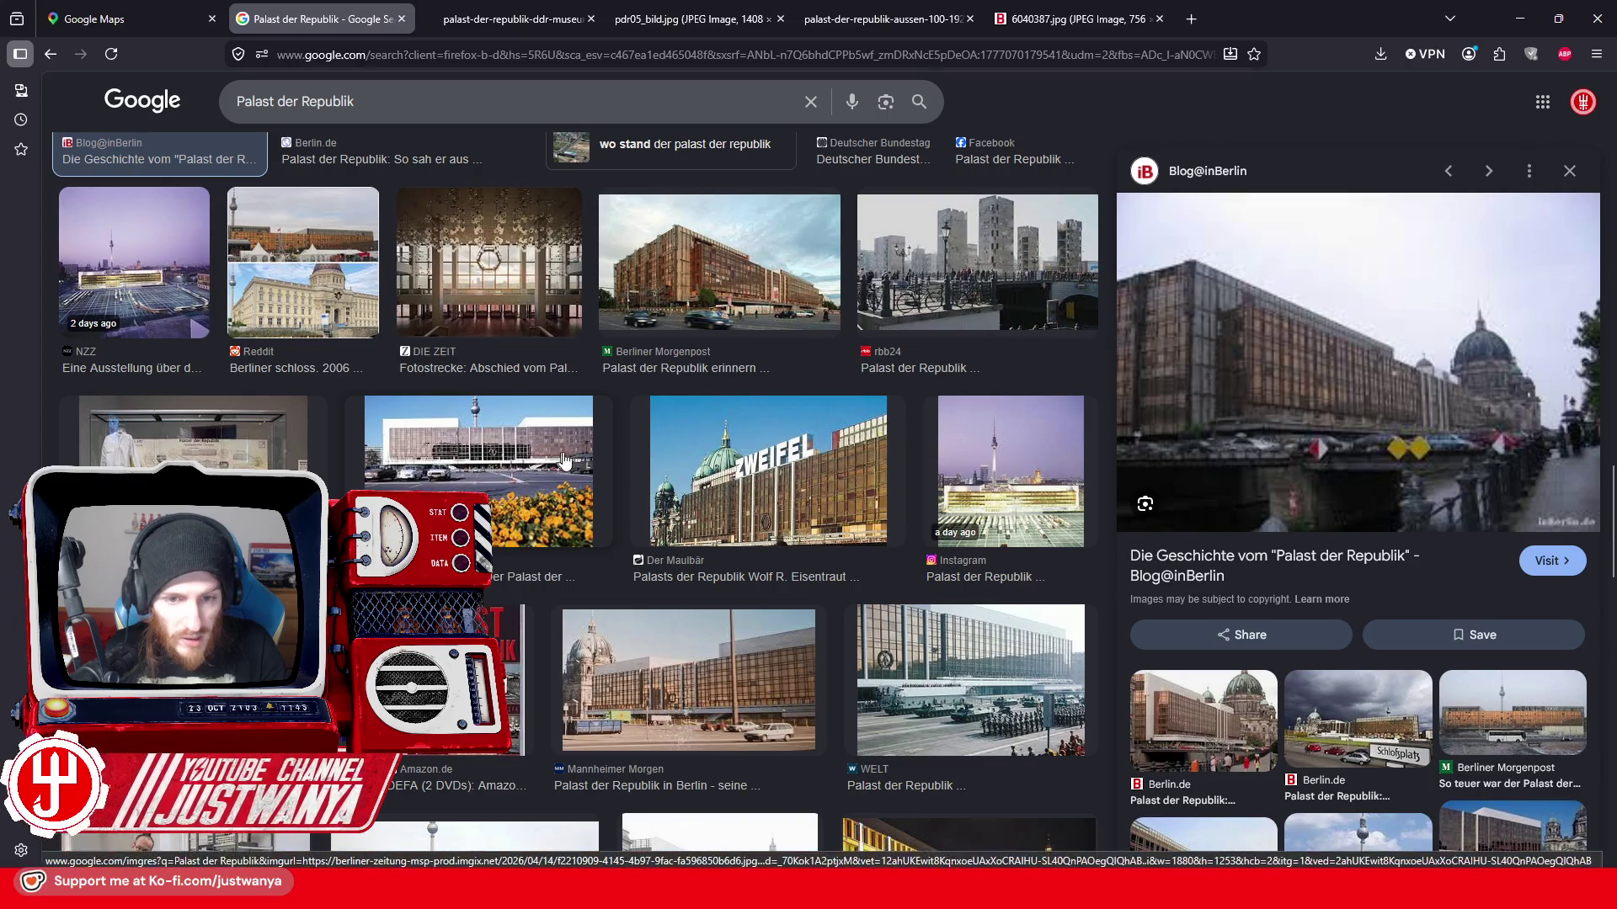
{"action": "scroll", "coordinate": [571, 460], "scroll_direction": "down", "scroll_amount": 1}
{"action": "left_click", "coordinate": [804, 374]}
{"action": "scroll", "coordinate": [804, 374], "scroll_direction": "down", "scroll_amount": 2}
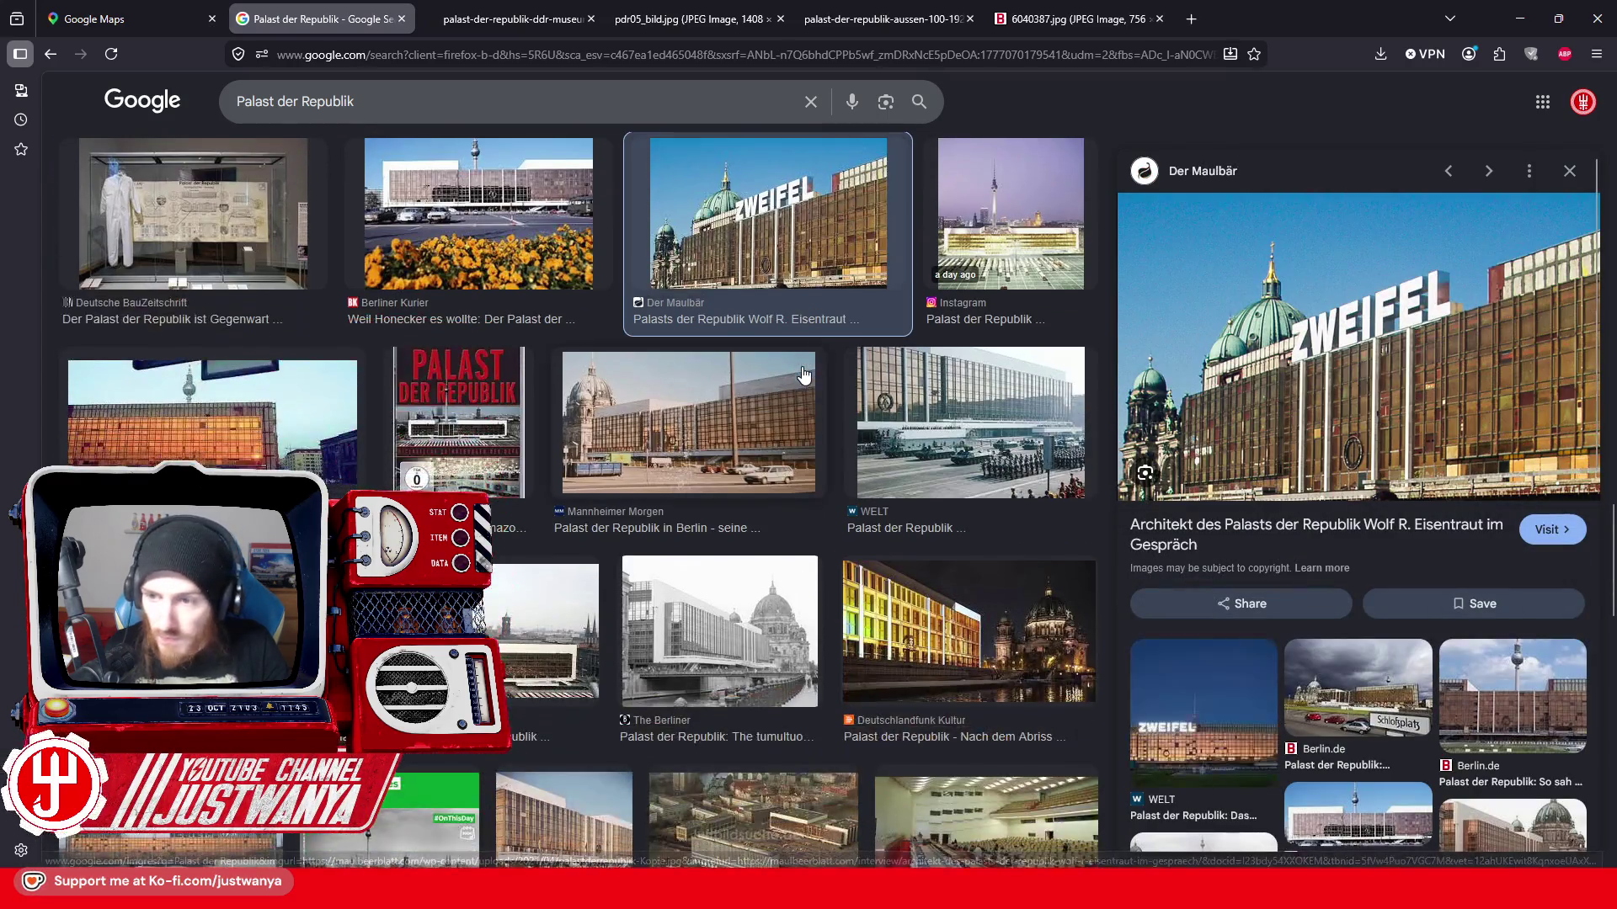
{"action": "left_click", "coordinate": [703, 427]}
{"action": "scroll", "coordinate": [704, 404], "scroll_direction": "down", "scroll_amount": 1}
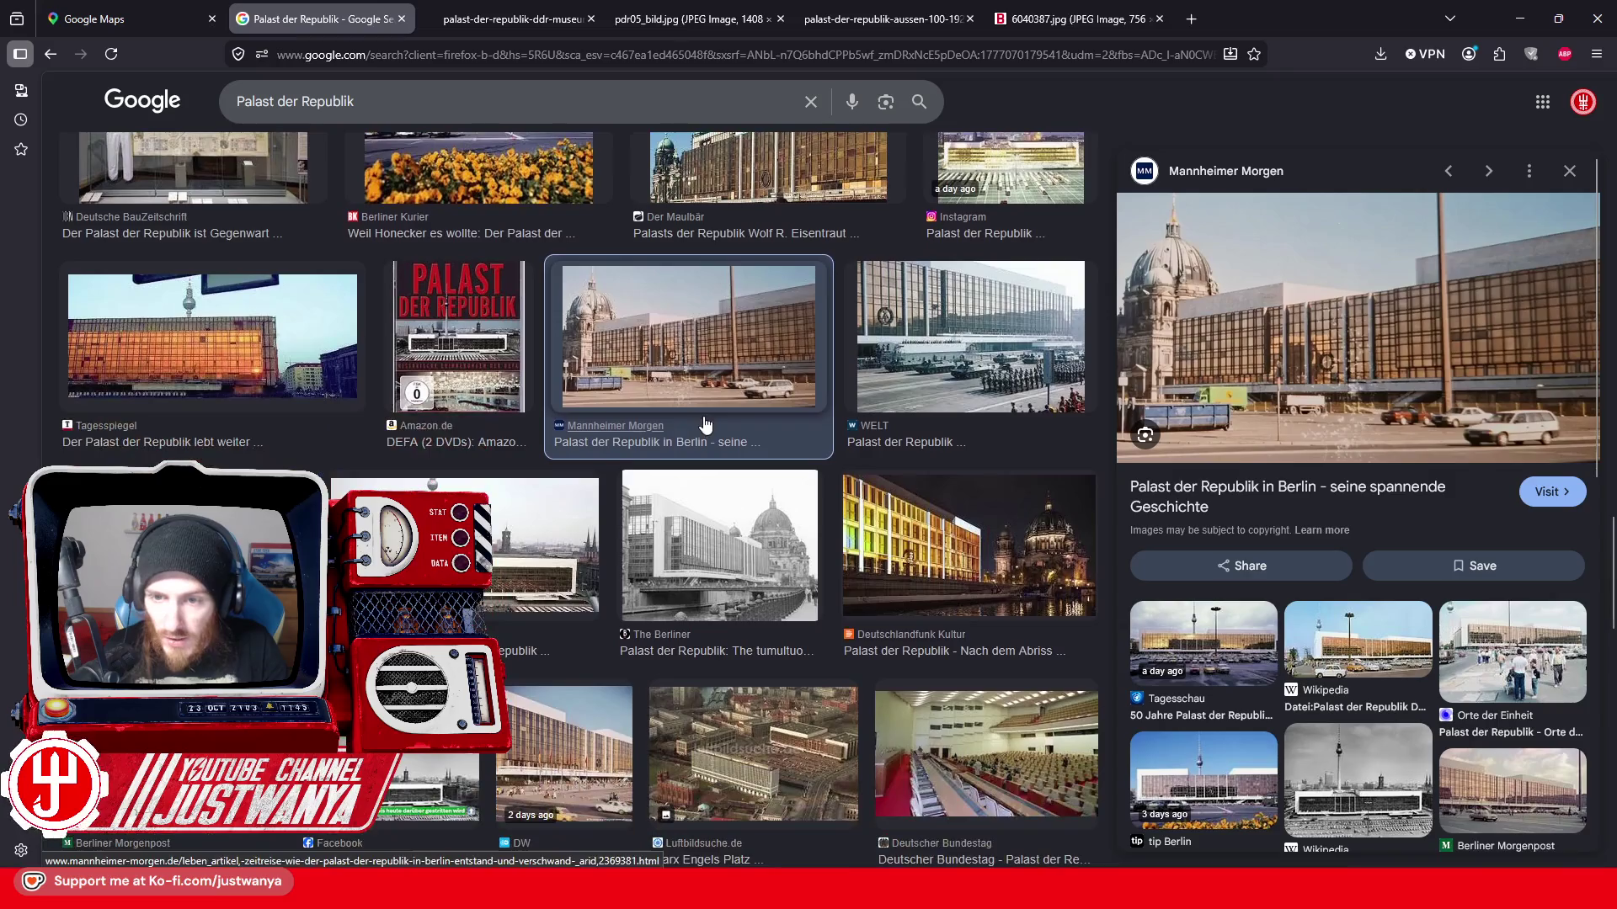
{"action": "key", "text": "Right"}
{"action": "scroll", "coordinate": [703, 362], "scroll_direction": "down", "scroll_amount": 1}
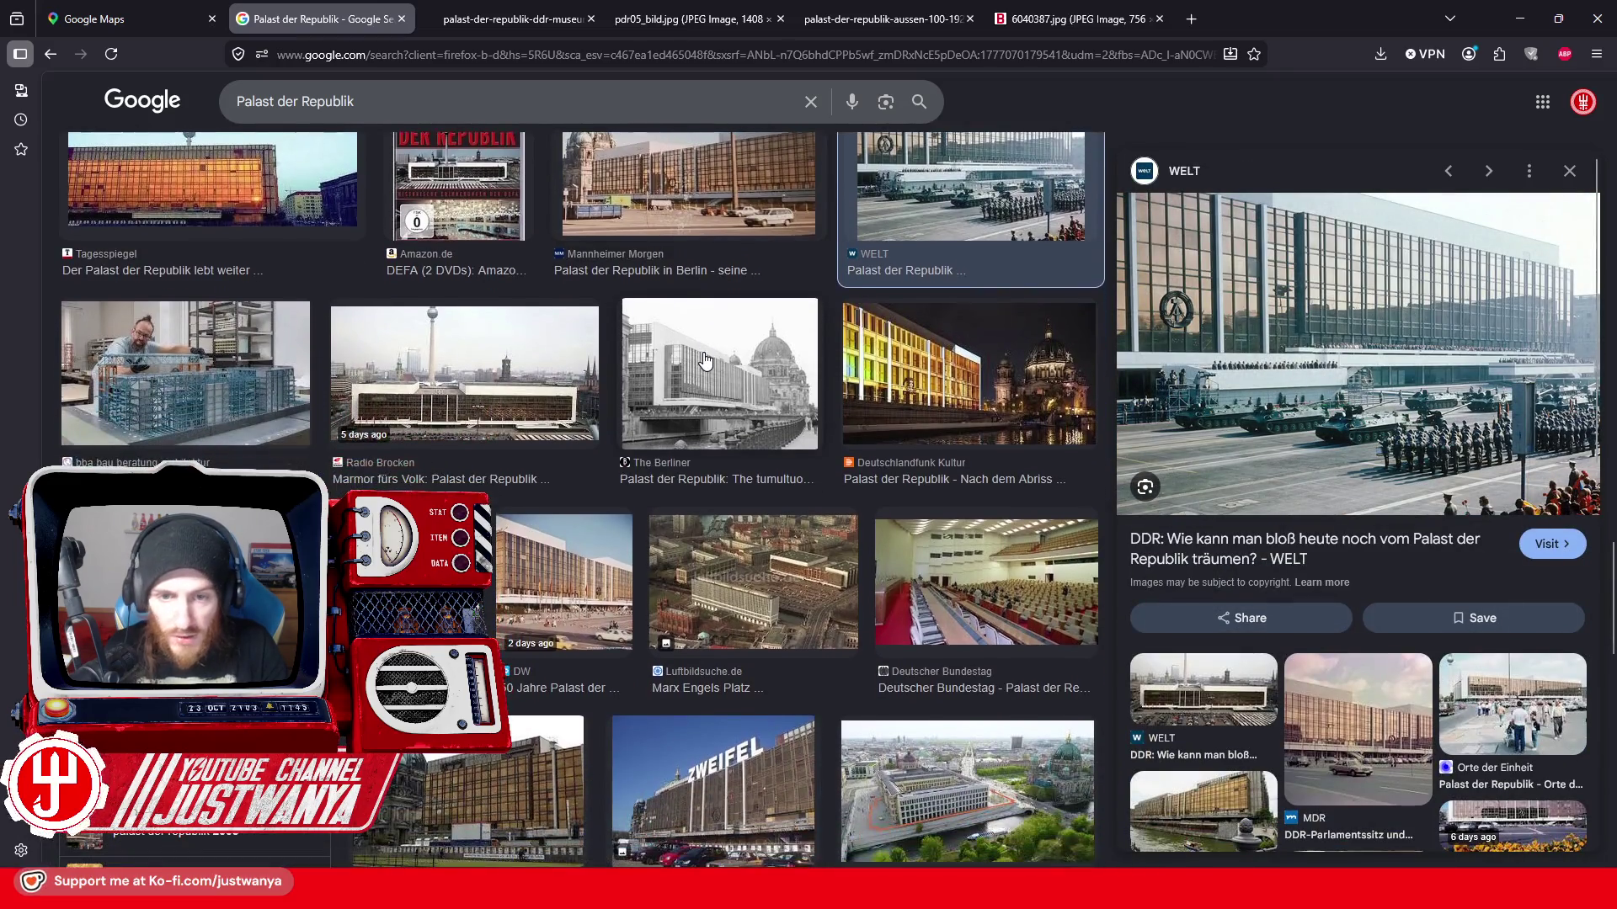
{"action": "left_click", "coordinate": [703, 362]}
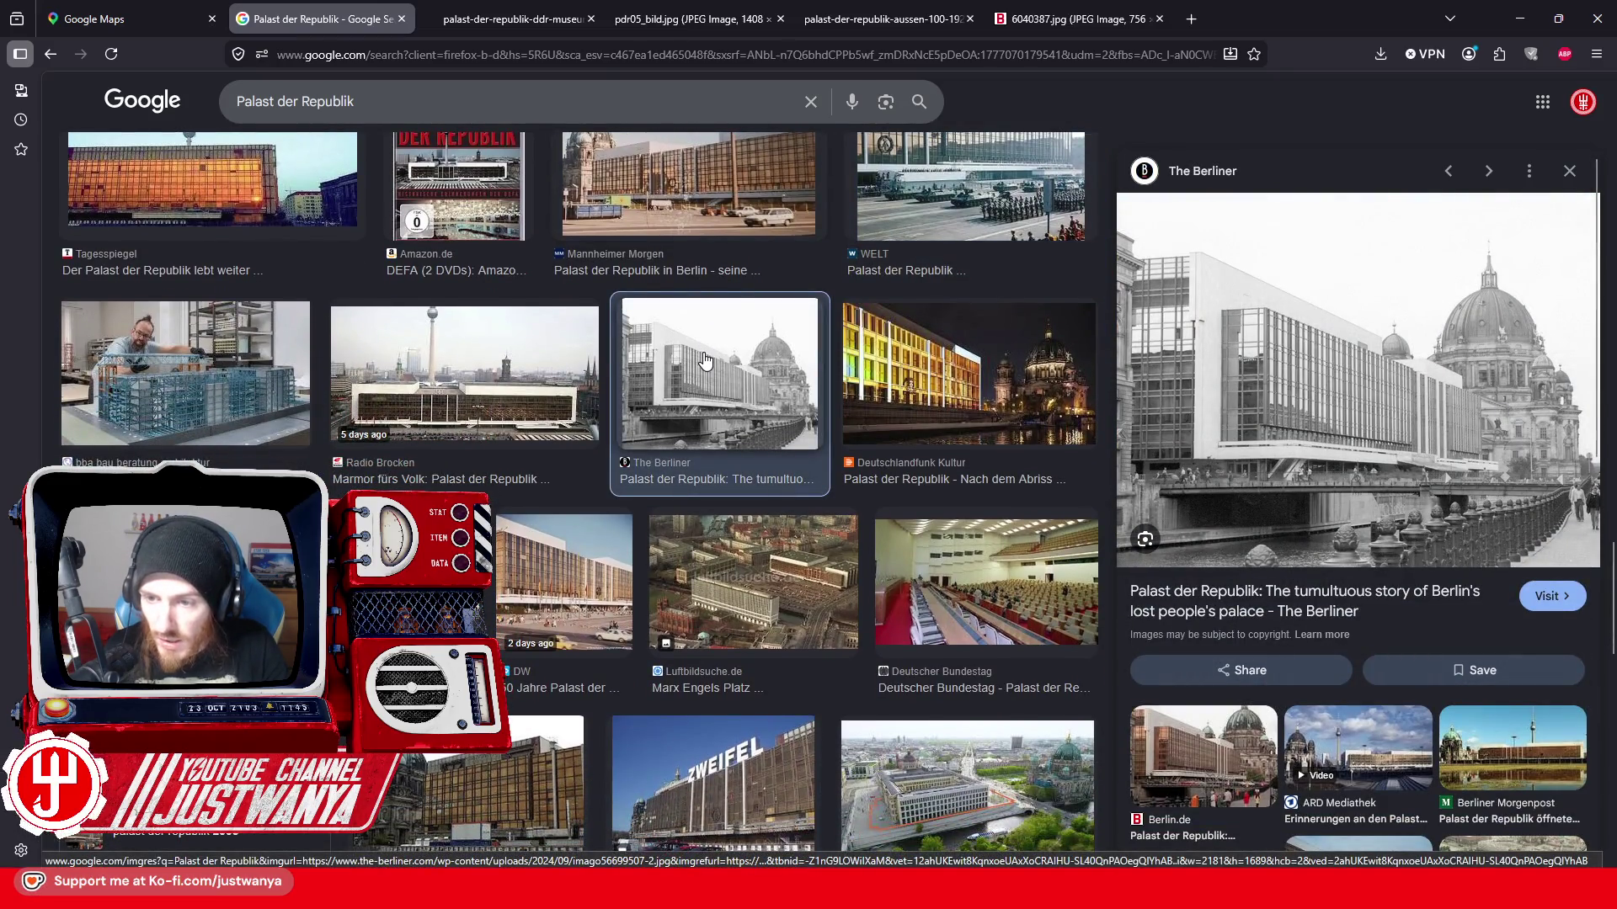
{"action": "right_click", "coordinate": [1371, 517]}
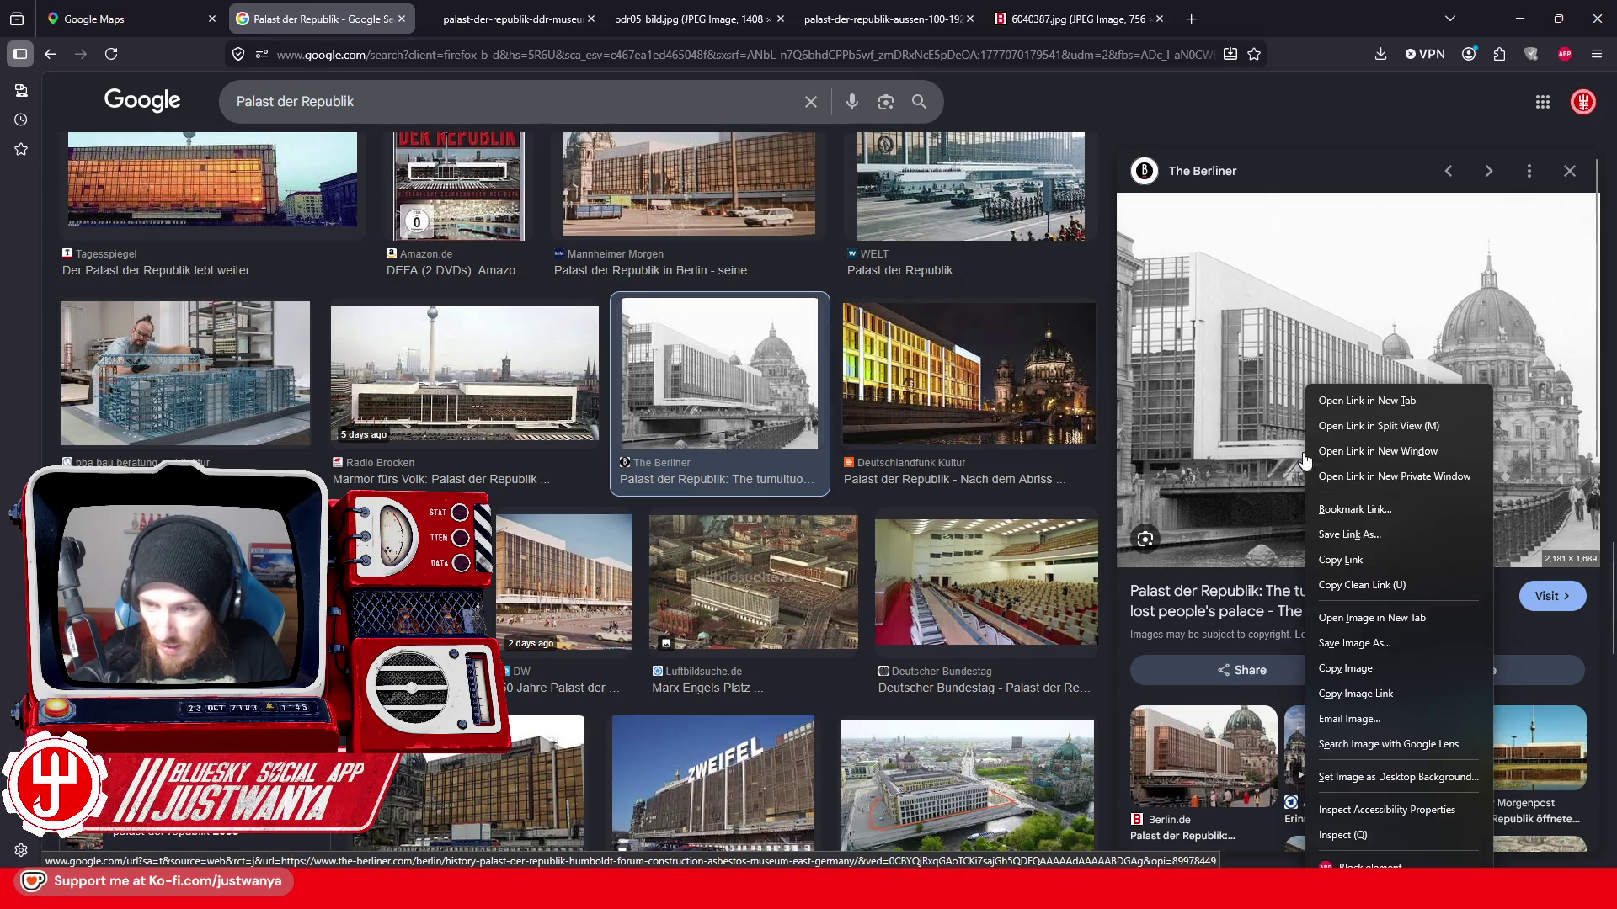
{"action": "left_click", "coordinate": [1360, 617]}
{"action": "left_click", "coordinate": [523, 15]}
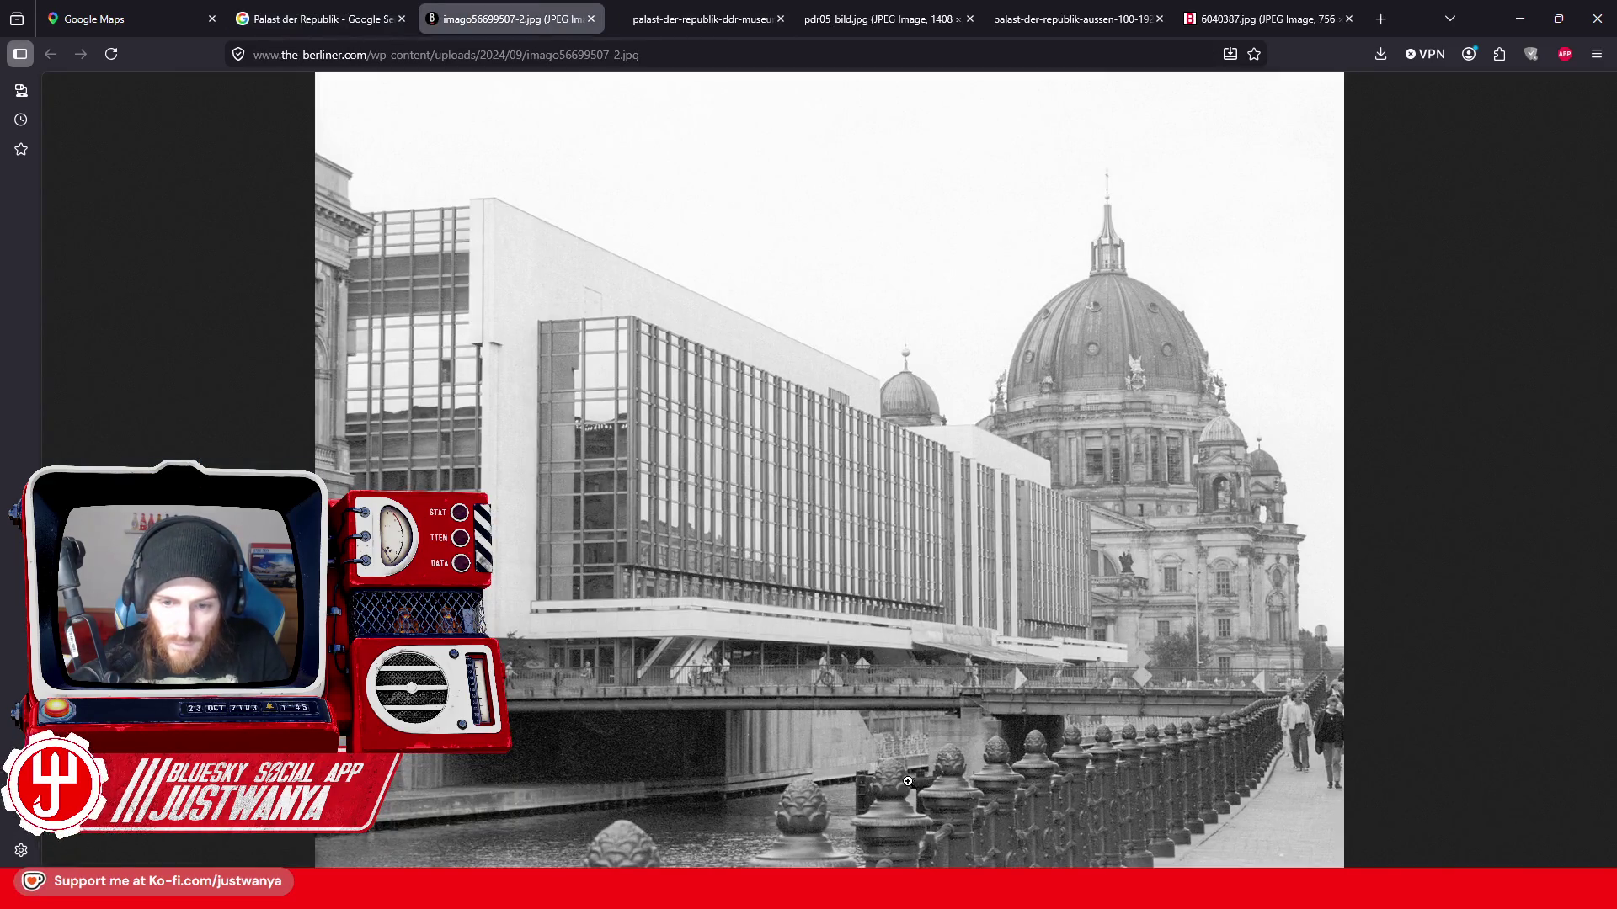
{"action": "left_click", "coordinate": [589, 19]}
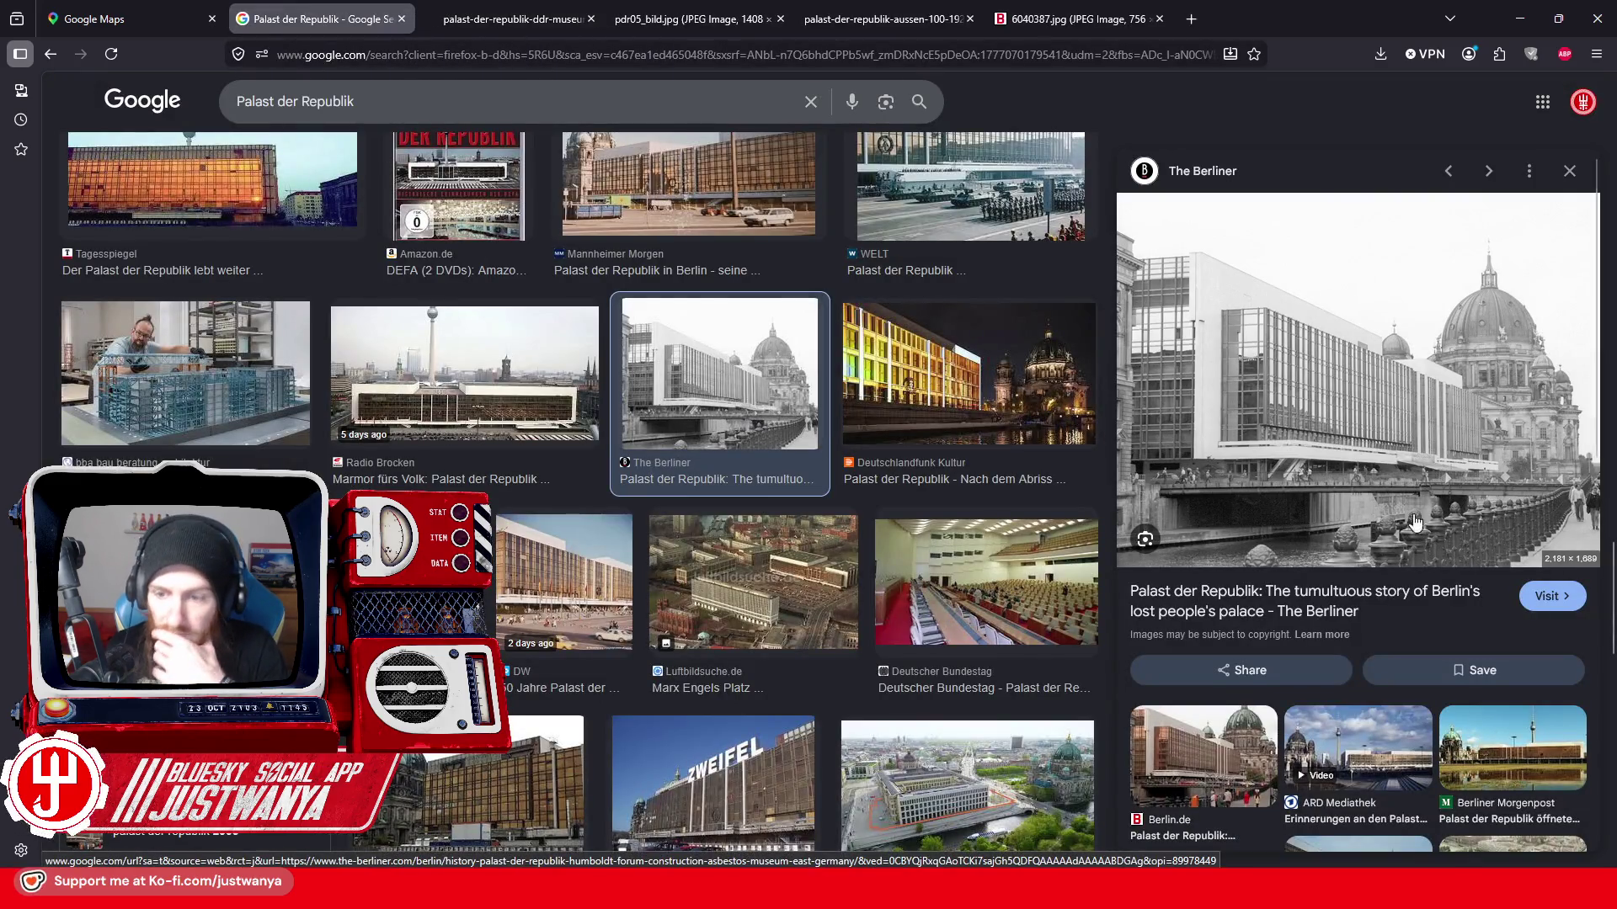
{"action": "scroll", "coordinate": [1256, 461], "scroll_direction": "down", "scroll_amount": 3}
{"action": "scroll", "coordinate": [1257, 462], "scroll_direction": "down", "scroll_amount": 1}
{"action": "scroll", "coordinate": [1258, 462], "scroll_direction": "down", "scroll_amount": 1}
{"action": "scroll", "coordinate": [521, 336], "scroll_direction": "down", "scroll_amount": 1}
{"action": "scroll", "coordinate": [522, 336], "scroll_direction": "down", "scroll_amount": 2}
{"action": "scroll", "coordinate": [522, 337], "scroll_direction": "down", "scroll_amount": 1}
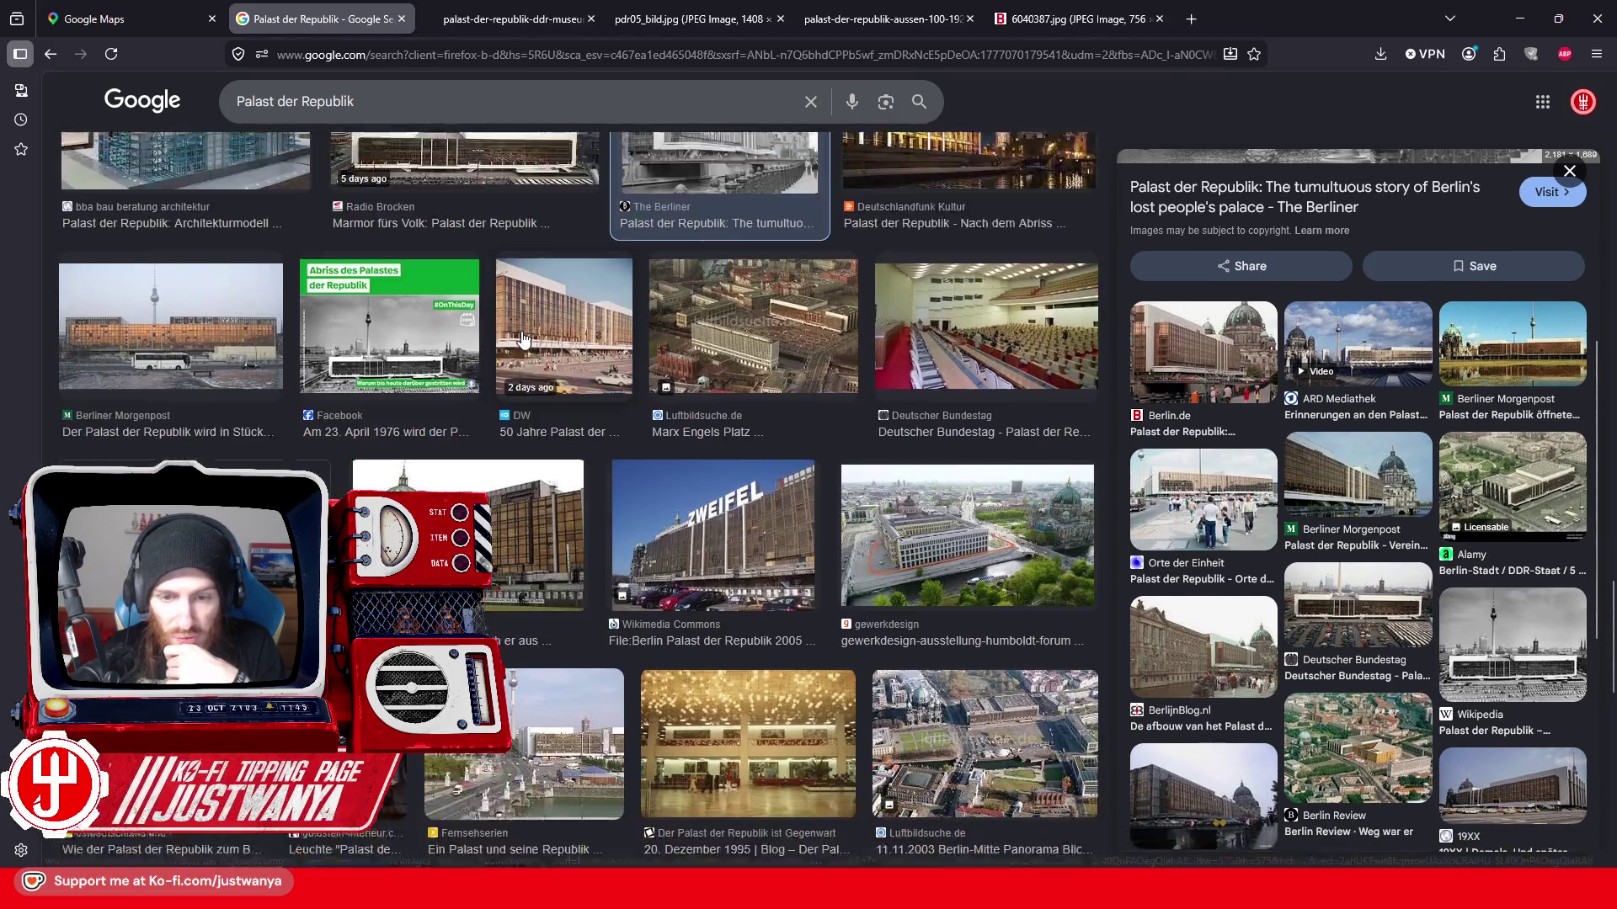
{"action": "scroll", "coordinate": [518, 336], "scroll_direction": "down", "scroll_amount": 2}
{"action": "scroll", "coordinate": [503, 334], "scroll_direction": "down", "scroll_amount": 1}
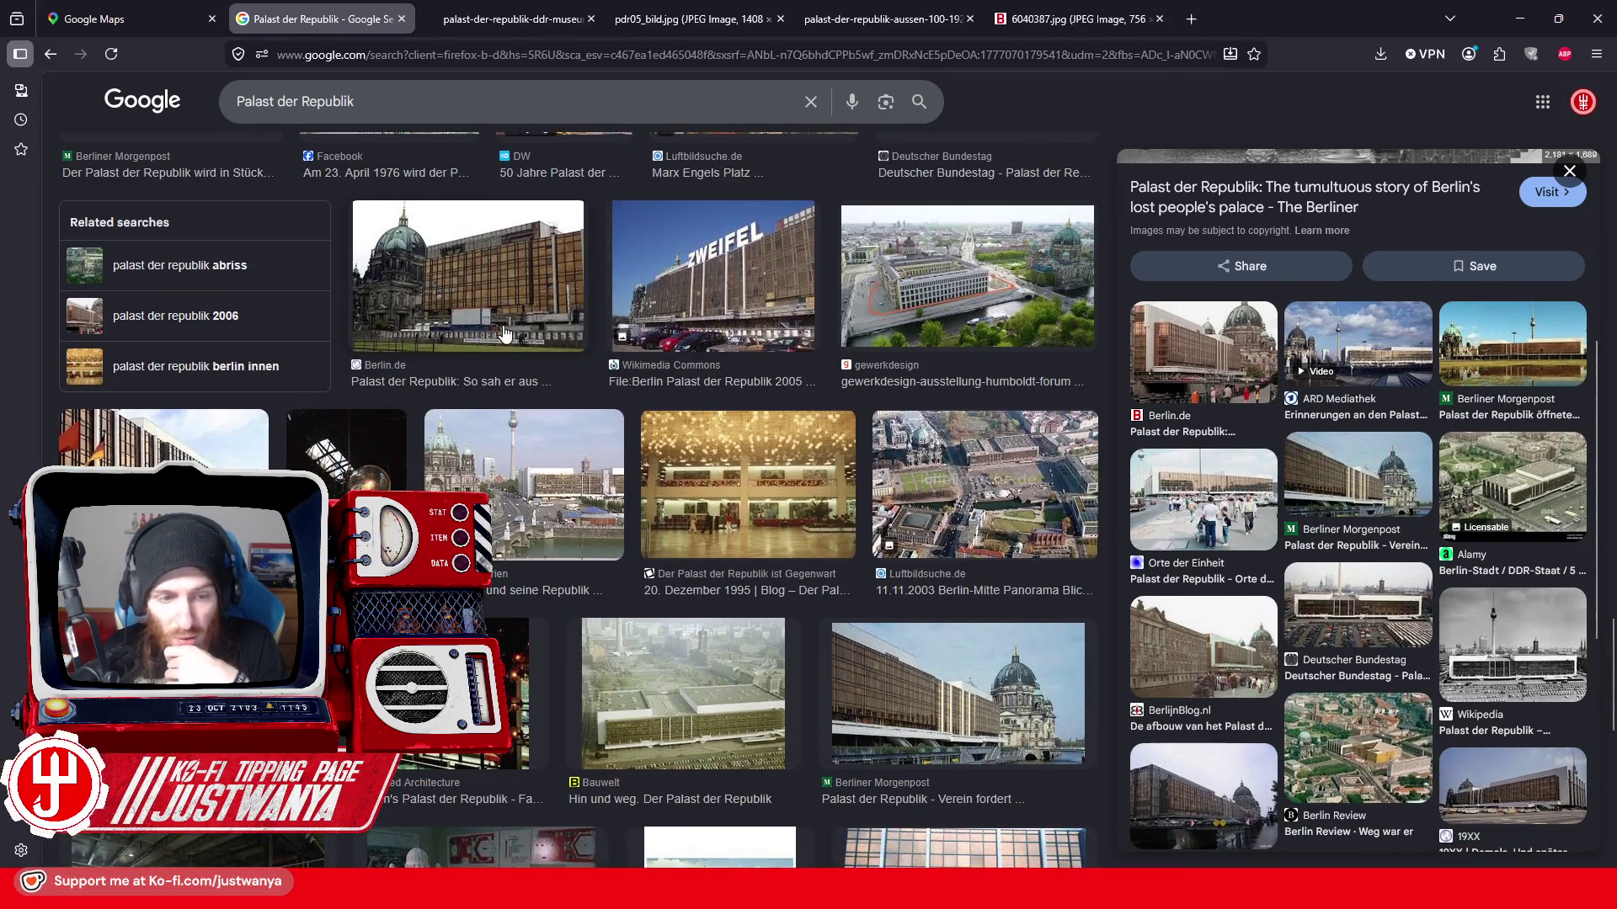
{"action": "scroll", "coordinate": [503, 334], "scroll_direction": "down", "scroll_amount": 2}
{"action": "scroll", "coordinate": [503, 333], "scroll_direction": "down", "scroll_amount": 1}
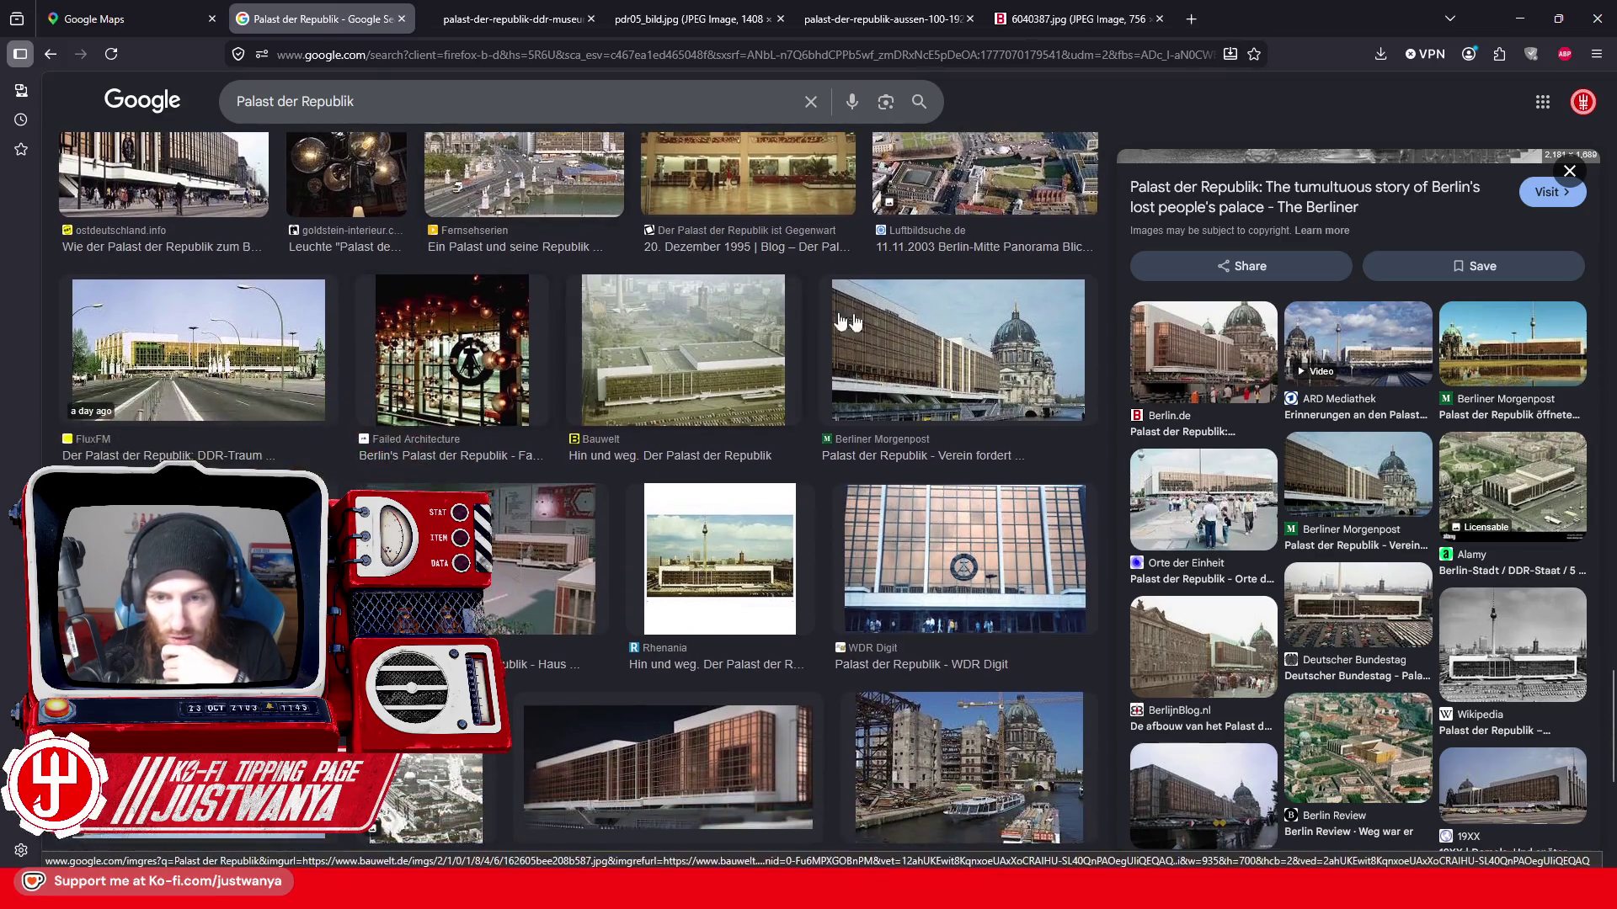
- Open the Berliner Morgenpost bronze-facade photo full size in a new tab, then return to the Creation Kit
{"action": "left_click", "coordinate": [957, 355]}
{"action": "right_click", "coordinate": [1362, 373]}
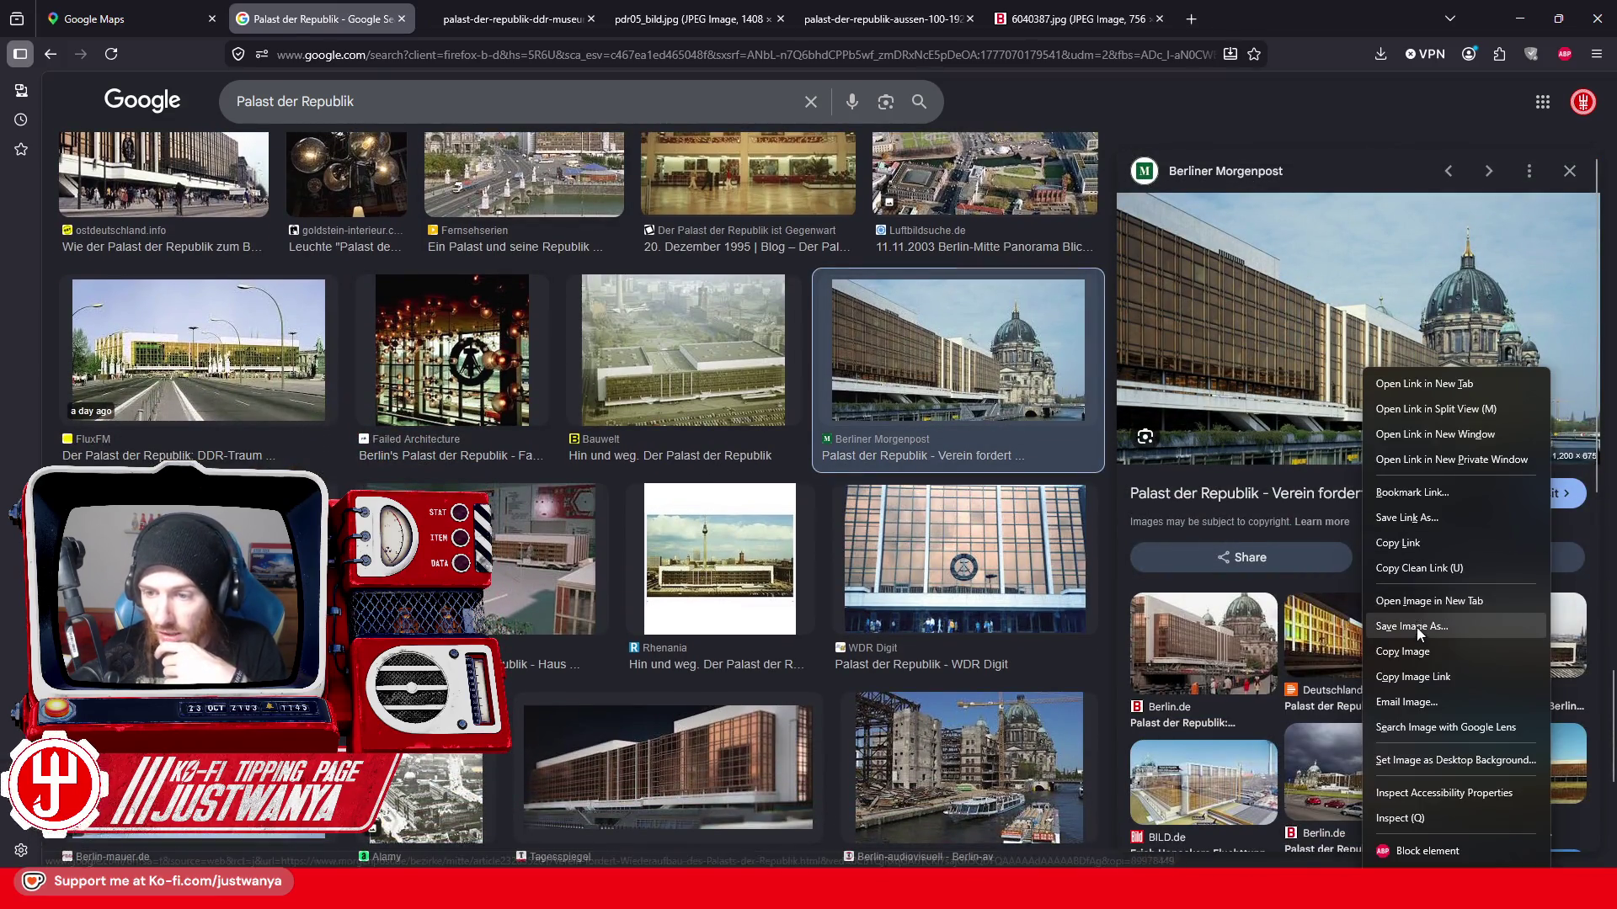
{"action": "left_click", "coordinate": [1418, 606]}
{"action": "left_click", "coordinate": [456, 10]}
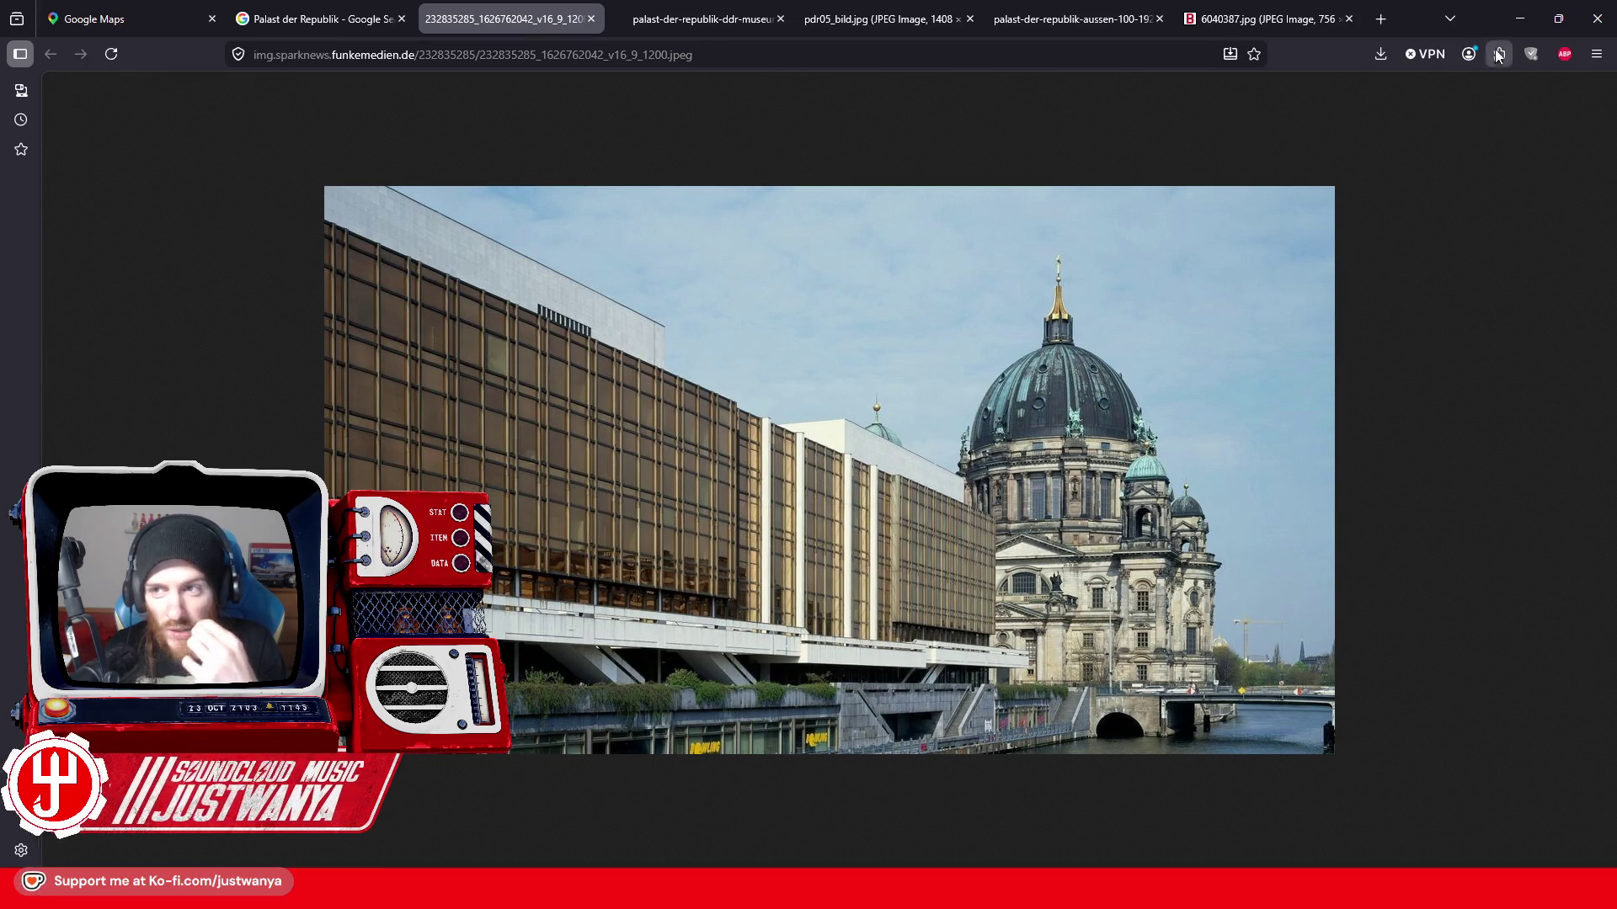
{"action": "left_click", "coordinate": [1523, 22]}
- Select the stair side wall blocks up to the top block and delete them
{"action": "left_click", "coordinate": [929, 377]}
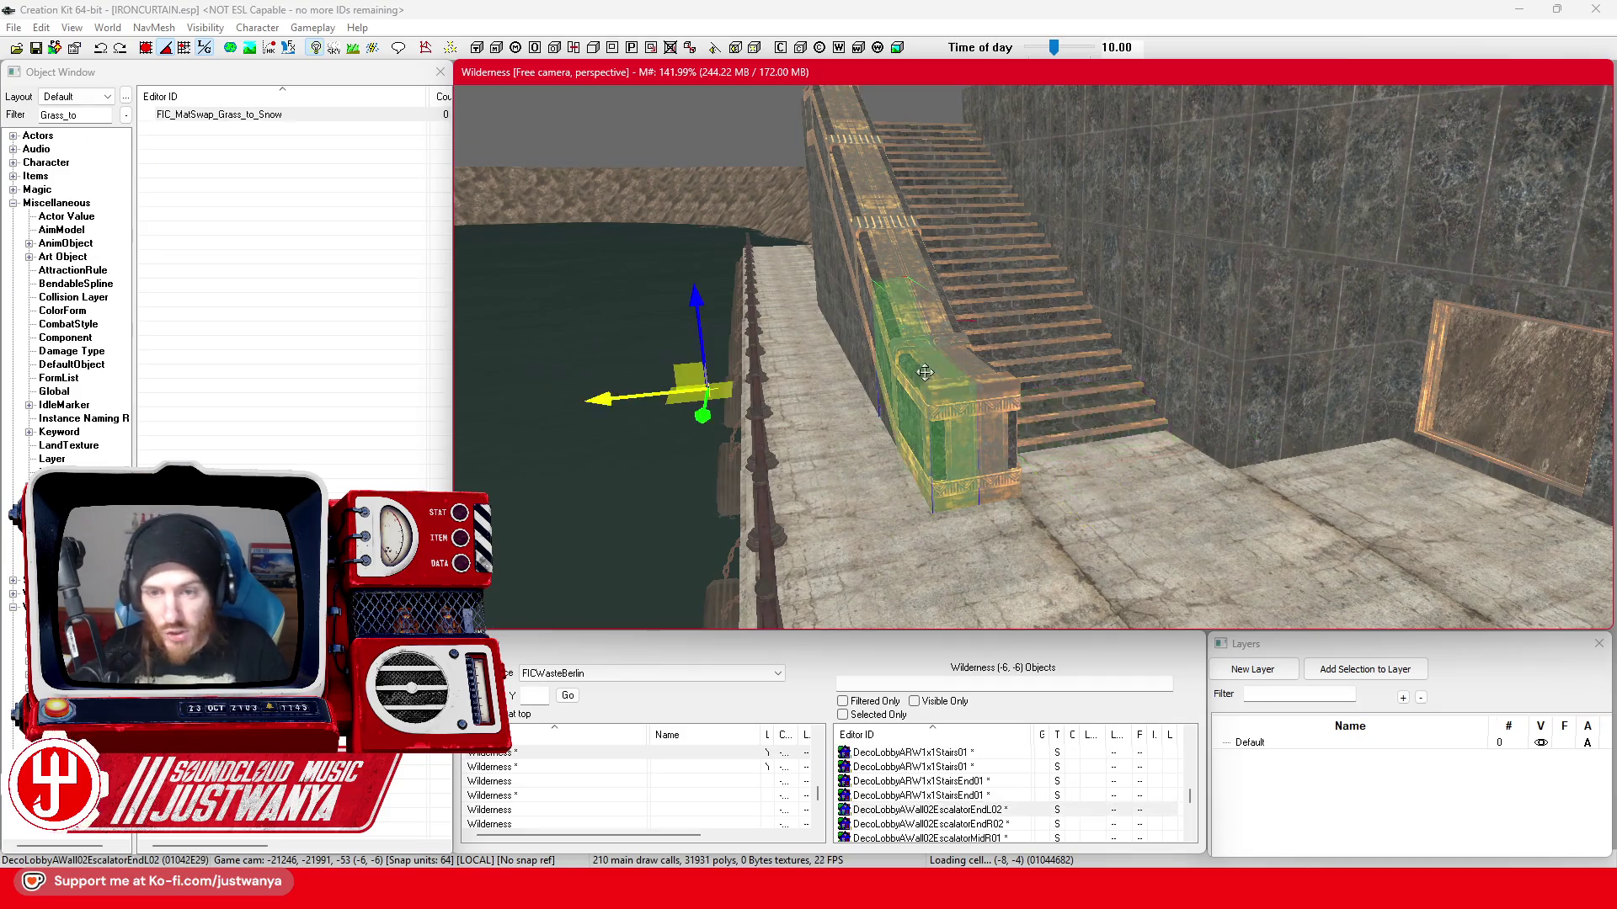
{"action": "scroll", "coordinate": [929, 376], "scroll_direction": "up", "scroll_amount": 2}
{"action": "key", "text": "shift"}
{"action": "left_click", "coordinate": [960, 354], "text": "ctrl"}
{"action": "left_click", "coordinate": [904, 280], "text": "ctrl"}
{"action": "key", "text": "shift"}
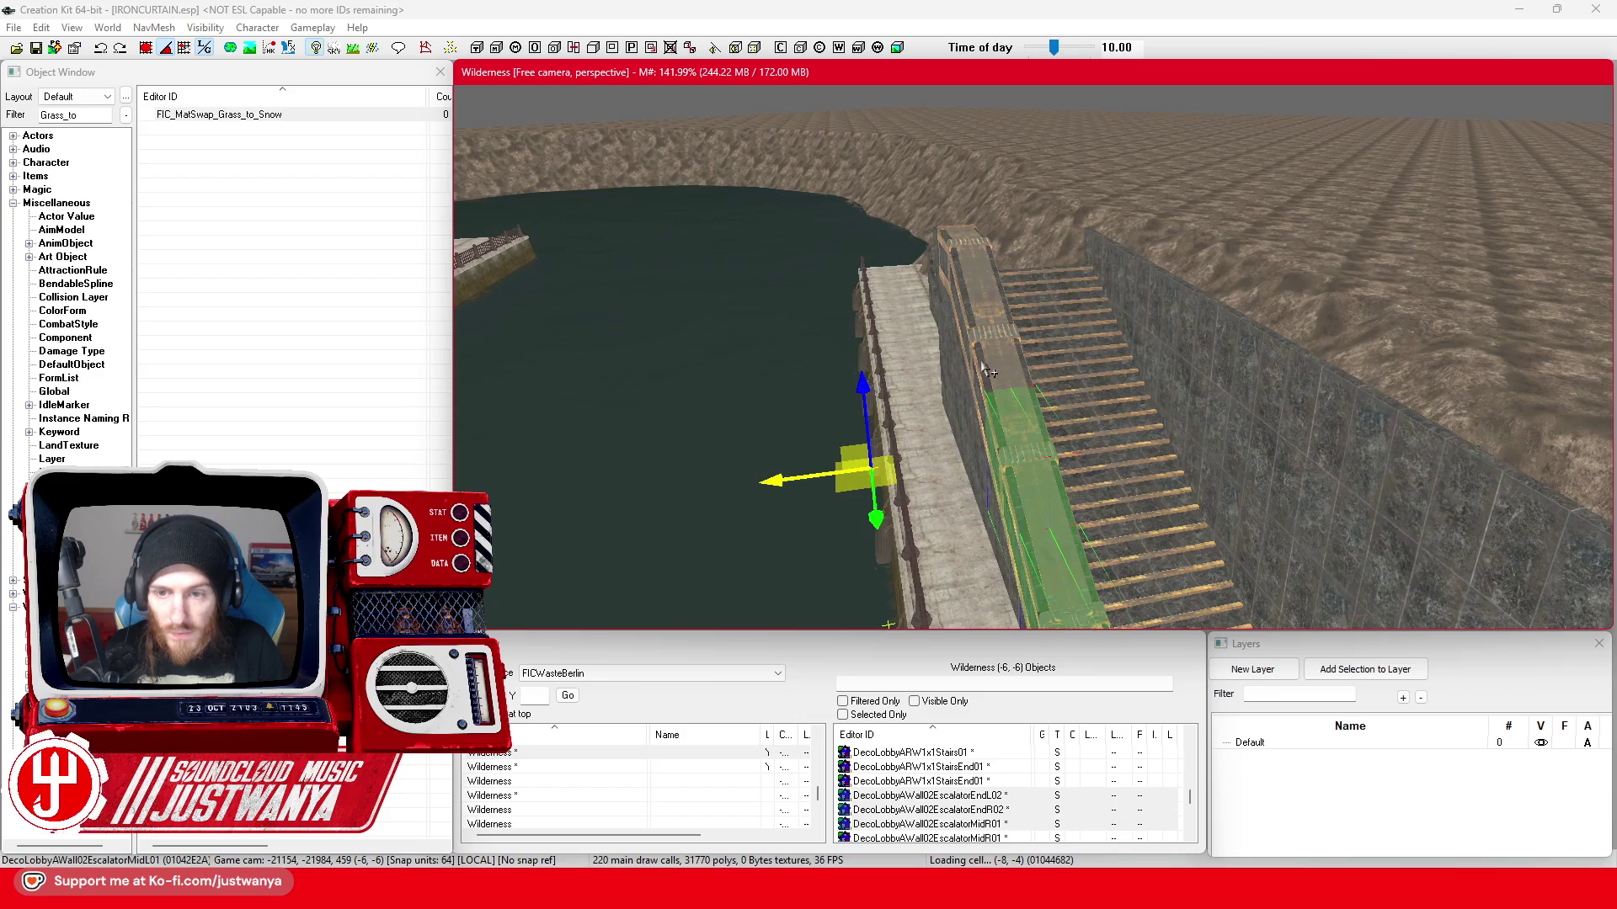
{"action": "left_click", "coordinate": [990, 281], "text": "ctrl"}
{"action": "left_click", "coordinate": [957, 252], "text": "ctrl"}
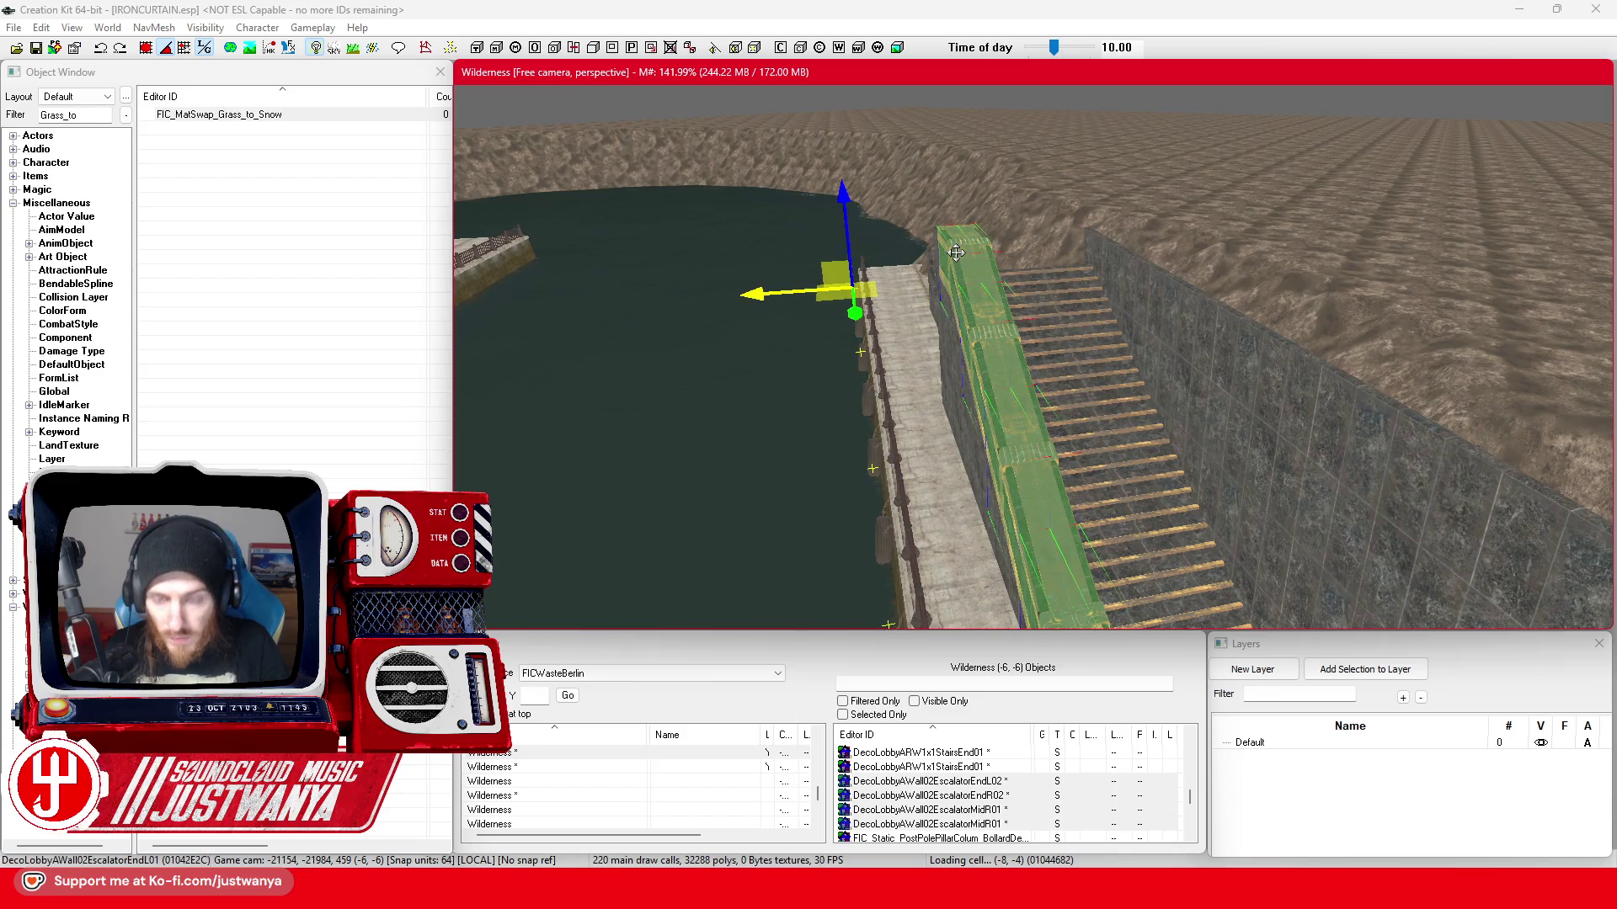
{"action": "key", "text": "Delete"}
- Delete the staircase pieces and the leftover wall slabs on the walkway one by one
{"action": "left_click", "coordinate": [1064, 331]}
{"action": "key", "text": "Delete"}
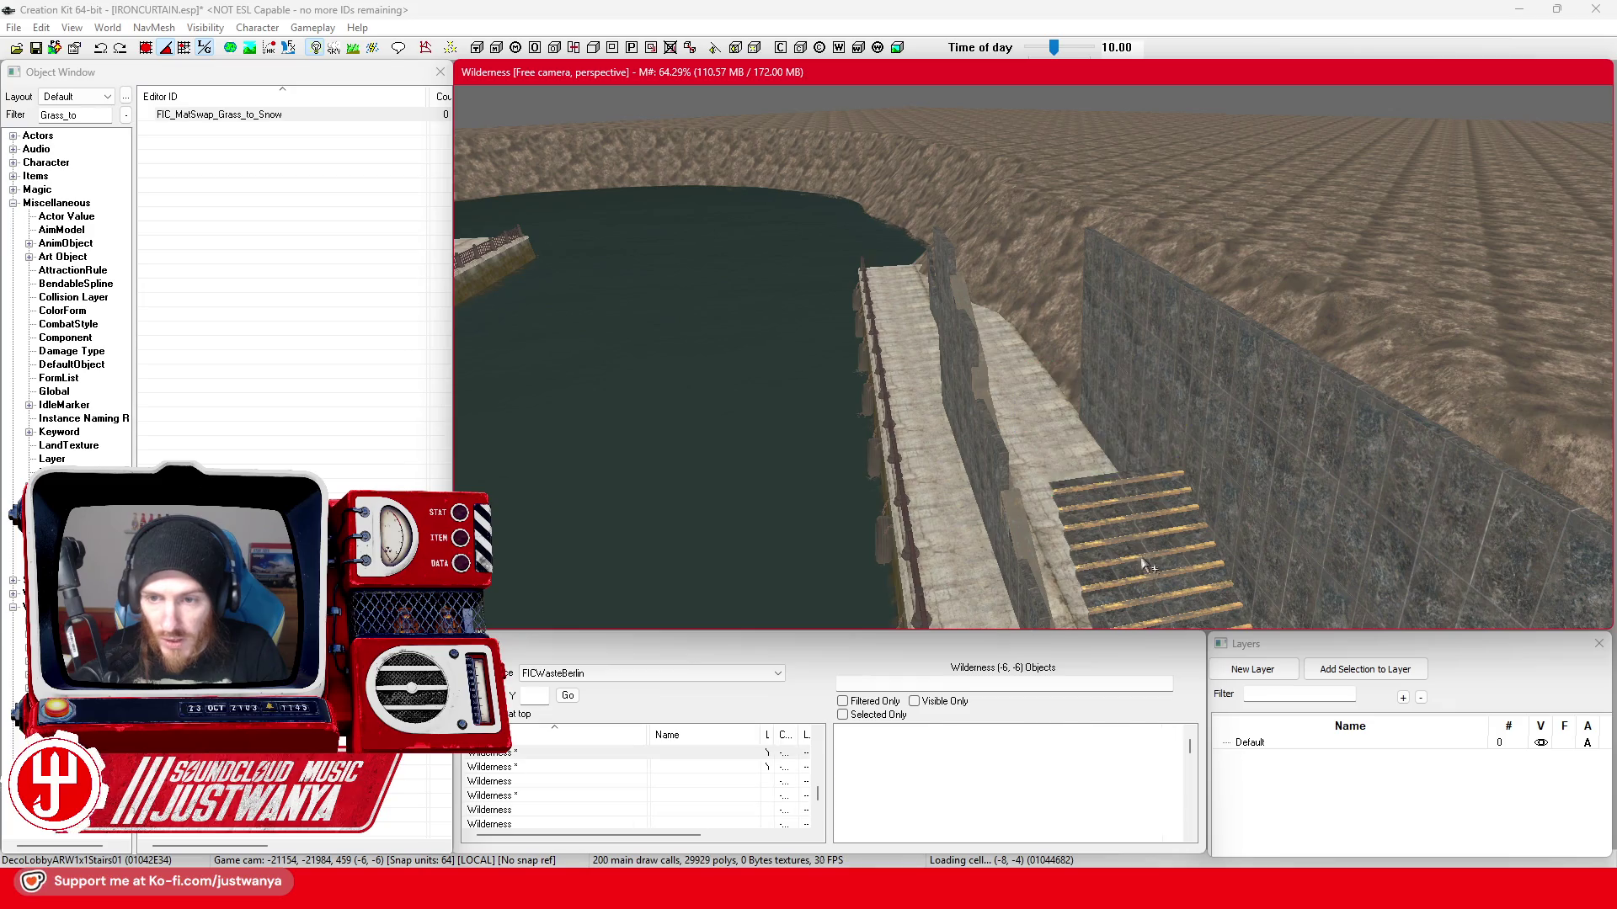
{"action": "scroll", "coordinate": [1089, 488], "scroll_direction": "up", "scroll_amount": 3}
{"action": "left_click", "coordinate": [1072, 402]}
{"action": "key", "text": "Delete"}
{"action": "left_click", "coordinate": [1018, 400]}
{"action": "scroll", "coordinate": [974, 404], "scroll_direction": "down", "scroll_amount": 3}
{"action": "key", "text": "Delete"}
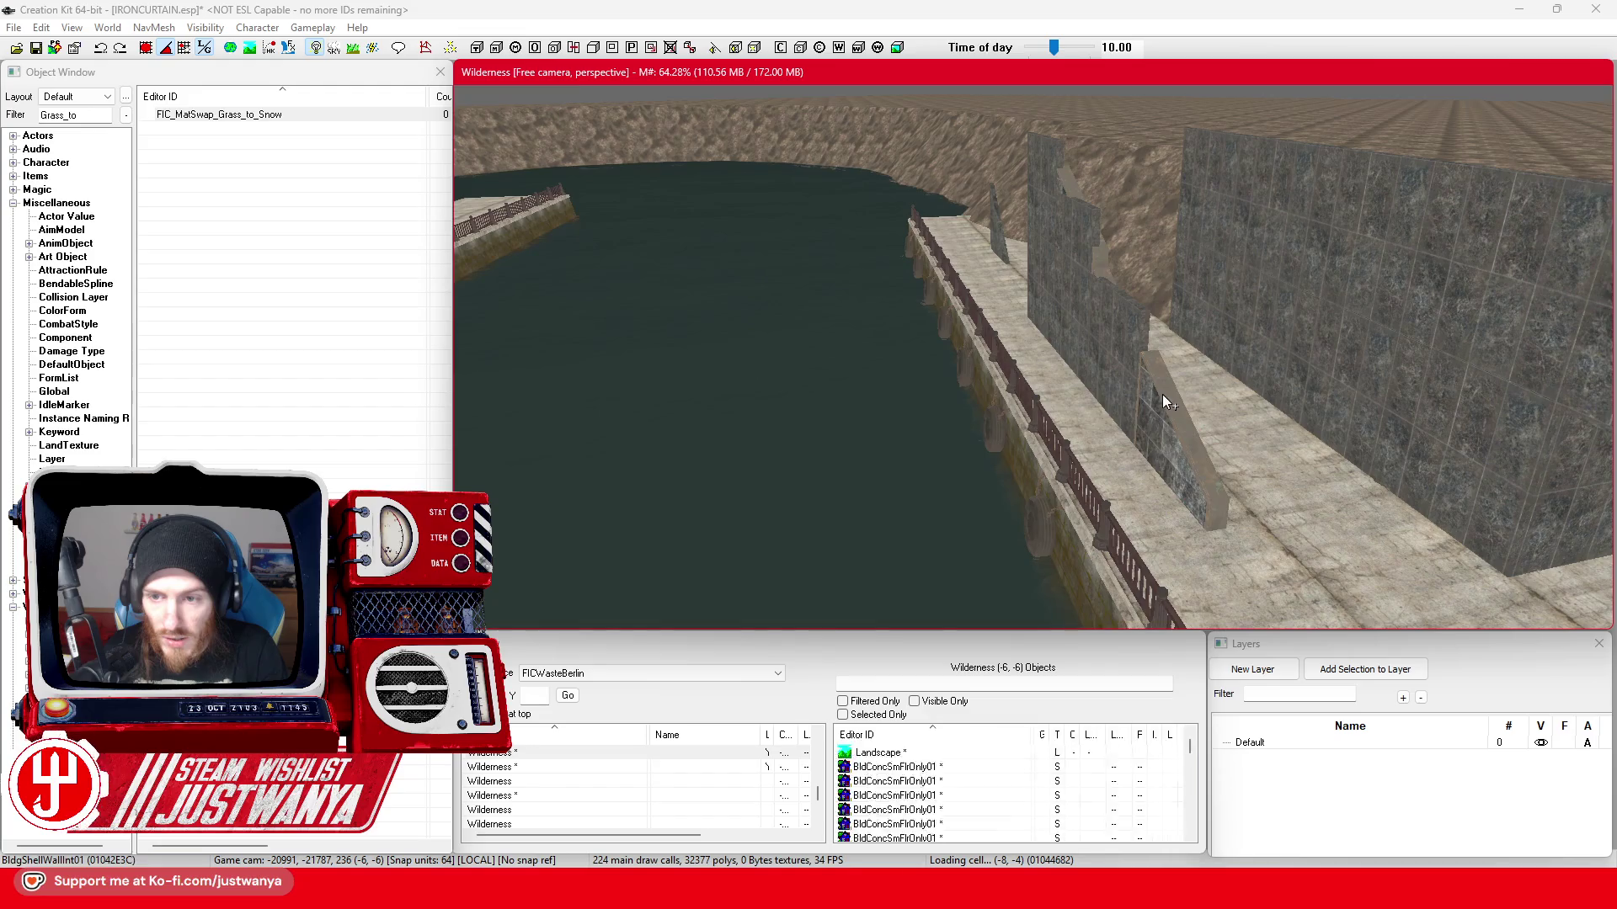
{"action": "left_click", "coordinate": [1122, 374]}
{"action": "key", "text": "Delete"}
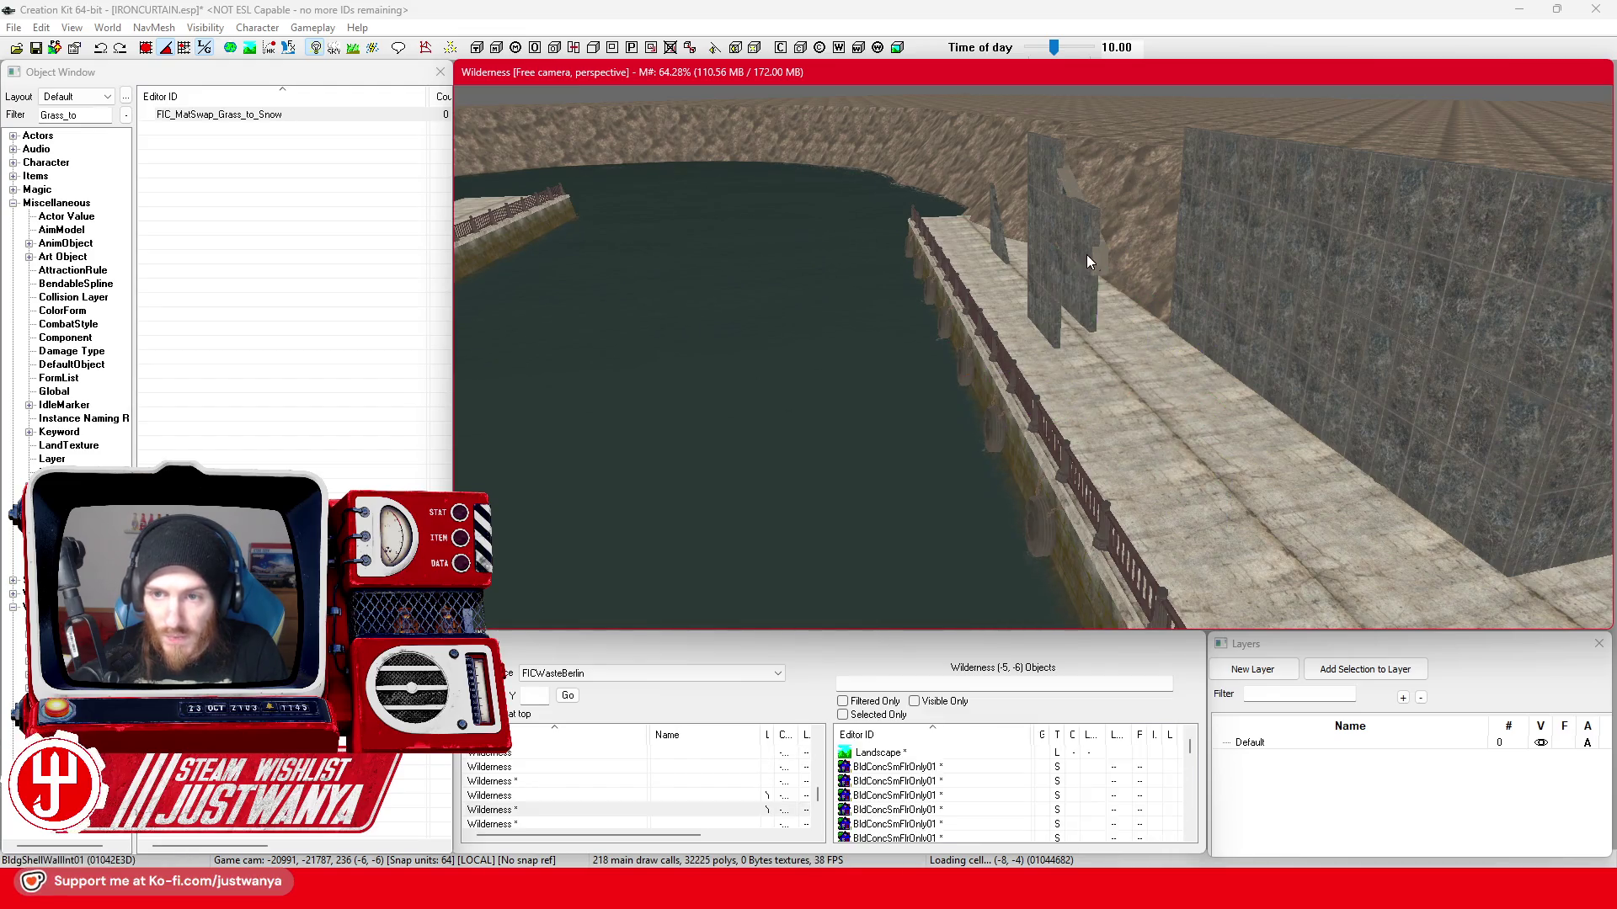
{"action": "left_click", "coordinate": [1098, 263]}
{"action": "key", "text": "Delete"}
{"action": "left_click", "coordinate": [999, 243]}
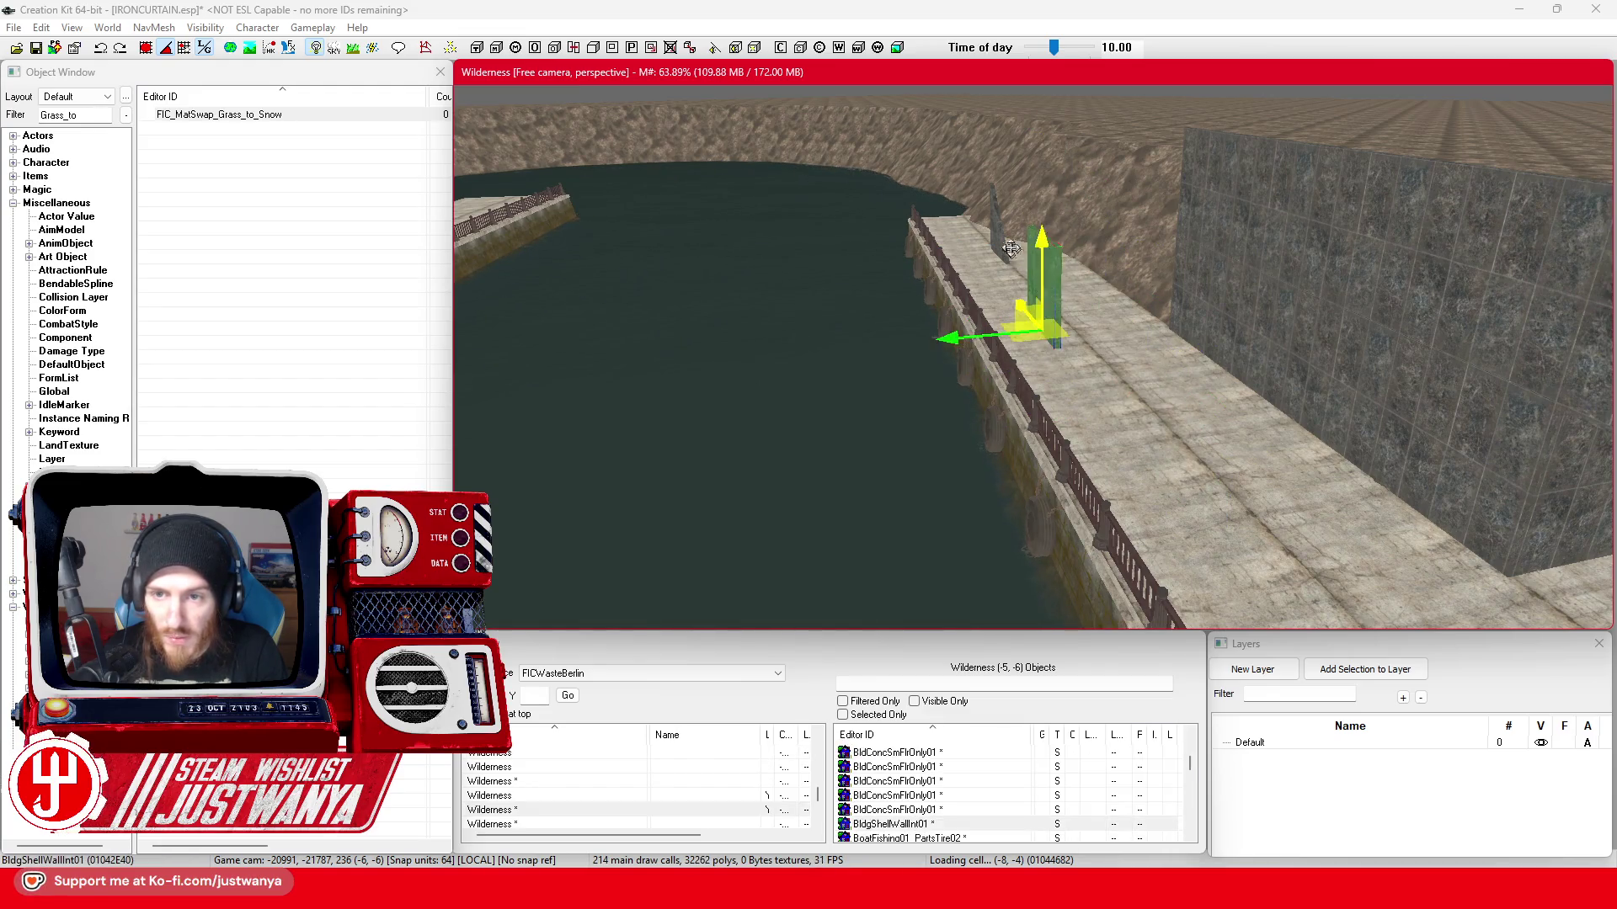
- Give the first wall piece the DecoKitMainAtoLobbyMarble02 material swap
{"action": "double_click", "coordinate": [1474, 483]}
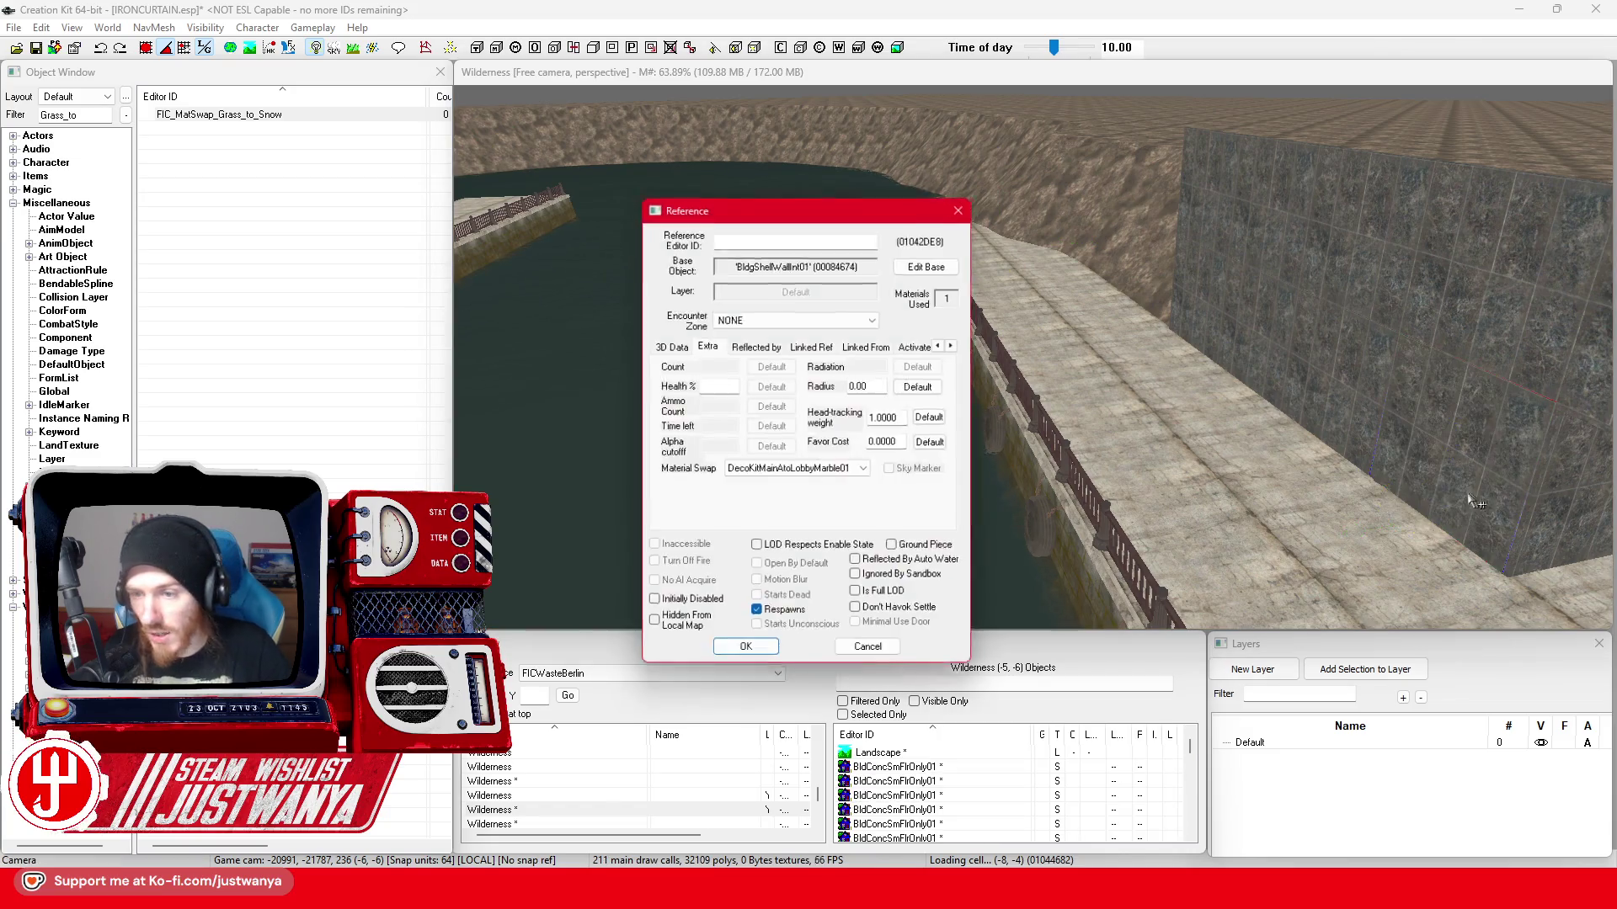
{"action": "left_click", "coordinate": [868, 470]}
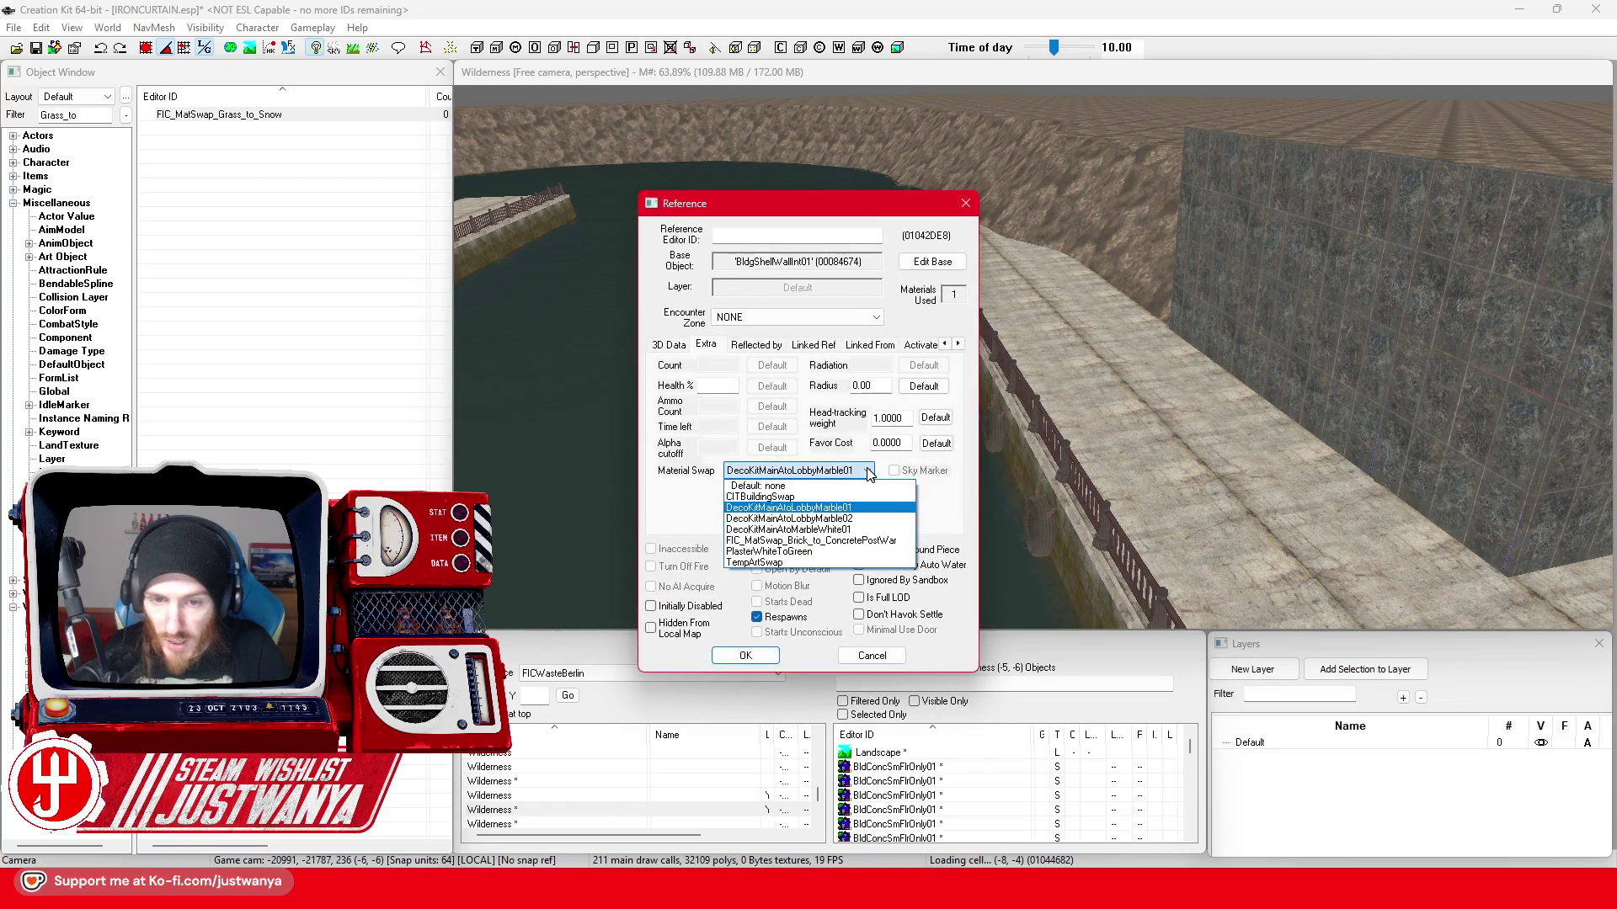
{"action": "left_click", "coordinate": [854, 518]}
{"action": "left_click", "coordinate": [745, 655]}
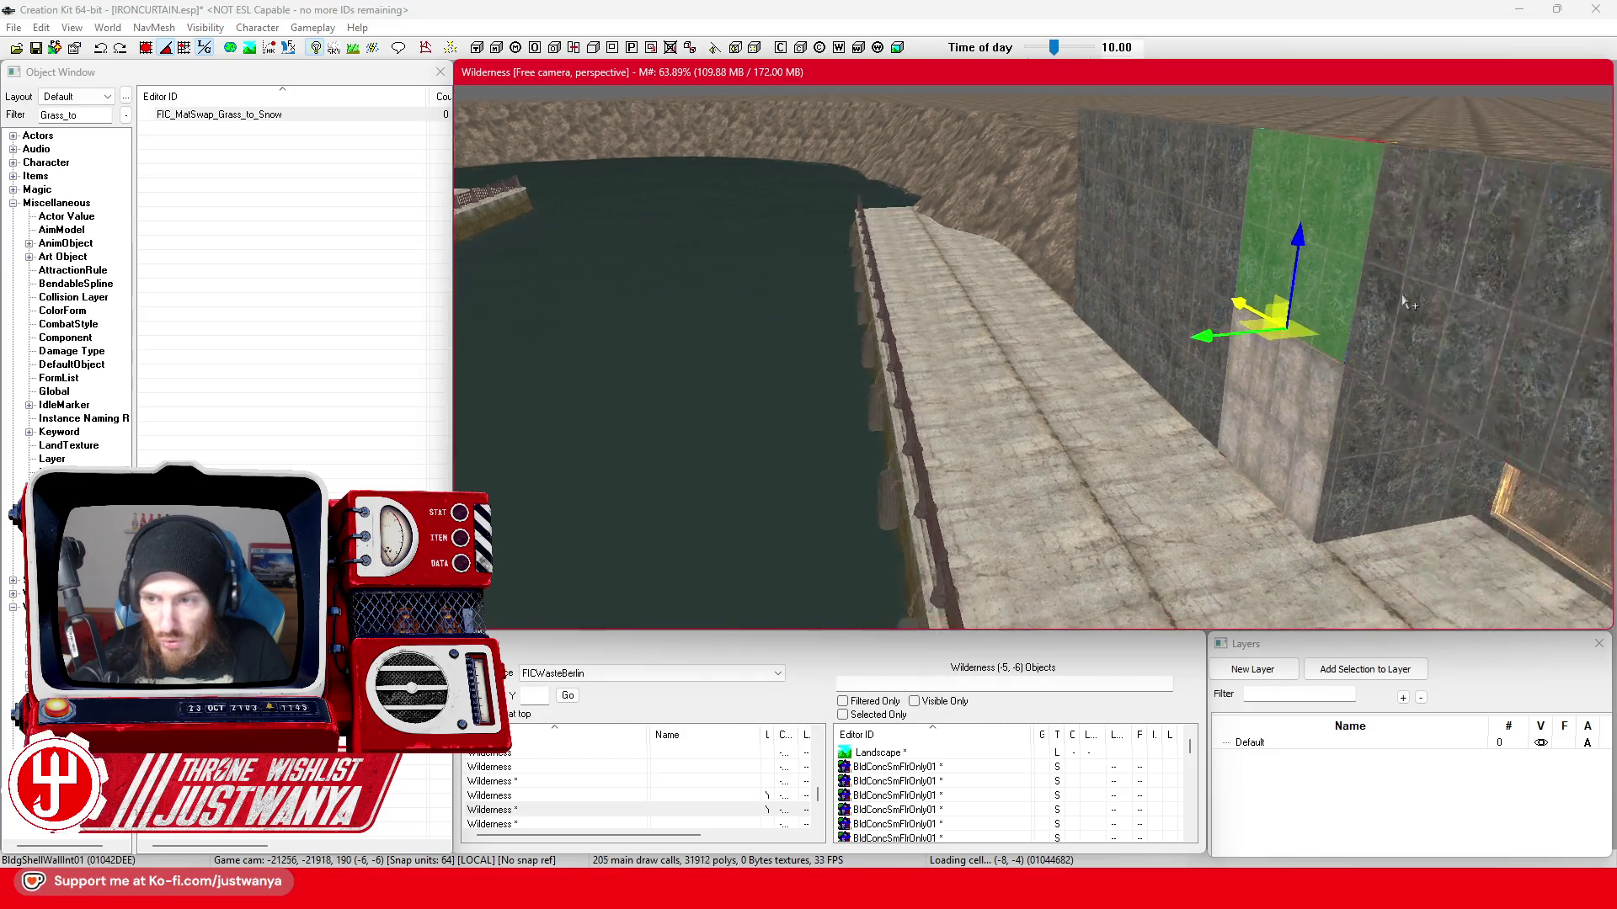
{"action": "scroll", "coordinate": [1178, 381], "scroll_direction": "up", "scroll_amount": 5}
{"action": "scroll", "coordinate": [1178, 382], "scroll_direction": "up", "scroll_amount": 1}
{"action": "scroll", "coordinate": [1162, 353], "scroll_direction": "up", "scroll_amount": 1}
{"action": "scroll", "coordinate": [1138, 279], "scroll_direction": "up", "scroll_amount": 1}
{"action": "scroll", "coordinate": [1119, 196], "scroll_direction": "up", "scroll_amount": 1}
- Assign a new material swap to the second facade wall piece
{"action": "double_click", "coordinate": [1118, 196]}
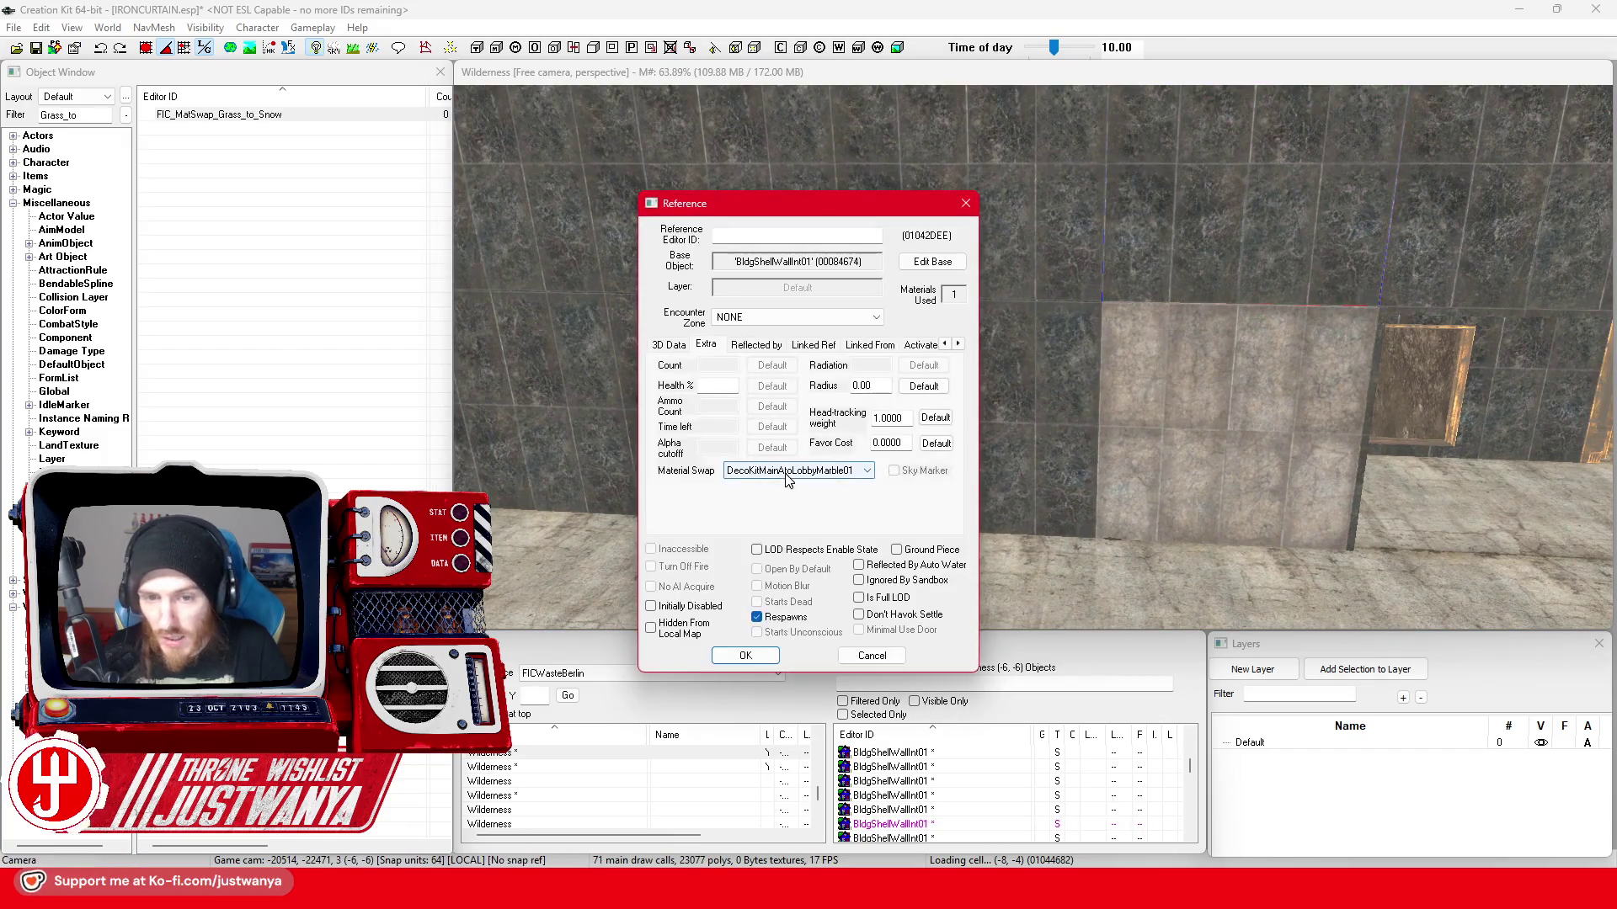
{"action": "left_click", "coordinate": [796, 471]}
{"action": "left_click", "coordinate": [857, 531]}
{"action": "left_click", "coordinate": [745, 655]}
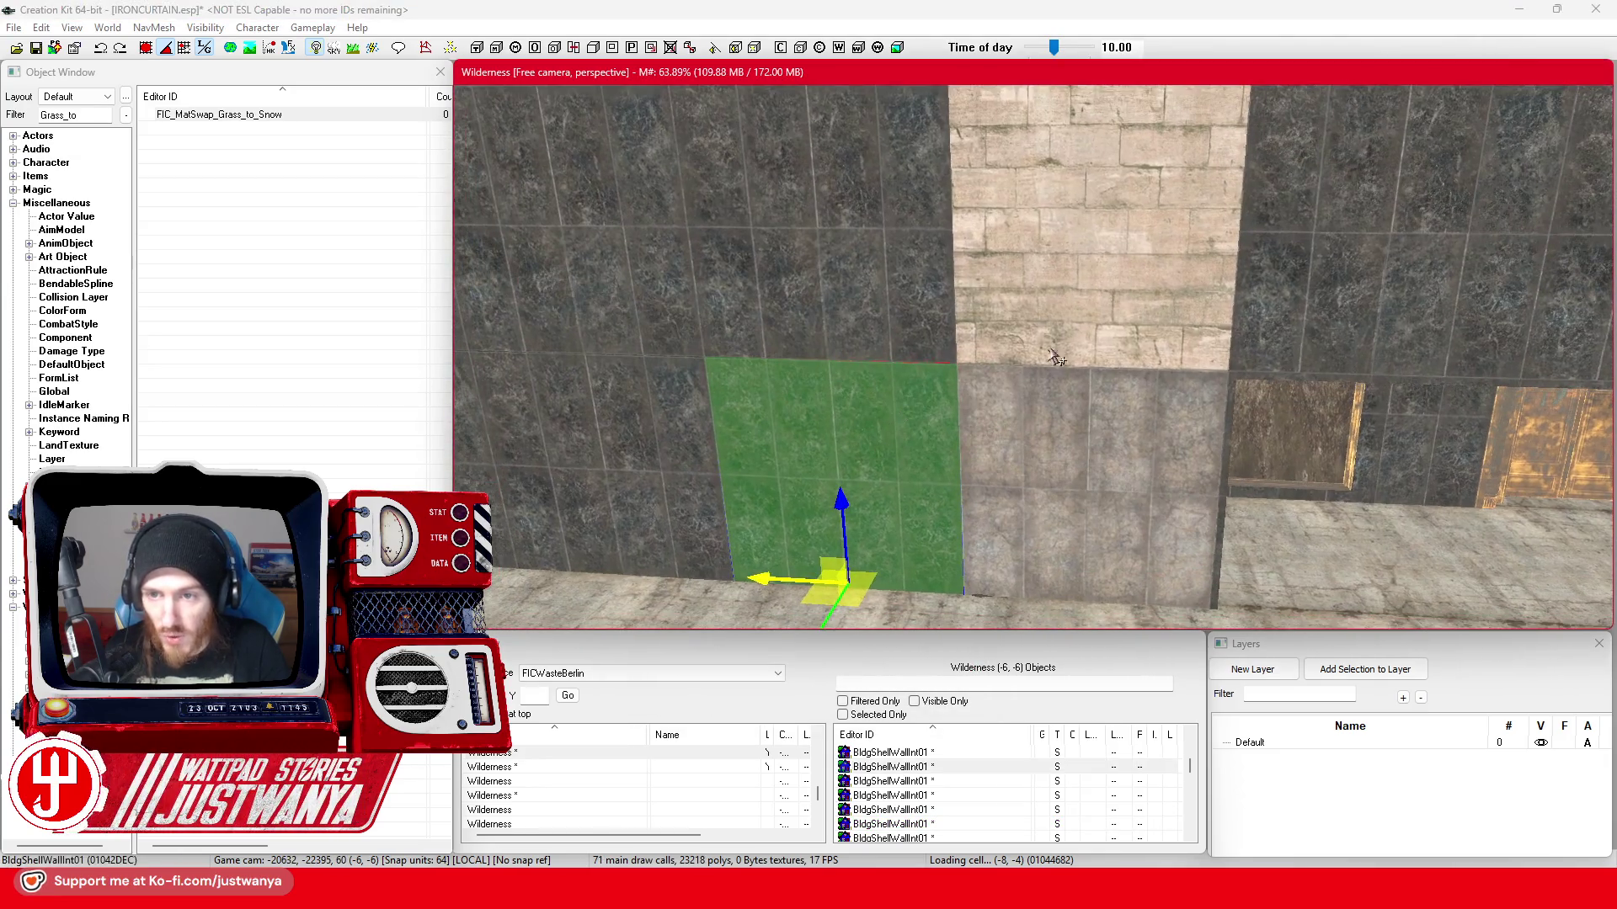
- Give the upper tan wall piece the FIC_MatSwap_Brick_to_ConcretePostWar swap
{"action": "left_click_drag", "start_coordinate": [901, 435], "coordinate": [1056, 342]}
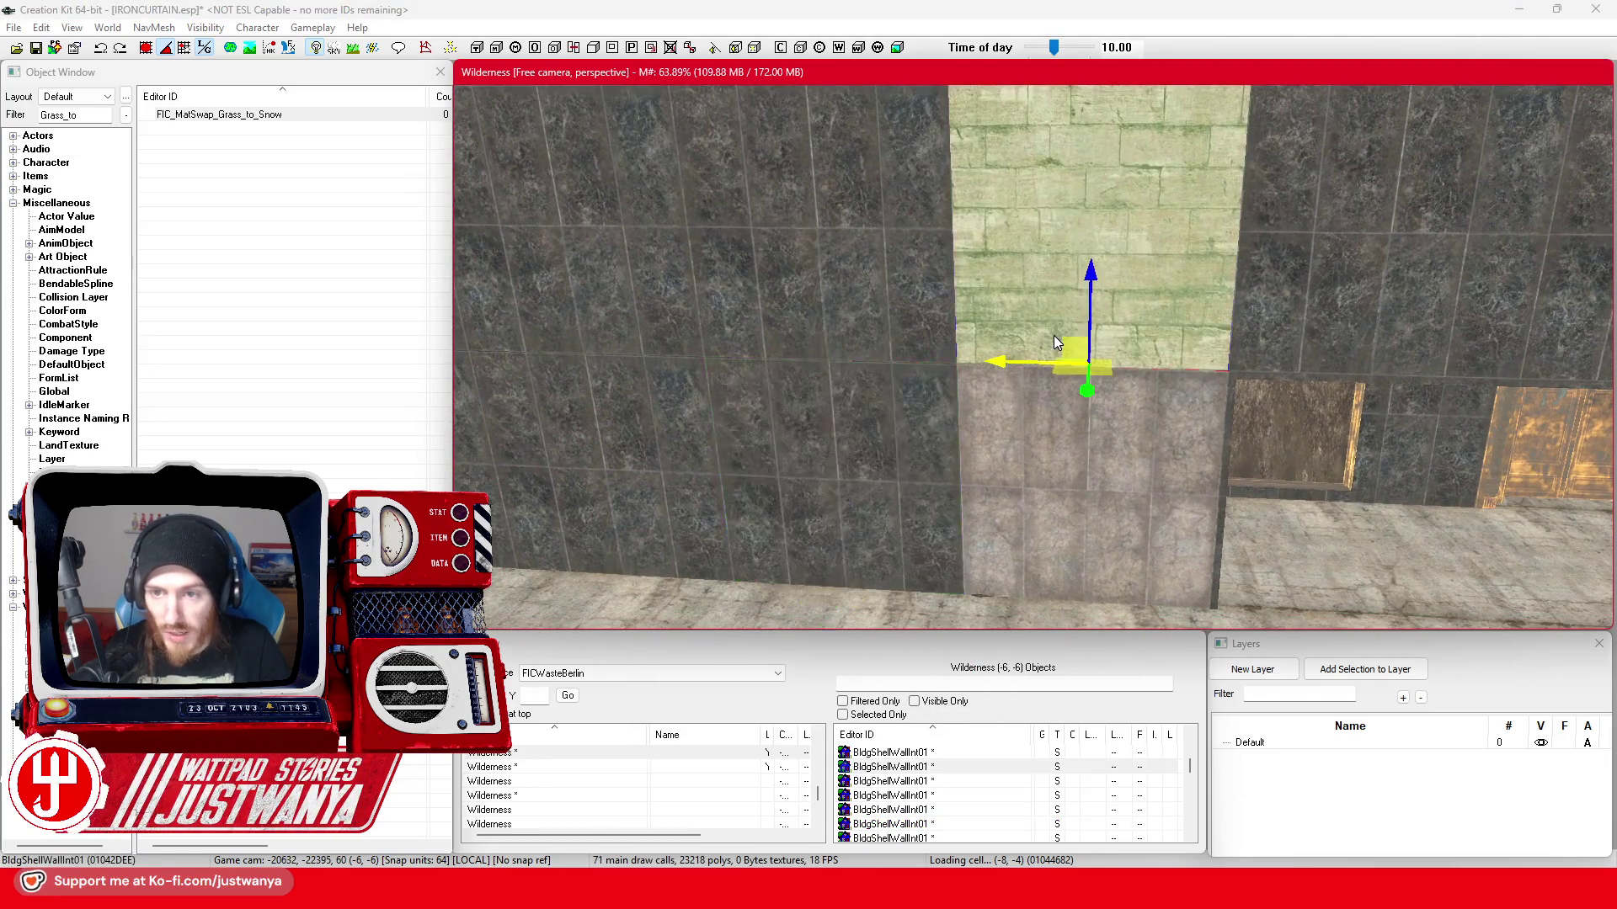
{"action": "double_click", "coordinate": [1056, 343]}
{"action": "left_click", "coordinate": [779, 470]}
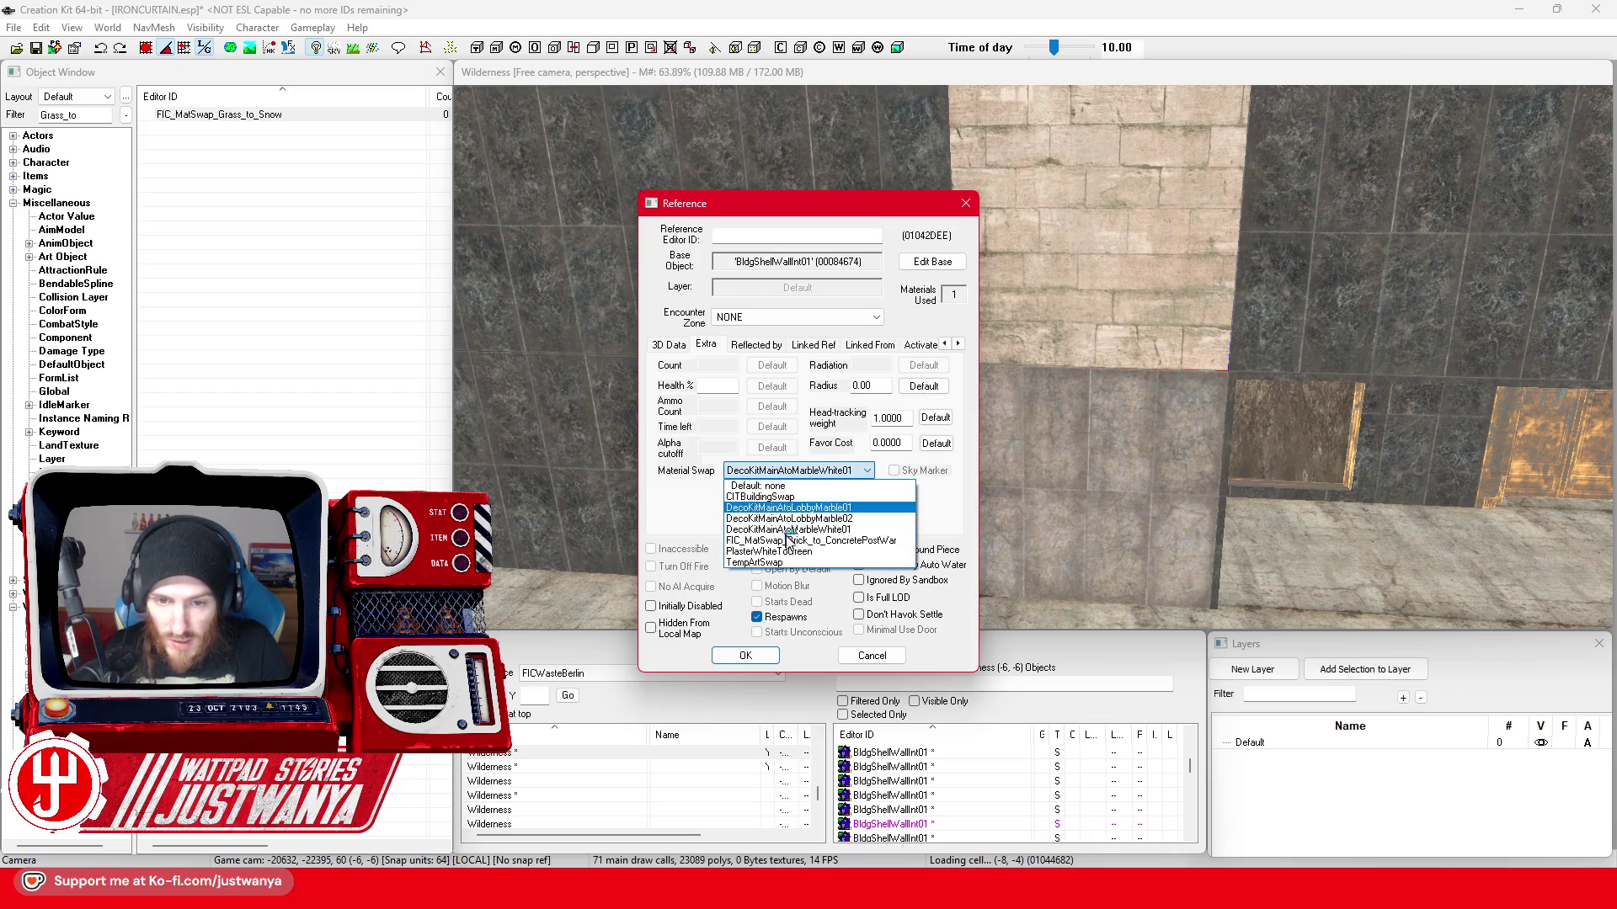
{"action": "left_click", "coordinate": [790, 542]}
{"action": "left_click", "coordinate": [741, 657]}
- Assign another material swap to the lower-left quay wall panel
{"action": "left_click", "coordinate": [817, 449]}
{"action": "scroll", "coordinate": [816, 455], "scroll_direction": "up", "scroll_amount": 2}
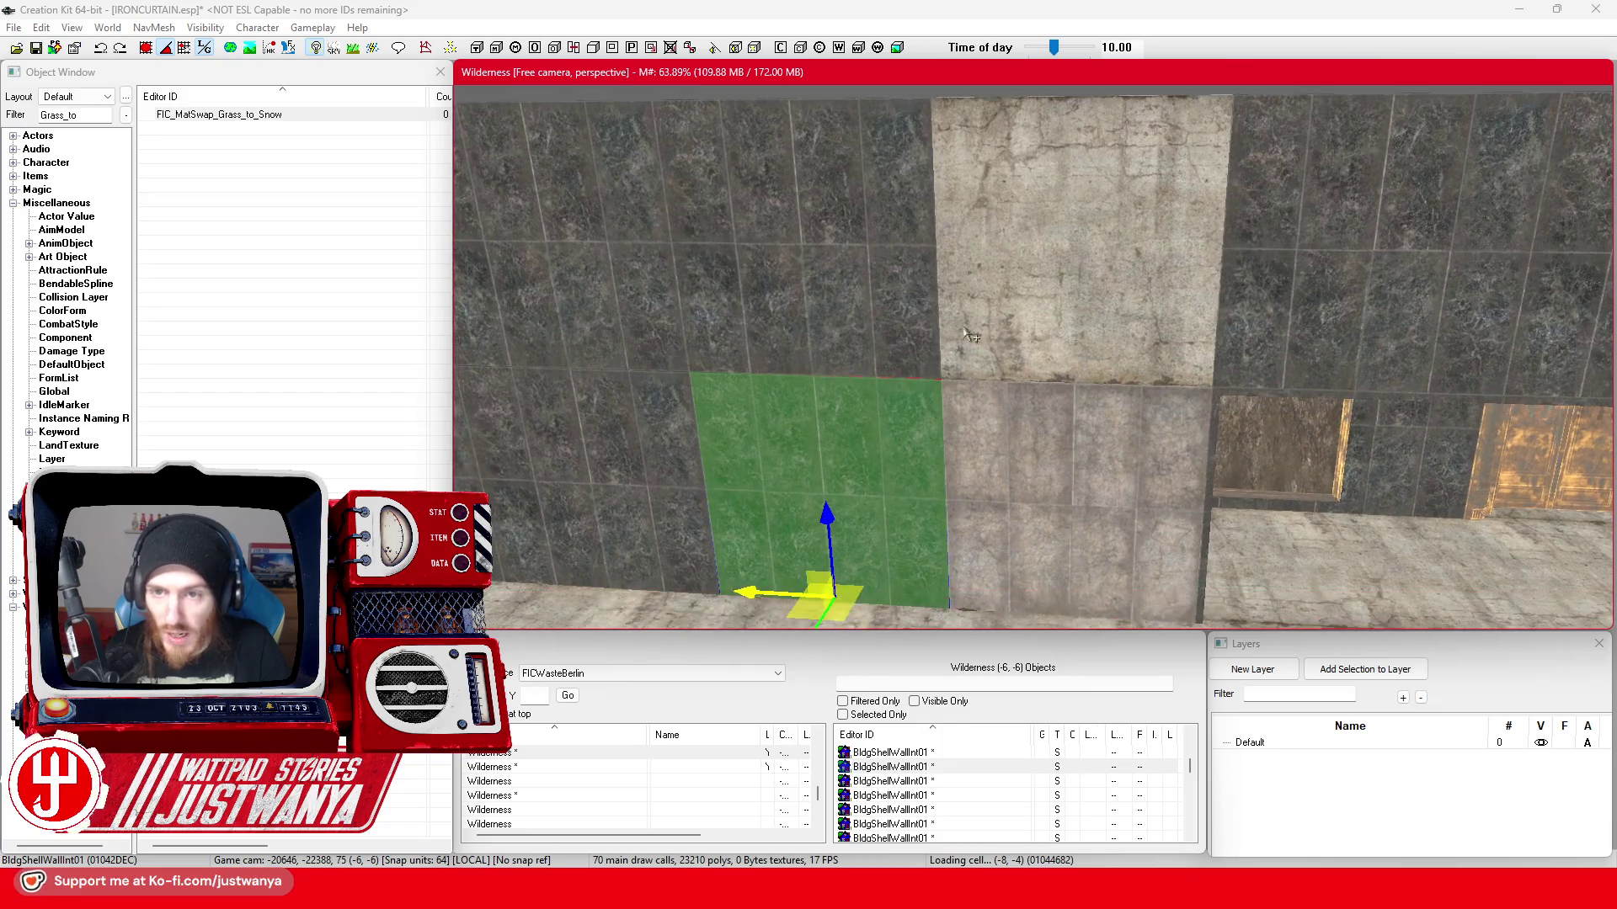
{"action": "double_click", "coordinate": [967, 318]}
{"action": "left_click", "coordinate": [856, 472]}
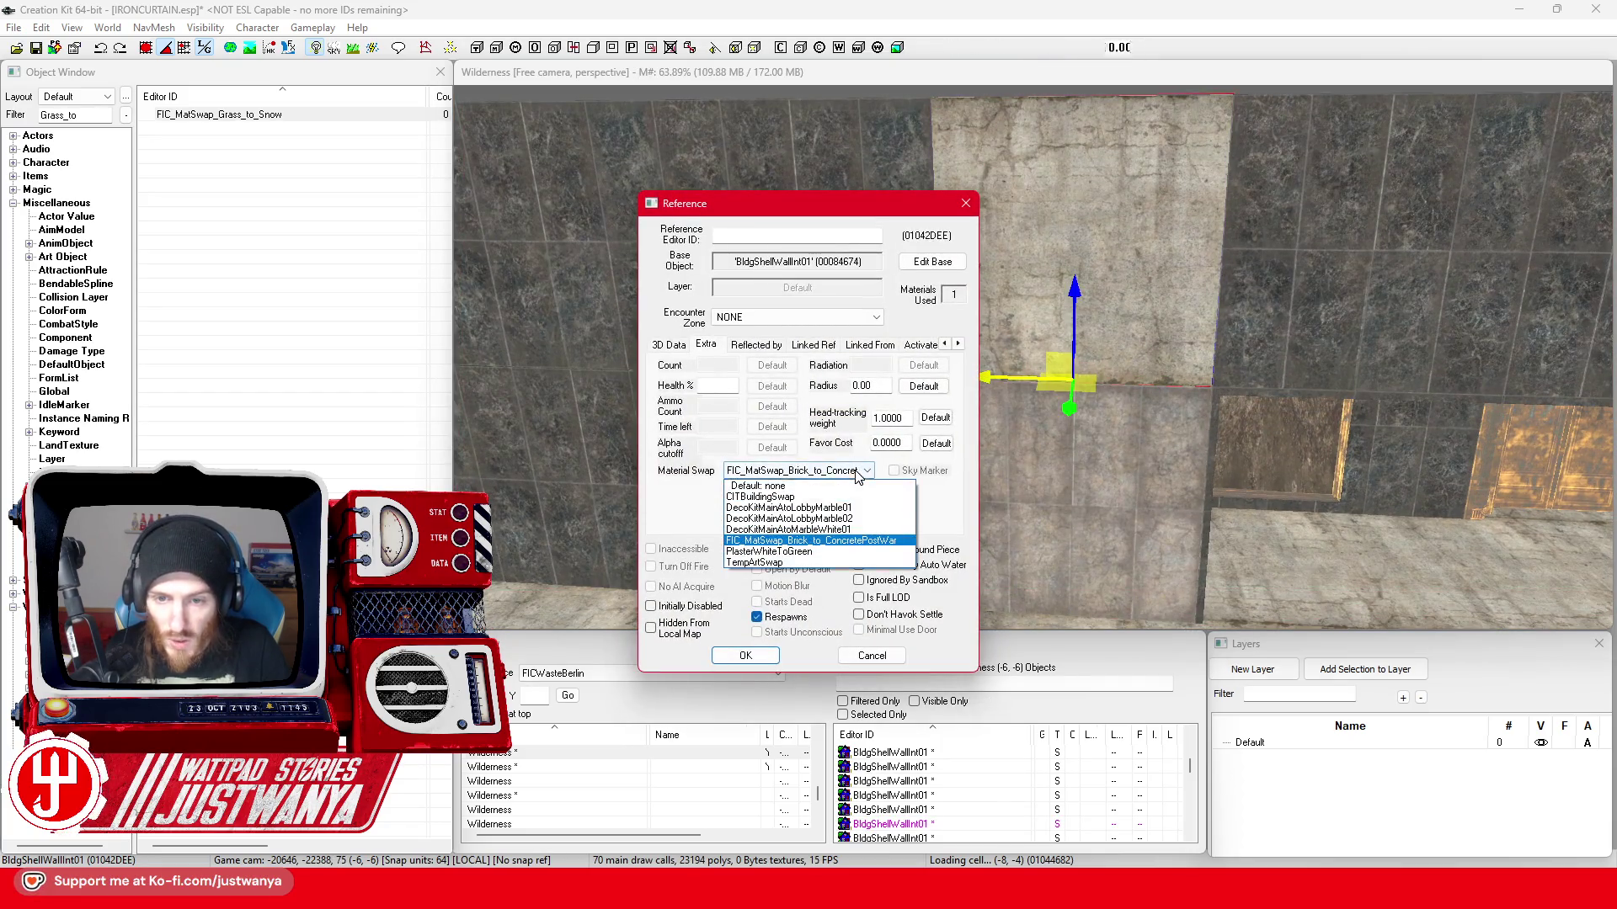
{"action": "left_click", "coordinate": [850, 529]}
{"action": "left_click", "coordinate": [745, 656]}
{"action": "scroll", "coordinate": [1019, 481], "scroll_direction": "down", "scroll_amount": 3}
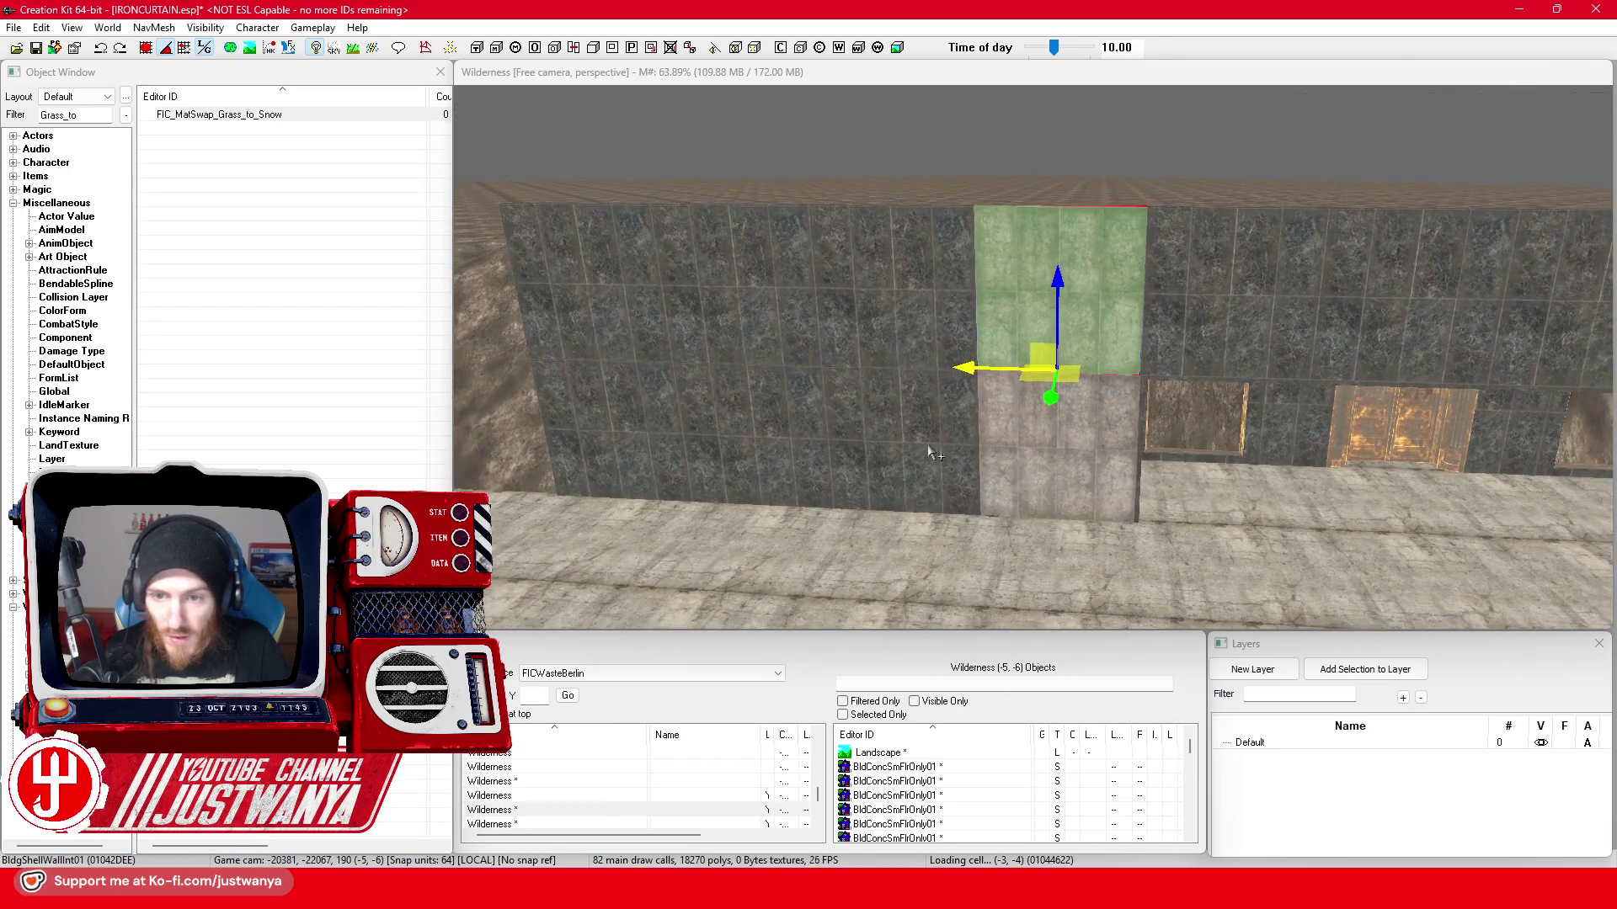
- Multi-select the dark wall pieces and corner caps along the facade
{"action": "left_click", "coordinate": [923, 436]}
{"action": "left_click_drag", "start_coordinate": [922, 436], "coordinate": [631, 285]}
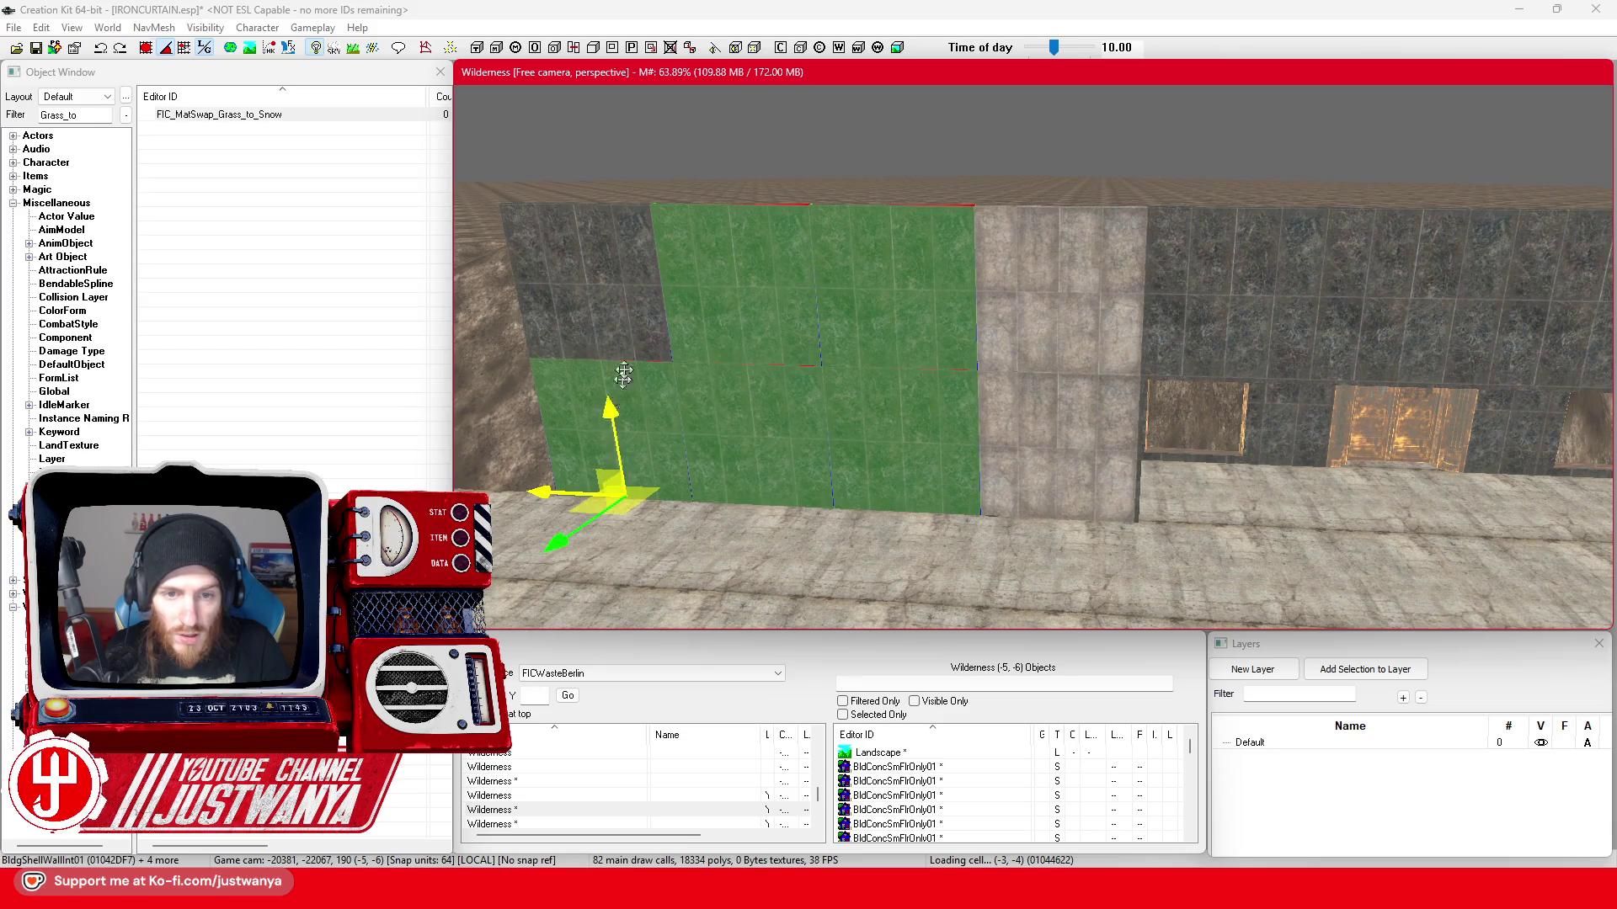
{"action": "left_click", "coordinate": [1275, 354]}
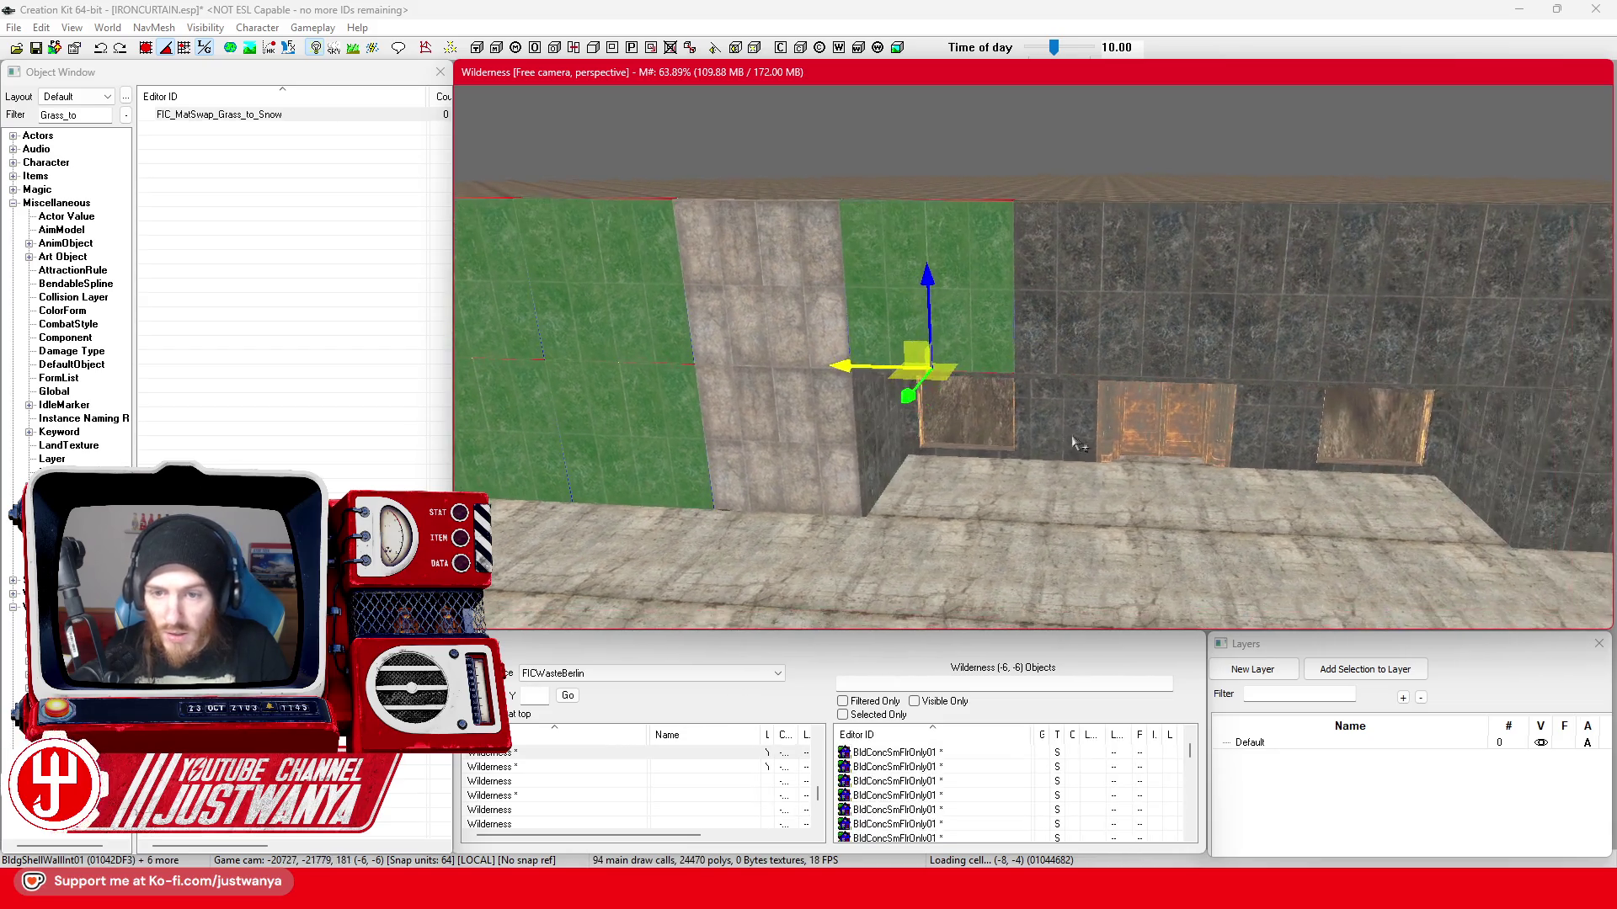
{"action": "left_click", "coordinate": [867, 452], "text": "ctrl"}
{"action": "left_click", "coordinate": [1170, 317], "text": "ctrl"}
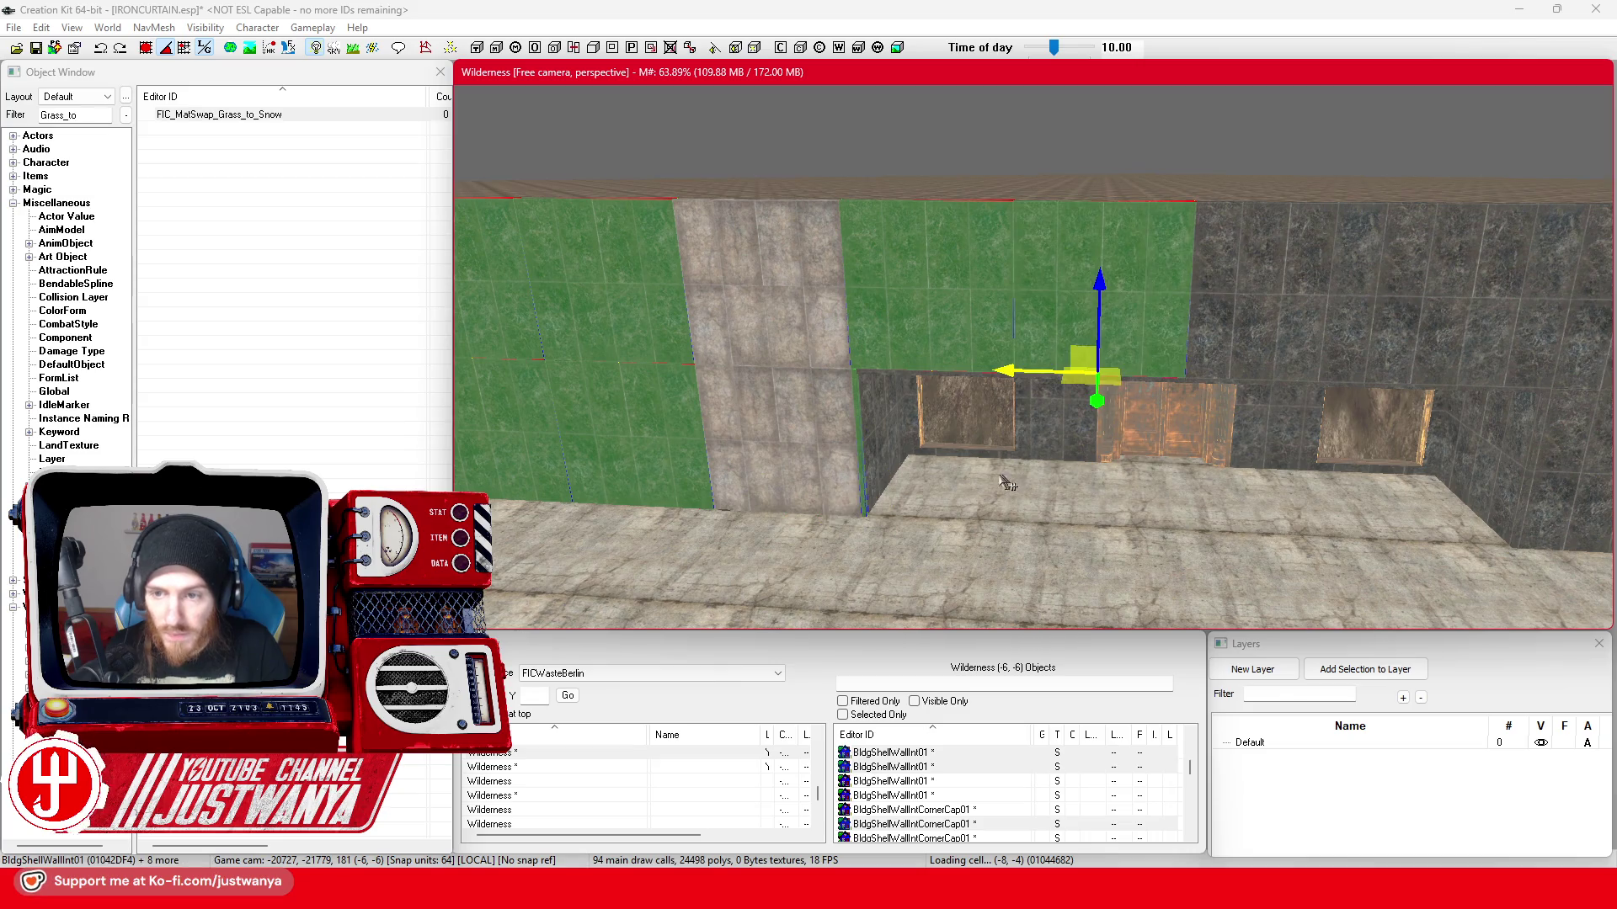
{"action": "left_click", "coordinate": [1112, 316], "text": "ctrl"}
{"action": "left_click", "coordinate": [1301, 316], "text": "ctrl"}
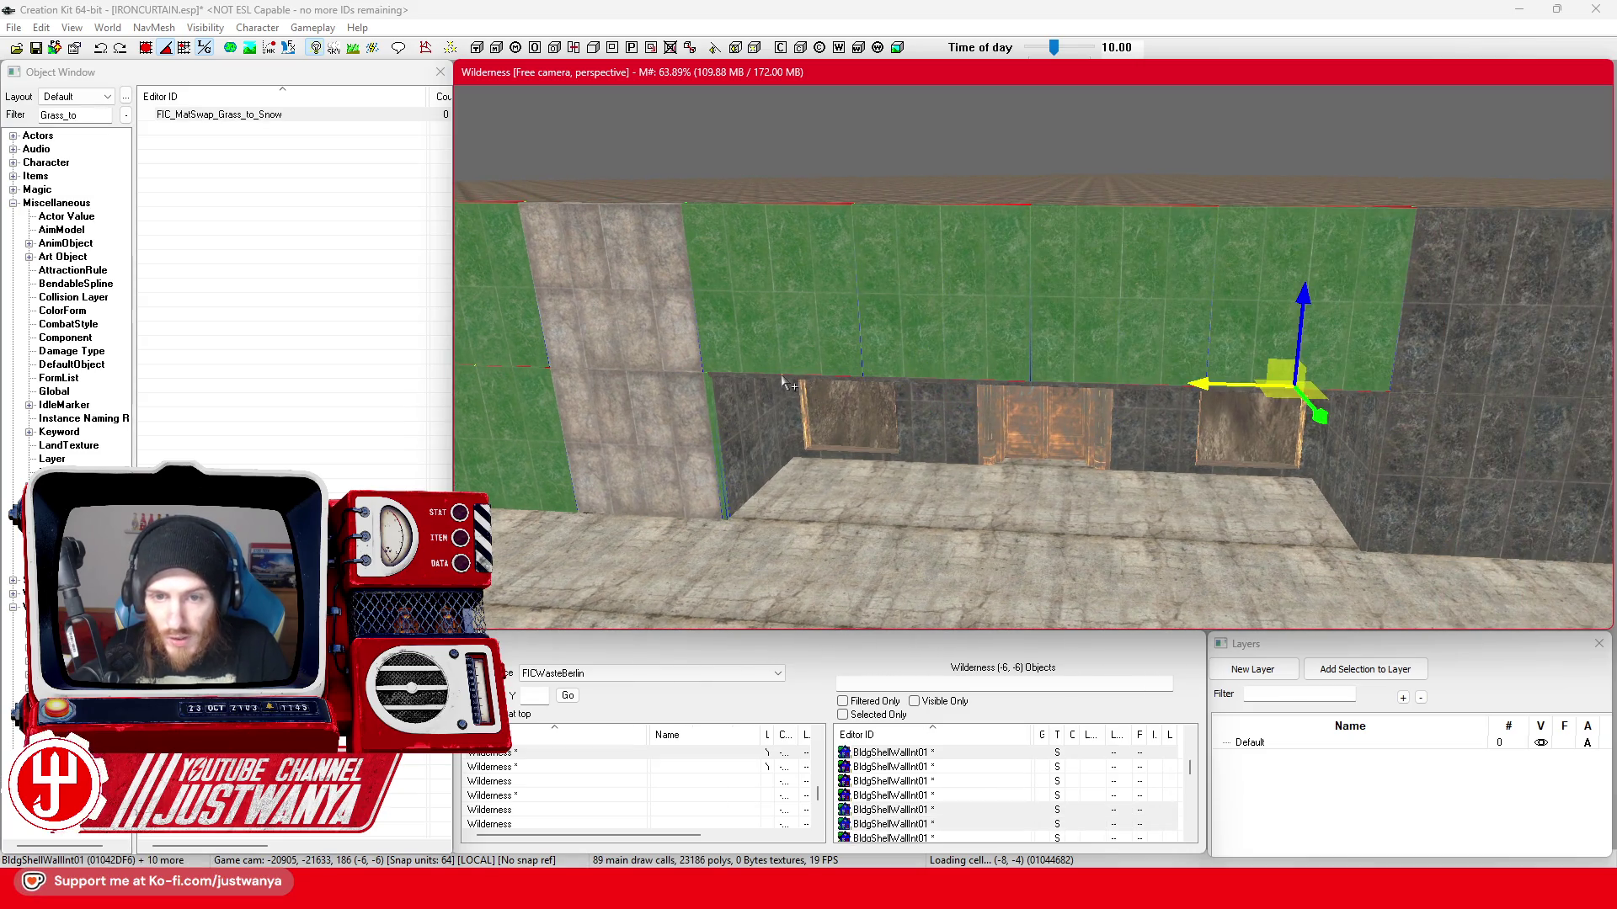
{"action": "left_click", "coordinate": [855, 380], "text": "ctrl"}
{"action": "left_click", "coordinate": [1029, 380], "text": "ctrl"}
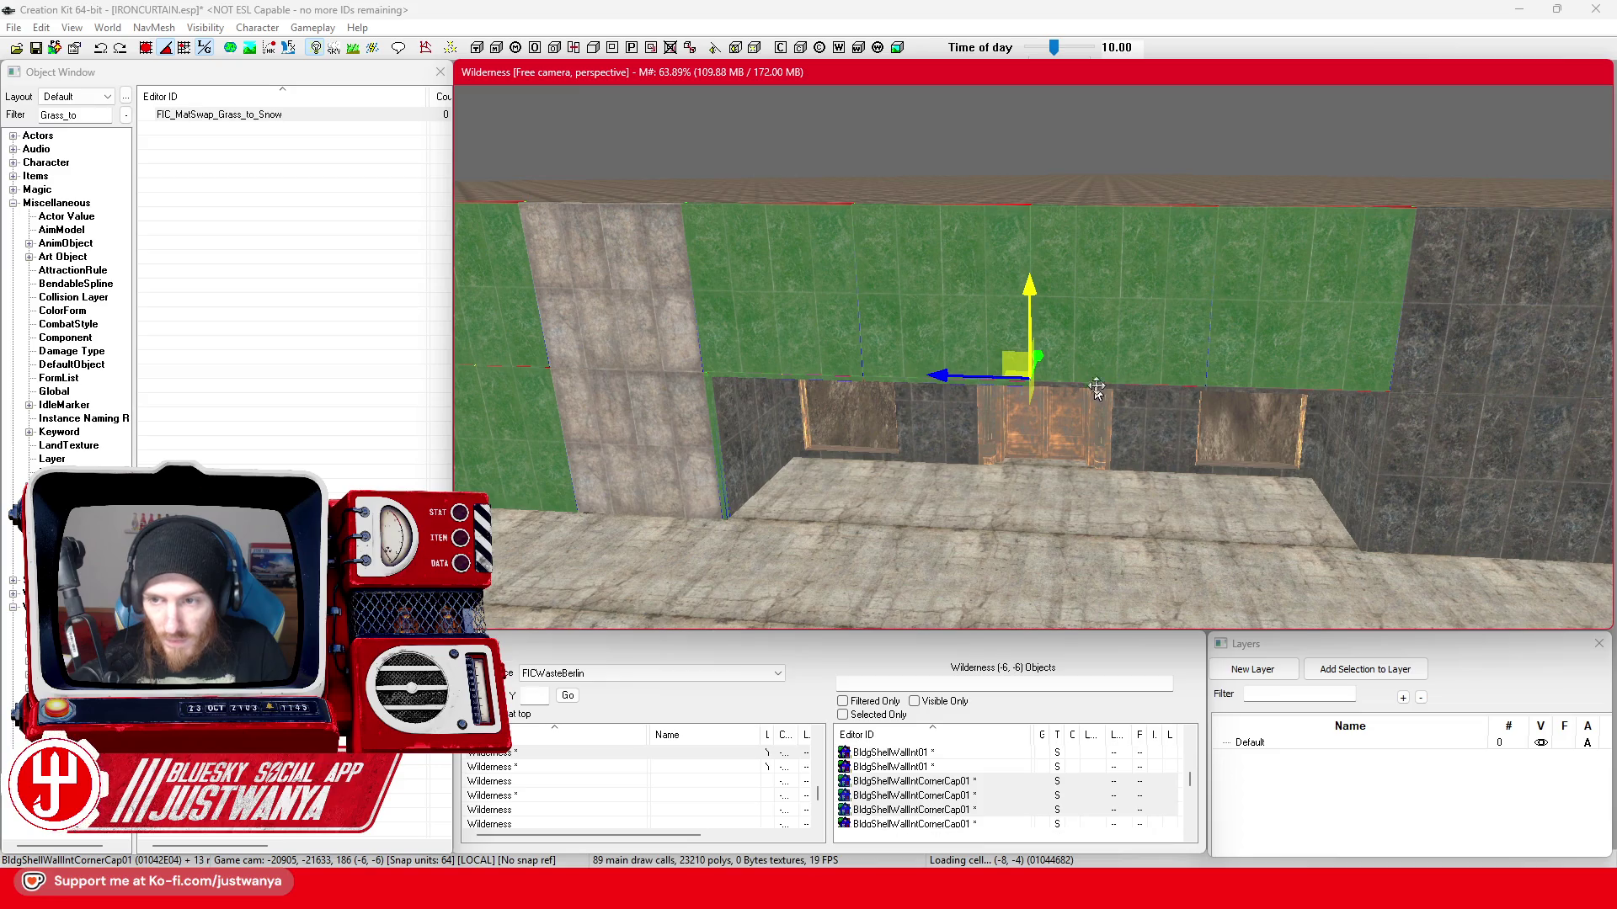
{"action": "left_click", "coordinate": [1276, 399], "text": "ctrl"}
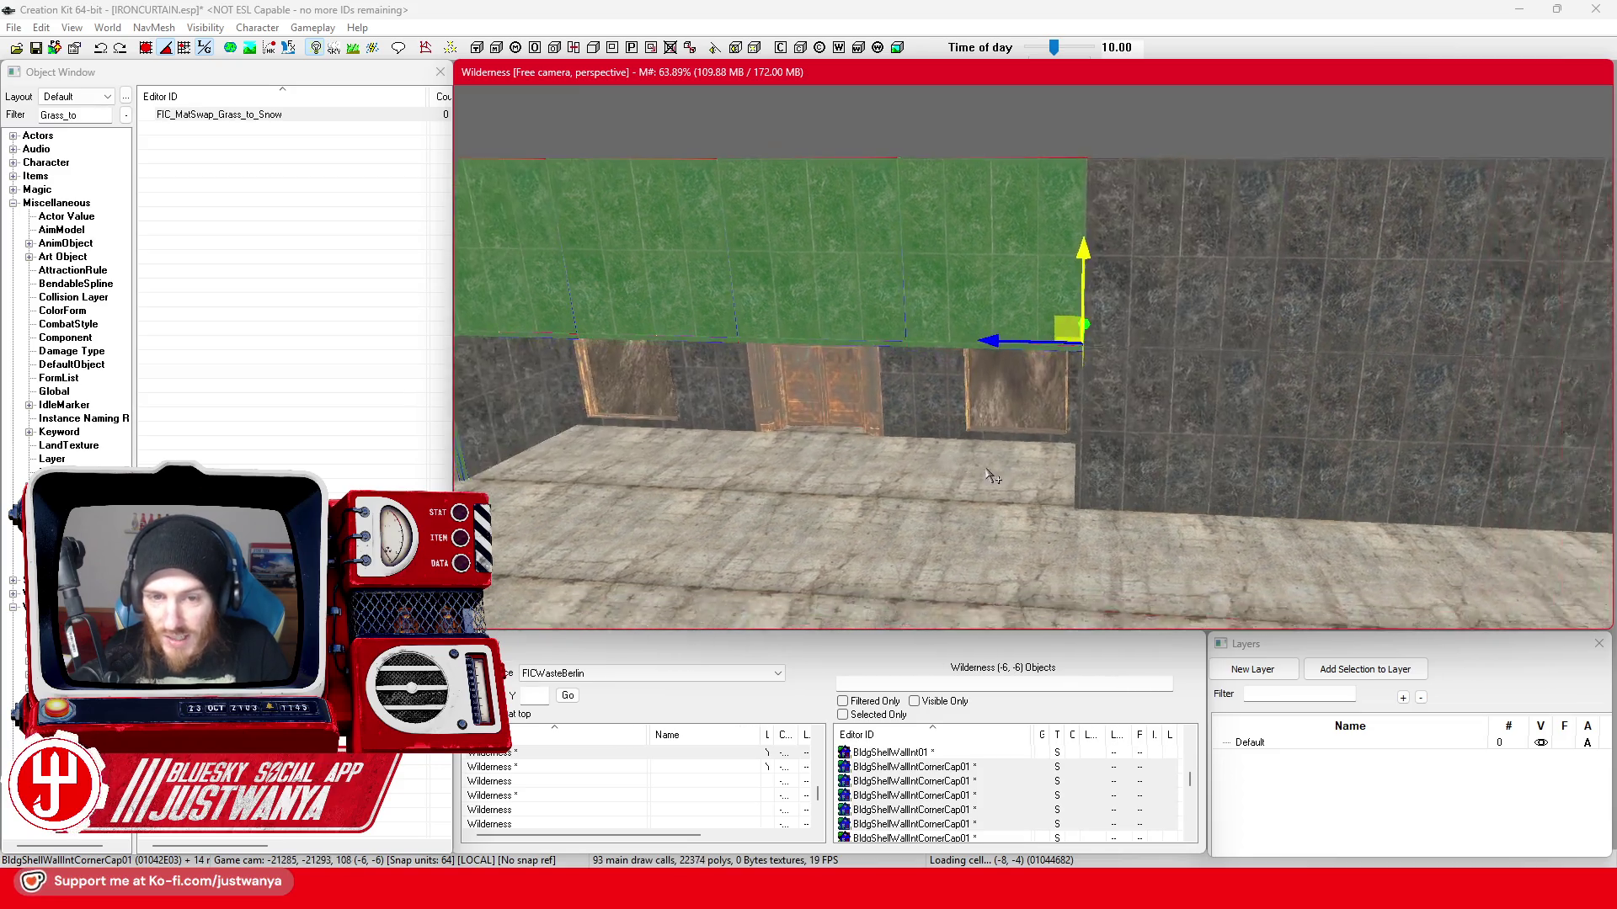
{"action": "left_click", "coordinate": [1119, 277], "text": "ctrl"}
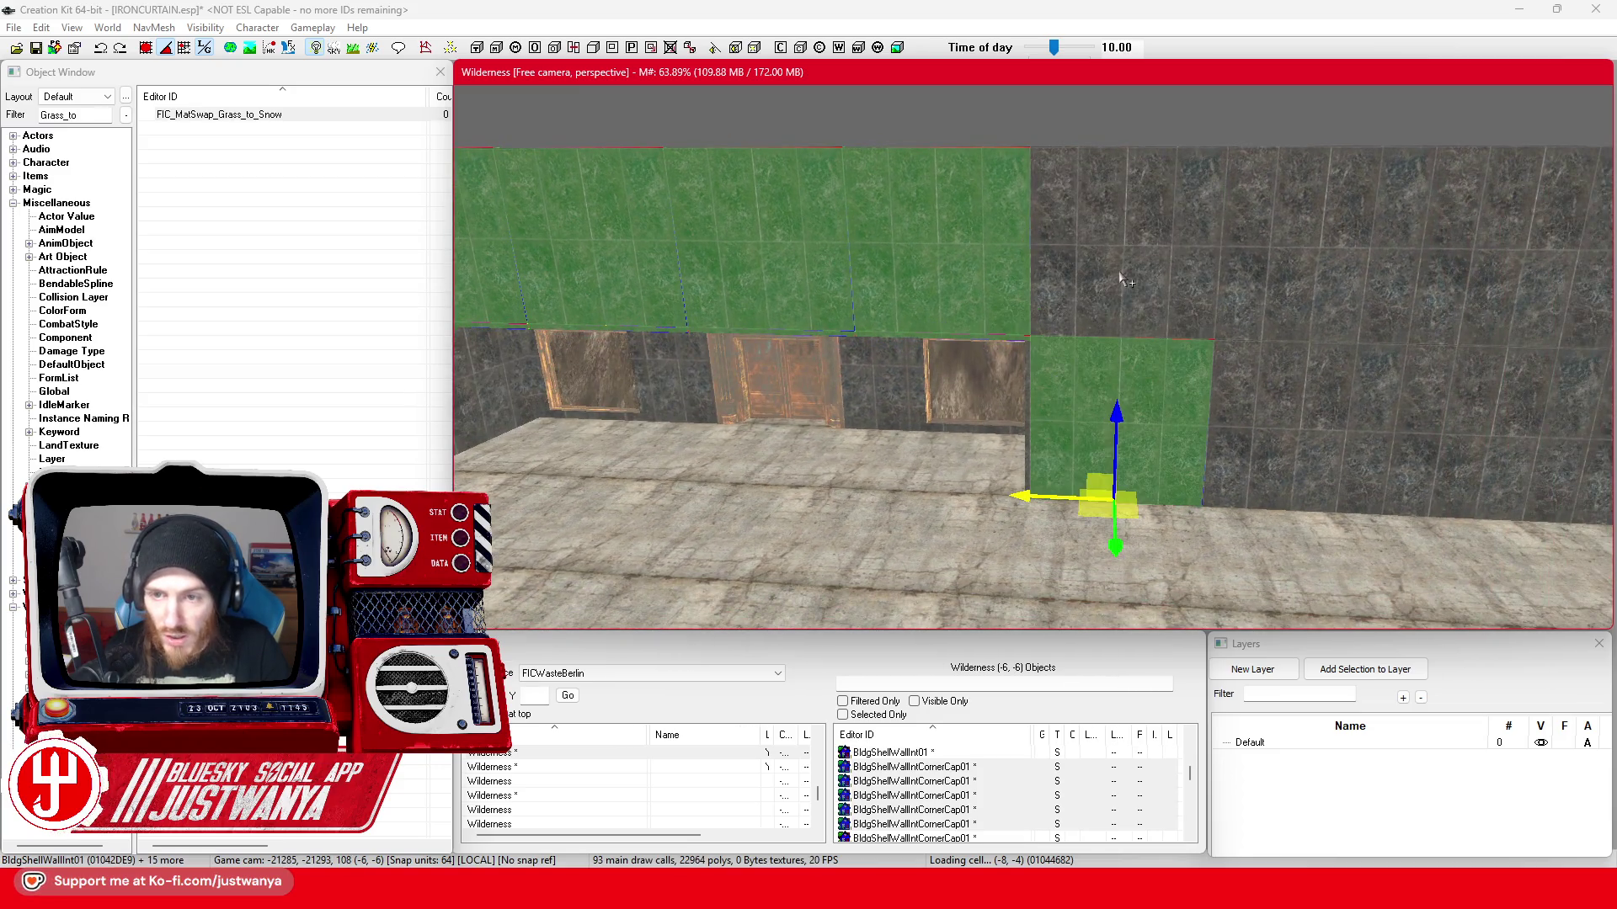
{"action": "left_click", "coordinate": [1302, 461], "text": "ctrl"}
{"action": "left_click", "coordinate": [1281, 317], "text": "ctrl"}
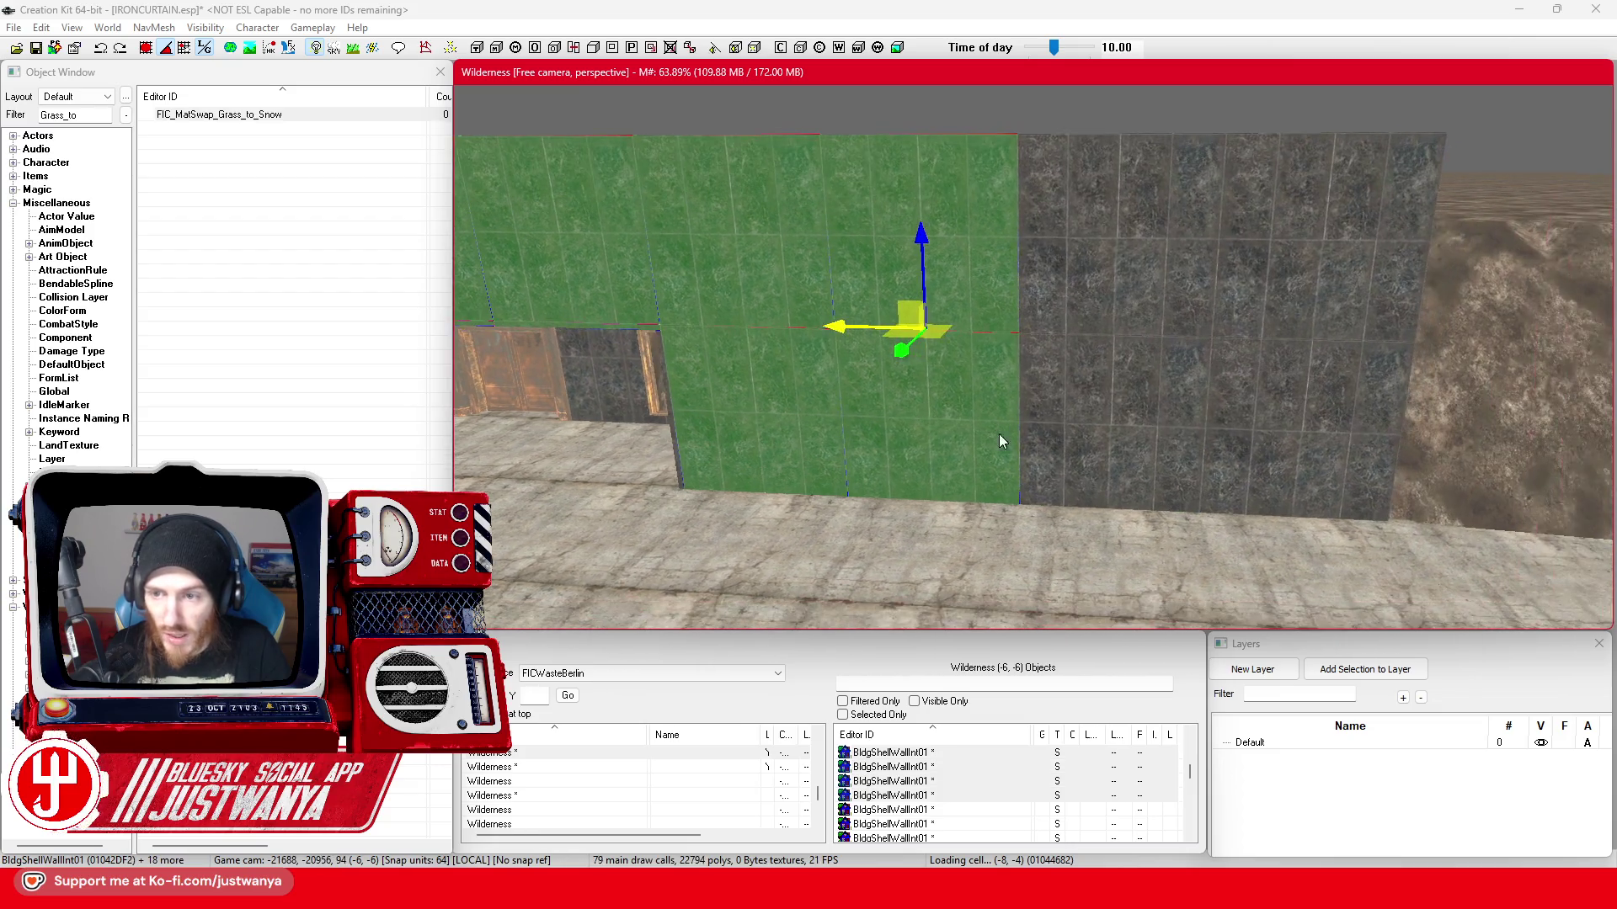
- Add the right-hand, upper and lower-left wall pieces and door sections, then pick the elevator door alone
{"action": "left_click", "coordinate": [1136, 423], "text": "ctrl"}
{"action": "left_click", "coordinate": [1179, 251], "text": "ctrl"}
{"action": "left_click", "coordinate": [1320, 253], "text": "ctrl"}
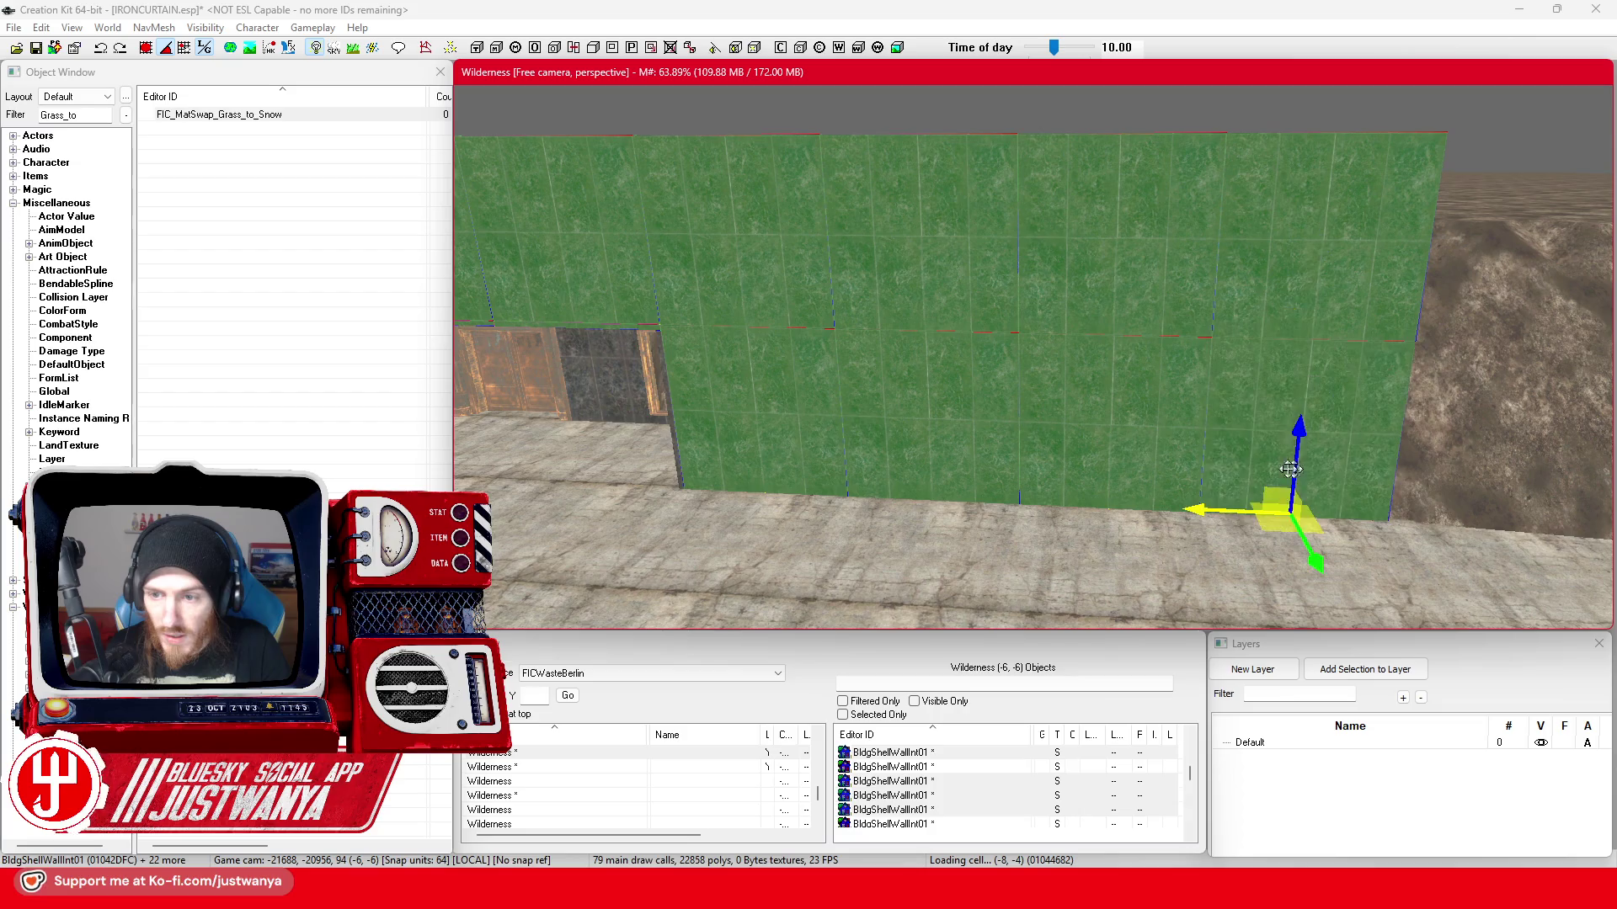
{"action": "left_click", "coordinate": [1298, 379], "text": "ctrl"}
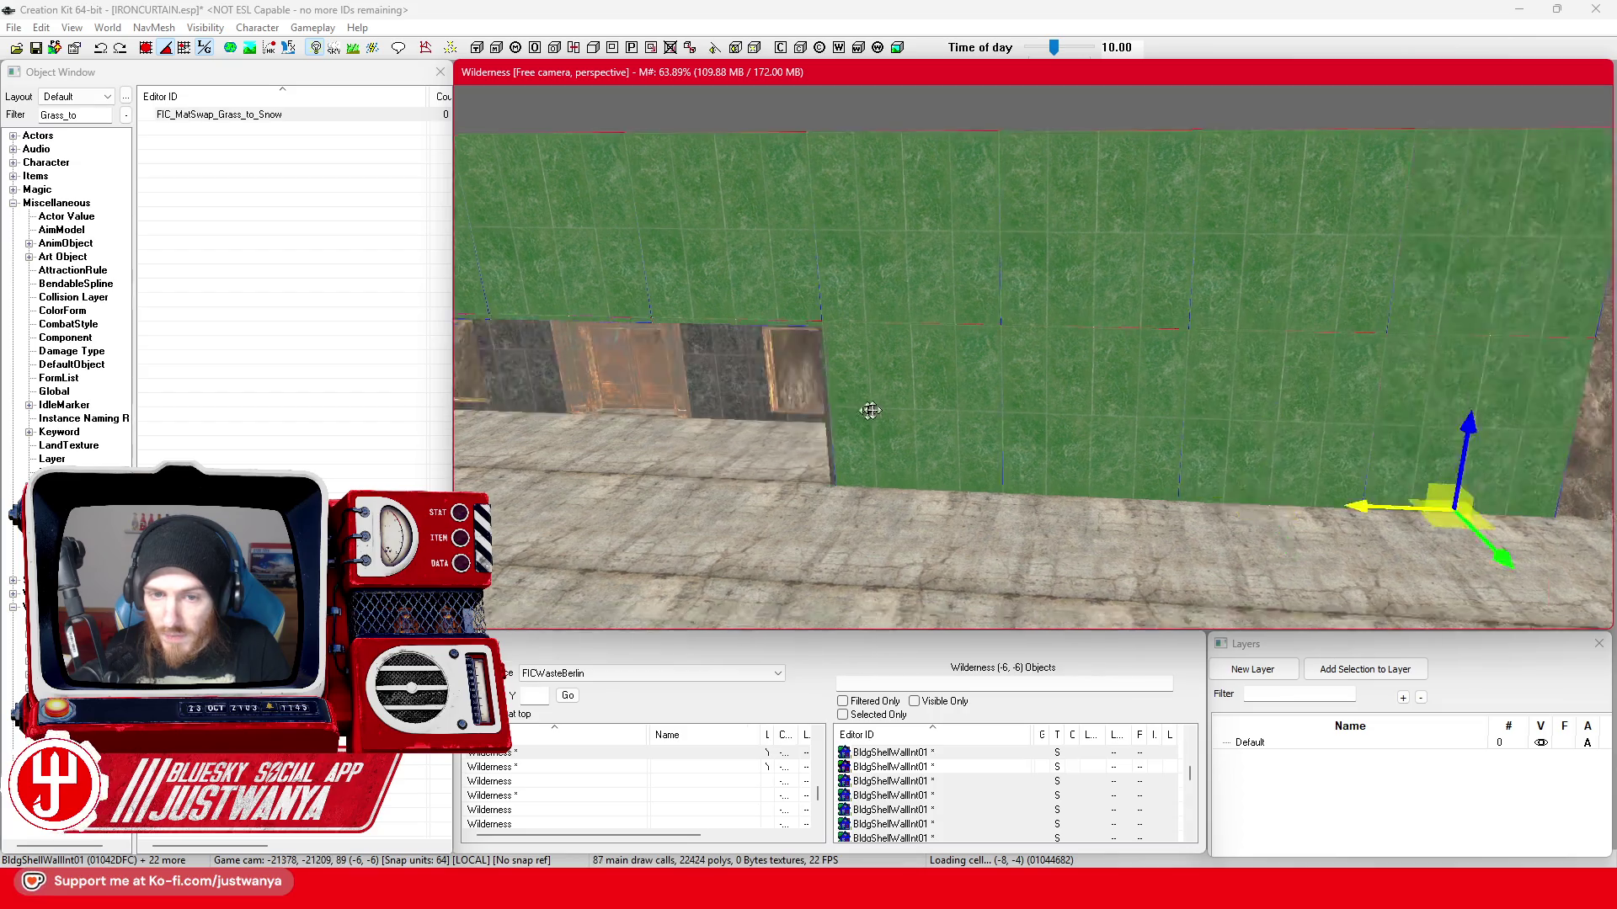
{"action": "scroll", "coordinate": [870, 411], "scroll_direction": "down", "scroll_amount": 5}
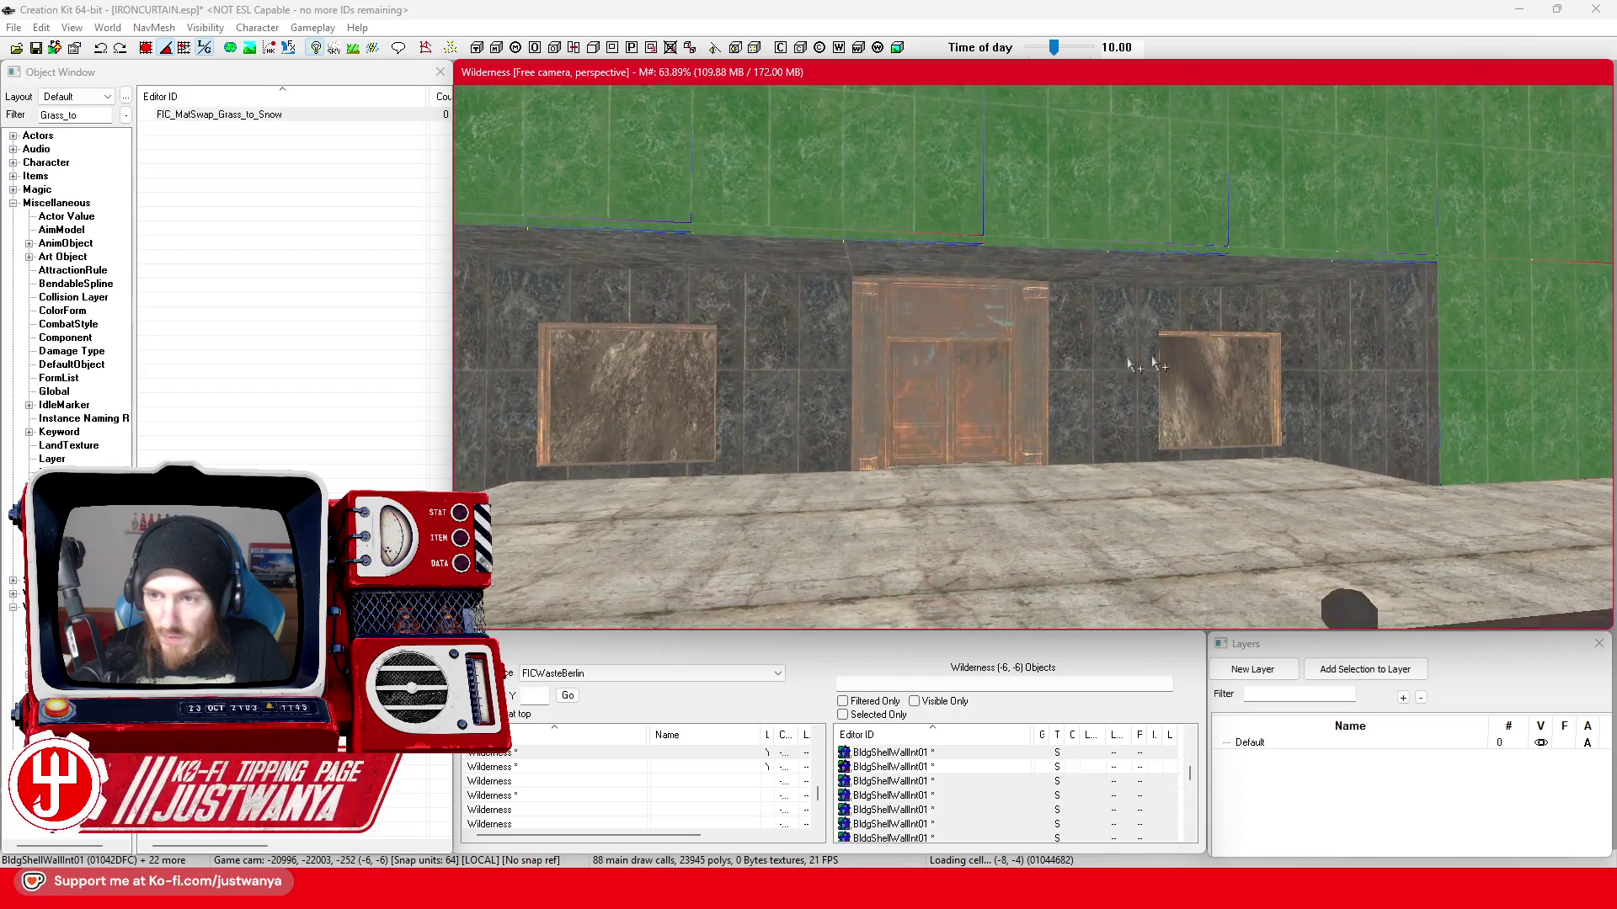
{"action": "left_click", "coordinate": [1435, 357], "text": "ctrl"}
{"action": "left_click", "coordinate": [1384, 272], "text": "ctrl"}
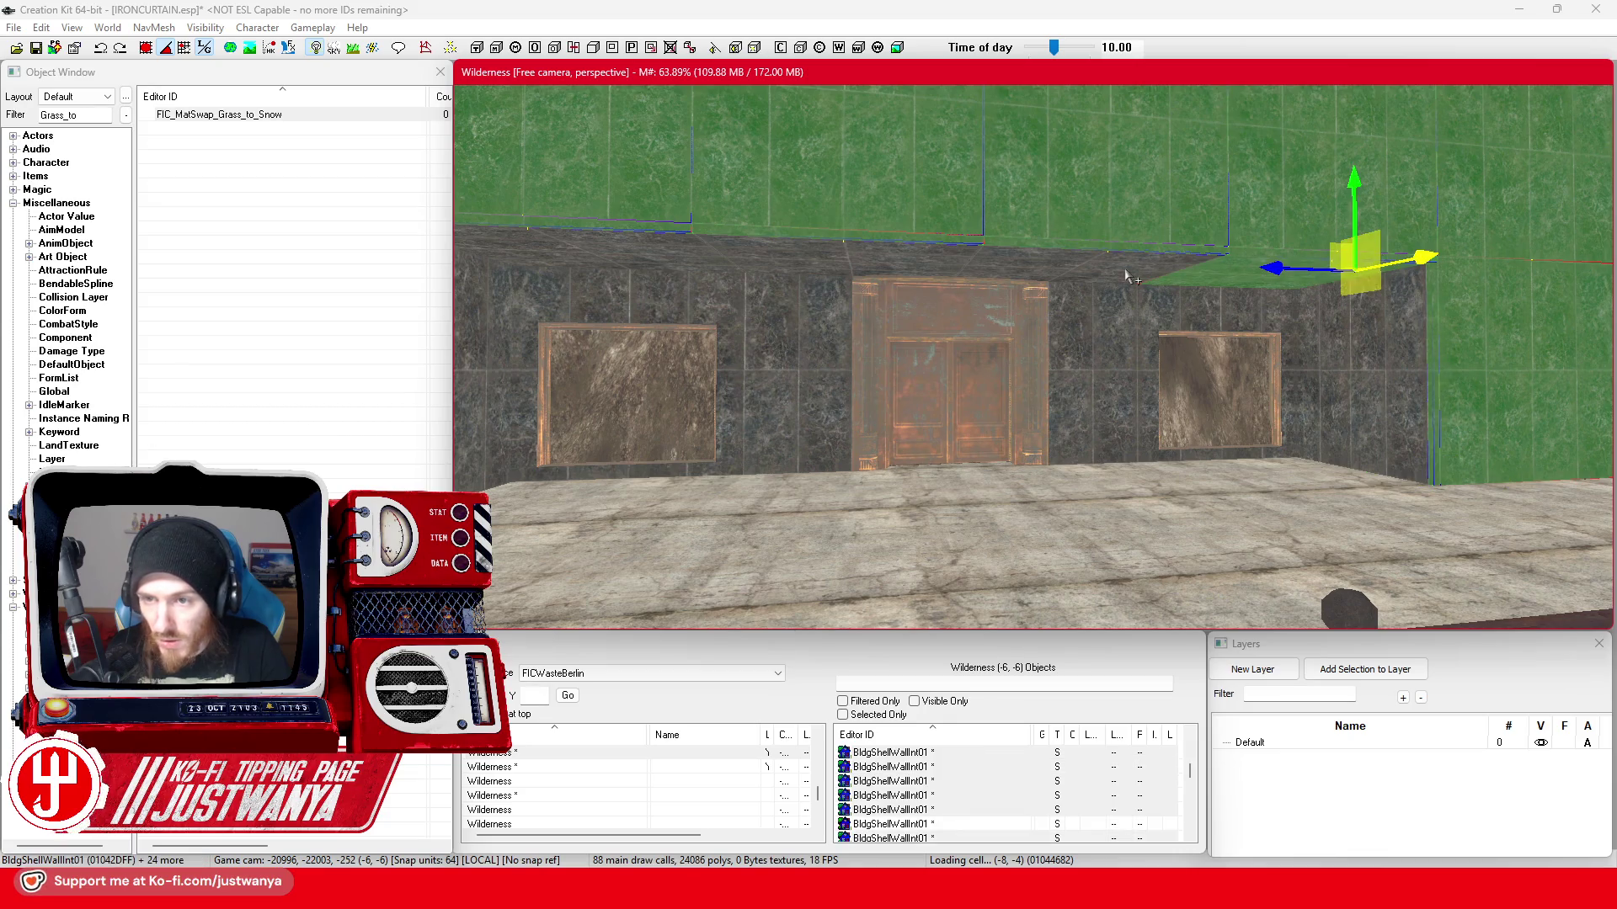
{"action": "left_click", "coordinate": [1232, 271], "text": "ctrl"}
{"action": "left_click", "coordinate": [886, 265], "text": "ctrl"}
{"action": "left_click", "coordinate": [647, 265], "text": "ctrl"}
{"action": "left_click", "coordinate": [641, 315], "text": "ctrl"}
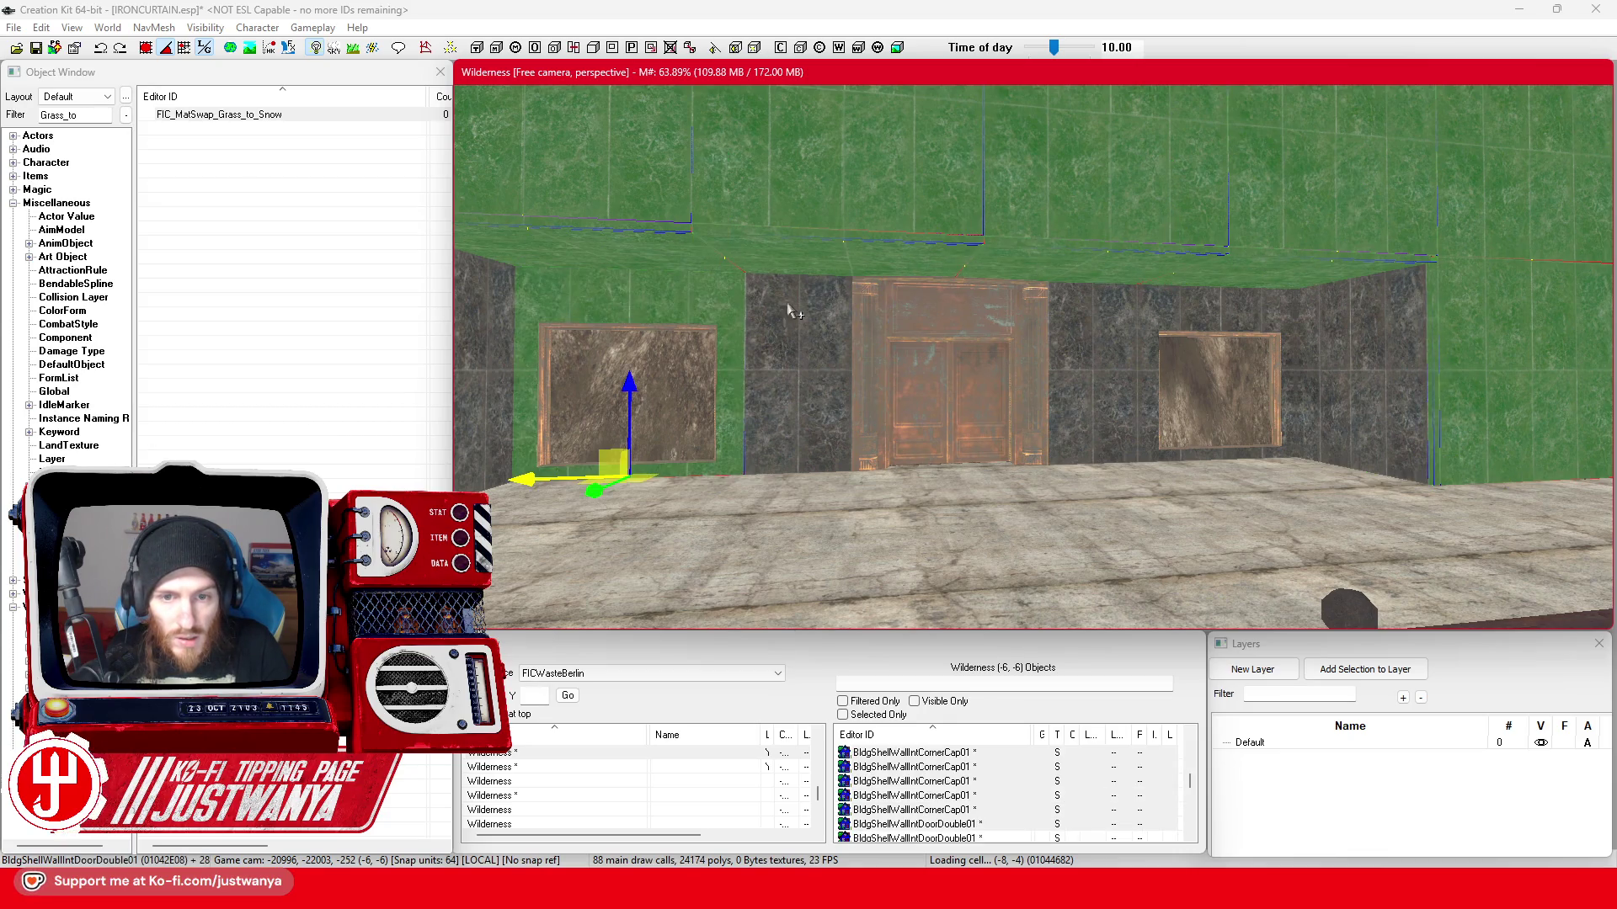
{"action": "left_click", "coordinate": [789, 302], "text": "ctrl"}
{"action": "left_click", "coordinate": [1249, 319], "text": "ctrl"}
{"action": "left_click", "coordinate": [1364, 336], "text": "ctrl"}
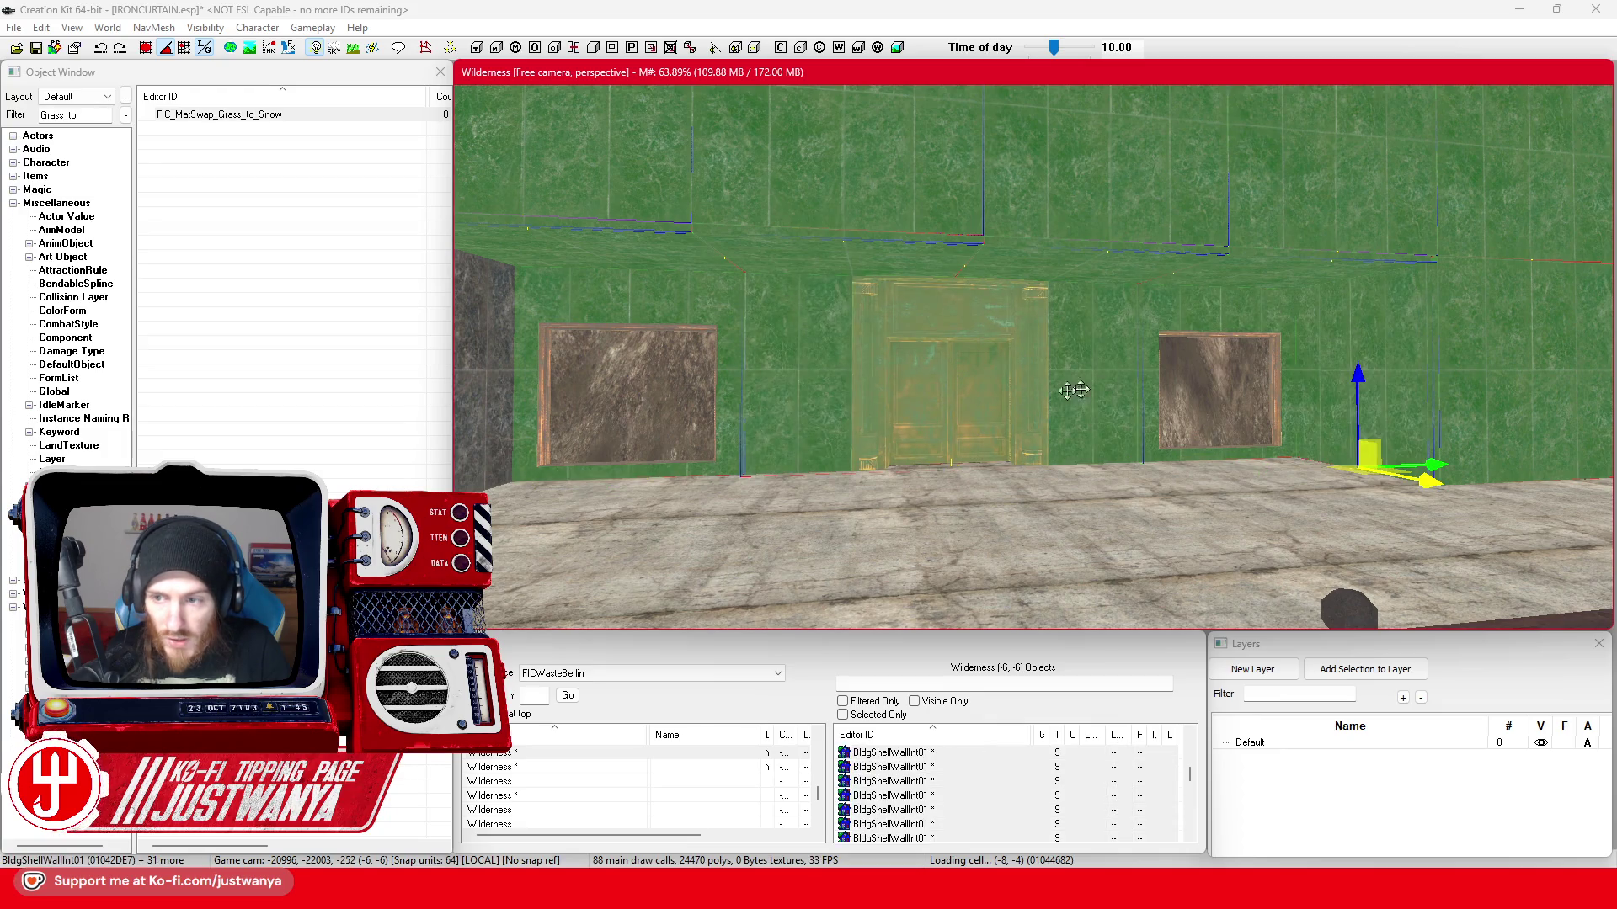
{"action": "scroll", "coordinate": [944, 408], "scroll_direction": "down", "scroll_amount": 2}
{"action": "scroll", "coordinate": [657, 395], "scroll_direction": "down", "scroll_amount": 2}
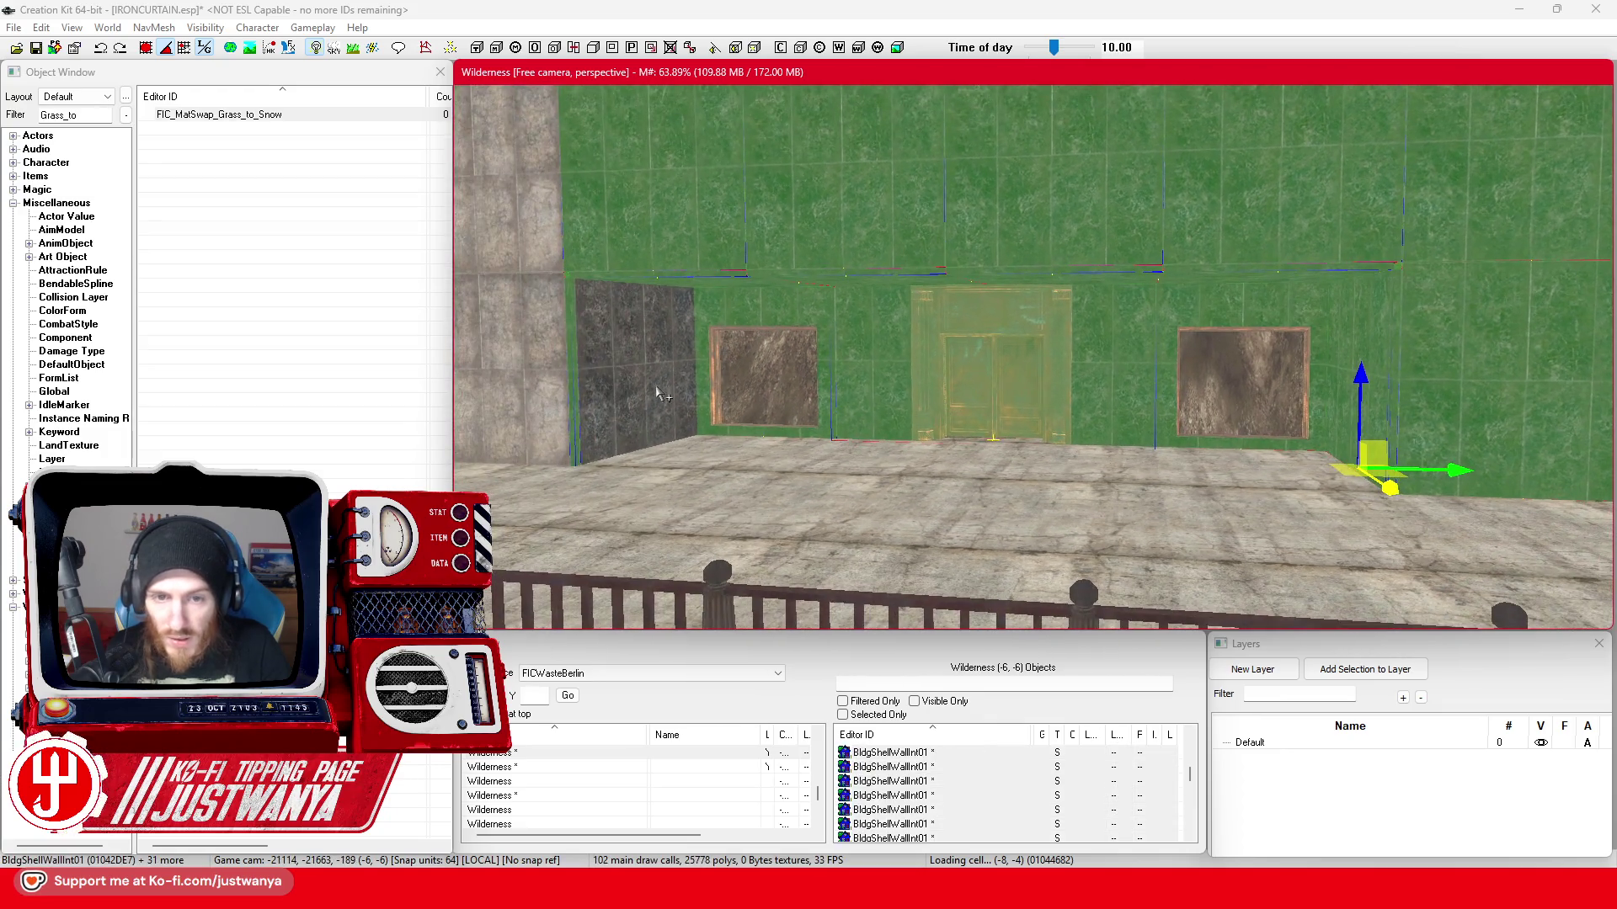
{"action": "left_click", "coordinate": [657, 395], "text": "ctrl"}
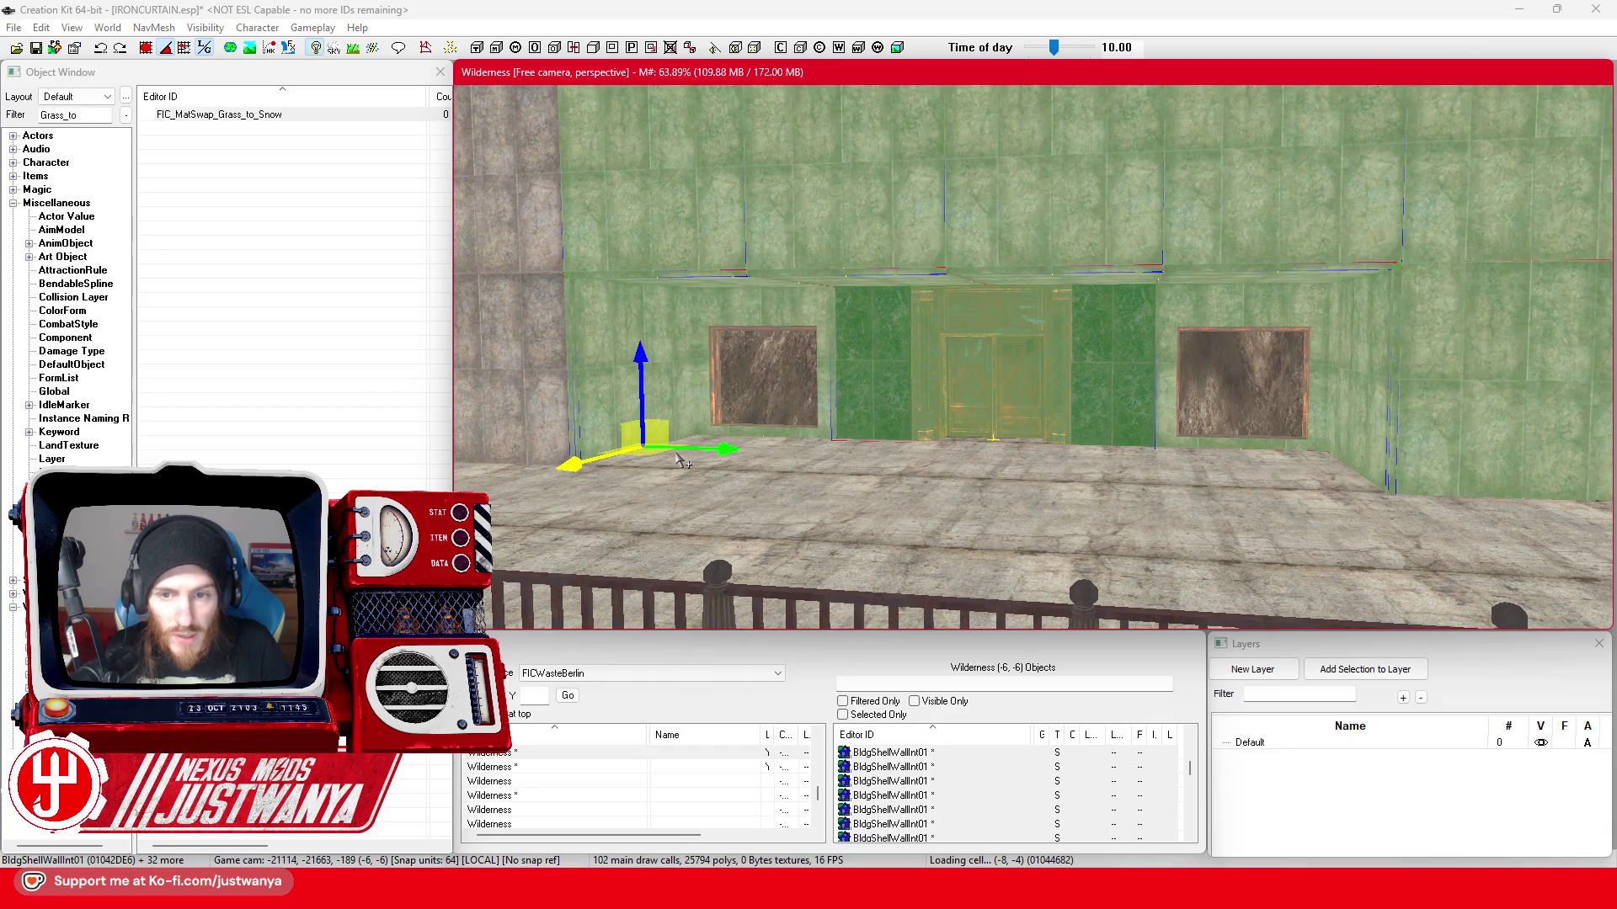
{"action": "left_click", "coordinate": [884, 368]}
- Assign a first material swap to the elevator door piece
{"action": "double_click", "coordinate": [880, 368]}
{"action": "left_click", "coordinate": [819, 471]}
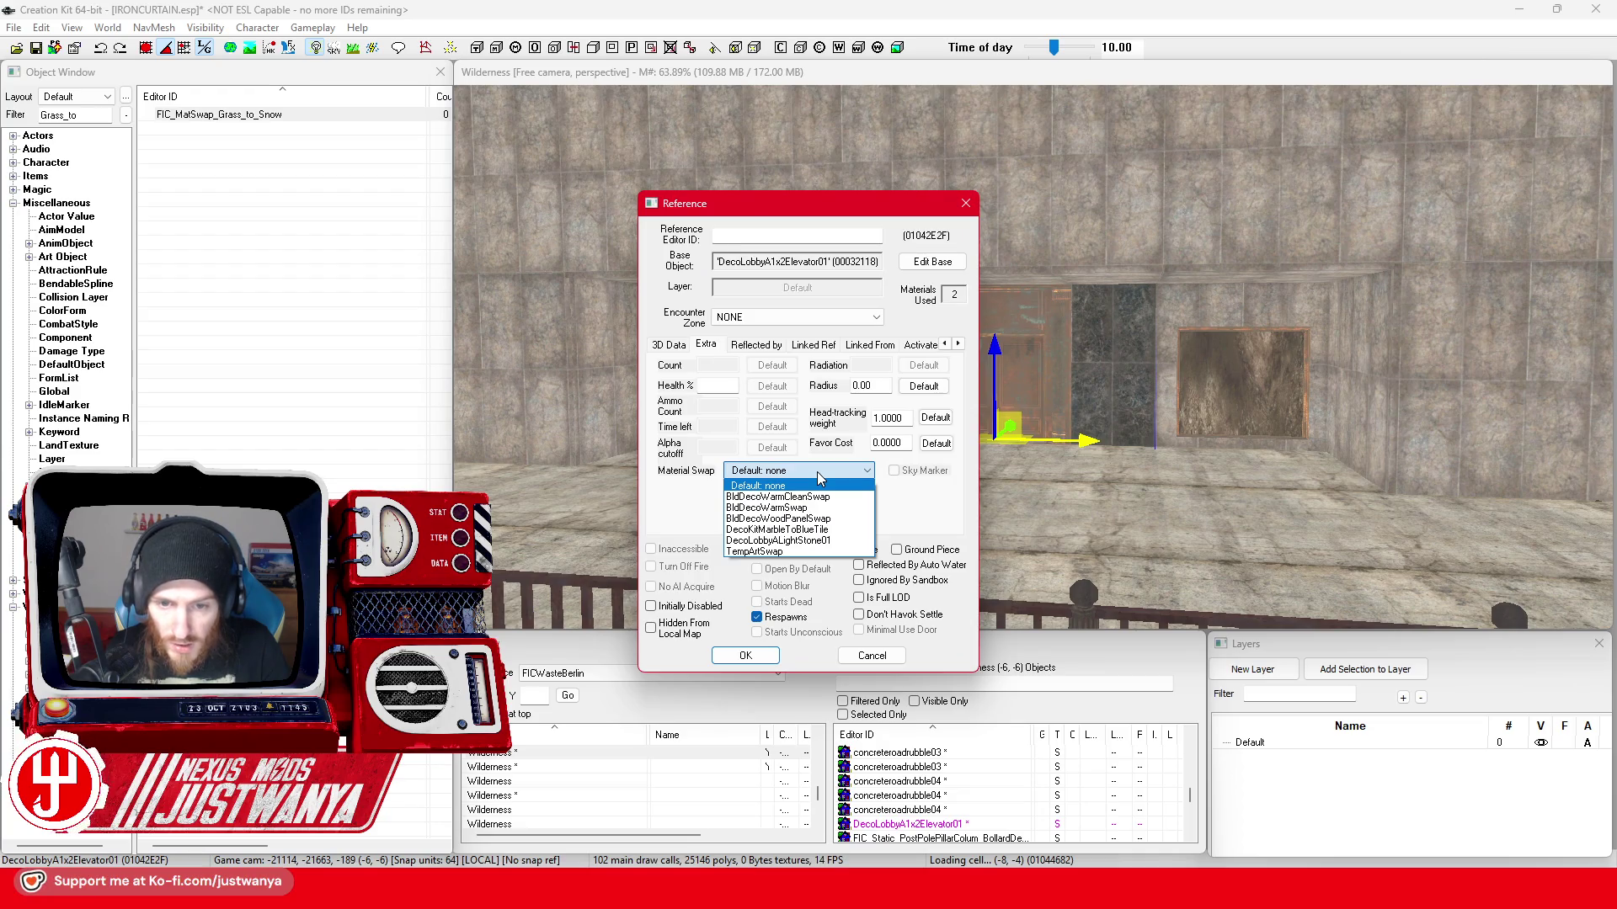
{"action": "left_click", "coordinate": [853, 536]}
{"action": "left_click", "coordinate": [745, 656]}
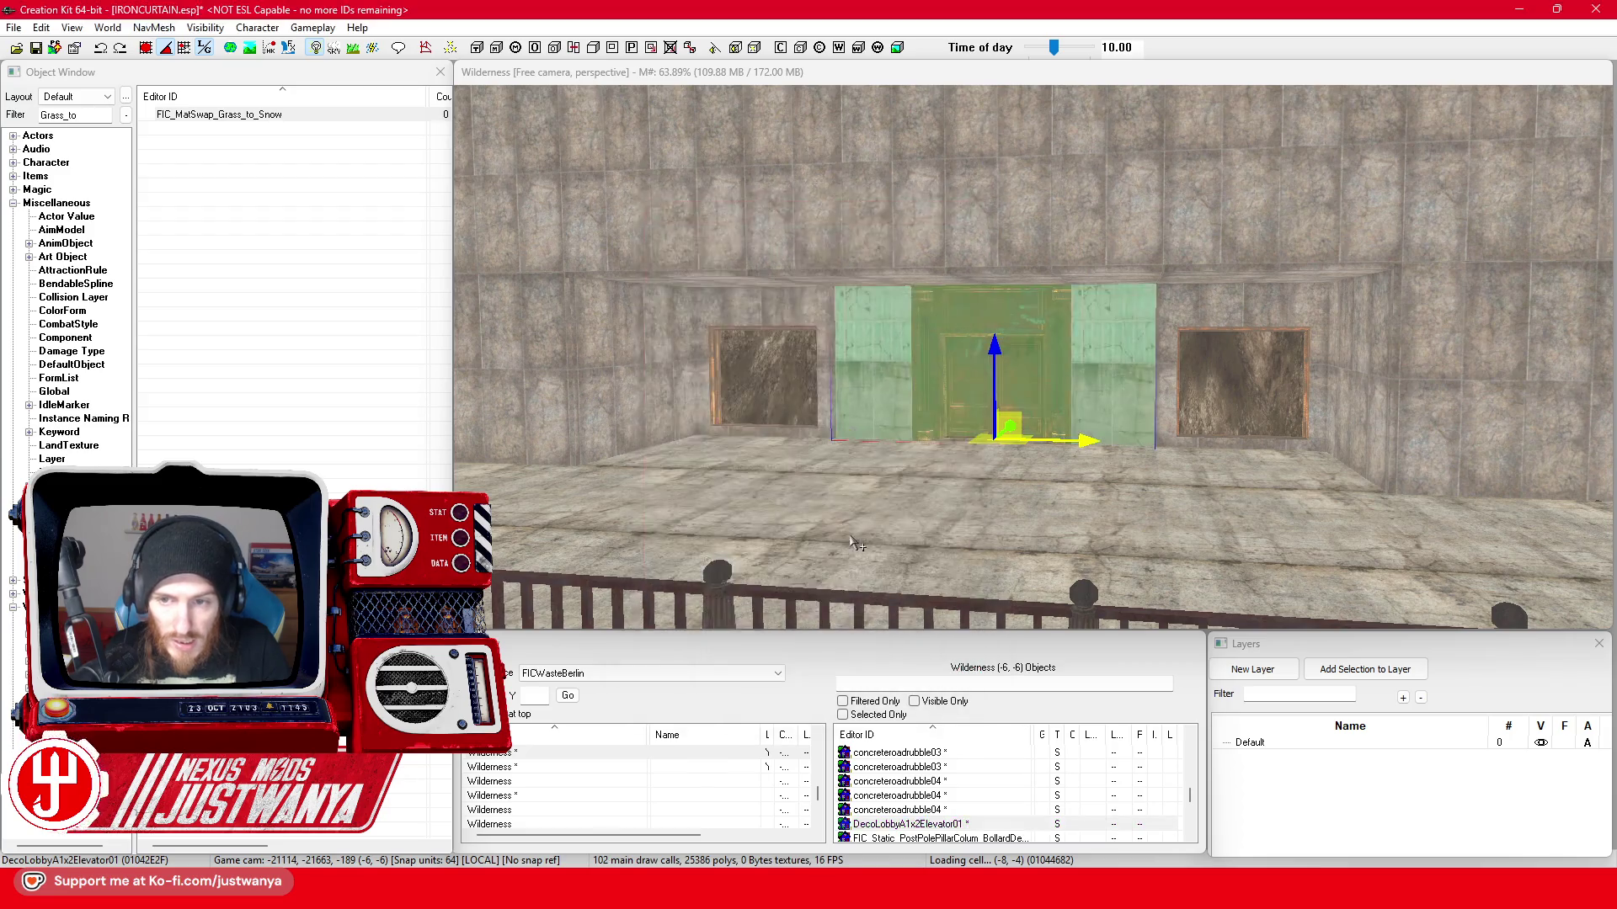
{"action": "scroll", "coordinate": [645, 322], "scroll_direction": "up", "scroll_amount": 5}
{"action": "left_click", "coordinate": [645, 323]}
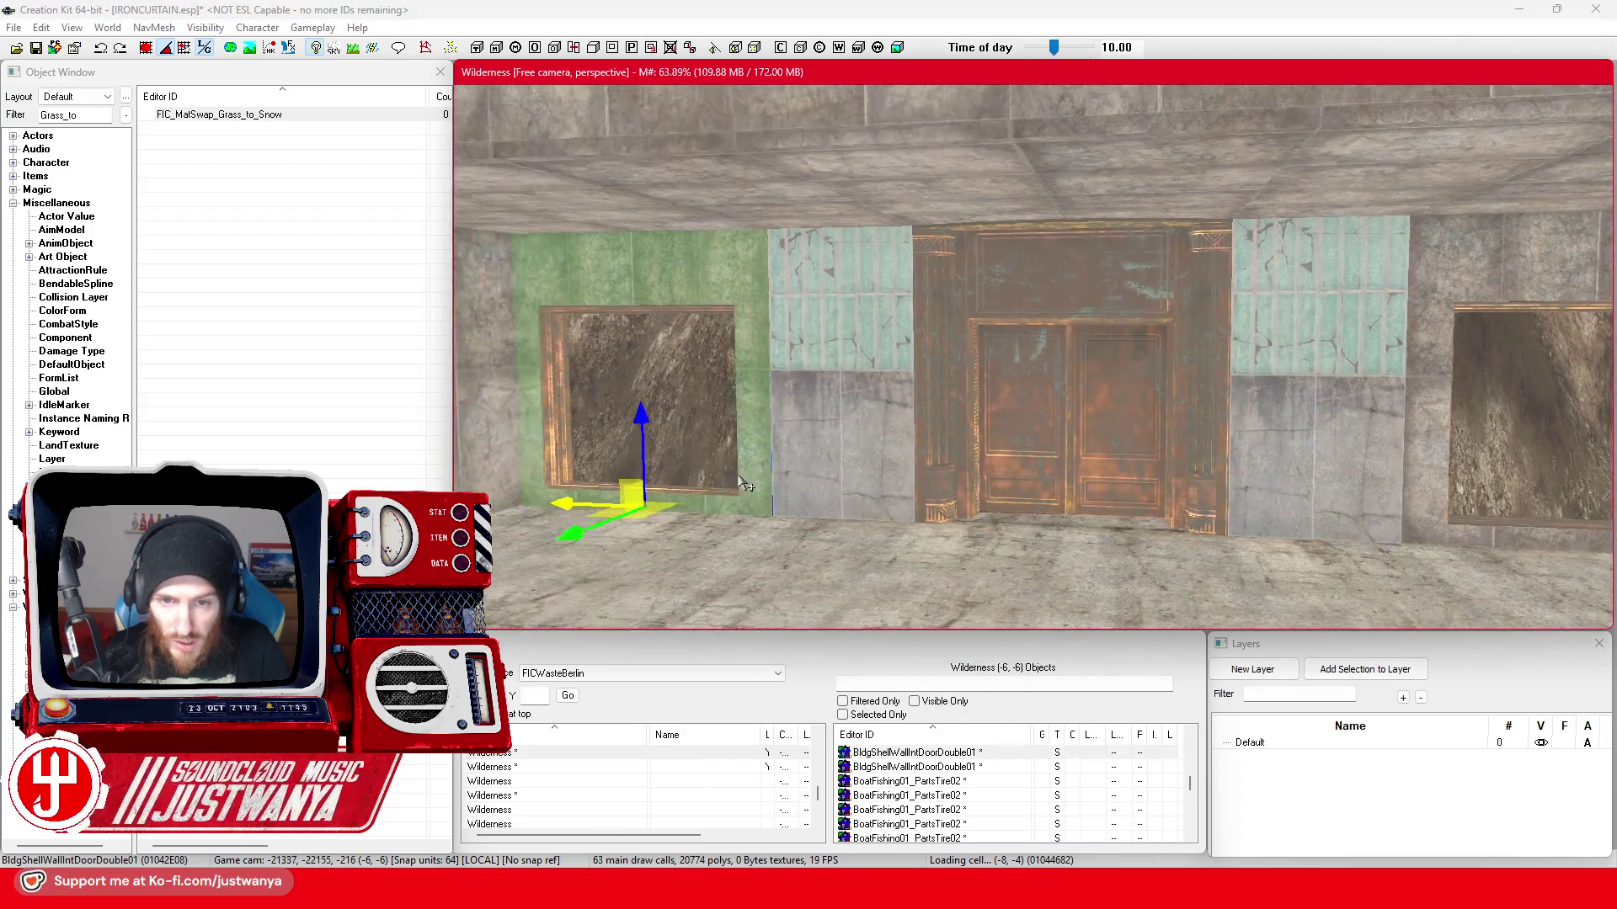
- Change the elevator door's material swap to DecoLobbyALightStone01 to match the stone walls
{"action": "double_click", "coordinate": [890, 425]}
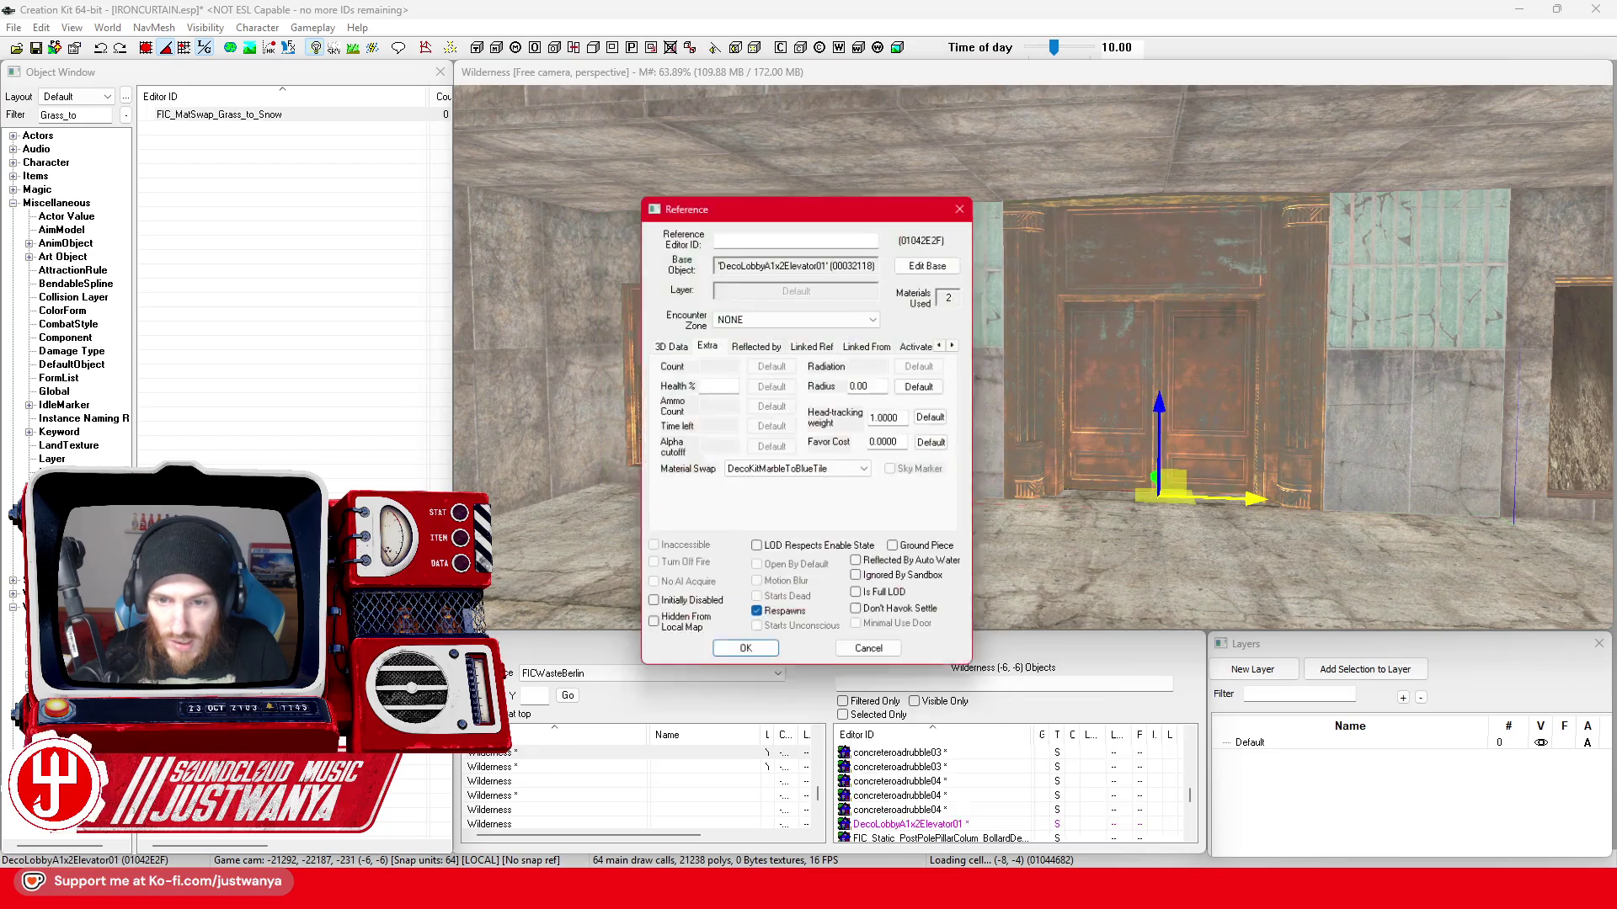
{"action": "left_click", "coordinate": [814, 472]}
{"action": "left_click", "coordinate": [821, 542]}
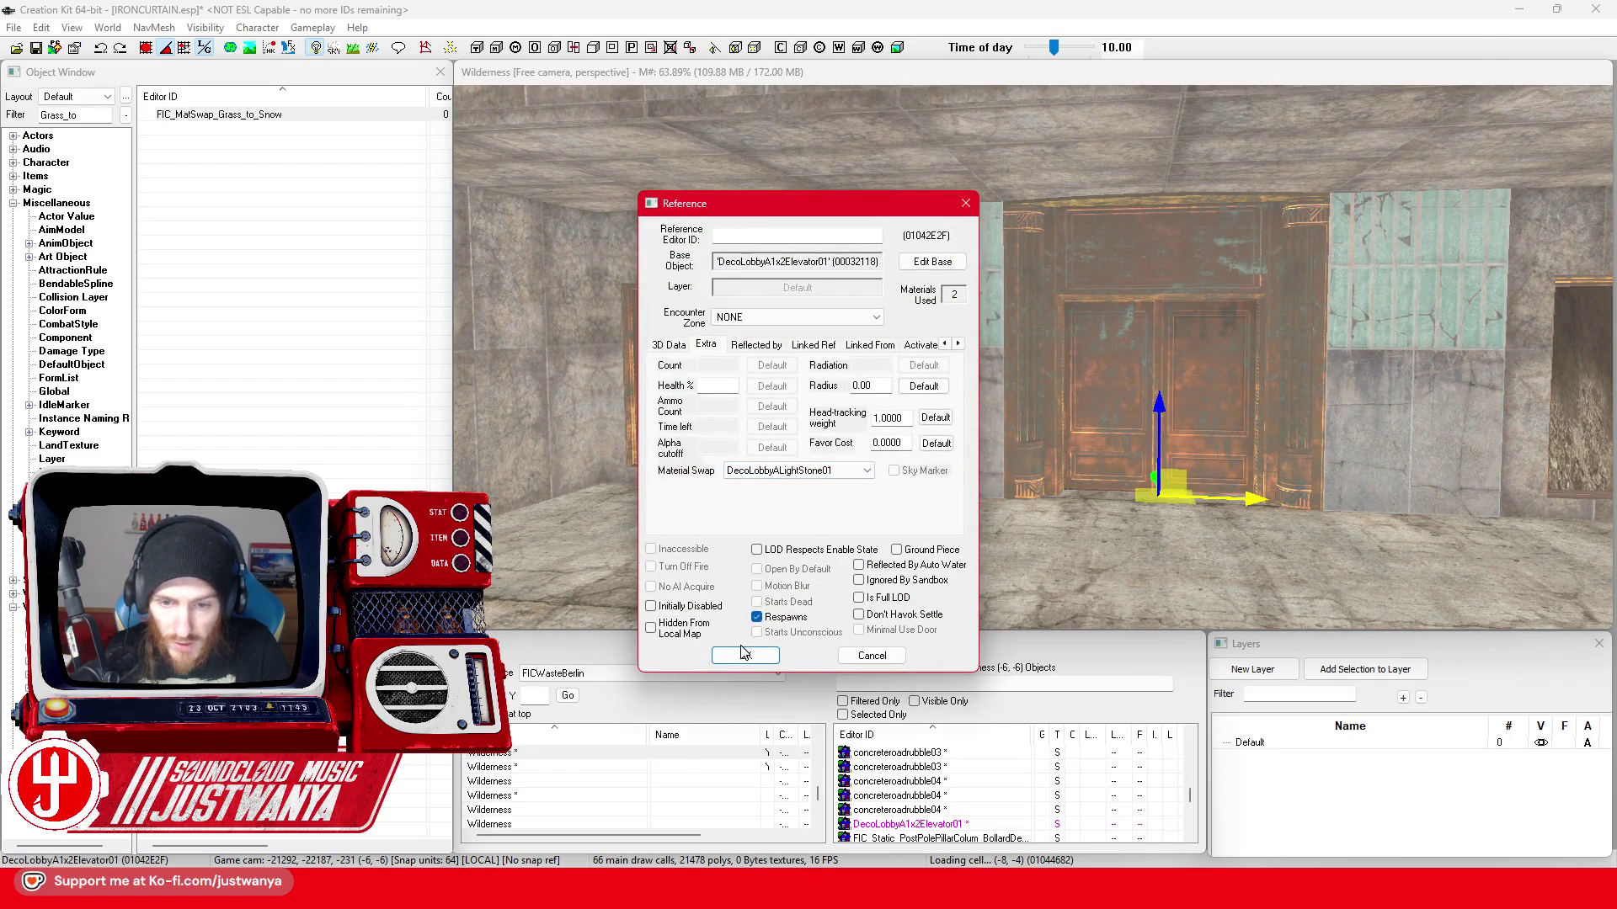
{"action": "left_click", "coordinate": [743, 655]}
{"action": "left_click", "coordinate": [783, 265]}
{"action": "left_click", "coordinate": [838, 562]}
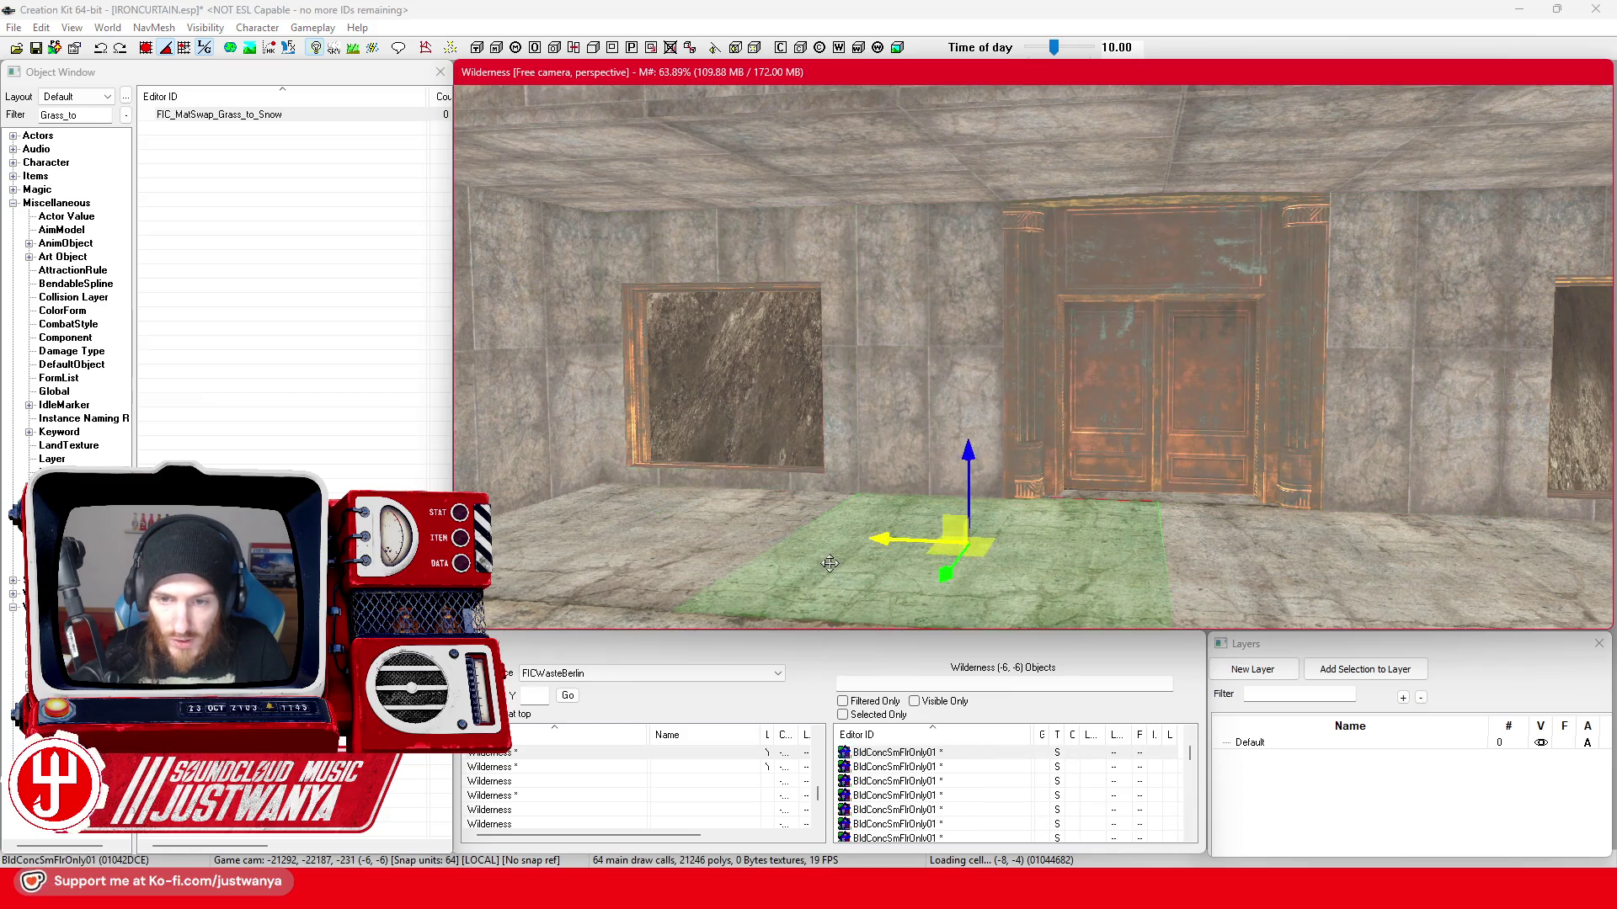
{"action": "scroll", "coordinate": [837, 561], "scroll_direction": "down", "scroll_amount": 3}
{"action": "scroll", "coordinate": [838, 563], "scroll_direction": "down", "scroll_amount": 3}
{"action": "scroll", "coordinate": [847, 544], "scroll_direction": "up", "scroll_amount": 3}
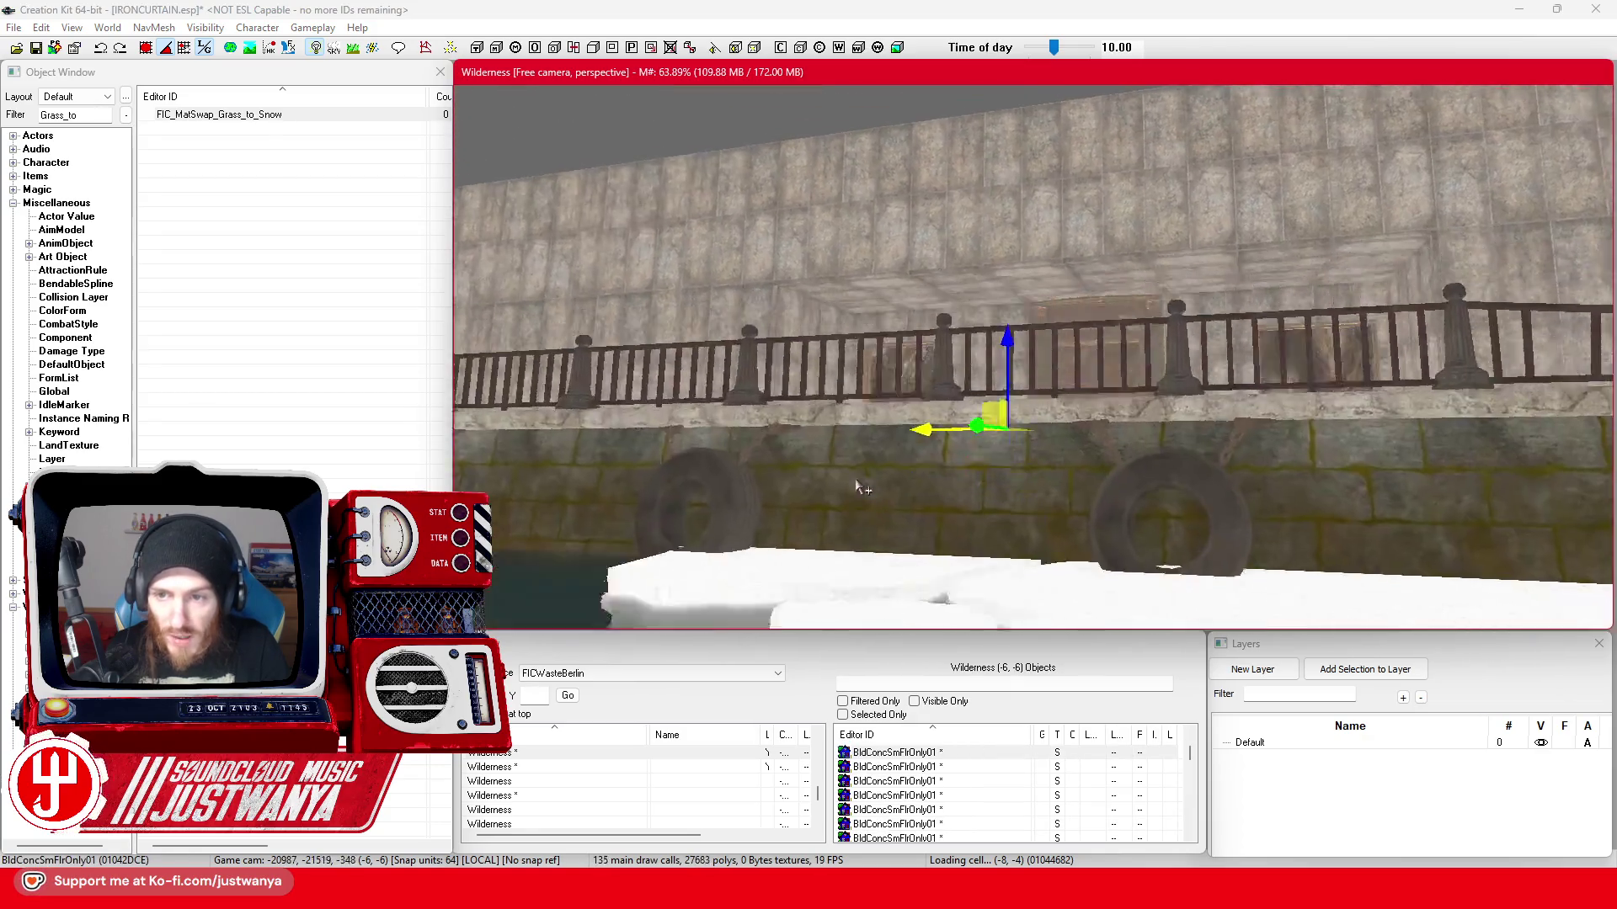
{"action": "scroll", "coordinate": [882, 507], "scroll_direction": "up", "scroll_amount": 2}
{"action": "scroll", "coordinate": [882, 507], "scroll_direction": "down", "scroll_amount": 2}
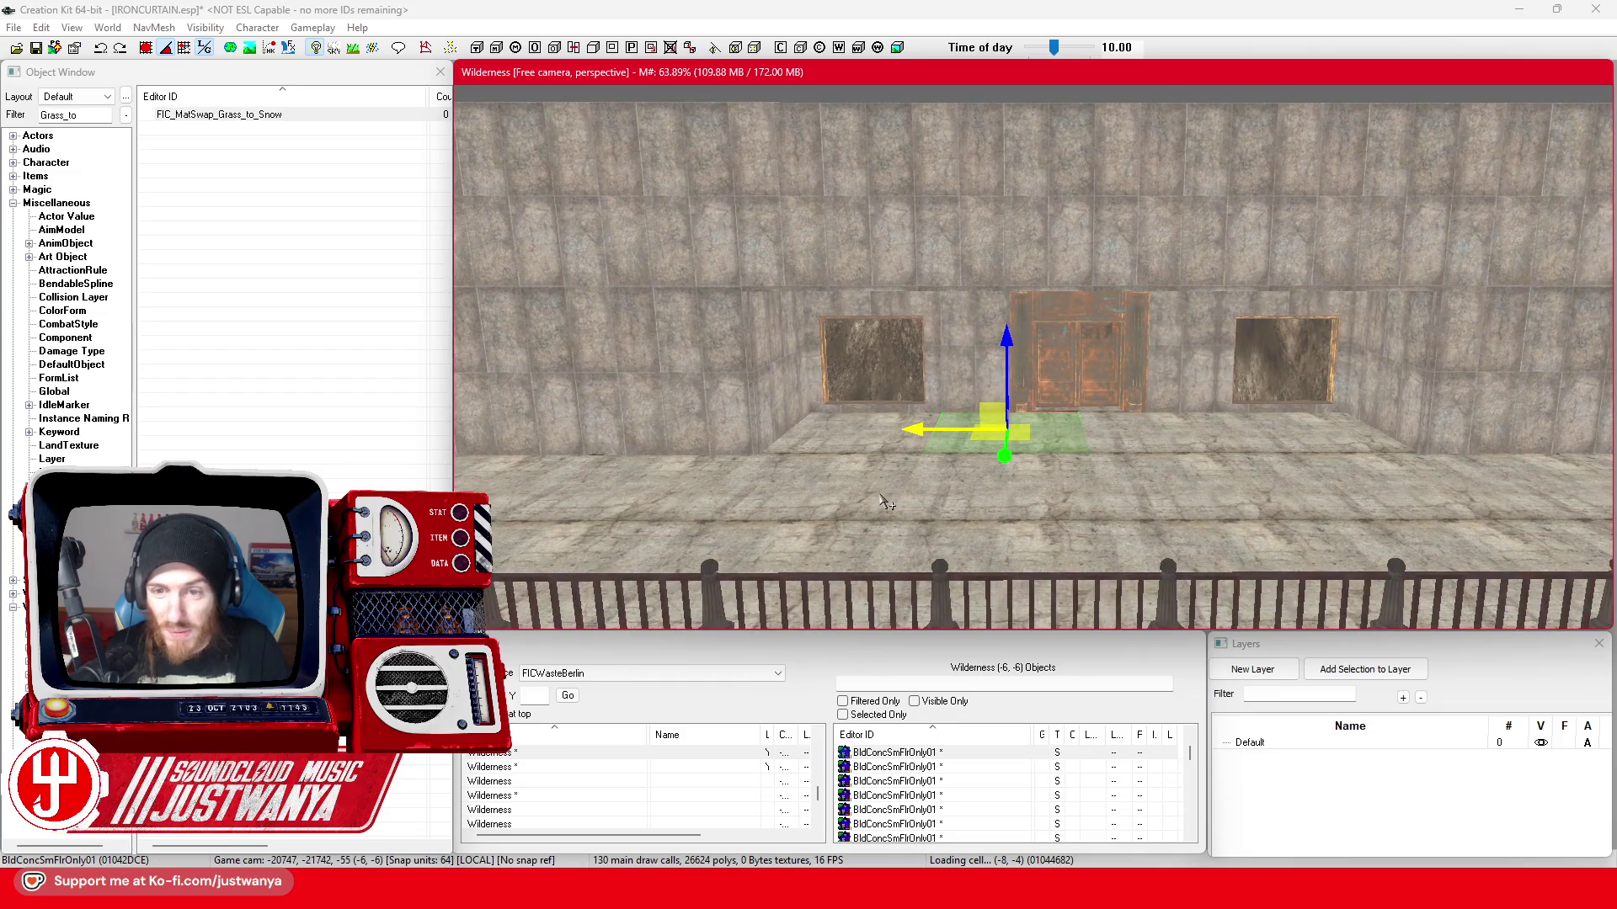
{"action": "scroll", "coordinate": [885, 501], "scroll_direction": "down", "scroll_amount": 1}
{"action": "scroll", "coordinate": [885, 501], "scroll_direction": "down", "scroll_amount": 1}
{"action": "scroll", "coordinate": [884, 502], "scroll_direction": "down", "scroll_amount": 2}
{"action": "scroll", "coordinate": [884, 502], "scroll_direction": "up", "scroll_amount": 1}
{"action": "scroll", "coordinate": [883, 512], "scroll_direction": "up", "scroll_amount": 1}
{"action": "scroll", "coordinate": [876, 531], "scroll_direction": "up", "scroll_amount": 2}
{"action": "scroll", "coordinate": [875, 540], "scroll_direction": "up", "scroll_amount": 2}
{"action": "scroll", "coordinate": [873, 531], "scroll_direction": "up", "scroll_amount": 1}
{"action": "scroll", "coordinate": [873, 523], "scroll_direction": "up", "scroll_amount": 1}
{"action": "scroll", "coordinate": [872, 515], "scroll_direction": "up", "scroll_amount": 1}
{"action": "scroll", "coordinate": [873, 516], "scroll_direction": "up", "scroll_amount": 1}
{"action": "scroll", "coordinate": [830, 530], "scroll_direction": "up", "scroll_amount": 2}
{"action": "scroll", "coordinate": [840, 528], "scroll_direction": "up", "scroll_amount": 2}
{"action": "scroll", "coordinate": [855, 529], "scroll_direction": "up", "scroll_amount": 1}
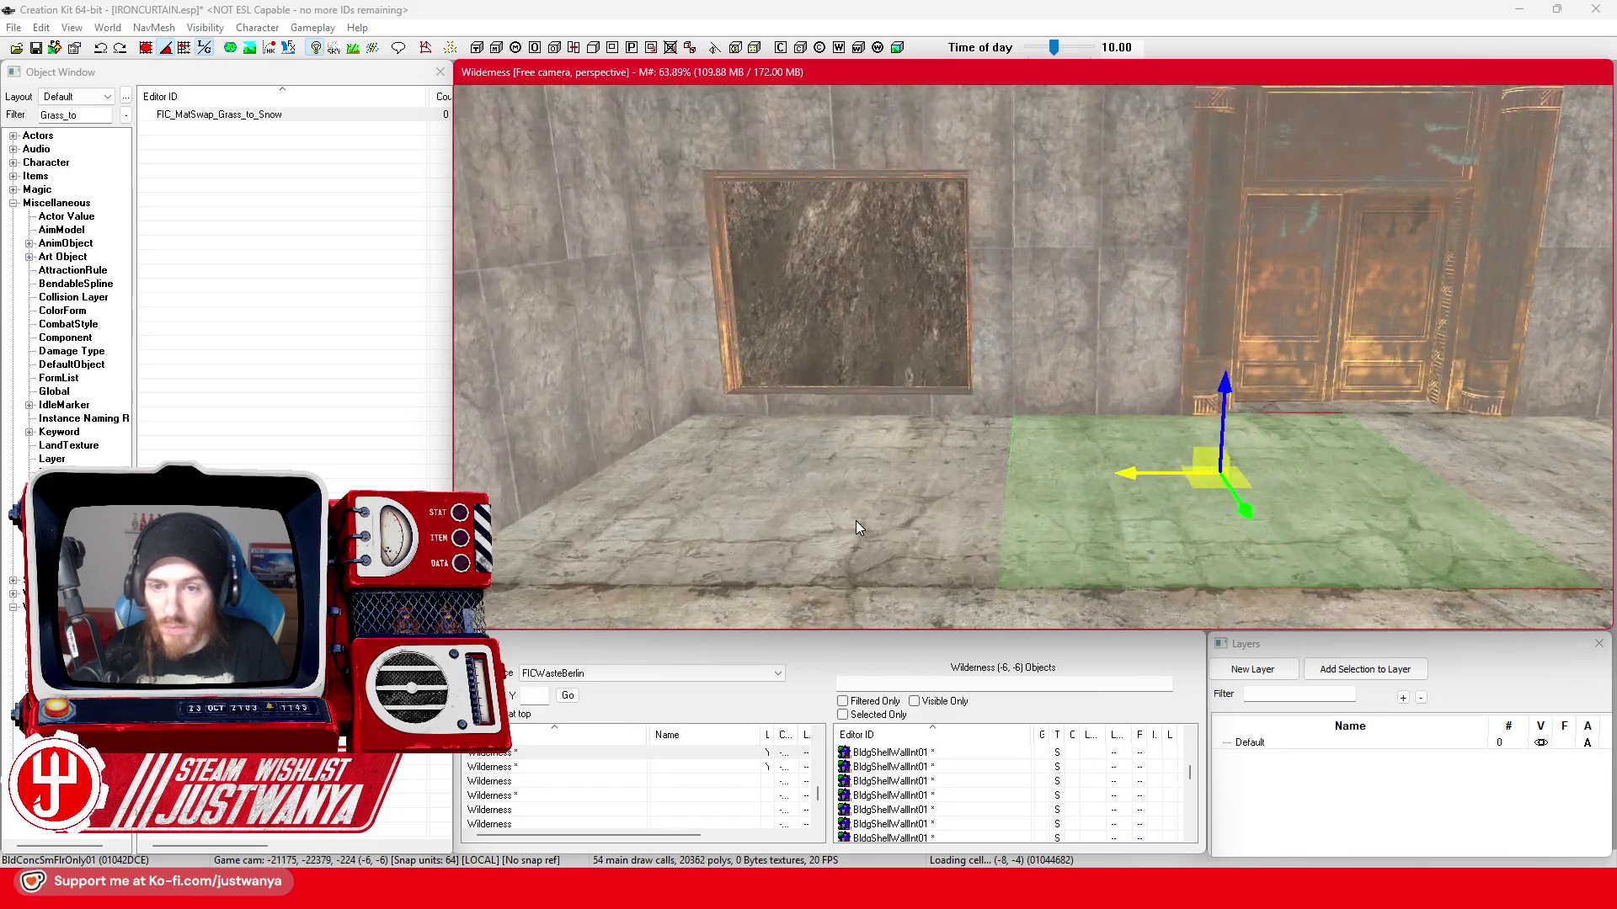
{"action": "scroll", "coordinate": [854, 528], "scroll_direction": "up", "scroll_amount": 1}
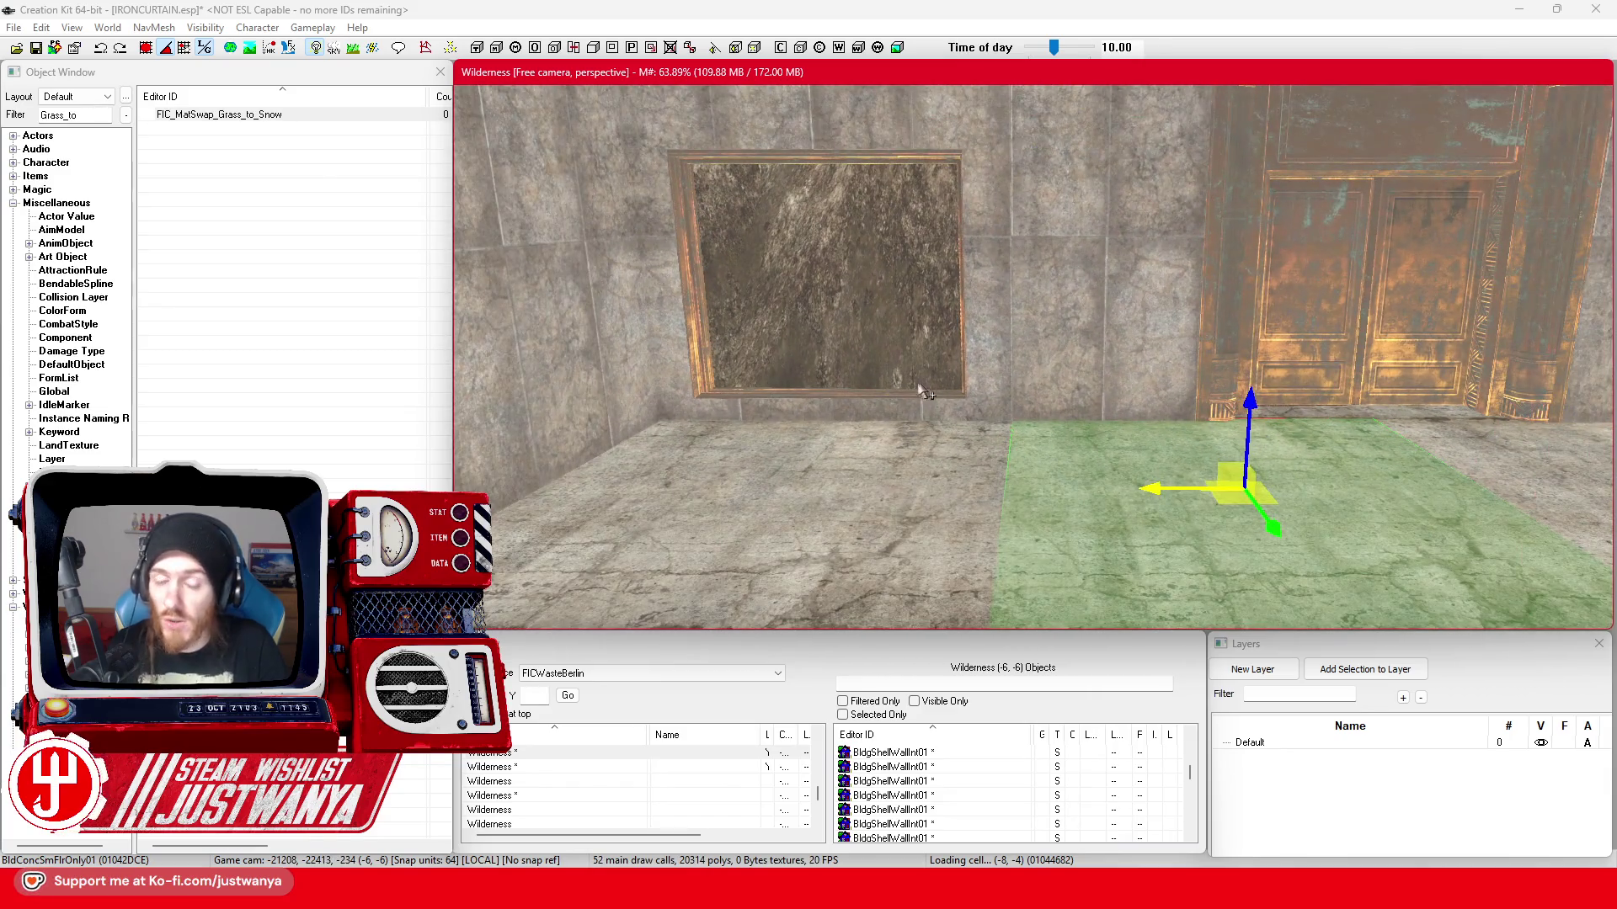
{"action": "scroll", "coordinate": [921, 391], "scroll_direction": "up", "scroll_amount": 1}
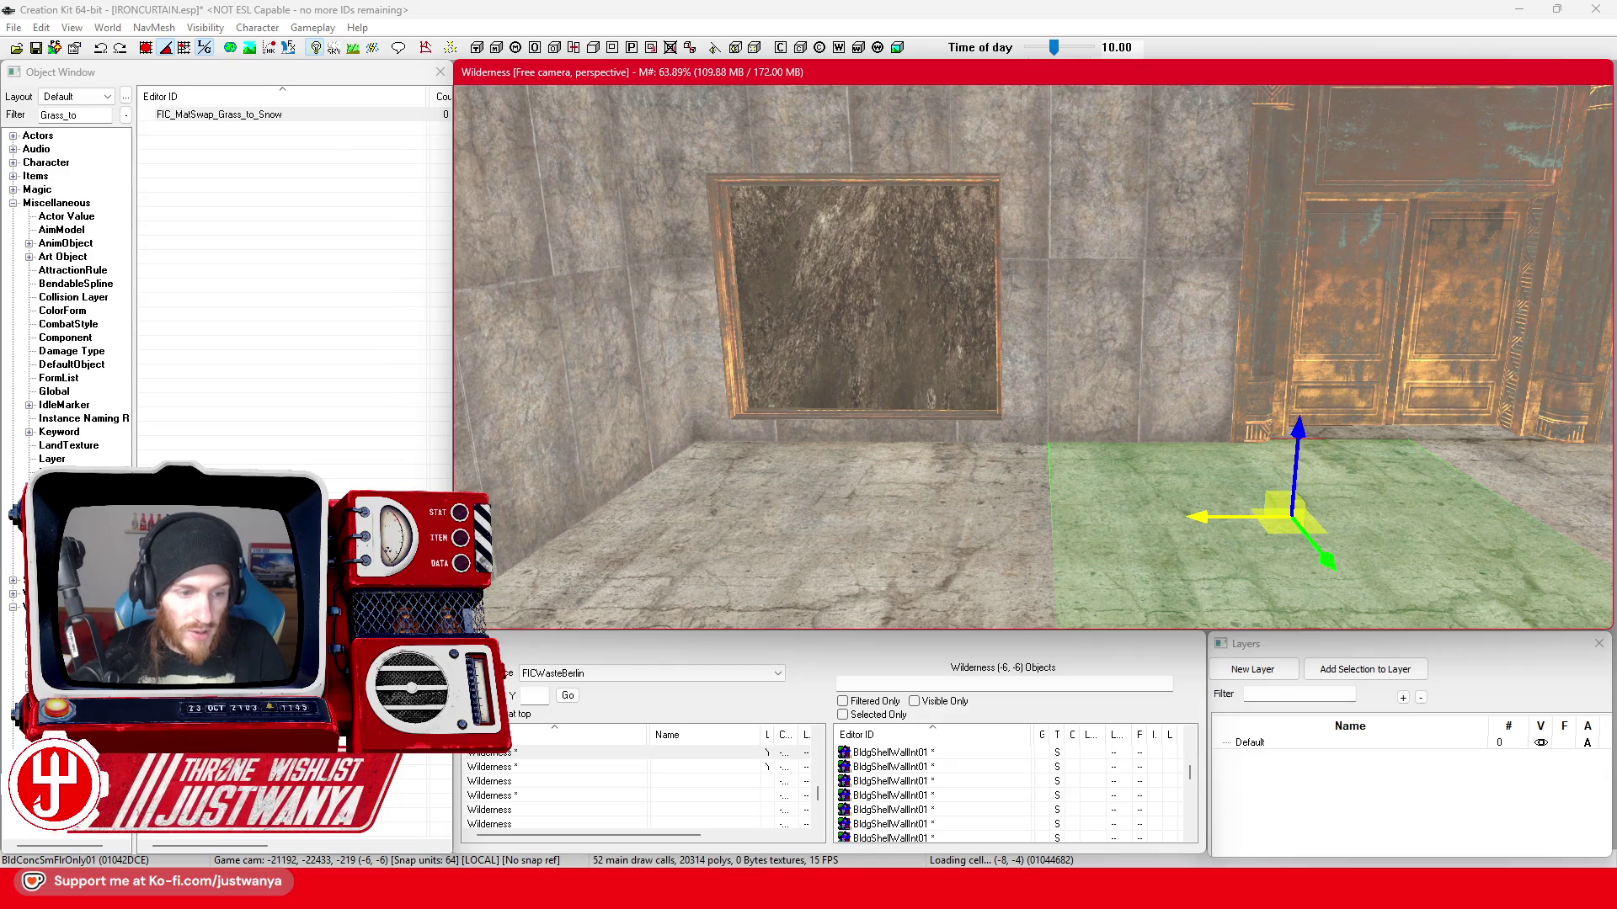
- Clear the Object Window filter to search for glass objects
{"action": "left_click", "coordinate": [89, 185]}
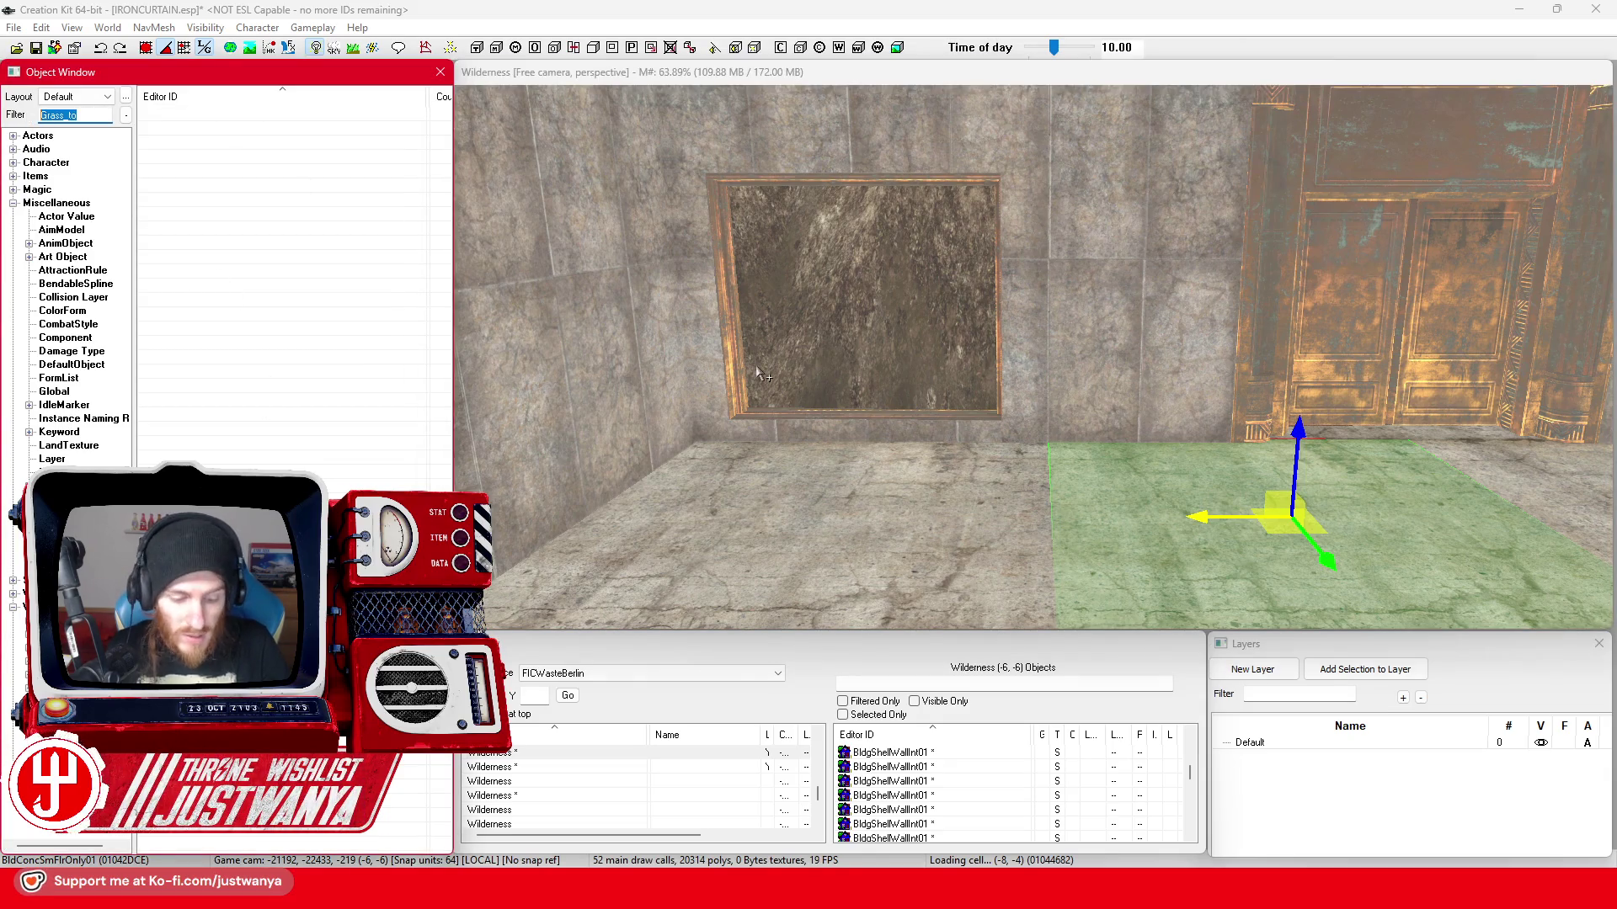
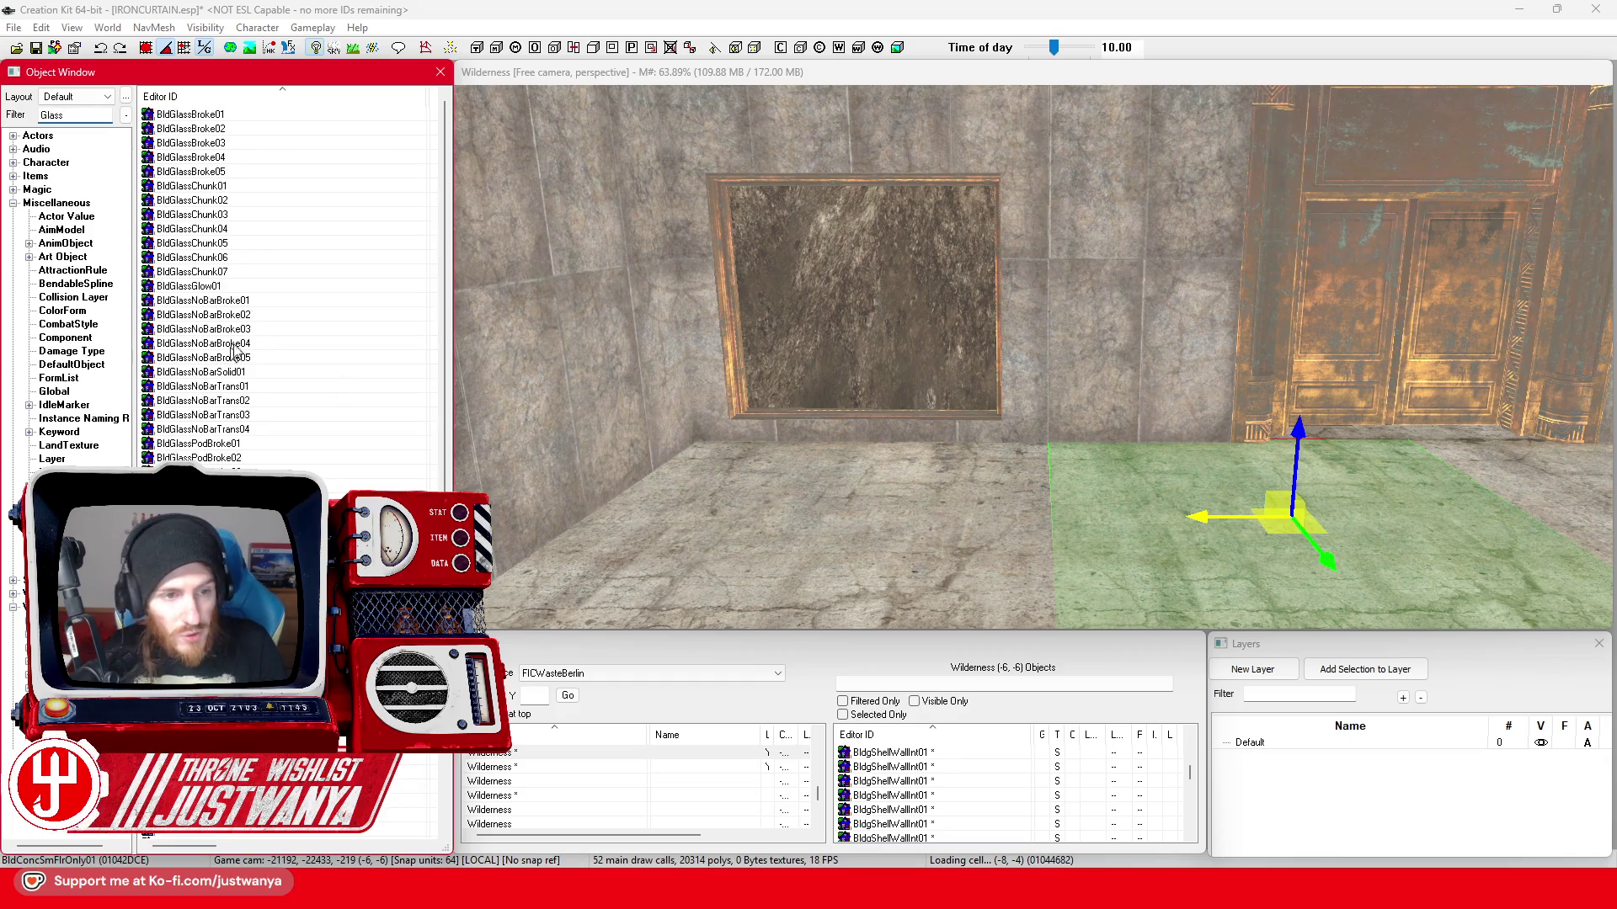
- Place BldGlassTrans01 in the scene and cycle it to the BldGlassTransExt01OpaqueOnesided pane
{"action": "double_click", "coordinate": [279, 305]}
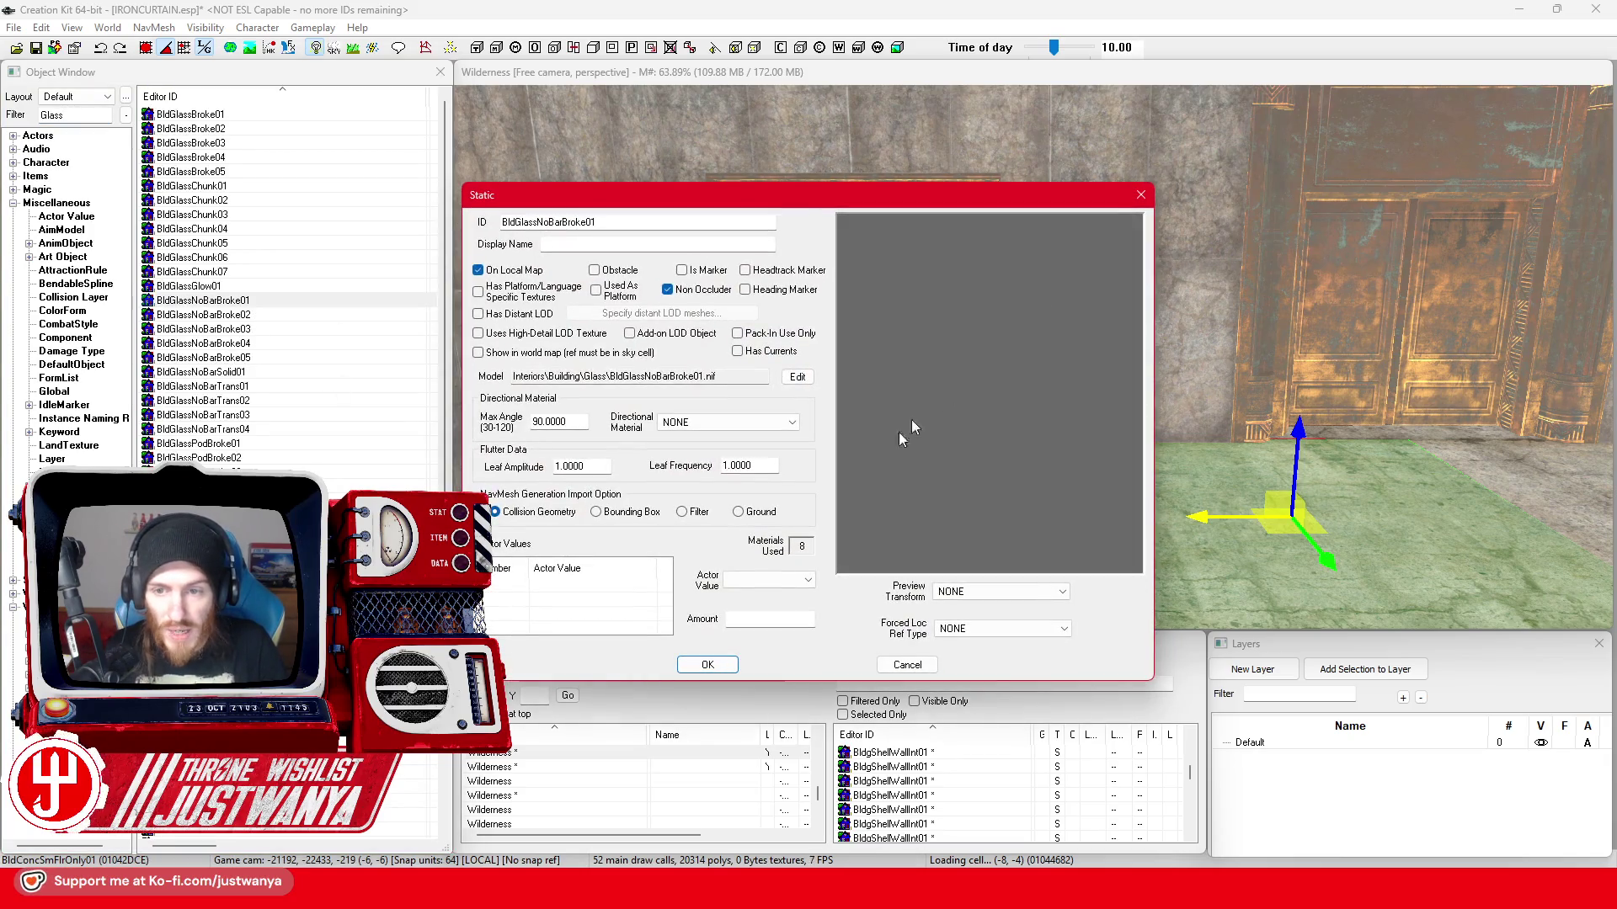
{"action": "left_click", "coordinate": [1141, 197]}
{"action": "scroll", "coordinate": [244, 370], "scroll_direction": "down", "scroll_amount": 4}
{"action": "scroll", "coordinate": [202, 380], "scroll_direction": "up", "scroll_amount": 1}
{"action": "left_click", "coordinate": [200, 443]}
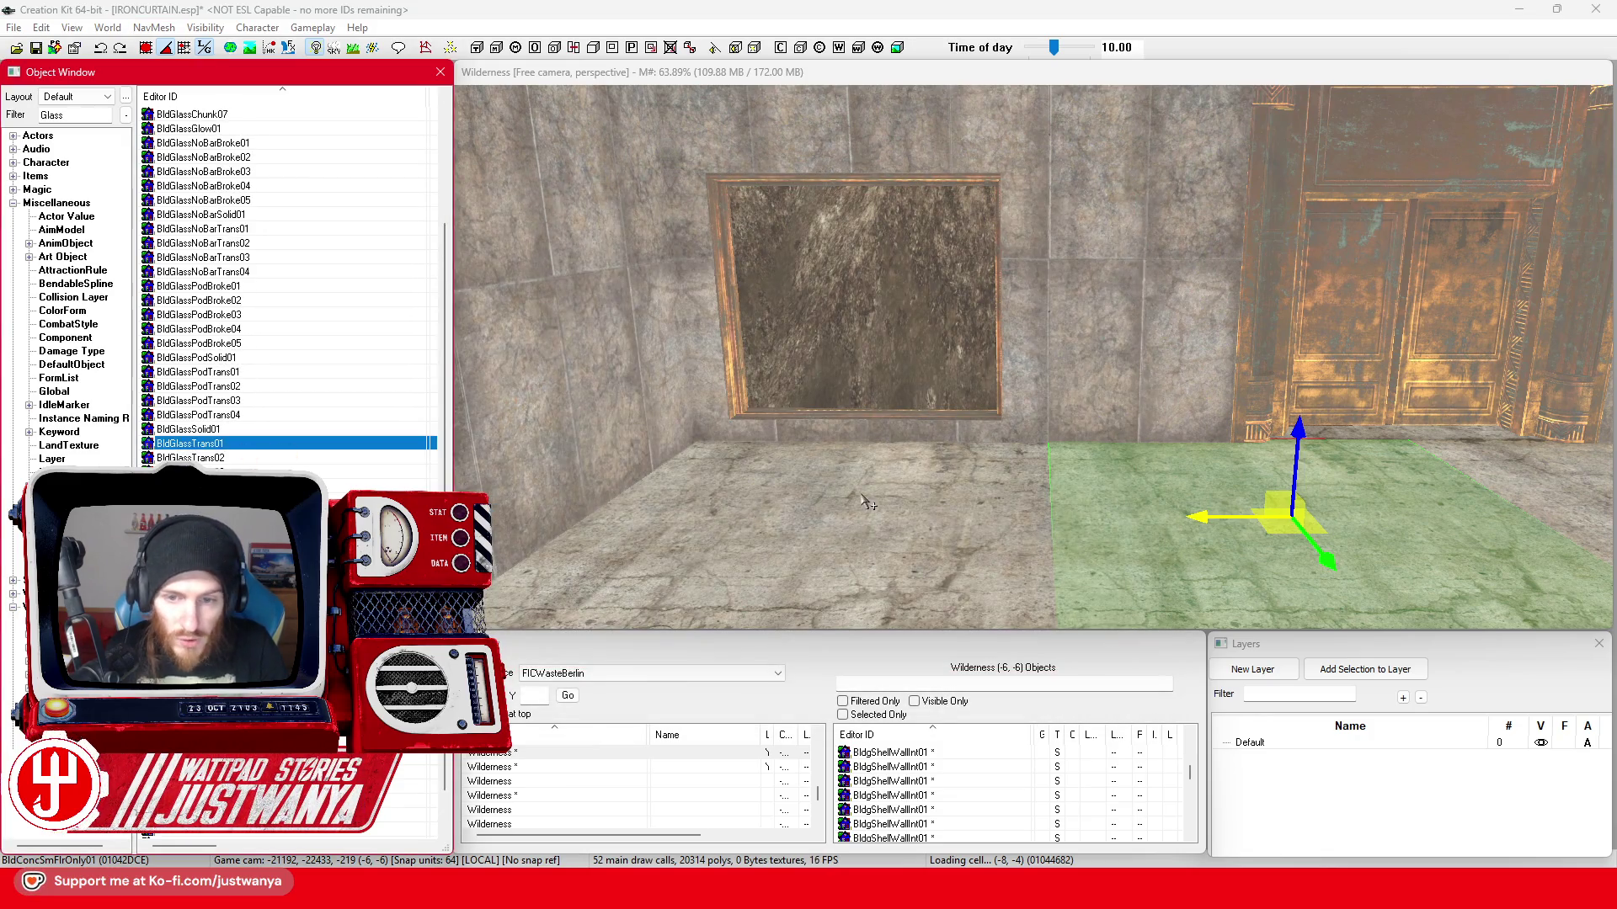
{"action": "left_click_drag", "start_coordinate": [867, 503], "coordinate": [859, 493]}
{"action": "left_click", "coordinate": [896, 438]}
{"action": "key", "text": "shift"}
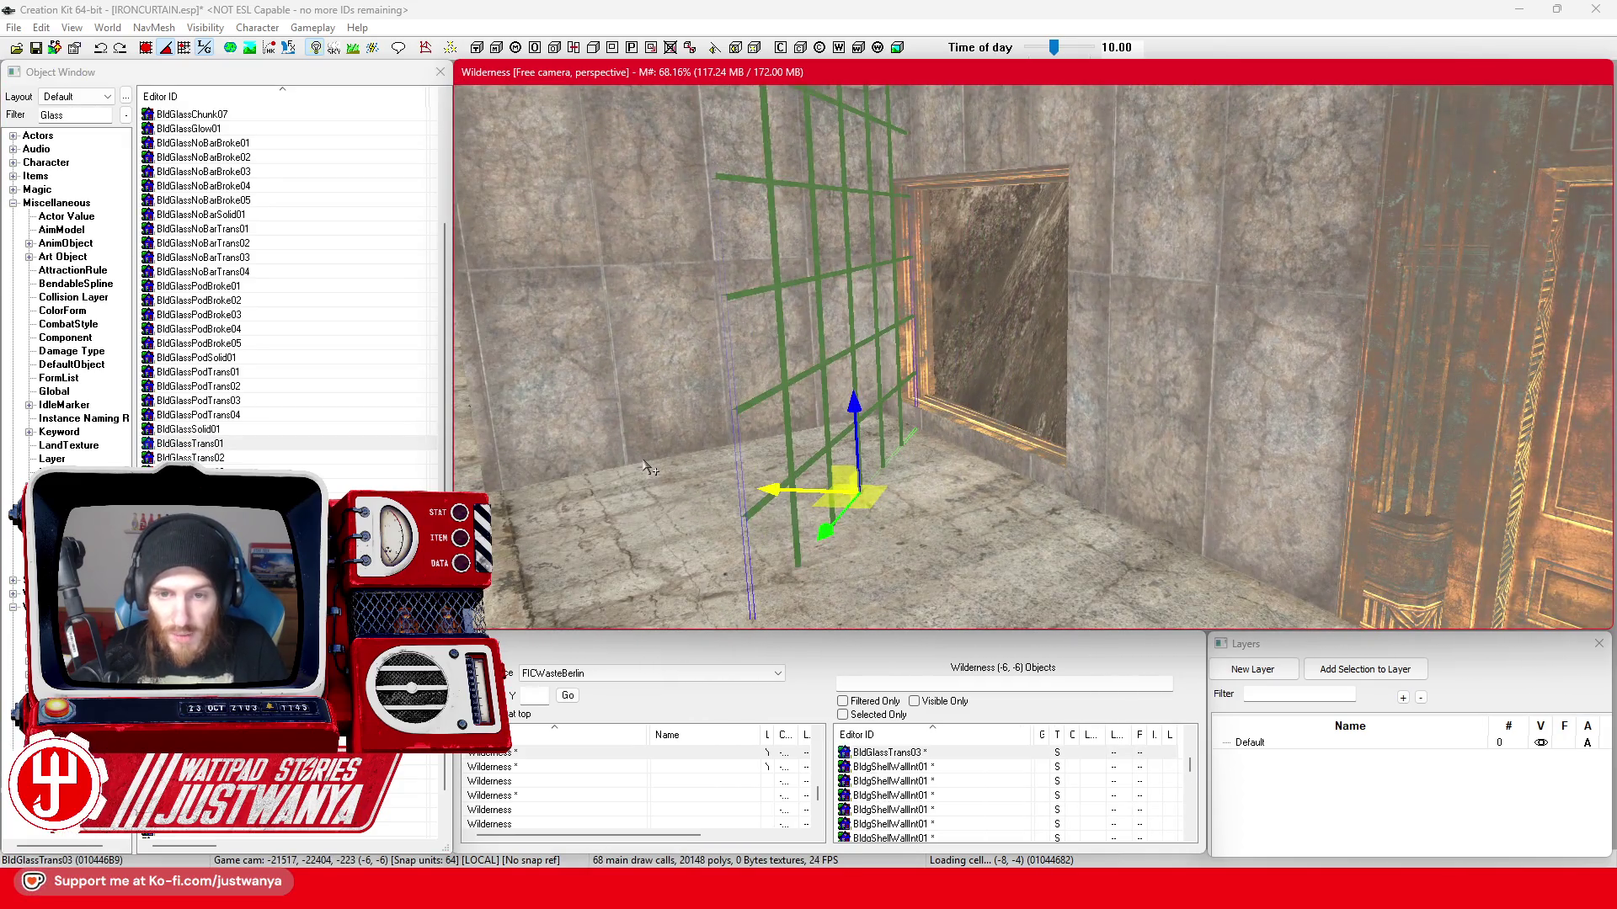
{"action": "key", "text": "bracketright"}
- Rotate the glass pane to face the wall and move it into the window opening beside the door
{"action": "key", "text": "shift"}
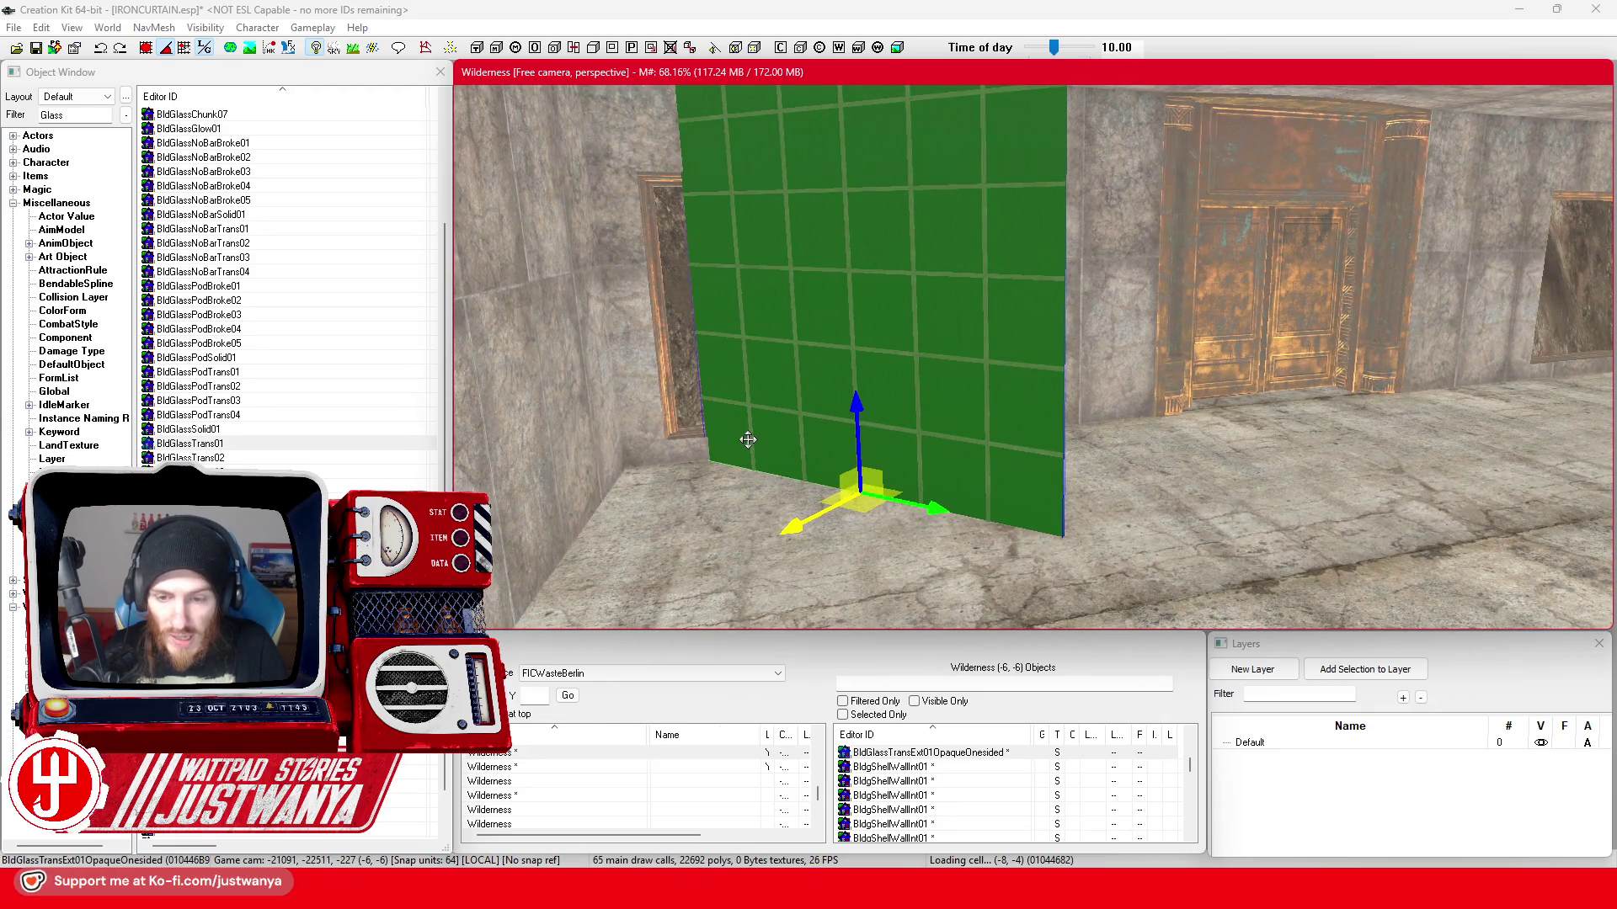
{"action": "key", "text": "shift"}
{"action": "key", "text": "e"}
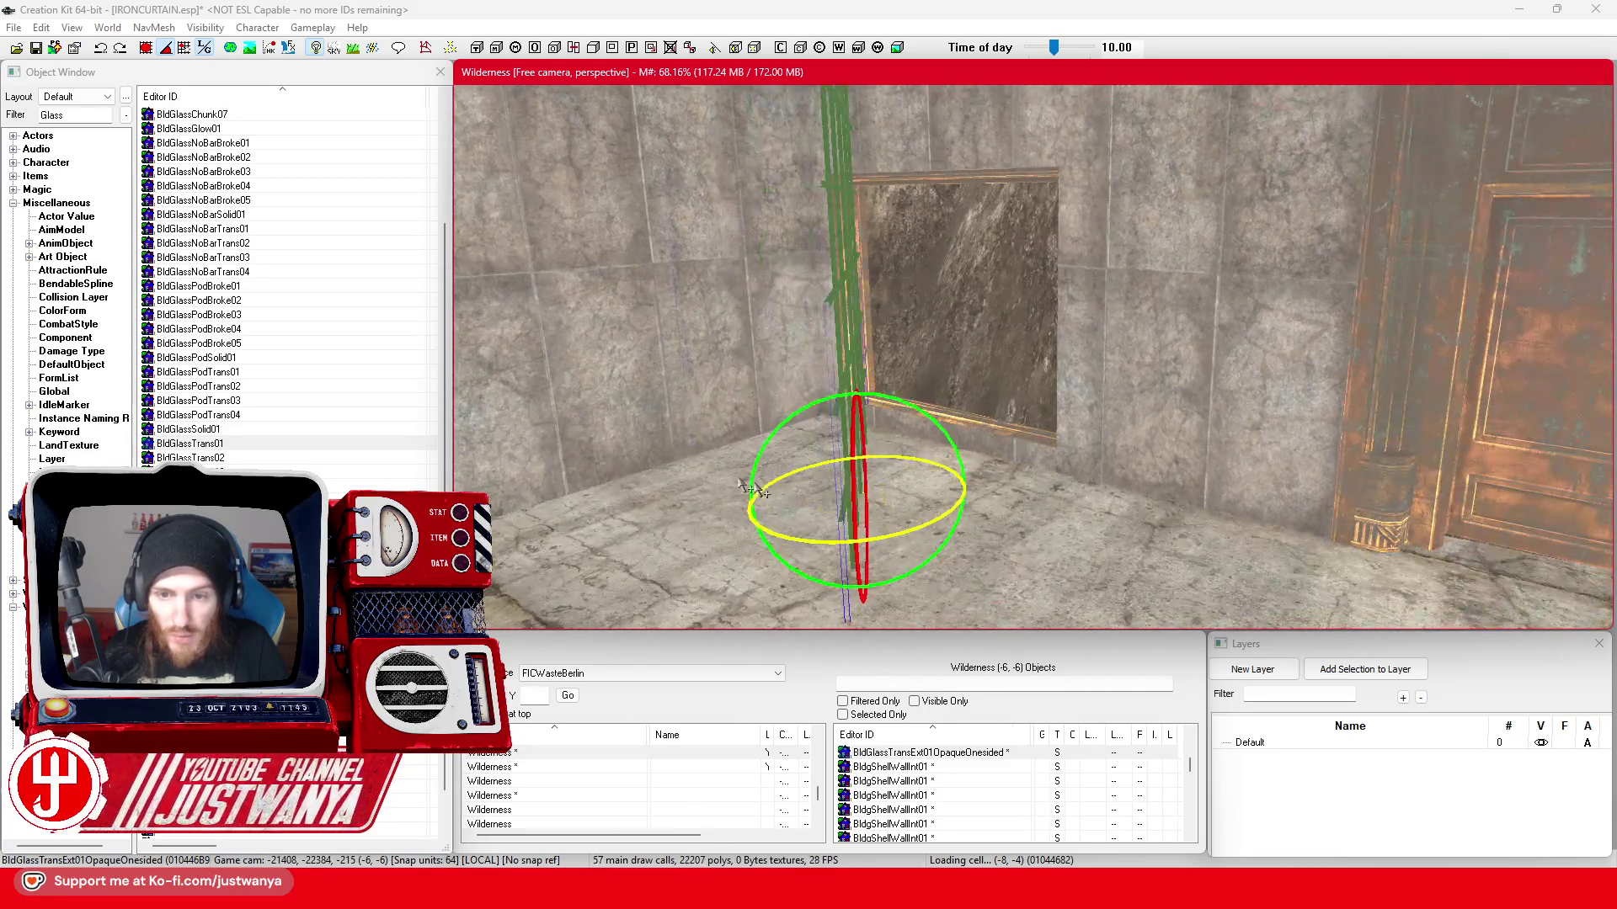
{"action": "left_click_drag", "start_coordinate": [822, 541], "coordinate": [873, 480]}
{"action": "key", "text": "w"}
{"action": "left_click_drag", "start_coordinate": [784, 531], "coordinate": [900, 475]}
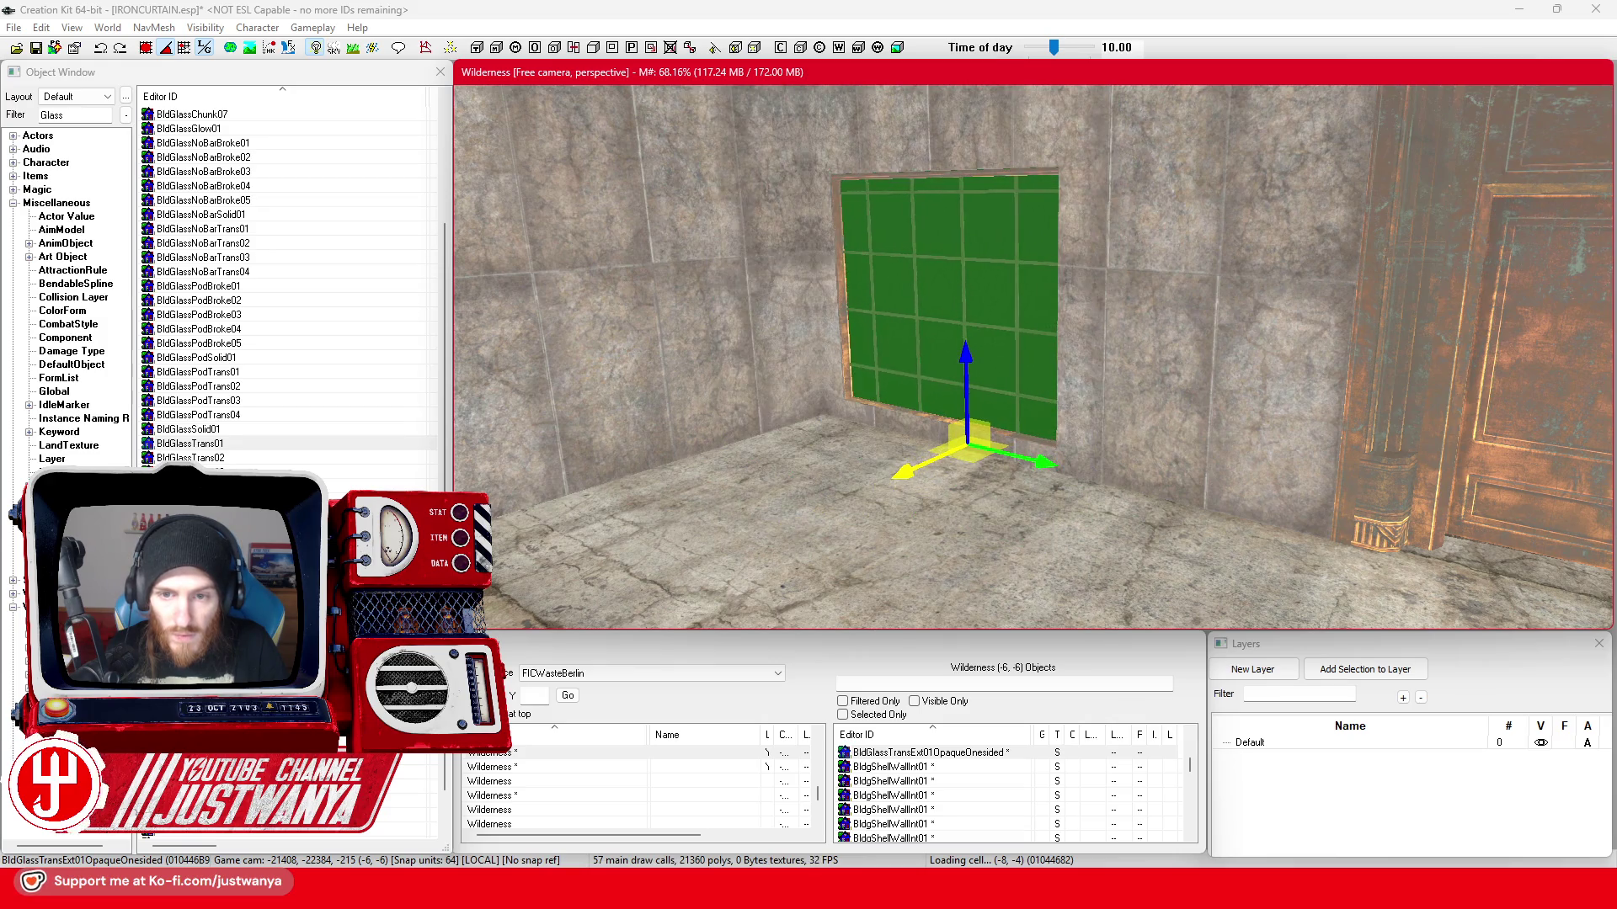
{"action": "key", "text": "shift"}
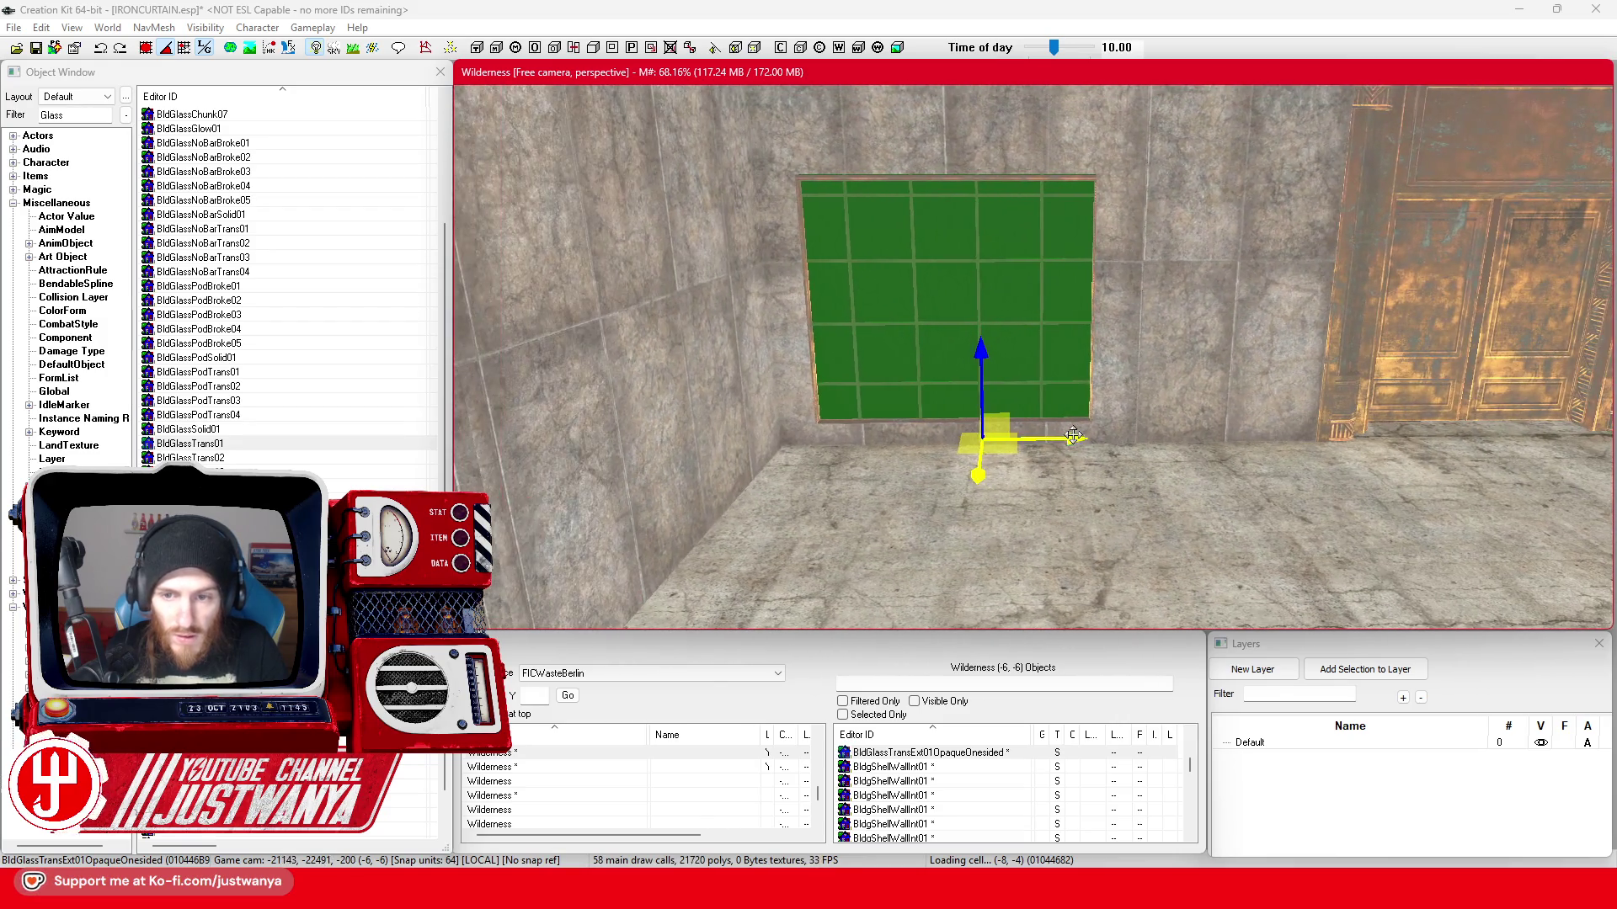
{"action": "left_click_drag", "start_coordinate": [972, 442], "coordinate": [981, 442]}
{"action": "left_click_drag", "start_coordinate": [956, 351], "coordinate": [957, 372]}
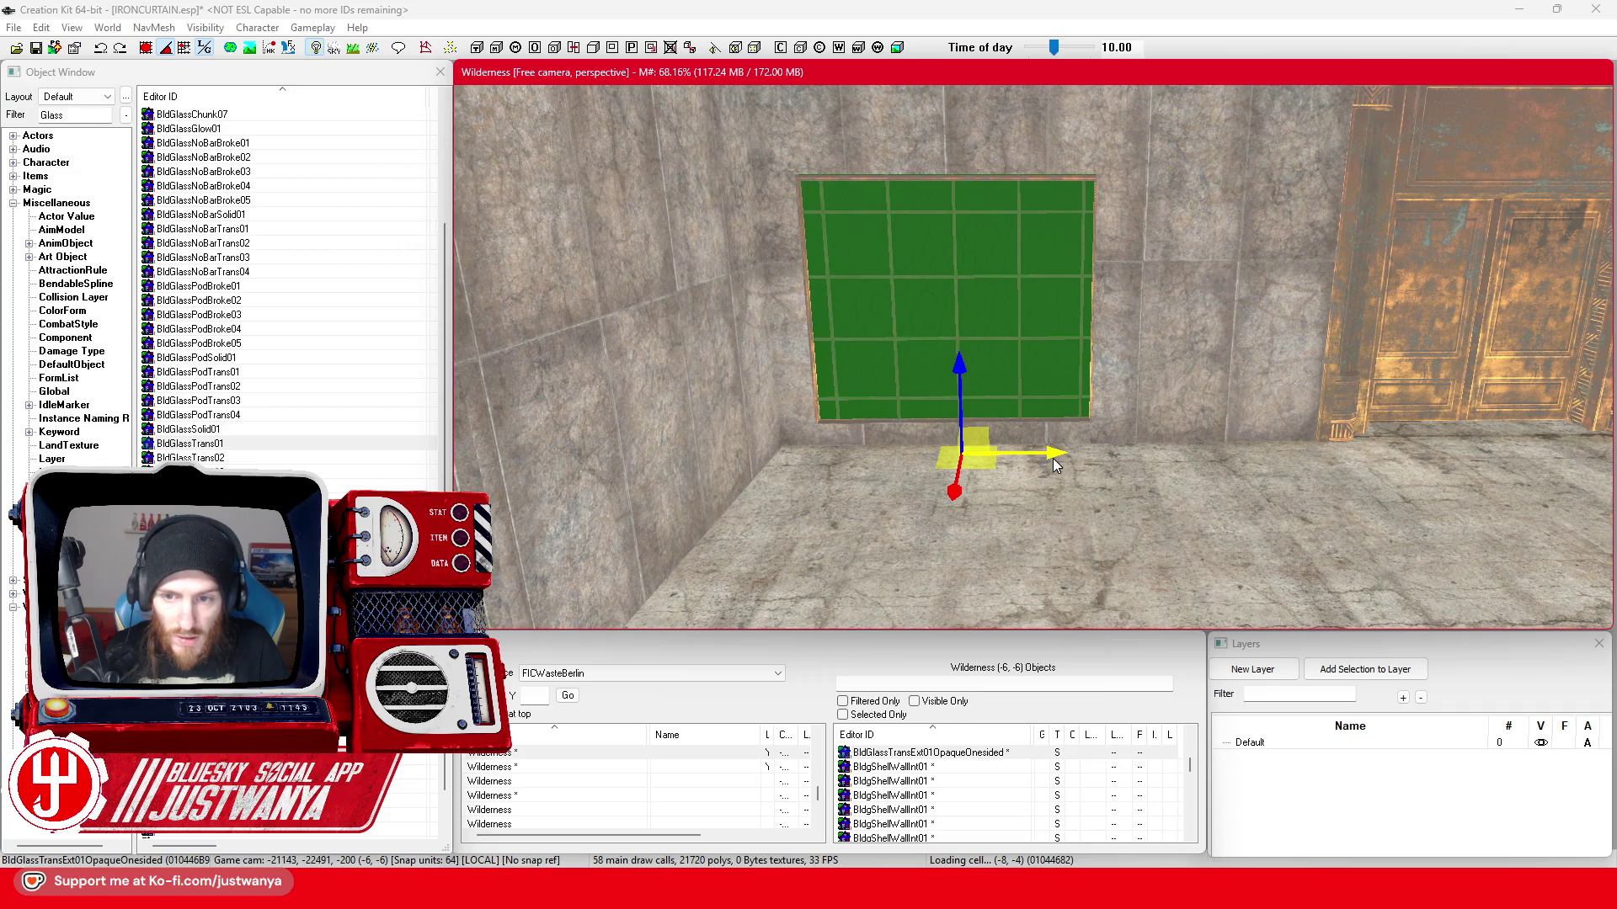
{"action": "scroll", "coordinate": [1036, 490], "scroll_direction": "down", "scroll_amount": 2}
{"action": "mouse_move", "coordinate": [1072, 429]}
{"action": "left_mouse_down"}
{"action": "mouse_move", "coordinate": [858, 437]}
{"action": "mouse_move", "coordinate": [1086, 427]}
{"action": "mouse_move", "coordinate": [1075, 421]}
{"action": "left_mouse_up"}
{"action": "scroll", "coordinate": [1023, 437], "scroll_direction": "down", "scroll_amount": 5}
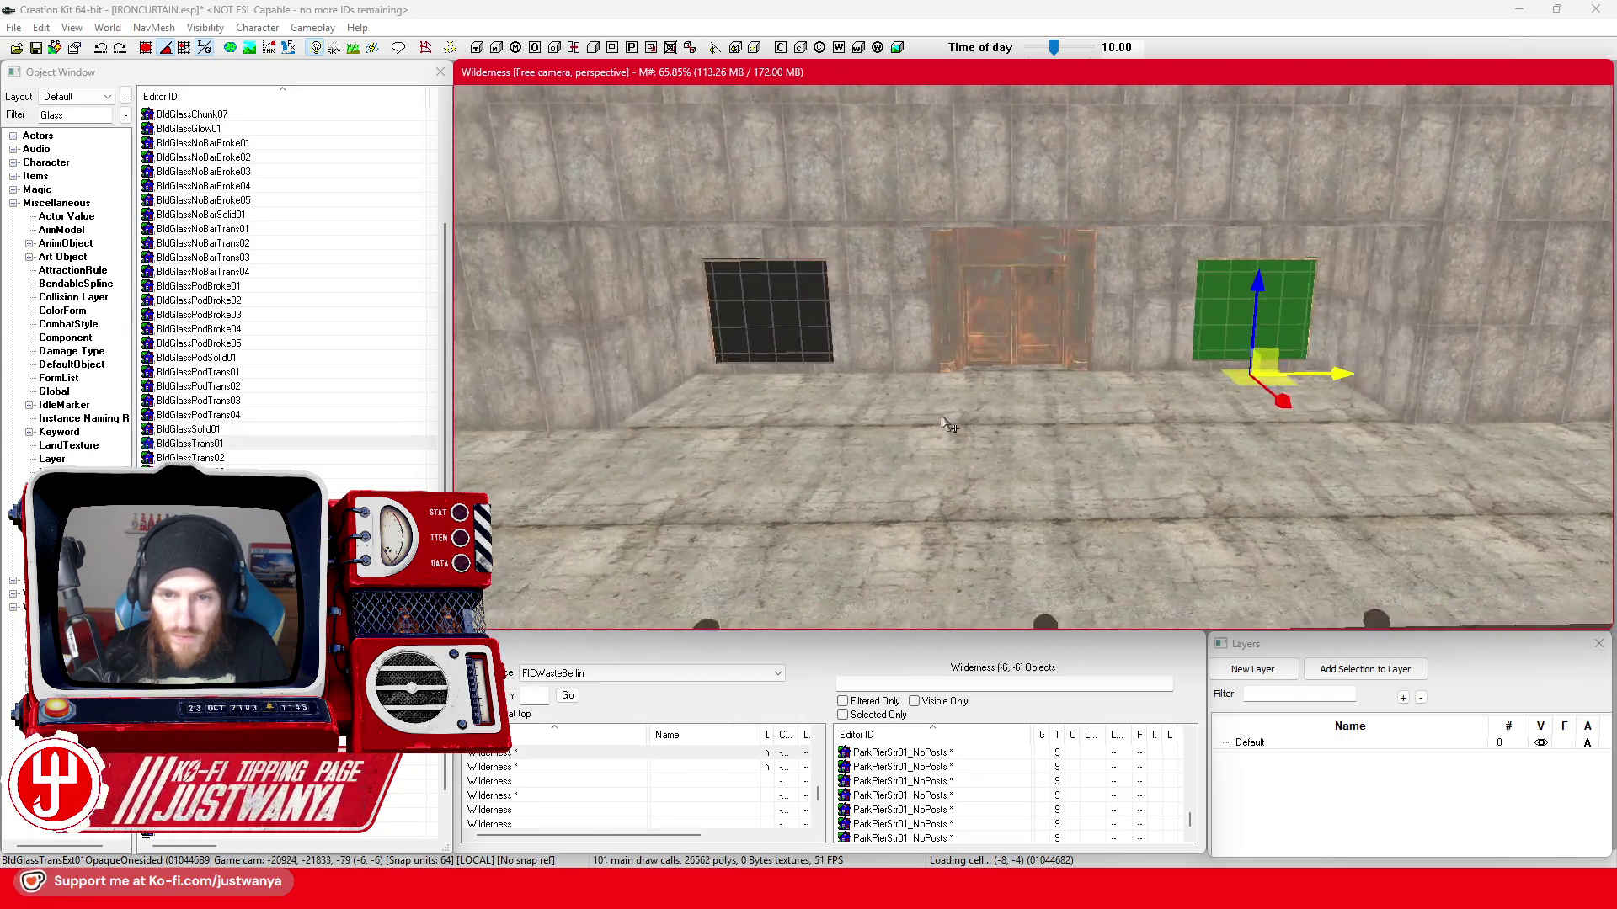
{"action": "left_click", "coordinate": [962, 416]}
{"action": "scroll", "coordinate": [961, 415], "scroll_direction": "down", "scroll_amount": 5}
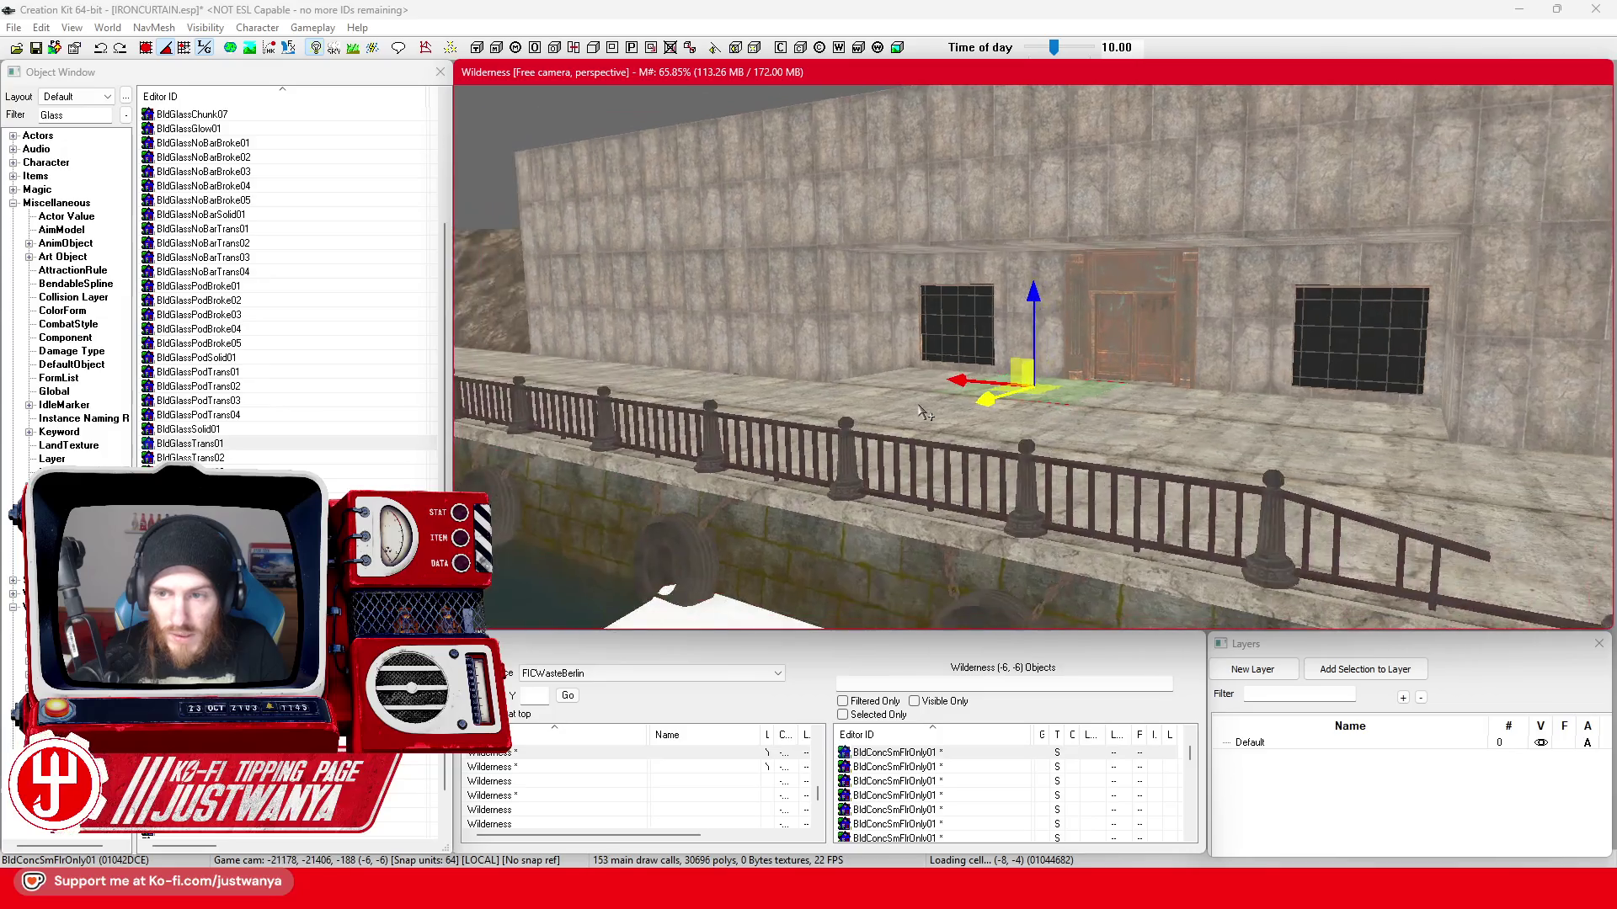
{"action": "scroll", "coordinate": [922, 419], "scroll_direction": "down", "scroll_amount": 1}
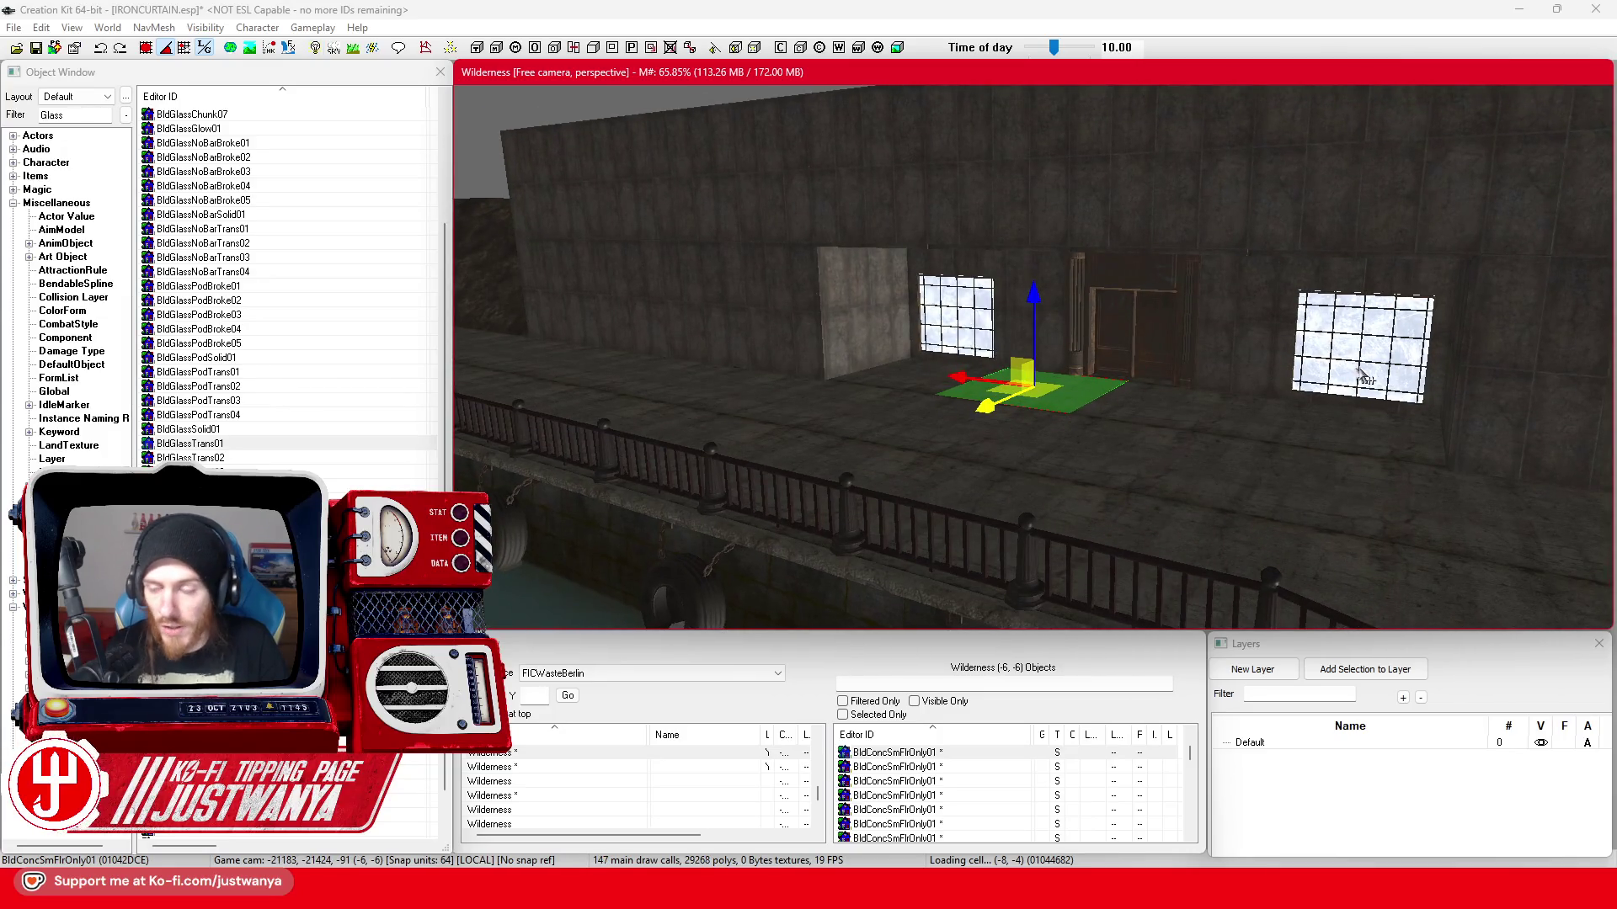
{"action": "key", "text": "a"}
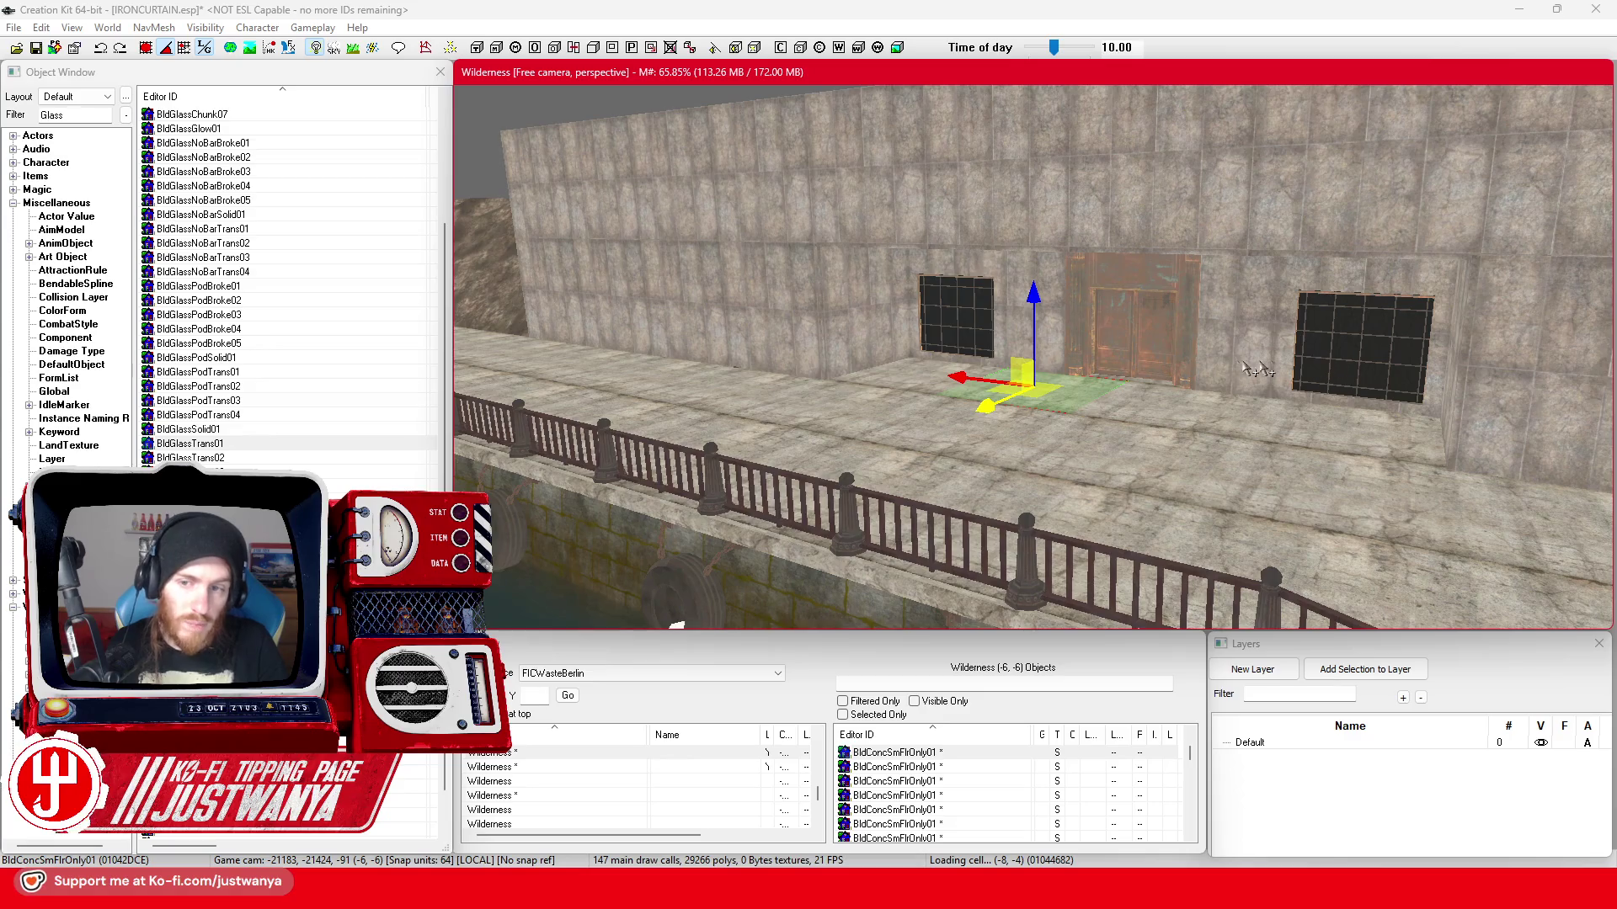
{"action": "scroll", "coordinate": [1098, 366], "scroll_direction": "up", "scroll_amount": 3}
{"action": "scroll", "coordinate": [936, 405], "scroll_direction": "up", "scroll_amount": 4}
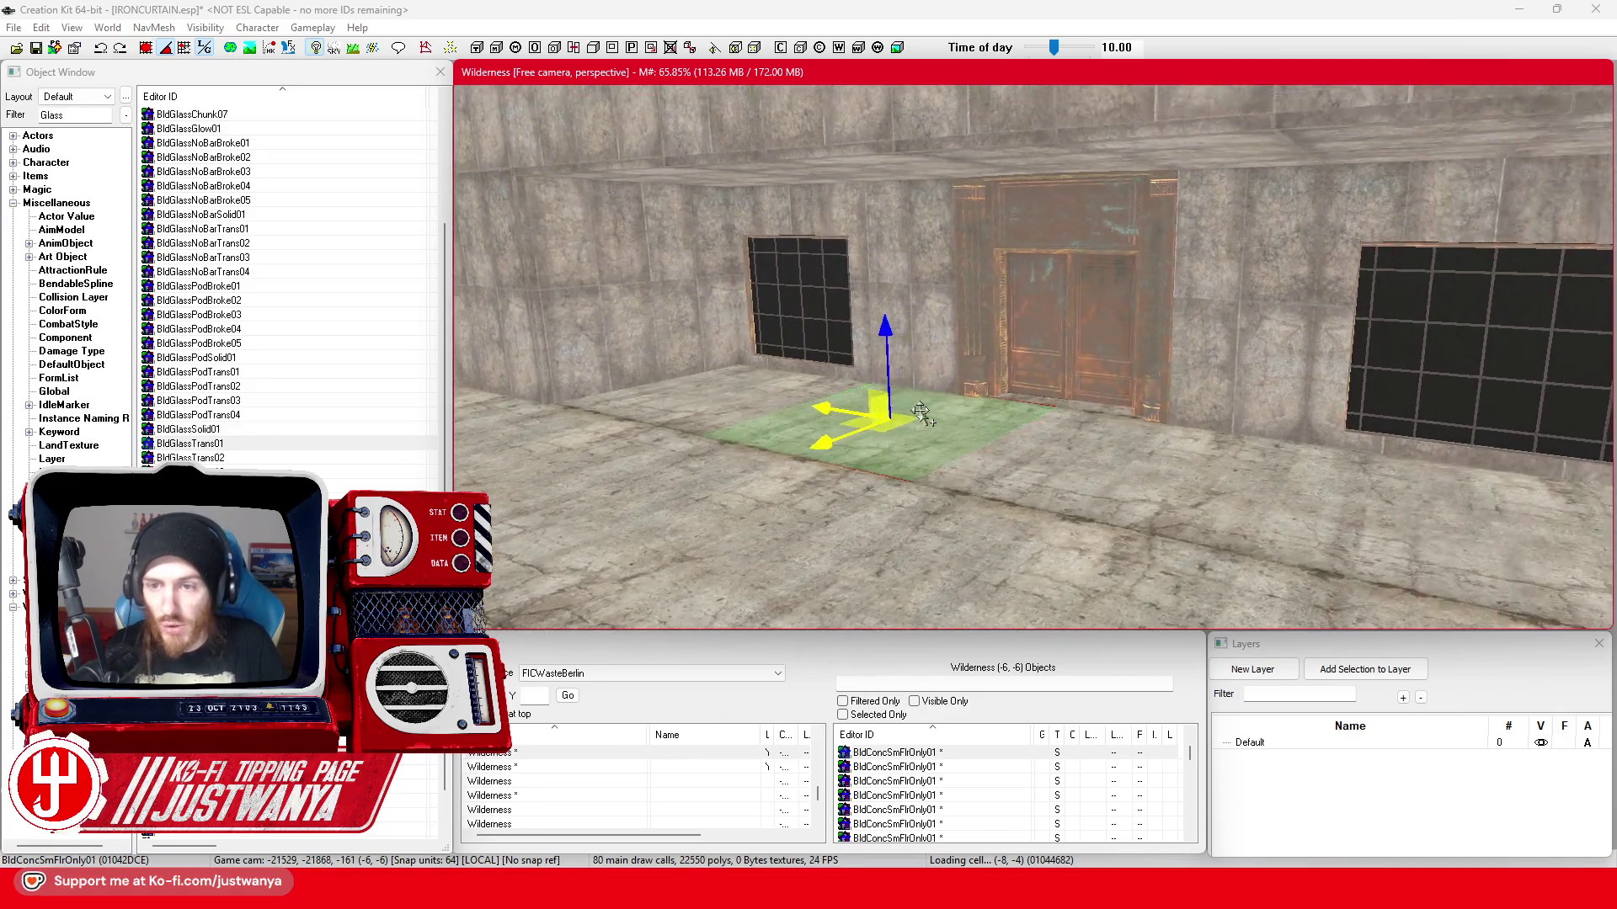
{"action": "scroll", "coordinate": [923, 421], "scroll_direction": "up", "scroll_amount": 3}
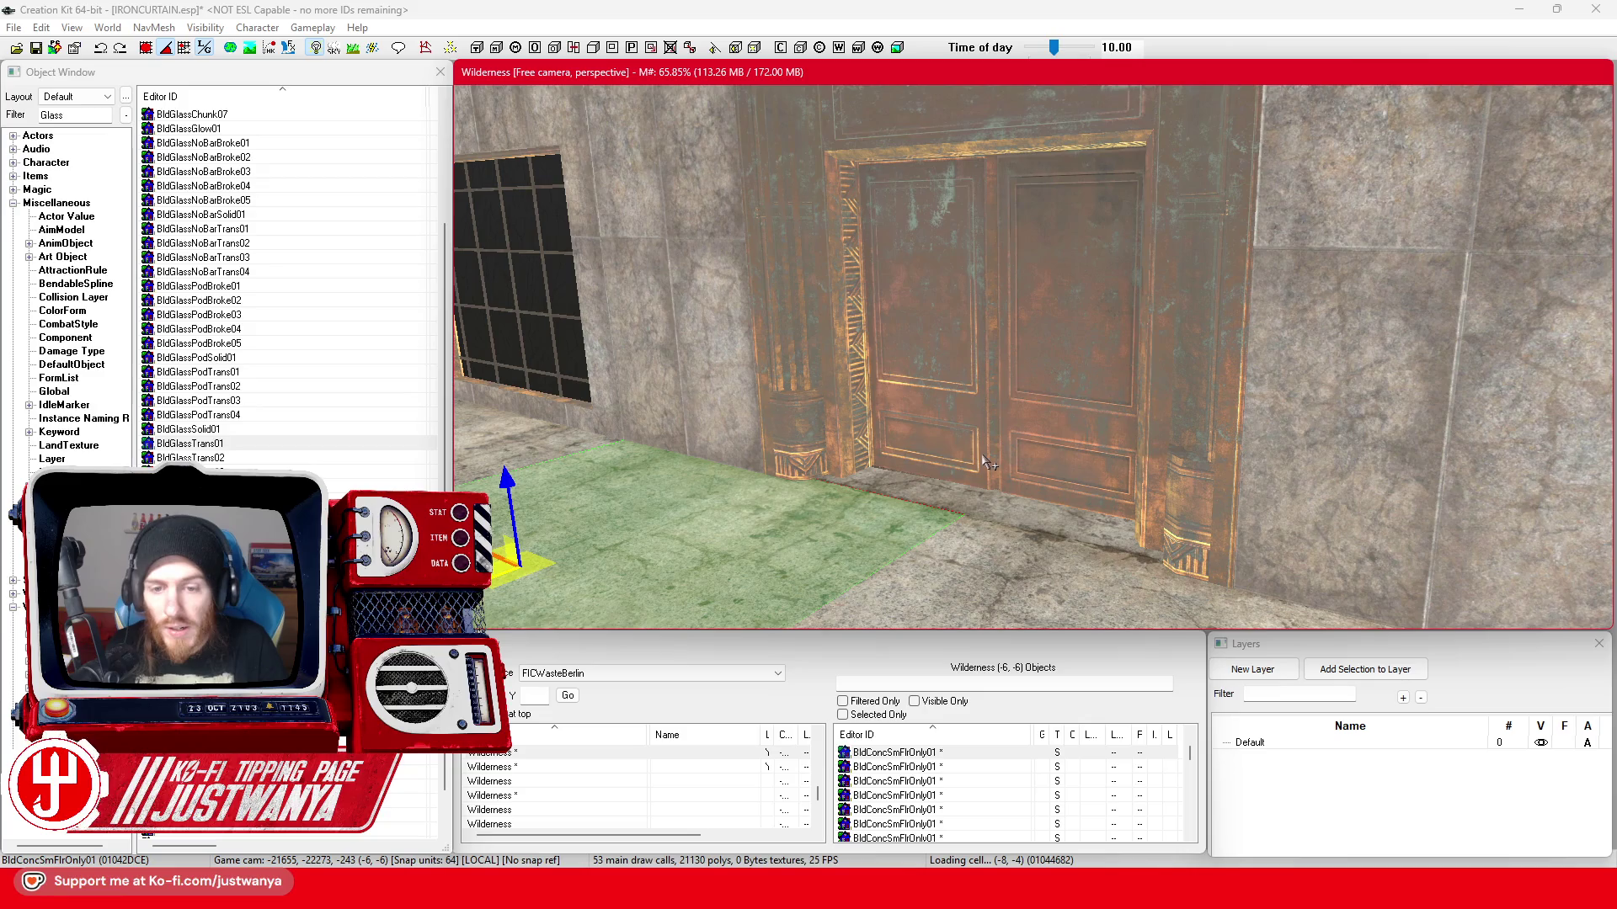
{"action": "scroll", "coordinate": [986, 464], "scroll_direction": "down", "scroll_amount": 2}
{"action": "scroll", "coordinate": [986, 467], "scroll_direction": "down", "scroll_amount": 3}
{"action": "scroll", "coordinate": [987, 471], "scroll_direction": "down", "scroll_amount": 3}
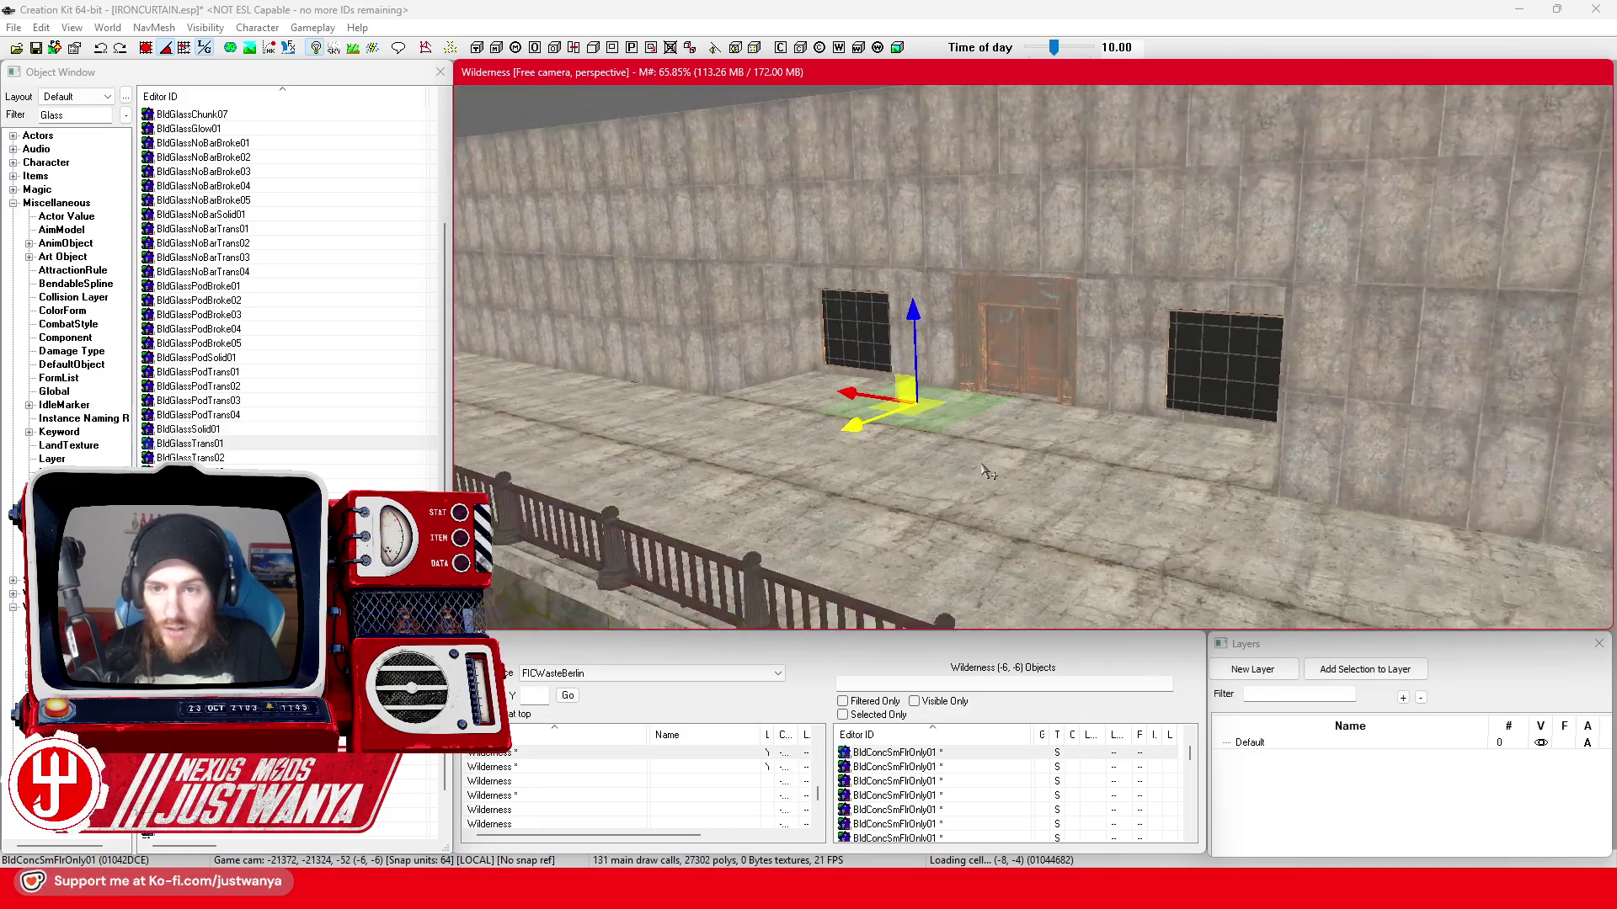
{"action": "scroll", "coordinate": [982, 430], "scroll_direction": "down", "scroll_amount": 2}
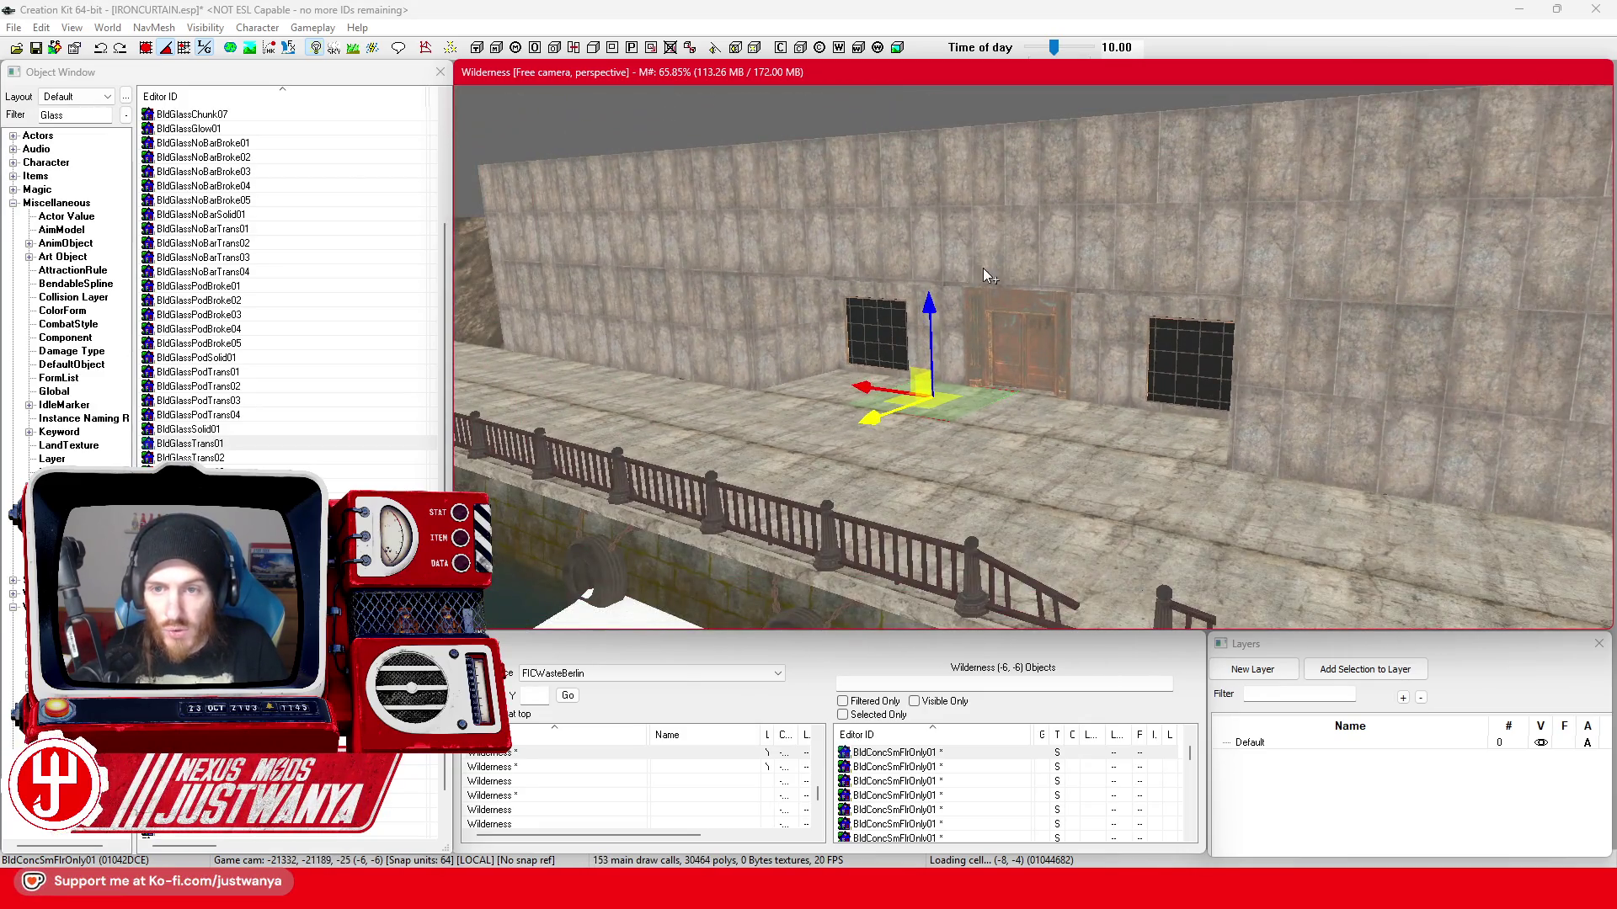
{"action": "left_click", "coordinate": [987, 276]}
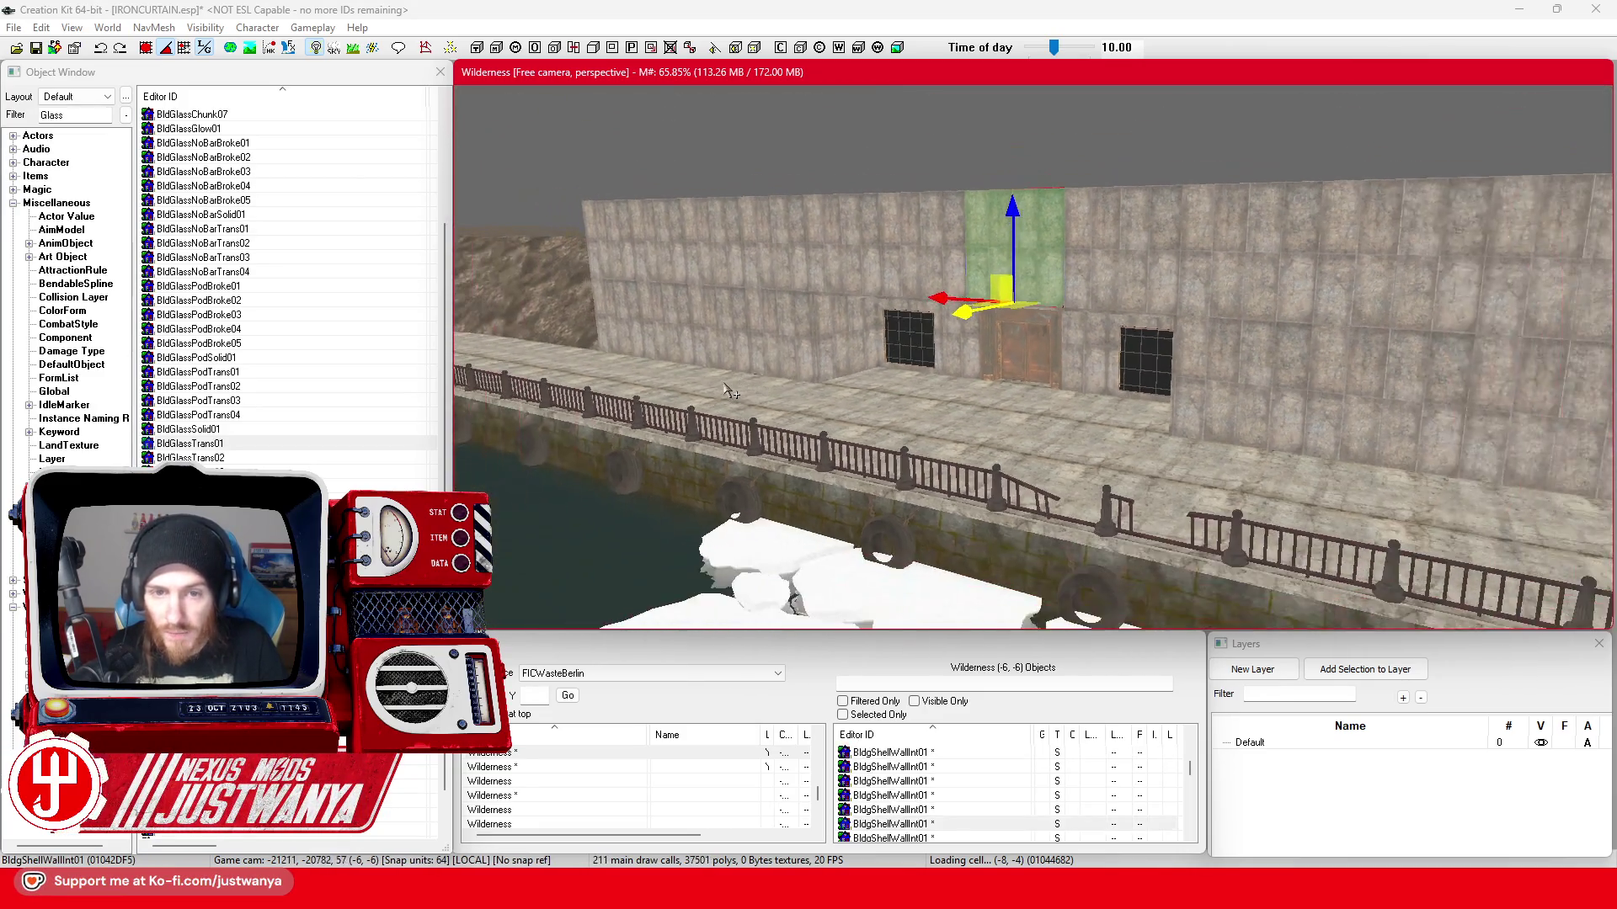
{"action": "mouse_move", "coordinate": [771, 414]}
{"action": "left_mouse_down"}
{"action": "mouse_move", "coordinate": [857, 420]}
{"action": "mouse_move", "coordinate": [1085, 239]}
{"action": "left_mouse_up"}
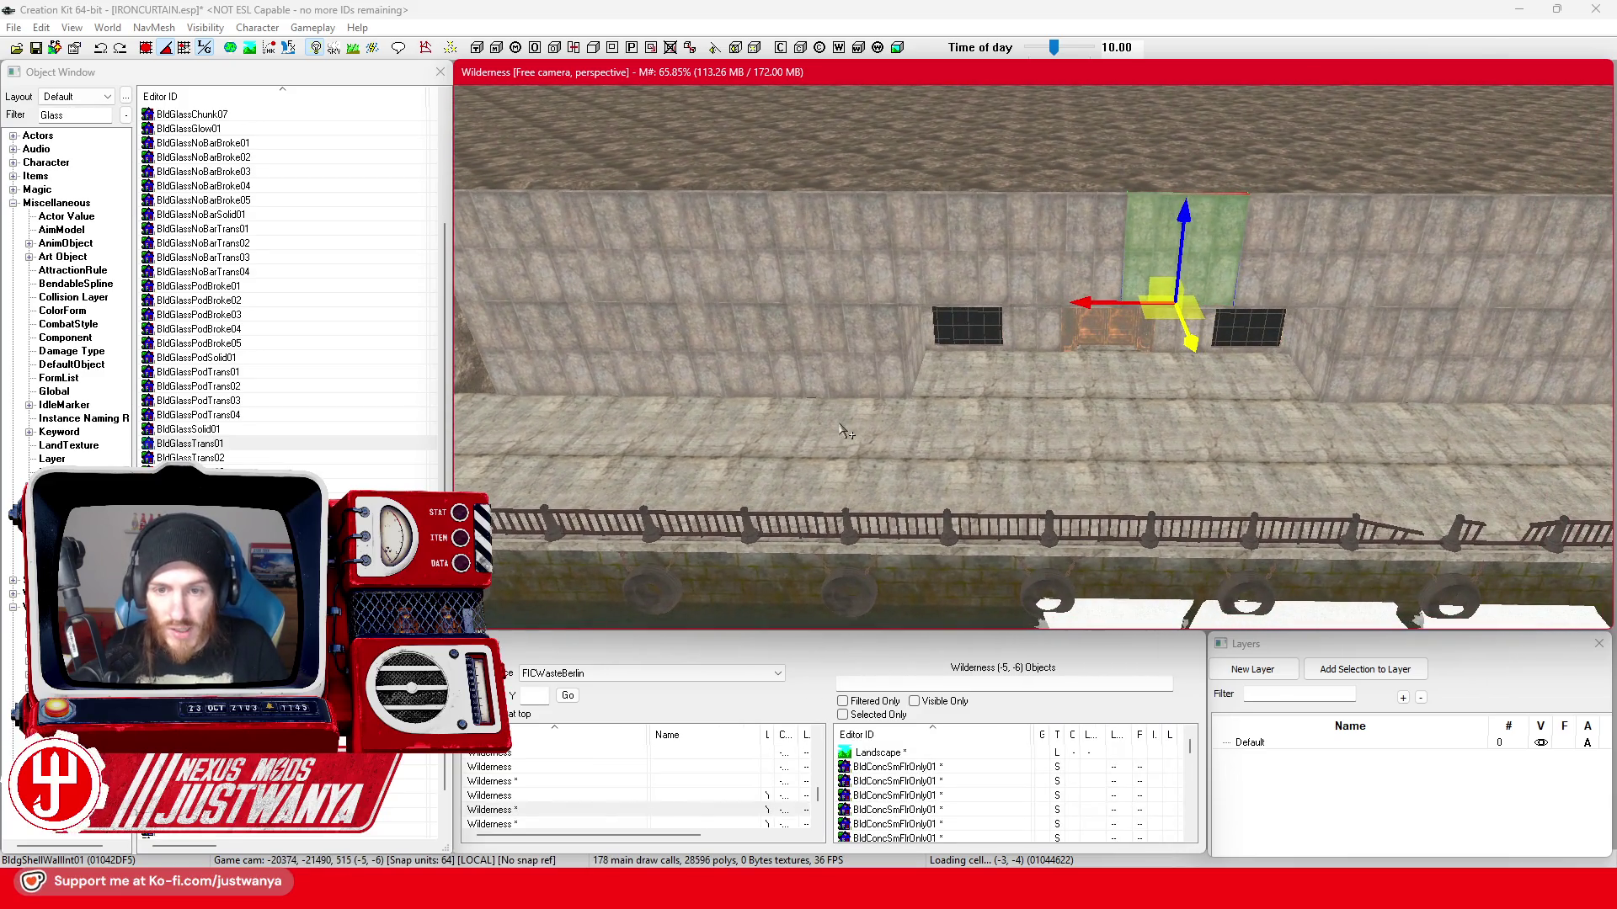
{"action": "scroll", "coordinate": [846, 432], "scroll_direction": "up", "scroll_amount": 3}
{"action": "scroll", "coordinate": [871, 432], "scroll_direction": "up", "scroll_amount": 3}
{"action": "scroll", "coordinate": [897, 432], "scroll_direction": "up", "scroll_amount": 3}
{"action": "scroll", "coordinate": [923, 433], "scroll_direction": "up", "scroll_amount": 3}
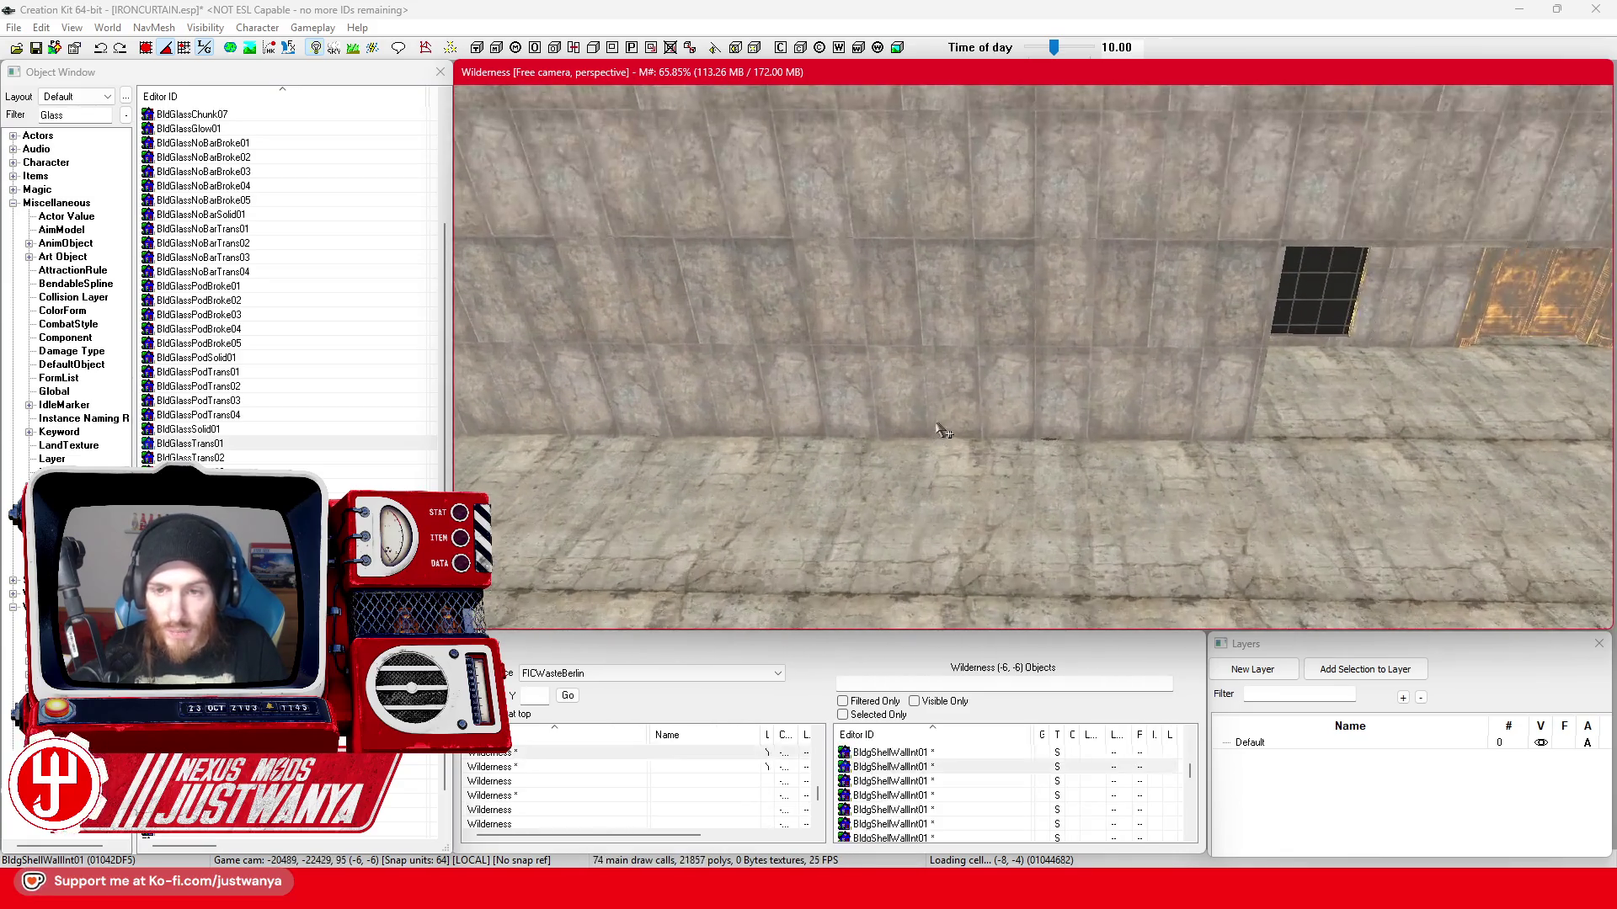
{"action": "scroll", "coordinate": [930, 428], "scroll_direction": "up", "scroll_amount": 3}
{"action": "scroll", "coordinate": [922, 423], "scroll_direction": "up", "scroll_amount": 3}
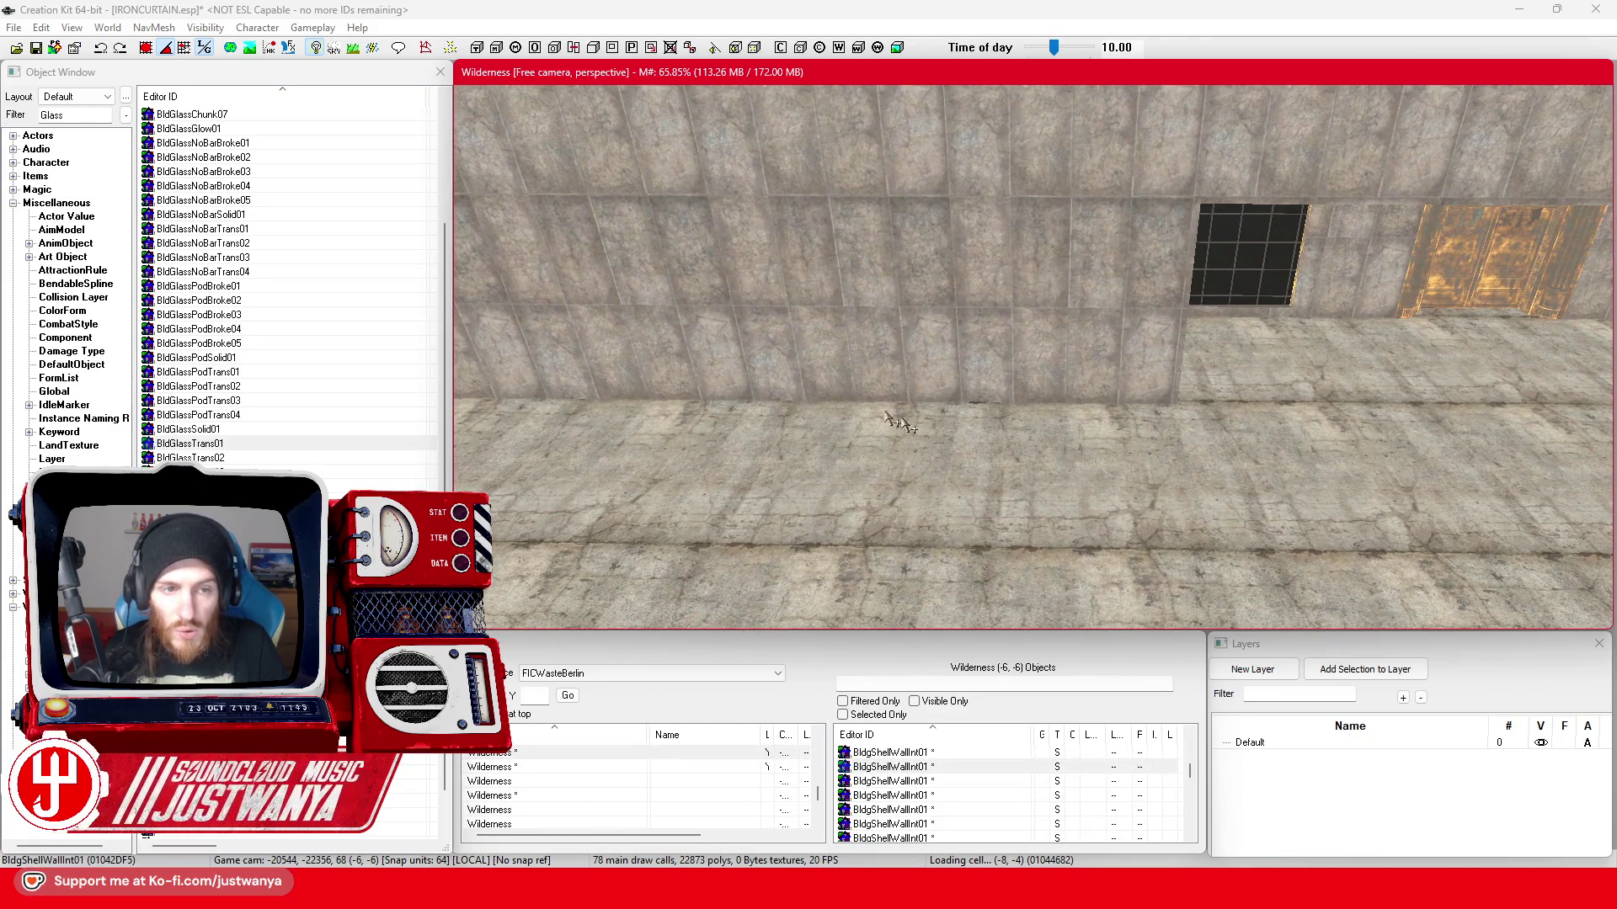
{"action": "left_click", "coordinate": [108, 115]}
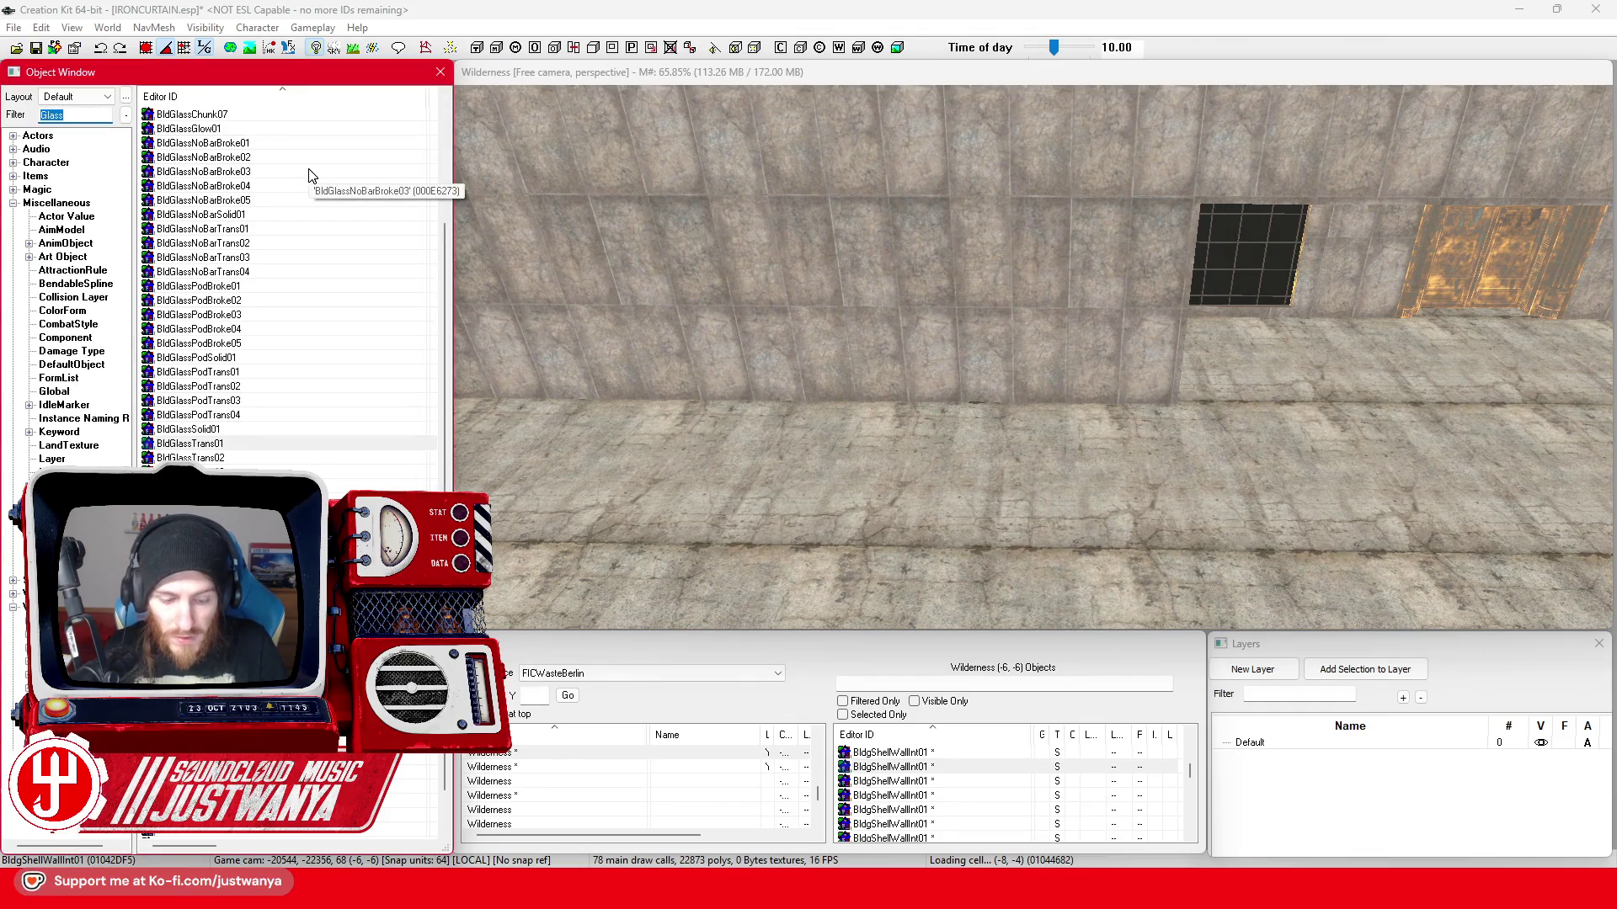
{"action": "left_click", "coordinate": [1068, 354]}
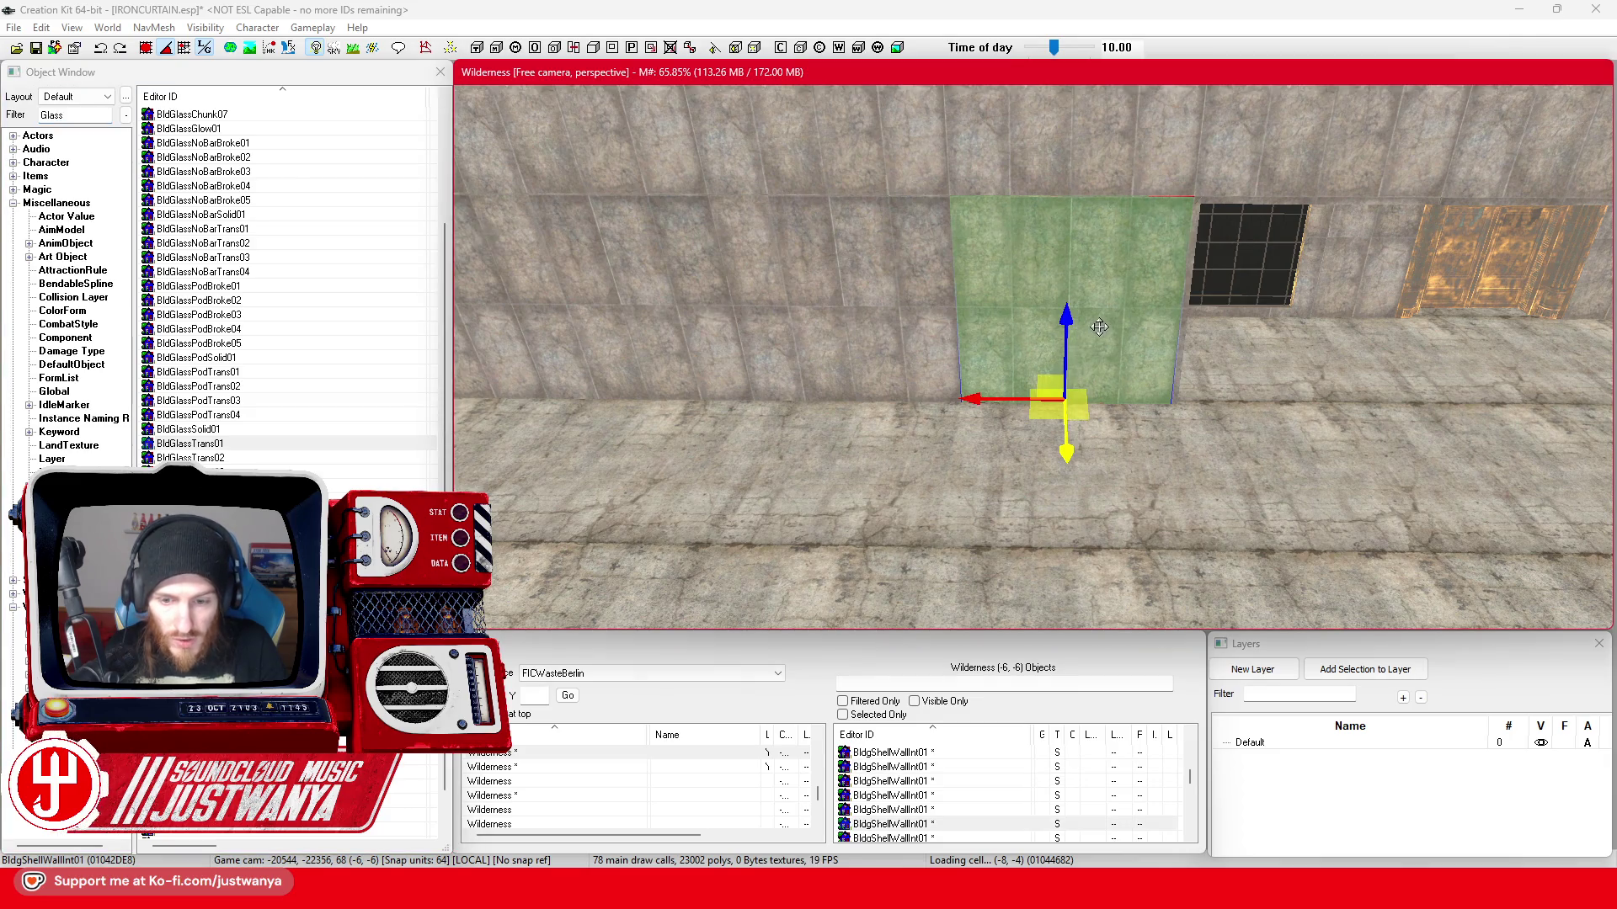
{"action": "left_click", "coordinate": [61, 115]}
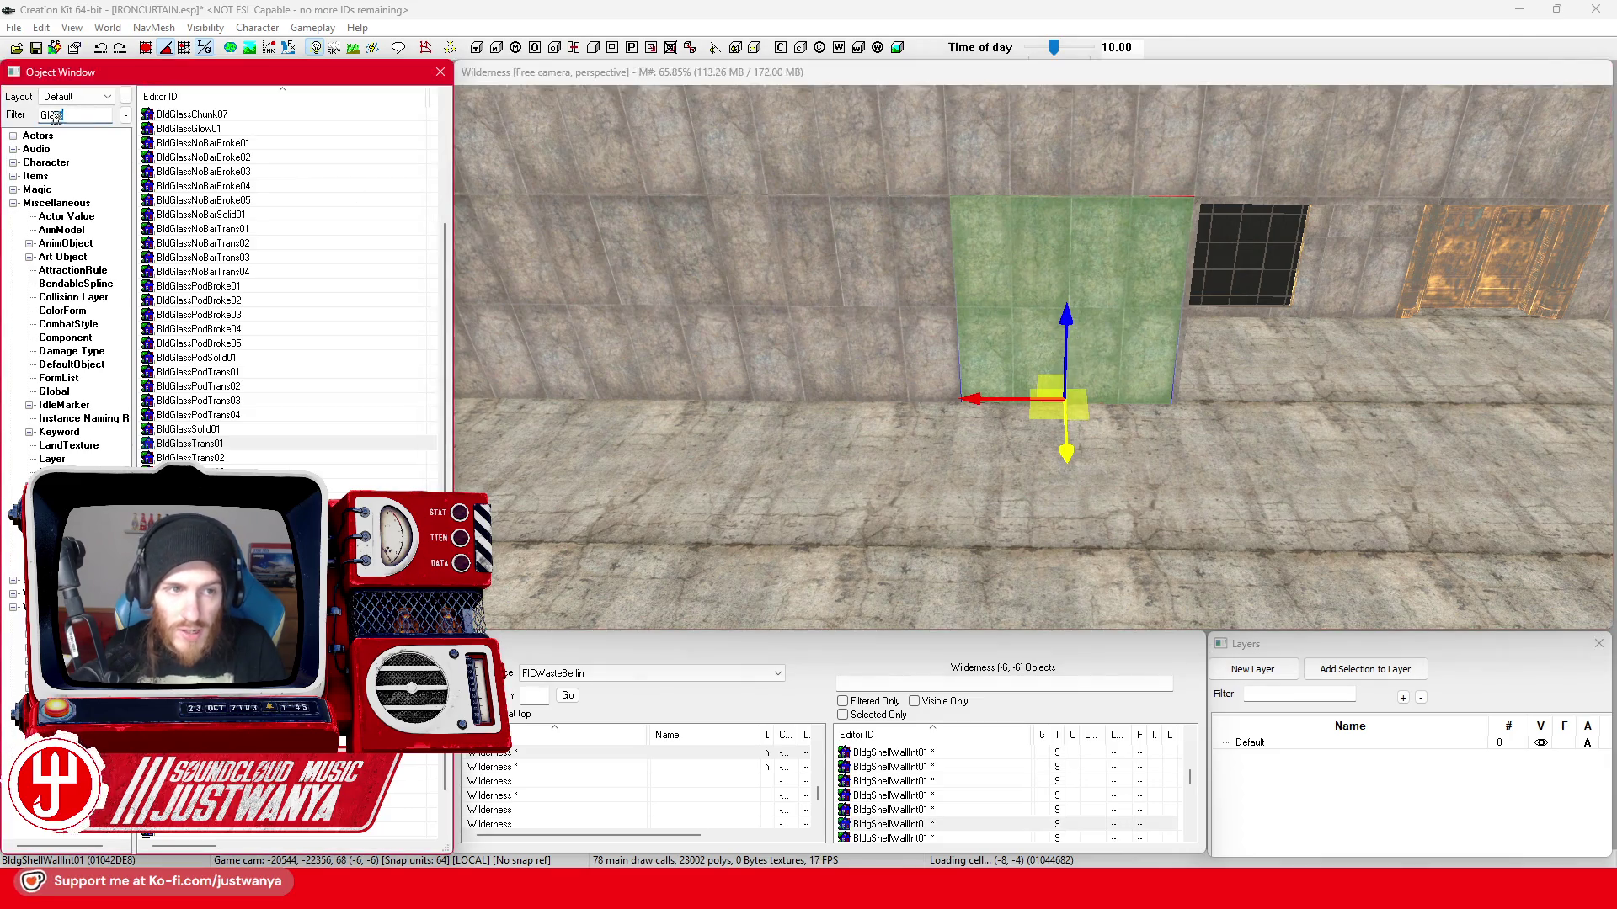
{"action": "type", "text": "Deco*Stai"}
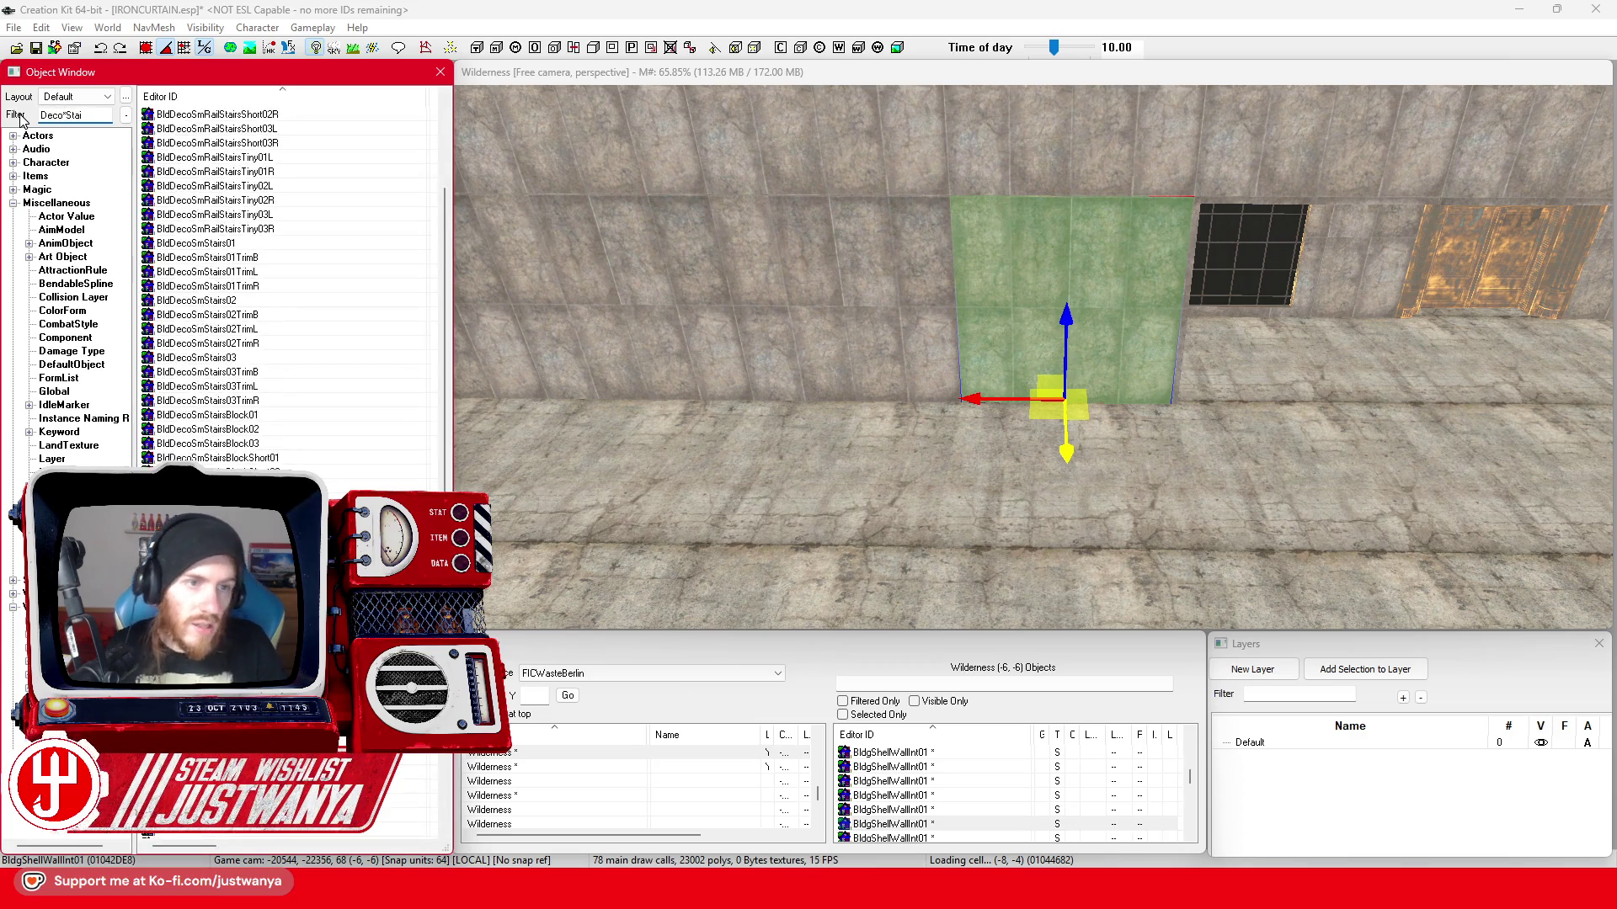
{"action": "type", "text": "r"}
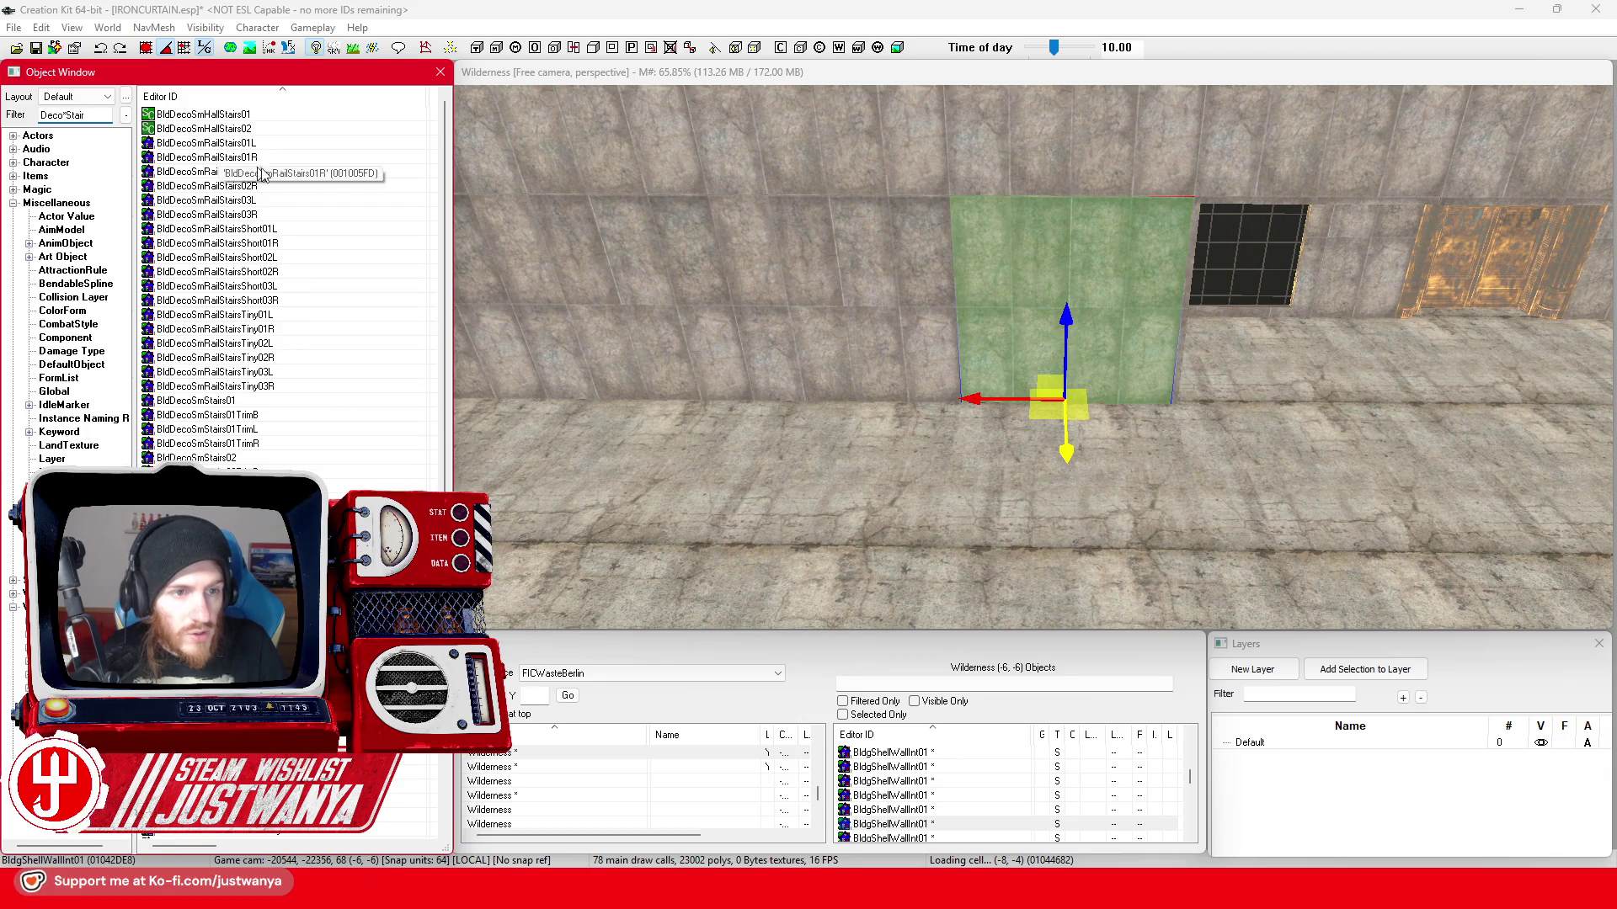
{"action": "mouse_move", "coordinate": [196, 401]}
{"action": "left_mouse_down"}
{"action": "mouse_move", "coordinate": [995, 505]}
{"action": "mouse_move", "coordinate": [926, 532]}
{"action": "left_mouse_up"}
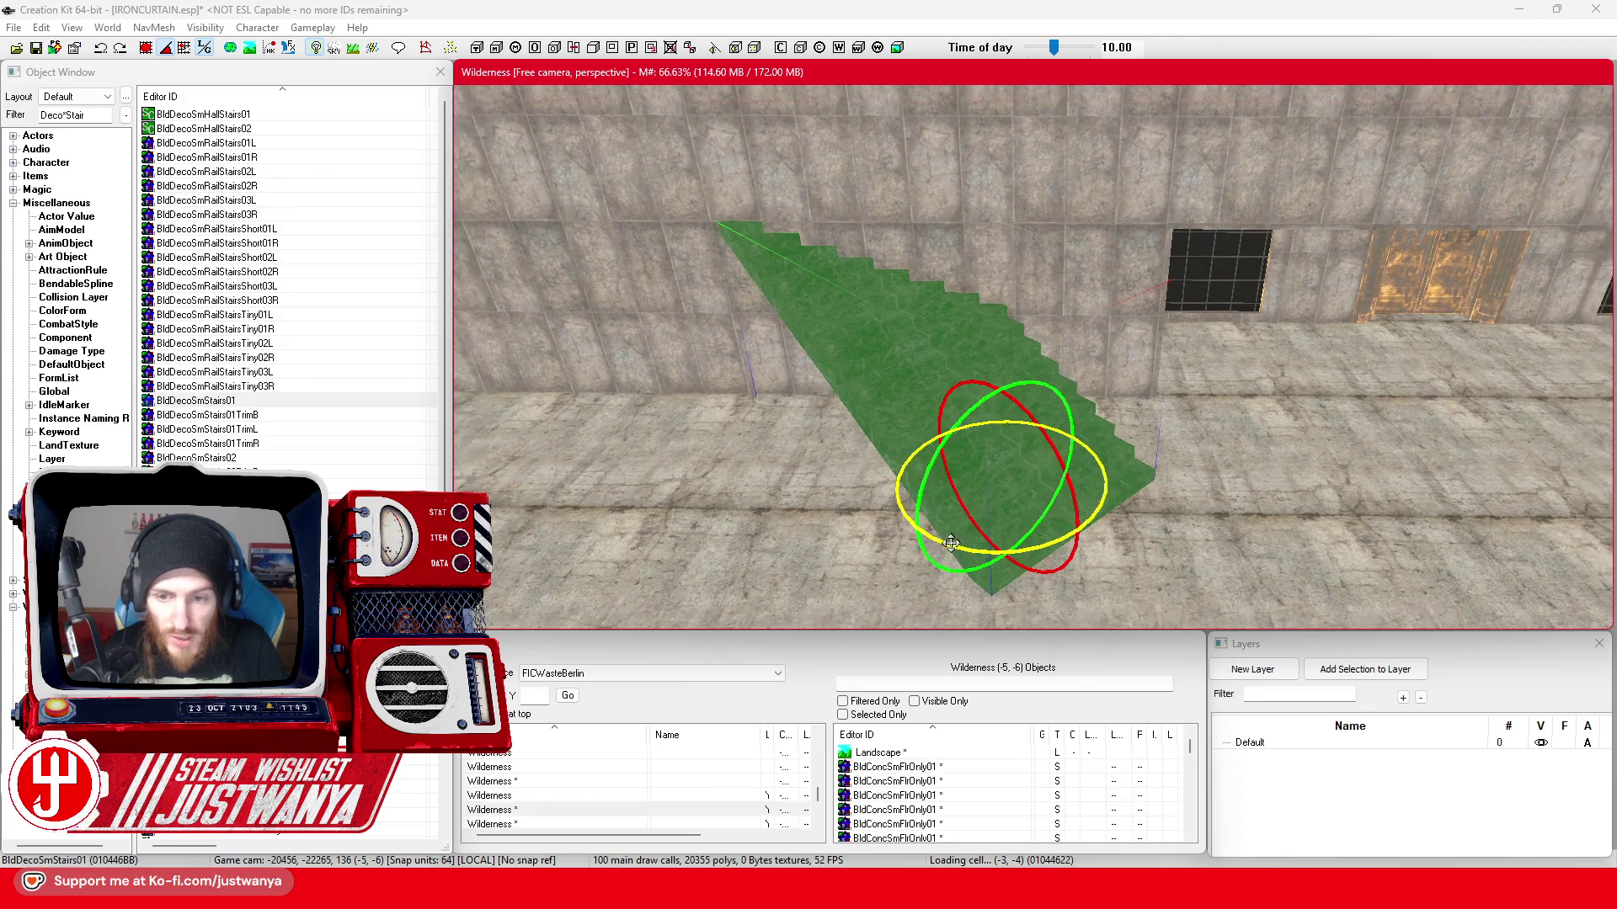
{"action": "double_click", "coordinate": [809, 399]}
{"action": "left_click", "coordinate": [782, 471]}
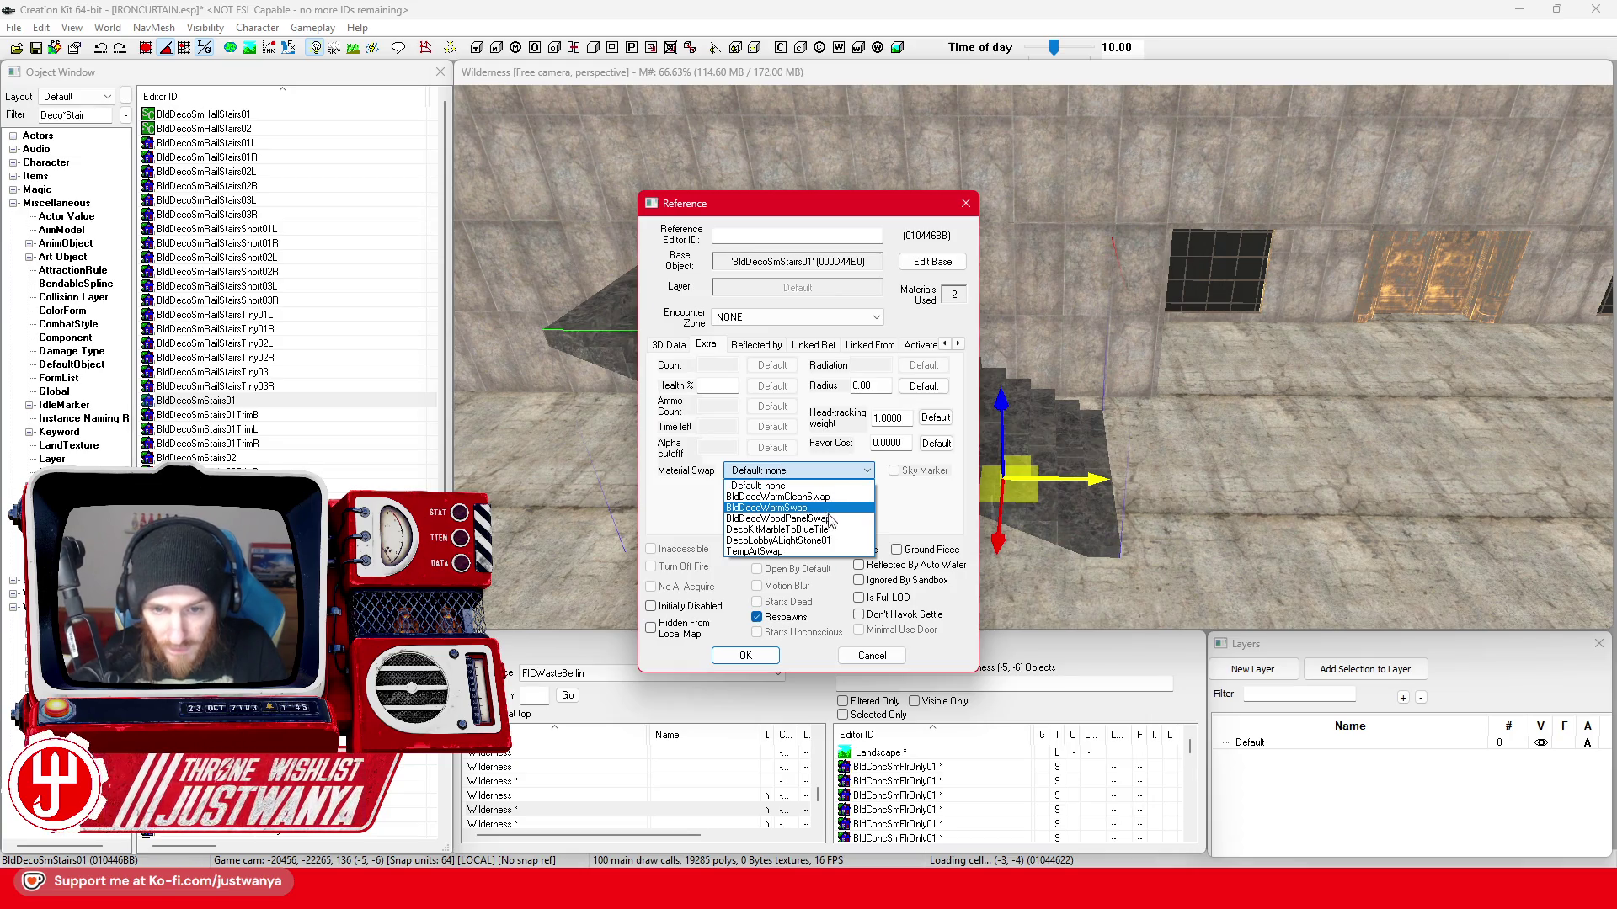
{"action": "left_click", "coordinate": [777, 528]}
{"action": "left_click", "coordinate": [745, 658]}
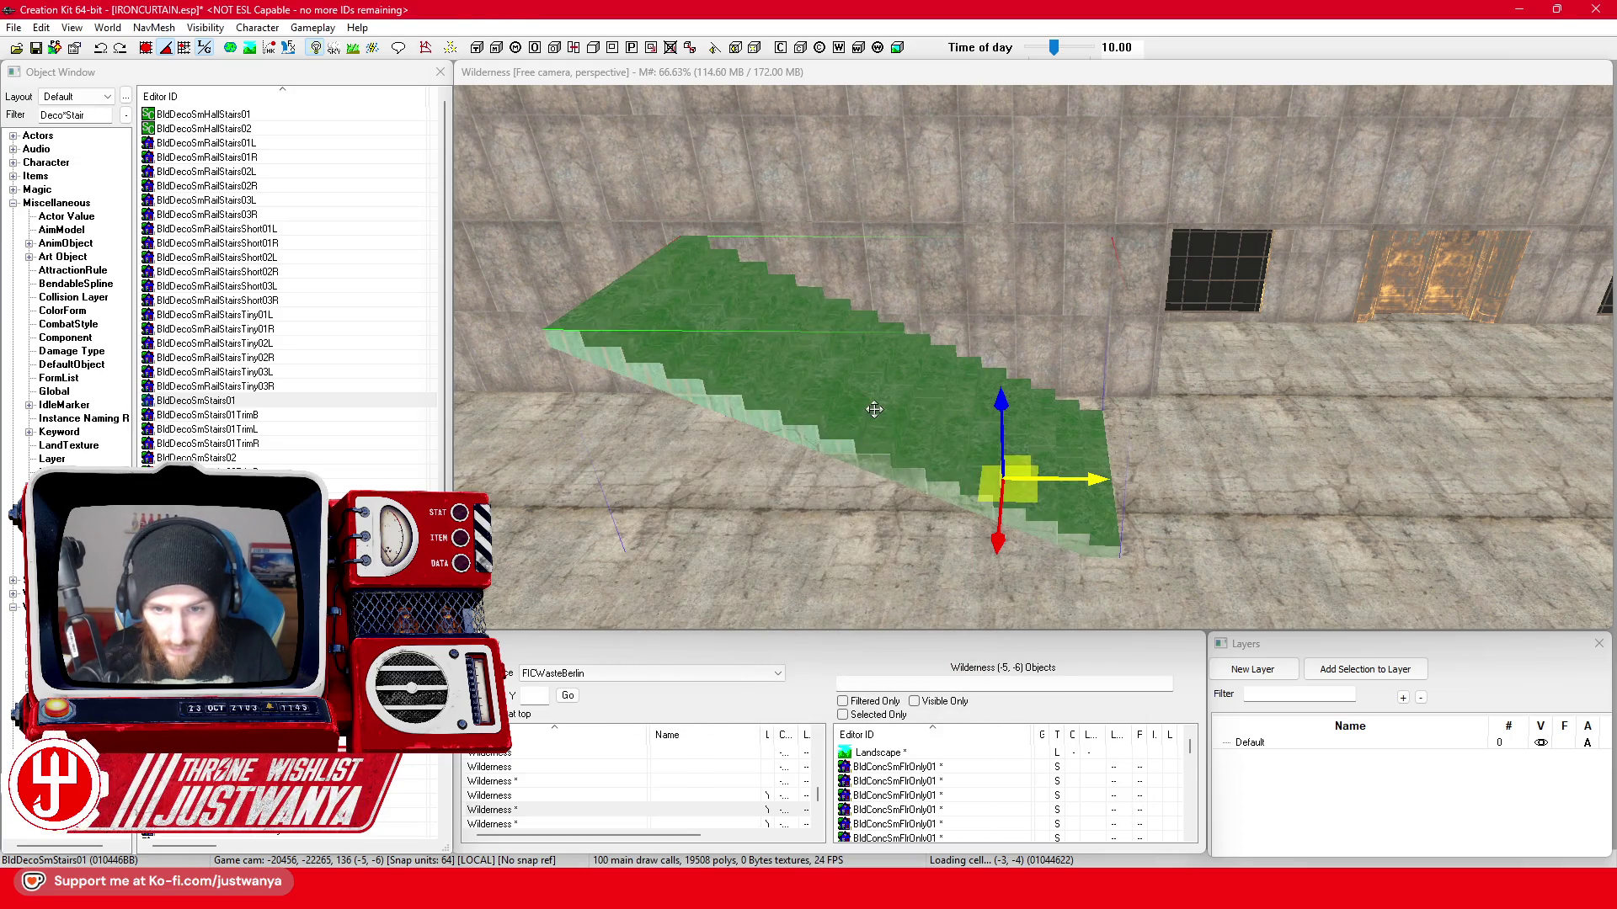
{"action": "double_click", "coordinate": [874, 409]}
{"action": "left_click", "coordinate": [799, 470]}
{"action": "left_click", "coordinate": [818, 544]}
{"action": "left_click", "coordinate": [746, 656]}
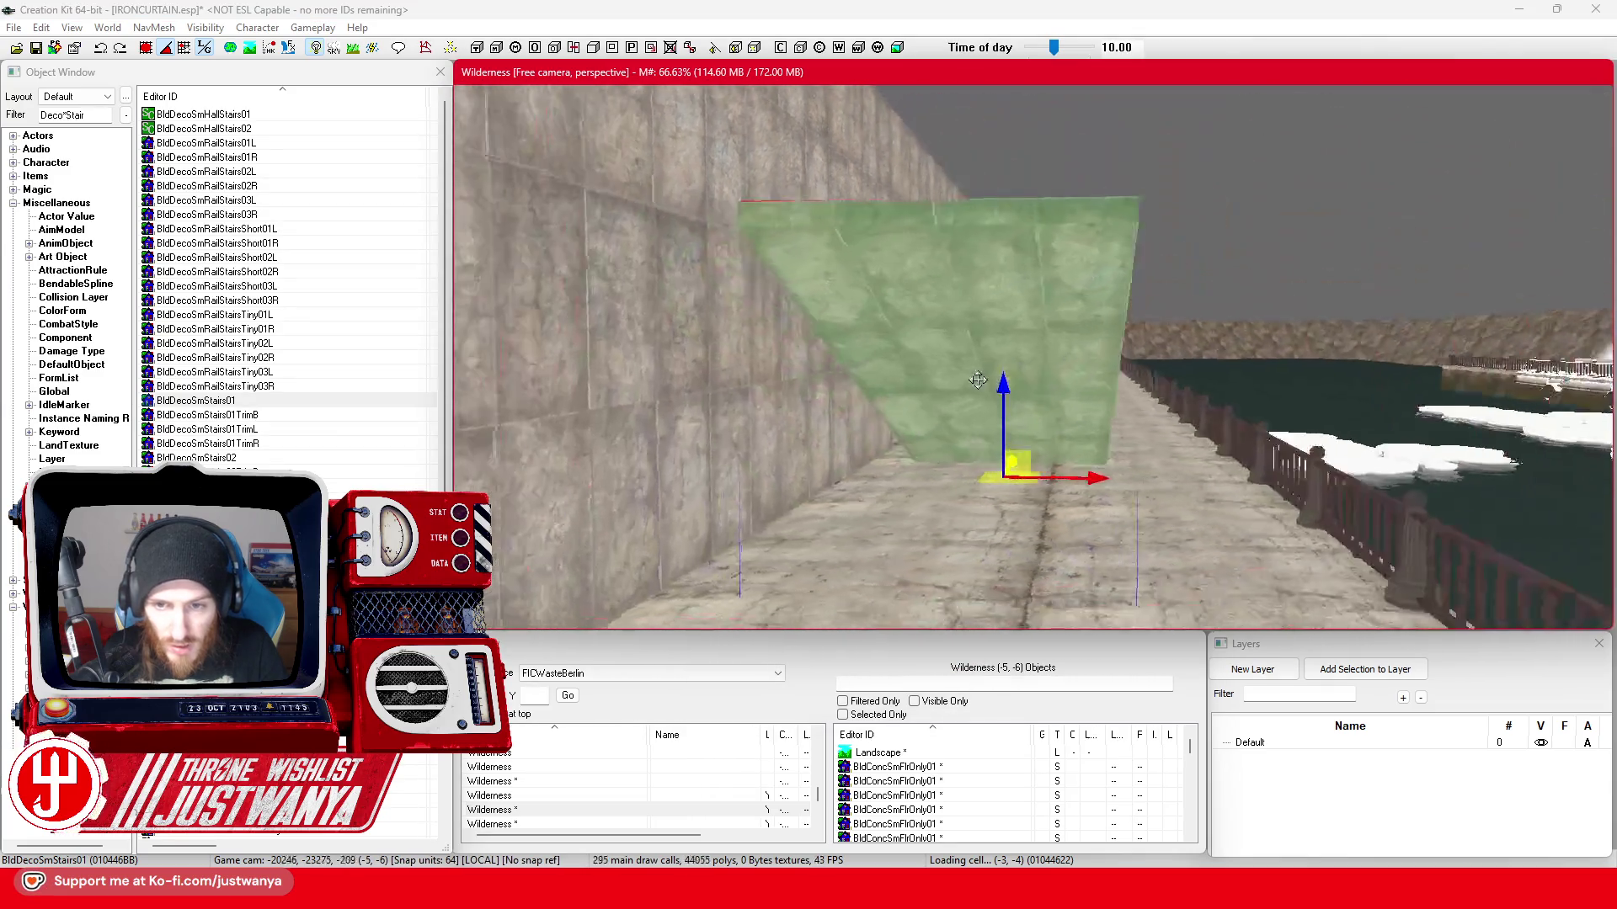
{"action": "key", "text": "shift"}
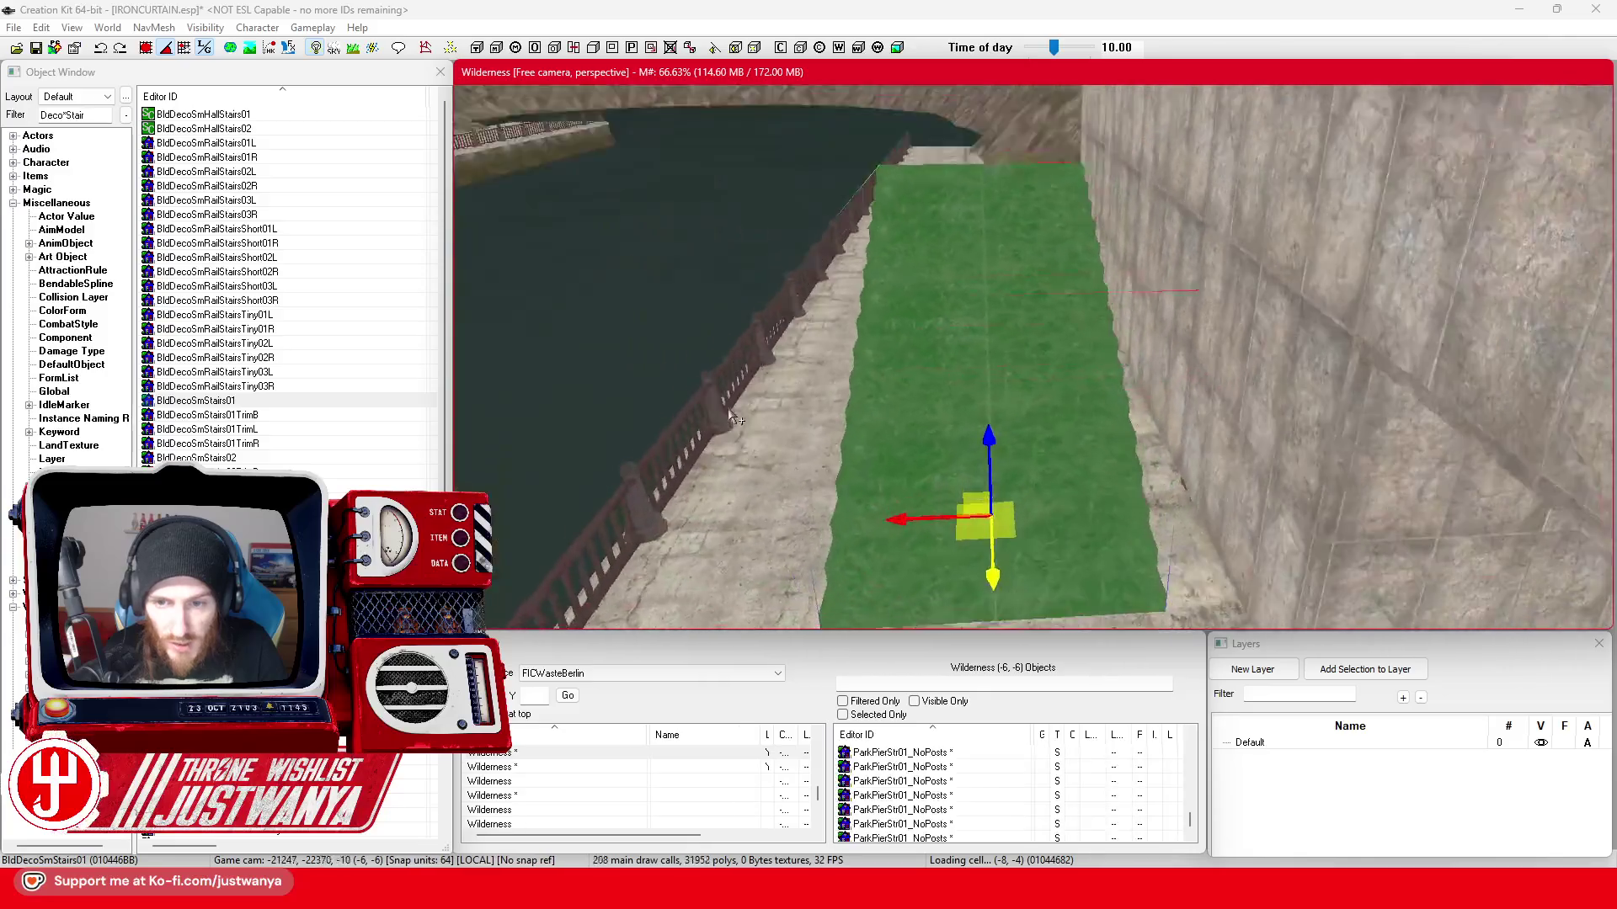
{"action": "left_click", "coordinate": [1194, 455]}
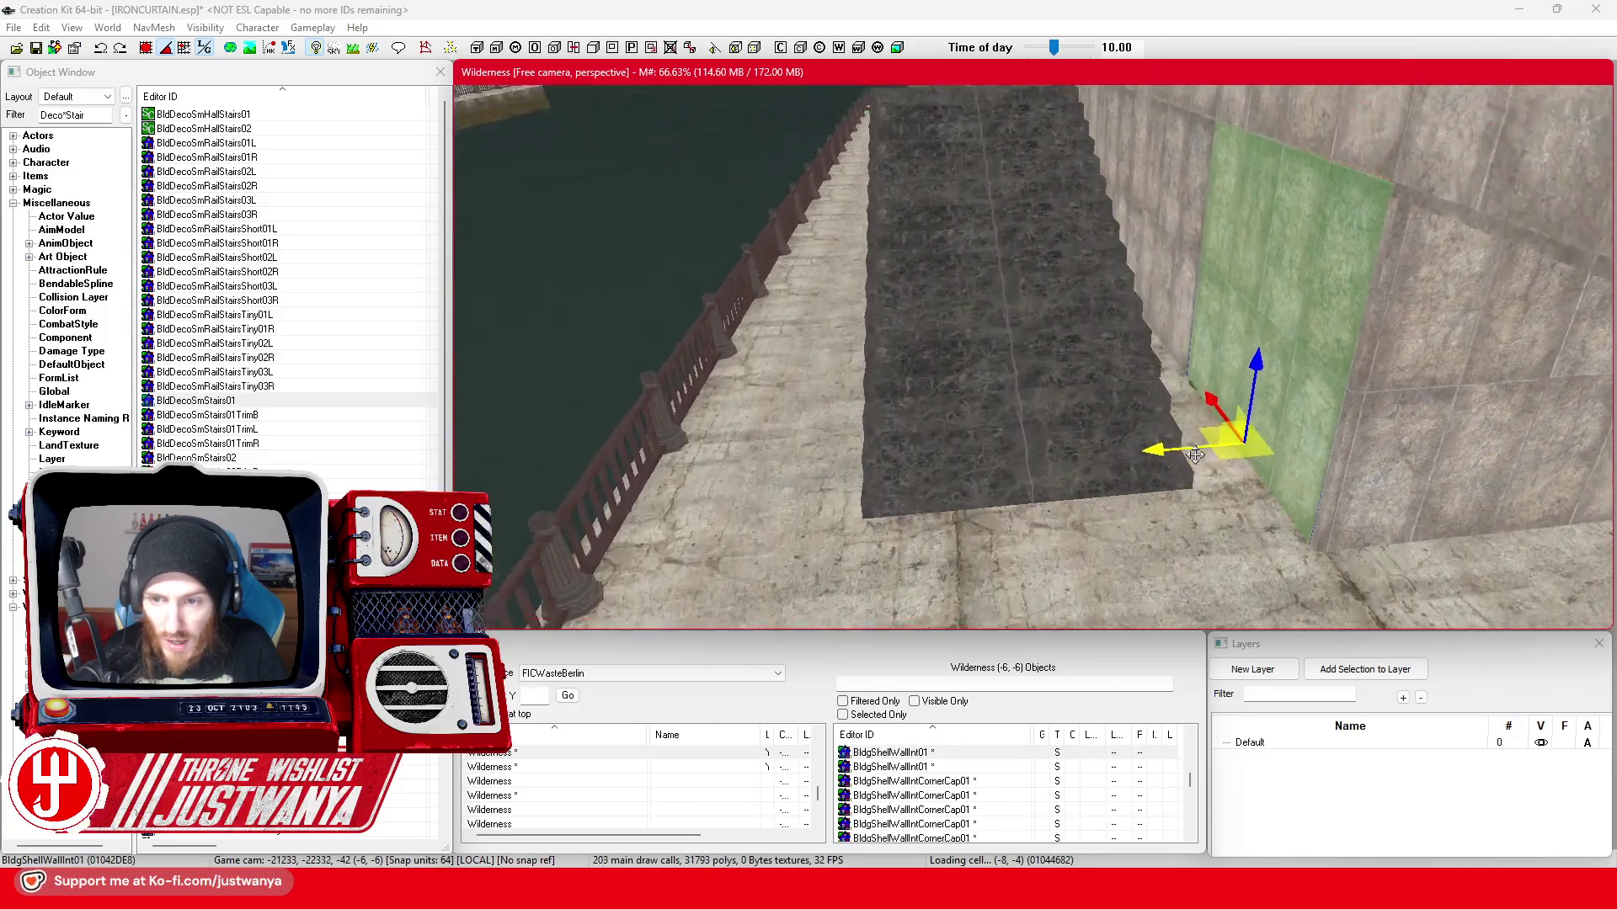
{"action": "scroll", "coordinate": [1098, 429], "scroll_direction": "up", "scroll_amount": 5}
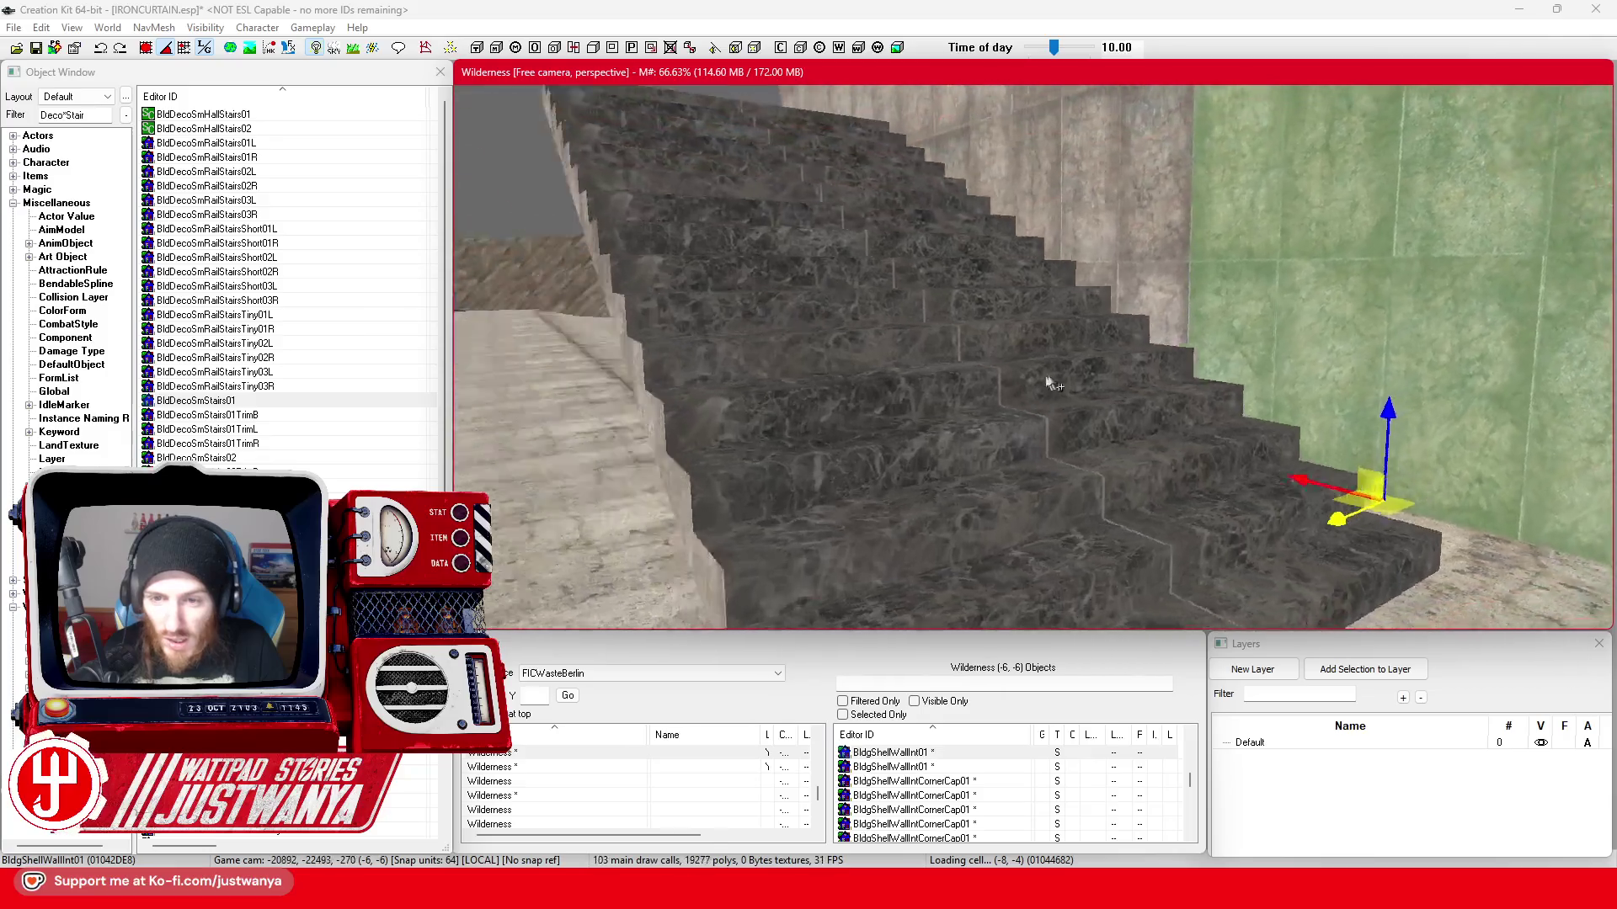
{"action": "double_click", "coordinate": [1047, 384]}
- Go from the stairs' reference to its base object and bring up the stair model's data
{"action": "left_click_drag", "start_coordinate": [854, 206], "coordinate": [1466, 97]}
{"action": "left_click", "coordinate": [1540, 158]}
{"action": "left_click_drag", "start_coordinate": [929, 203], "coordinate": [1394, 96]}
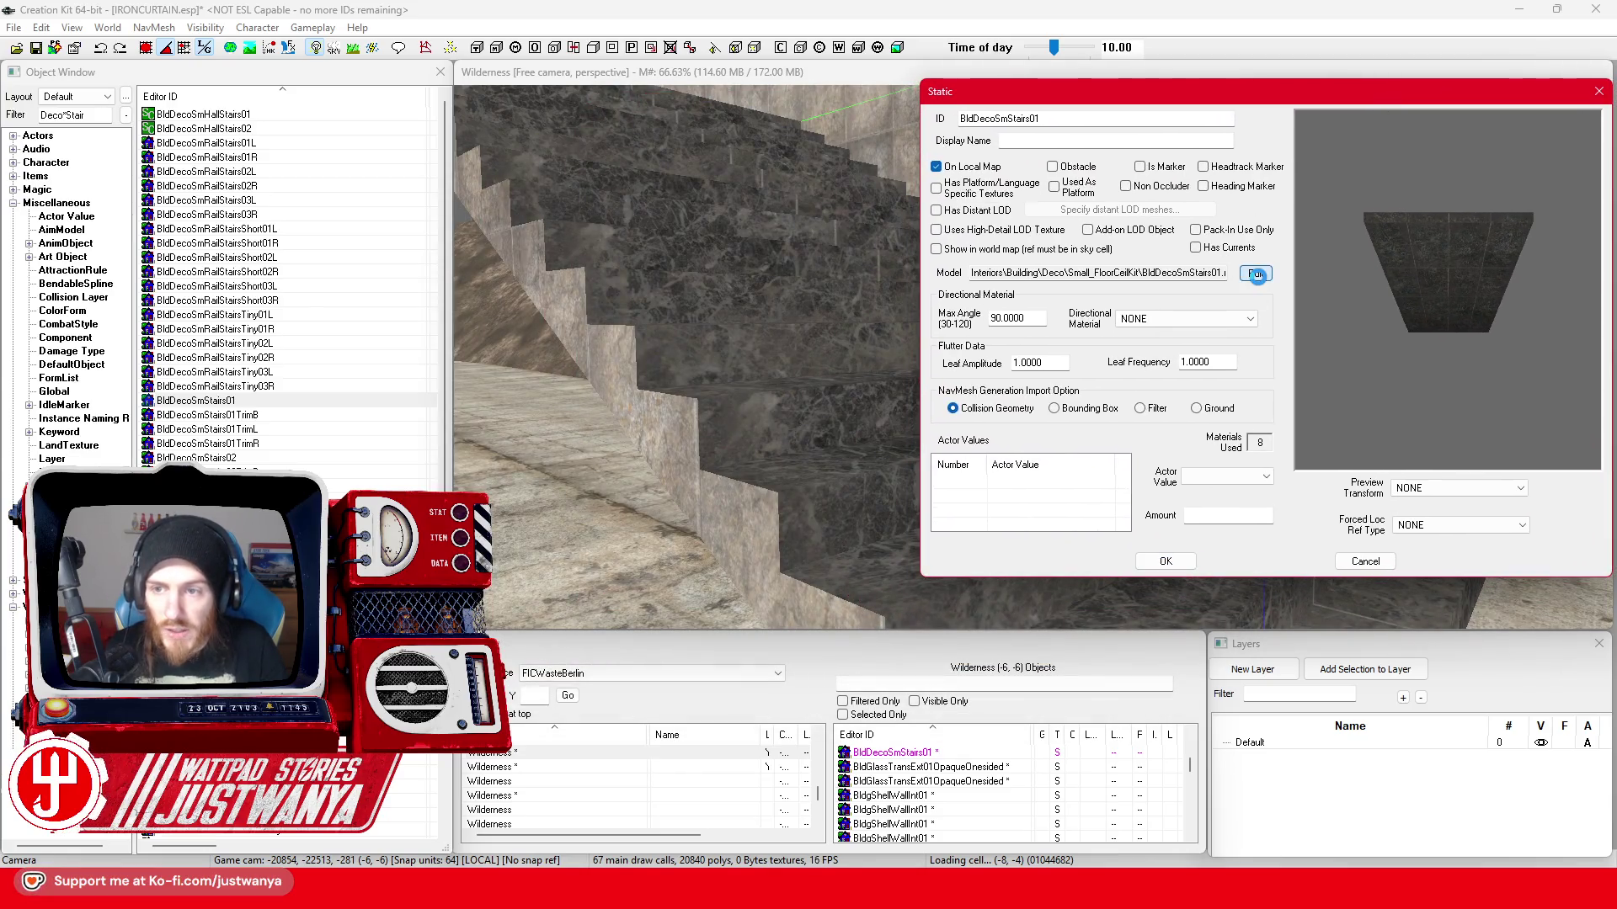
{"action": "left_click", "coordinate": [1255, 274]}
{"action": "left_click_drag", "start_coordinate": [911, 94], "coordinate": [1238, 77]}
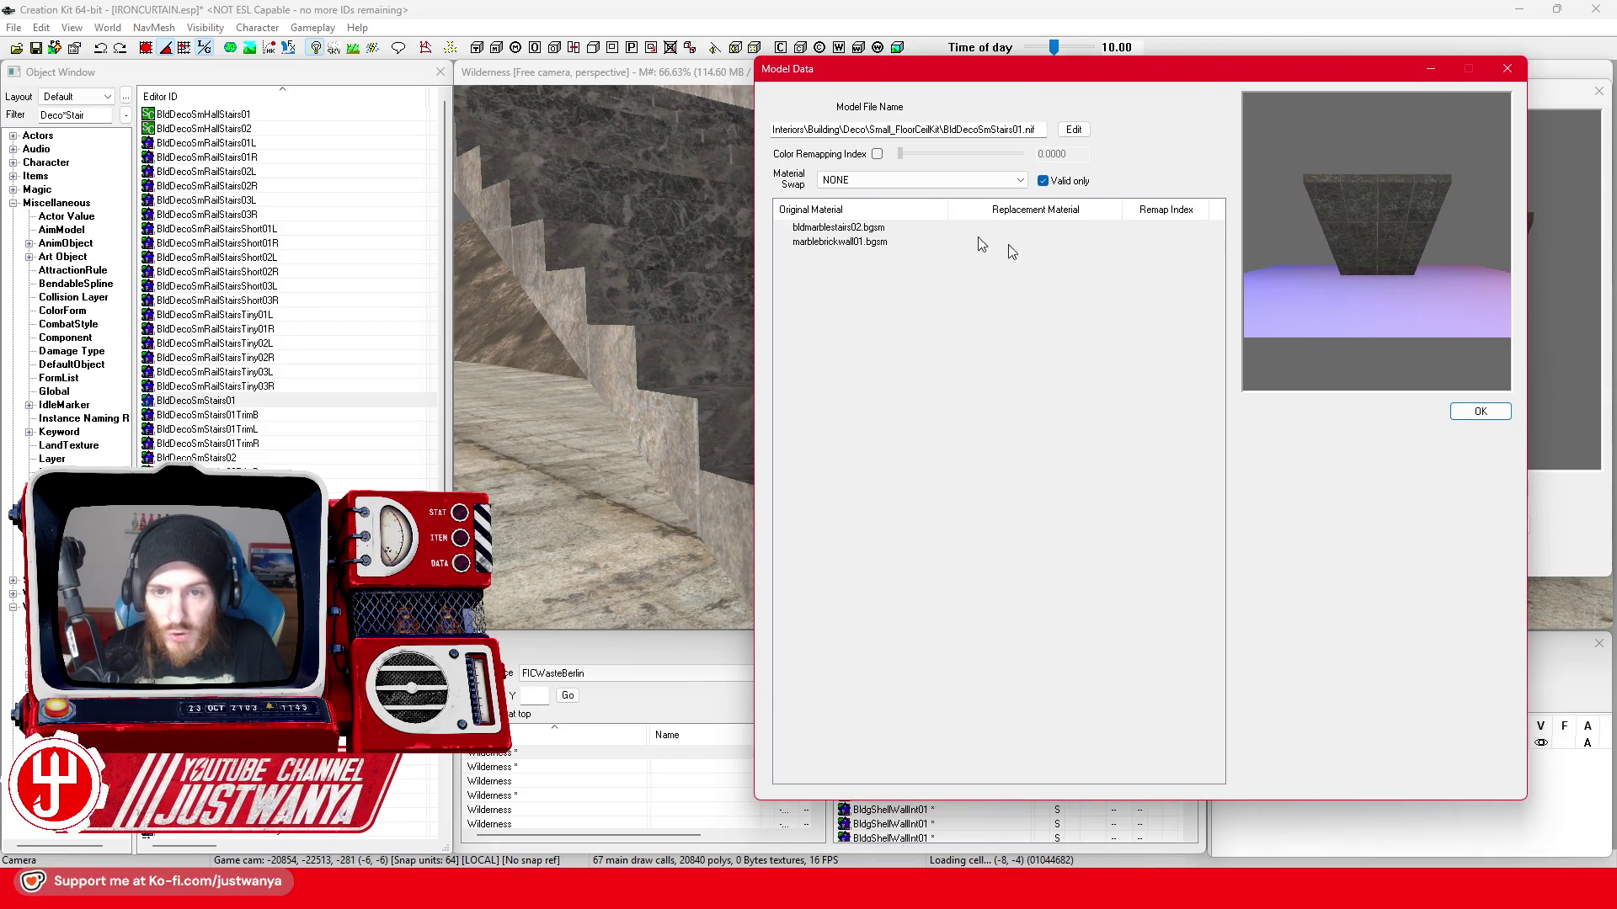
- Preview the stair model with the DecoLobbyALightStone01 material swap and view it from above
{"action": "left_click", "coordinate": [890, 185]}
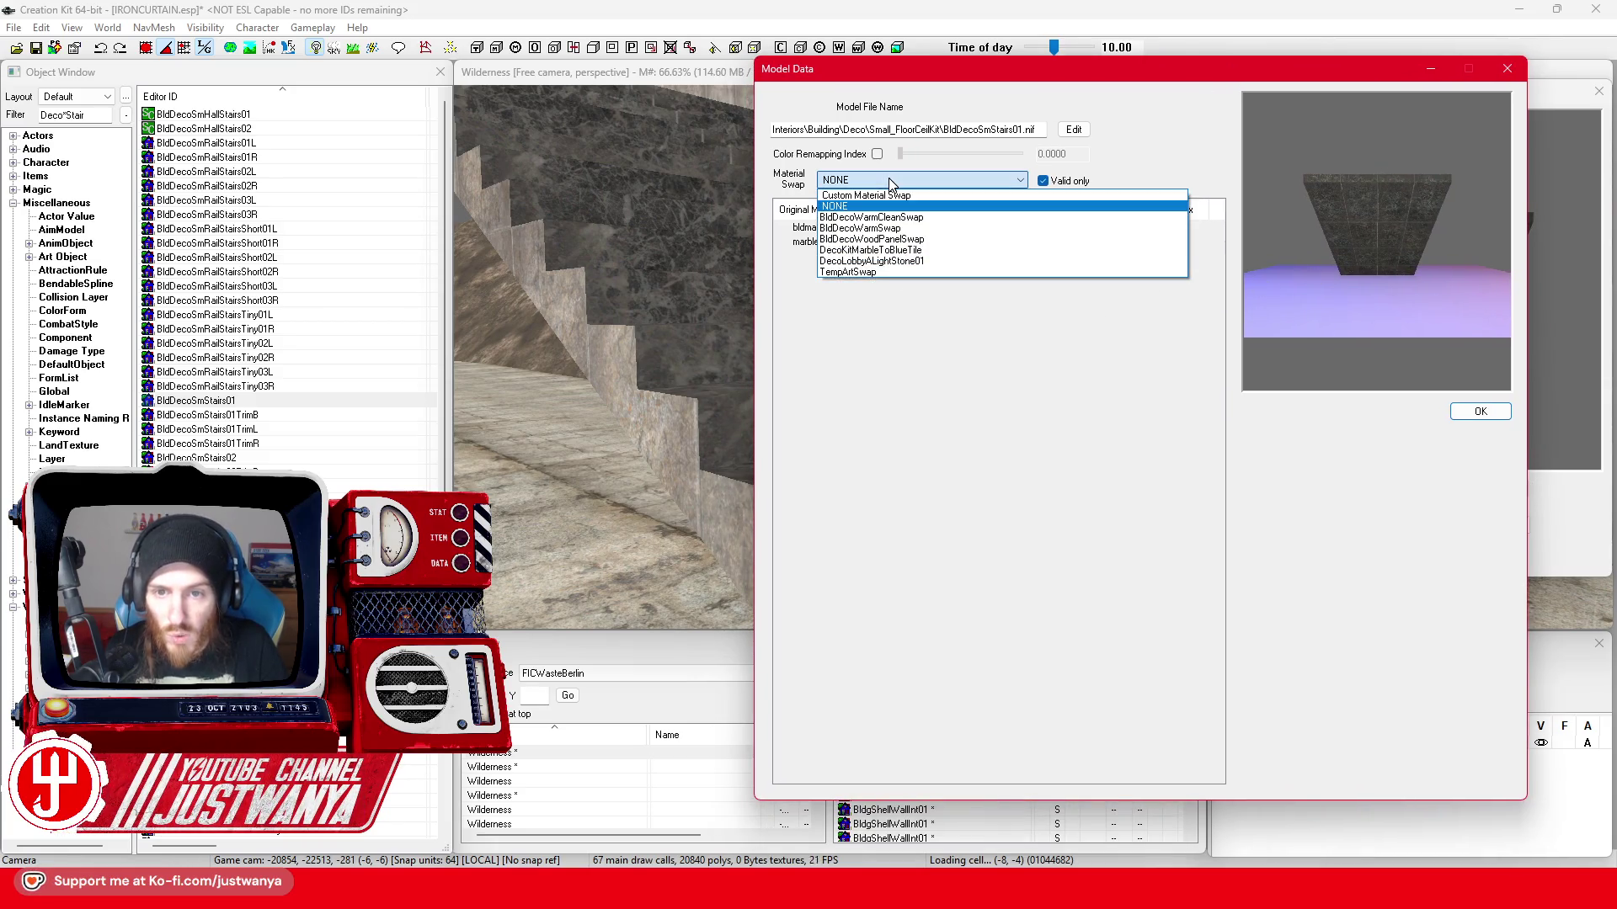
{"action": "left_click", "coordinate": [908, 266]}
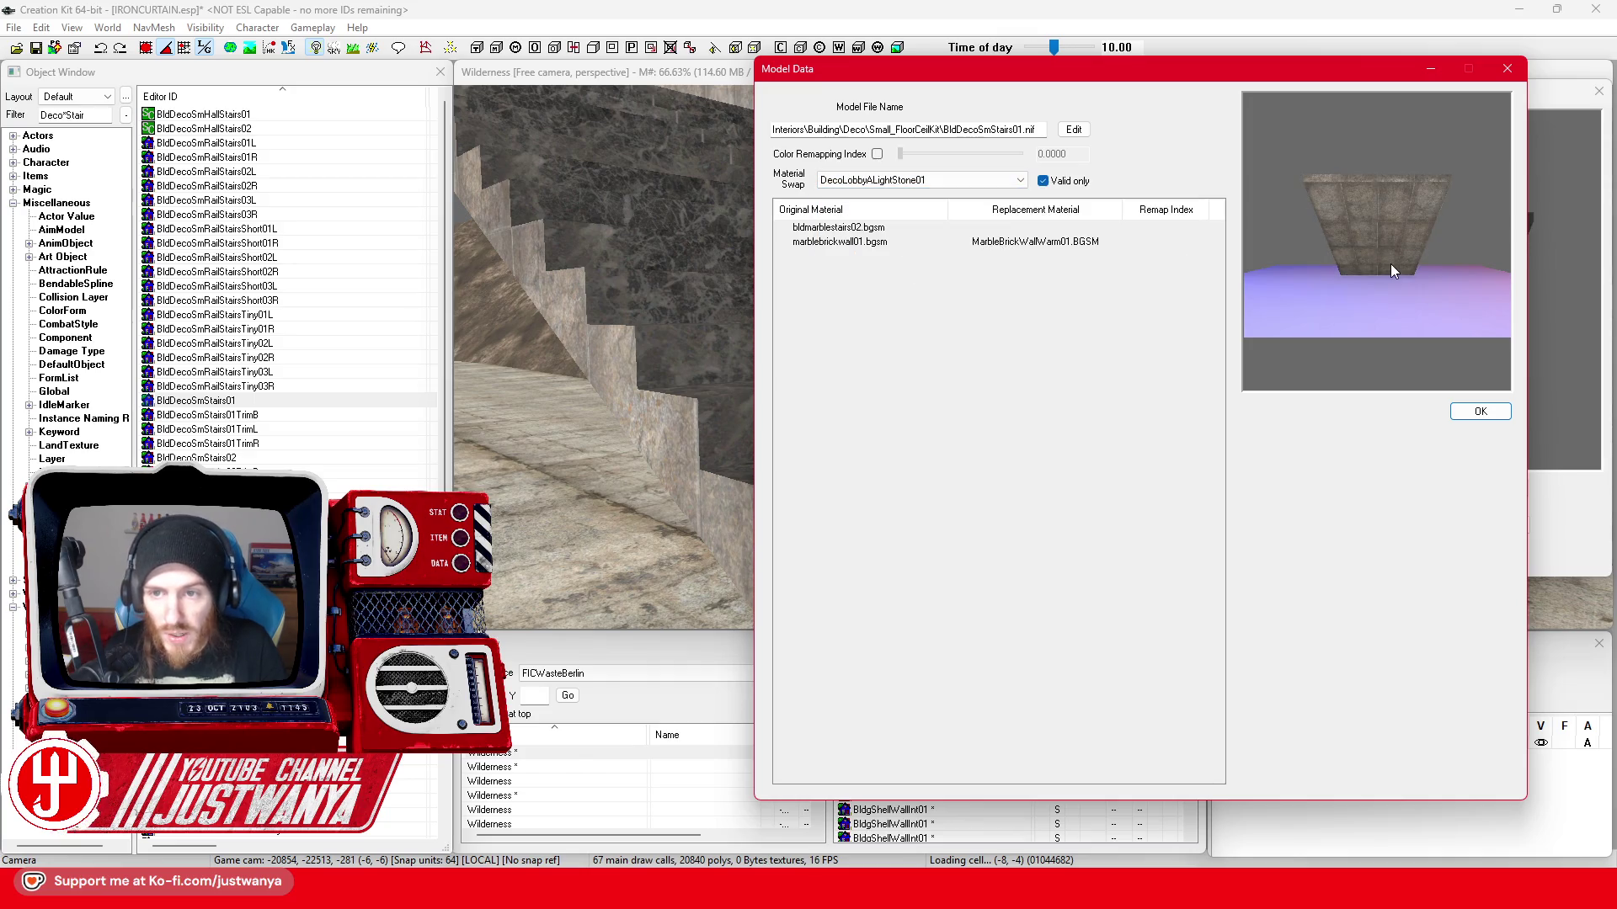
{"action": "mouse_move", "coordinate": [1391, 264]}
{"action": "left_mouse_down"}
{"action": "mouse_move", "coordinate": [1352, 260]}
{"action": "mouse_move", "coordinate": [1383, 358]}
{"action": "mouse_move", "coordinate": [1315, 318]}
{"action": "mouse_move", "coordinate": [1382, 271]}
{"action": "left_mouse_up"}
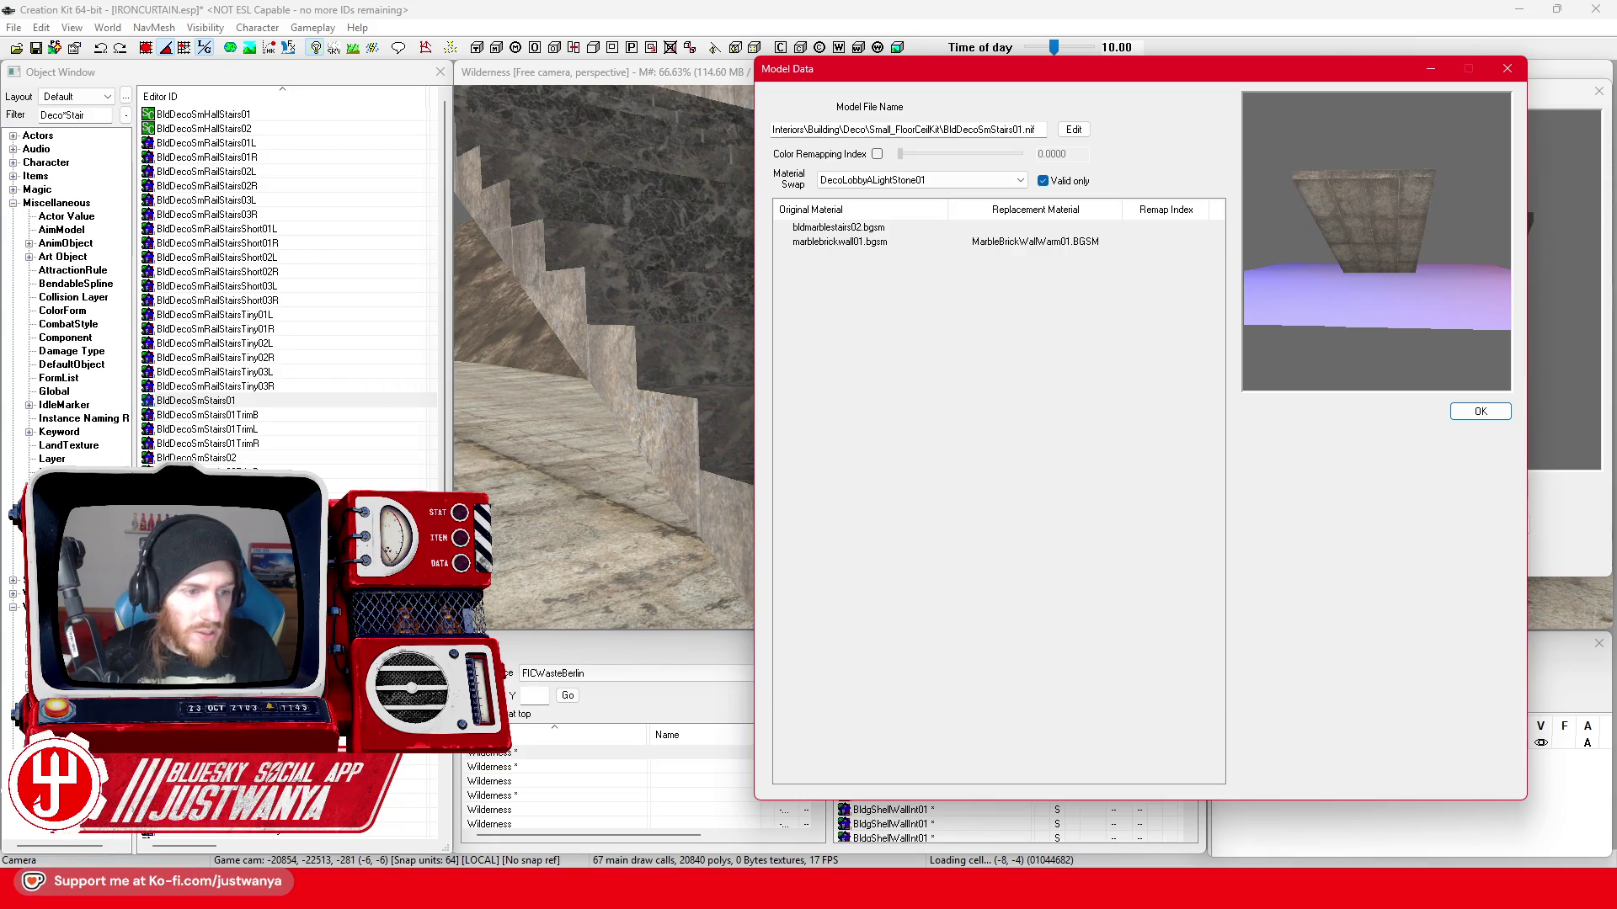
{"action": "right_click", "coordinate": [261, 180]}
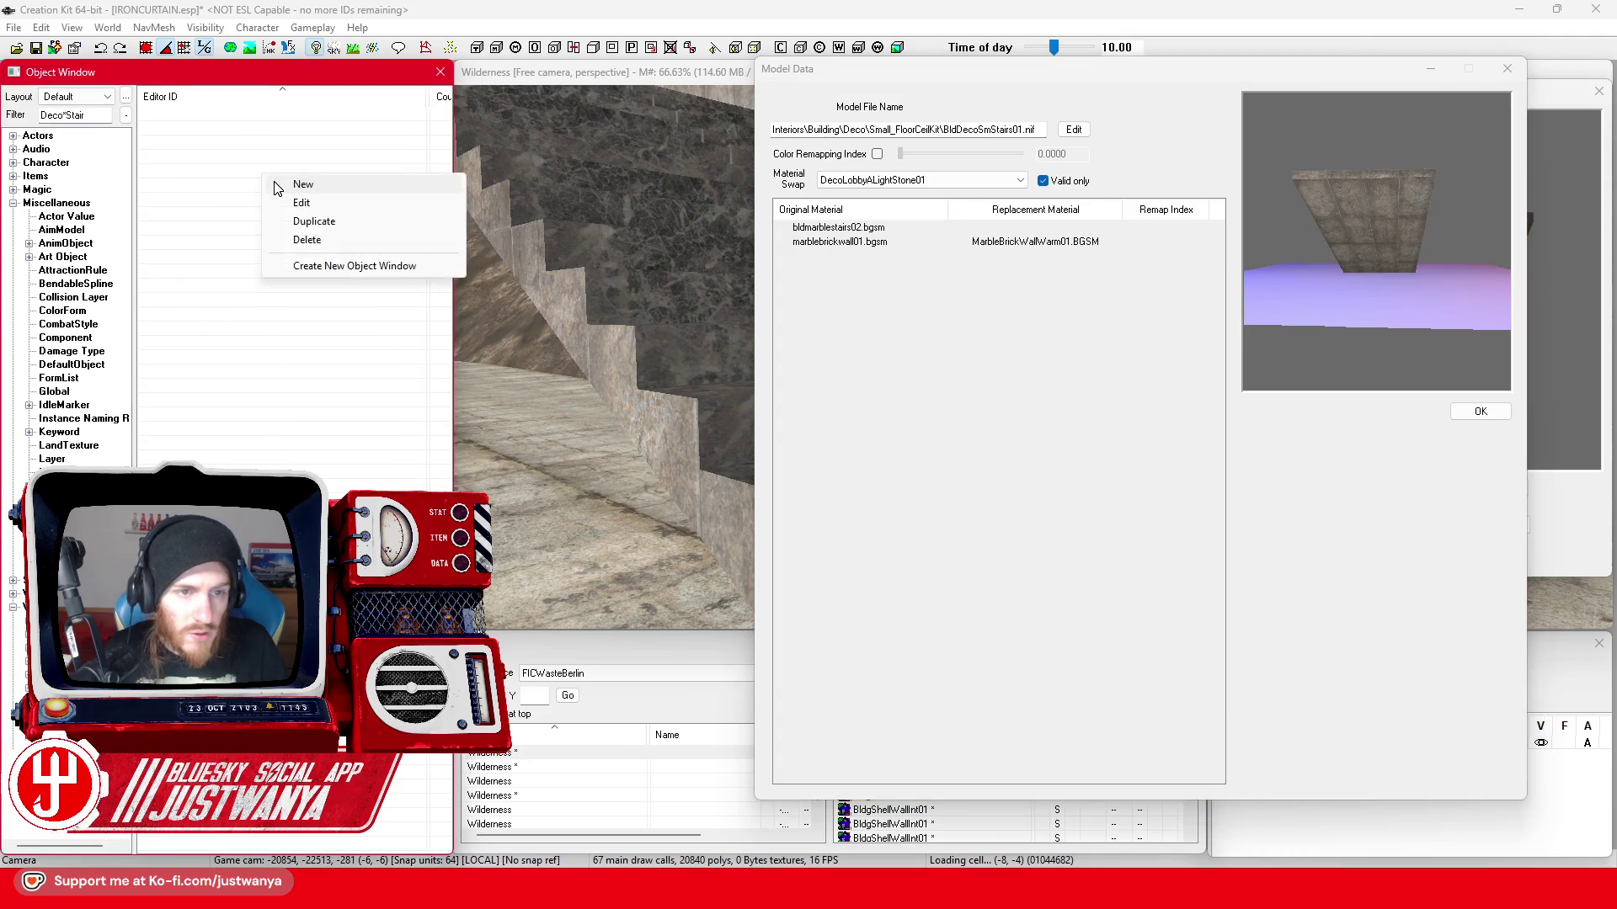
- Start a new material swap with bldmarblestairs02.bgsm as the original material
{"action": "left_click", "coordinate": [292, 182]}
{"action": "double_click", "coordinate": [194, 269]}
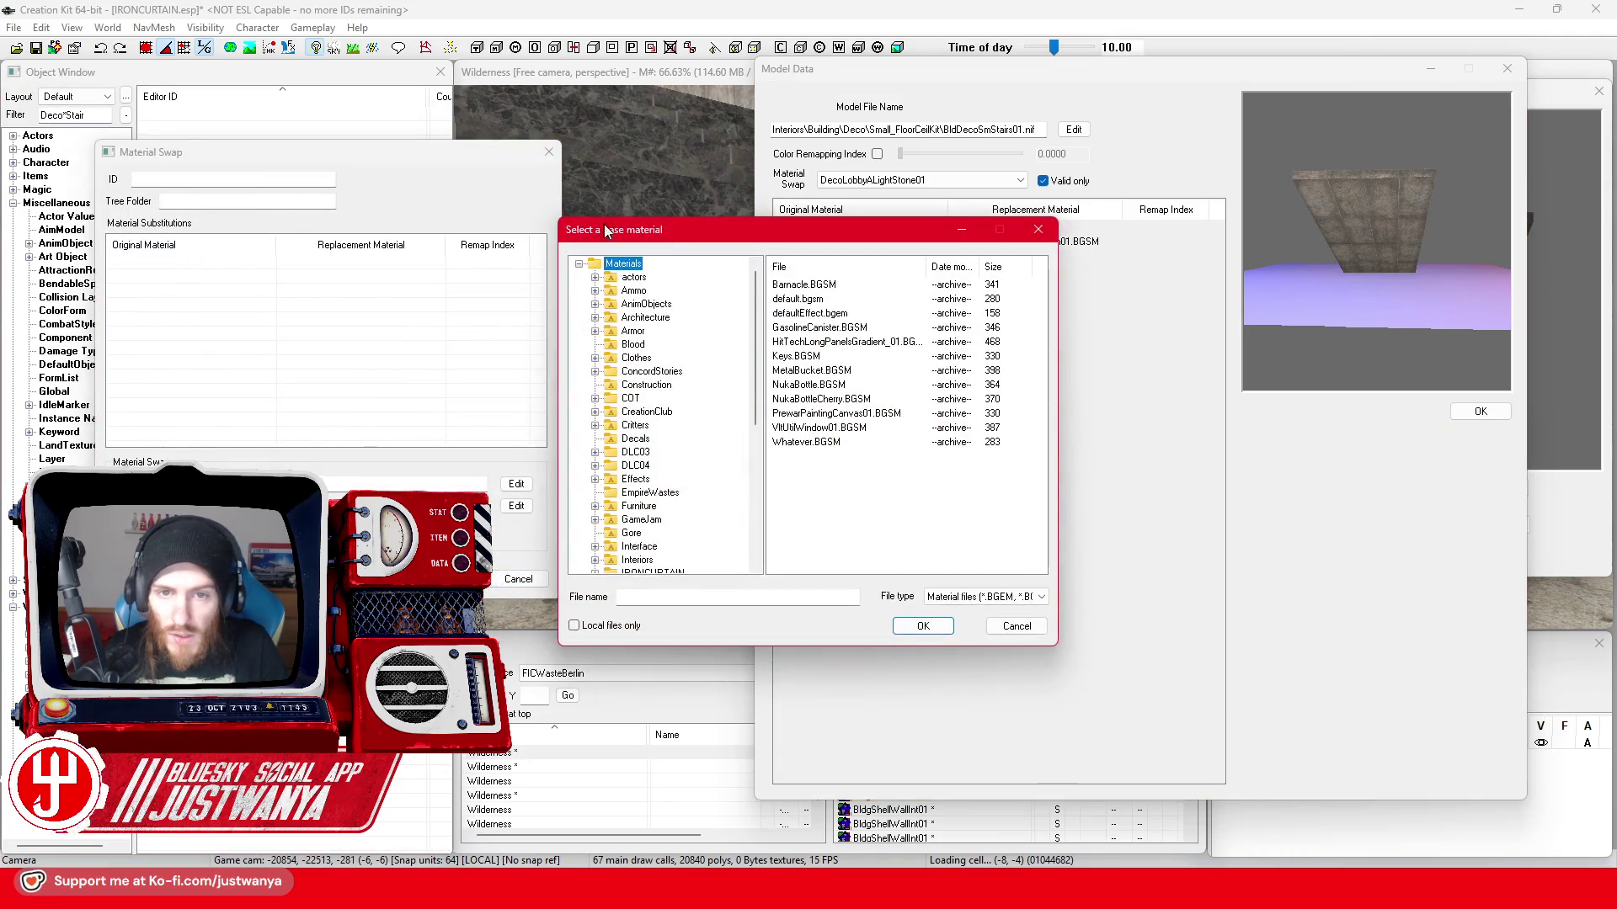
{"action": "left_click_drag", "start_coordinate": [676, 230], "coordinate": [314, 208]}
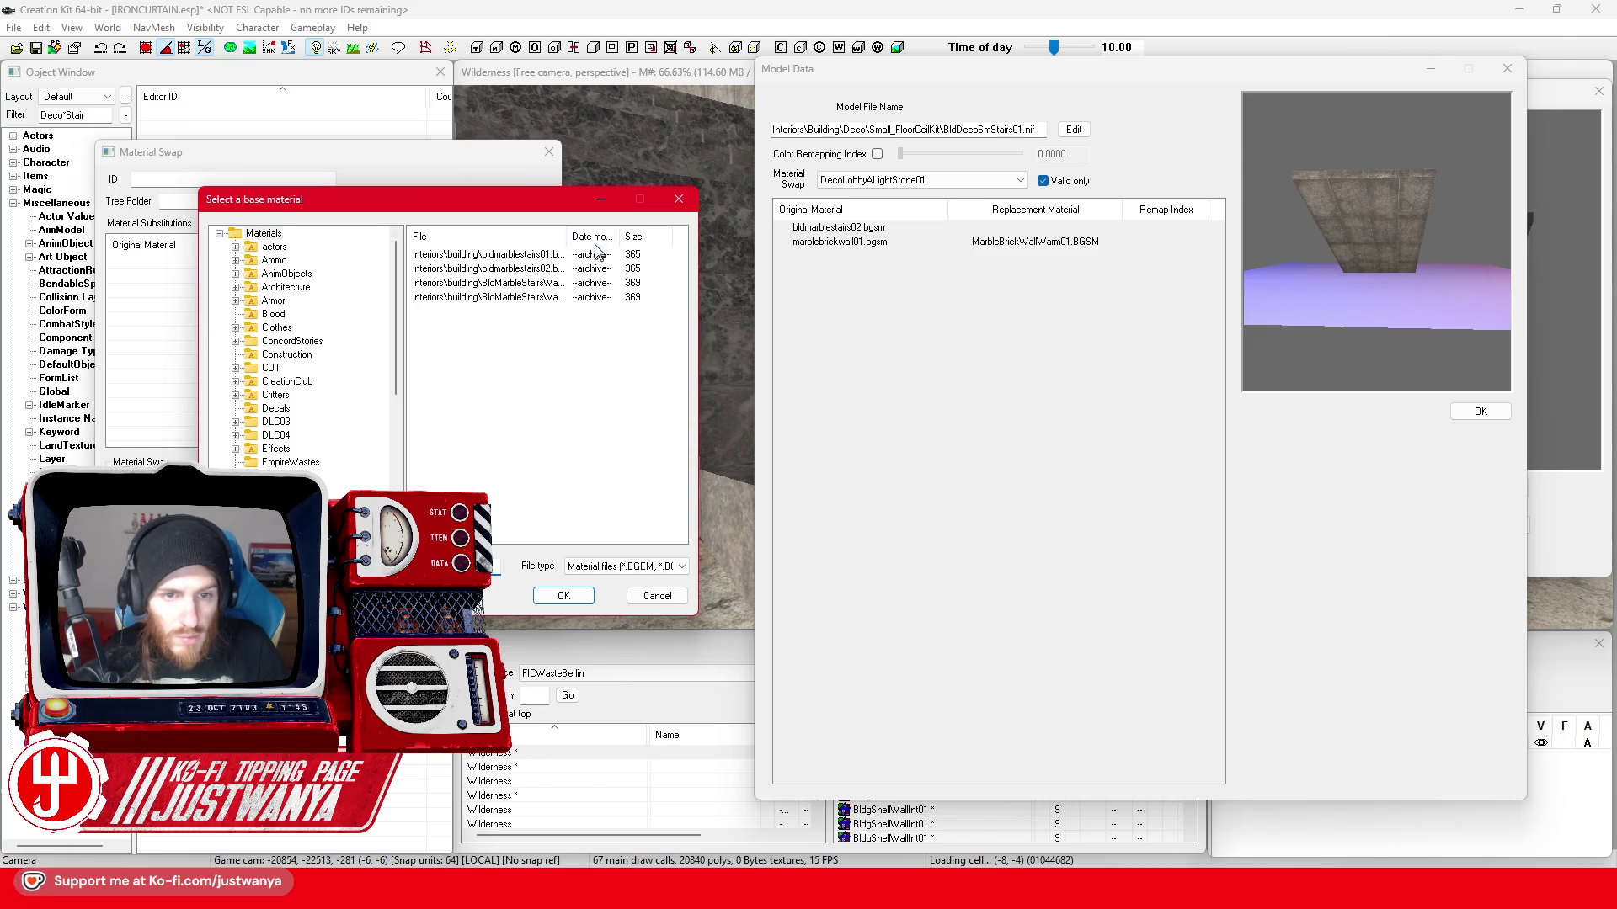
{"action": "left_click_drag", "start_coordinate": [569, 237], "coordinate": [658, 237]}
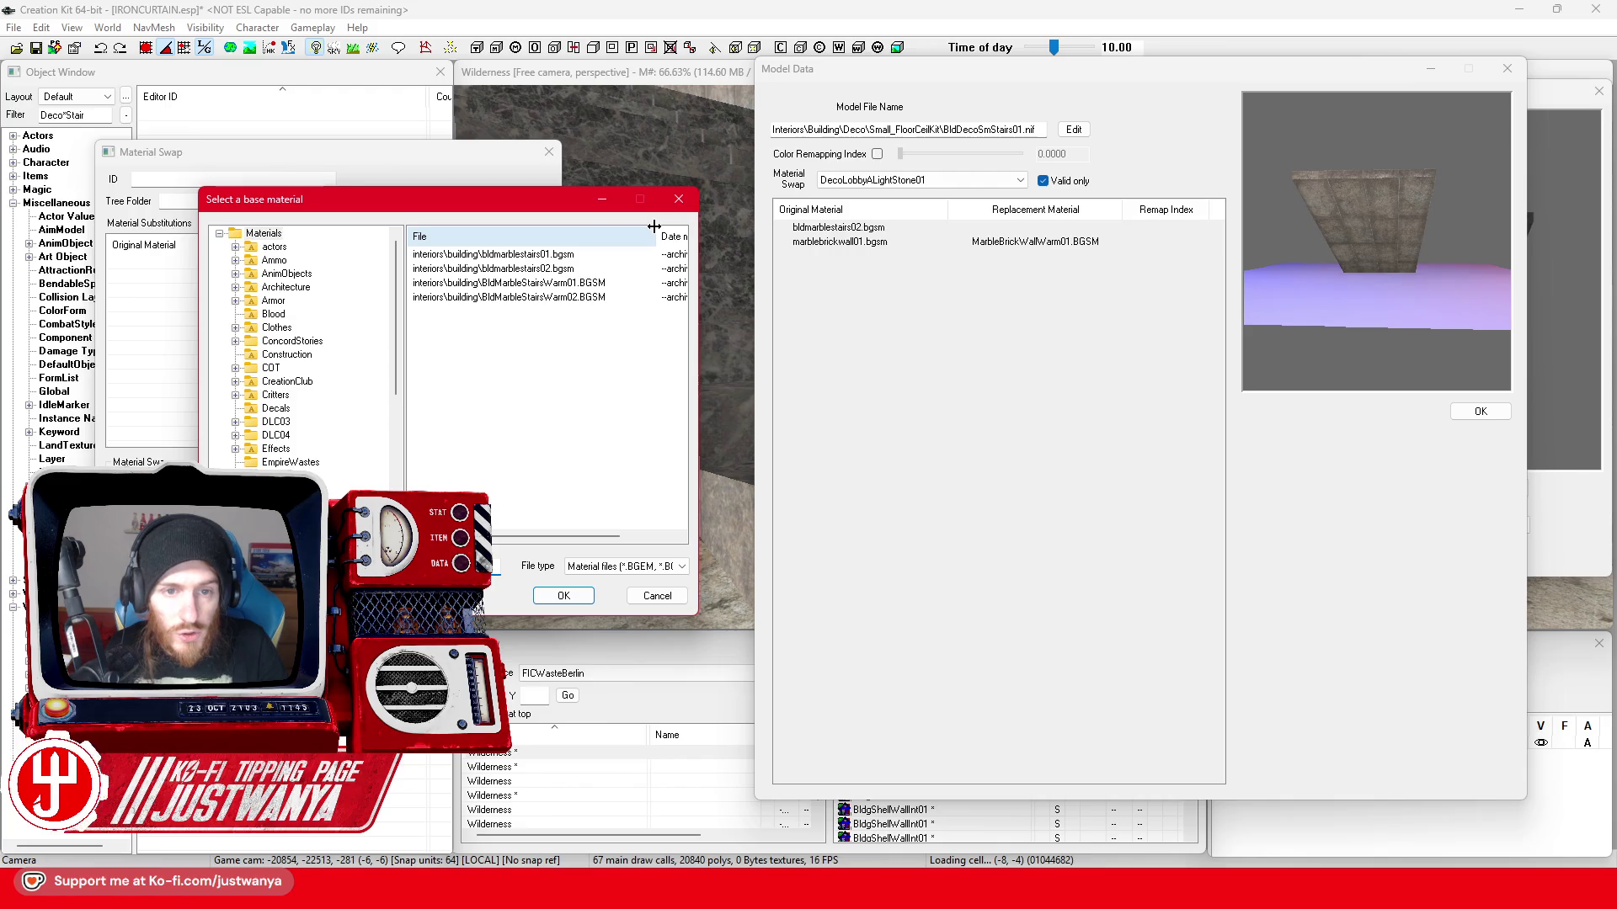
{"action": "left_click", "coordinate": [598, 270]}
{"action": "left_click", "coordinate": [563, 596]}
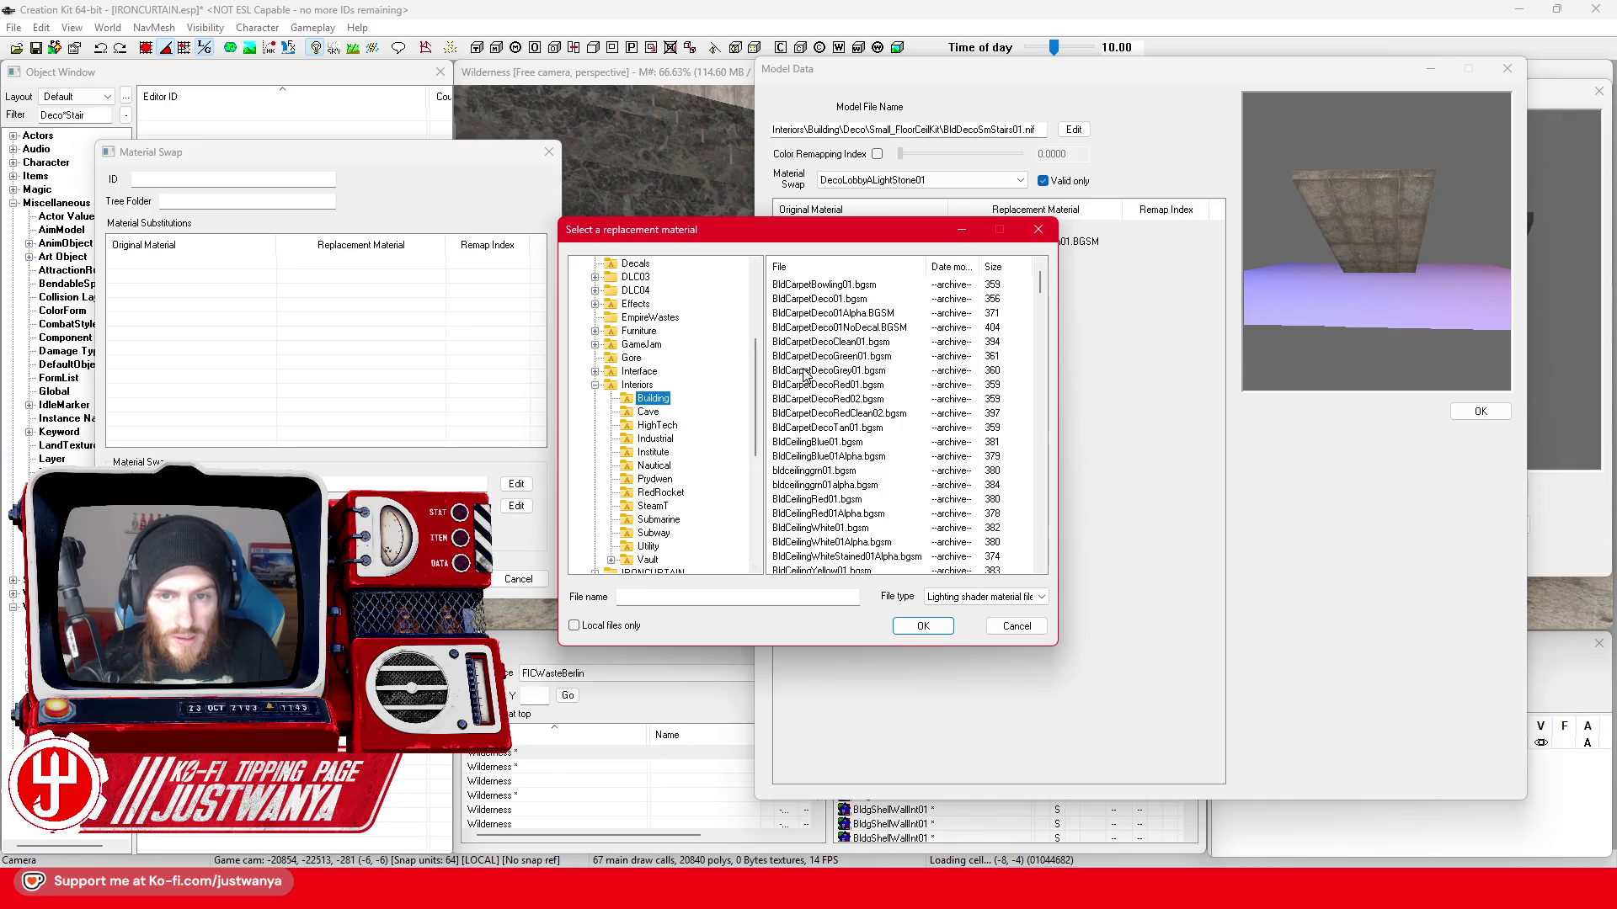
- Set bldmarblestairs01 as replacement and save the swap as FIC_MatSwap_DecoMarbleBricks_Gray
{"action": "left_click", "coordinate": [743, 601]}
{"action": "type", "text": "bldmarblestair"}
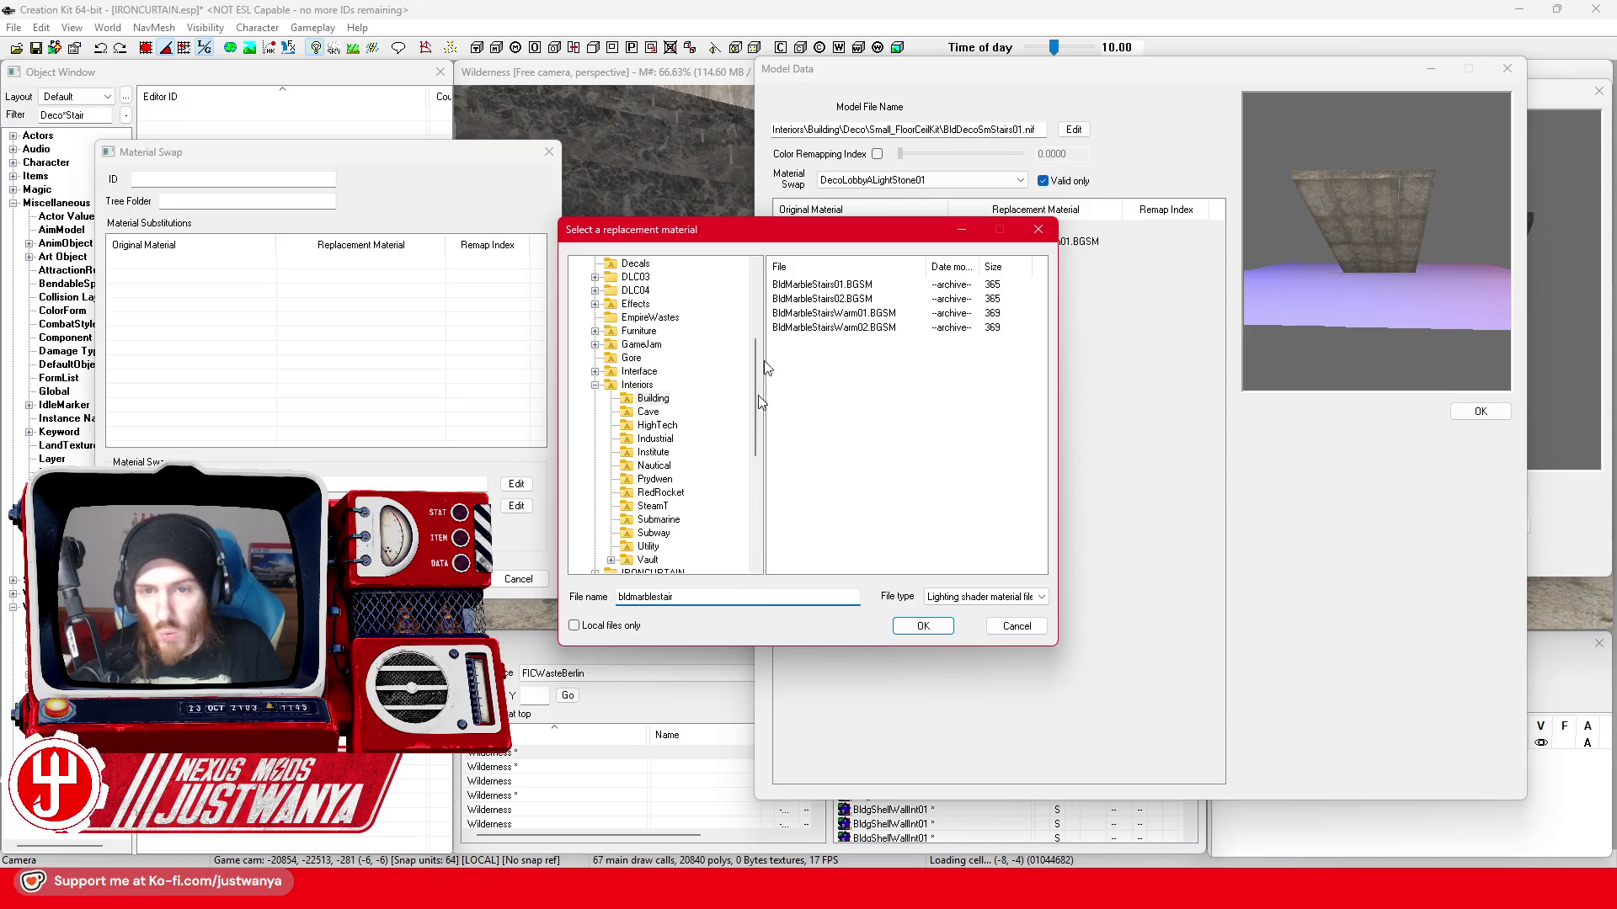
{"action": "left_click", "coordinate": [923, 626]}
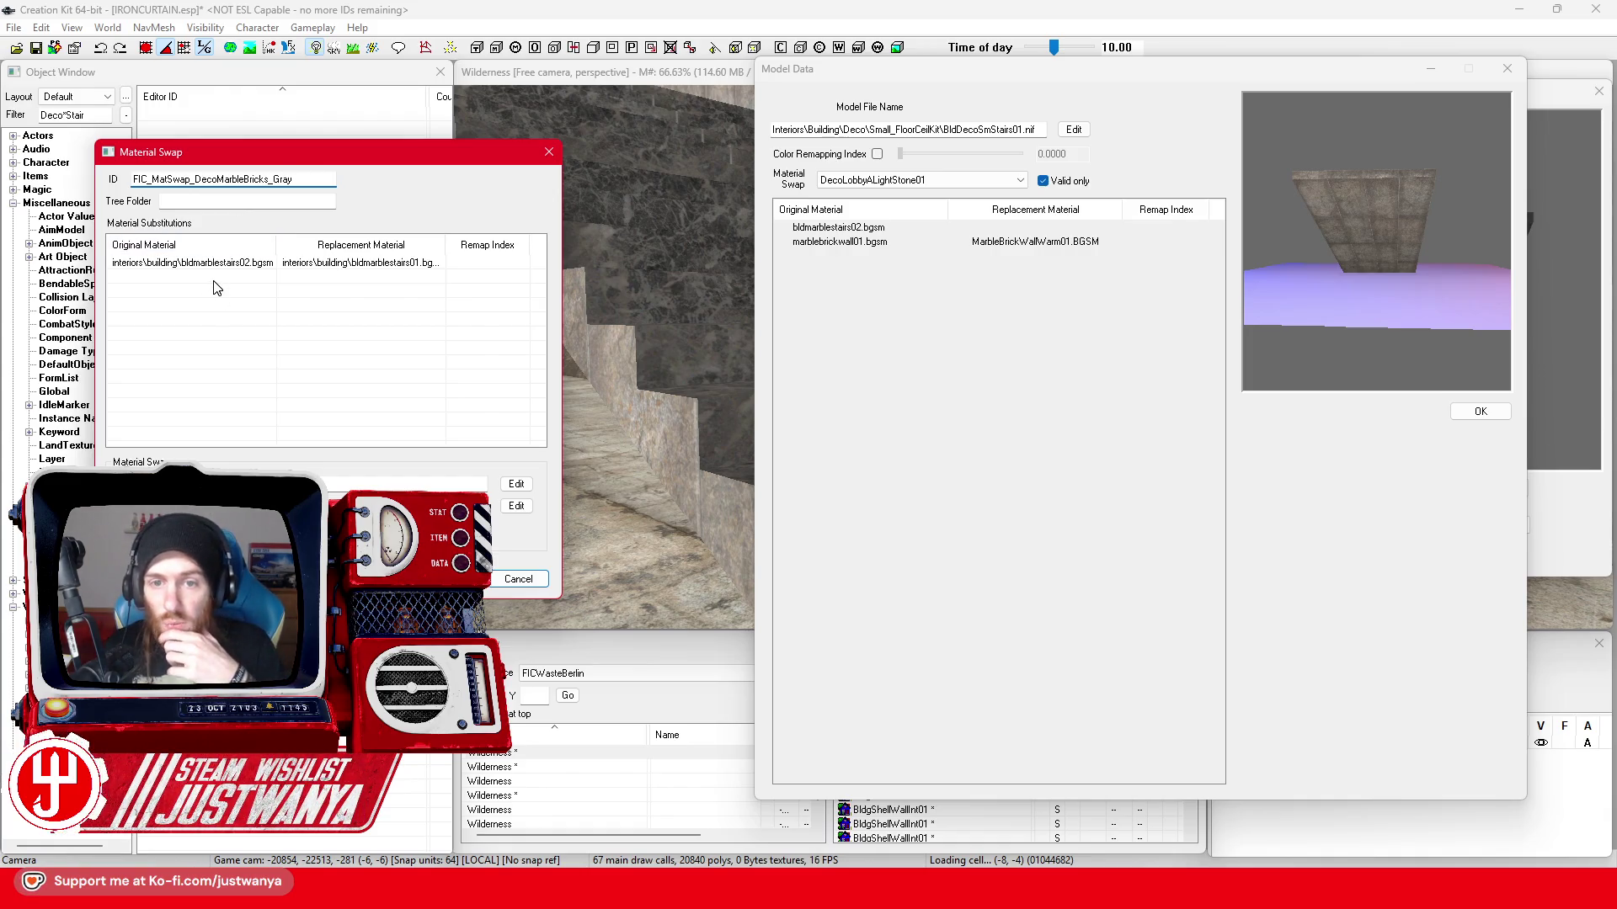
{"action": "key", "text": "Return"}
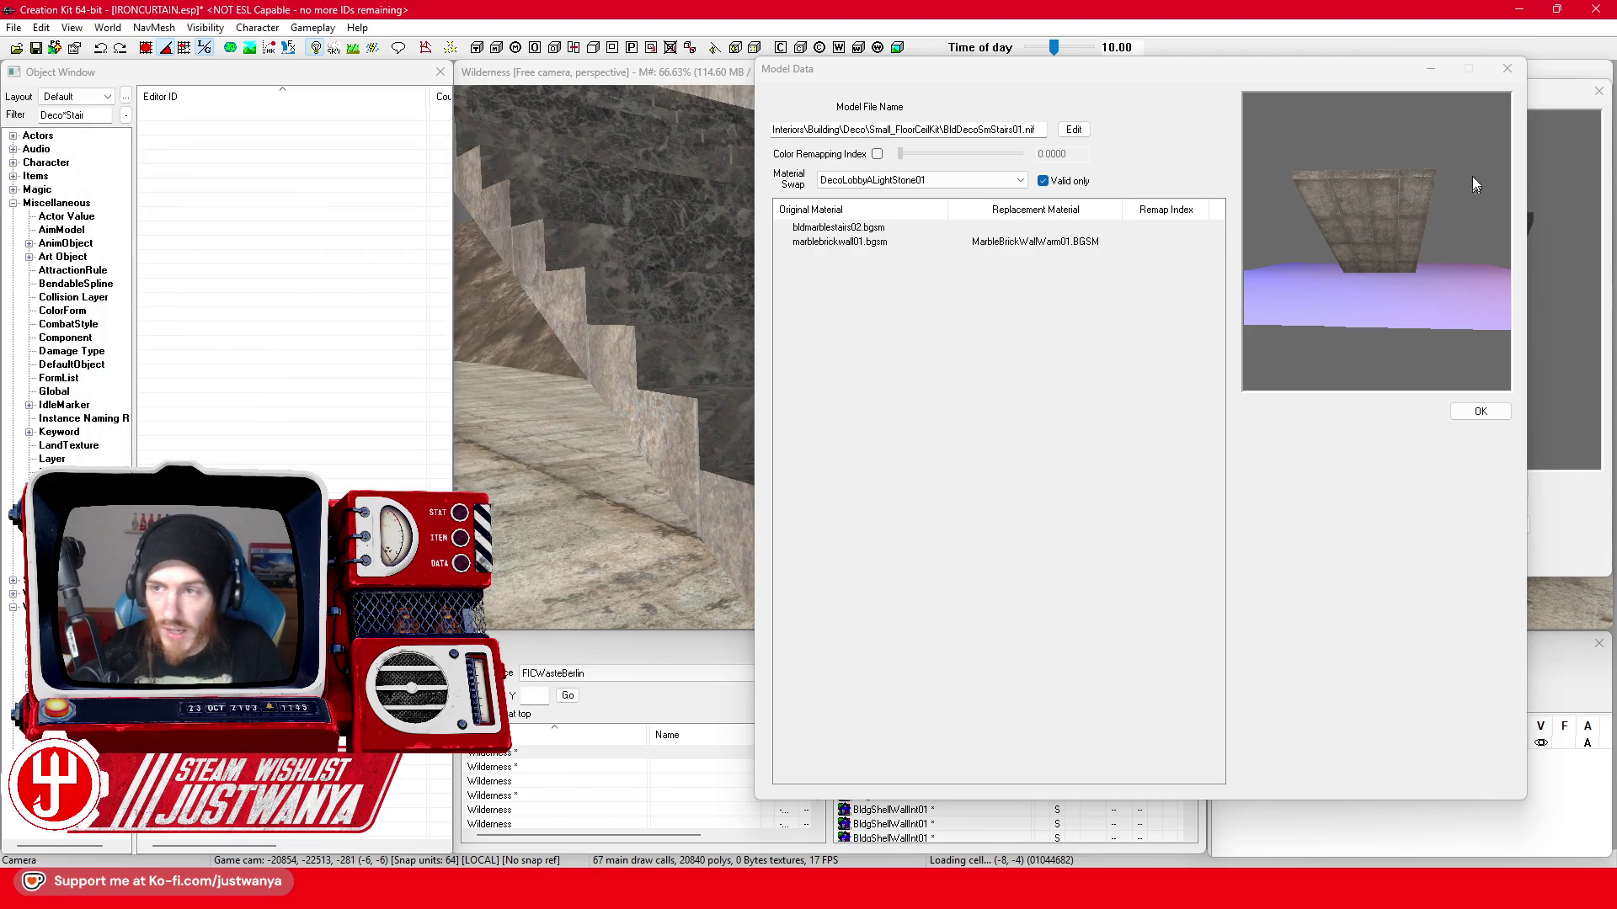
{"action": "left_click", "coordinate": [1509, 69]}
- Close the base-object editors and apply the gray marble bricks swap to the placed stairs
{"action": "left_click", "coordinate": [1575, 96]}
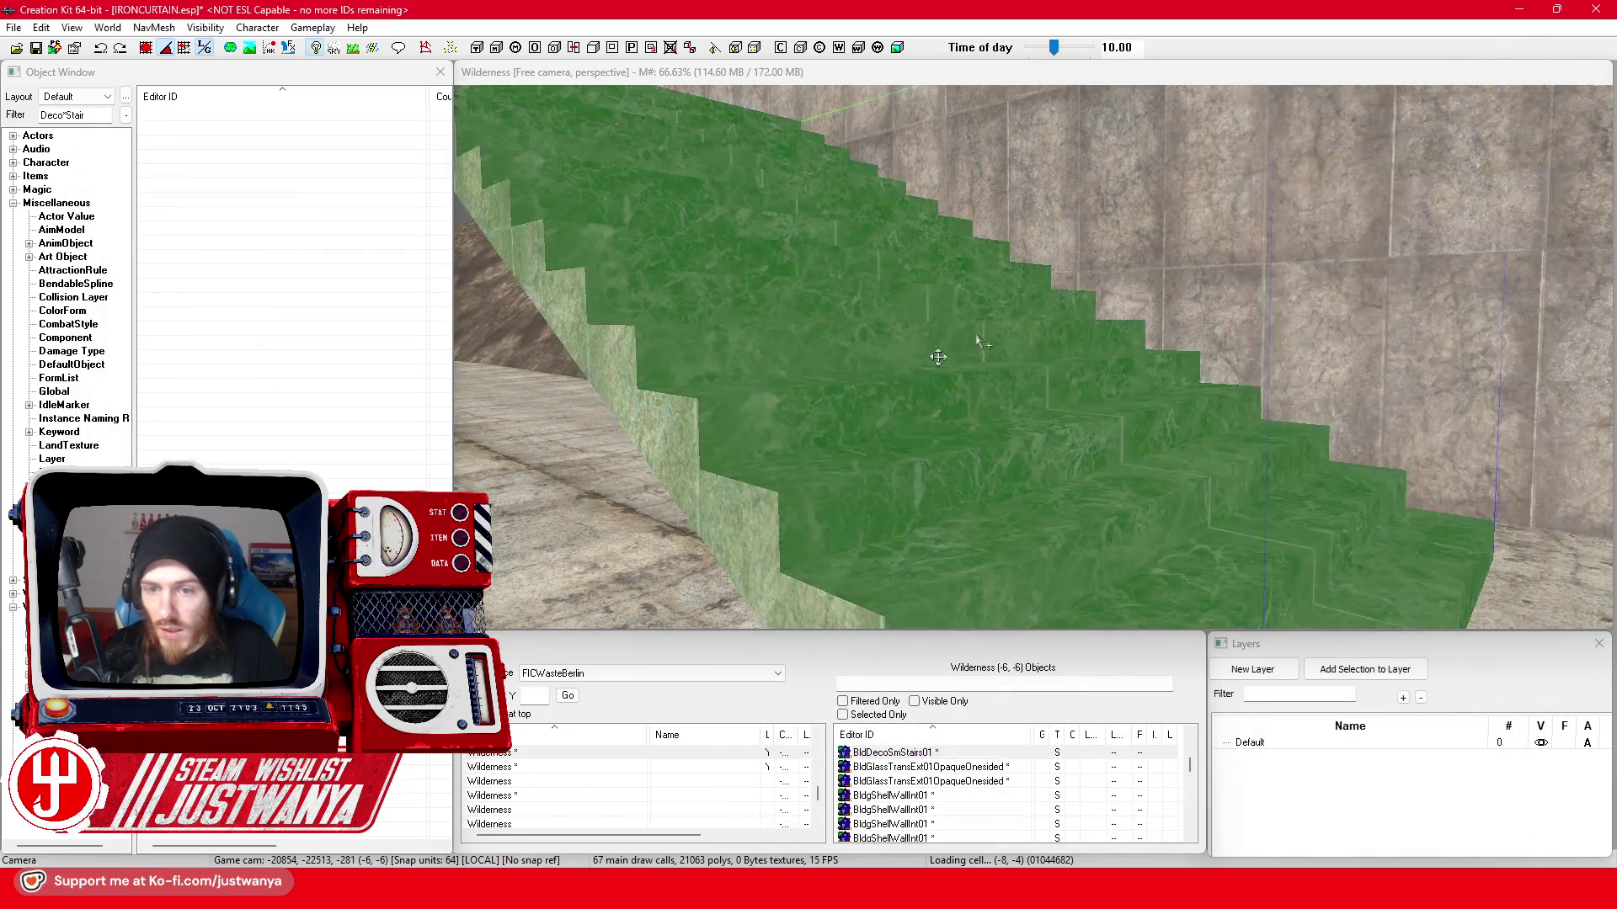
{"action": "double_click", "coordinate": [897, 377]}
{"action": "left_click", "coordinate": [797, 470]}
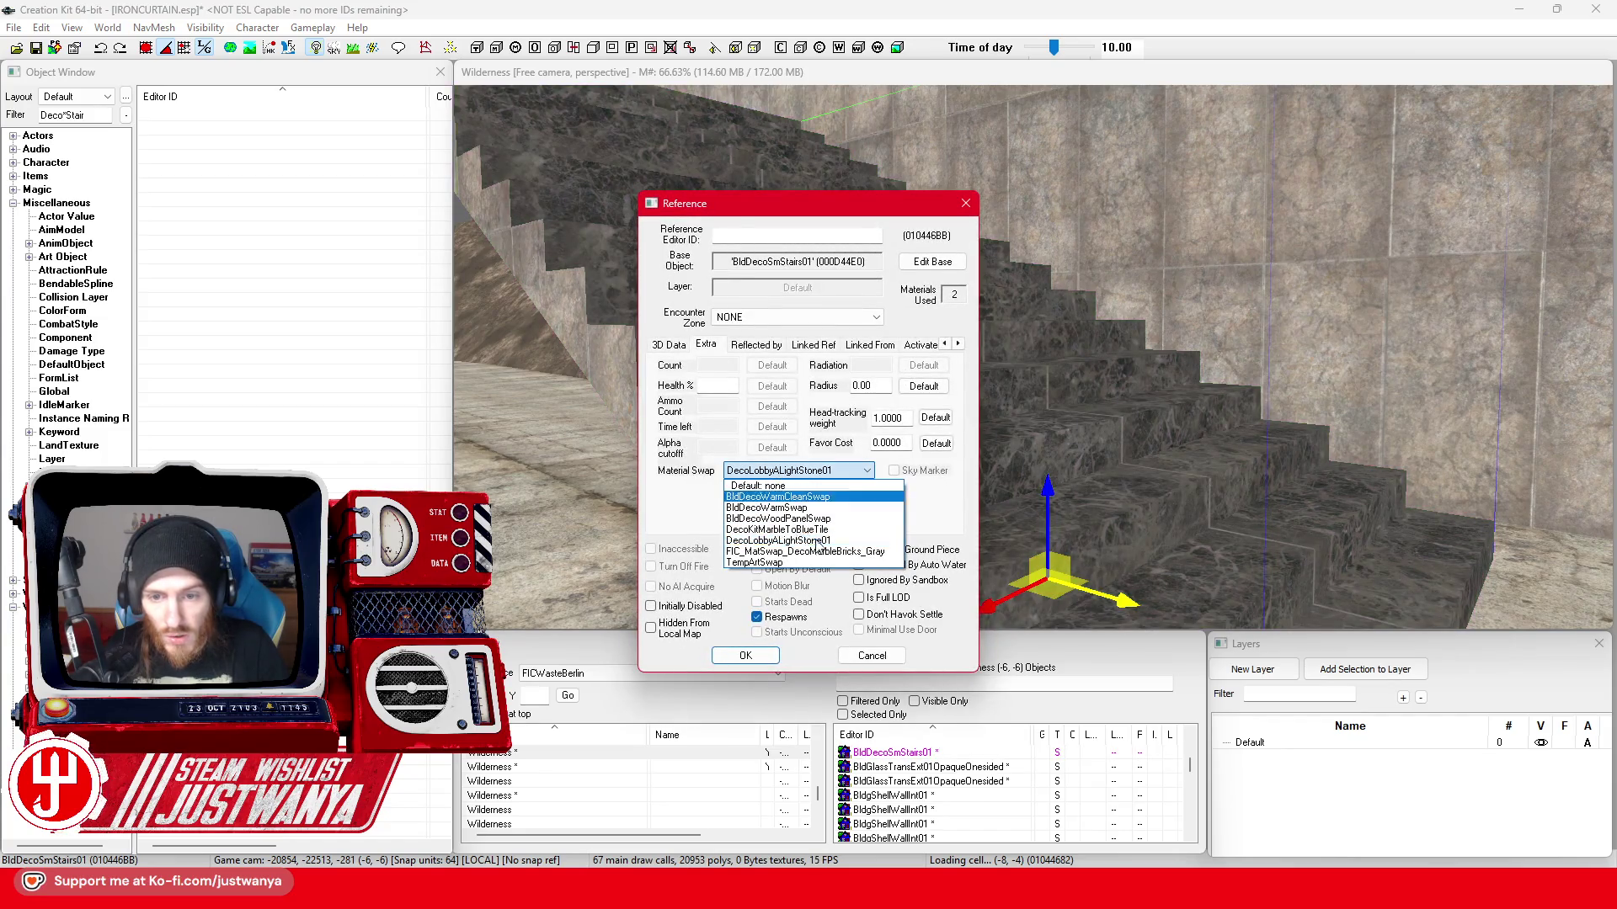
{"action": "left_click", "coordinate": [808, 552]}
{"action": "left_click", "coordinate": [745, 656]}
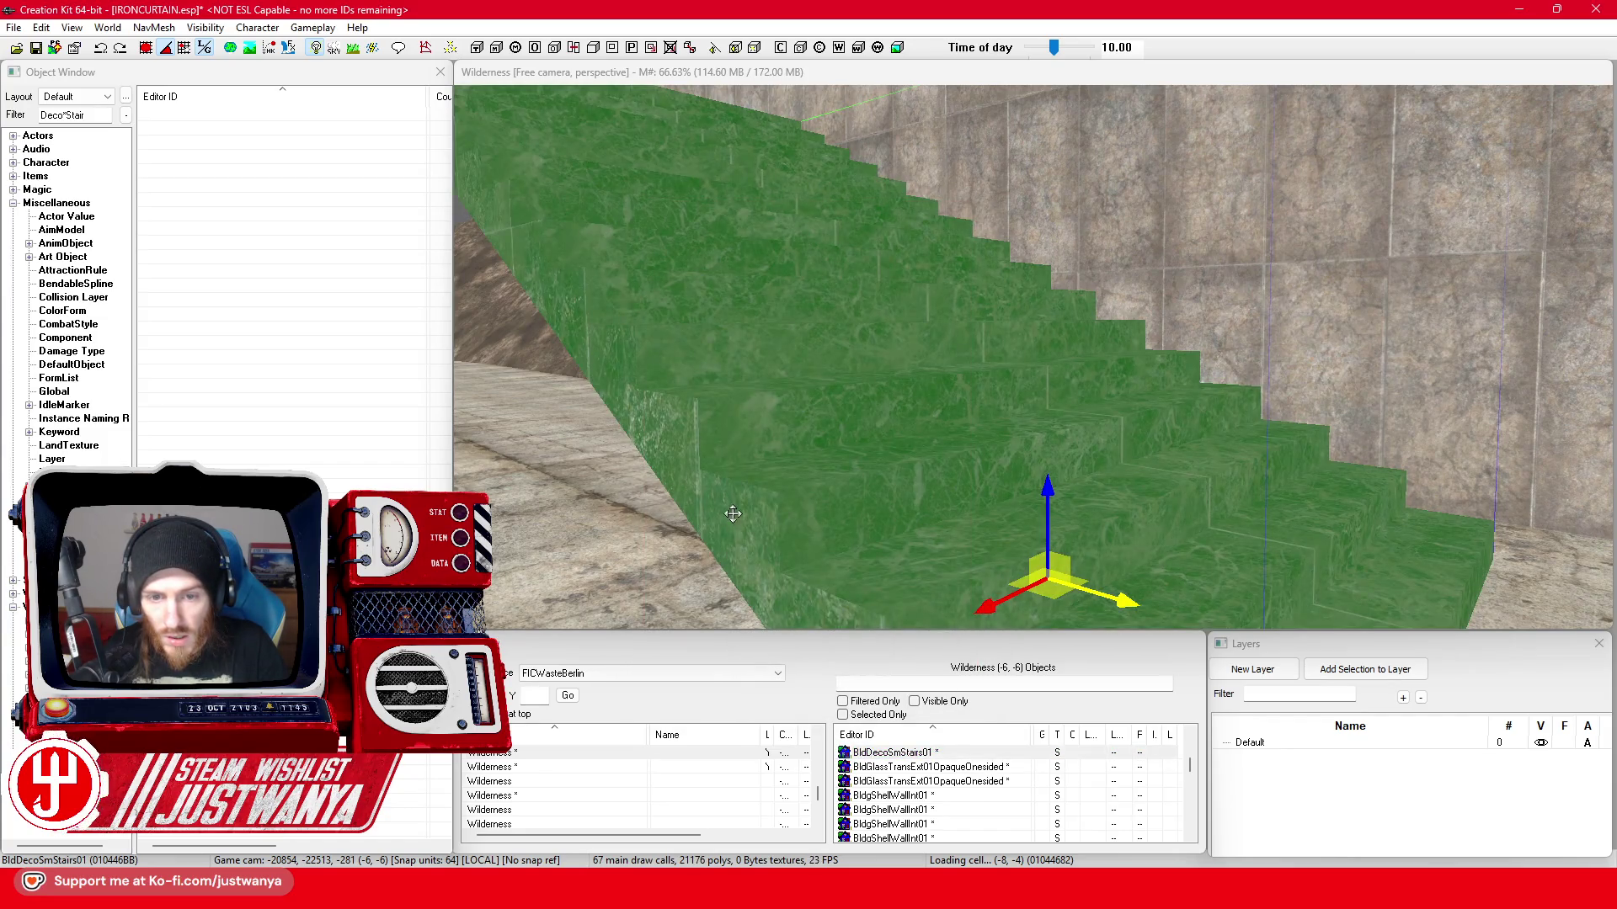
{"action": "scroll", "coordinate": [734, 513], "scroll_direction": "down", "scroll_amount": 3}
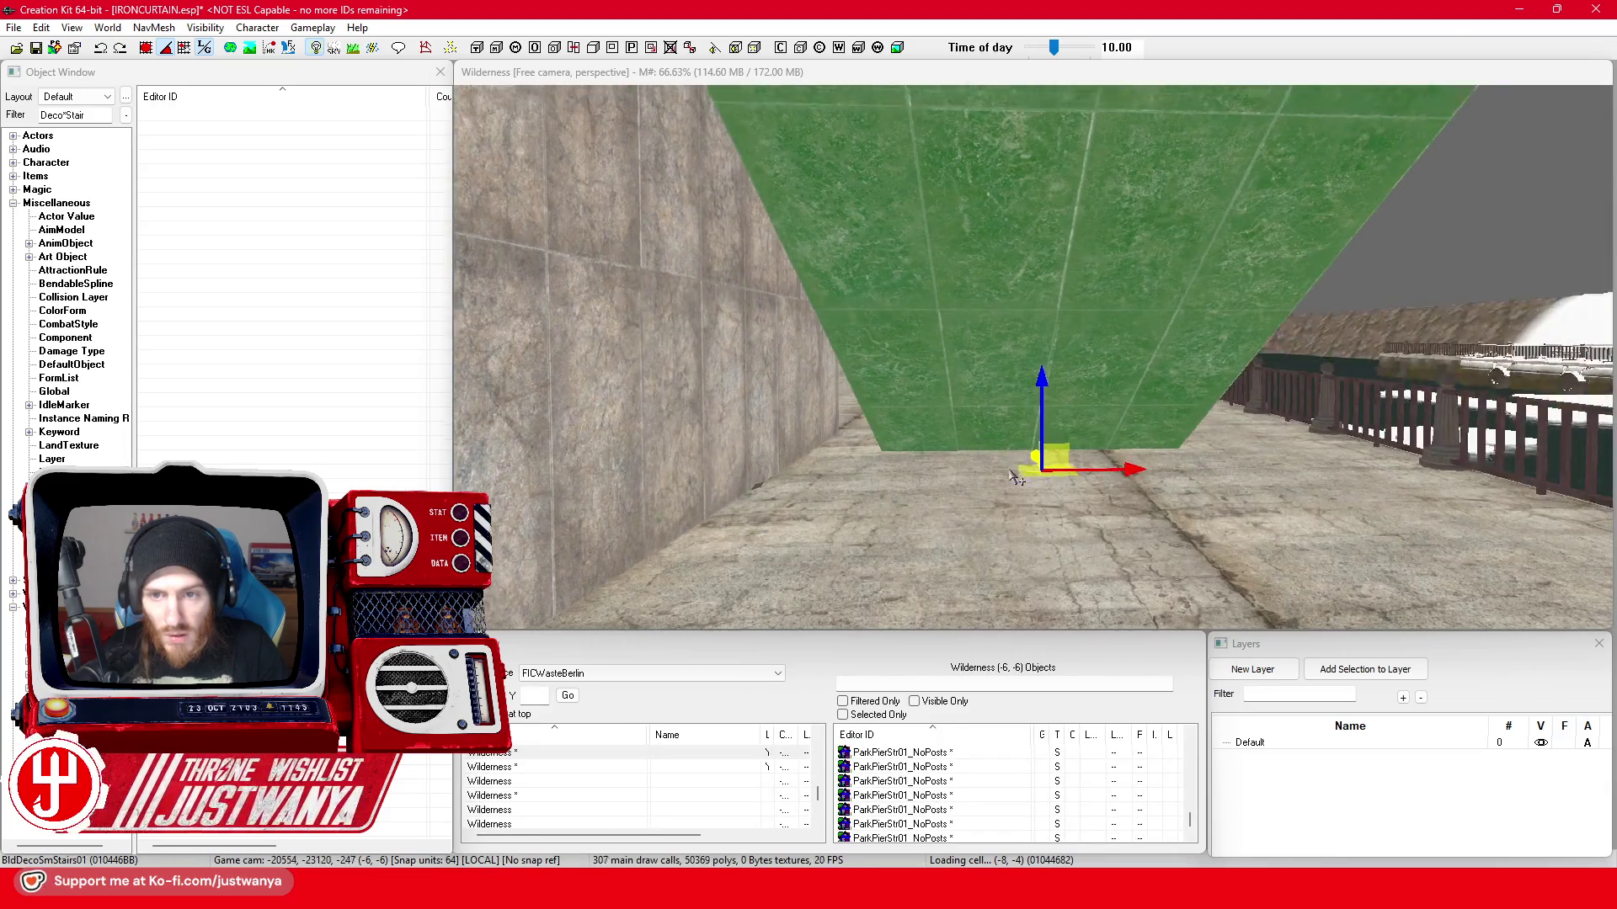
{"action": "key", "text": "shift"}
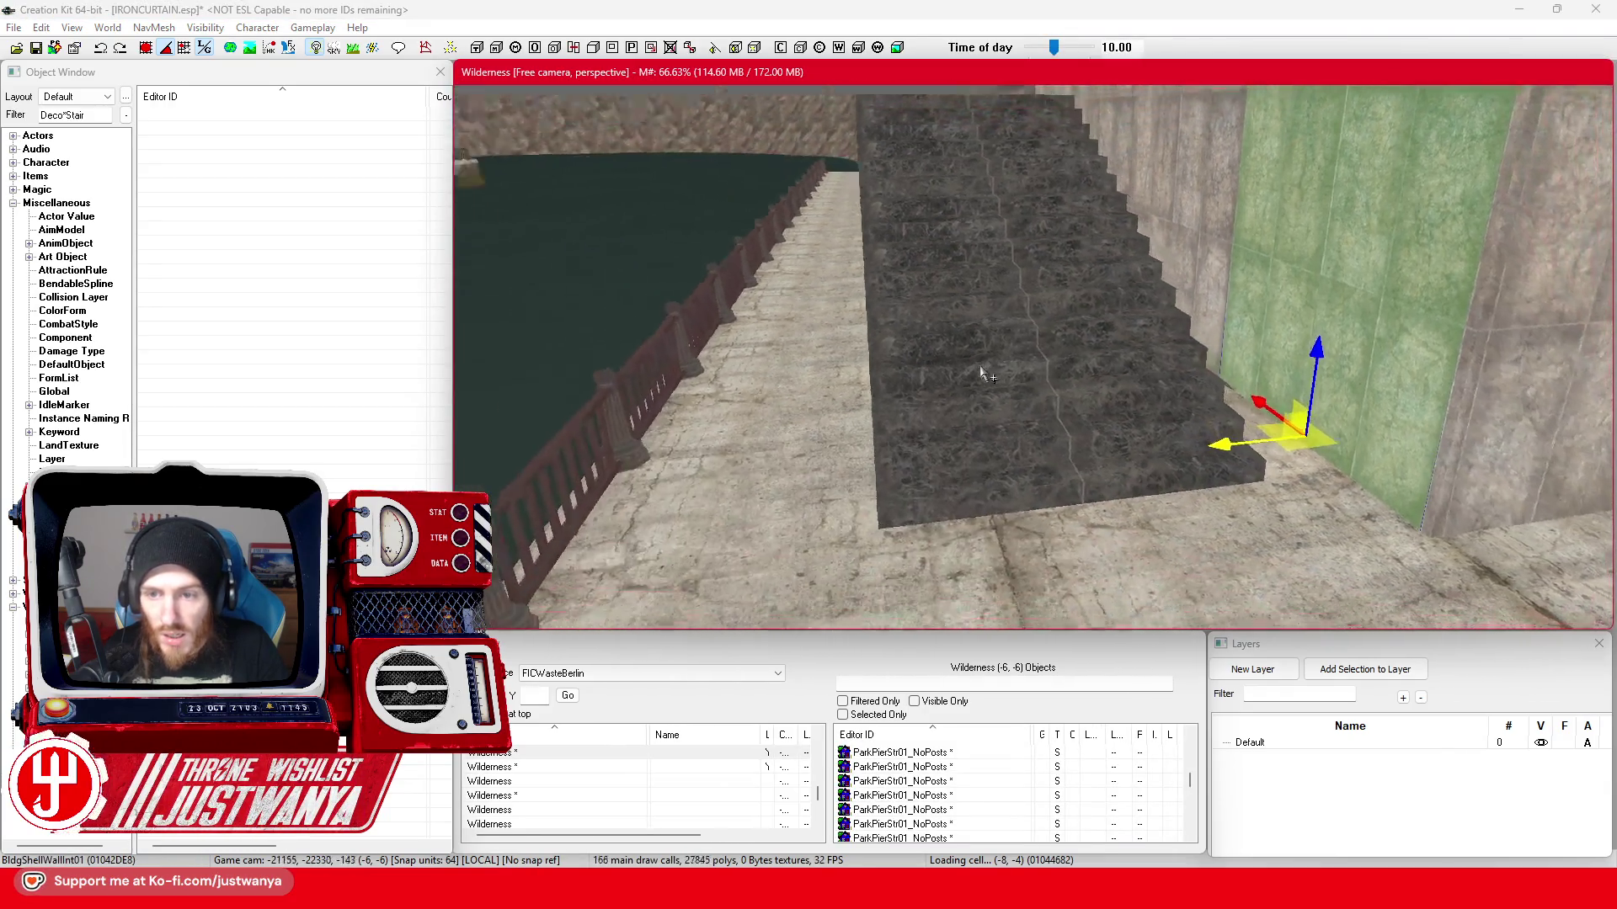
{"action": "key", "text": "shift"}
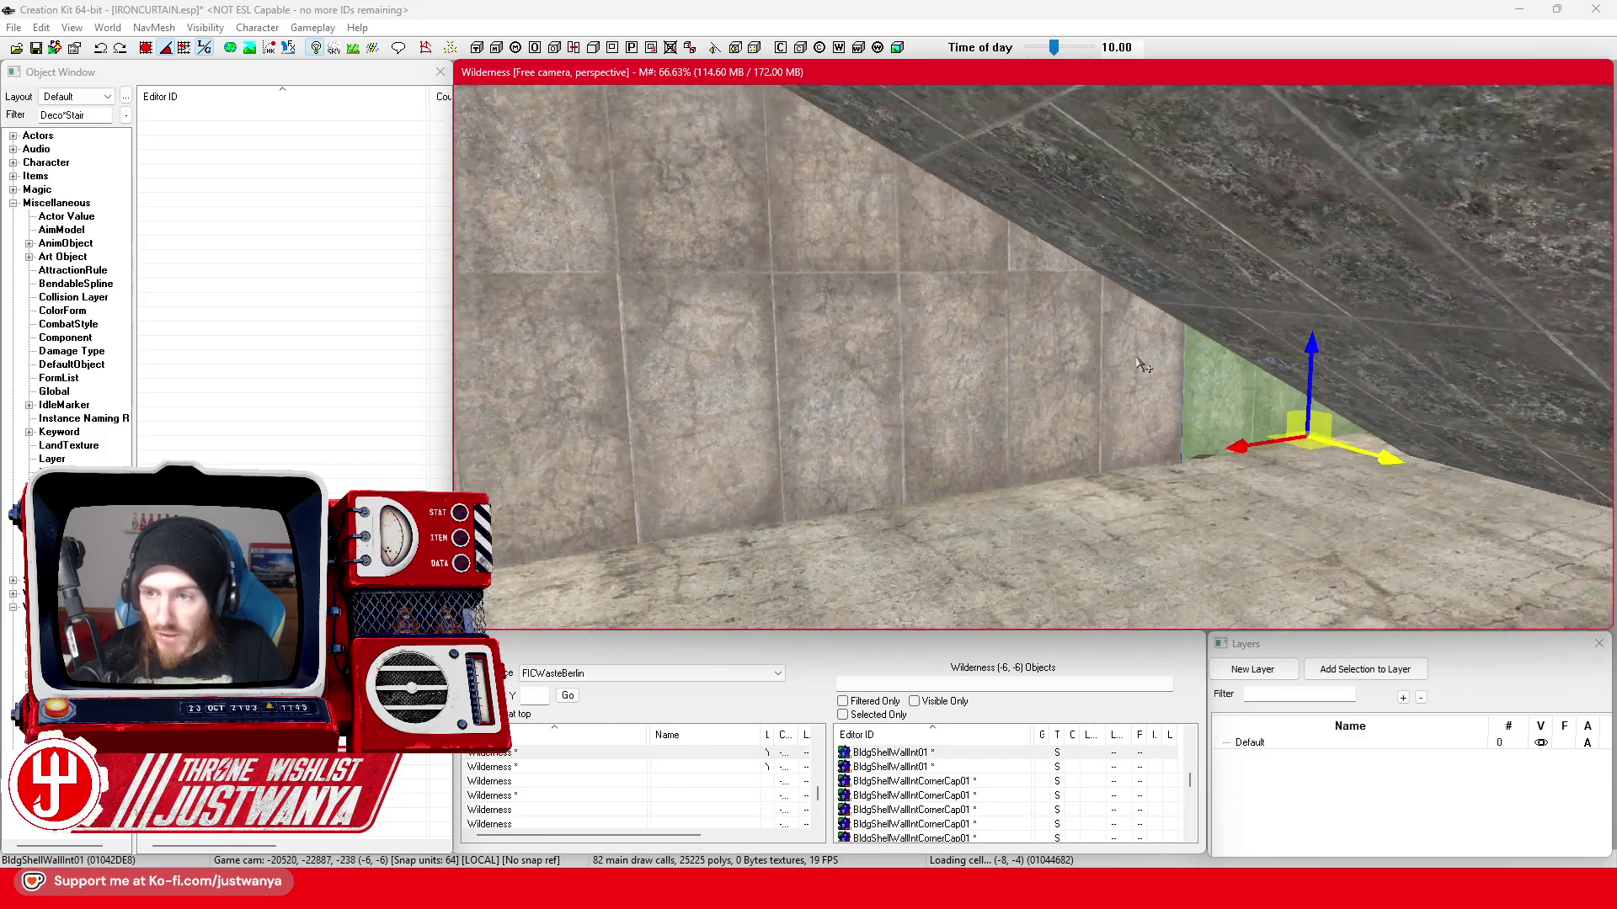
{"action": "key", "text": "shift"}
- Reset the stairs' material swap to none and inspect them from several angles
{"action": "double_click", "coordinate": [1046, 375]}
{"action": "left_click", "coordinate": [798, 471]}
{"action": "left_click", "coordinate": [804, 575]}
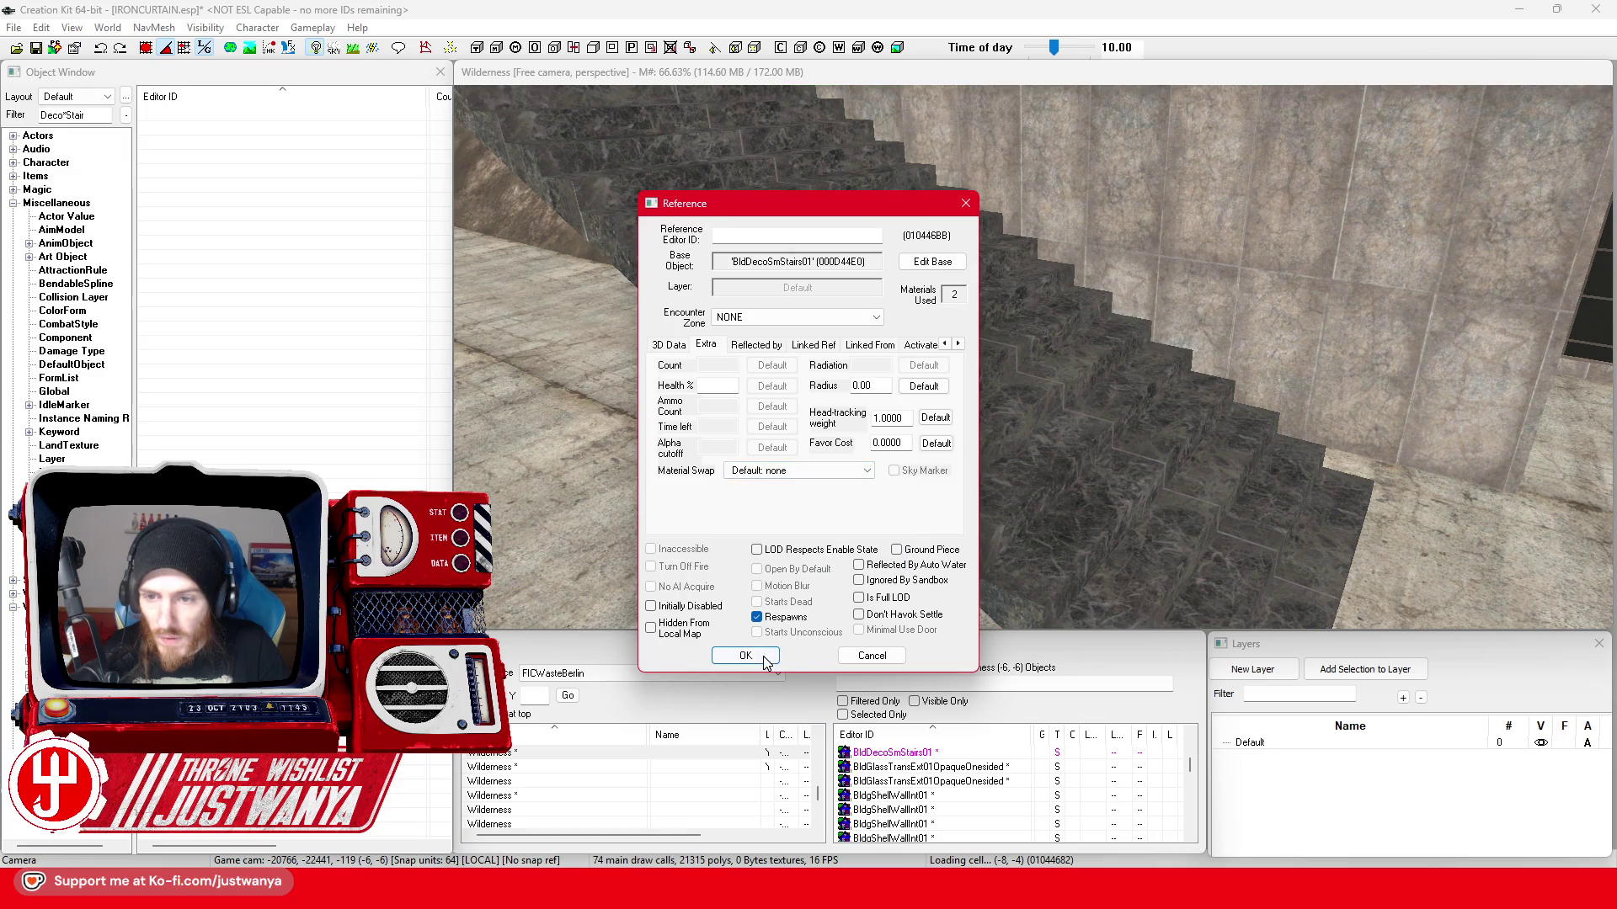
{"action": "left_click", "coordinate": [745, 656]}
{"action": "left_click", "coordinate": [1299, 272]}
{"action": "key", "text": "shift"}
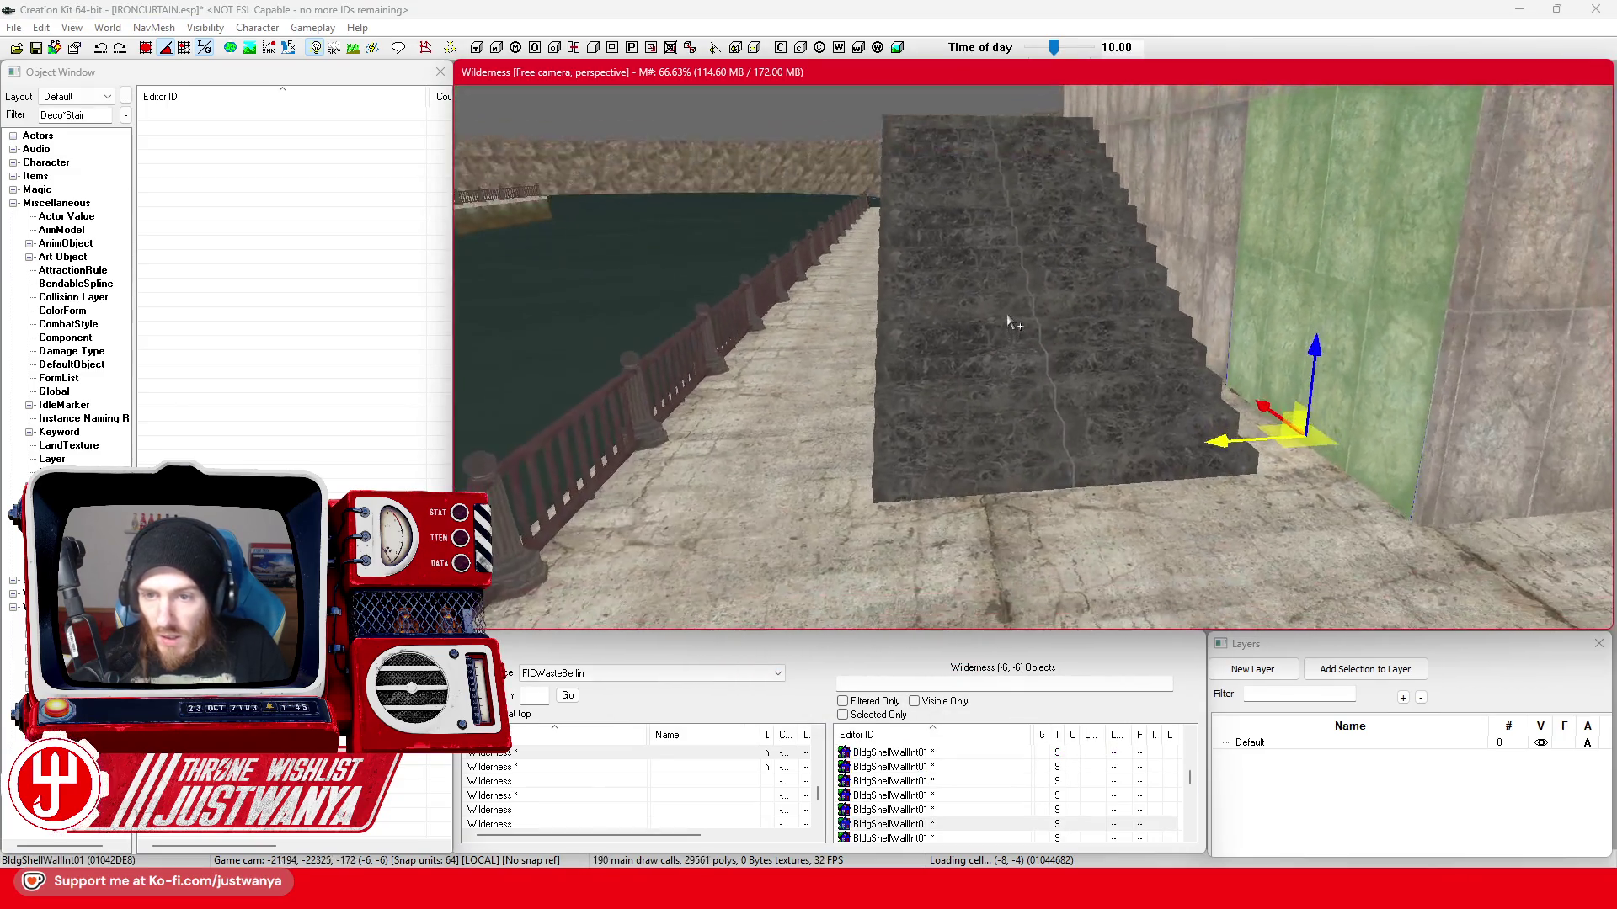
{"action": "scroll", "coordinate": [1007, 313], "scroll_direction": "up", "scroll_amount": 2}
{"action": "scroll", "coordinate": [1006, 314], "scroll_direction": "down", "scroll_amount": 2}
{"action": "key", "text": "shift"}
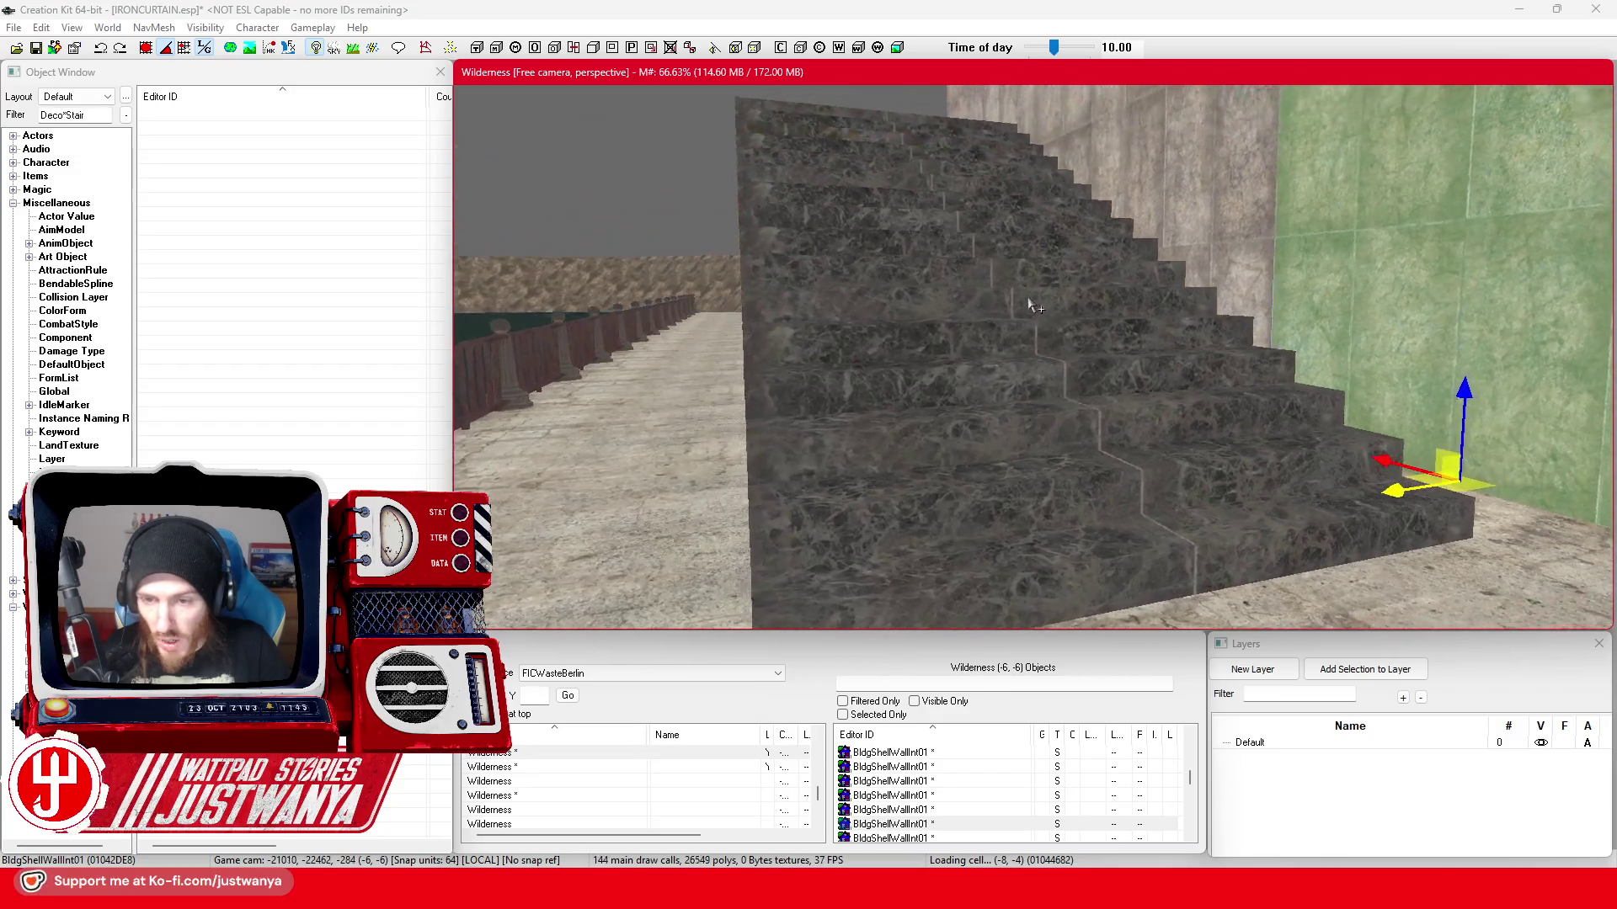
{"action": "key", "text": "shift"}
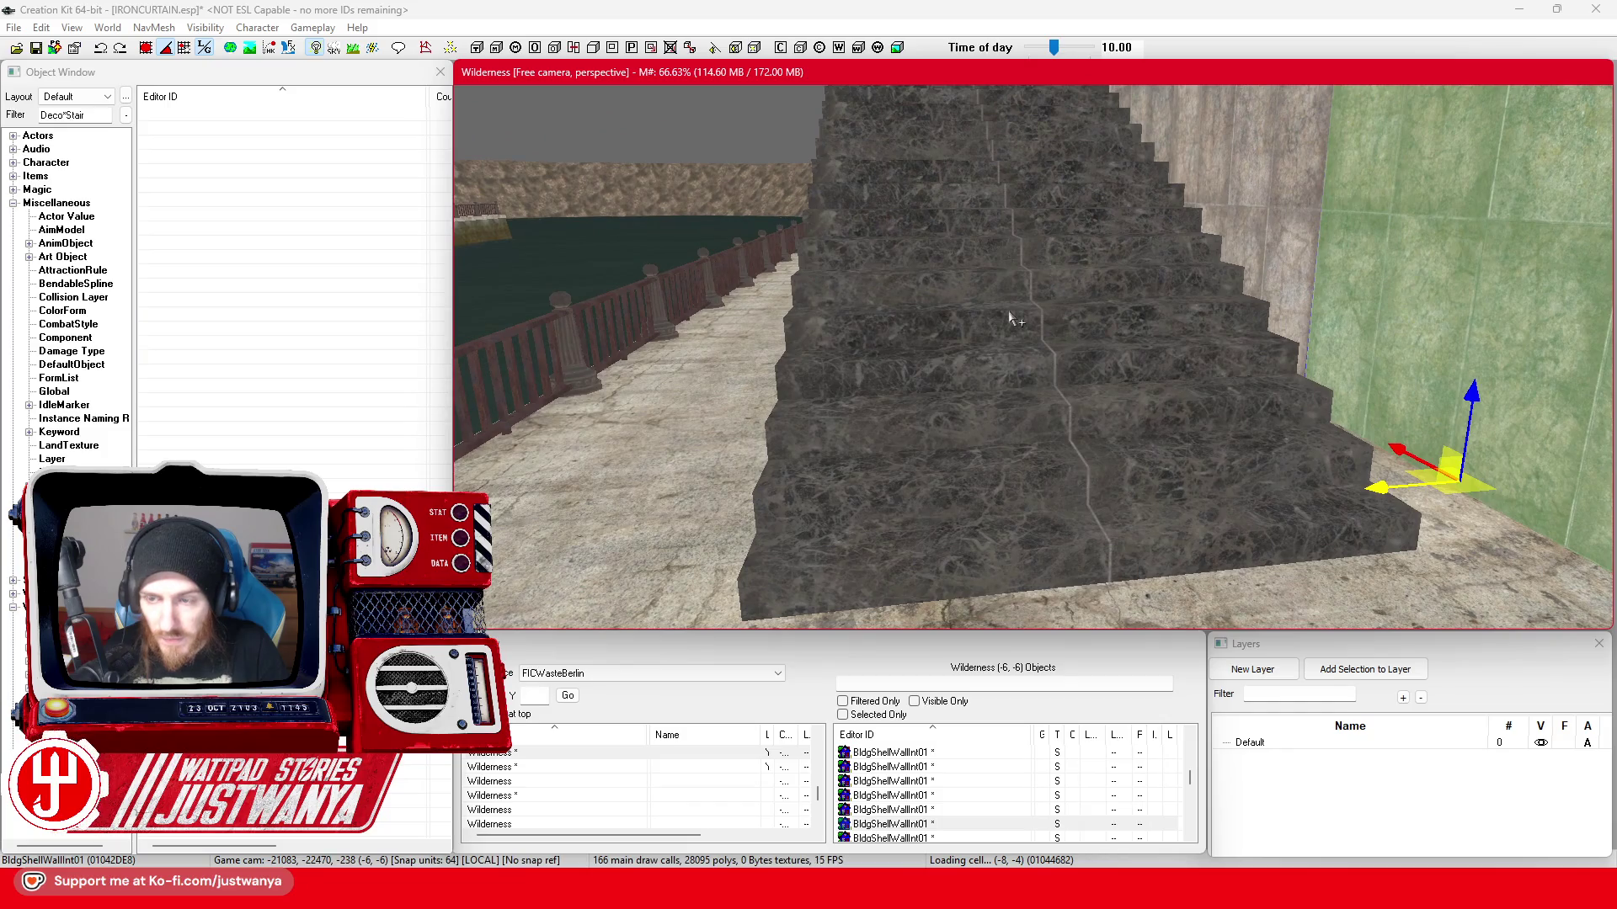
- Set FIC_MatSwap_DecoMarbleBricks_Gray's replacement to BldMarbleStairsWarm01.BGSM and save it
{"action": "left_click", "coordinate": [278, 153]}
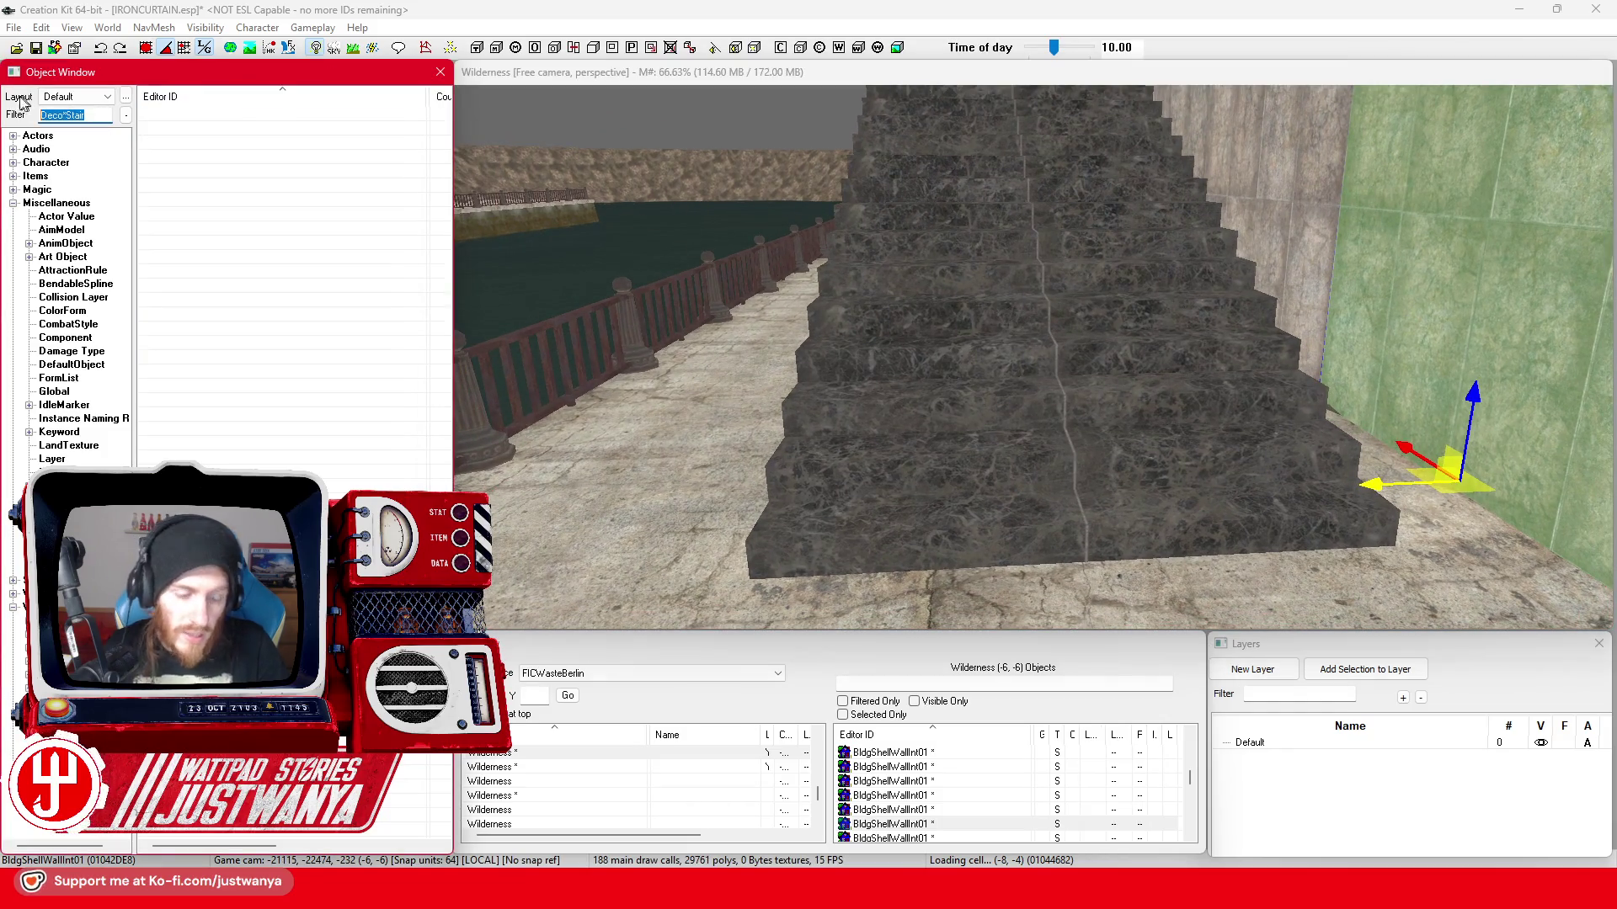
{"action": "type", "text": "FIC_MatSwap_"}
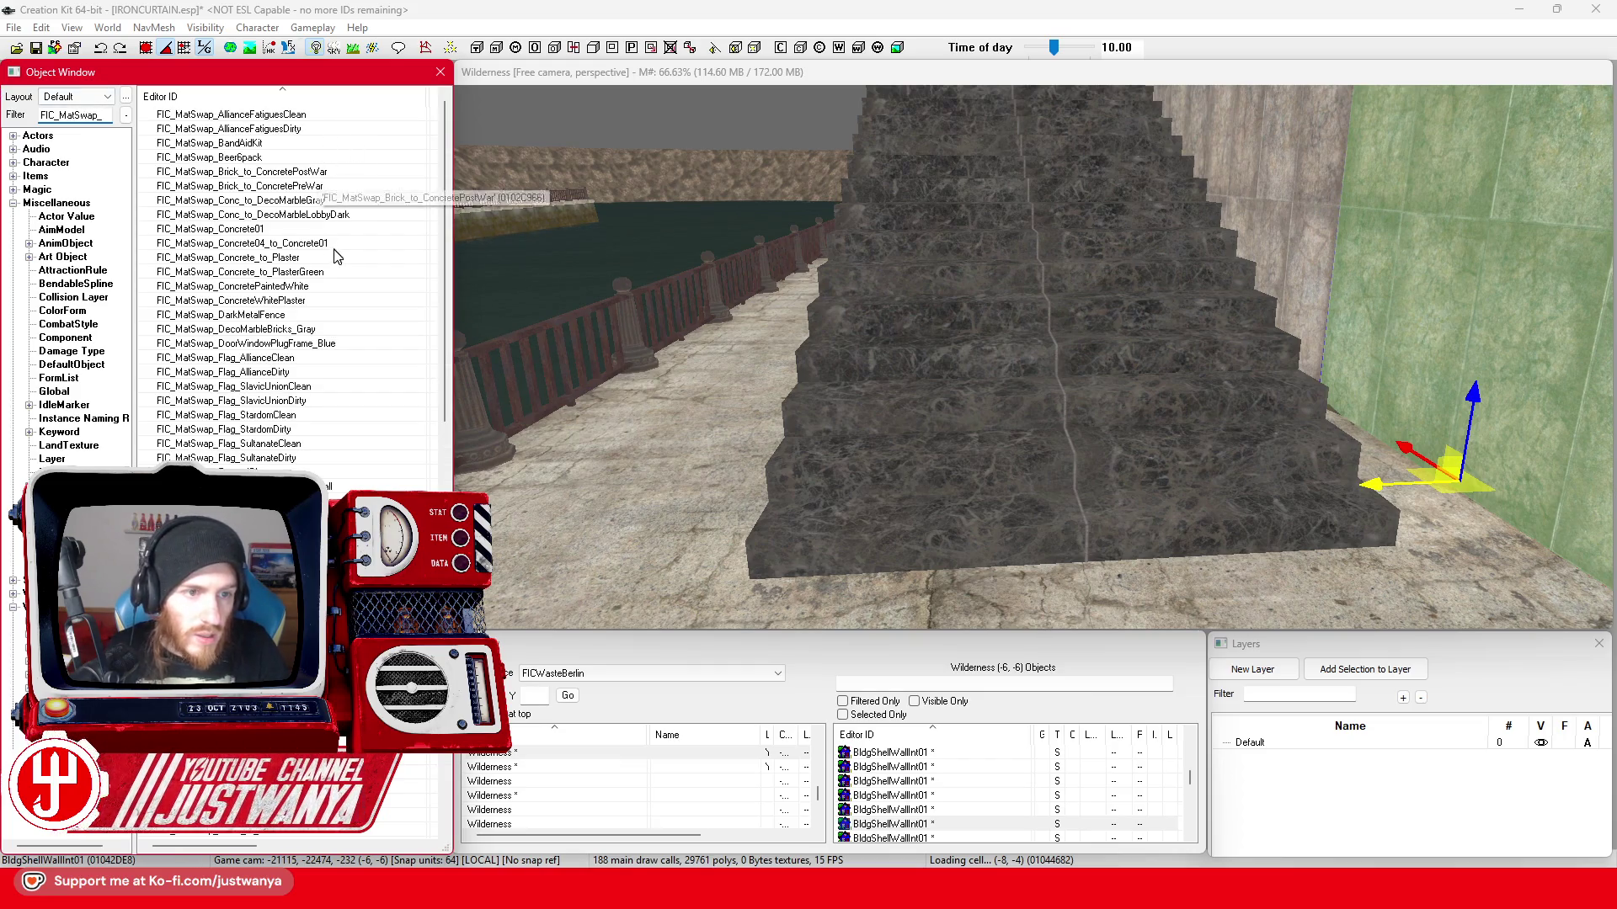
{"action": "double_click", "coordinate": [336, 331]}
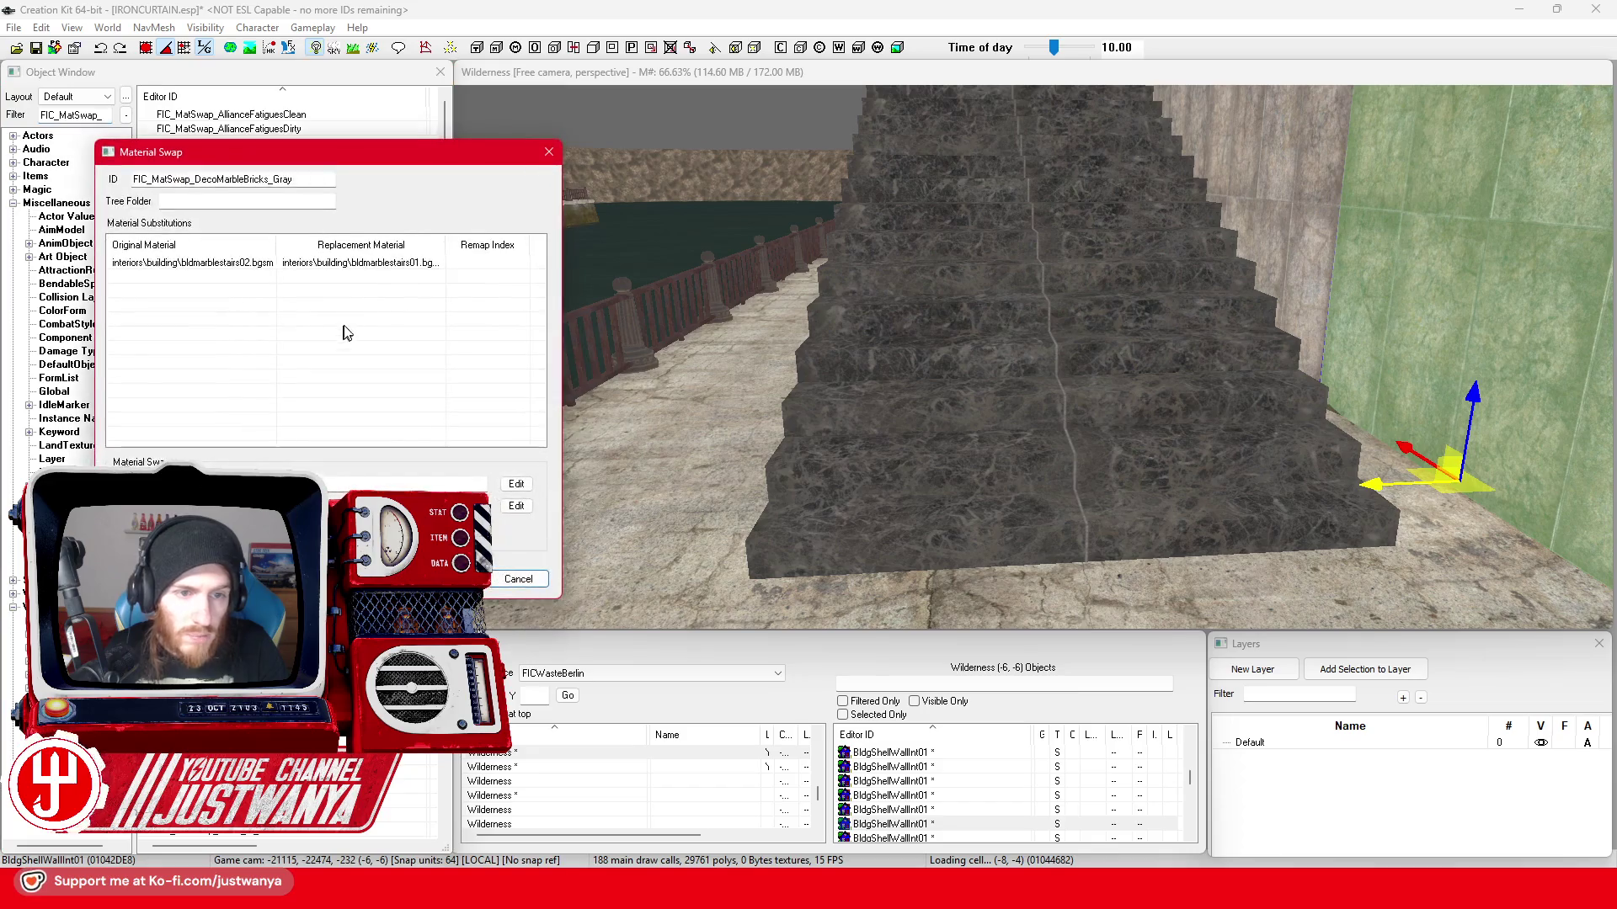
{"action": "left_click", "coordinate": [384, 270]}
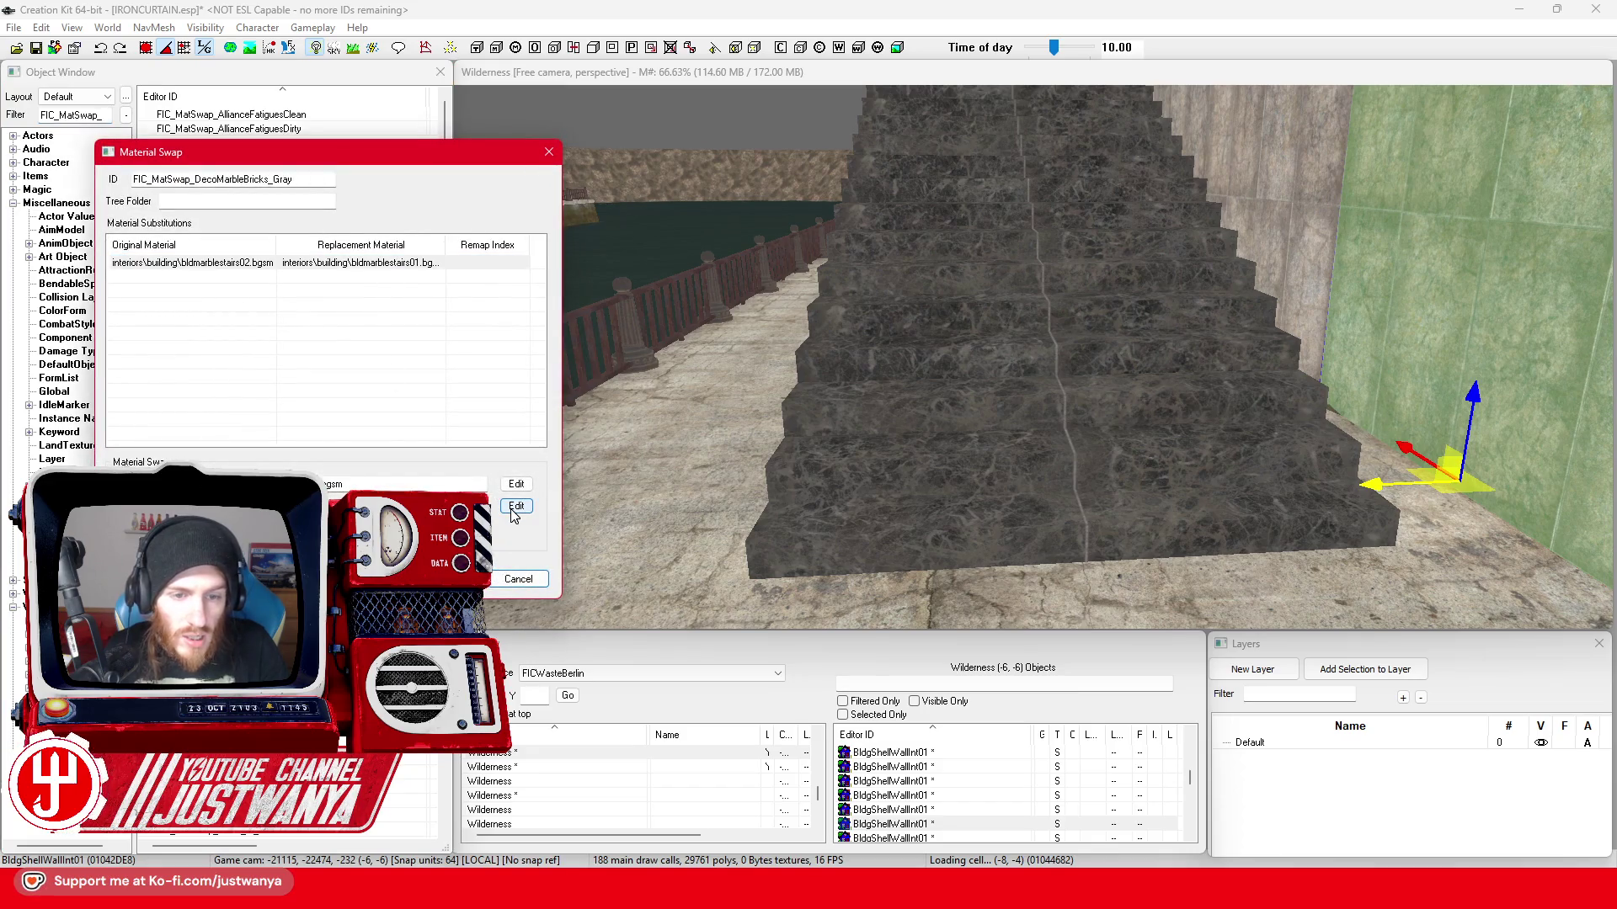
{"action": "left_click", "coordinate": [515, 507]}
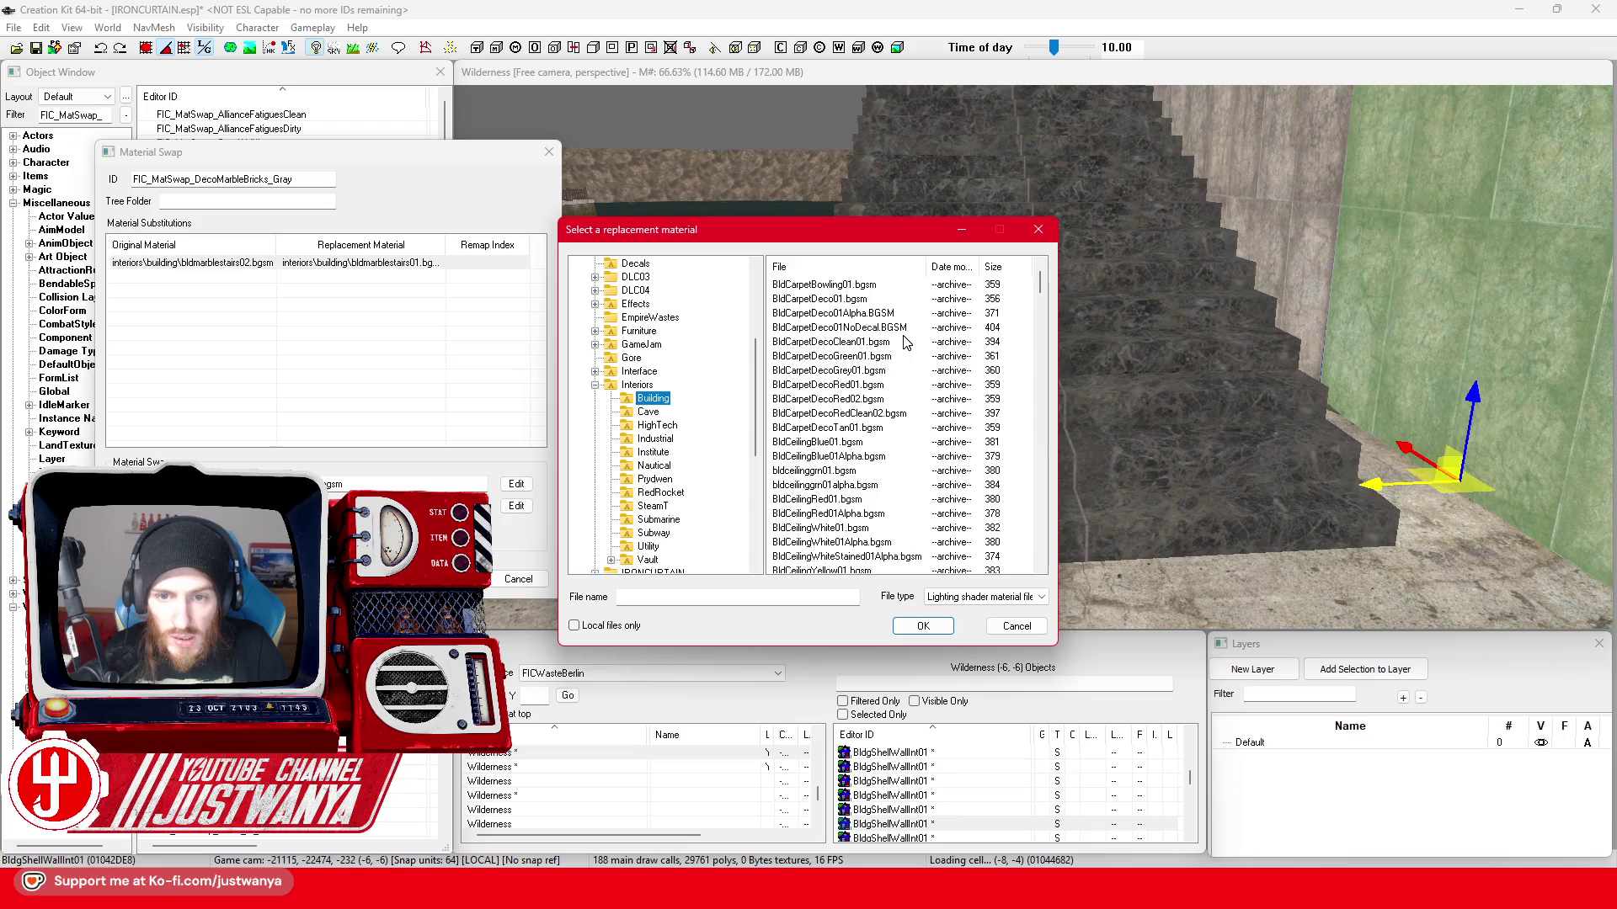
{"action": "scroll", "coordinate": [905, 342], "scroll_direction": "down", "scroll_amount": 2}
{"action": "scroll", "coordinate": [904, 342], "scroll_direction": "down", "scroll_amount": 2}
{"action": "scroll", "coordinate": [904, 342], "scroll_direction": "down", "scroll_amount": 2}
{"action": "scroll", "coordinate": [906, 343], "scroll_direction": "down", "scroll_amount": 2}
{"action": "scroll", "coordinate": [906, 343], "scroll_direction": "down", "scroll_amount": 4}
{"action": "scroll", "coordinate": [906, 343], "scroll_direction": "down", "scroll_amount": 2}
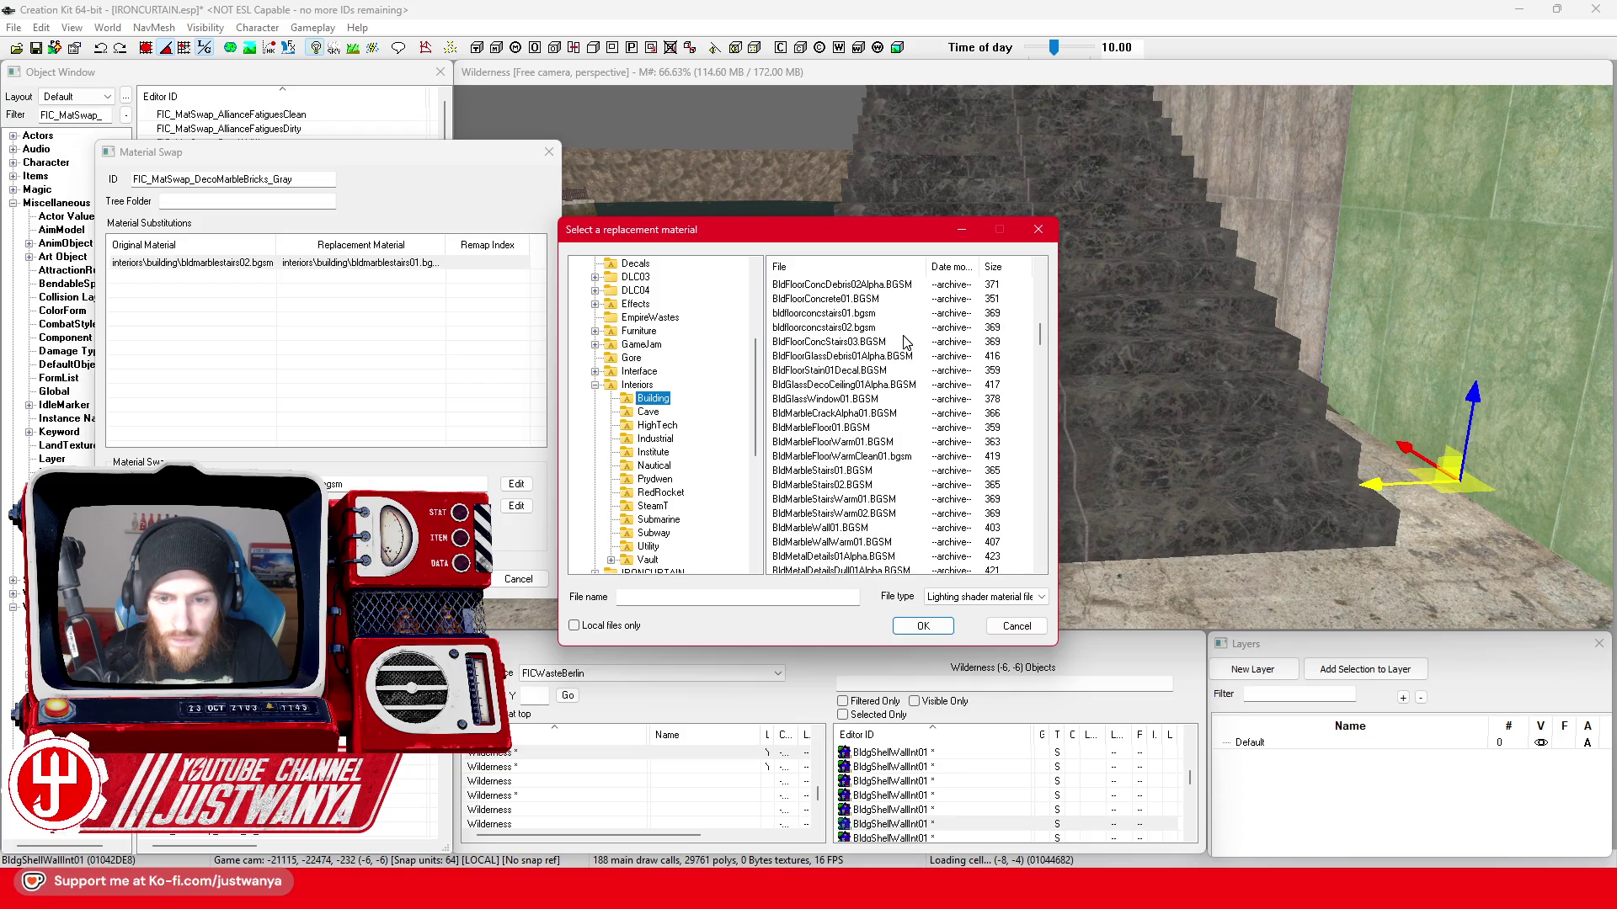
{"action": "left_click", "coordinate": [905, 500]}
{"action": "left_click", "coordinate": [923, 626]}
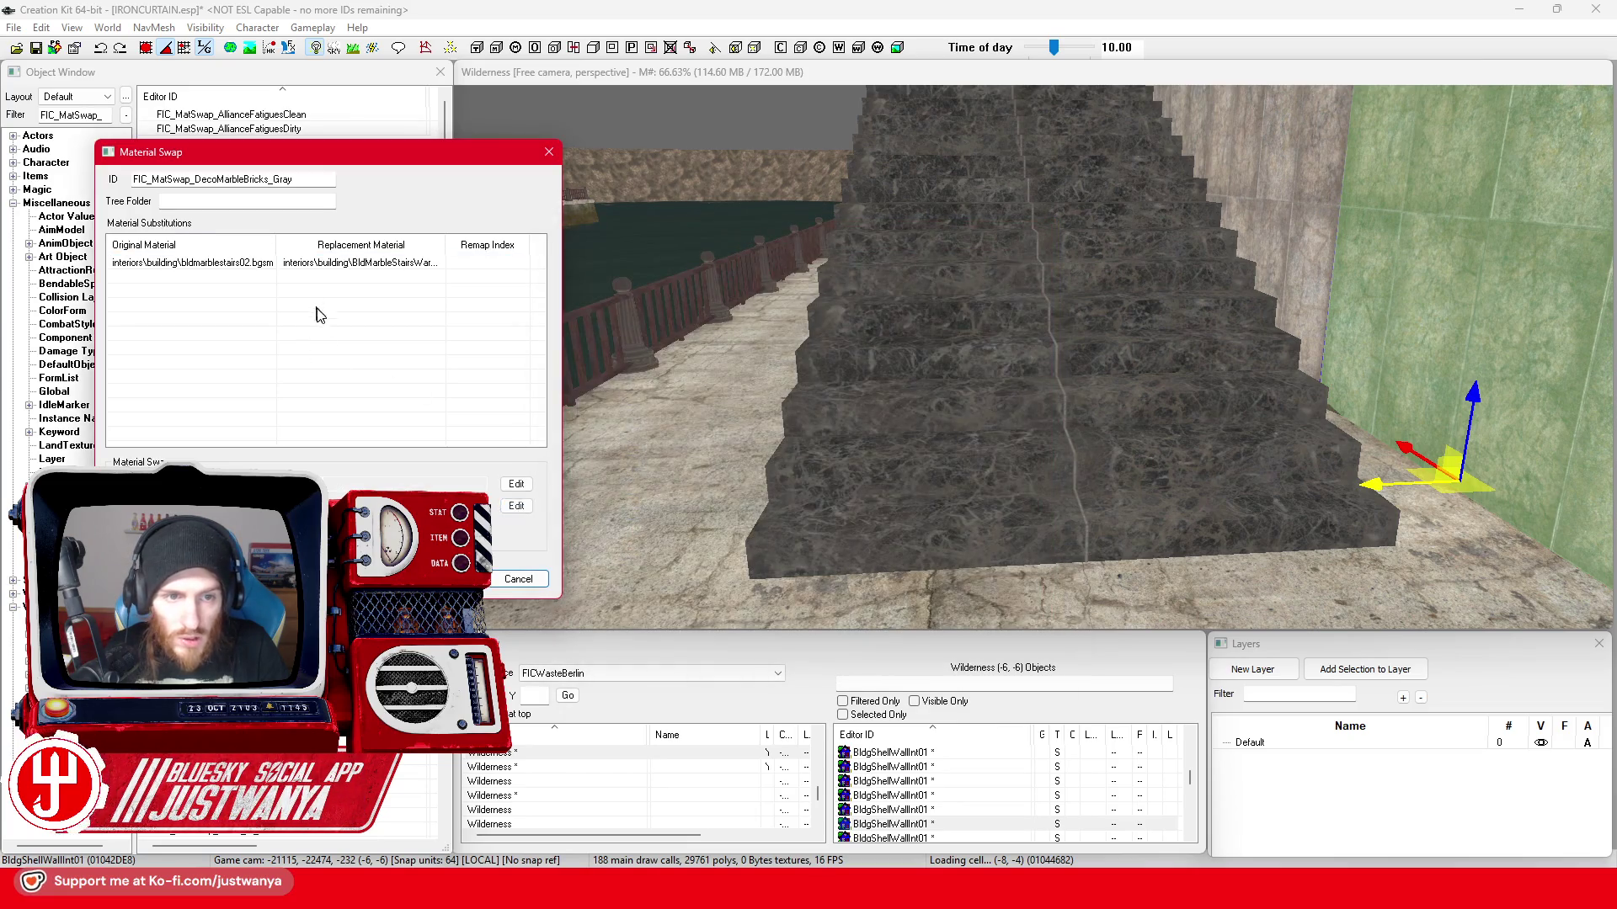
{"action": "left_click", "coordinate": [518, 578]}
{"action": "double_click", "coordinate": [891, 325]}
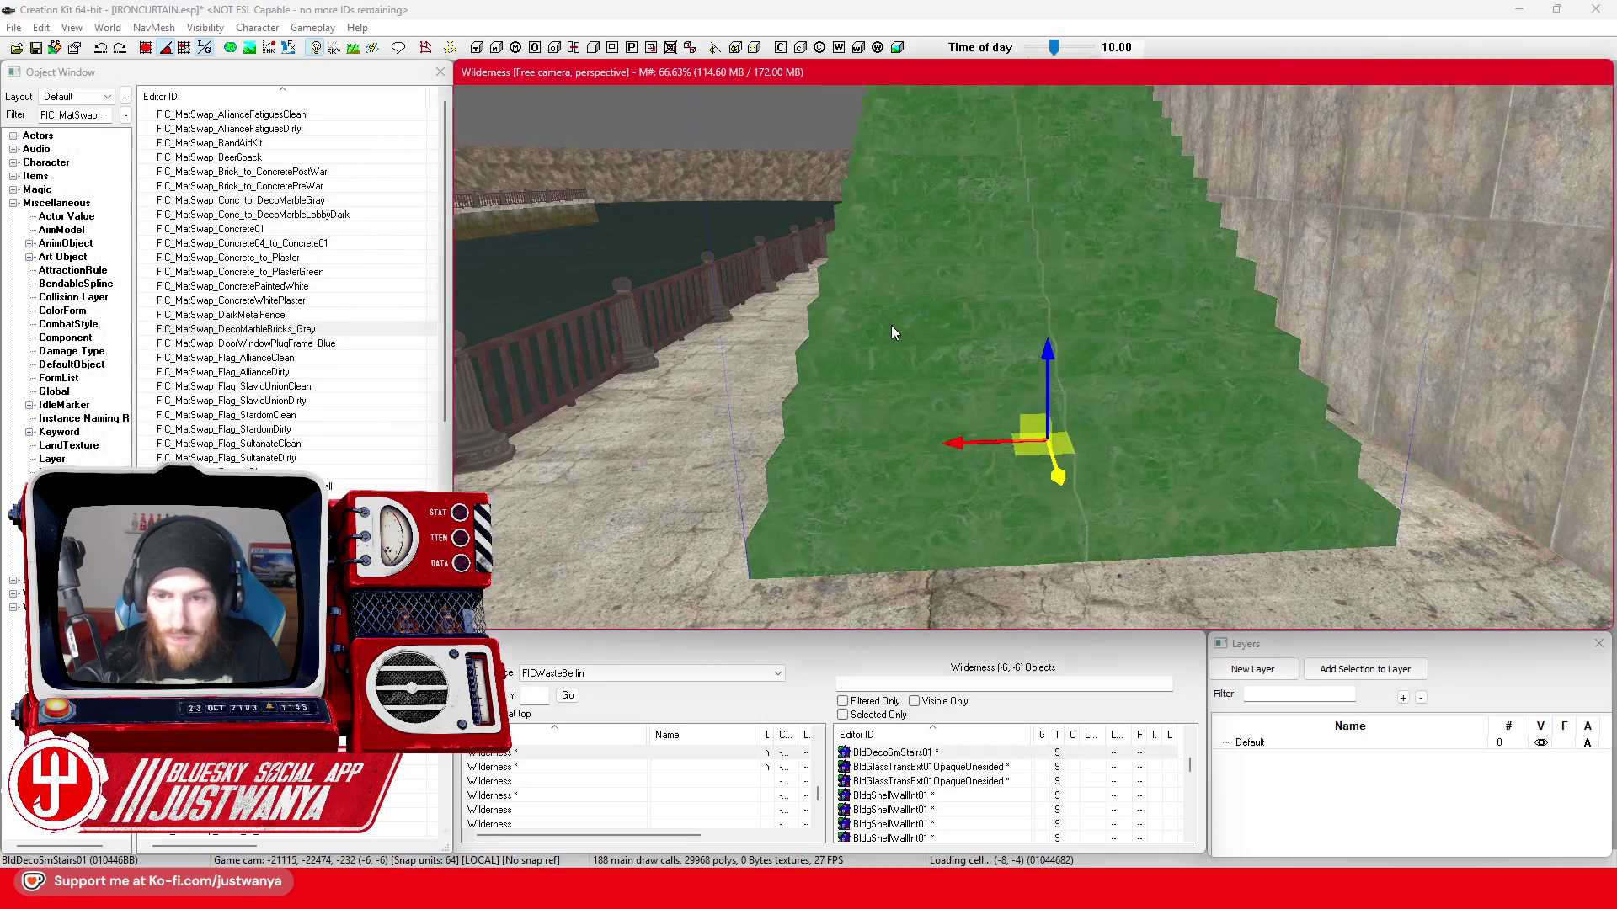
- Apply the DecoMarbleBricks_Gray swap to the staircase and orbit to check it
{"action": "left_click", "coordinate": [796, 471]}
{"action": "left_click", "coordinate": [814, 556]}
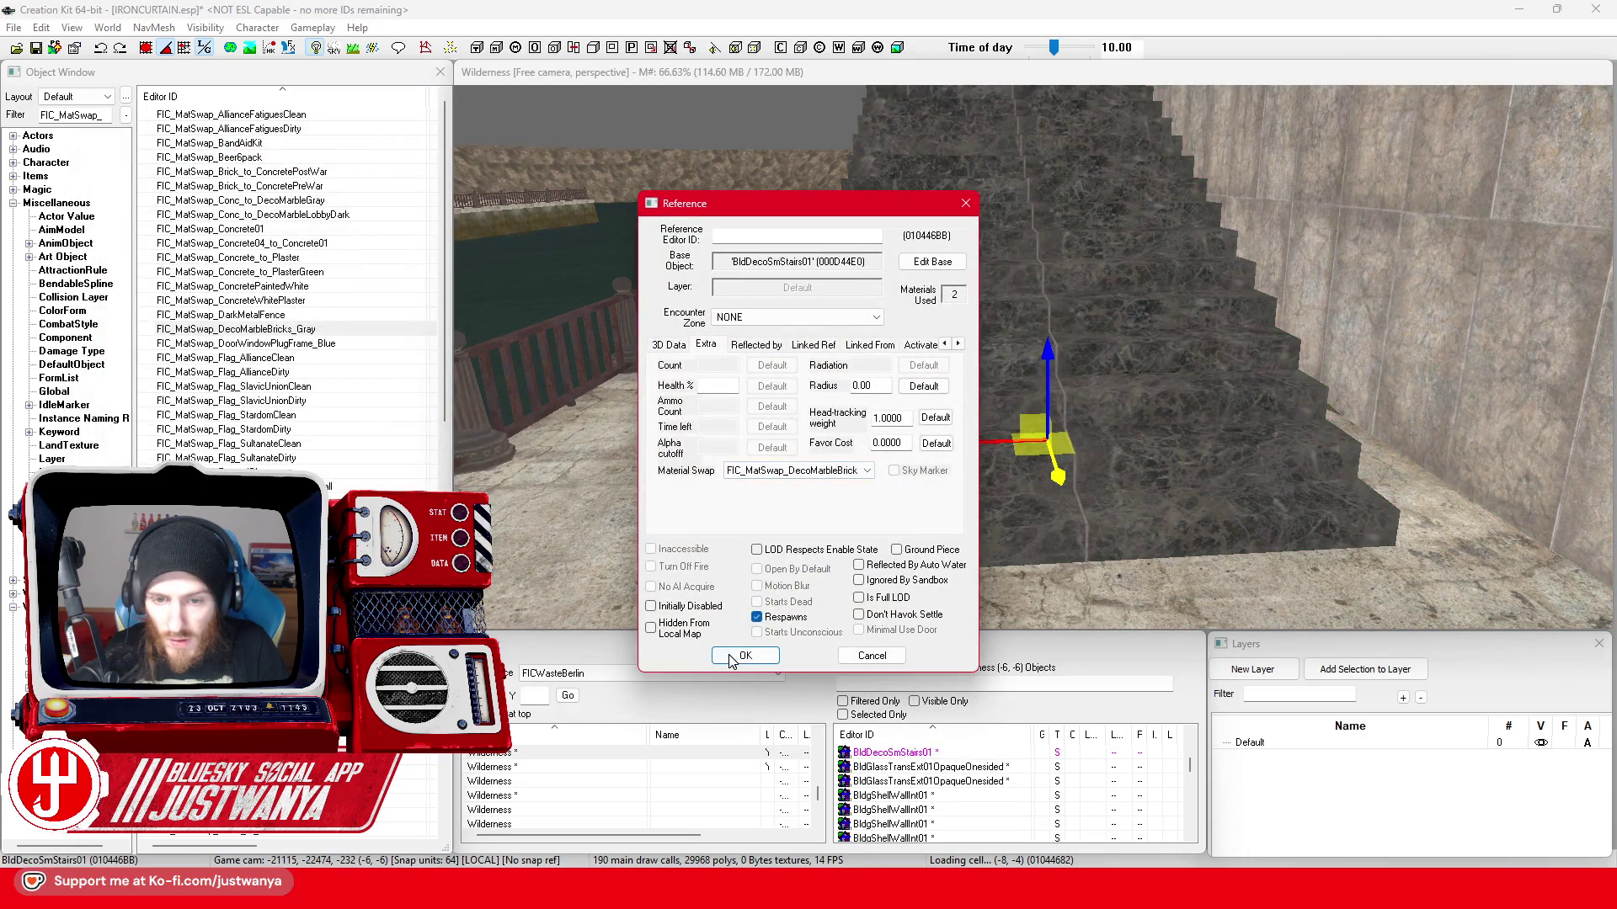
{"action": "left_click", "coordinate": [729, 655]}
{"action": "key", "text": "shift"}
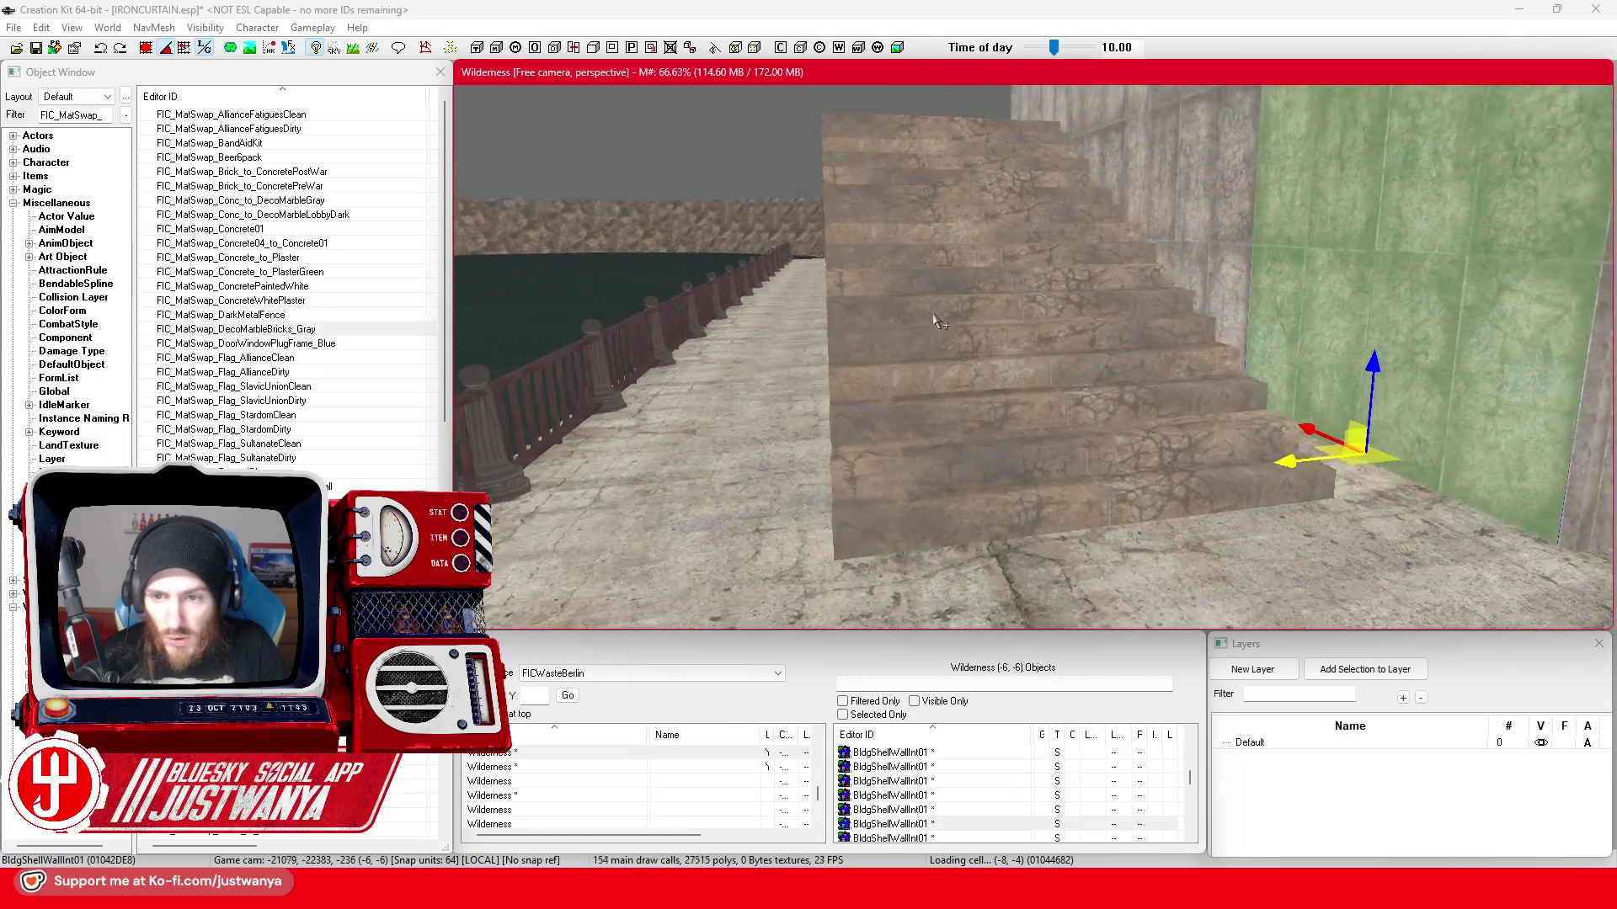
{"action": "key", "text": "shift"}
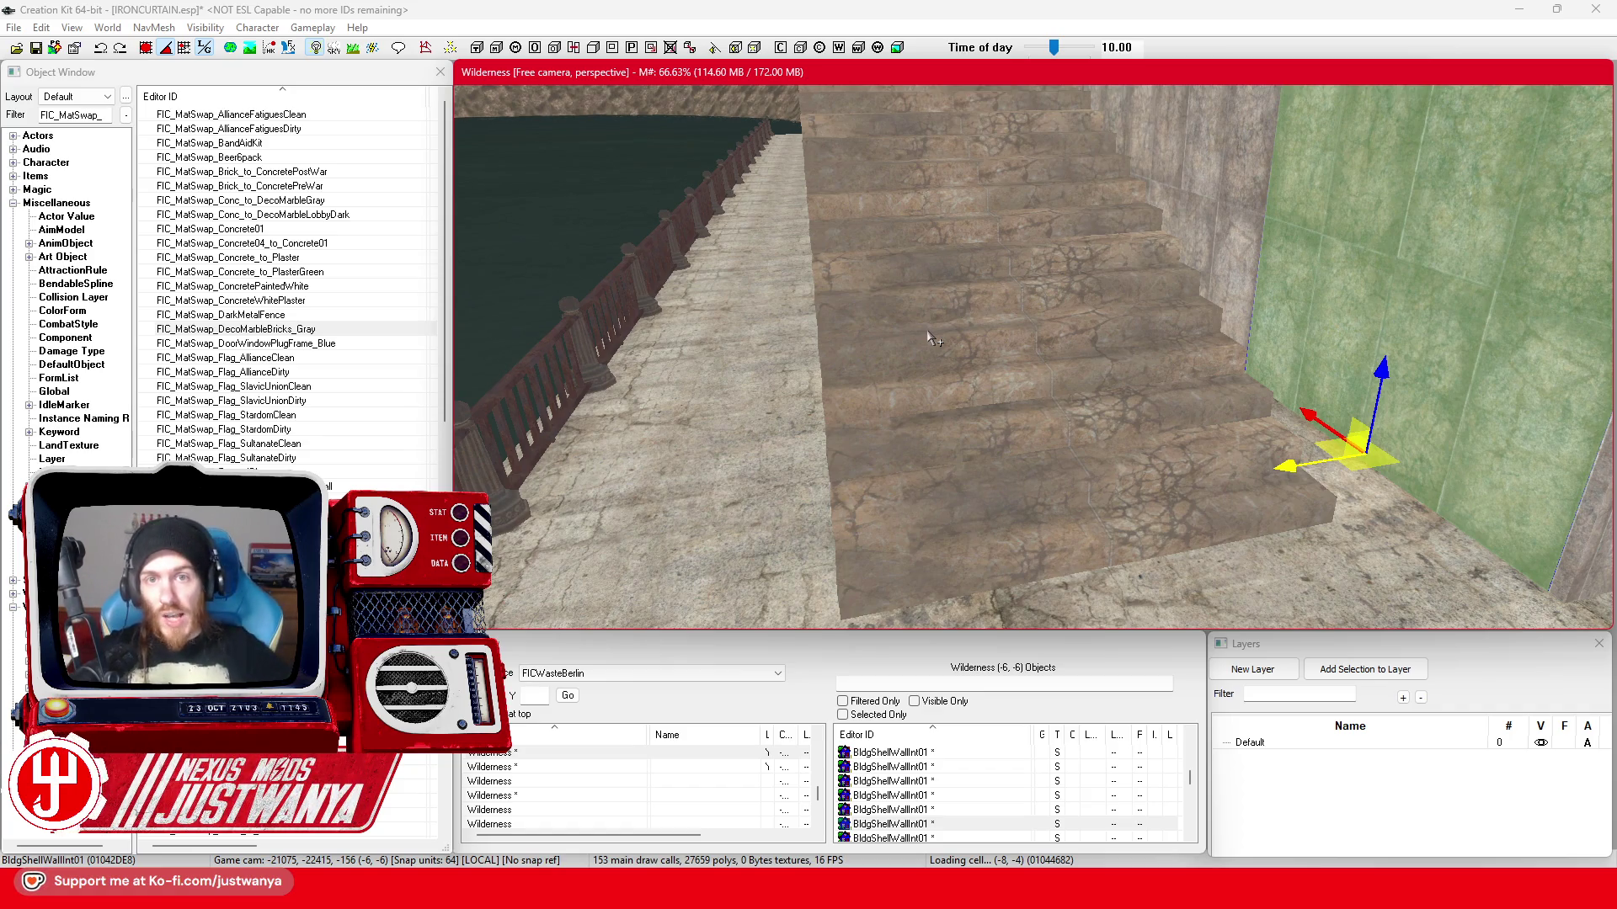
- Alternately select the staircase and the shell wall piece to compare them
{"action": "left_click", "coordinate": [948, 336]}
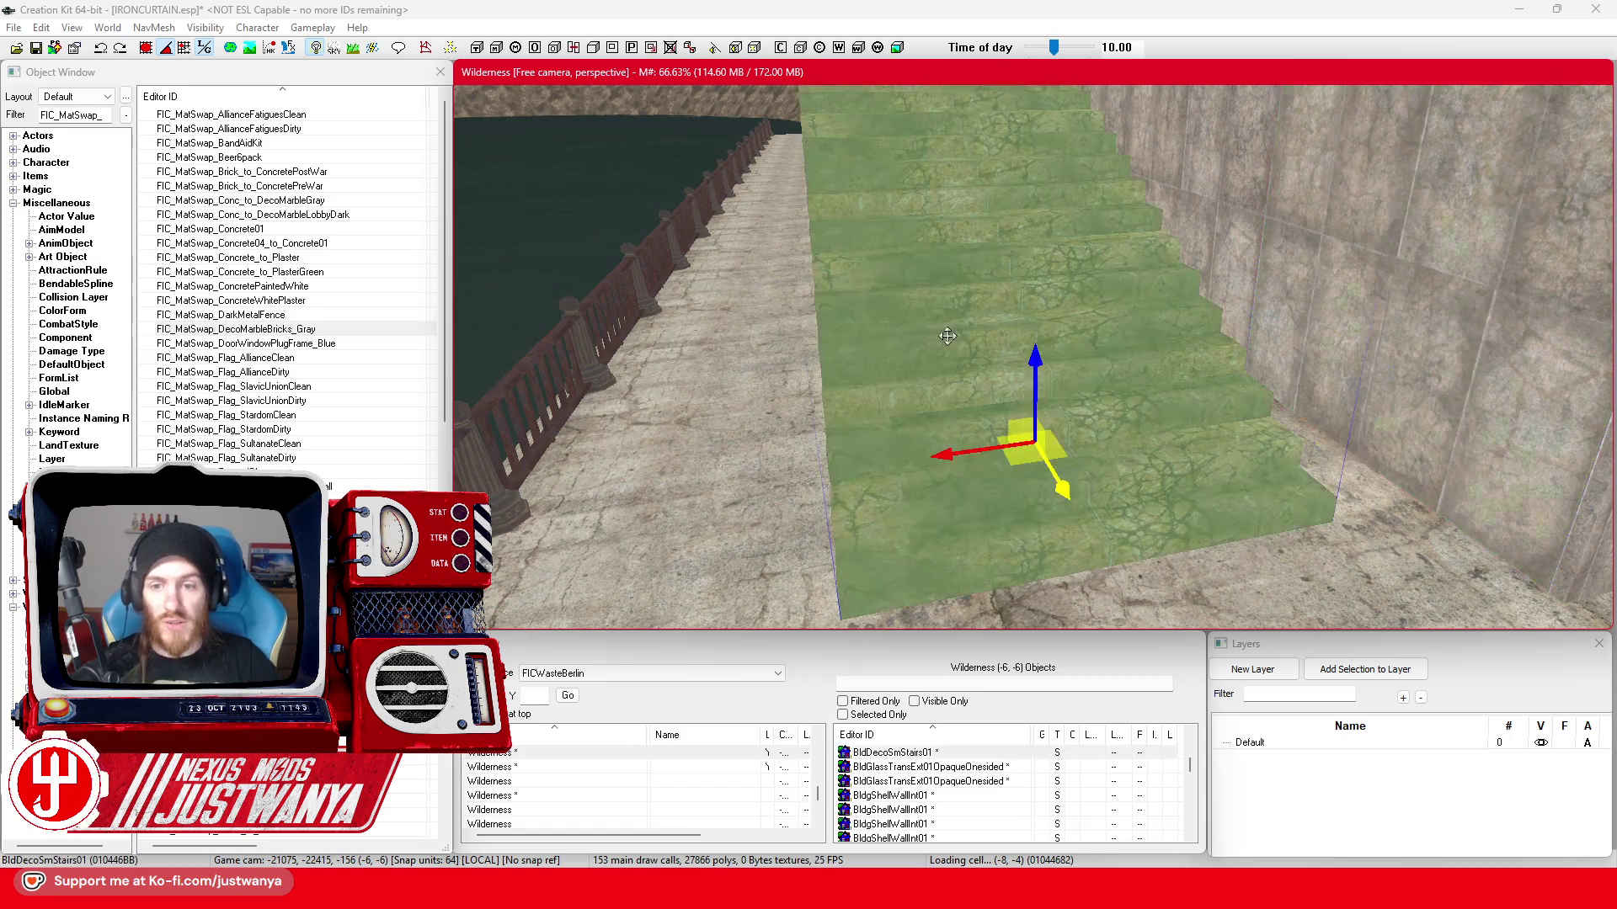
{"action": "scroll", "coordinate": [831, 383], "scroll_direction": "down", "scroll_amount": 2}
{"action": "scroll", "coordinate": [823, 408], "scroll_direction": "up", "scroll_amount": 3}
{"action": "left_click", "coordinate": [792, 416]}
{"action": "scroll", "coordinate": [956, 448], "scroll_direction": "up", "scroll_amount": 3}
{"action": "scroll", "coordinate": [956, 449], "scroll_direction": "down", "scroll_amount": 3}
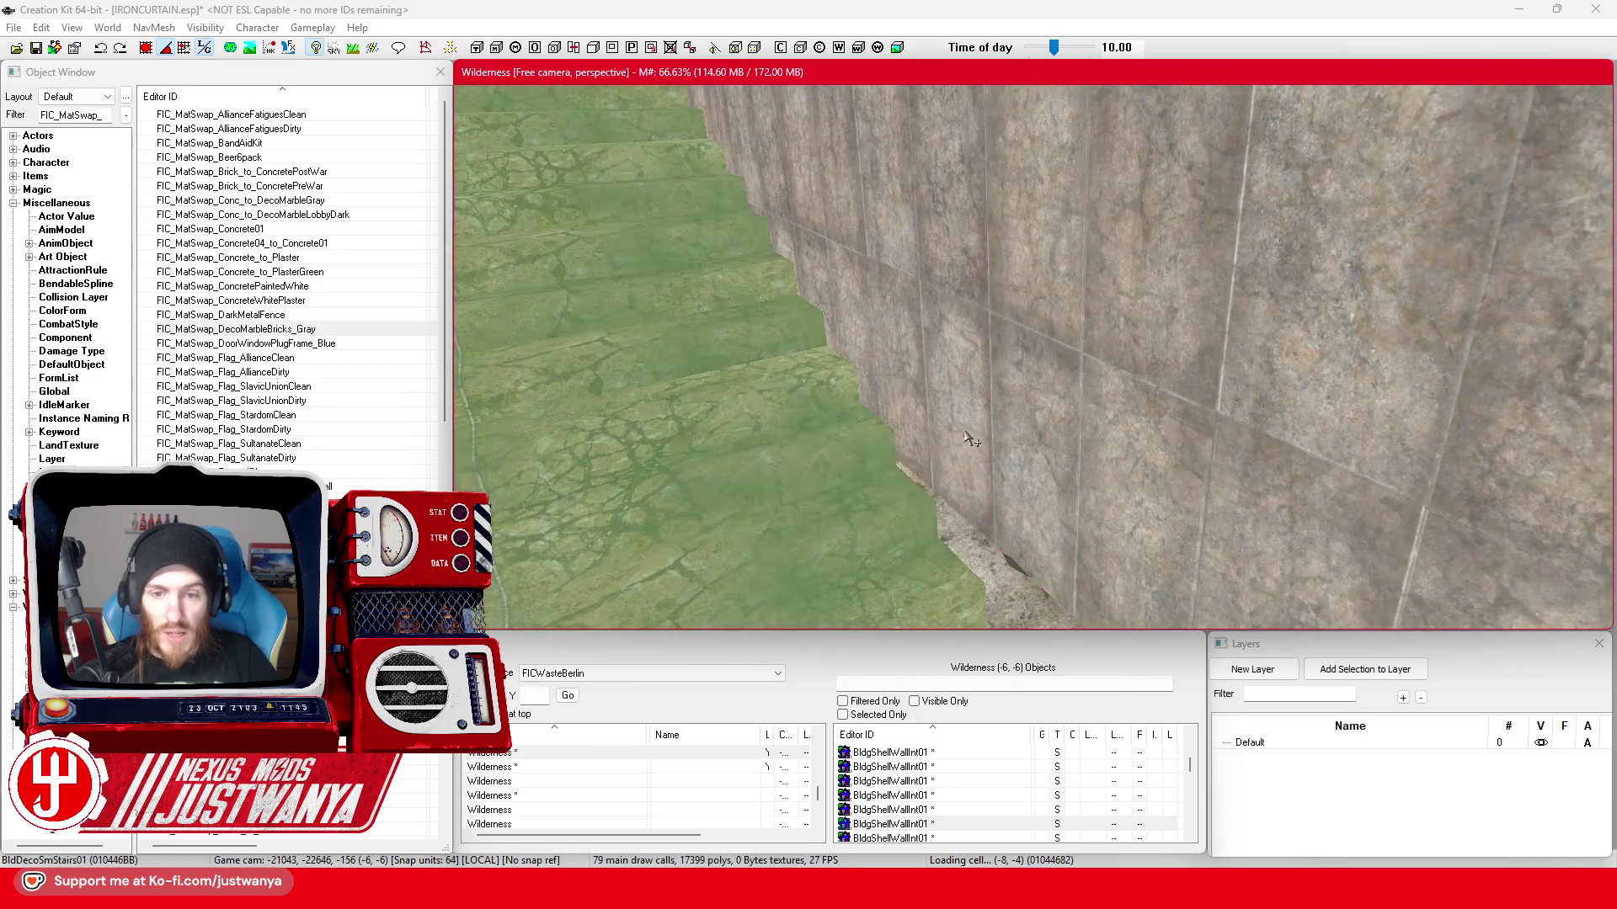
{"action": "left_click", "coordinate": [960, 435]}
{"action": "scroll", "coordinate": [960, 430], "scroll_direction": "down", "scroll_amount": 3}
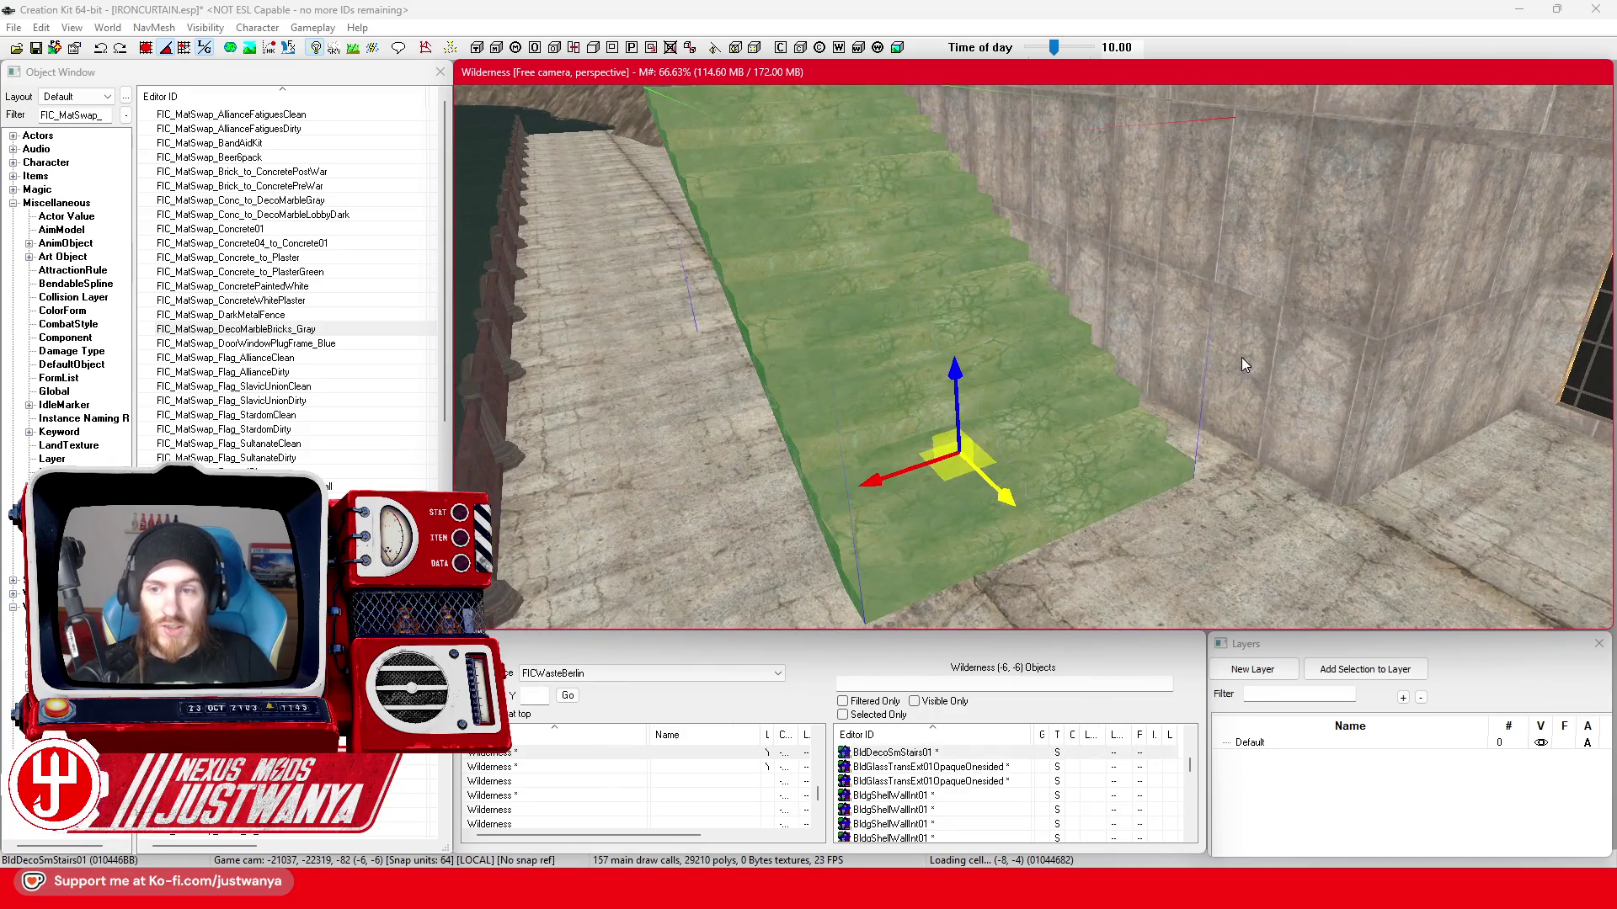
{"action": "left_click", "coordinate": [1243, 365]}
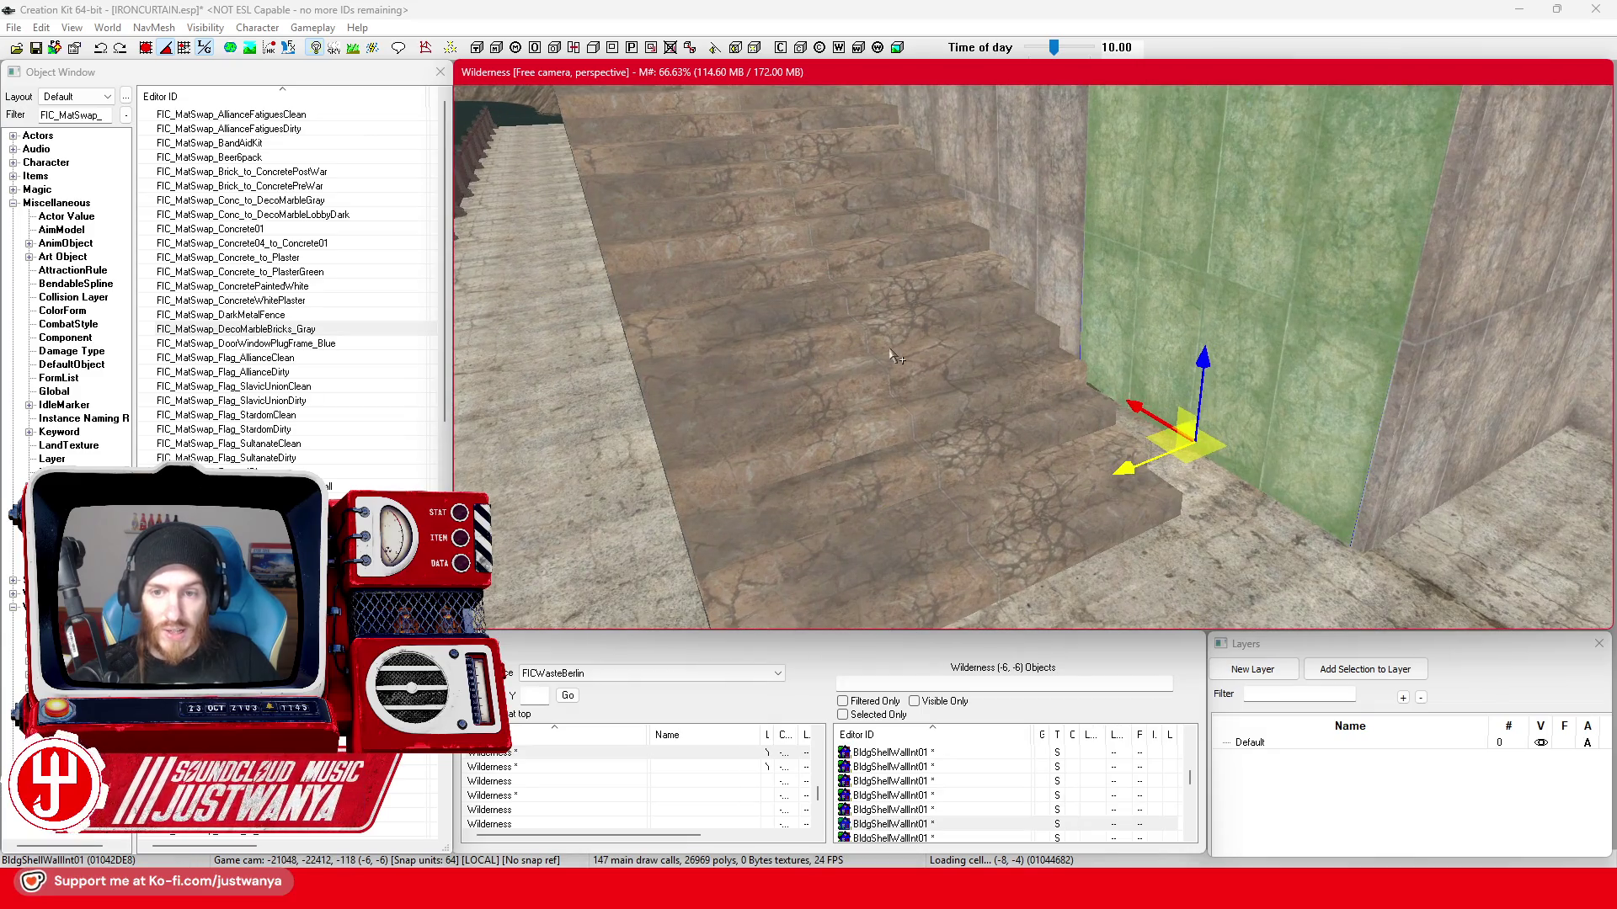
- Clear the staircase's material swap back to none
{"action": "double_click", "coordinate": [891, 357]}
{"action": "left_click", "coordinate": [809, 470]}
{"action": "left_click", "coordinate": [806, 486]}
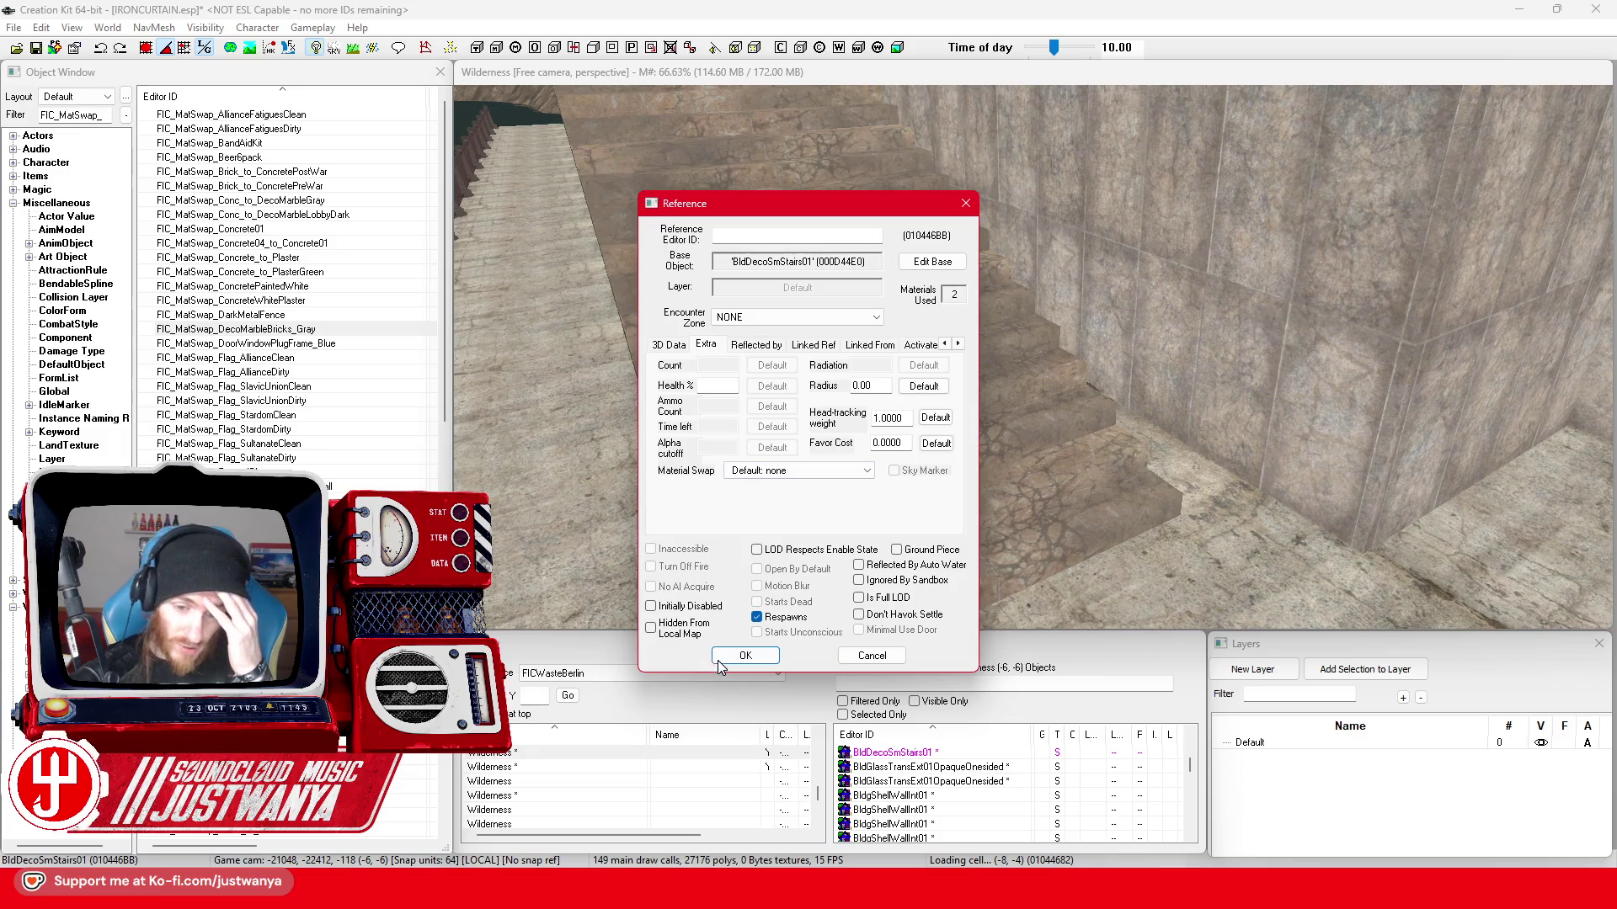
{"action": "left_click", "coordinate": [746, 656]}
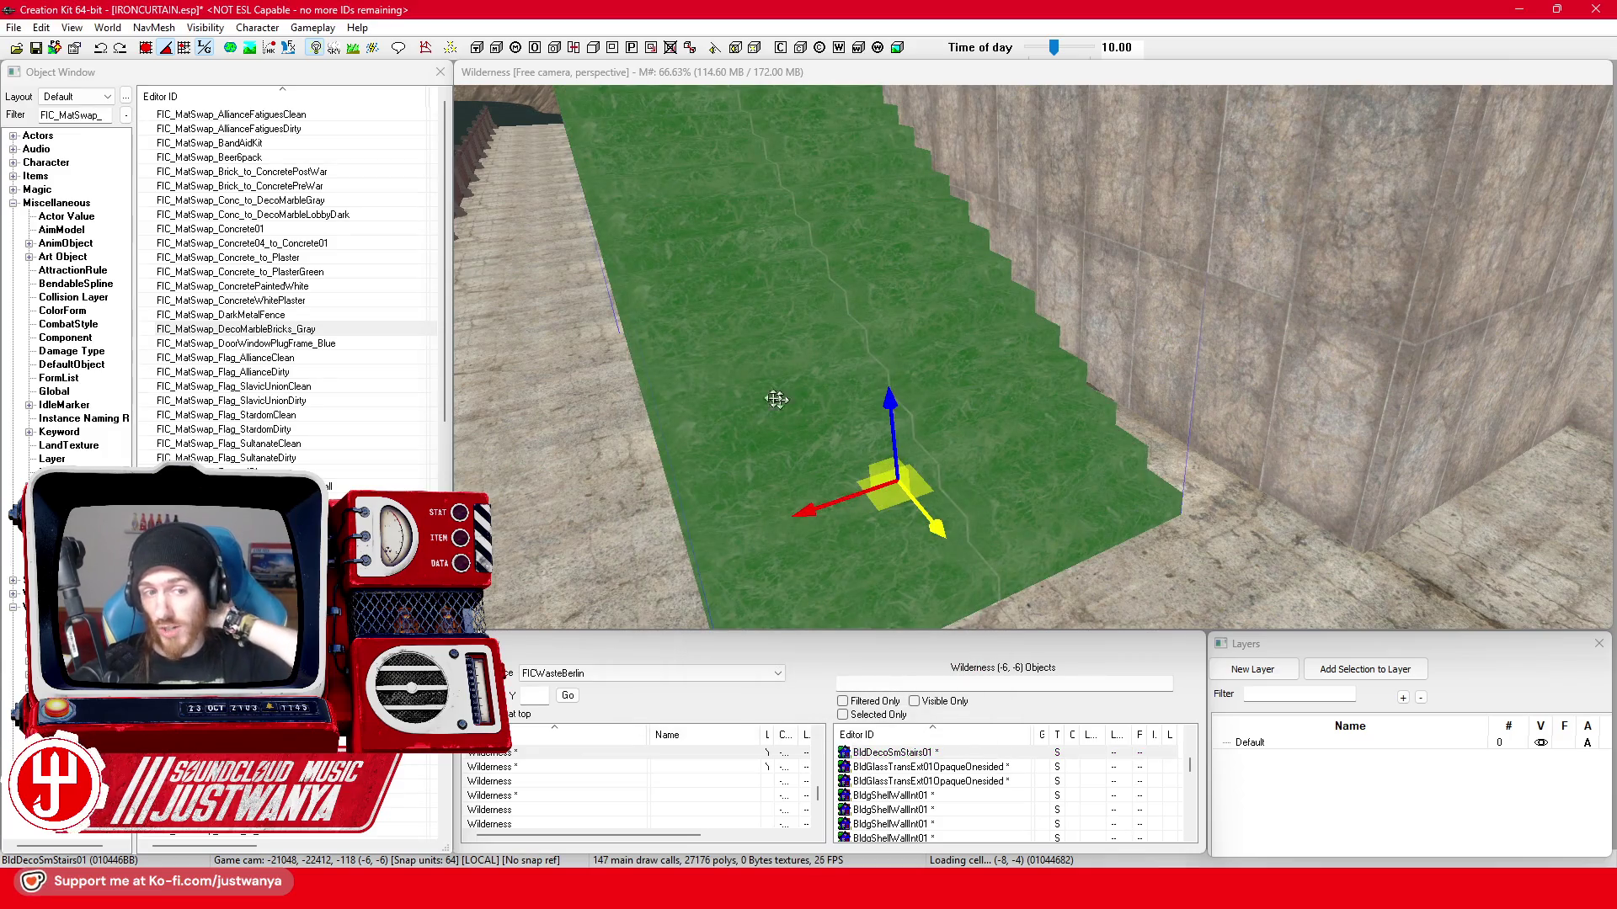
{"action": "double_click", "coordinate": [342, 328]}
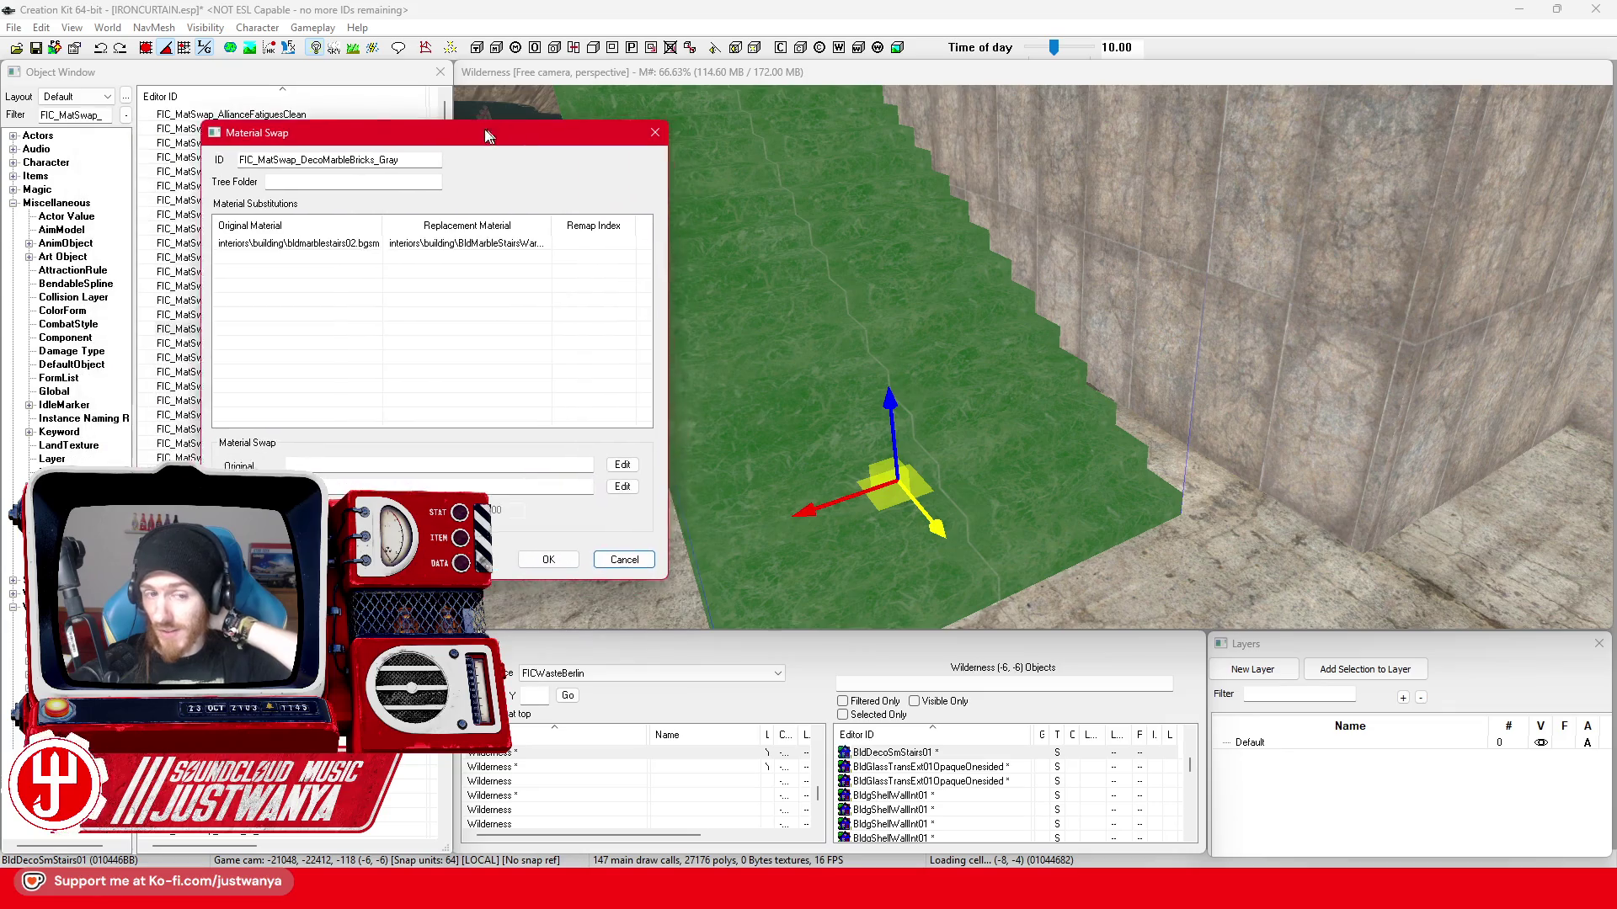
- Browse replacements for the gray swap without changing it, then bring up the BldgShellWallInt01 wall's reference properties
{"action": "left_click", "coordinate": [469, 257]}
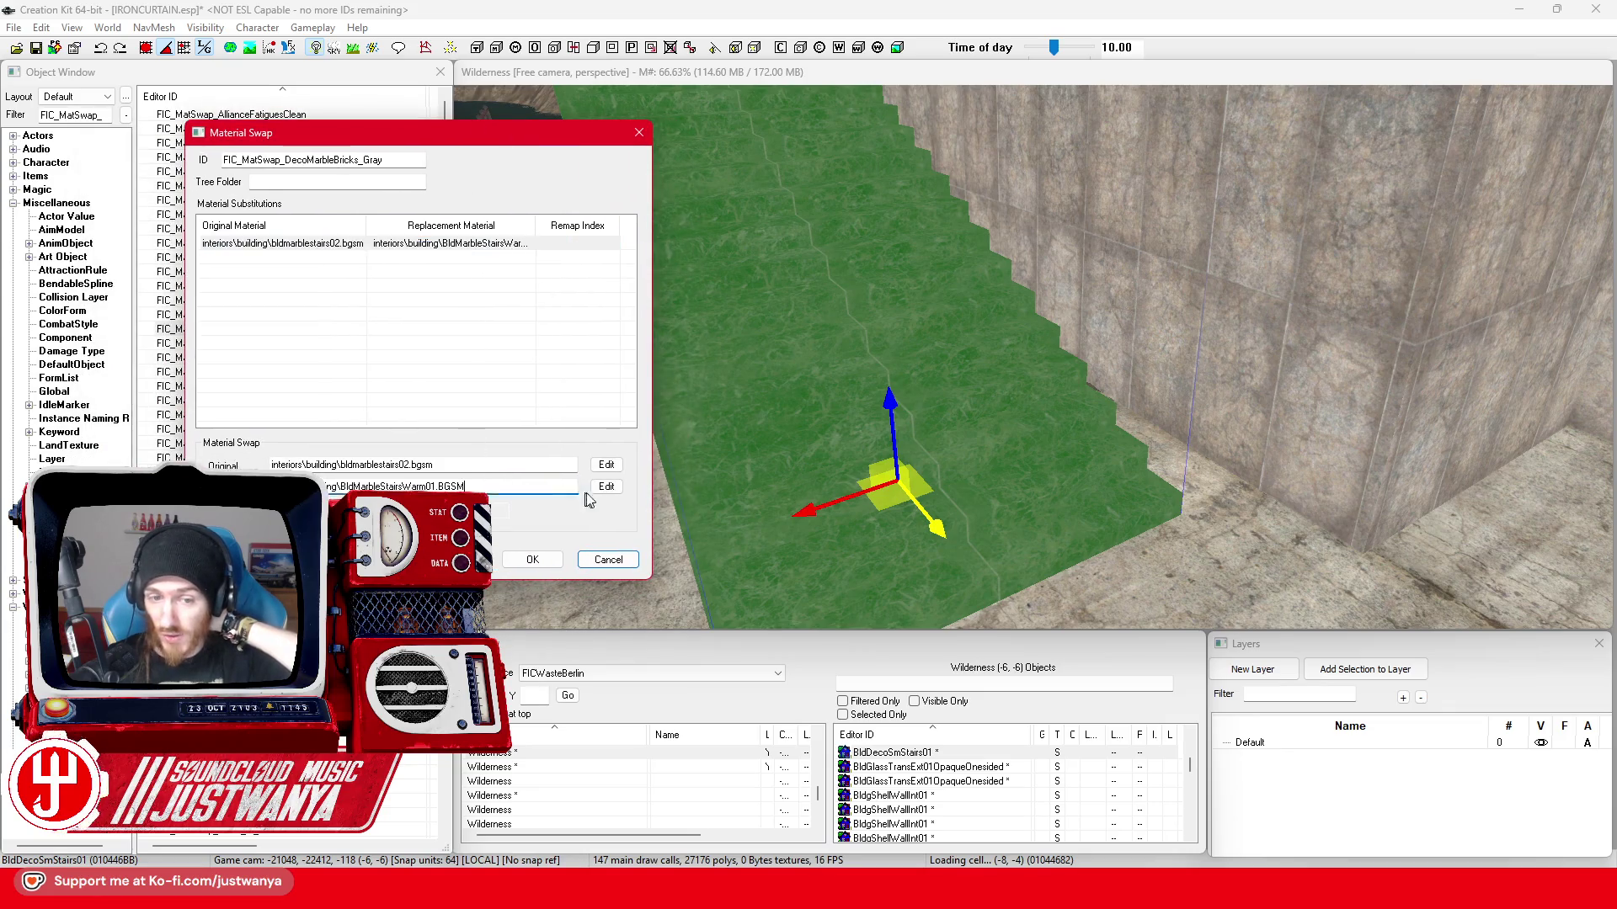
{"action": "left_click", "coordinate": [606, 485]}
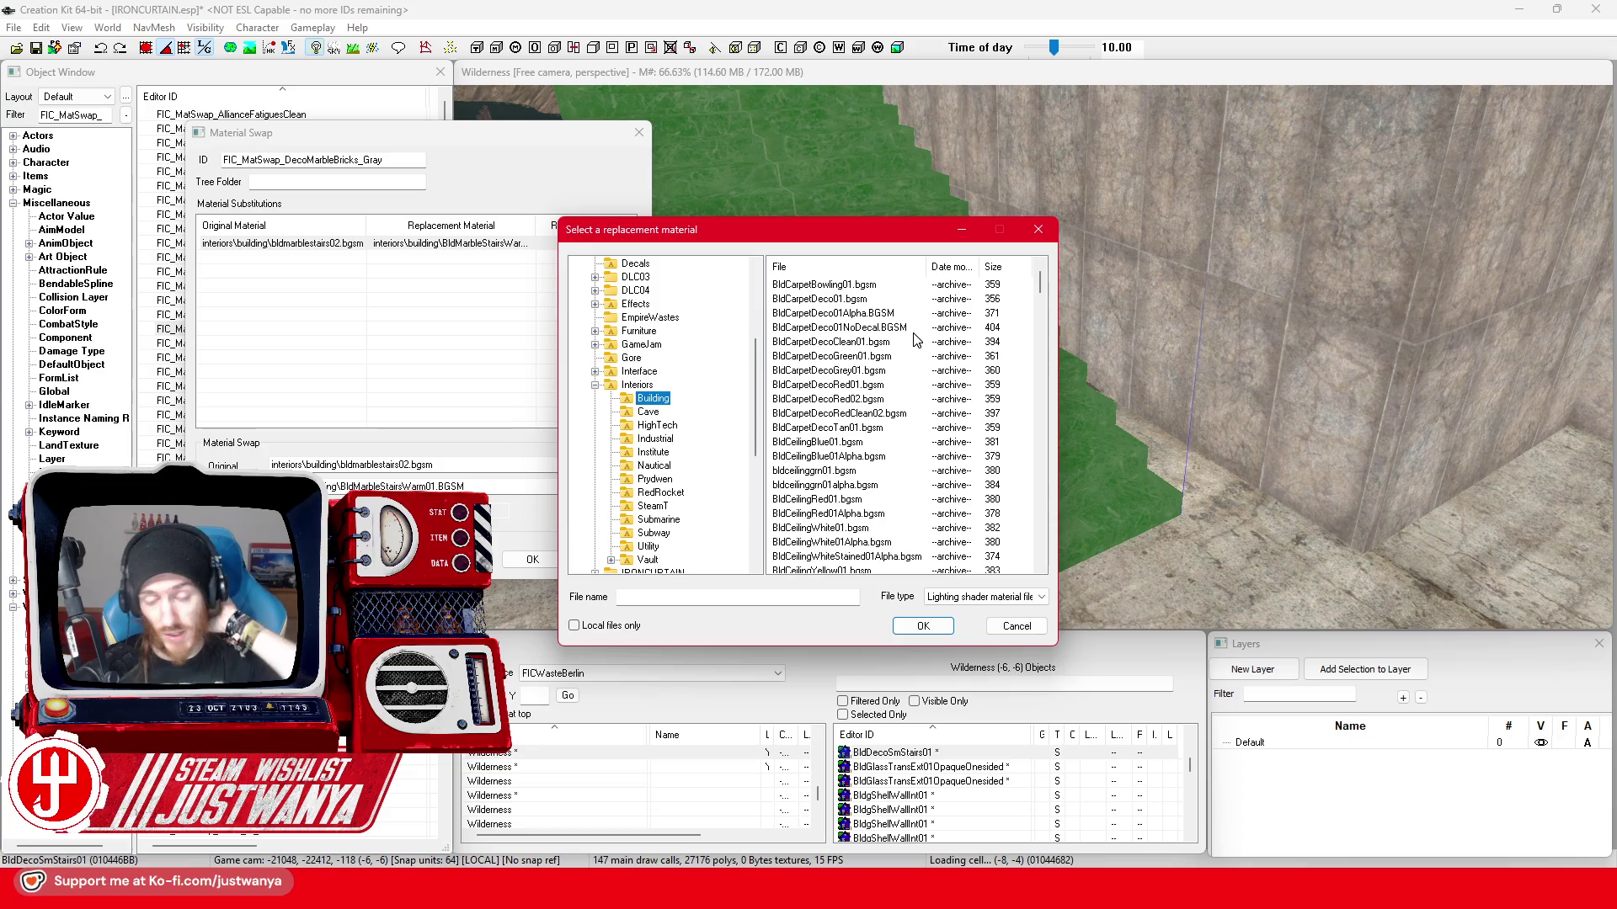
{"action": "scroll", "coordinate": [910, 360], "scroll_direction": "down", "scroll_amount": 2}
{"action": "scroll", "coordinate": [906, 379], "scroll_direction": "down", "scroll_amount": 2}
{"action": "scroll", "coordinate": [900, 399], "scroll_direction": "down", "scroll_amount": 3}
{"action": "scroll", "coordinate": [900, 399], "scroll_direction": "down", "scroll_amount": 3}
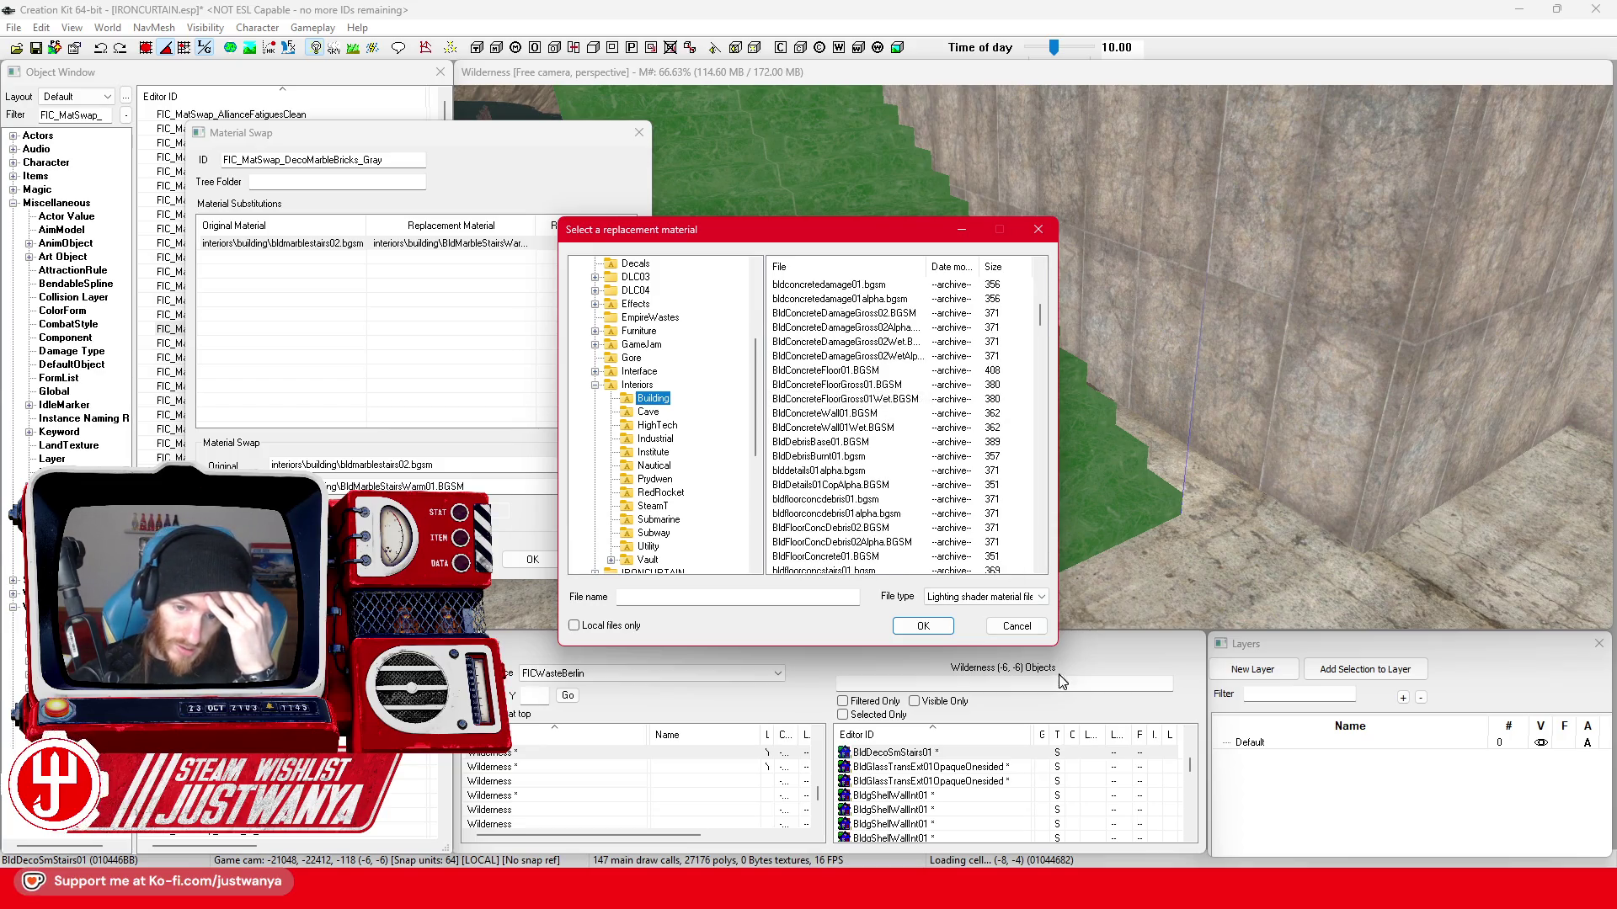
{"action": "left_click", "coordinate": [1017, 626]}
{"action": "left_click", "coordinate": [609, 562]}
{"action": "left_click", "coordinate": [1229, 282]}
{"action": "double_click", "coordinate": [1232, 283]}
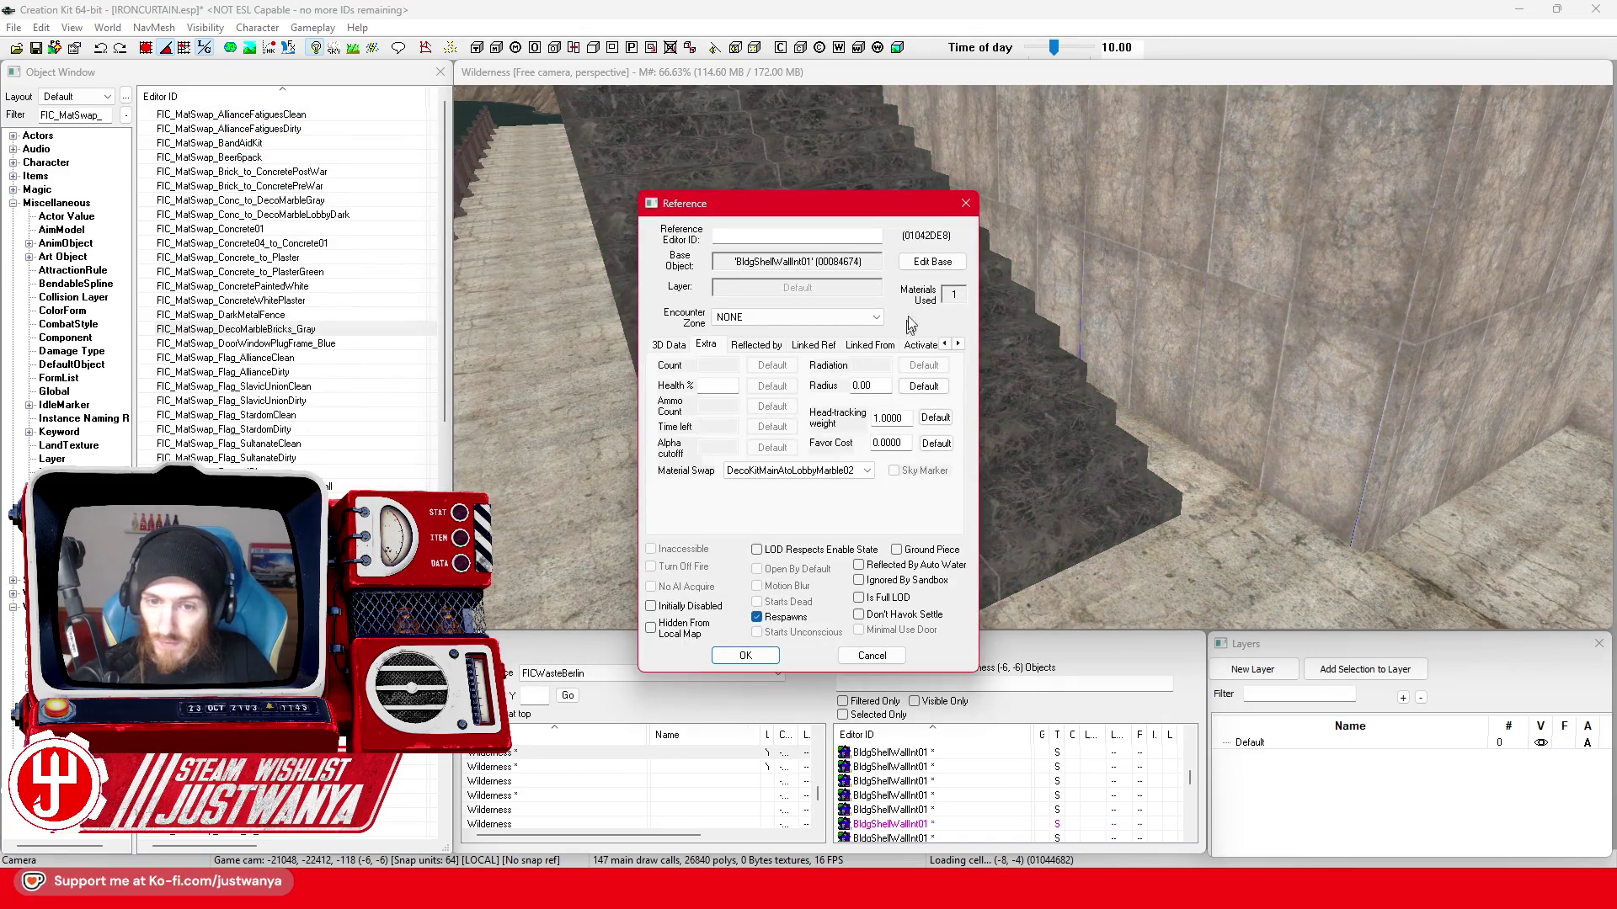
- Preview the wall's model with the DecoKitMainAtoMarbleWhite01 and DecoKitMainAtoLobbyMarble02 swaps
{"action": "left_click", "coordinate": [933, 262]}
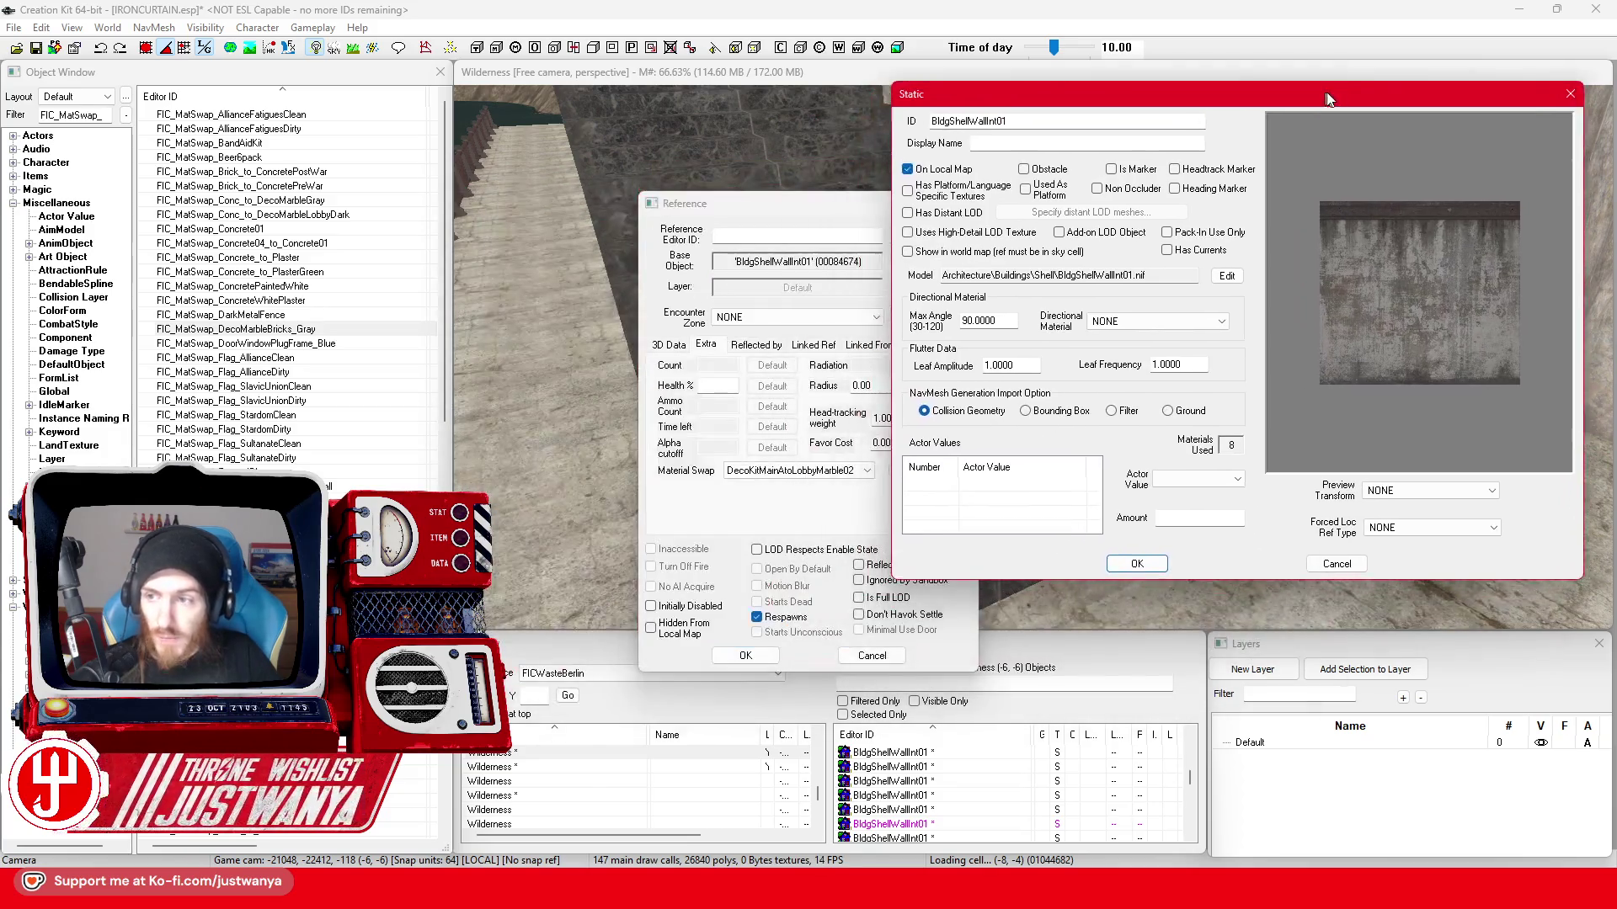
{"action": "left_click_drag", "start_coordinate": [807, 189], "coordinate": [1298, 81]}
{"action": "left_click", "coordinate": [1260, 273]}
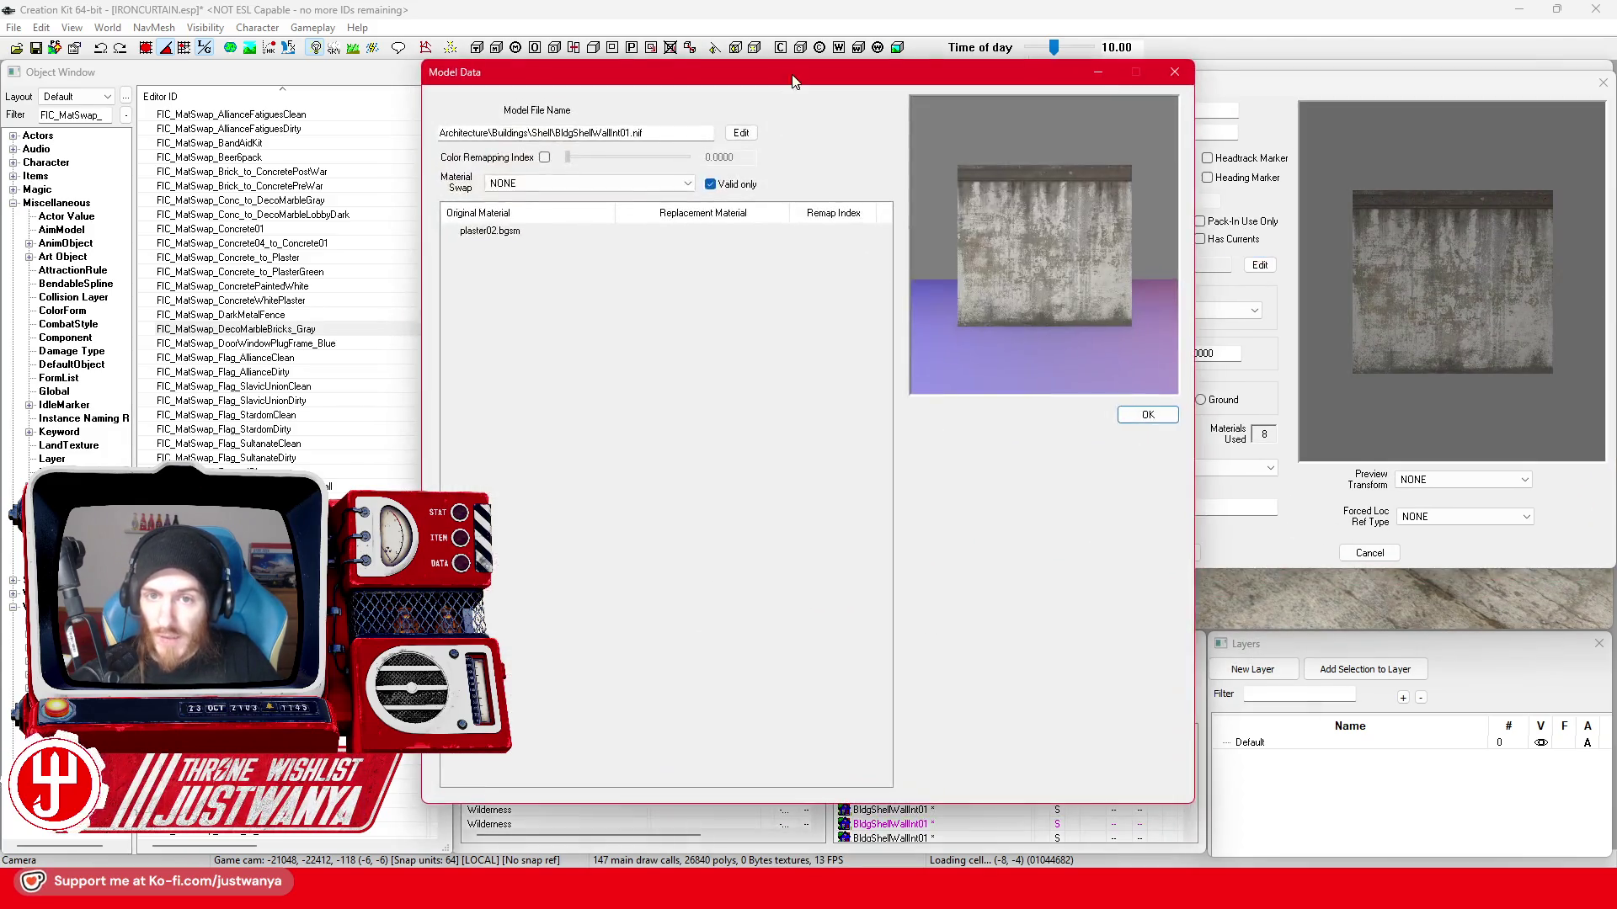
{"action": "left_click_drag", "start_coordinate": [776, 73], "coordinate": [1119, 79]}
{"action": "left_click", "coordinate": [977, 182]}
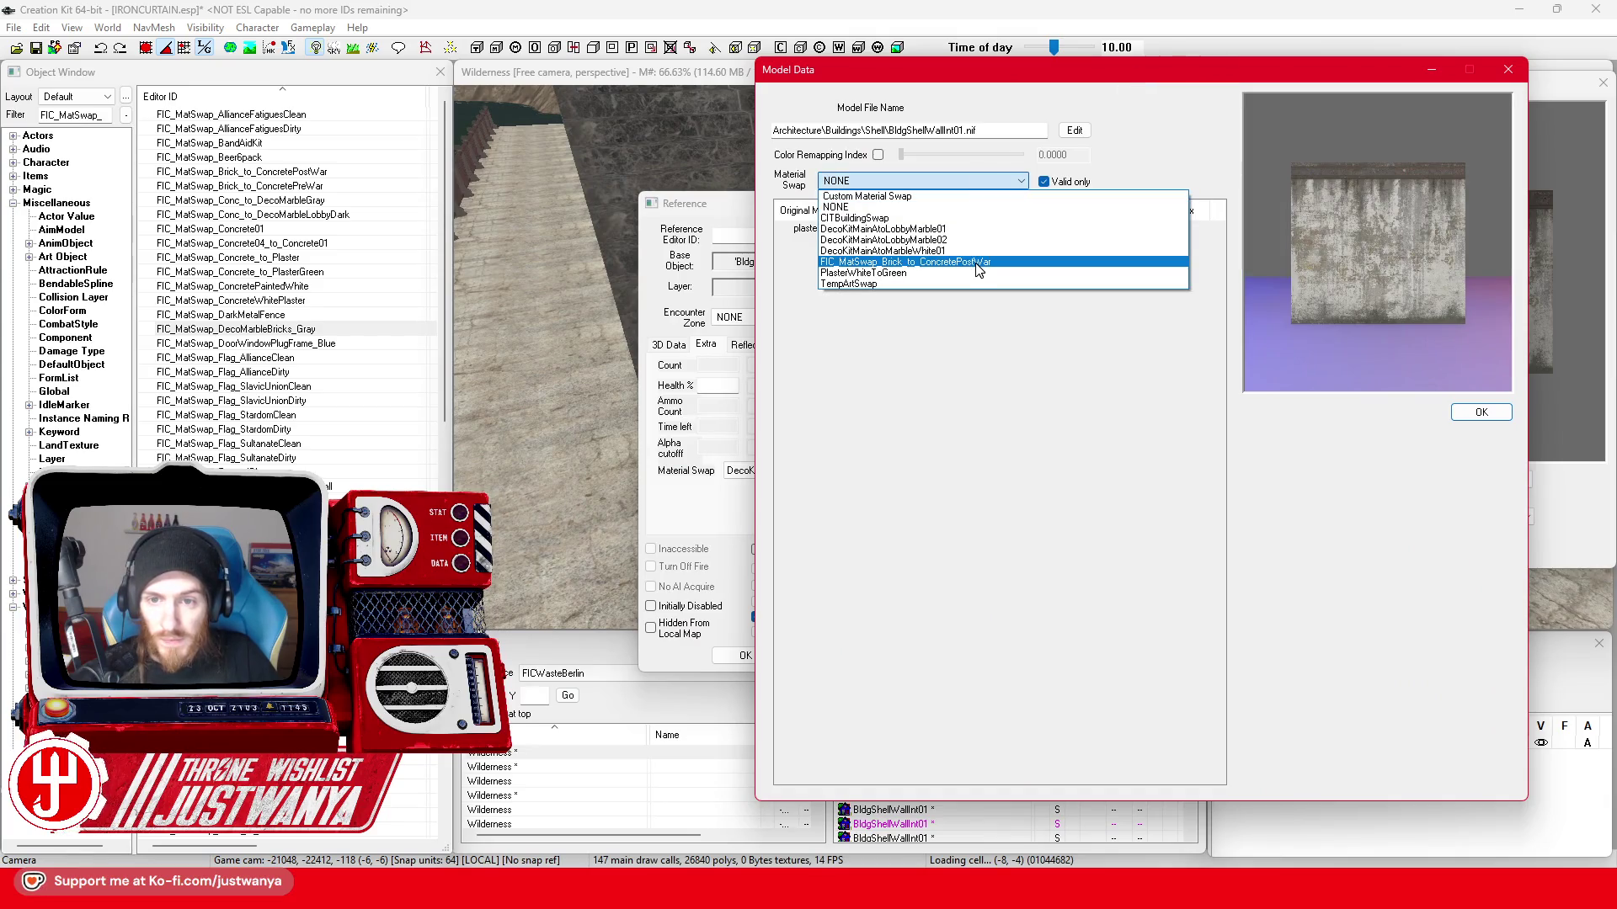
{"action": "left_click", "coordinate": [979, 251]}
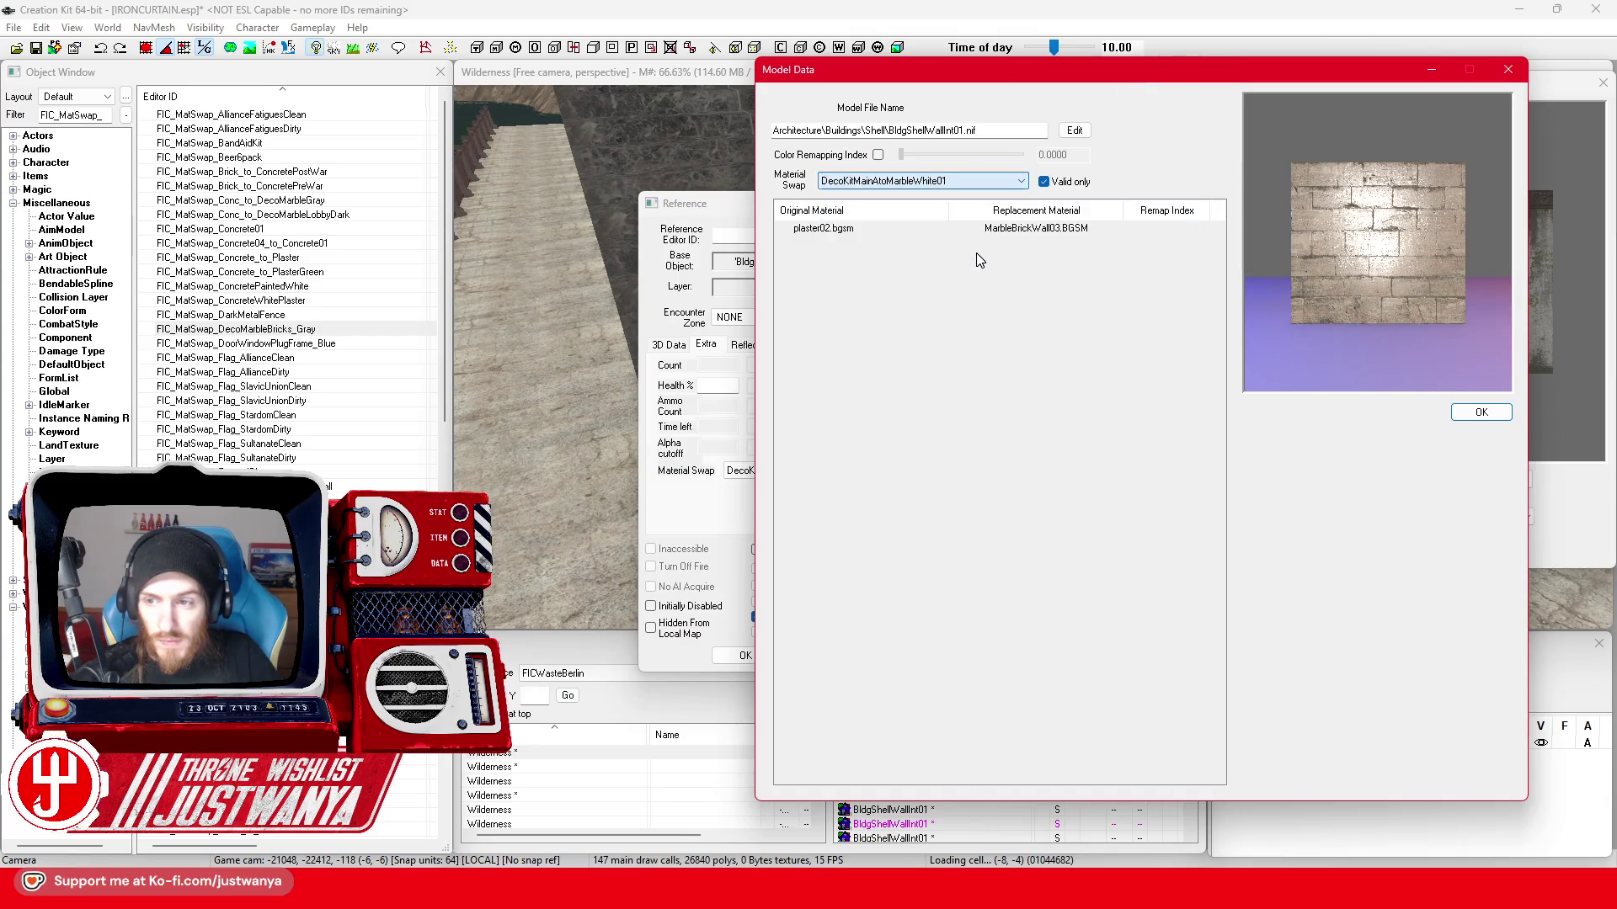
{"action": "left_click", "coordinate": [967, 181]}
{"action": "left_click", "coordinate": [960, 240]}
{"action": "mouse_move", "coordinate": [1379, 297]}
{"action": "left_mouse_down"}
{"action": "mouse_move", "coordinate": [1419, 334]}
{"action": "mouse_move", "coordinate": [1401, 309]}
{"action": "left_mouse_up"}
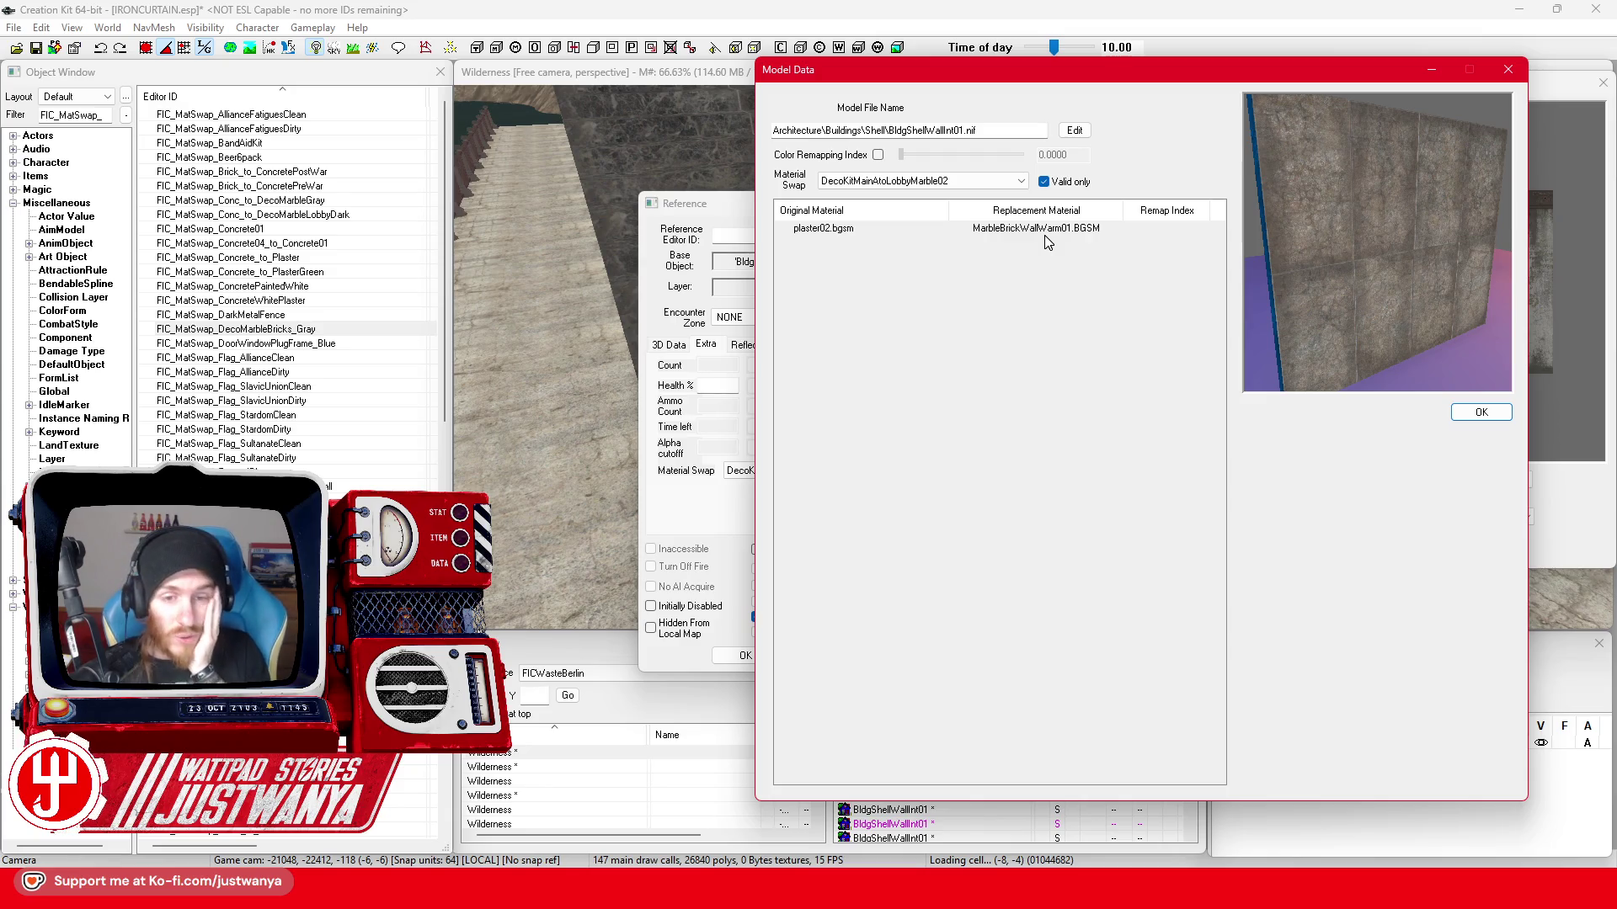
- Set the DecoMarbleBricks_Gray swap's replacement to MarbleBrickWallWarm01.BGSM and save it
{"action": "double_click", "coordinate": [348, 331]}
{"action": "left_click", "coordinate": [477, 243]}
{"action": "left_click", "coordinate": [606, 488]}
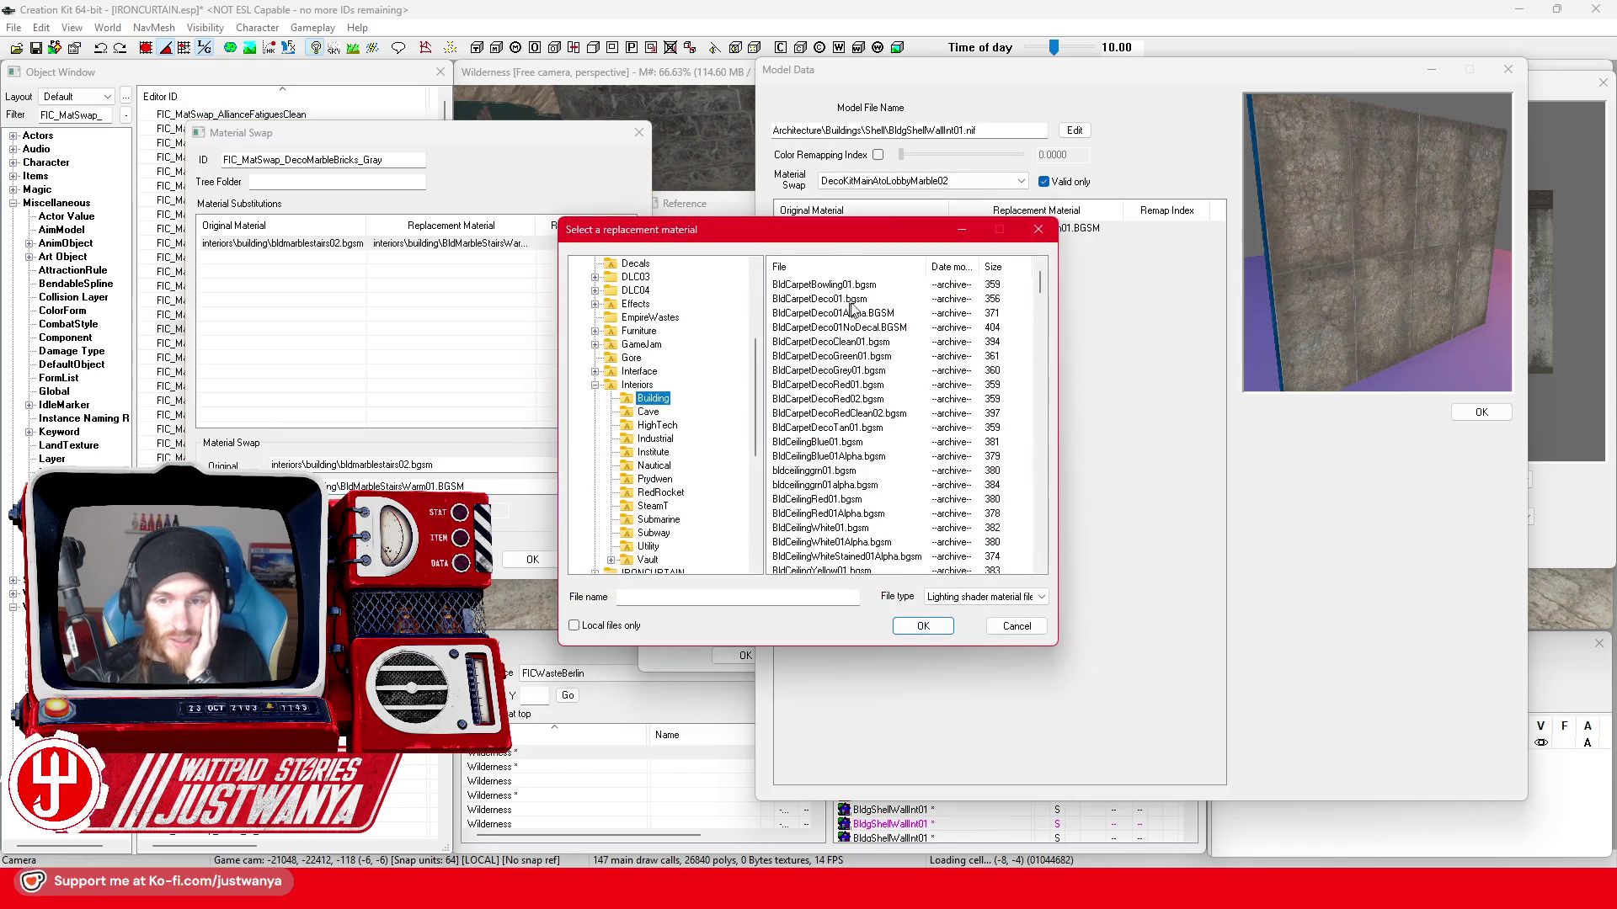
{"action": "left_click_drag", "start_coordinate": [809, 220], "coordinate": [511, 218]}
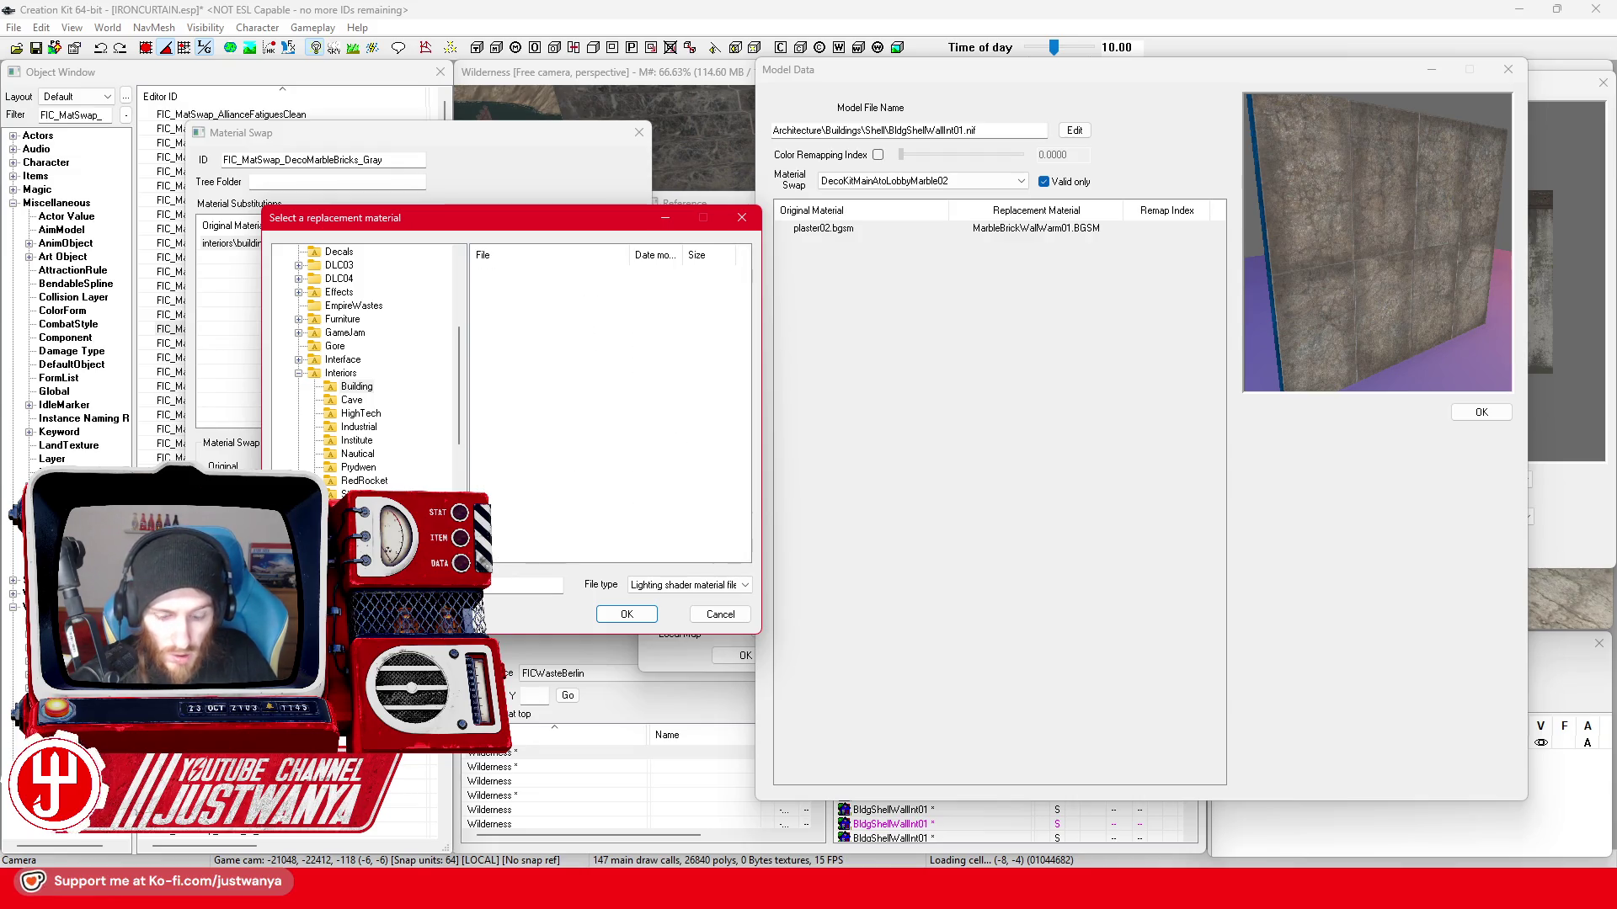
{"action": "scroll", "coordinate": [465, 331], "scroll_direction": "up", "scroll_amount": 5}
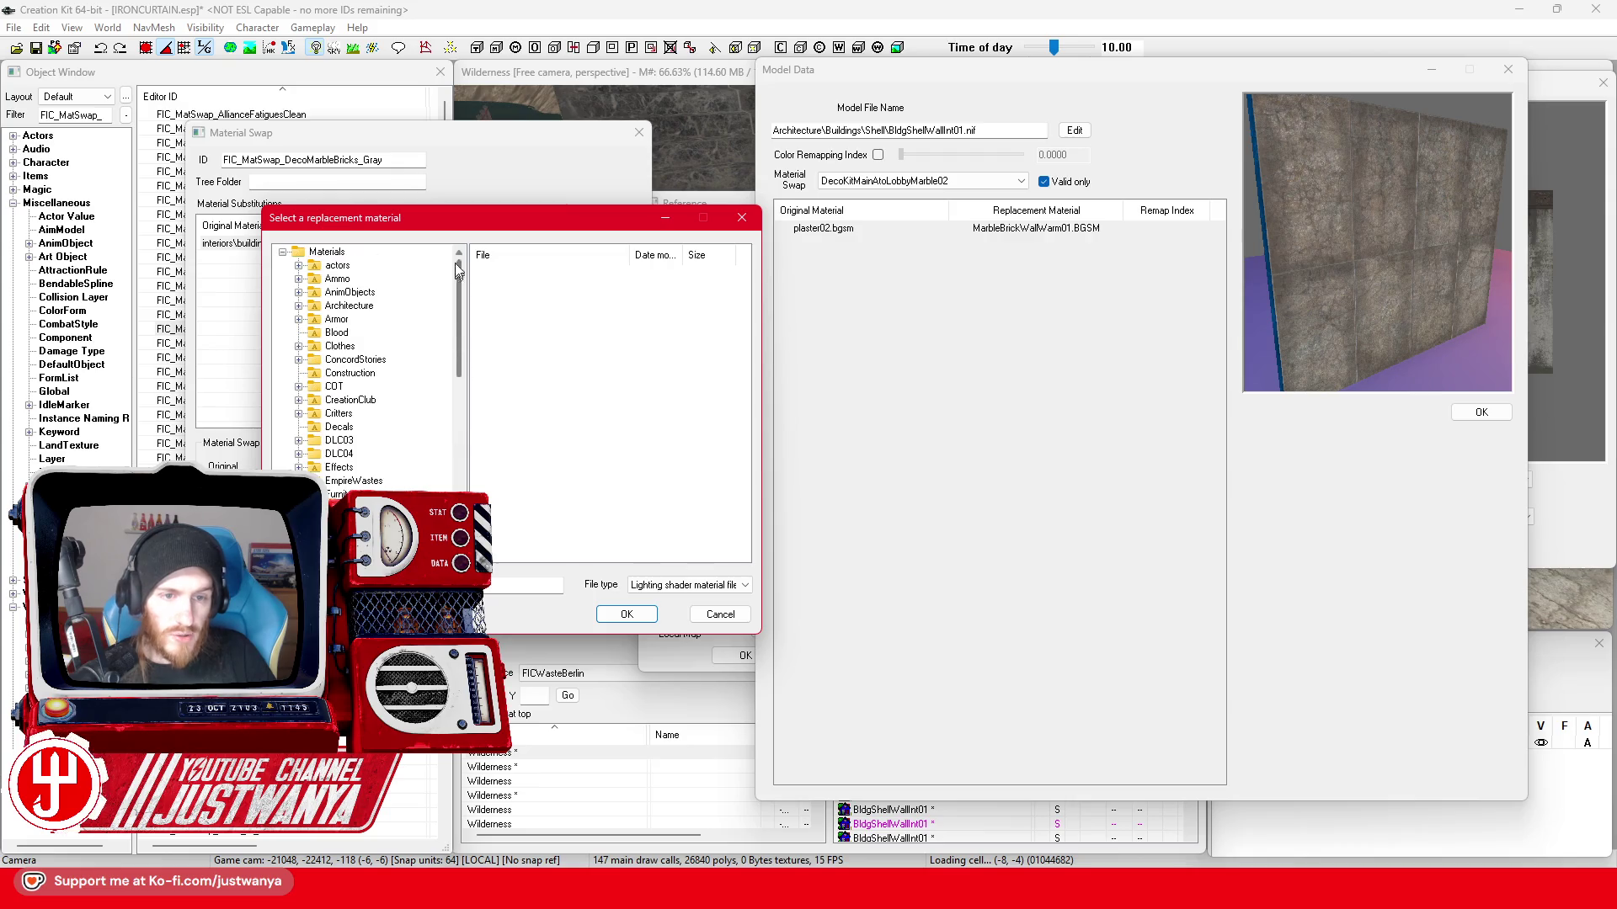
{"action": "left_click", "coordinate": [600, 279]}
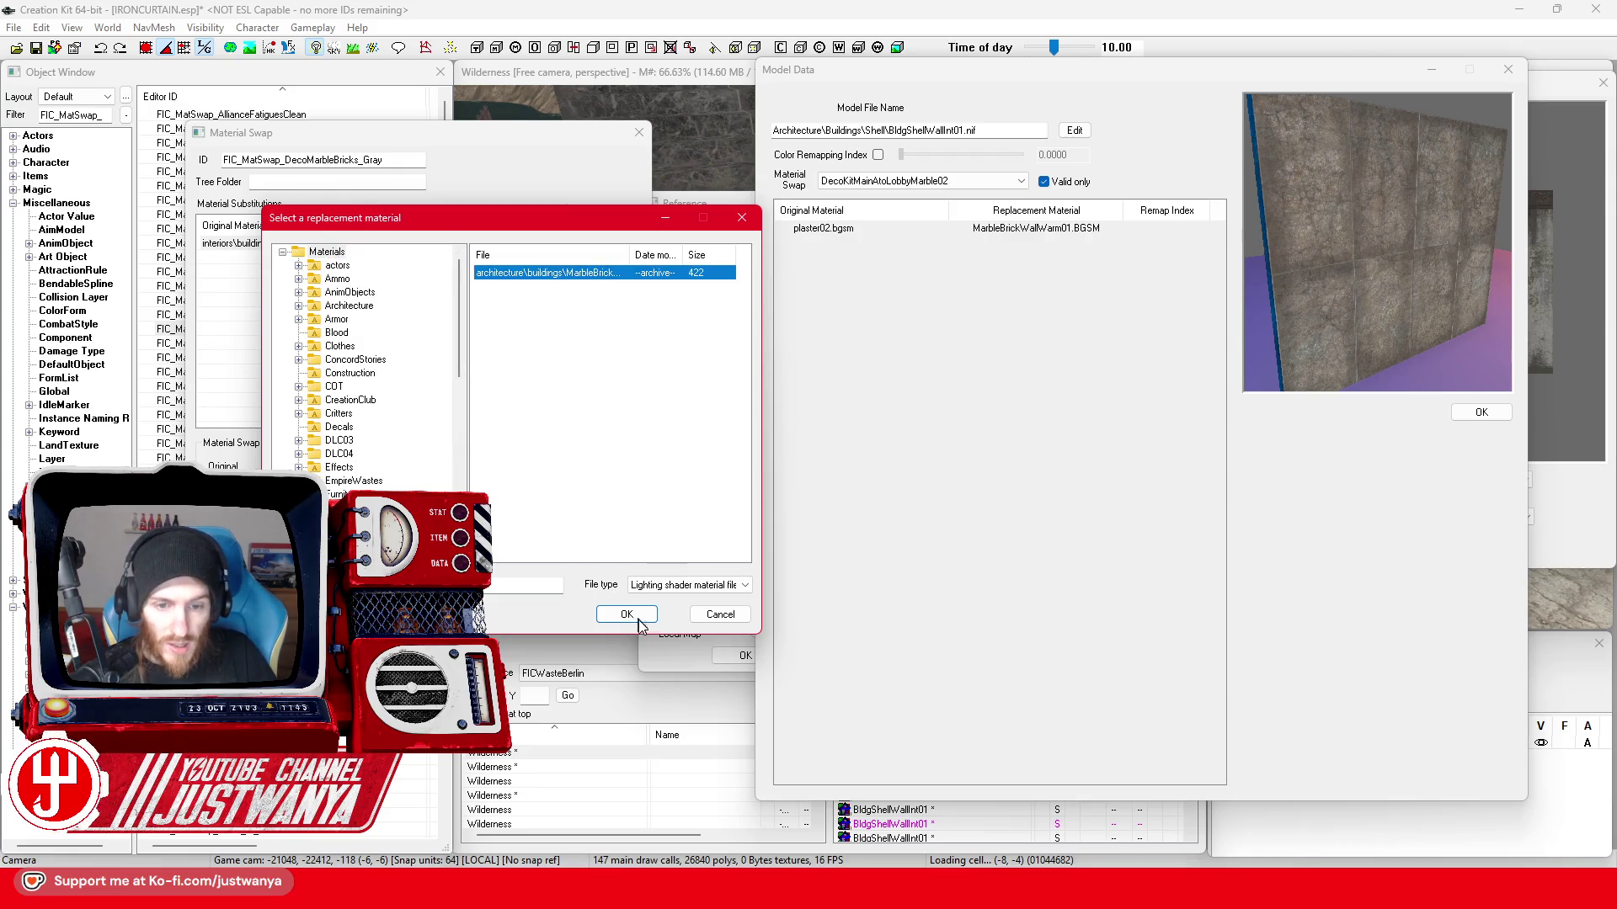
{"action": "left_click", "coordinate": [626, 615]}
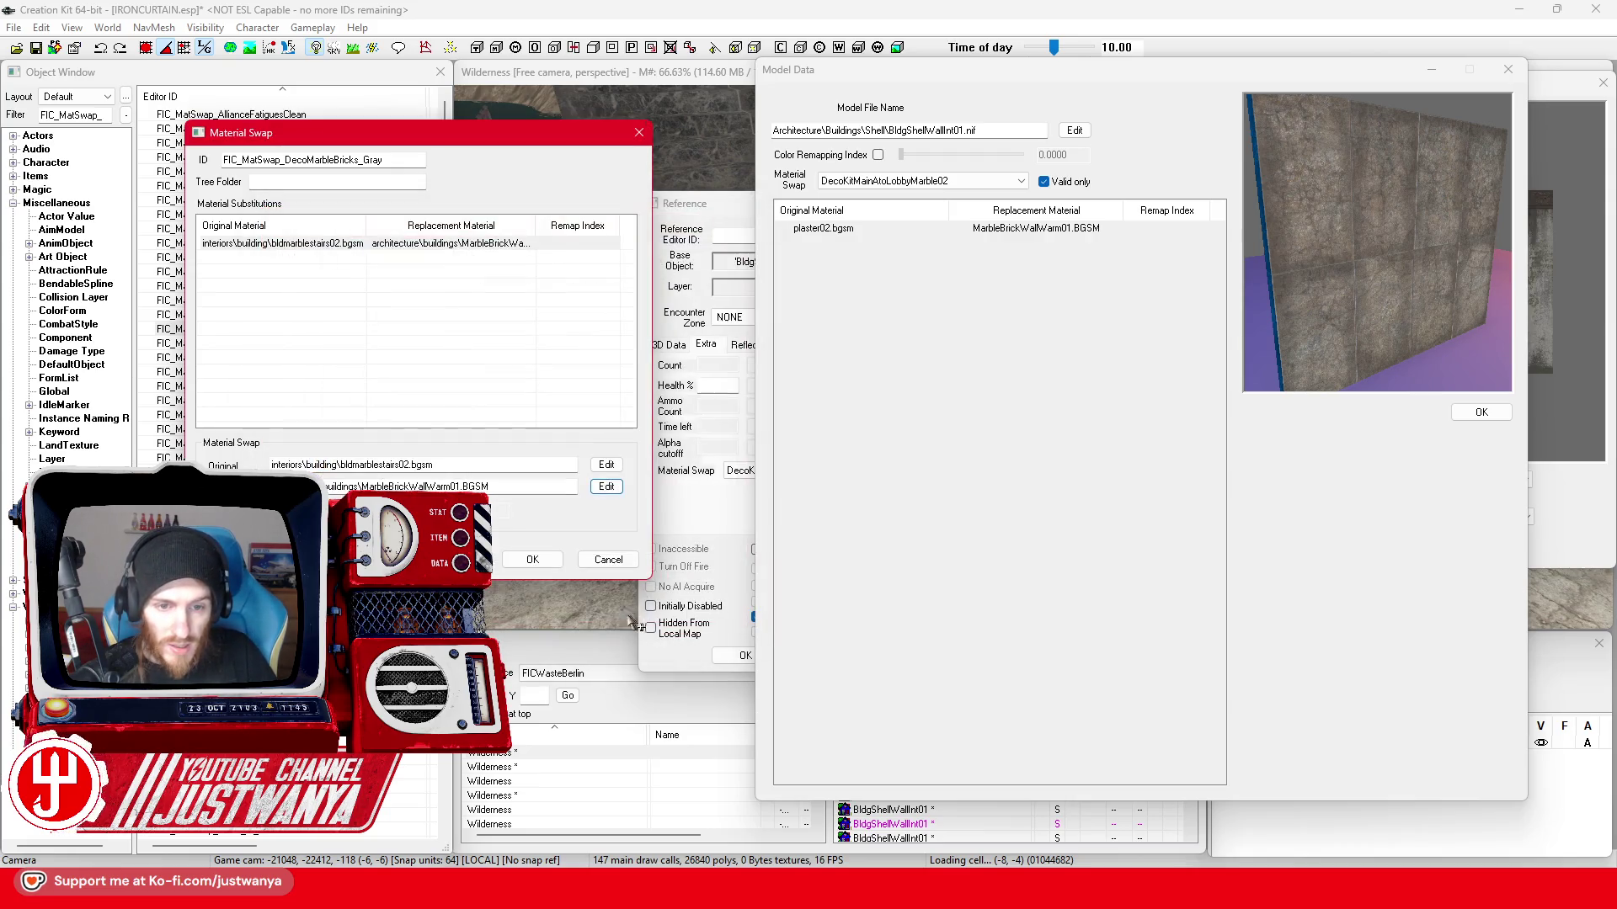
{"action": "left_click", "coordinate": [530, 561]}
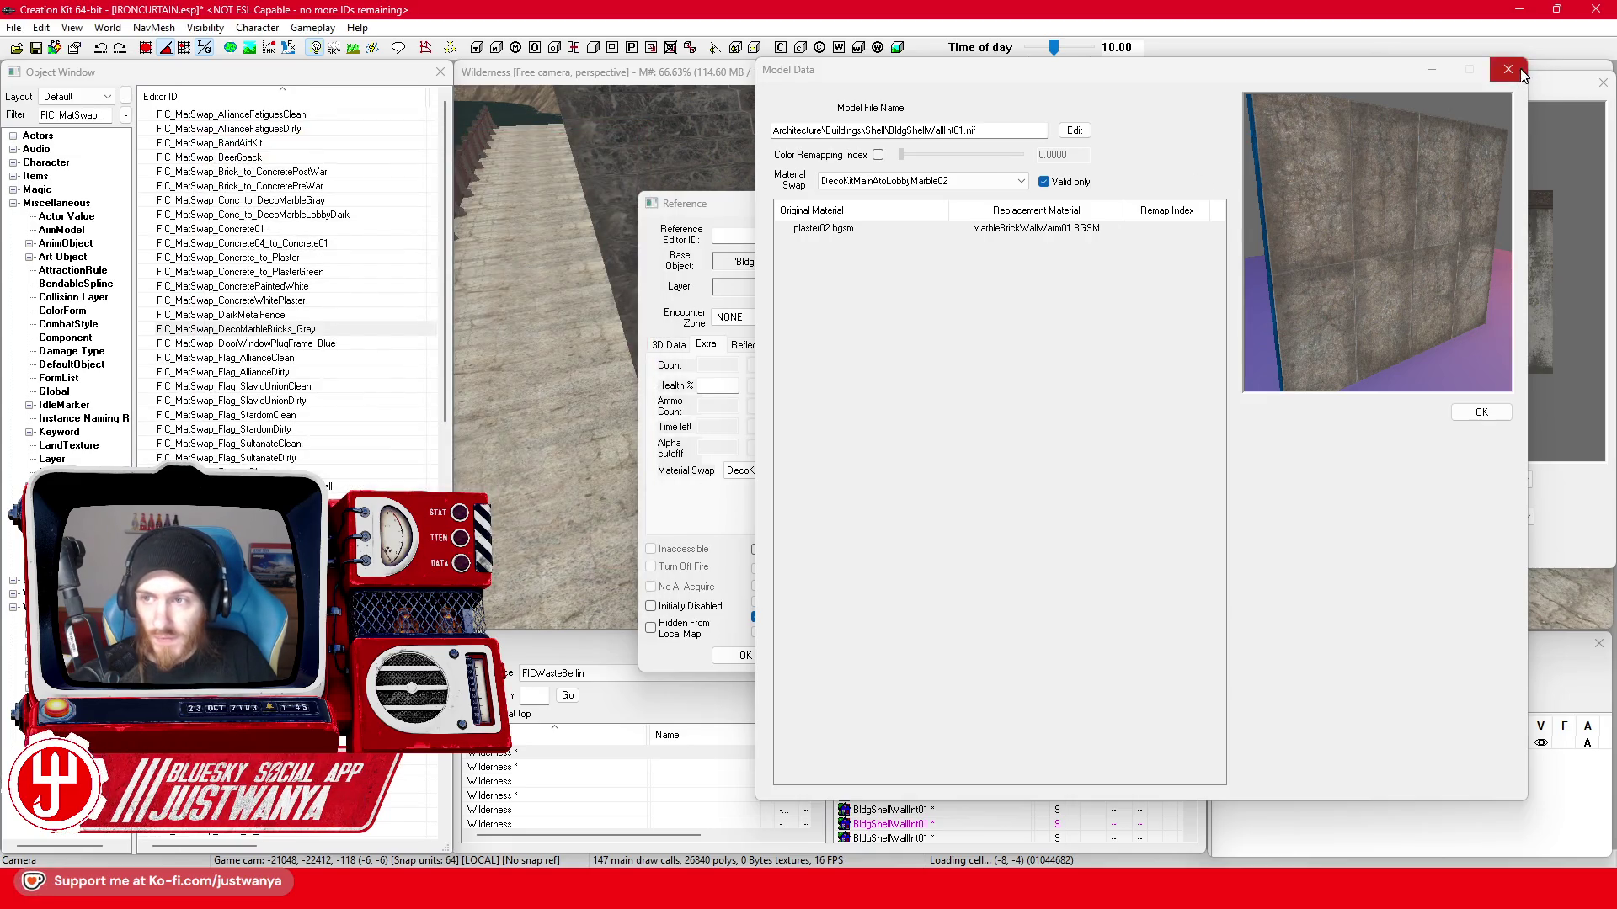
- Close the wall's model data and property windows to return to the stairs
{"action": "left_click", "coordinate": [1509, 69]}
{"action": "left_click", "coordinate": [1163, 549]}
{"action": "left_click", "coordinate": [736, 659]}
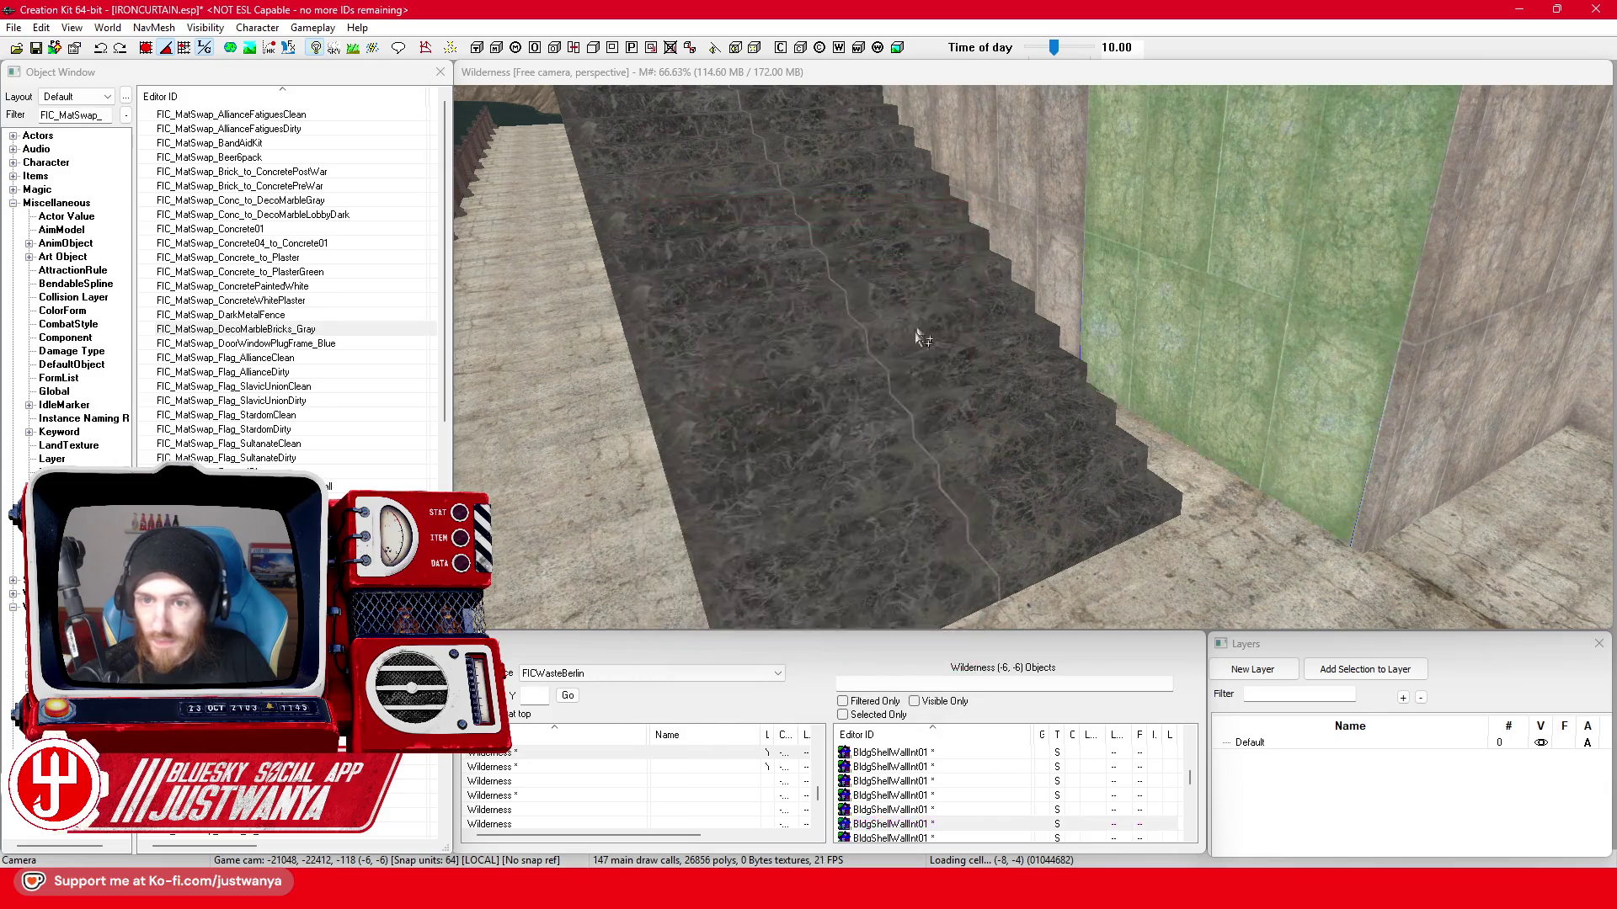
- Apply the DecoMarbleBricks_Gray swap to the stairs and orbit to check the result
{"action": "double_click", "coordinate": [901, 365]}
{"action": "left_click", "coordinate": [812, 470]}
{"action": "left_click", "coordinate": [808, 552]}
{"action": "left_click", "coordinate": [774, 651]}
{"action": "left_click", "coordinate": [1017, 428]}
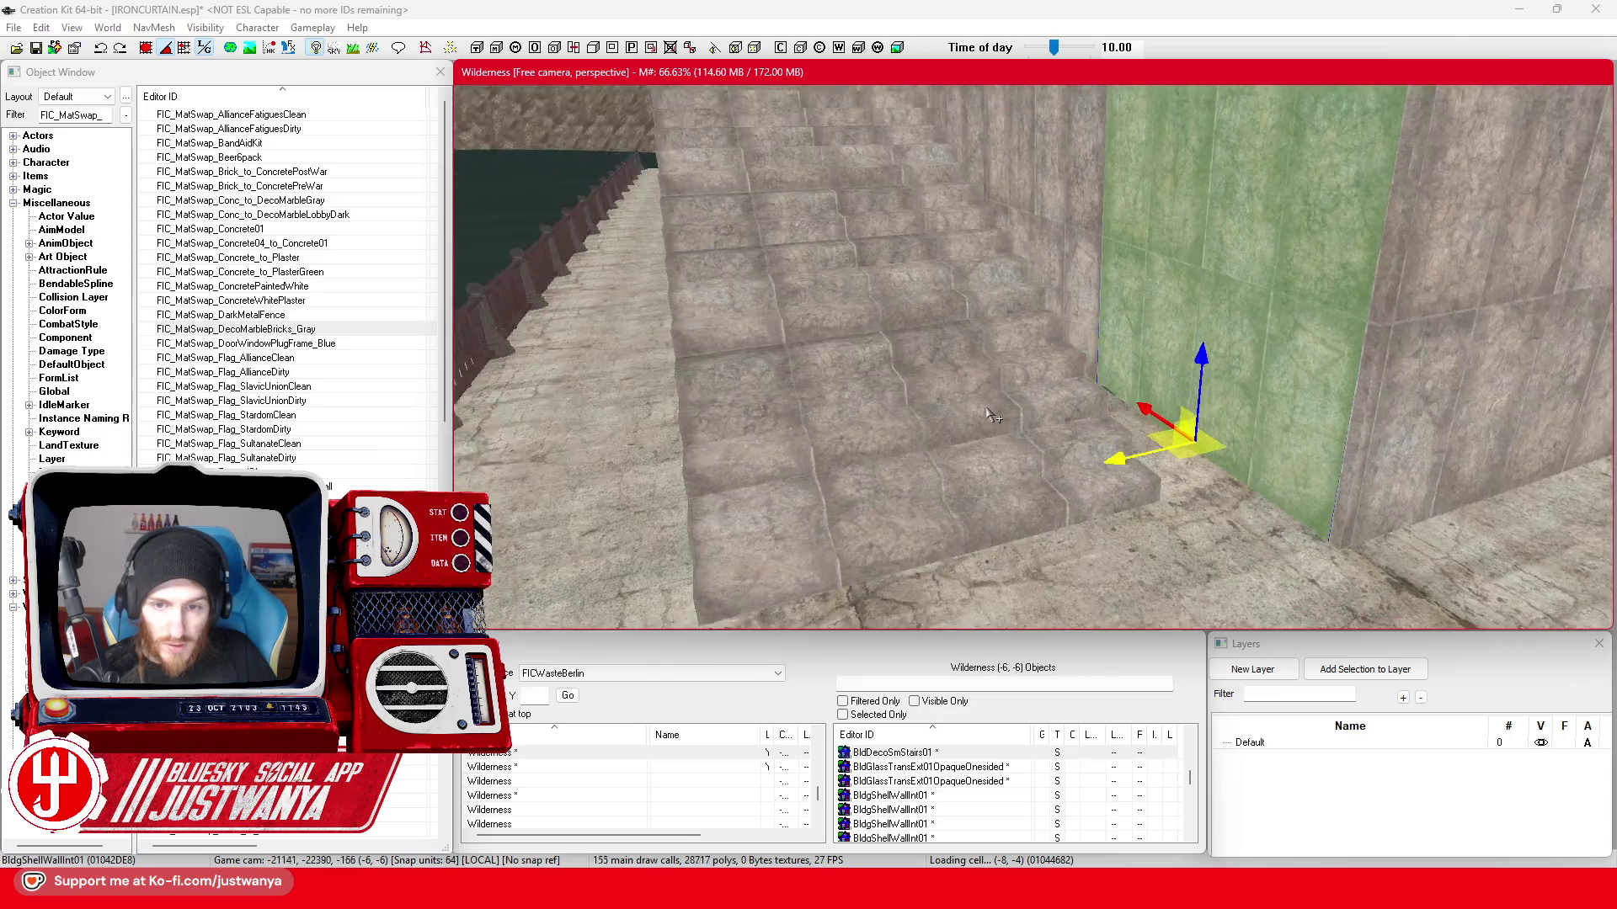
{"action": "key", "text": "shift"}
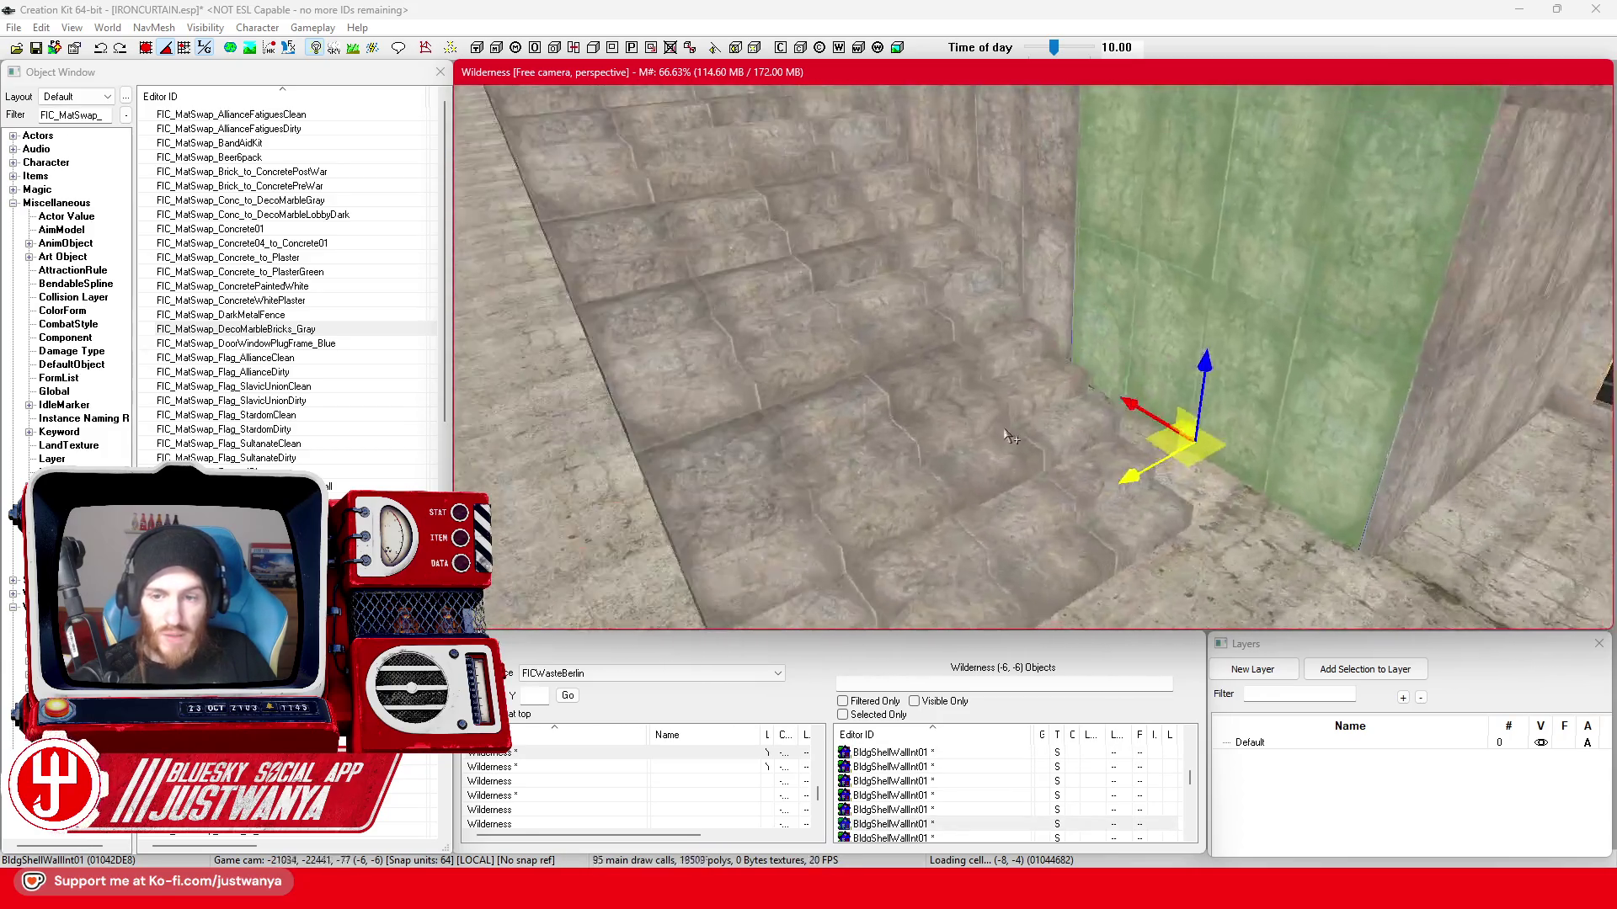
{"action": "key", "text": "shift"}
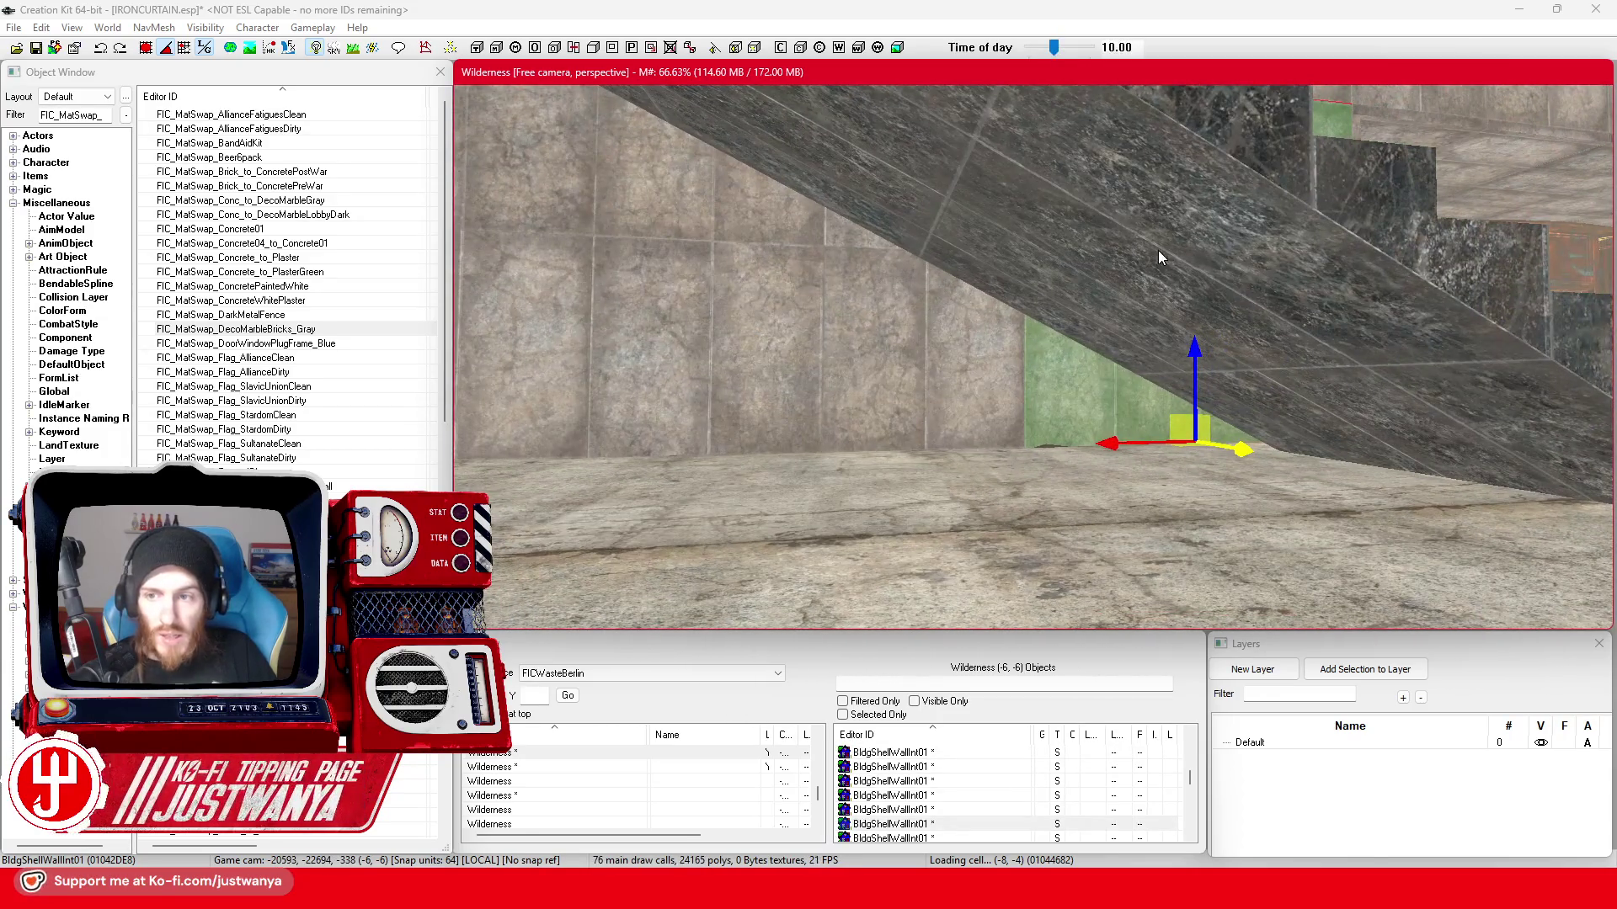
{"action": "key", "text": "shift"}
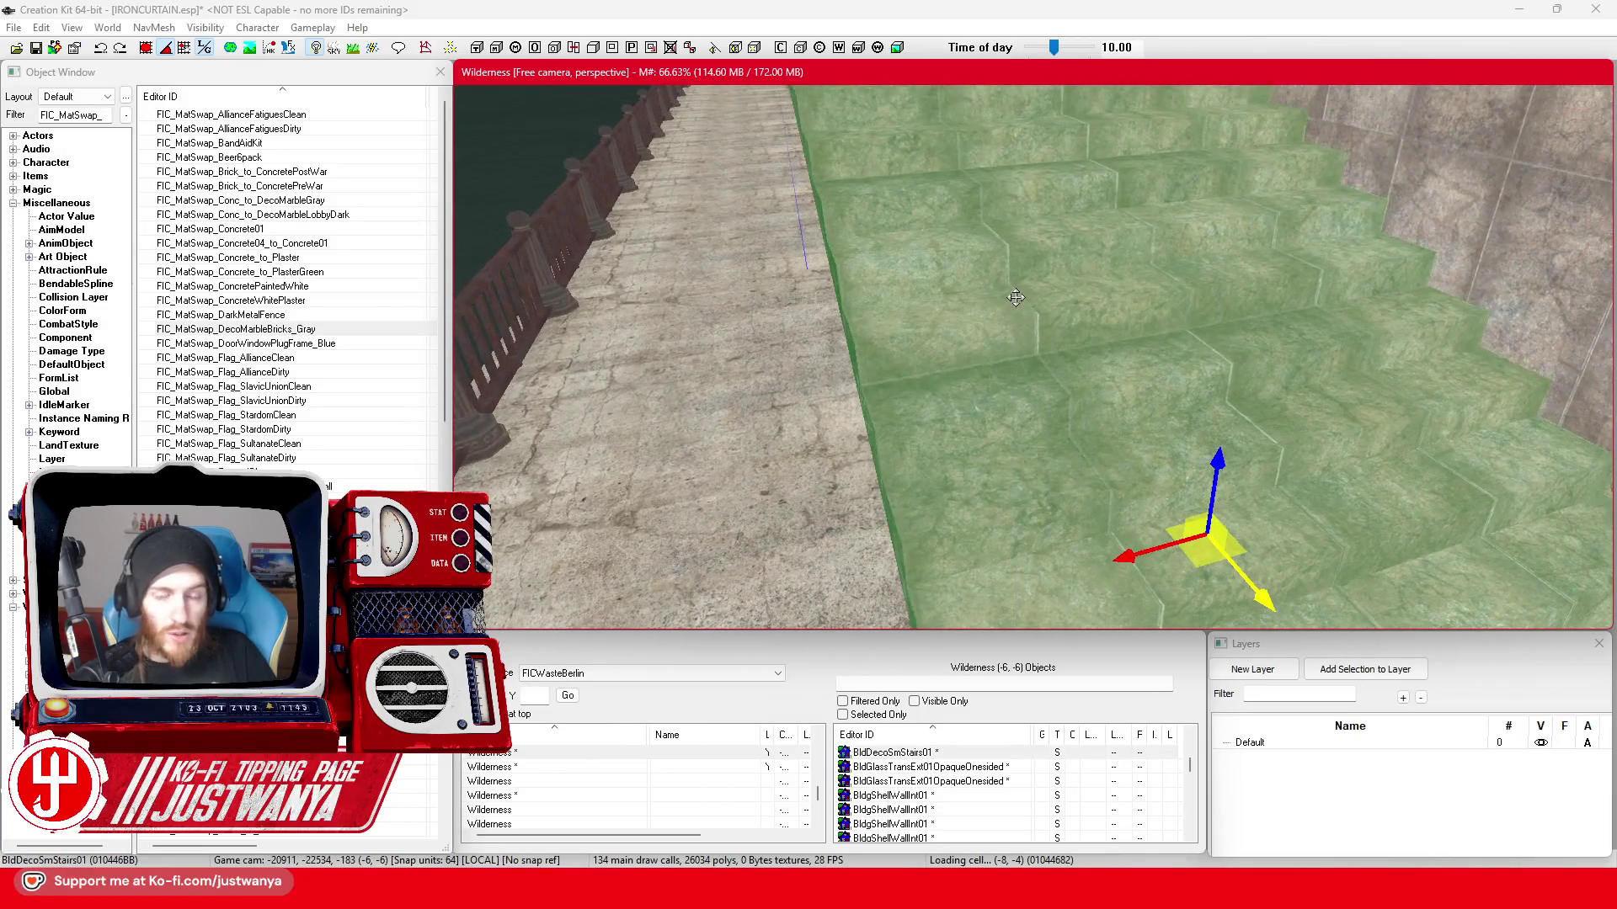
- View the materials used by the stairs mesh from its base object
{"action": "double_click", "coordinate": [1015, 298]}
{"action": "left_click", "coordinate": [919, 263]}
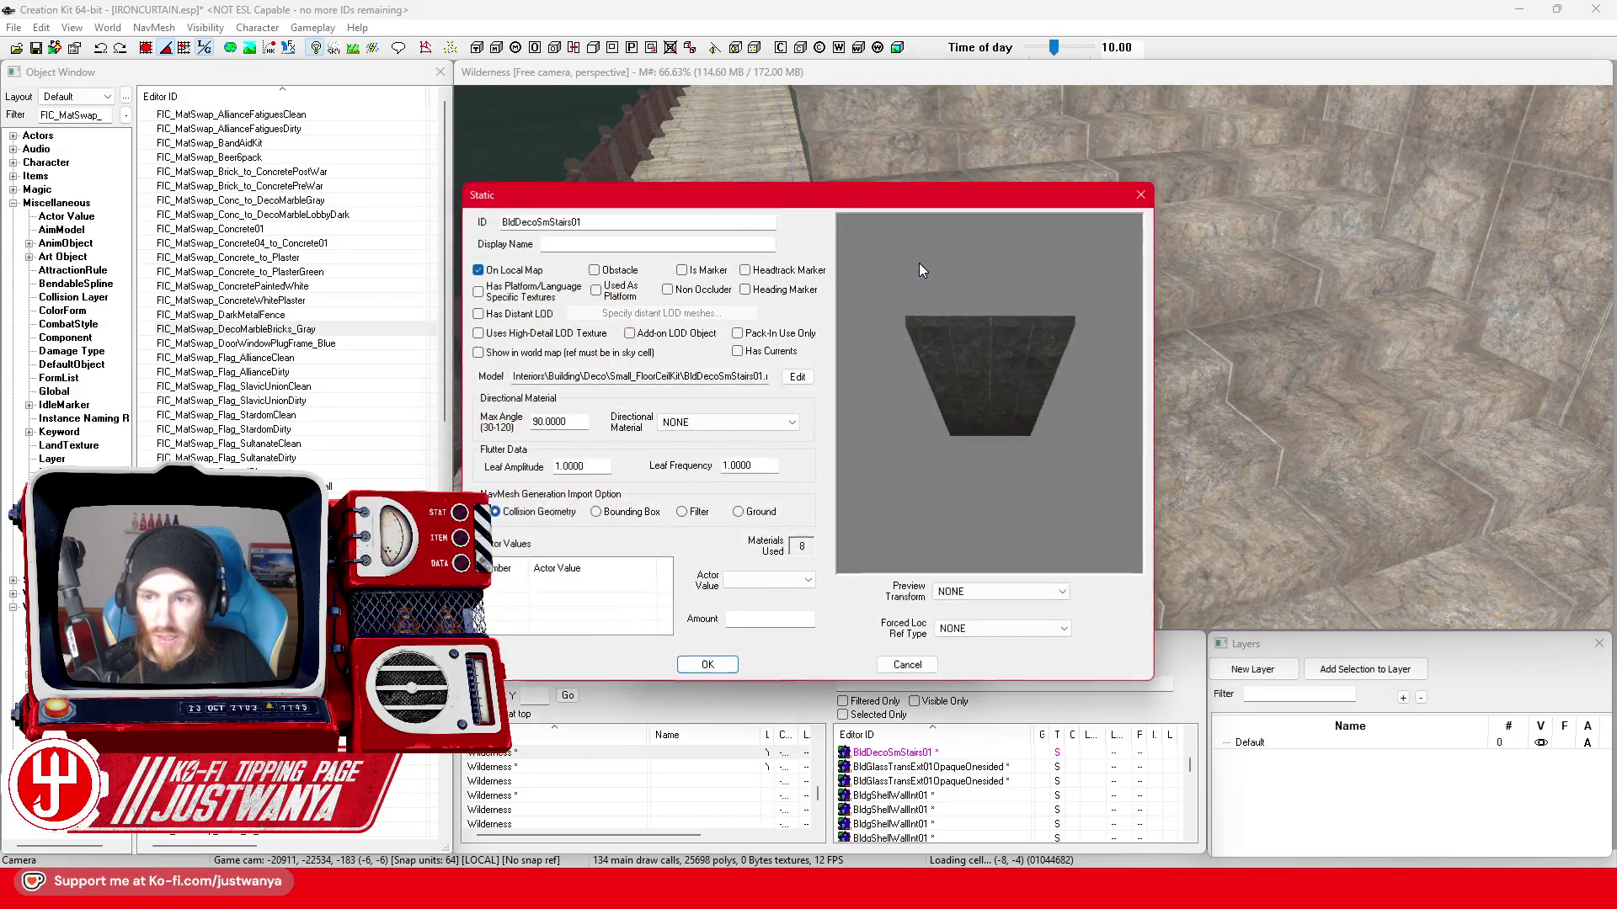
{"action": "left_click_drag", "start_coordinate": [757, 196], "coordinate": [1024, 126]}
{"action": "left_click", "coordinate": [1062, 307]}
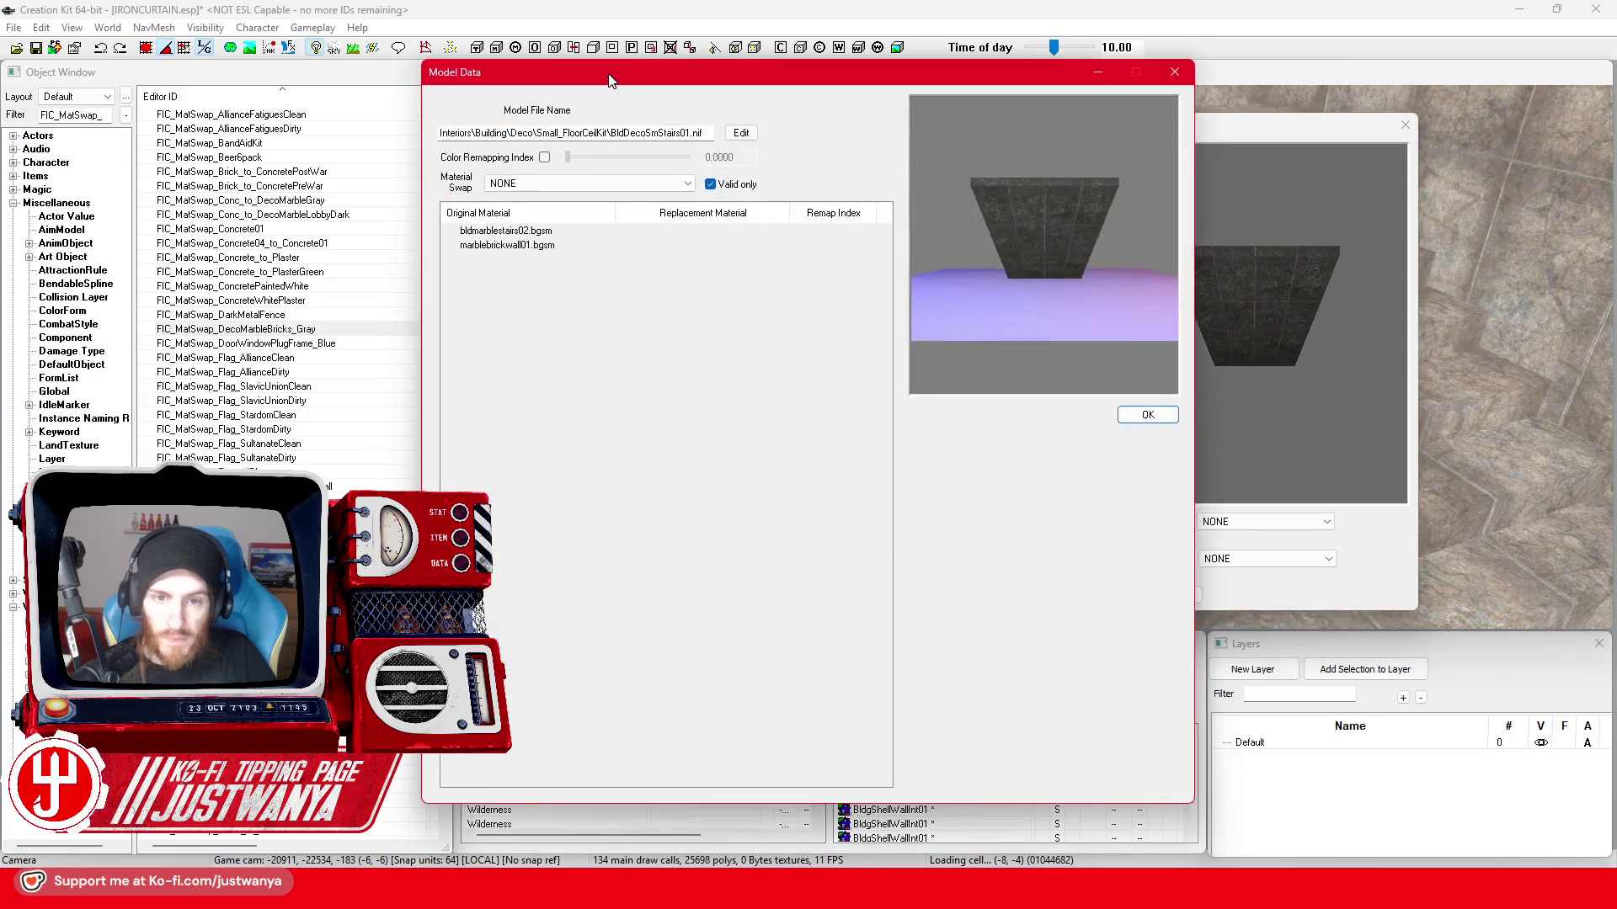
{"action": "left_click", "coordinate": [1169, 75]}
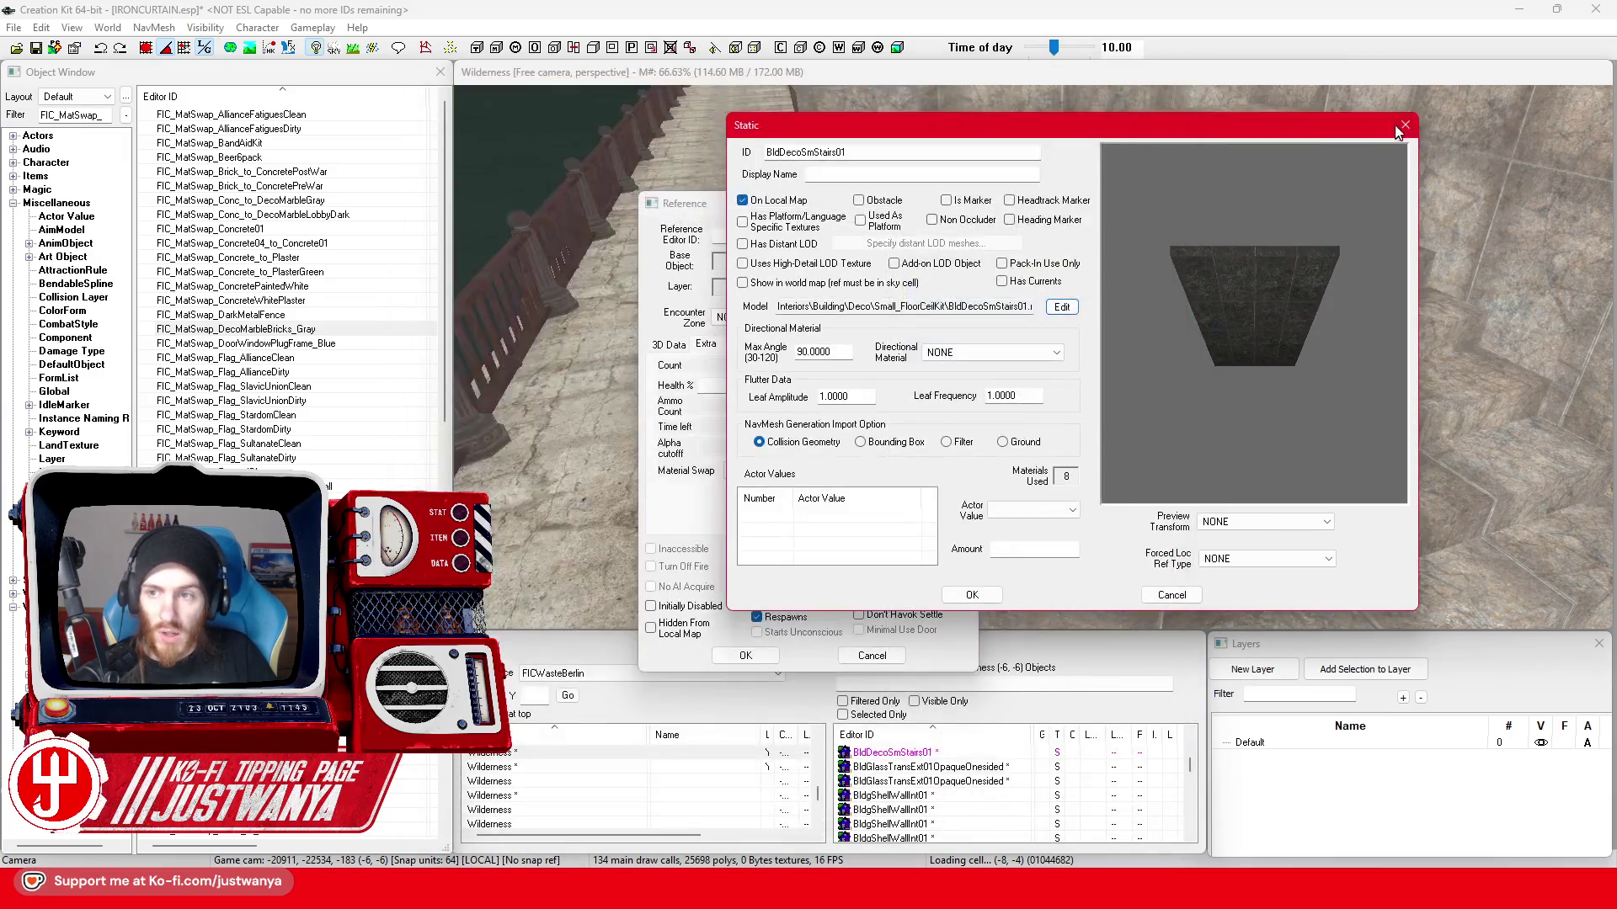
- Close the stairs' editors and reopen the FIC_MatSwap_DecoMarbleBricks_Gray swap
{"action": "left_click", "coordinate": [1405, 124]}
{"action": "left_click", "coordinate": [967, 205]}
{"action": "double_click", "coordinate": [360, 327]}
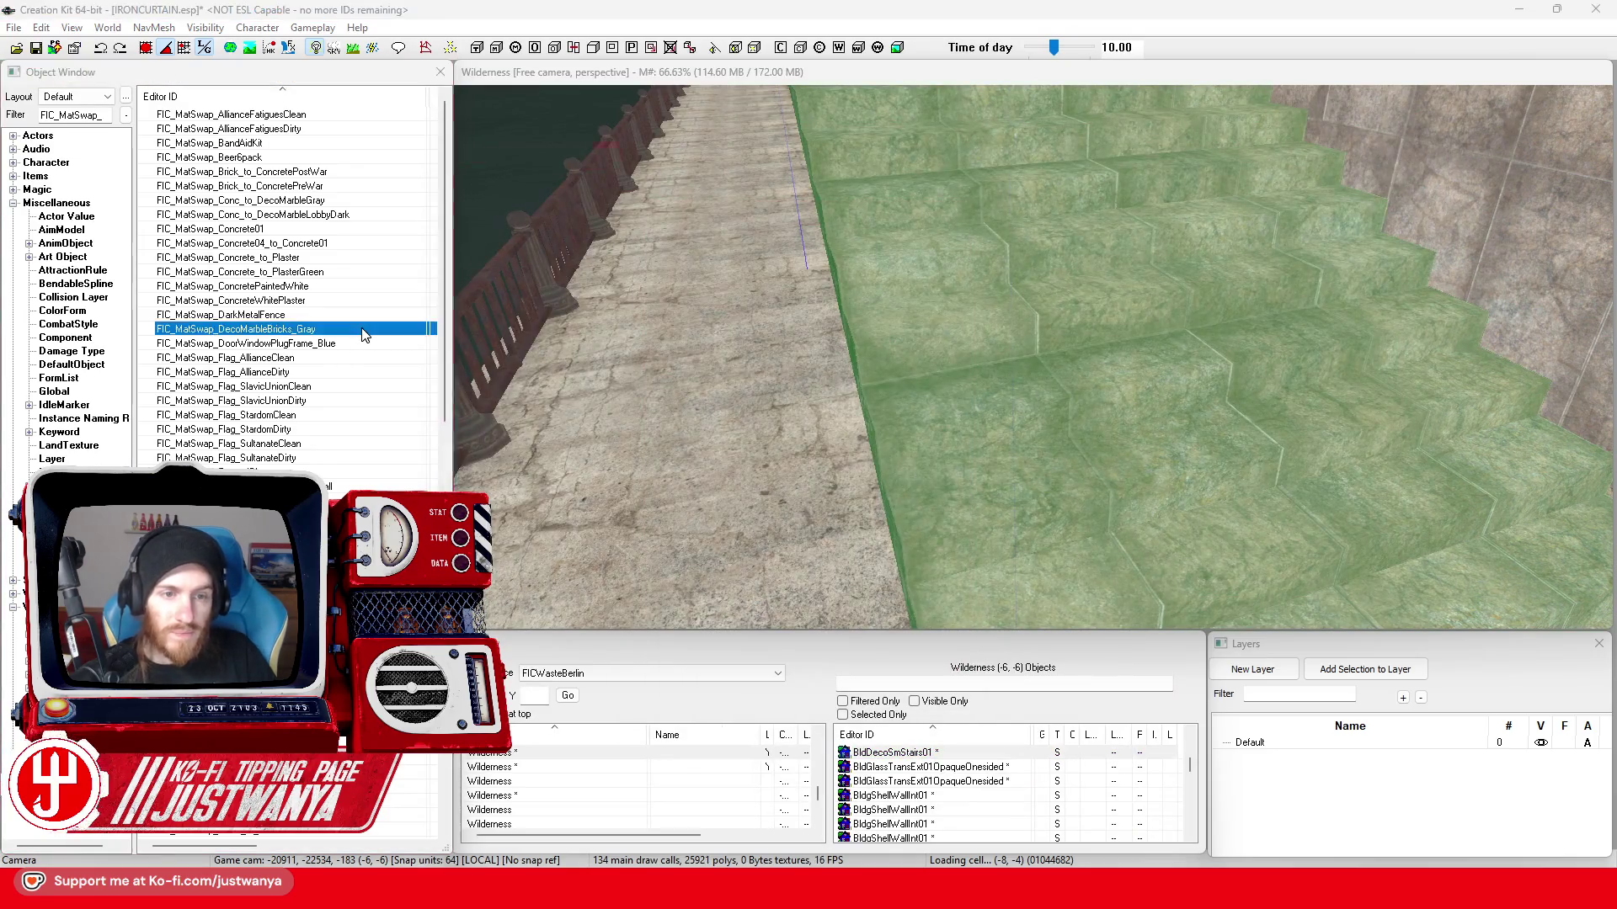
{"action": "double_click", "coordinate": [329, 246]}
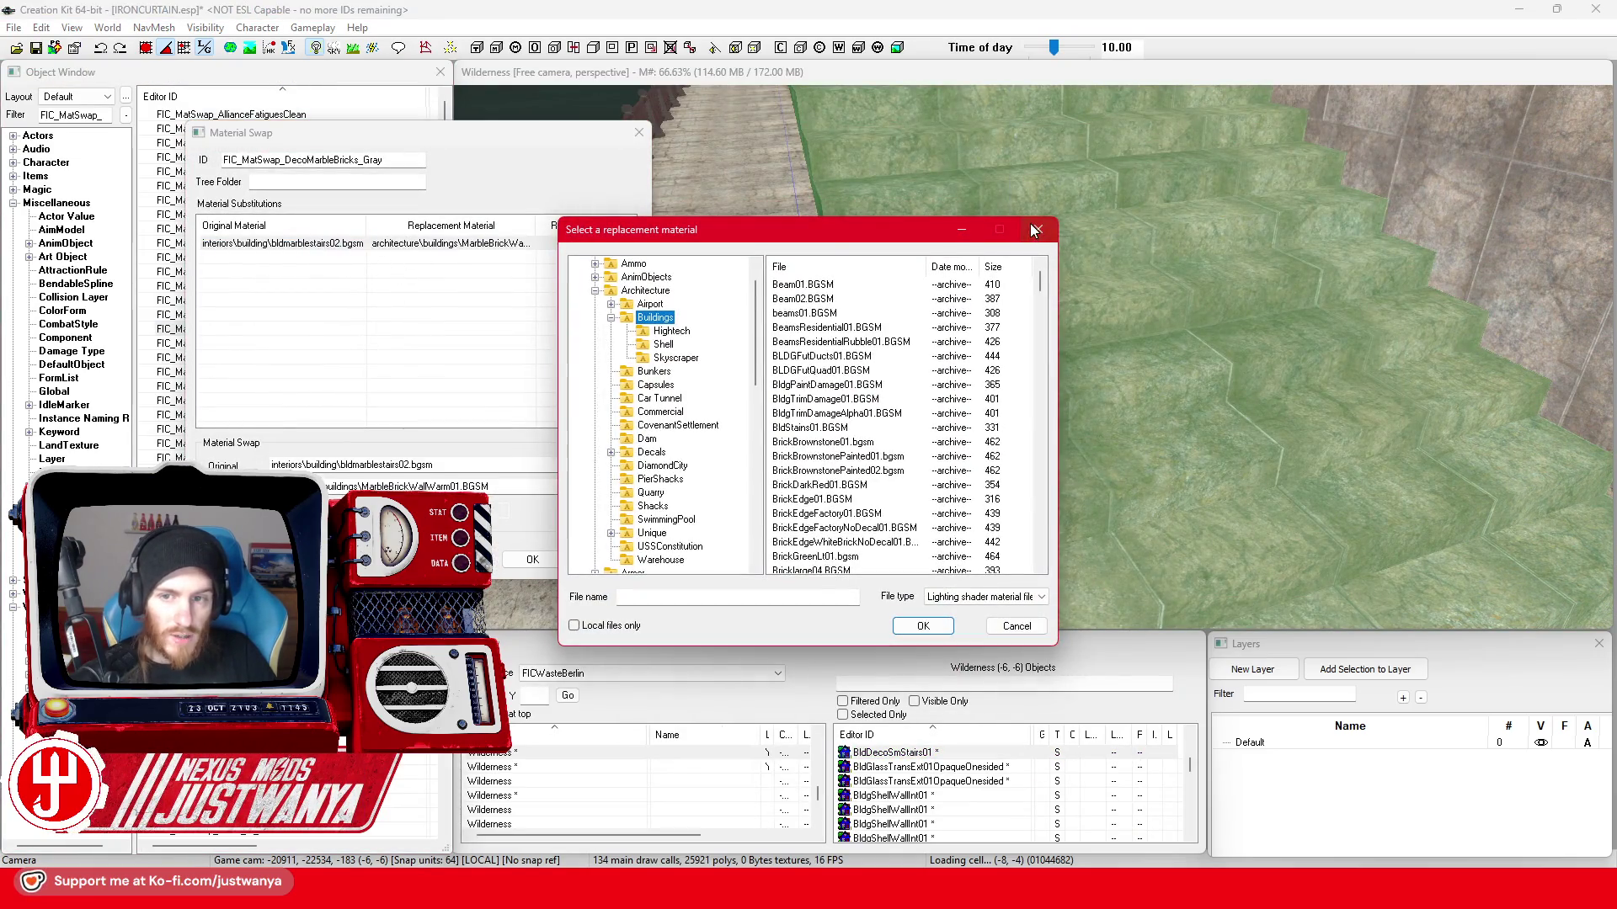
{"action": "left_click", "coordinate": [1038, 229]}
- Add a substitution row with marblebrickwall01 as the original material
{"action": "double_click", "coordinate": [336, 245]}
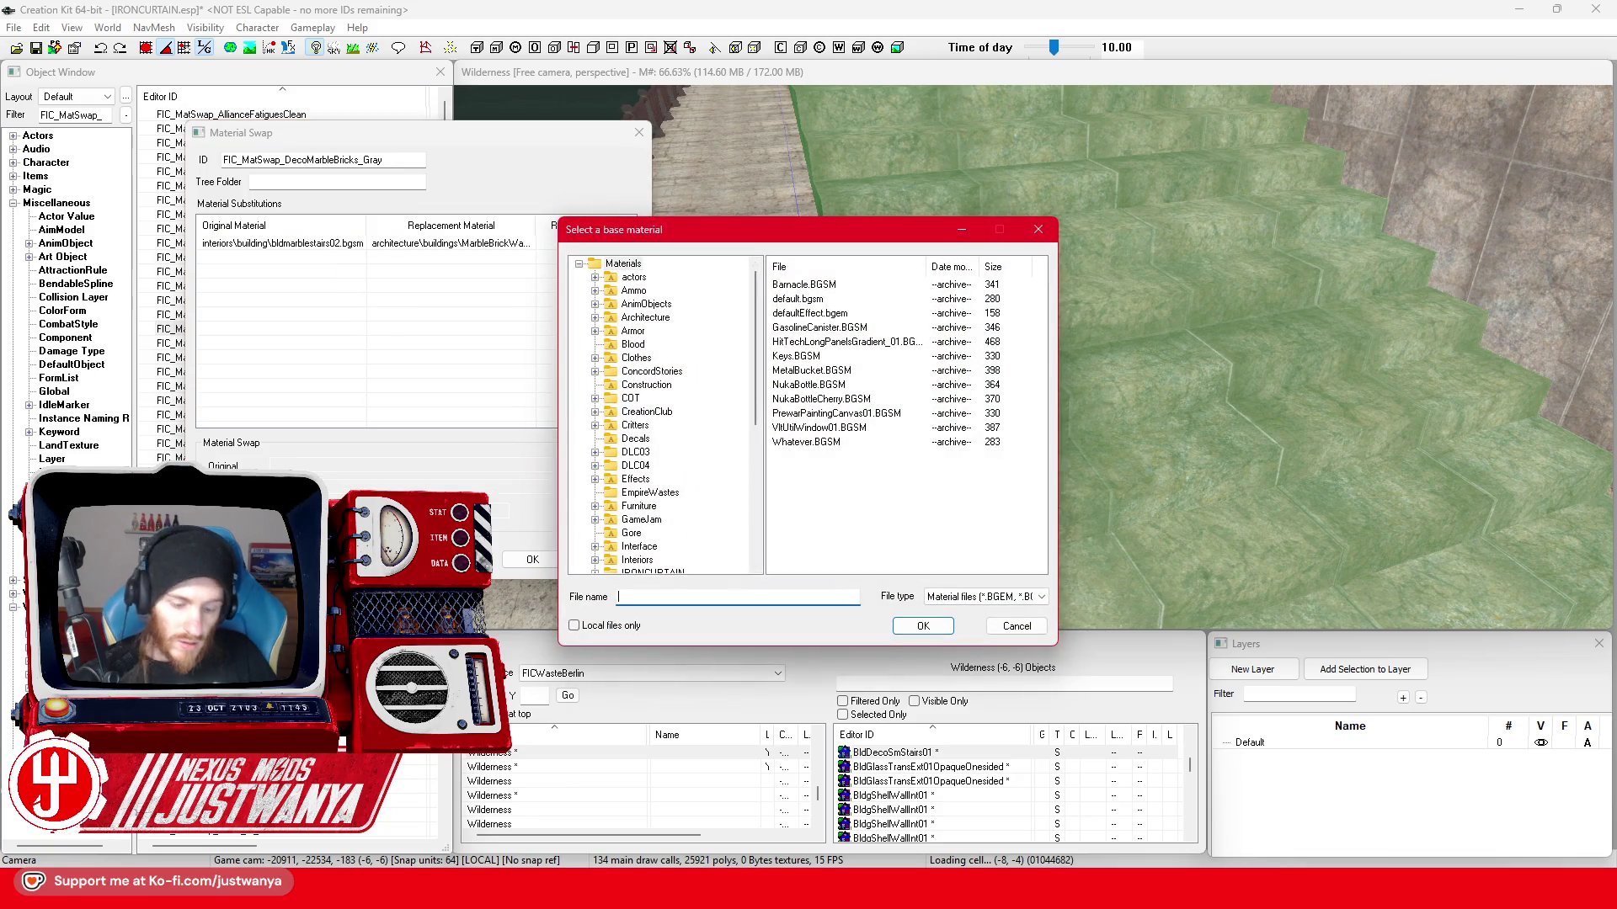
{"action": "type", "text": "marblebrickwal"}
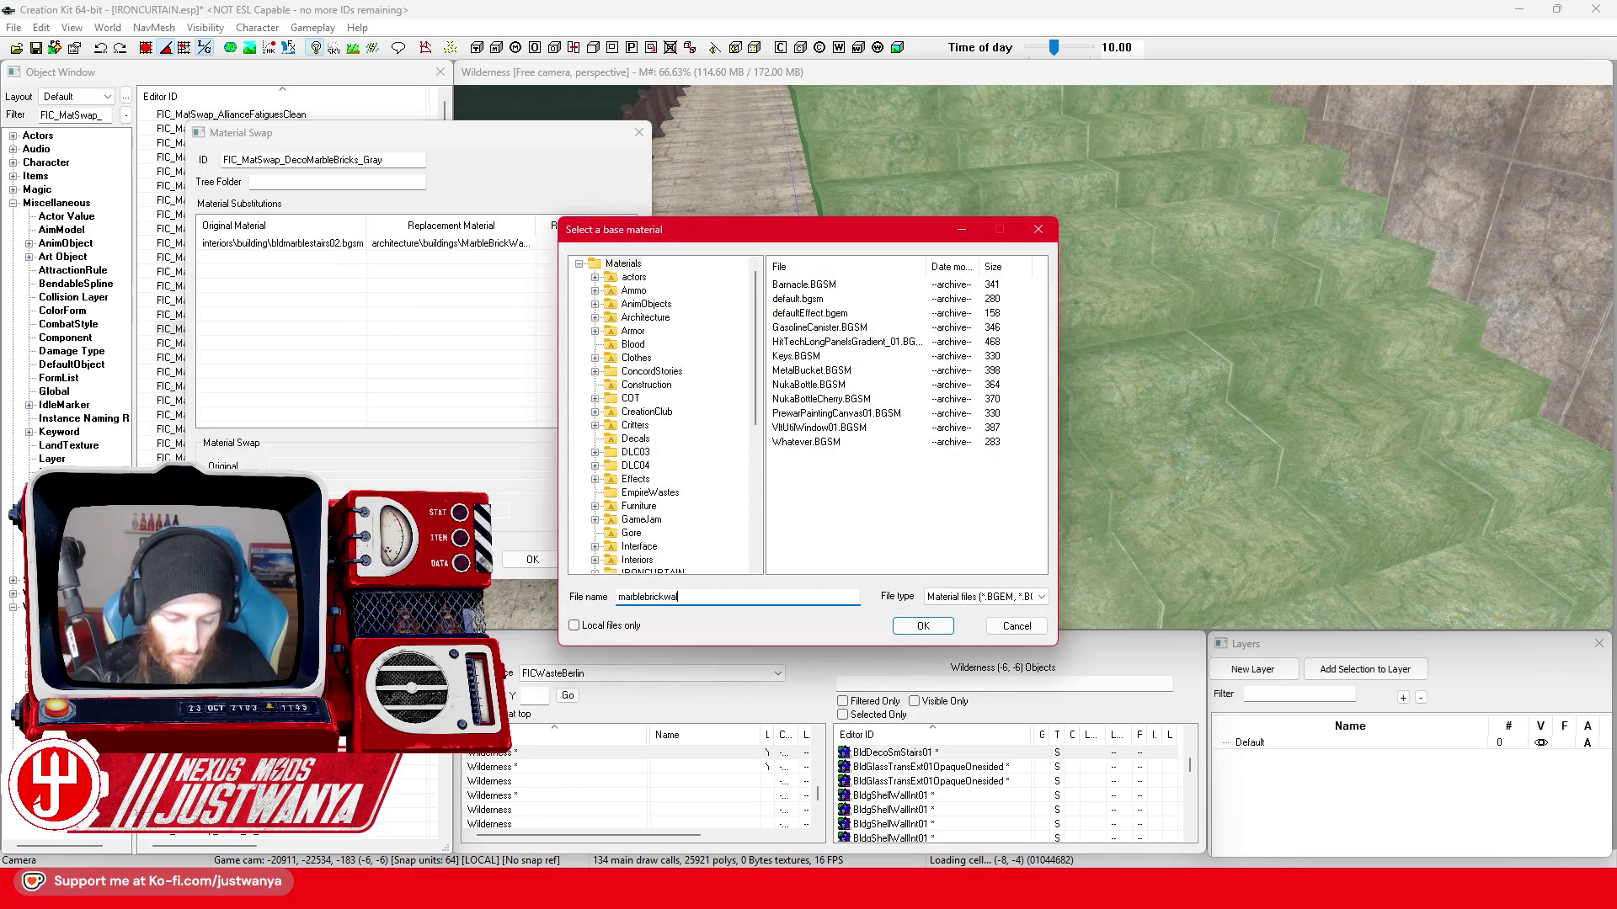
{"action": "double_click", "coordinate": [927, 267]}
{"action": "left_click", "coordinate": [951, 286]}
{"action": "left_click", "coordinate": [922, 627]}
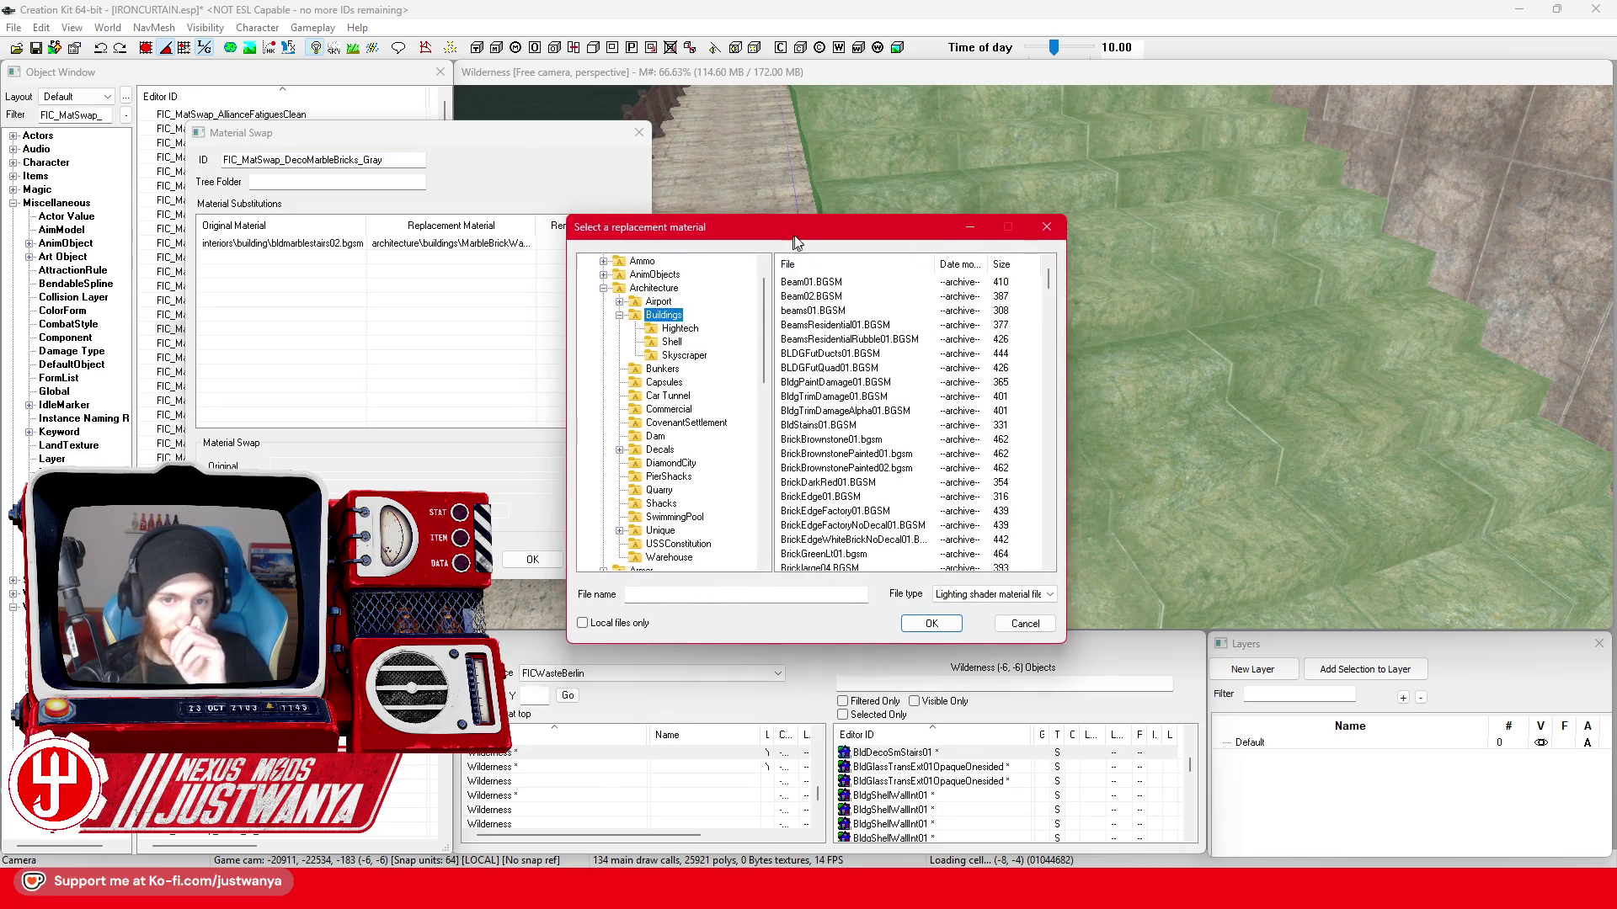
- Set MarbleBrickWallWarm01 as that row's replacement and save the swap
{"action": "left_click_drag", "start_coordinate": [784, 230], "coordinate": [917, 224]}
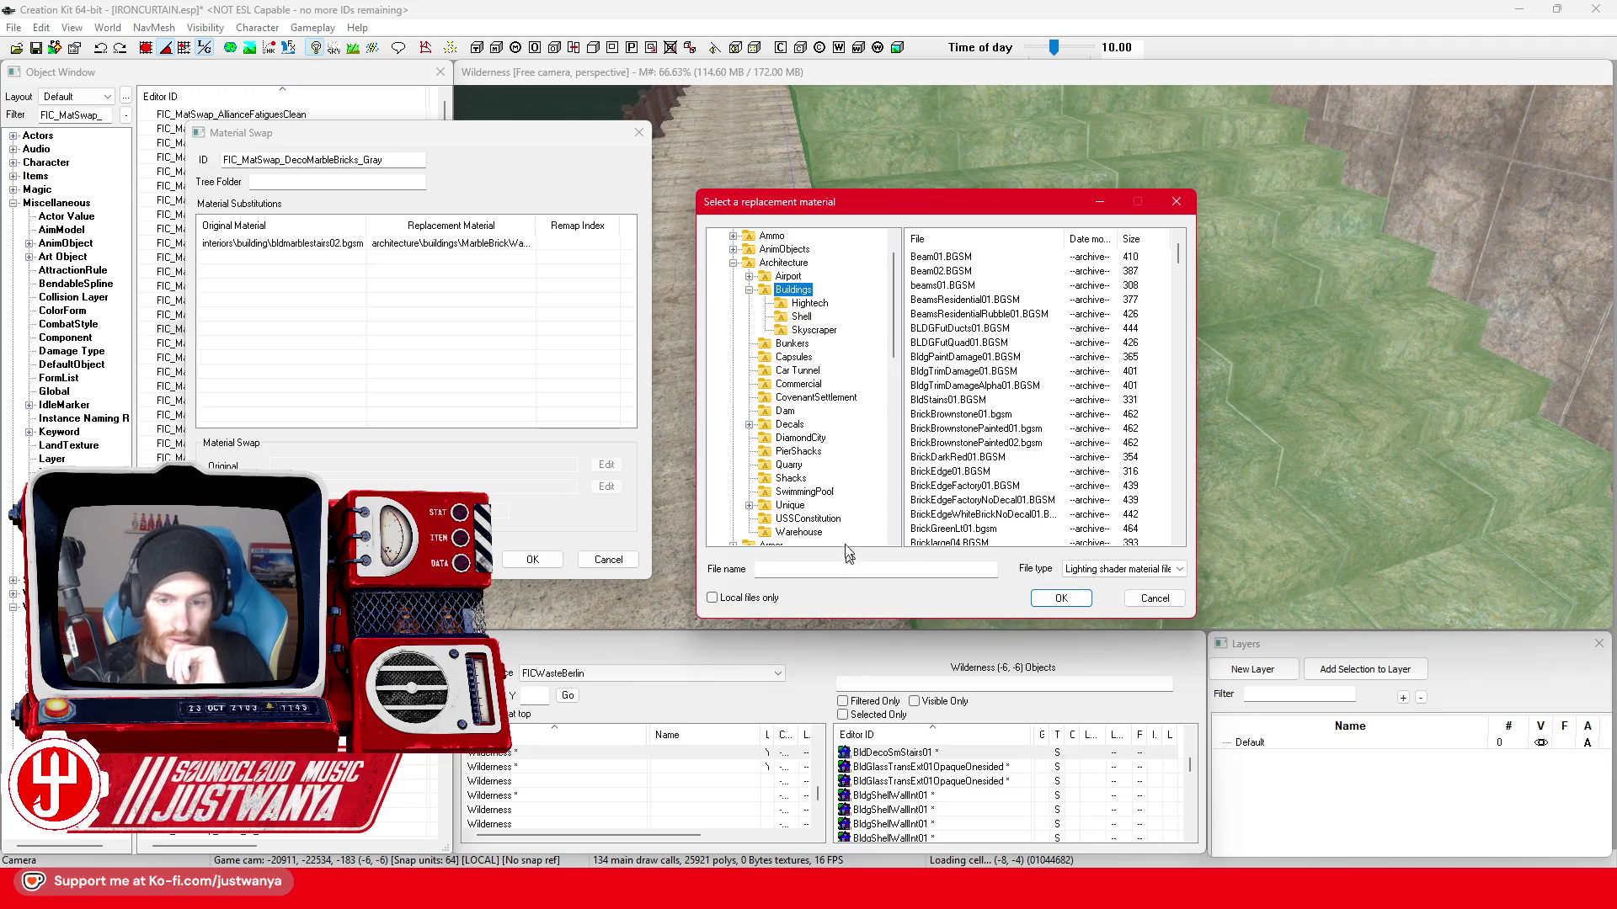
{"action": "scroll", "coordinate": [809, 317], "scroll_direction": "up", "scroll_amount": 1}
{"action": "left_click", "coordinate": [762, 236]}
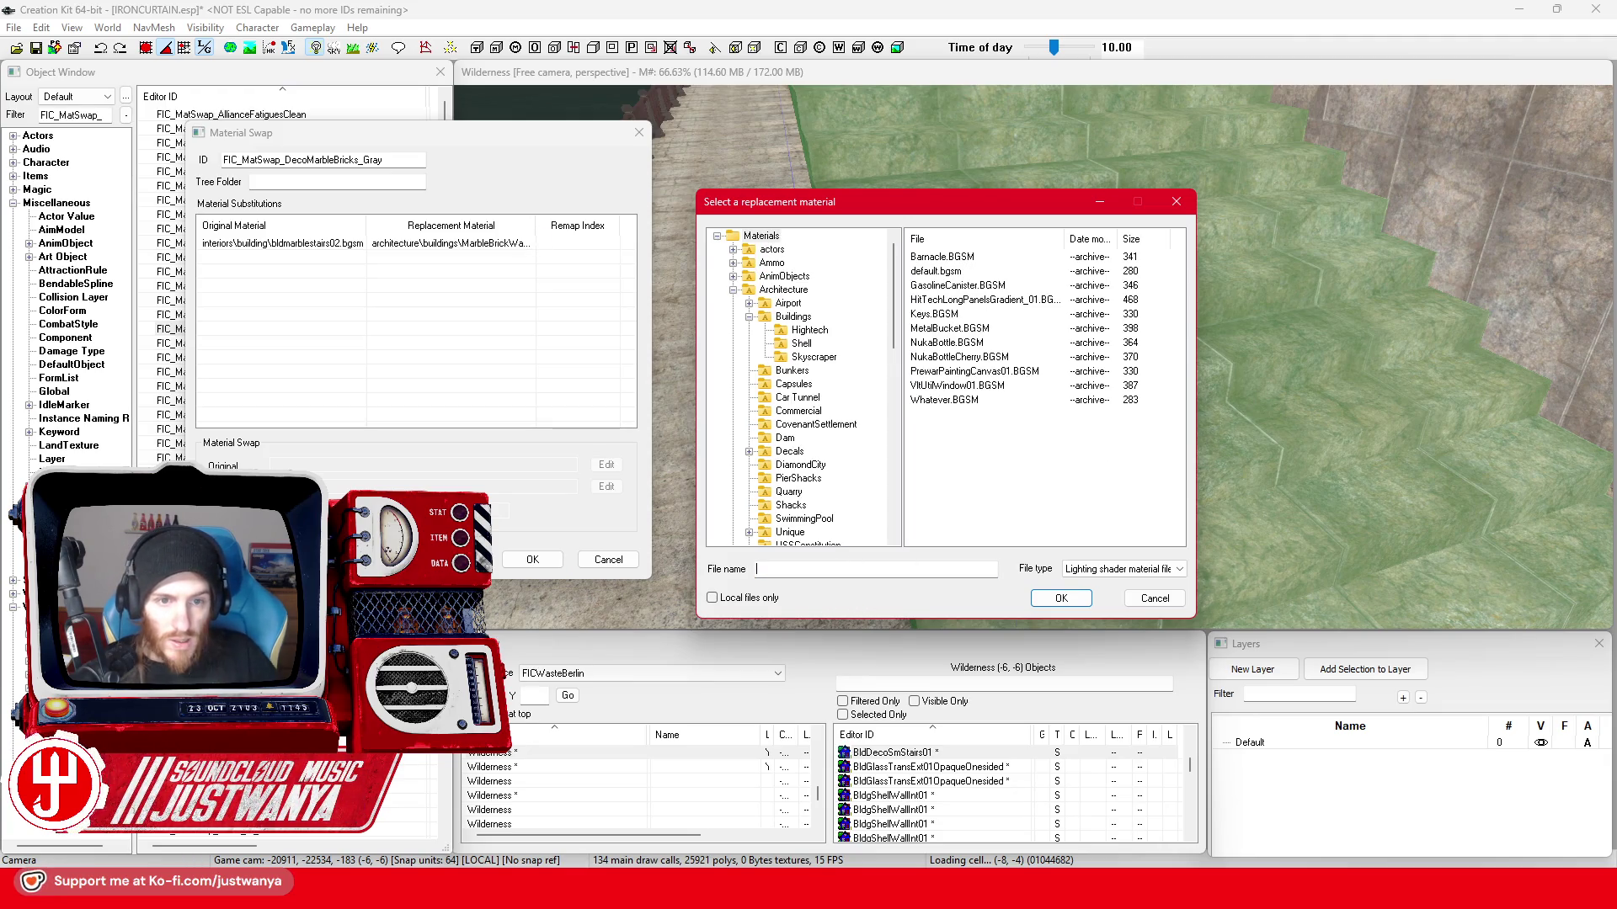
{"action": "type", "text": "MarbleBrickWall"}
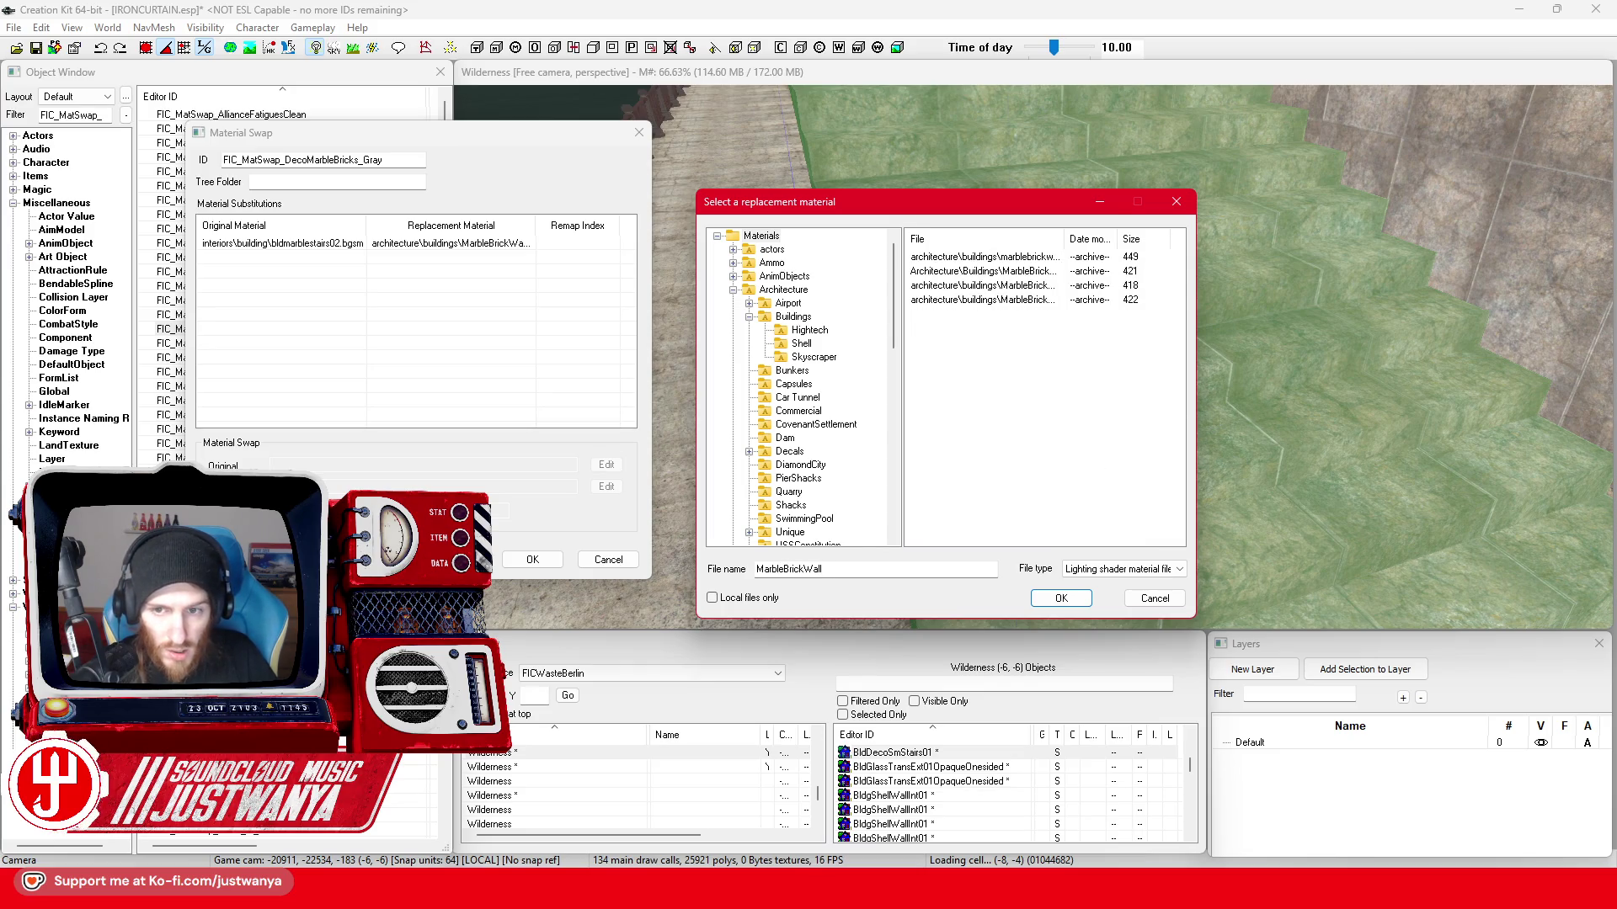
{"action": "left_click_drag", "start_coordinate": [1068, 240], "coordinate": [1172, 240]}
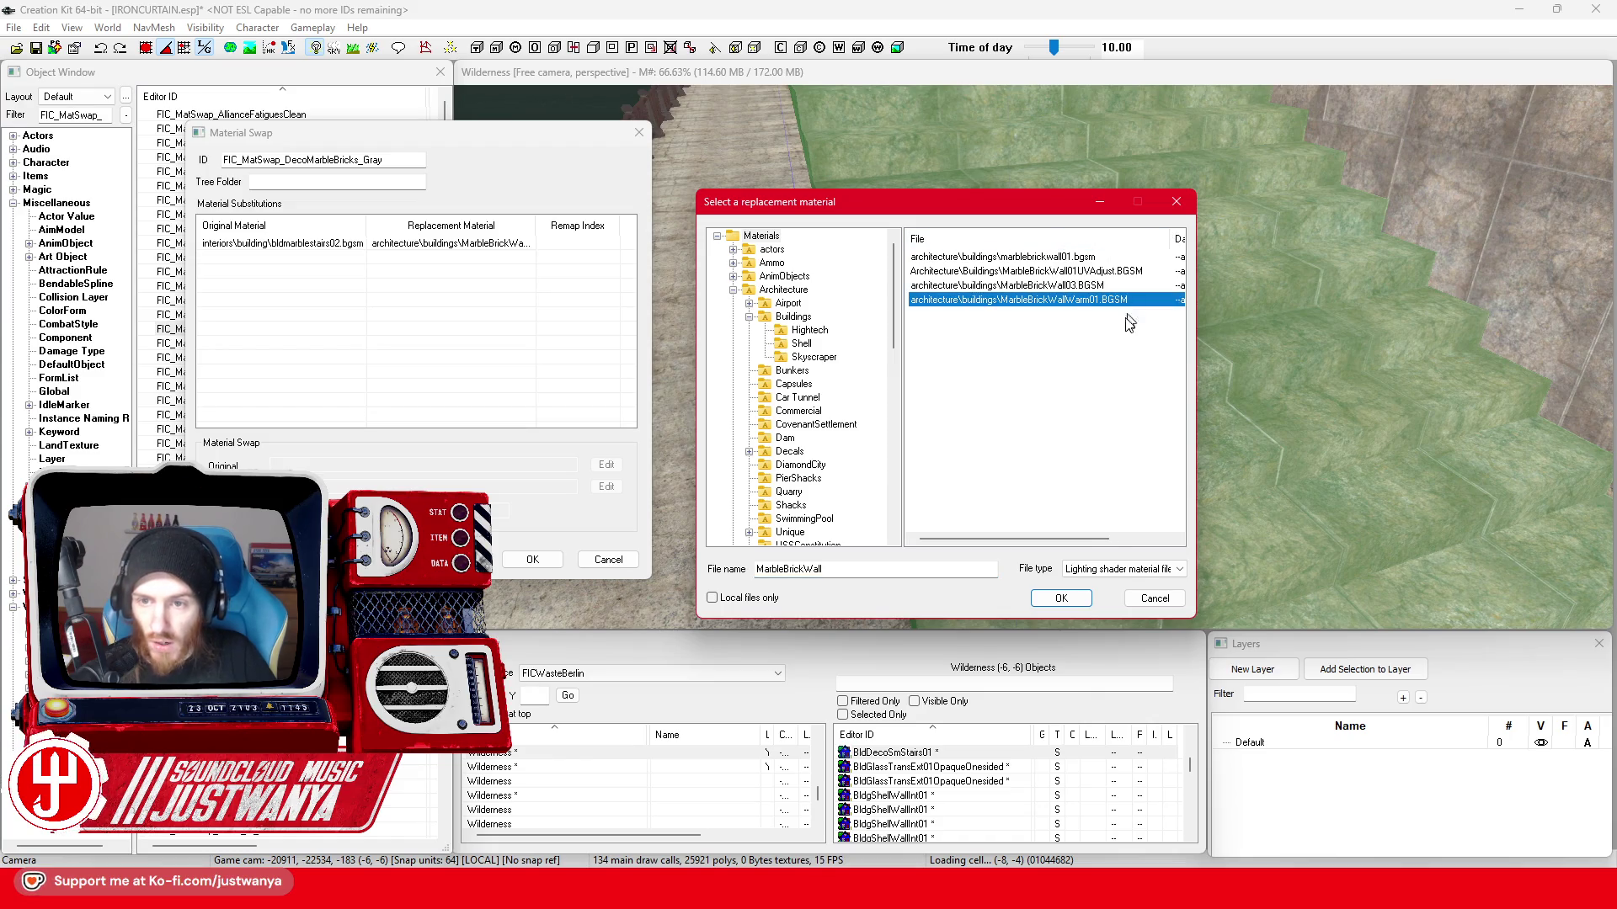
{"action": "left_click", "coordinate": [1054, 598]}
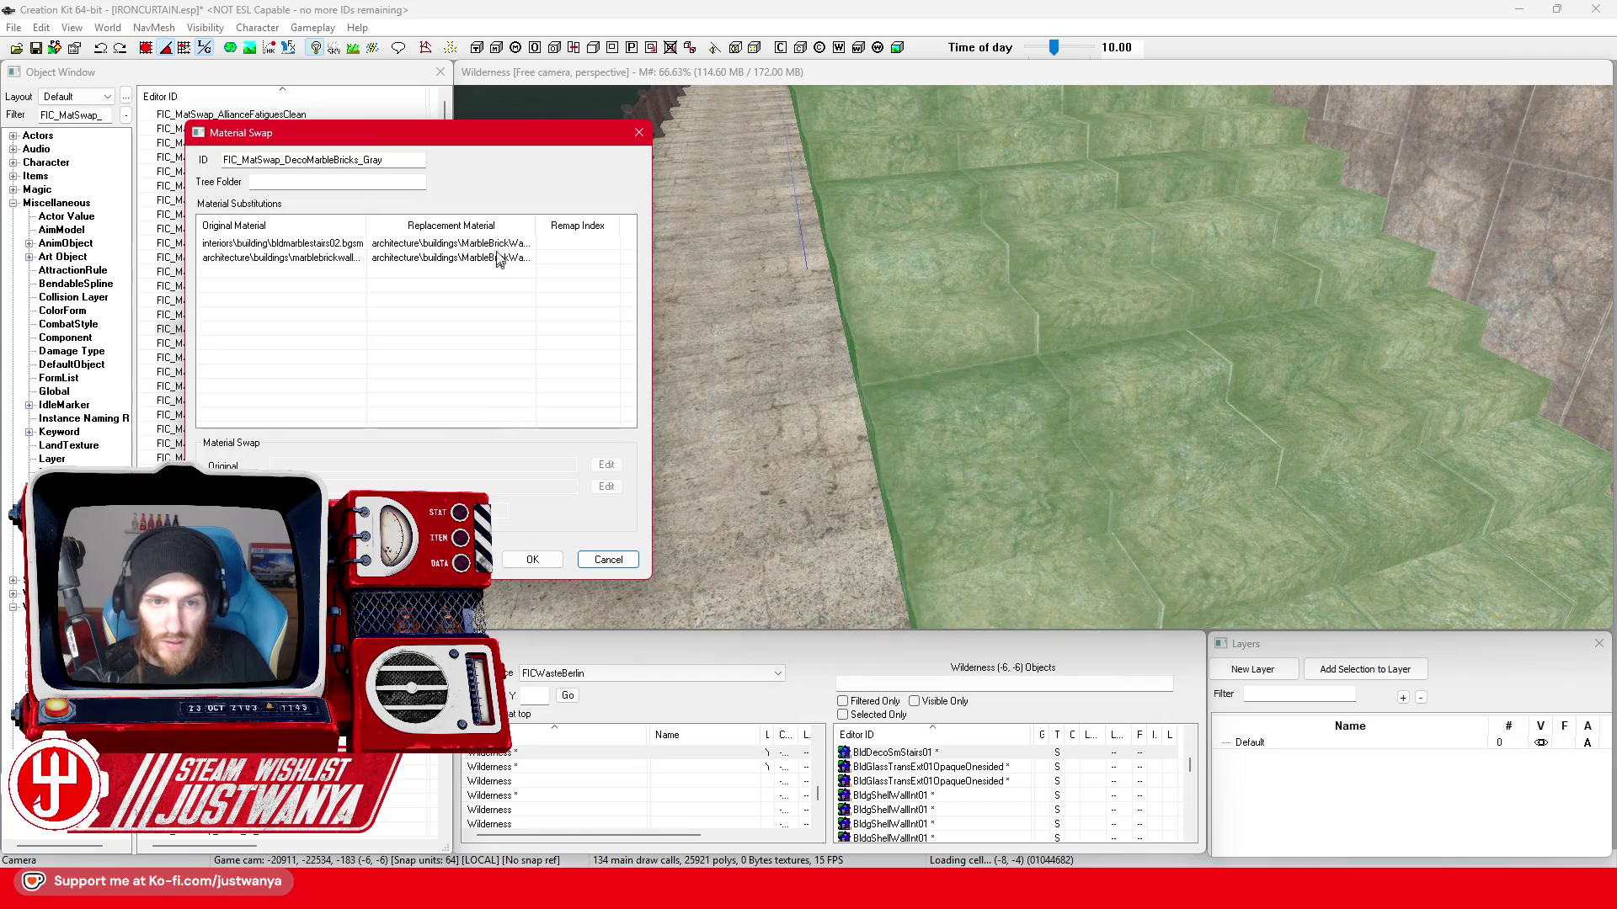
{"action": "left_click_drag", "start_coordinate": [535, 222], "coordinate": [615, 222]}
{"action": "left_click", "coordinate": [531, 559]}
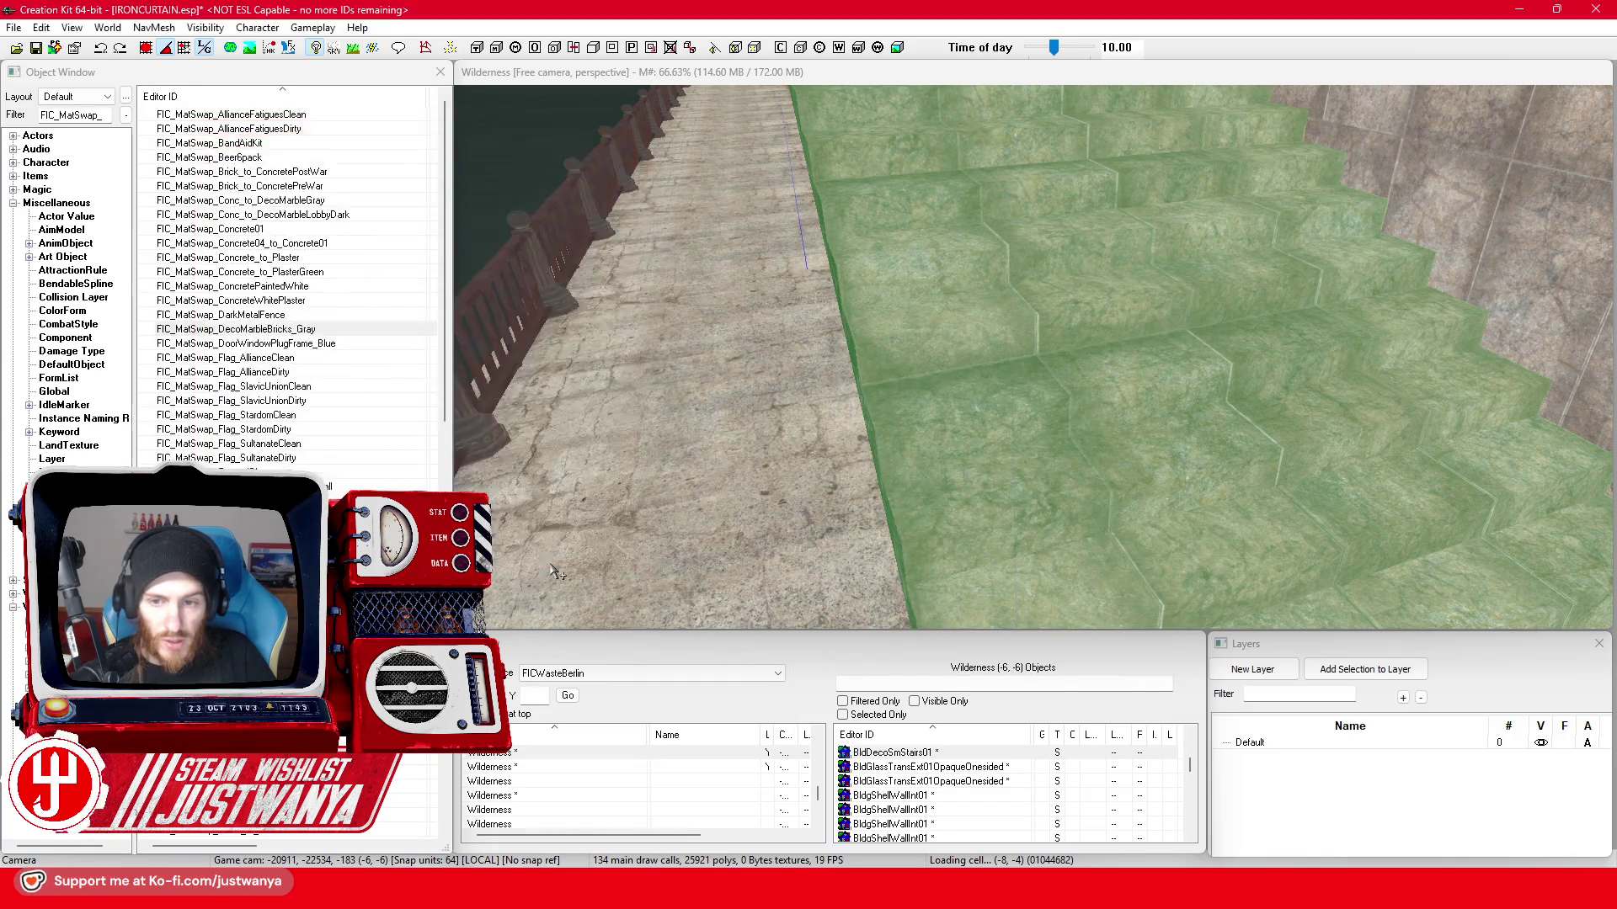
{"action": "double_click", "coordinate": [1047, 316]}
- Clear the stairs' Material Swap to none, then reselect DecoMarbleBricks_Gray and confirm the reference
{"action": "left_click", "coordinate": [798, 470]}
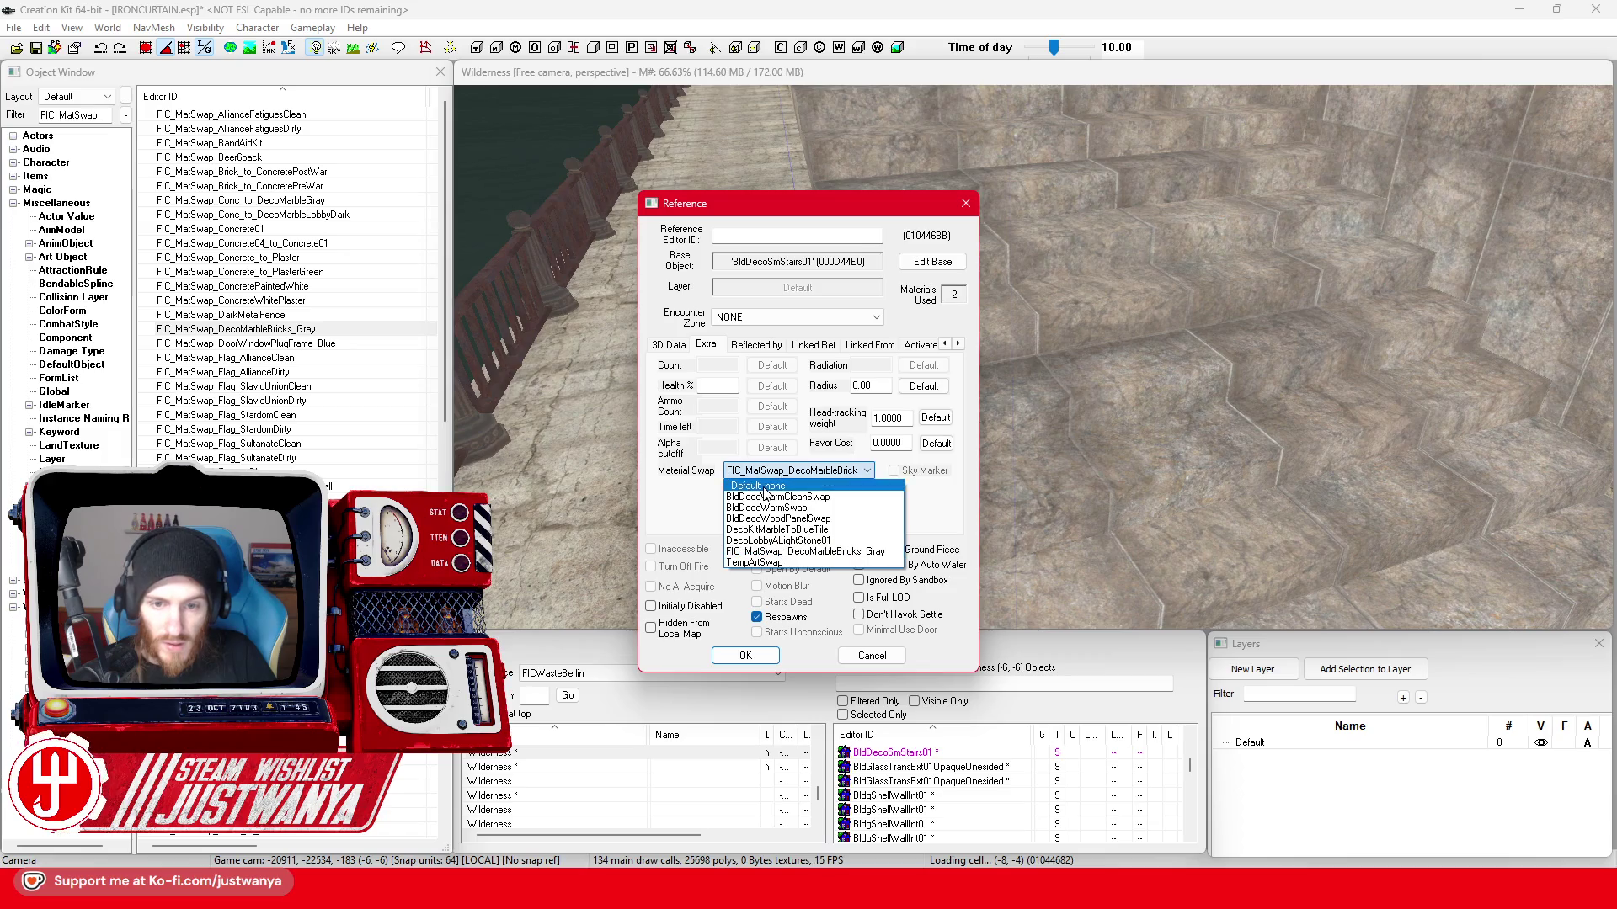
{"action": "left_click", "coordinate": [745, 655]}
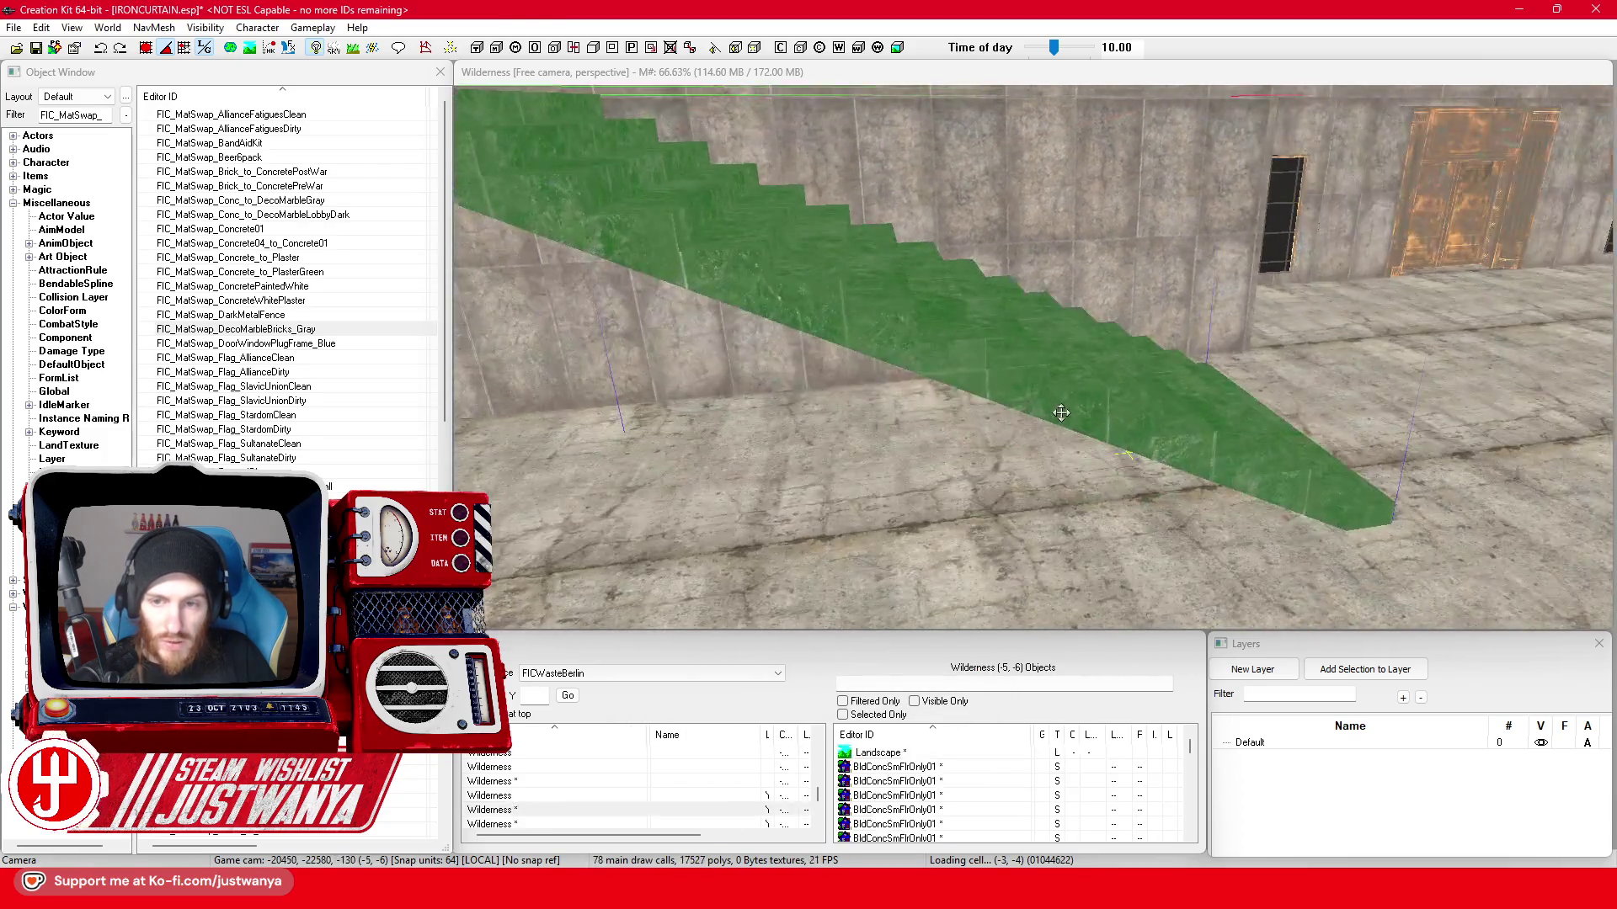
{"action": "double_click", "coordinate": [1062, 421]}
{"action": "left_click", "coordinate": [797, 470]}
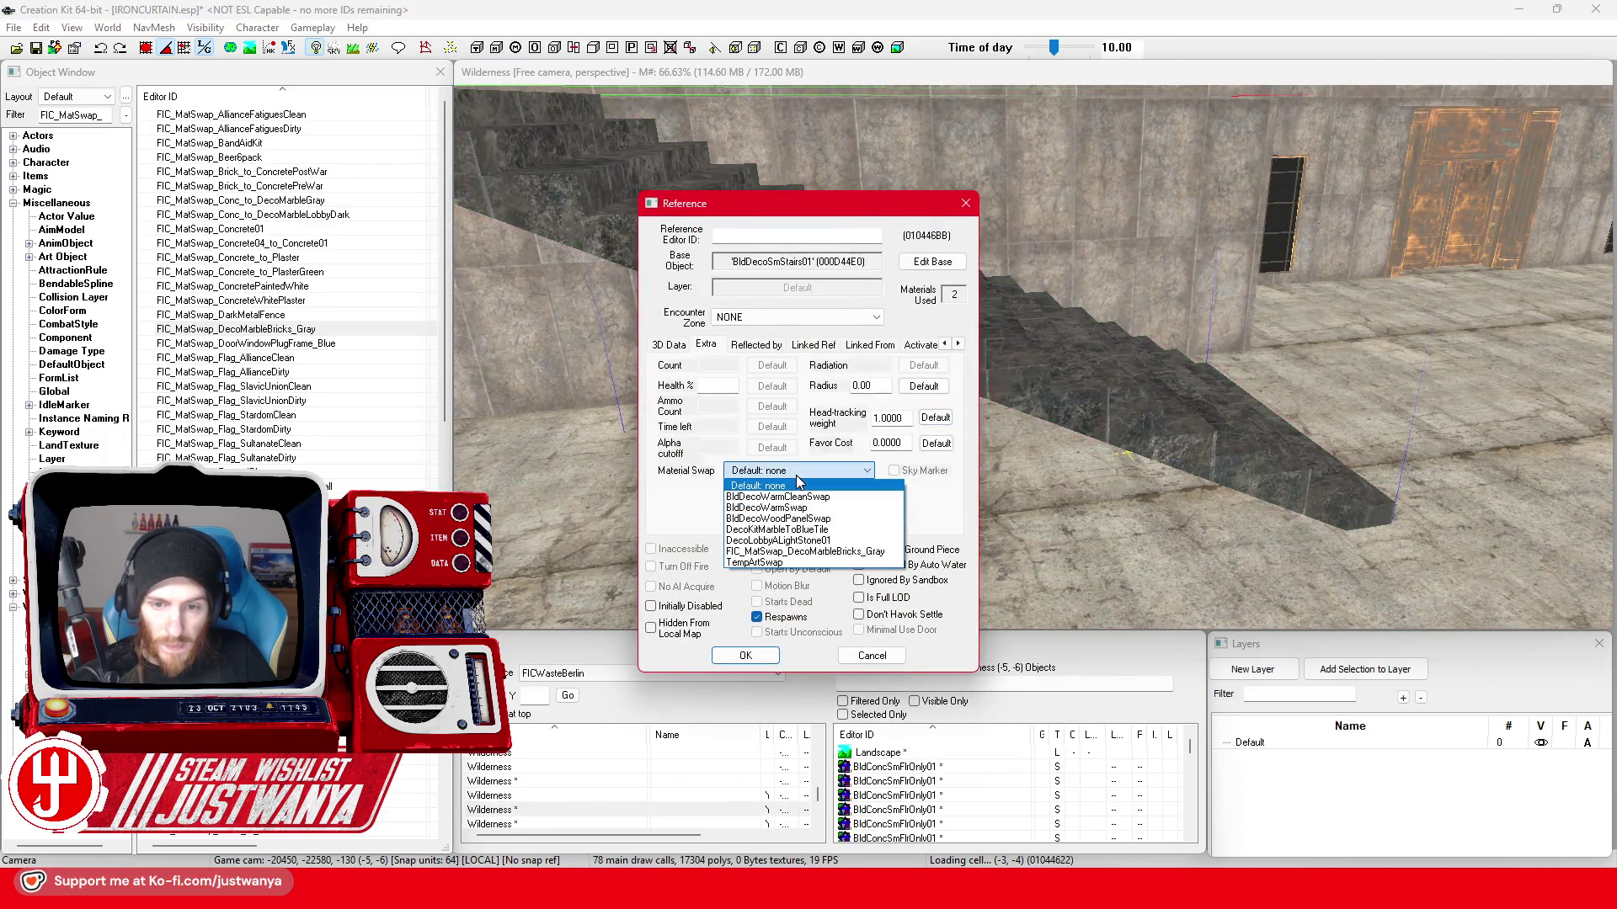
{"action": "left_click", "coordinate": [812, 560]}
{"action": "left_click", "coordinate": [745, 656]}
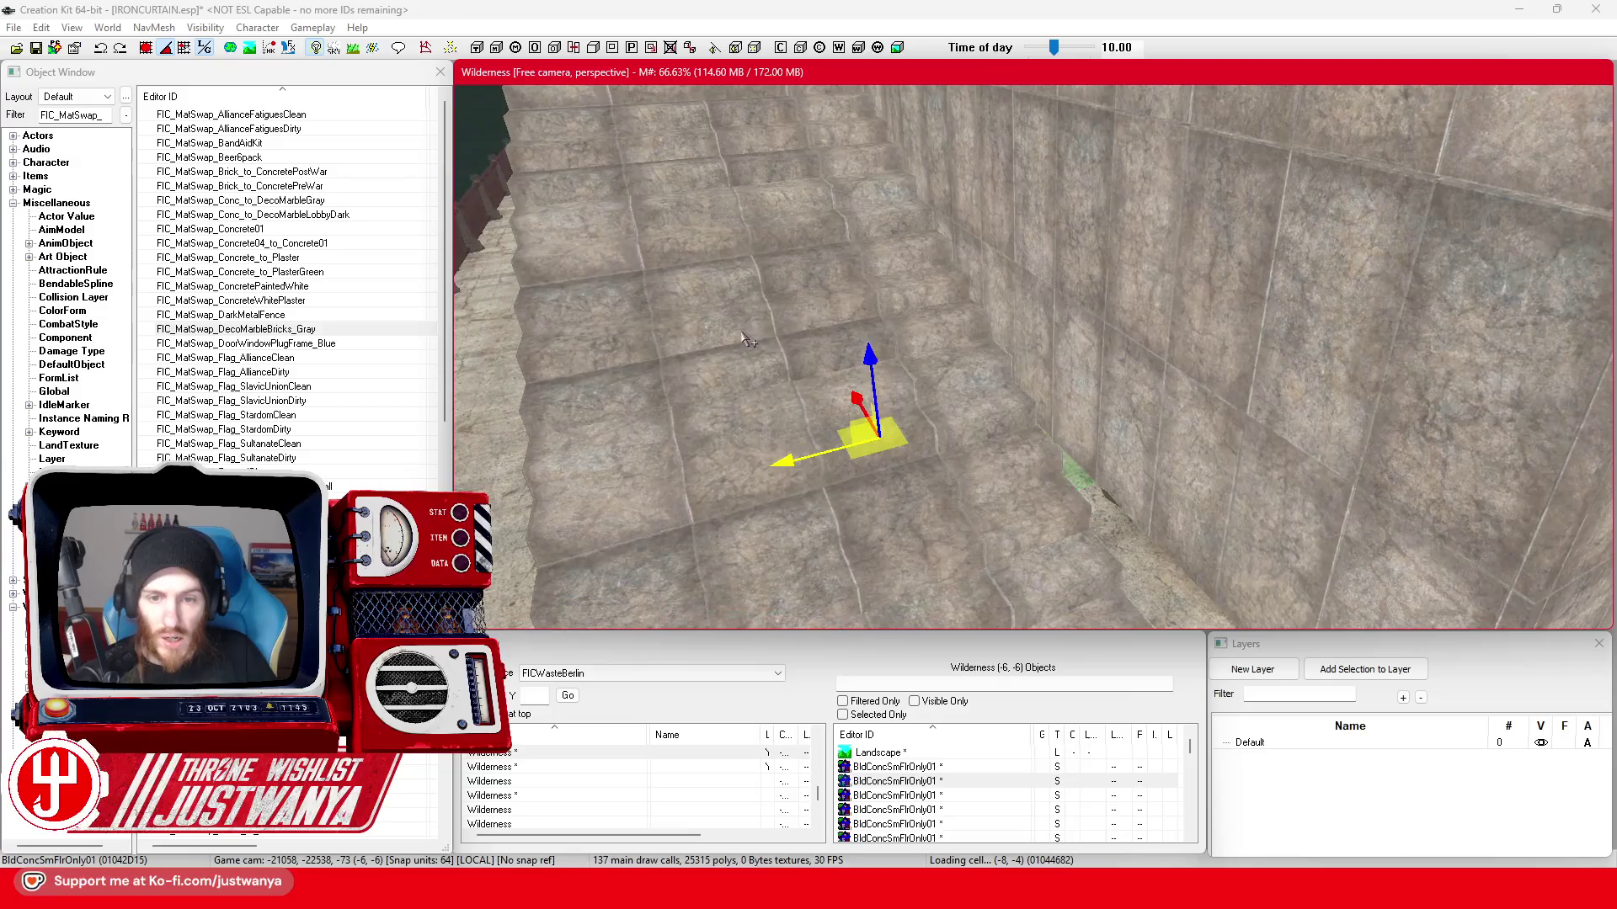
- Rotate the BldDecoSmStairs01 piece a quarter turn, slide it along the wall and lower it into the floor
{"action": "left_click", "coordinate": [733, 331]}
{"action": "scroll", "coordinate": [733, 332], "scroll_direction": "down", "scroll_amount": 3}
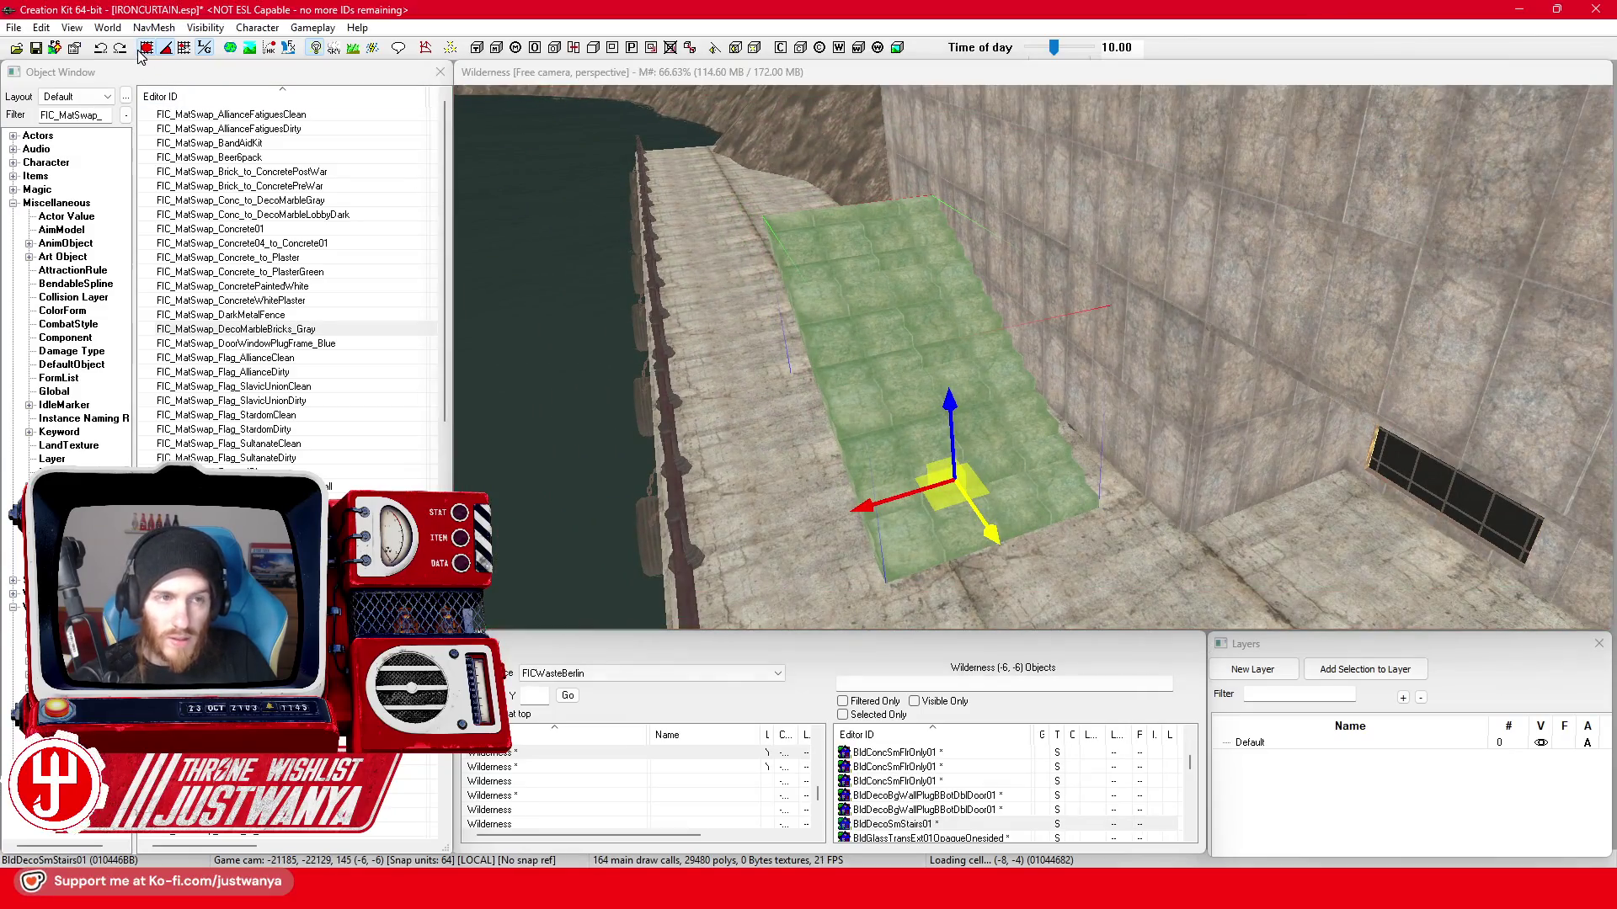
{"action": "left_click_drag", "start_coordinate": [911, 541], "coordinate": [985, 541]}
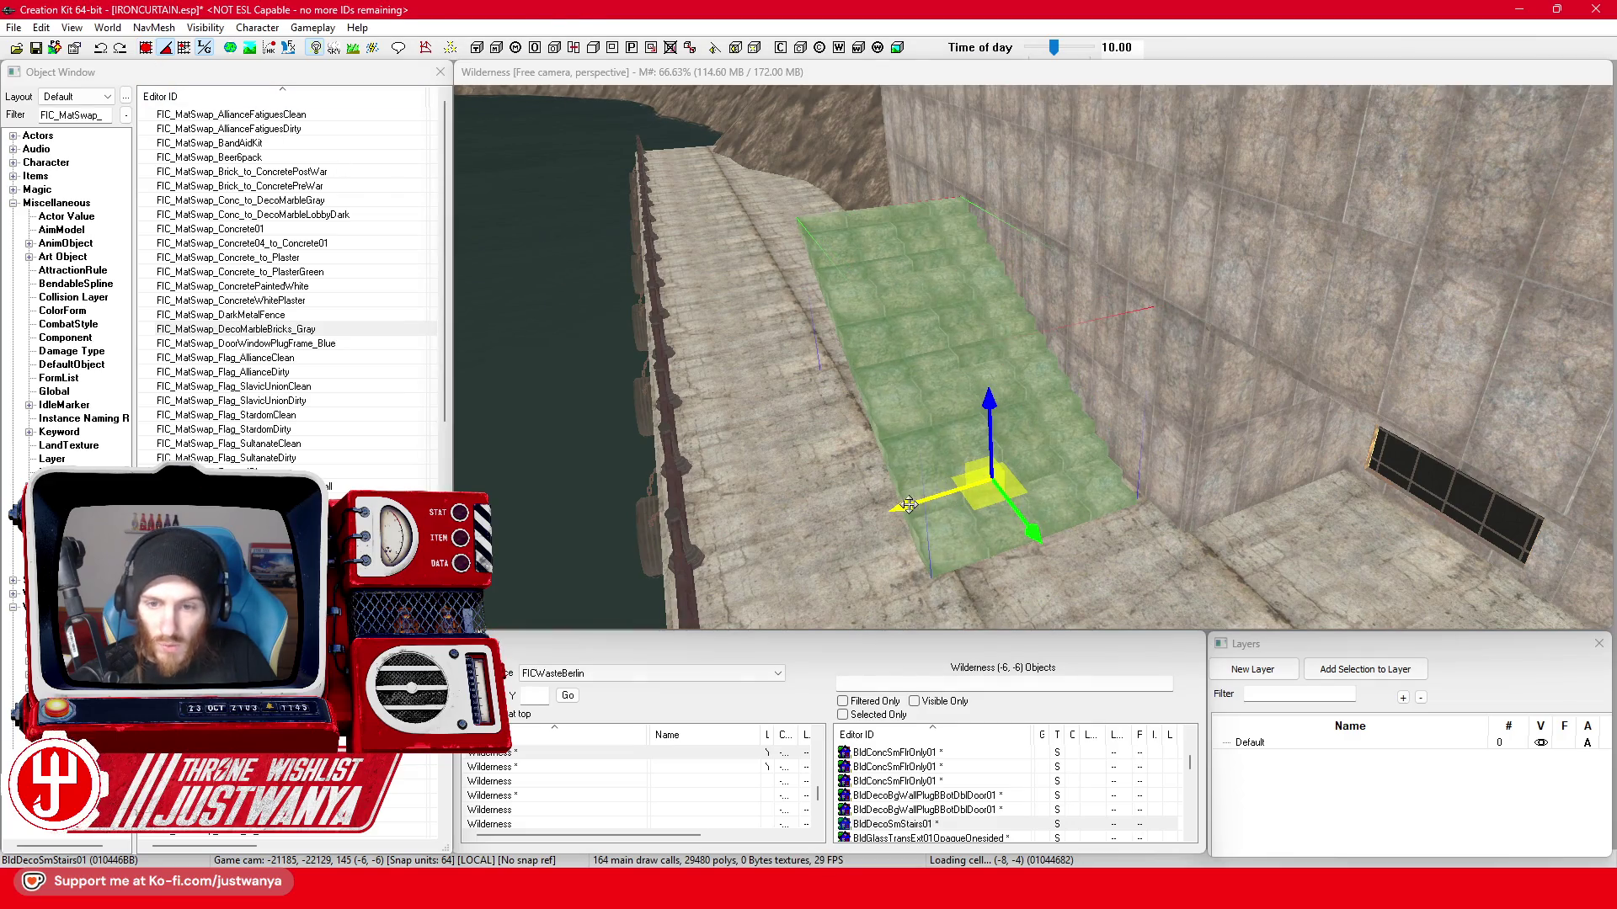
{"action": "left_click_drag", "start_coordinate": [907, 505], "coordinate": [929, 492]}
{"action": "key", "text": "shift"}
{"action": "key", "text": "shift"}
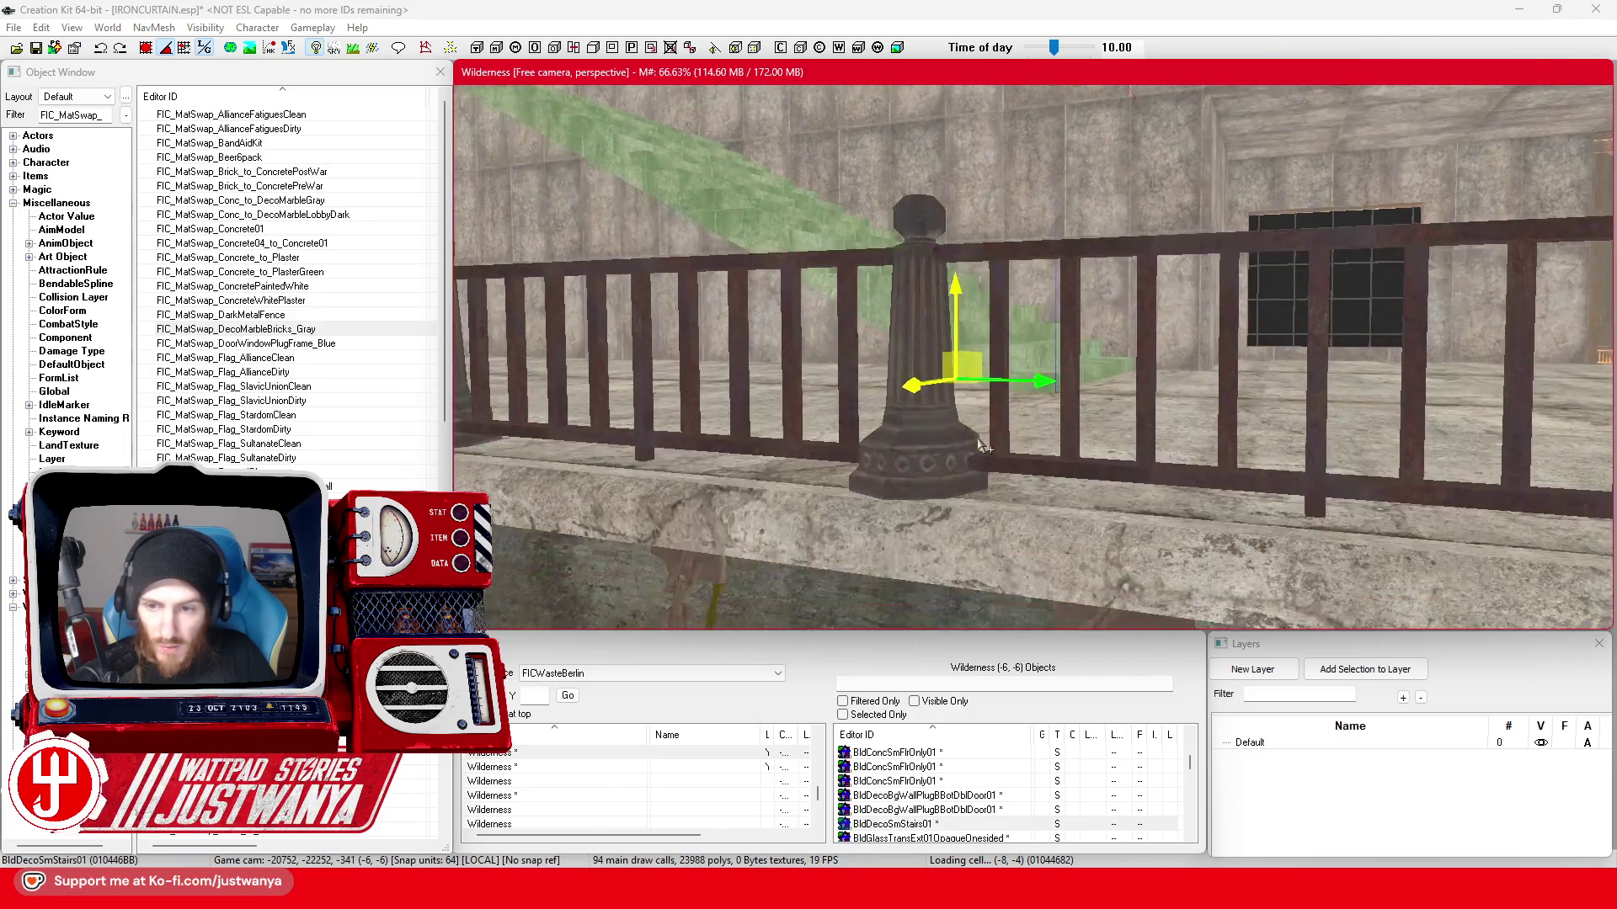
{"action": "left_click_drag", "start_coordinate": [880, 319], "coordinate": [881, 366]}
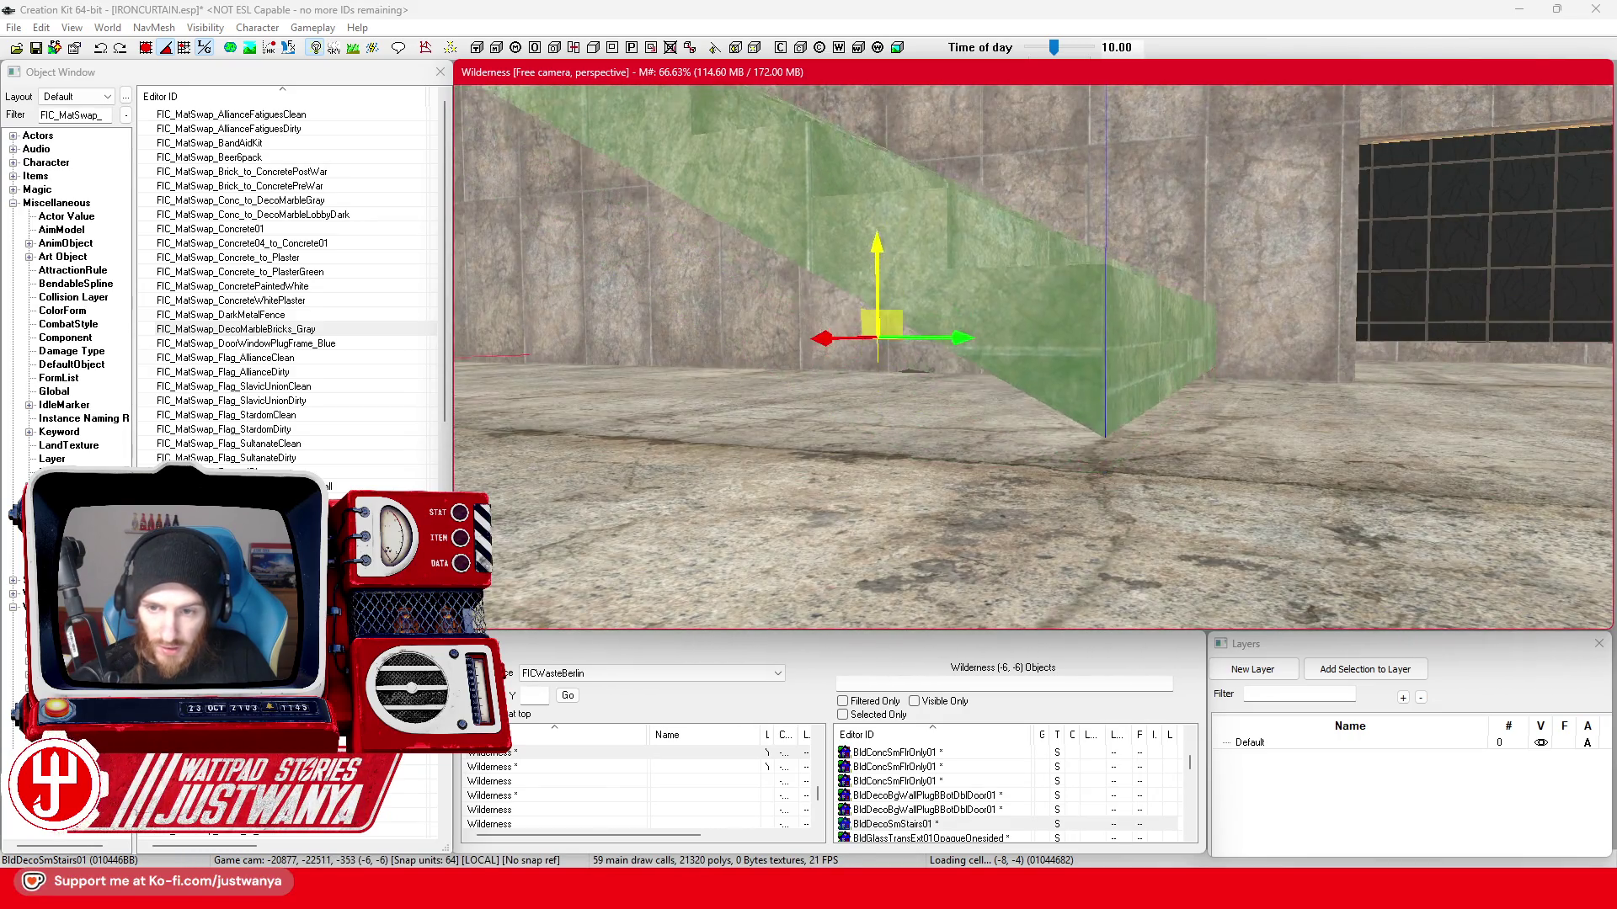
{"action": "key", "text": "shift"}
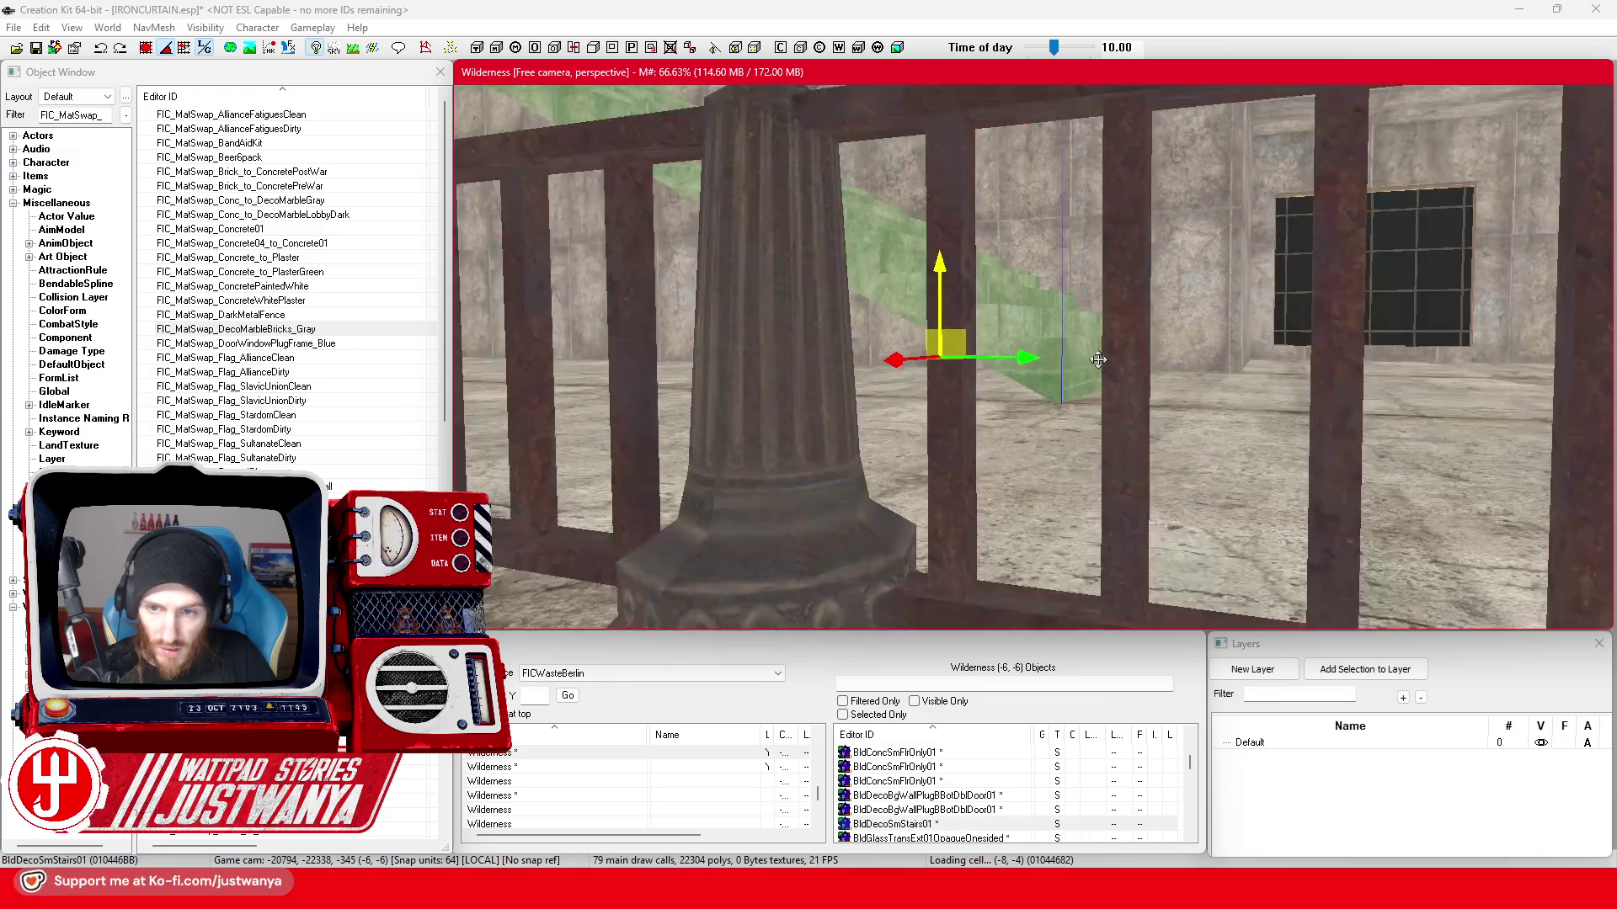
{"action": "key", "text": "shift"}
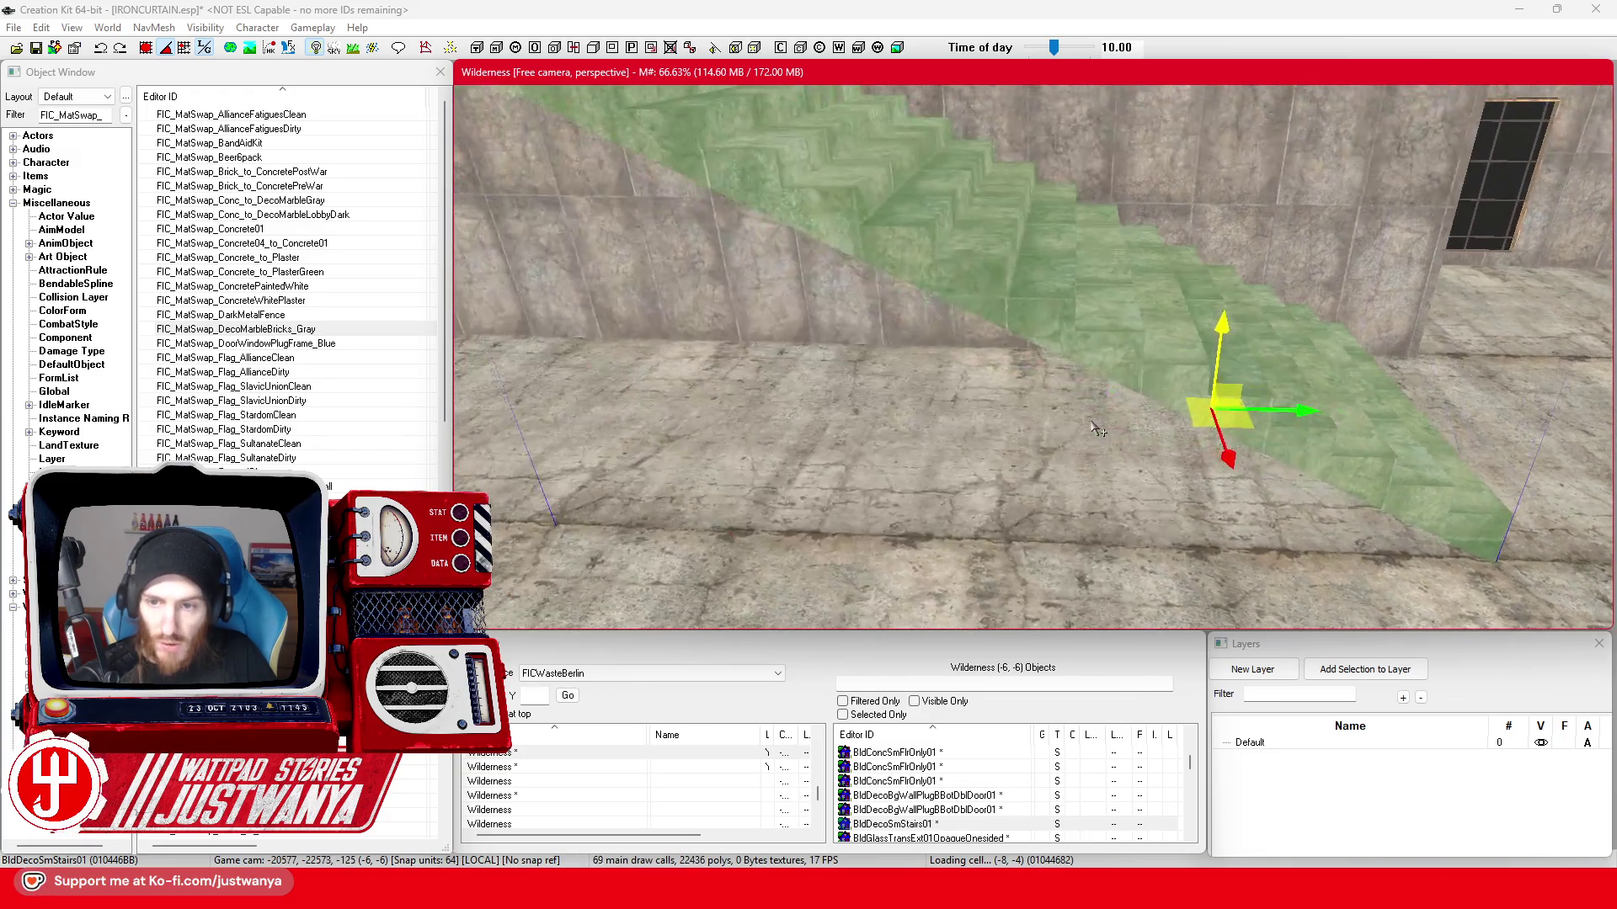
{"action": "key", "text": "shift"}
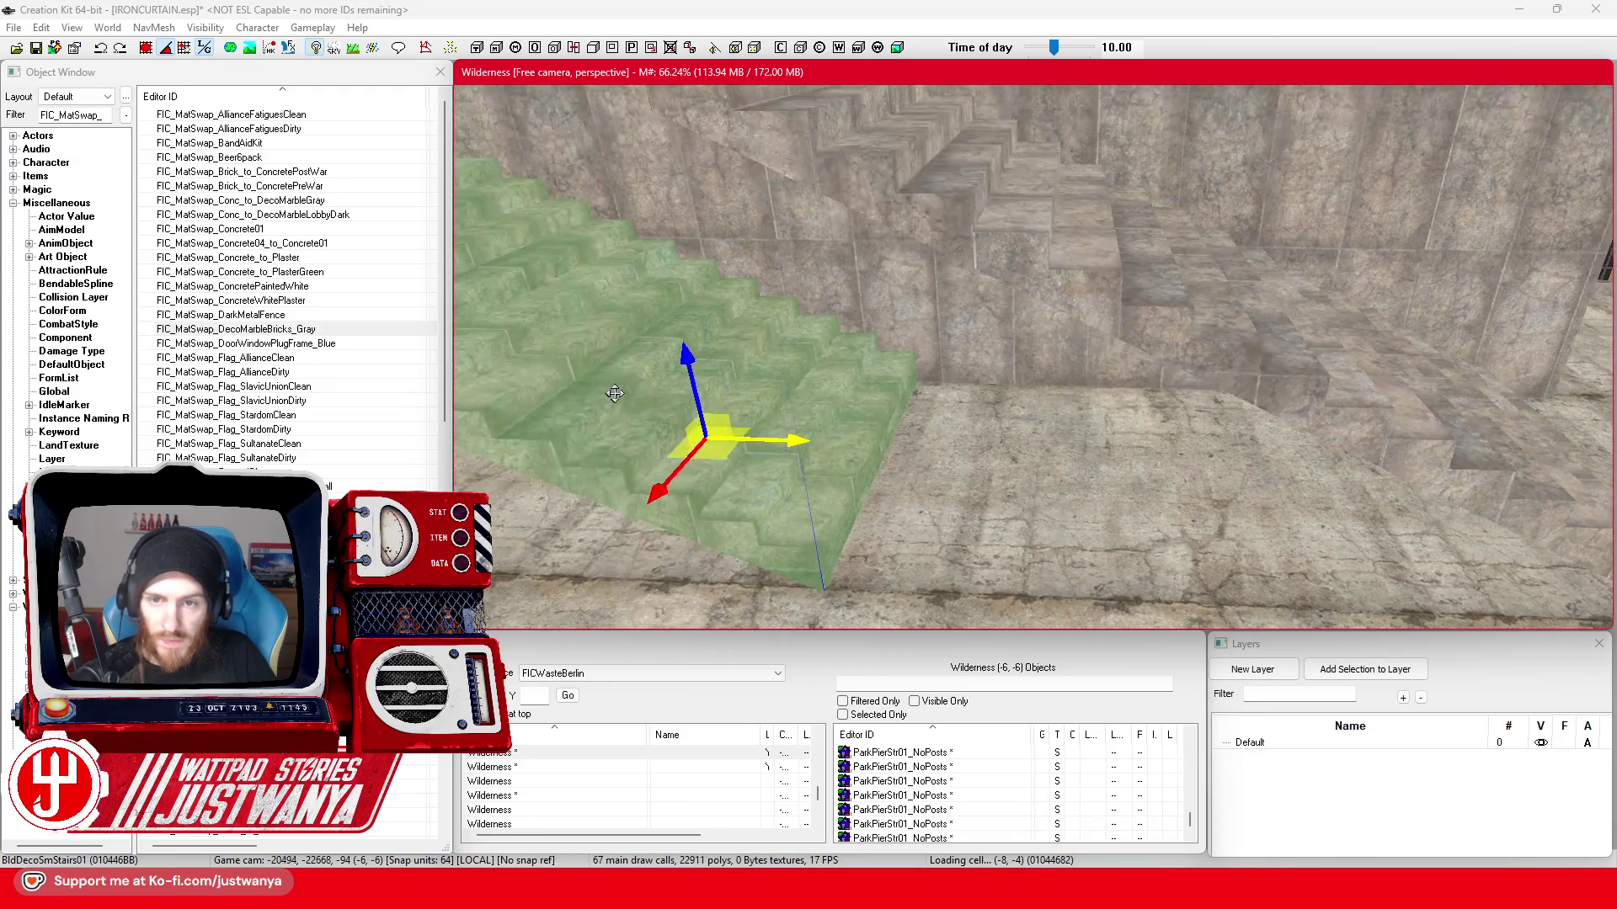
{"action": "key", "text": "shift"}
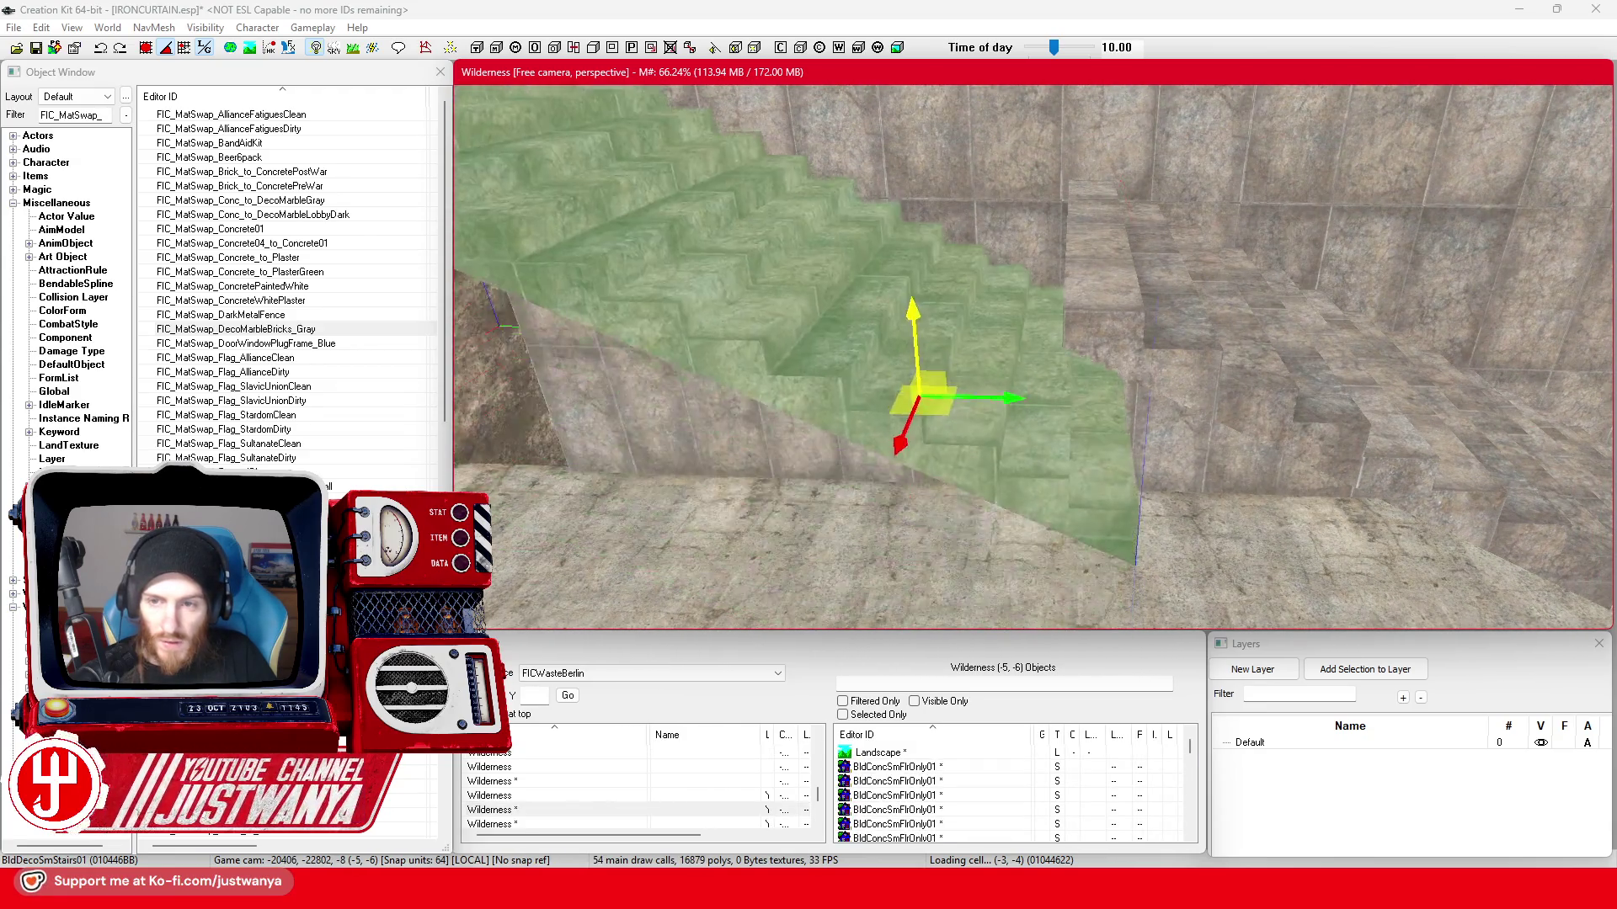
{"action": "key", "text": "shift"}
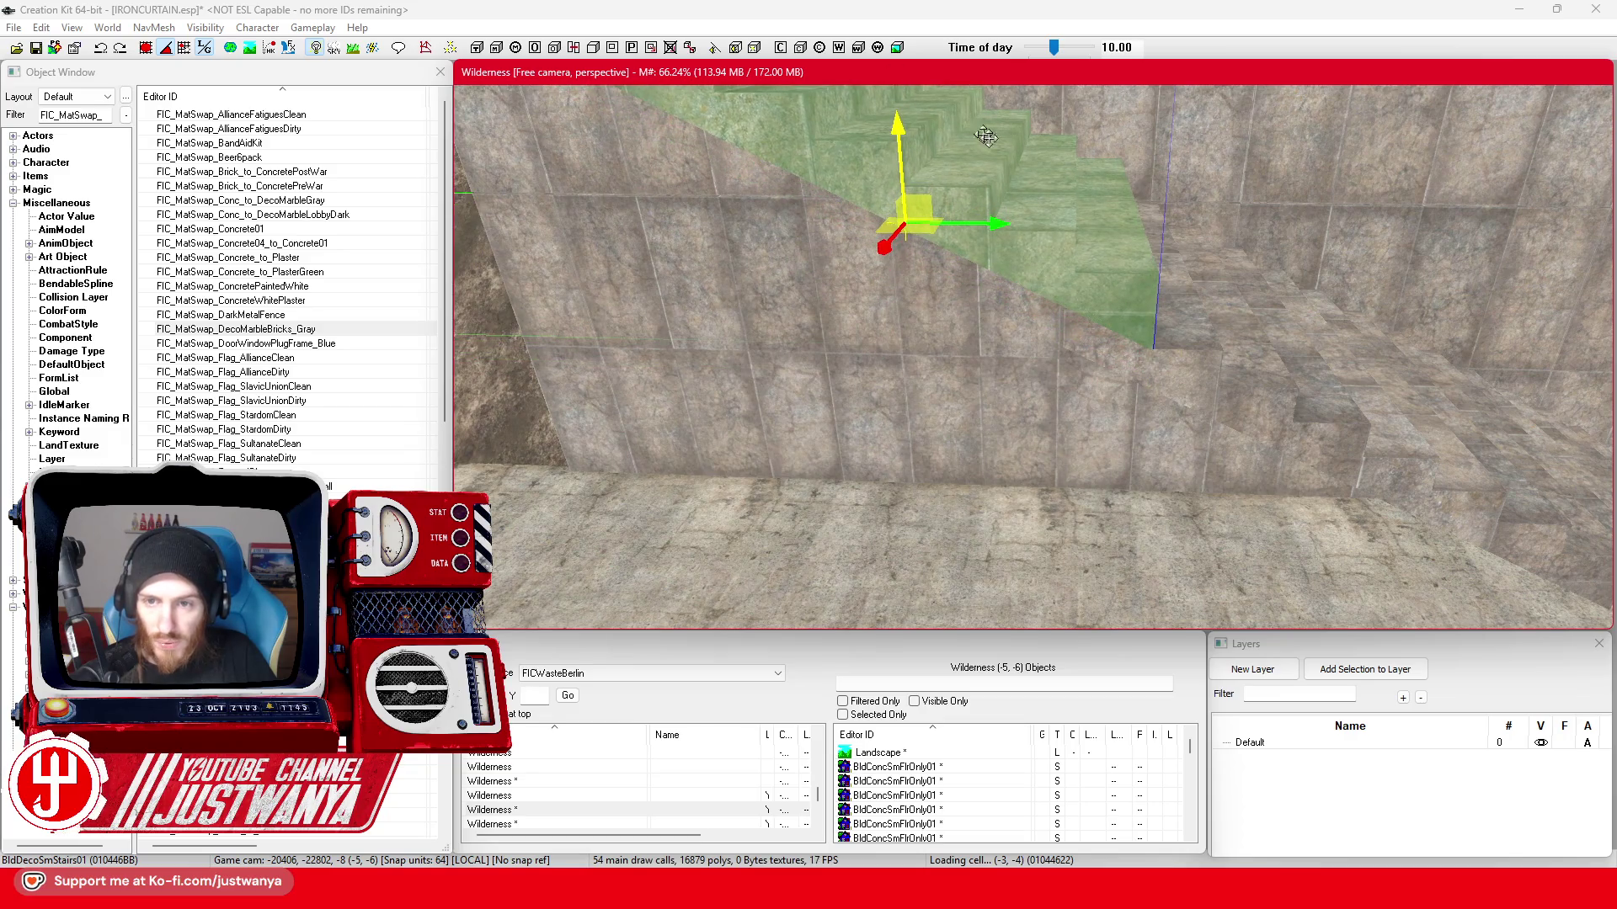
- Shift the stairs left along the pier wall and nudge them into line, checking from above
{"action": "left_click_drag", "start_coordinate": [995, 231], "coordinate": [907, 232]}
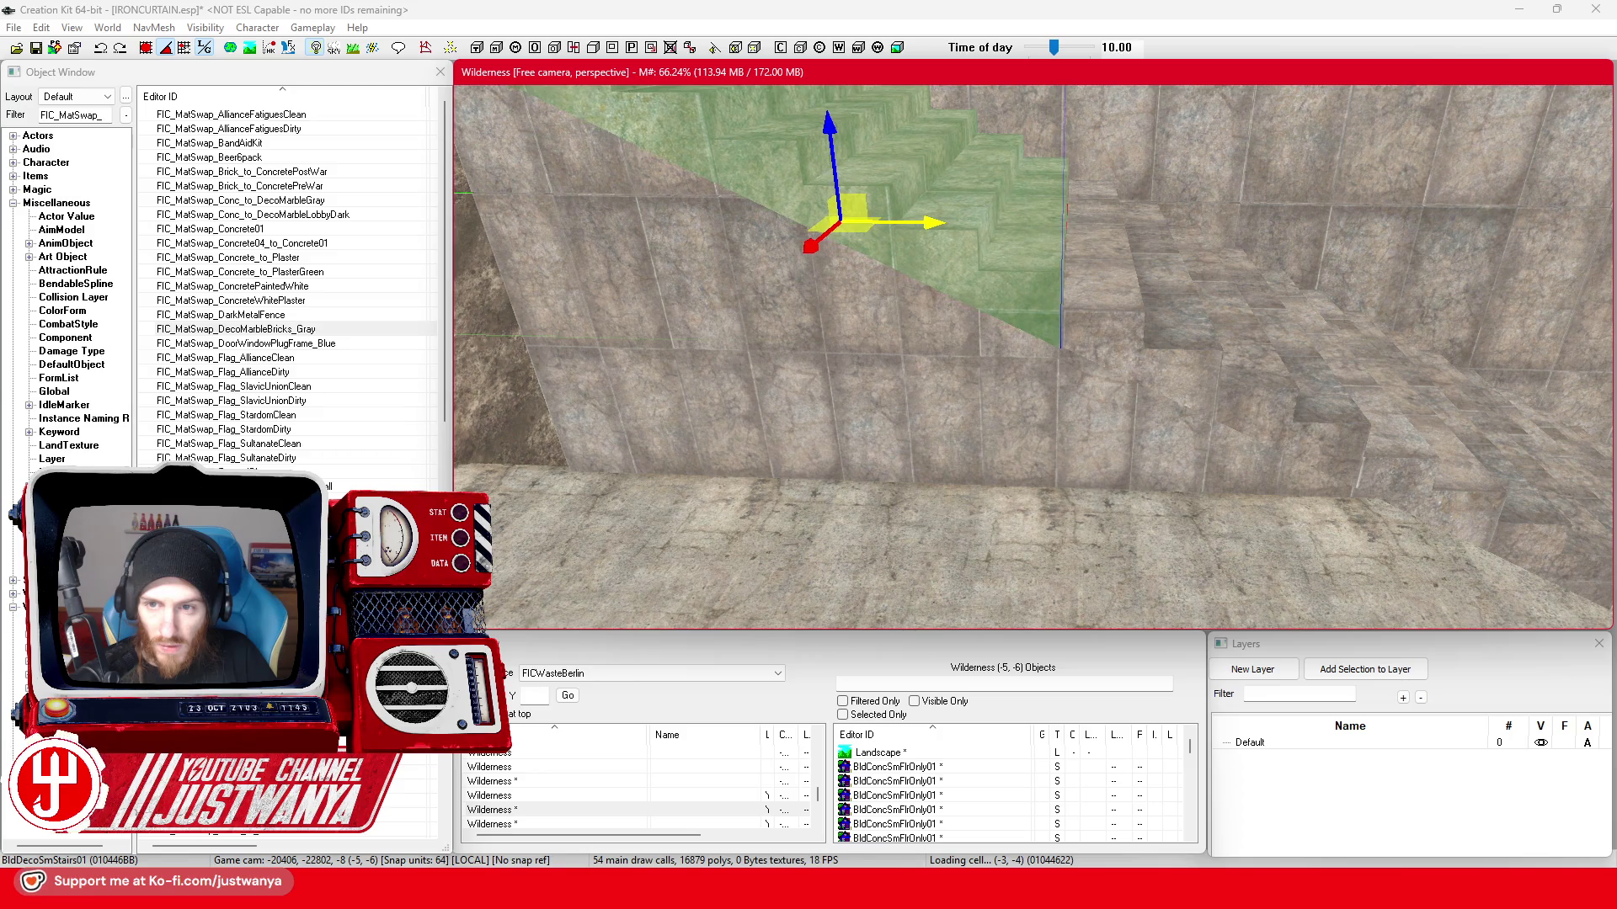
{"action": "key", "text": "shift"}
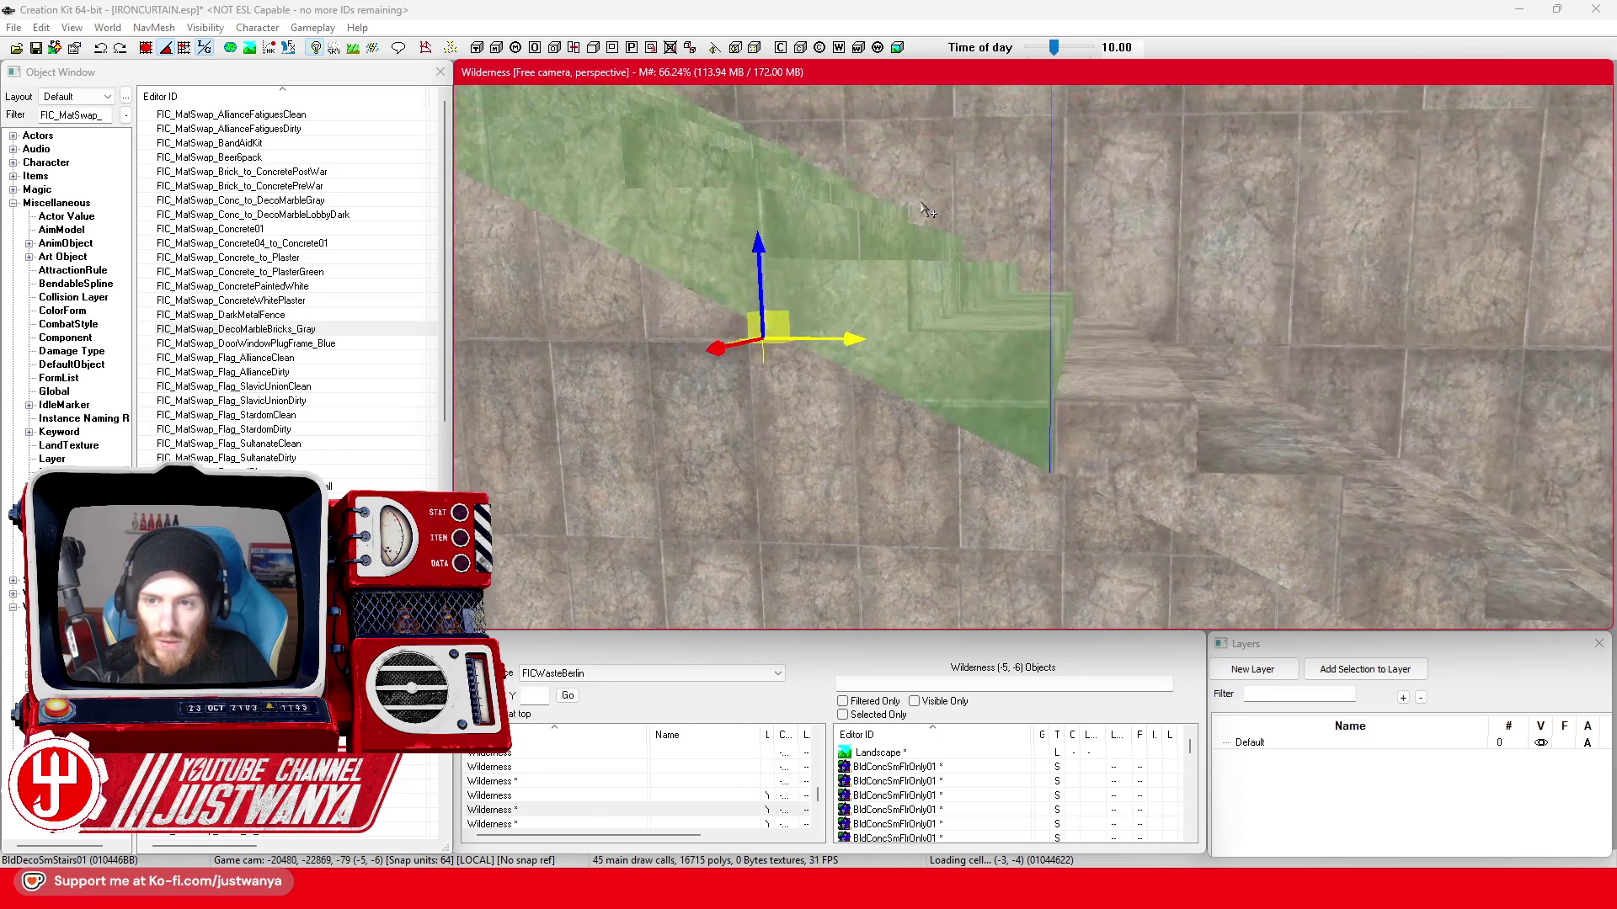
{"action": "key", "text": "shift"}
{"action": "left_click_drag", "start_coordinate": [786, 341], "coordinate": [785, 337]}
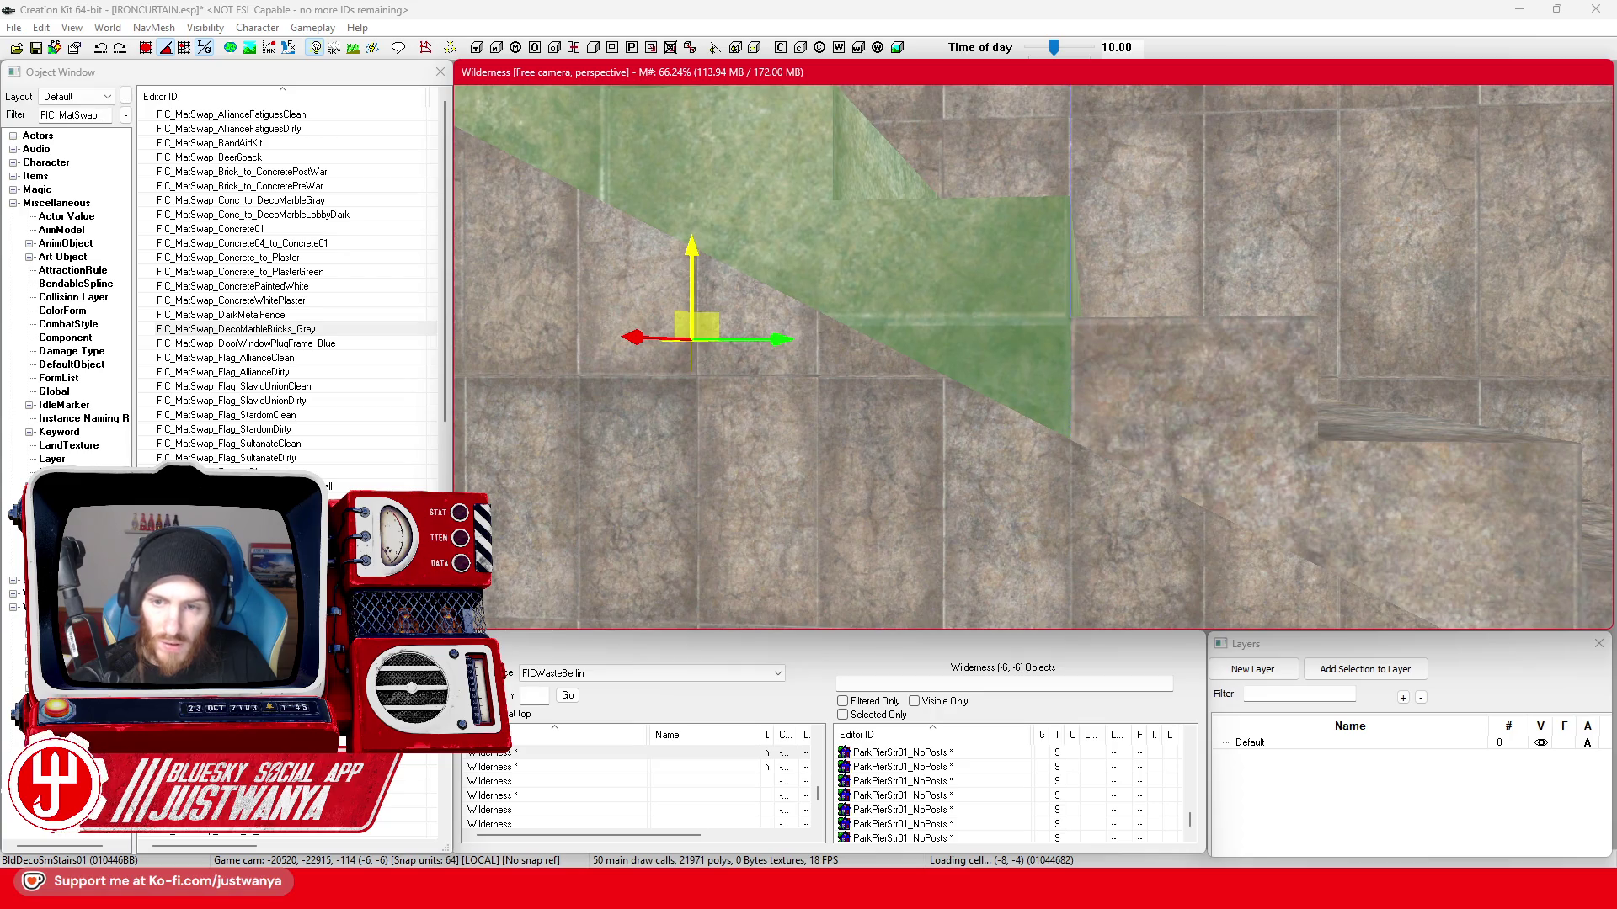
{"action": "key", "text": "shift"}
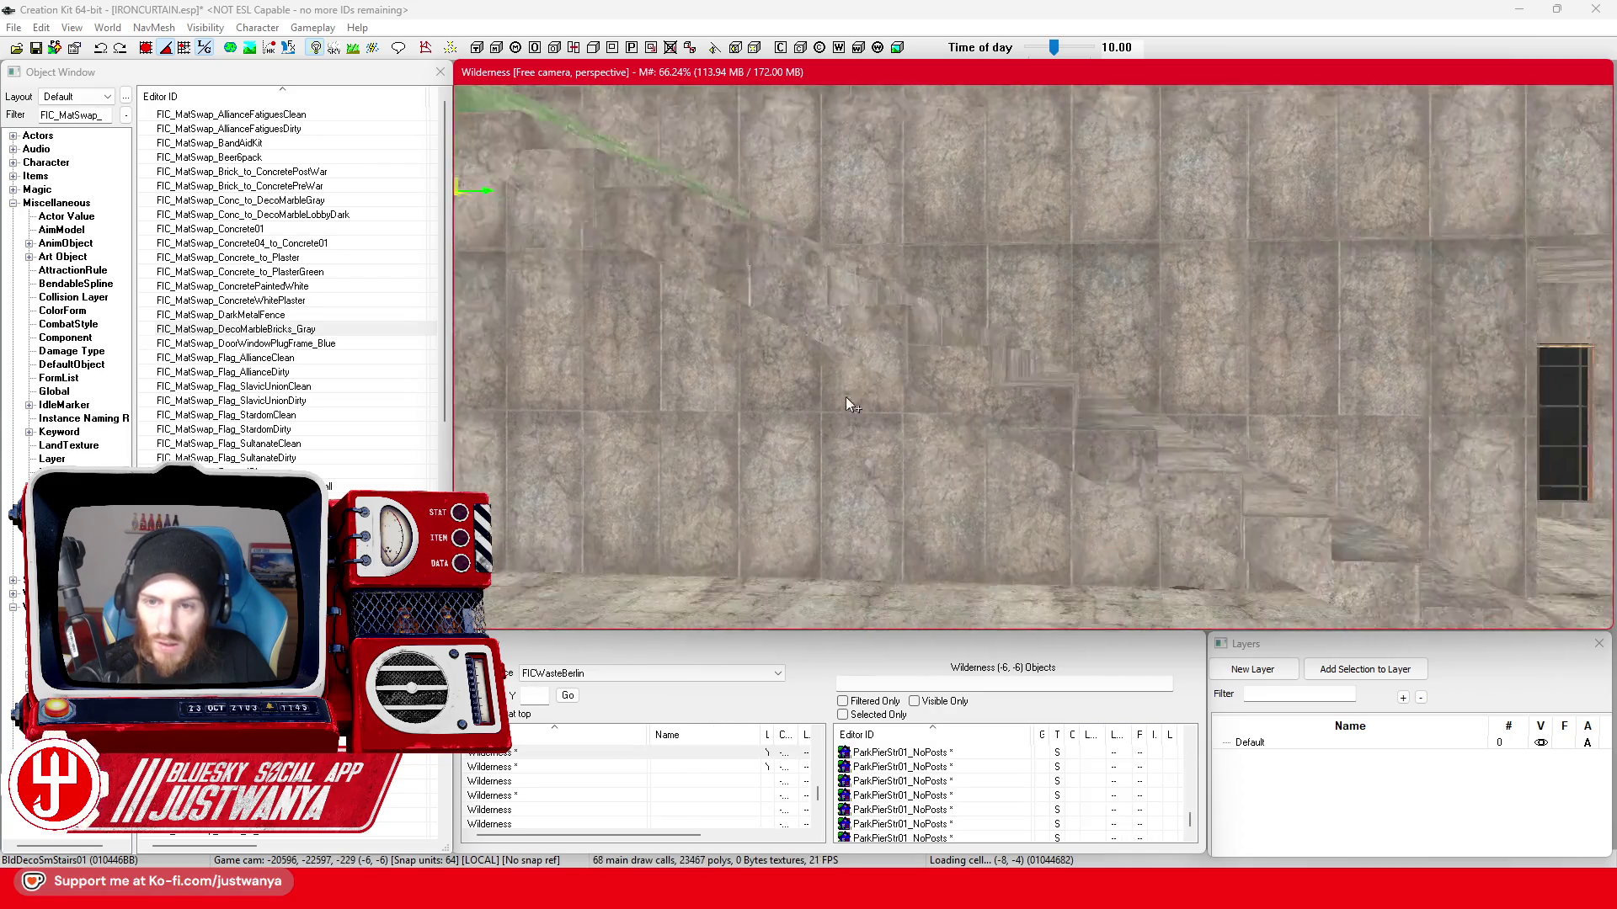
- Add the second stair block to the selection and lower both blocks onto the floor
{"action": "left_click", "coordinate": [942, 363], "text": "ctrl"}
{"action": "scroll", "coordinate": [922, 353], "scroll_direction": "down", "scroll_amount": 3}
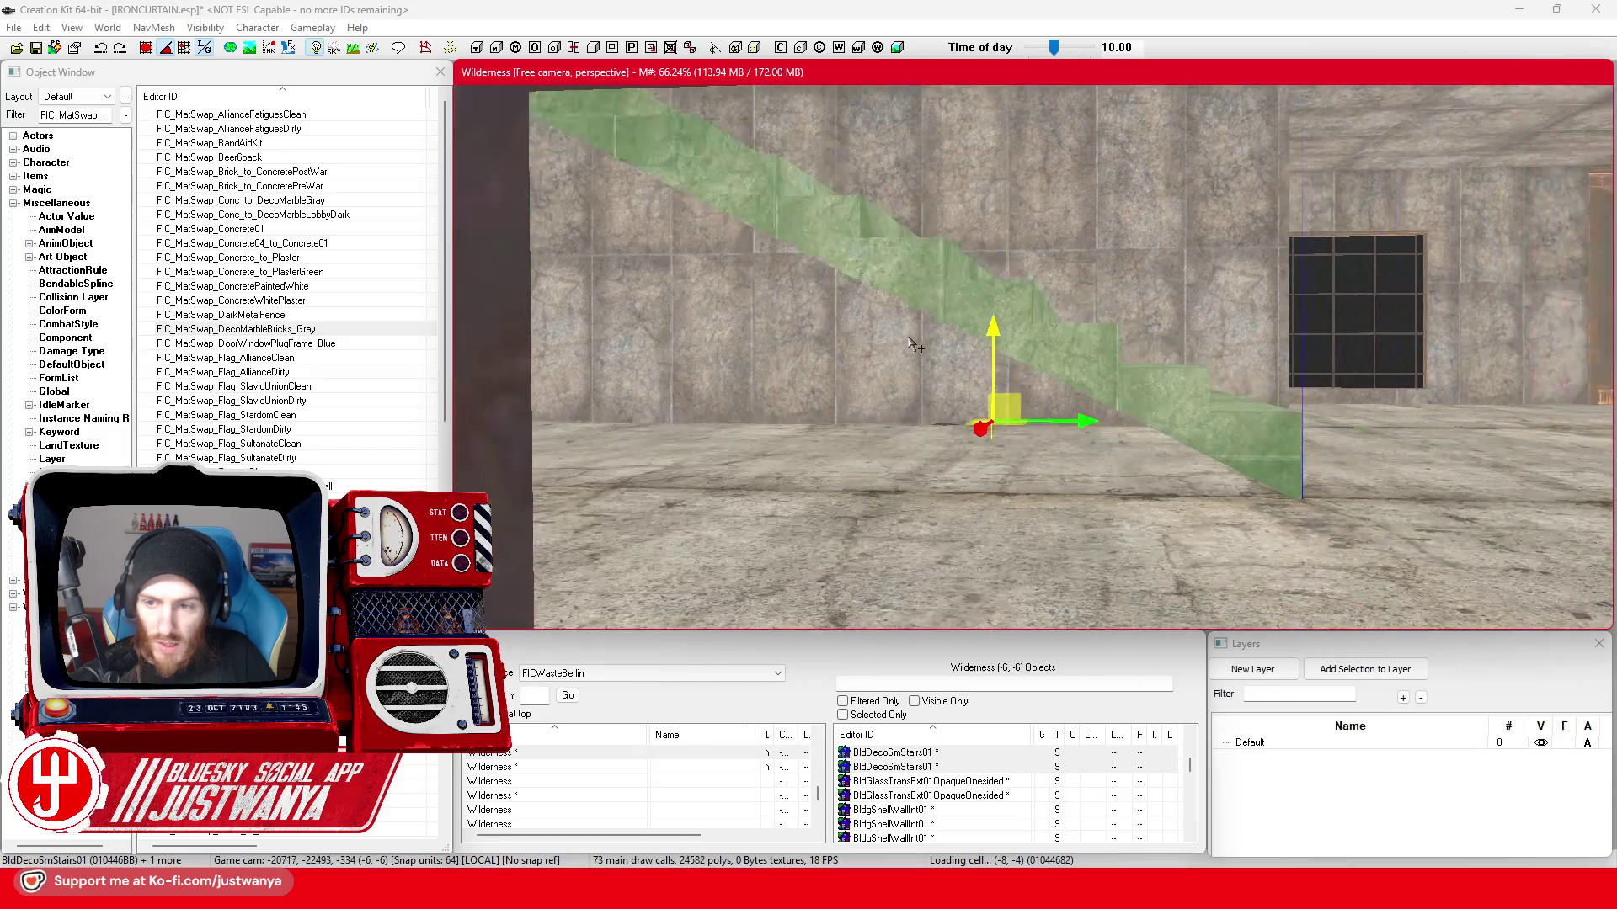
{"action": "scroll", "coordinate": [903, 341], "scroll_direction": "up", "scroll_amount": 2}
{"action": "scroll", "coordinate": [857, 344], "scroll_direction": "up", "scroll_amount": 3}
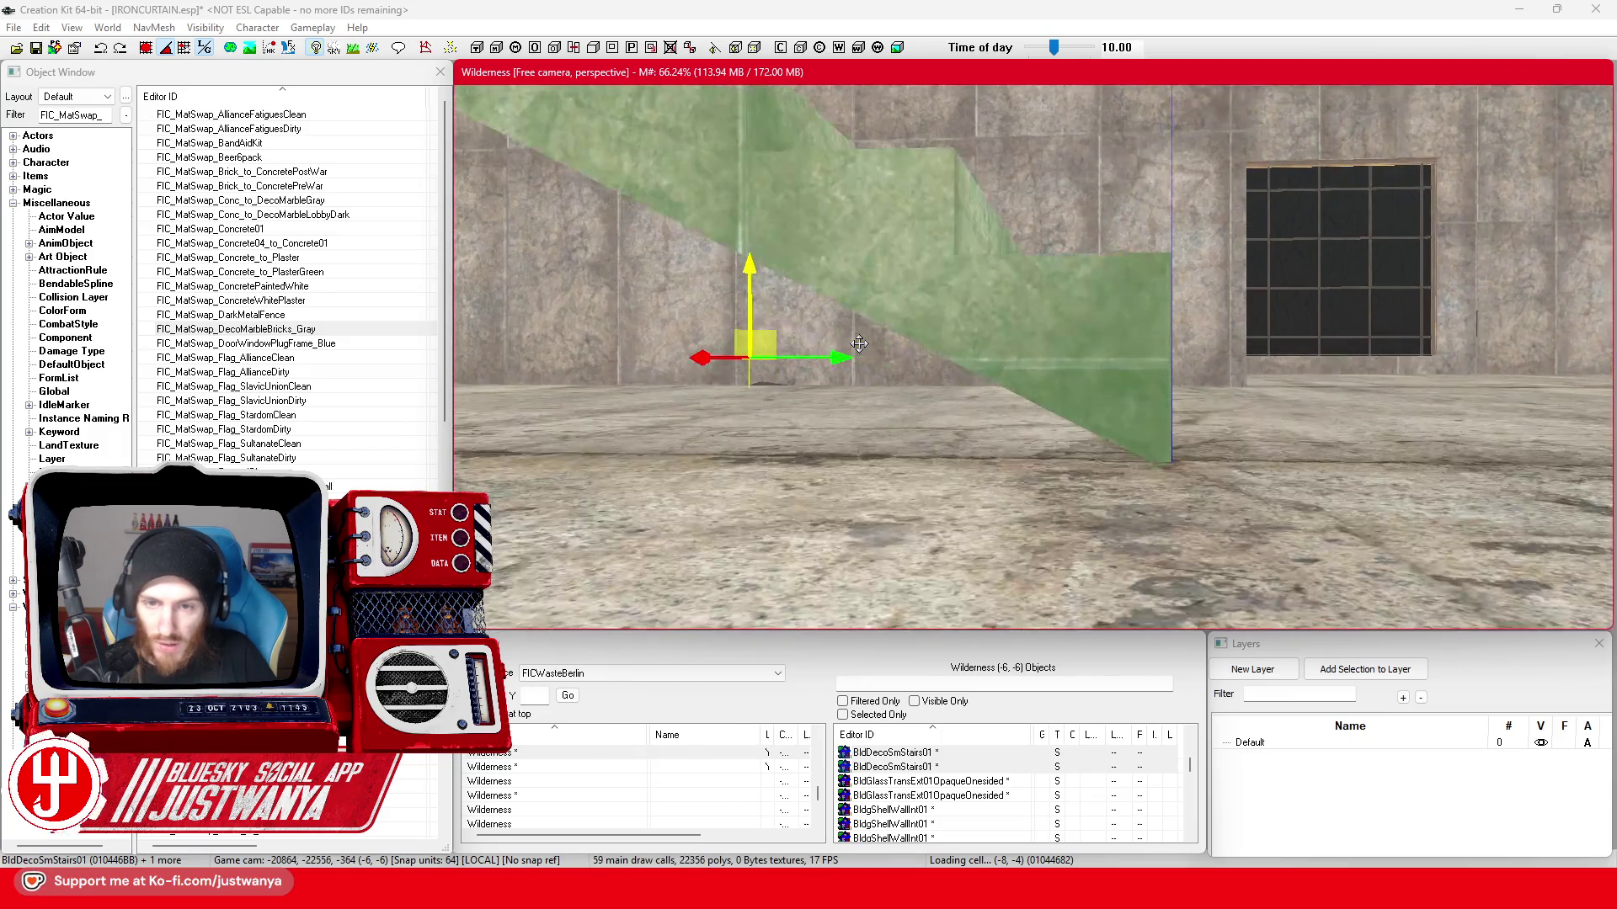
{"action": "left_click_drag", "start_coordinate": [751, 268], "coordinate": [733, 258]}
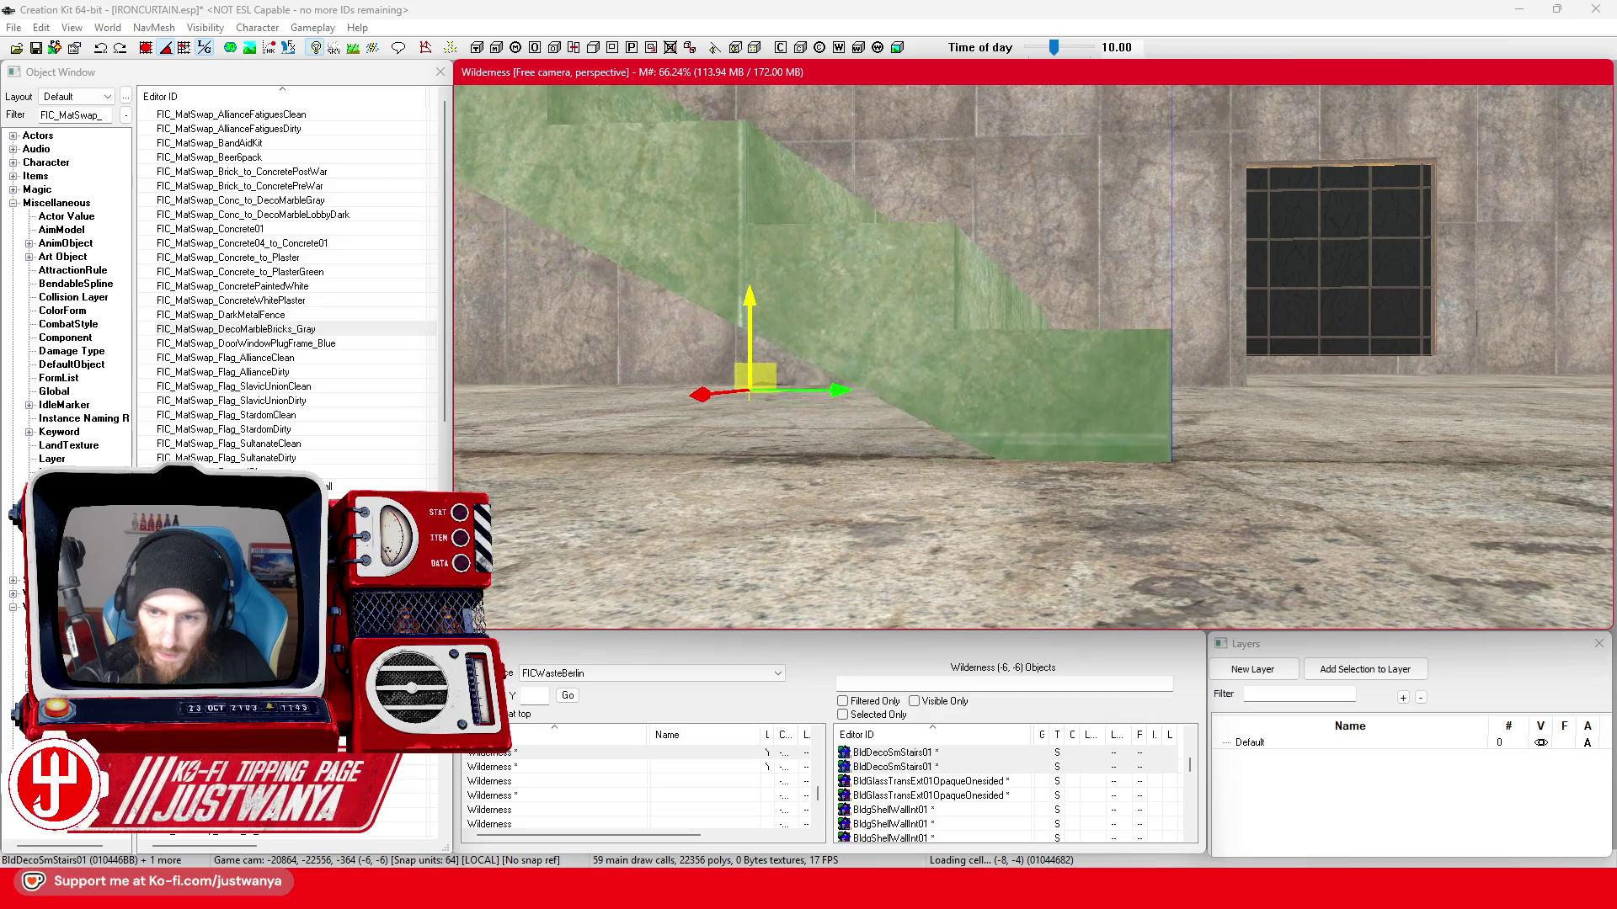
{"action": "left_click_drag", "start_coordinate": [753, 377], "coordinate": [753, 385]}
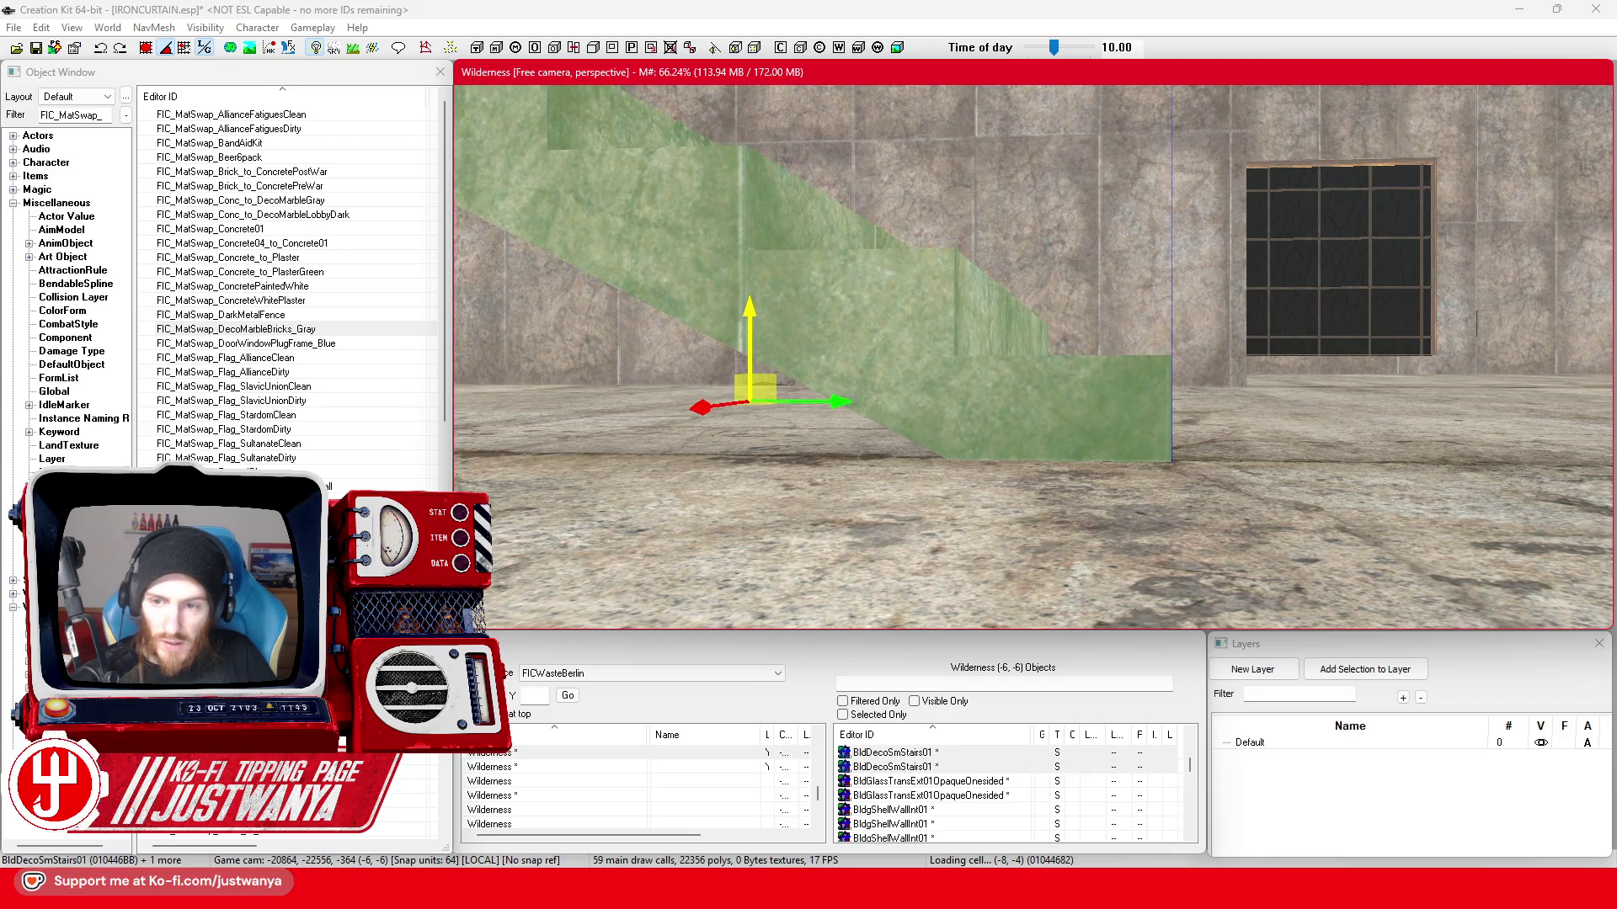
{"action": "key", "text": "shift"}
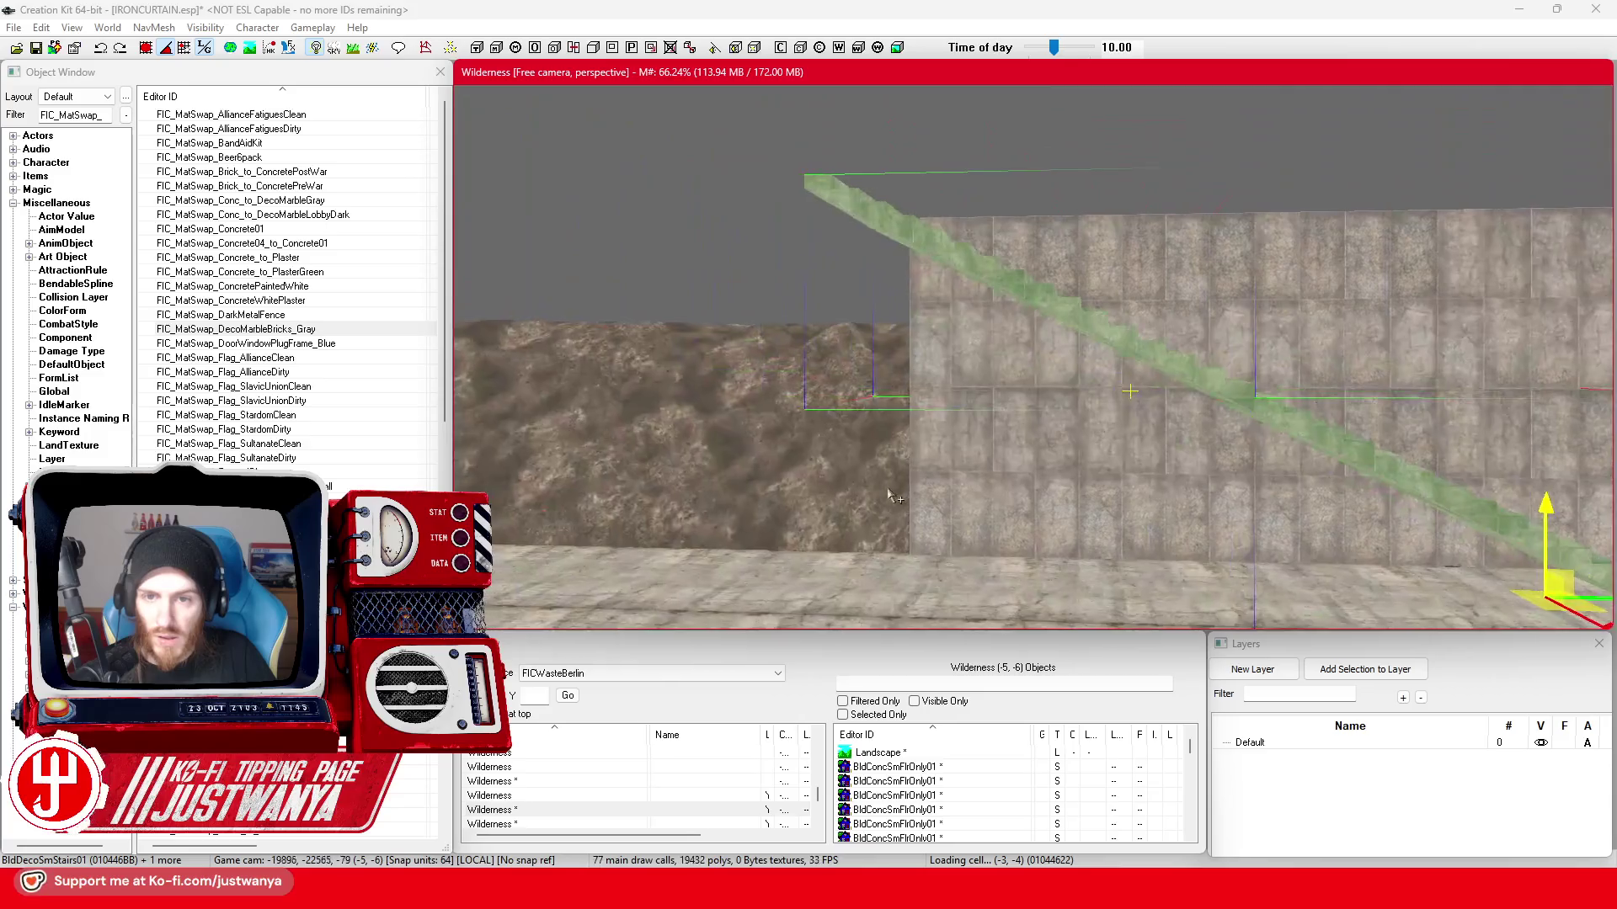
- Raise the BldConcSmFlrOnly01 slab up Z onto the wall top and slide it left along it
{"action": "key", "text": "shift"}
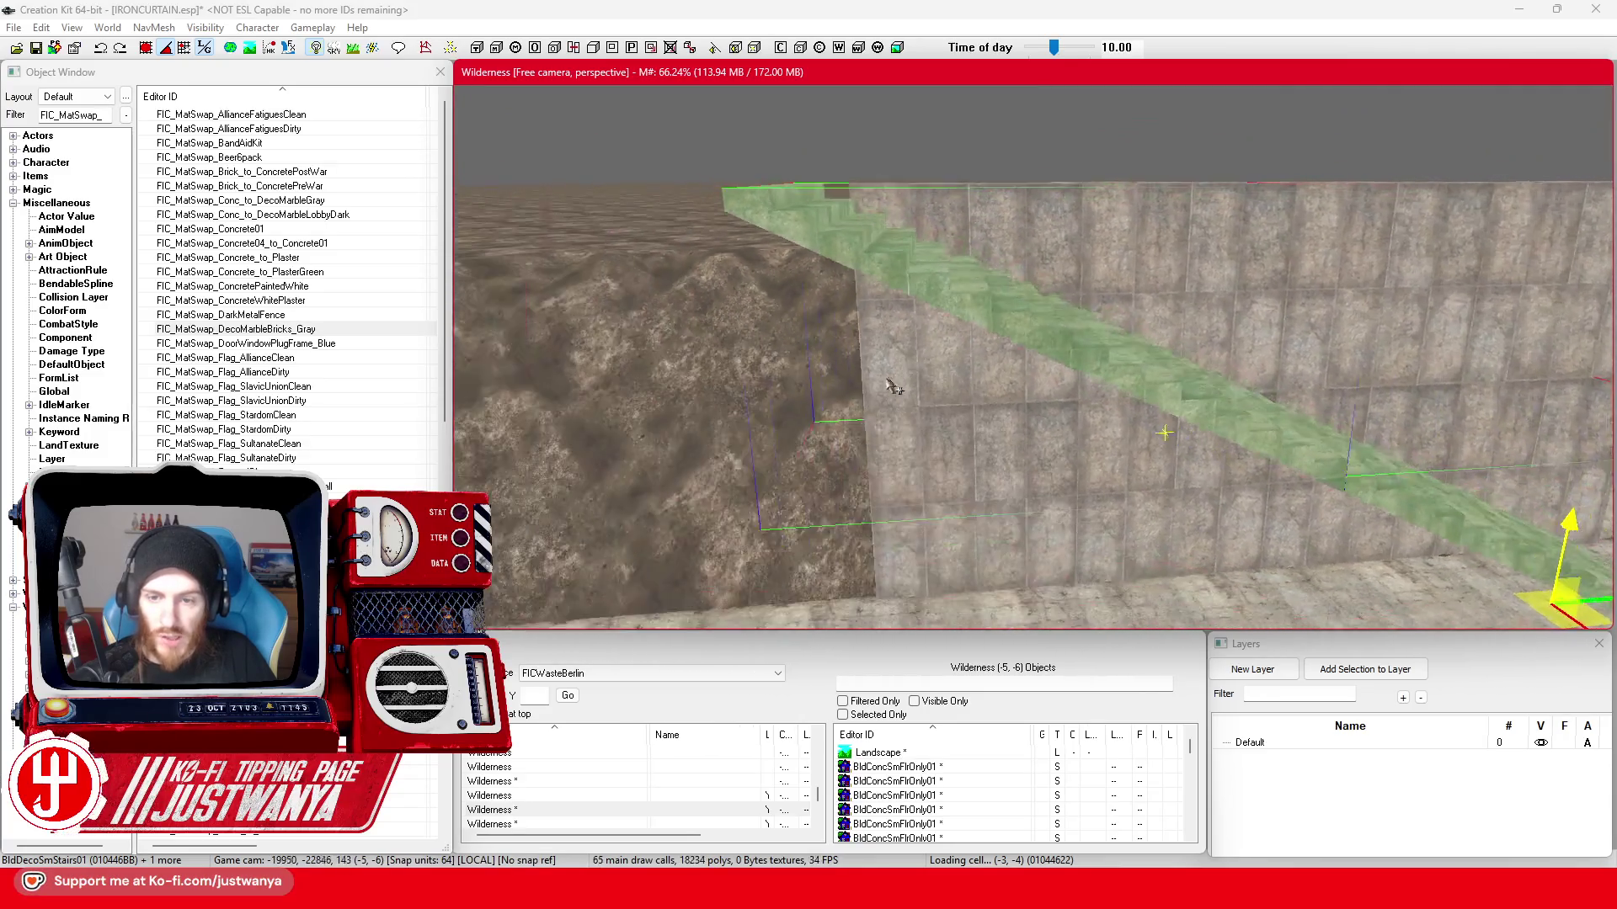
{"action": "left_click", "coordinate": [945, 496]}
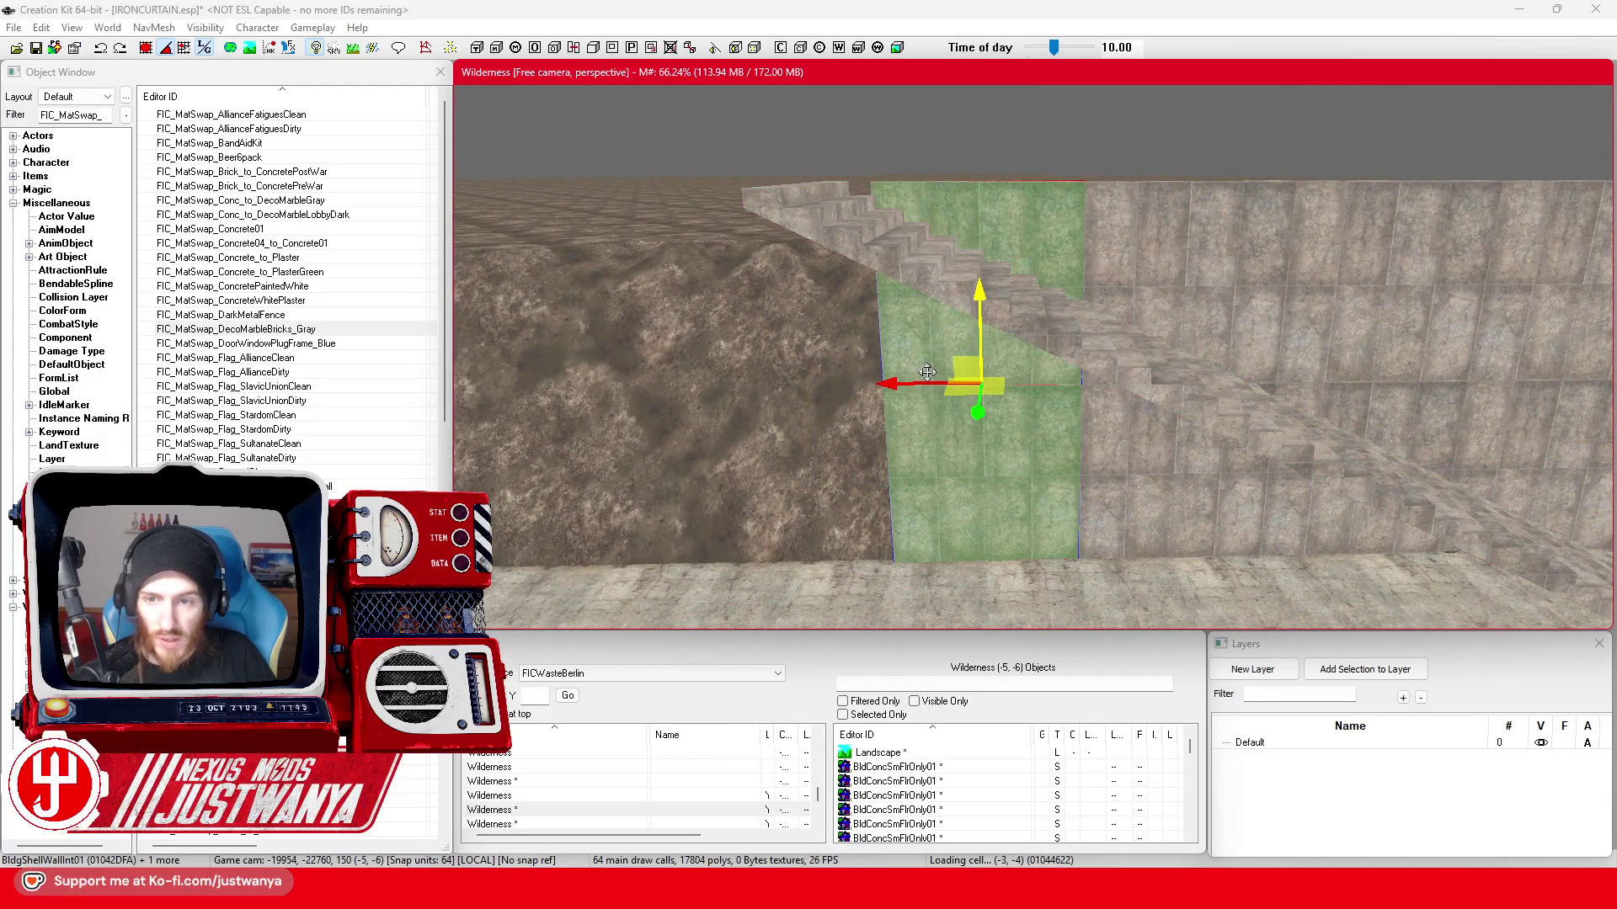
{"action": "key", "text": "shift"}
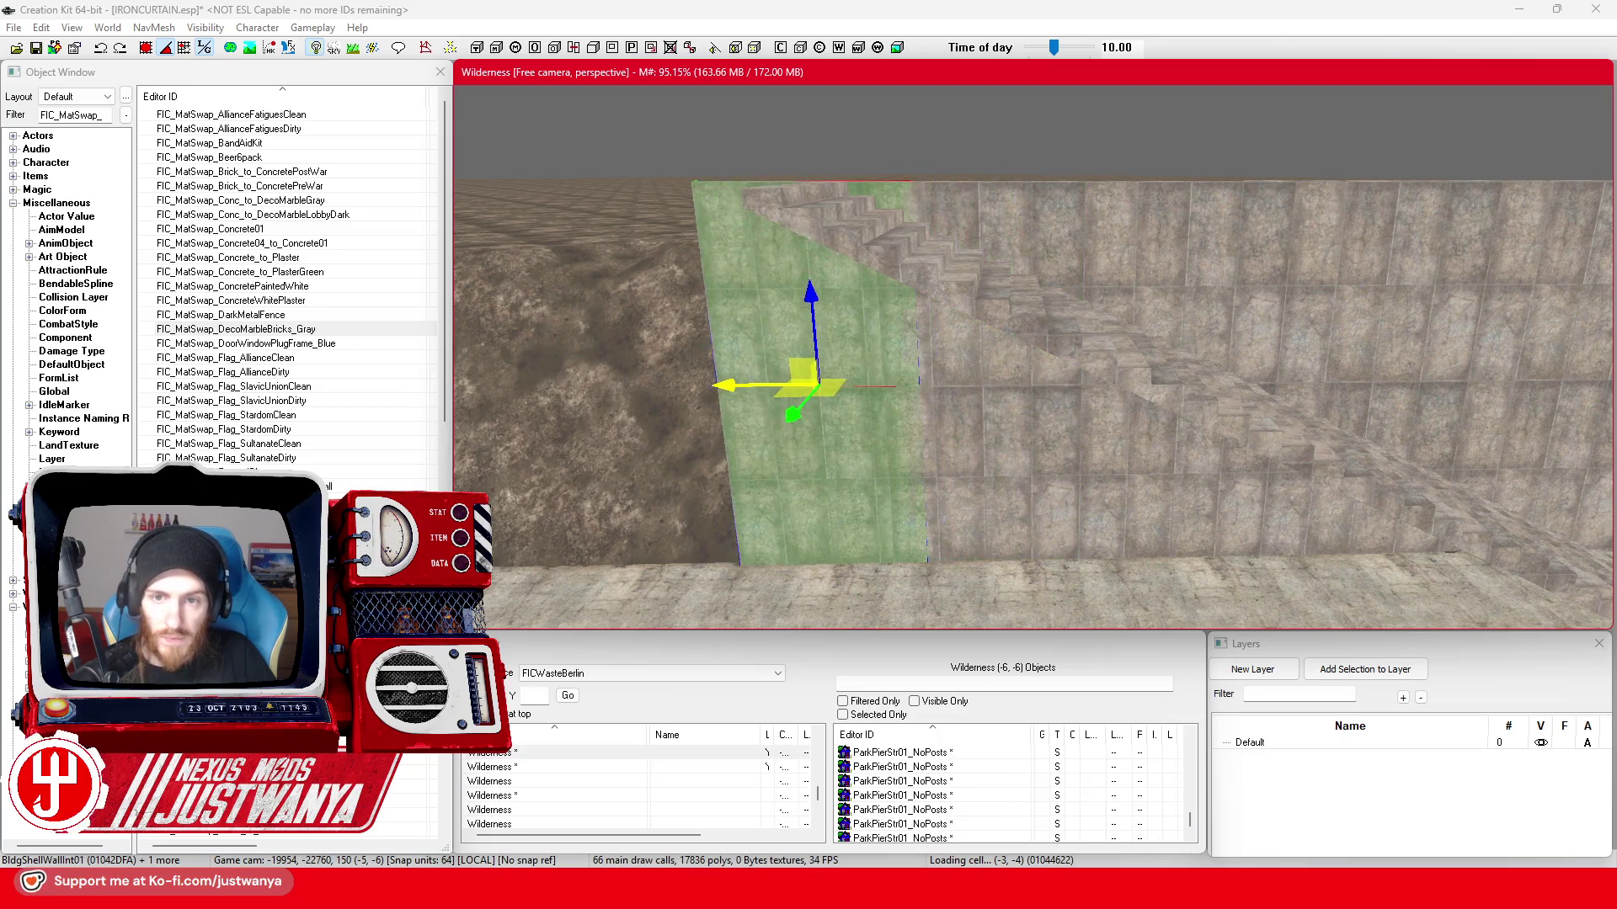
{"action": "key", "text": "shift"}
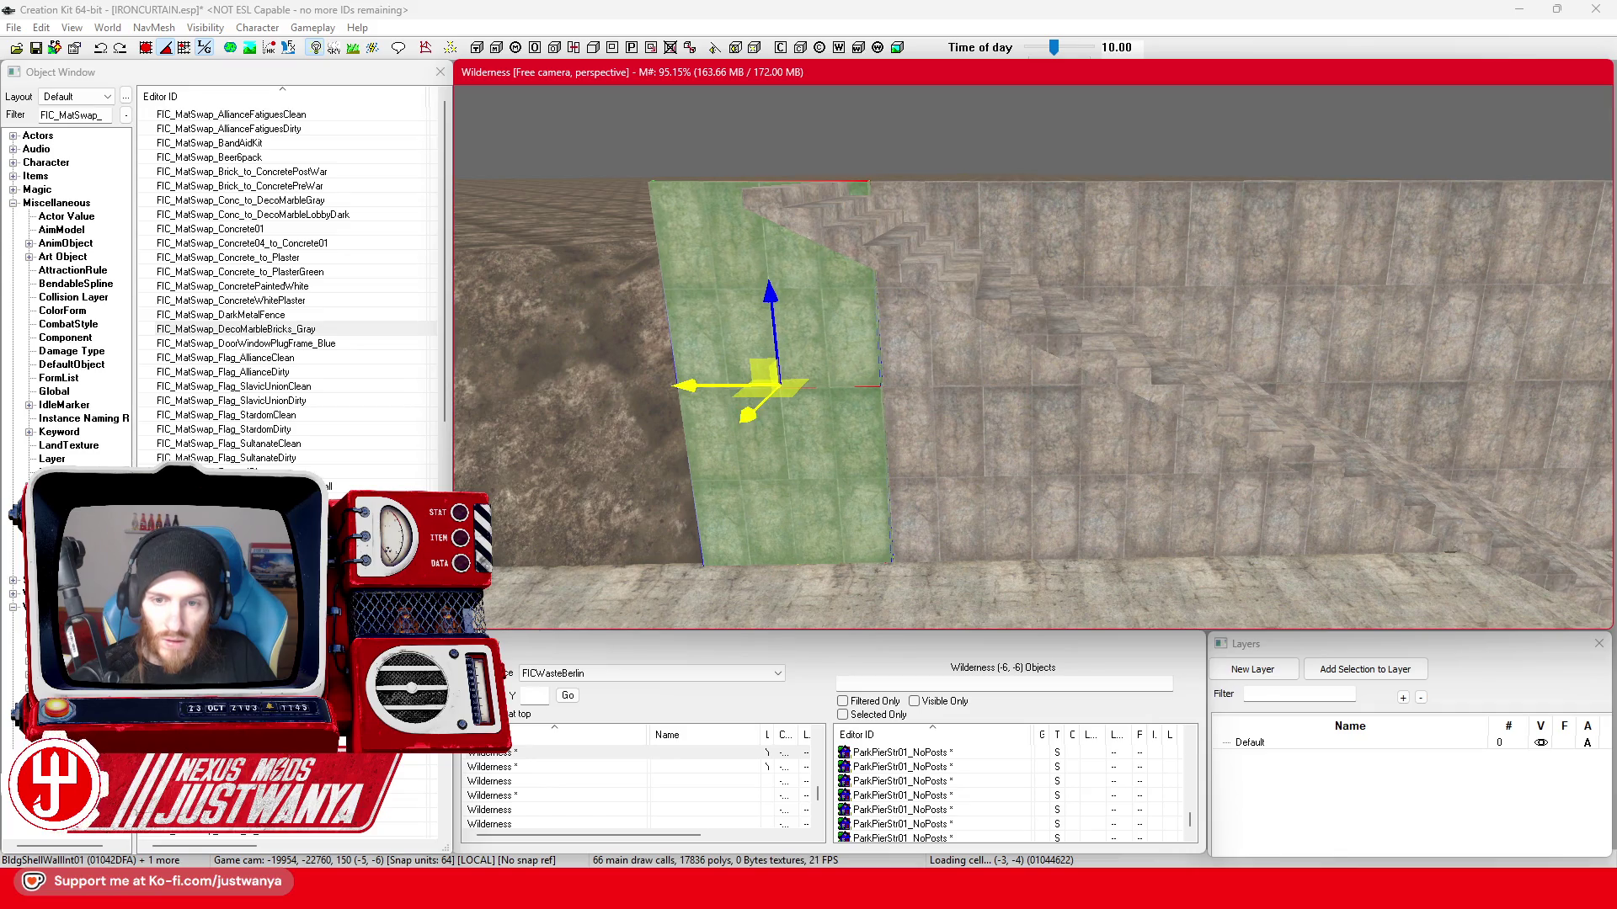
{"action": "key", "text": "shift"}
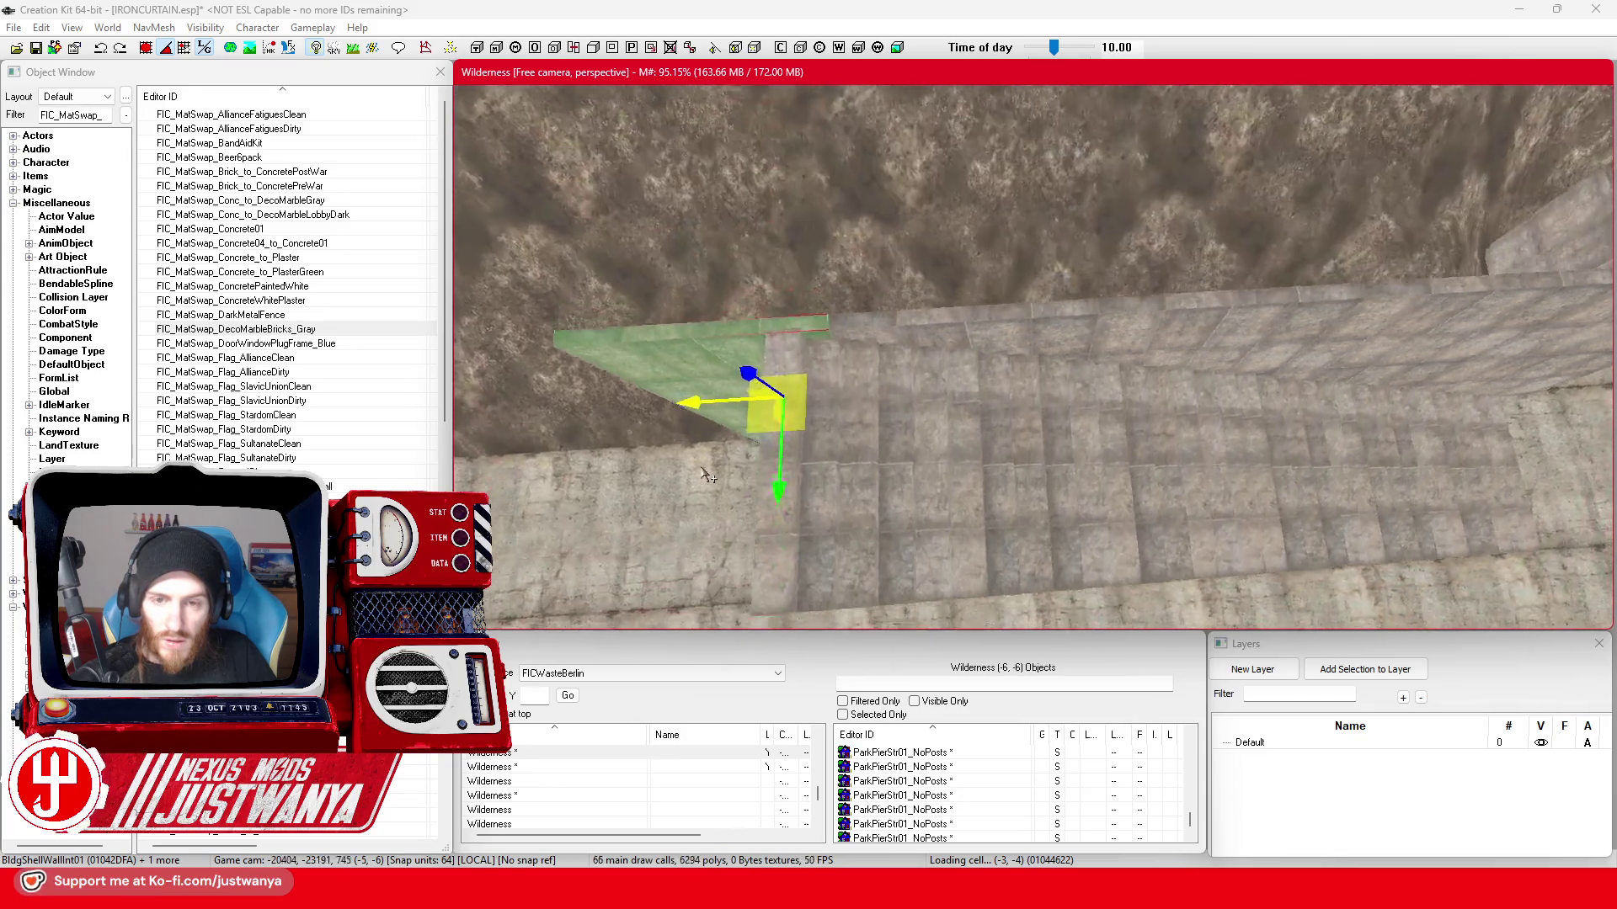
{"action": "key", "text": "shift"}
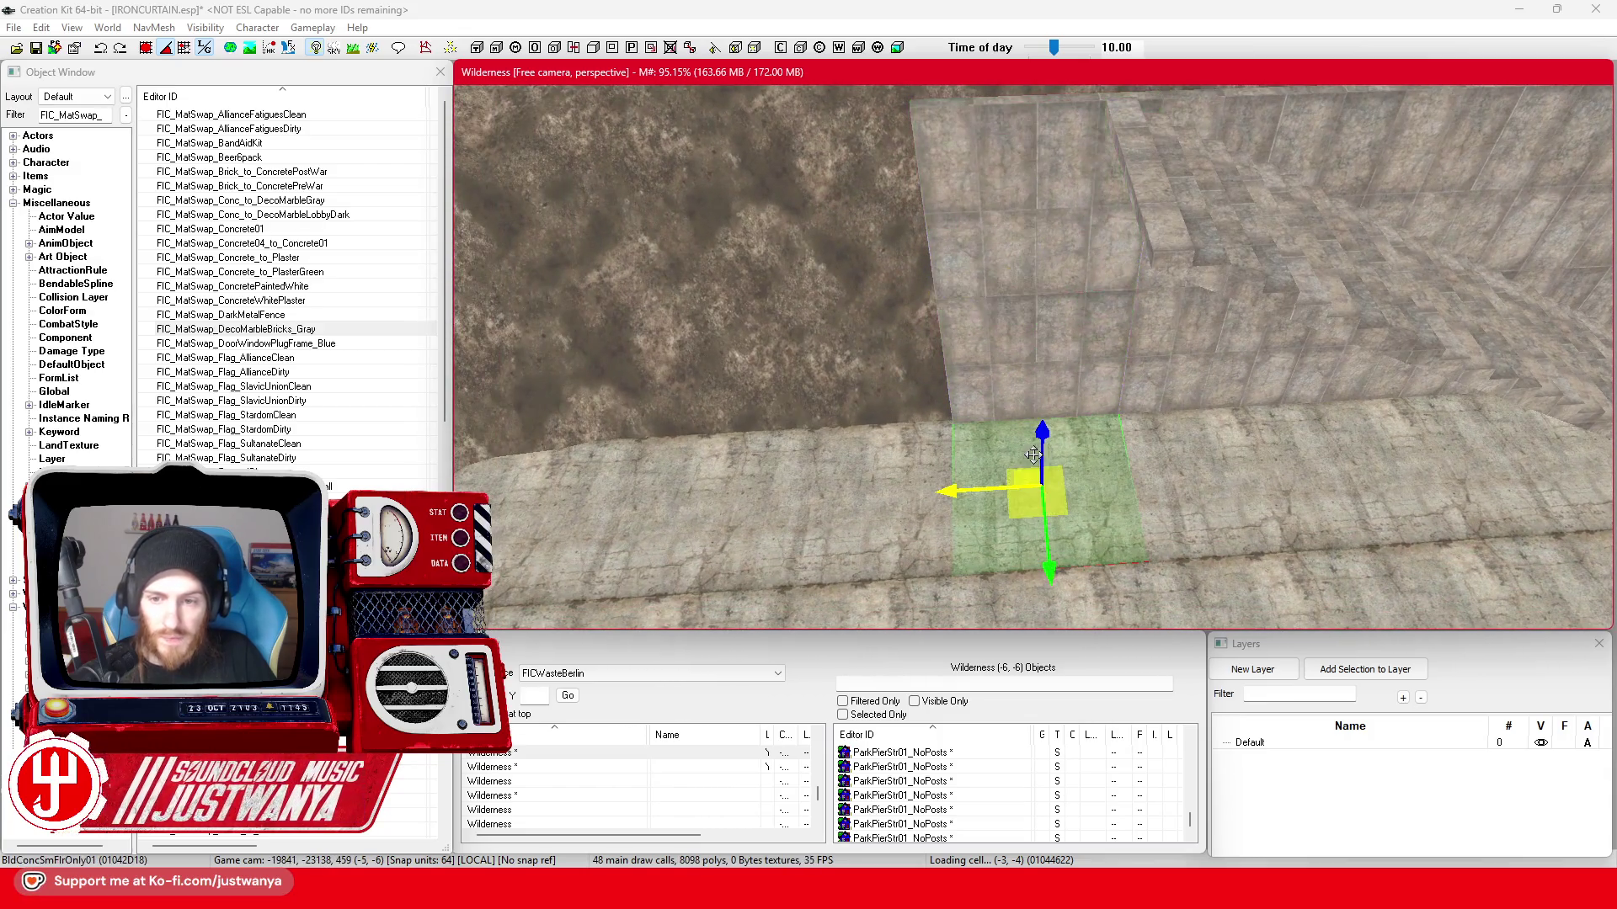
{"action": "left_click_drag", "start_coordinate": [1044, 440], "coordinate": [1046, 120]}
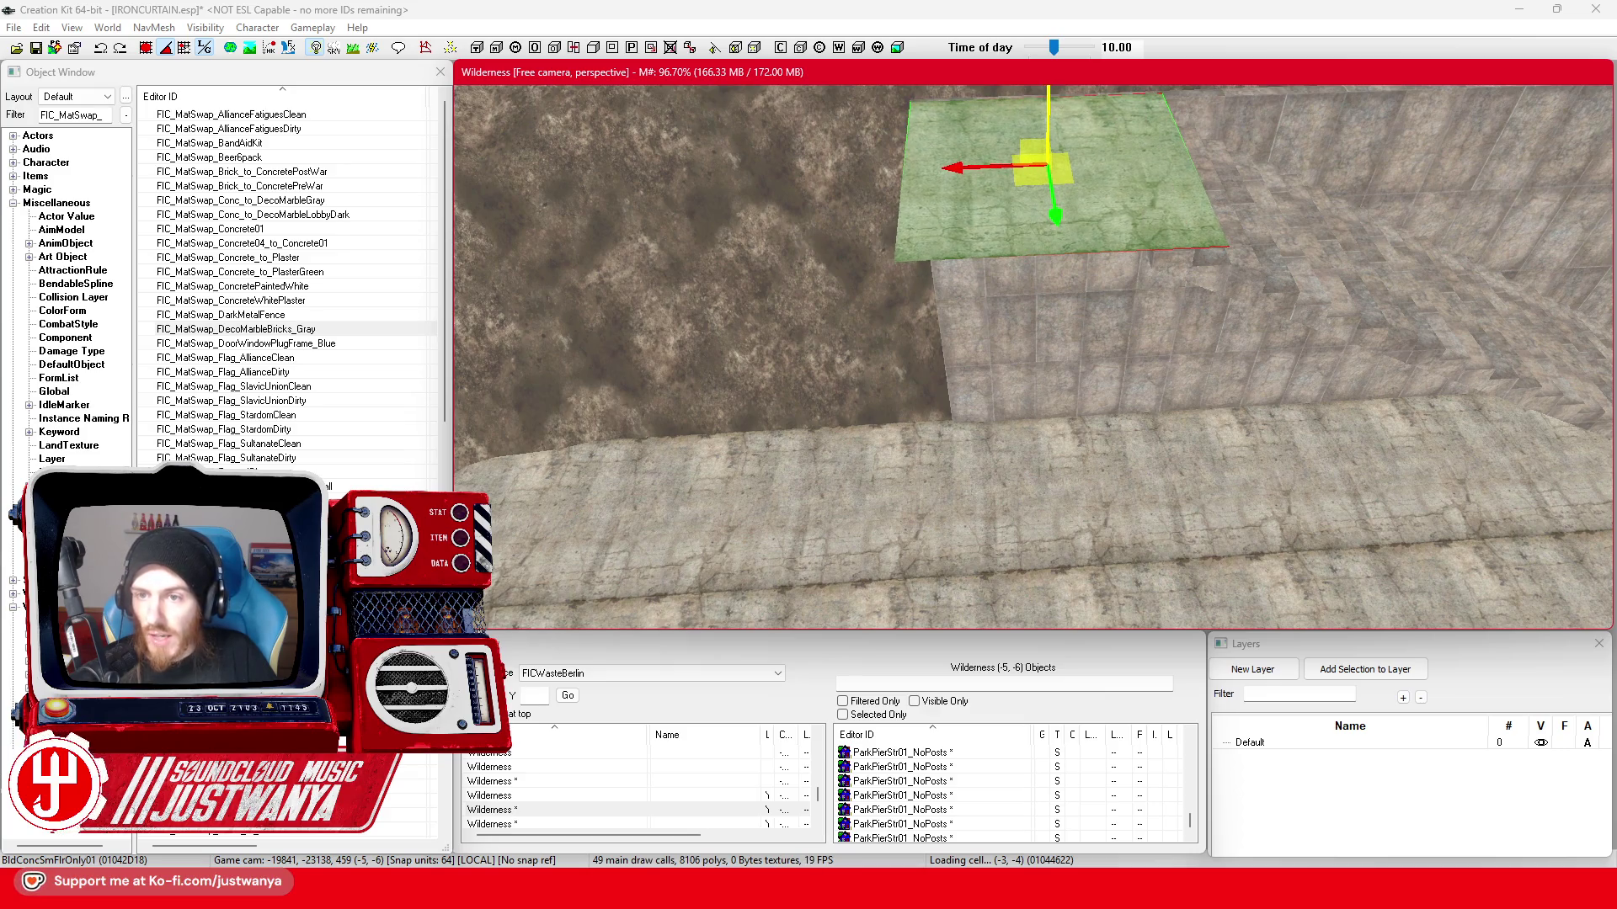
{"action": "scroll", "coordinate": [1024, 420], "scroll_direction": "up", "scroll_amount": 5}
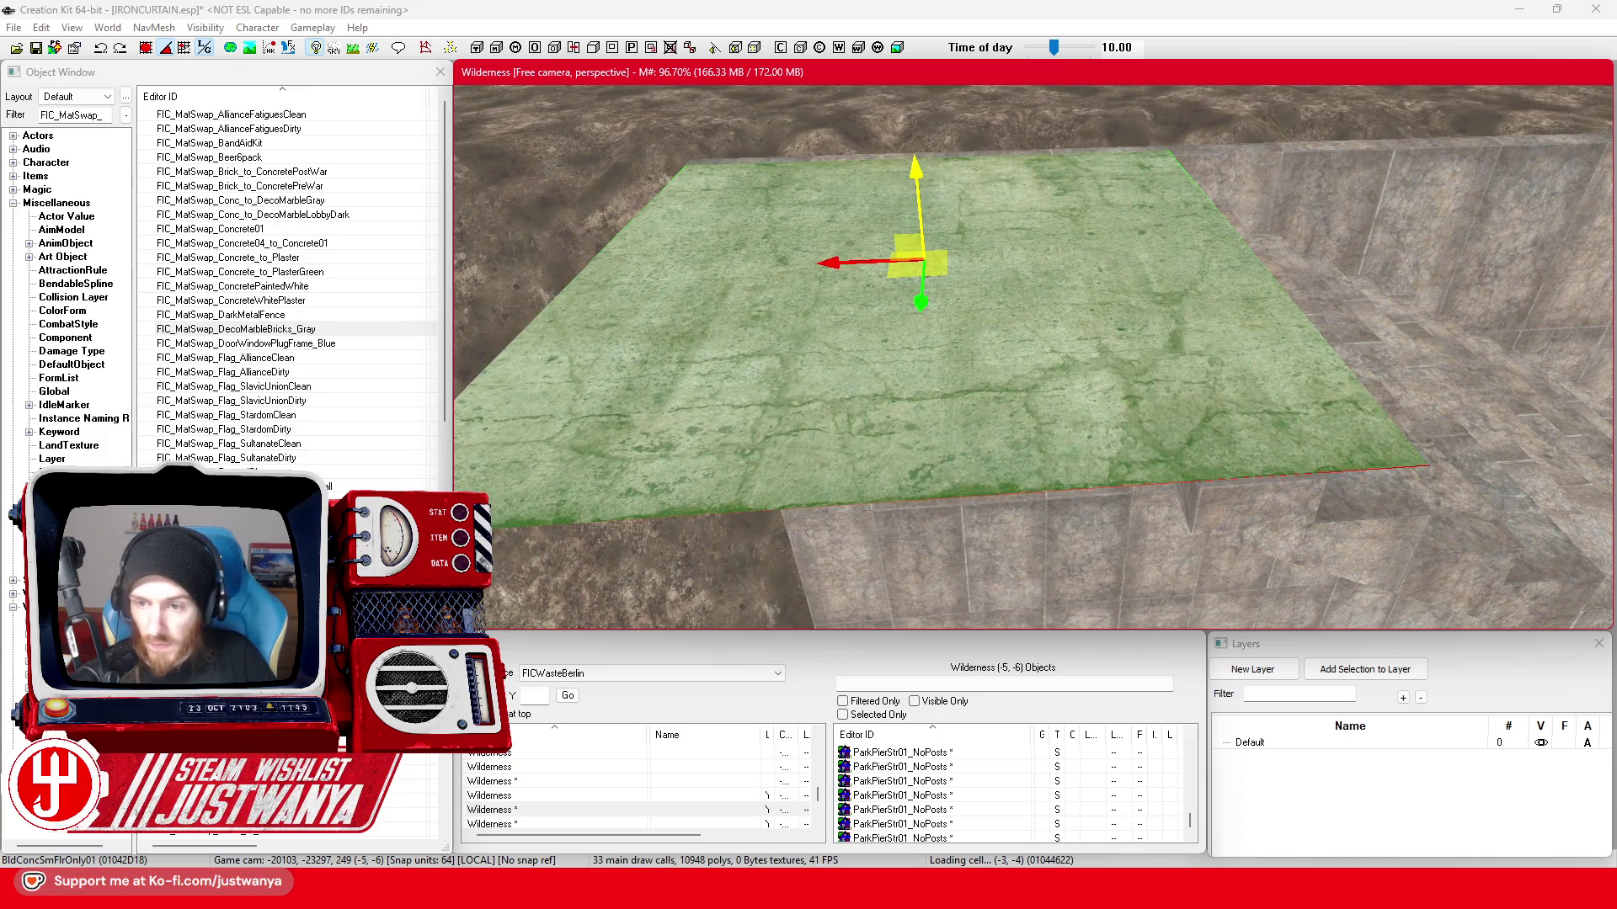
{"action": "left_click_drag", "start_coordinate": [915, 265], "coordinate": [745, 271]}
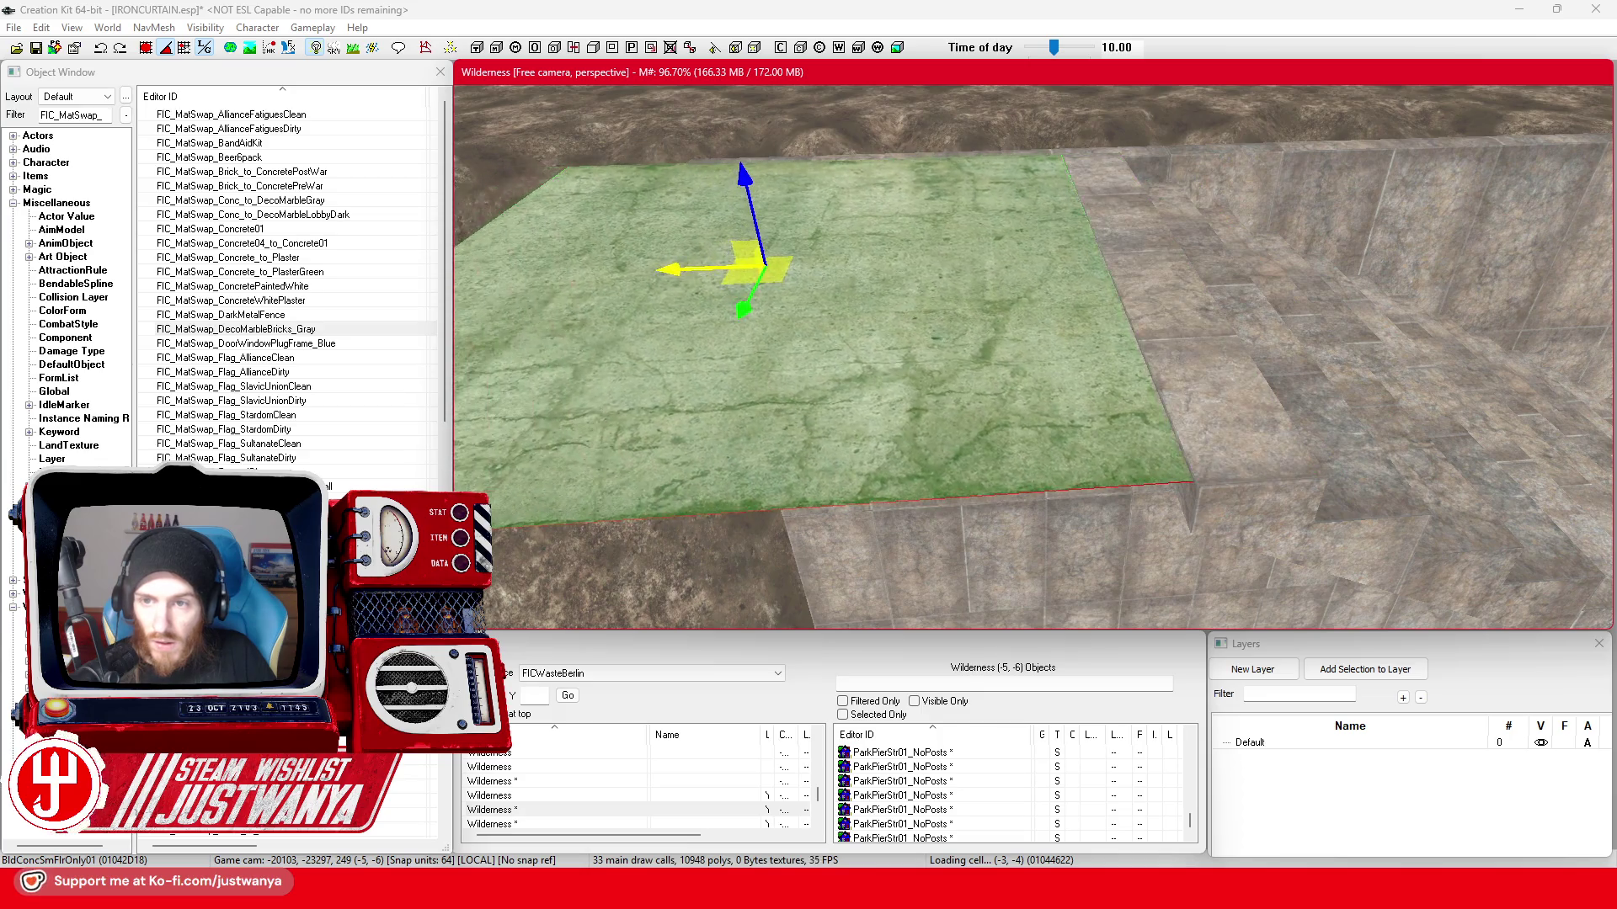
{"action": "scroll", "coordinate": [856, 353], "scroll_direction": "down", "scroll_amount": 5}
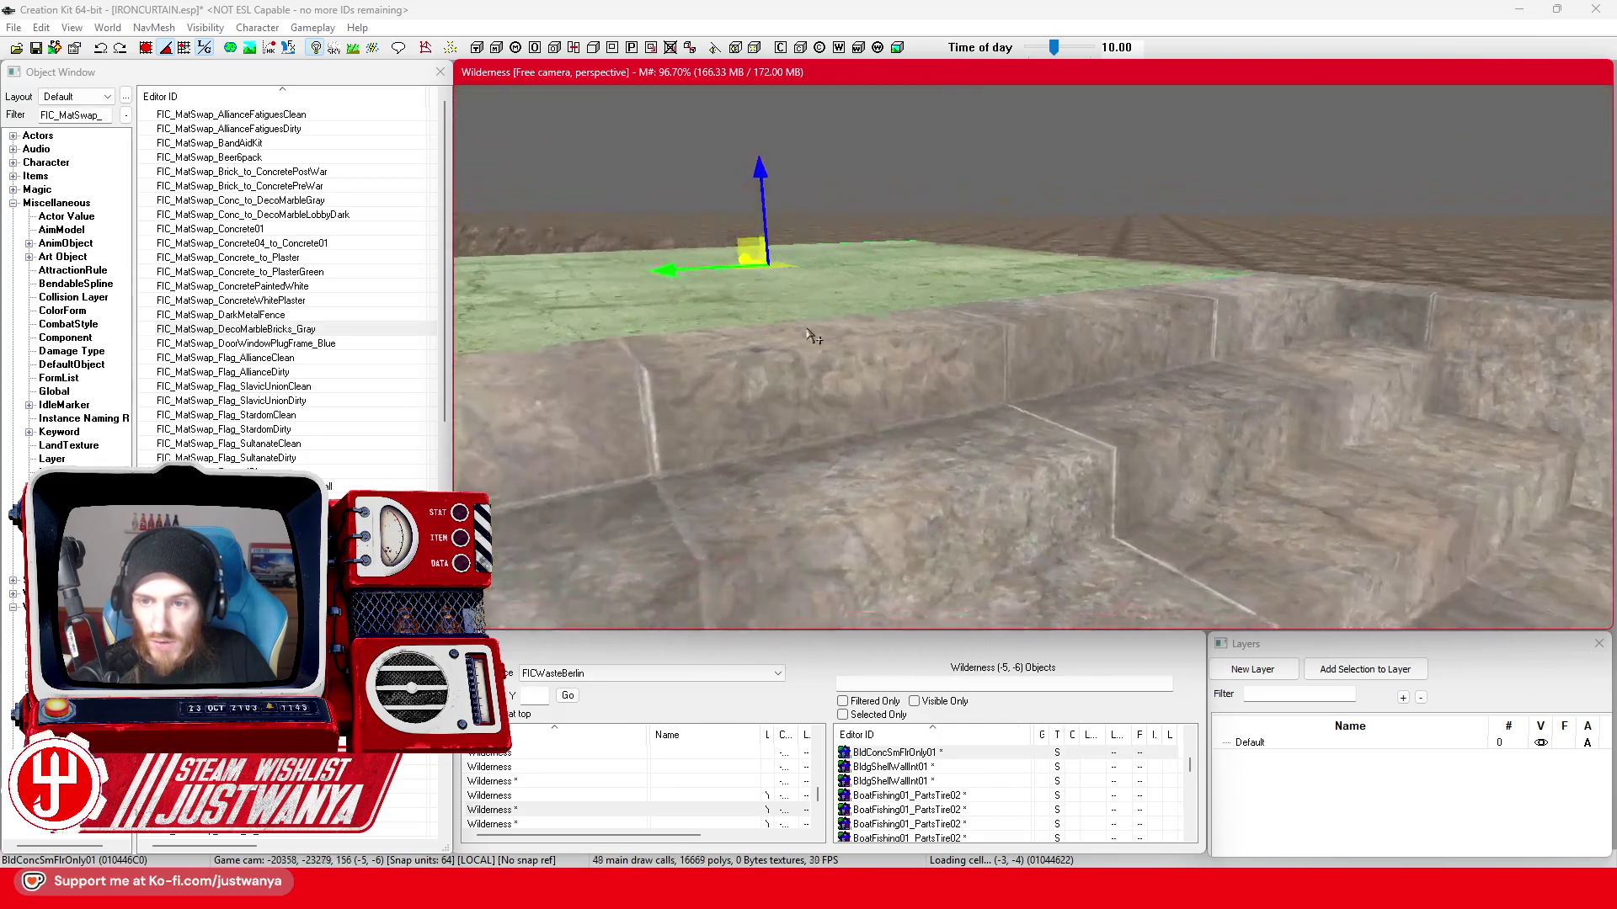
{"action": "scroll", "coordinate": [873, 350], "scroll_direction": "up", "scroll_amount": 3}
{"action": "scroll", "coordinate": [885, 347], "scroll_direction": "down", "scroll_amount": 3}
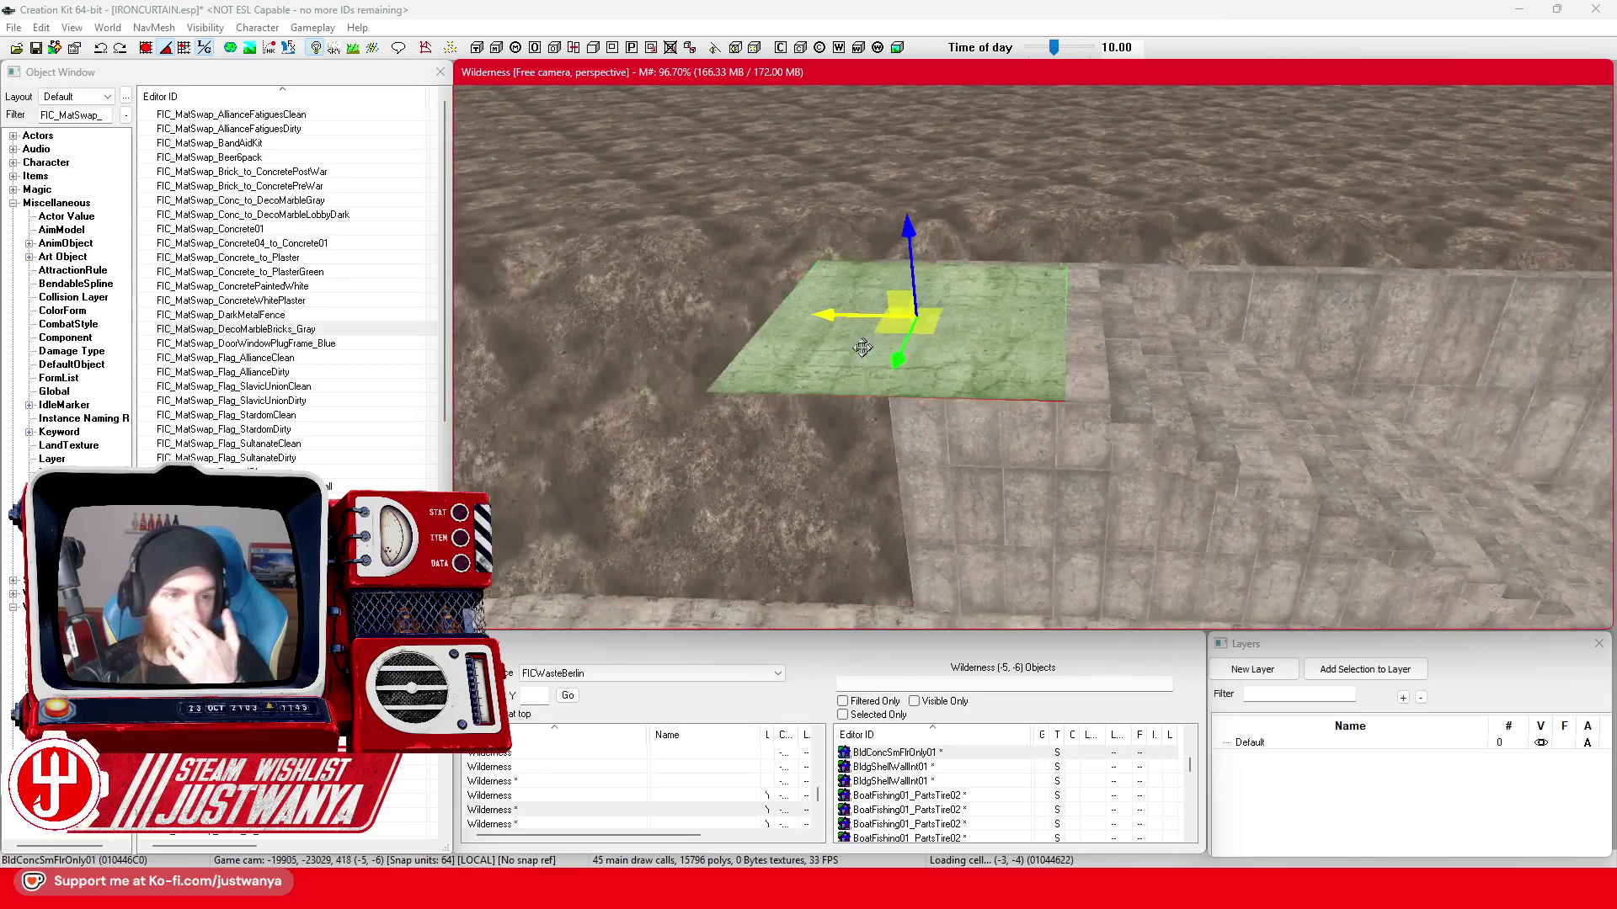
{"action": "scroll", "coordinate": [886, 347], "scroll_direction": "down", "scroll_amount": 3}
{"action": "scroll", "coordinate": [1080, 446], "scroll_direction": "down", "scroll_amount": 3}
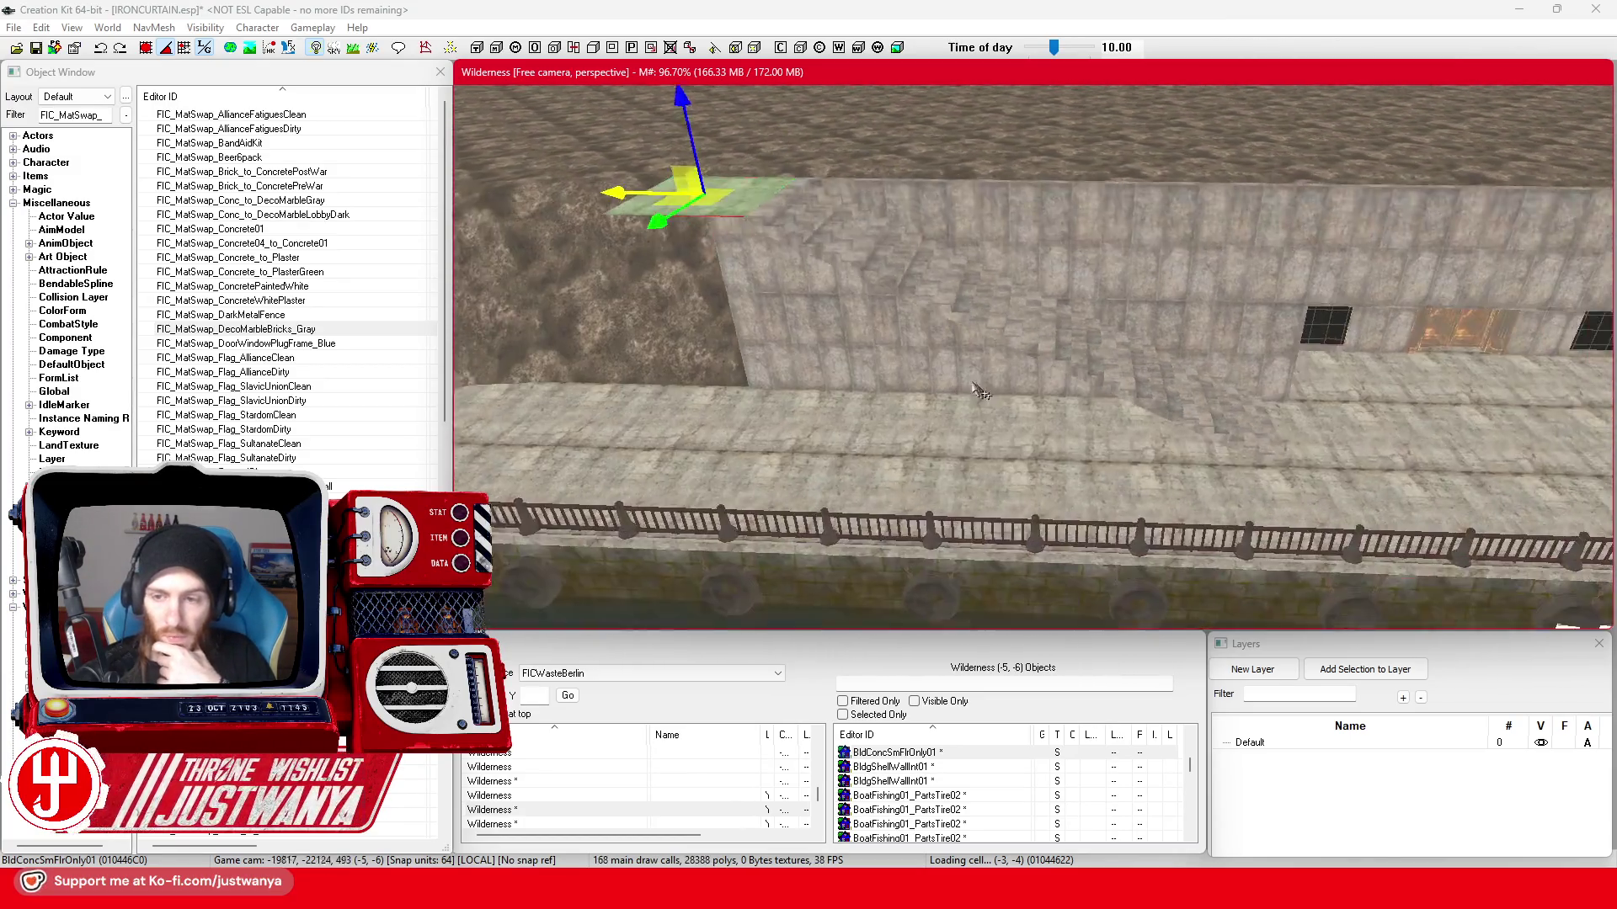
{"action": "scroll", "coordinate": [1101, 360], "scroll_direction": "down", "scroll_amount": 3}
{"action": "mouse_move", "coordinate": [885, 884]}
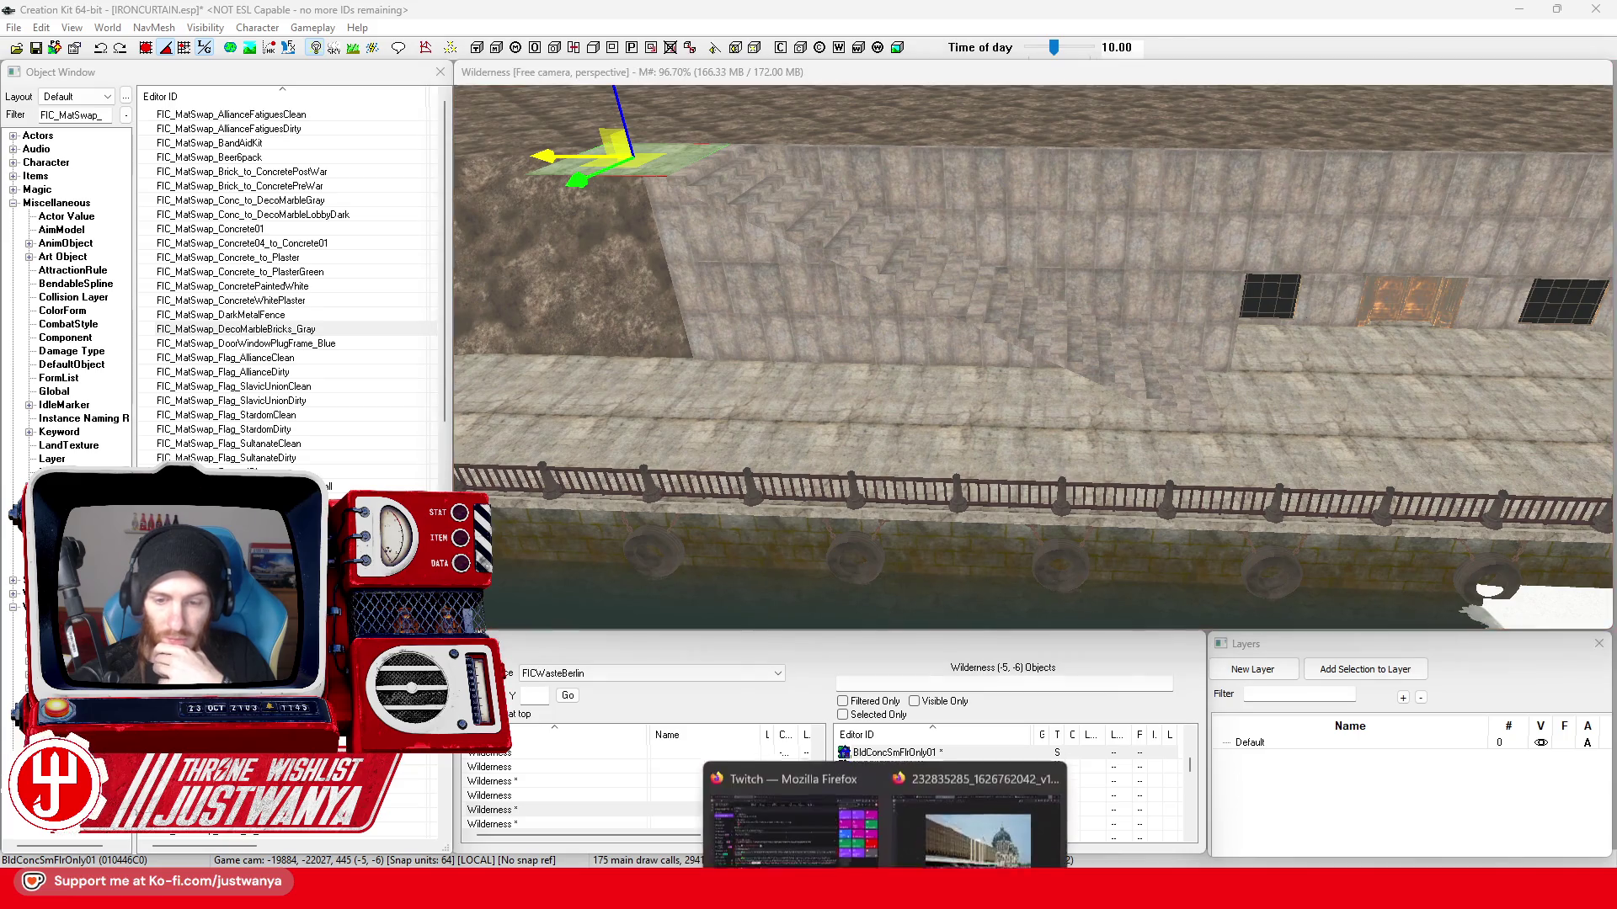
- Check the building reference photo in Firefox, then minimize the browser
{"action": "left_click", "coordinate": [969, 818]}
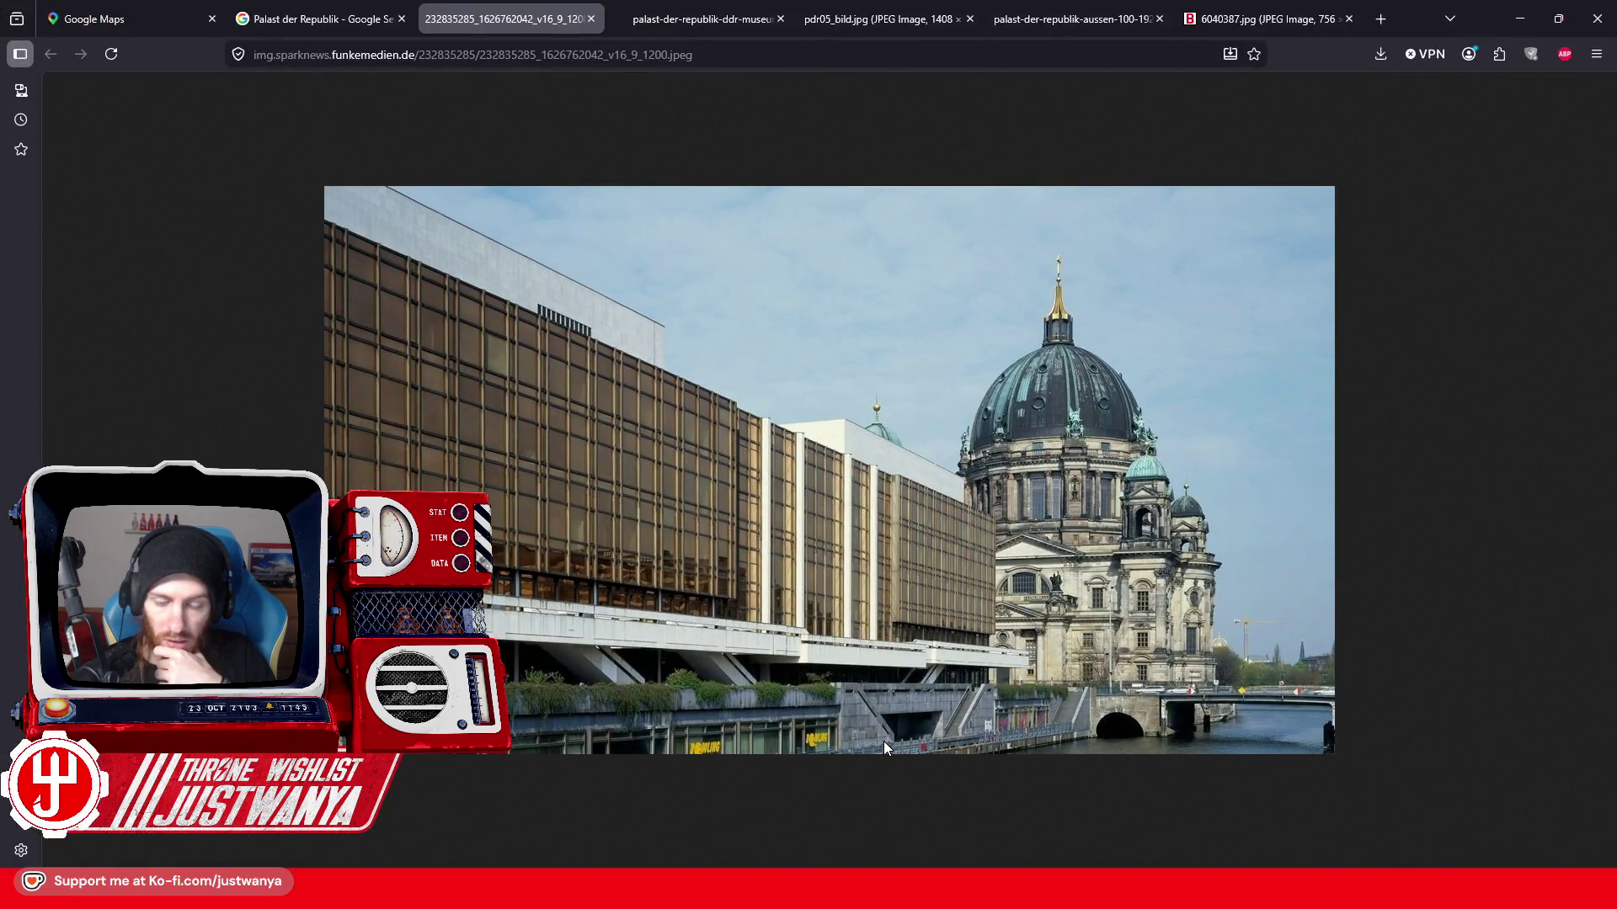
{"action": "left_click", "coordinate": [1522, 15]}
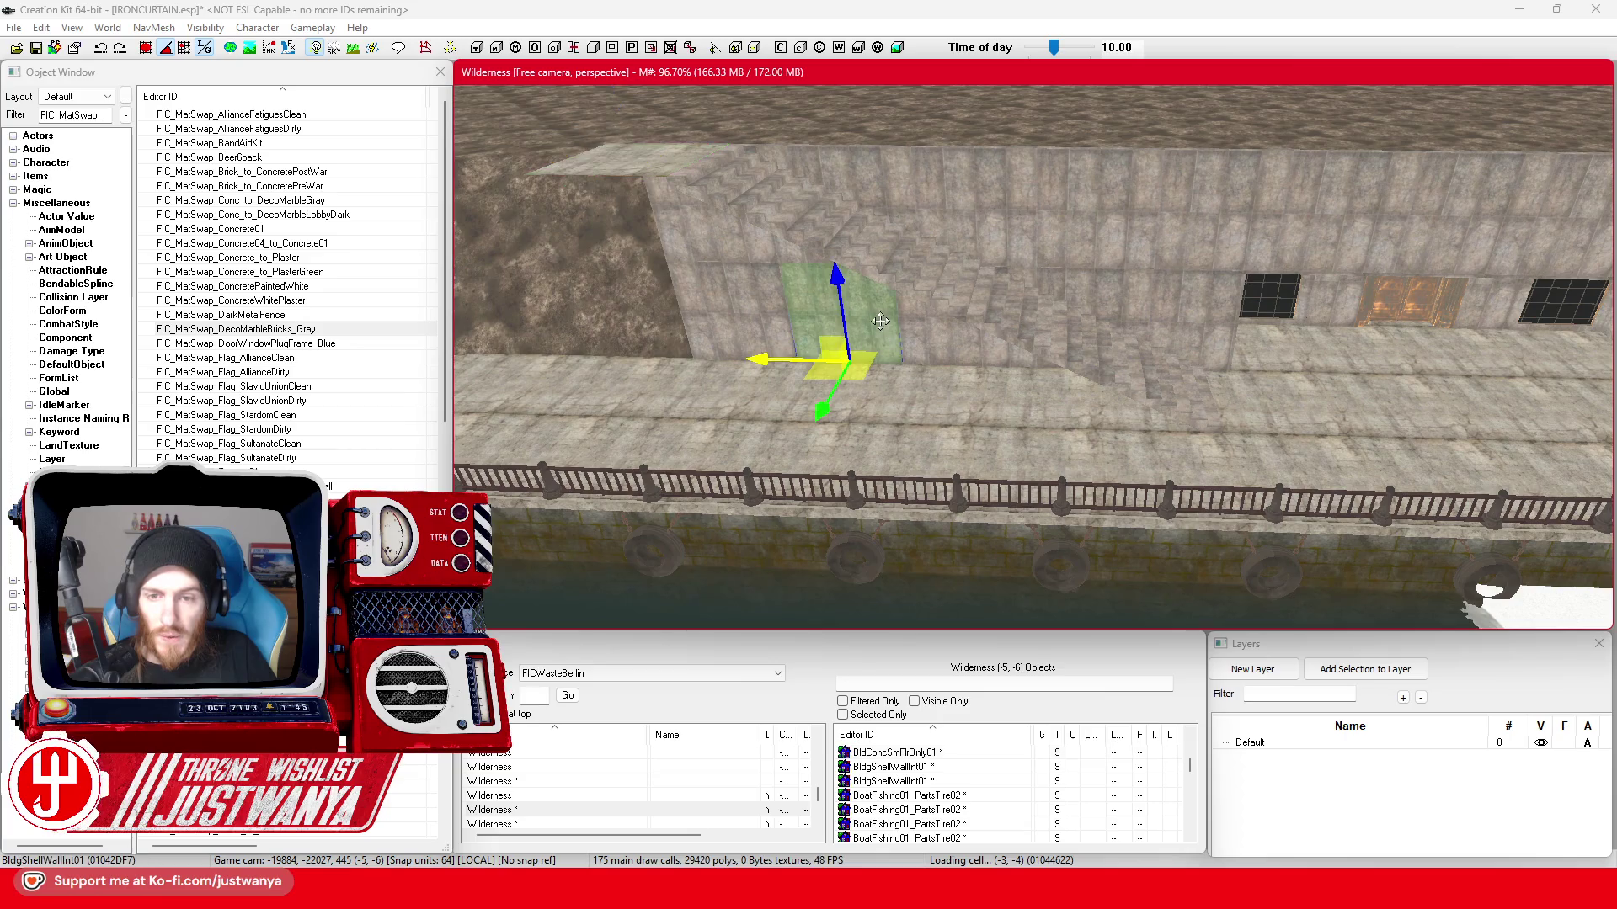
- Select another wall panel, move it along the pier wall and rotate it edge-on
{"action": "left_click", "coordinate": [1137, 392]}
{"action": "left_click_drag", "start_coordinate": [1182, 405], "coordinate": [1187, 426]}
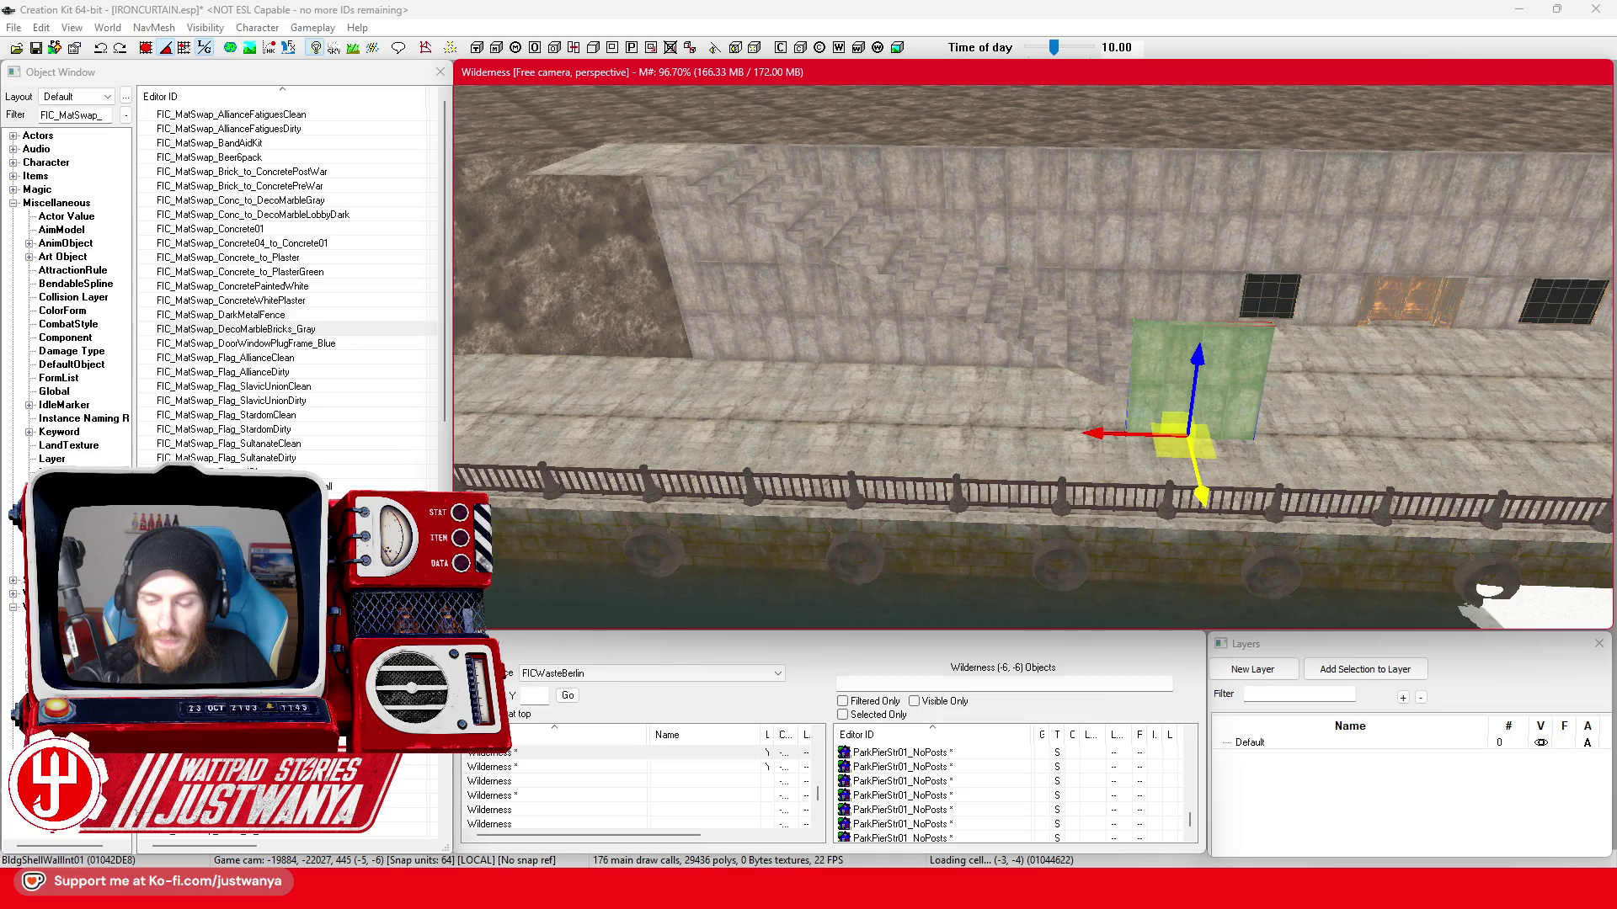
{"action": "scroll", "coordinate": [1033, 357], "scroll_direction": "up", "scroll_amount": 5}
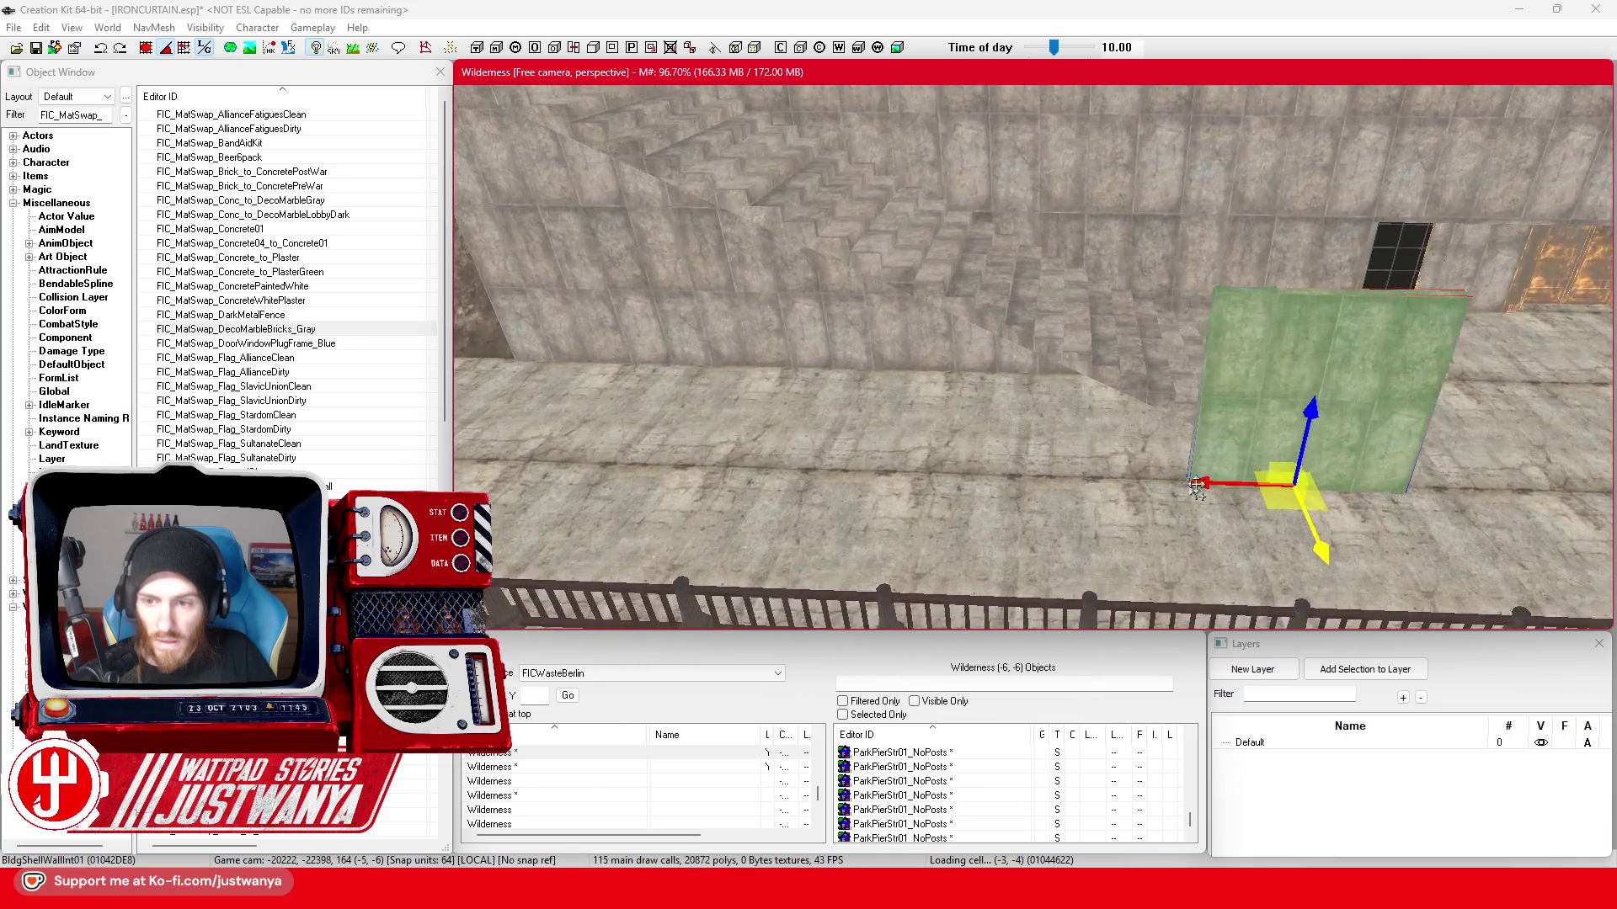
{"action": "left_click_drag", "start_coordinate": [1113, 429], "coordinate": [773, 455]}
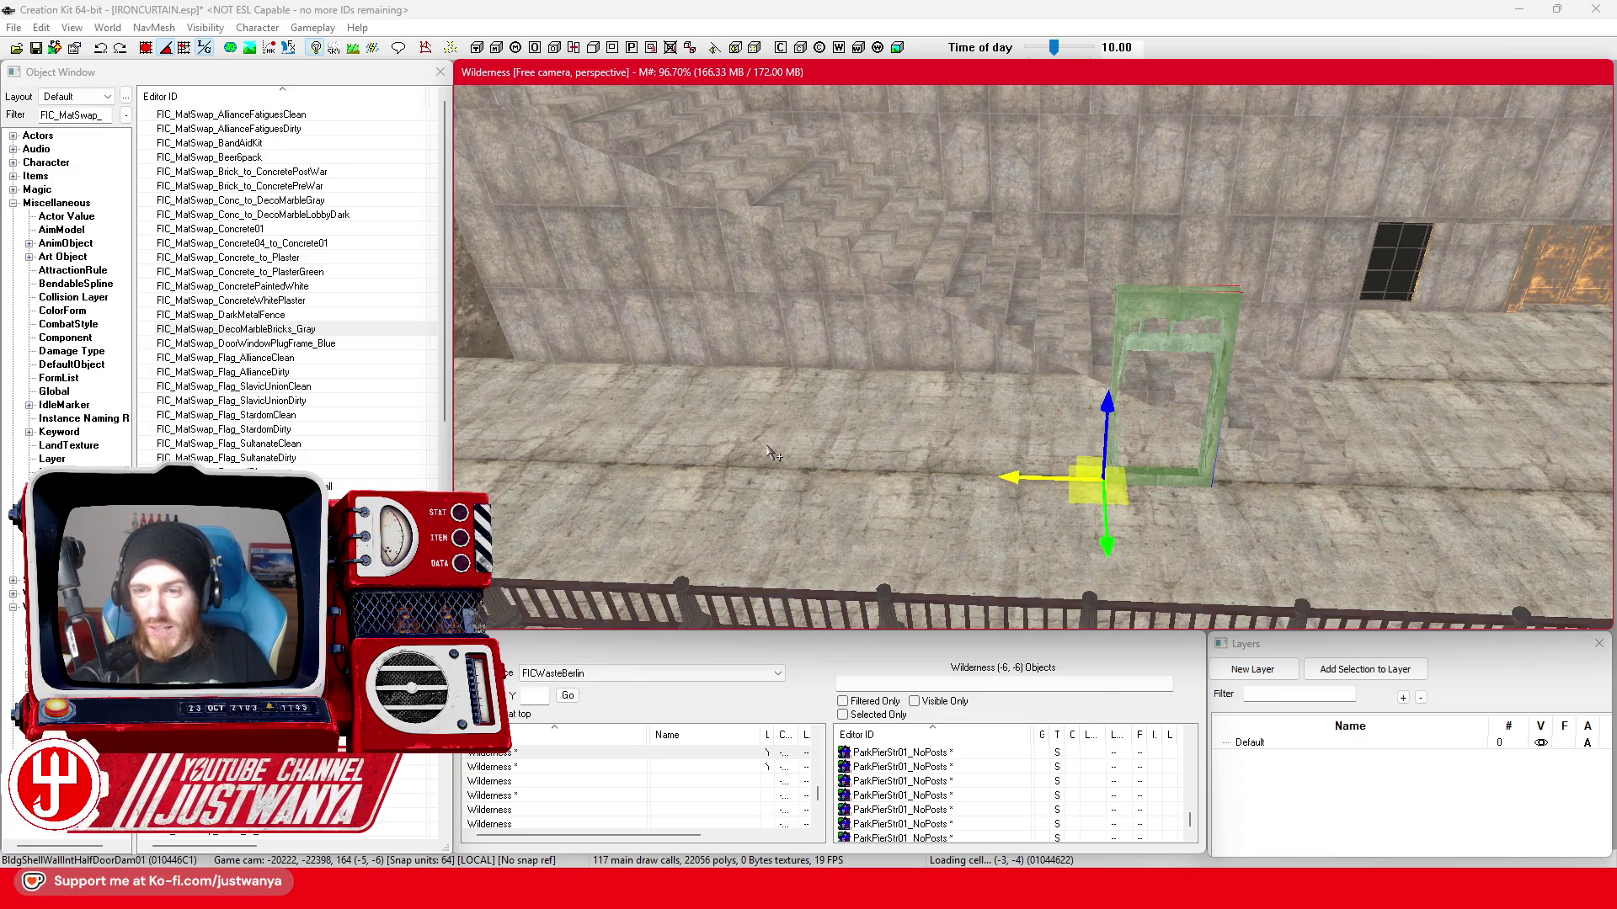
- Cycle the panel through wall, half-stair and flat floor variants, then delete the placeholder piece
{"action": "key", "text": "q"}
{"action": "key", "text": "q"}
{"action": "key", "text": "q"}
{"action": "key", "text": "q"}
{"action": "key", "text": "q"}
{"action": "key", "text": "q"}
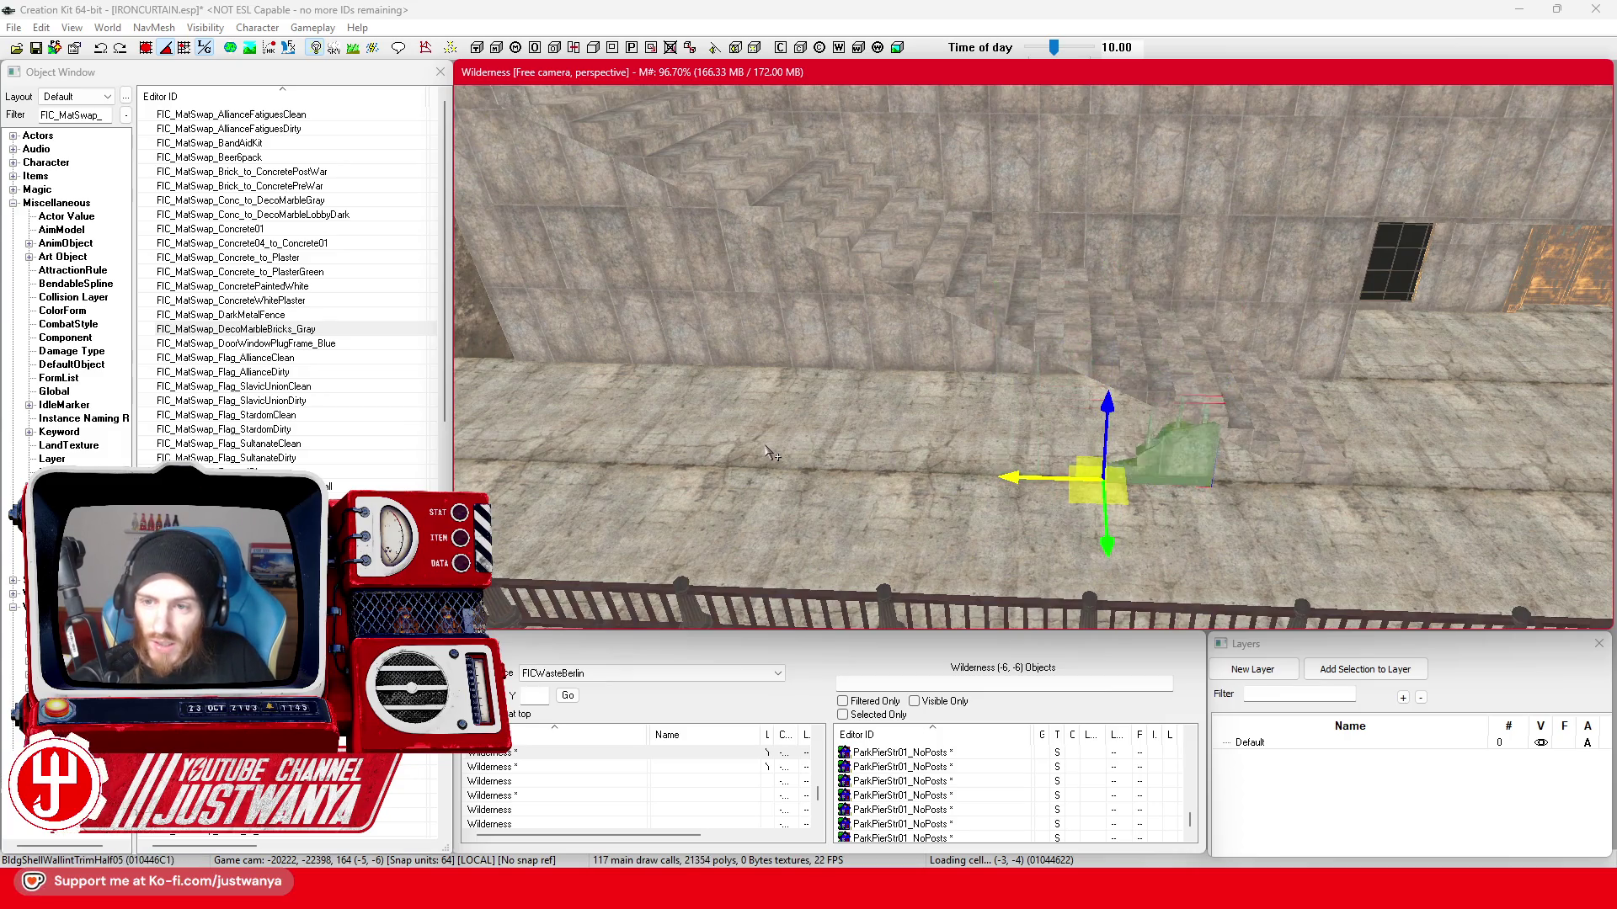
{"action": "key", "text": "q"}
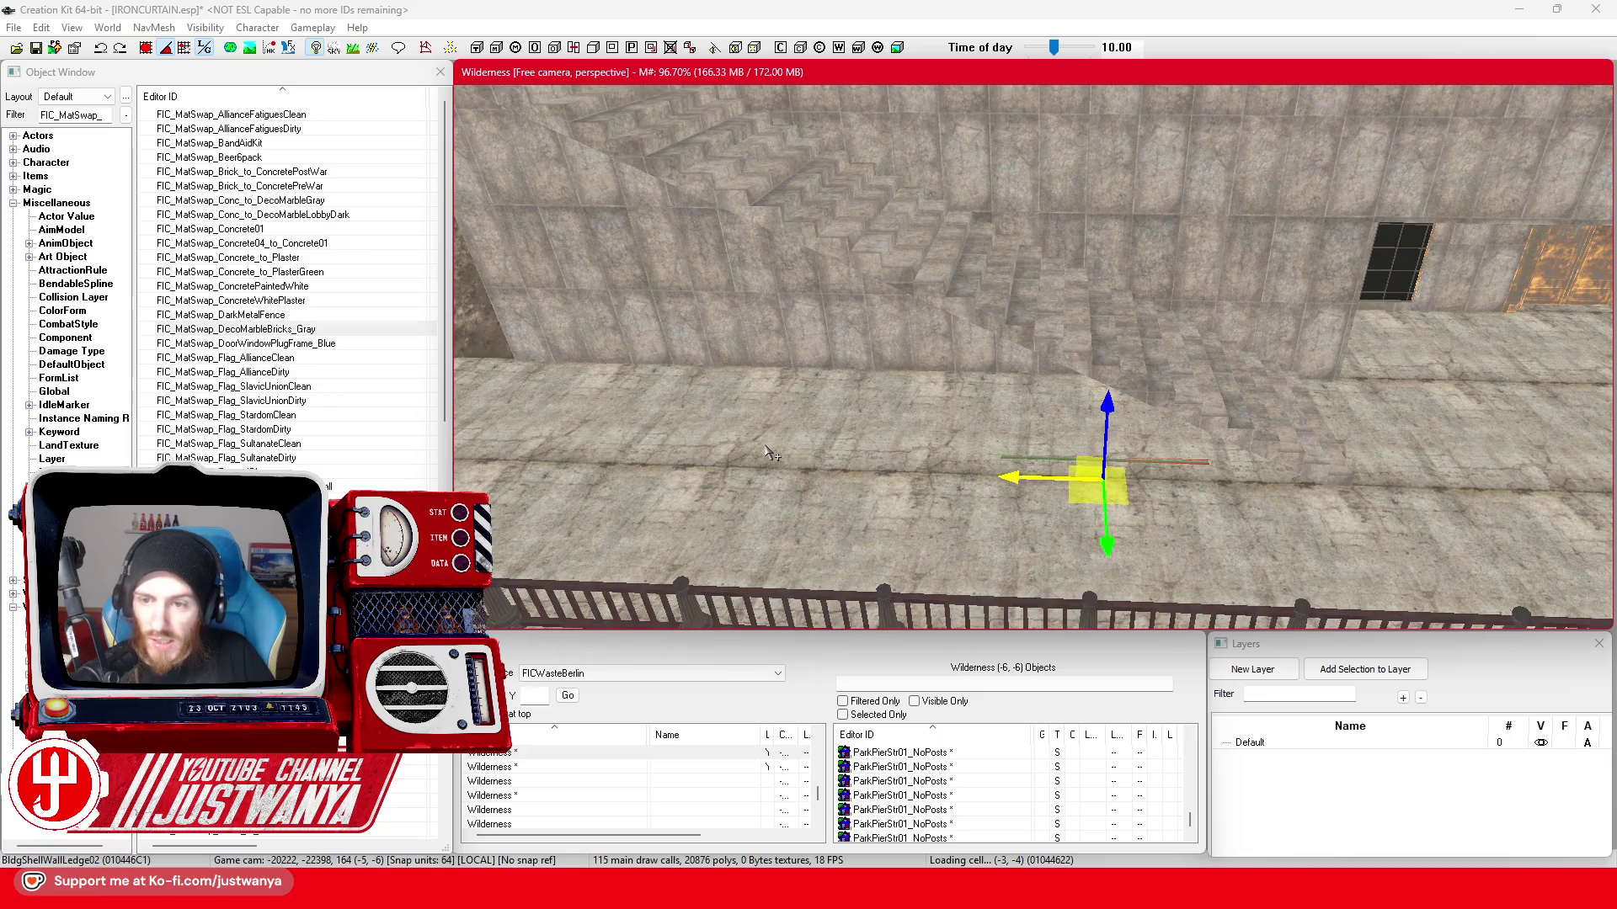
{"action": "key", "text": "q"}
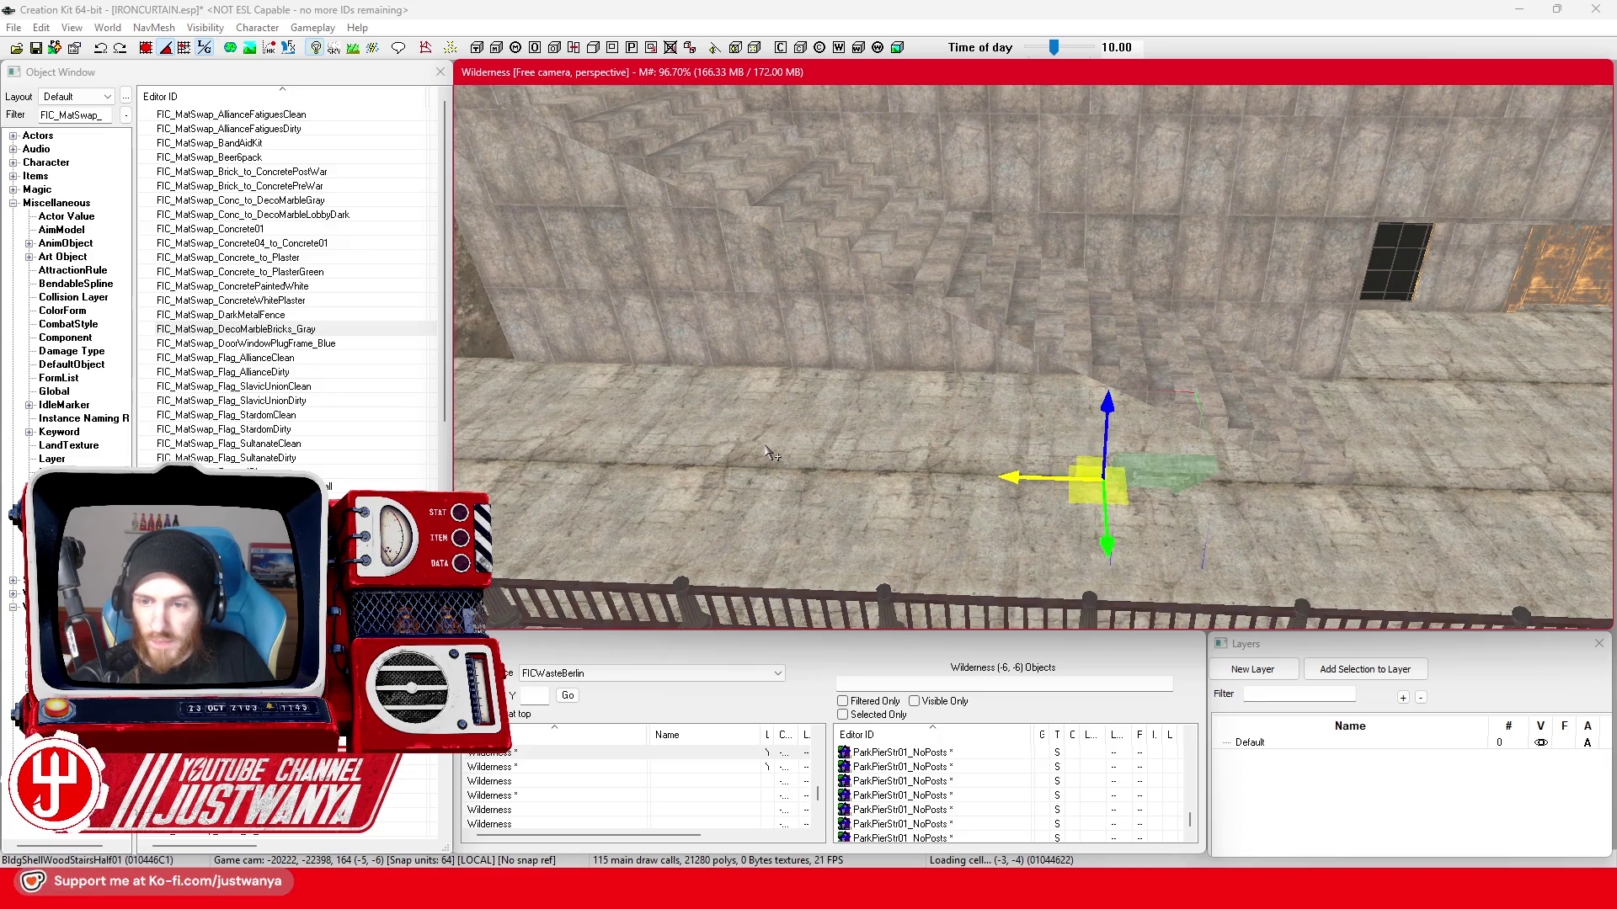
{"action": "key", "text": "q"}
{"action": "key", "text": "q"}
{"action": "key", "text": "q"}
{"action": "key", "text": "q"}
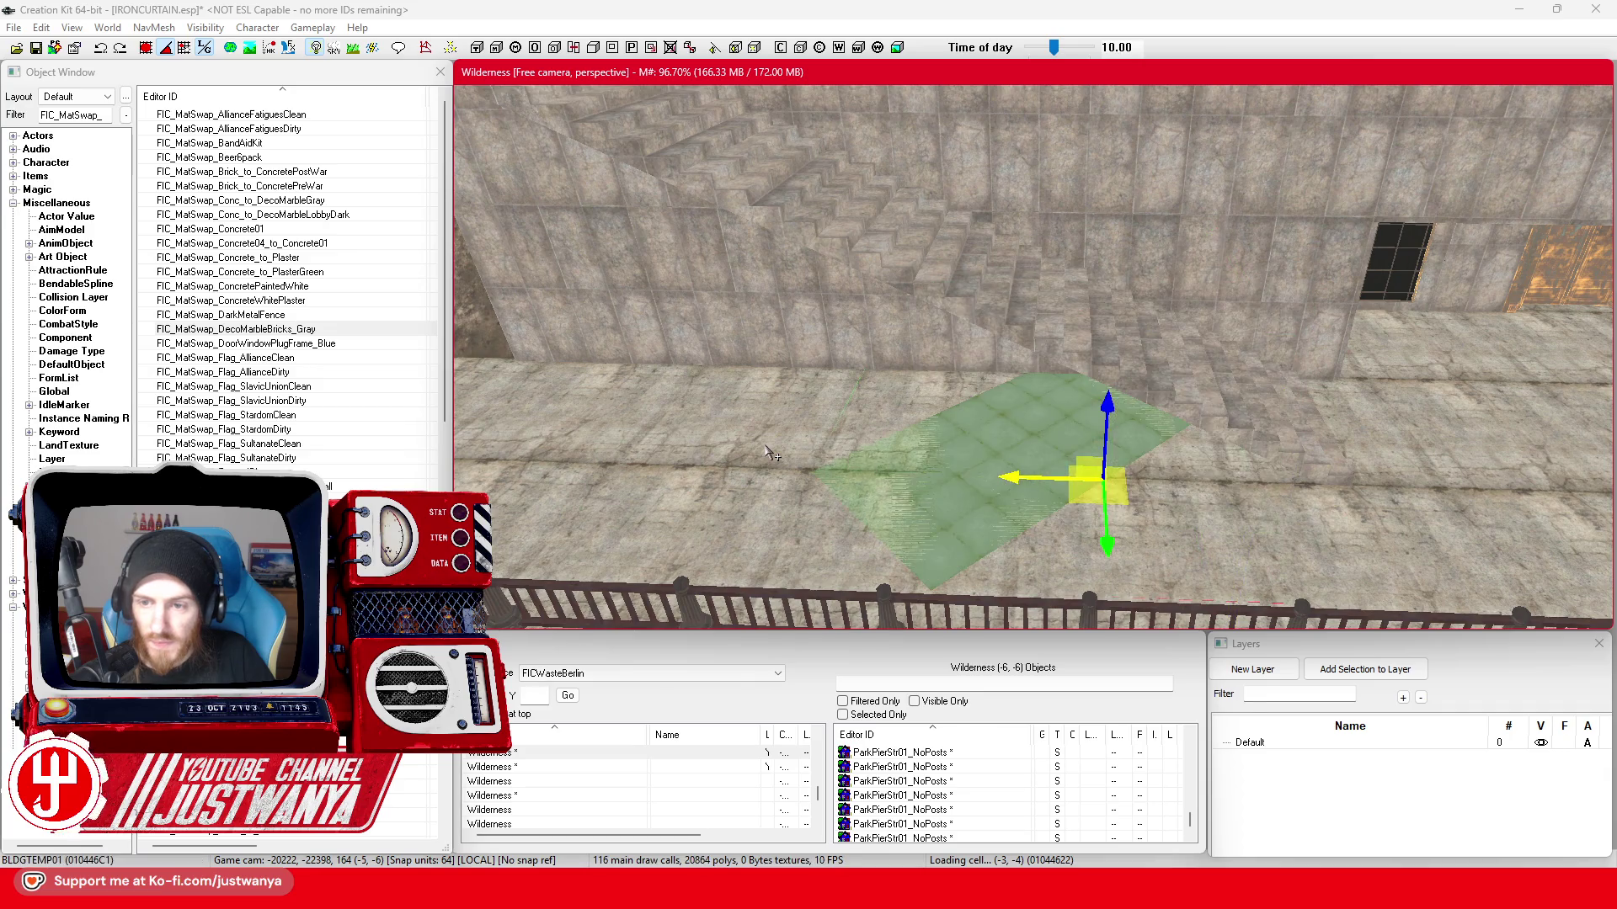
{"action": "key", "text": "Delete"}
{"action": "scroll", "coordinate": [896, 416], "scroll_direction": "up", "scroll_amount": 2}
{"action": "scroll", "coordinate": [896, 416], "scroll_direction": "up", "scroll_amount": 2}
{"action": "type", "text": "Deco*Rai"}
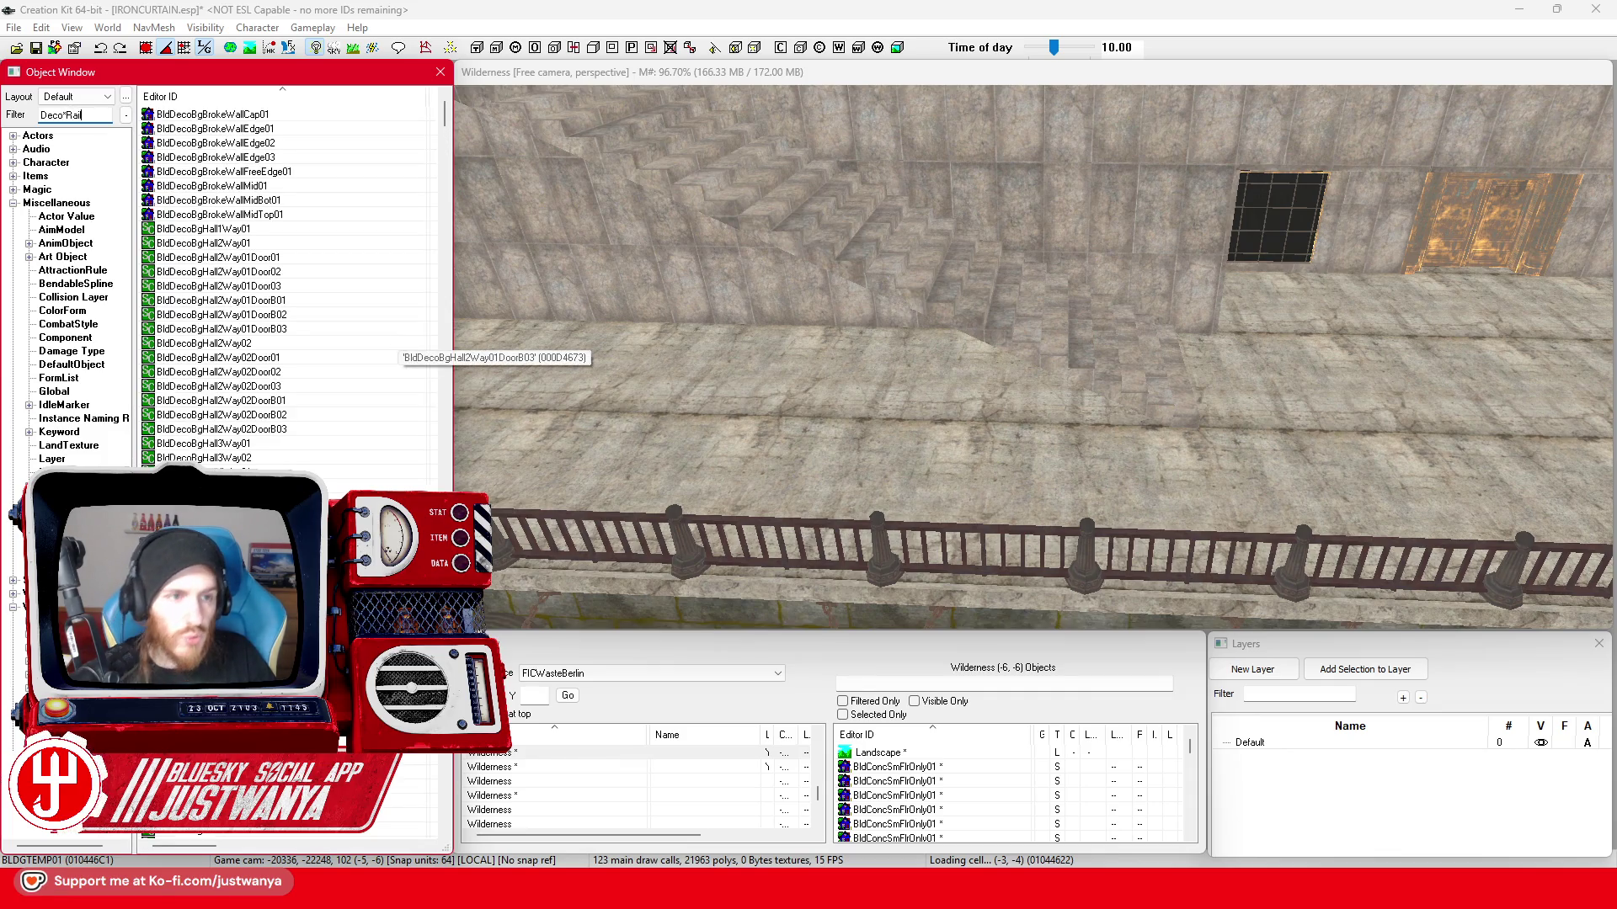
{"action": "type", "text": "l"}
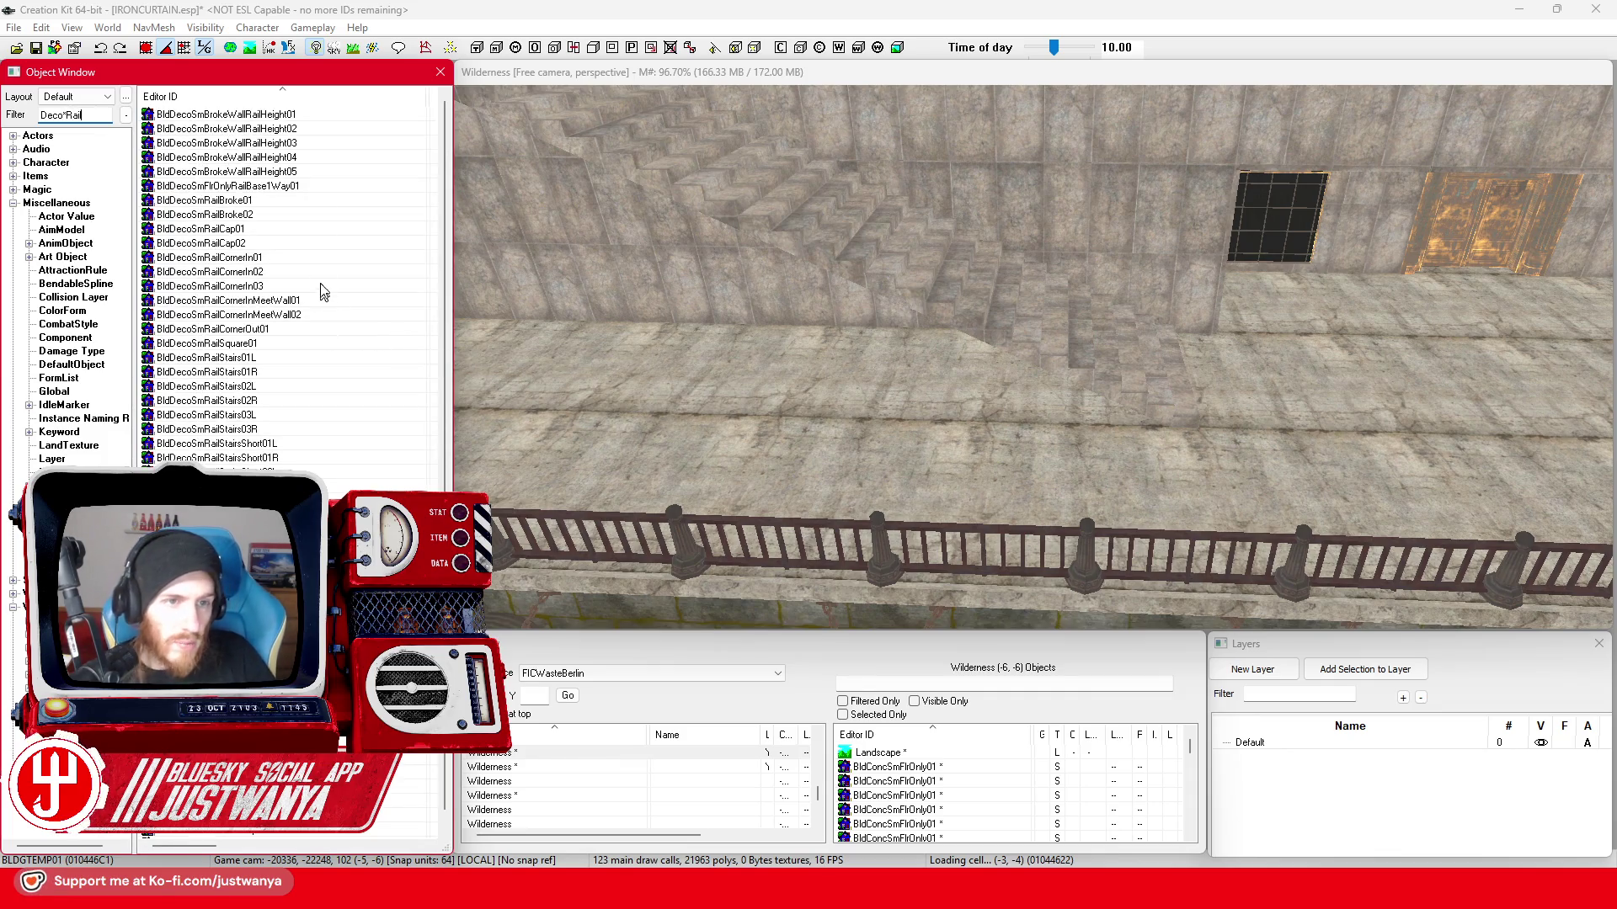
- Drag BldDecoSmBrokeWallRailHeight01 onto the pier walkway beside the railing and view it from the side
{"action": "left_click_drag", "start_coordinate": [303, 129], "coordinate": [1068, 410]}
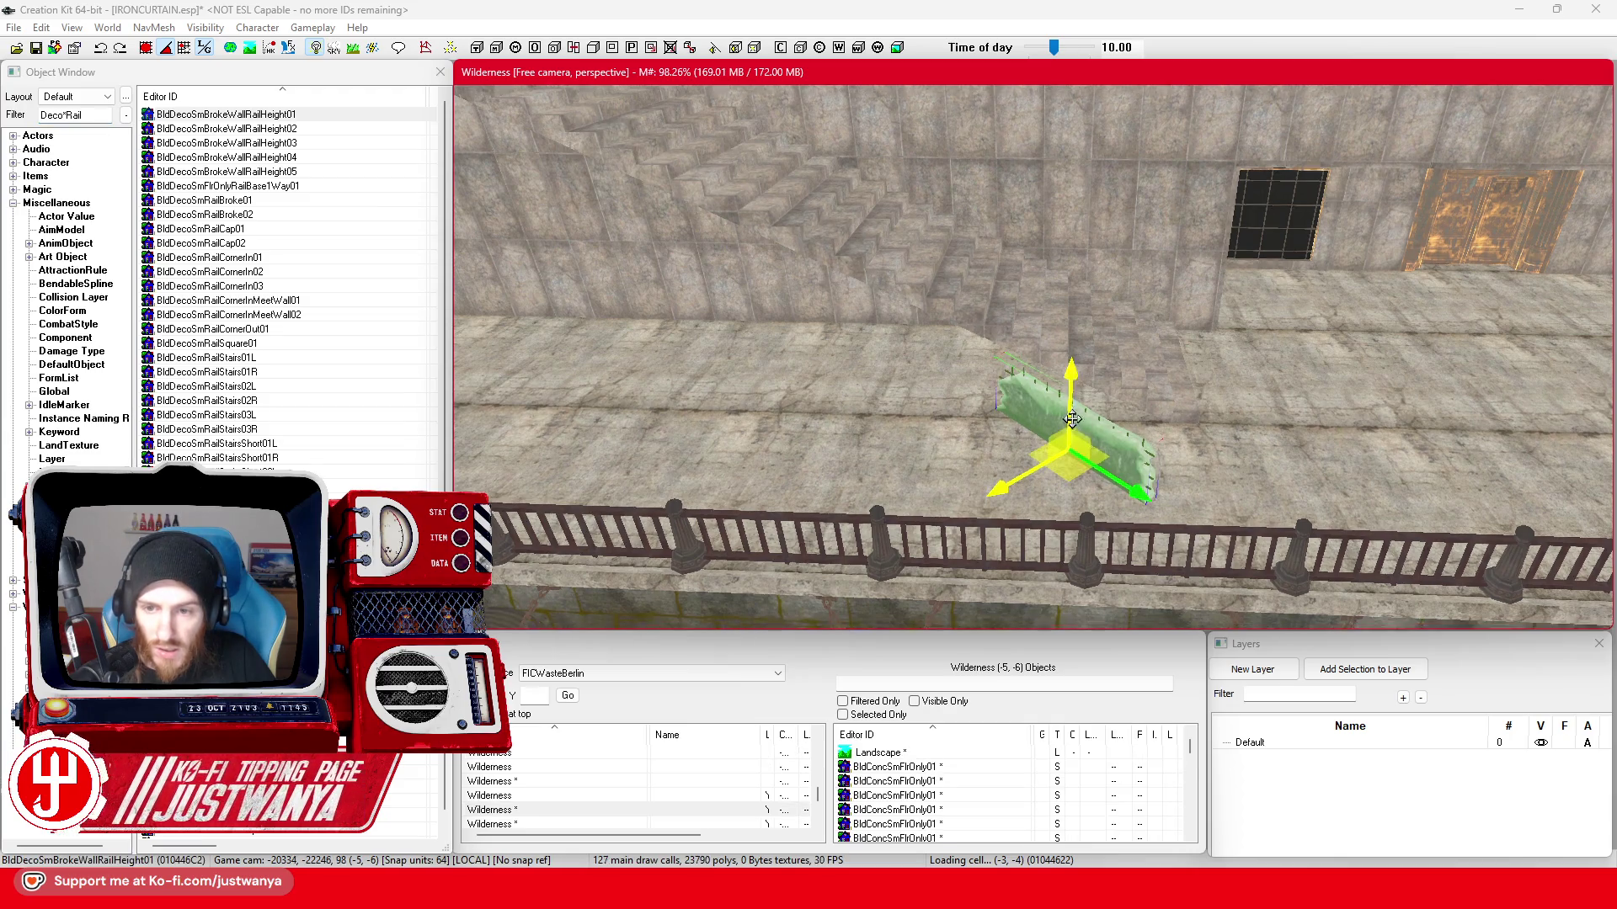
{"action": "scroll", "coordinate": [1069, 411], "scroll_direction": "up", "scroll_amount": 3}
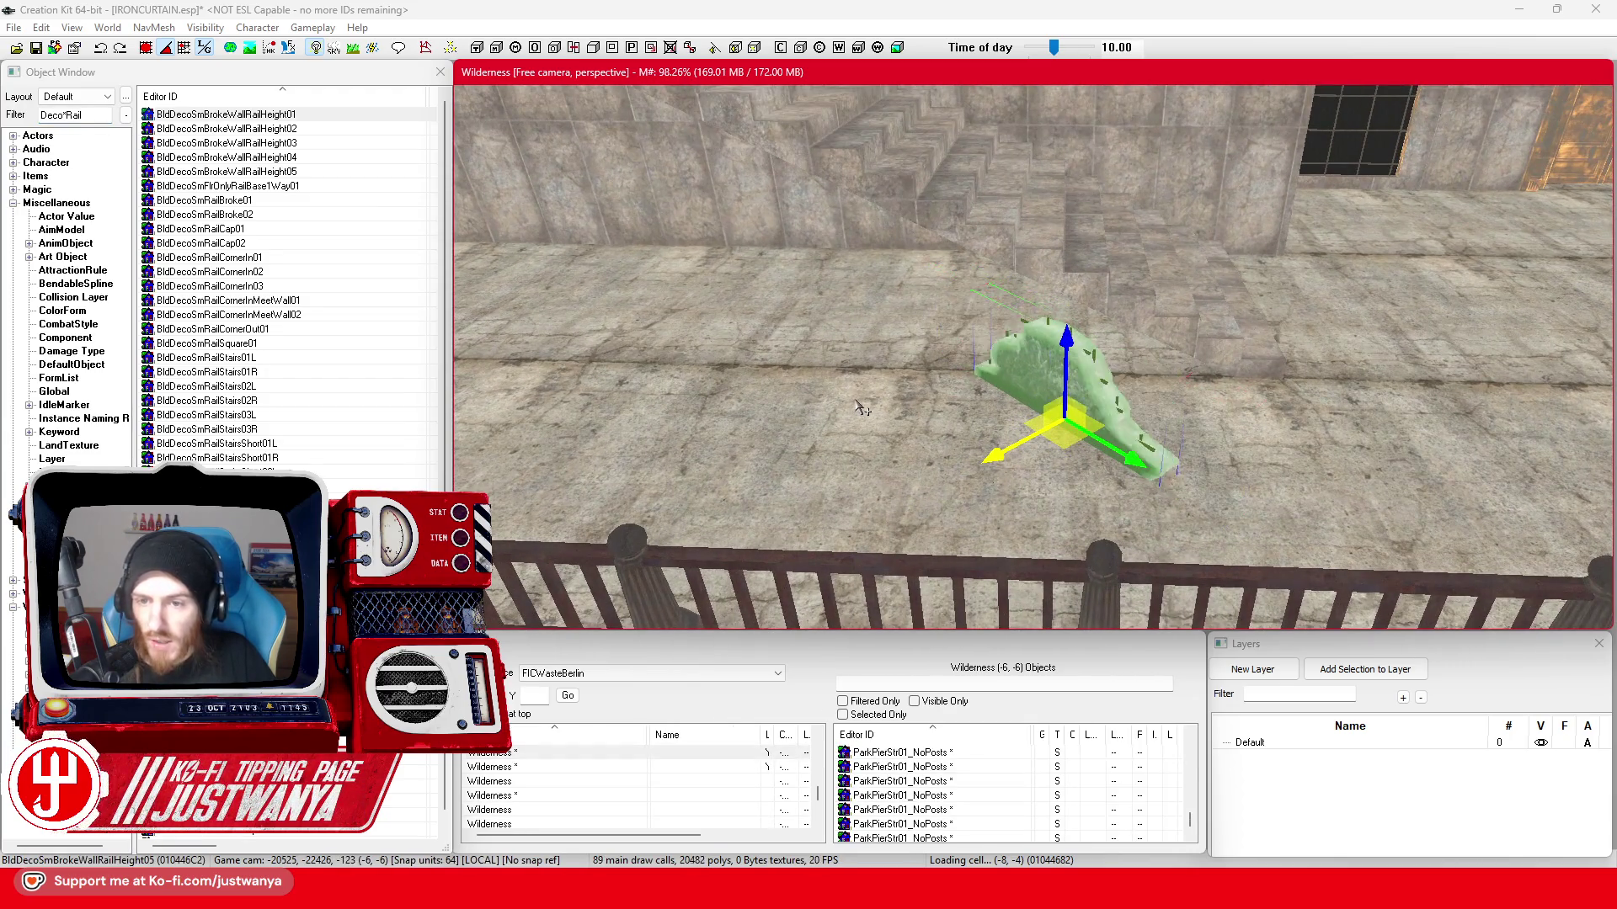
{"action": "scroll", "coordinate": [859, 409], "scroll_direction": "down", "scroll_amount": 3}
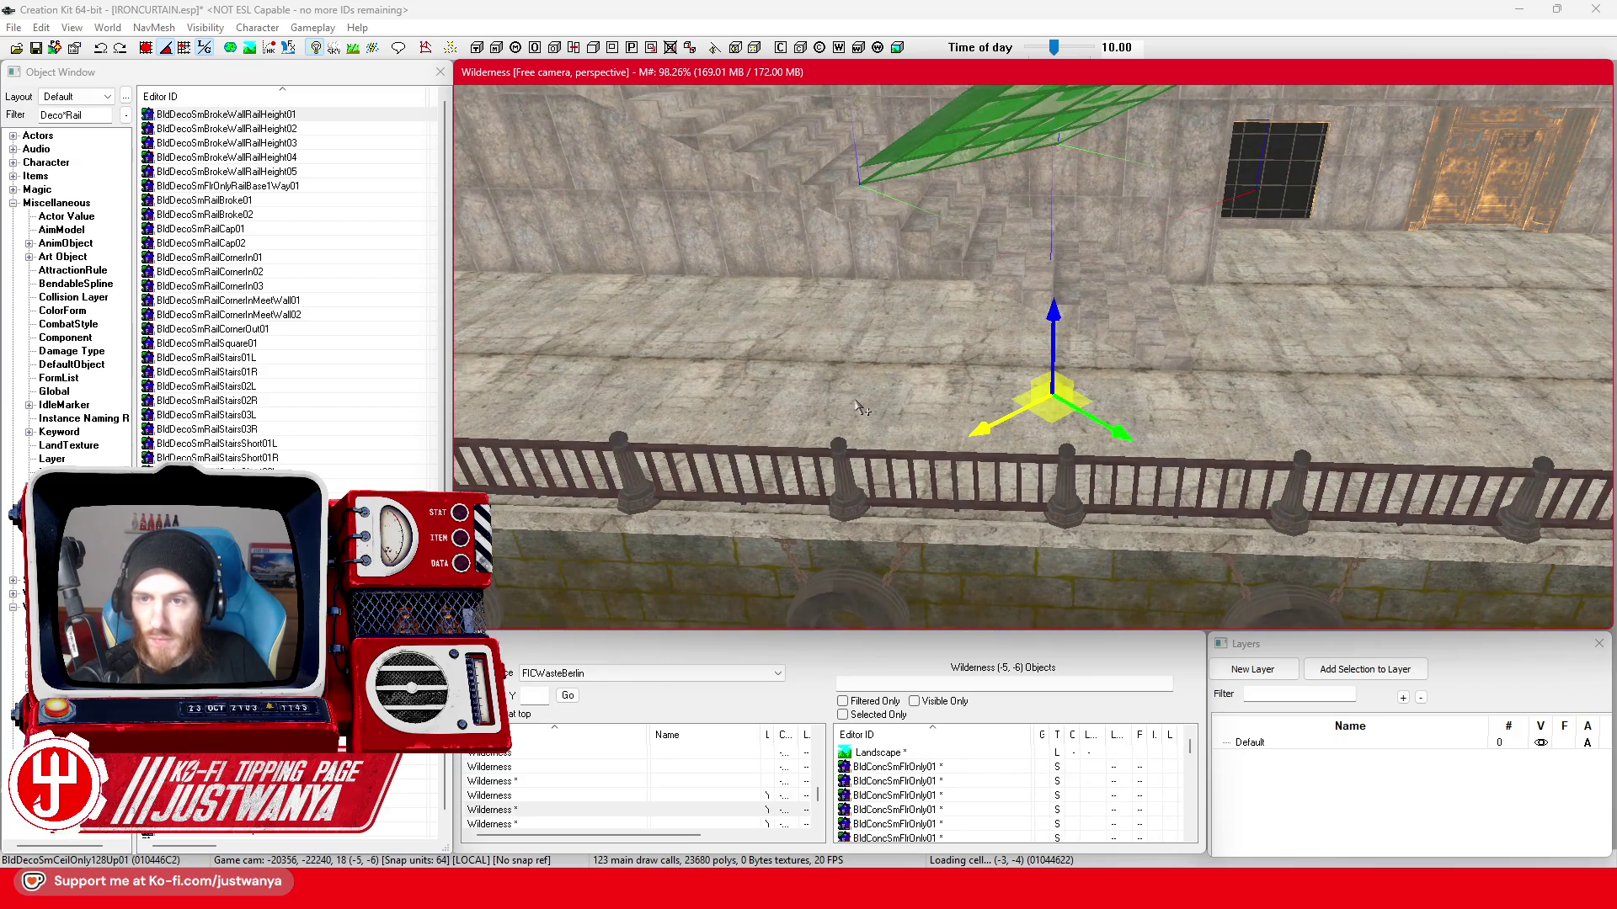
{"action": "scroll", "coordinate": [860, 408], "scroll_direction": "up", "scroll_amount": 1}
{"action": "scroll", "coordinate": [859, 408], "scroll_direction": "down", "scroll_amount": 1}
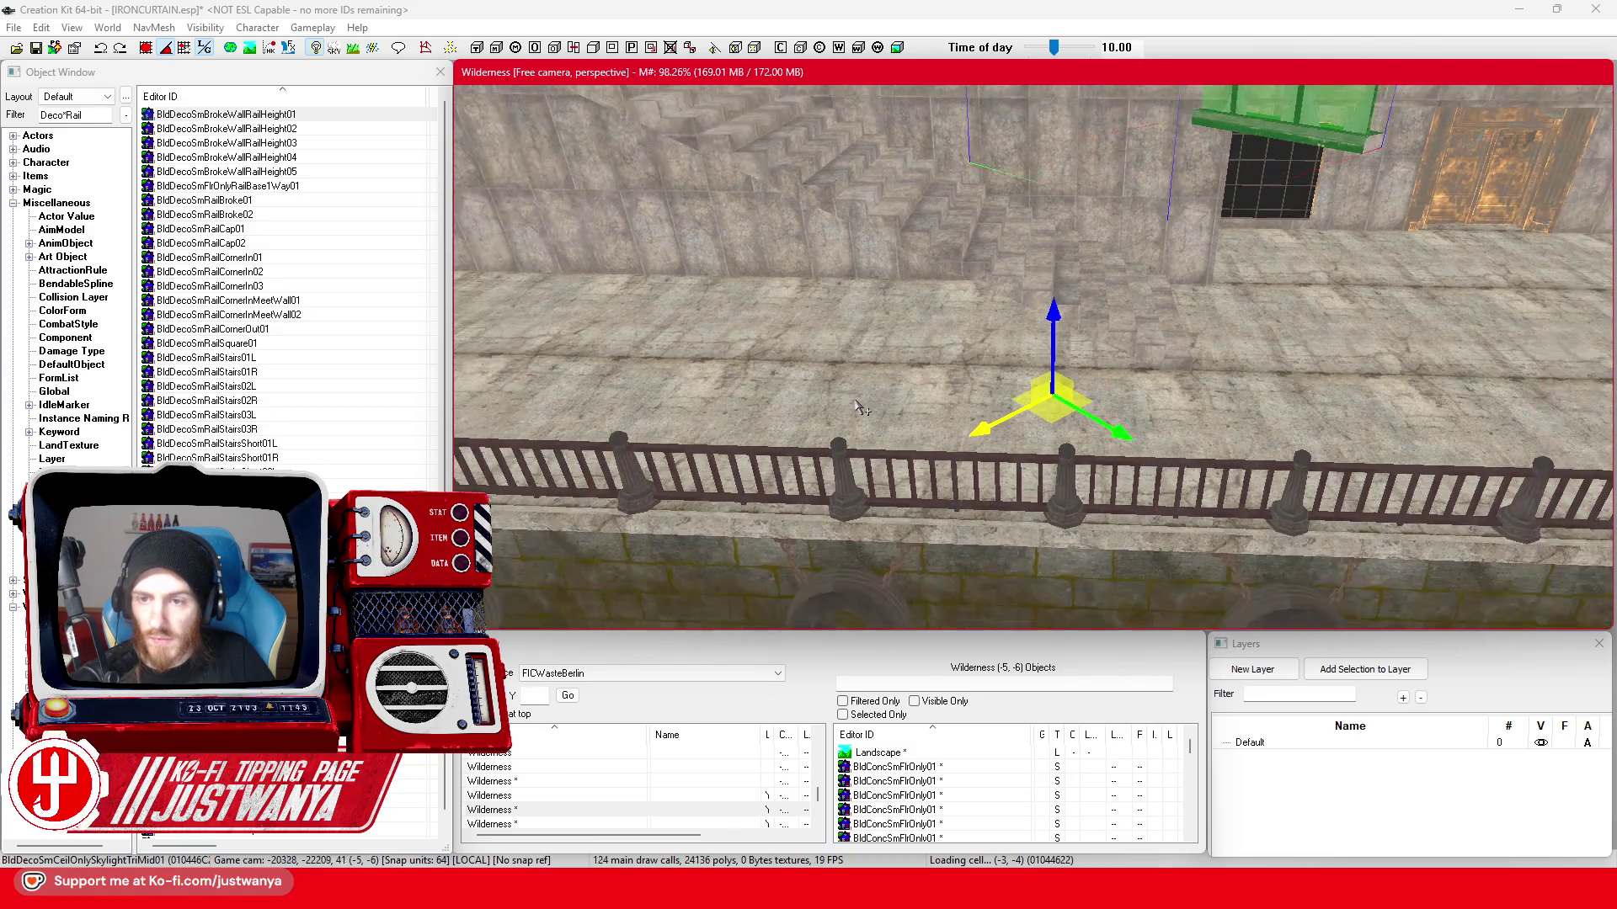
{"action": "scroll", "coordinate": [853, 404], "scroll_direction": "down", "scroll_amount": 2}
{"action": "scroll", "coordinate": [834, 400], "scroll_direction": "down", "scroll_amount": 1}
{"action": "scroll", "coordinate": [835, 399], "scroll_direction": "down", "scroll_amount": 2}
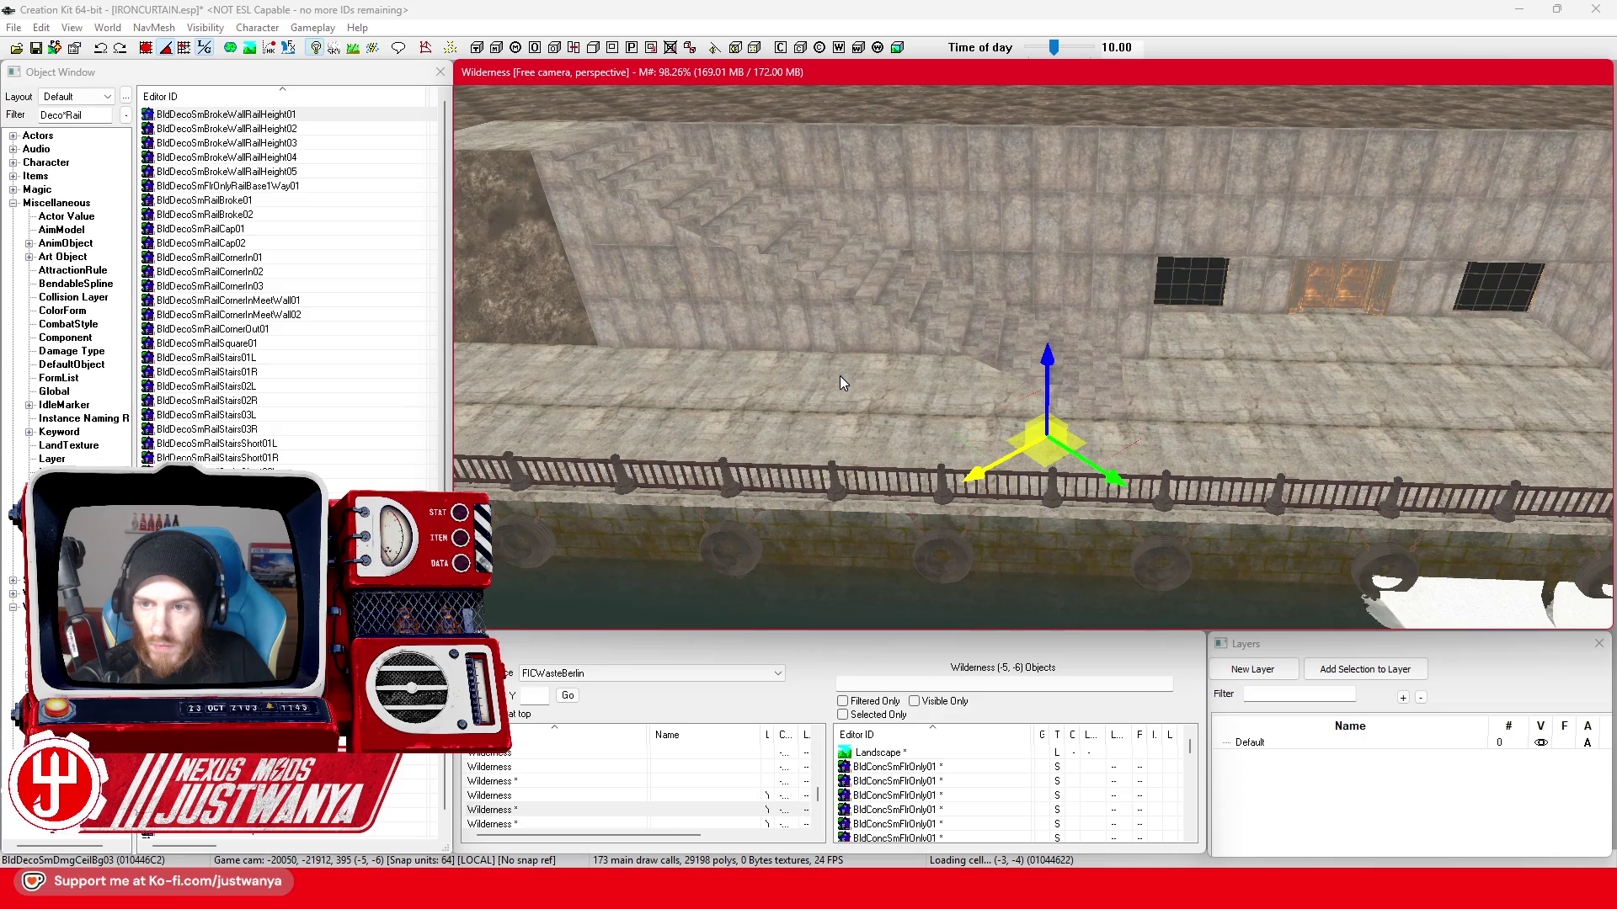
{"action": "key", "text": "shift"}
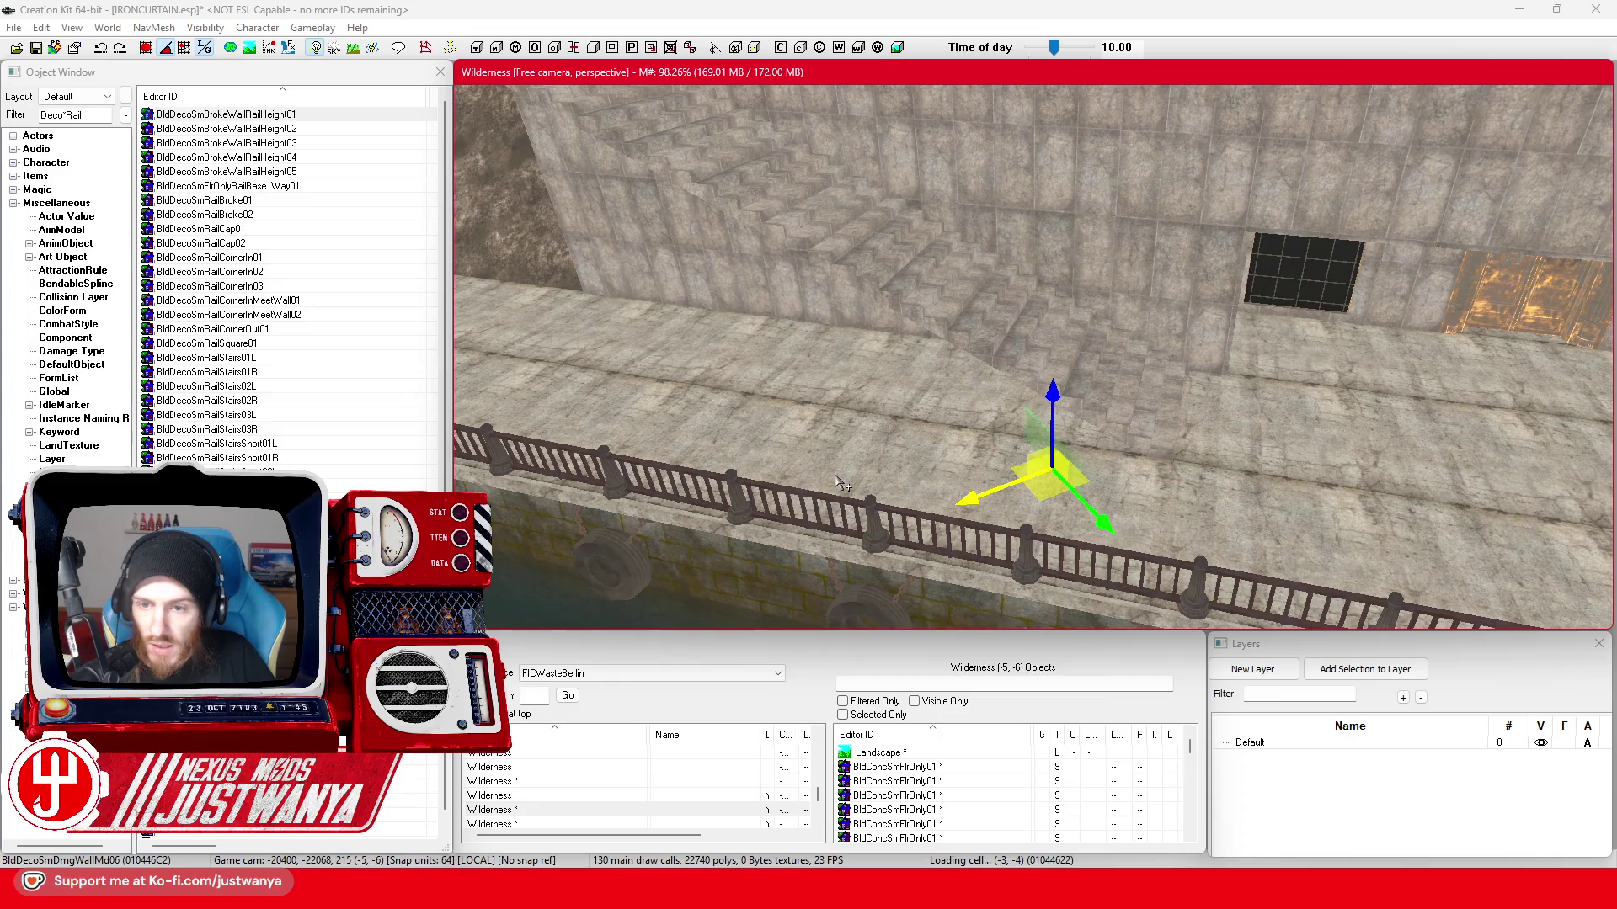
- Select the floor piece by the railing and cycle it through platform chunk, edge and diamond variants
{"action": "left_click", "coordinate": [838, 484]}
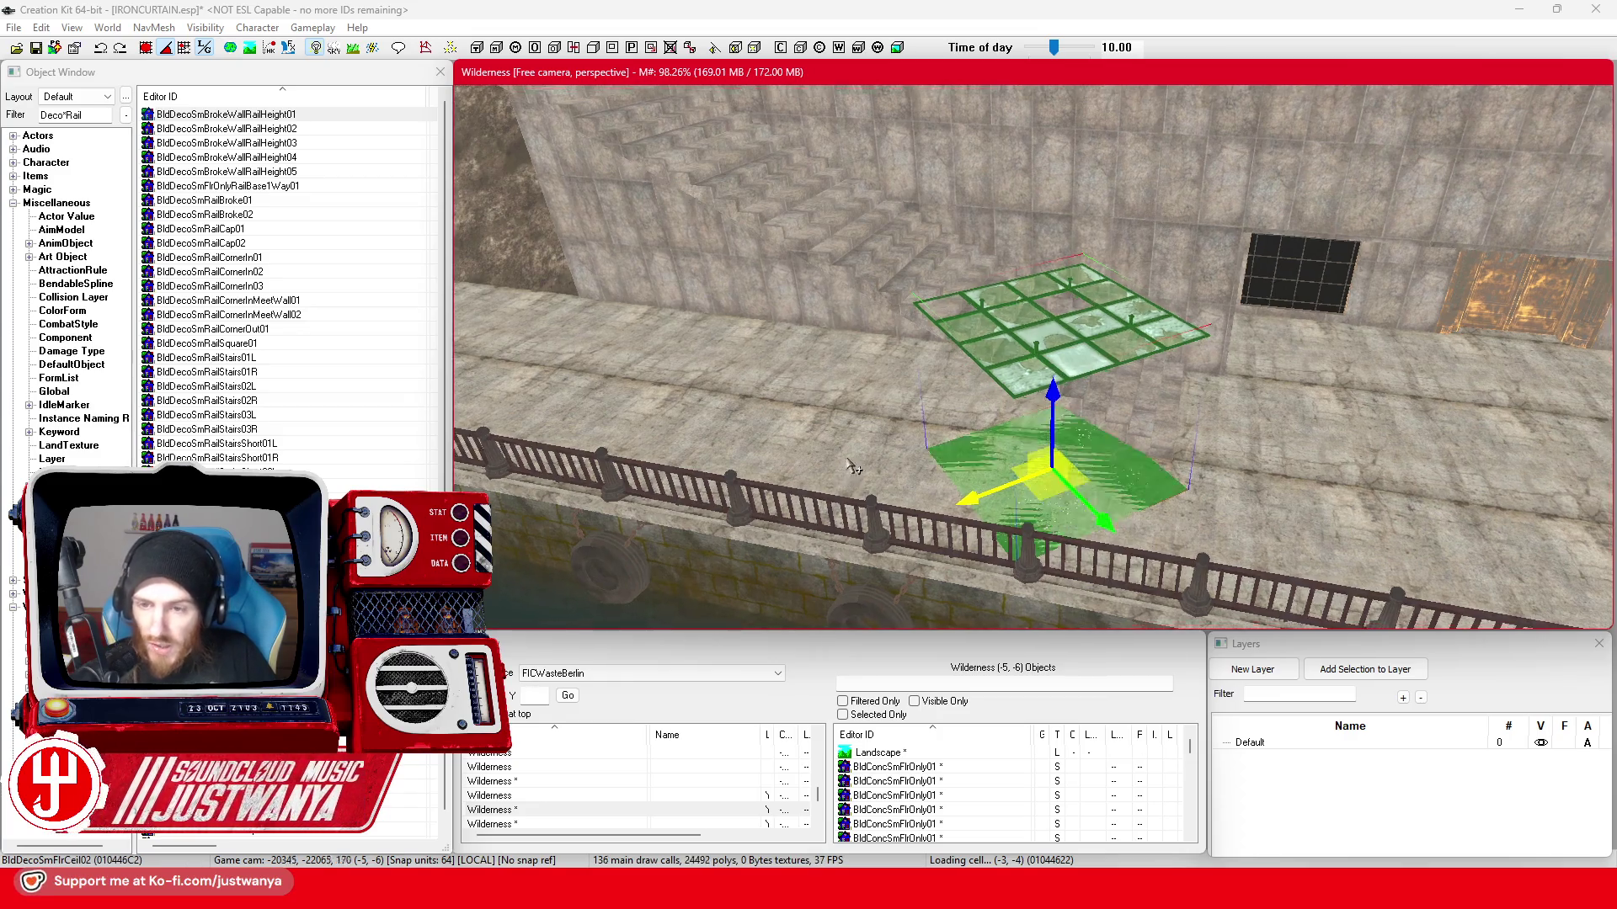
{"action": "key", "text": "shift"}
{"action": "scroll", "coordinate": [859, 441], "scroll_direction": "up", "scroll_amount": 3}
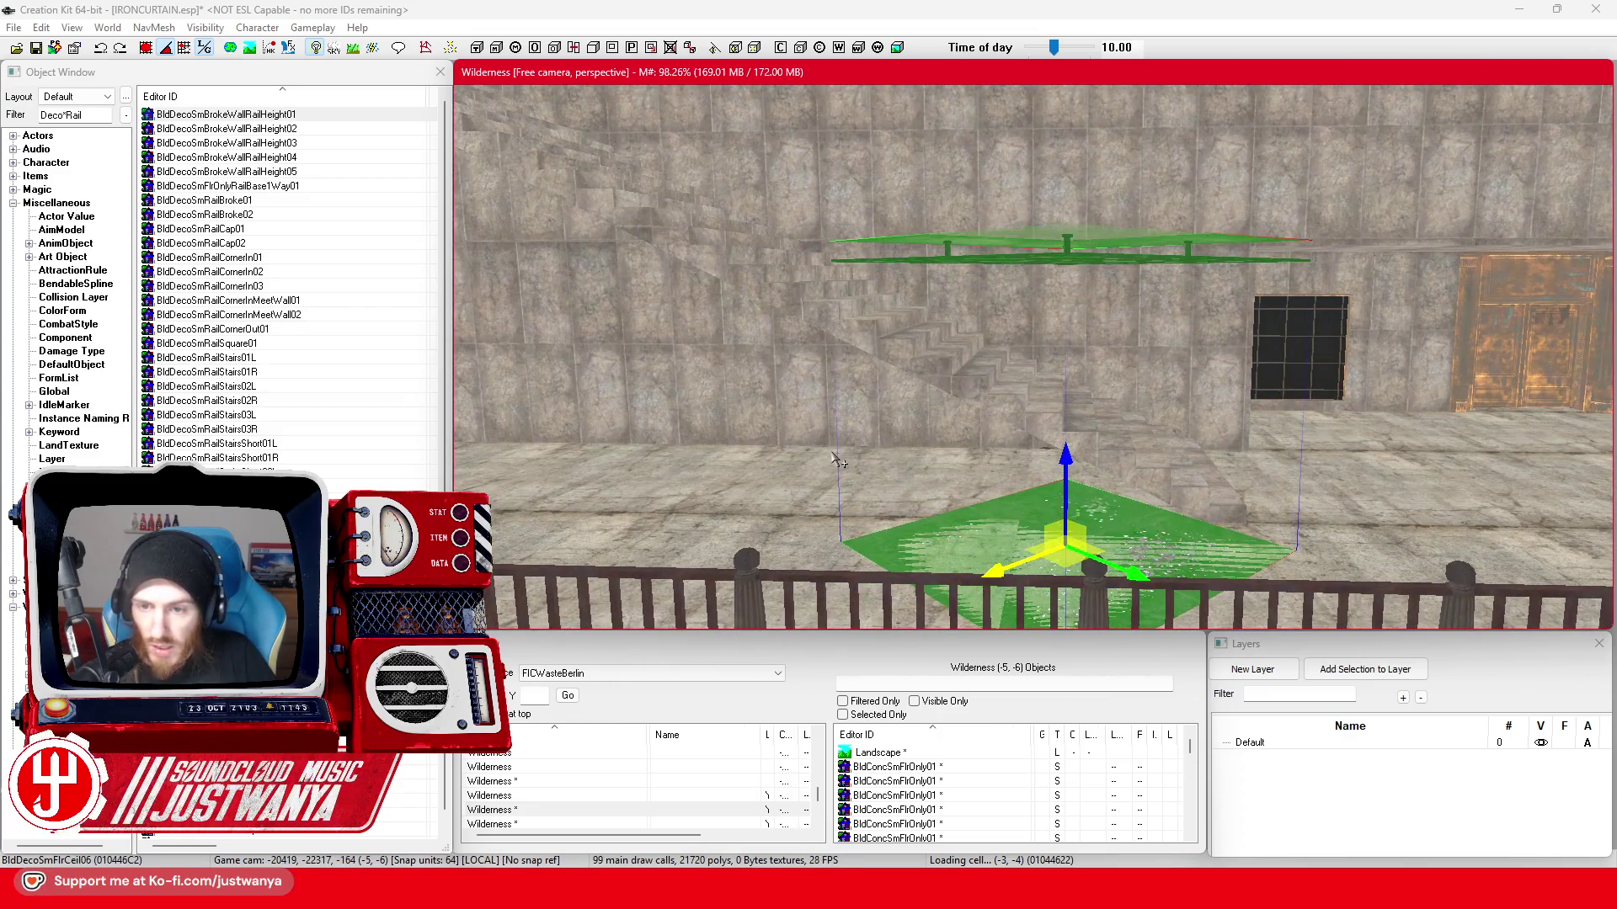
{"action": "left_click", "coordinate": [838, 462]}
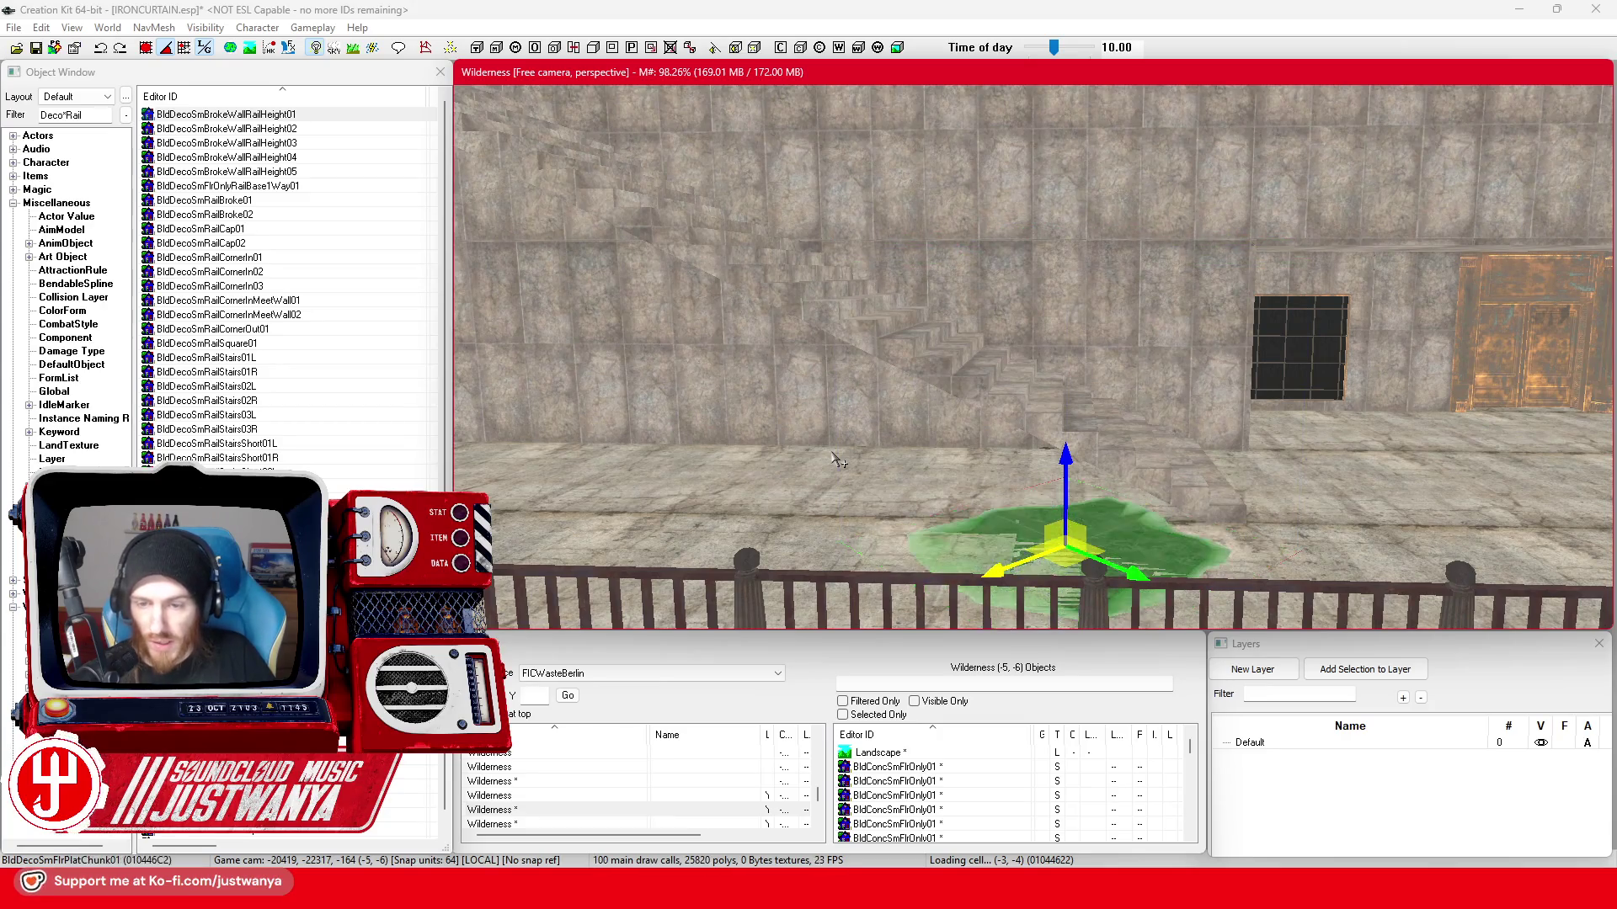
{"action": "left_click", "coordinate": [837, 461]}
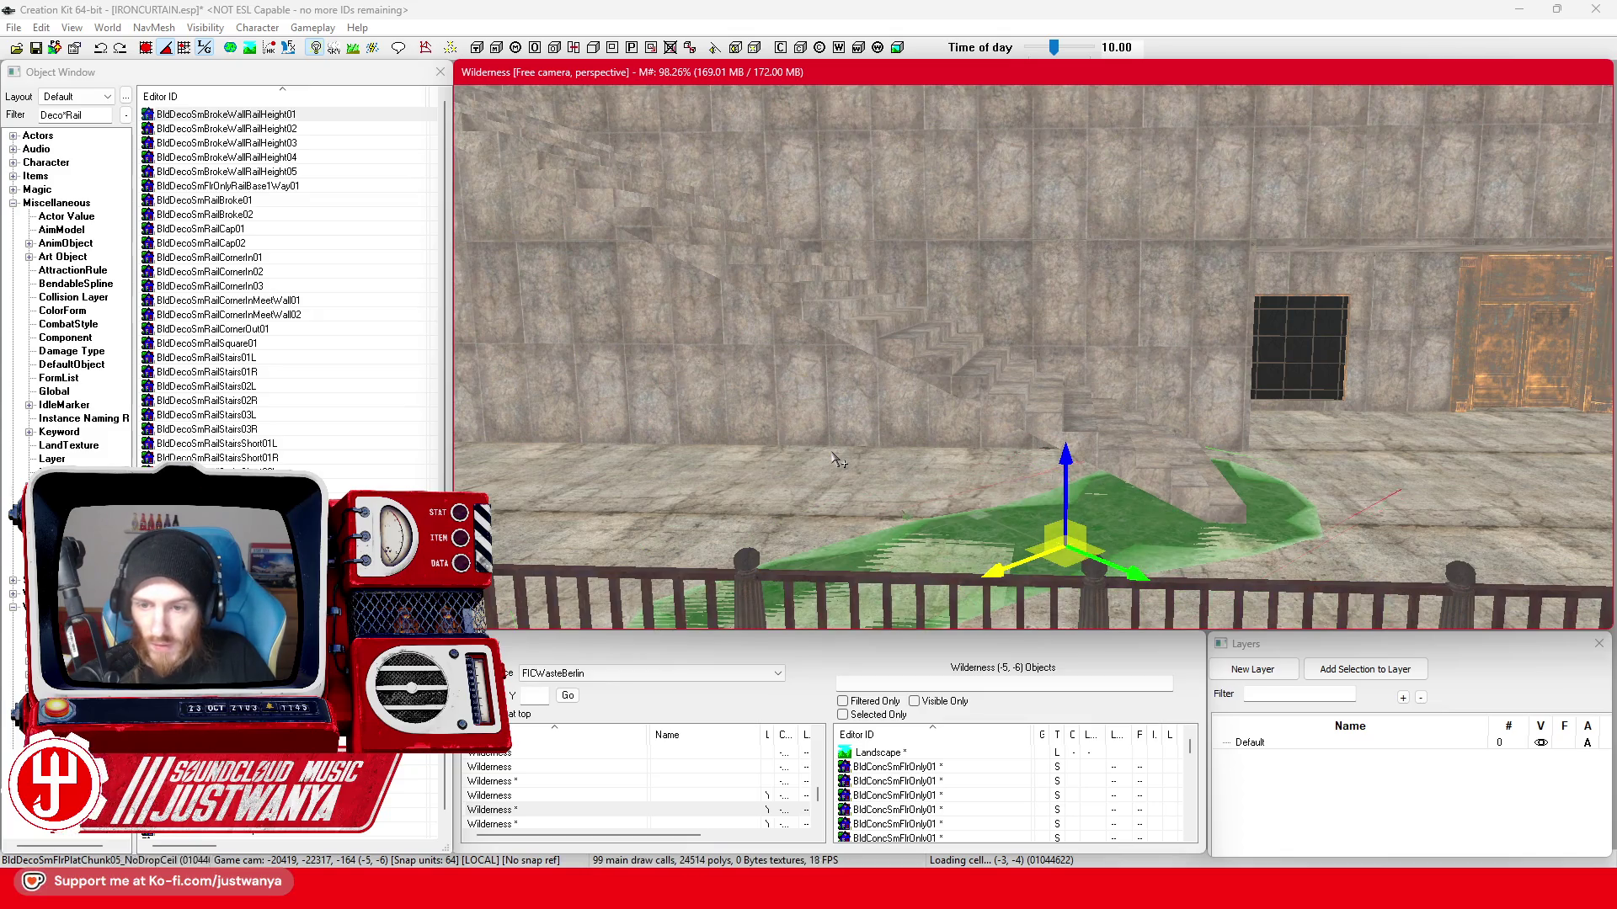
{"action": "left_click", "coordinate": [838, 460]}
{"action": "left_click", "coordinate": [838, 461]}
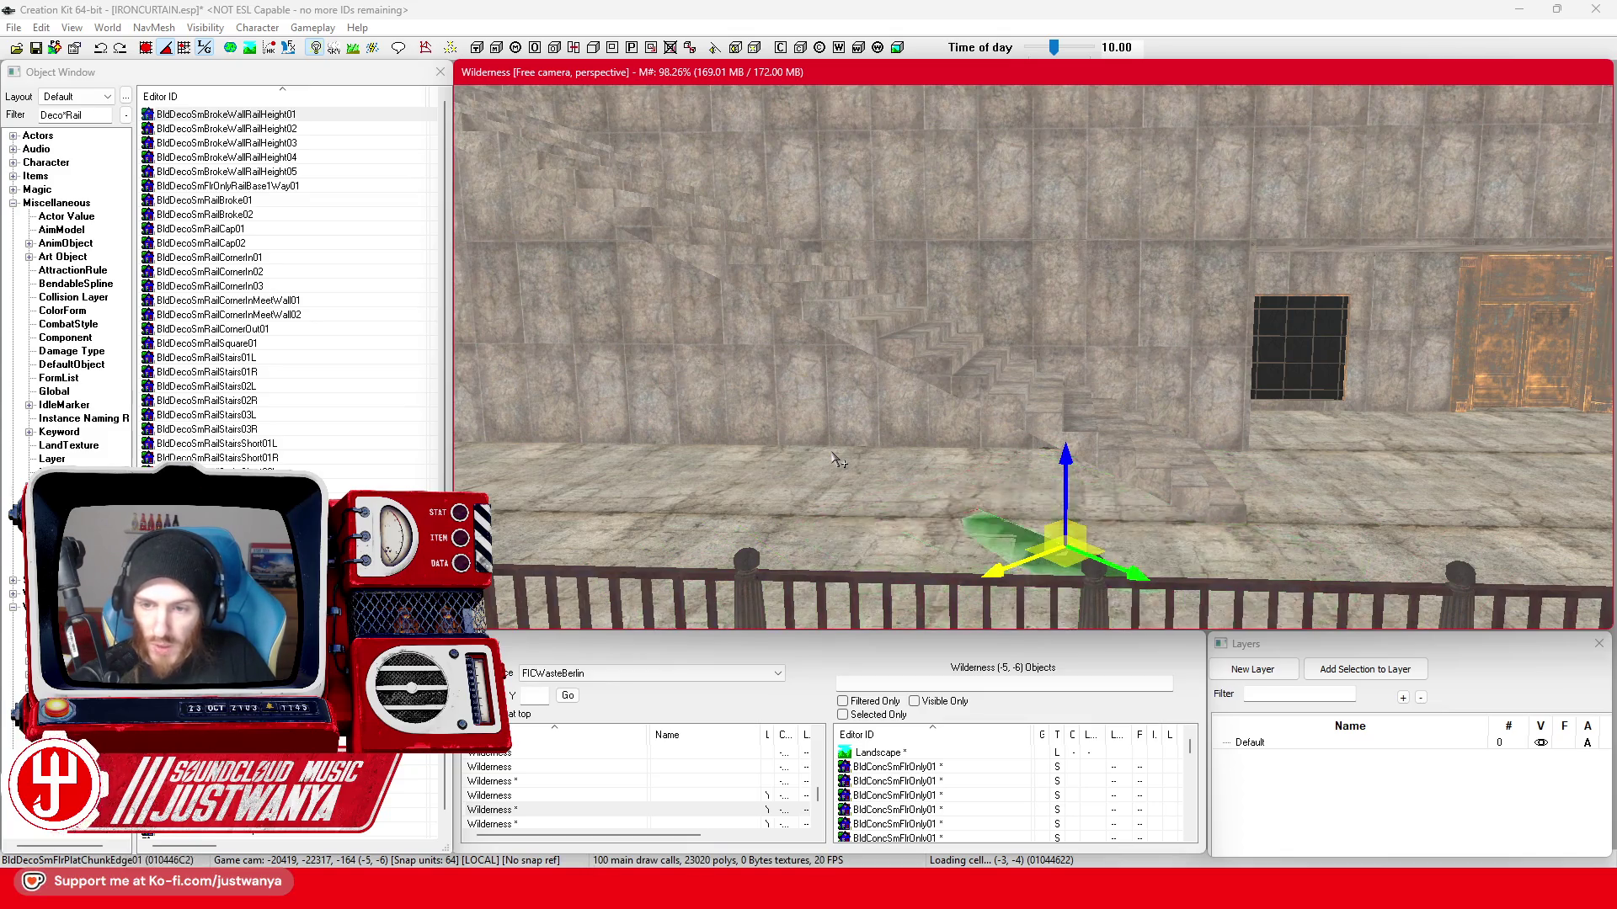
{"action": "left_click", "coordinate": [838, 461]}
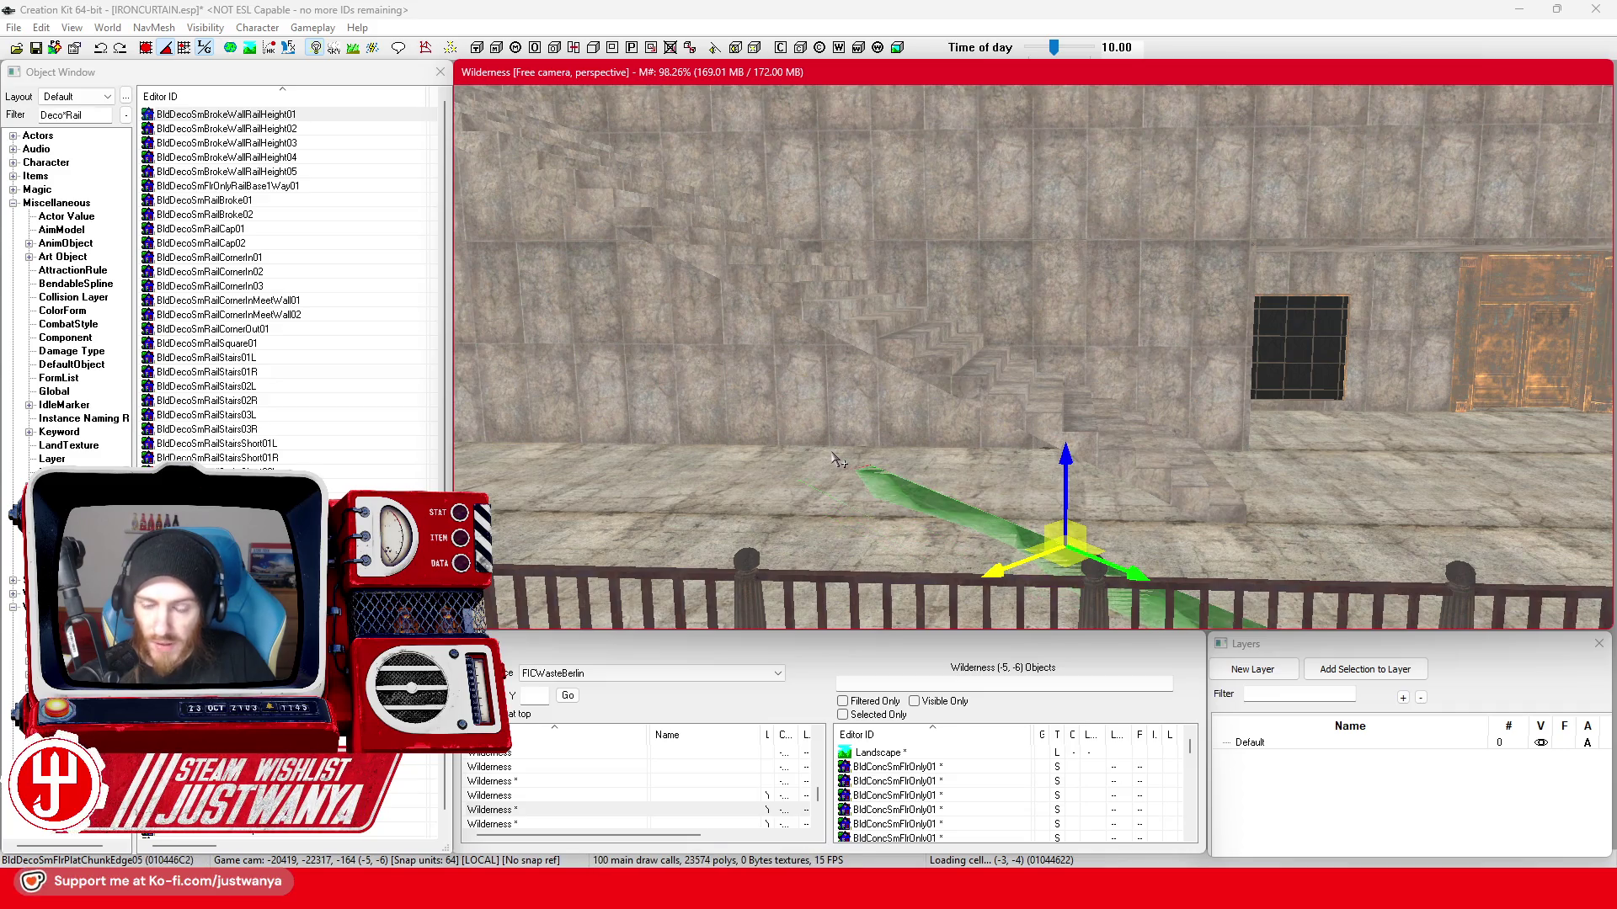
{"action": "left_click", "coordinate": [838, 461]}
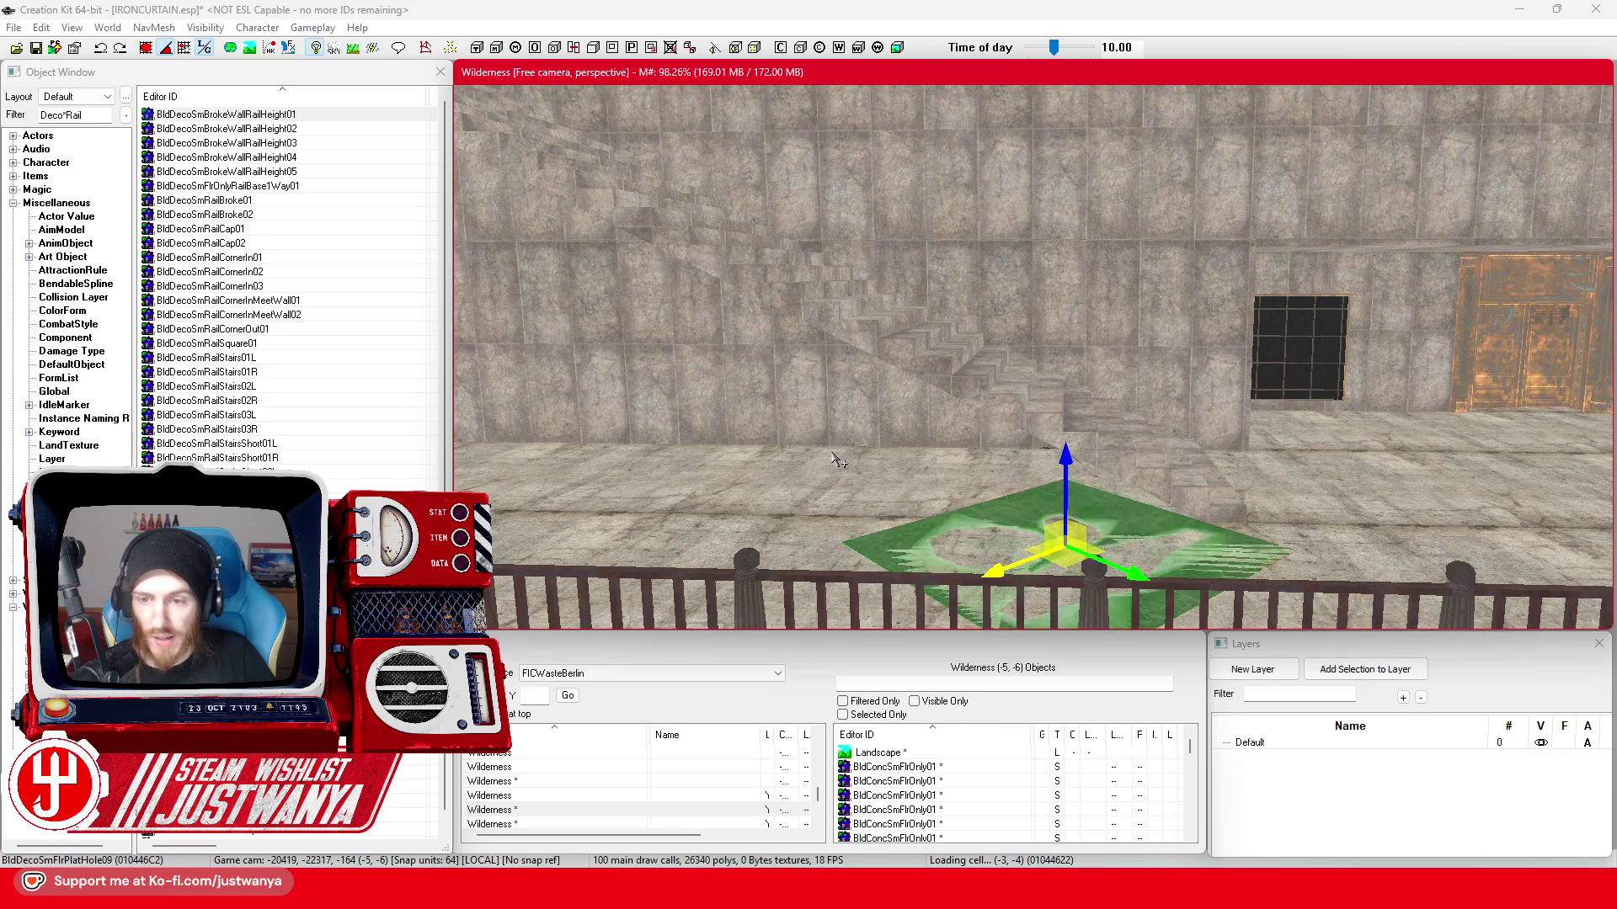
{"action": "left_click", "coordinate": [837, 461]}
- Keep cycling through hall doorway, hall stairs and short stair railing variants
{"action": "left_click", "coordinate": [838, 462]}
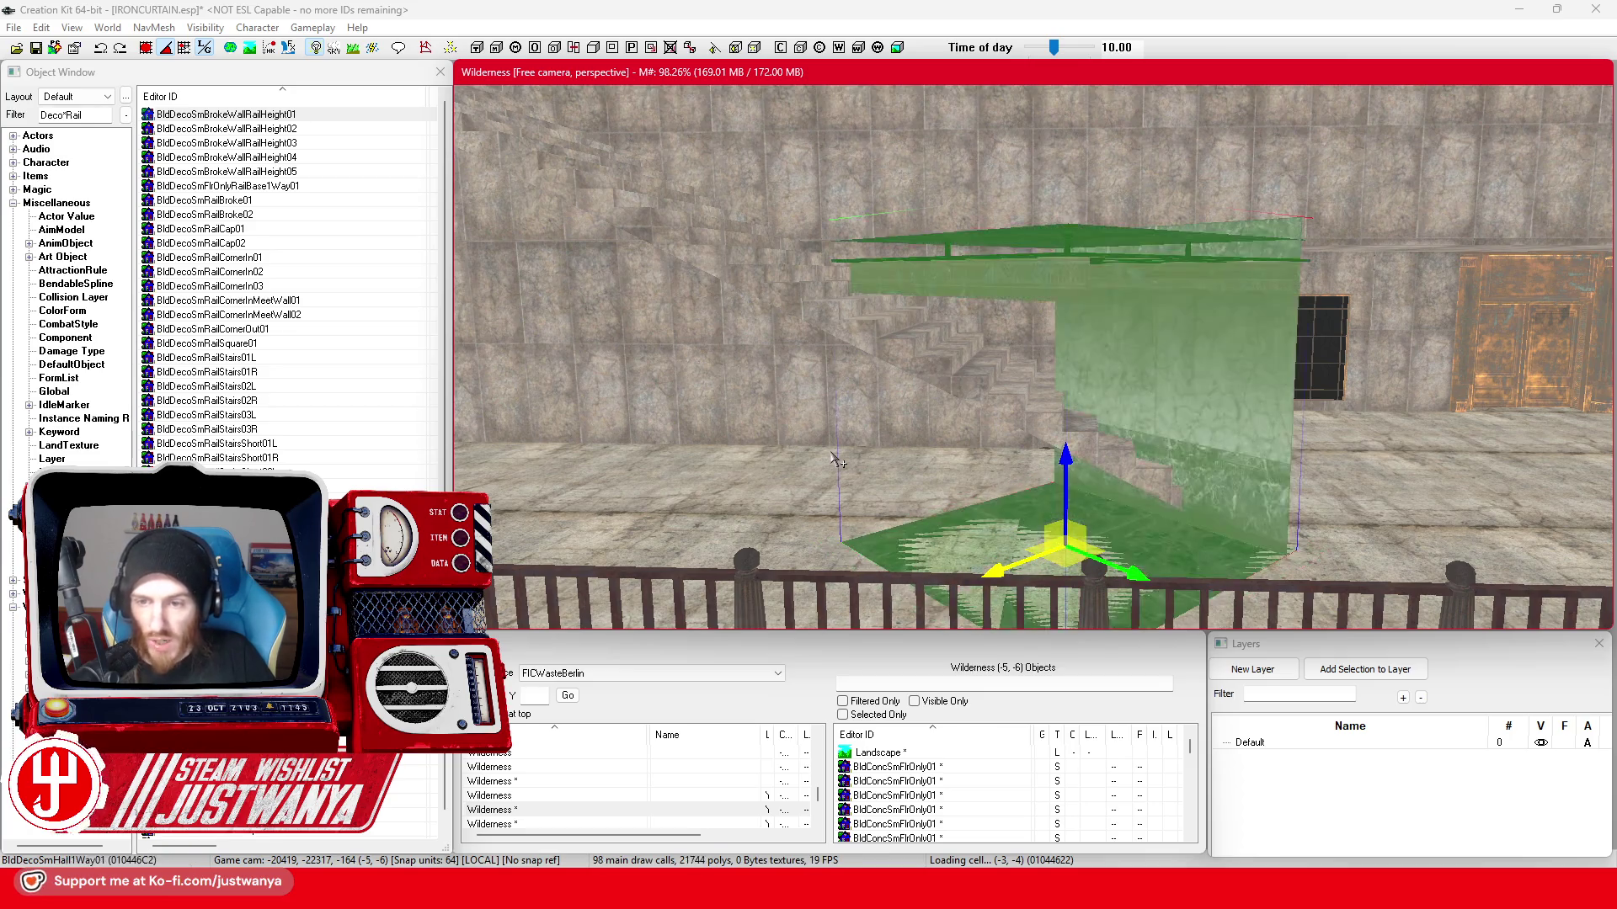
{"action": "left_click", "coordinate": [838, 462]}
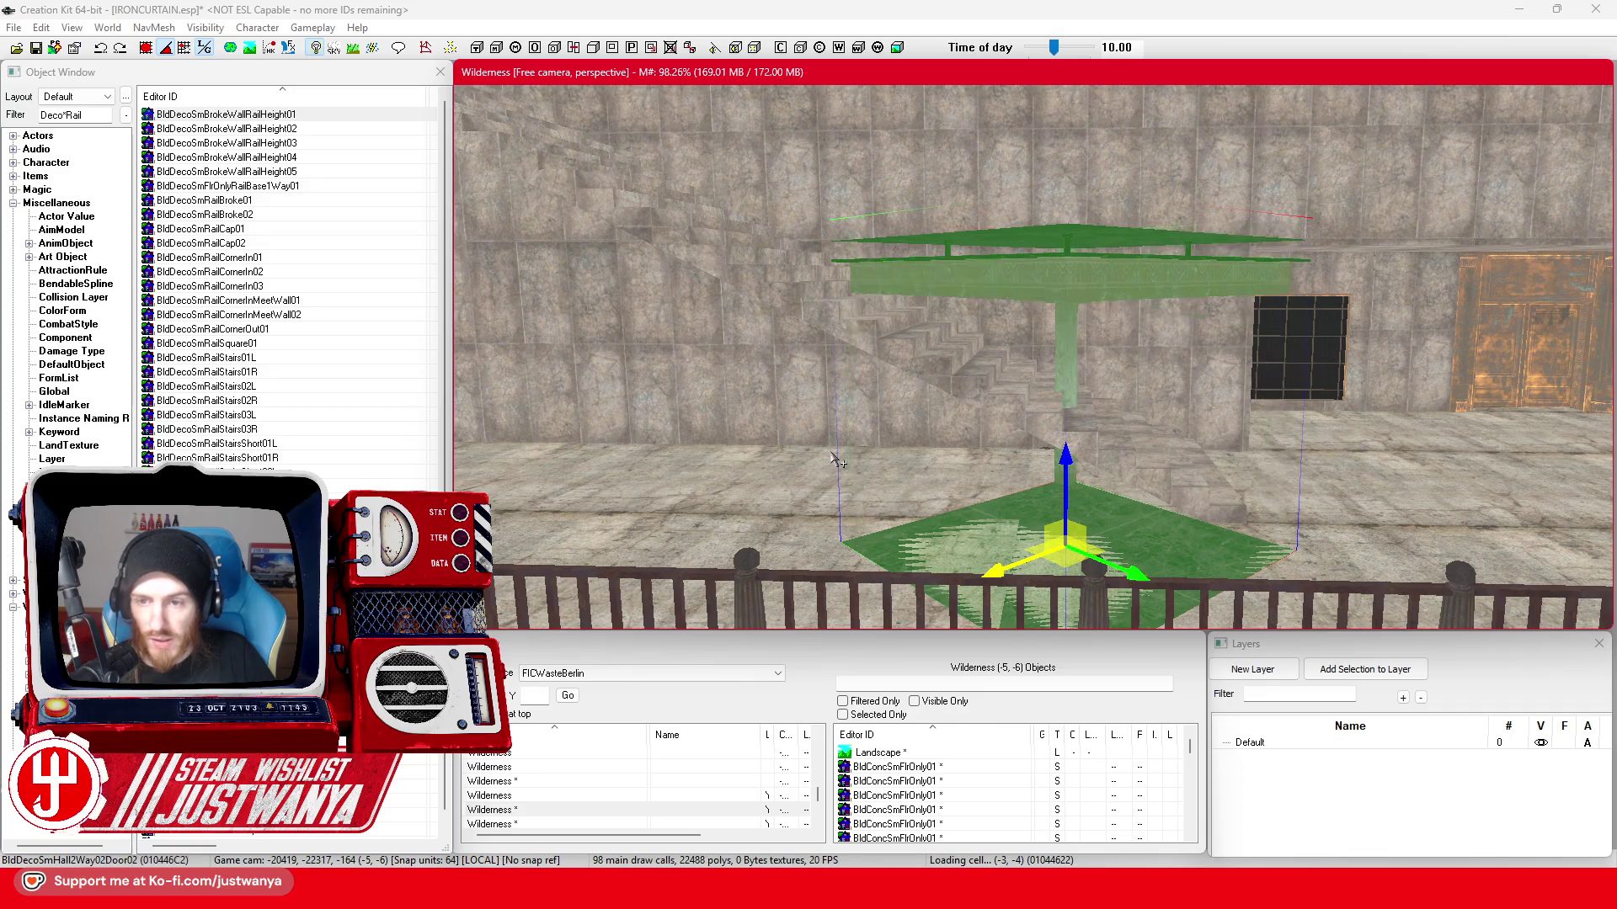
{"action": "left_click", "coordinate": [838, 462]}
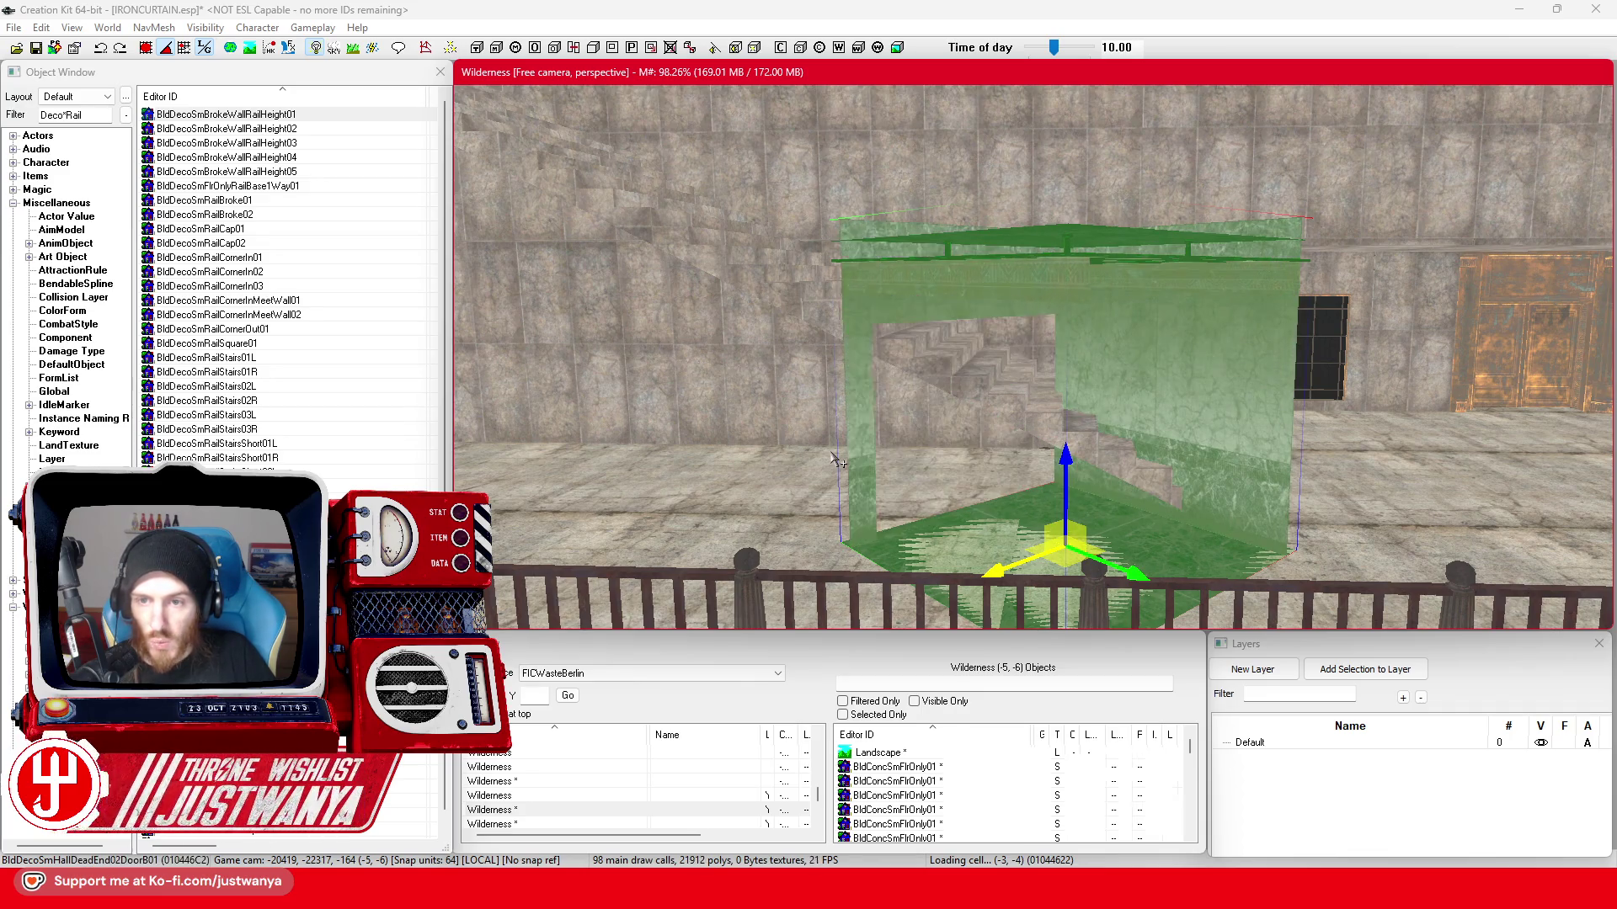
{"action": "left_click", "coordinate": [838, 461]}
{"action": "left_click", "coordinate": [847, 459]}
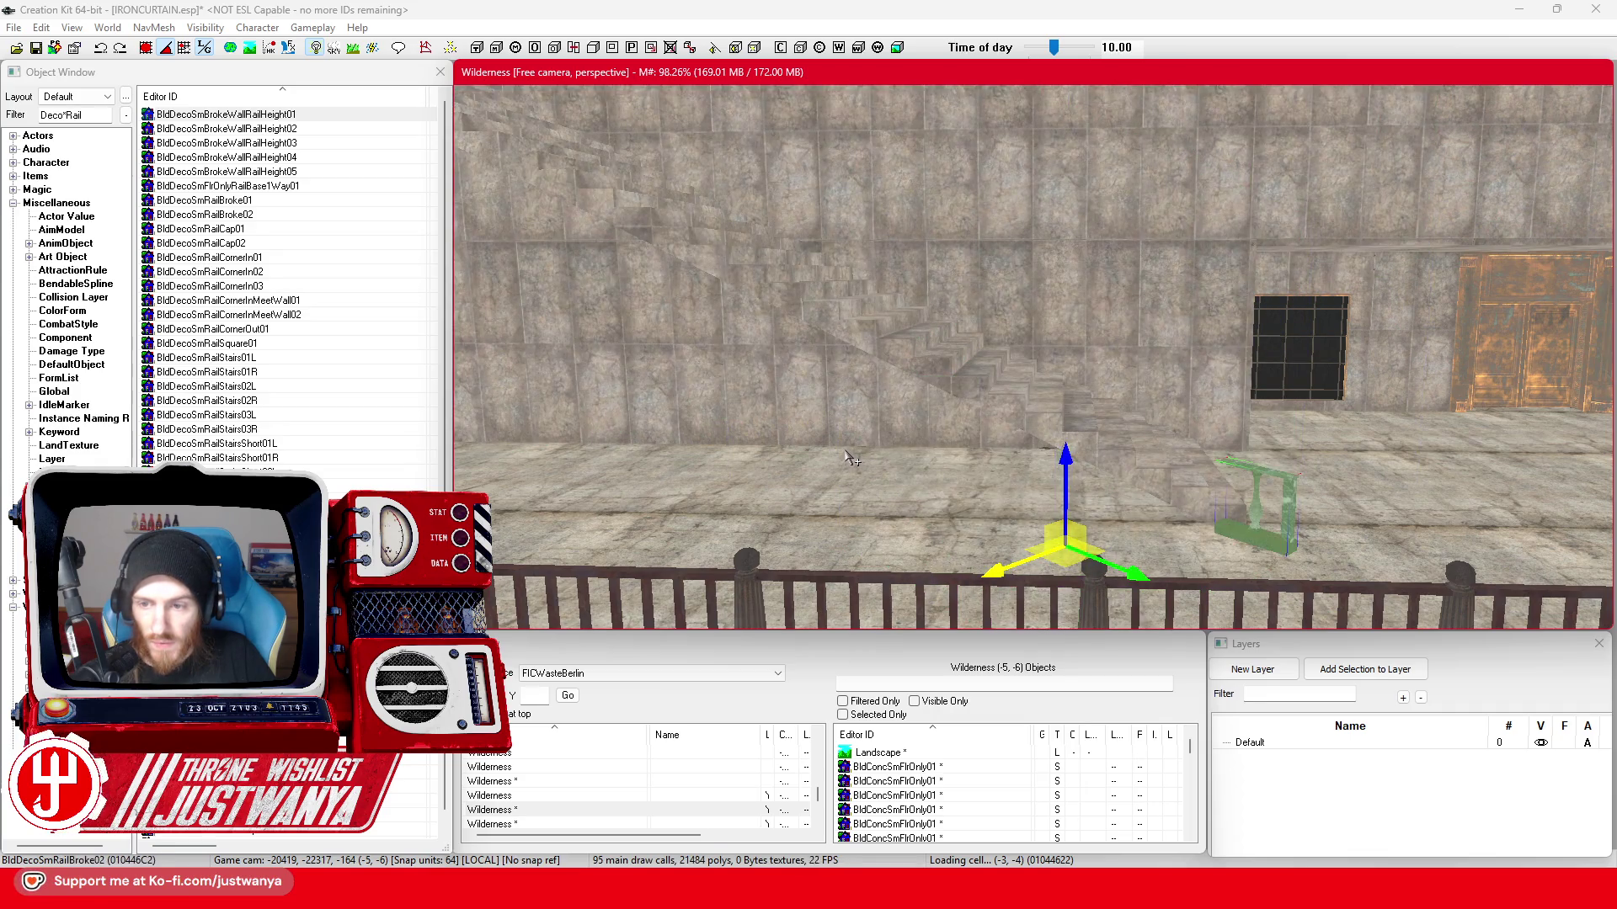
{"action": "left_click", "coordinate": [849, 458]}
{"action": "left_click", "coordinate": [849, 459]}
{"action": "left_click", "coordinate": [849, 459]}
{"action": "left_click", "coordinate": [849, 459]}
{"action": "left_click", "coordinate": [849, 459]}
{"action": "left_click", "coordinate": [850, 459]}
{"action": "left_click", "coordinate": [848, 459]}
{"action": "left_click", "coordinate": [849, 459]}
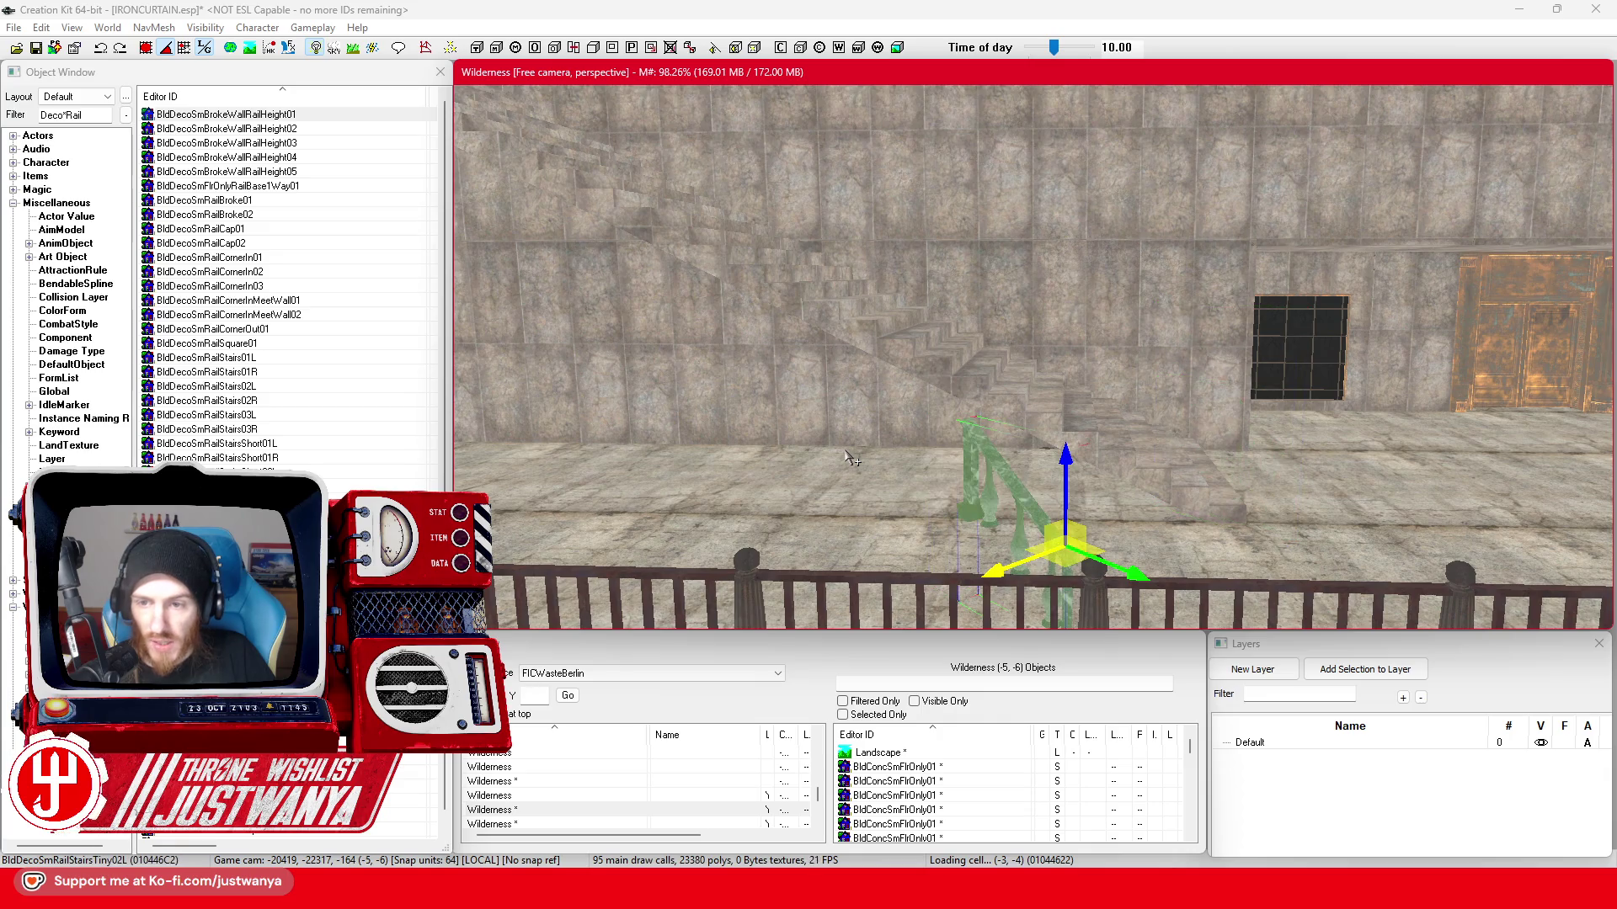
{"action": "left_click", "coordinate": [850, 458]}
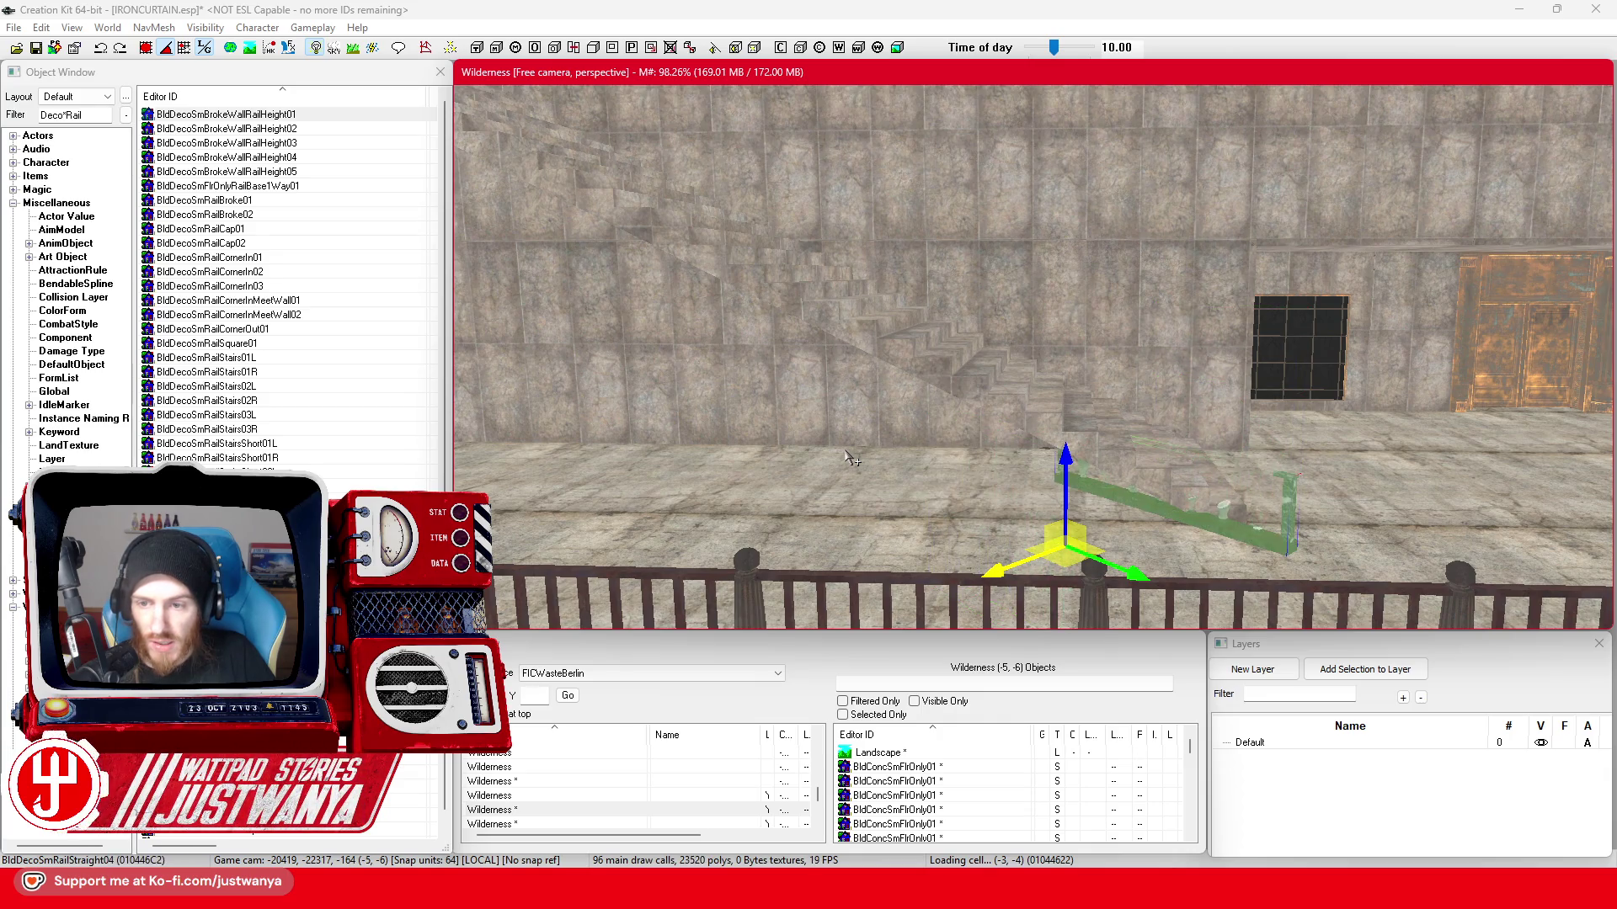
- Cycle on through U-railing and room doorway variants to the BldDecoSmRoomCorner01 corner piece
{"action": "left_click", "coordinate": [848, 458]}
{"action": "left_click", "coordinate": [848, 459]}
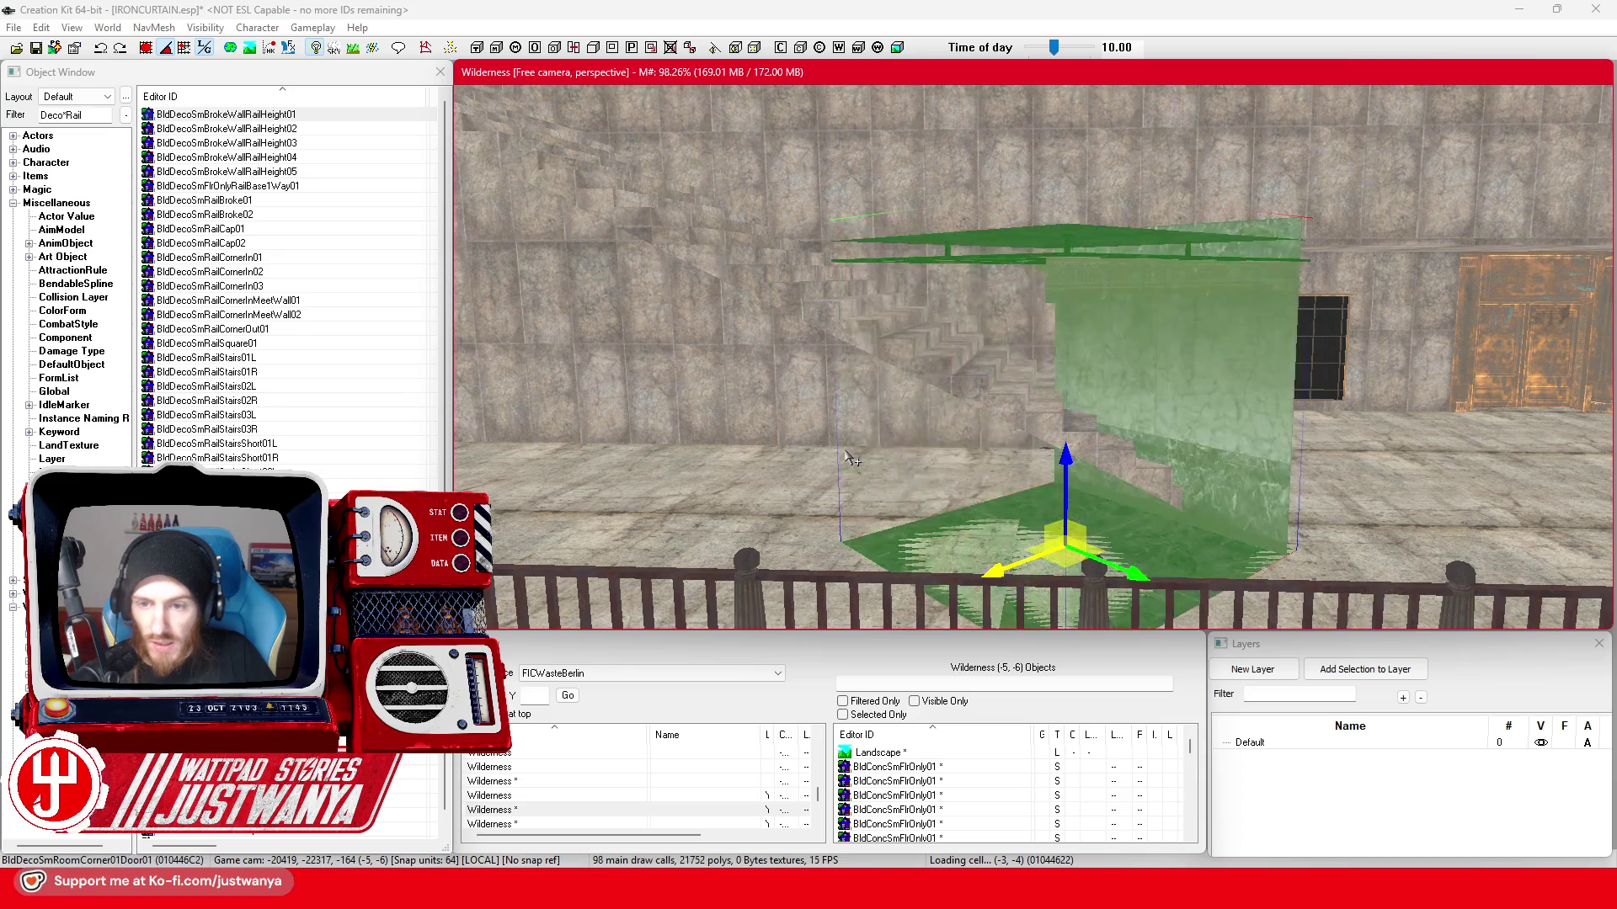
{"action": "left_click", "coordinate": [849, 458]}
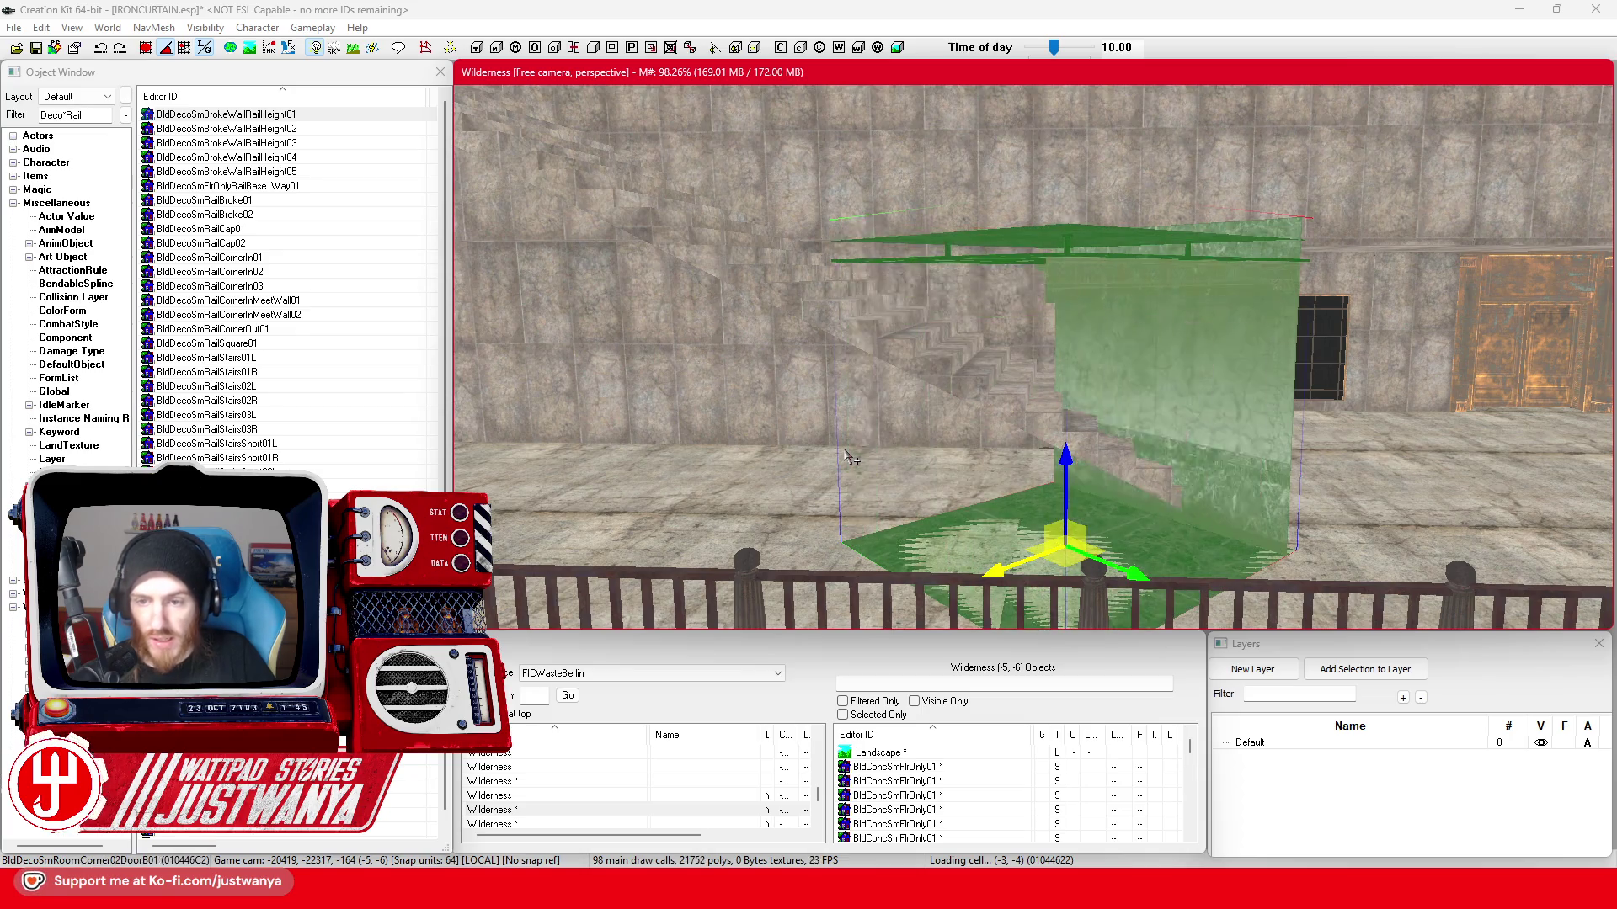
{"action": "left_click", "coordinate": [850, 459]}
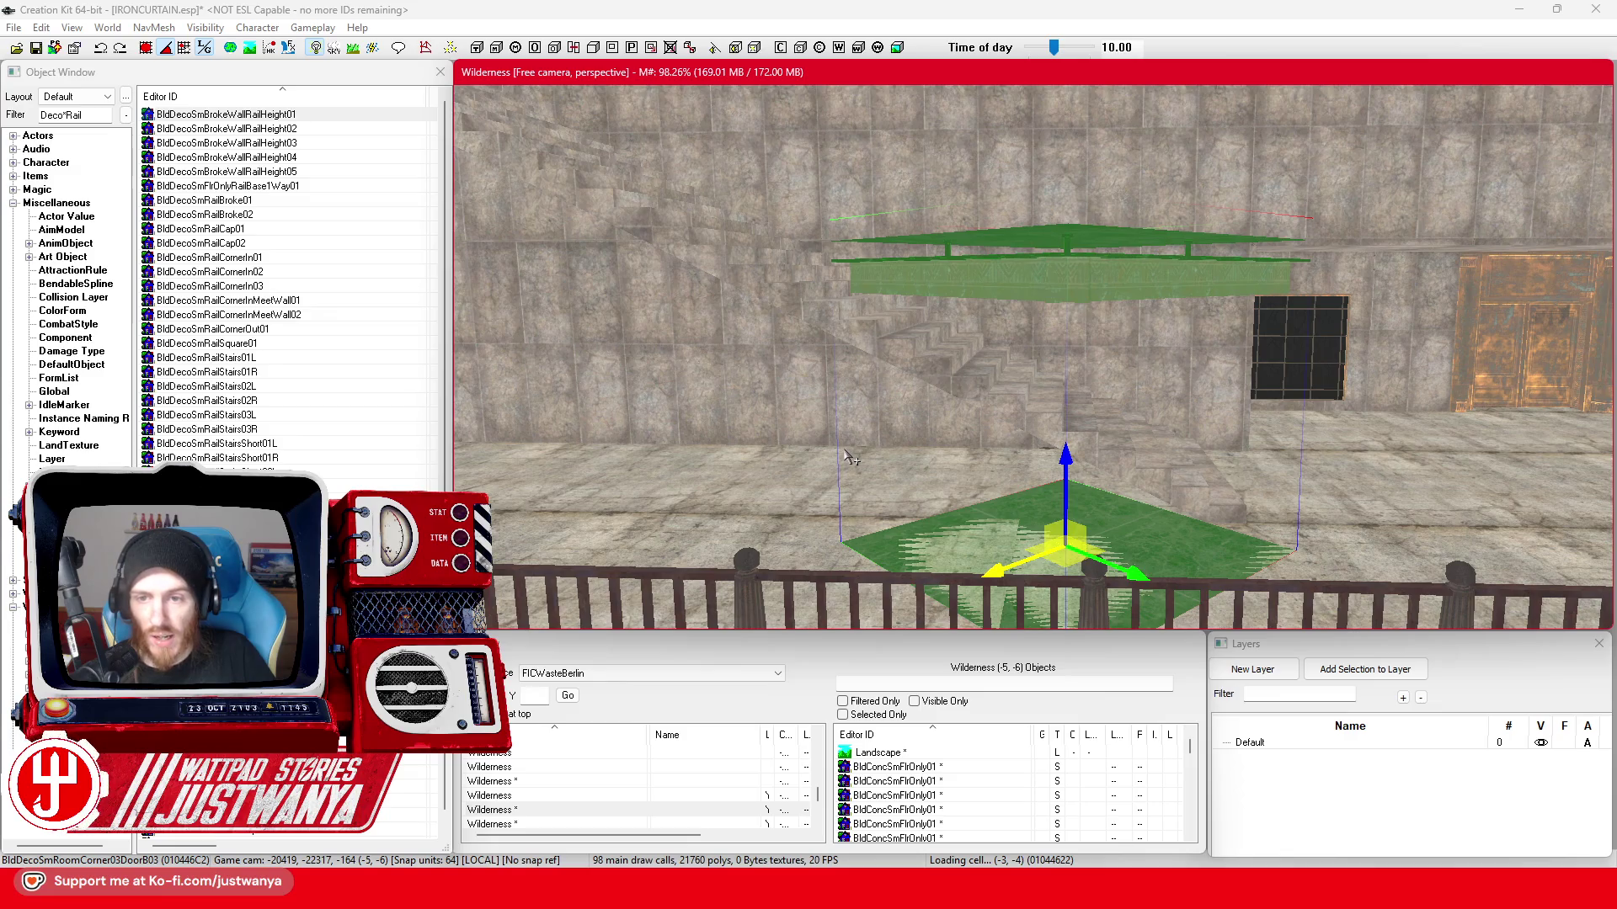
{"action": "key", "text": "q"}
{"action": "key", "text": "q"}
{"action": "key", "text": "q"}
{"action": "key", "text": "q"}
{"action": "key", "text": "q"}
{"action": "key", "text": "q"}
{"action": "key", "text": "q"}
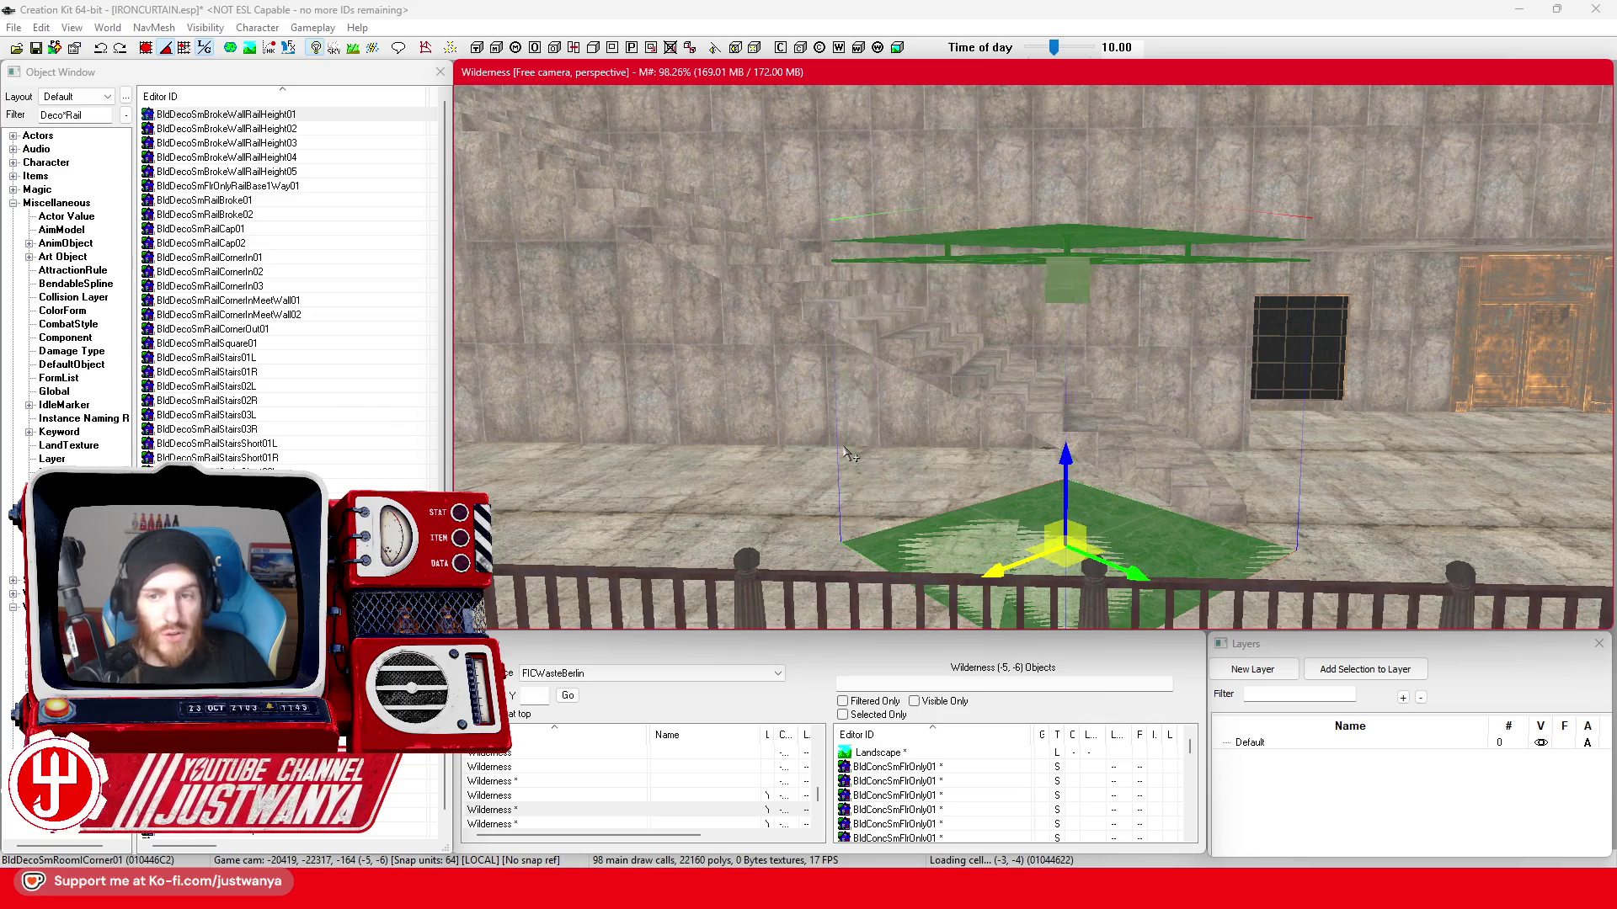
{"action": "key", "text": "q"}
{"action": "key", "text": "q"}
{"action": "key", "text": "q"}
{"action": "key", "text": "q"}
{"action": "key", "text": "q"}
{"action": "key", "text": "q"}
{"action": "key", "text": "q"}
{"action": "key", "text": "q"}
{"action": "key", "text": "q"}
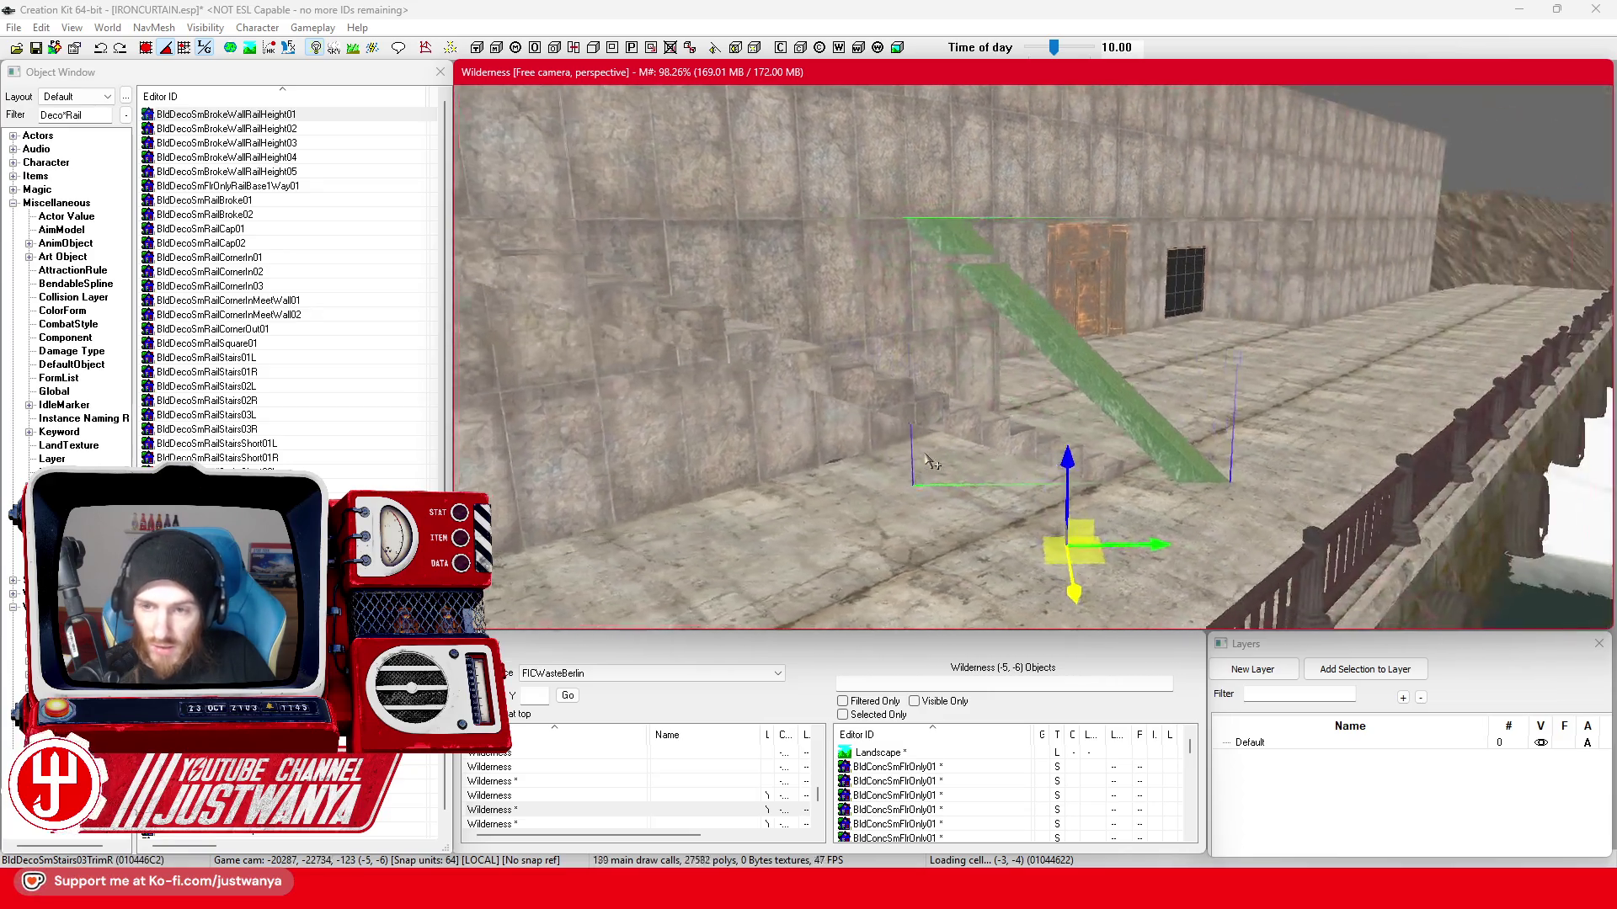
- Cycle the piece through half-stair, wall and short block variants to the BldDecoSmStairsBlock01 stepped block
{"action": "key", "text": "q"}
{"action": "key", "text": "q"}
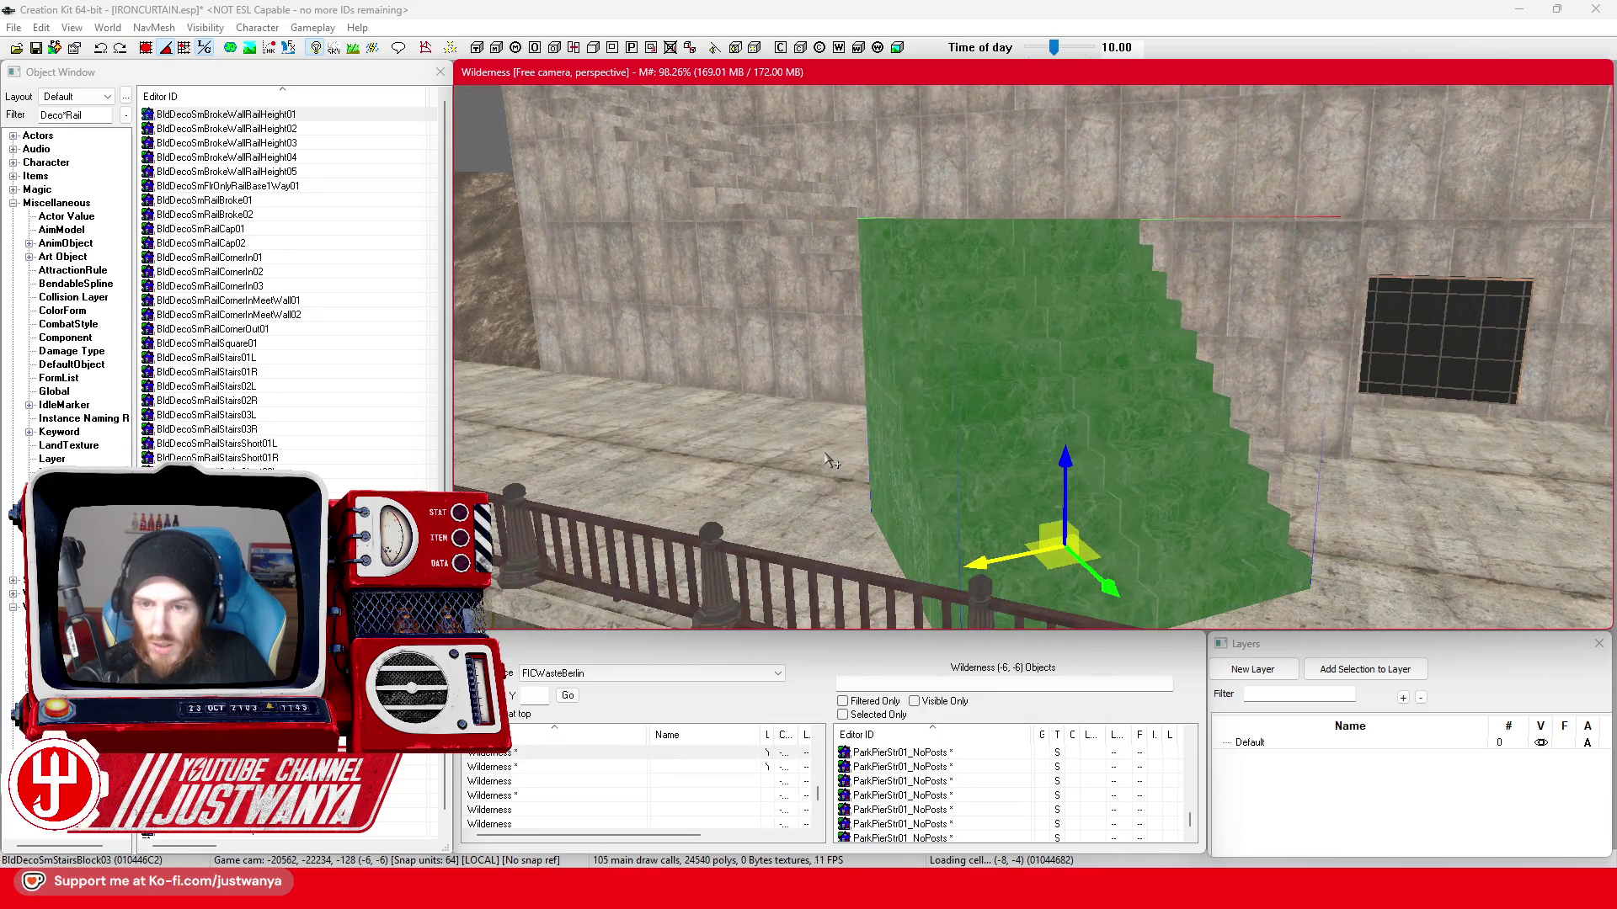
{"action": "key", "text": "q"}
{"action": "key", "text": "q"}
{"action": "key", "text": "q"}
{"action": "key", "text": "q"}
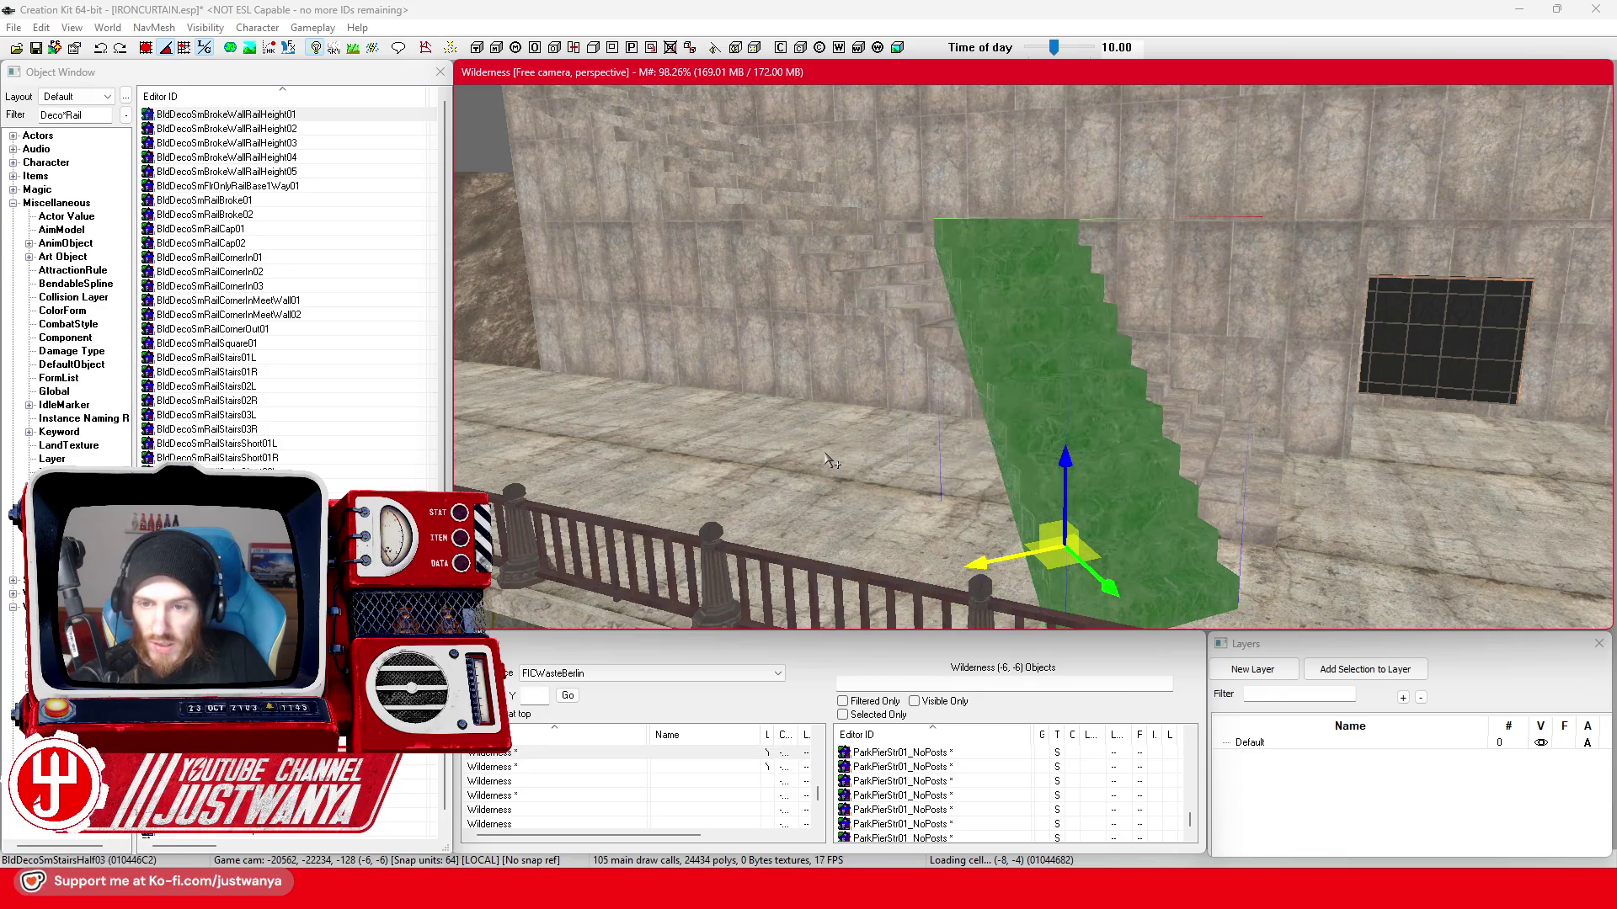
{"action": "key", "text": "q"}
{"action": "key", "text": "q"}
{"action": "key", "text": "q"}
{"action": "key", "text": "q"}
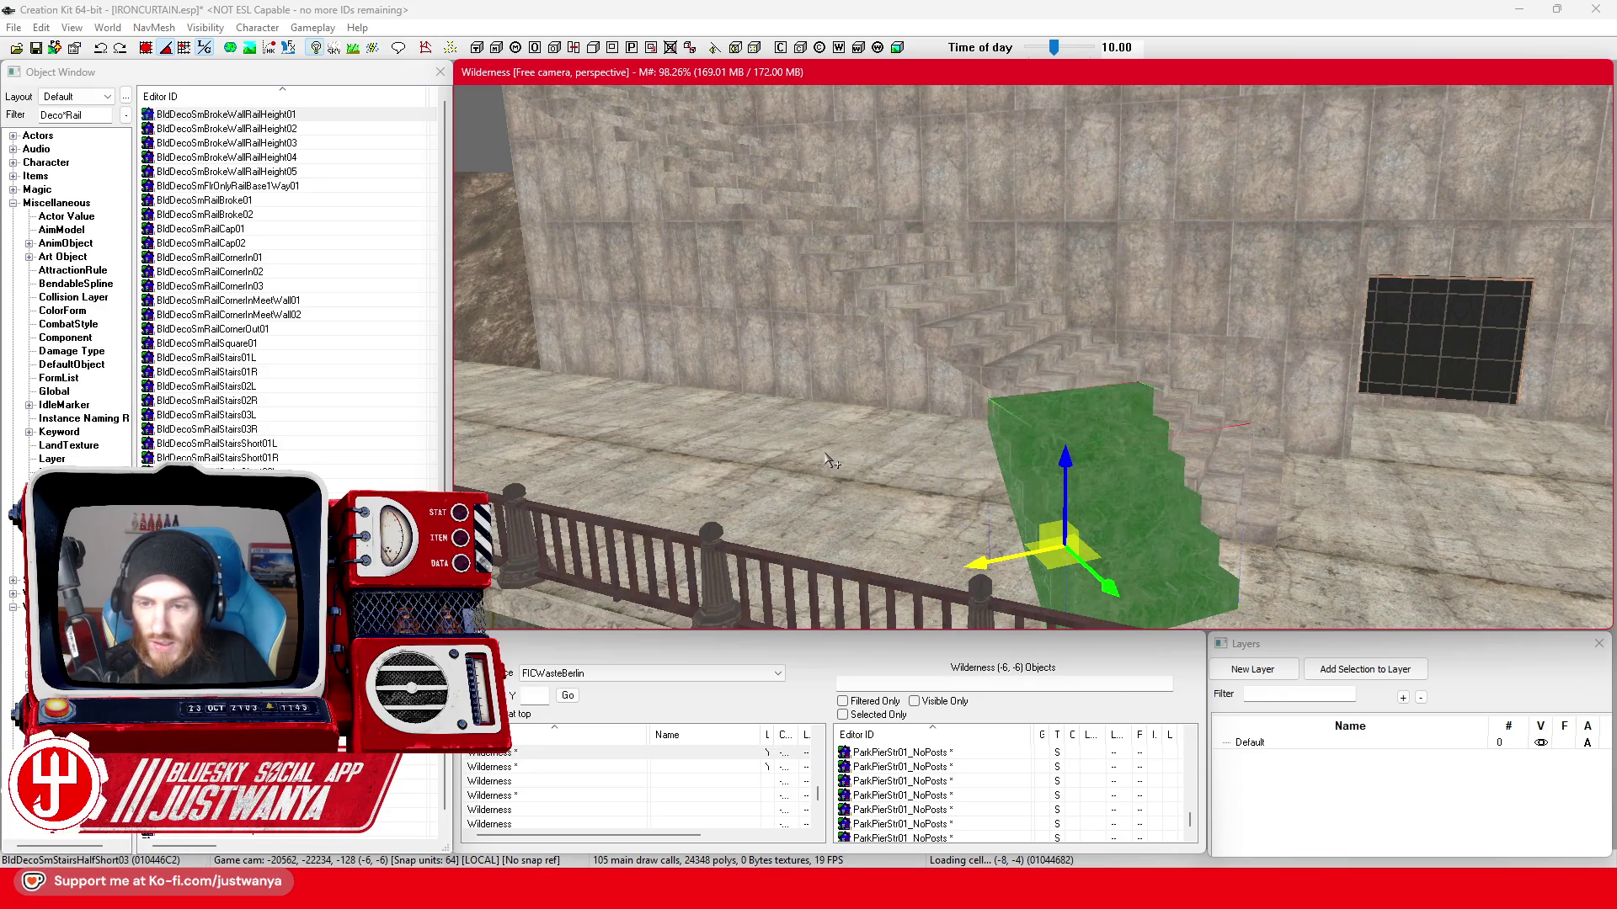
{"action": "key", "text": "q"}
{"action": "key", "text": "q"}
{"action": "key", "text": "q"}
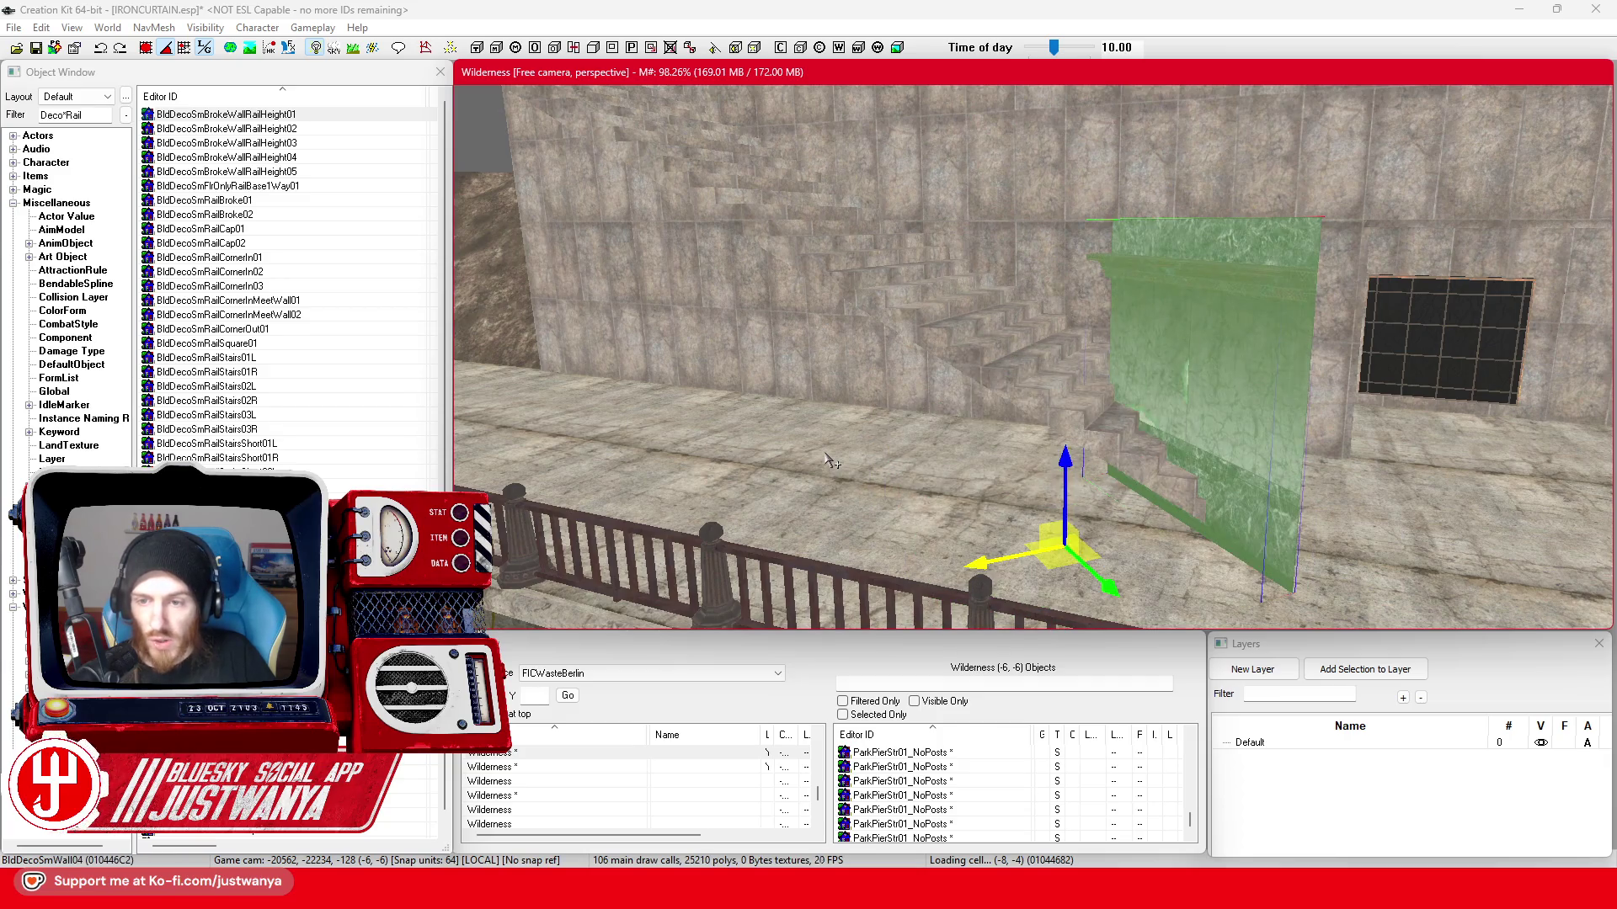
{"action": "key", "text": "q"}
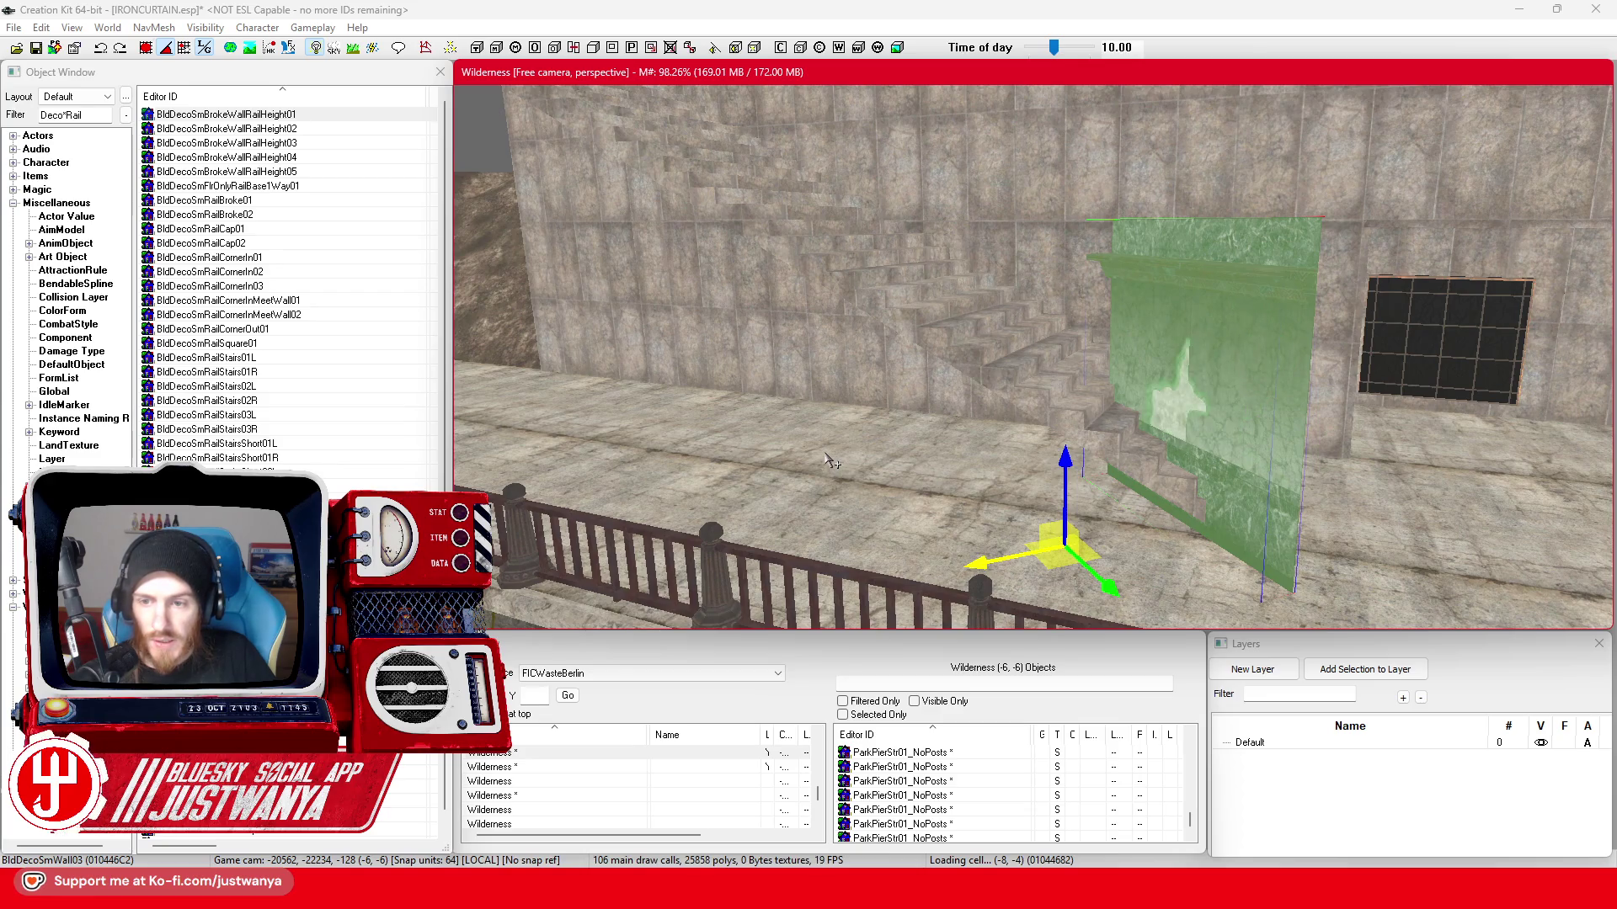
{"action": "key", "text": "q"}
{"action": "key", "text": "q"}
{"action": "key", "text": "q"}
{"action": "key", "text": "q"}
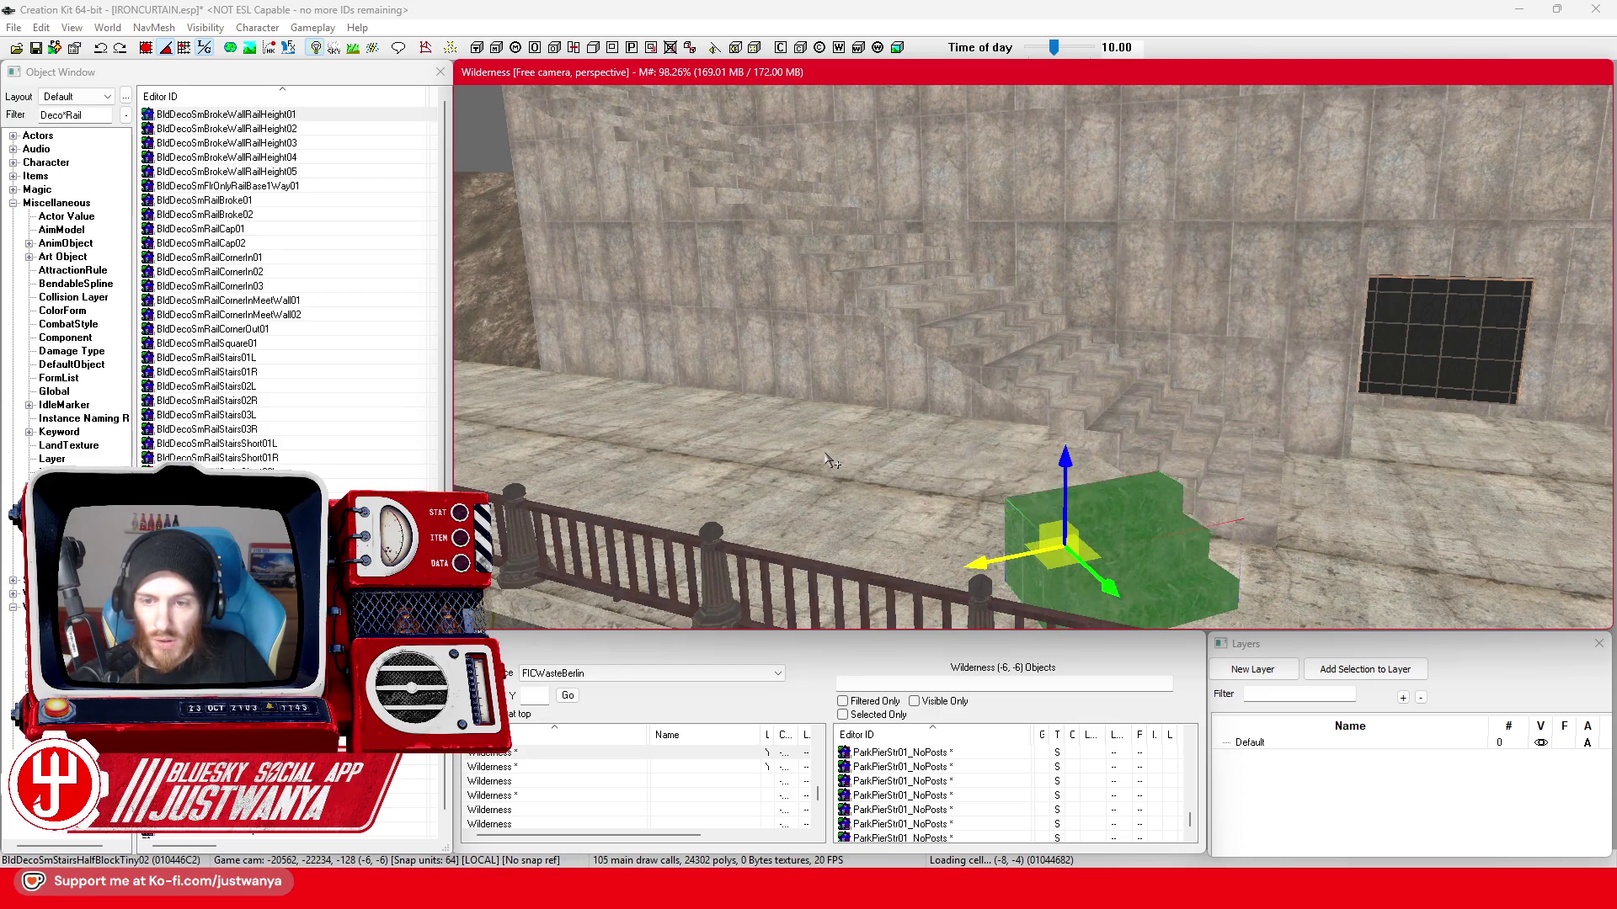
{"action": "key", "text": "q"}
{"action": "key", "text": "q"}
{"action": "key", "text": "q"}
{"action": "key", "text": "q"}
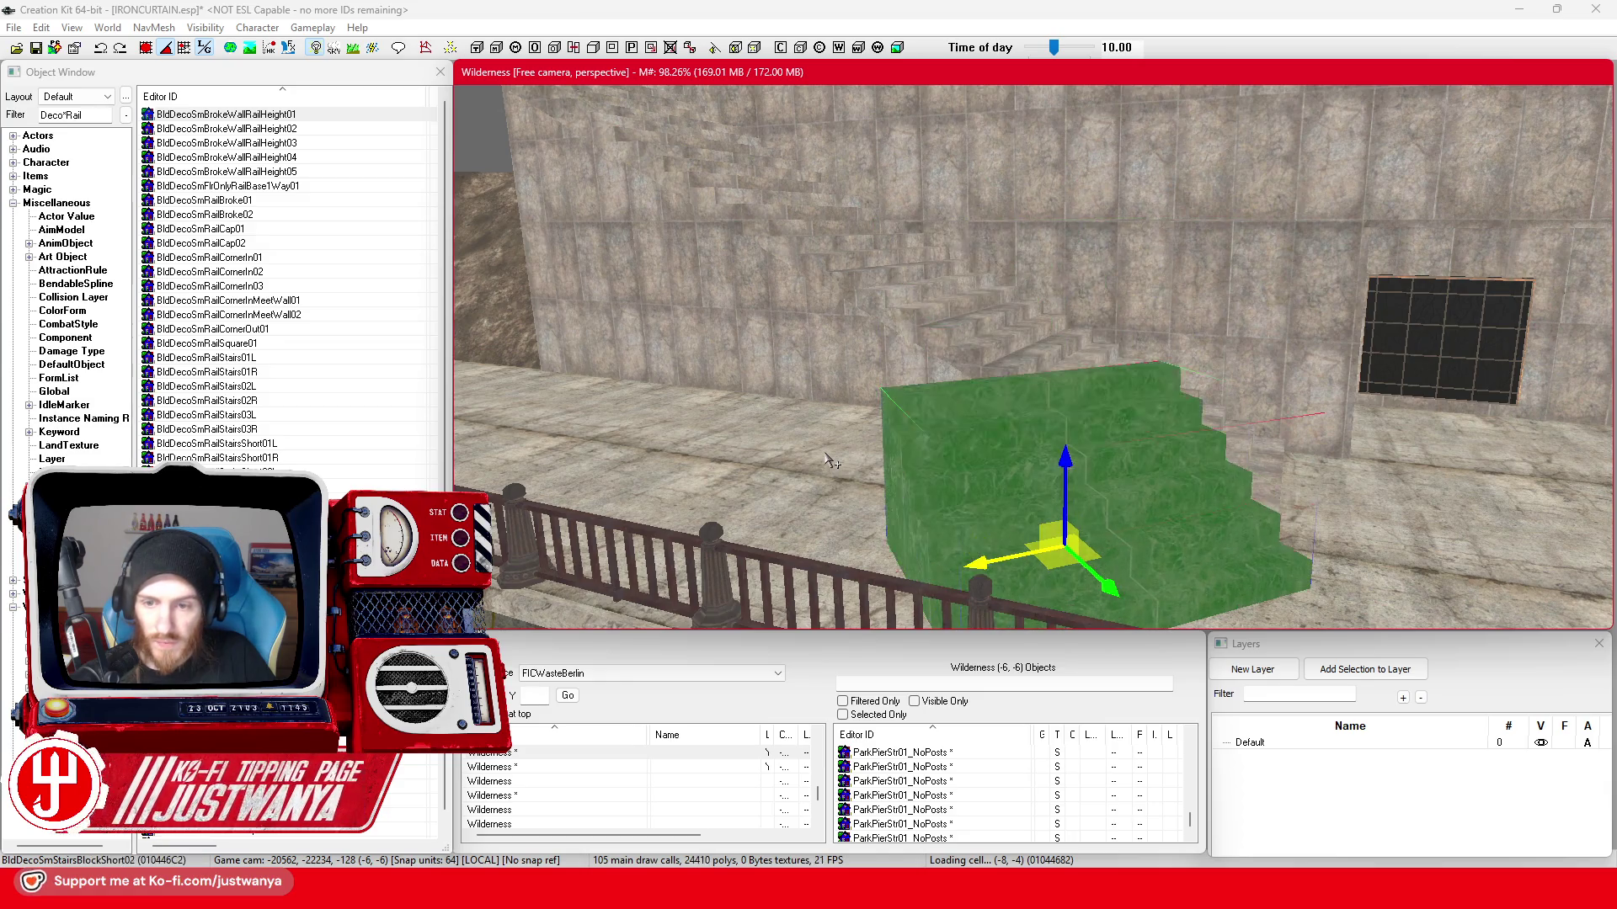
{"action": "key", "text": "q"}
{"action": "key", "text": "q"}
{"action": "key", "text": "q"}
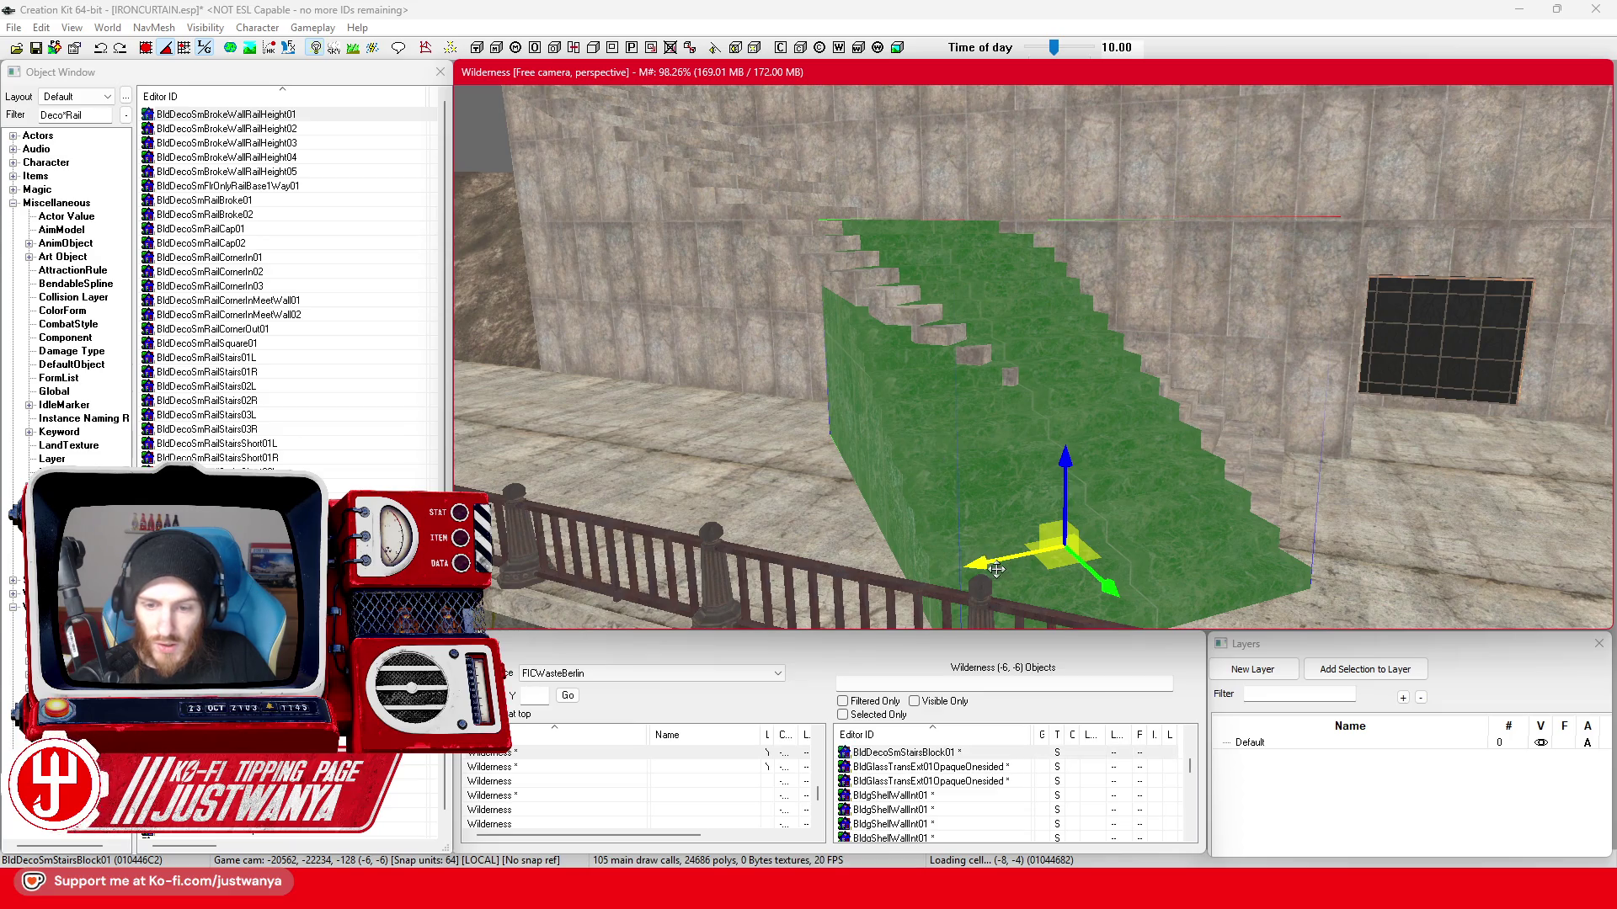
{"action": "key", "text": "q"}
{"action": "key", "text": "e"}
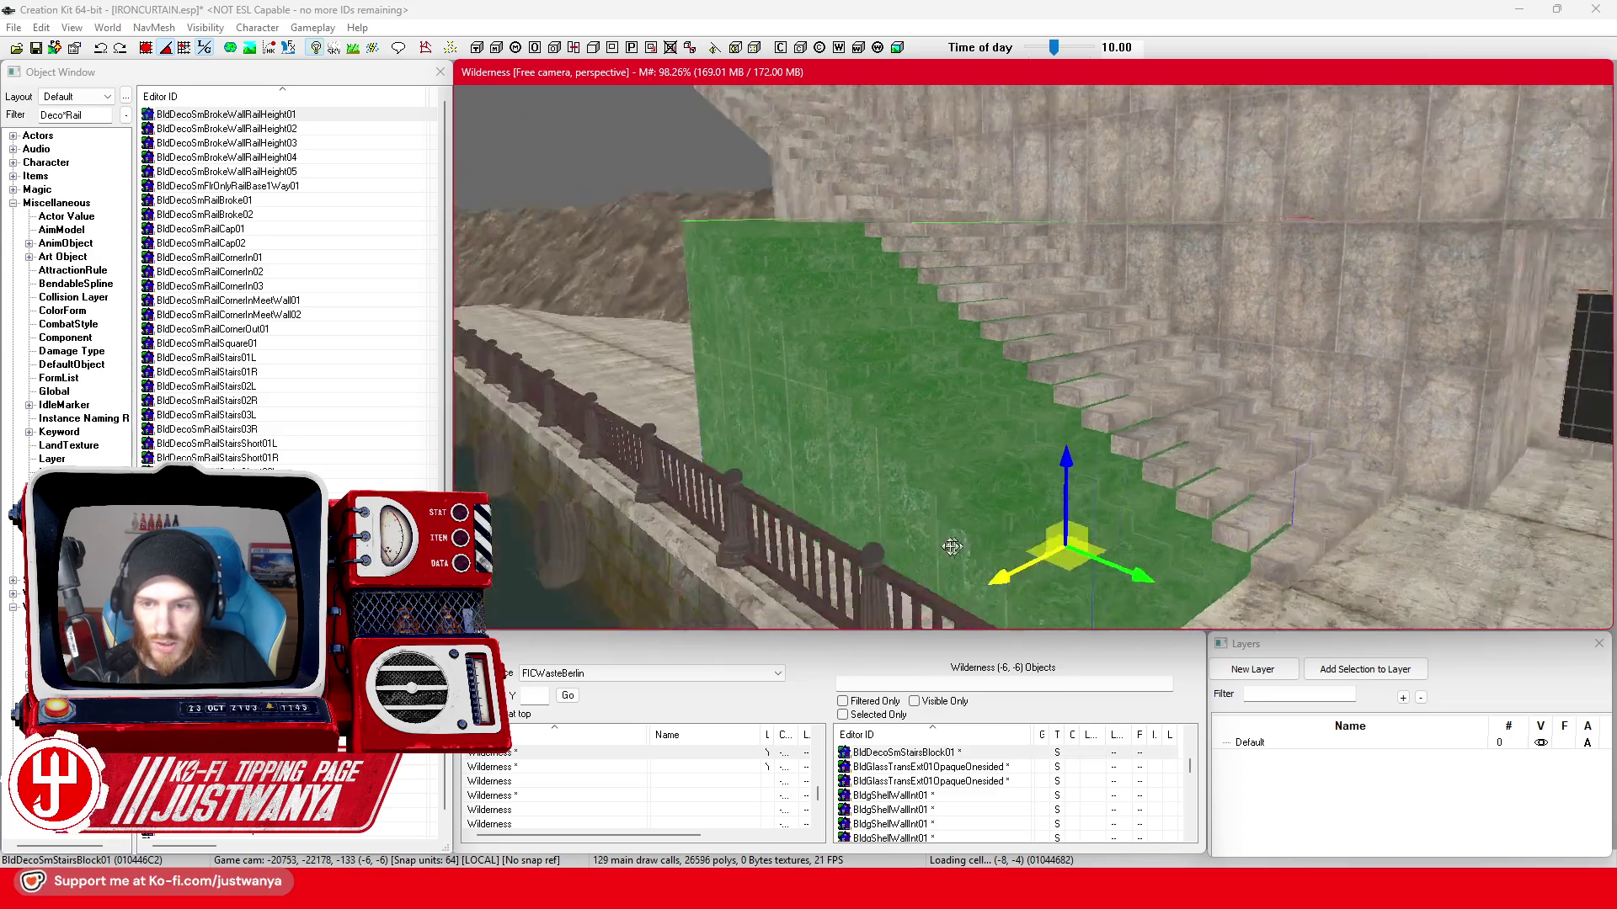
{"action": "key", "text": "q"}
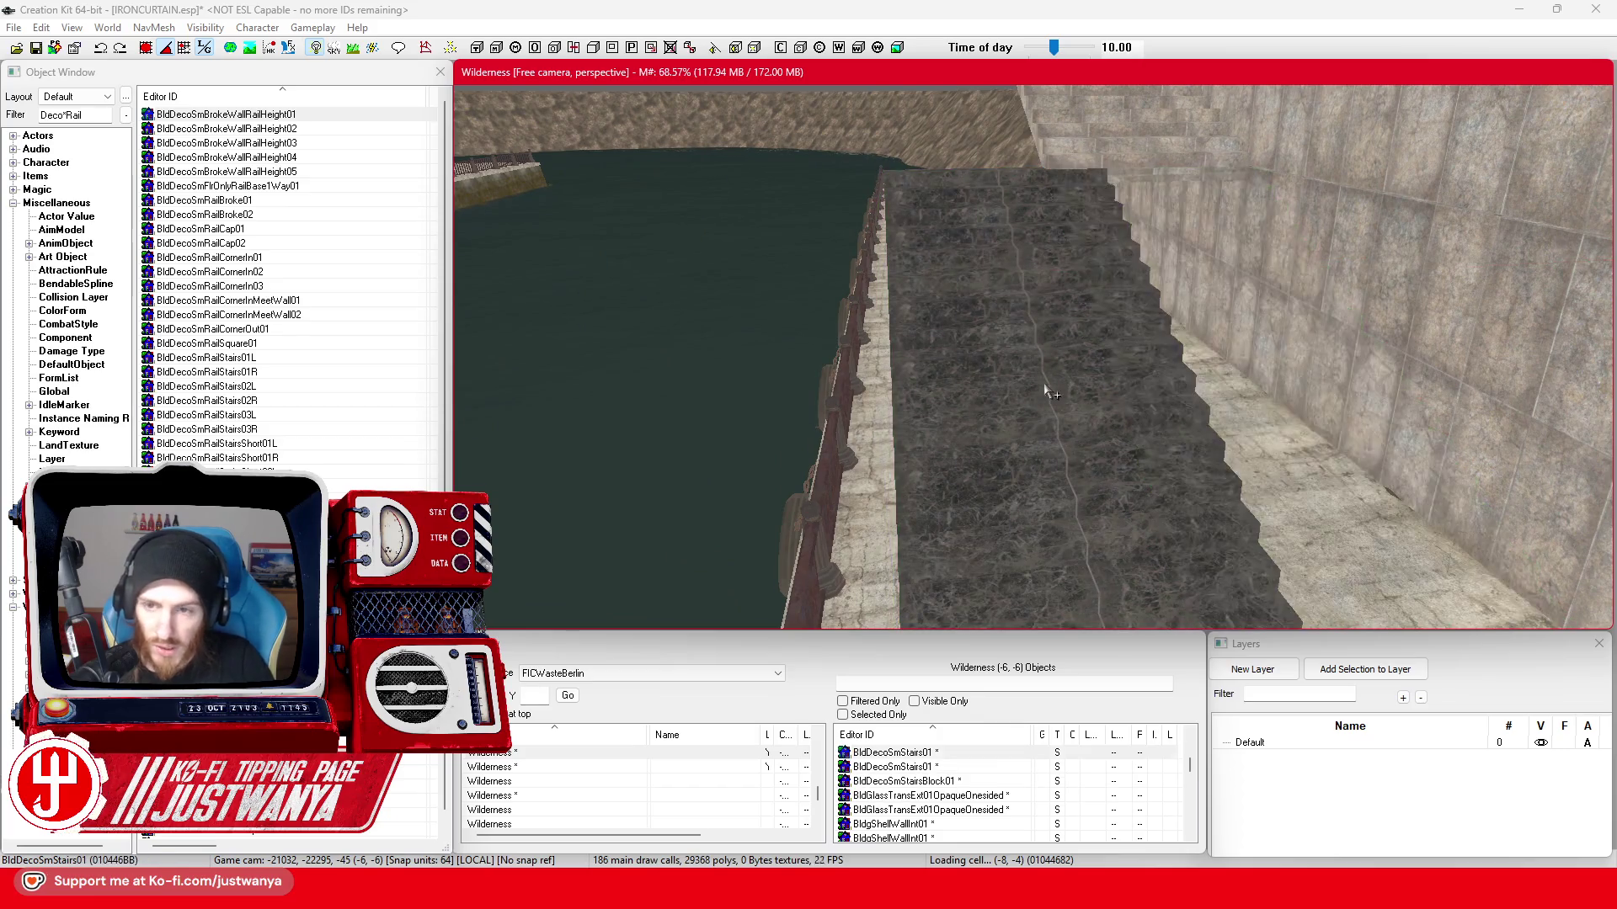
- Orbit around the stair block to compare it with the dark block against the wall
{"action": "key", "text": "shift"}
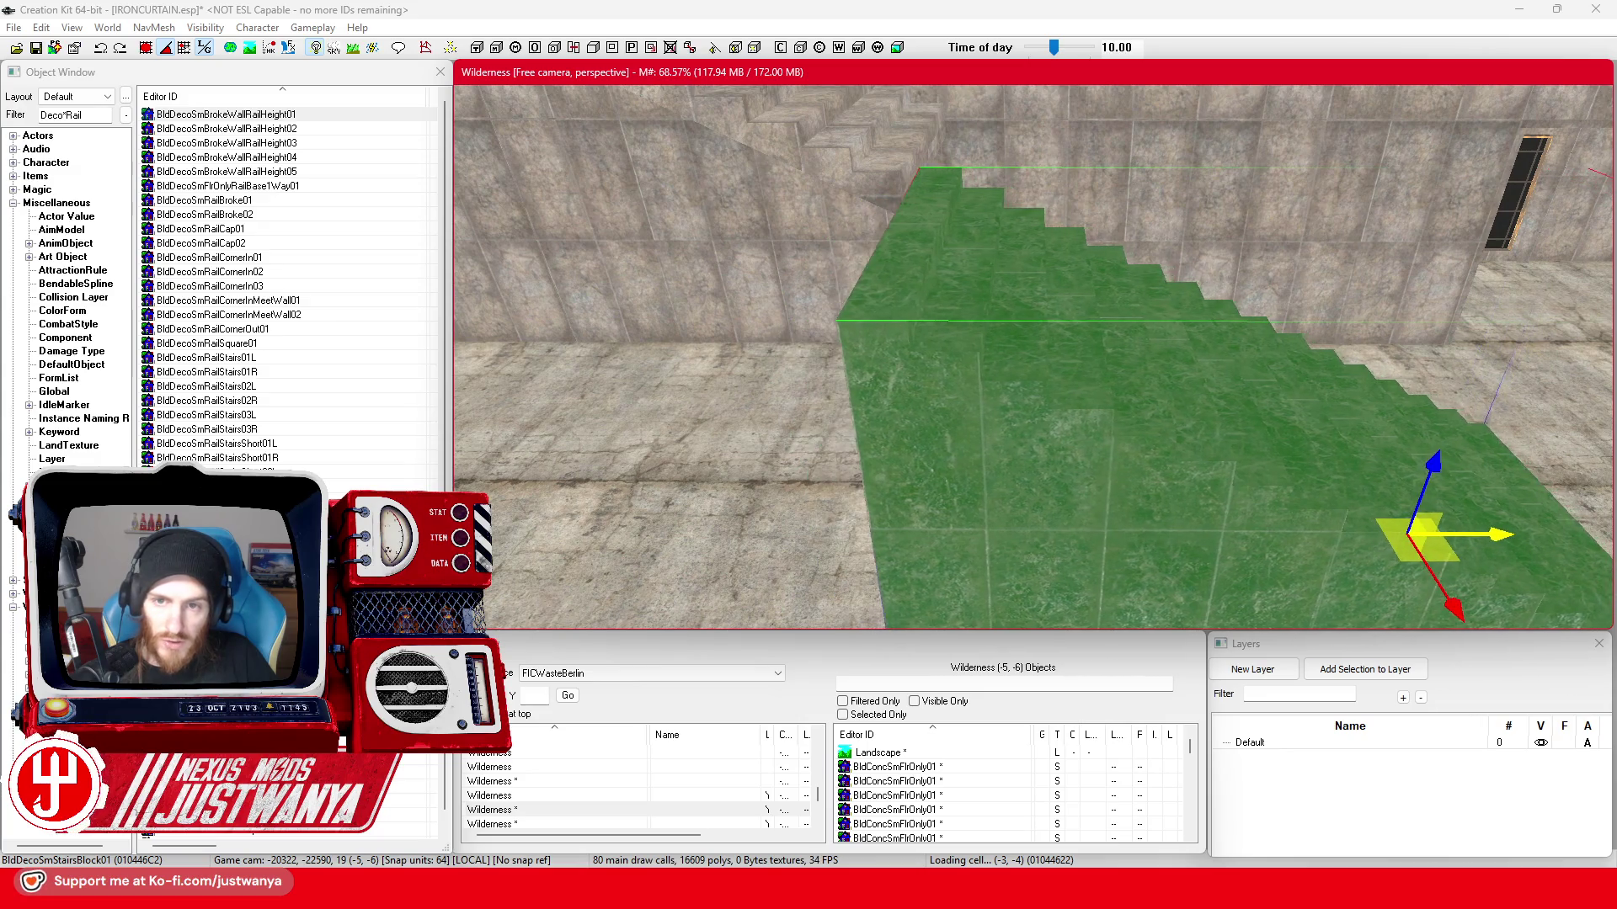
{"action": "key", "text": "shift"}
{"action": "key", "text": "shift"}
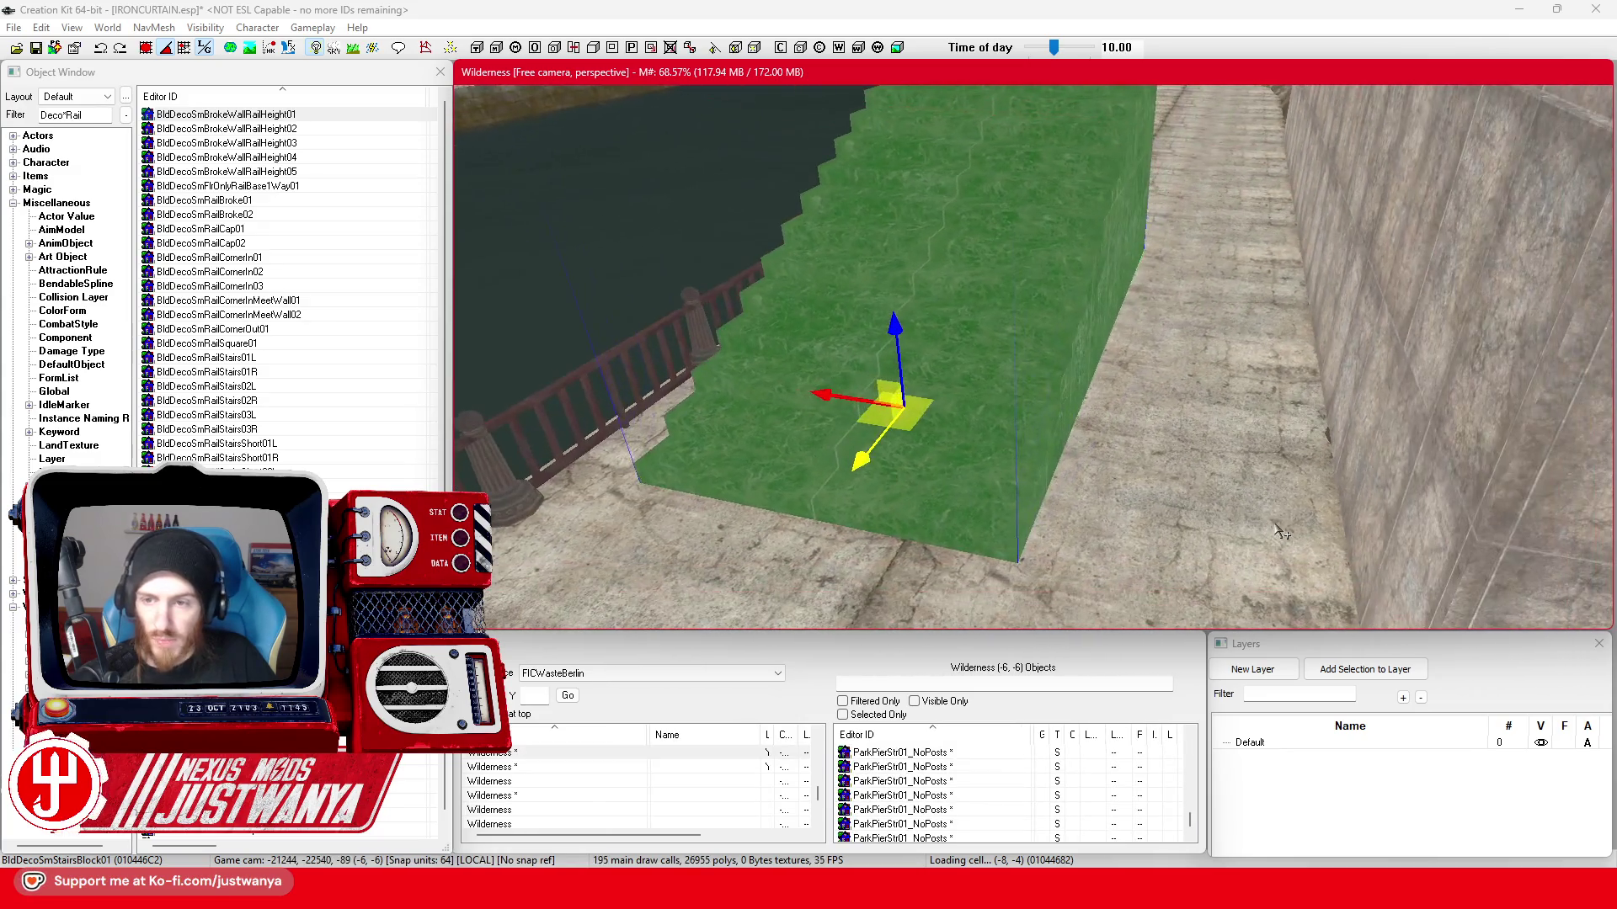
{"action": "key", "text": "shift"}
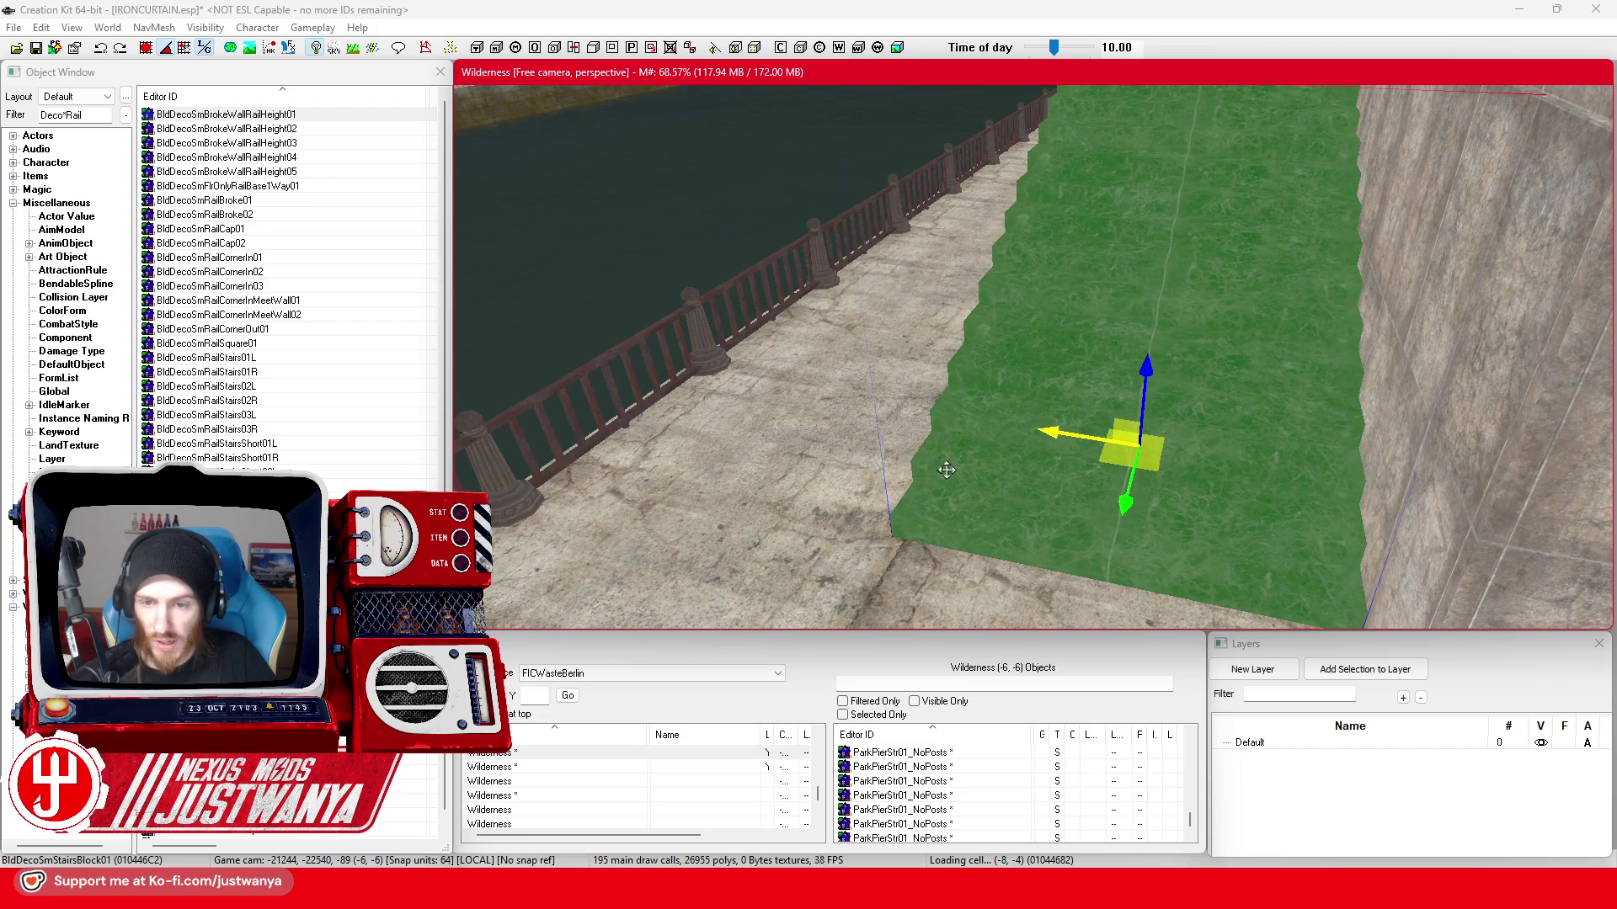
{"action": "key", "text": "shift"}
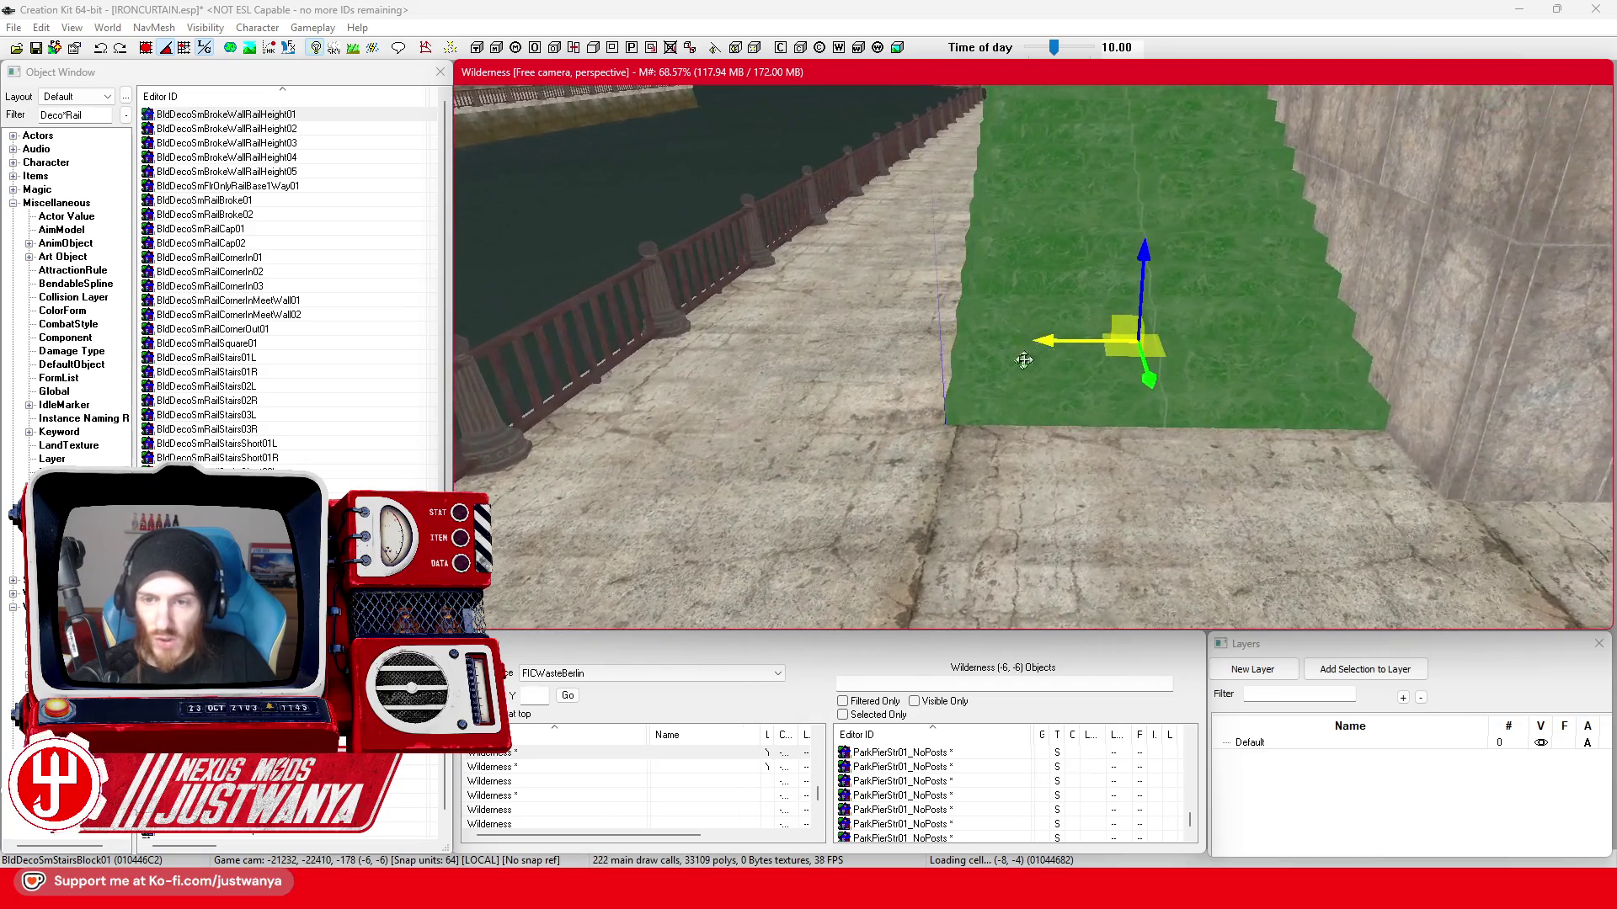
{"action": "key", "text": "shift"}
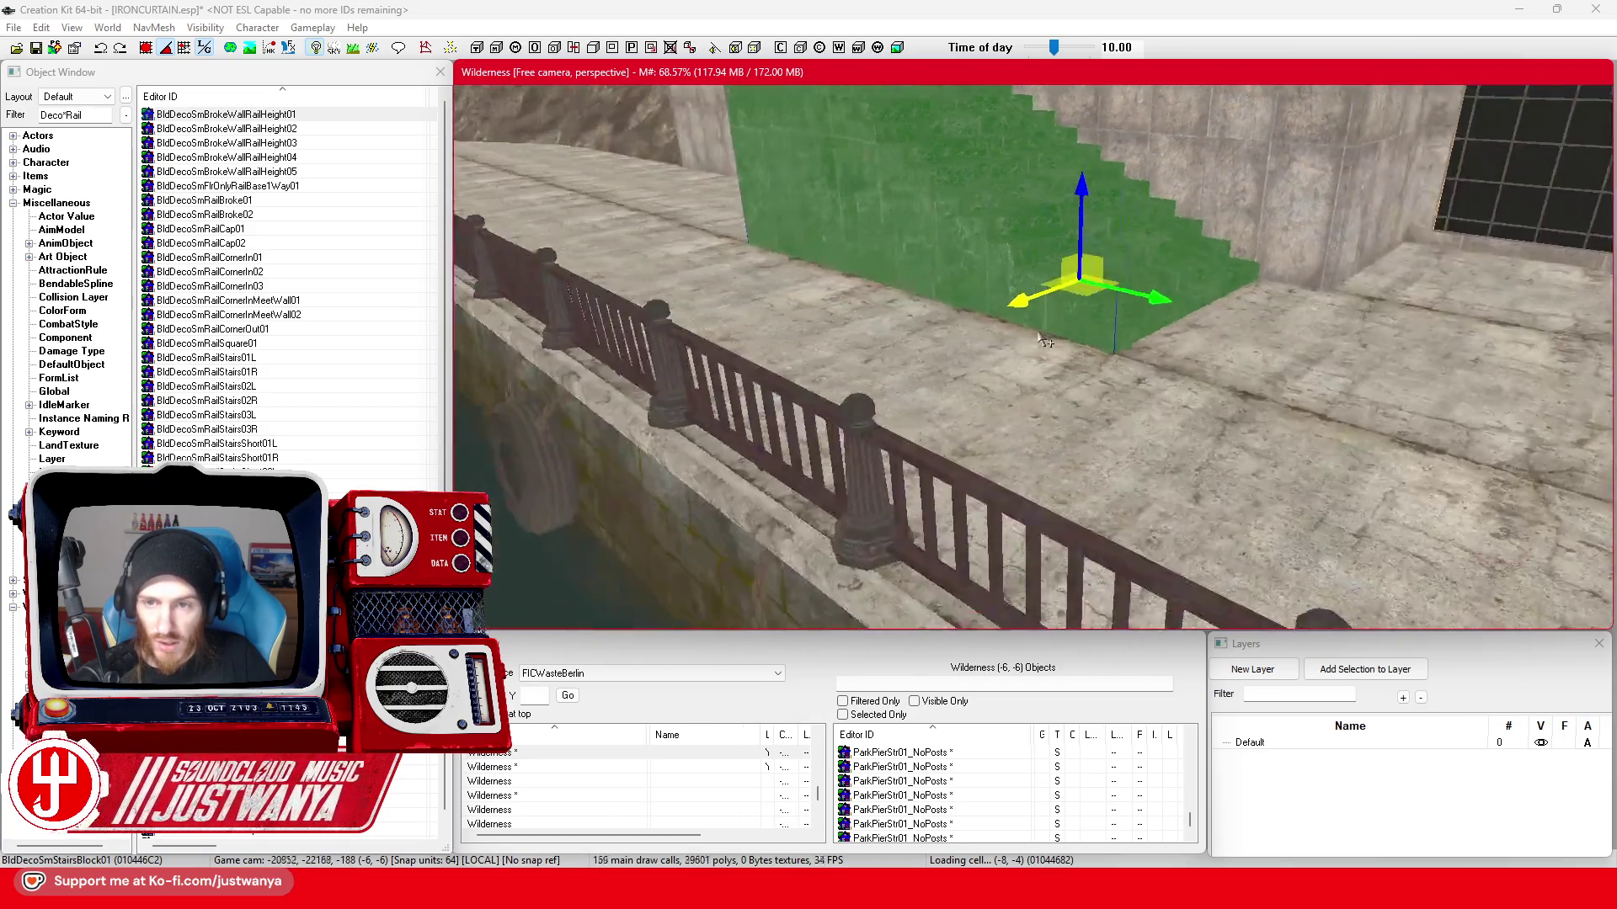
{"action": "key", "text": "shift"}
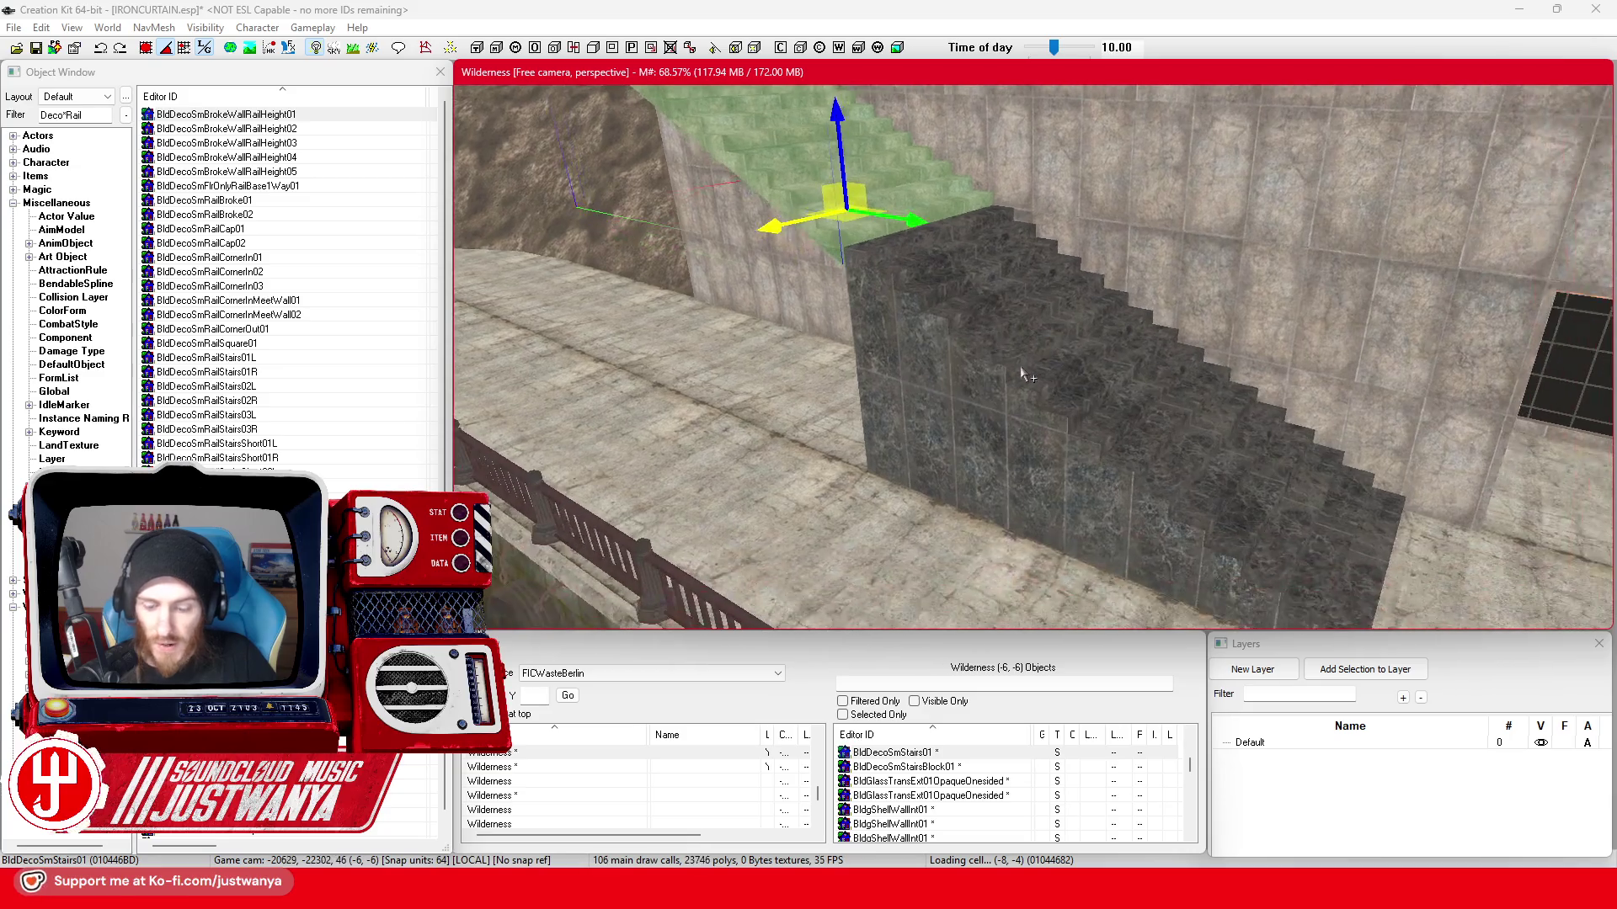
{"action": "key", "text": "shift"}
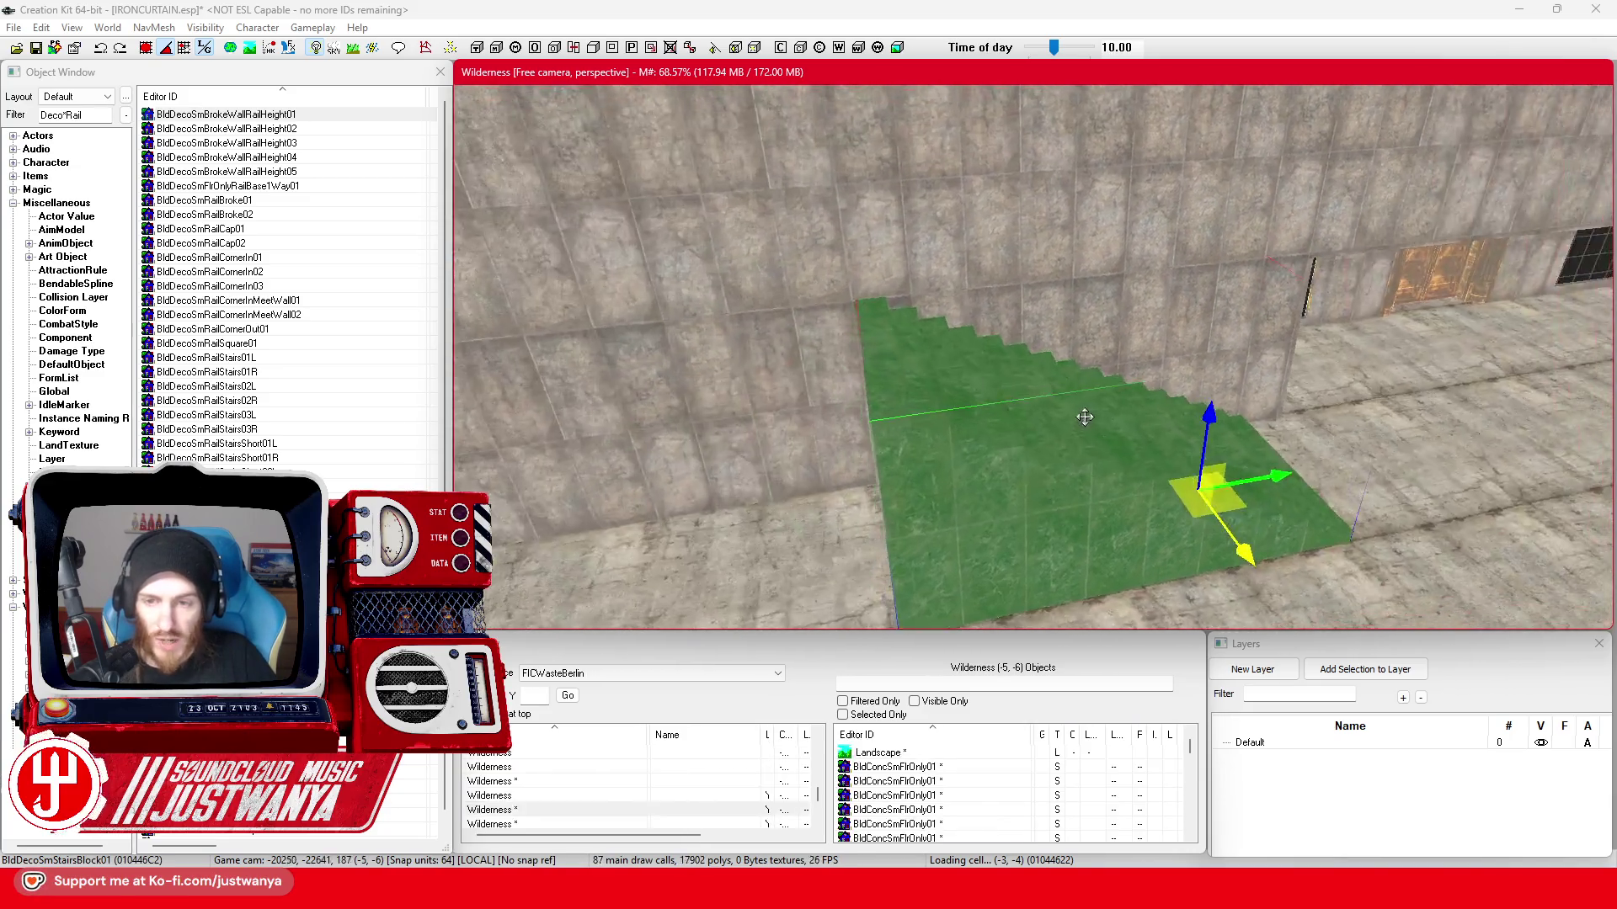
{"action": "key", "text": "shift"}
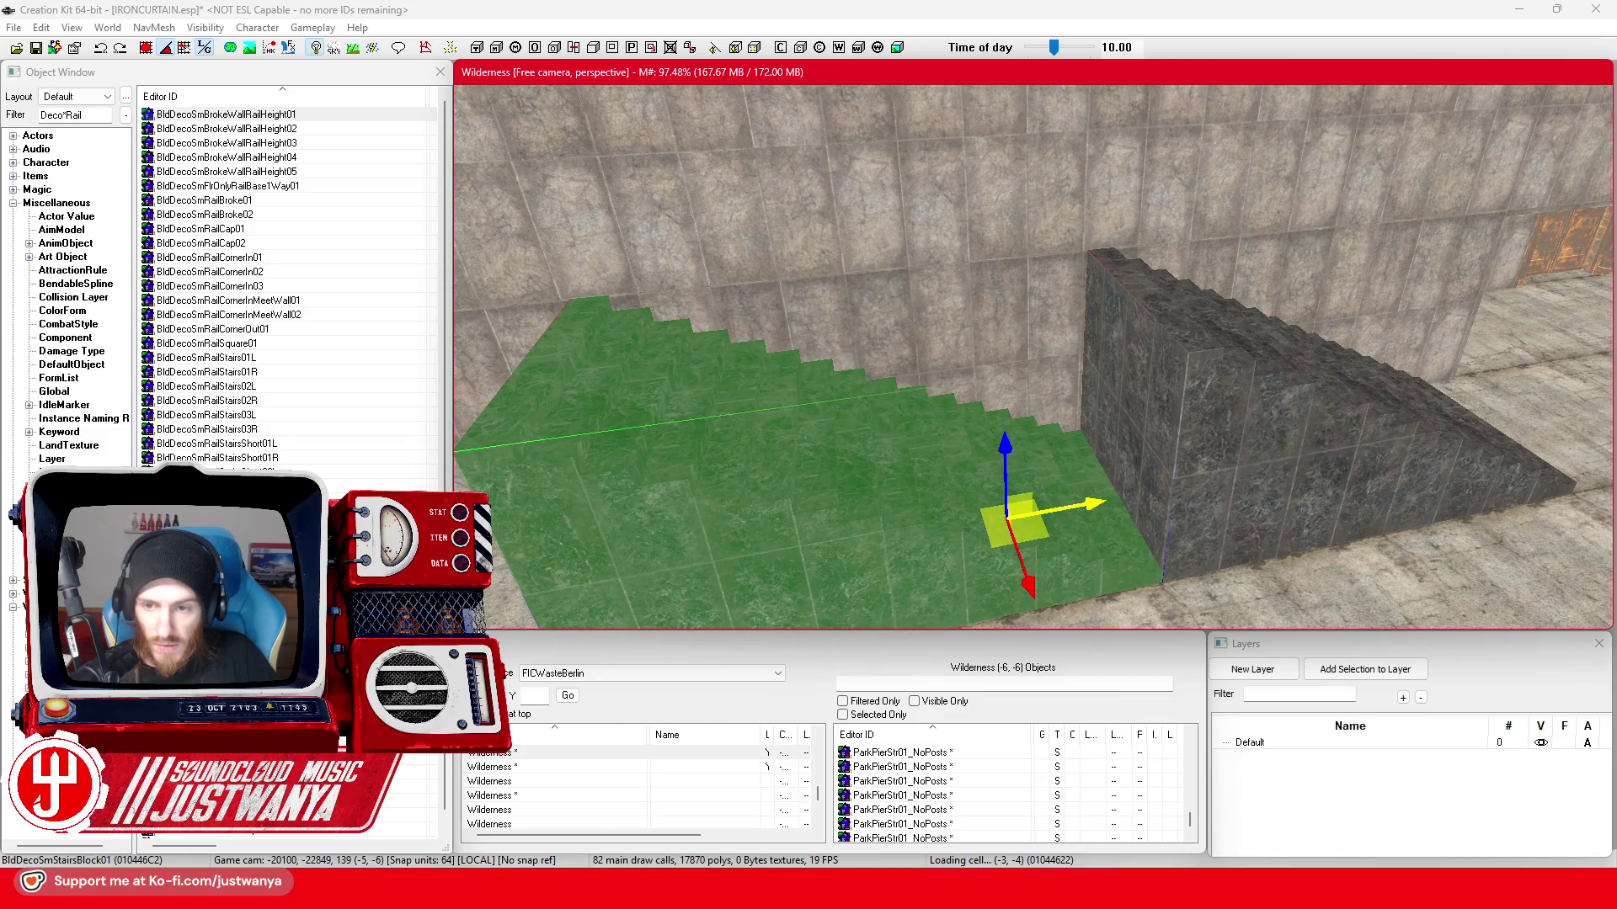
- Lift the stair block along Z to sit stacked above the dark stair block
{"action": "left_click_drag", "start_coordinate": [1005, 458], "coordinate": [998, 261]}
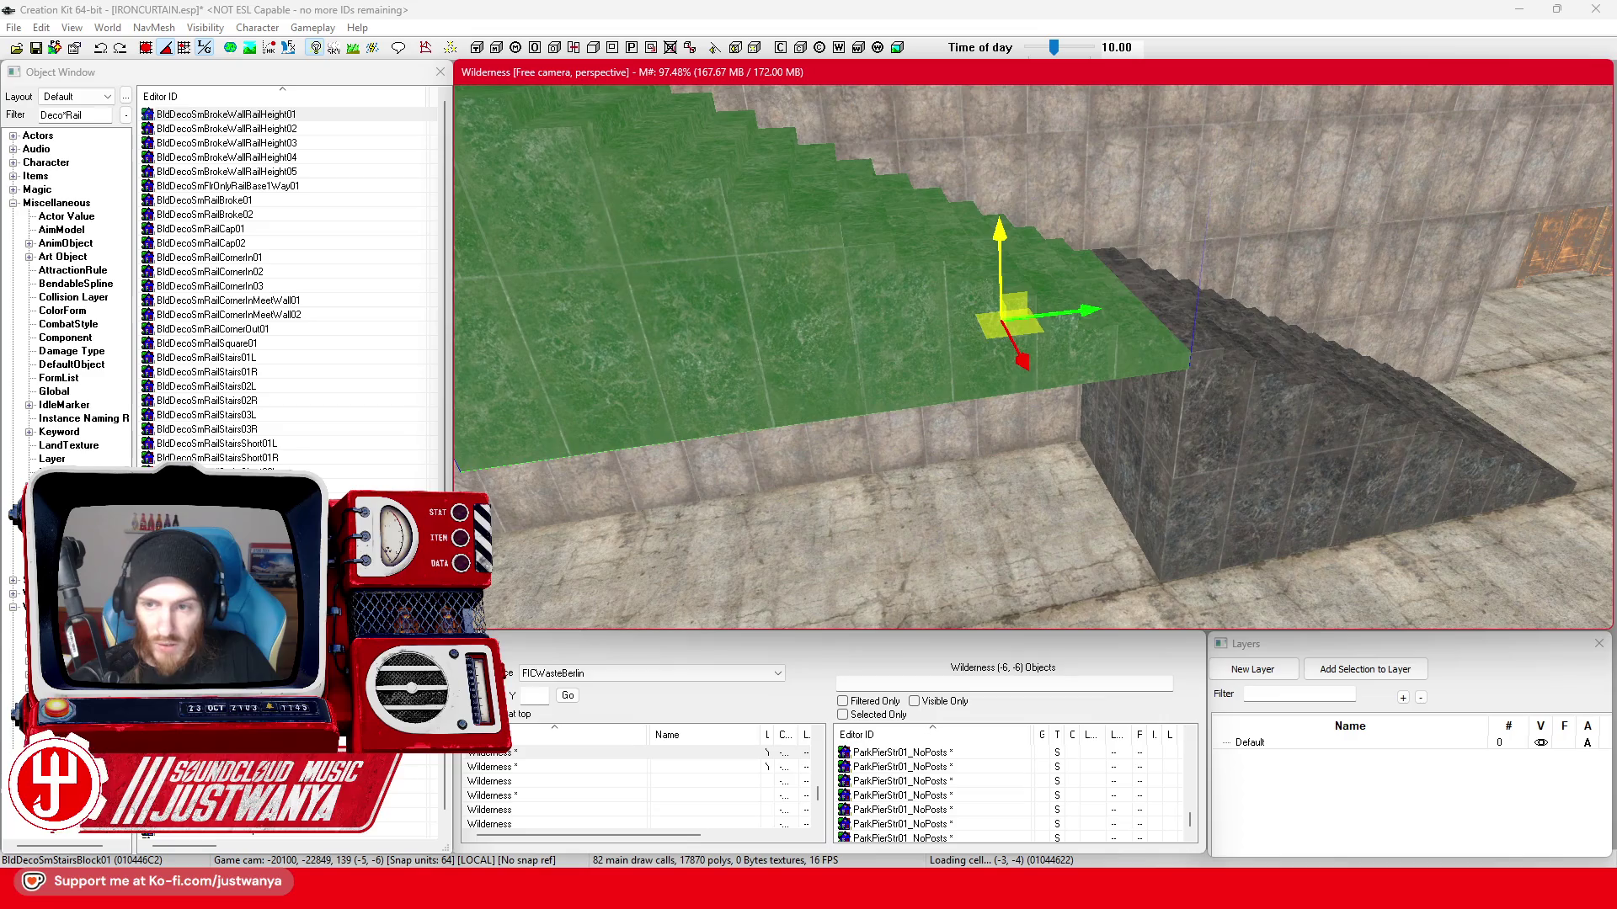
{"action": "mouse_move", "coordinate": [1011, 318]}
{"action": "left_mouse_down"}
{"action": "mouse_move", "coordinate": [1011, 301]}
{"action": "mouse_move", "coordinate": [939, 531]}
{"action": "left_mouse_up"}
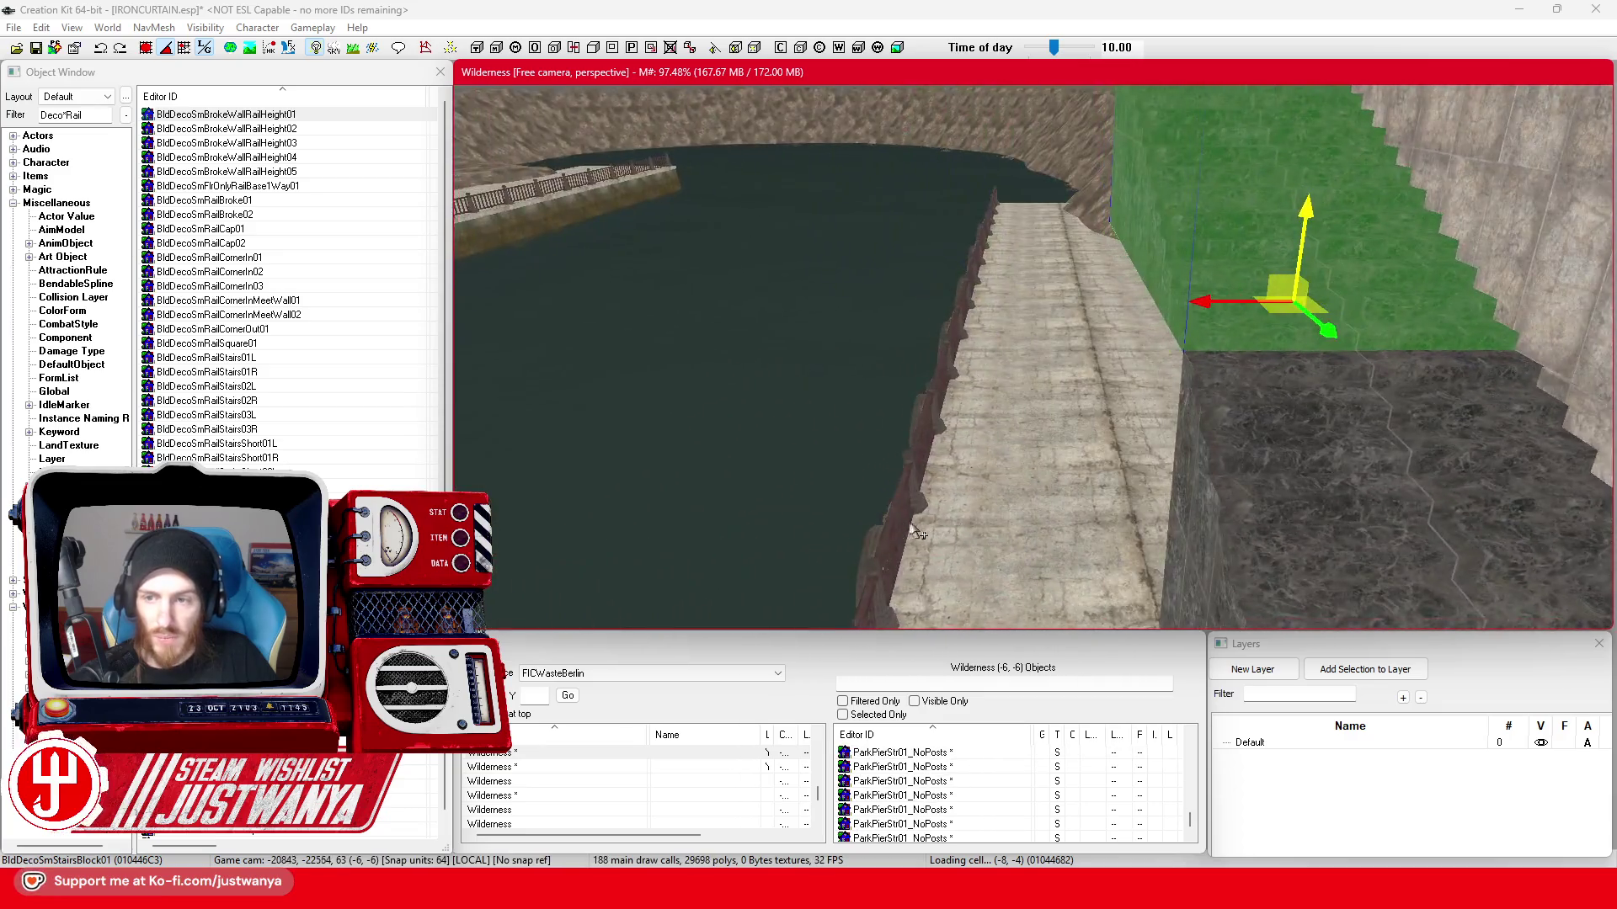
{"action": "mouse_move", "coordinate": [979, 497]}
{"action": "left_mouse_down"}
{"action": "mouse_move", "coordinate": [1157, 355]}
{"action": "mouse_move", "coordinate": [1211, 547]}
{"action": "left_mouse_up"}
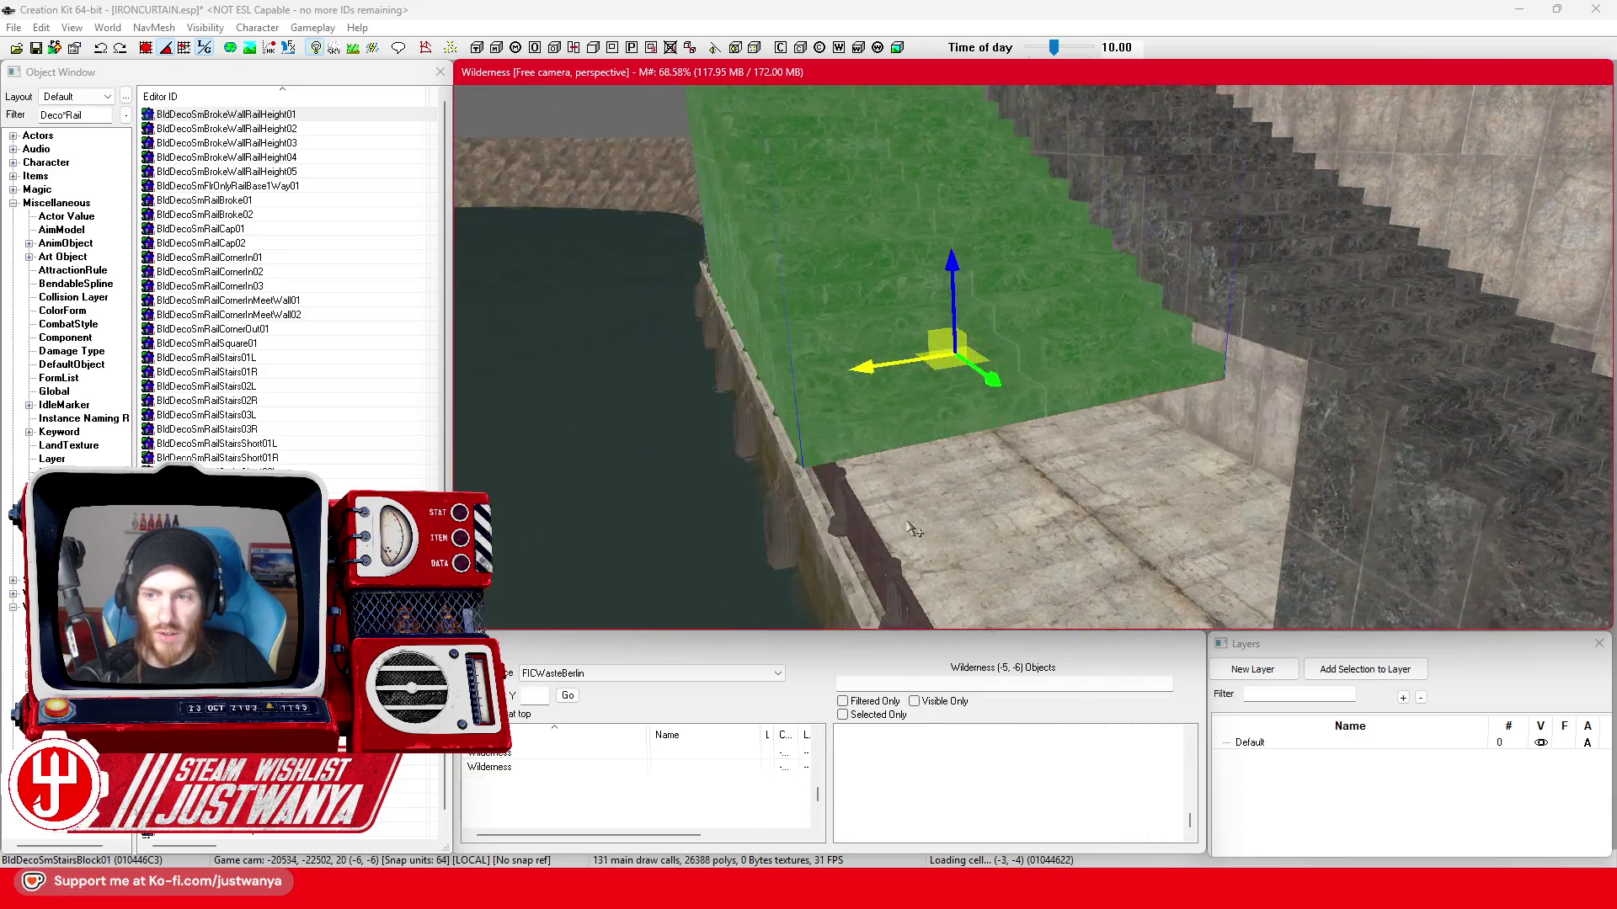
{"action": "left_click_drag", "start_coordinate": [864, 537], "coordinate": [929, 527]}
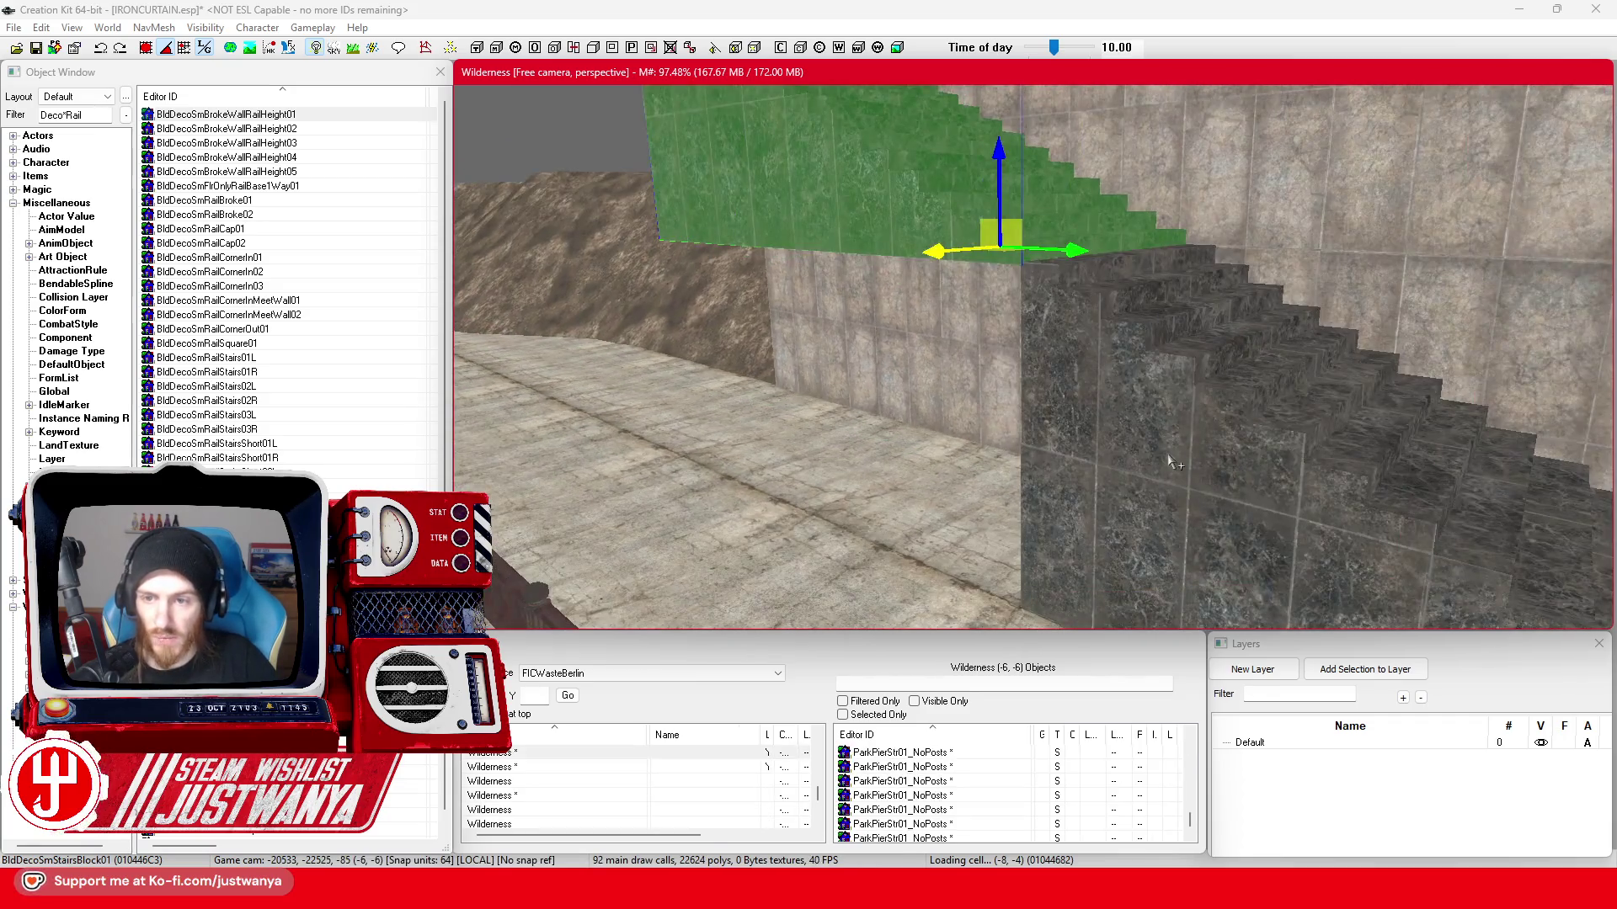
{"action": "left_click_drag", "start_coordinate": [1102, 310], "coordinate": [821, 487]}
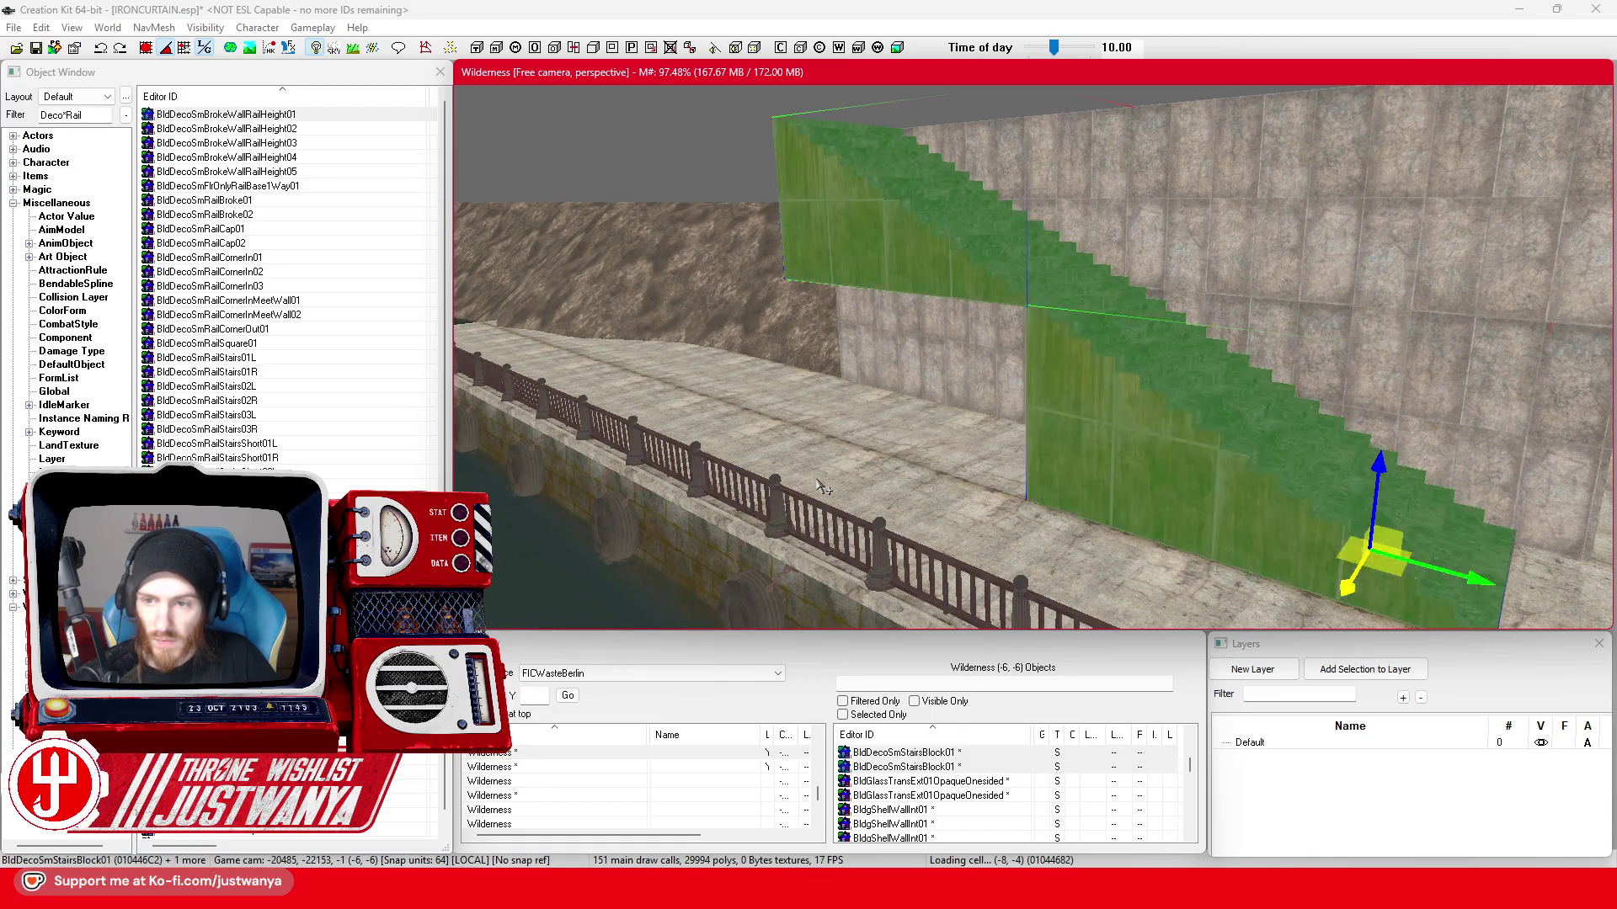
- Select two wall pieces along the pier wall and slide them left into place
{"action": "left_click", "coordinate": [1030, 380]}
{"action": "key", "text": "f"}
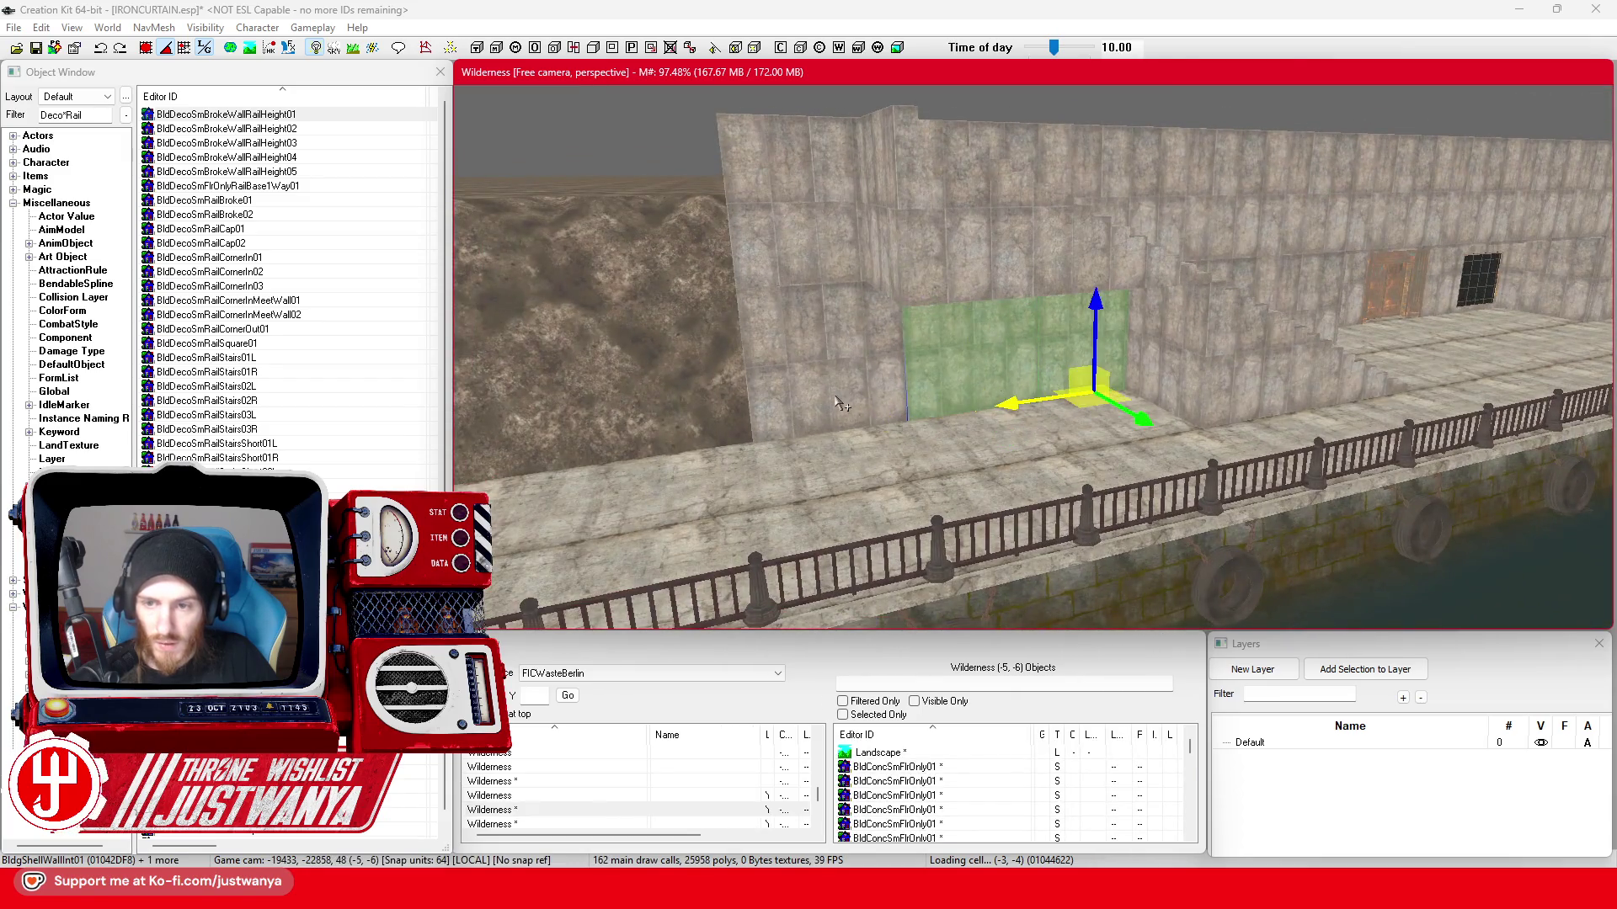
{"action": "left_click", "coordinate": [834, 404], "text": "ctrl"}
{"action": "left_click_drag", "start_coordinate": [835, 404], "coordinate": [843, 416]}
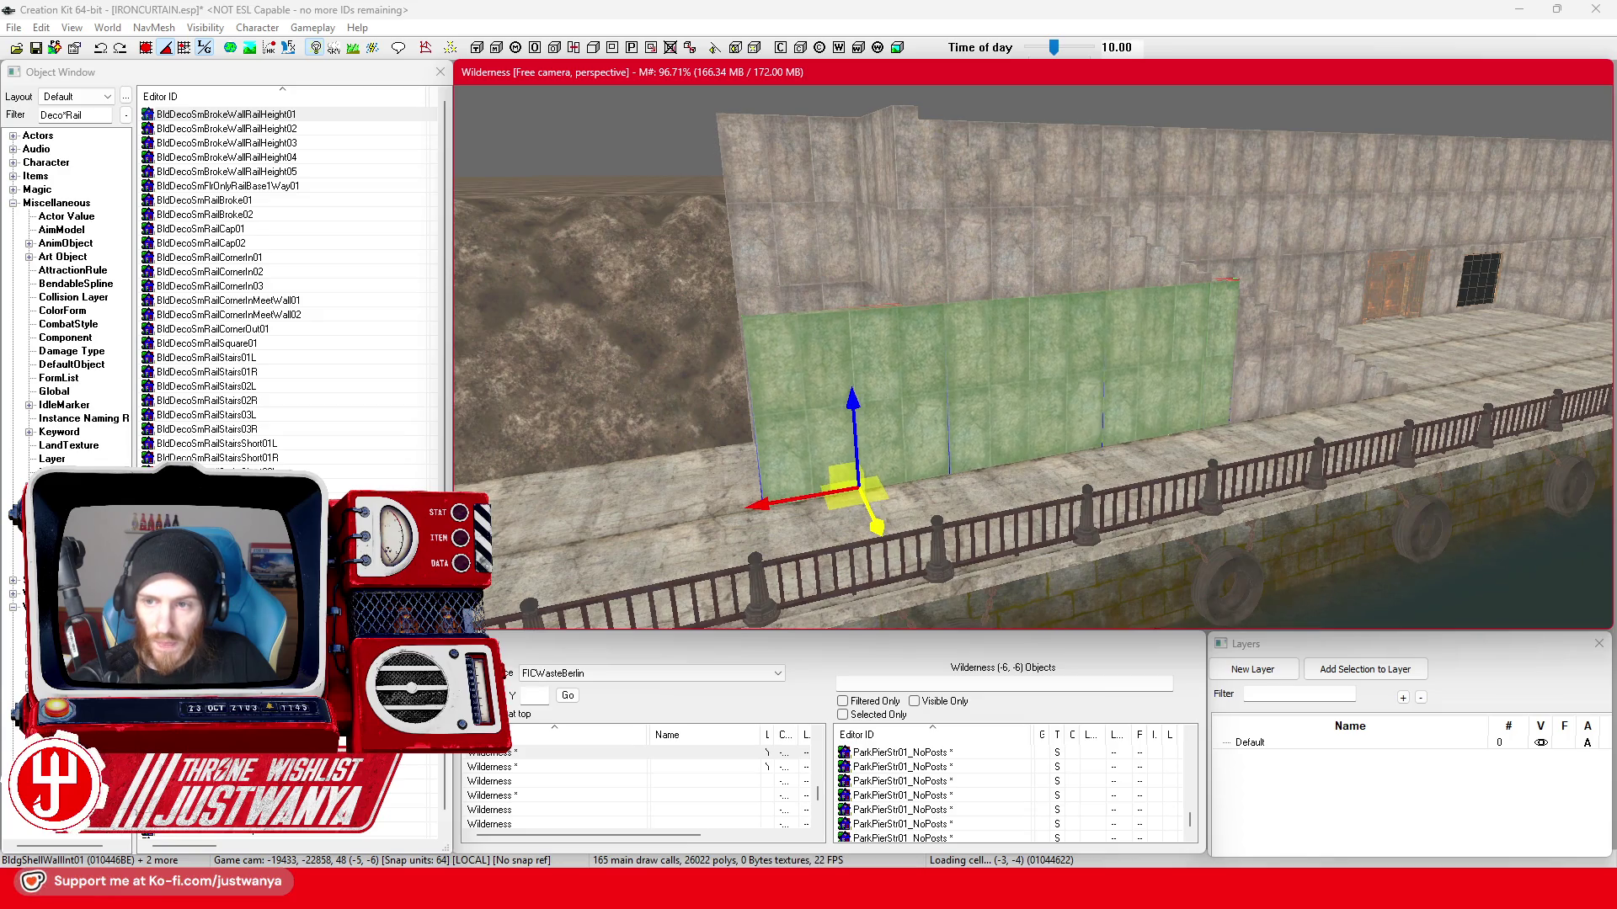
{"action": "scroll", "coordinate": [975, 462], "scroll_direction": "up", "scroll_amount": 5}
{"action": "scroll", "coordinate": [958, 453], "scroll_direction": "up", "scroll_amount": 3}
{"action": "left_click_drag", "start_coordinate": [766, 484], "coordinate": [722, 461]}
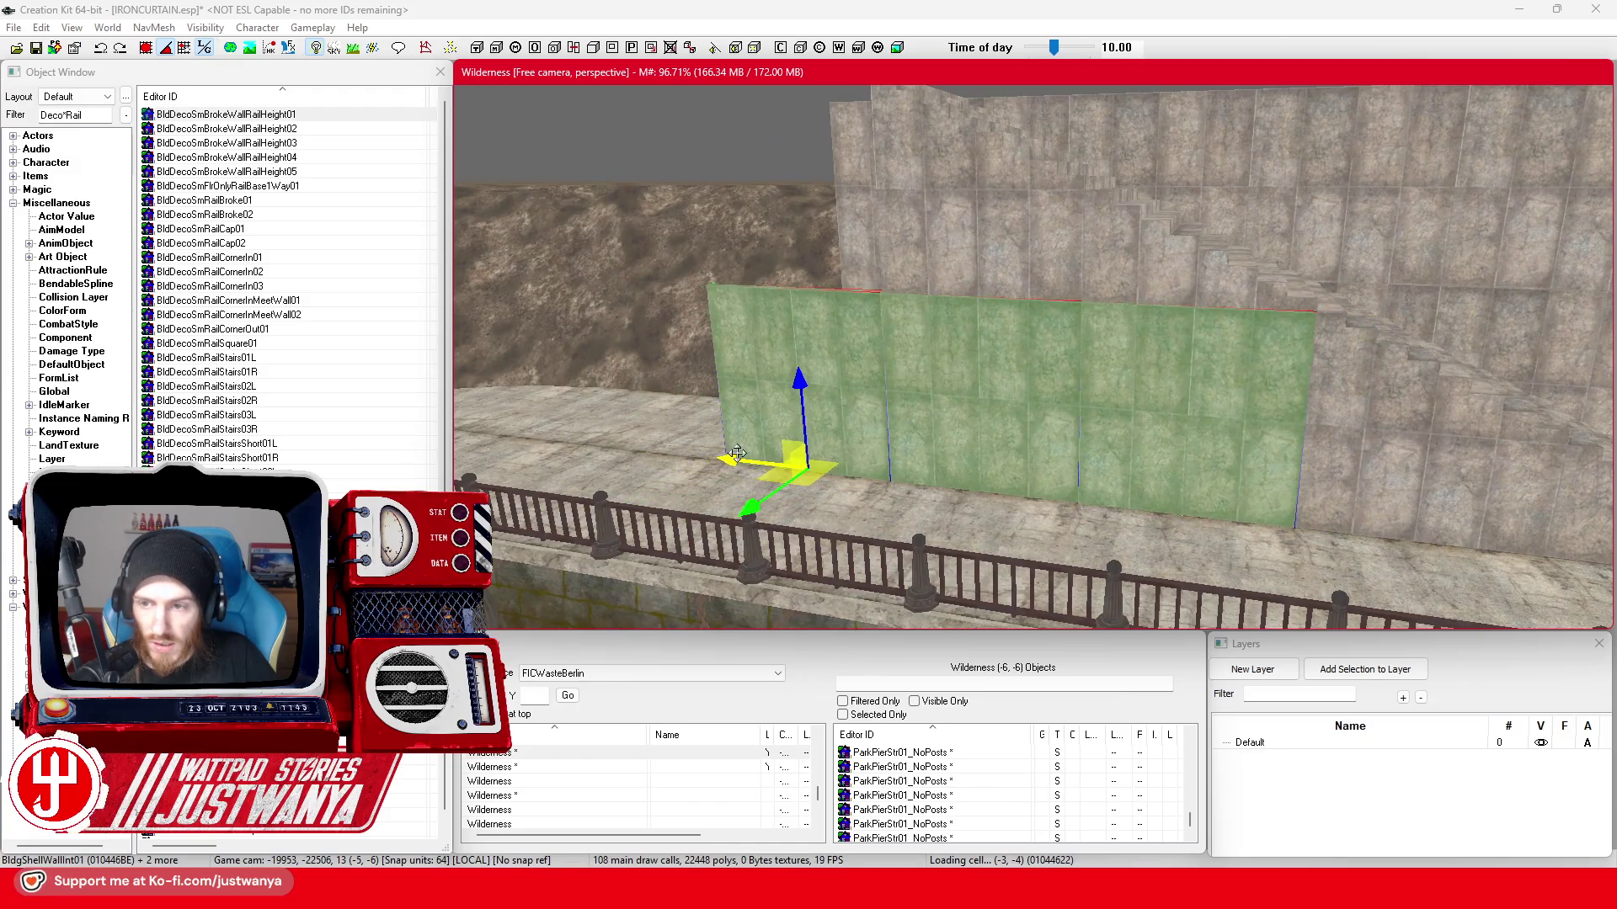
{"action": "key", "text": "shift"}
{"action": "key", "text": "shift"}
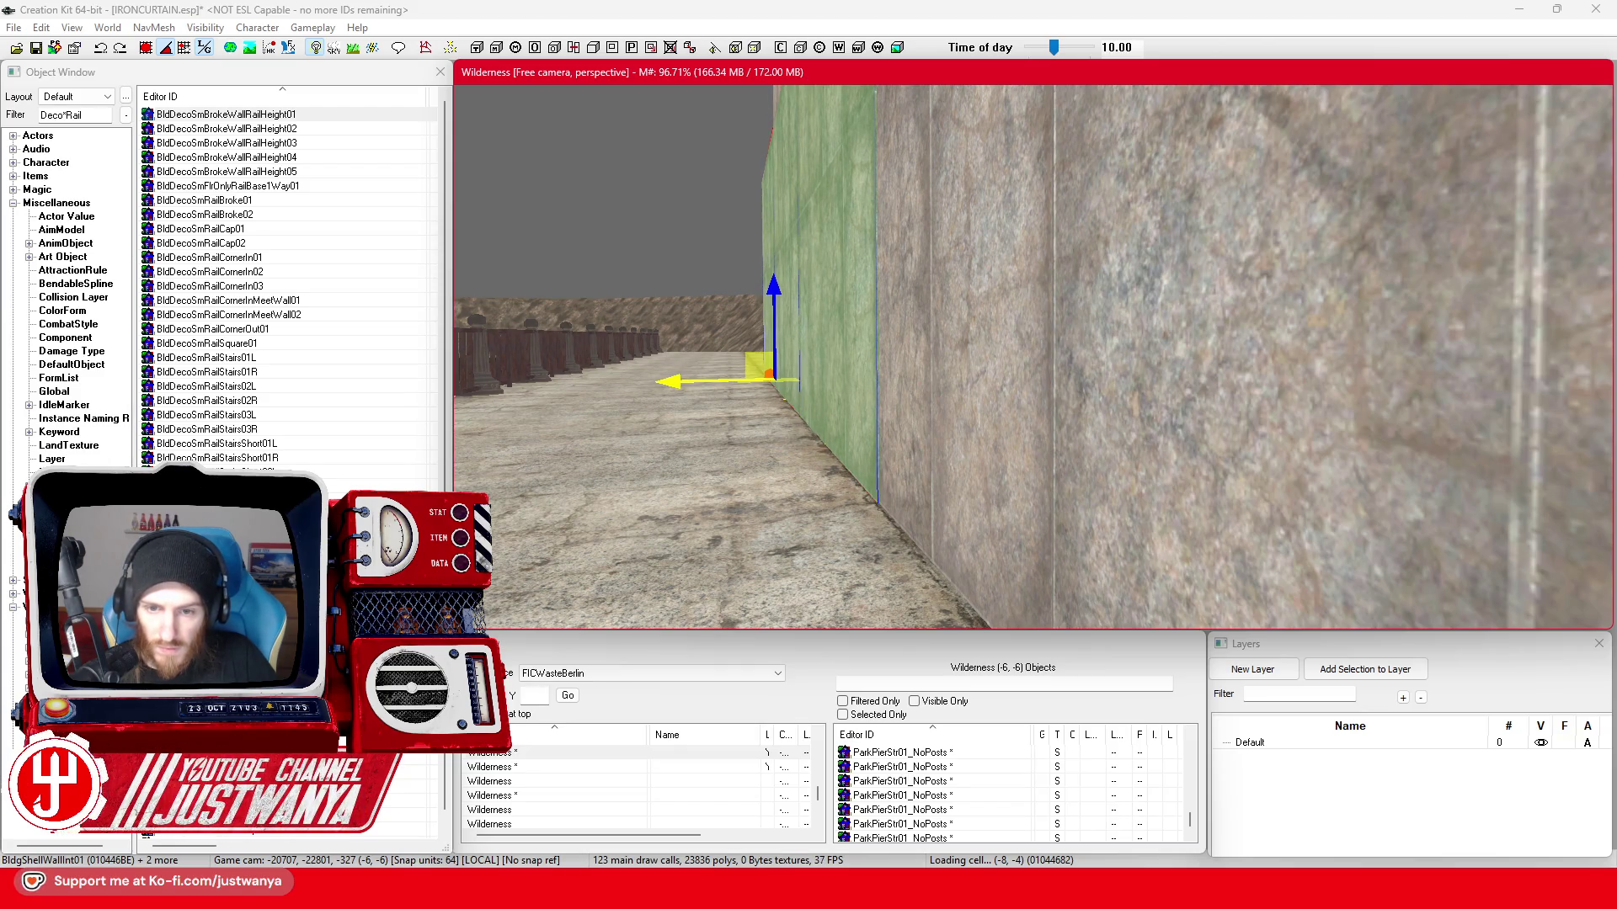
{"action": "scroll", "coordinate": [696, 377], "scroll_direction": "down", "scroll_amount": 5}
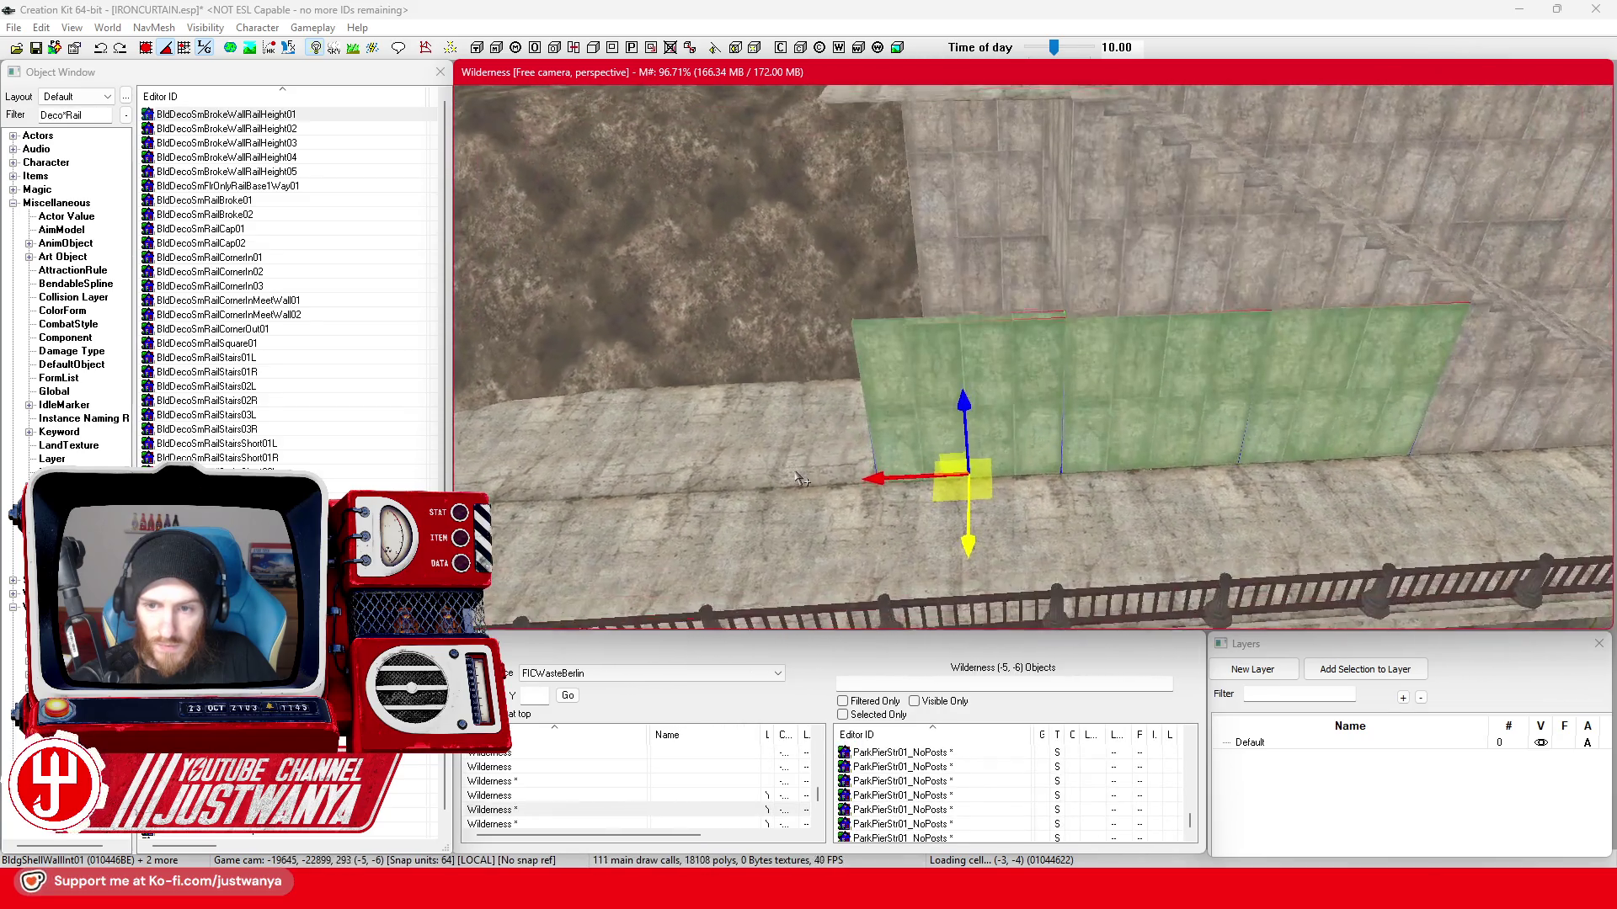
- Raise the single wall piece higher up the pier wall and check it from several sides
{"action": "left_click", "coordinate": [956, 407]}
{"action": "left_click_drag", "start_coordinate": [957, 407], "coordinate": [954, 186]}
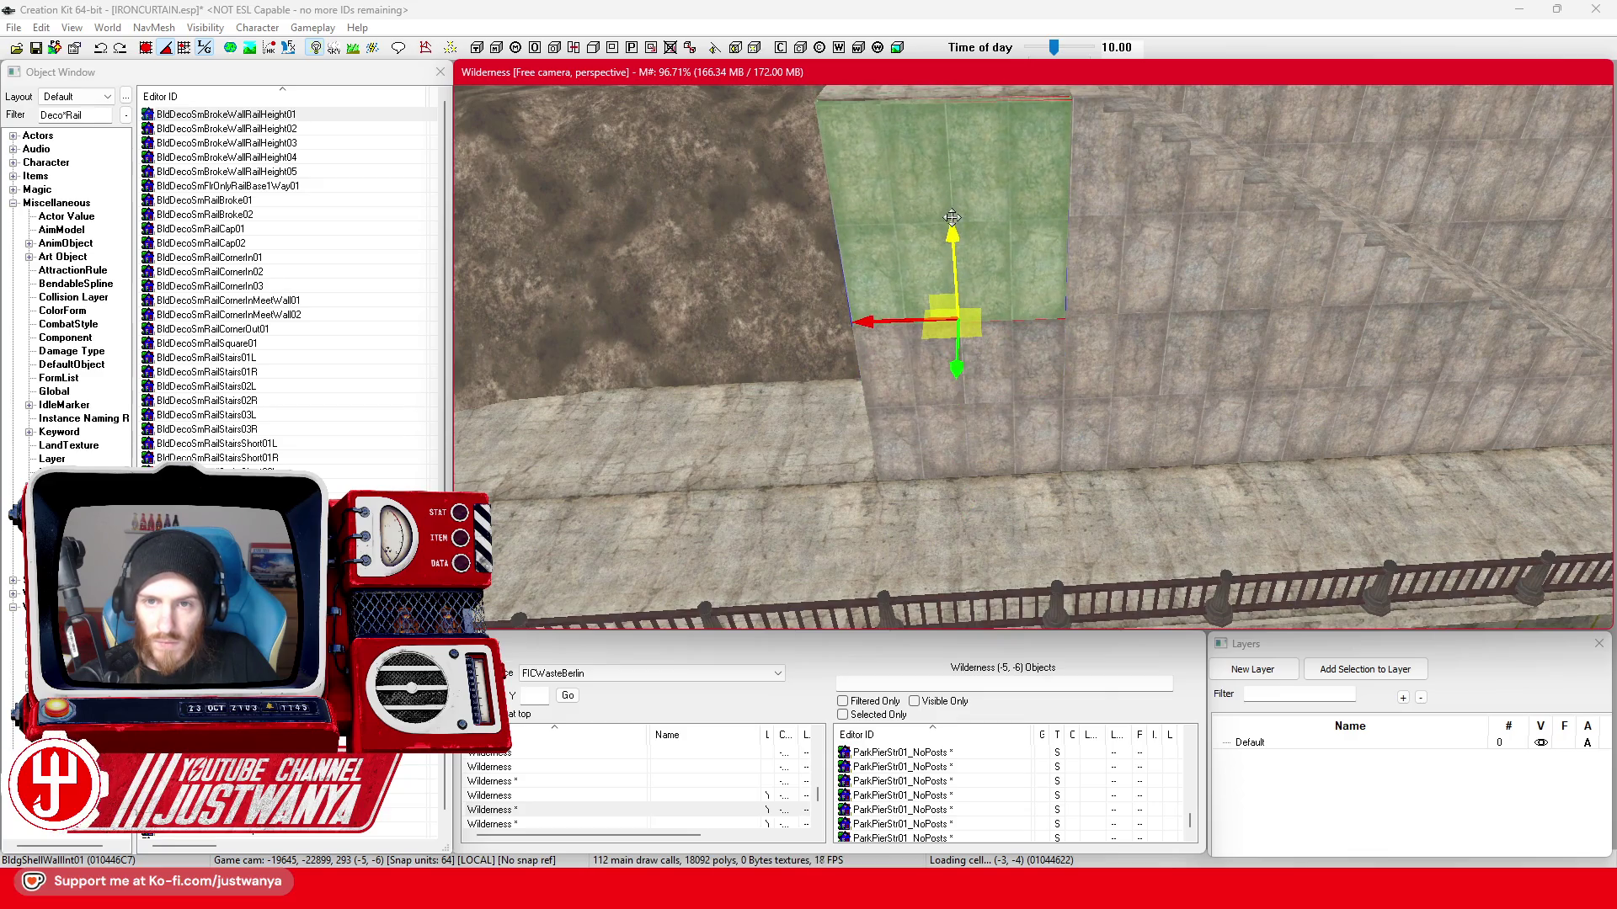
{"action": "key", "text": "shift"}
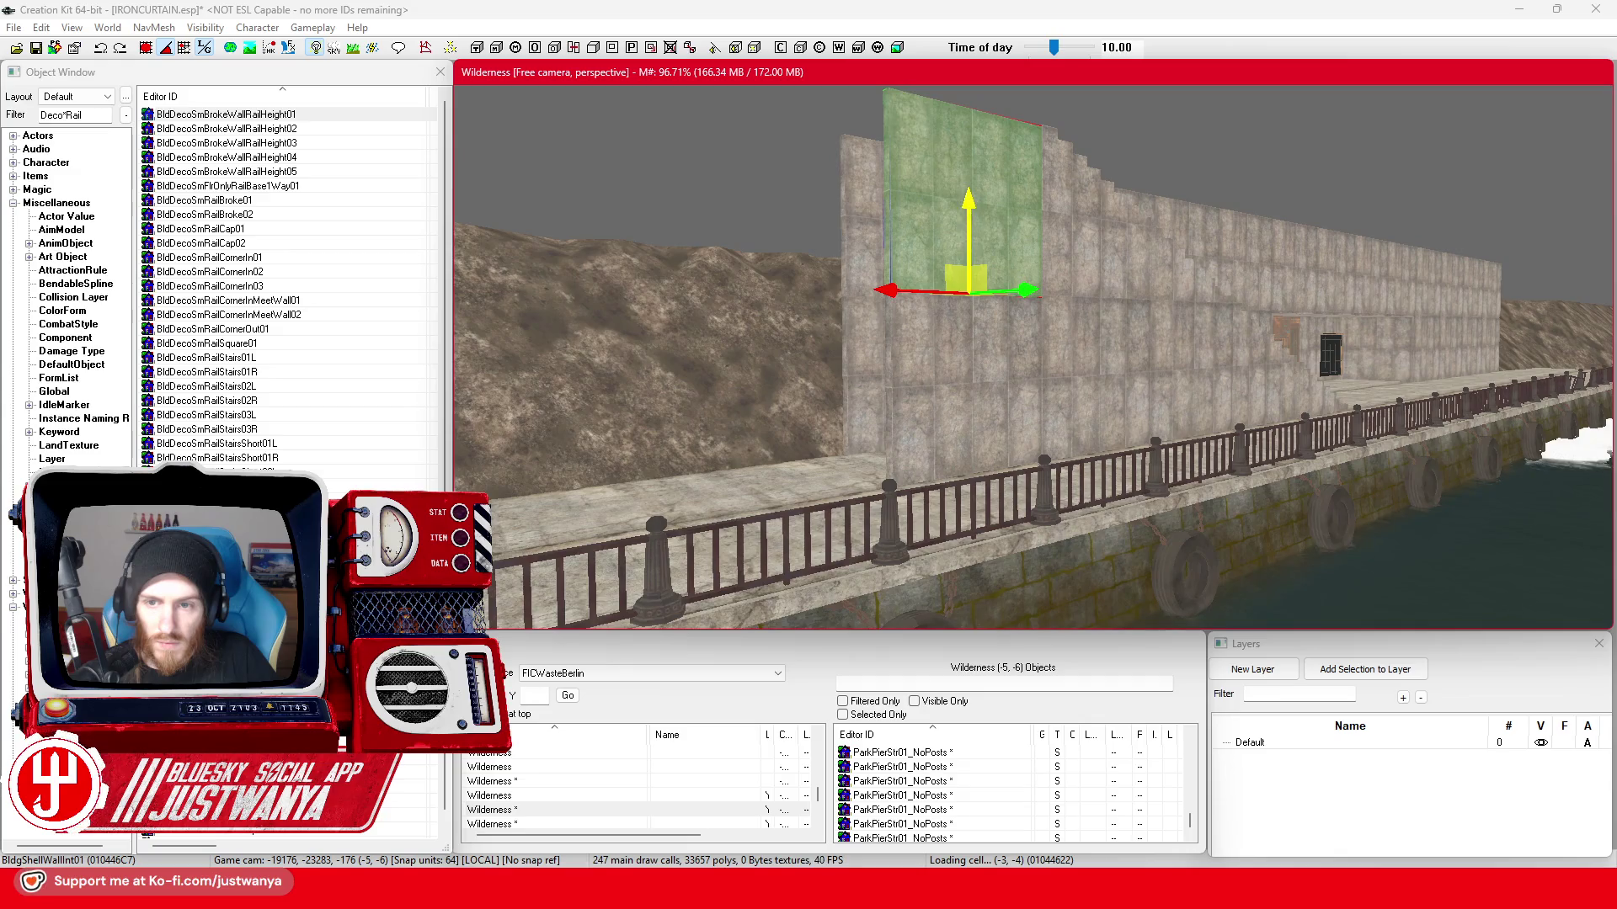
{"action": "key", "text": "shift"}
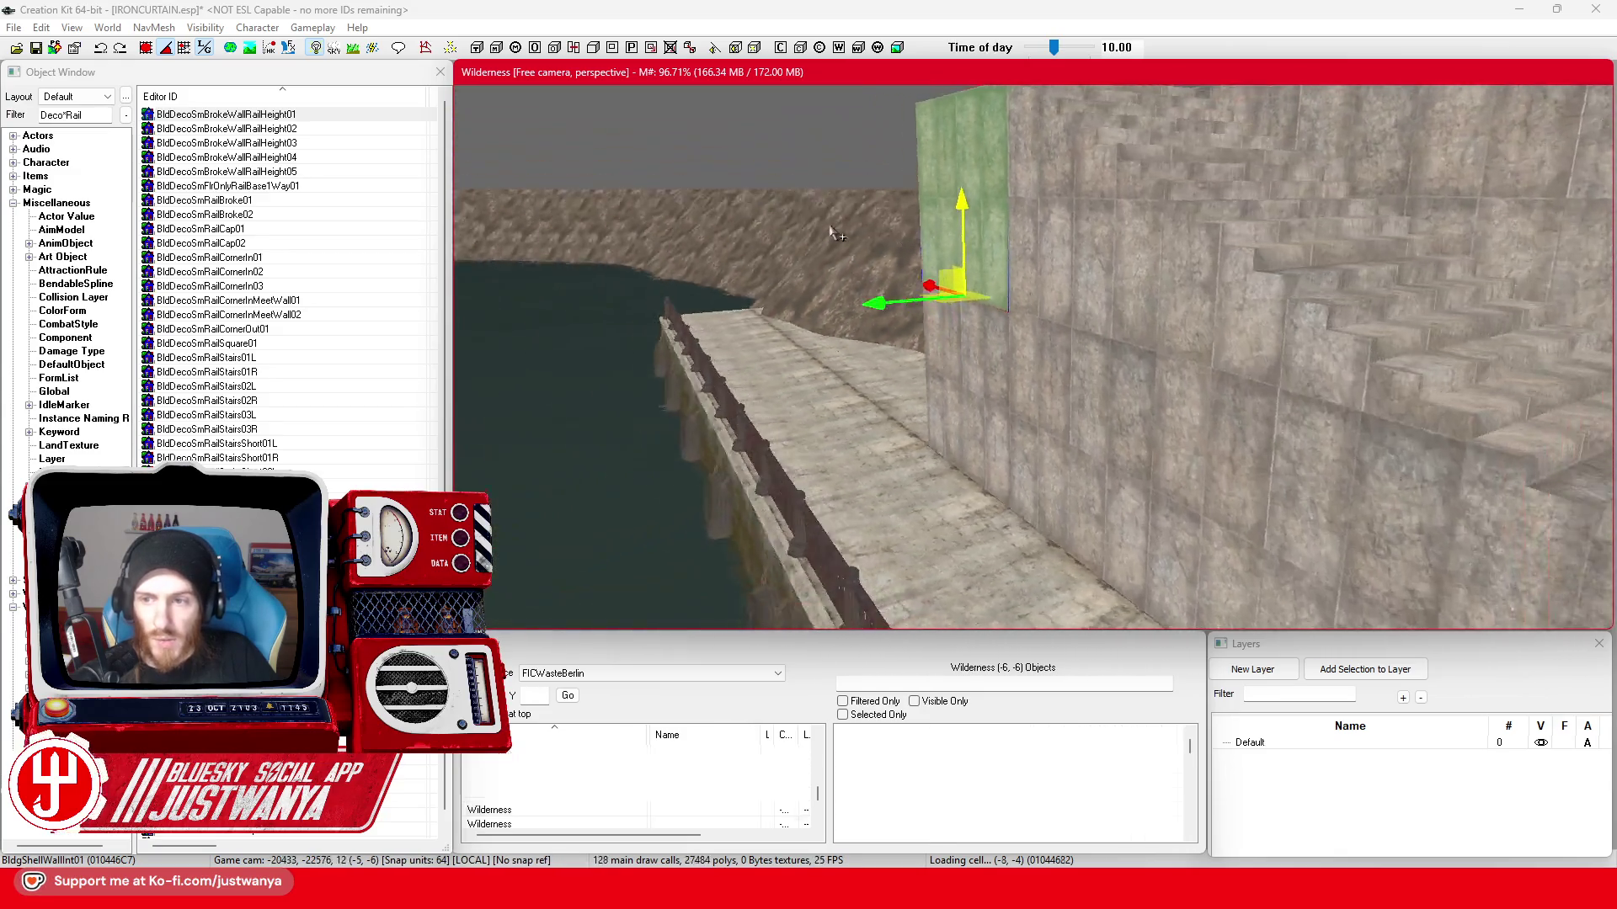
{"action": "key", "text": "shift"}
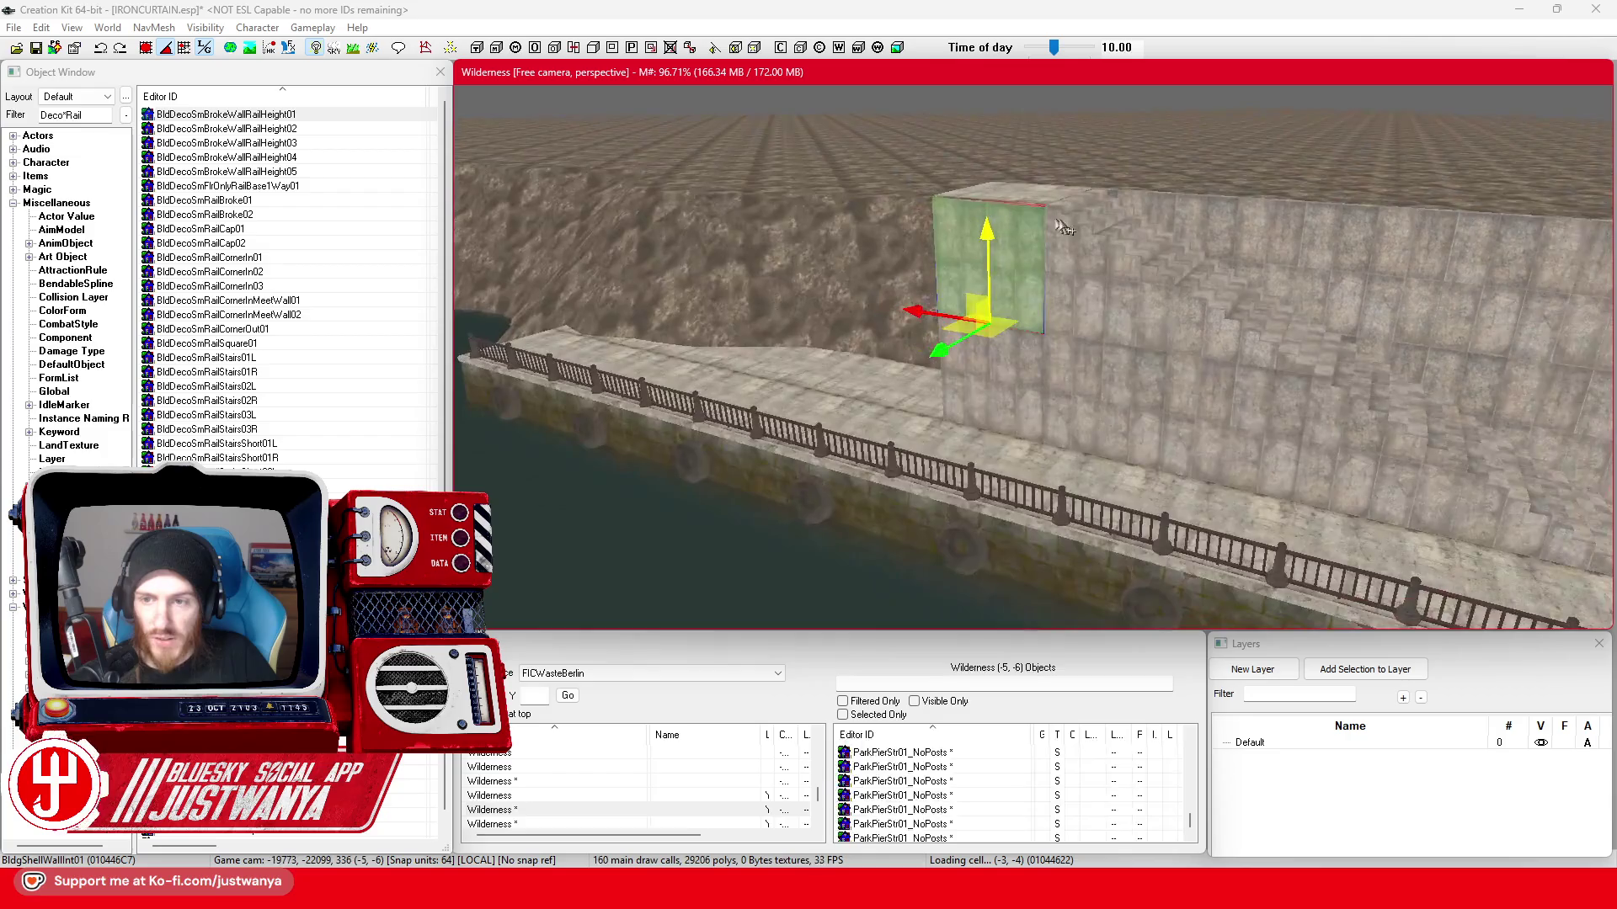
{"action": "scroll", "coordinate": [1203, 304], "scroll_direction": "up", "scroll_amount": 5}
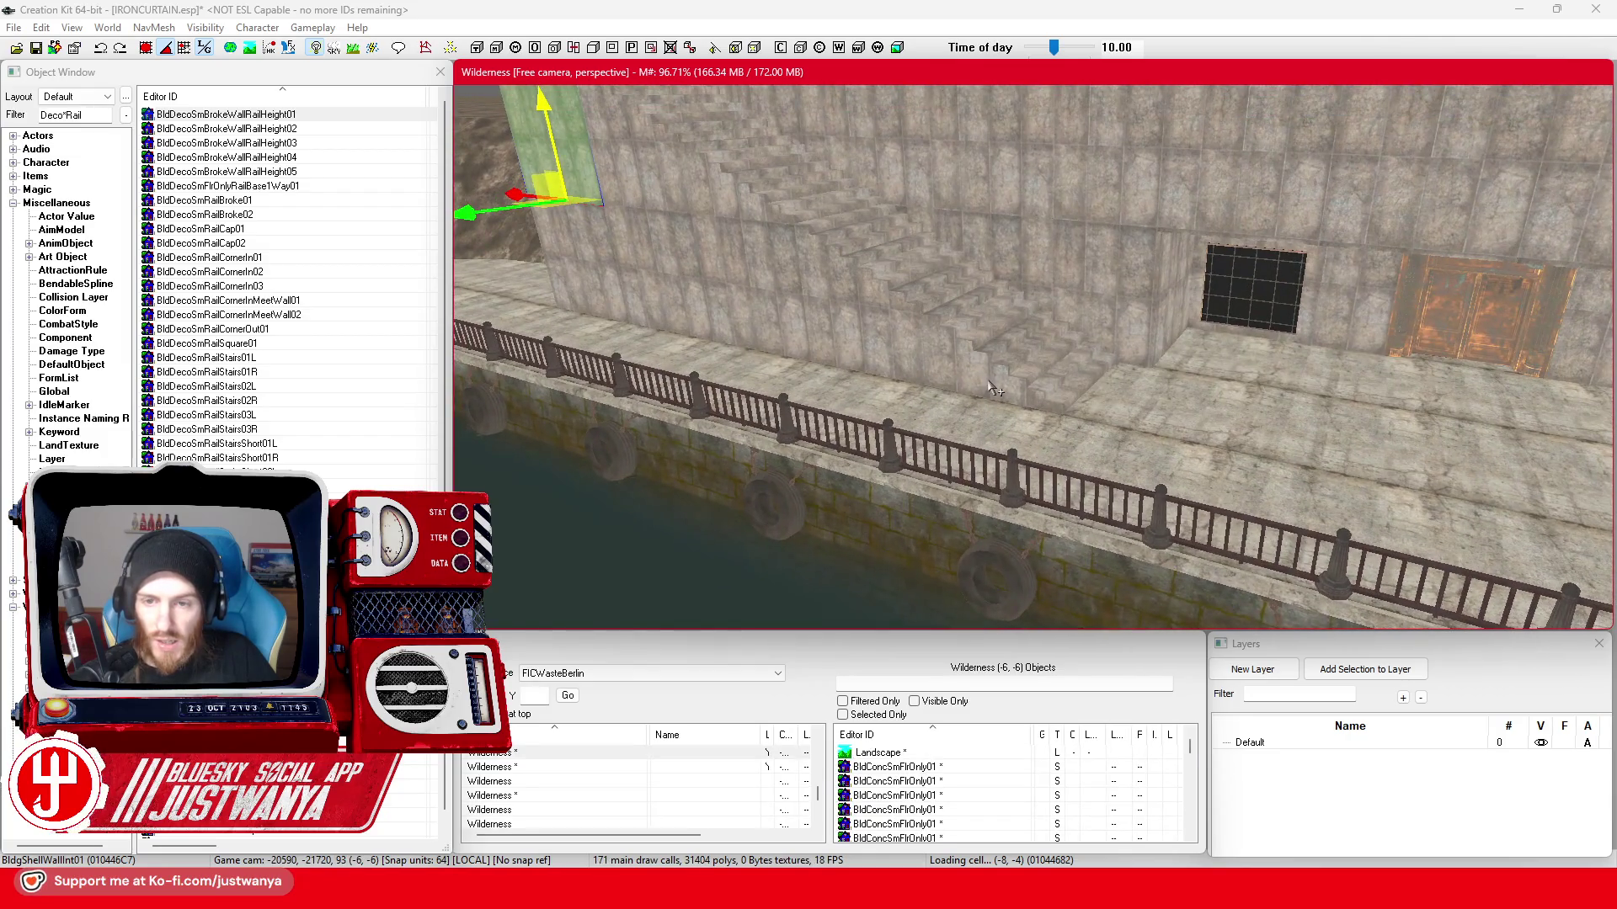
{"action": "left_click", "coordinate": [990, 383]}
{"action": "scroll", "coordinate": [922, 317], "scroll_direction": "up", "scroll_amount": 5}
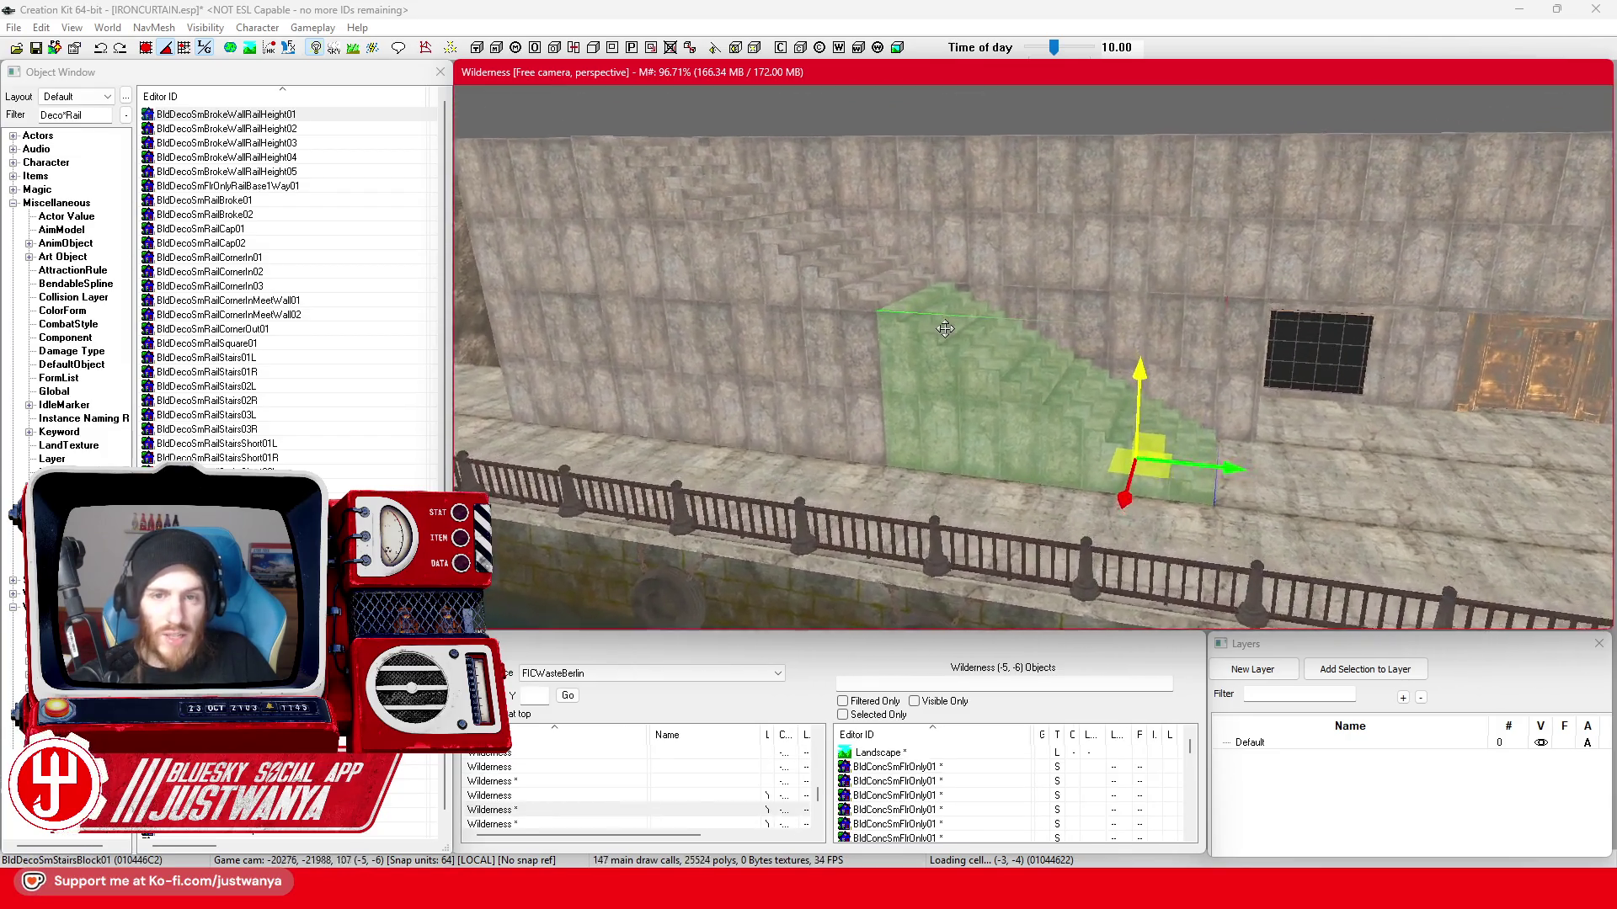
- Filter the Object Window to Hit*Rail and place a HitExtLobbyRailing01 railing beside the stairs
{"action": "left_click", "coordinate": [26, 118]}
{"action": "type", "text": "Hit"}
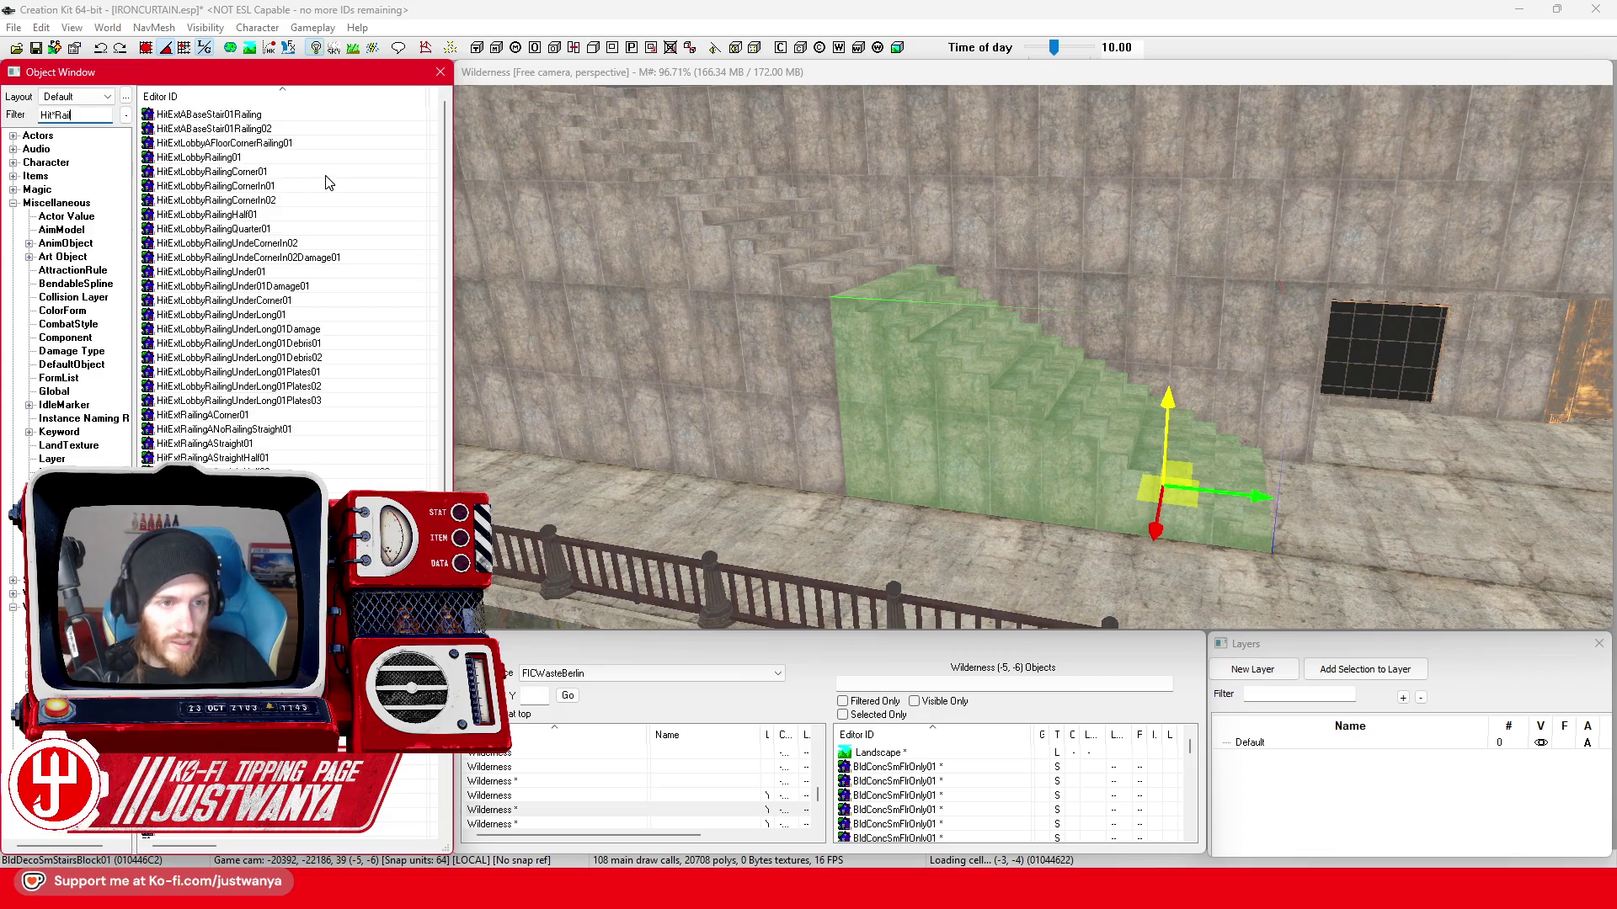
{"action": "left_click_drag", "start_coordinate": [1120, 546], "coordinate": [1112, 536]}
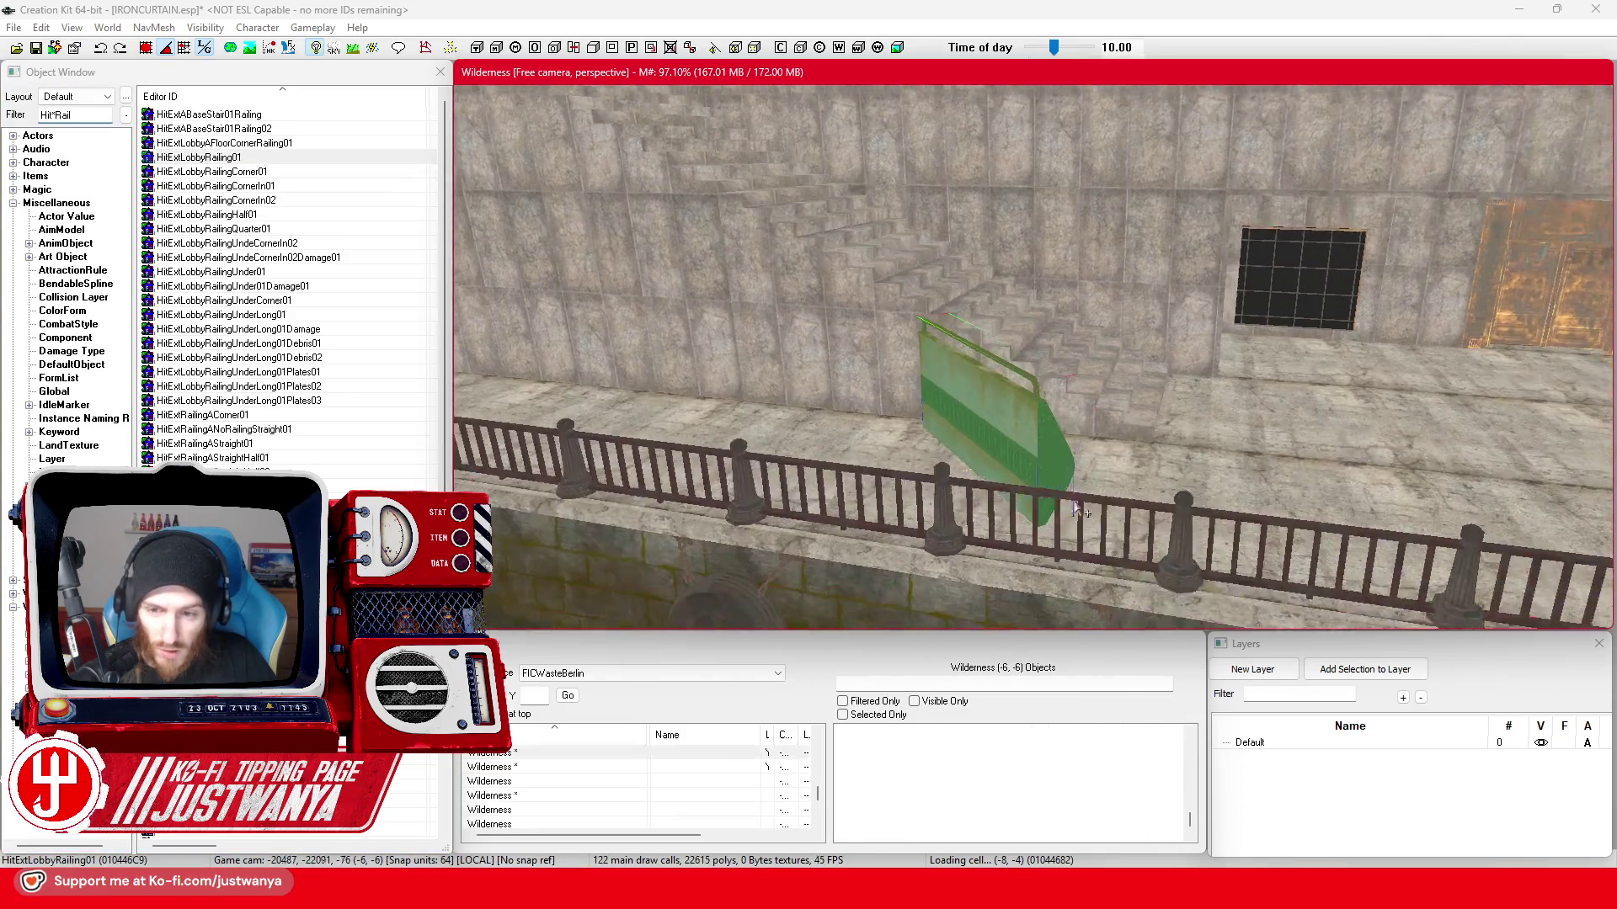
{"action": "scroll", "coordinate": [872, 433], "scroll_direction": "up", "scroll_amount": 2}
- Cycle the railing through lobby railing and corner variants, then delete the trial piece
{"action": "key", "text": "q"}
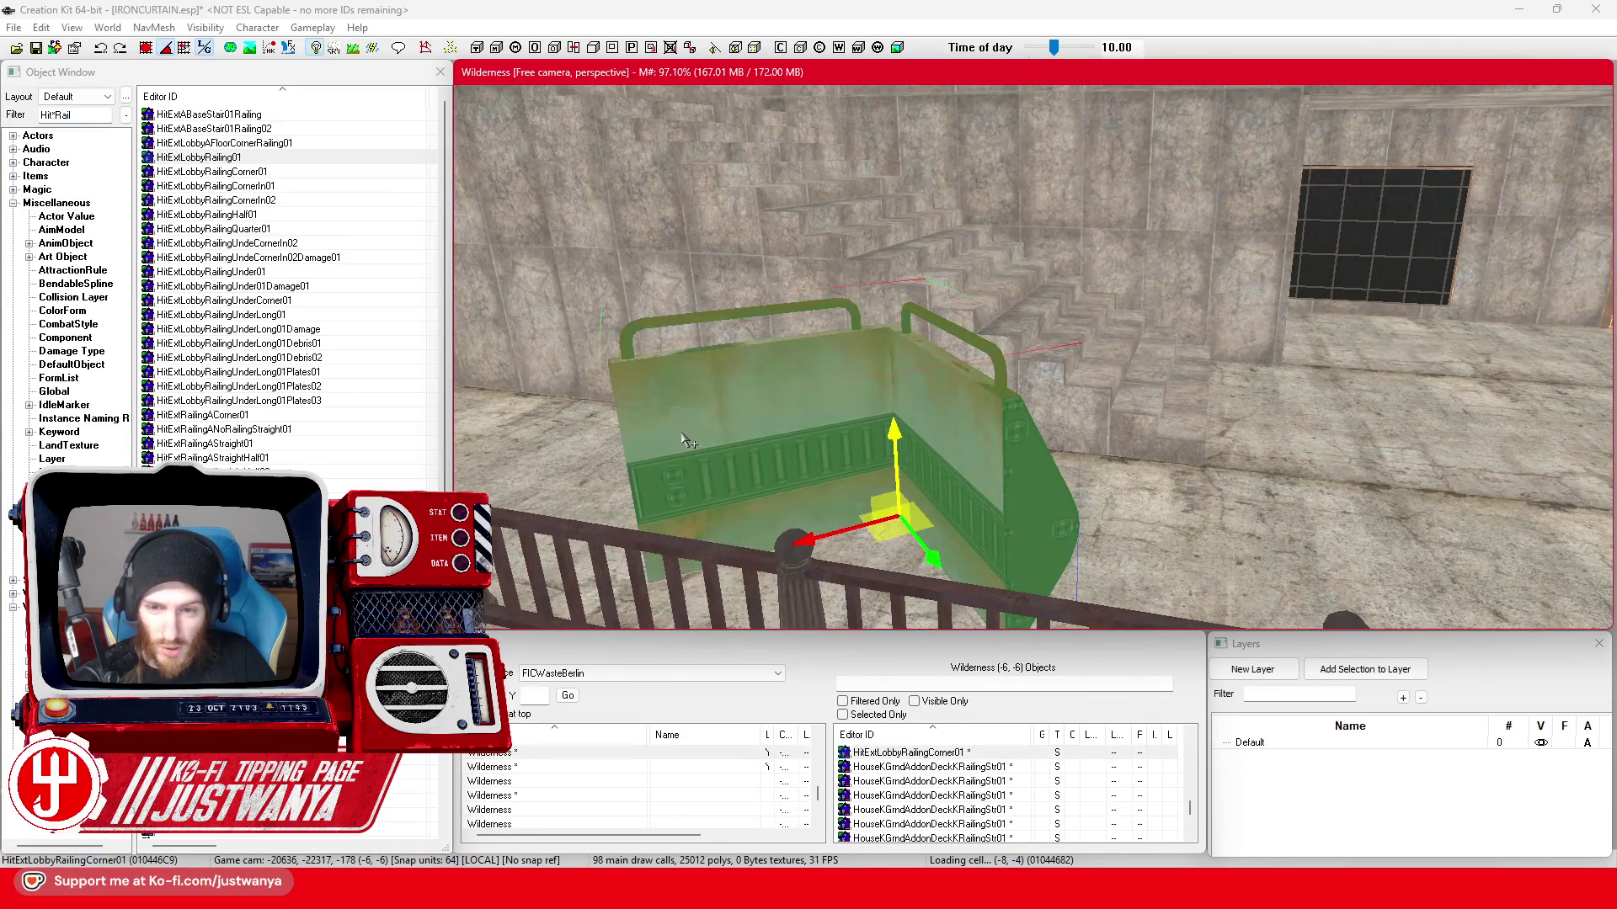
{"action": "key", "text": "q"}
{"action": "key", "text": "q"}
{"action": "key", "text": "q"}
{"action": "key", "text": "q"}
{"action": "key", "text": "q"}
{"action": "key", "text": "q"}
{"action": "key", "text": "q"}
{"action": "key", "text": "q"}
{"action": "key", "text": "q"}
{"action": "key", "text": "q"}
{"action": "key", "text": "q"}
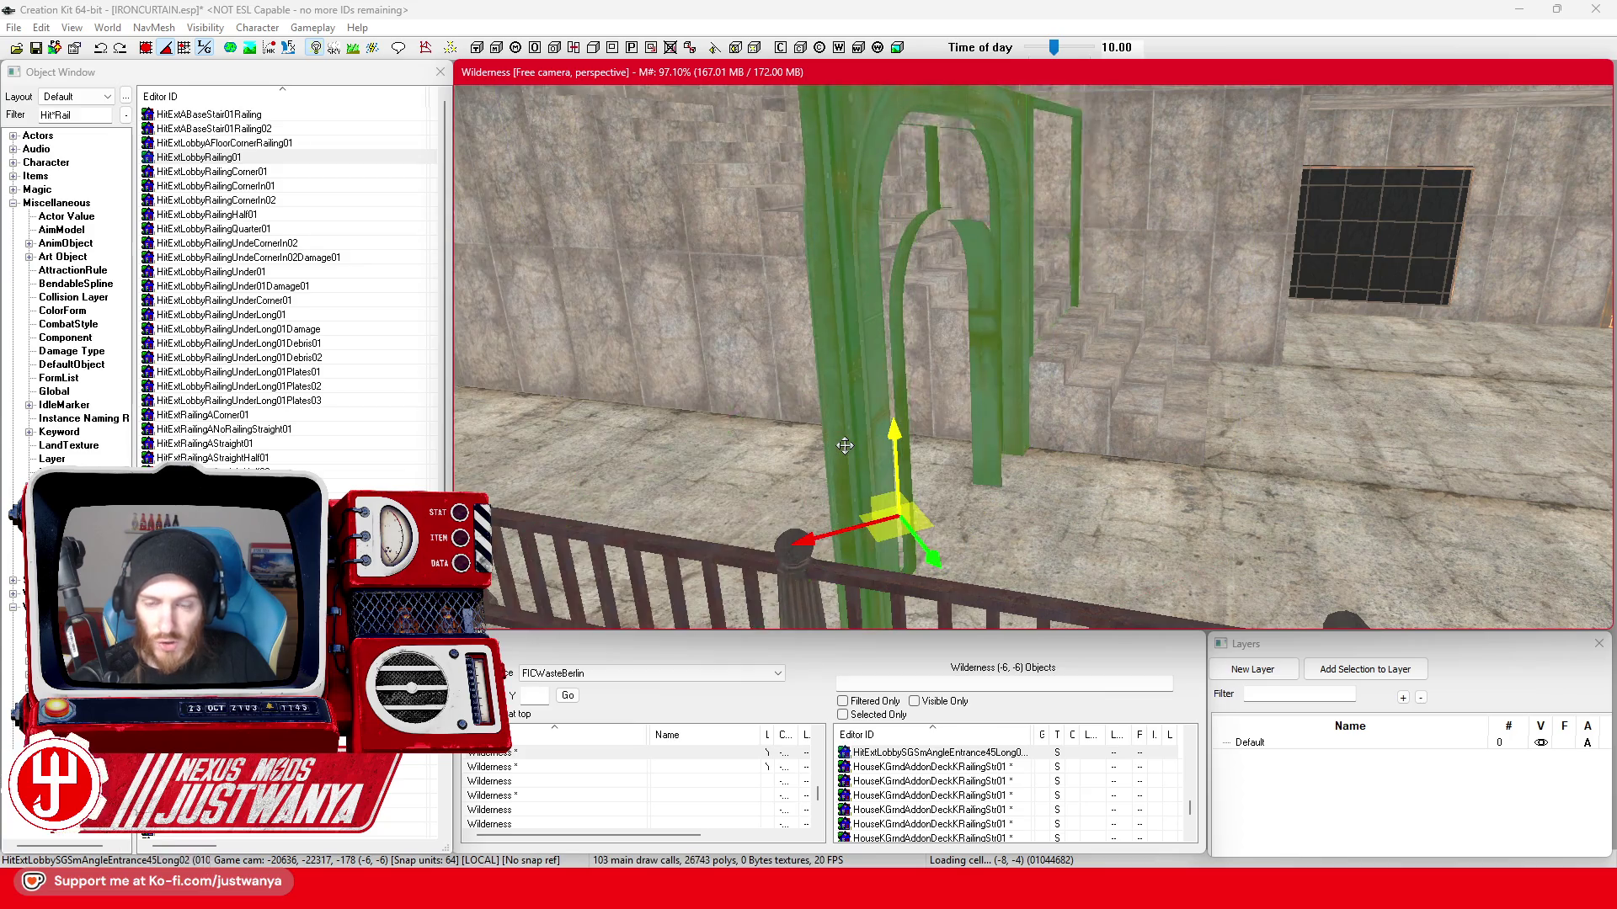
{"action": "key", "text": "q"}
{"action": "key", "text": "q"}
{"action": "key", "text": "q"}
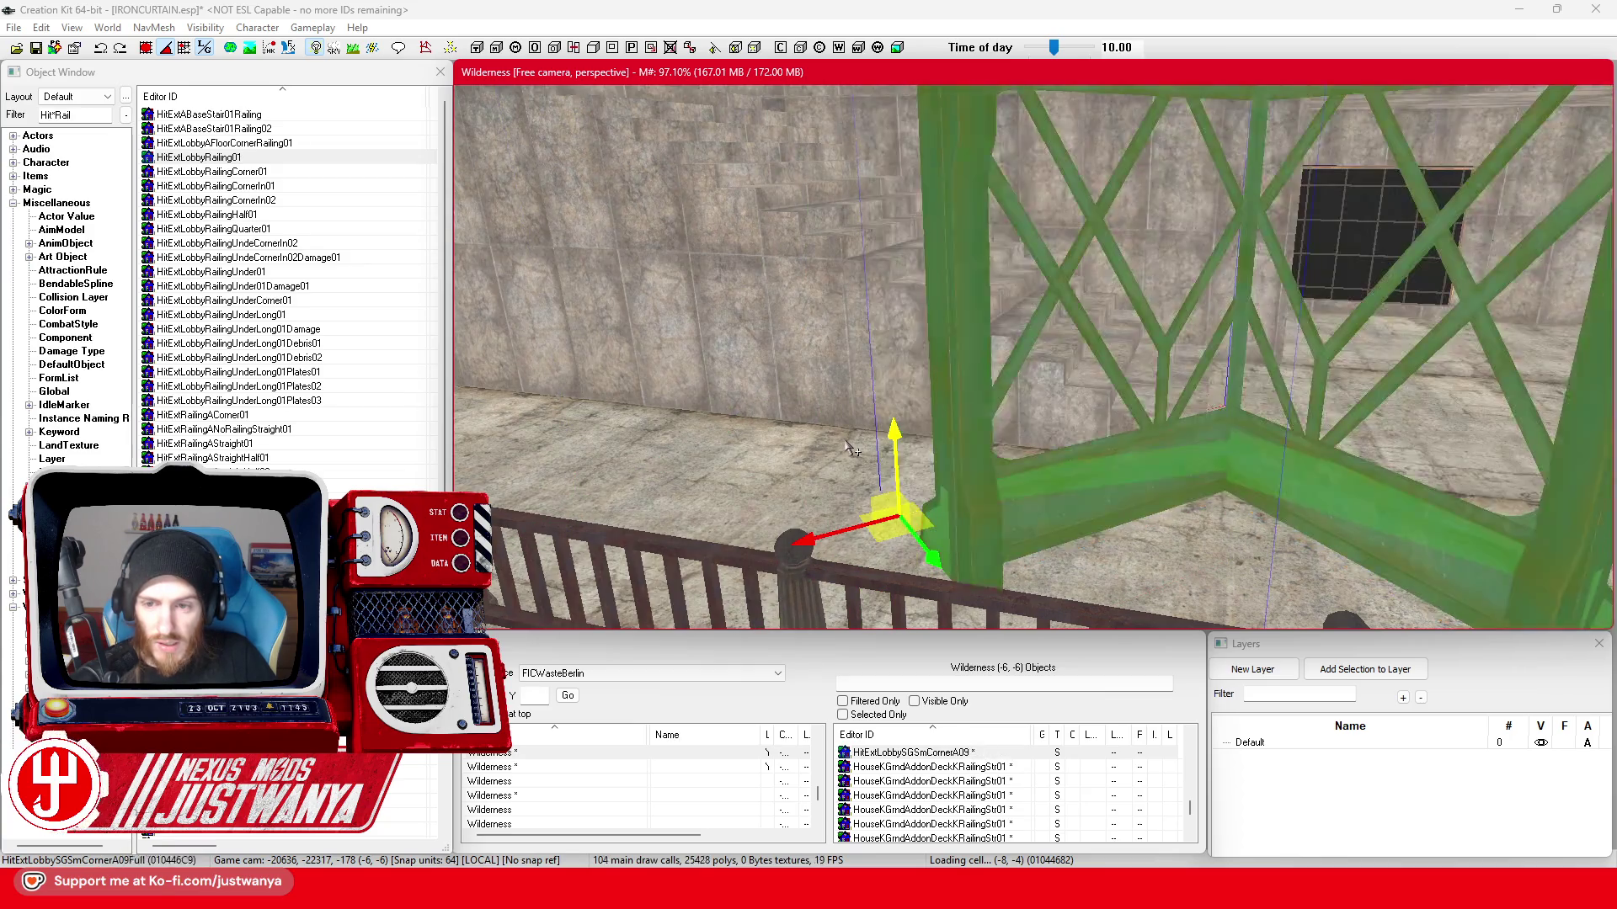
{"action": "key", "text": "q"}
{"action": "key", "text": "q"}
{"action": "key", "text": "q"}
{"action": "key", "text": "q"}
{"action": "key", "text": "q"}
{"action": "key", "text": "q"}
{"action": "key", "text": "q"}
{"action": "key", "text": "q"}
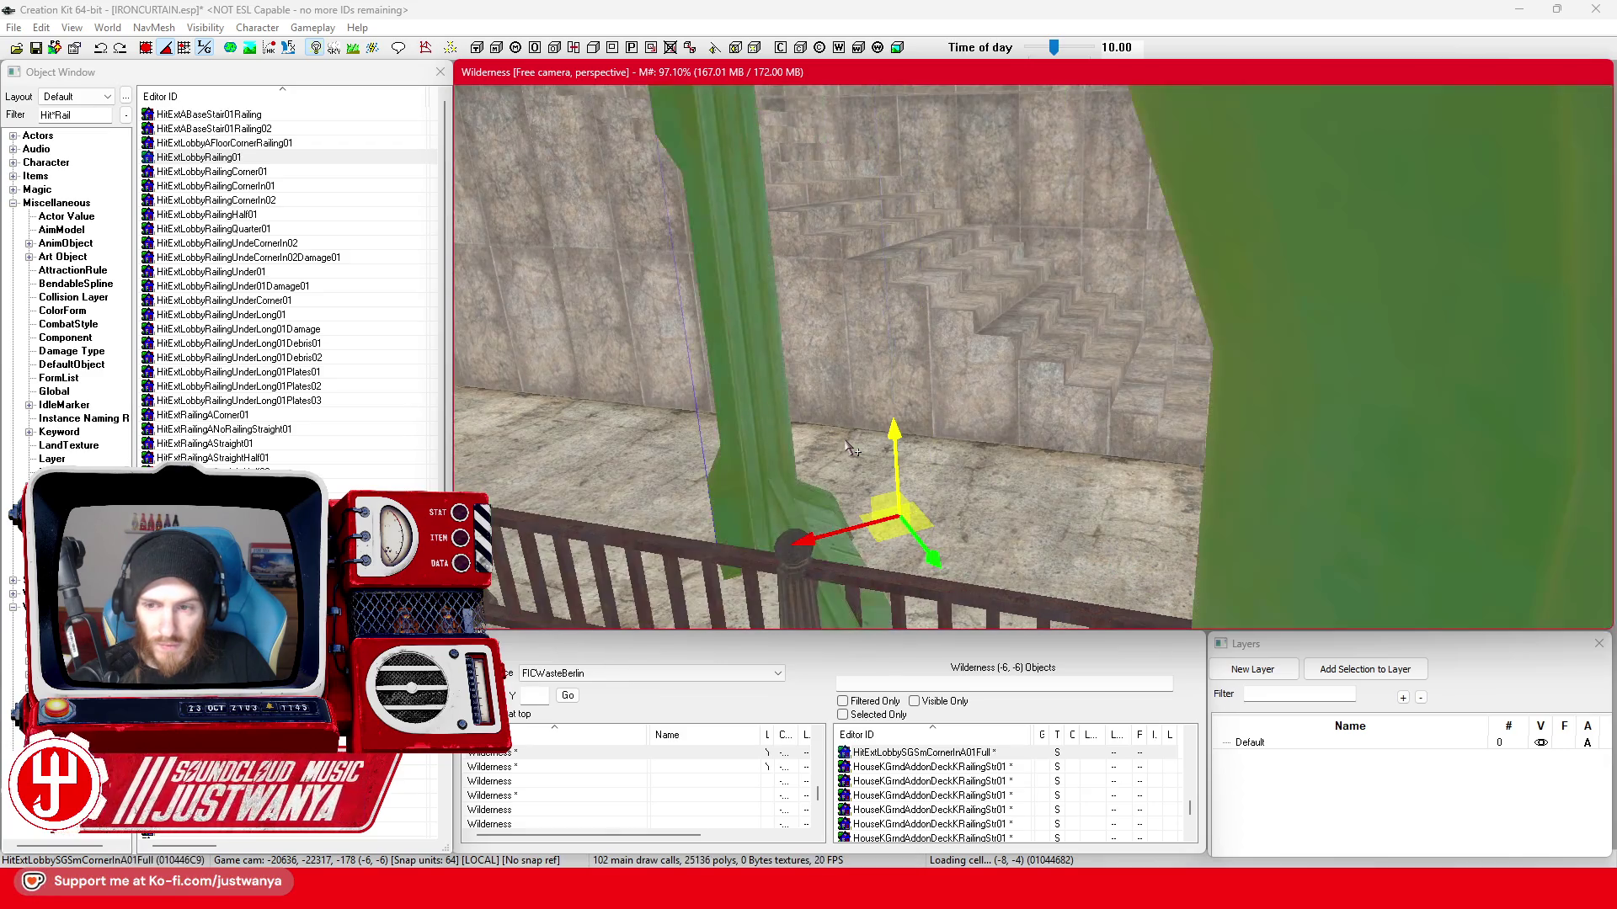
{"action": "key", "text": "q"}
{"action": "key", "text": "q"}
{"action": "key", "text": "Delete"}
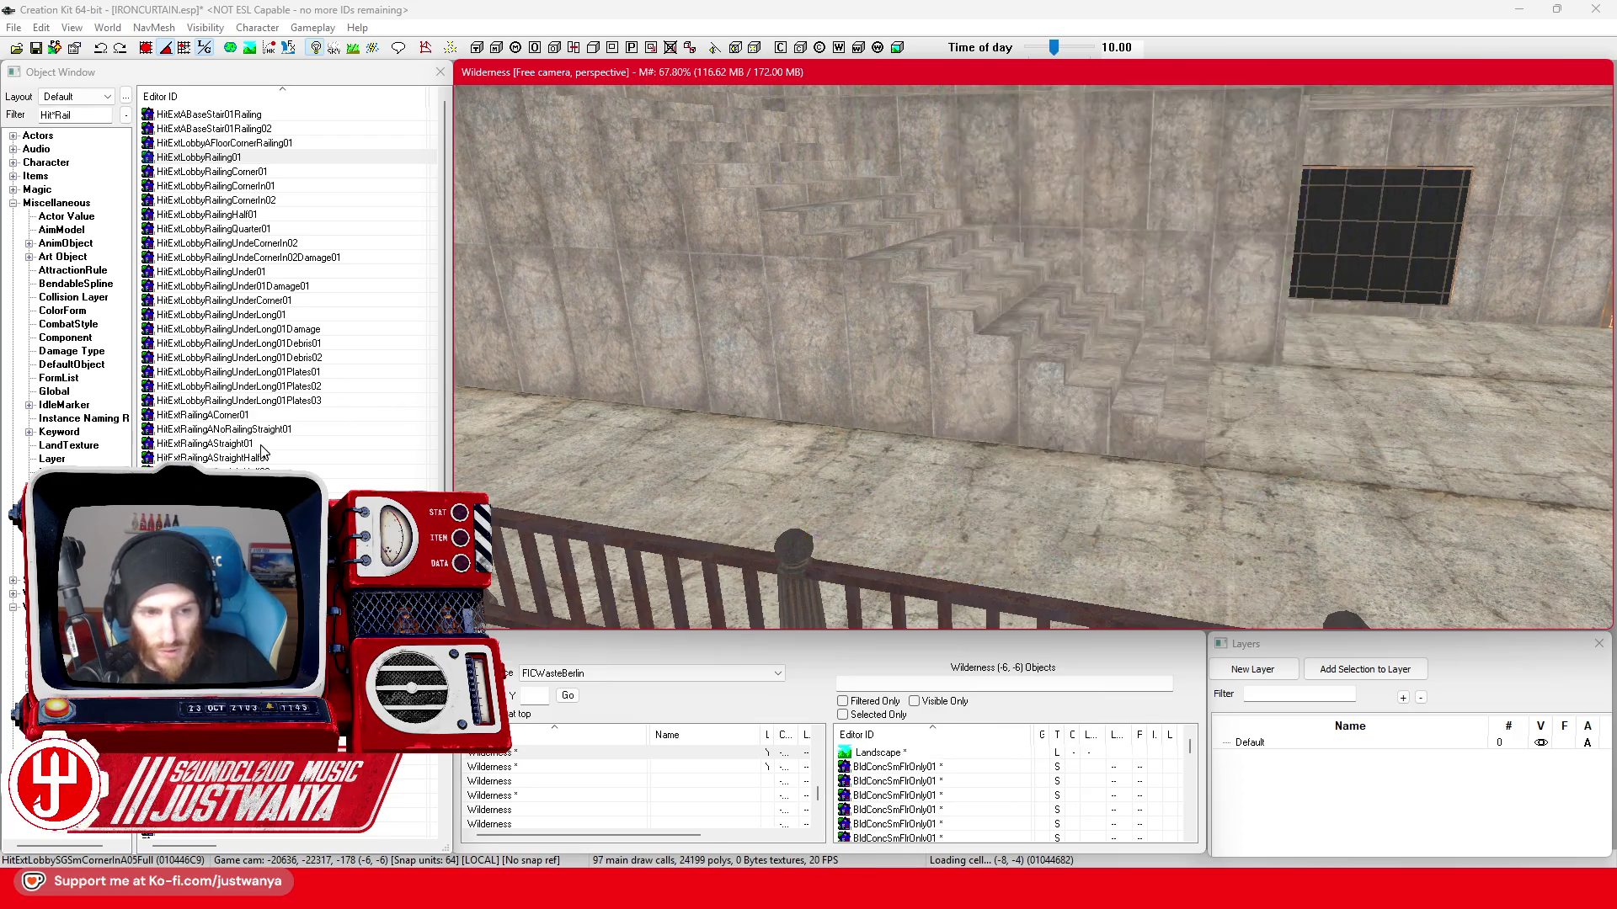
- Preview the HitExtRailingAStraight01, HitFloorRailCorIn01 and HitFloorRailStairs01 railing models
{"action": "double_click", "coordinate": [205, 443]}
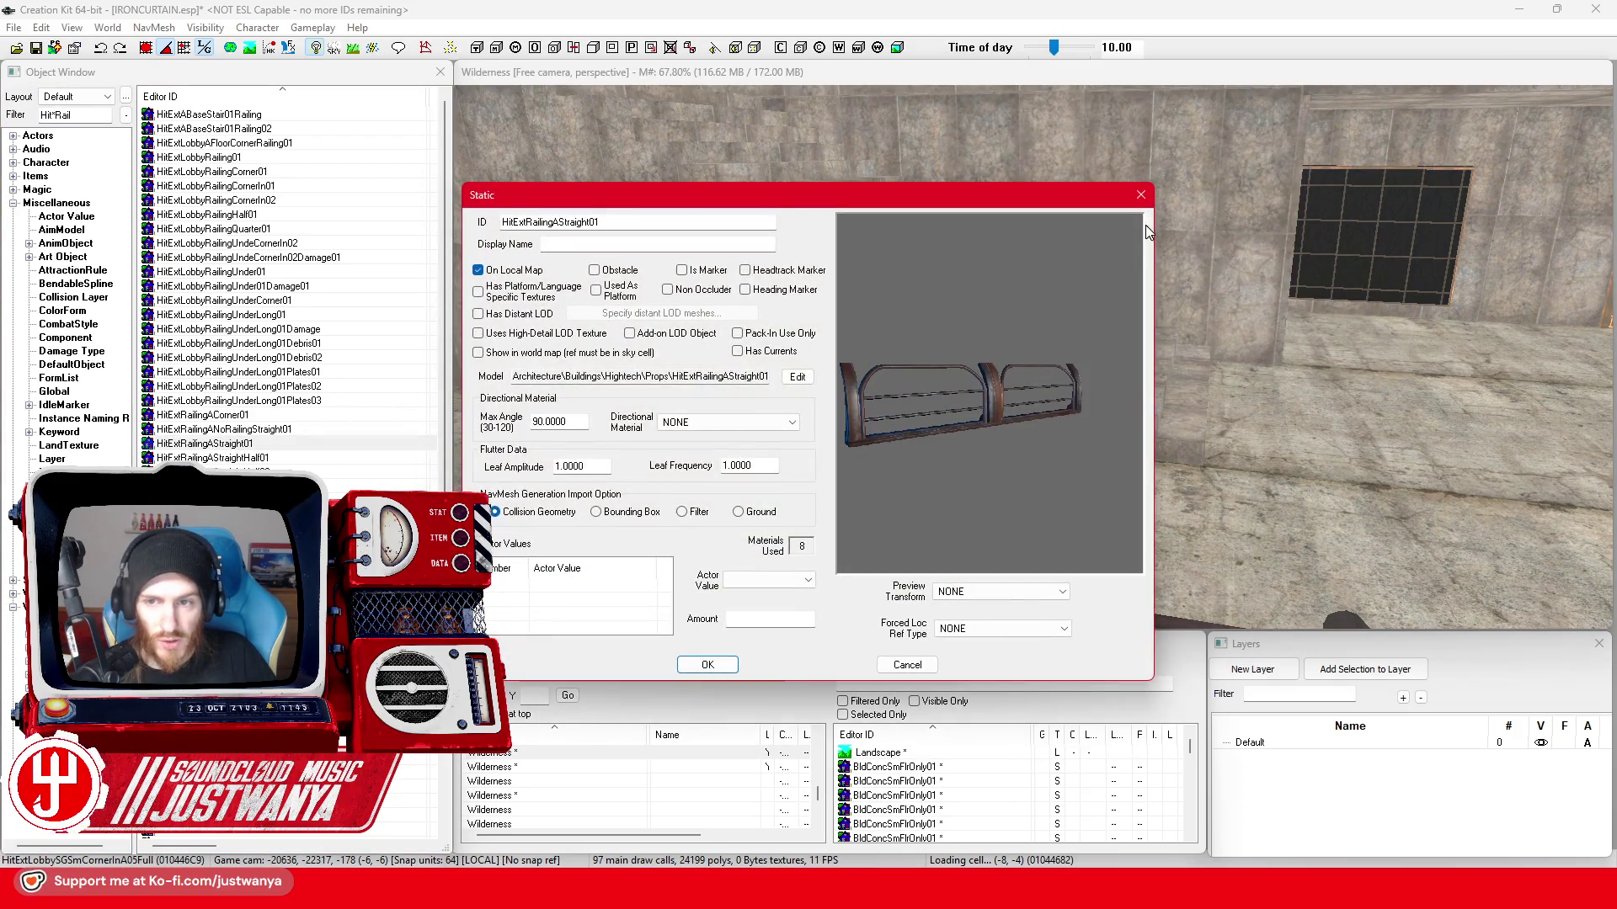
{"action": "left_click", "coordinate": [1140, 194]}
{"action": "scroll", "coordinate": [244, 415], "scroll_direction": "down", "scroll_amount": 3}
{"action": "scroll", "coordinate": [244, 414], "scroll_direction": "down", "scroll_amount": 2}
{"action": "scroll", "coordinate": [244, 415], "scroll_direction": "down", "scroll_amount": 2}
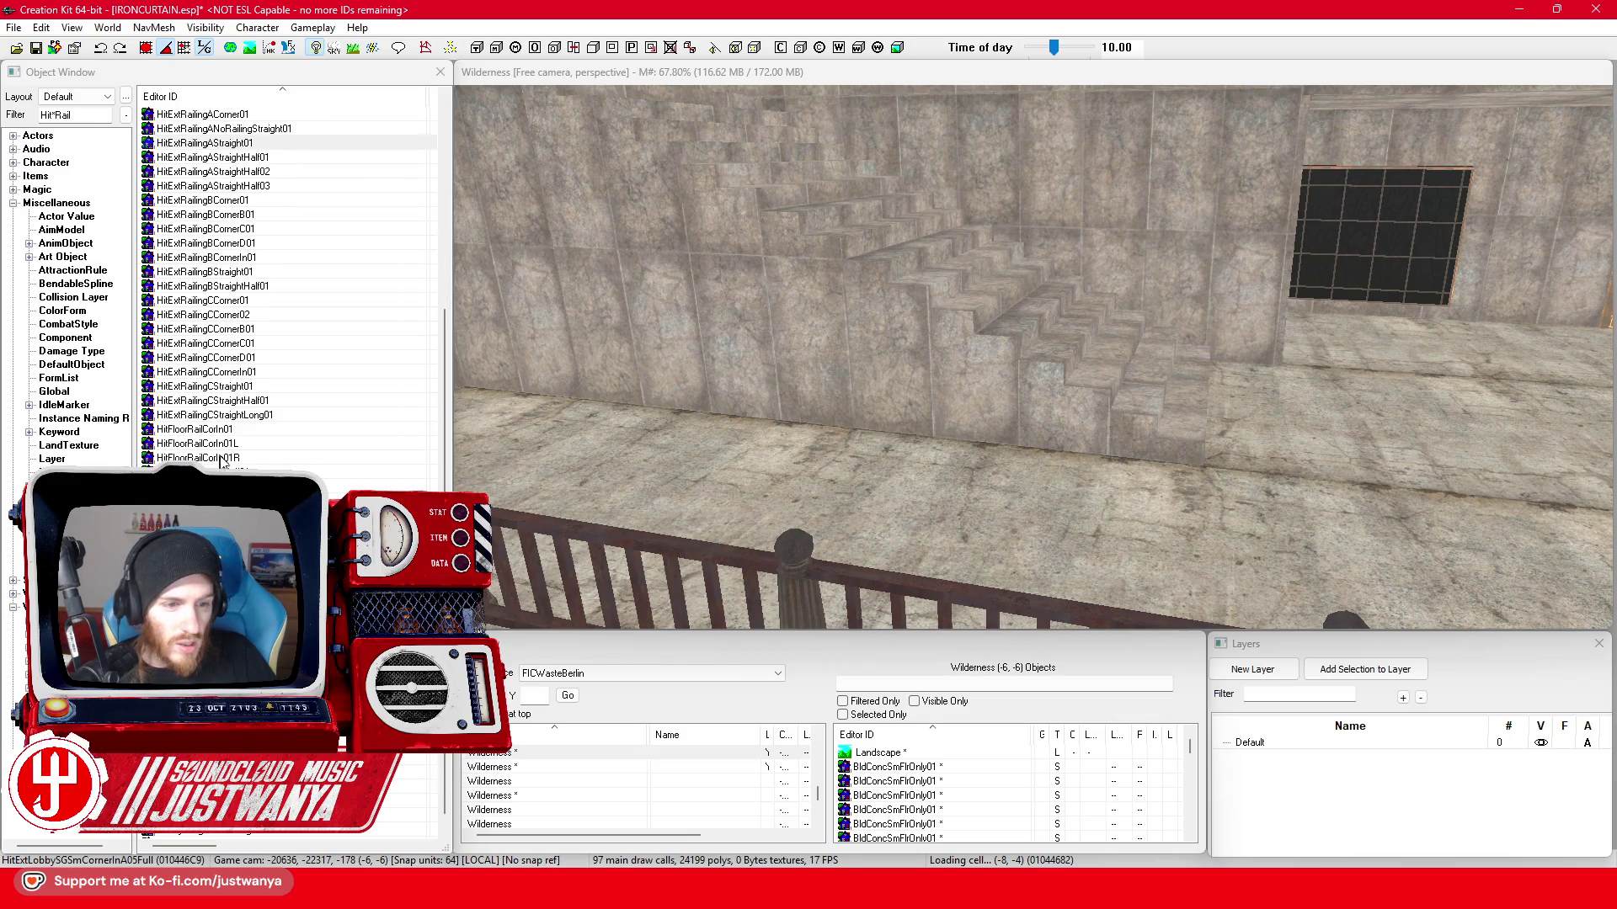
{"action": "left_click", "coordinate": [263, 431]}
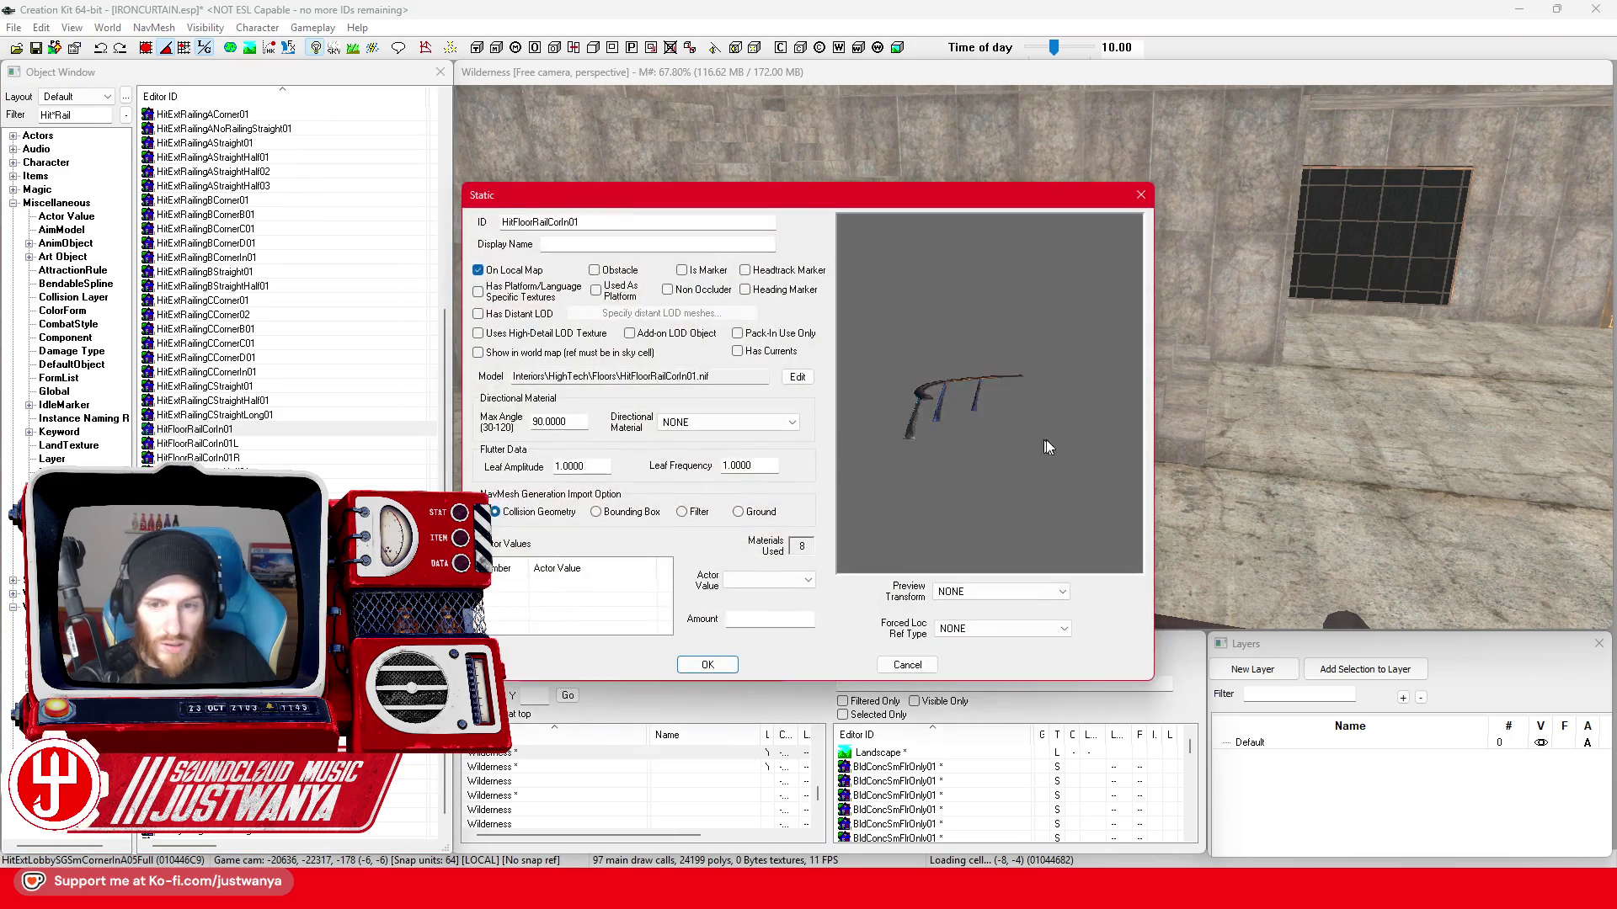
{"action": "left_click", "coordinate": [1139, 200]}
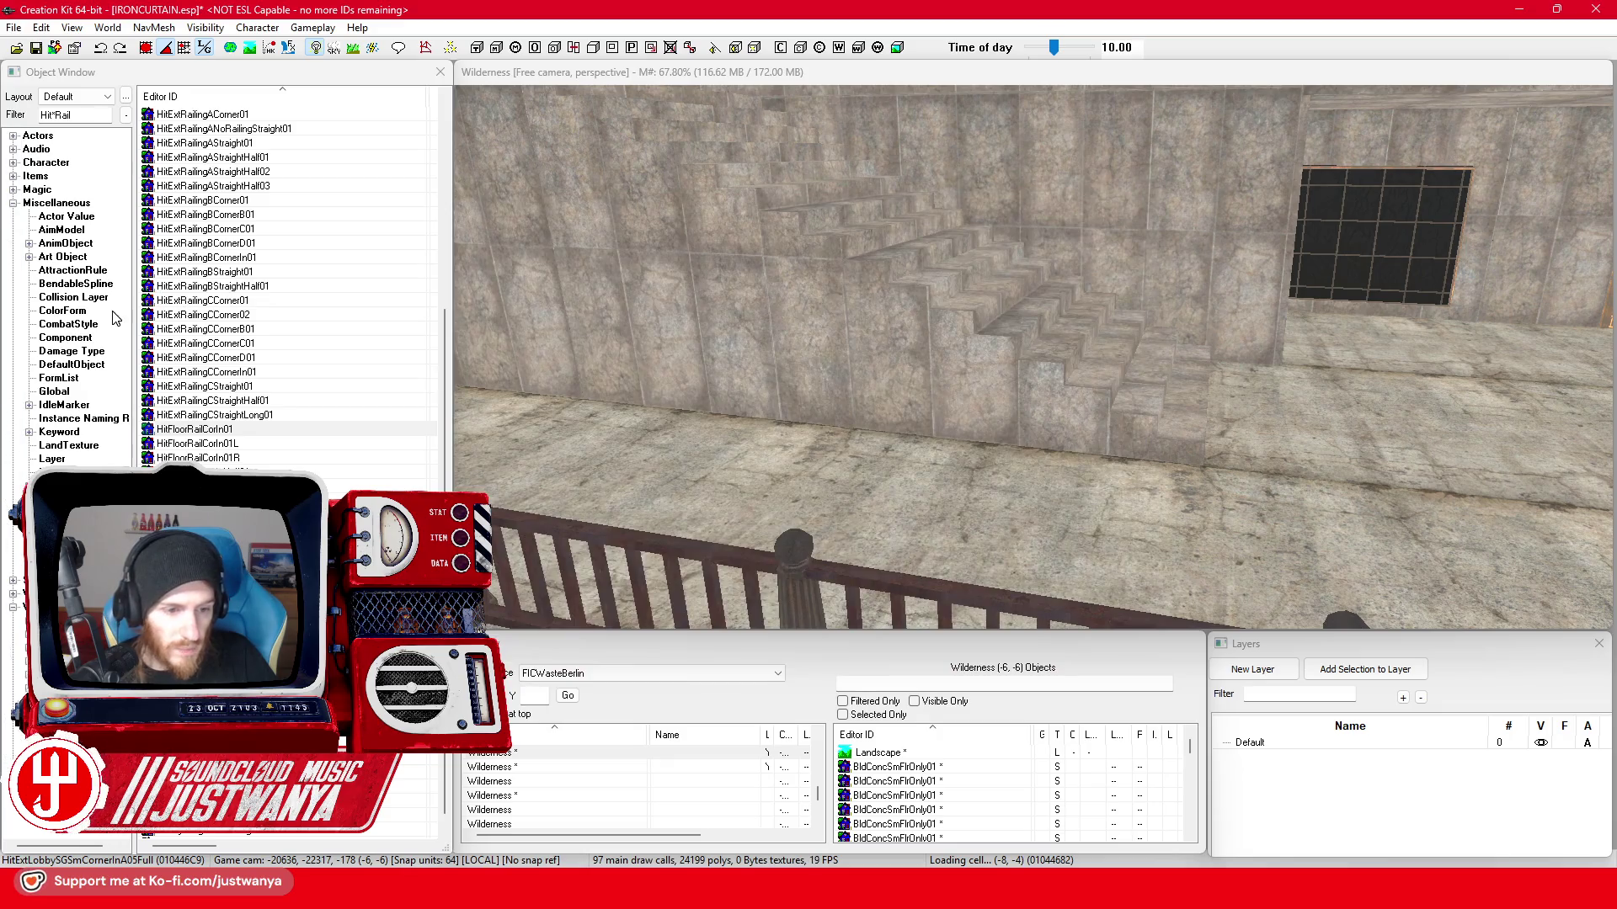
{"action": "scroll", "coordinate": [324, 365], "scroll_direction": "down", "scroll_amount": 1}
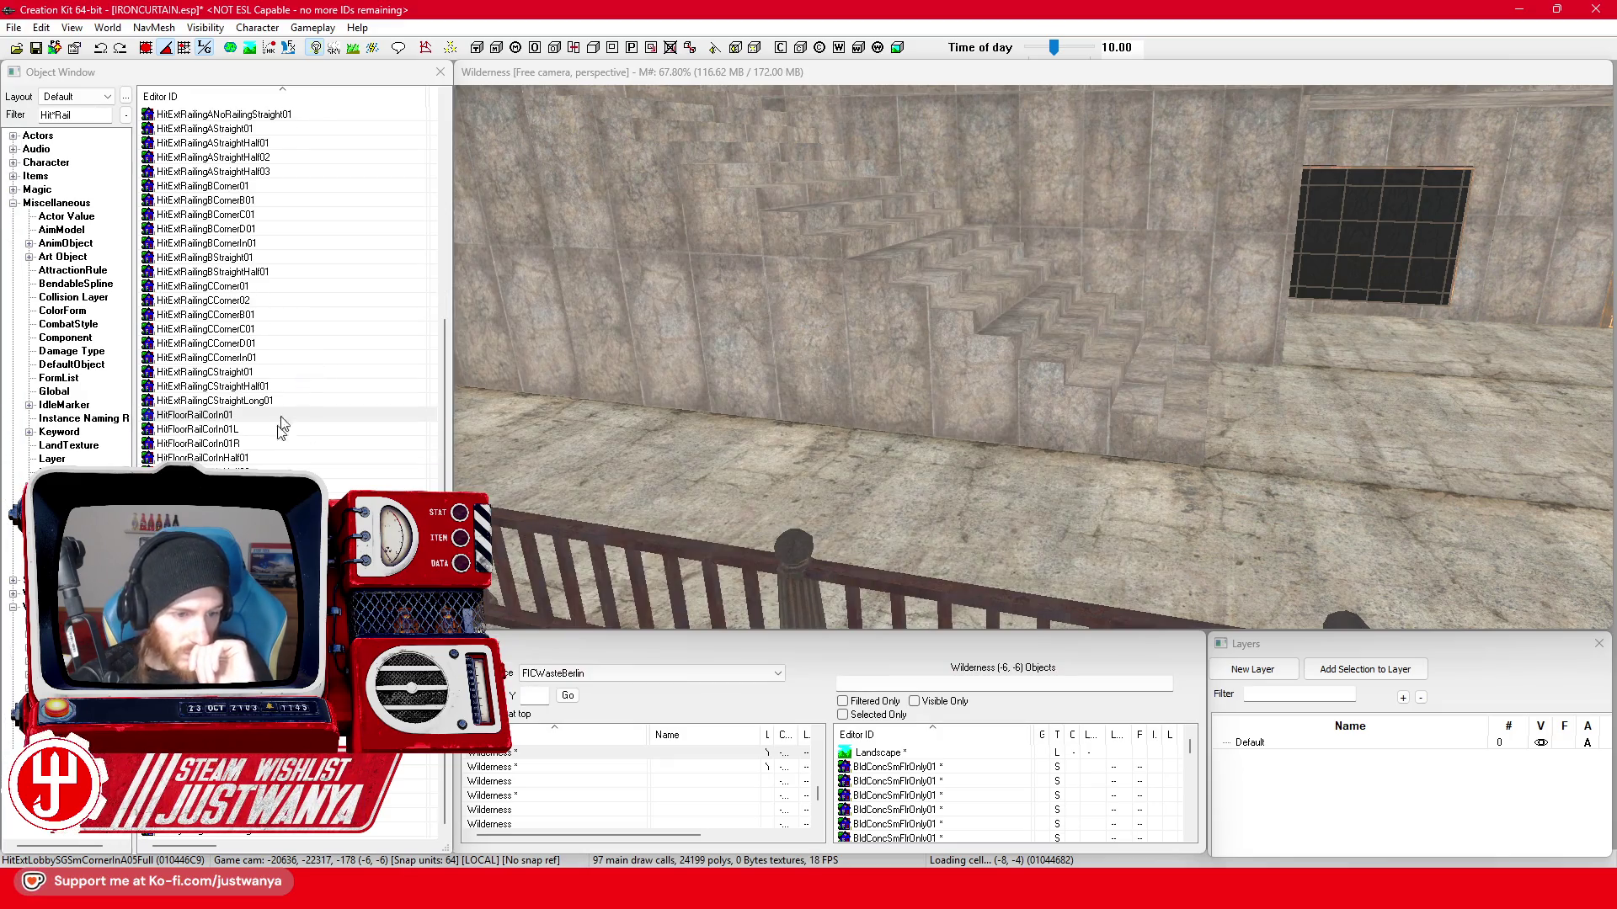
{"action": "double_click", "coordinate": [203, 500]}
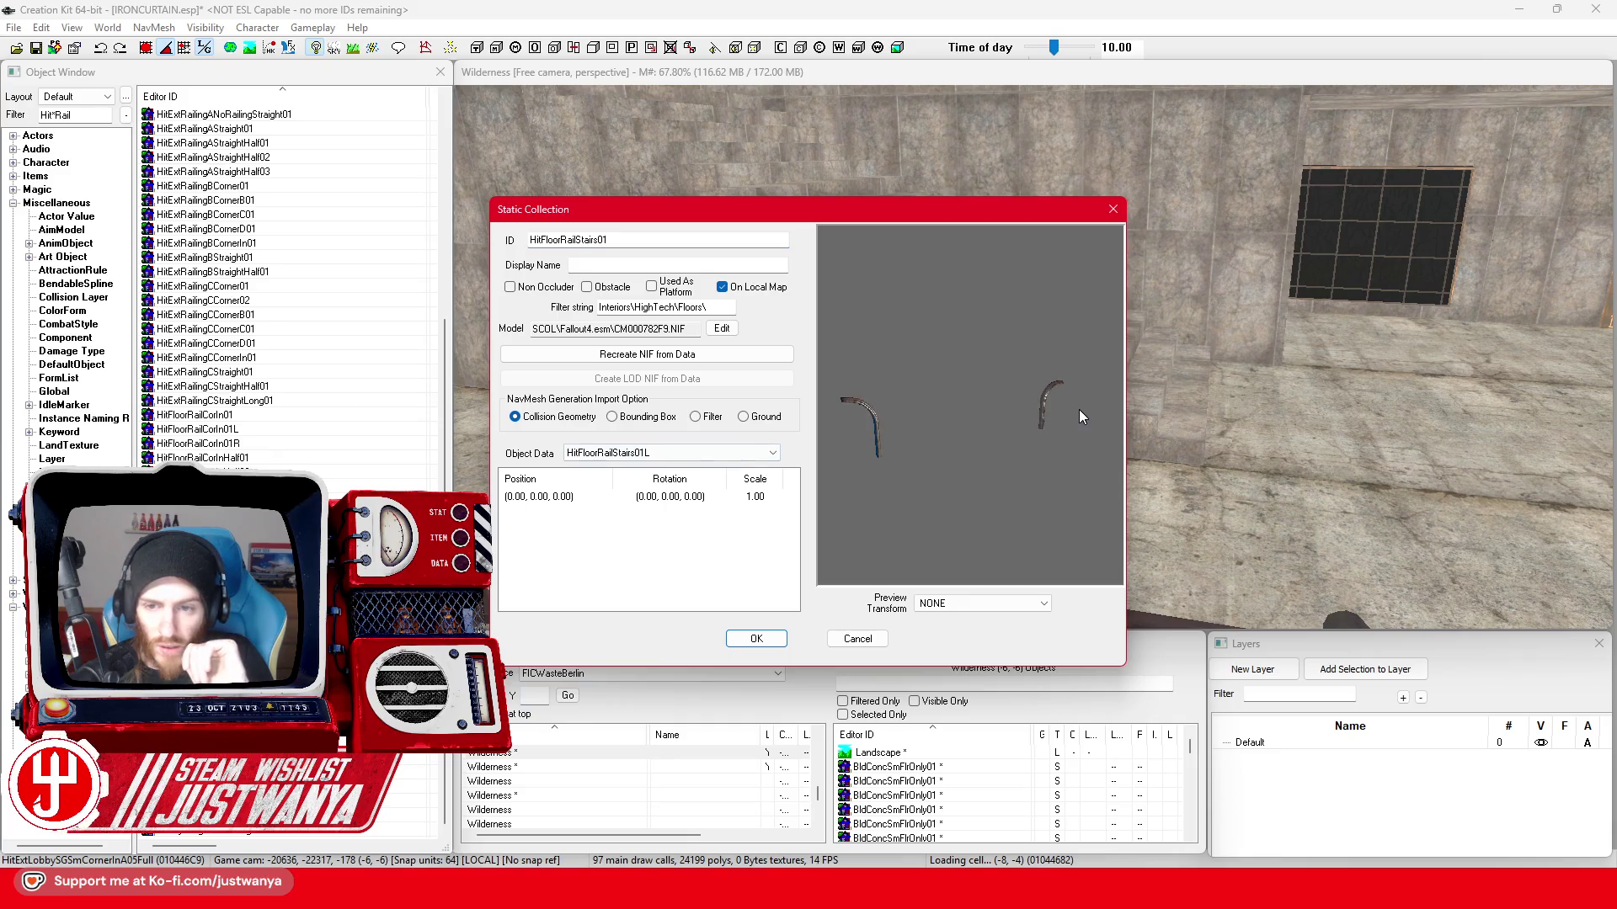
{"action": "left_click", "coordinate": [1113, 208]}
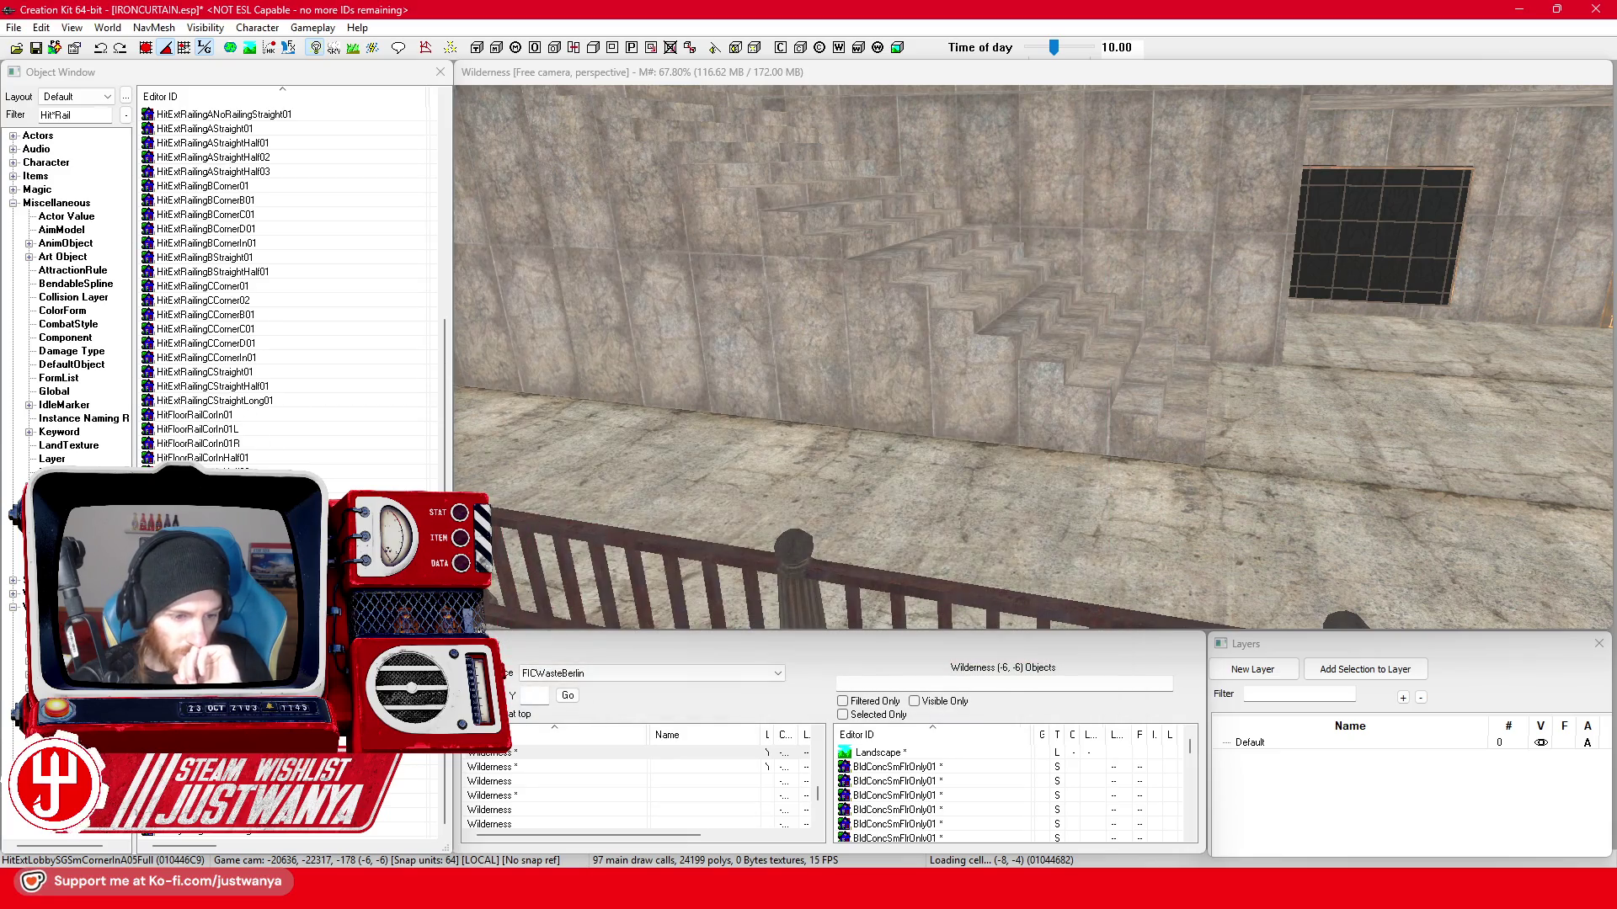
- Preview HitParRail01 and HitExtAtBaseStair01Railing, then place the stair railing at the stairs
{"action": "double_click", "coordinate": [203, 518]}
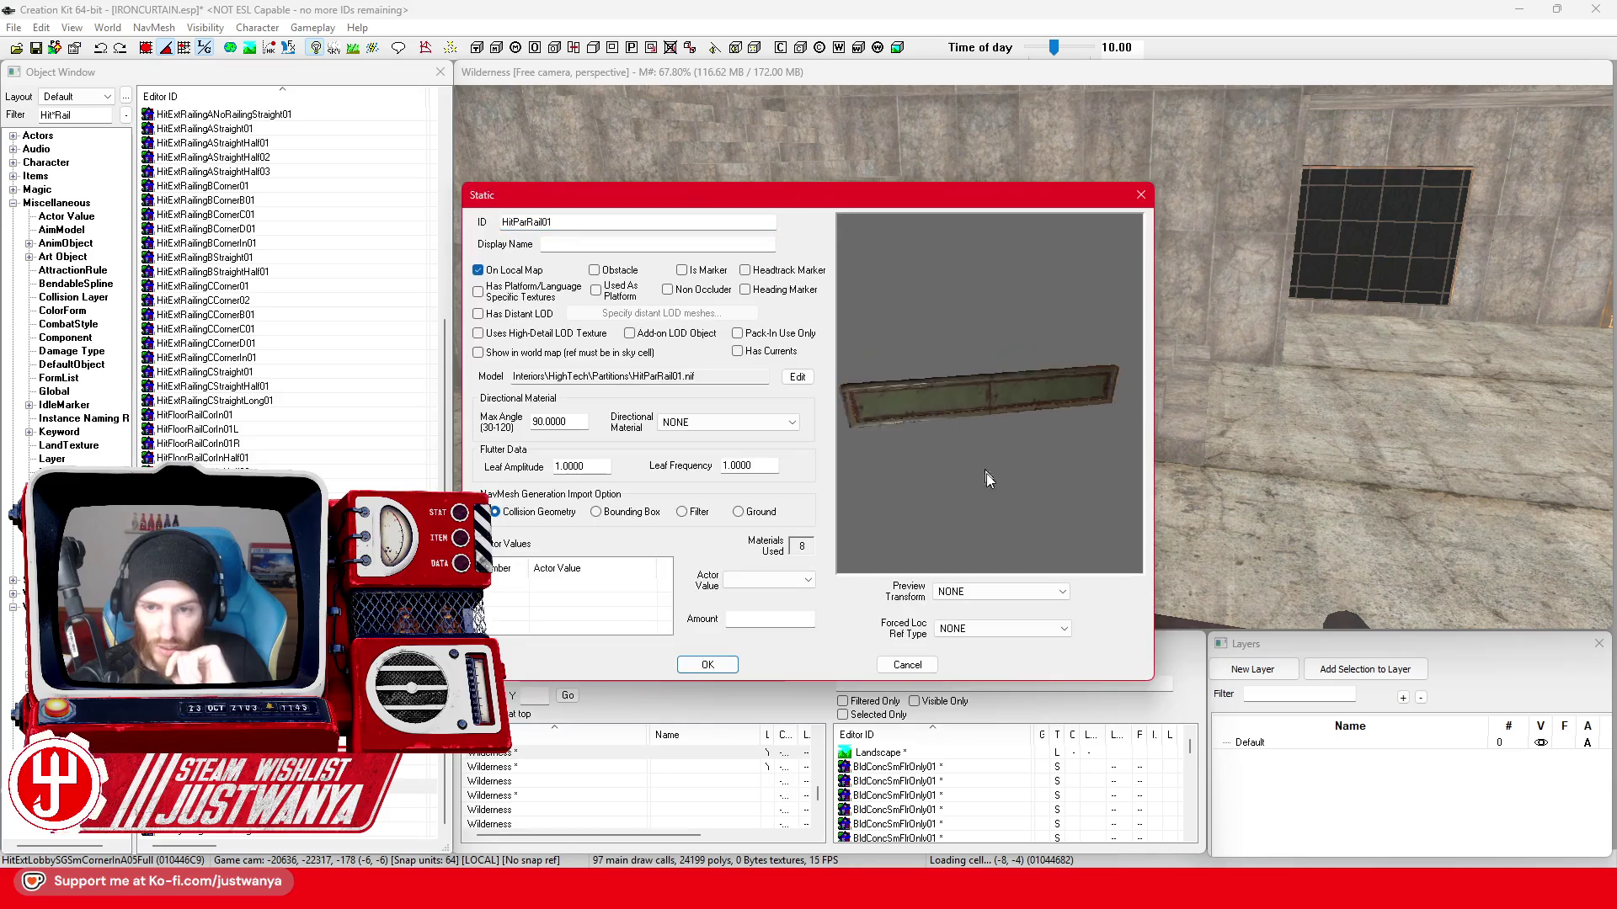
{"action": "left_click", "coordinate": [1140, 197]}
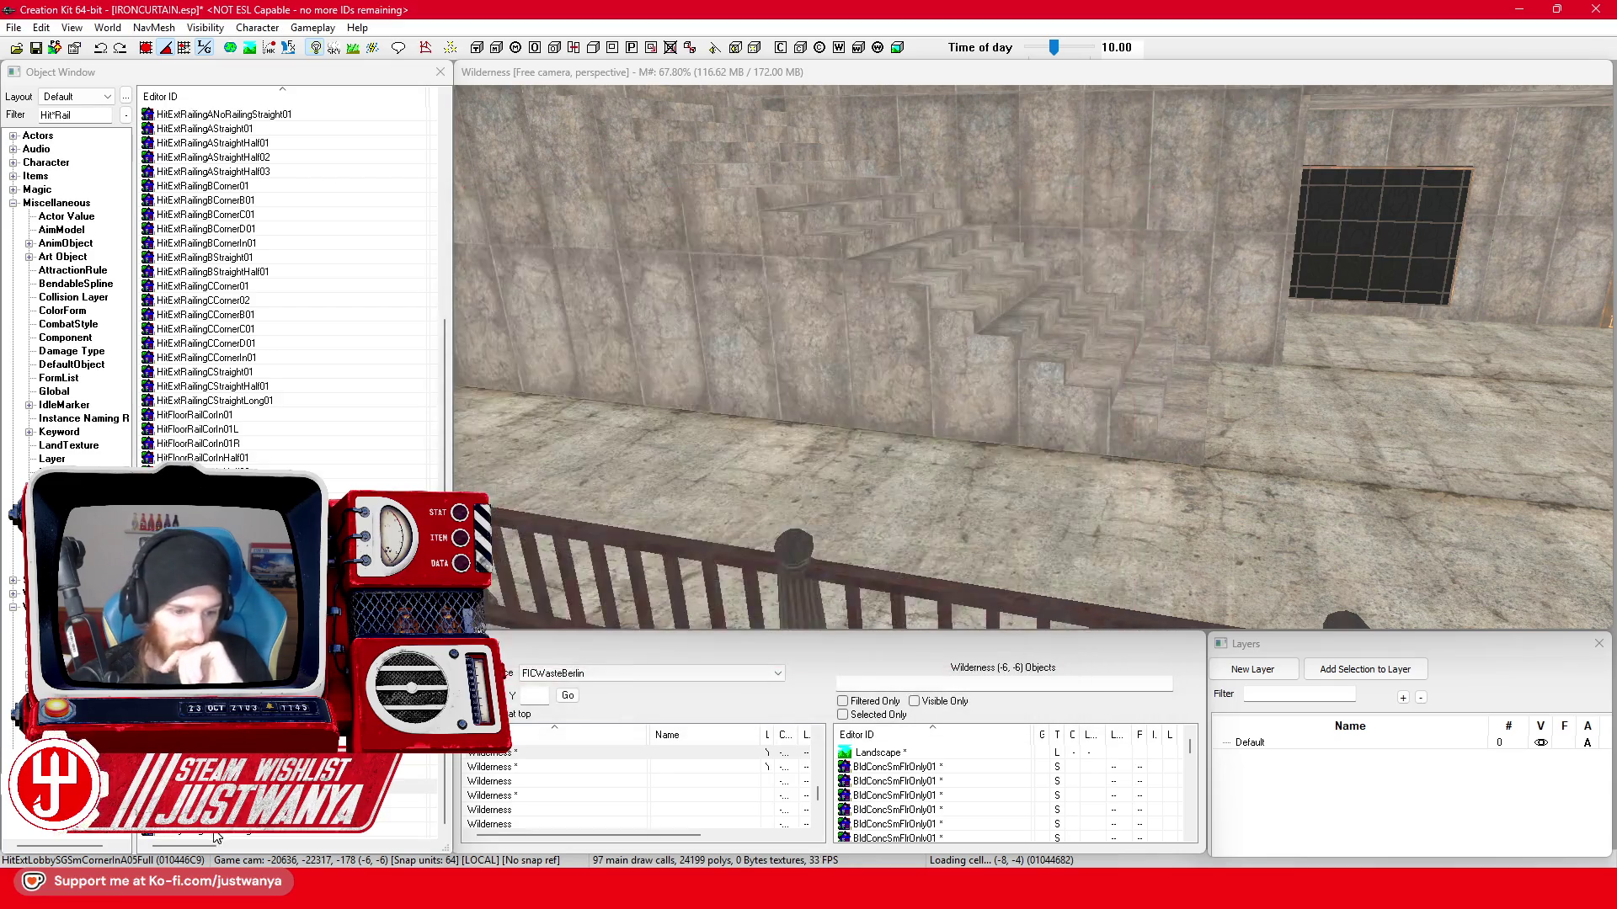
{"action": "scroll", "coordinate": [291, 291], "scroll_direction": "up", "scroll_amount": 4}
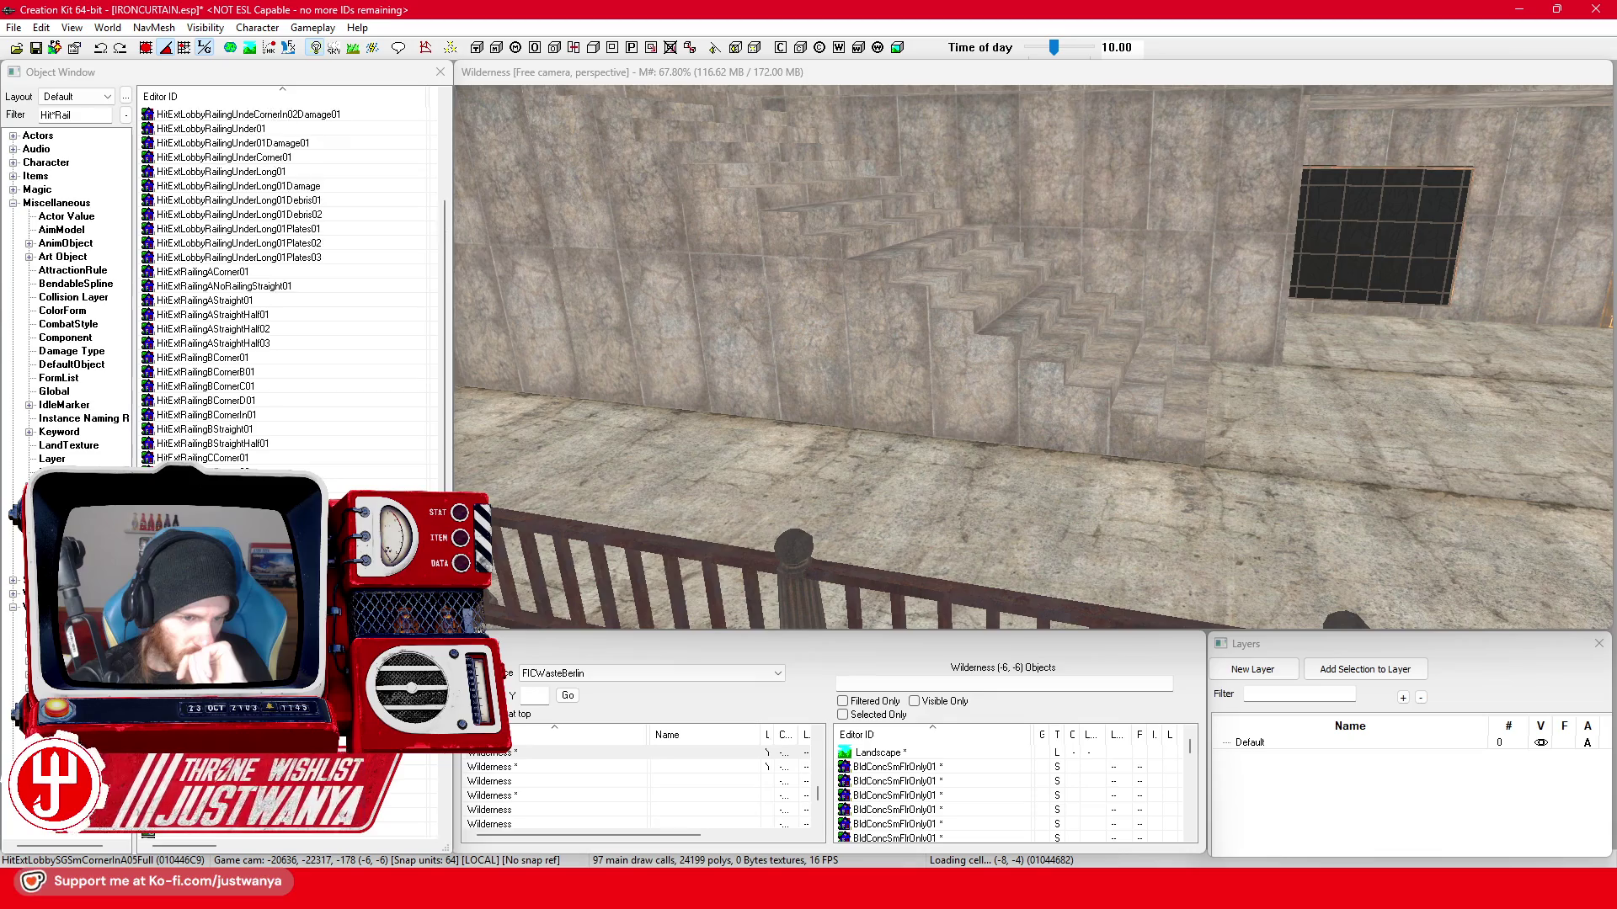
{"action": "scroll", "coordinate": [290, 292], "scroll_direction": "up", "scroll_amount": 3}
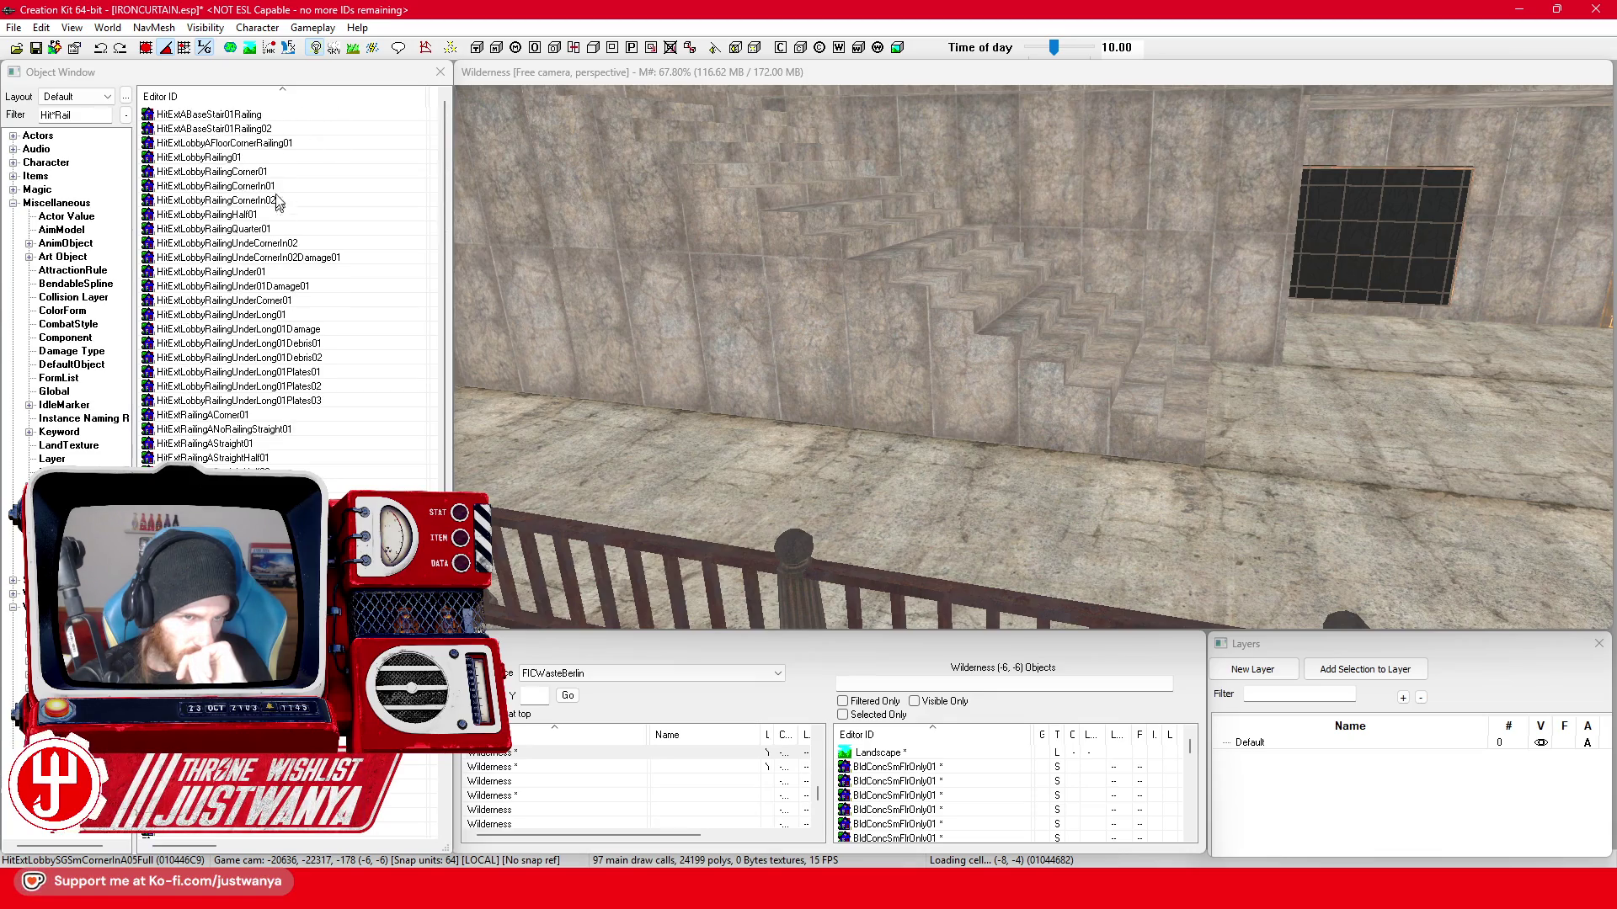
{"action": "left_click", "coordinate": [301, 115]}
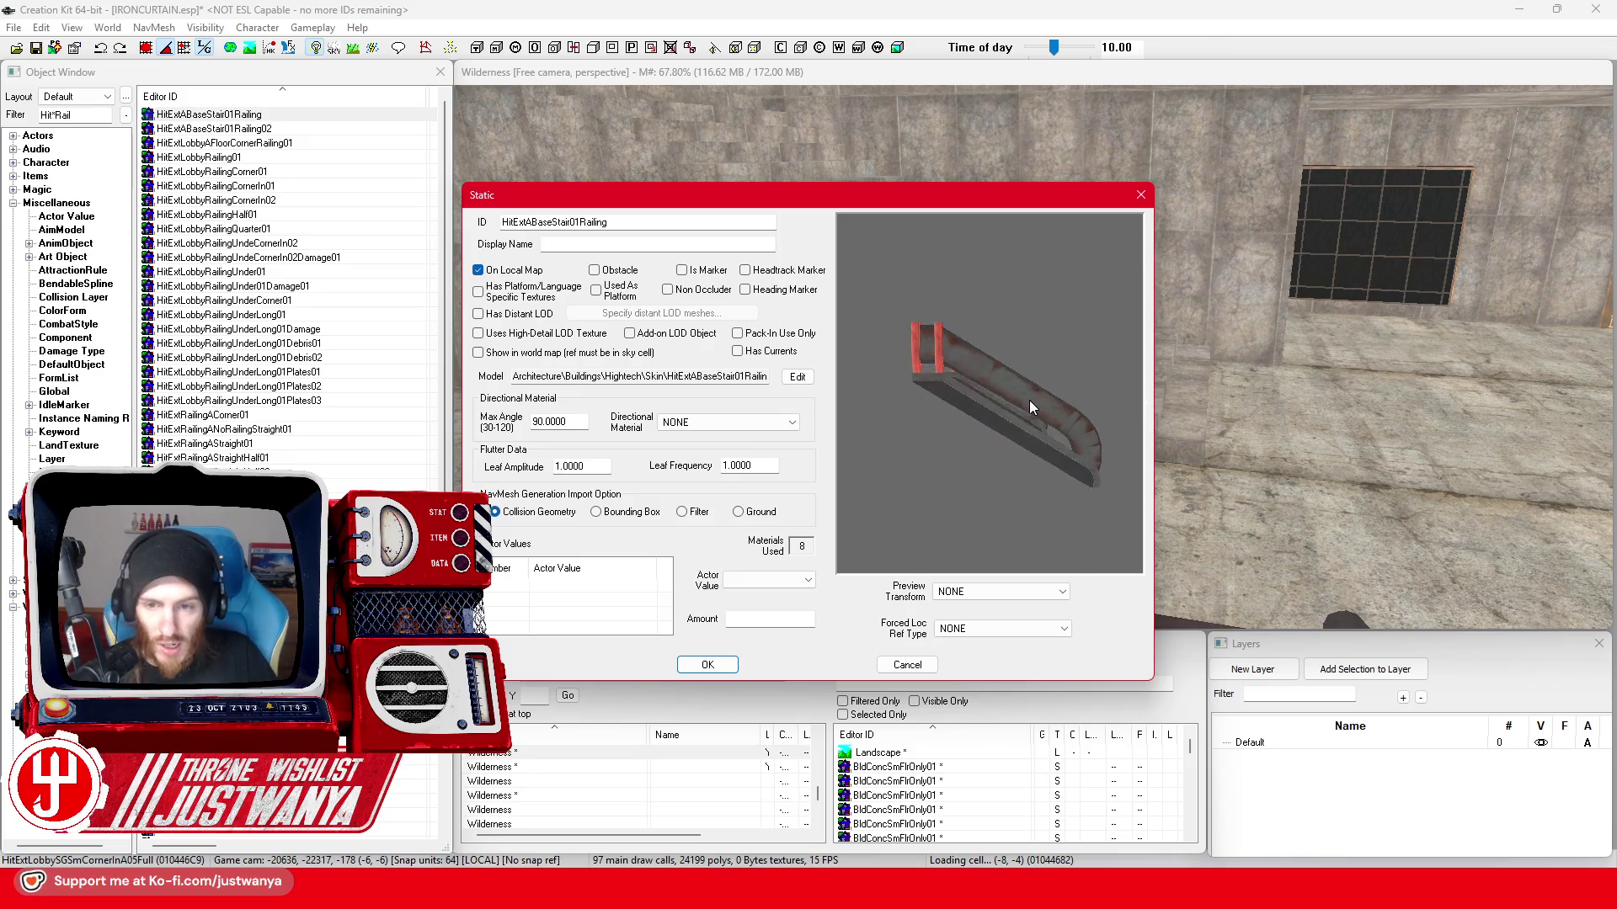
{"action": "left_click", "coordinate": [1137, 197]}
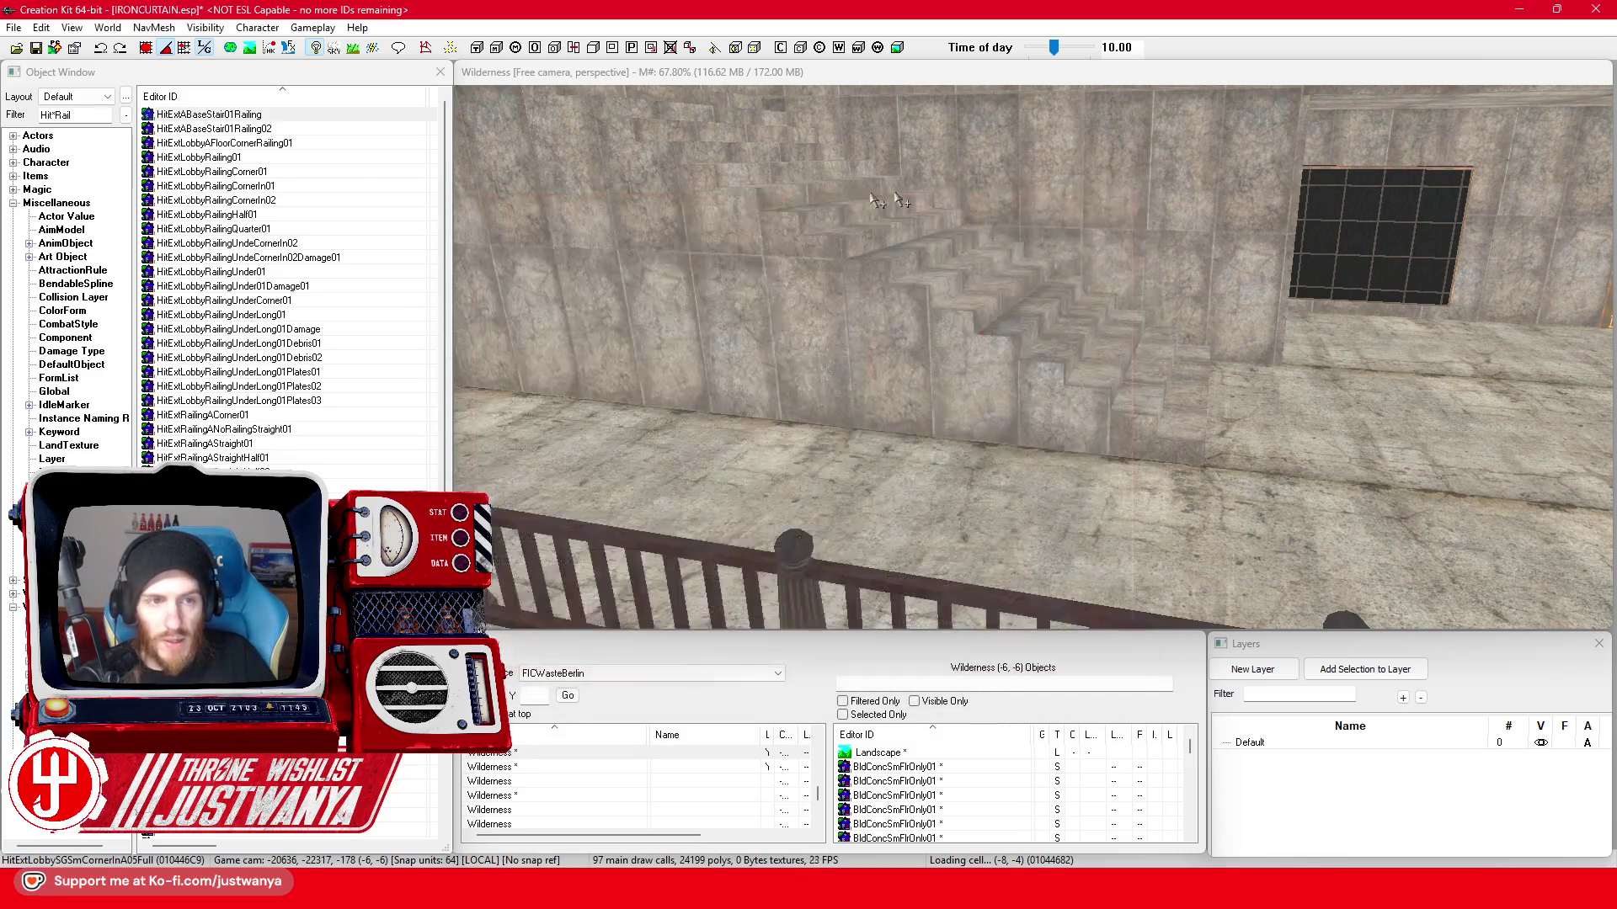
{"action": "left_click_drag", "start_coordinate": [317, 116], "coordinate": [885, 357]}
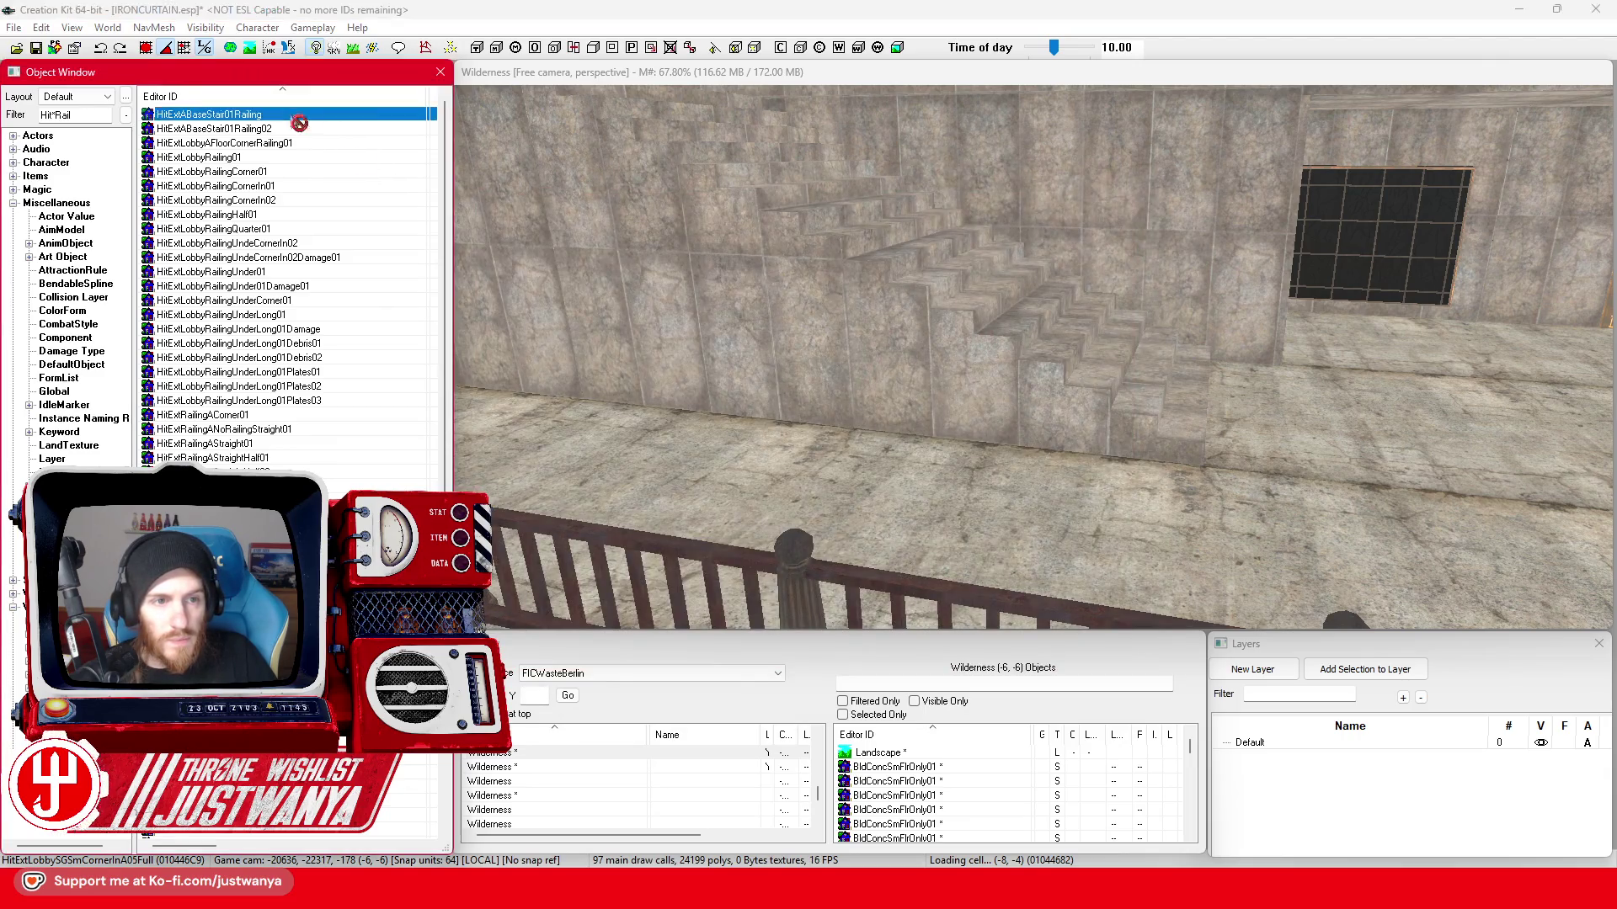
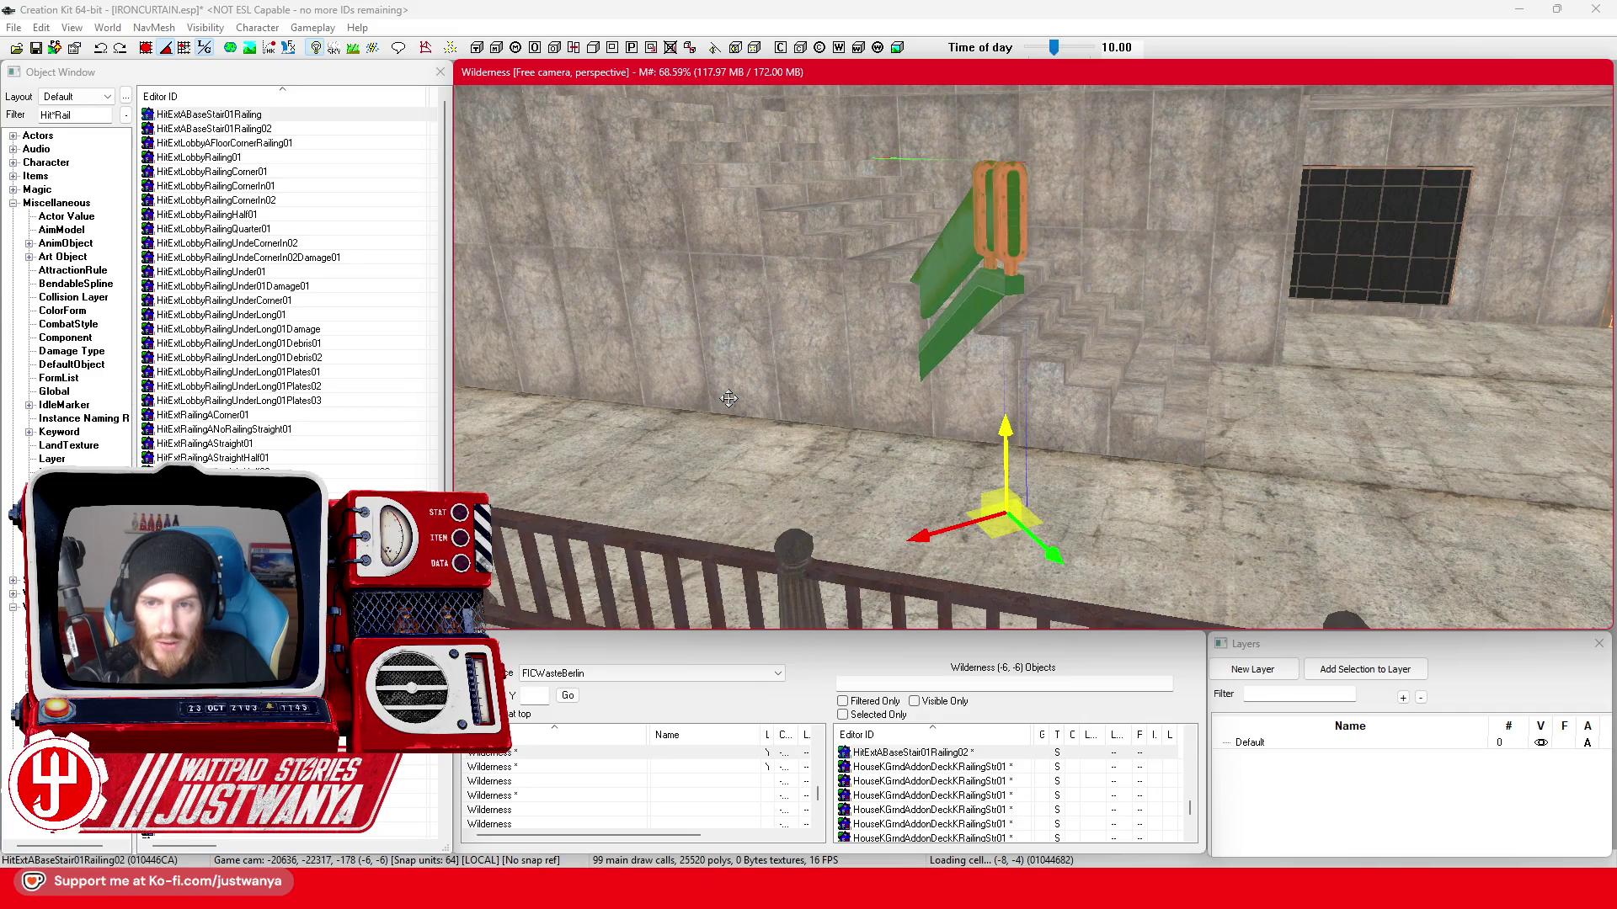
- Turn the trial railing piece to follow the stairs and slide it down along the staircase wall
{"action": "key", "text": "shift"}
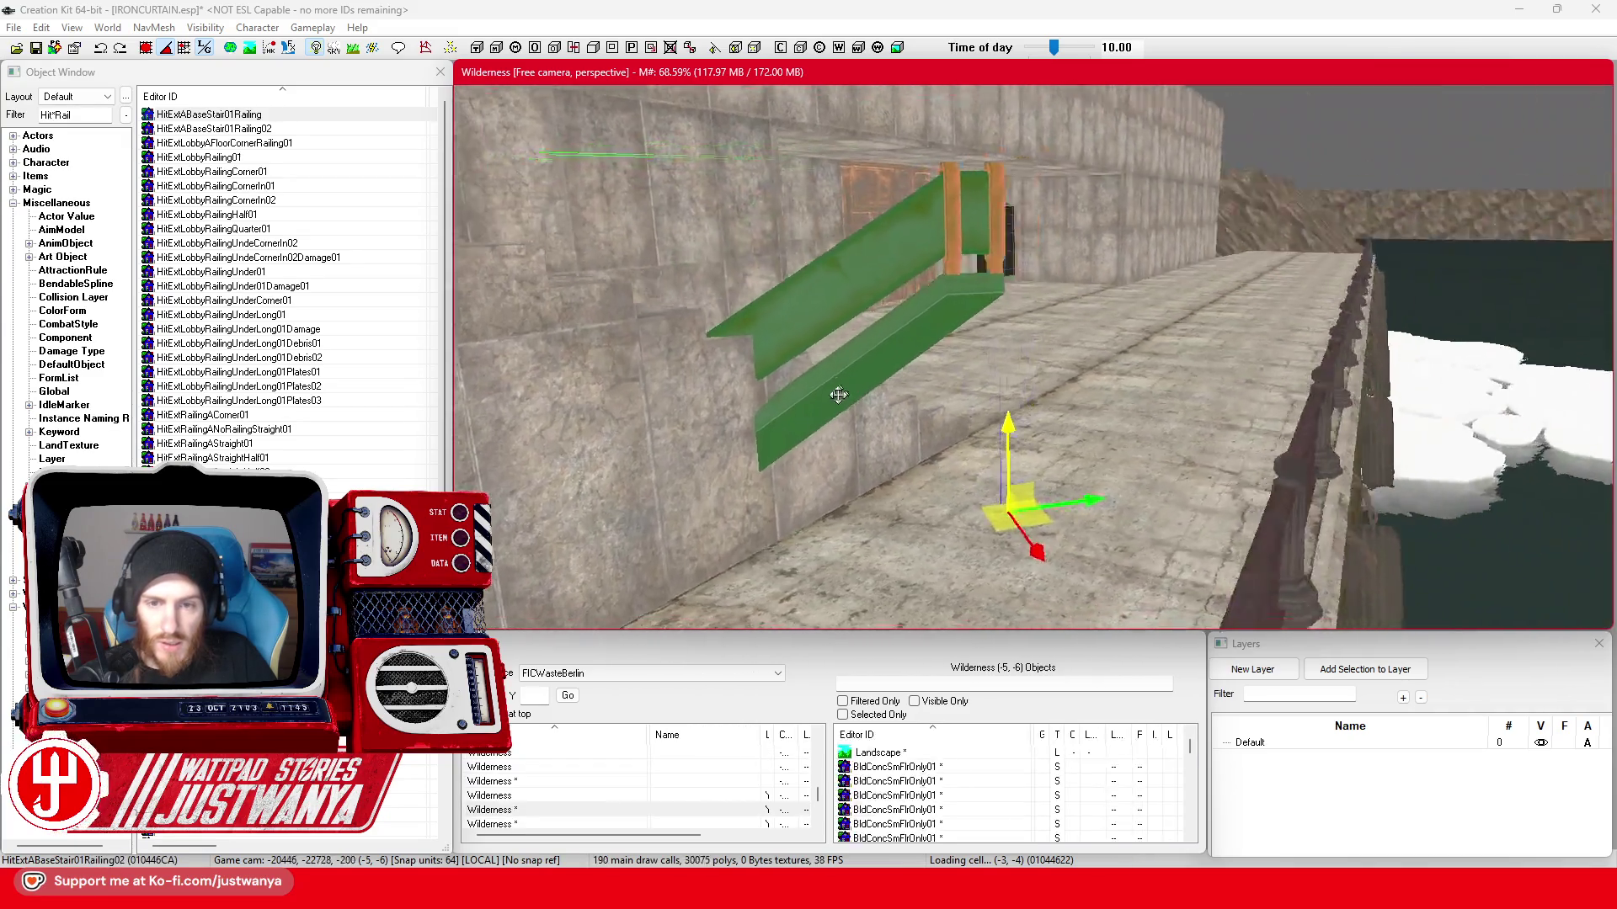
{"action": "key", "text": "e"}
{"action": "key", "text": "shift"}
{"action": "left_click_drag", "start_coordinate": [1008, 533], "coordinate": [1061, 507]}
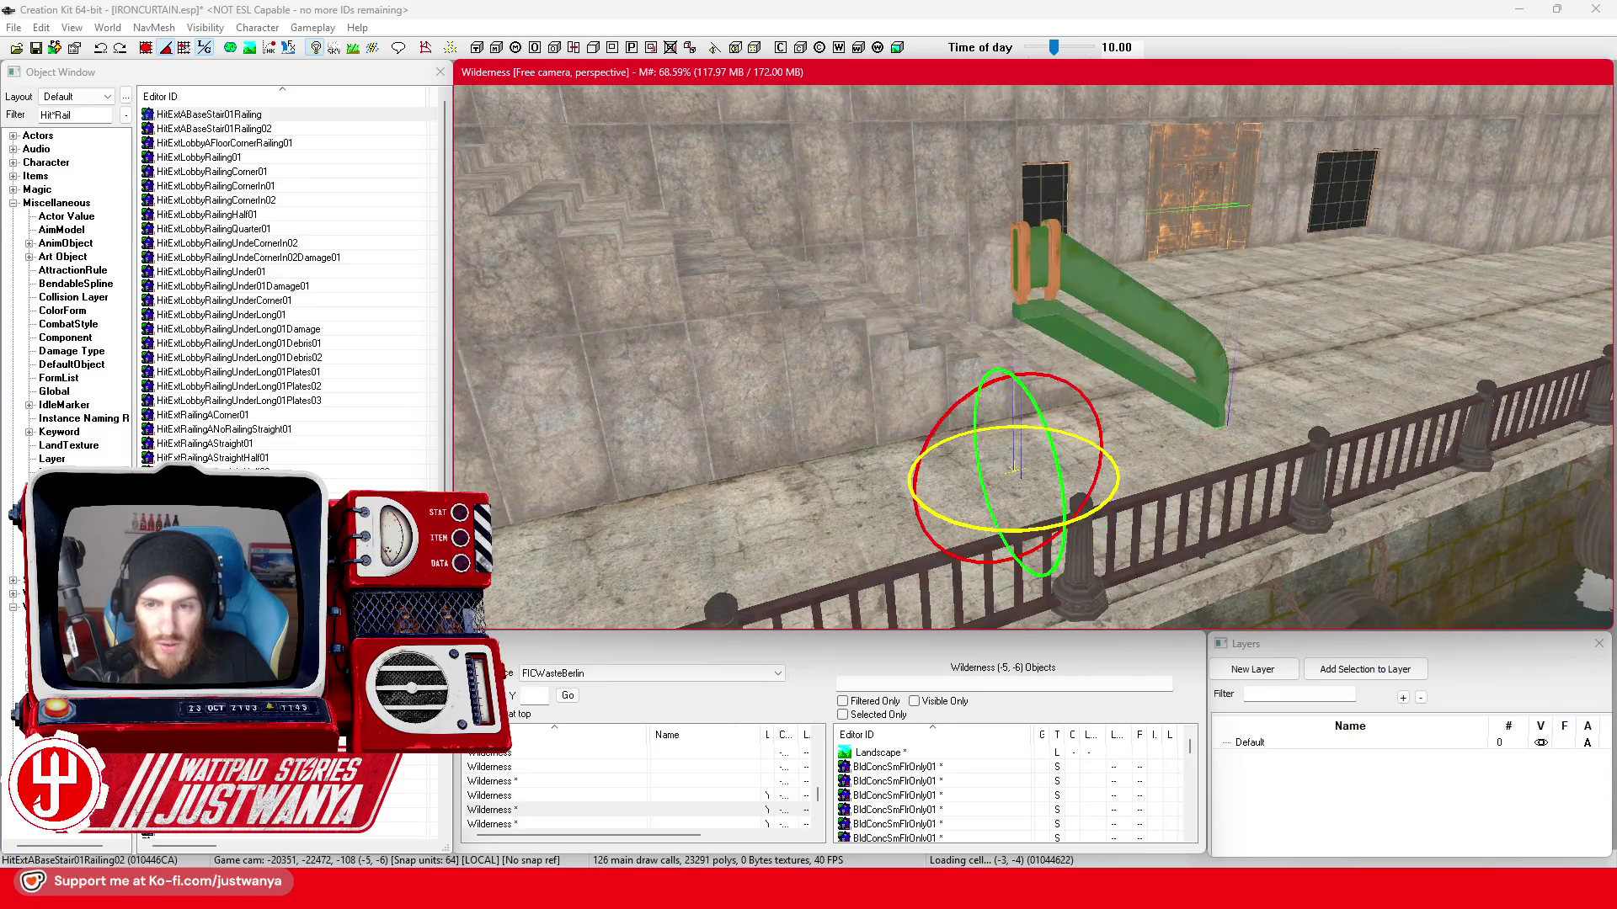
{"action": "key", "text": "w"}
{"action": "key", "text": "shift"}
{"action": "mouse_move", "coordinate": [930, 392]}
{"action": "left_mouse_down"}
{"action": "mouse_move", "coordinate": [902, 371]}
{"action": "mouse_move", "coordinate": [722, 451]}
{"action": "mouse_move", "coordinate": [771, 436]}
{"action": "mouse_move", "coordinate": [790, 474]}
{"action": "mouse_move", "coordinate": [657, 432]}
{"action": "left_mouse_up"}
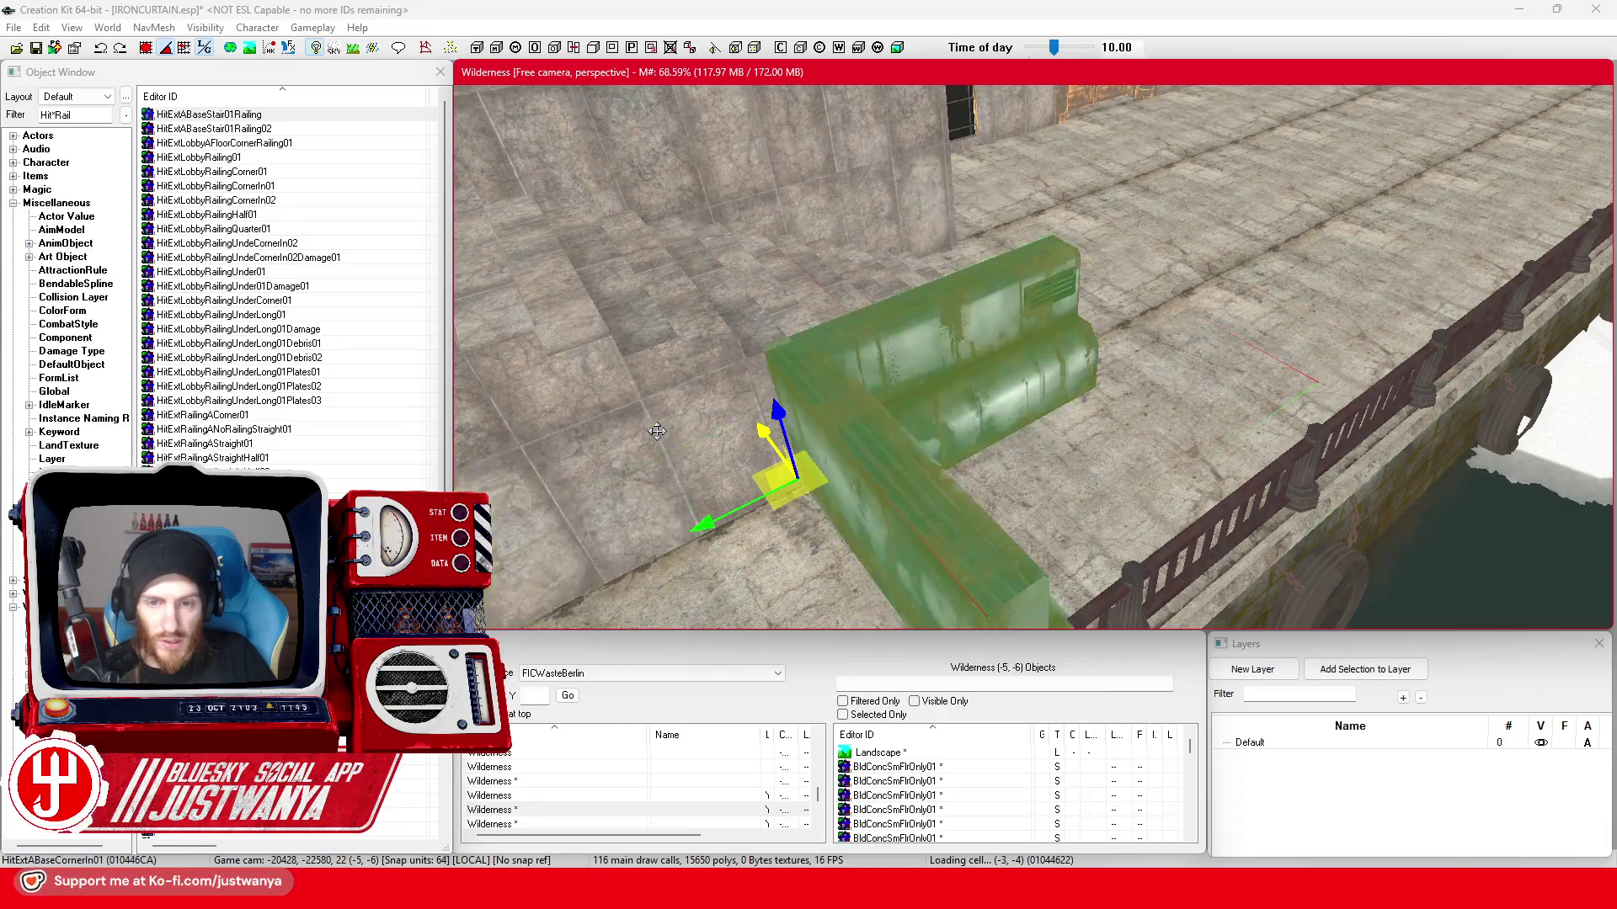
- Cycle the piece through several railing models along the staircase, then remove the trial piece
{"action": "key", "text": "Down"}
{"action": "key", "text": "Down"}
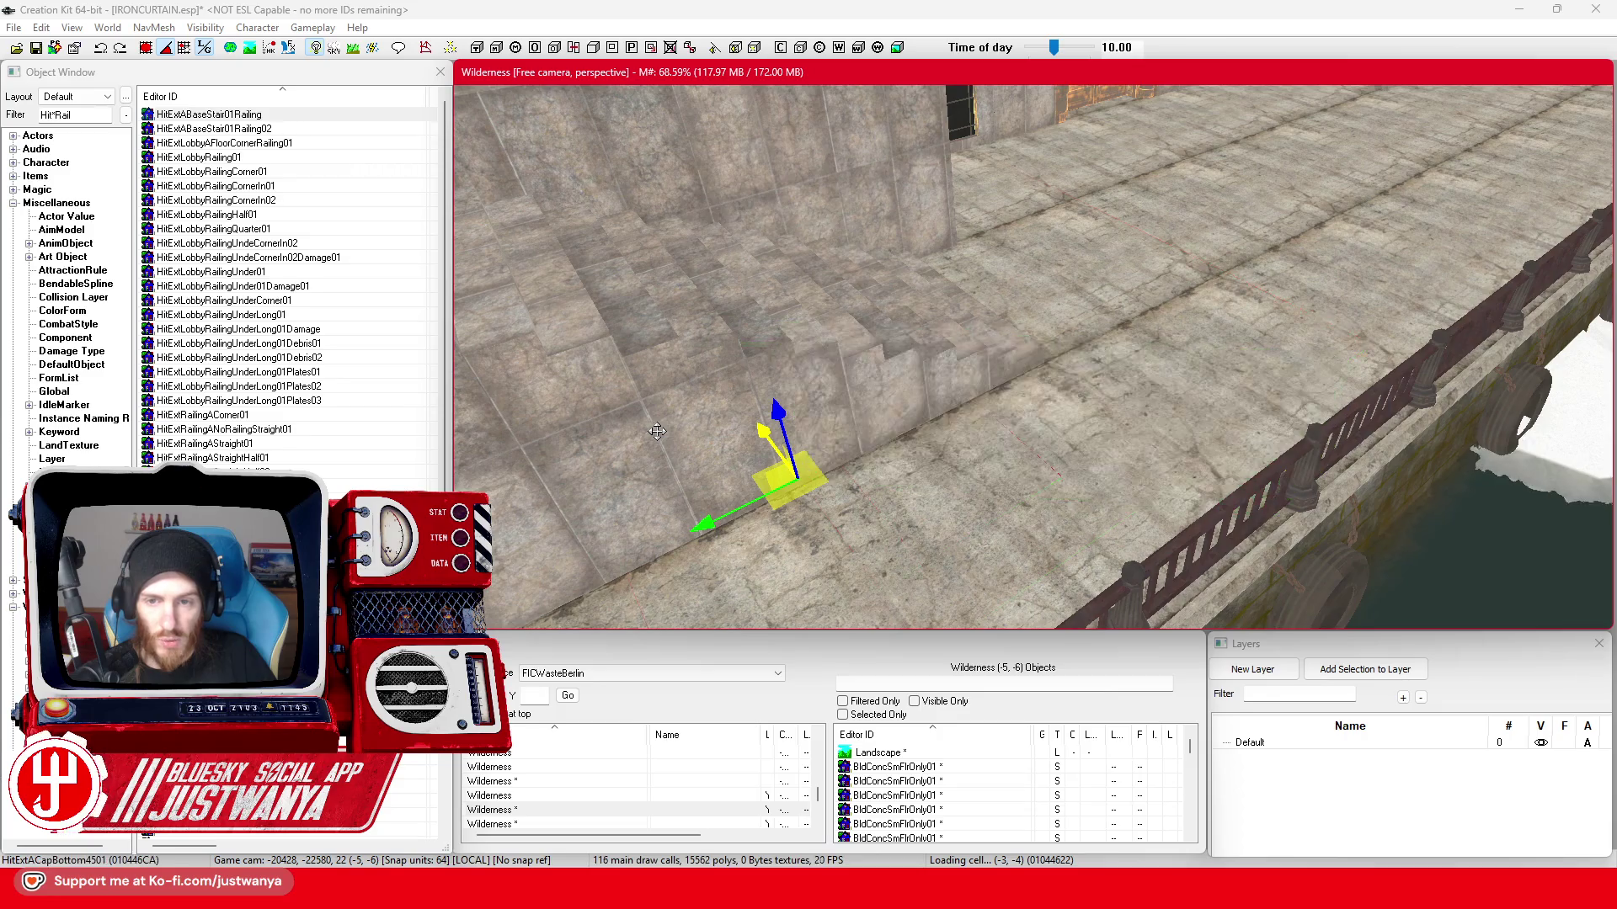
{"action": "key", "text": "shift"}
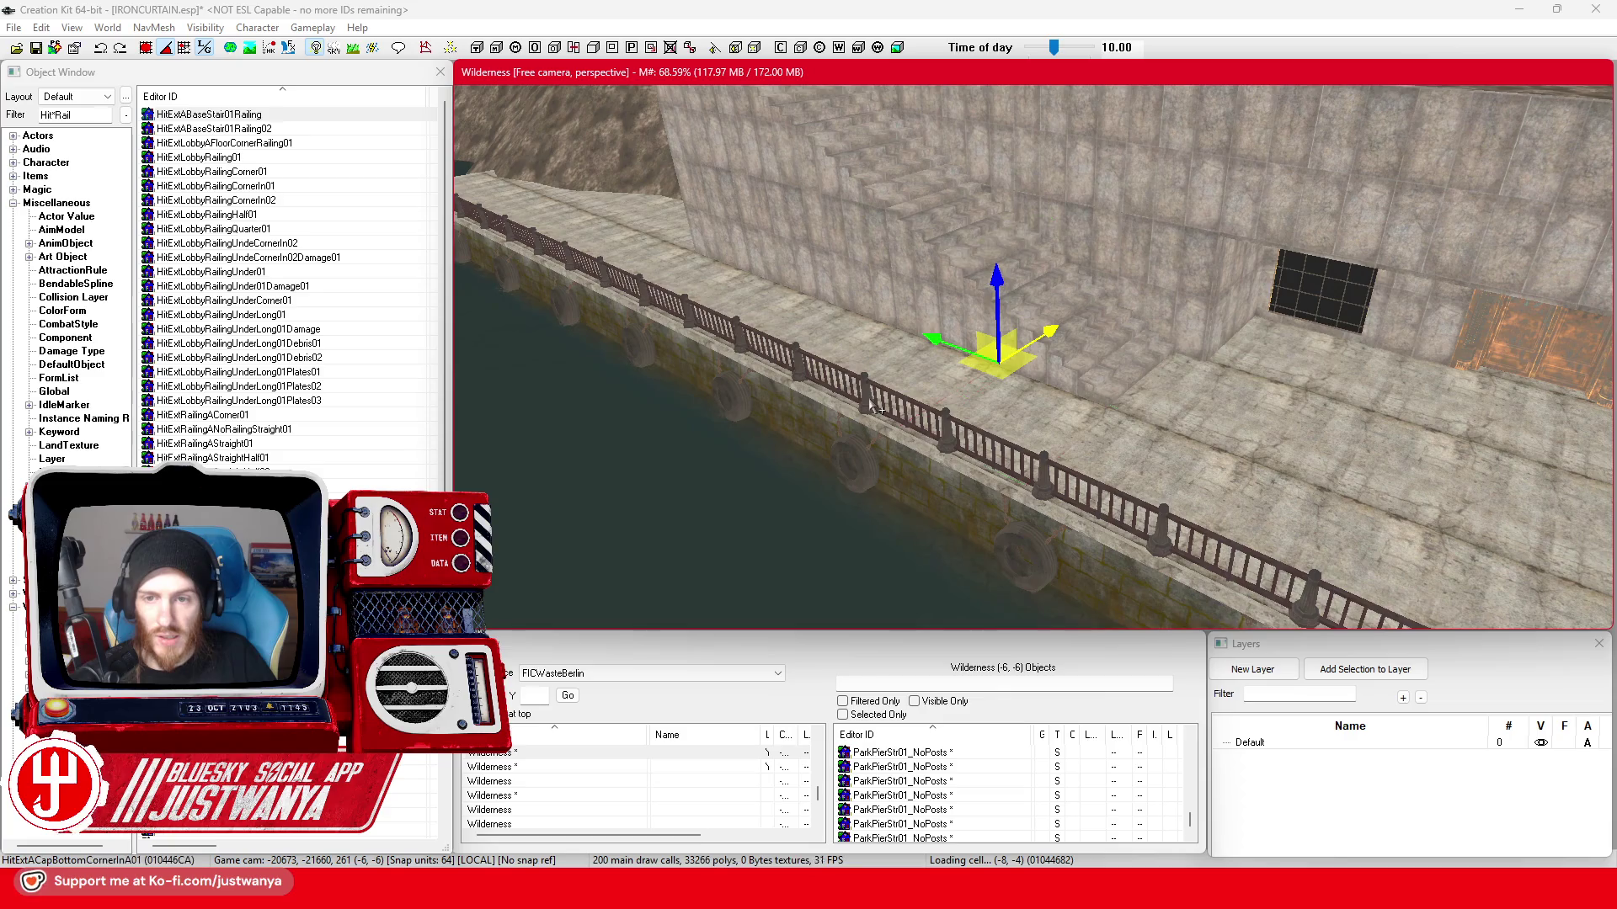
{"action": "left_click_drag", "start_coordinate": [1064, 353], "coordinate": [733, 442]}
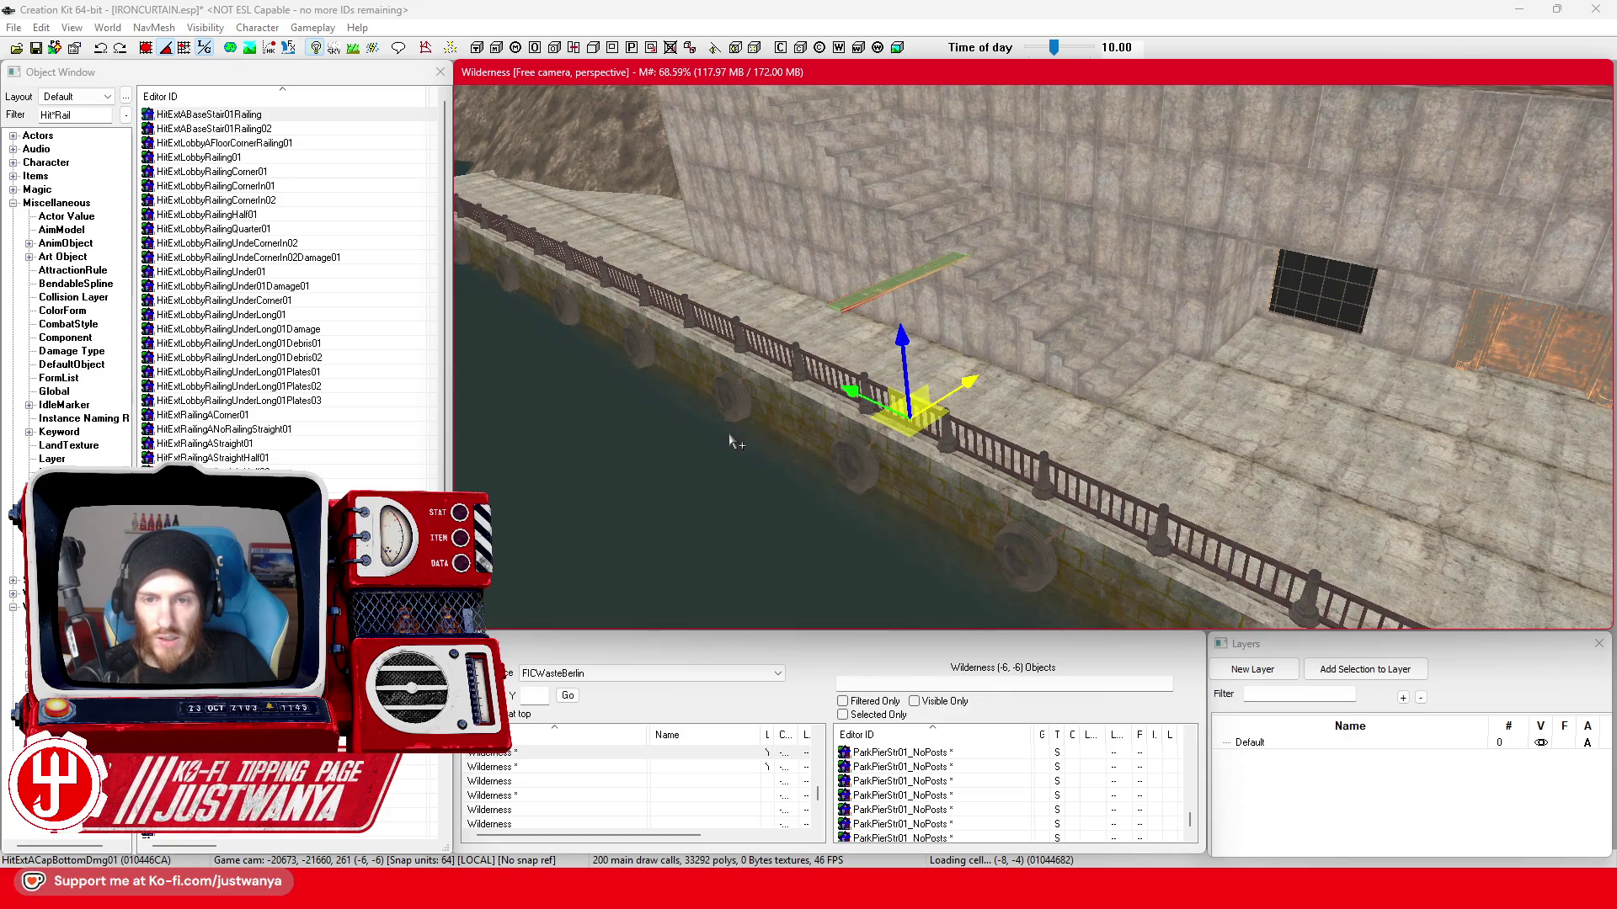
{"action": "key", "text": "Down"}
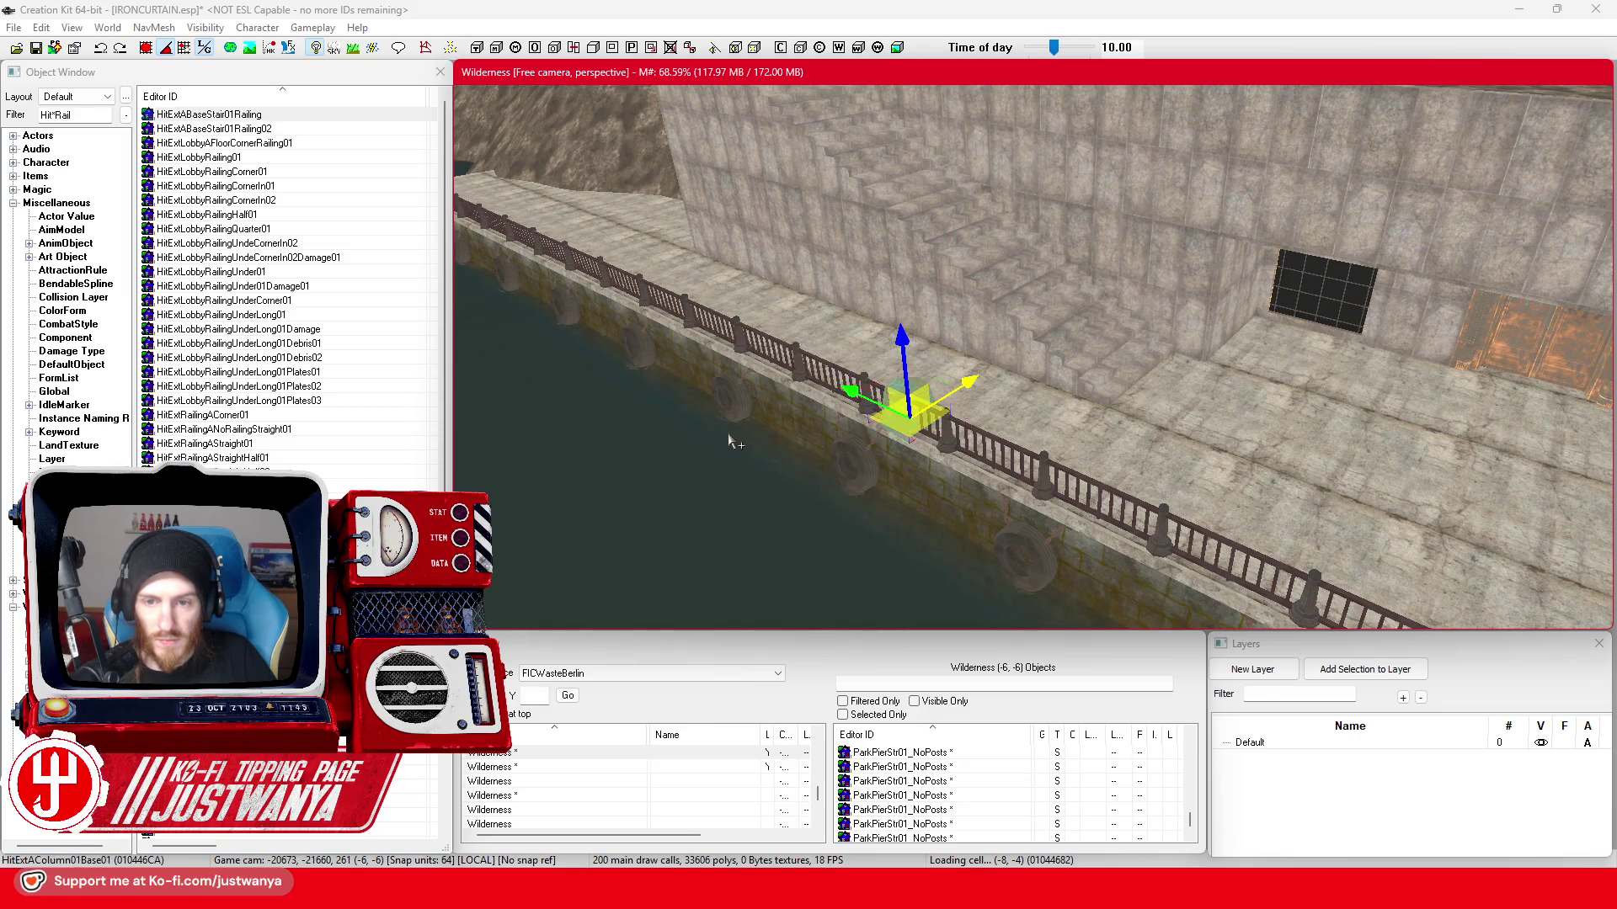
{"action": "key", "text": "Down"}
{"action": "key", "text": "Down"}
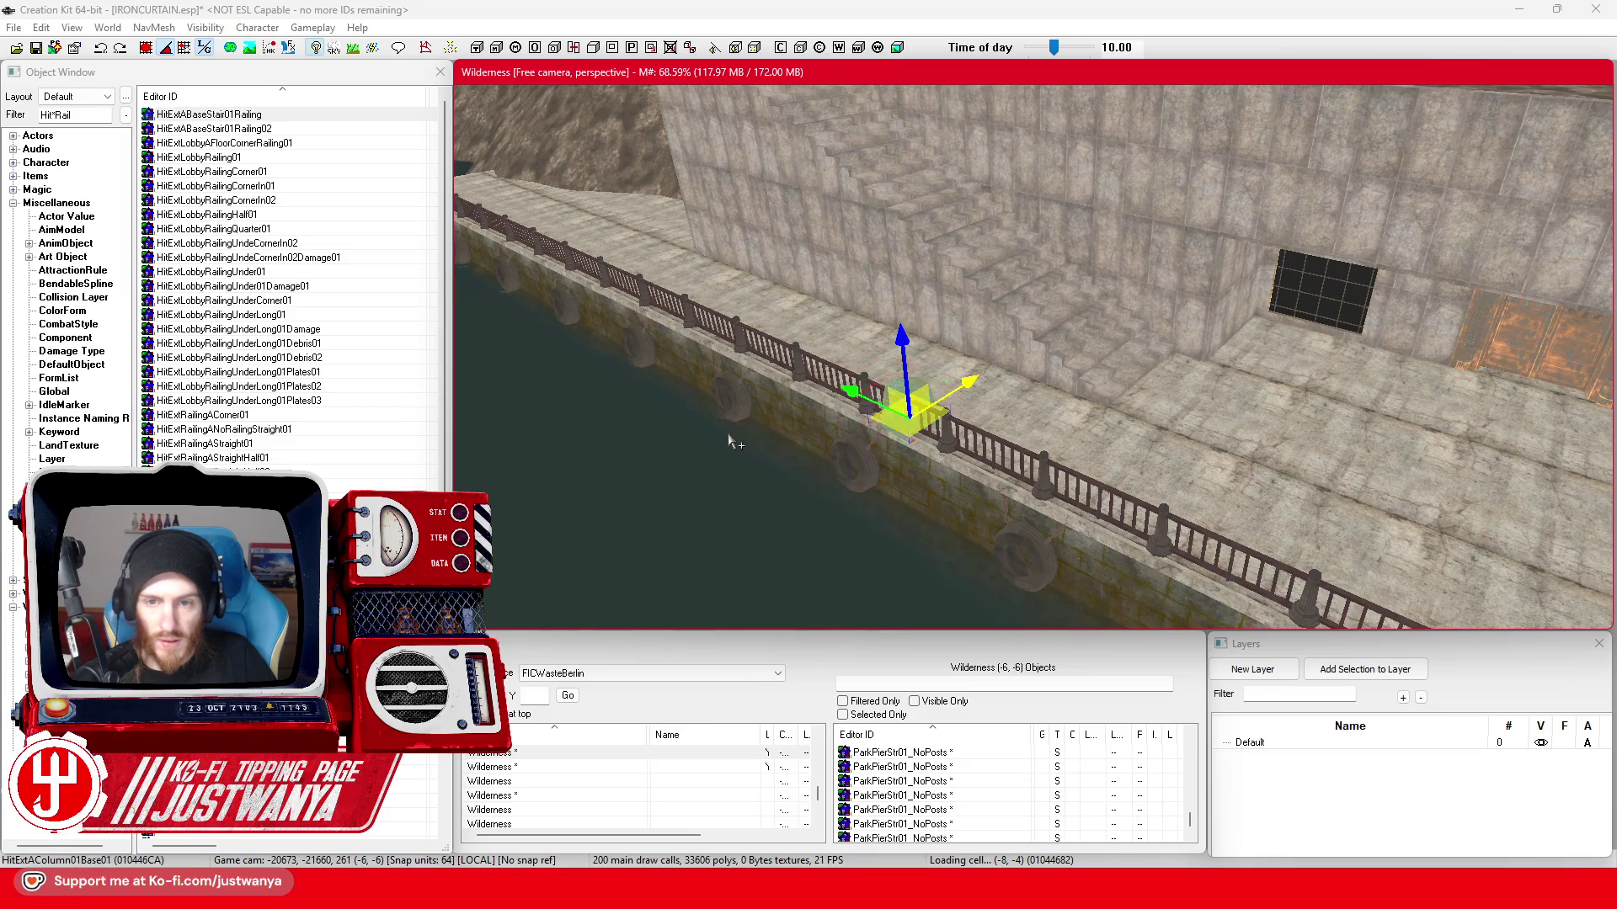
{"action": "key", "text": "Down"}
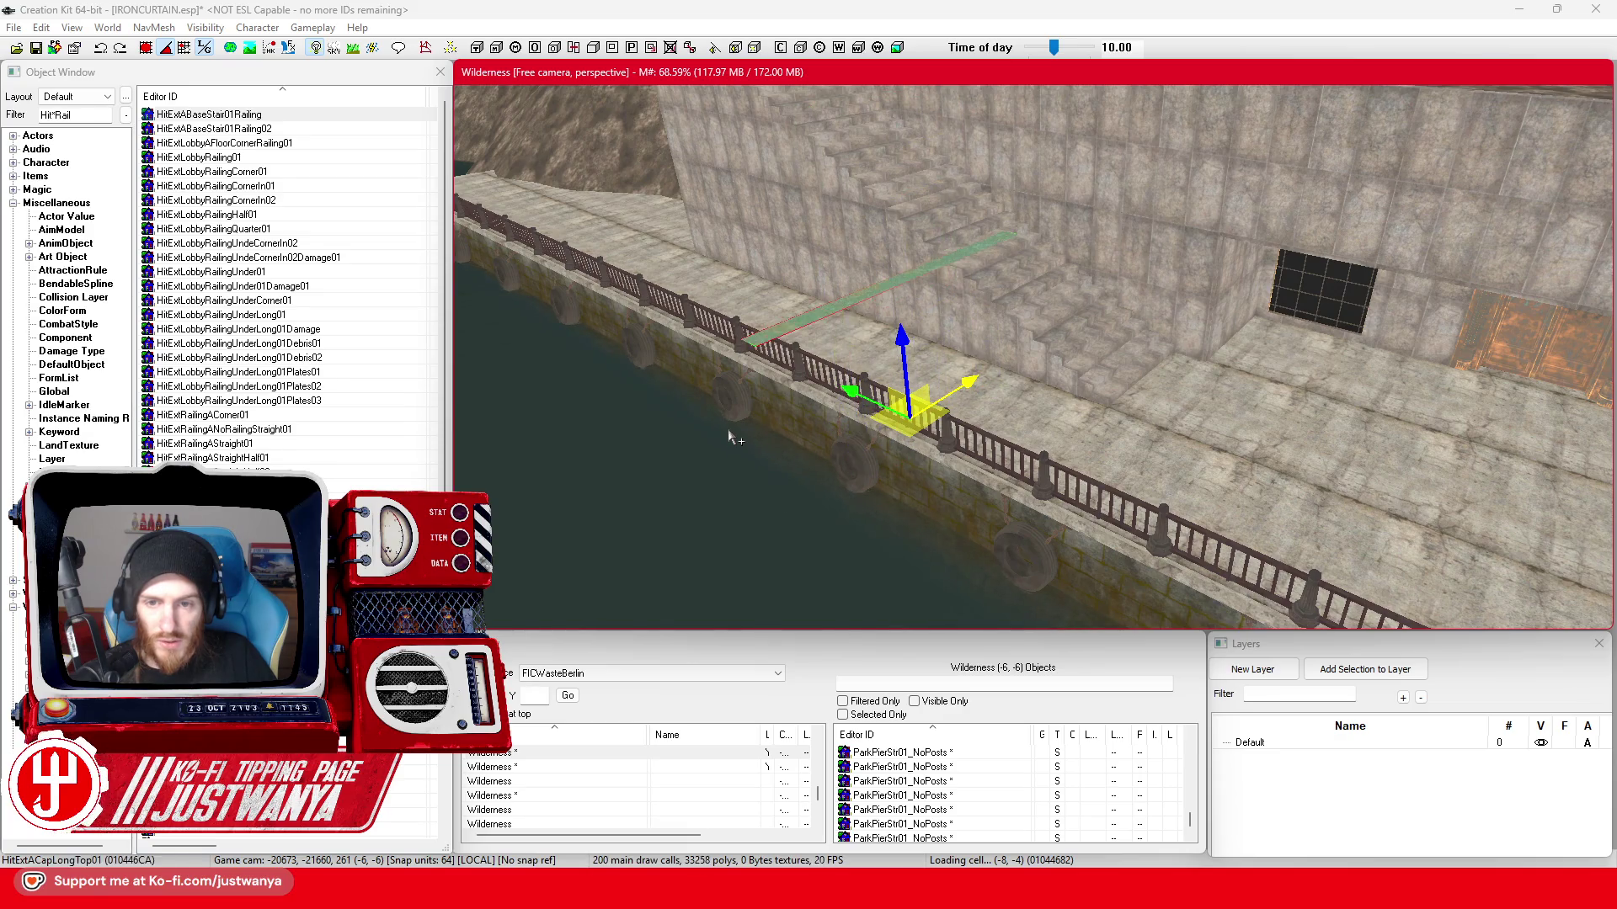
{"action": "key", "text": "Down"}
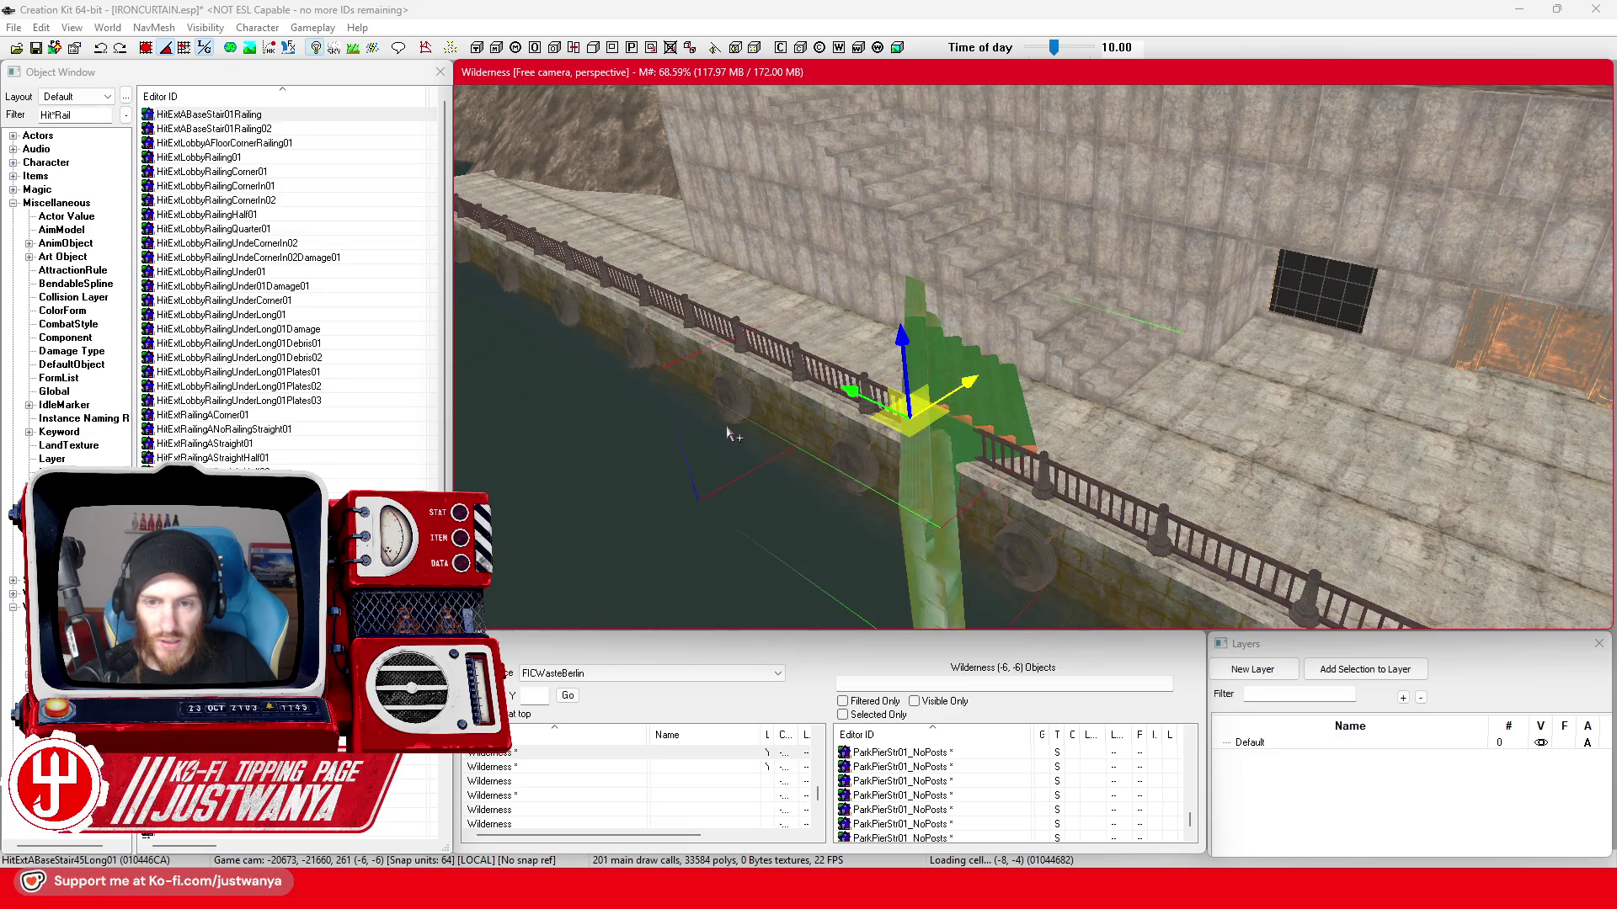
{"action": "key", "text": "Down"}
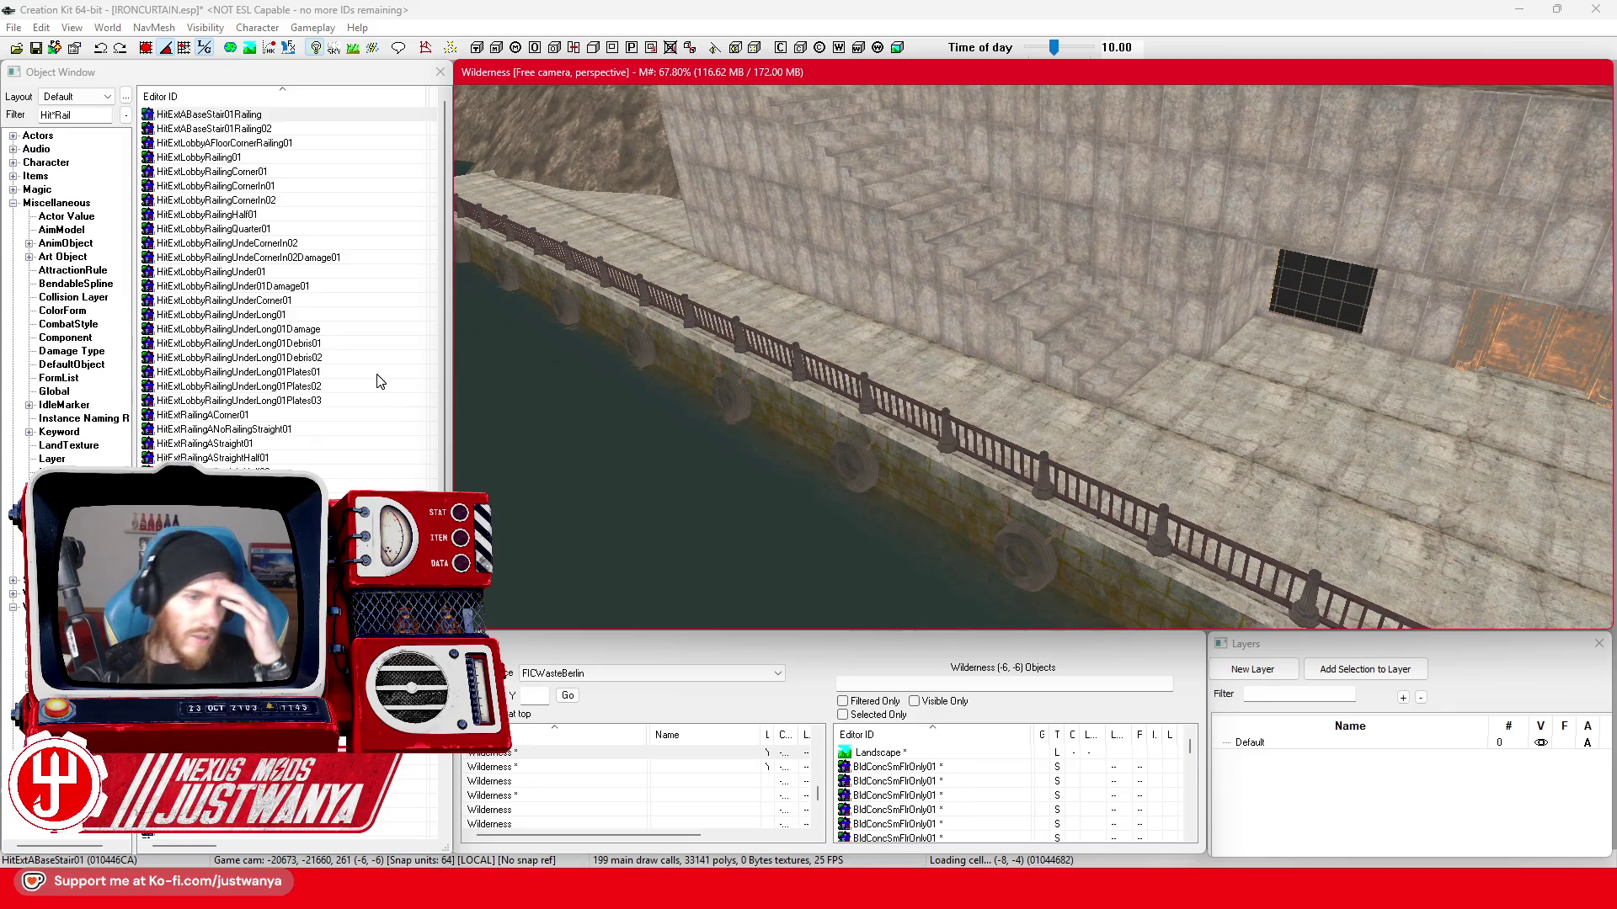
{"action": "left_click", "coordinate": [316, 144]}
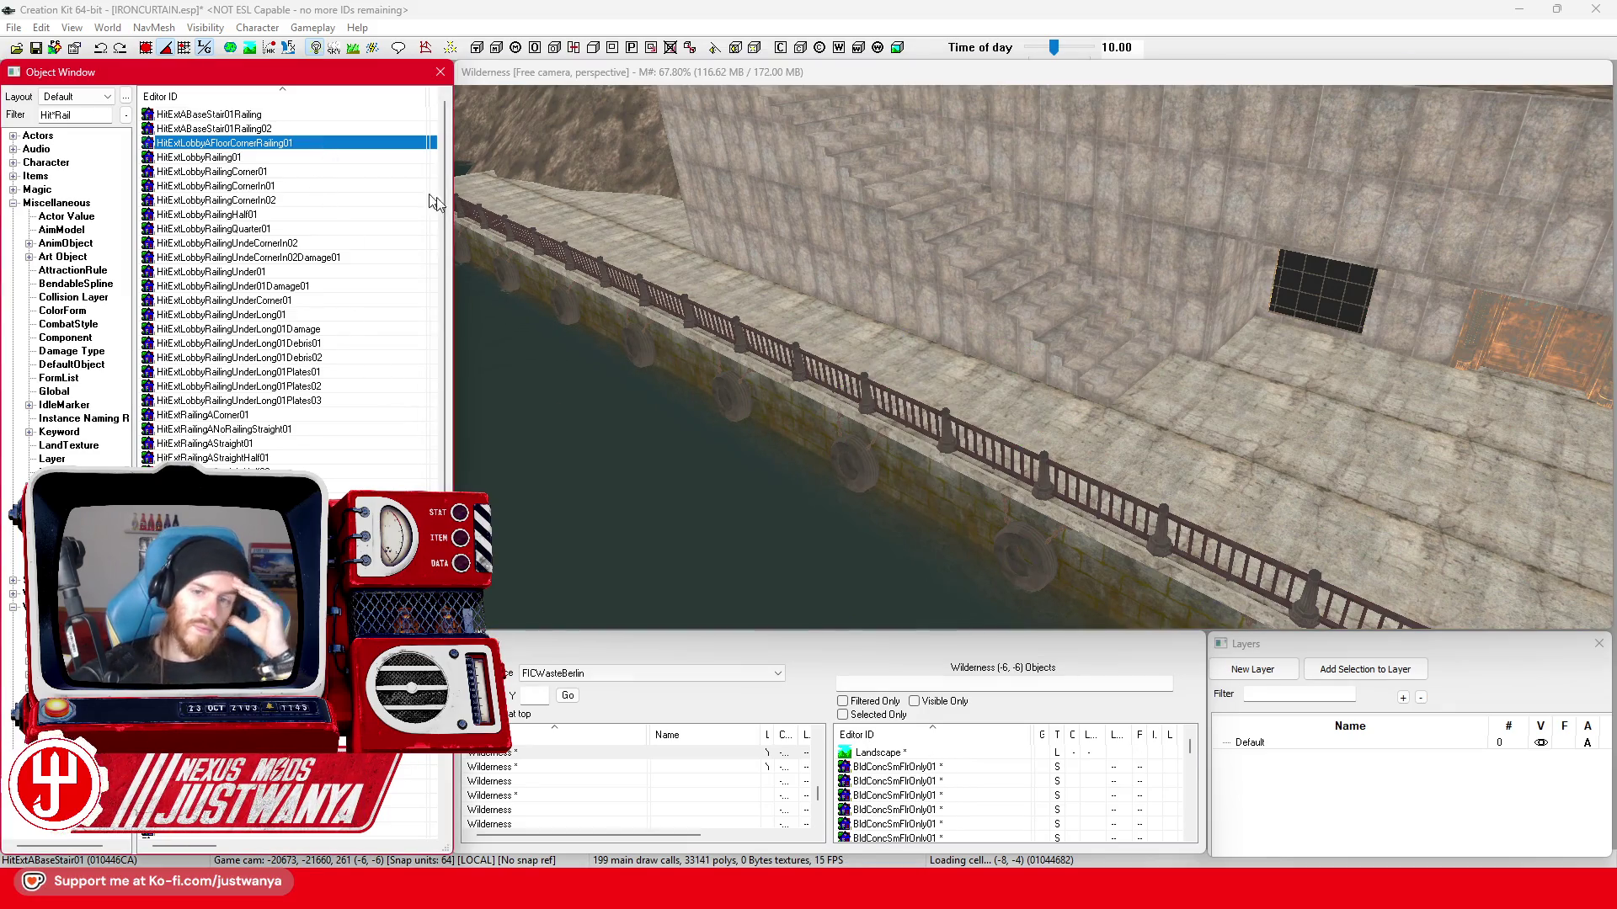
{"action": "left_click", "coordinate": [1140, 193]}
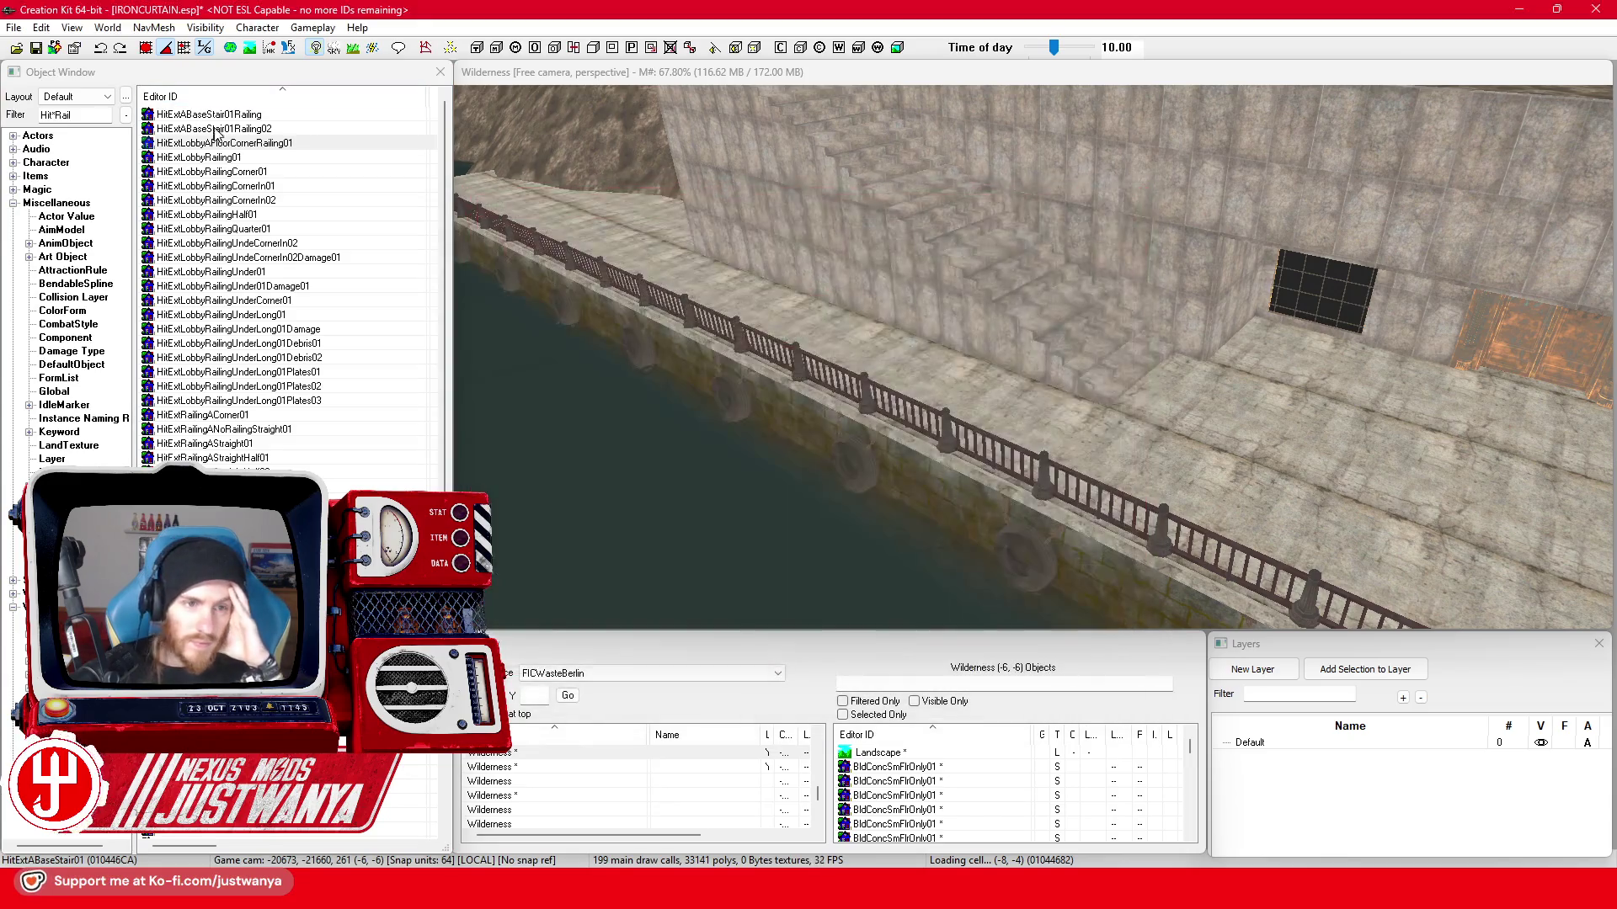
{"action": "key", "text": "Down"}
{"action": "key", "text": "Return"}
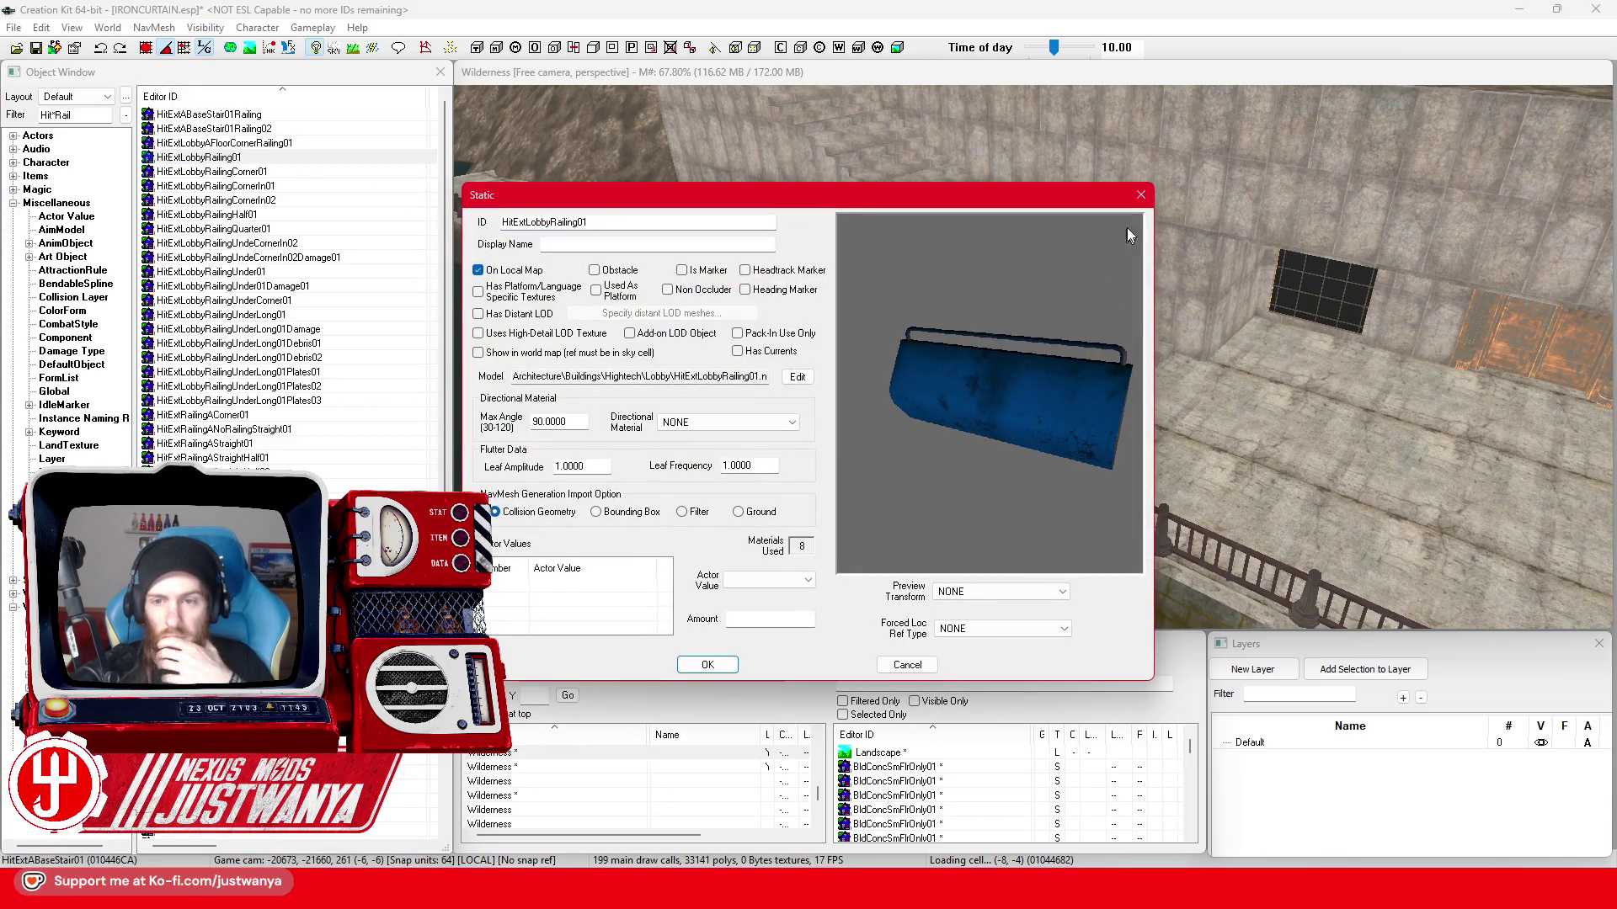
{"action": "left_click", "coordinate": [1140, 193]}
{"action": "left_click", "coordinate": [319, 230]}
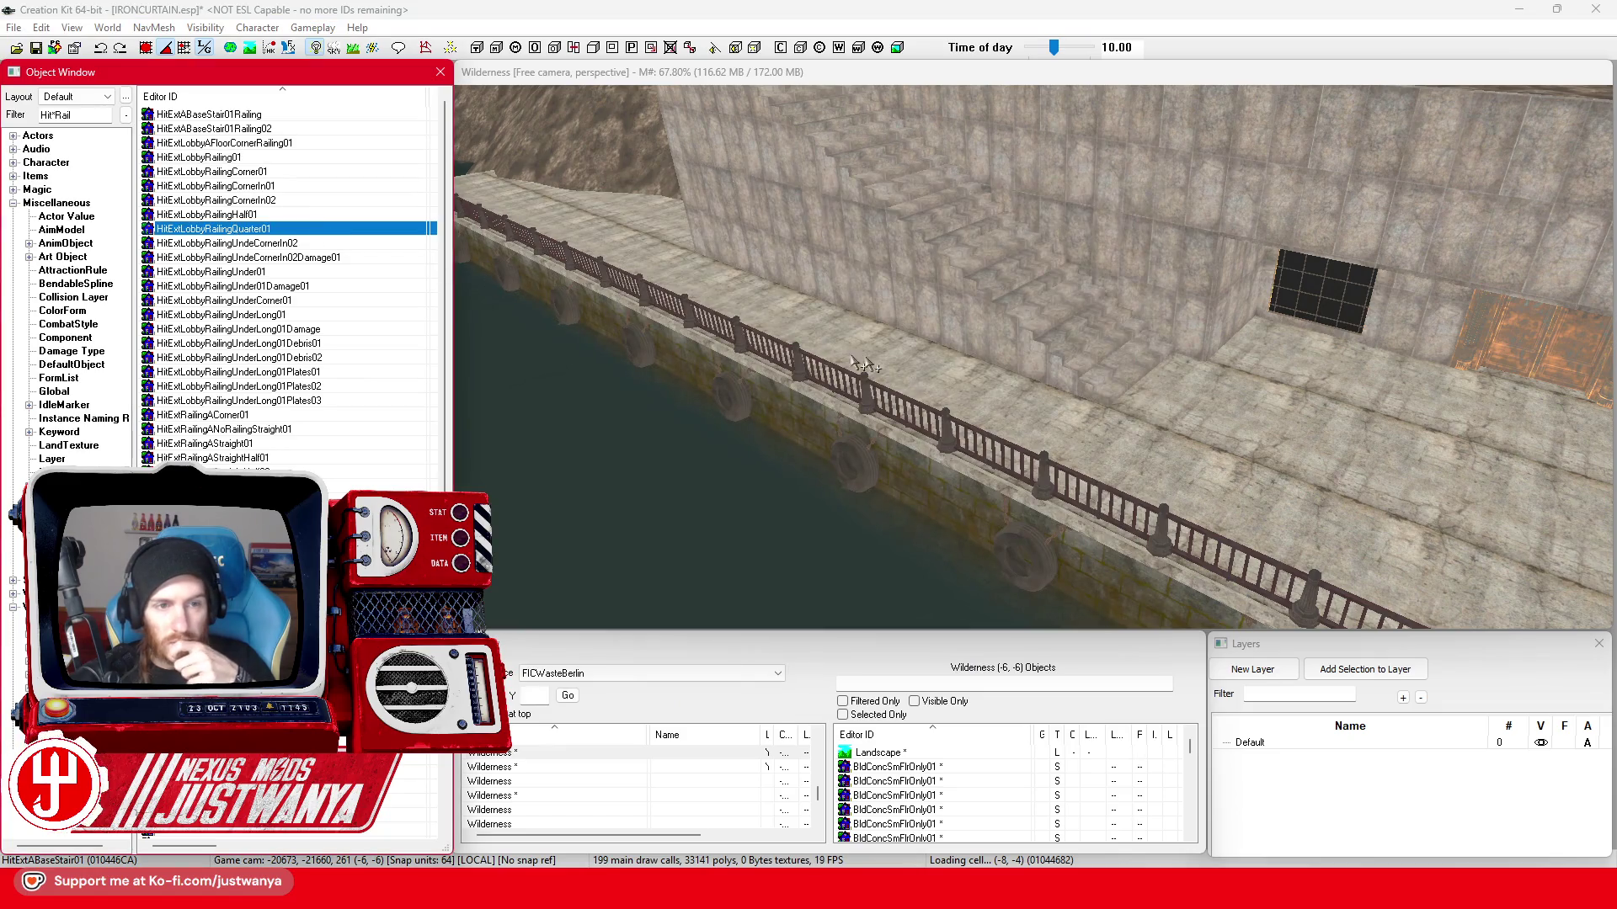
{"action": "double_click", "coordinate": [341, 235]}
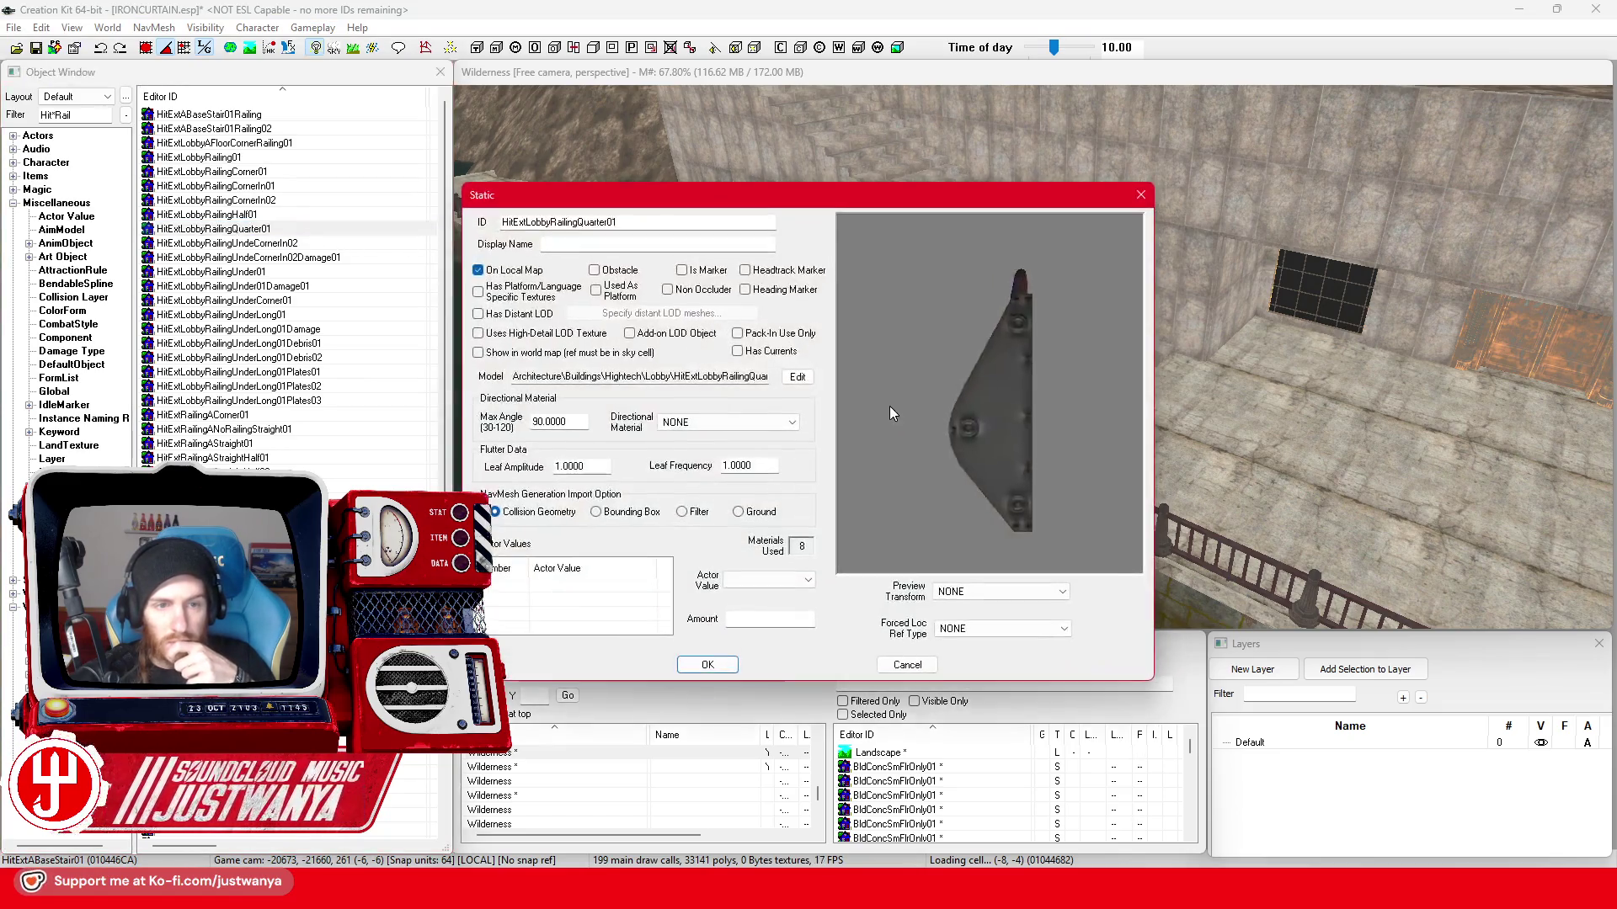
{"action": "left_click", "coordinate": [1140, 196]}
{"action": "left_click", "coordinate": [324, 273]}
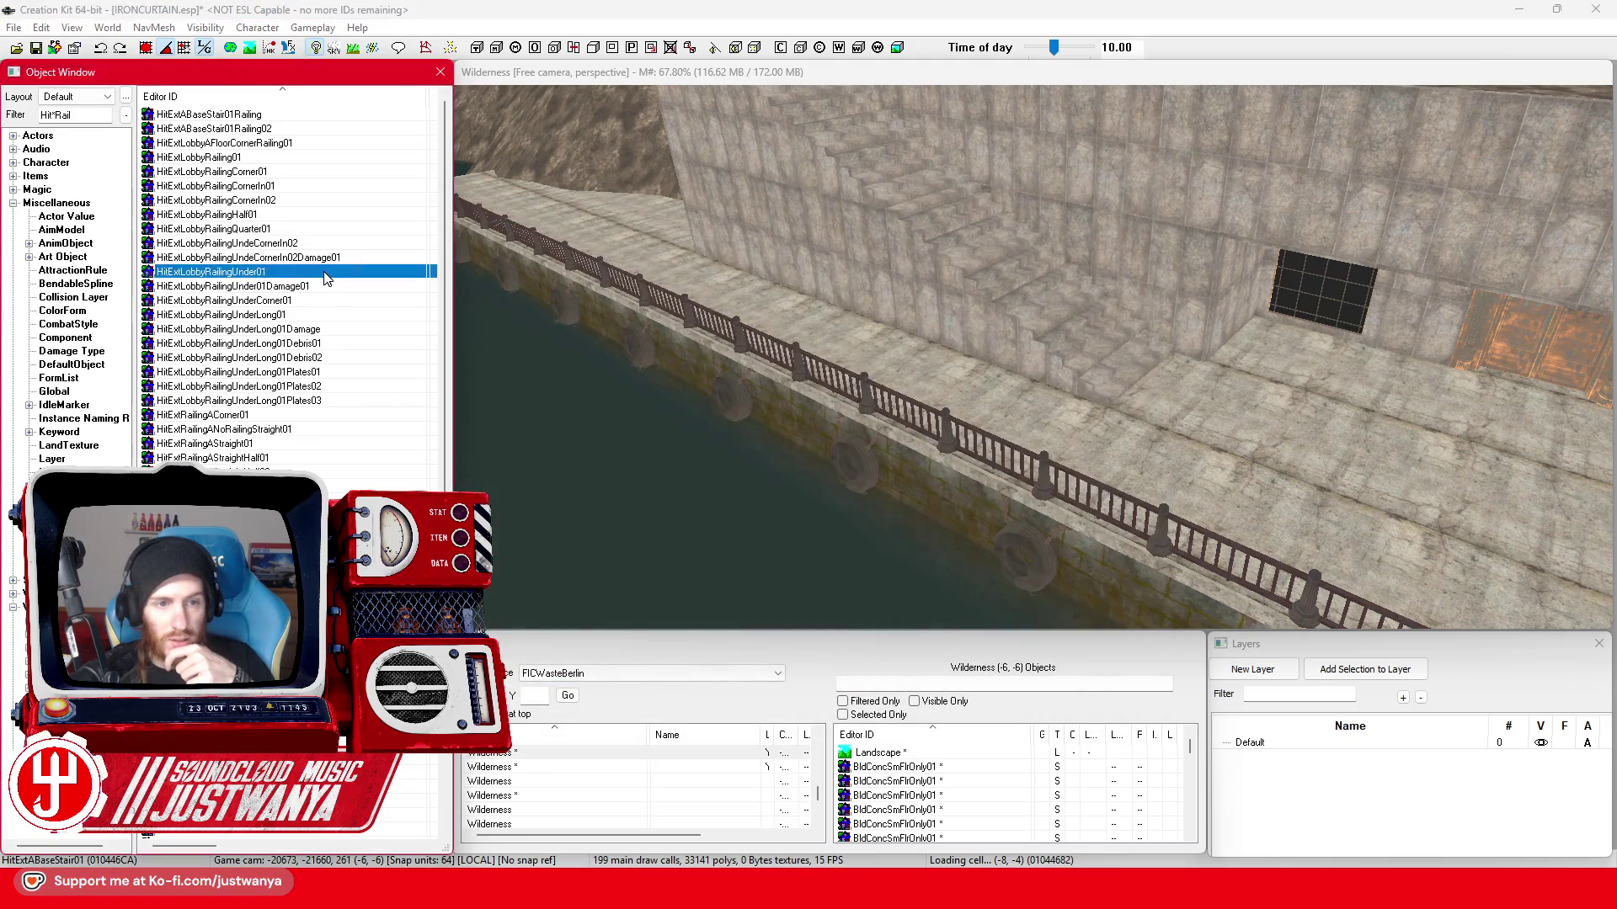
{"action": "key", "text": "Return"}
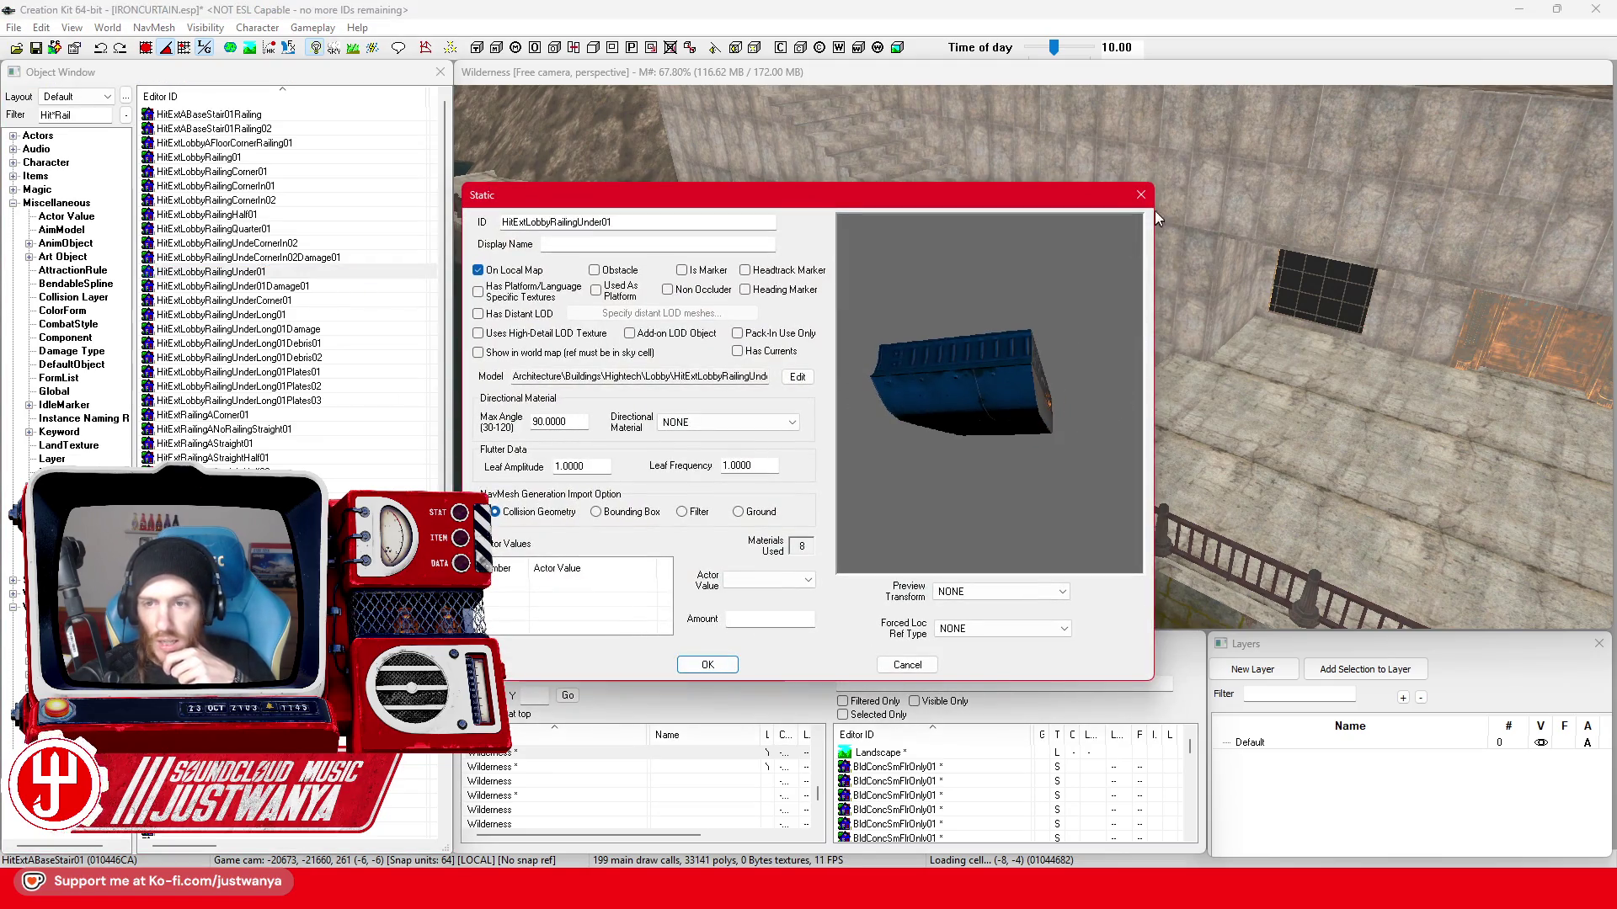
{"action": "left_click", "coordinate": [1133, 198]}
{"action": "left_click", "coordinate": [305, 419]}
{"action": "key", "text": "Return"}
{"action": "left_click", "coordinate": [1141, 195]}
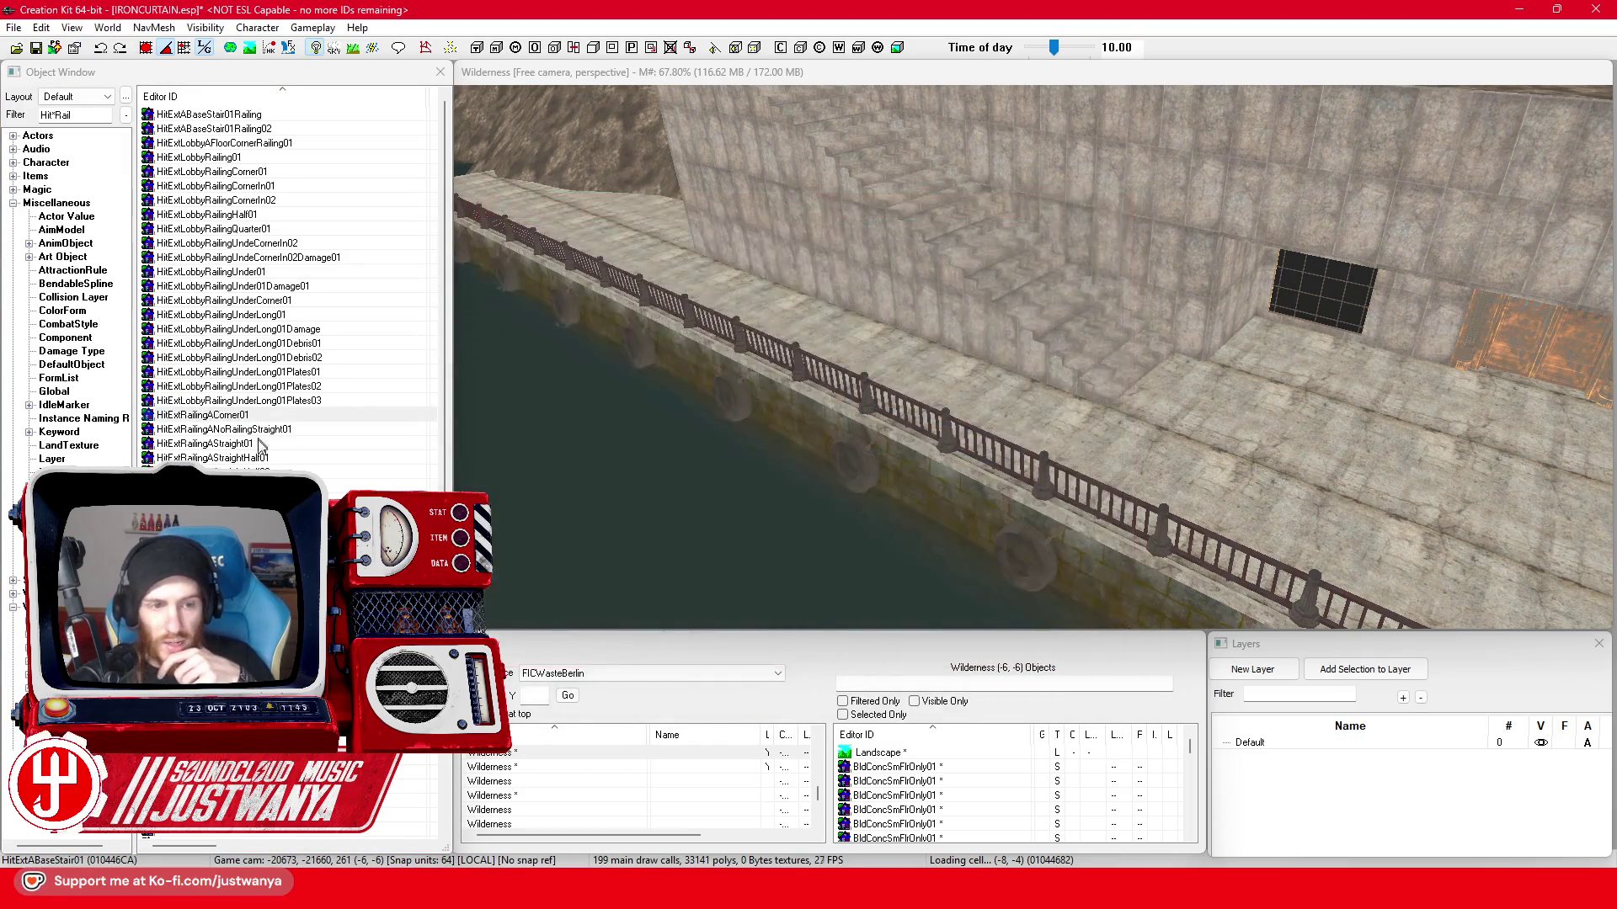
{"action": "double_click", "coordinate": [274, 446]}
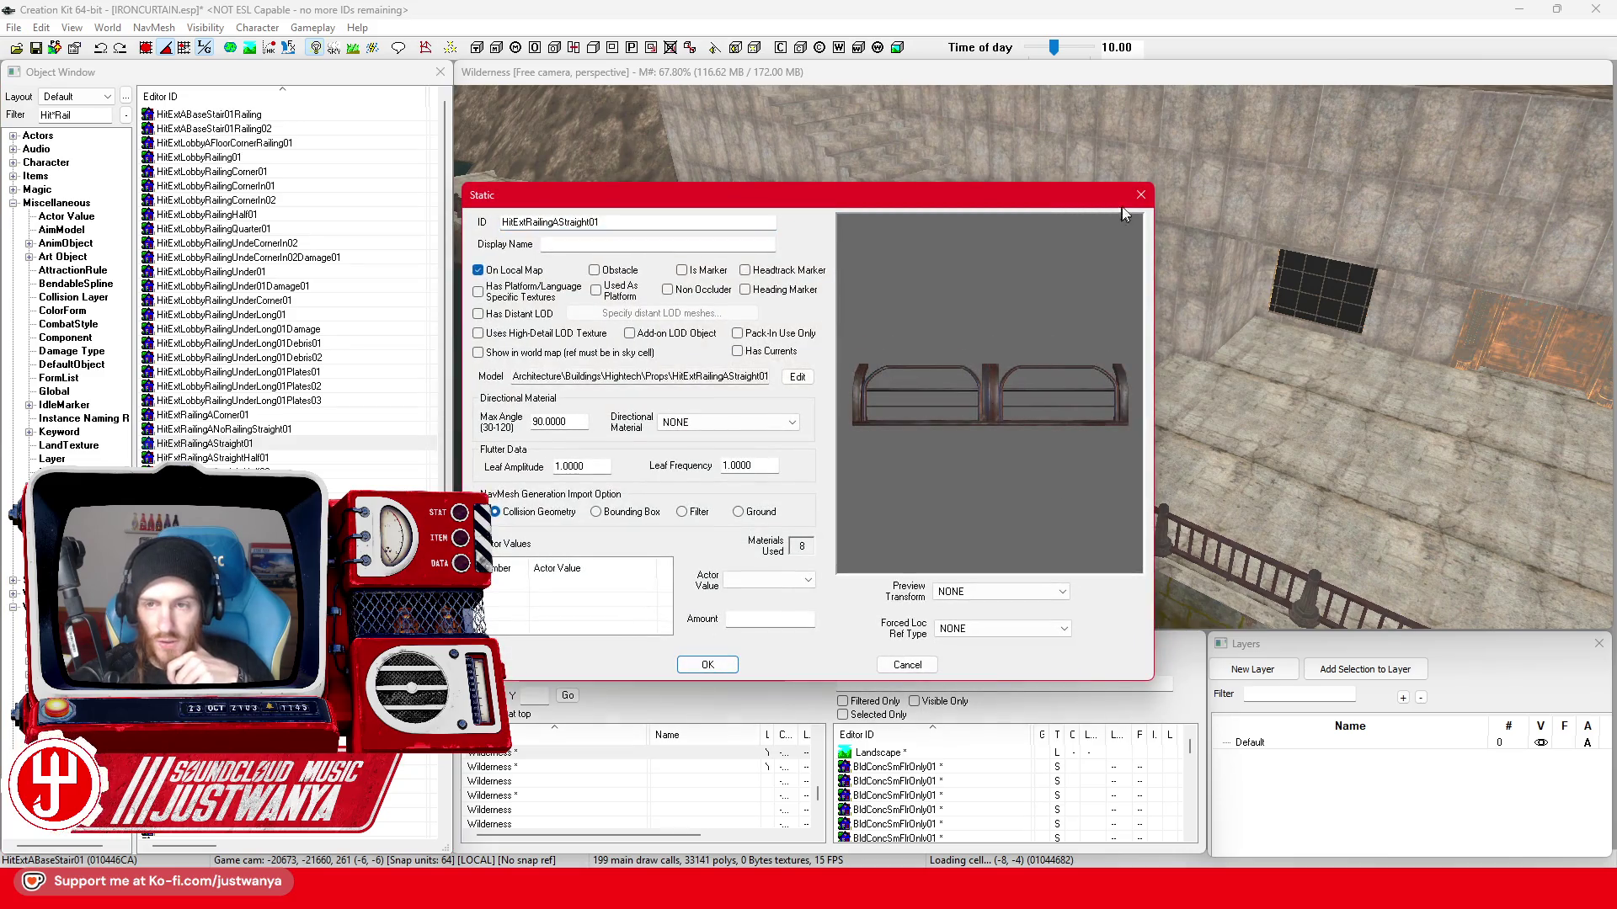
{"action": "left_click", "coordinate": [1141, 195]}
{"action": "scroll", "coordinate": [290, 354], "scroll_direction": "down", "scroll_amount": 2}
{"action": "left_click", "coordinate": [255, 419]}
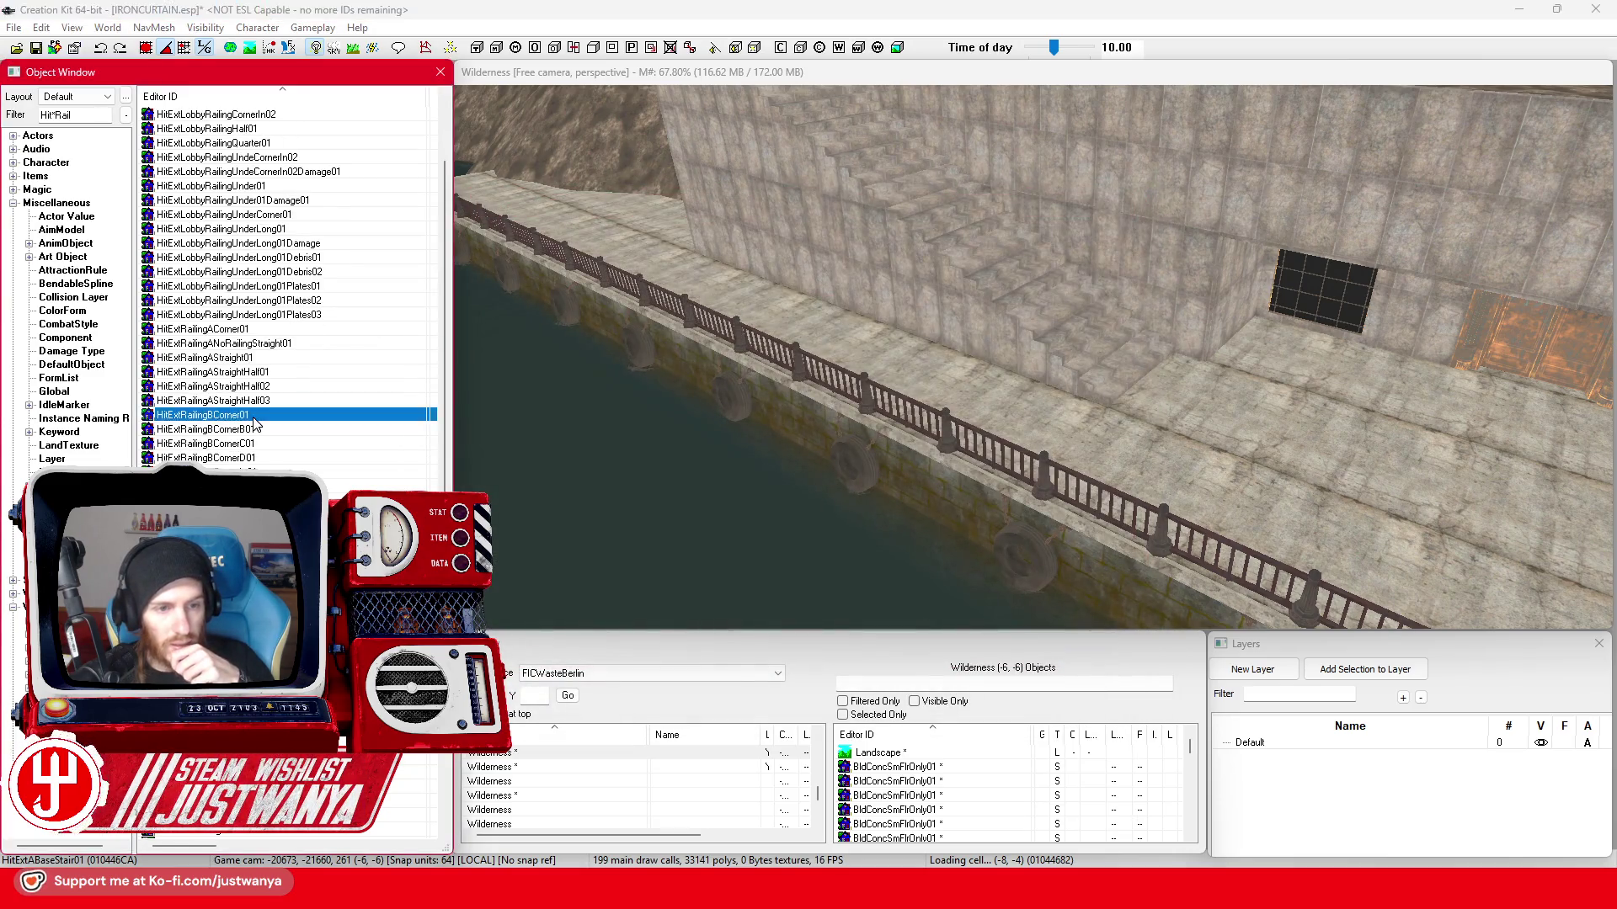
{"action": "double_click", "coordinate": [256, 418]}
{"action": "left_click", "coordinate": [1141, 195]}
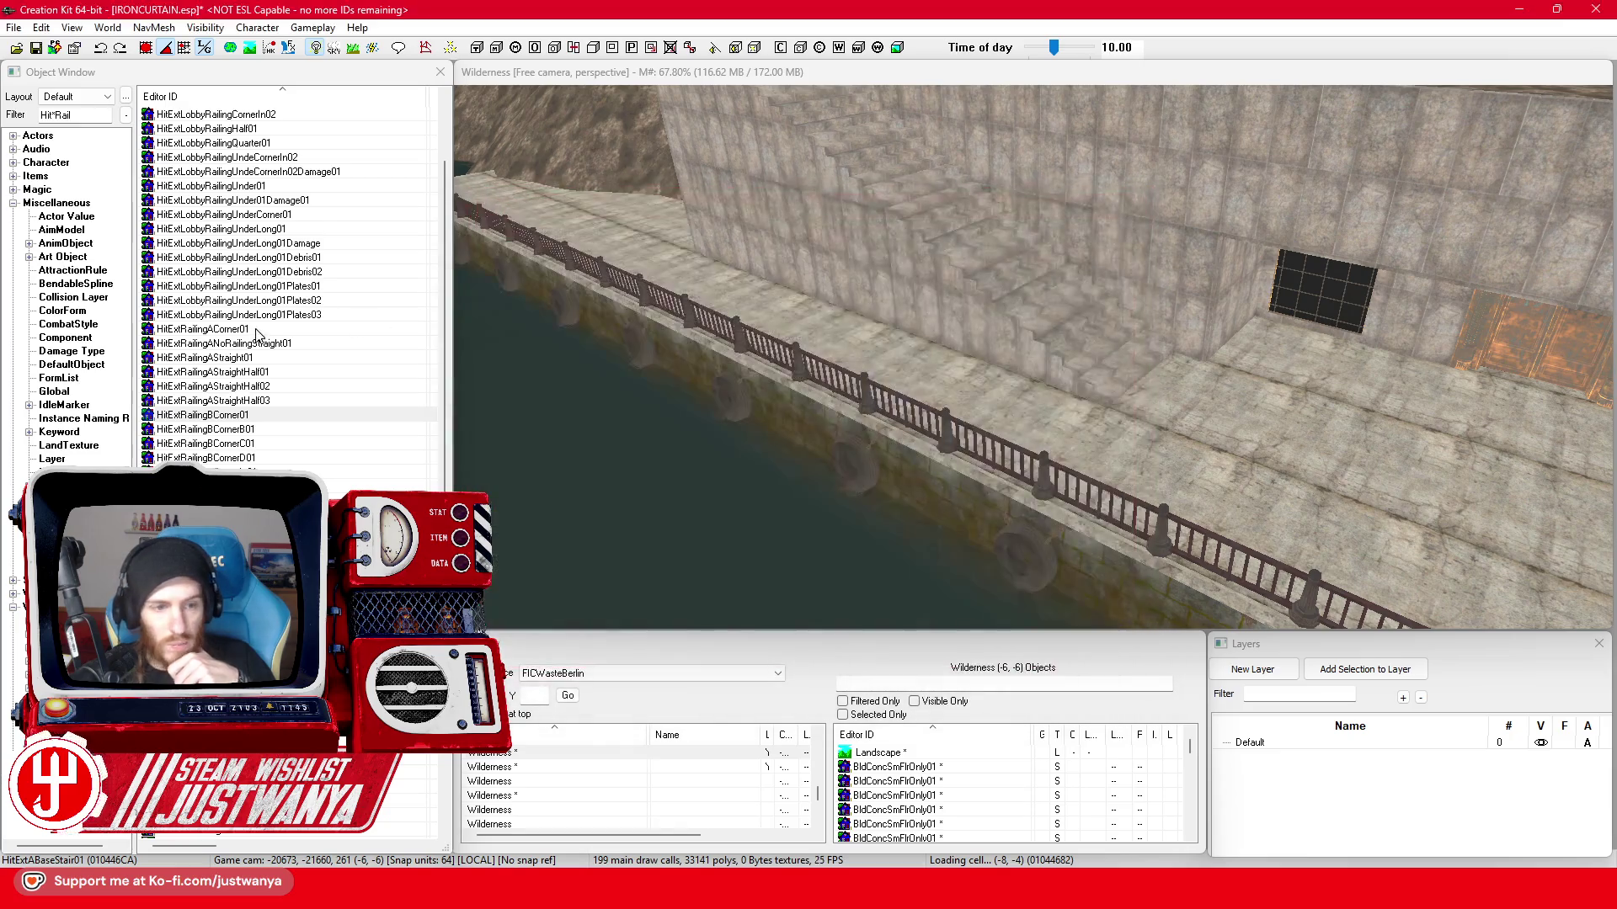
{"action": "scroll", "coordinate": [255, 334], "scroll_direction": "down", "scroll_amount": 2}
{"action": "double_click", "coordinate": [254, 430]}
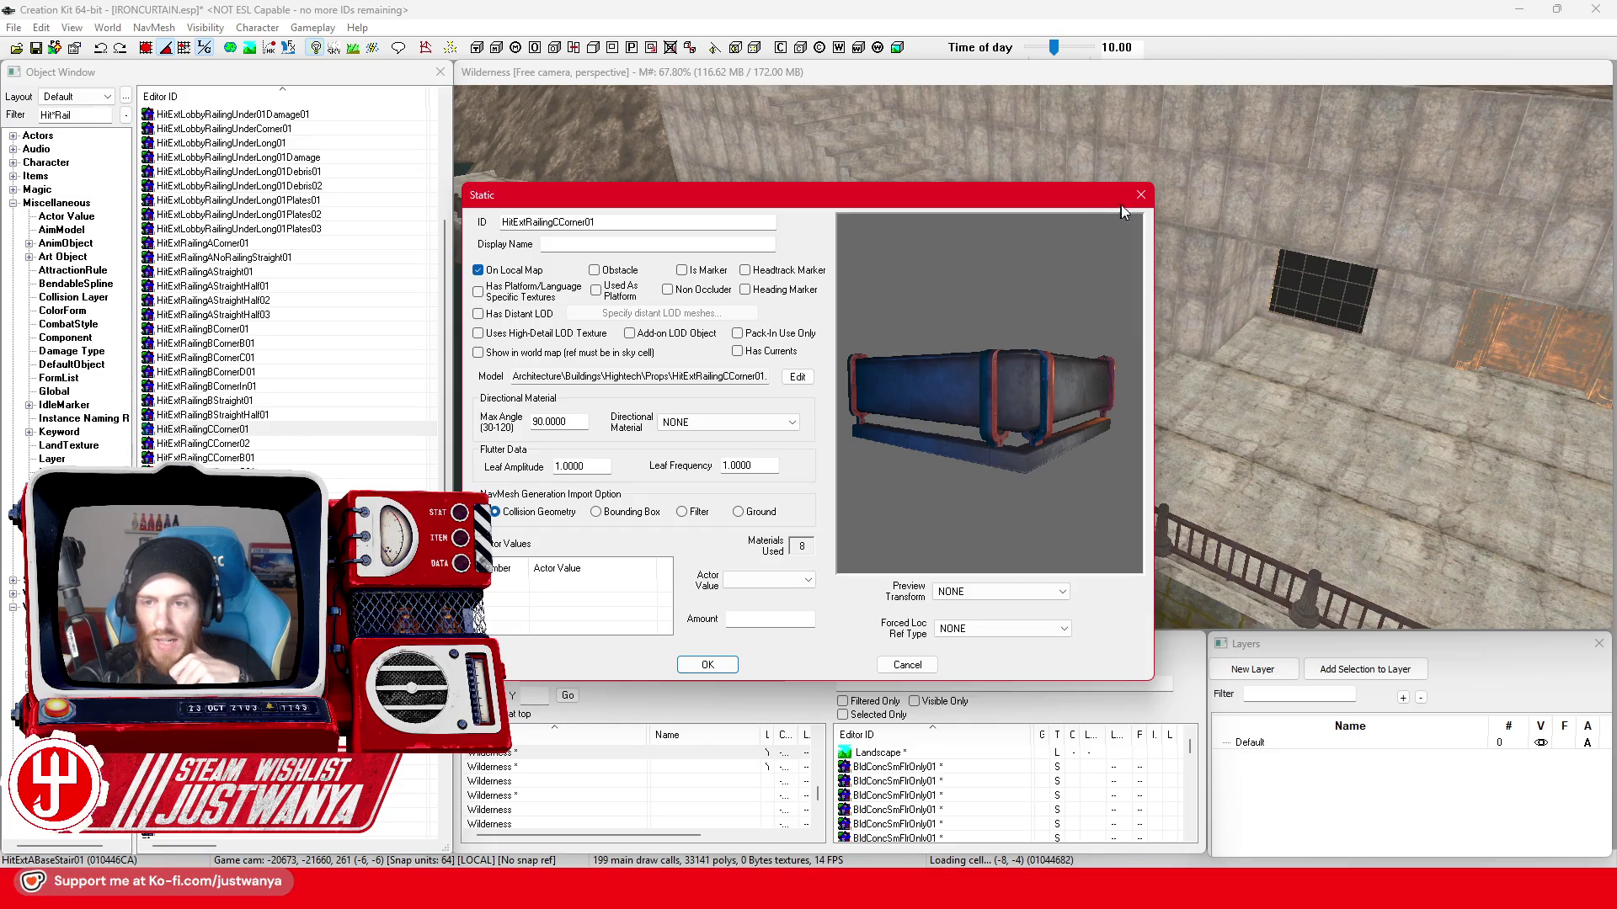
{"action": "left_click", "coordinate": [1140, 195]}
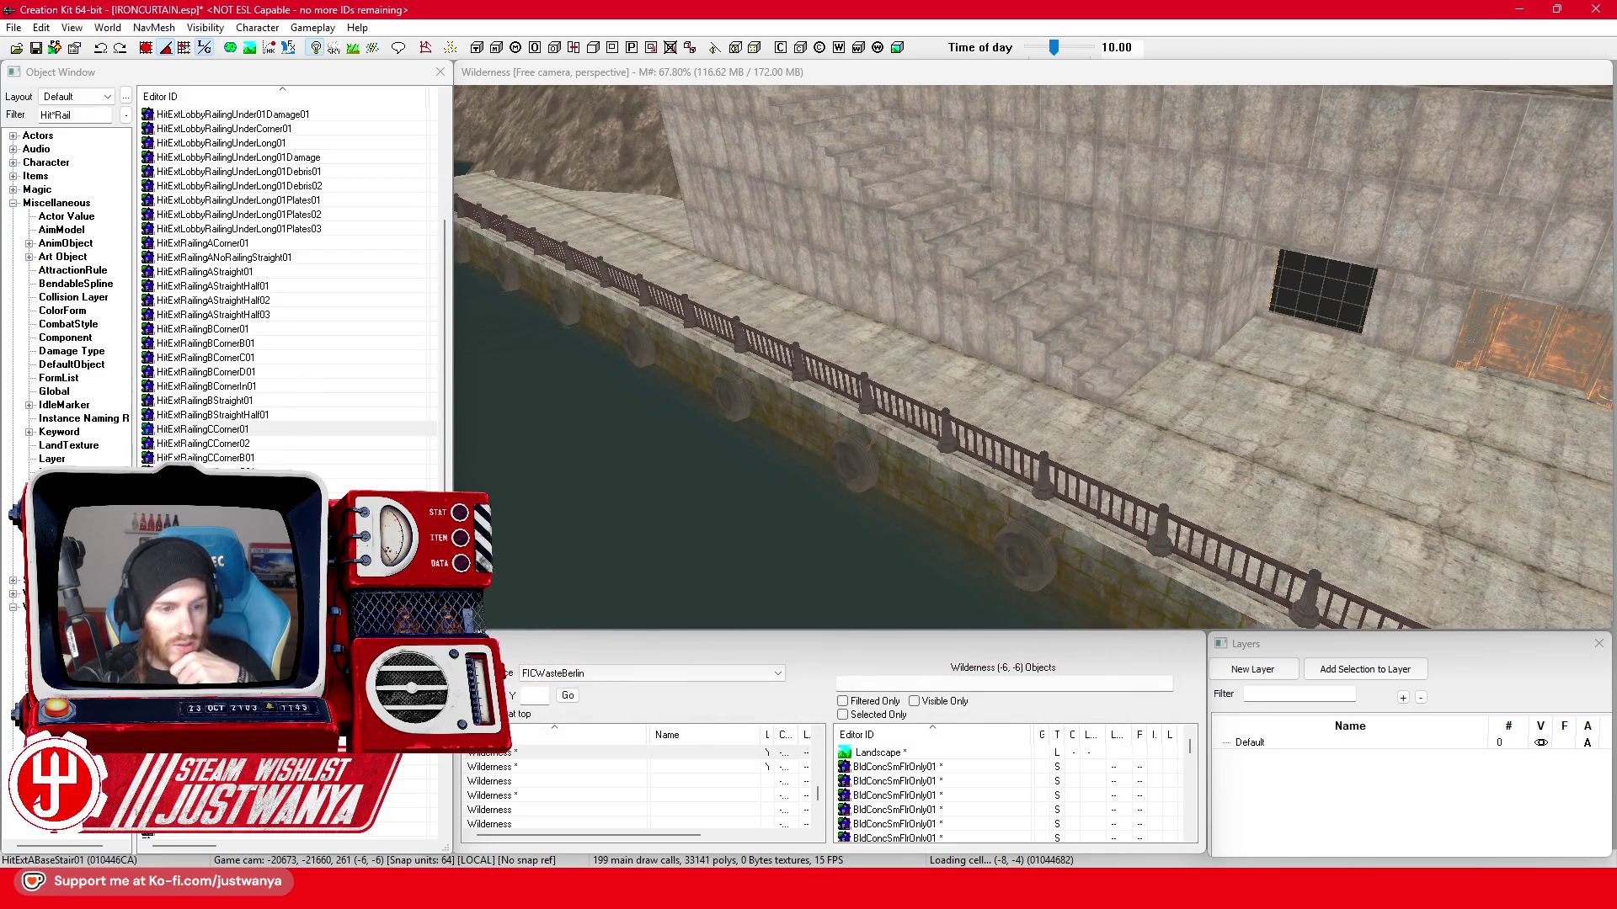
{"action": "left_click_drag", "start_coordinate": [202, 430], "coordinate": [506, 477]}
- Drop a C corner railing by the stairs and swap it for HitExtRailingCStraightLong01
{"action": "left_click_drag", "start_coordinate": [1038, 427], "coordinate": [1017, 382]}
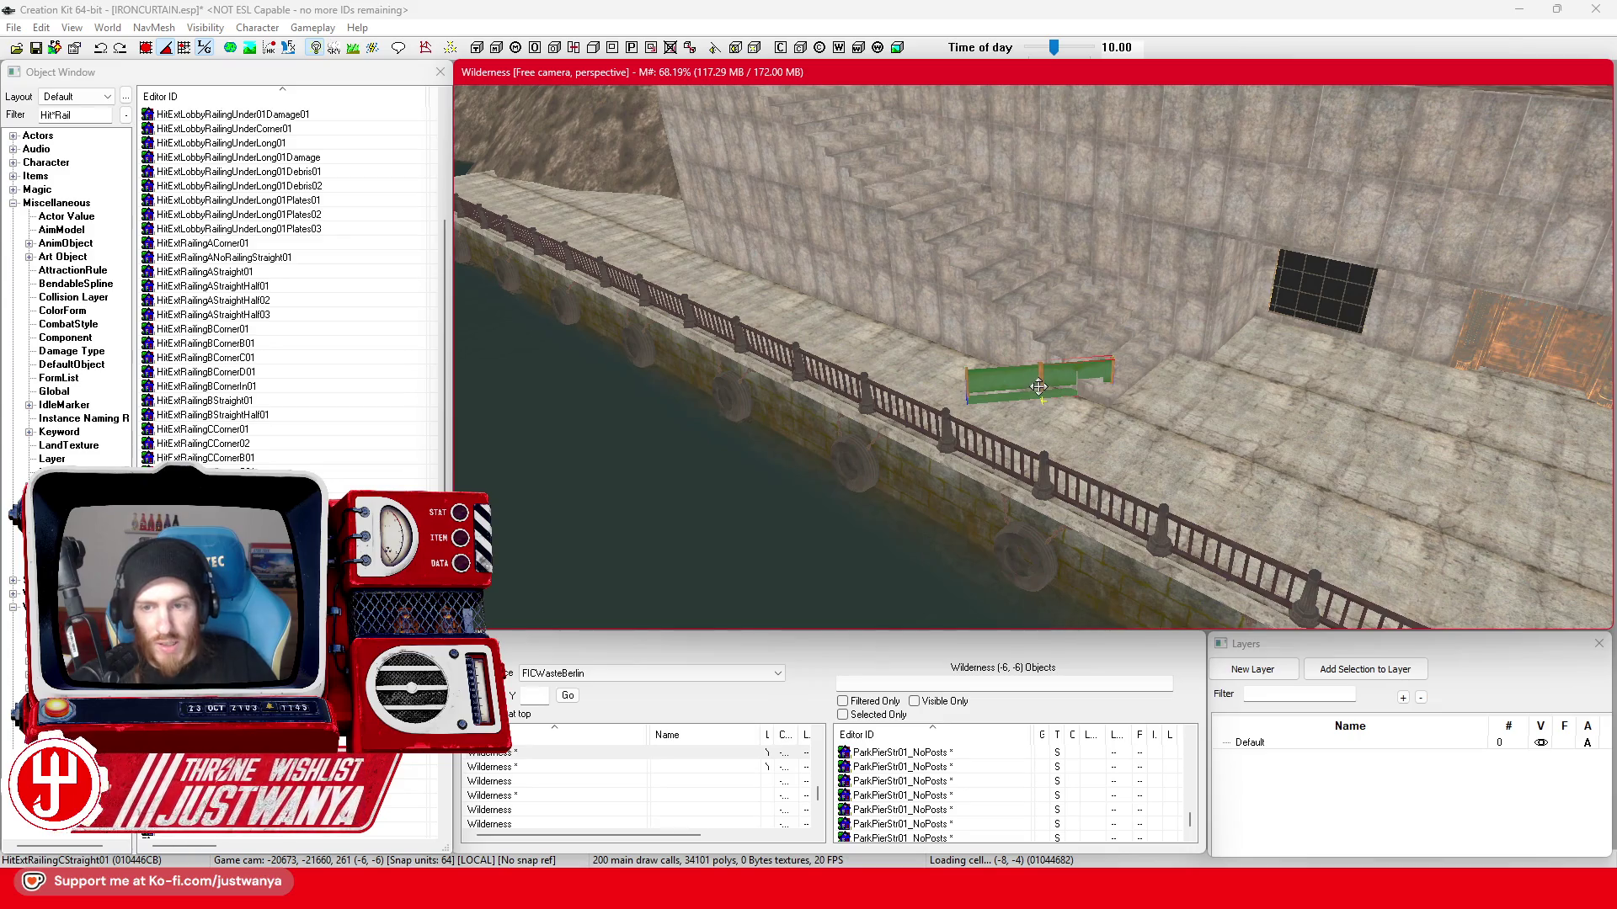
{"action": "scroll", "coordinate": [960, 461], "scroll_direction": "up", "scroll_amount": 3}
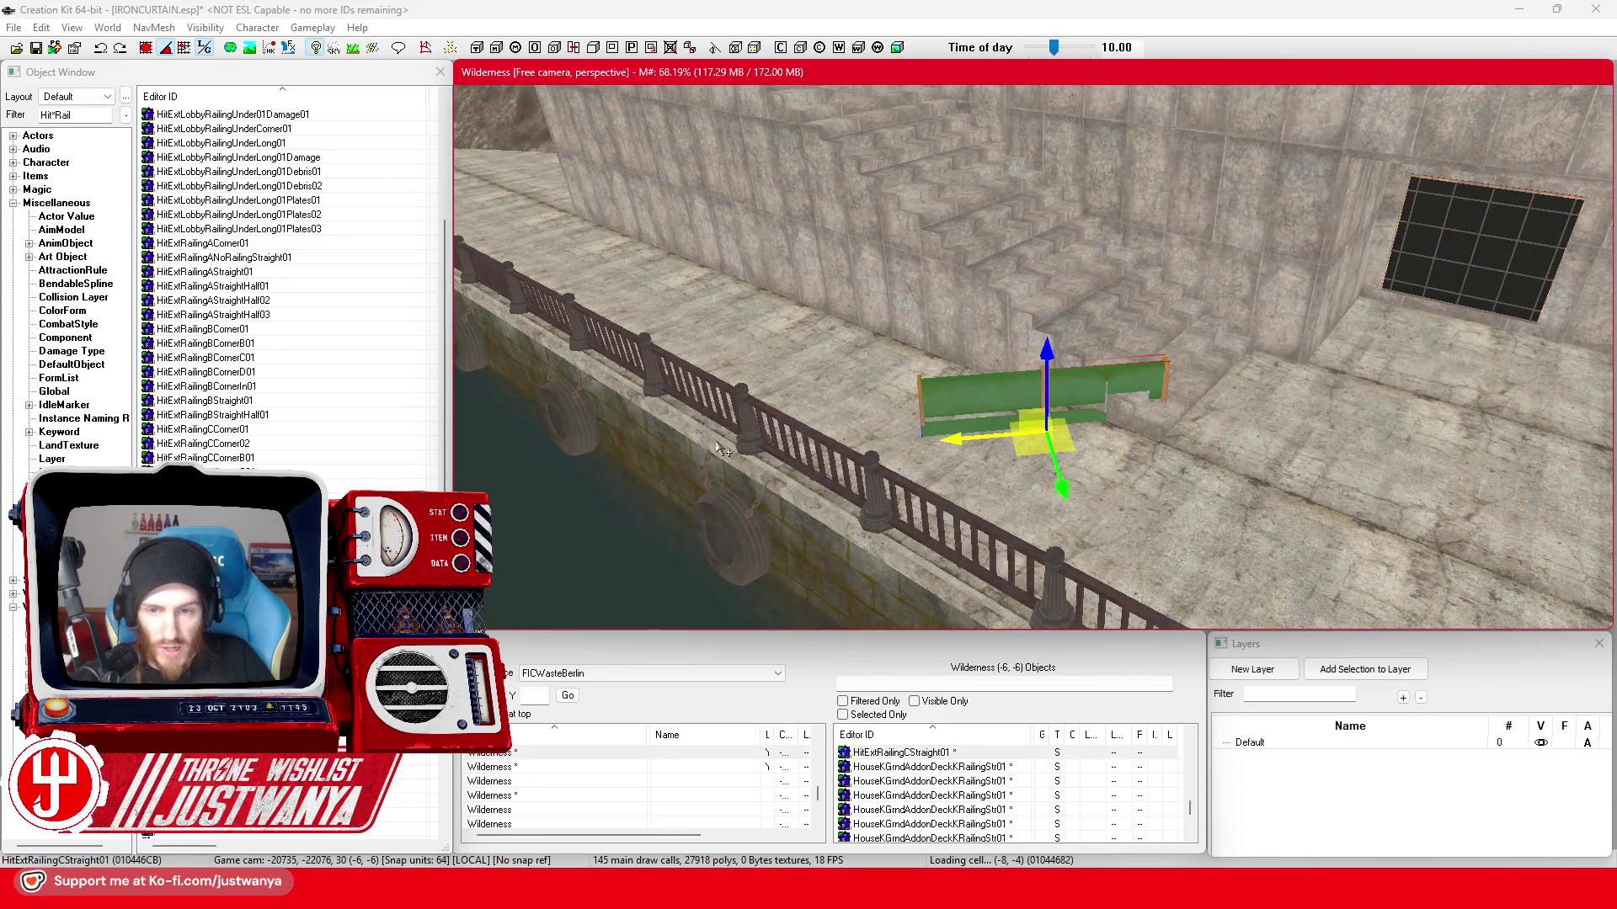
{"action": "key", "text": "e"}
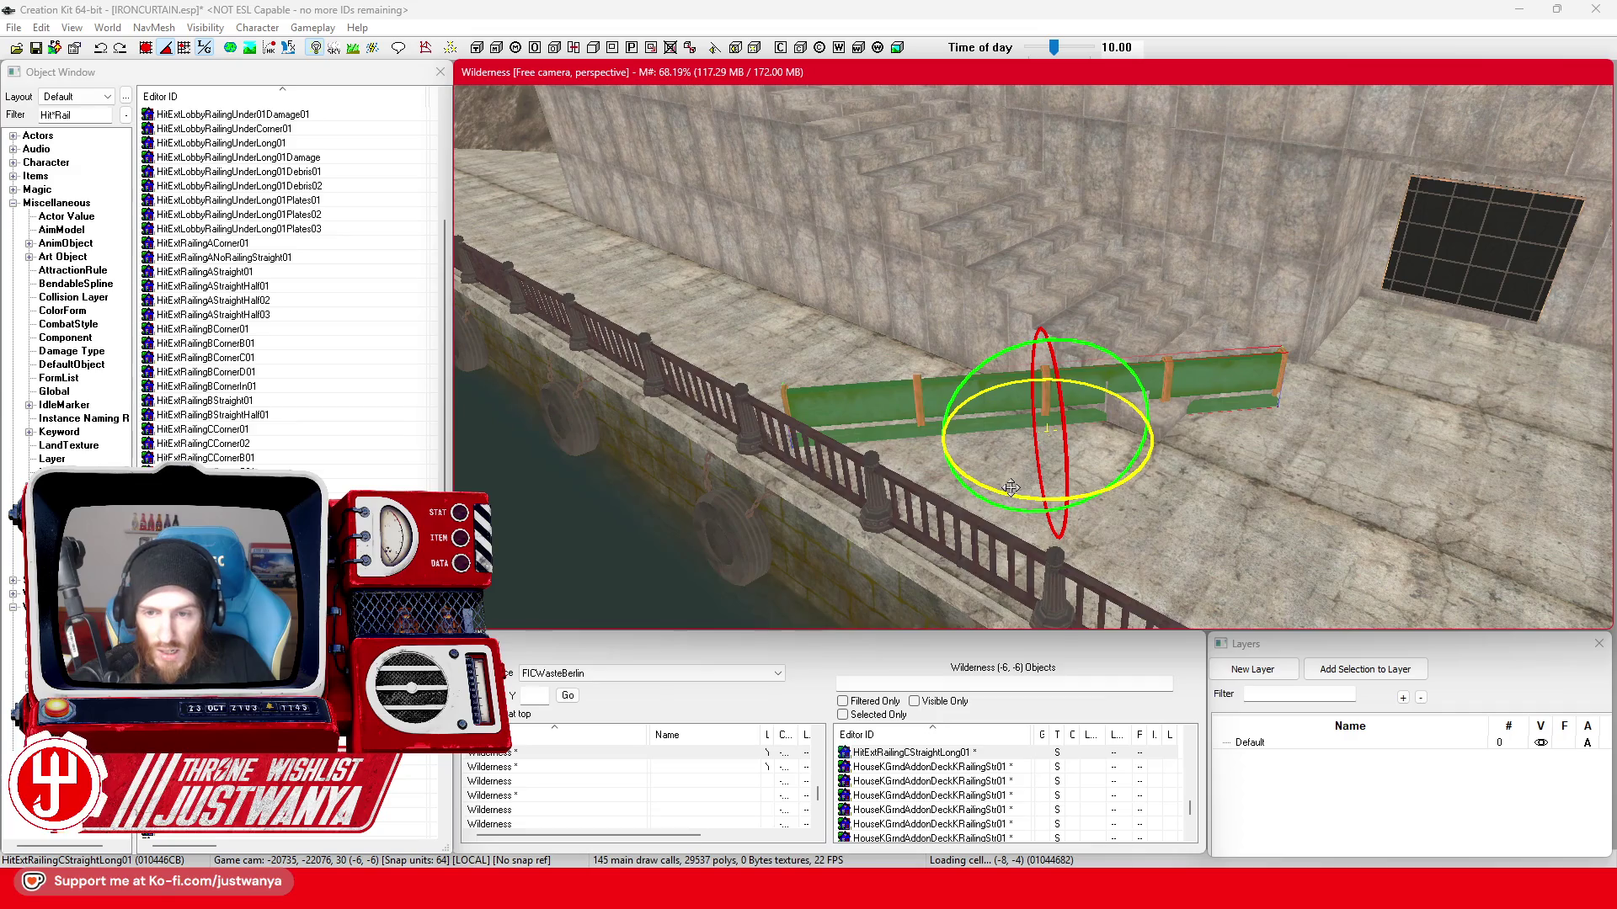
{"action": "key", "text": "w"}
{"action": "key", "text": "shift"}
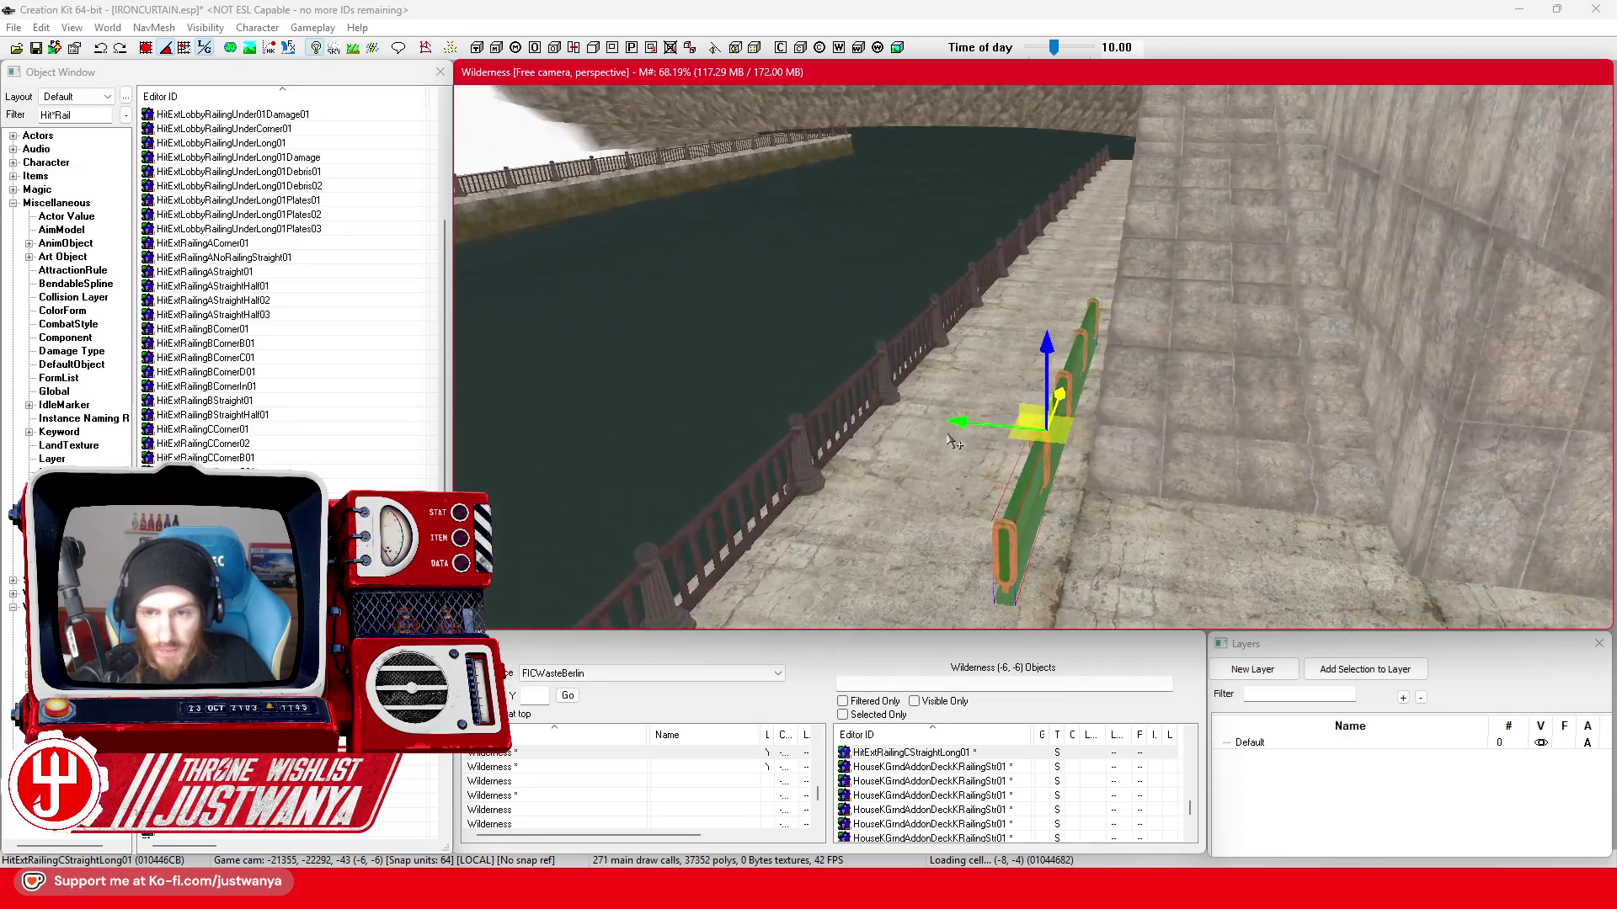
{"action": "left_click_drag", "start_coordinate": [954, 442], "coordinate": [1112, 442]}
- Slide the long straight railing left along the wall and bring up its reference properties
{"action": "key", "text": "shift"}
{"action": "mouse_move", "coordinate": [960, 405]}
{"action": "left_mouse_down"}
{"action": "mouse_move", "coordinate": [809, 399]}
{"action": "mouse_move", "coordinate": [889, 304]}
{"action": "left_mouse_up"}
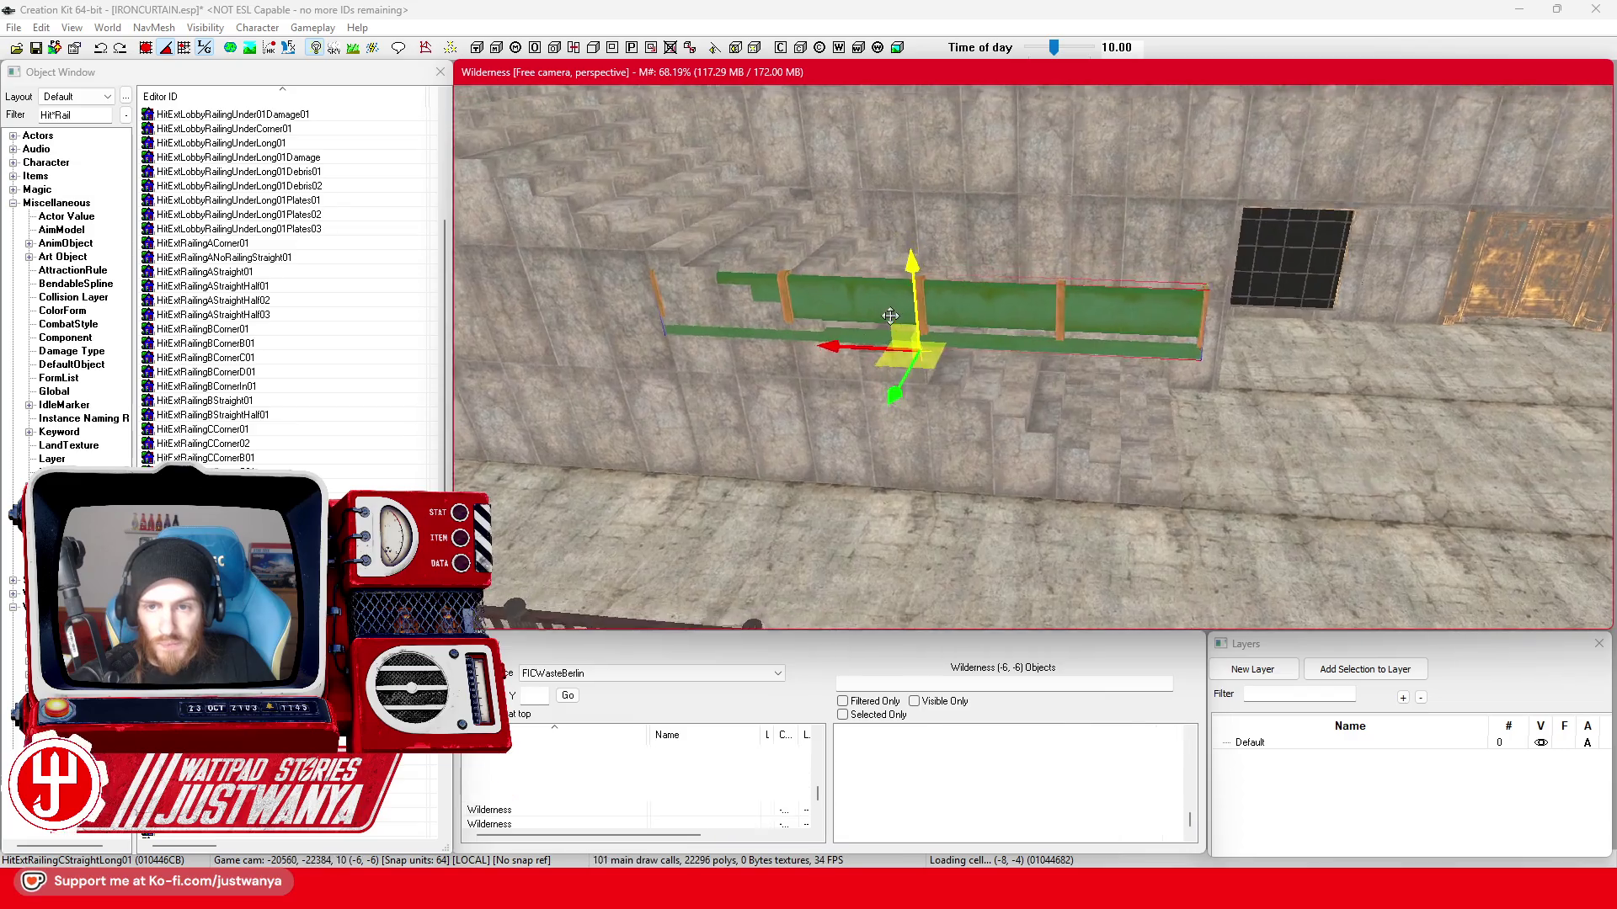
{"action": "scroll", "coordinate": [889, 304], "scroll_direction": "up", "scroll_amount": 3}
{"action": "double_click", "coordinate": [924, 279]}
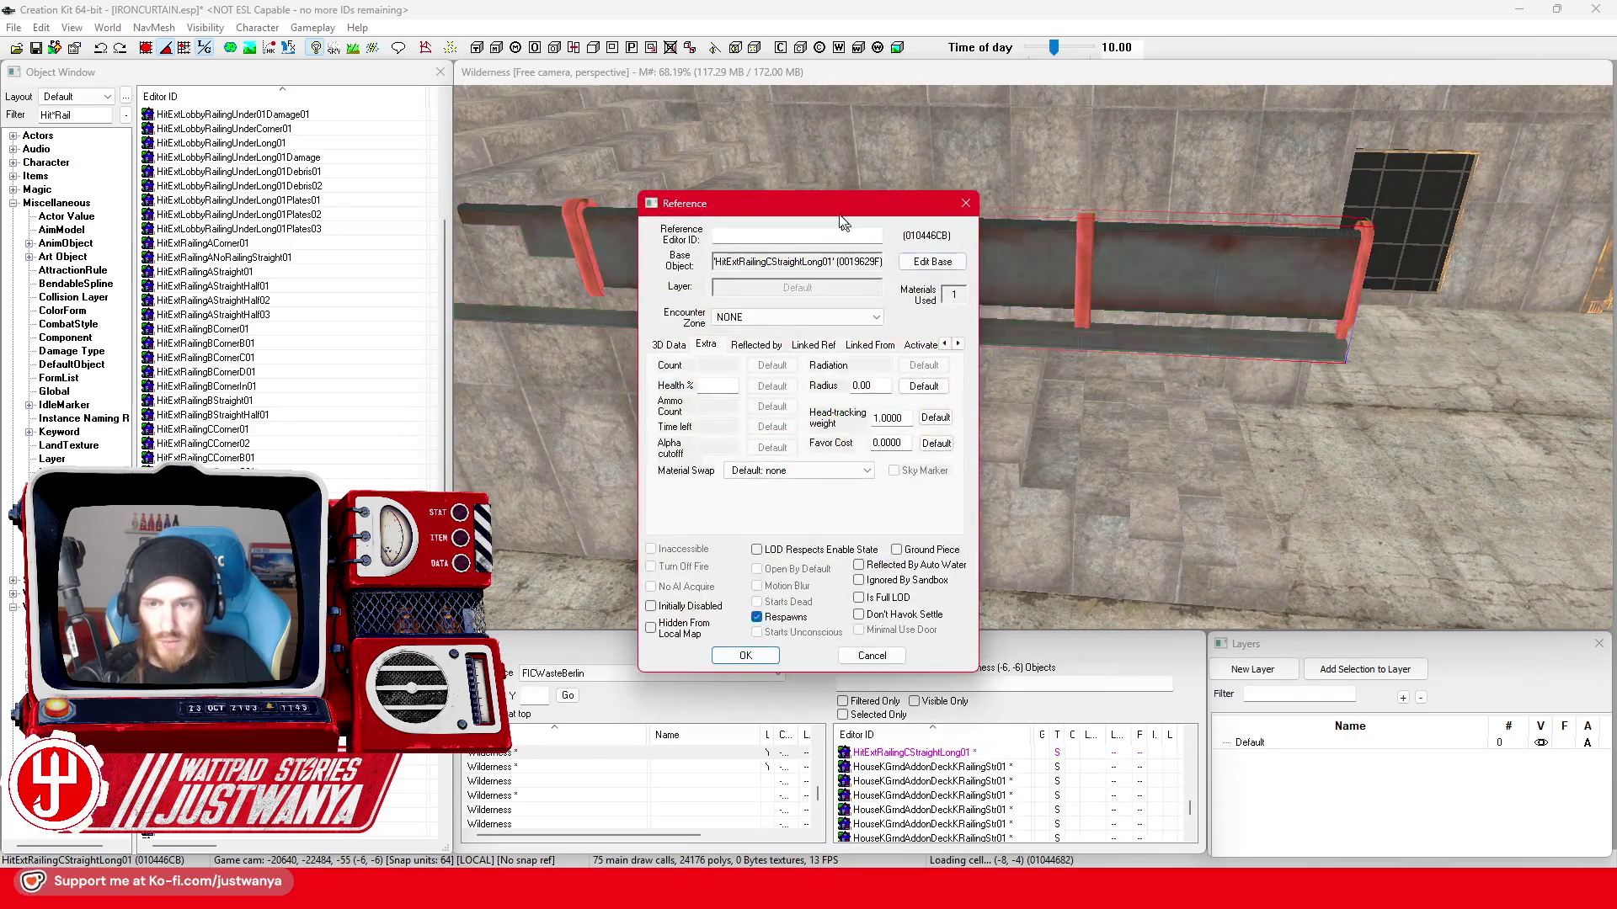
- From the railing's reference, bring up its base Static object and the model data window
{"action": "left_click_drag", "start_coordinate": [837, 210], "coordinate": [1475, 88]}
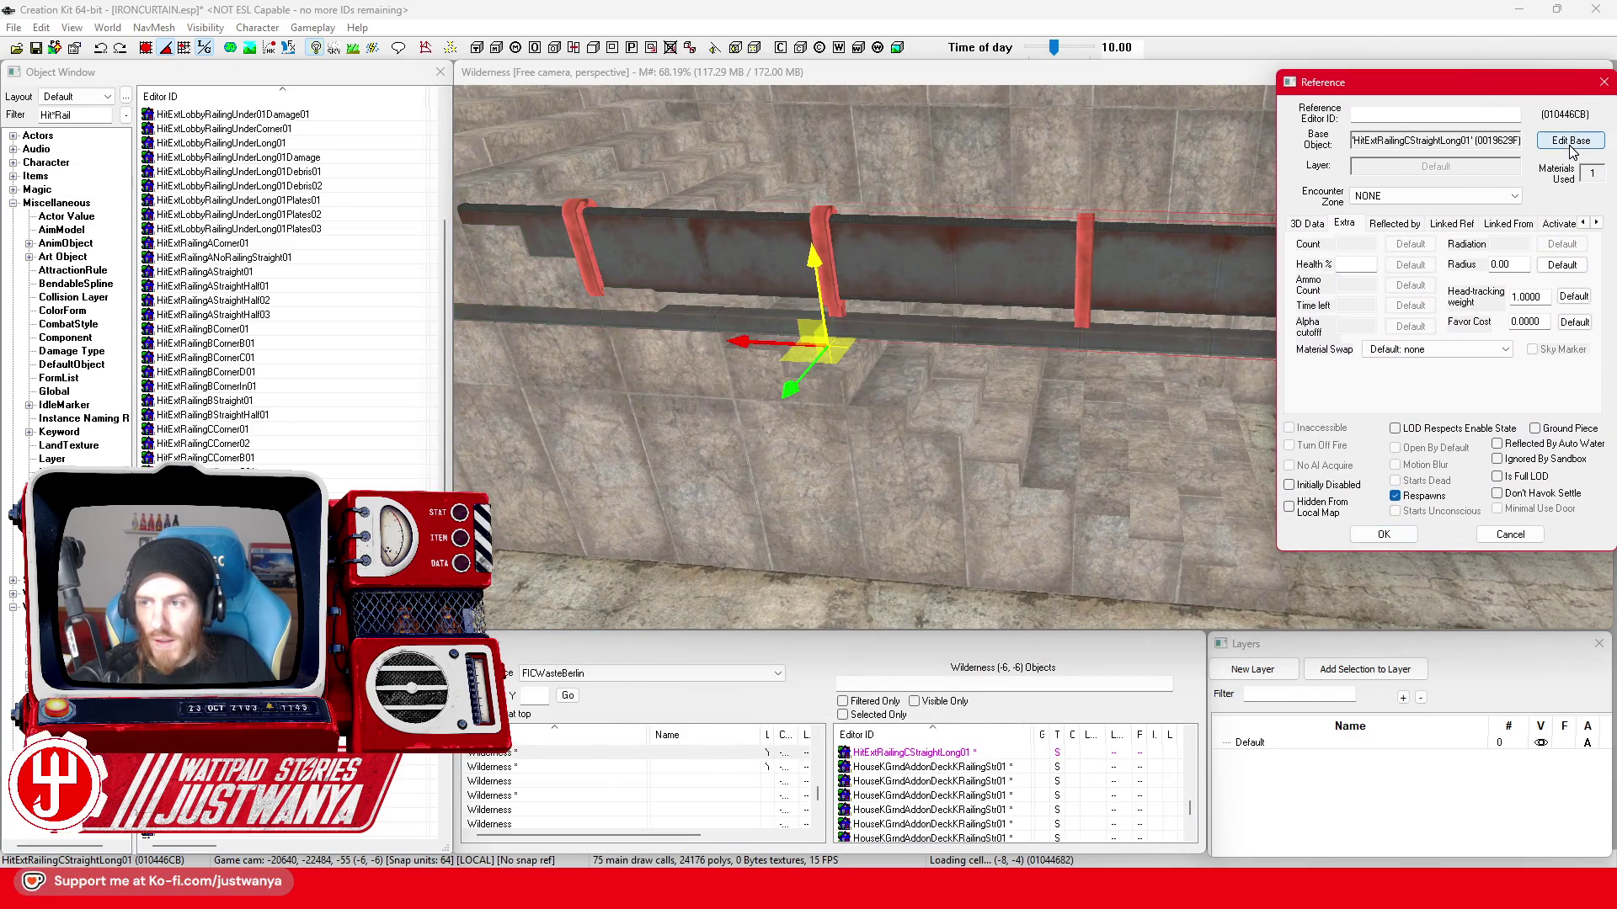
{"action": "left_click", "coordinate": [1570, 141]}
{"action": "left_click_drag", "start_coordinate": [796, 190], "coordinate": [1225, 116]}
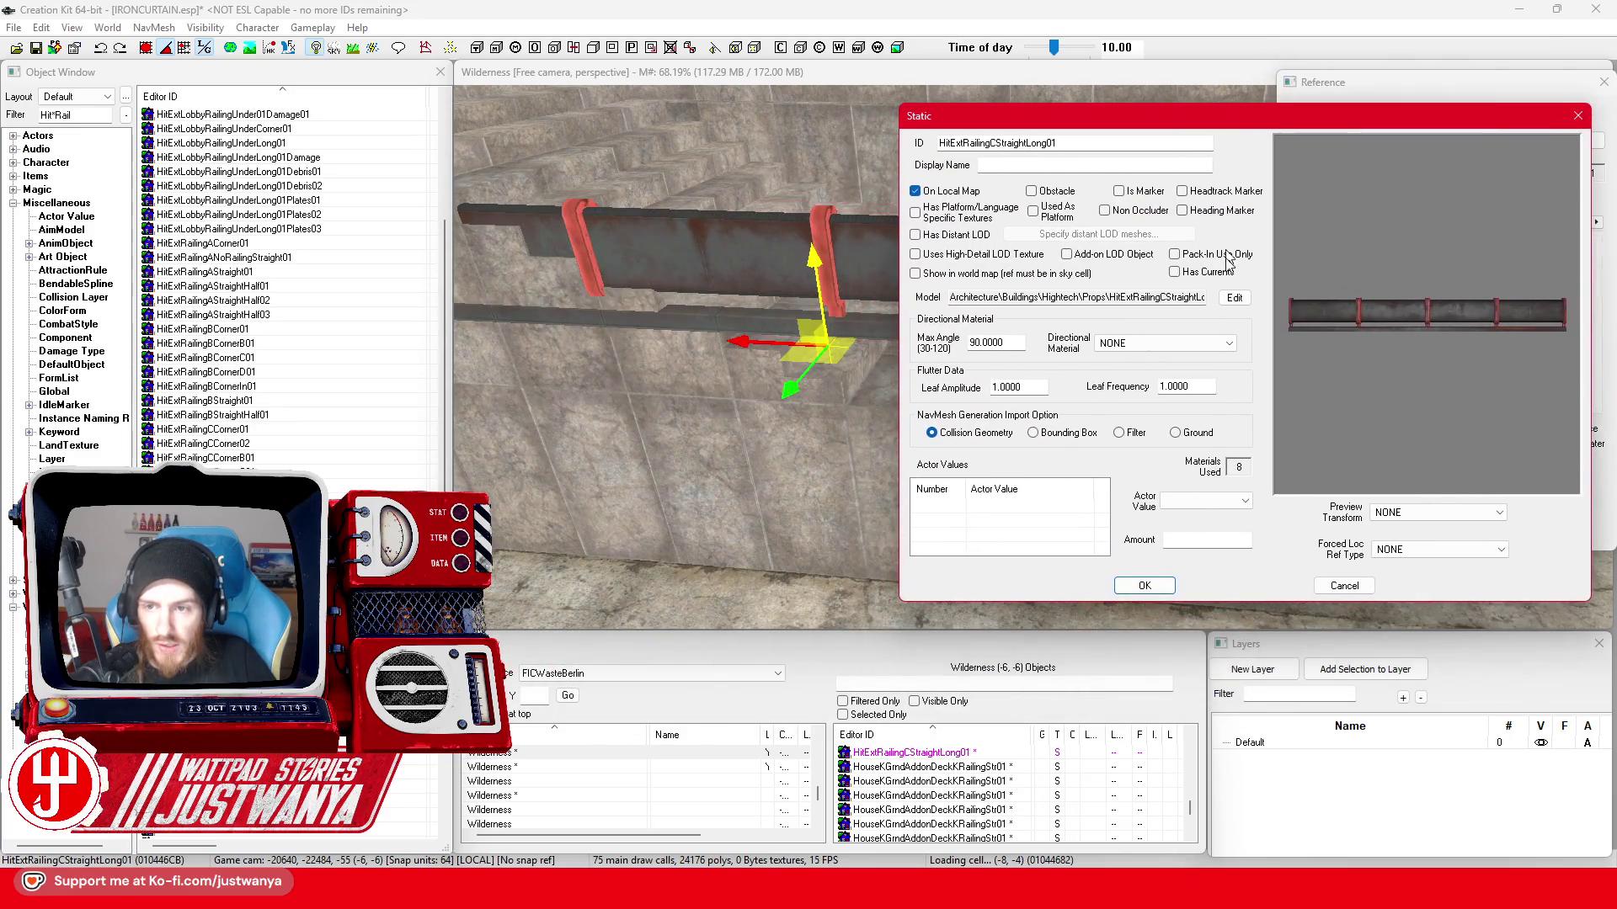
{"action": "left_click", "coordinate": [1235, 297]}
{"action": "left_click_drag", "start_coordinate": [822, 80], "coordinate": [1059, 128]}
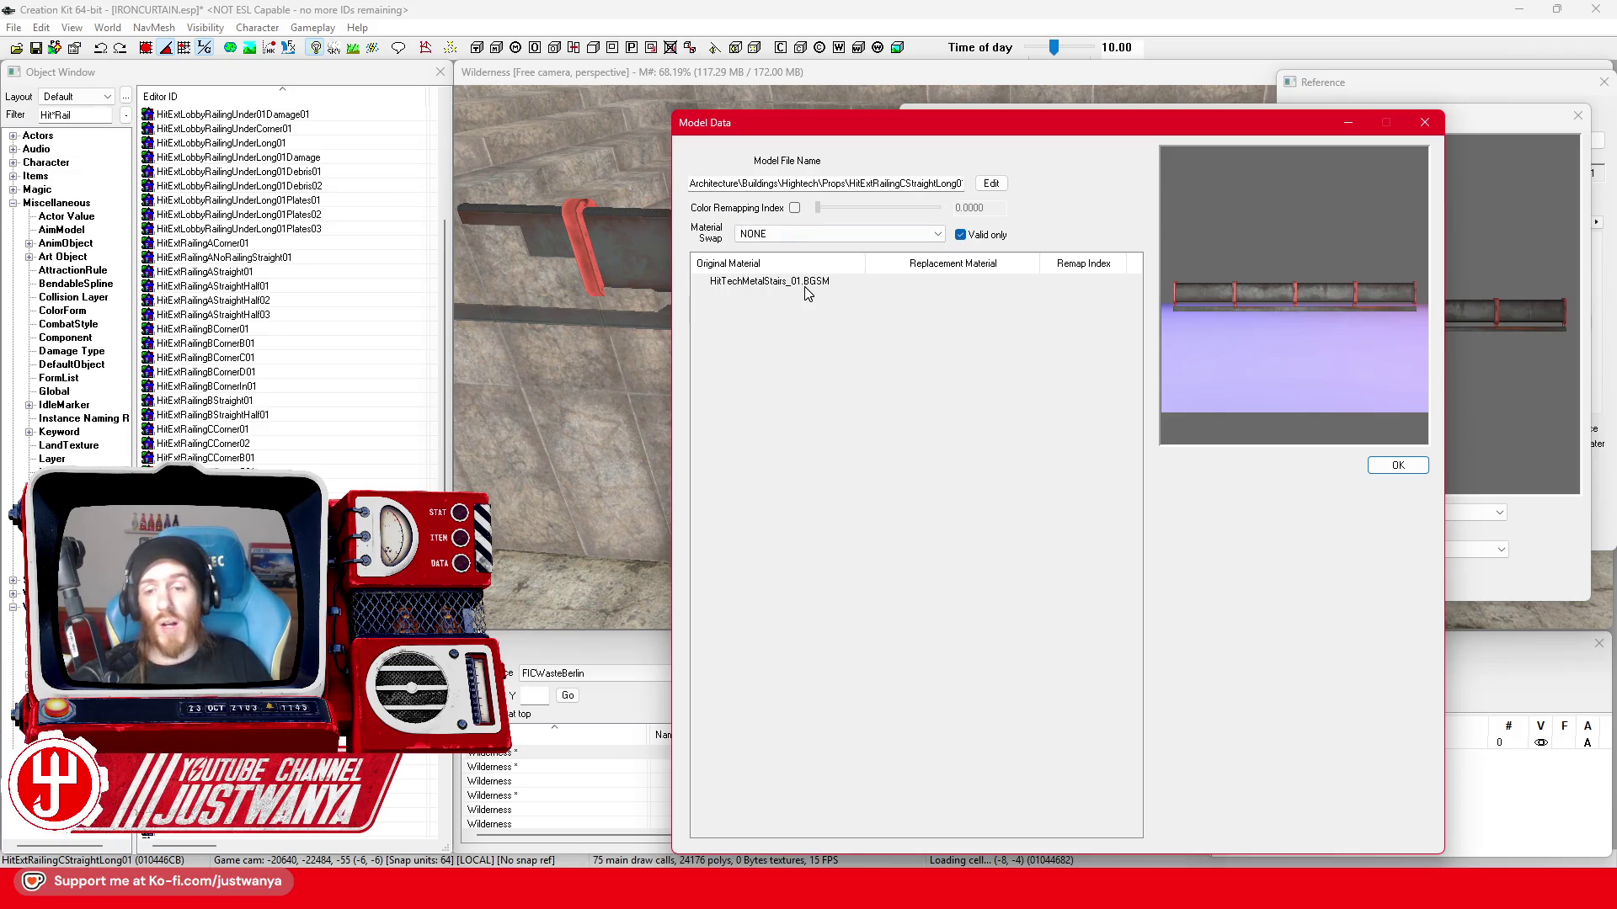
- Check the Material Swap dropdown, keep it at NONE, and inspect the bracket in the preview
{"action": "left_click", "coordinate": [866, 231]}
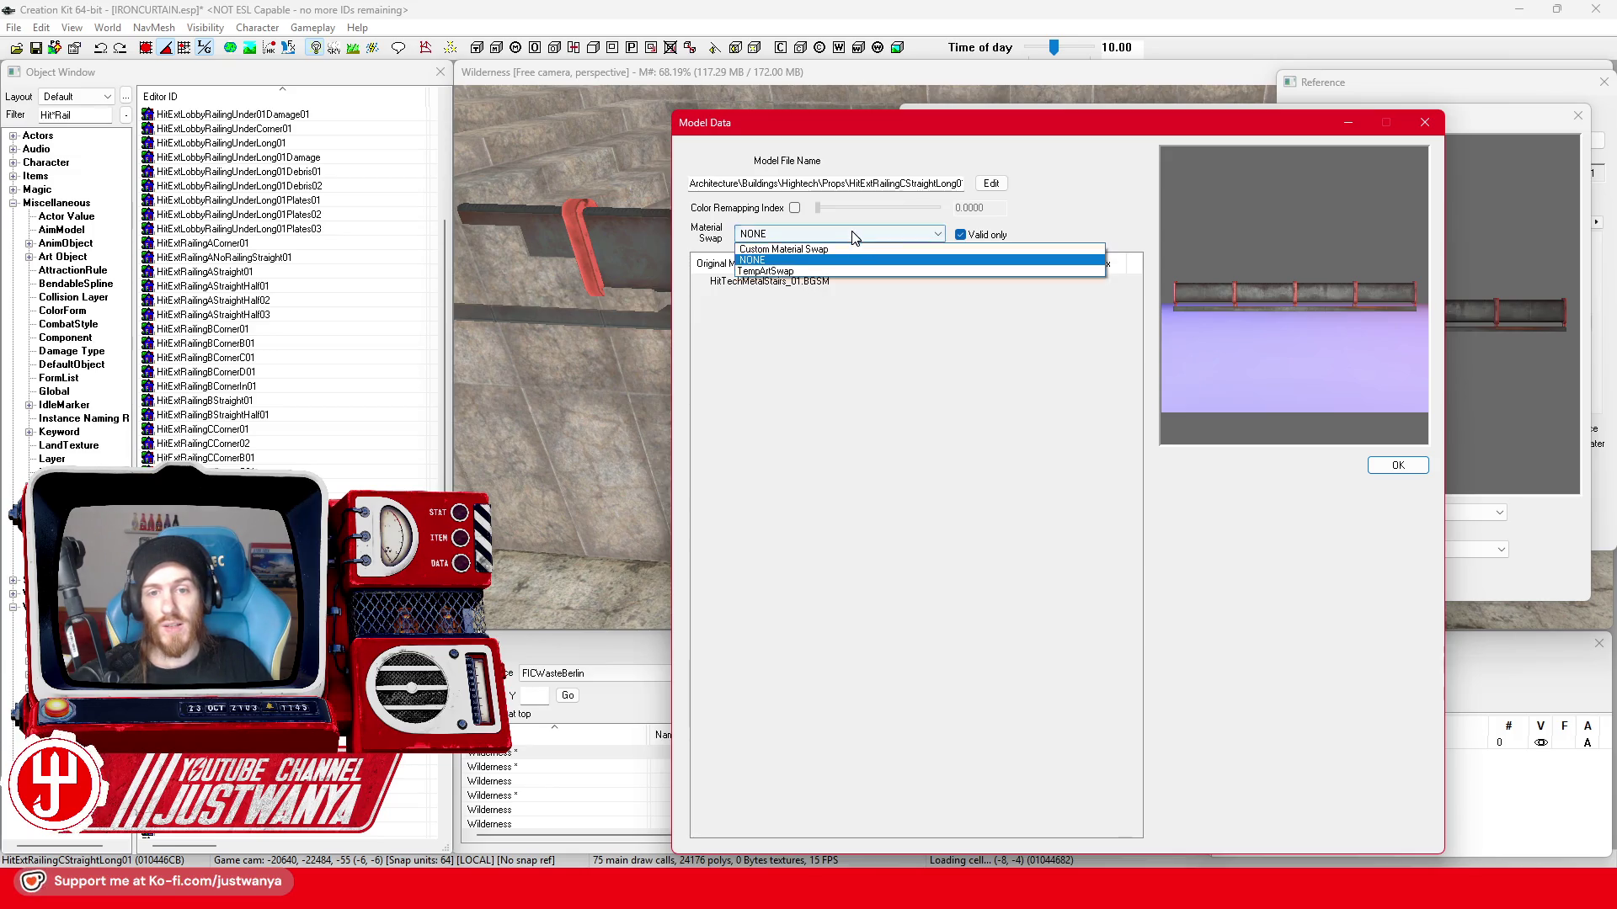
{"action": "left_click", "coordinate": [852, 236]}
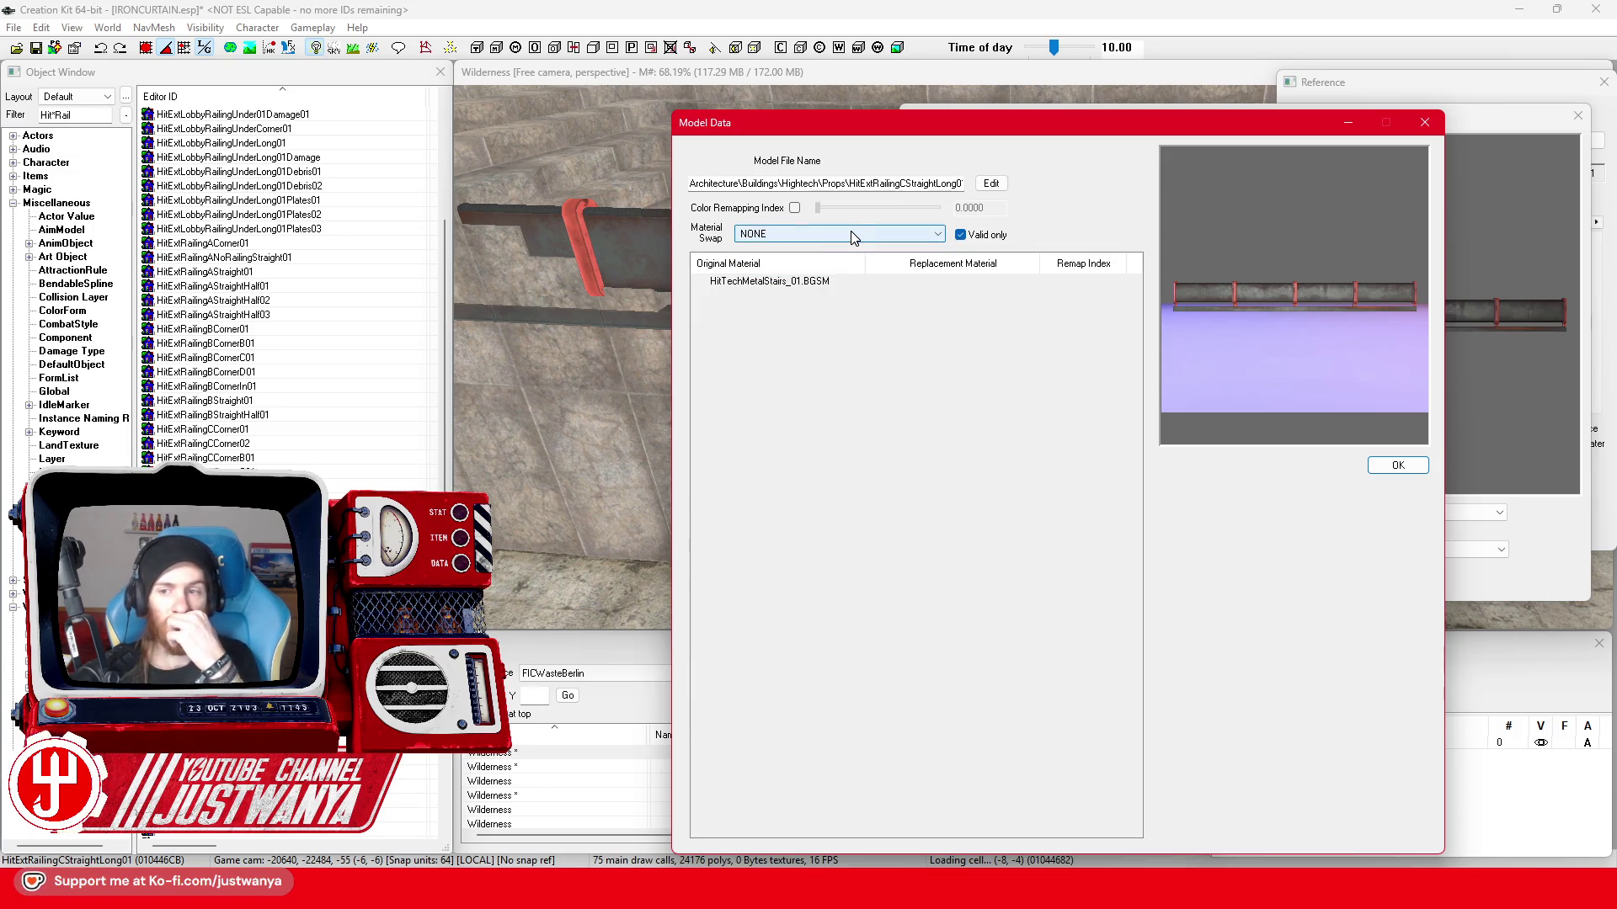
{"action": "scroll", "coordinate": [1259, 302], "scroll_direction": "up", "scroll_amount": 2}
{"action": "scroll", "coordinate": [1259, 302], "scroll_direction": "up", "scroll_amount": 2}
{"action": "scroll", "coordinate": [1260, 303], "scroll_direction": "up", "scroll_amount": 2}
{"action": "scroll", "coordinate": [1259, 303], "scroll_direction": "up", "scroll_amount": 2}
{"action": "mouse_move", "coordinate": [1264, 294]}
{"action": "left_mouse_down"}
{"action": "mouse_move", "coordinate": [1349, 312]}
{"action": "mouse_move", "coordinate": [1264, 316]}
{"action": "left_mouse_up"}
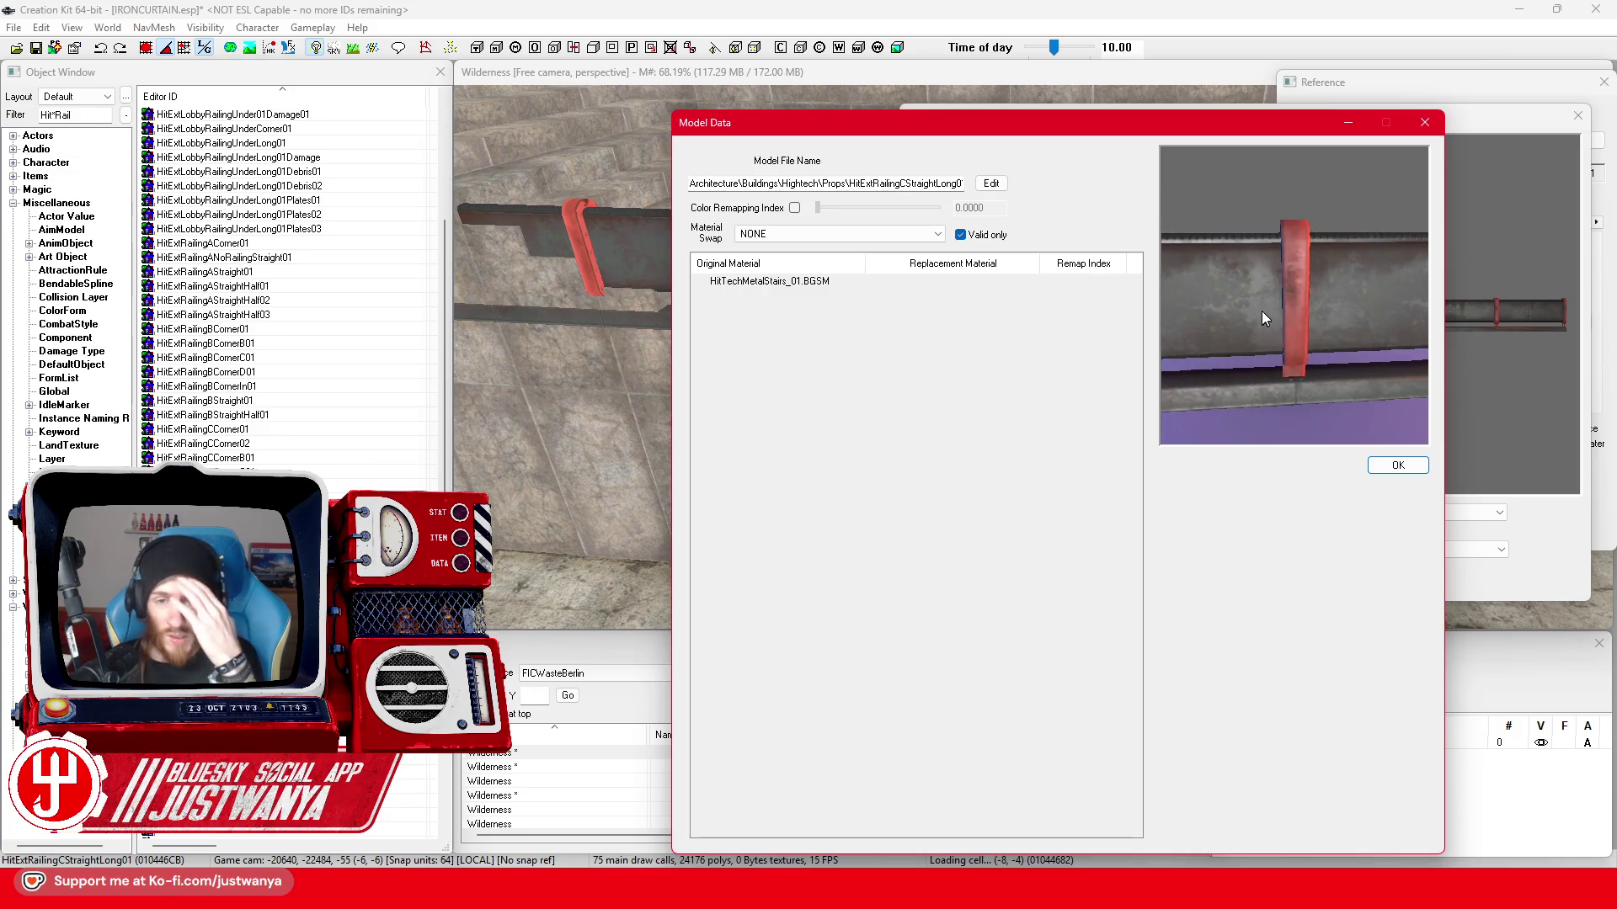
- Close the Model Data, Static and Reference windows and return to the railing in the scene
{"action": "left_click", "coordinate": [1423, 123]}
{"action": "key", "text": "Escape"}
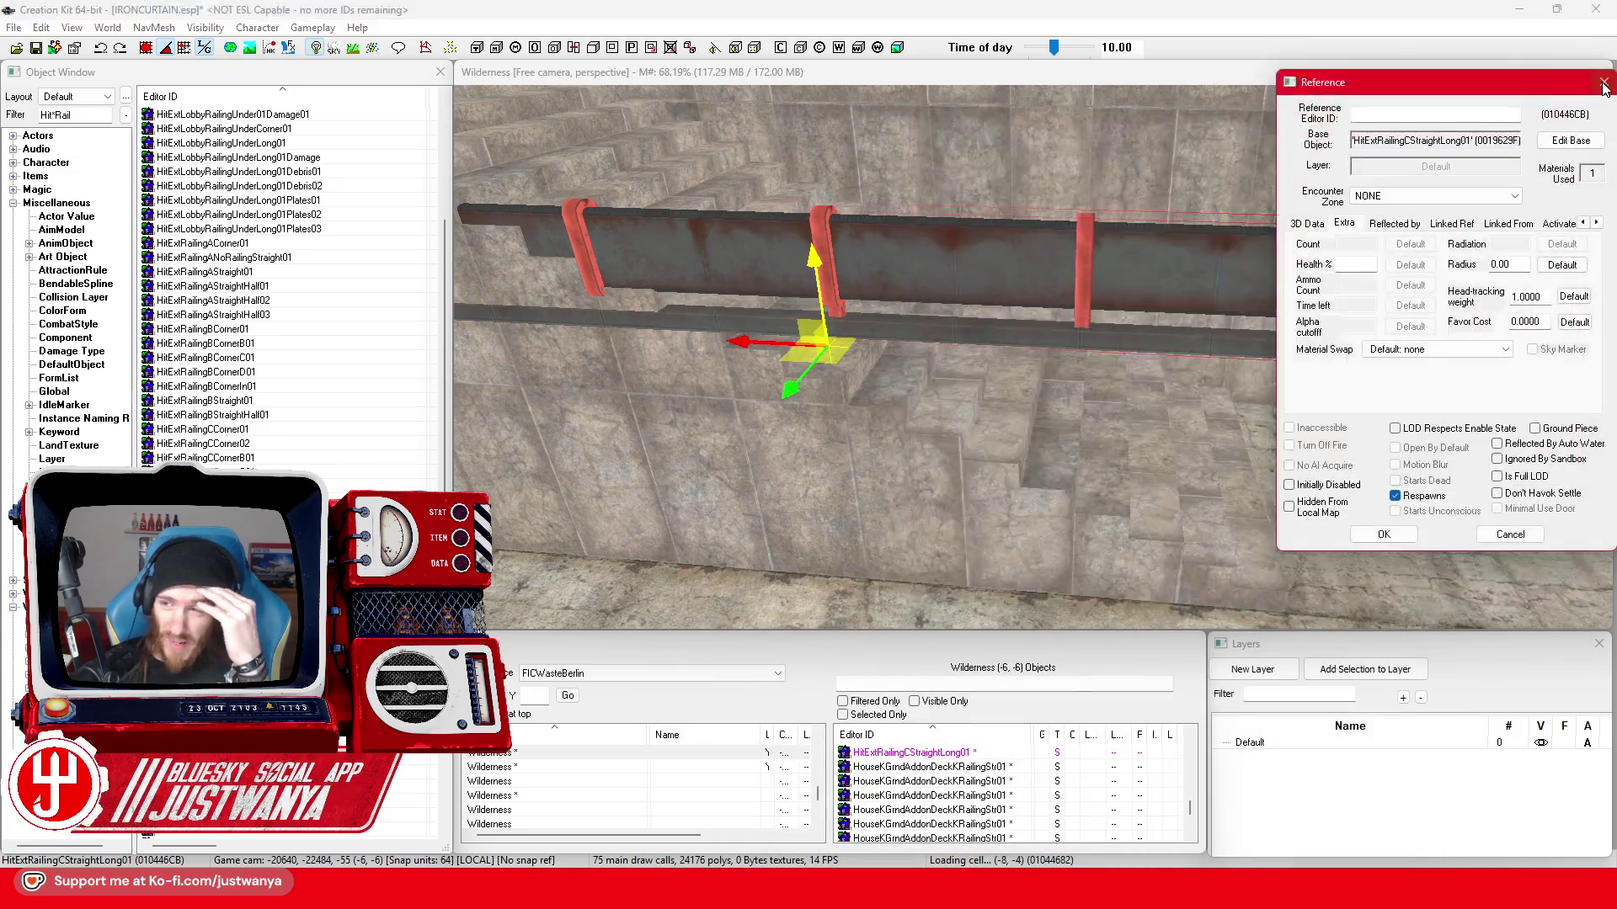
{"action": "left_click", "coordinate": [1274, 230]}
{"action": "scroll", "coordinate": [1274, 229], "scroll_direction": "down", "scroll_amount": 3}
{"action": "key", "text": "e"}
{"action": "key", "text": "shift"}
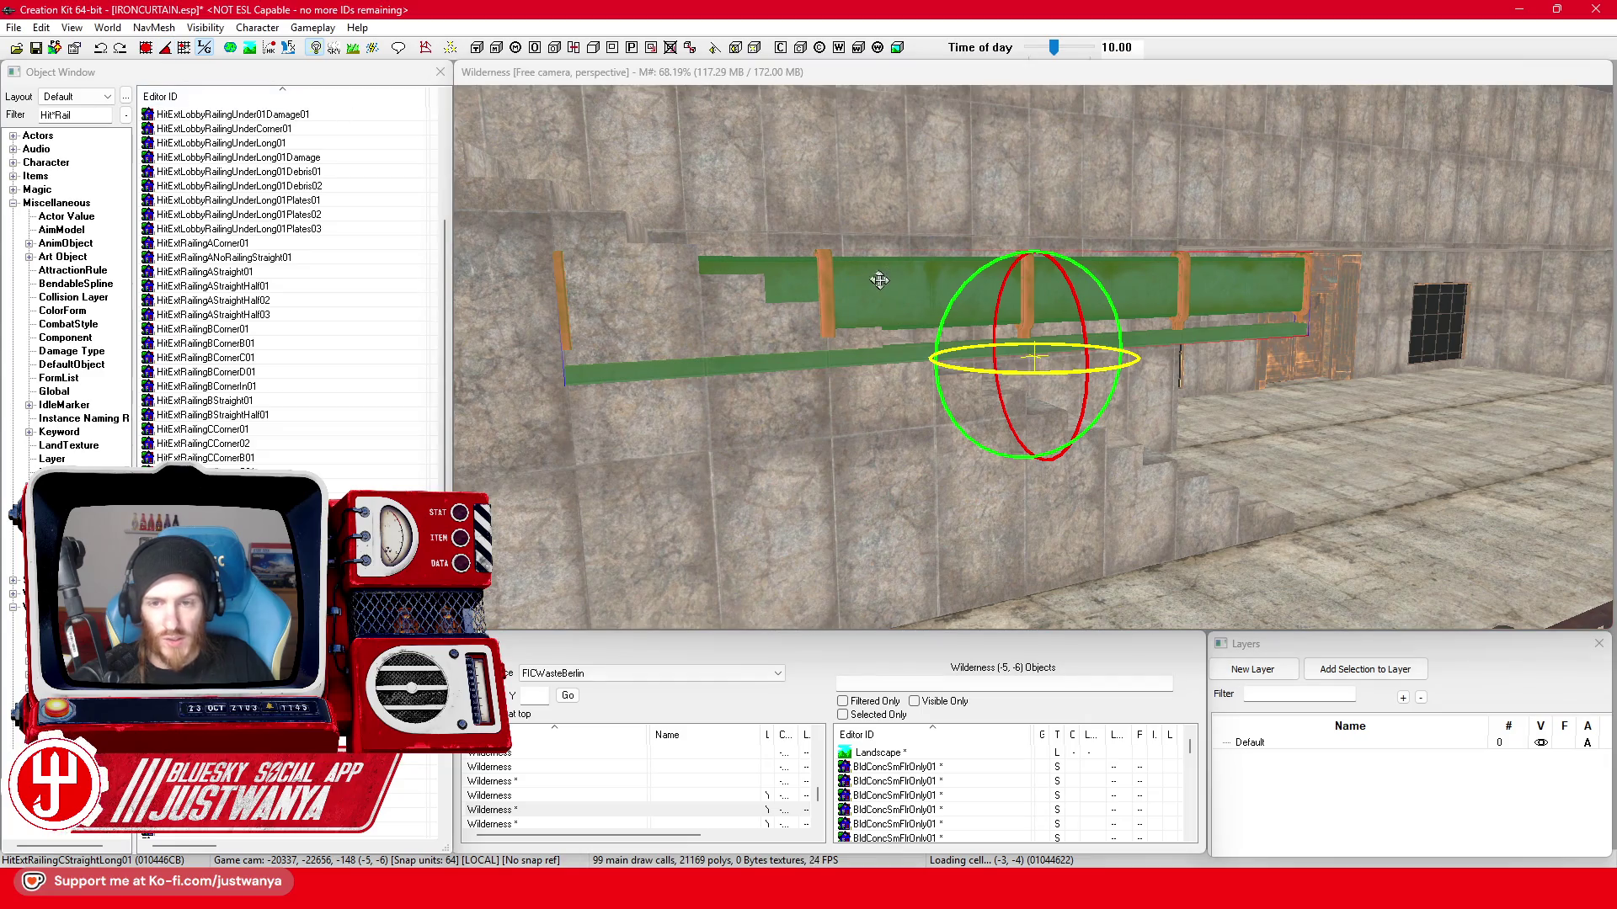
- Tilt the long pipe railing to match the staircase slope and slide it along the stairs
{"action": "left_click_drag", "start_coordinate": [955, 304], "coordinate": [953, 304]}
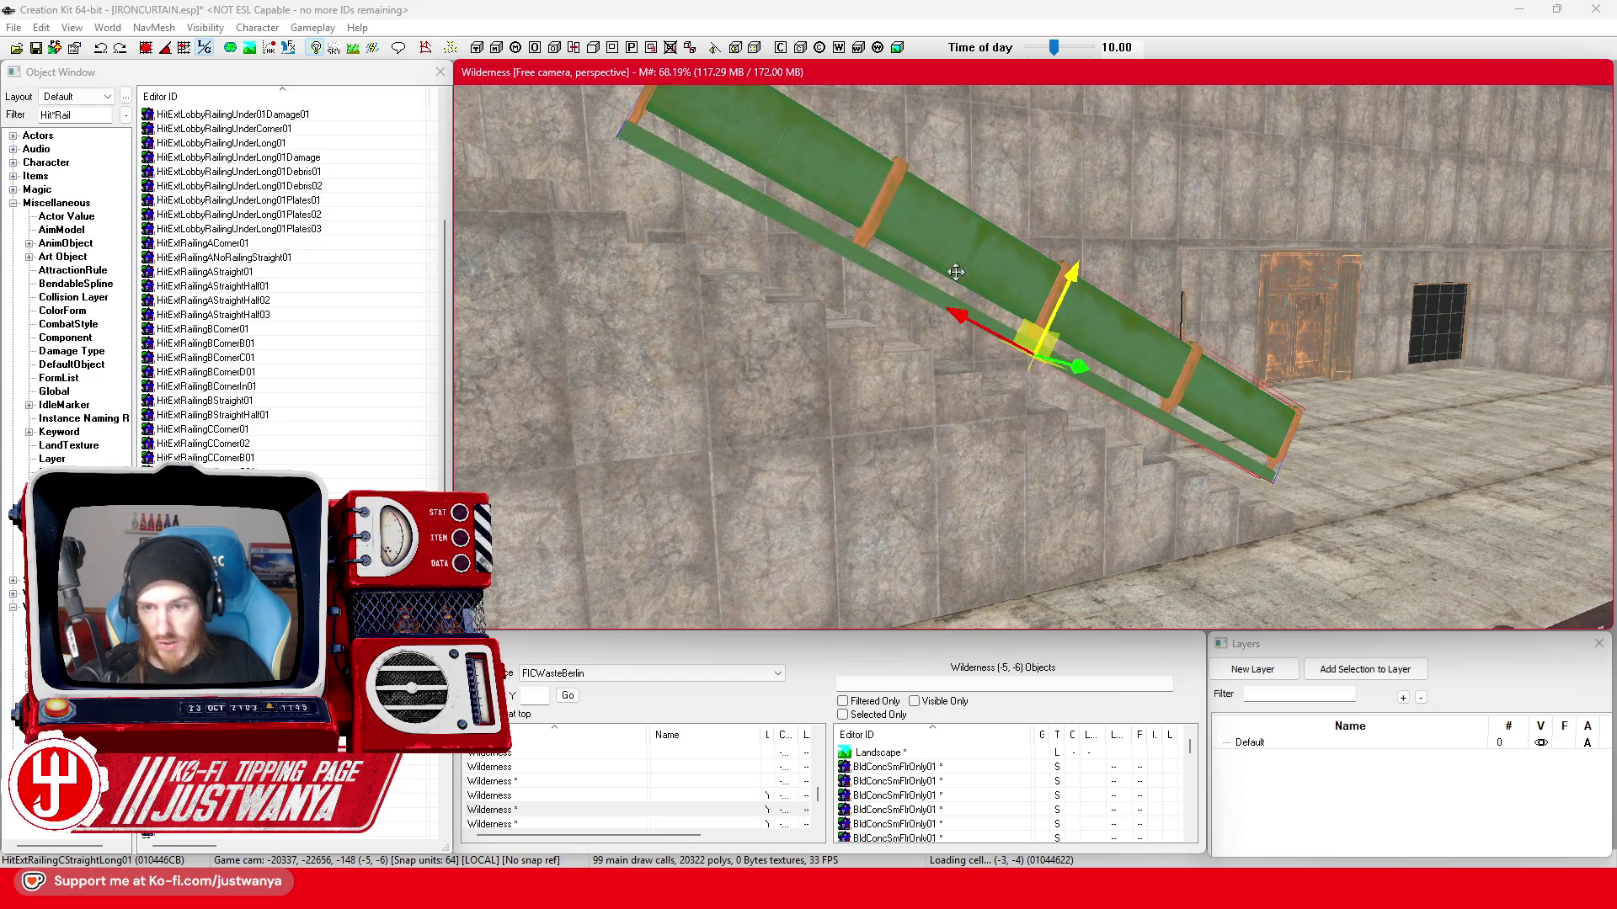
{"action": "left_click_drag", "start_coordinate": [1067, 276], "coordinate": [1017, 407]}
{"action": "left_click_drag", "start_coordinate": [1011, 393], "coordinate": [1013, 396]}
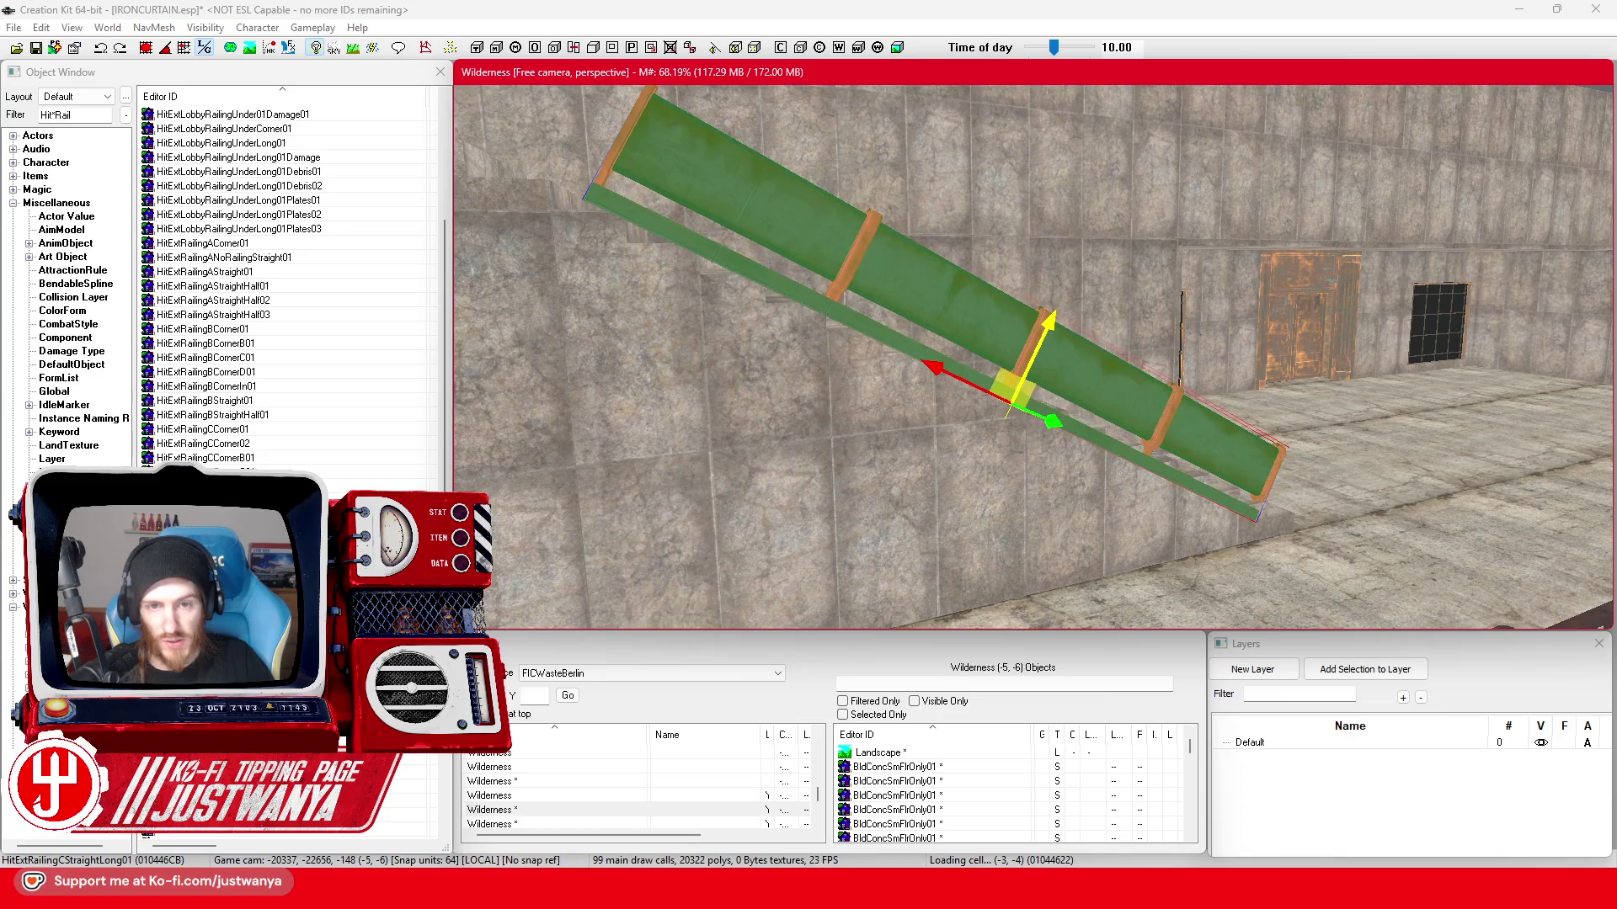
{"action": "left_click_drag", "start_coordinate": [767, 300], "coordinate": [832, 323]}
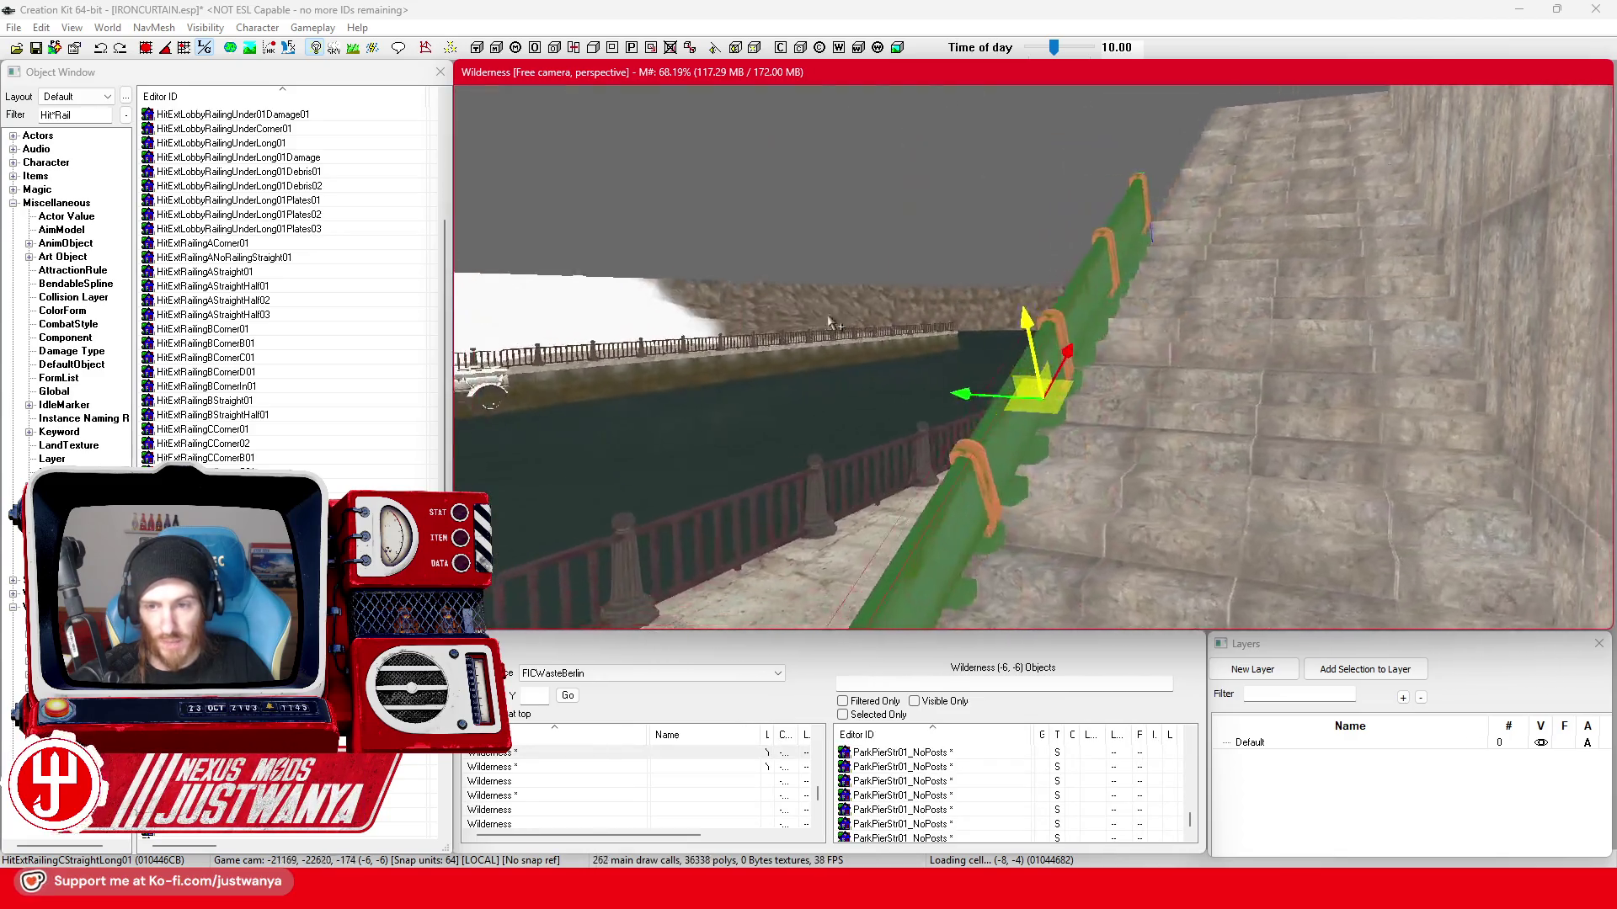
{"action": "key", "text": "f"}
{"action": "key", "text": "e"}
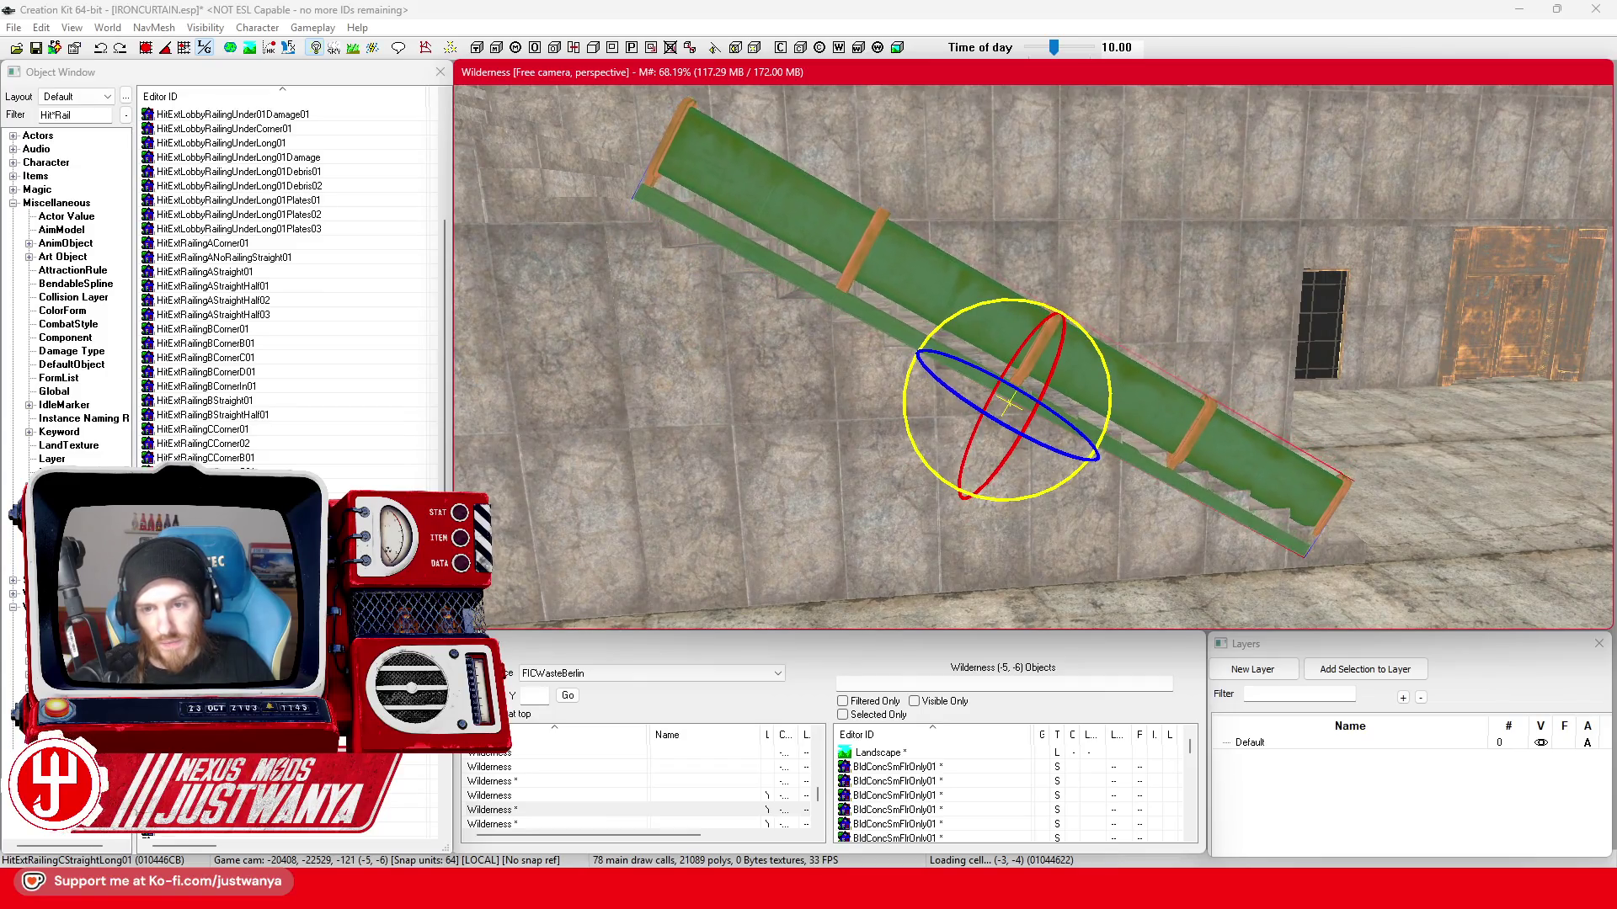
{"action": "left_click_drag", "start_coordinate": [1046, 332], "coordinate": [1054, 367]}
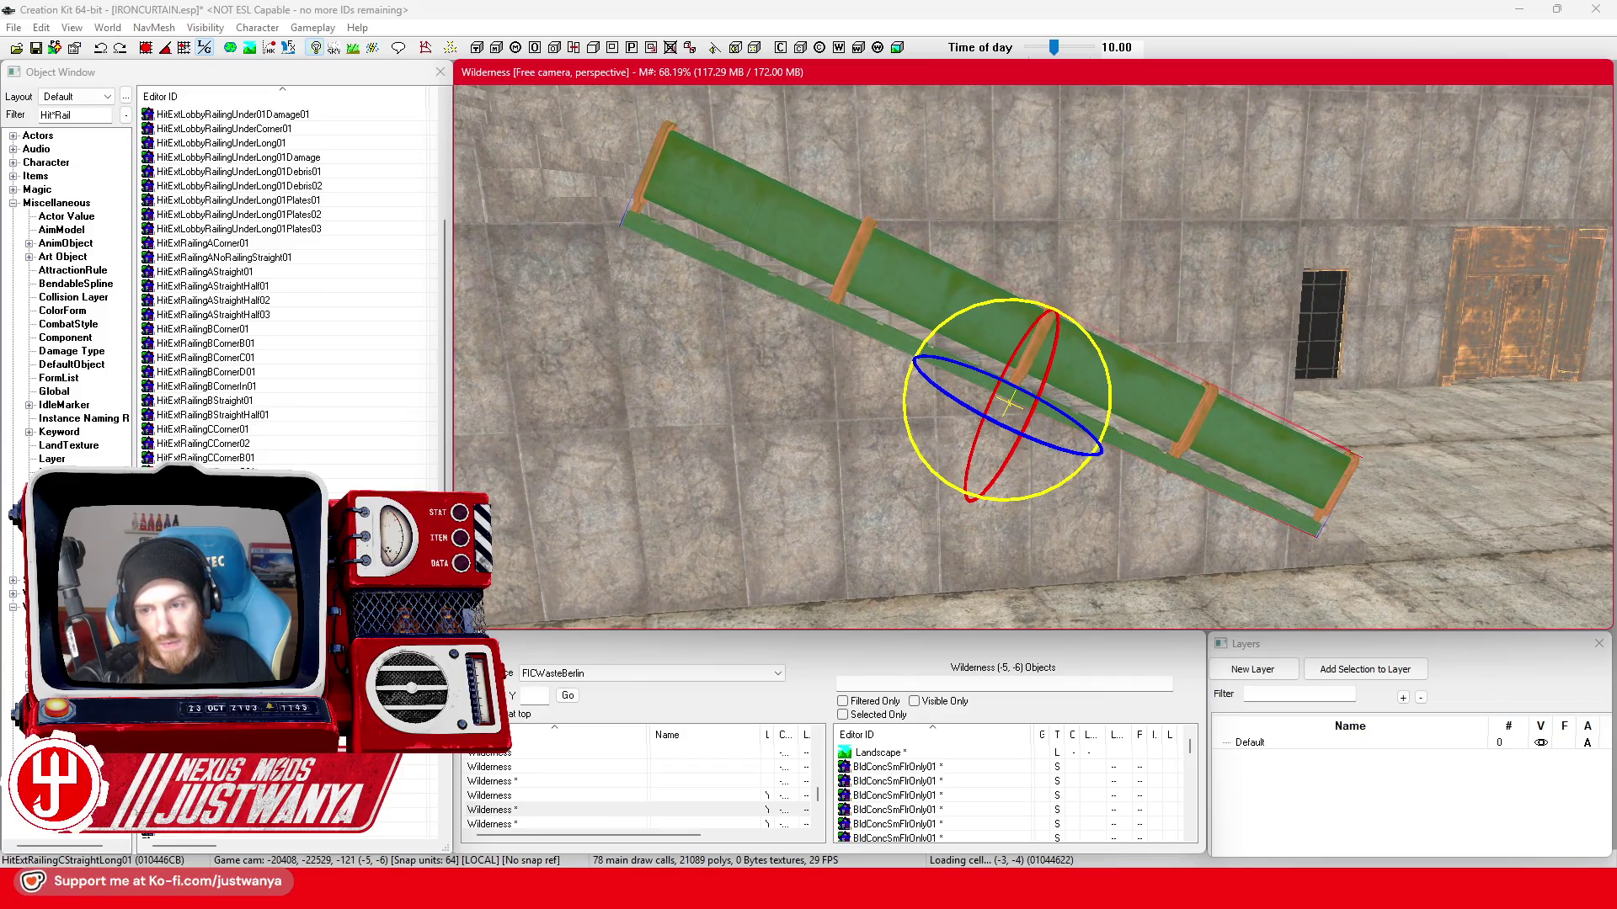
{"action": "key", "text": "w"}
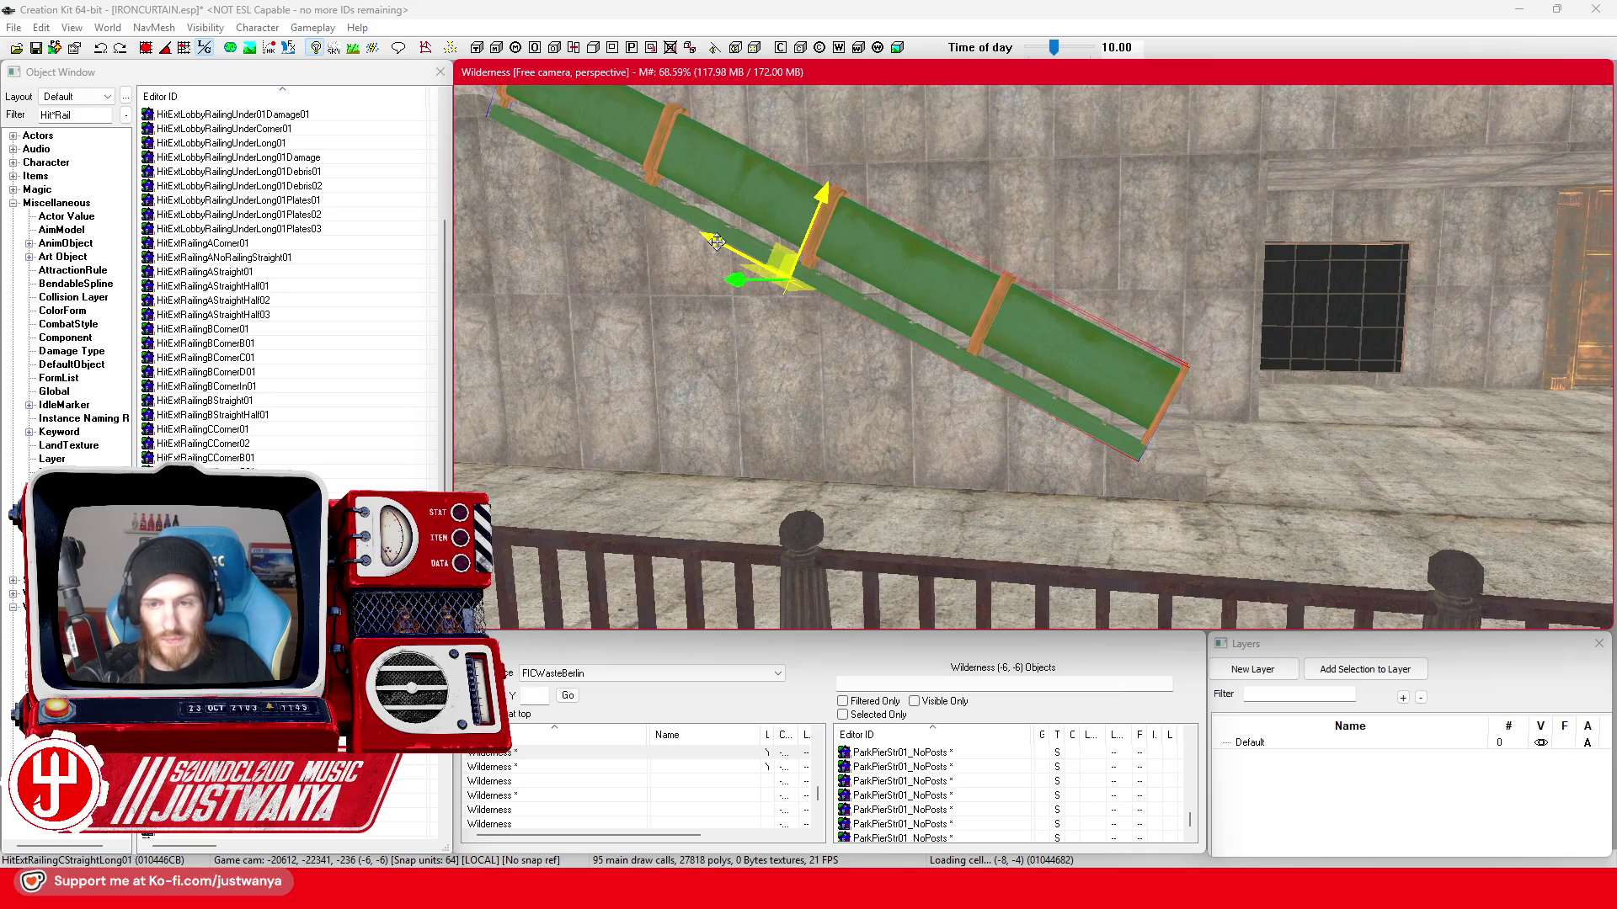
{"action": "left_click_drag", "start_coordinate": [716, 242], "coordinate": [587, 239]}
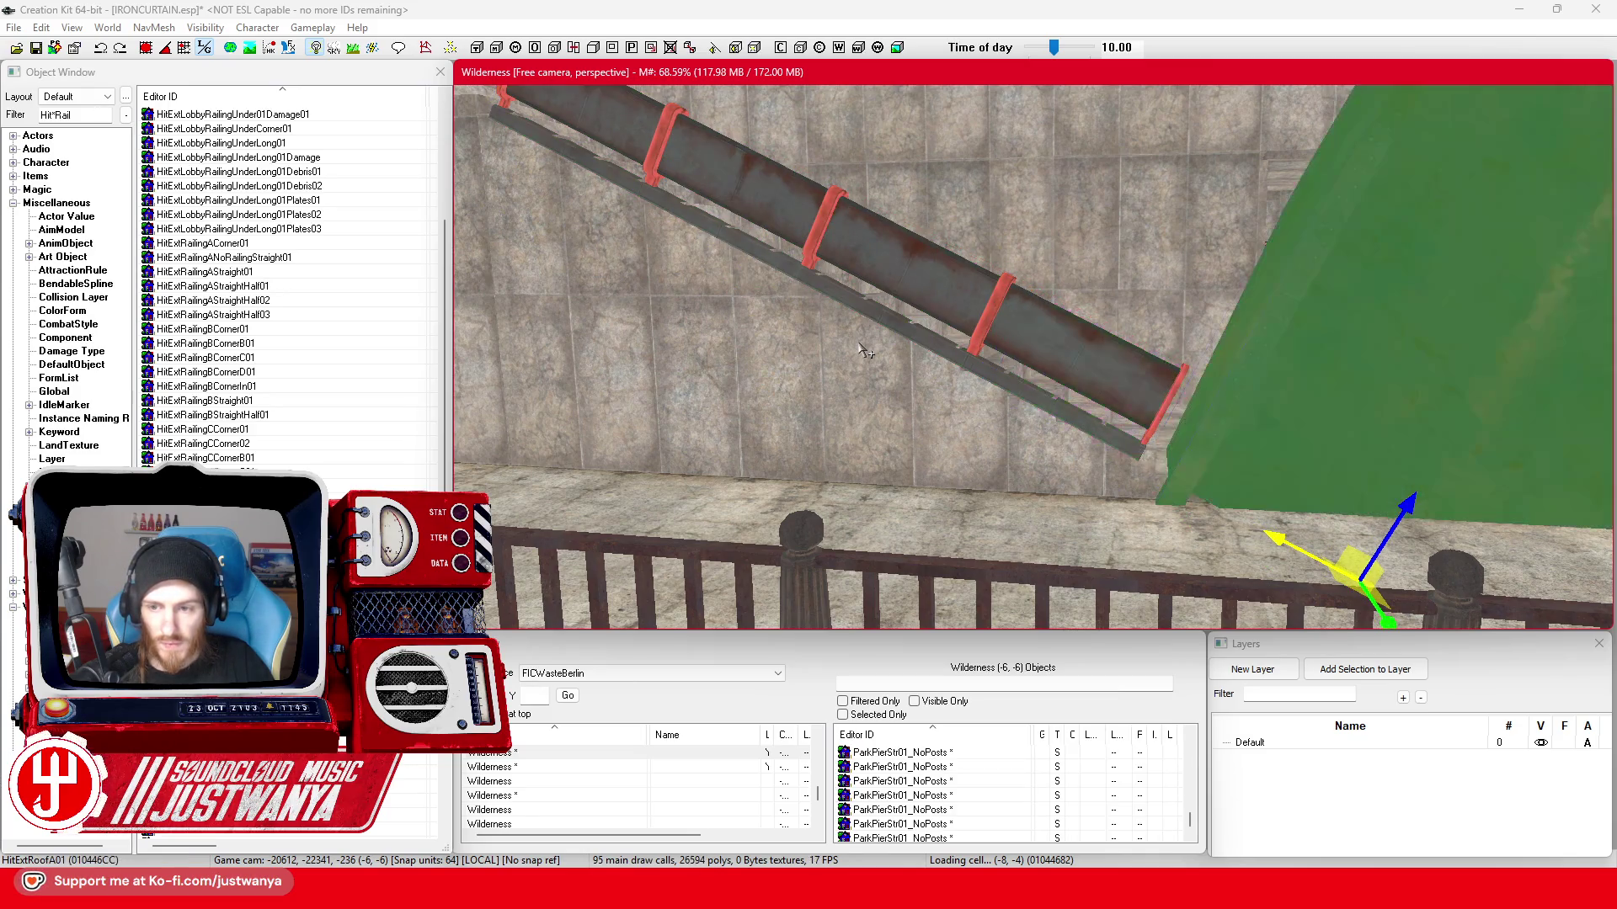
- Bring in a StraightHalf01 piece at the railing's foot and reset its rotation to zero
{"action": "key", "text": "ctrl+z"}
{"action": "left_click_drag", "start_coordinate": [1273, 546], "coordinate": [1091, 451]}
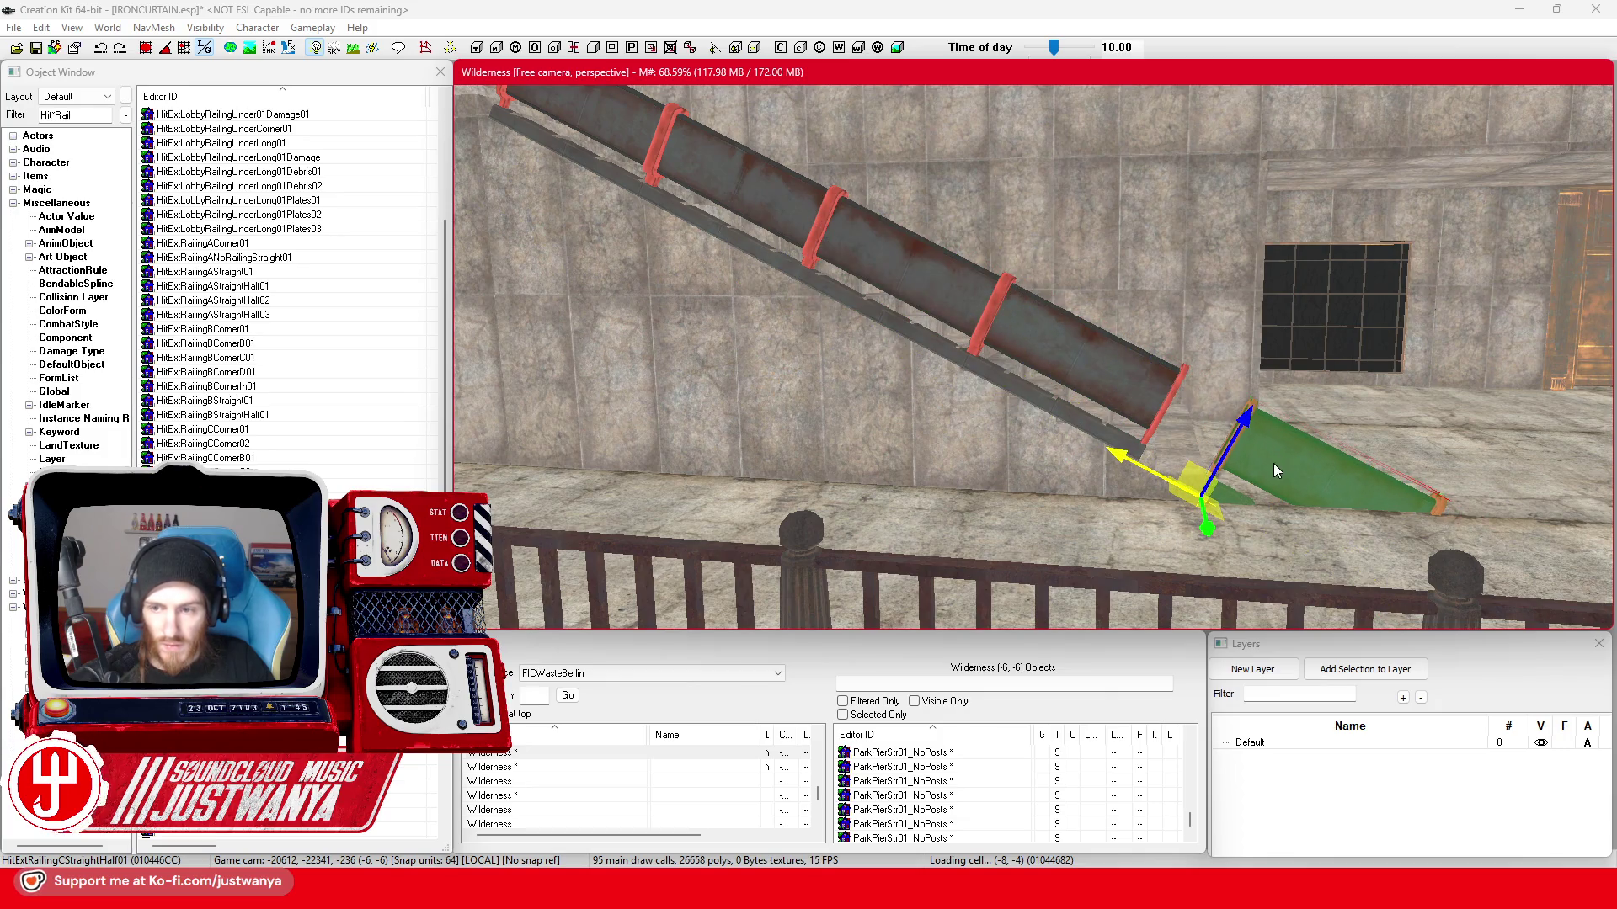
{"action": "double_click", "coordinate": [1273, 470]}
{"action": "left_click", "coordinate": [669, 345]}
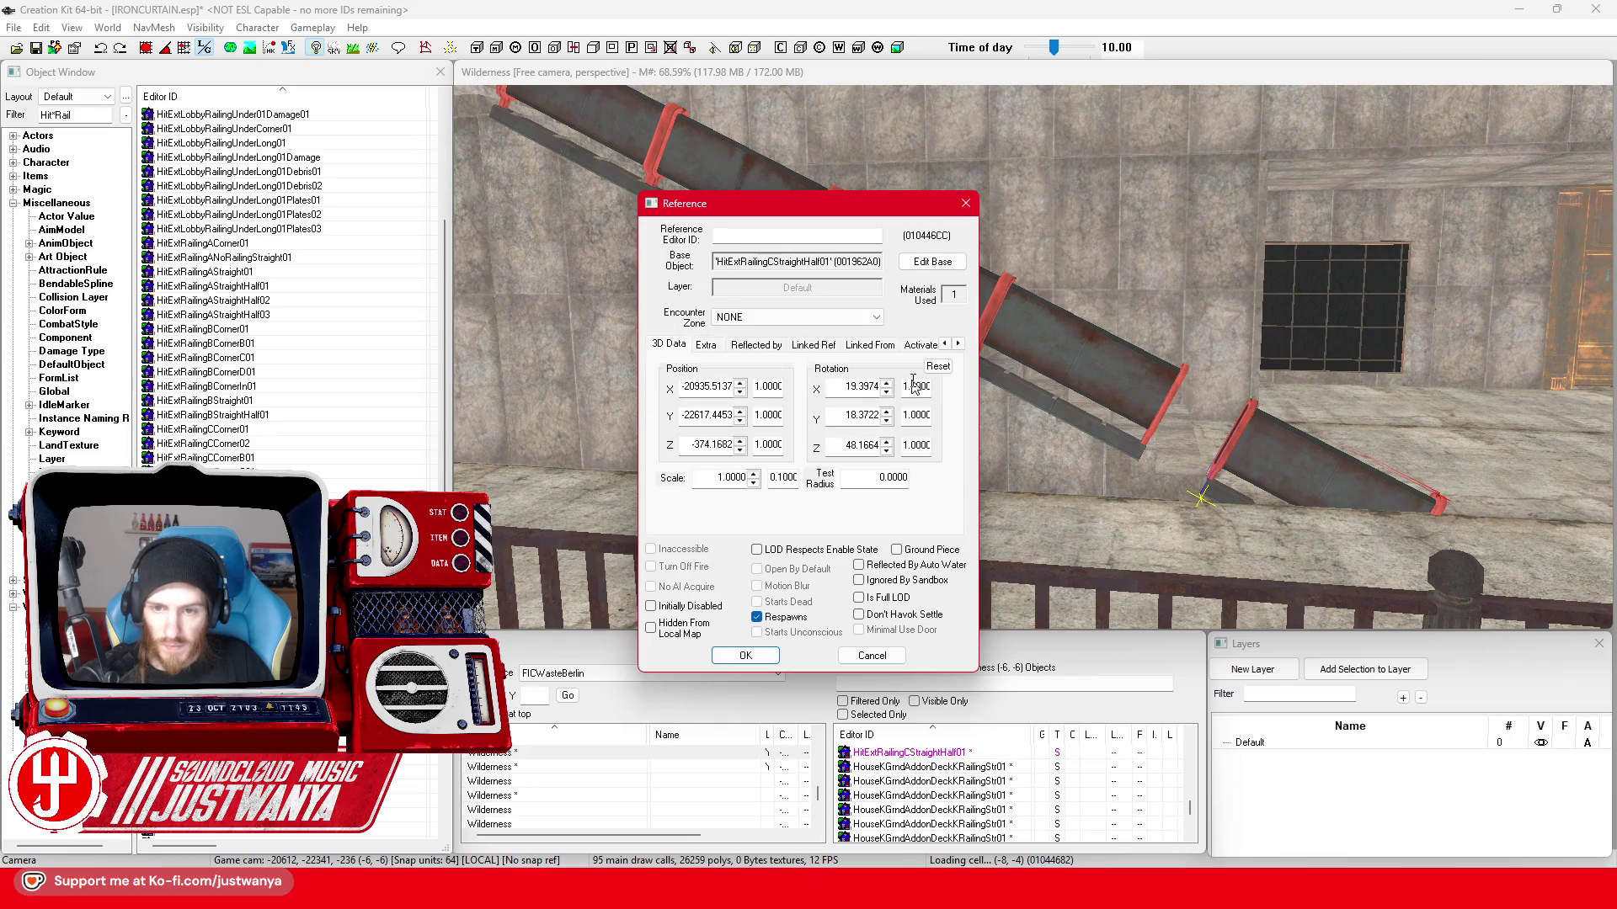
{"action": "left_click", "coordinate": [938, 367]}
{"action": "left_click", "coordinate": [747, 655]}
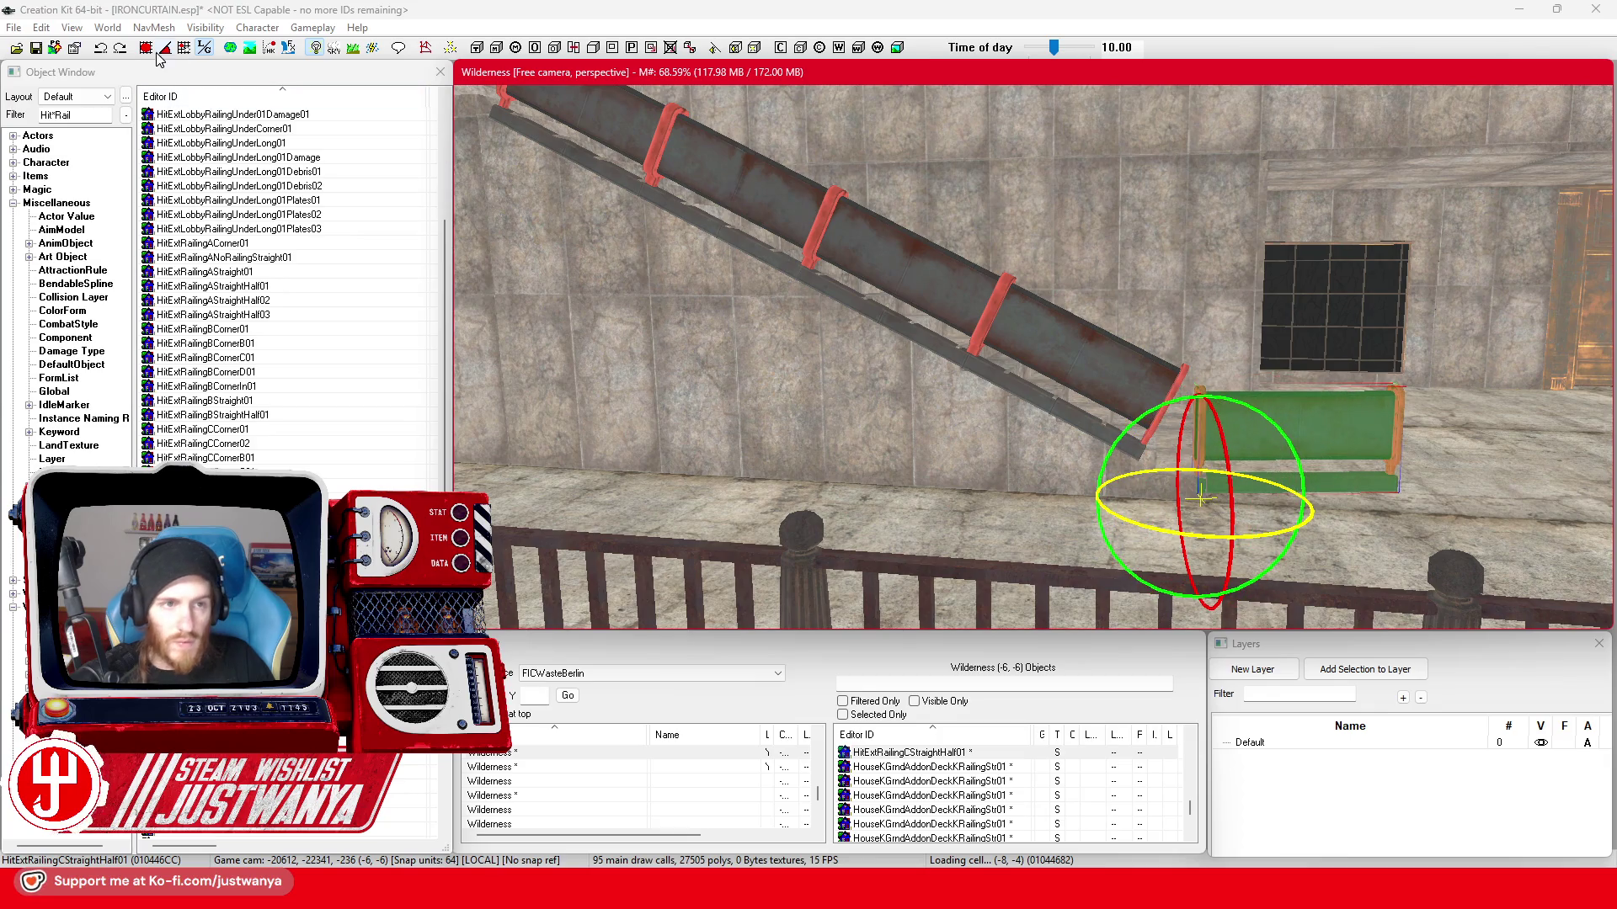
- Turn and align the short piece against the sloped railing, then delete it
{"action": "left_click", "coordinate": [100, 48]}
{"action": "mouse_move", "coordinate": [1187, 522]}
{"action": "left_mouse_down"}
{"action": "mouse_move", "coordinate": [1201, 500]}
{"action": "mouse_move", "coordinate": [1015, 468]}
{"action": "left_mouse_up"}
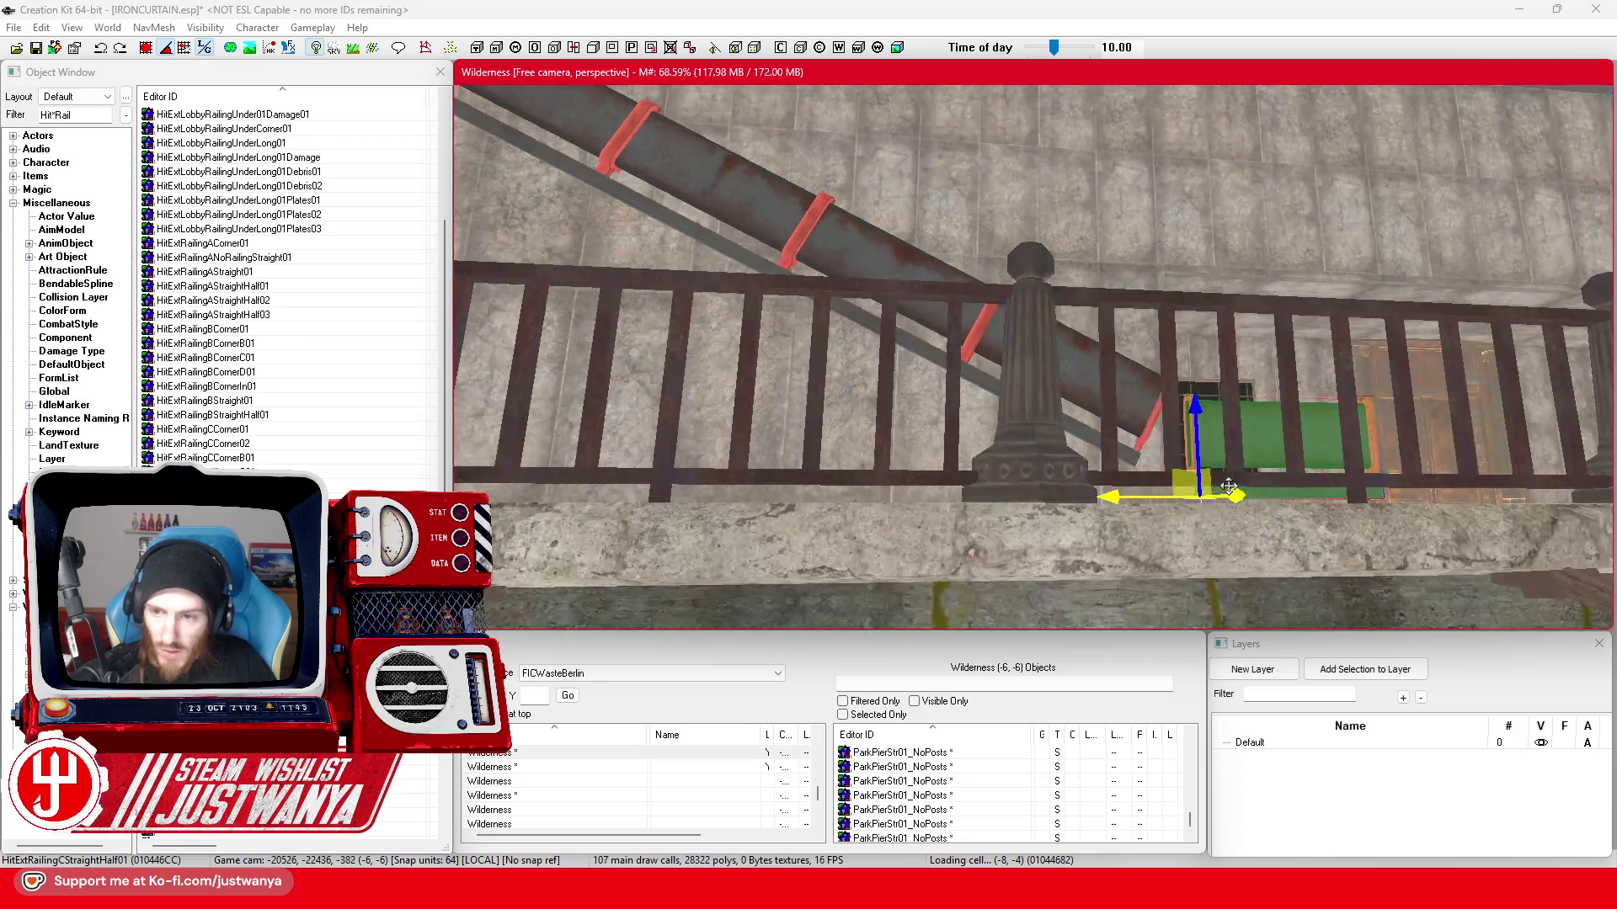
{"action": "scroll", "coordinate": [1014, 468], "scroll_direction": "up", "scroll_amount": 2}
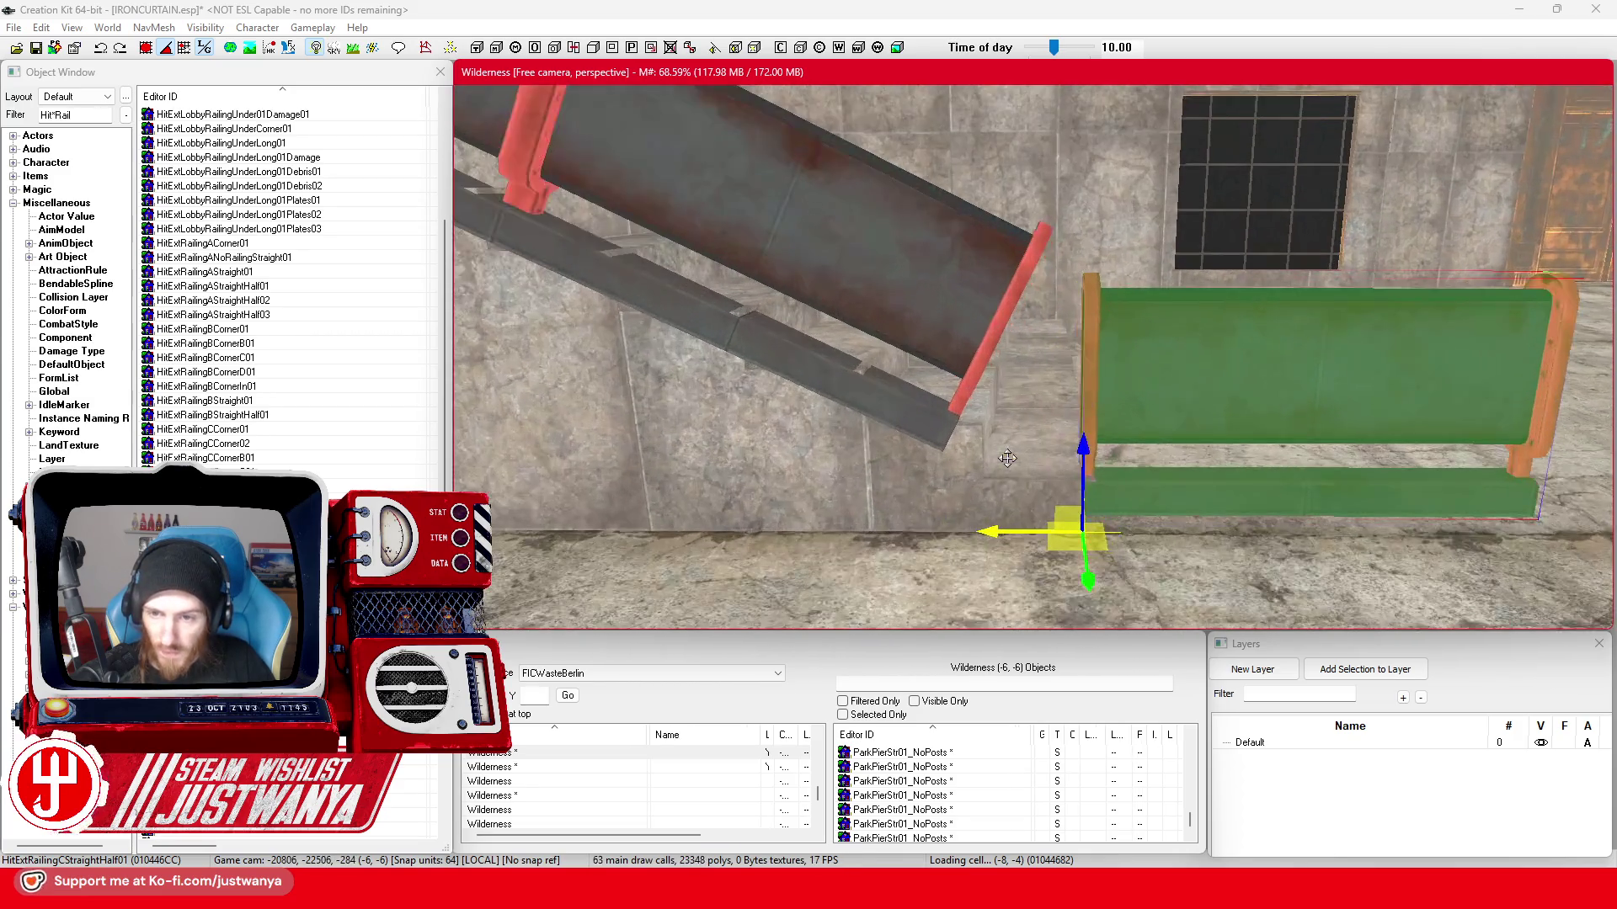
{"action": "scroll", "coordinate": [1036, 461], "scroll_direction": "up", "scroll_amount": 2}
{"action": "scroll", "coordinate": [1062, 454], "scroll_direction": "up", "scroll_amount": 2}
{"action": "left_click_drag", "start_coordinate": [1084, 448], "coordinate": [1084, 470]}
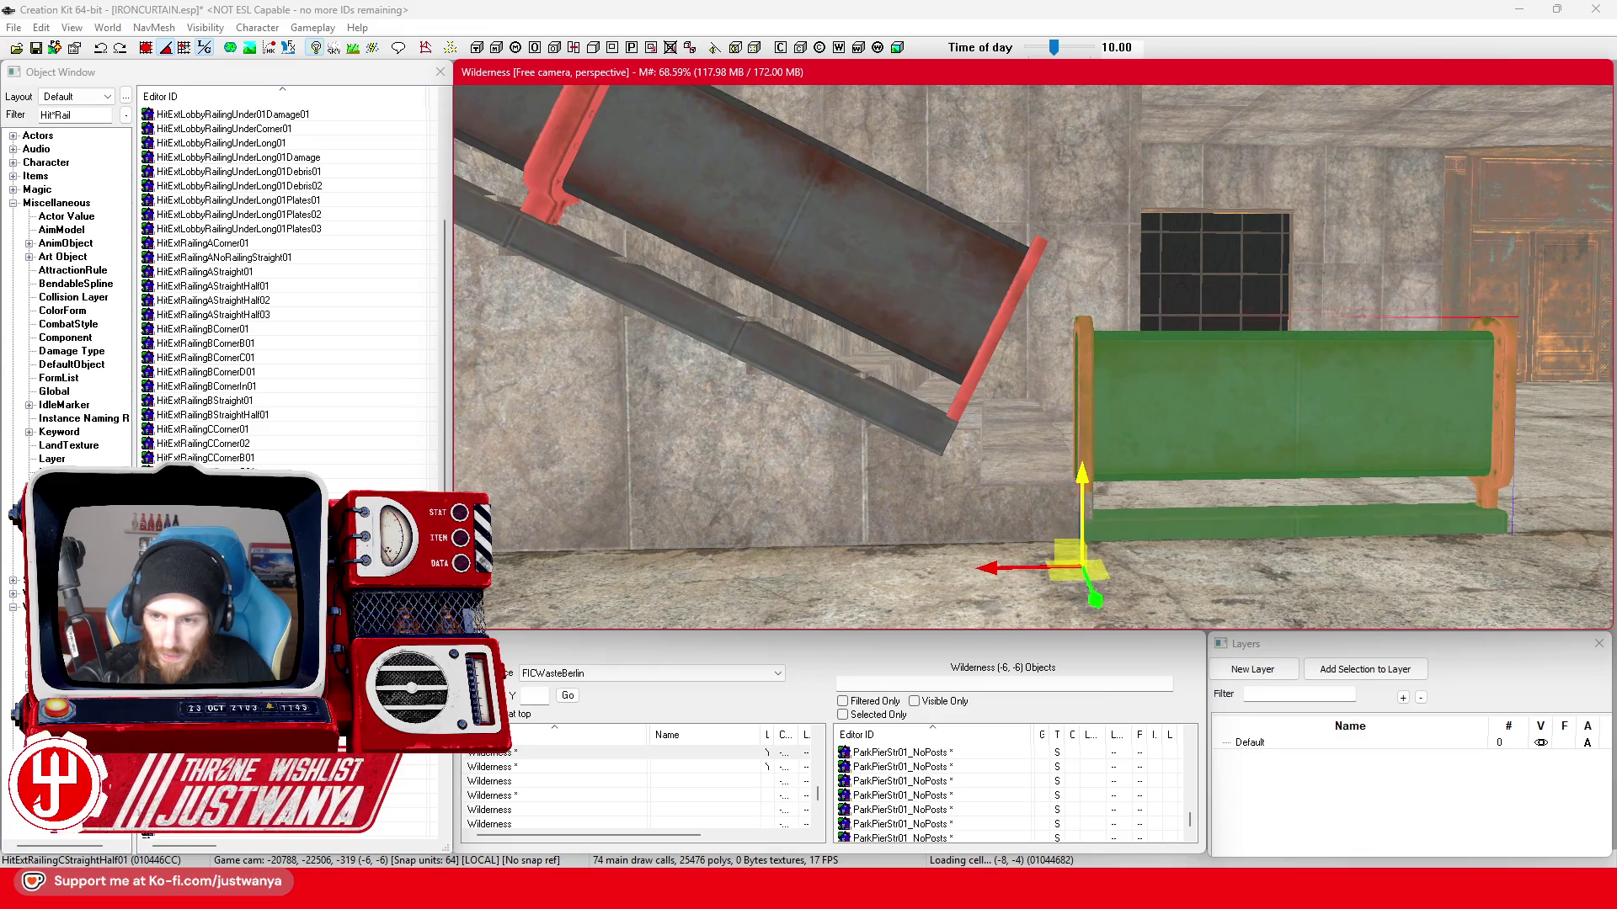
{"action": "left_click_drag", "start_coordinate": [994, 560], "coordinate": [888, 560]}
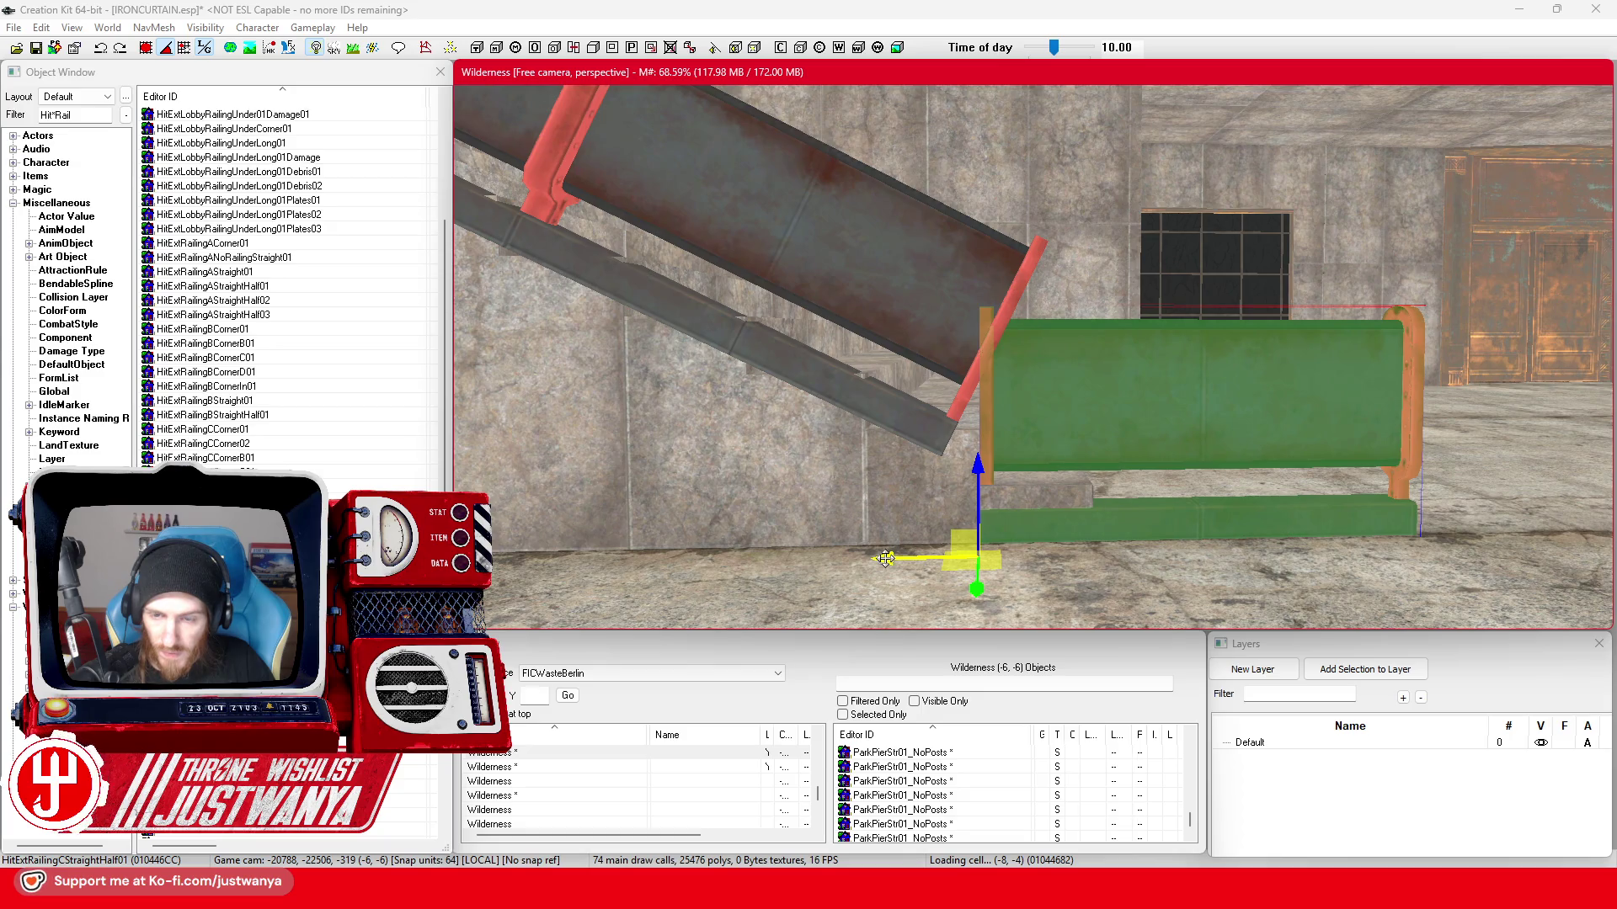
{"action": "left_click_drag", "start_coordinate": [977, 468], "coordinate": [976, 390]}
{"action": "key", "text": "shift"}
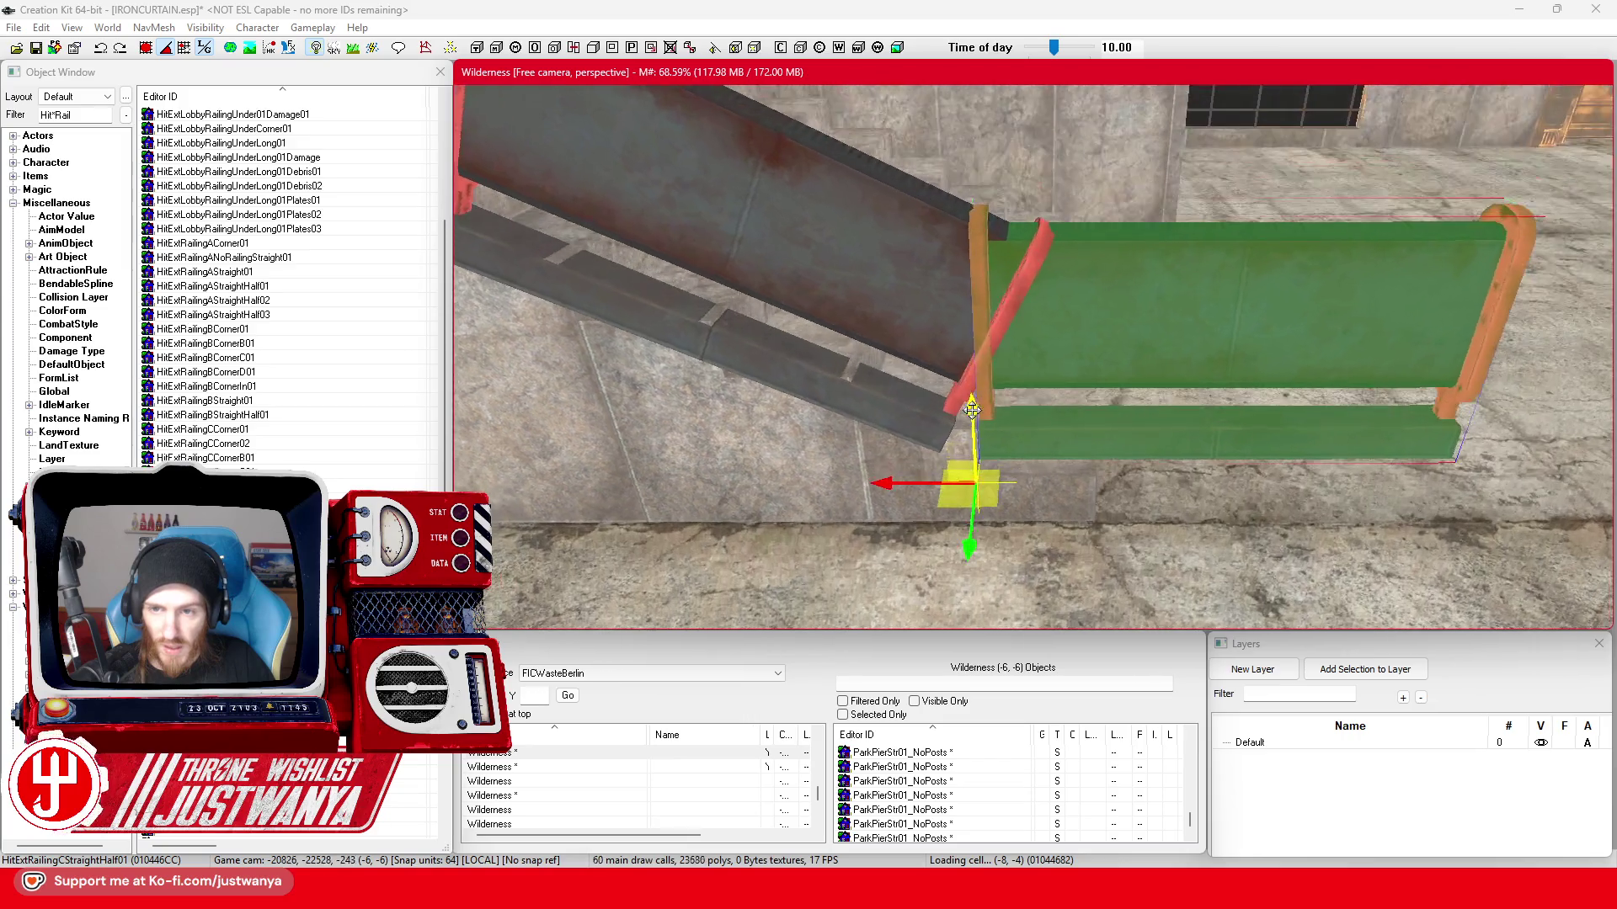
{"action": "key", "text": "Delete"}
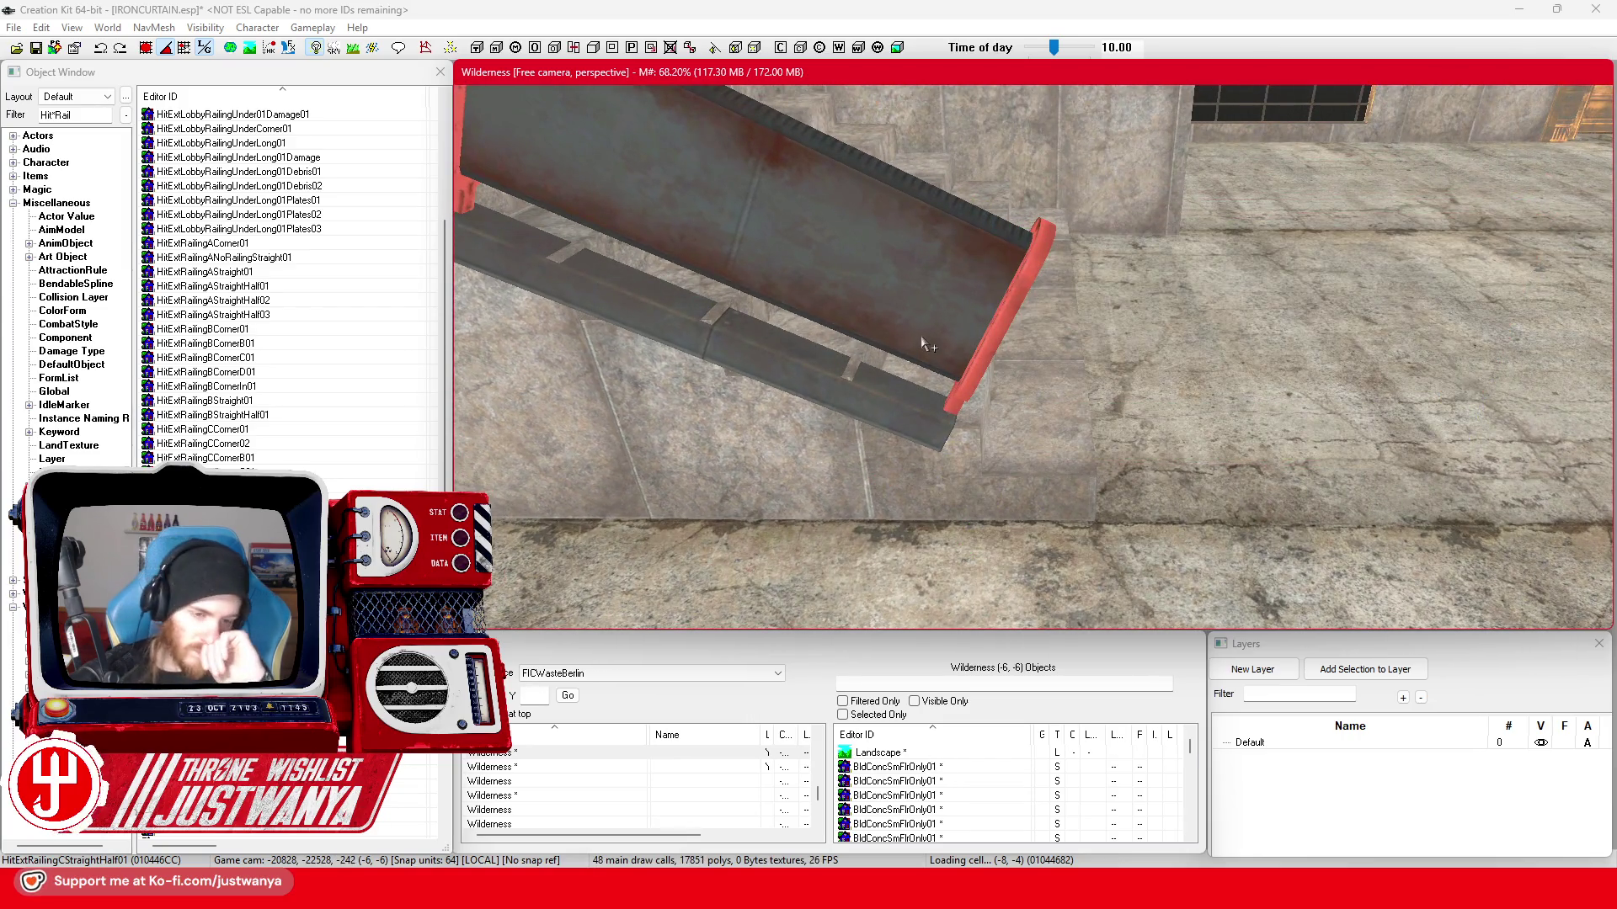
{"action": "scroll", "coordinate": [365, 300], "scroll_direction": "up", "scroll_amount": 4}
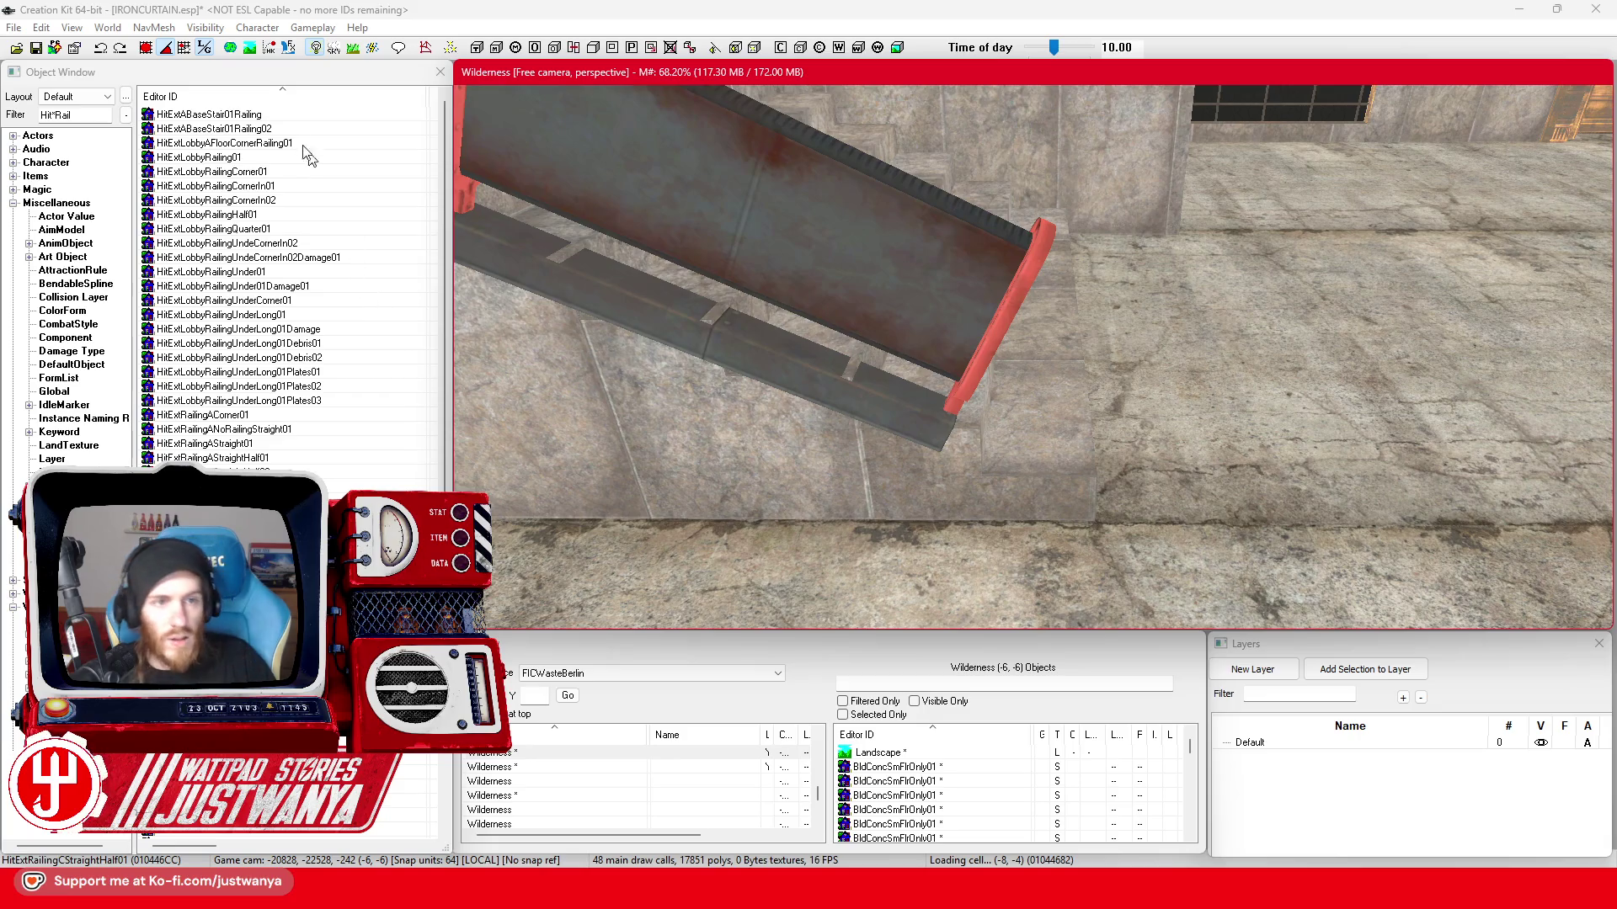
- Place and turn a new stair railing piece, then discard it again
{"action": "left_click_drag", "start_coordinate": [254, 116], "coordinate": [1228, 472]}
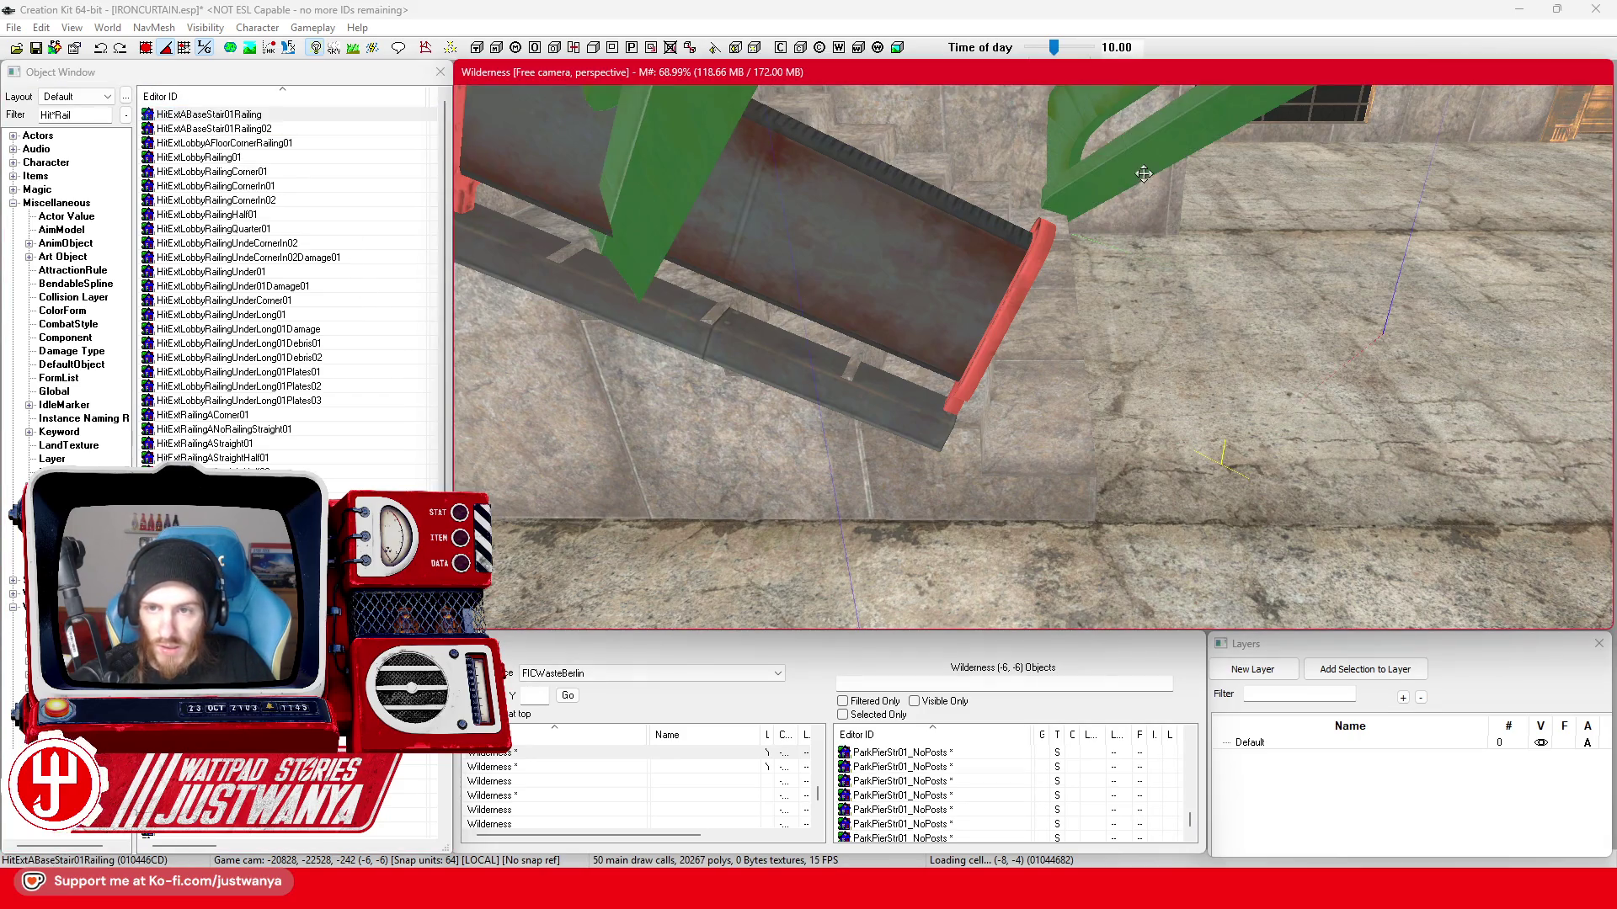
{"action": "scroll", "coordinate": [1144, 173], "scroll_direction": "down", "scroll_amount": 3}
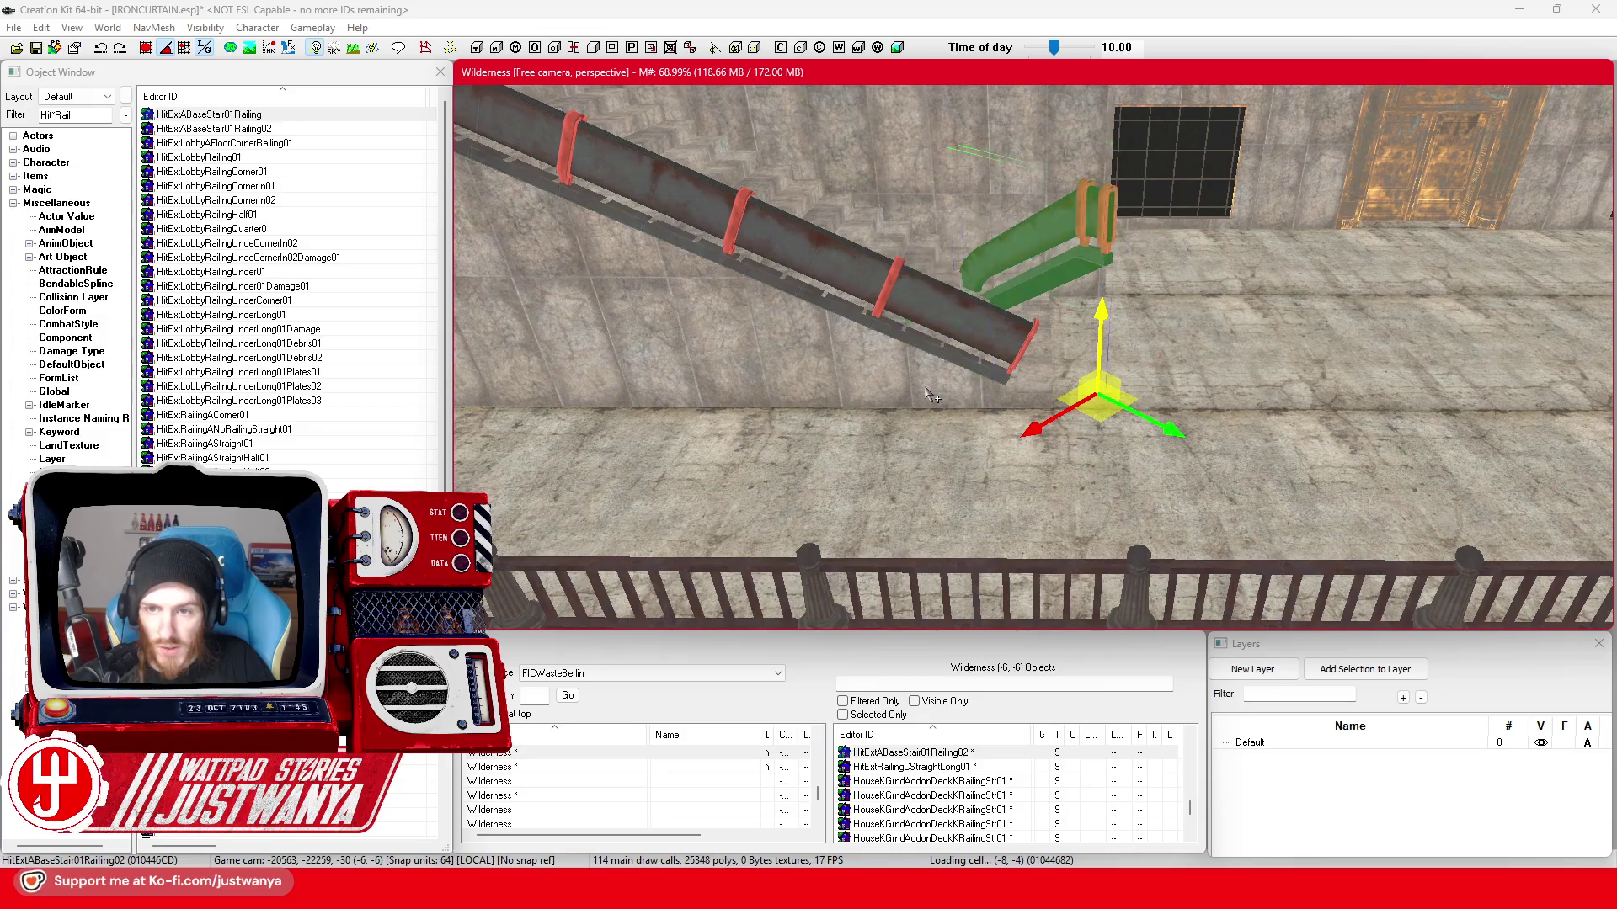
{"action": "key", "text": "e"}
{"action": "left_click_drag", "start_coordinate": [1076, 499], "coordinate": [1137, 499]}
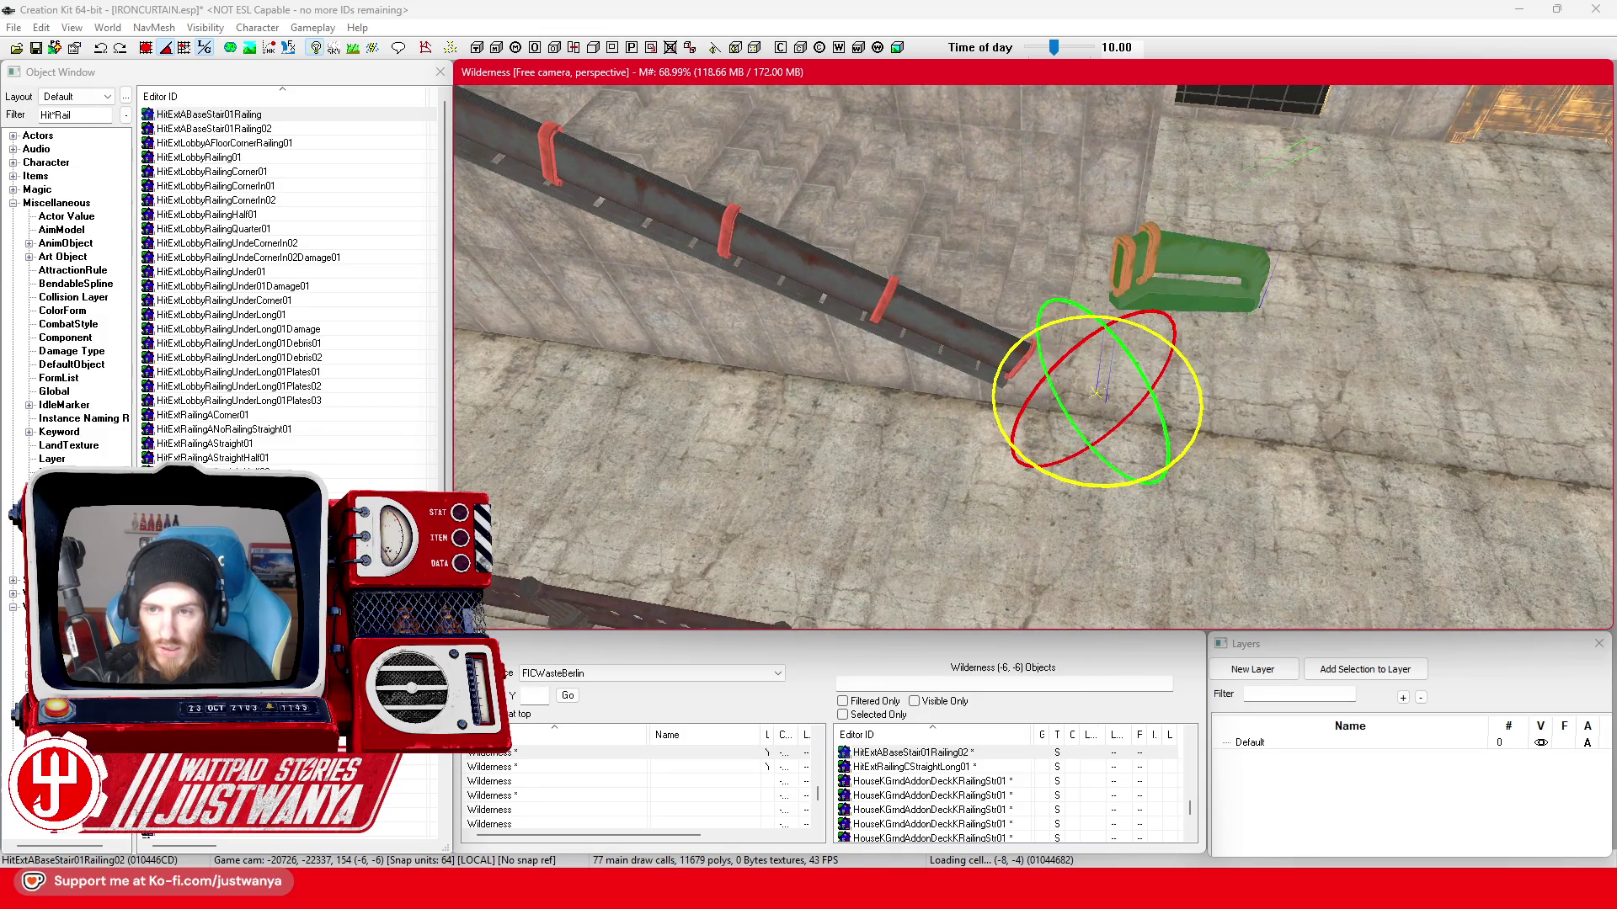
{"action": "key", "text": "ctrl+z"}
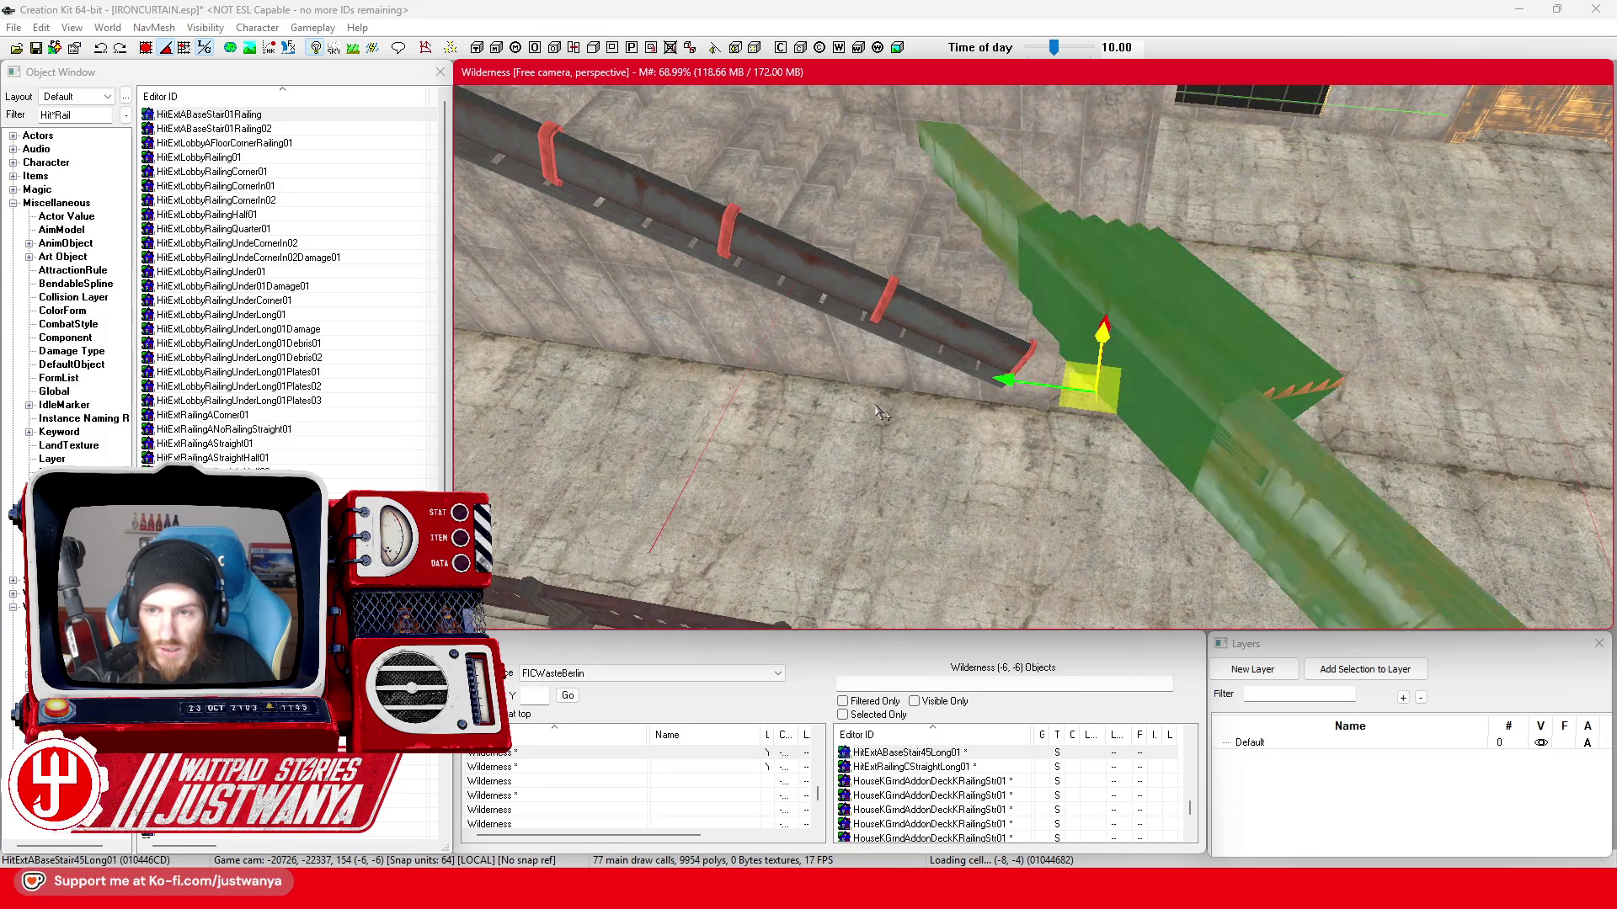
{"action": "key", "text": "ctrl+z"}
{"action": "key", "text": "shift"}
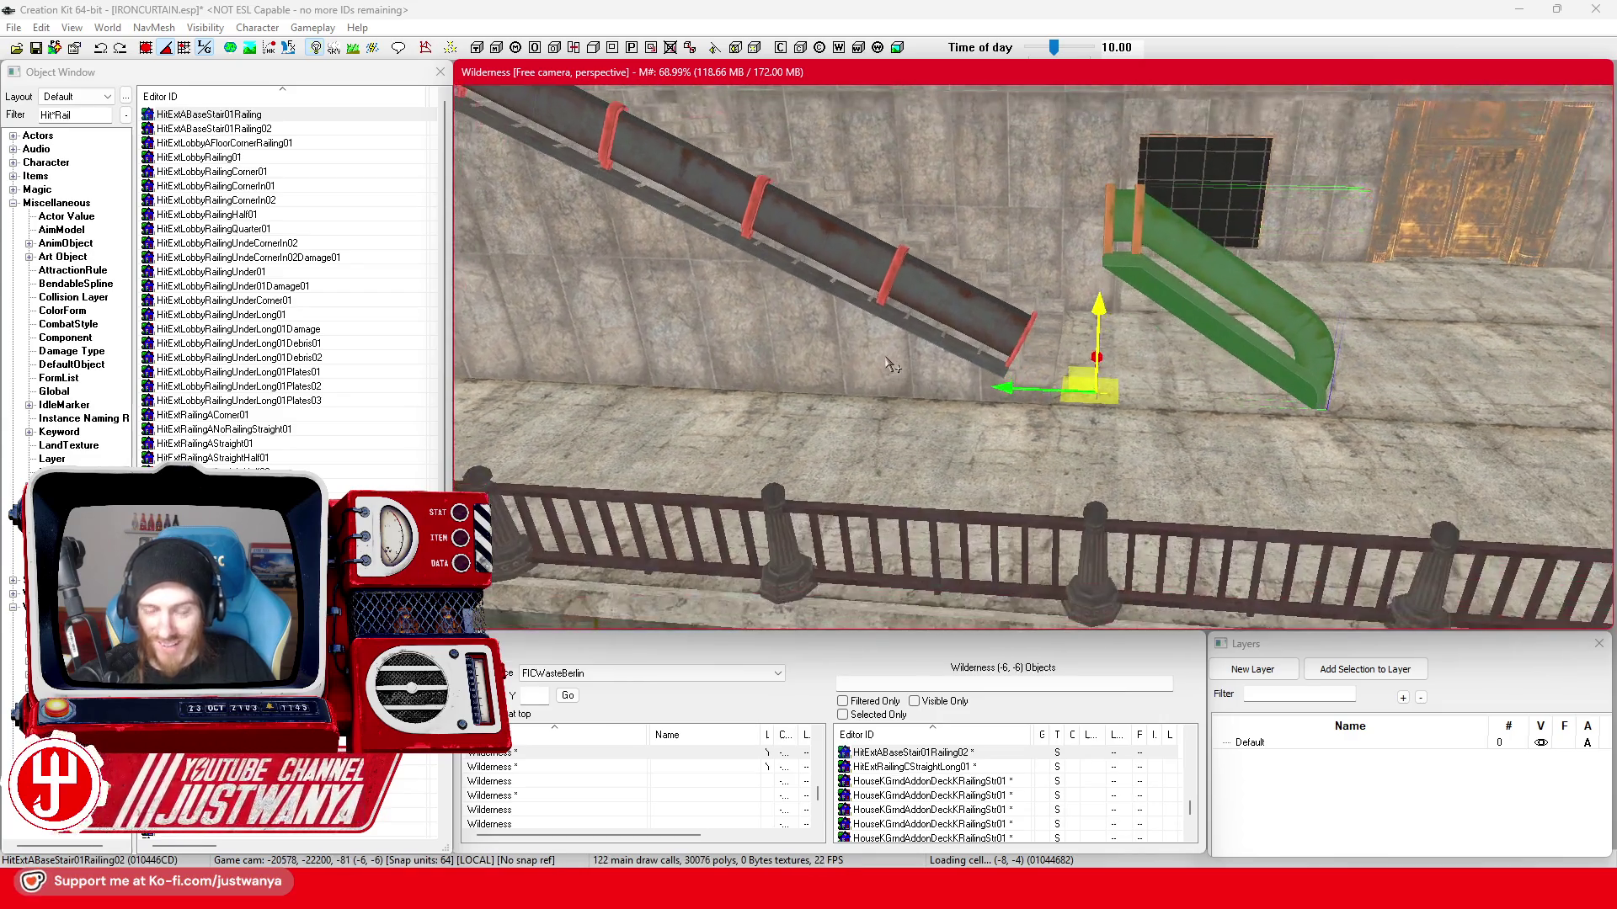
{"action": "key", "text": "Delete"}
- Slide the diagonal pipe railing up the staircase slope toward the top of the wall
{"action": "left_click", "coordinate": [909, 286]}
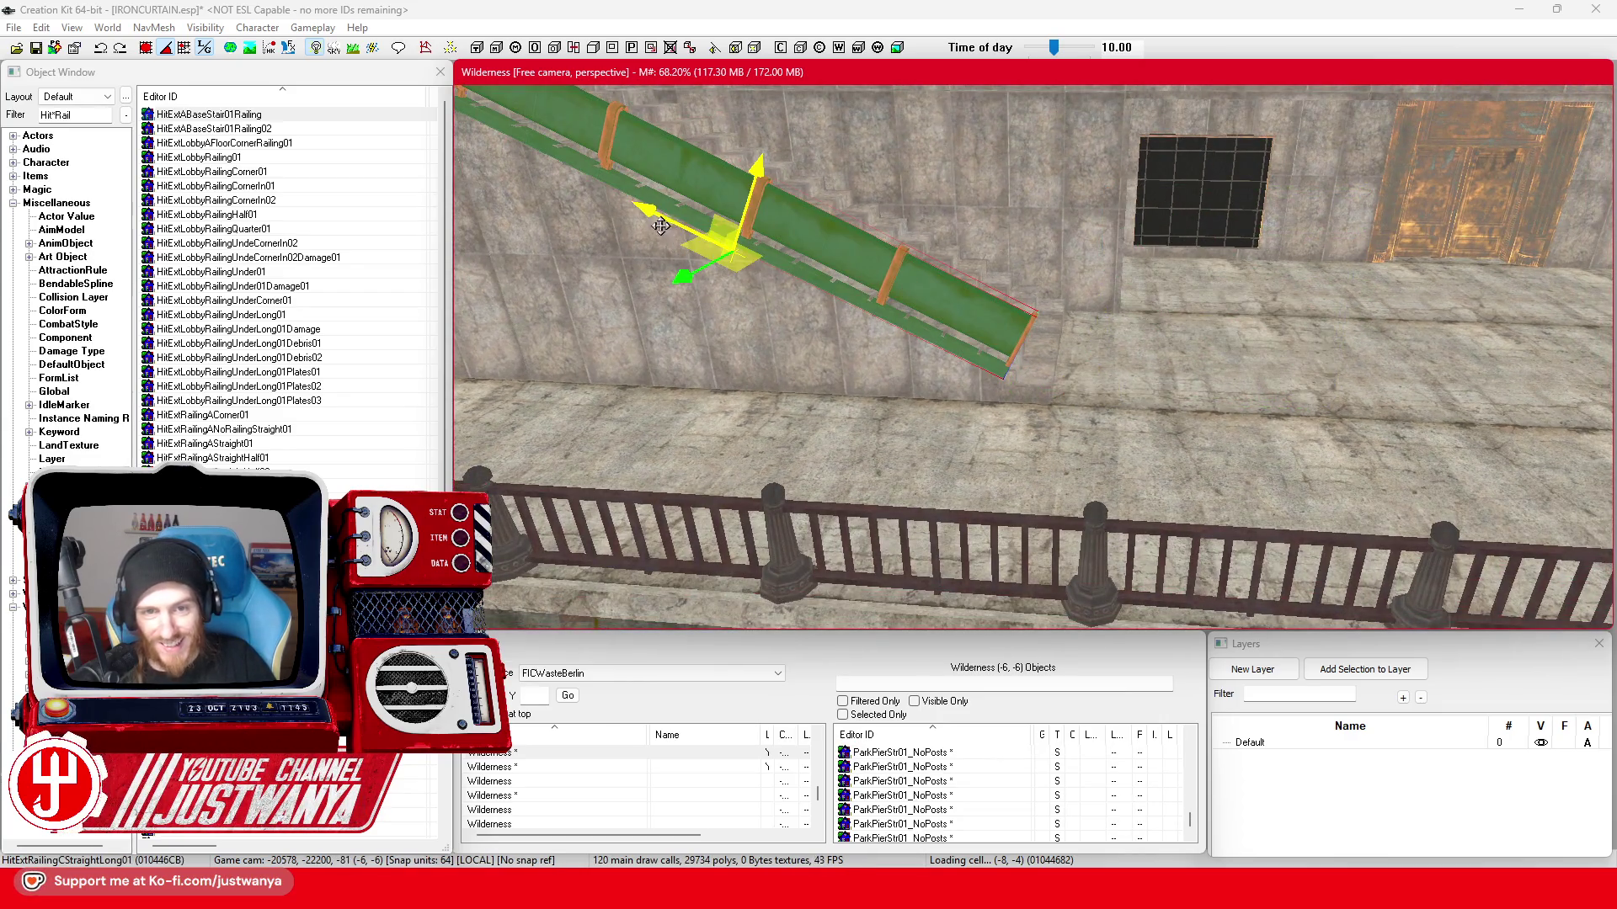
{"action": "left_click_drag", "start_coordinate": [660, 226], "coordinate": [684, 248]}
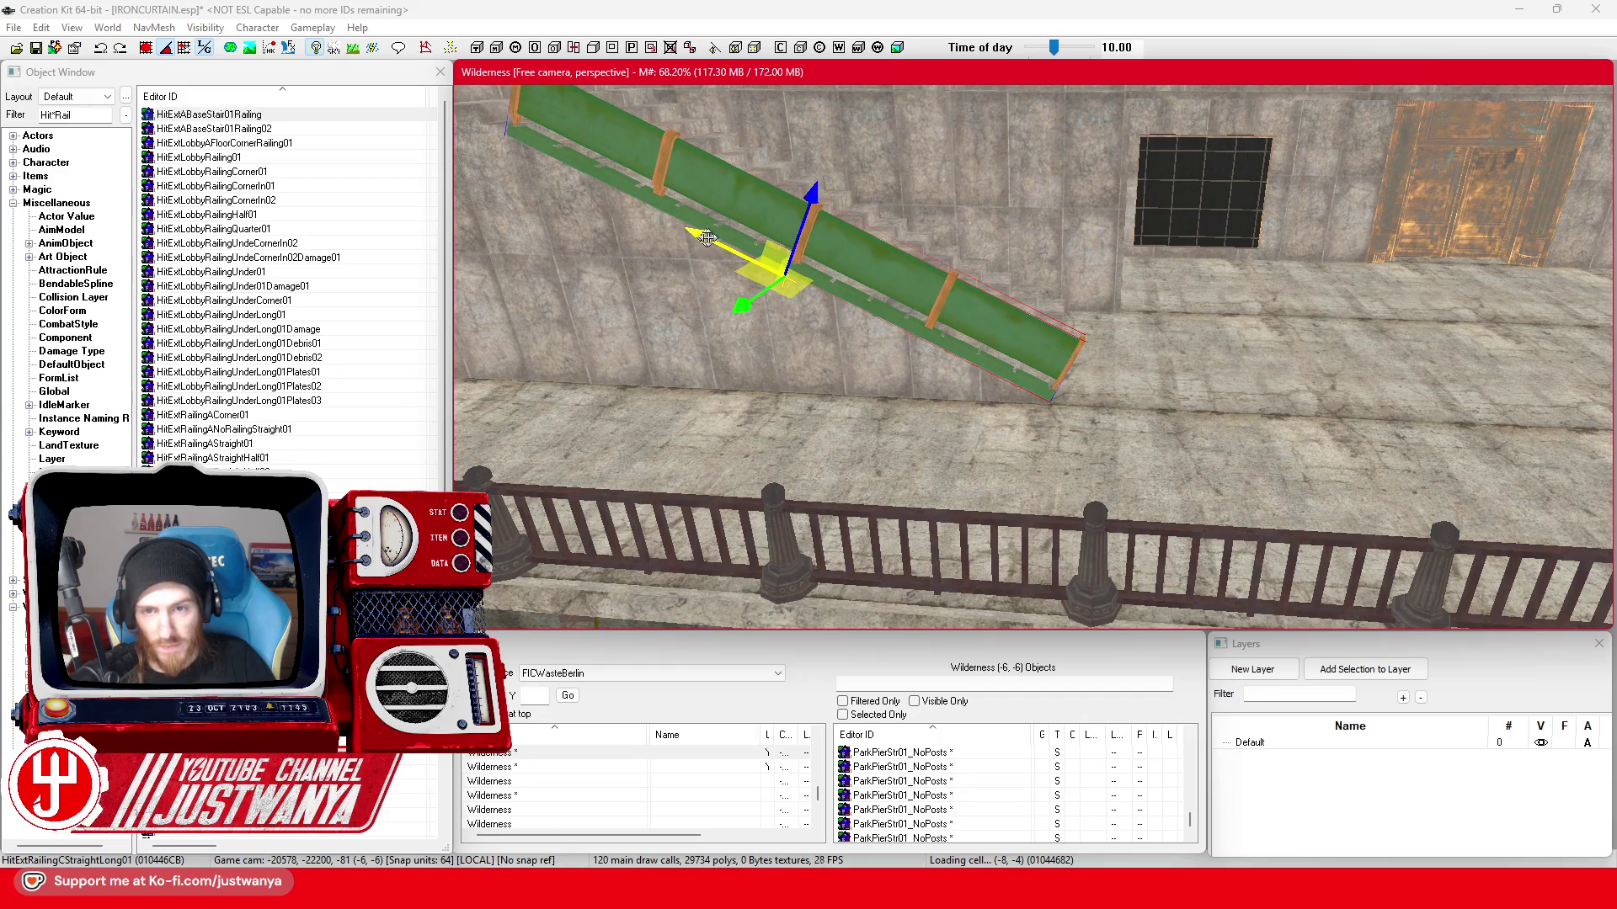
{"action": "key", "text": "shift"}
{"action": "key", "text": "shift"}
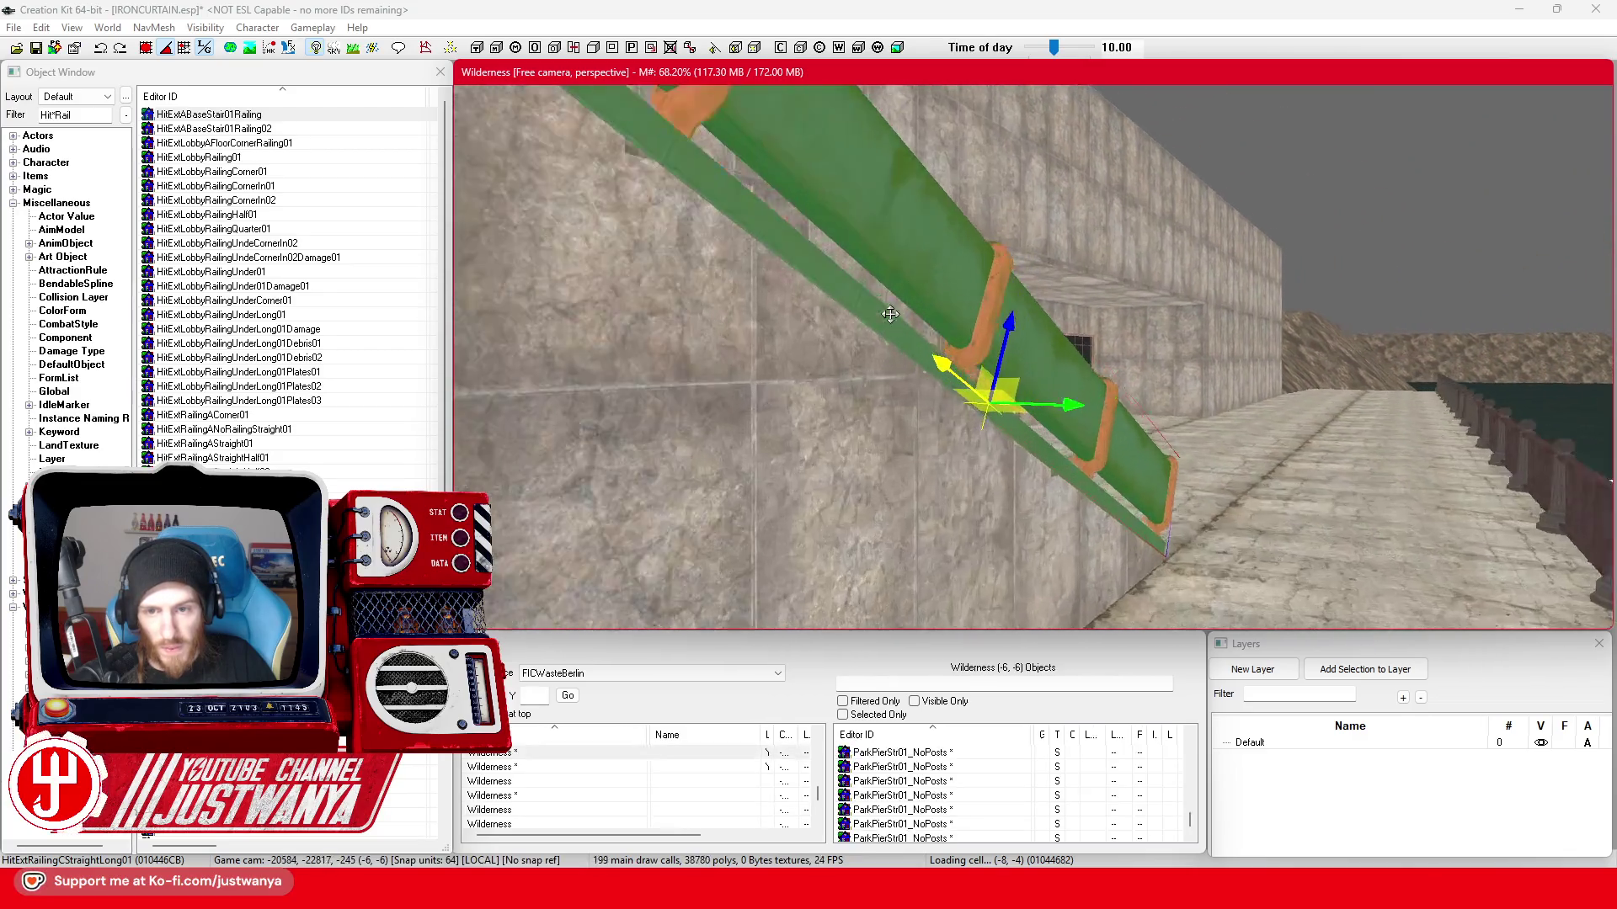
{"action": "key", "text": "shift"}
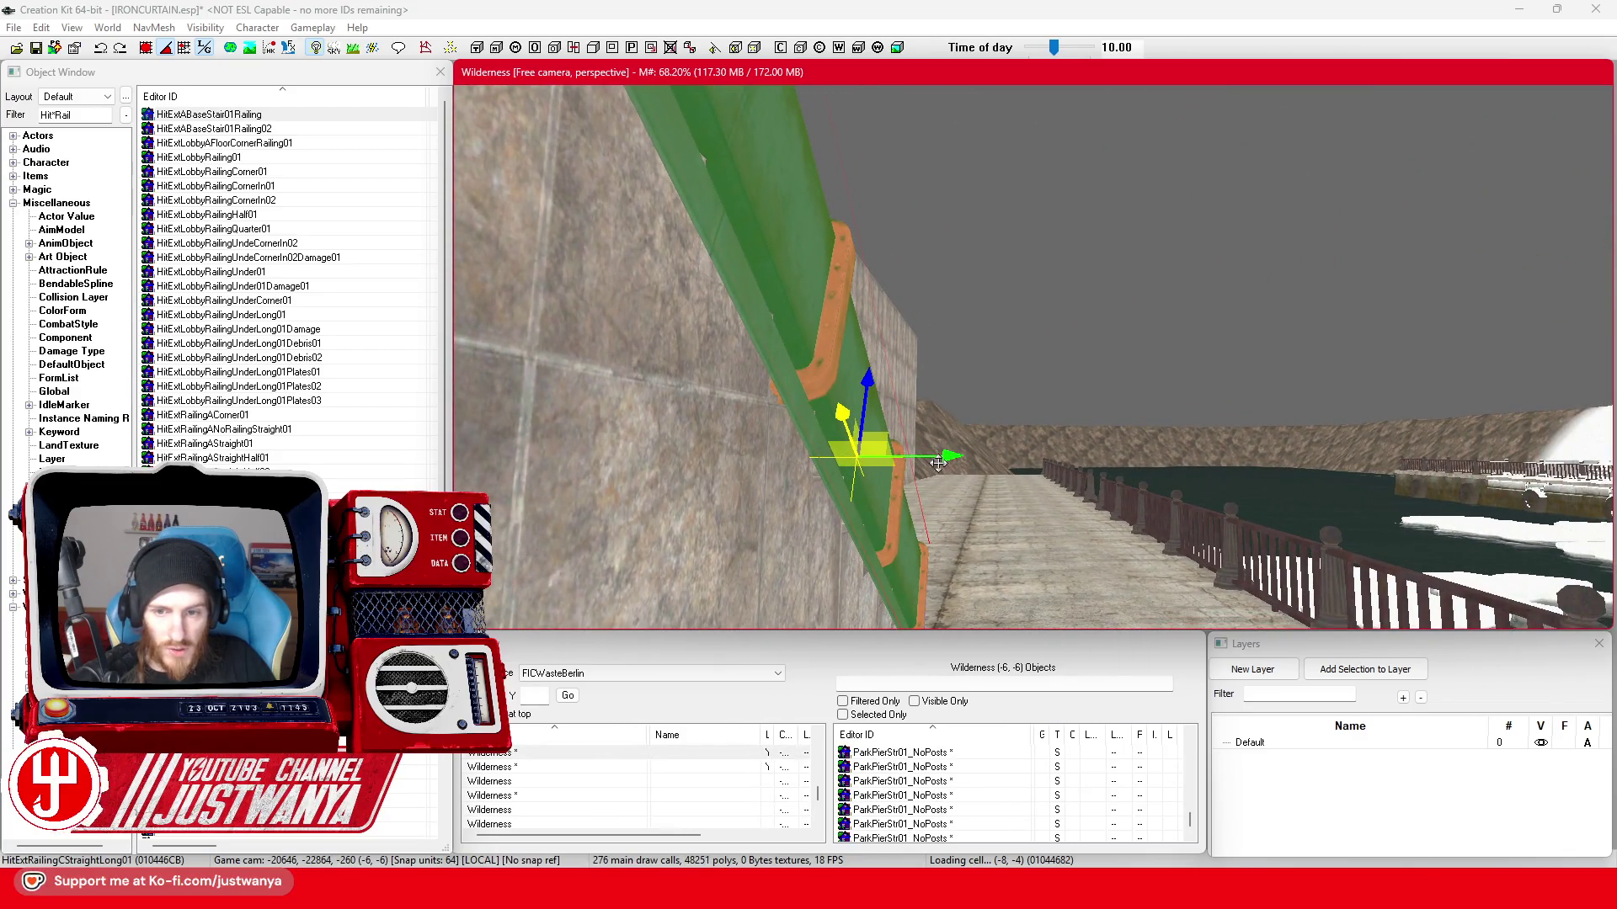
{"action": "left_click_drag", "start_coordinate": [937, 464], "coordinate": [945, 458]}
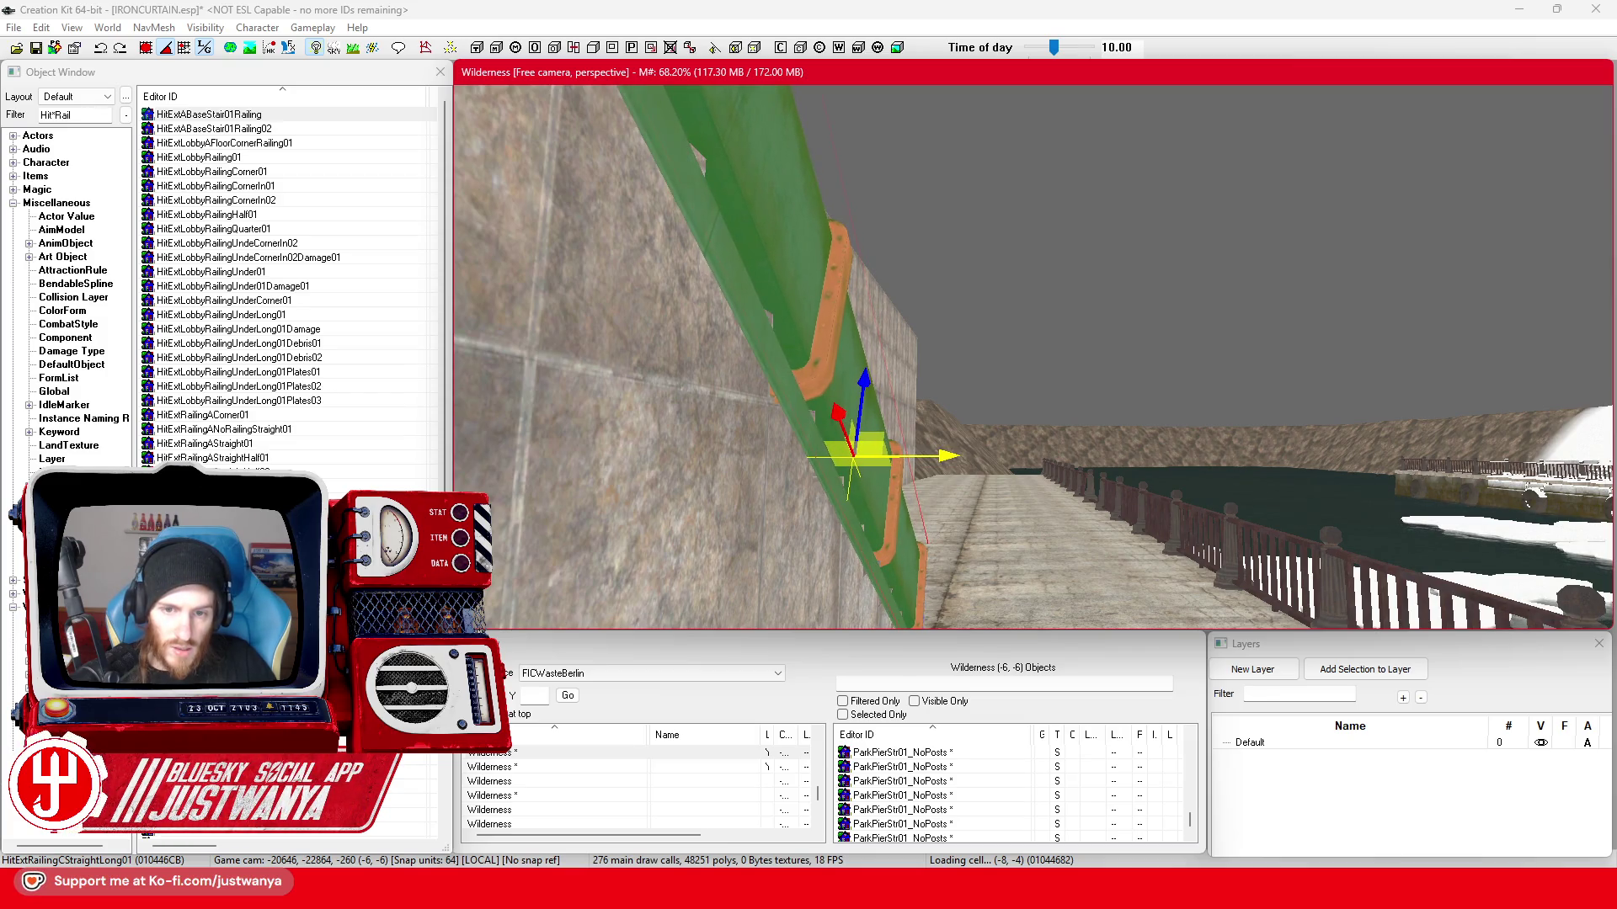
{"action": "key", "text": "shift"}
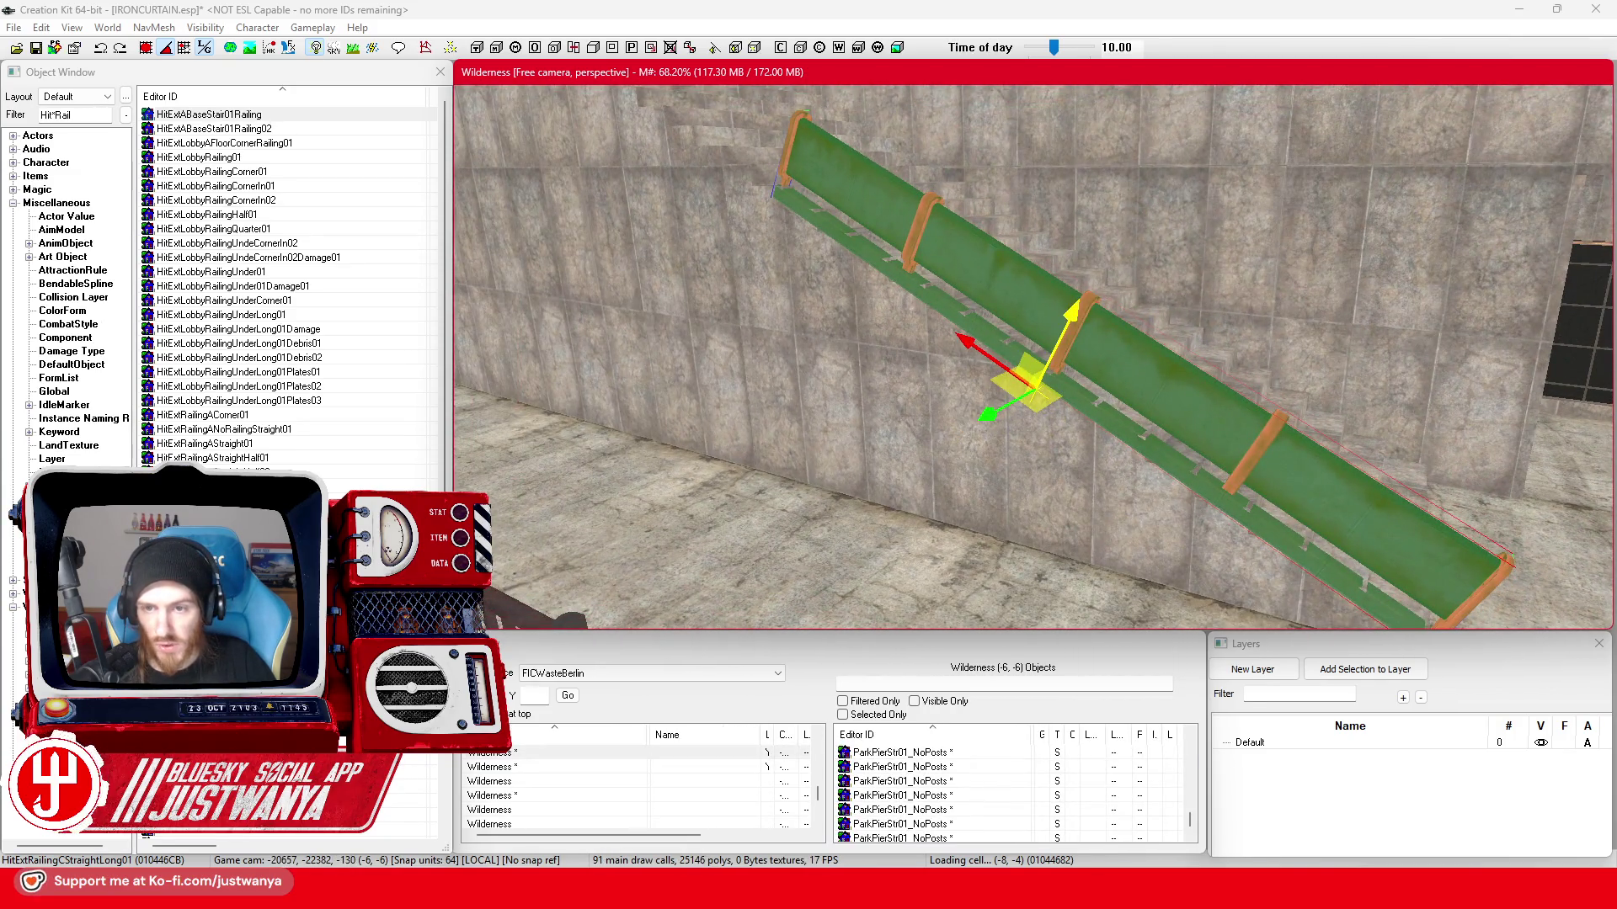
{"action": "key", "text": "shift"}
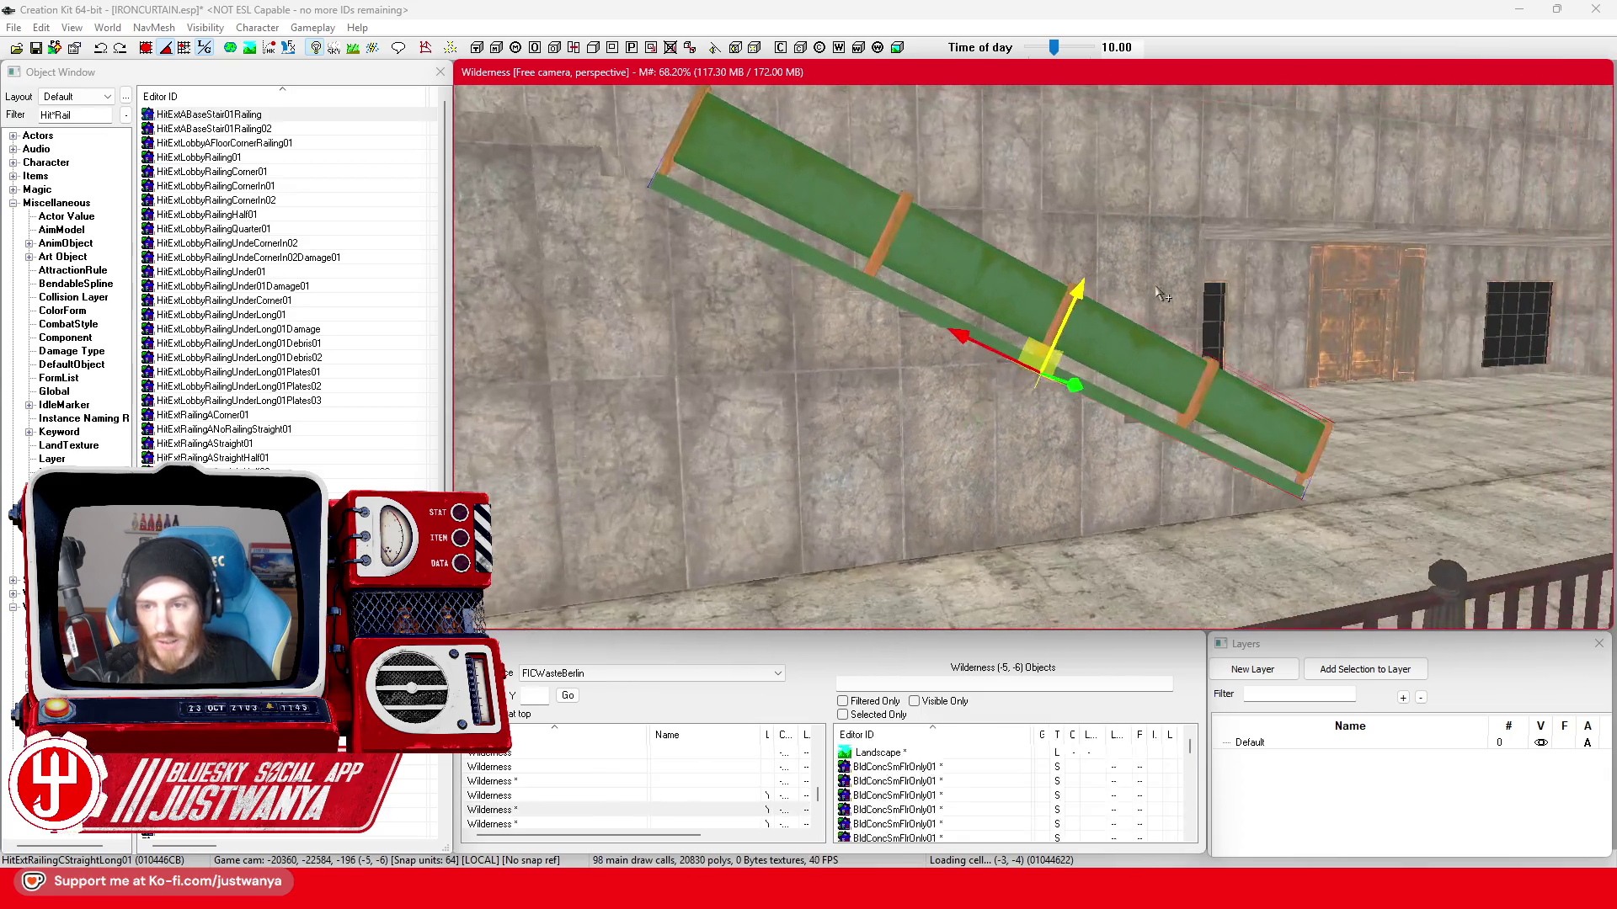
{"action": "scroll", "coordinate": [1030, 458], "scroll_direction": "down", "scroll_amount": 3}
{"action": "scroll", "coordinate": [1012, 474], "scroll_direction": "down", "scroll_amount": 2}
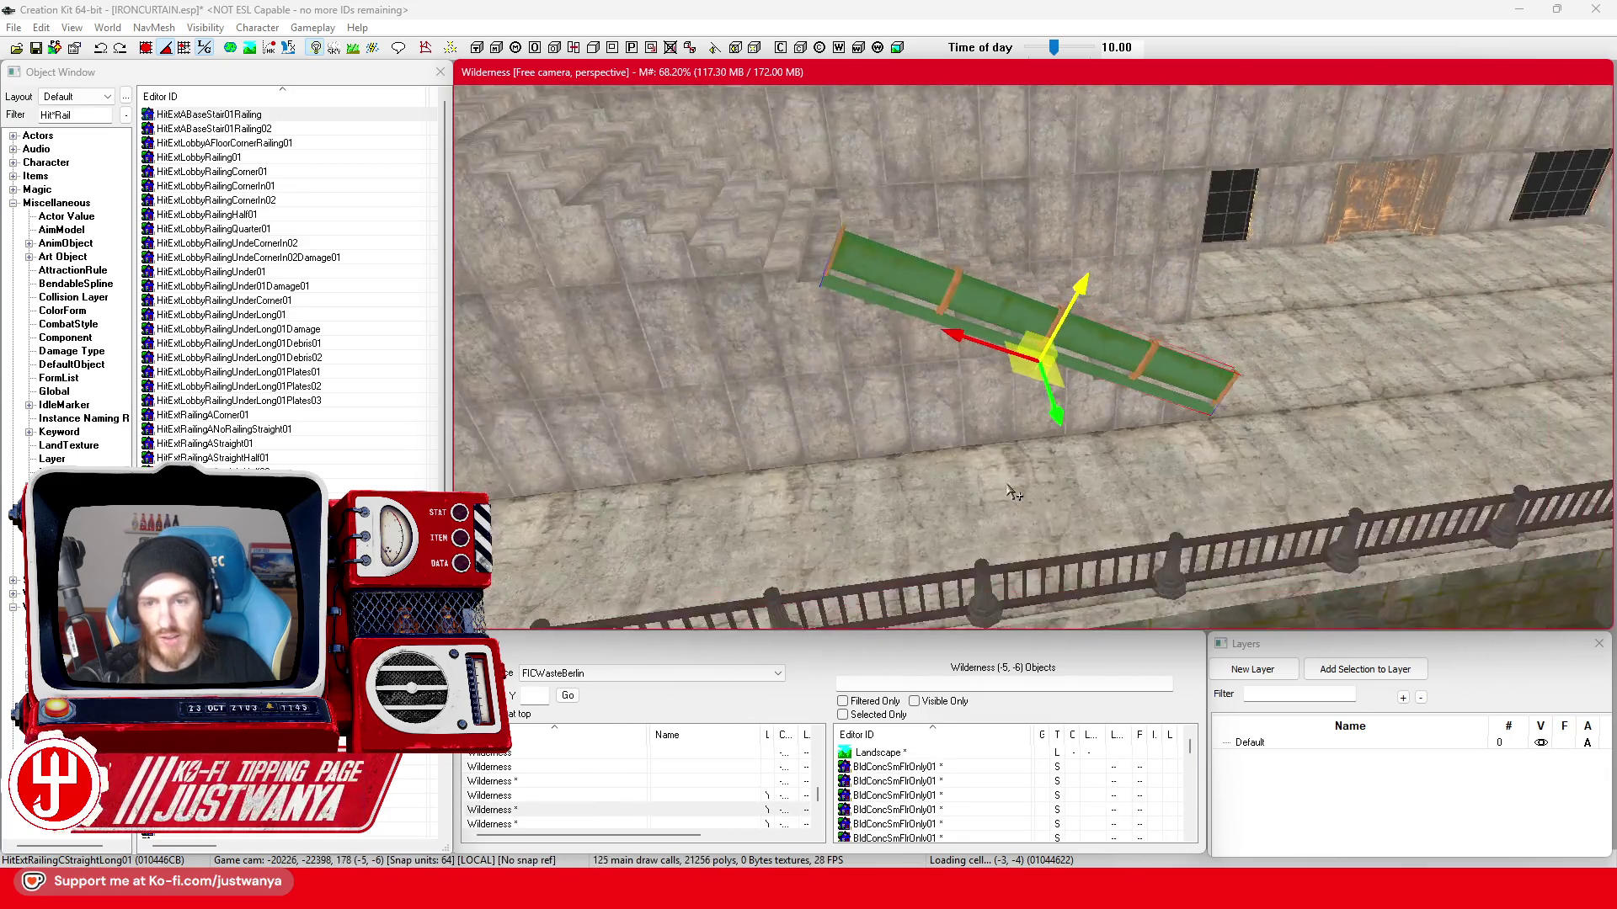
{"action": "scroll", "coordinate": [995, 488], "scroll_direction": "up", "scroll_amount": 3}
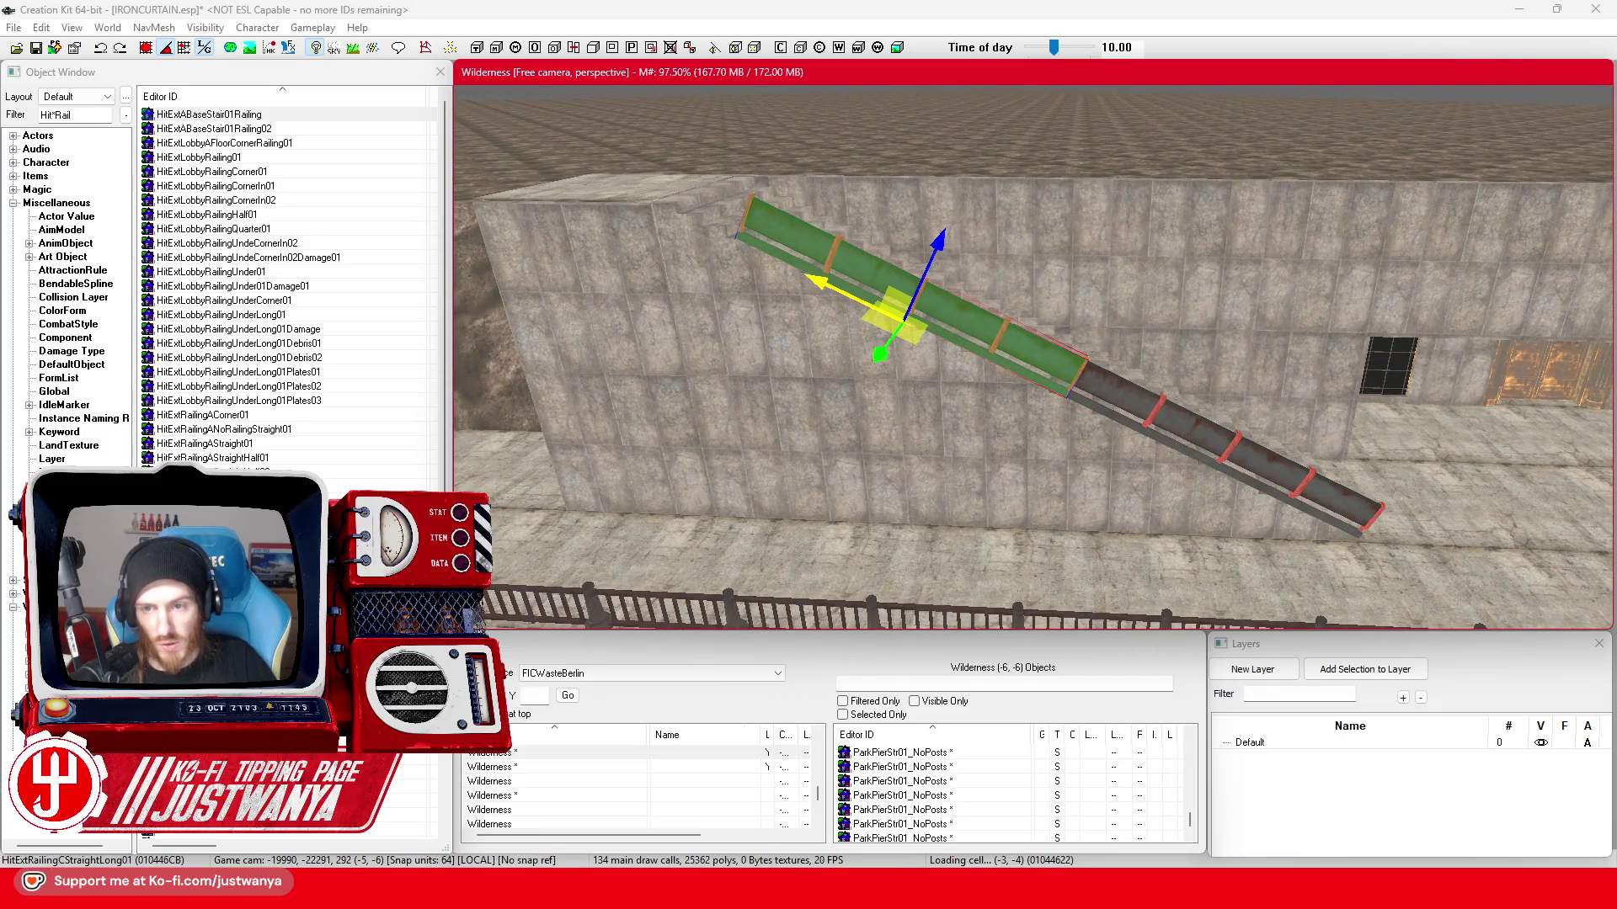
{"action": "left_click_drag", "start_coordinate": [1153, 615], "coordinate": [888, 313]}
{"action": "left_click_drag", "start_coordinate": [1036, 366], "coordinate": [758, 226]}
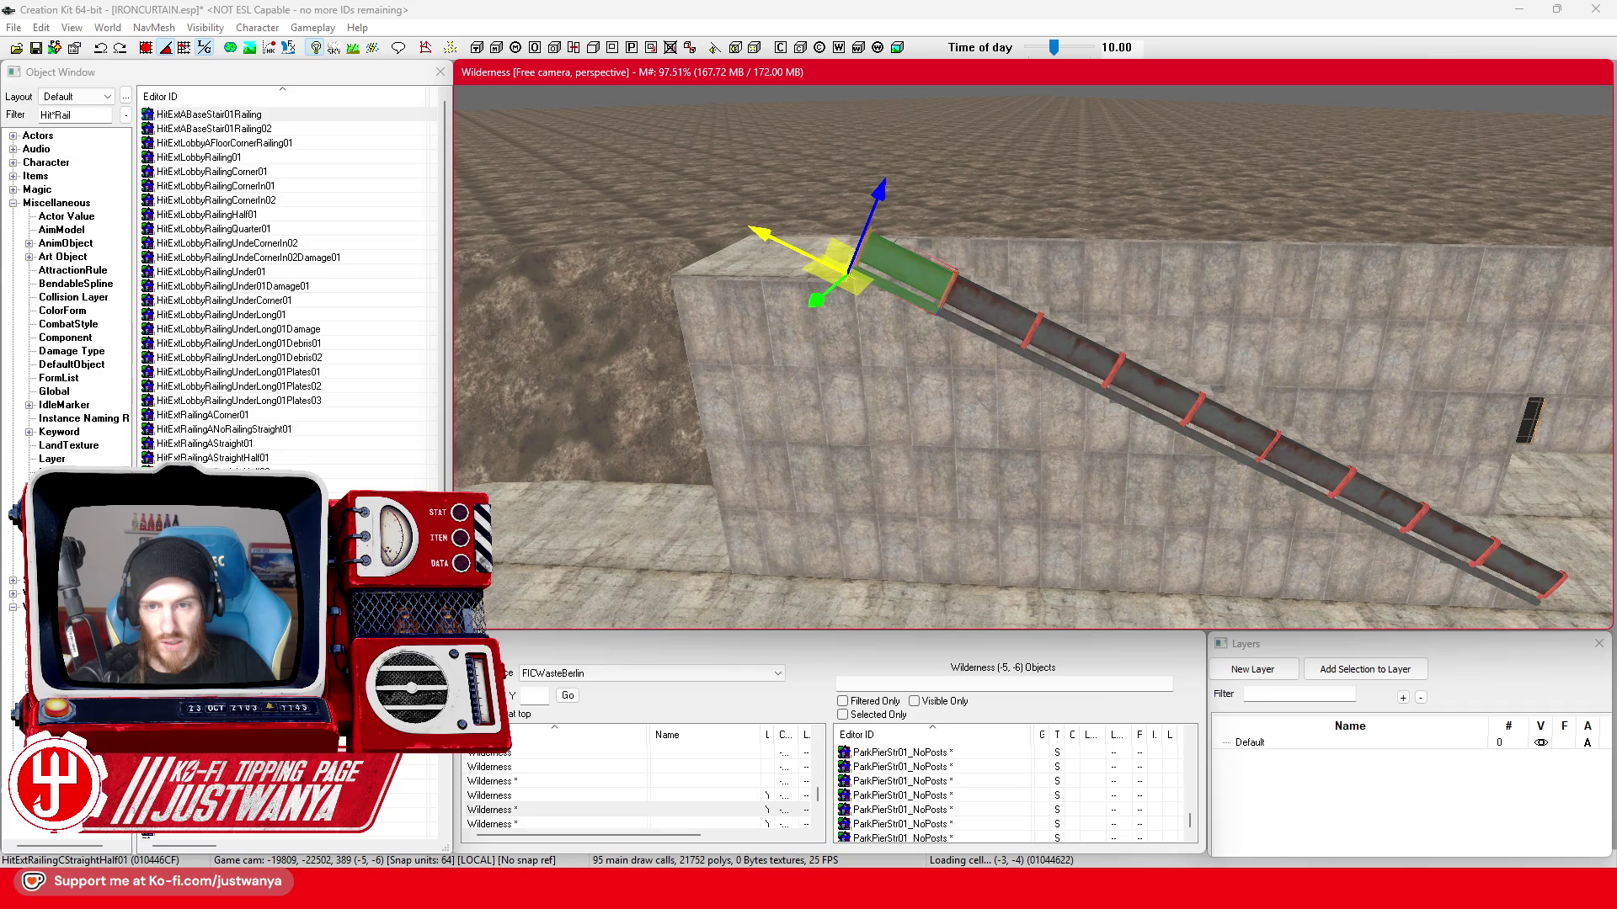
{"action": "scroll", "coordinate": [783, 324], "scroll_direction": "up", "scroll_amount": 3}
{"action": "scroll", "coordinate": [784, 324], "scroll_direction": "up", "scroll_amount": 3}
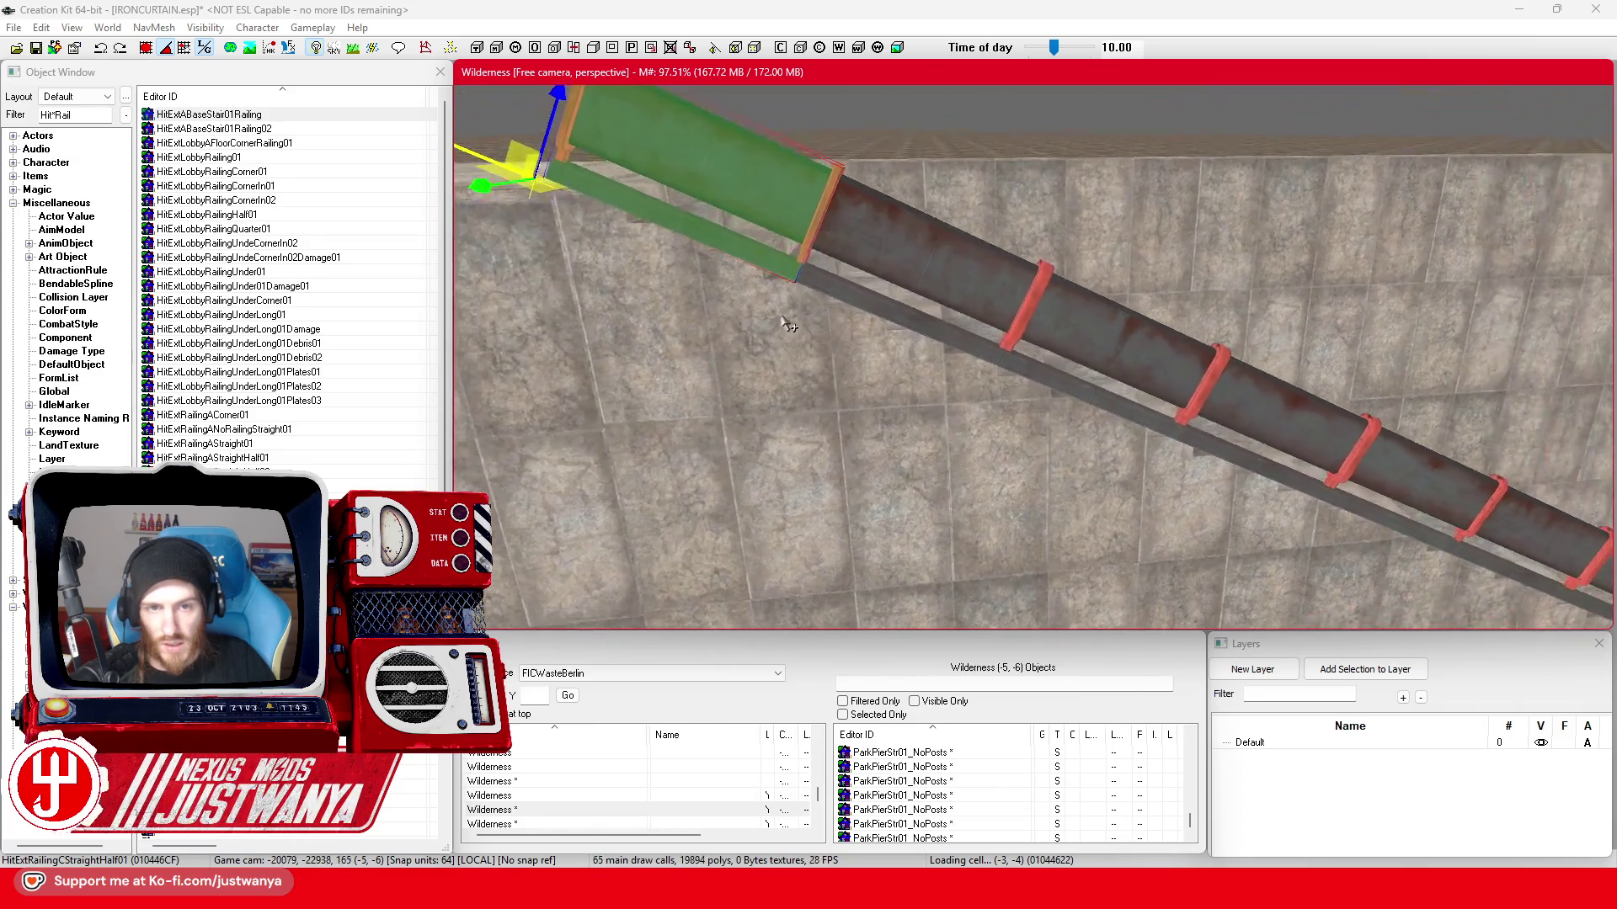
{"action": "scroll", "coordinate": [787, 323], "scroll_direction": "up", "scroll_amount": 2}
{"action": "scroll", "coordinate": [804, 320], "scroll_direction": "down", "scroll_amount": 1}
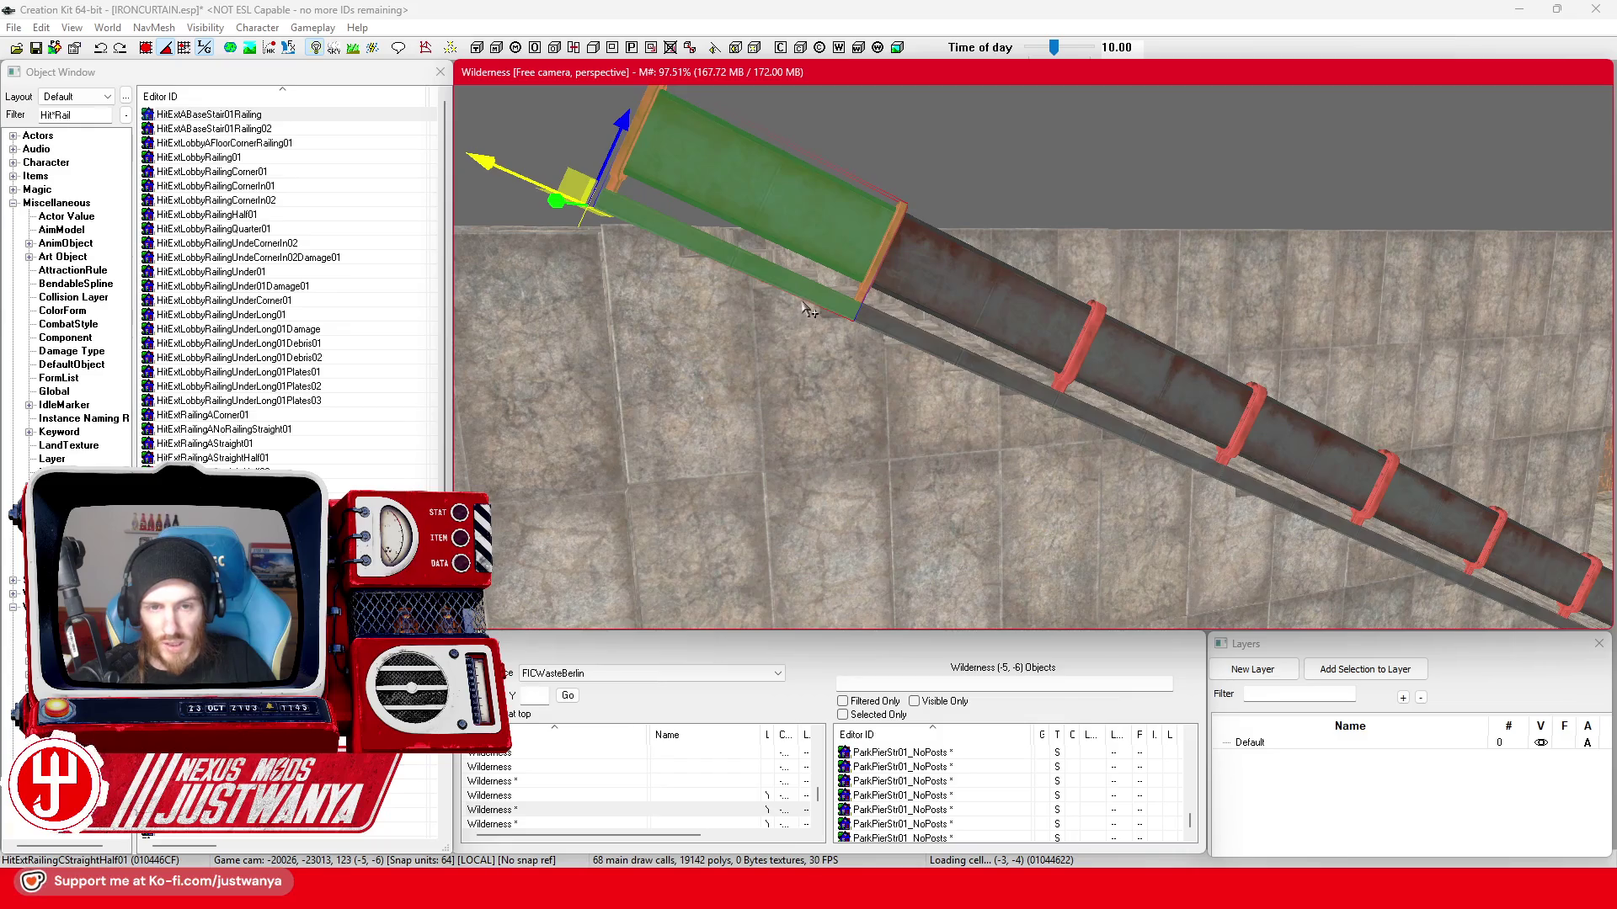
{"action": "scroll", "coordinate": [808, 312], "scroll_direction": "up", "scroll_amount": 2}
{"action": "scroll", "coordinate": [812, 312], "scroll_direction": "up", "scroll_amount": 2}
{"action": "scroll", "coordinate": [818, 311], "scroll_direction": "up", "scroll_amount": 2}
{"action": "scroll", "coordinate": [828, 309], "scroll_direction": "up", "scroll_amount": 2}
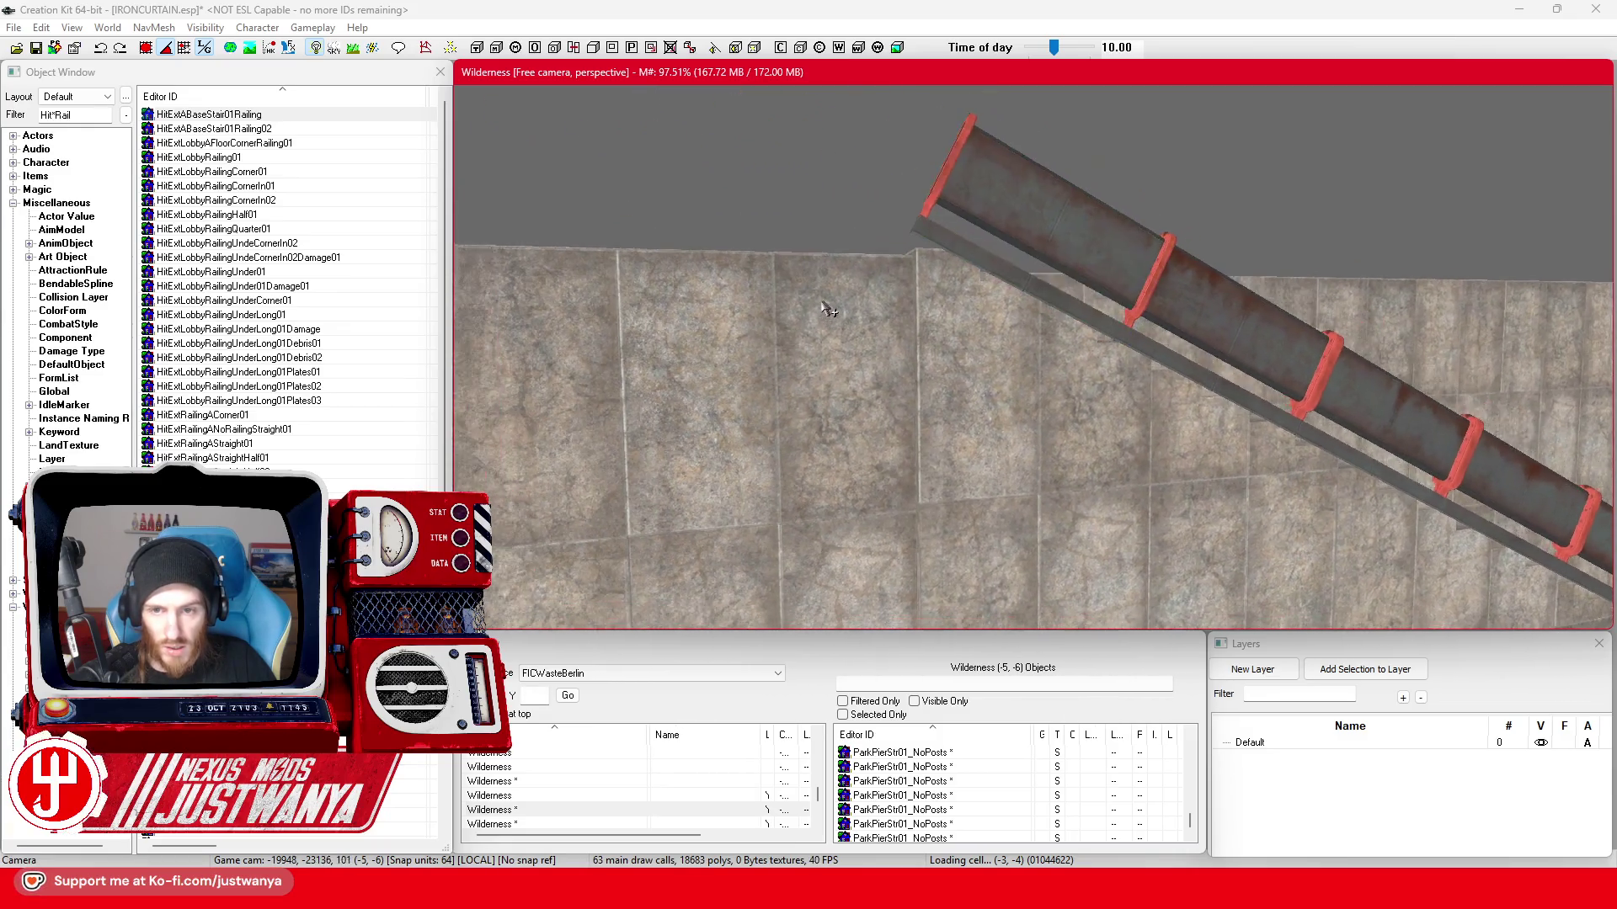
{"action": "scroll", "coordinate": [827, 309], "scroll_direction": "down", "scroll_amount": 2}
- Nudge the wall panel beside the stairs slightly sideways and face it head-on
{"action": "left_click", "coordinate": [816, 308]}
{"action": "scroll", "coordinate": [816, 303], "scroll_direction": "up", "scroll_amount": 2}
{"action": "scroll", "coordinate": [817, 290], "scroll_direction": "up", "scroll_amount": 2}
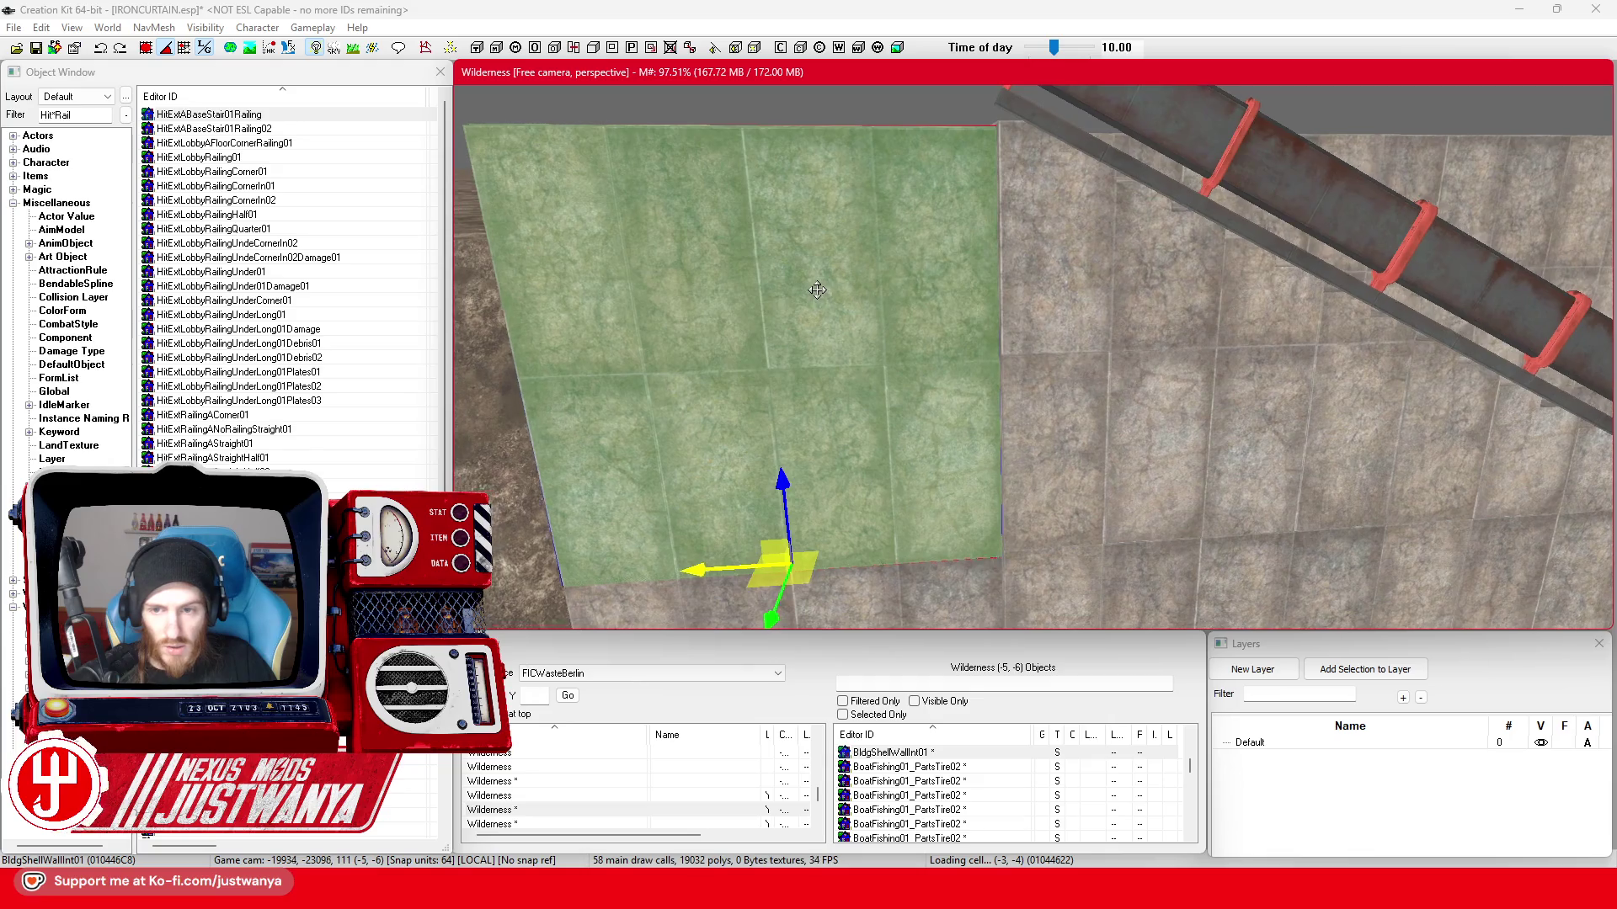
{"action": "scroll", "coordinate": [817, 290], "scroll_direction": "up", "scroll_amount": 1}
{"action": "left_click_drag", "start_coordinate": [701, 566], "coordinate": [707, 567]}
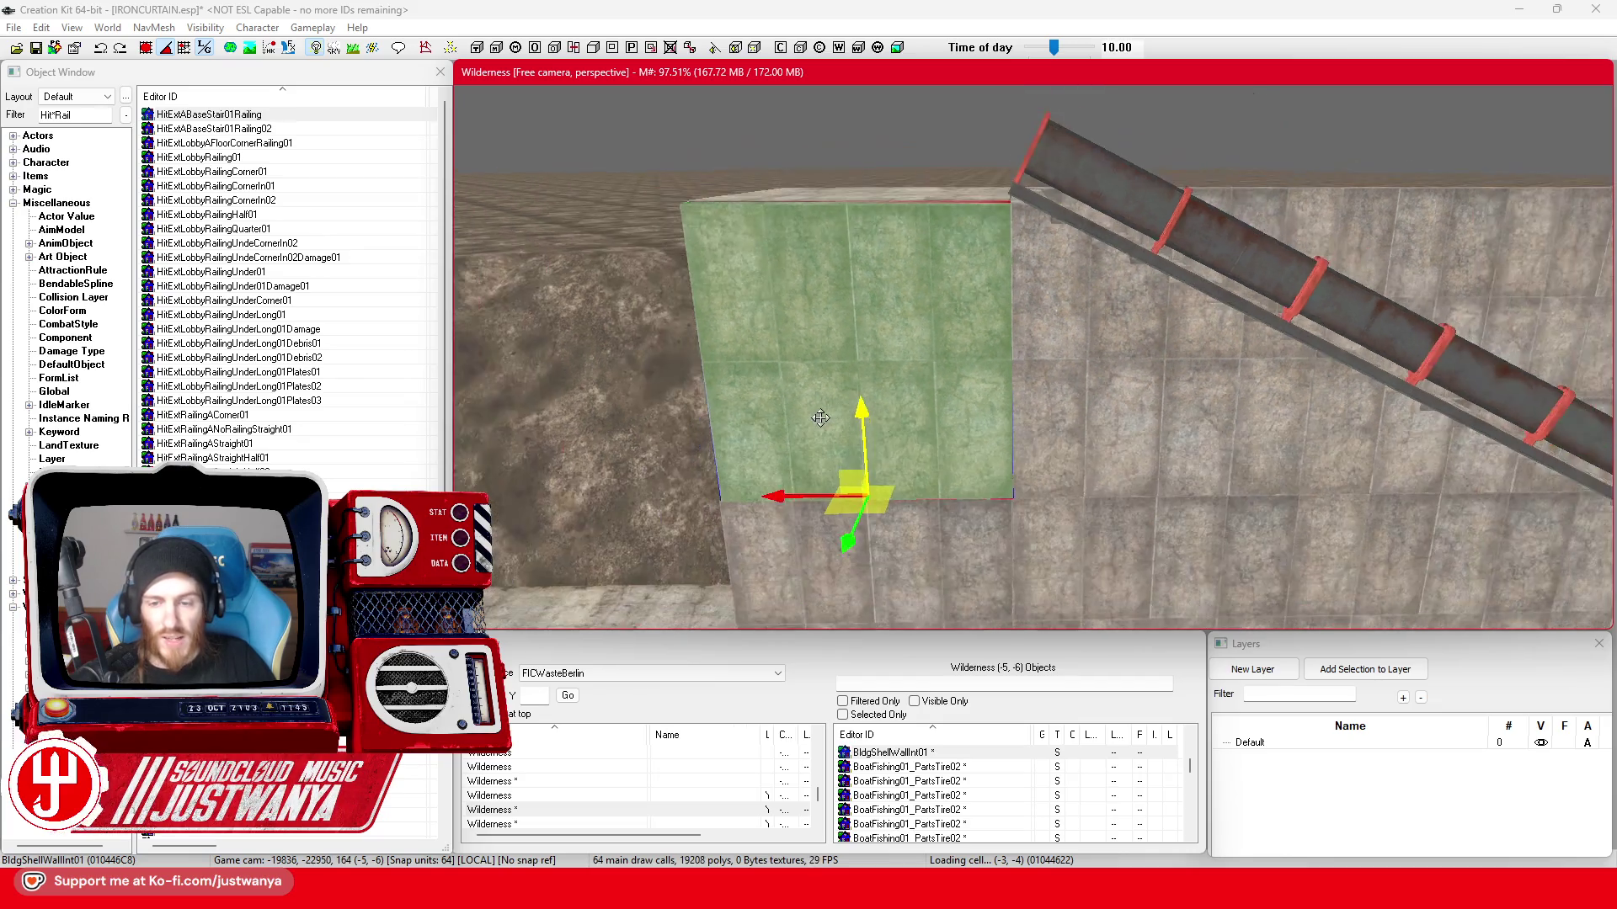
{"action": "scroll", "coordinate": [808, 389], "scroll_direction": "up", "scroll_amount": 2}
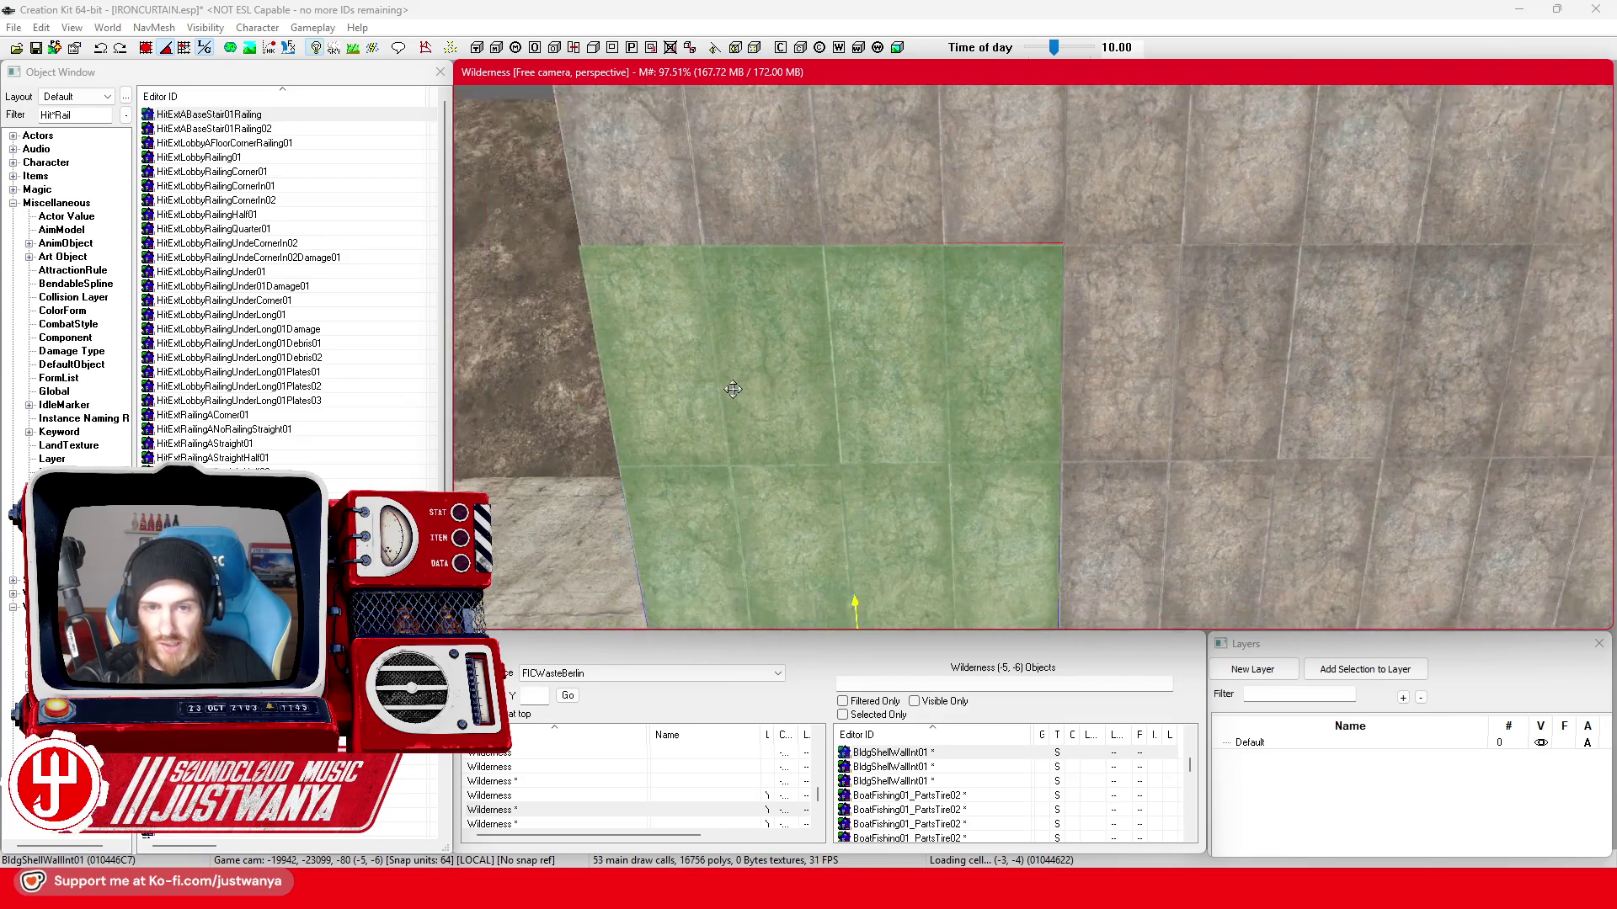
{"action": "key", "text": "shift"}
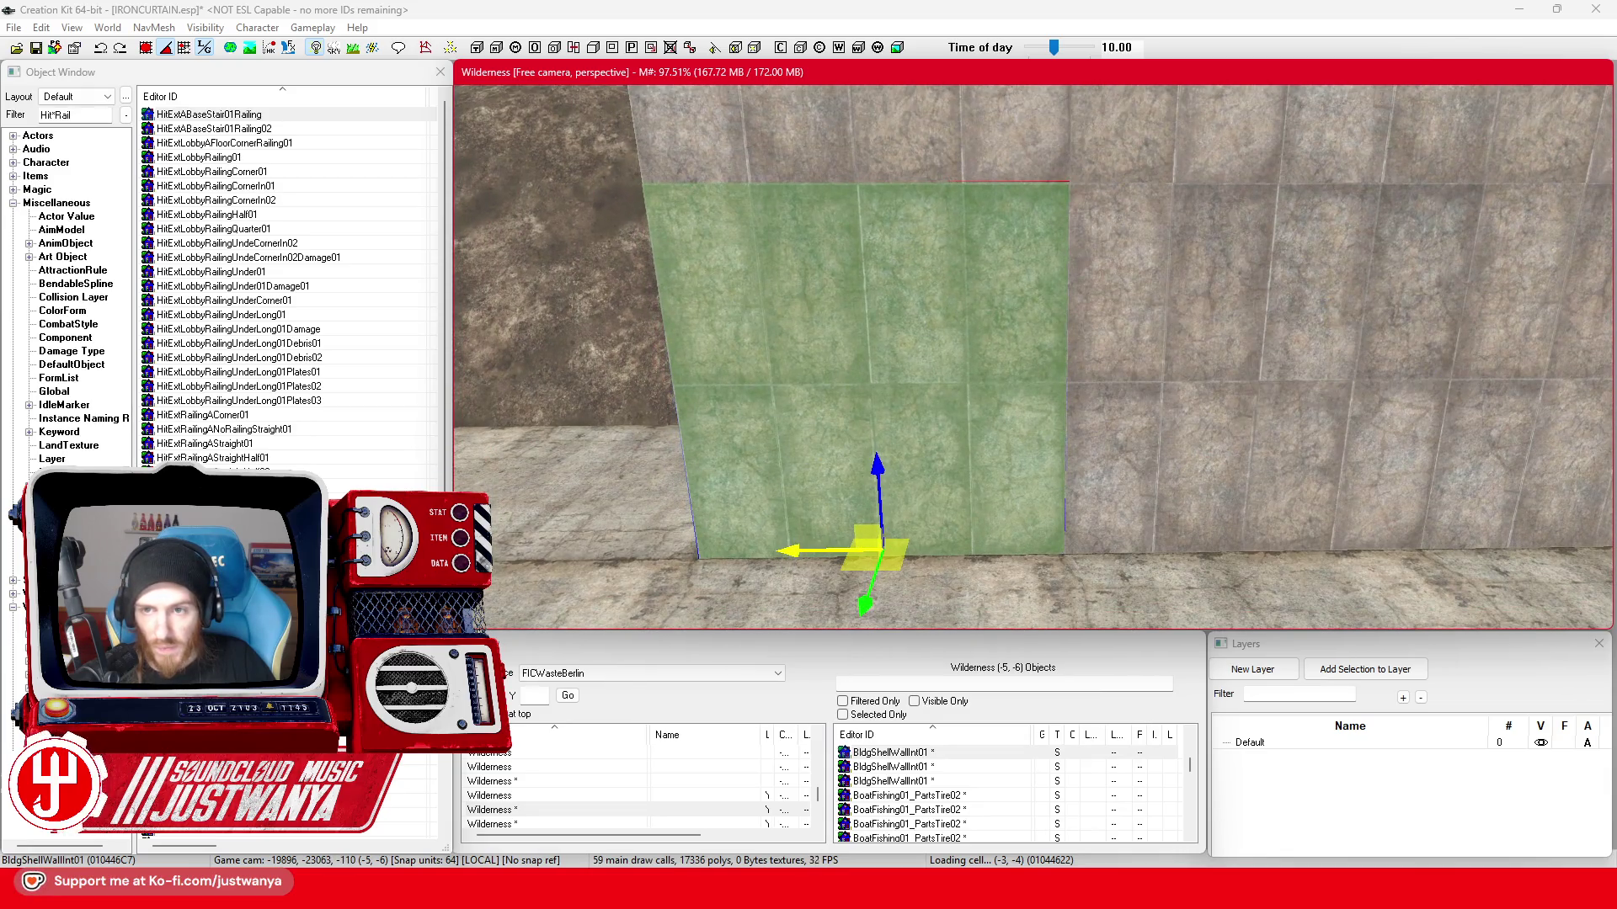
{"action": "key", "text": "shift"}
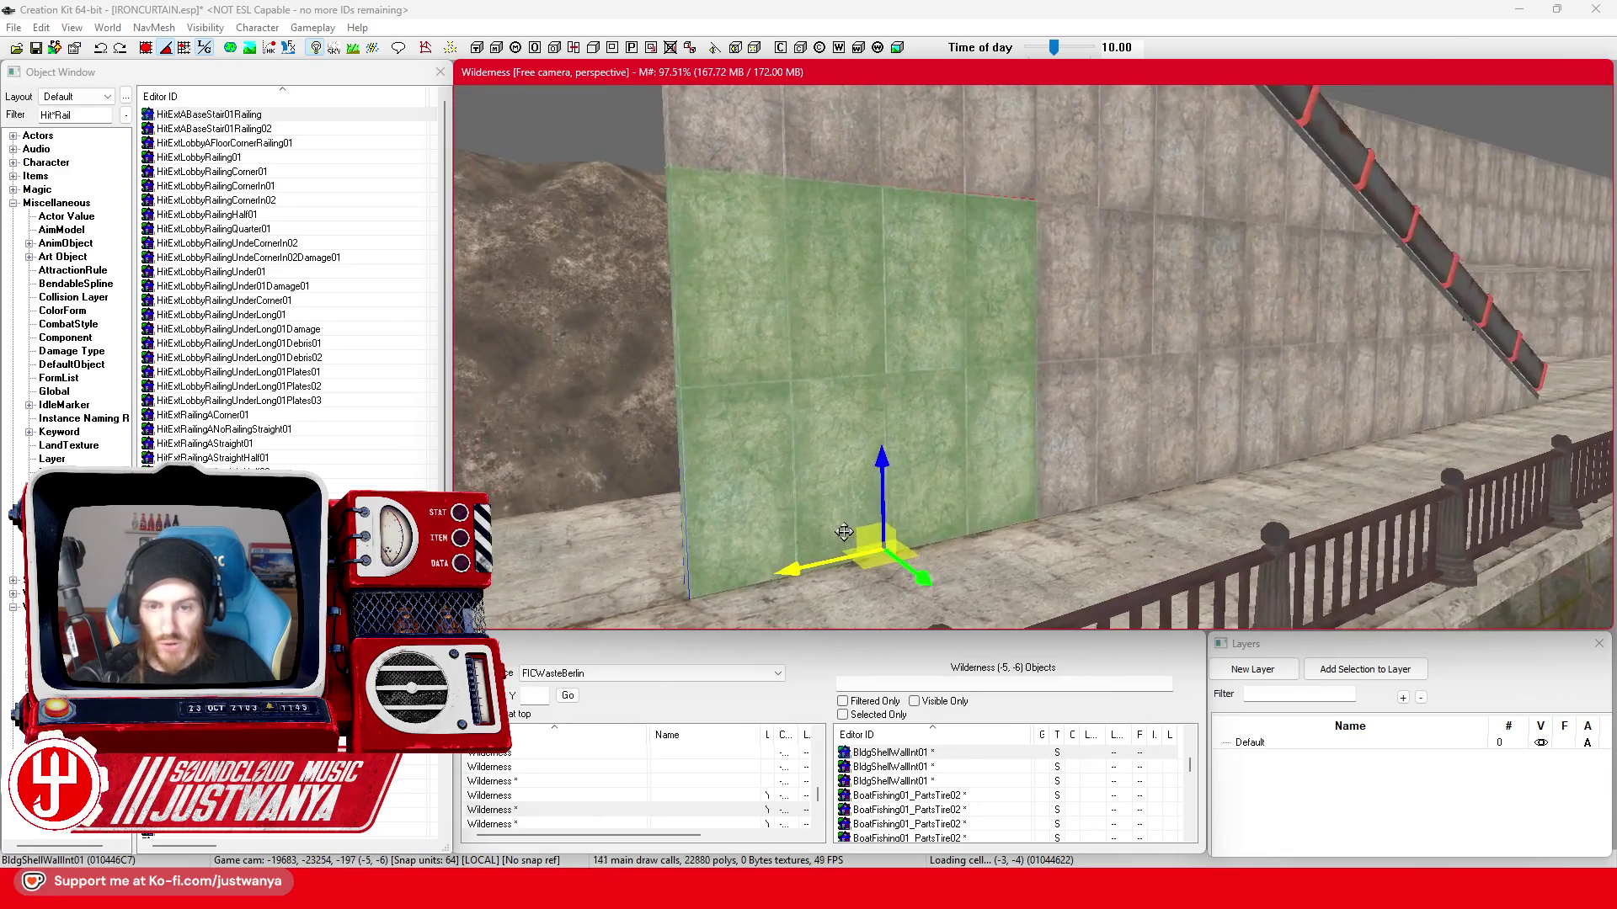
{"action": "key", "text": "shift"}
{"action": "scroll", "coordinate": [882, 389], "scroll_direction": "up", "scroll_amount": 3}
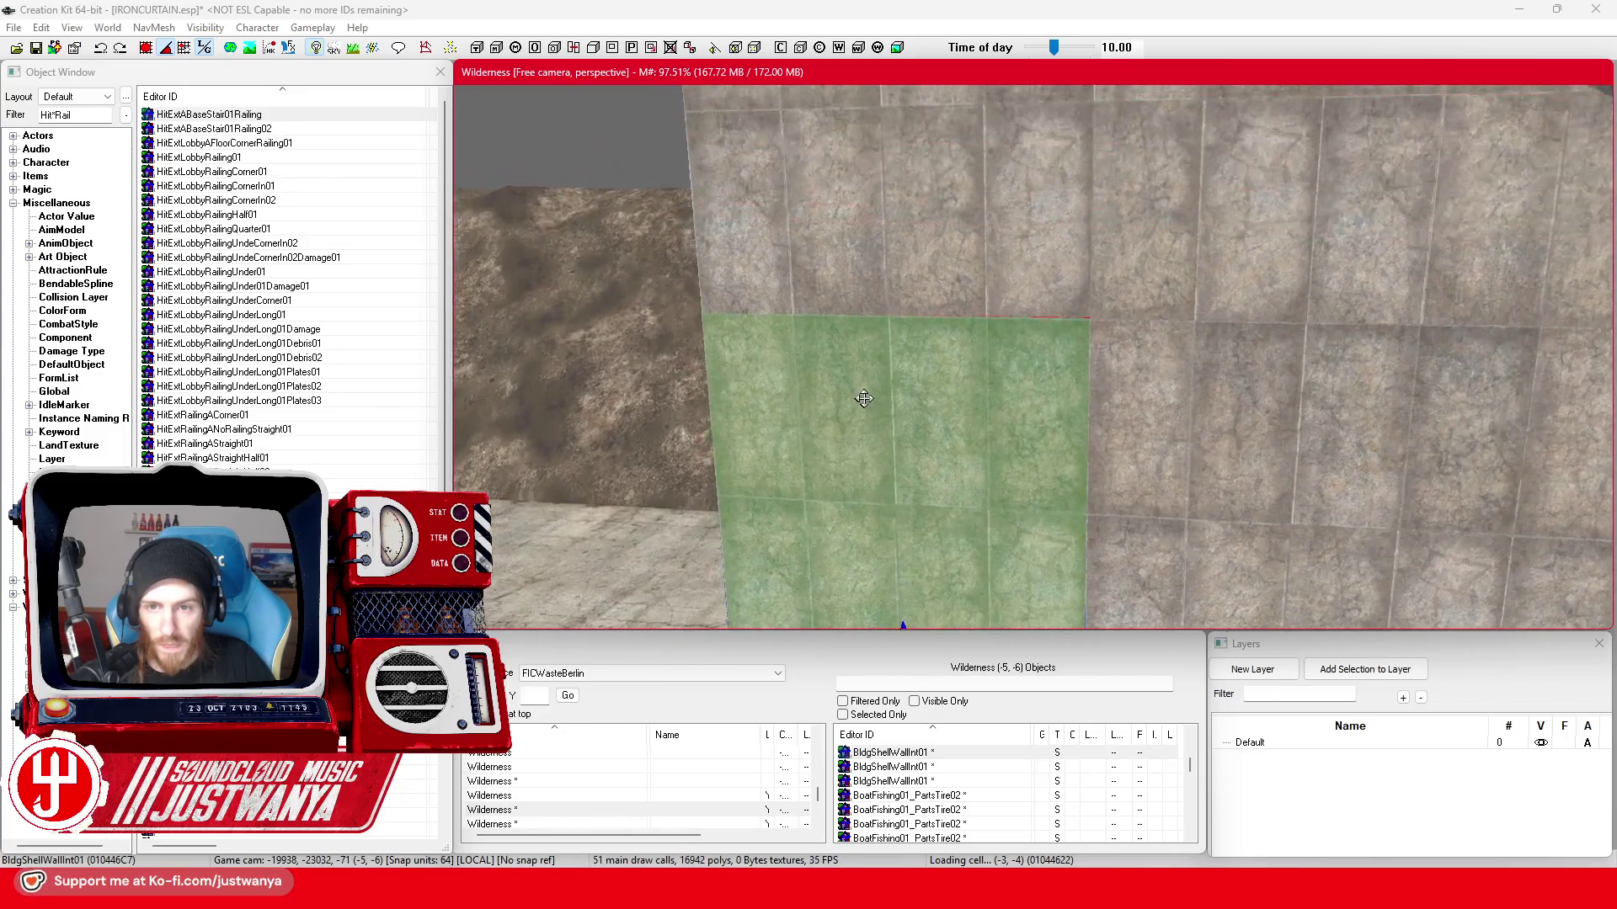
- Switch the viewport to lit rendering and select the upper railing piece
{"action": "key", "text": "a"}
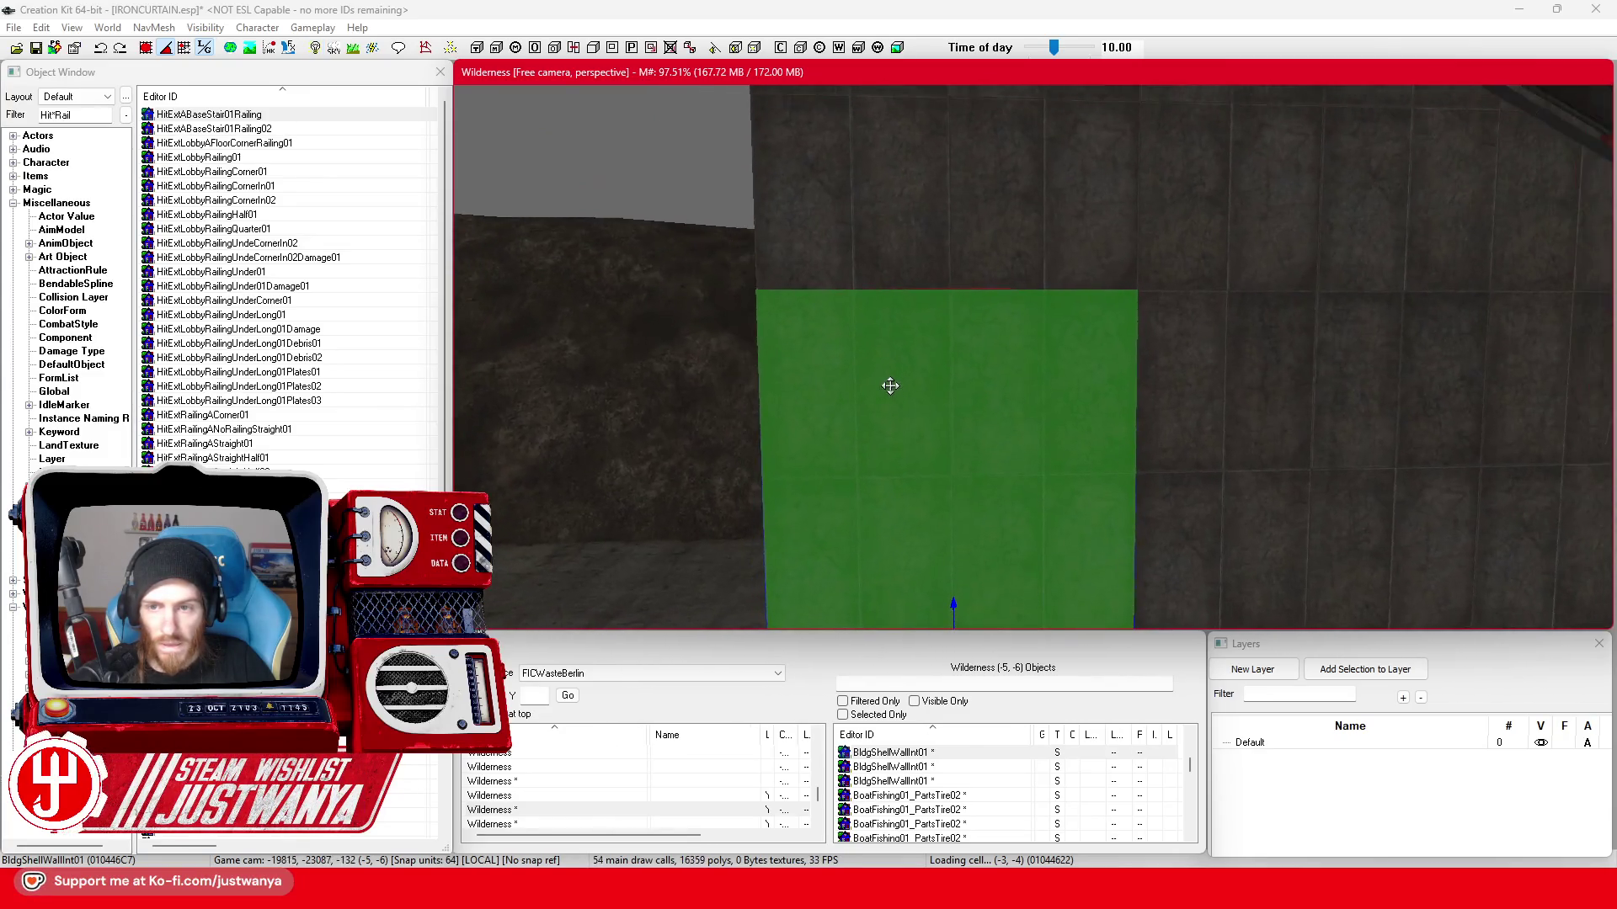
{"action": "scroll", "coordinate": [881, 405], "scroll_direction": "down", "scroll_amount": 3}
{"action": "left_click", "coordinate": [1037, 307]}
{"action": "left_click", "coordinate": [1116, 258]}
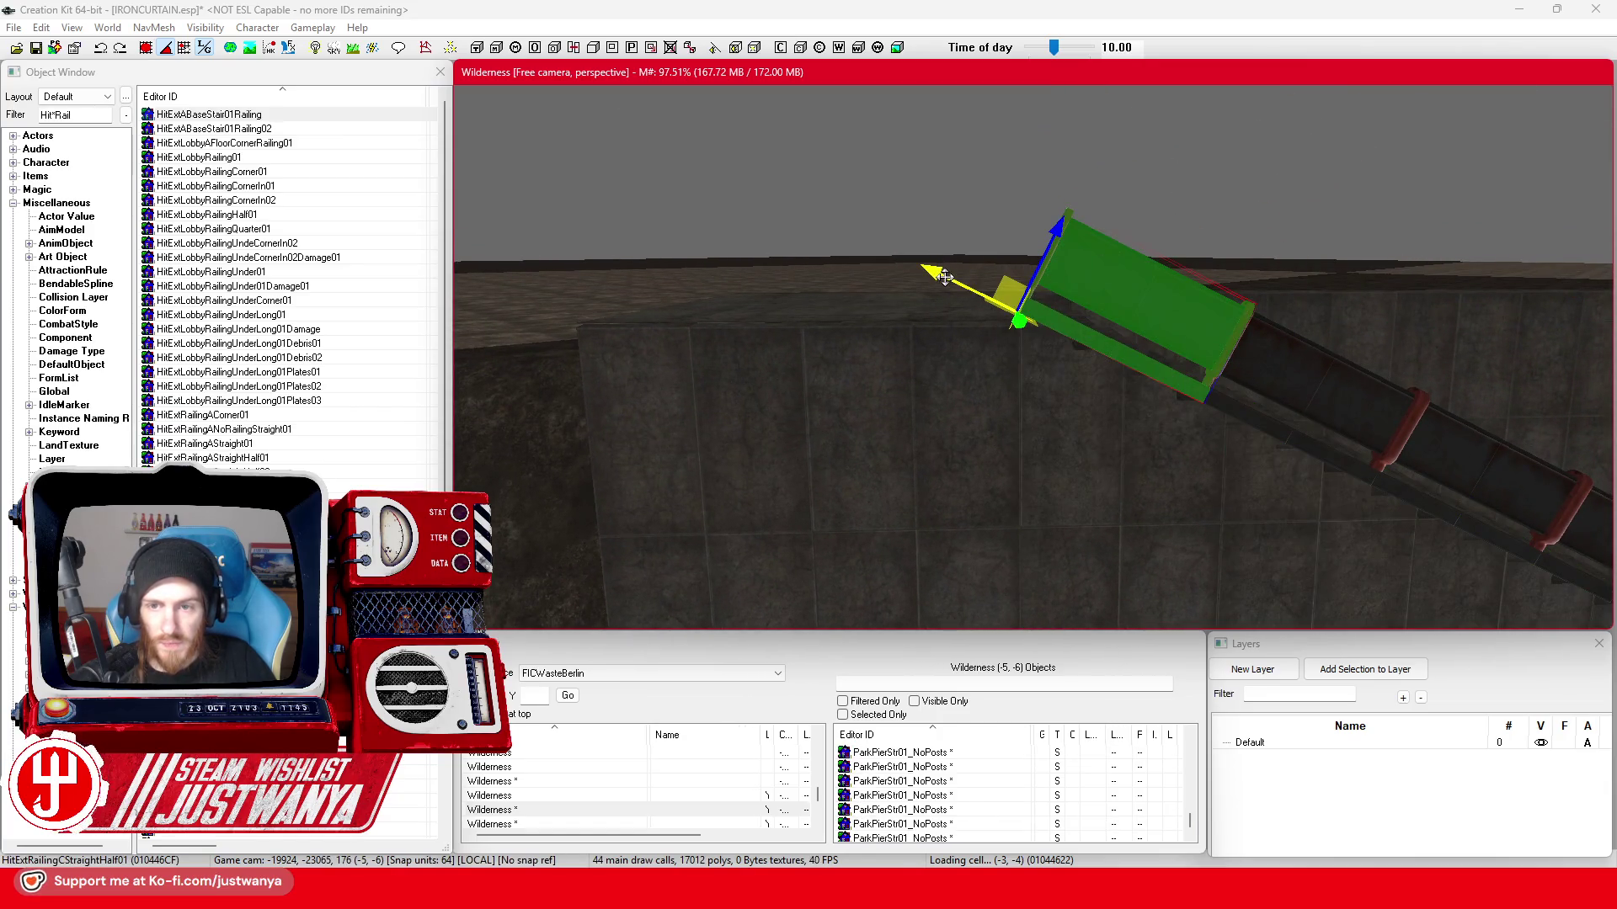
- Slide the short railing past the stair top and reset its rotation to level
{"action": "left_click_drag", "start_coordinate": [945, 279], "coordinate": [732, 173]}
{"action": "double_click", "coordinate": [890, 172]}
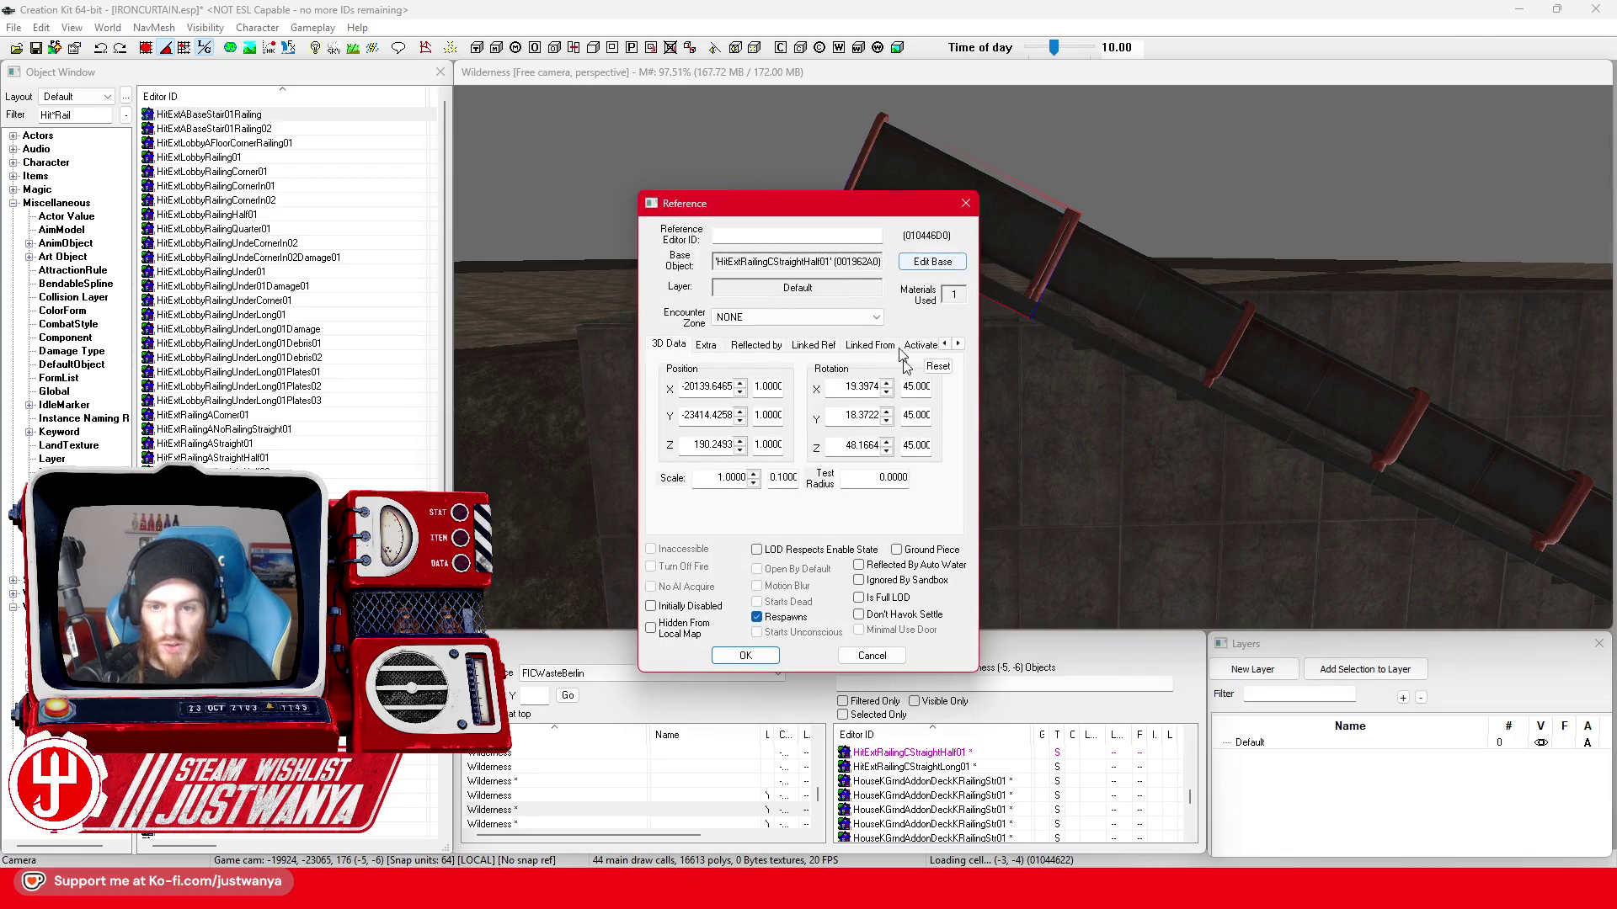
{"action": "left_click", "coordinate": [936, 374]}
{"action": "left_click", "coordinate": [746, 656]}
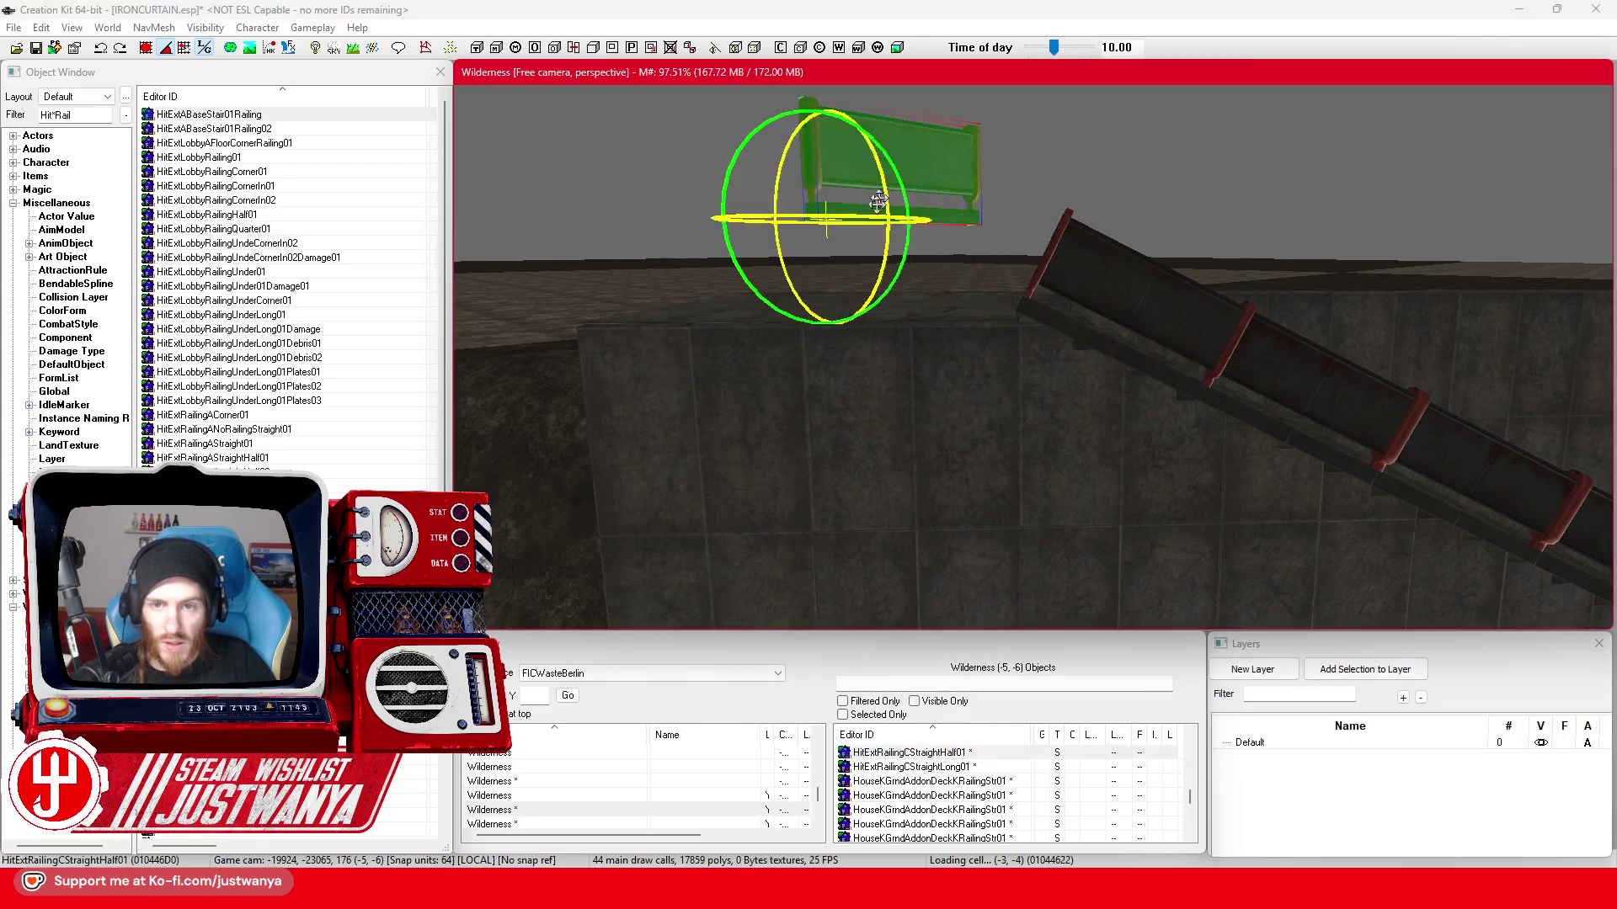
- Lower the railing onto the wall top and swap it for HitExtRailingCStraight01
{"action": "key", "text": "e"}
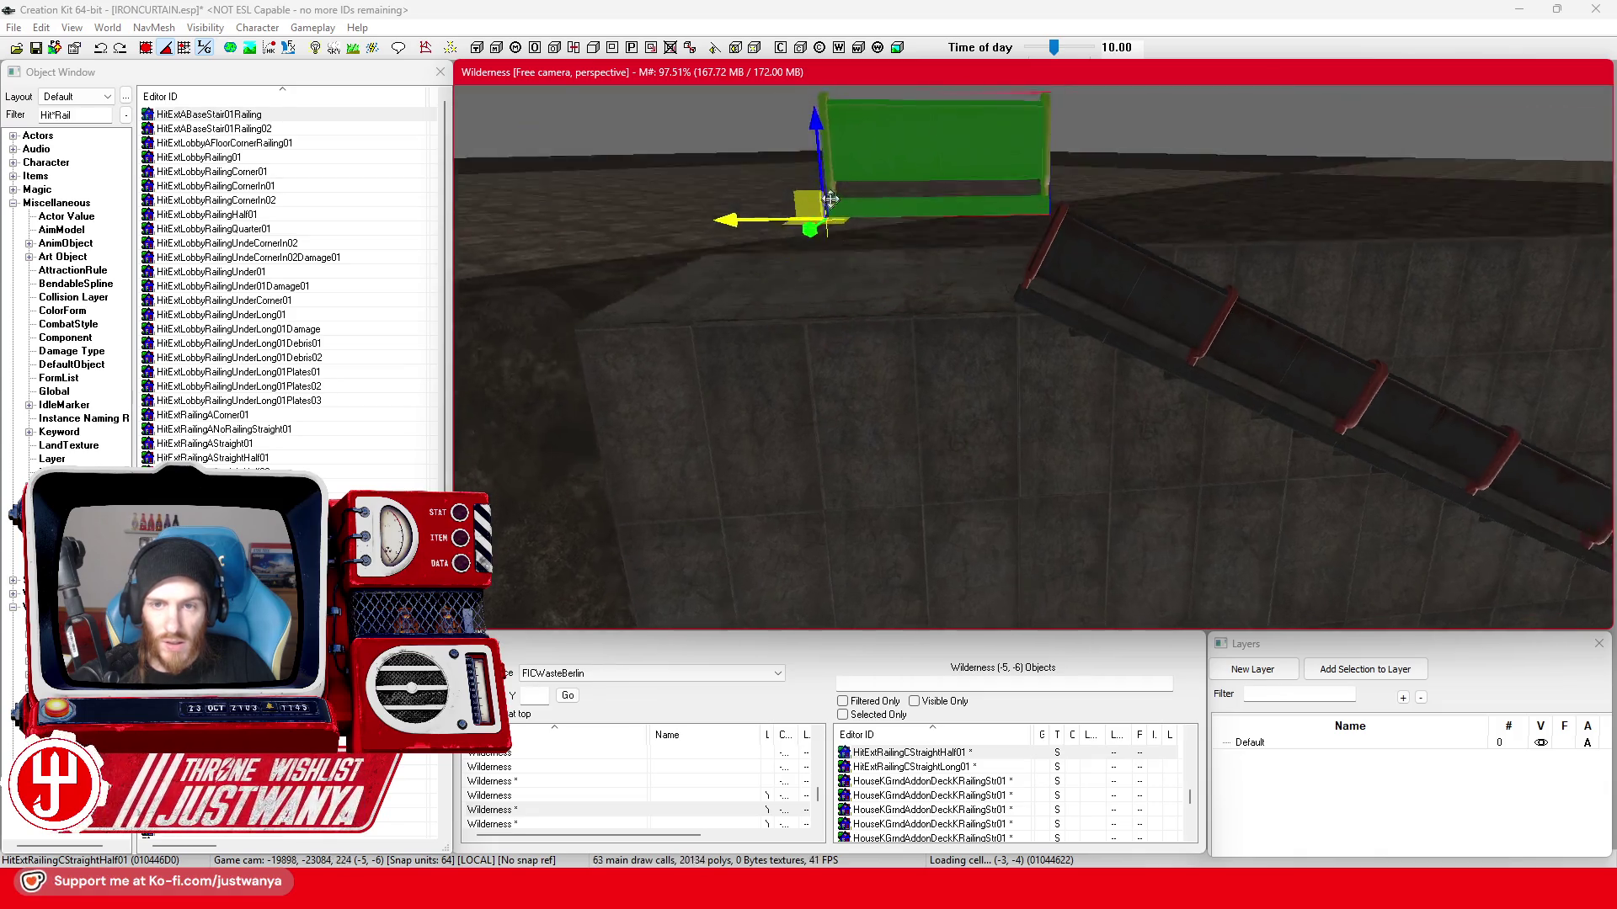
{"action": "key", "text": "f"}
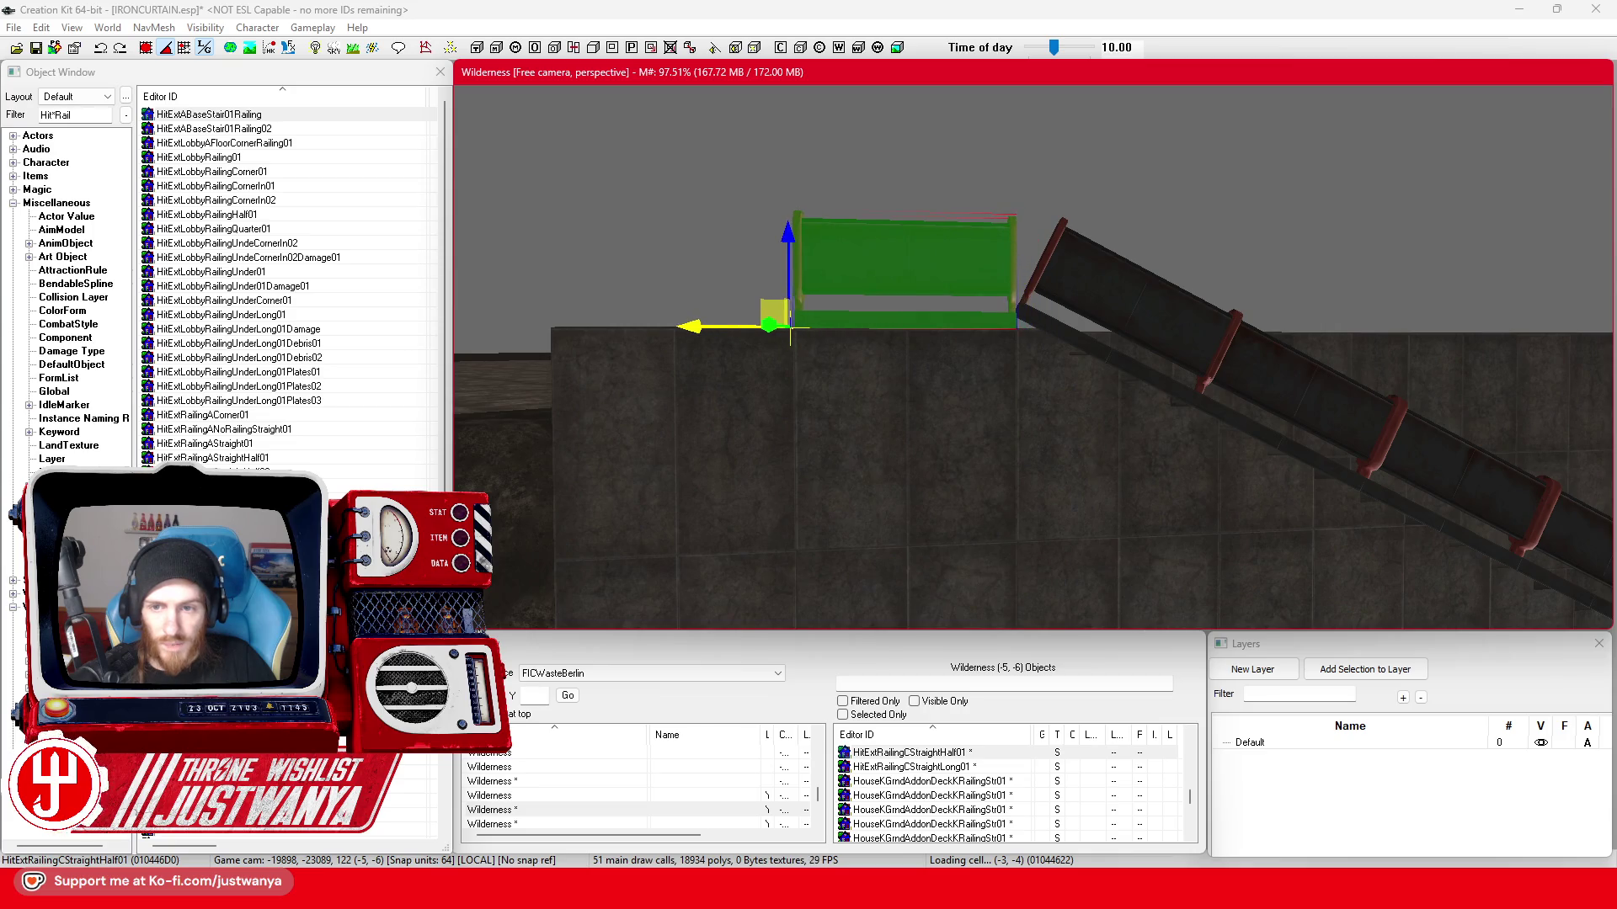
{"action": "key", "text": "shift"}
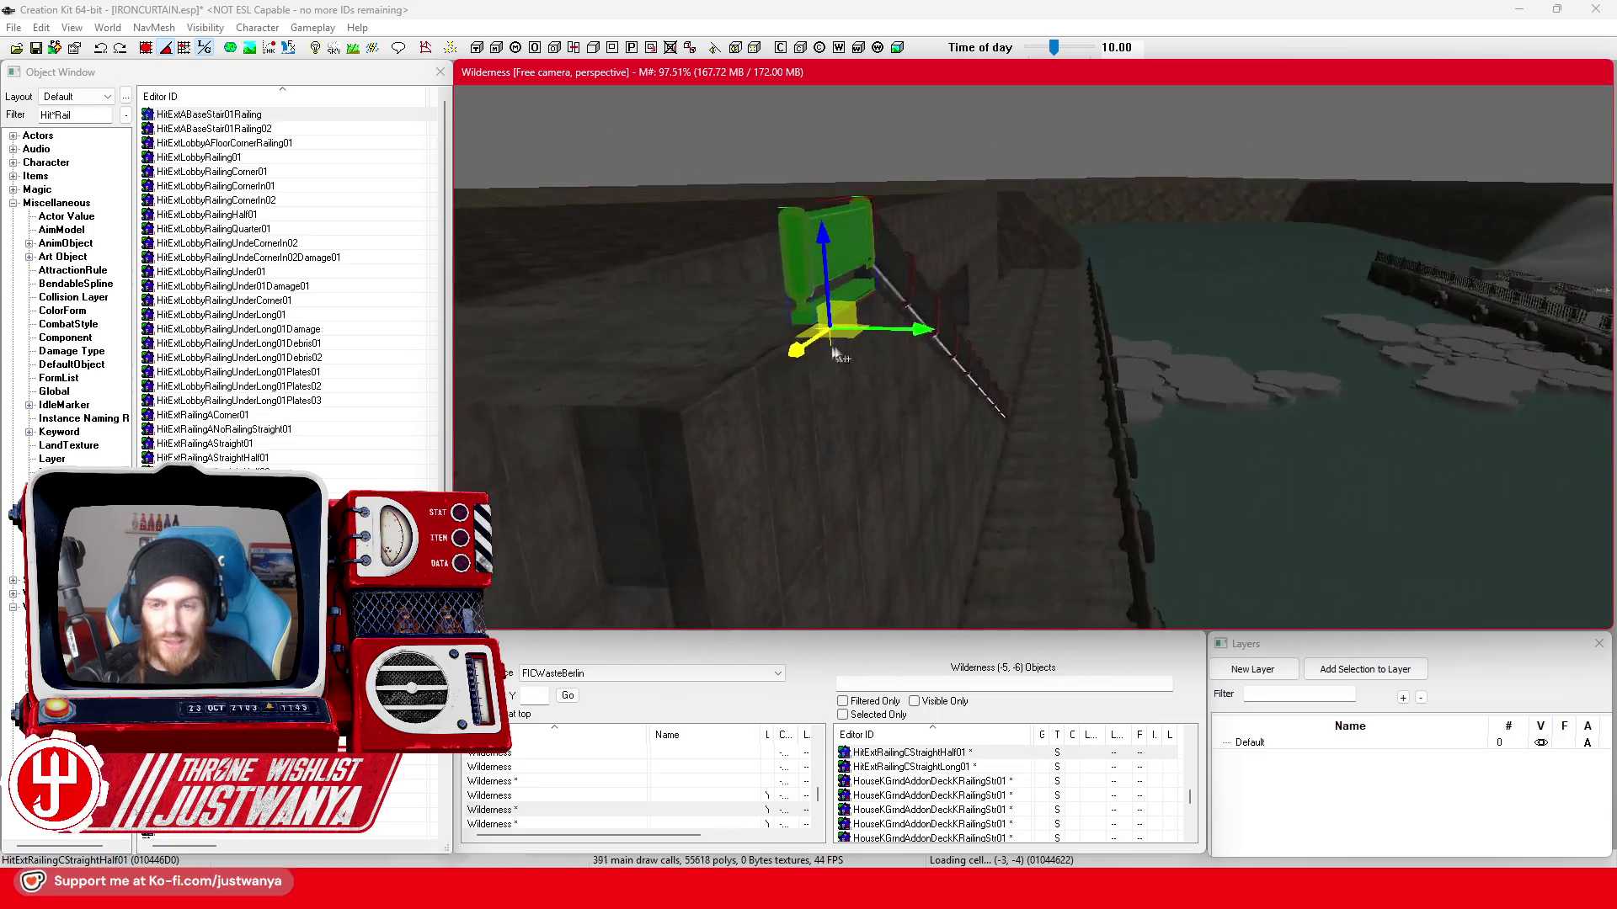
{"action": "key", "text": "q"}
{"action": "key", "text": "q"}
{"action": "key", "text": "q"}
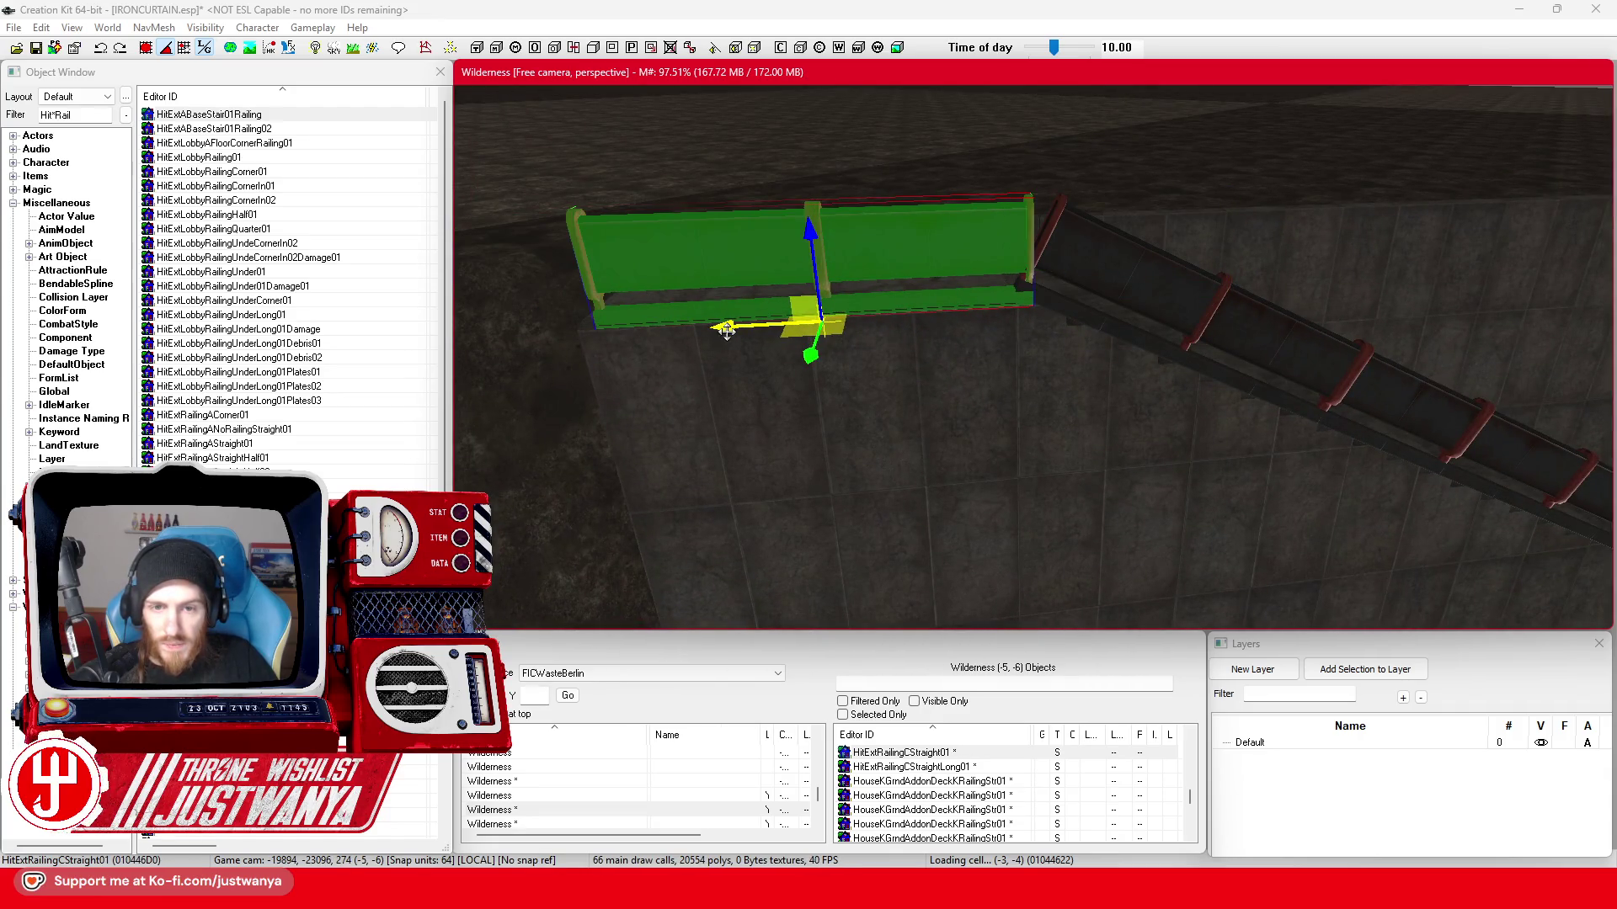
{"action": "key", "text": "shift"}
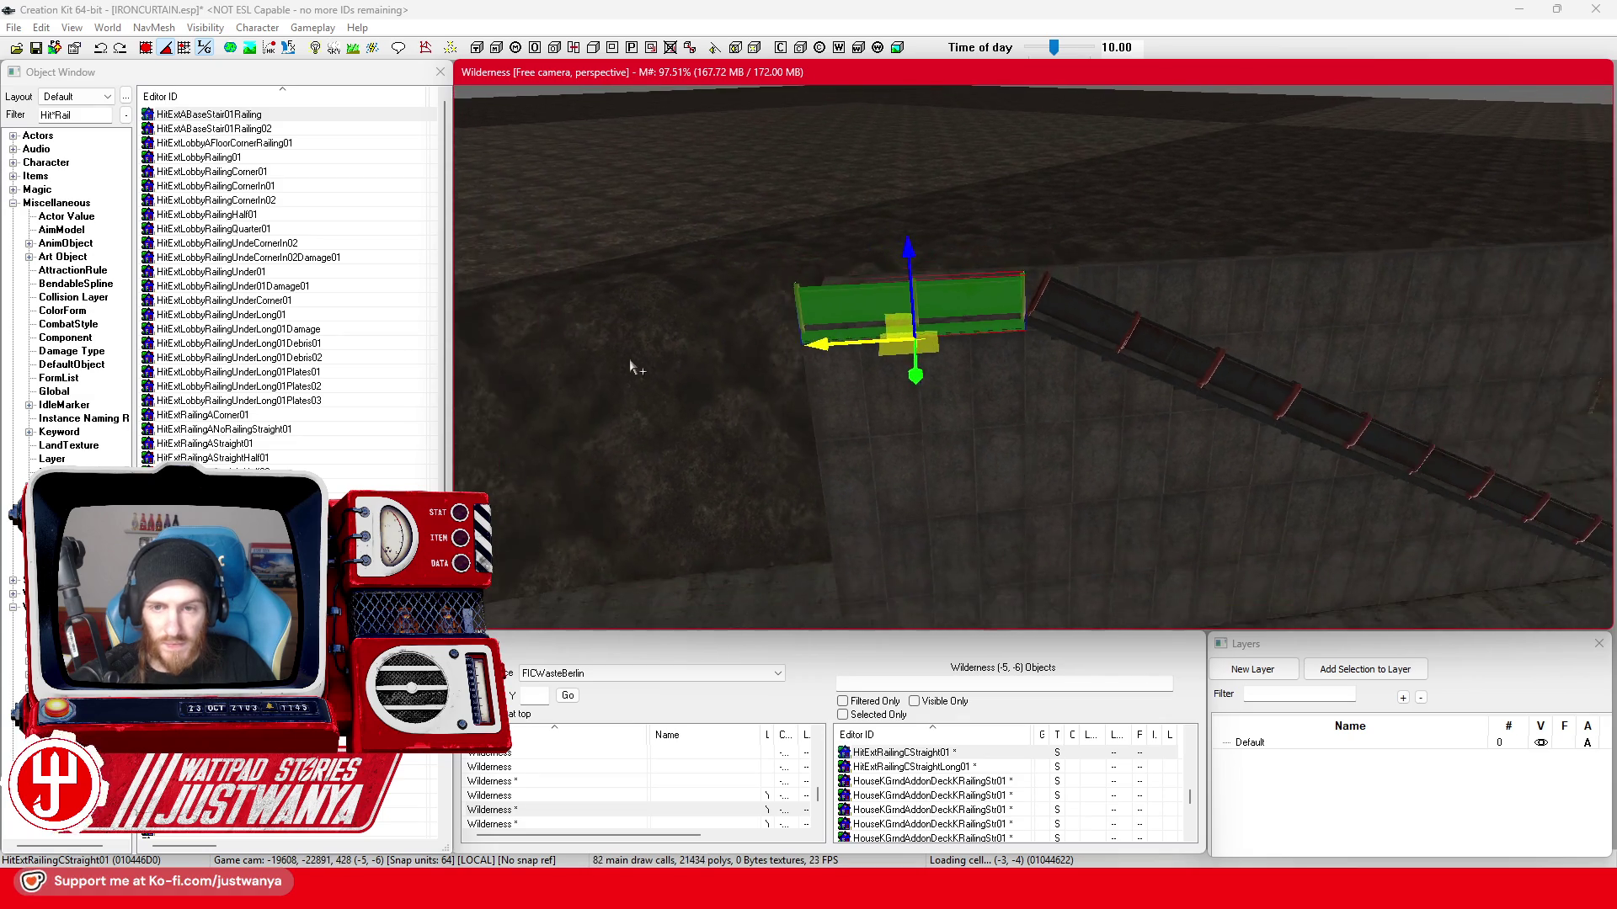
{"action": "key", "text": "shift"}
{"action": "key", "text": "shift"}
- Review the staircase railing segments and the stair block from several angles
{"action": "left_click", "coordinate": [1015, 366]}
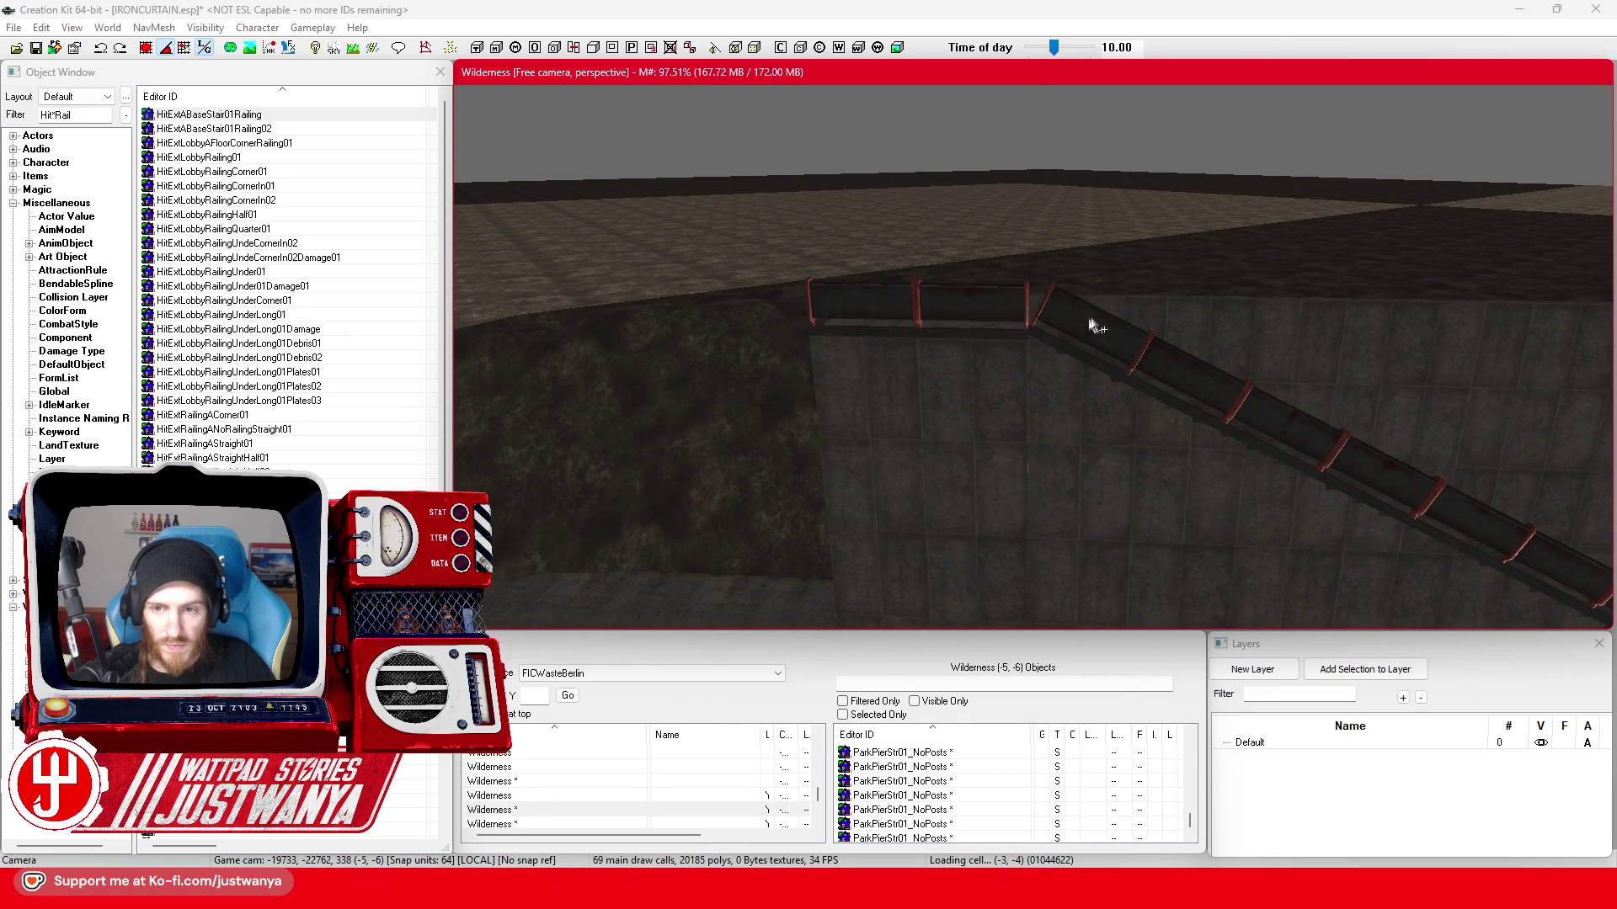
{"action": "left_click_drag", "start_coordinate": [1116, 295], "coordinate": [1072, 263]}
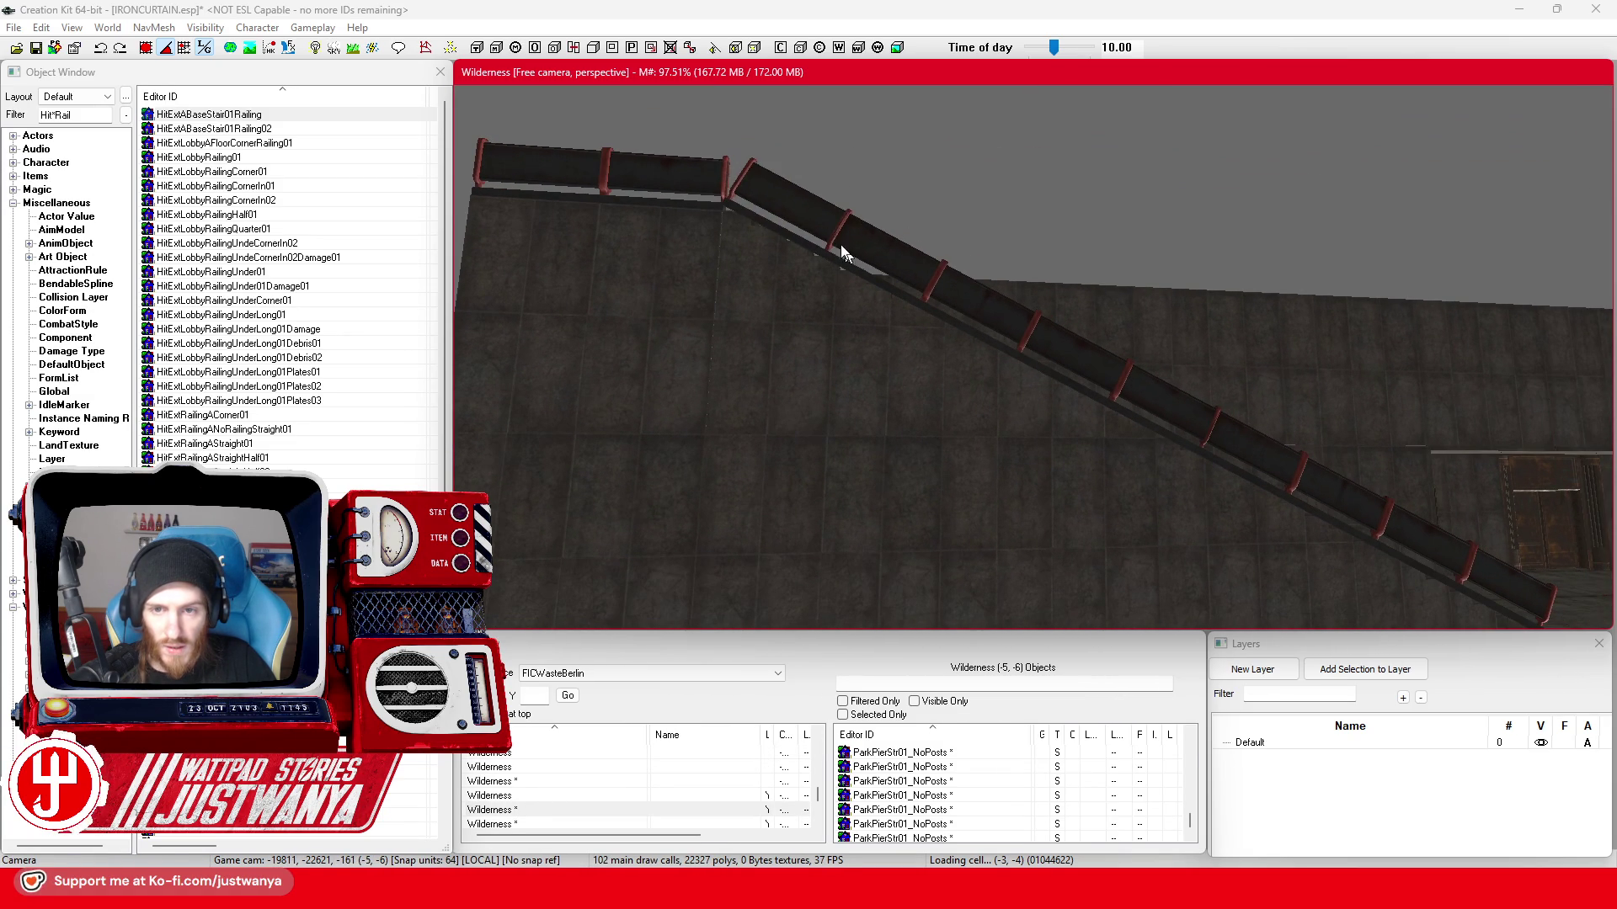
{"action": "left_click", "coordinate": [838, 247]}
{"action": "left_click", "coordinate": [917, 283], "text": "ctrl"}
{"action": "left_click", "coordinate": [1244, 448], "text": "ctrl"}
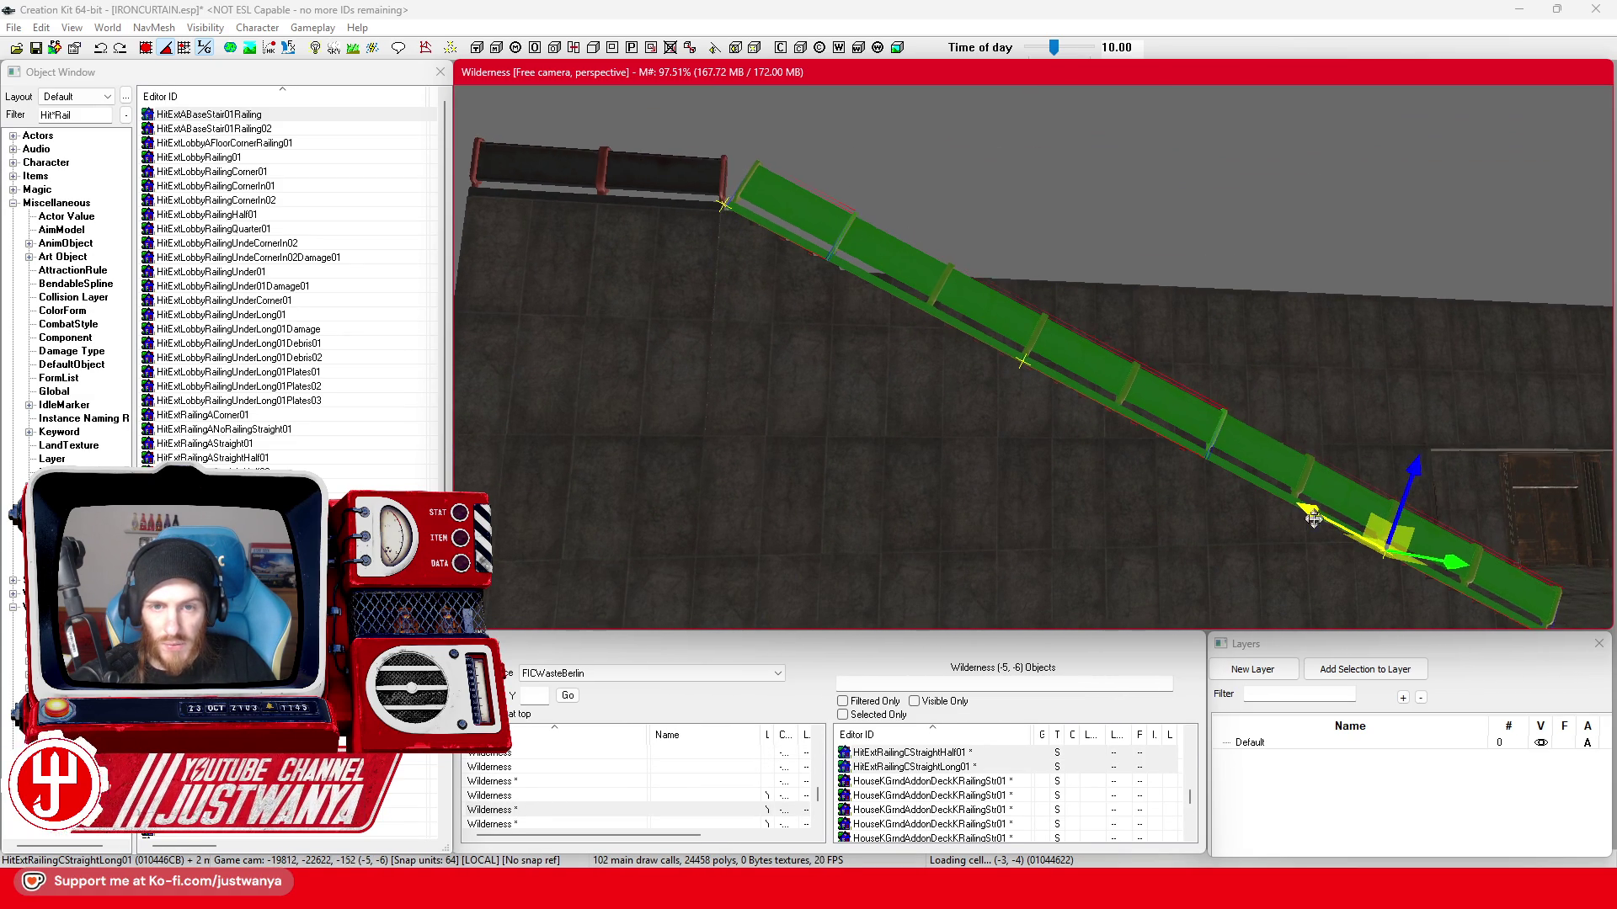
{"action": "key", "text": "shift"}
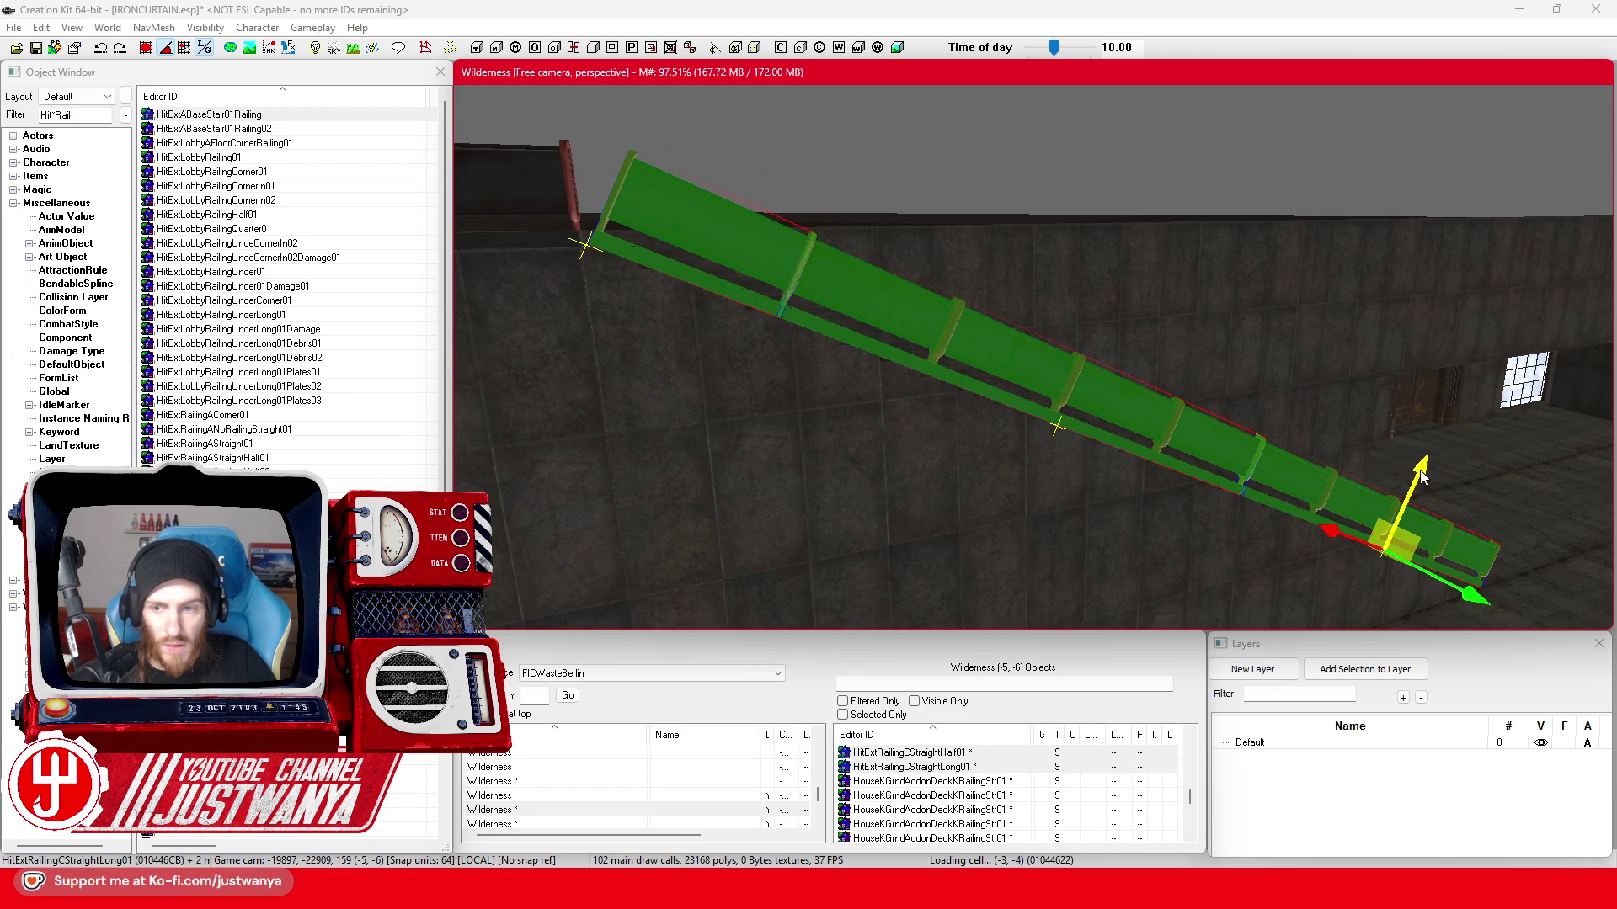
{"action": "key", "text": "shift"}
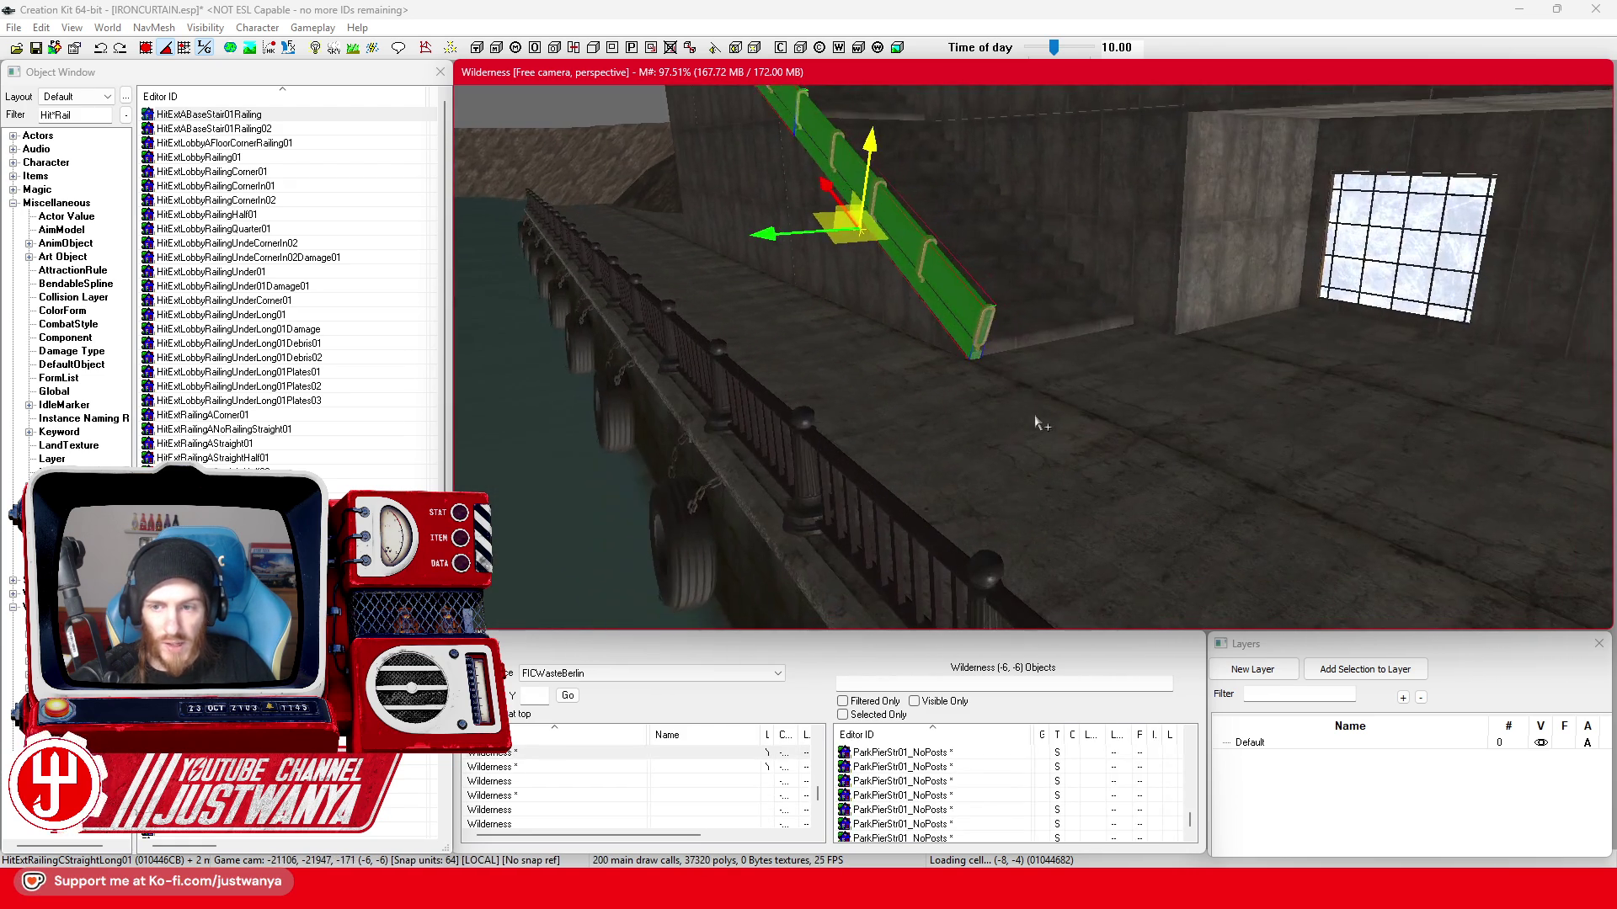
{"action": "left_click", "coordinate": [1001, 317]}
{"action": "key", "text": "shift"}
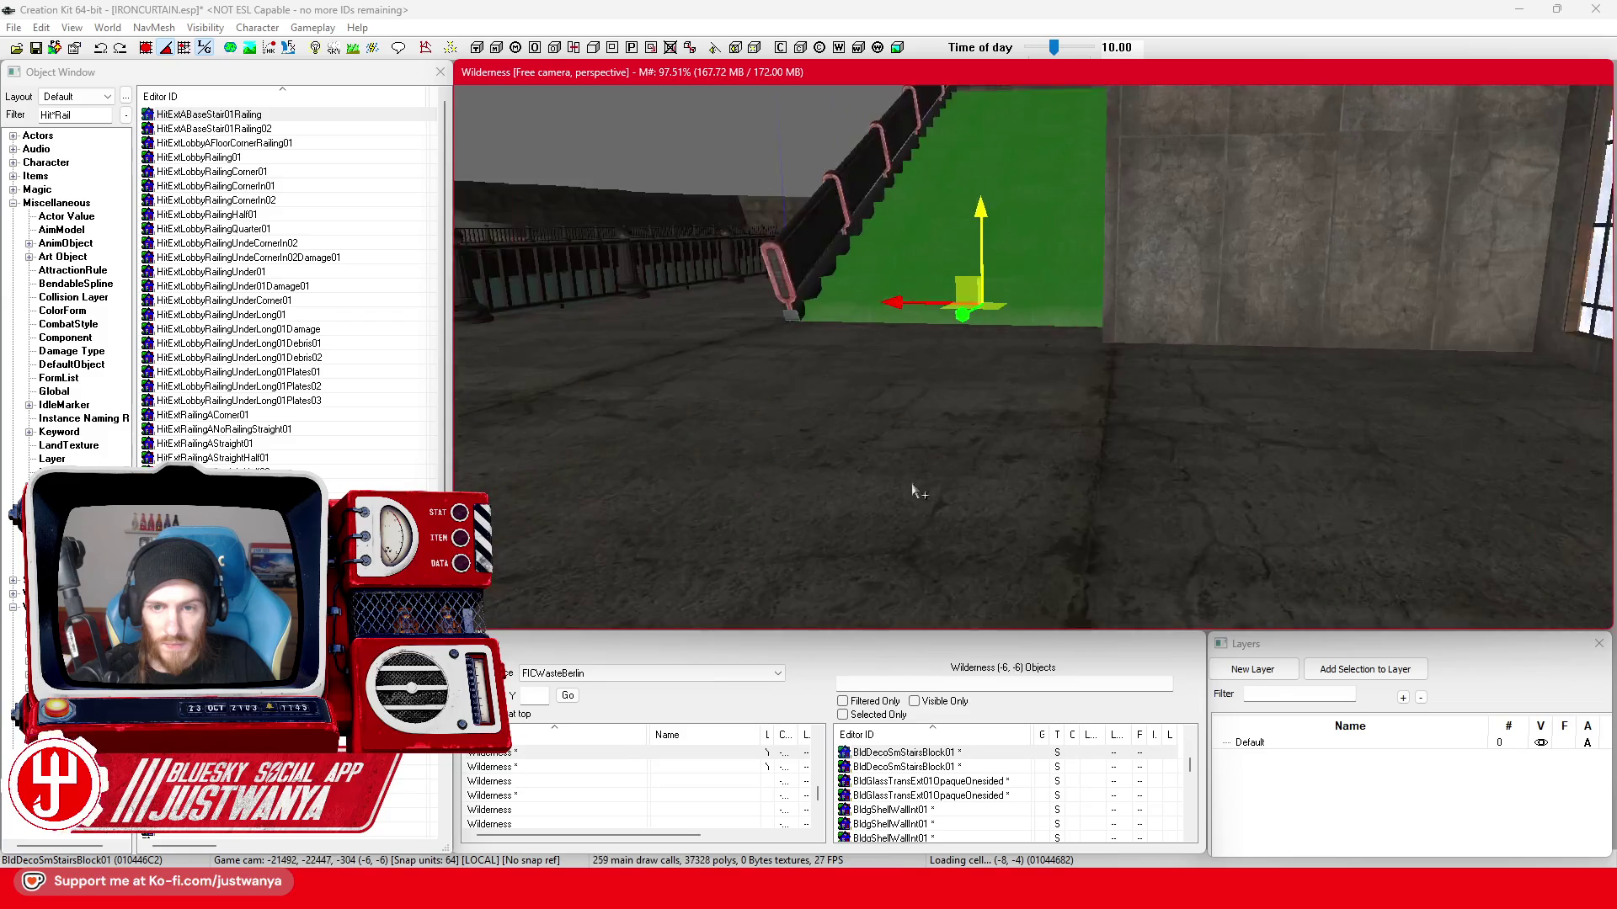
{"action": "key", "text": "shift"}
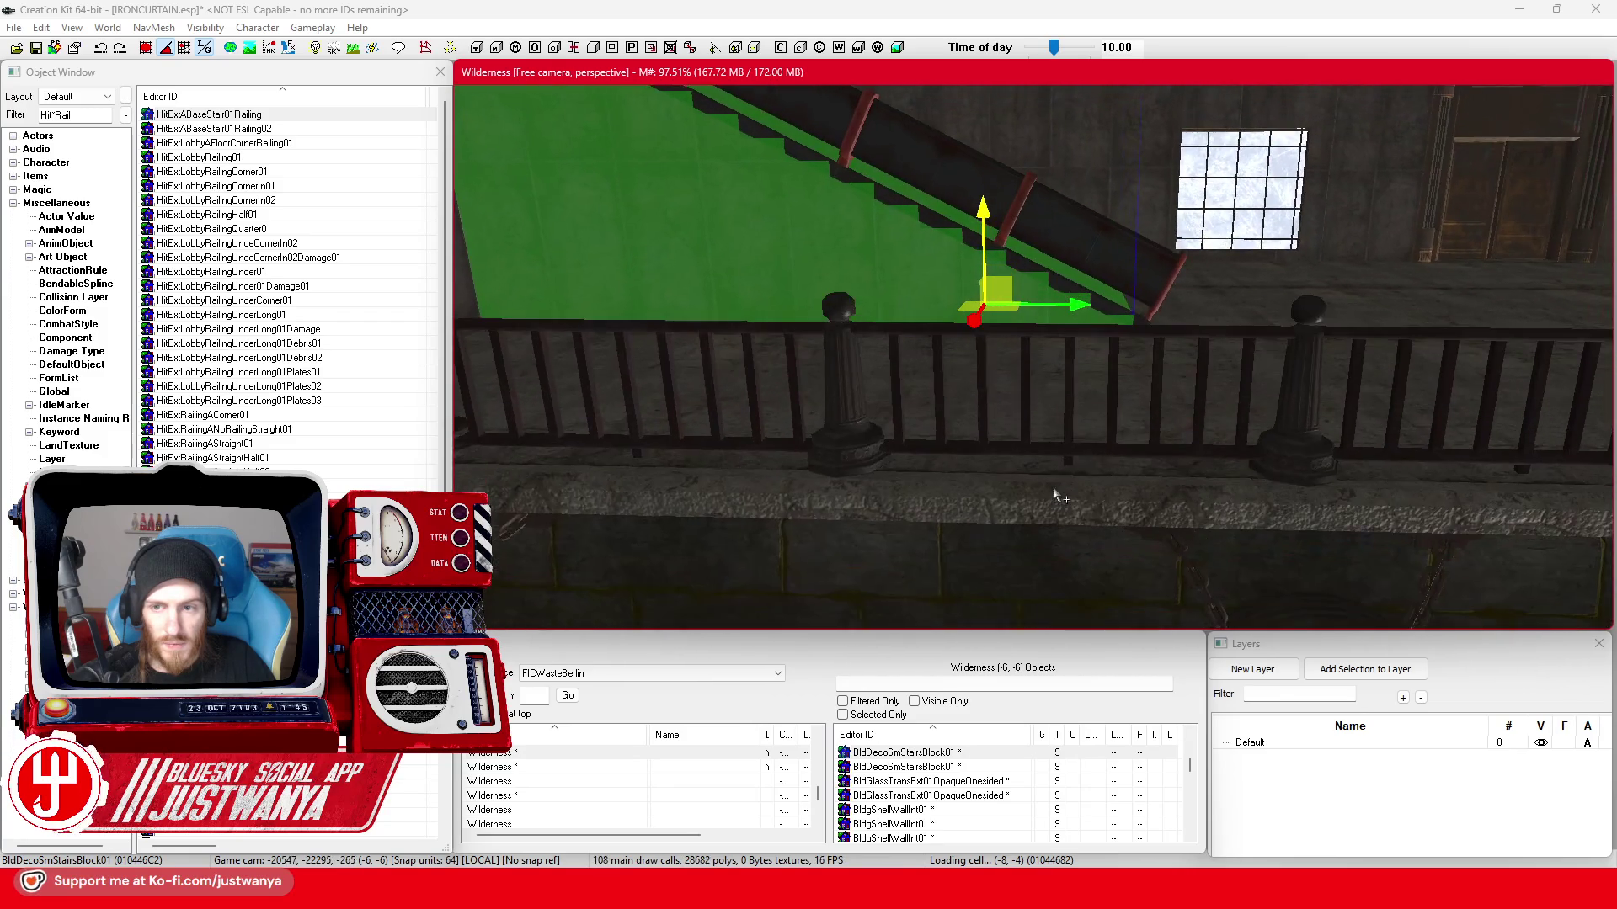
{"action": "scroll", "coordinate": [1103, 546], "scroll_direction": "up", "scroll_amount": 3}
{"action": "scroll", "coordinate": [1103, 546], "scroll_direction": "down", "scroll_amount": 3}
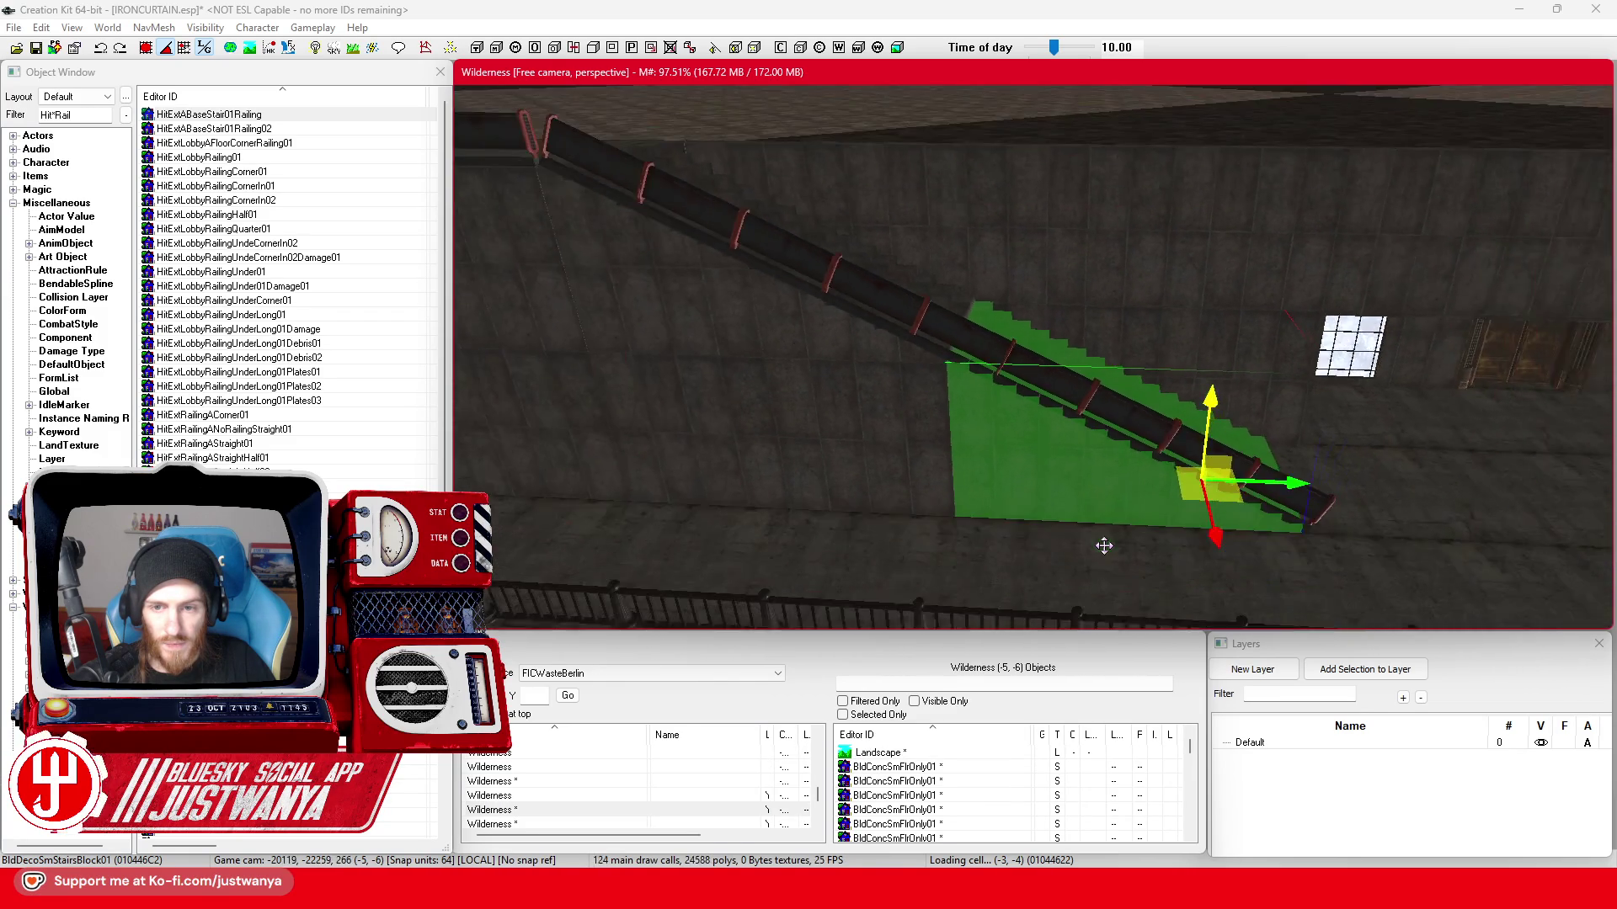
{"action": "scroll", "coordinate": [1111, 543], "scroll_direction": "down", "scroll_amount": 3}
- Inspect the railing pipe beside the stair block and save the plugin
{"action": "key", "text": "shift"}
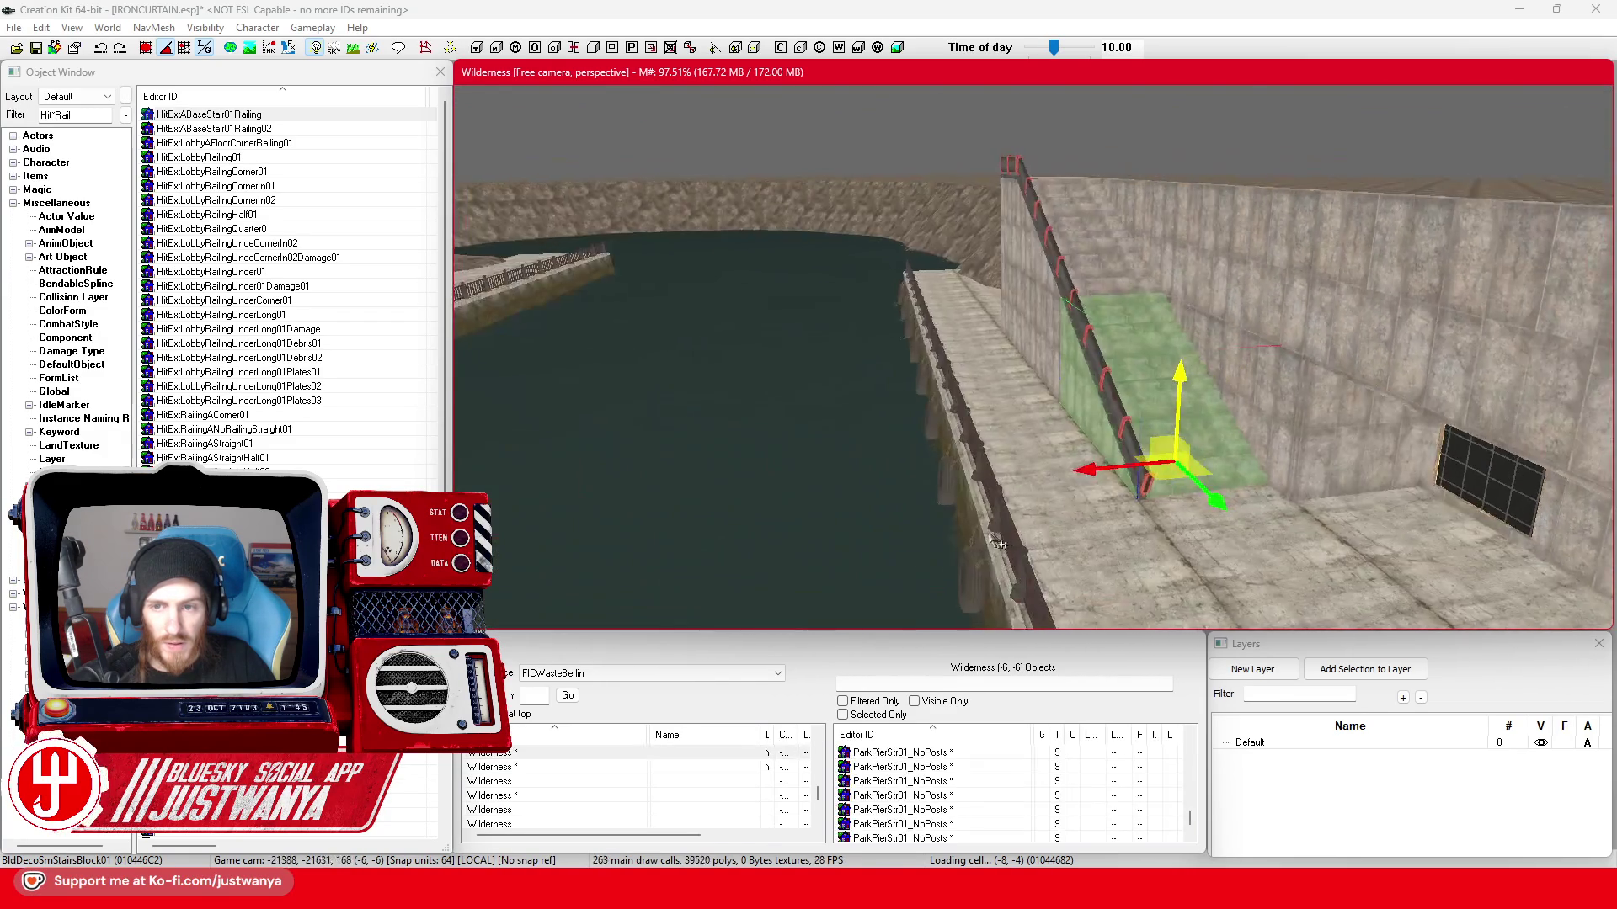
{"action": "key", "text": "shift"}
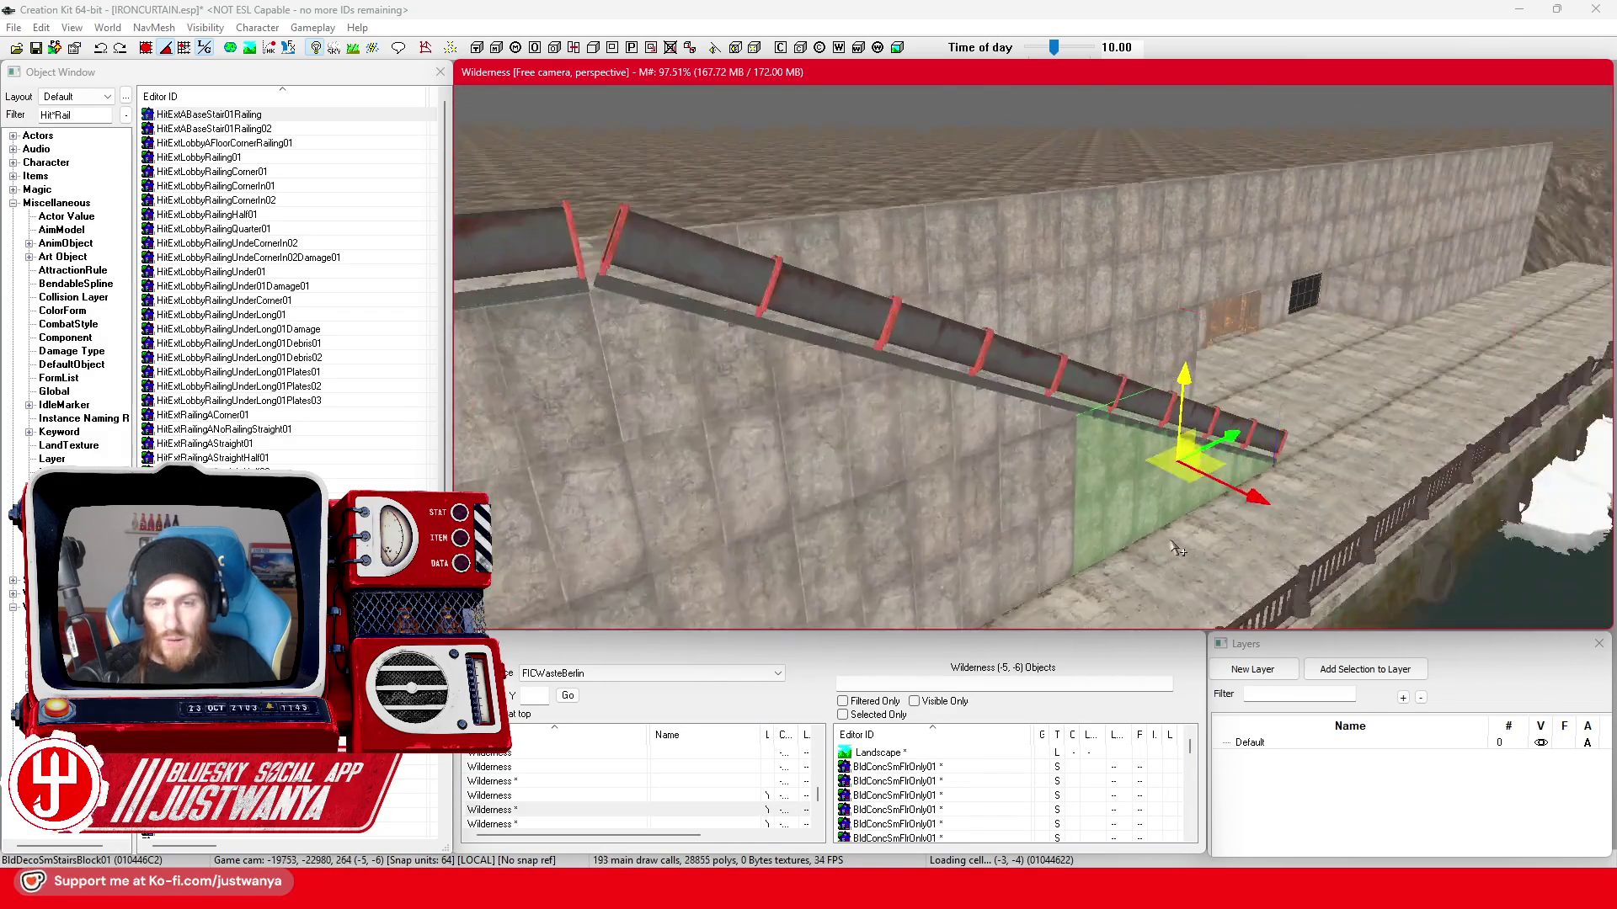
{"action": "left_click", "coordinate": [34, 48]}
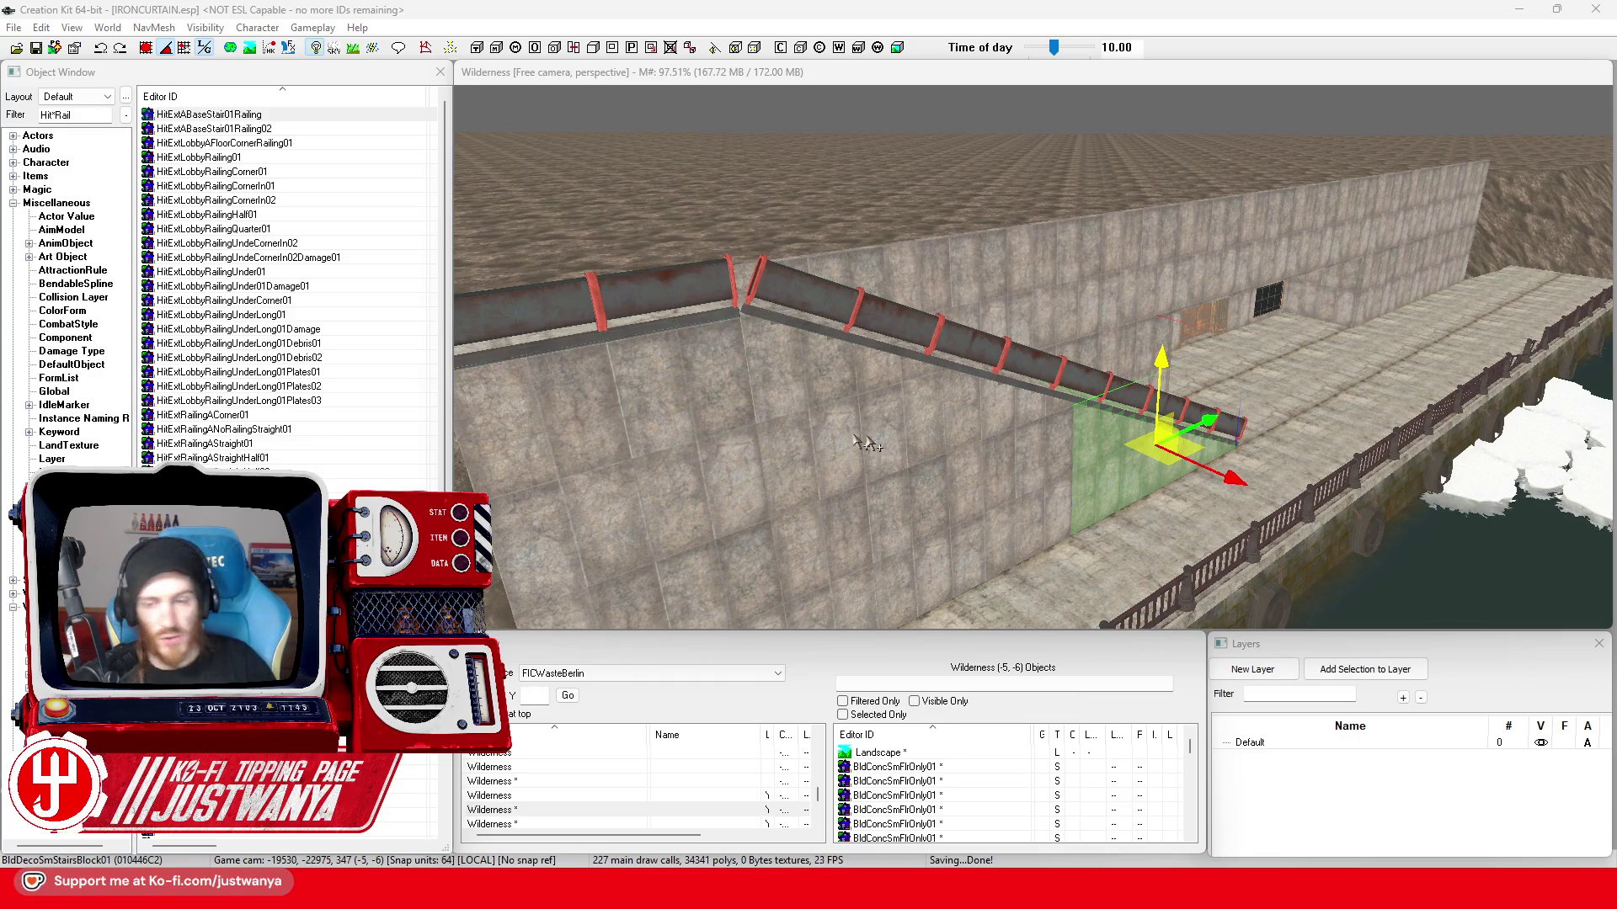
- Check the railing from the water side, then select the next stair block
{"action": "key", "text": "shift"}
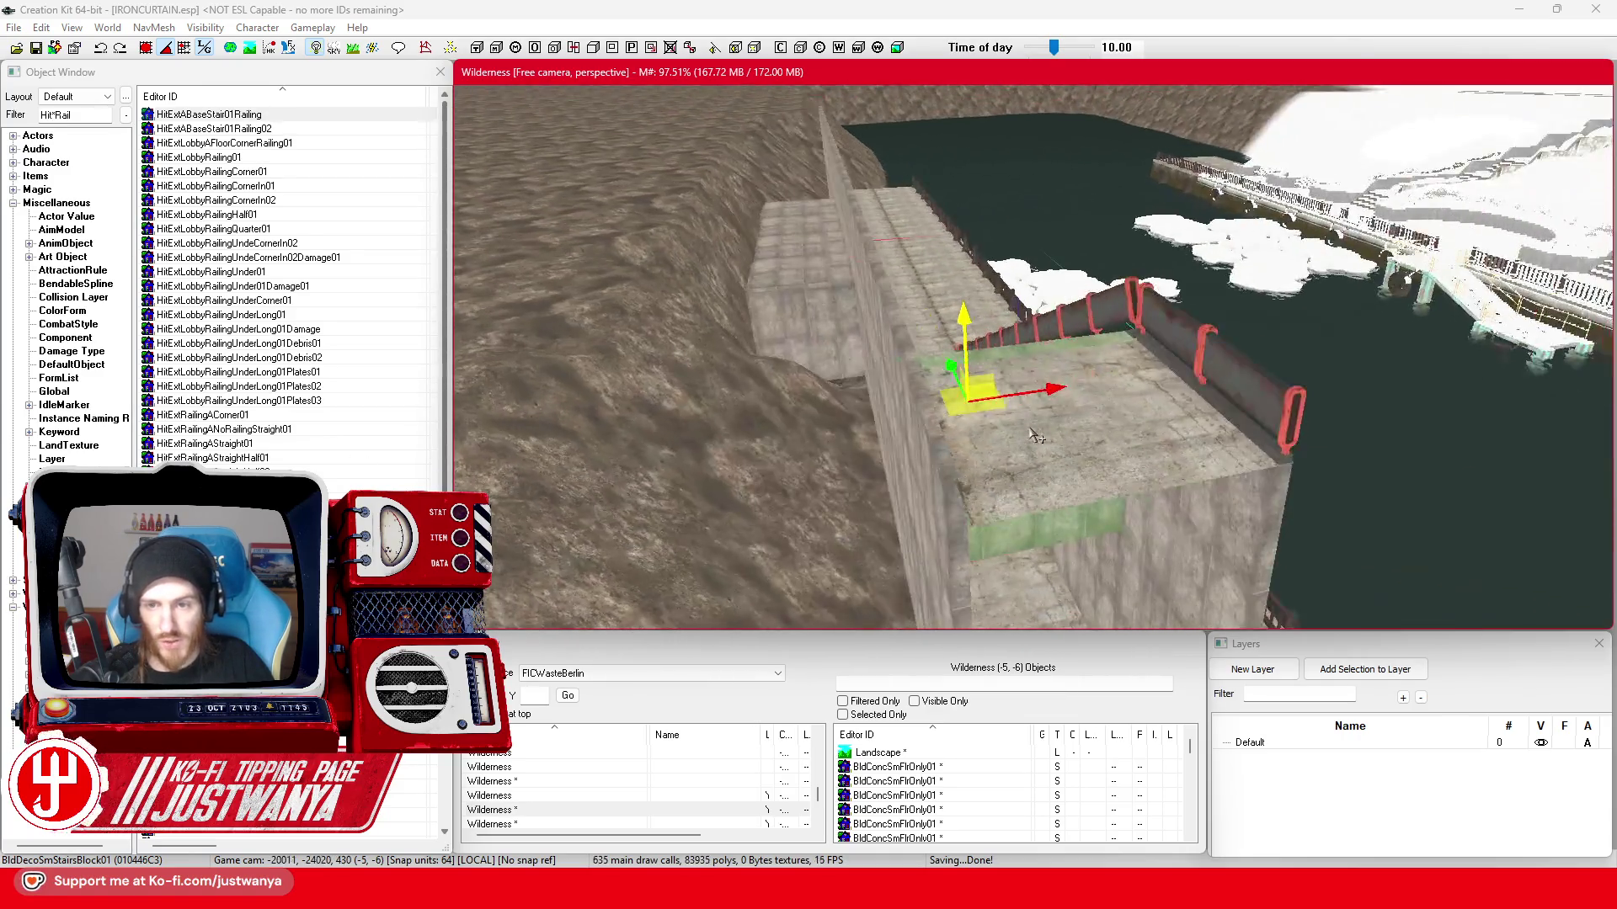
{"action": "key", "text": "shift"}
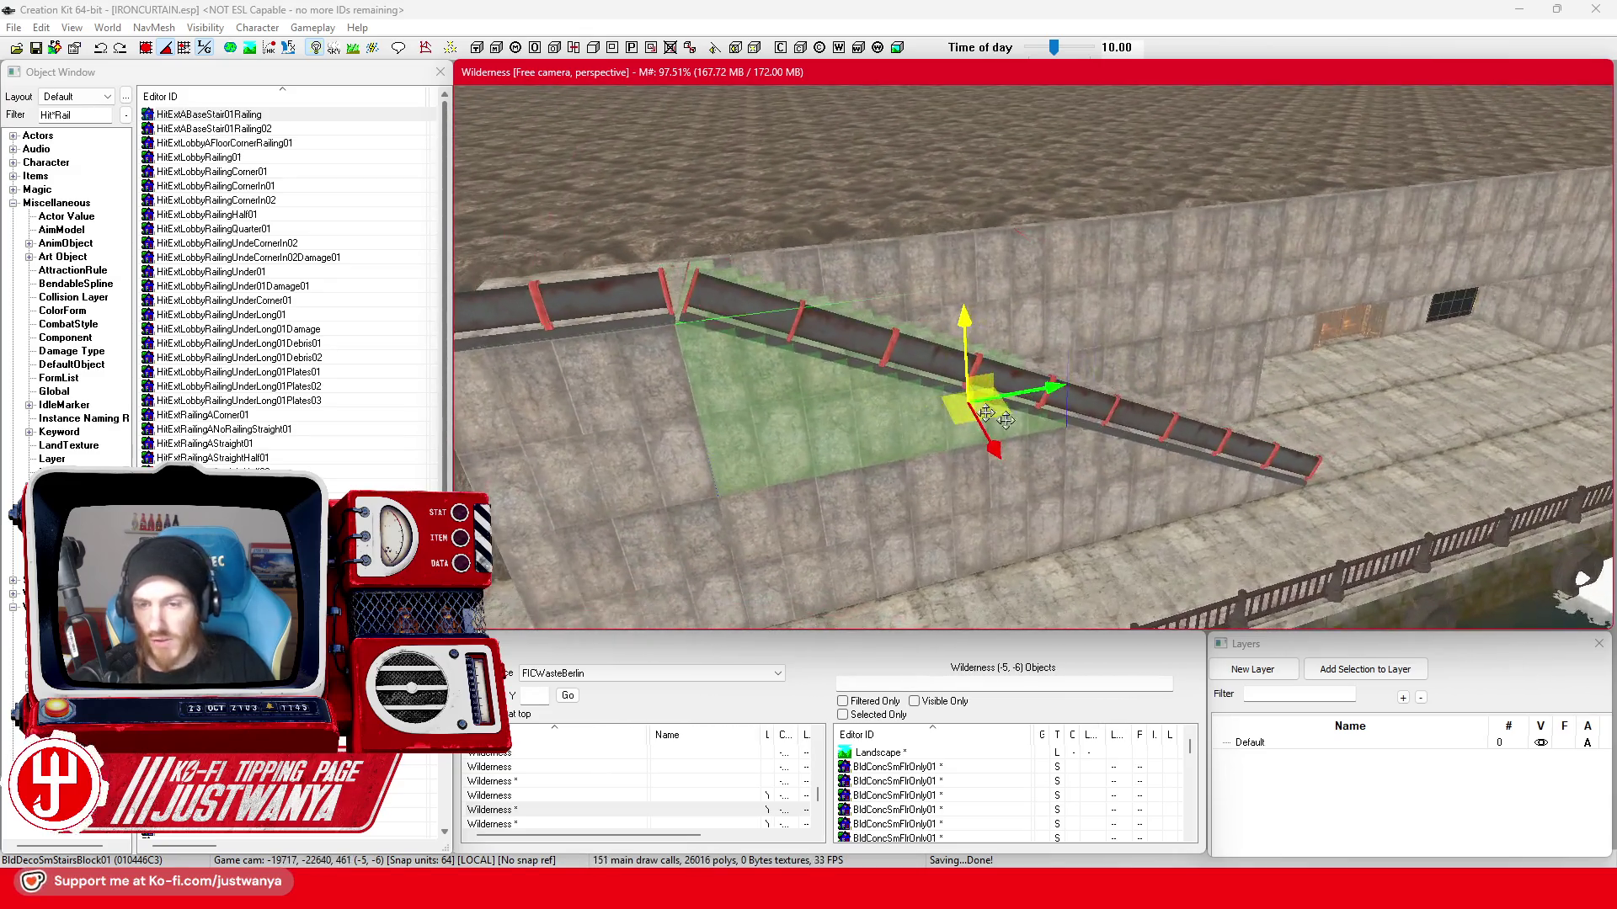
{"action": "key", "text": "shift"}
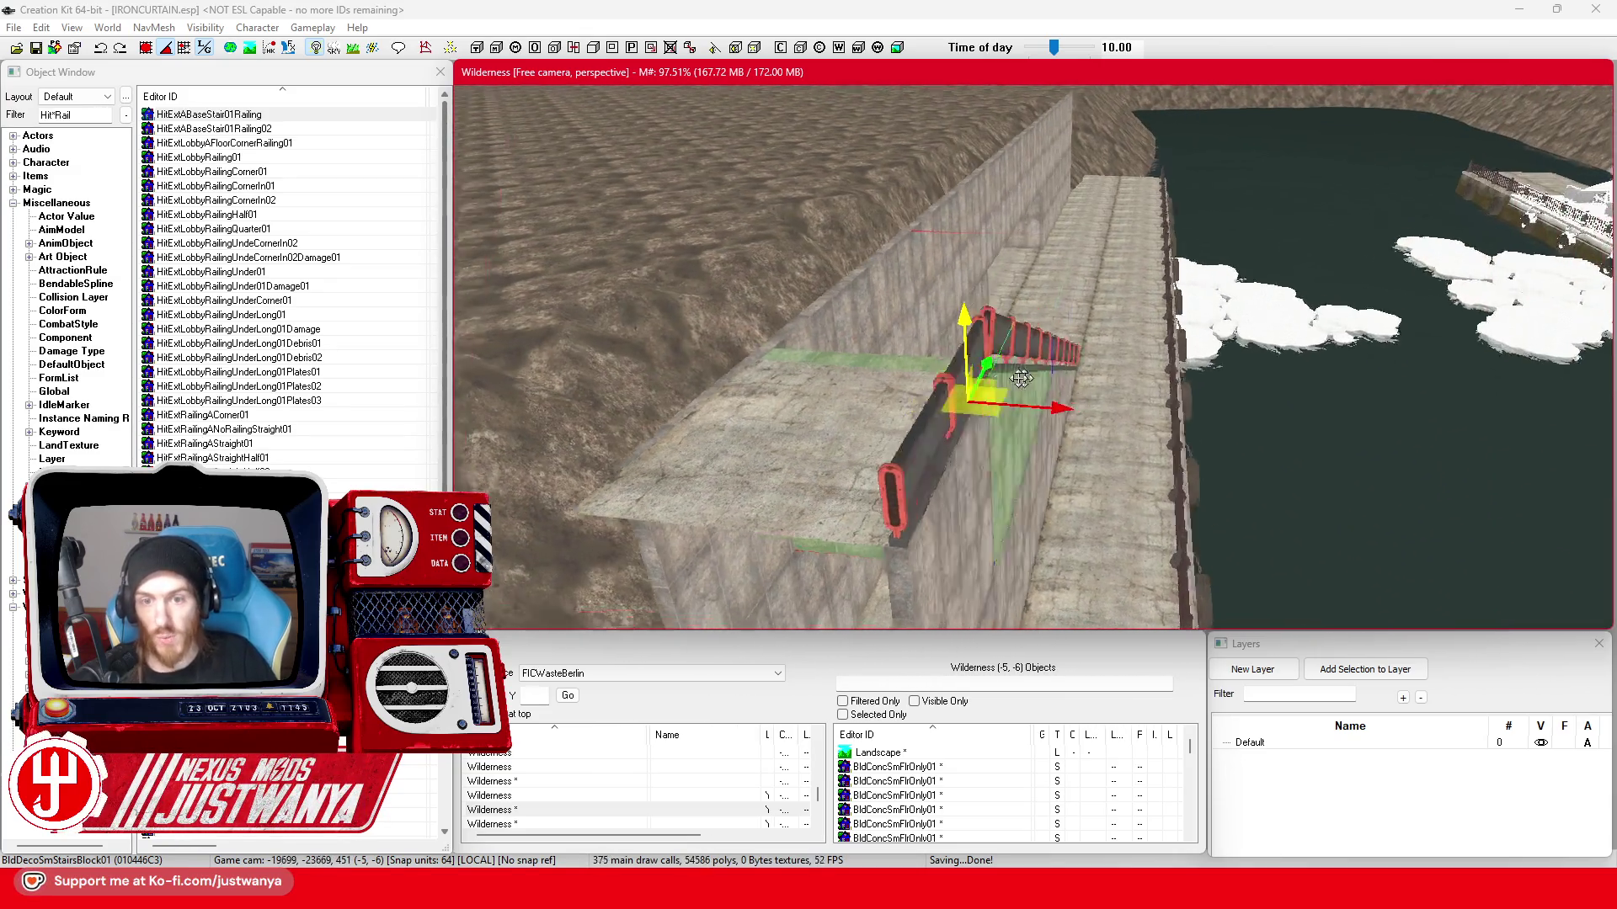
{"action": "scroll", "coordinate": [871, 384], "scroll_direction": "up", "scroll_amount": 5}
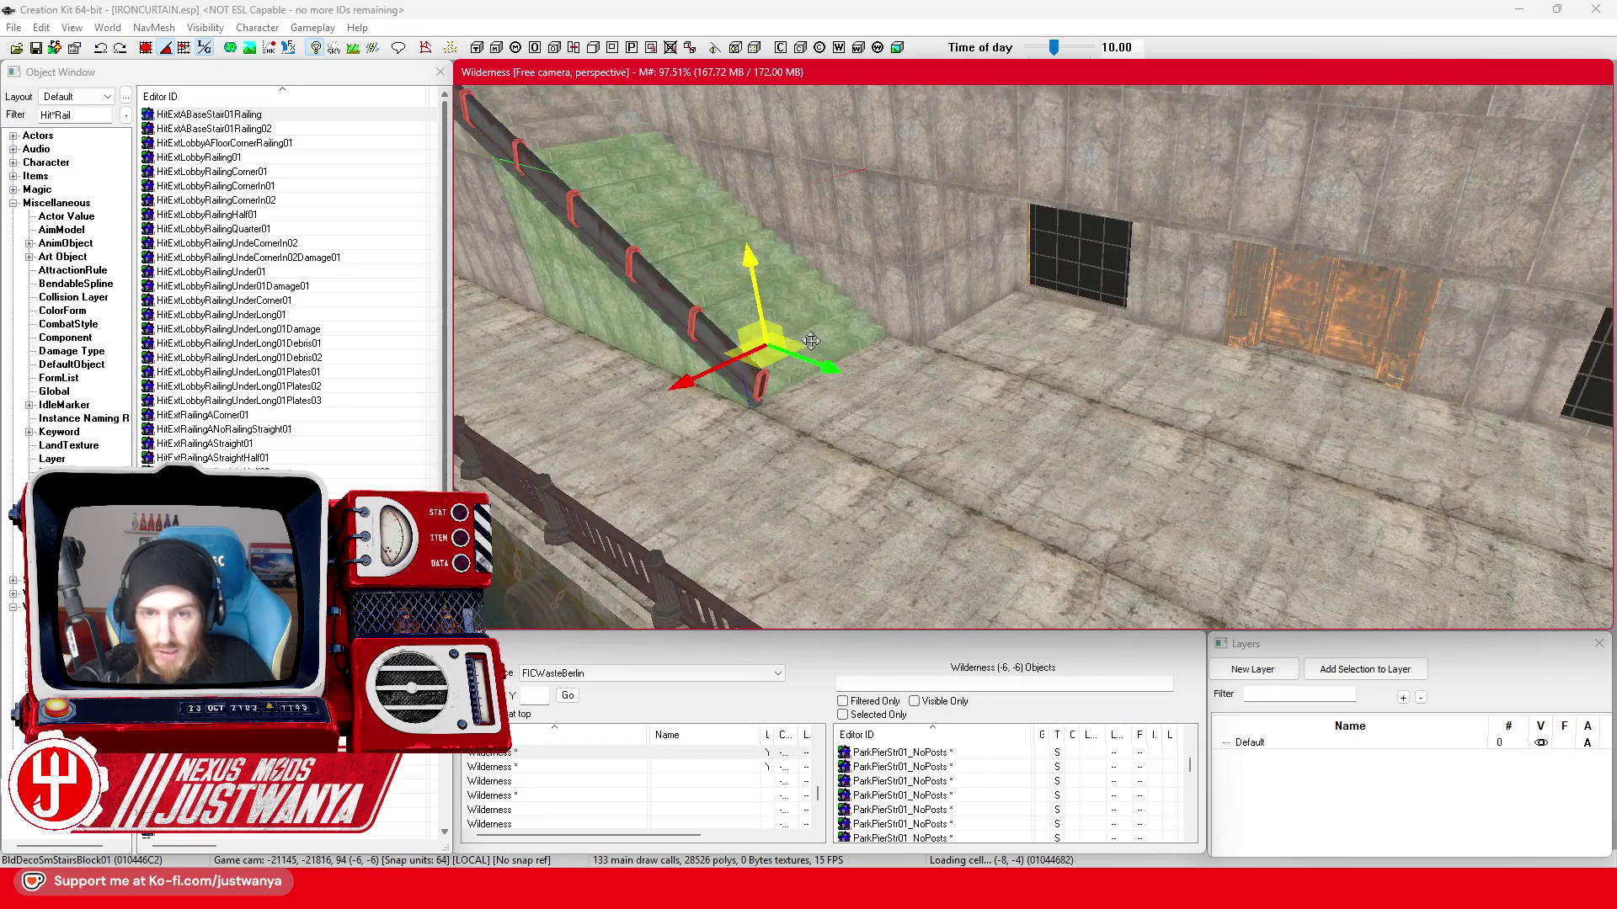
{"action": "scroll", "coordinate": [810, 339], "scroll_direction": "down", "scroll_amount": 5}
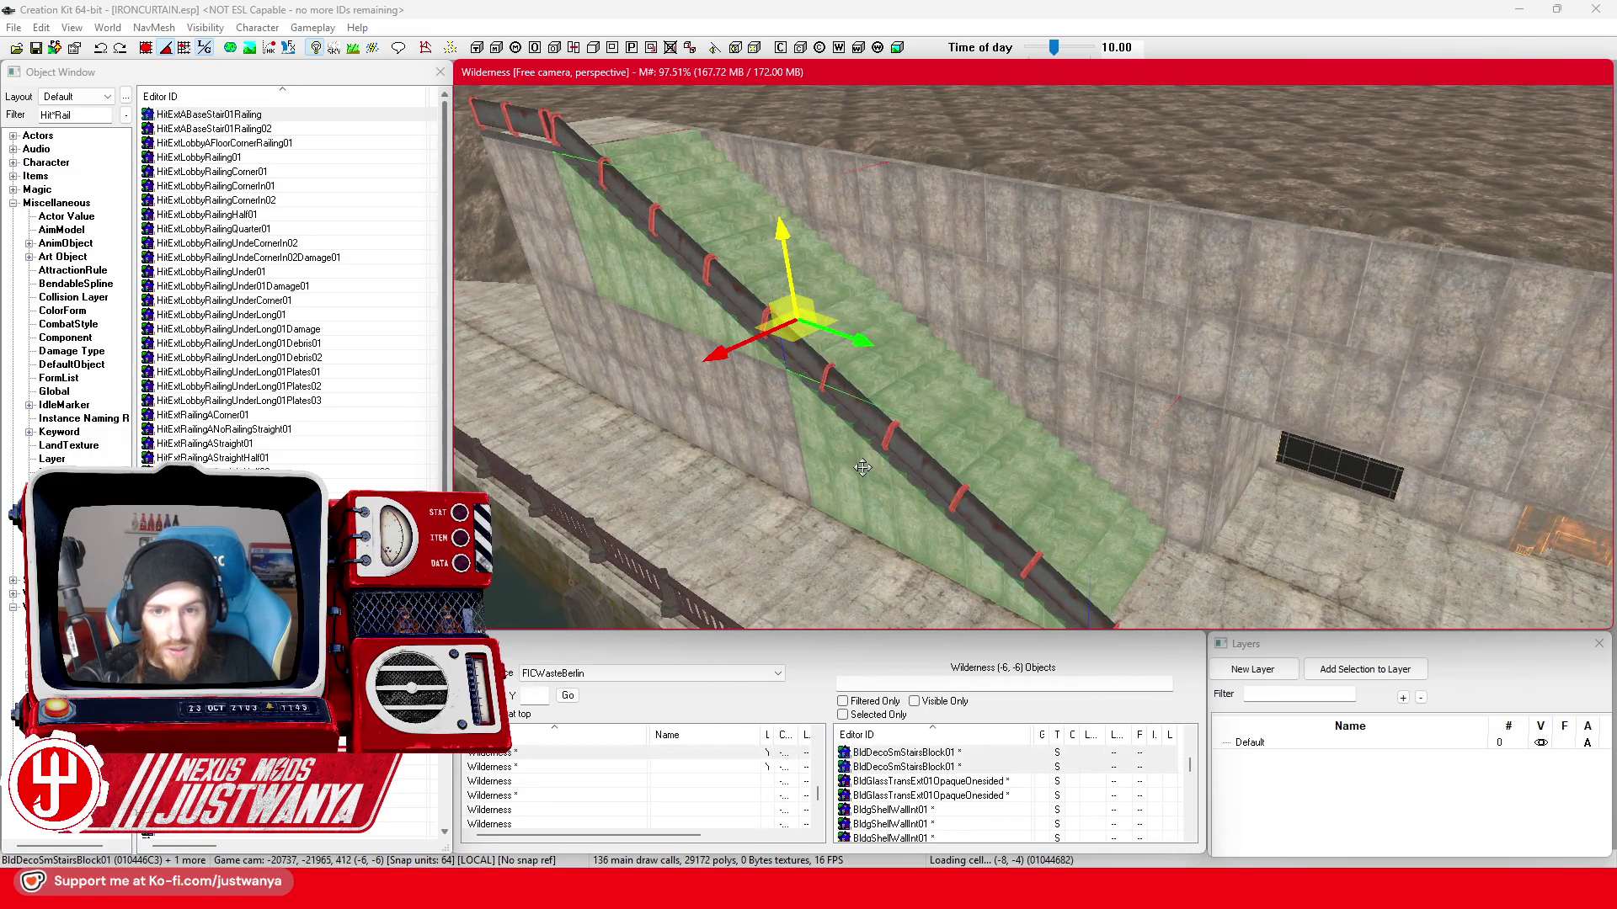
{"action": "key", "text": "shift"}
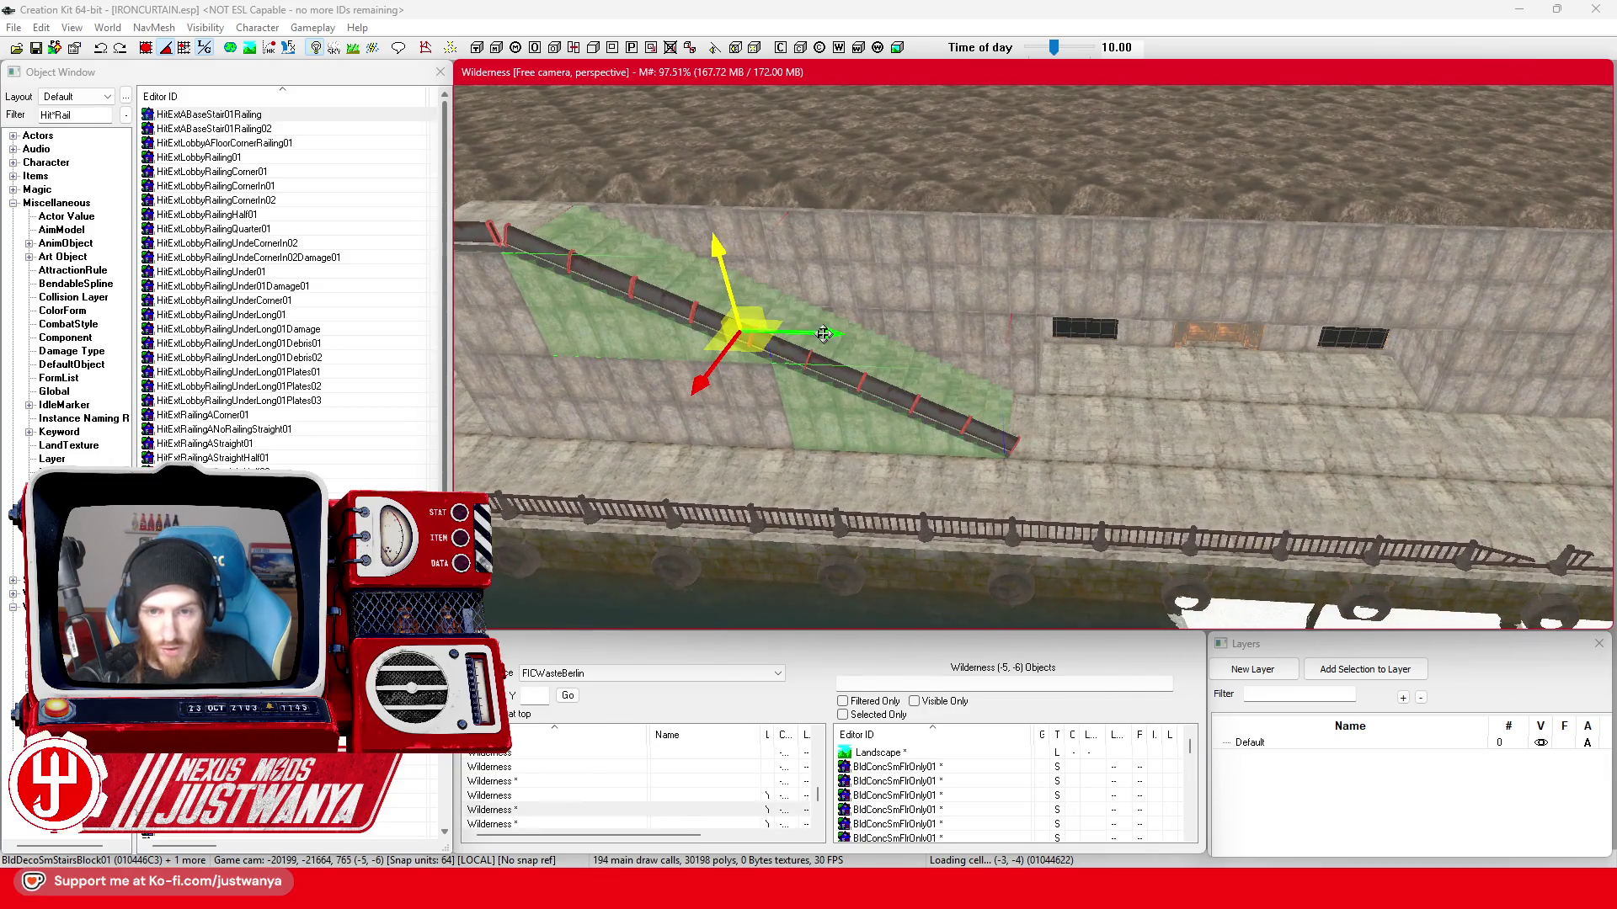
{"action": "left_click", "coordinate": [1188, 368]}
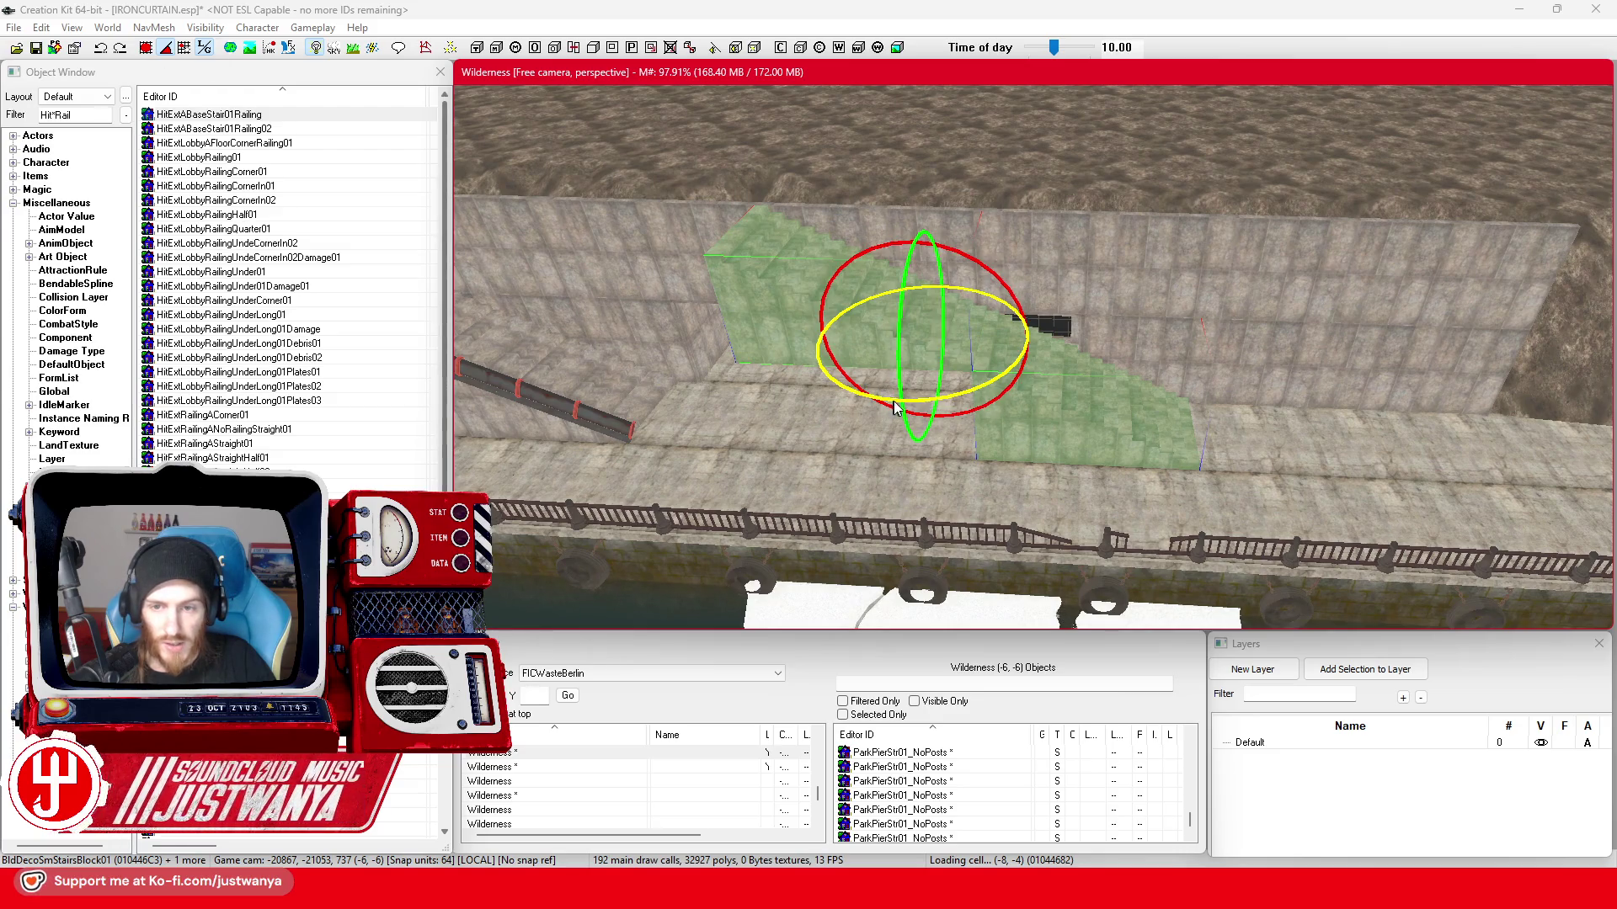
- Rotate the second stair block 90° and slide it right along the canal wall
{"action": "left_click_drag", "start_coordinate": [873, 402], "coordinate": [1087, 401]}
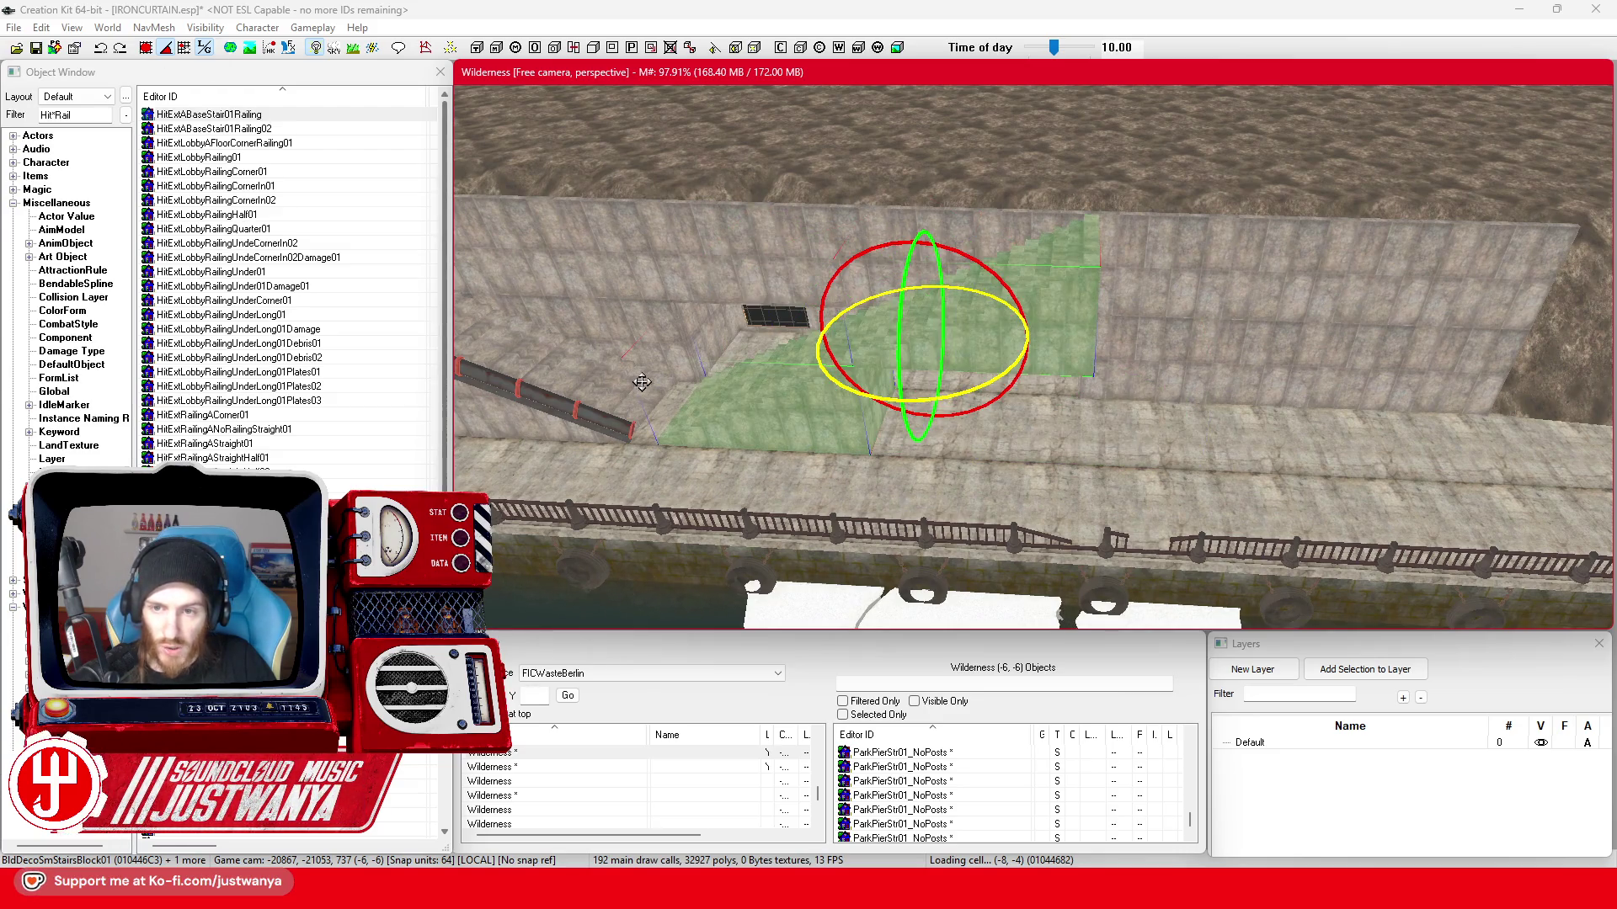
{"action": "left_click_drag", "start_coordinate": [914, 354], "coordinate": [1371, 360]}
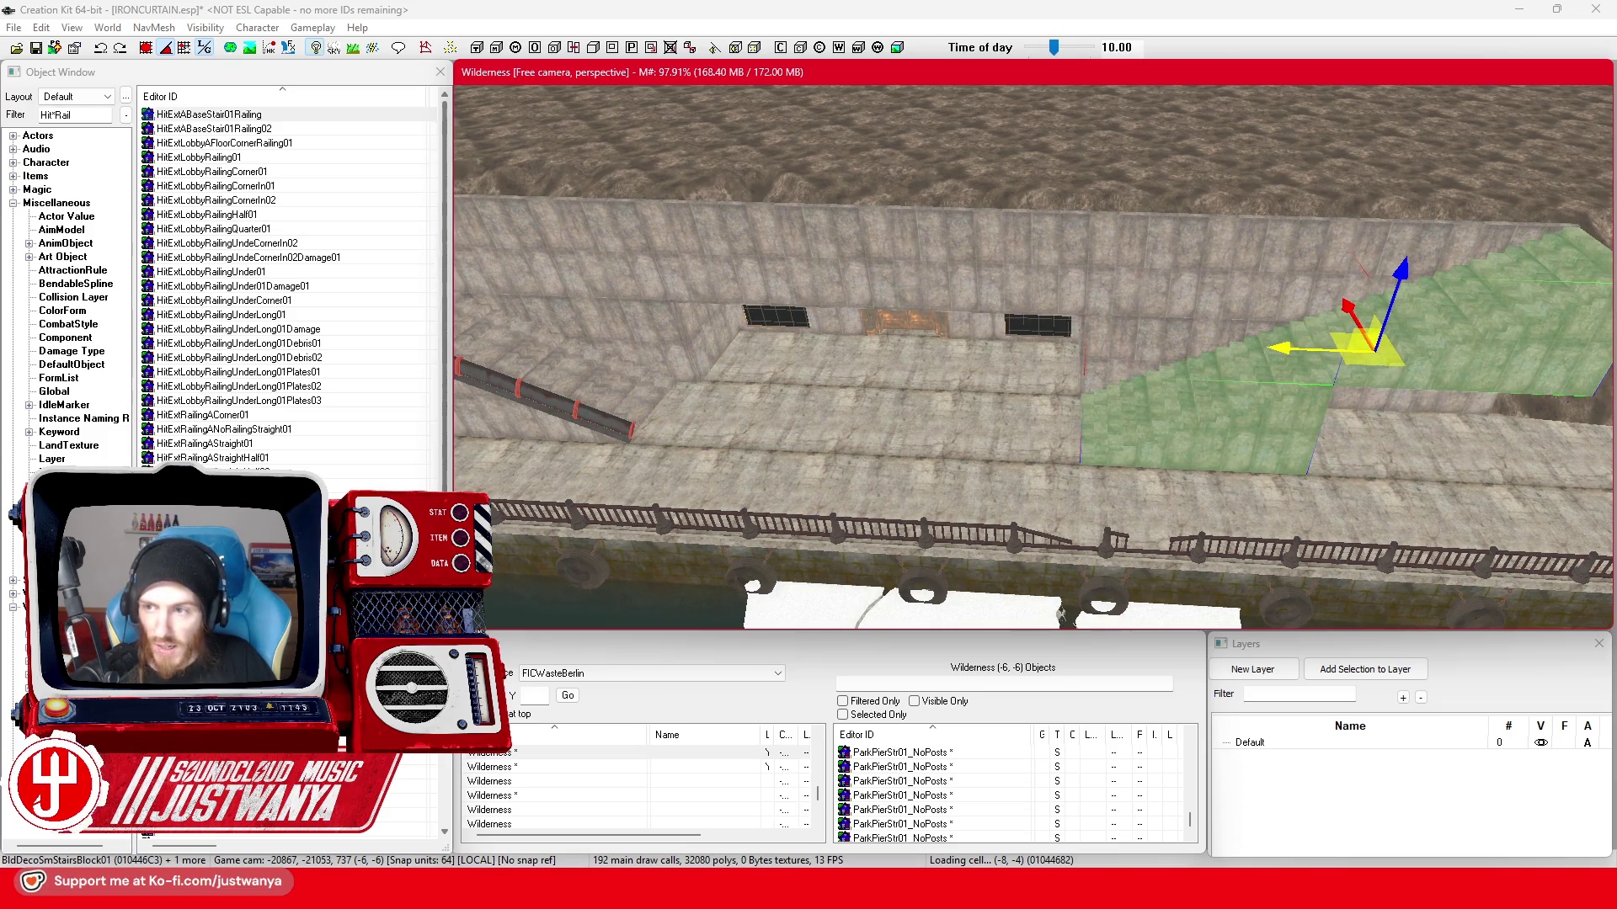
{"action": "scroll", "coordinate": [1074, 430], "scroll_direction": "up", "scroll_amount": 2}
{"action": "scroll", "coordinate": [1073, 431], "scroll_direction": "up", "scroll_amount": 2}
{"action": "scroll", "coordinate": [1073, 430], "scroll_direction": "up", "scroll_amount": 2}
{"action": "scroll", "coordinate": [1054, 461], "scroll_direction": "up", "scroll_amount": 2}
{"action": "scroll", "coordinate": [1055, 462], "scroll_direction": "up", "scroll_amount": 1}
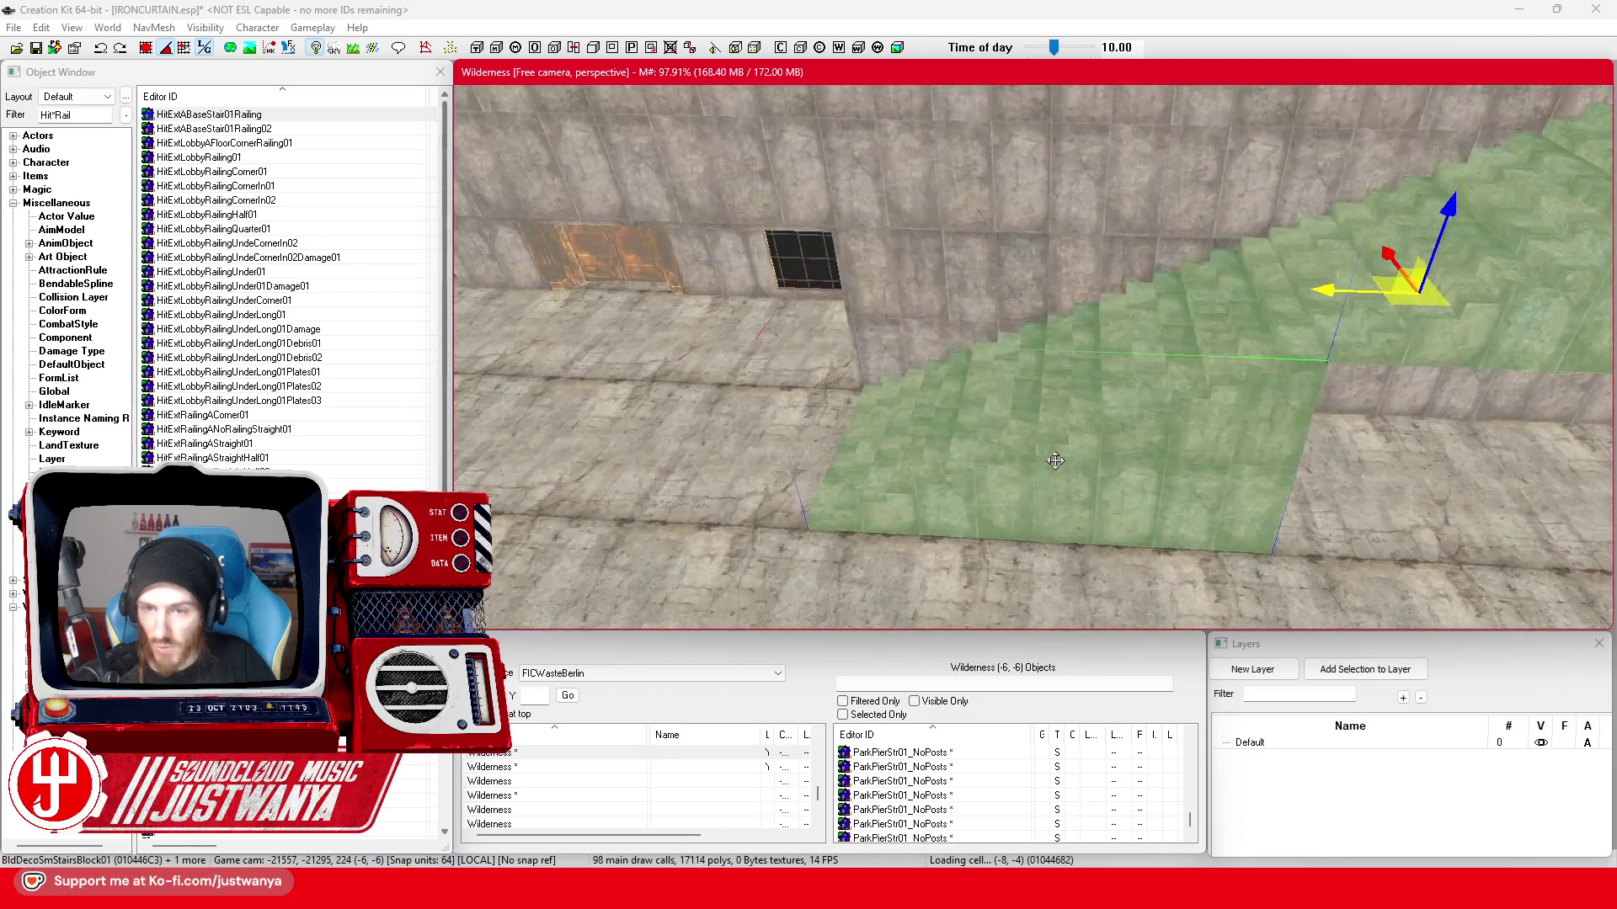
{"action": "scroll", "coordinate": [1079, 466], "scroll_direction": "up", "scroll_amount": 2}
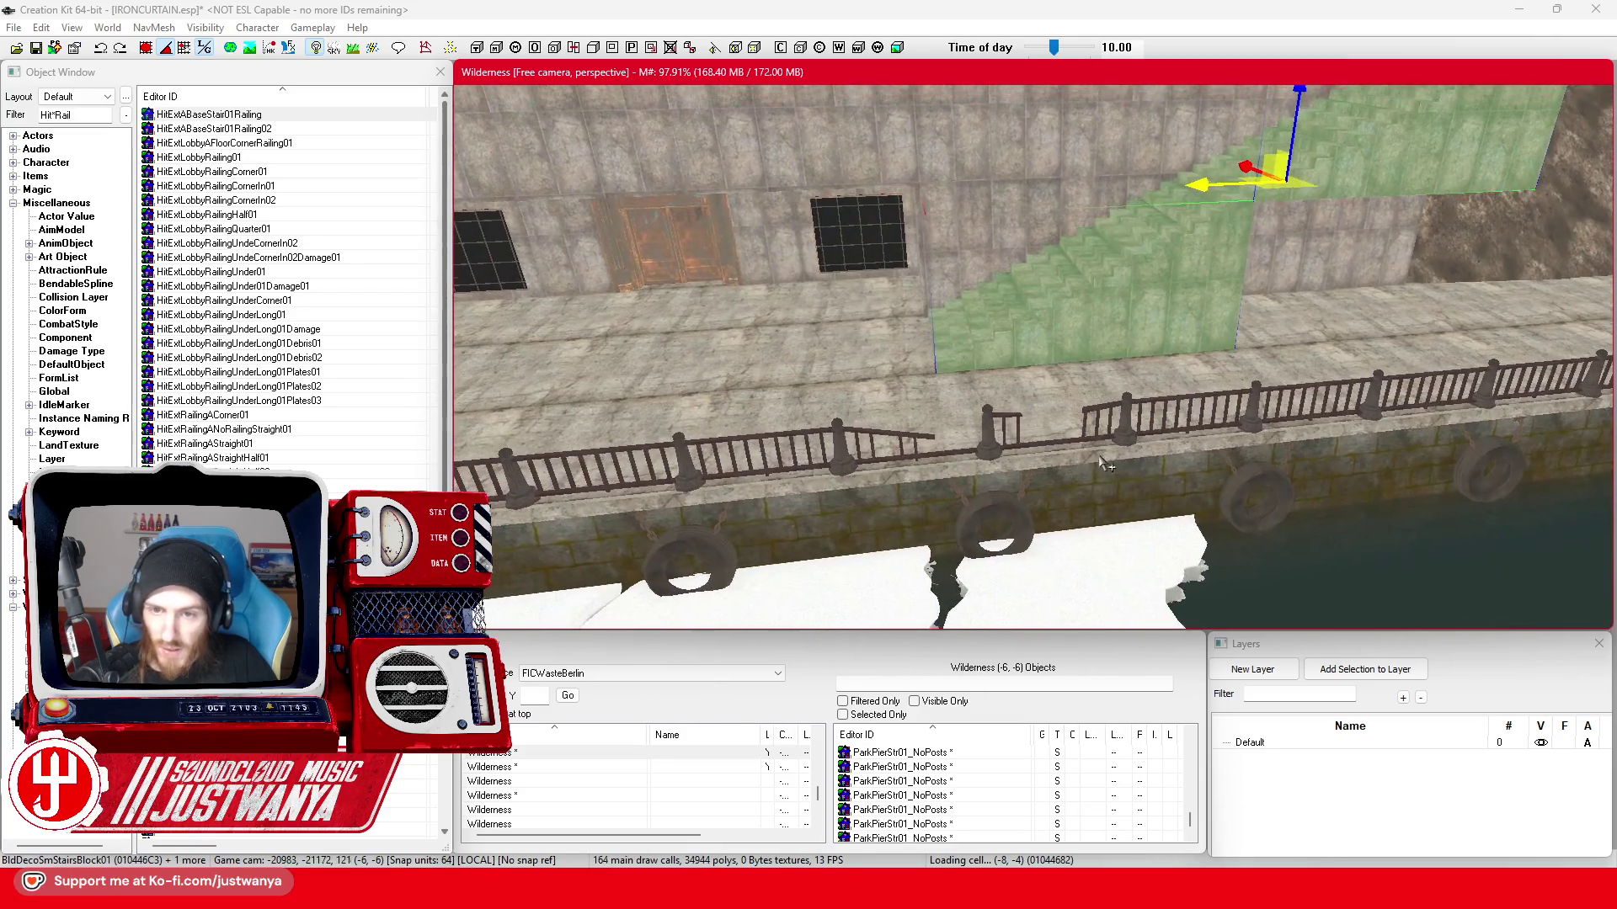
{"action": "scroll", "coordinate": [1097, 460], "scroll_direction": "up", "scroll_amount": 5}
{"action": "scroll", "coordinate": [1268, 470], "scroll_direction": "up", "scroll_amount": 3}
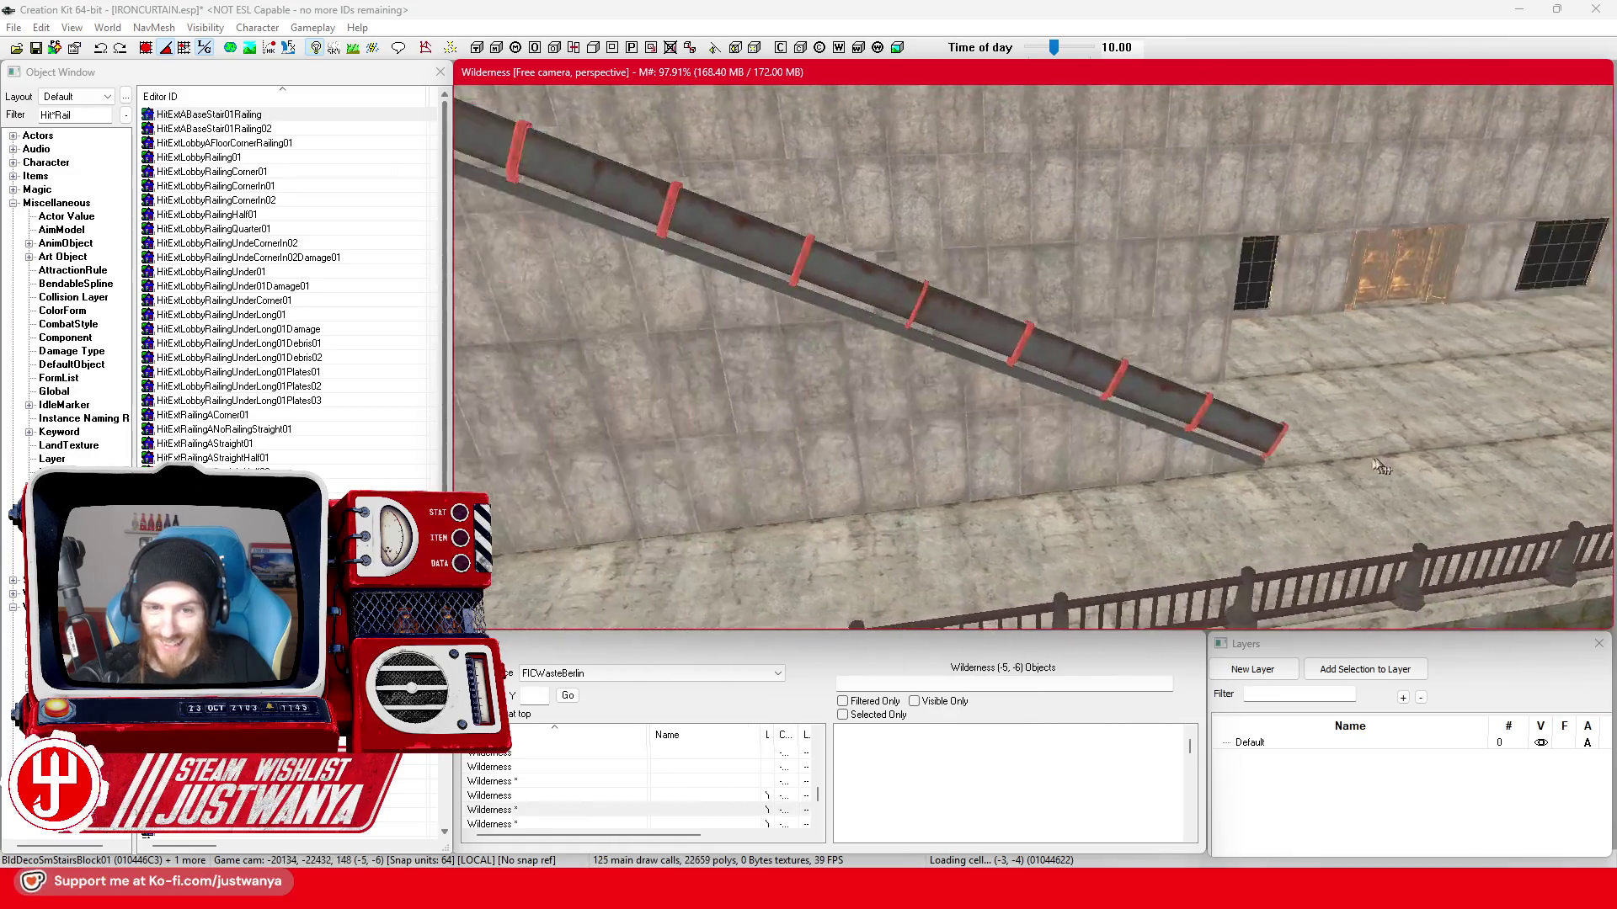
{"action": "scroll", "coordinate": [999, 421], "scroll_direction": "up", "scroll_amount": 2}
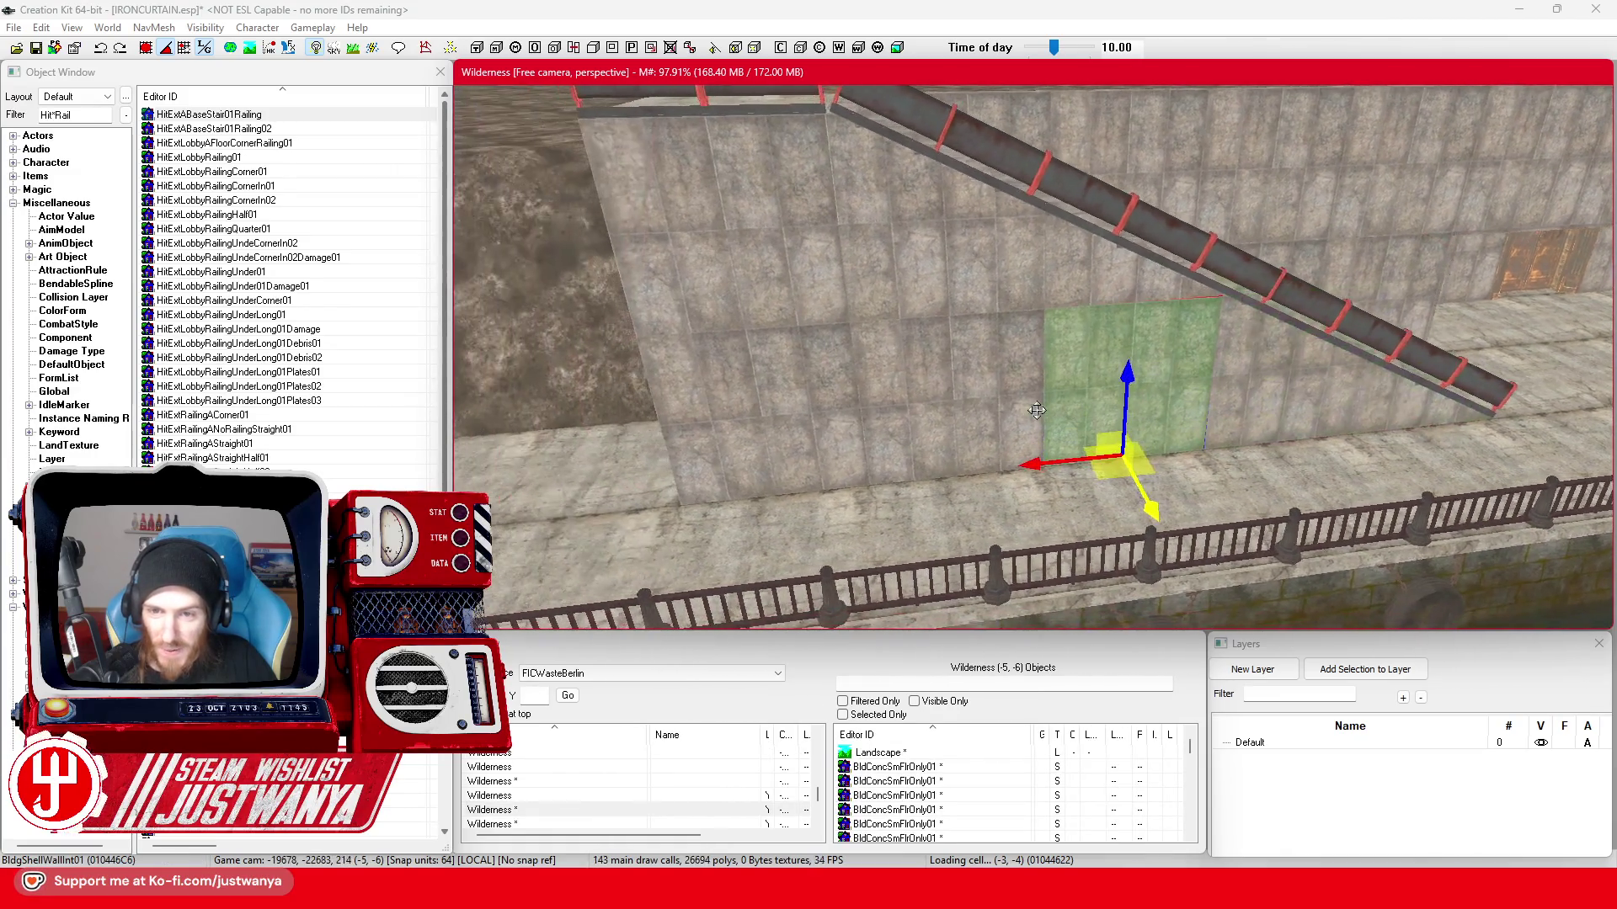
- Slide the selected wall panels right along the ledge and save IRONCURTAIN.esp
{"action": "left_click", "coordinate": [942, 417], "text": "ctrl"}
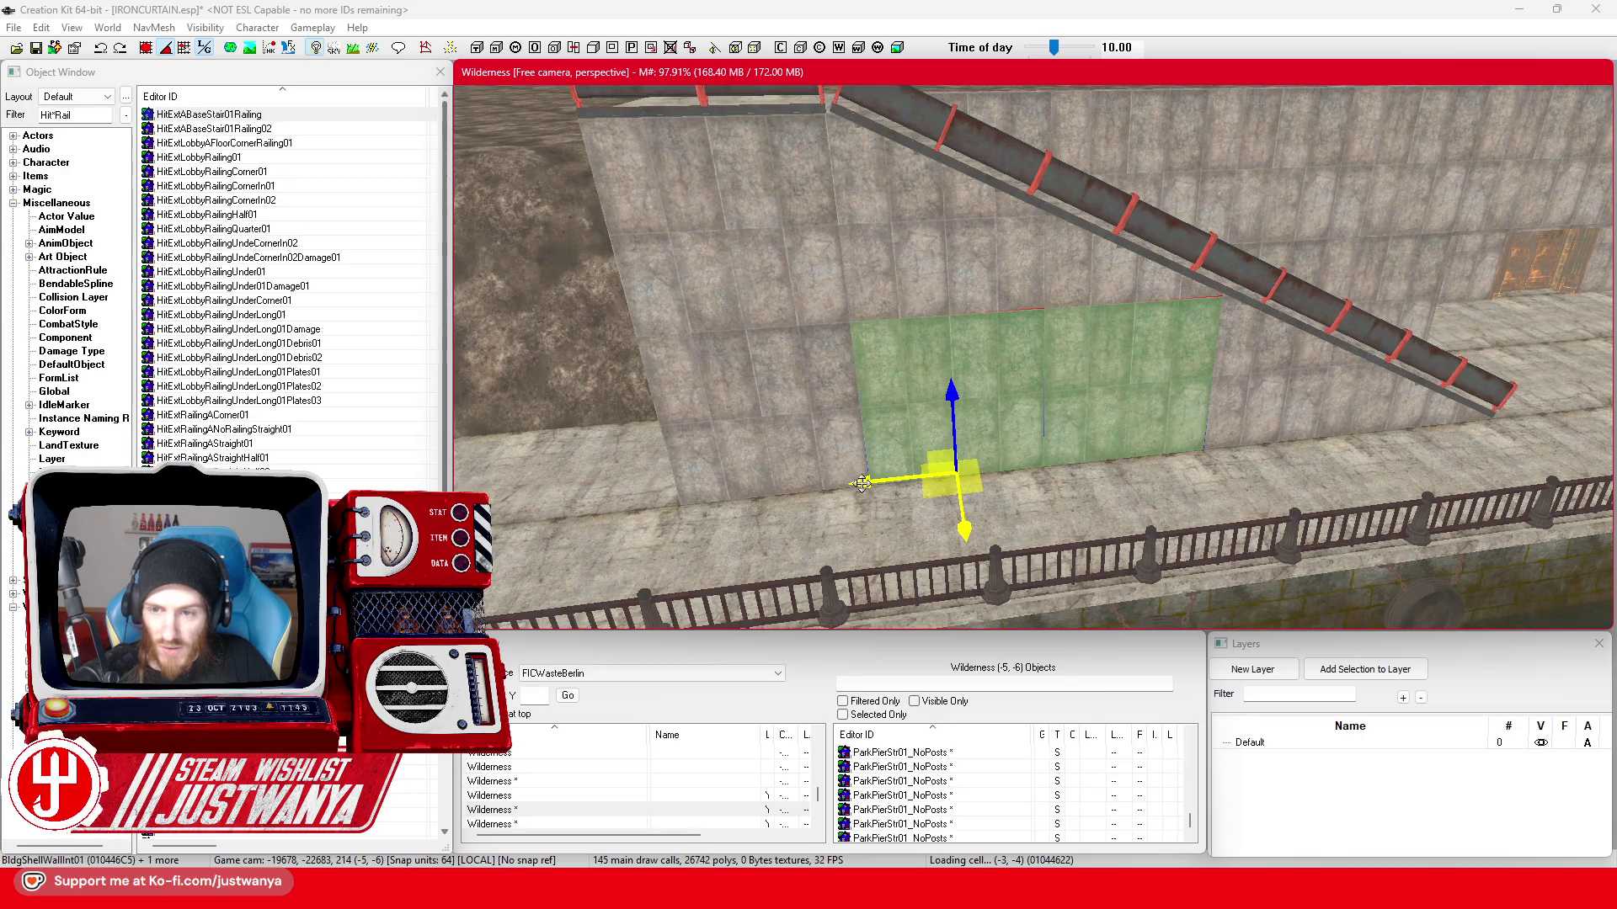
{"action": "key", "text": "shift"}
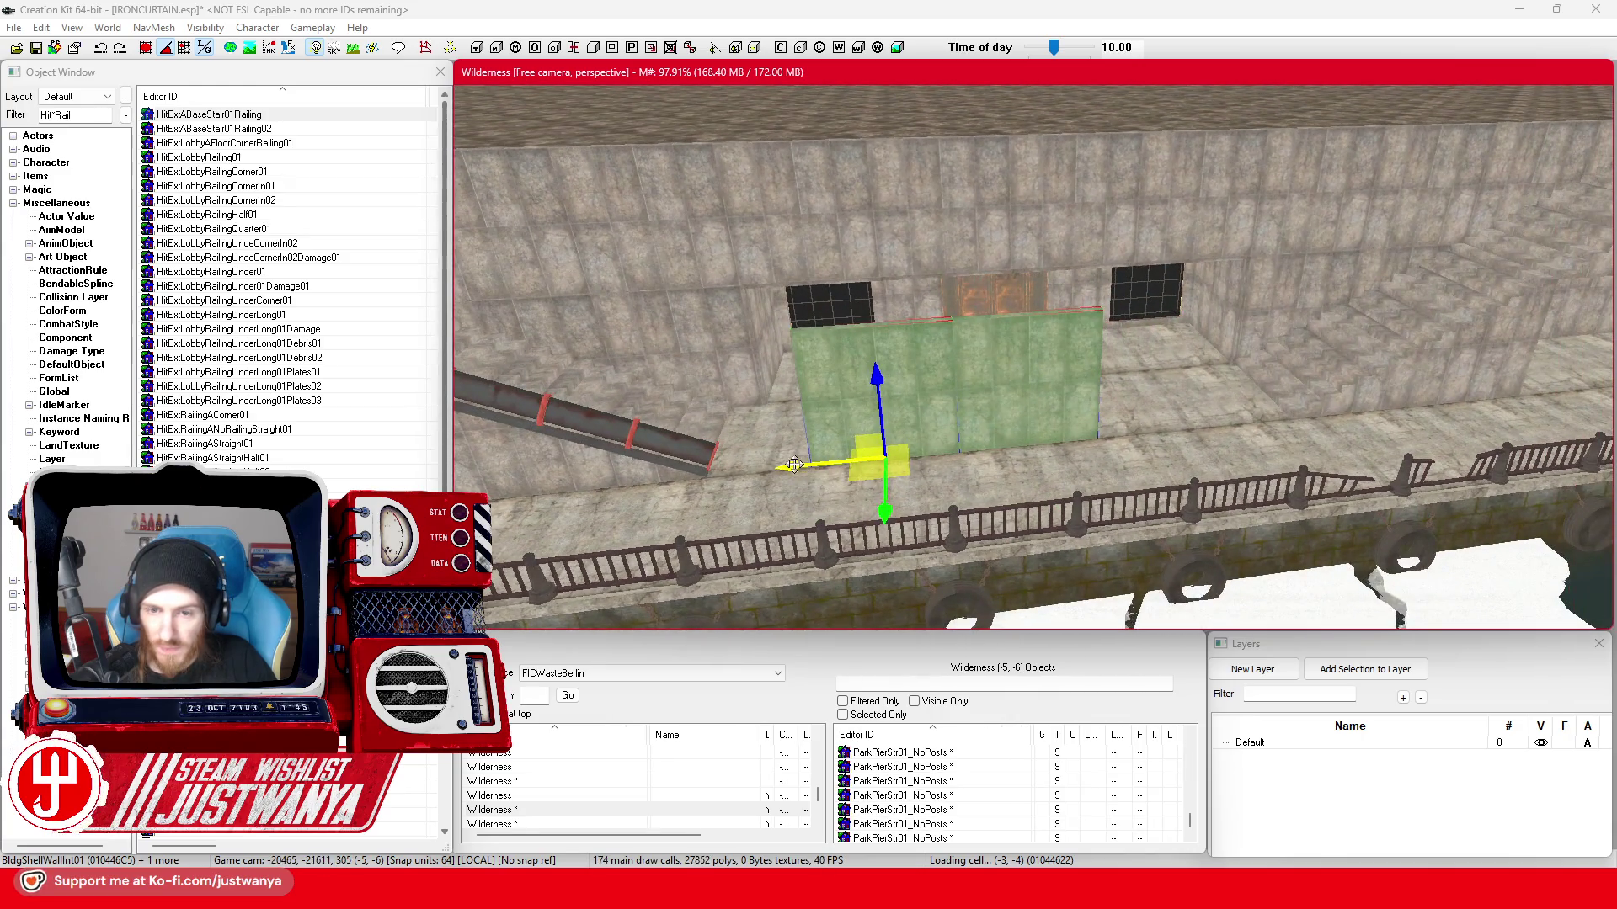
{"action": "key", "text": "shift"}
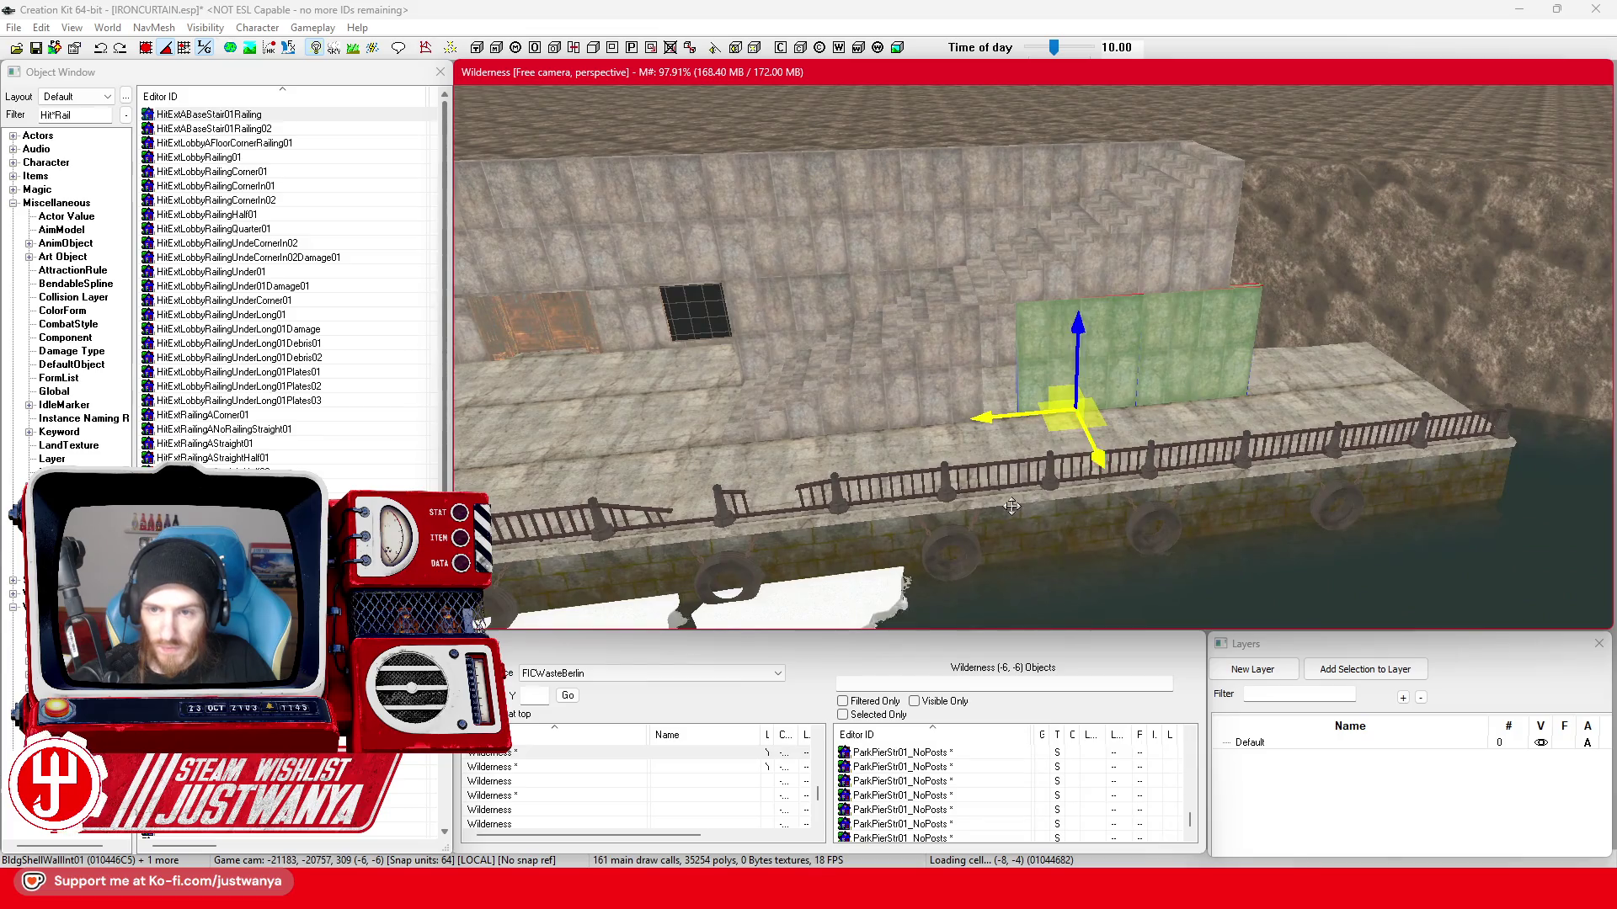
{"action": "scroll", "coordinate": [1010, 505], "scroll_direction": "up", "scroll_amount": 2}
{"action": "scroll", "coordinate": [1011, 505], "scroll_direction": "up", "scroll_amount": 2}
{"action": "scroll", "coordinate": [1010, 506], "scroll_direction": "up", "scroll_amount": 2}
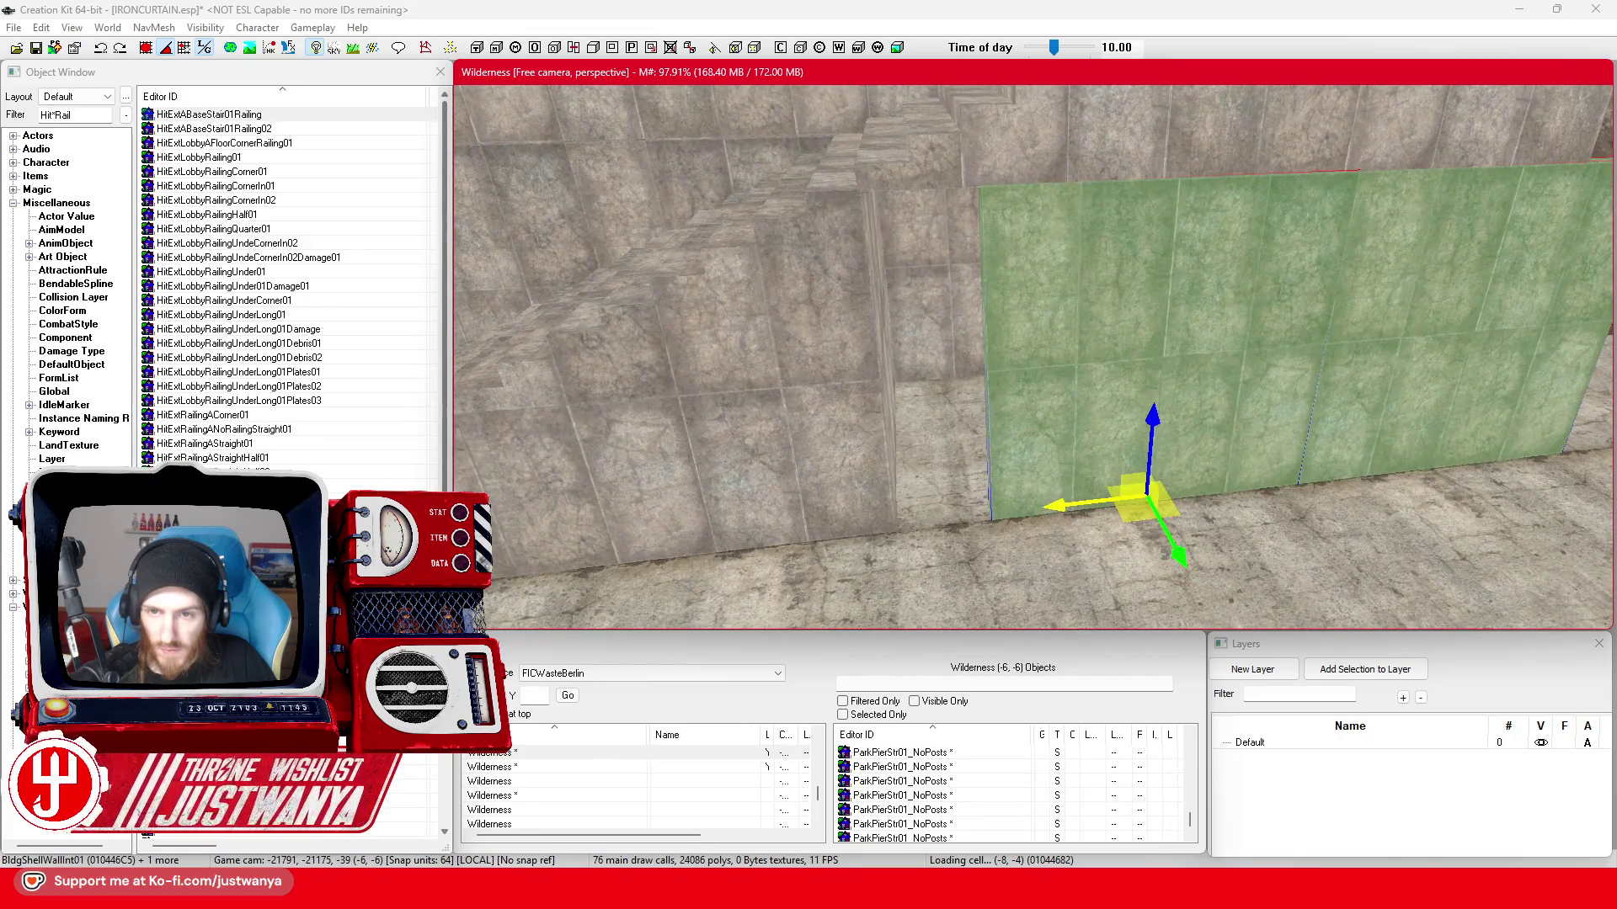
{"action": "key", "text": "shift"}
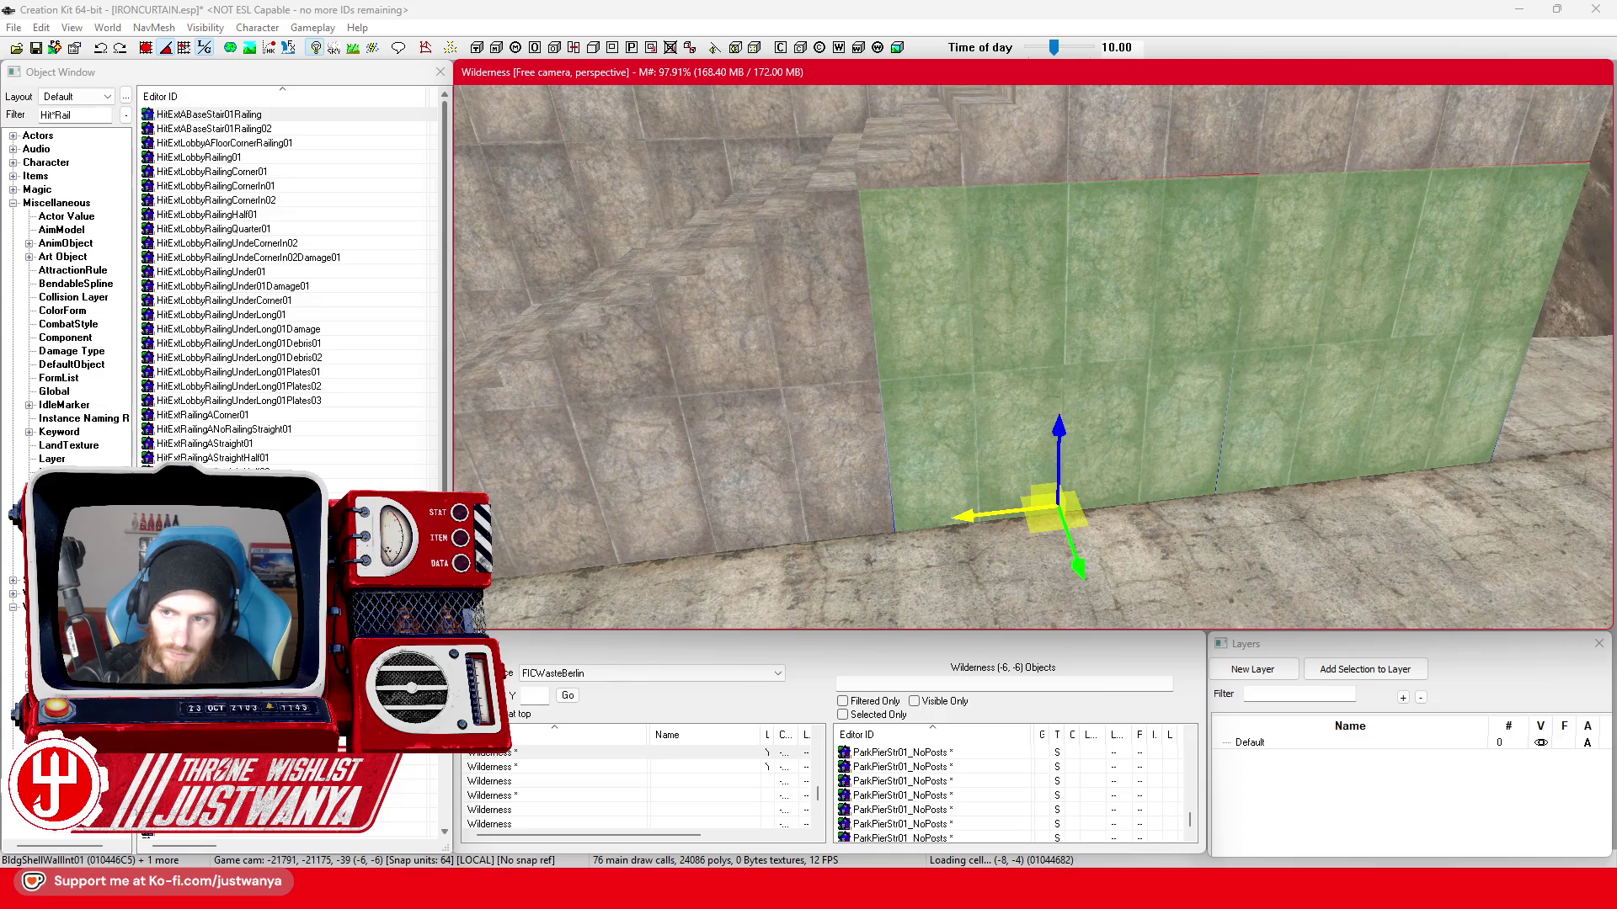
{"action": "scroll", "coordinate": [872, 523], "scroll_direction": "up", "scroll_amount": 5}
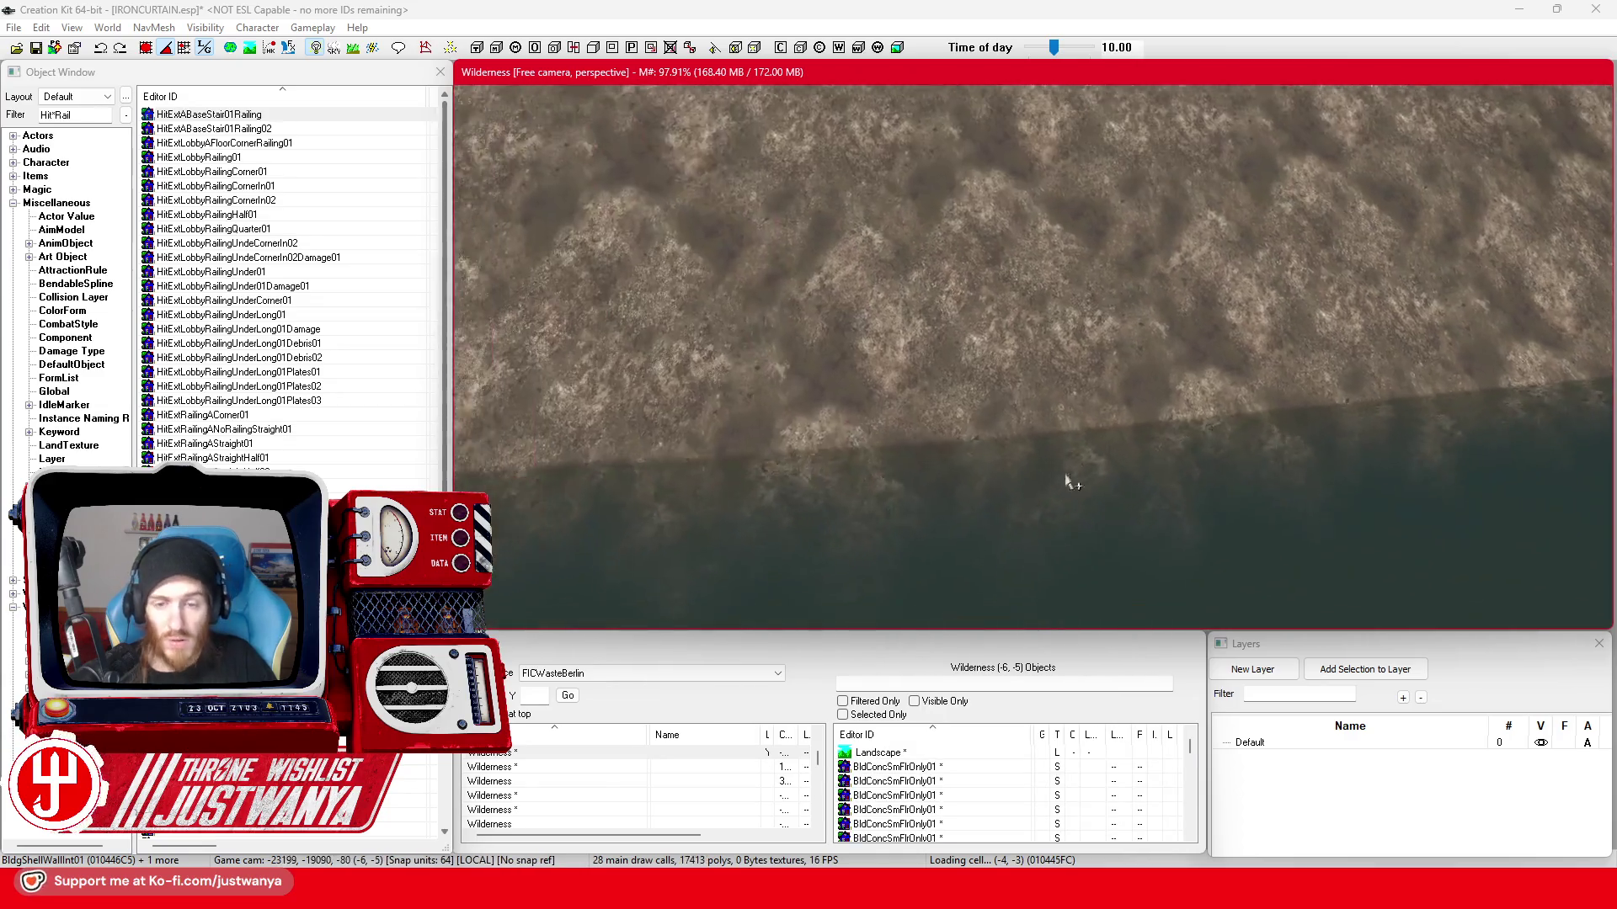
{"action": "scroll", "coordinate": [1124, 487], "scroll_direction": "down", "scroll_amount": 5}
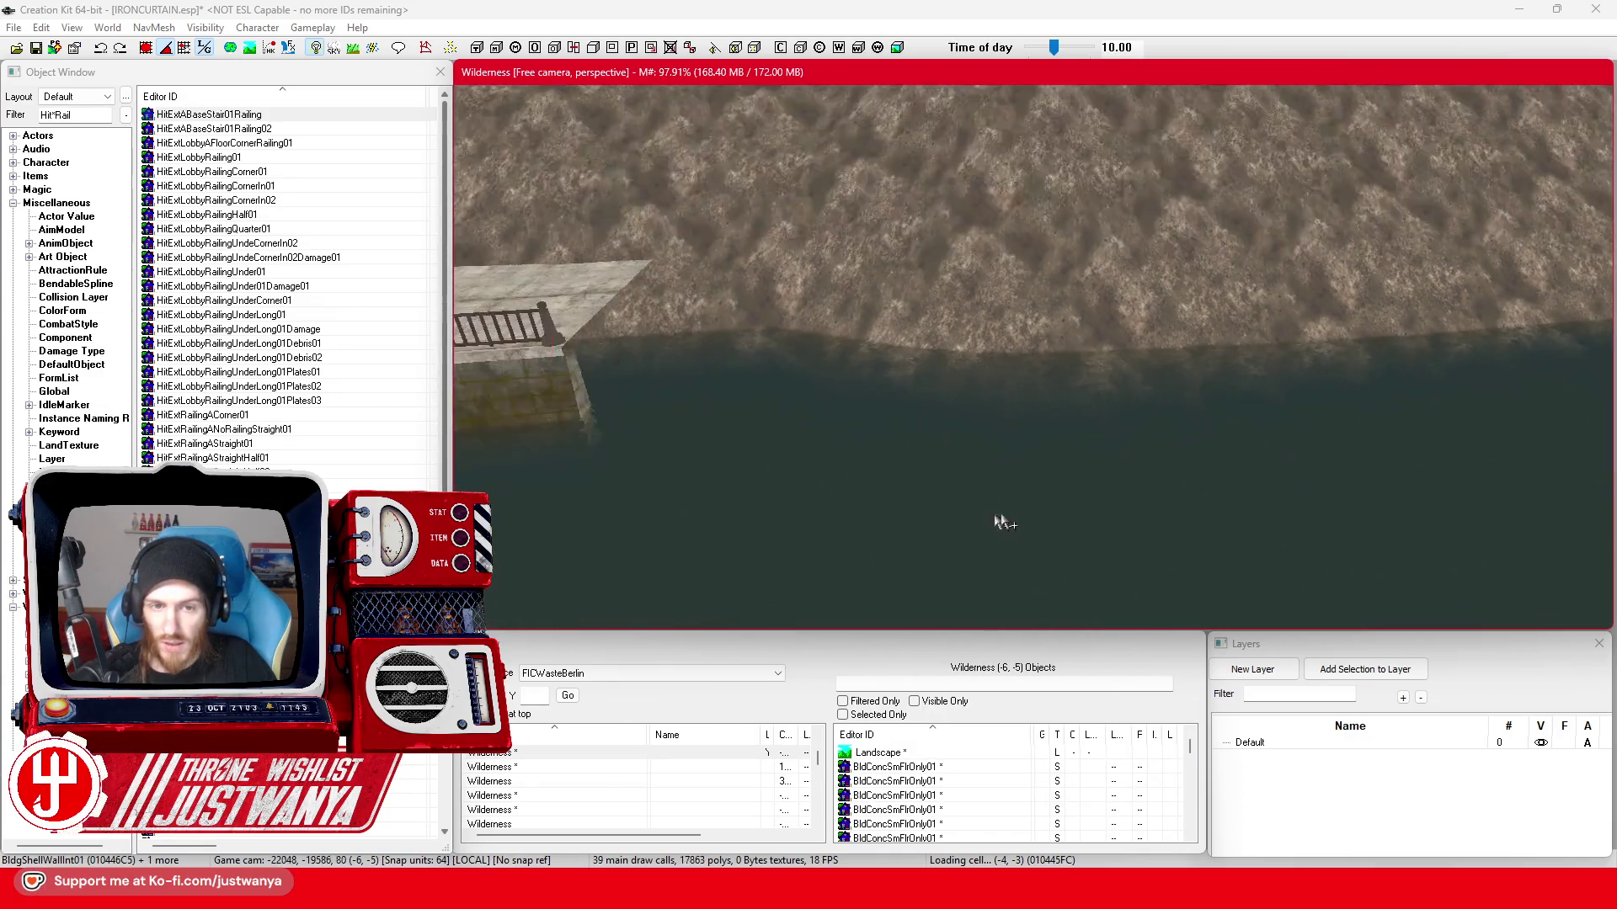
{"action": "scroll", "coordinate": [1079, 538], "scroll_direction": "up", "scroll_amount": 5}
{"action": "scroll", "coordinate": [1156, 560], "scroll_direction": "up", "scroll_amount": 3}
{"action": "scroll", "coordinate": [991, 404], "scroll_direction": "up", "scroll_amount": 2}
{"action": "left_click_drag", "start_coordinate": [992, 405], "coordinate": [1217, 386]}
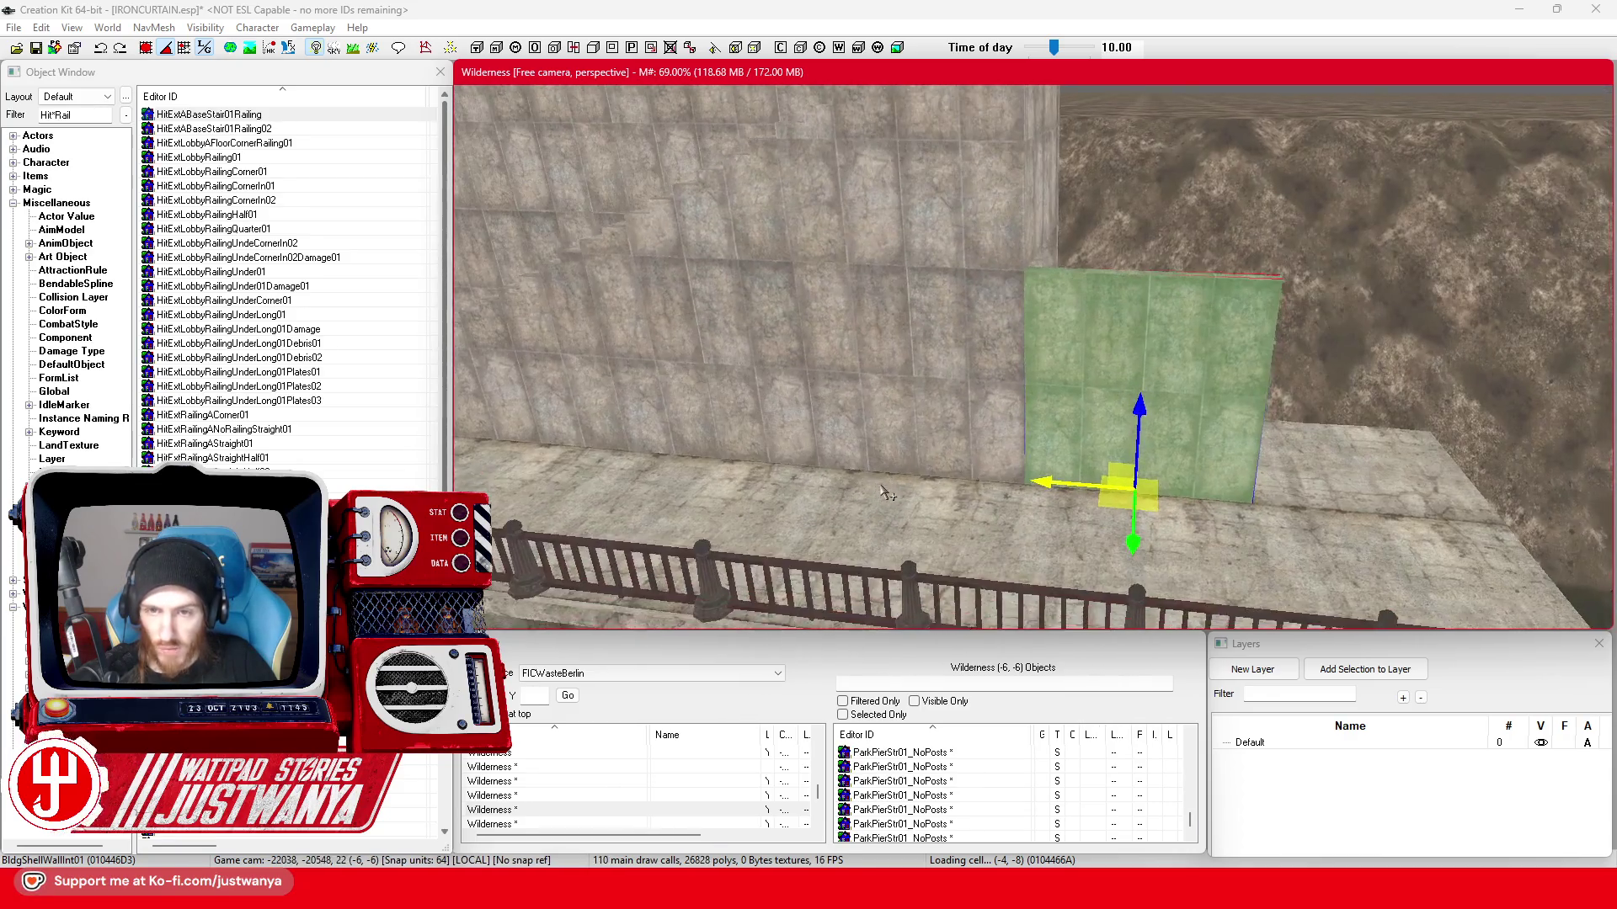
{"action": "left_click", "coordinate": [33, 49]}
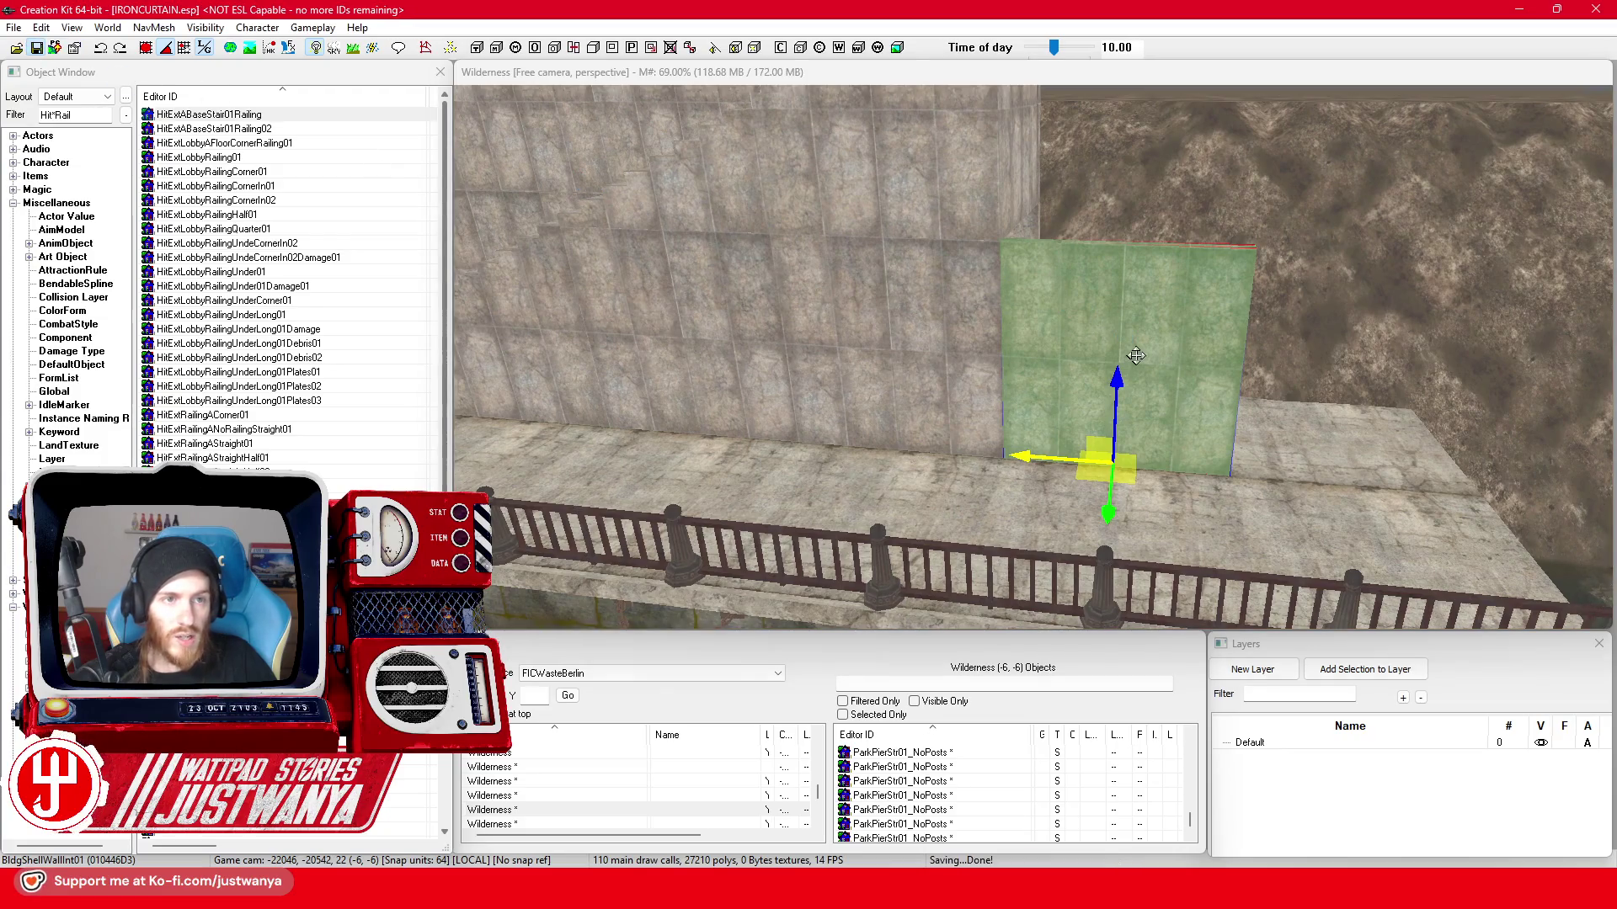
{"action": "scroll", "coordinate": [1133, 350], "scroll_direction": "up", "scroll_amount": 2}
{"action": "scroll", "coordinate": [1124, 380], "scroll_direction": "up", "scroll_amount": 3}
{"action": "scroll", "coordinate": [1117, 417], "scroll_direction": "up", "scroll_amount": 2}
{"action": "scroll", "coordinate": [1109, 446], "scroll_direction": "up", "scroll_amount": 2}
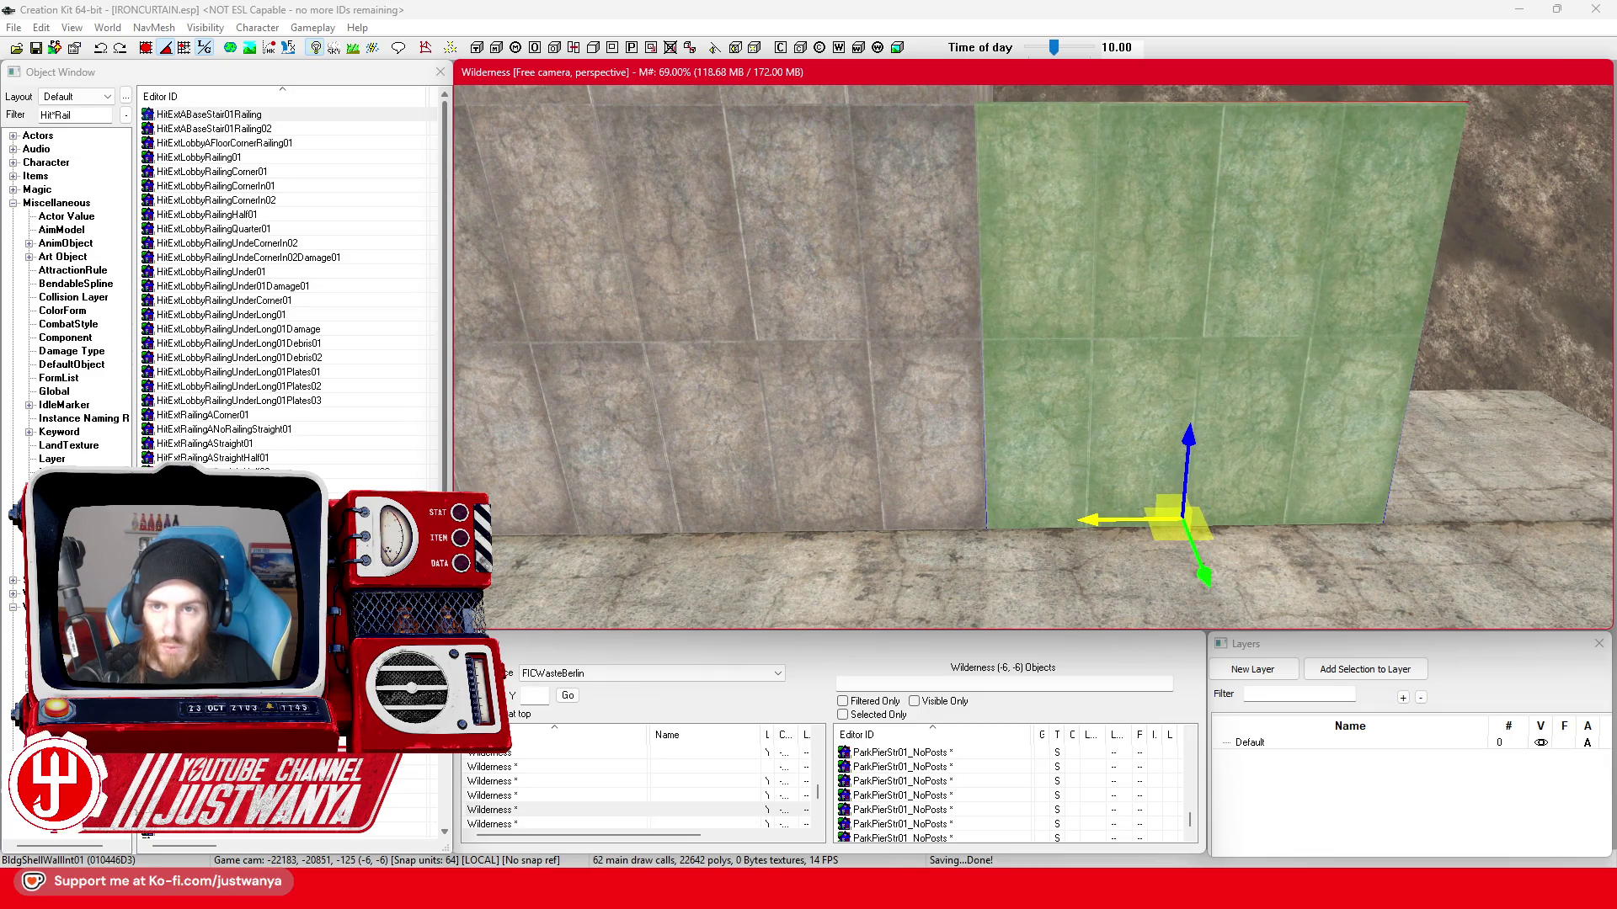
{"action": "scroll", "coordinate": [1092, 519], "scroll_direction": "down", "scroll_amount": 3}
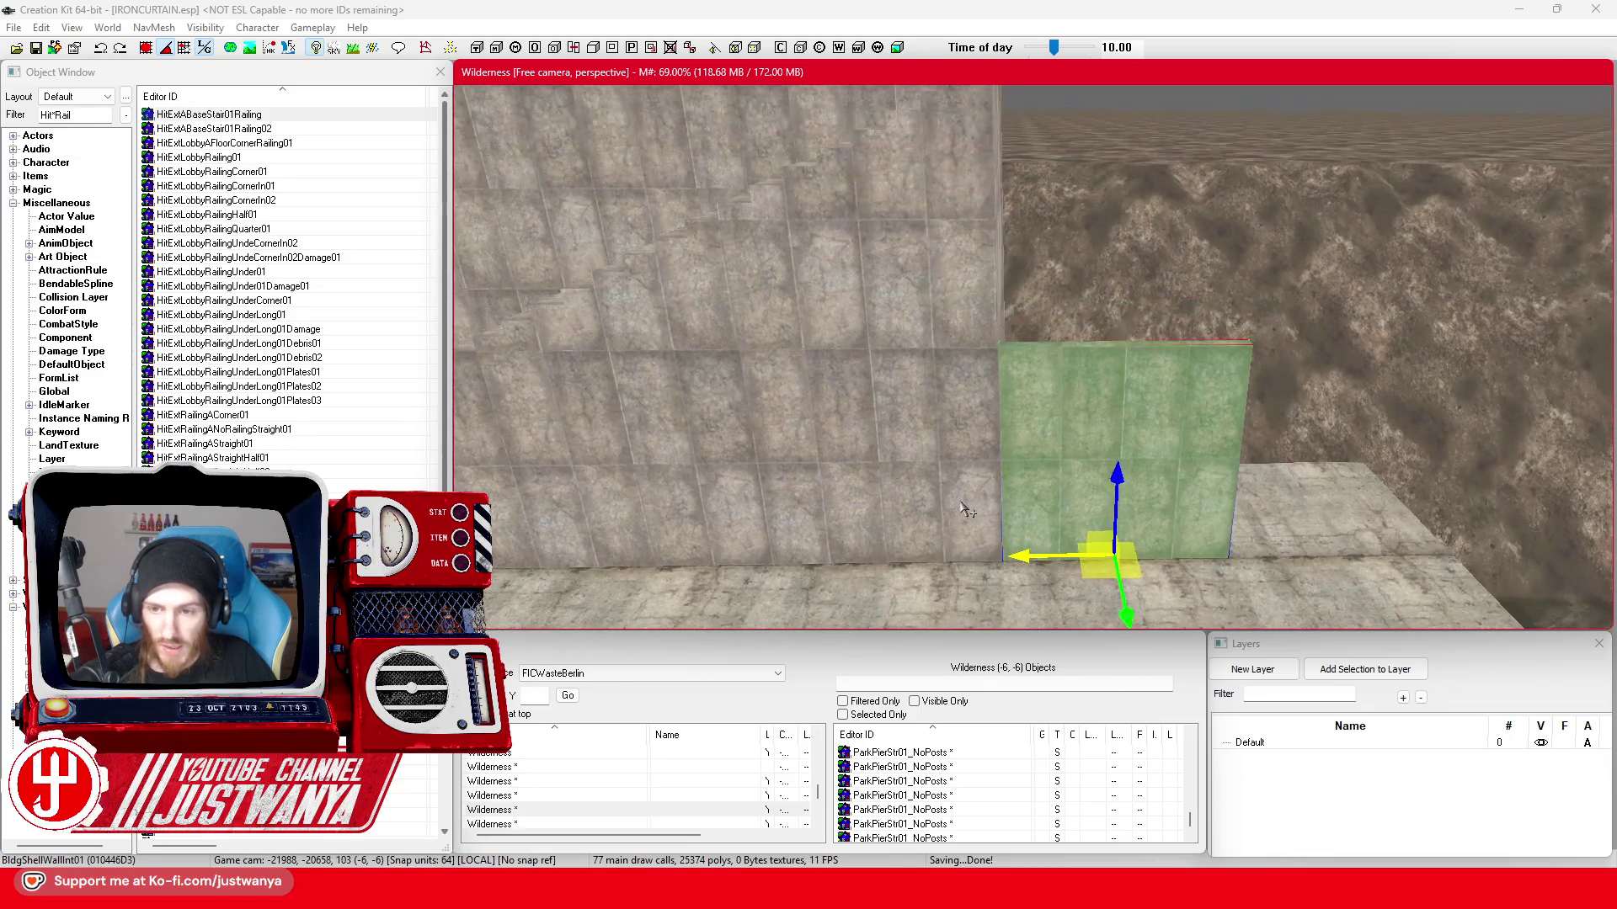
- Raise the wall piece beside the stairs, redoing the lift once, and save again
{"action": "key", "text": "d"}
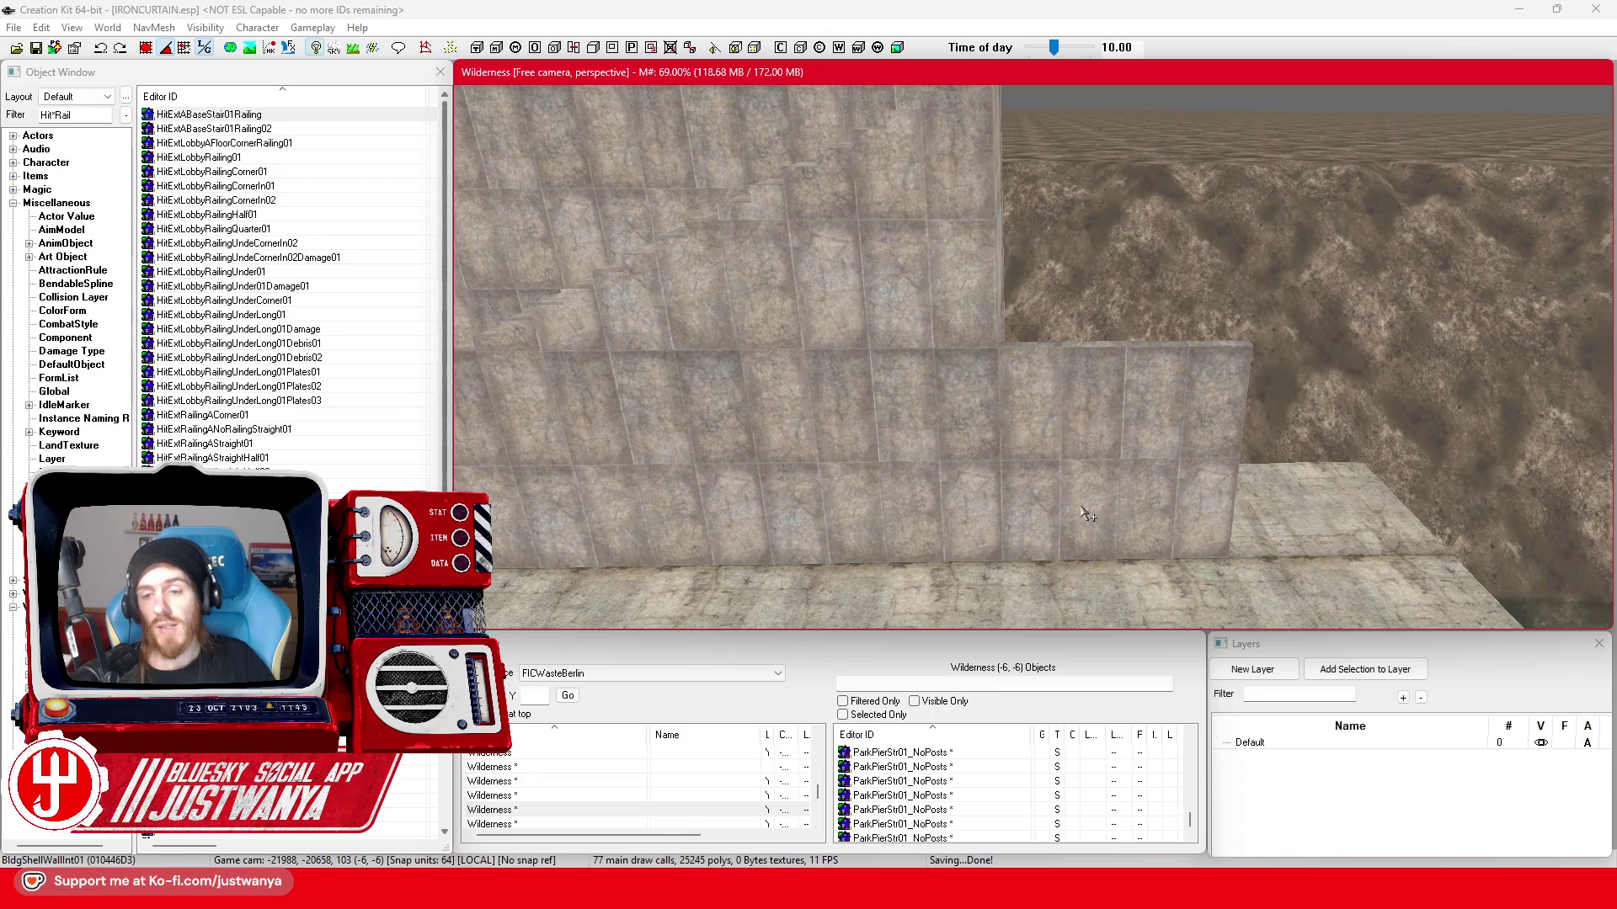
{"action": "scroll", "coordinate": [1088, 514], "scroll_direction": "up", "scroll_amount": 2}
{"action": "left_click", "coordinate": [1099, 500]}
{"action": "left_click_drag", "start_coordinate": [1120, 556], "coordinate": [1134, 301]}
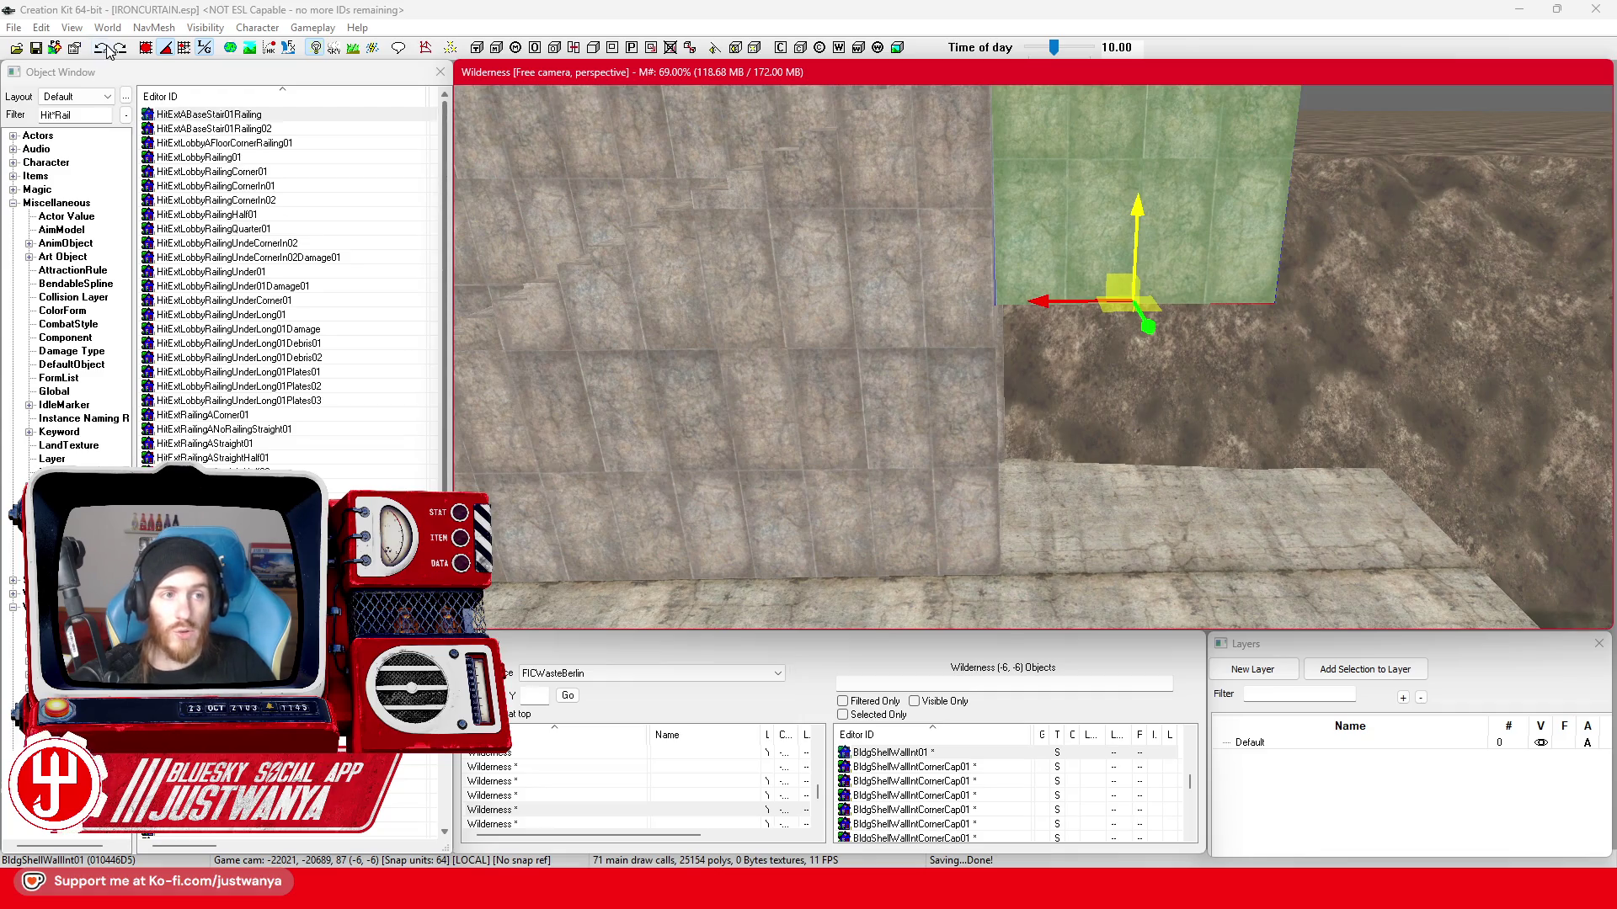
{"action": "left_click", "coordinate": [107, 48]}
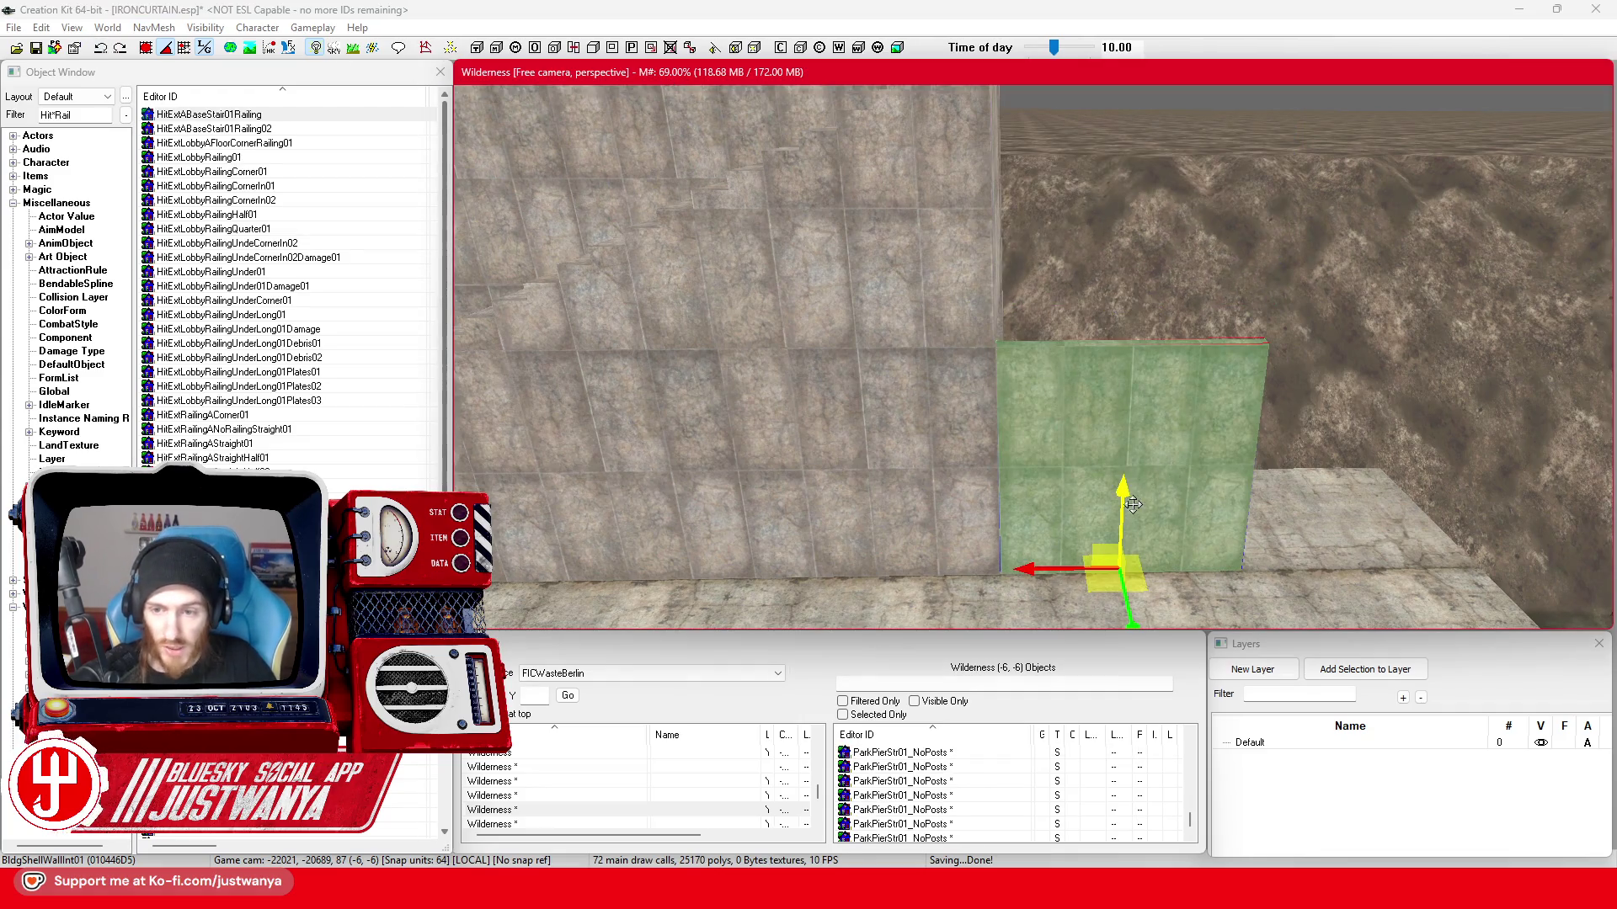
{"action": "mouse_move", "coordinate": [1121, 562]}
{"action": "left_mouse_down"}
{"action": "mouse_move", "coordinate": [1125, 325]}
{"action": "mouse_move", "coordinate": [1125, 362]}
{"action": "mouse_move", "coordinate": [1134, 342]}
{"action": "left_mouse_up"}
{"action": "key", "text": "shift"}
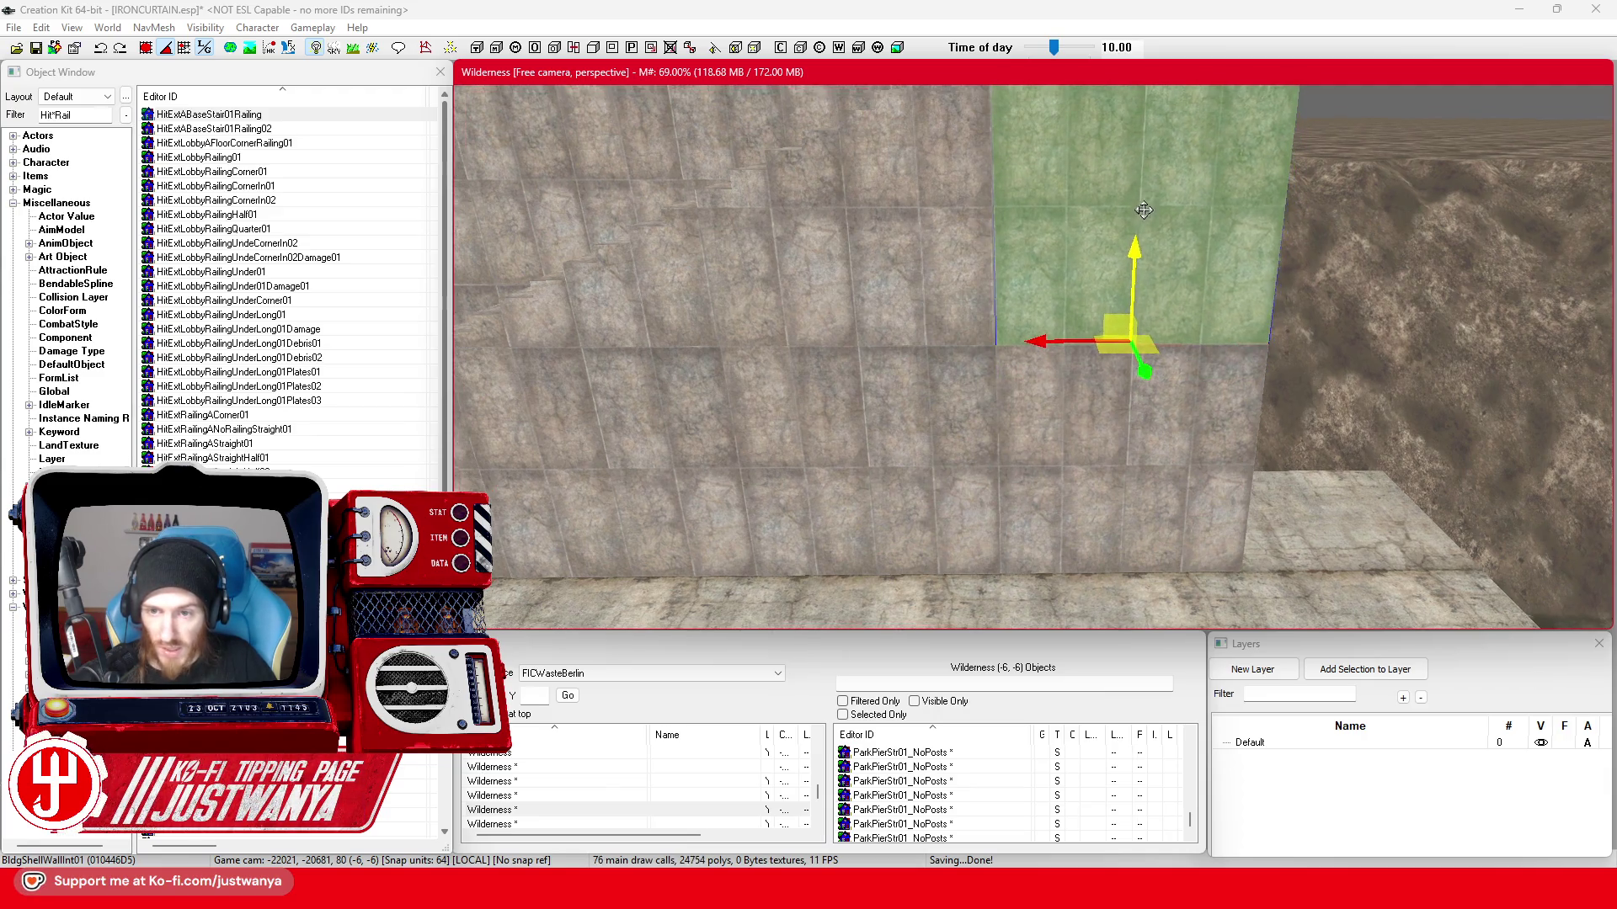
{"action": "key", "text": "shift"}
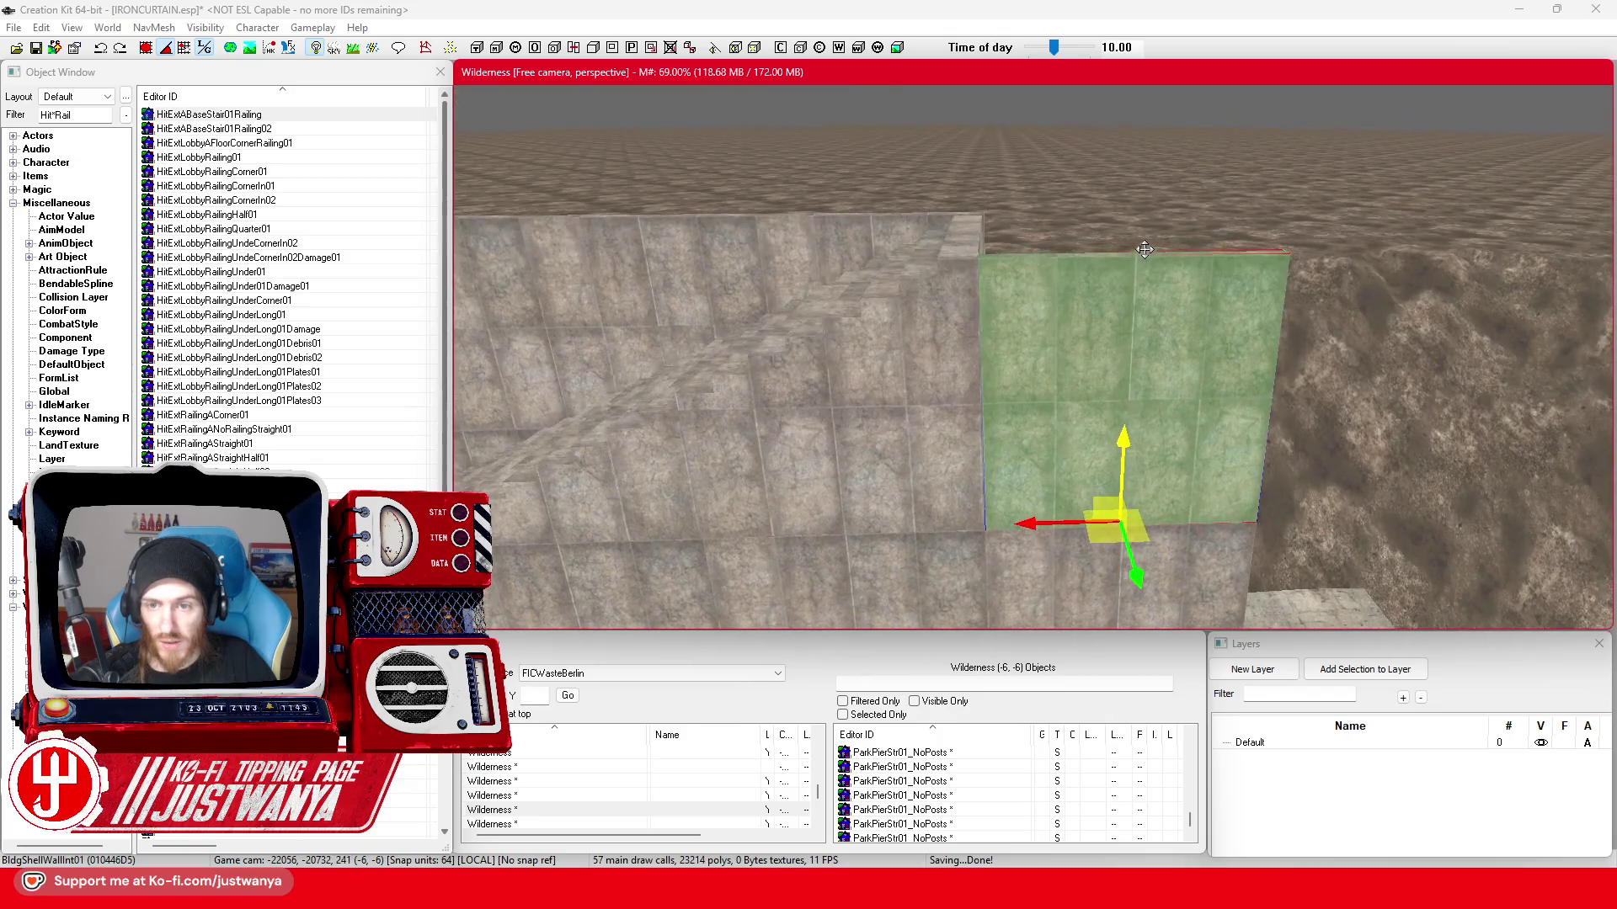
{"action": "left_click", "coordinate": [38, 46]}
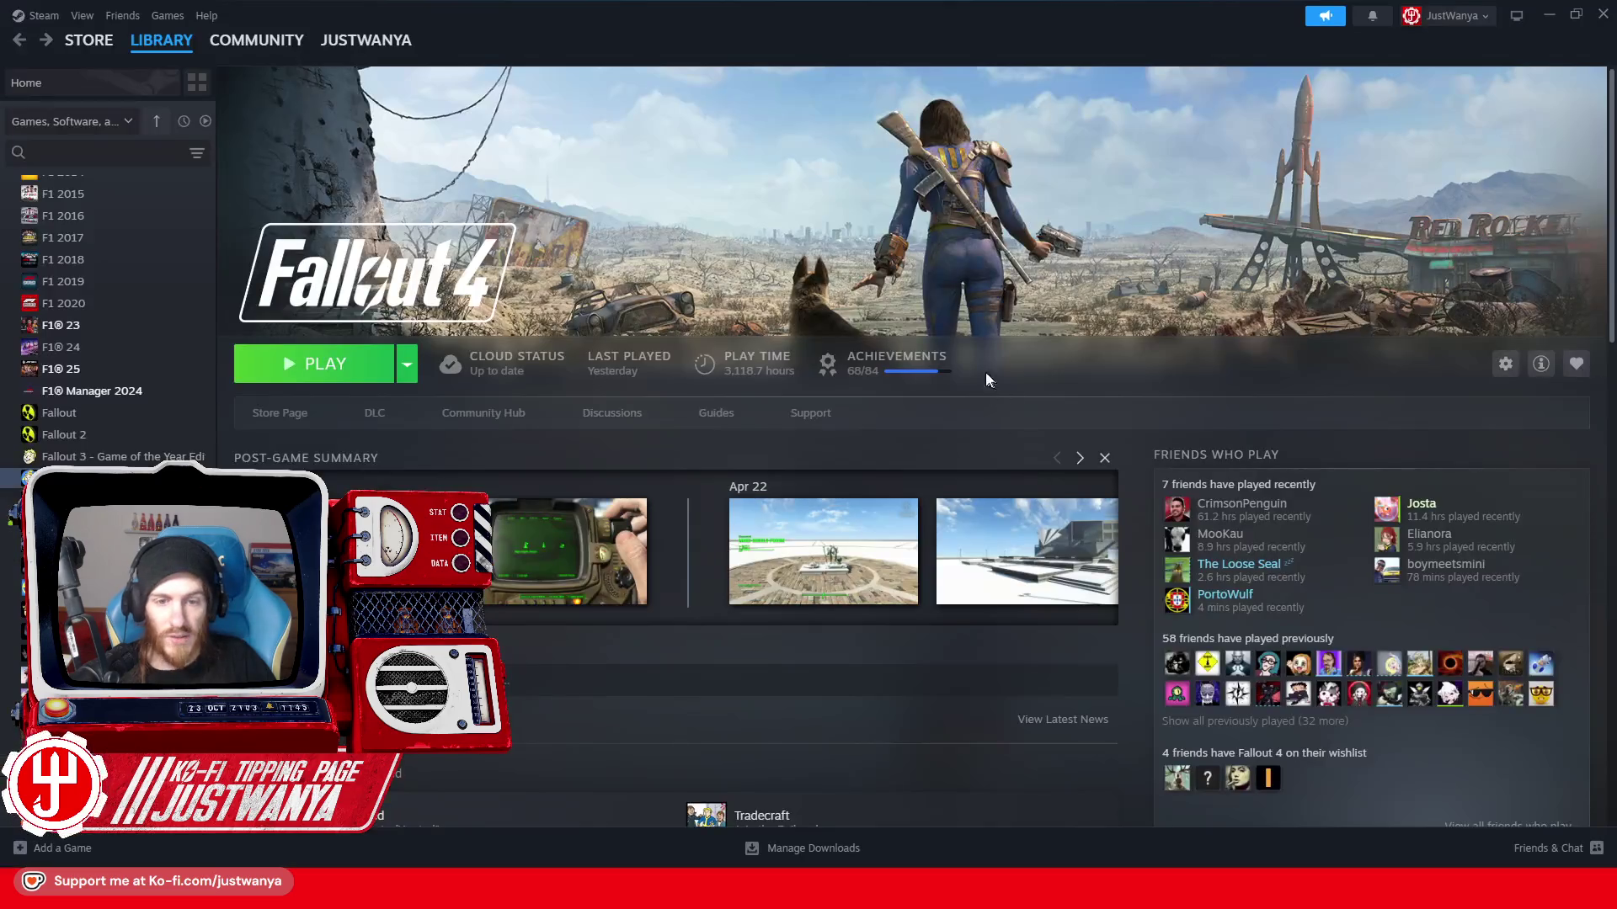
- Stop the running Creation Kit from its Steam library page and launch it again
{"action": "left_click", "coordinate": [76, 500]}
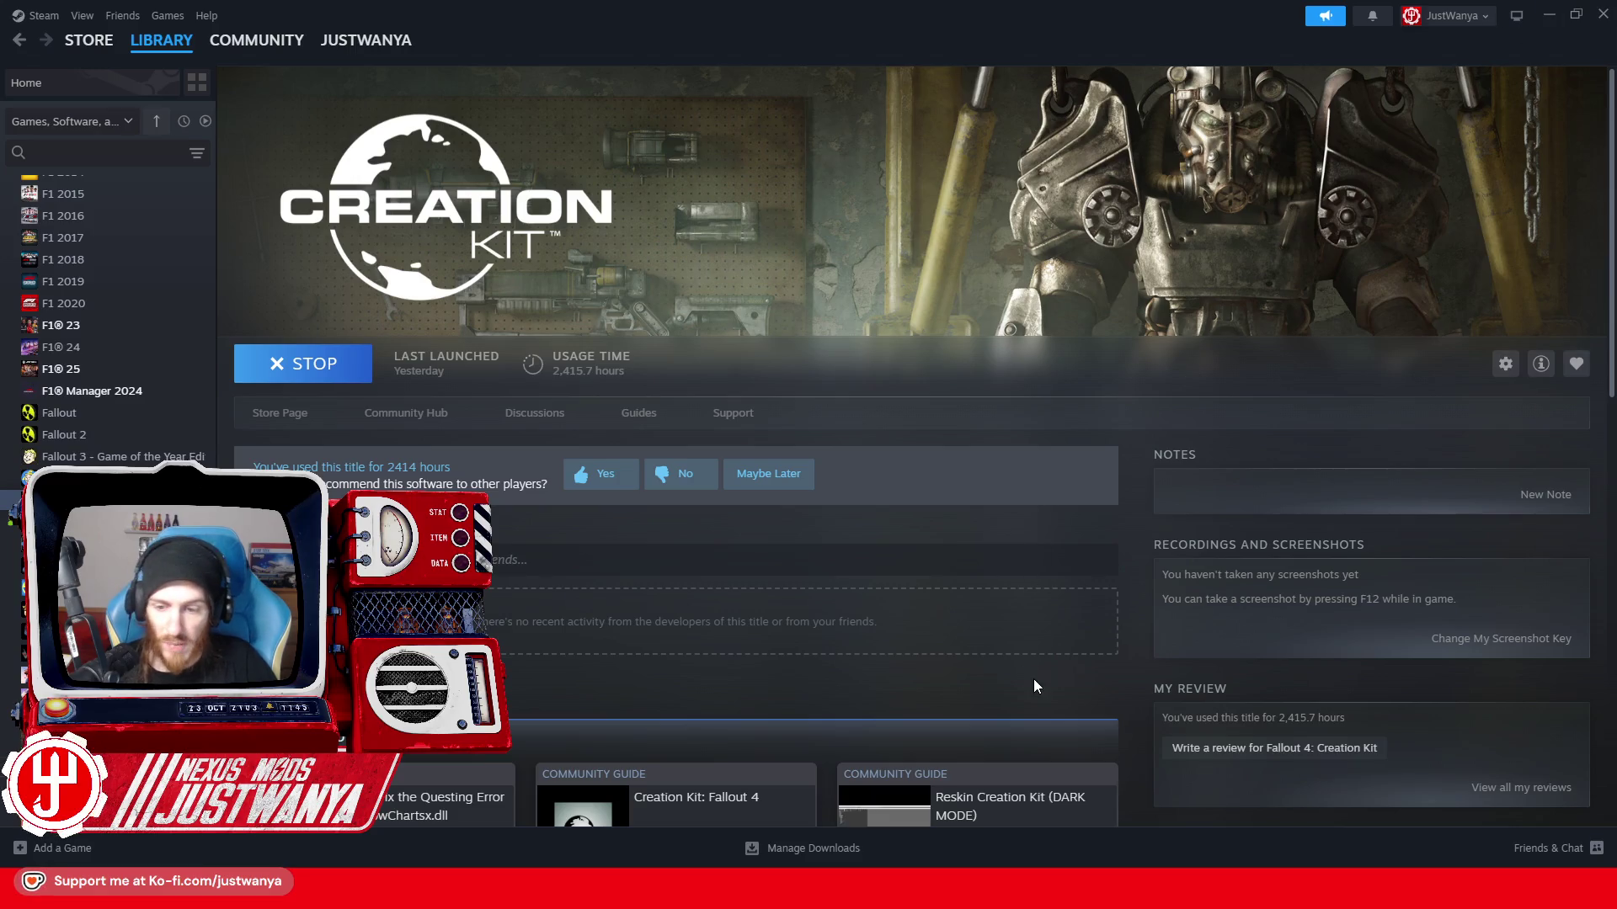
{"action": "left_click", "coordinate": [893, 510]}
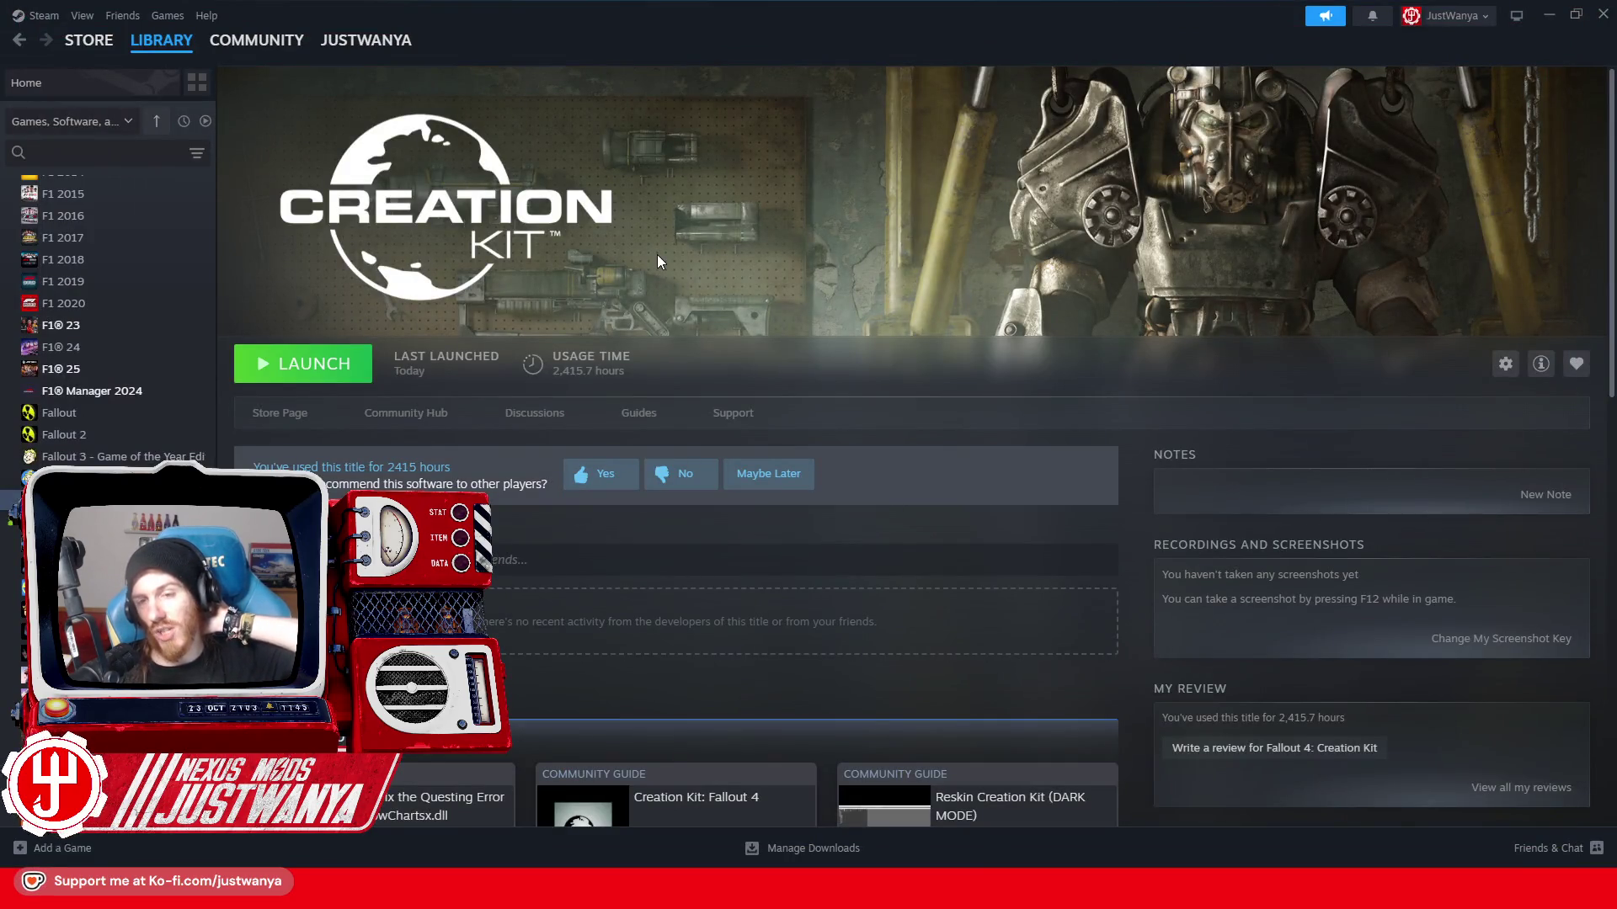
{"action": "left_click", "coordinate": [304, 363]}
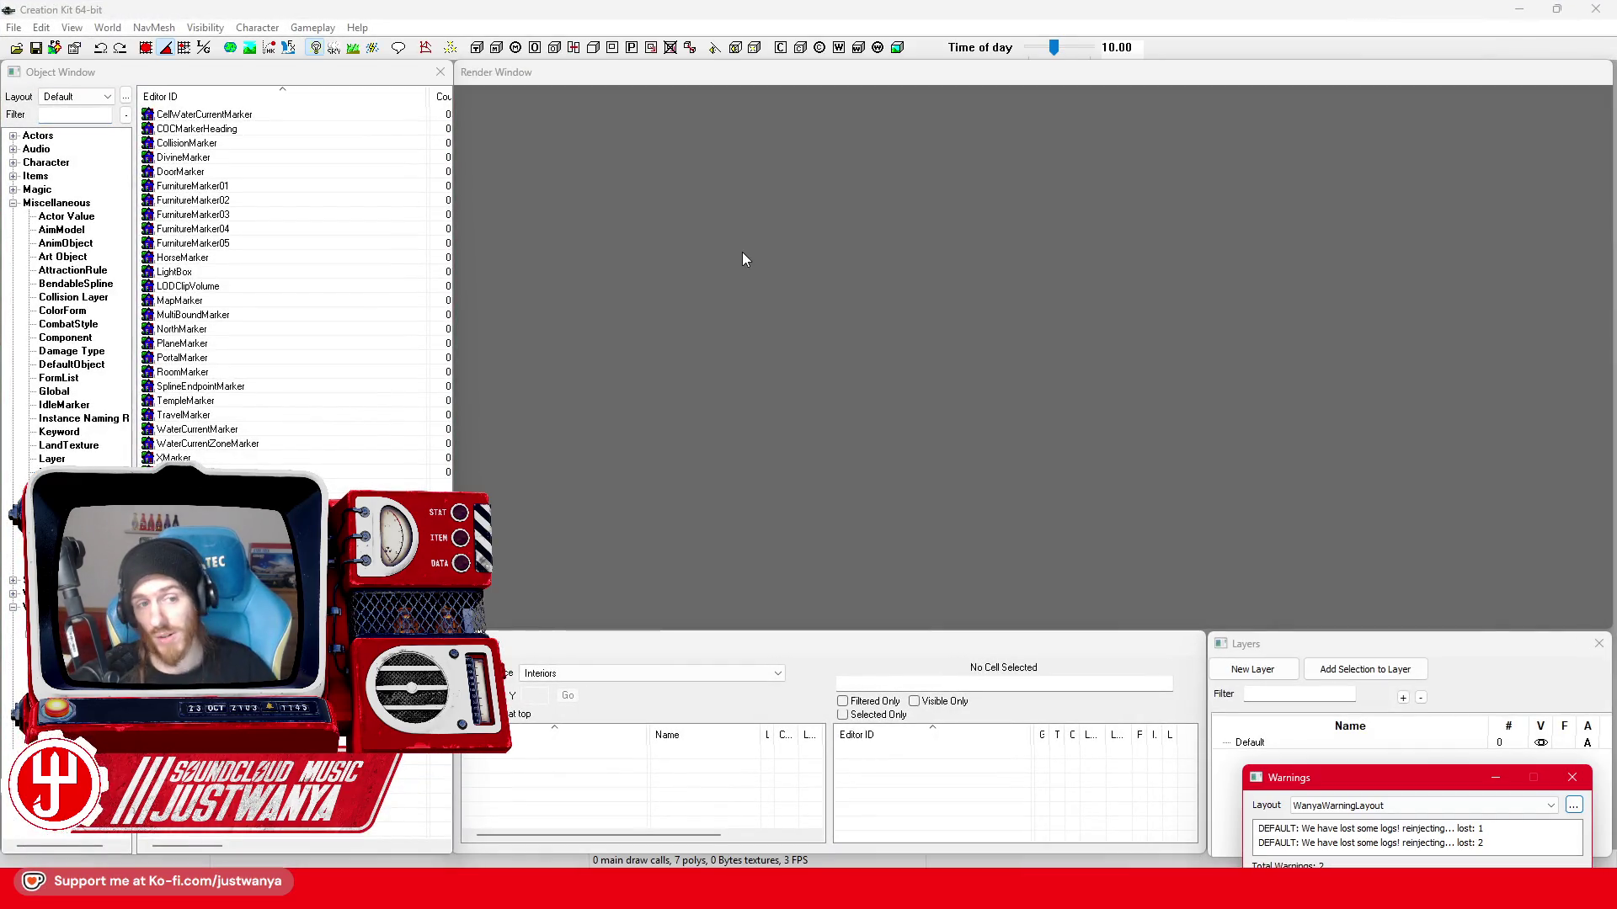
- Load IRONCURTAIN.esp as the active plugin file and dismiss the load warning
{"action": "key", "text": "ctrl+o"}
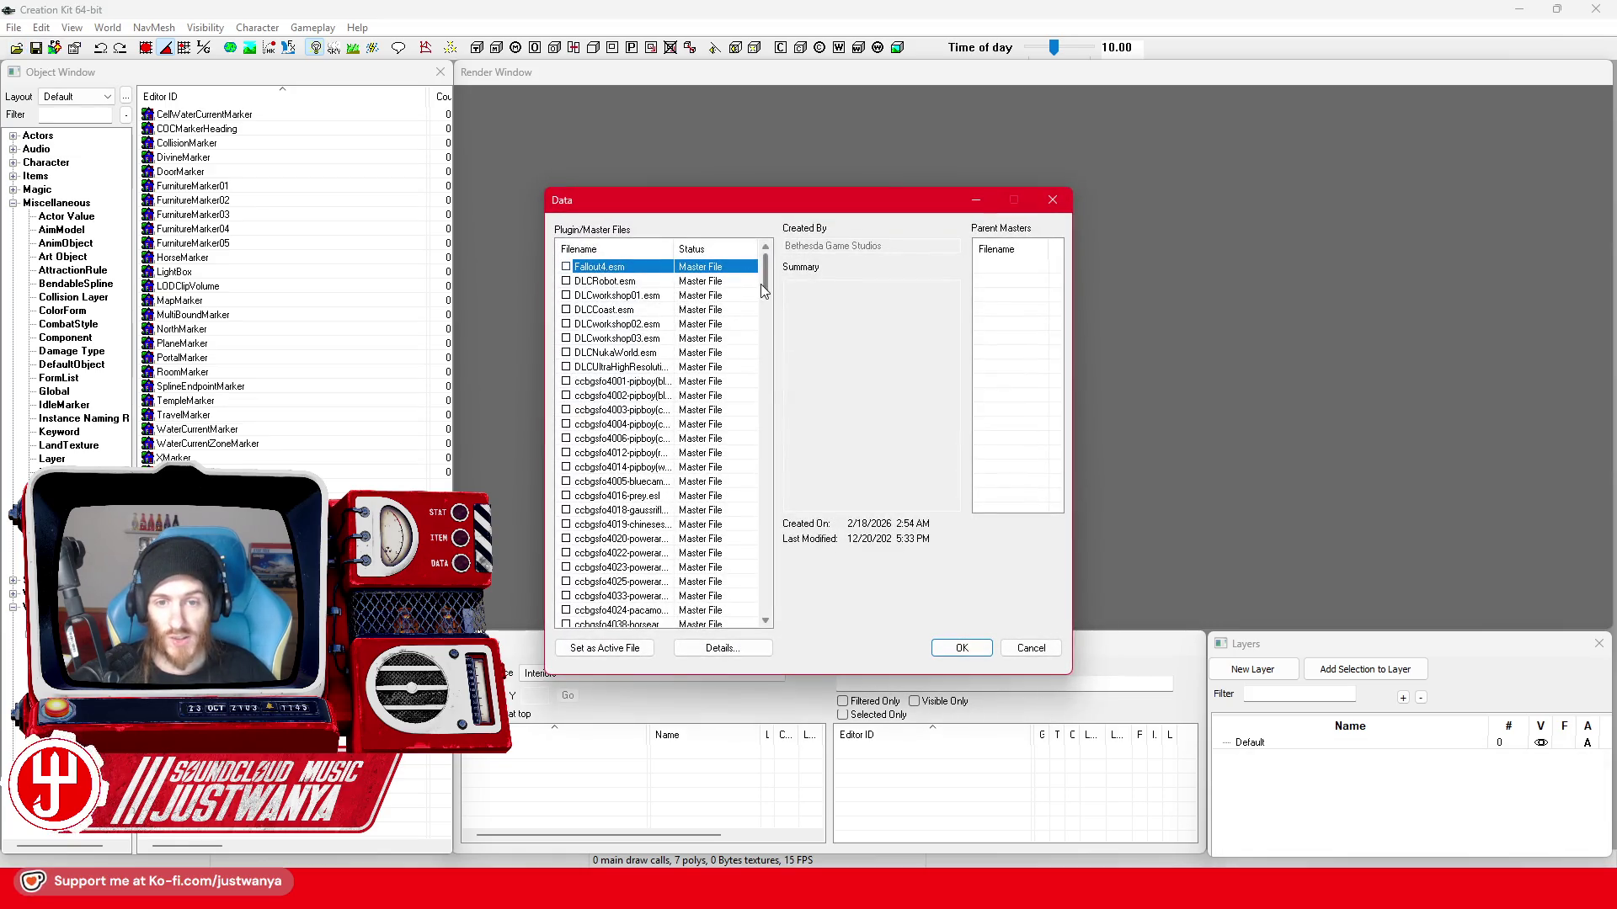
{"action": "left_click_drag", "start_coordinate": [763, 288], "coordinate": [762, 615]}
{"action": "double_click", "coordinate": [613, 497]}
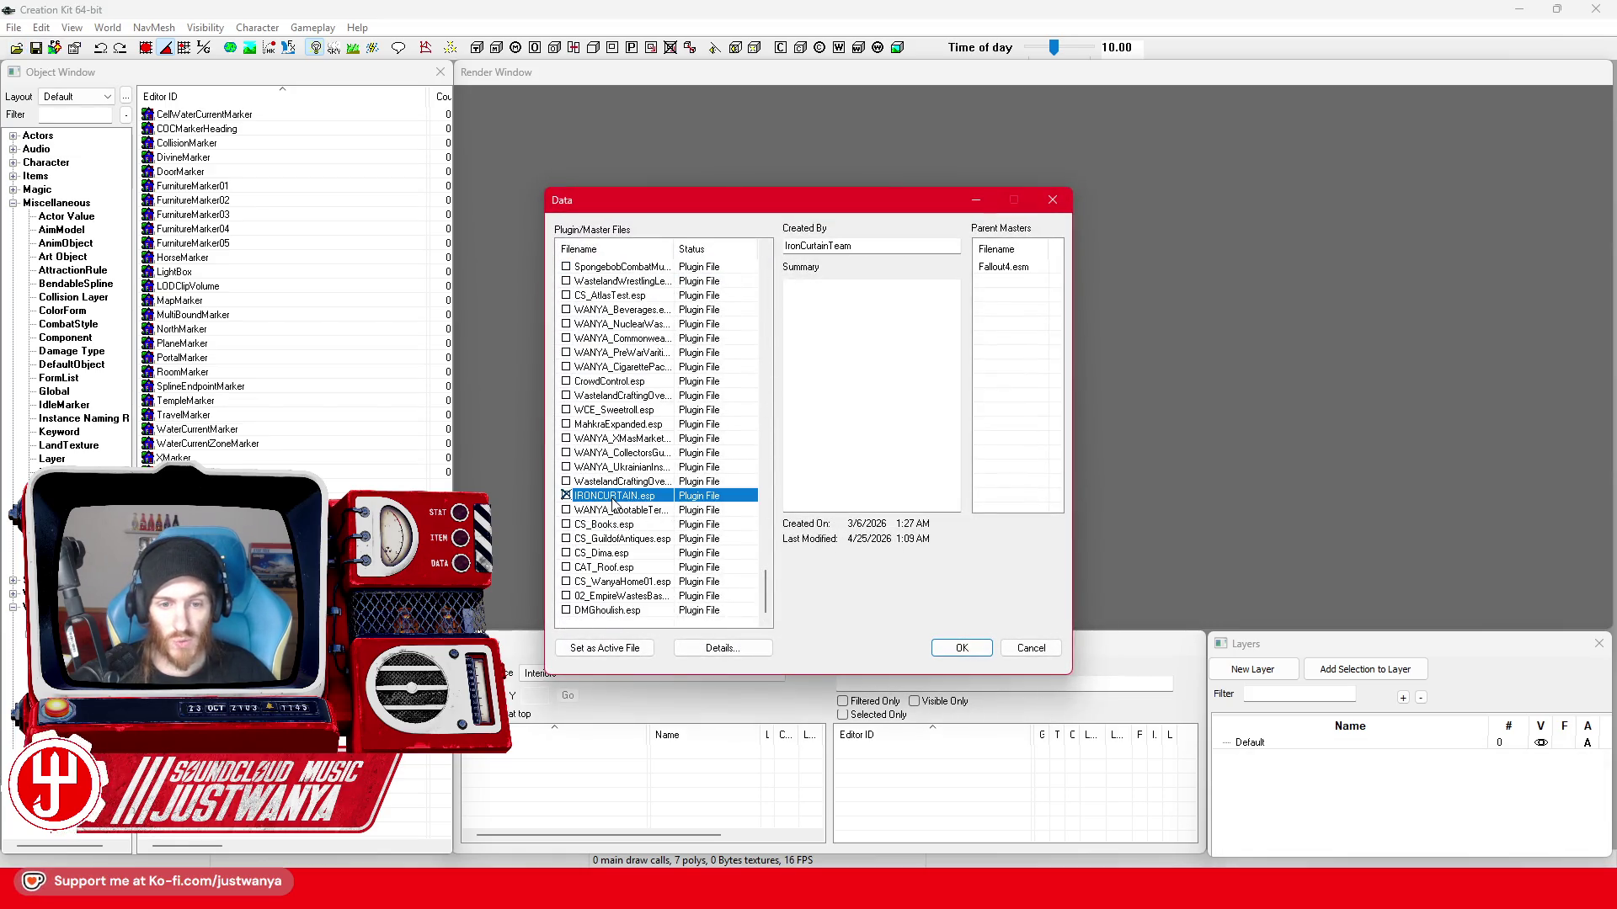
{"action": "left_click", "coordinate": [624, 649]}
{"action": "left_click", "coordinate": [960, 650]}
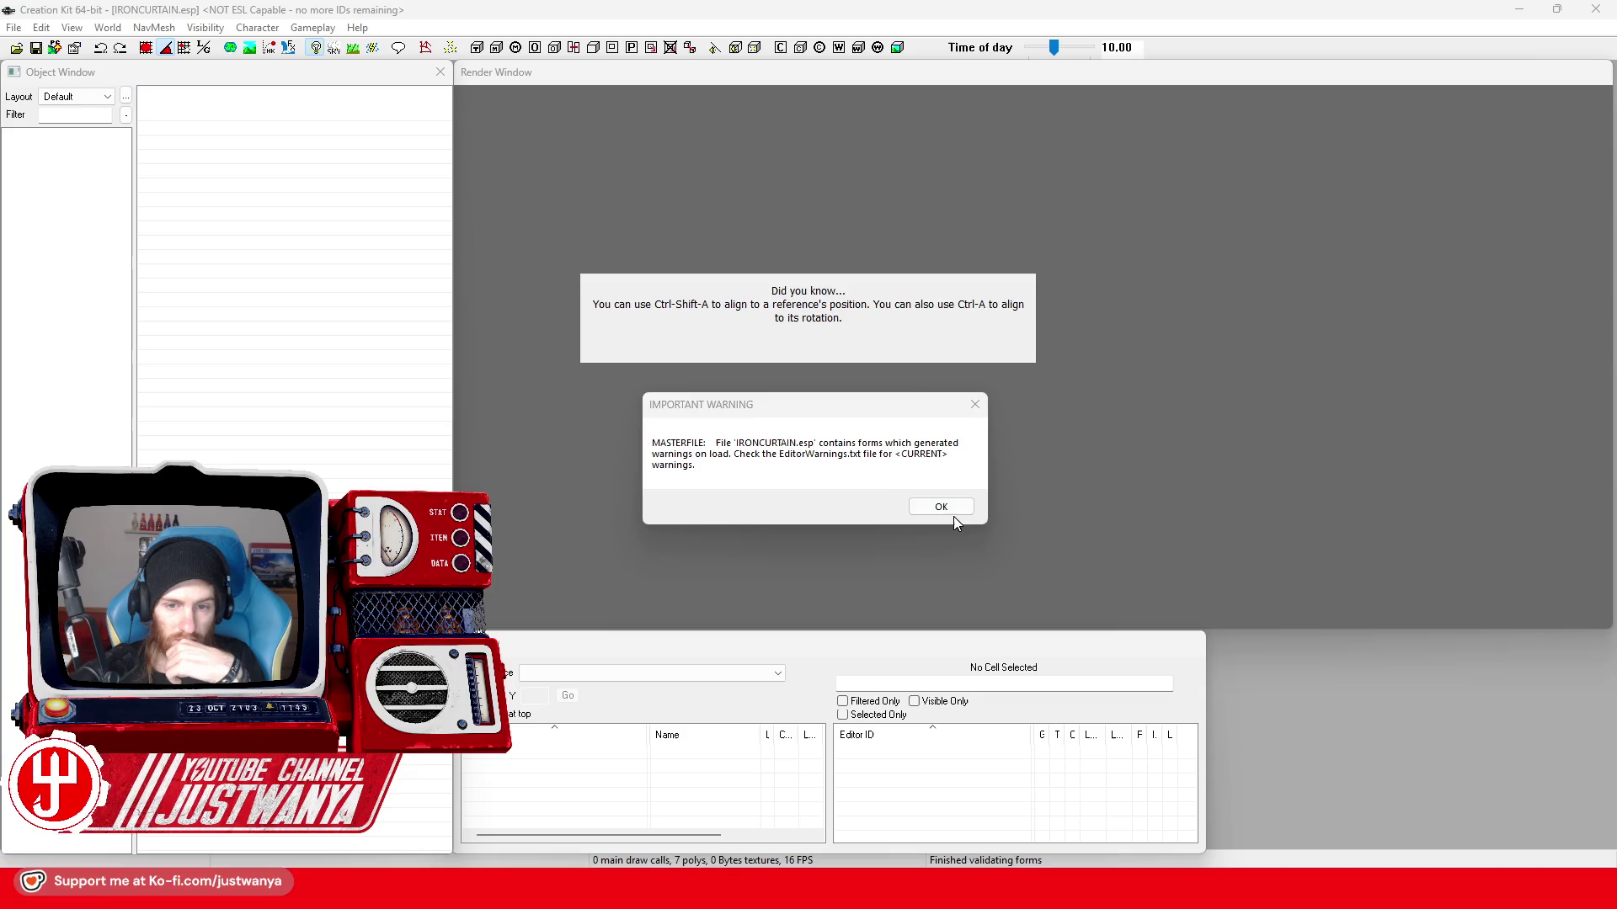
{"action": "left_click", "coordinate": [942, 507]}
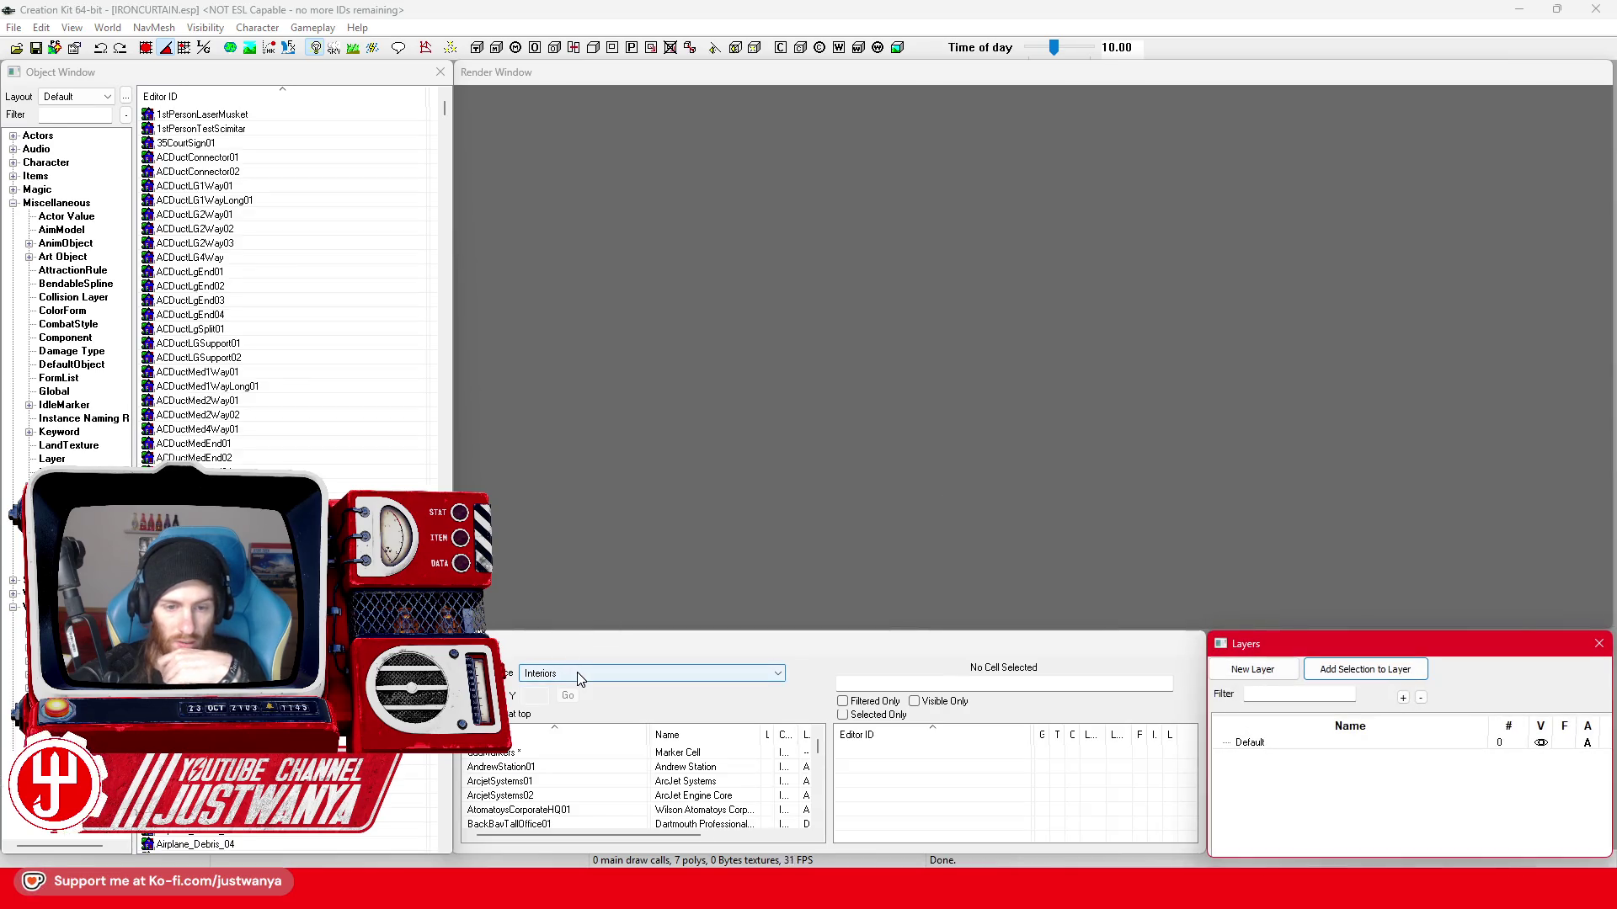
- Load the FICWilderness03 cell from the Recent Cells list
{"action": "left_click", "coordinate": [578, 672]}
{"action": "left_click", "coordinate": [574, 702]}
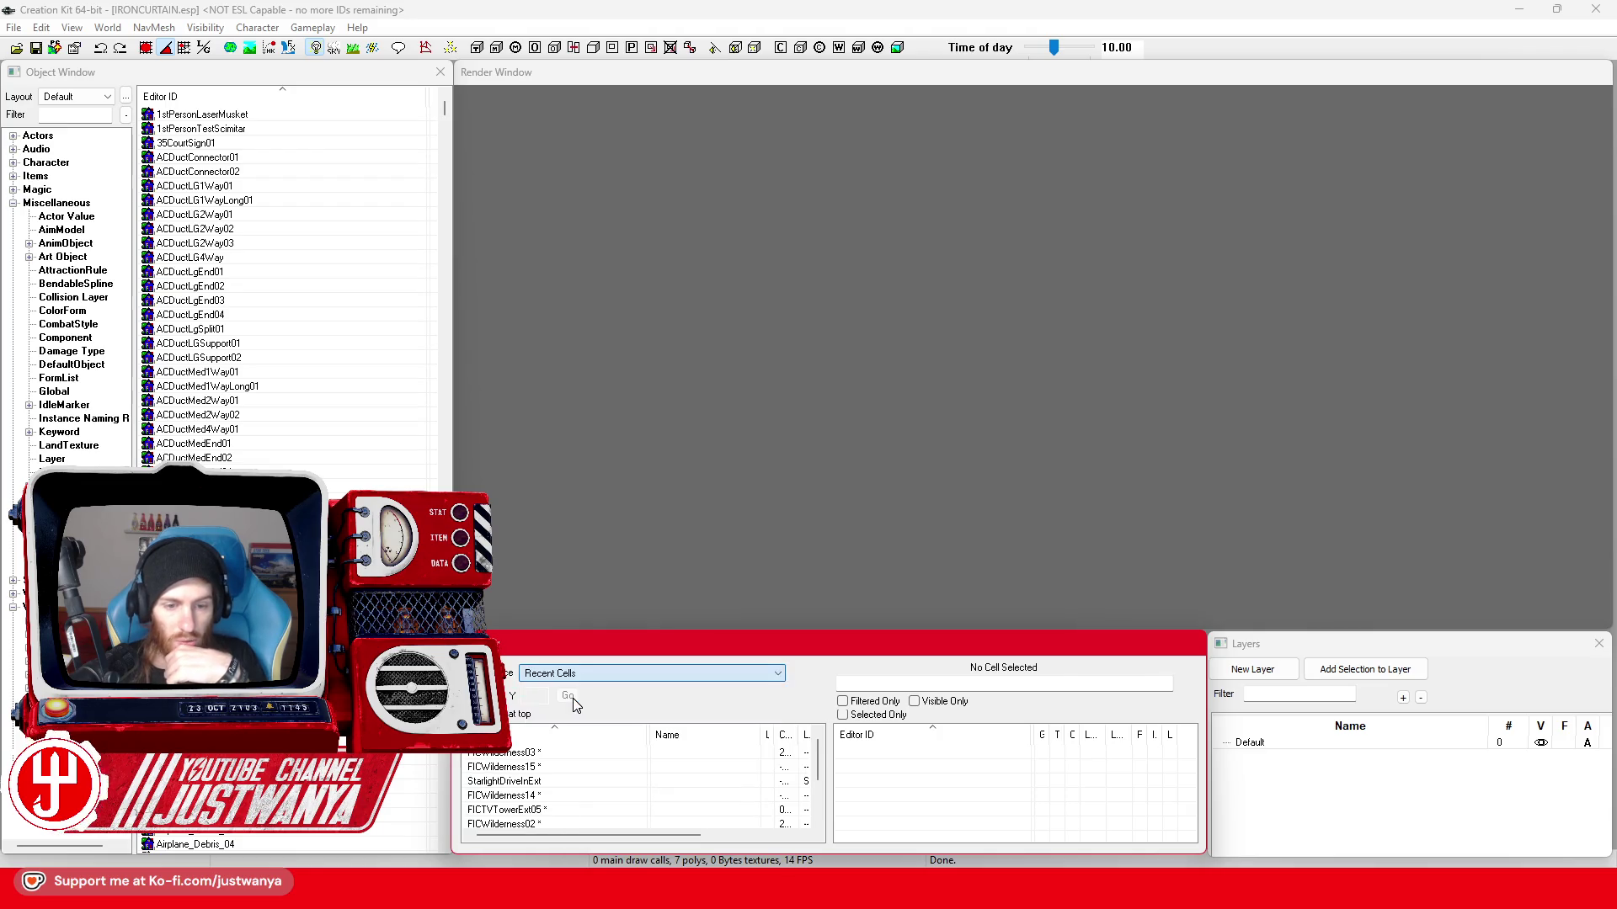
{"action": "double_click", "coordinate": [575, 755]}
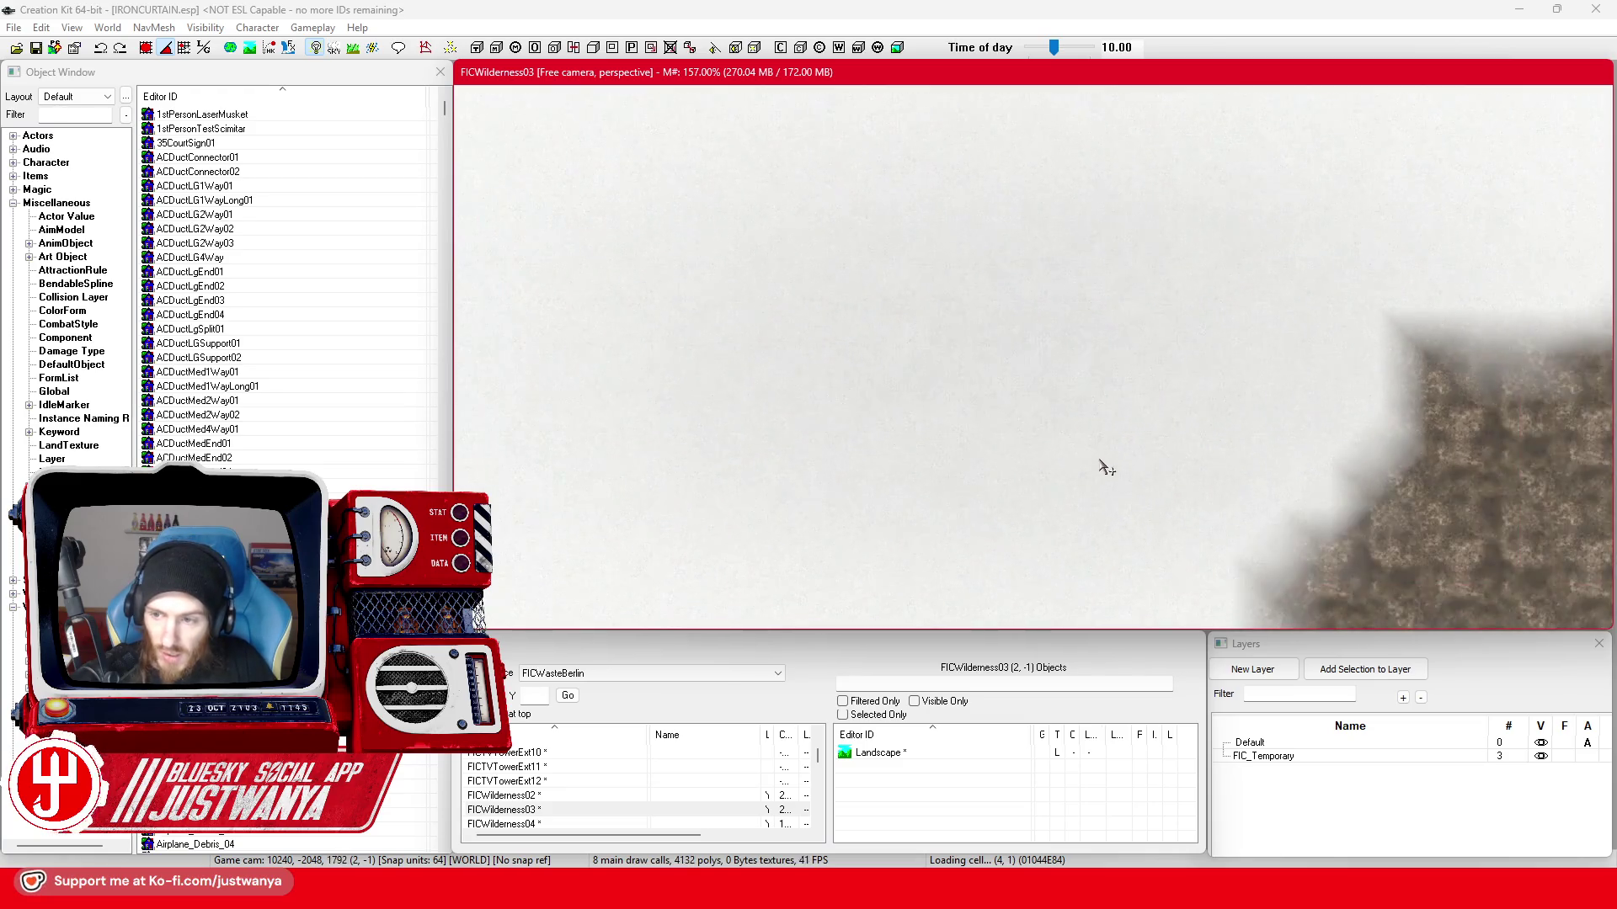
{"action": "scroll", "coordinate": [1110, 365], "scroll_direction": "down", "scroll_amount": 5}
- Fly the camera around the building complex and over its roof toward the fountain plaza
{"action": "left_click_drag", "start_coordinate": [1109, 366], "coordinate": [931, 344]}
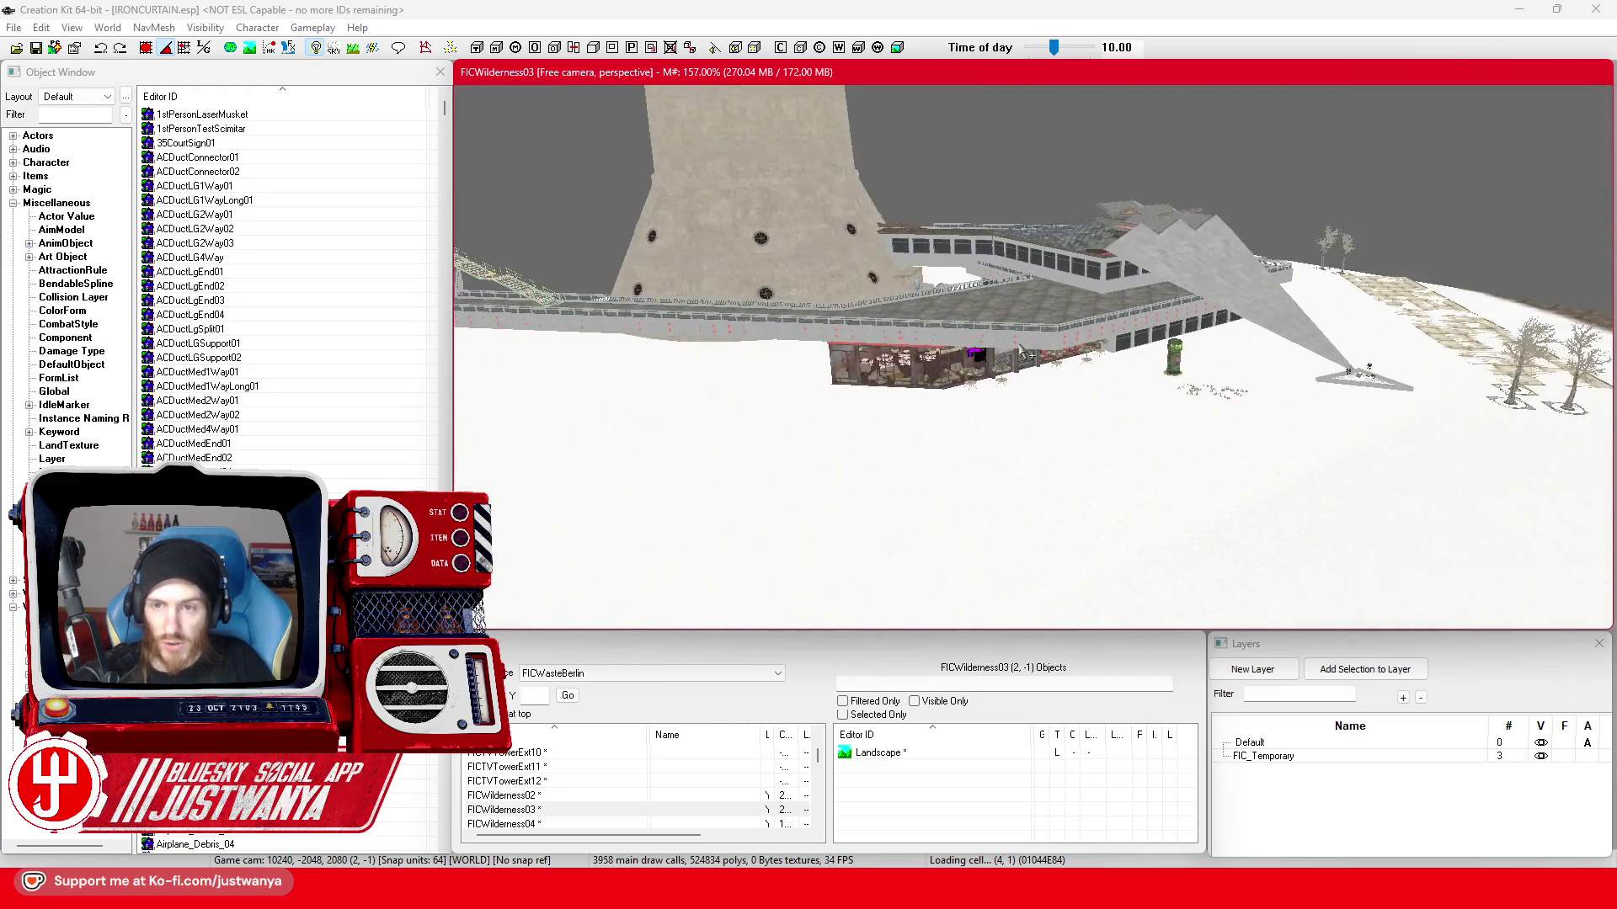
{"action": "scroll", "coordinate": [873, 559], "scroll_direction": "up", "scroll_amount": 2}
{"action": "scroll", "coordinate": [884, 523], "scroll_direction": "up", "scroll_amount": 2}
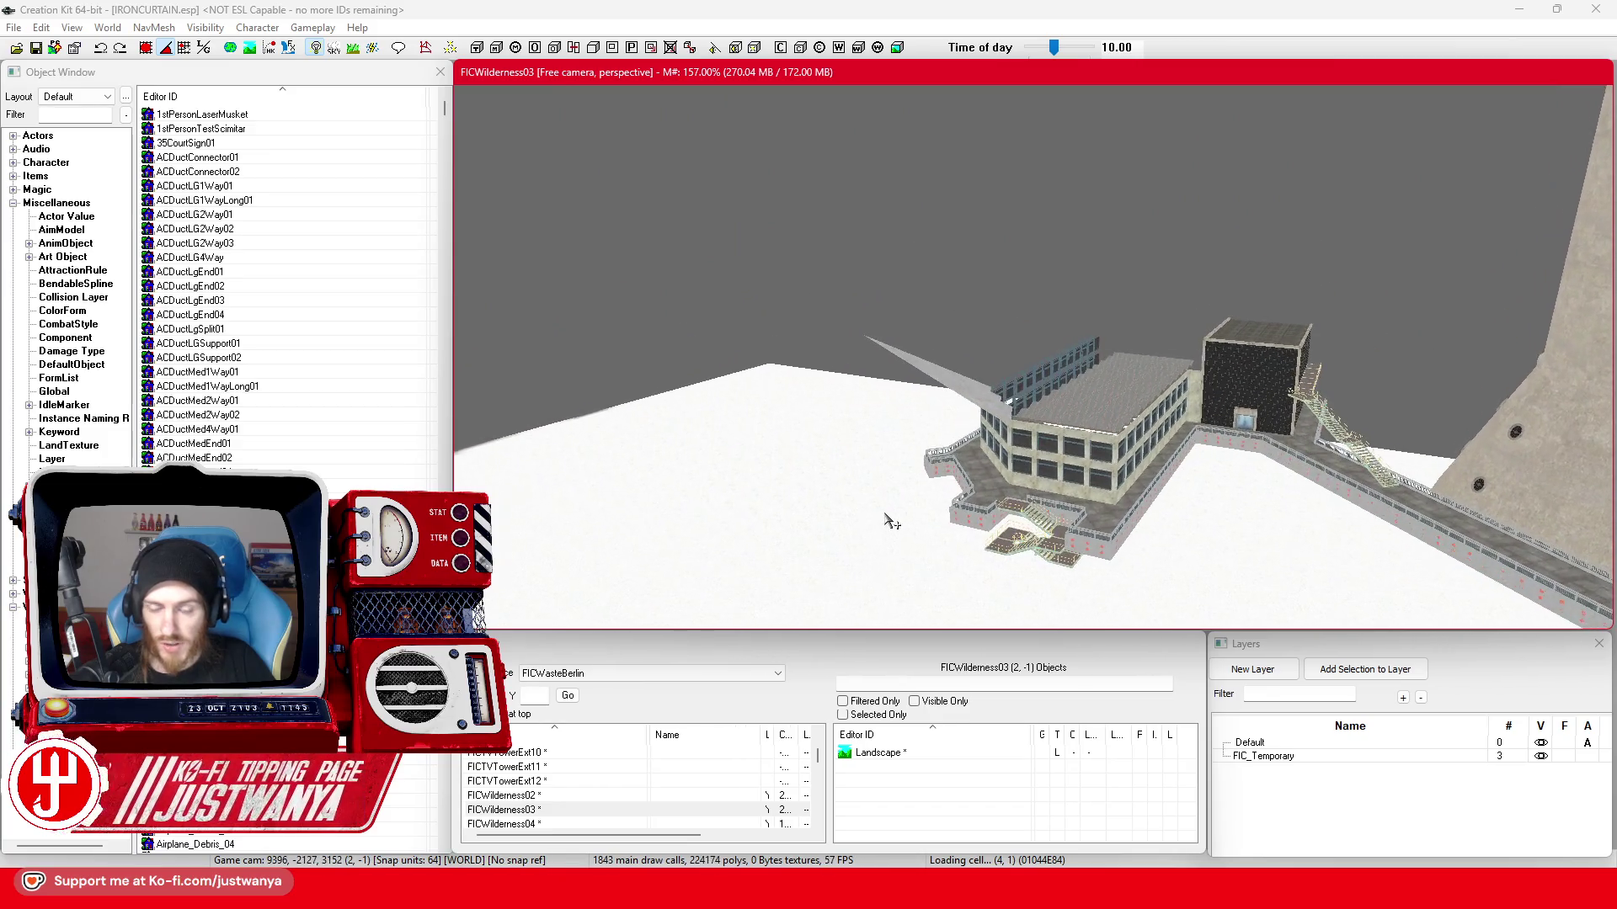
{"action": "scroll", "coordinate": [890, 519], "scroll_direction": "up", "scroll_amount": 2}
{"action": "mouse_move", "coordinate": [890, 518]}
{"action": "left_mouse_down"}
{"action": "mouse_move", "coordinate": [693, 421]}
{"action": "mouse_move", "coordinate": [860, 421]}
{"action": "left_mouse_up"}
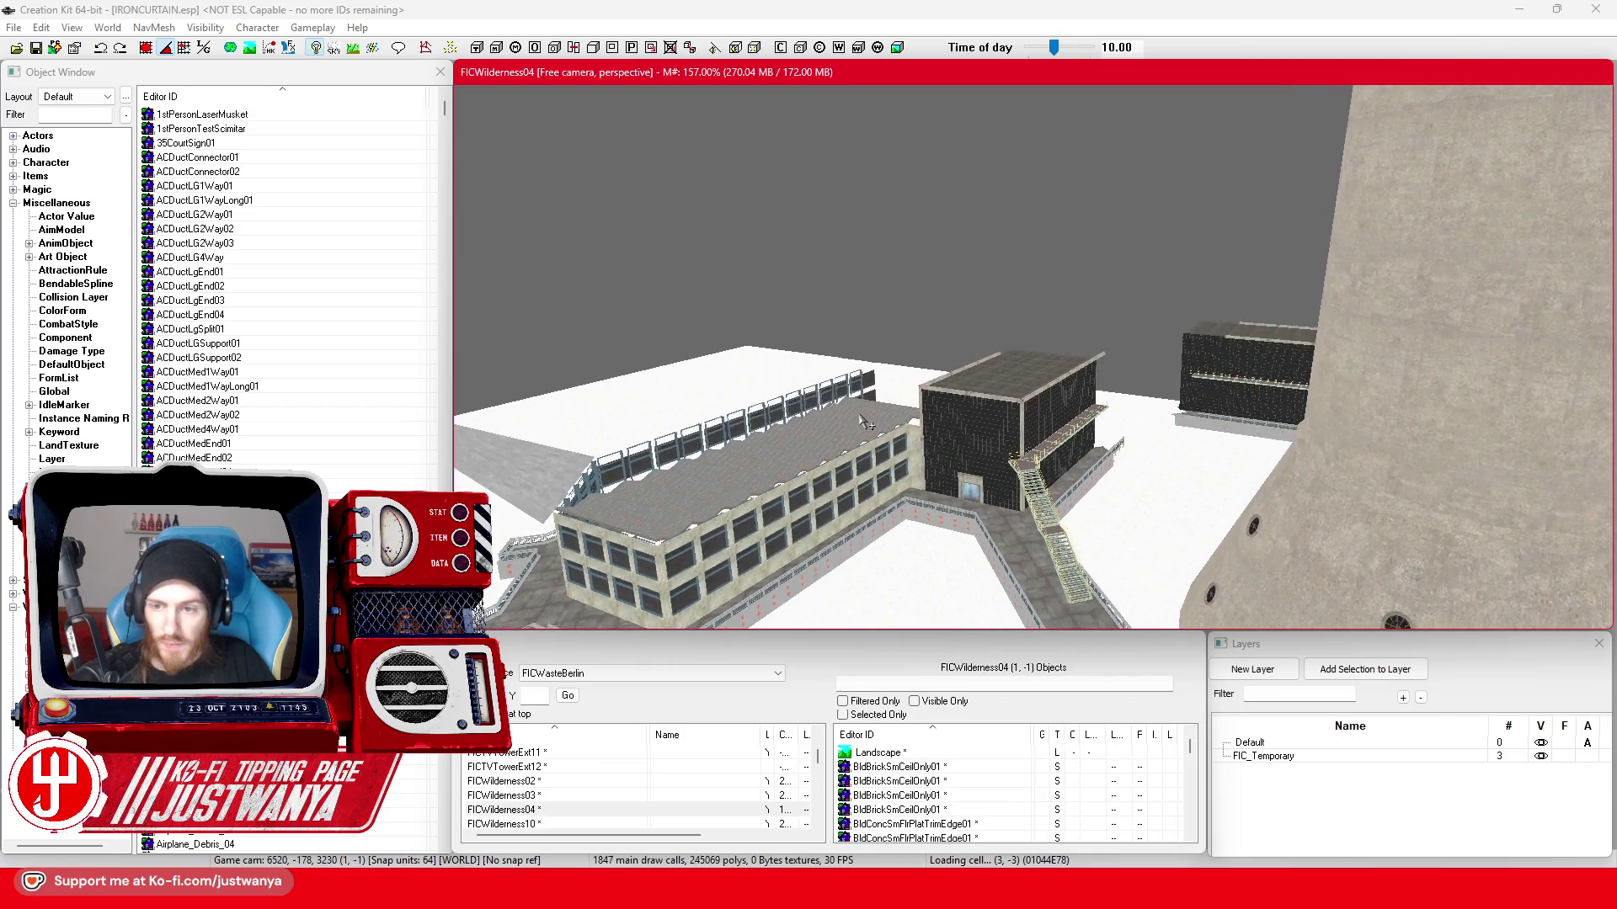
{"action": "scroll", "coordinate": [860, 420], "scroll_direction": "up", "scroll_amount": 4}
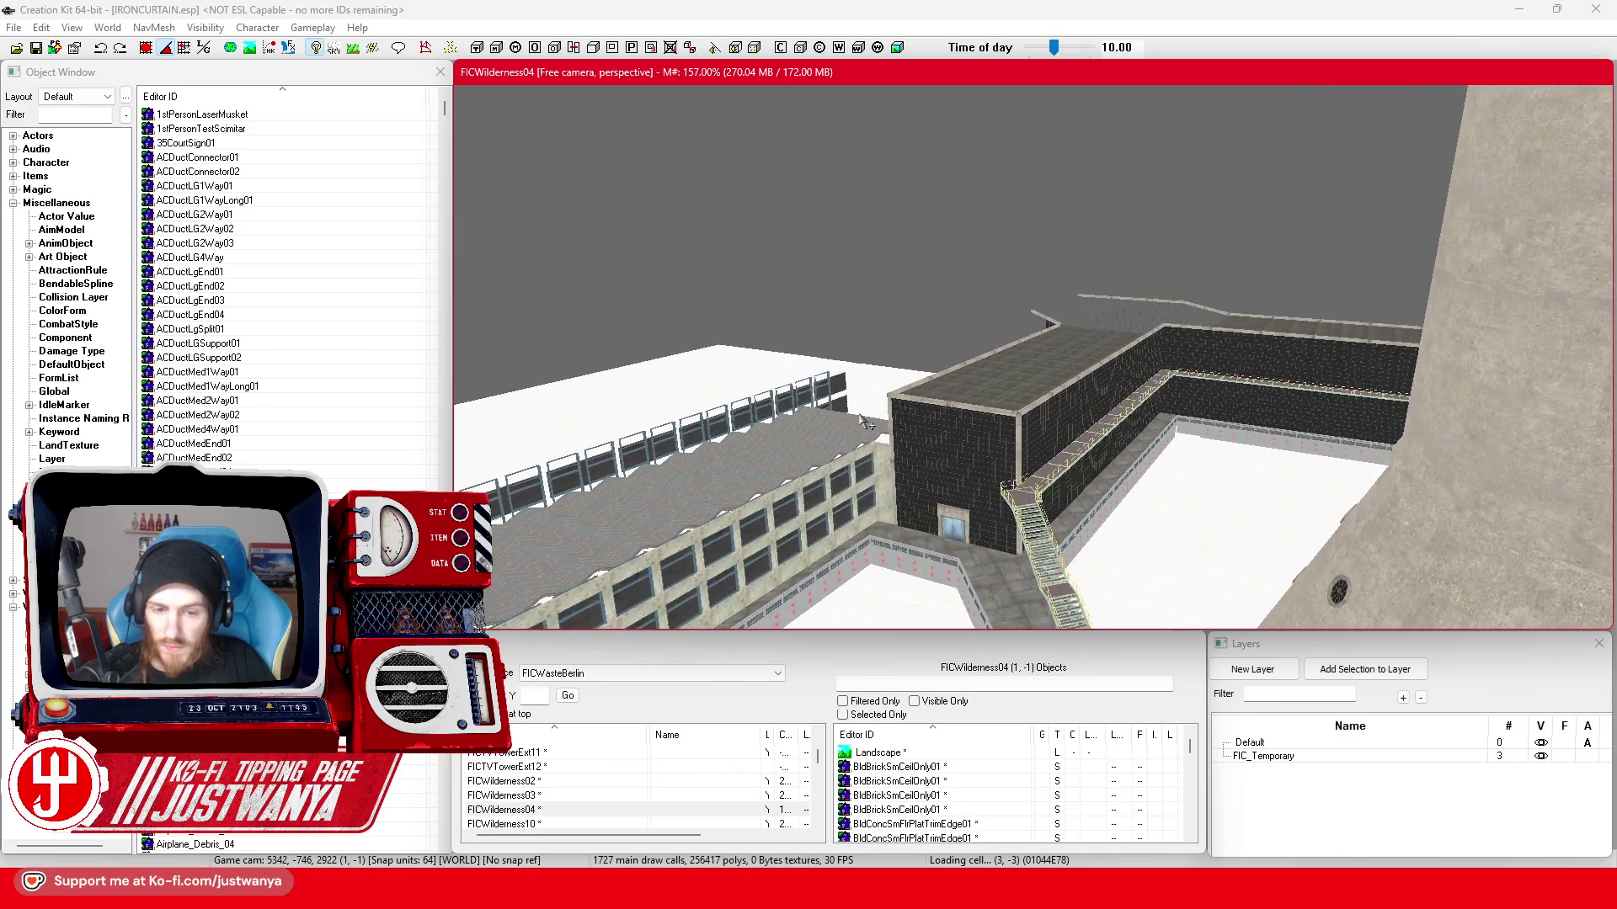
{"action": "scroll", "coordinate": [866, 421], "scroll_direction": "up", "scroll_amount": 2}
{"action": "scroll", "coordinate": [867, 421], "scroll_direction": "up", "scroll_amount": 2}
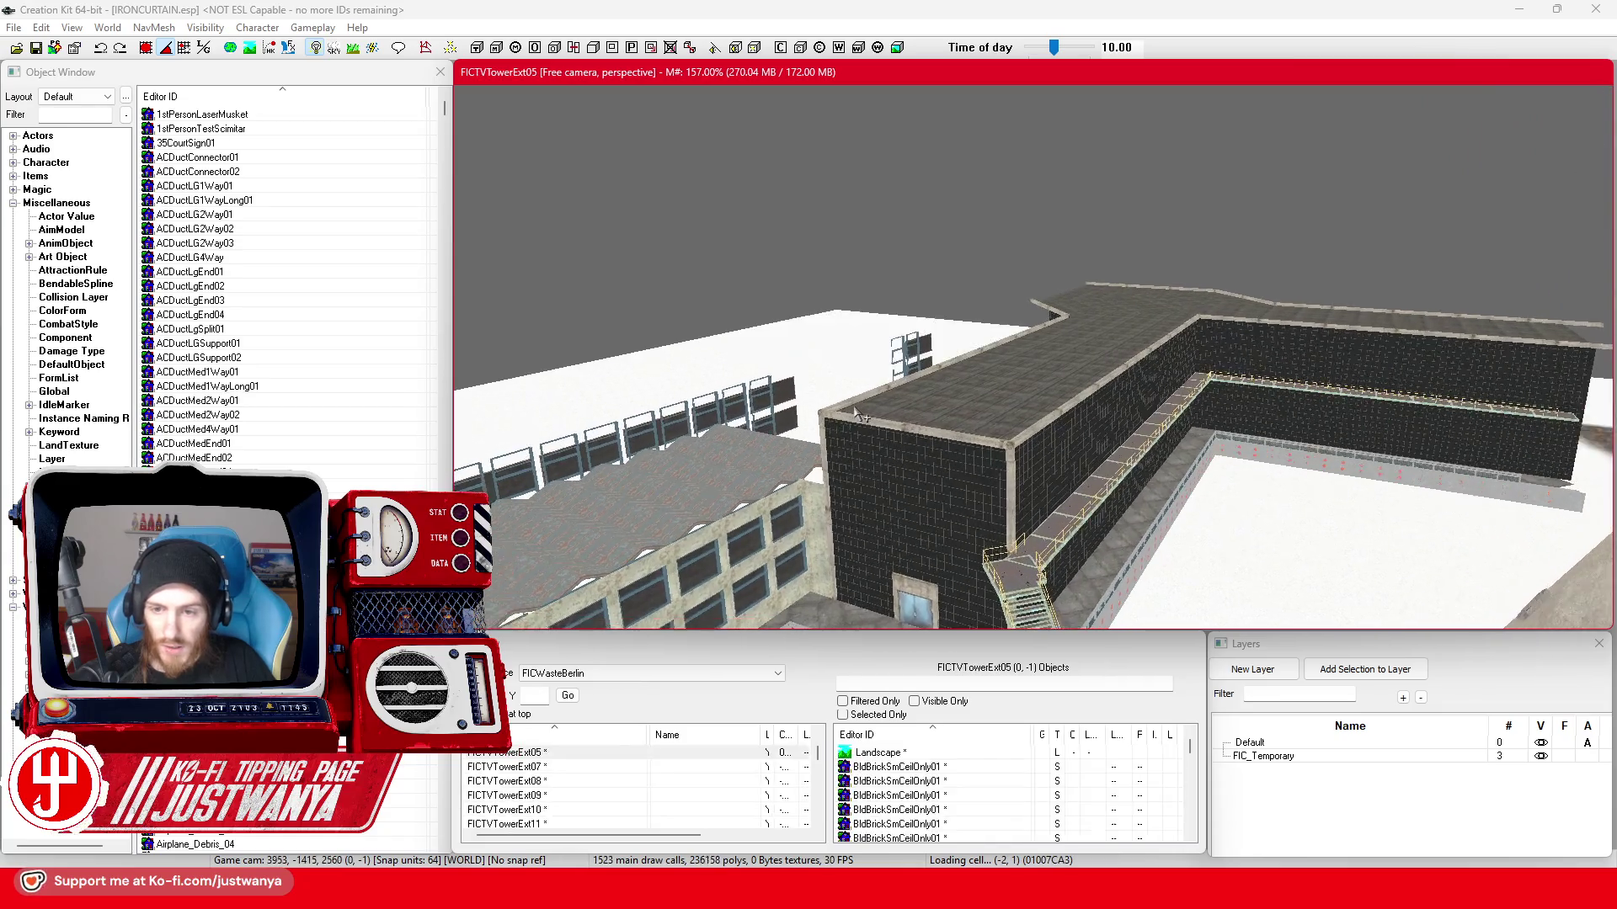
{"action": "scroll", "coordinate": [864, 421], "scroll_direction": "up", "scroll_amount": 2}
{"action": "scroll", "coordinate": [857, 416], "scroll_direction": "up", "scroll_amount": 2}
{"action": "scroll", "coordinate": [856, 414], "scroll_direction": "up", "scroll_amount": 2}
{"action": "scroll", "coordinate": [857, 414], "scroll_direction": "up", "scroll_amount": 2}
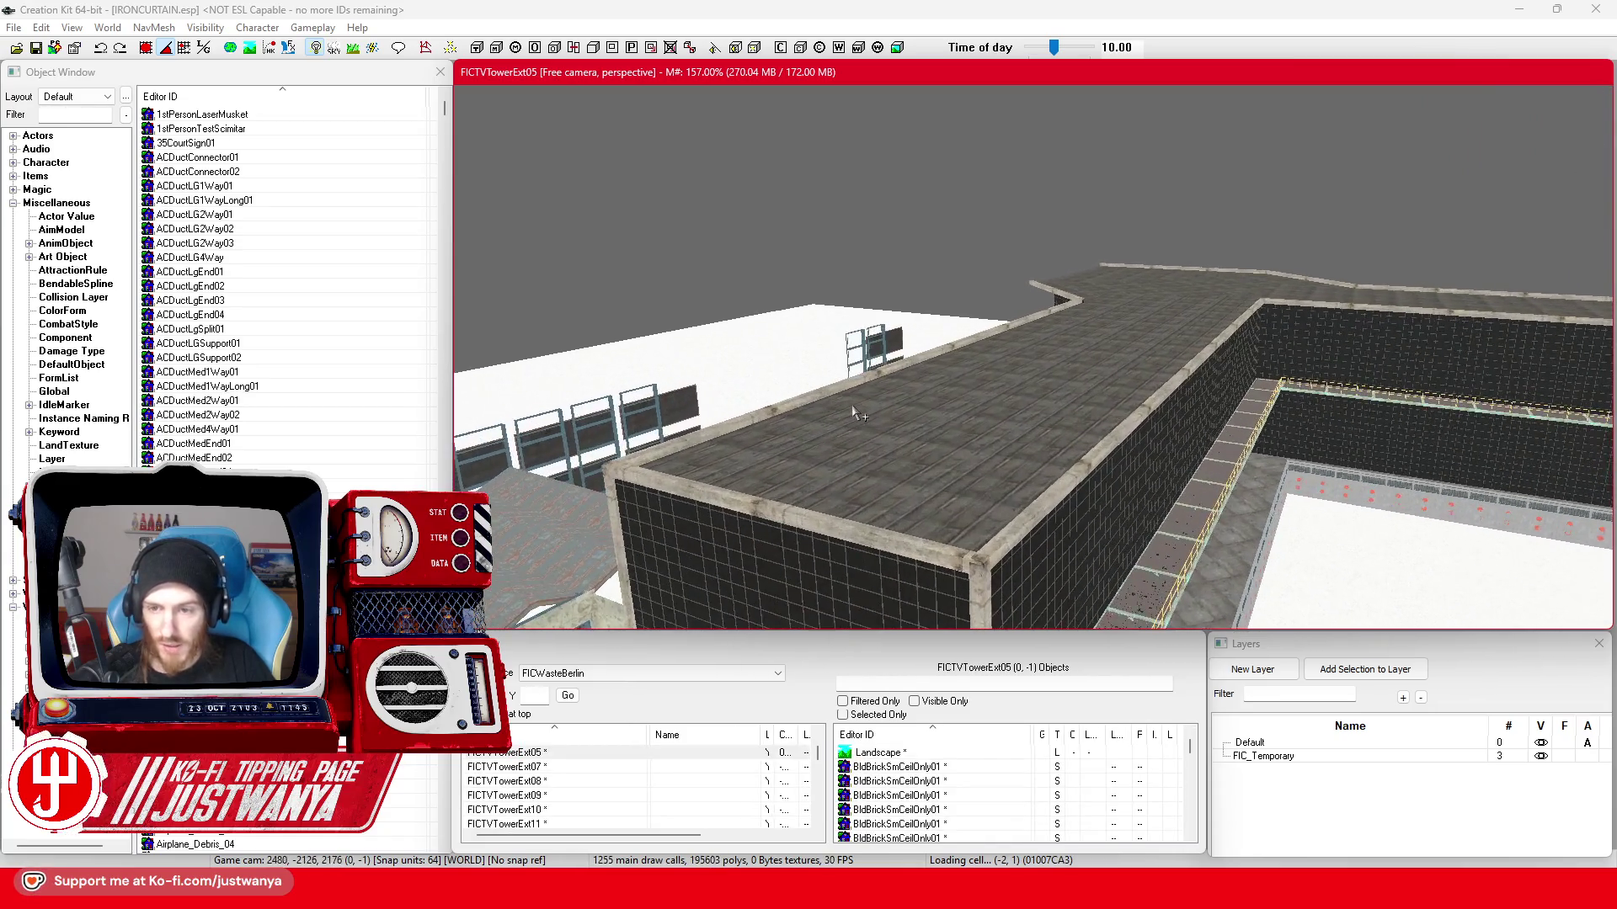
{"action": "scroll", "coordinate": [856, 413], "scroll_direction": "up", "scroll_amount": 2}
{"action": "scroll", "coordinate": [854, 412], "scroll_direction": "up", "scroll_amount": 2}
{"action": "scroll", "coordinate": [854, 411], "scroll_direction": "up", "scroll_amount": 2}
{"action": "scroll", "coordinate": [853, 409], "scroll_direction": "up", "scroll_amount": 2}
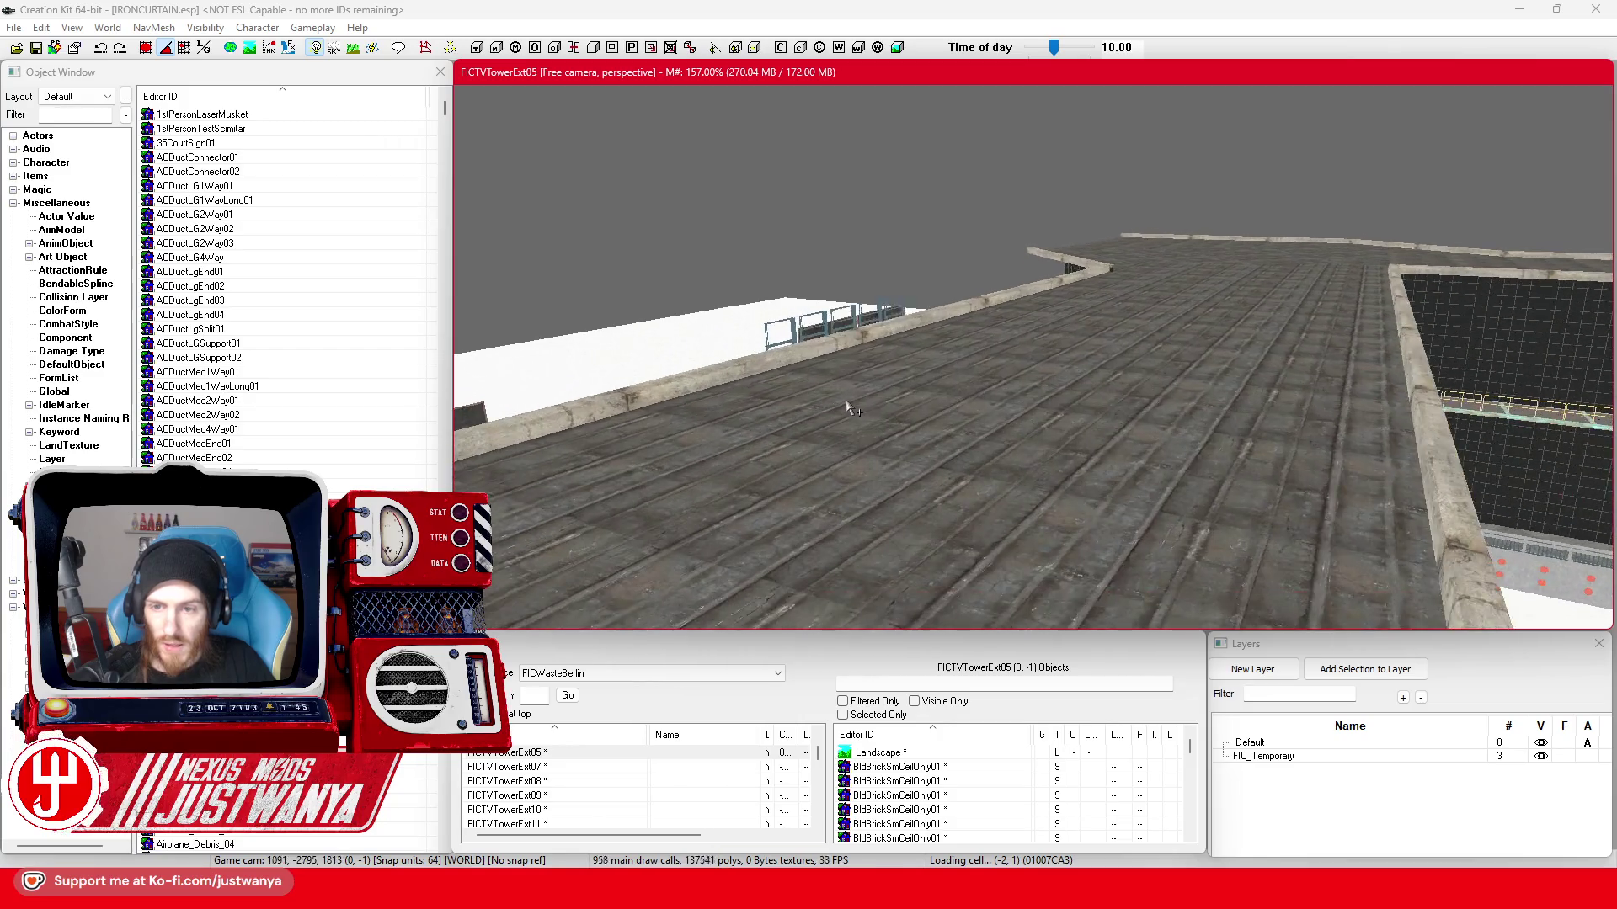
{"action": "scroll", "coordinate": [850, 407], "scroll_direction": "up", "scroll_amount": 2}
{"action": "scroll", "coordinate": [848, 404], "scroll_direction": "up", "scroll_amount": 2}
{"action": "scroll", "coordinate": [845, 405], "scroll_direction": "up", "scroll_amount": 2}
{"action": "scroll", "coordinate": [841, 394], "scroll_direction": "up", "scroll_amount": 2}
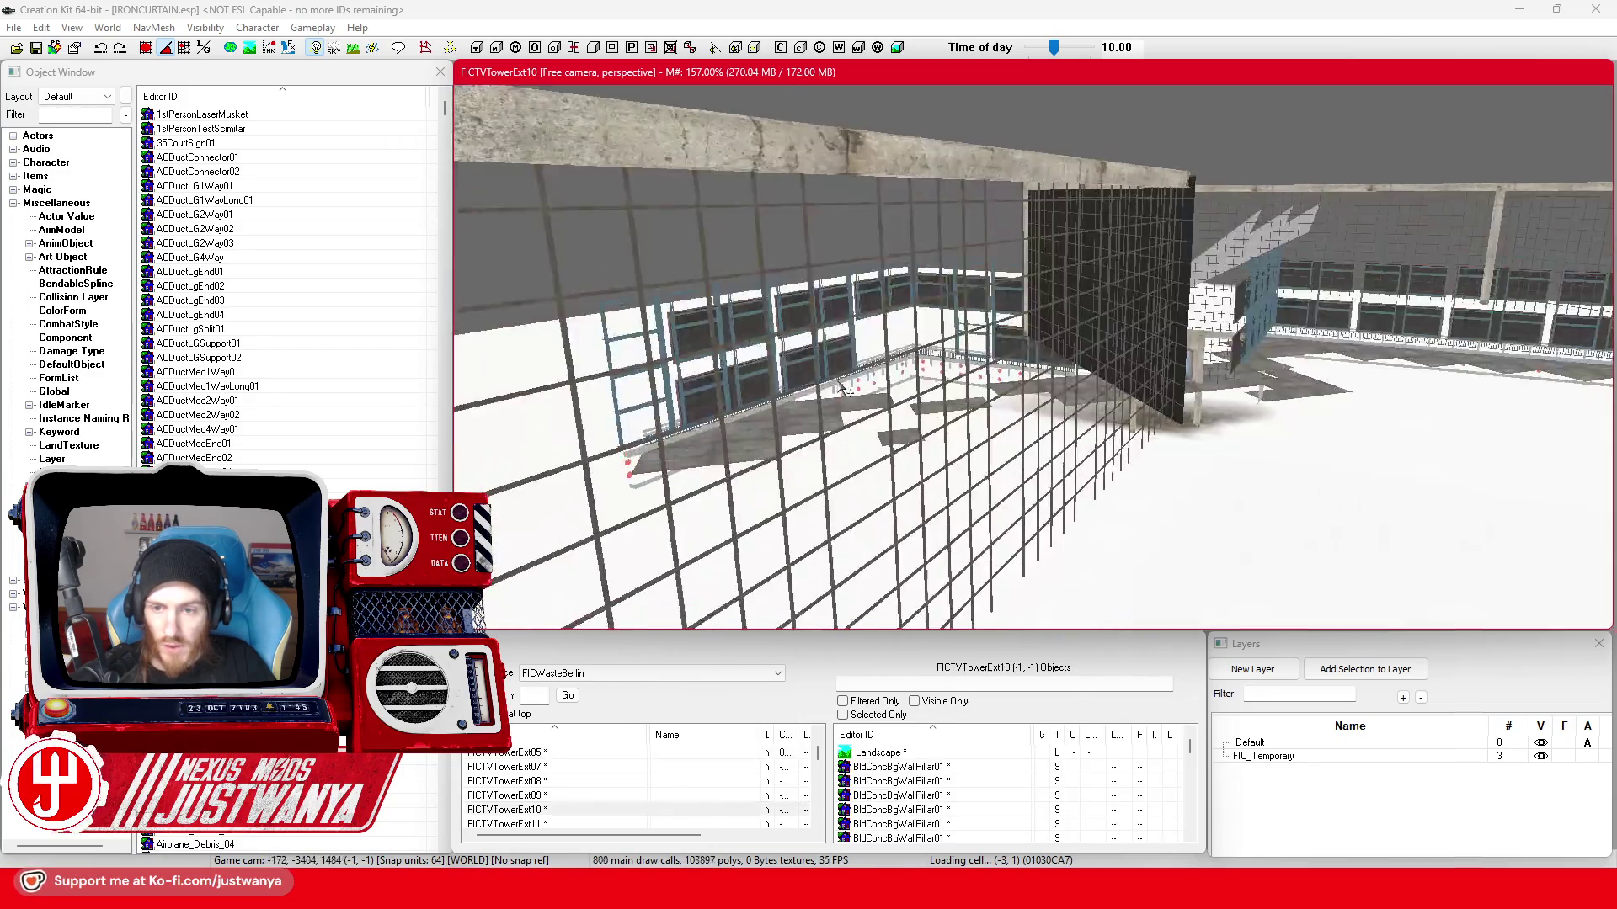
{"action": "scroll", "coordinate": [840, 384], "scroll_direction": "up", "scroll_amount": 2}
{"action": "scroll", "coordinate": [835, 375], "scroll_direction": "up", "scroll_amount": 2}
{"action": "scroll", "coordinate": [834, 371], "scroll_direction": "up", "scroll_amount": 2}
{"action": "scroll", "coordinate": [869, 401], "scroll_direction": "up", "scroll_amount": 2}
{"action": "scroll", "coordinate": [900, 431], "scroll_direction": "up", "scroll_amount": 2}
{"action": "scroll", "coordinate": [935, 462], "scroll_direction": "up", "scroll_amount": 2}
{"action": "scroll", "coordinate": [968, 493], "scroll_direction": "up", "scroll_amount": 2}
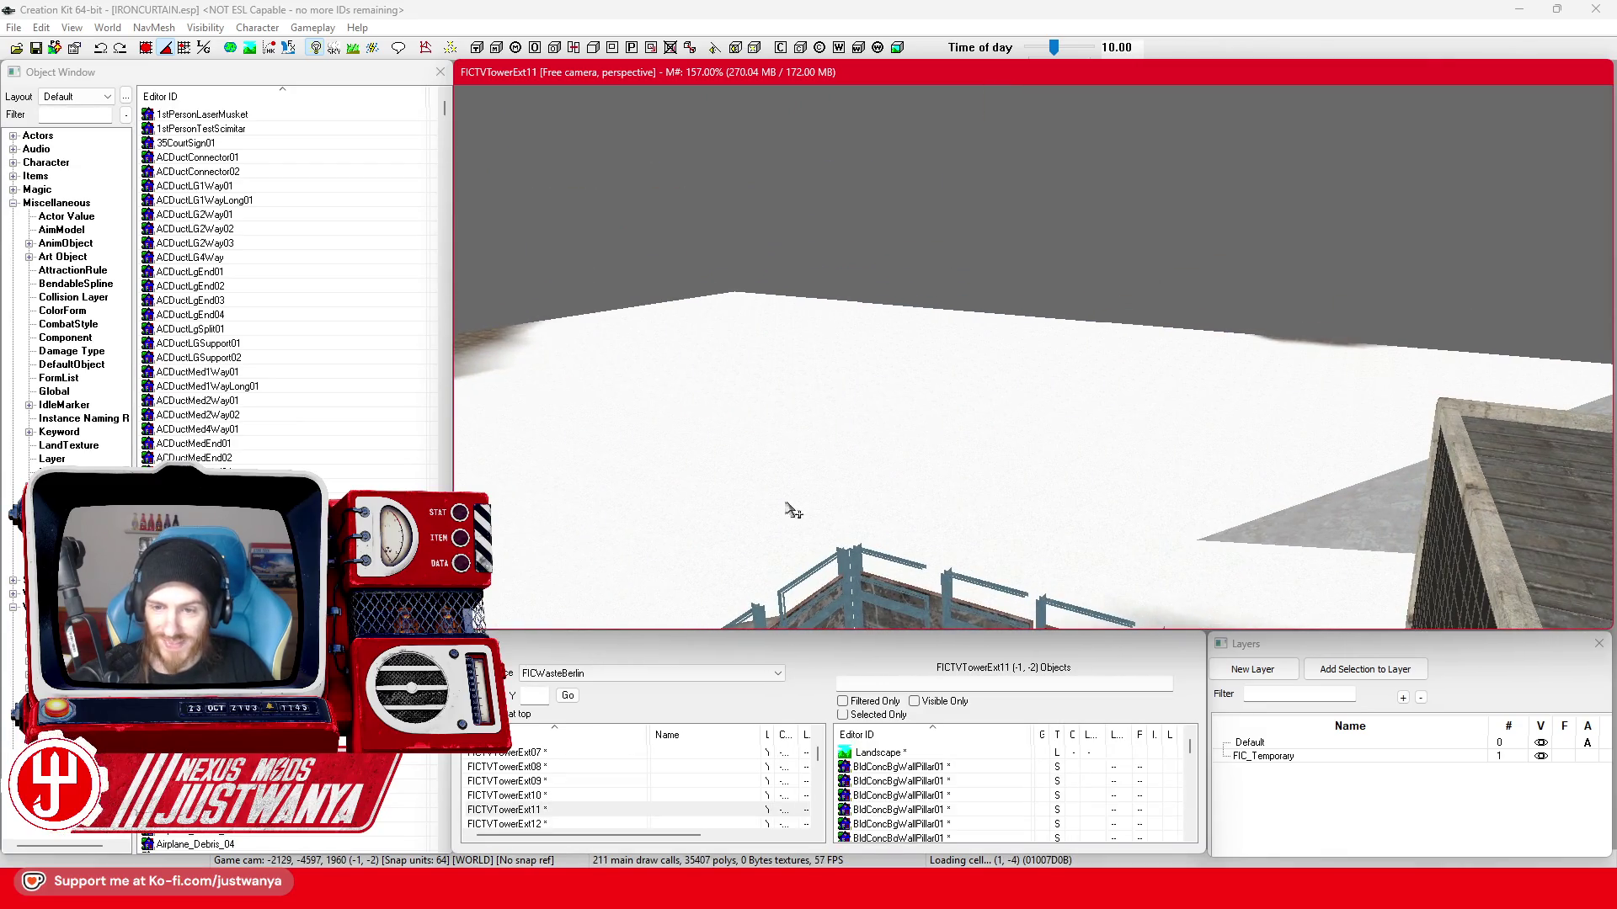
{"action": "scroll", "coordinate": [784, 515], "scroll_direction": "up", "scroll_amount": 2}
{"action": "scroll", "coordinate": [935, 448], "scroll_direction": "up", "scroll_amount": 2}
{"action": "scroll", "coordinate": [963, 430], "scroll_direction": "up", "scroll_amount": 2}
{"action": "scroll", "coordinate": [956, 510], "scroll_direction": "up", "scroll_amount": 2}
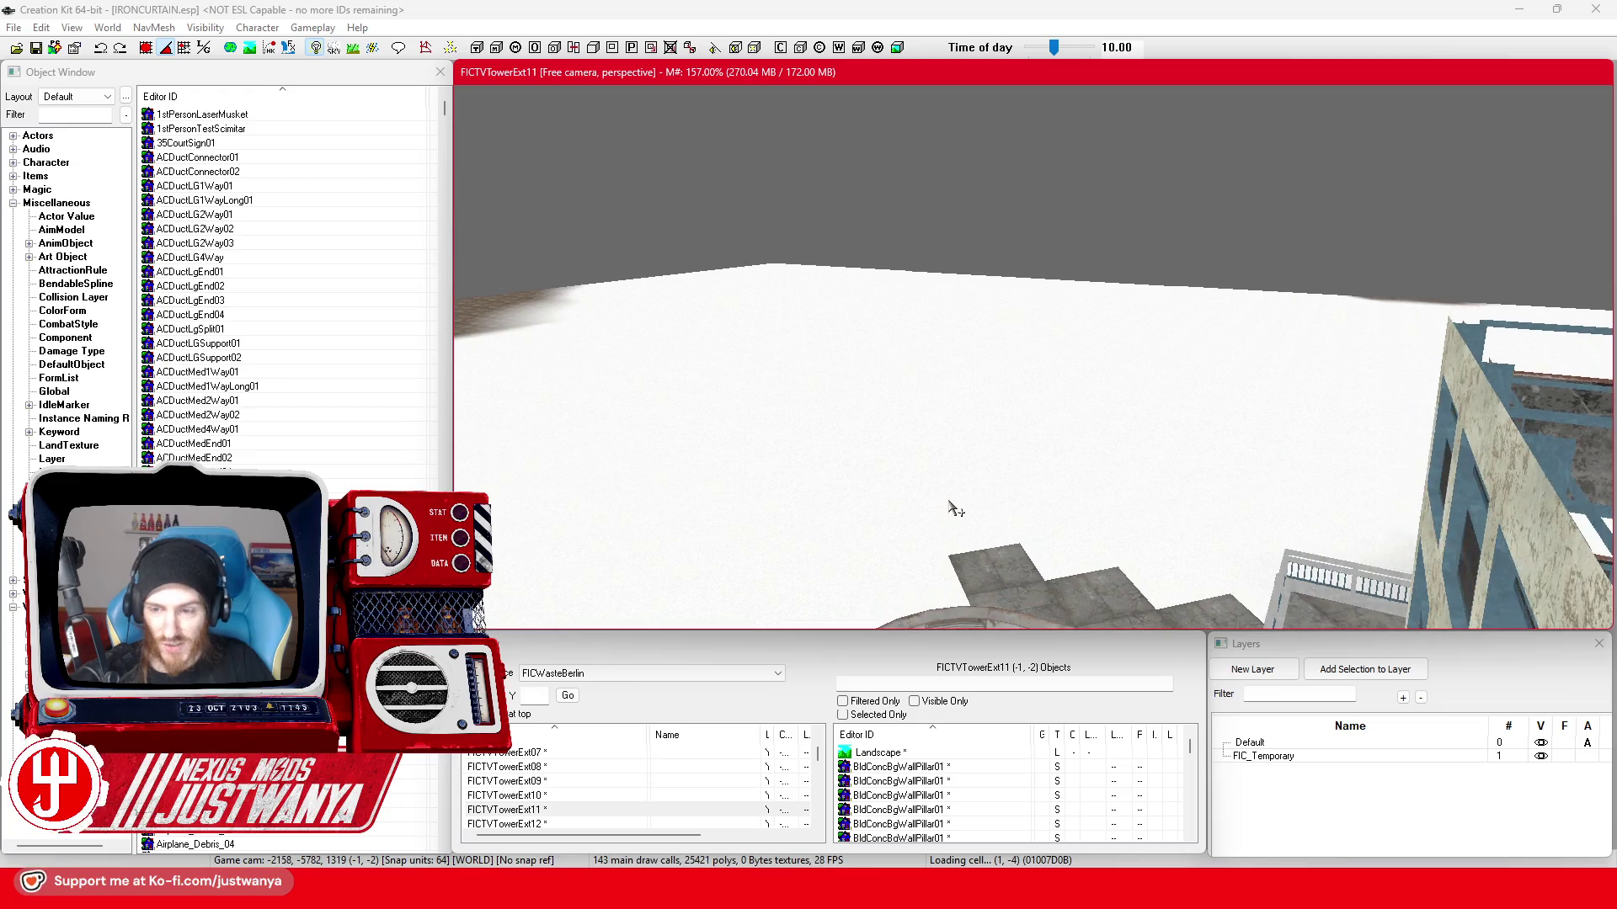
{"action": "scroll", "coordinate": [1267, 401], "scroll_direction": "up", "scroll_amount": 2}
{"action": "scroll", "coordinate": [974, 416], "scroll_direction": "up", "scroll_amount": 2}
{"action": "scroll", "coordinate": [884, 371], "scroll_direction": "up", "scroll_amount": 2}
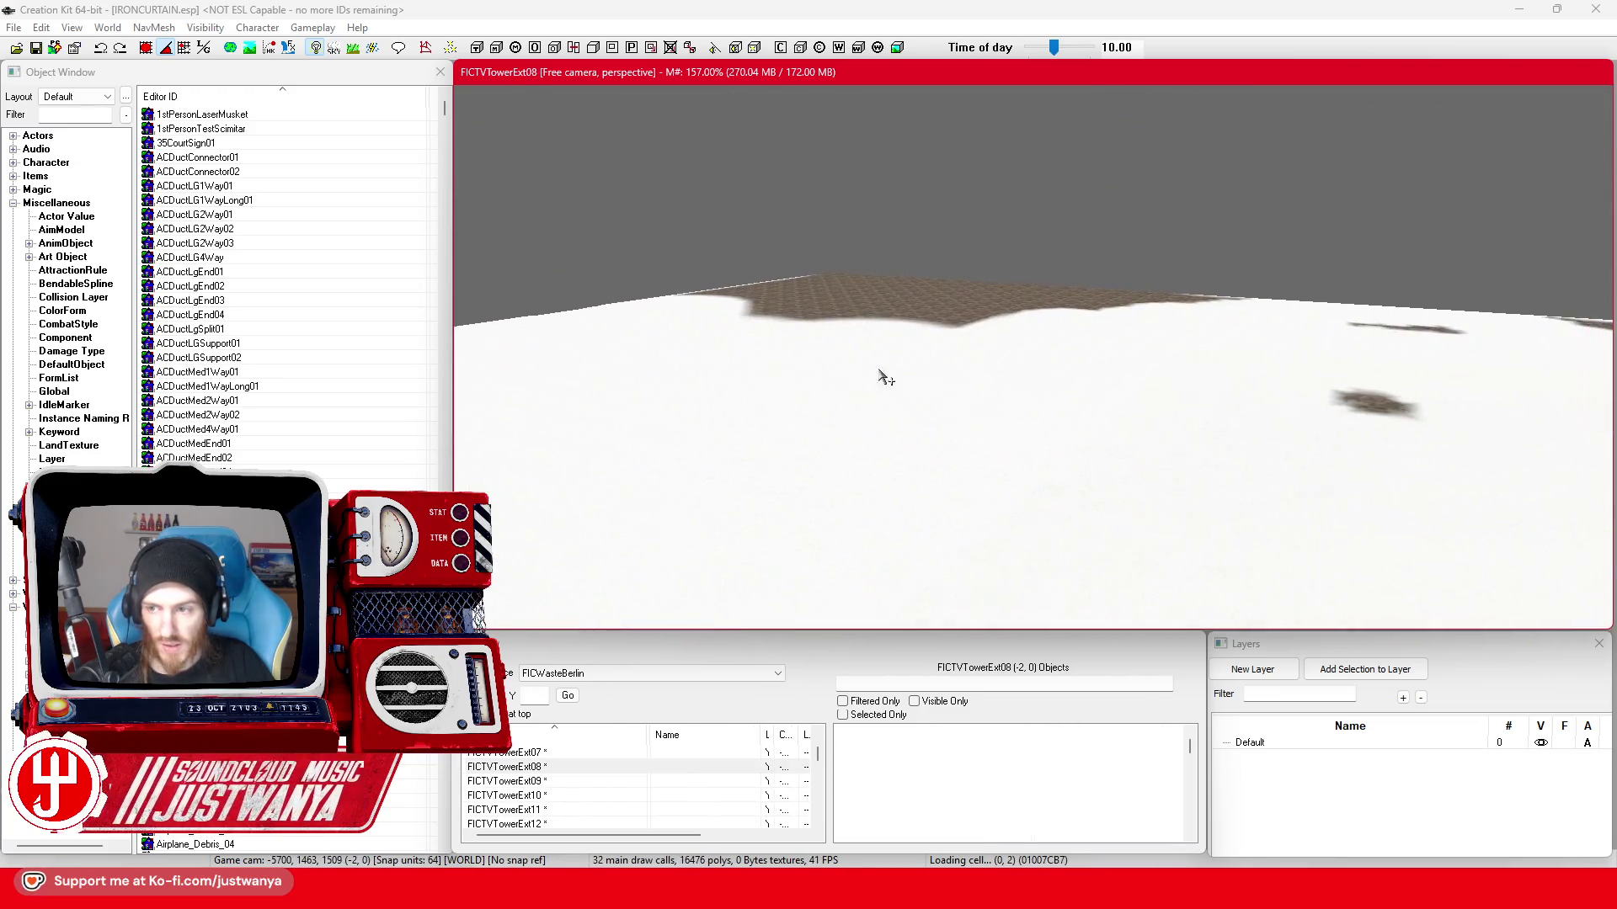
{"action": "scroll", "coordinate": [928, 329], "scroll_direction": "up", "scroll_amount": 2}
{"action": "scroll", "coordinate": [928, 329], "scroll_direction": "up", "scroll_amount": 2}
{"action": "scroll", "coordinate": [998, 367], "scroll_direction": "up", "scroll_amount": 2}
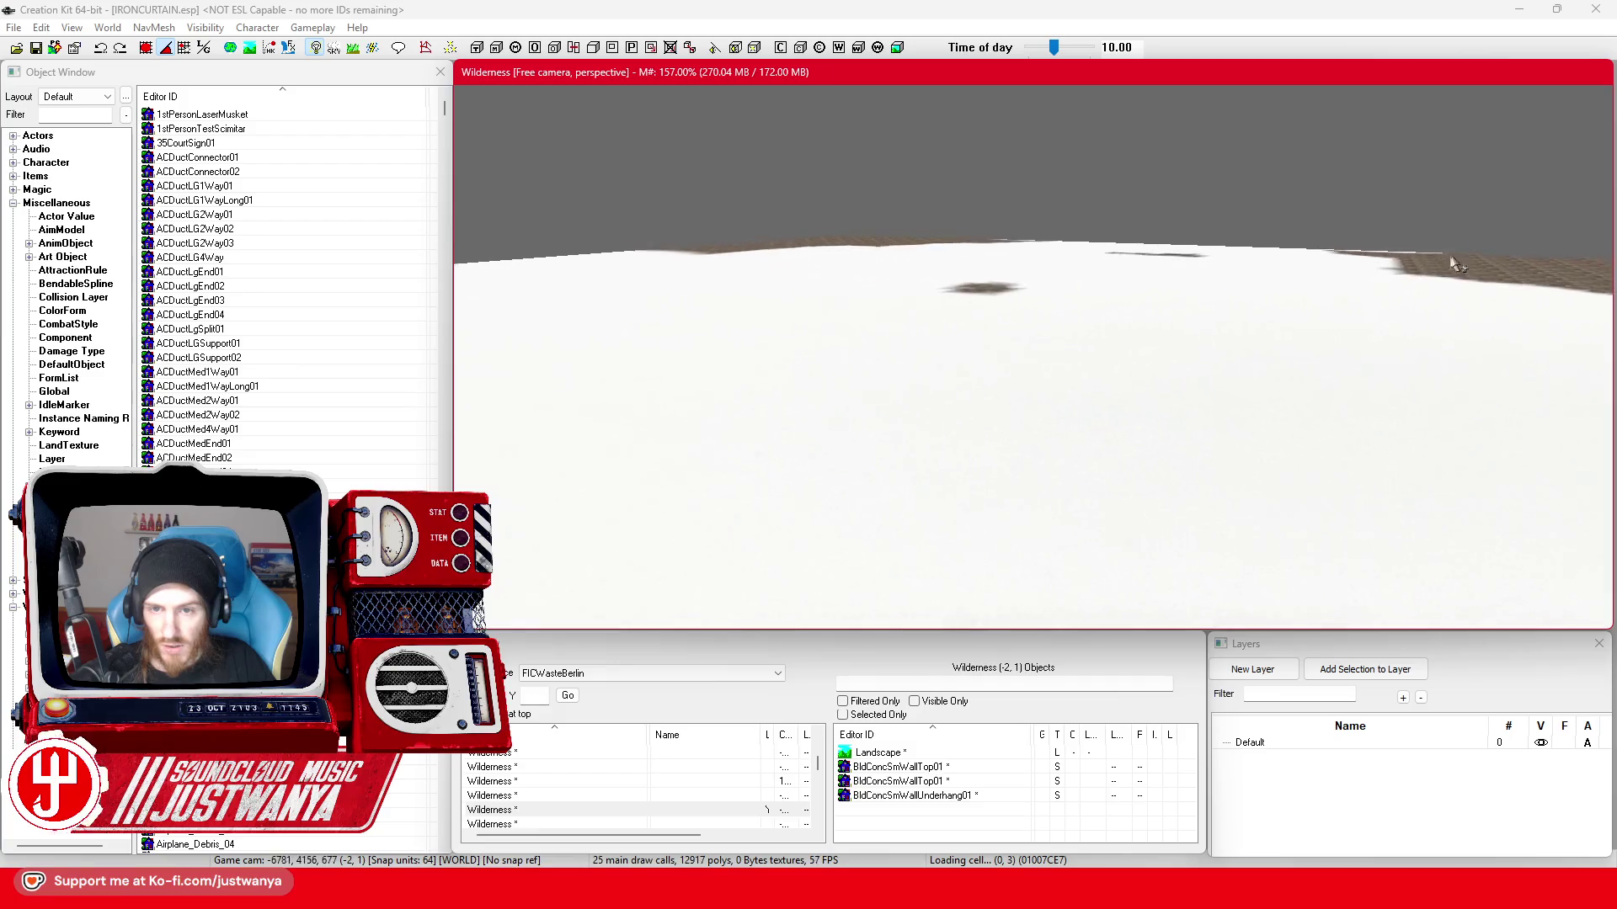
{"action": "scroll", "coordinate": [1064, 400], "scroll_direction": "up", "scroll_amount": 2}
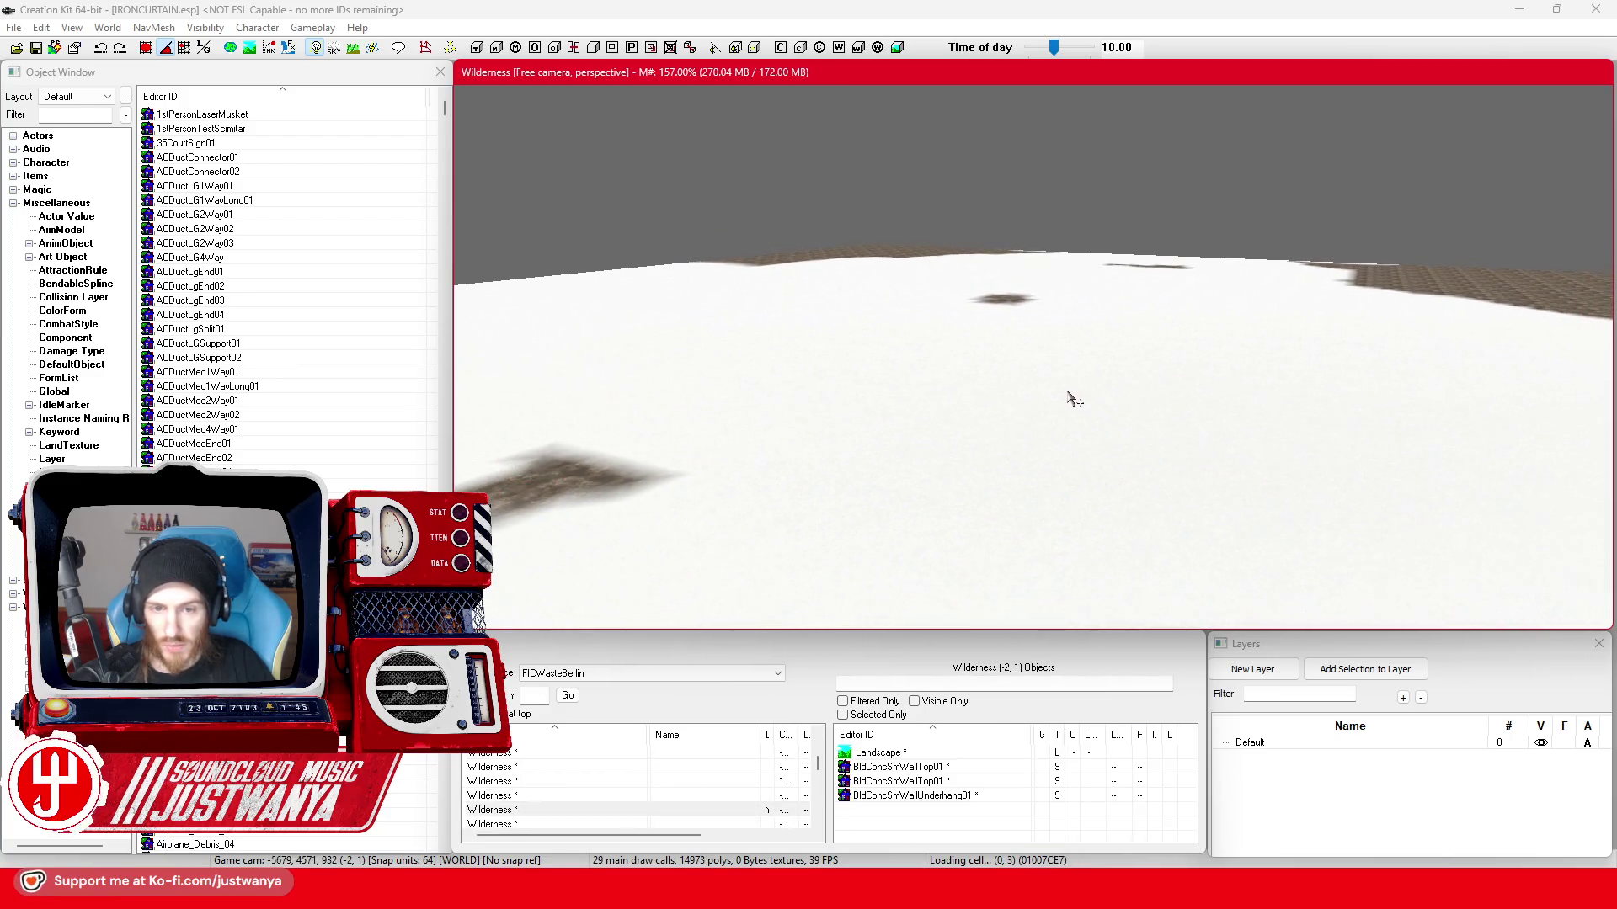
{"action": "scroll", "coordinate": [1071, 401], "scroll_direction": "up", "scroll_amount": 2}
{"action": "scroll", "coordinate": [1071, 401], "scroll_direction": "up", "scroll_amount": 3}
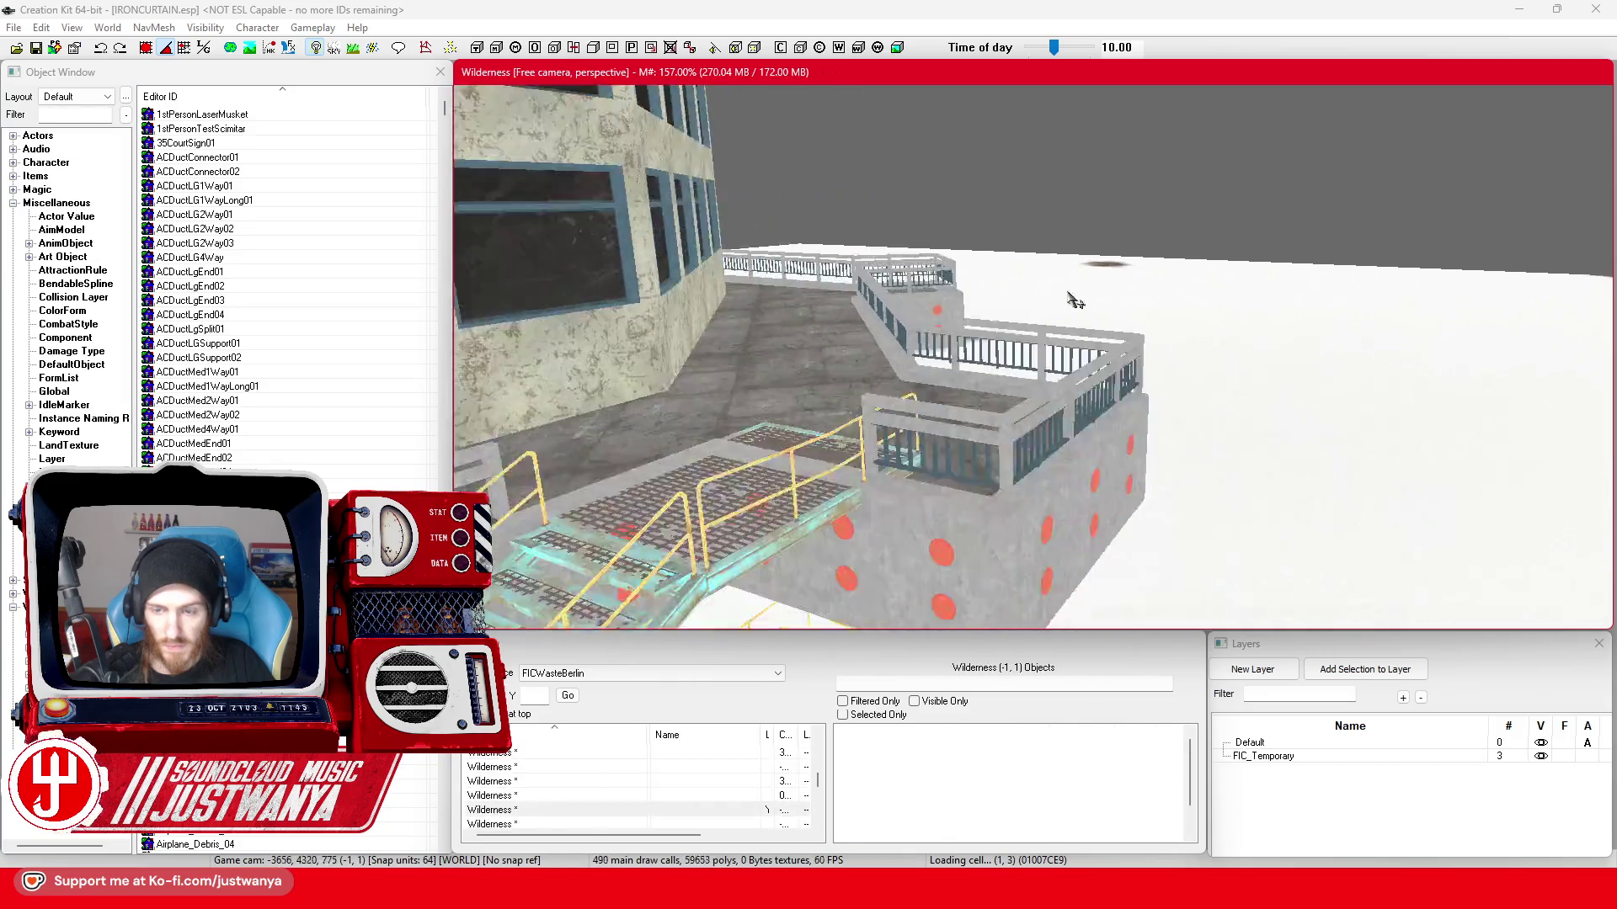
{"action": "scroll", "coordinate": [999, 423], "scroll_direction": "up", "scroll_amount": 1}
{"action": "scroll", "coordinate": [997, 424], "scroll_direction": "down", "scroll_amount": 3}
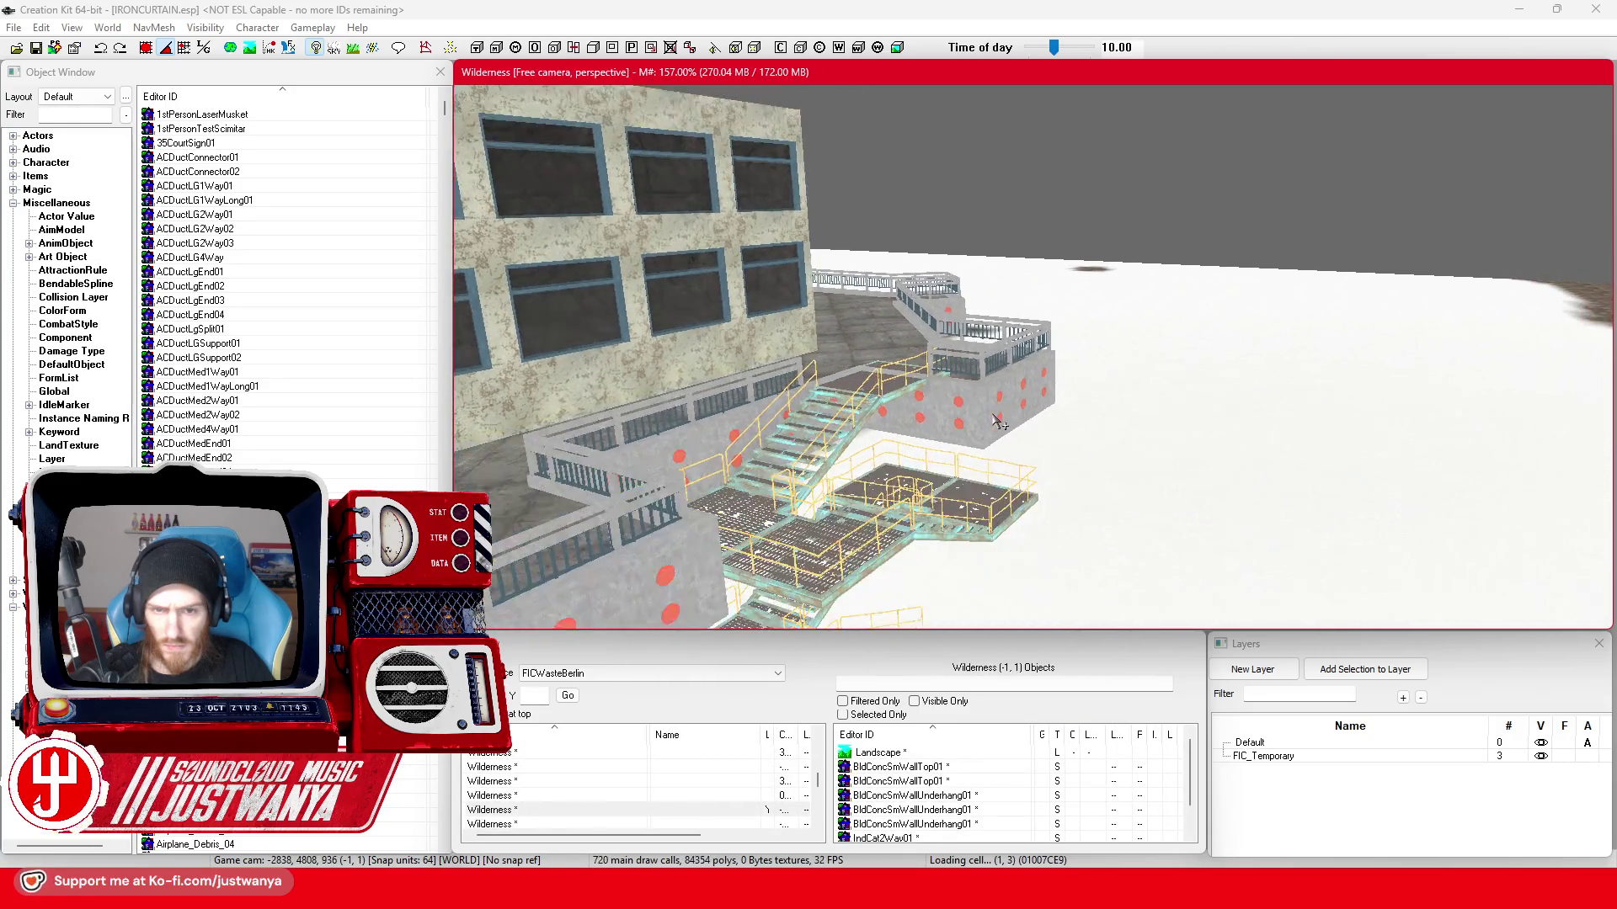
{"action": "scroll", "coordinate": [998, 424], "scroll_direction": "down", "scroll_amount": 3}
{"action": "scroll", "coordinate": [998, 423], "scroll_direction": "down", "scroll_amount": 3}
{"action": "scroll", "coordinate": [997, 423], "scroll_direction": "down", "scroll_amount": 3}
{"action": "mouse_move", "coordinate": [998, 424]}
{"action": "left_mouse_down"}
{"action": "mouse_move", "coordinate": [627, 298]}
{"action": "mouse_move", "coordinate": [946, 405]}
{"action": "left_mouse_up"}
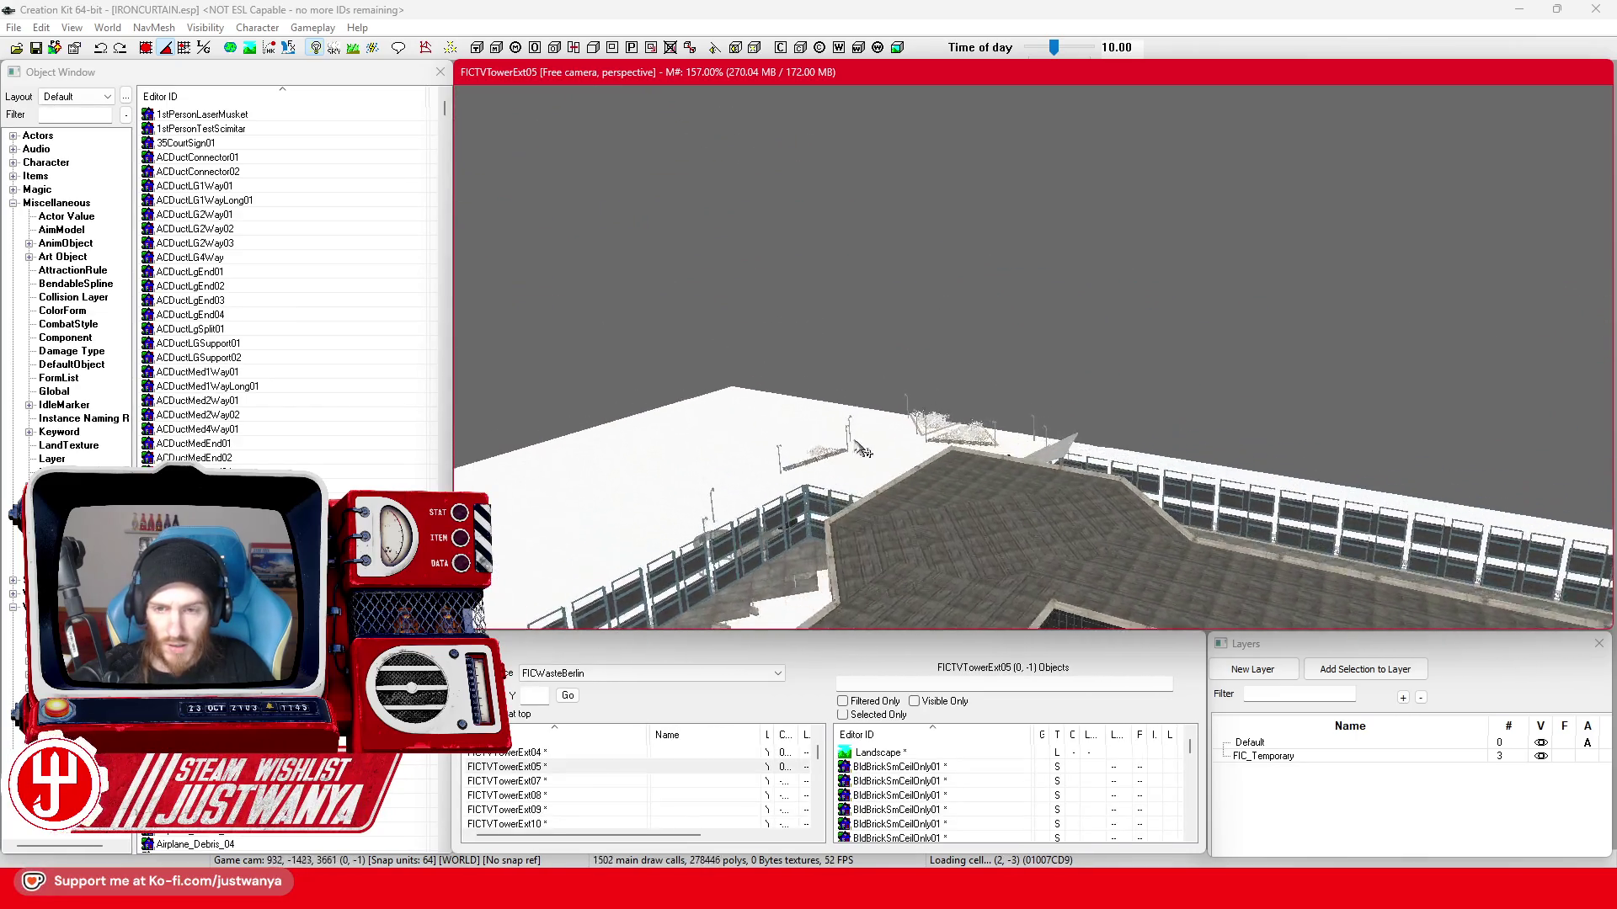
{"action": "scroll", "coordinate": [947, 404], "scroll_direction": "down", "scroll_amount": 3}
{"action": "scroll", "coordinate": [946, 404], "scroll_direction": "up", "scroll_amount": 3}
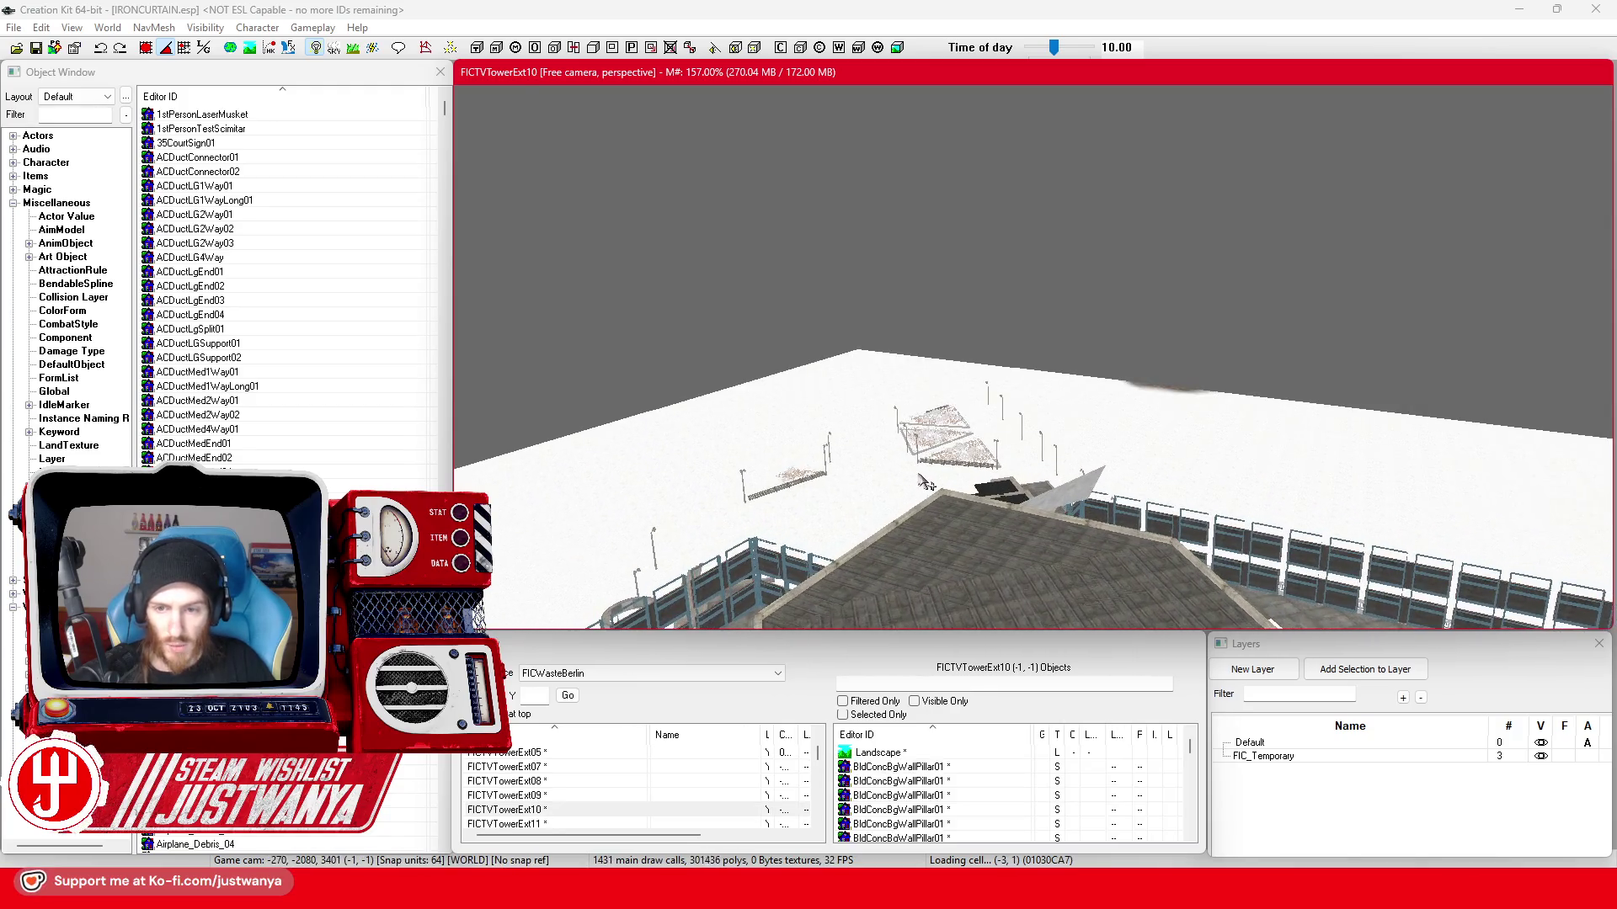
{"action": "scroll", "coordinate": [878, 529], "scroll_direction": "up", "scroll_amount": 3}
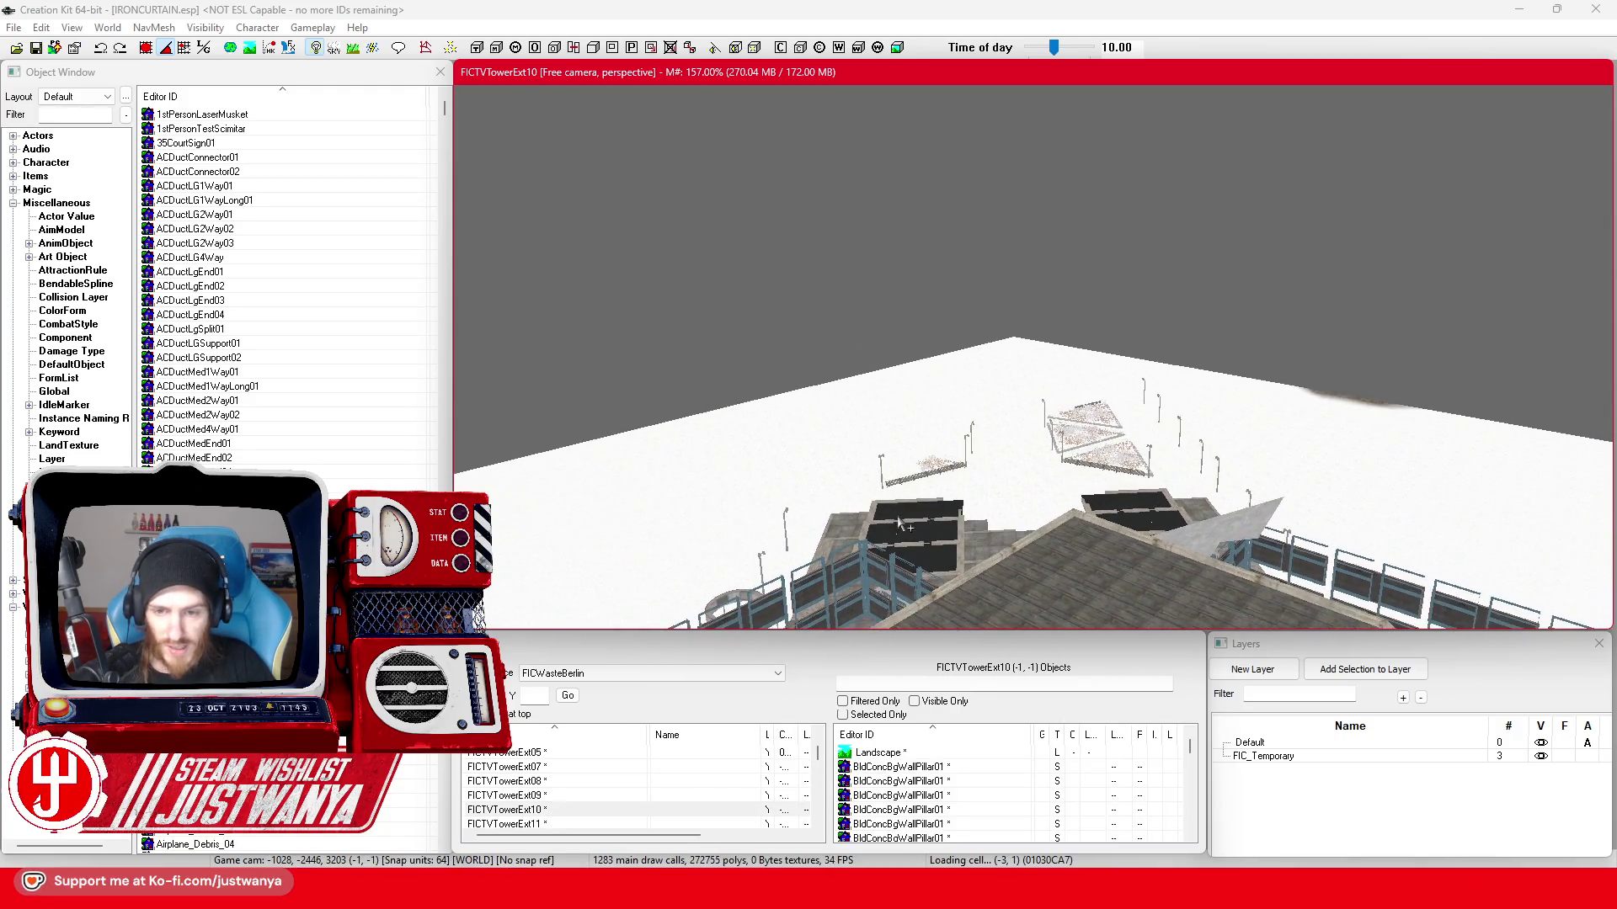
{"action": "scroll", "coordinate": [956, 499], "scroll_direction": "up", "scroll_amount": 2}
{"action": "scroll", "coordinate": [957, 499], "scroll_direction": "up", "scroll_amount": 4}
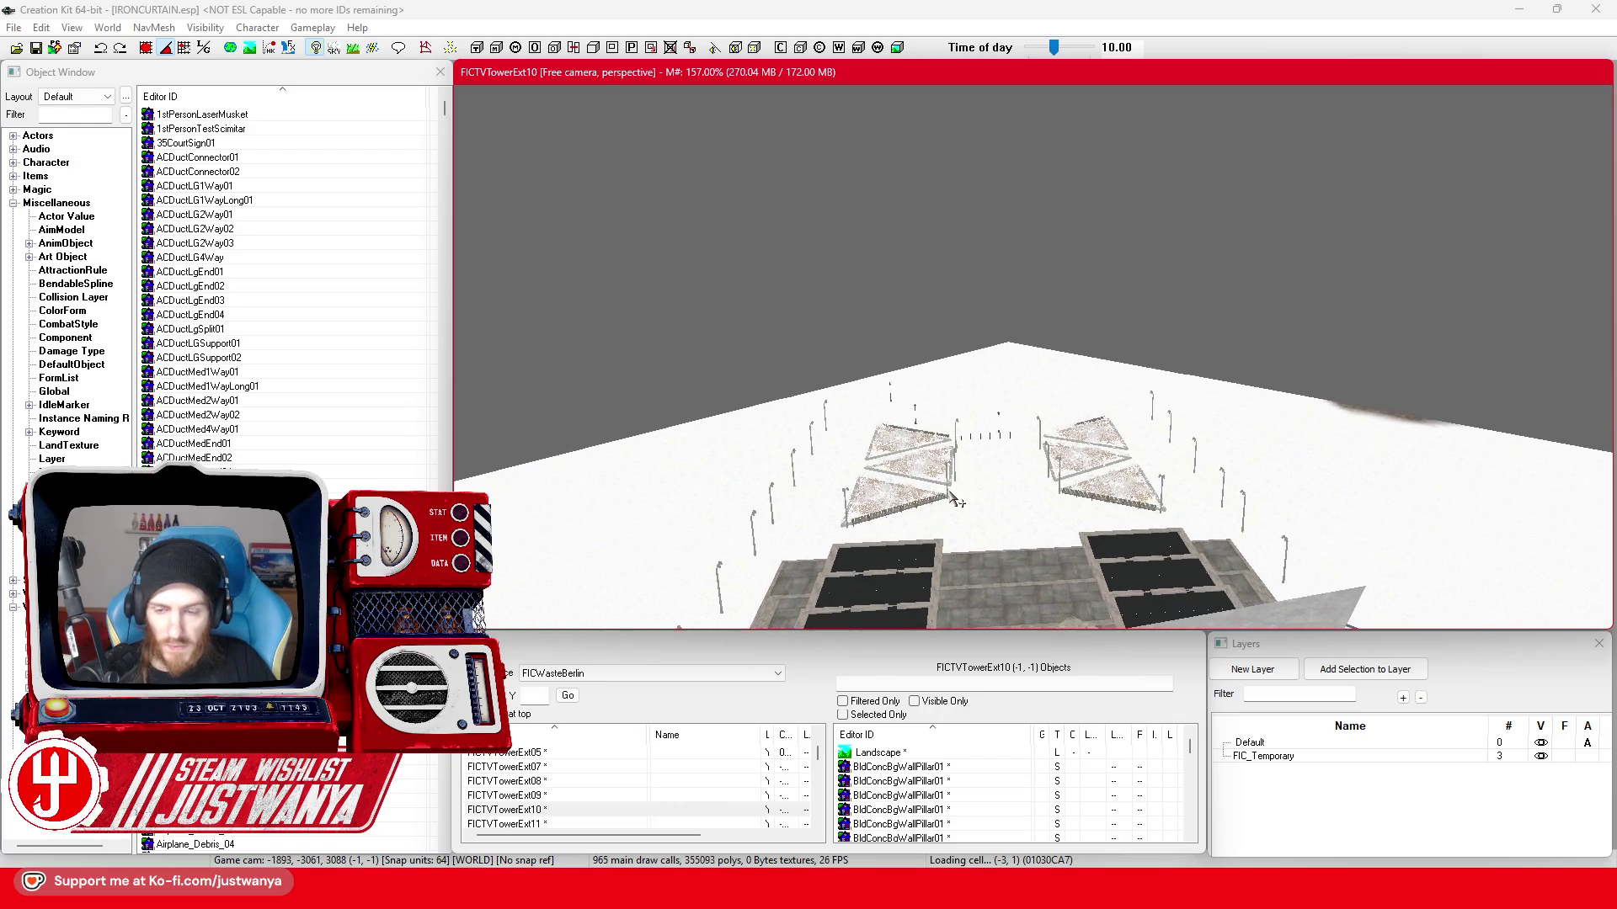
{"action": "scroll", "coordinate": [956, 499], "scroll_direction": "up", "scroll_amount": 2}
{"action": "scroll", "coordinate": [956, 498], "scroll_direction": "up", "scroll_amount": 2}
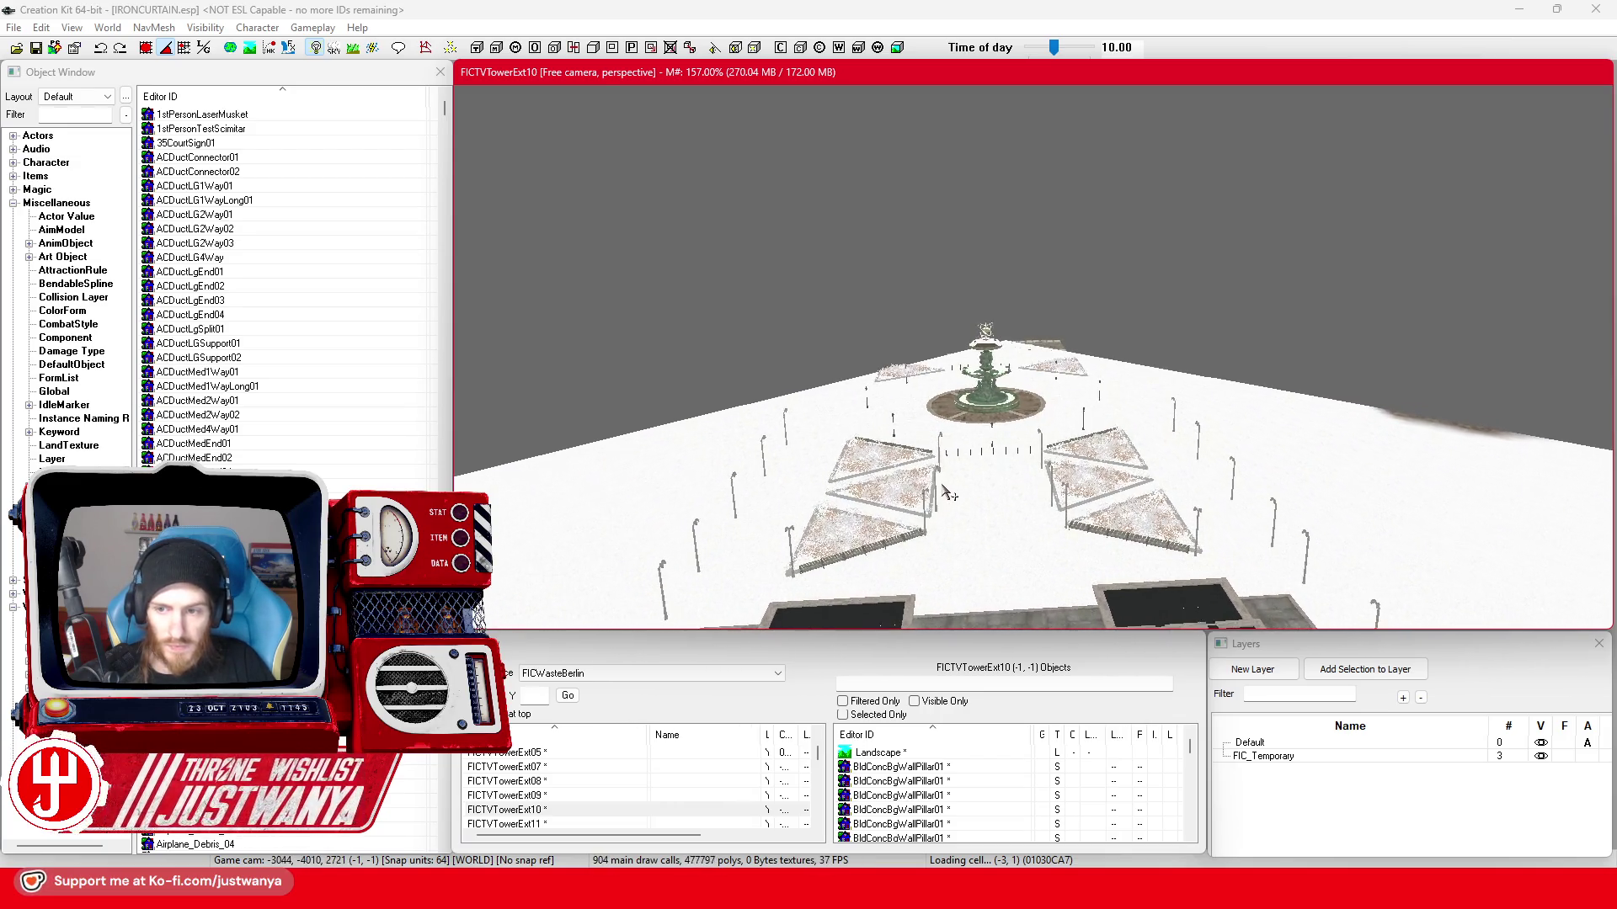
{"action": "scroll", "coordinate": [947, 492], "scroll_direction": "up", "scroll_amount": 2}
{"action": "scroll", "coordinate": [941, 489], "scroll_direction": "up", "scroll_amount": 2}
{"action": "scroll", "coordinate": [942, 489], "scroll_direction": "up", "scroll_amount": 2}
{"action": "scroll", "coordinate": [942, 490], "scroll_direction": "up", "scroll_amount": 2}
{"action": "scroll", "coordinate": [941, 490], "scroll_direction": "up", "scroll_amount": 2}
{"action": "scroll", "coordinate": [942, 488], "scroll_direction": "up", "scroll_amount": 2}
{"action": "scroll", "coordinate": [942, 487], "scroll_direction": "up", "scroll_amount": 2}
{"action": "scroll", "coordinate": [942, 489], "scroll_direction": "up", "scroll_amount": 2}
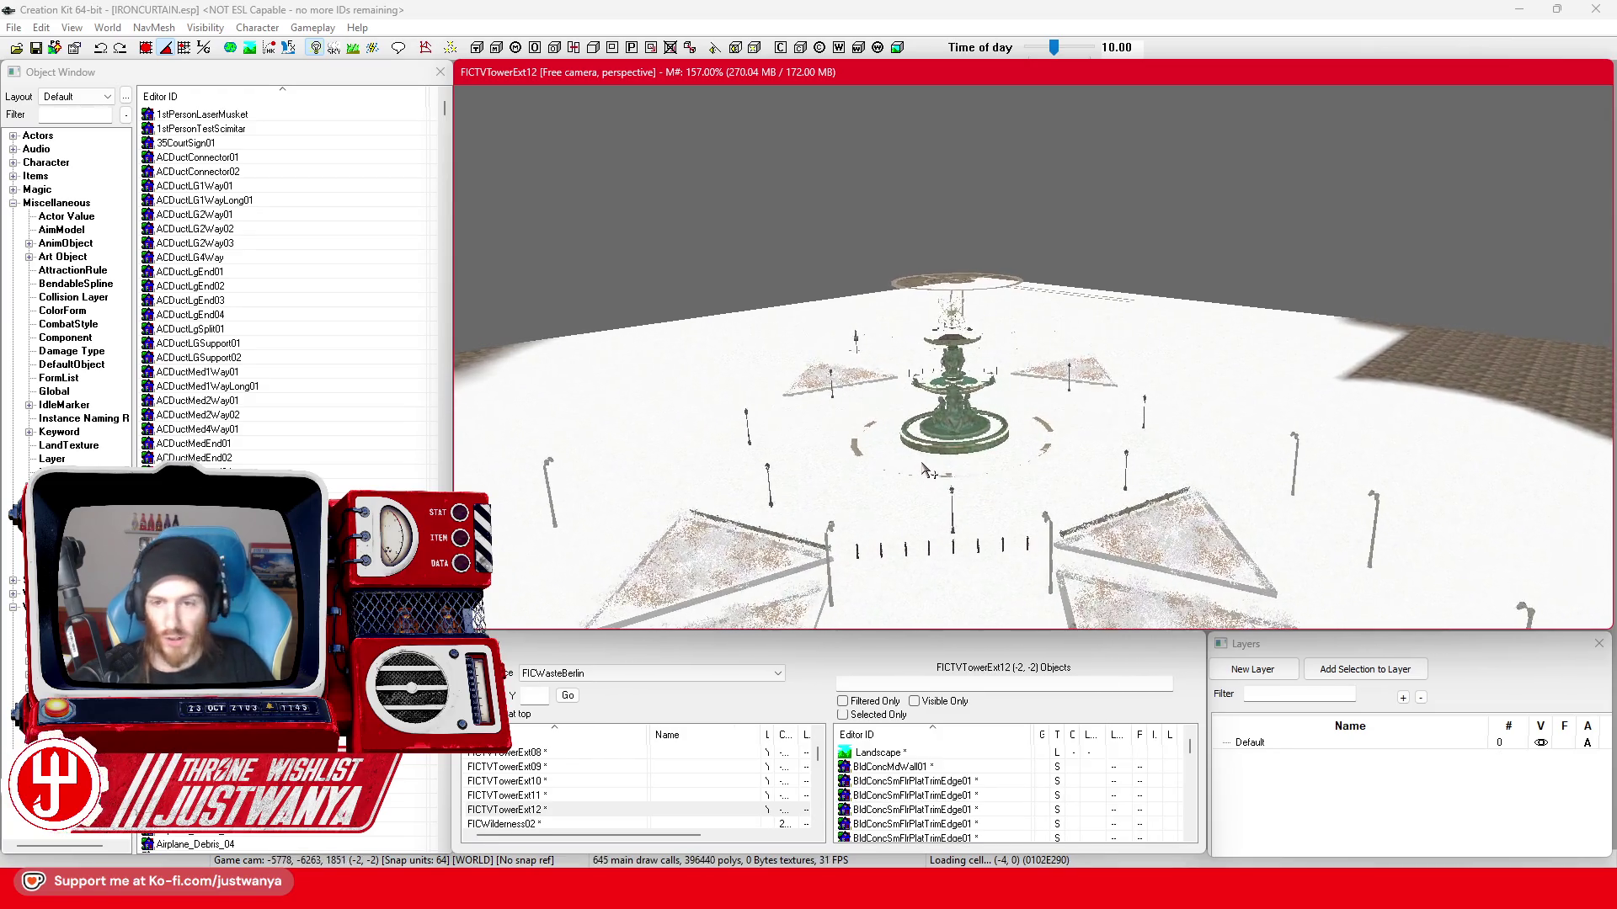
{"action": "scroll", "coordinate": [934, 480], "scroll_direction": "up", "scroll_amount": 2}
{"action": "scroll", "coordinate": [922, 464], "scroll_direction": "up", "scroll_amount": 2}
{"action": "scroll", "coordinate": [922, 464], "scroll_direction": "up", "scroll_amount": 2}
{"action": "scroll", "coordinate": [922, 464], "scroll_direction": "up", "scroll_amount": 2}
{"action": "scroll", "coordinate": [922, 464], "scroll_direction": "up", "scroll_amount": 2}
{"action": "scroll", "coordinate": [922, 464], "scroll_direction": "up", "scroll_amount": 2}
{"action": "scroll", "coordinate": [919, 452], "scroll_direction": "up", "scroll_amount": 2}
{"action": "scroll", "coordinate": [919, 452], "scroll_direction": "up", "scroll_amount": 2}
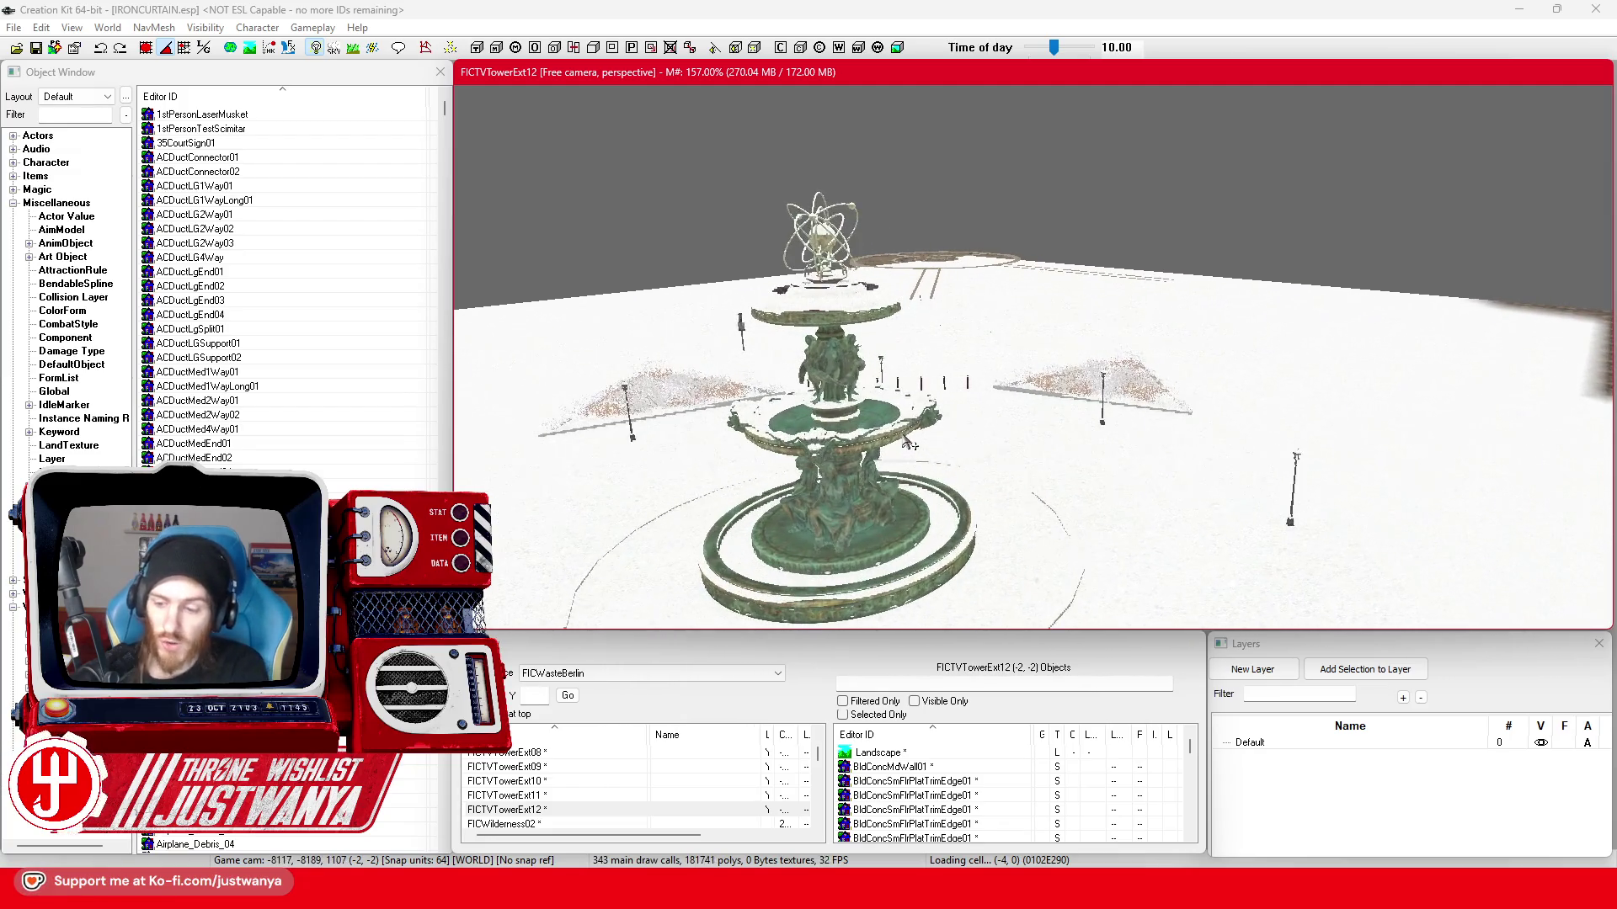
{"action": "scroll", "coordinate": [909, 442], "scroll_direction": "up", "scroll_amount": 2}
{"action": "scroll", "coordinate": [904, 437], "scroll_direction": "up", "scroll_amount": 3}
{"action": "scroll", "coordinate": [905, 437], "scroll_direction": "up", "scroll_amount": 3}
{"action": "scroll", "coordinate": [900, 434], "scroll_direction": "up", "scroll_amount": 3}
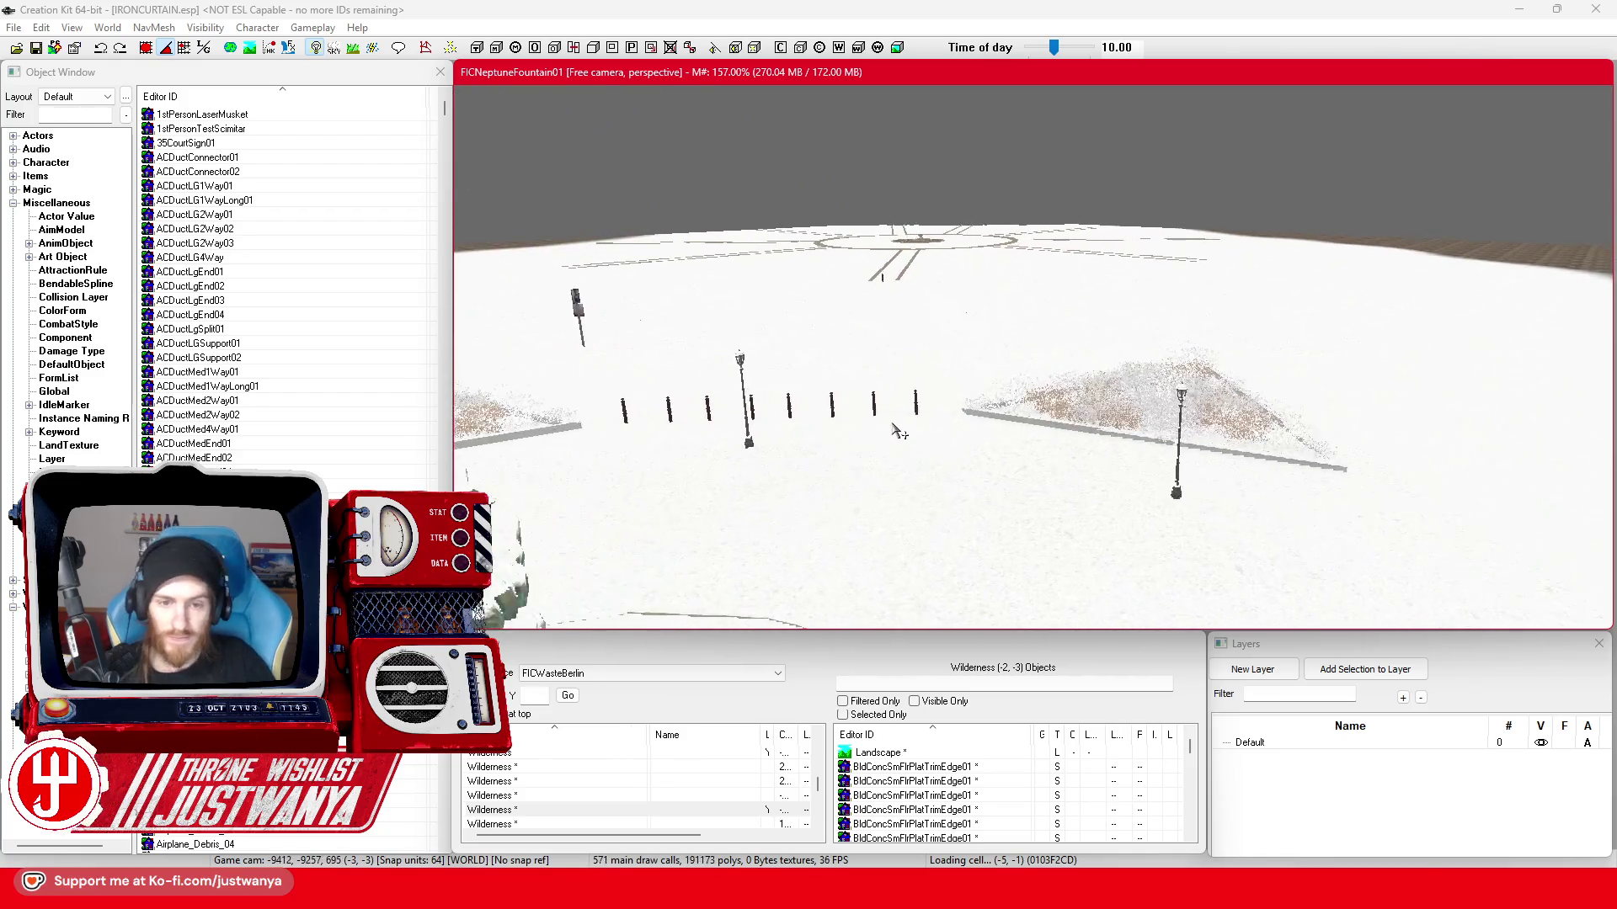
{"action": "scroll", "coordinate": [894, 431], "scroll_direction": "up", "scroll_amount": 2}
{"action": "scroll", "coordinate": [893, 428], "scroll_direction": "up", "scroll_amount": 2}
{"action": "scroll", "coordinate": [893, 429], "scroll_direction": "down", "scroll_amount": 5}
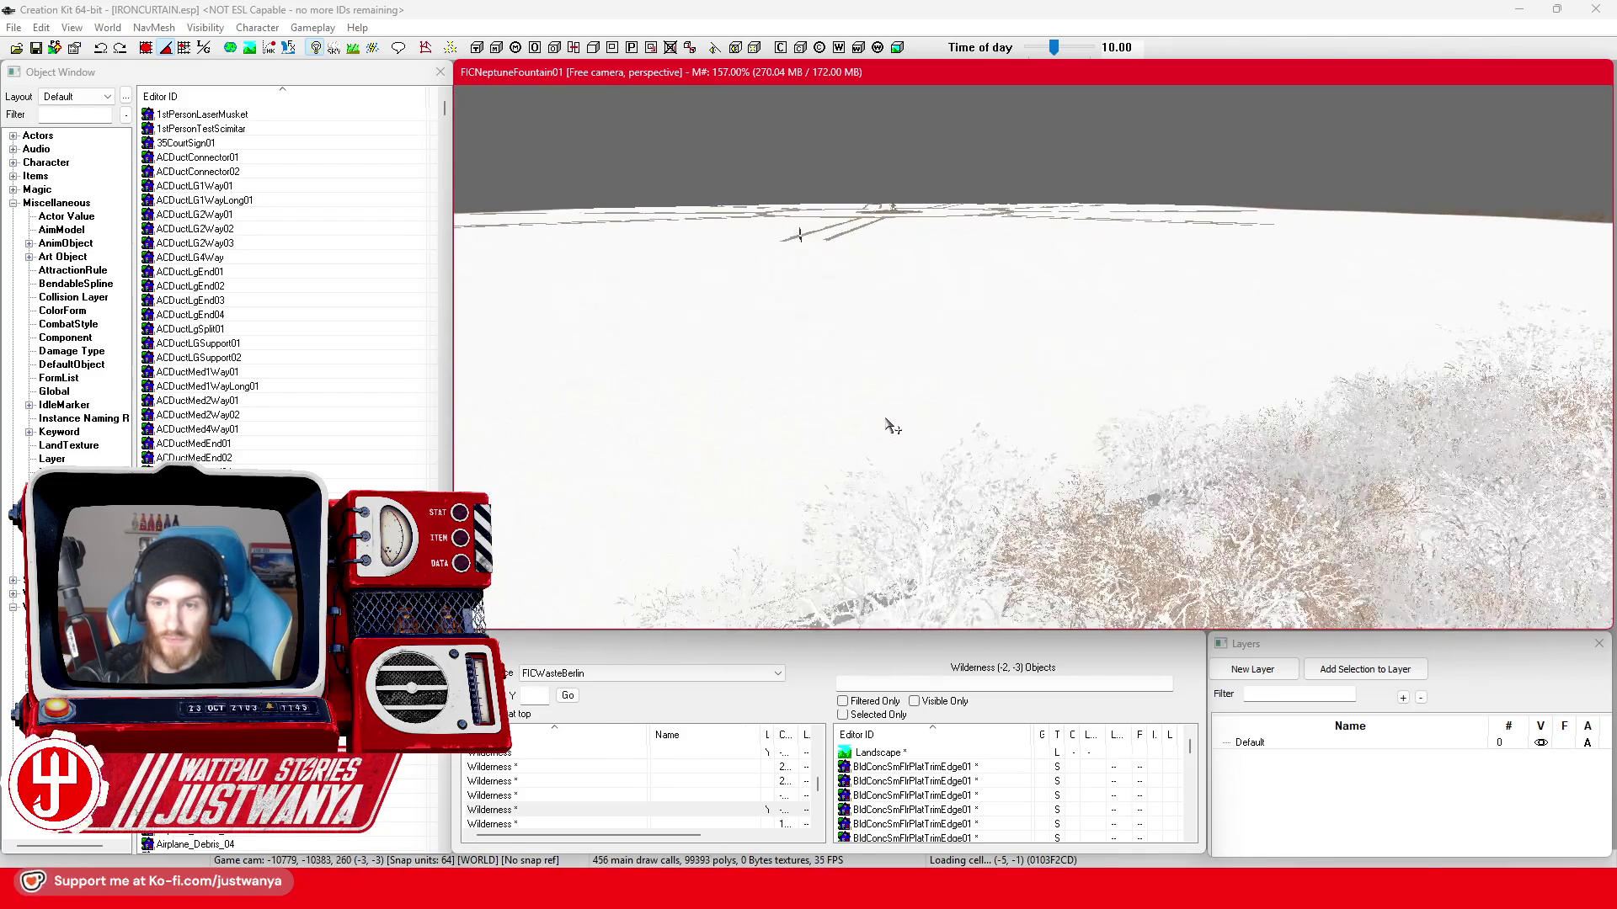
{"action": "scroll", "coordinate": [876, 404], "scroll_direction": "down", "scroll_amount": 5}
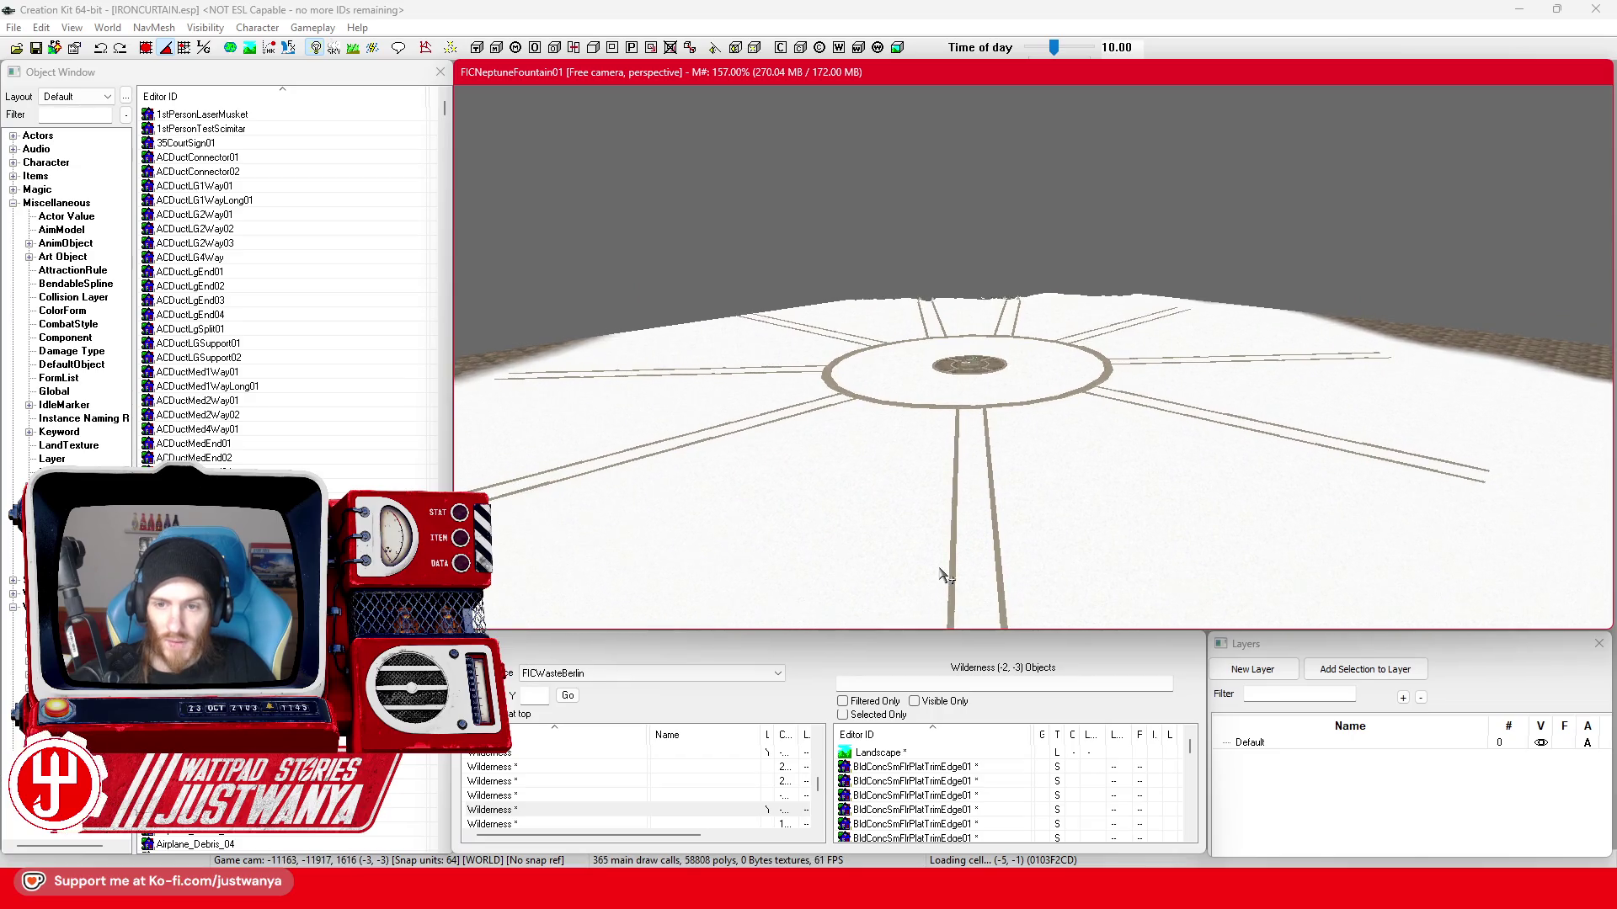
{"action": "scroll", "coordinate": [940, 573], "scroll_direction": "up", "scroll_amount": 3}
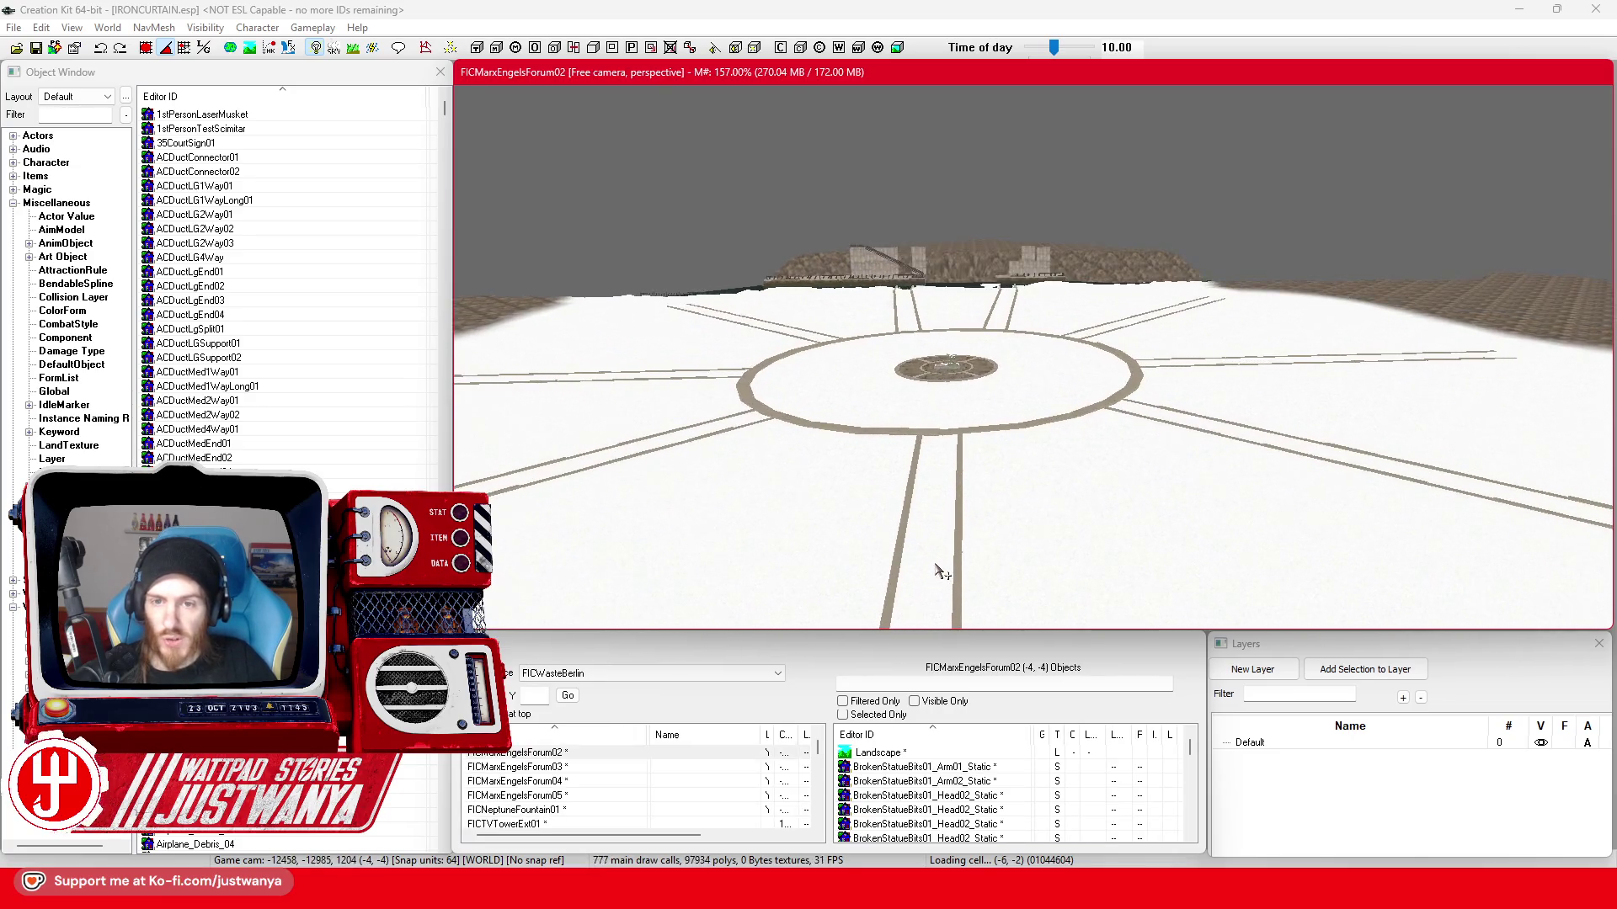
{"action": "scroll", "coordinate": [936, 567], "scroll_direction": "up", "scroll_amount": 2}
{"action": "scroll", "coordinate": [924, 556], "scroll_direction": "up", "scroll_amount": 2}
{"action": "scroll", "coordinate": [924, 556], "scroll_direction": "up", "scroll_amount": 2}
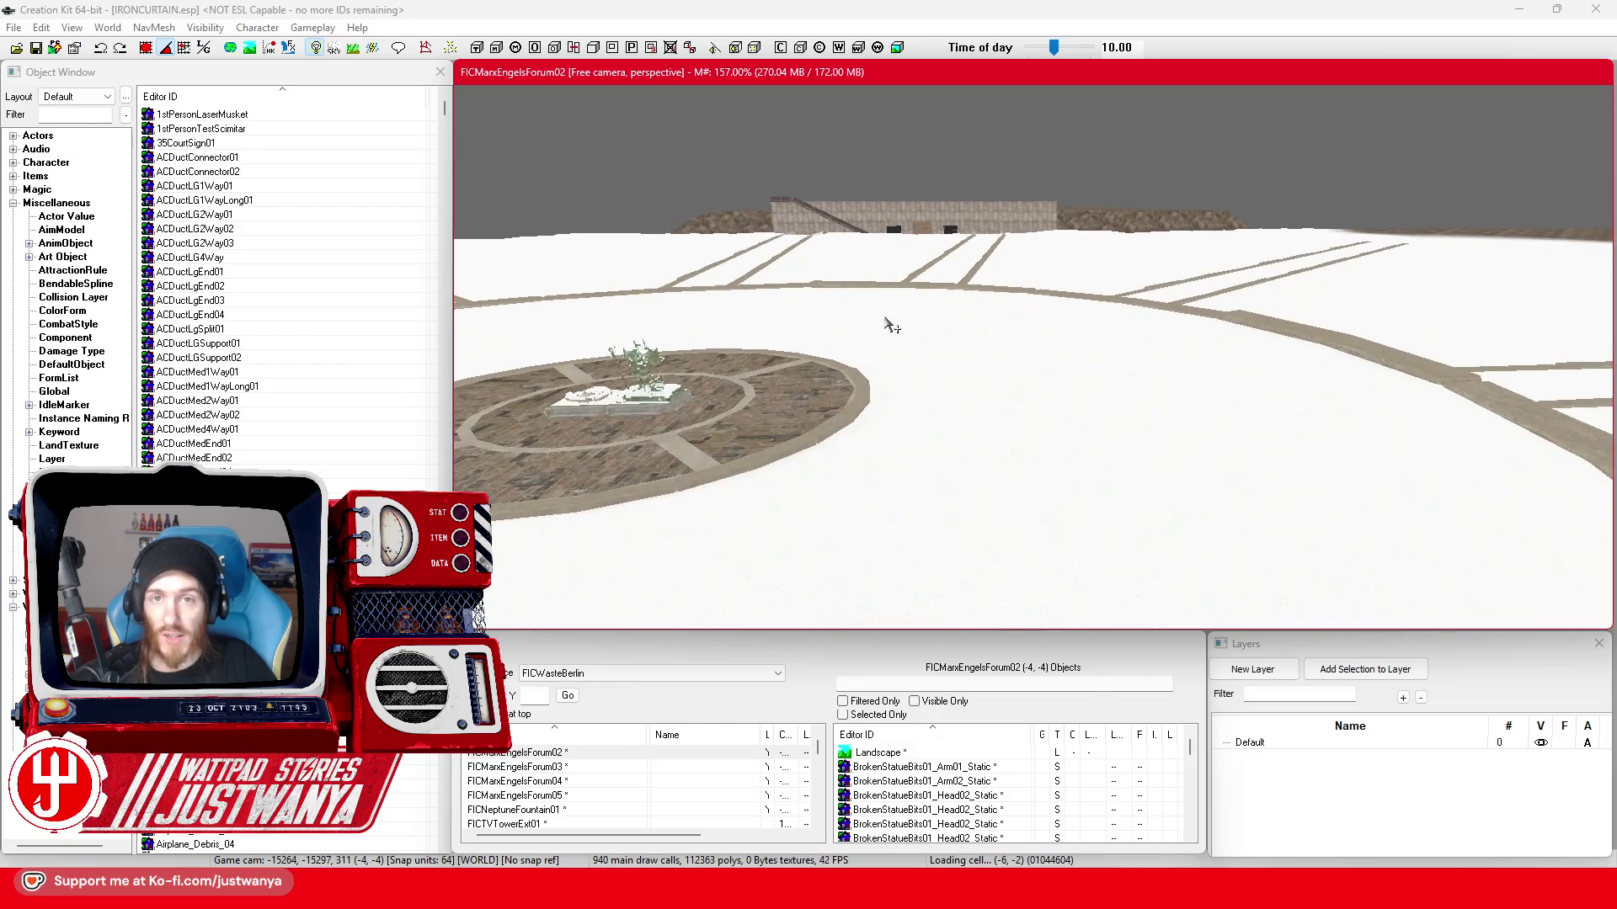
{"action": "scroll", "coordinate": [1058, 530], "scroll_direction": "up", "scroll_amount": 3}
{"action": "scroll", "coordinate": [1050, 533], "scroll_direction": "up", "scroll_amount": 2}
{"action": "scroll", "coordinate": [1041, 532], "scroll_direction": "up", "scroll_amount": 2}
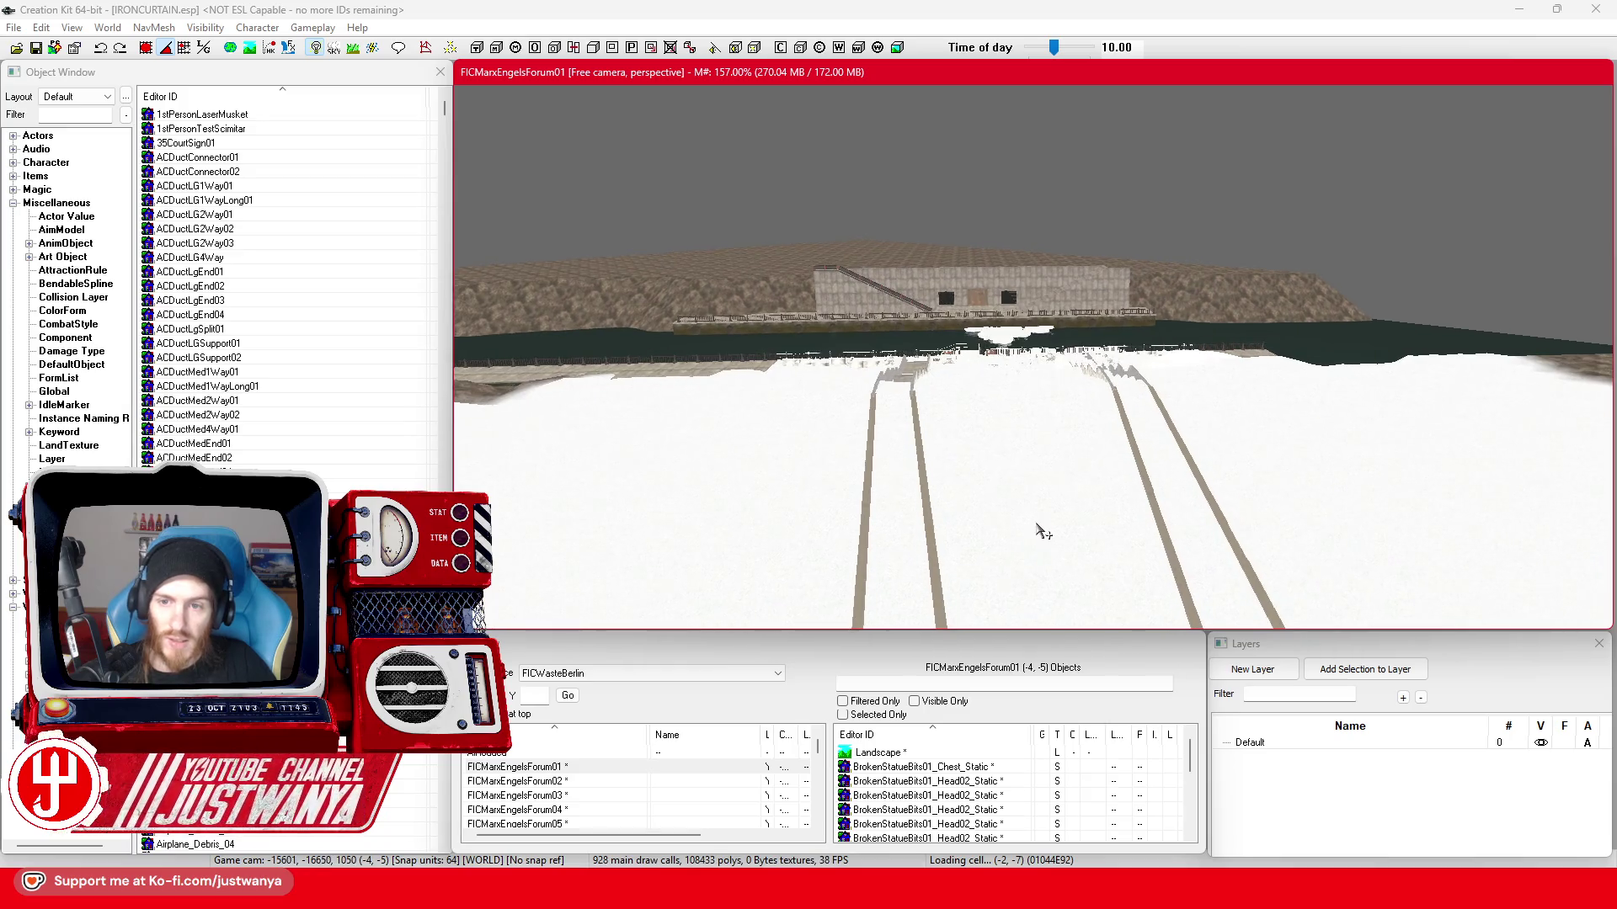
{"action": "scroll", "coordinate": [1040, 527], "scroll_direction": "up", "scroll_amount": 2}
{"action": "scroll", "coordinate": [1040, 527], "scroll_direction": "up", "scroll_amount": 2}
{"action": "scroll", "coordinate": [1036, 524], "scroll_direction": "up", "scroll_amount": 2}
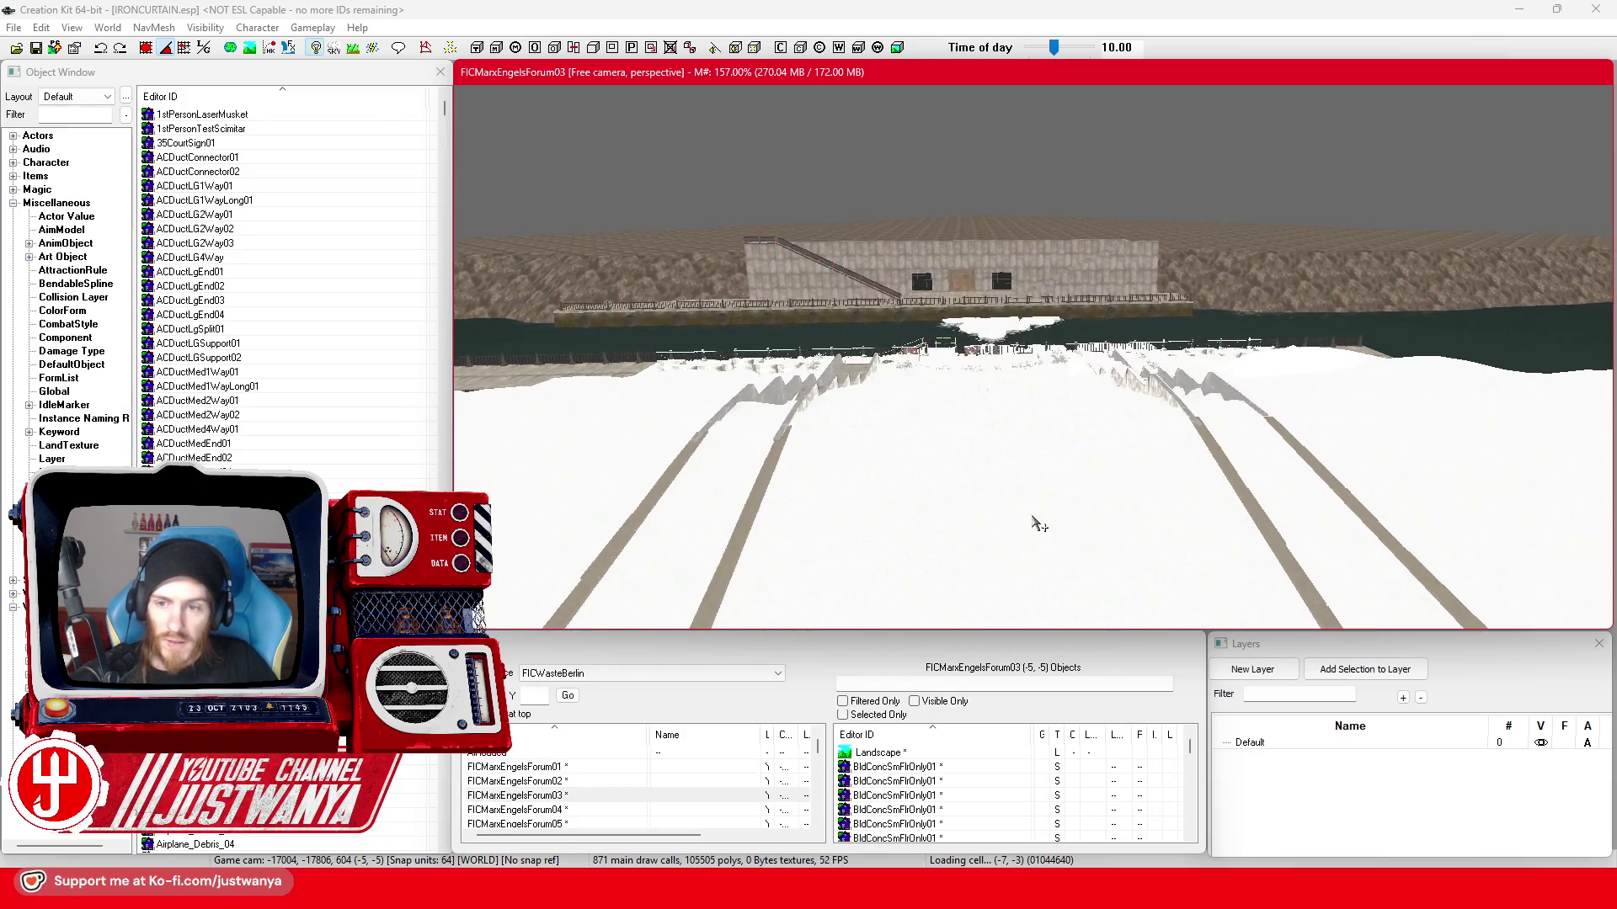
{"action": "scroll", "coordinate": [1034, 521], "scroll_direction": "up", "scroll_amount": 2}
{"action": "scroll", "coordinate": [1031, 518], "scroll_direction": "up", "scroll_amount": 2}
{"action": "scroll", "coordinate": [1029, 515], "scroll_direction": "up", "scroll_amount": 2}
{"action": "scroll", "coordinate": [1028, 515], "scroll_direction": "up", "scroll_amount": 2}
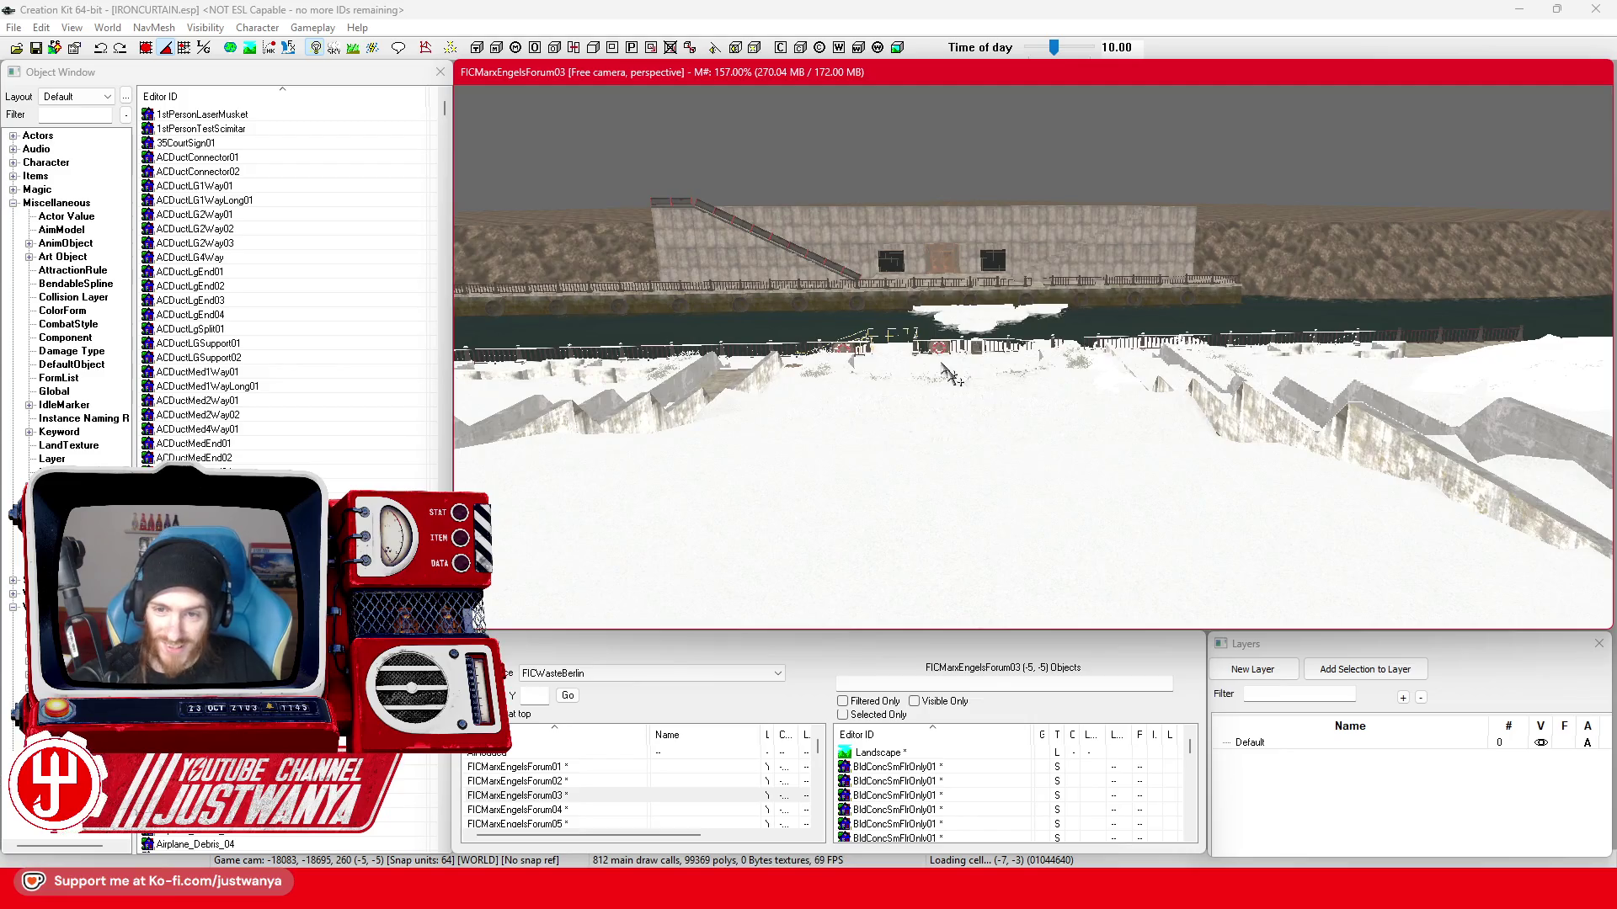
{"action": "scroll", "coordinate": [1062, 556], "scroll_direction": "up", "scroll_amount": 3}
{"action": "scroll", "coordinate": [1103, 598], "scroll_direction": "up", "scroll_amount": 2}
{"action": "scroll", "coordinate": [1097, 595], "scroll_direction": "up", "scroll_amount": 2}
{"action": "scroll", "coordinate": [1090, 592], "scroll_direction": "up", "scroll_amount": 2}
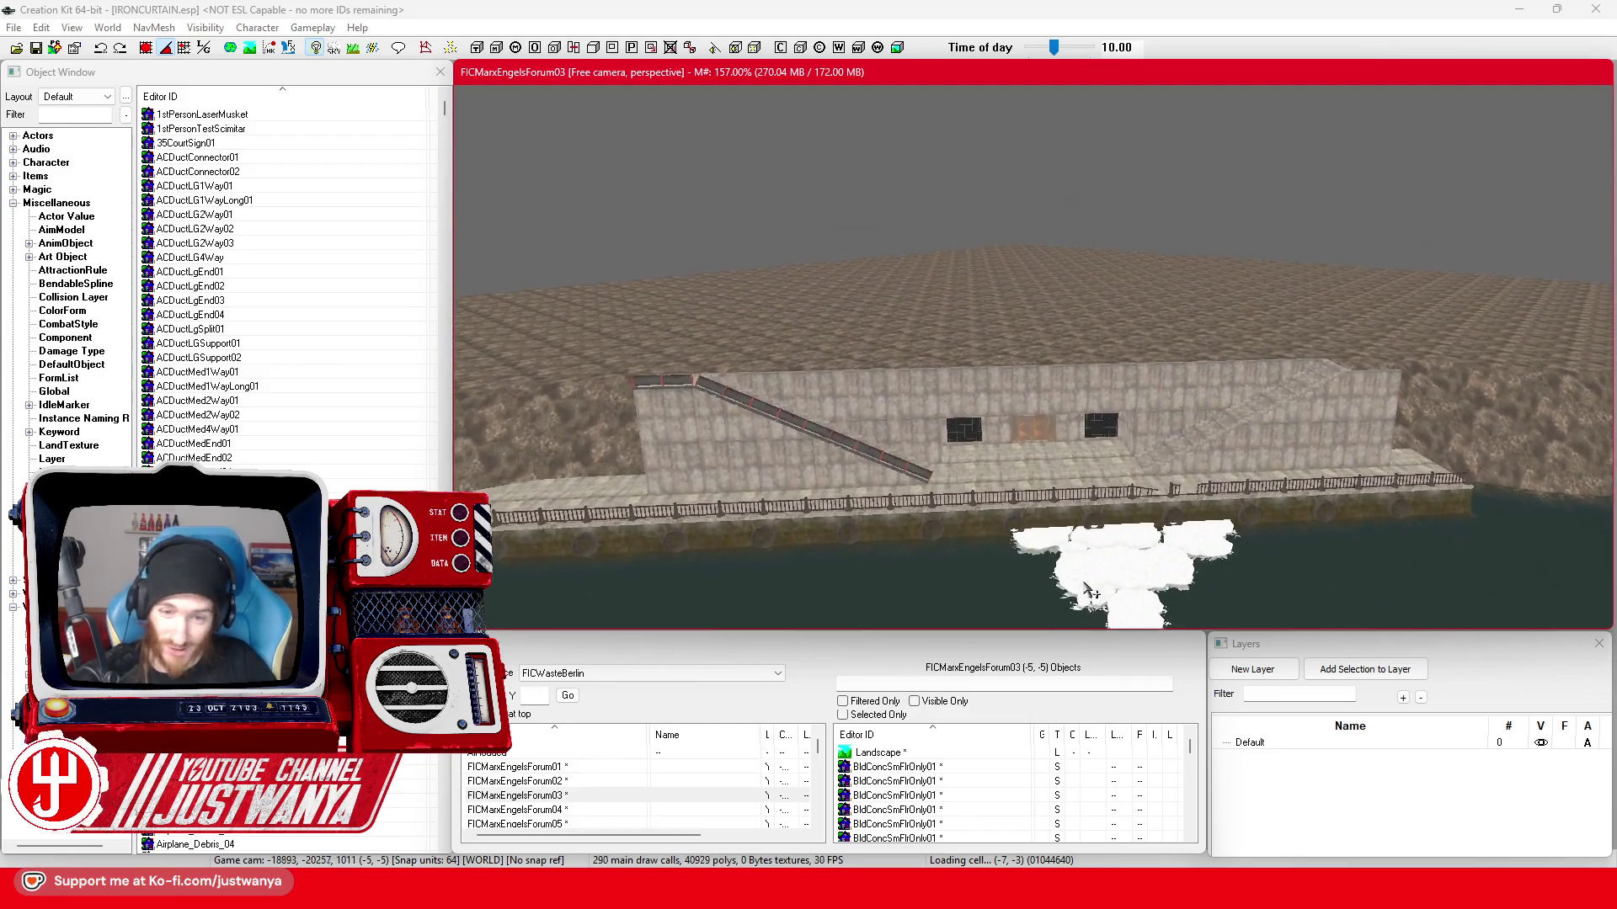
{"action": "scroll", "coordinate": [1081, 590], "scroll_direction": "up", "scroll_amount": 2}
{"action": "scroll", "coordinate": [1076, 584], "scroll_direction": "up", "scroll_amount": 2}
{"action": "scroll", "coordinate": [1065, 578], "scroll_direction": "up", "scroll_amount": 2}
{"action": "scroll", "coordinate": [1055, 574], "scroll_direction": "up", "scroll_amount": 2}
{"action": "scroll", "coordinate": [1043, 567], "scroll_direction": "up", "scroll_amount": 2}
{"action": "scroll", "coordinate": [1045, 566], "scroll_direction": "up", "scroll_amount": 2}
{"action": "scroll", "coordinate": [1055, 507], "scroll_direction": "up", "scroll_amount": 2}
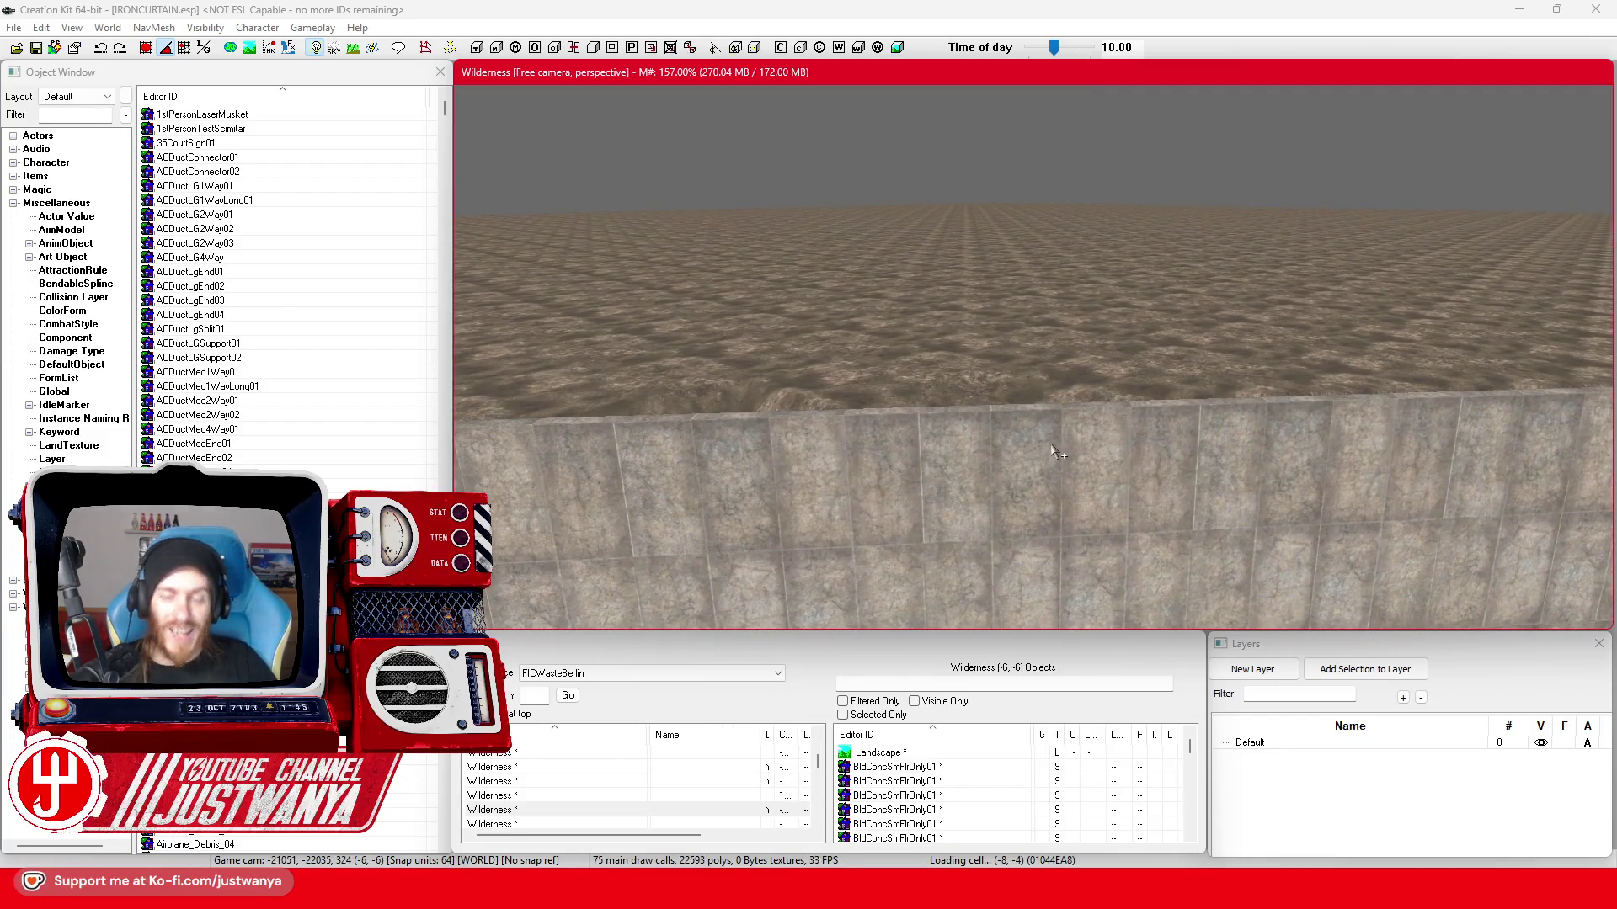
{"action": "scroll", "coordinate": [1107, 552], "scroll_direction": "up", "scroll_amount": 2}
{"action": "scroll", "coordinate": [1102, 552], "scroll_direction": "up", "scroll_amount": 2}
{"action": "scroll", "coordinate": [1042, 532], "scroll_direction": "up", "scroll_amount": 2}
{"action": "scroll", "coordinate": [981, 512], "scroll_direction": "up", "scroll_amount": 2}
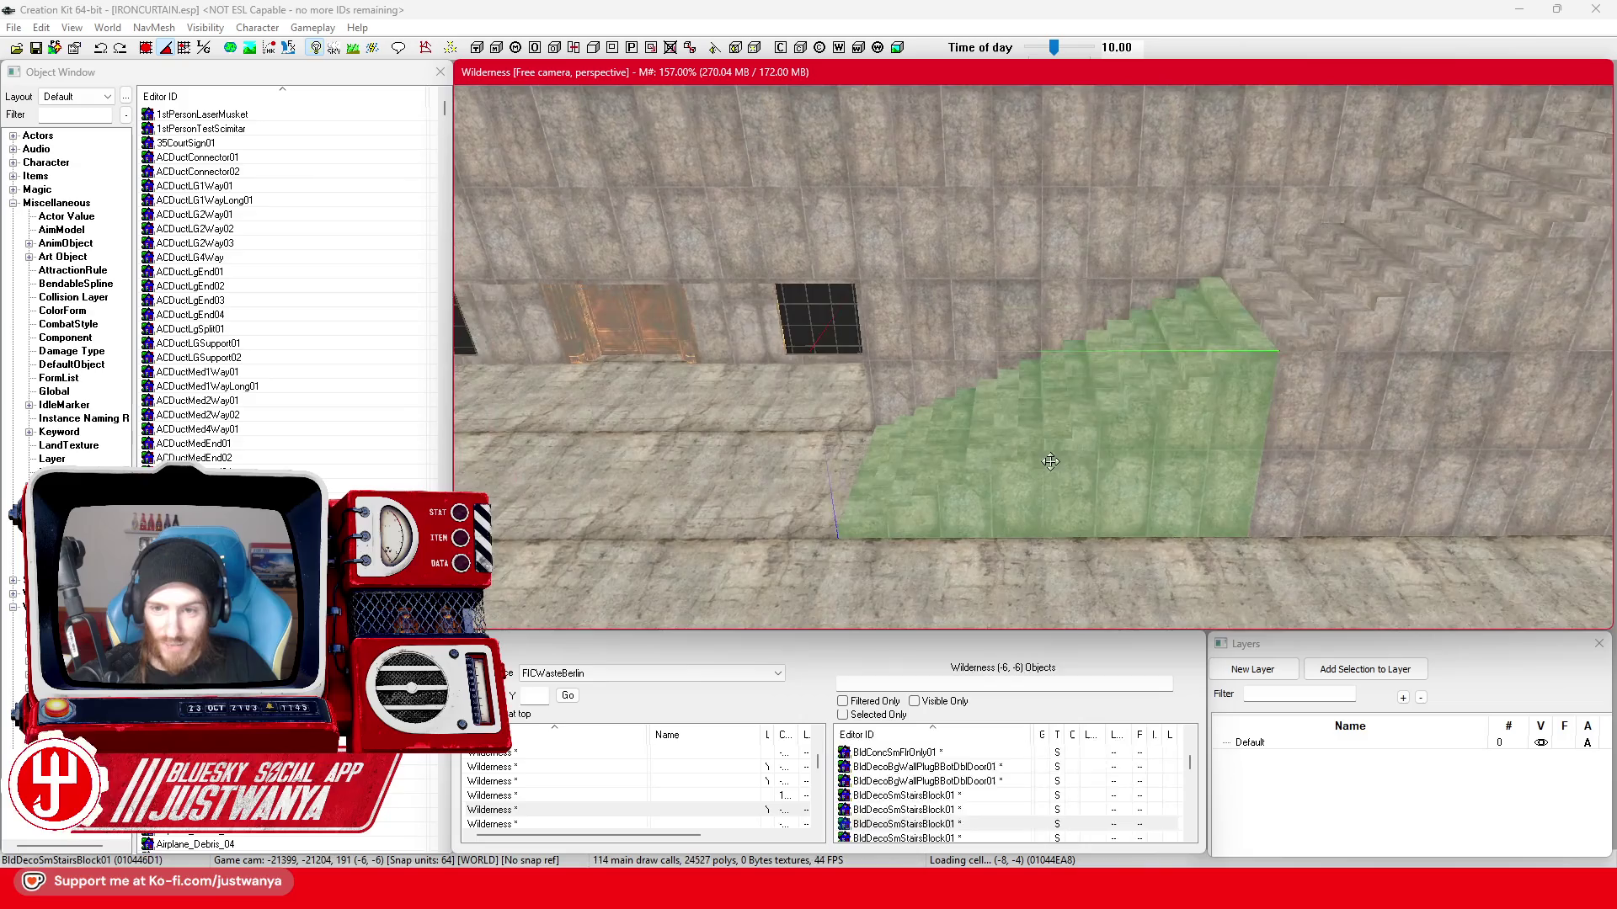
{"action": "scroll", "coordinate": [859, 473], "scroll_direction": "up", "scroll_amount": 2}
{"action": "scroll", "coordinate": [992, 470], "scroll_direction": "up", "scroll_amount": 2}
- Duplicate the existing pipe railing with local axes enabled and switch to rotating the copy
{"action": "left_click", "coordinate": [984, 443]}
{"action": "scroll", "coordinate": [985, 443], "scroll_direction": "down", "scroll_amount": 2}
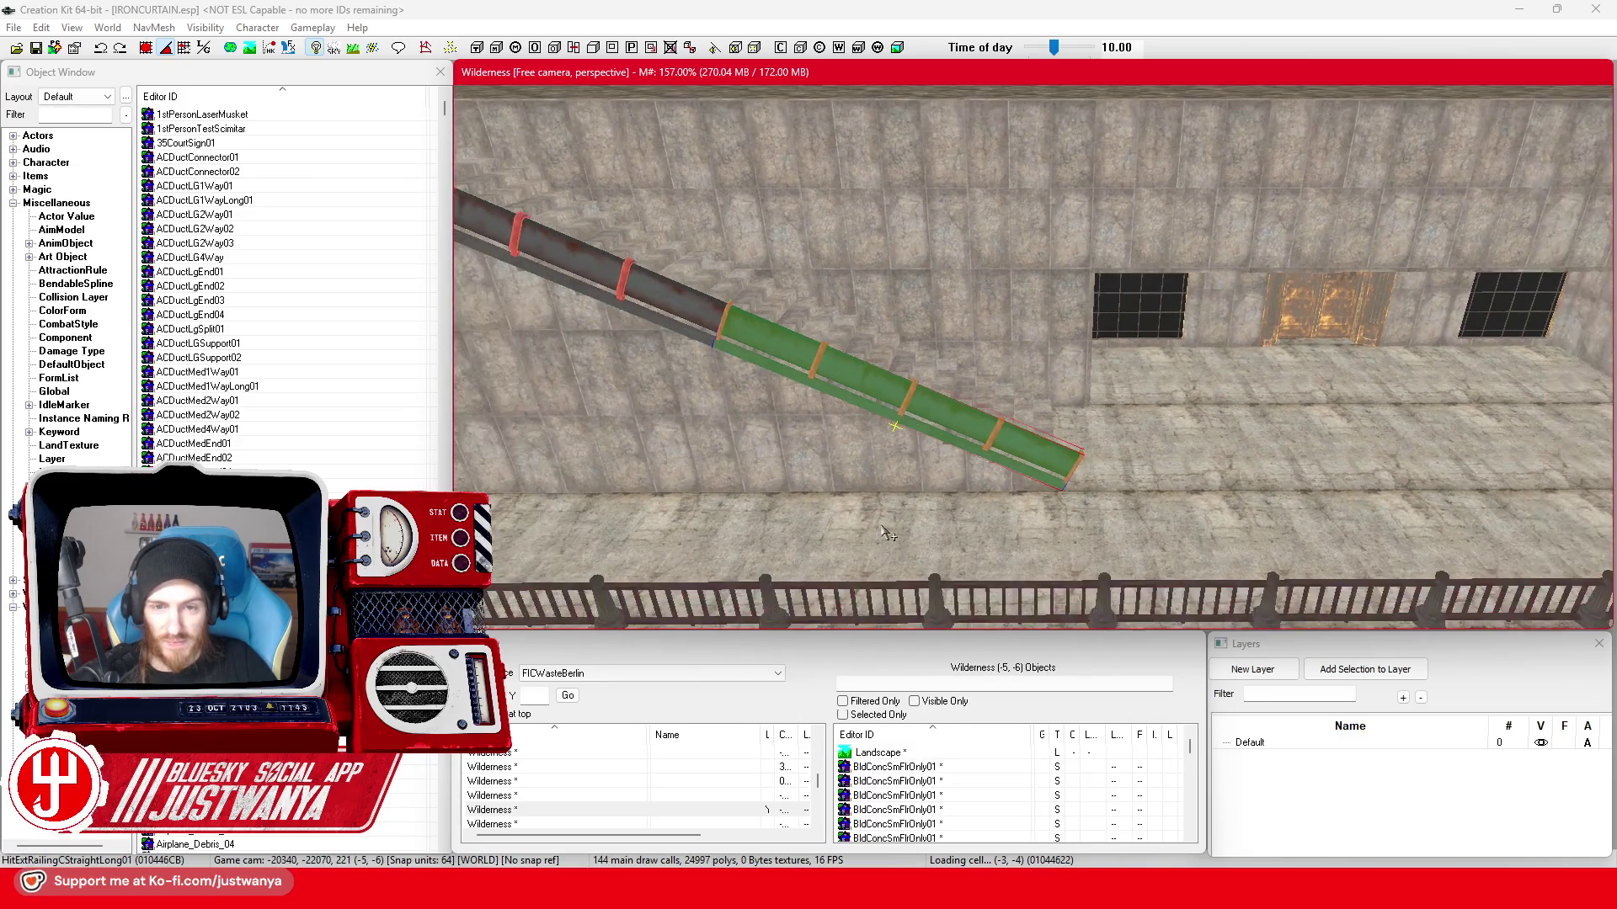
{"action": "scroll", "coordinate": [948, 431], "scroll_direction": "down", "scroll_amount": 2}
{"action": "scroll", "coordinate": [910, 410], "scroll_direction": "down", "scroll_amount": 2}
{"action": "scroll", "coordinate": [867, 395], "scroll_direction": "down", "scroll_amount": 2}
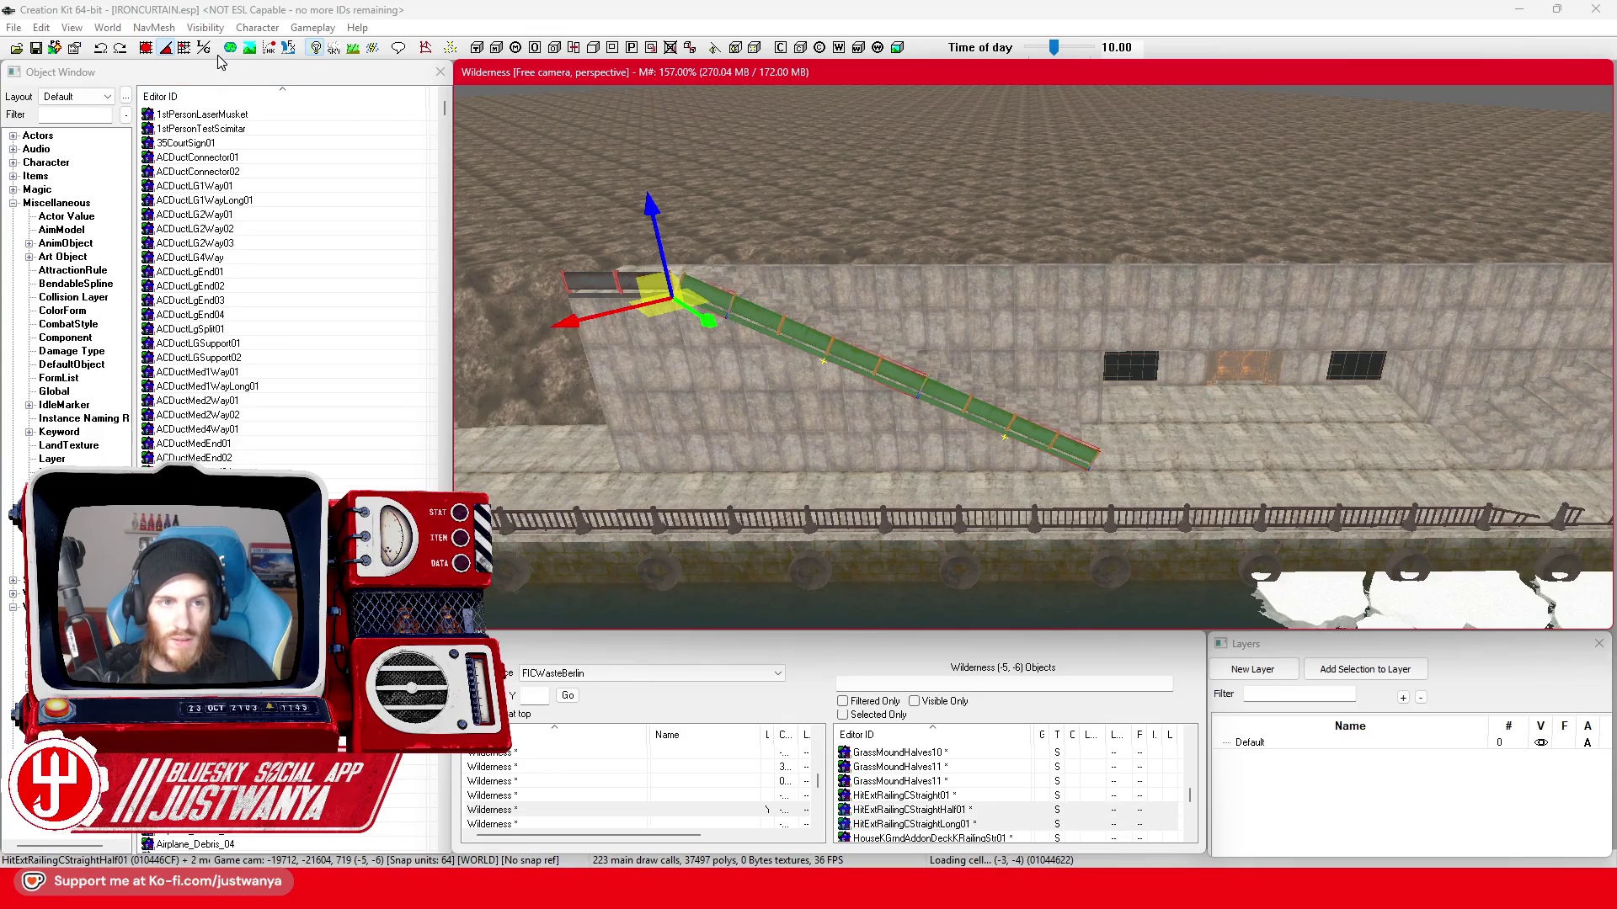
{"action": "key", "text": "w"}
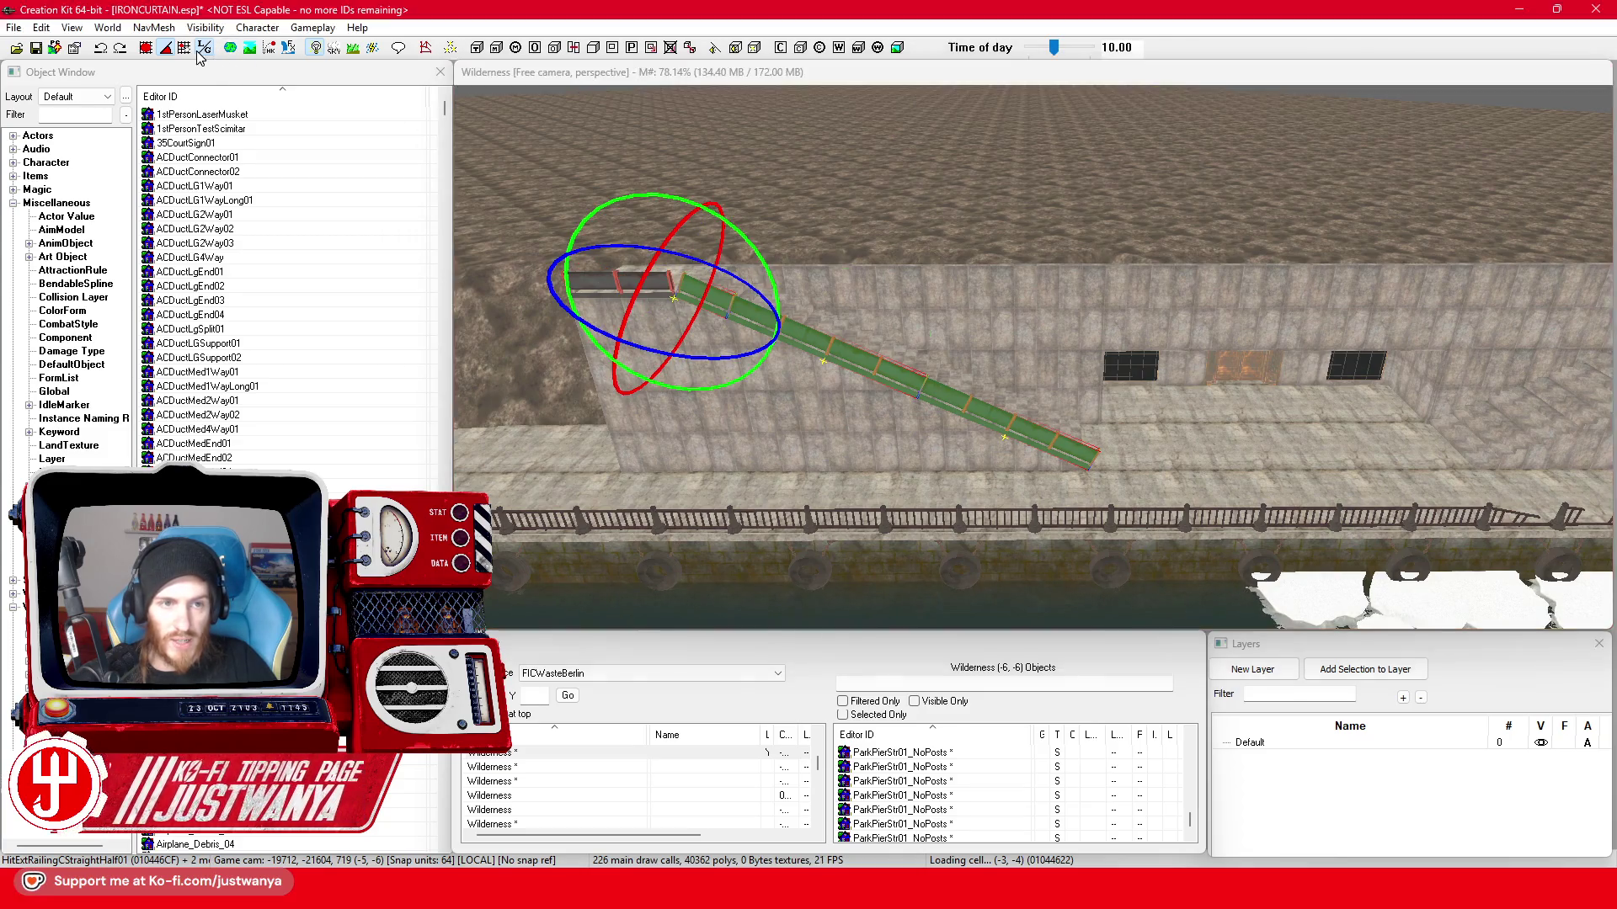
{"action": "key", "text": "ctrl+d"}
{"action": "key", "text": "w"}
- Rotate the copied pipe to lie along the wall edge and slide it along the wall top
{"action": "left_click_drag", "start_coordinate": [885, 304], "coordinate": [884, 417]}
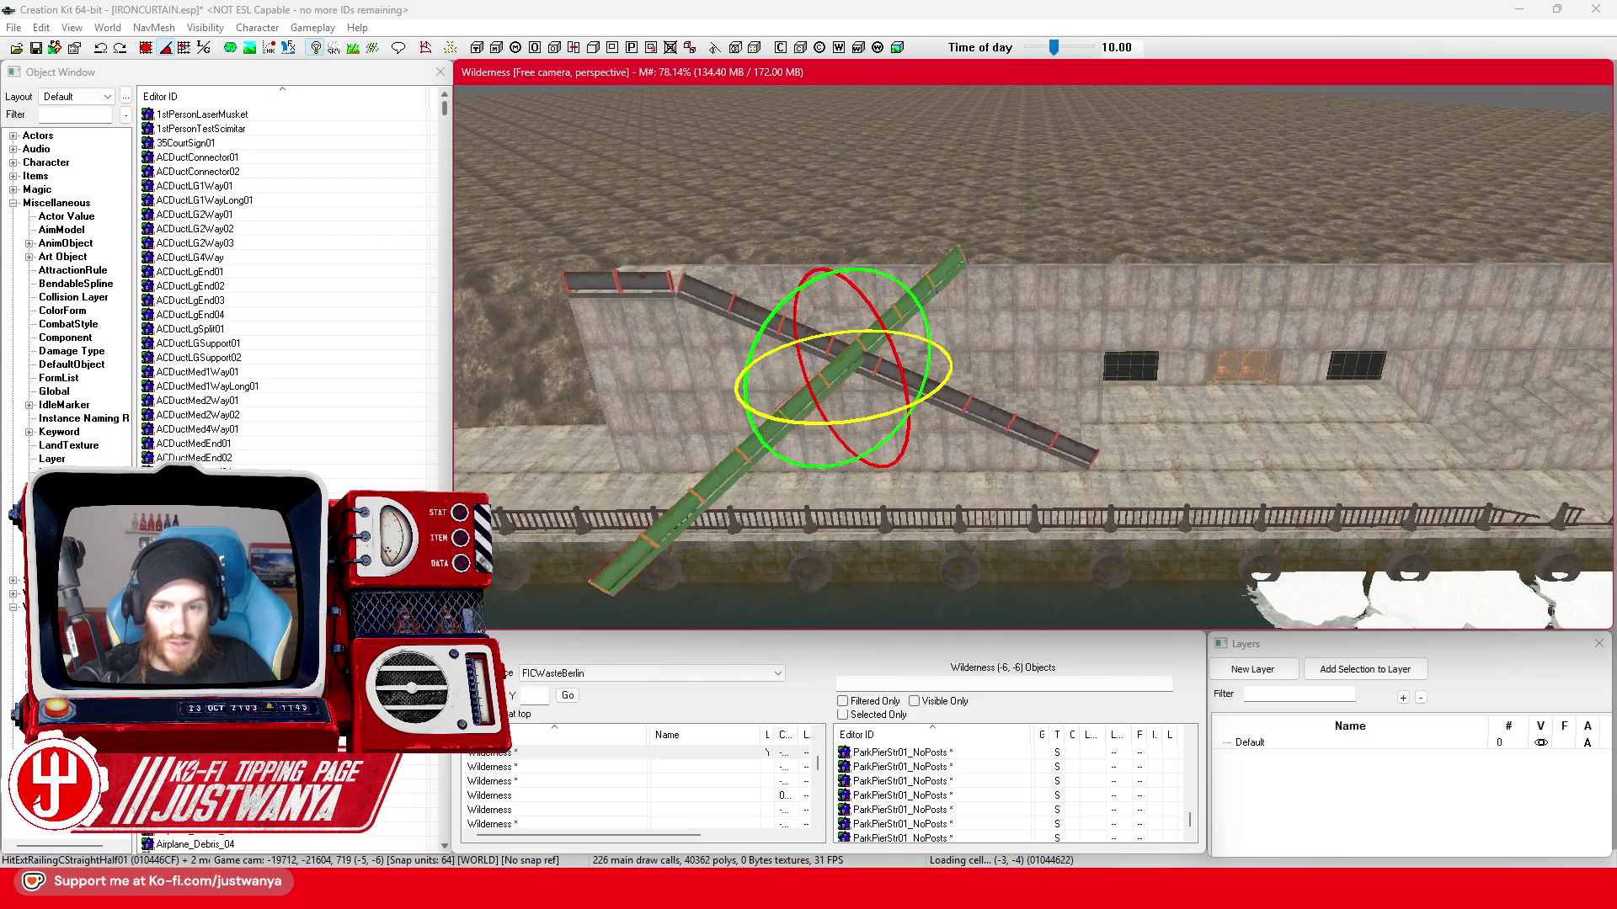
{"action": "left_click_drag", "start_coordinate": [935, 317], "coordinate": [779, 400]}
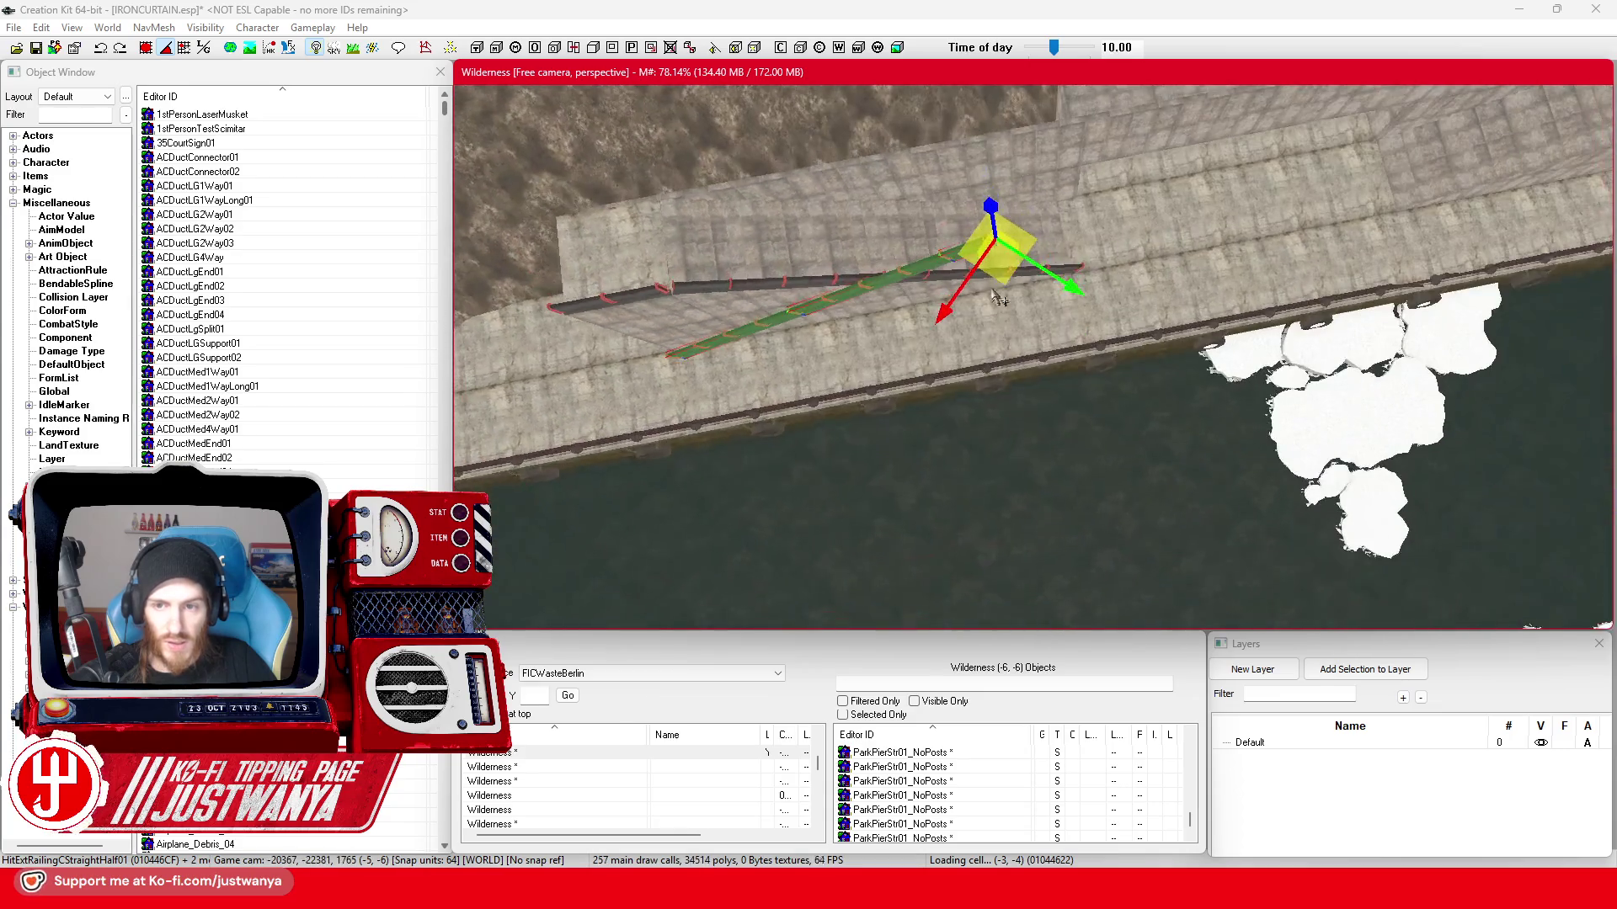
{"action": "left_click_drag", "start_coordinate": [1065, 284], "coordinate": [1264, 252]}
{"action": "scroll", "coordinate": [831, 392], "scroll_direction": "down", "scroll_amount": 2}
{"action": "left_click_drag", "start_coordinate": [1054, 390], "coordinate": [1465, 291]}
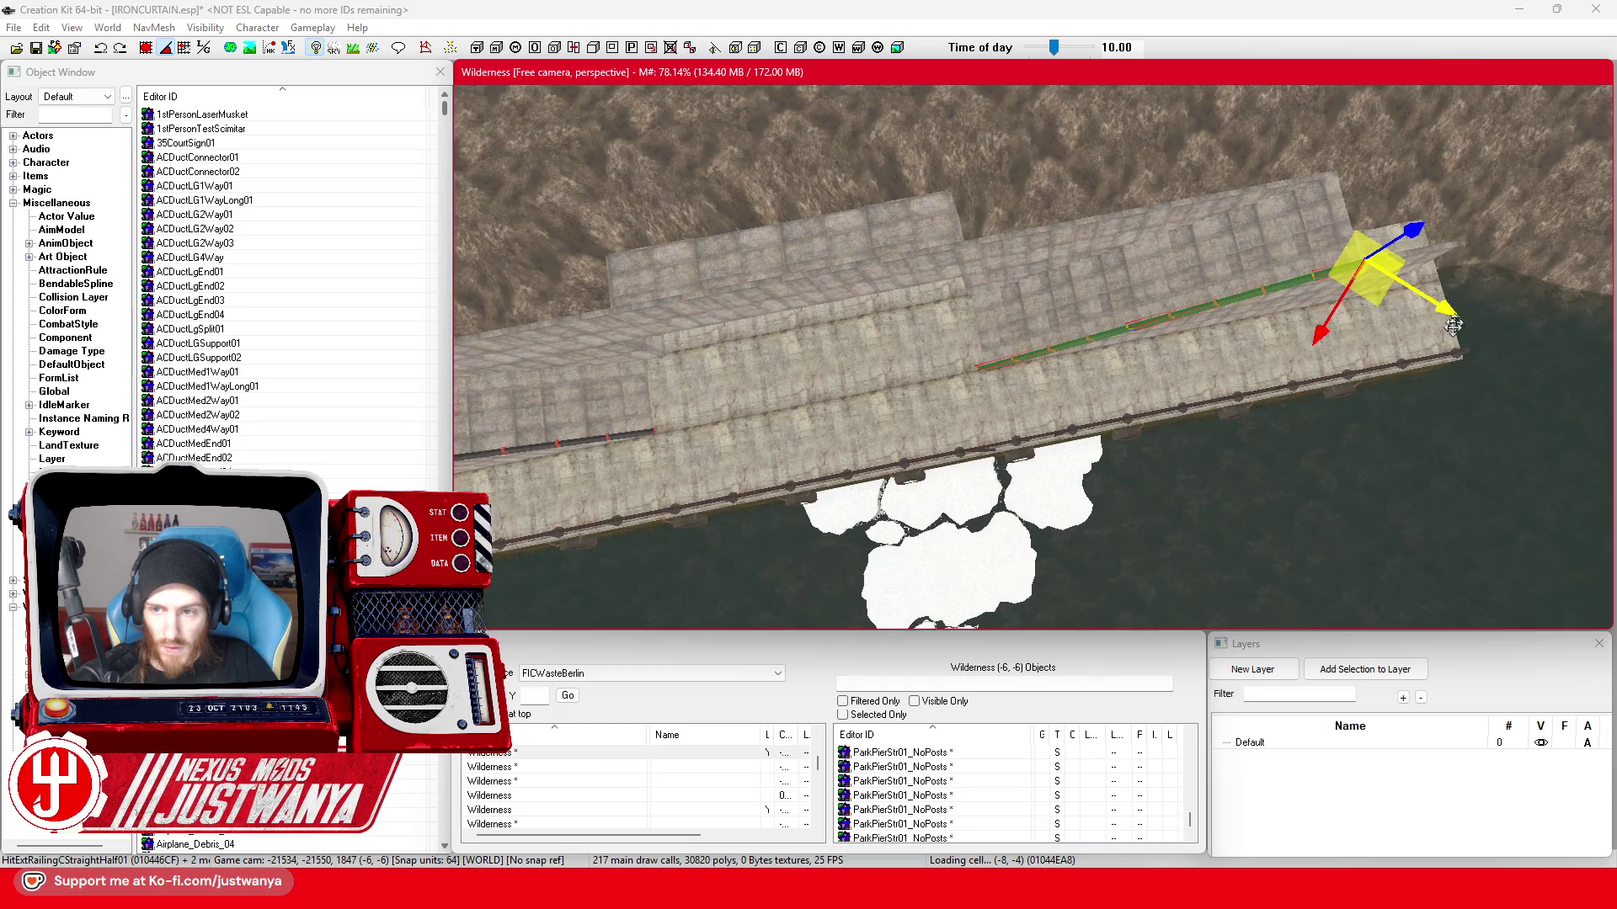
- Nudge the copied pipe slightly left and up at its end, then select the nearby stairs block
{"action": "key", "text": "shift"}
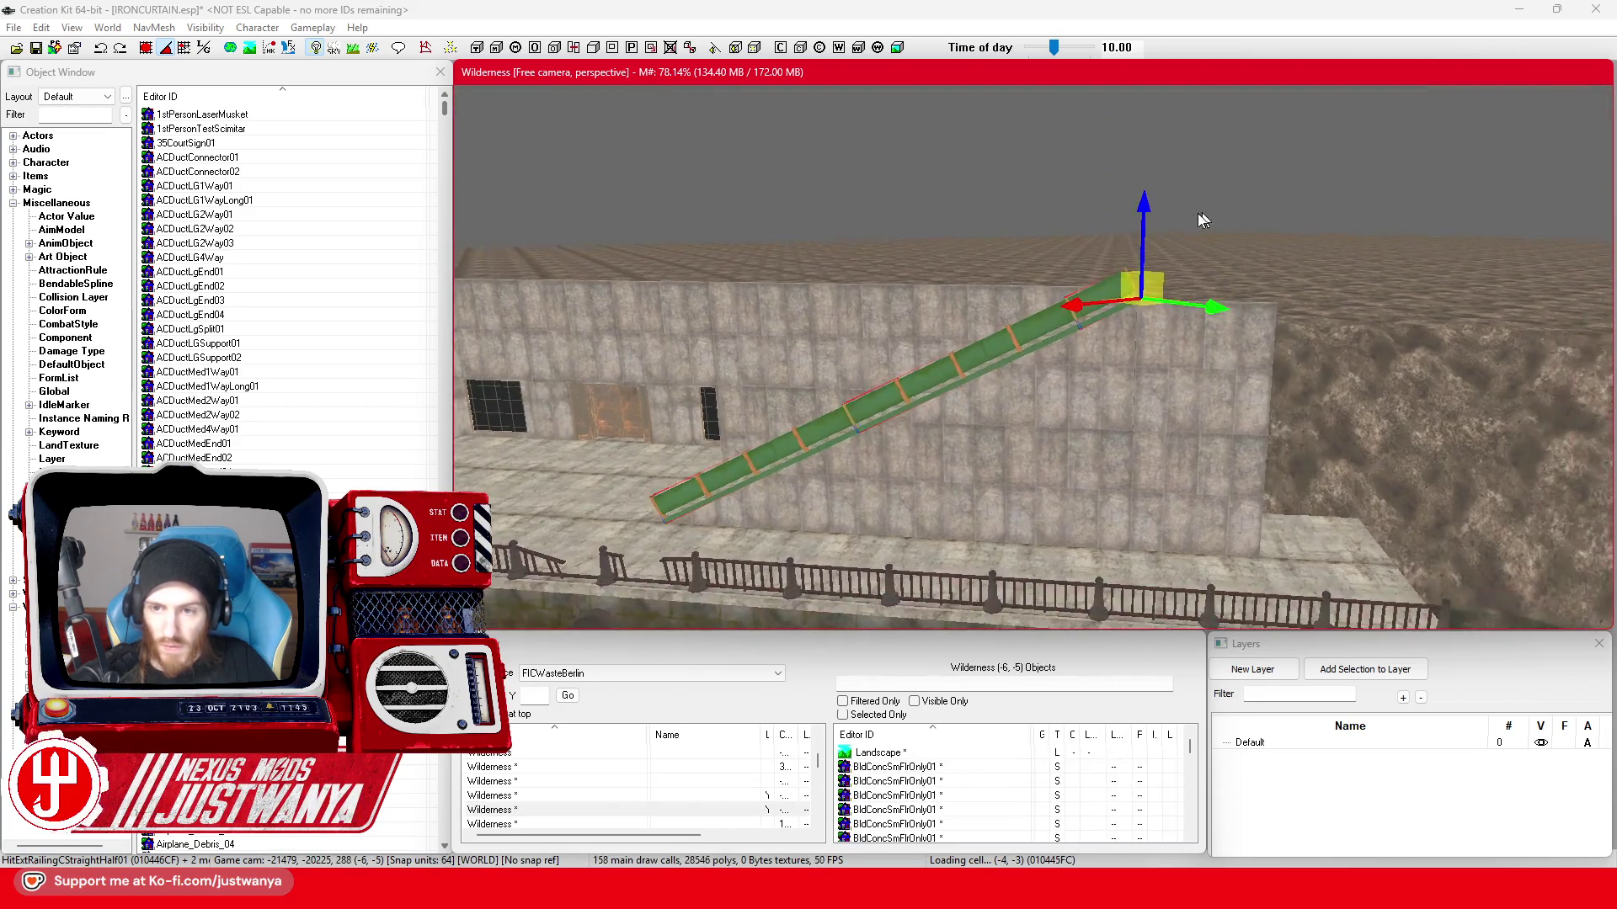
{"action": "scroll", "coordinate": [1207, 217], "scroll_direction": "up", "scroll_amount": 3}
{"action": "scroll", "coordinate": [1207, 218], "scroll_direction": "up", "scroll_amount": 3}
{"action": "scroll", "coordinate": [1187, 226], "scroll_direction": "up", "scroll_amount": 2}
{"action": "scroll", "coordinate": [1171, 231], "scroll_direction": "up", "scroll_amount": 3}
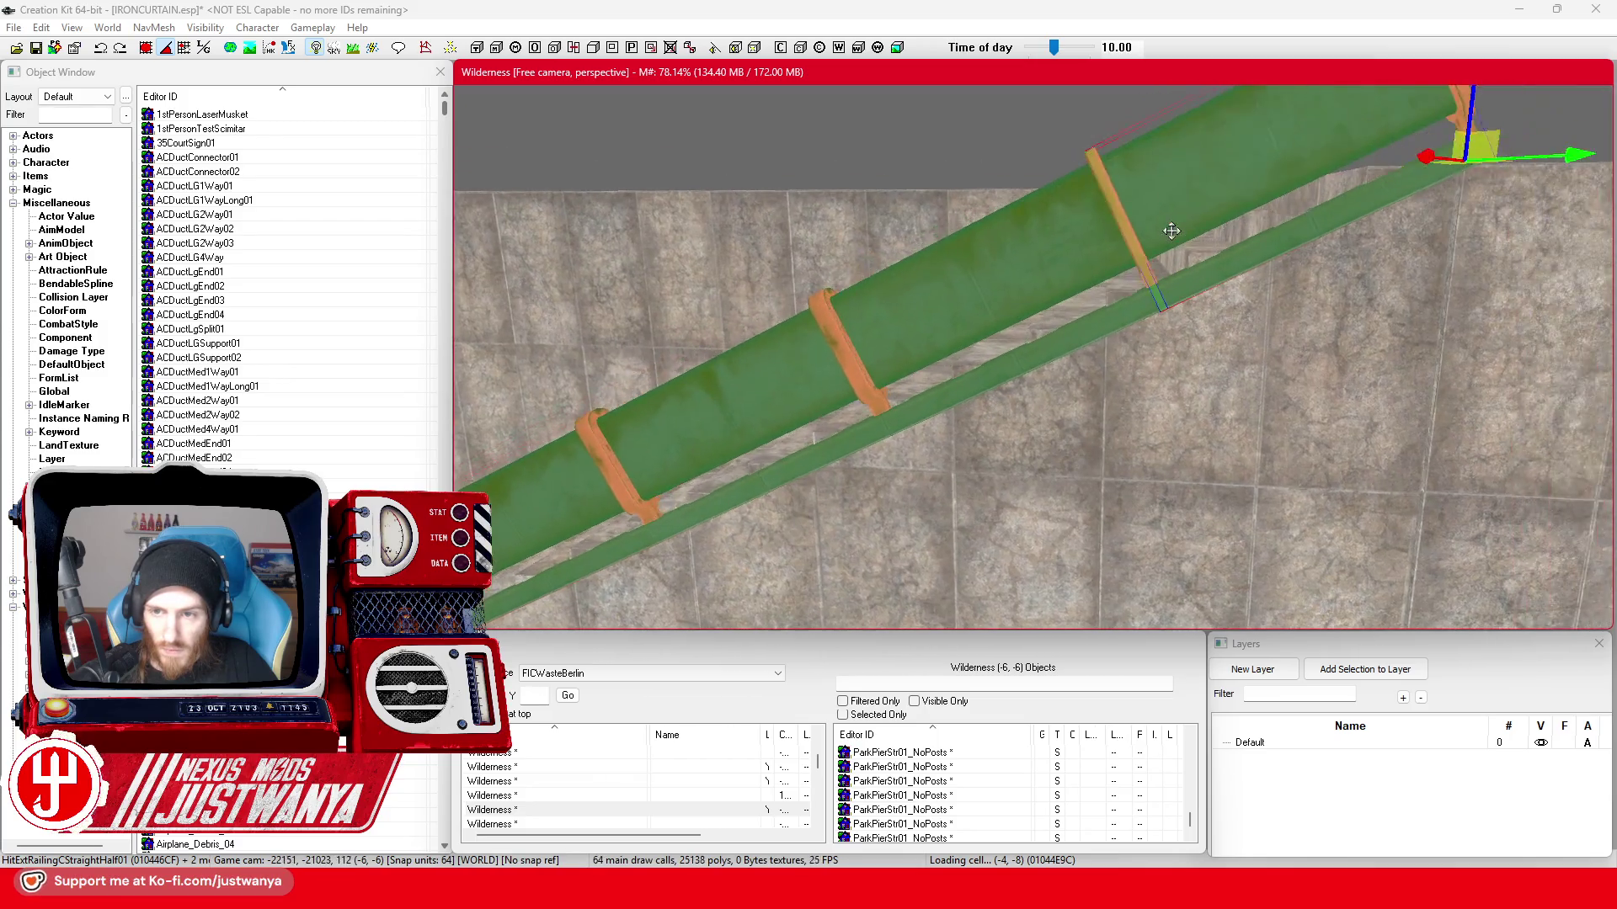
{"action": "scroll", "coordinate": [1171, 232], "scroll_direction": "down", "scroll_amount": 3}
{"action": "key", "text": "shift"}
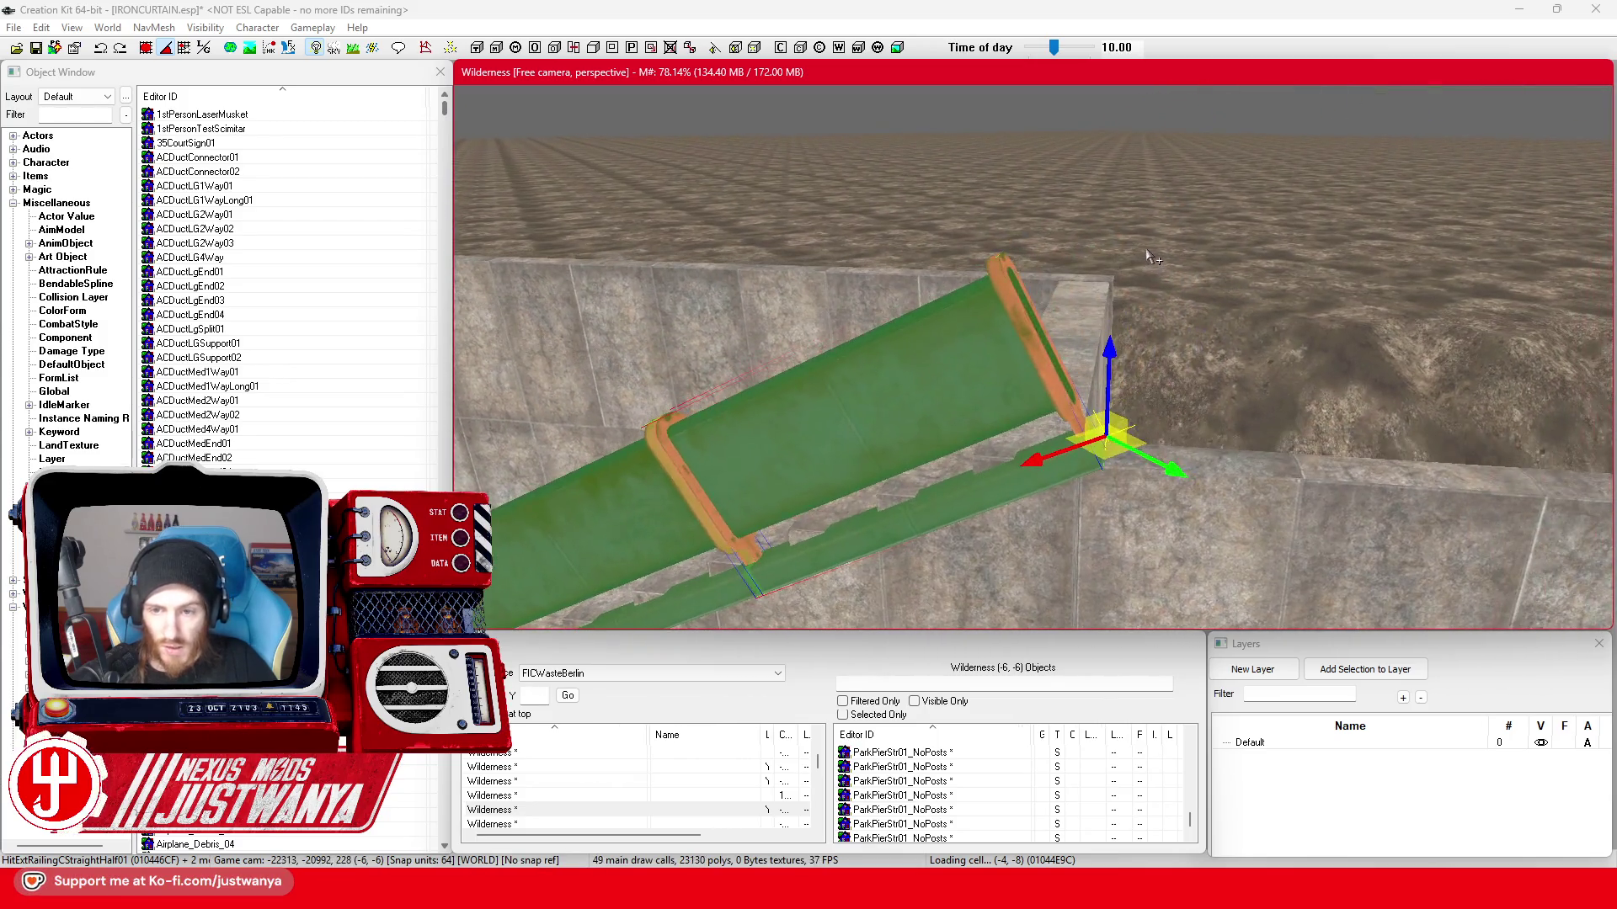
{"action": "left_click_drag", "start_coordinate": [885, 379], "coordinate": [843, 360]}
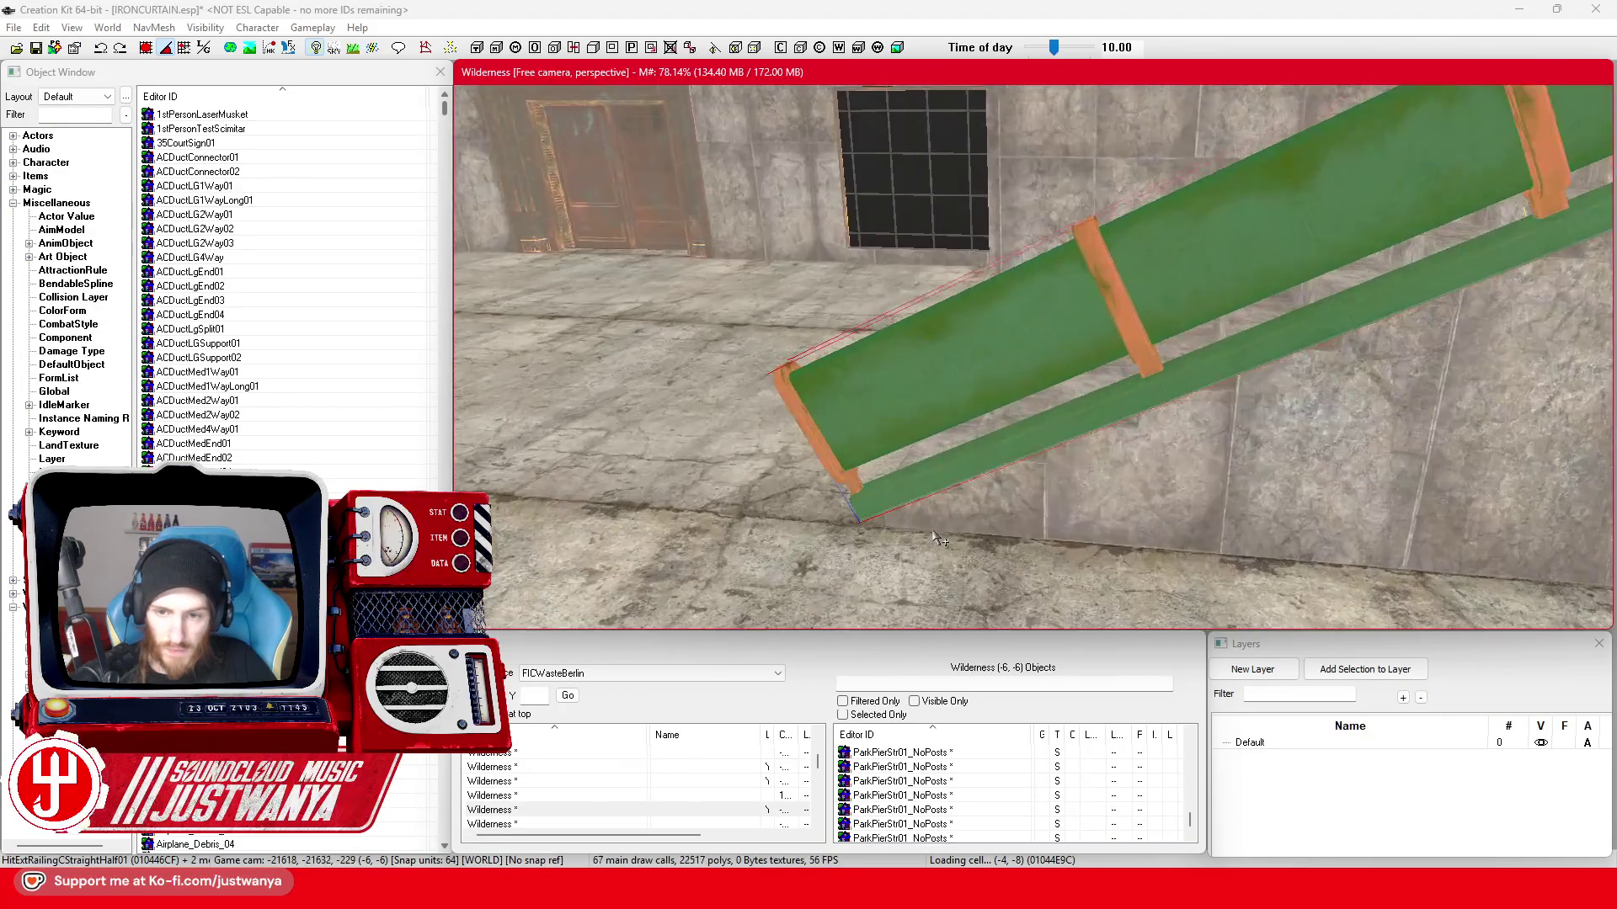
{"action": "left_click", "coordinate": [999, 526]}
- Select the railing piece beside the stairs and undo twice, reverting it to a shorter straight piece
{"action": "key", "text": "shift"}
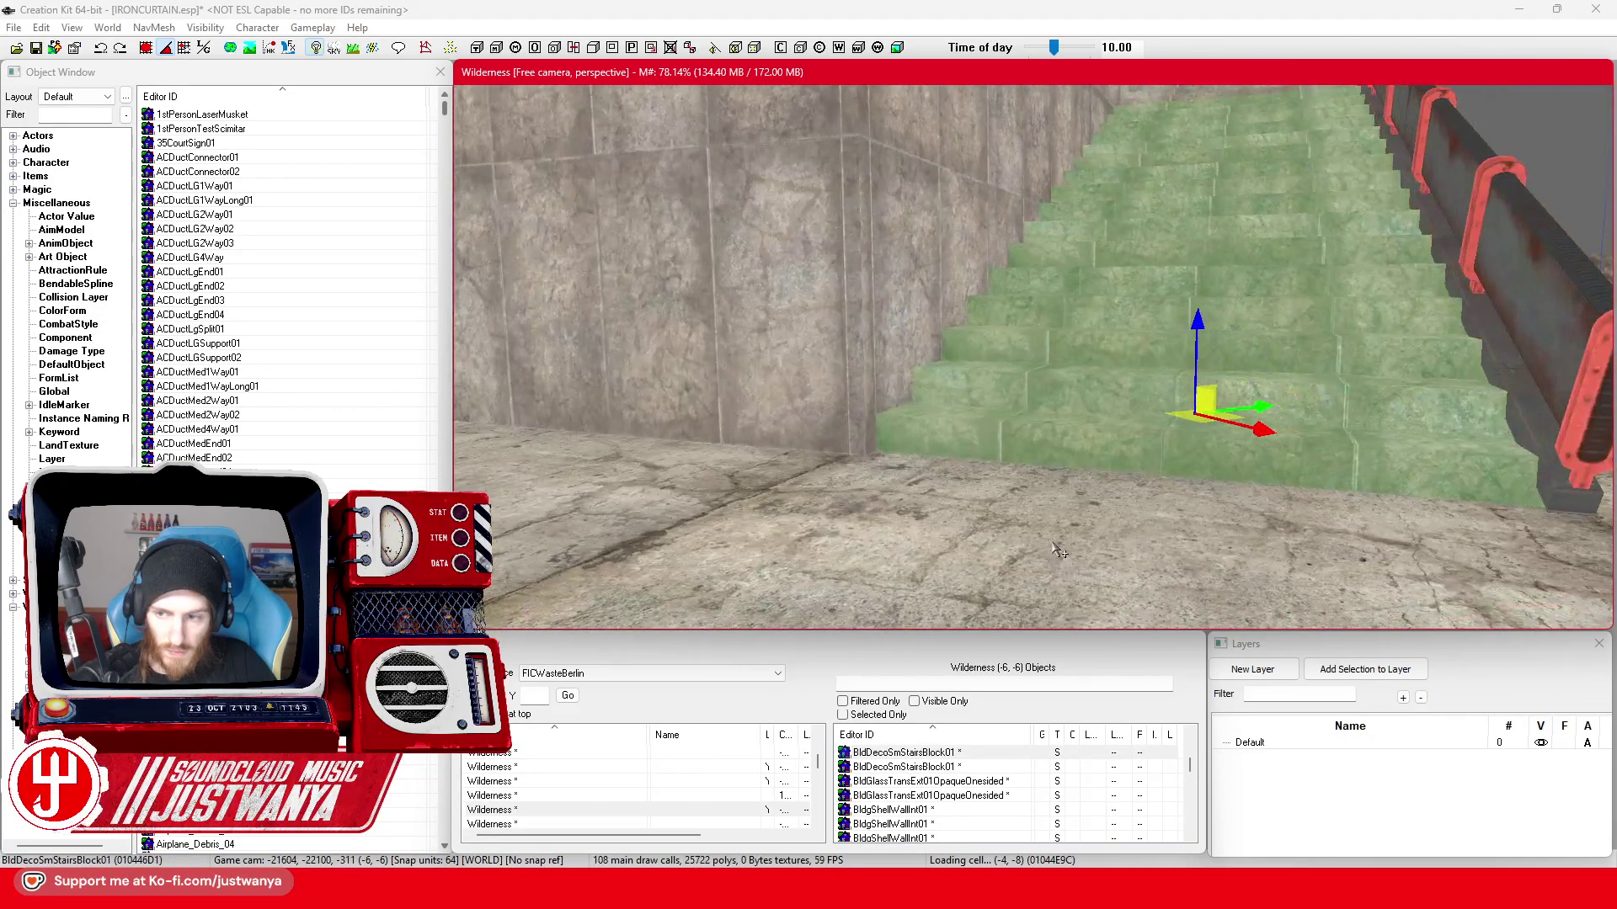
{"action": "key", "text": "shift"}
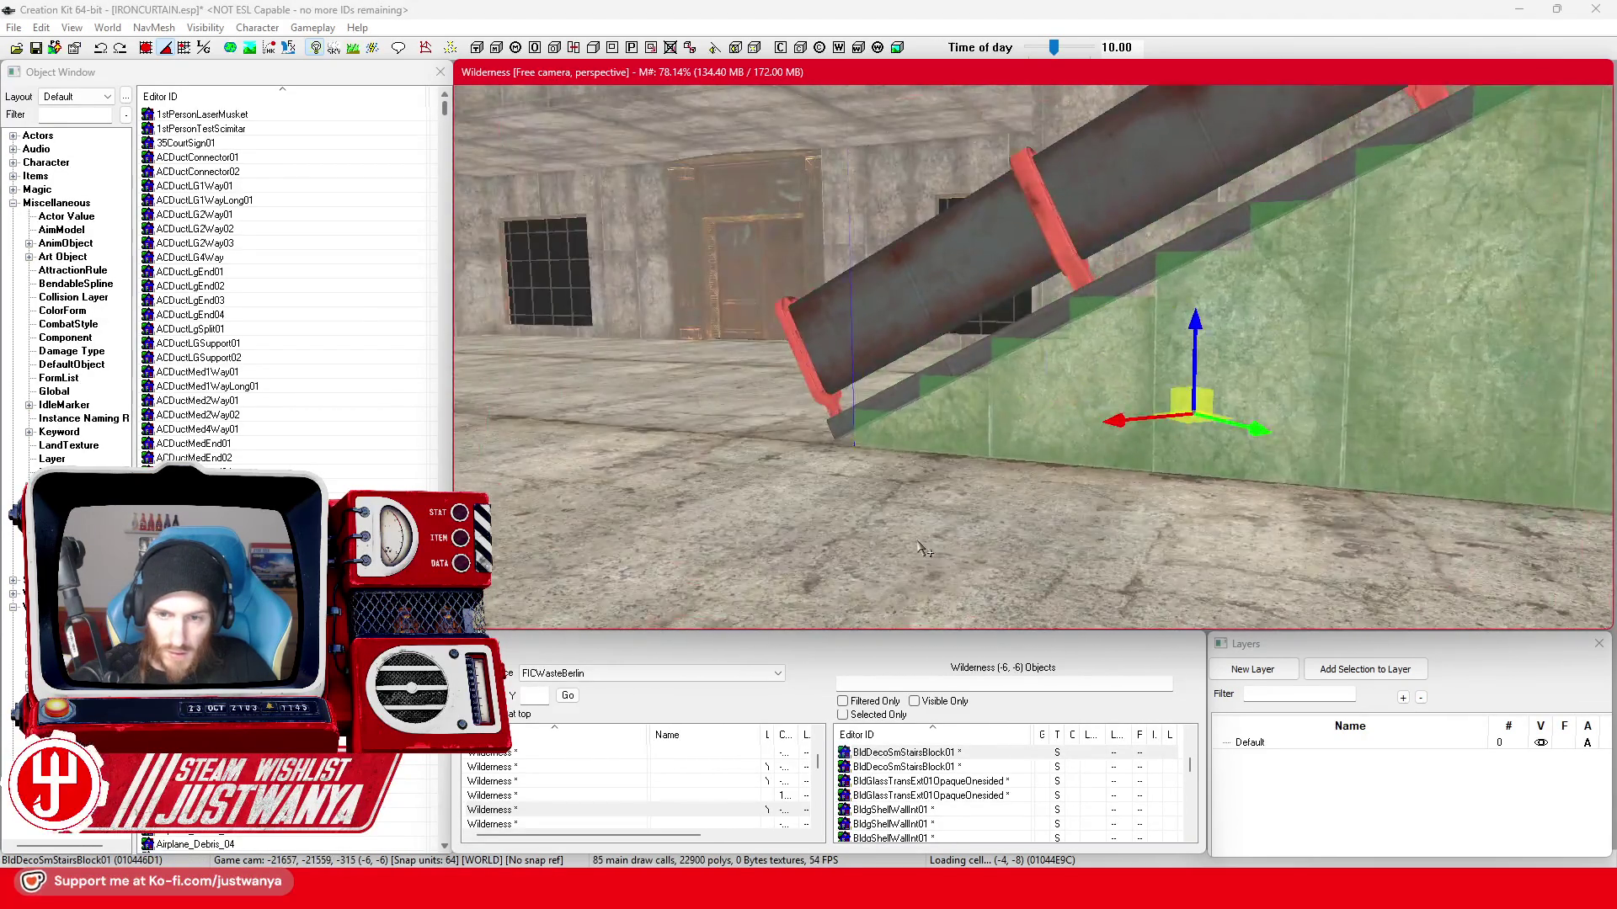
{"action": "key", "text": "shift"}
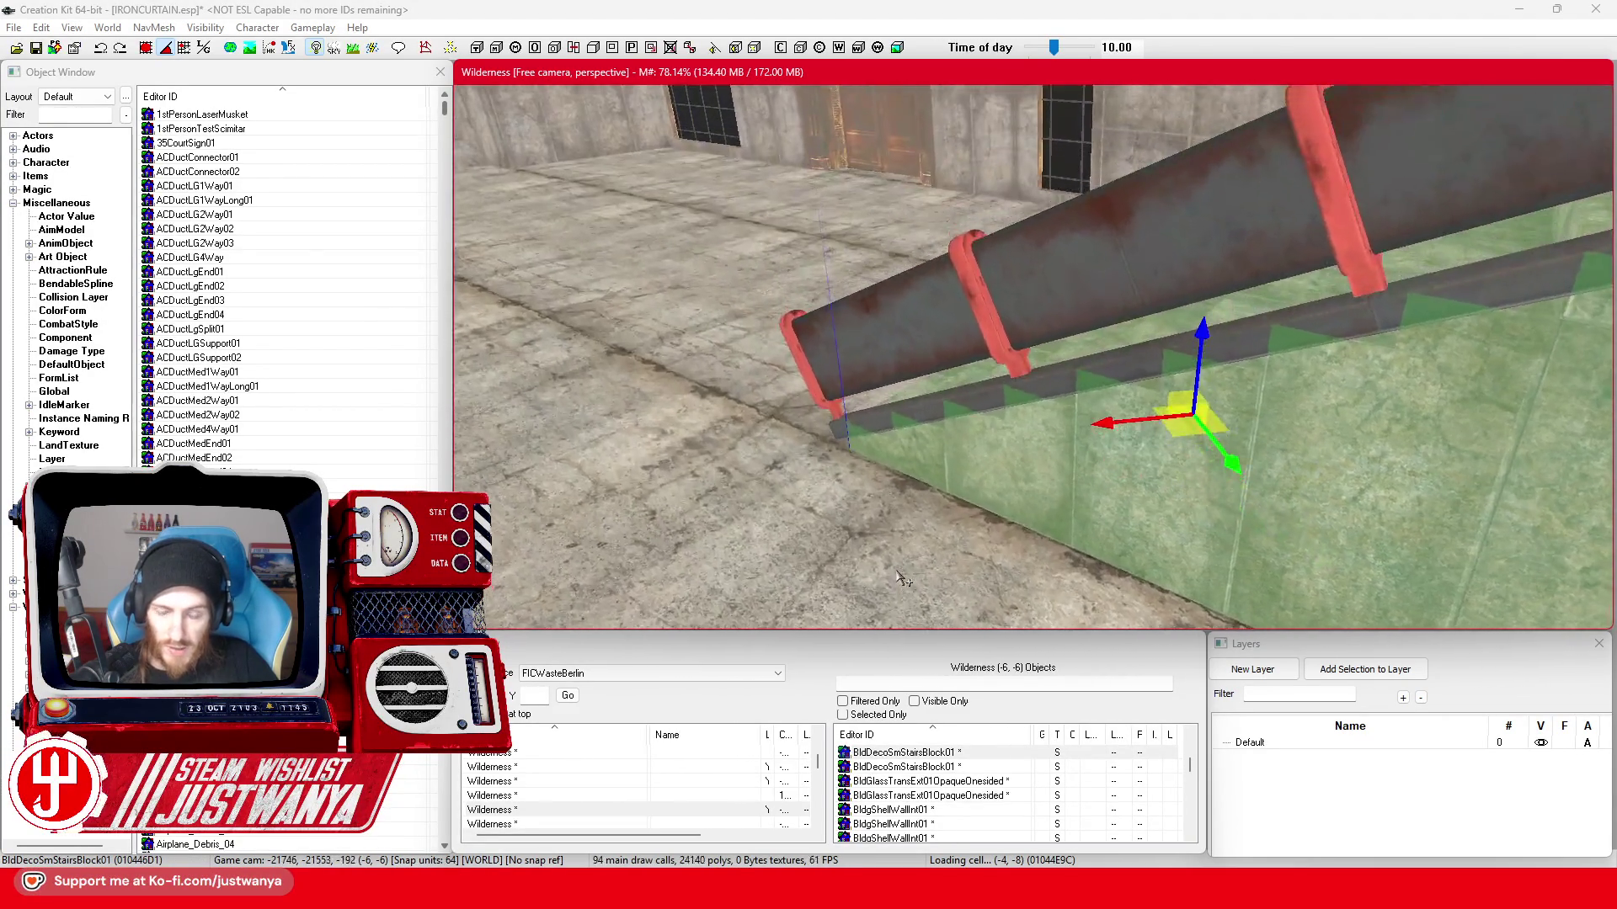
{"action": "left_click", "coordinate": [1001, 301]}
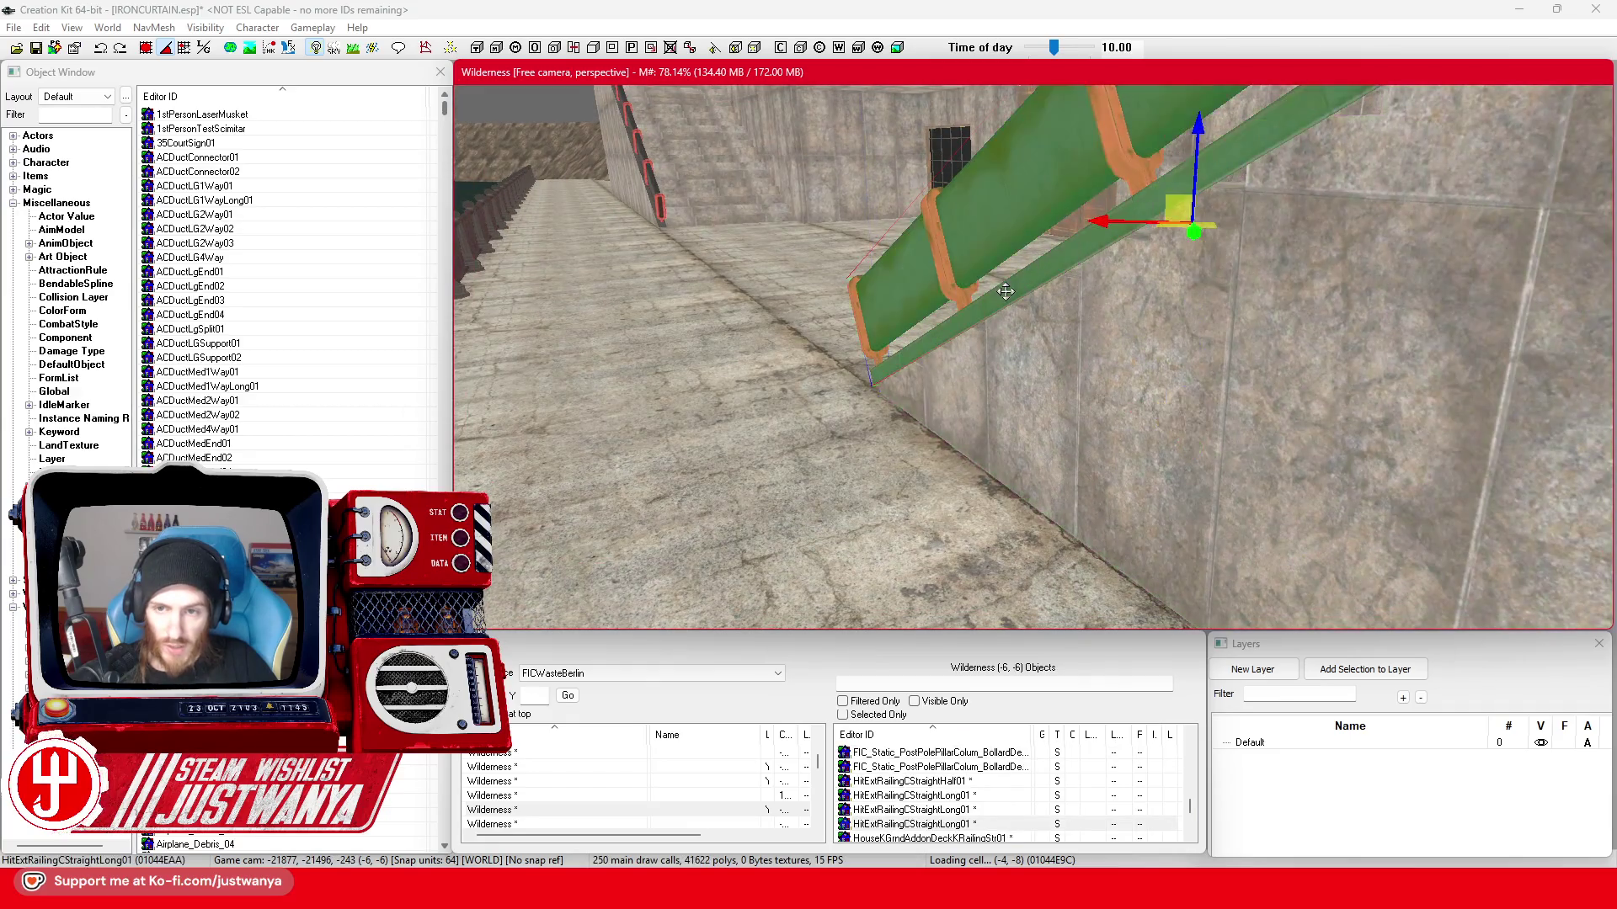
{"action": "key", "text": "shift"}
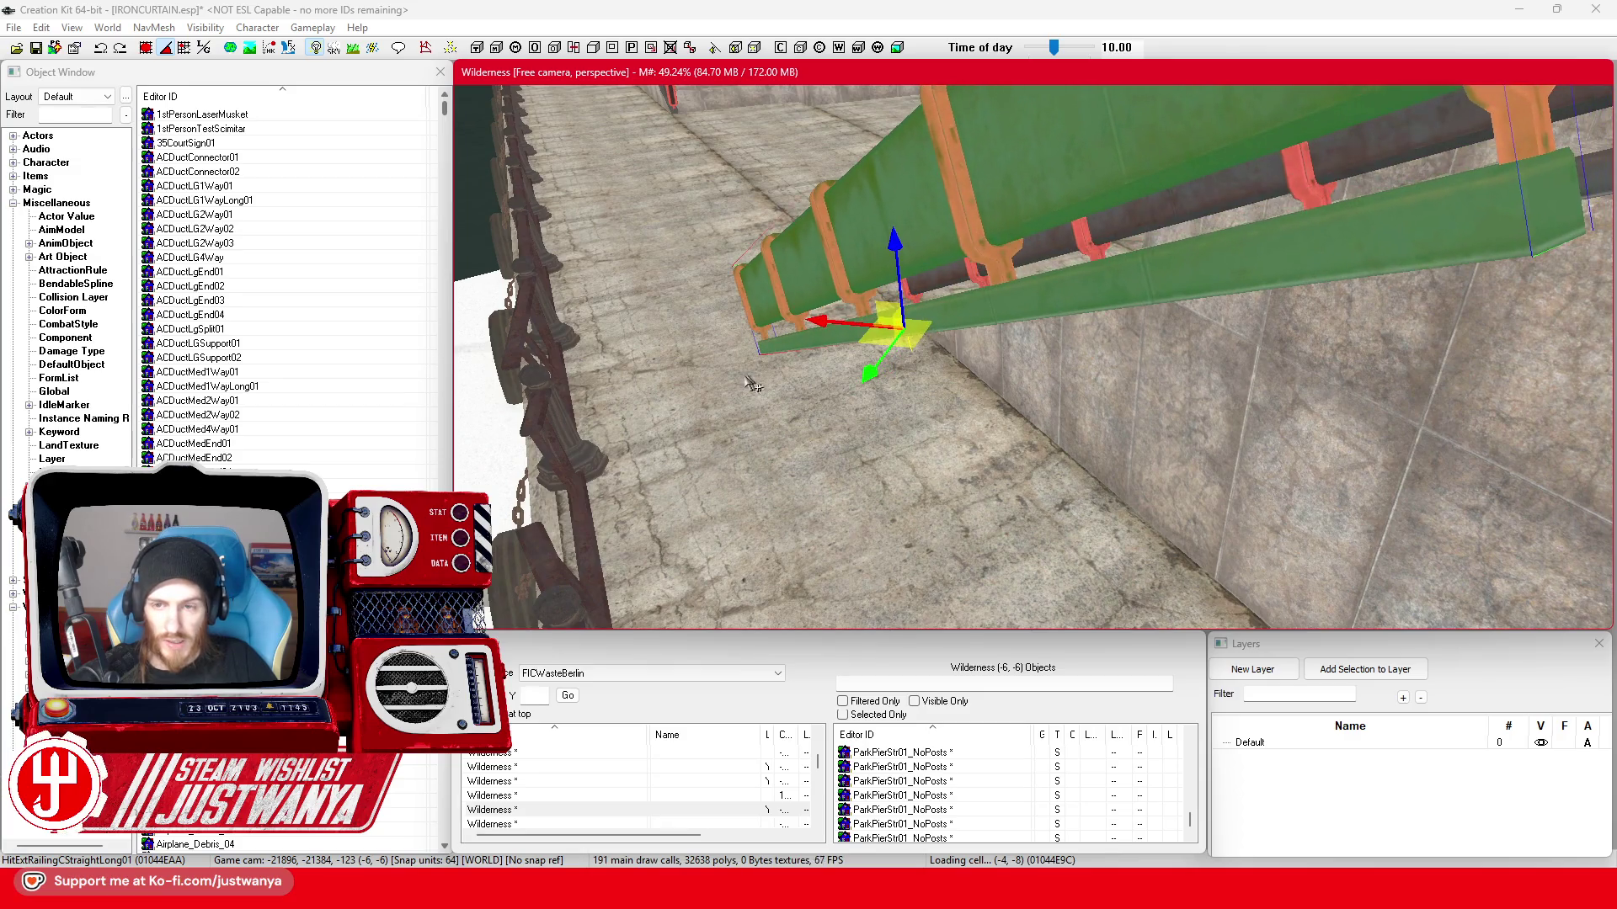
{"action": "key", "text": "shift"}
{"action": "key", "text": "ctrl+z"}
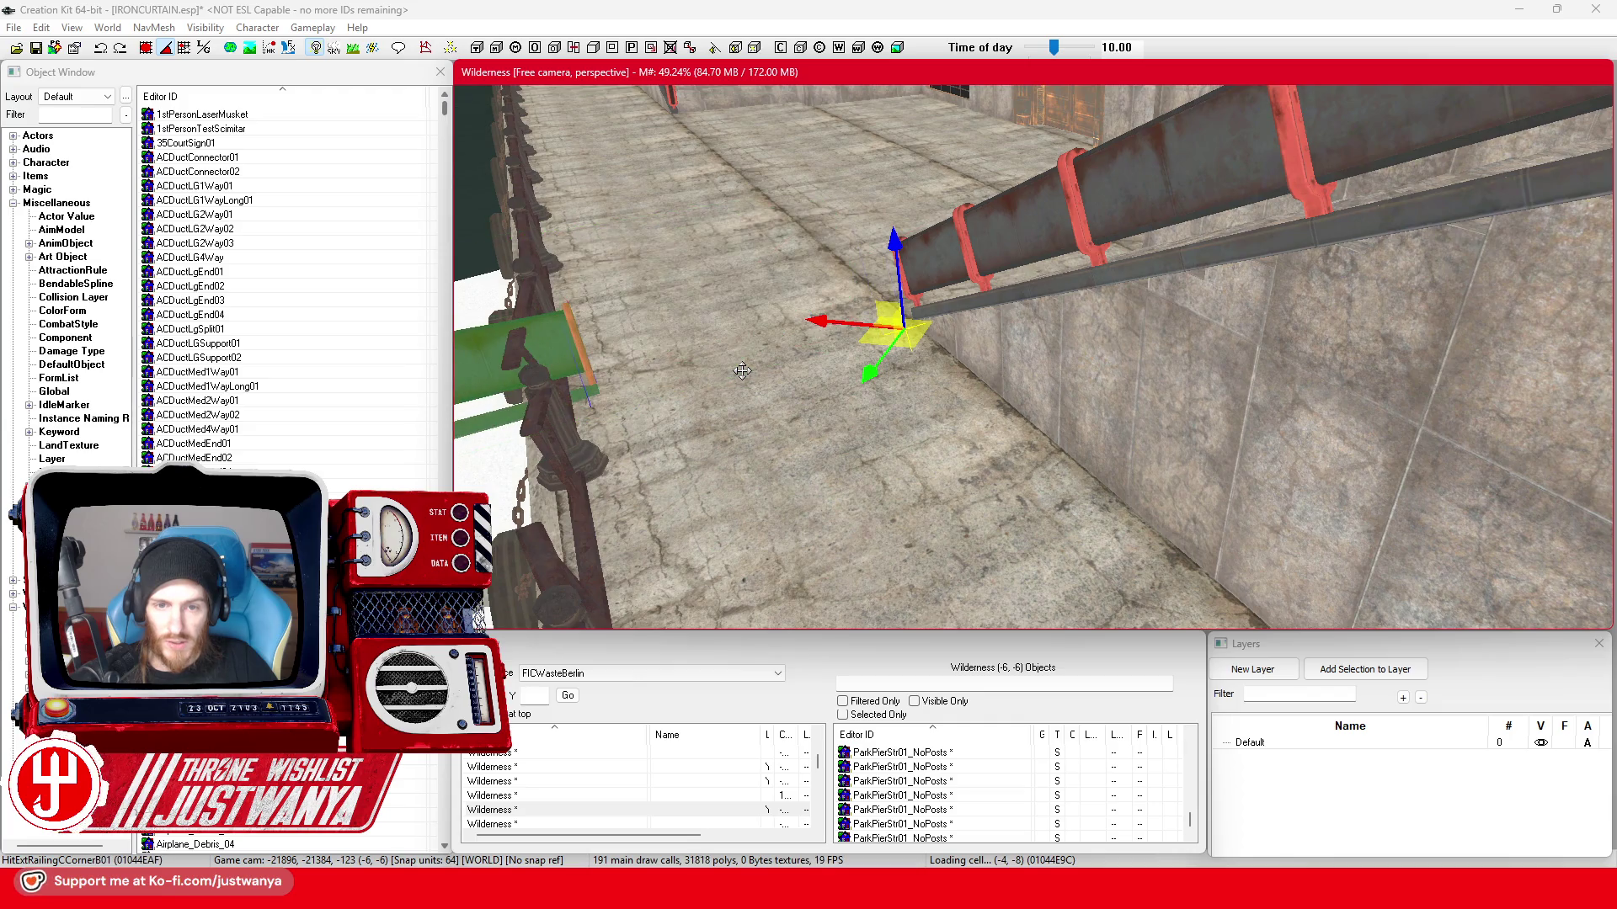
{"action": "key", "text": "shift"}
{"action": "key", "text": "ctrl+z"}
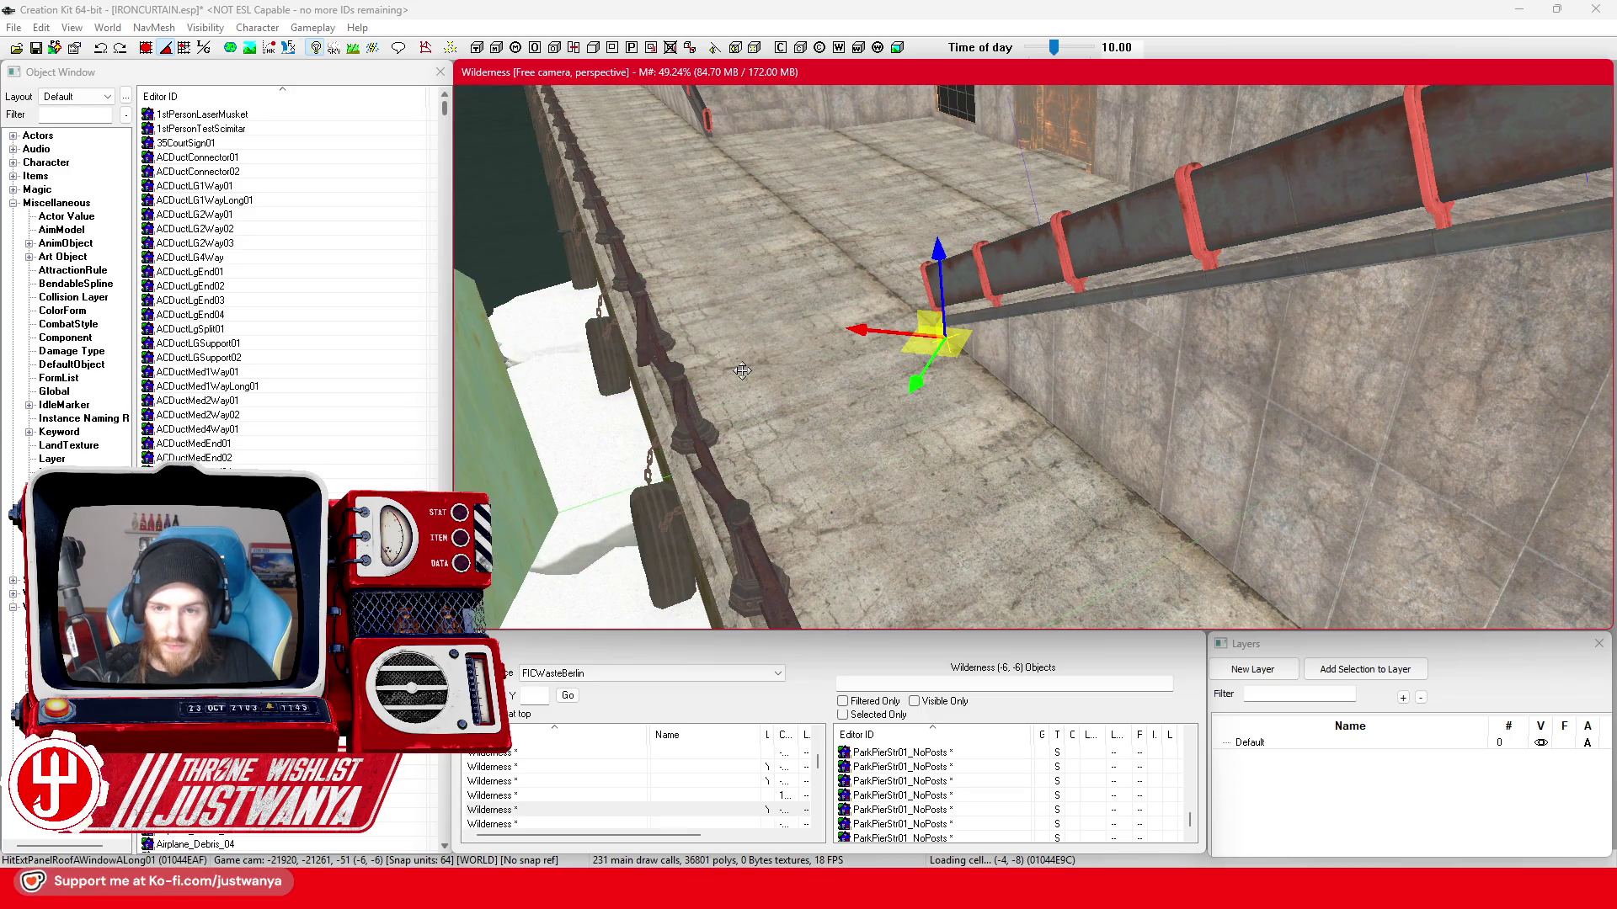
- Cycle to the truss object stacked at the railing's lower end and delete it
{"action": "key", "text": "shift"}
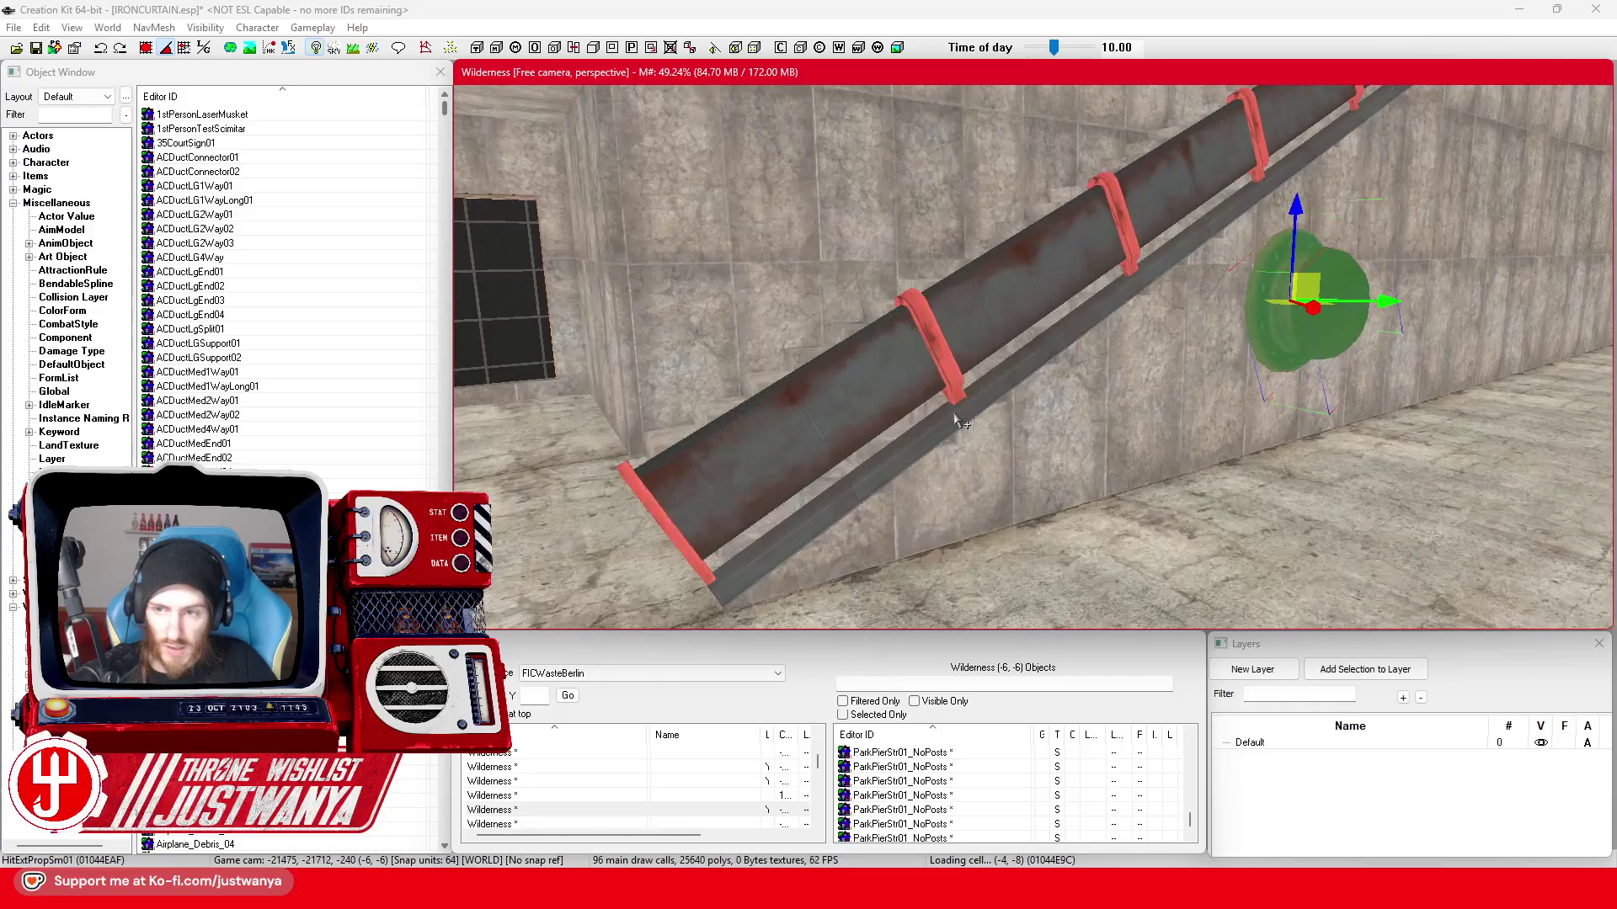
{"action": "key", "text": "shift"}
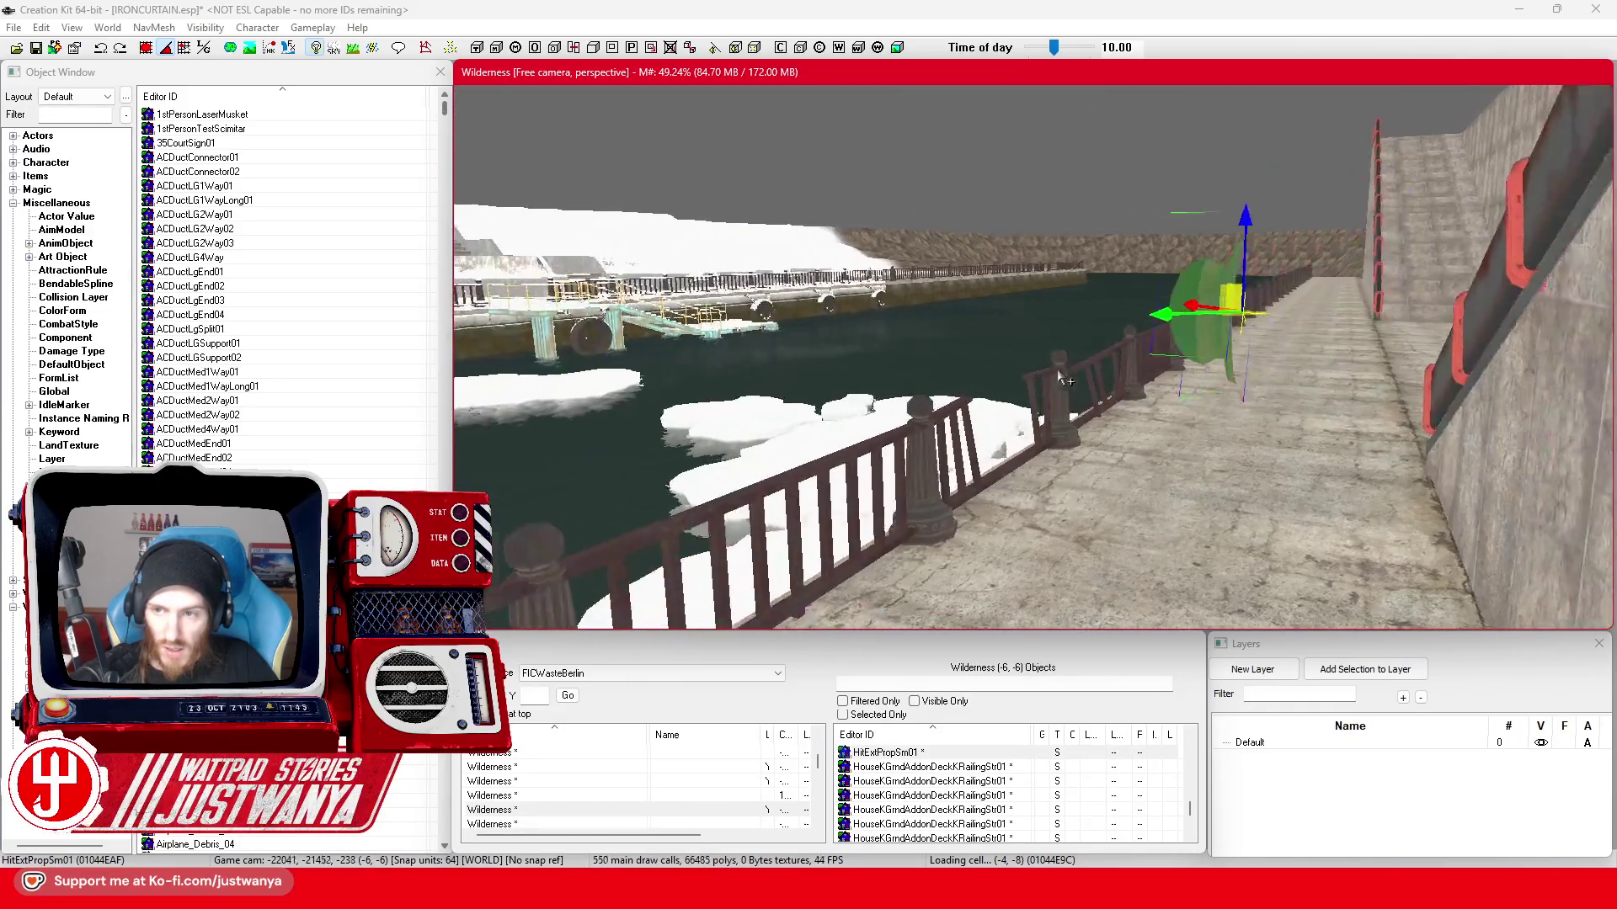
{"action": "key", "text": "shift"}
{"action": "scroll", "coordinate": [1124, 348], "scroll_direction": "up", "scroll_amount": 3}
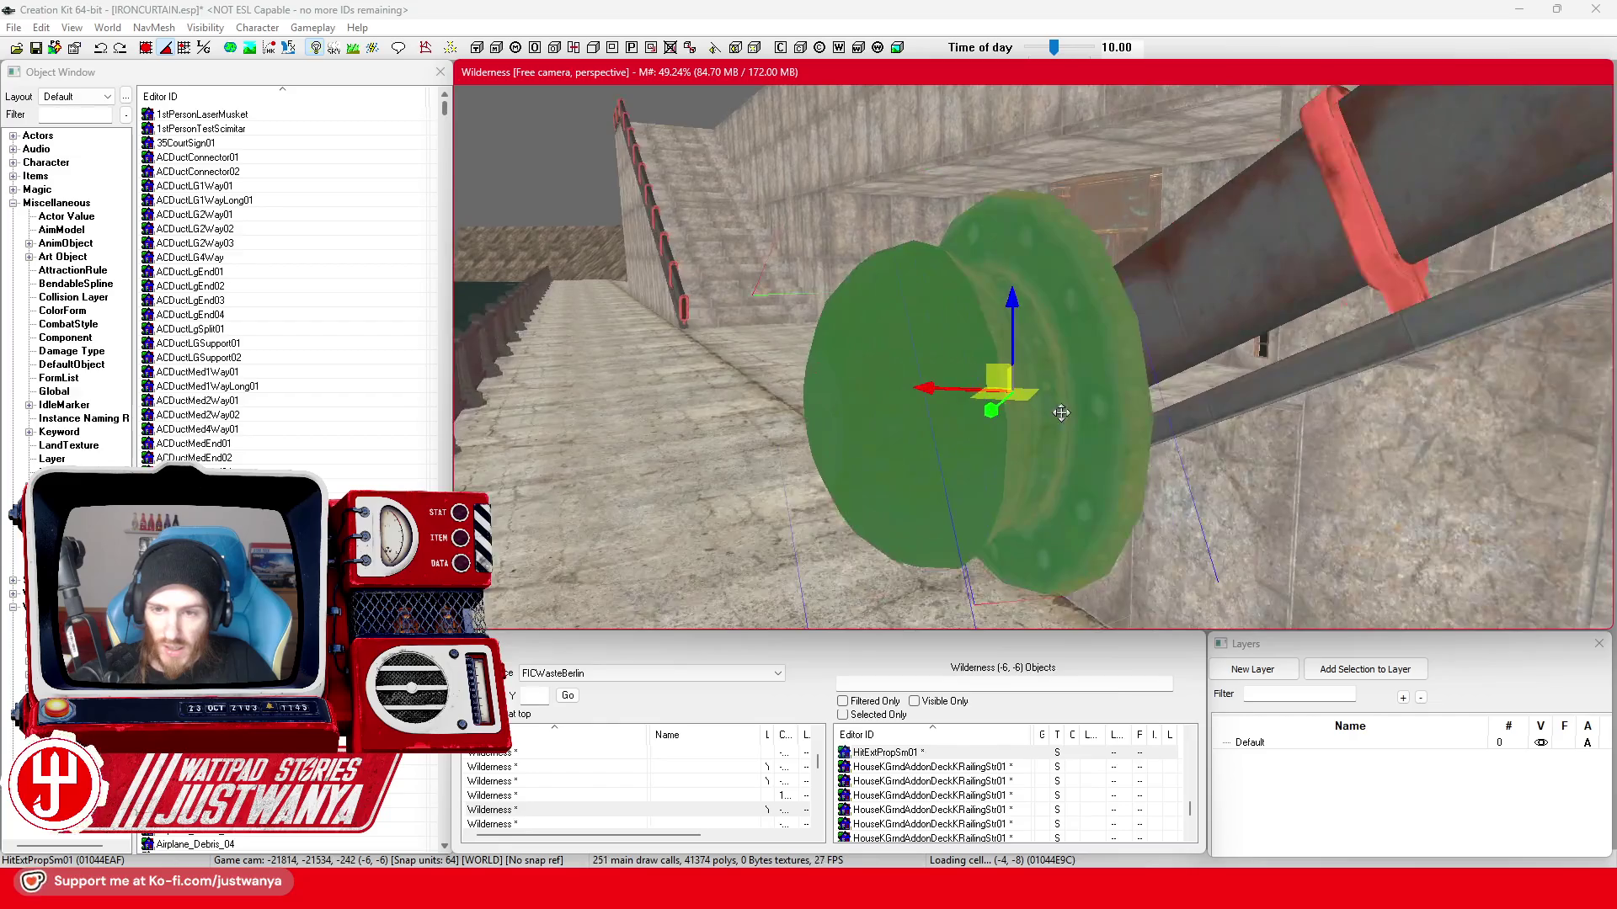
{"action": "scroll", "coordinate": [1123, 348], "scroll_direction": "up", "scroll_amount": 3}
{"action": "key", "text": "shift"}
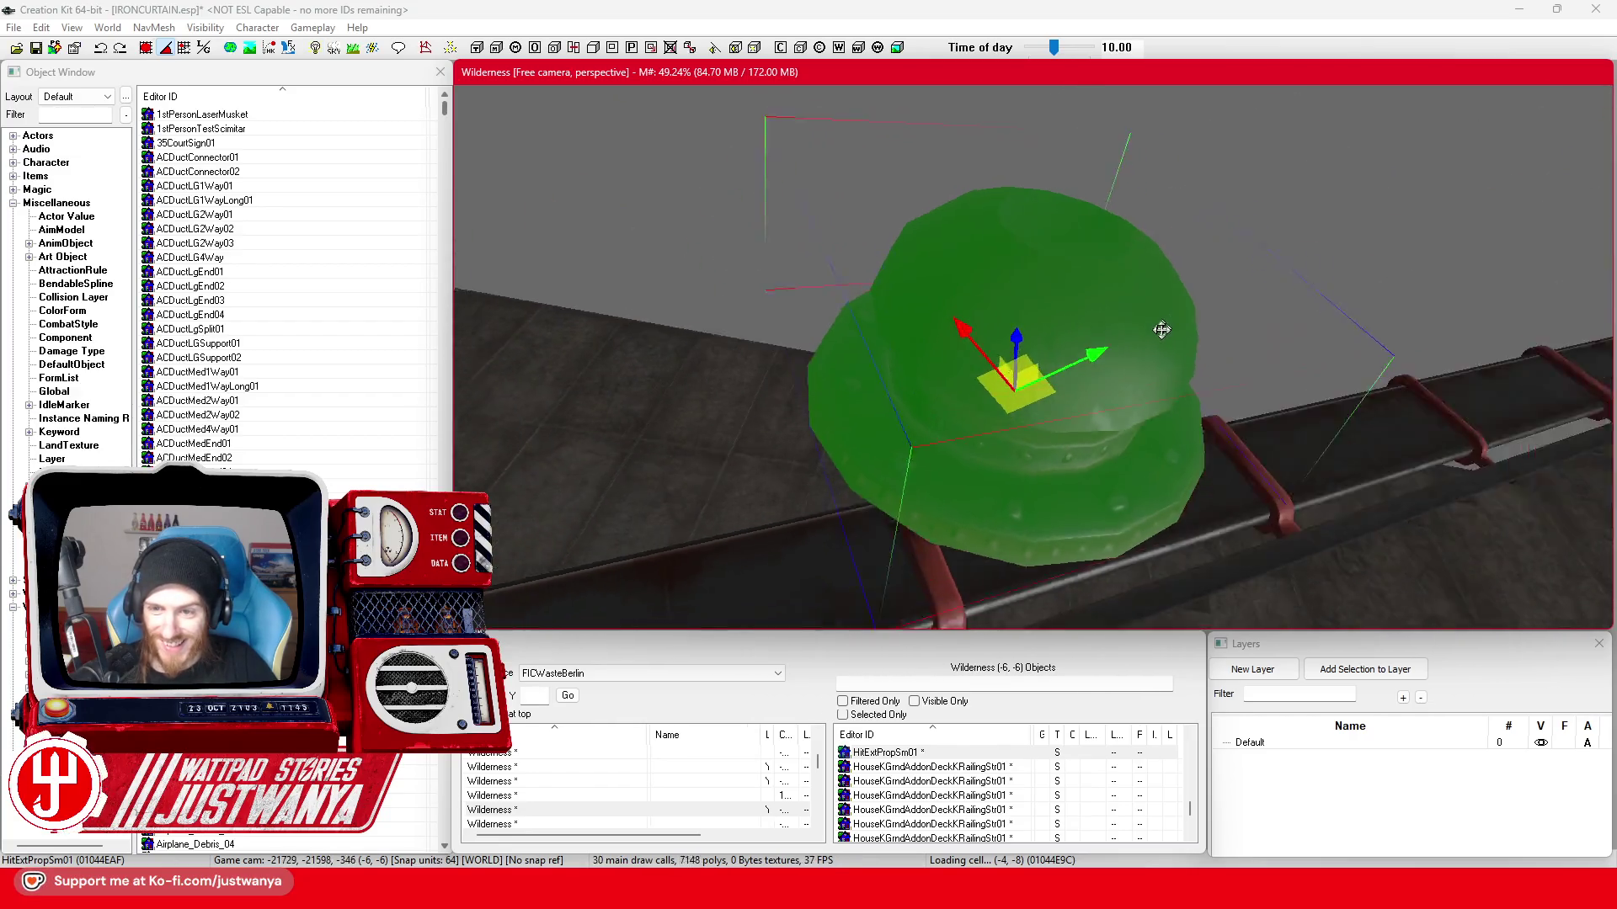
{"action": "key", "text": "shift"}
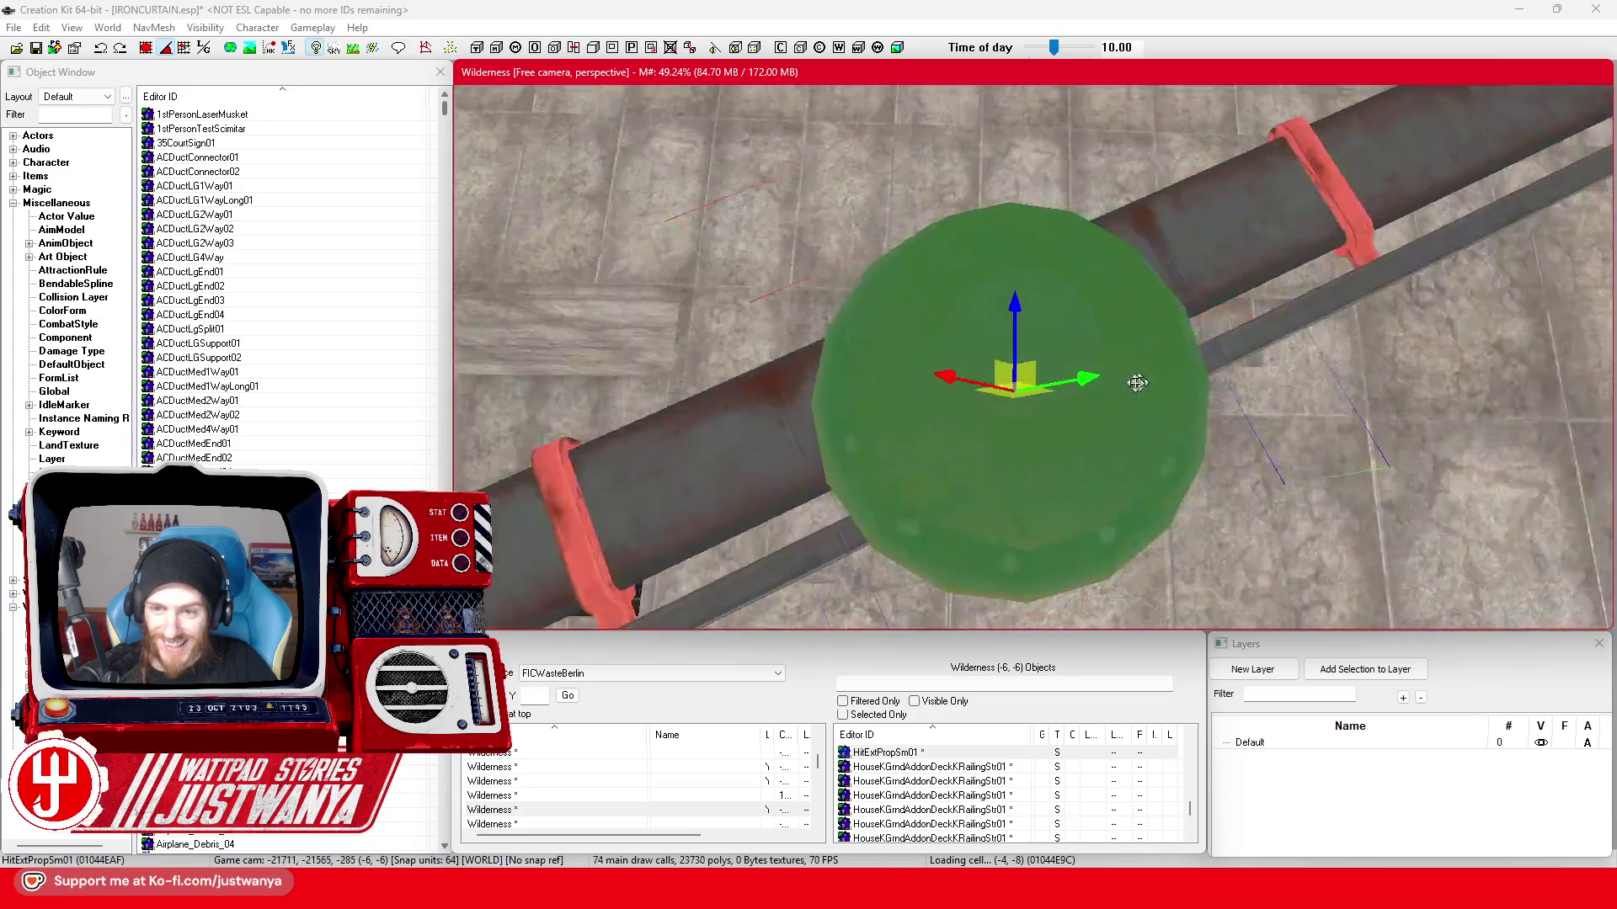
{"action": "key", "text": "shift"}
{"action": "scroll", "coordinate": [1180, 411], "scroll_direction": "down", "scroll_amount": 3}
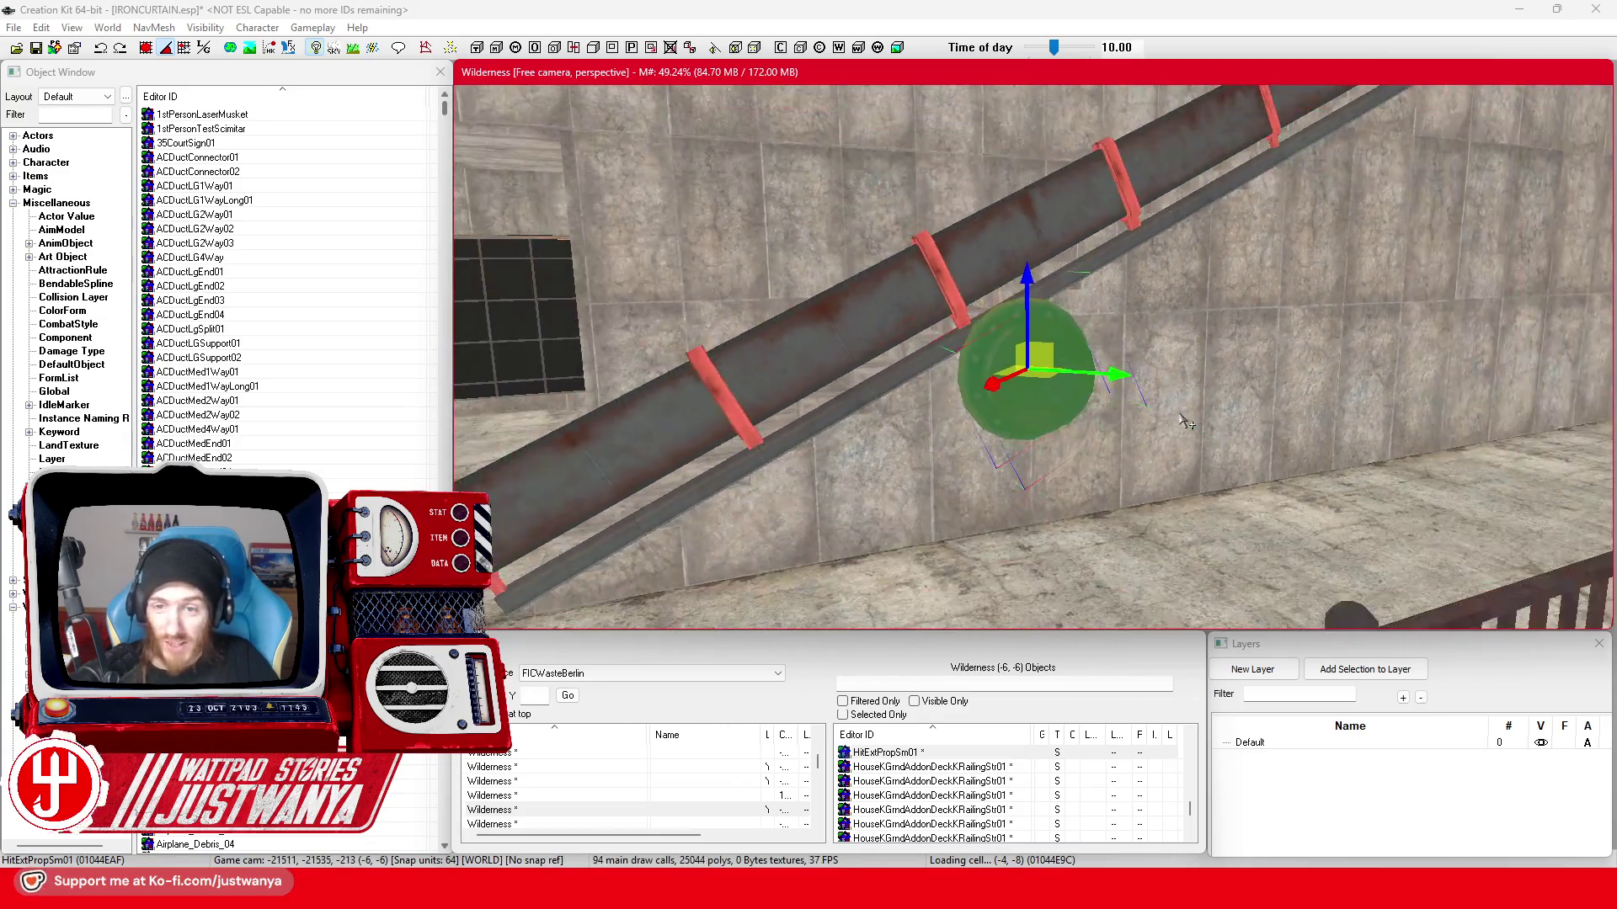
{"action": "key", "text": "shift"}
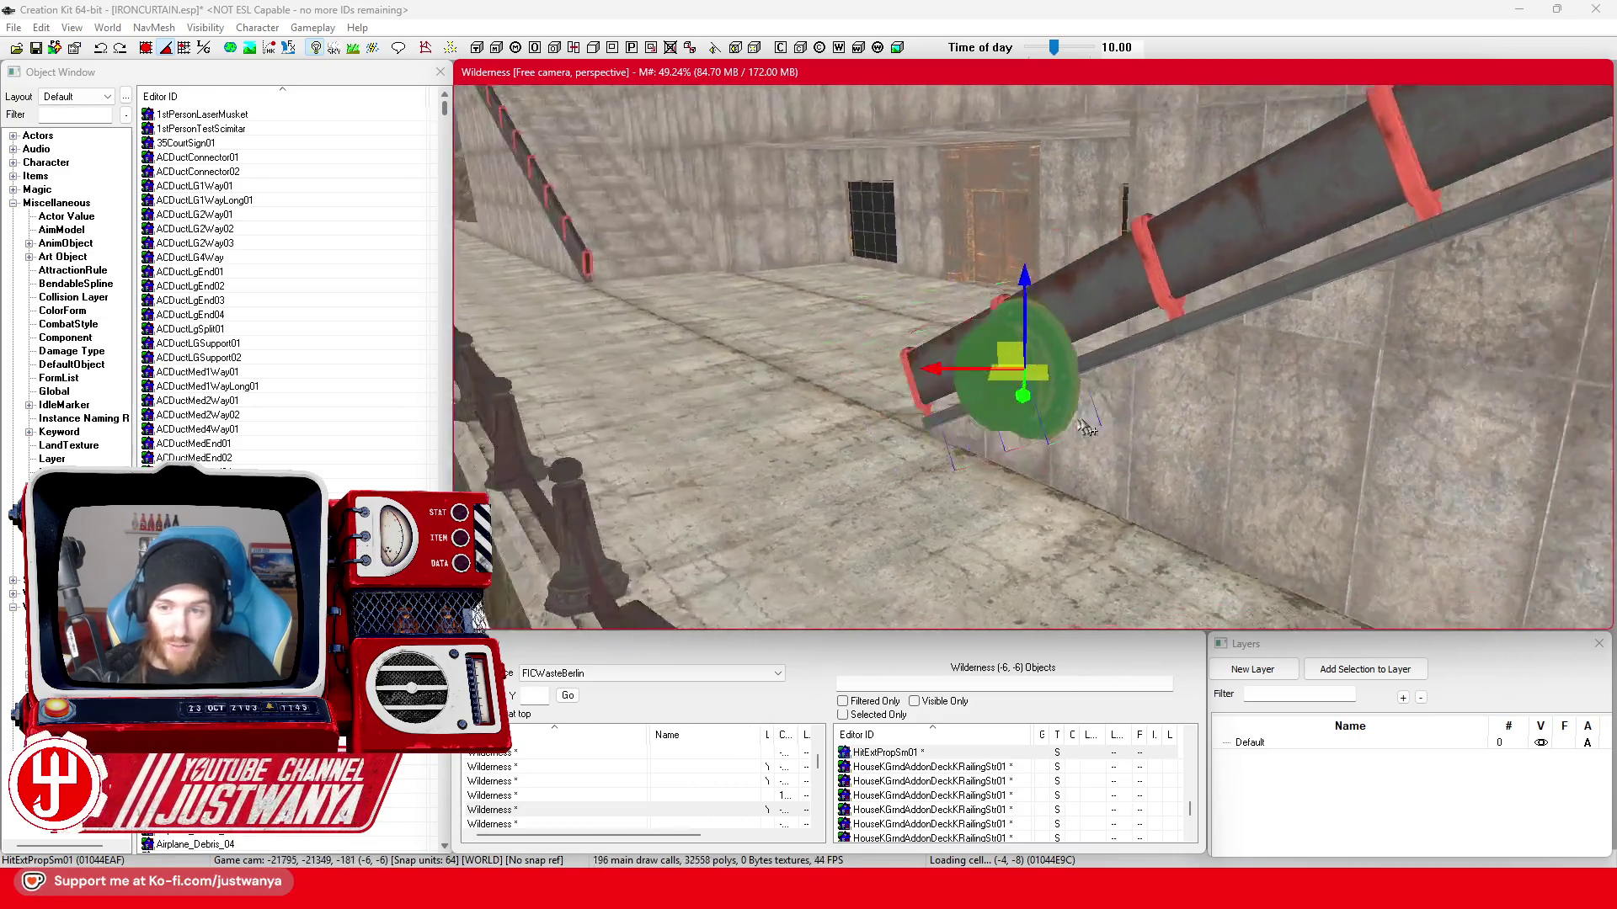
{"action": "key", "text": "shift"}
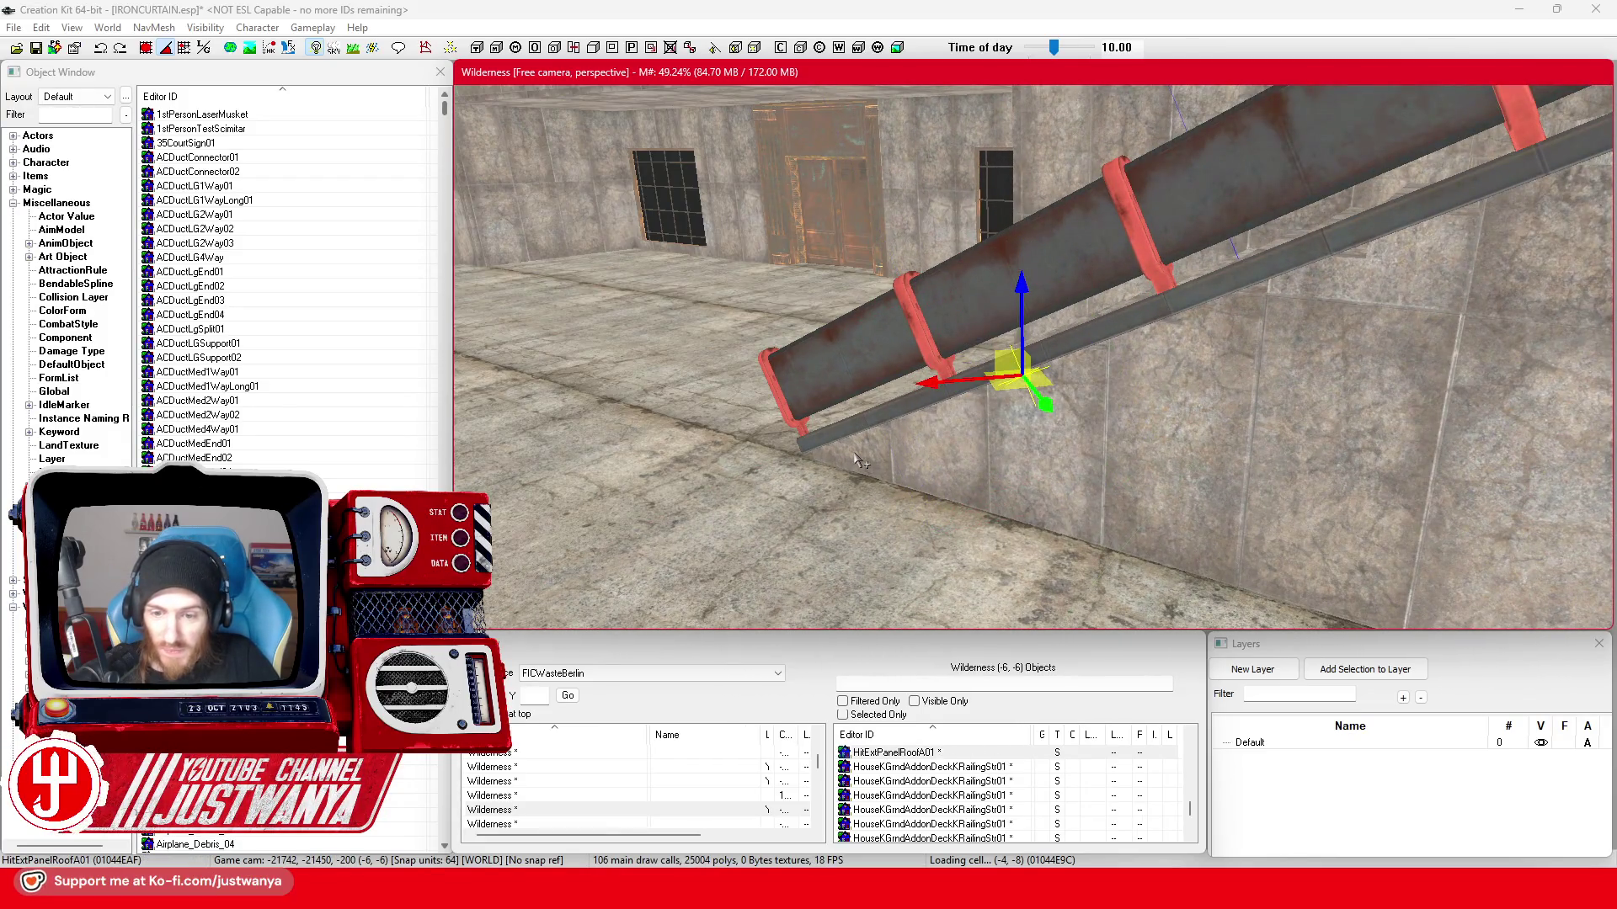
{"action": "key", "text": "Down"}
{"action": "key", "text": "Down"}
{"action": "key", "text": "Down"}
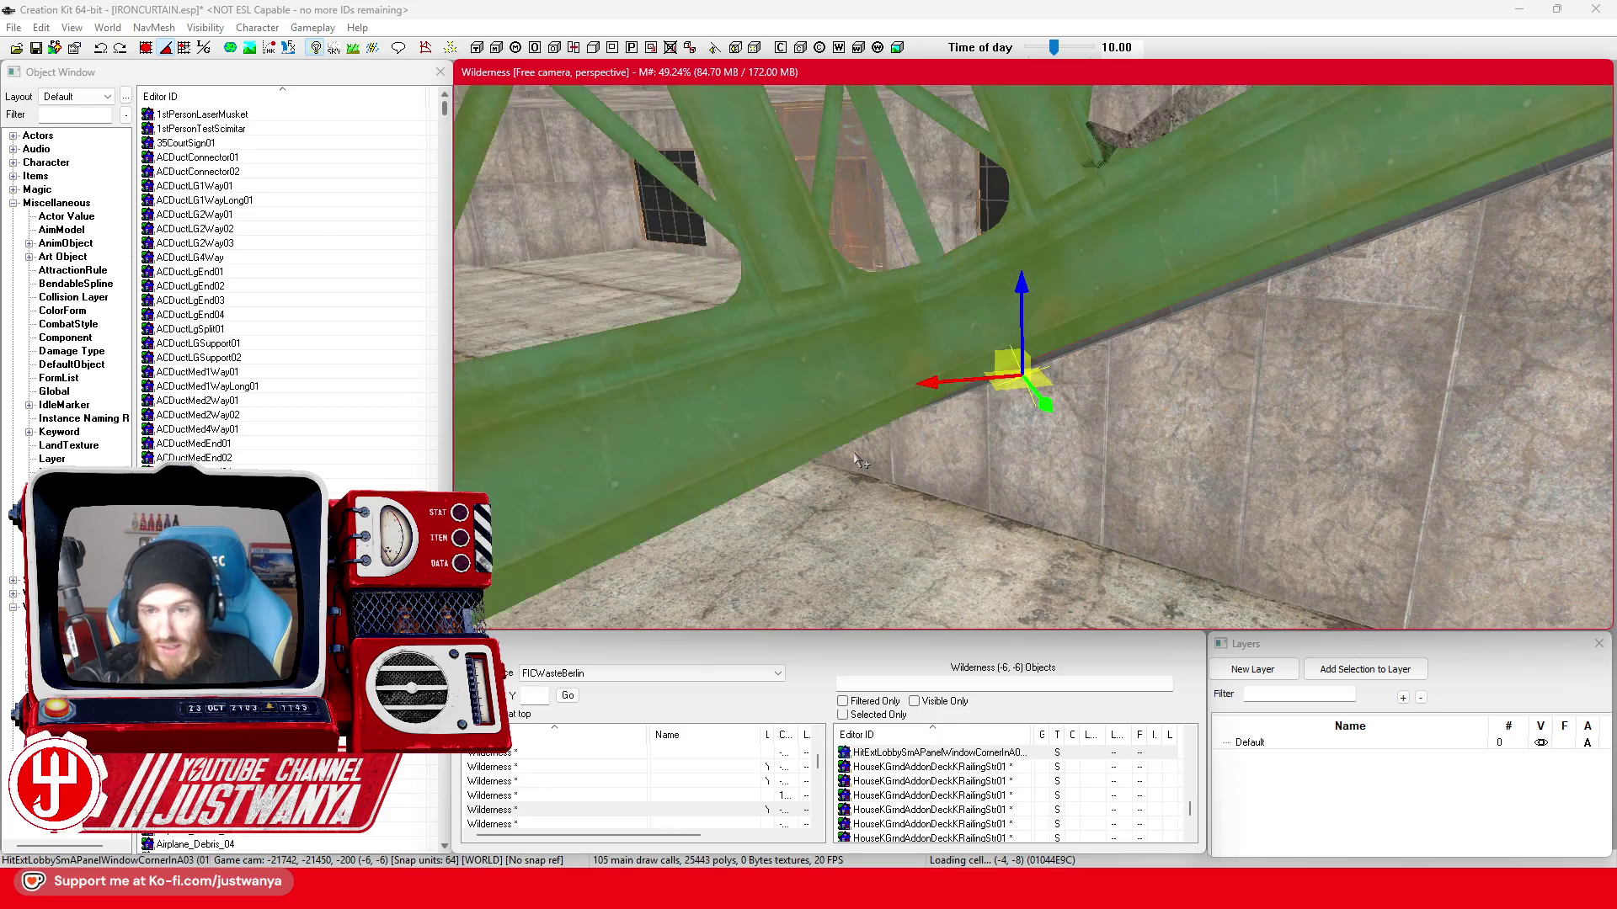
{"action": "key", "text": "Delete"}
{"action": "scroll", "coordinate": [936, 408], "scroll_direction": "down", "scroll_amount": 1}
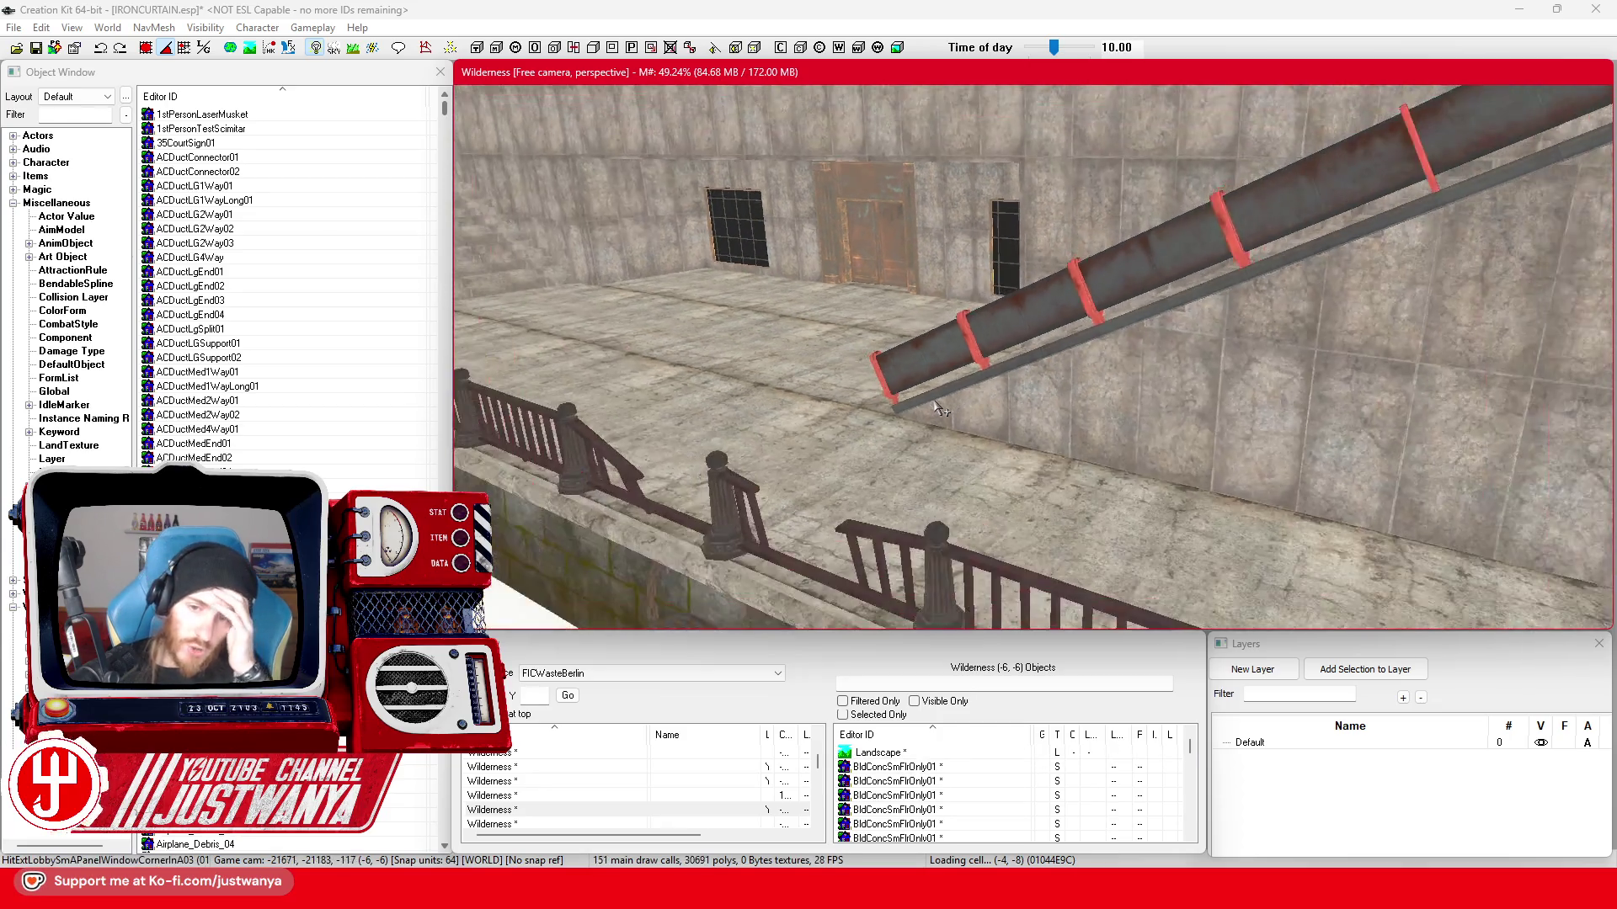
{"action": "scroll", "coordinate": [935, 408], "scroll_direction": "down", "scroll_amount": 1}
{"action": "scroll", "coordinate": [935, 409], "scroll_direction": "down", "scroll_amount": 2}
{"action": "scroll", "coordinate": [936, 409], "scroll_direction": "down", "scroll_amount": 1}
{"action": "scroll", "coordinate": [931, 410], "scroll_direction": "down", "scroll_amount": 1}
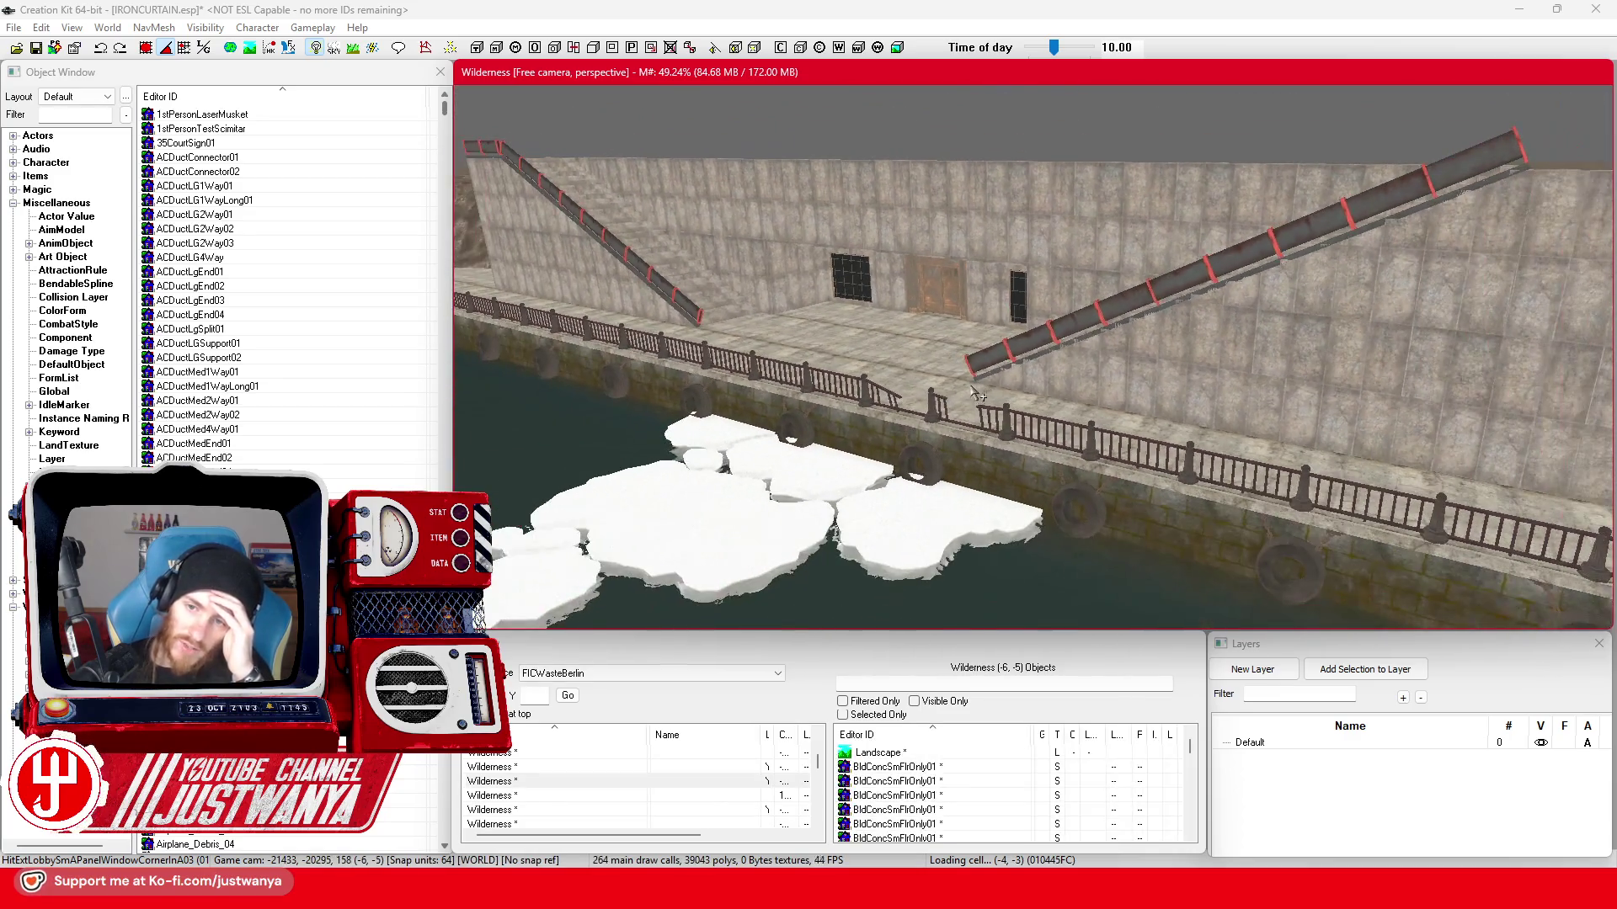
{"action": "scroll", "coordinate": [940, 418], "scroll_direction": "down", "scroll_amount": 2}
{"action": "scroll", "coordinate": [928, 433], "scroll_direction": "down", "scroll_amount": 2}
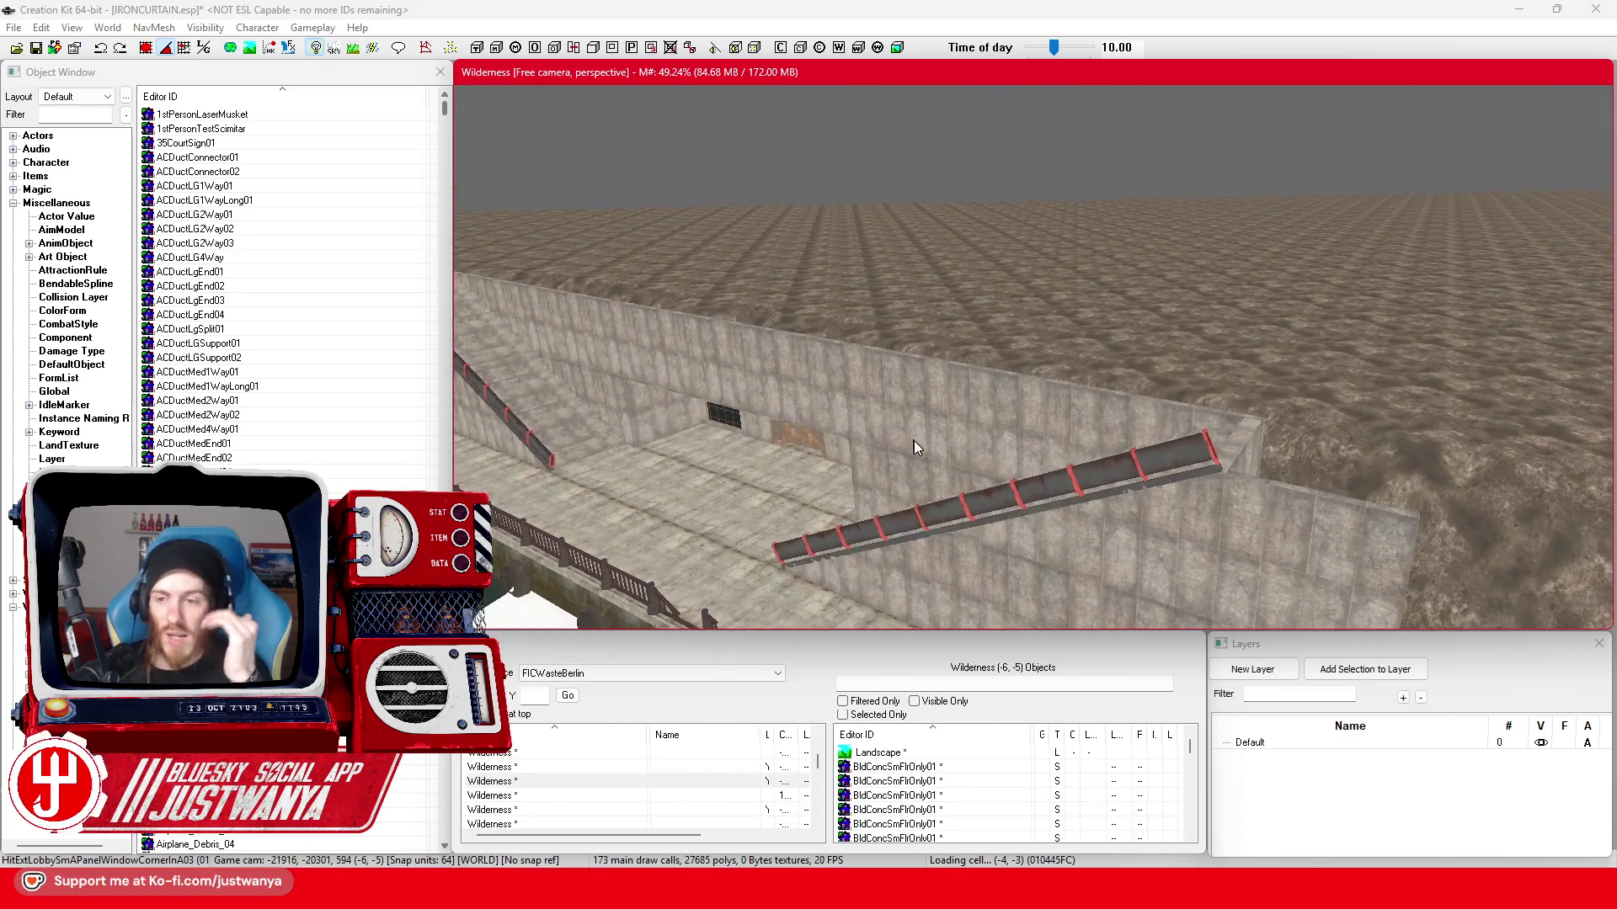
- Inspect the wall top and railings from the landscape side, then save the plugin
{"action": "mouse_move", "coordinate": [748, 526]}
{"action": "left_mouse_down"}
{"action": "mouse_move", "coordinate": [654, 481]}
{"action": "mouse_move", "coordinate": [654, 460]}
{"action": "left_mouse_up"}
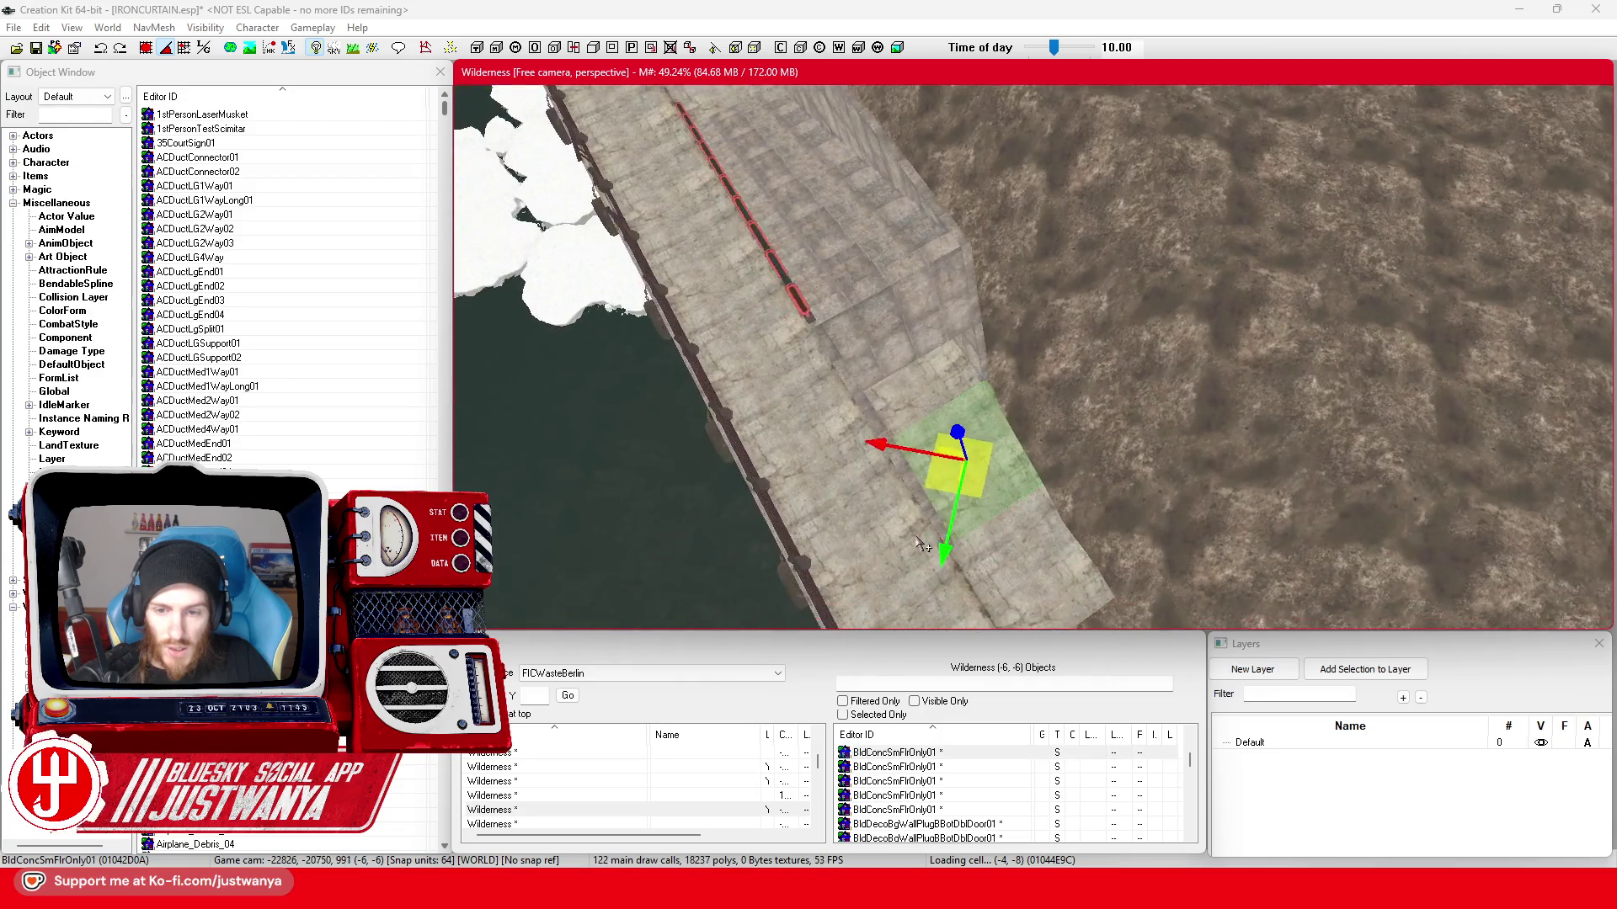
{"action": "mouse_move", "coordinate": [884, 616]}
{"action": "left_mouse_down"}
{"action": "mouse_move", "coordinate": [1002, 464]}
{"action": "mouse_move", "coordinate": [957, 323]}
{"action": "mouse_move", "coordinate": [875, 324]}
{"action": "mouse_move", "coordinate": [866, 375]}
{"action": "left_mouse_up"}
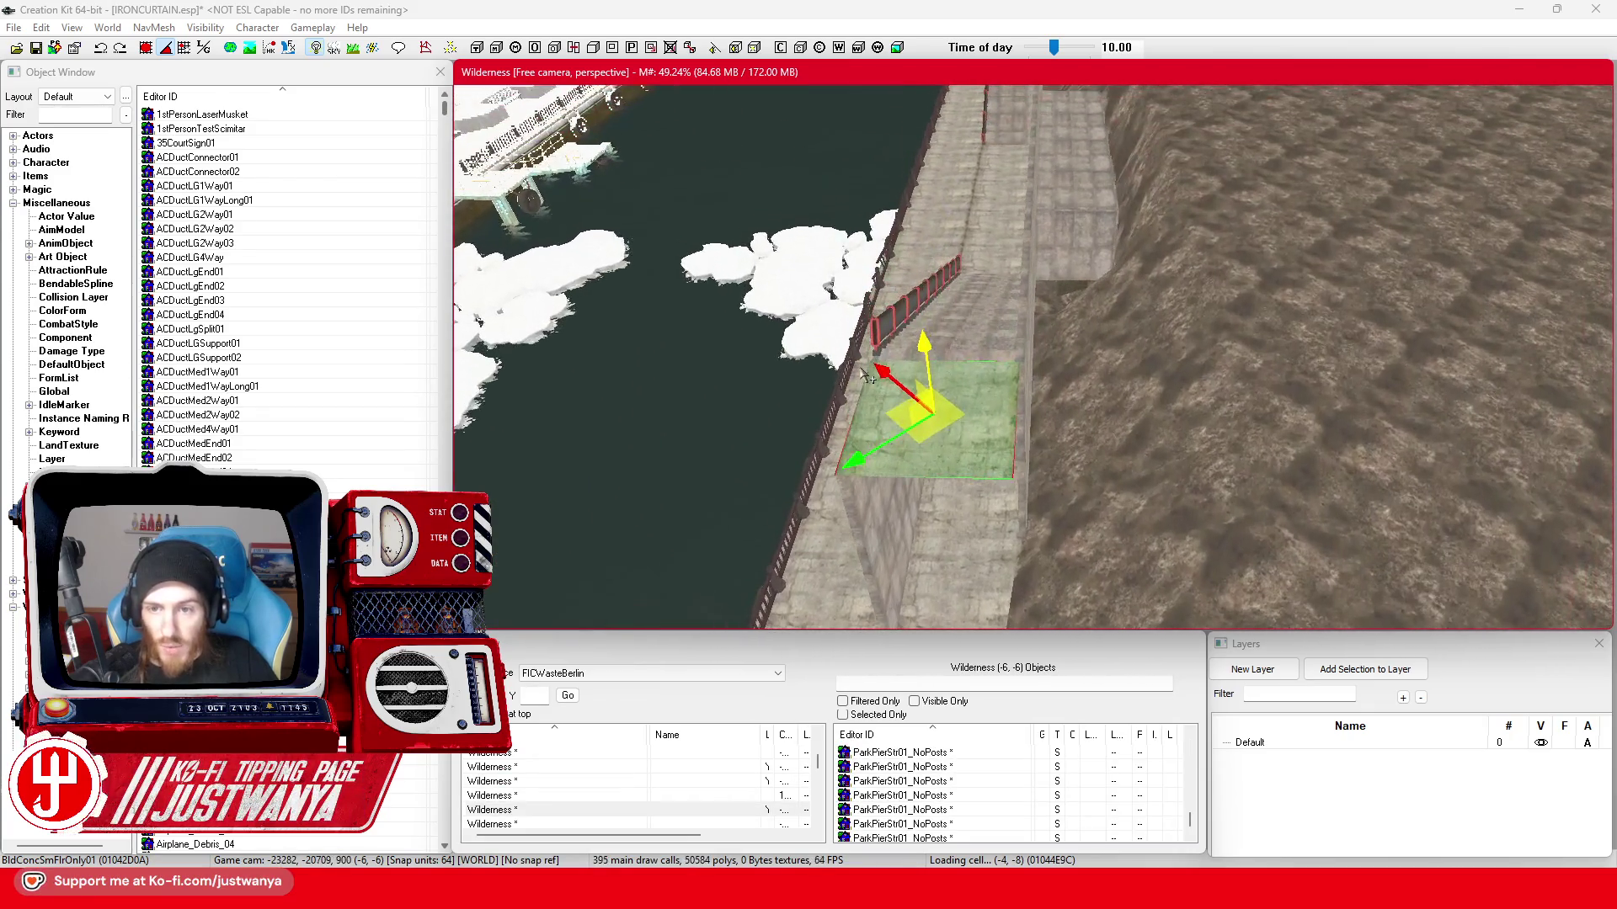
{"action": "mouse_move", "coordinate": [1049, 299]}
{"action": "left_mouse_down"}
{"action": "mouse_move", "coordinate": [919, 319]}
{"action": "mouse_move", "coordinate": [1132, 317]}
{"action": "left_mouse_up"}
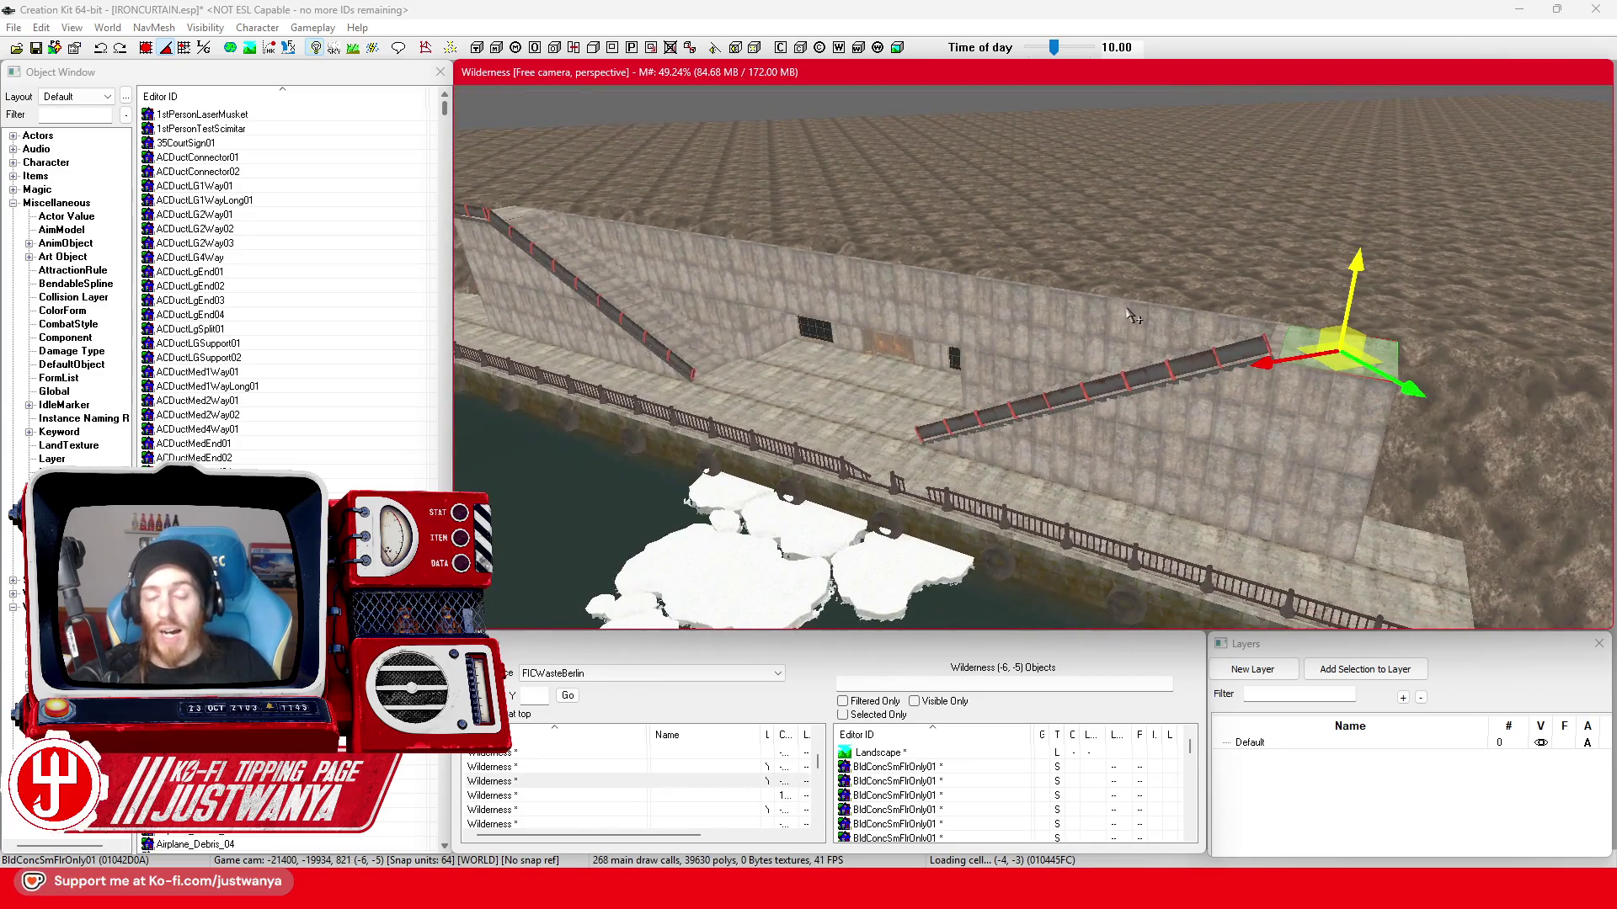
{"action": "left_click", "coordinate": [37, 49]}
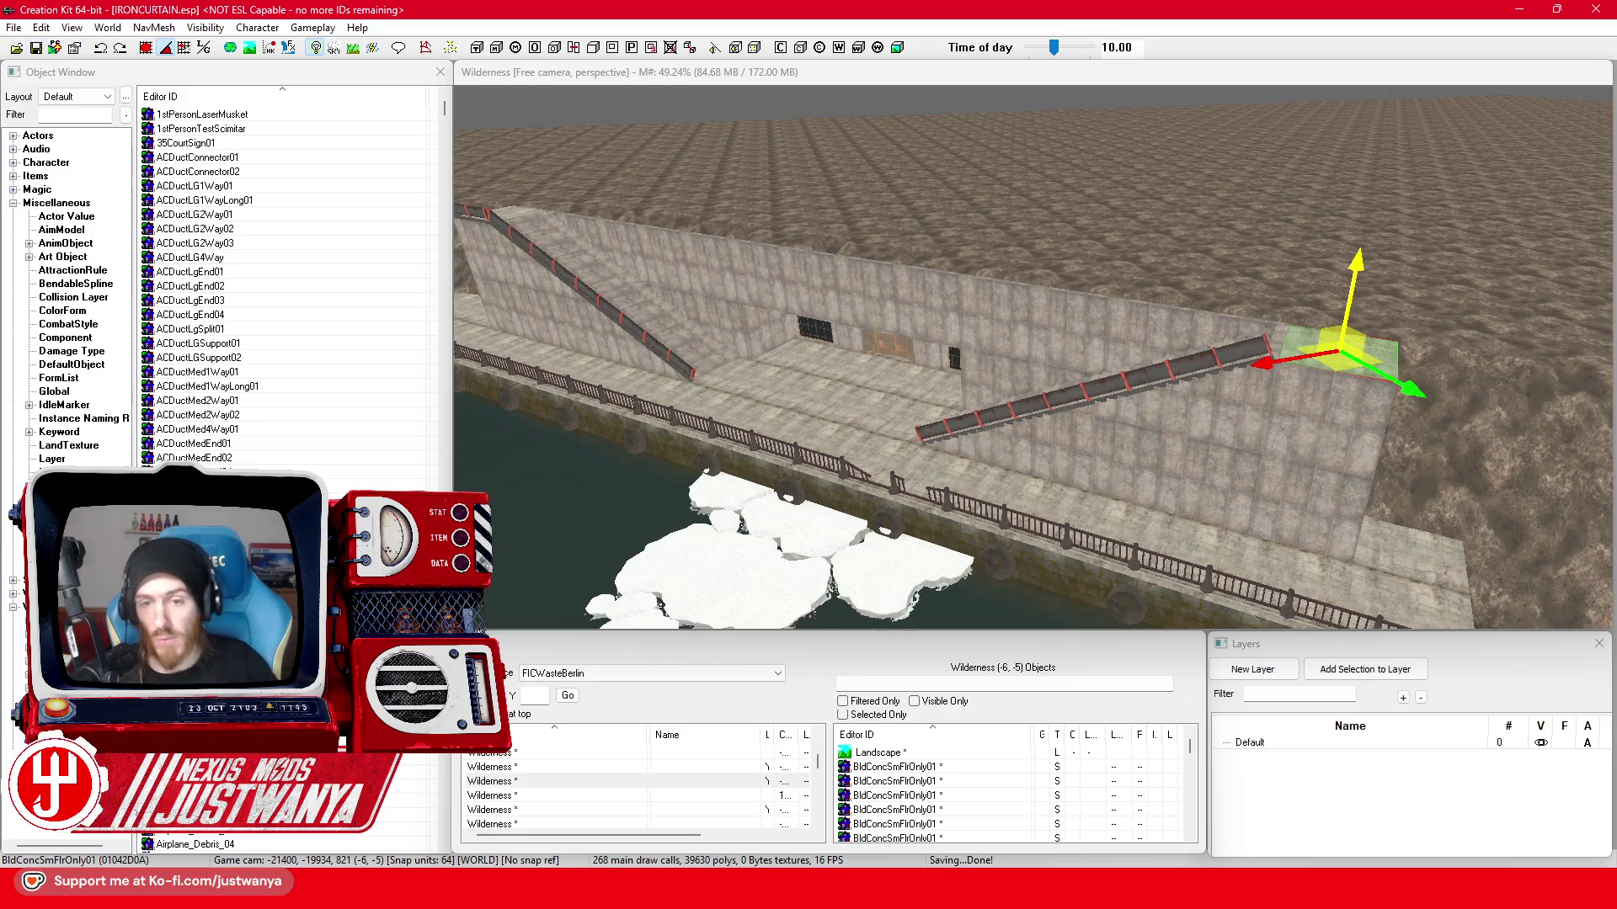
- Look down onto the upper landing and delete the selected floor strip, leaving a gap
{"action": "left_click_drag", "start_coordinate": [900, 422], "coordinate": [682, 98]}
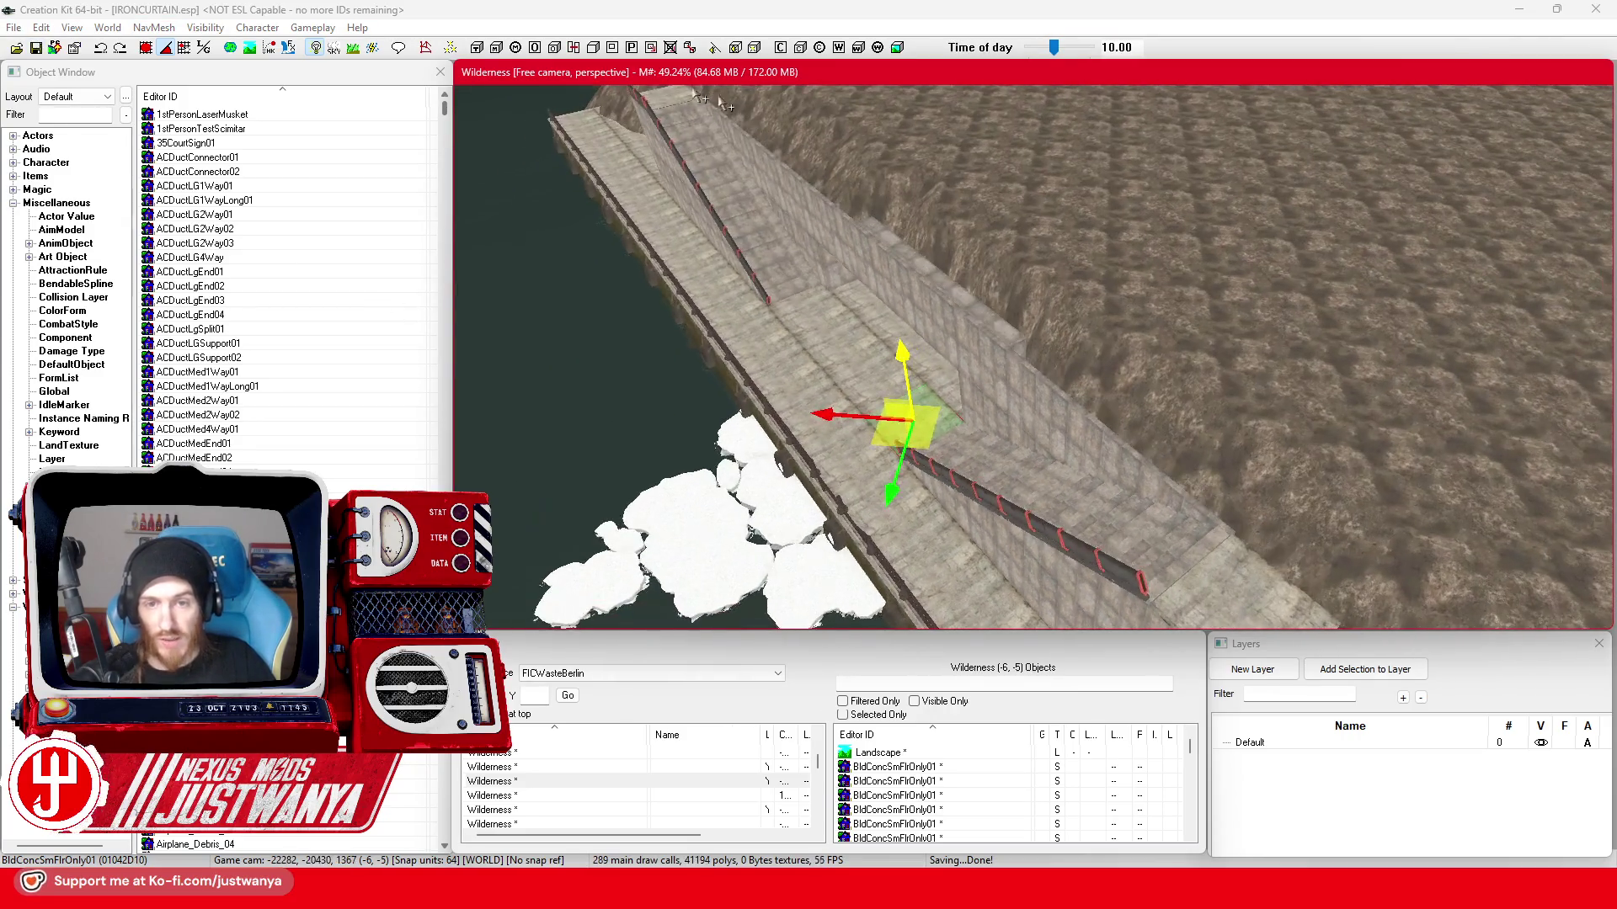
{"action": "left_click_drag", "start_coordinate": [991, 470], "coordinate": [1018, 437]}
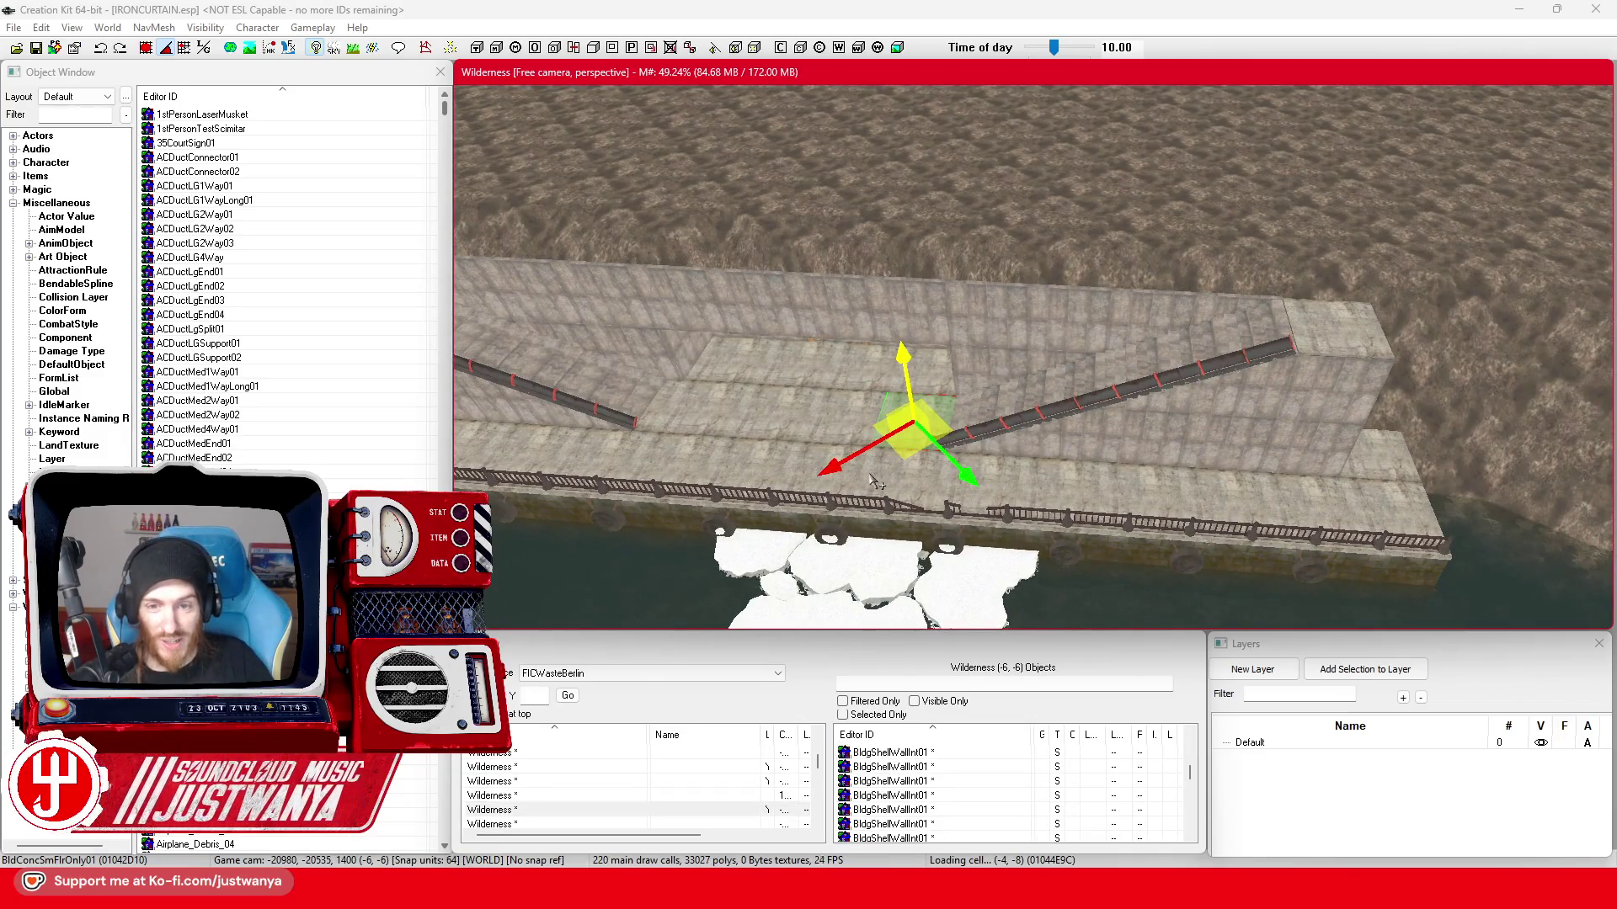
{"action": "mouse_move", "coordinate": [1018, 436]}
{"action": "left_mouse_down"}
{"action": "mouse_move", "coordinate": [1196, 503]}
{"action": "mouse_move", "coordinate": [1107, 448]}
{"action": "mouse_move", "coordinate": [1018, 237]}
{"action": "left_mouse_up"}
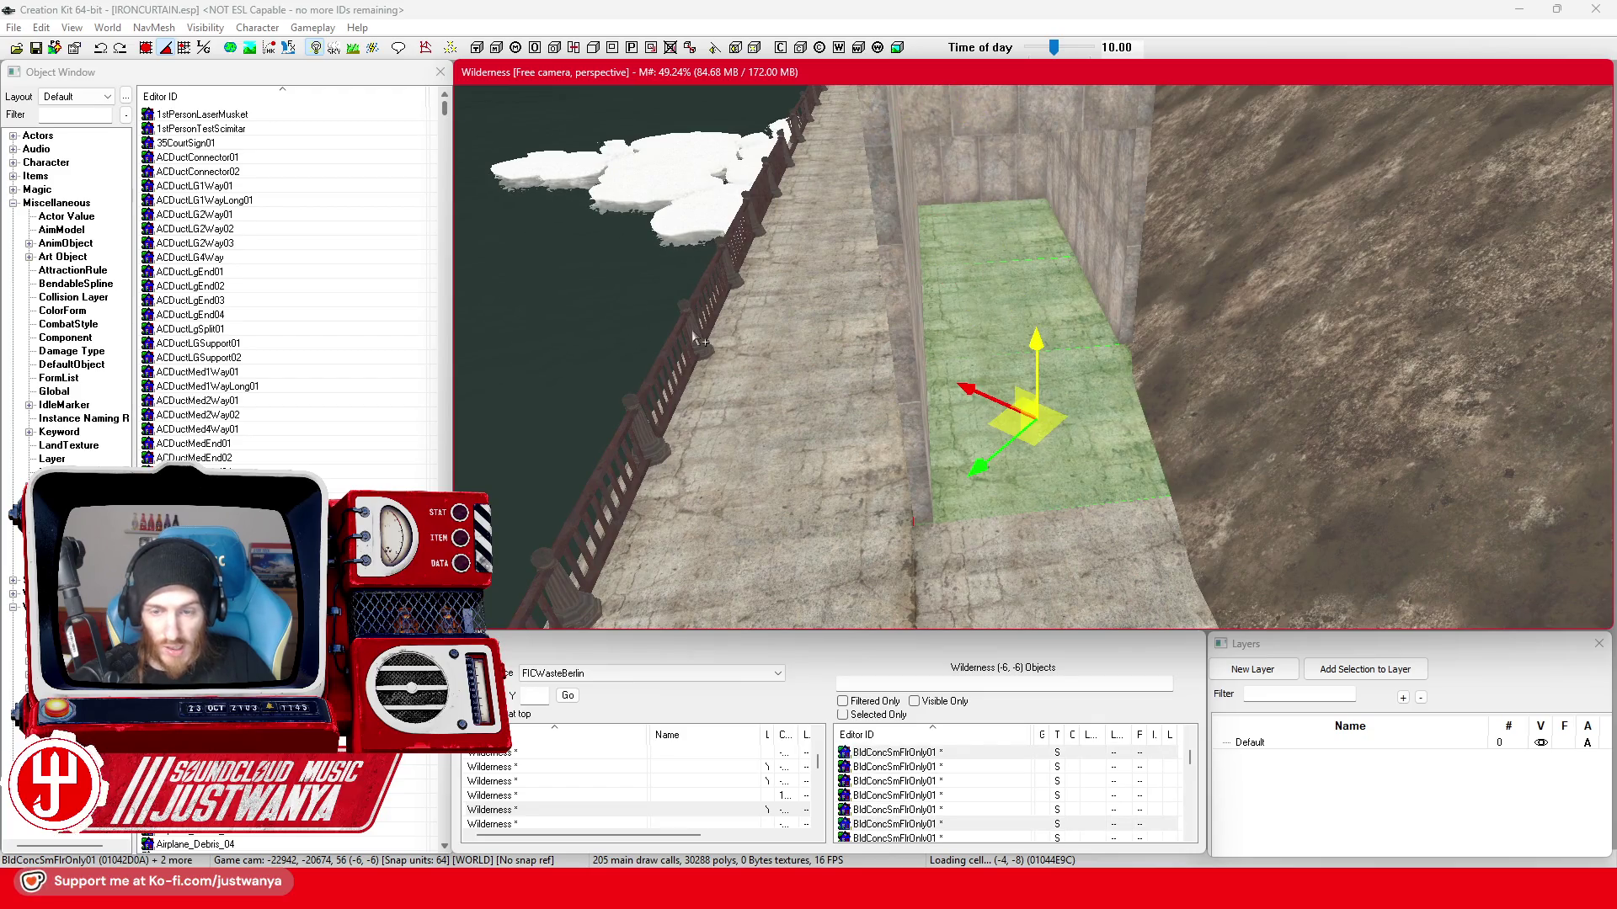
{"action": "key", "text": "Delete"}
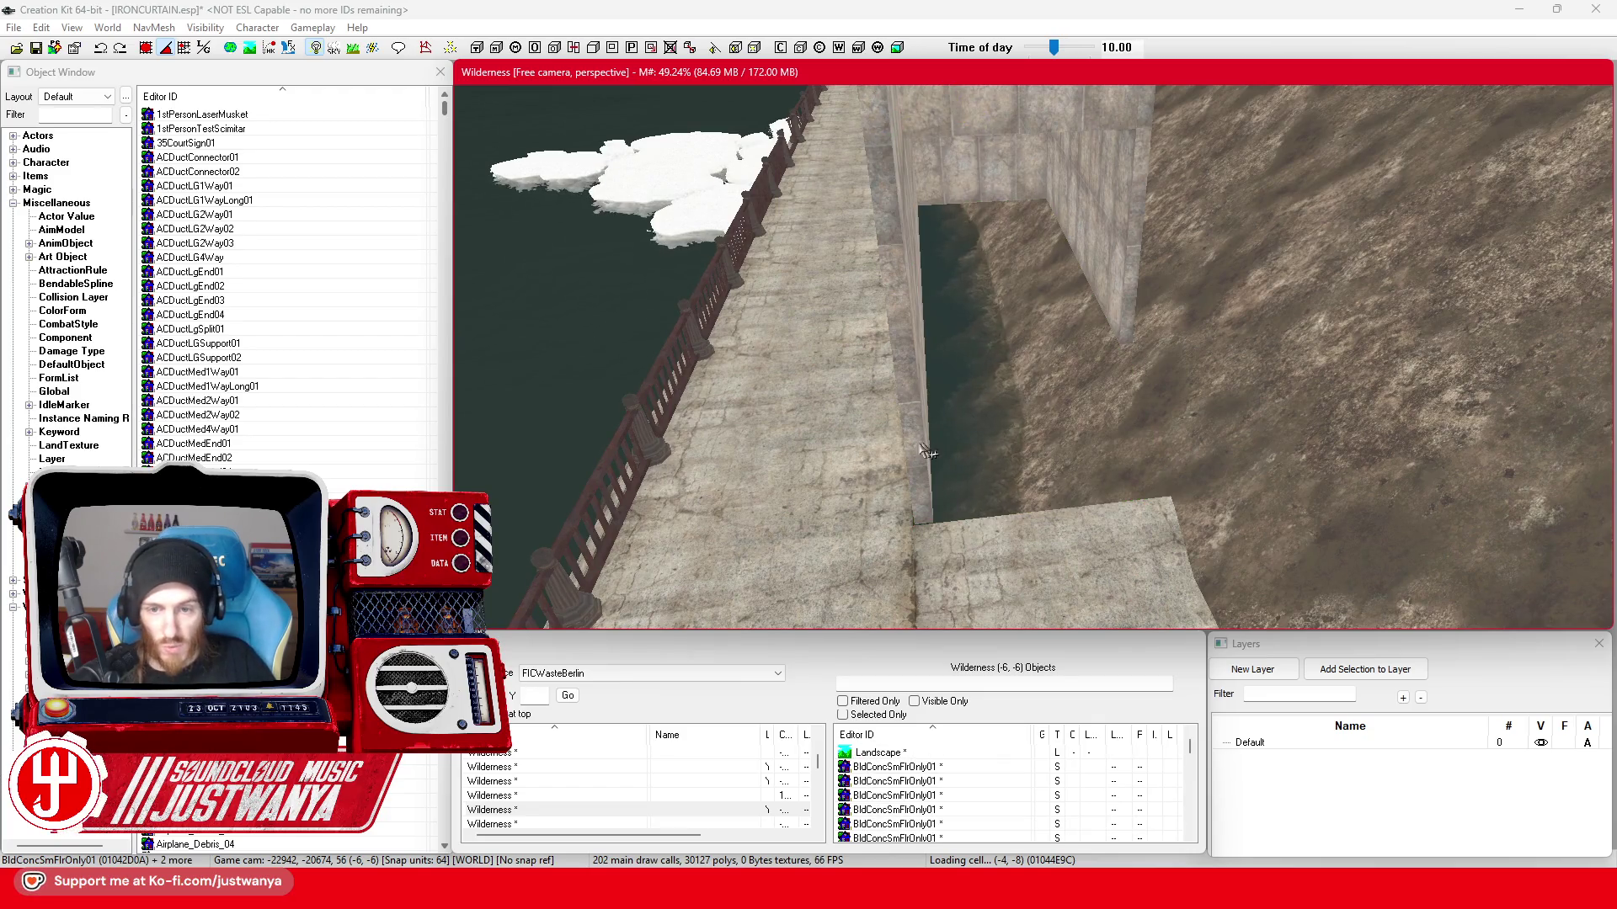
- Undo the deletion to restore the landing floor strip beside the gap
{"action": "left_click", "coordinate": [929, 451]}
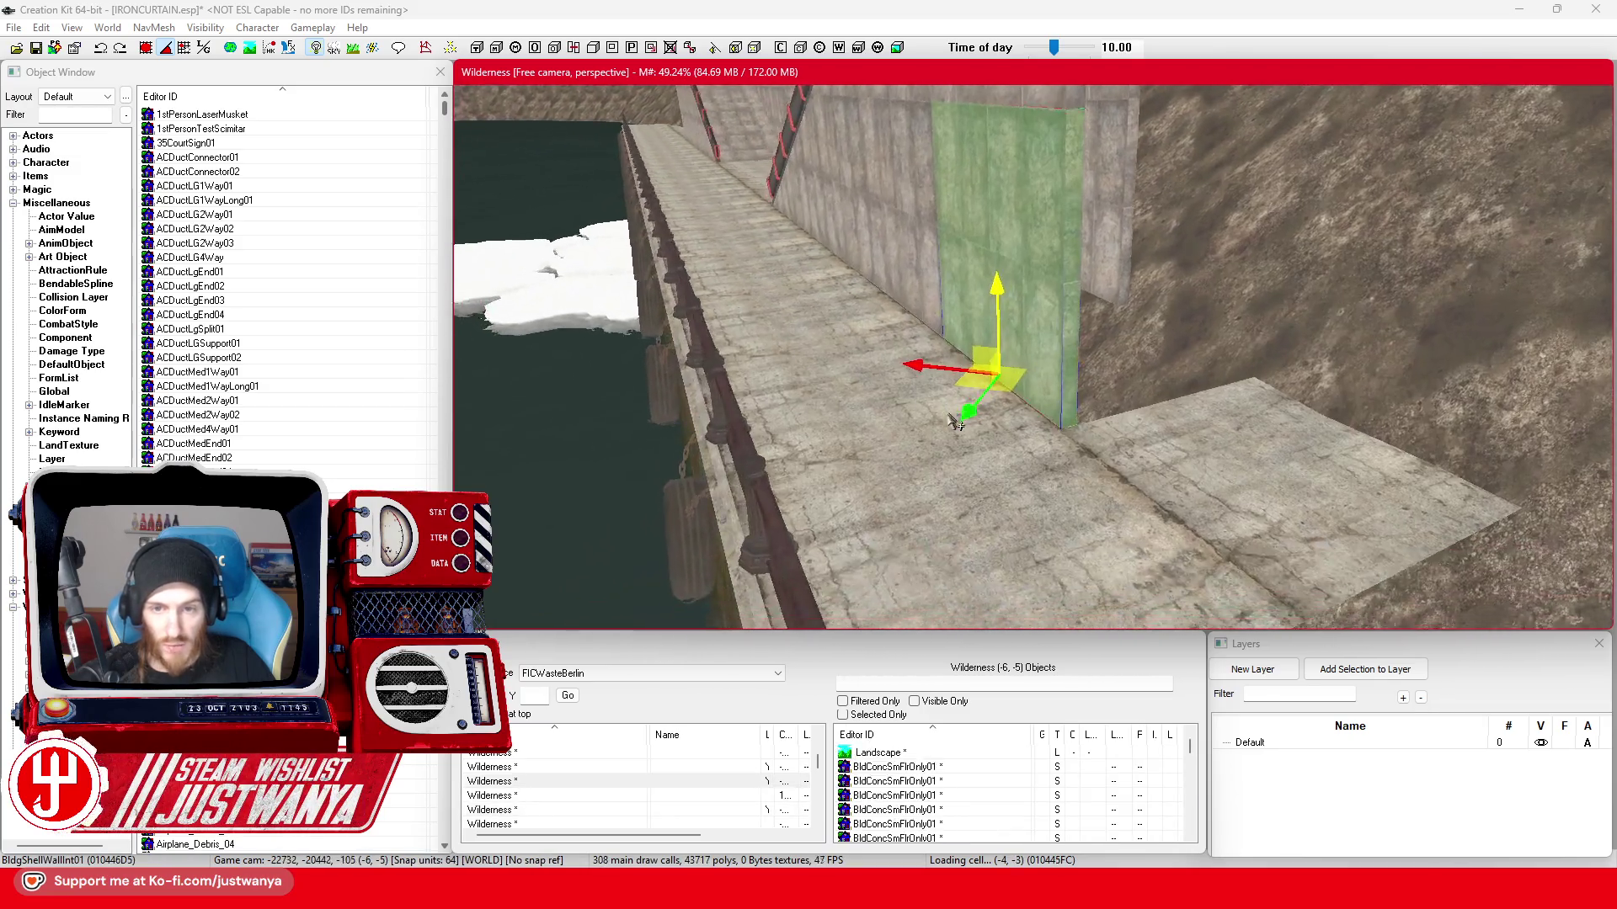
{"action": "scroll", "coordinate": [956, 420], "scroll_direction": "up", "scroll_amount": 3}
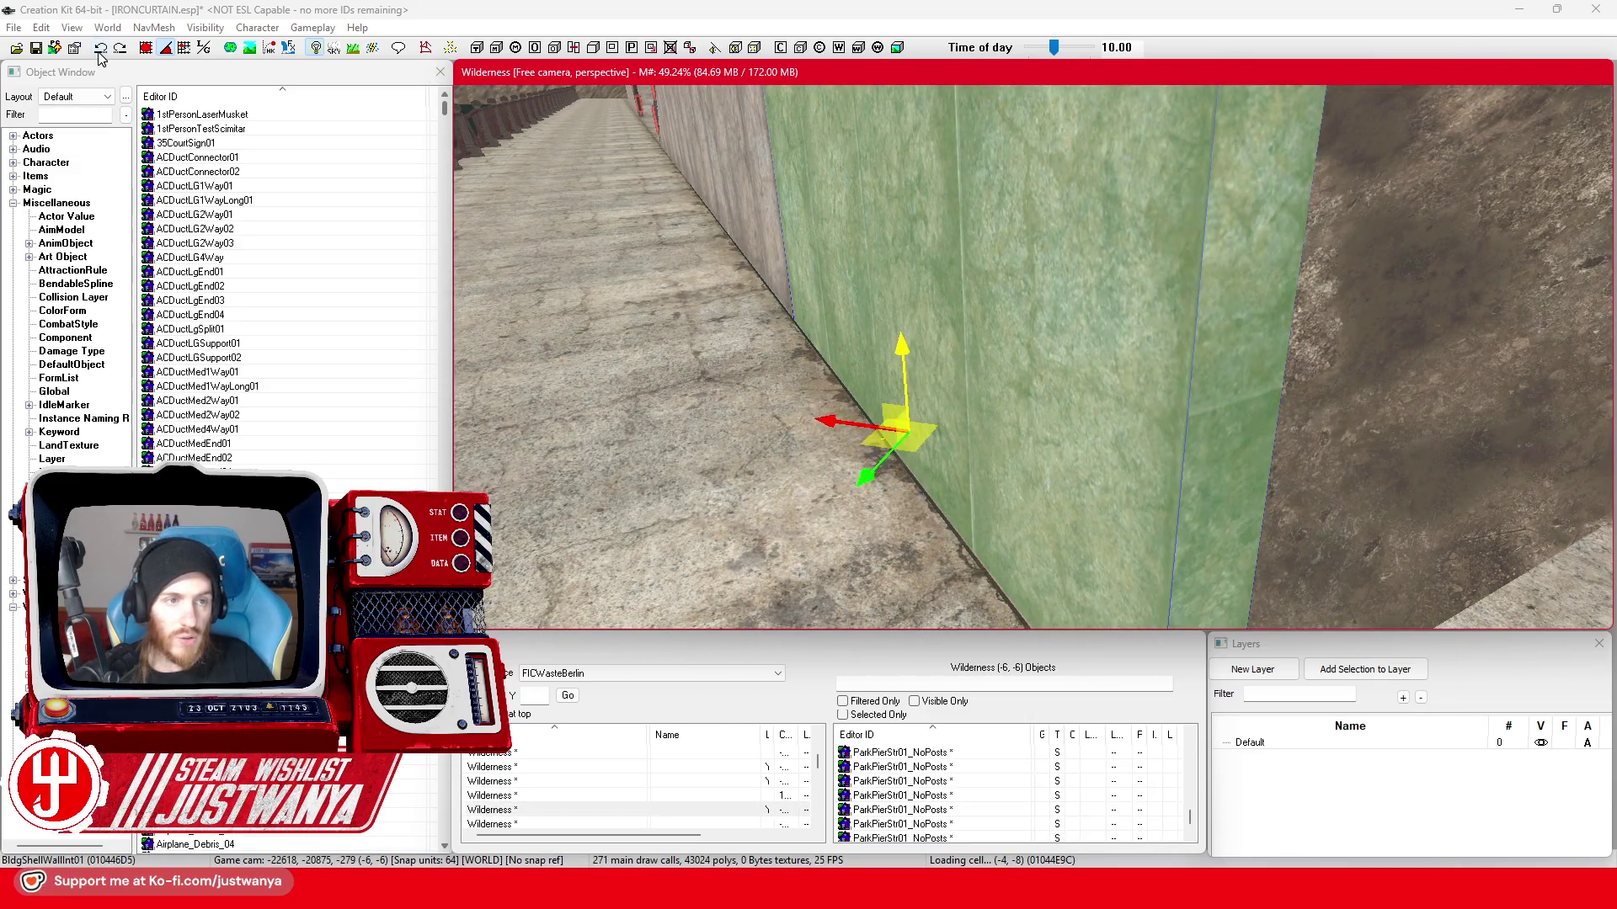
{"action": "left_click", "coordinate": [98, 56]}
{"action": "key", "text": "ctrl+z"}
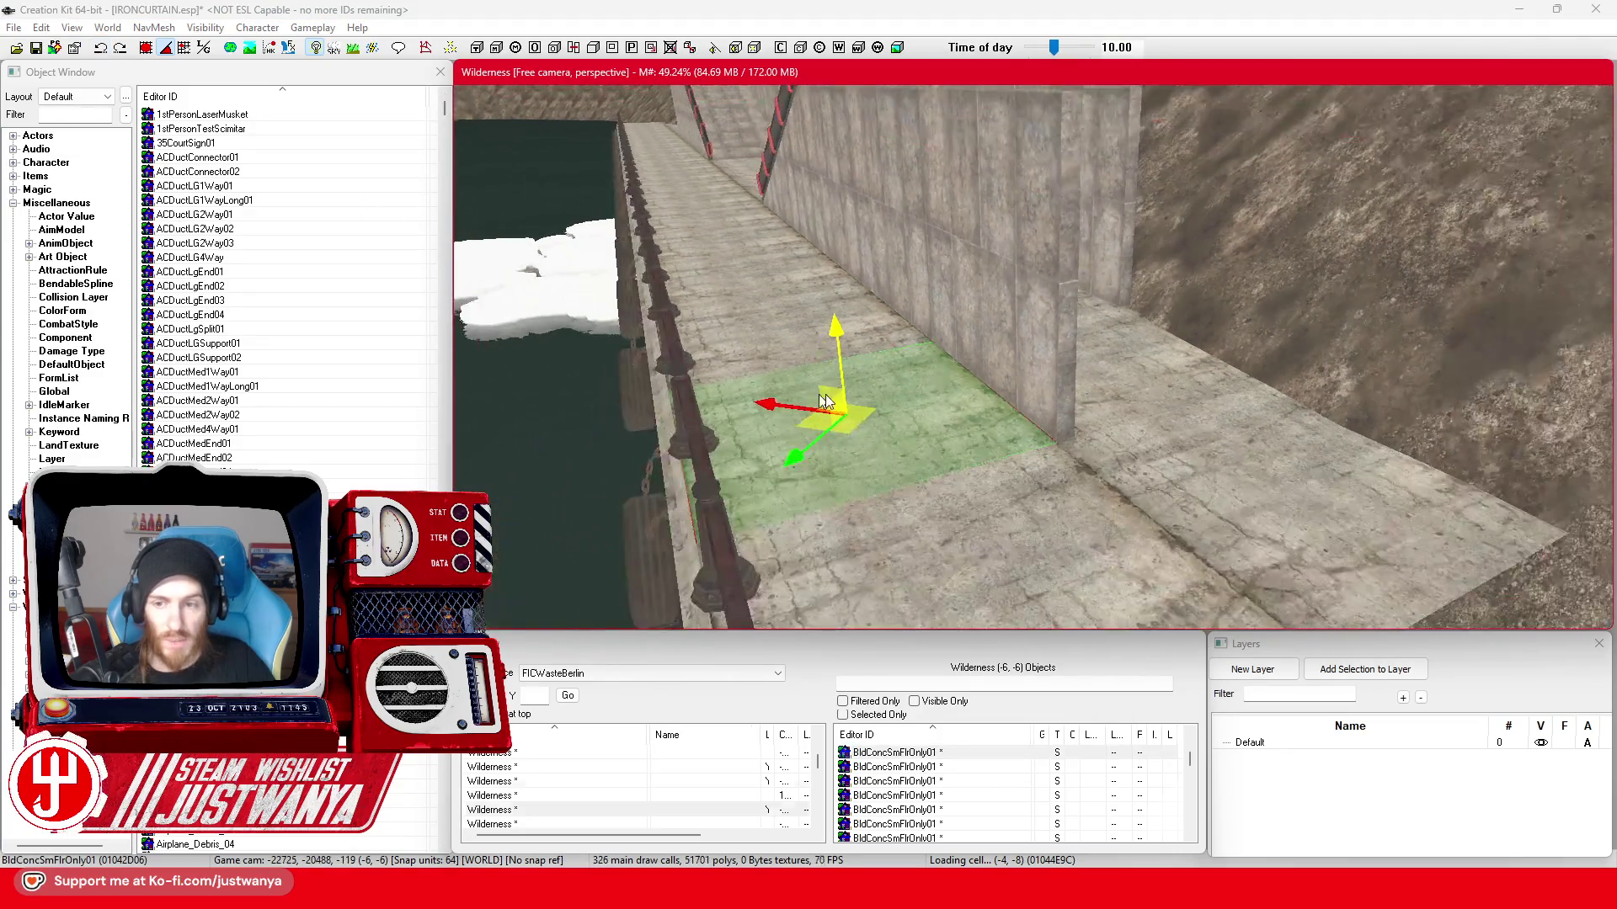
{"action": "scroll", "coordinate": [816, 396], "scroll_direction": "up", "scroll_amount": 5}
{"action": "scroll", "coordinate": [769, 460], "scroll_direction": "up", "scroll_amount": 5}
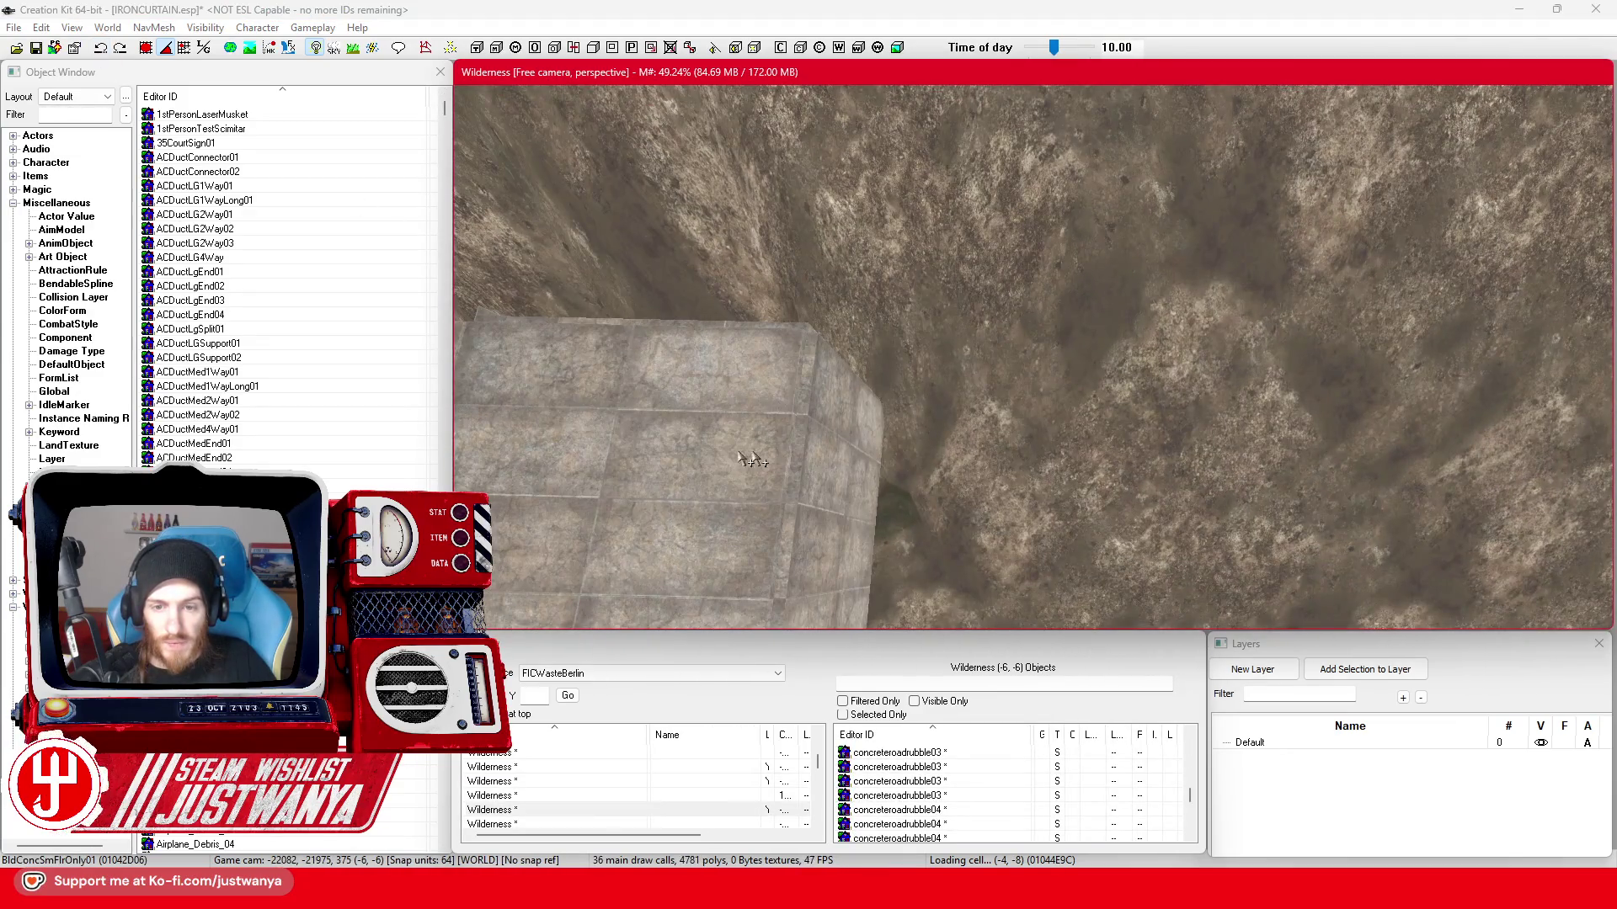
{"action": "scroll", "coordinate": [717, 455], "scroll_direction": "down", "scroll_amount": 3}
{"action": "scroll", "coordinate": [758, 486], "scroll_direction": "down", "scroll_amount": 3}
{"action": "scroll", "coordinate": [824, 532], "scroll_direction": "down", "scroll_amount": 2}
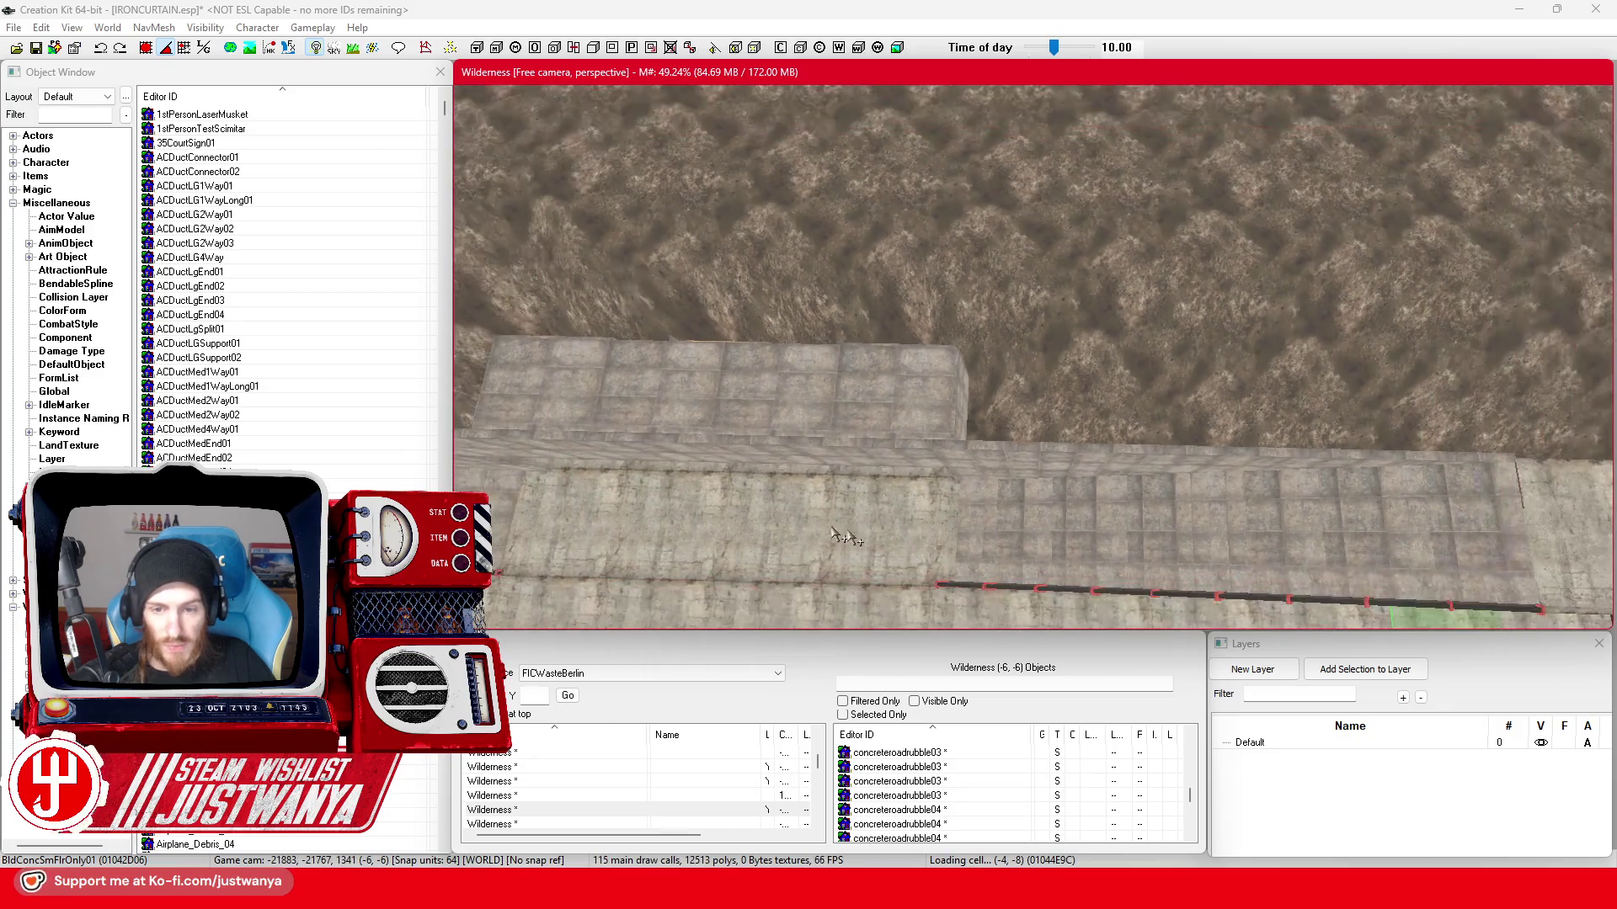
{"action": "scroll", "coordinate": [893, 536], "scroll_direction": "down", "scroll_amount": 2}
- Group three floor strips and slide them along the wall top toward the landscape
{"action": "left_click", "coordinate": [1037, 474], "text": "ctrl"}
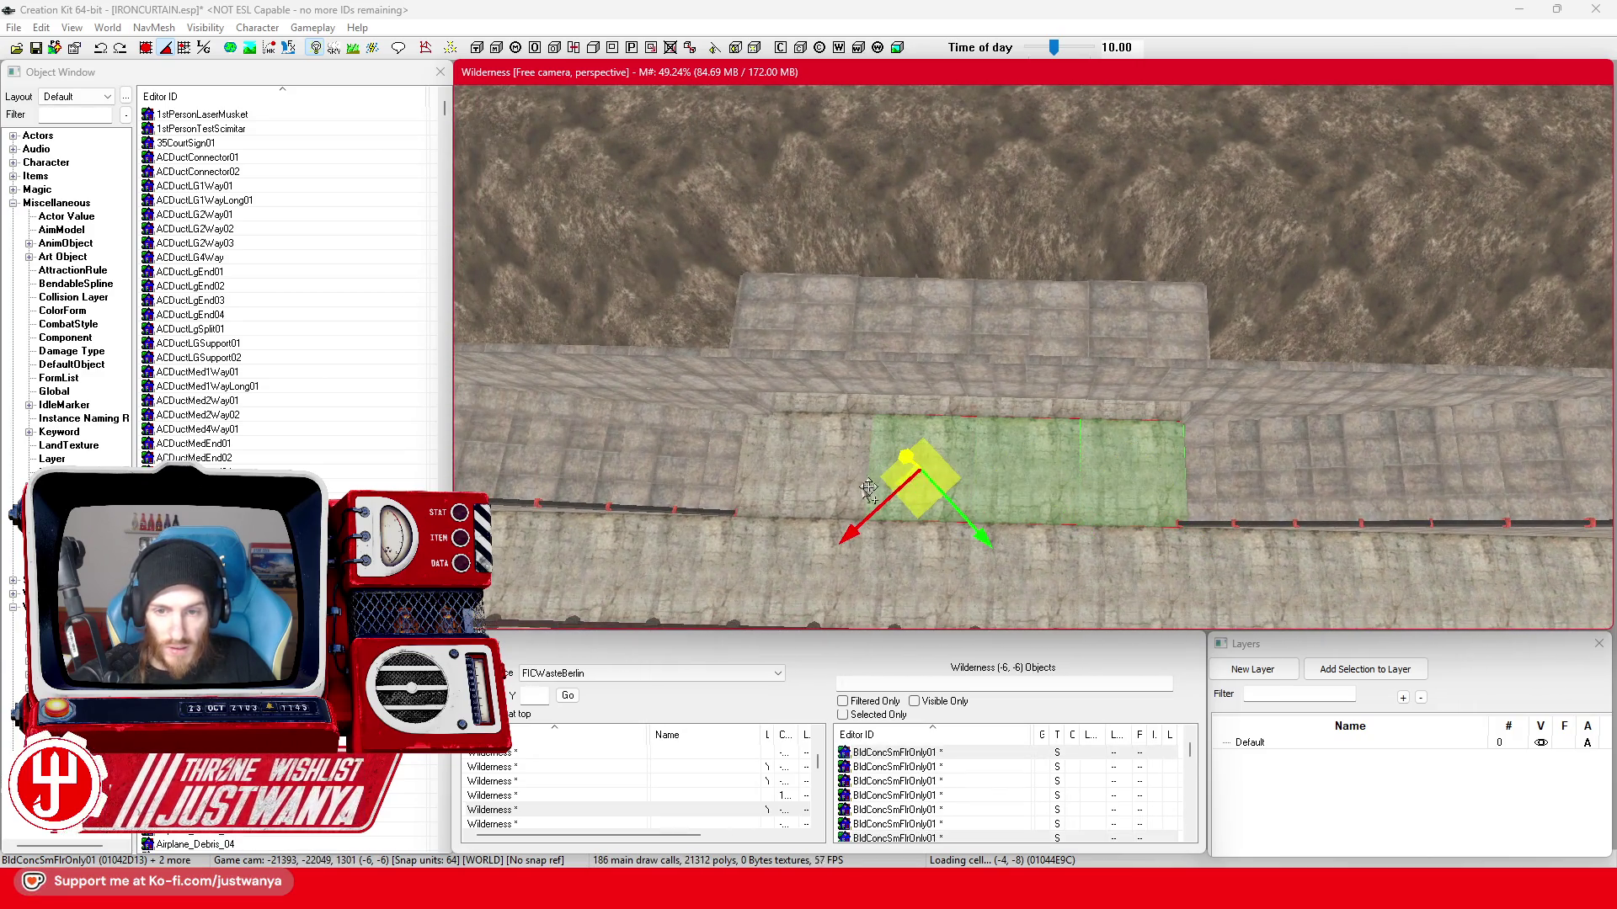
{"action": "left_click_drag", "start_coordinate": [784, 453], "coordinate": [684, 408]}
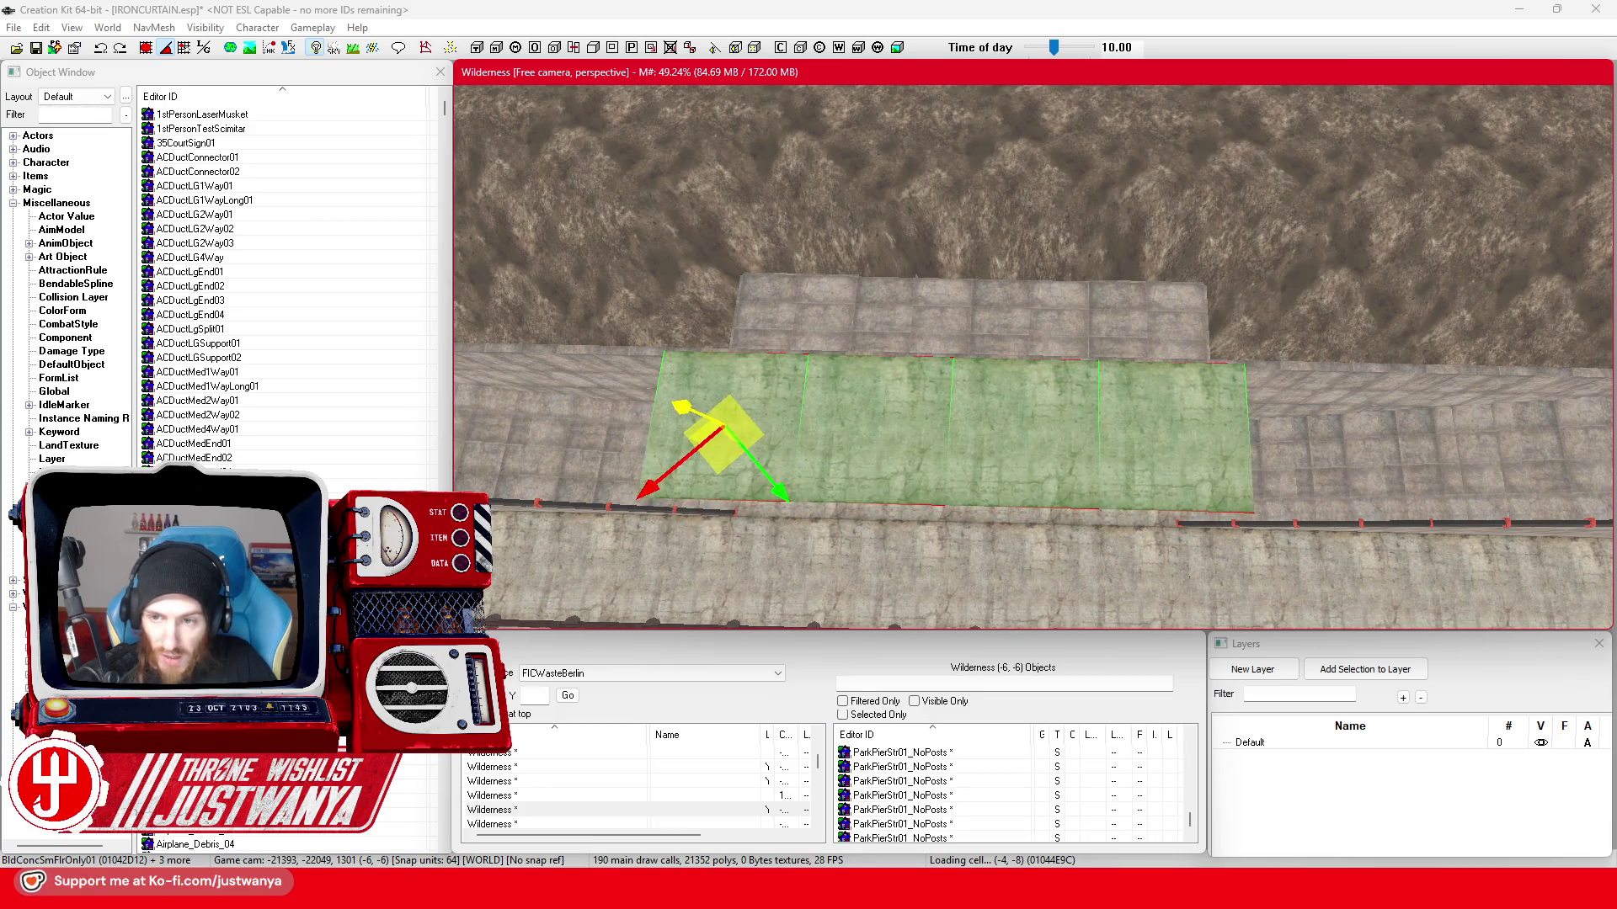
{"action": "key", "text": "shift"}
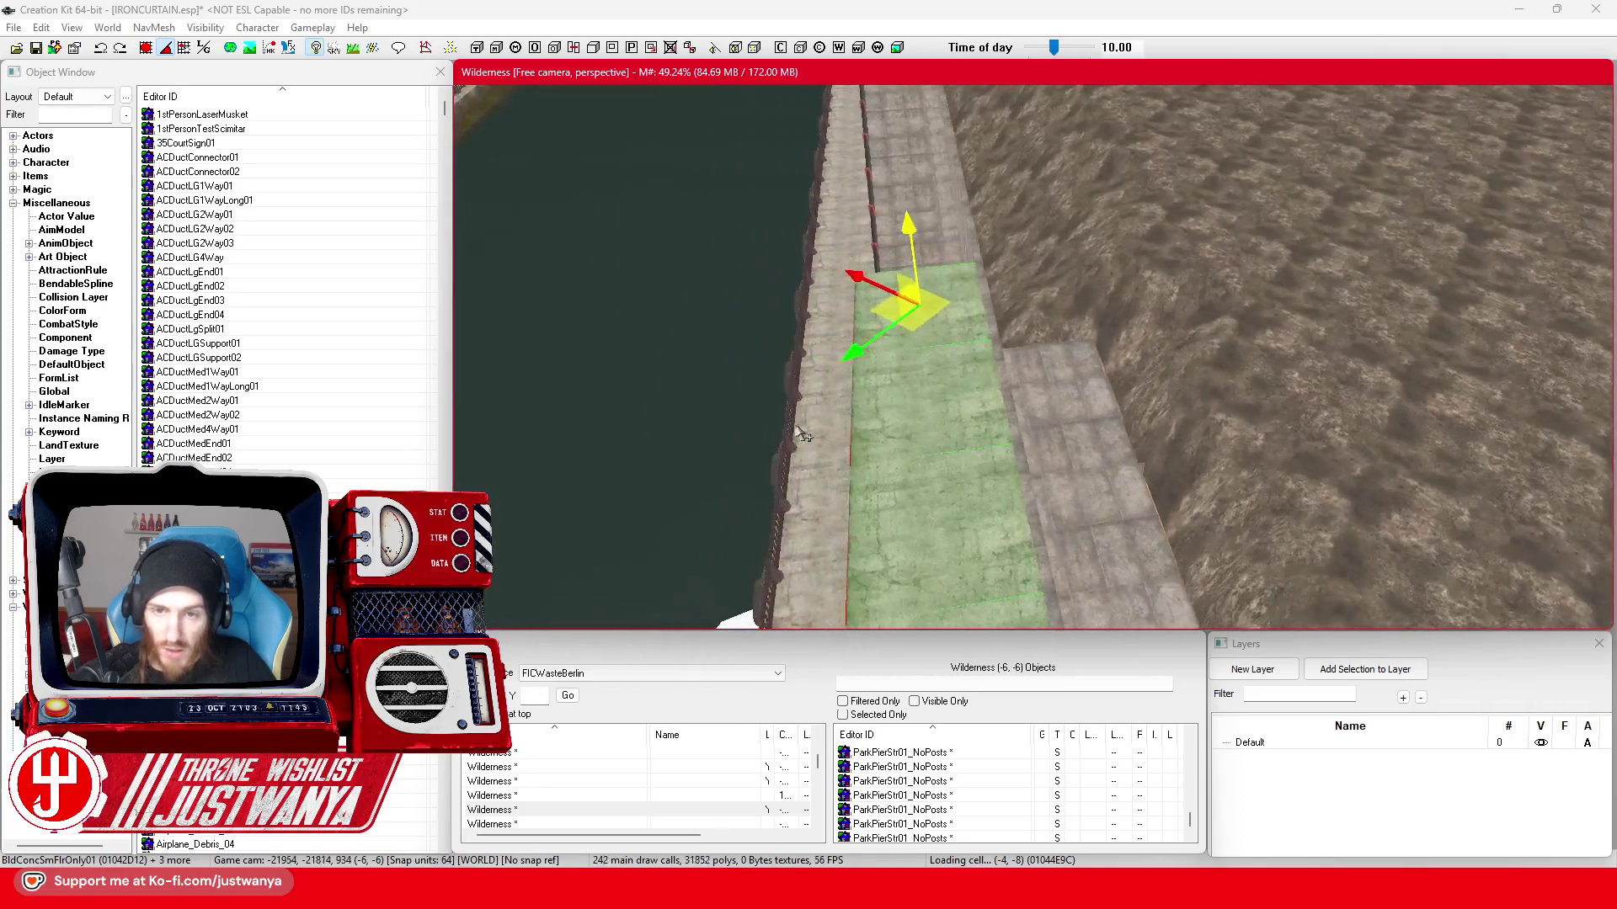
{"action": "key", "text": "shift"}
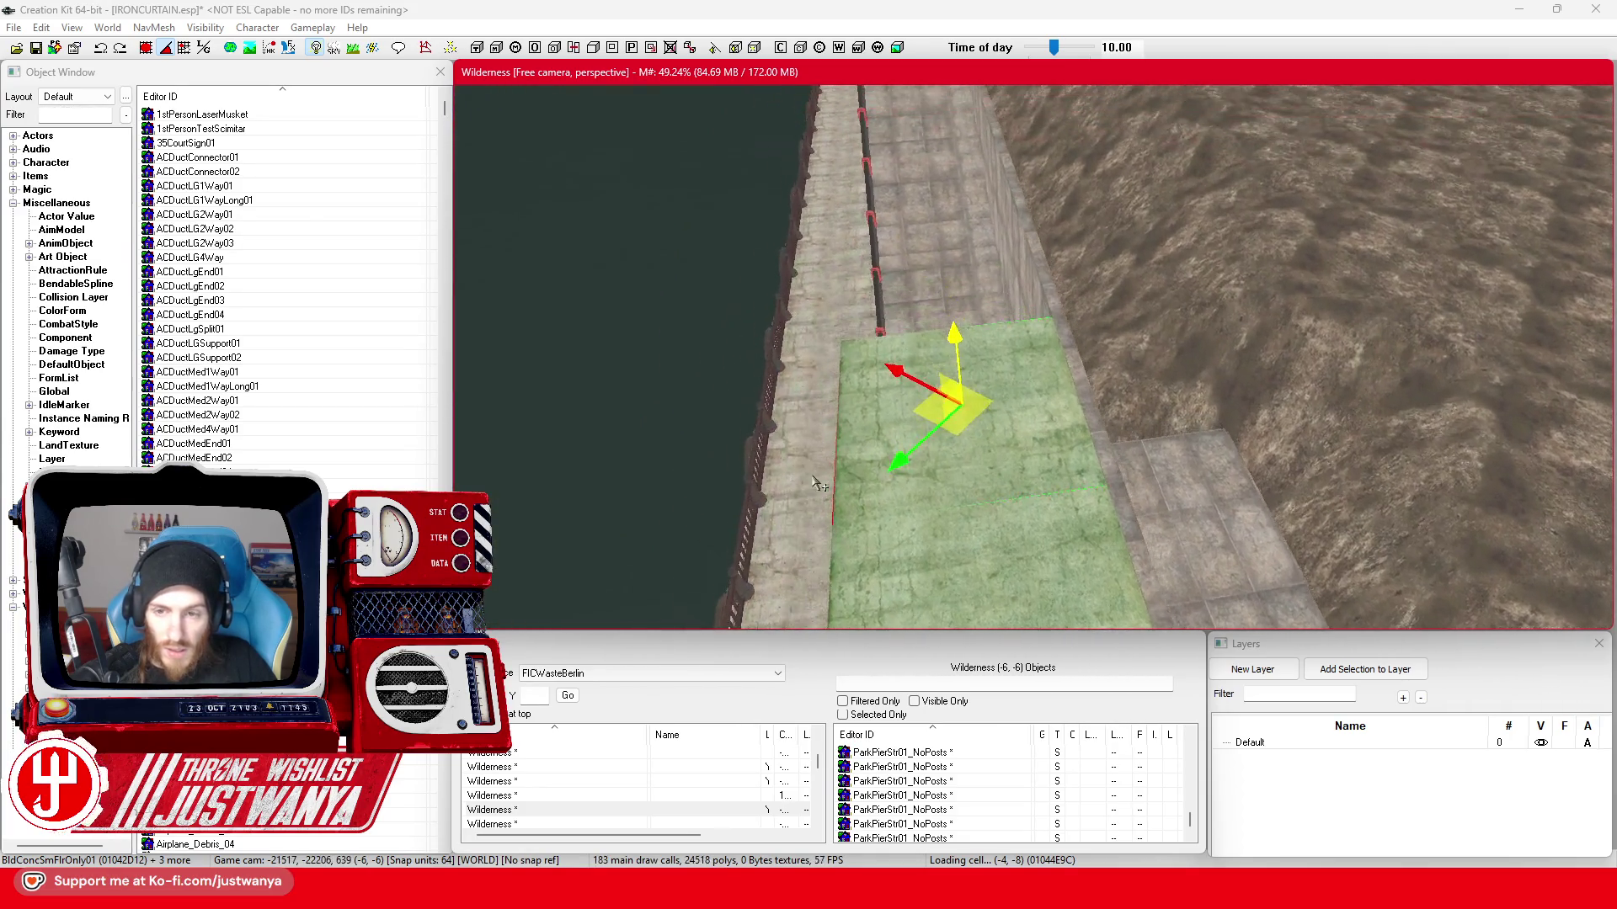
{"action": "left_click_drag", "start_coordinate": [1068, 468], "coordinate": [1200, 379]}
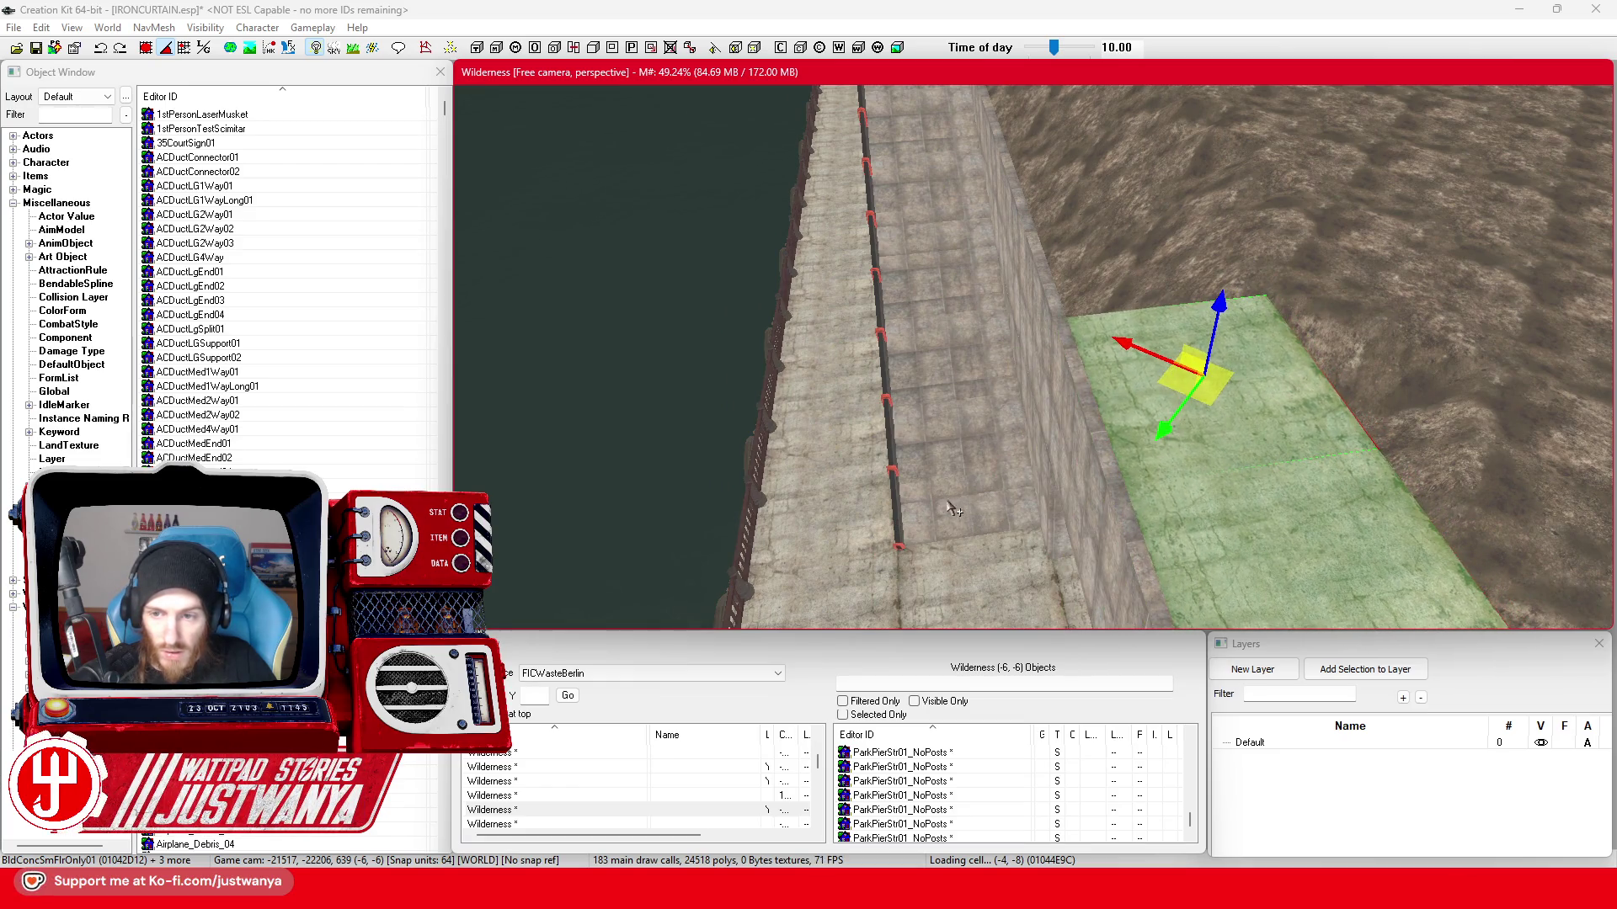
- Nudge the grouped floor strips to line up their seam, then move them along the wall top
{"action": "key", "text": "shift"}
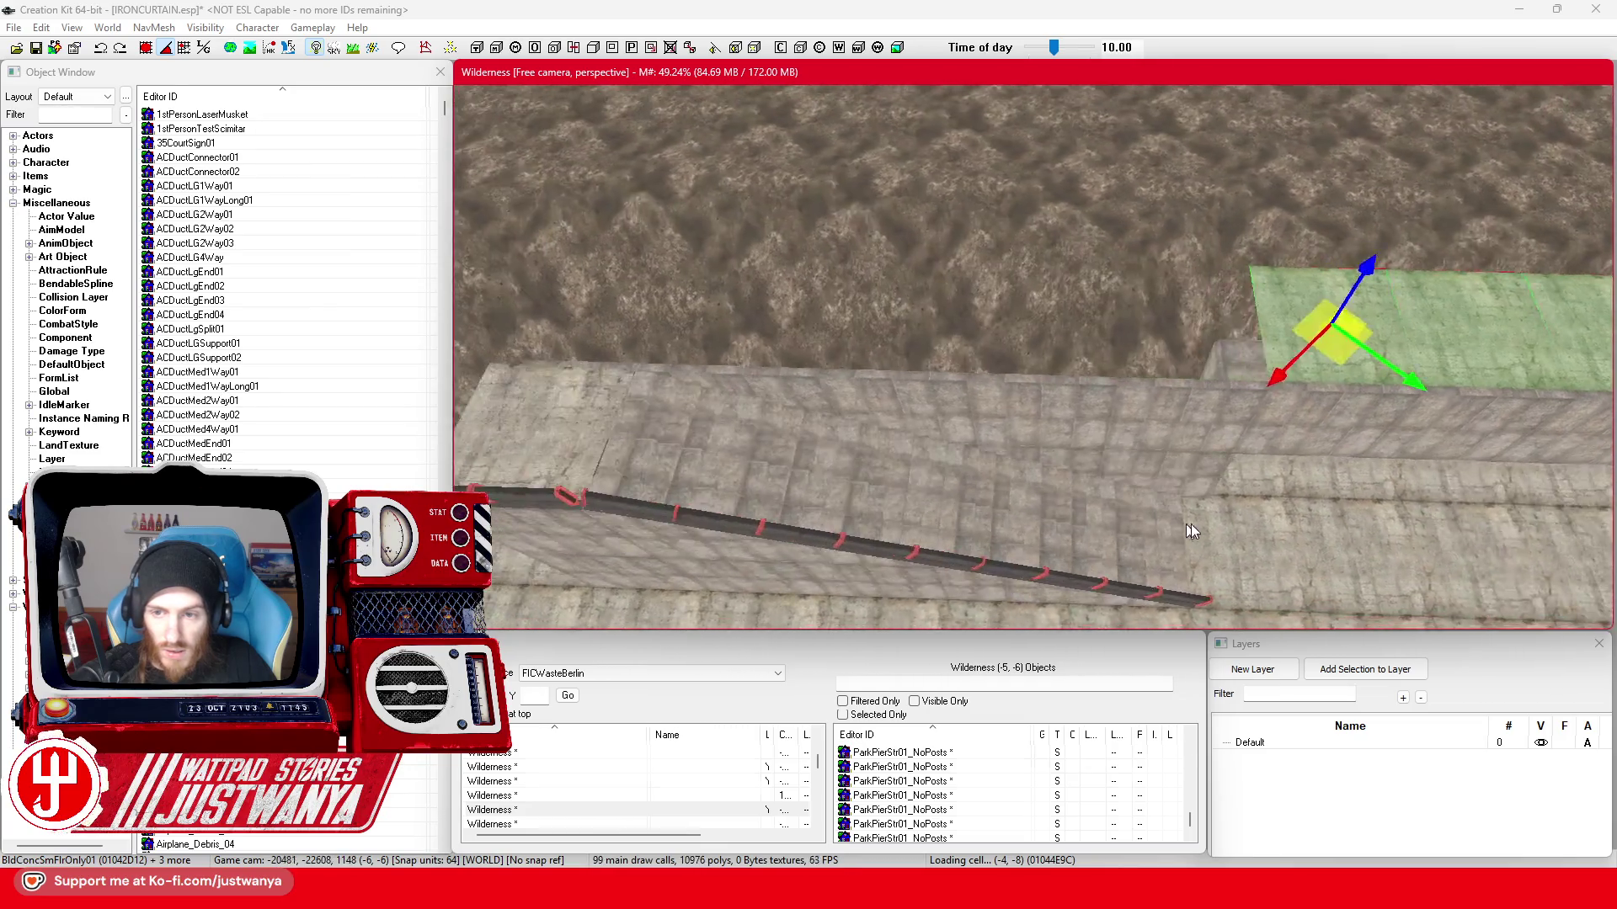
{"action": "key", "text": "shift"}
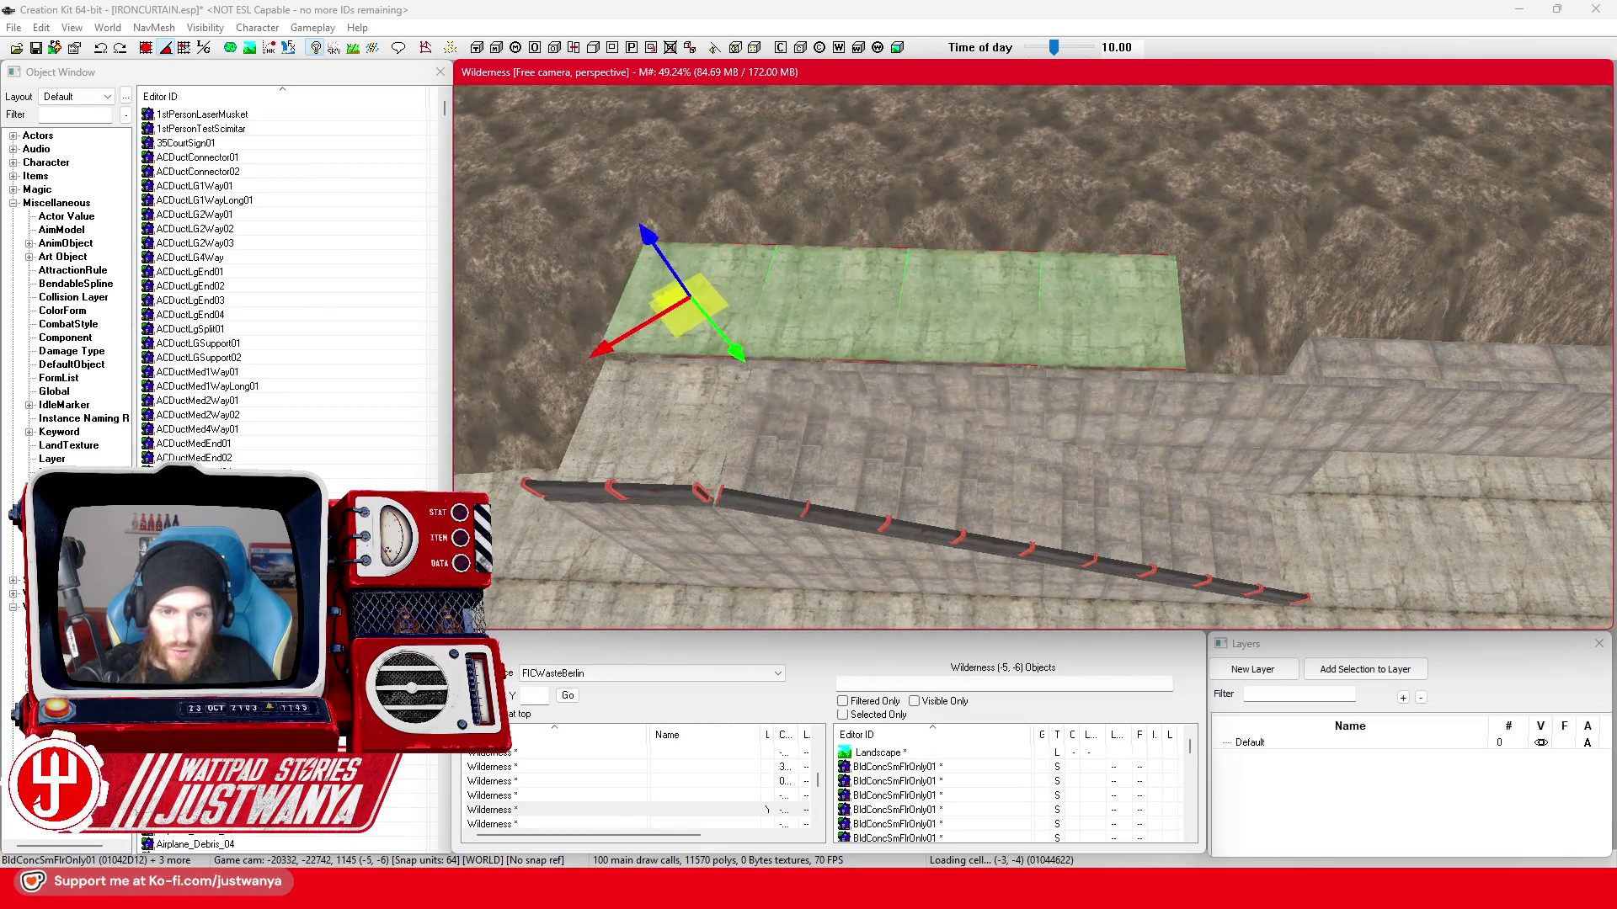
{"action": "key", "text": "shift"}
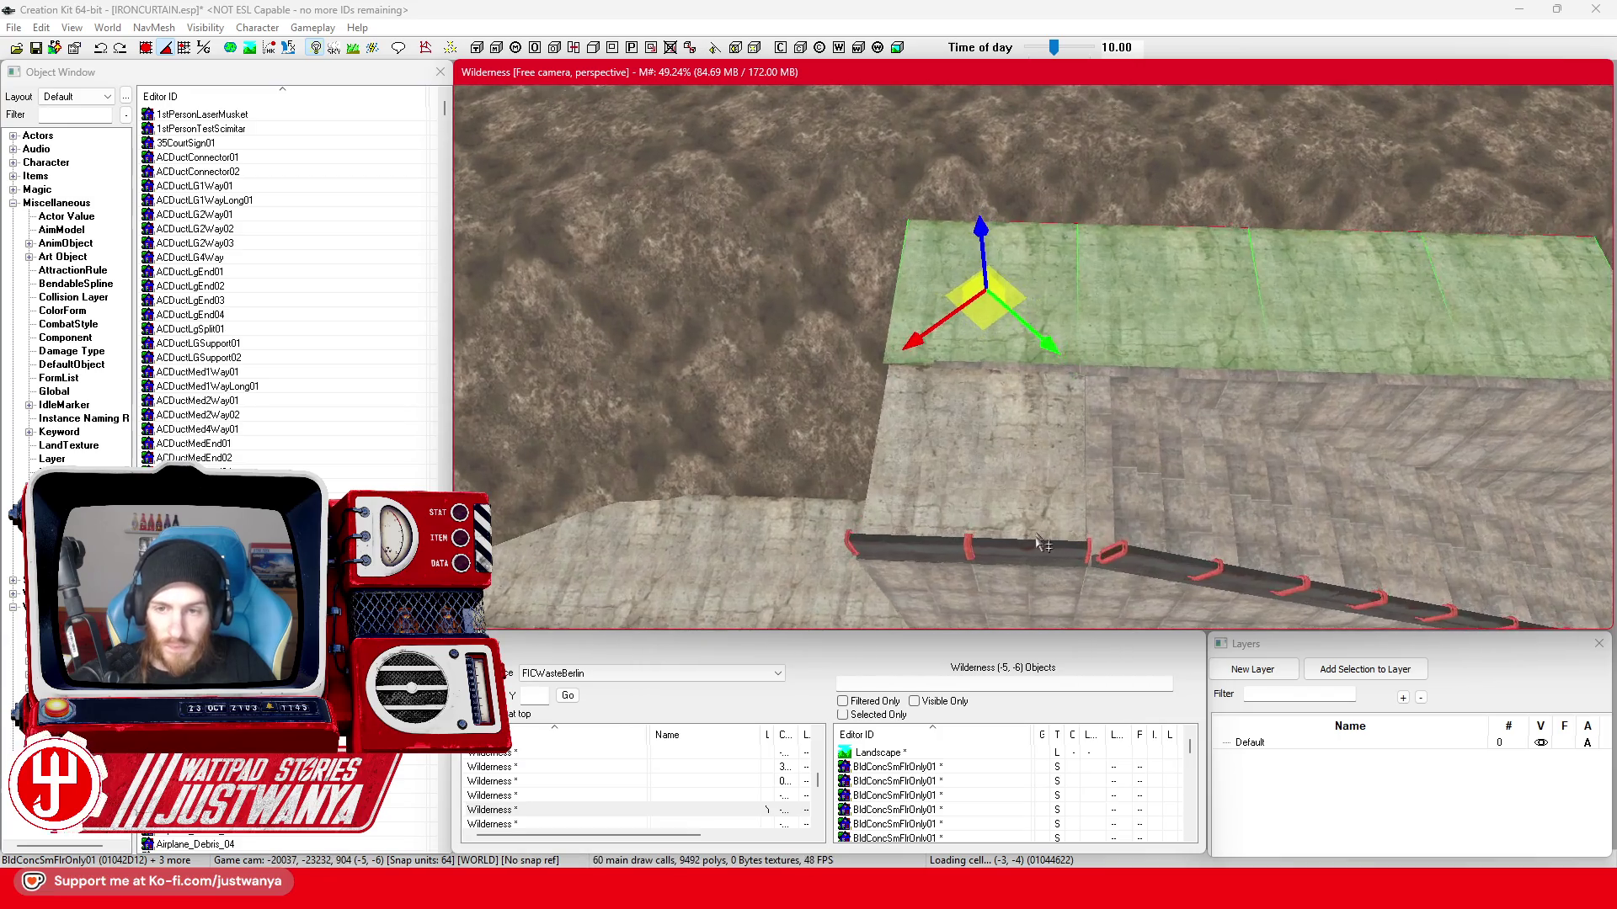
{"action": "scroll", "coordinate": [1041, 540], "scroll_direction": "up", "scroll_amount": 3}
{"action": "scroll", "coordinate": [981, 371], "scroll_direction": "up", "scroll_amount": 3}
{"action": "left_click_drag", "start_coordinate": [905, 202], "coordinate": [925, 208]}
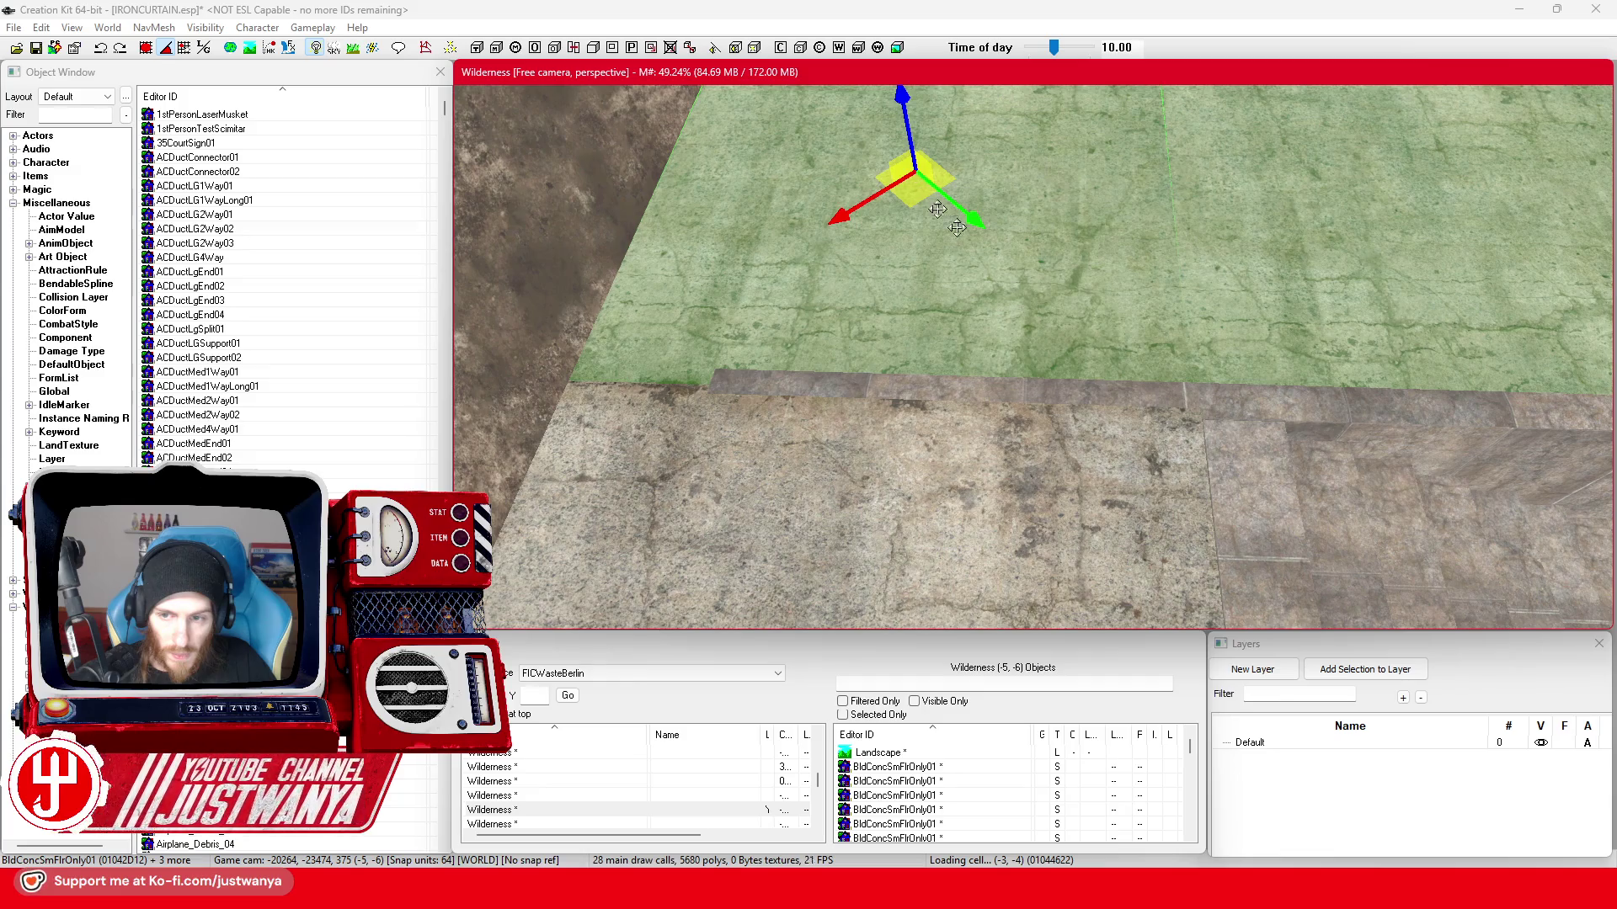
{"action": "key", "text": "shift"}
{"action": "scroll", "coordinate": [909, 352], "scroll_direction": "down", "scroll_amount": 5}
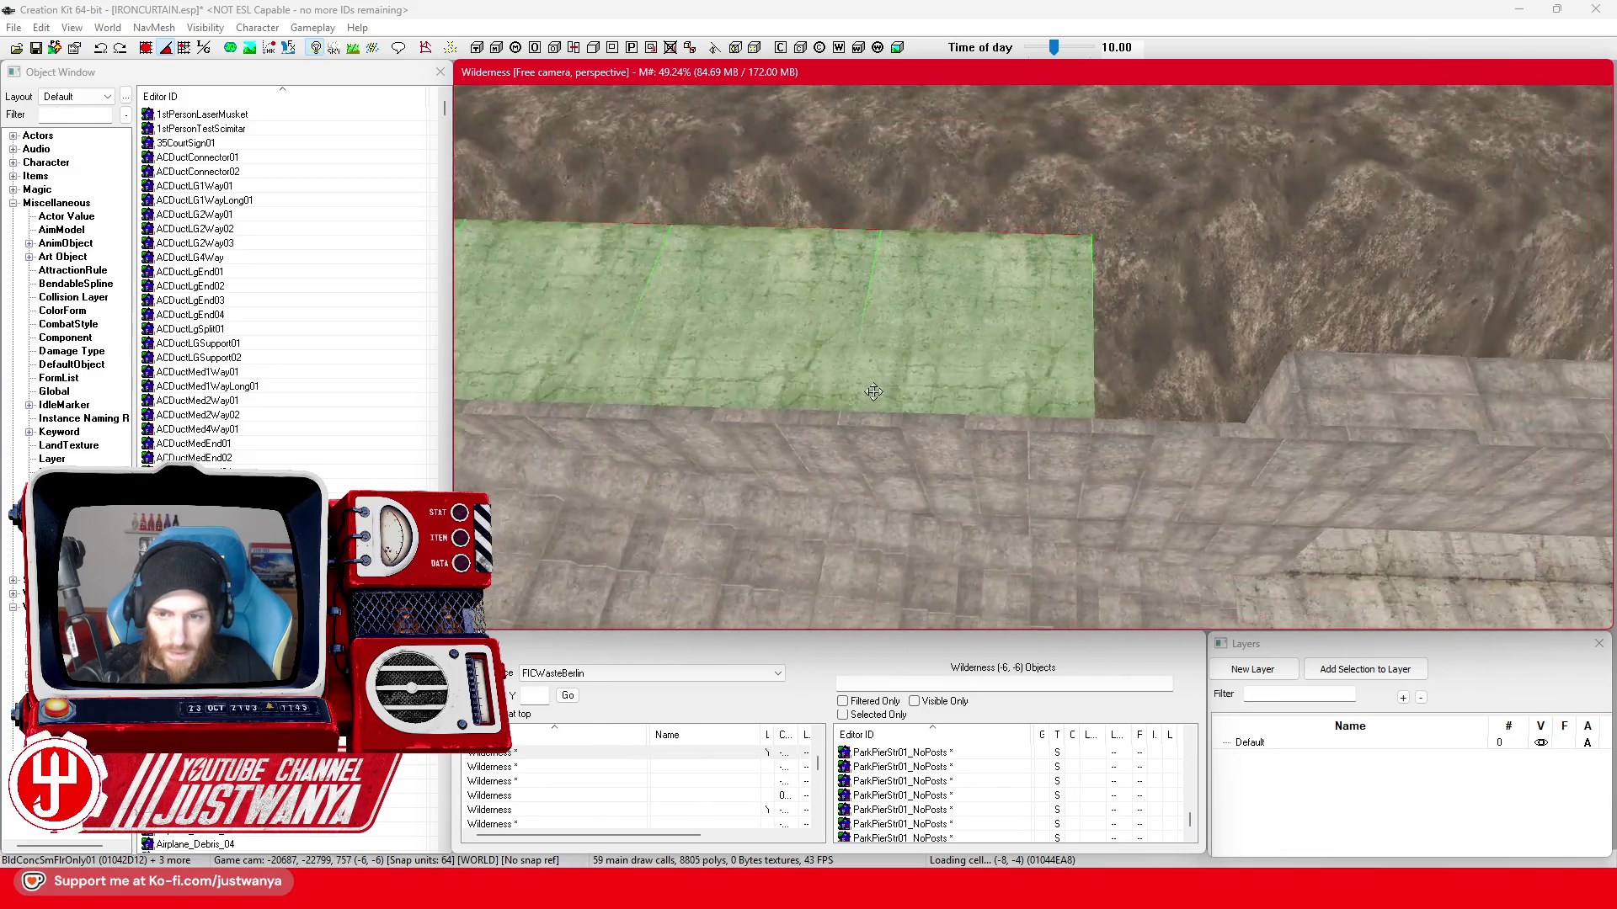
{"action": "left_click_drag", "start_coordinate": [613, 285], "coordinate": [1163, 354]}
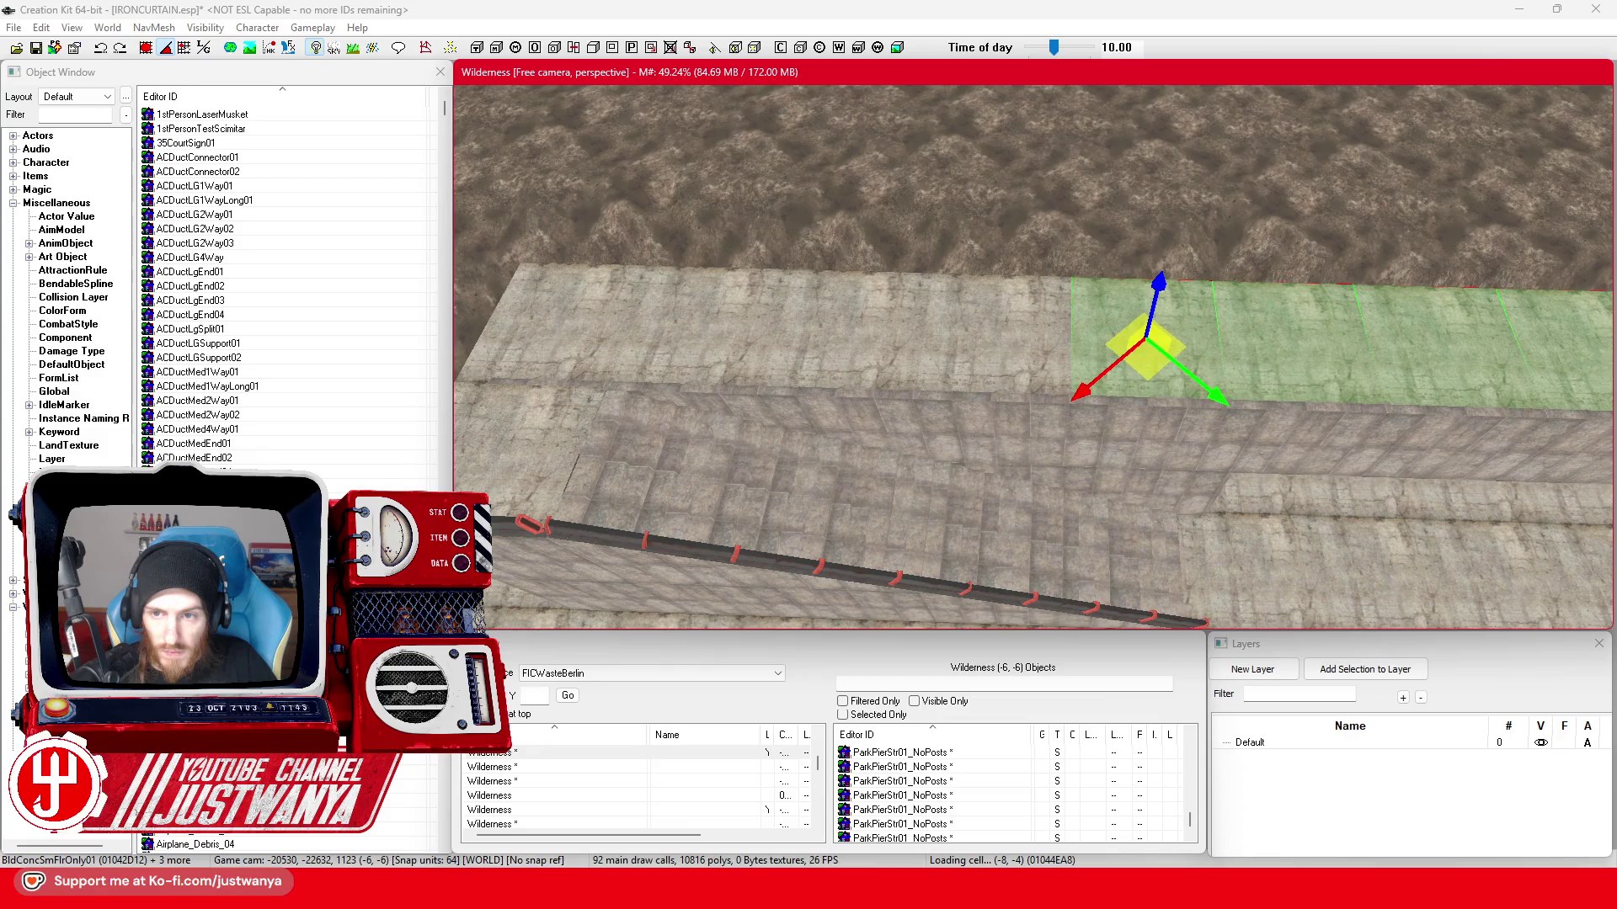
- Slide the floor strip further right along the wall toward the staircase
{"action": "key", "text": "shift"}
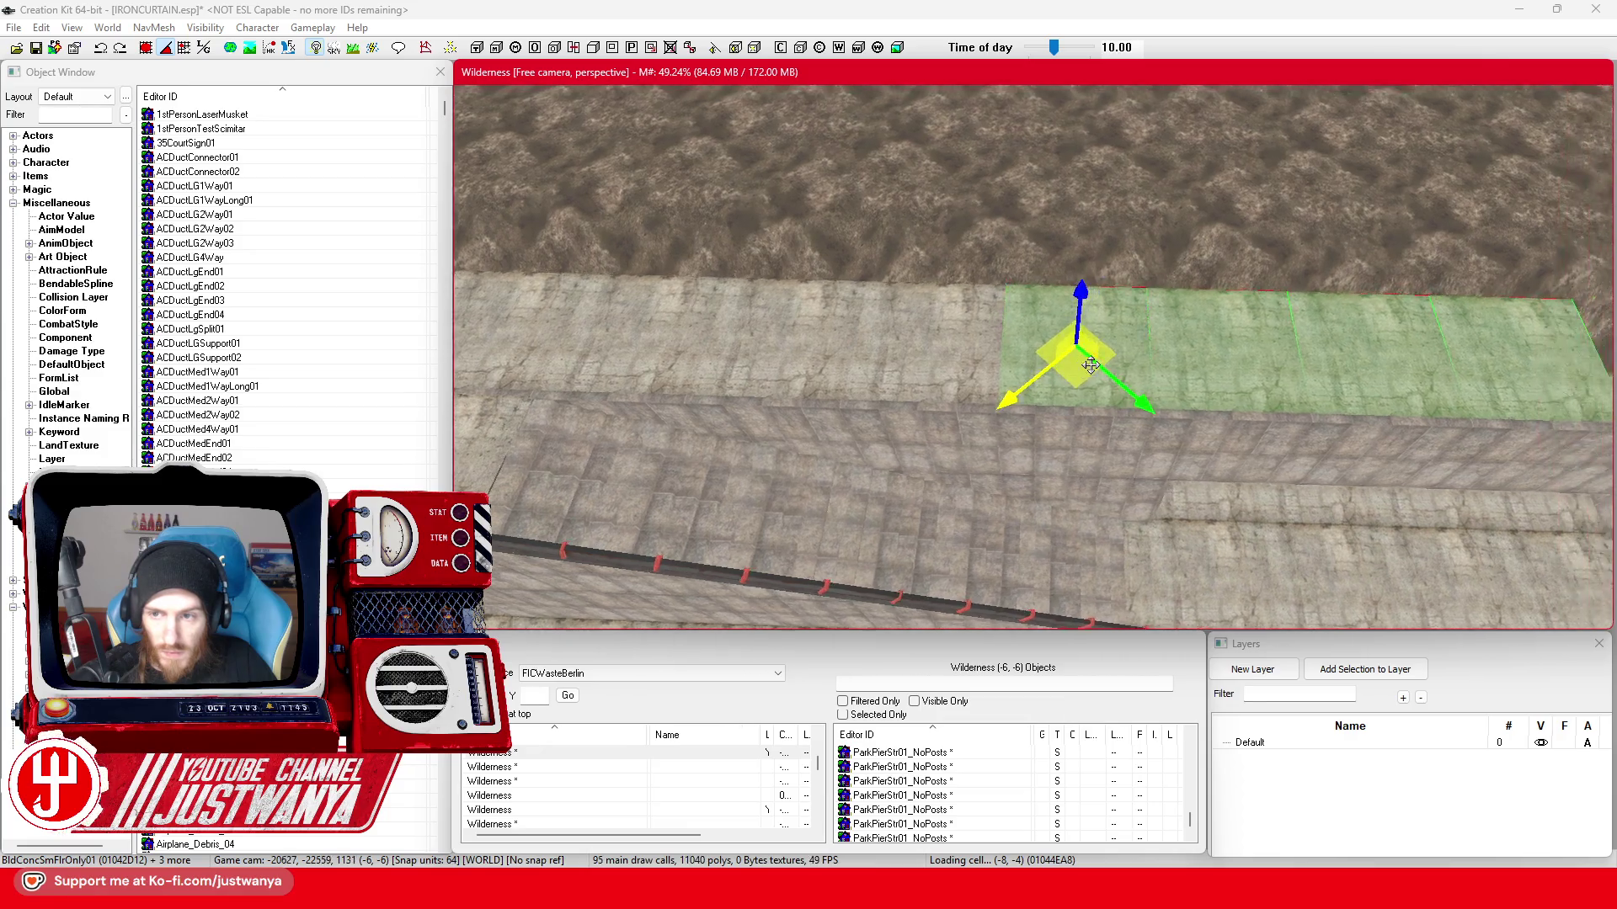
{"action": "scroll", "coordinate": [1086, 417], "scroll_direction": "up", "scroll_amount": 2}
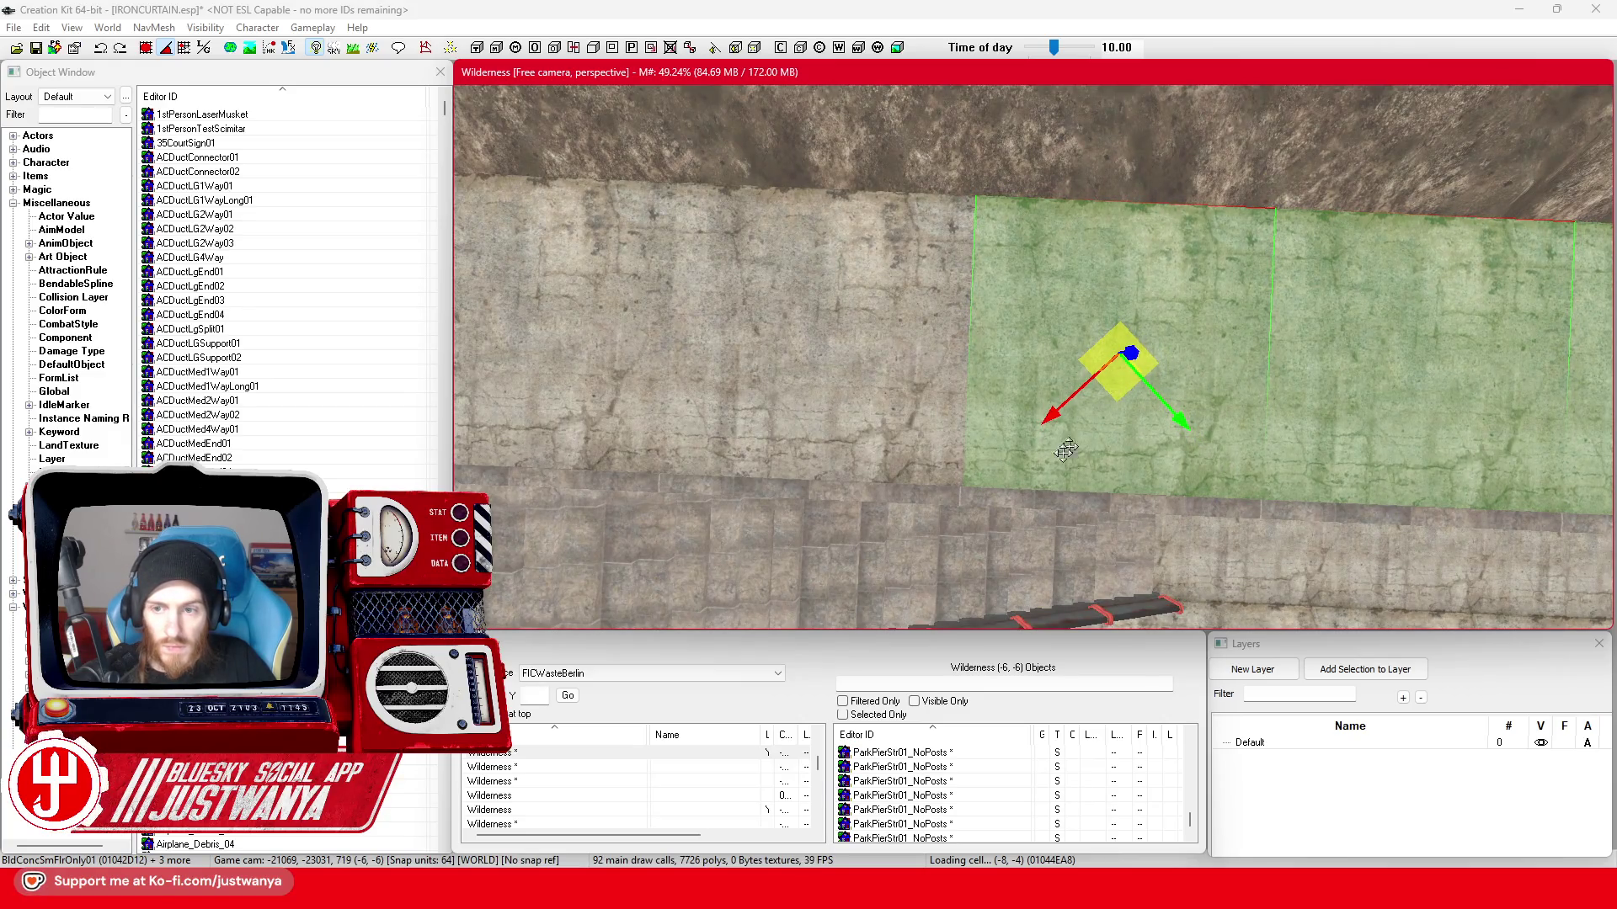
{"action": "scroll", "coordinate": [1072, 441], "scroll_direction": "down", "scroll_amount": 2}
{"action": "scroll", "coordinate": [1012, 448], "scroll_direction": "down", "scroll_amount": 2}
{"action": "scroll", "coordinate": [935, 455], "scroll_direction": "down", "scroll_amount": 2}
{"action": "scroll", "coordinate": [859, 462], "scroll_direction": "down", "scroll_amount": 2}
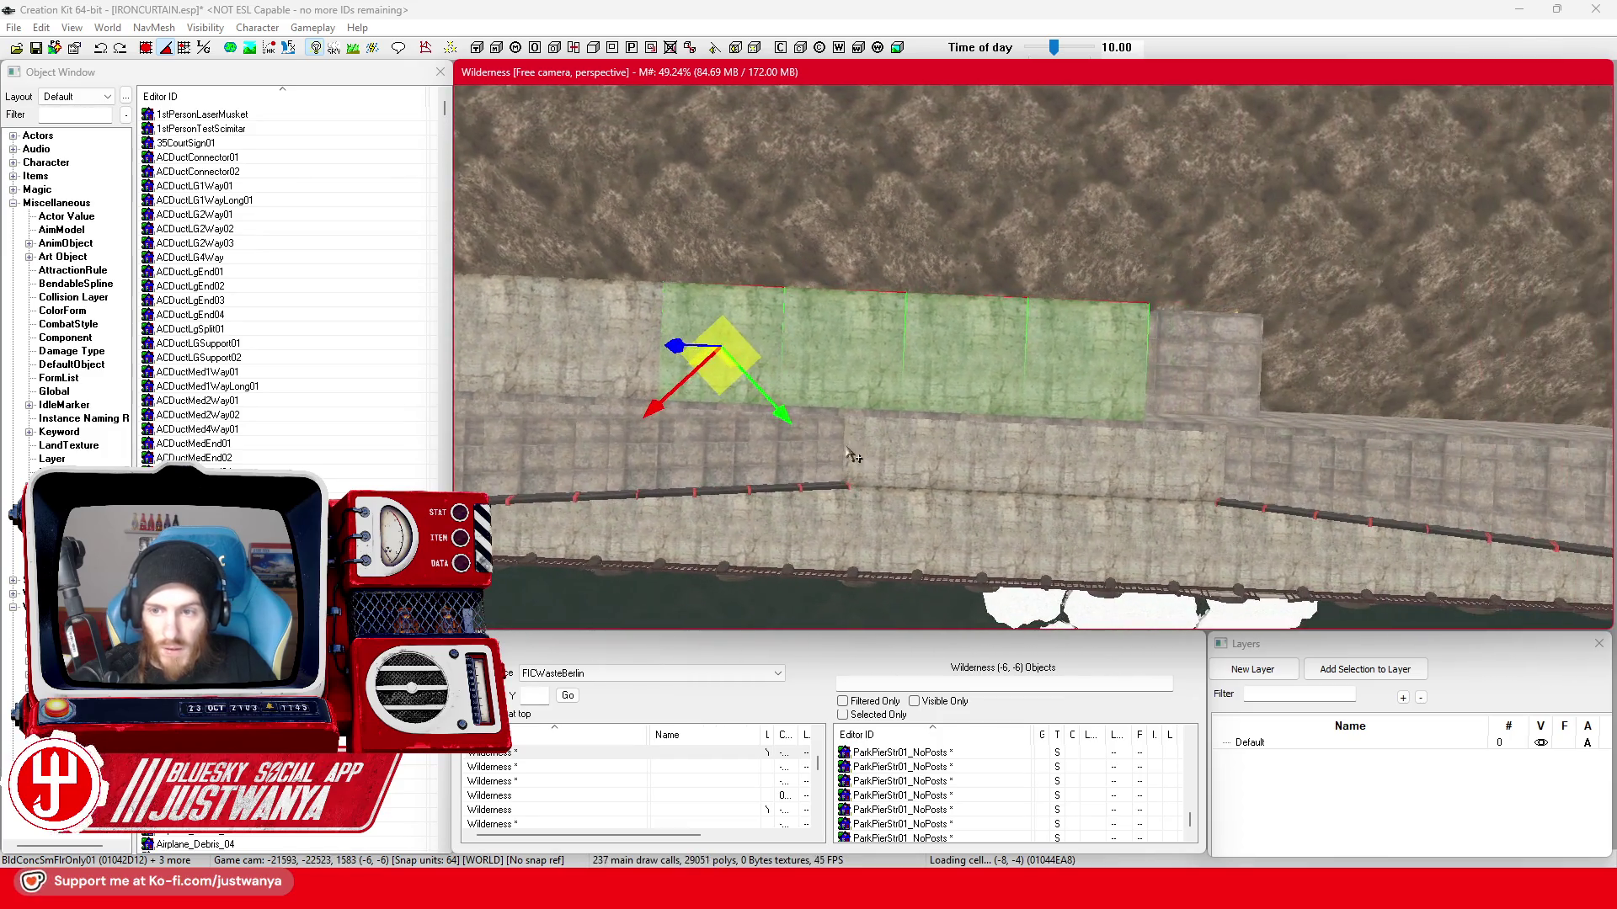
{"action": "left_click_drag", "start_coordinate": [709, 386], "coordinate": [1200, 386]}
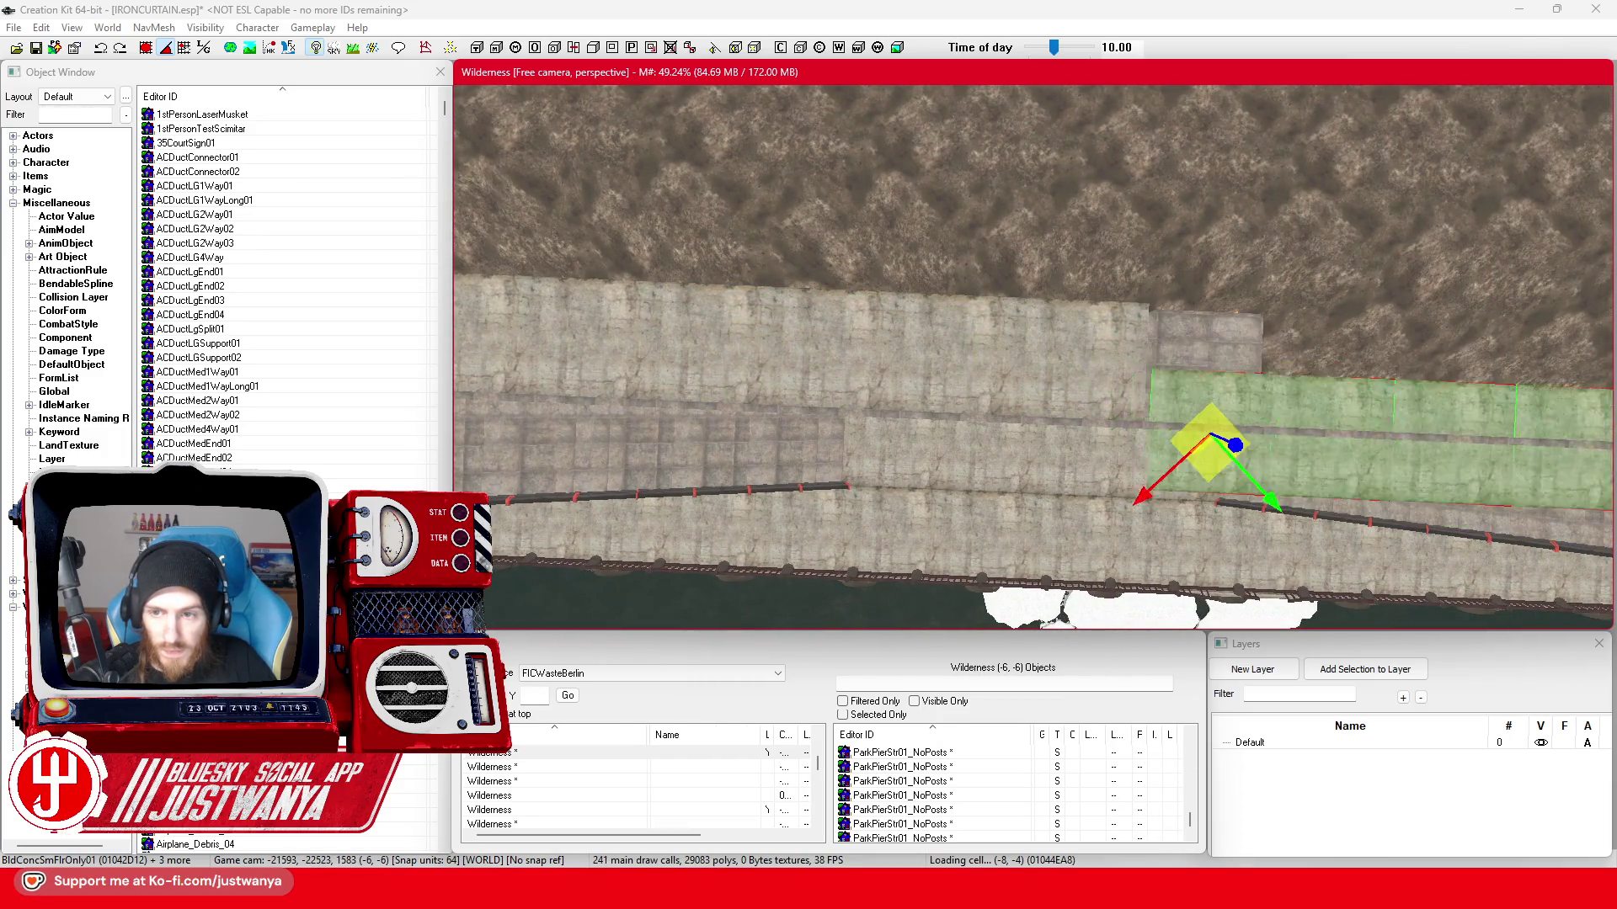
{"action": "scroll", "coordinate": [909, 471], "scroll_direction": "up", "scroll_amount": 3}
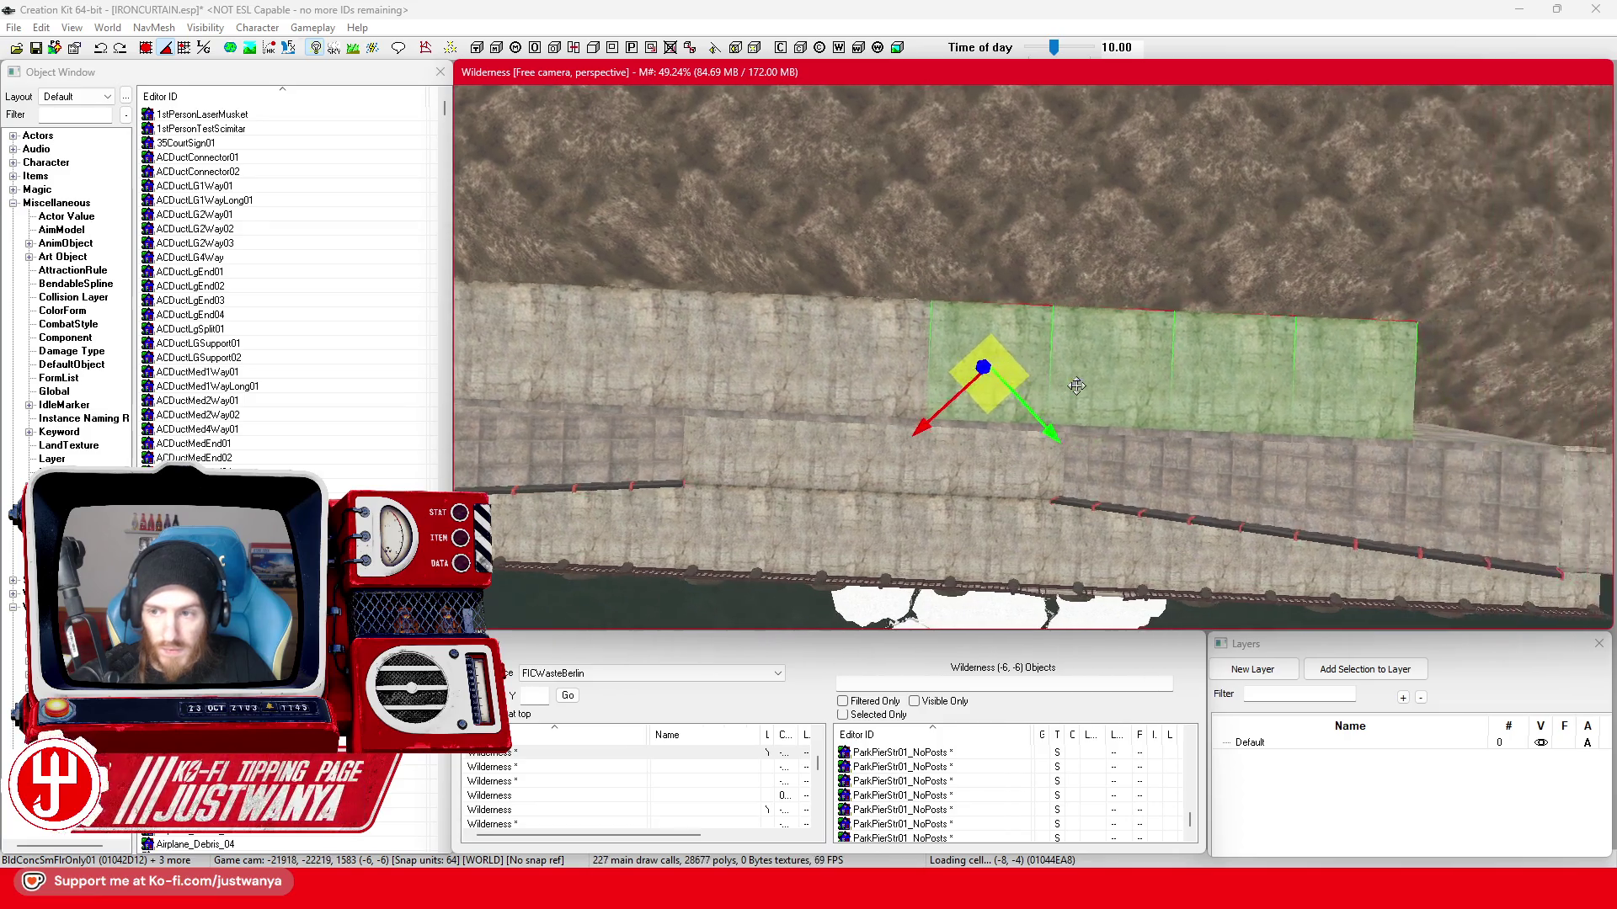
{"action": "scroll", "coordinate": [909, 471], "scroll_direction": "up", "scroll_amount": 2}
{"action": "scroll", "coordinate": [907, 466], "scroll_direction": "up", "scroll_amount": 2}
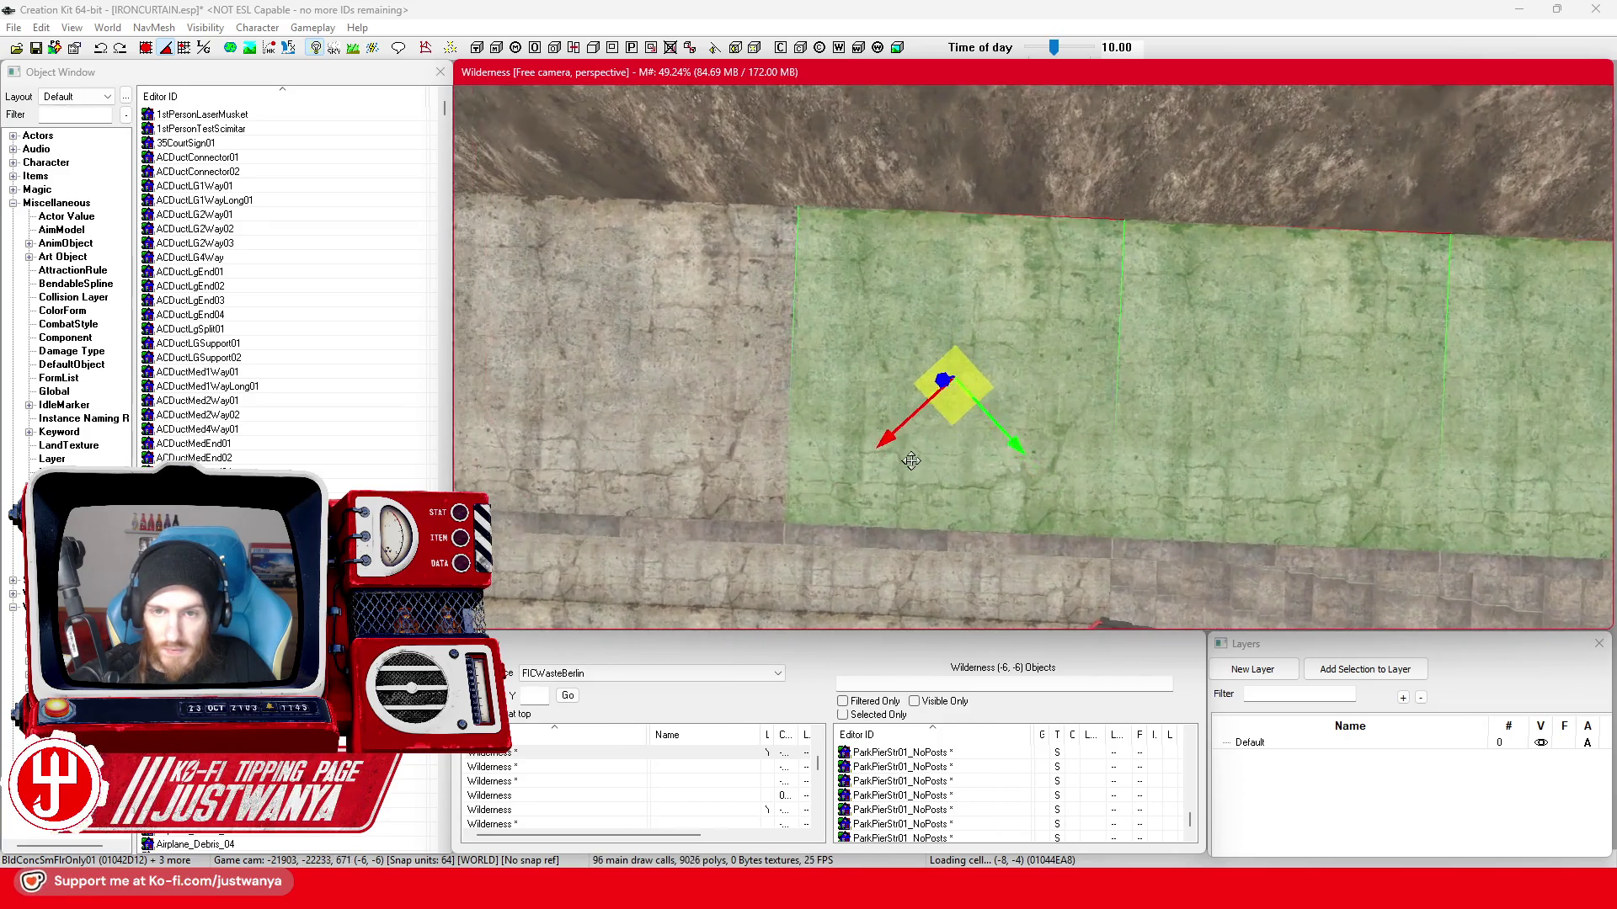
{"action": "scroll", "coordinate": [905, 460], "scroll_direction": "up", "scroll_amount": 1}
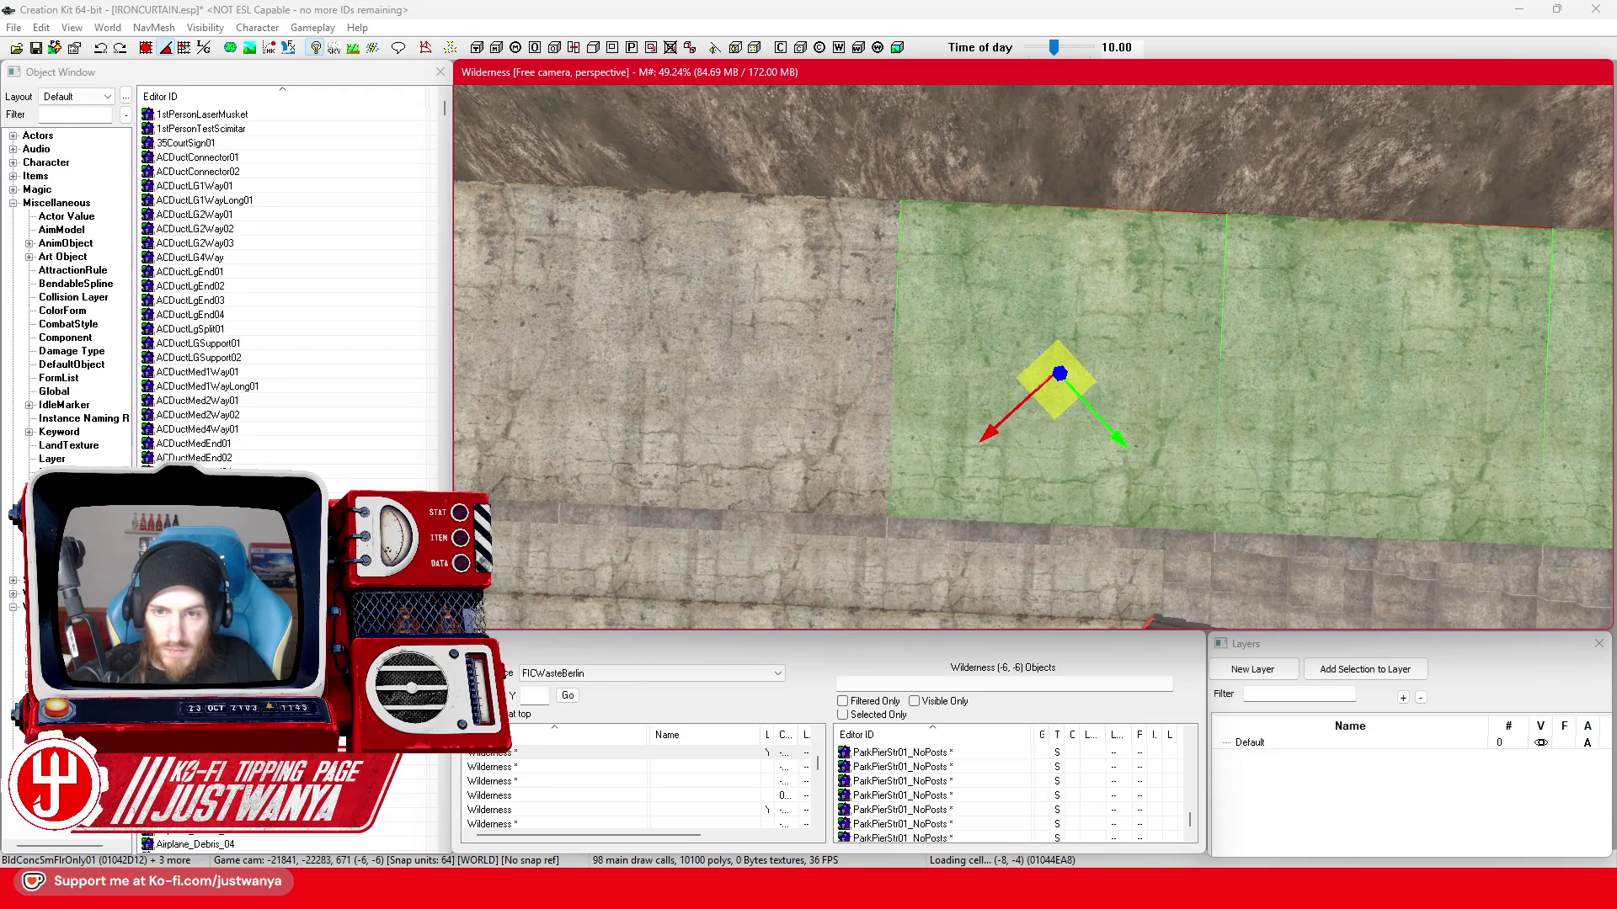
{"action": "scroll", "coordinate": [1095, 537], "scroll_direction": "down", "scroll_amount": 2}
{"action": "scroll", "coordinate": [1094, 536], "scroll_direction": "down", "scroll_amount": 2}
{"action": "scroll", "coordinate": [1095, 536], "scroll_direction": "down", "scroll_amount": 2}
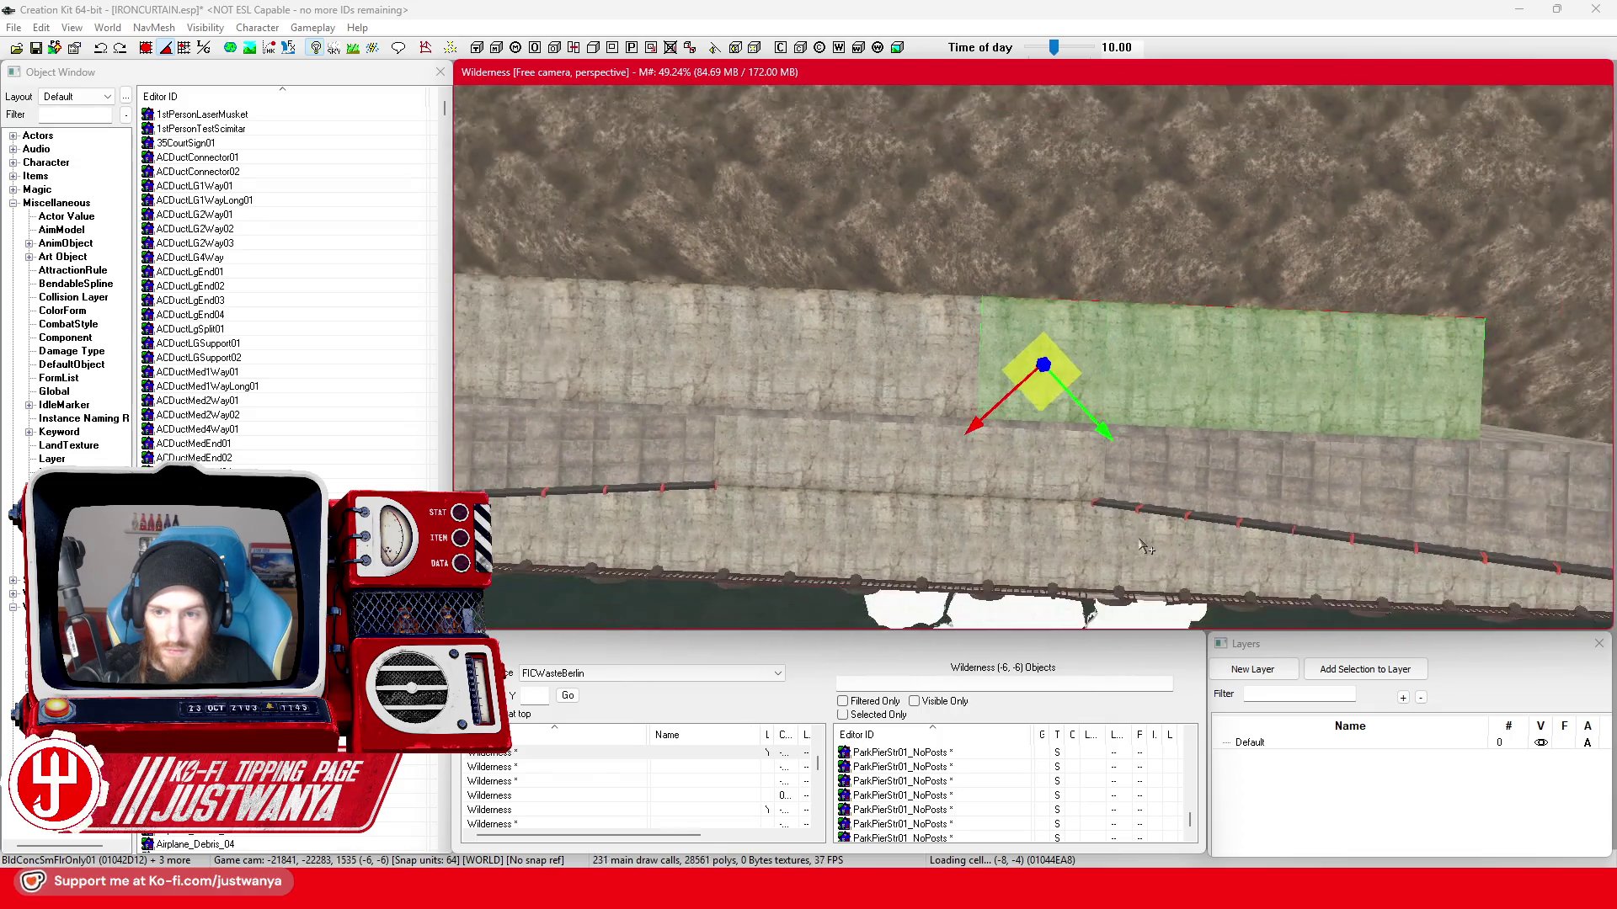
{"action": "scroll", "coordinate": [1095, 537], "scroll_direction": "down", "scroll_amount": 2}
{"action": "left_click_drag", "start_coordinate": [1093, 538], "coordinate": [998, 530]}
{"action": "left_click_drag", "start_coordinate": [702, 374], "coordinate": [1137, 360]}
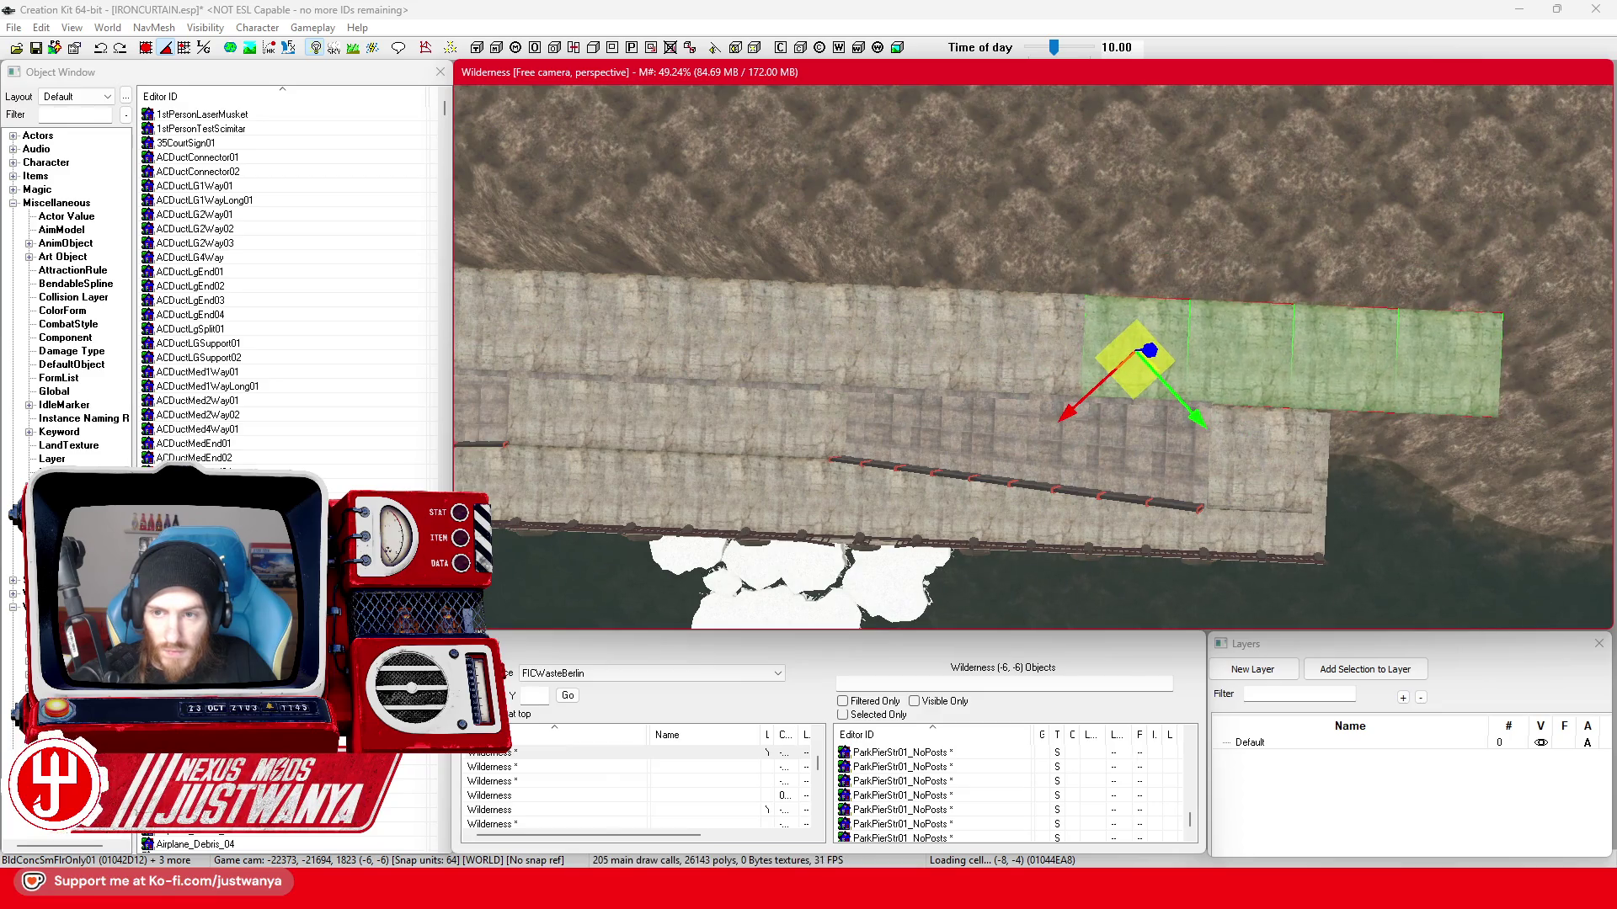
{"action": "scroll", "coordinate": [1122, 384], "scroll_direction": "up", "scroll_amount": 2}
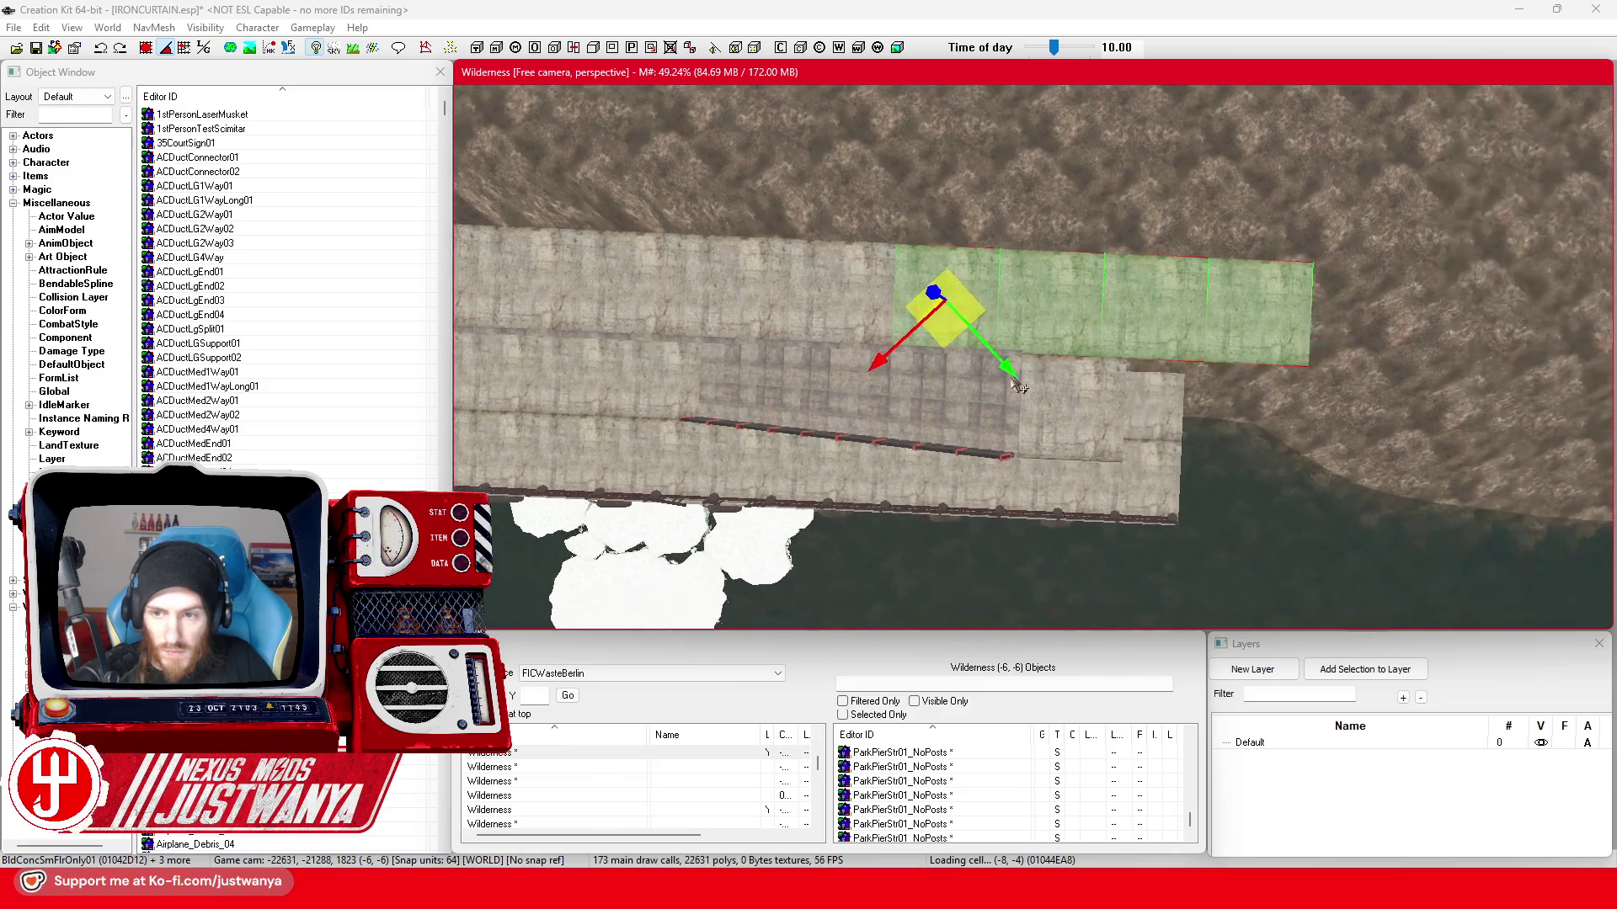
{"action": "scroll", "coordinate": [1068, 398], "scroll_direction": "up", "scroll_amount": 2}
{"action": "scroll", "coordinate": [1010, 410], "scroll_direction": "up", "scroll_amount": 2}
{"action": "scroll", "coordinate": [902, 435], "scroll_direction": "up", "scroll_amount": 2}
{"action": "scroll", "coordinate": [902, 435], "scroll_direction": "up", "scroll_amount": 2}
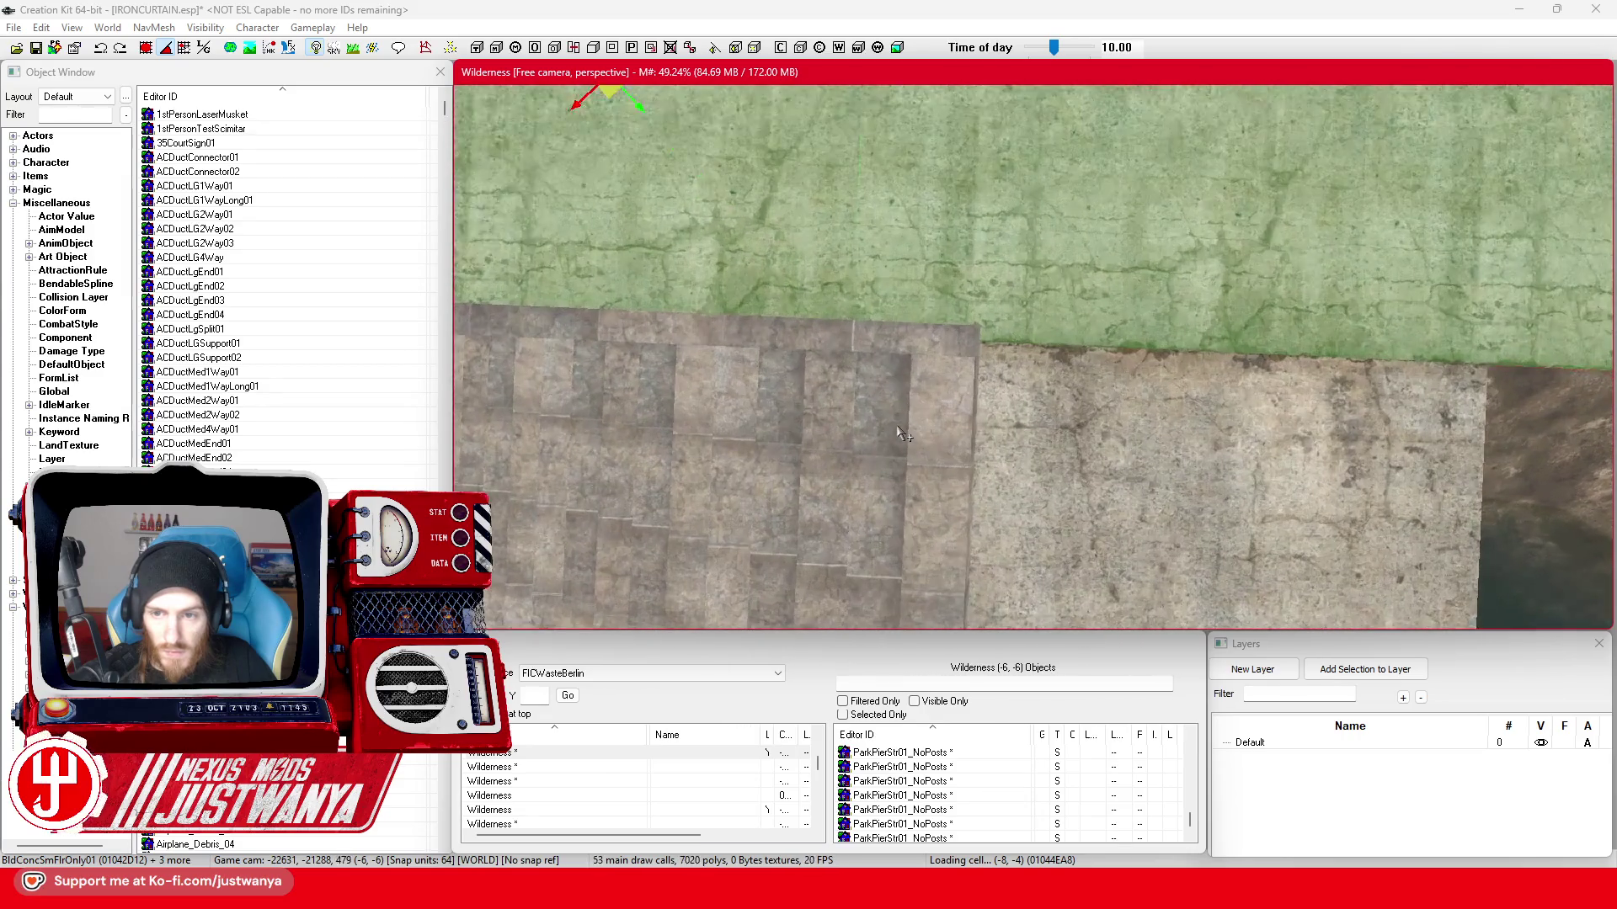
{"action": "scroll", "coordinate": [902, 439], "scroll_direction": "down", "scroll_amount": 3}
{"action": "scroll", "coordinate": [902, 445], "scroll_direction": "down", "scroll_amount": 1}
{"action": "scroll", "coordinate": [902, 452], "scroll_direction": "down", "scroll_amount": 2}
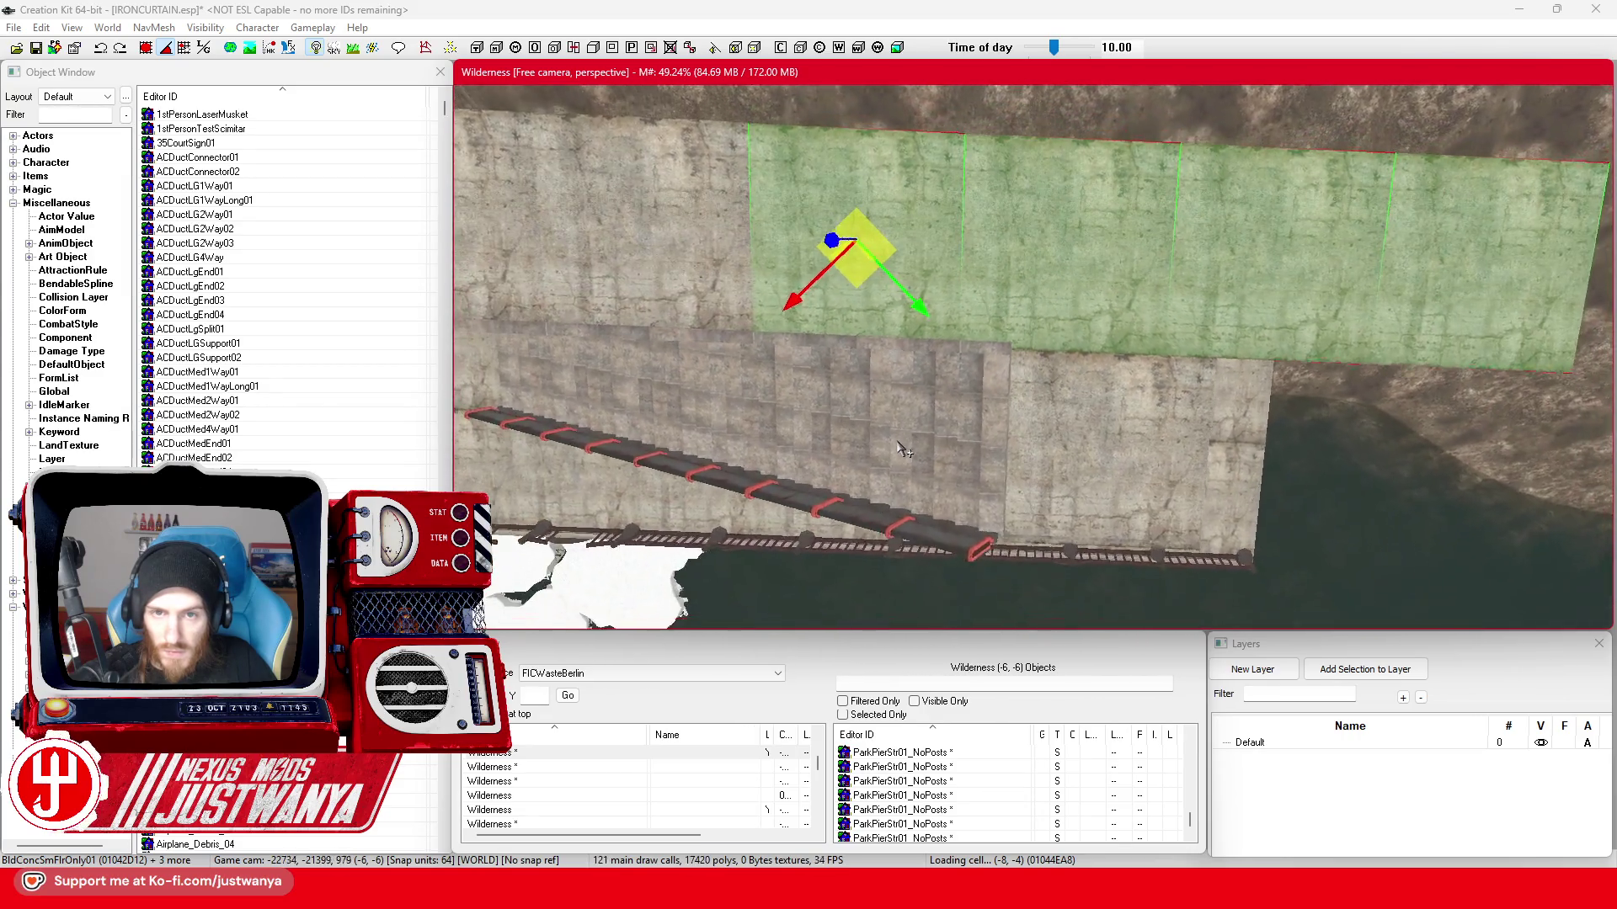
{"action": "scroll", "coordinate": [902, 452], "scroll_direction": "up", "scroll_amount": 2}
{"action": "scroll", "coordinate": [911, 430], "scroll_direction": "up", "scroll_amount": 2}
{"action": "scroll", "coordinate": [920, 399], "scroll_direction": "up", "scroll_amount": 2}
{"action": "scroll", "coordinate": [931, 363], "scroll_direction": "up", "scroll_amount": 2}
{"action": "scroll", "coordinate": [932, 362], "scroll_direction": "down", "scroll_amount": 2}
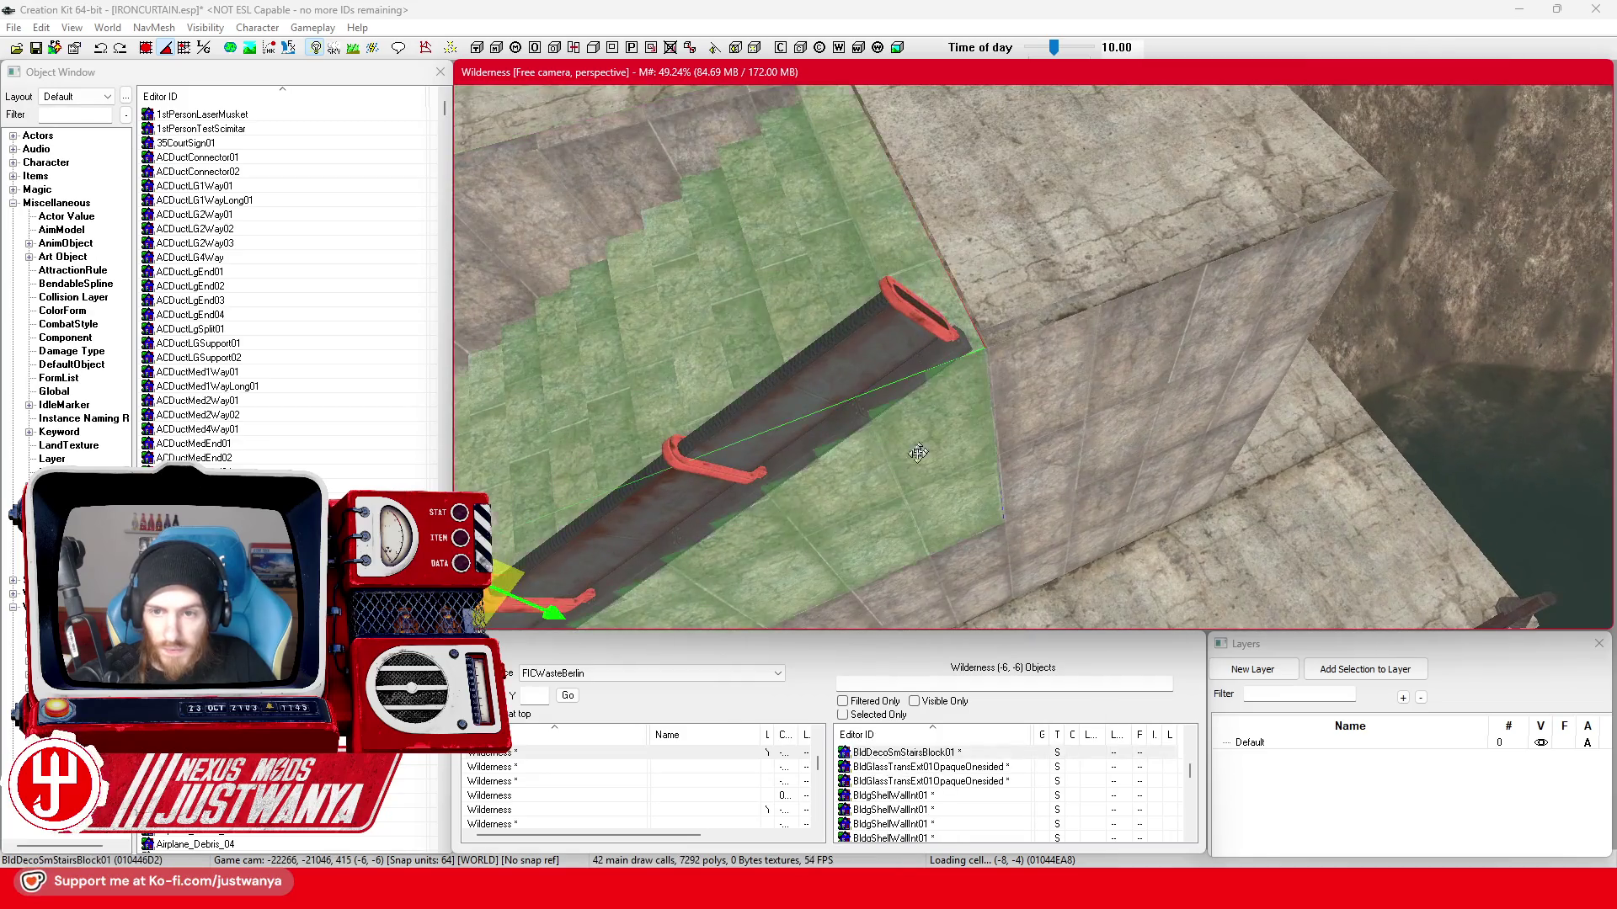
{"action": "scroll", "coordinate": [920, 404], "scroll_direction": "down", "scroll_amount": 2}
{"action": "scroll", "coordinate": [904, 437], "scroll_direction": "down", "scroll_amount": 2}
{"action": "scroll", "coordinate": [881, 462], "scroll_direction": "down", "scroll_amount": 2}
{"action": "left_click", "coordinate": [1156, 303]}
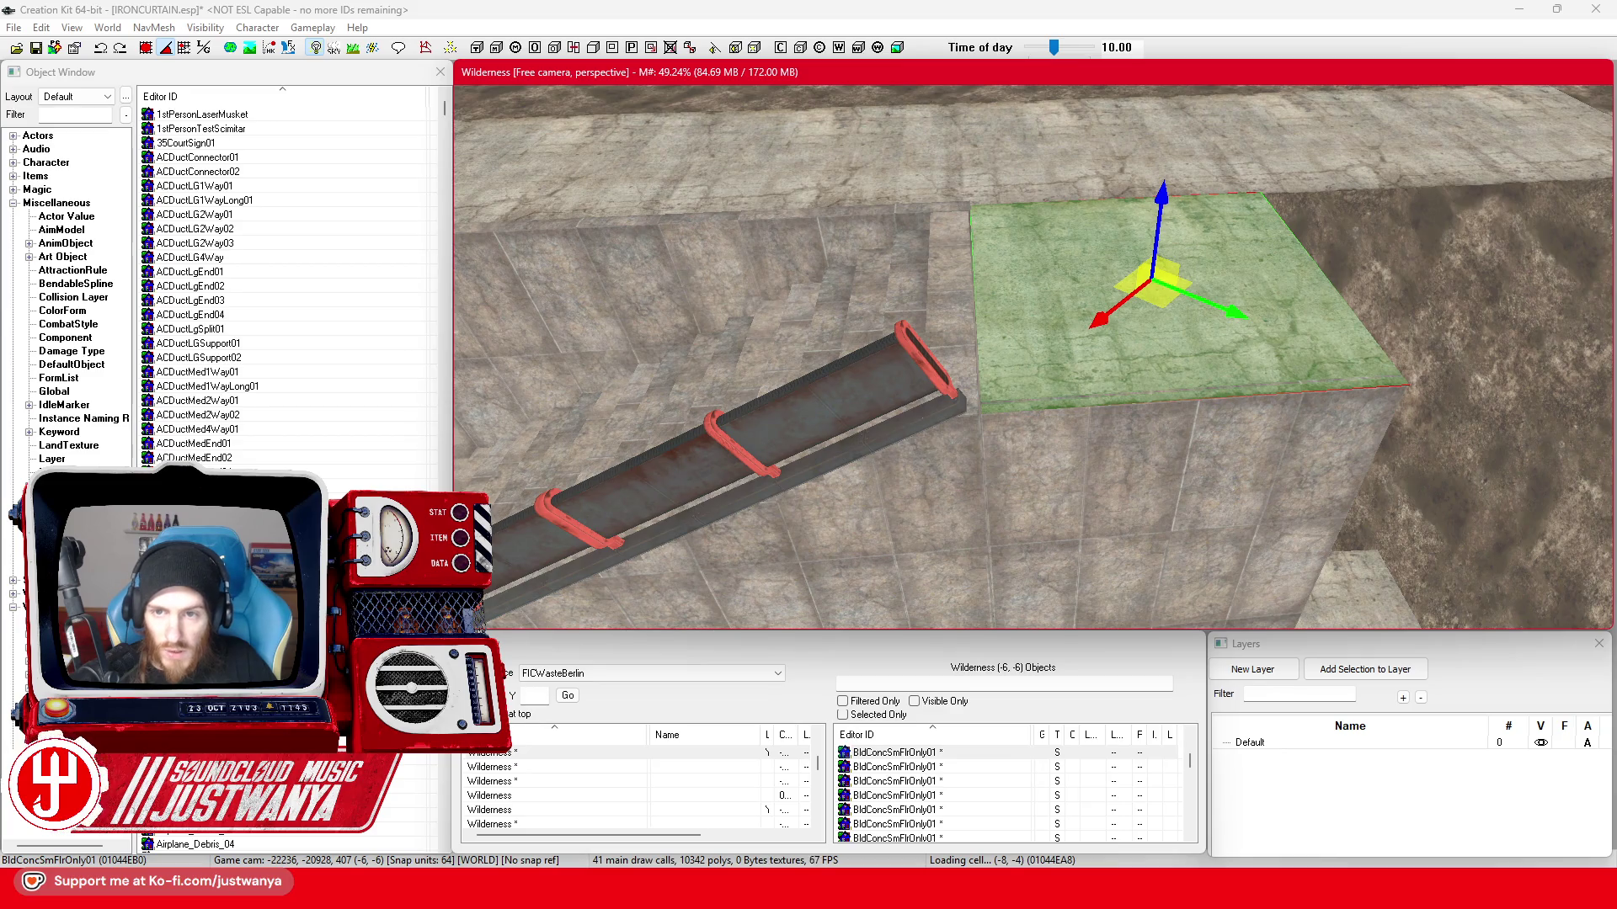
{"action": "key", "text": "shift"}
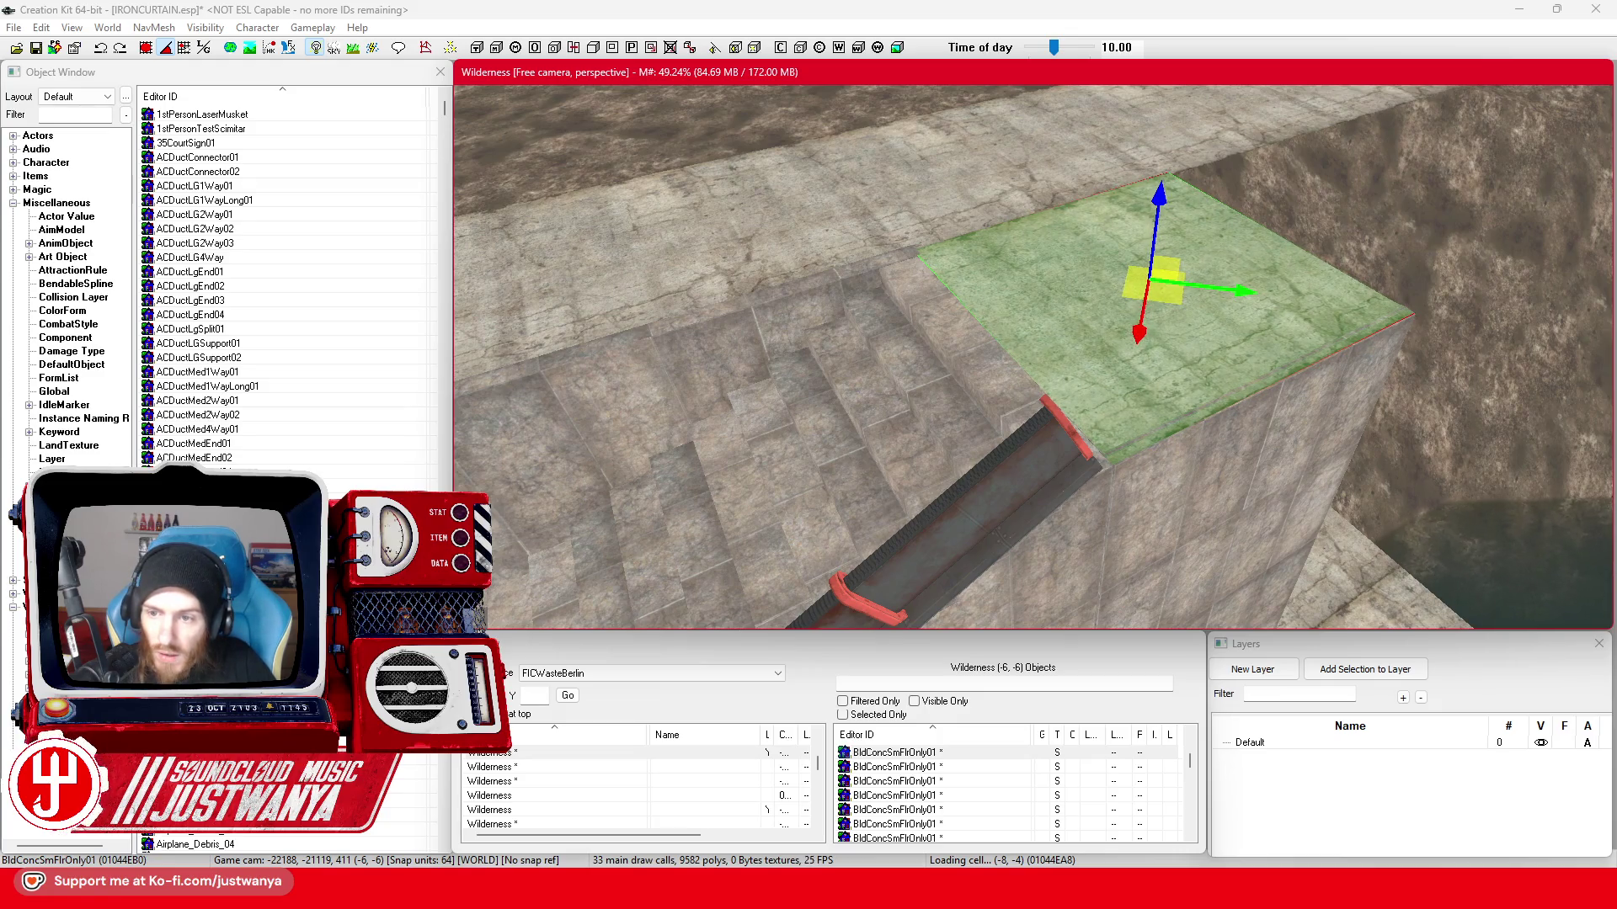
{"action": "key", "text": "shift"}
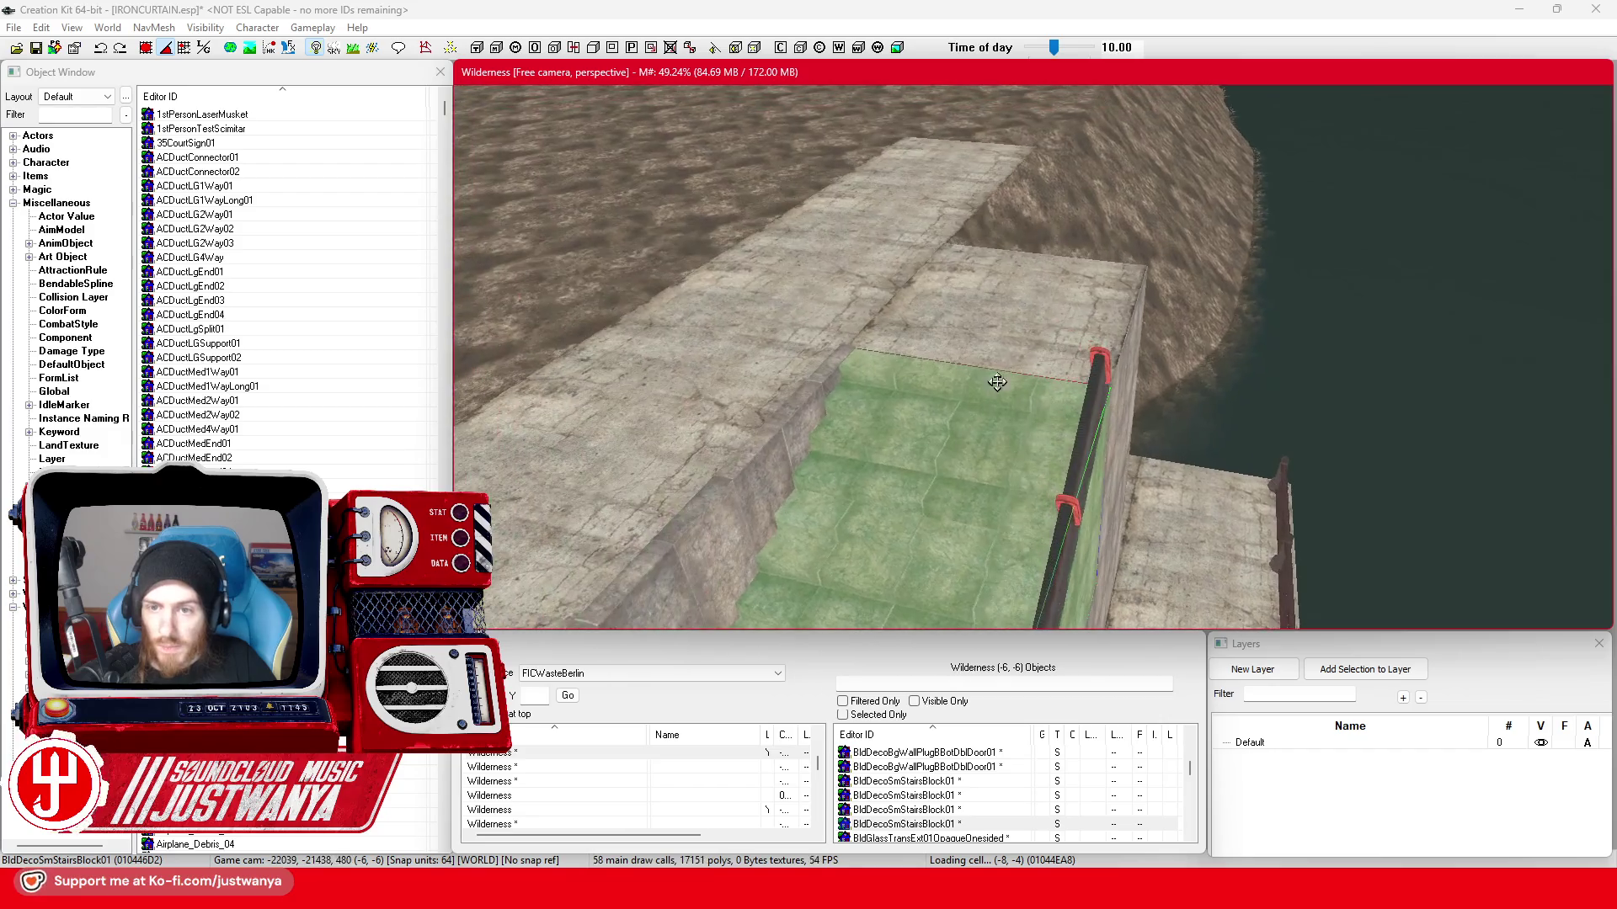
{"action": "left_click", "coordinate": [1023, 358]}
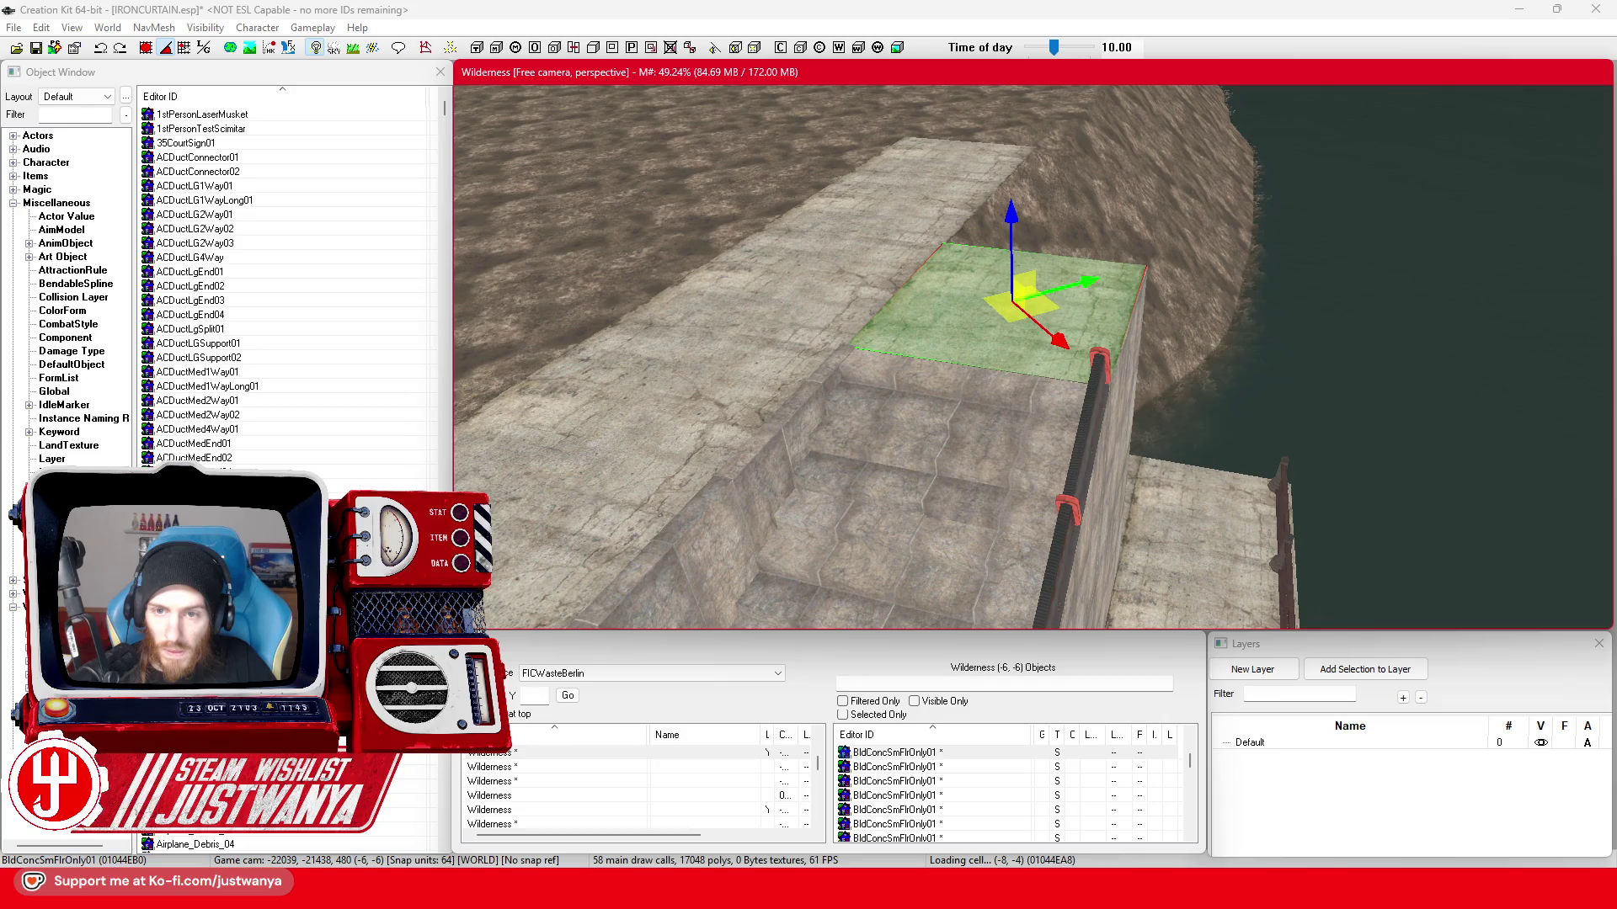
{"action": "scroll", "coordinate": [903, 455], "scroll_direction": "up", "scroll_amount": 3}
{"action": "scroll", "coordinate": [910, 449], "scroll_direction": "up", "scroll_amount": 3}
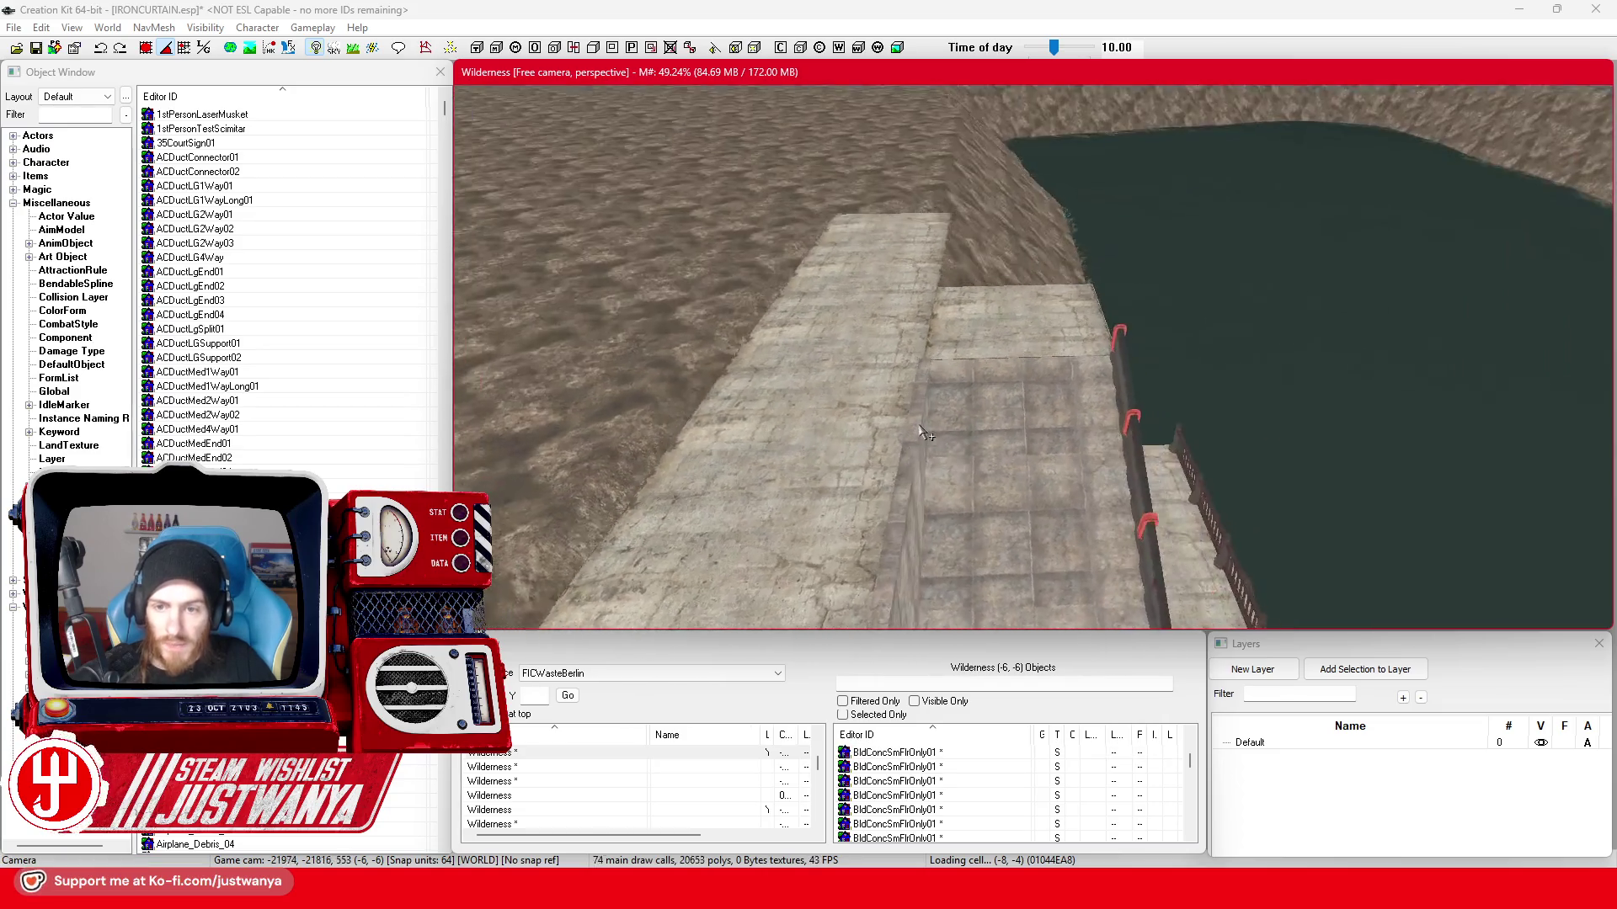
{"action": "scroll", "coordinate": [915, 442], "scroll_direction": "up", "scroll_amount": 3}
{"action": "scroll", "coordinate": [925, 433], "scroll_direction": "up", "scroll_amount": 3}
{"action": "left_click", "coordinate": [924, 434]}
{"action": "scroll", "coordinate": [948, 379], "scroll_direction": "up", "scroll_amount": 3}
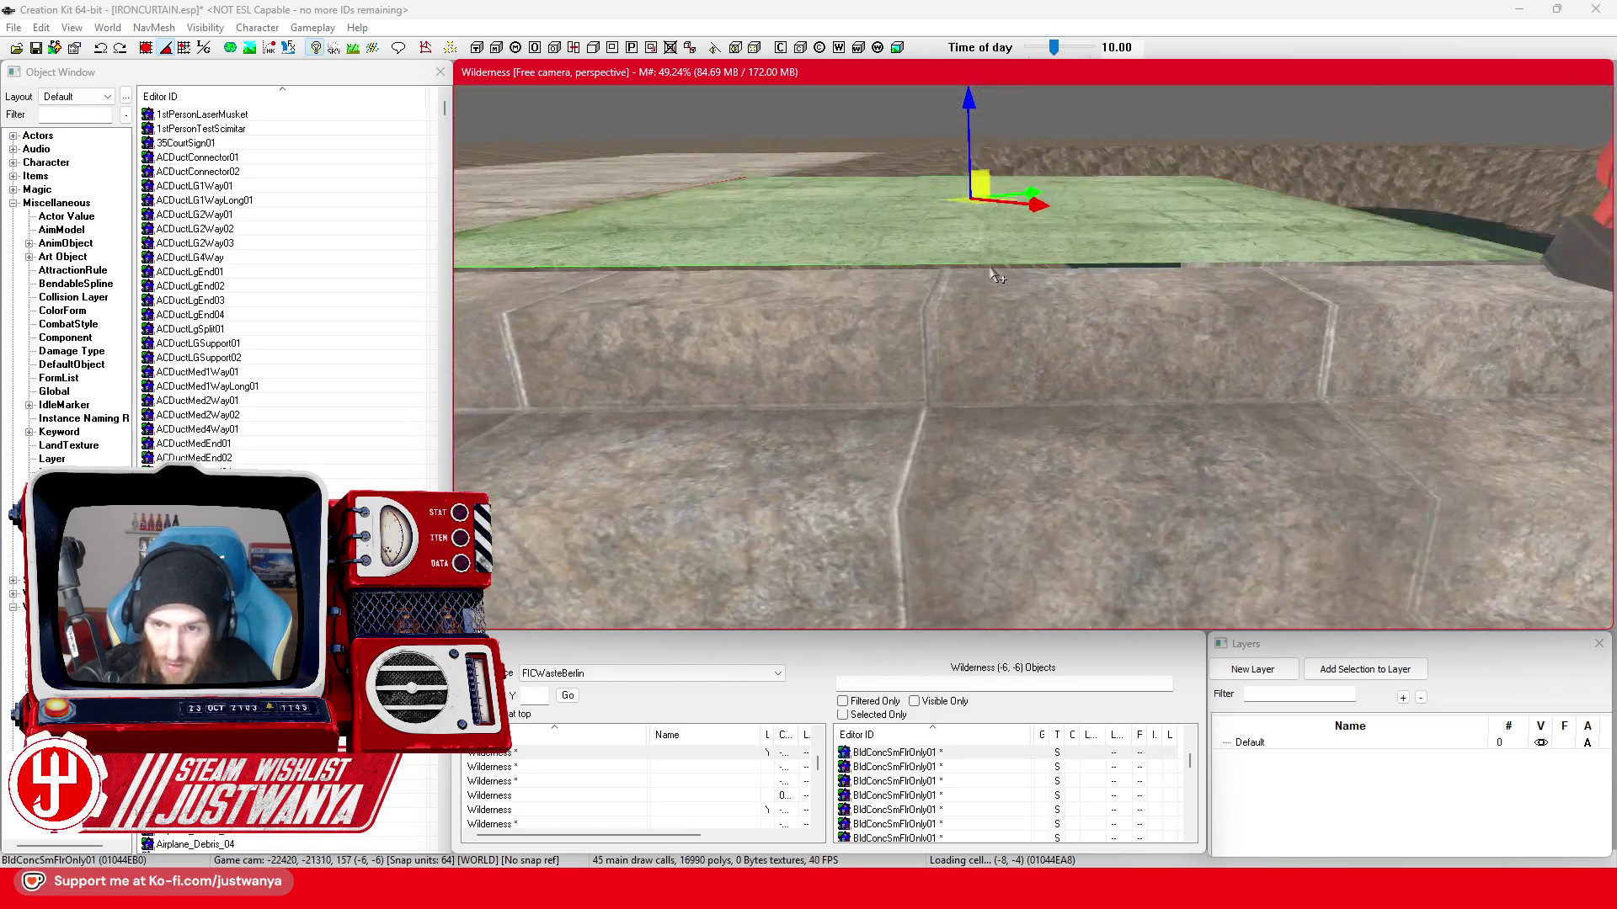
{"action": "scroll", "coordinate": [974, 316], "scroll_direction": "up", "scroll_amount": 3}
{"action": "scroll", "coordinate": [998, 262], "scroll_direction": "up", "scroll_amount": 3}
{"action": "left_click", "coordinate": [947, 297]}
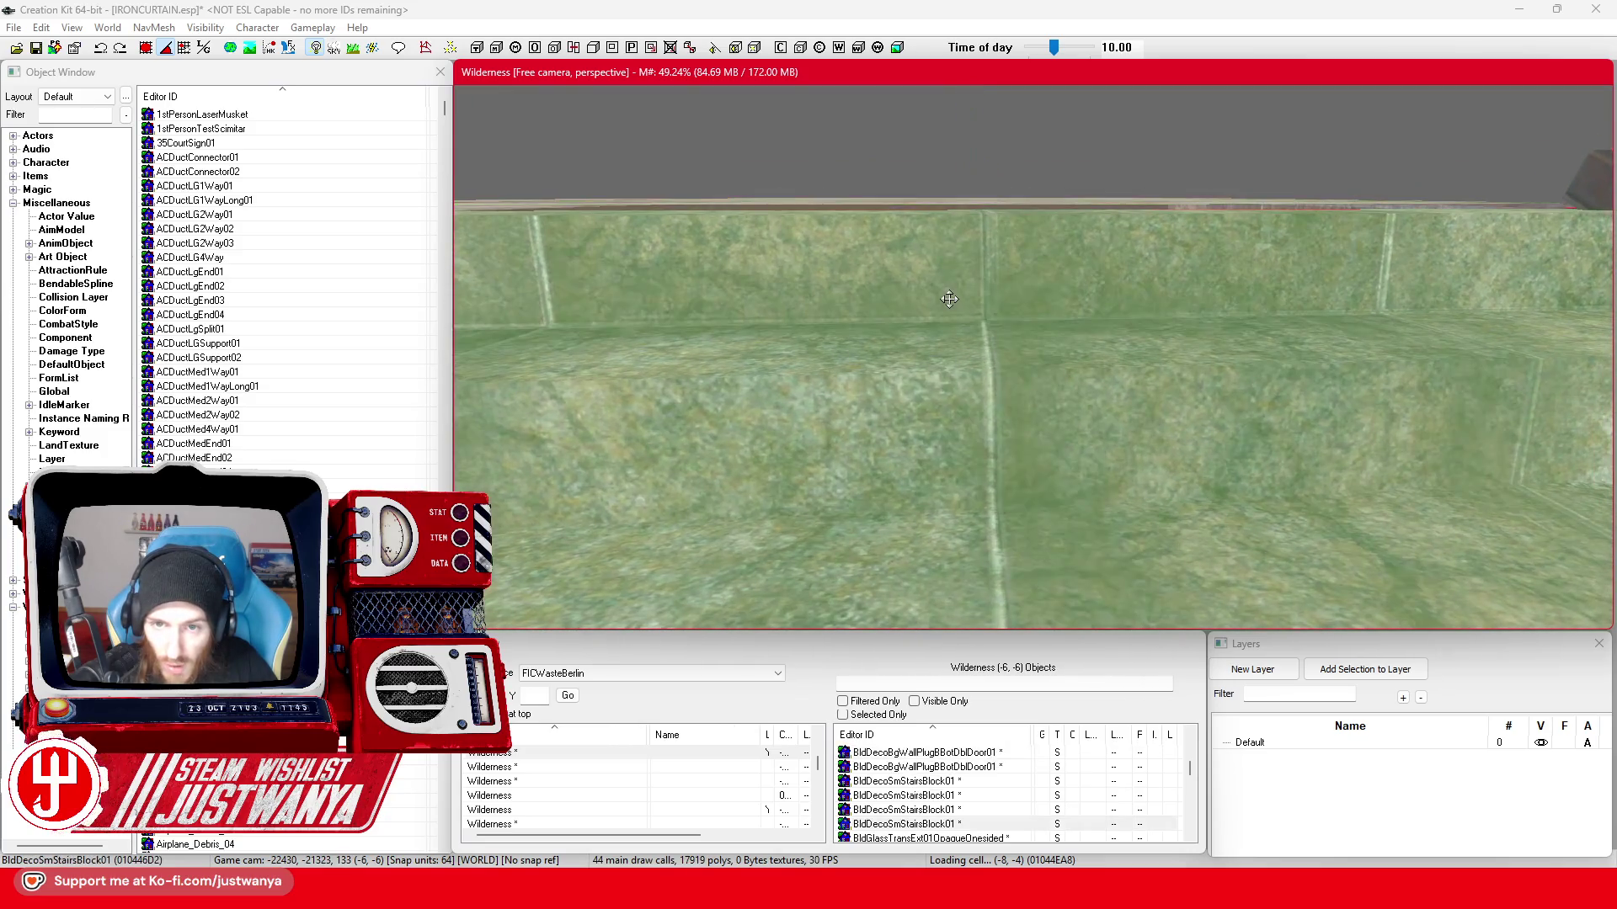
{"action": "scroll", "coordinate": [948, 298], "scroll_direction": "down", "scroll_amount": 3}
{"action": "scroll", "coordinate": [948, 298], "scroll_direction": "down", "scroll_amount": 3}
{"action": "scroll", "coordinate": [951, 301], "scroll_direction": "down", "scroll_amount": 3}
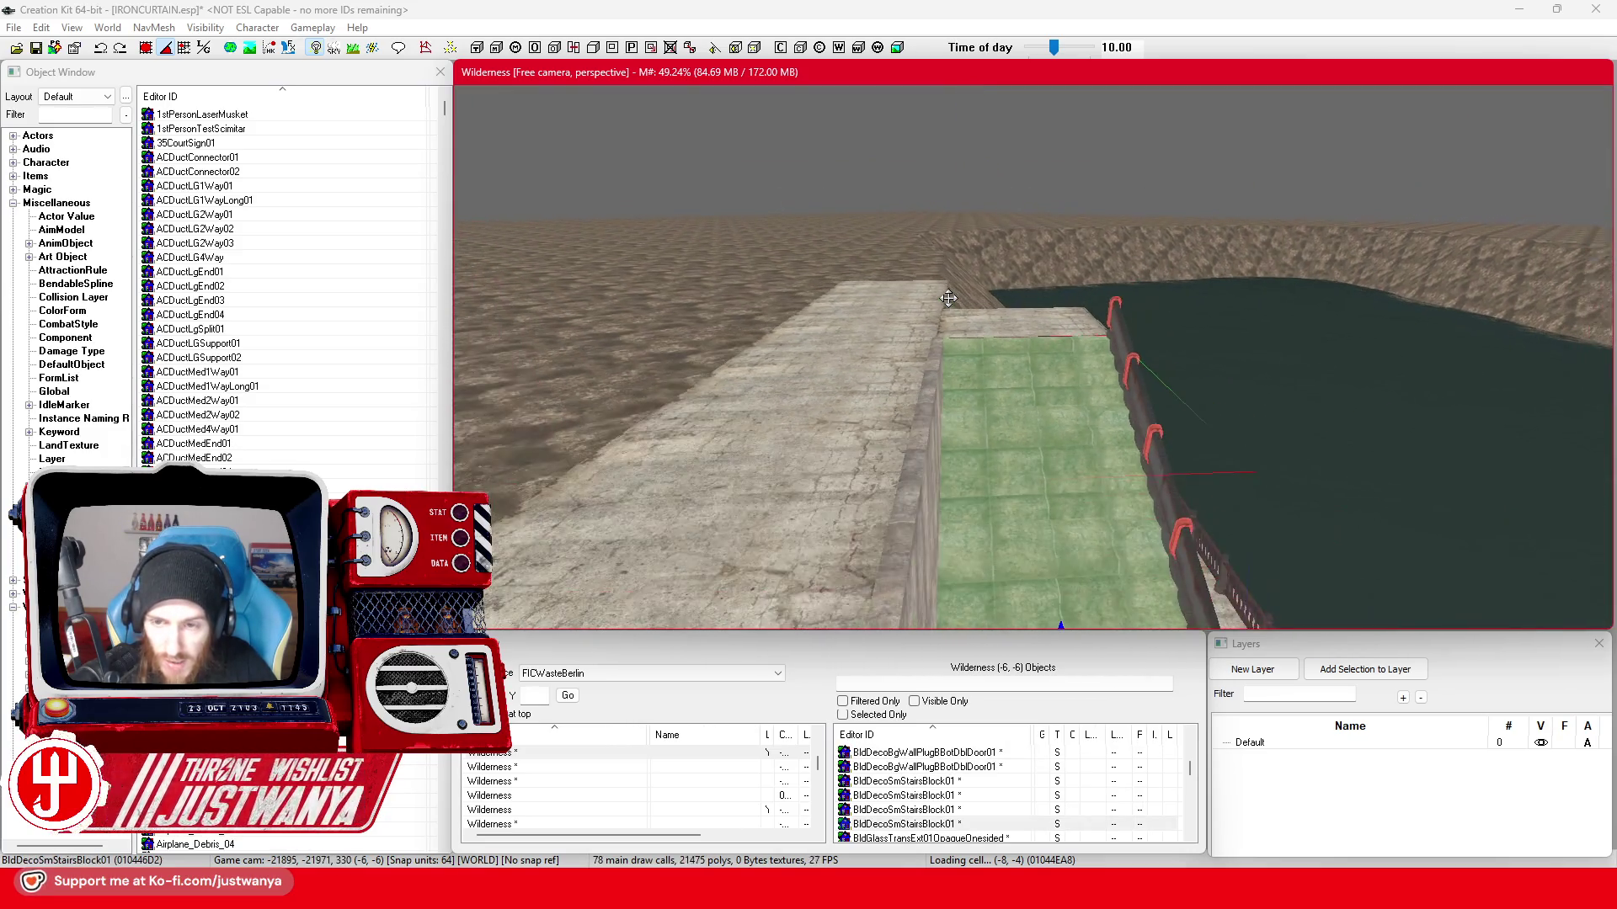
{"action": "scroll", "coordinate": [953, 303], "scroll_direction": "down", "scroll_amount": 3}
{"action": "scroll", "coordinate": [956, 306], "scroll_direction": "down", "scroll_amount": 3}
{"action": "key", "text": "shift"}
{"action": "scroll", "coordinate": [805, 356], "scroll_direction": "up", "scroll_amount": 3}
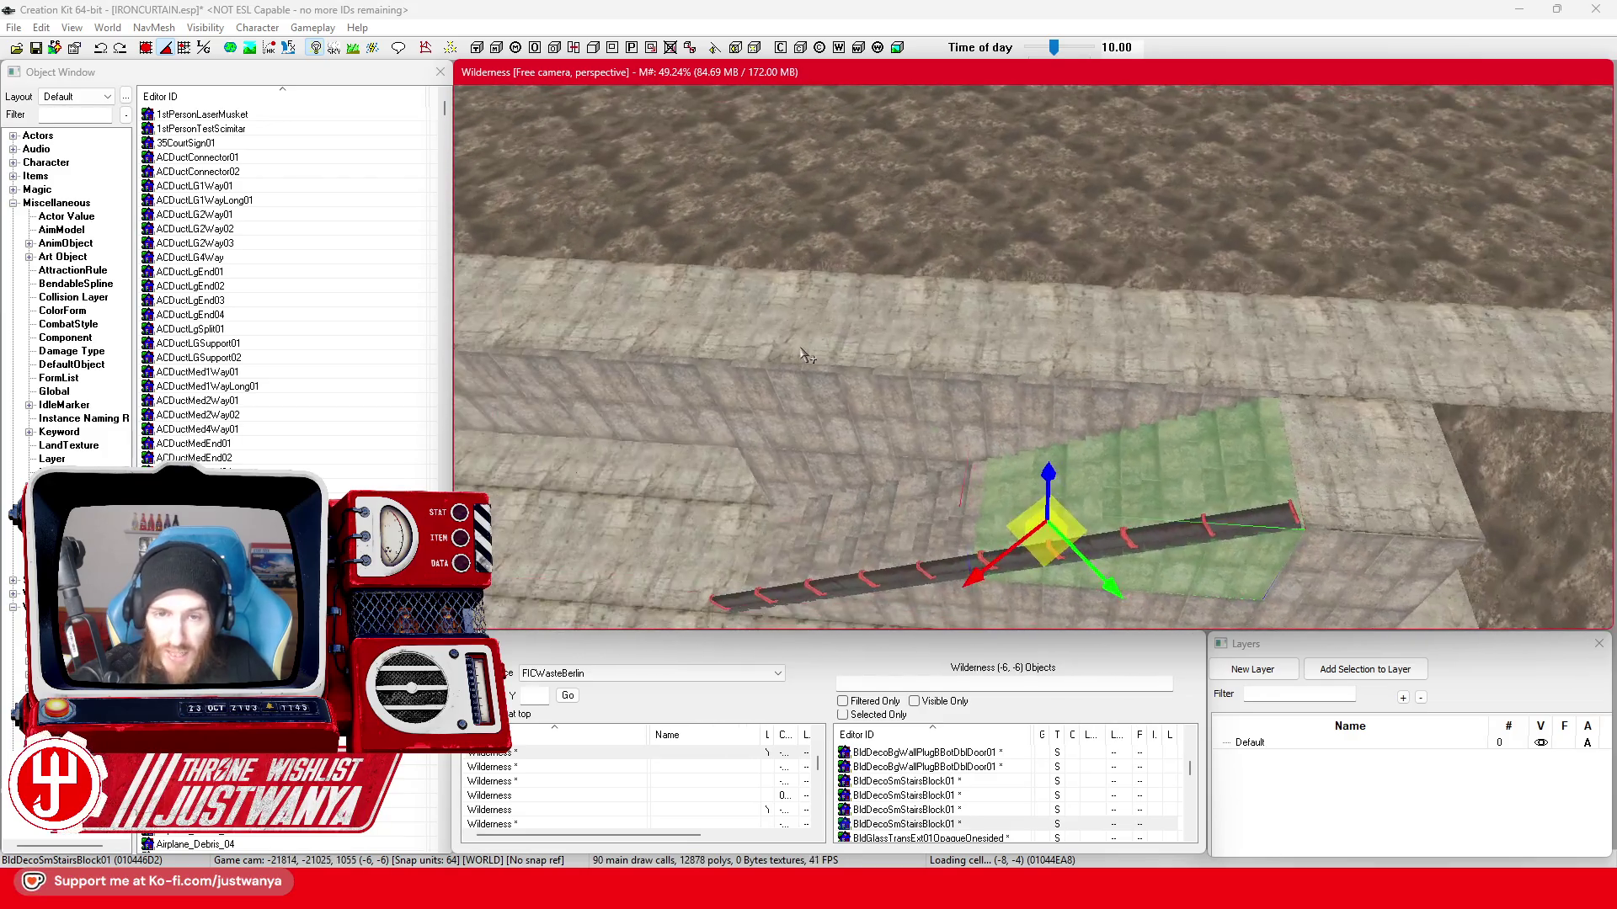
{"action": "left_click", "coordinate": [809, 353]}
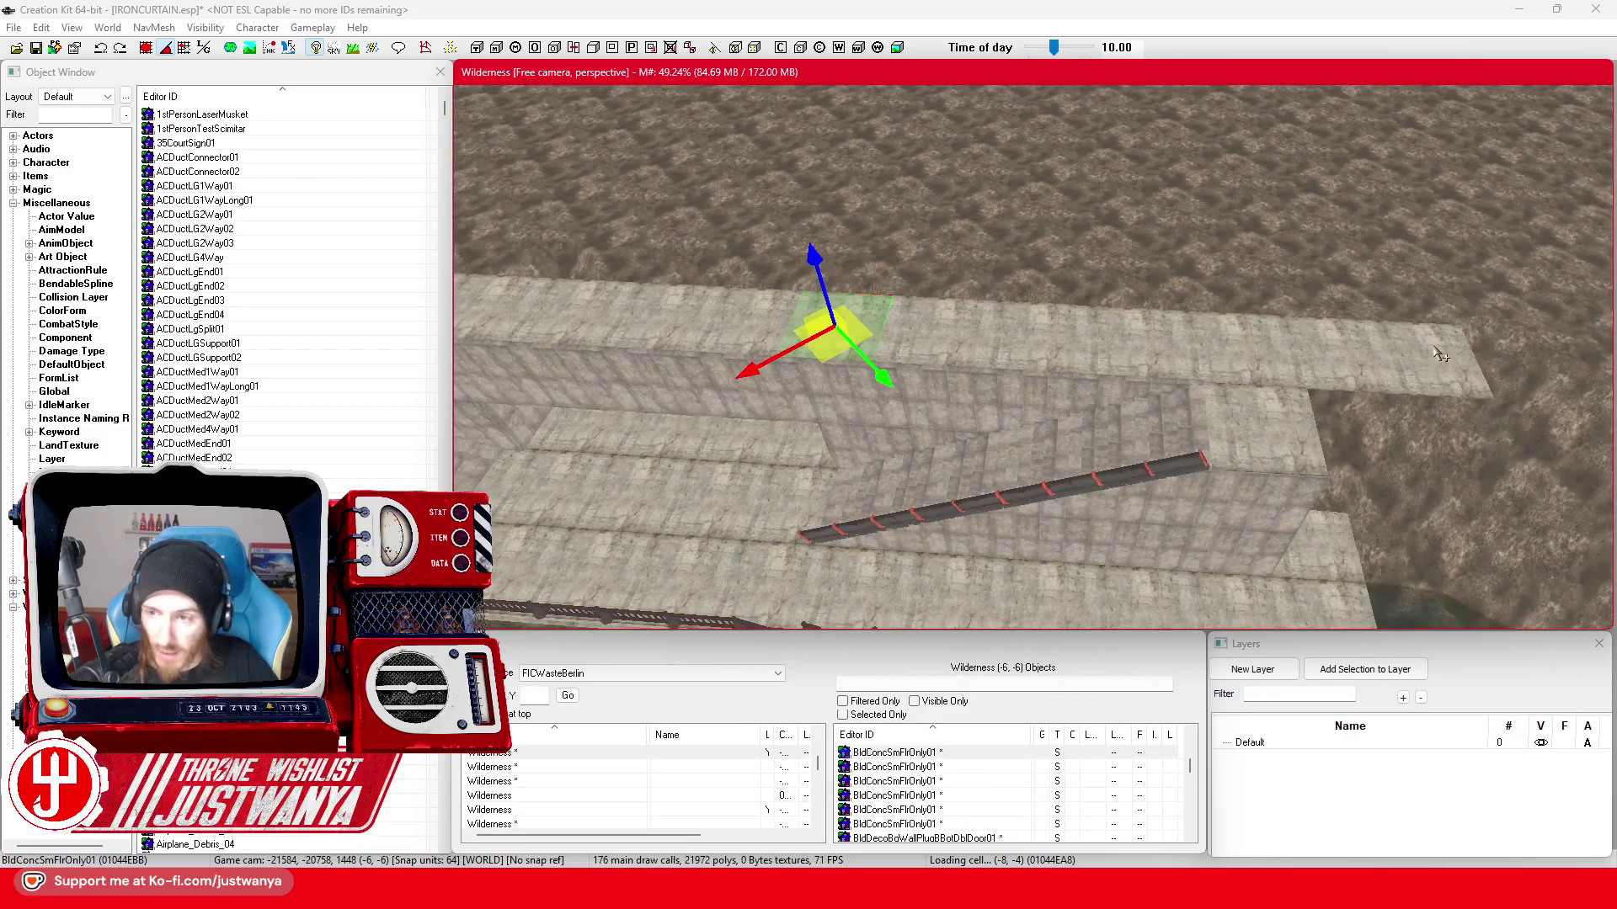
- Multi-select every BldConcSmFlrOnly01 floor strip along the wall top into one group
{"action": "left_click", "coordinate": [1347, 366], "text": "ctrl"}
{"action": "left_click", "coordinate": [1245, 363], "text": "ctrl"}
{"action": "left_click", "coordinate": [1144, 354], "text": "ctrl"}
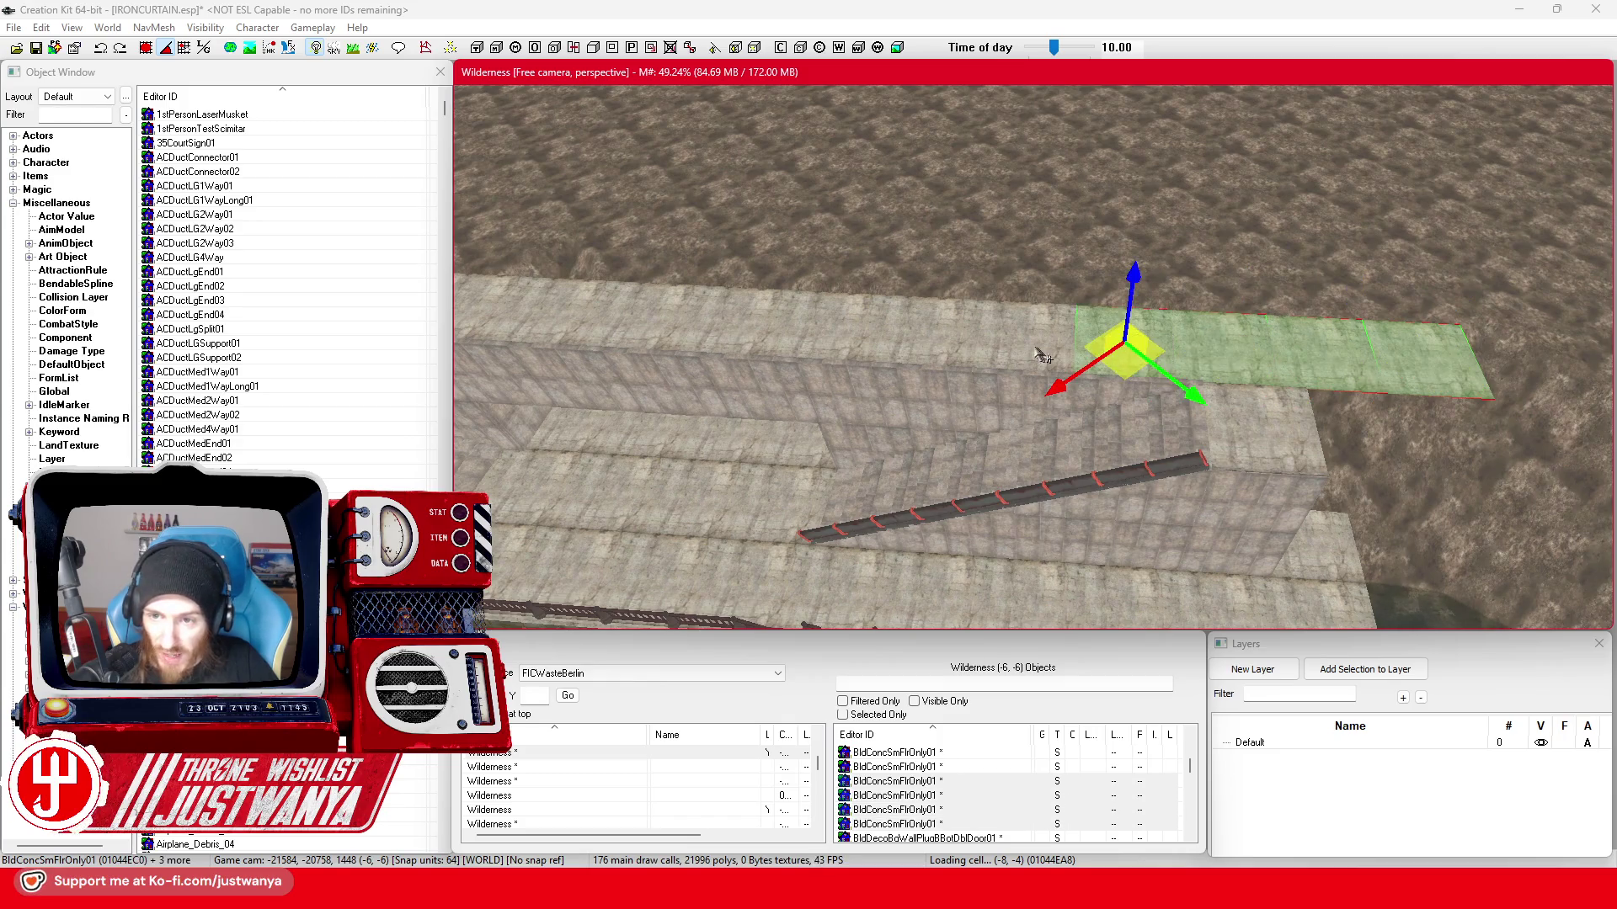
{"action": "left_click", "coordinate": [1064, 354], "text": "ctrl"}
{"action": "left_click", "coordinate": [921, 338], "text": "ctrl"}
{"action": "left_click", "coordinate": [807, 324], "text": "ctrl"}
{"action": "left_click", "coordinate": [720, 316], "text": "ctrl"}
{"action": "left_click", "coordinate": [625, 316], "text": "ctrl"}
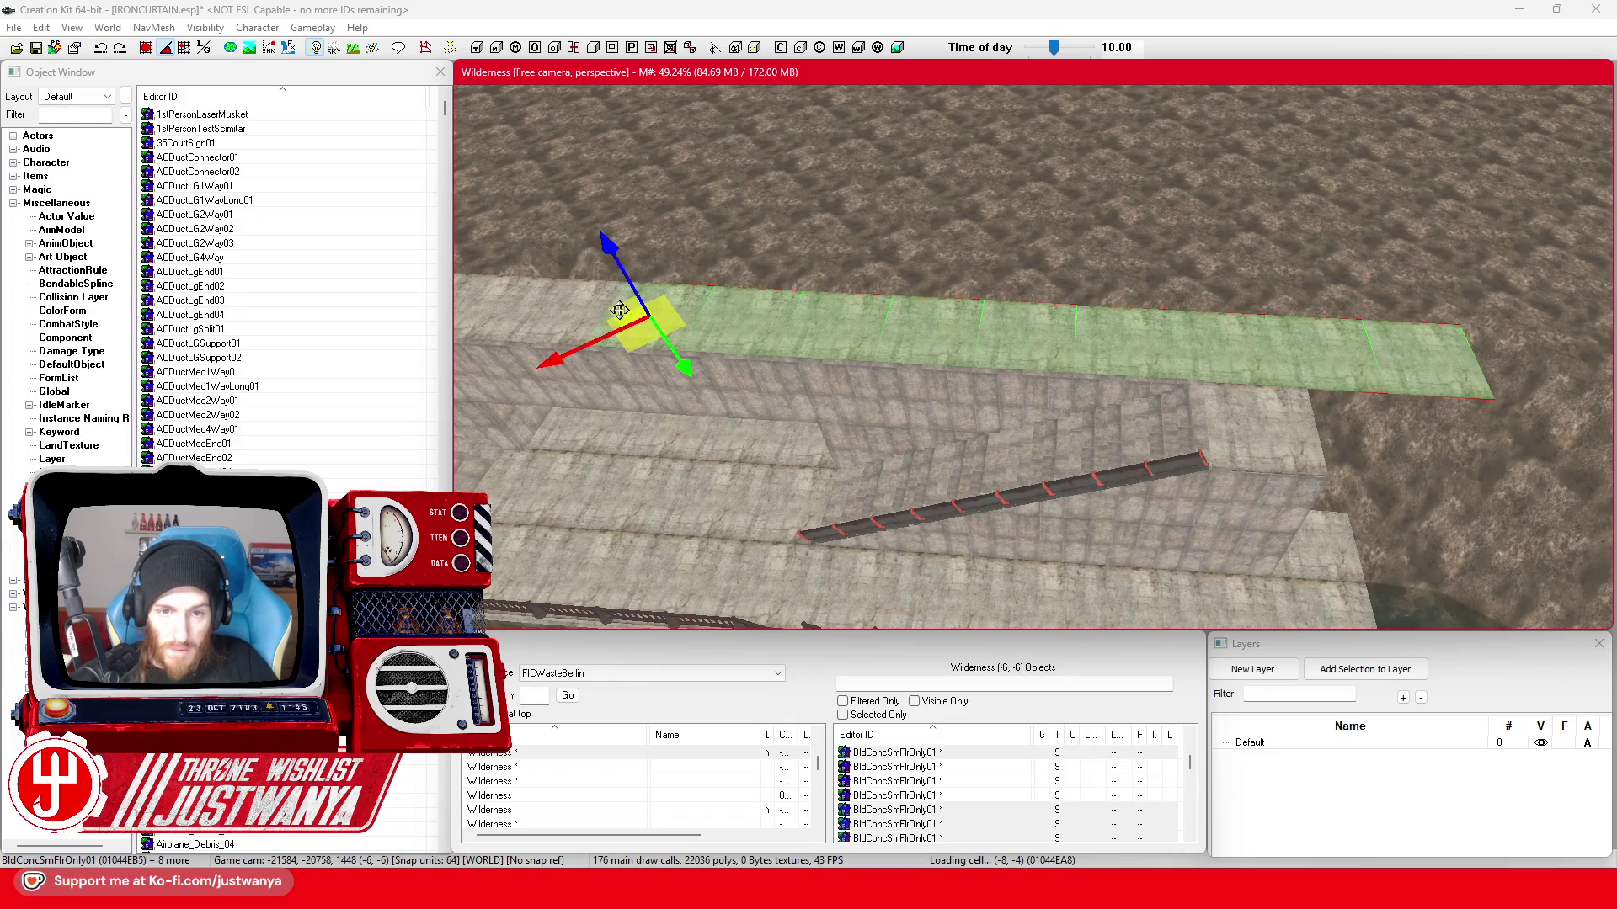
{"action": "left_click_drag", "start_coordinate": [794, 363], "coordinate": [1125, 370]}
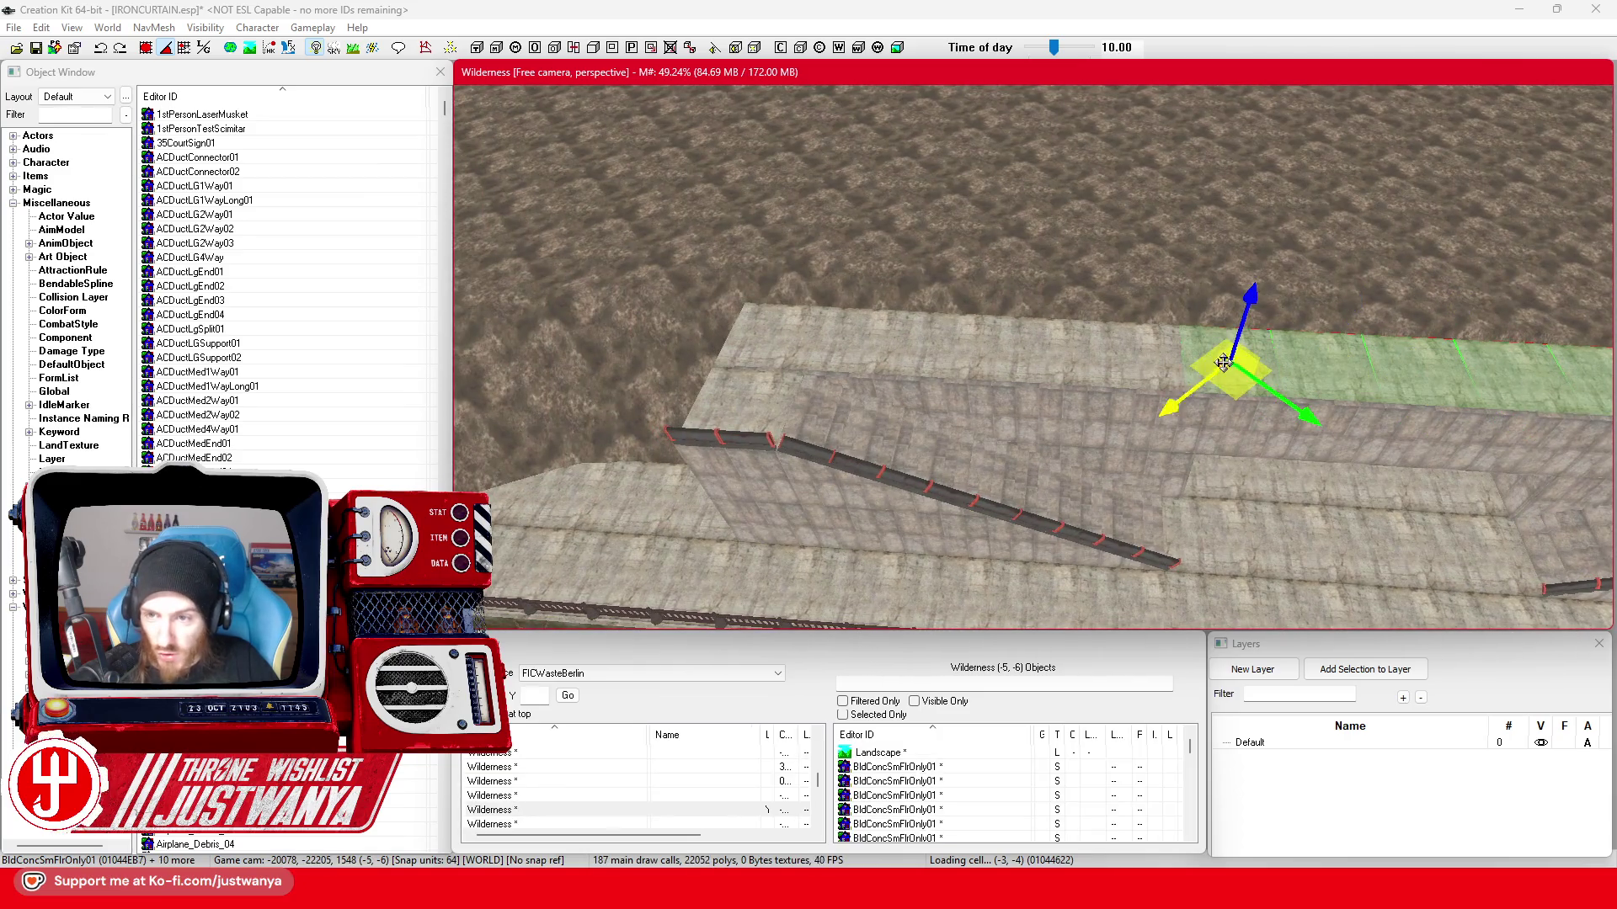
{"action": "left_click", "coordinate": [1125, 357], "text": "ctrl"}
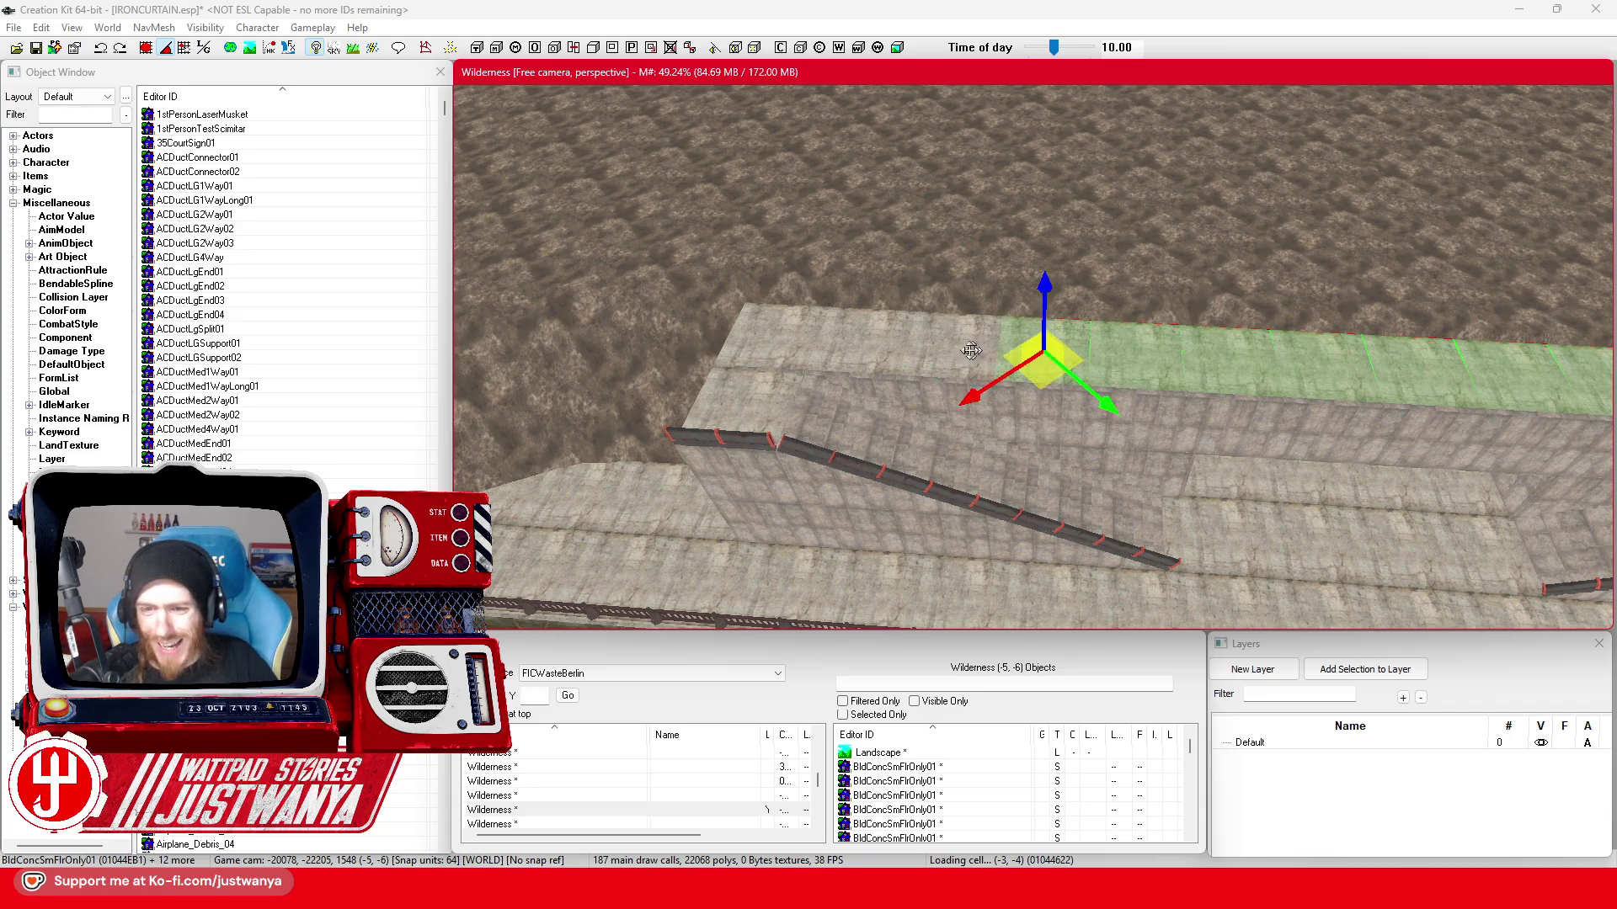
{"action": "left_click", "coordinate": [775, 342], "text": "ctrl"}
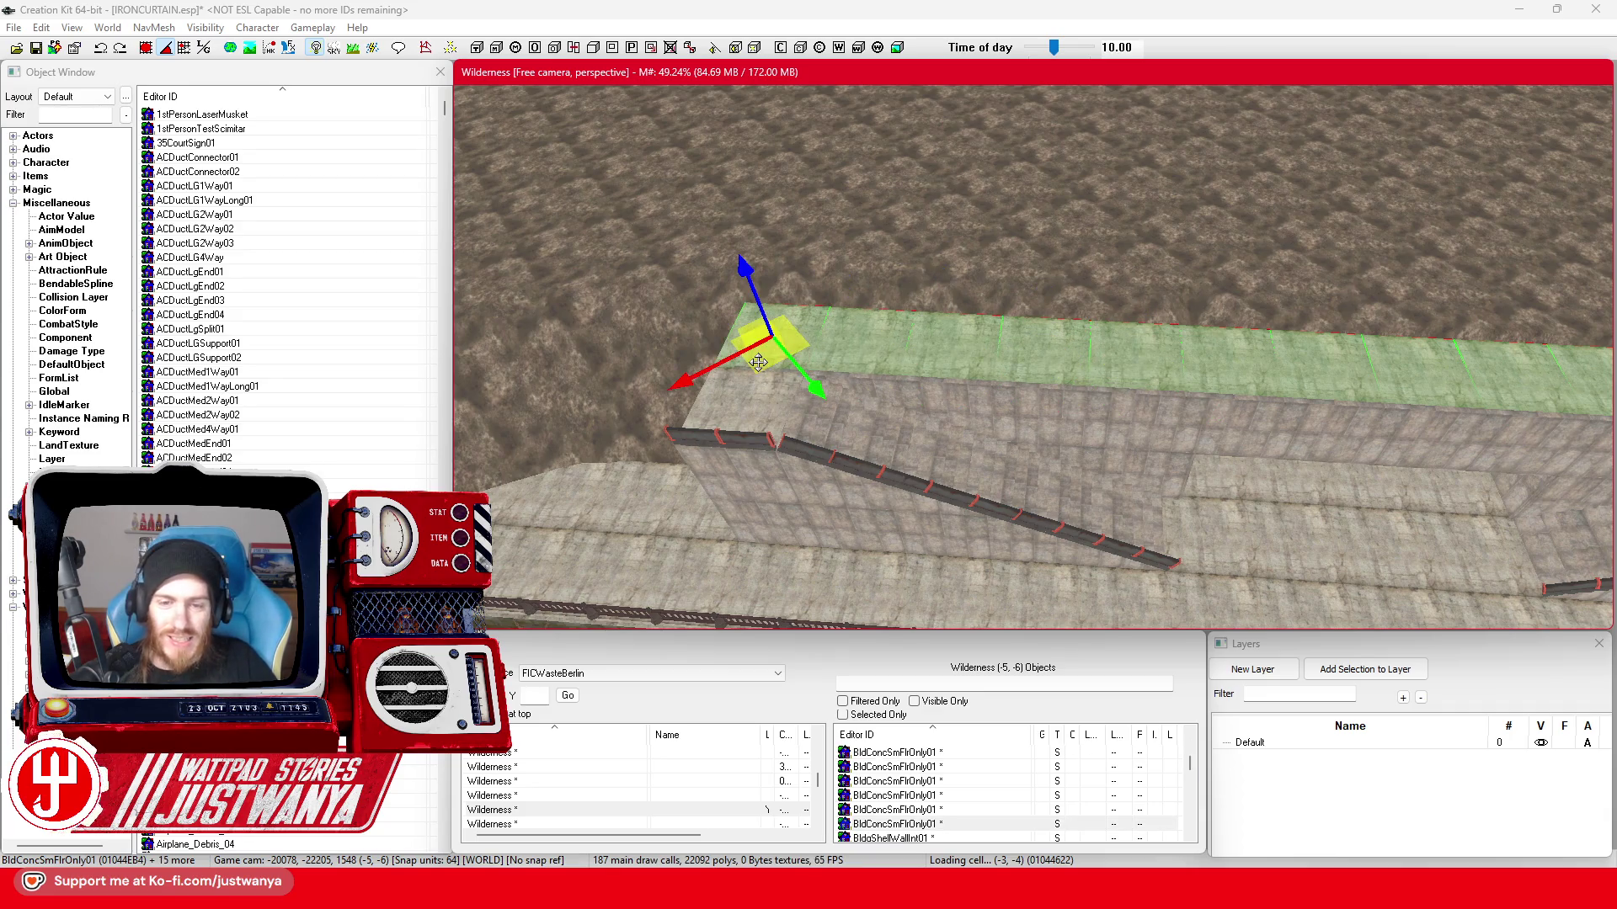
- Drag the selected strip group off the wall top out across the open ground
{"action": "left_click_drag", "start_coordinate": [758, 362], "coordinate": [833, 216]}
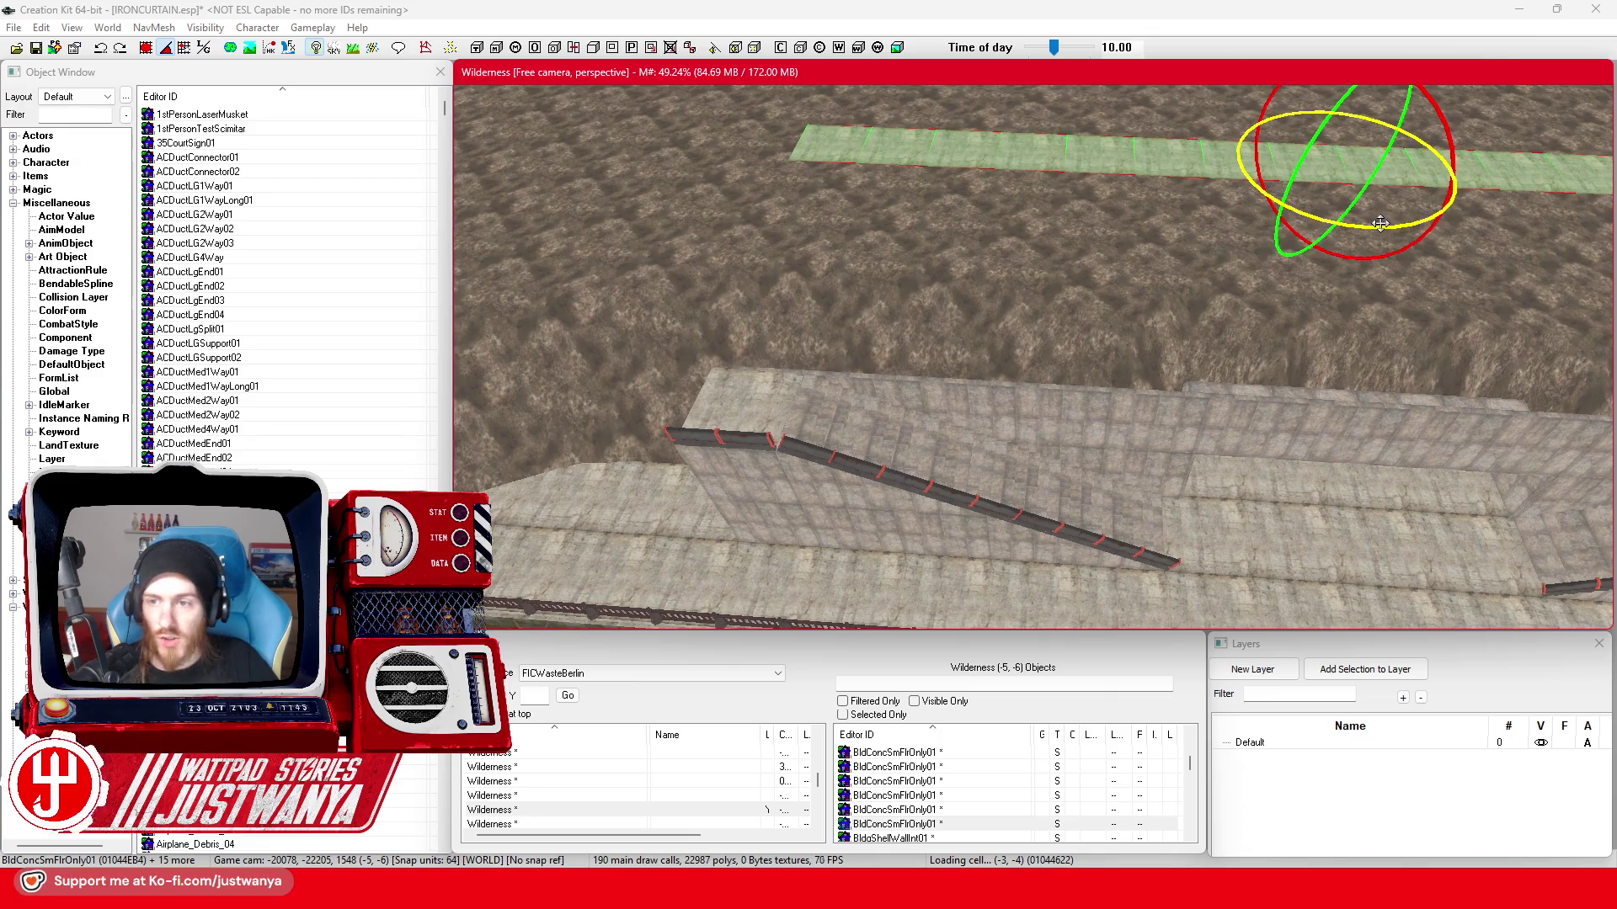
{"action": "scroll", "coordinate": [1140, 369], "scroll_direction": "down", "scroll_amount": 5}
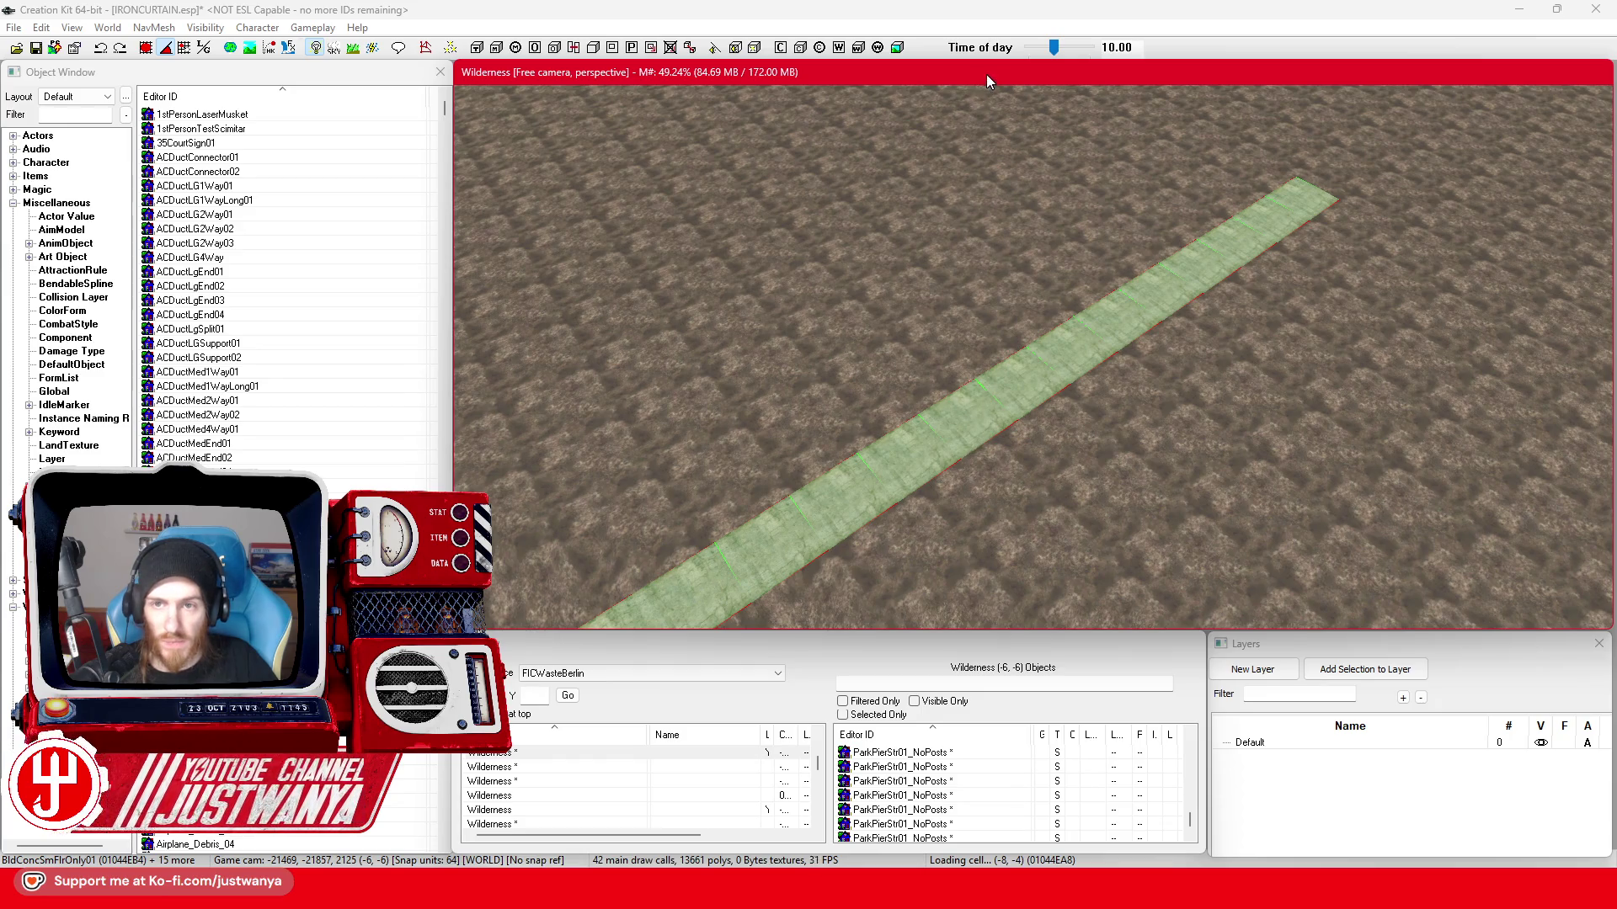
{"action": "scroll", "coordinate": [997, 358], "scroll_direction": "down", "scroll_amount": 3}
{"action": "scroll", "coordinate": [998, 358], "scroll_direction": "down", "scroll_amount": 2}
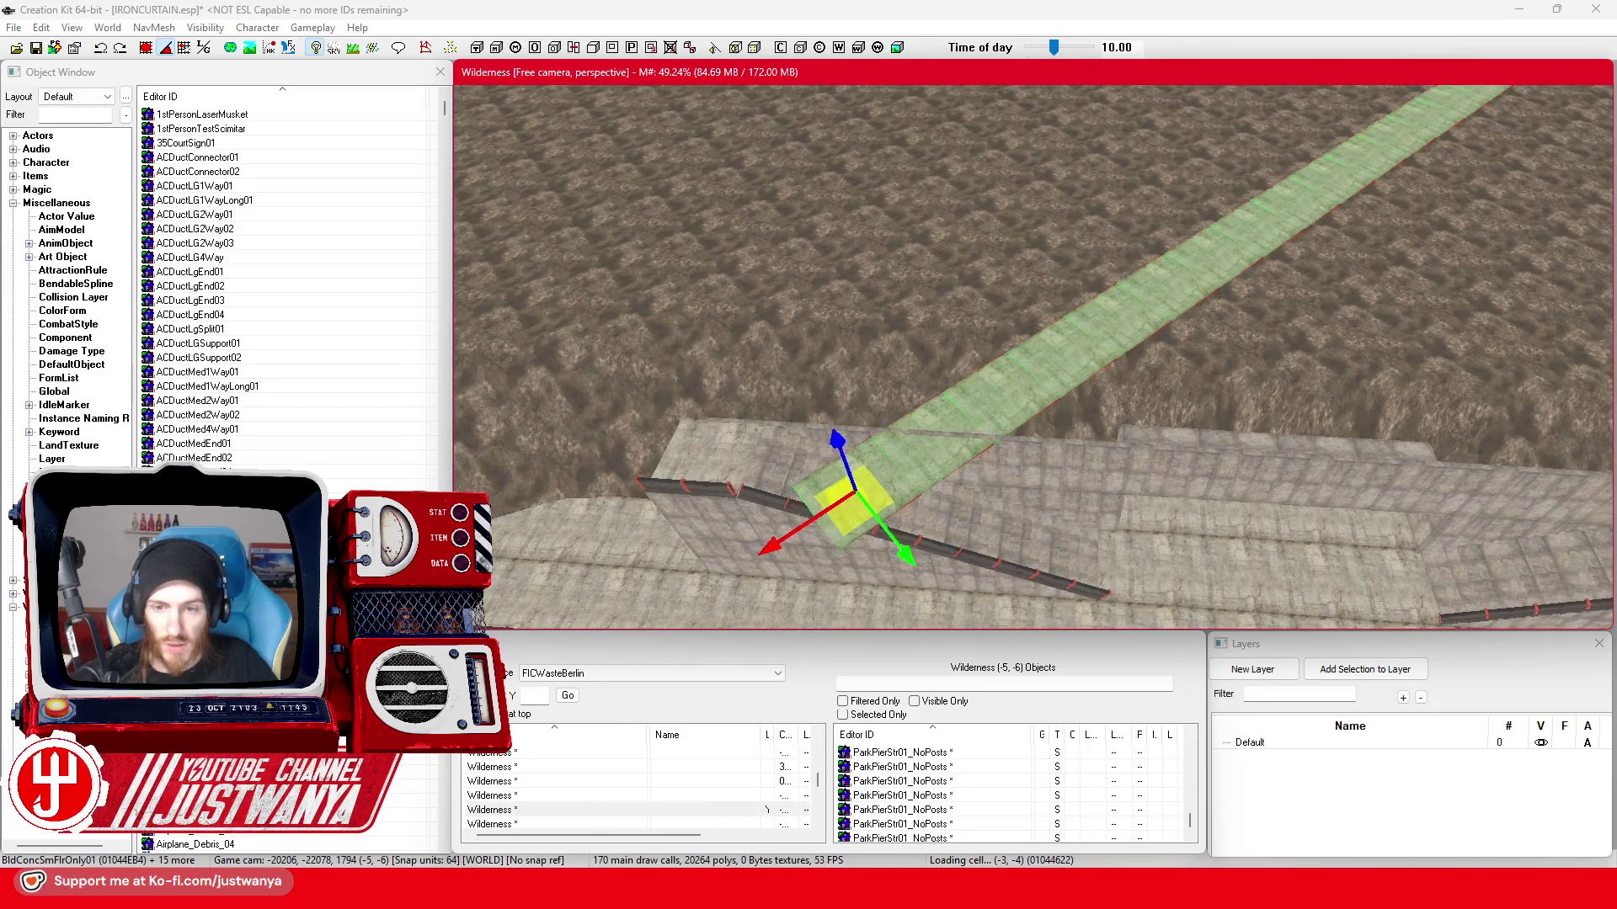
- Undo the last move and step through the strip tiles to find the one beside the gap
{"action": "key", "text": "ctrl+z"}
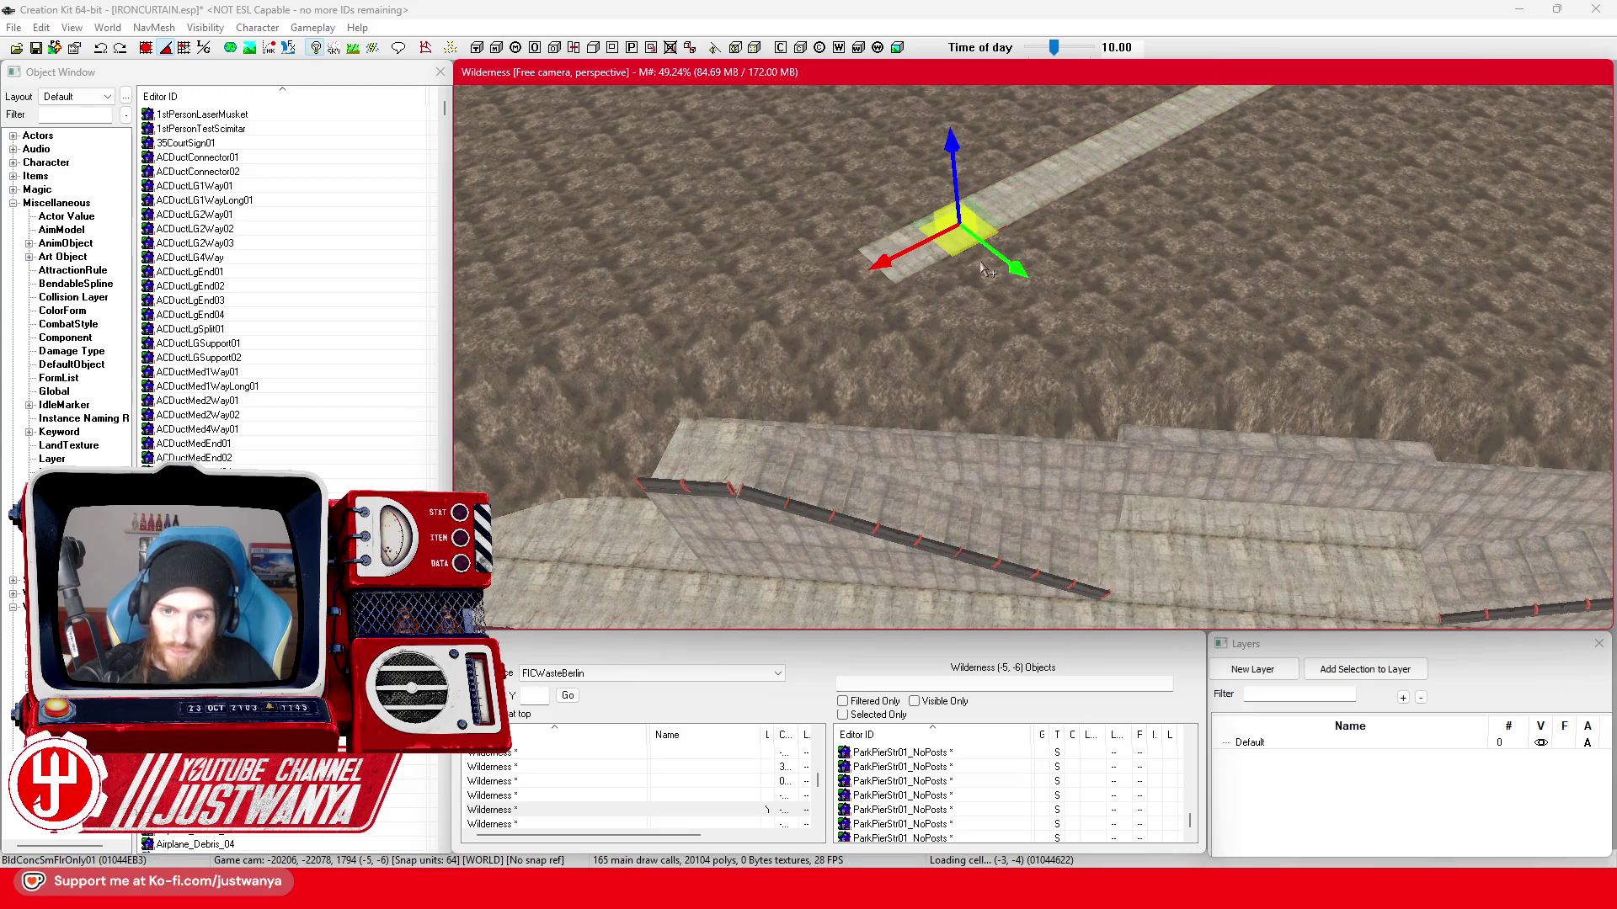
{"action": "scroll", "coordinate": [841, 408], "scroll_direction": "down", "scroll_amount": 3}
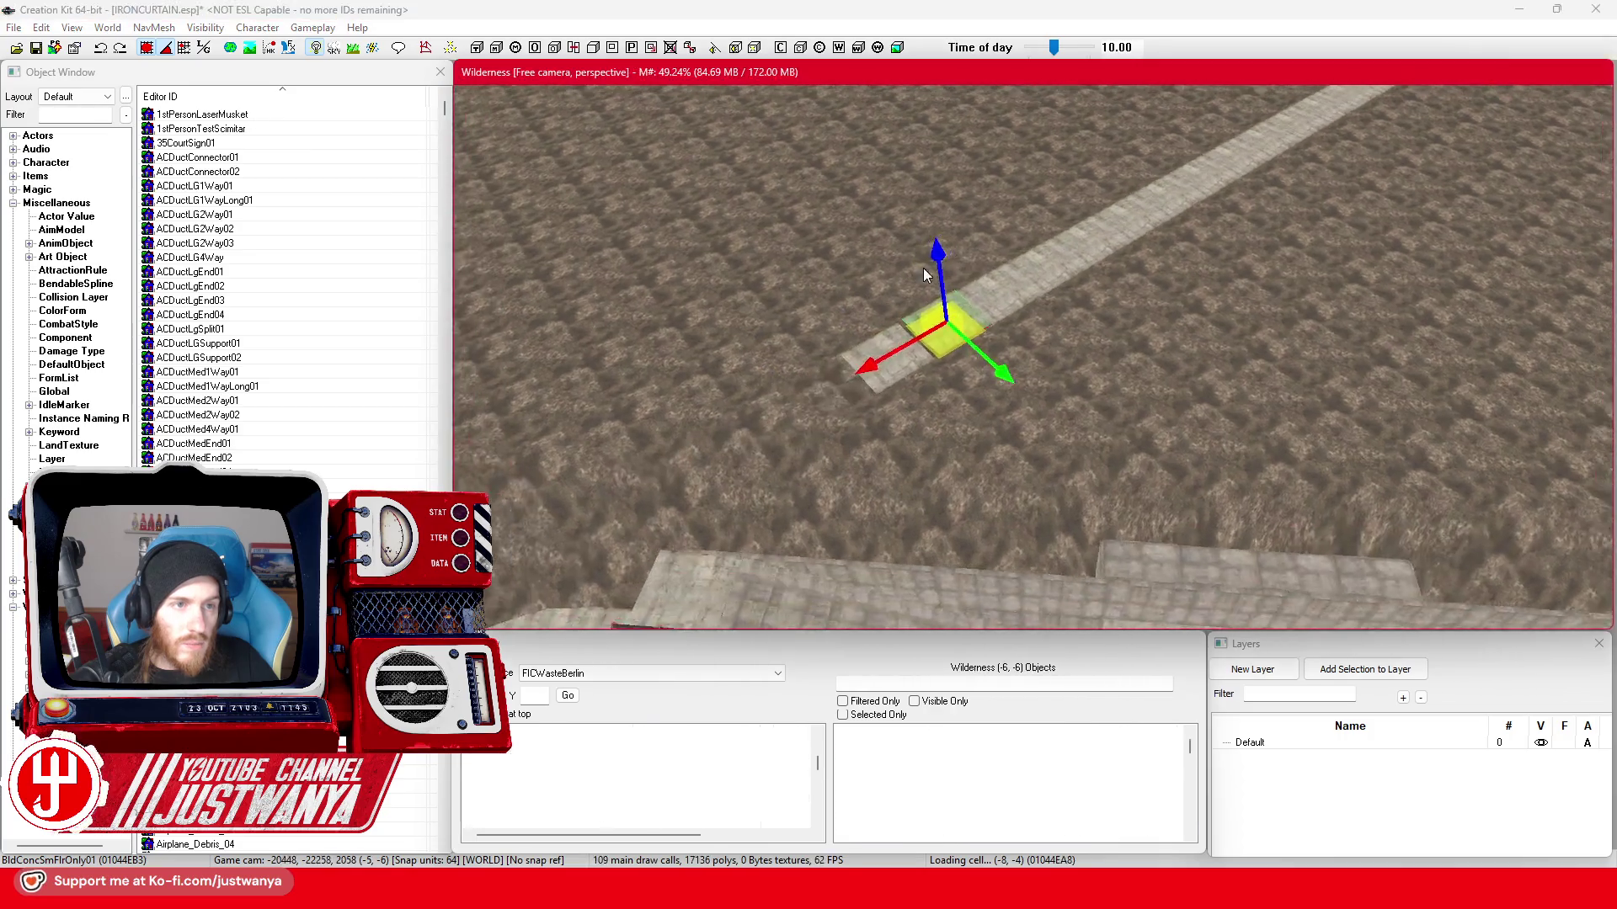
{"action": "scroll", "coordinate": [854, 390], "scroll_direction": "up", "scroll_amount": 3}
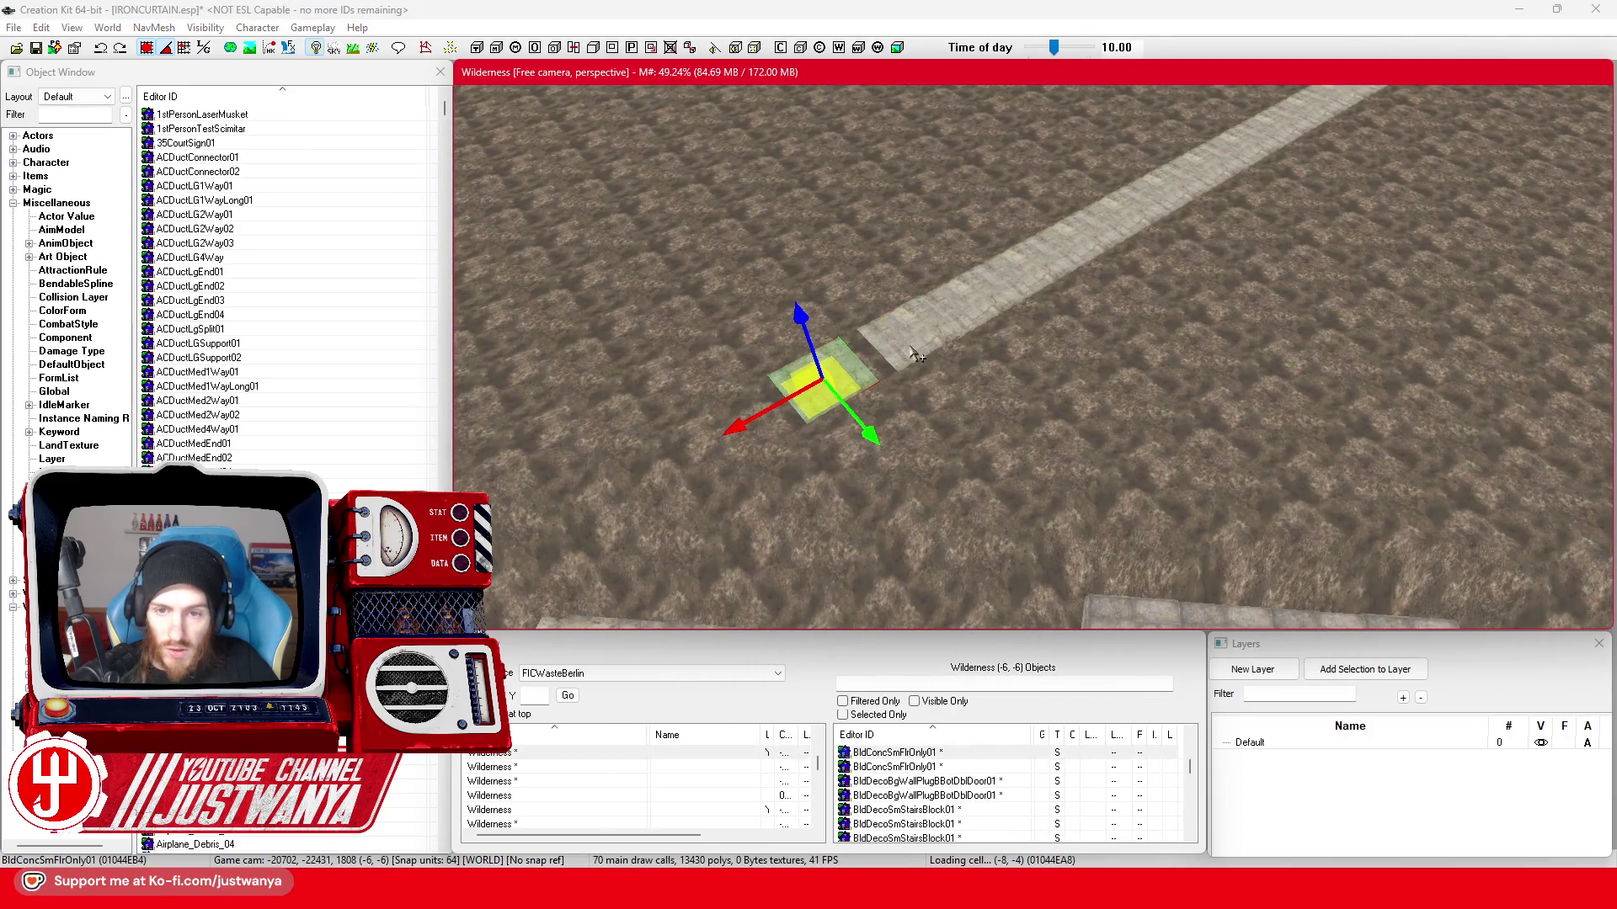
{"action": "left_click", "coordinate": [895, 354]}
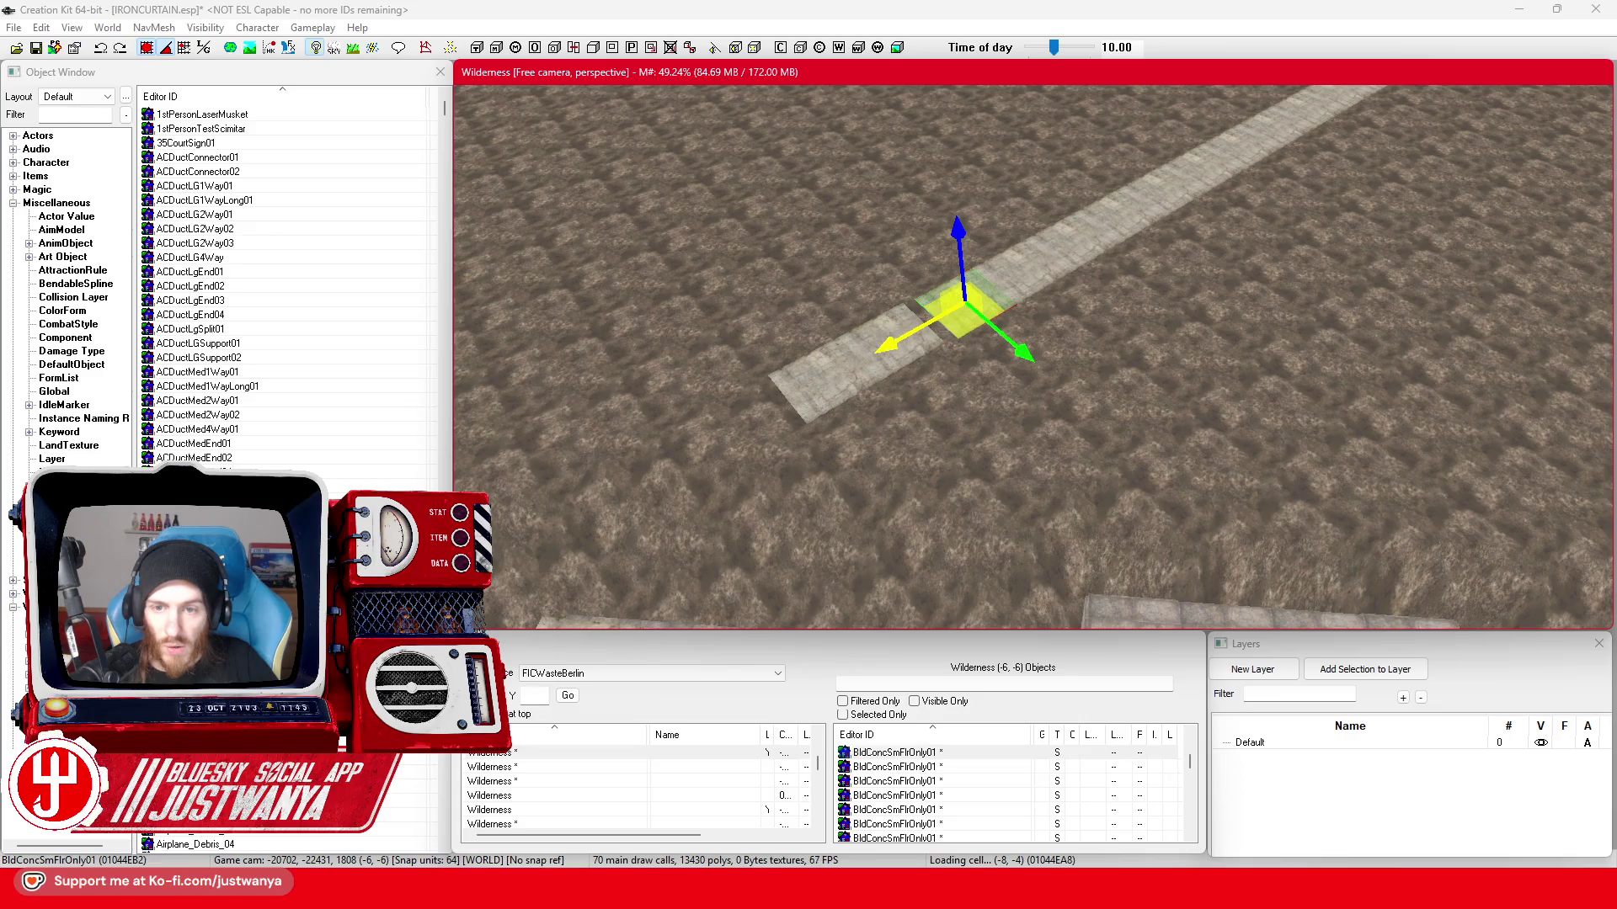
{"action": "left_click", "coordinate": [1037, 259]}
{"action": "left_click", "coordinate": [1052, 261]}
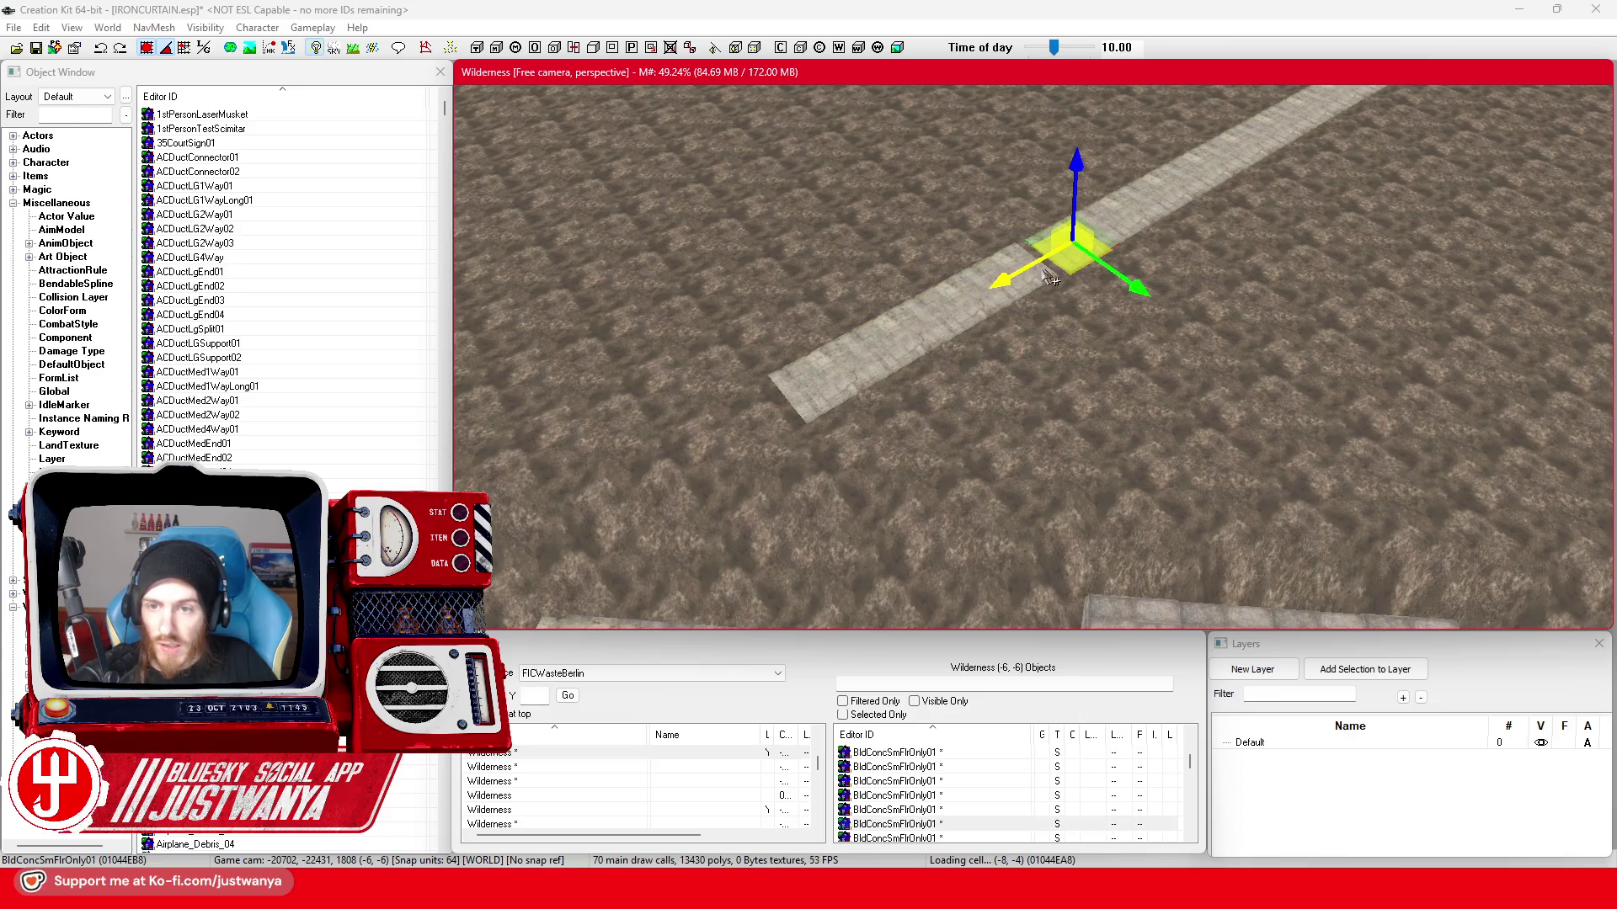
{"action": "left_click", "coordinate": [1118, 225]}
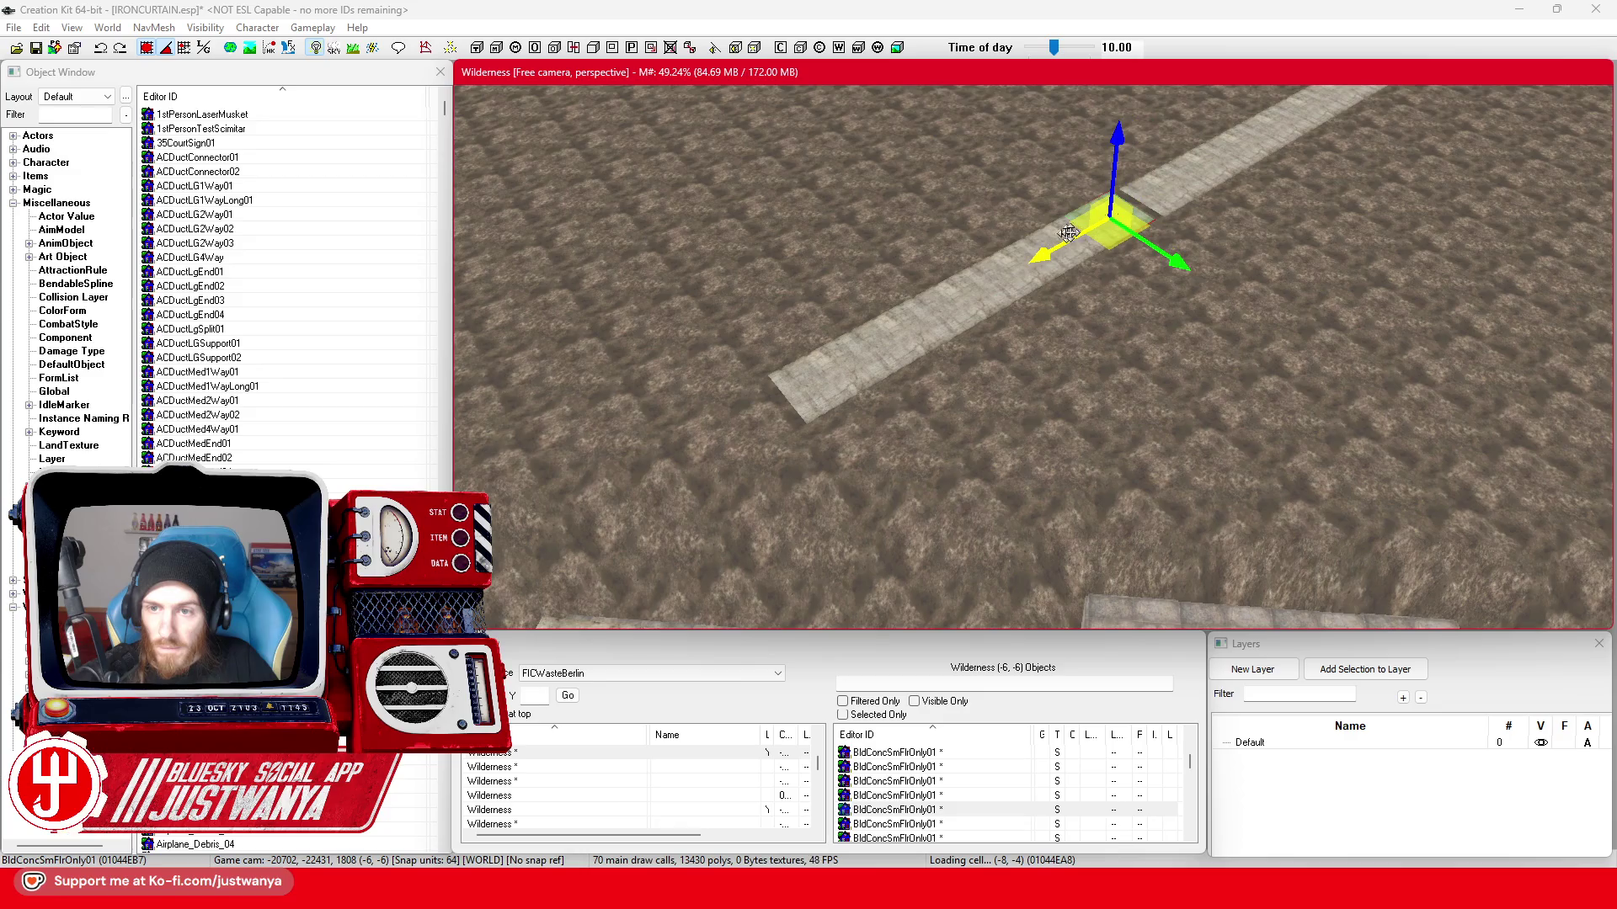
{"action": "left_click", "coordinate": [931, 388]}
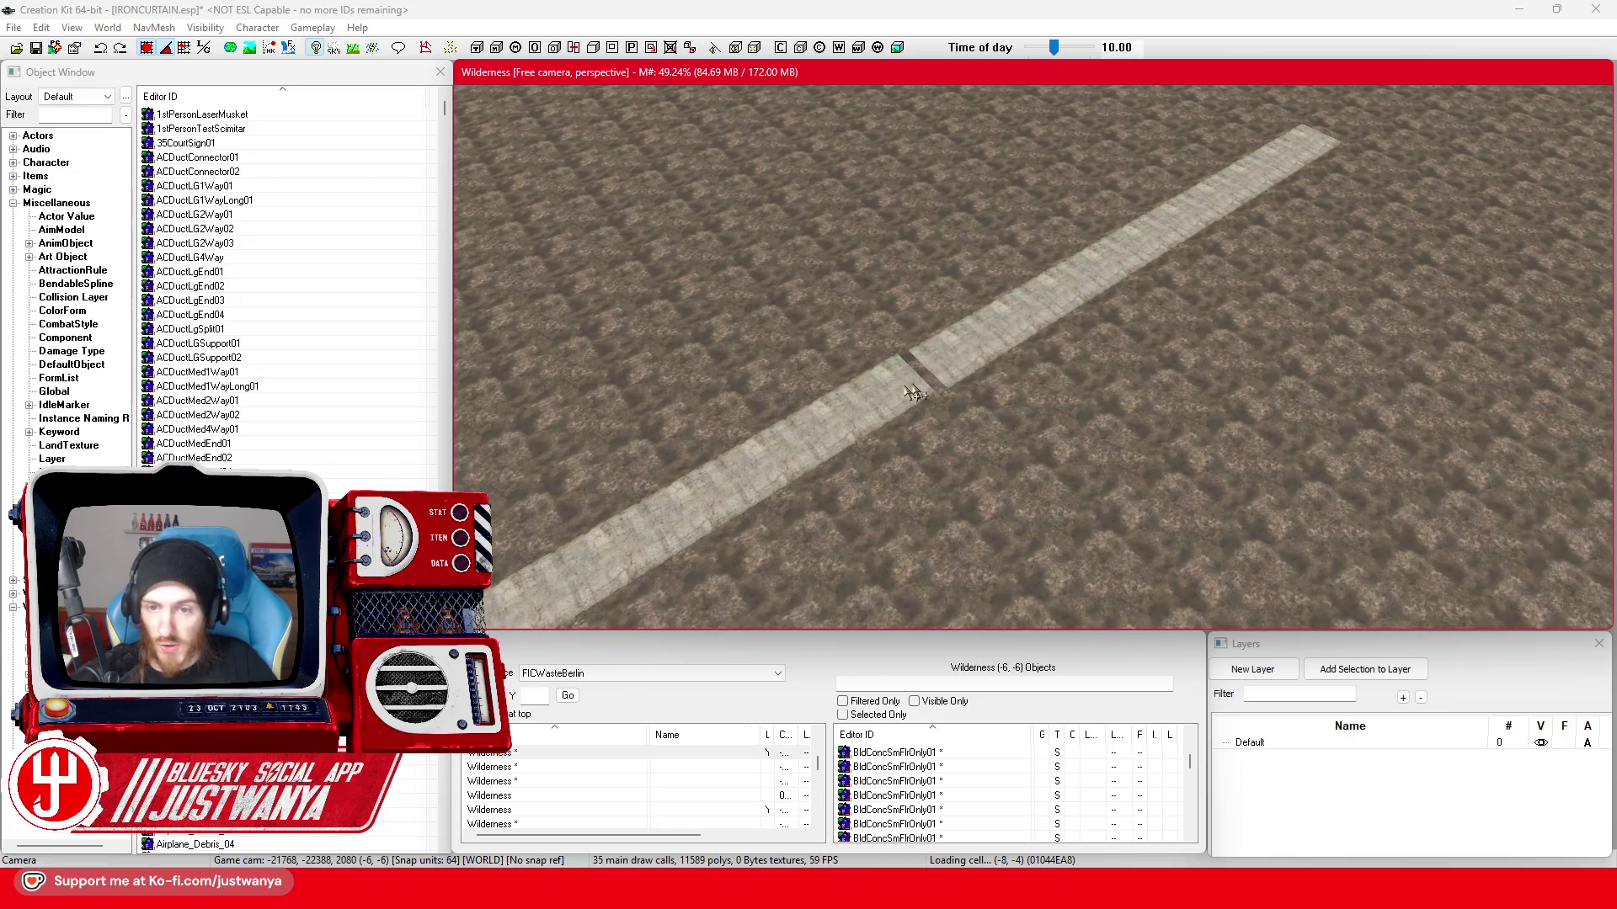
{"action": "left_click", "coordinate": [913, 394]}
{"action": "left_click", "coordinate": [1018, 339]}
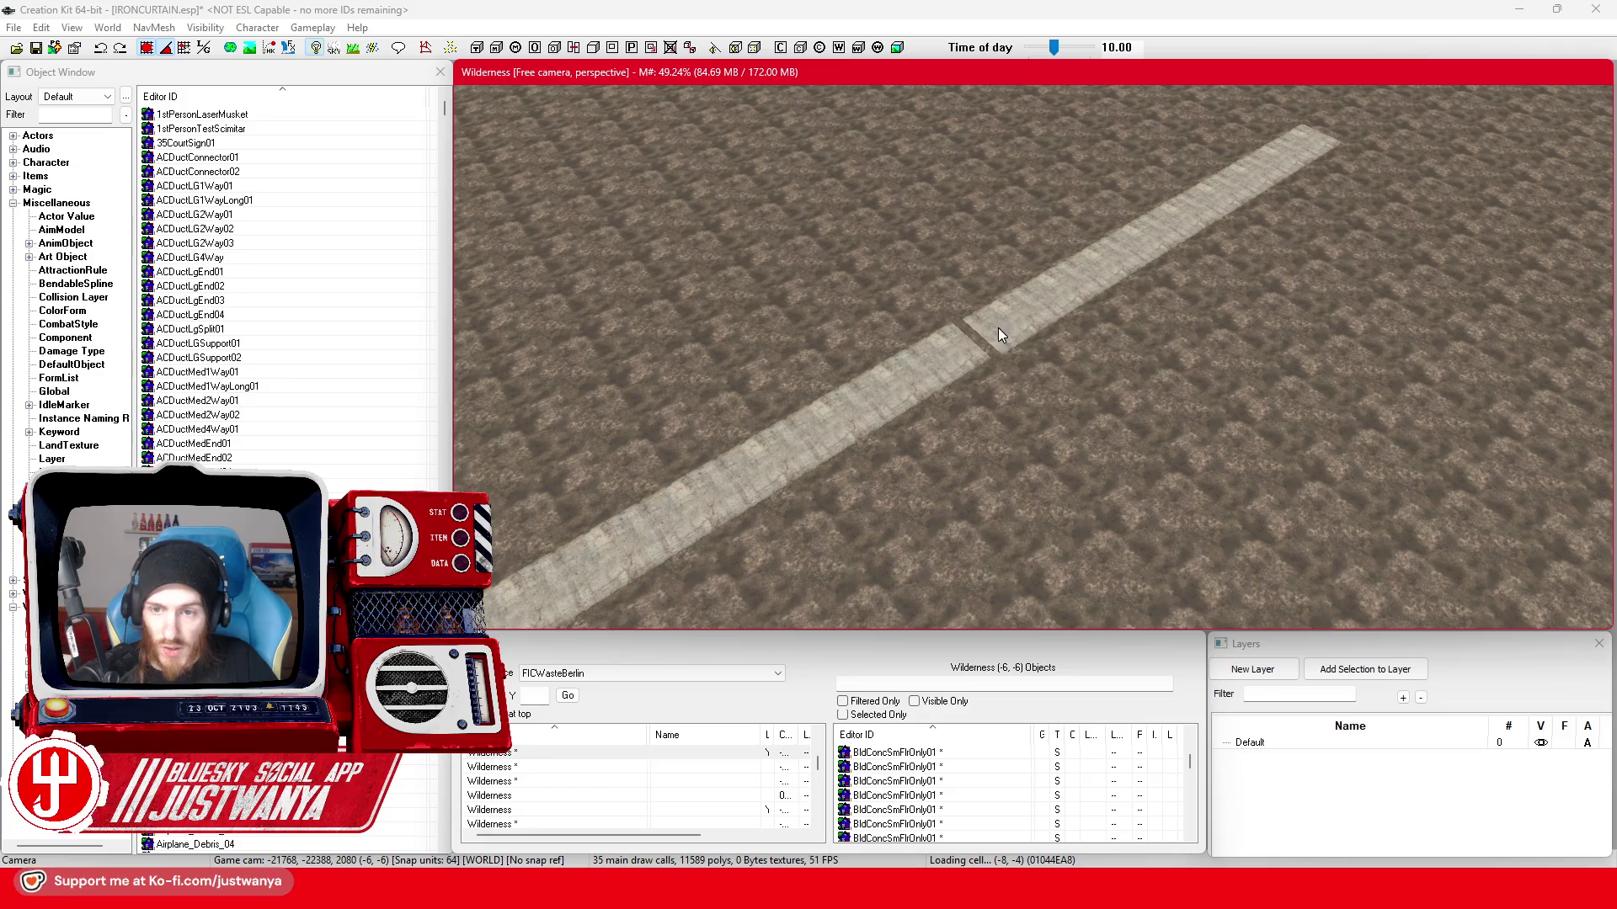
{"action": "left_click", "coordinate": [1038, 314]}
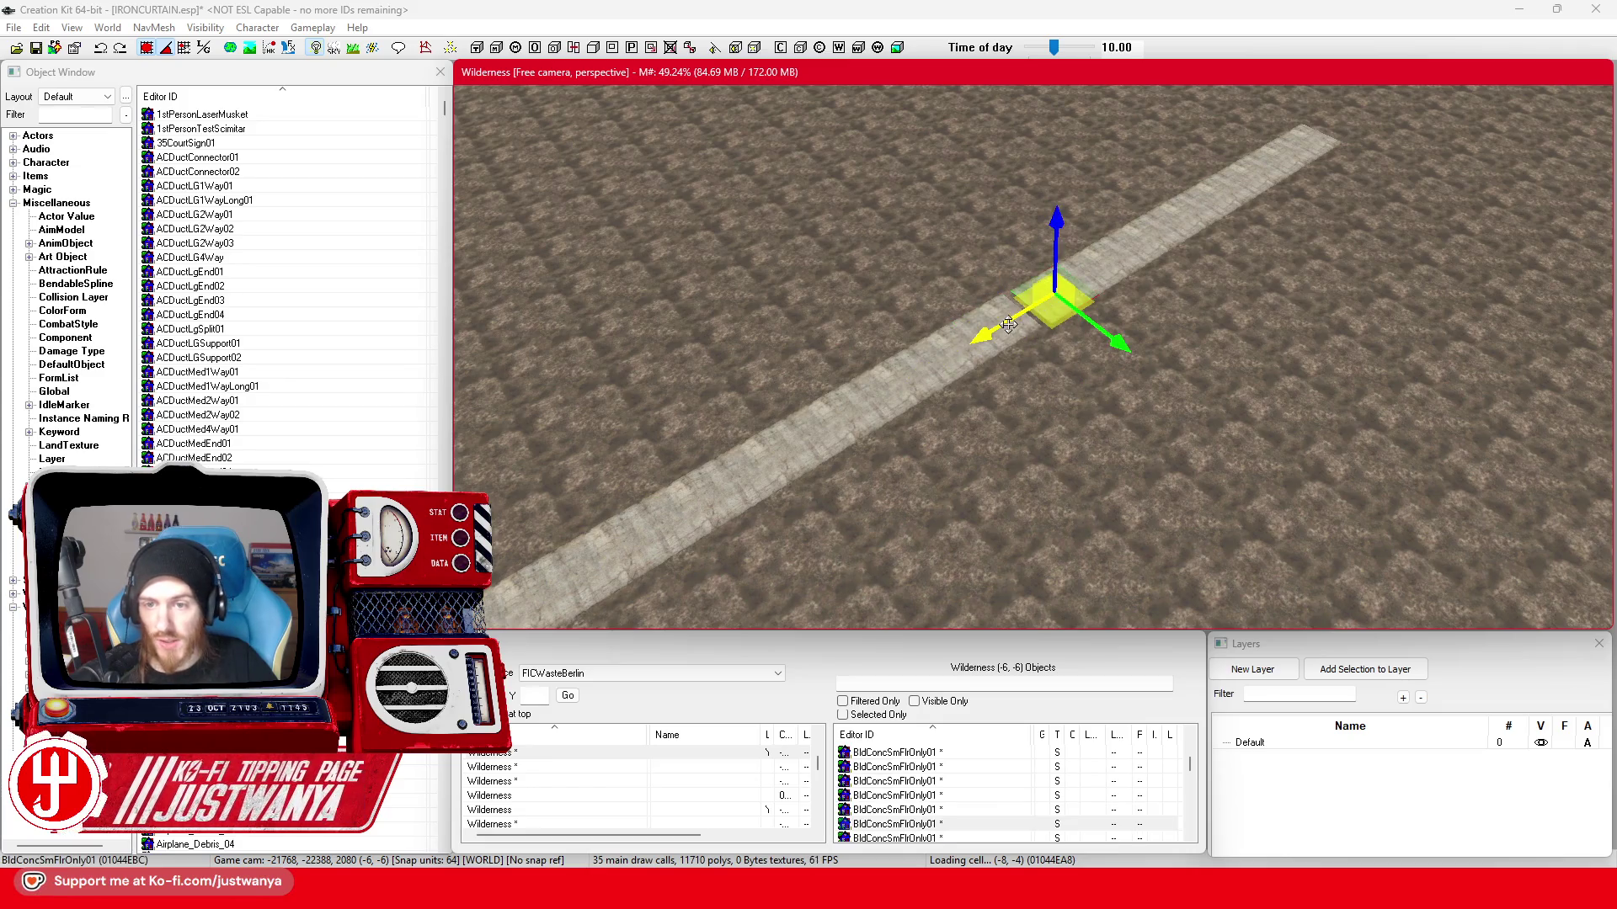
{"action": "scroll", "coordinate": [1184, 272], "scroll_direction": "up", "scroll_amount": 3}
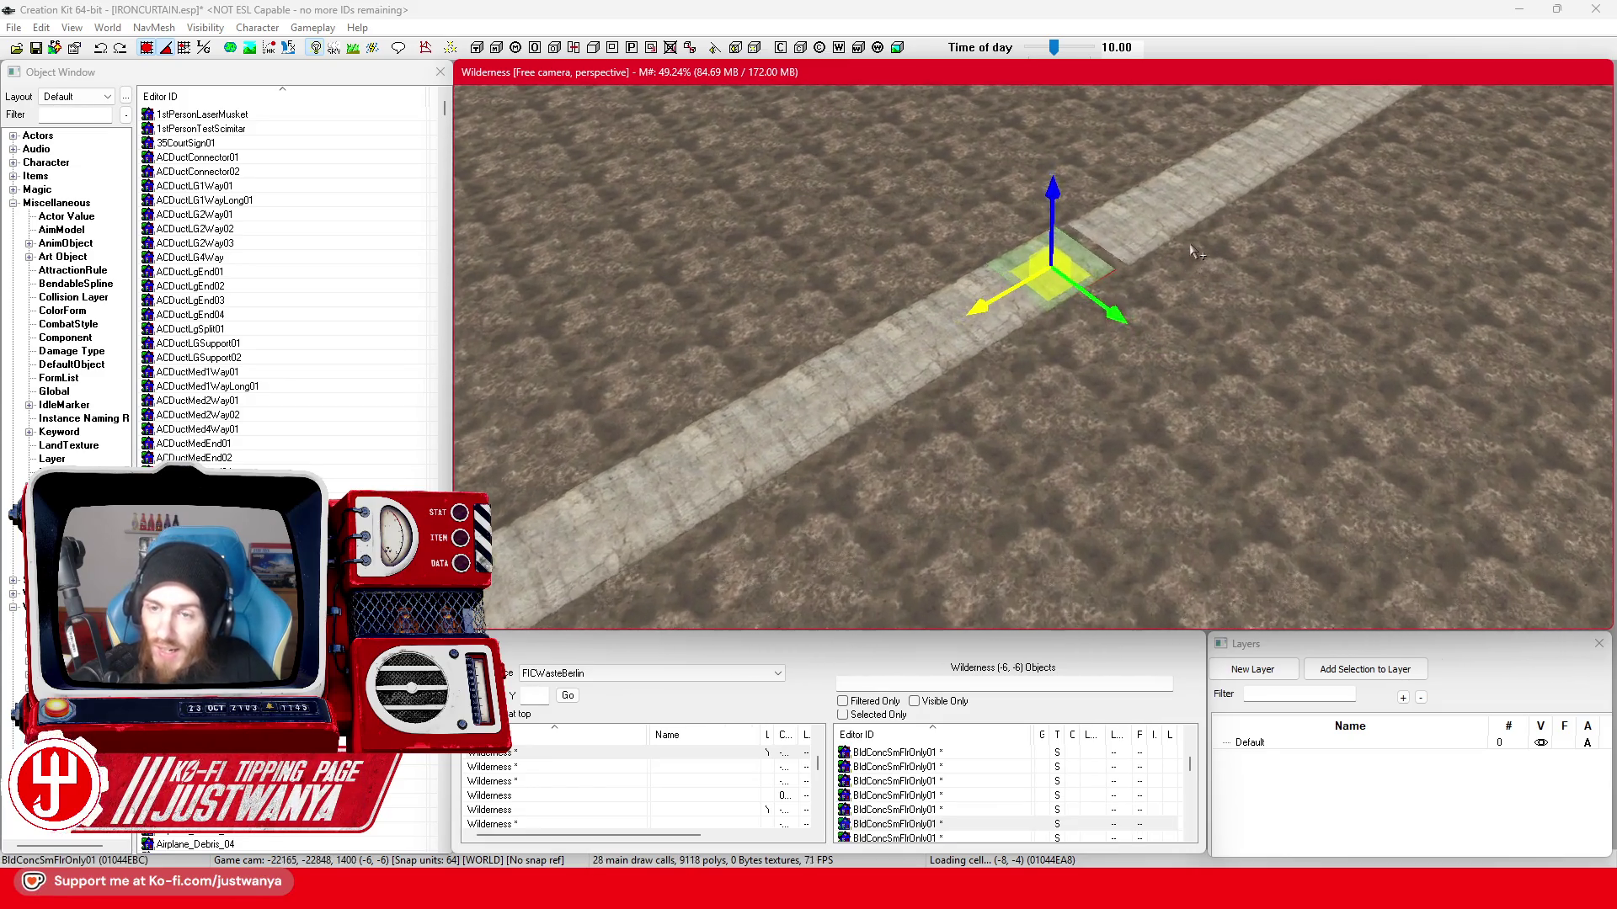
{"action": "key", "text": "Escape"}
{"action": "scroll", "coordinate": [920, 445], "scroll_direction": "up", "scroll_amount": 2}
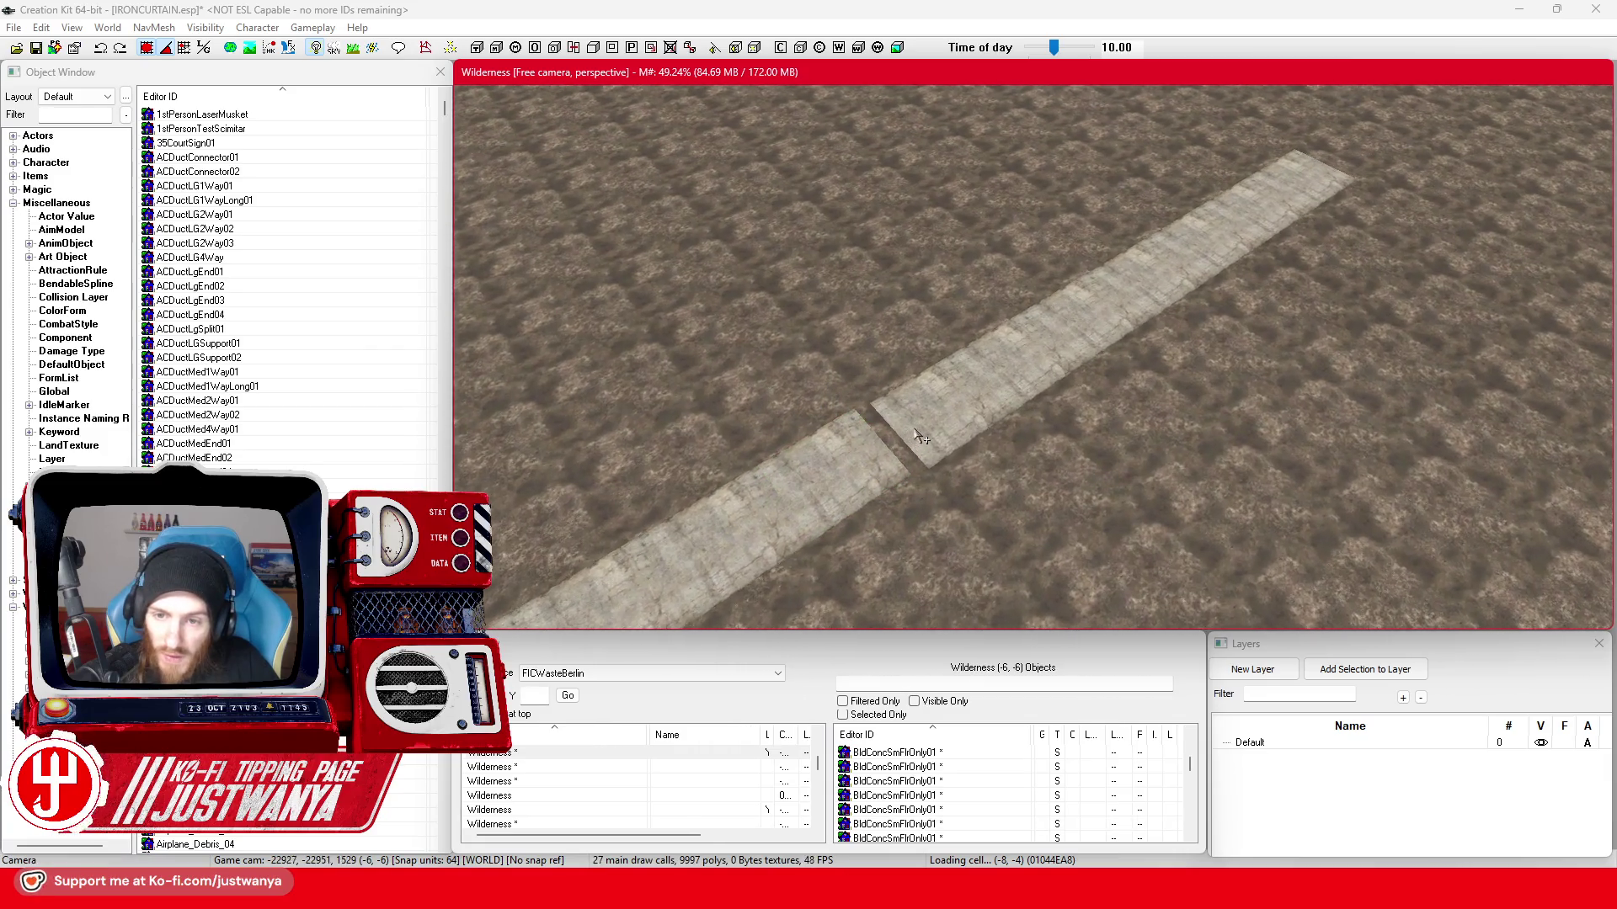
- Slide the misplaced tile along the strip until it butts flush against its neighbour, then check the far-end tiles
{"action": "left_click_drag", "start_coordinate": [836, 504], "coordinate": [814, 515]}
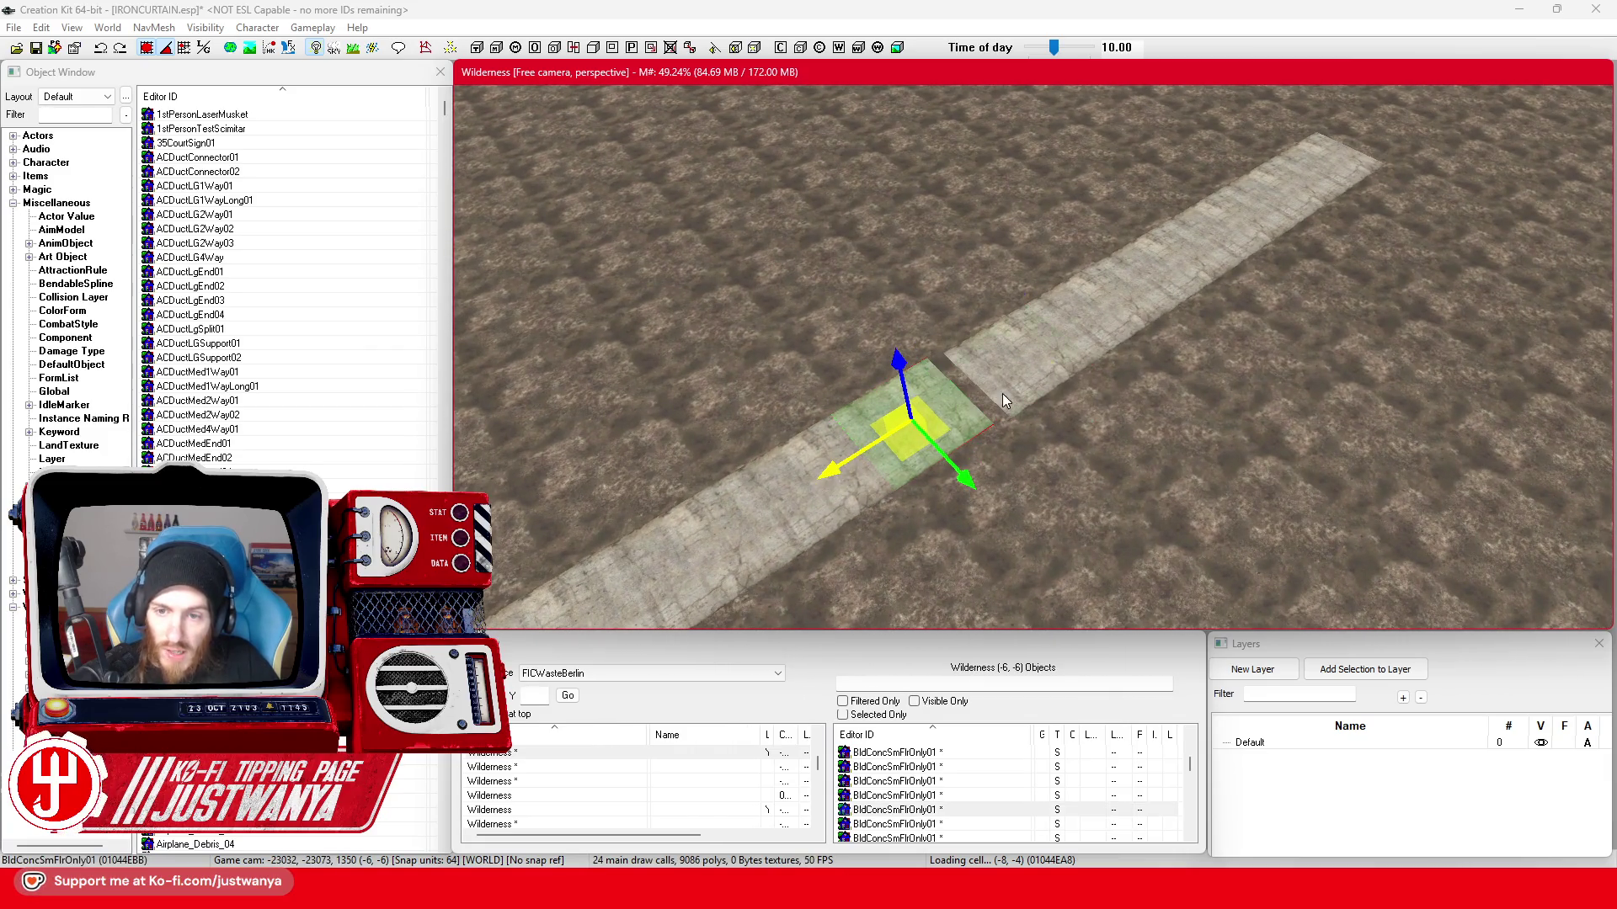
{"action": "left_click_drag", "start_coordinate": [1002, 403], "coordinate": [1179, 295]}
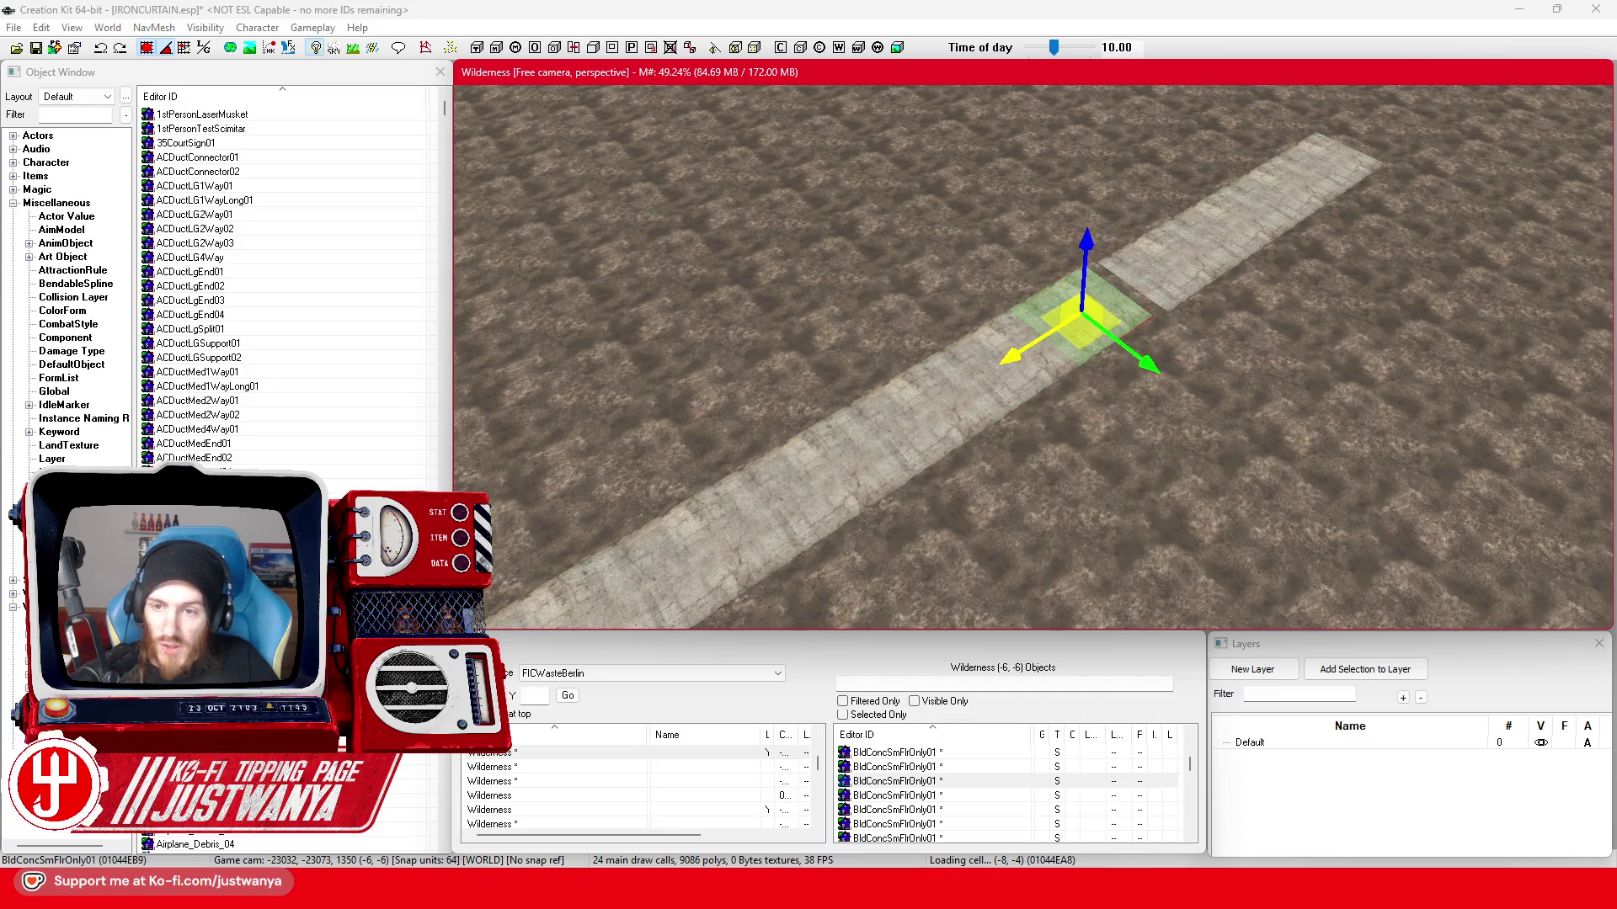
{"action": "left_click", "coordinate": [1153, 263]}
{"action": "left_click", "coordinate": [1218, 235]}
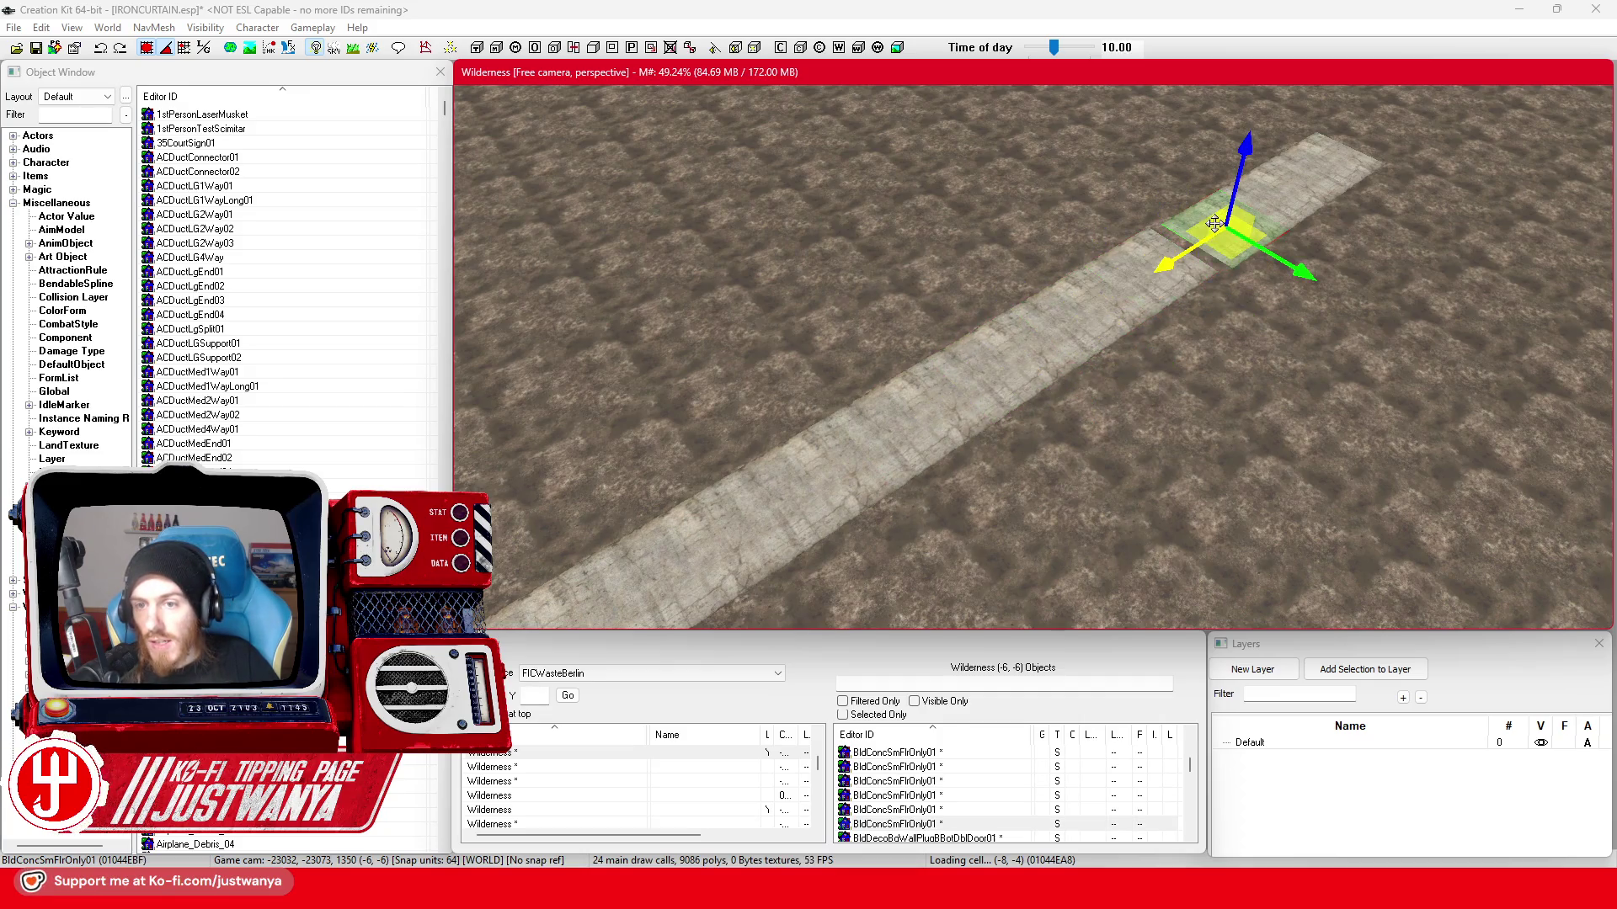
{"action": "left_click", "coordinate": [1269, 202]}
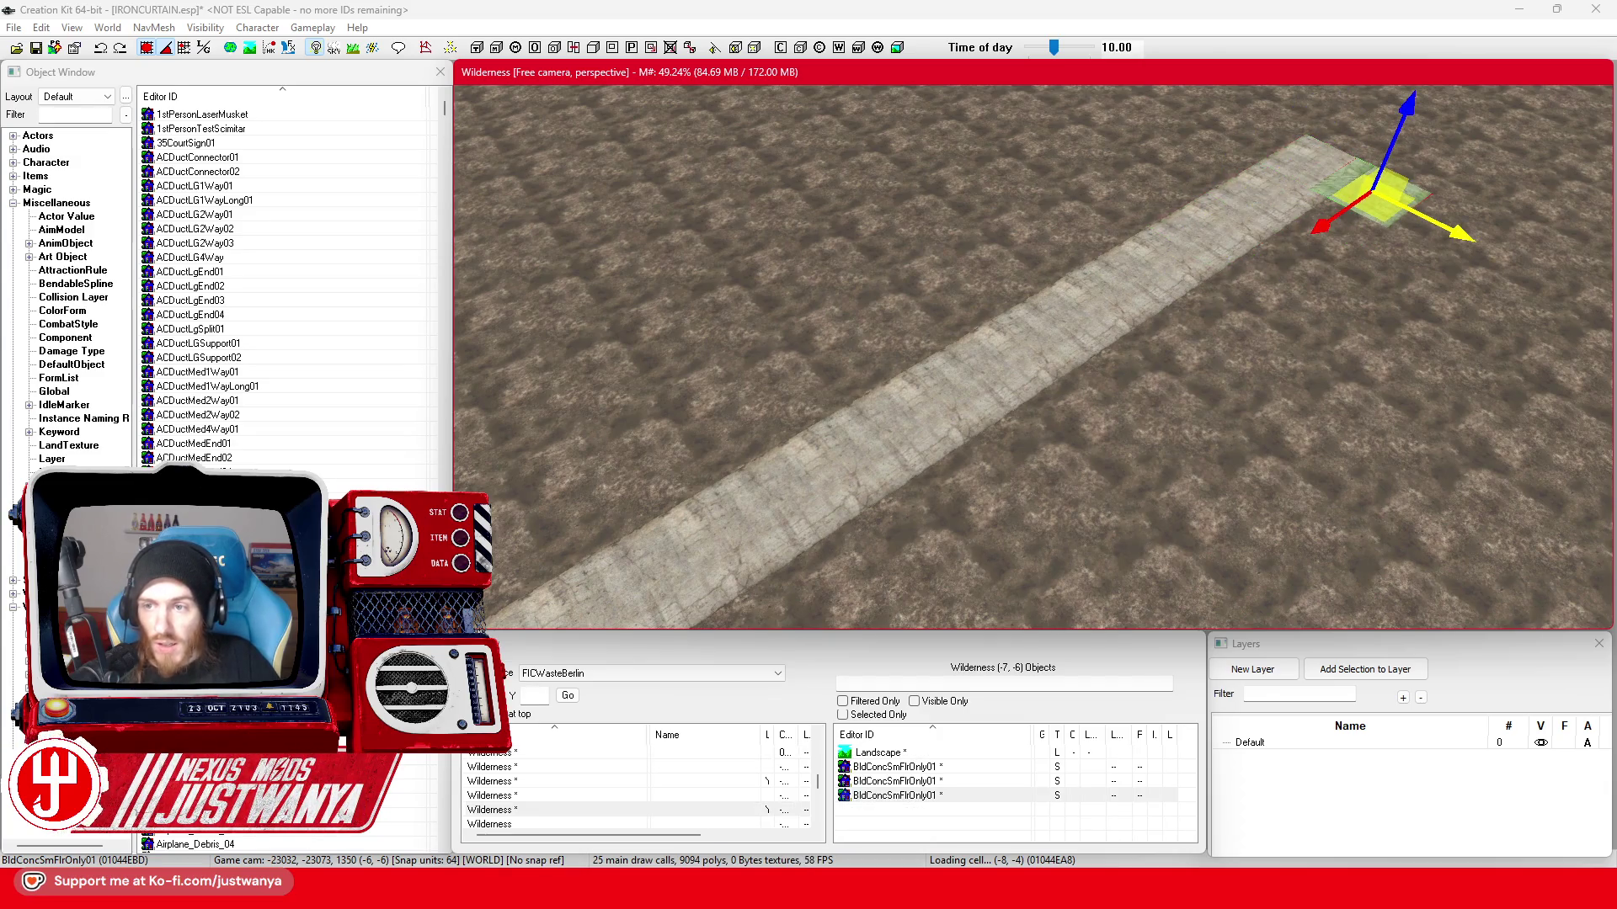
{"action": "mouse_move", "coordinate": [1205, 271]}
{"action": "left_mouse_down"}
{"action": "mouse_move", "coordinate": [737, 249]}
{"action": "mouse_move", "coordinate": [676, 380]}
{"action": "mouse_move", "coordinate": [1059, 323]}
{"action": "mouse_move", "coordinate": [1223, 590]}
{"action": "left_mouse_up"}
{"action": "scroll", "coordinate": [677, 404], "scroll_direction": "down", "scroll_amount": 1}
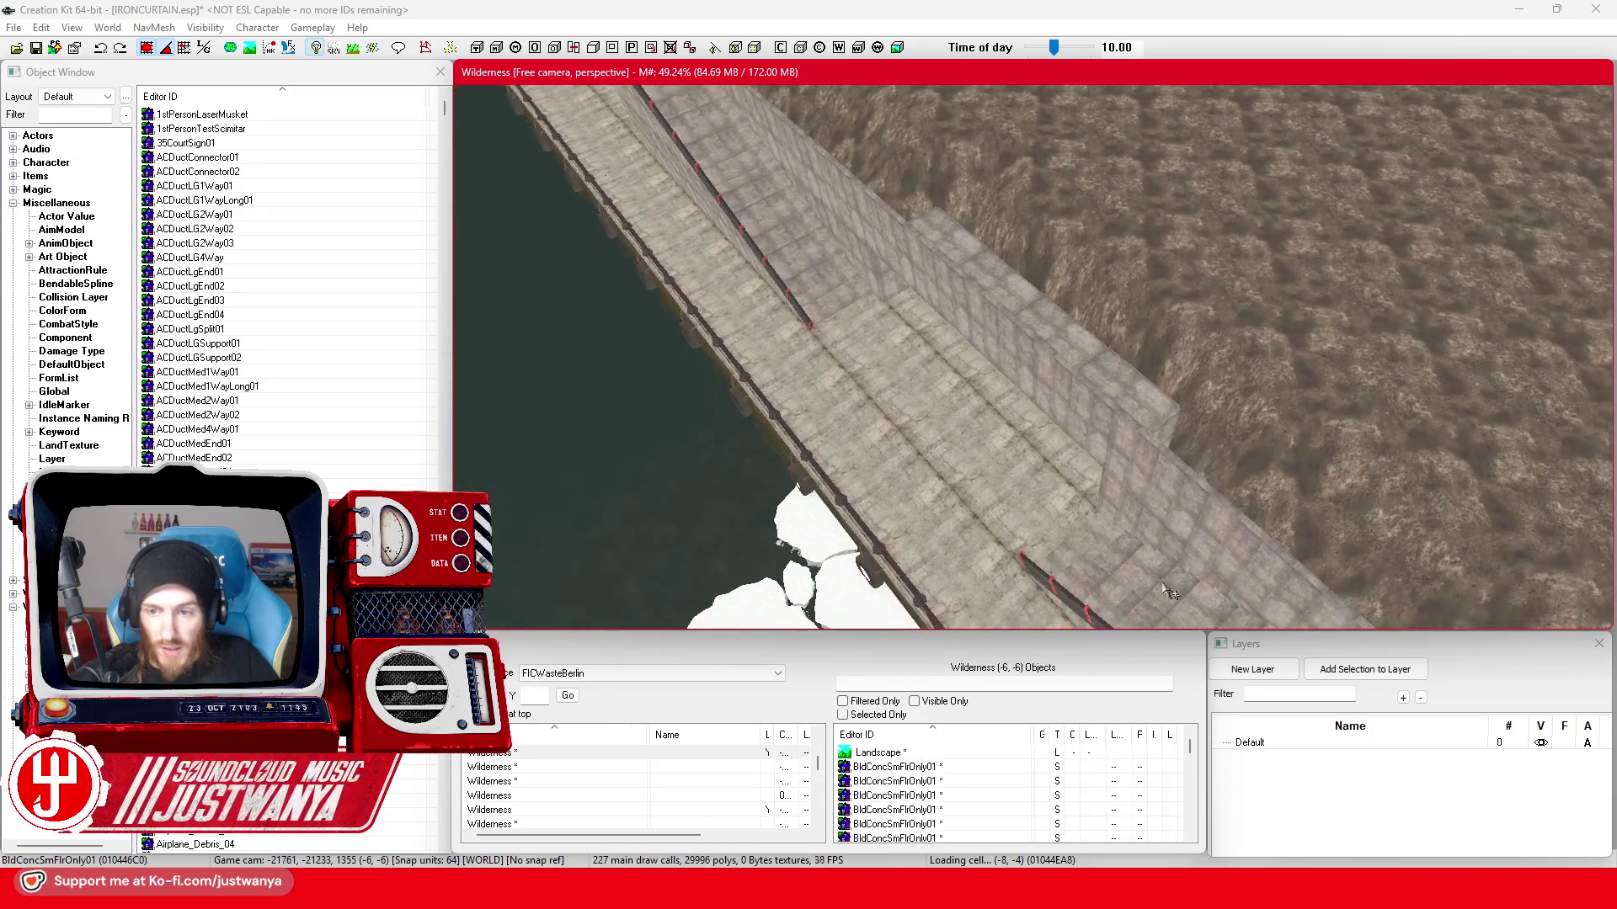
- Multi-select the full row of floor strip tiles from one end to the other
{"action": "left_click", "coordinate": [1223, 589]}
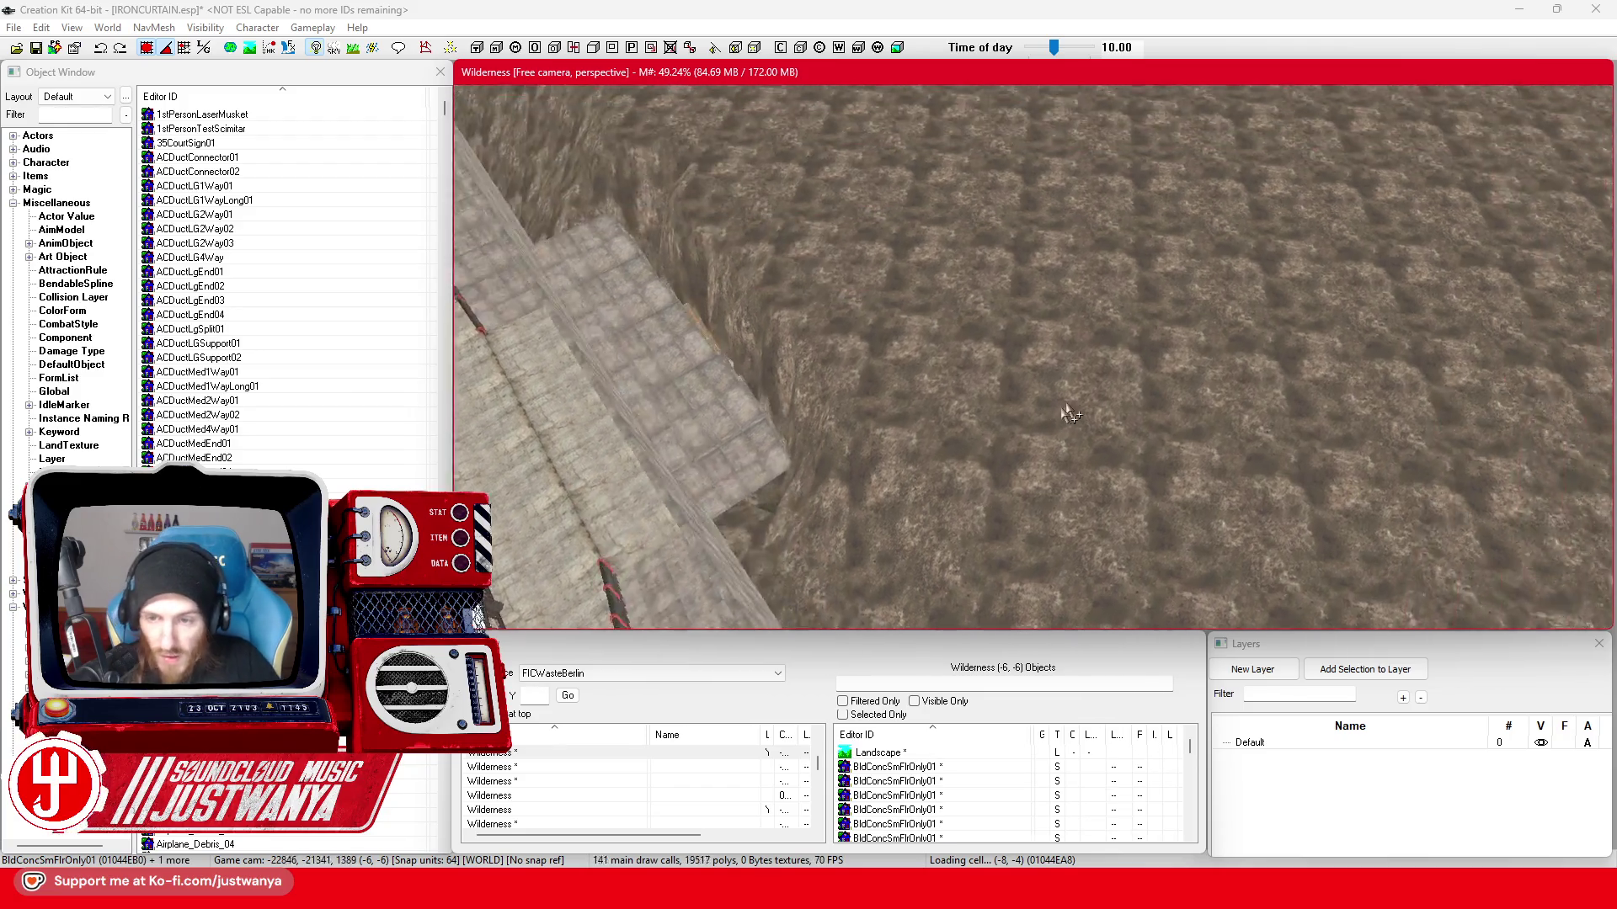
{"action": "scroll", "coordinate": [1072, 565], "scroll_direction": "up", "scroll_amount": 5}
{"action": "left_click", "coordinate": [595, 259], "text": "ctrl"}
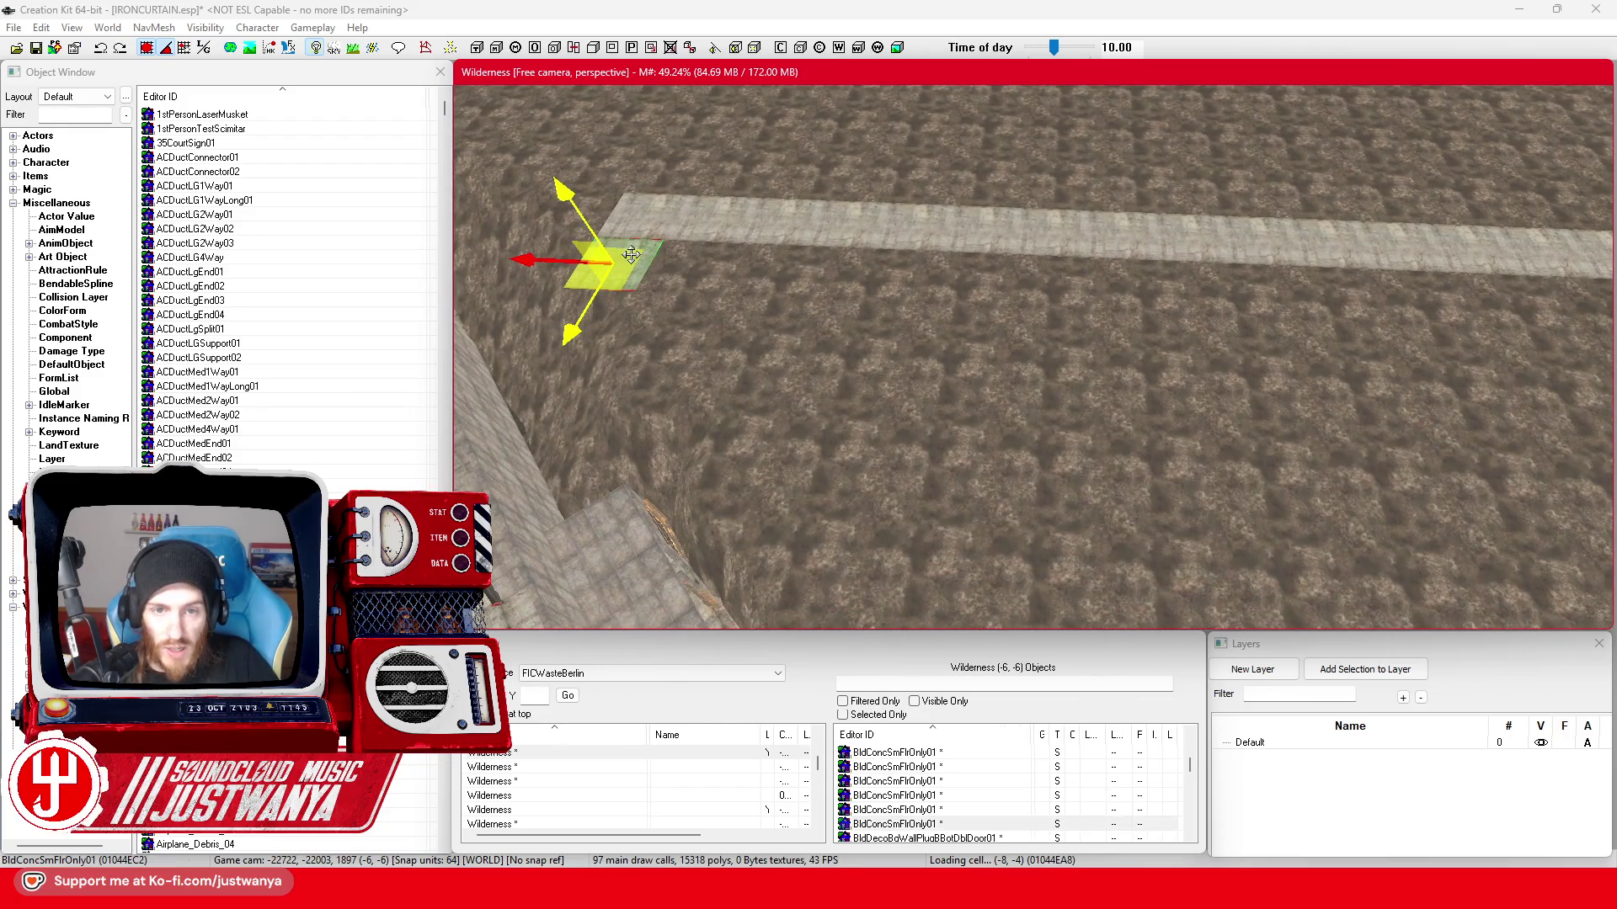
{"action": "left_click", "coordinate": [742, 228], "text": "ctrl"}
{"action": "left_click", "coordinate": [733, 236], "text": "ctrl"}
{"action": "left_click", "coordinate": [844, 246], "text": "ctrl"}
{"action": "left_click", "coordinate": [904, 240], "text": "ctrl"}
{"action": "left_click", "coordinate": [1067, 245], "text": "ctrl"}
{"action": "left_click", "coordinate": [1138, 246], "text": "ctrl"}
{"action": "left_click", "coordinate": [1207, 248], "text": "ctrl"}
{"action": "left_click", "coordinate": [1269, 252], "text": "ctrl"}
{"action": "left_click", "coordinate": [1338, 256], "text": "ctrl"}
{"action": "left_click", "coordinate": [1400, 253], "text": "ctrl"}
{"action": "left_click", "coordinate": [1472, 260], "text": "ctrl"}
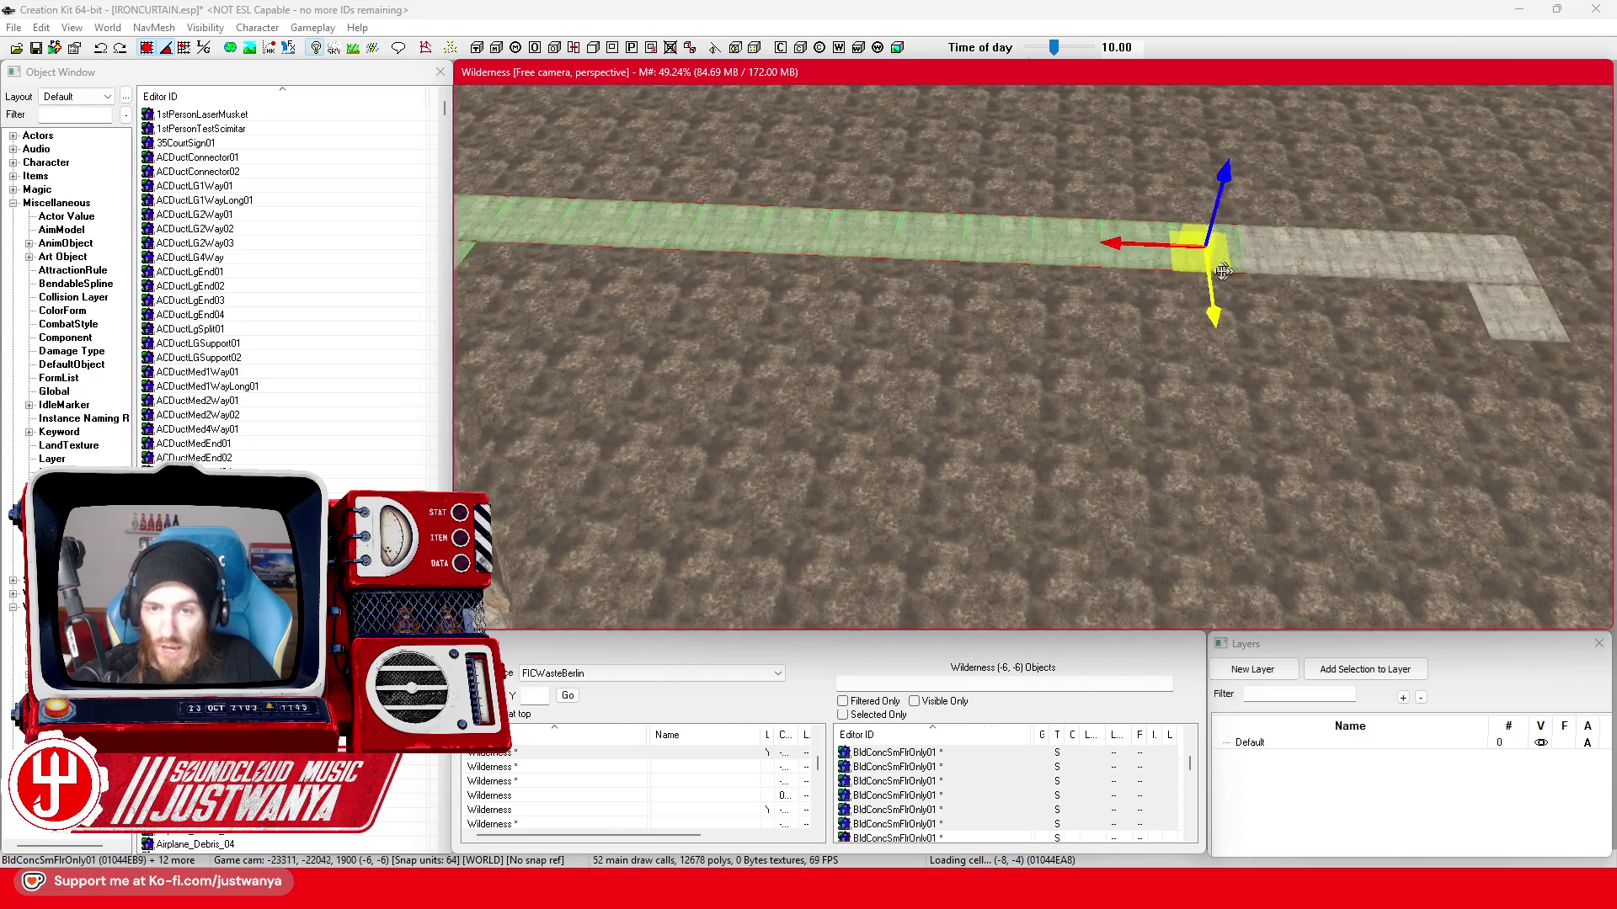
{"action": "left_click", "coordinate": [1124, 268], "text": "ctrl"}
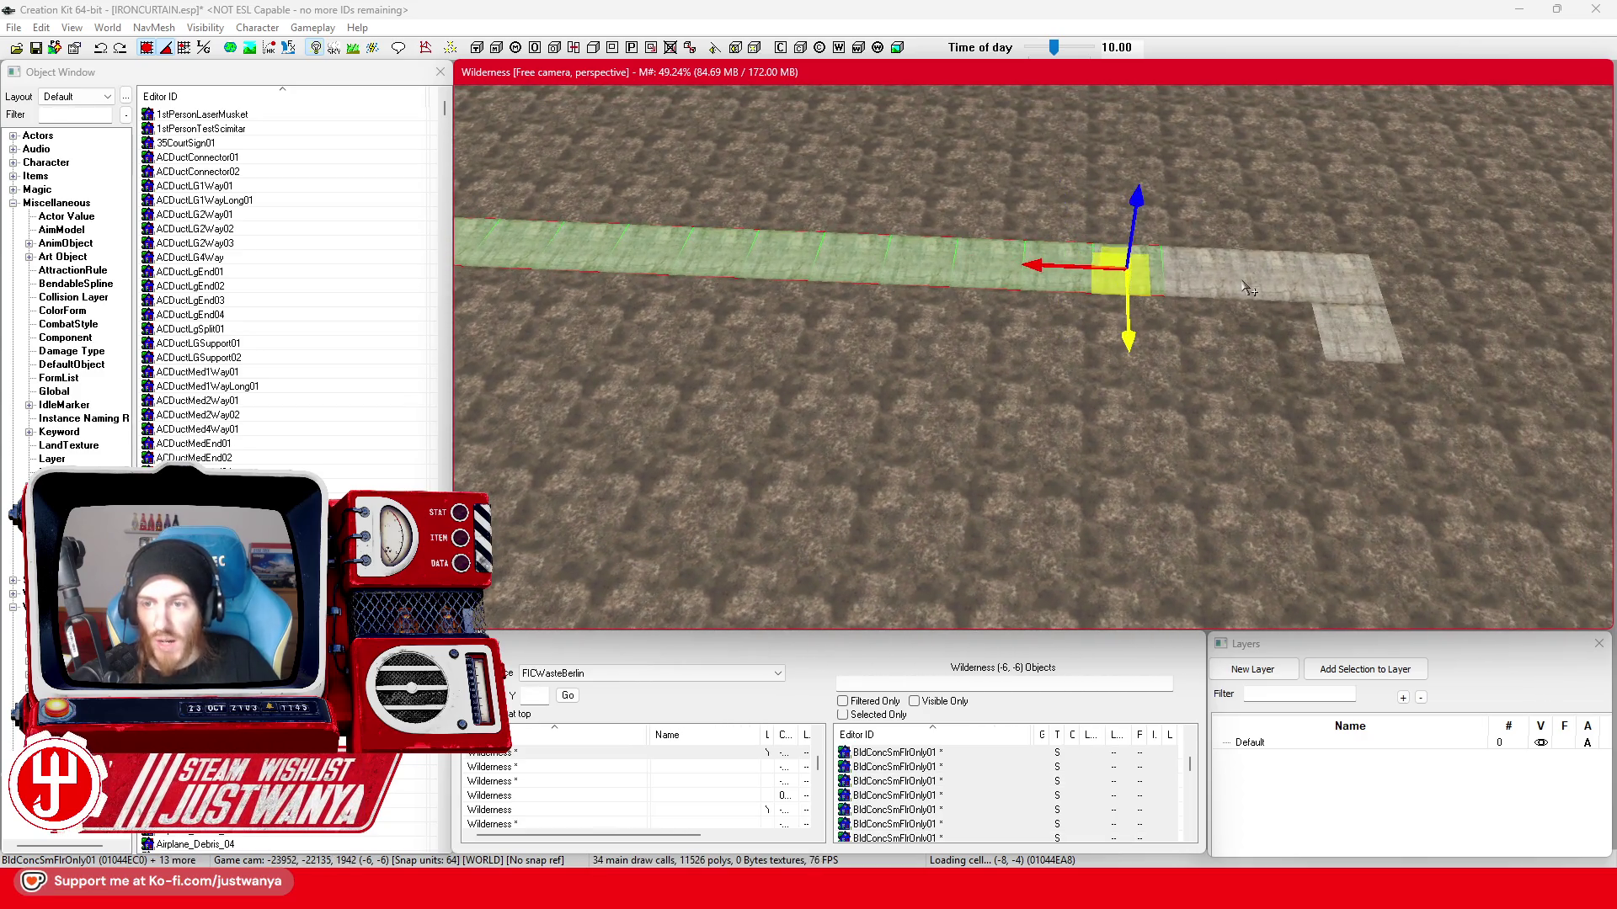
{"action": "left_click", "coordinate": [1244, 289], "text": "ctrl"}
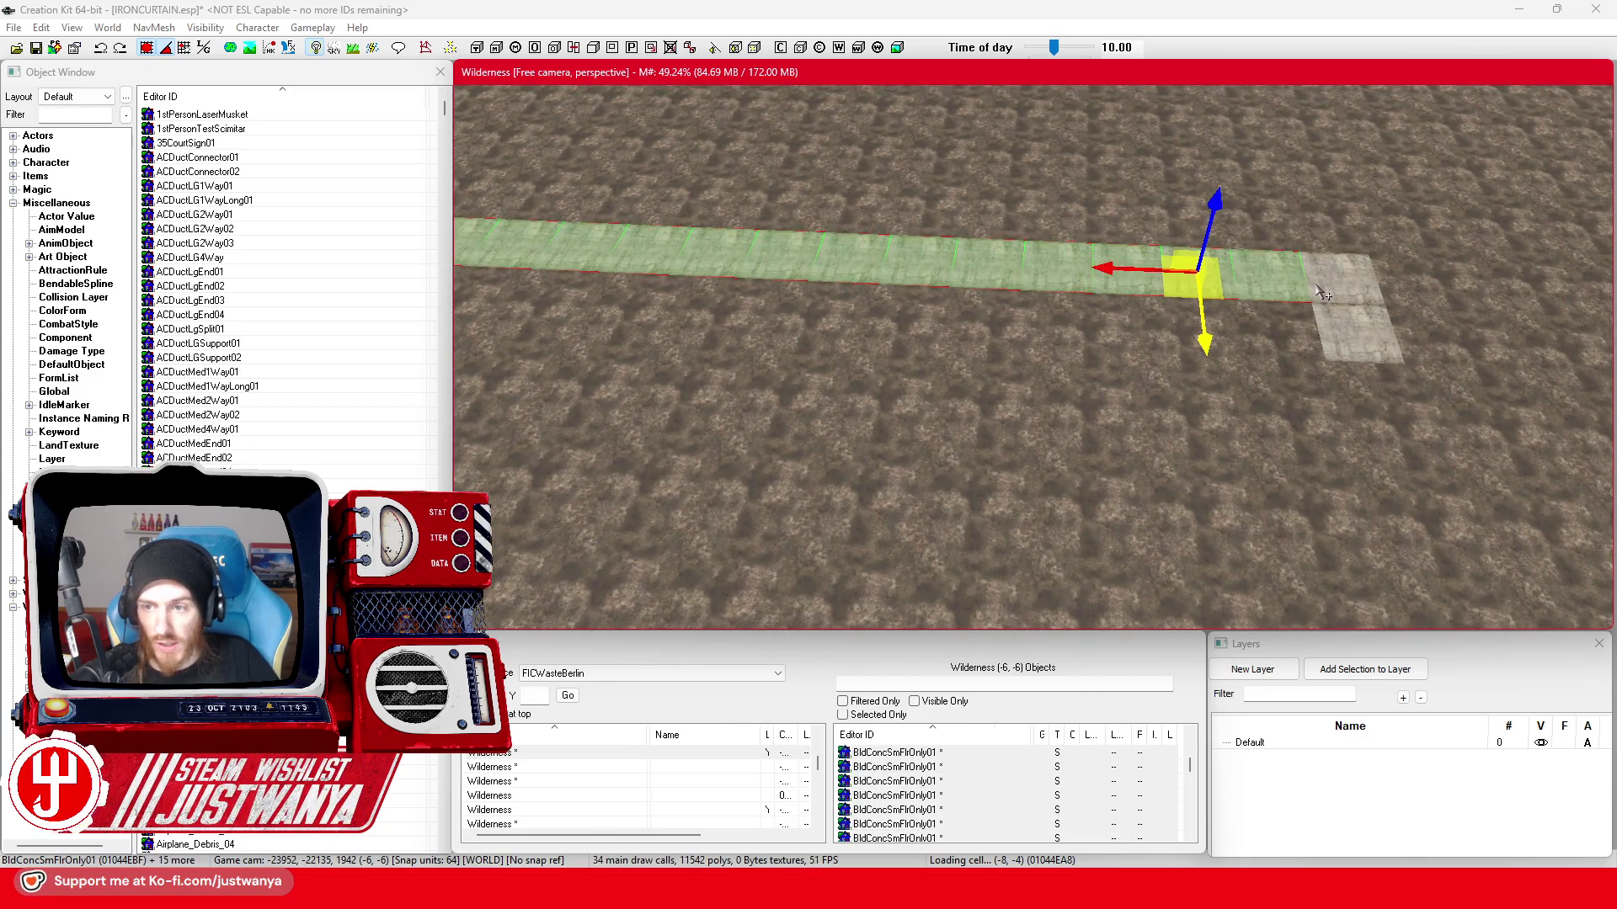
- Rotate the selected row to the wall's direction and set it along the top edge of the canal wall
{"action": "key", "text": "d"}
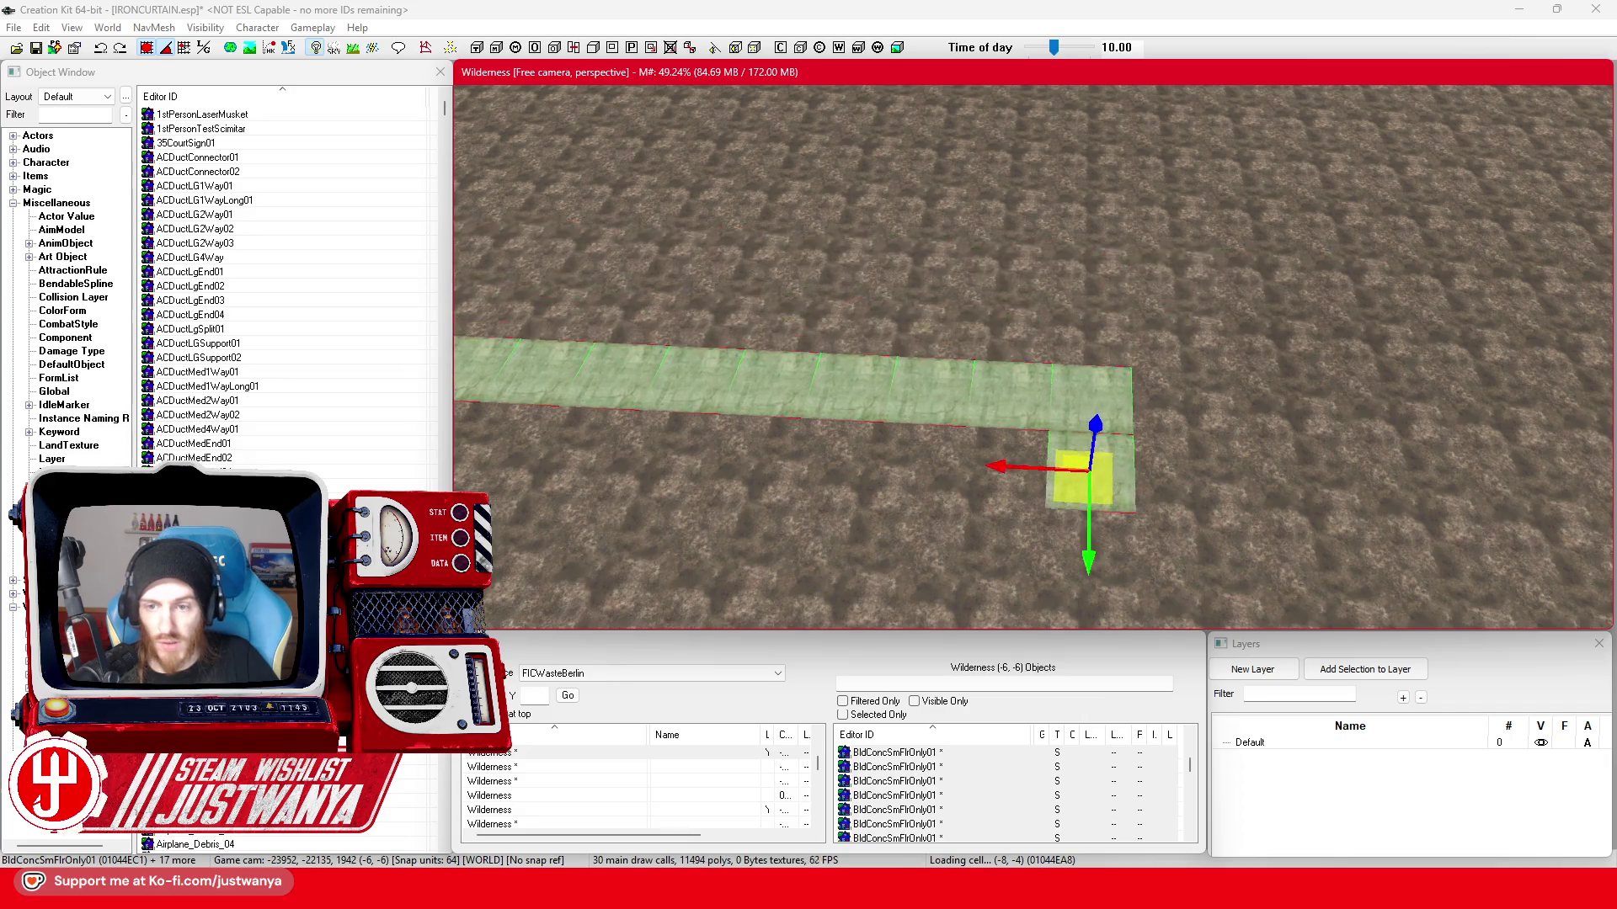
{"action": "key", "text": "s"}
{"action": "key", "text": "2"}
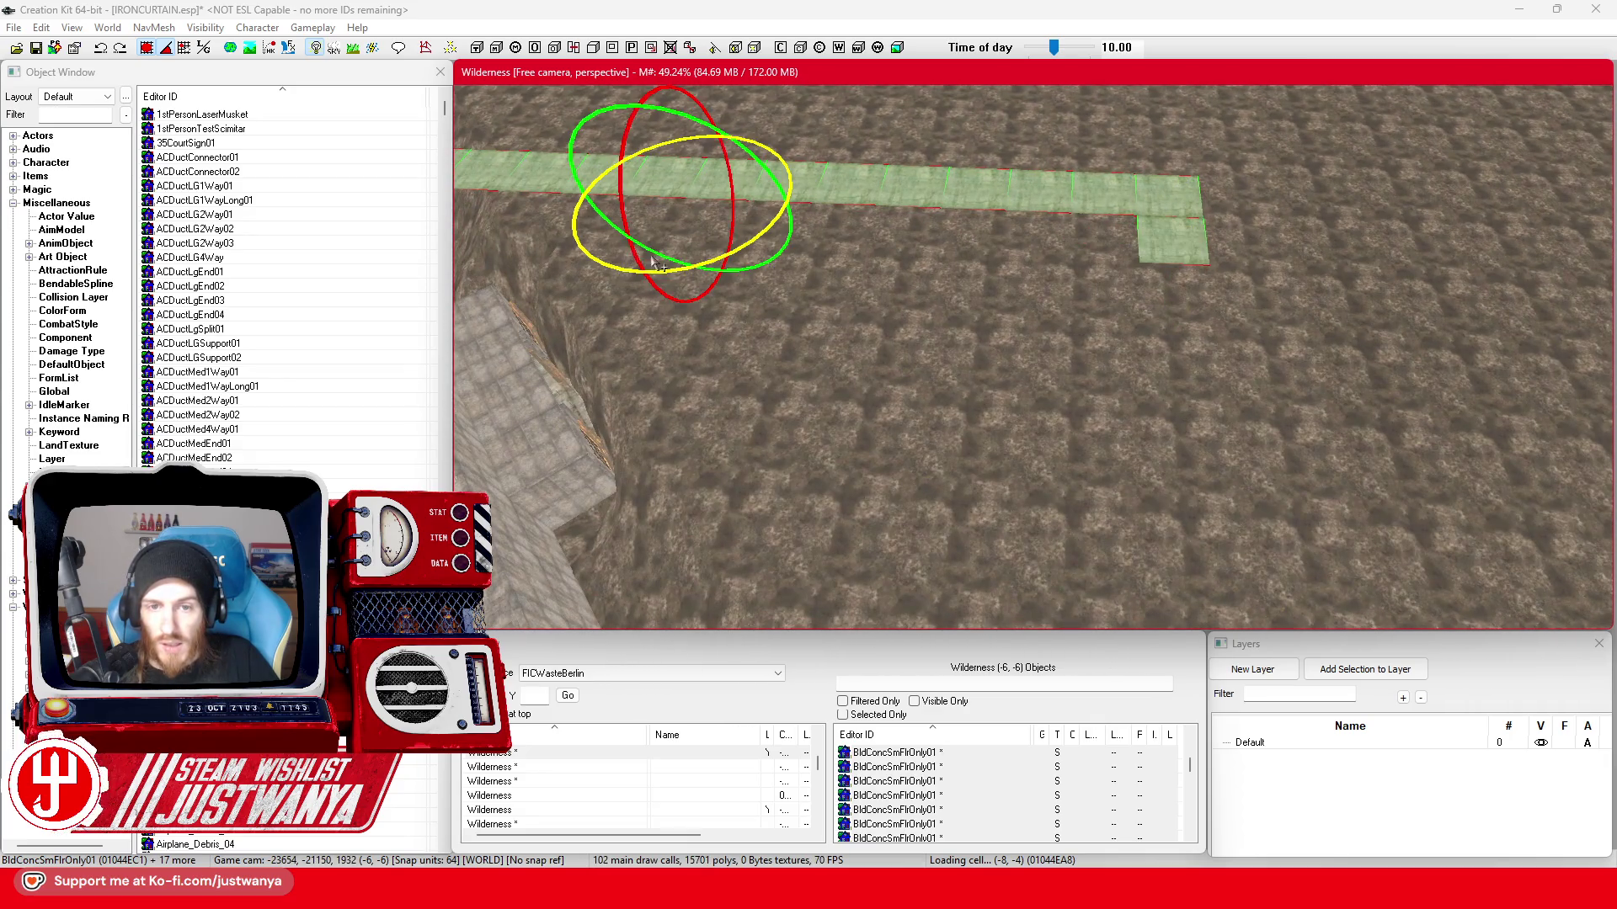
{"action": "left_click_drag", "start_coordinate": [664, 271], "coordinate": [728, 239]}
{"action": "key", "text": "1"}
{"action": "scroll", "coordinate": [850, 139], "scroll_direction": "up", "scroll_amount": 3}
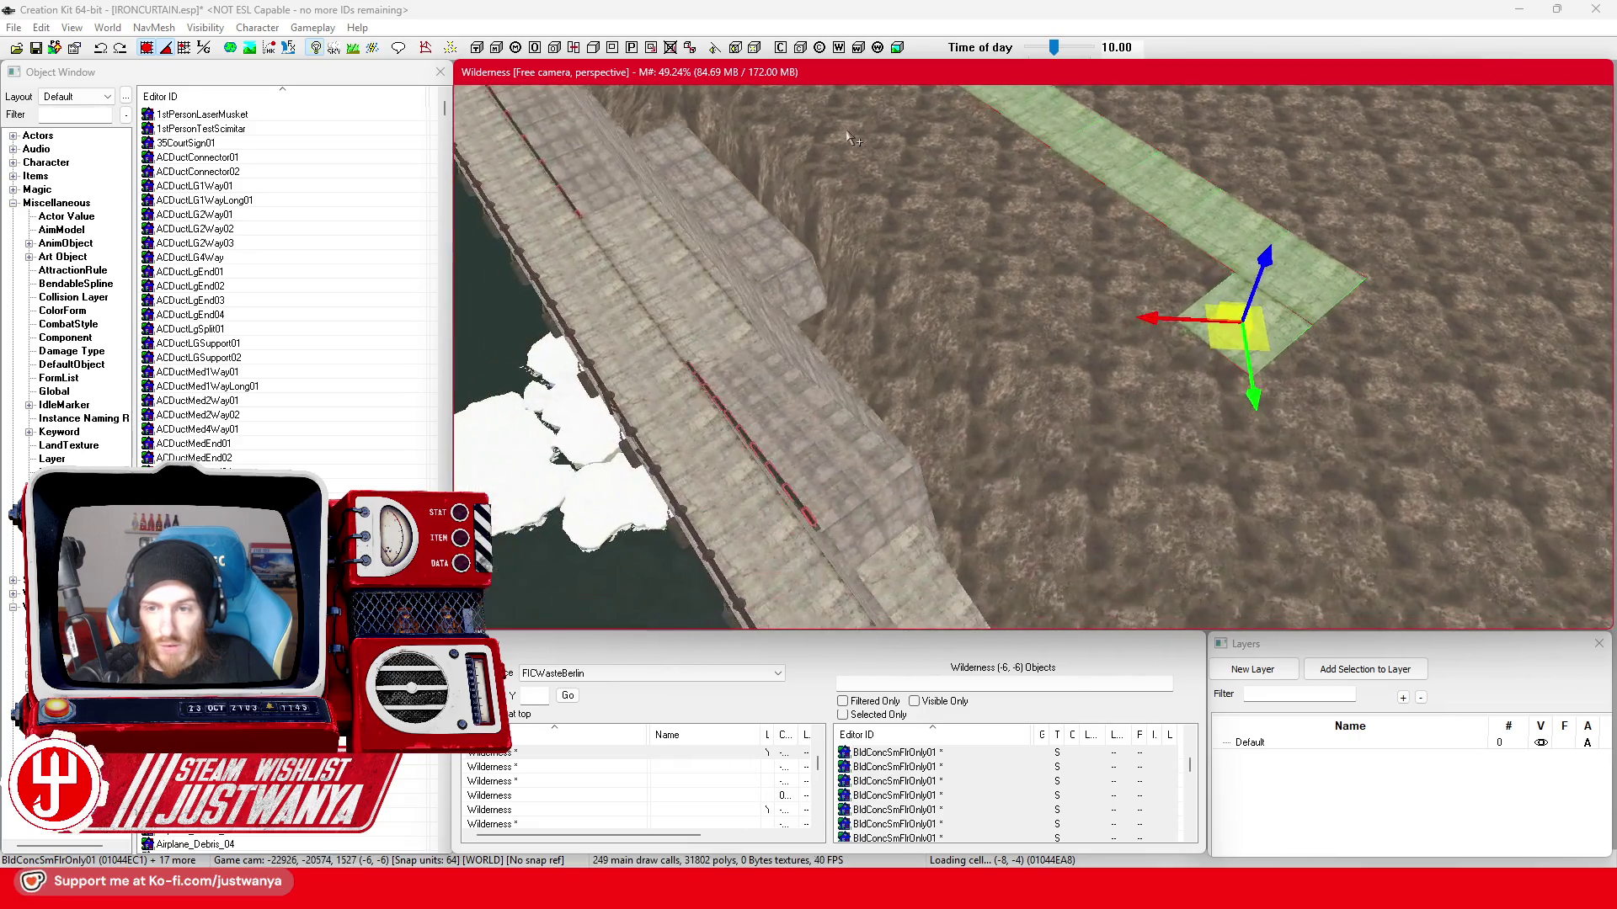
{"action": "left_click_drag", "start_coordinate": [1201, 363], "coordinate": [834, 577]}
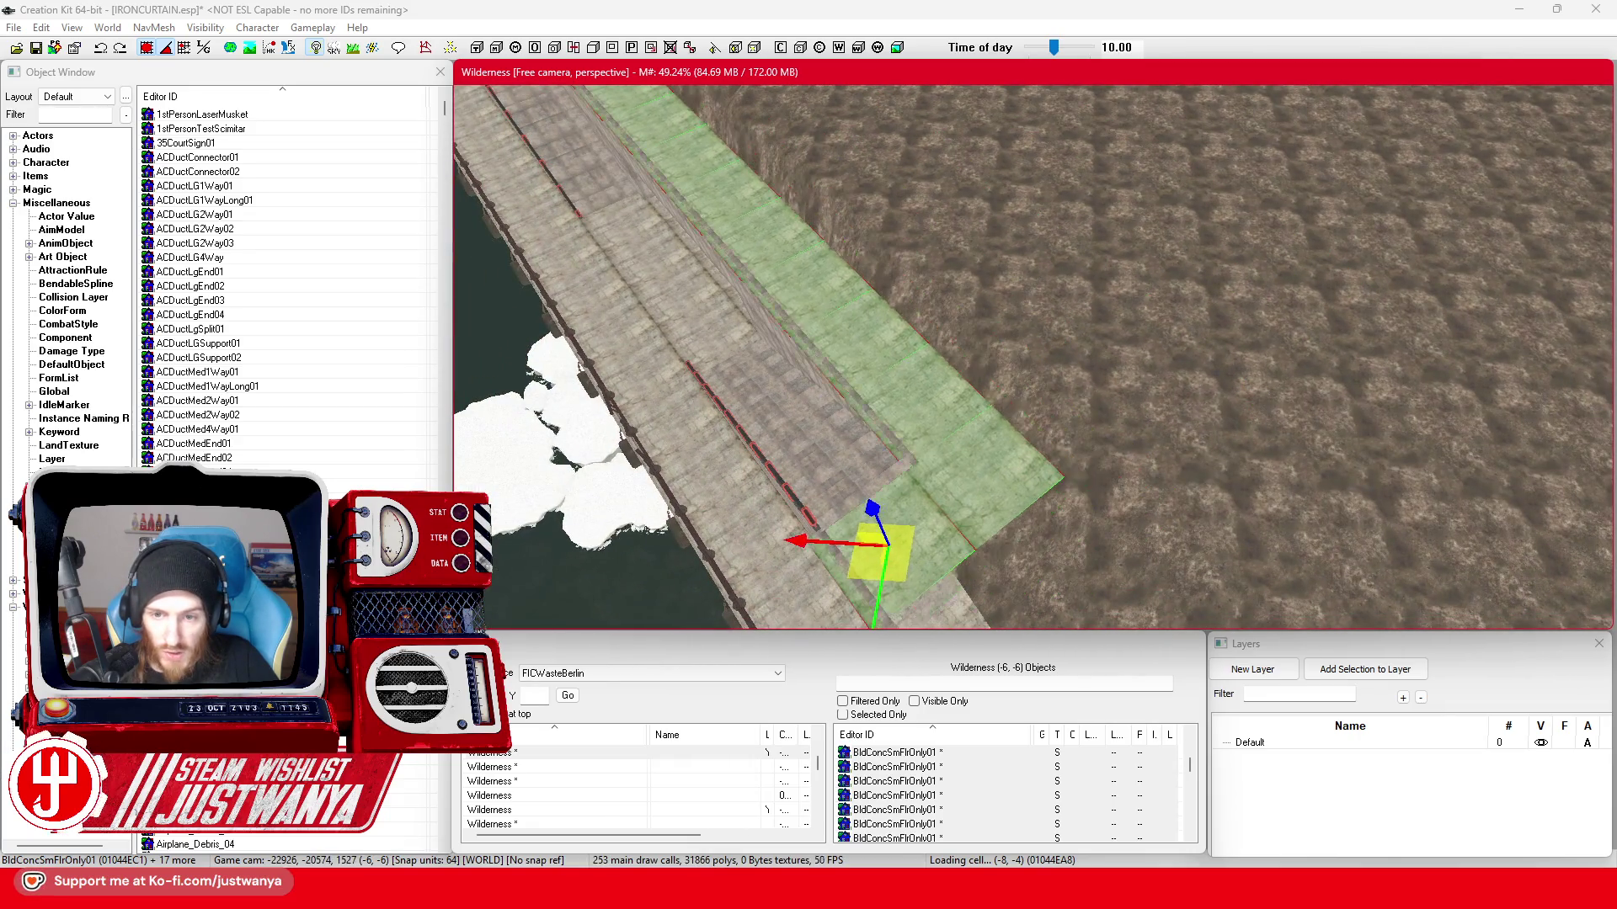
{"action": "scroll", "coordinate": [884, 481], "scroll_direction": "down", "scroll_amount": 3}
{"action": "scroll", "coordinate": [910, 454], "scroll_direction": "down", "scroll_amount": 3}
{"action": "scroll", "coordinate": [936, 430], "scroll_direction": "down", "scroll_amount": 3}
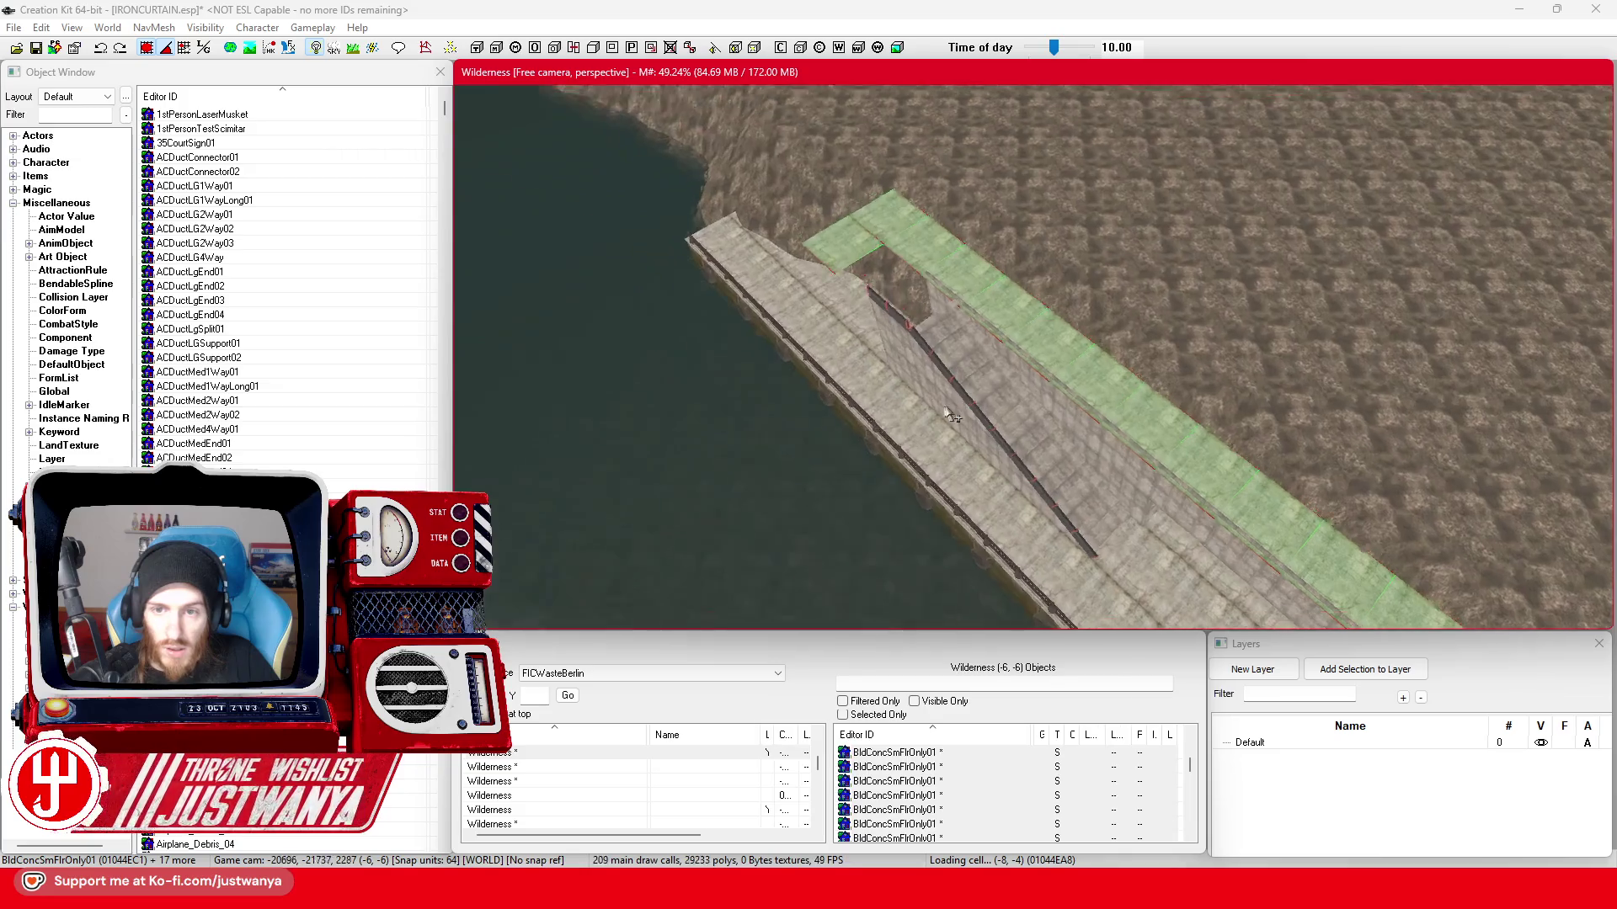
{"action": "scroll", "coordinate": [967, 401], "scroll_direction": "down", "scroll_amount": 3}
{"action": "scroll", "coordinate": [966, 402], "scroll_direction": "up", "scroll_amount": 3}
{"action": "scroll", "coordinate": [953, 391], "scroll_direction": "up", "scroll_amount": 3}
{"action": "scroll", "coordinate": [941, 381], "scroll_direction": "up", "scroll_amount": 3}
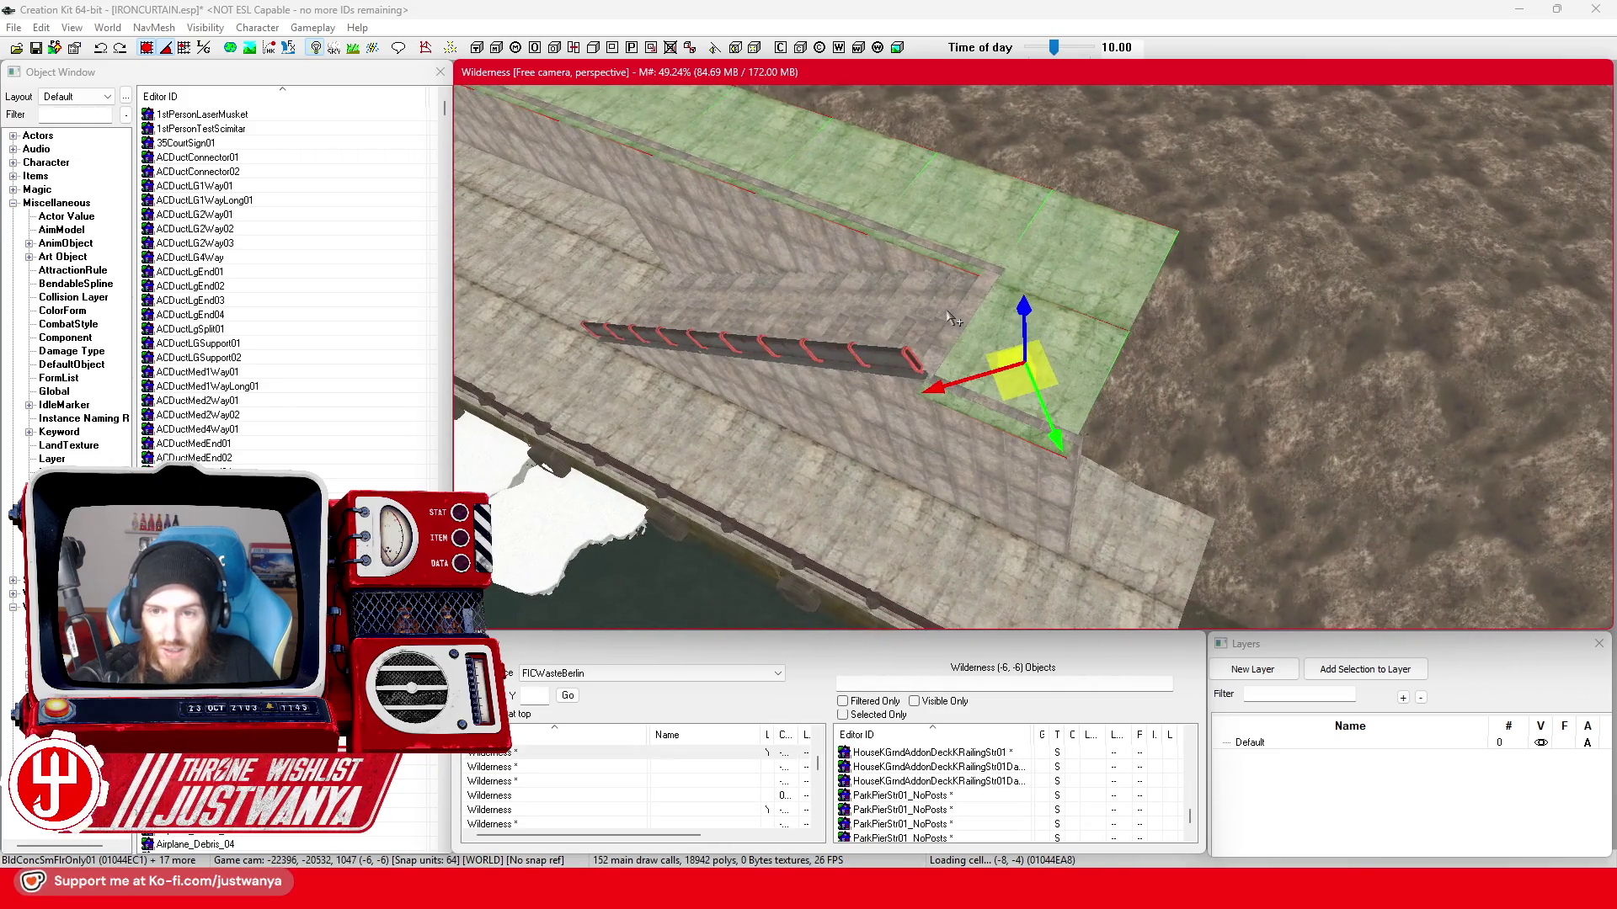
{"action": "scroll", "coordinate": [925, 368], "scroll_direction": "up", "scroll_amount": 3}
{"action": "scroll", "coordinate": [924, 367], "scroll_direction": "up", "scroll_amount": 3}
{"action": "scroll", "coordinate": [891, 346], "scroll_direction": "up", "scroll_amount": 3}
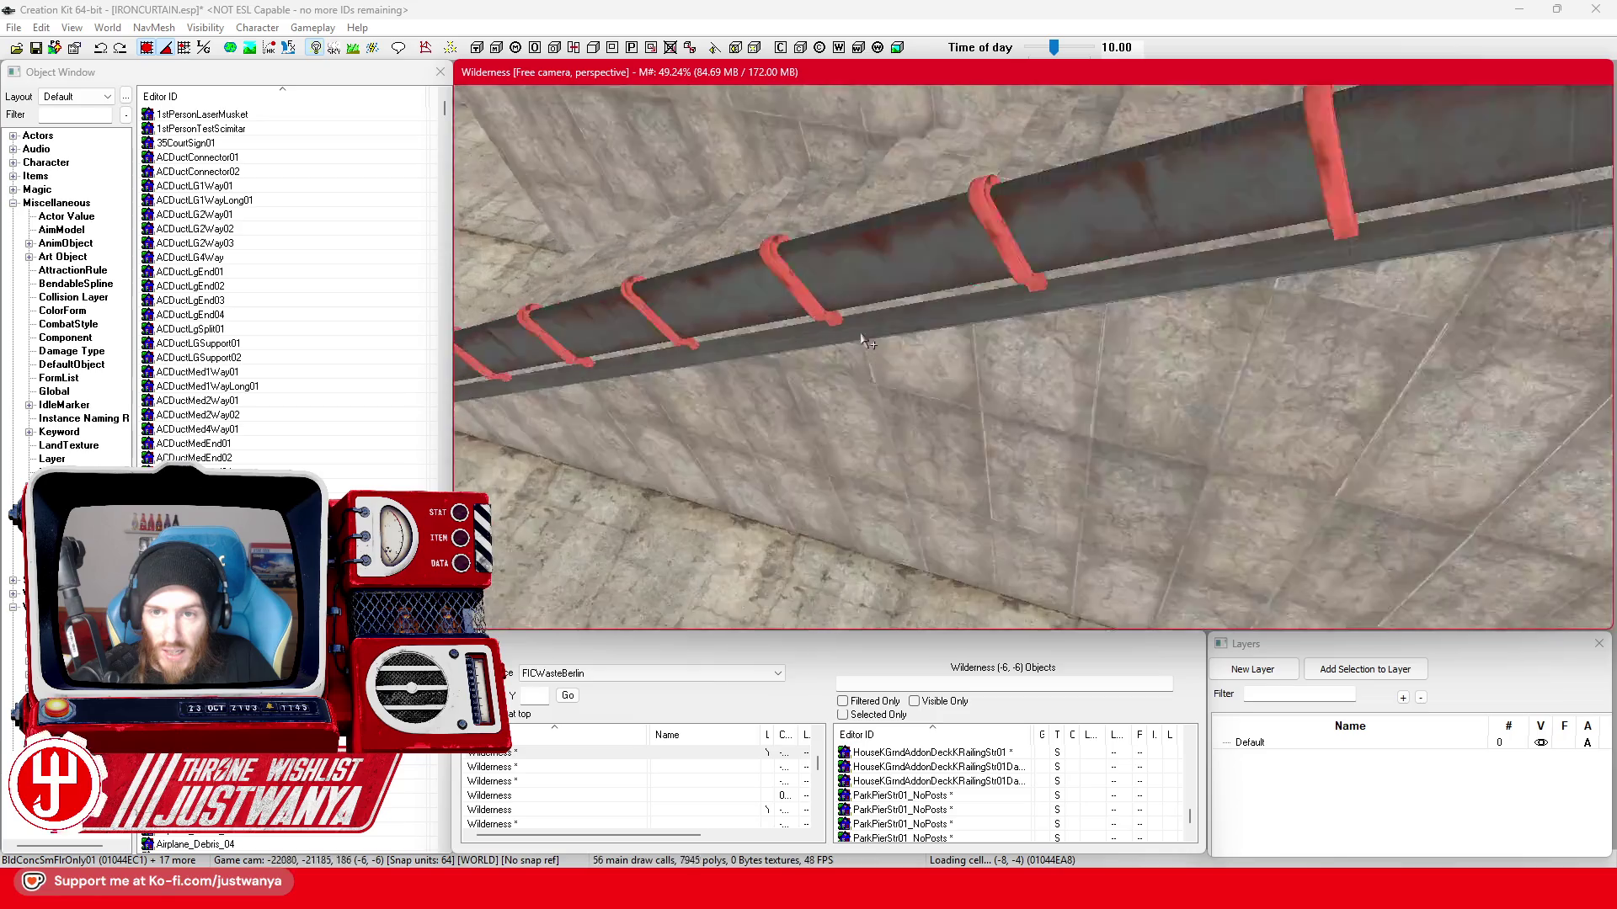
{"action": "scroll", "coordinate": [858, 360], "scroll_direction": "down", "scroll_amount": 3}
{"action": "scroll", "coordinate": [782, 388], "scroll_direction": "down", "scroll_amount": 2}
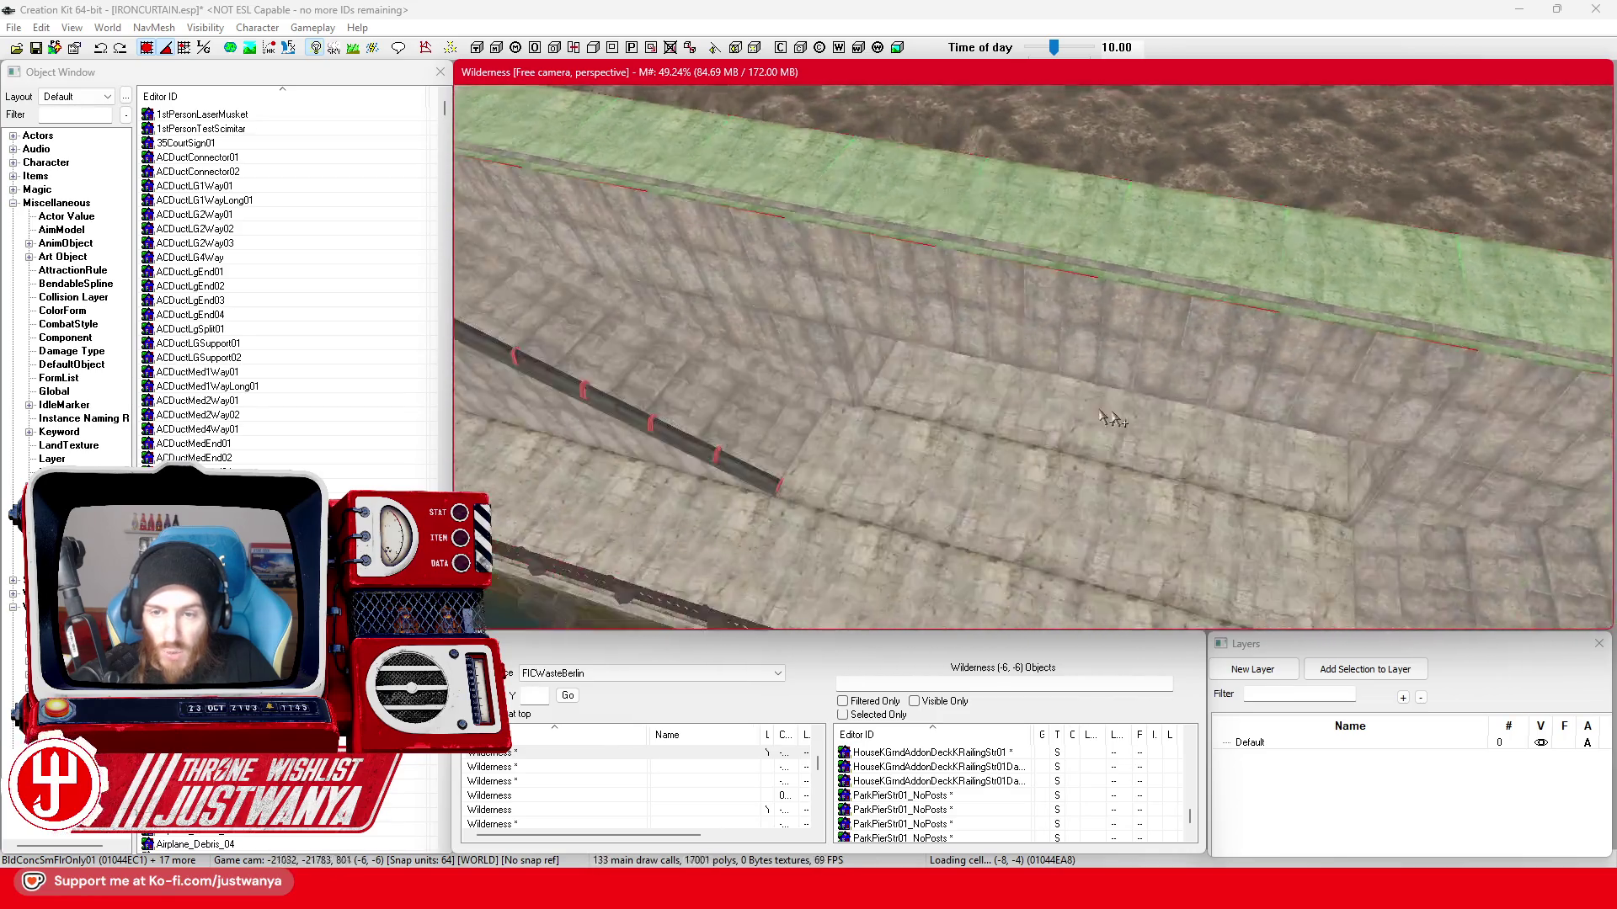
{"action": "scroll", "coordinate": [781, 389], "scroll_direction": "down", "scroll_amount": 3}
{"action": "scroll", "coordinate": [873, 389], "scroll_direction": "down", "scroll_amount": 1}
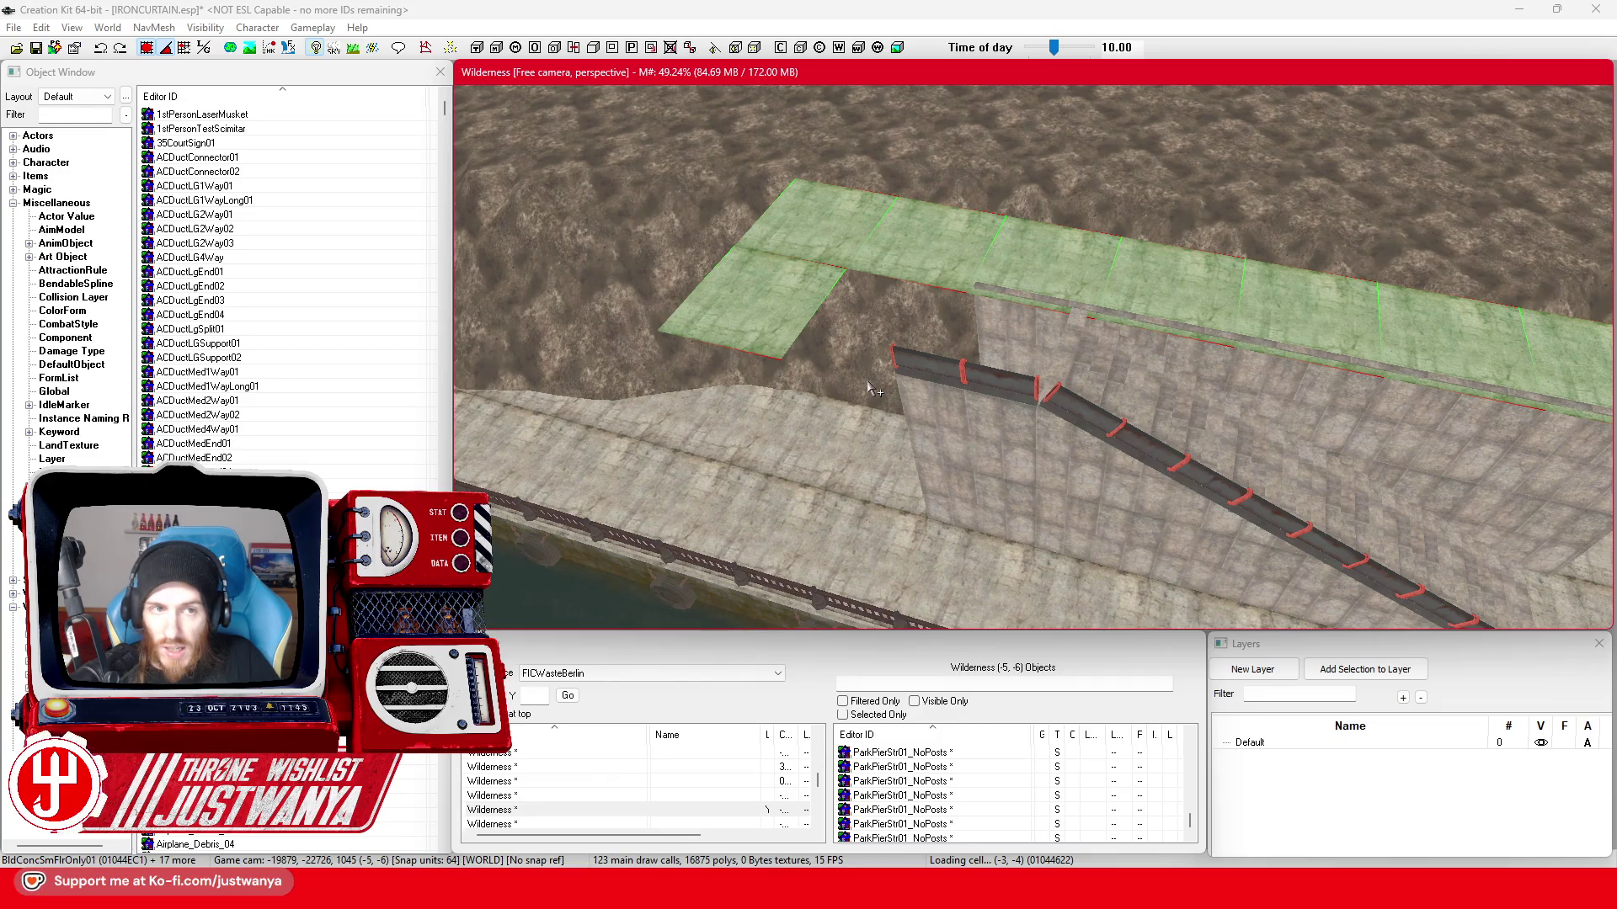
{"action": "scroll", "coordinate": [872, 389], "scroll_direction": "up", "scroll_amount": 3}
{"action": "scroll", "coordinate": [891, 379], "scroll_direction": "up", "scroll_amount": 2}
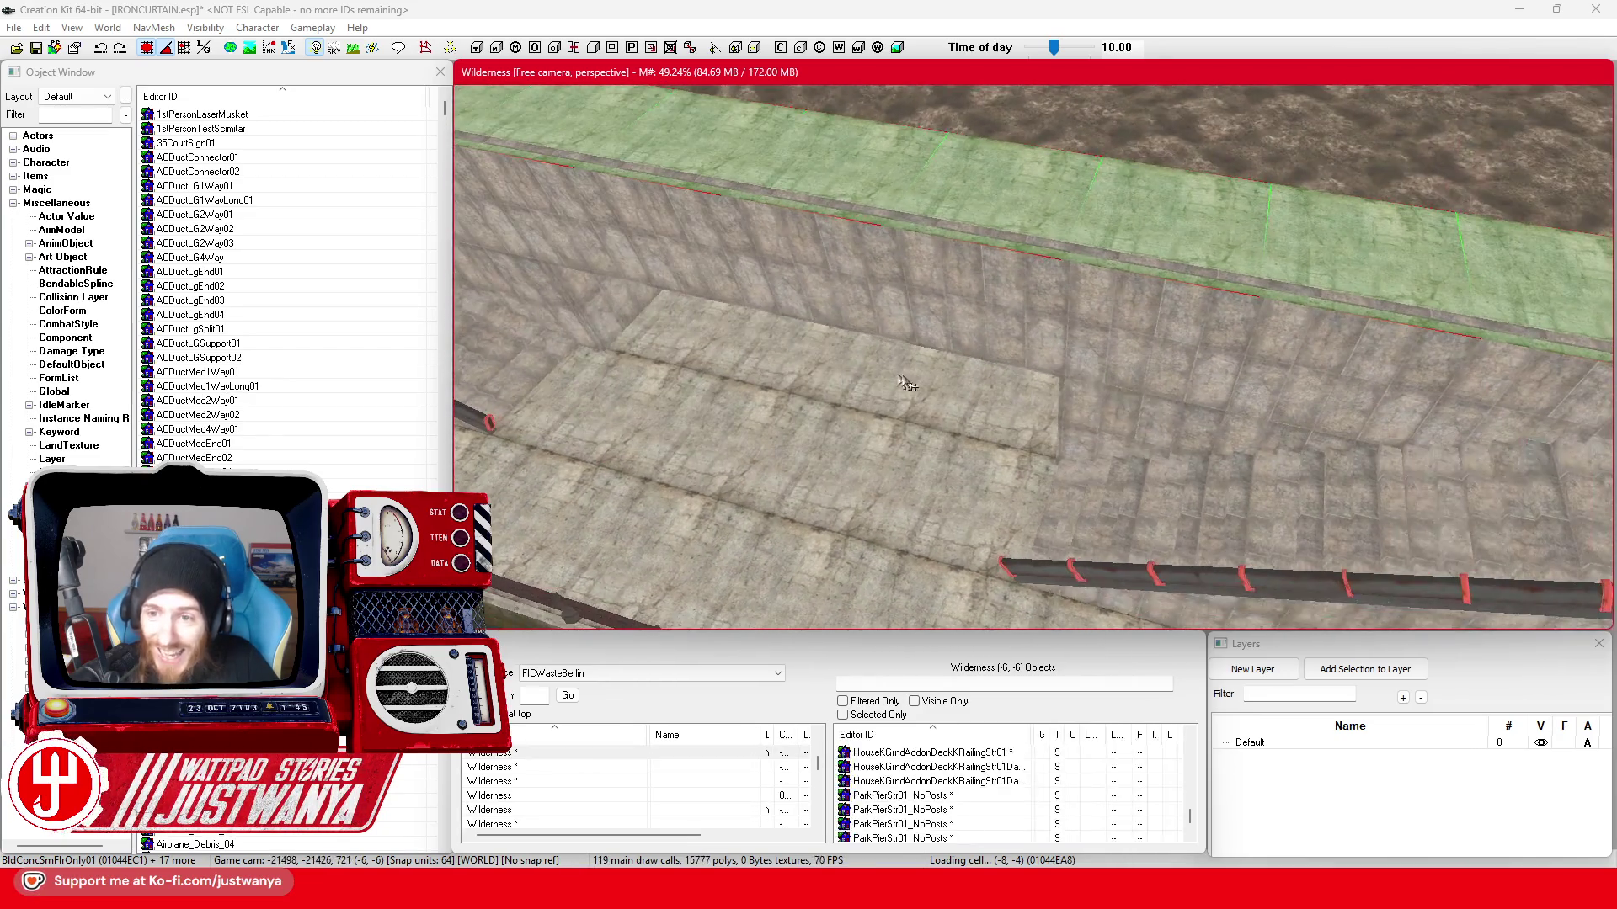
{"action": "scroll", "coordinate": [891, 379], "scroll_direction": "down", "scroll_amount": 3}
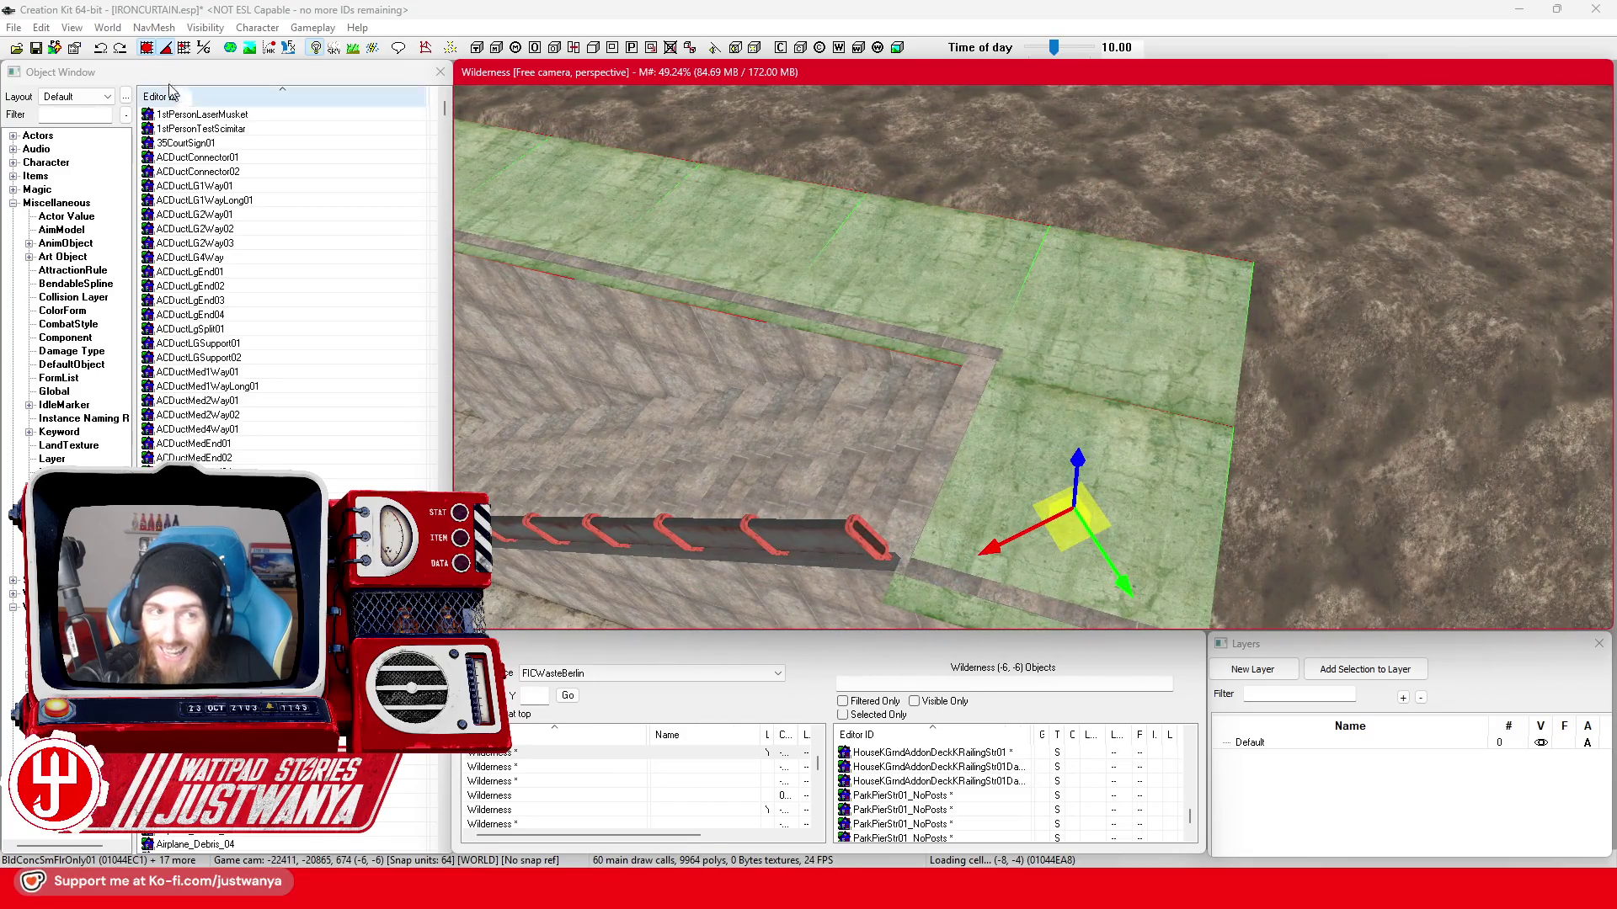
{"action": "left_click", "coordinate": [148, 48]}
{"action": "left_click", "coordinate": [1064, 547]}
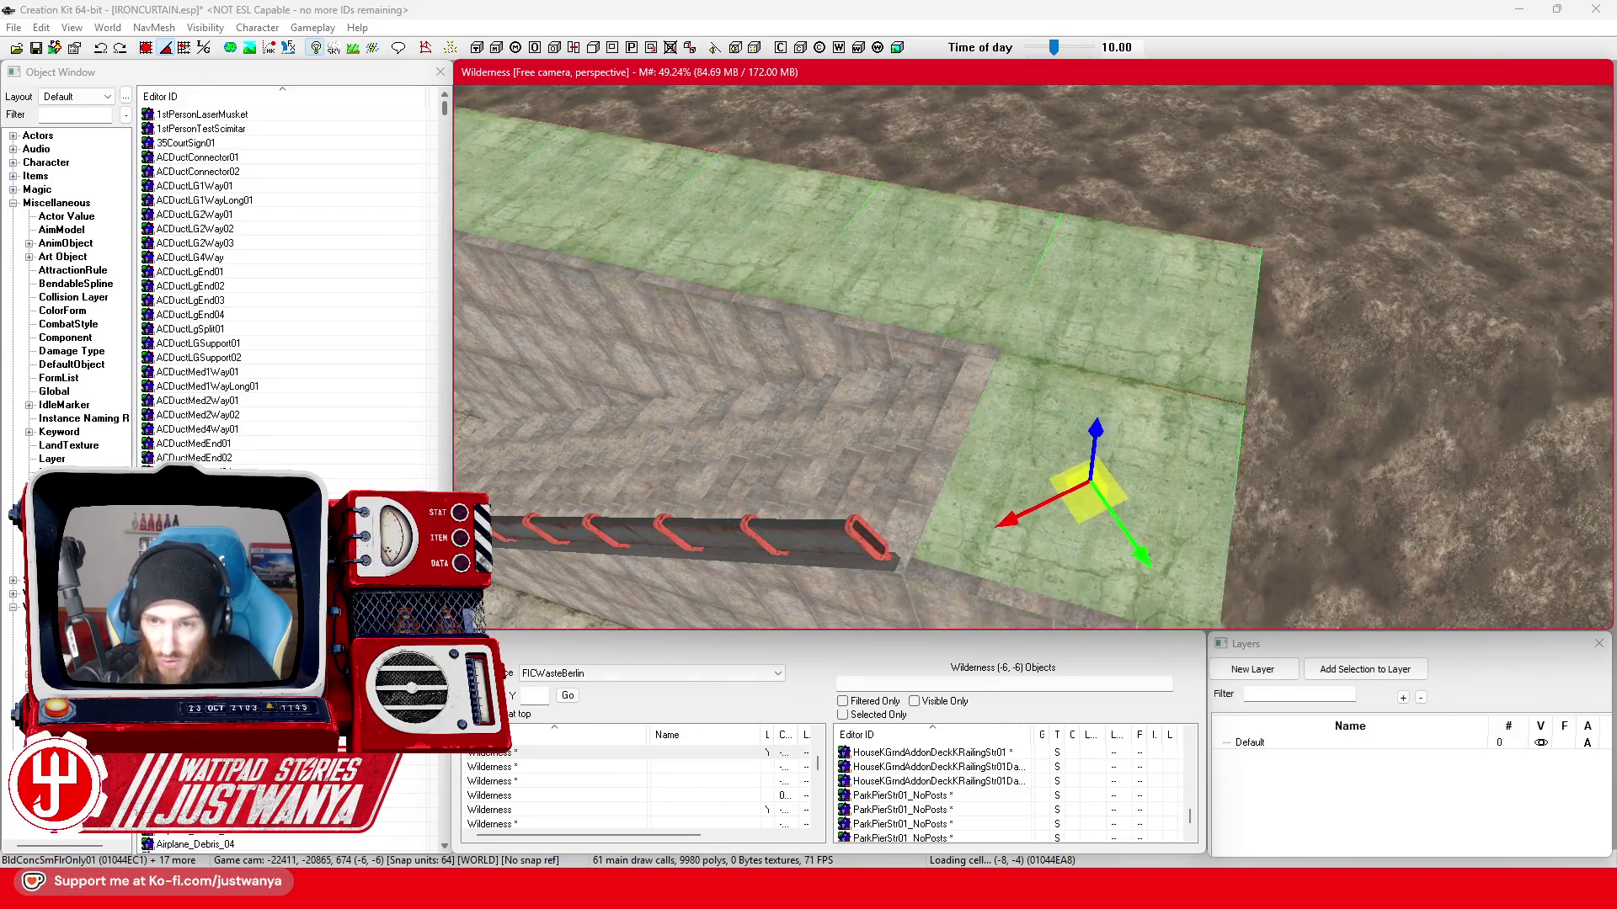
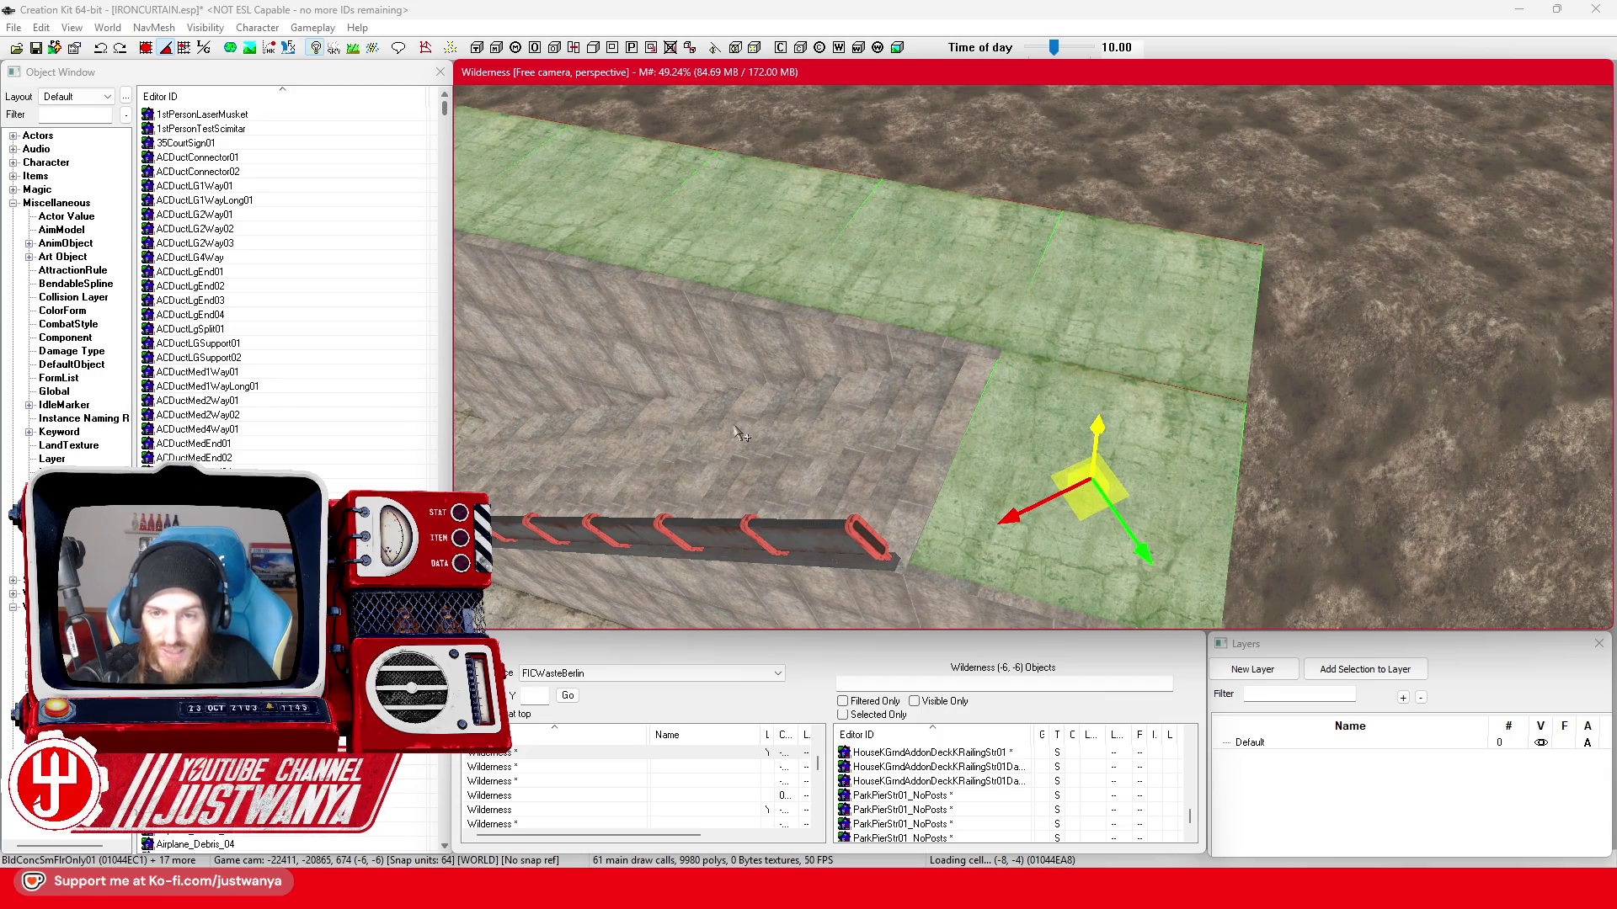
- Navigate to the next embankment cell and select a floor slab on the wall top
{"action": "left_click_drag", "start_coordinate": [740, 433], "coordinate": [1011, 434]}
{"action": "left_click", "coordinate": [824, 311]}
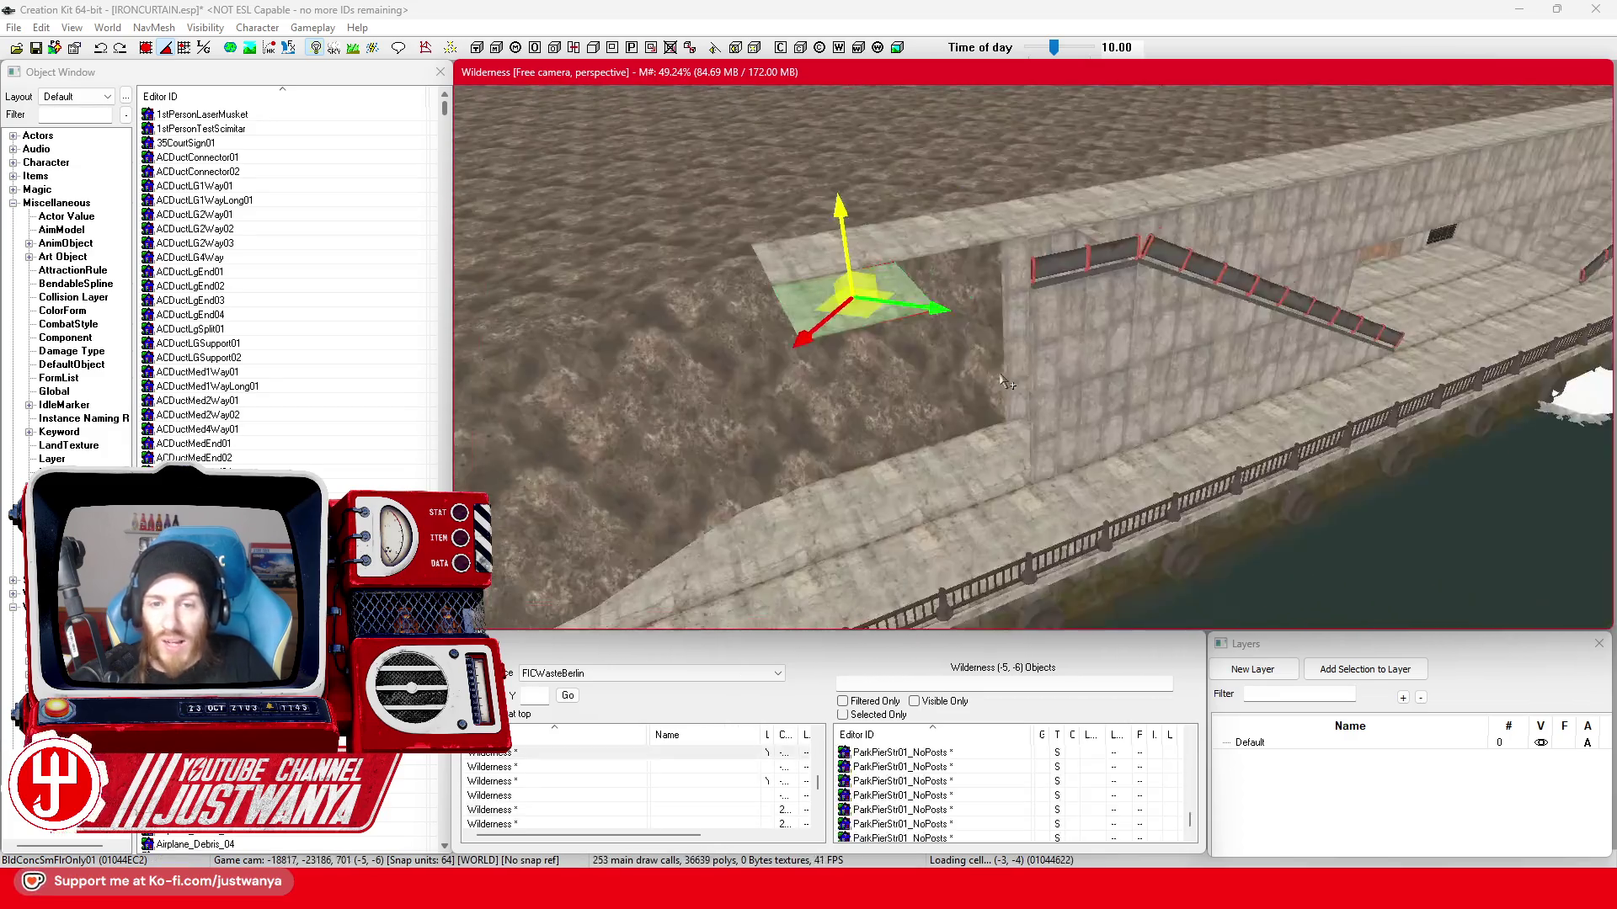
{"action": "left_click_drag", "start_coordinate": [1007, 382], "coordinate": [954, 322]}
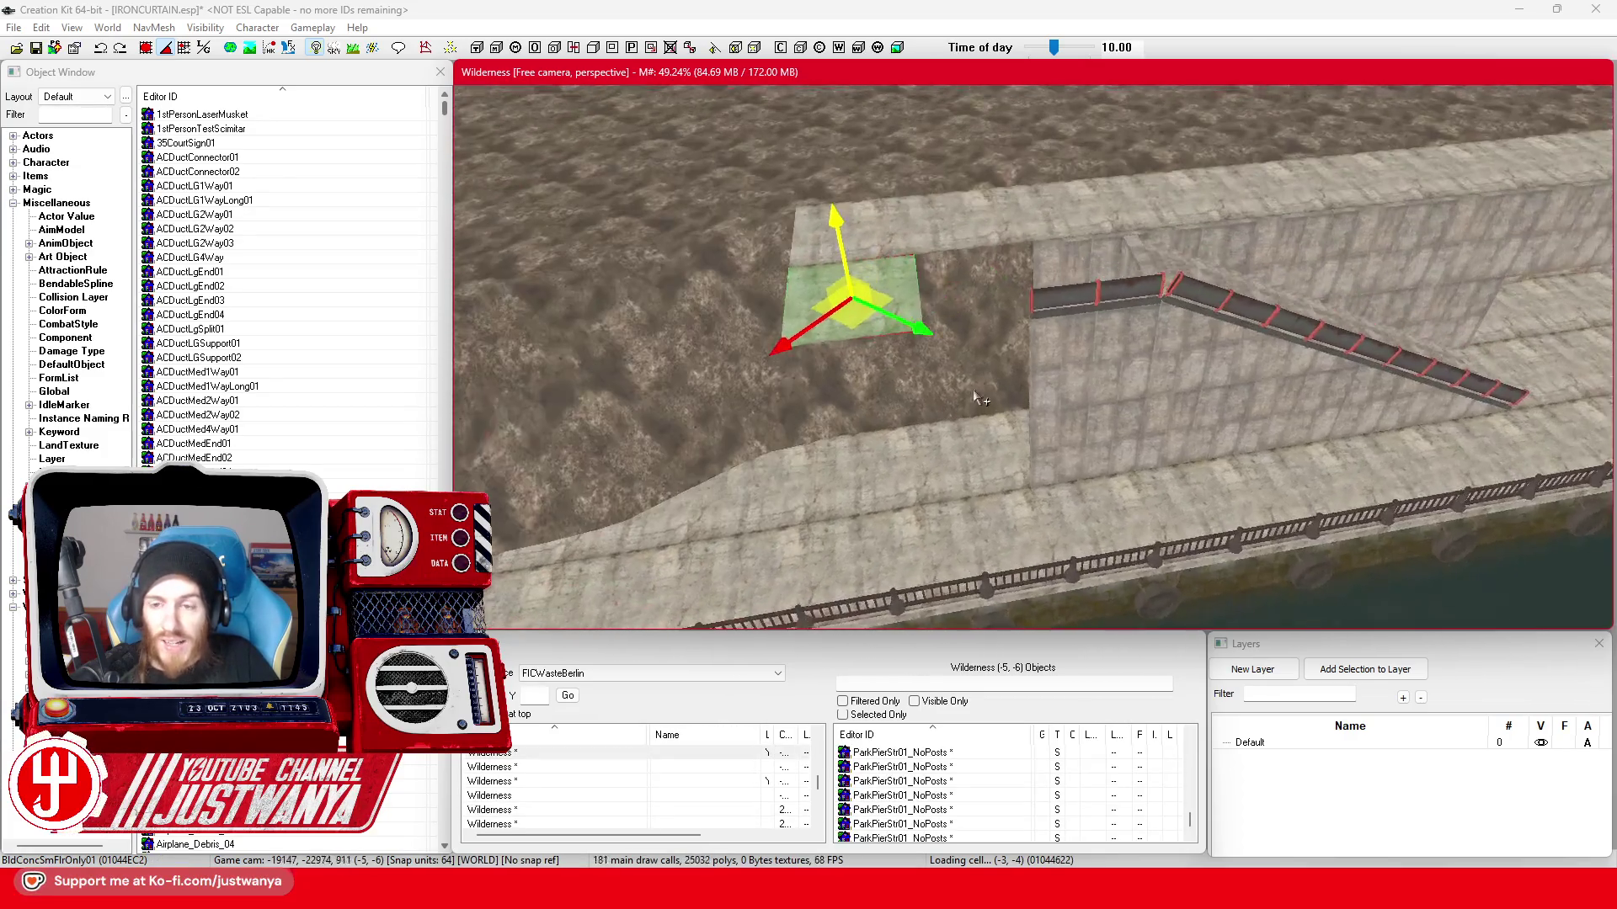
{"action": "left_click_drag", "start_coordinate": [1043, 244], "coordinate": [698, 385]}
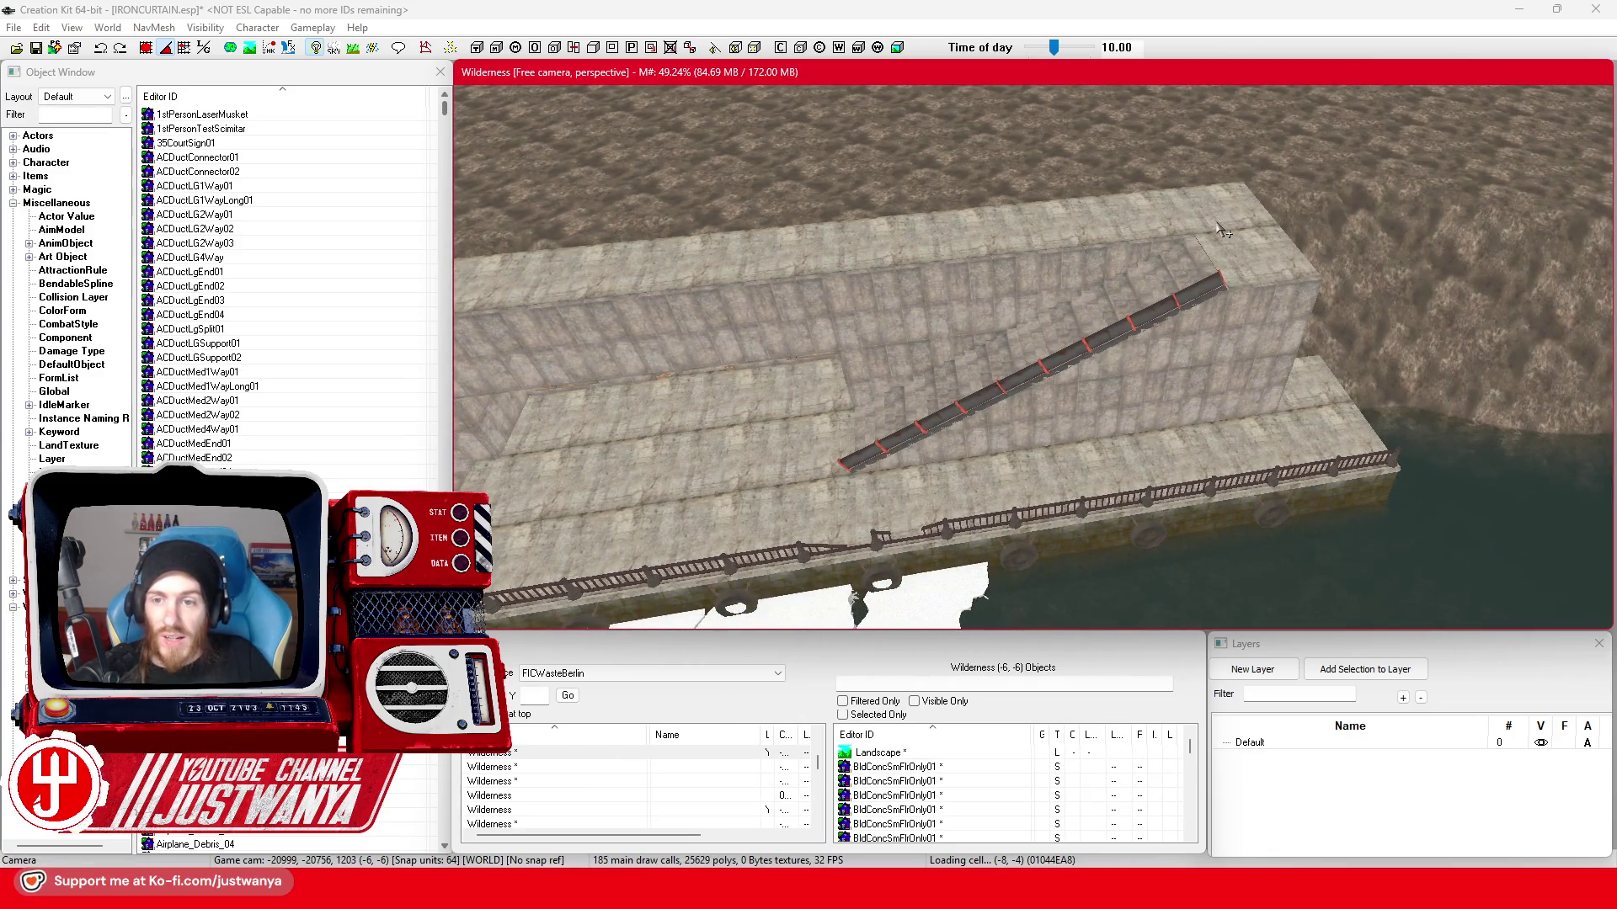
{"action": "left_click_drag", "start_coordinate": [1219, 231], "coordinate": [943, 288]}
{"action": "mouse_move", "coordinate": [884, 234]}
{"action": "left_mouse_down"}
{"action": "mouse_move", "coordinate": [962, 405]}
{"action": "mouse_move", "coordinate": [784, 449]}
{"action": "mouse_move", "coordinate": [1113, 379]}
{"action": "left_mouse_up"}
{"action": "left_click", "coordinate": [783, 449]}
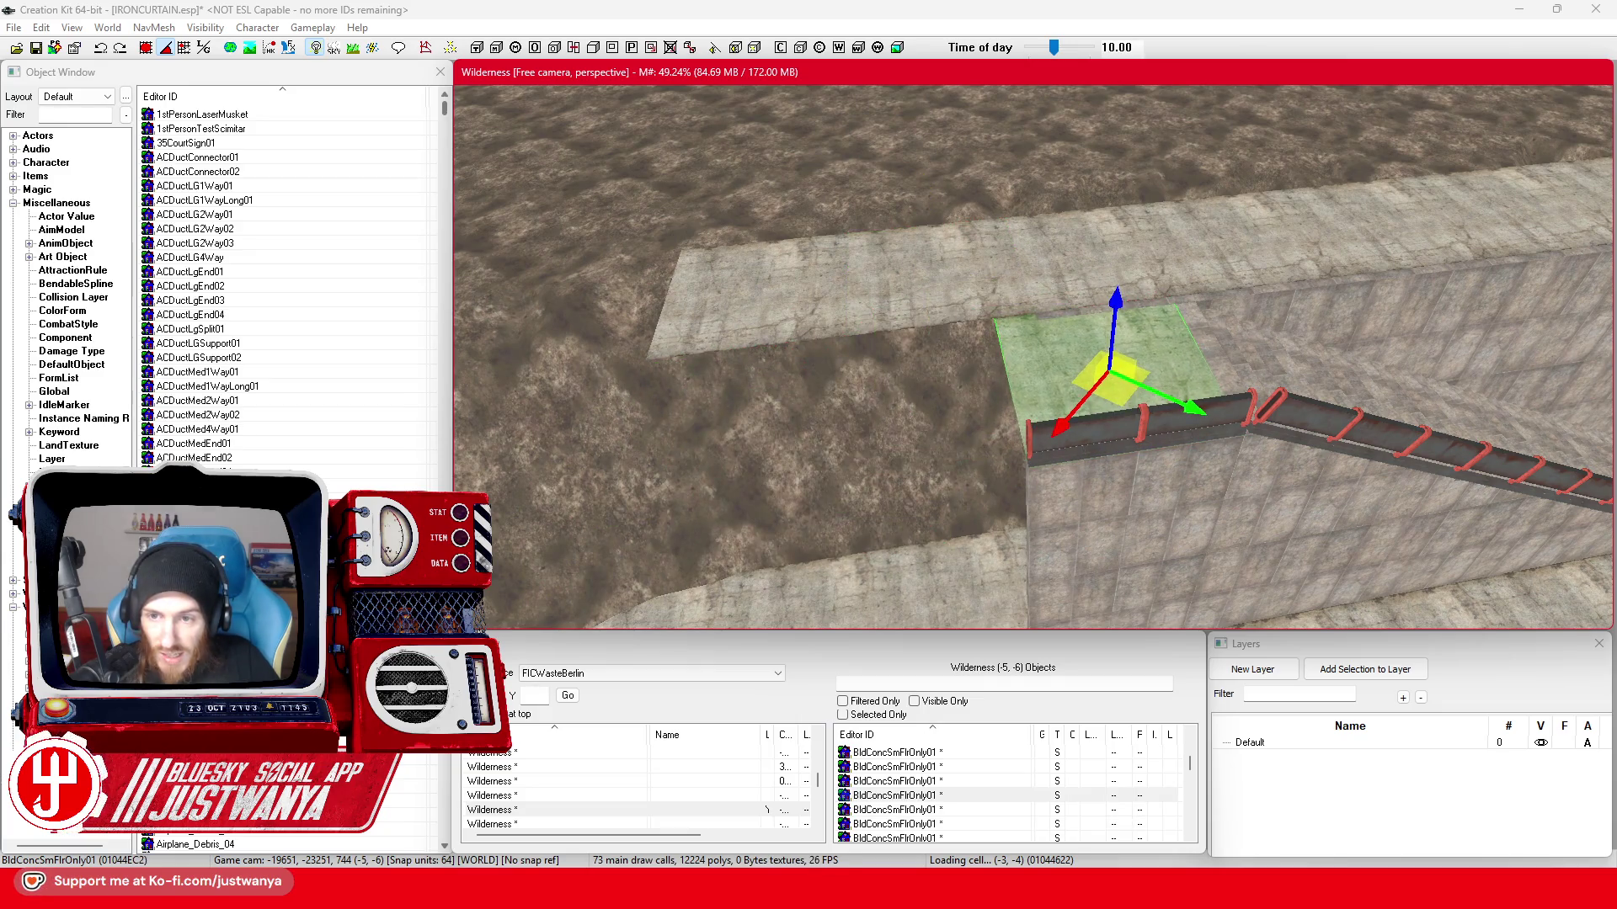
- Delete the surplus upper floor slab above the wall top
{"action": "mouse_move", "coordinate": [960, 378]}
{"action": "left_mouse_down"}
{"action": "mouse_move", "coordinate": [885, 290]}
{"action": "mouse_move", "coordinate": [808, 294]}
{"action": "left_mouse_up"}
{"action": "left_click", "coordinate": [885, 291]}
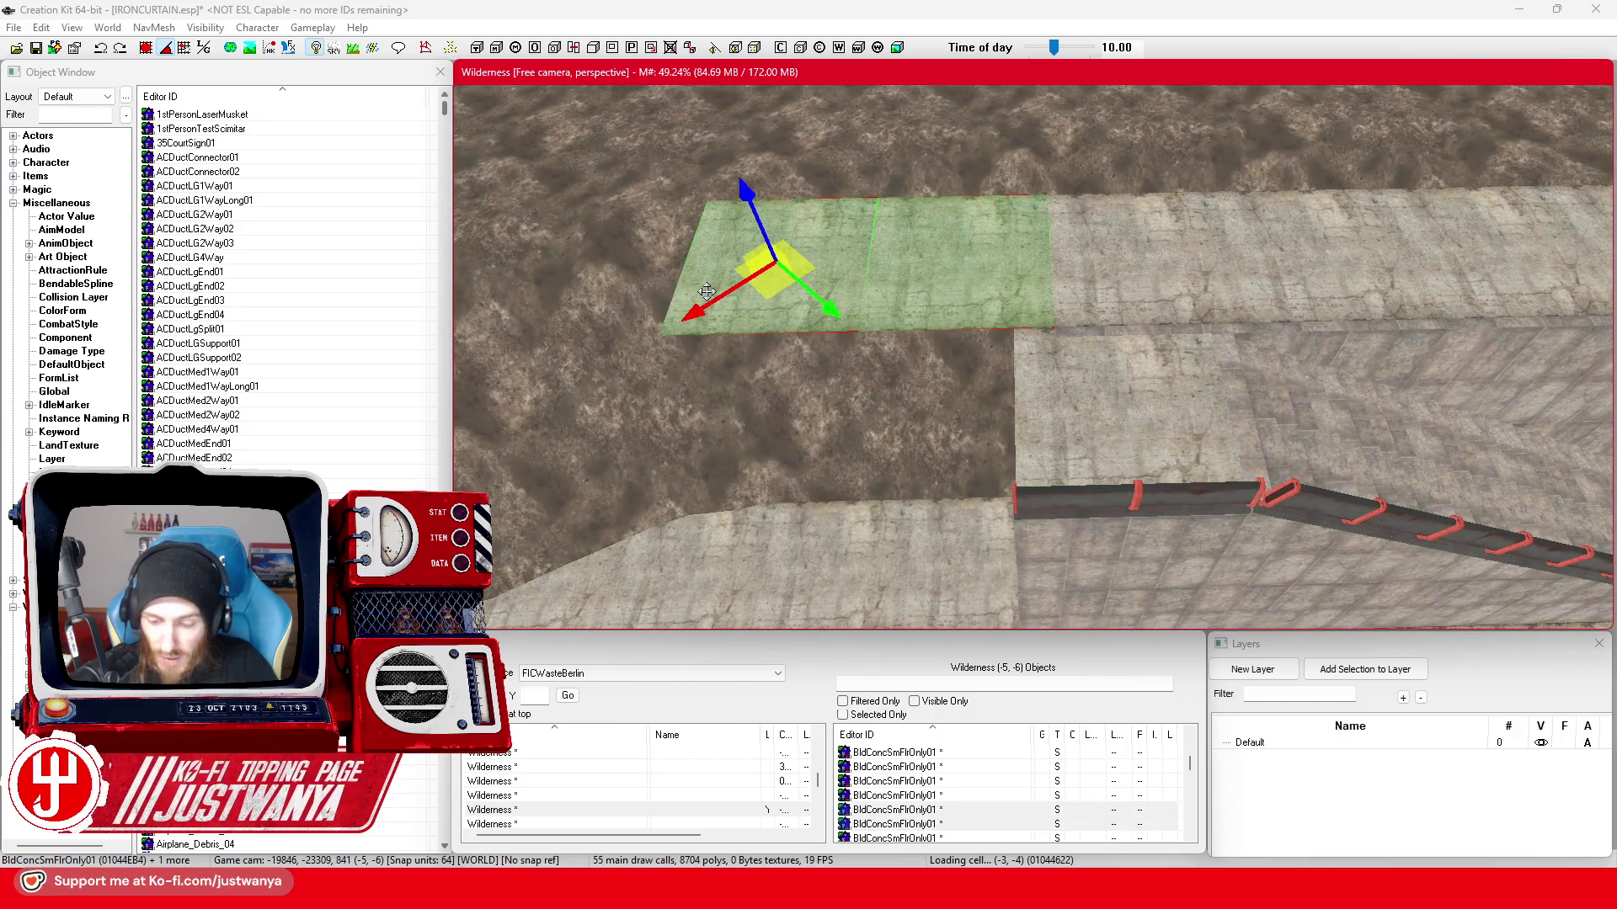
{"action": "key", "text": "Delete"}
- Slide the corner floor slab left along the embankment top into place
{"action": "left_click", "coordinate": [1165, 443]}
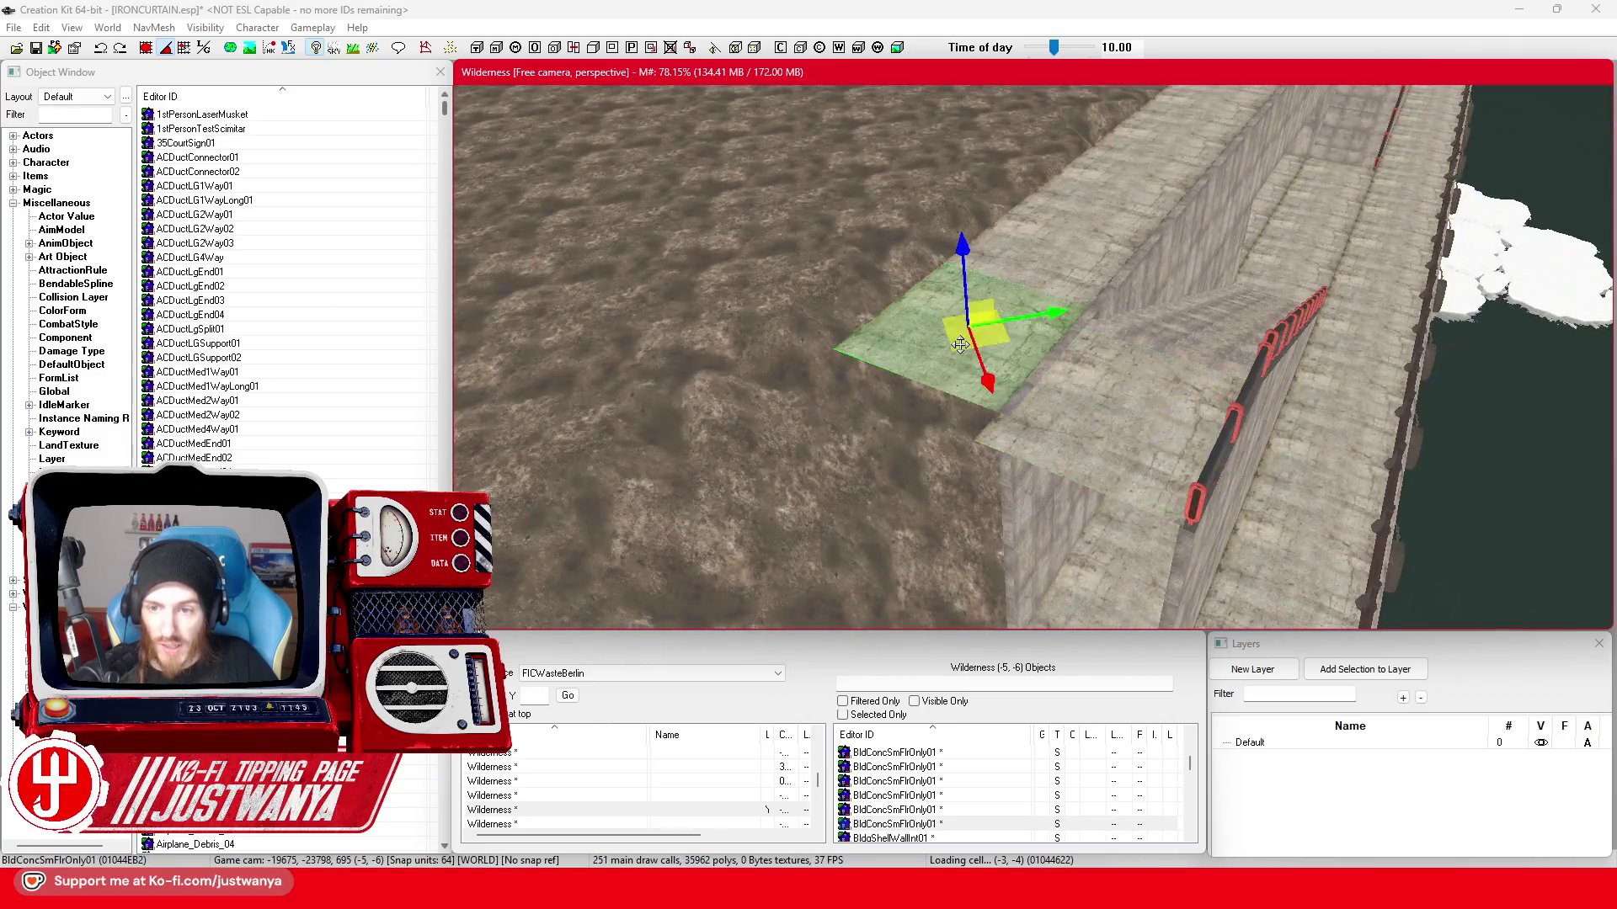
{"action": "left_click_drag", "start_coordinate": [961, 343], "coordinate": [942, 351]}
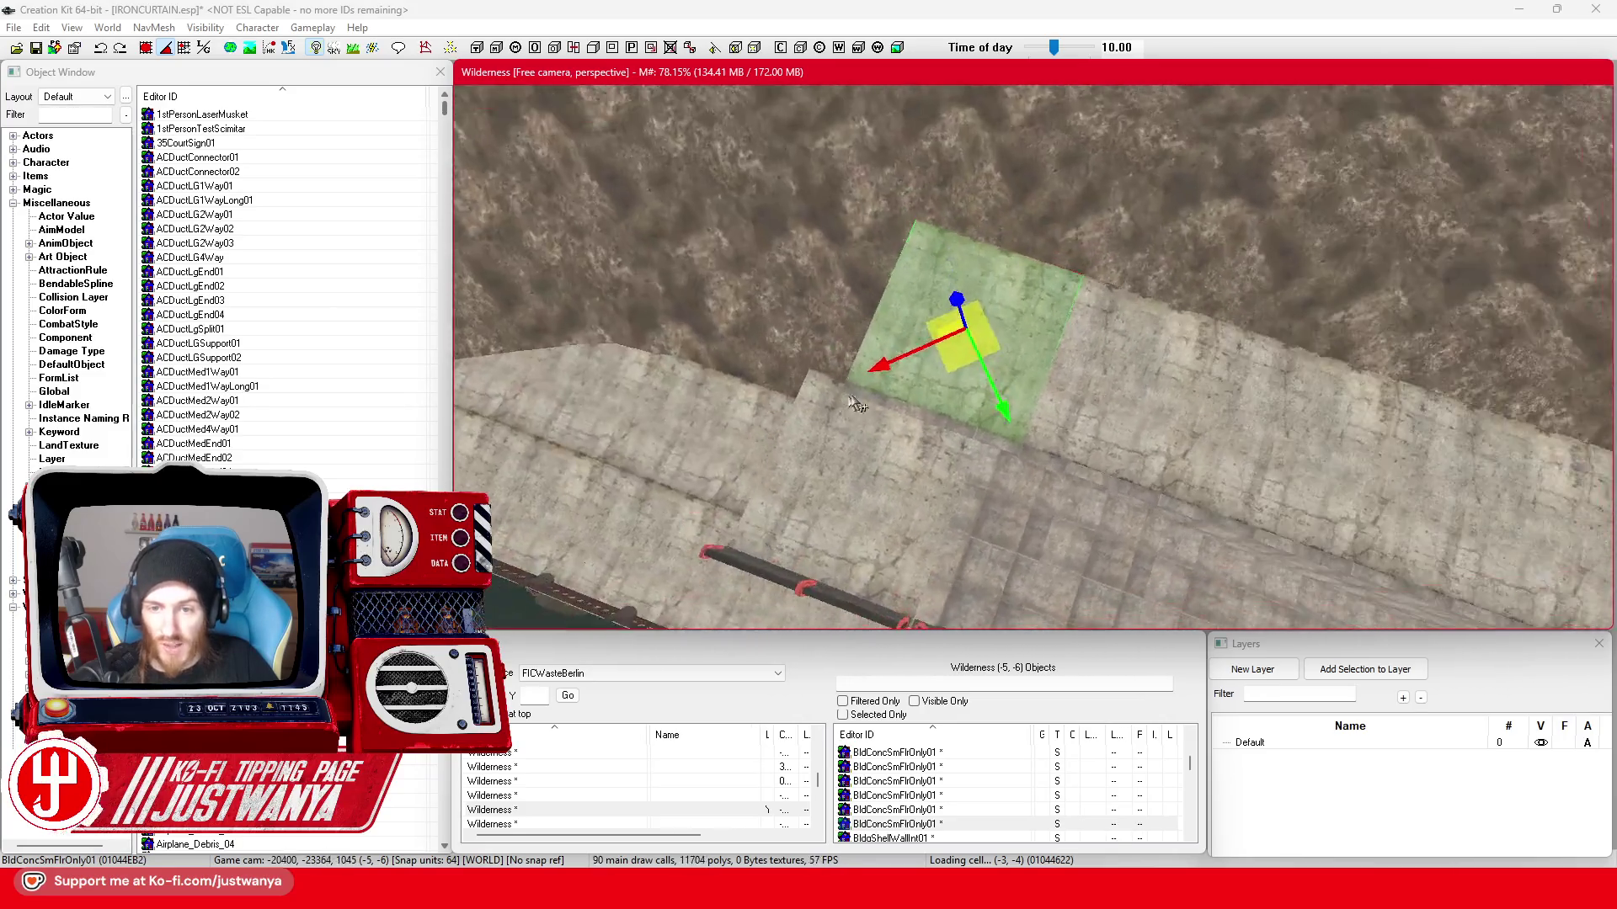
{"action": "scroll", "coordinate": [941, 352], "scroll_direction": "up", "scroll_amount": 2}
{"action": "scroll", "coordinate": [1068, 530], "scroll_direction": "up", "scroll_amount": 3}
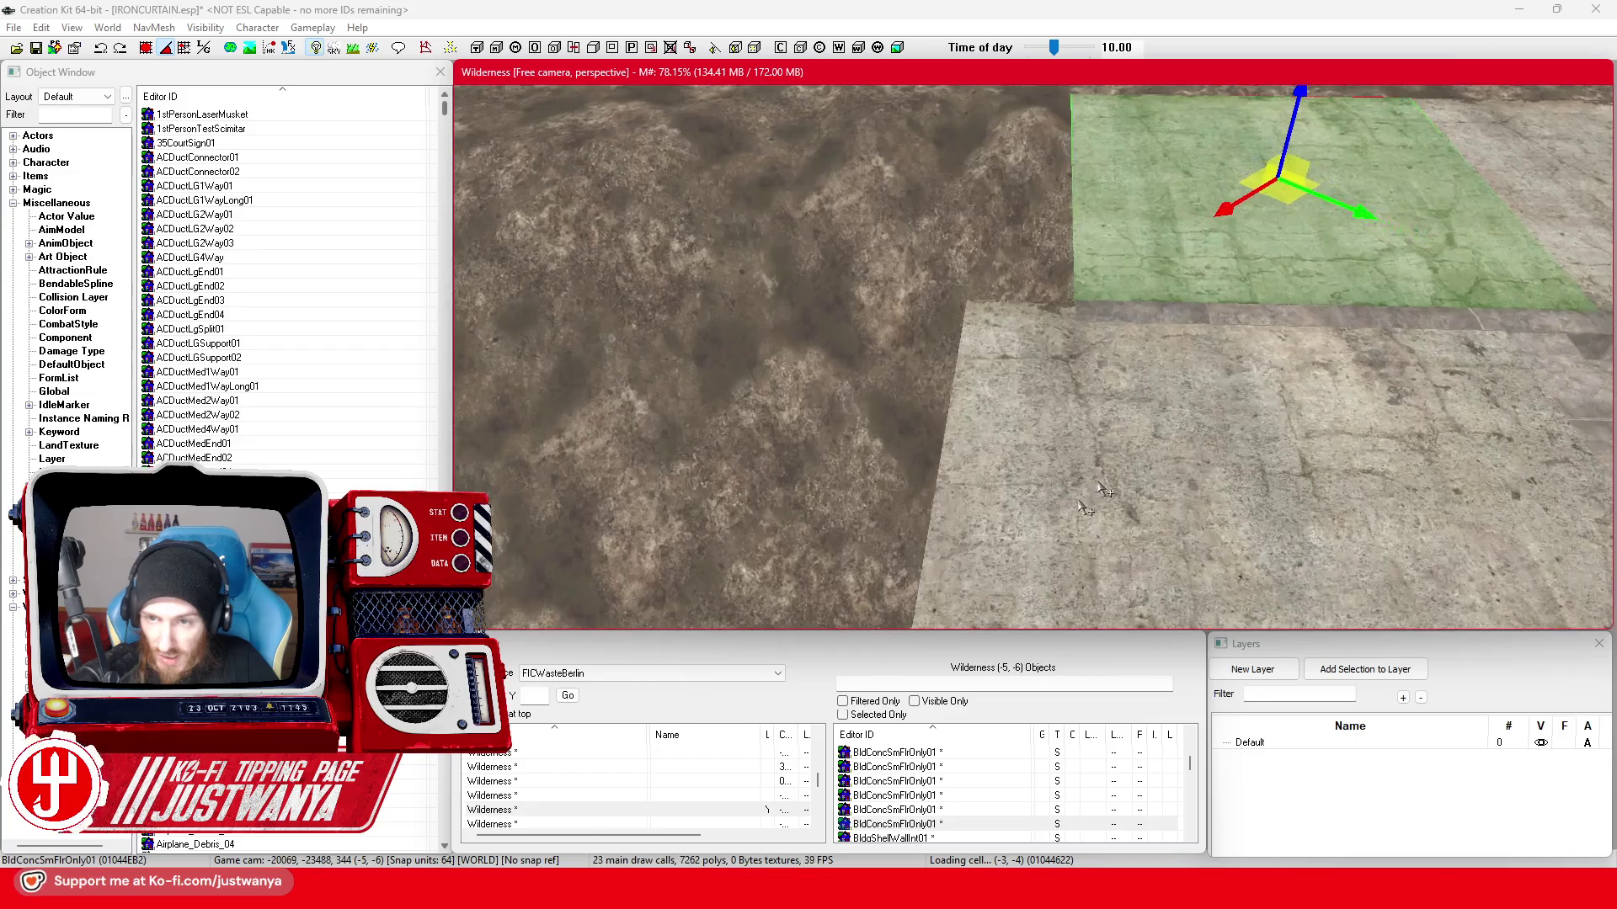
{"action": "mouse_move", "coordinate": [1283, 223]}
{"action": "left_mouse_down"}
{"action": "mouse_move", "coordinate": [867, 220]}
{"action": "mouse_move", "coordinate": [872, 192]}
{"action": "mouse_move", "coordinate": [845, 179]}
{"action": "left_mouse_up"}
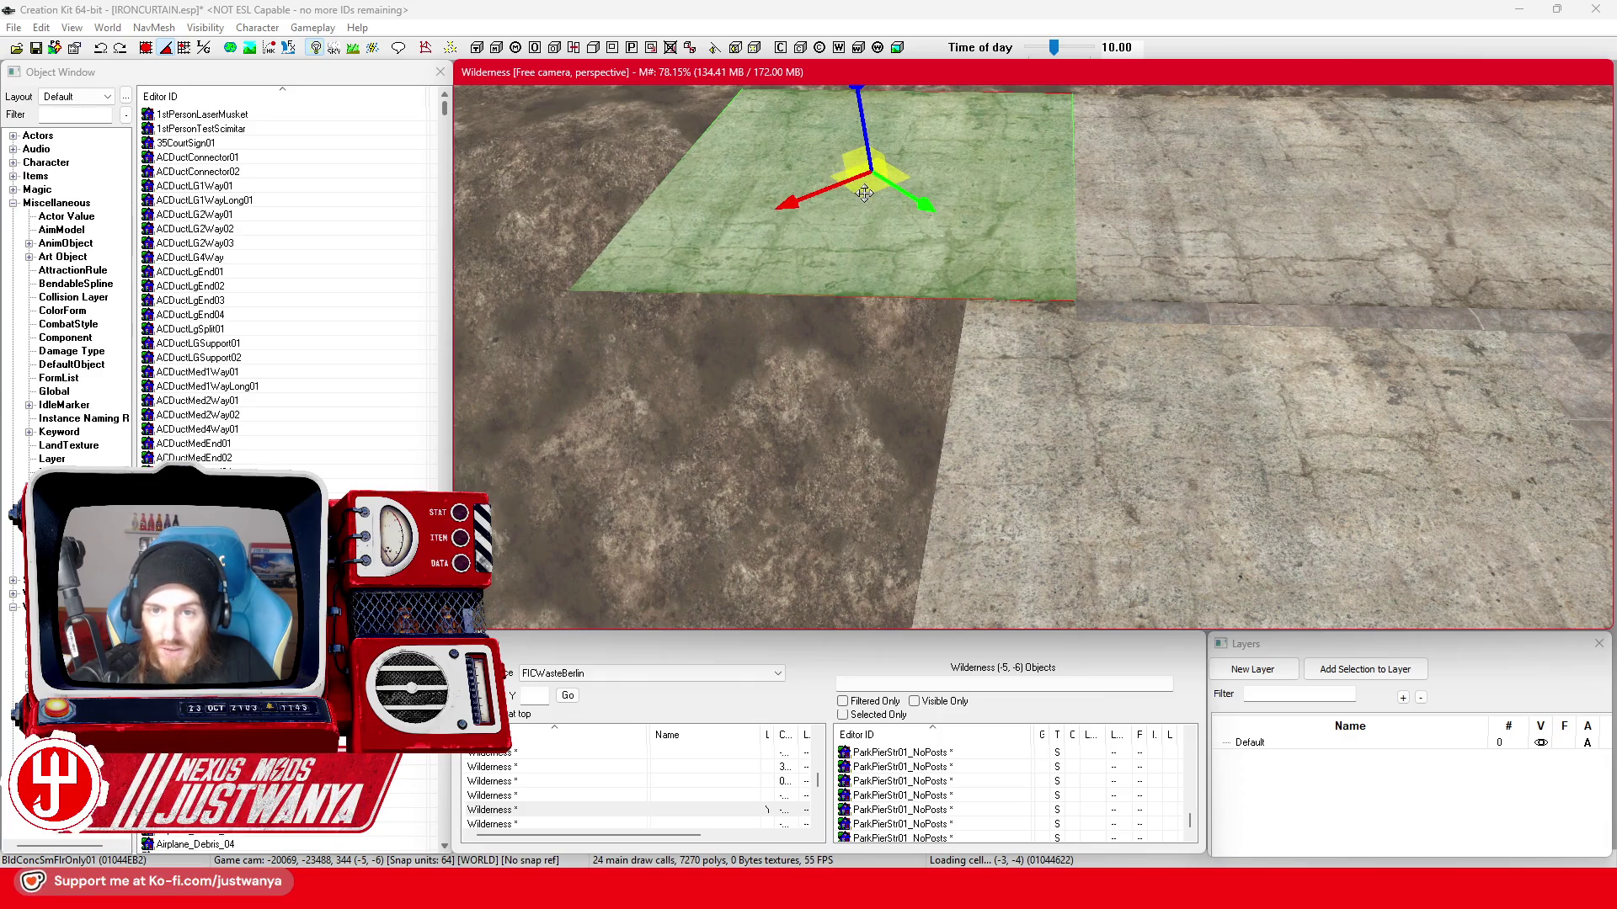
- Save the plugin and centre the view on the vented wall piece
{"action": "left_click", "coordinate": [36, 47]}
{"action": "scroll", "coordinate": [950, 439], "scroll_direction": "down", "scroll_amount": 3}
{"action": "scroll", "coordinate": [950, 448], "scroll_direction": "down", "scroll_amount": 5}
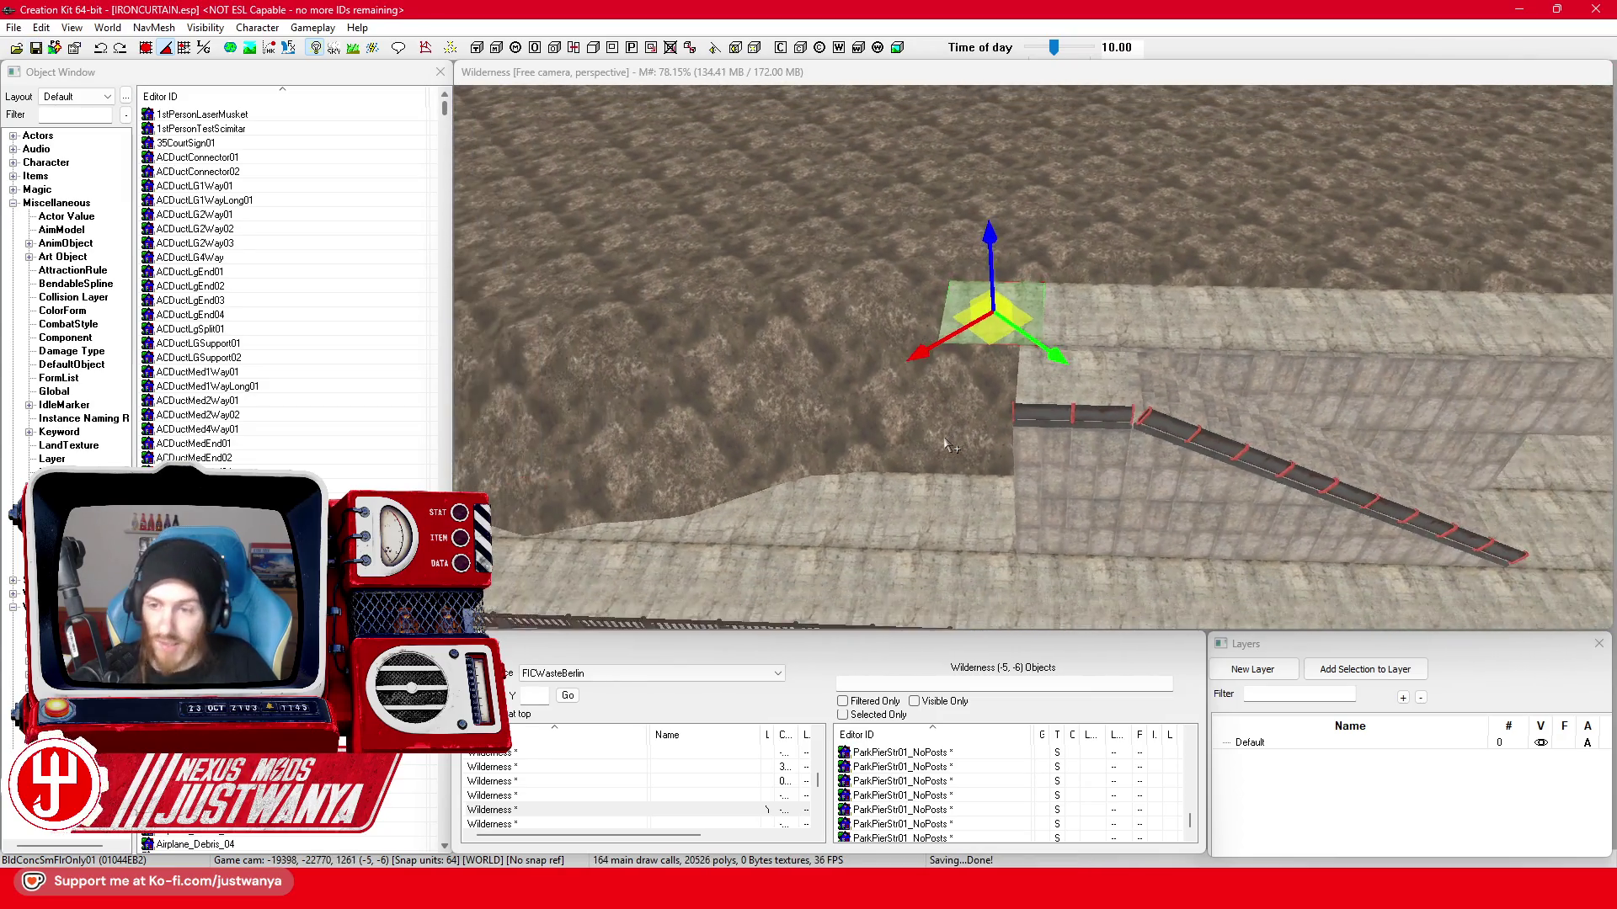
{"action": "scroll", "coordinate": [941, 388], "scroll_direction": "down", "scroll_amount": 3}
{"action": "left_click", "coordinate": [1010, 376]}
{"action": "key", "text": "shift"}
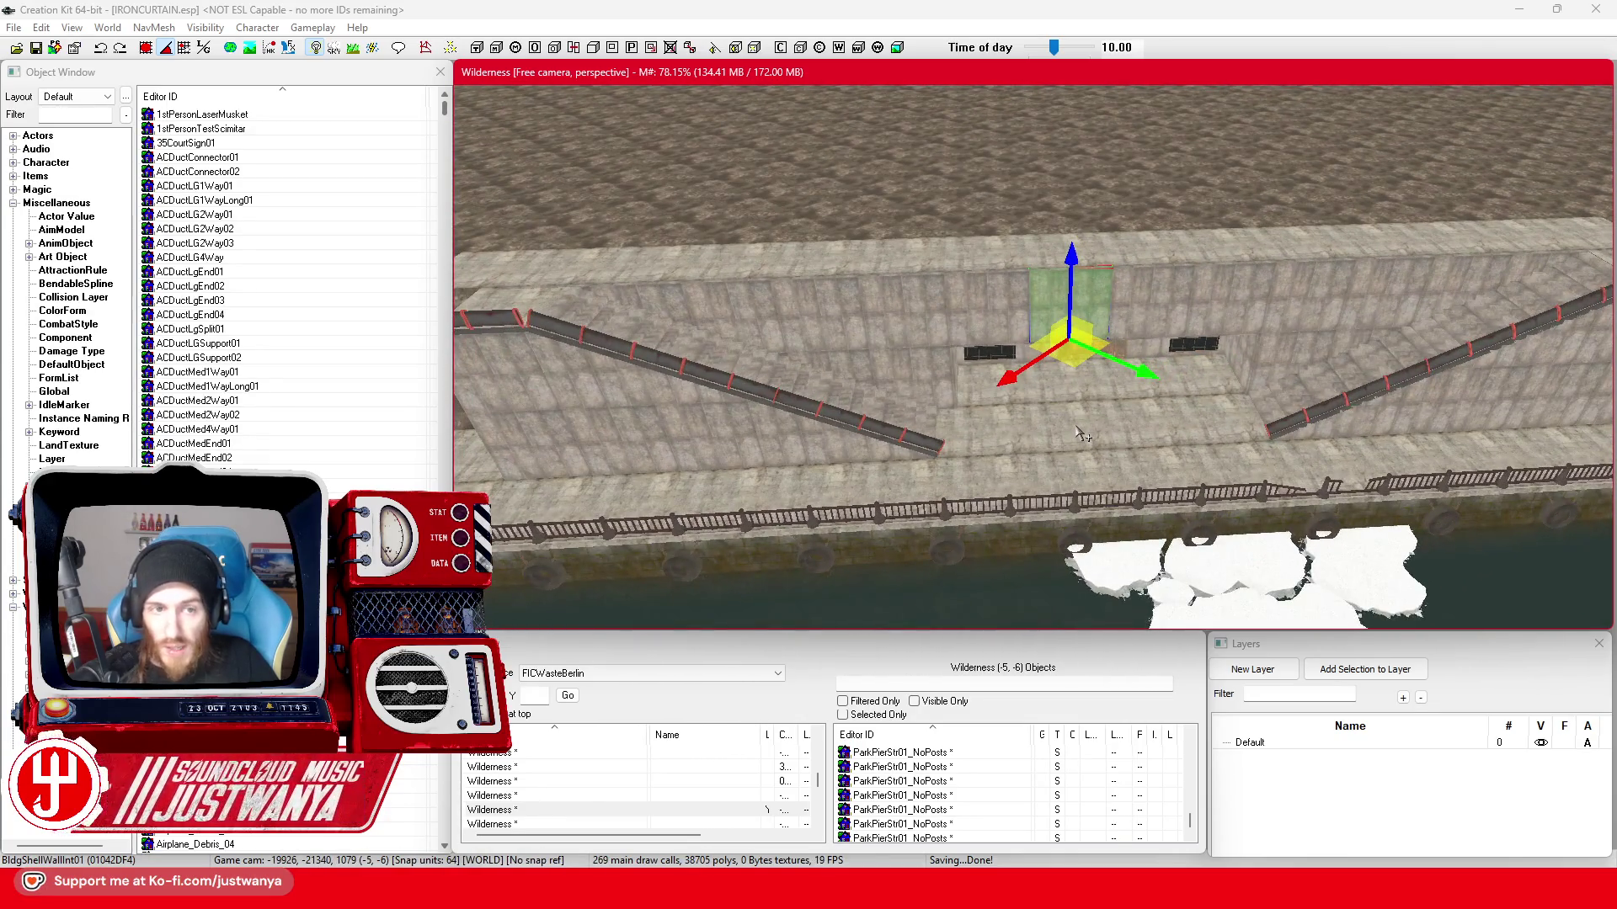
{"action": "scroll", "coordinate": [1061, 437], "scroll_direction": "down", "scroll_amount": 3}
{"action": "key", "text": "shift"}
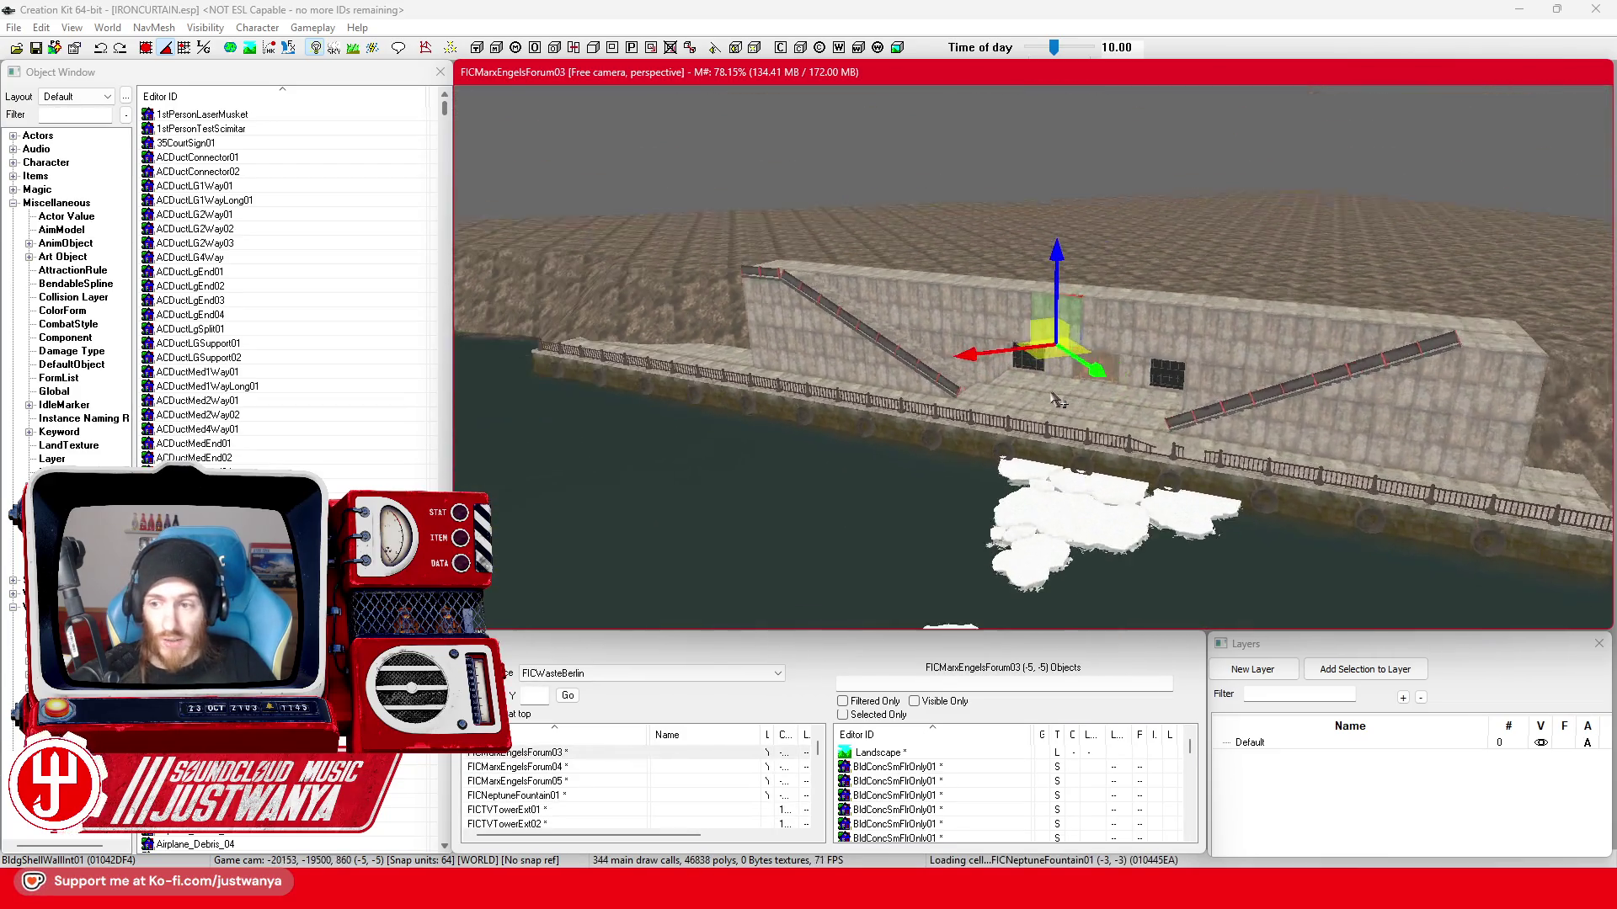
- Check the wall from the side, save the plugin again and leave for the browser
{"action": "key", "text": "shift"}
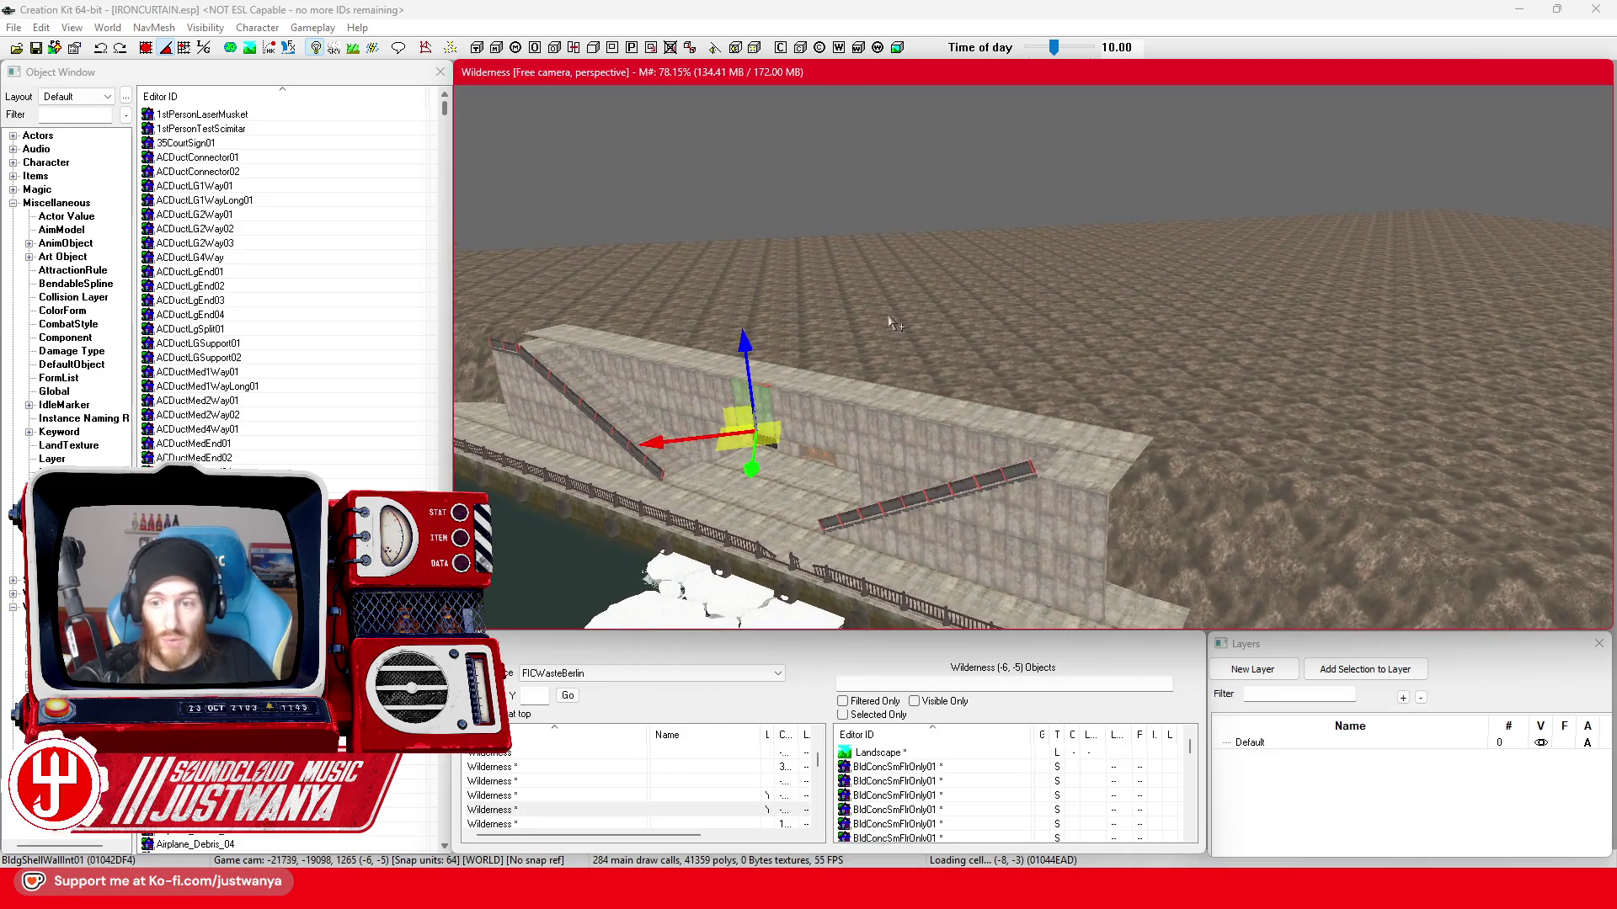
{"action": "key", "text": "ctrl+s"}
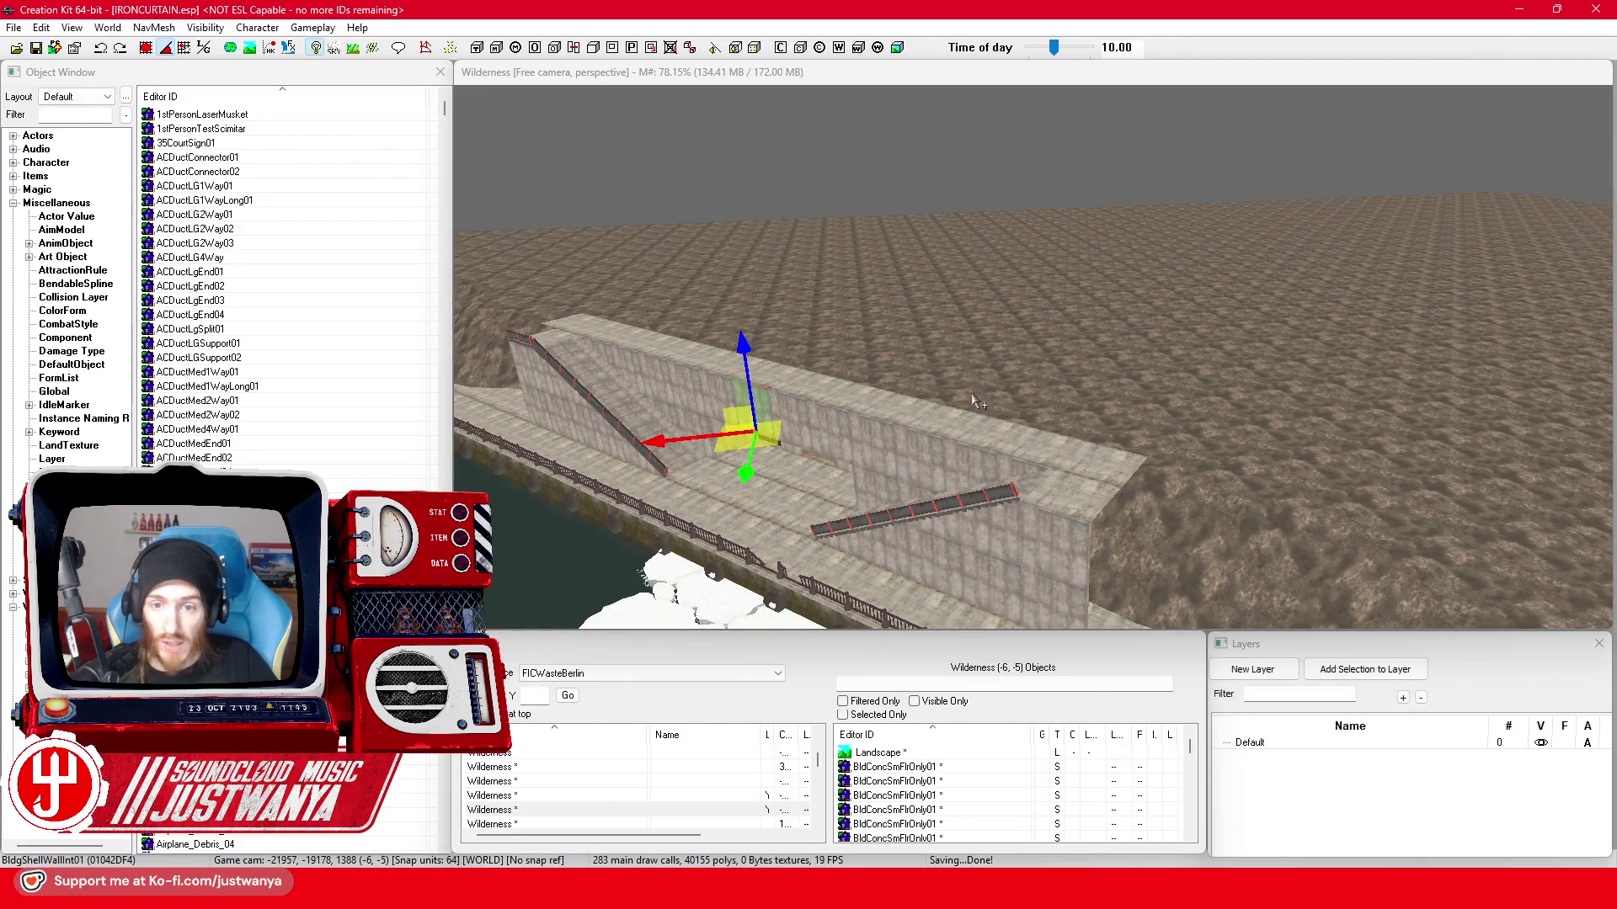
{"action": "key", "text": "shift"}
{"action": "scroll", "coordinate": [745, 498], "scroll_direction": "up", "scroll_amount": 5}
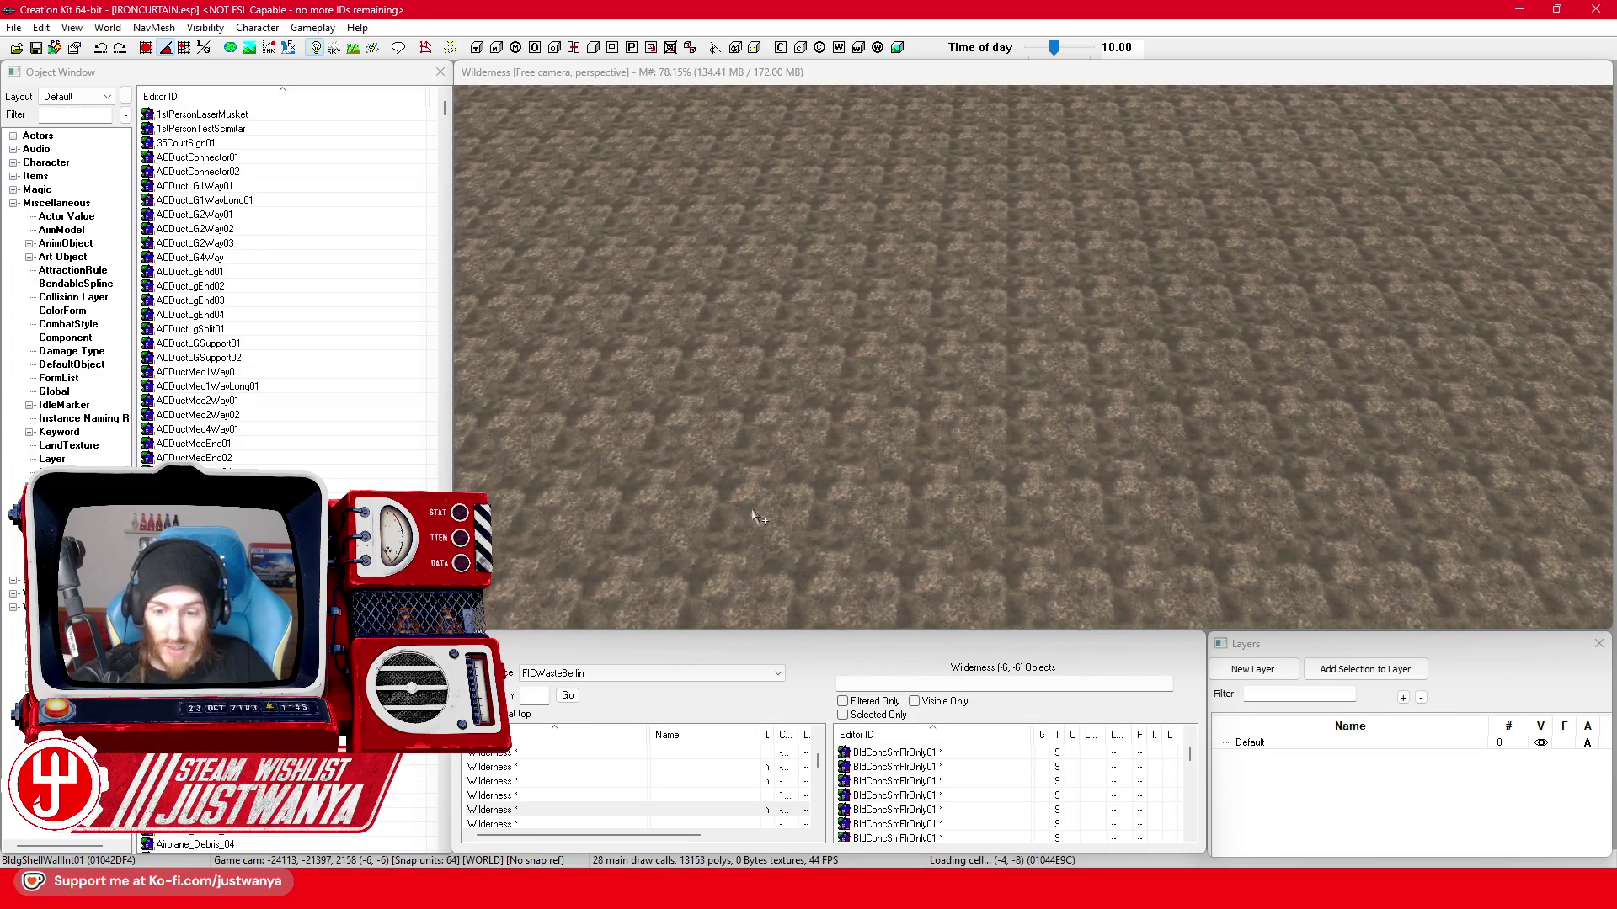
{"action": "left_click", "coordinate": [986, 796]}
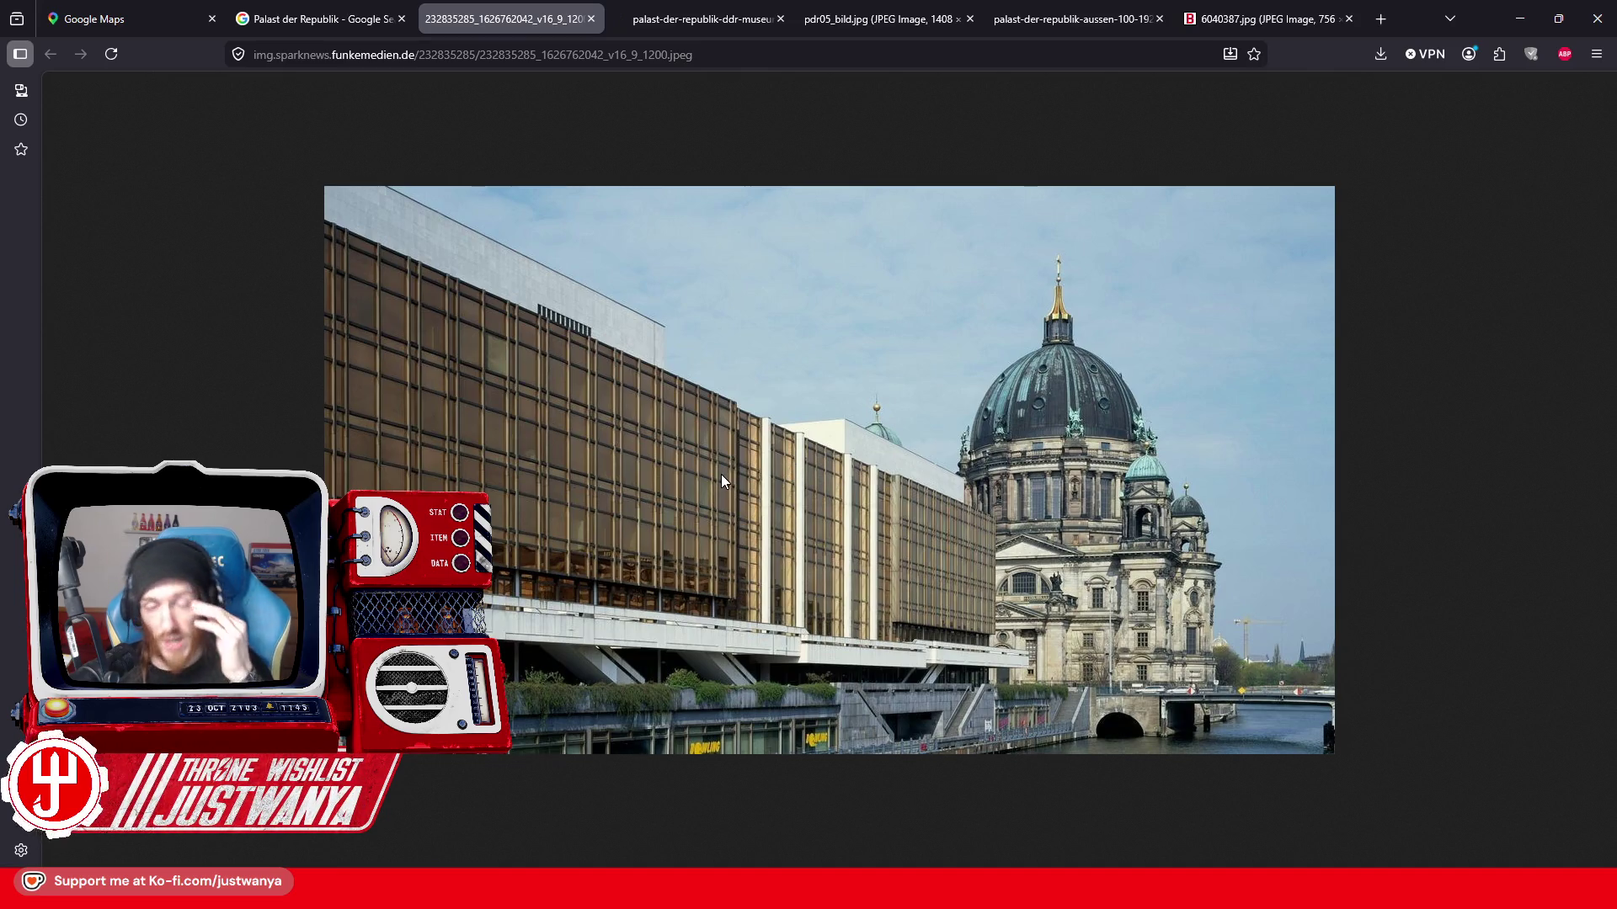
- Flip through the museum model, black-and-white palace and colour palace-with-TV-tower photos
{"action": "left_click", "coordinate": [694, 28]}
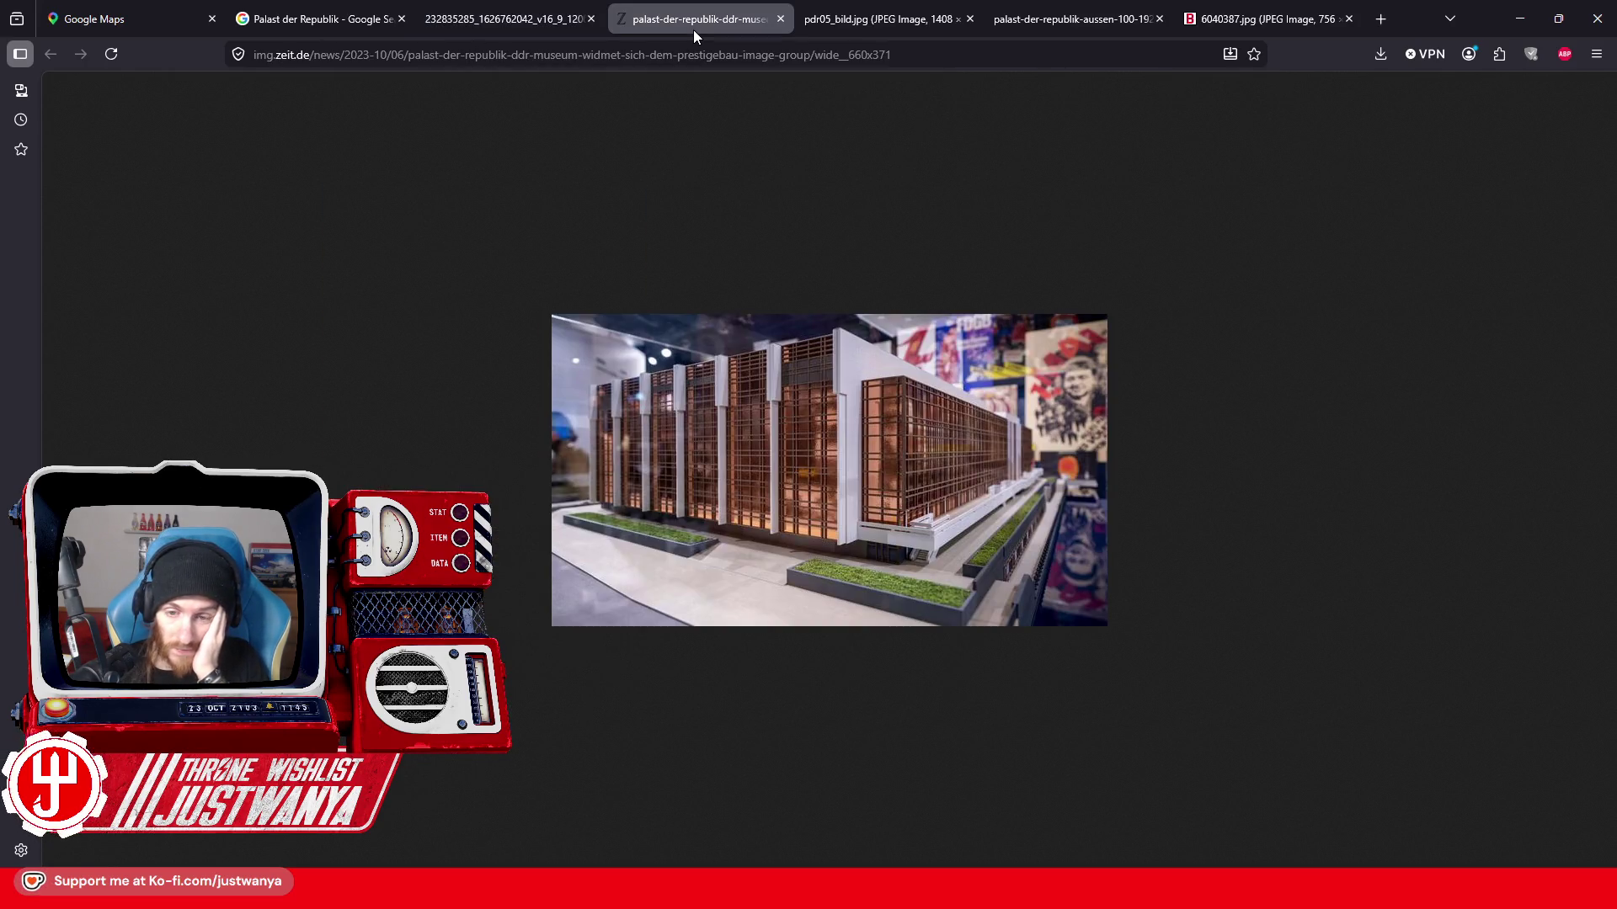
{"action": "left_click", "coordinate": [835, 29]}
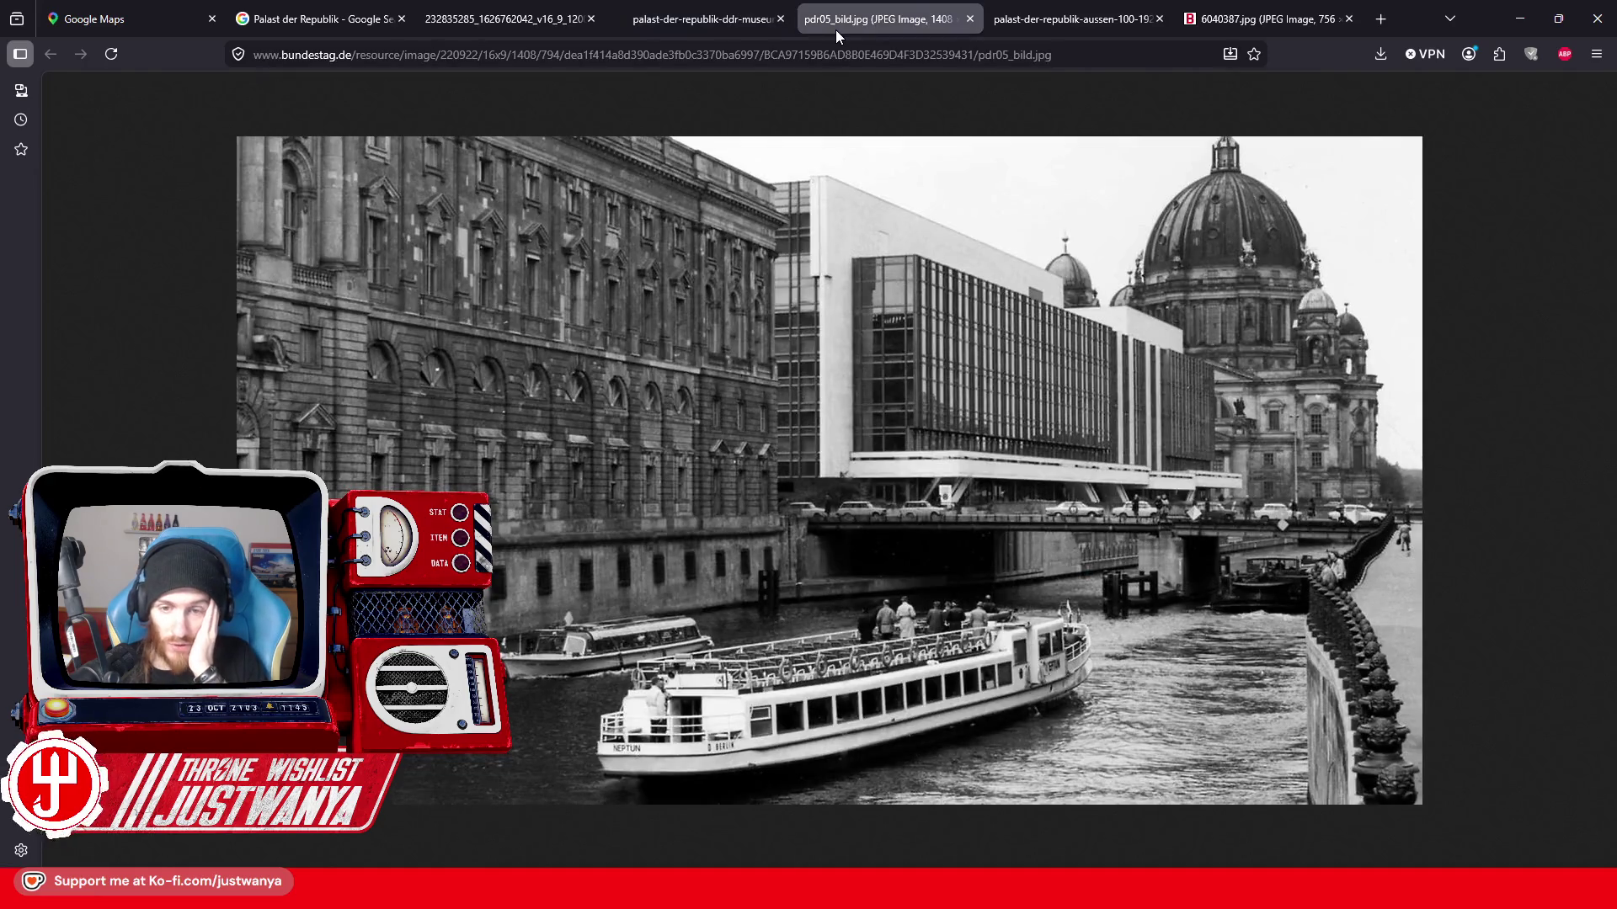
{"action": "left_click", "coordinate": [1046, 24]}
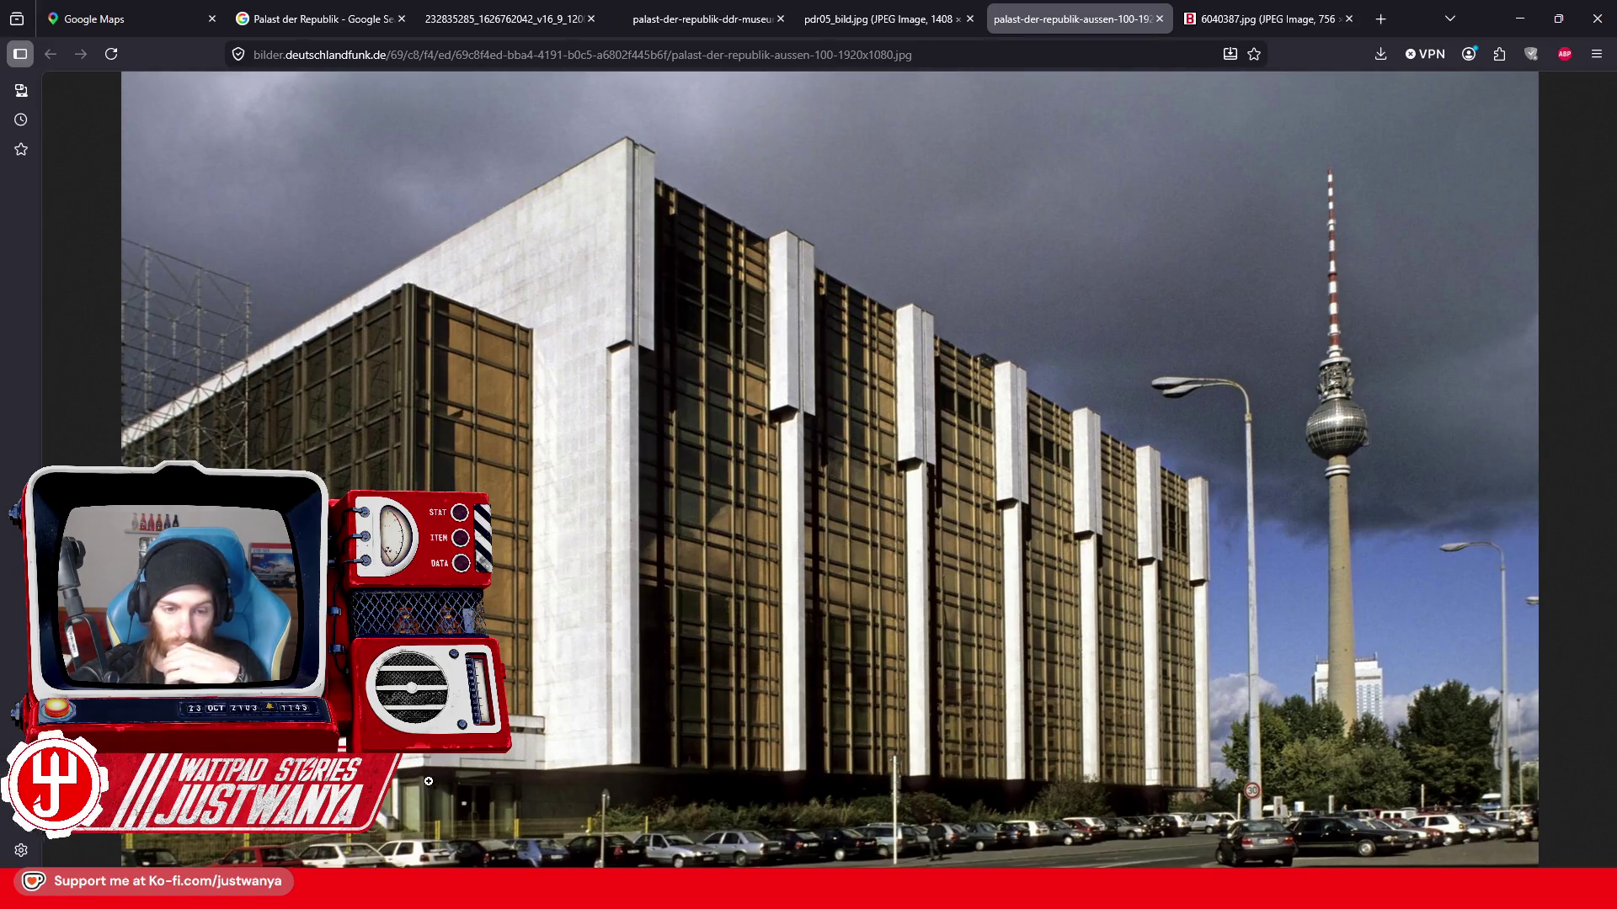
- Enlarge then refit the colour photo, view the palace-and-cathedral photo and return to image results
{"action": "key", "text": "ctrl+plus"}
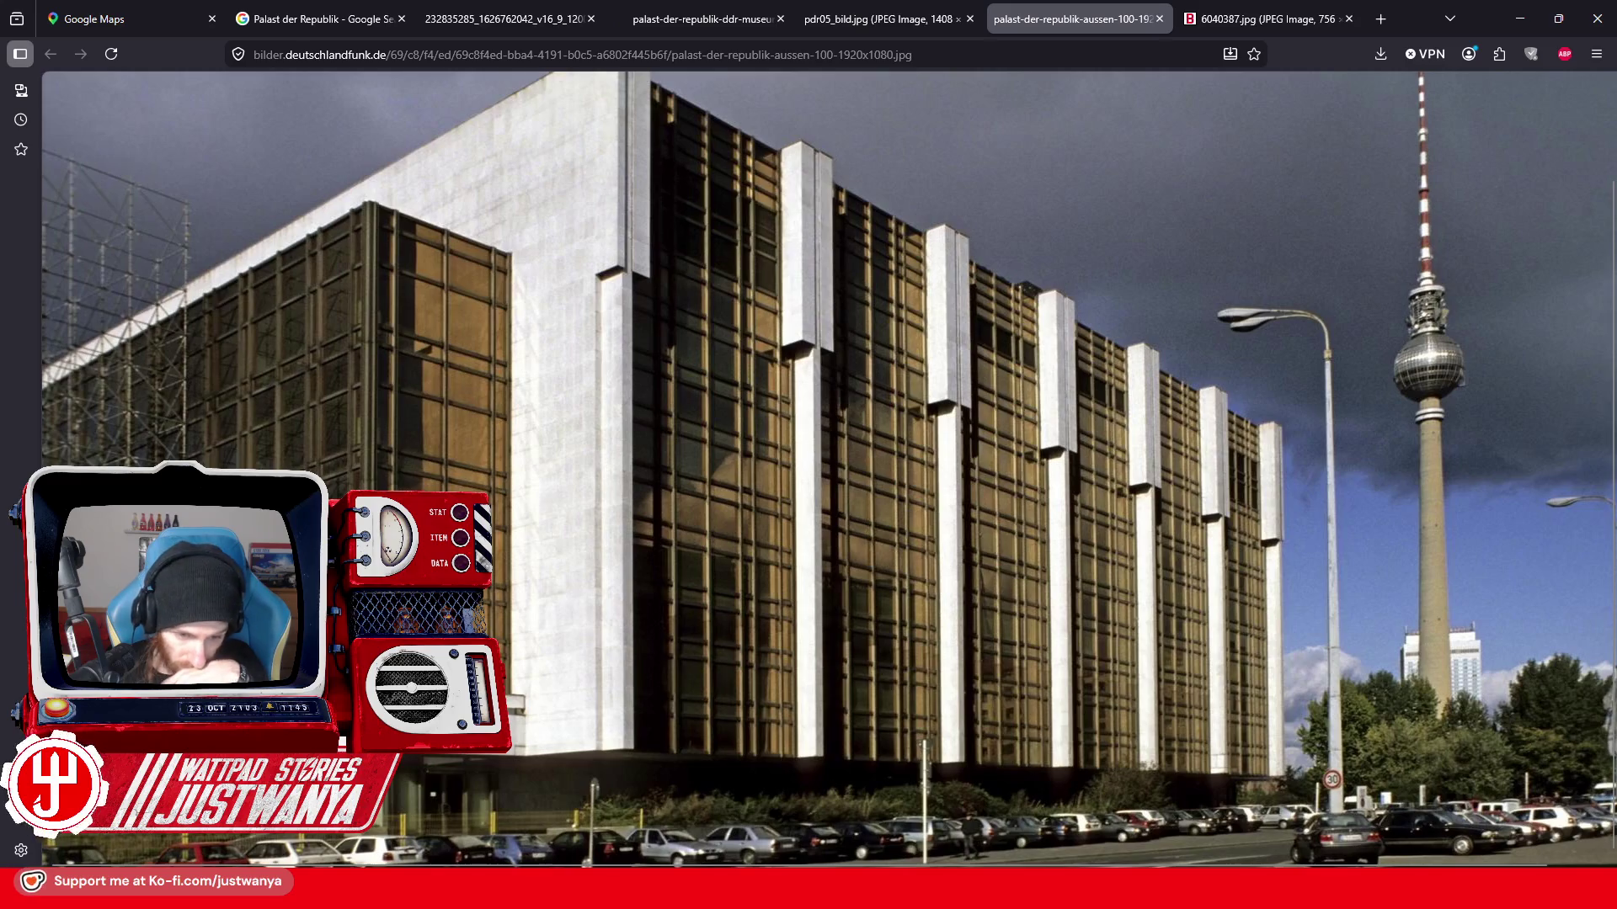
{"action": "left_click", "coordinate": [541, 743]}
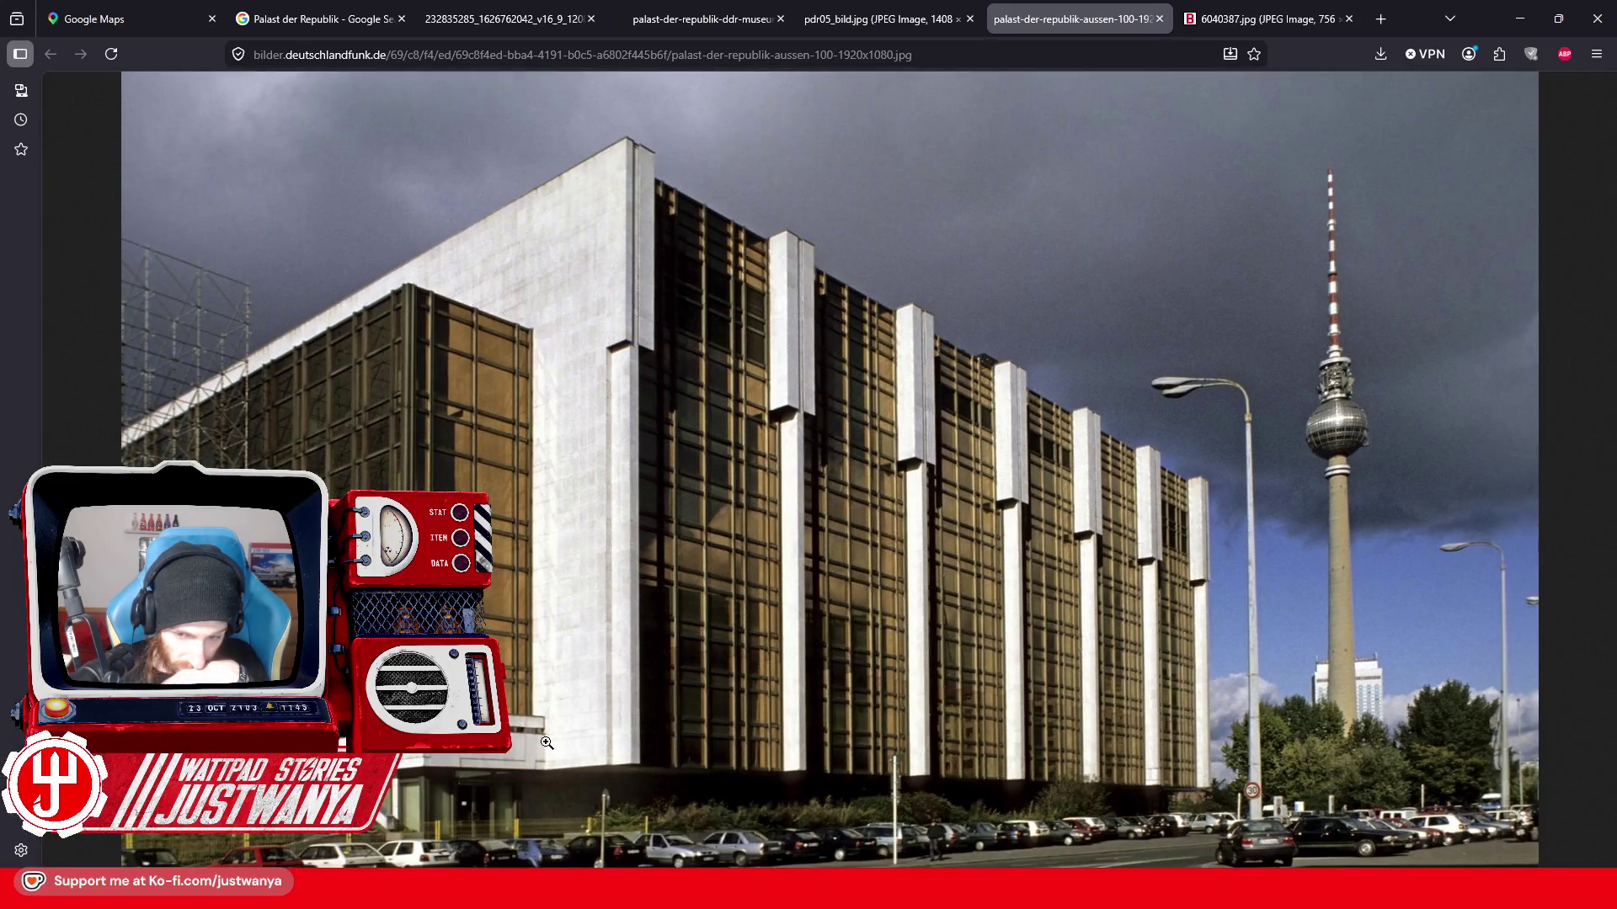
{"action": "left_click", "coordinate": [1279, 29]}
{"action": "left_click", "coordinate": [310, 19]}
- Tilt the Google Maps satellite view of Schlossplatz into a 3D scene
{"action": "left_click", "coordinate": [152, 18]}
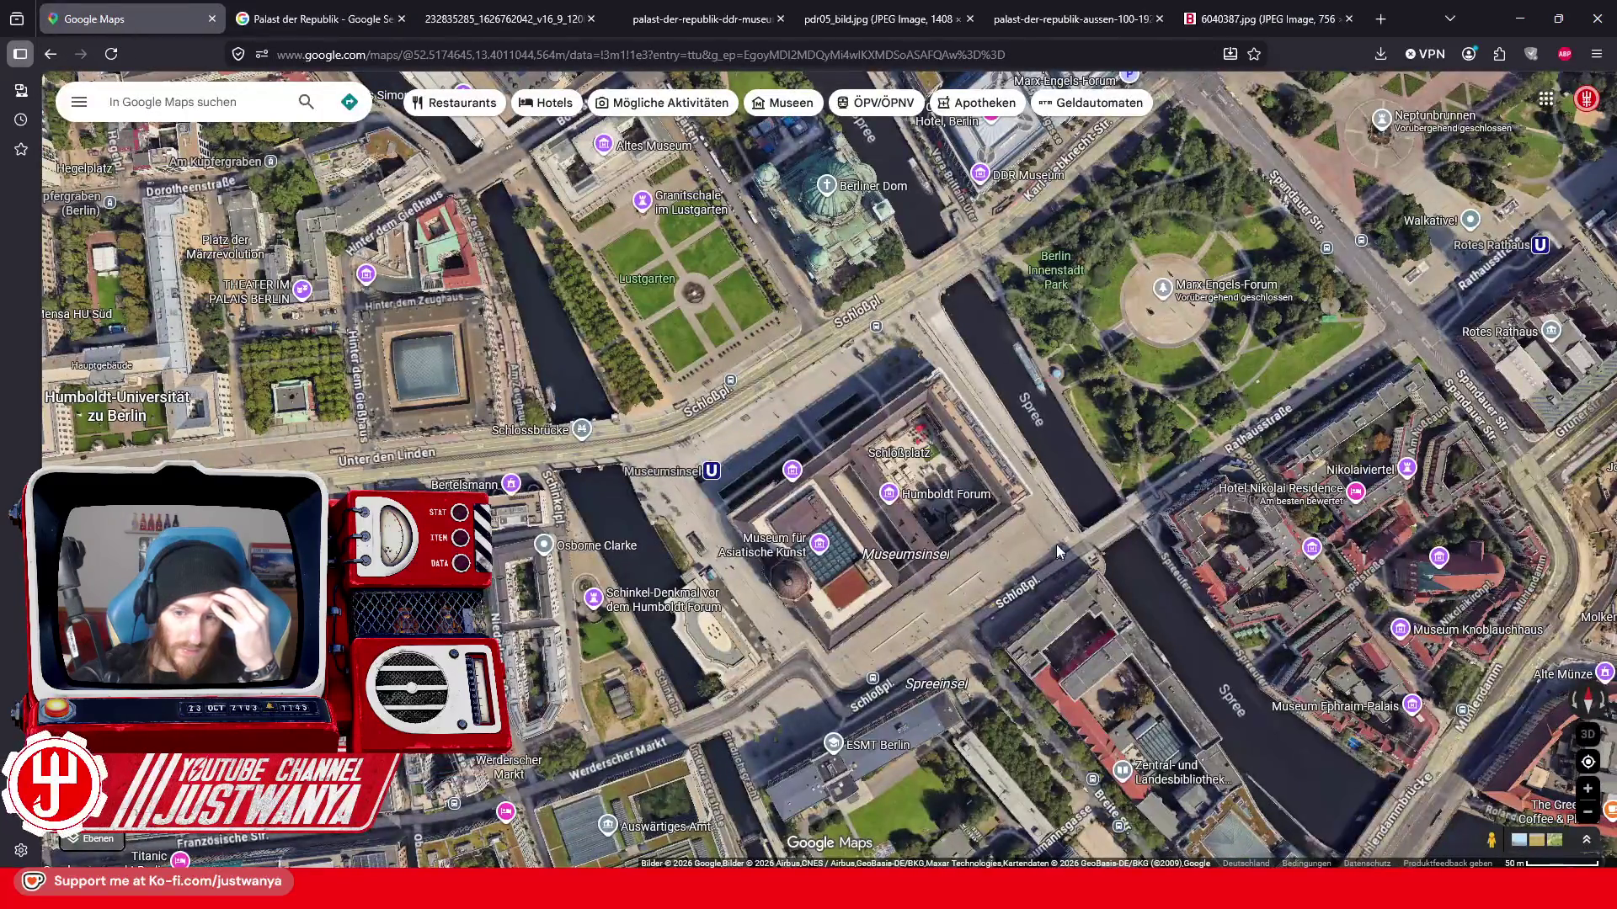
{"action": "scroll", "coordinate": [1056, 547], "scroll_direction": "up", "scroll_amount": 5}
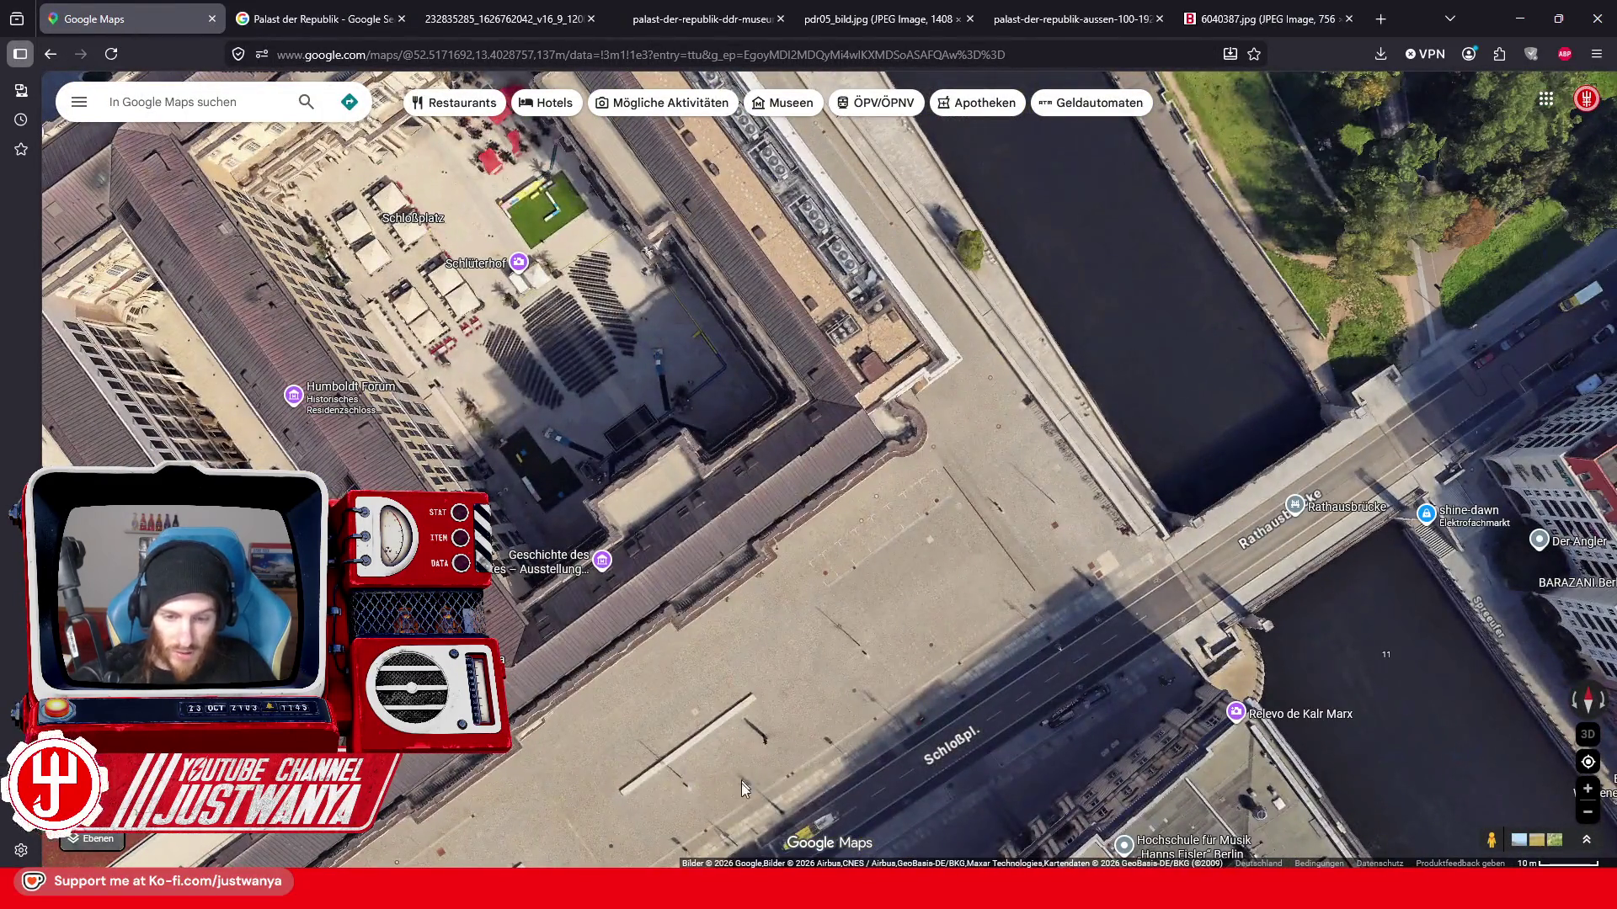
{"action": "left_click_drag", "start_coordinate": [708, 530], "coordinate": [586, 331]}
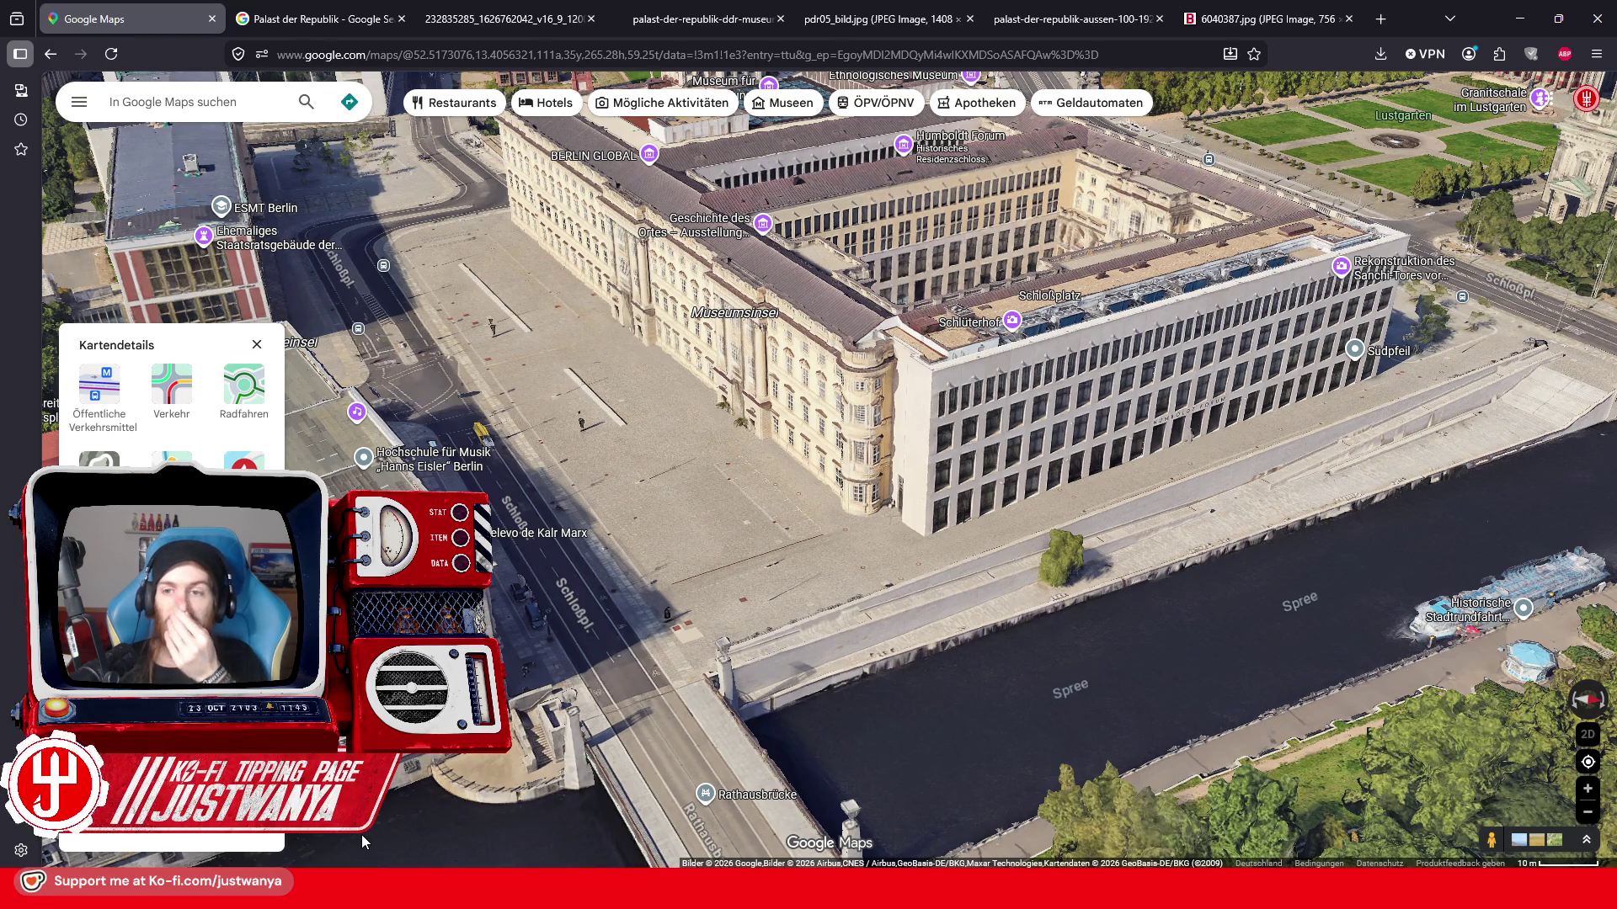
{"action": "left_click", "coordinate": [21, 852]}
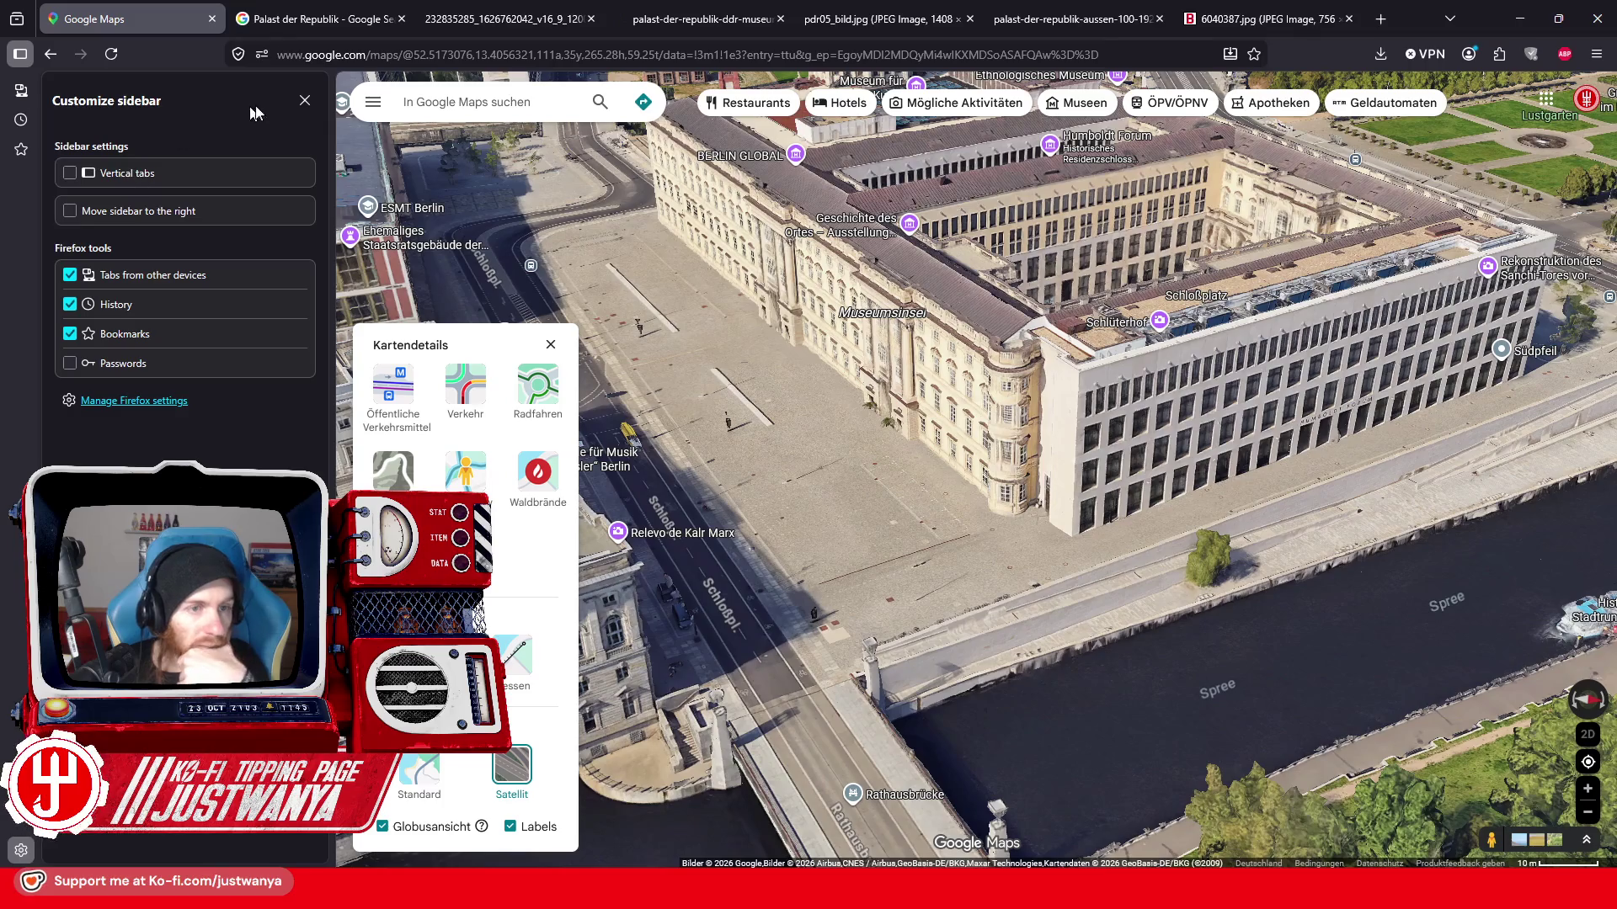
{"action": "left_click", "coordinate": [303, 101]}
- Visit the search settings from the Maps main menu and return to the 3D view
{"action": "left_click", "coordinate": [72, 115]}
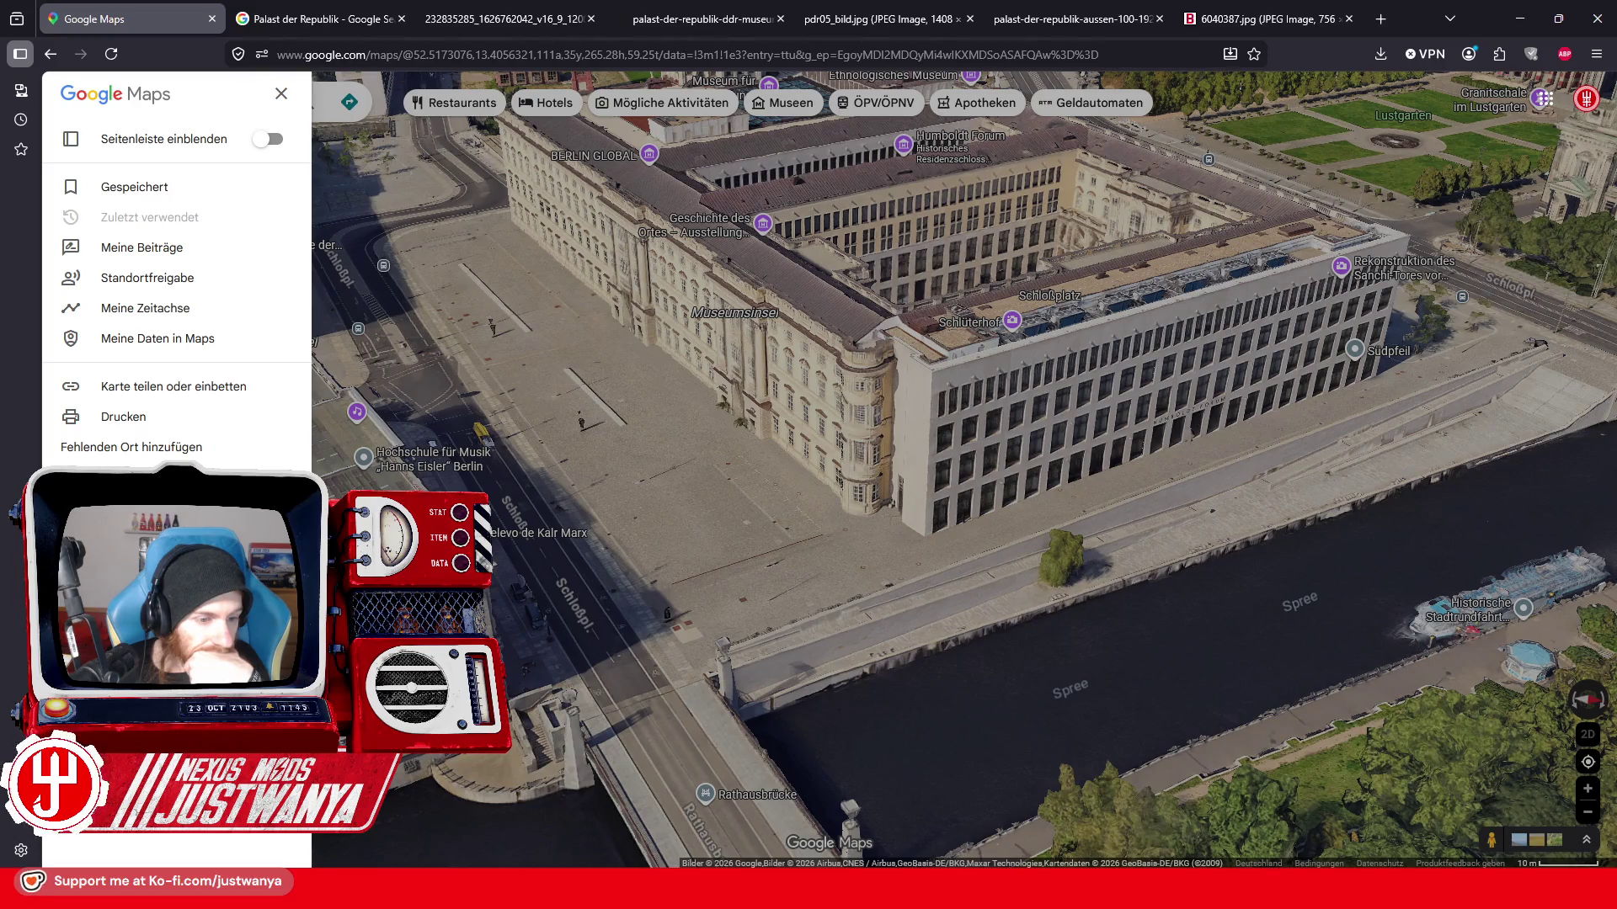
{"action": "left_click", "coordinate": [152, 632]}
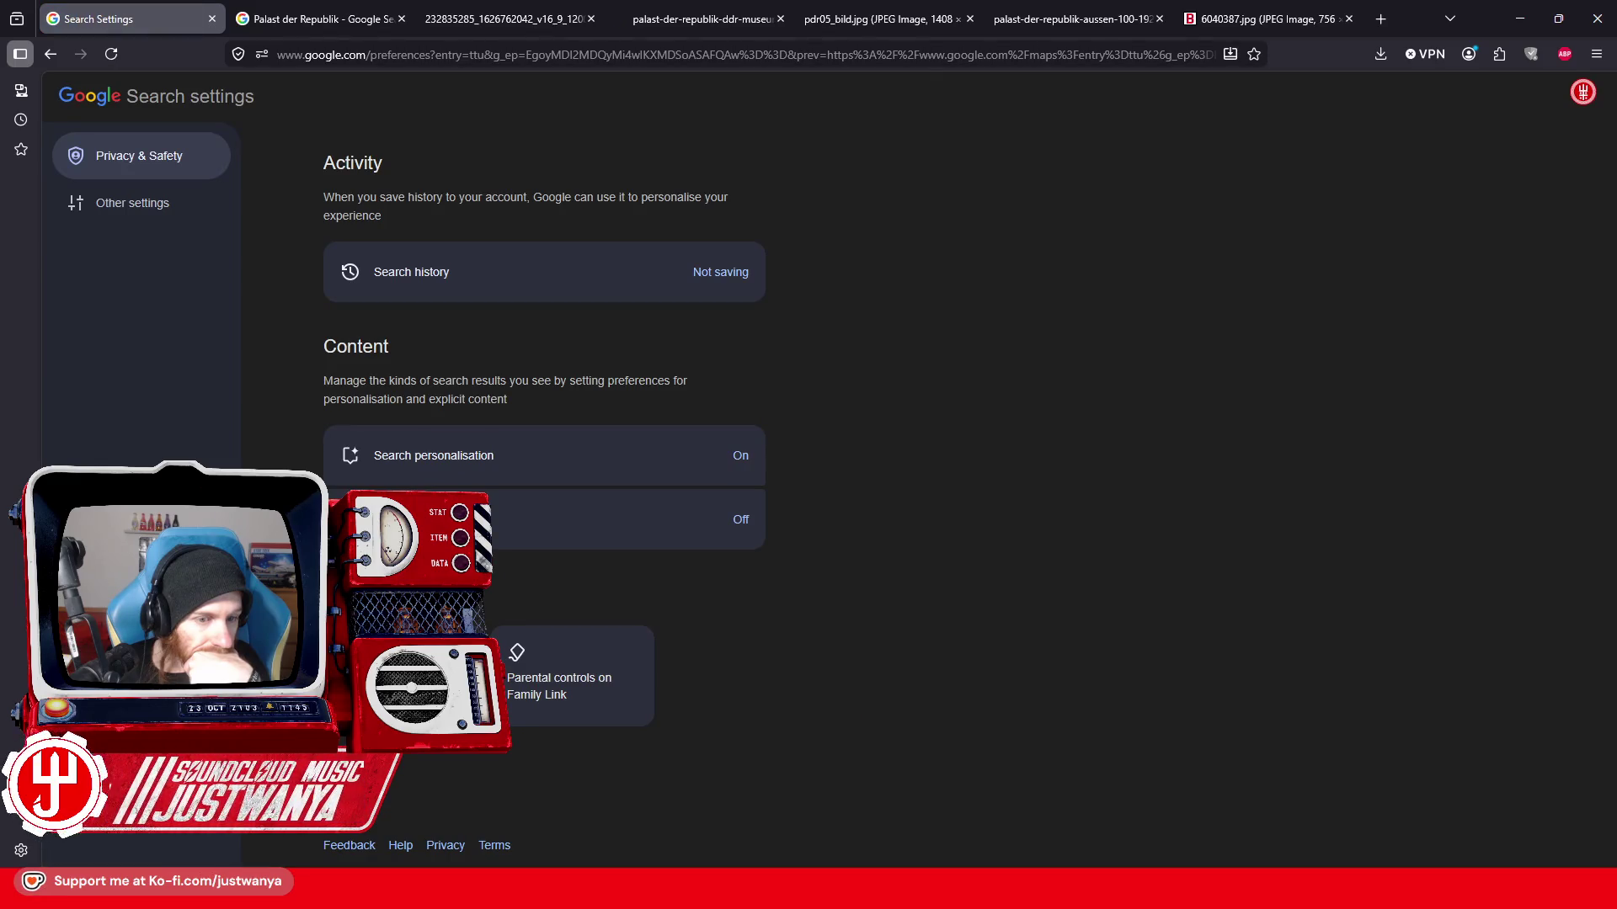
{"action": "left_click", "coordinate": [50, 53]}
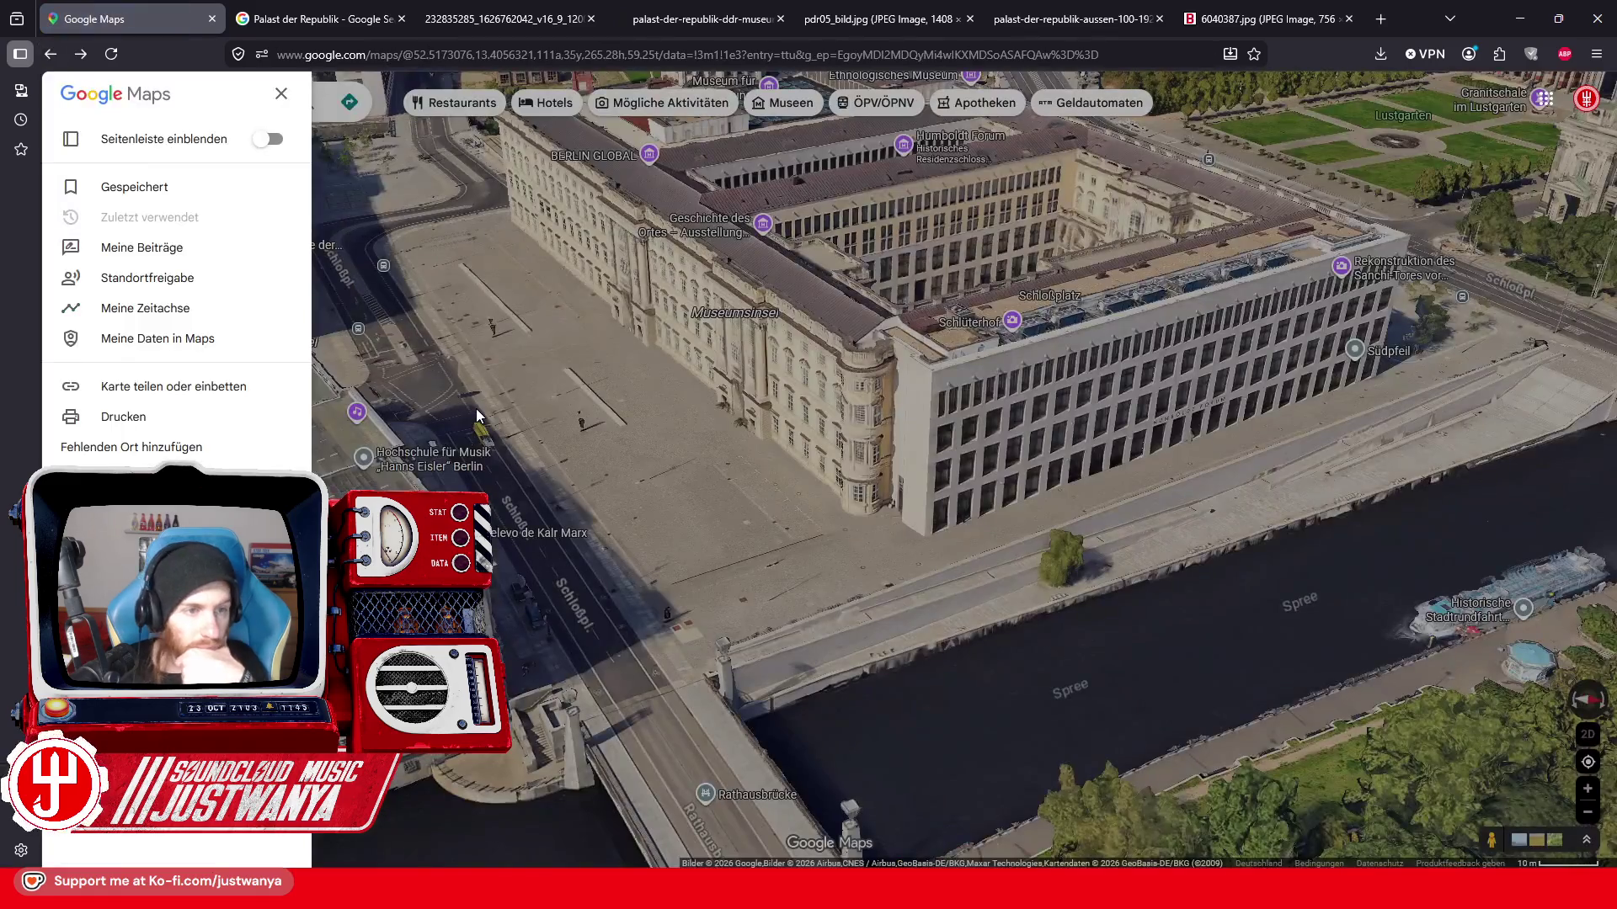